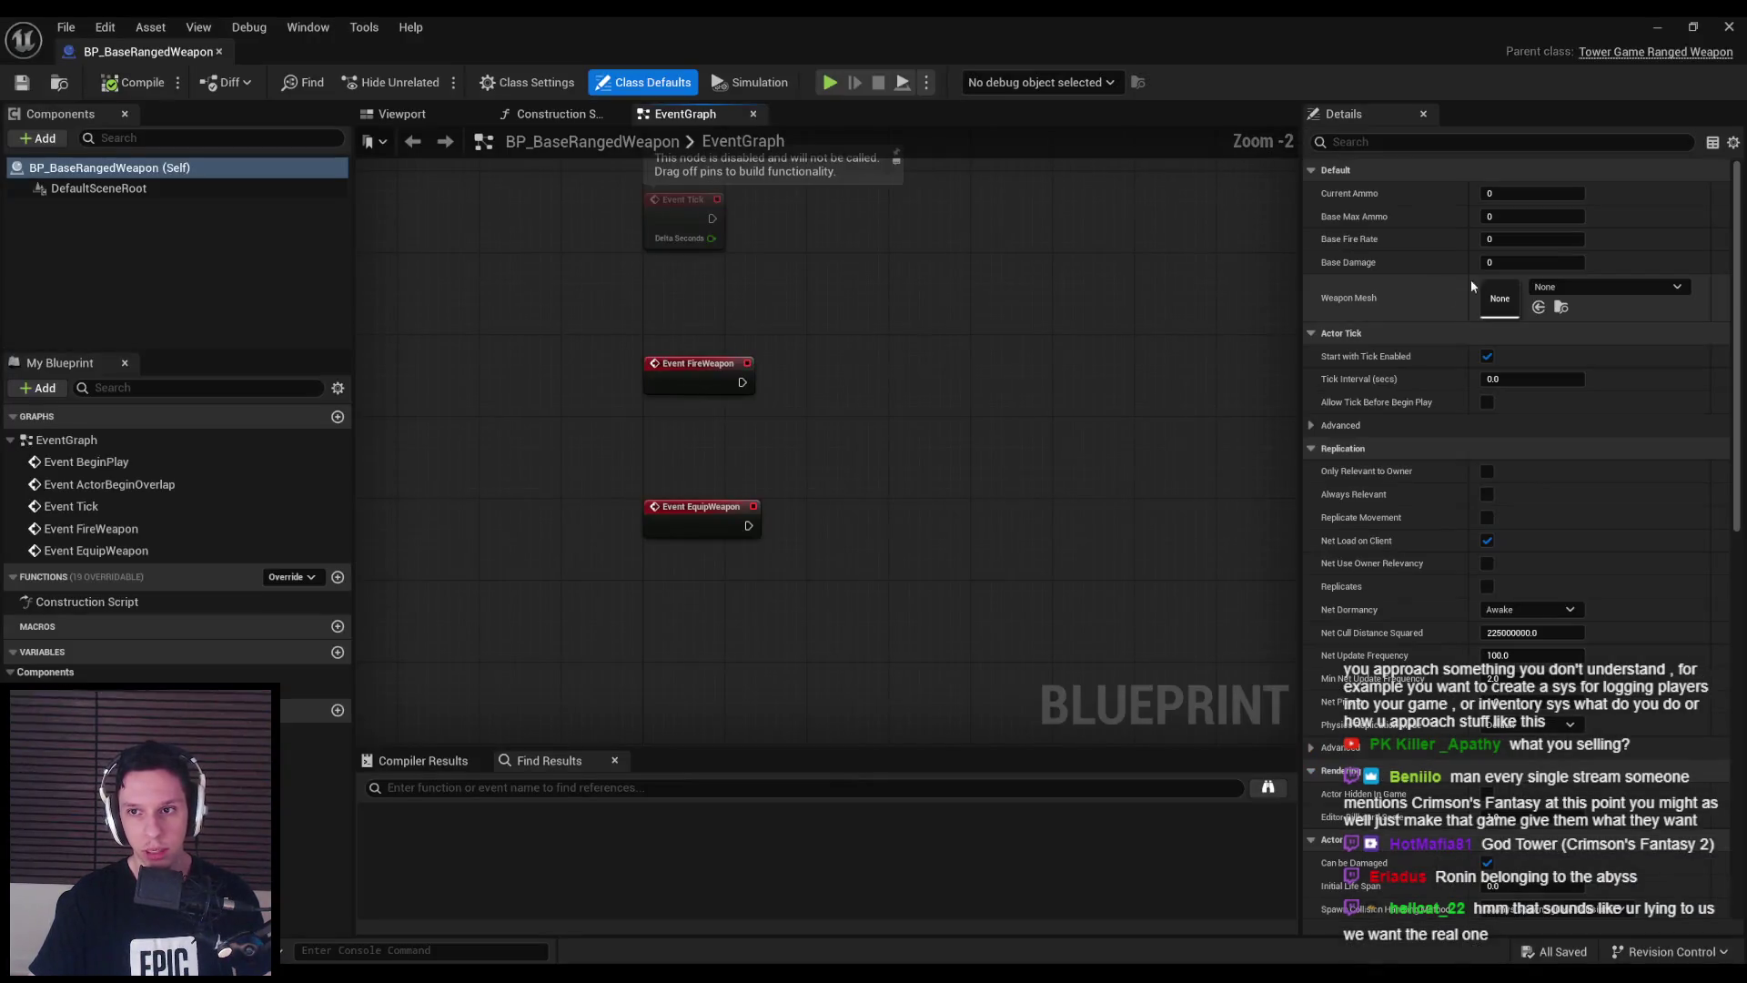
- Create a child Blueprint of BP_BaseRangedWeapon named BP_RangedWeapon-BowArrow and open it
click(1606, 287)
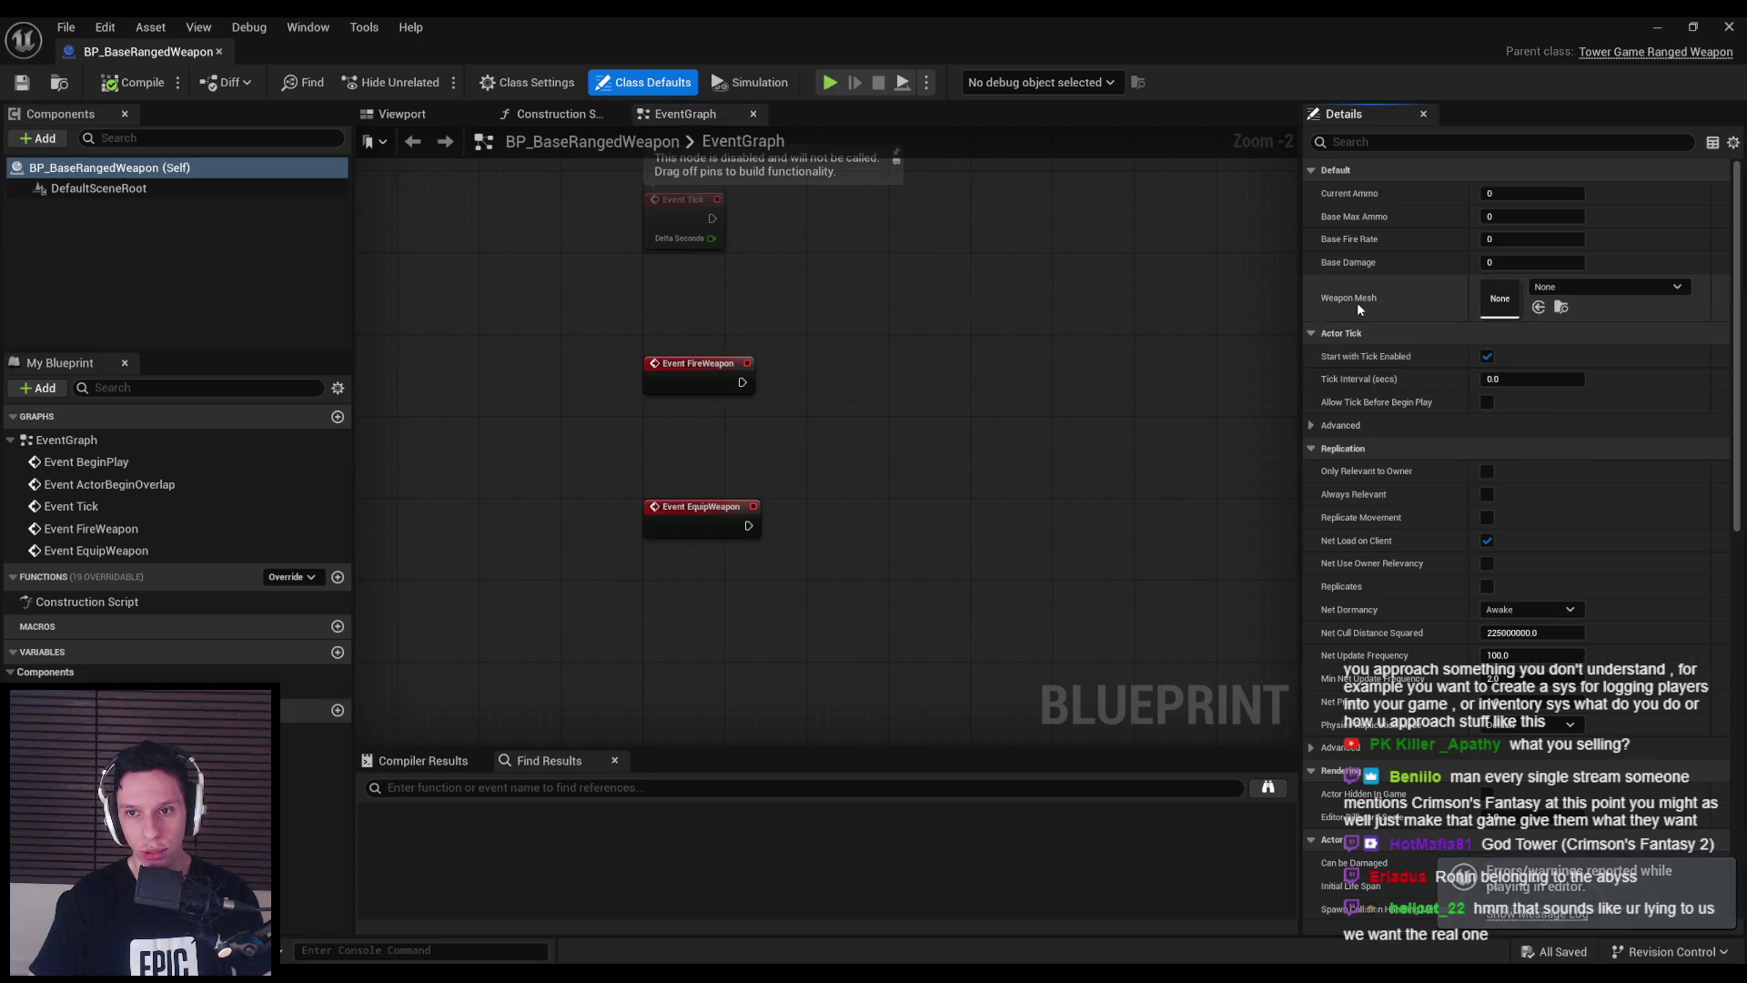
click(219, 52)
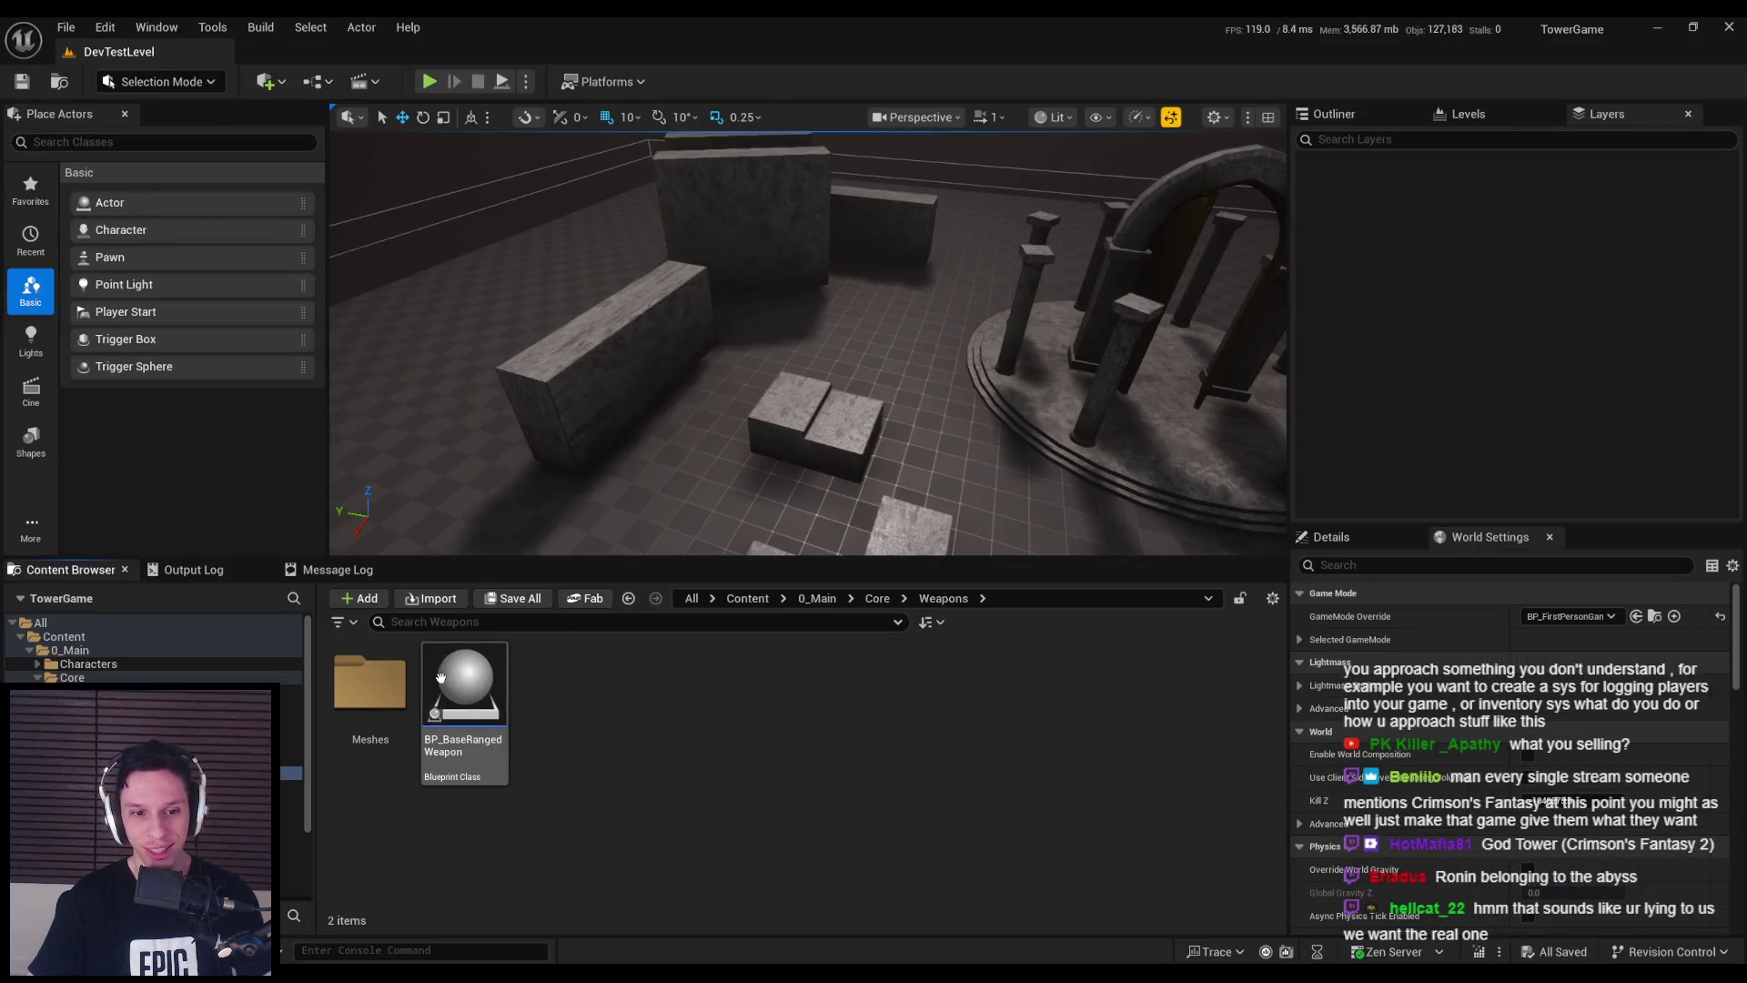
right_click(442, 665)
click(546, 191)
text(BP_RangedWeapon-Bow)
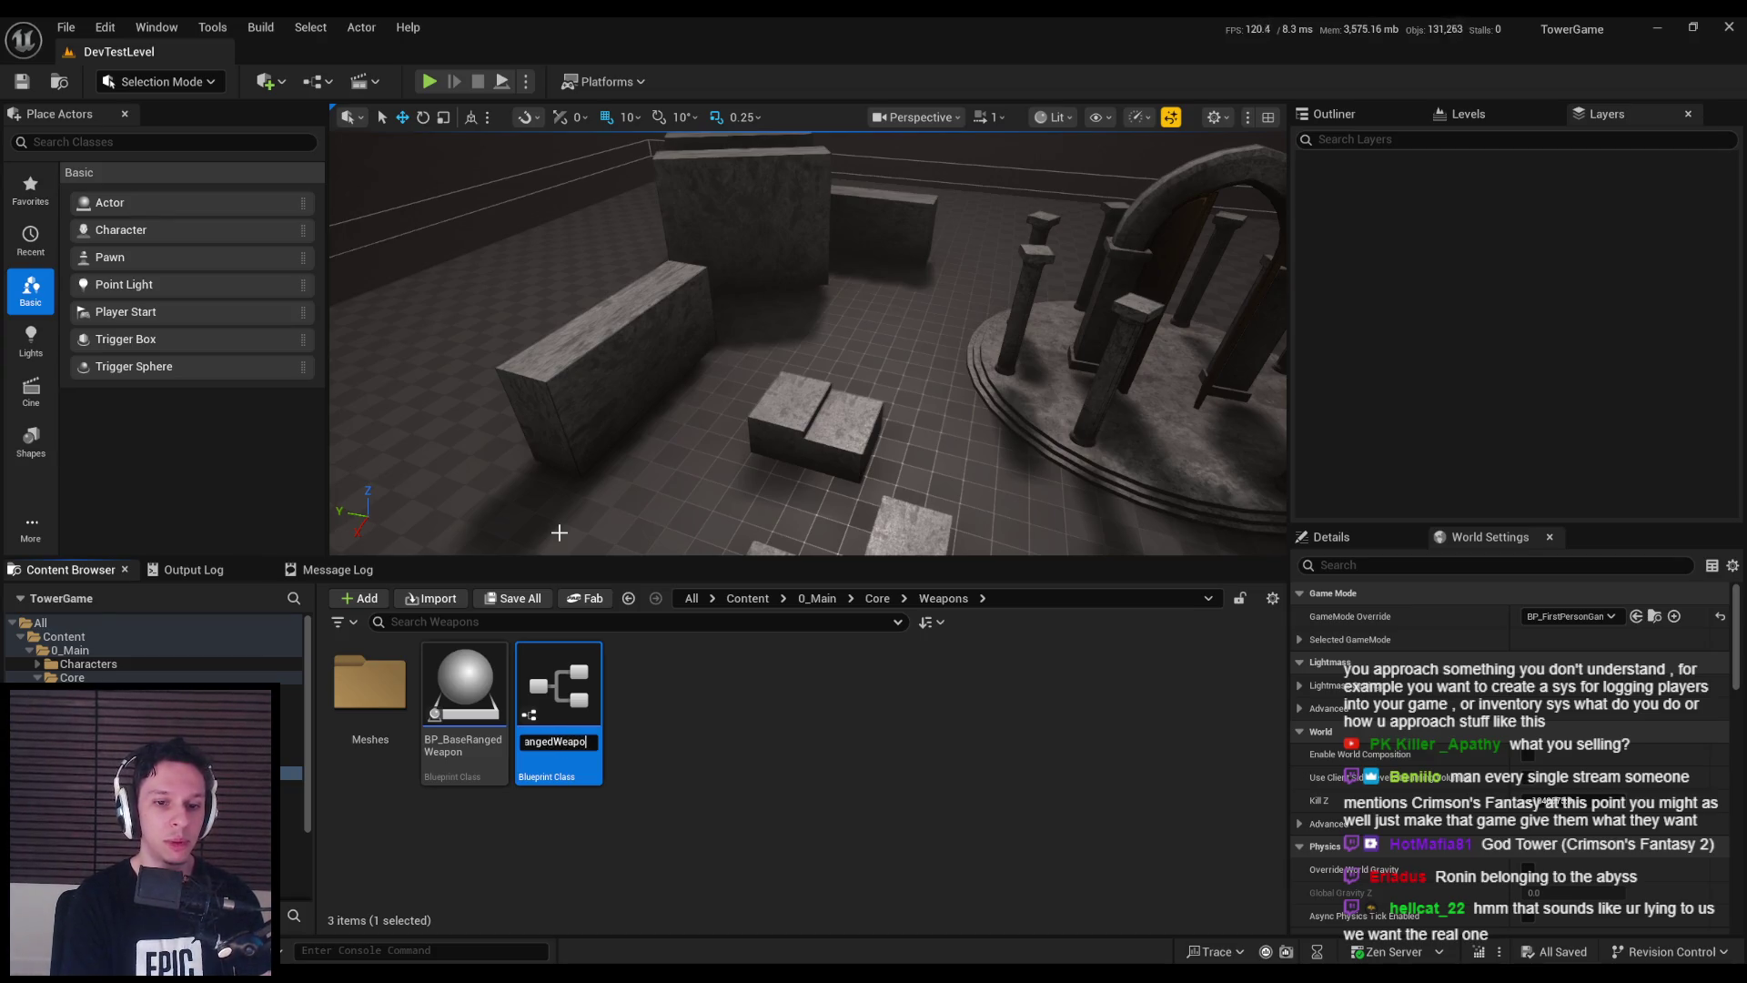
text(Arrow)
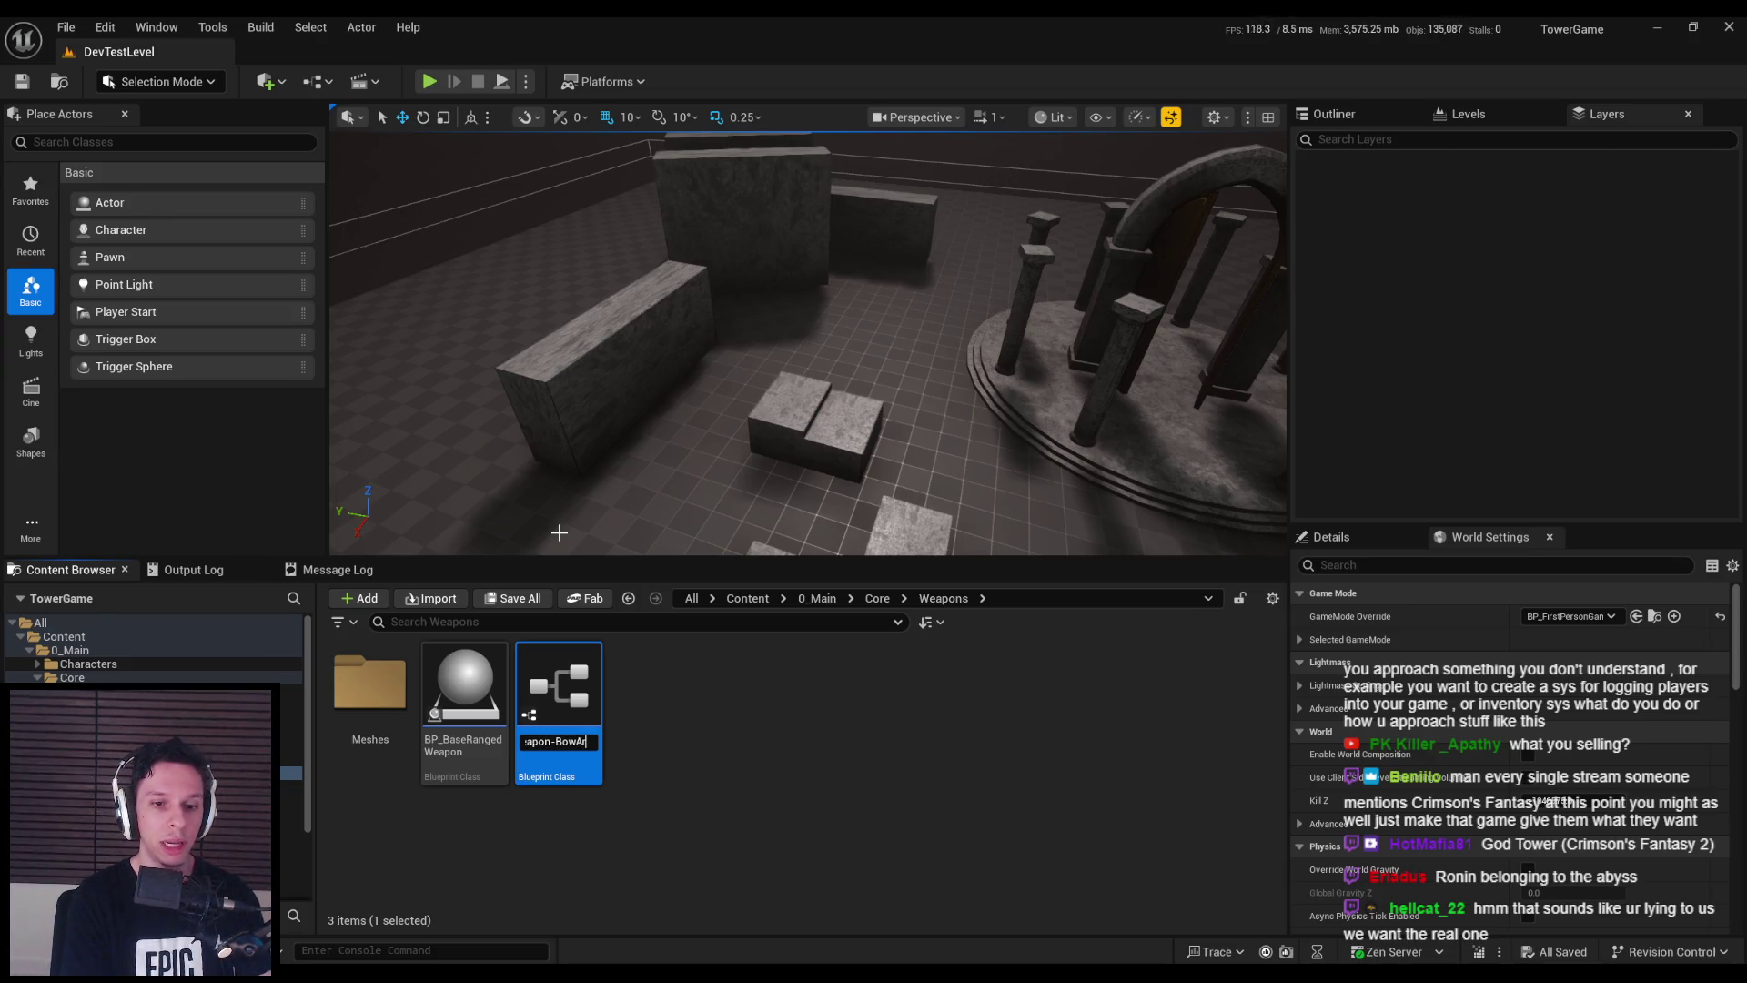
key(Return)
click(675, 730)
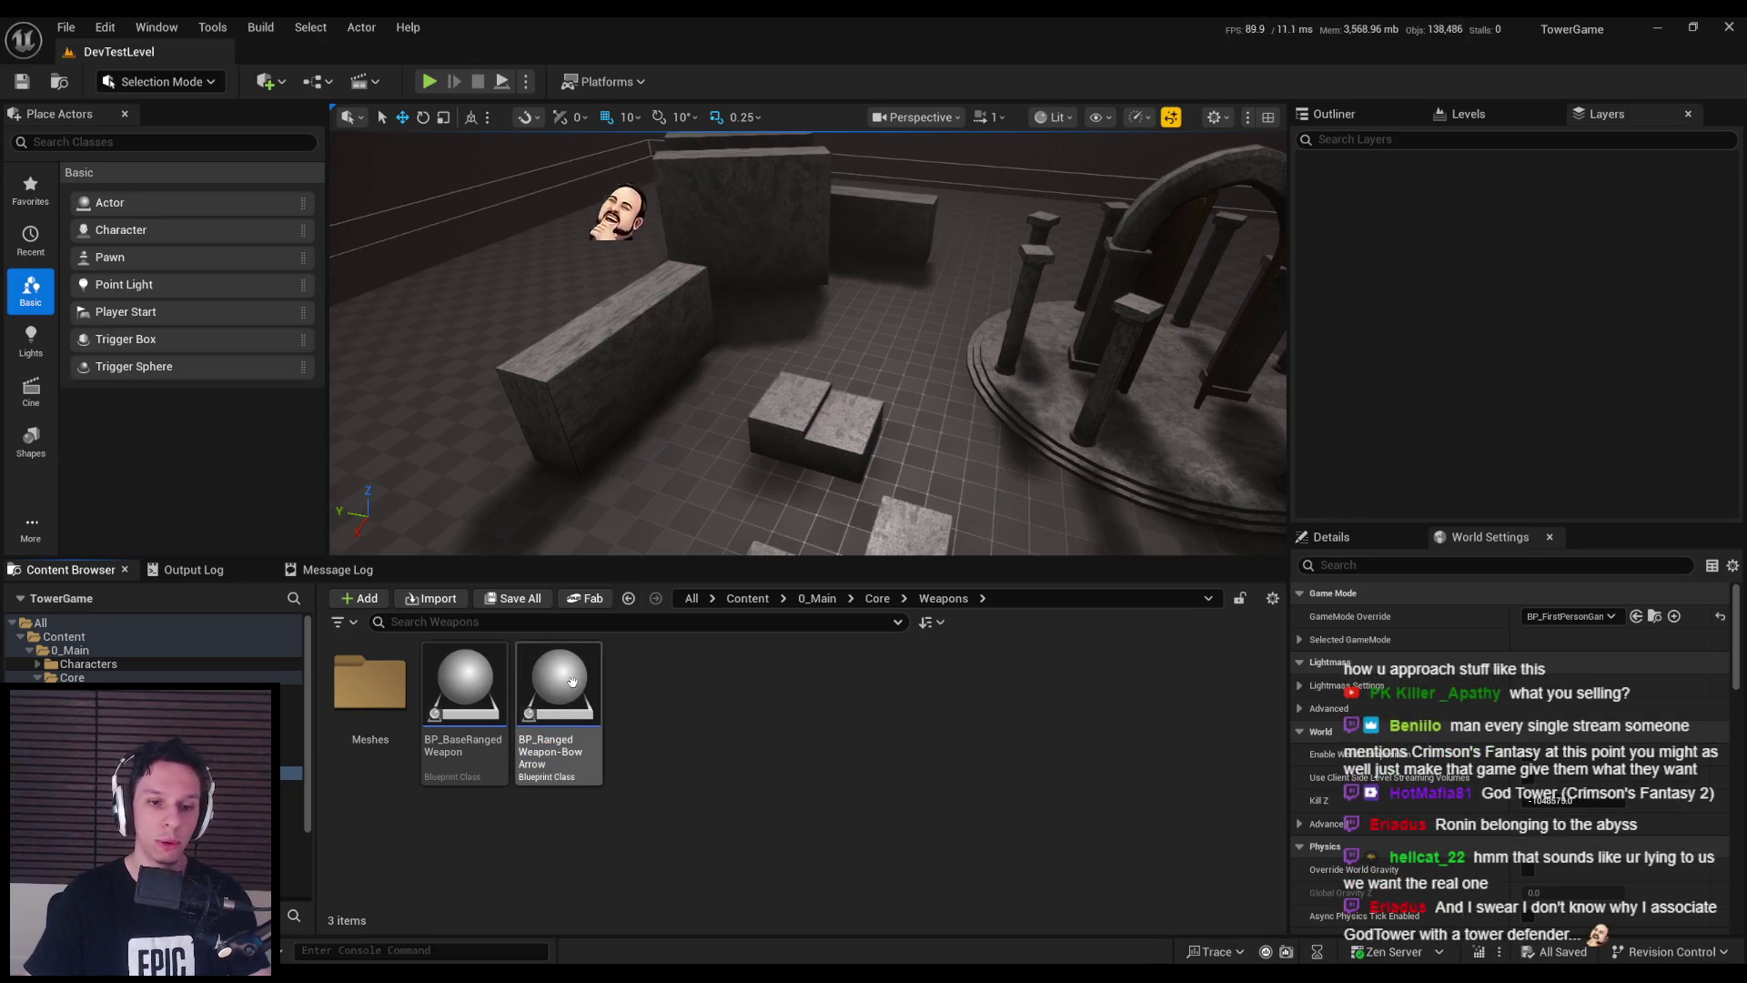
double_click(561, 683)
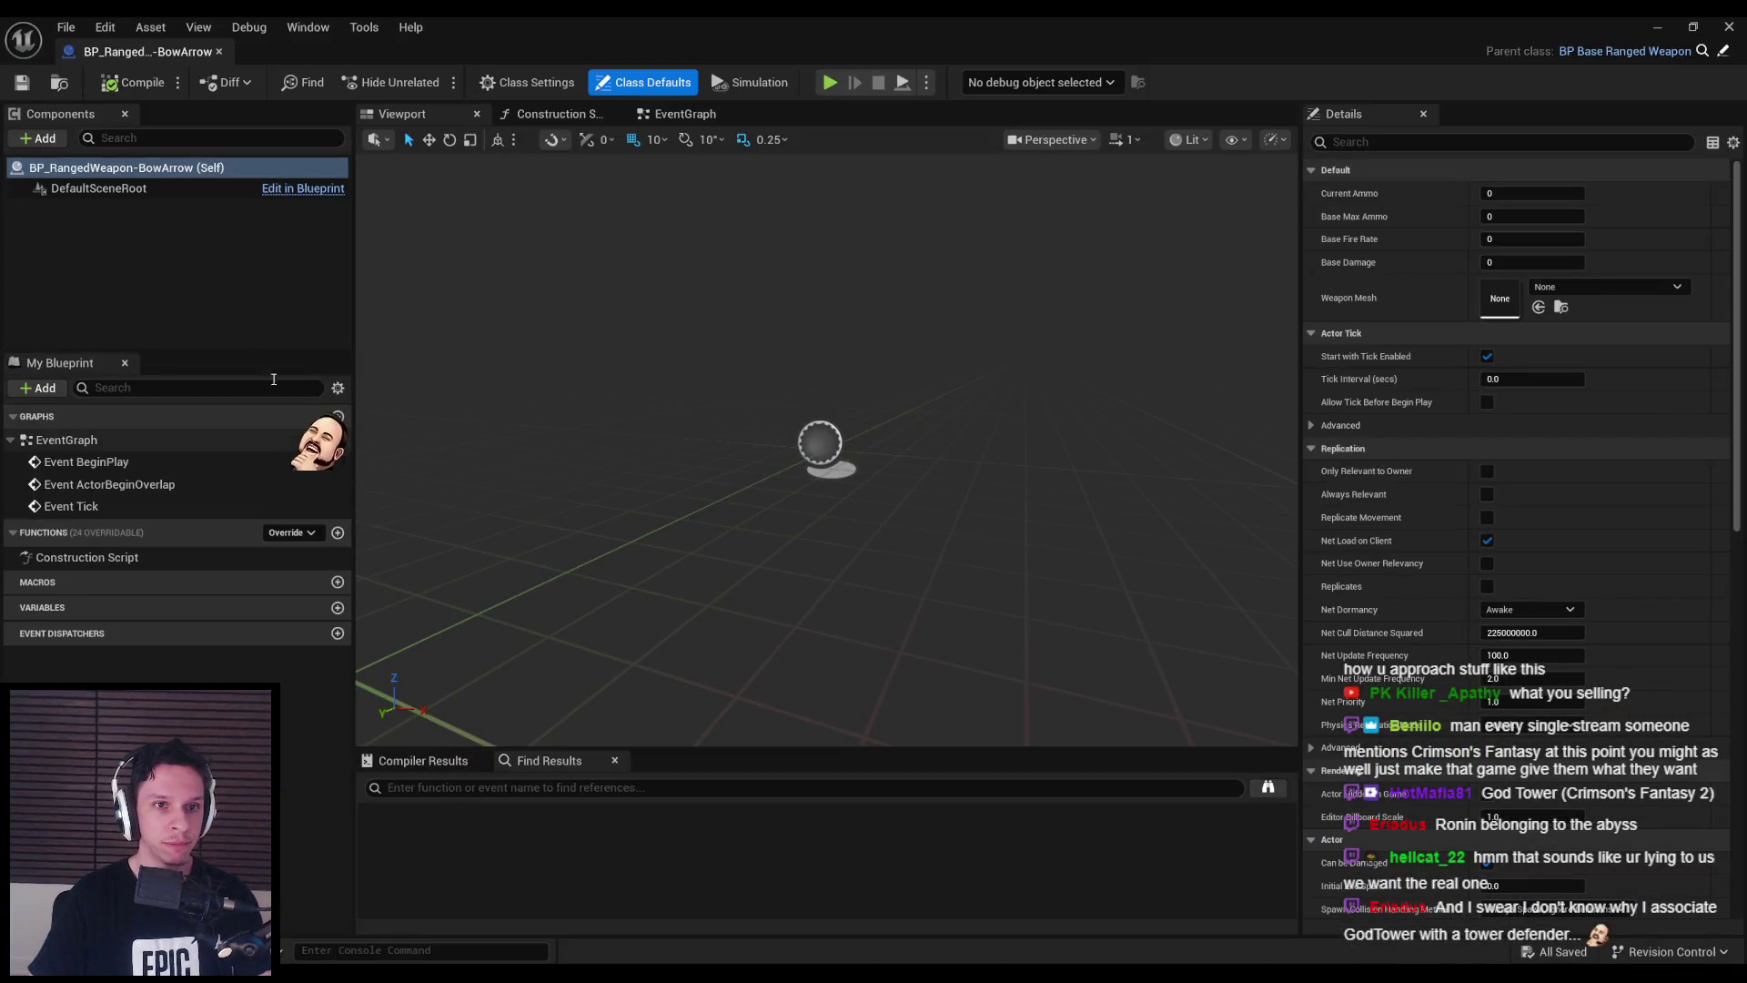
mouse_move(139, 191)
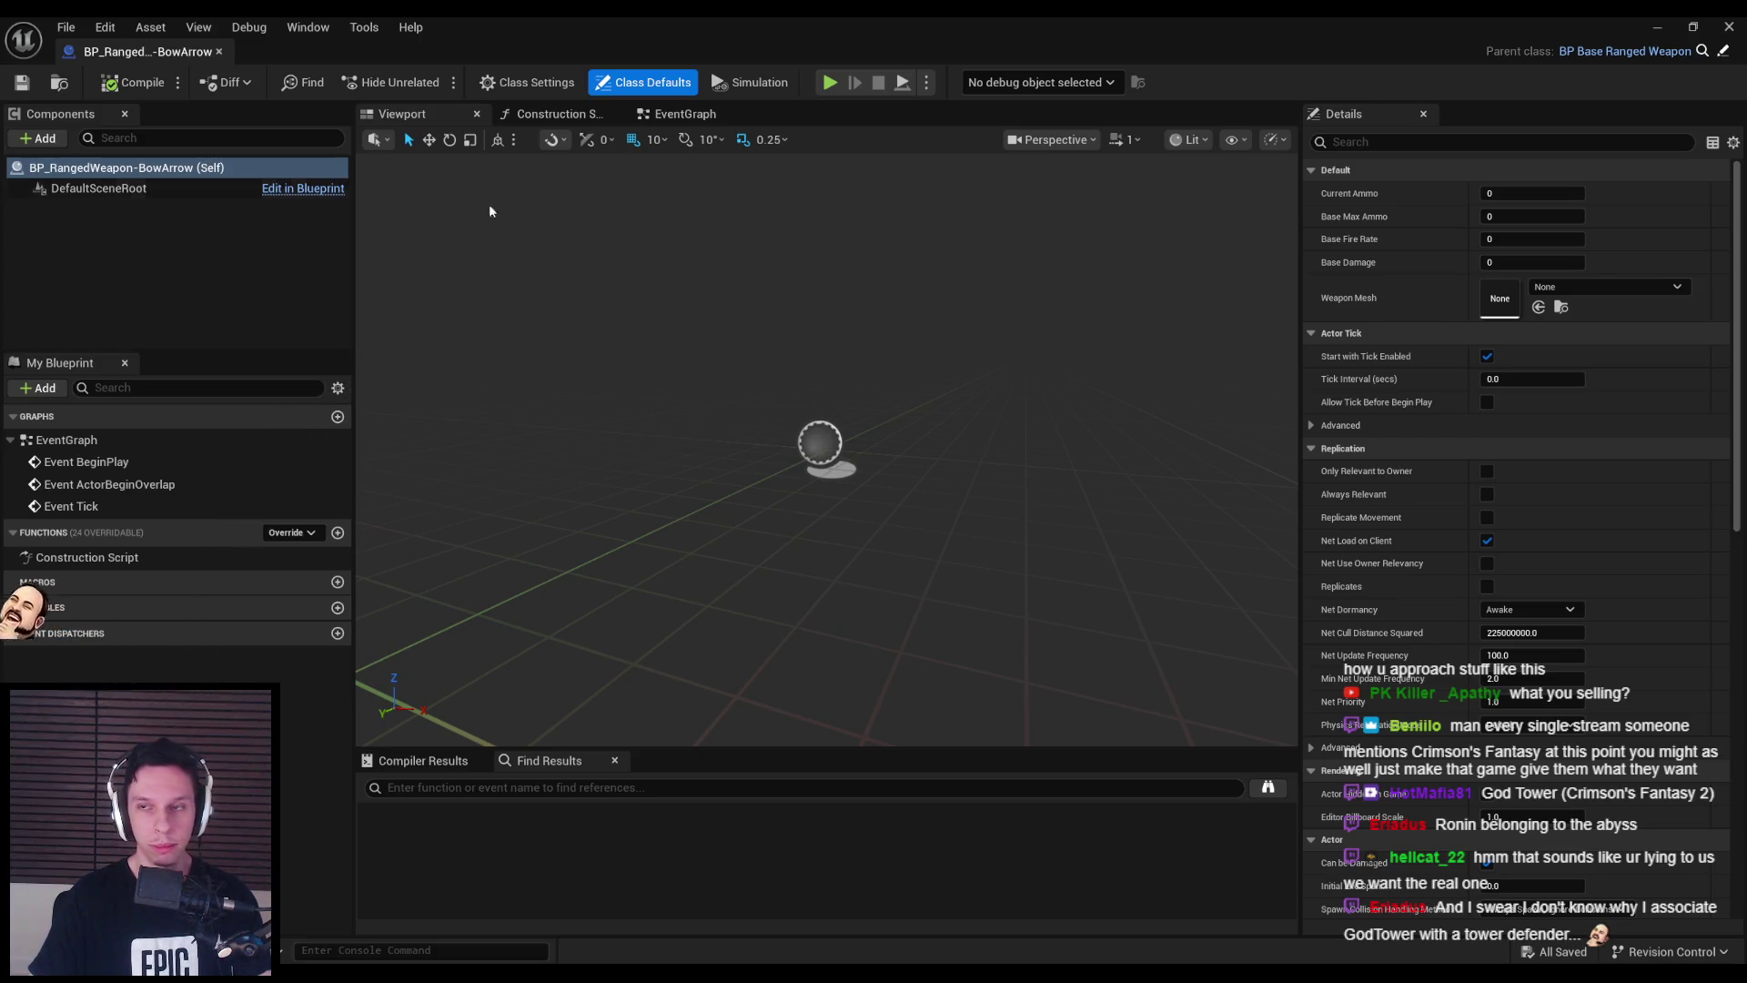
click(1723, 51)
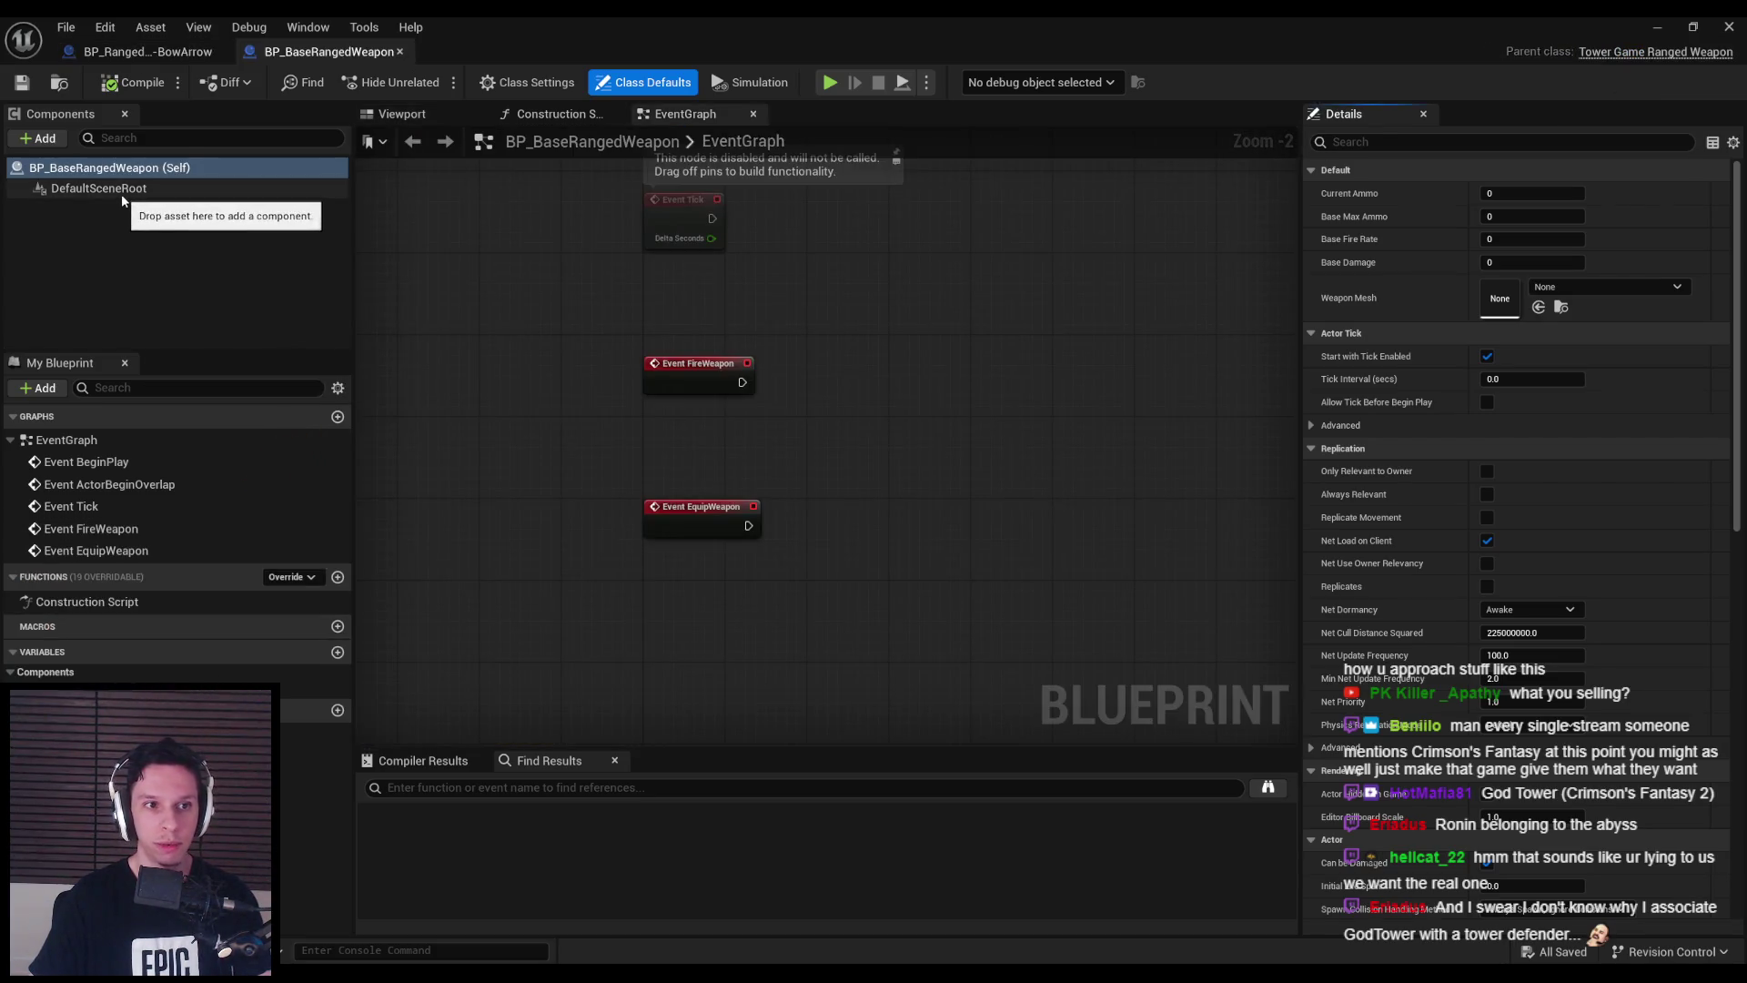
click(122, 194)
click(117, 202)
click(117, 187)
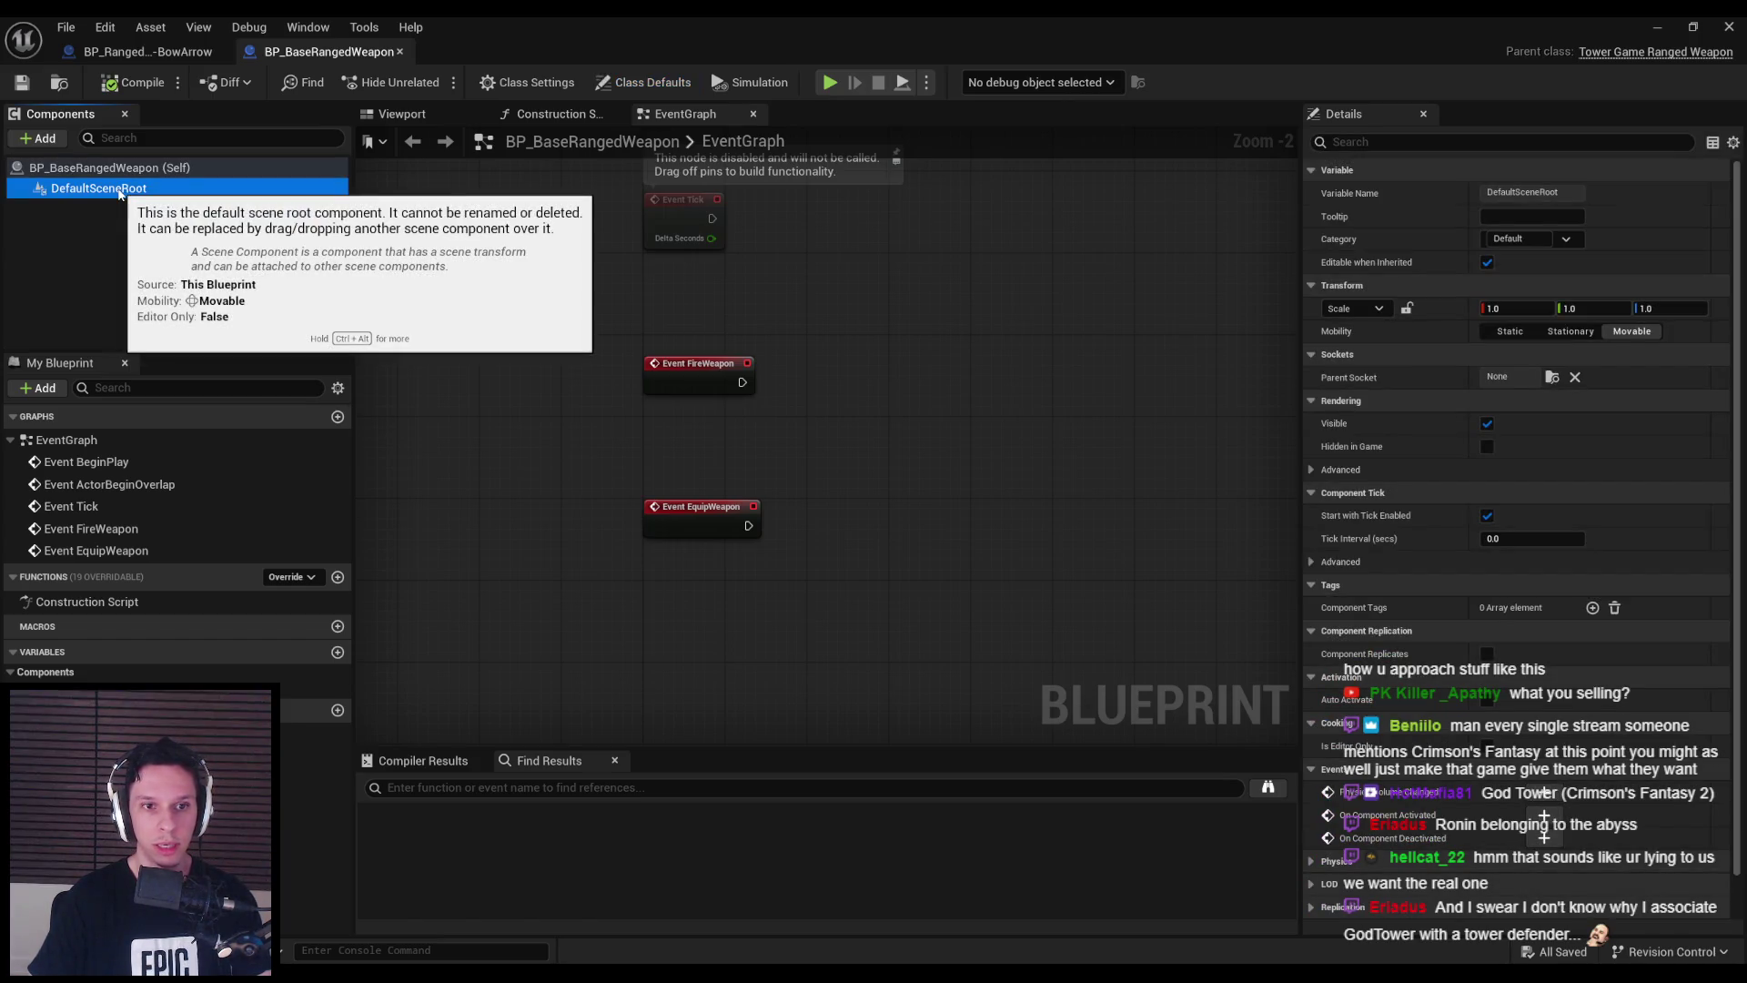
click(119, 202)
click(120, 189)
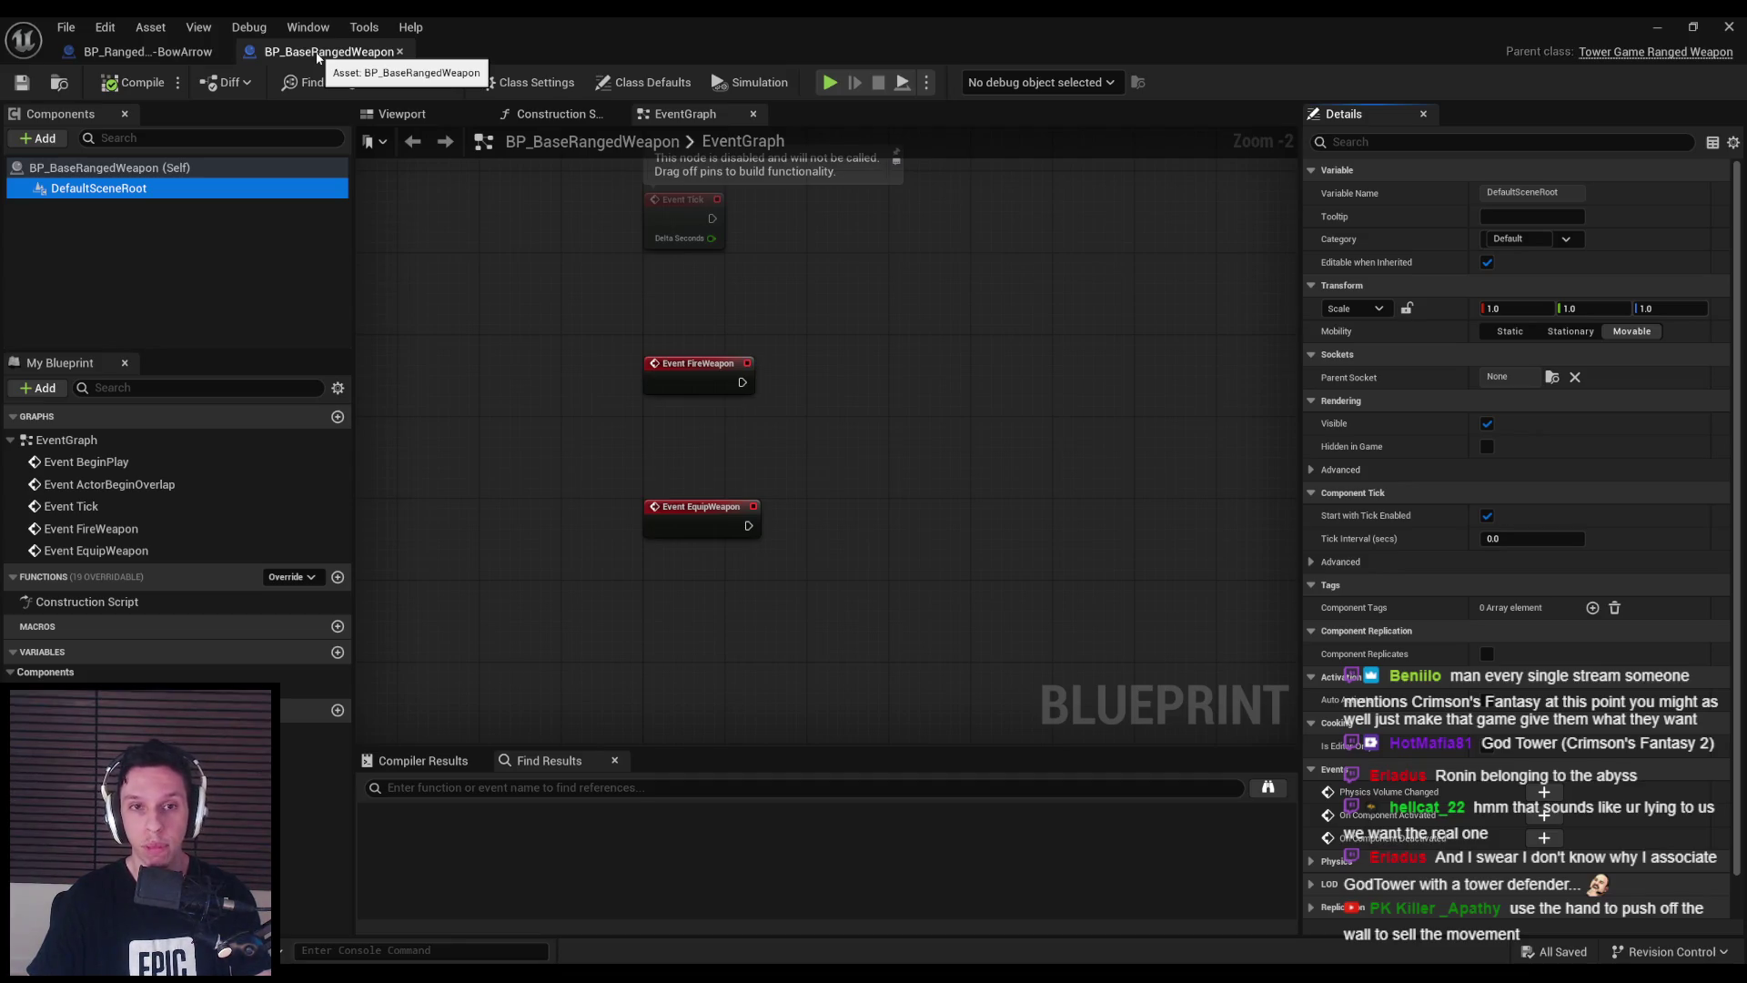
middle_click(317, 57)
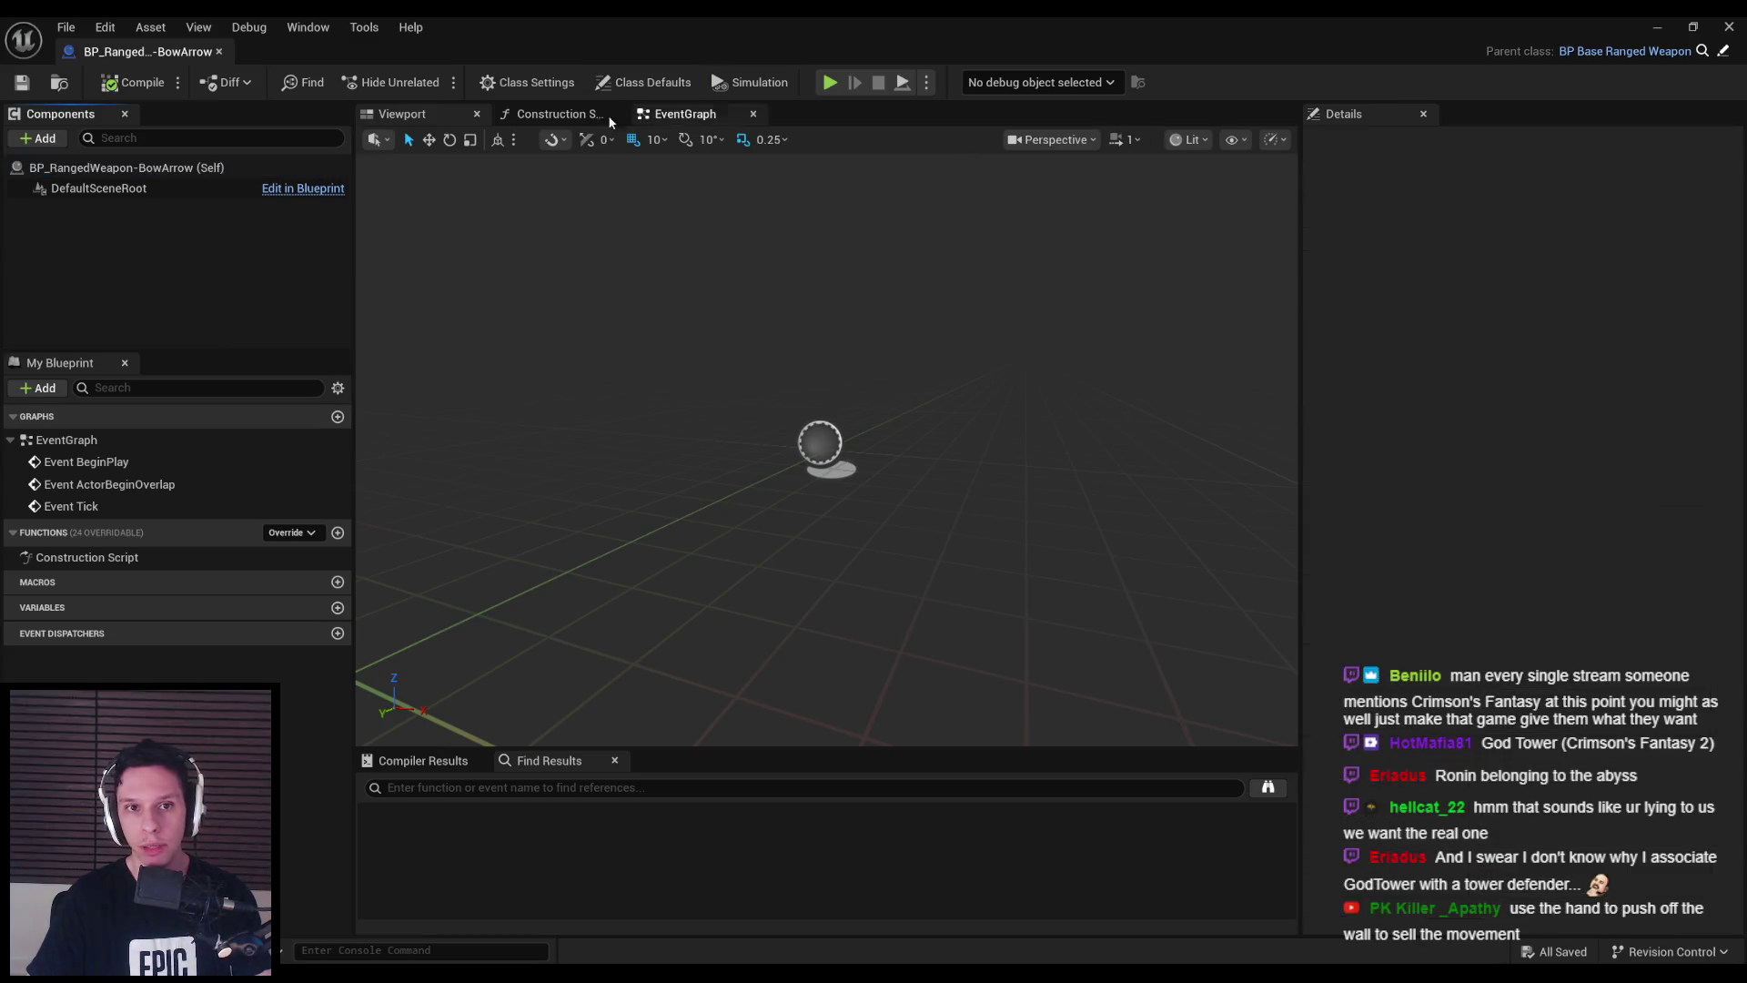
- Delete the three disabled default event nodes in the BowArrow EventGraph and save
click(740, 117)
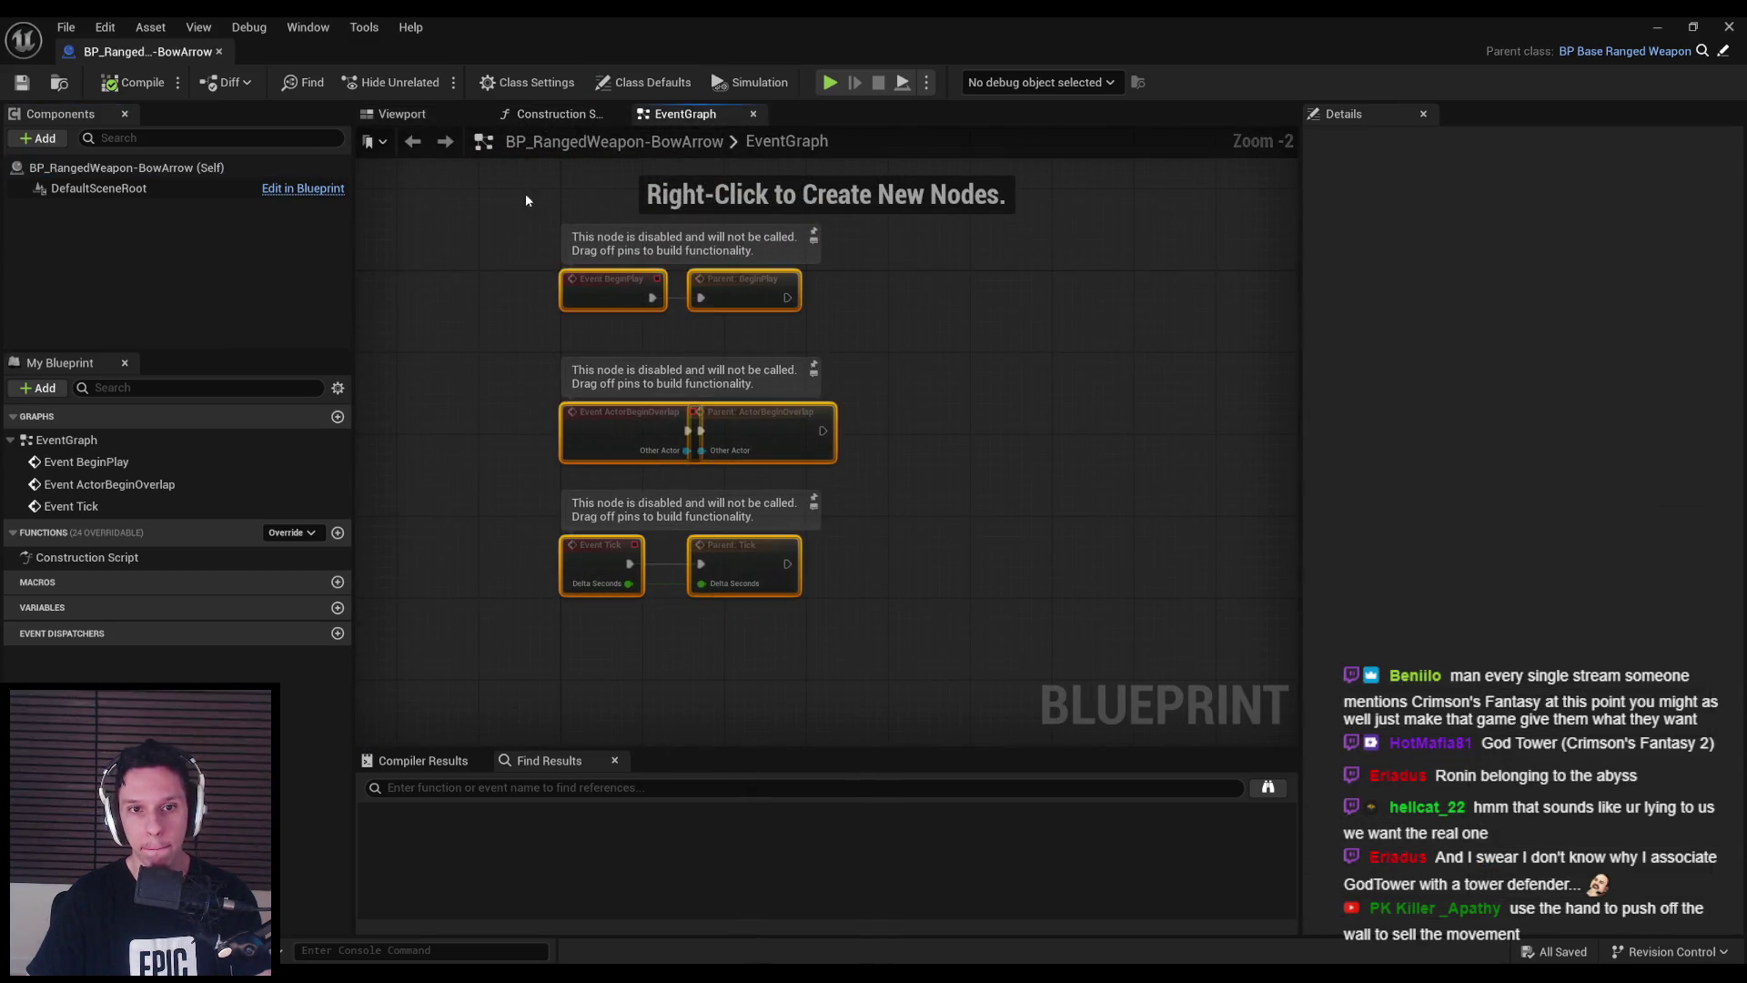
key(Delete)
click(22, 82)
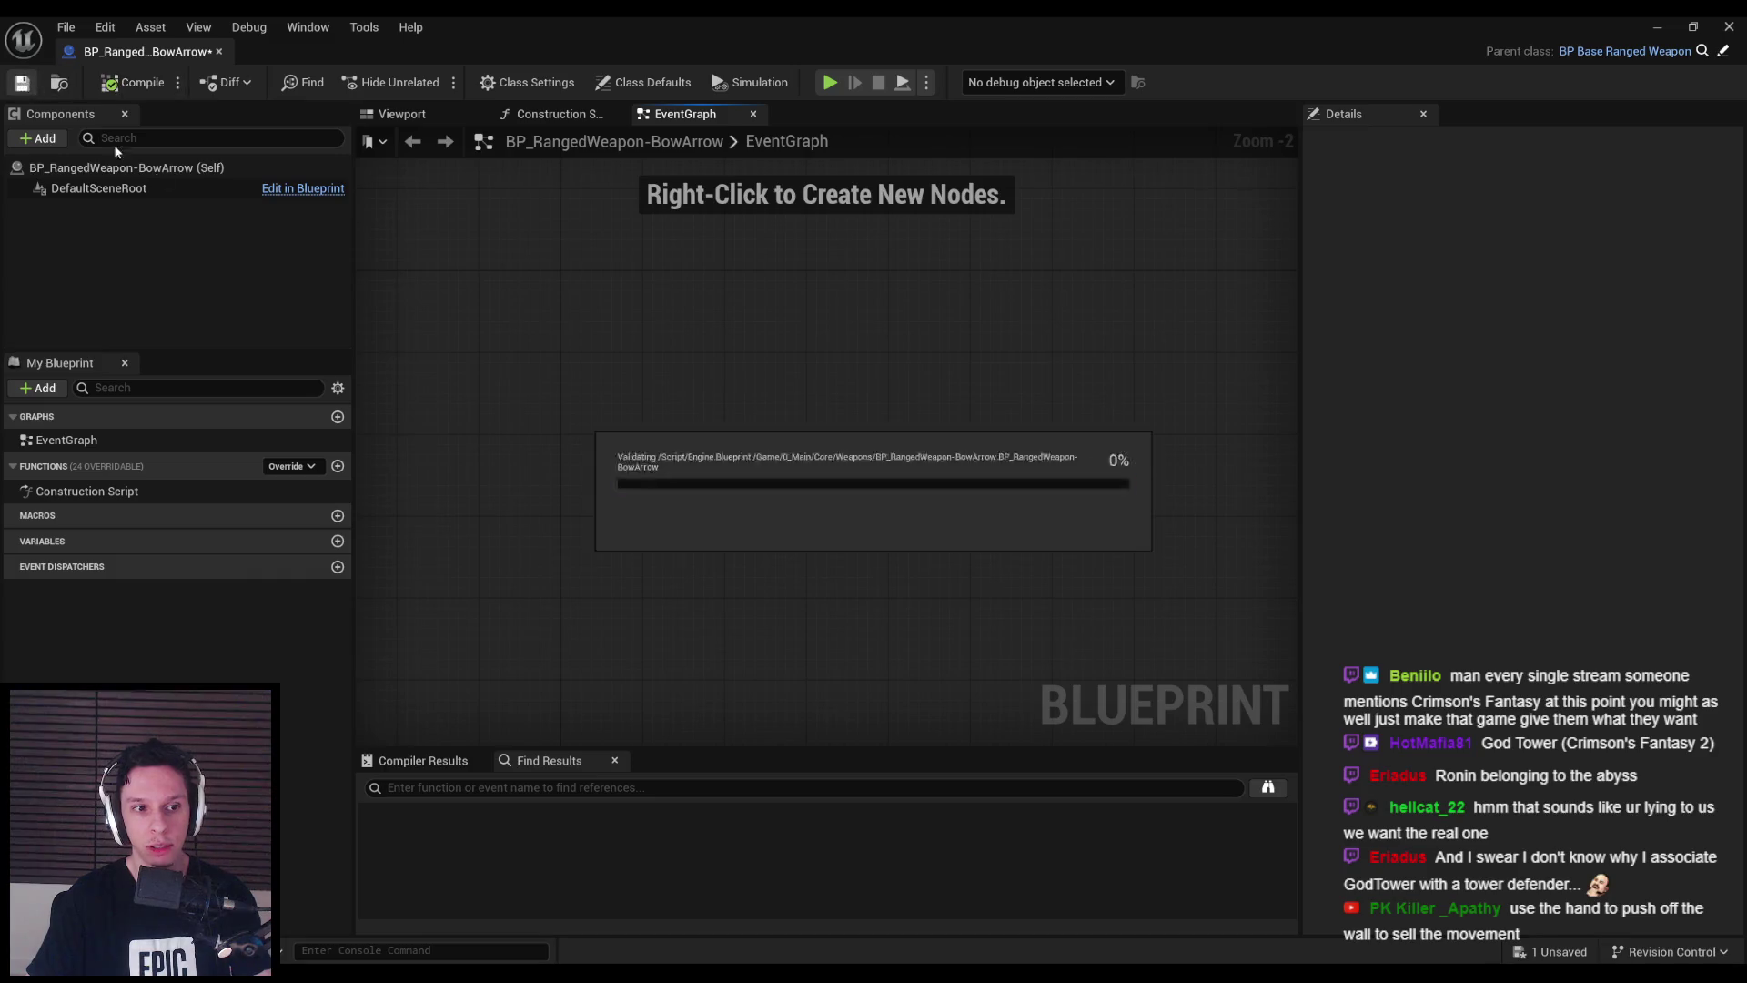
- Close the BowArrow Blueprint editor and switch over to Blender
scroll(636, 511, down, 2)
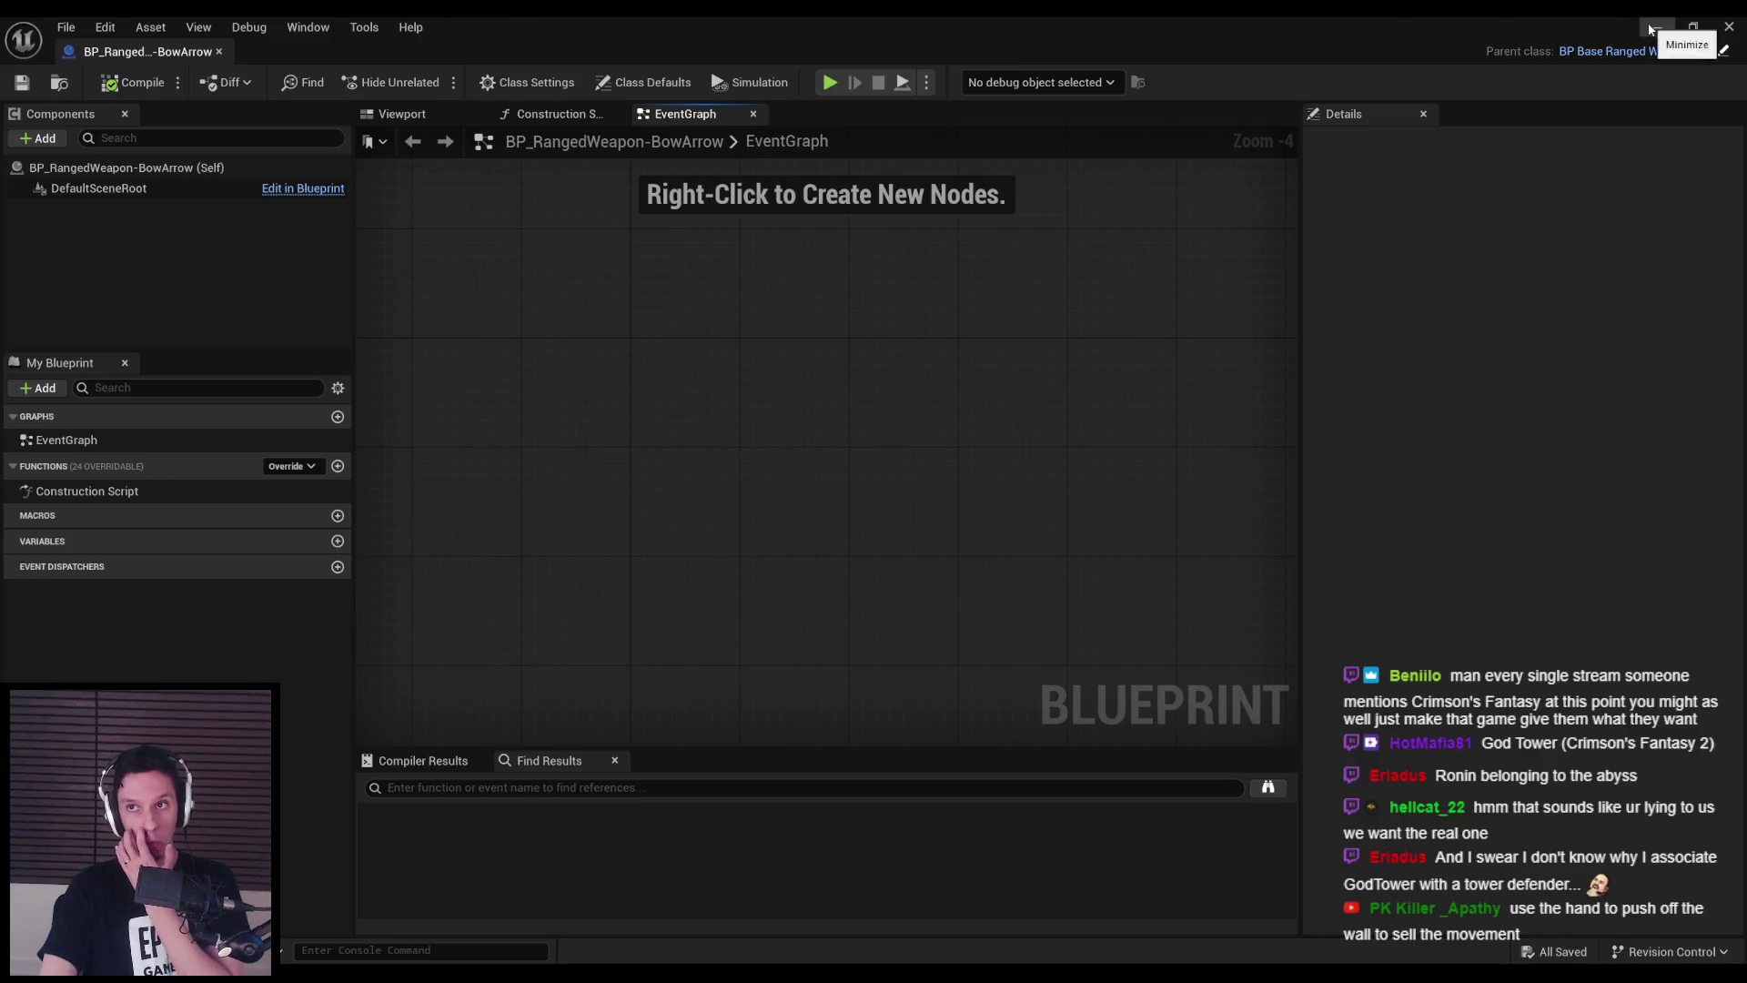
click(1729, 26)
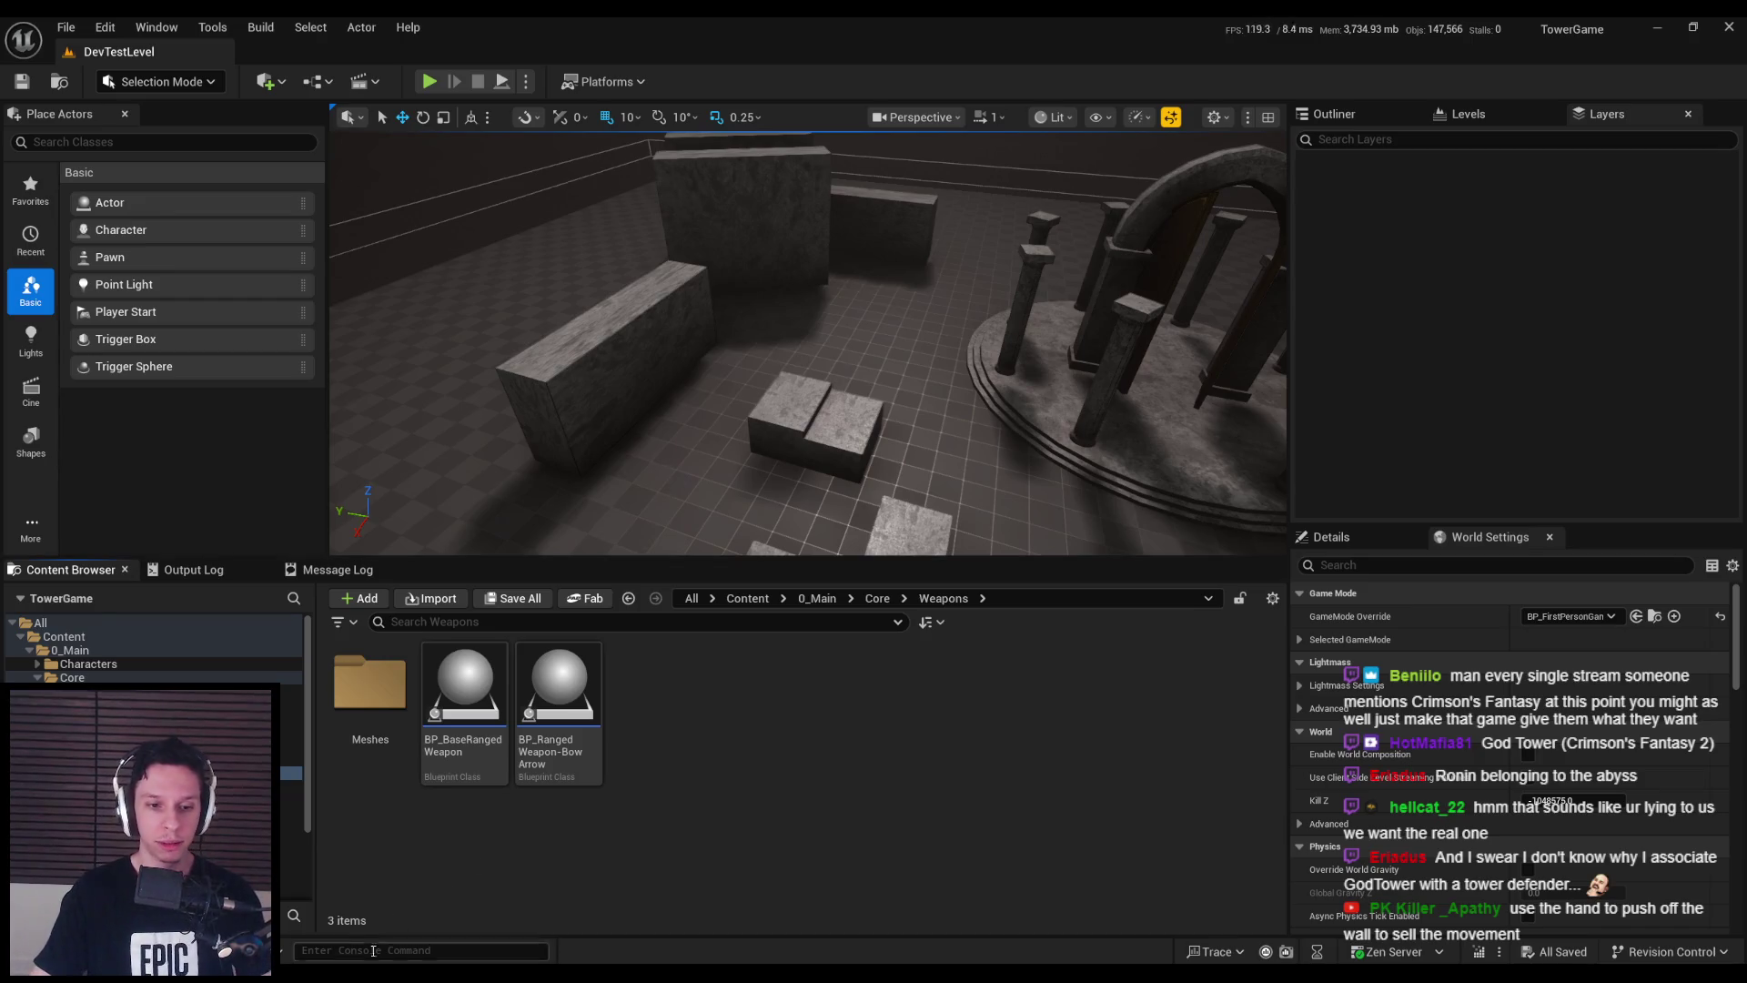
key(alt+Tab)
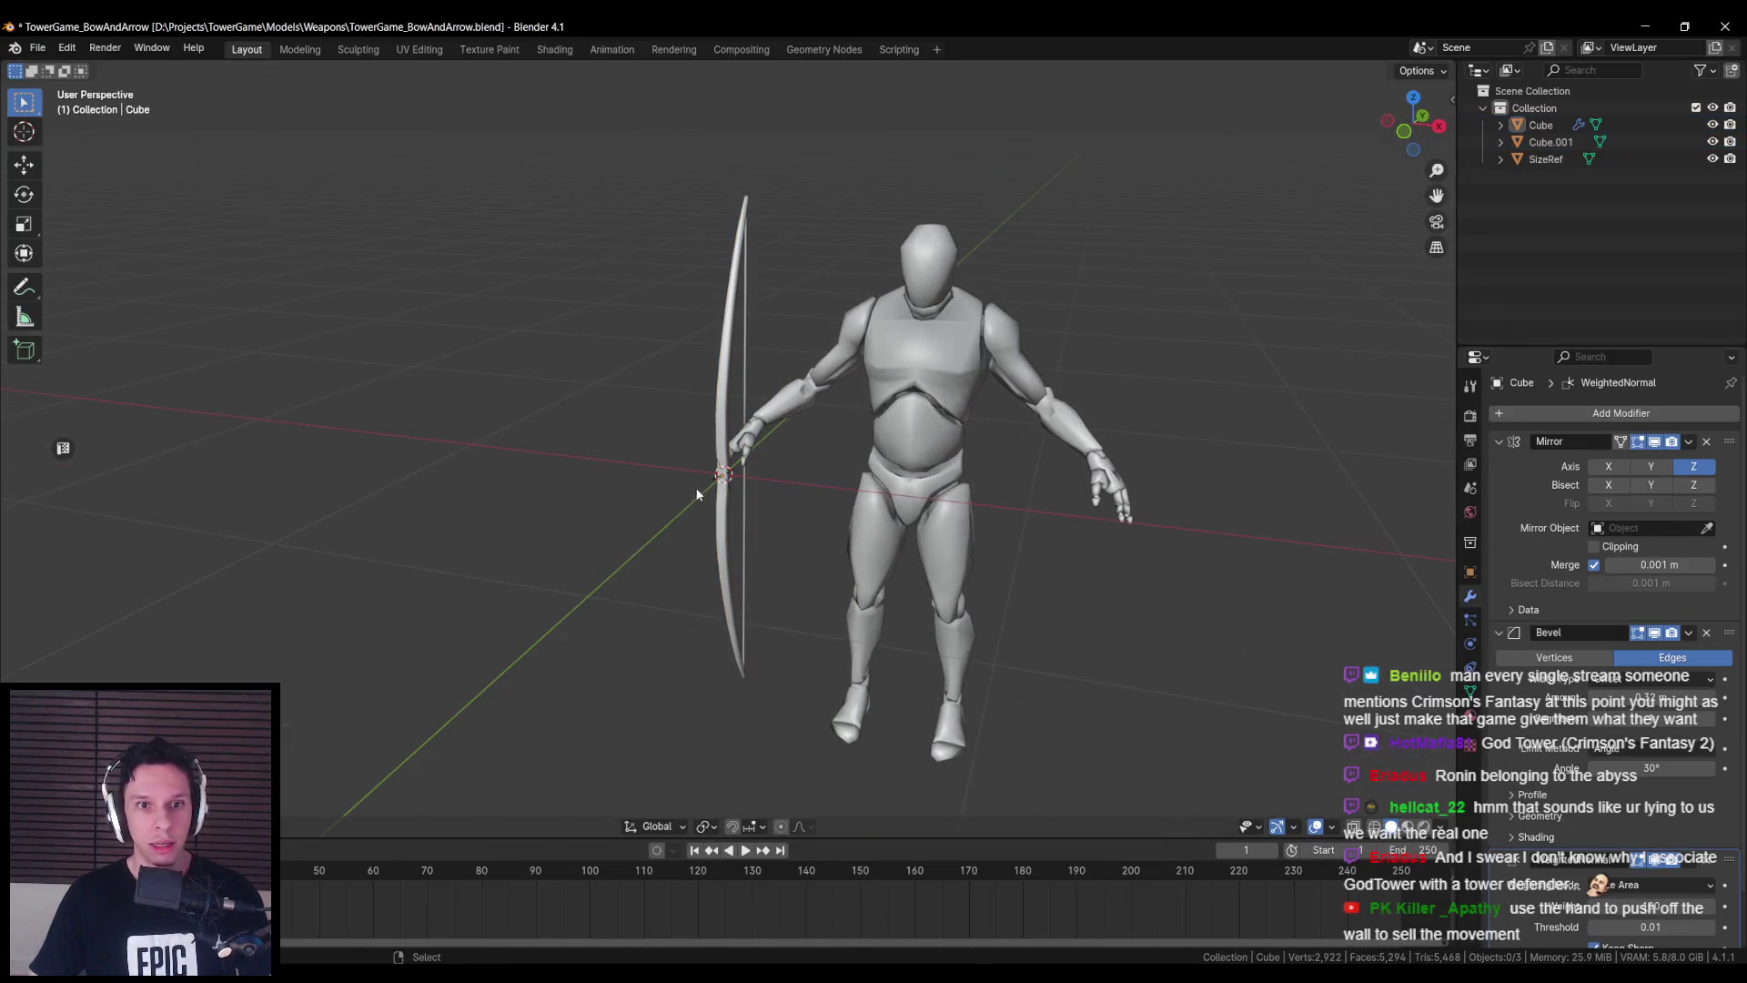
- Save TowerGame_BowAndArrow.blend with the bow beside the character, then return to Unreal
key(ctrl+s)
scroll(673, 509, up, 5)
click(713, 514)
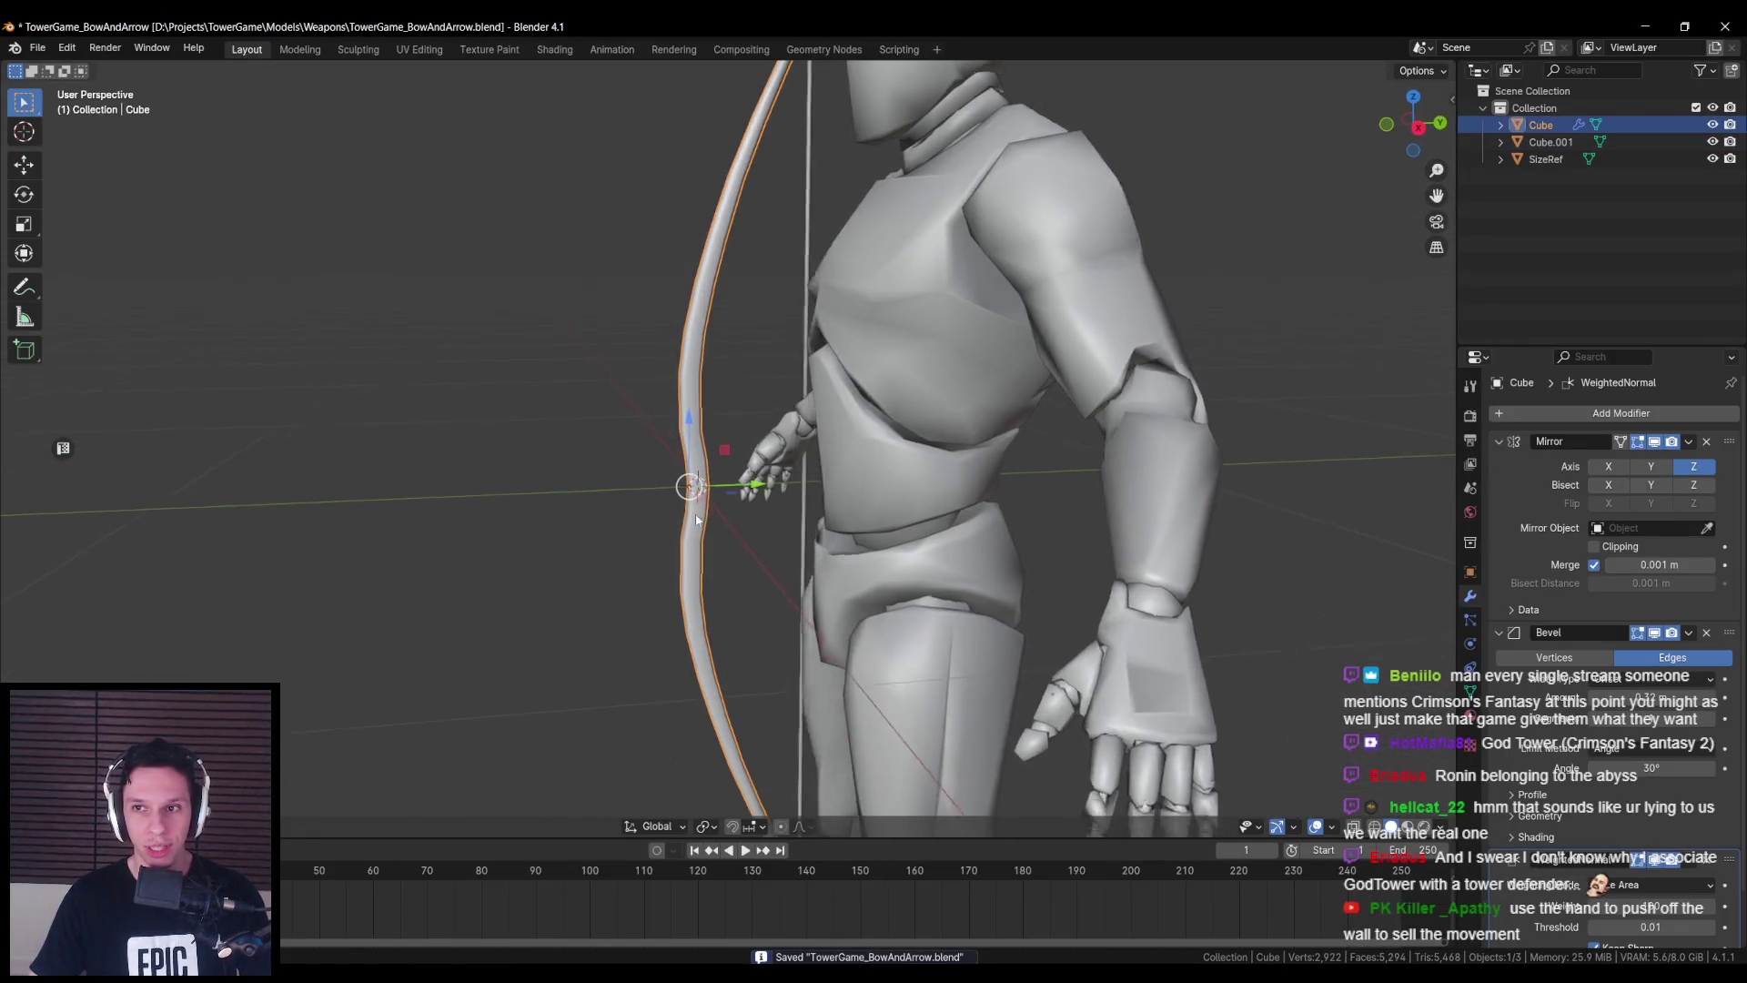
key(ctrl+s)
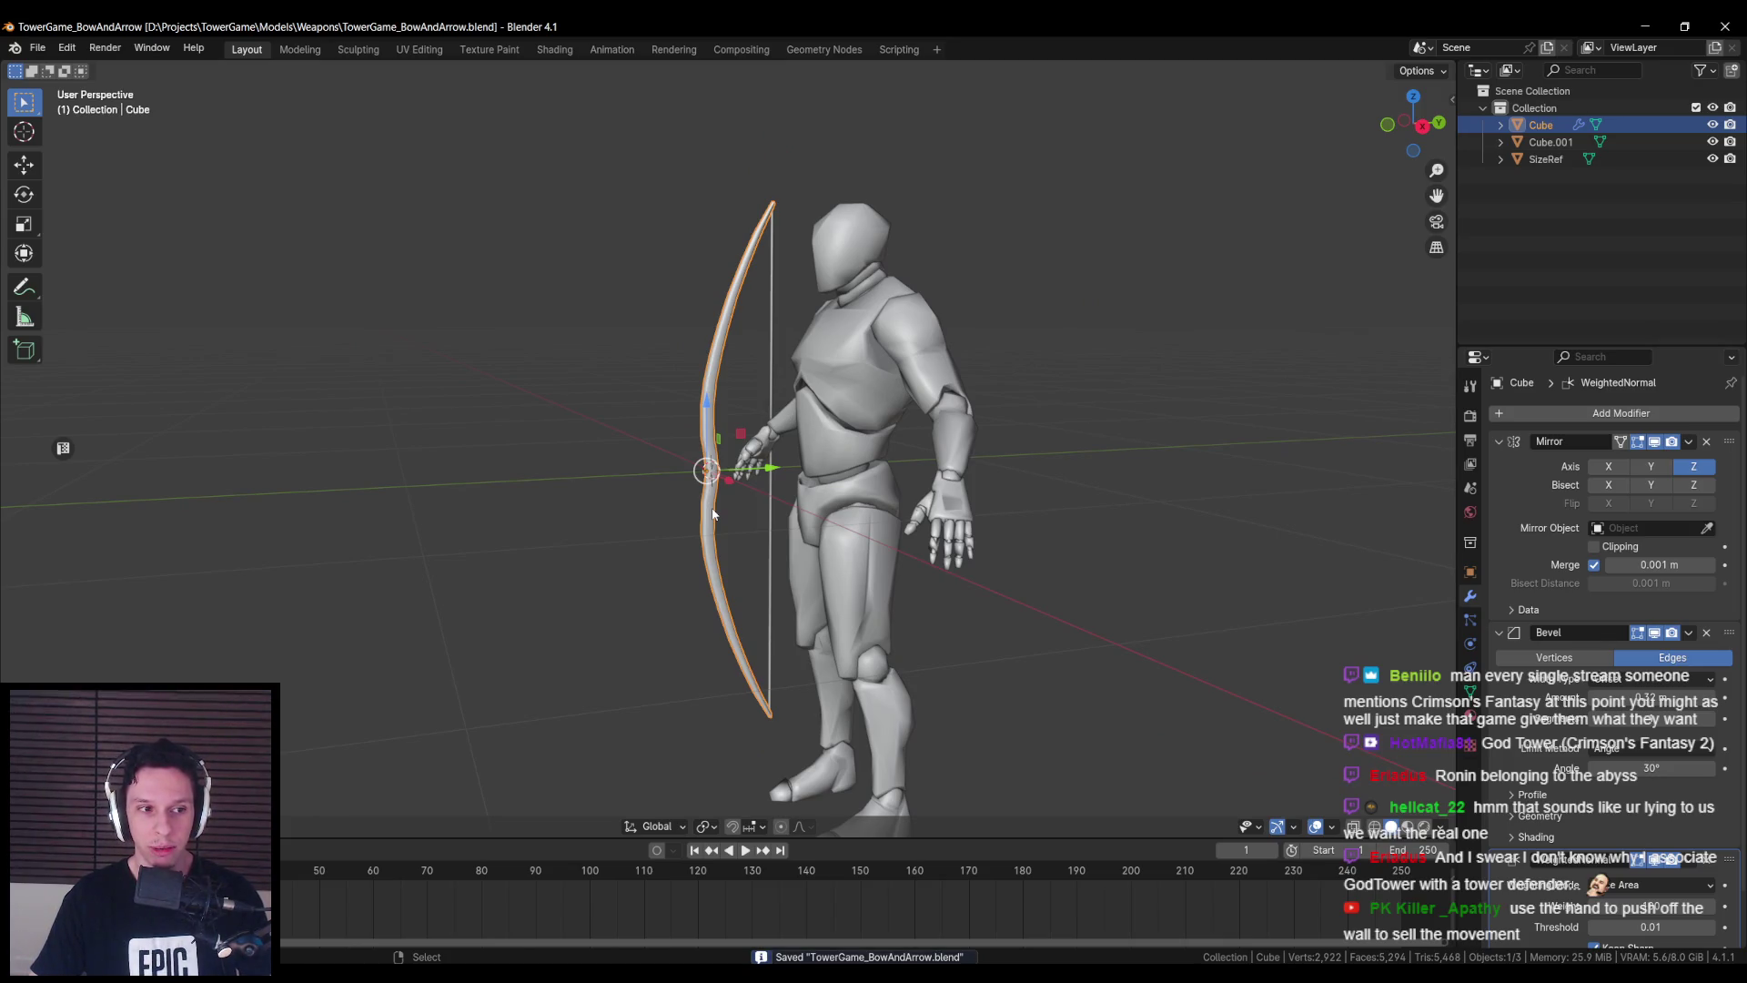
drag(712, 514, 744, 537)
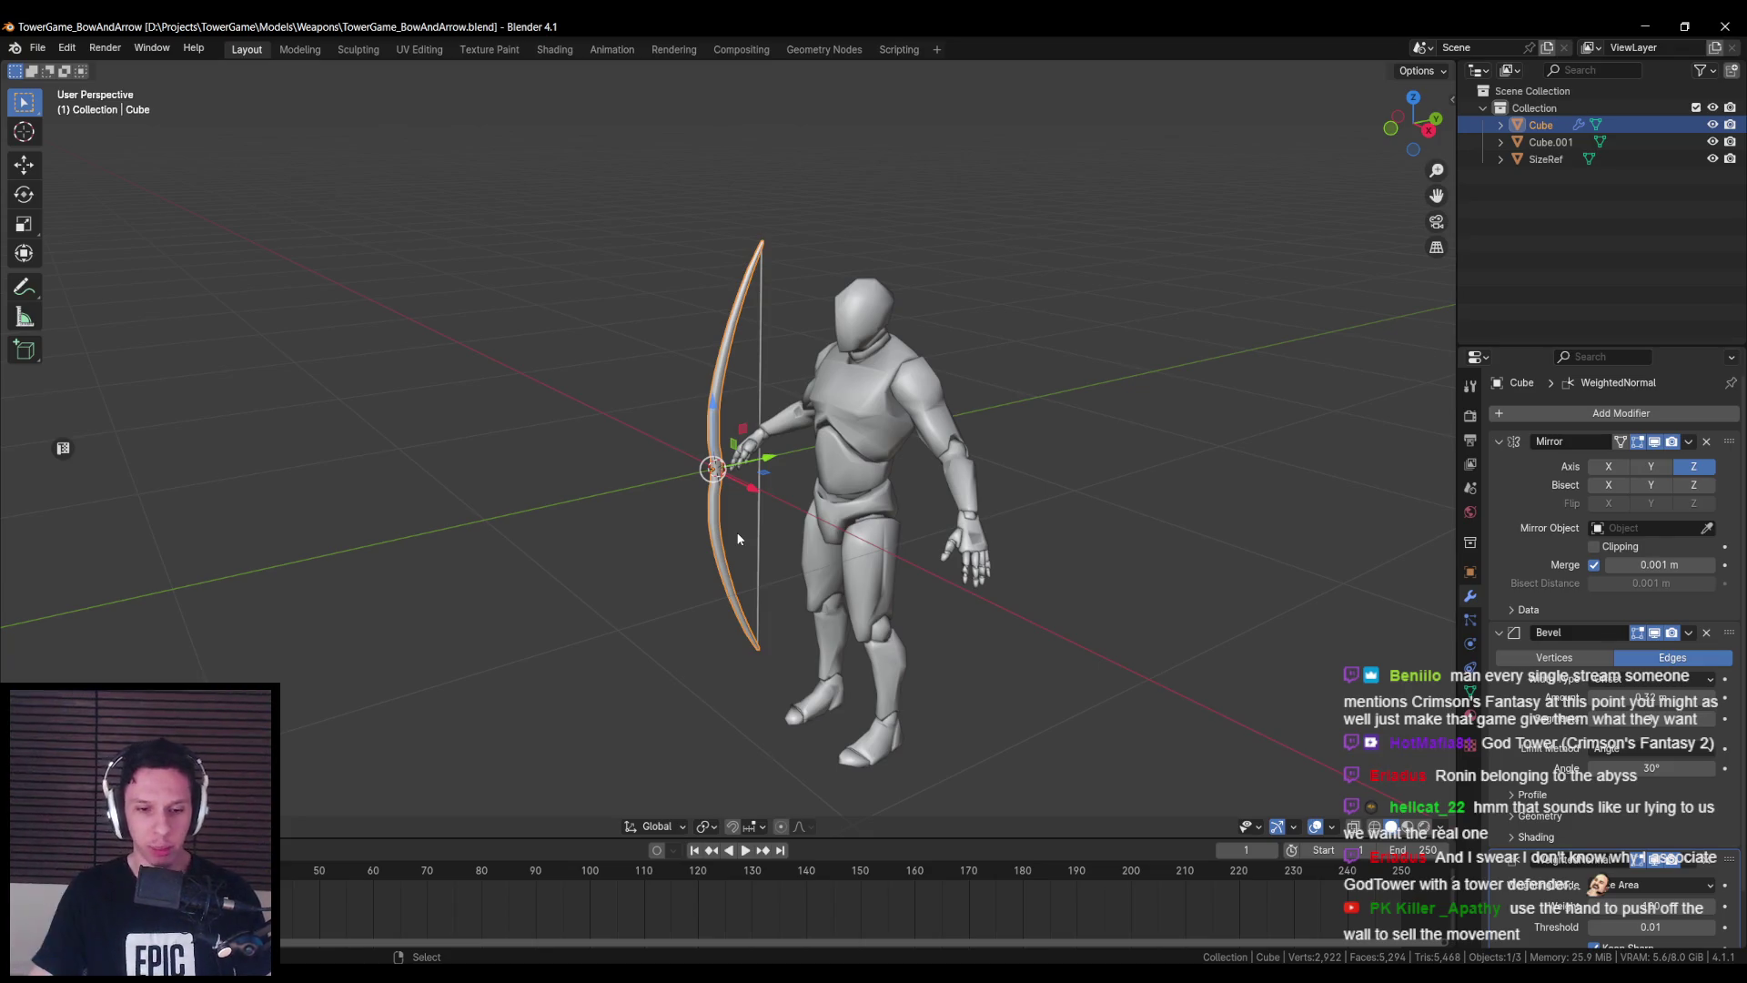
click(604, 916)
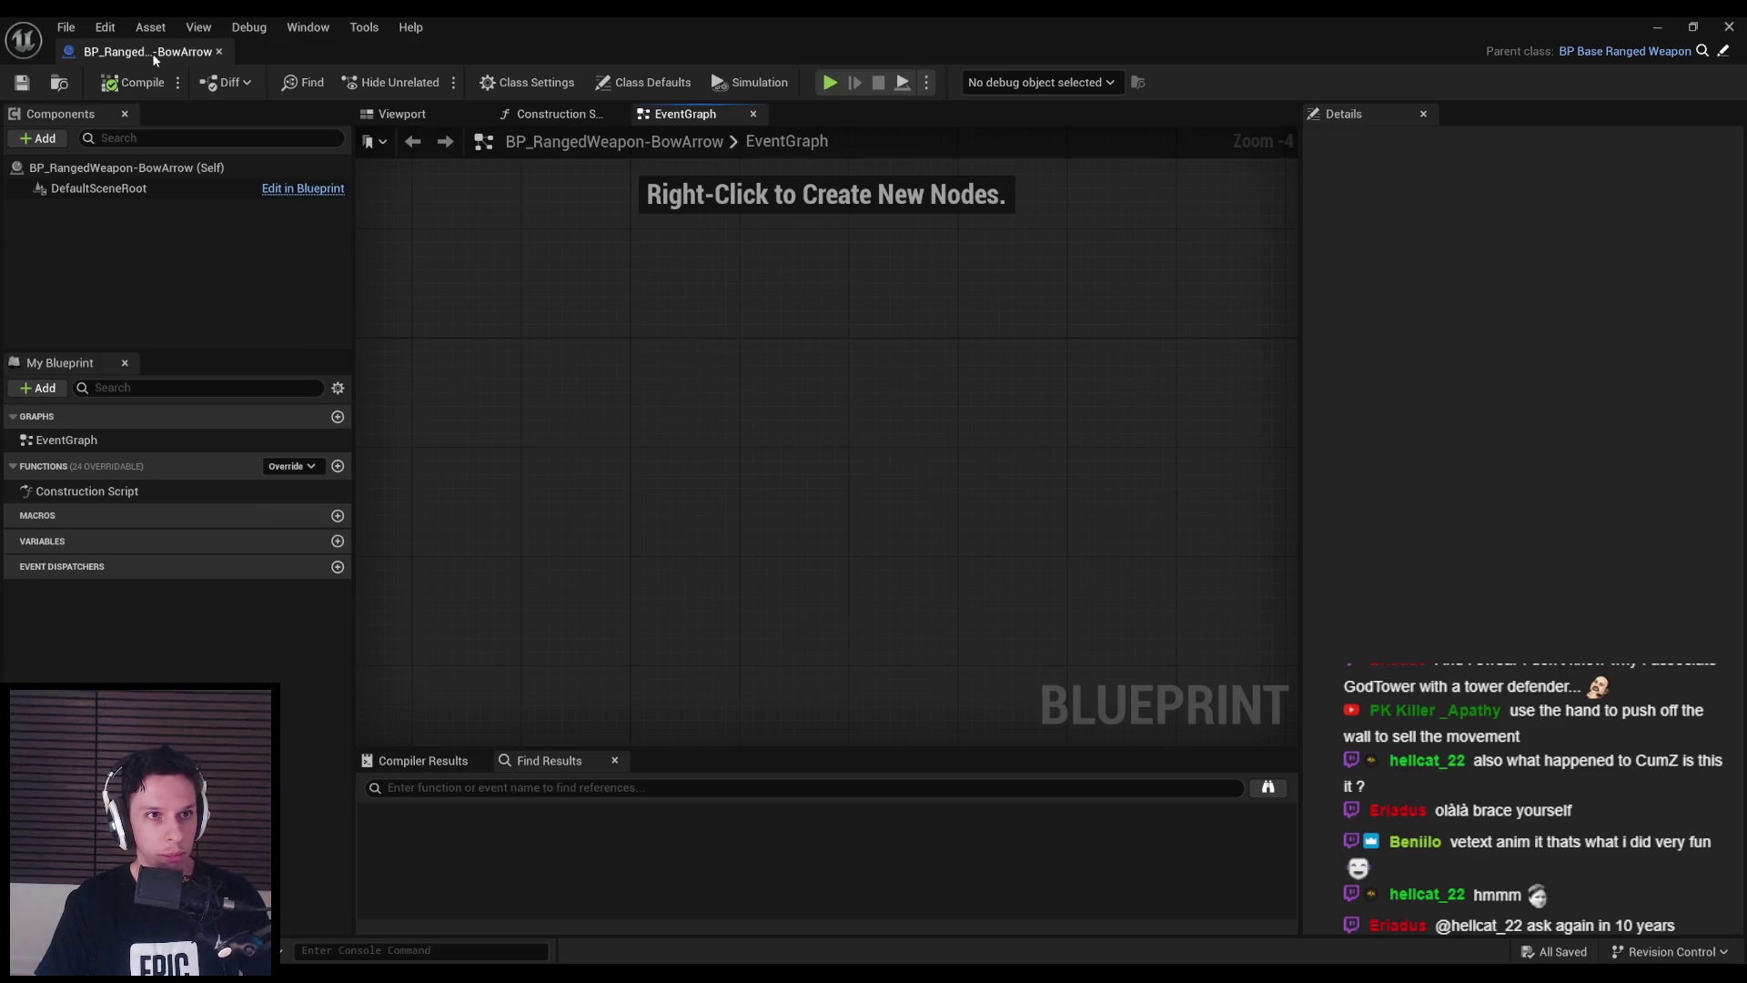
- Close the BowArrow Blueprint and browse the Content Browser to the 0_Main/Core folder
click(644, 82)
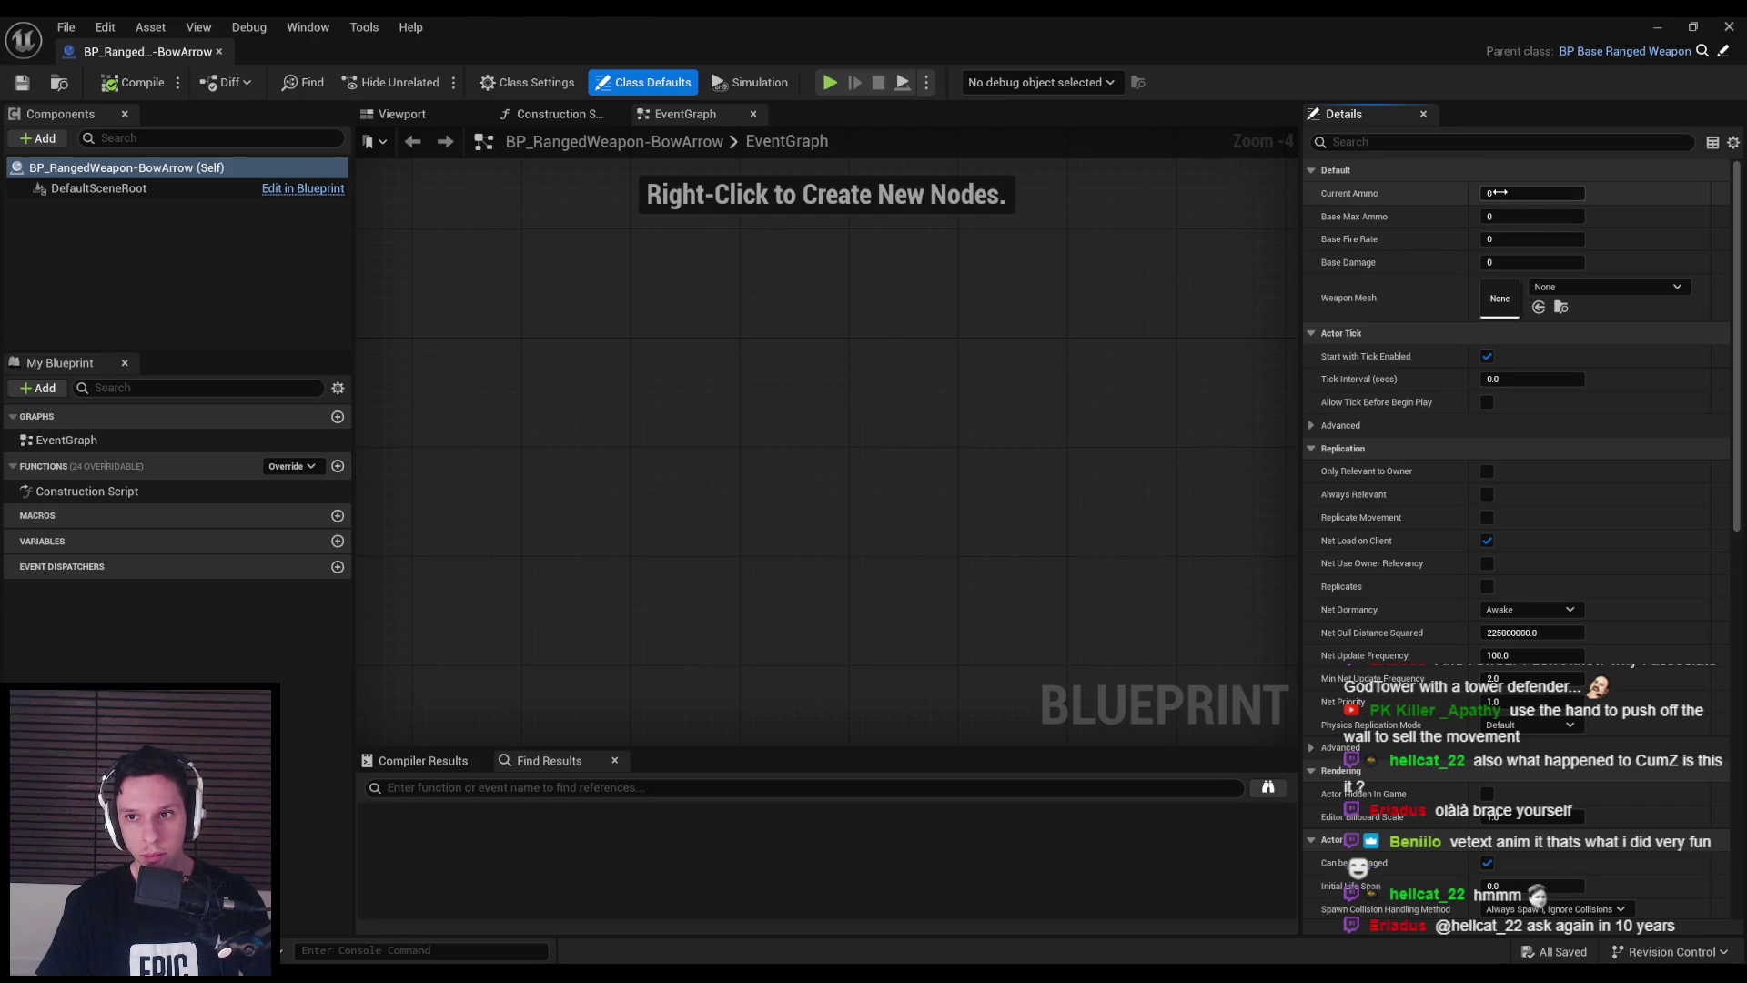
click(1729, 26)
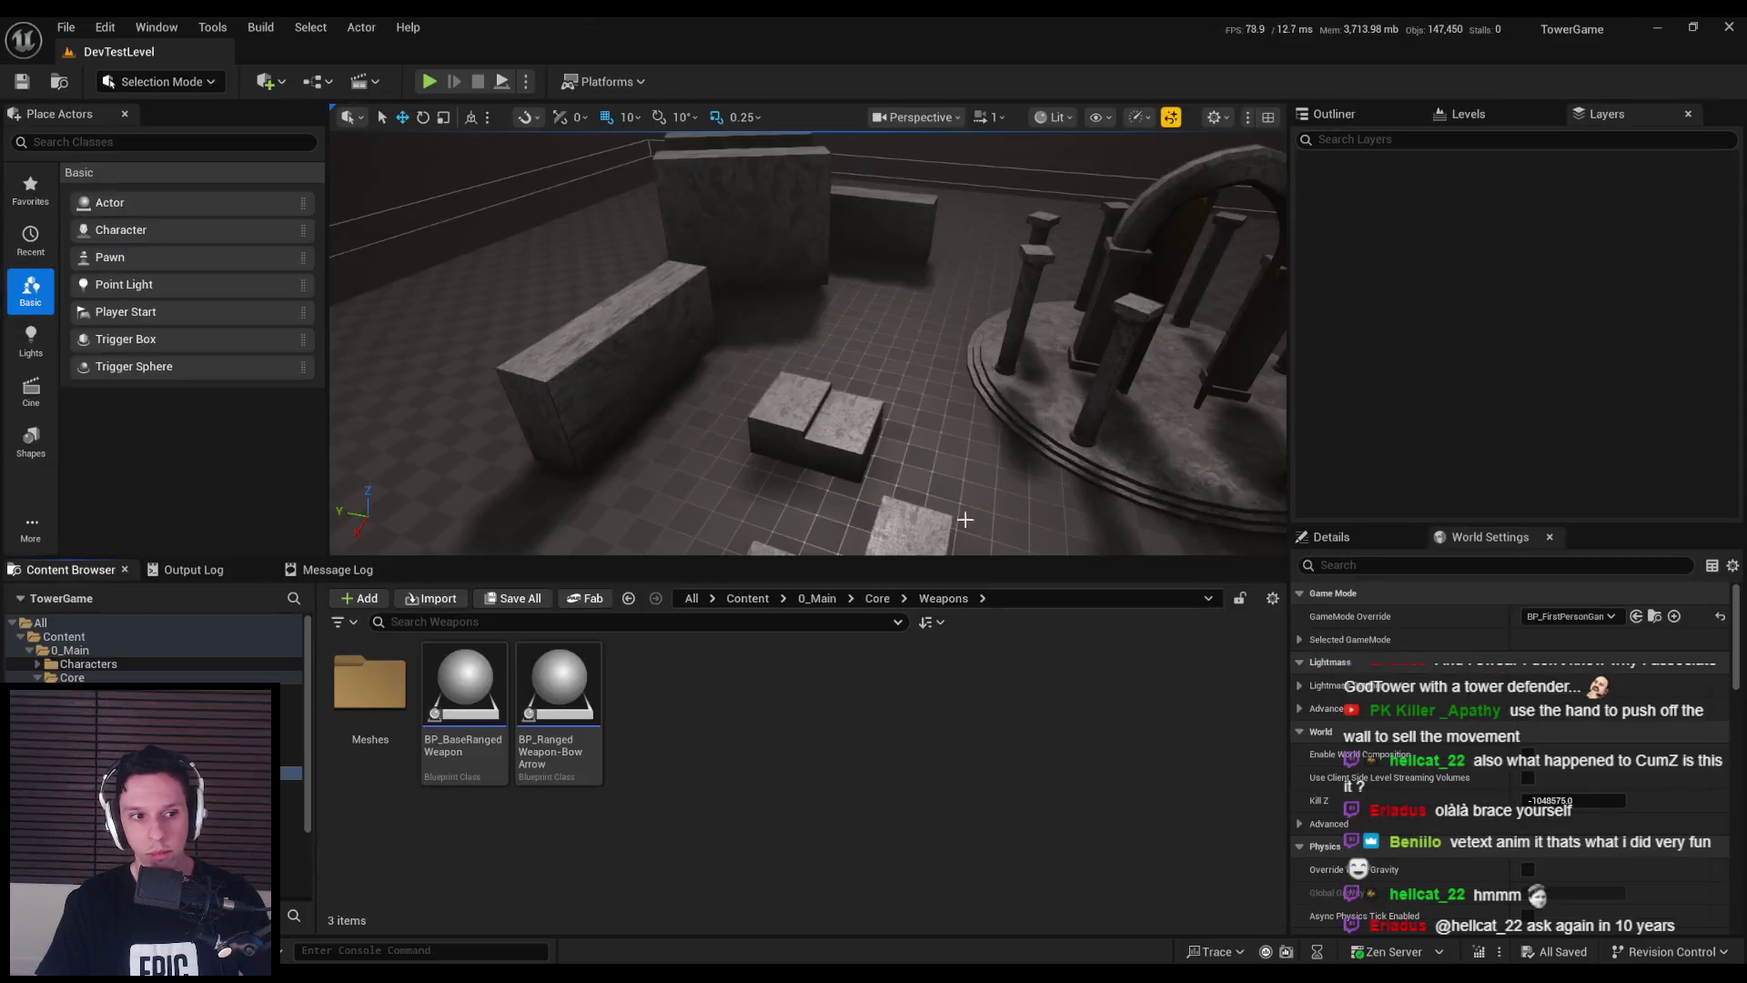
click(813, 601)
double_click(455, 684)
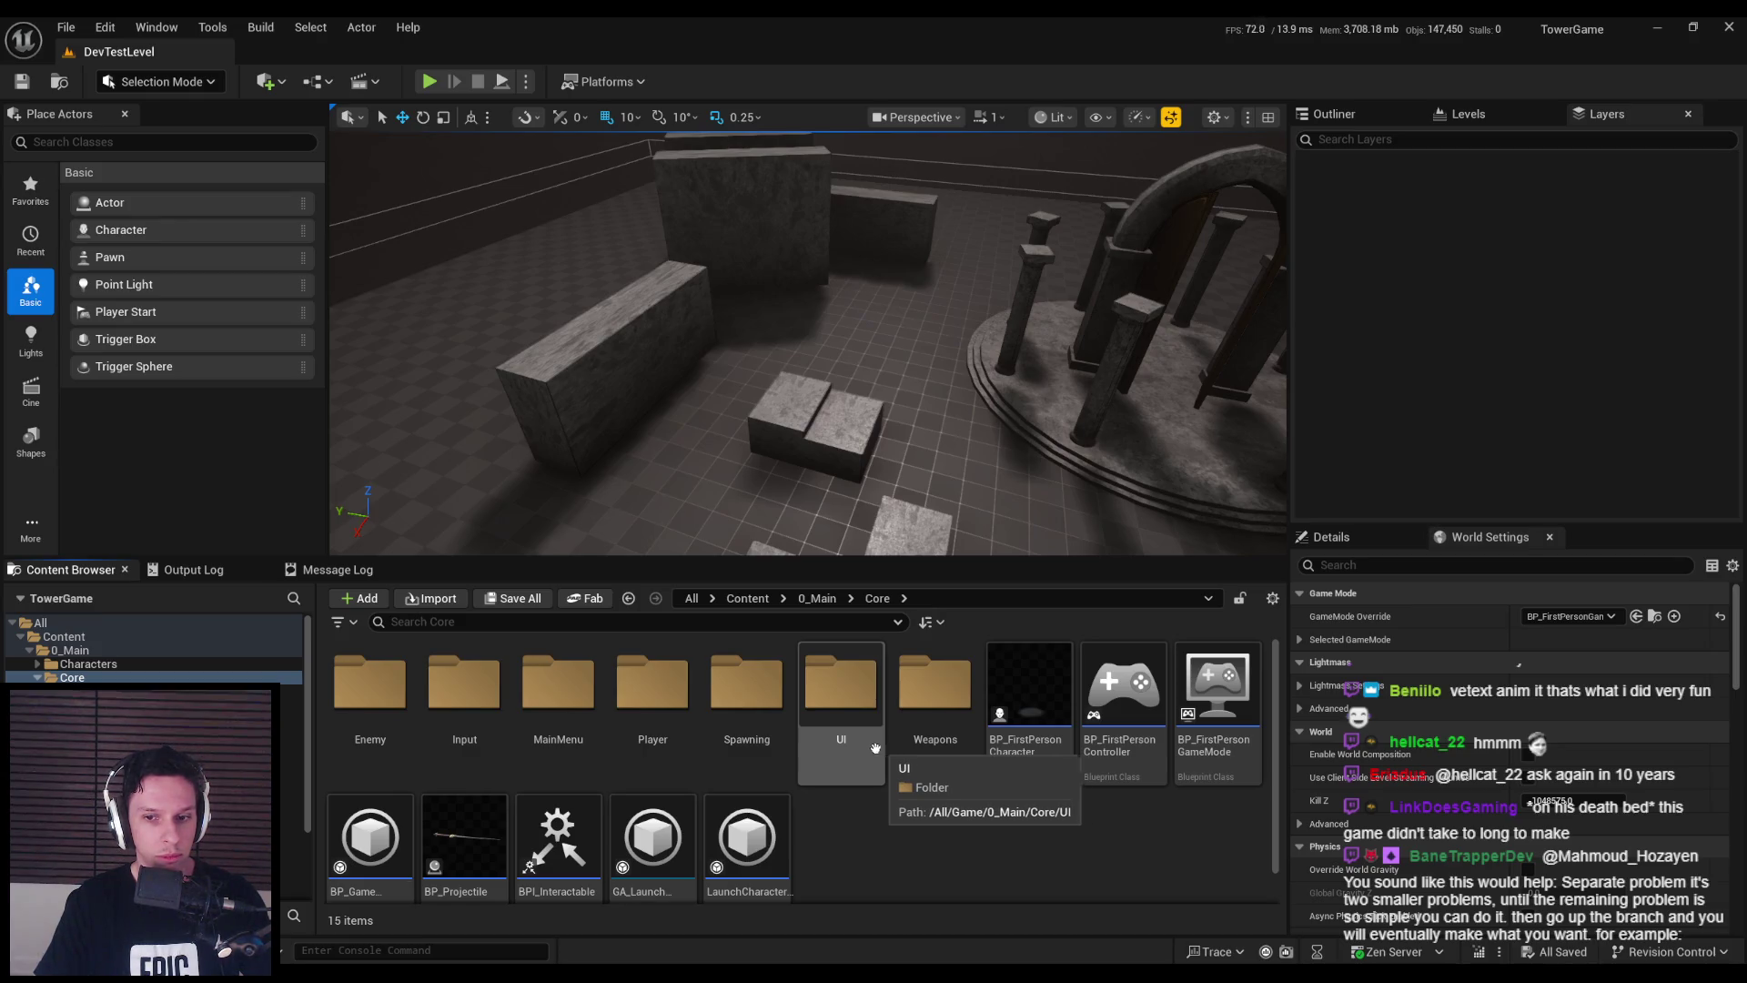
- Open BP_FirstPersonCharacter and its Sword Throw collapsed graph
double_click(1030, 692)
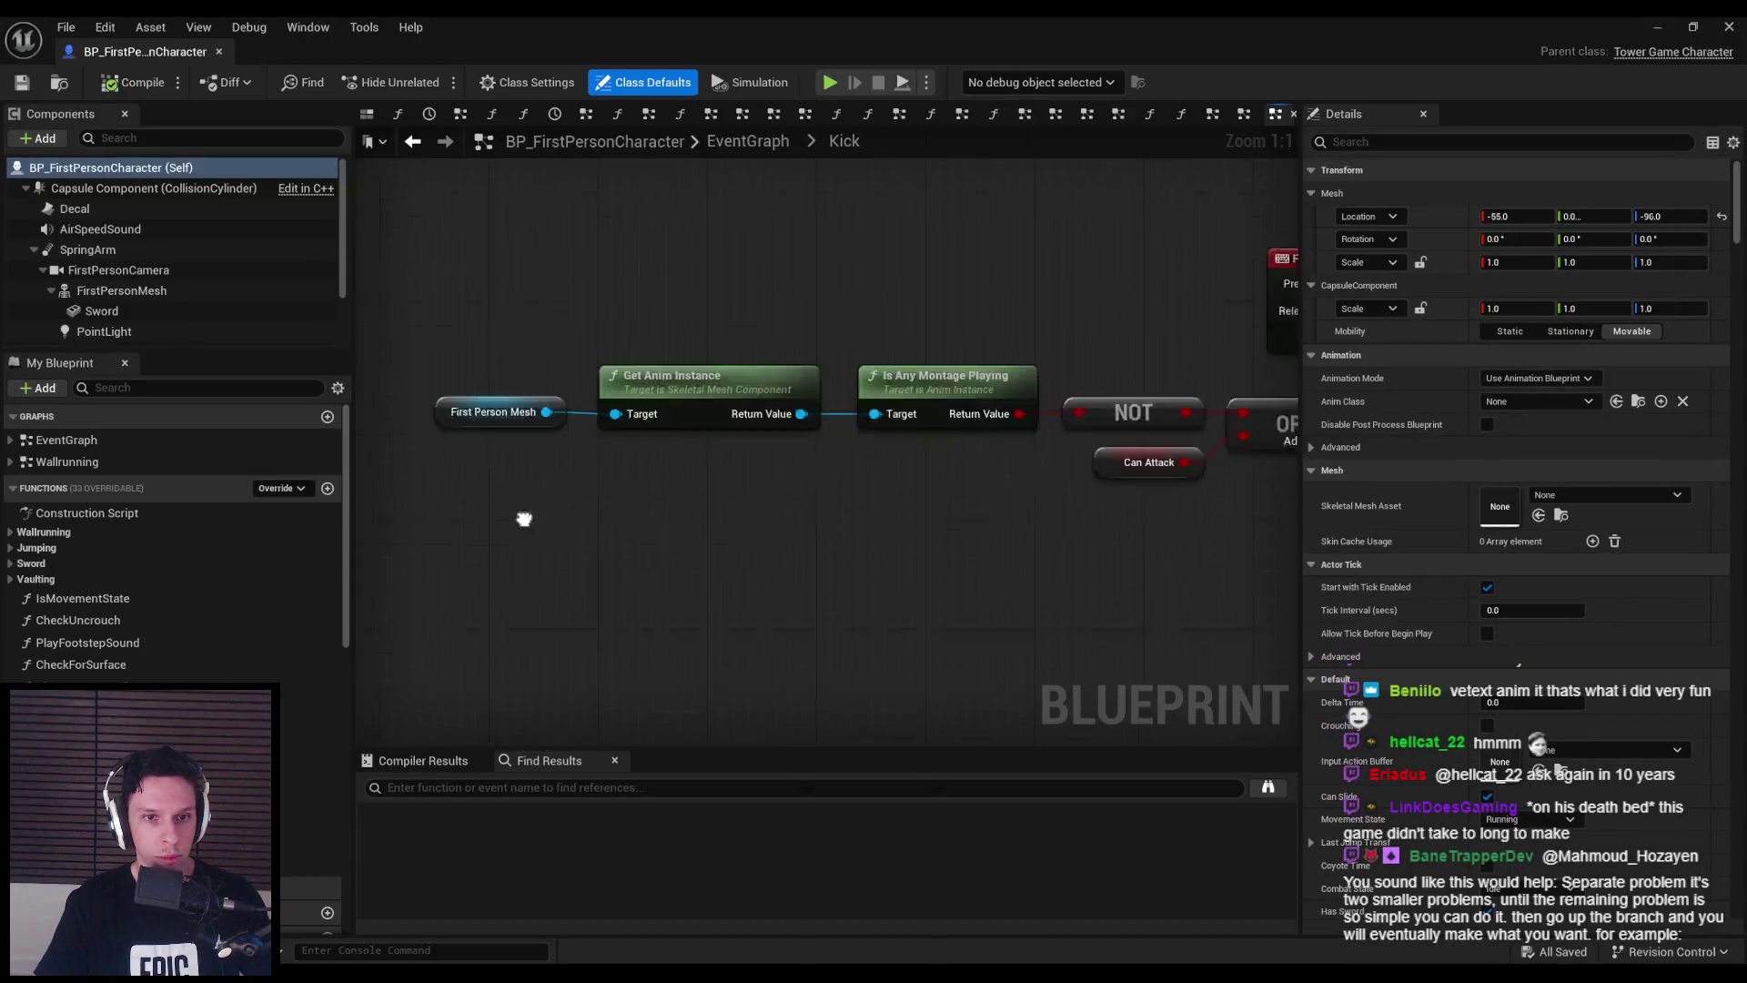
scroll(637, 318, down, 3)
click(749, 141)
scroll(475, 444, up, 10)
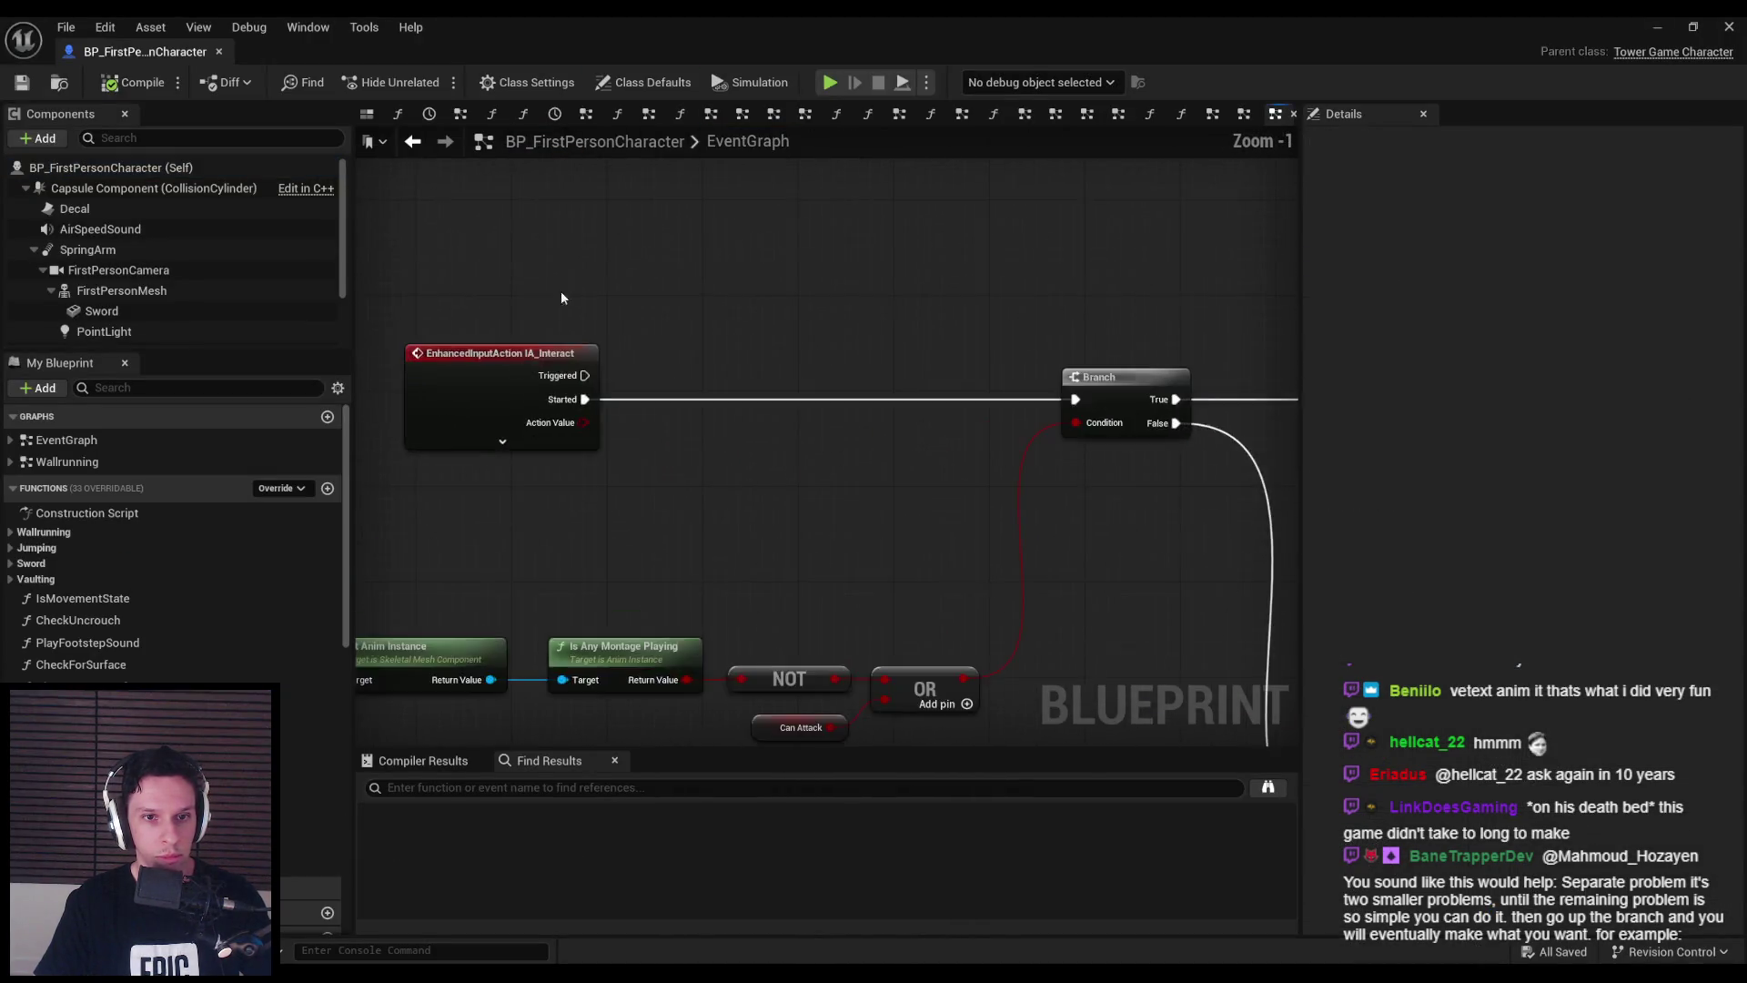
click(750, 257)
double_click(750, 258)
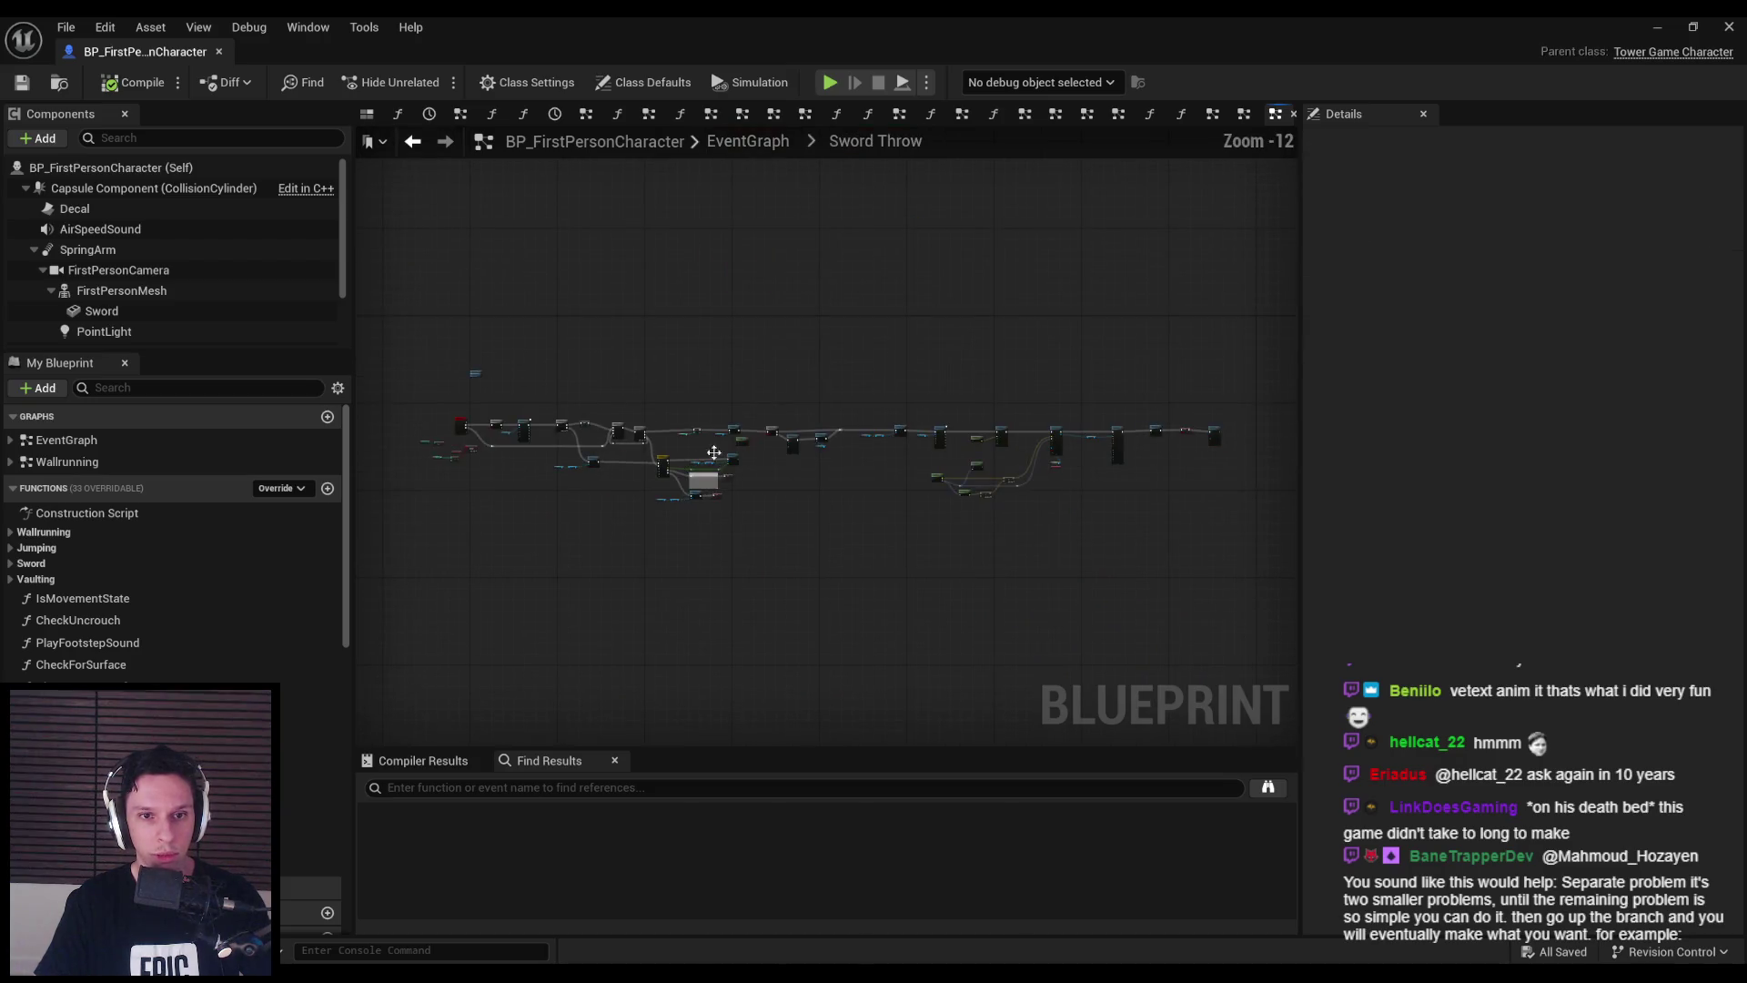
scroll(521, 466, up, 6)
scroll(591, 468, down, 6)
scroll(591, 467, up, 6)
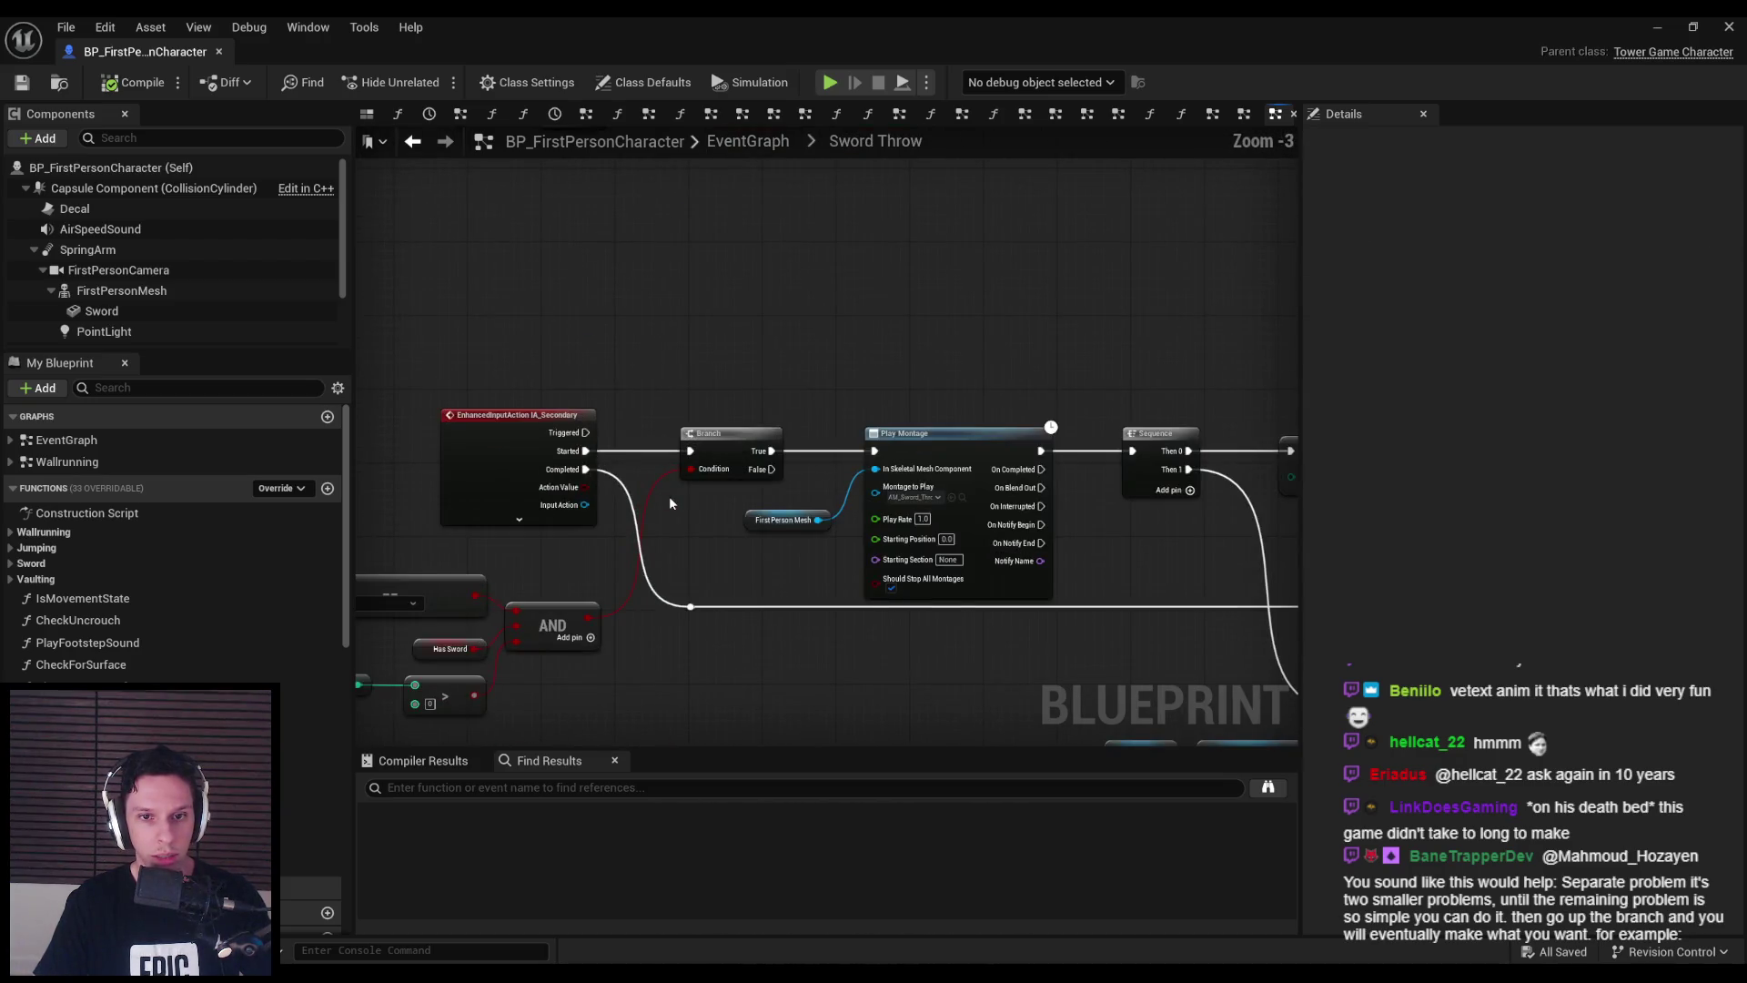
scroll(878, 415, down, 3)
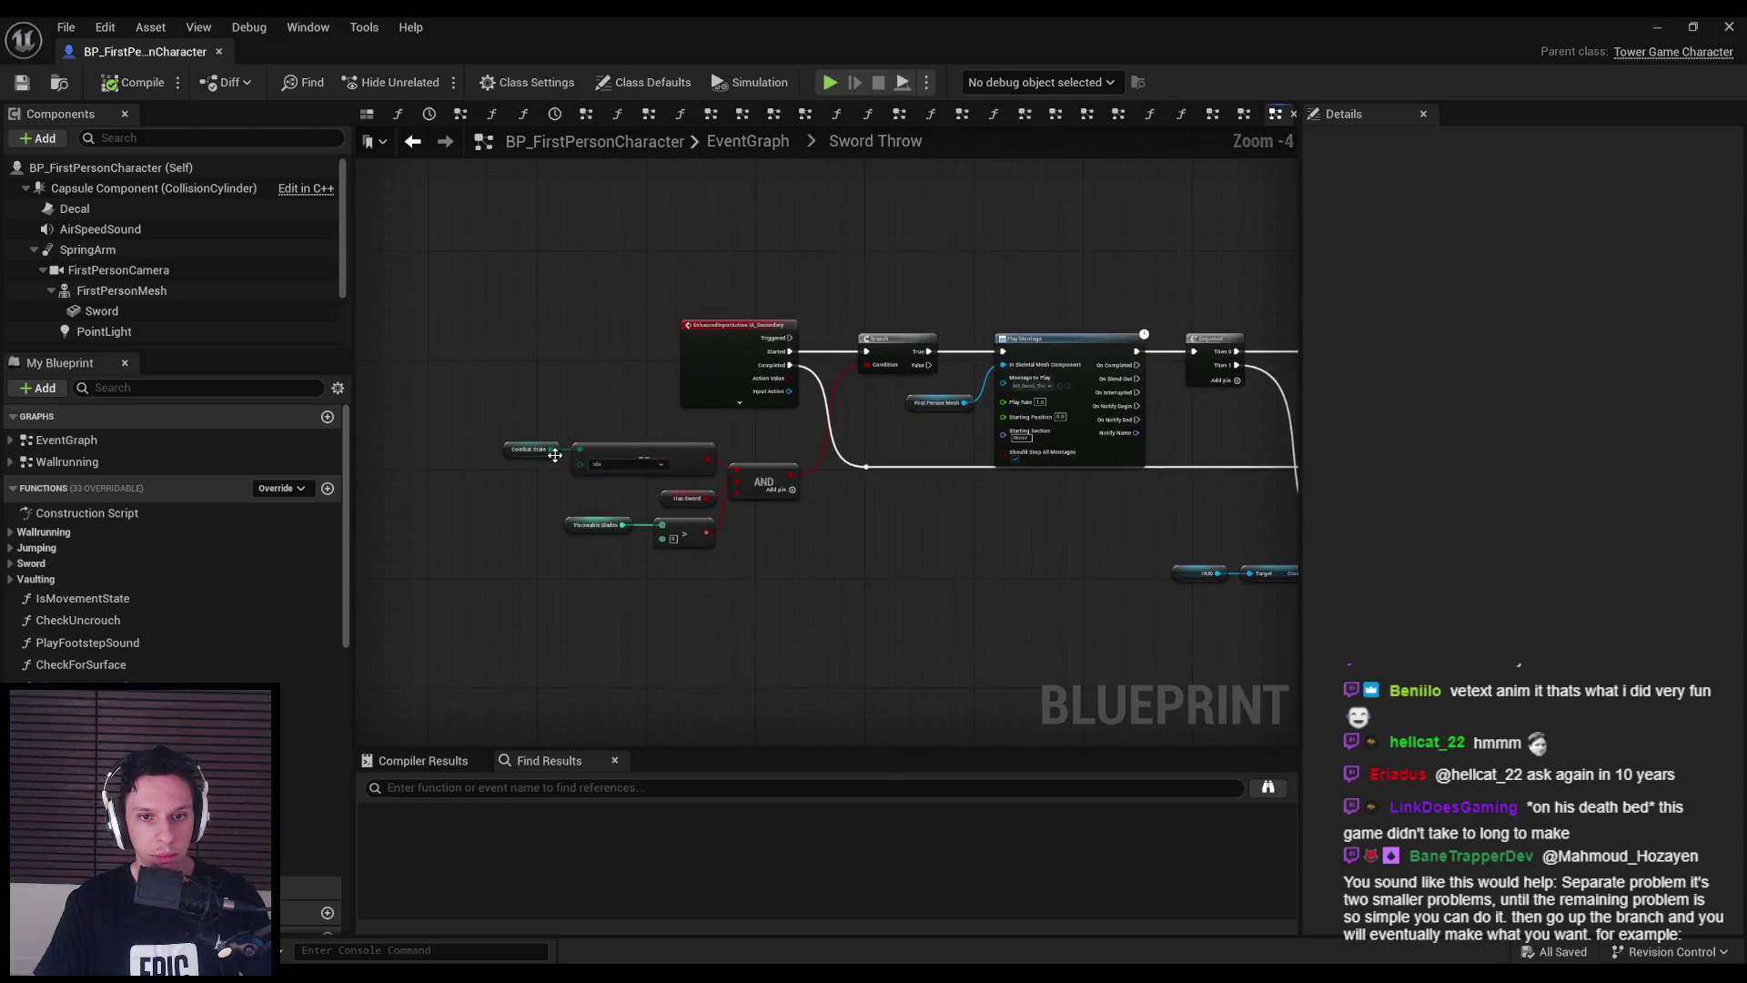
scroll(537, 450, up, 2)
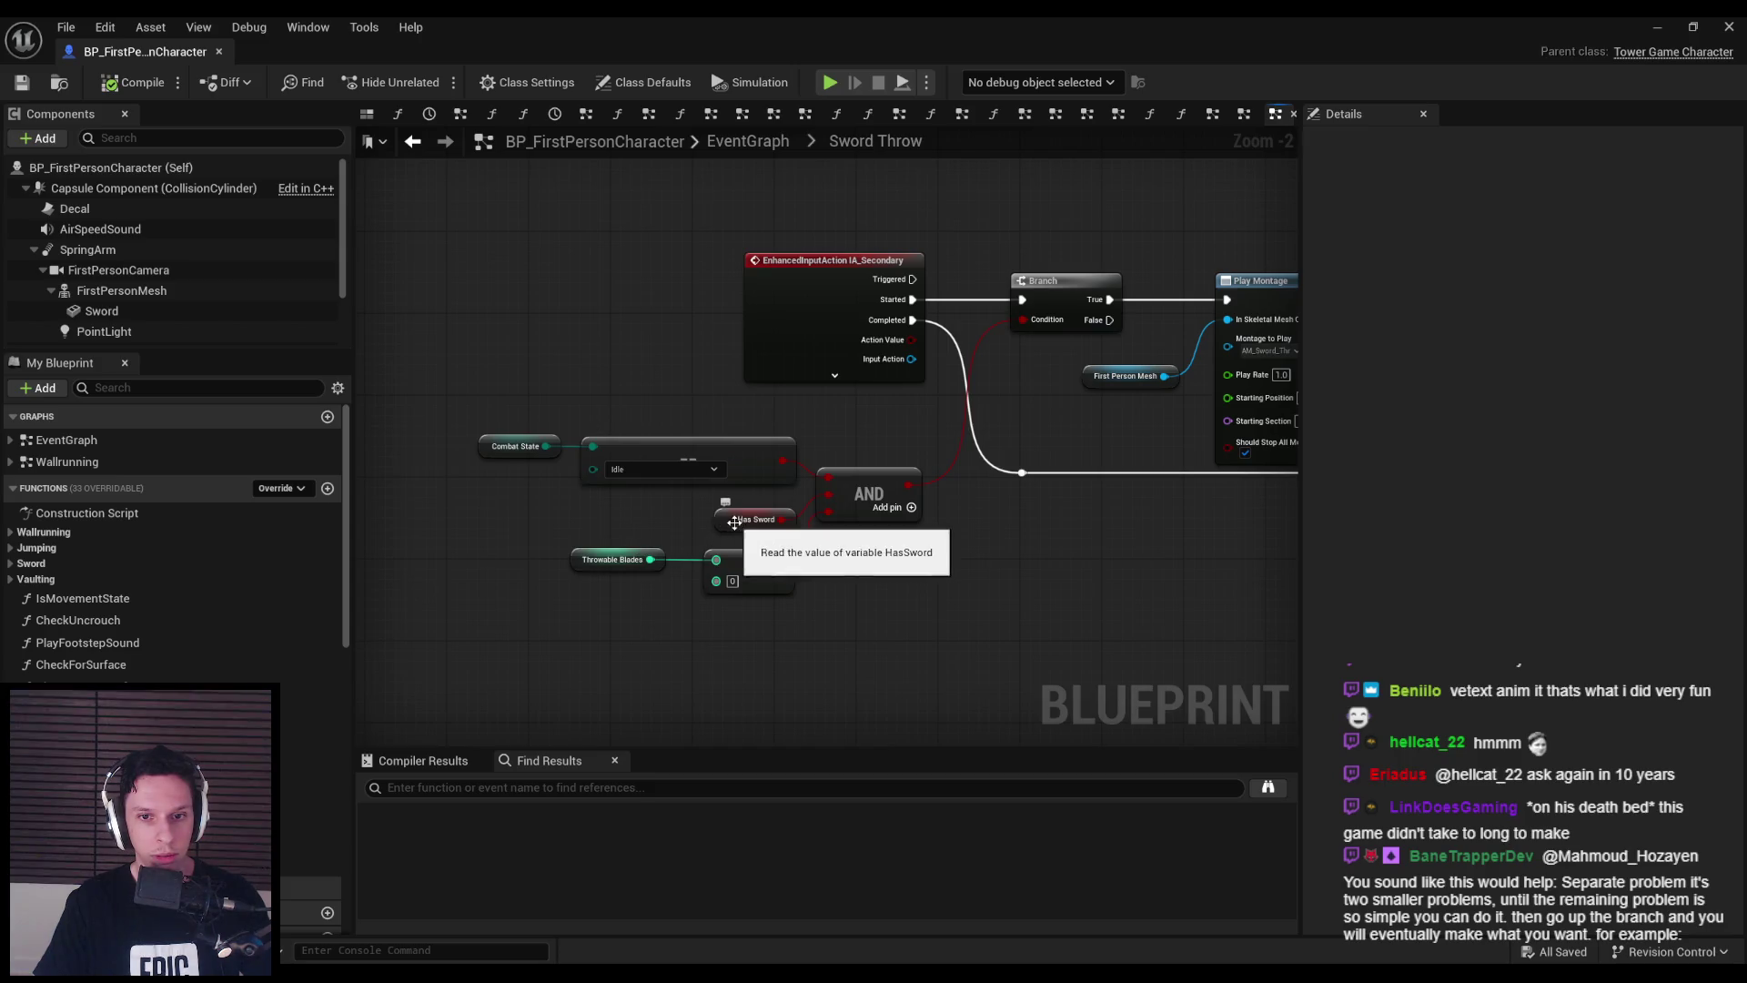
- Delete the Has Sword, Throwable Blades comparison and AND nodes, wiring == into Branch Condition
click(728, 518)
key(Delete)
drag(572, 532, 777, 593)
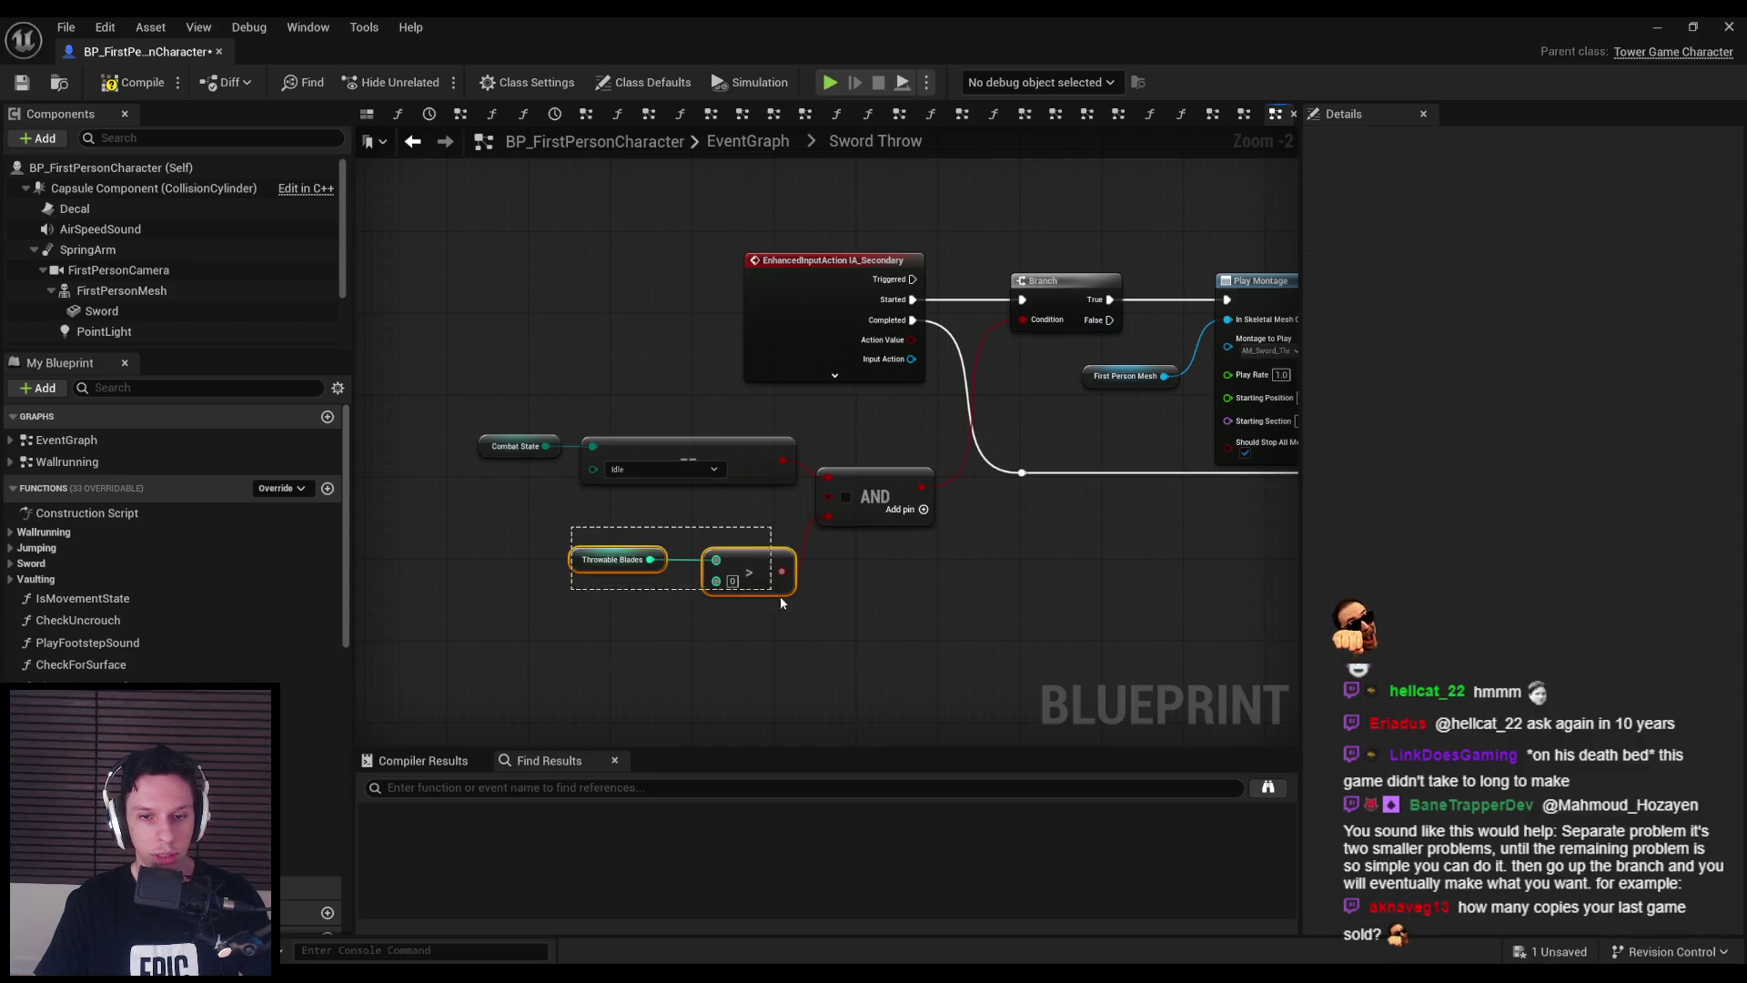
key(Delete)
click(869, 496)
mouse_move(840, 451)
mouse_down()
mouse_move(573, 508)
mouse_move(788, 376)
mouse_up()
key(Delete)
drag(772, 541, 409, 446)
mouse_move(662, 467)
mouse_down()
mouse_move(790, 467)
mouse_move(788, 527)
mouse_move(396, 443)
mouse_up()
scroll(788, 526, down, 1)
click(386, 457)
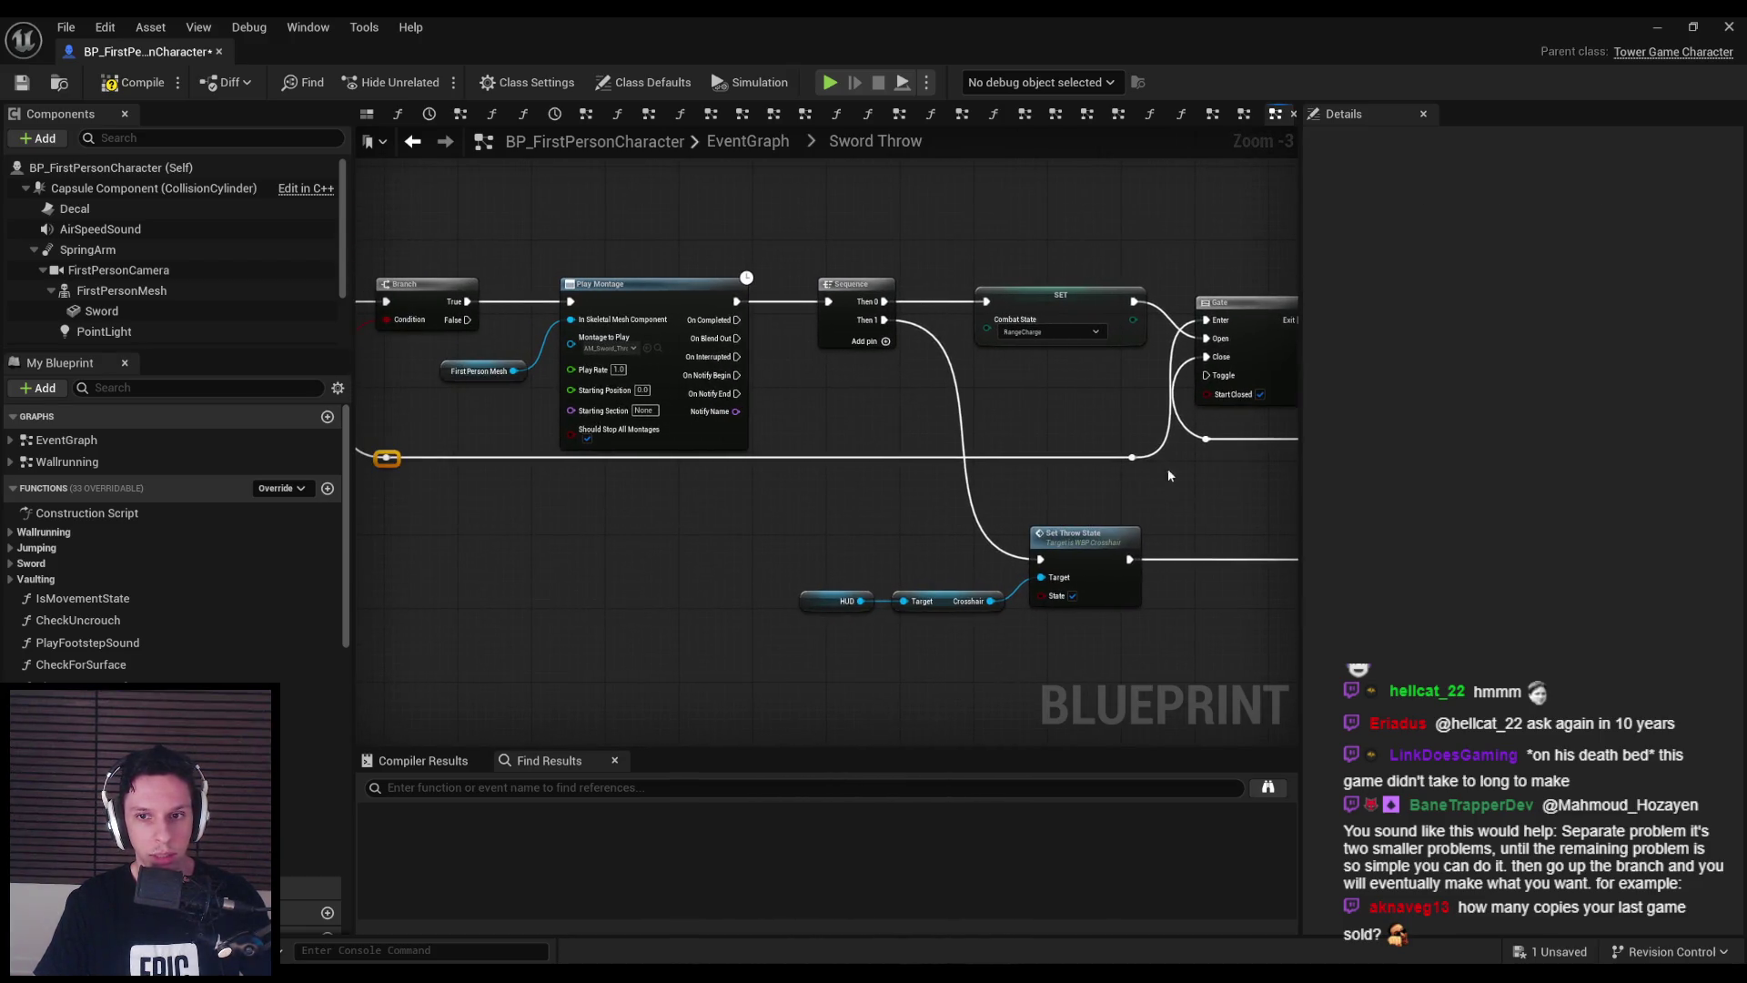
- Delete the Play Montage node from the Sword Throw graph
drag(772, 427, 670, 443)
click(872, 495)
drag(872, 494, 636, 484)
key(Delete)
scroll(626, 521, down, 1)
- Select the Sequence, SET and Set Throw State nodes, then pan to the SpawnActor BP Projectile node
mouse_move(504, 275)
mouse_down()
mouse_move(858, 594)
mouse_move(624, 537)
mouse_move(647, 482)
mouse_move(560, 466)
mouse_move(553, 426)
mouse_up()
scroll(560, 466, up, 1)
scroll(551, 424, down, 1)
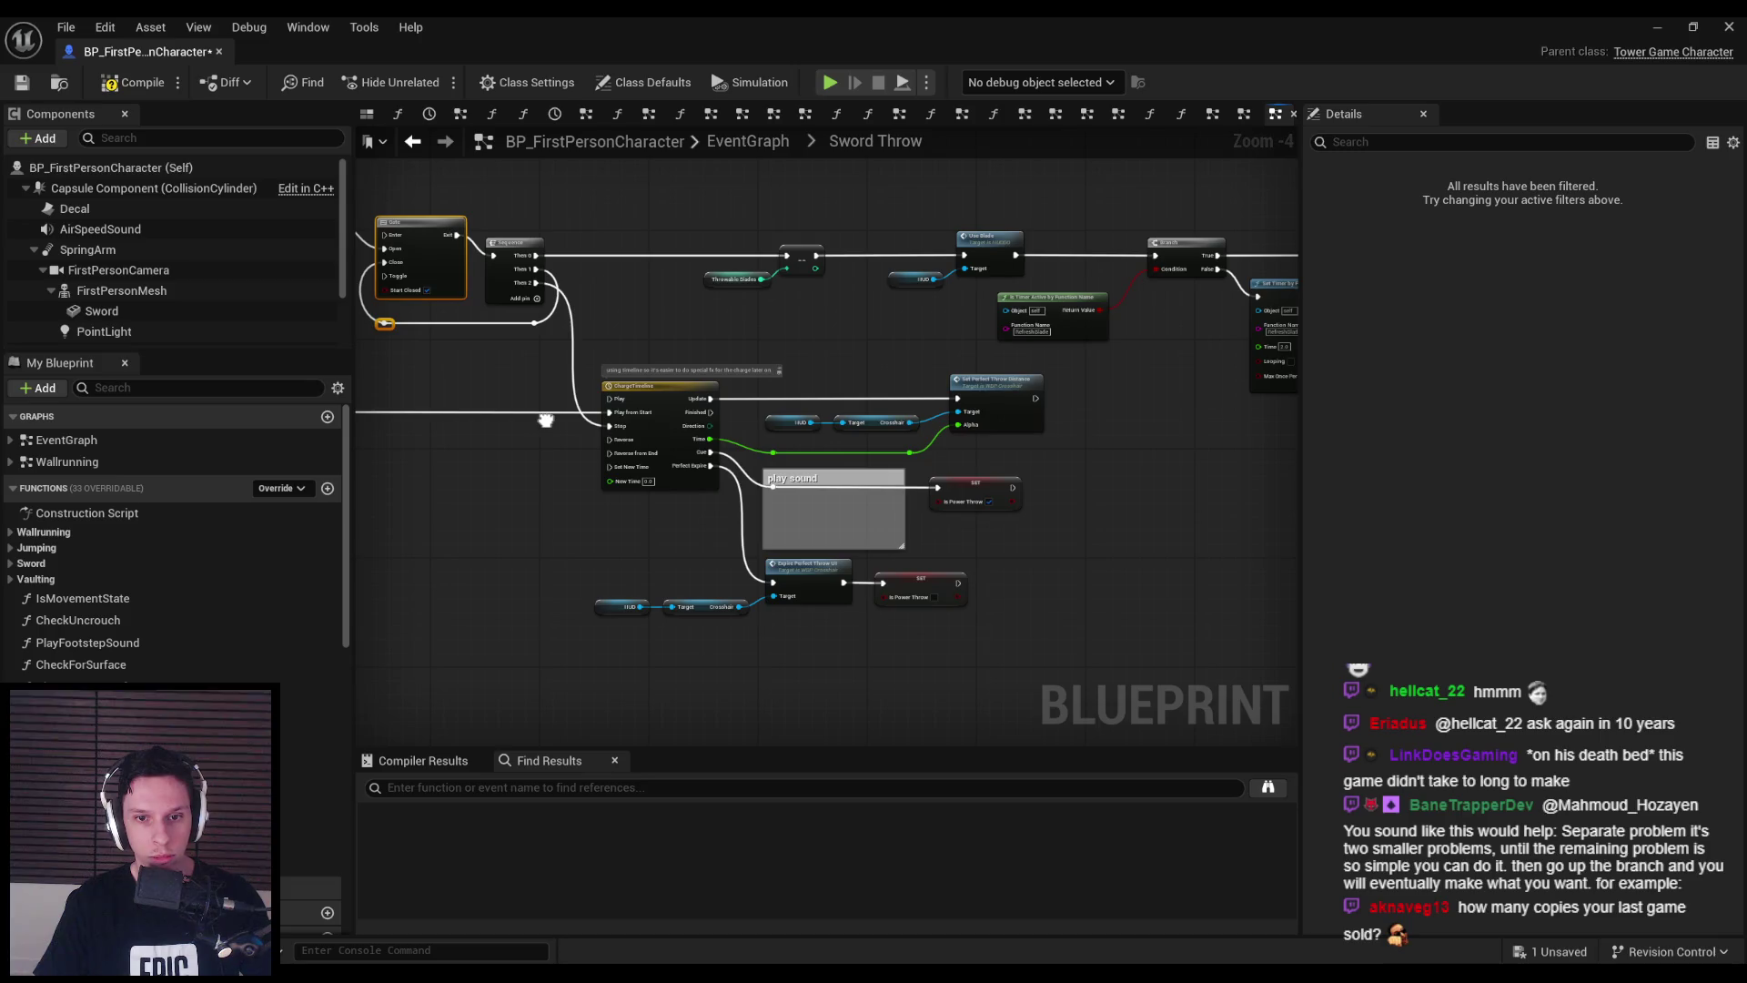
scroll(544, 417, up, 1)
scroll(544, 418, down, 1)
mouse_move(544, 418)
mouse_down()
mouse_move(1088, 517)
mouse_move(1102, 543)
mouse_move(345, 528)
mouse_up()
scroll(719, 409, up, 1)
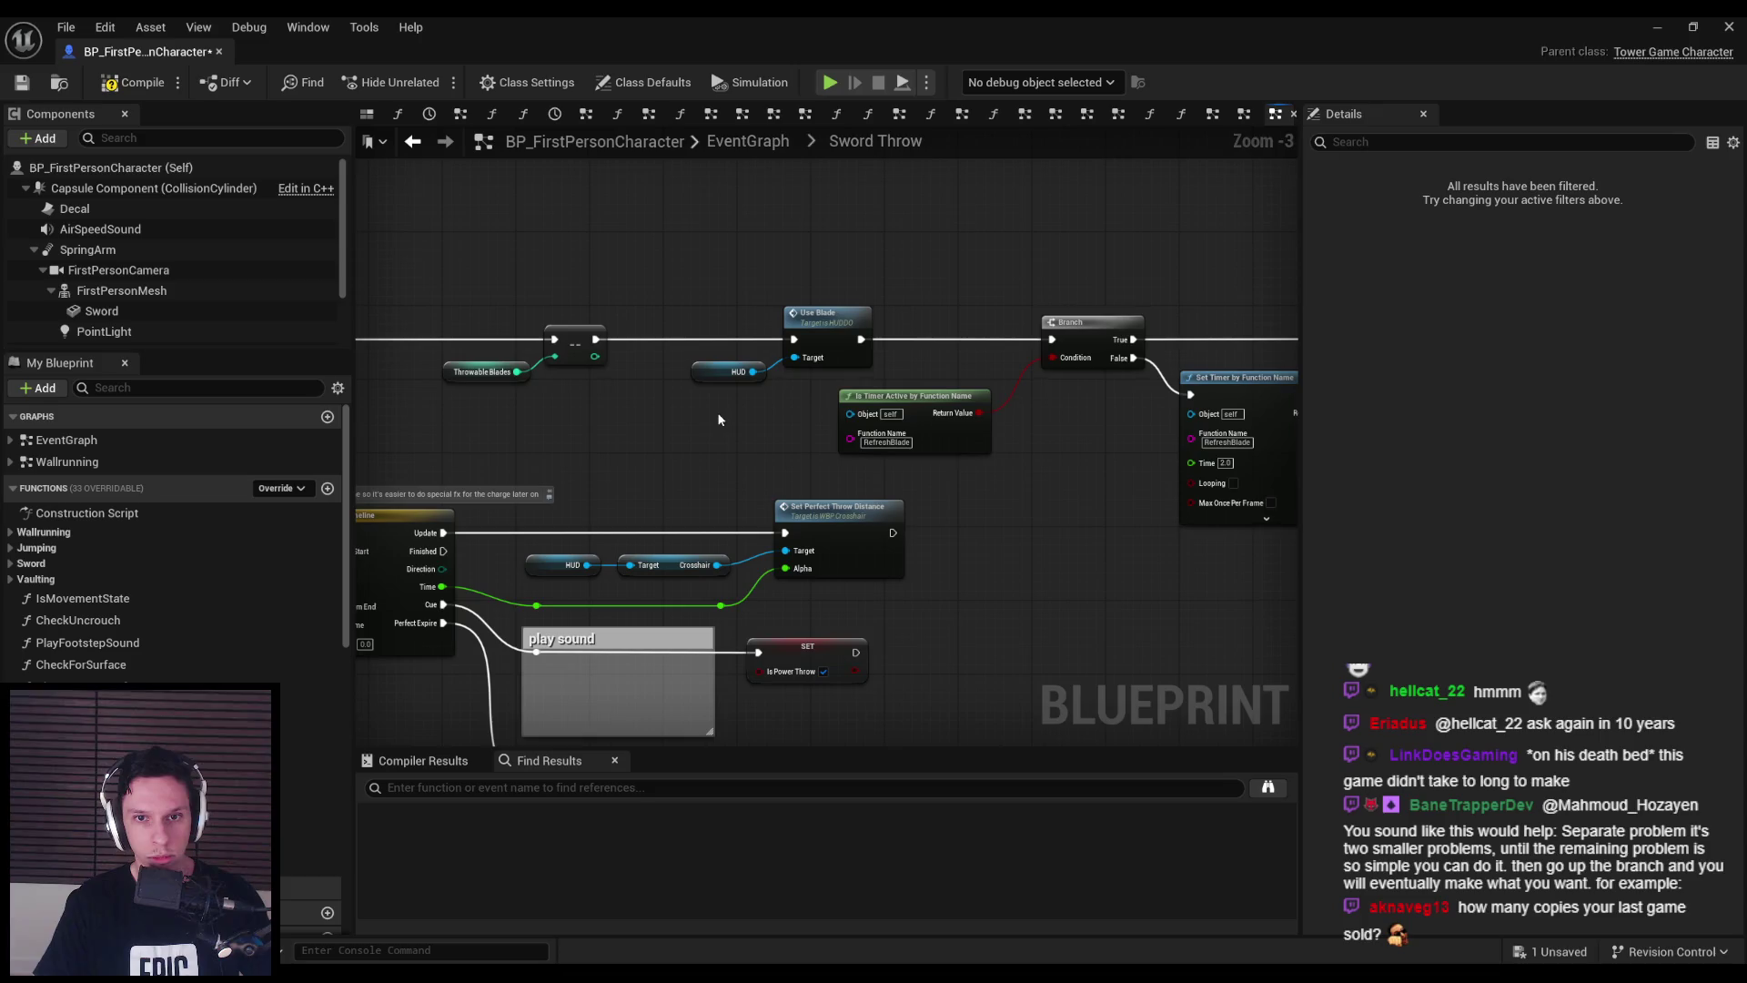
drag(1038, 510, 570, 479)
mouse_move(925, 542)
mouse_down()
mouse_move(540, 546)
mouse_move(637, 539)
mouse_up()
drag(962, 564, 772, 564)
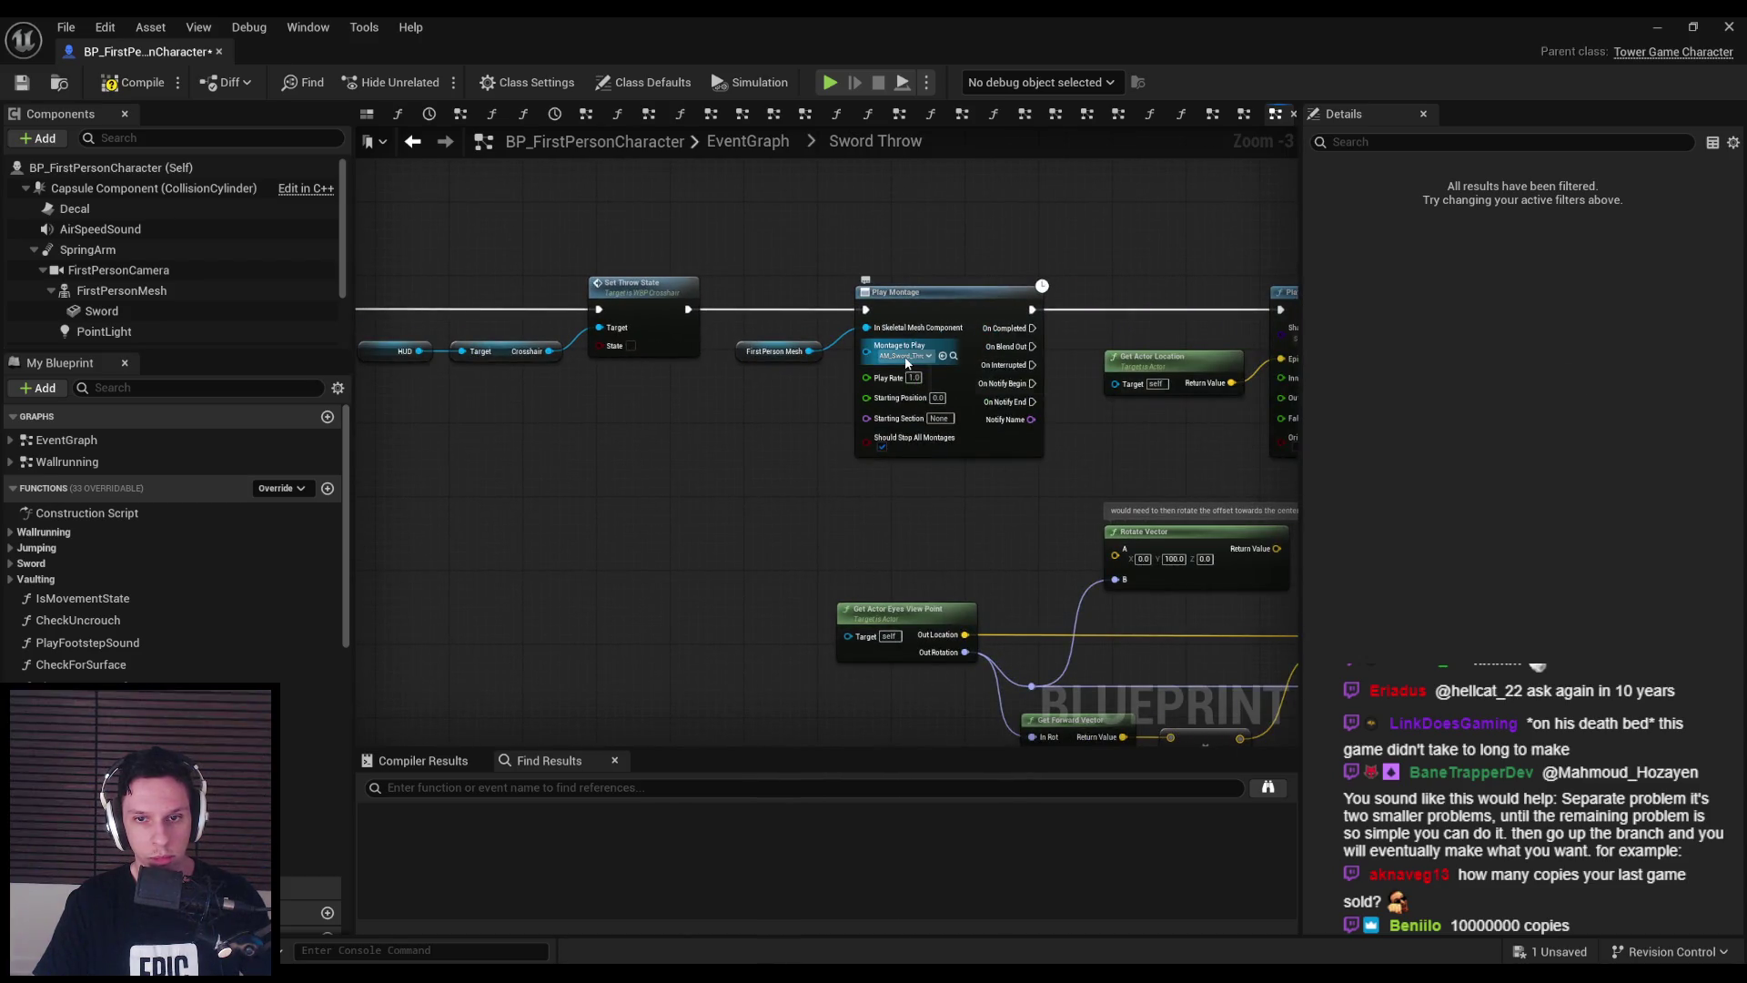
drag(906, 363, 550, 476)
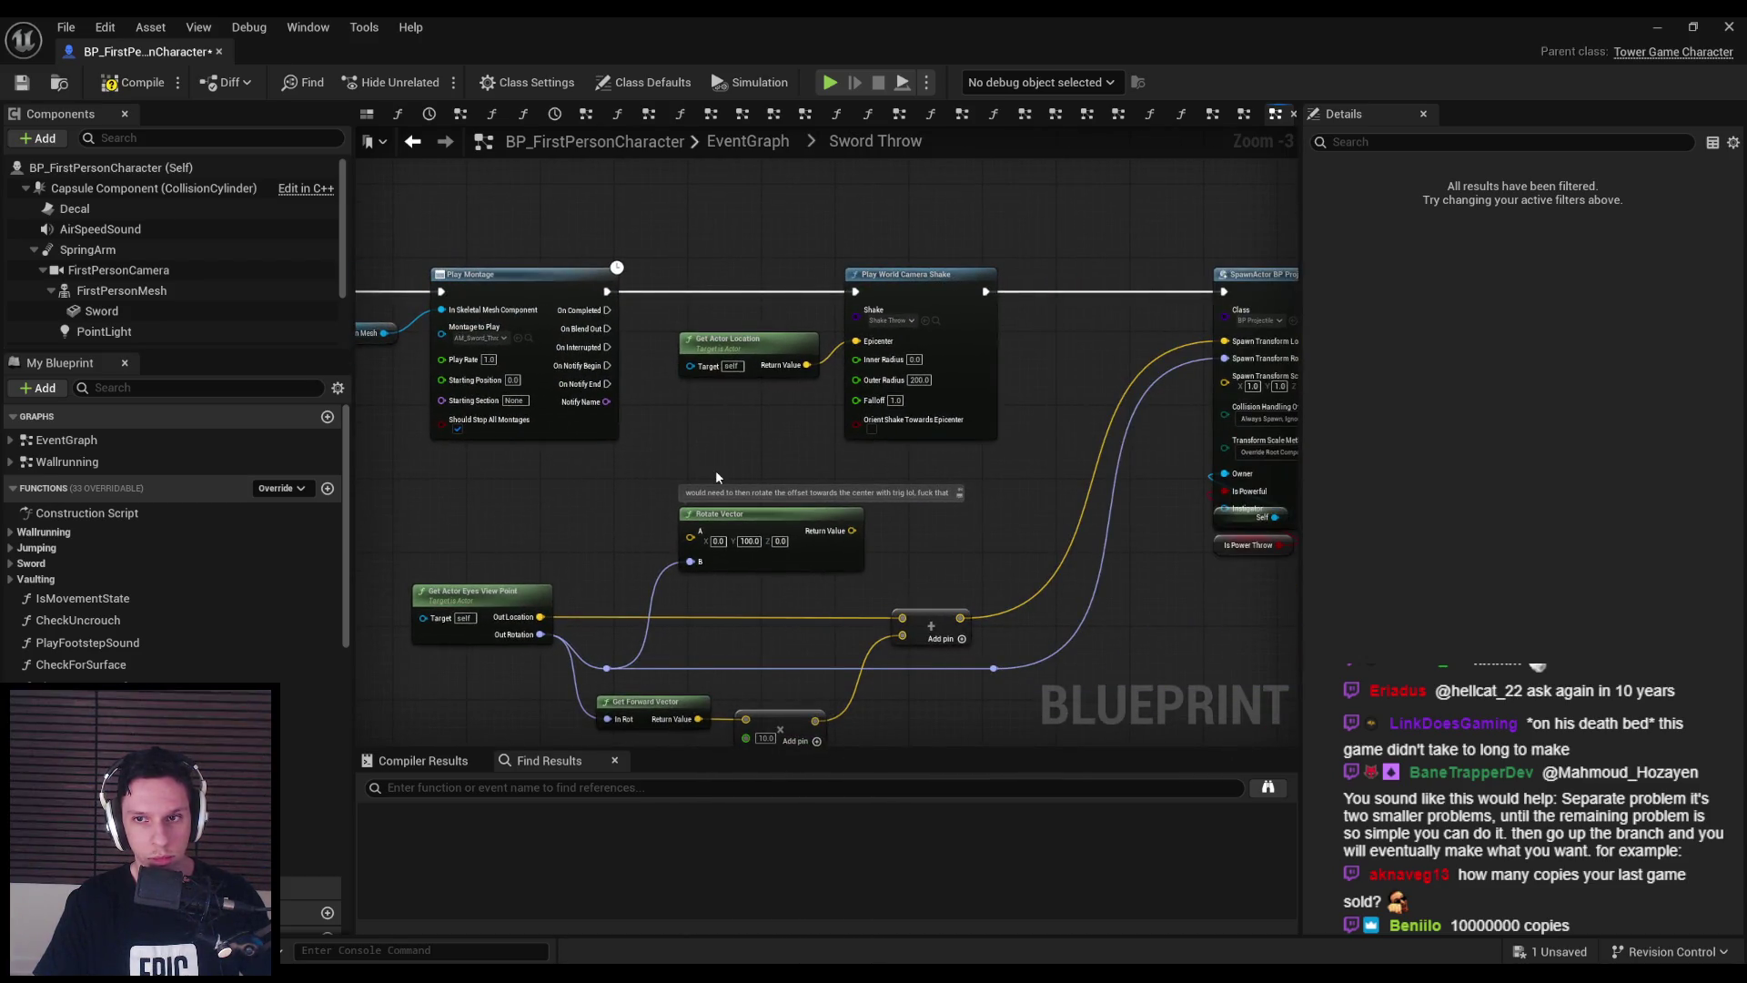
drag(715, 474, 570, 452)
scroll(524, 405, down, 4)
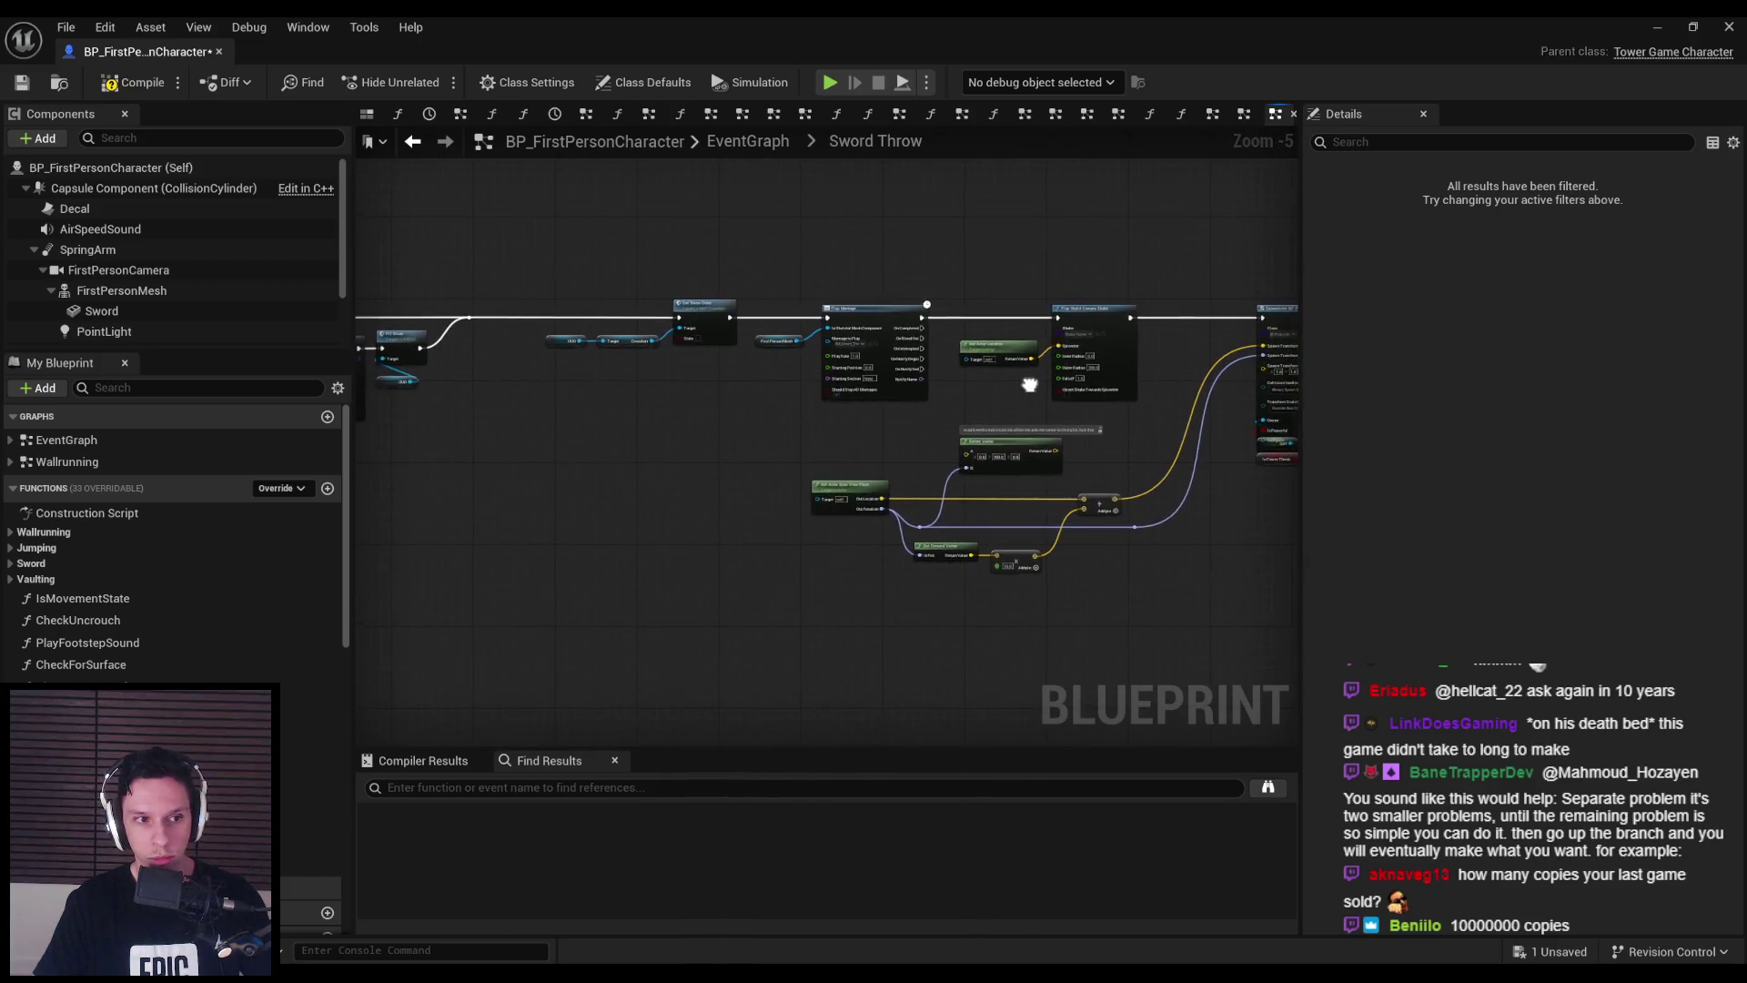
- Marquee-select the projectile-spawning nodes, including the middle group up to SpawnActor
drag(495, 264, 1248, 546)
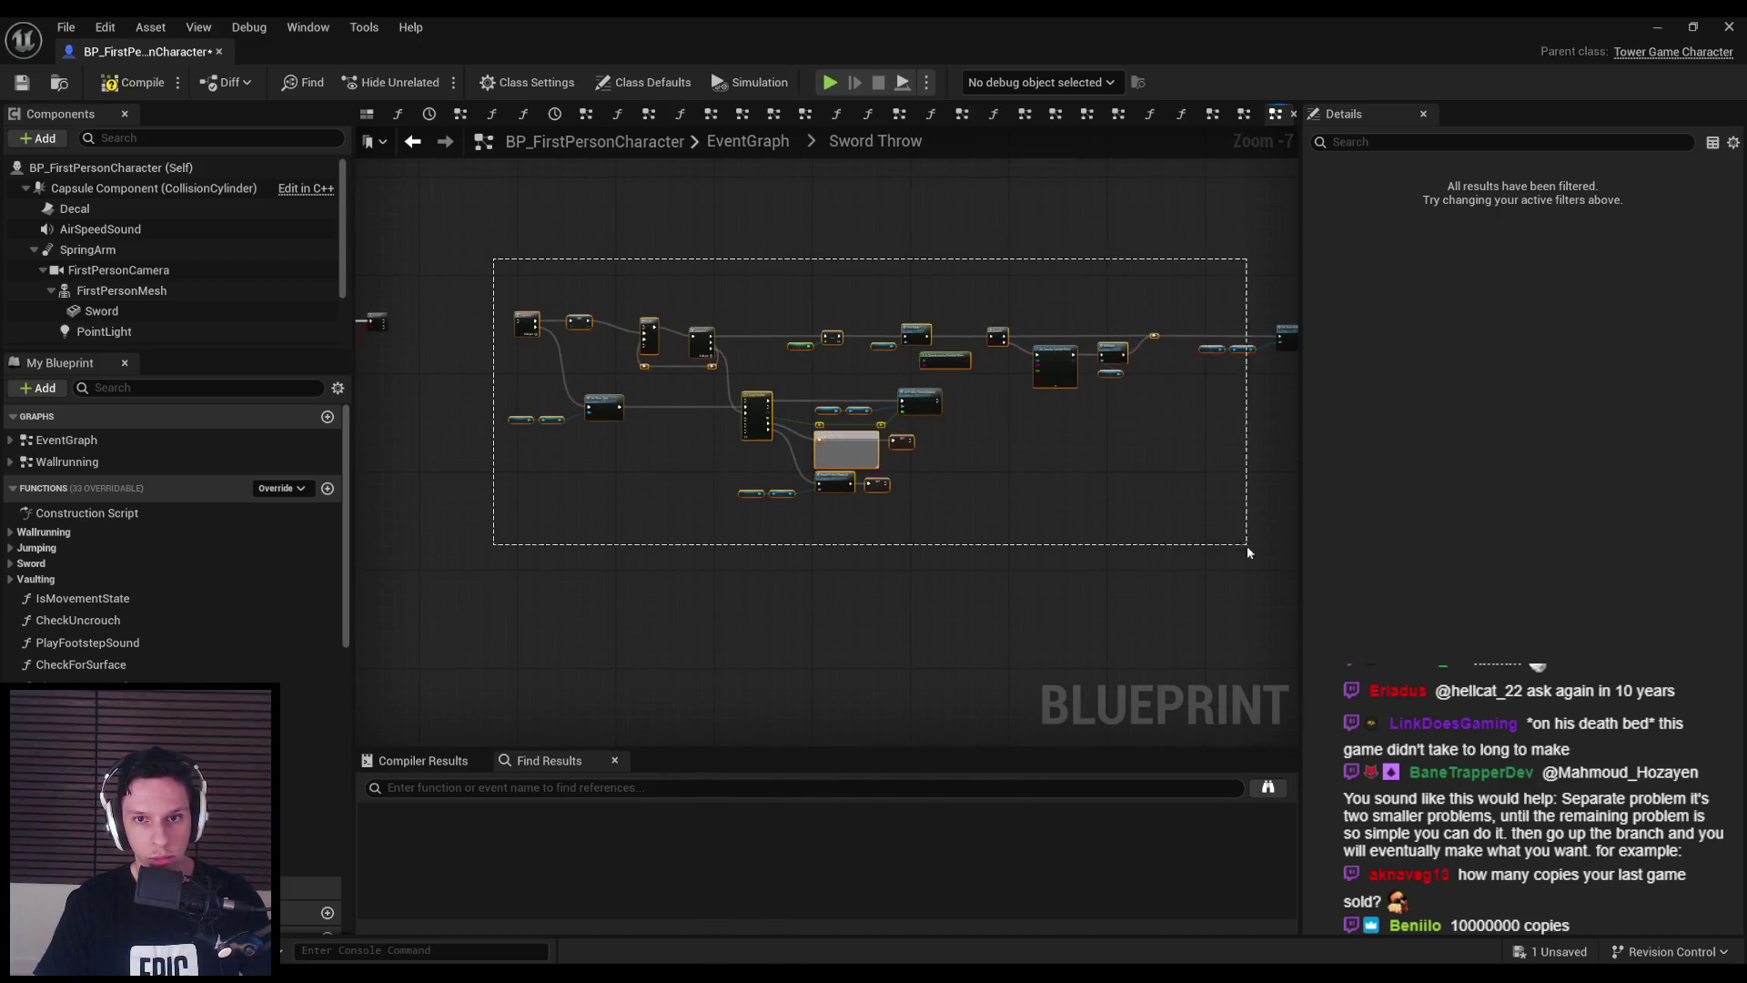
drag(1105, 562, 718, 609)
mouse_move(588, 339)
mouse_down()
mouse_move(863, 470)
mouse_move(449, 518)
mouse_up()
scroll(882, 450, up, 4)
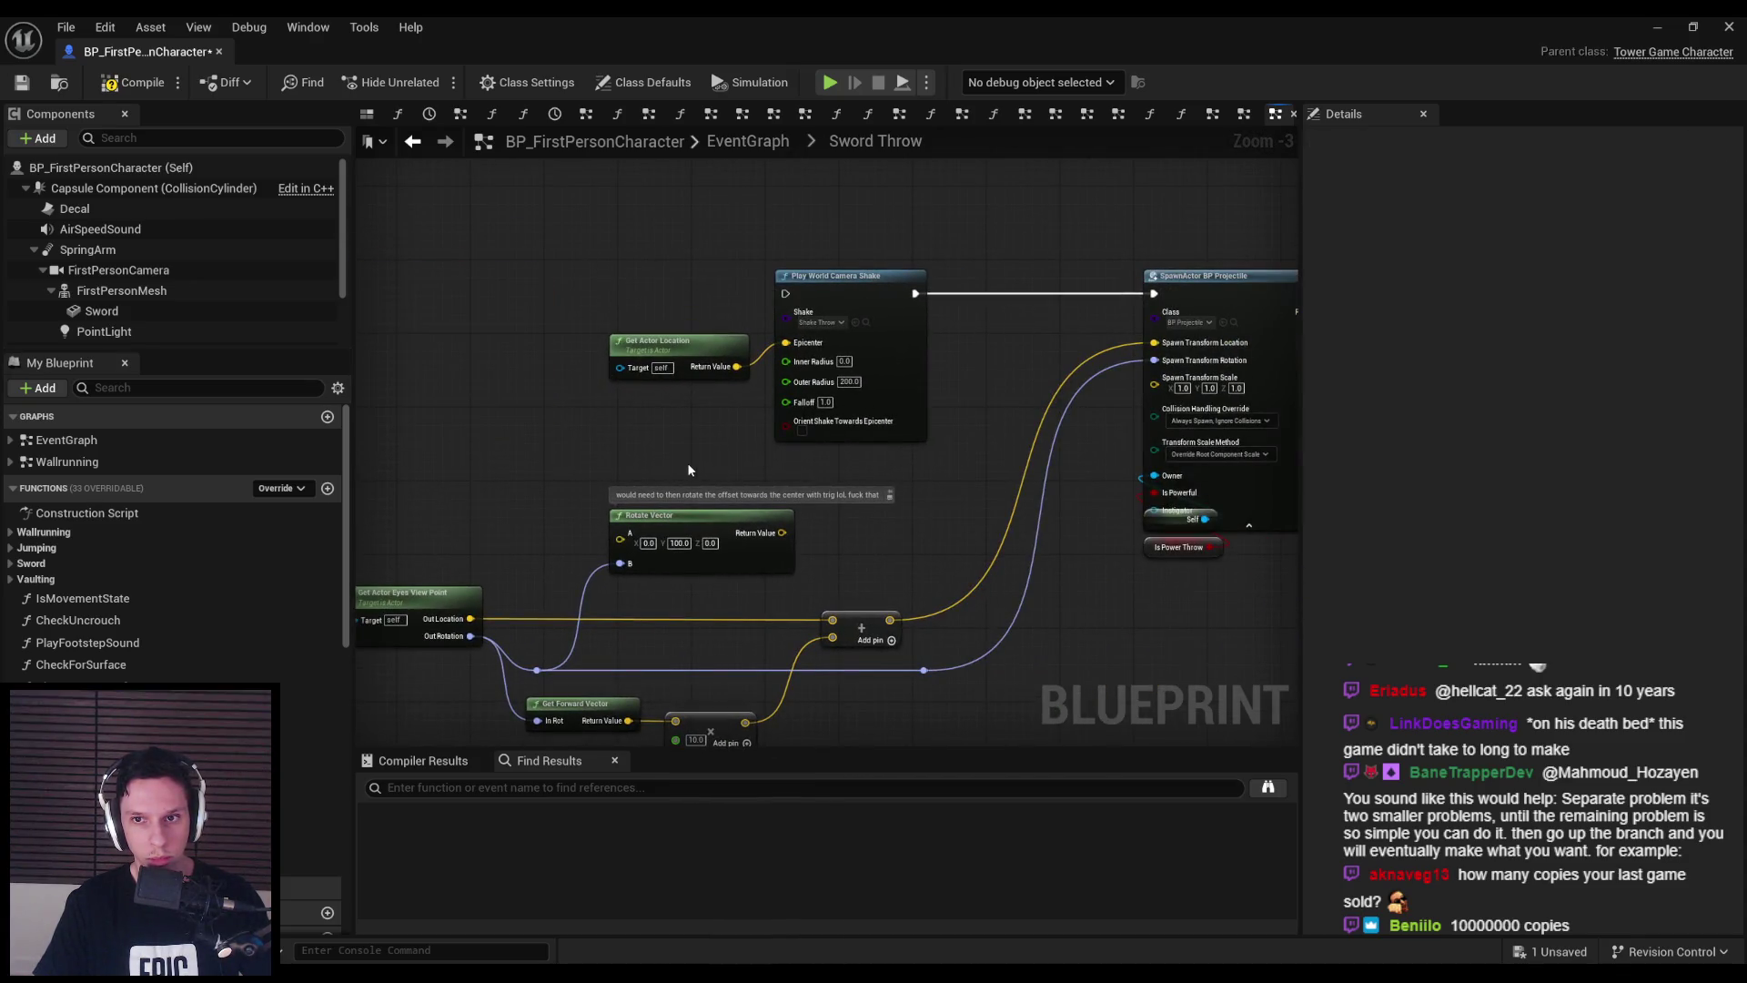
mouse_move(689, 469)
mouse_down()
mouse_move(583, 455)
mouse_move(694, 517)
mouse_up()
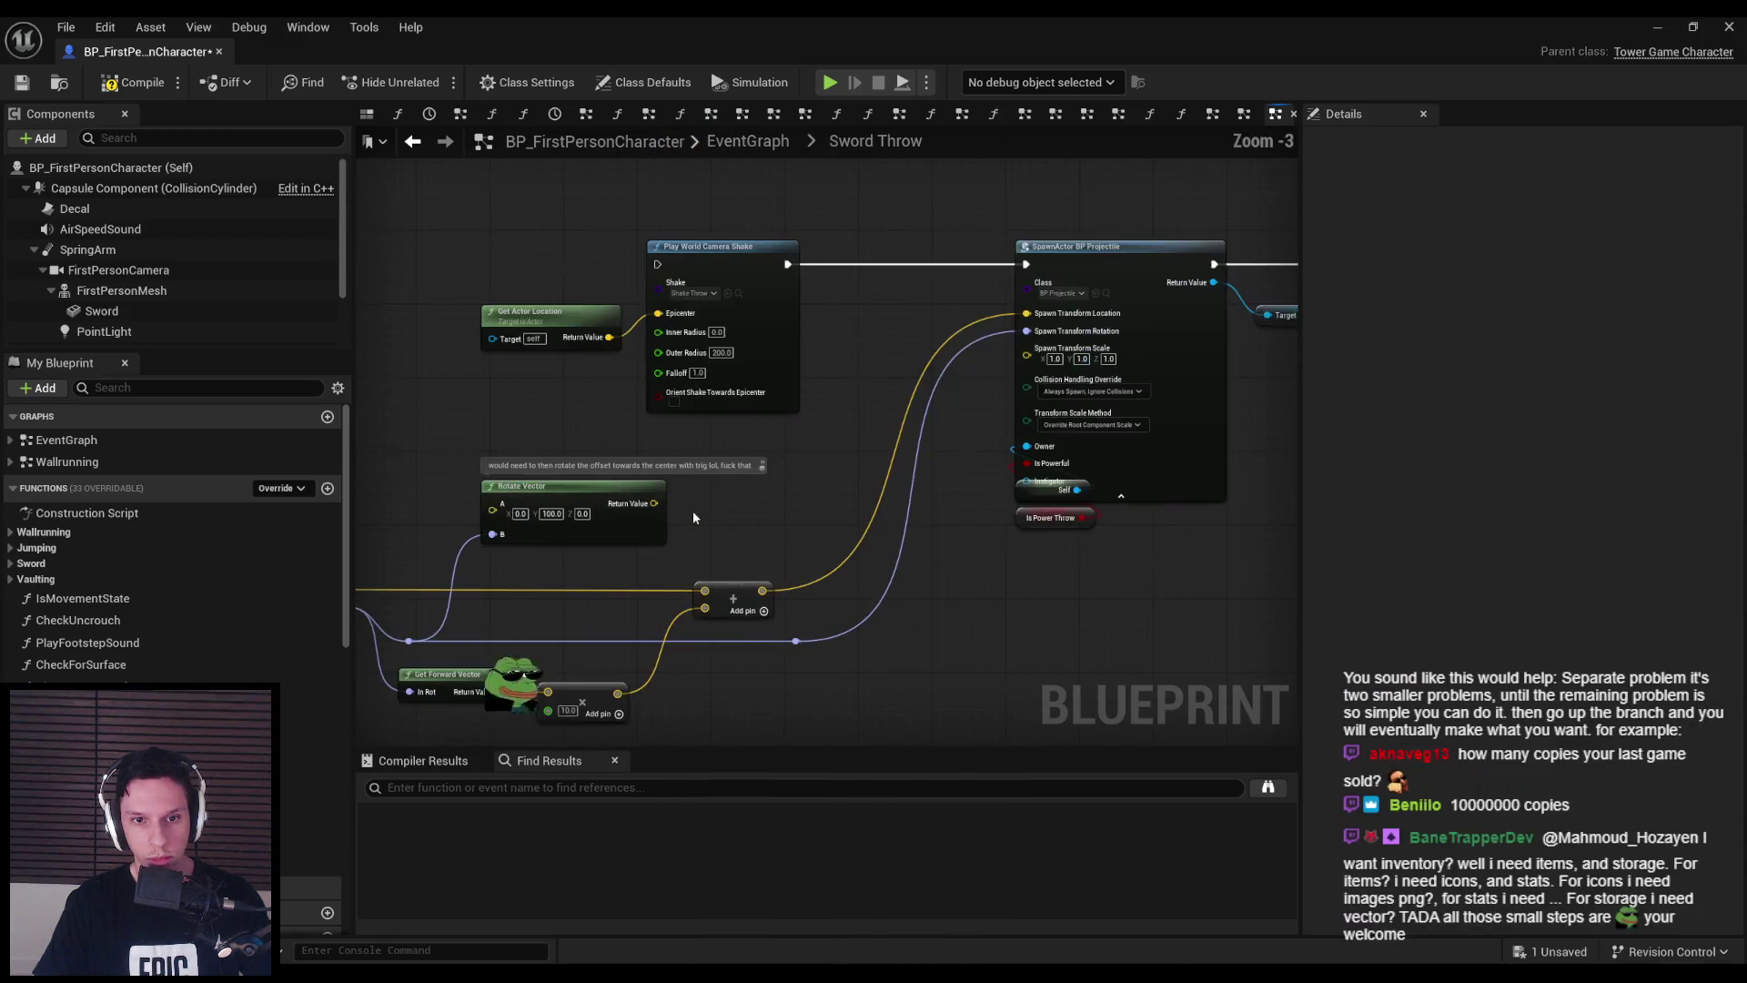
scroll(692, 511, up, 1)
- Delete the Rotate Vector node with its comment and the Set Has Sword node
click(655, 510)
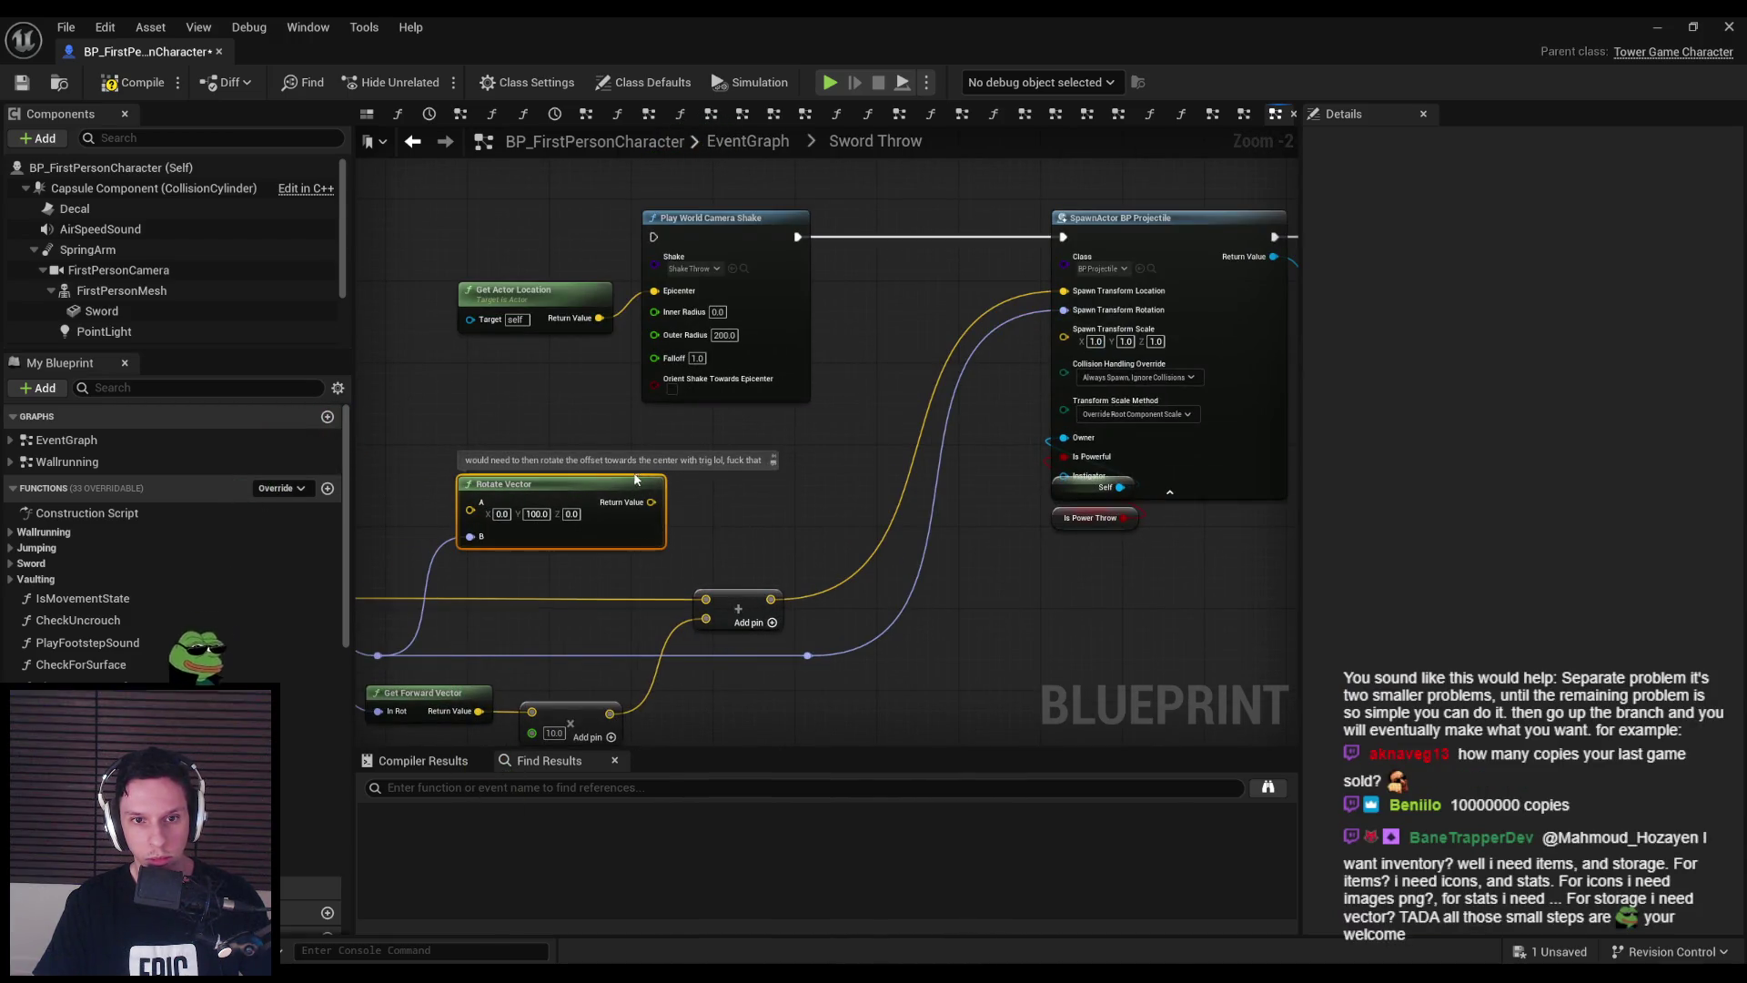
key(Delete)
mouse_move(675, 505)
mouse_down()
mouse_move(473, 499)
mouse_move(661, 553)
mouse_move(209, 602)
mouse_up()
click(696, 264)
key(Delete)
click(899, 304)
drag(792, 568, 686, 430)
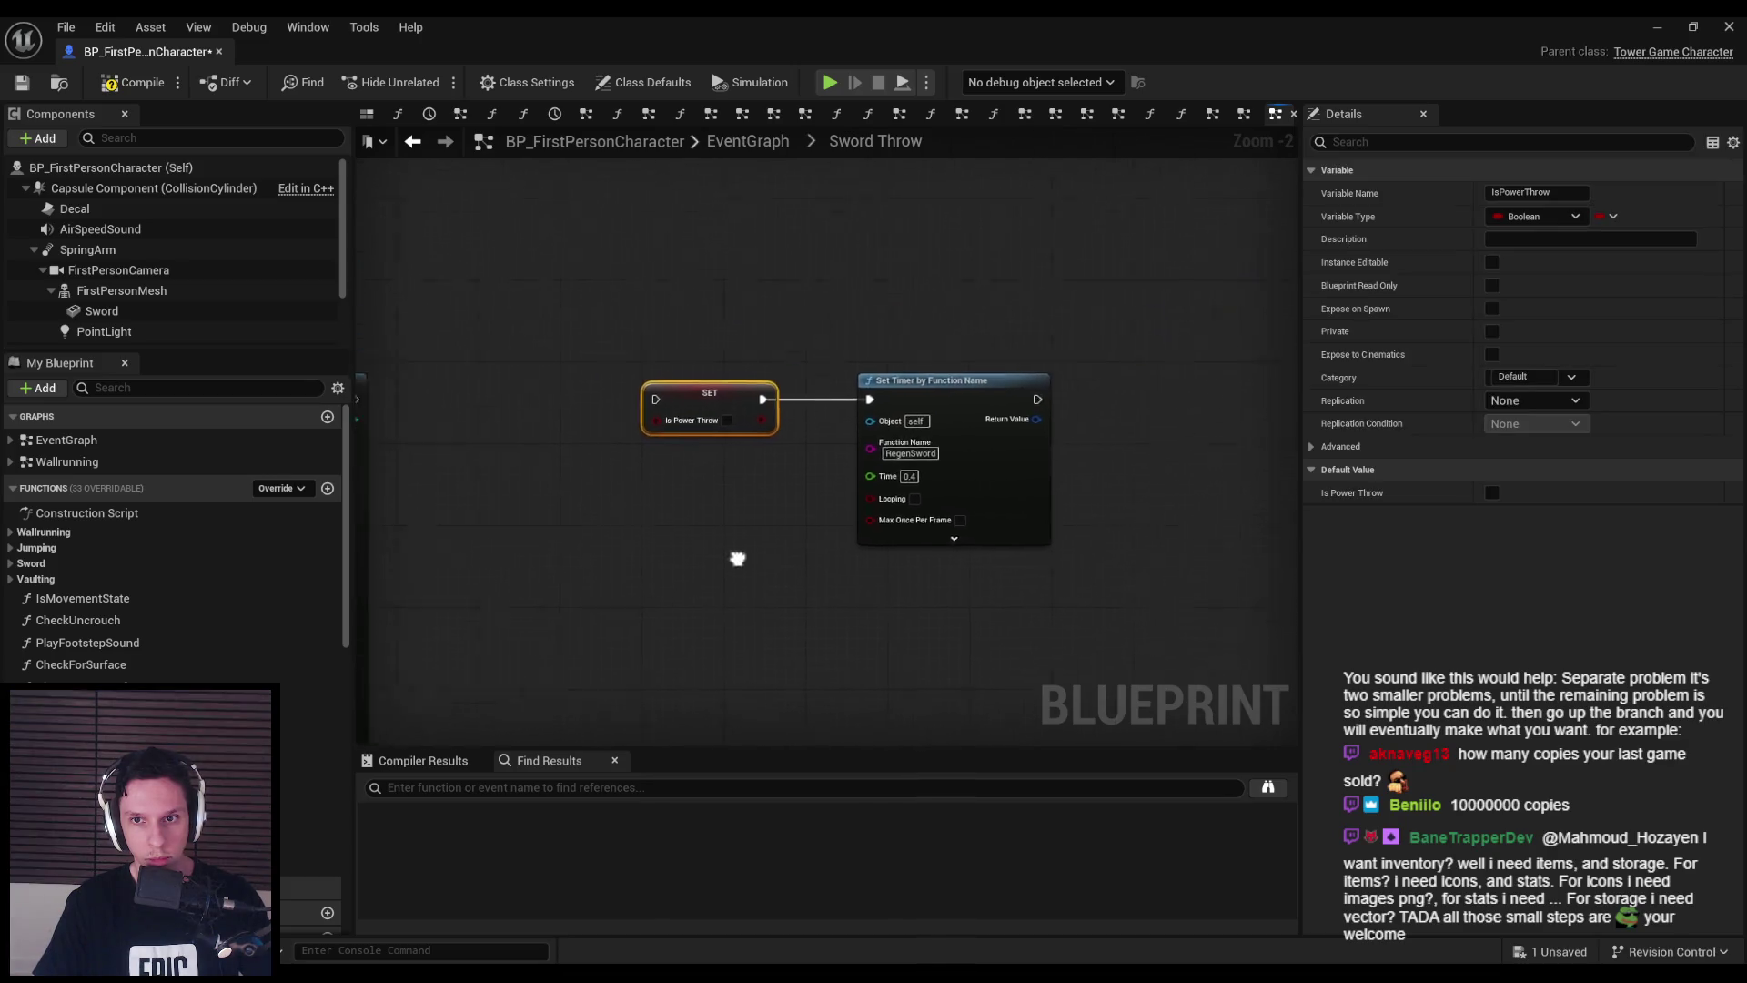
scroll(906, 366, down, 5)
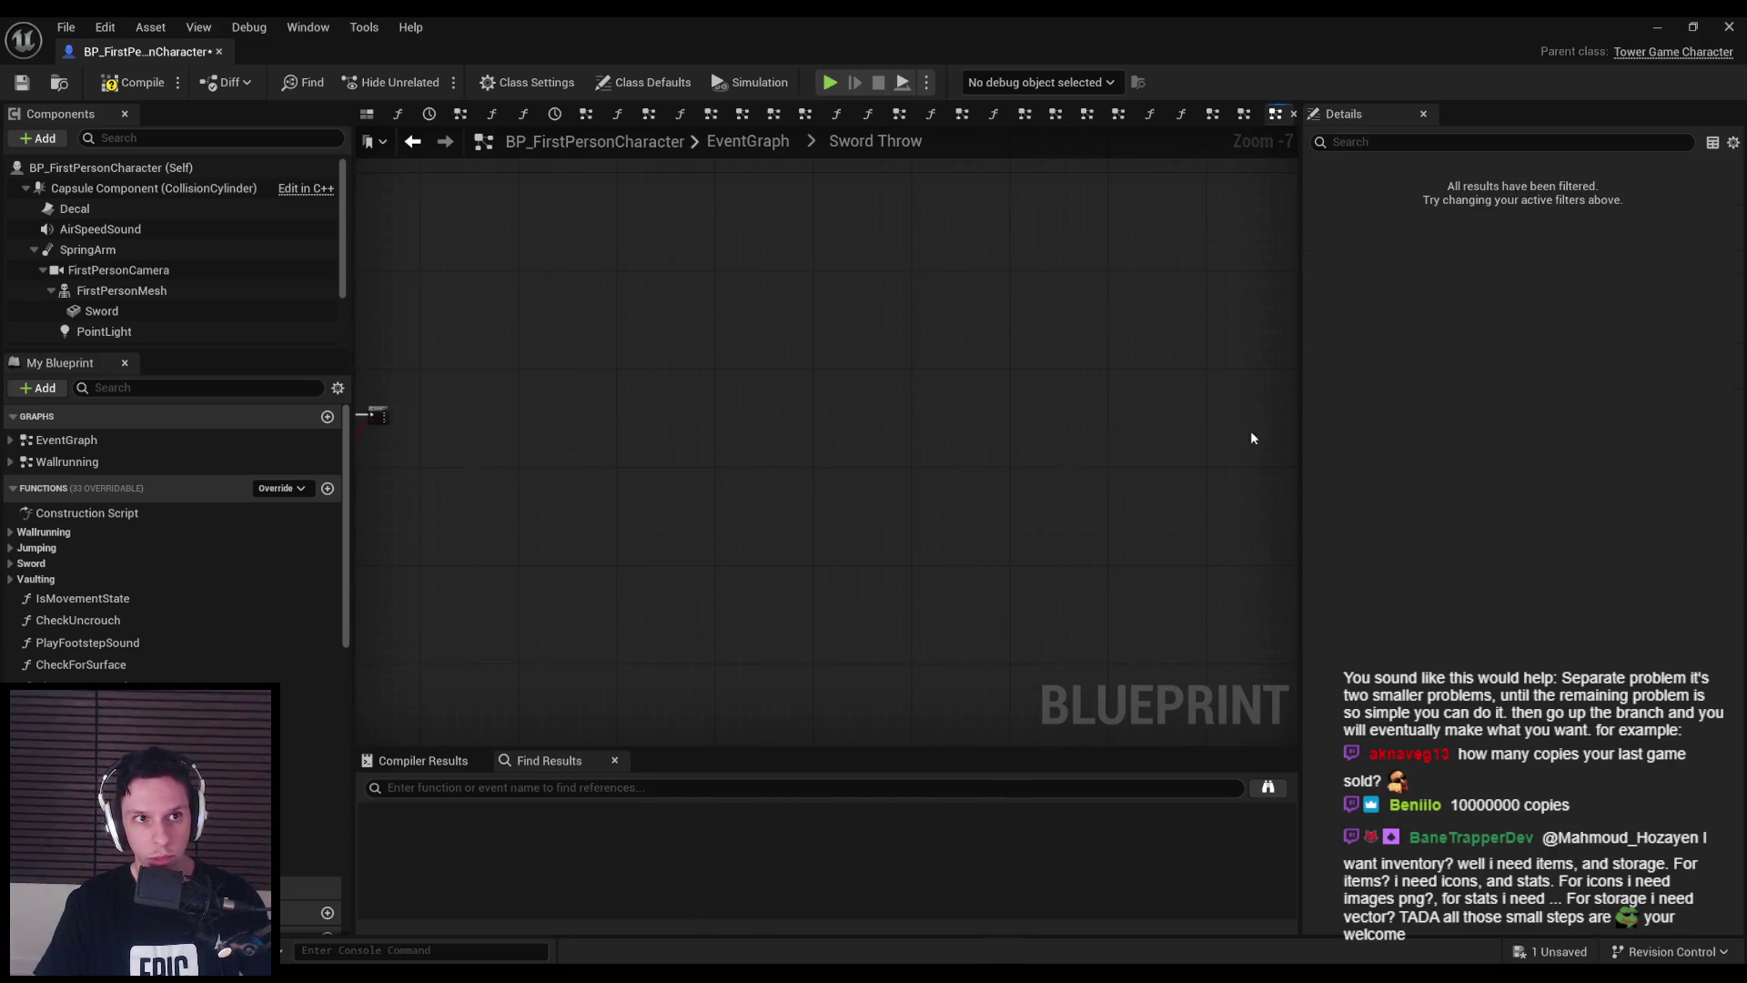
- Open BP_RangedWeapon-BowArrow from the Weapons folder
click(1657, 26)
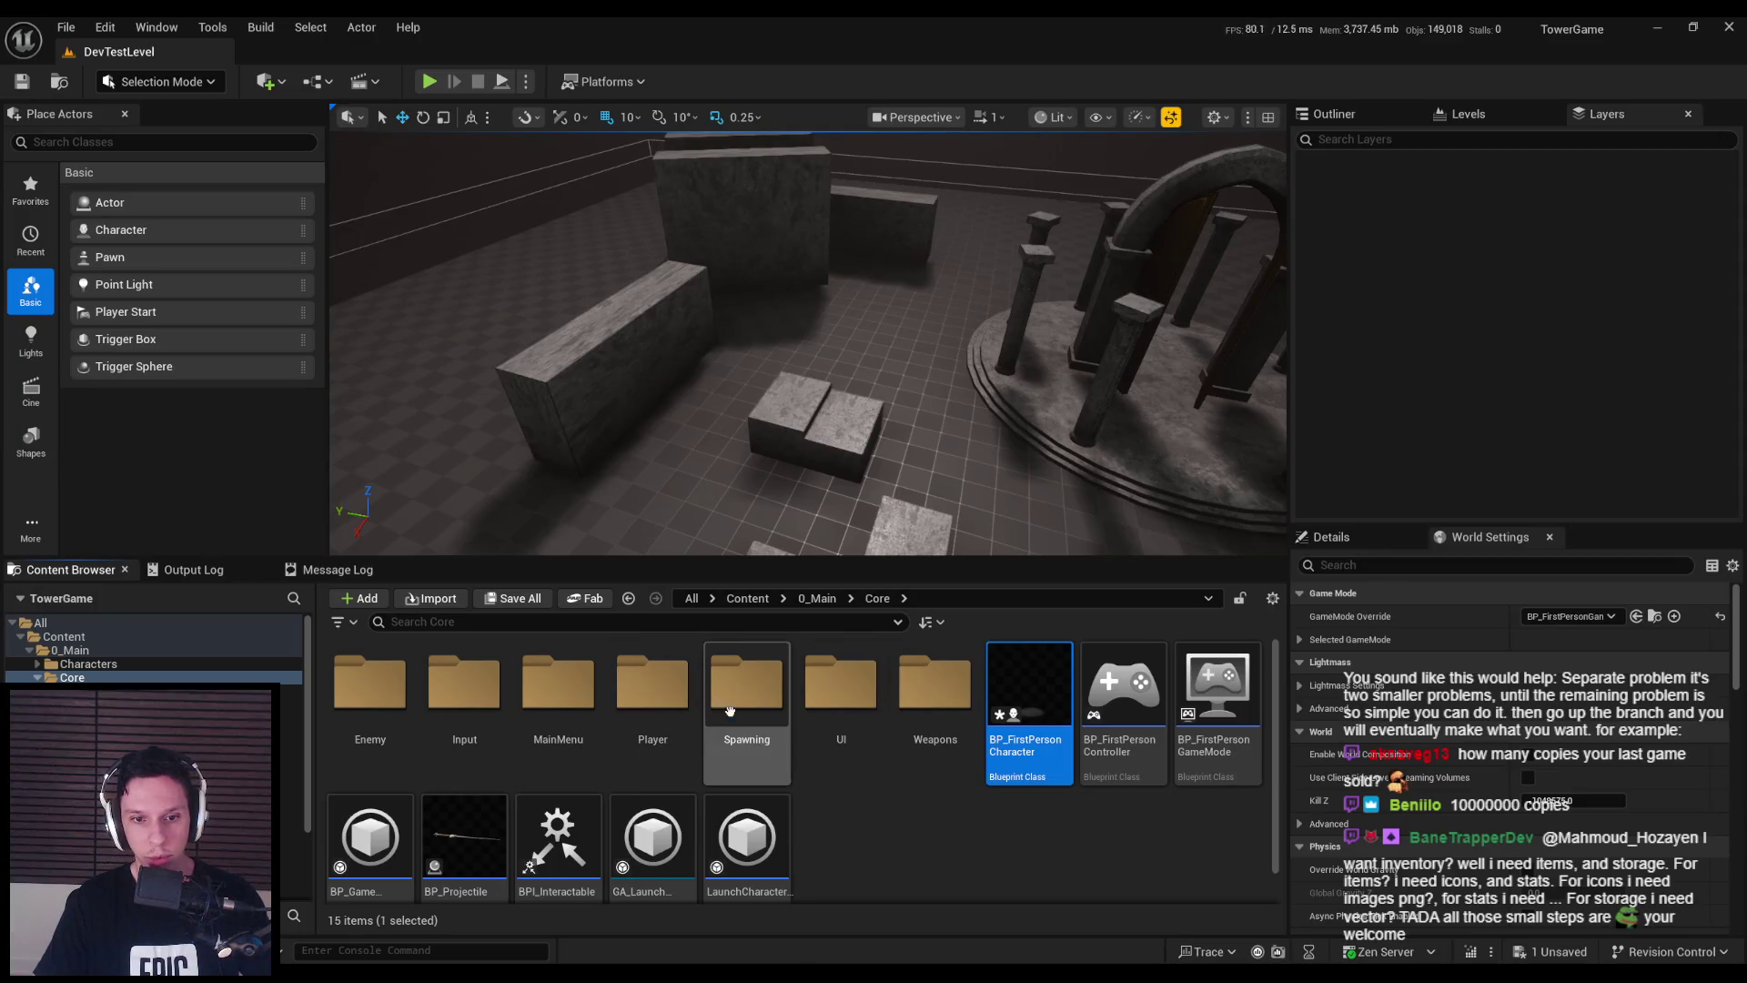
double_click(935, 687)
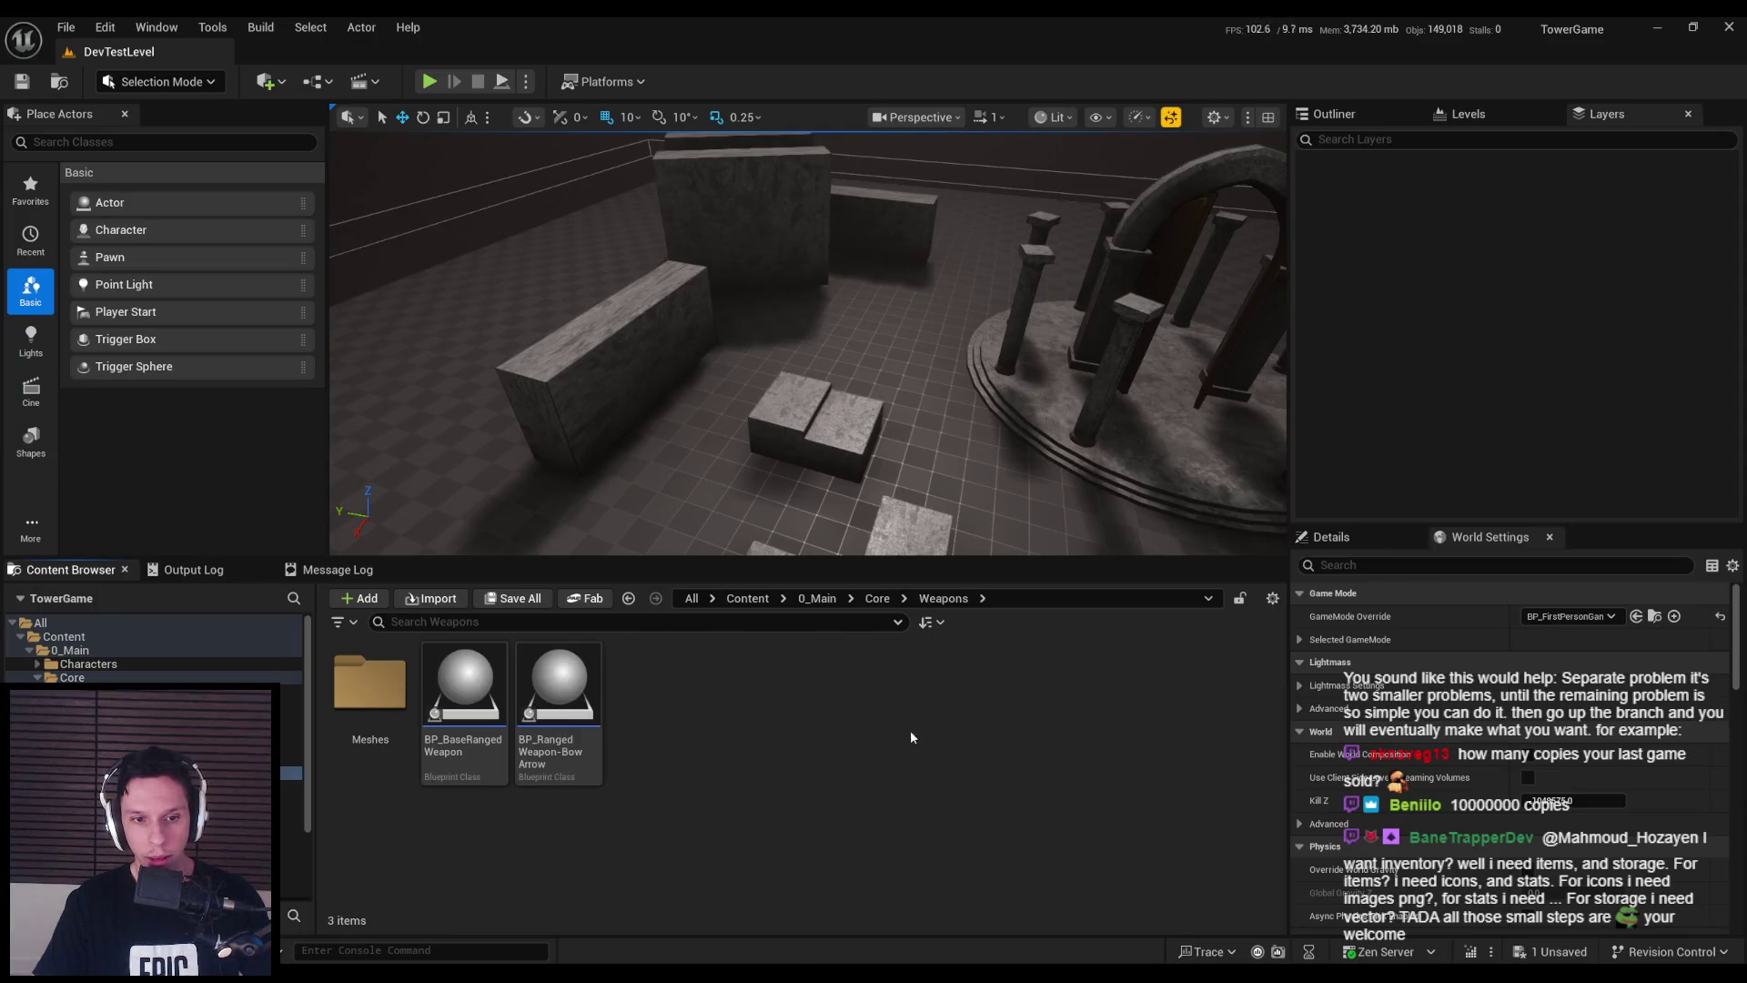
double_click(558, 687)
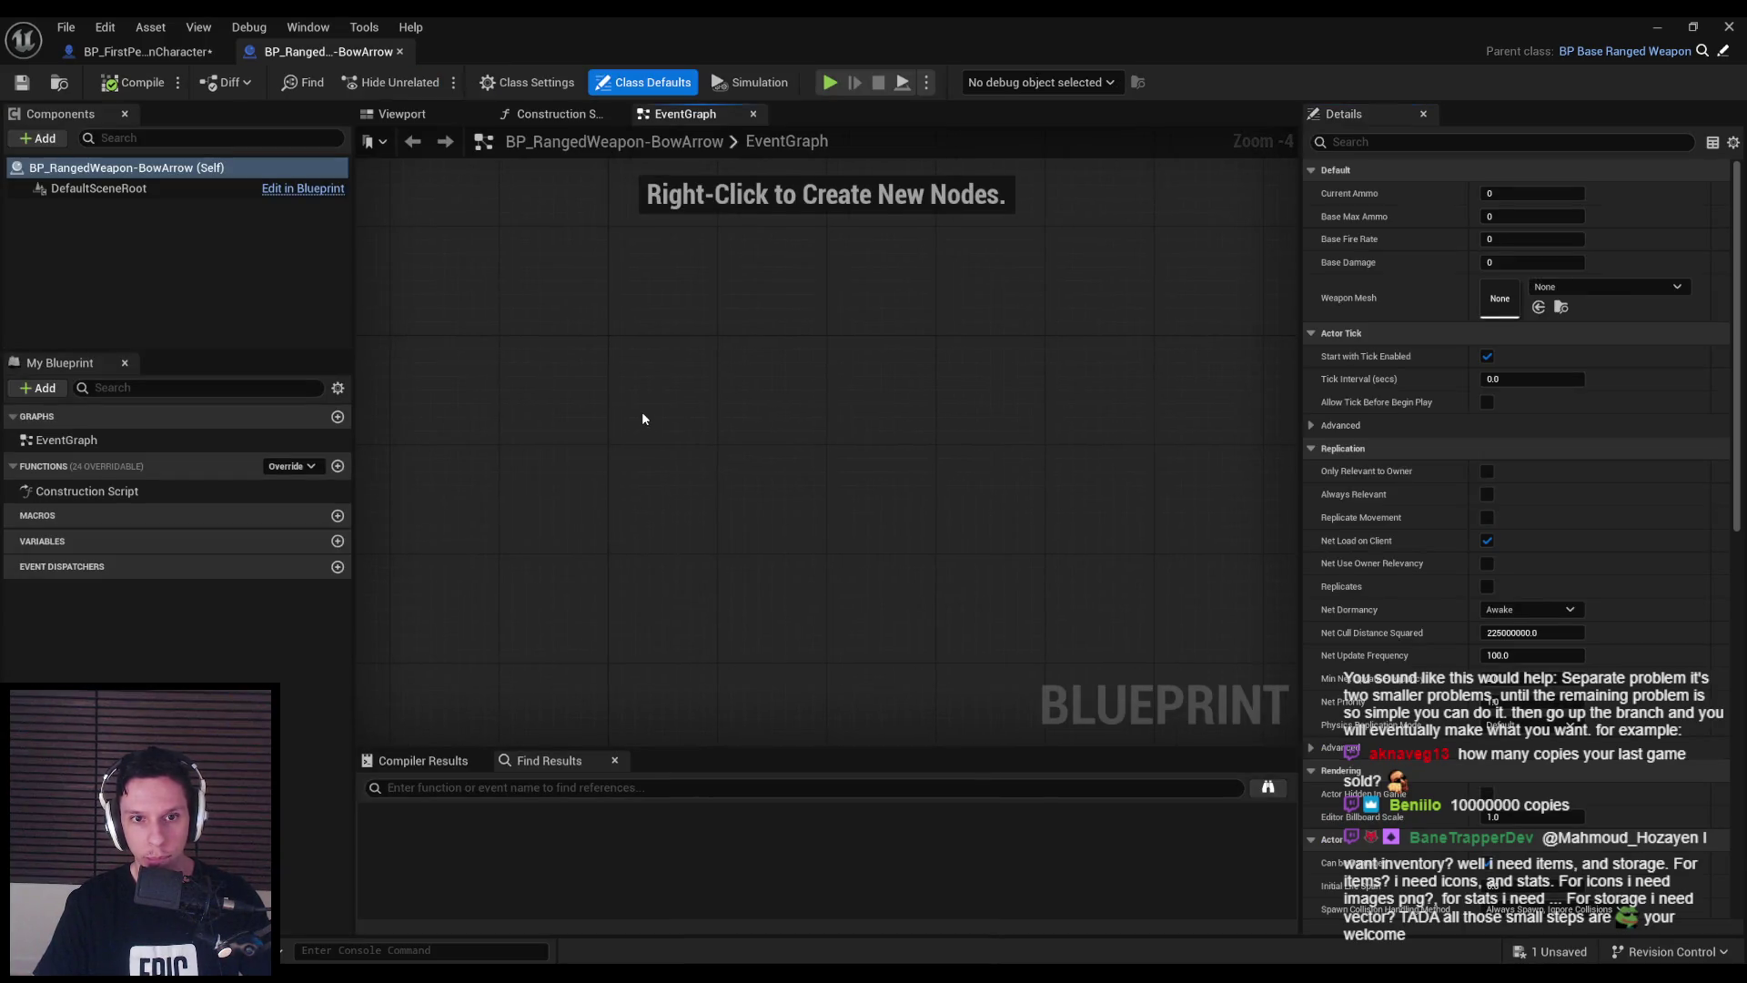
- Add an Event FireWeapon node and paste the copied projectile-spawning nodes beside it
right_click(641, 411)
text(fire weapo)
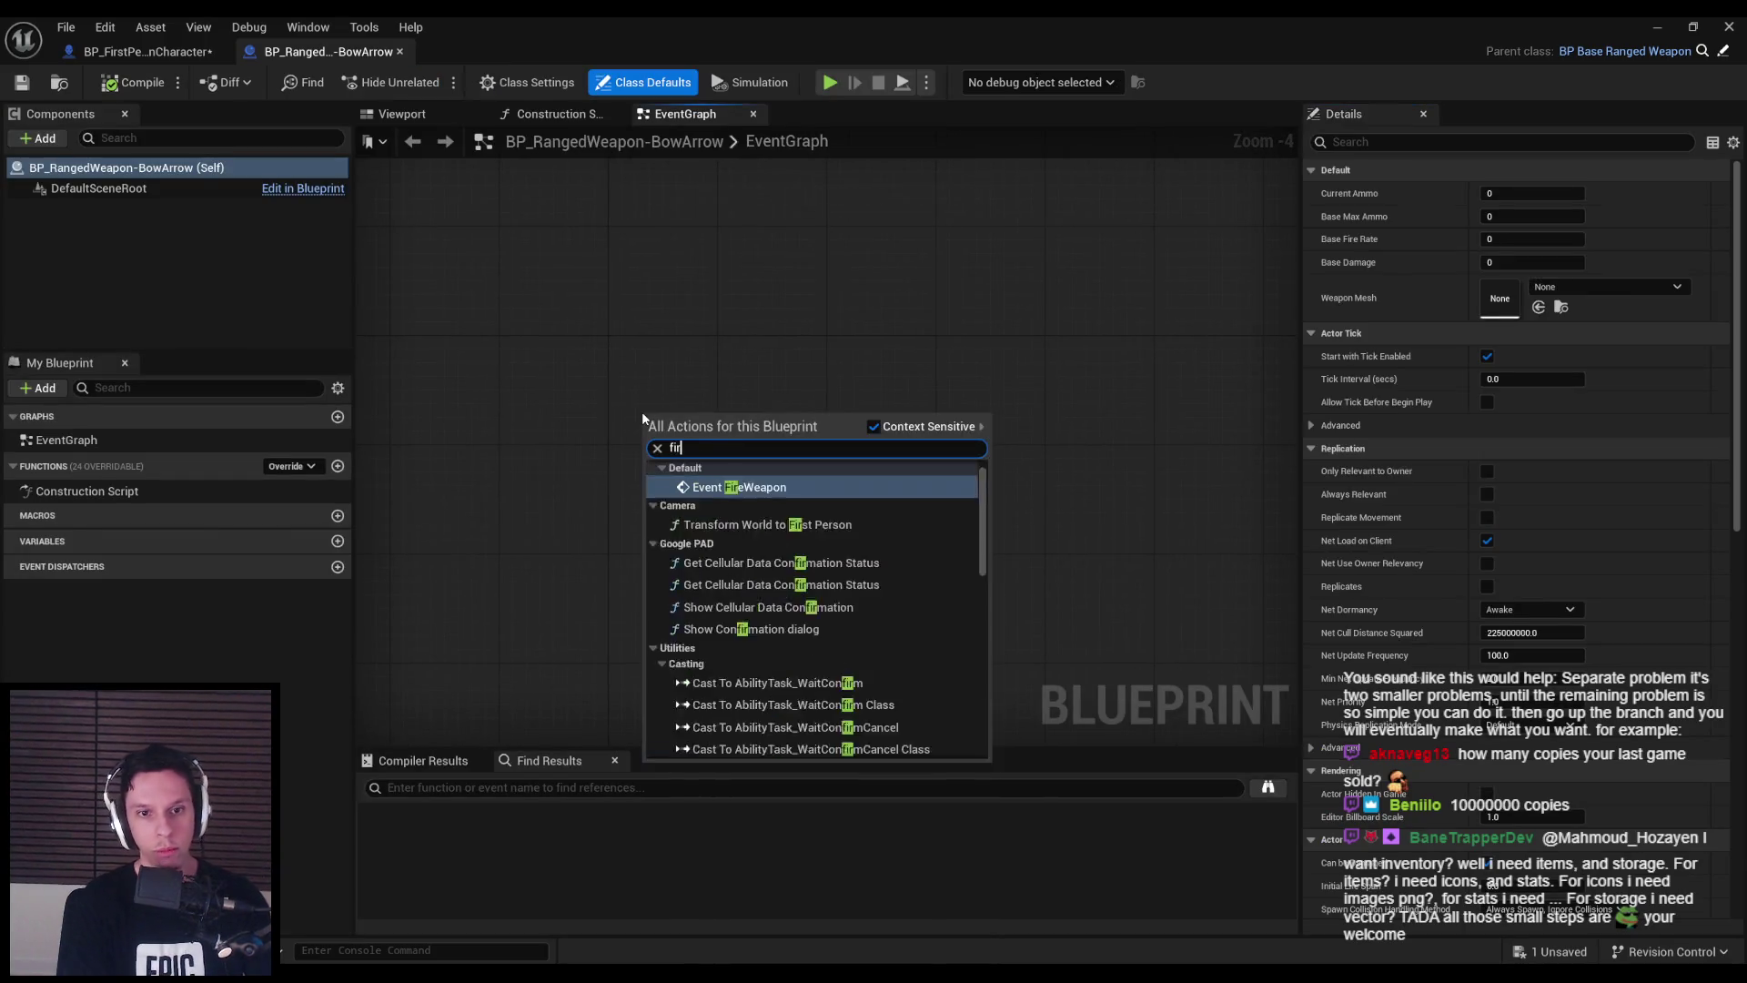
key(Return)
scroll(729, 437, up, 3)
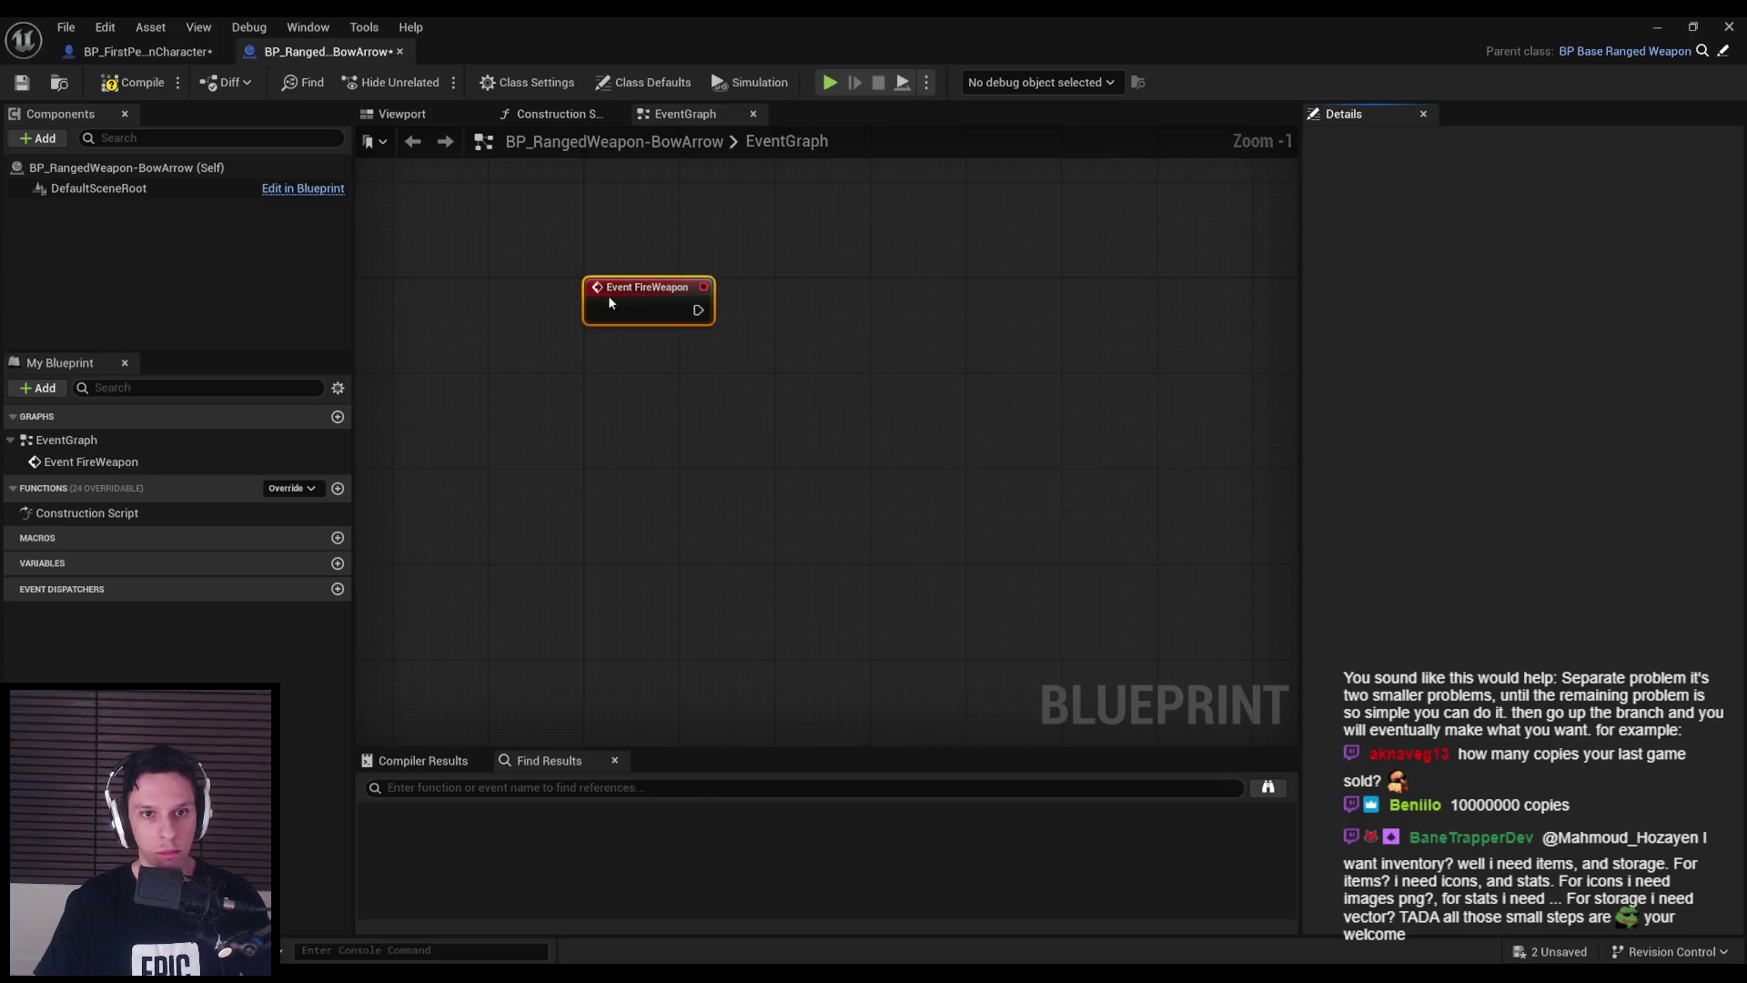
key(ctrl+v)
- Wire Event FireWeapon into the pasted camera shake node and tidy the nearby nodes
drag(874, 321, 696, 314)
scroll(852, 324, down, 2)
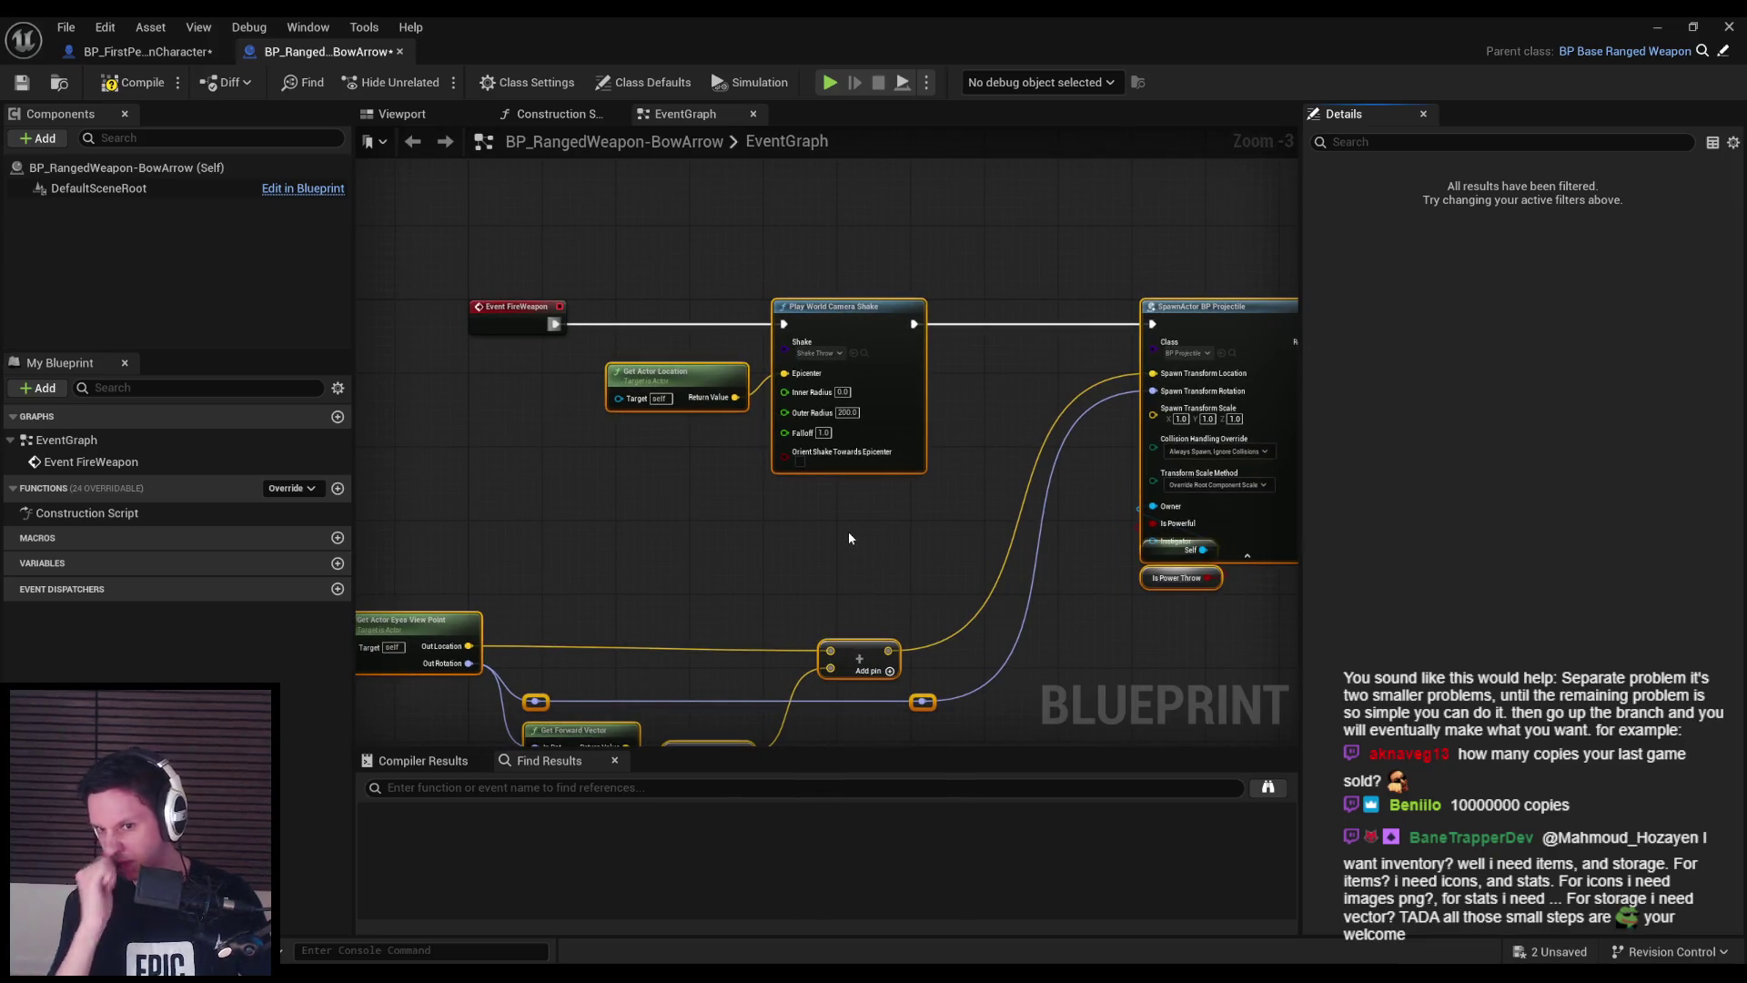
scroll(1100, 513, up, 1)
mouse_move(986, 528)
mouse_down()
mouse_move(986, 567)
mouse_move(808, 627)
mouse_up()
drag(1026, 616, 1263, 532)
drag(983, 443, 874, 291)
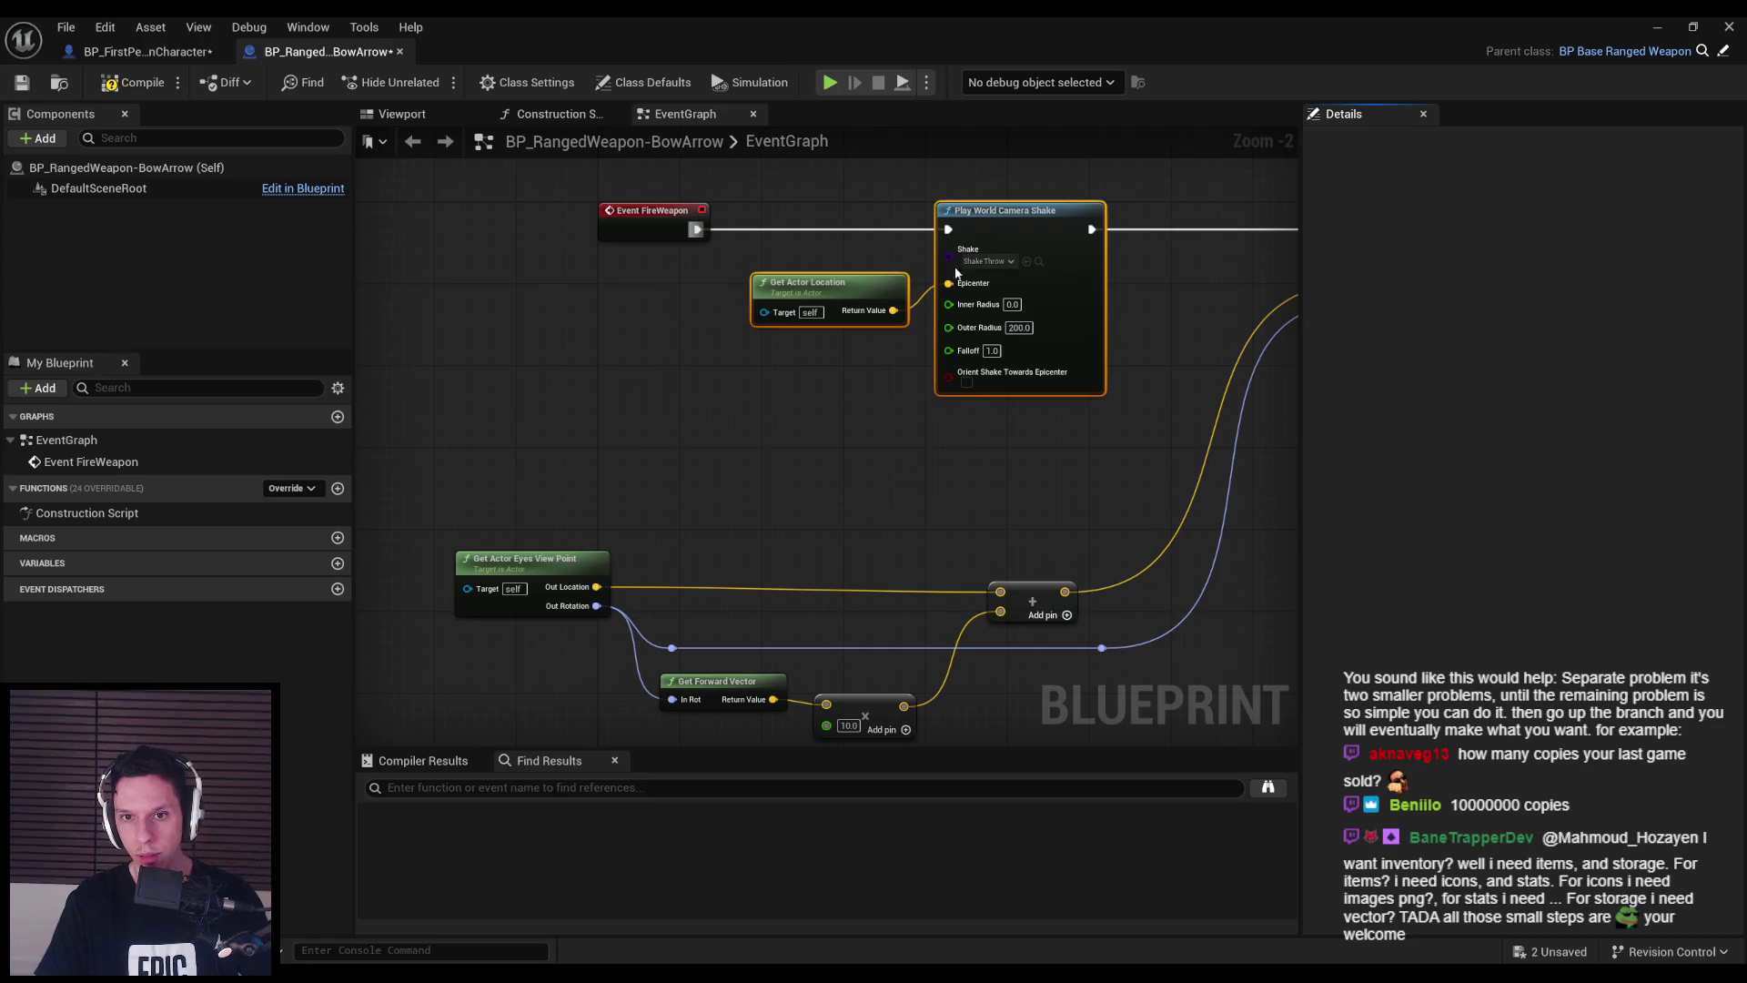
drag(1019, 301, 1060, 301)
click(930, 494)
- Add a Get Owner node feeding Get Actor Eyes View Point's Target and align them
drag(595, 583, 595, 416)
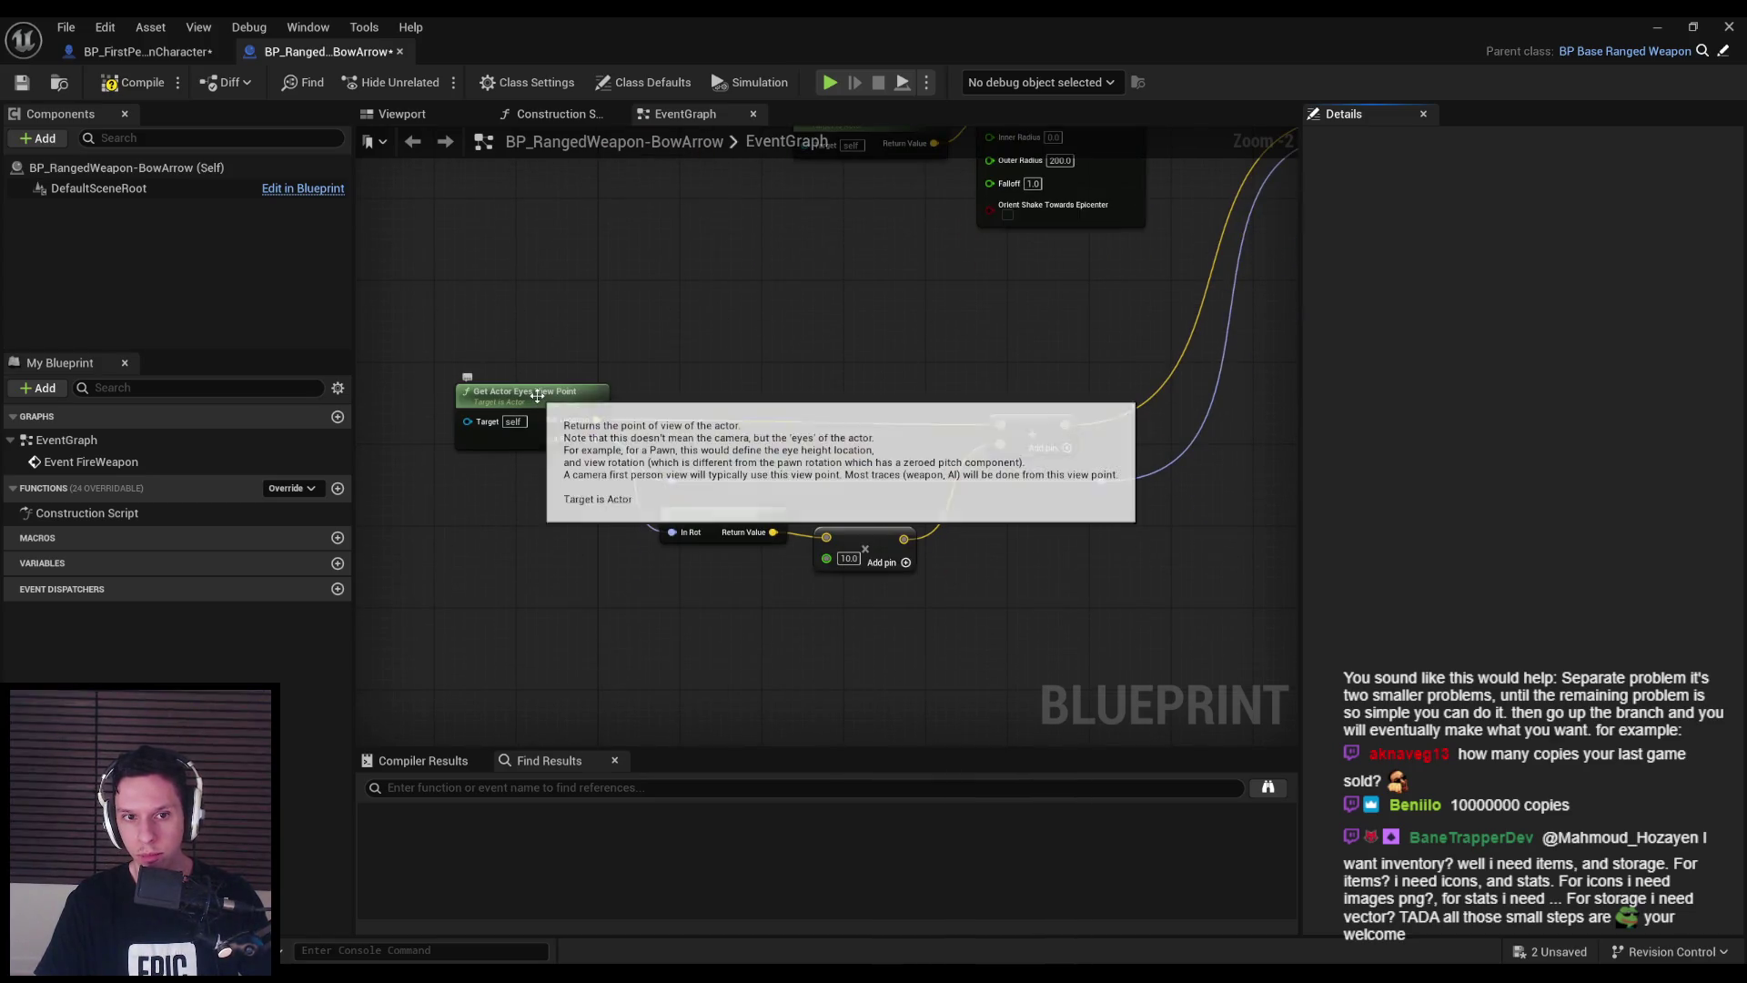
drag(467, 422, 453, 421)
text(get owner)
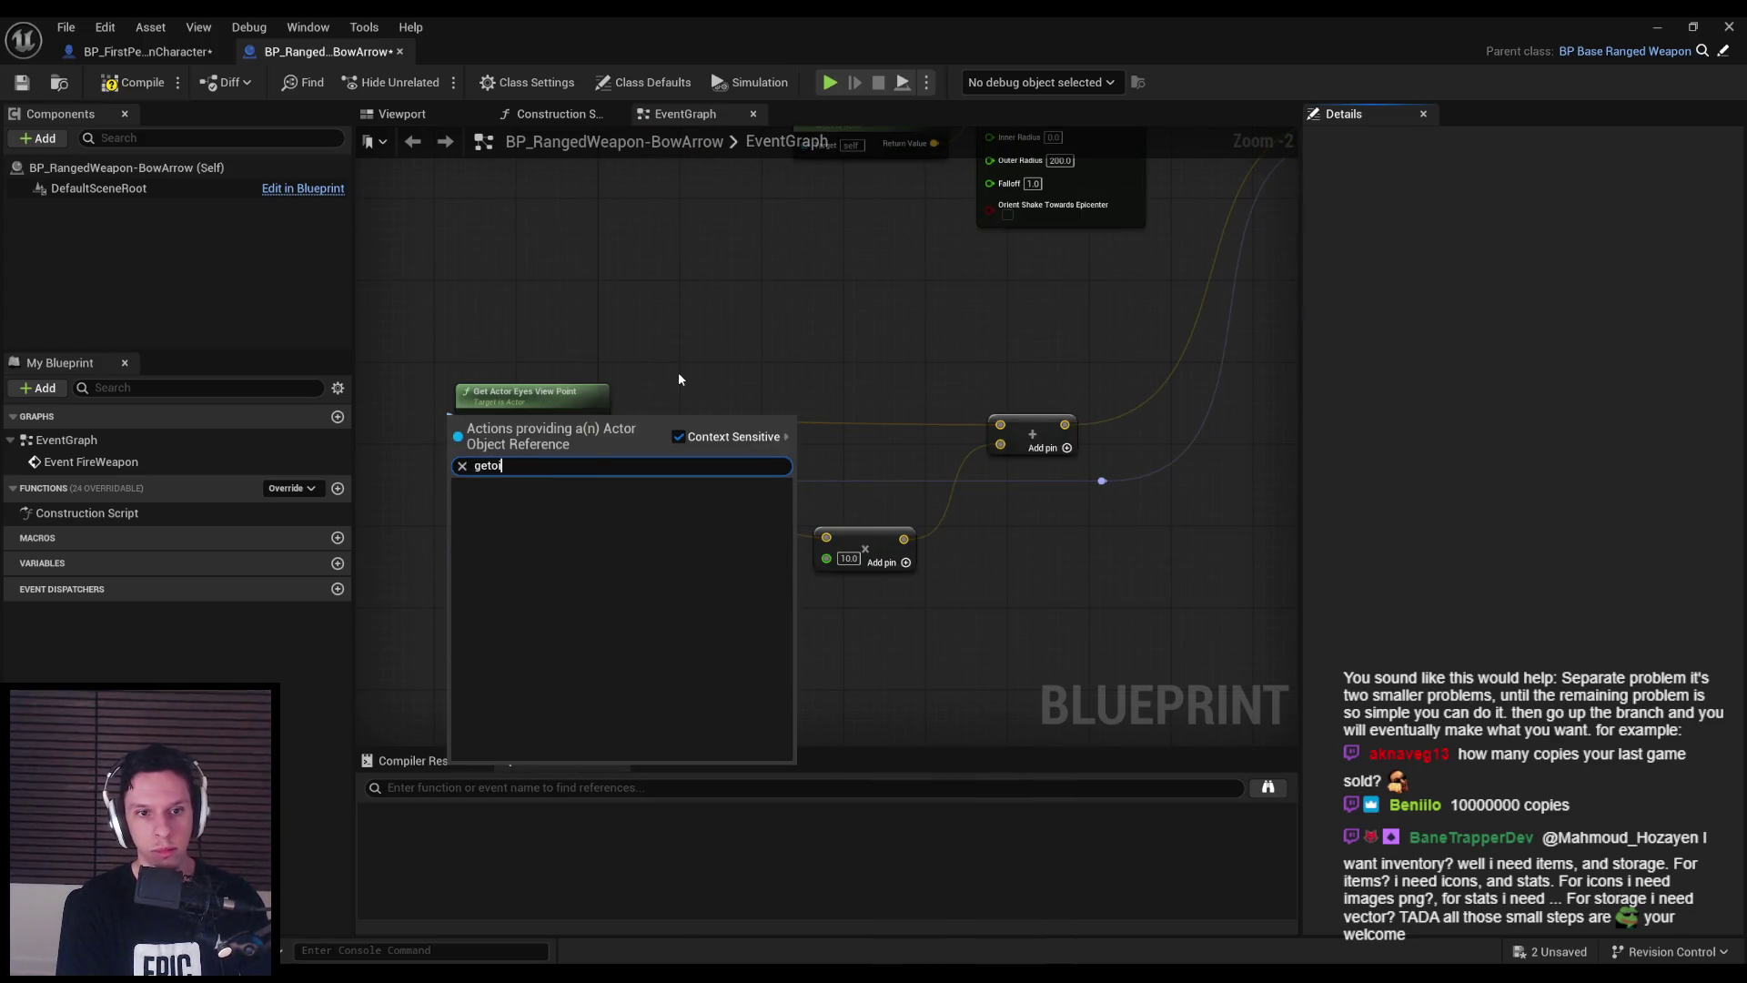
key(Return)
drag(679, 378, 954, 409)
drag(722, 466, 576, 436)
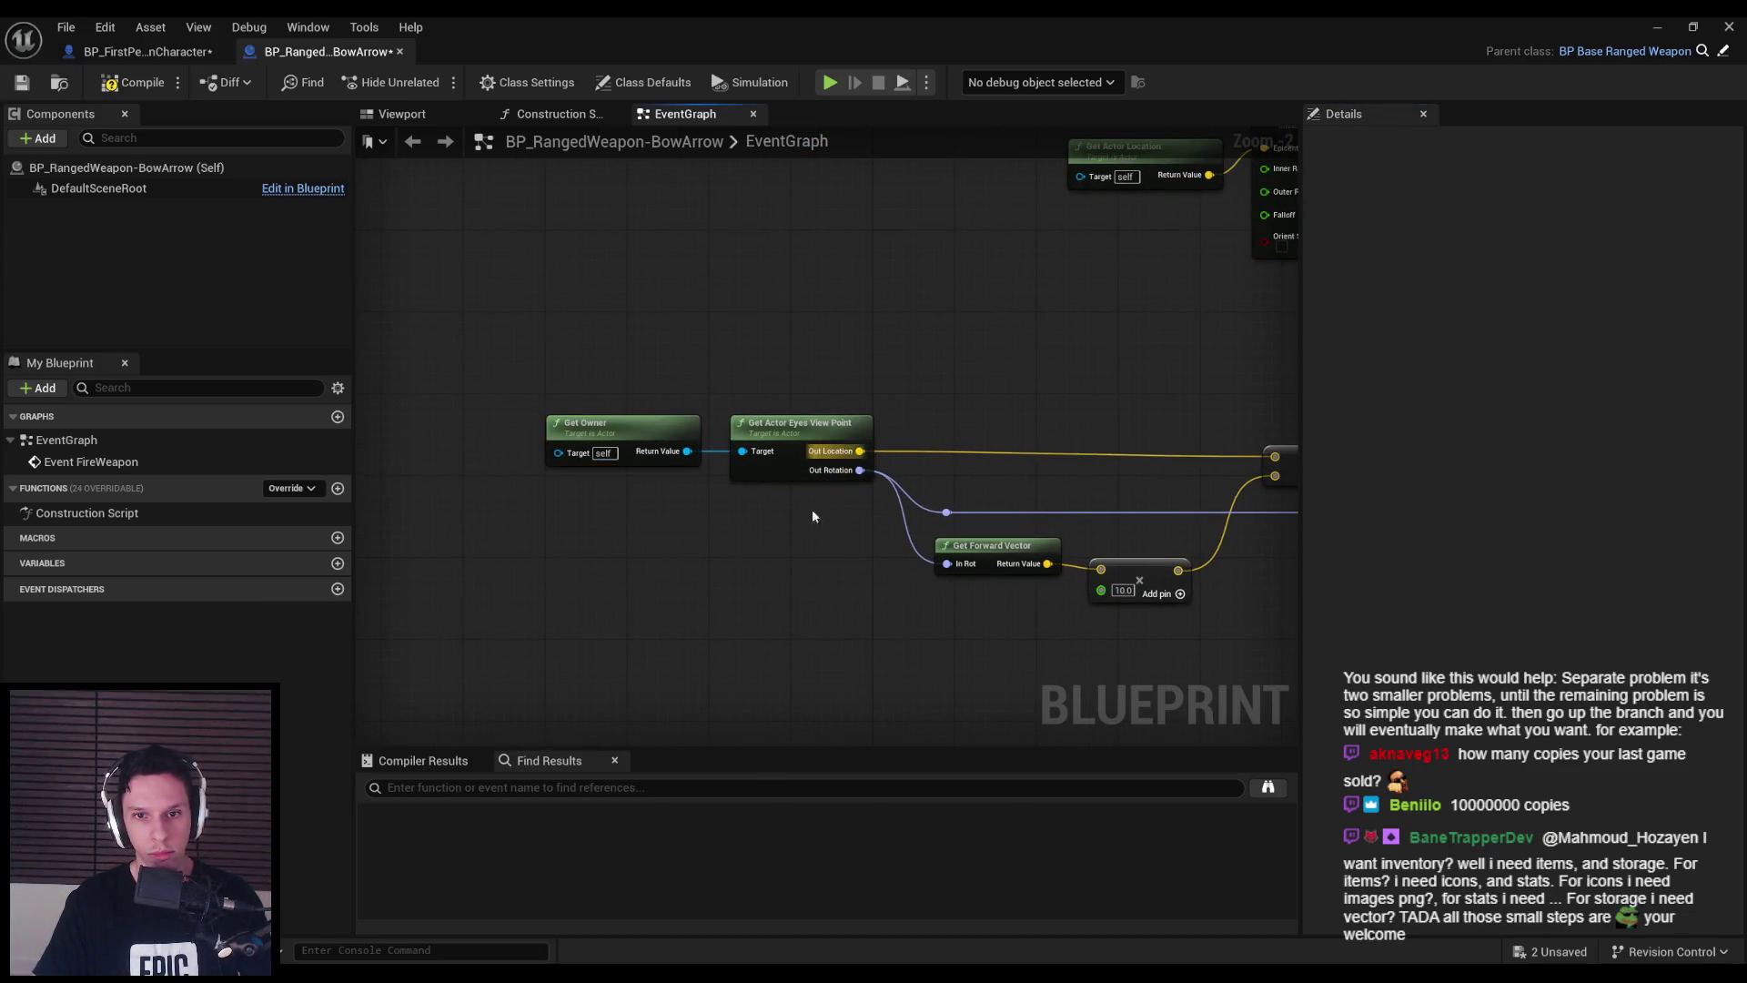
drag(806, 487, 559, 564)
drag(426, 401, 1007, 488)
drag(537, 432, 537, 437)
click(863, 652)
- Move the Add and multiply math nodes up out of the way
scroll(995, 615, down, 1)
mouse_move(994, 614)
mouse_down()
mouse_move(577, 637)
mouse_move(593, 714)
mouse_move(819, 637)
mouse_up()
drag(1265, 628, 391, 291)
drag(801, 582, 637, 601)
mouse_move(801, 510)
mouse_down()
mouse_move(630, 522)
mouse_move(643, 443)
mouse_up()
click(904, 457)
scroll(904, 457, up, 2)
- Add a Get Owner node for SpawnActor's Owner input, then compile and save
drag(878, 354, 828, 473)
click(937, 569)
drag(938, 491, 979, 464)
click(769, 576)
click(134, 82)
click(22, 82)
- Pull a wire from the Get Owner node's Return Value
drag(609, 385, 606, 460)
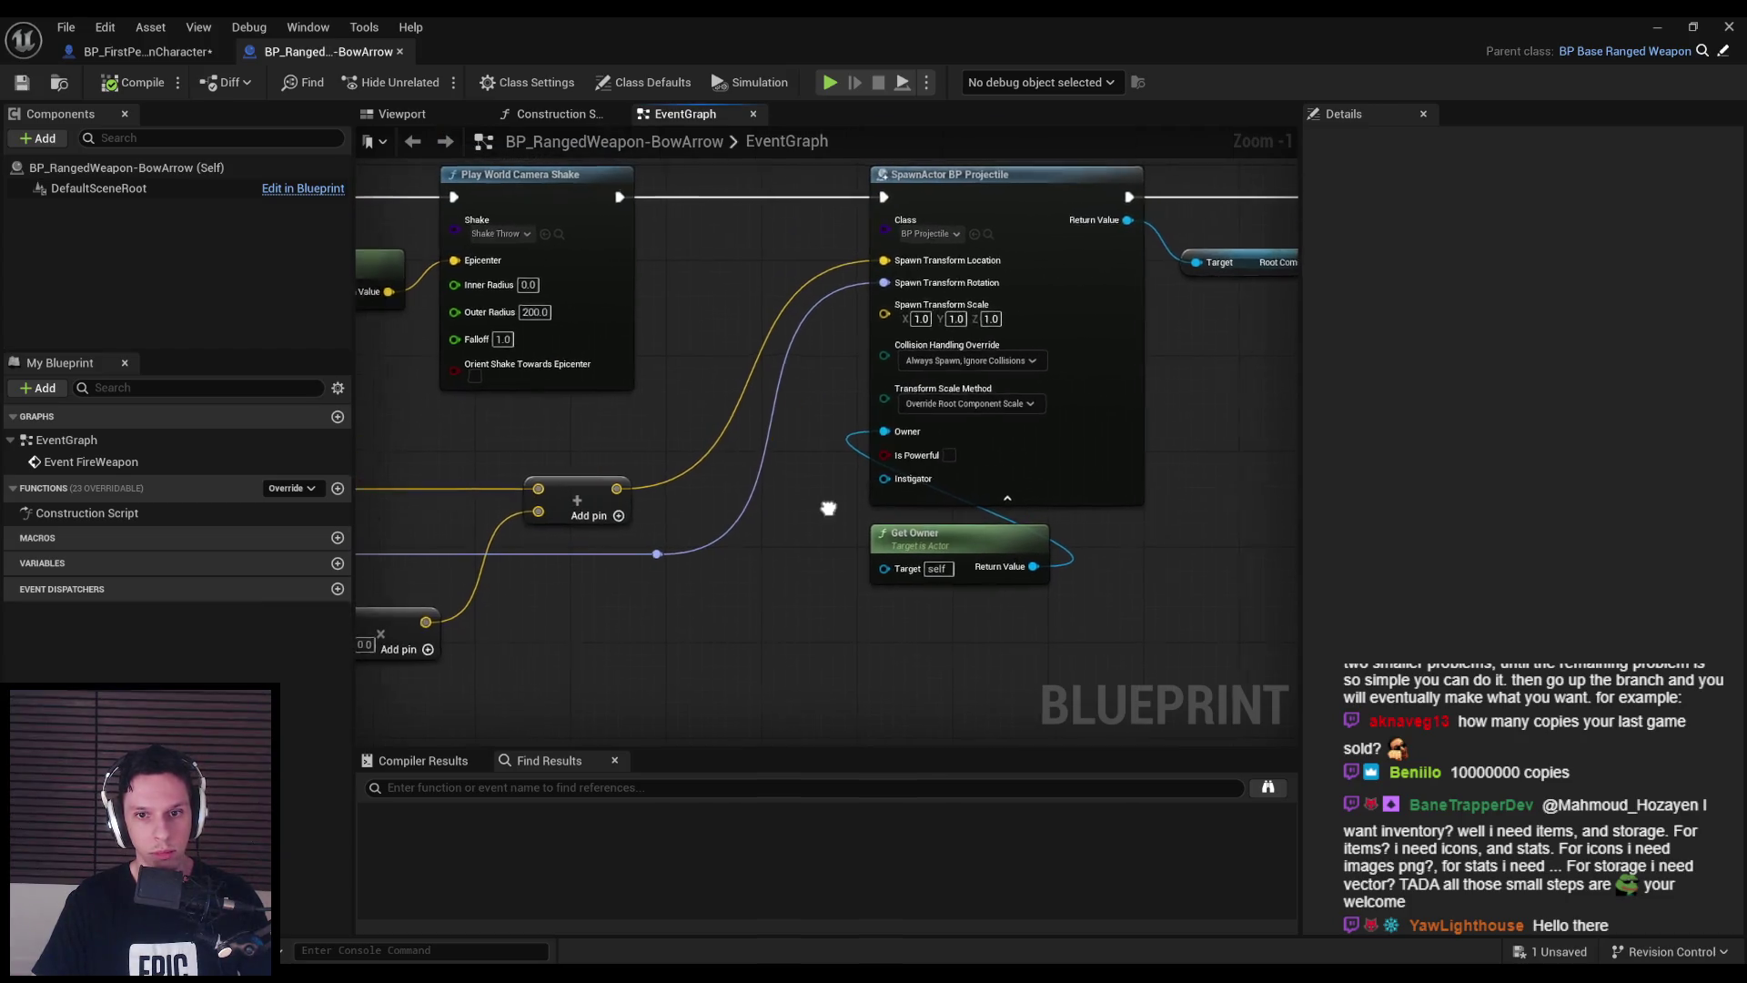
scroll(819, 491, down, 1)
drag(1075, 543, 1079, 543)
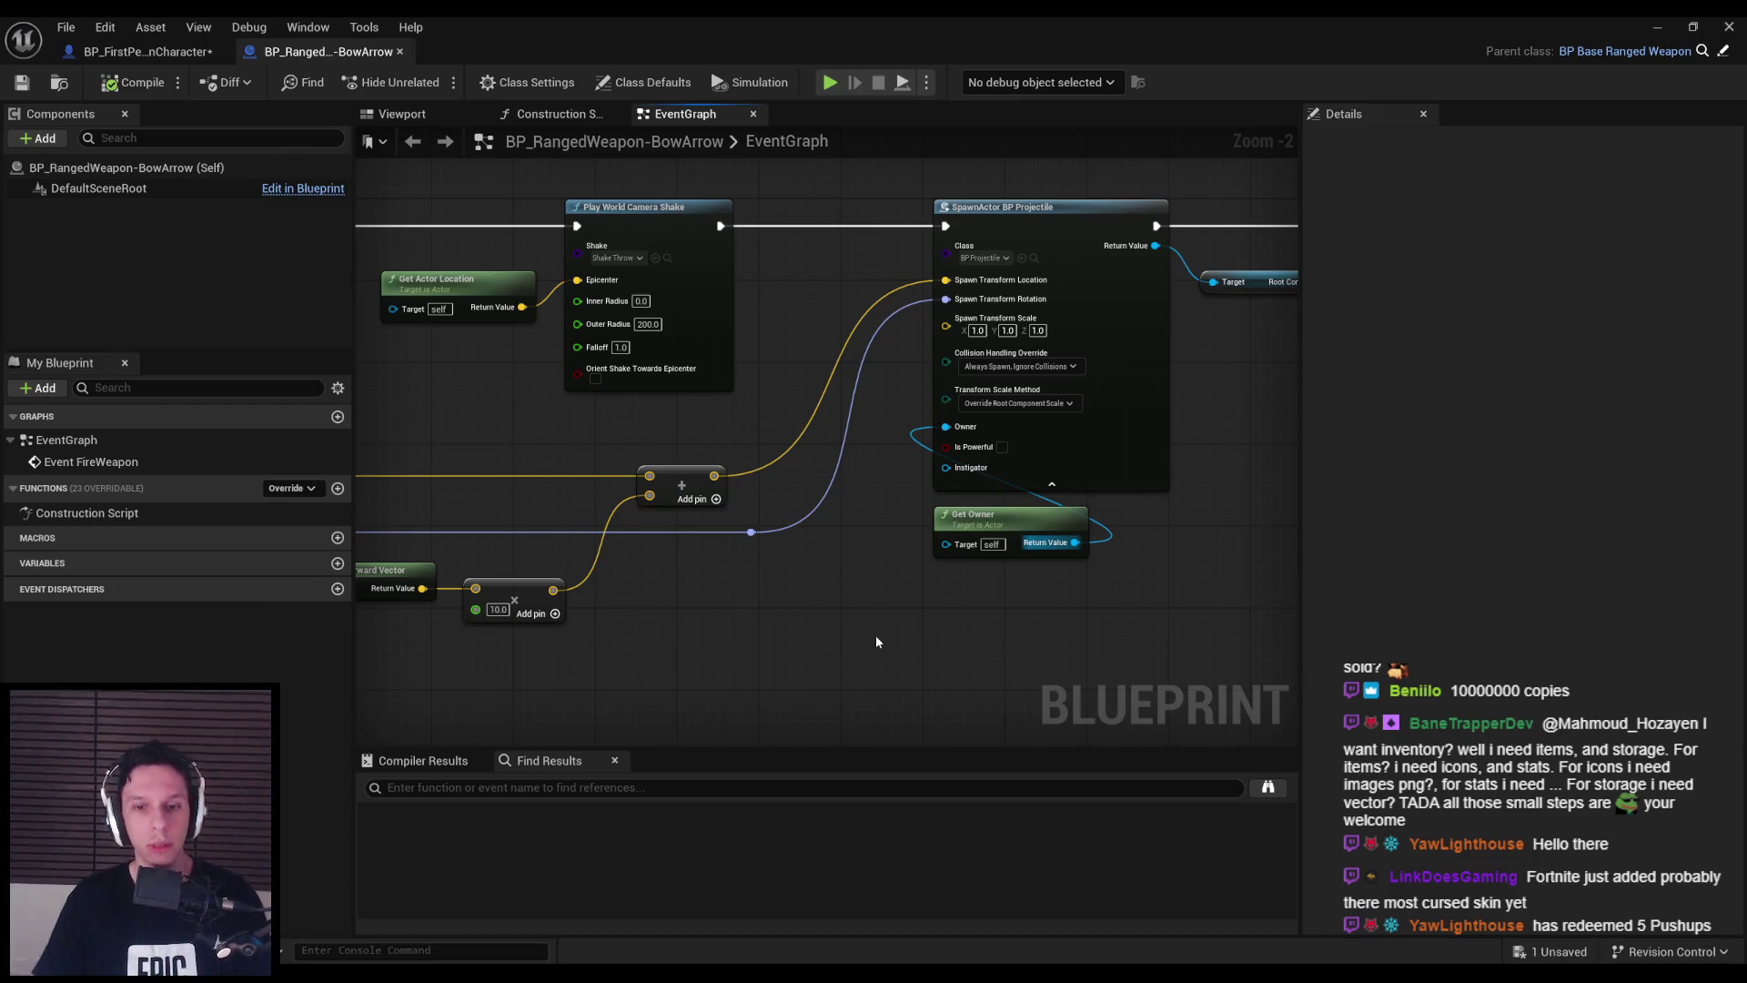
- Tidy the Add, eye view point, vector math and reroute nodes, then save the BowArrow Blueprint
drag(681, 483, 719, 483)
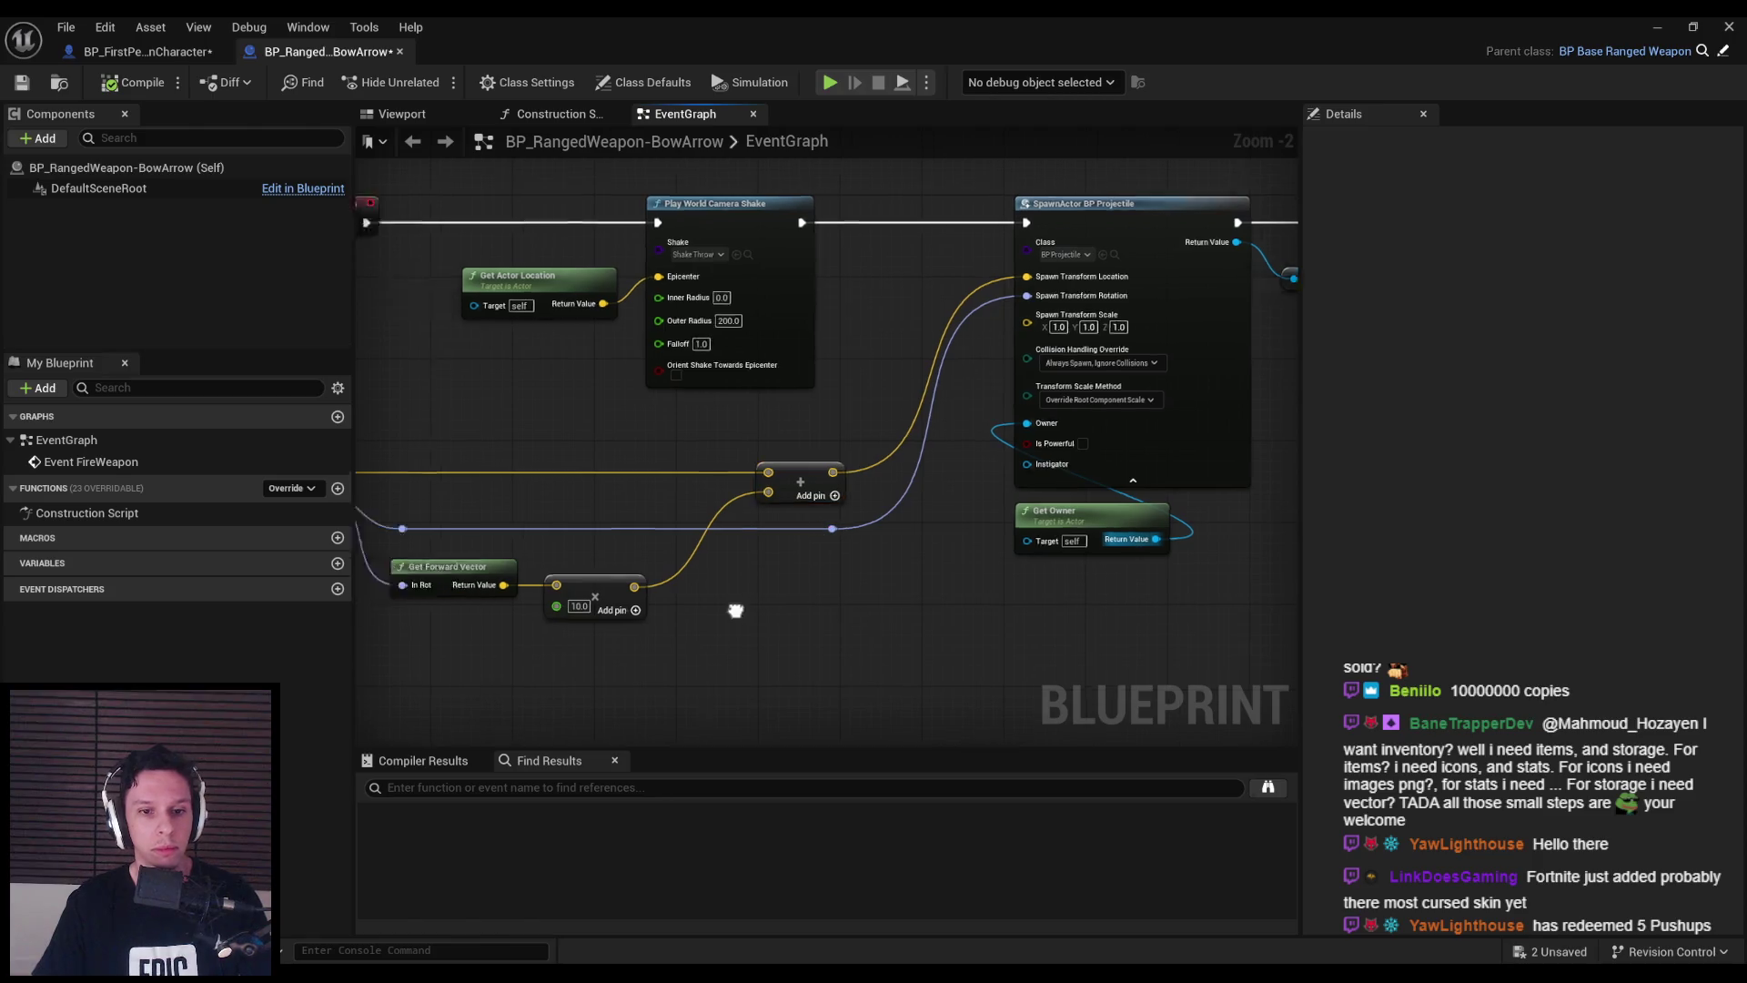
drag(938, 640, 507, 417)
drag(598, 617, 750, 653)
click(752, 683)
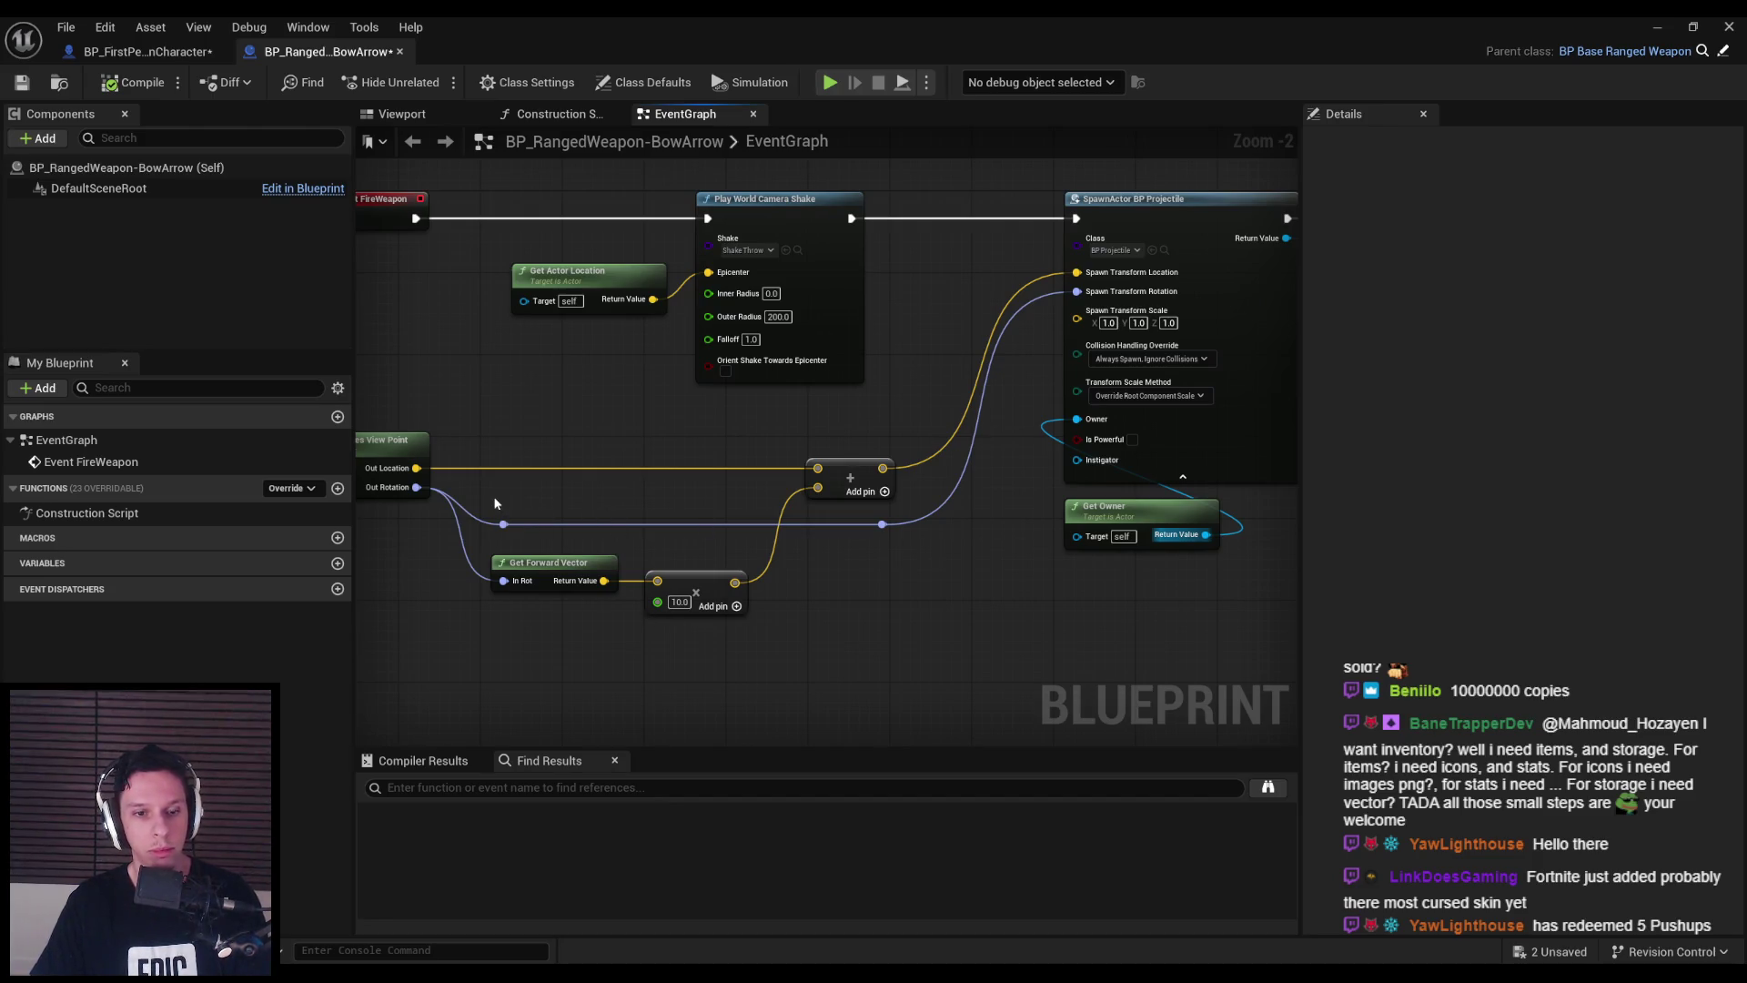
drag(881, 525, 881, 637)
mouse_move(498, 515)
mouse_down()
mouse_move(754, 624)
mouse_move(753, 573)
mouse_up()
click(836, 561)
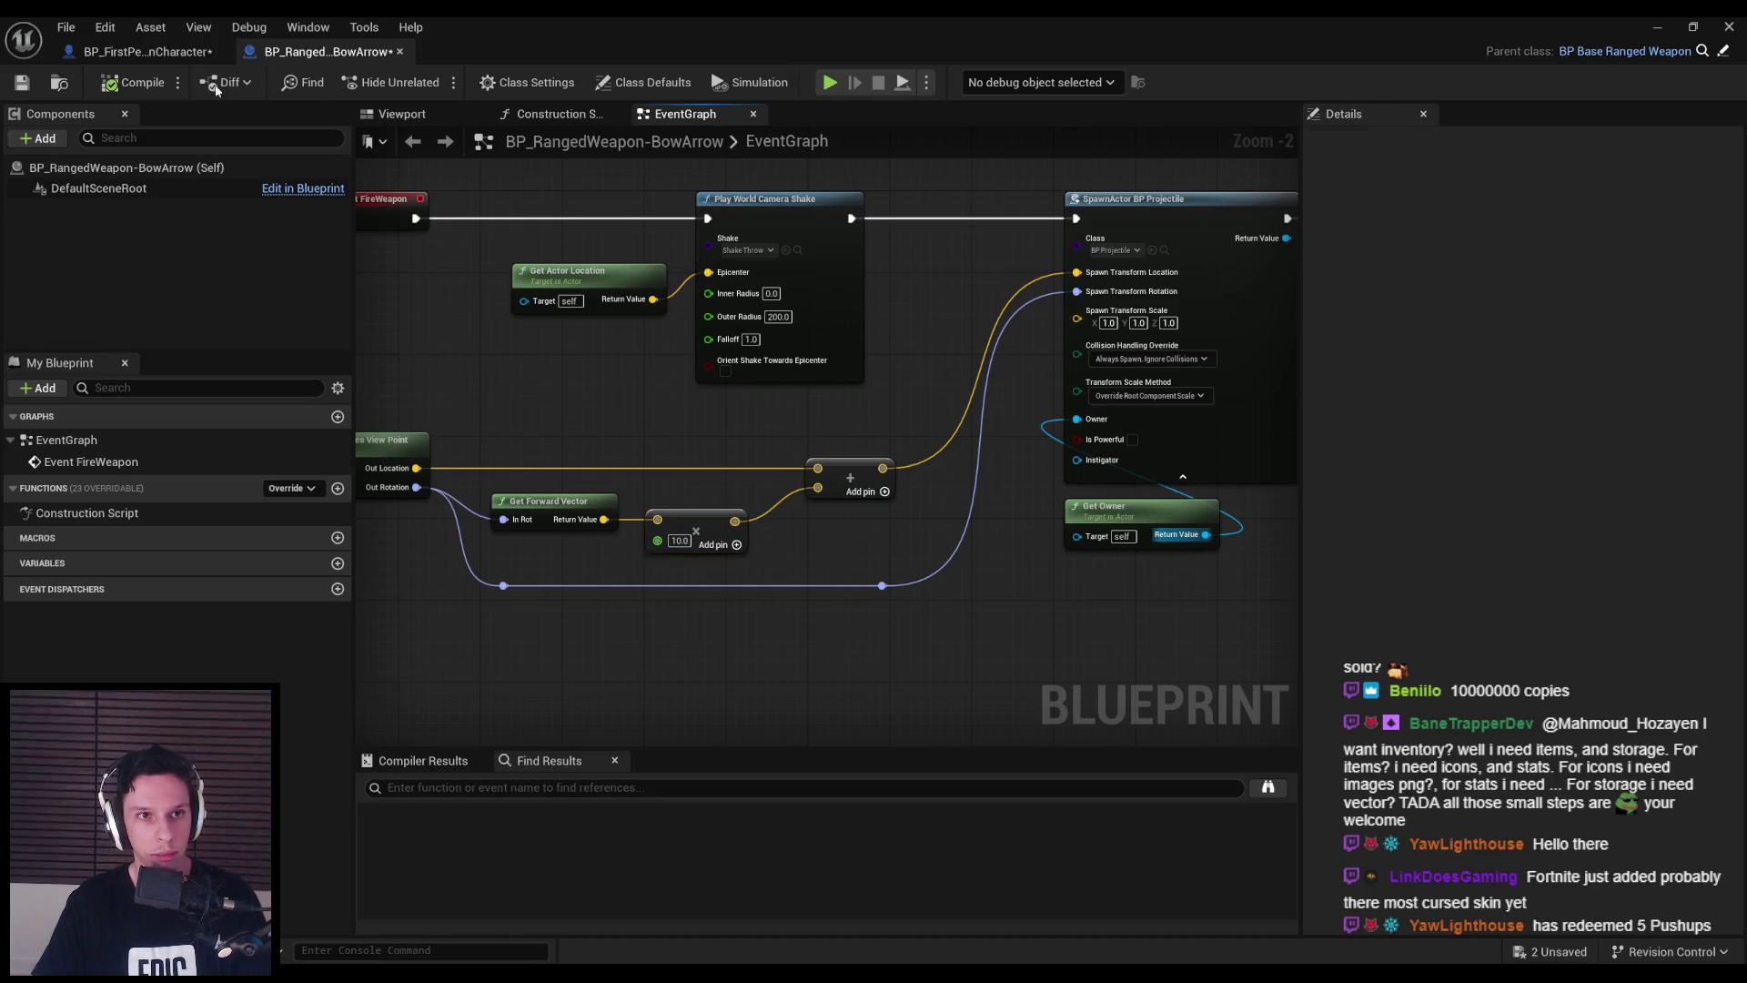
click(22, 82)
- Check the Get Forward Vector node and its reroute, then save again with Ctrl+S
scroll(769, 461, down, 1)
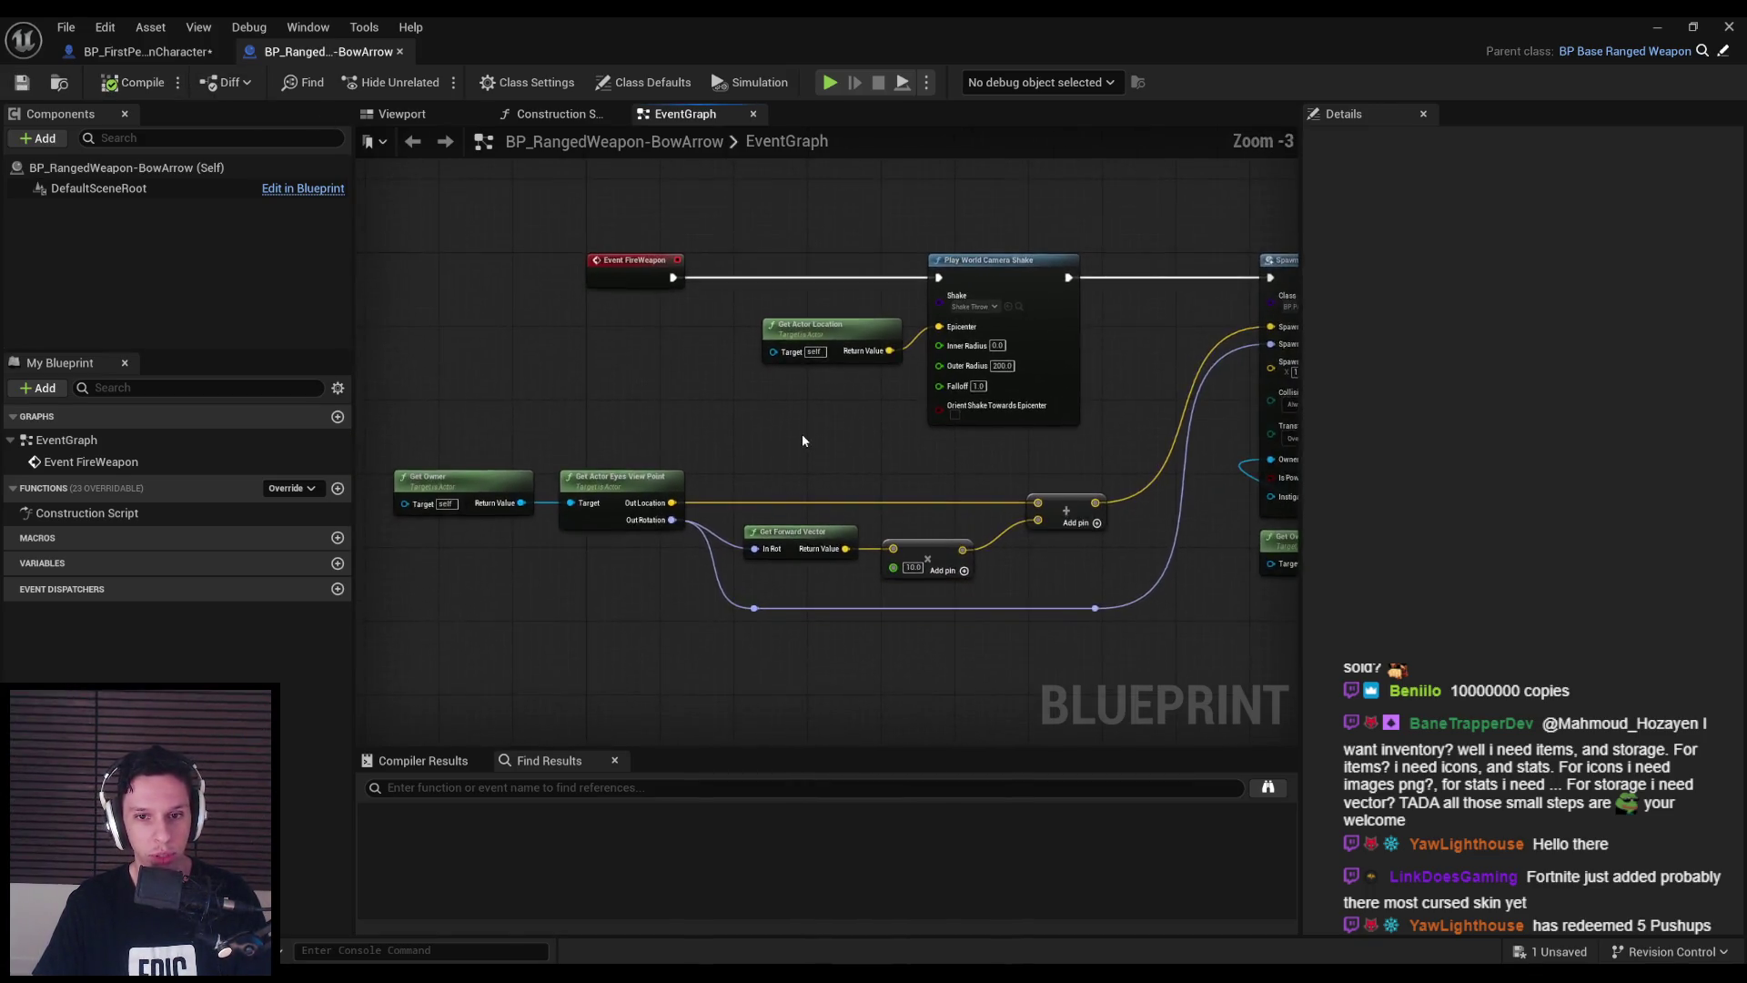
scroll(803, 441, up, 1)
drag(872, 526, 741, 673)
click(801, 655)
key(ctrl+s)
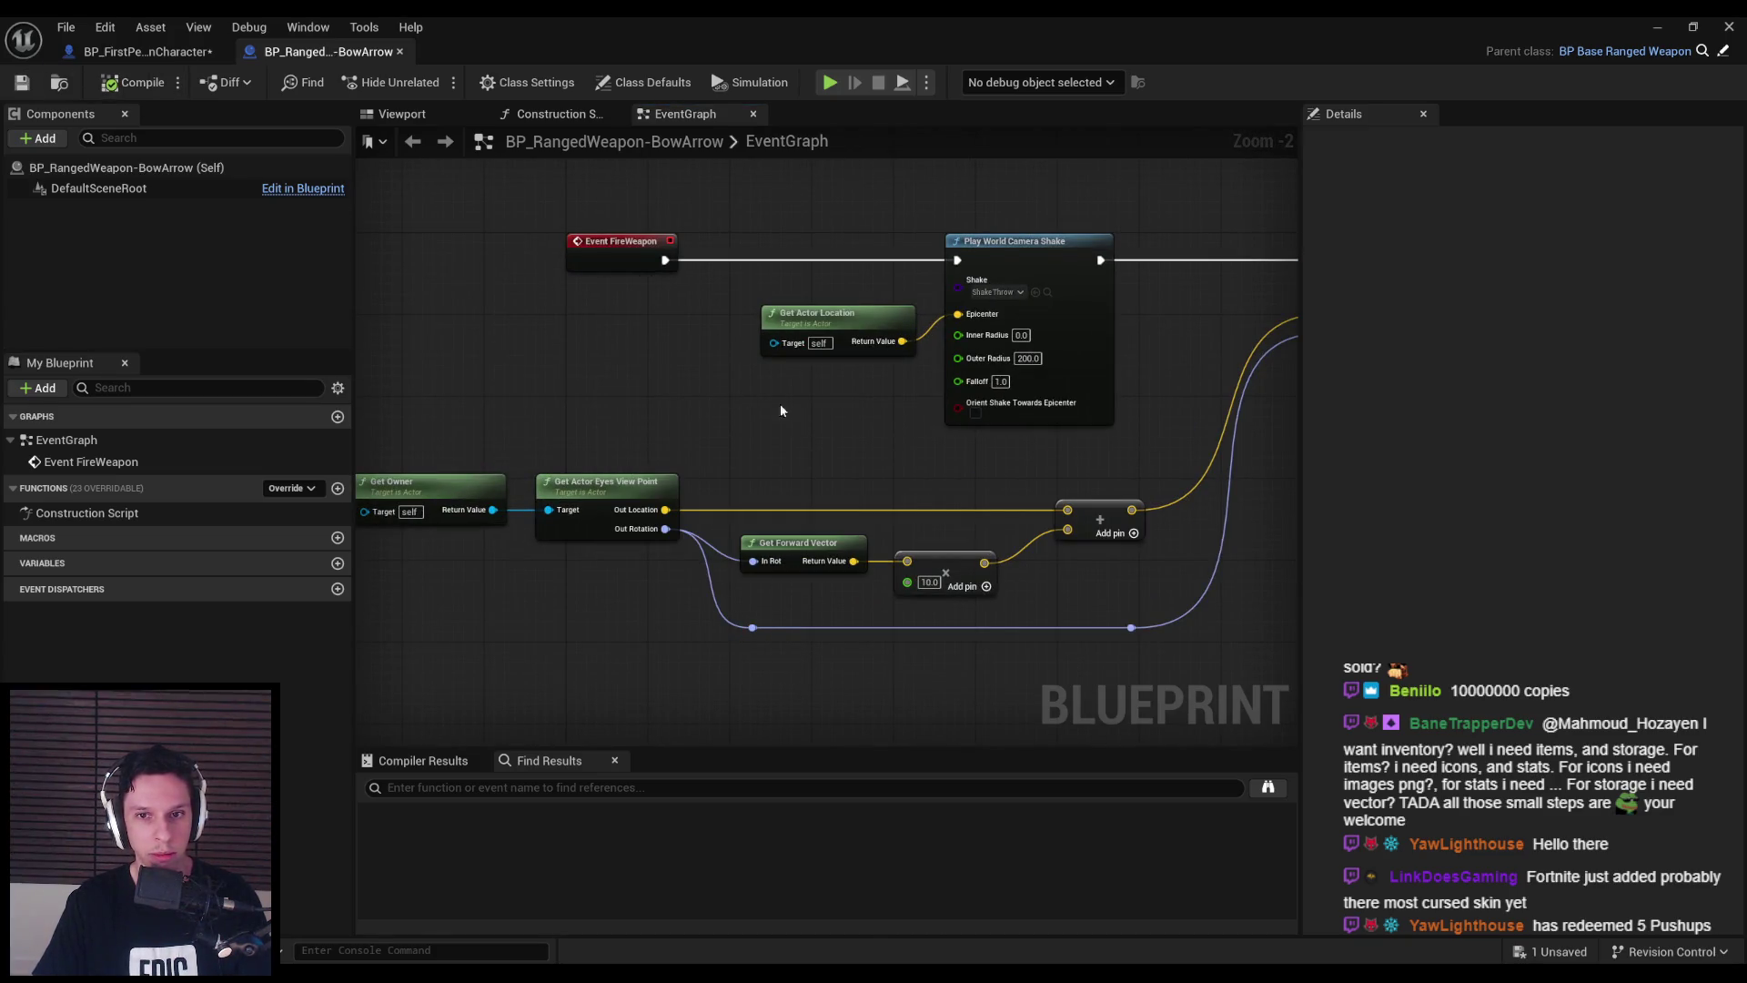
- Shift the camera shake and Get Actor Location nodes slightly right and save
drag(762, 406, 608, 399)
drag(788, 437, 638, 301)
drag(874, 318, 892, 318)
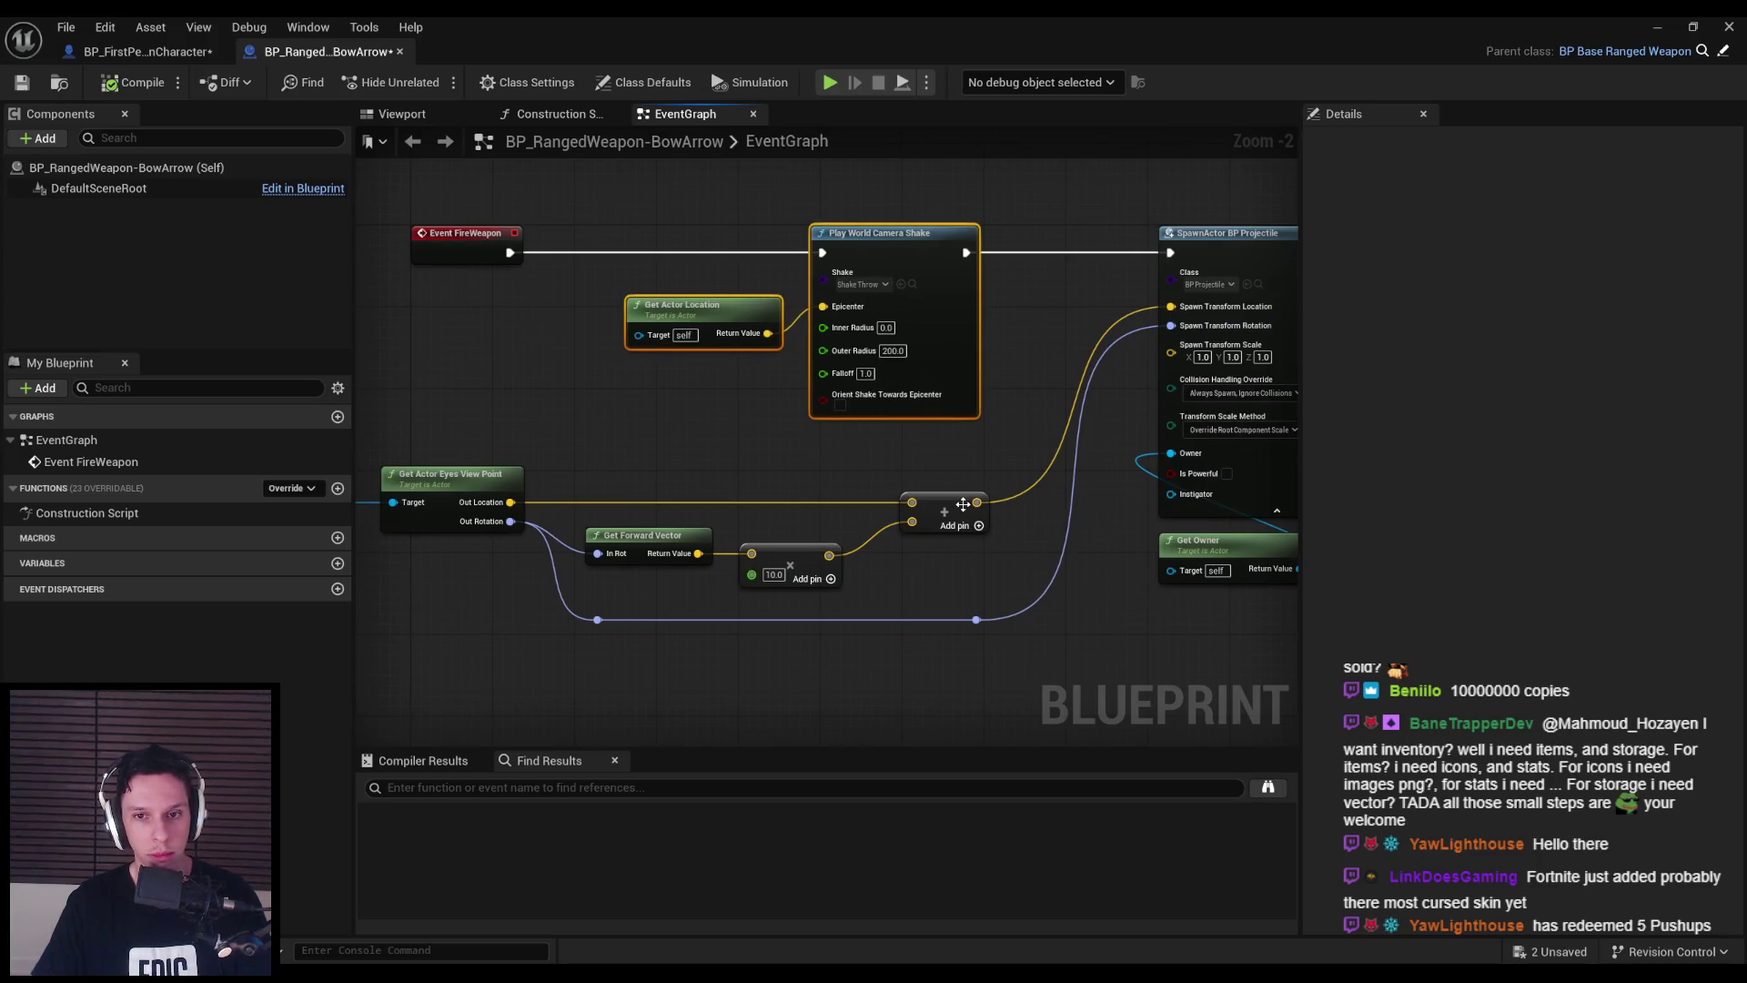
drag(963, 504, 974, 504)
click(946, 556)
click(21, 83)
- Review the BowArrow graph, then return to BP_FirstPersonCharacter's Sword Throw graph
scroll(764, 355, down, 2)
scroll(861, 405, up, 2)
scroll(511, 382, down, 2)
drag(534, 313, 788, 320)
scroll(789, 320, up, 2)
scroll(718, 379, down, 2)
click(146, 51)
scroll(793, 428, down, 3)
mouse_move(642, 280)
mouse_down()
mouse_move(1059, 475)
mouse_move(1045, 437)
mouse_up()
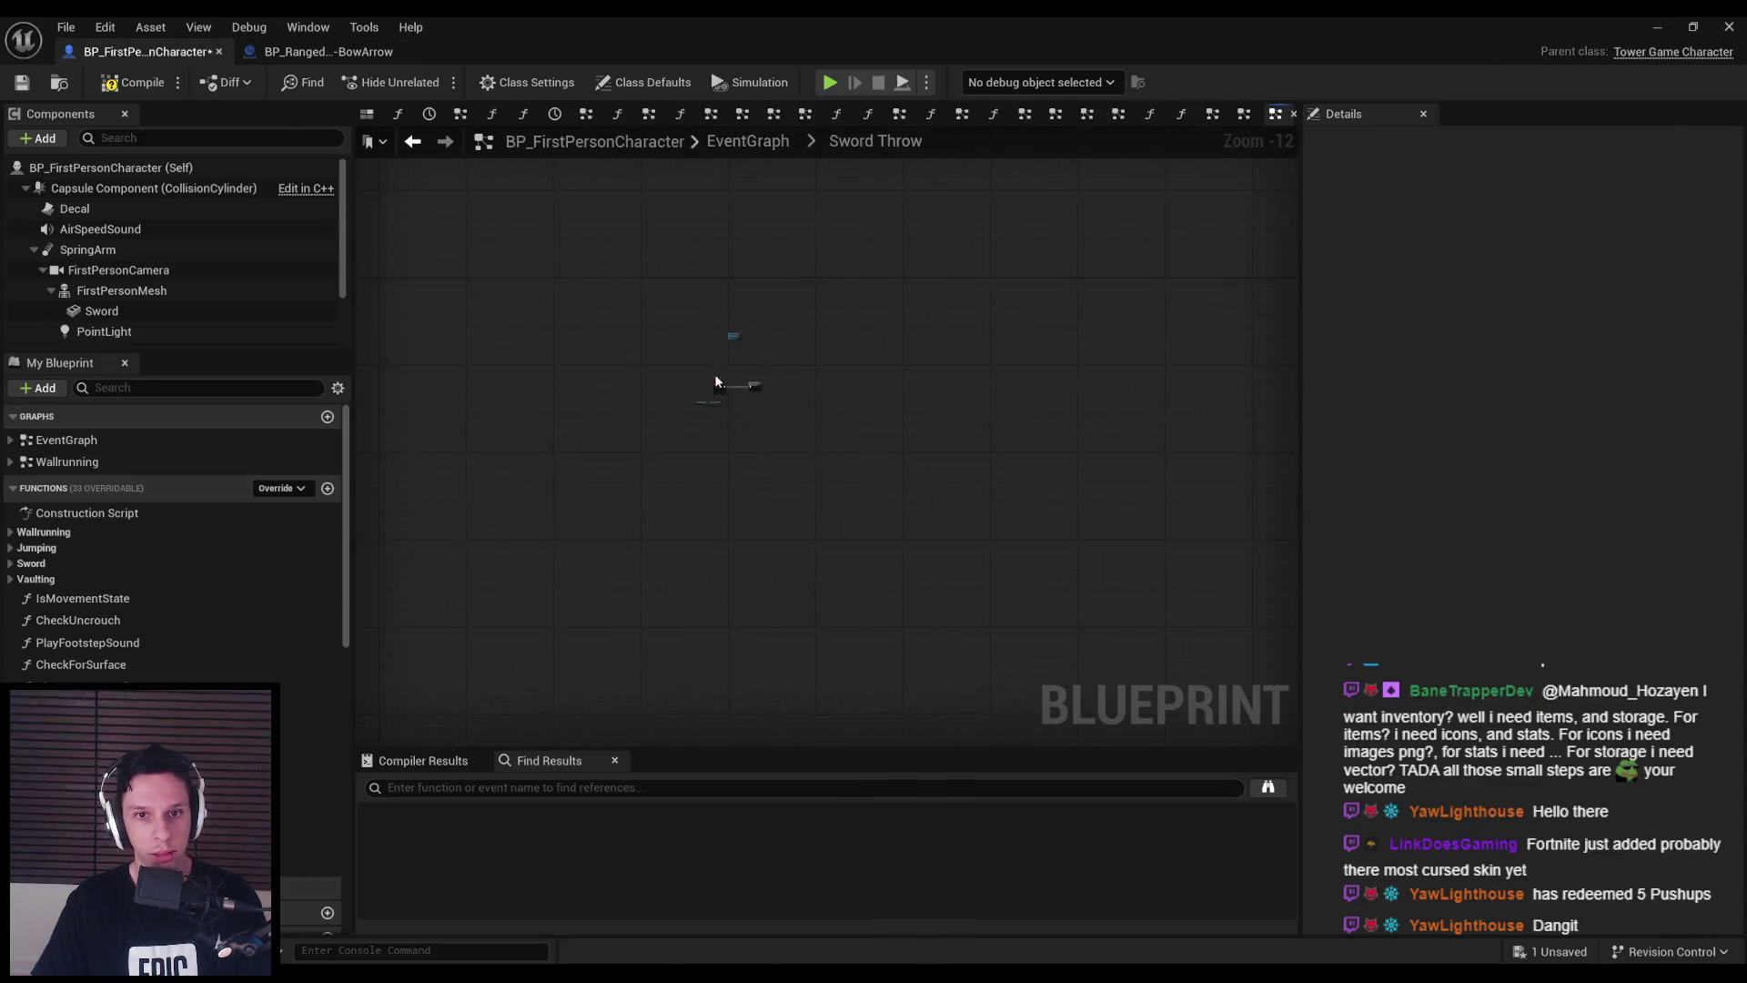
- Rename the Sword Throw collapsed graph to 'Equip Ranged Weapon'
scroll(722, 380, up, 10)
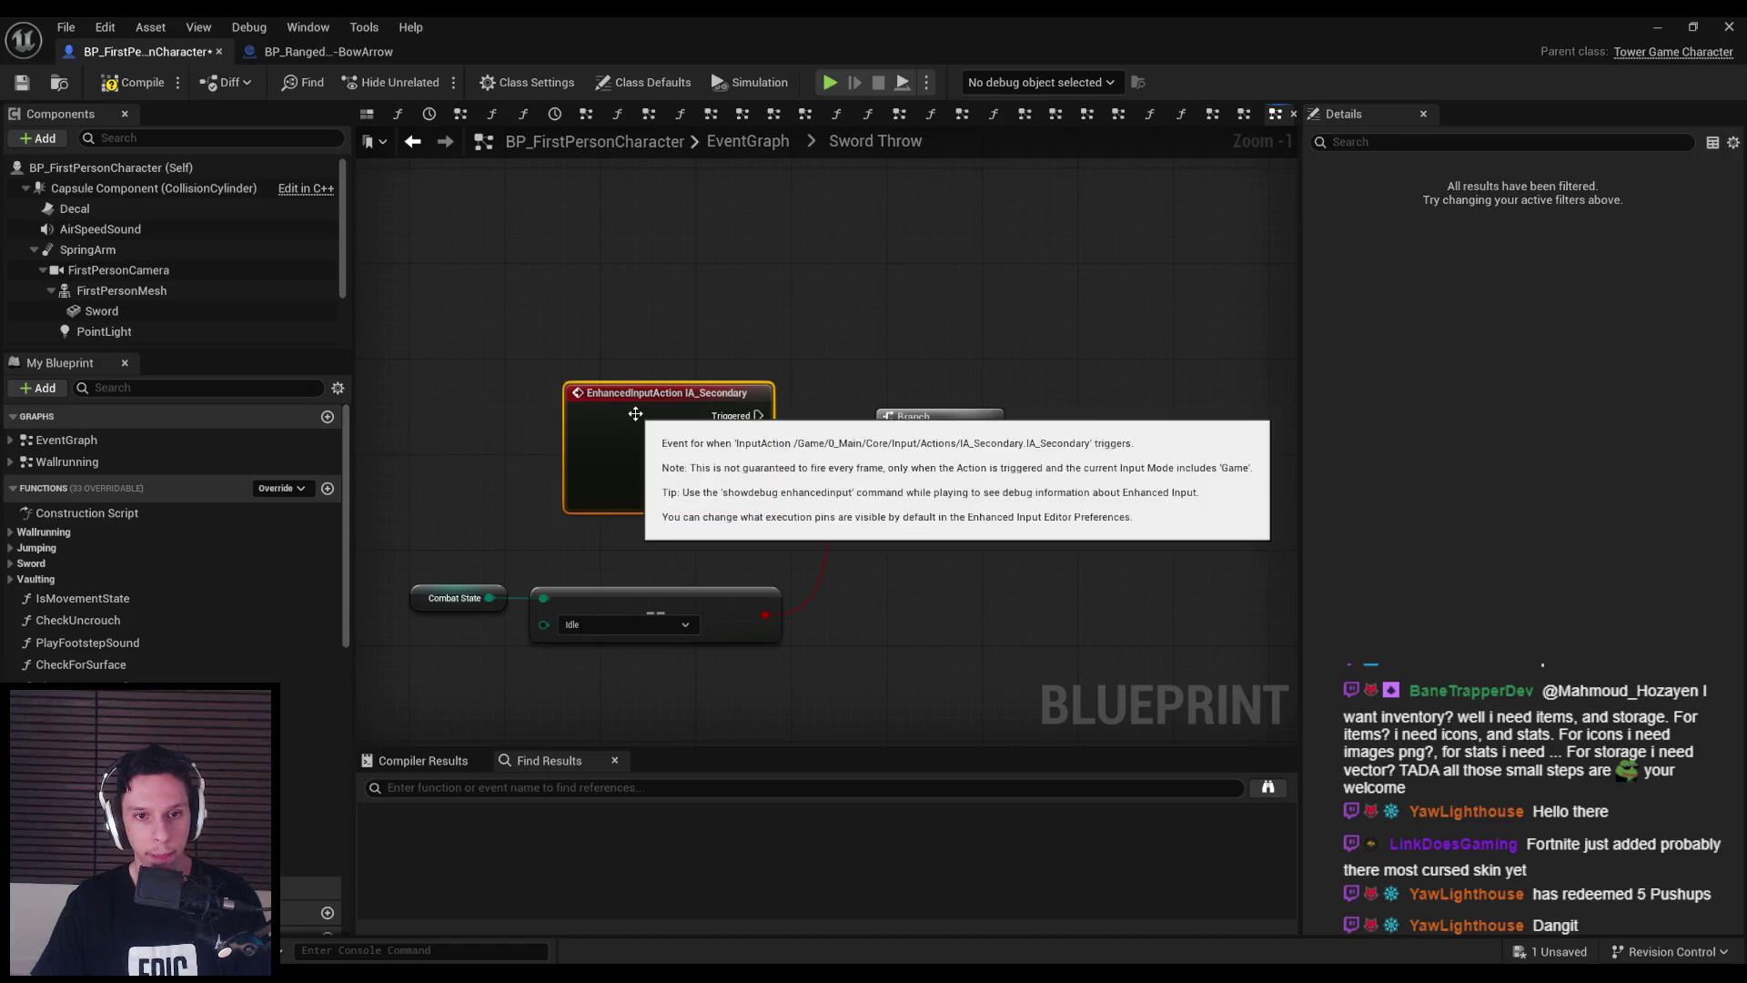
click(700, 345)
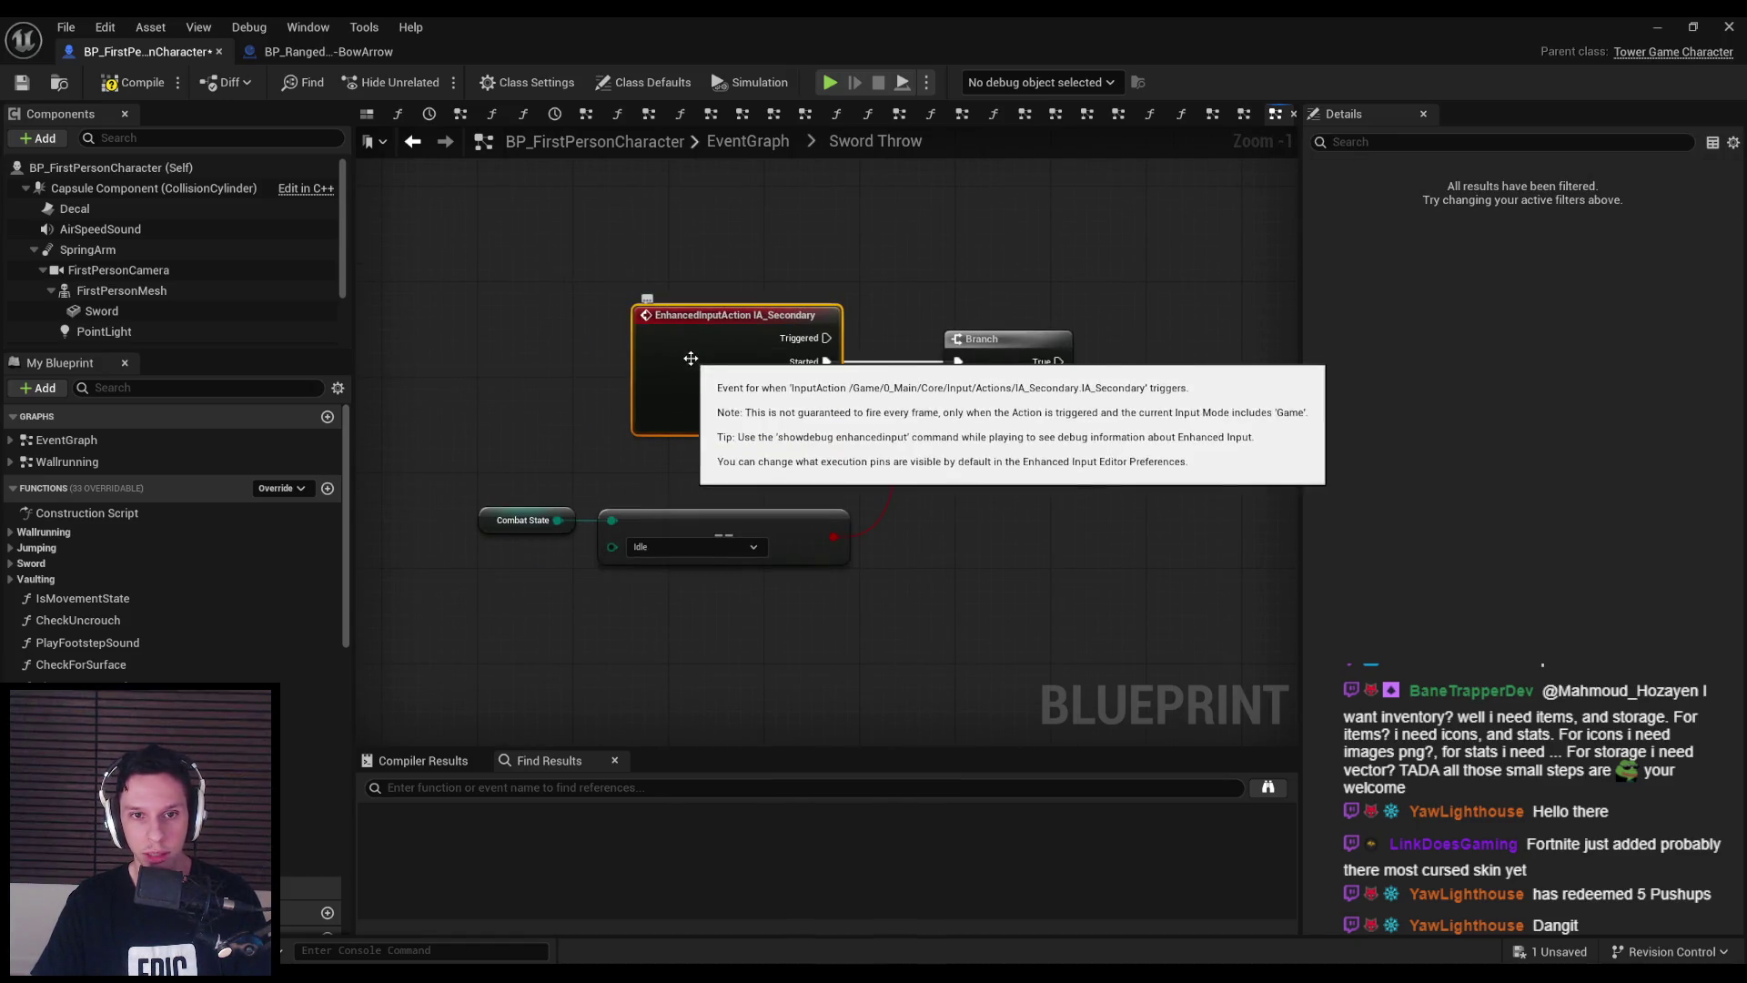
scroll(604, 495, down, 11)
scroll(770, 266, up, 13)
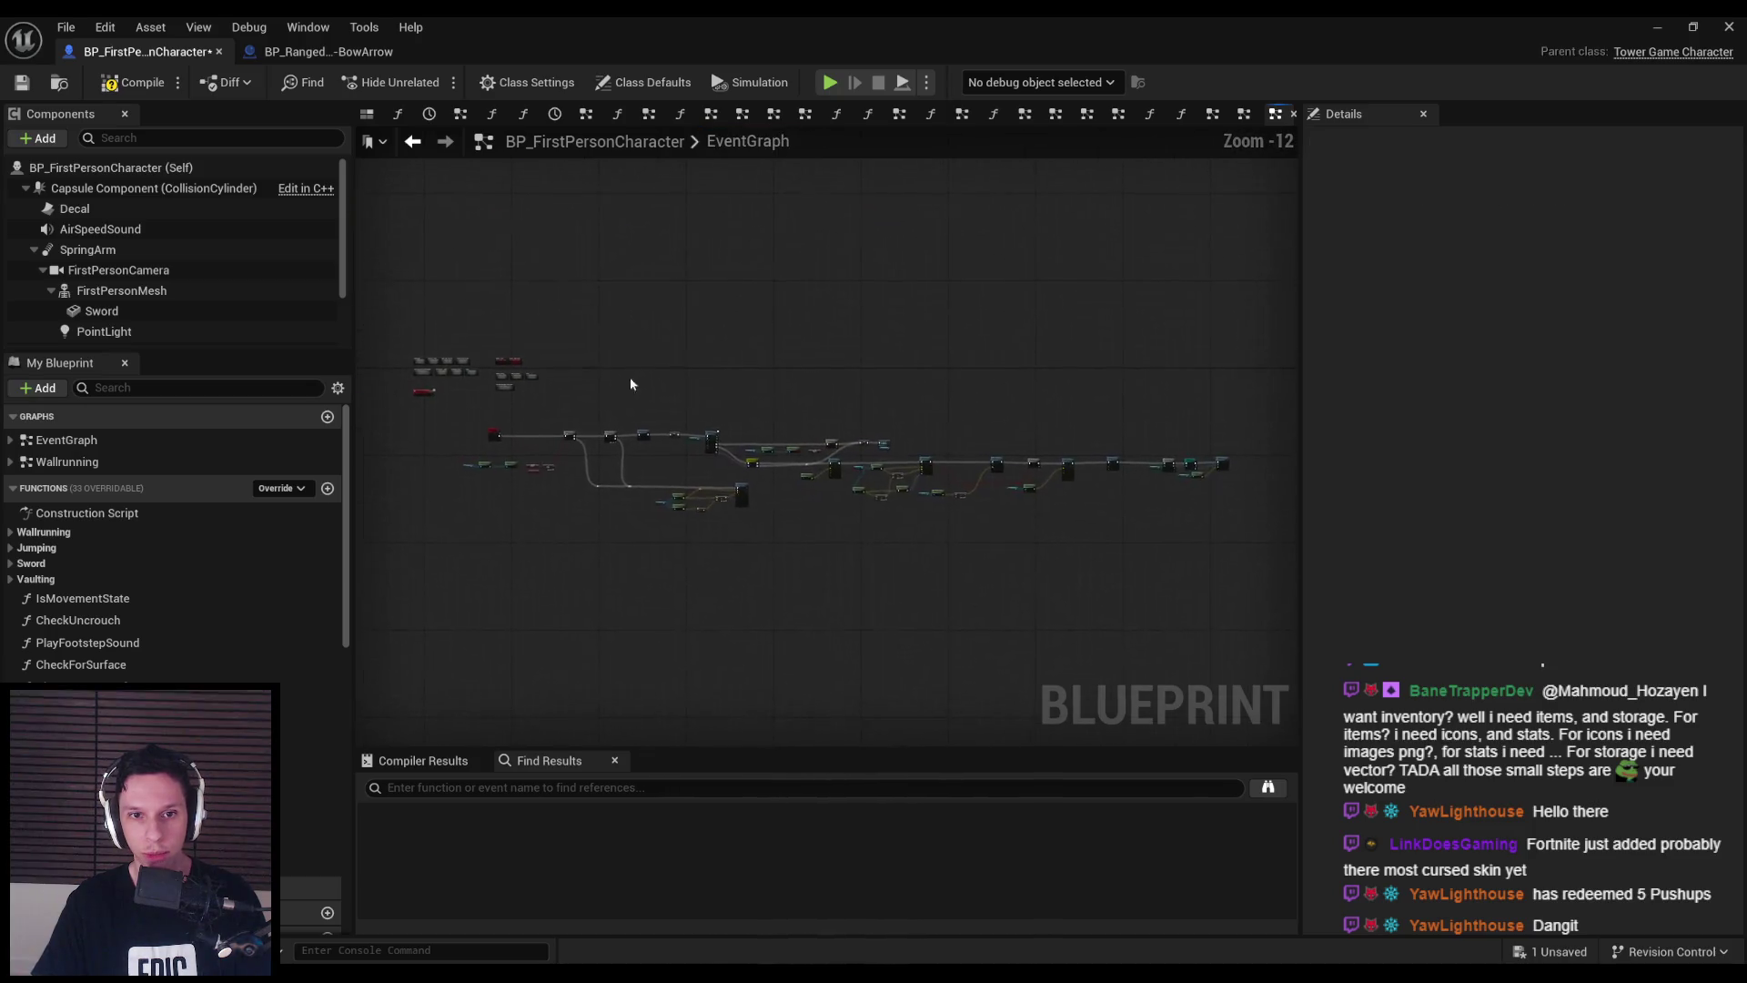
click(879, 338)
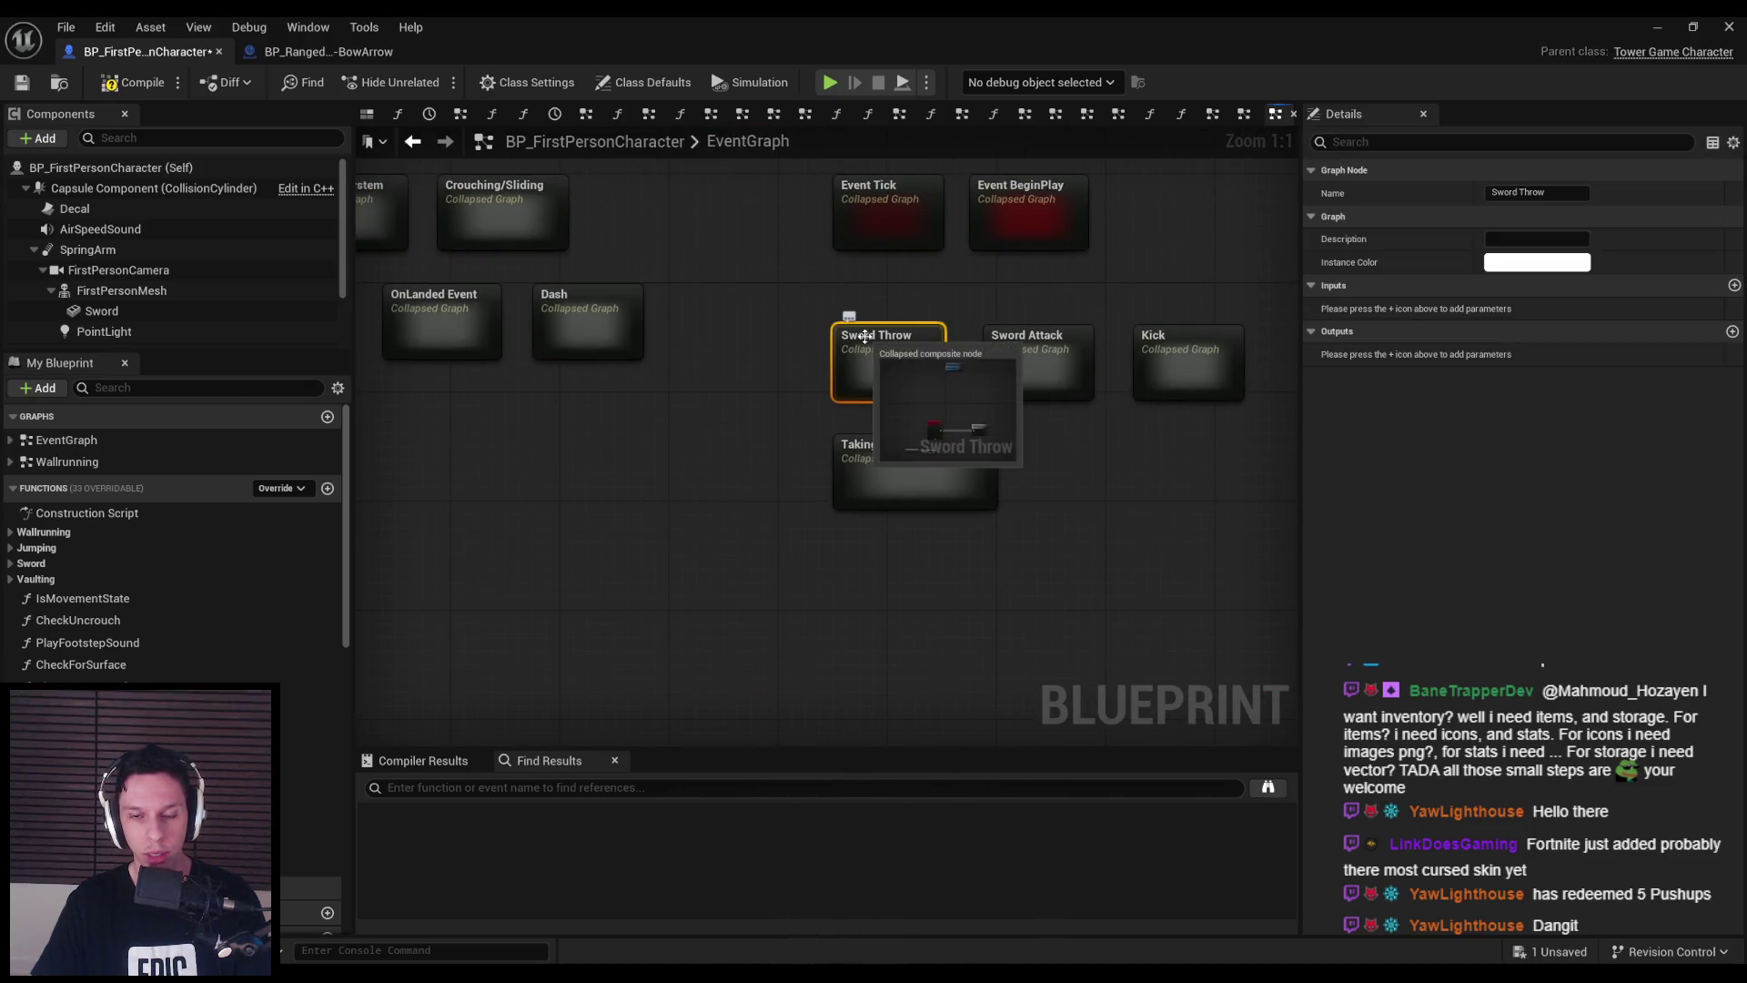
key(F2)
text(Equip Ranged Weapon)
key(Return)
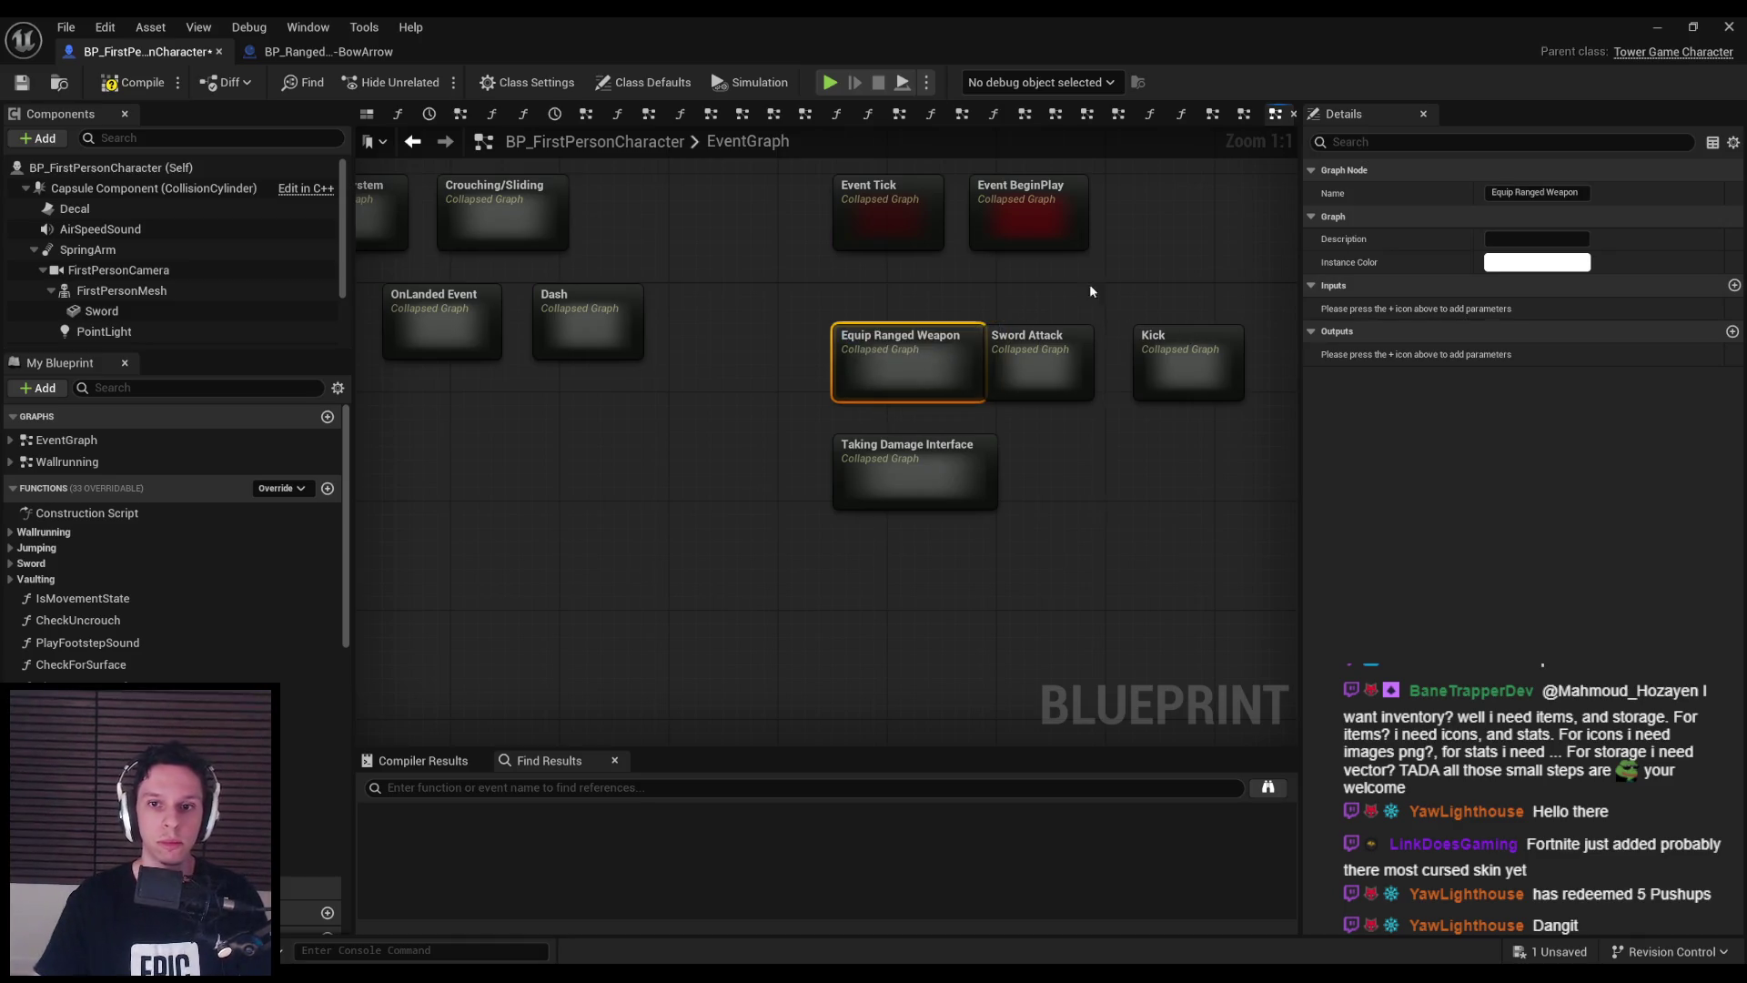
- Move Equip Ranged Weapon to the top right and shift Sword Attack and Kick left
scroll(1131, 314, down, 2)
drag(671, 381, 1181, 250)
mouse_move(956, 461)
mouse_down()
mouse_move(781, 363)
mouse_move(635, 410)
mouse_up()
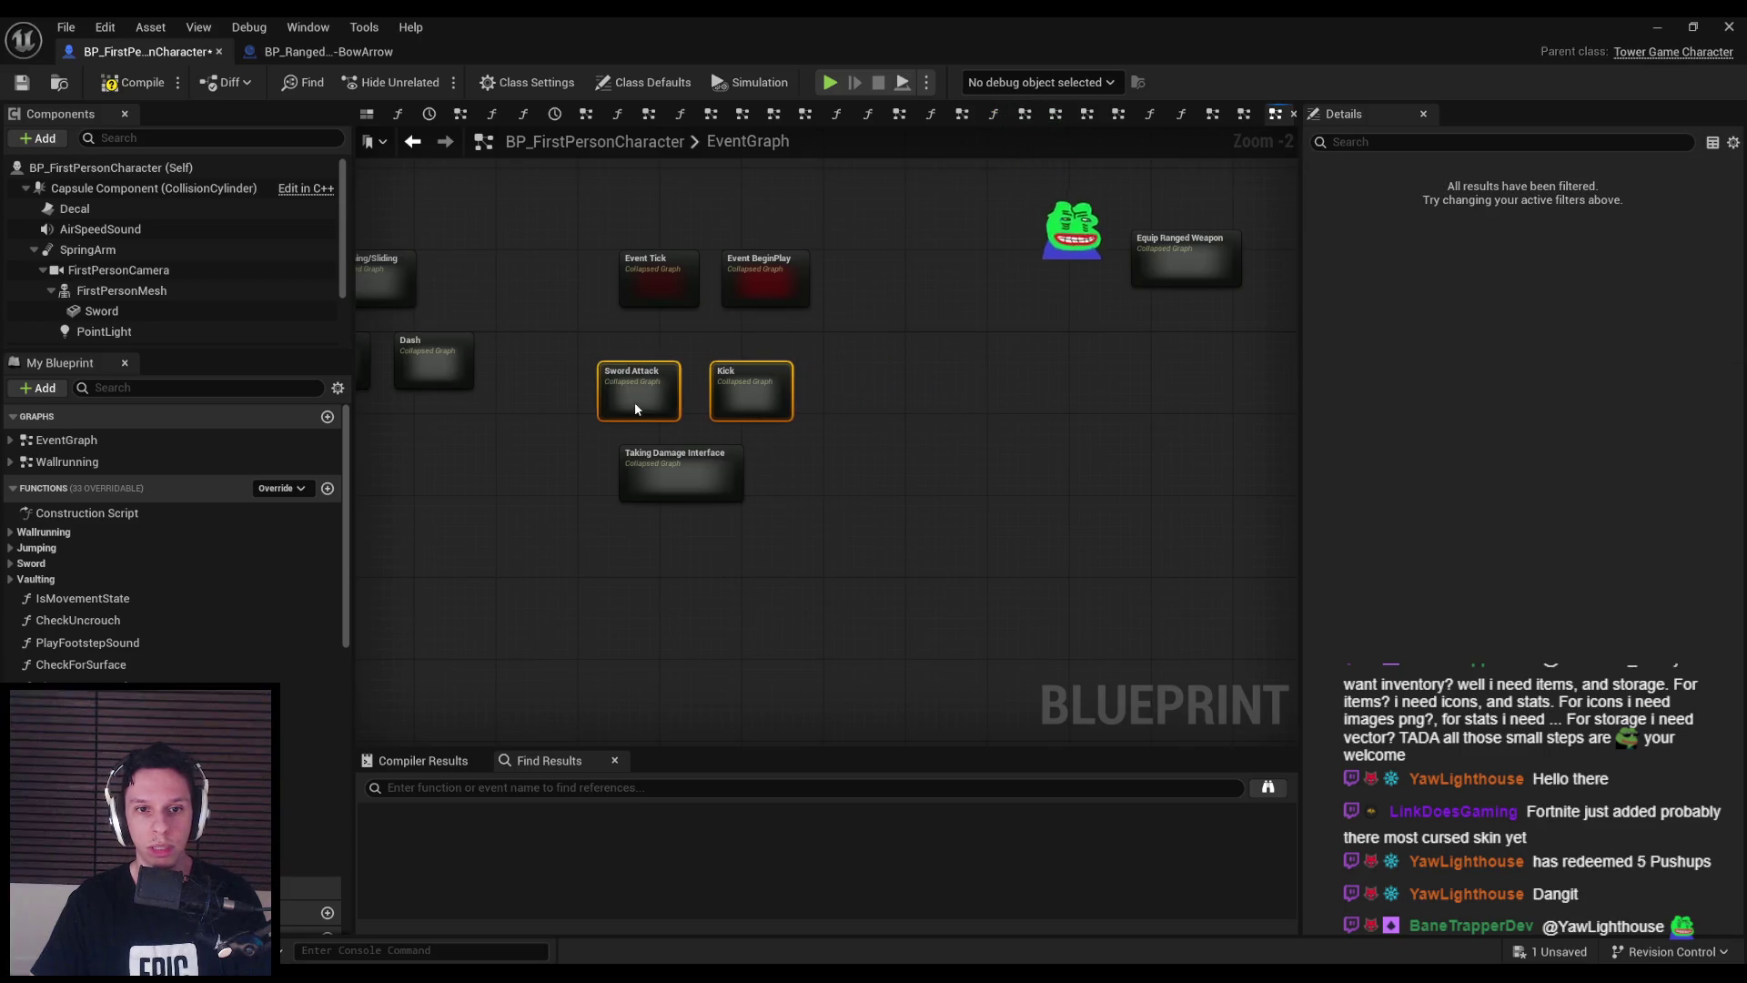
scroll(546, 456, down, 3)
scroll(797, 461, up, 4)
scroll(796, 461, down, 11)
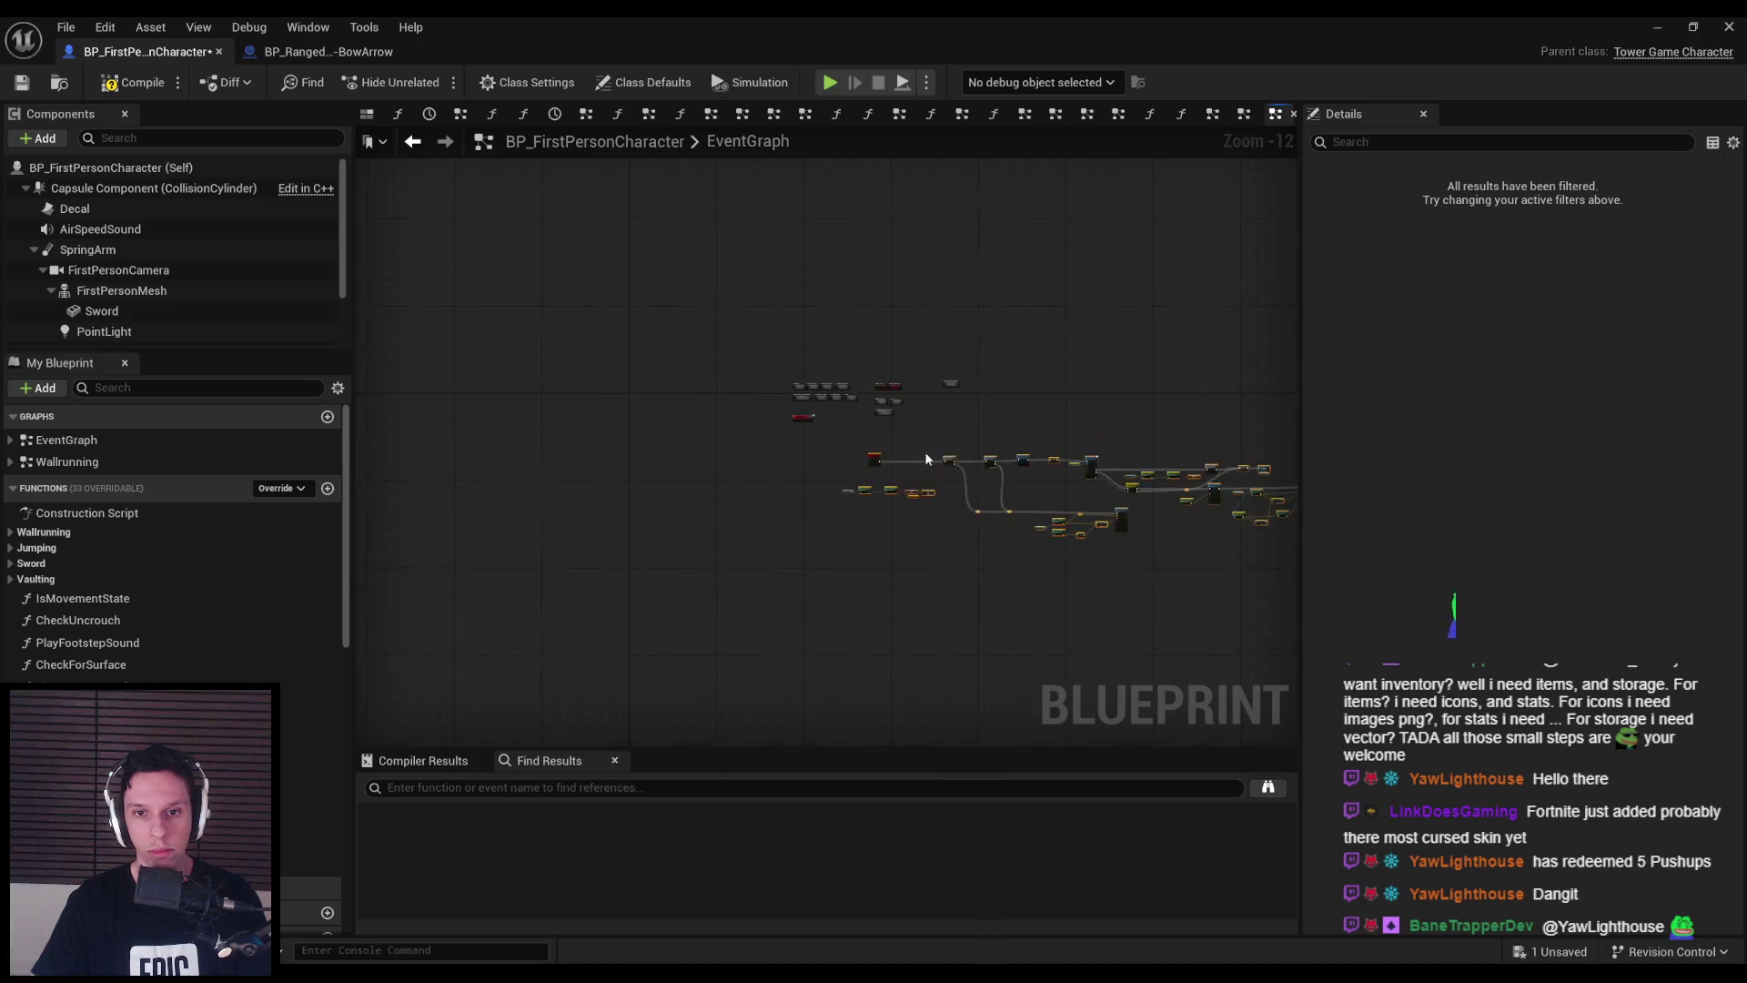
scroll(936, 459, up, 8)
- Collapse the interact nodes into a graph beside Kick named 'Punch/Interact'
right_click(875, 461)
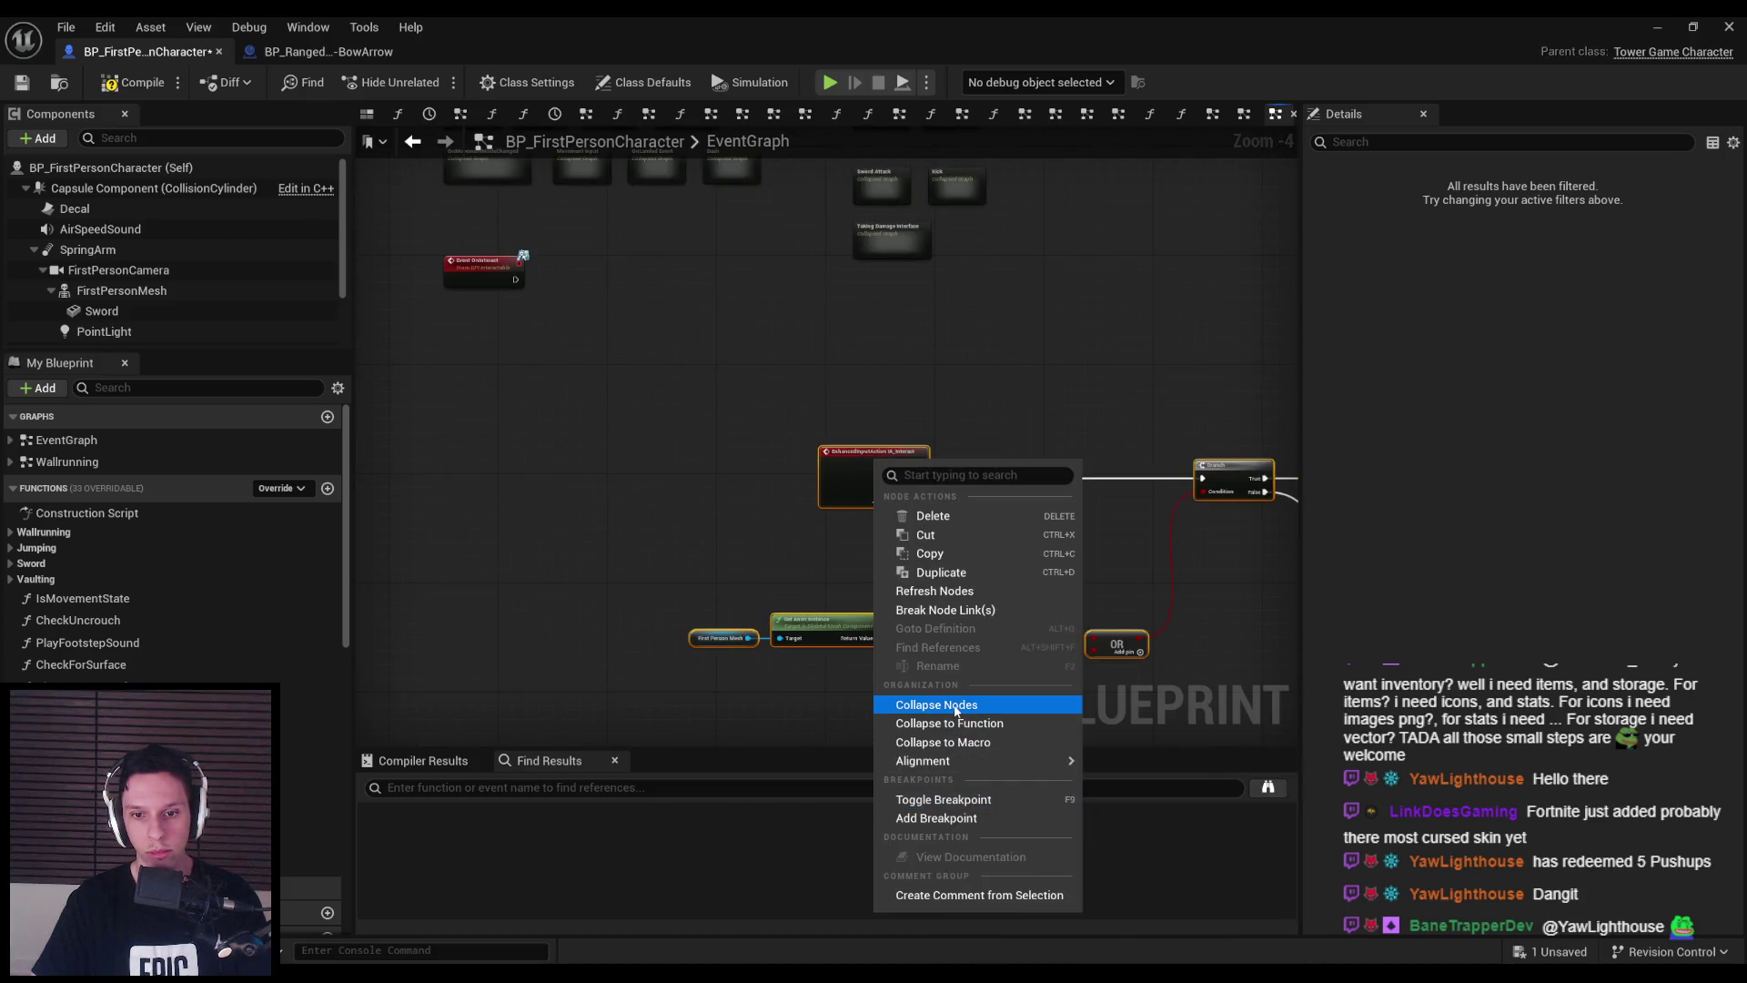
click(956, 708)
scroll(812, 501, down, 5)
drag(1209, 544, 702, 389)
scroll(692, 386, up, 6)
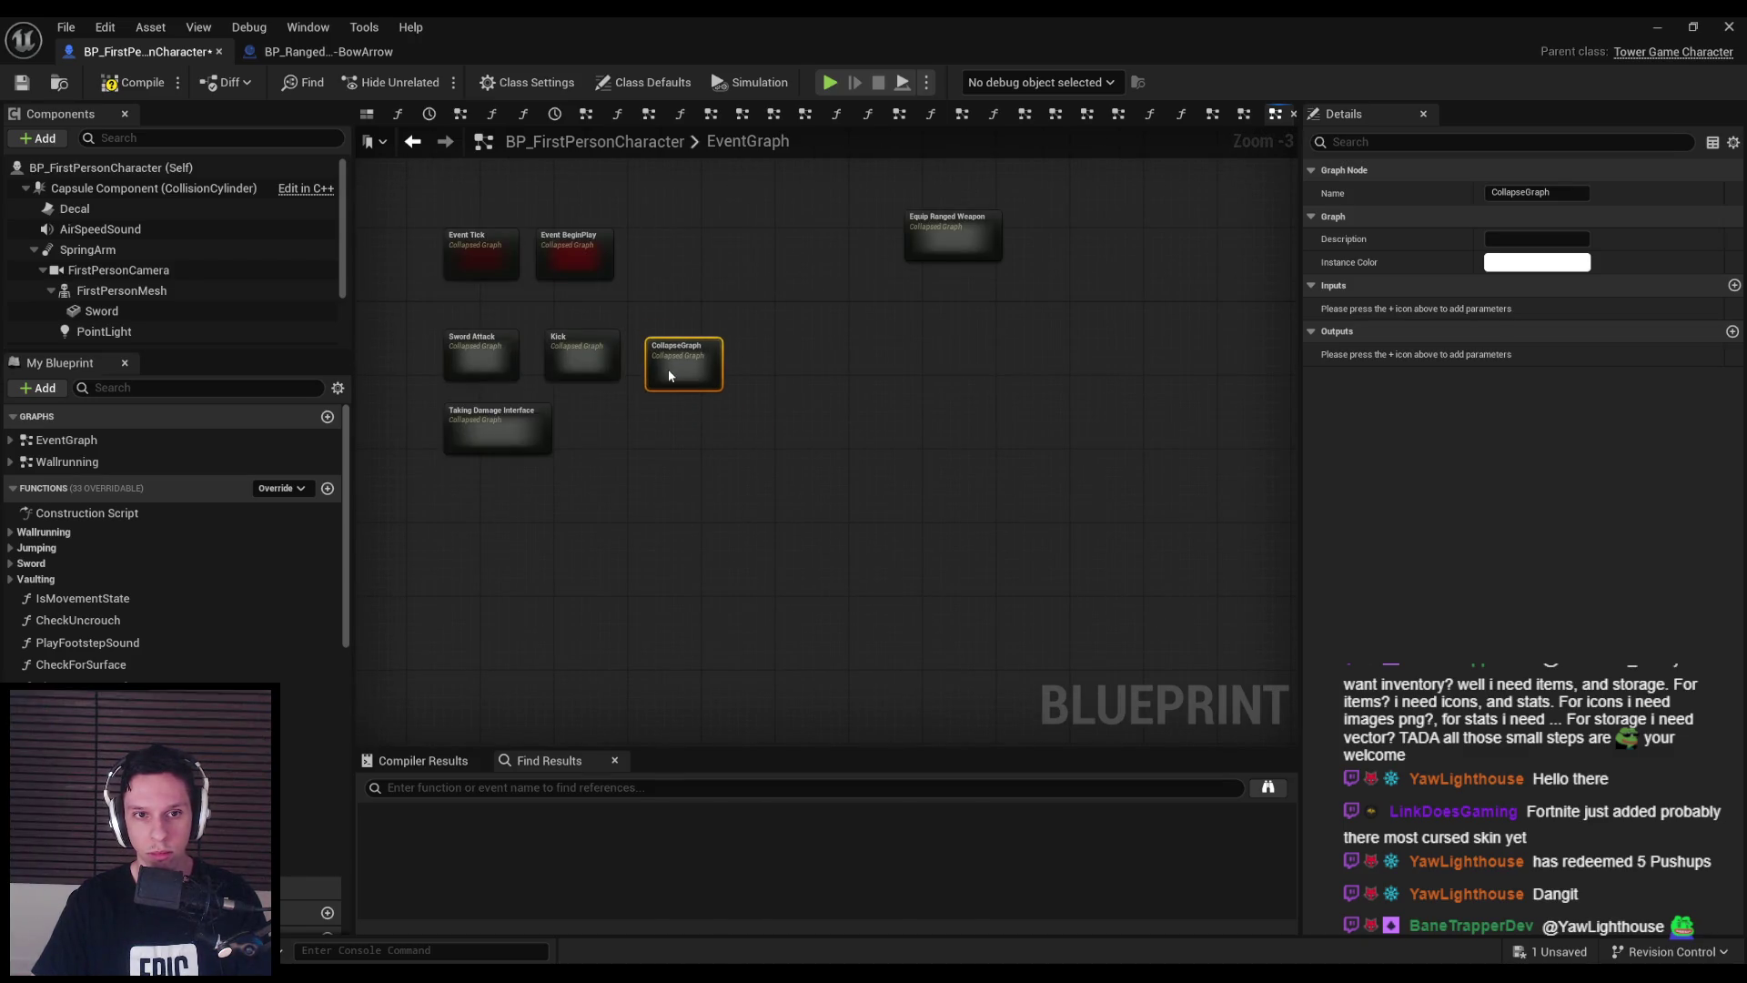
scroll(669, 369, up, 3)
key(F2)
text(Punch/inte)
key(BackSpace)
key(BackSpace)
key(BackSpace)
text(Interact)
key(Return)
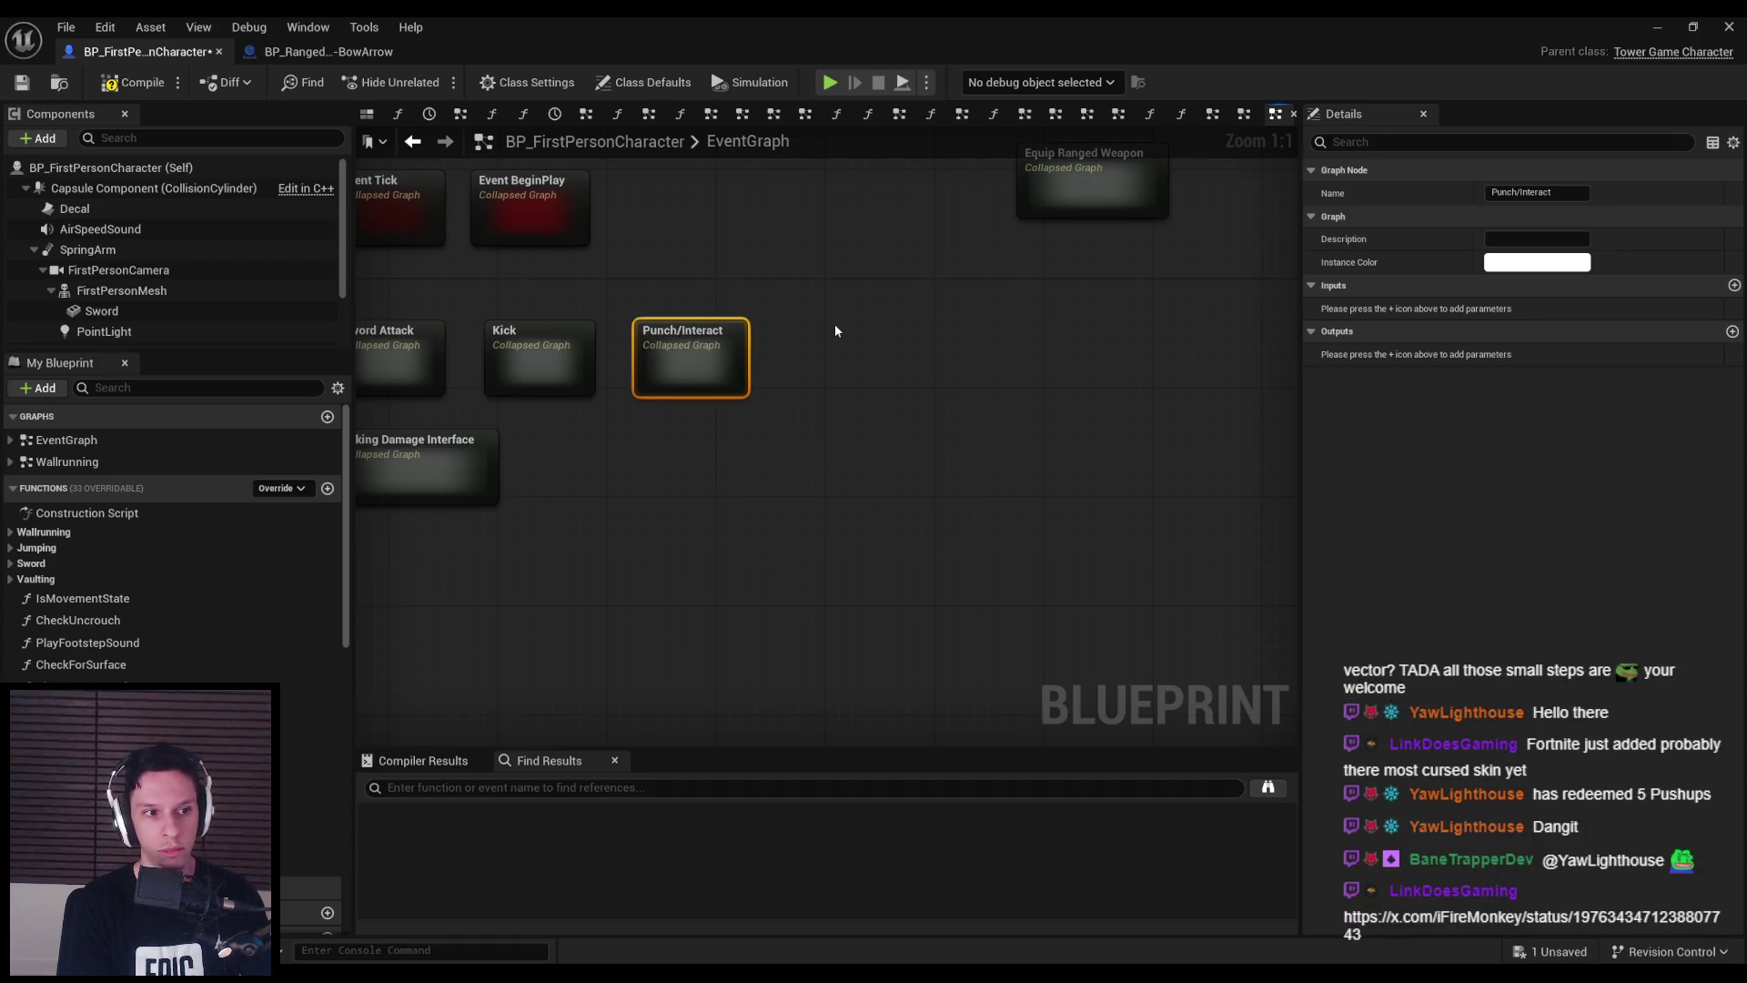
click(836, 330)
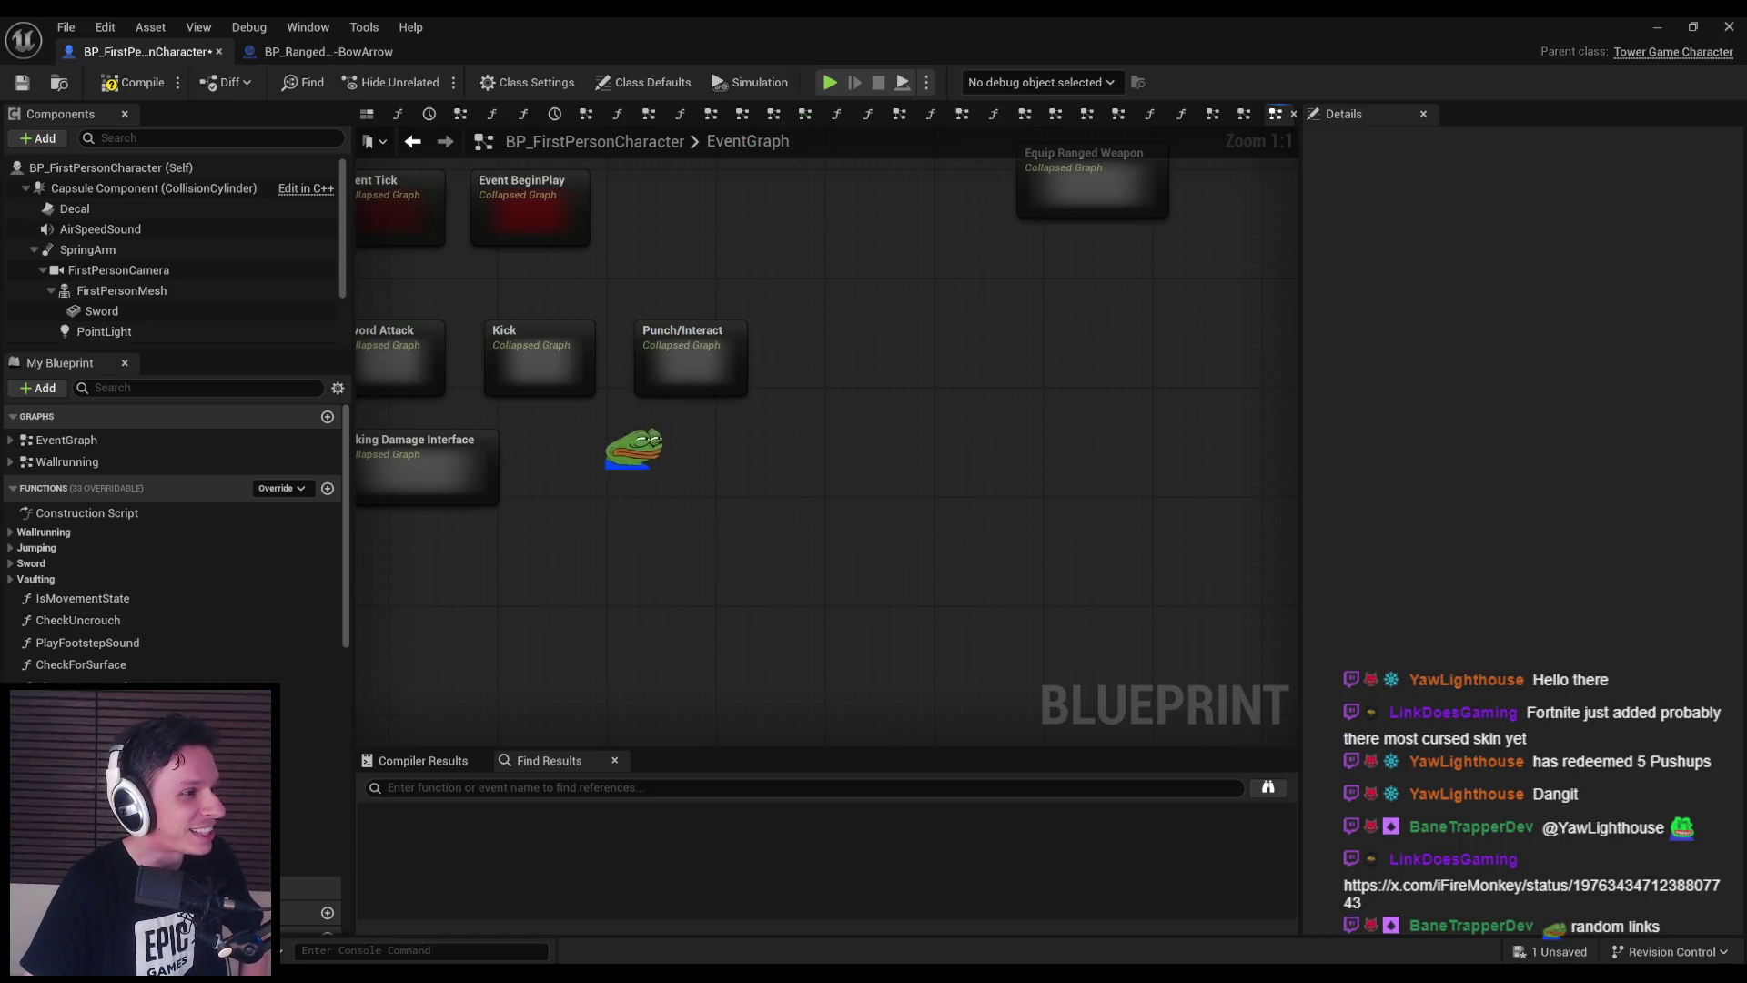
- Bring the browser window showing the linked X post over the Unreal editor
drag(0, 328, 730, 325)
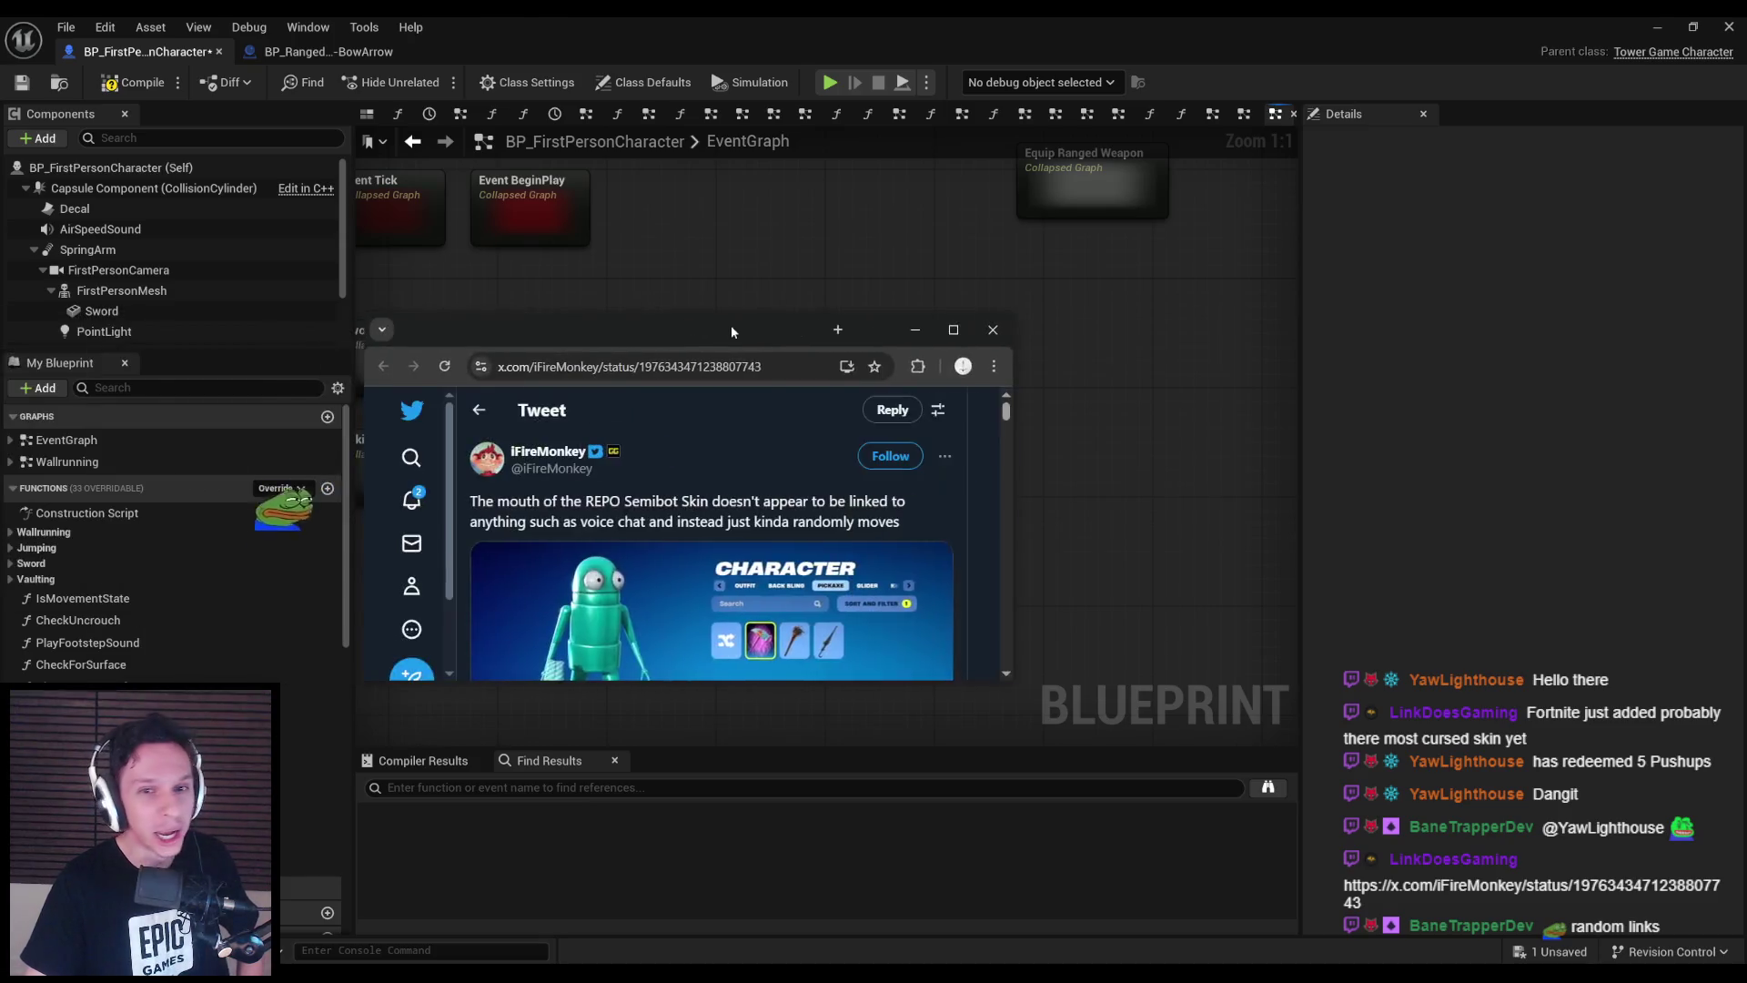
- Maximize the browser, skip ahead in the tweet's video, then return to Unreal Engine
double_click(730, 325)
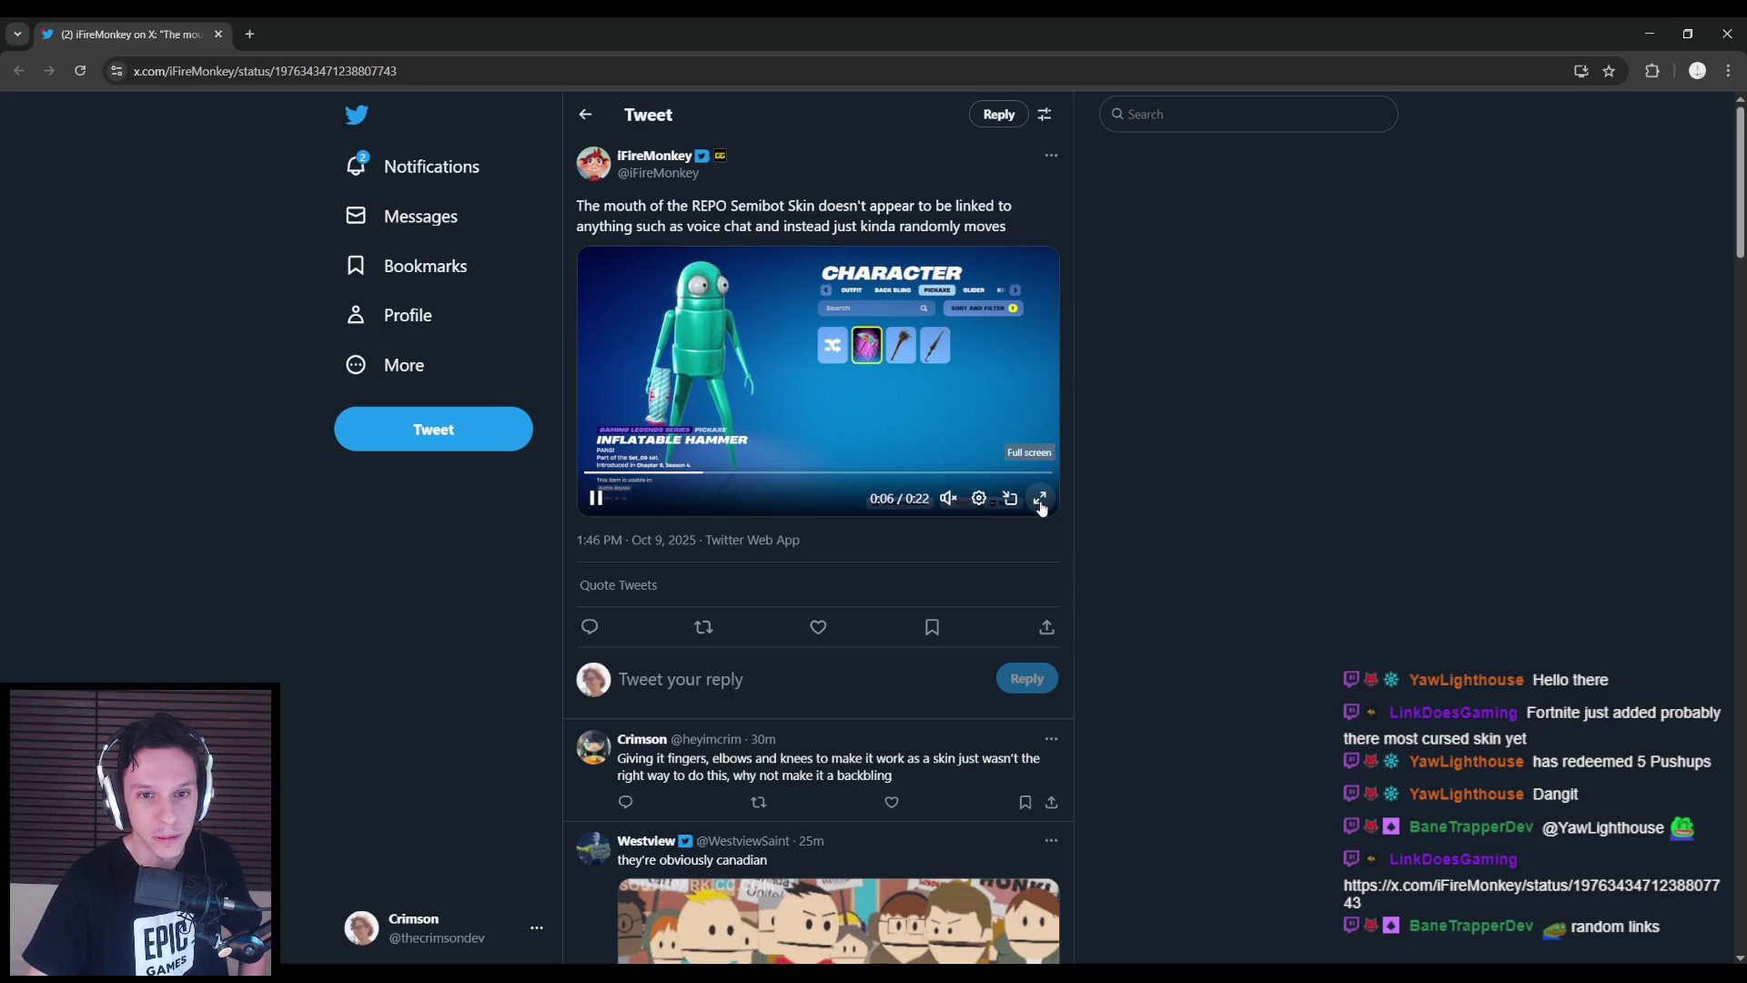
mouse_move(824, 473)
mouse_down()
mouse_move(892, 472)
mouse_move(817, 474)
mouse_up()
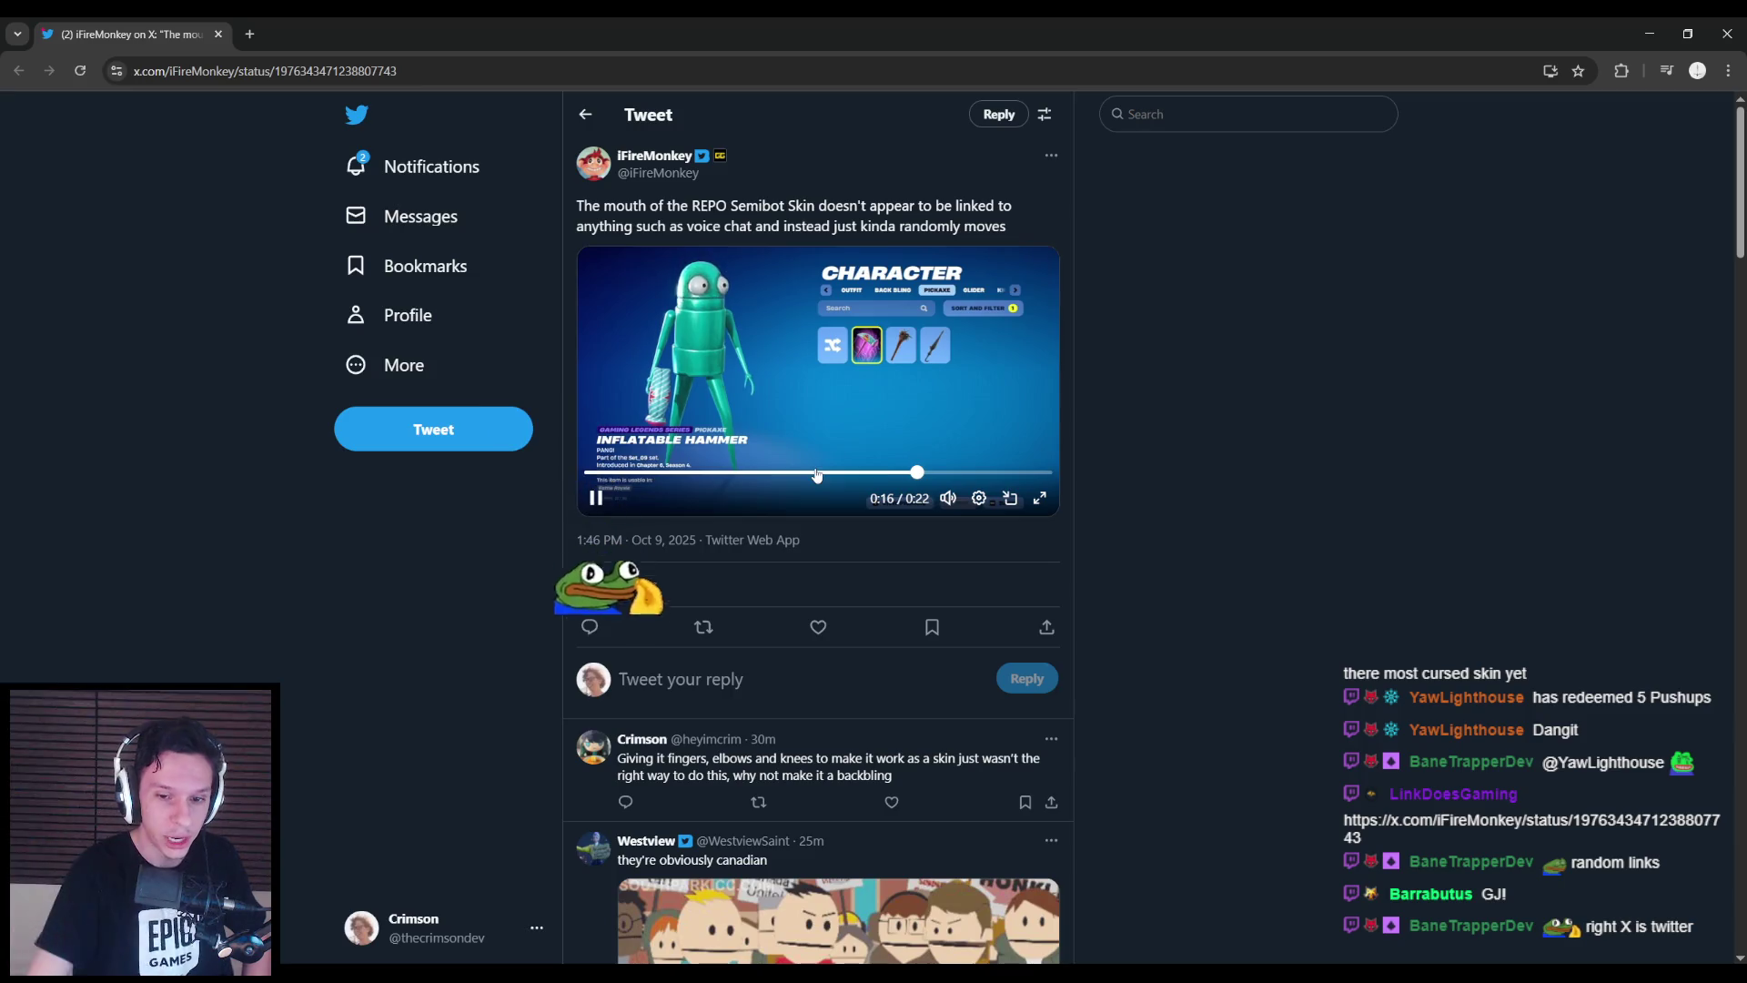
key(alt+Tab)
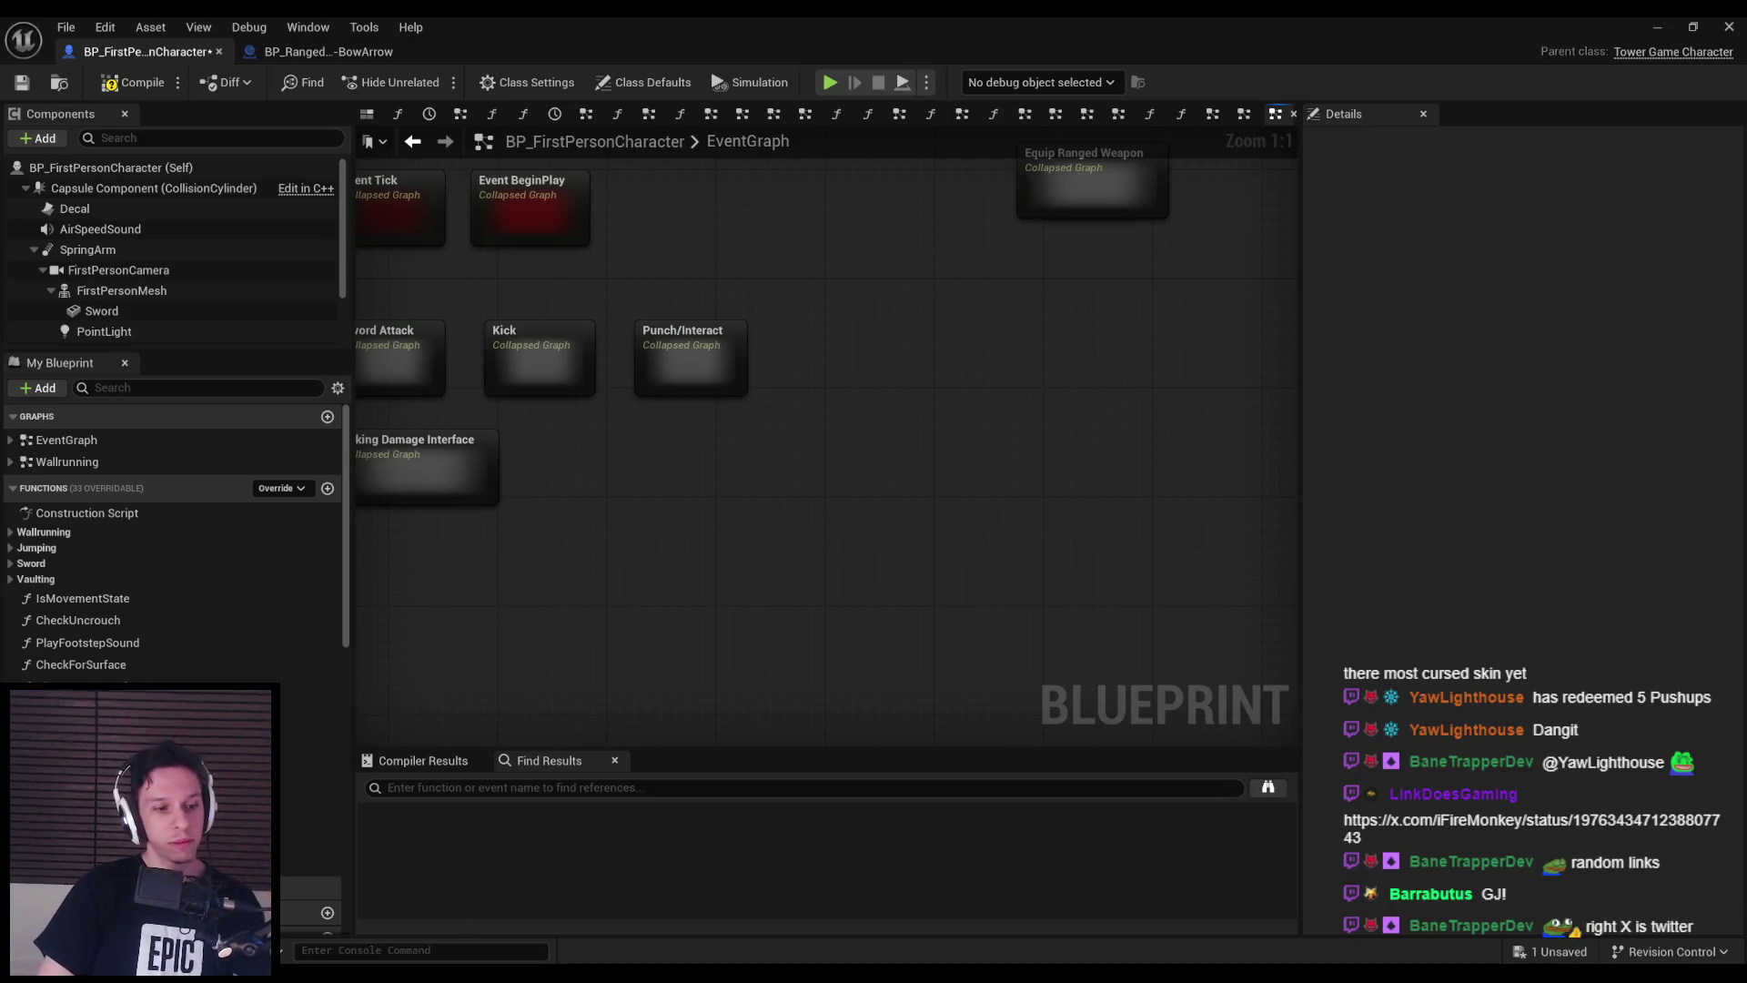
- Move Equip Ranged Weapon next to Punch/Interact and return to the main EventGraph
scroll(646, 605, down, 2)
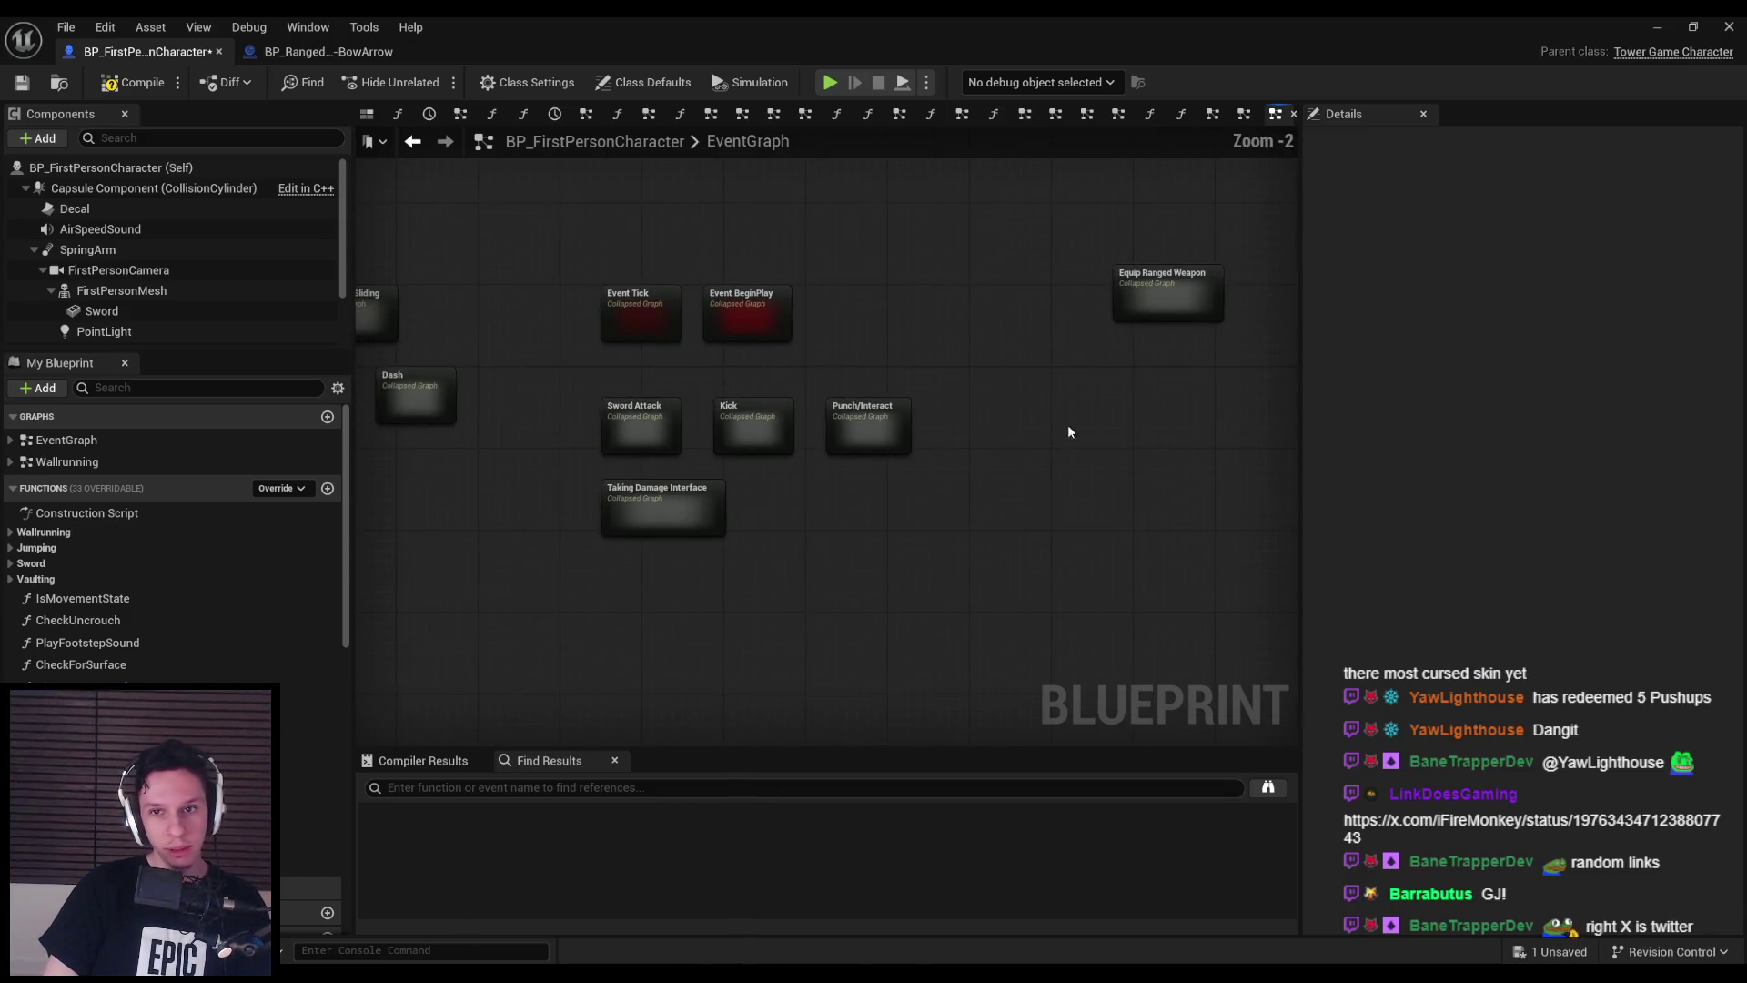
click(997, 457)
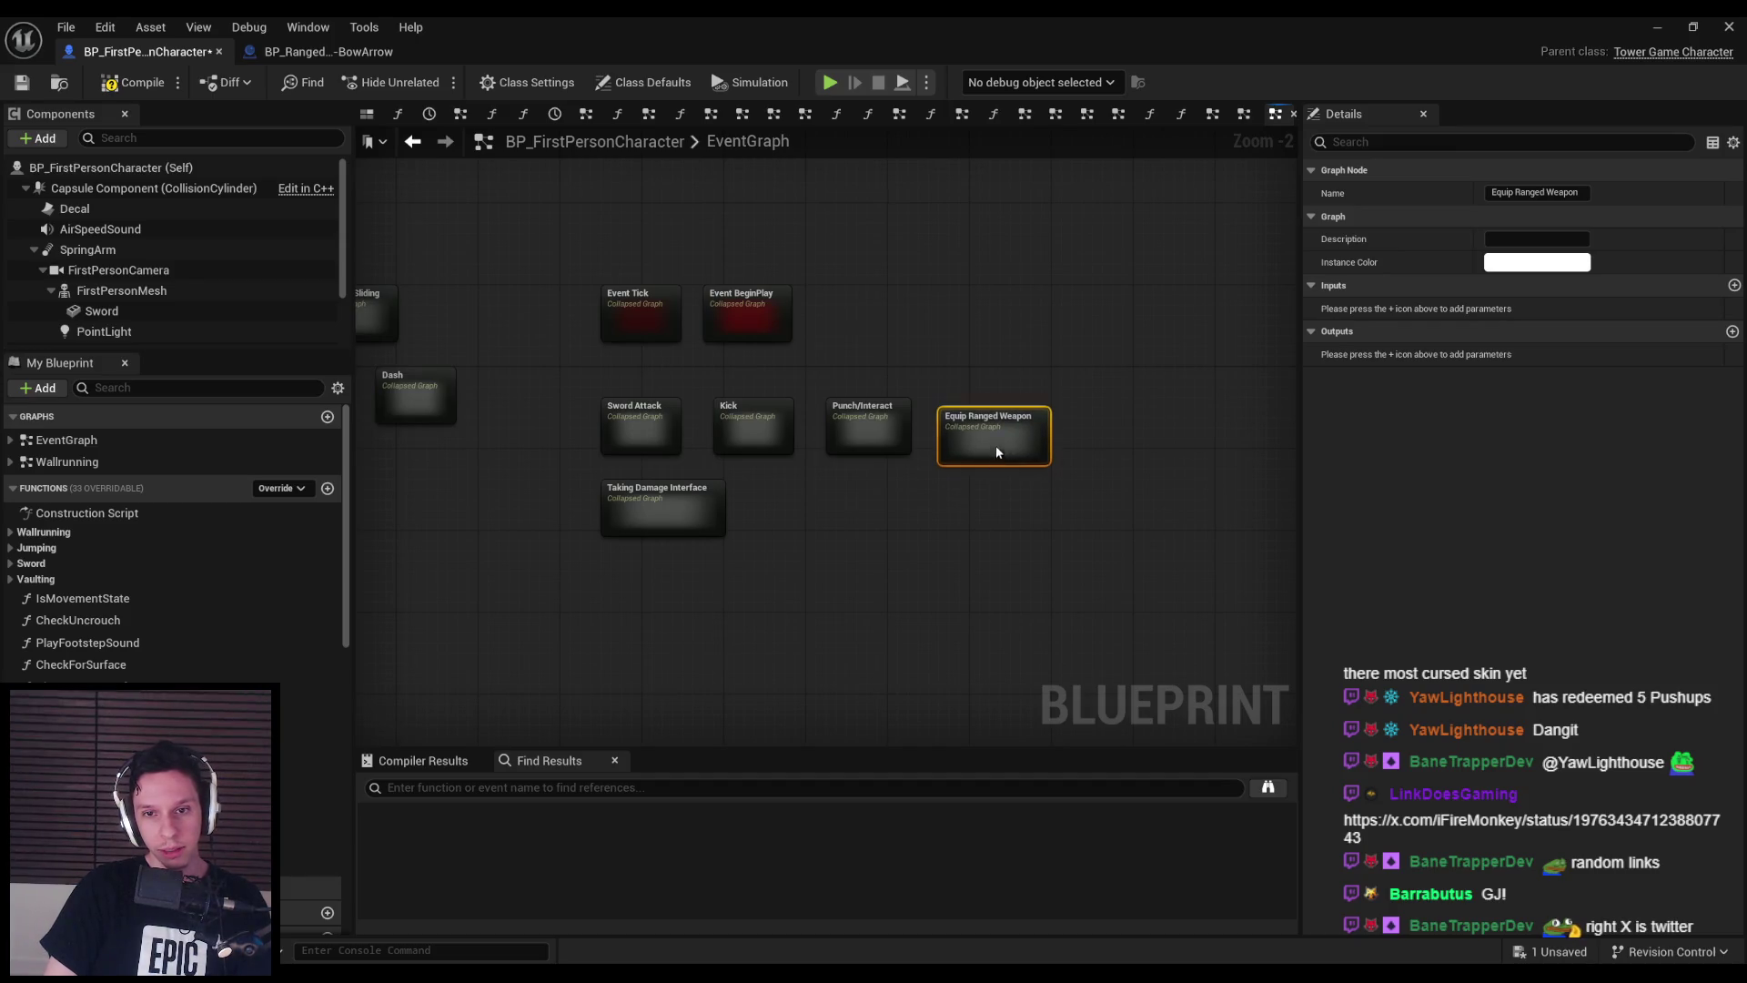
mouse_move(994, 437)
mouse_down()
mouse_move(865, 491)
mouse_move(980, 501)
mouse_up()
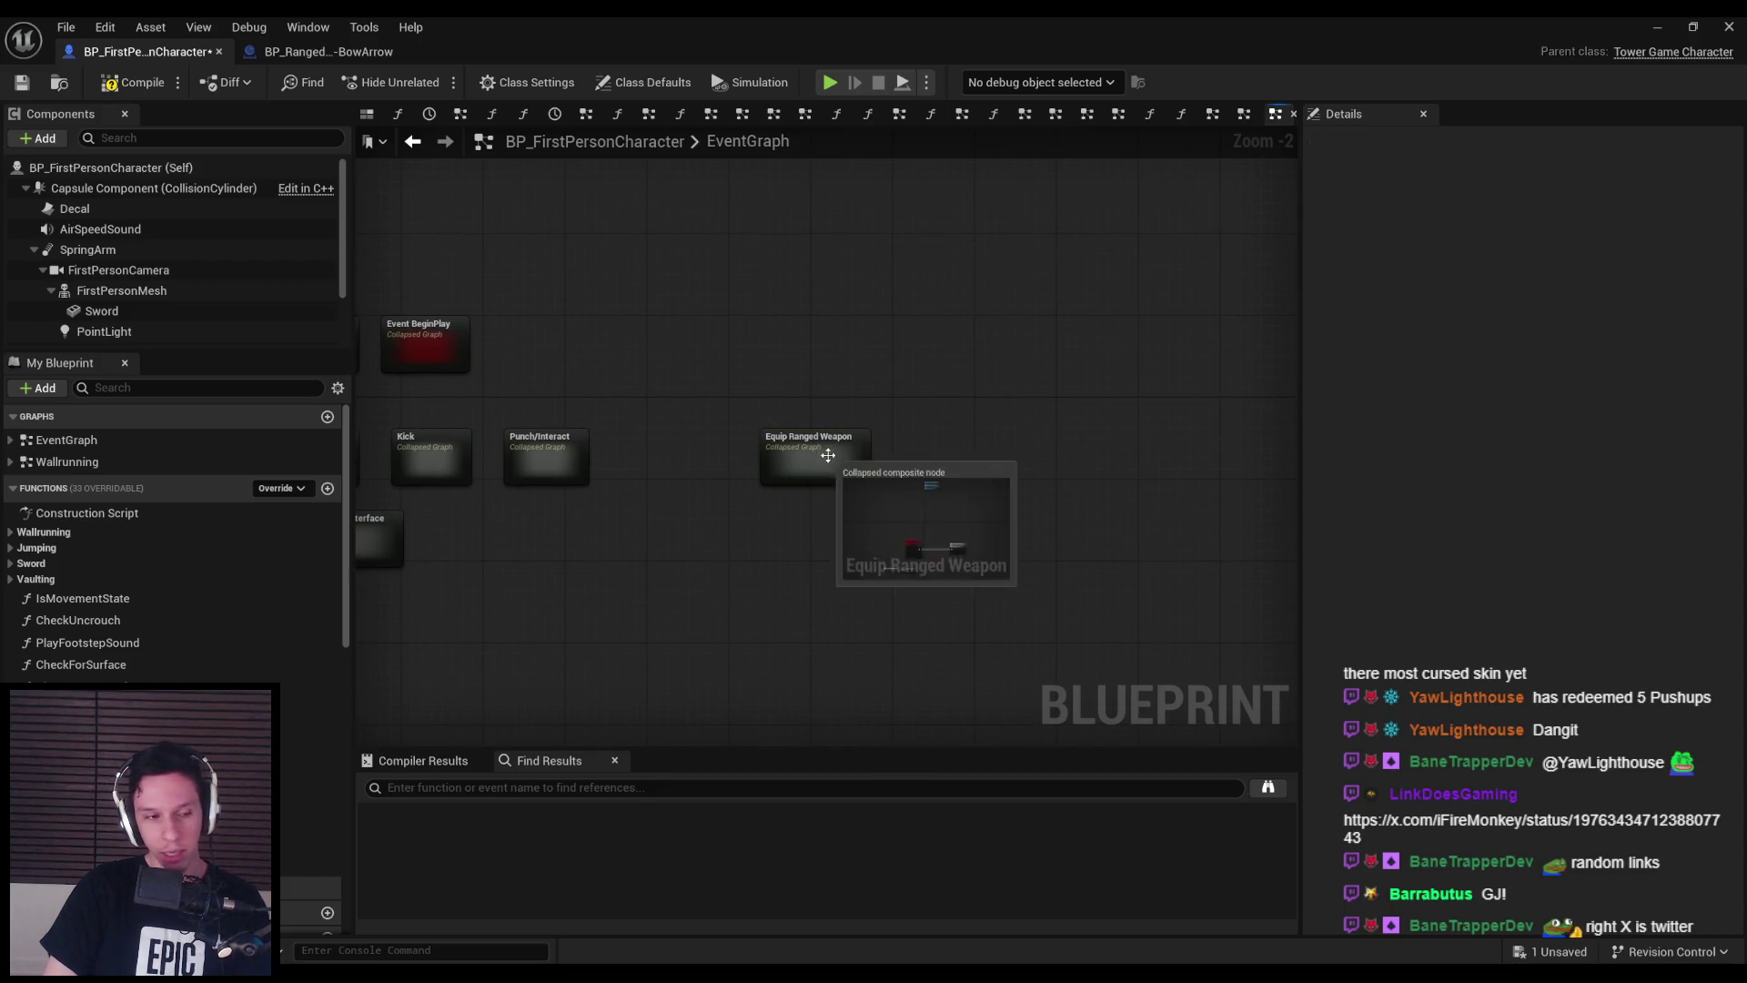
double_click(826, 455)
key(Delete)
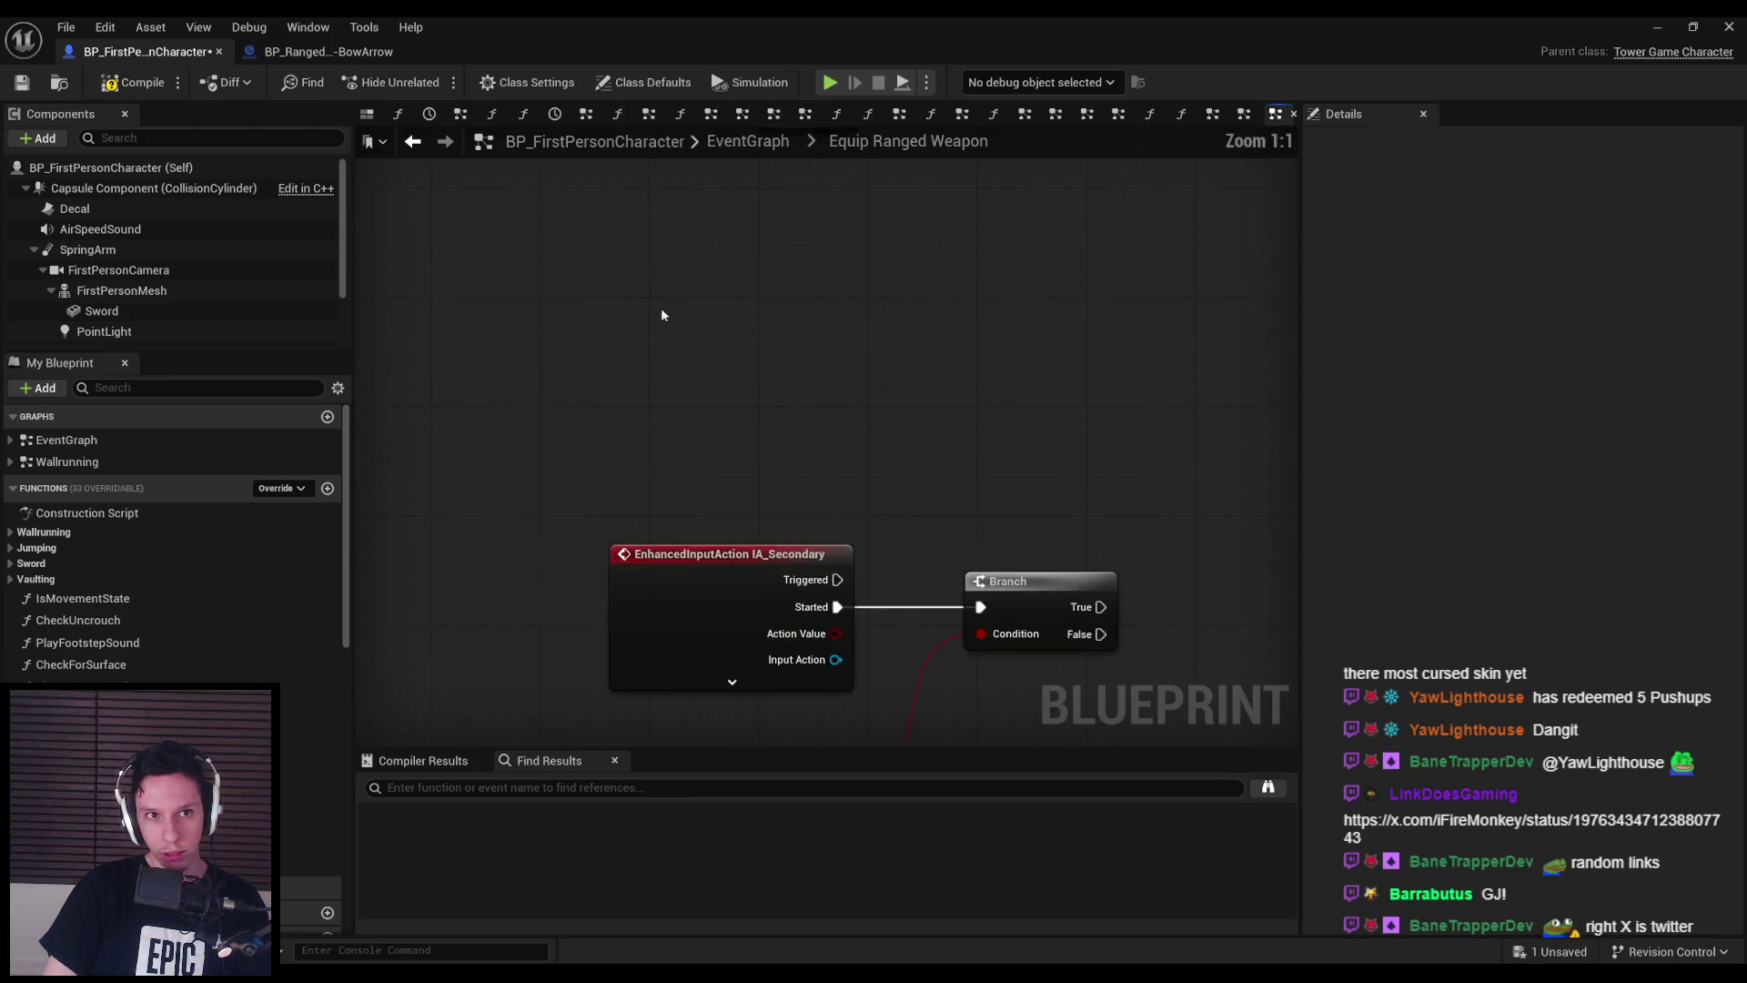
key(alt+Left)
- Compile and save BP_FirstPersonCharacter, then open the Equip Ranged Weapon graph
click(136, 82)
click(21, 83)
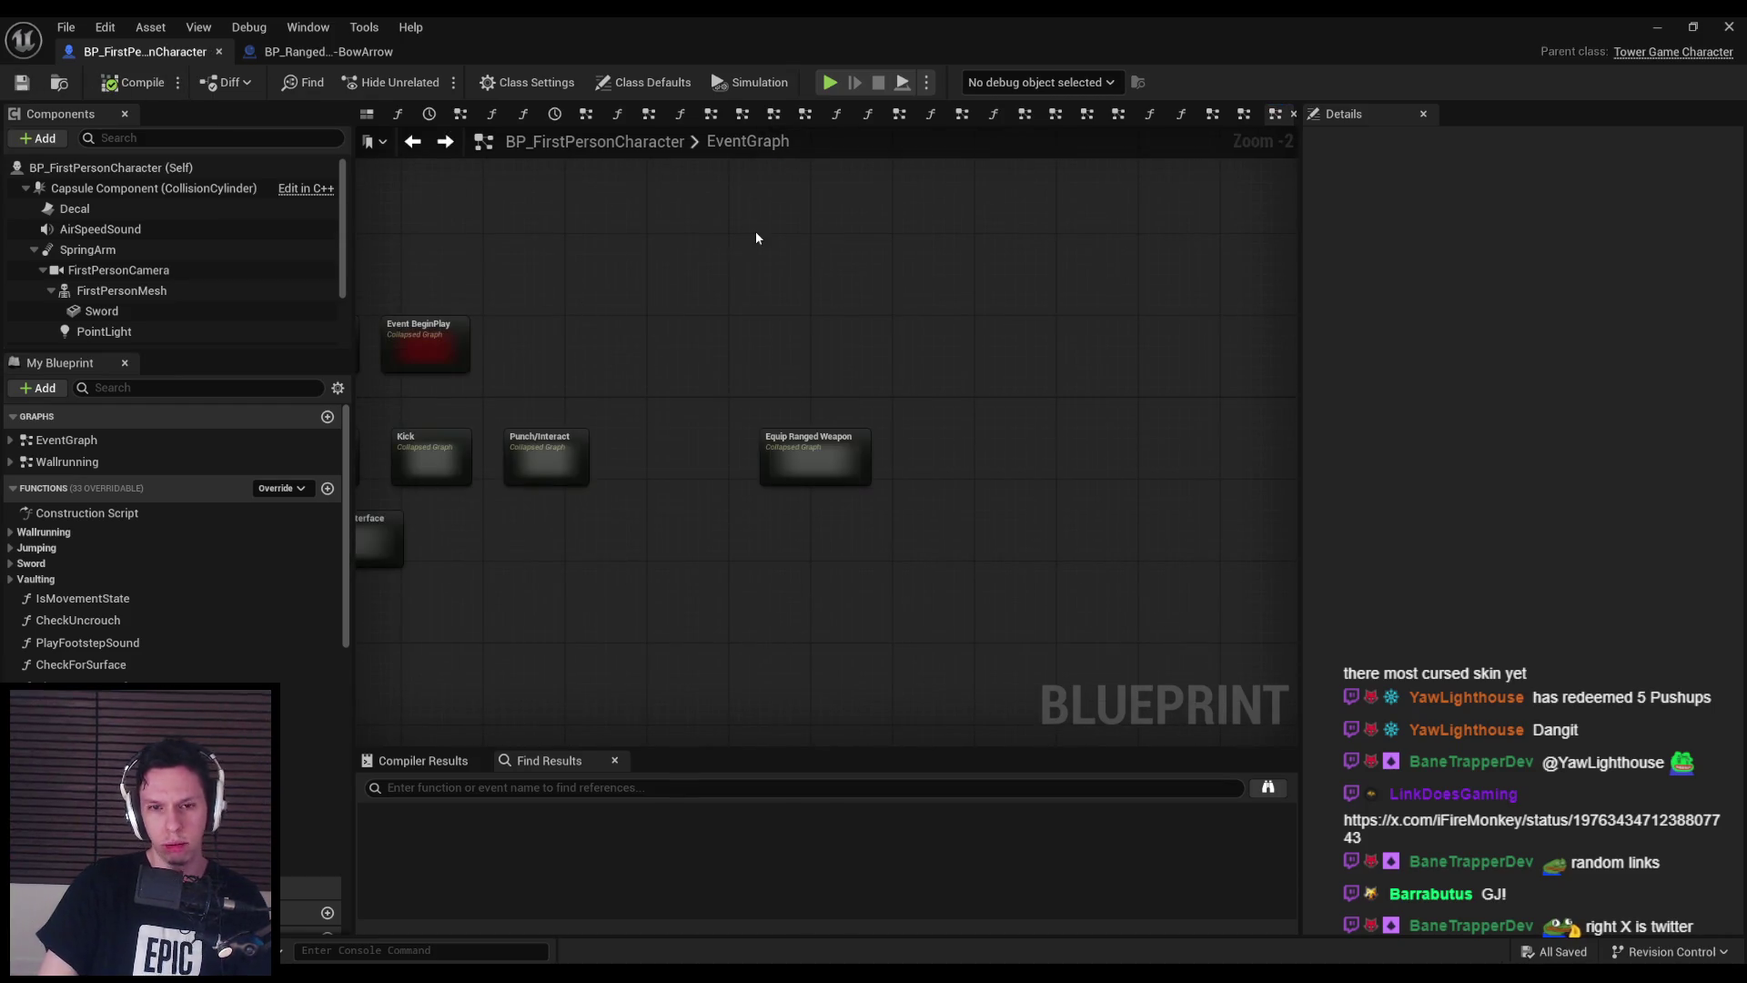
click(852, 481)
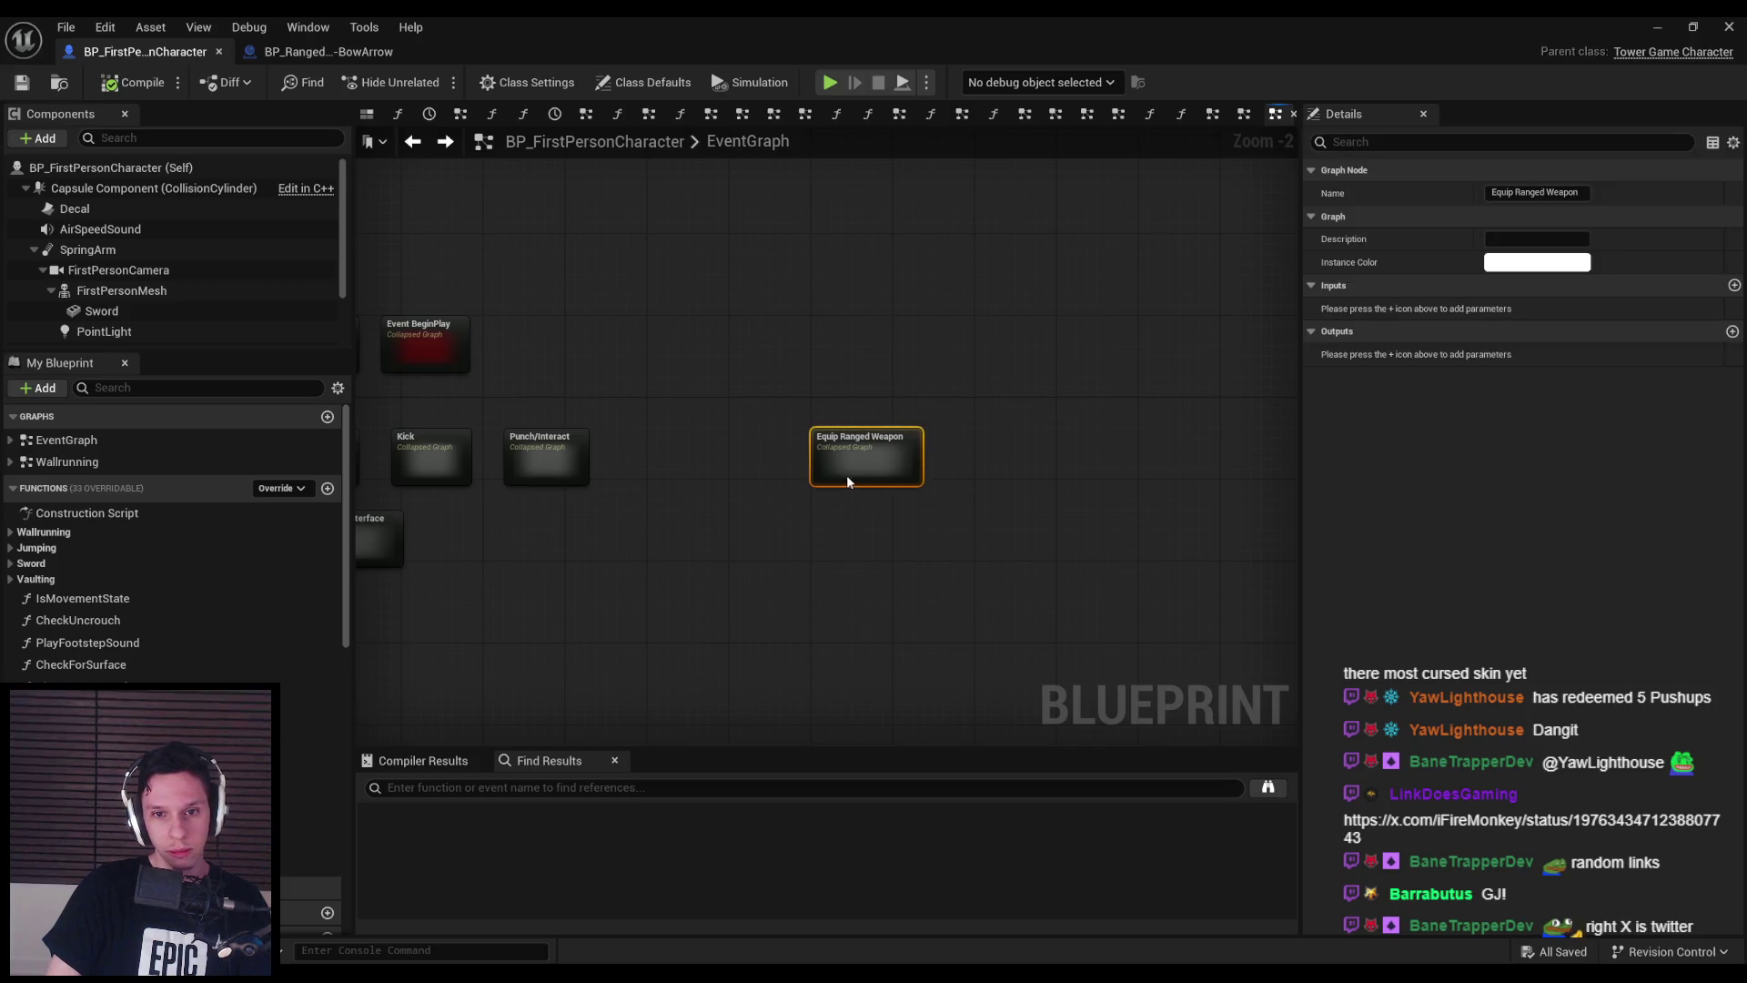
click(774, 494)
scroll(773, 494, down, 2)
double_click(823, 389)
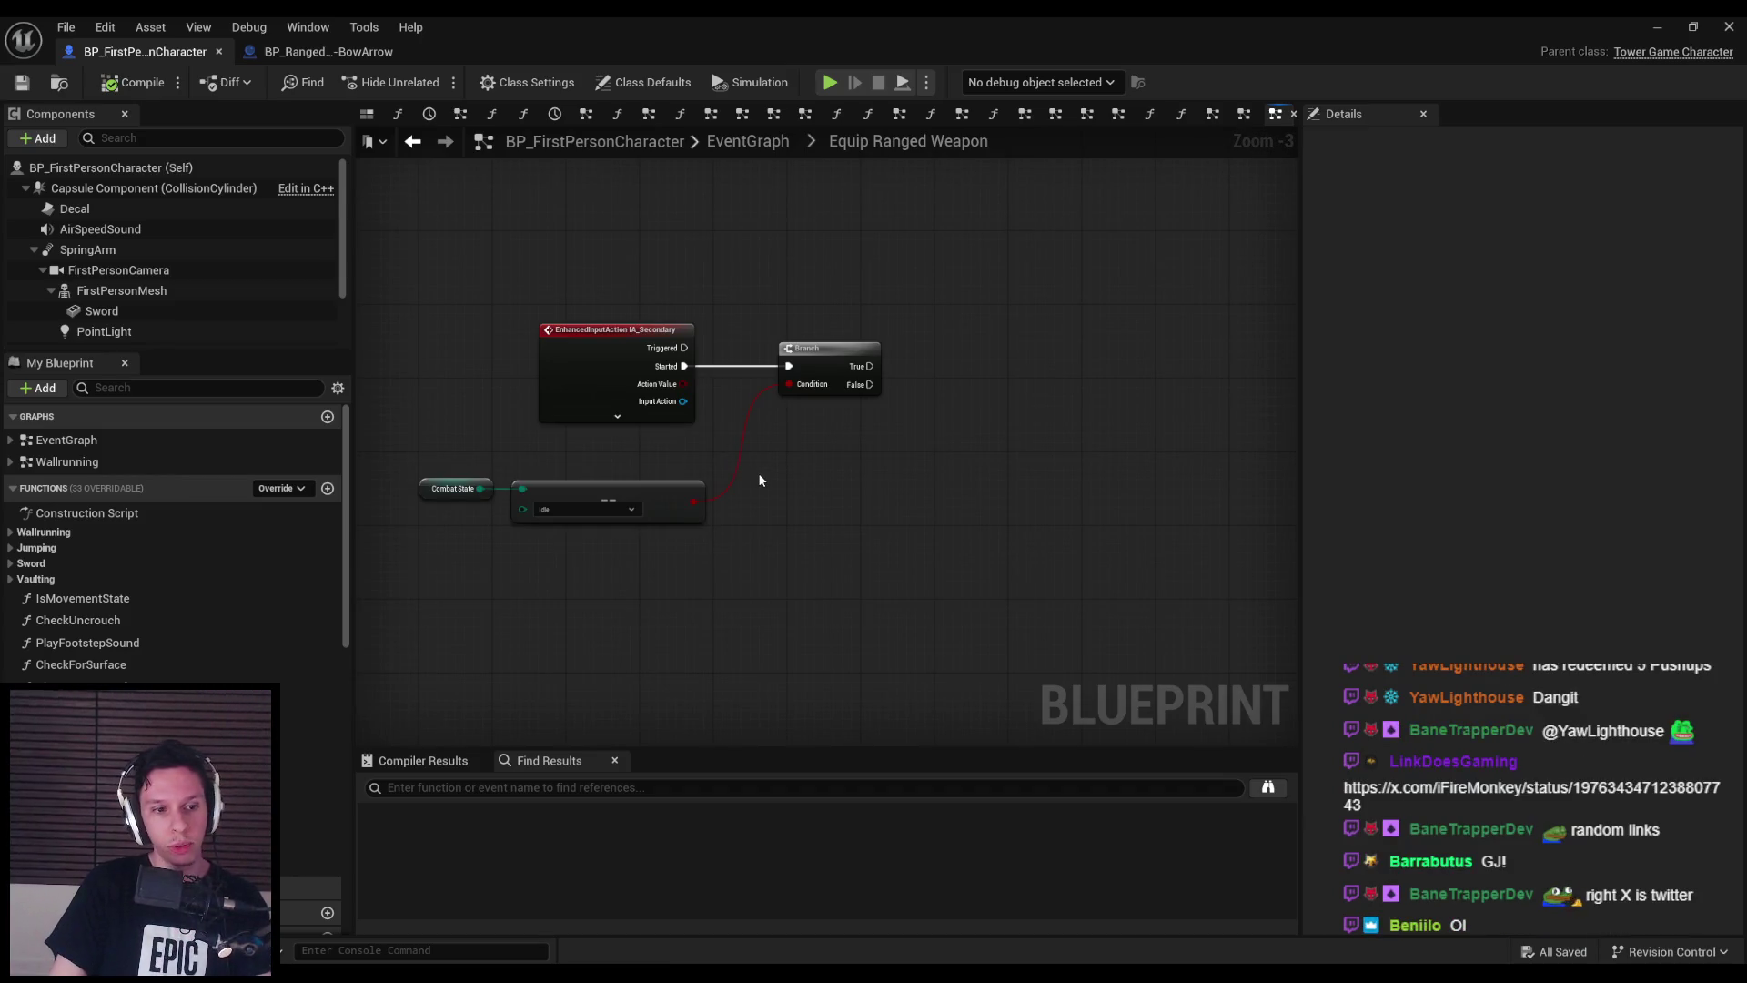
- Add a variable named RangedWeaponRef typed as a BP Base Ranged Weapon object reference
scroll(196, 678, down, 15)
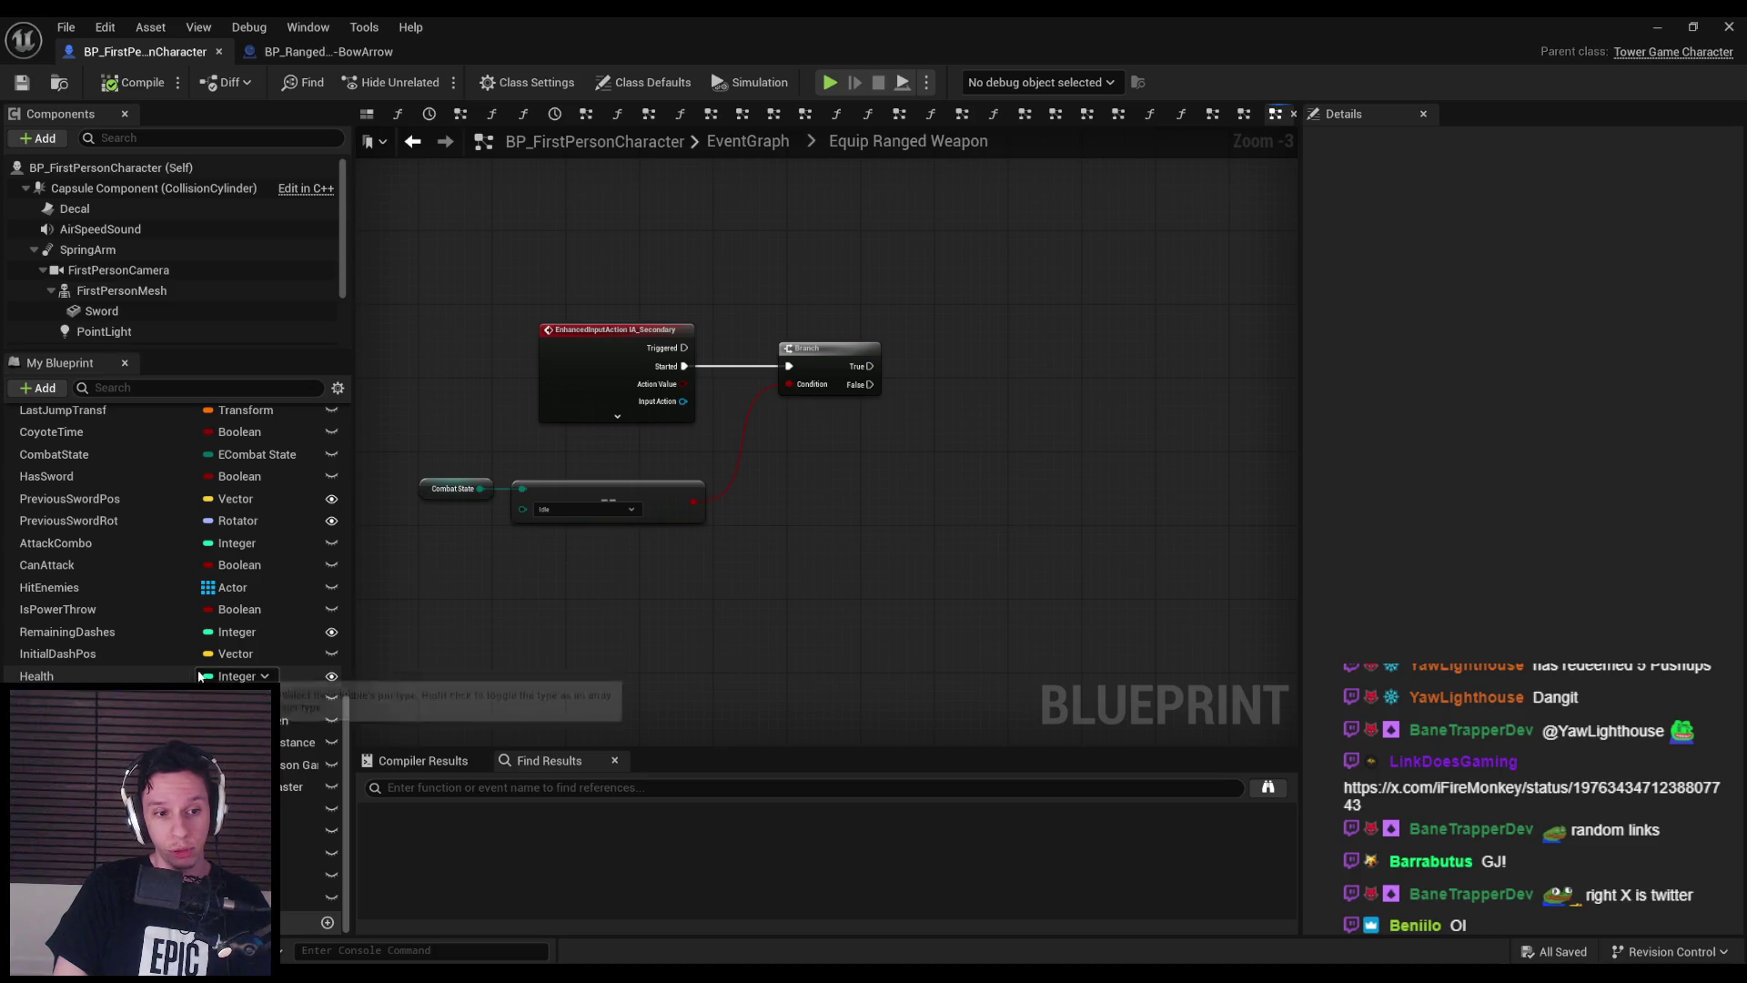
scroll(295, 668, up, 10)
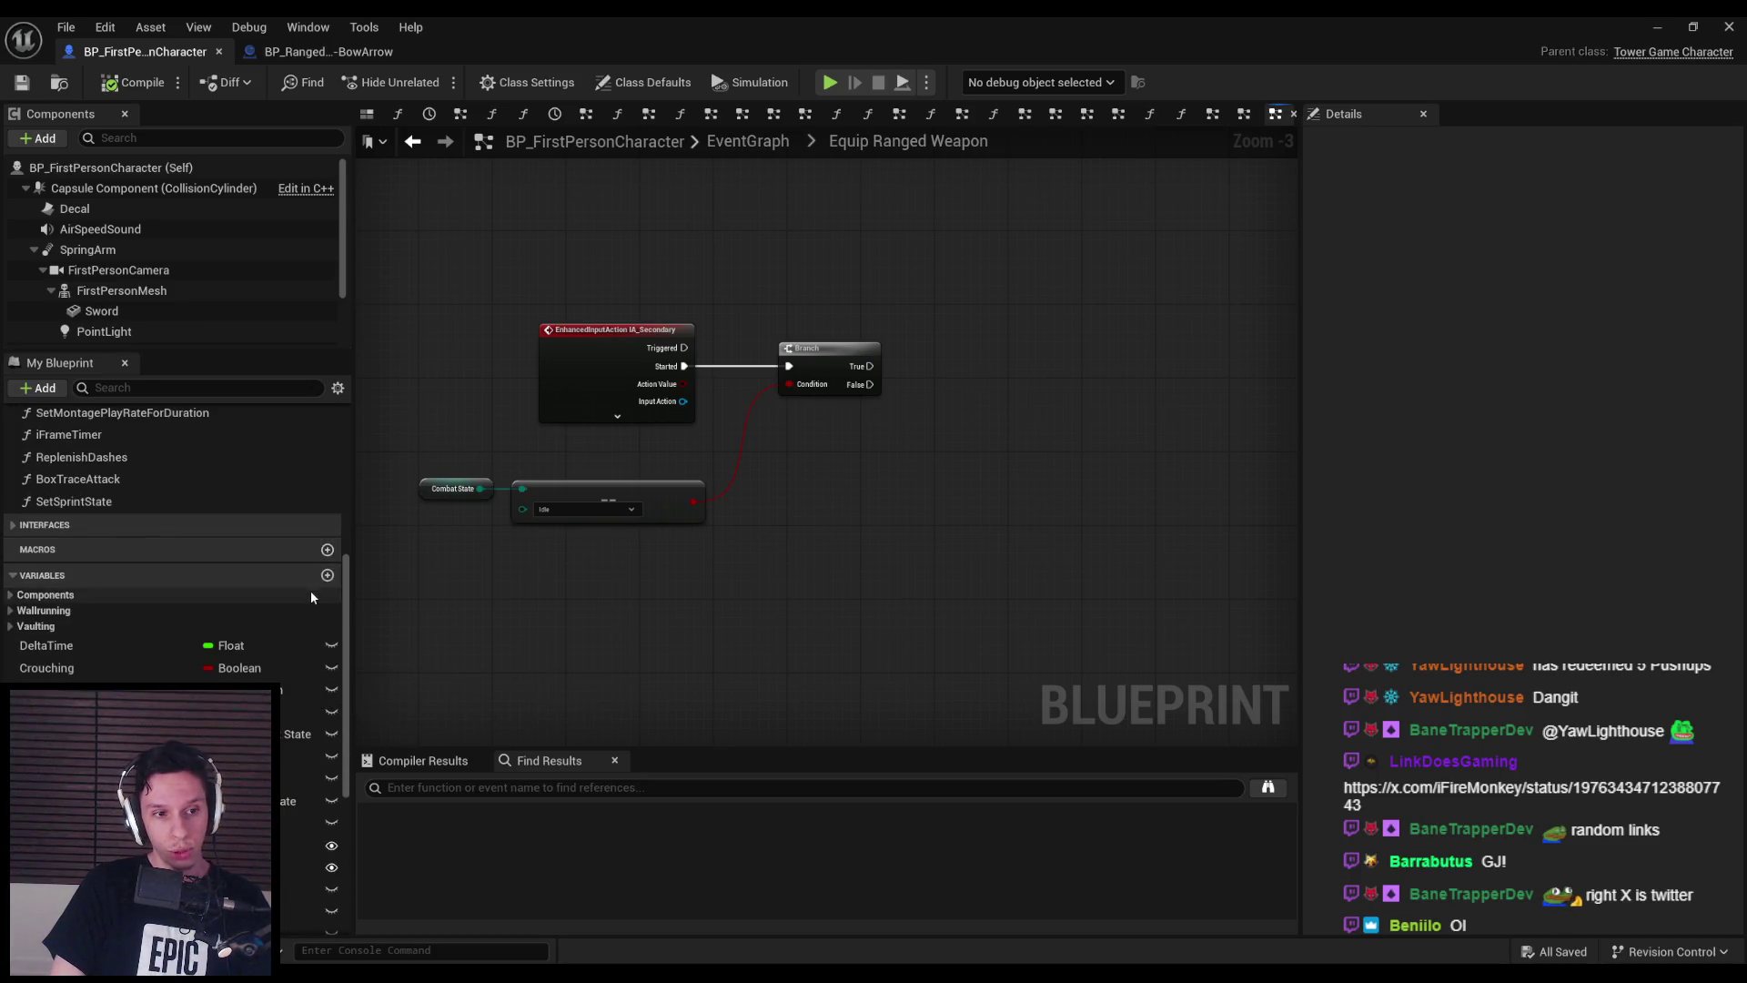
click(327, 575)
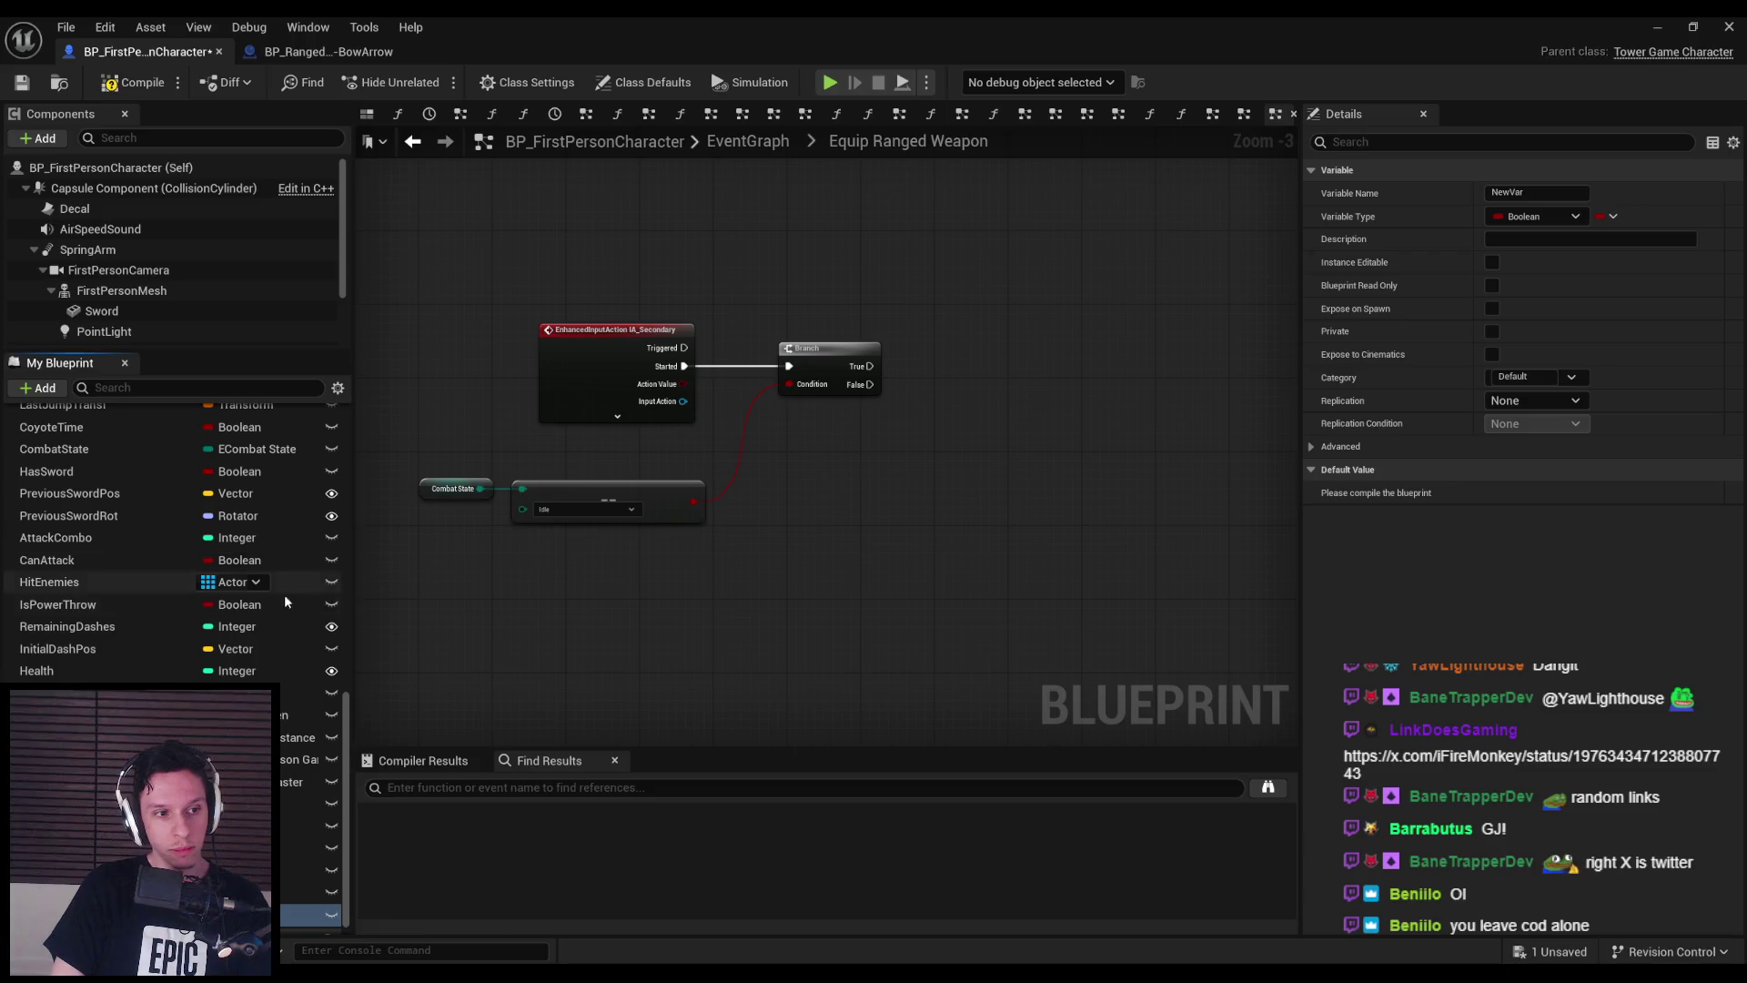
scroll(276, 602, down, 1)
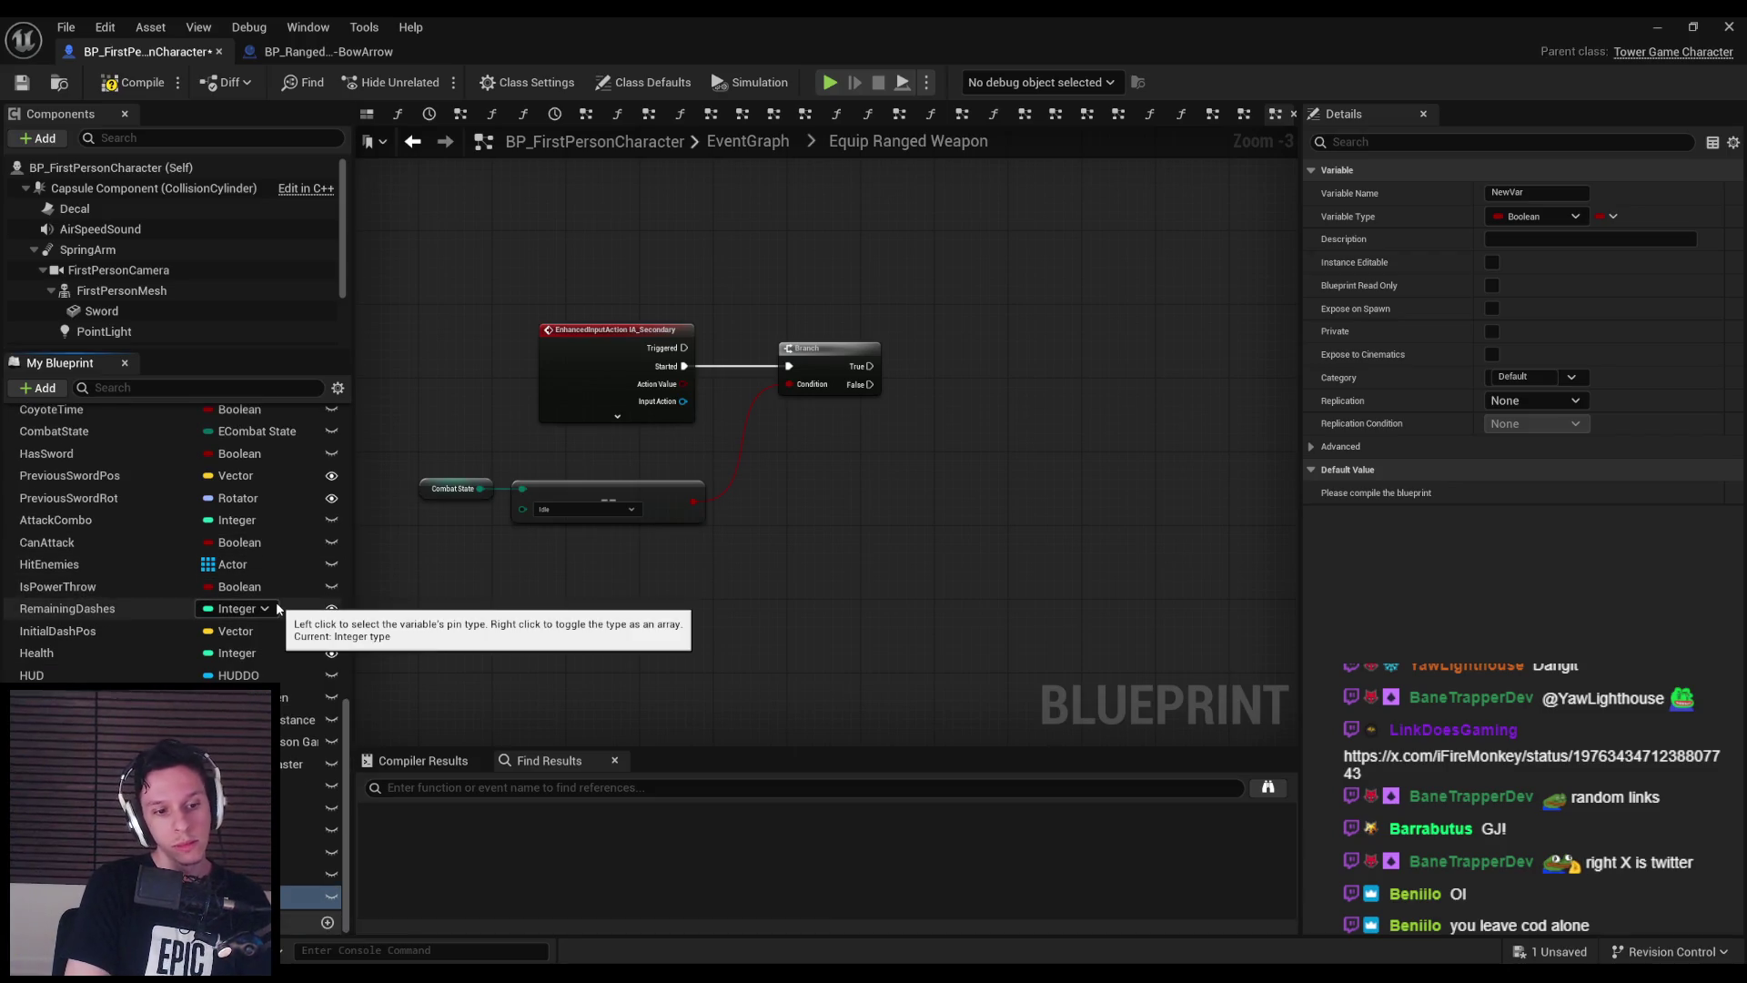
text(RangedWeaponRef)
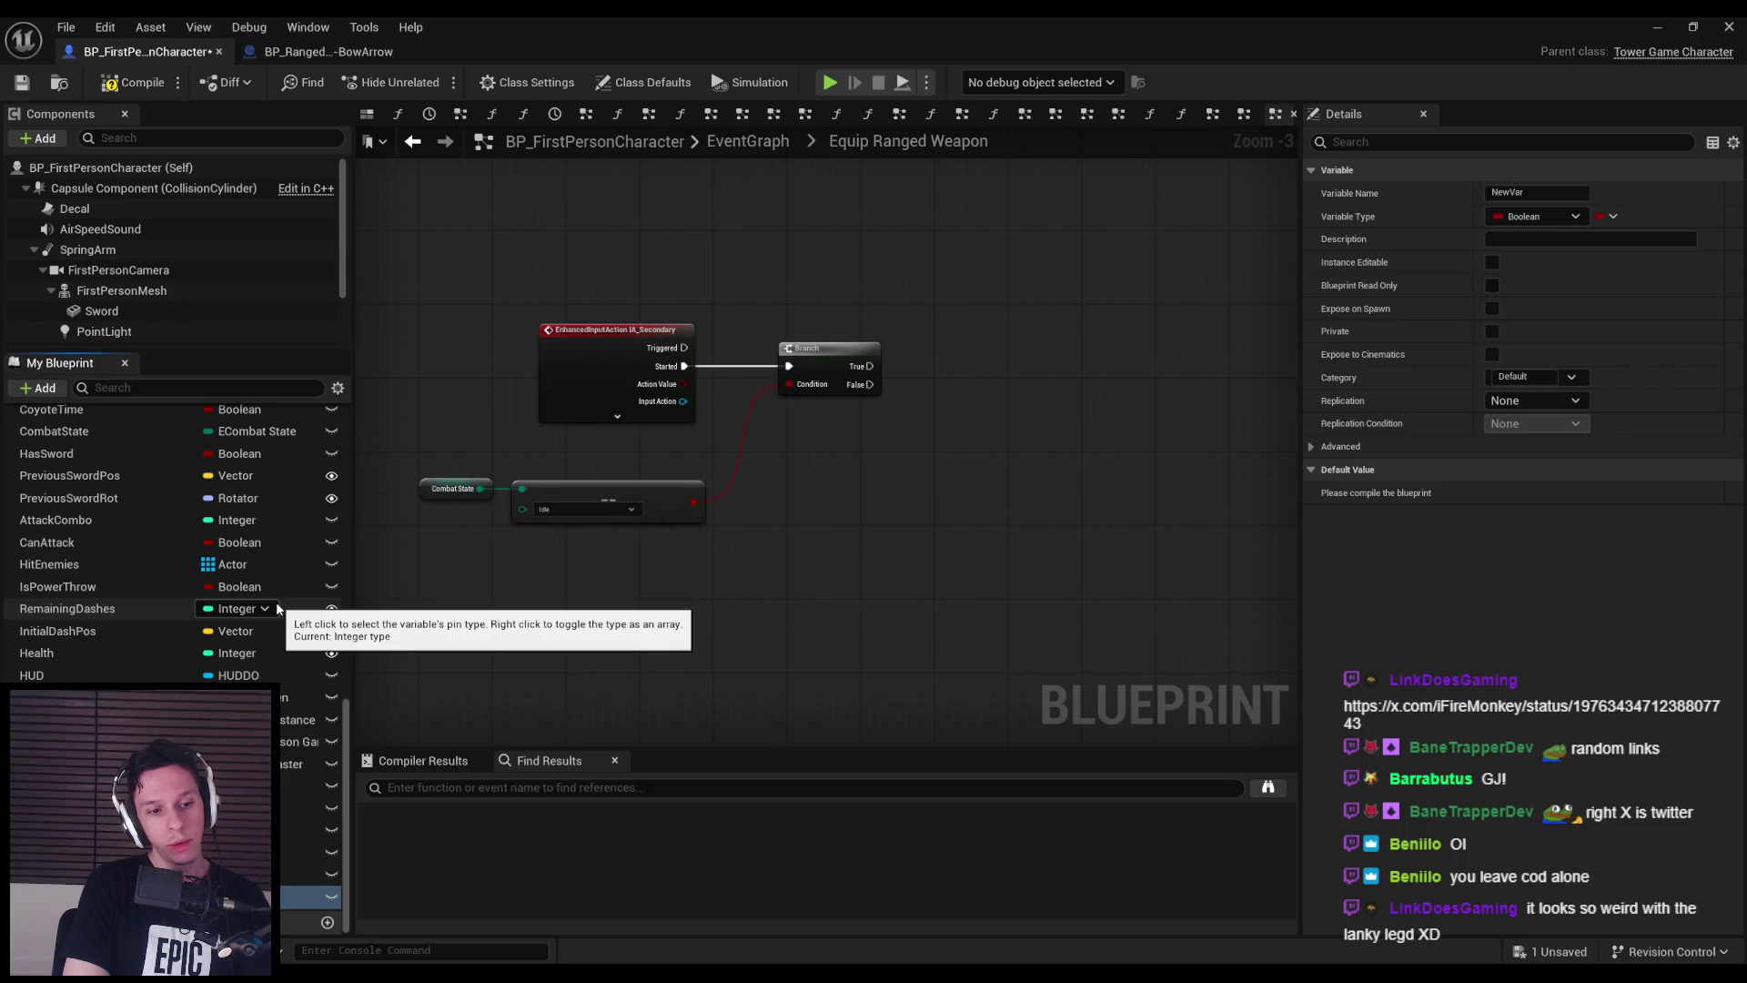
key(Return)
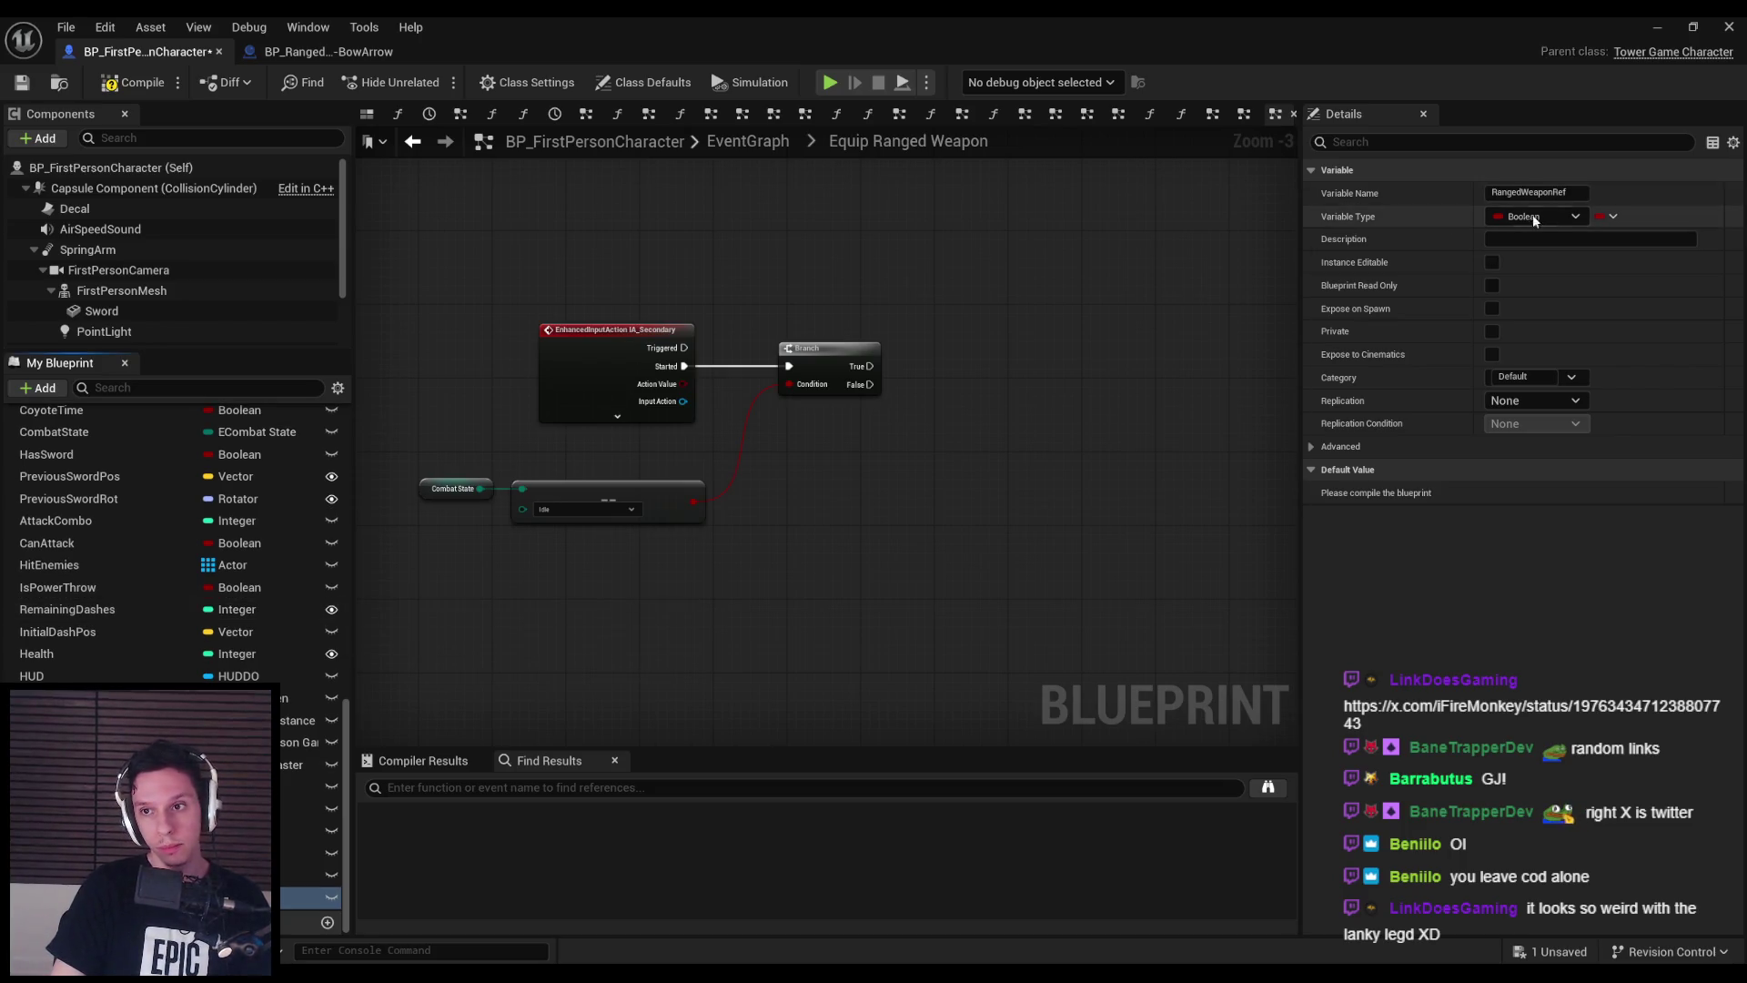
click(1550, 218)
text(ranged weapon)
mouse_move(1565, 297)
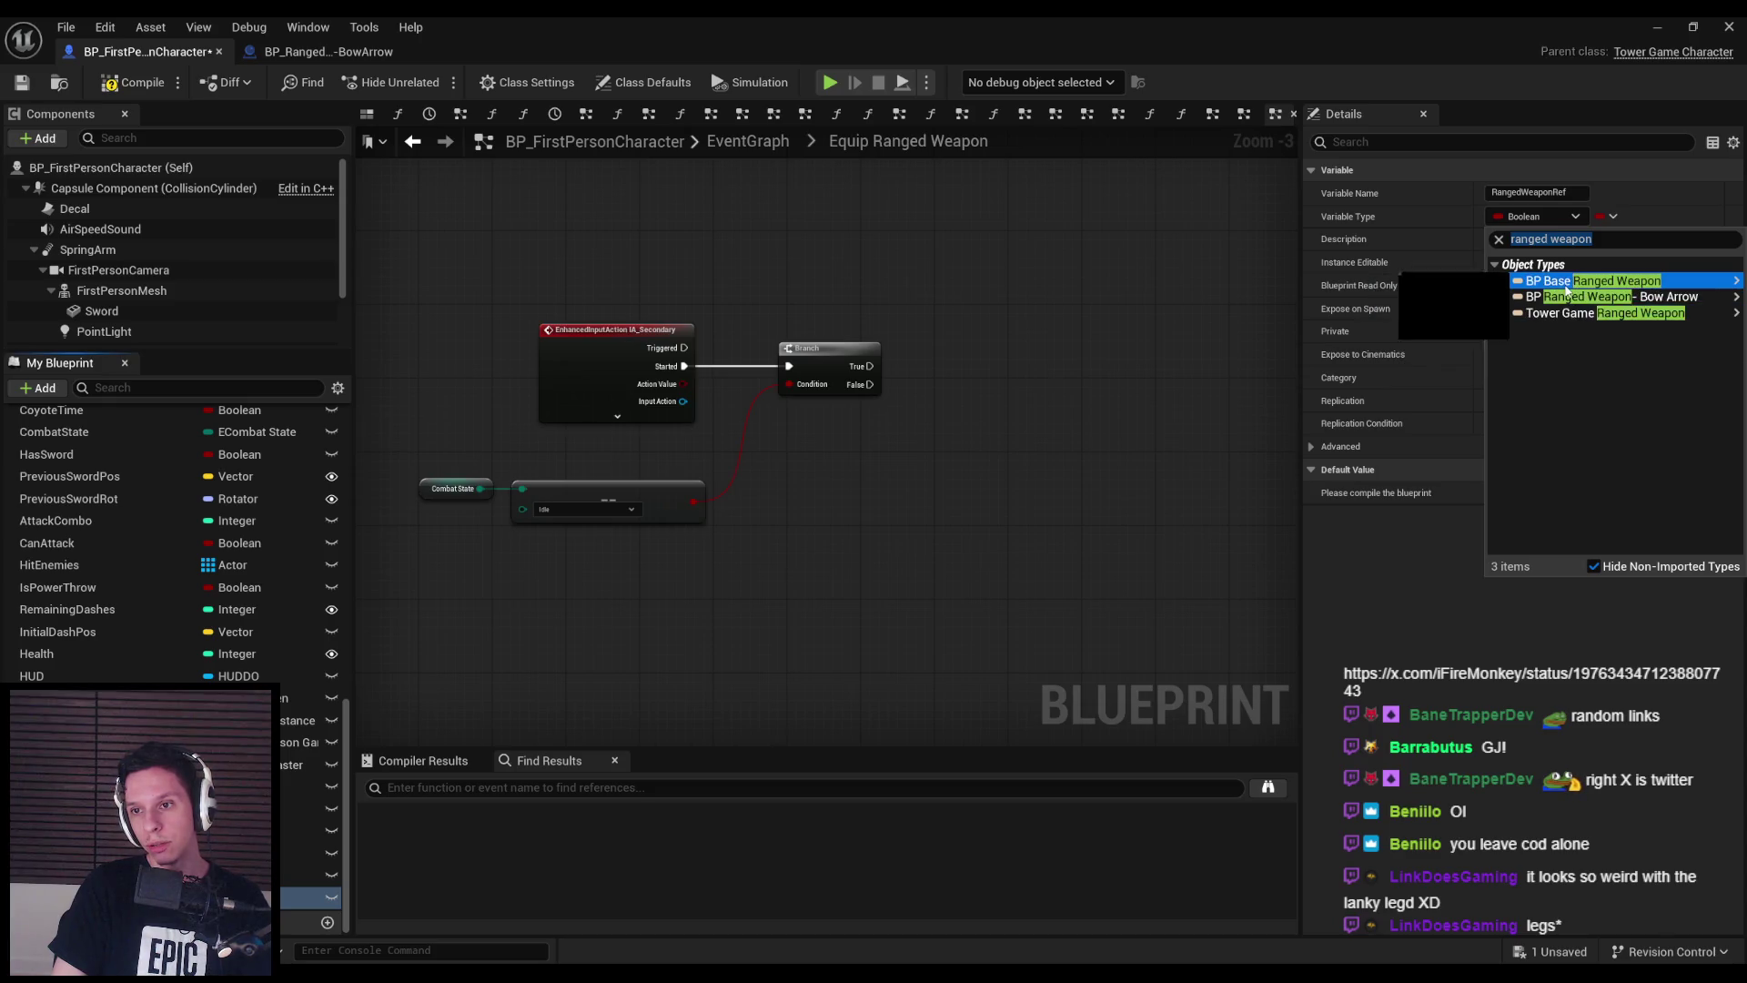
click(1570, 284)
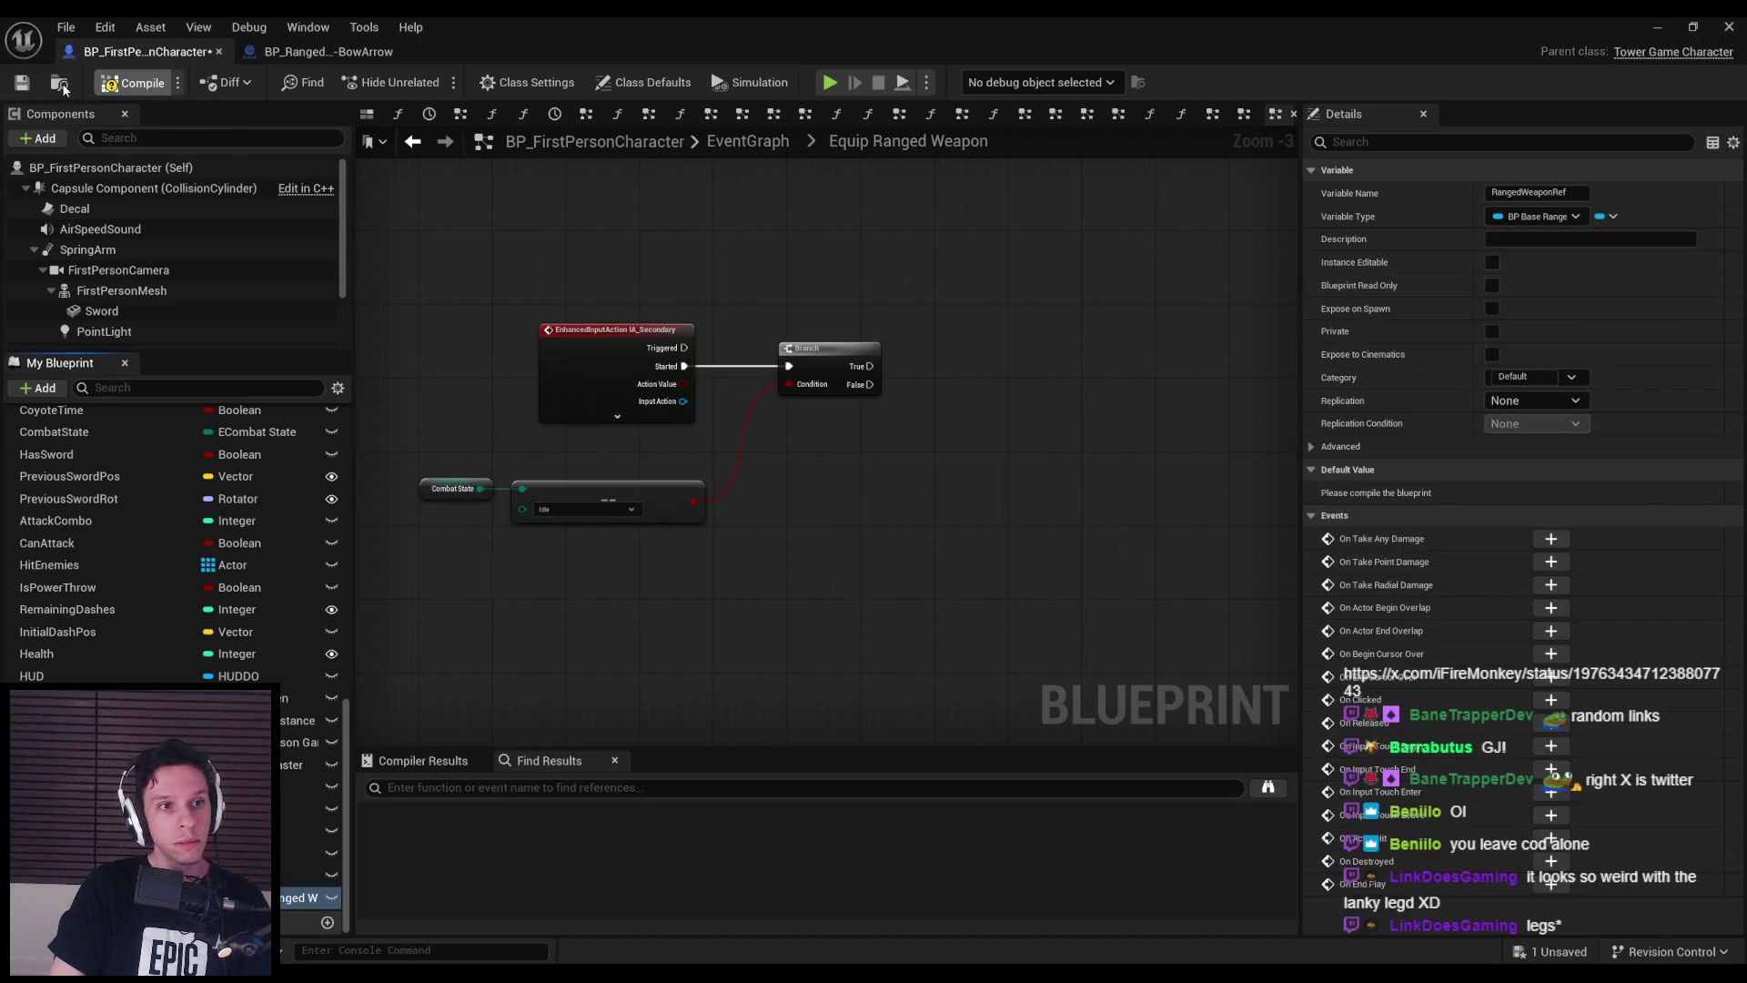
- Compile, move the IA_Secondary, Branch and Combat State nodes up-right, and save with Ctrl+S
click(132, 83)
scroll(976, 383, down, 4)
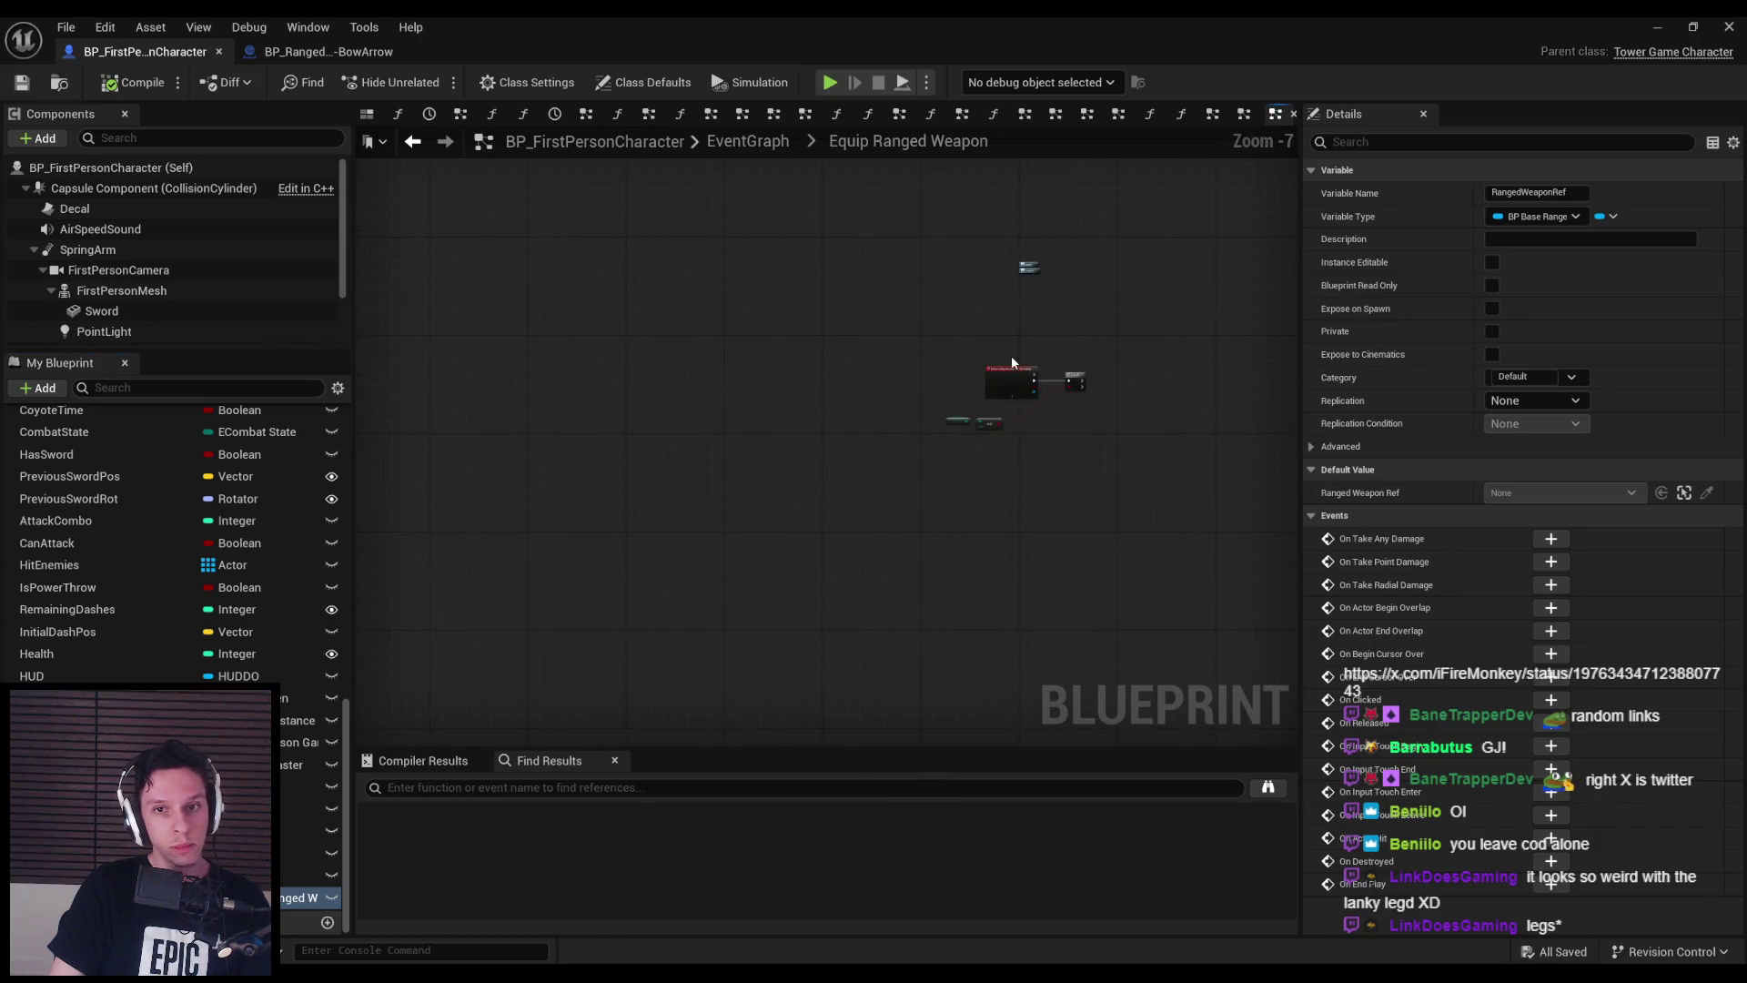
scroll(1008, 362, up, 5)
scroll(761, 395, down, 1)
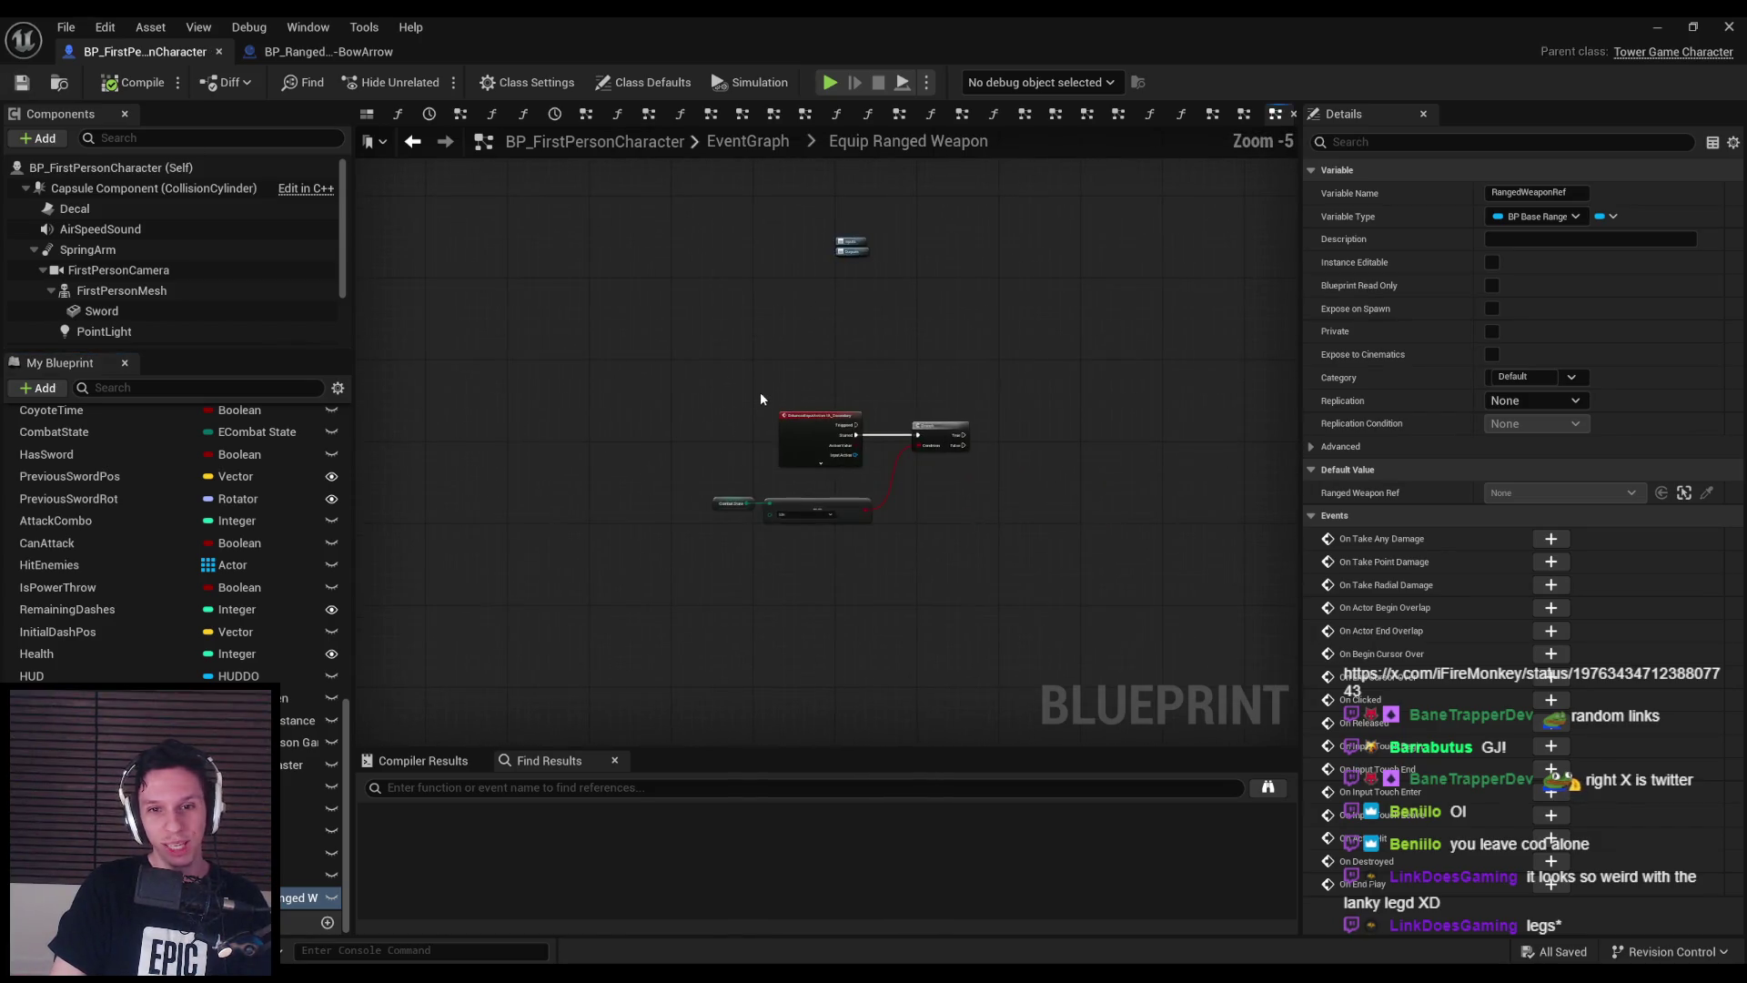
scroll(728, 303, down, 1)
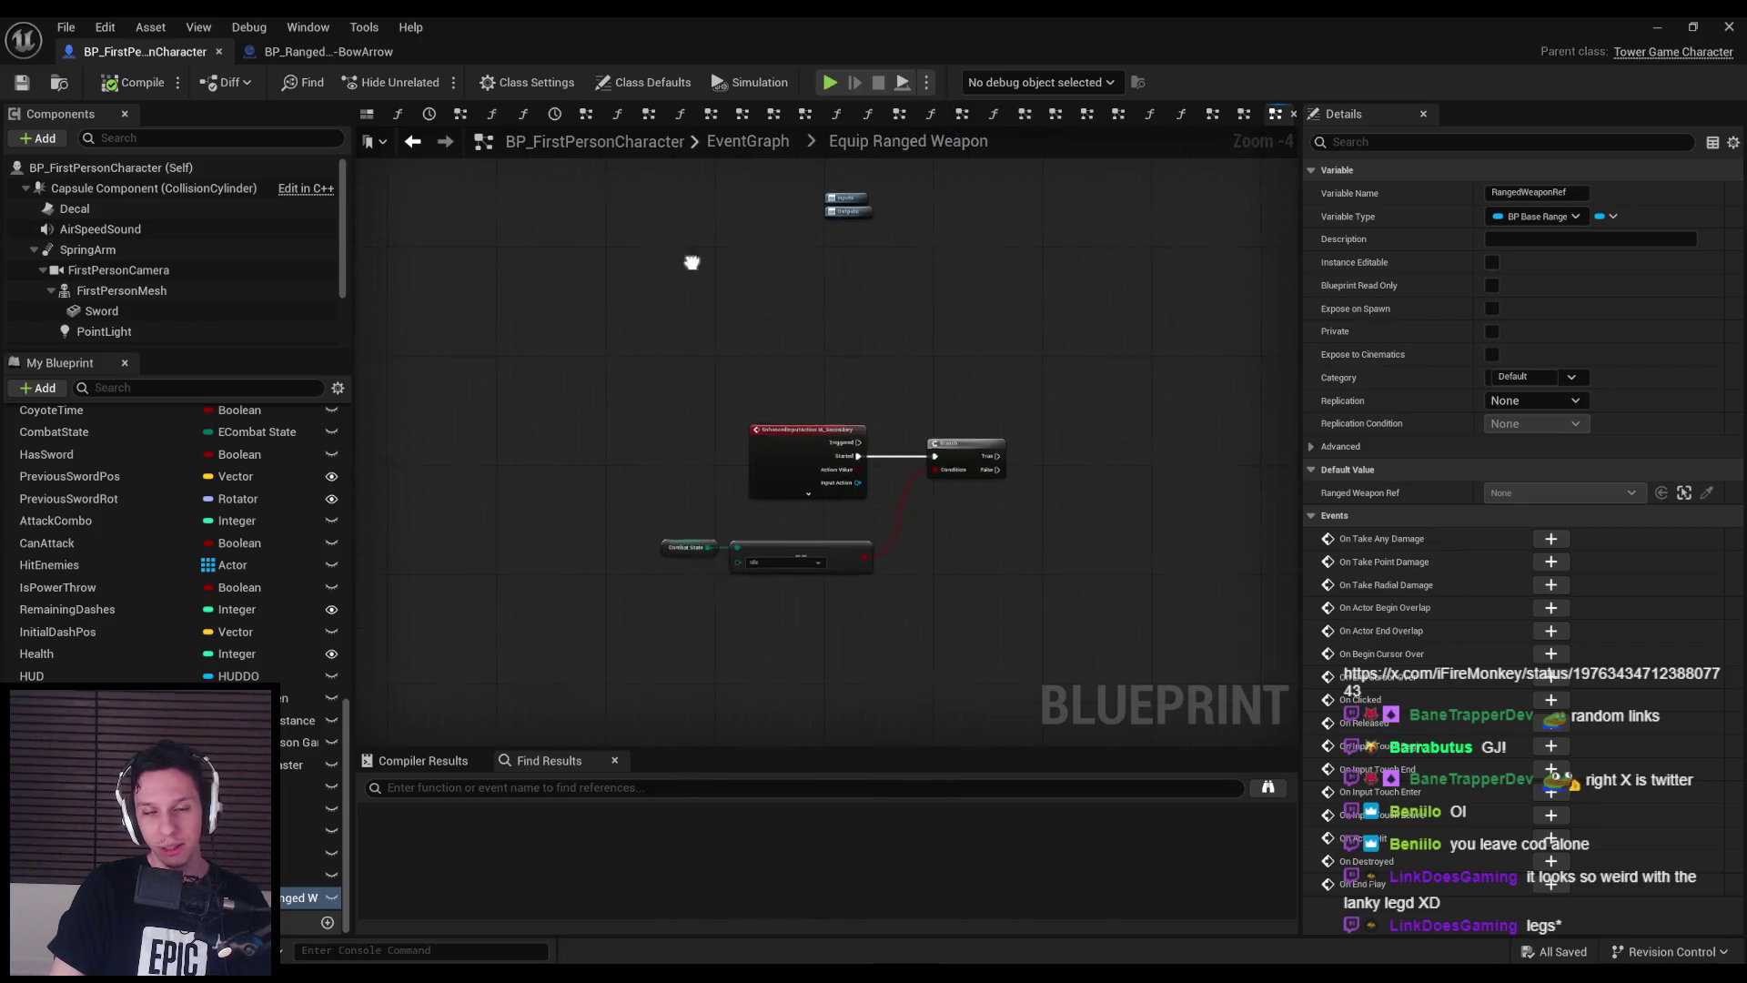
mouse_move(538, 440)
mouse_down()
mouse_move(954, 613)
mouse_move(1114, 707)
mouse_up()
mouse_move(740, 539)
mouse_down()
mouse_move(815, 421)
mouse_move(816, 476)
mouse_up()
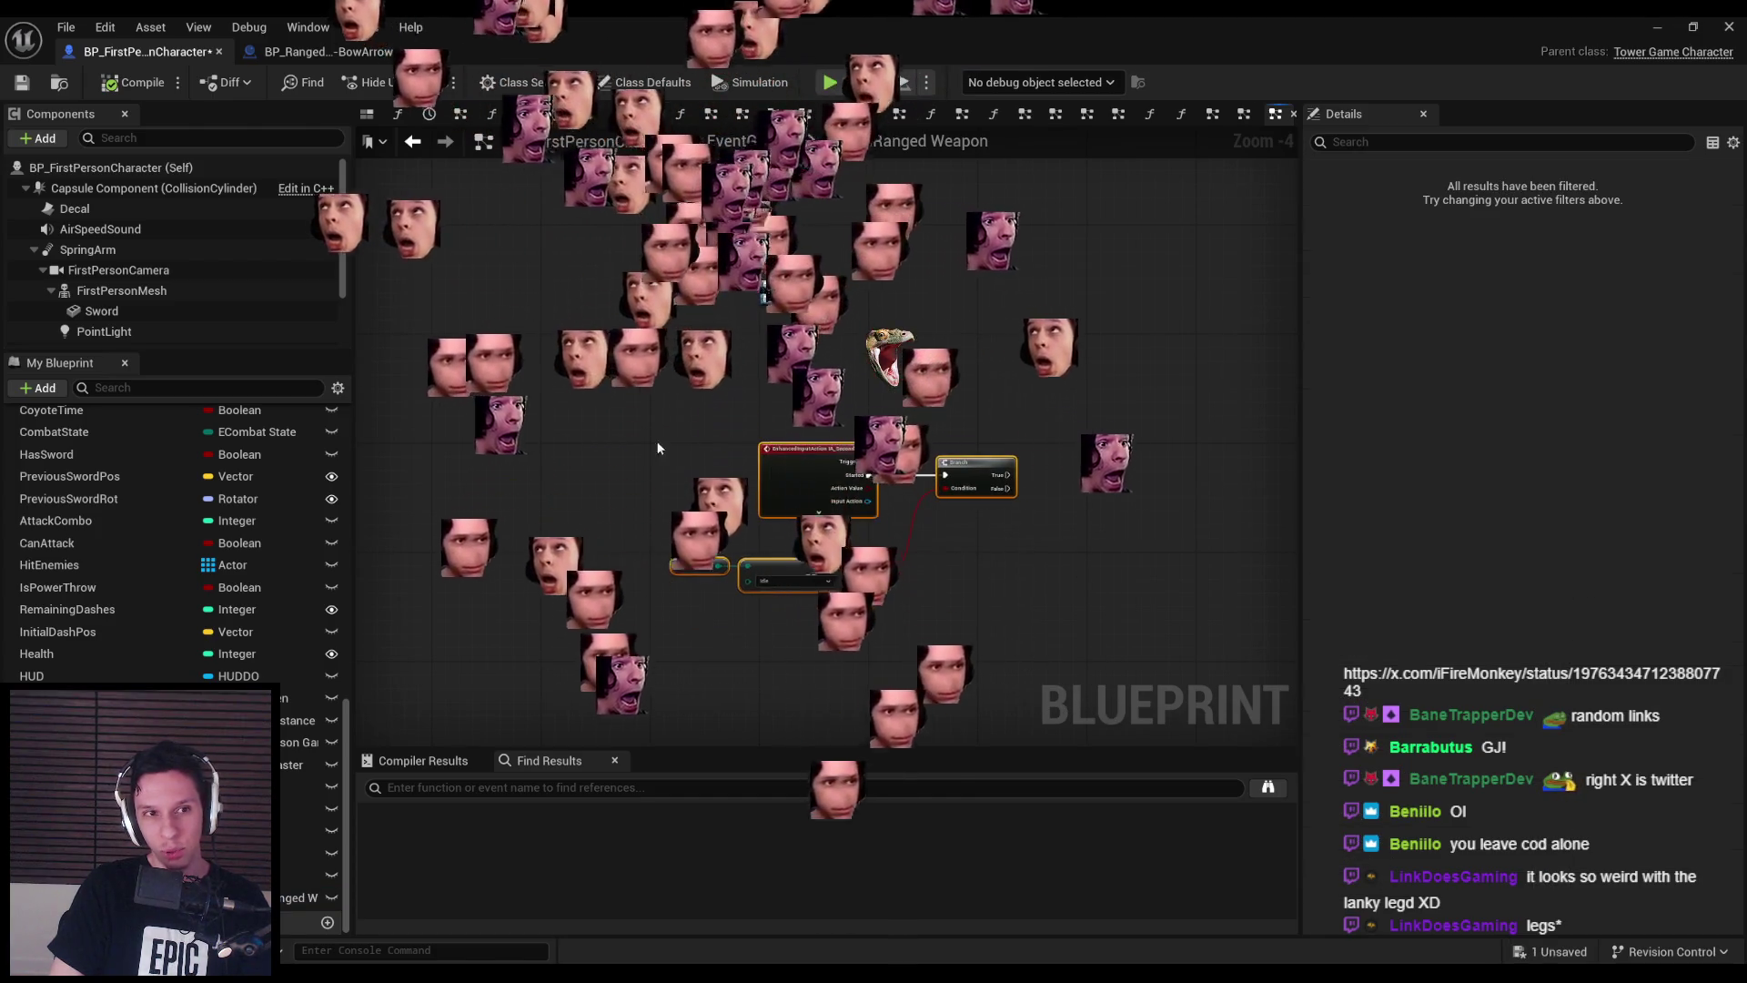
click(683, 452)
key(ctrl+s)
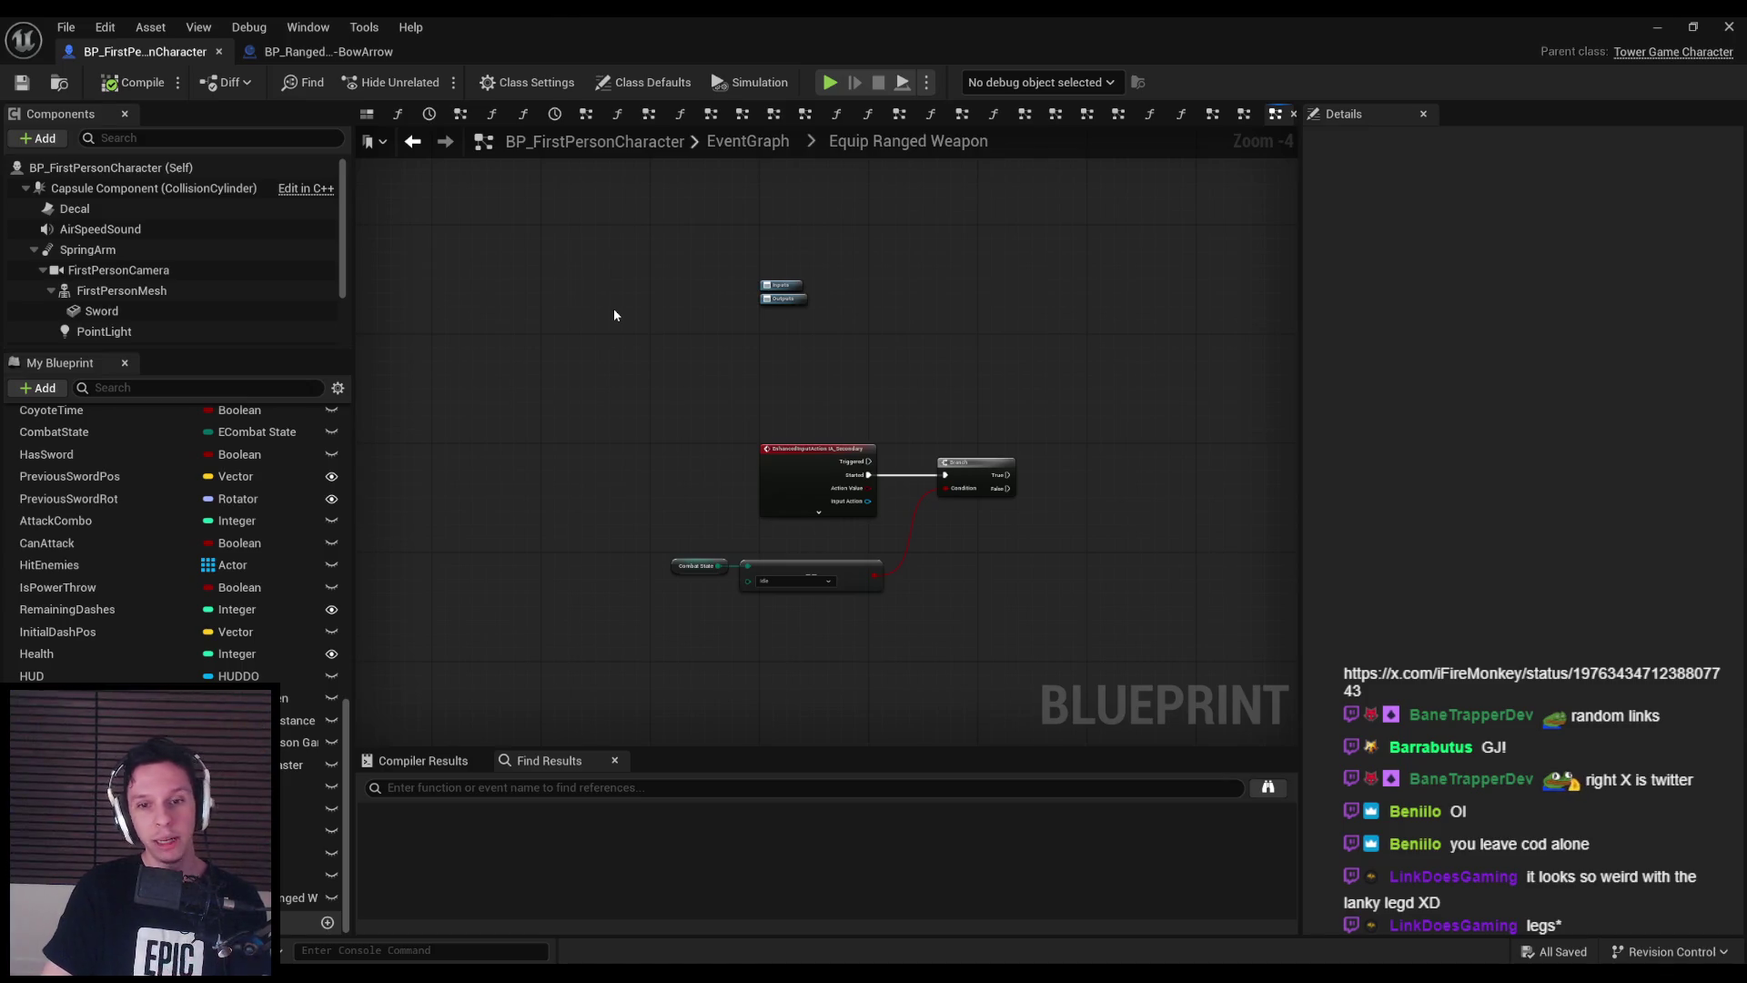
- Reopen the Equip Ranged Weapon graph from the EventGraph and select the IA_Secondary event
click(748, 142)
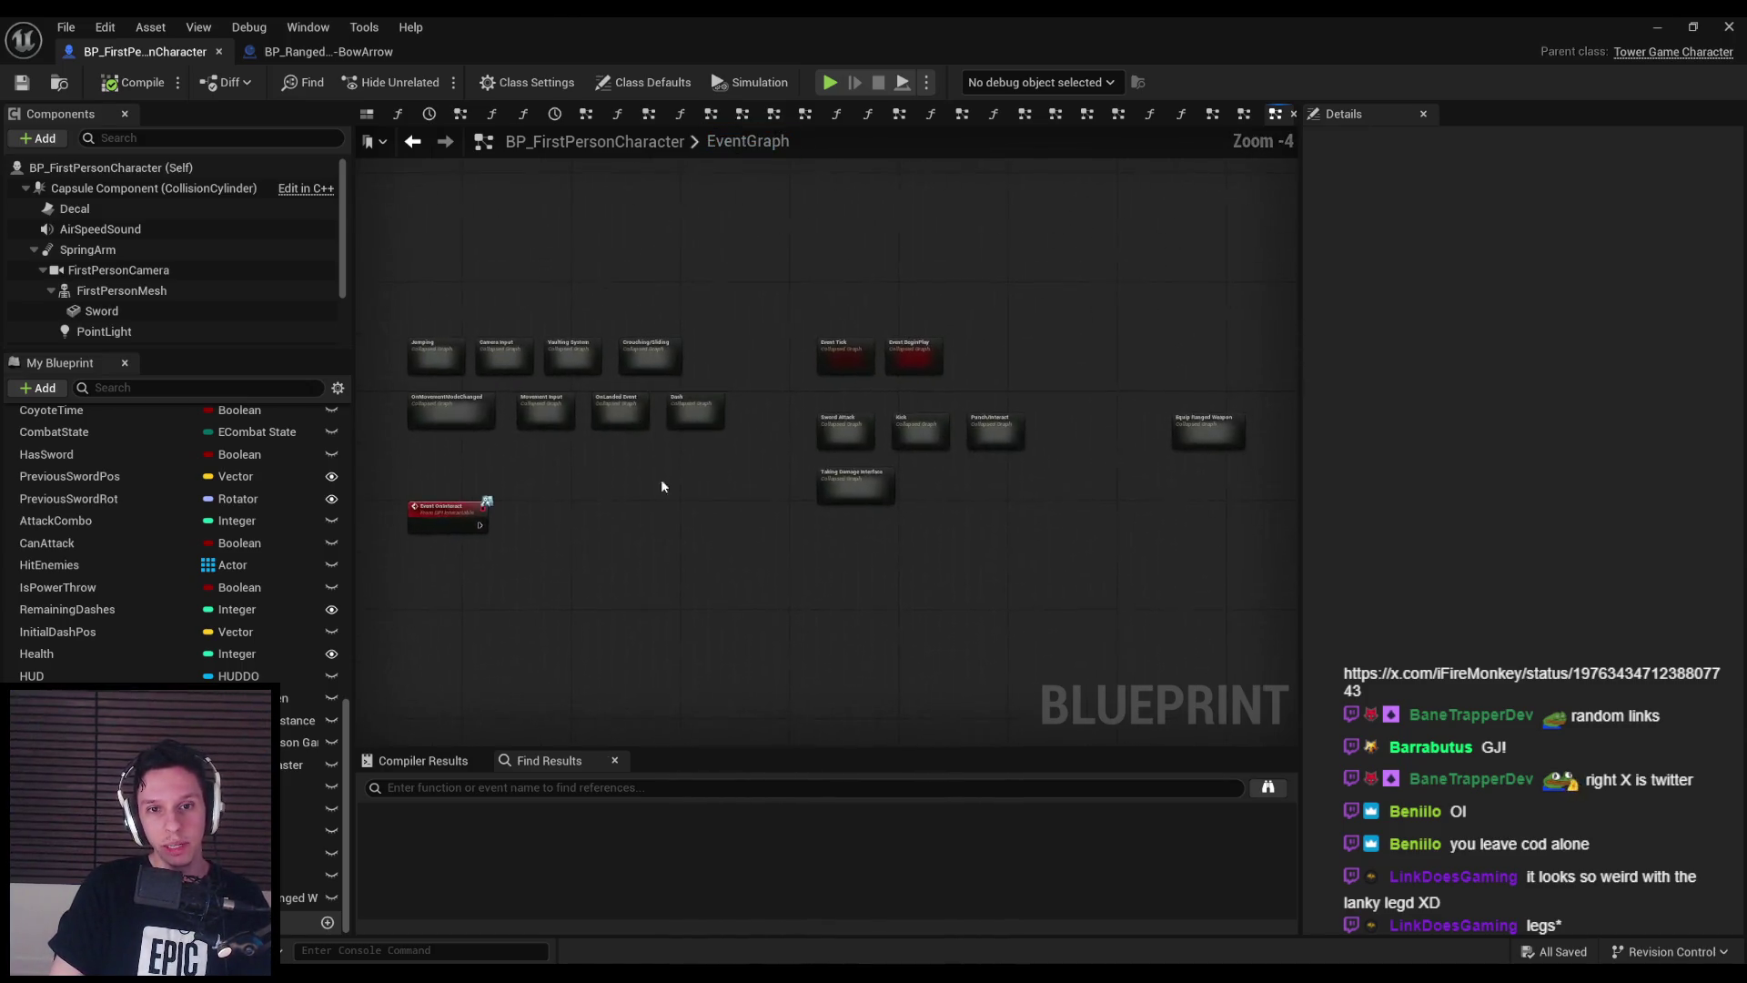
scroll(1191, 432, up, 2)
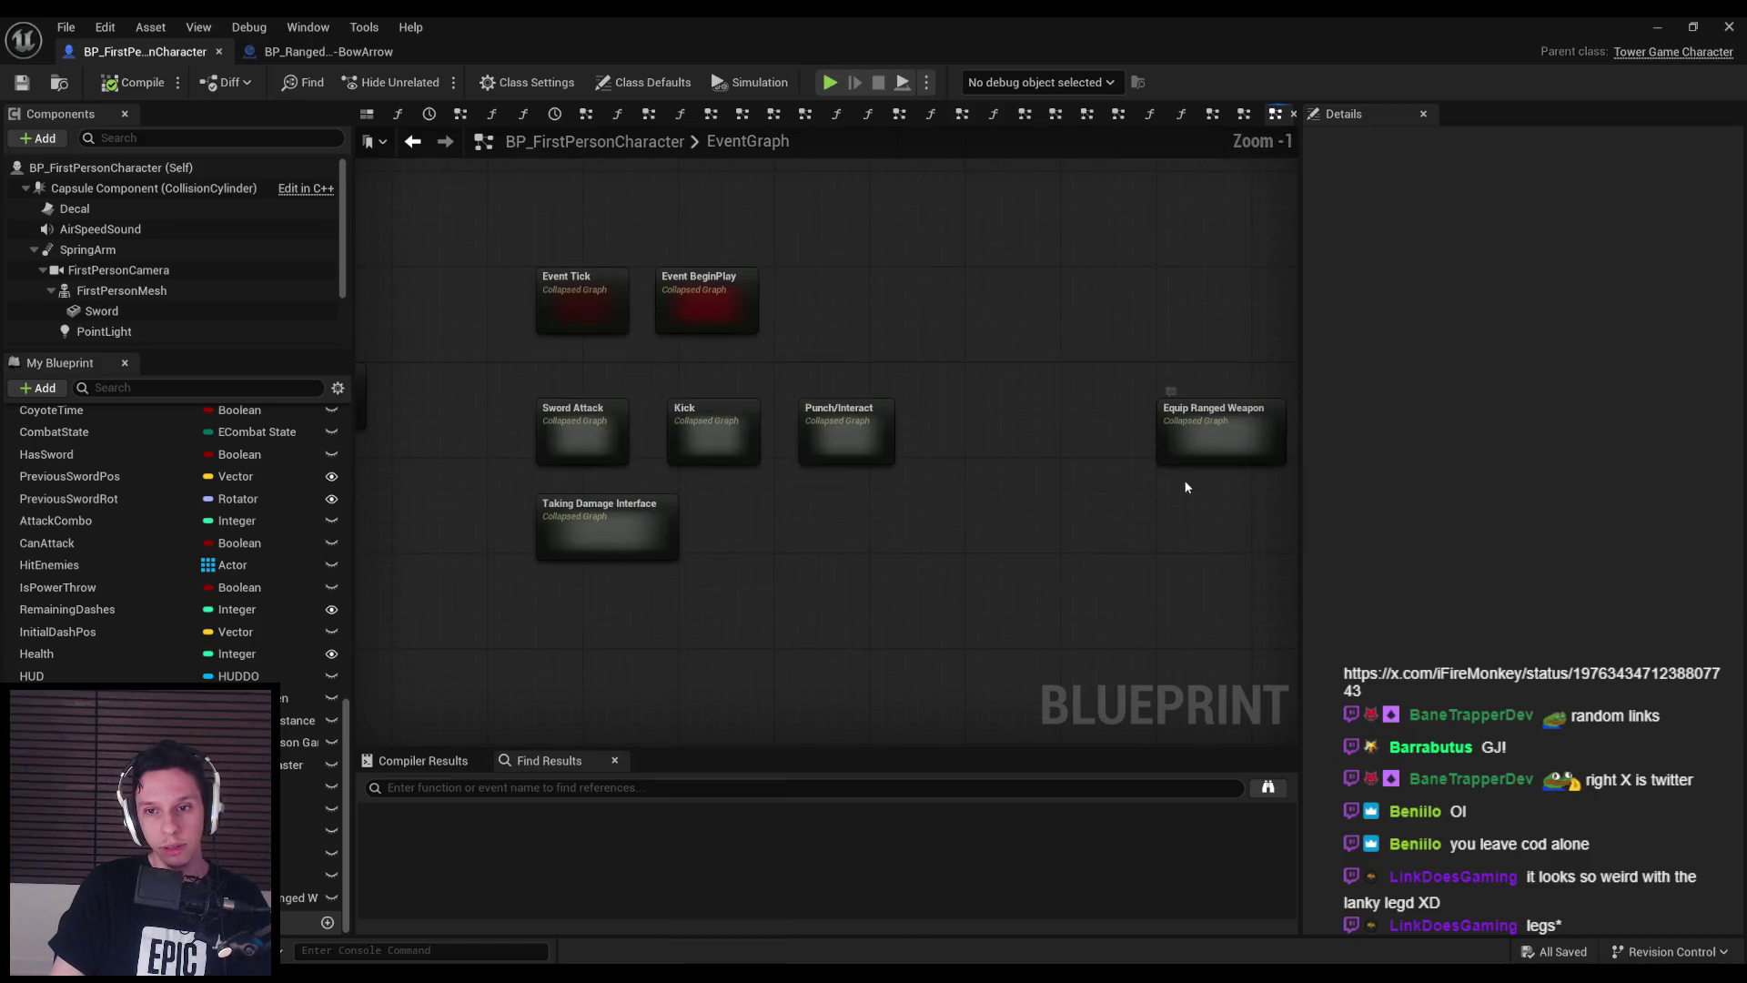
double_click(1193, 434)
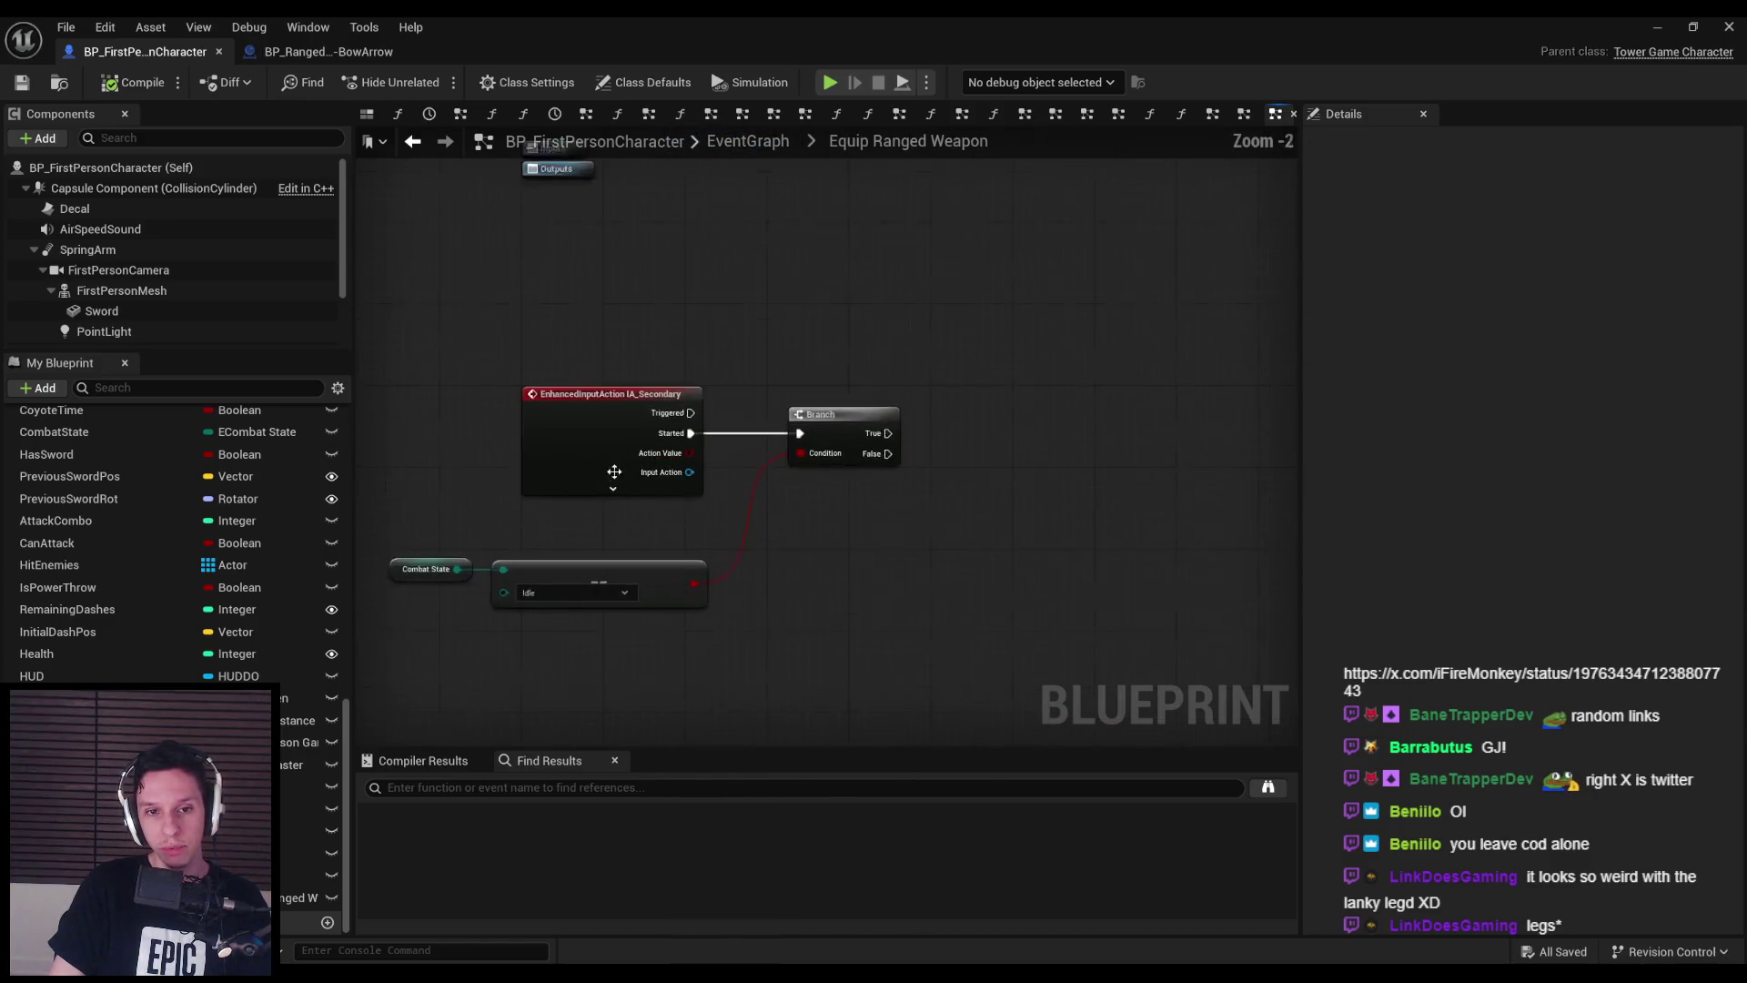
scroll(619, 455, up, 1)
drag(638, 478, 648, 483)
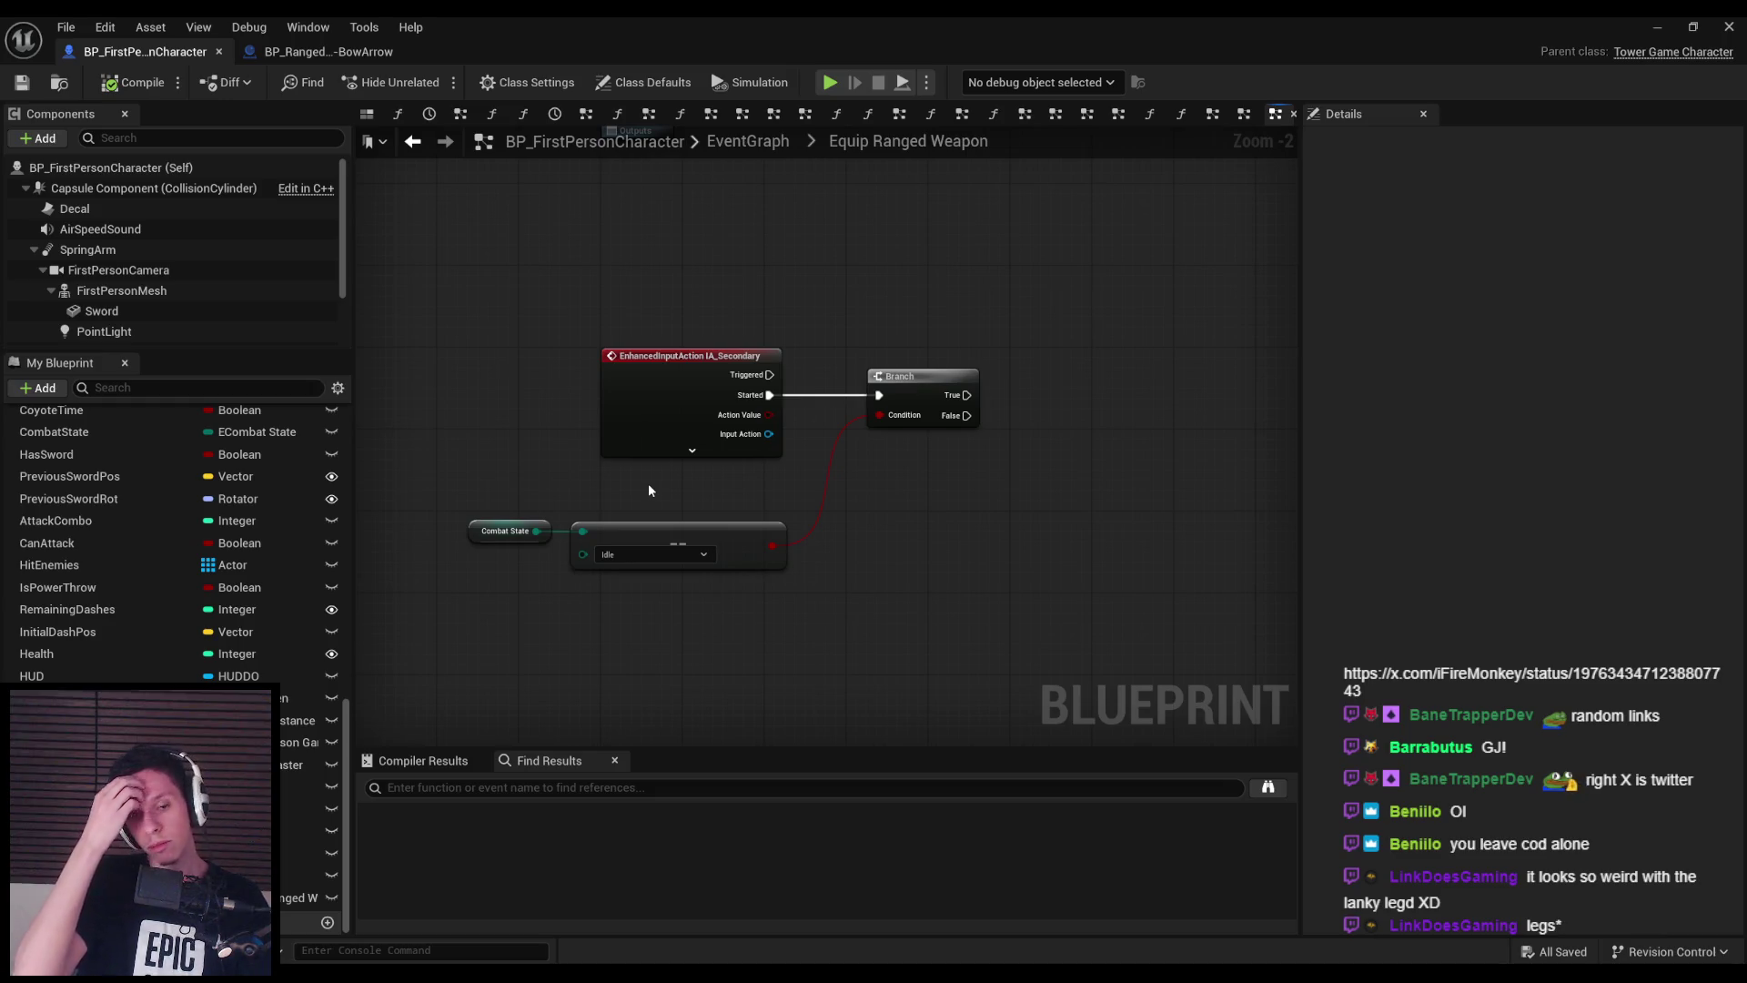
click(693, 400)
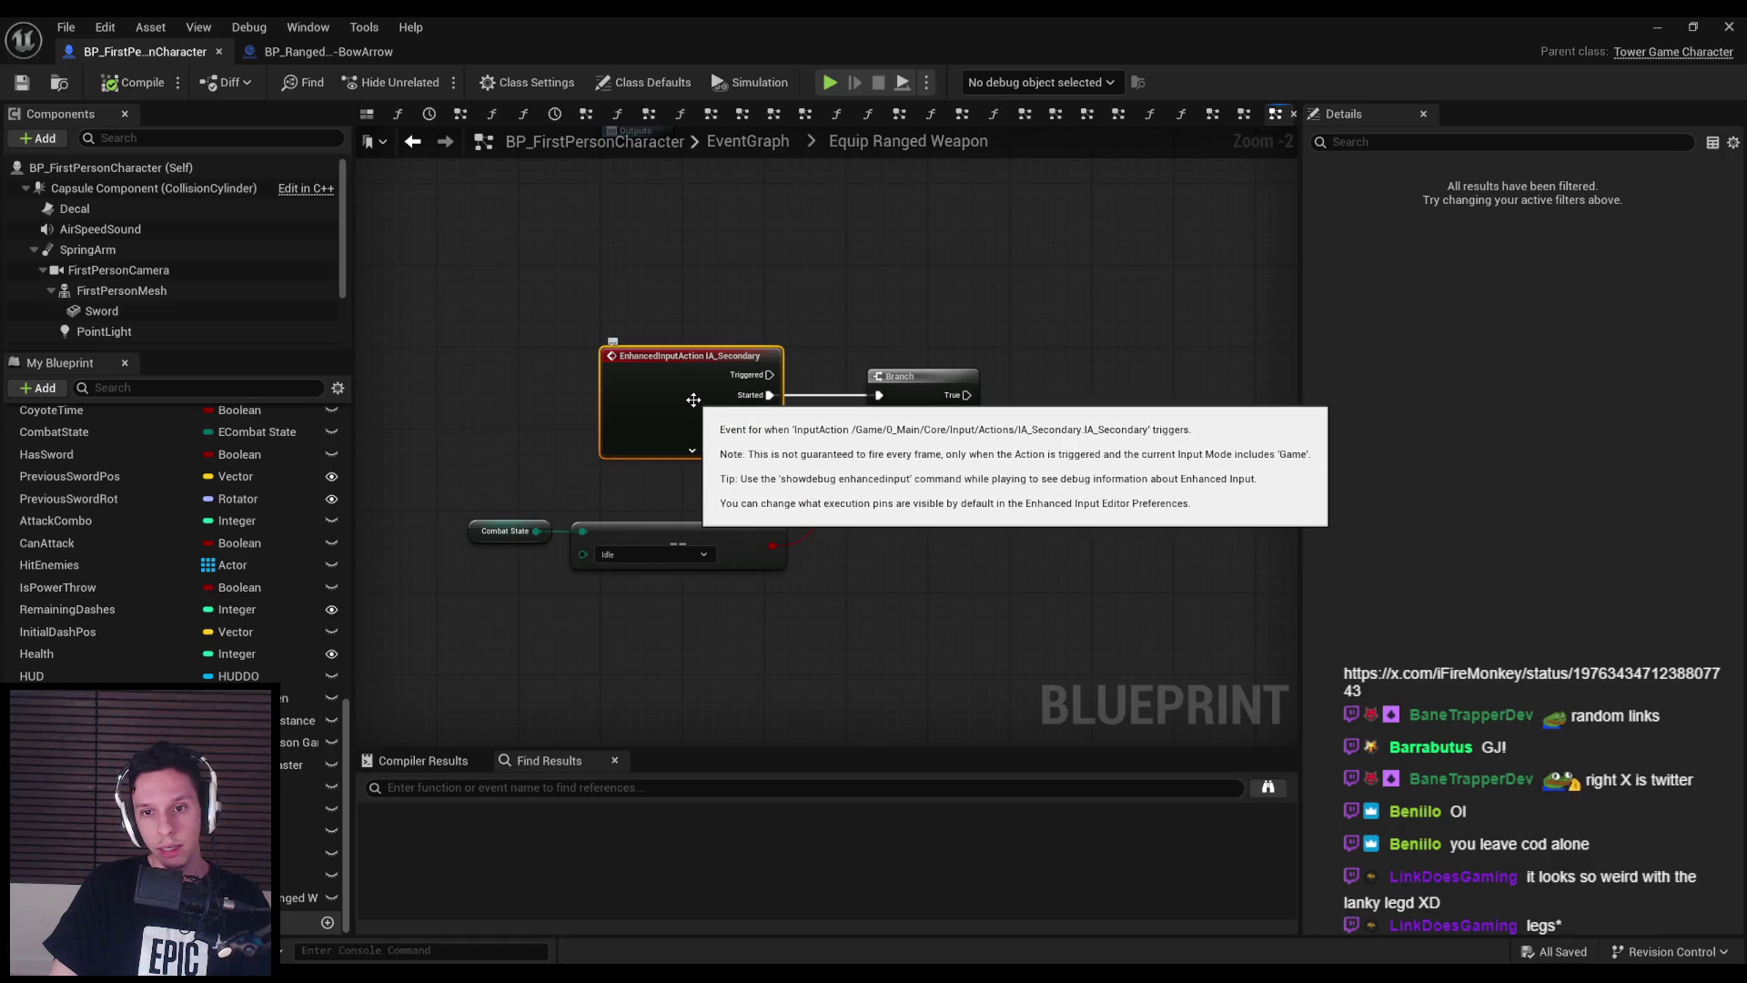
- Inspect the IA_Secondary input action and reveal the event node's advanced pins
double_click(682, 400)
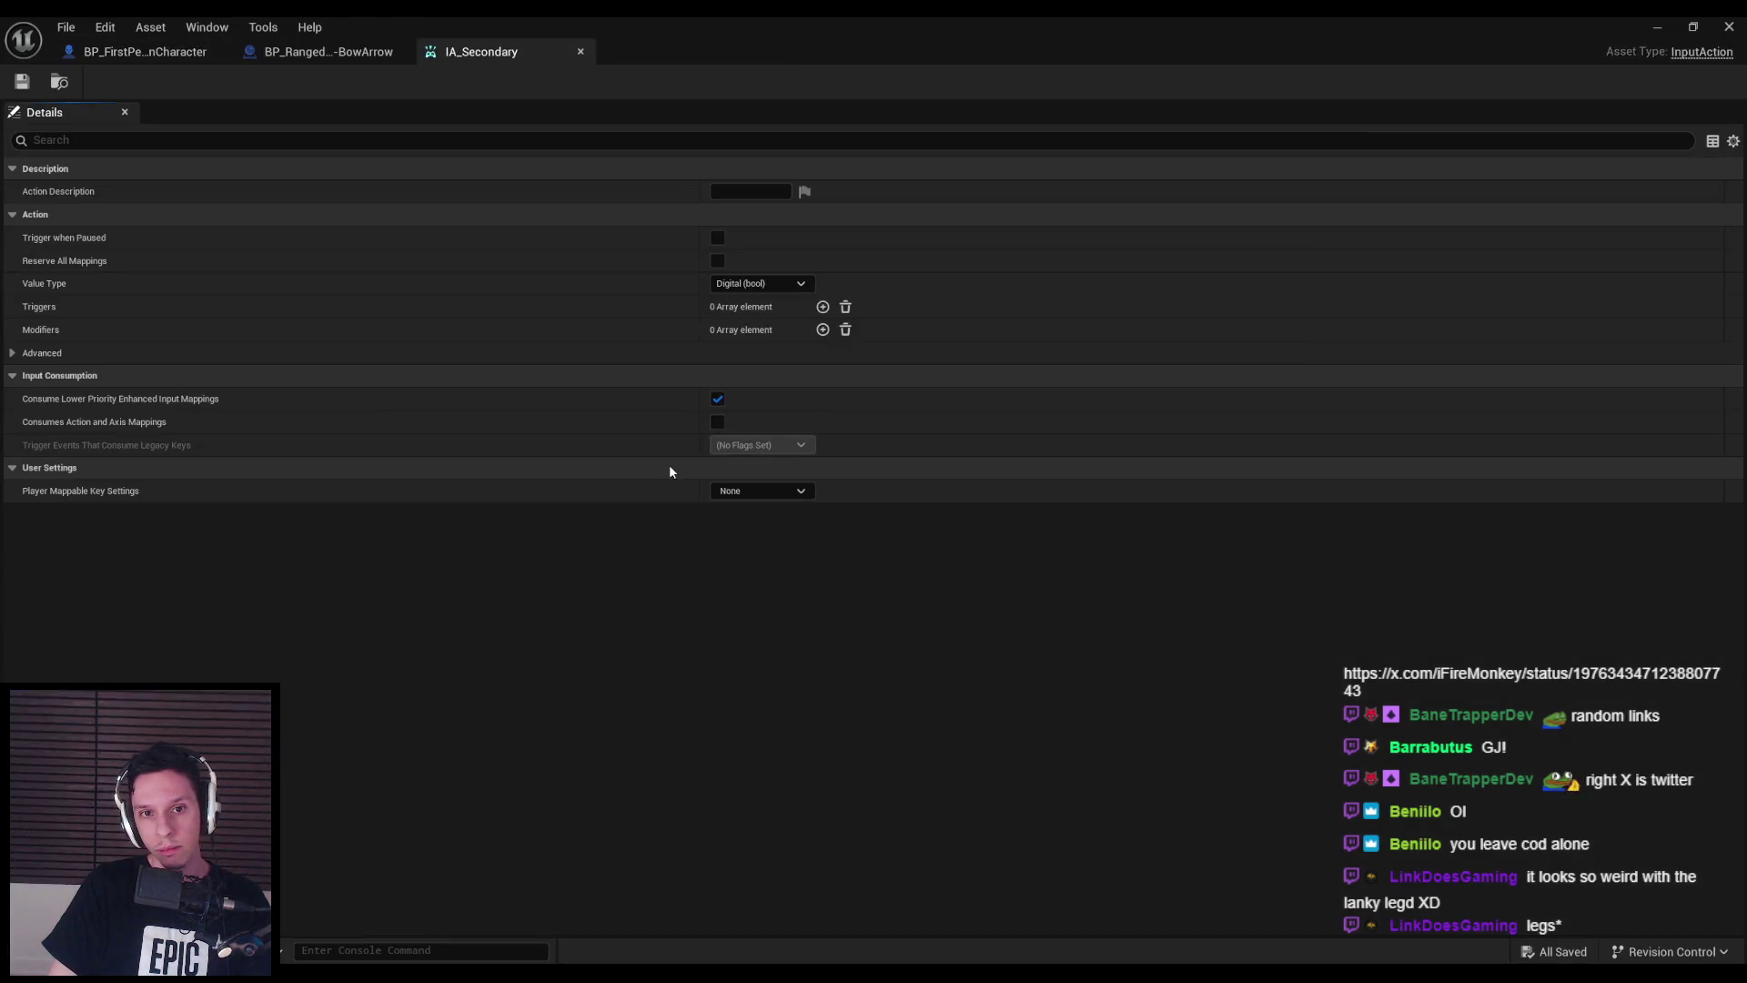
click(247, 57)
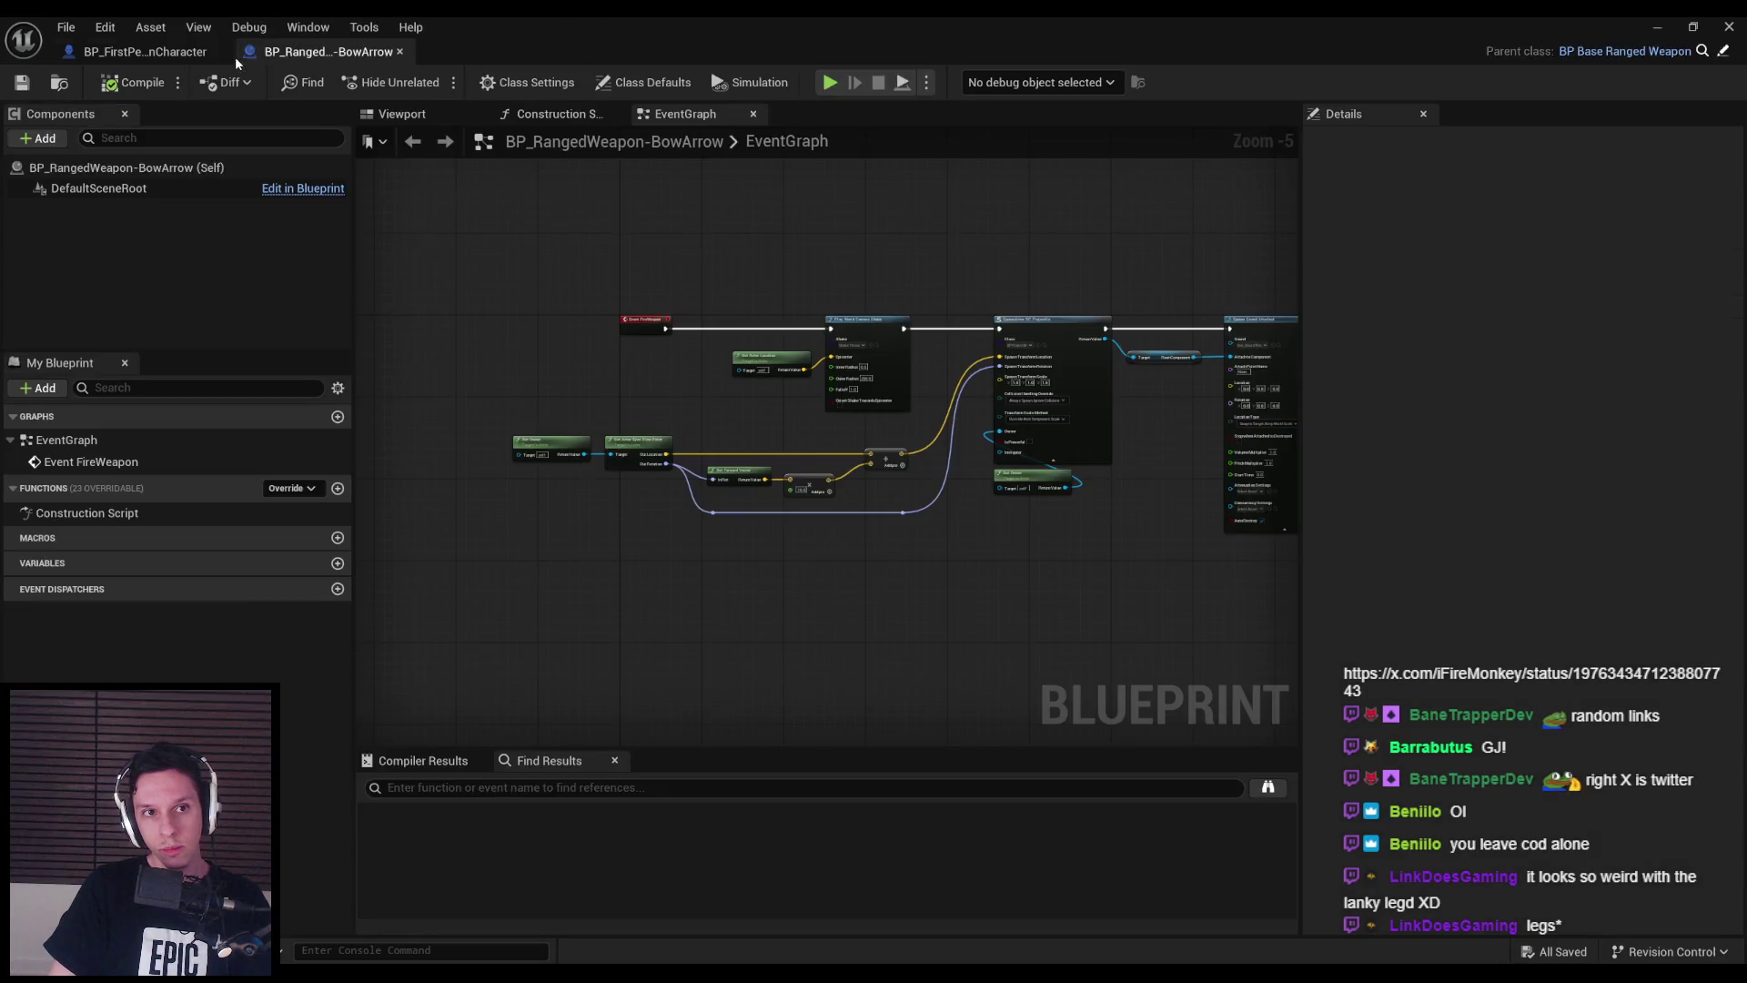
click(173, 53)
click(706, 448)
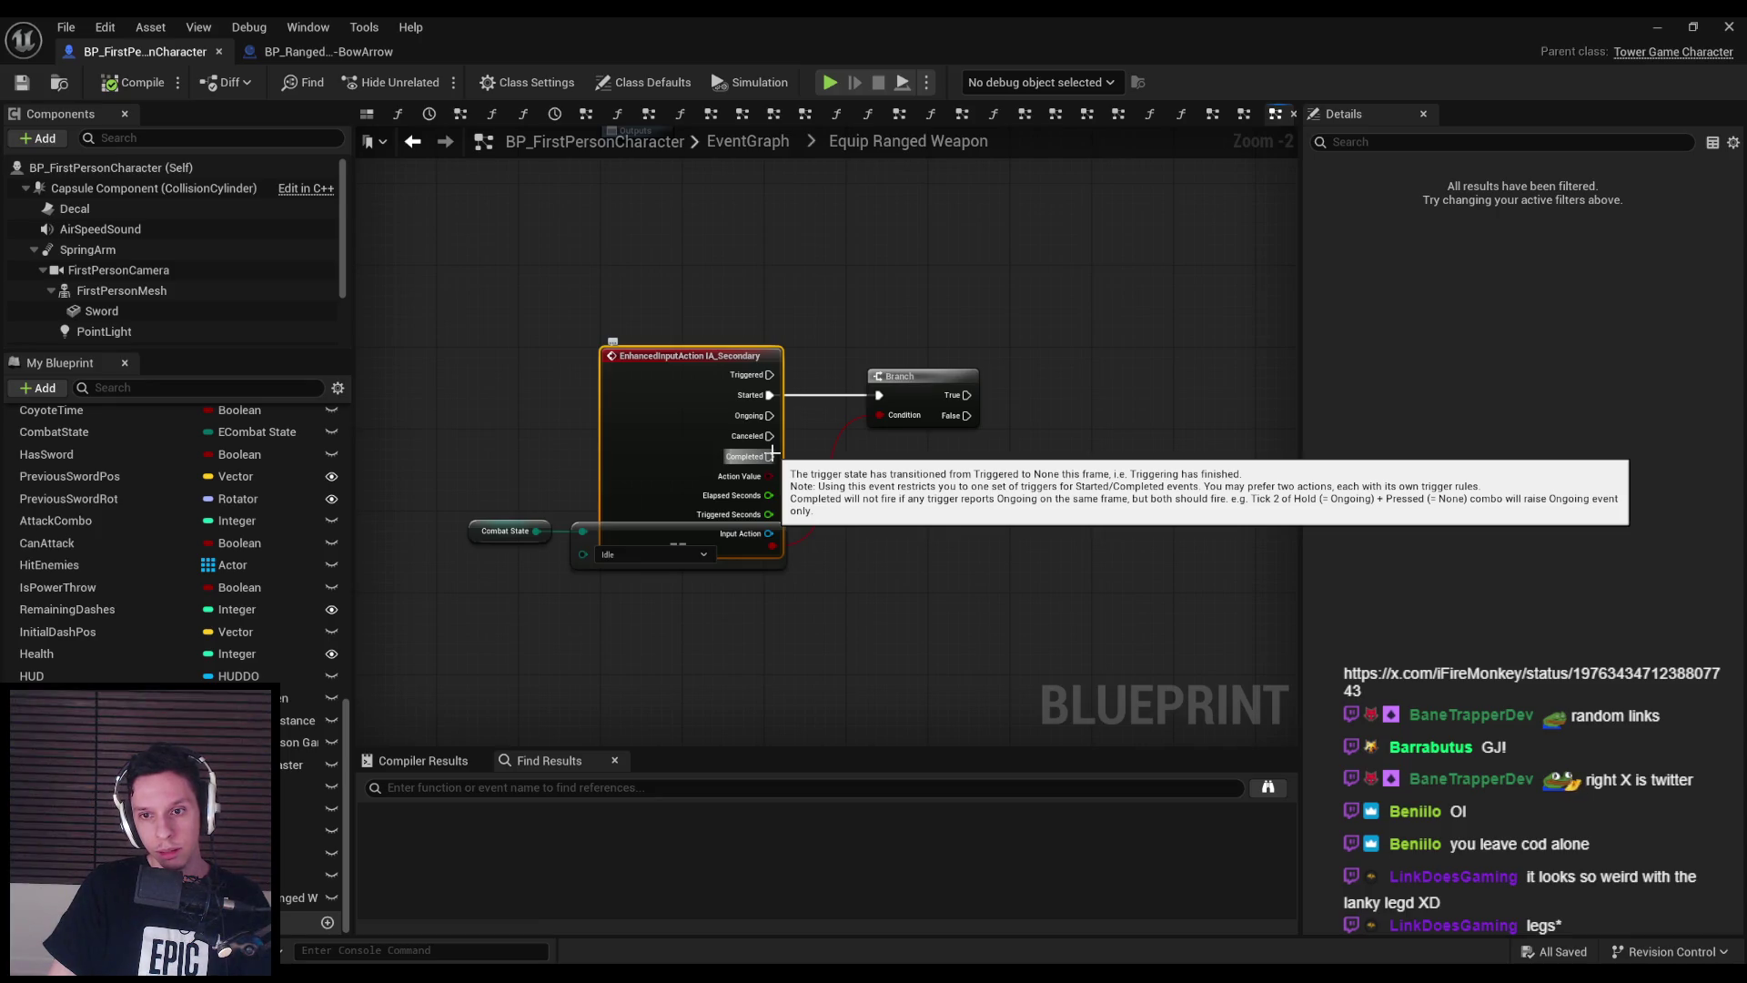
mouse_move(737, 595)
mouse_down()
mouse_move(539, 575)
mouse_move(539, 546)
mouse_up()
- Align IA_Secondary level with the Branch, lower the Combat State check, and save
drag(683, 574, 694, 462)
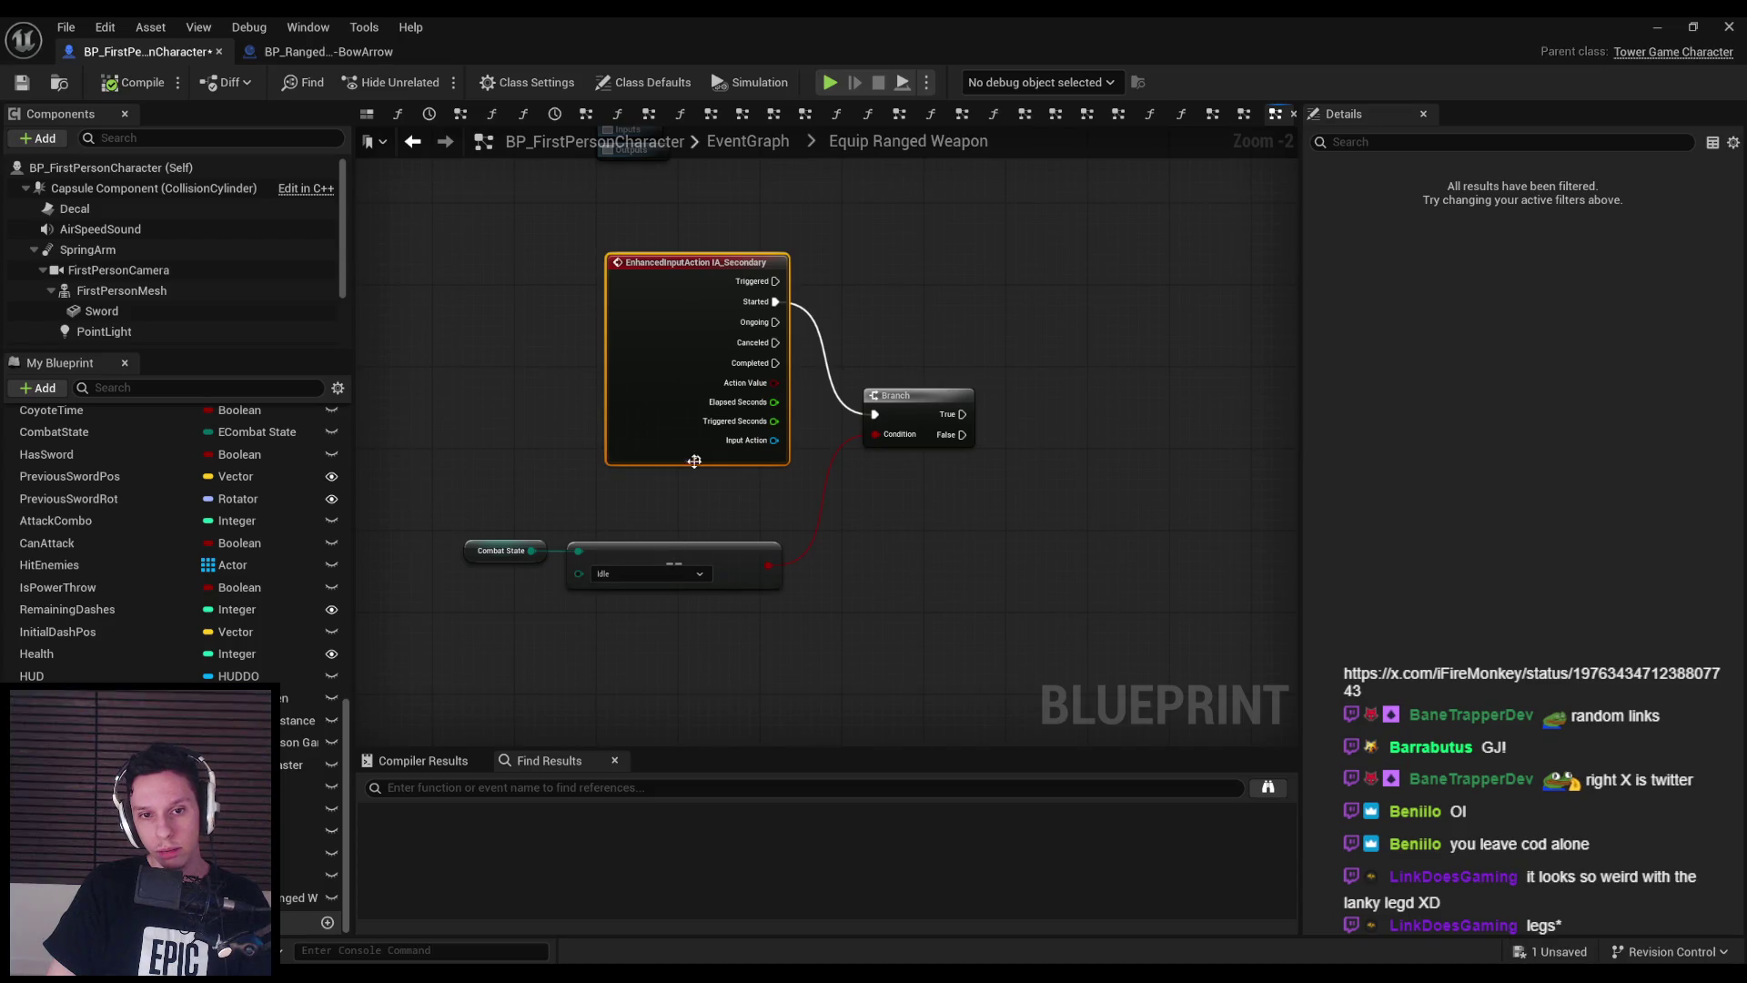
click(694, 462)
click(690, 583)
drag(701, 550, 698, 601)
click(683, 474)
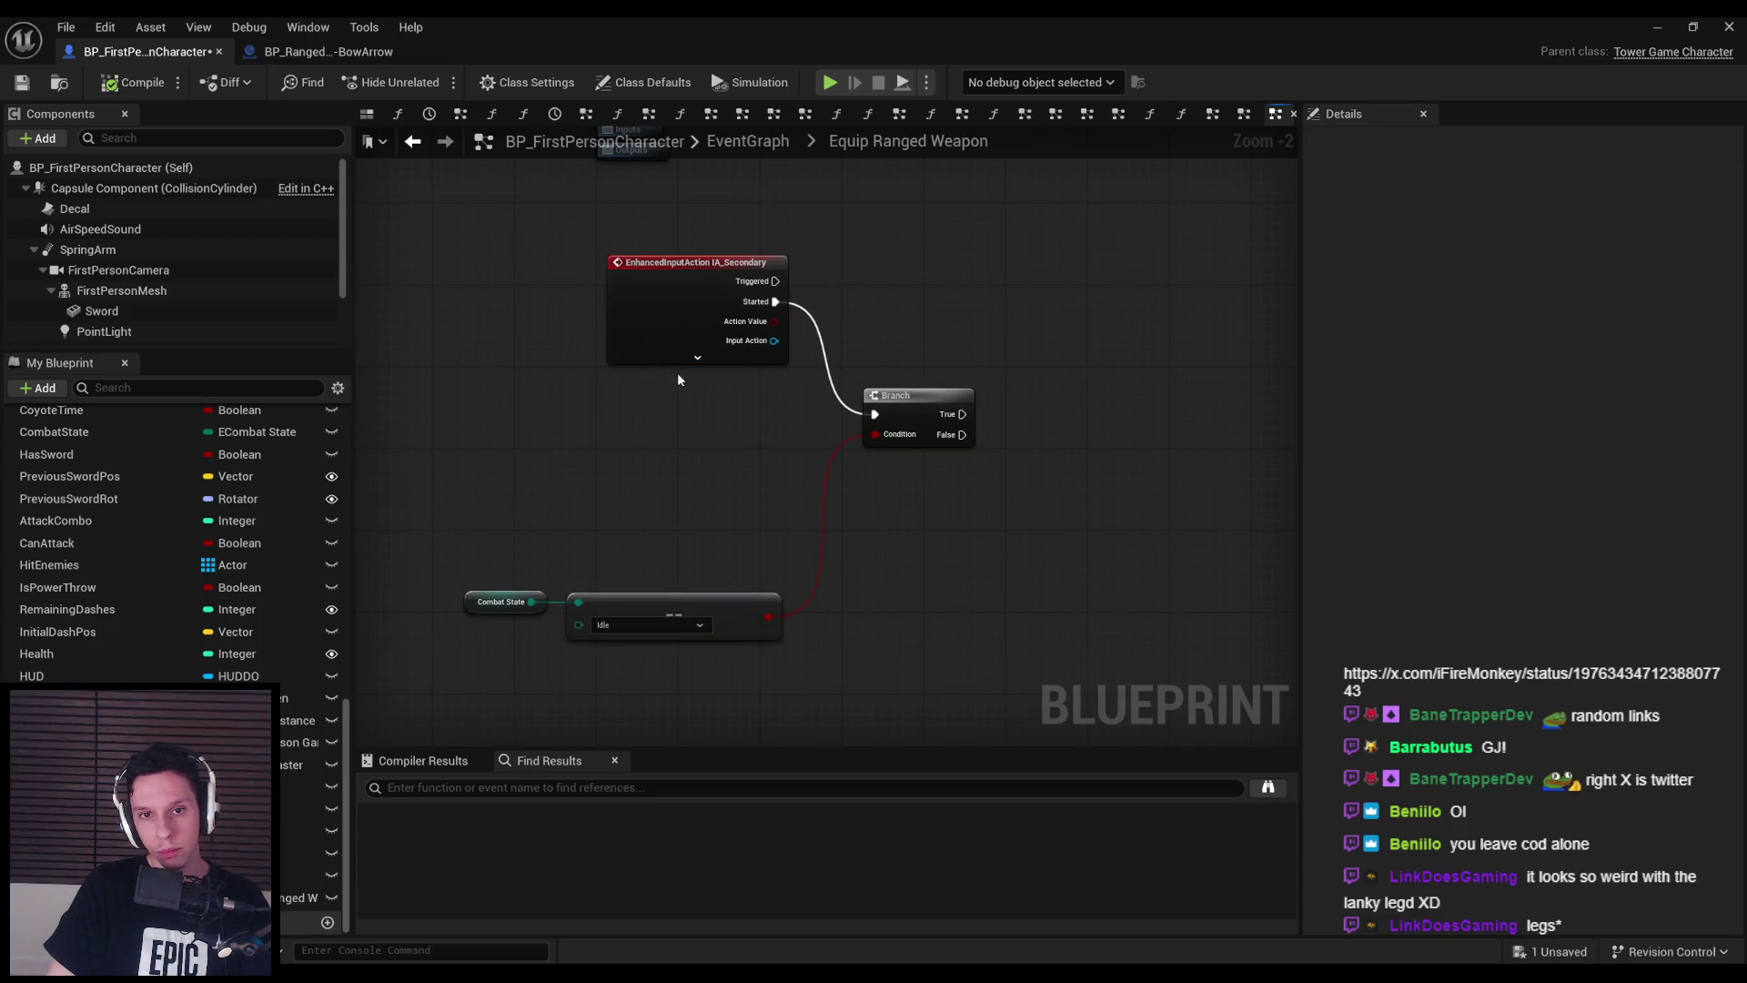
drag(677, 349, 684, 461)
ctrl+click(783, 626)
click(840, 699)
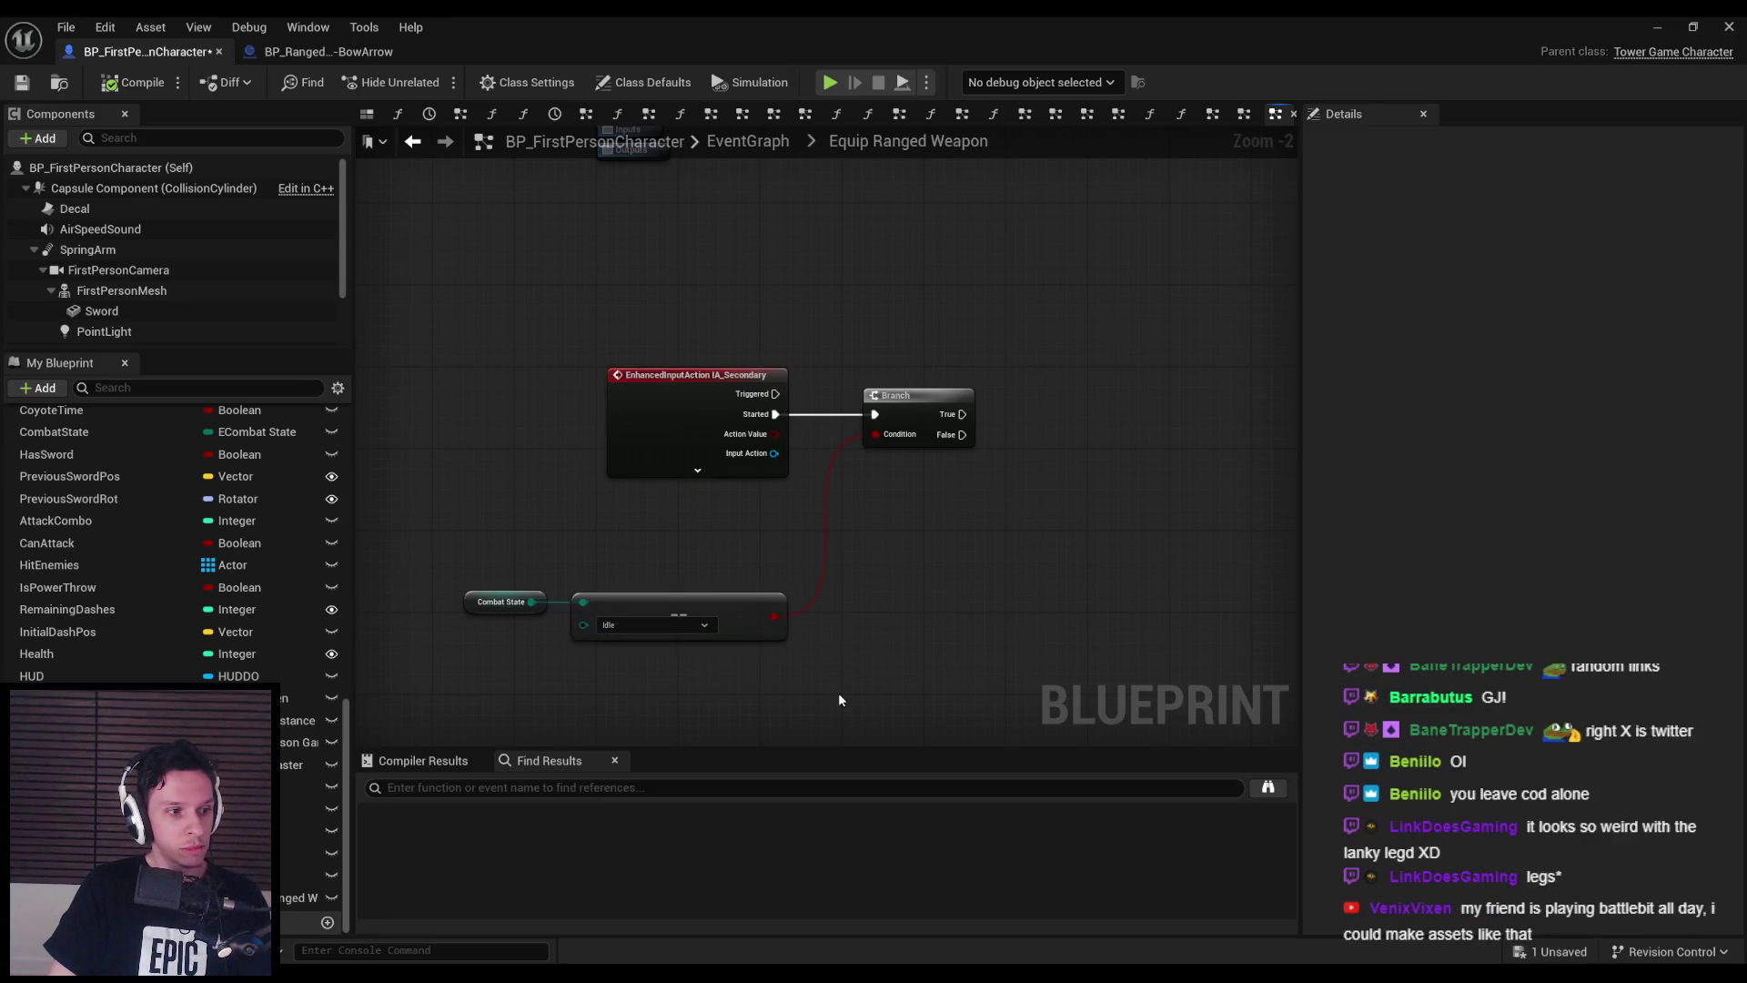
scroll(826, 567, up, 1)
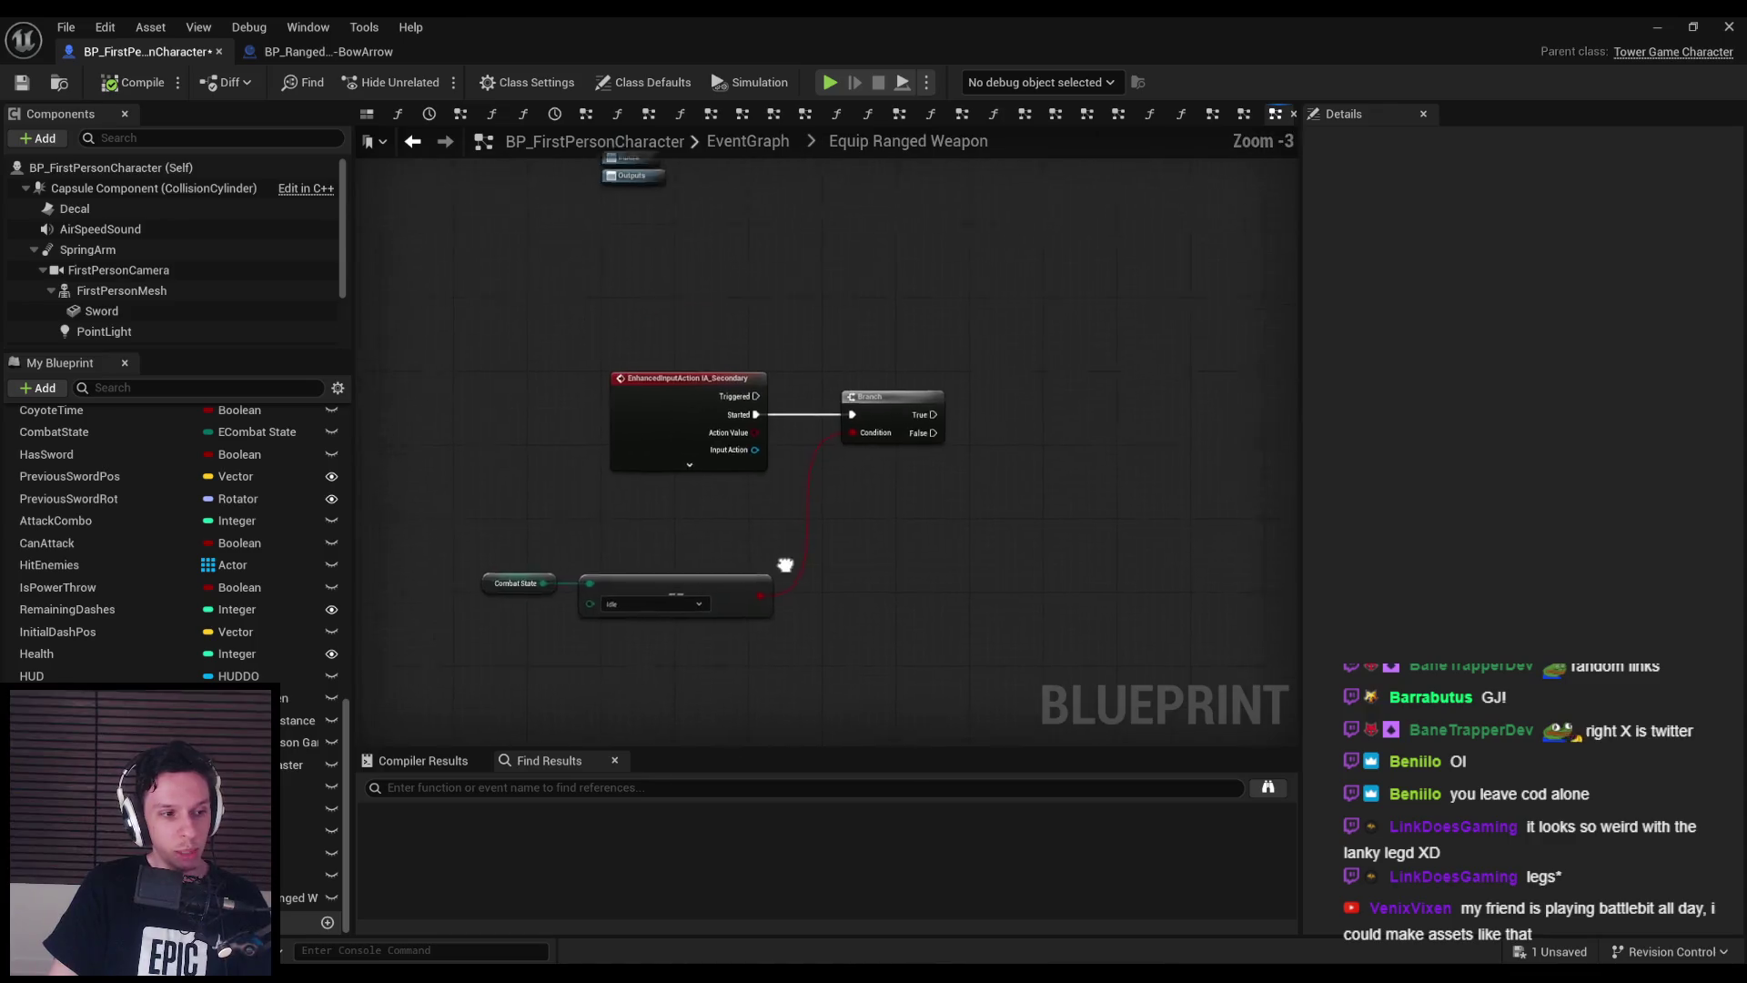
scroll(764, 571, down, 1)
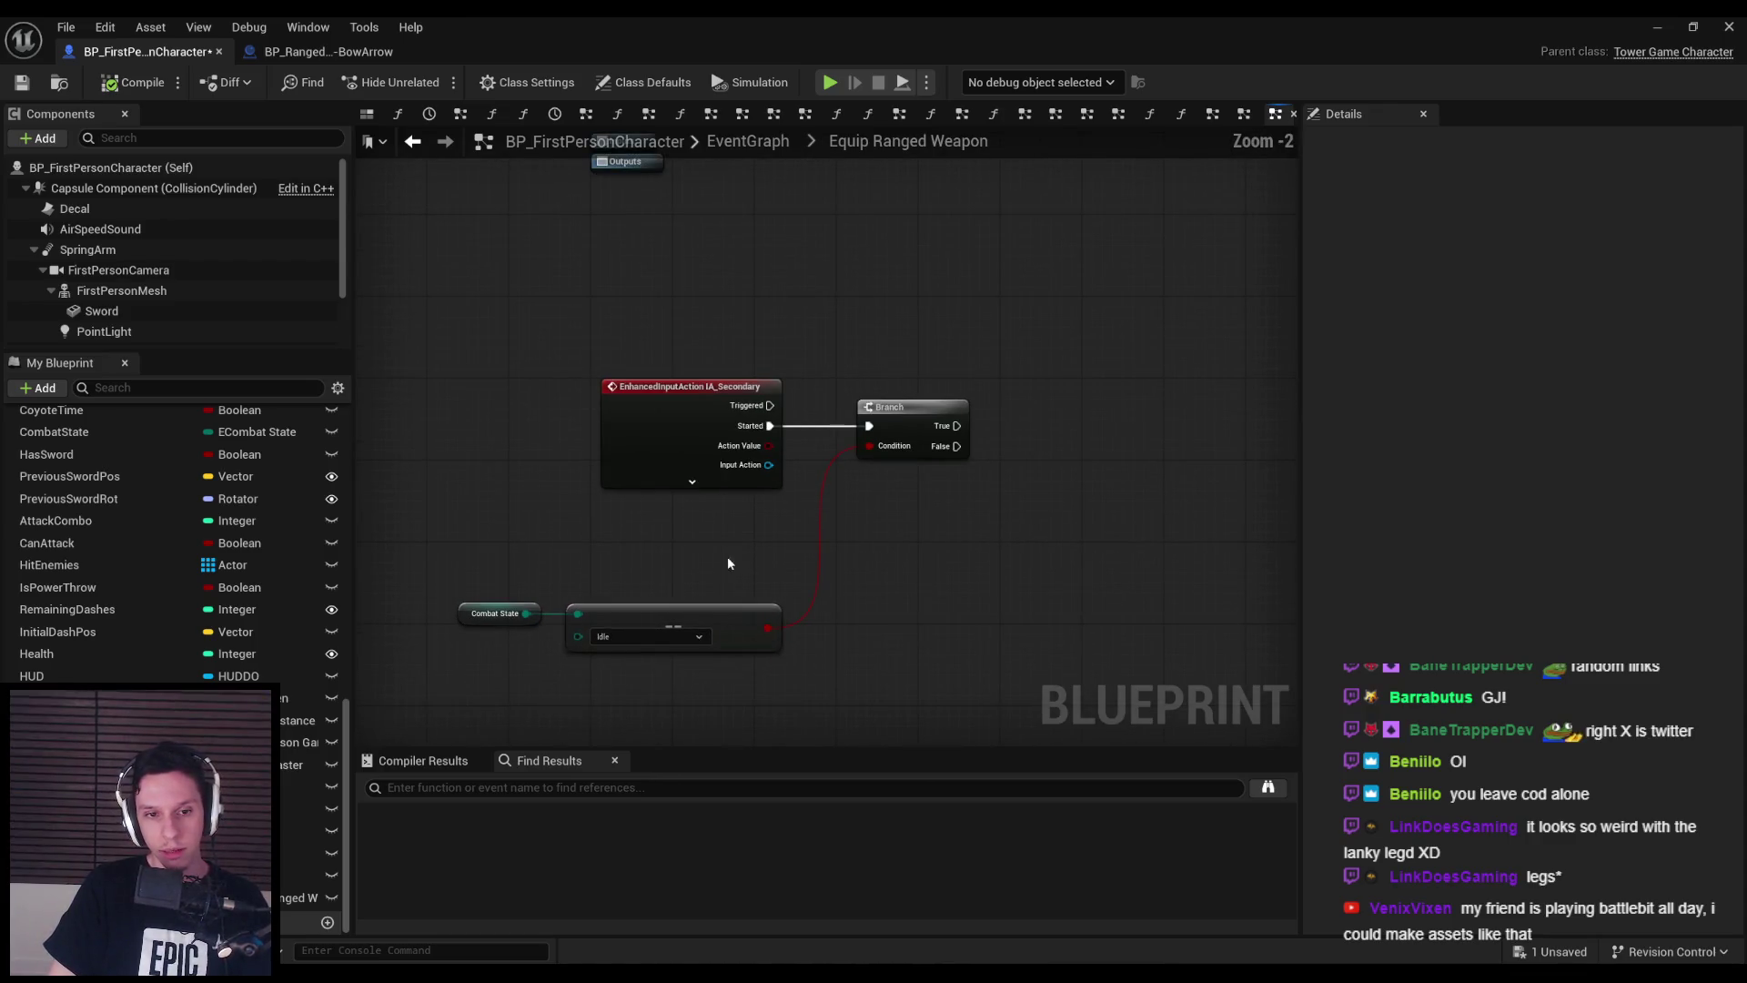
key(ctrl+s)
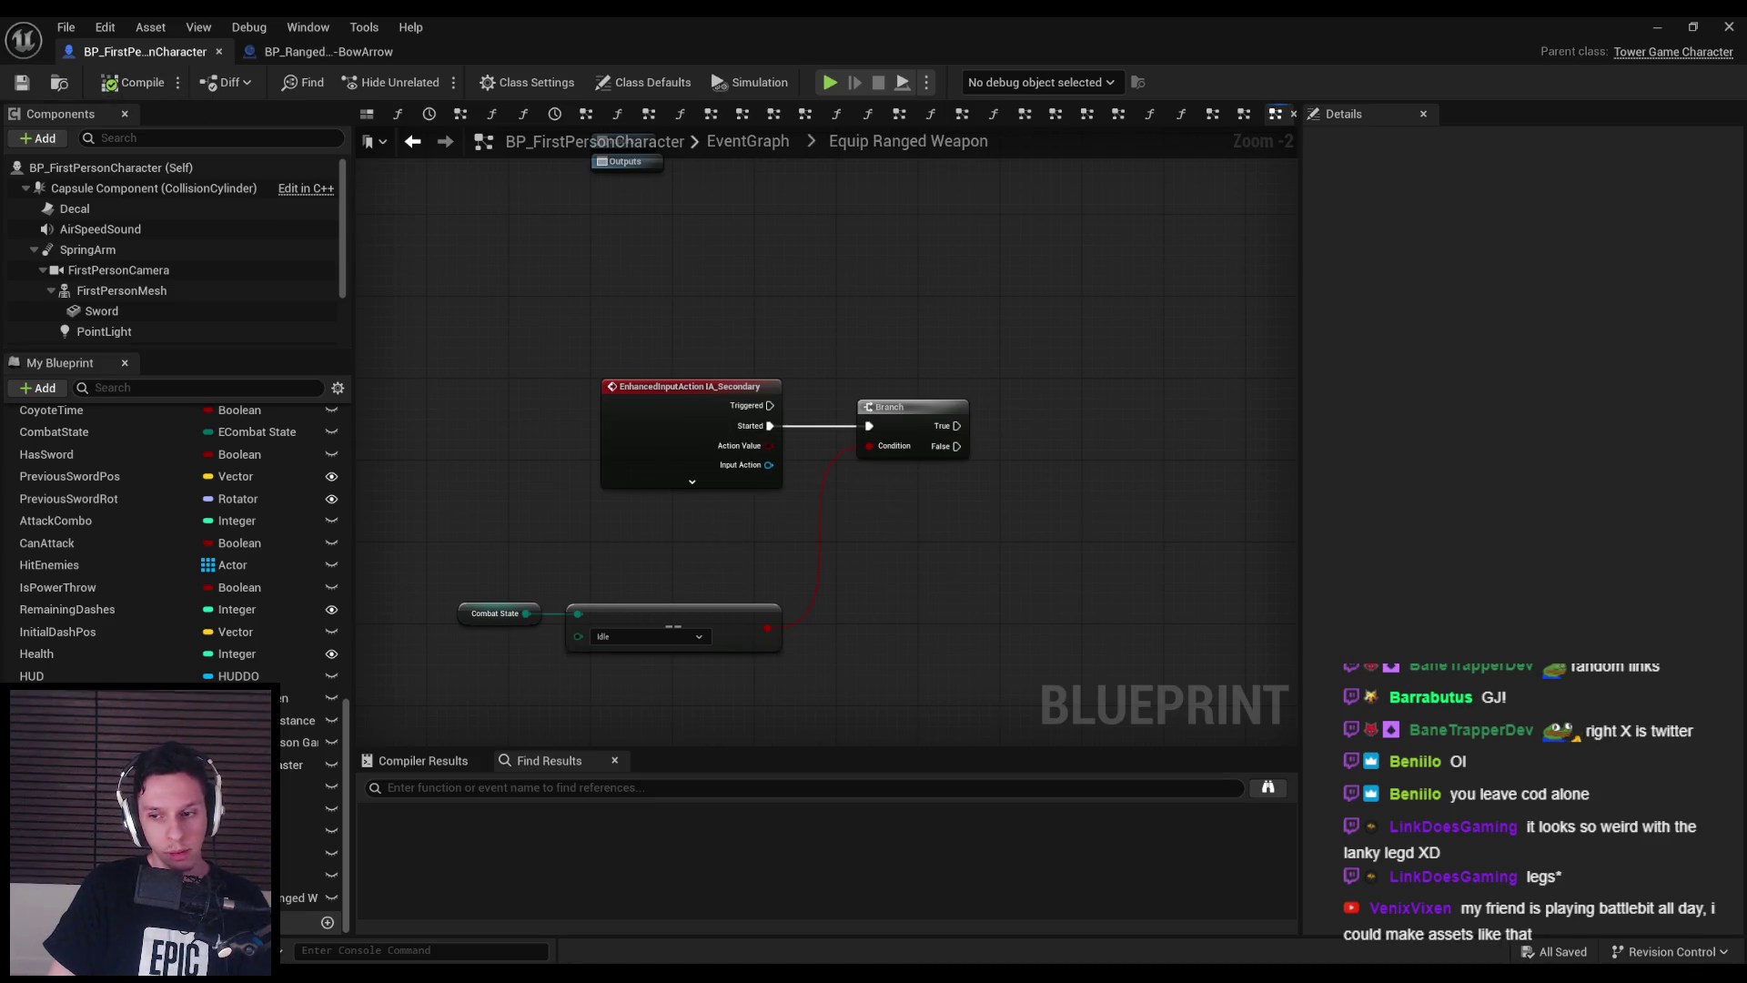
- Place a RangedWeaponRef getter below-right of the Branch
scroll(723, 542, down, 1)
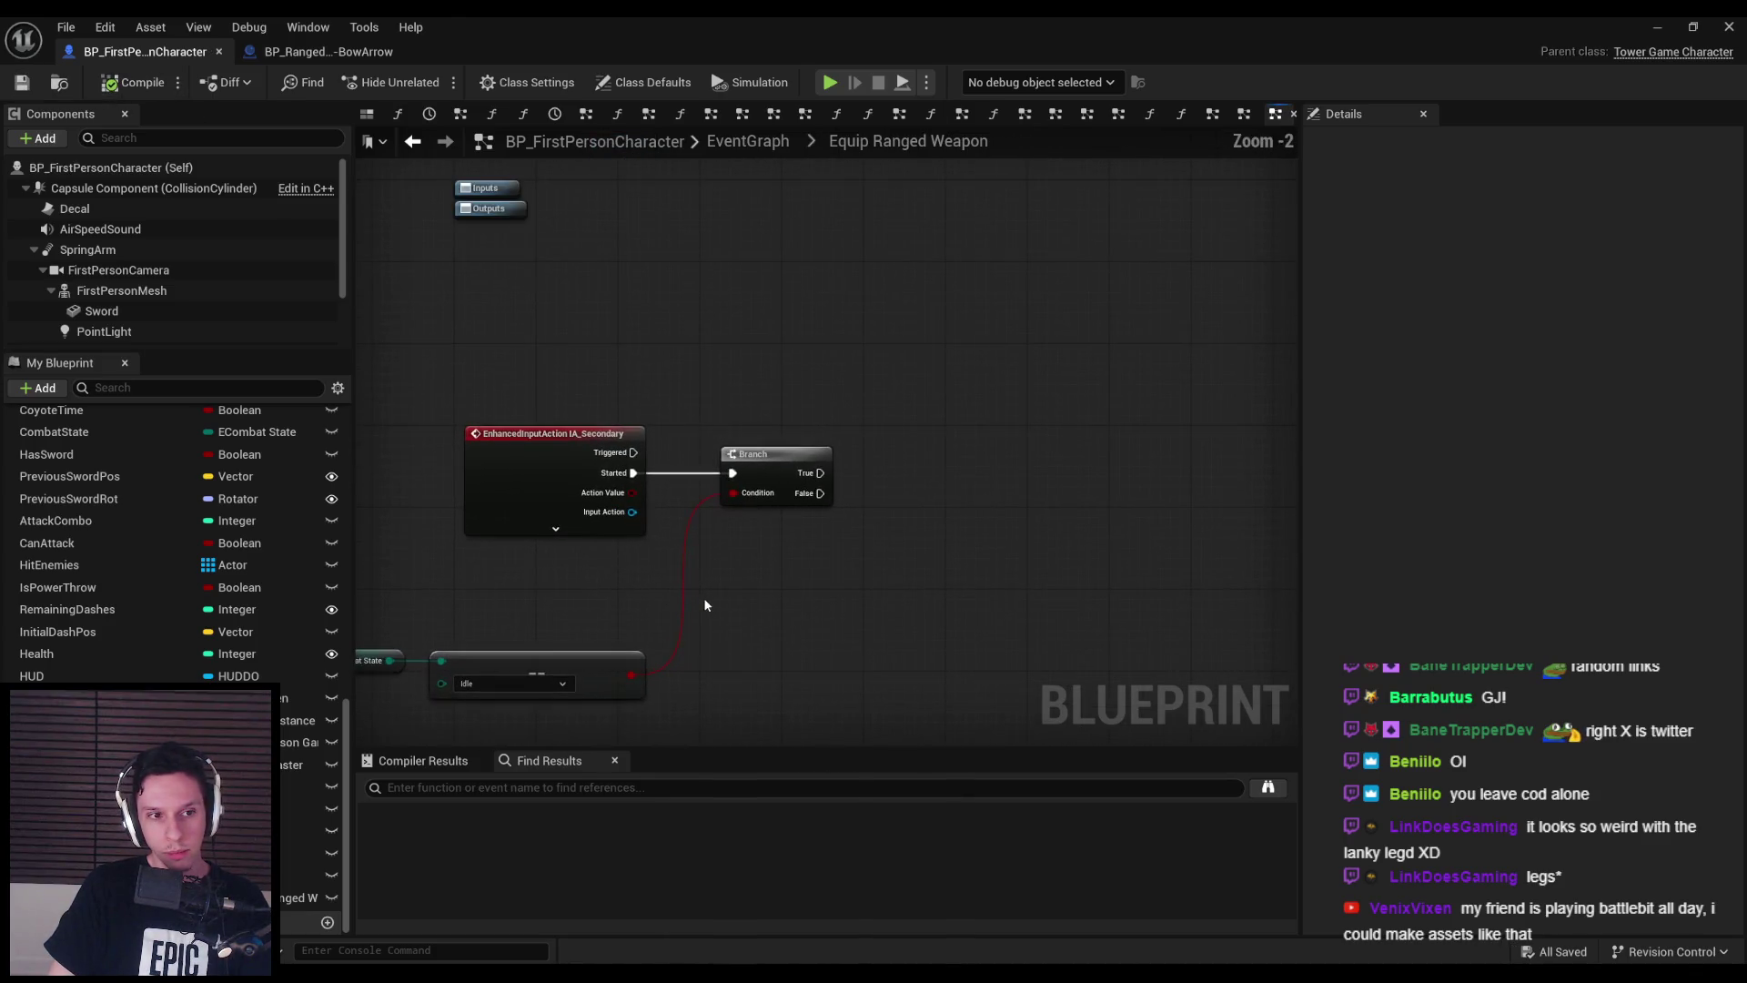
scroll(828, 520, up, 1)
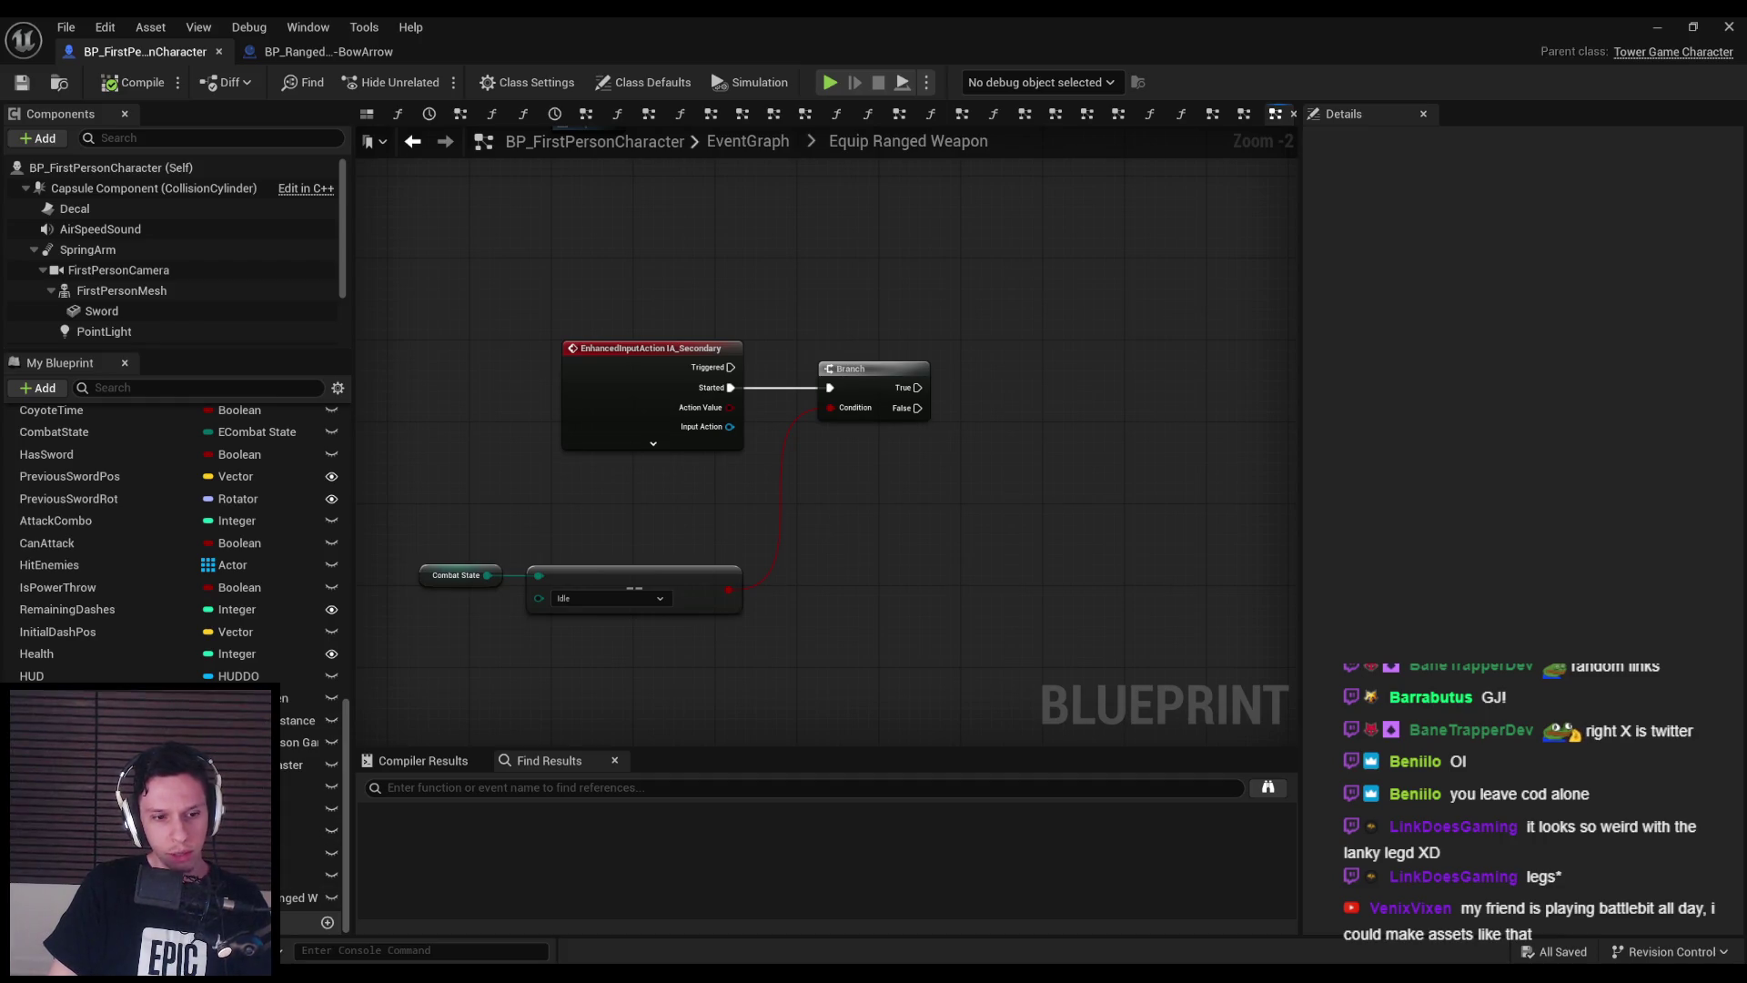
drag(866, 593, 831, 594)
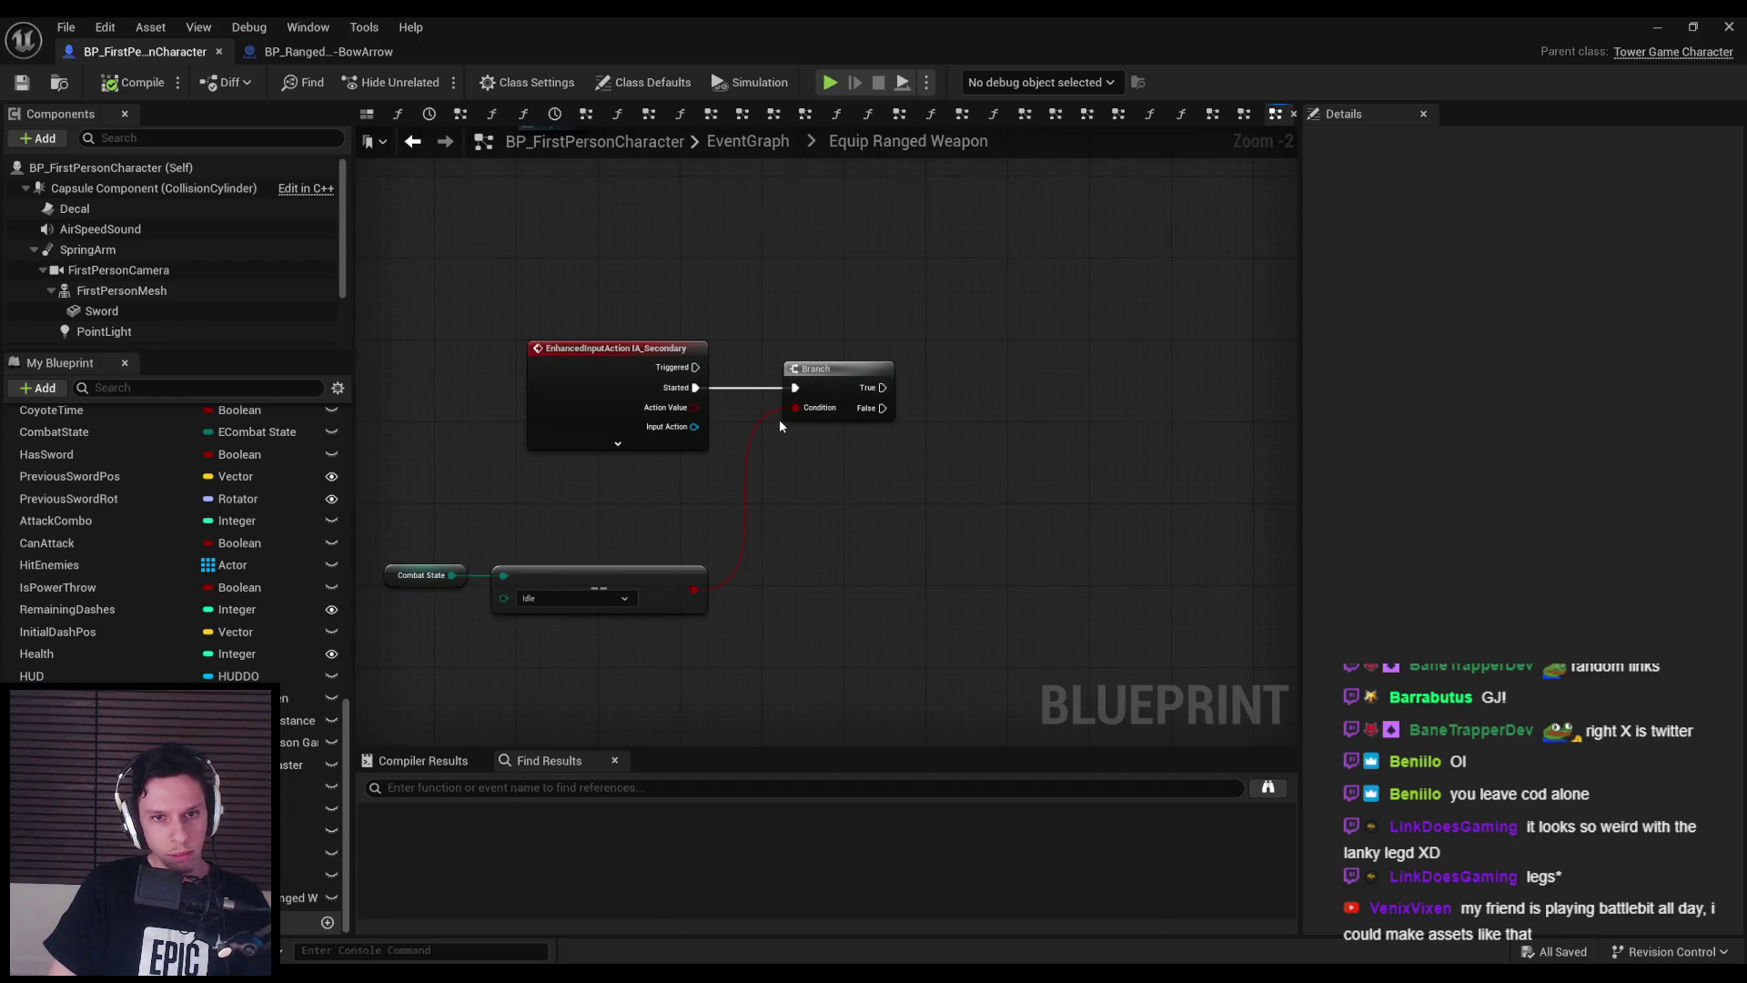
mouse_move(300, 898)
mouse_down()
mouse_move(866, 475)
mouse_move(994, 477)
mouse_up()
click(901, 508)
- Search 'equip' from the Ranged Weapon Ref pin without adding anything, then switch to the BowArrow Blueprint
text(equip)
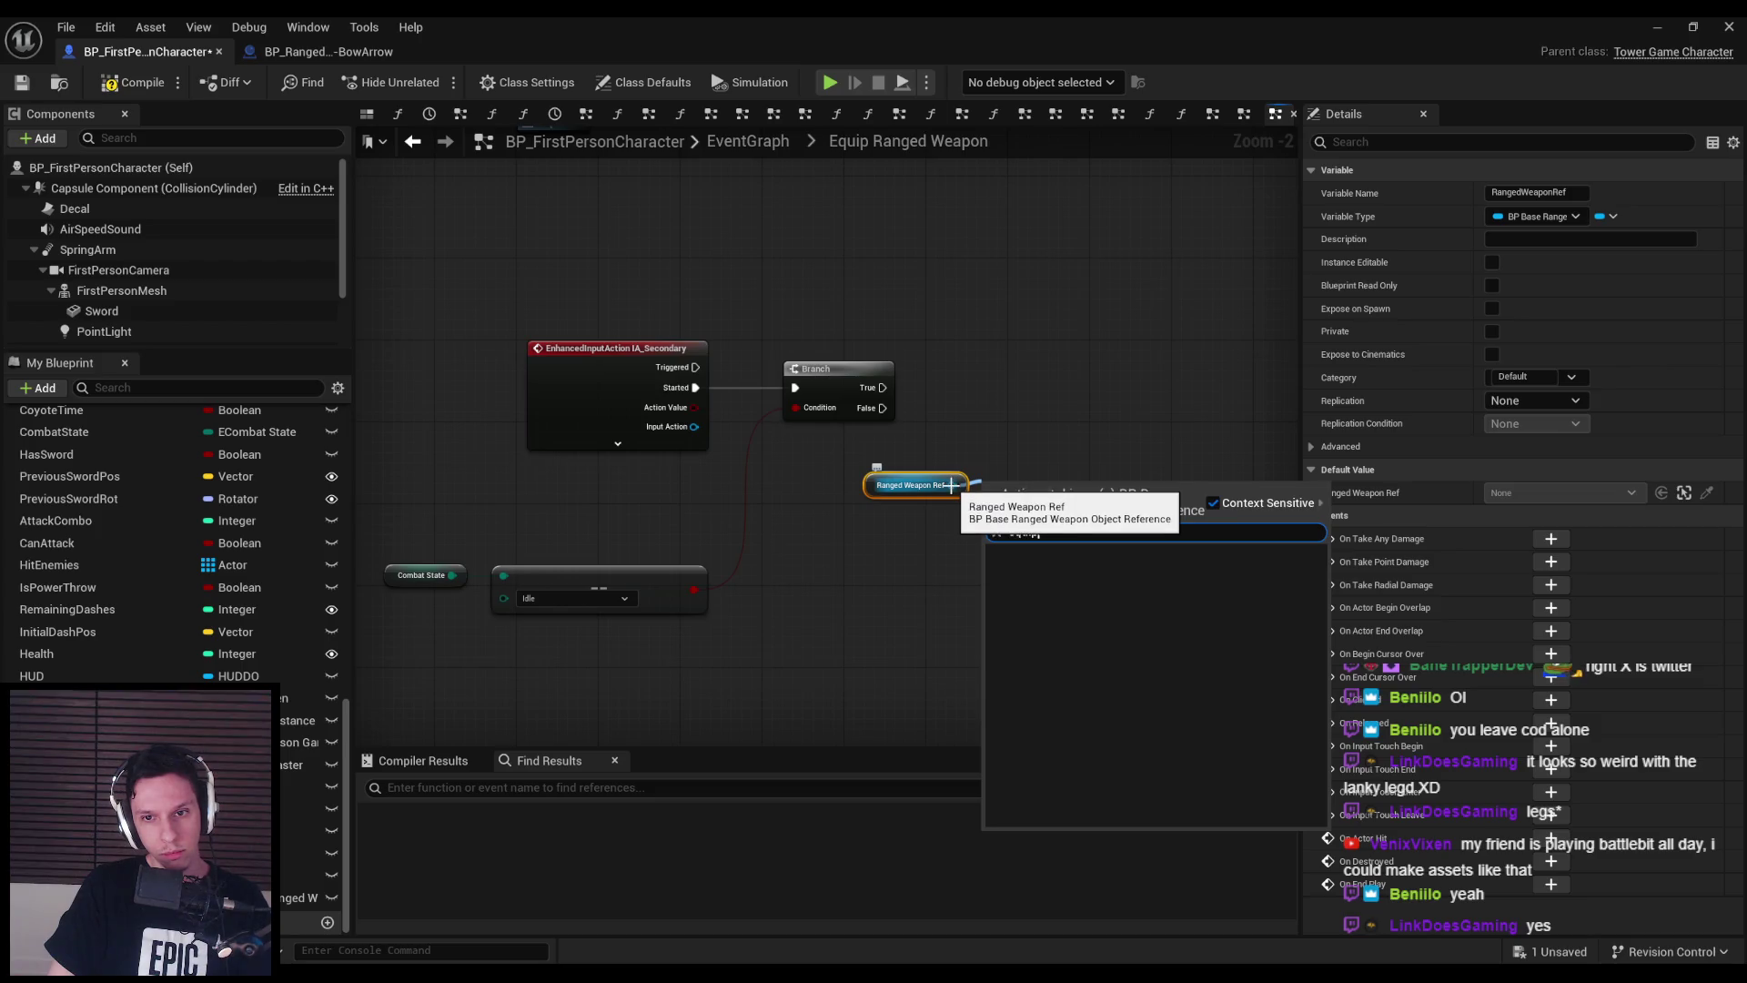
click(957, 543)
drag(952, 485, 1029, 436)
click(718, 197)
click(344, 51)
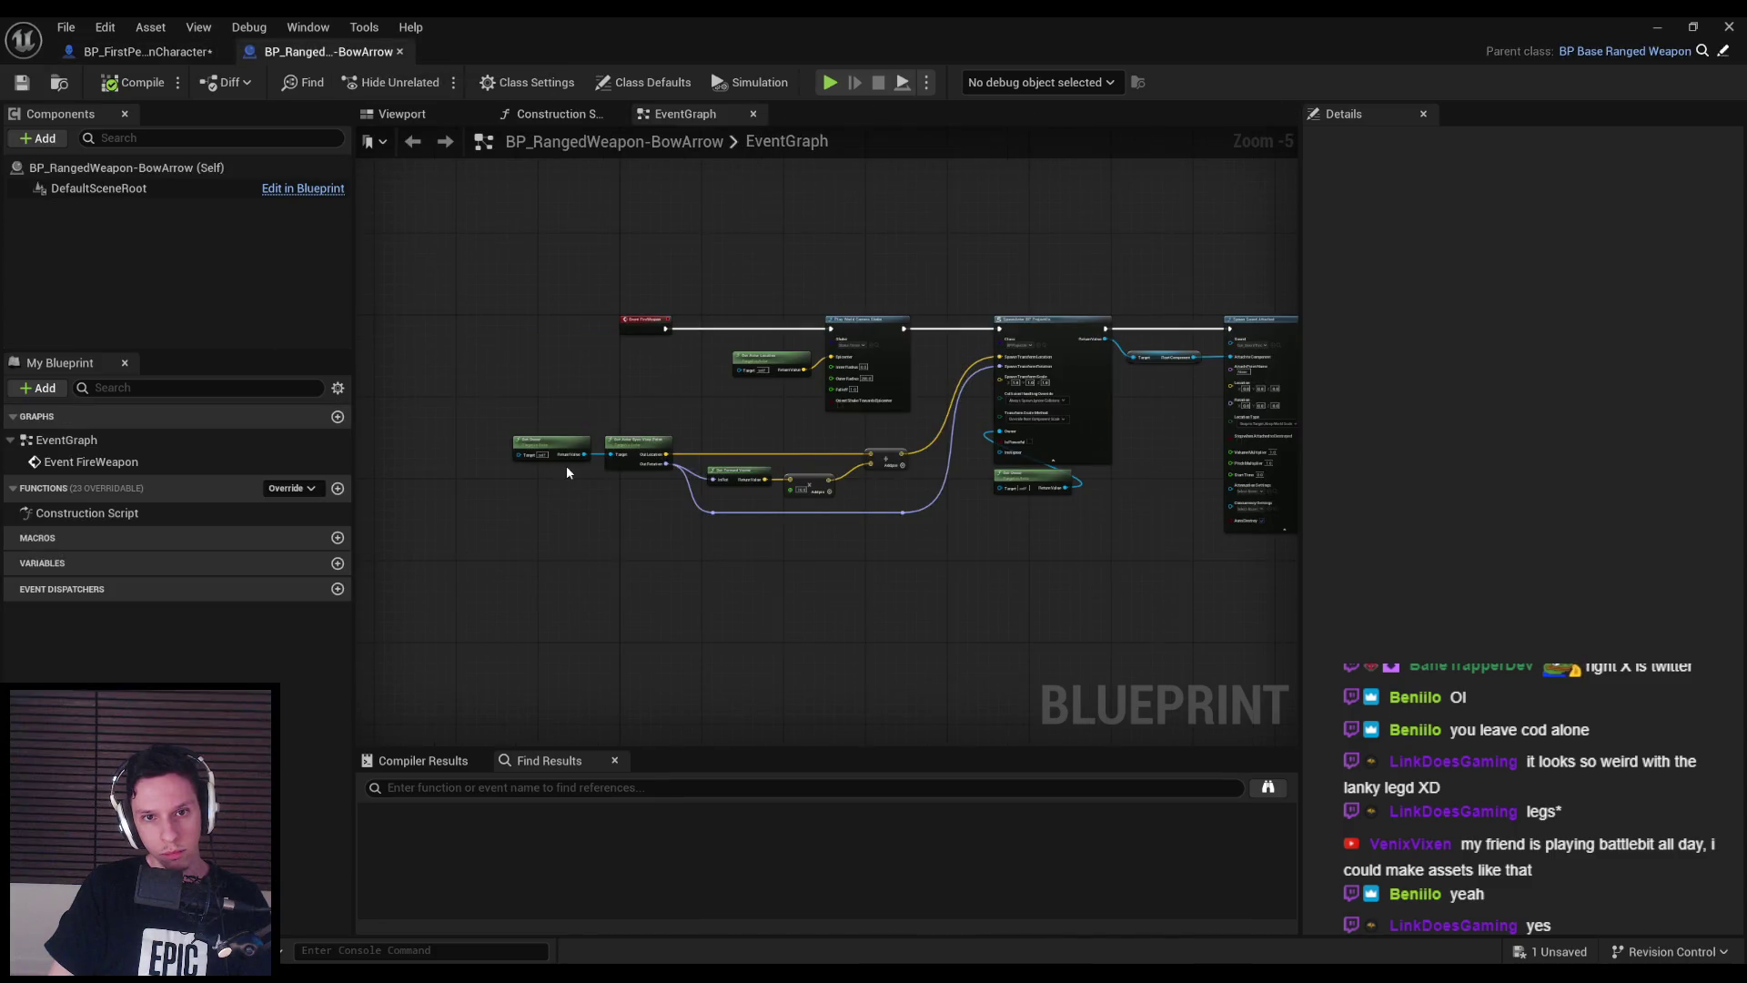
right_click(615, 571)
- Add the Event EquipWeapon node to the BowArrow graph and compile it
text(fire)
key(Escape)
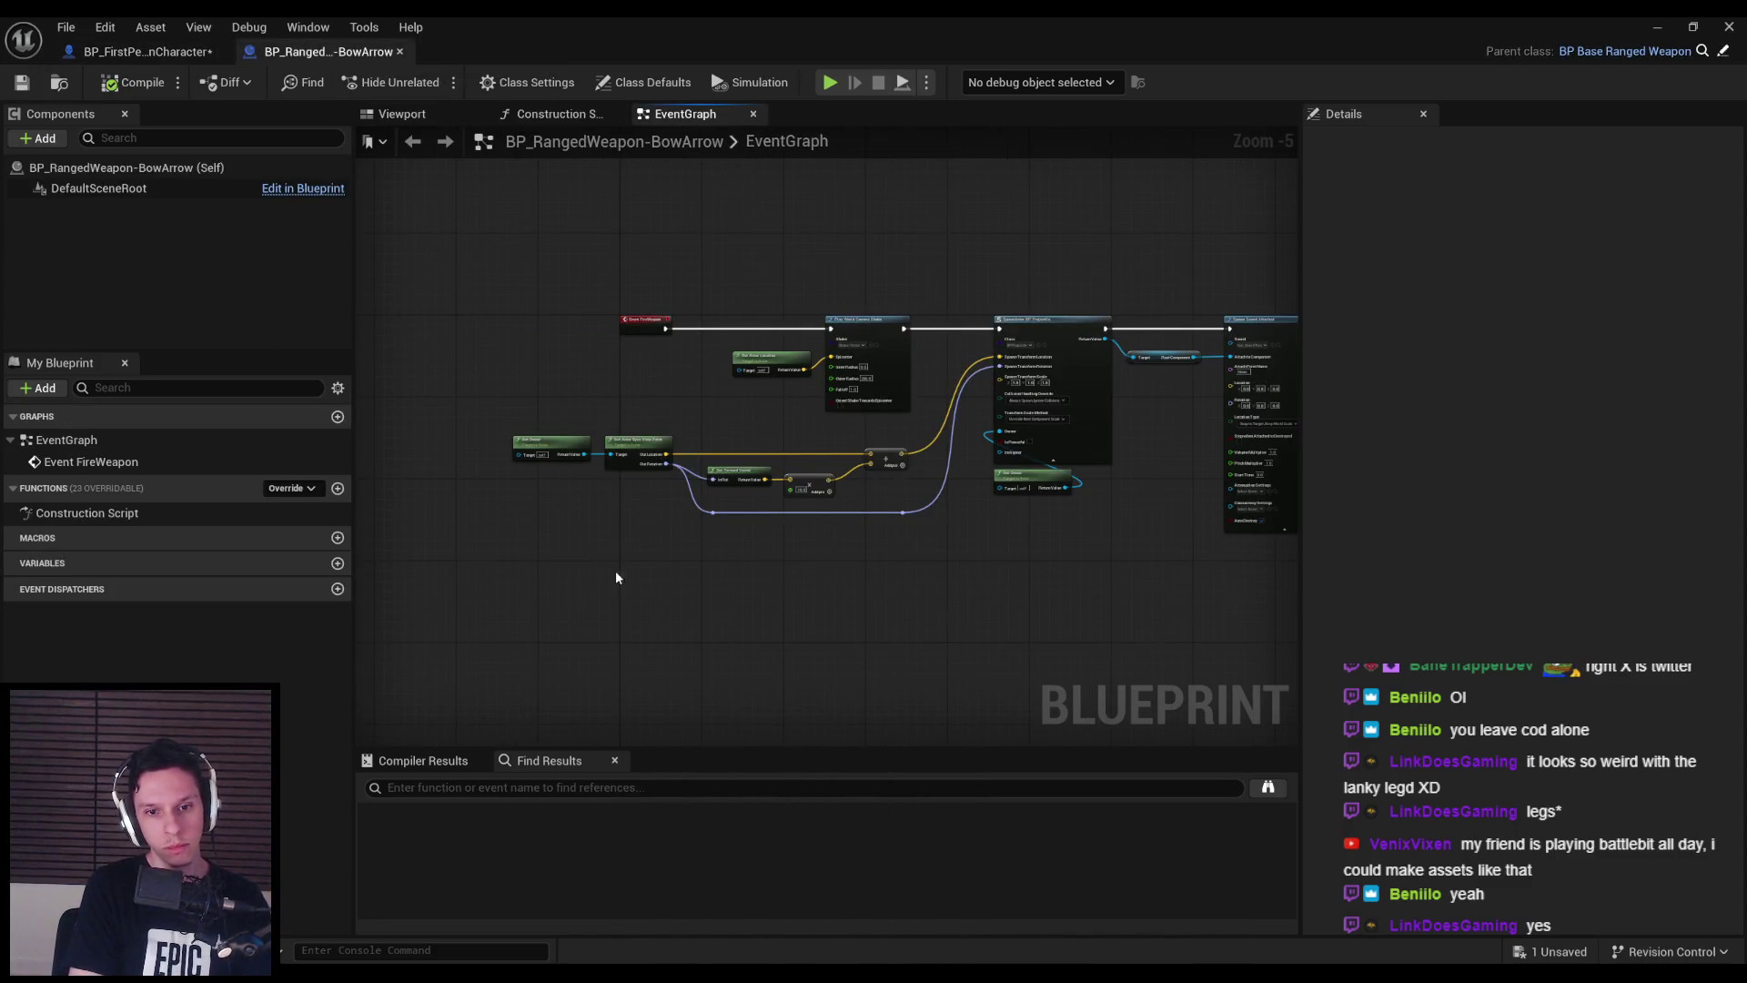
scroll(615, 575, up, 5)
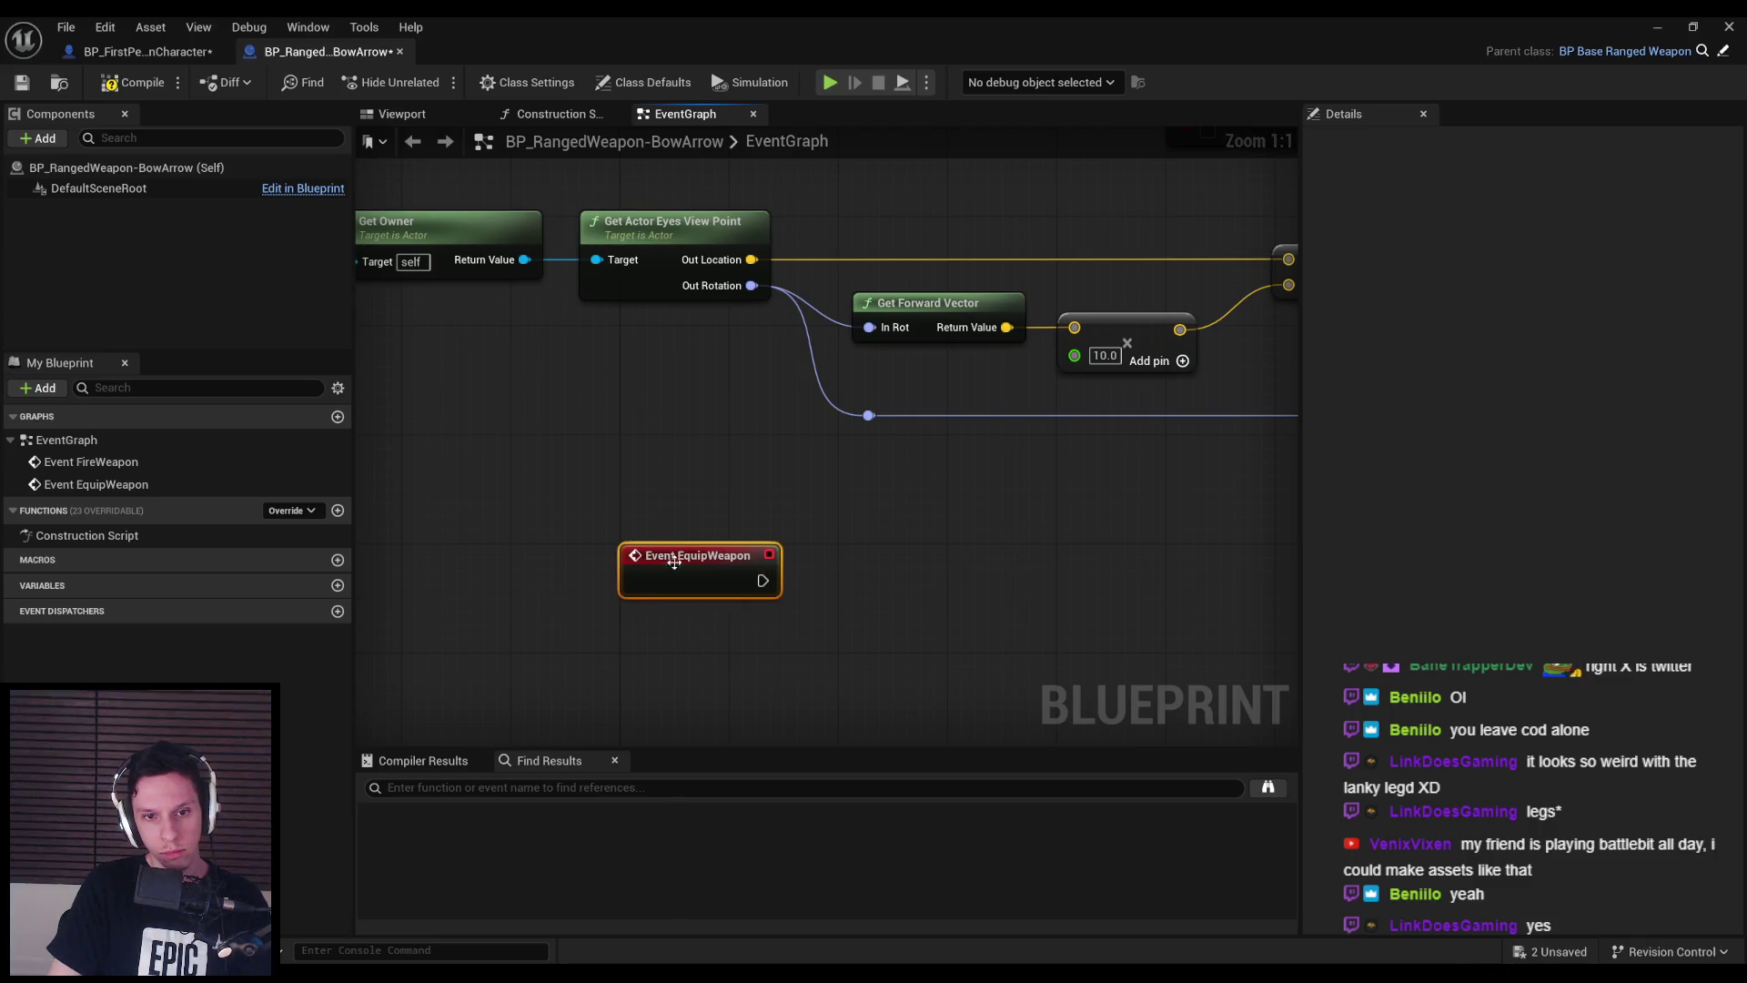
mouse_move(686, 567)
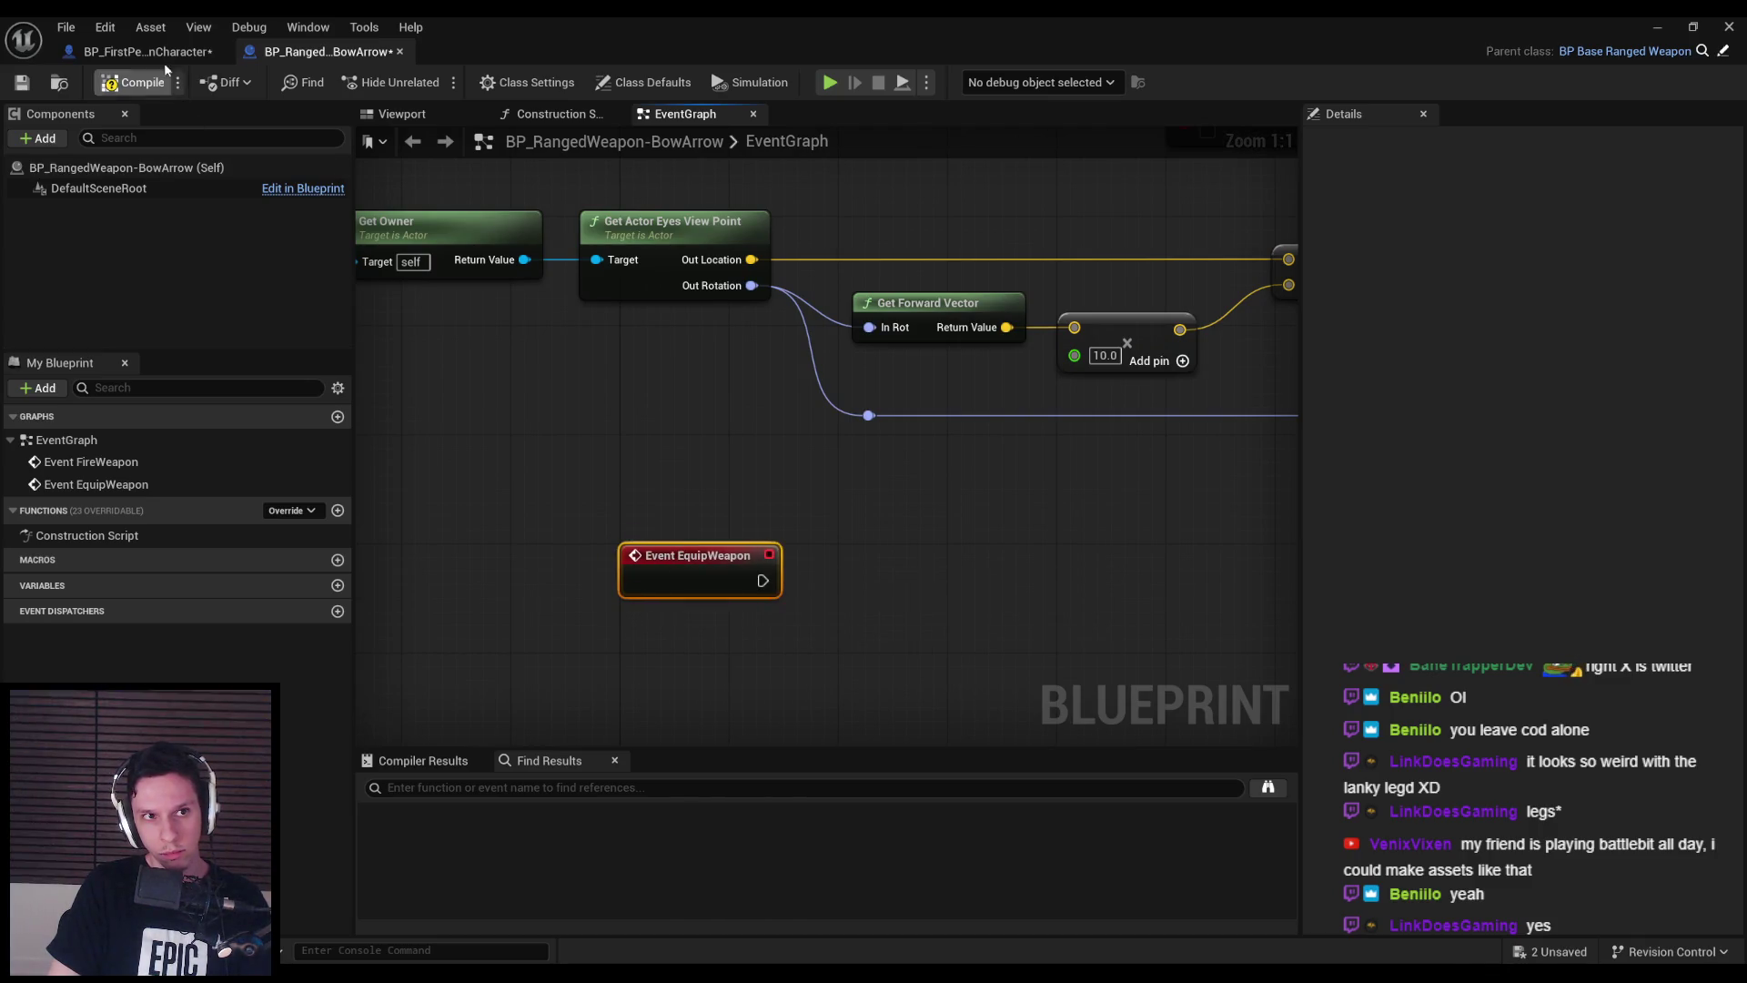
click(134, 82)
click(22, 82)
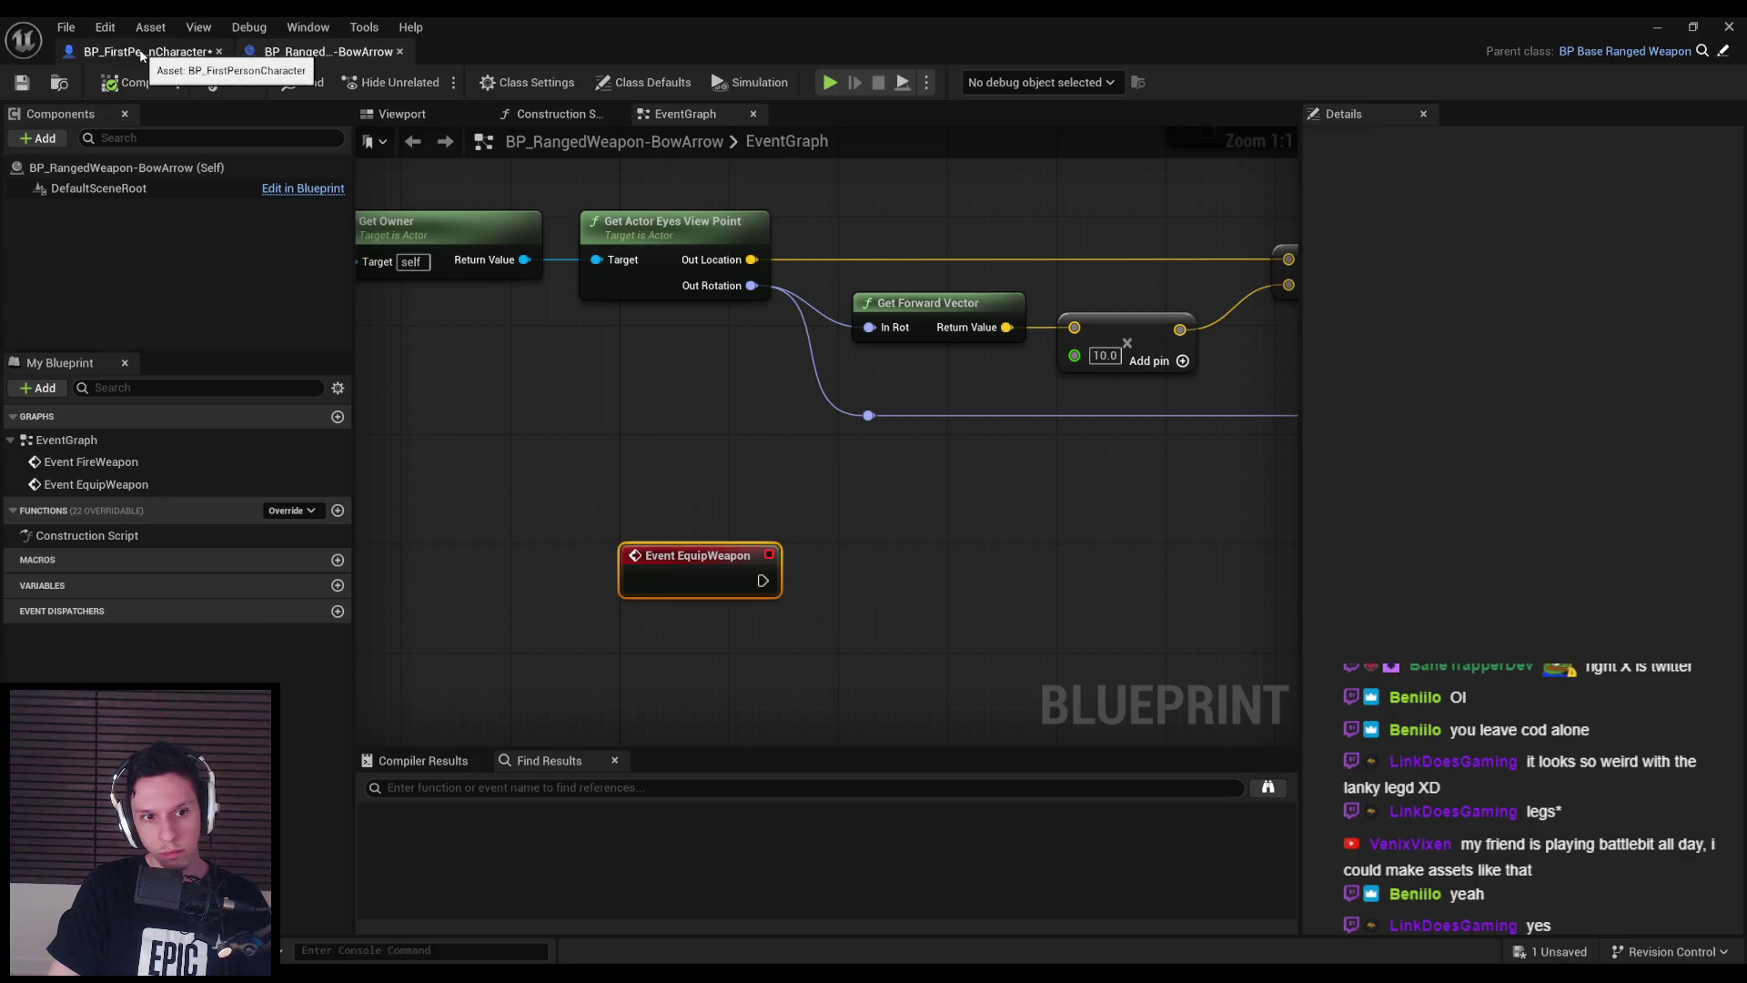
- Back in the character Blueprint, try searching 'equip weapo' from Ranged Weapon Ref, then save
click(141, 52)
drag(953, 485, 1039, 428)
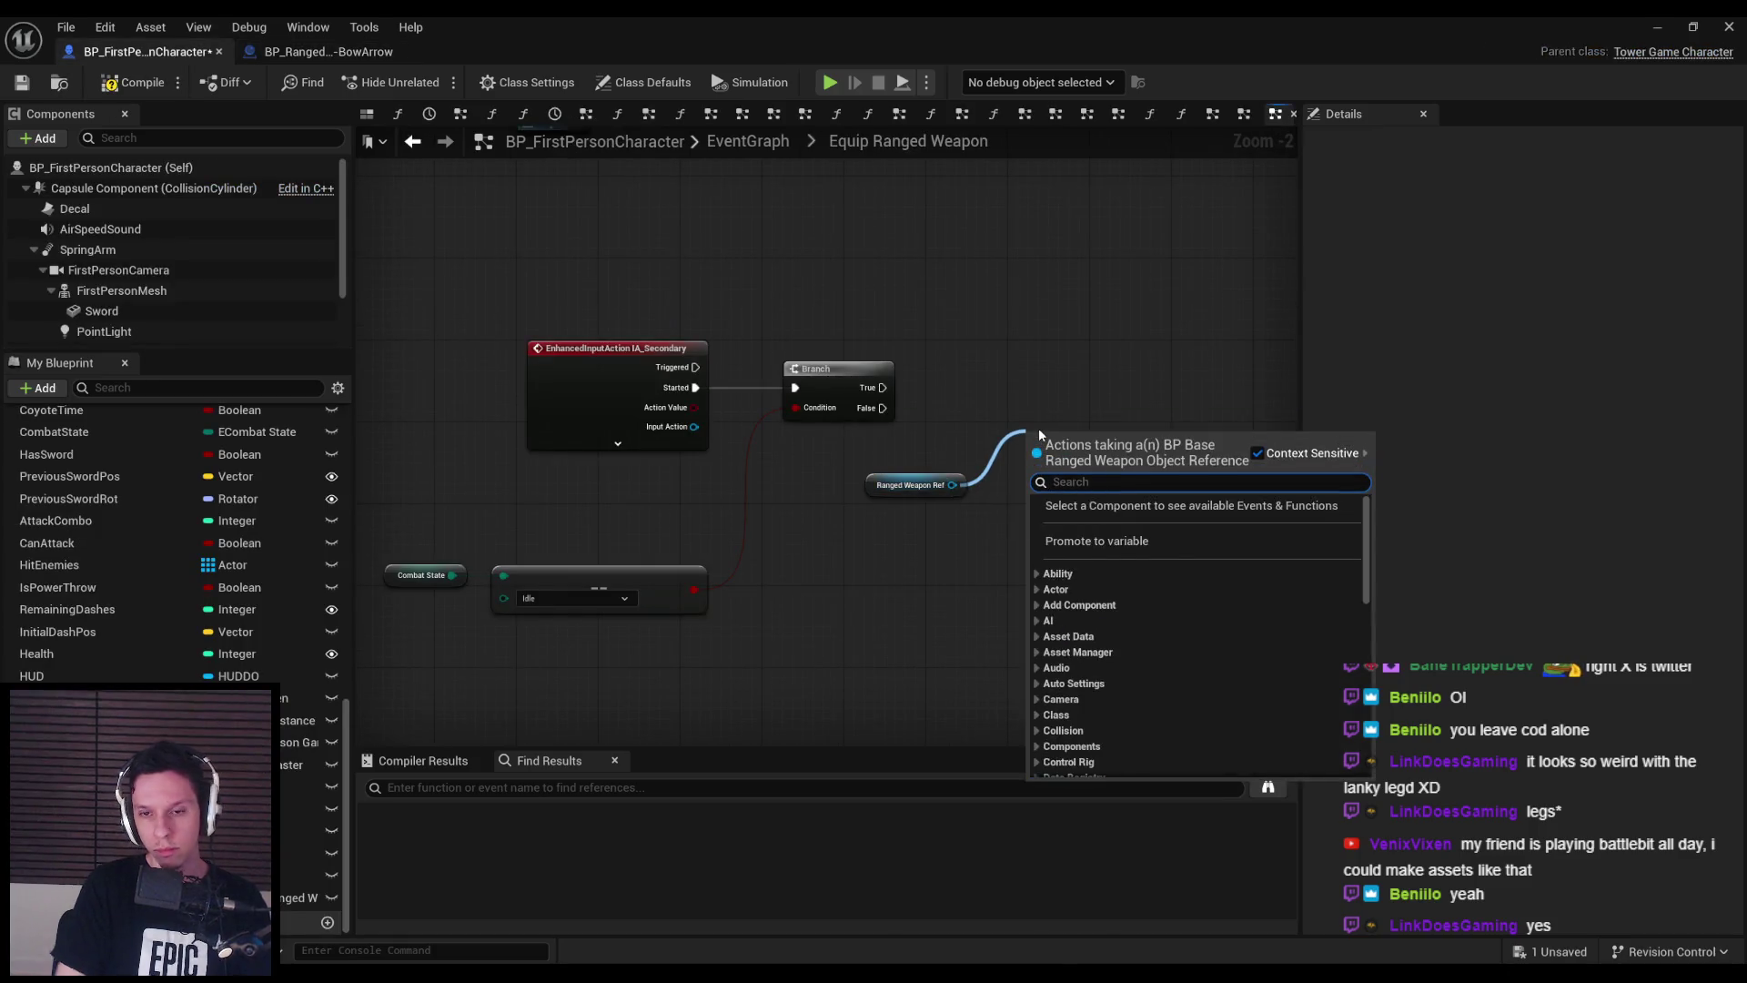
text(equip weapo)
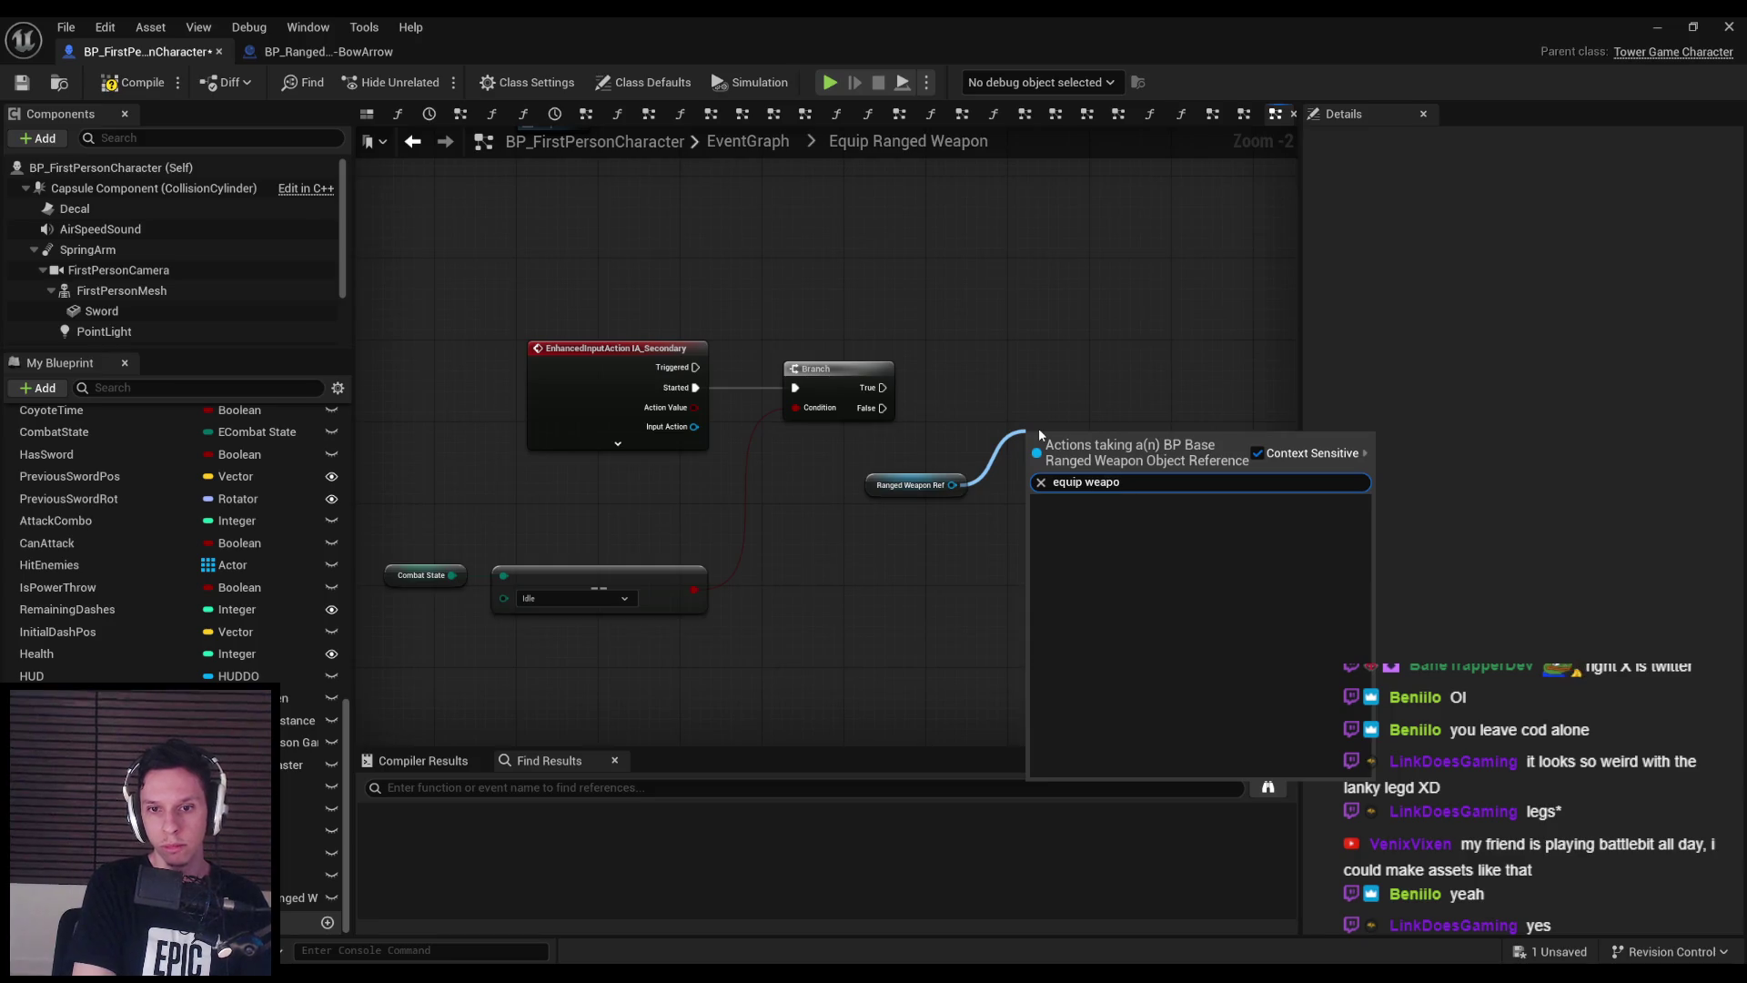
key(Escape)
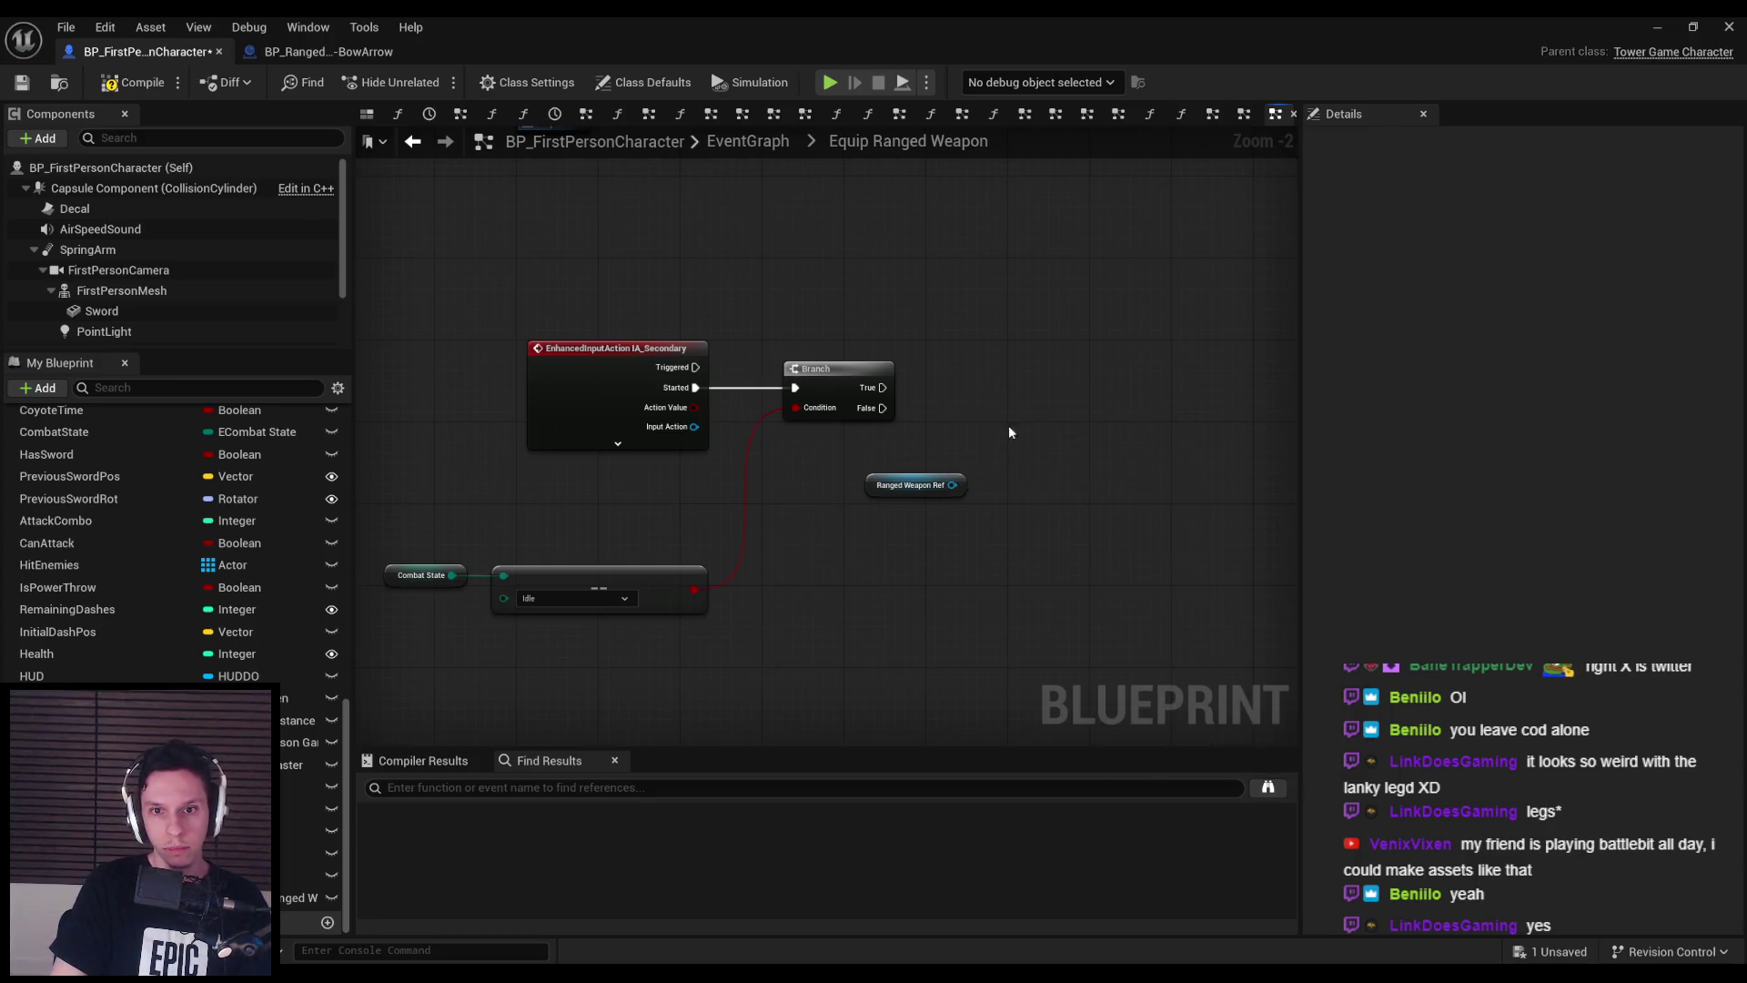
key(ctrl+s)
- Search 'equip weapon' from Ranged Weapon Ref with context sensitivity off, then close the search
drag(952, 485, 987, 456)
text(equip weapon)
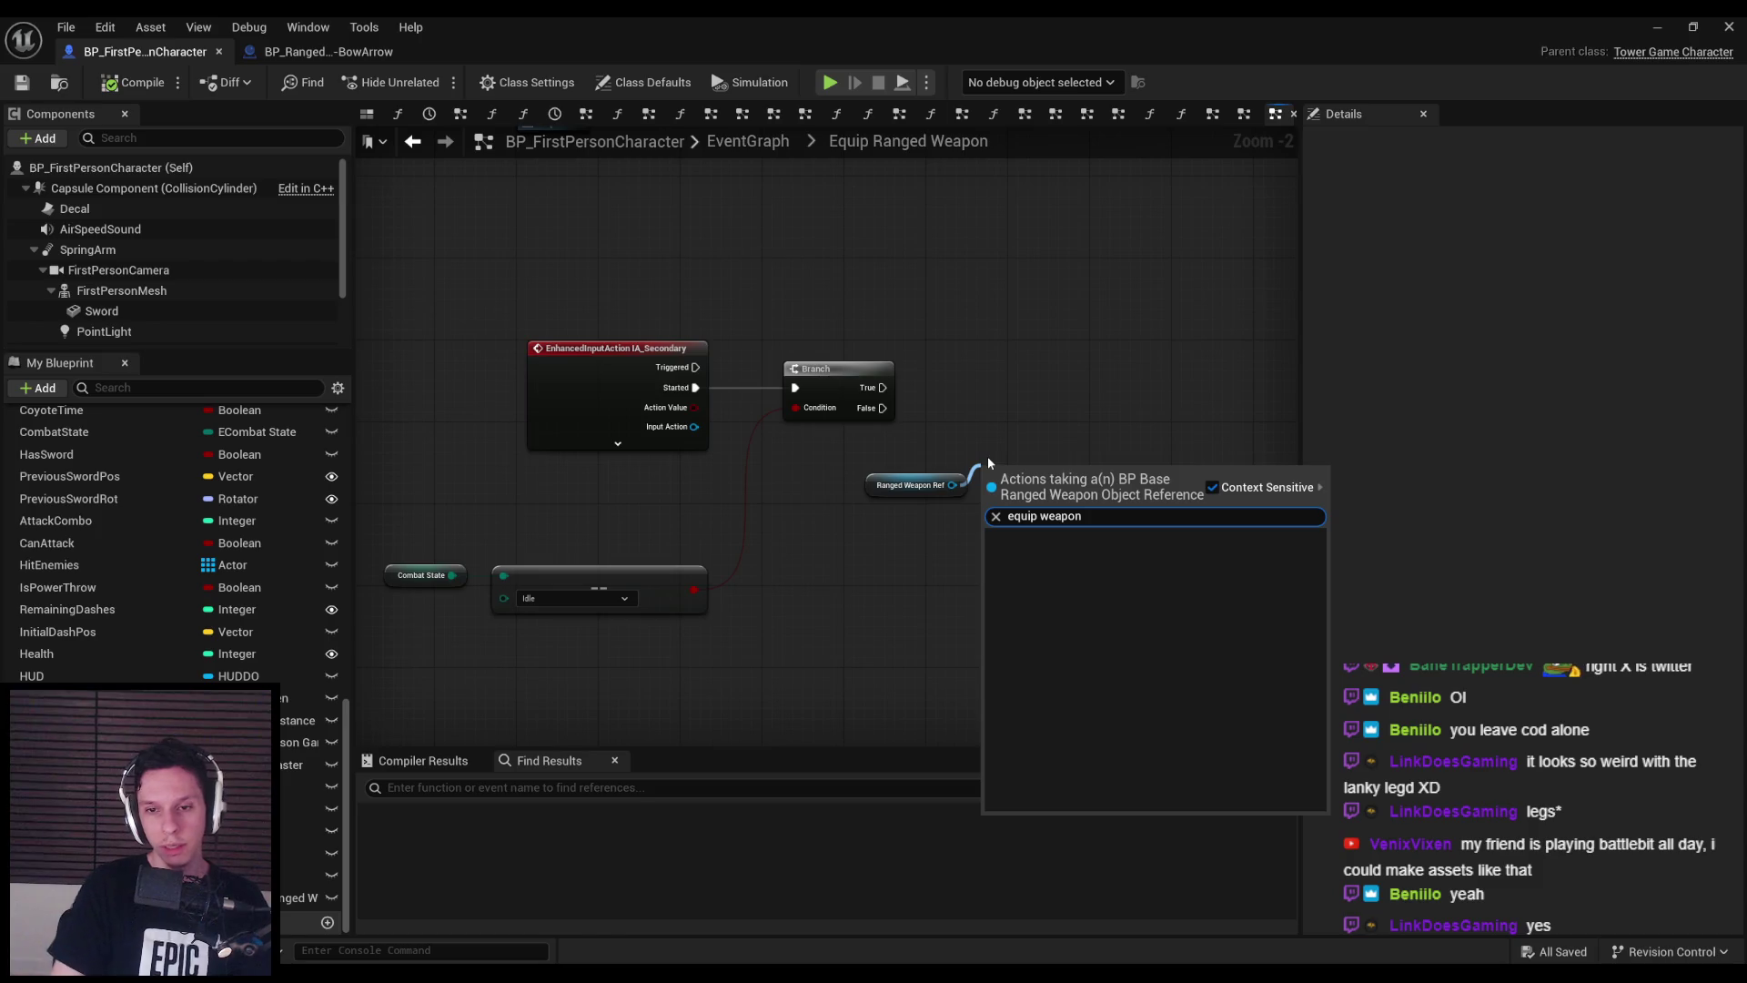
click(1212, 486)
click(950, 487)
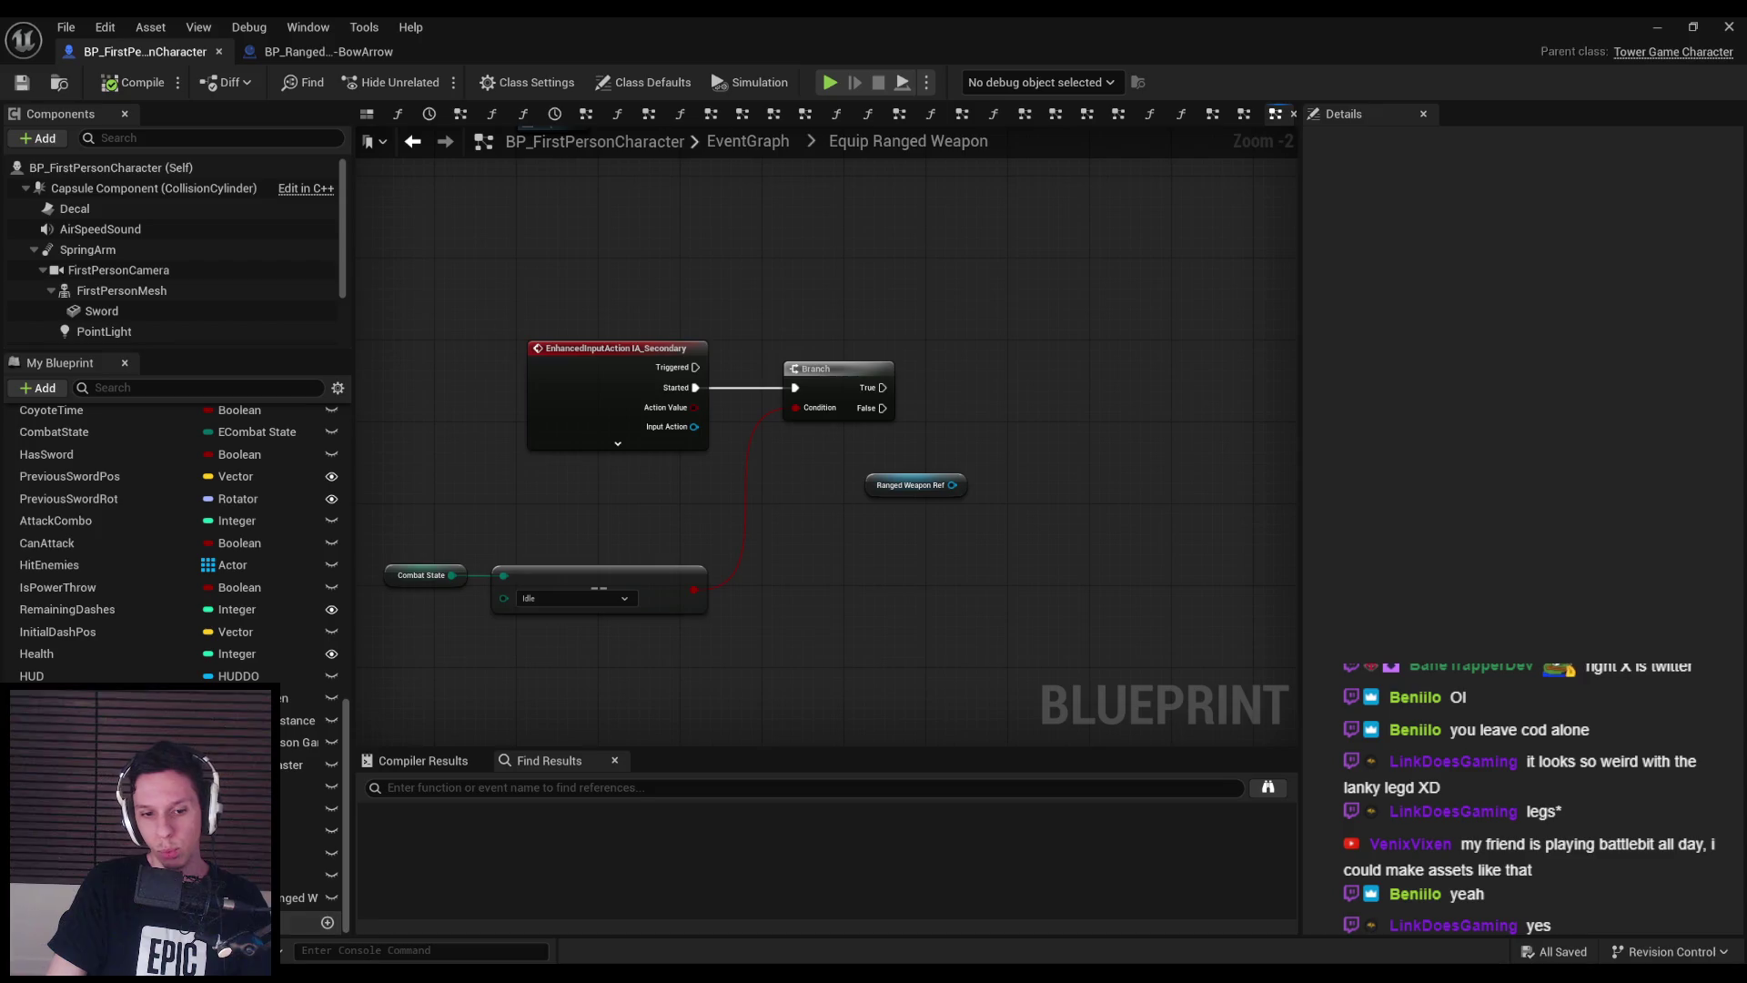
key(alt+Tab)
scroll(626, 463, up, 5)
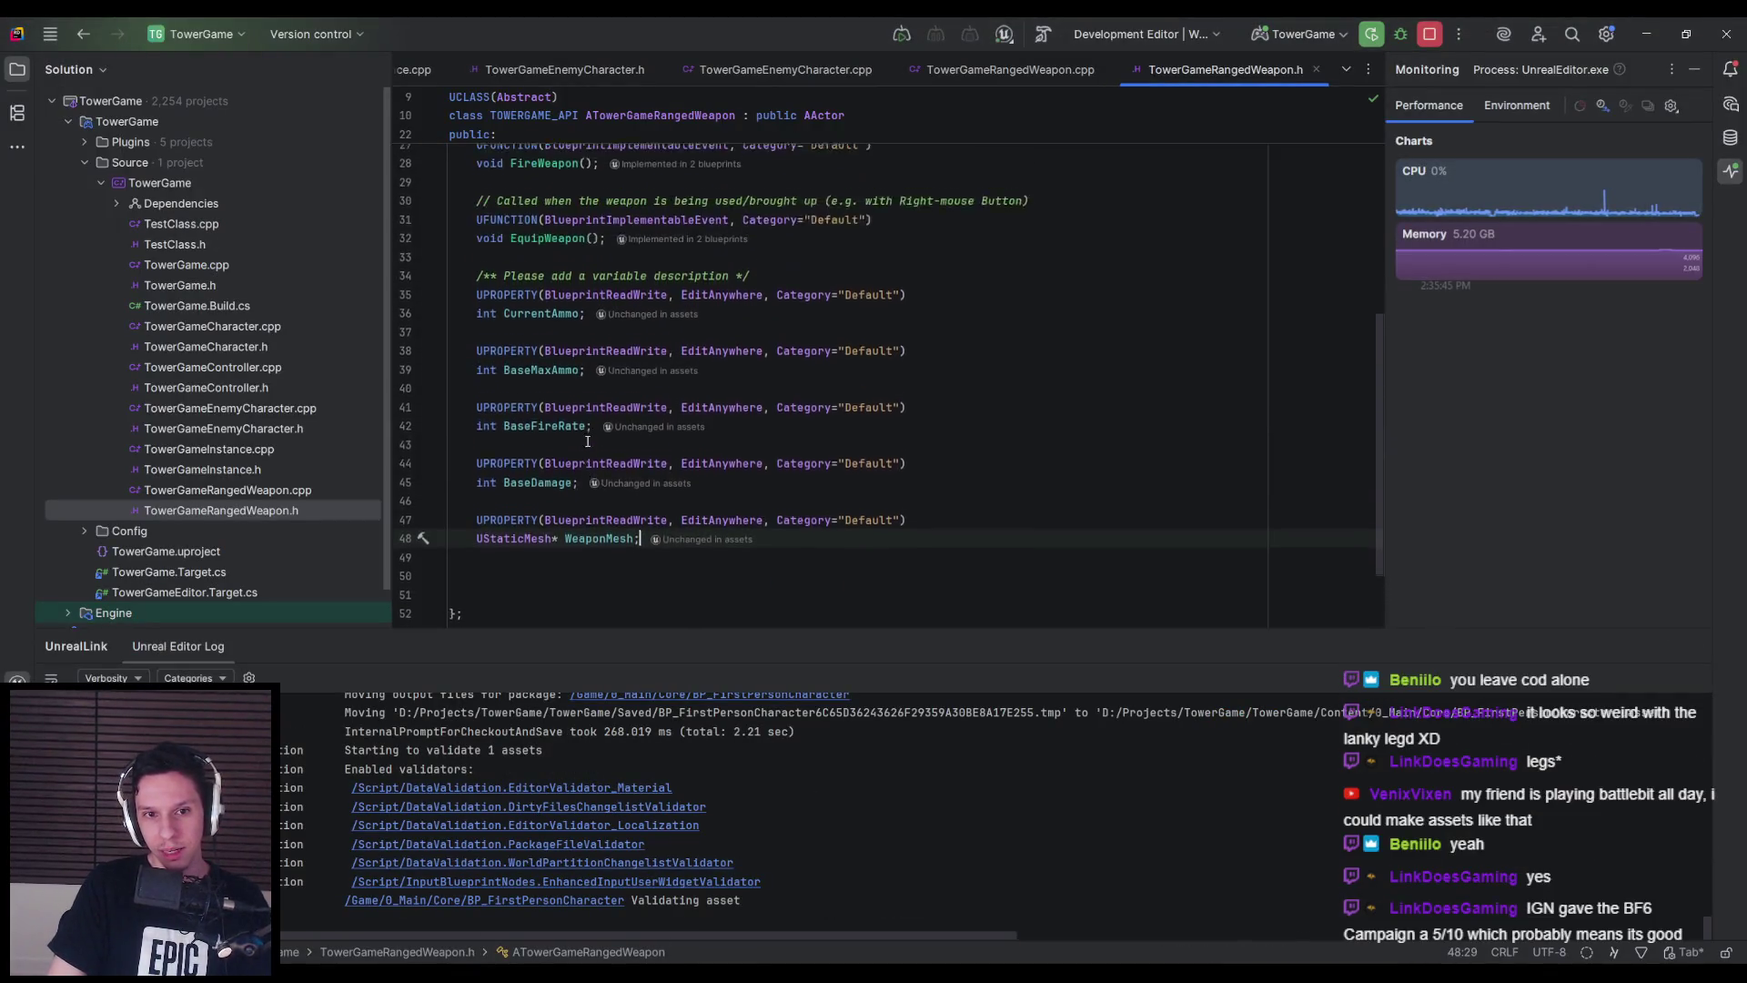
mouse_move(642, 398)
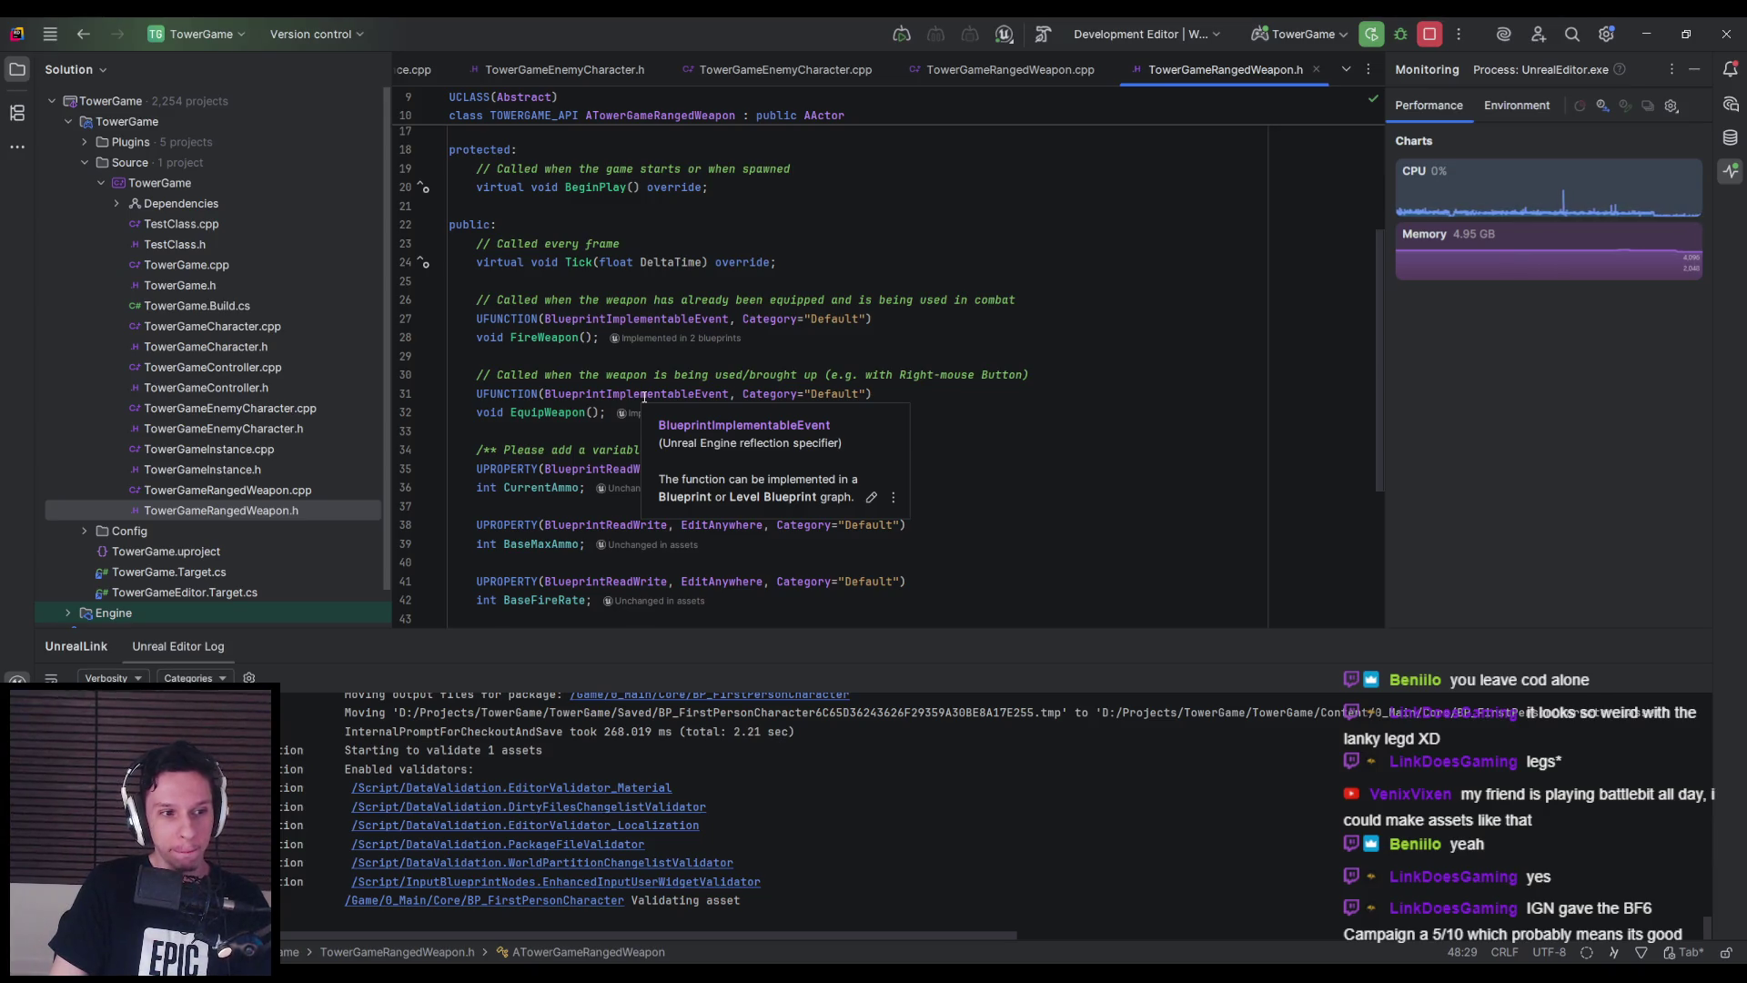
click(733, 394)
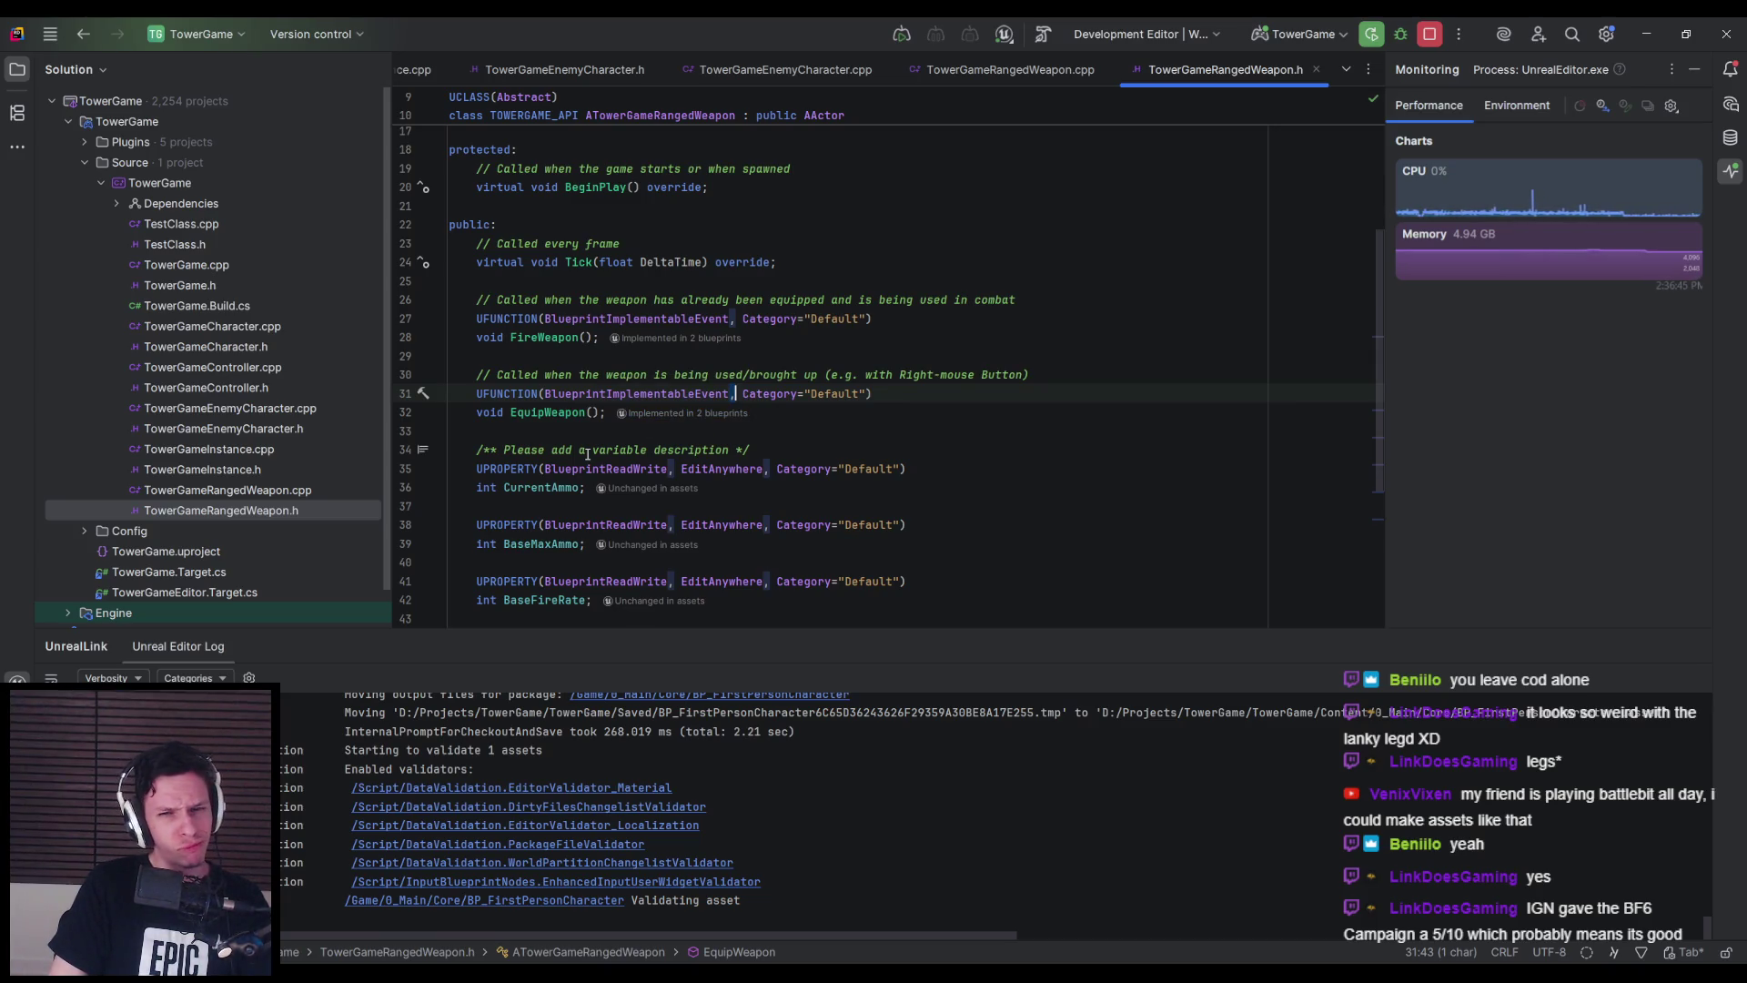
key(alt+Tab)
mouse_move(952, 485)
mouse_down()
mouse_move(1013, 424)
mouse_move(961, 411)
mouse_up()
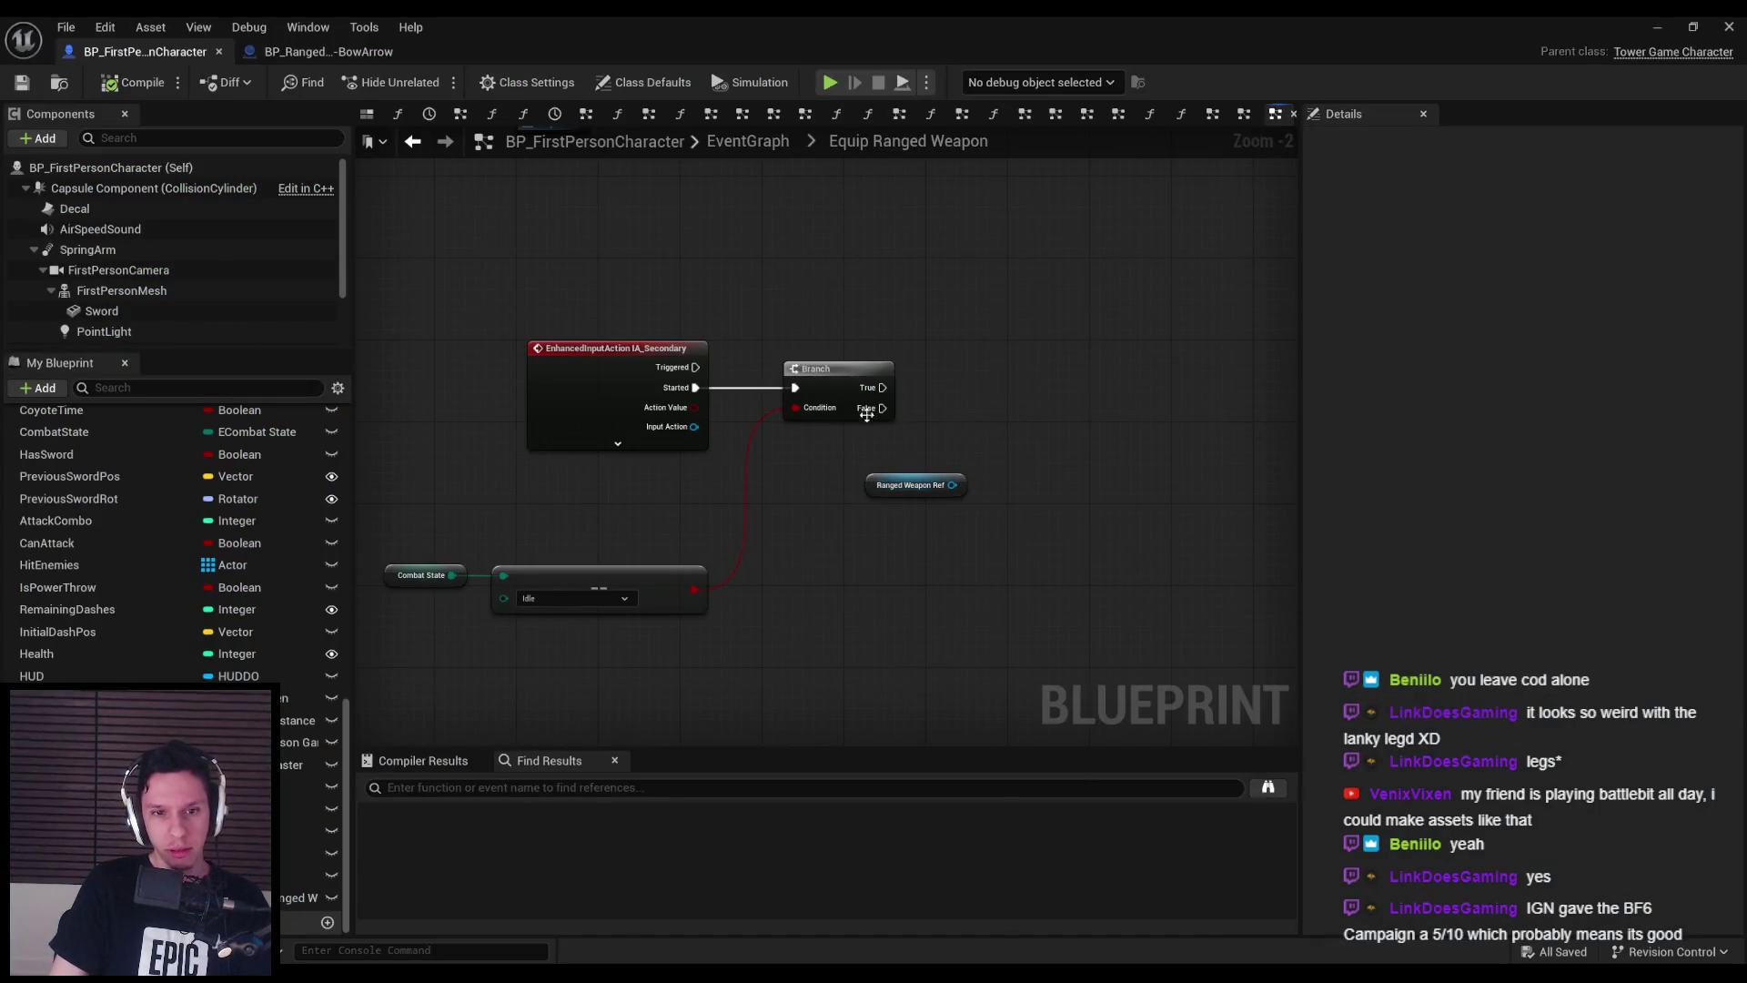
key(alt+Tab)
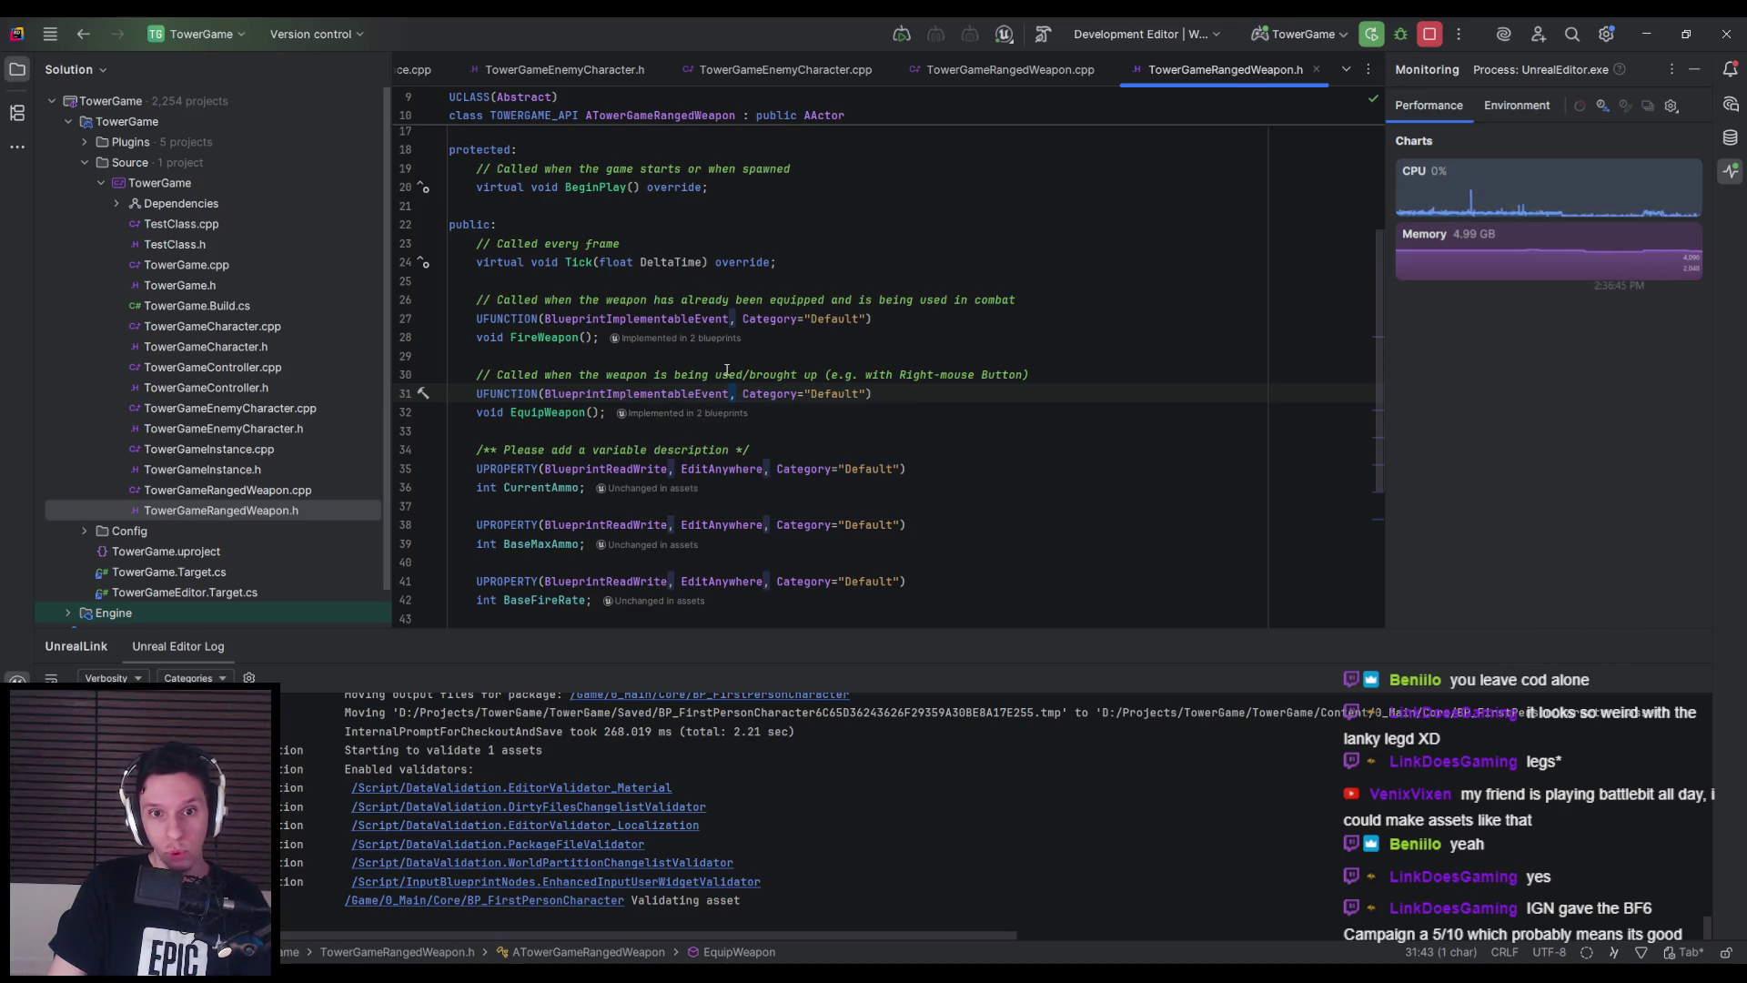
- Add BlueprintCallable to EquipWeapon's UFUNCTION specifiers in TowerGameRangedWeapon.h
key(ctrl+z)
text(BlueprintCallable)
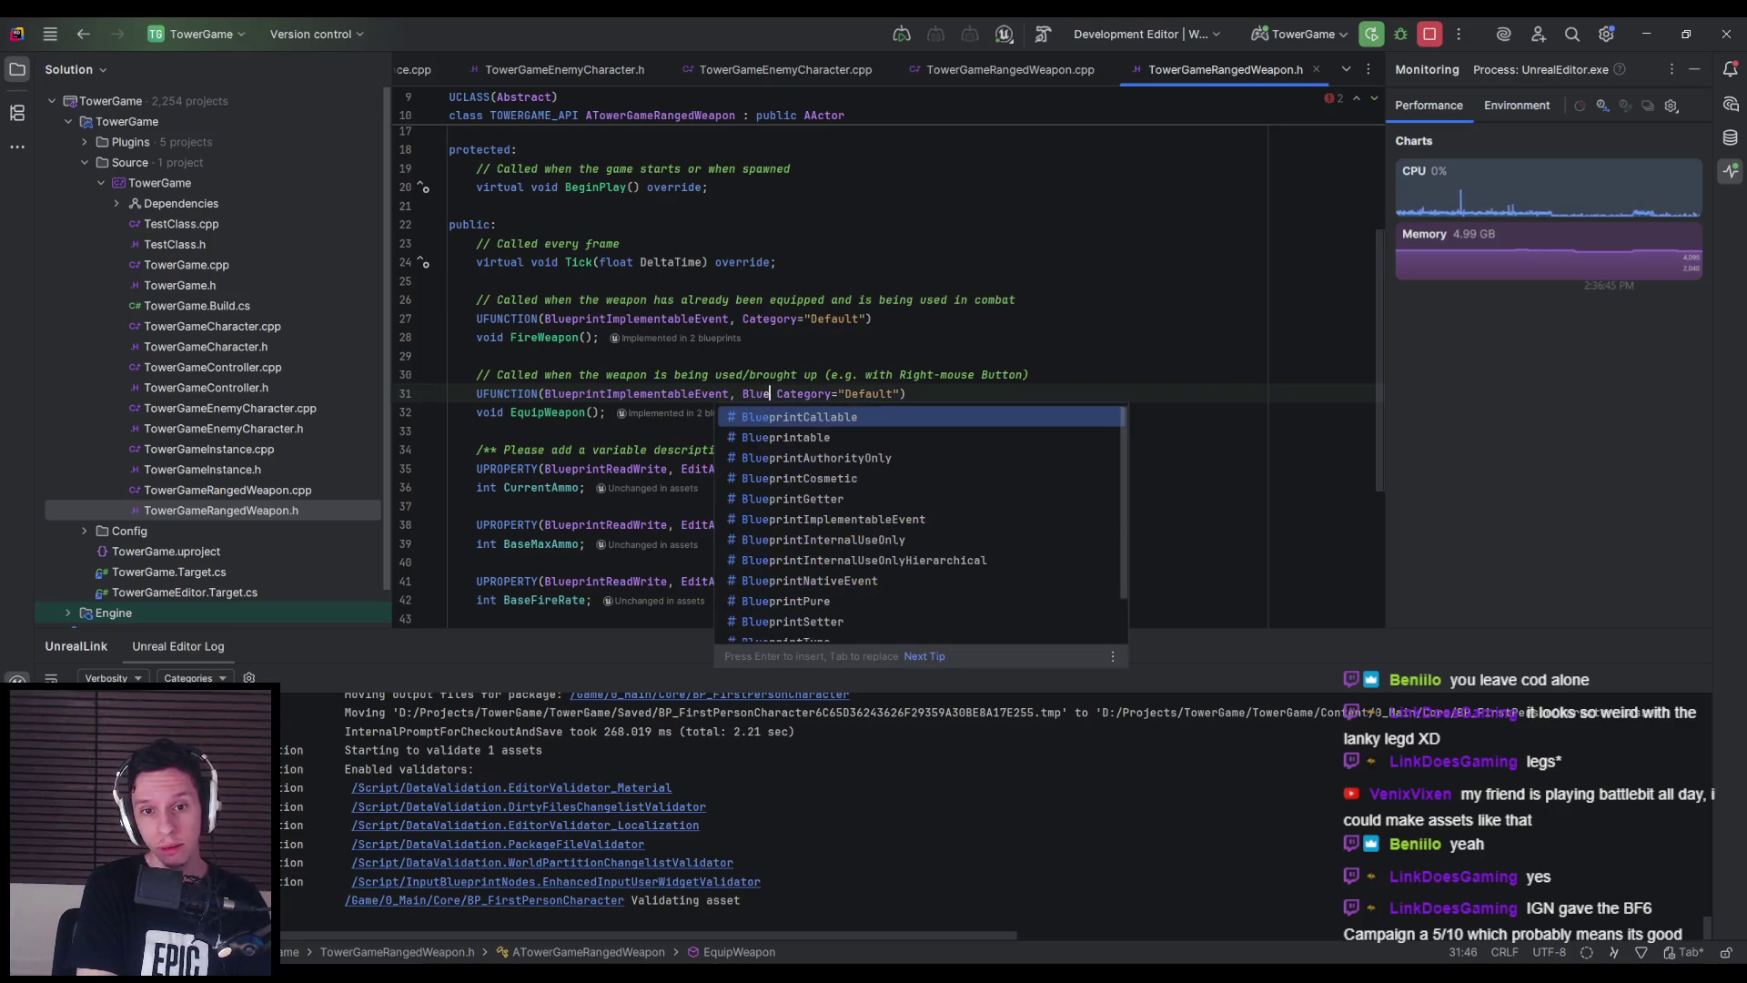
key(Escape)
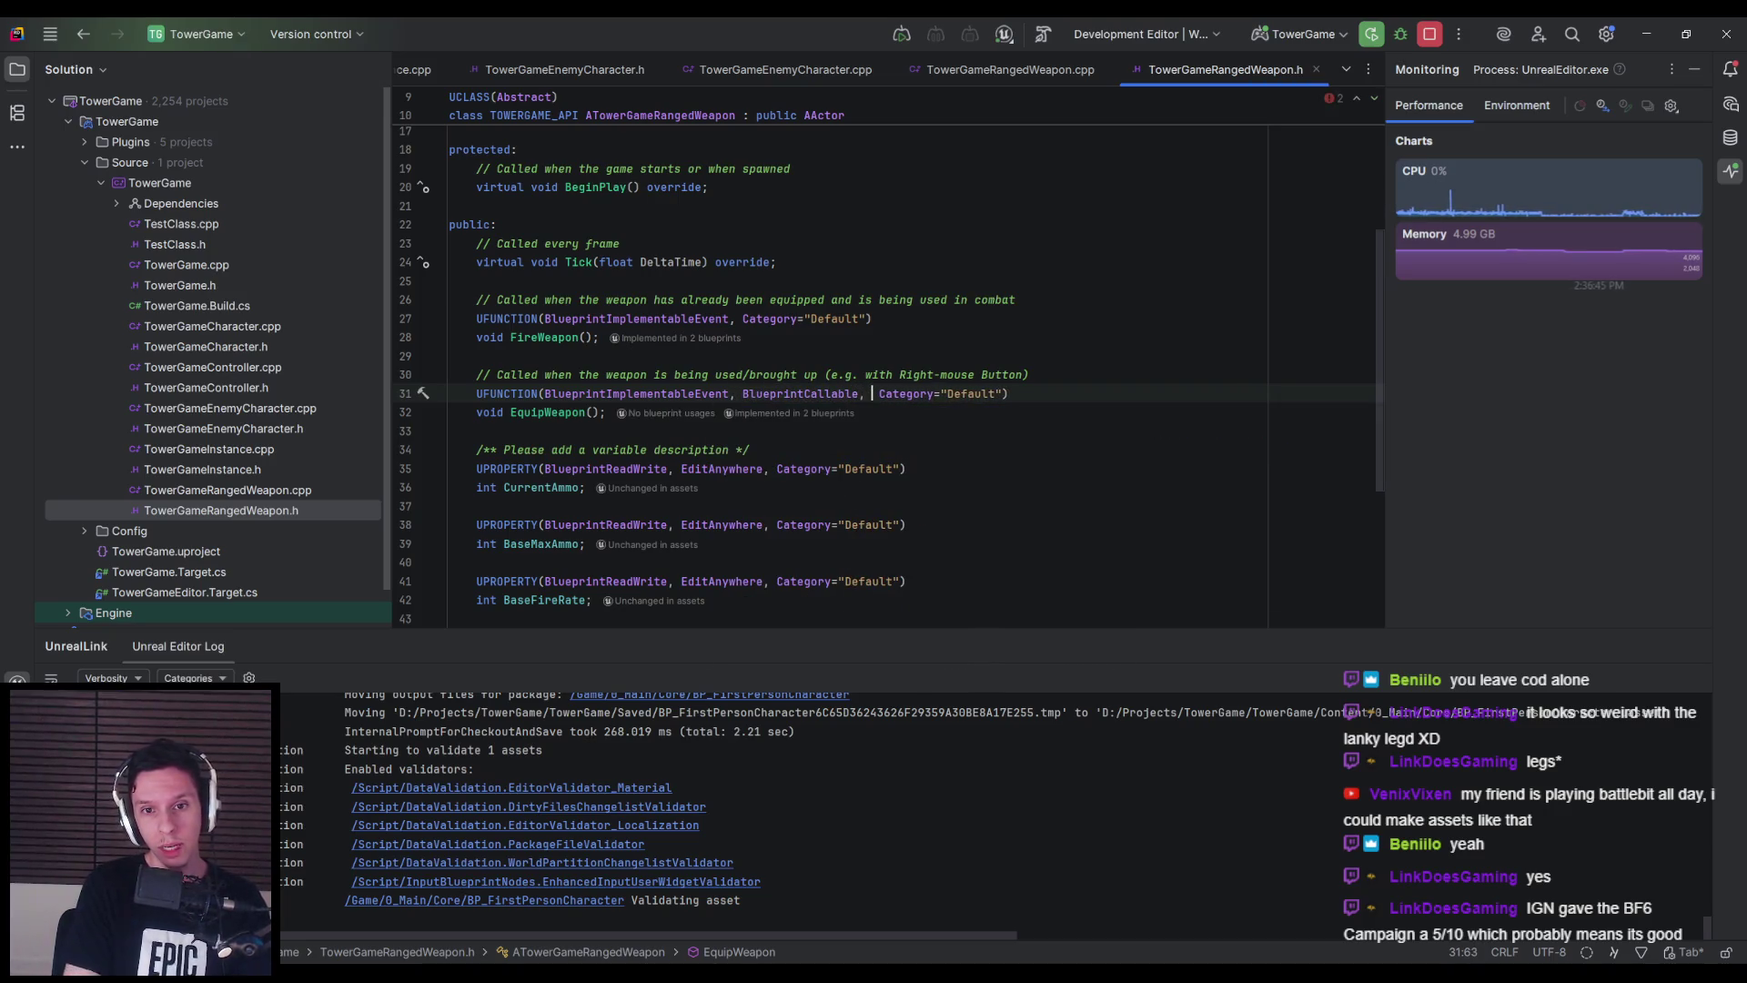
text(,)
click(905, 417)
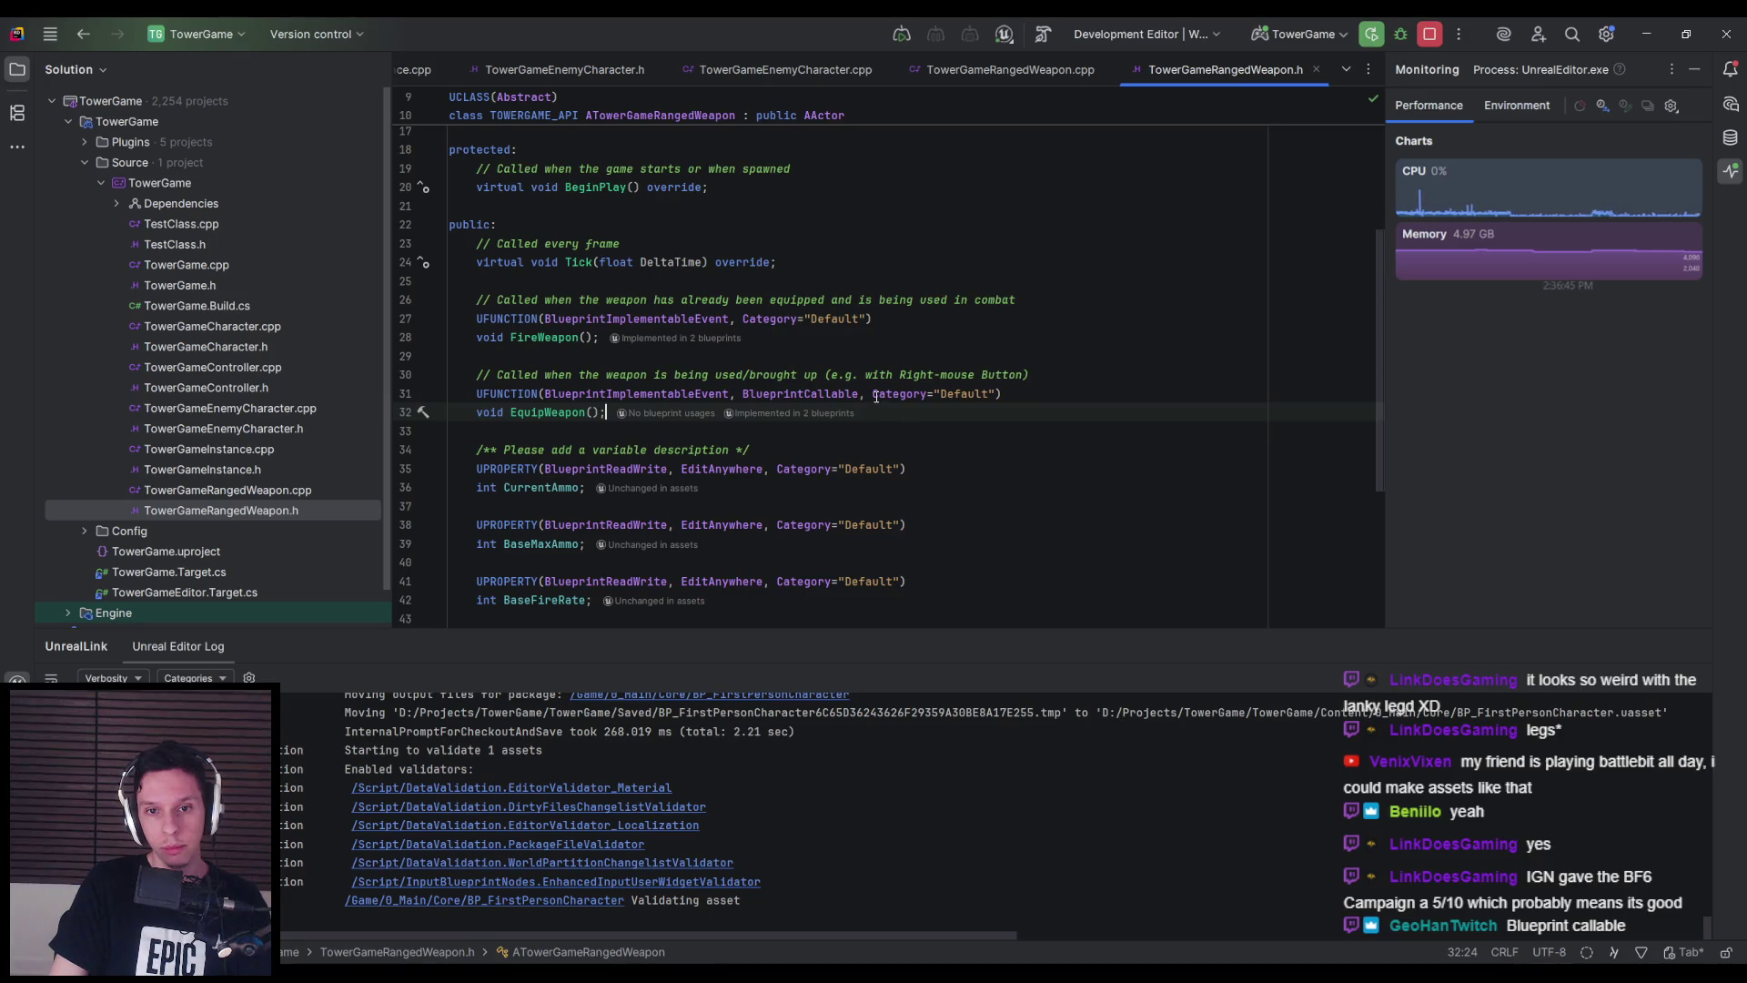
- Copy the BlueprintCallable specifier into FireWeapon's UFUNCTION specifiers
drag(872, 394, 742, 394)
key(ctrl+c)
click(743, 319)
key(ctrl+v)
click(600, 337)
- Build the project in Rider with the updated header
key(alt+Tab)
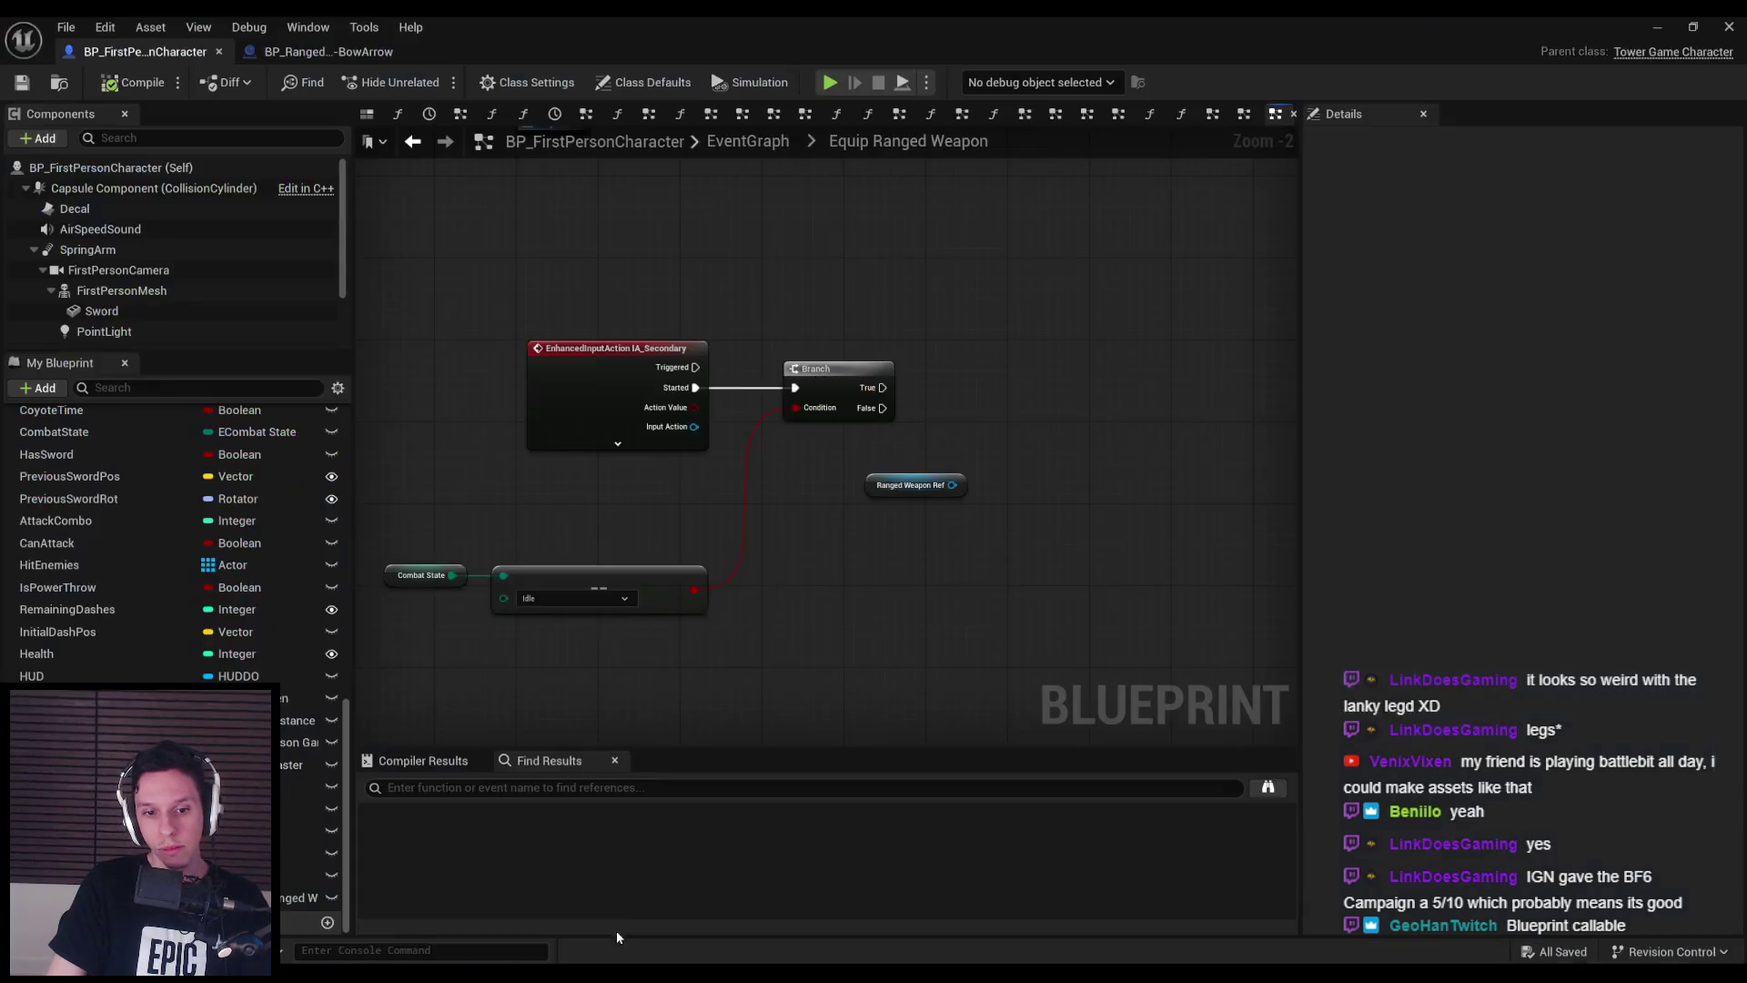
key(alt+Tab)
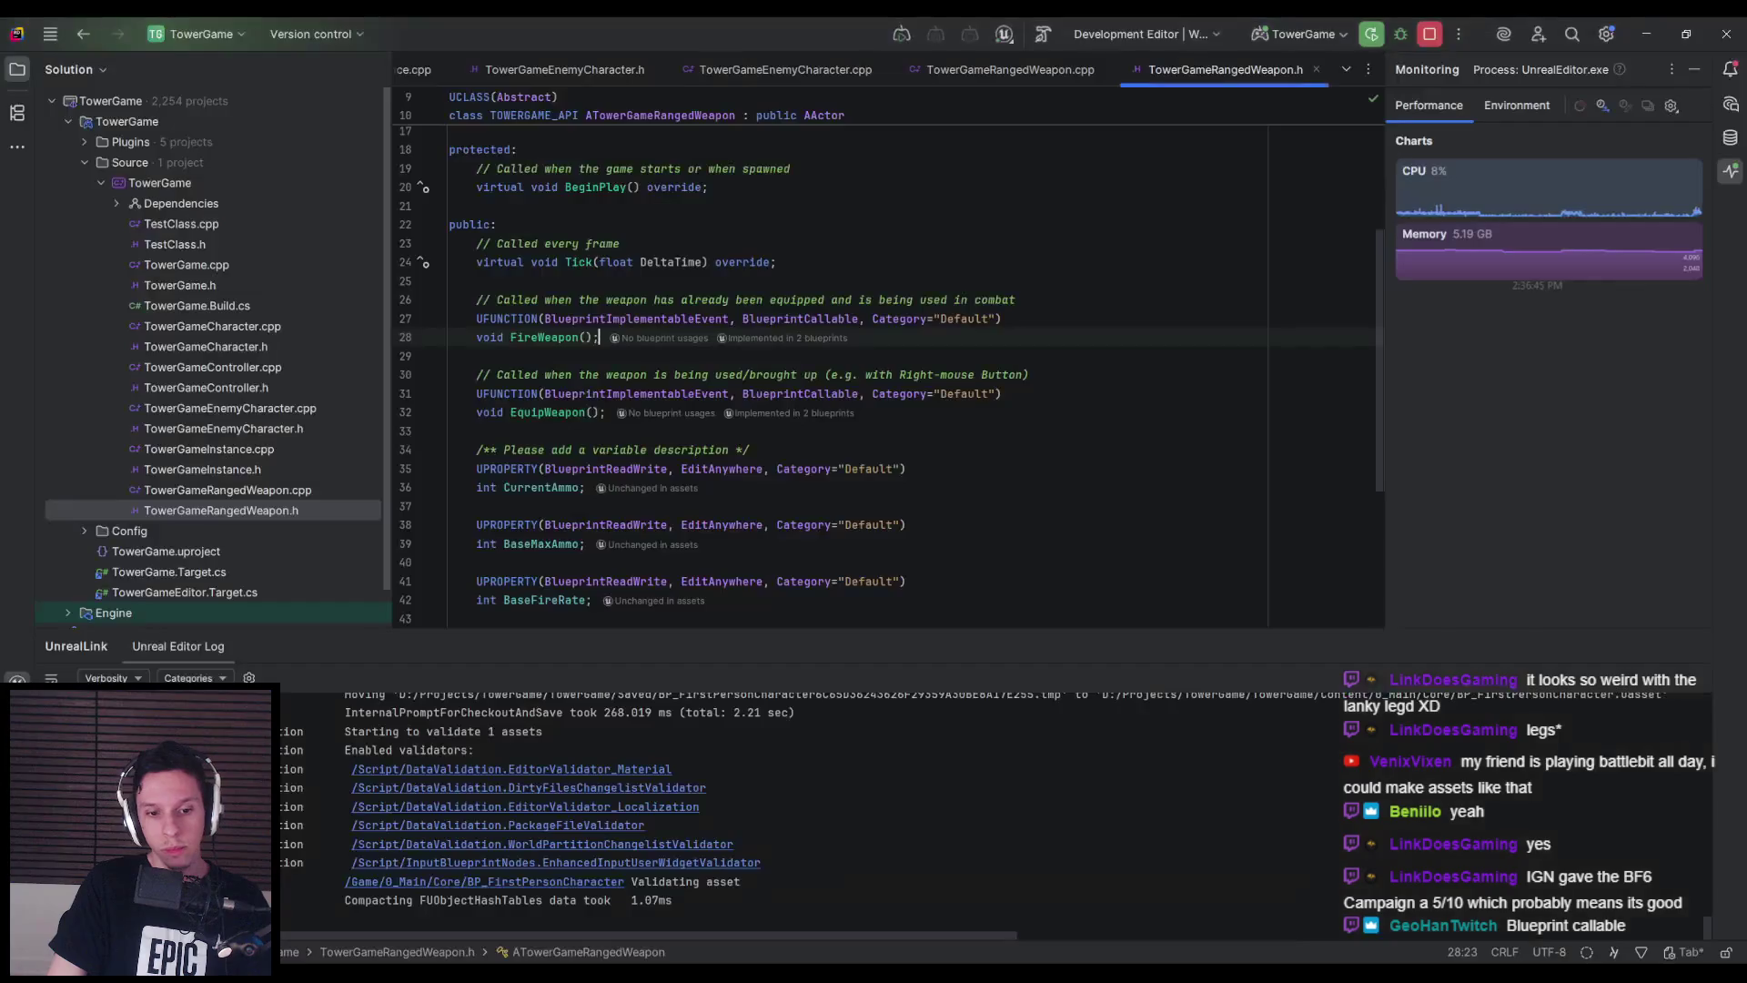
key(ctrl+shift+b)
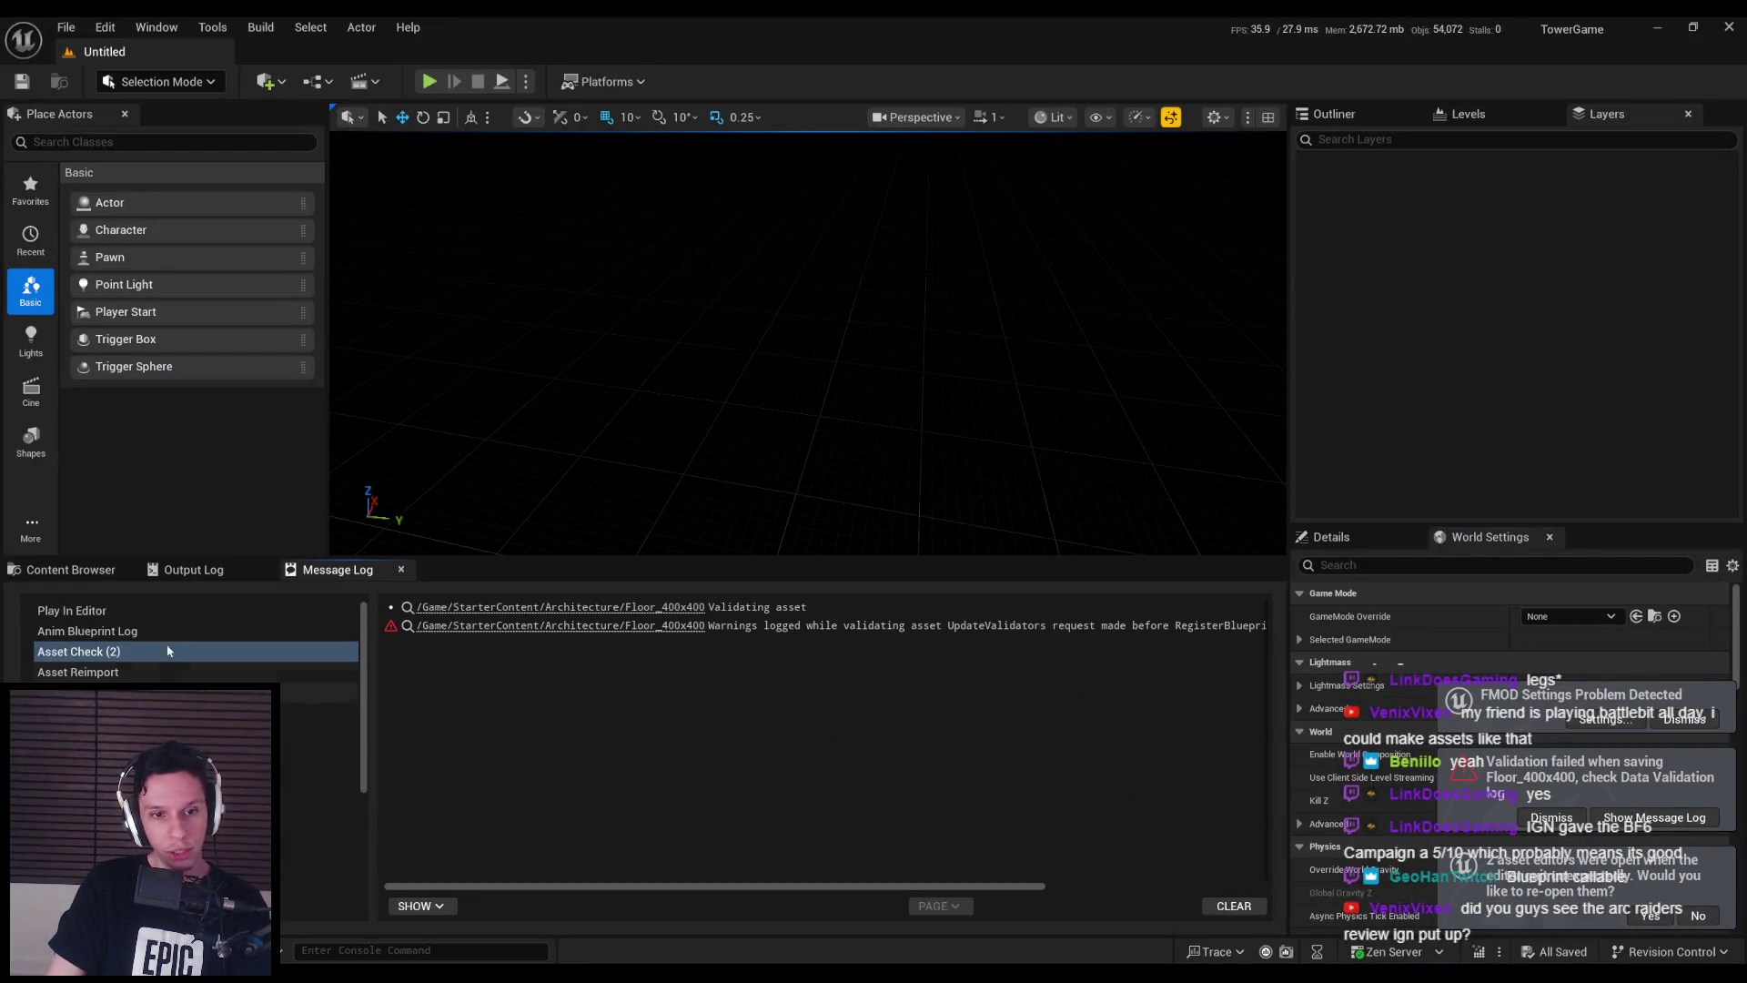
- Open the BP_RangedWeapon-BowArrow blueprint from the Weapons folder, then return to BP_FirstPersonCharacter
click(73, 571)
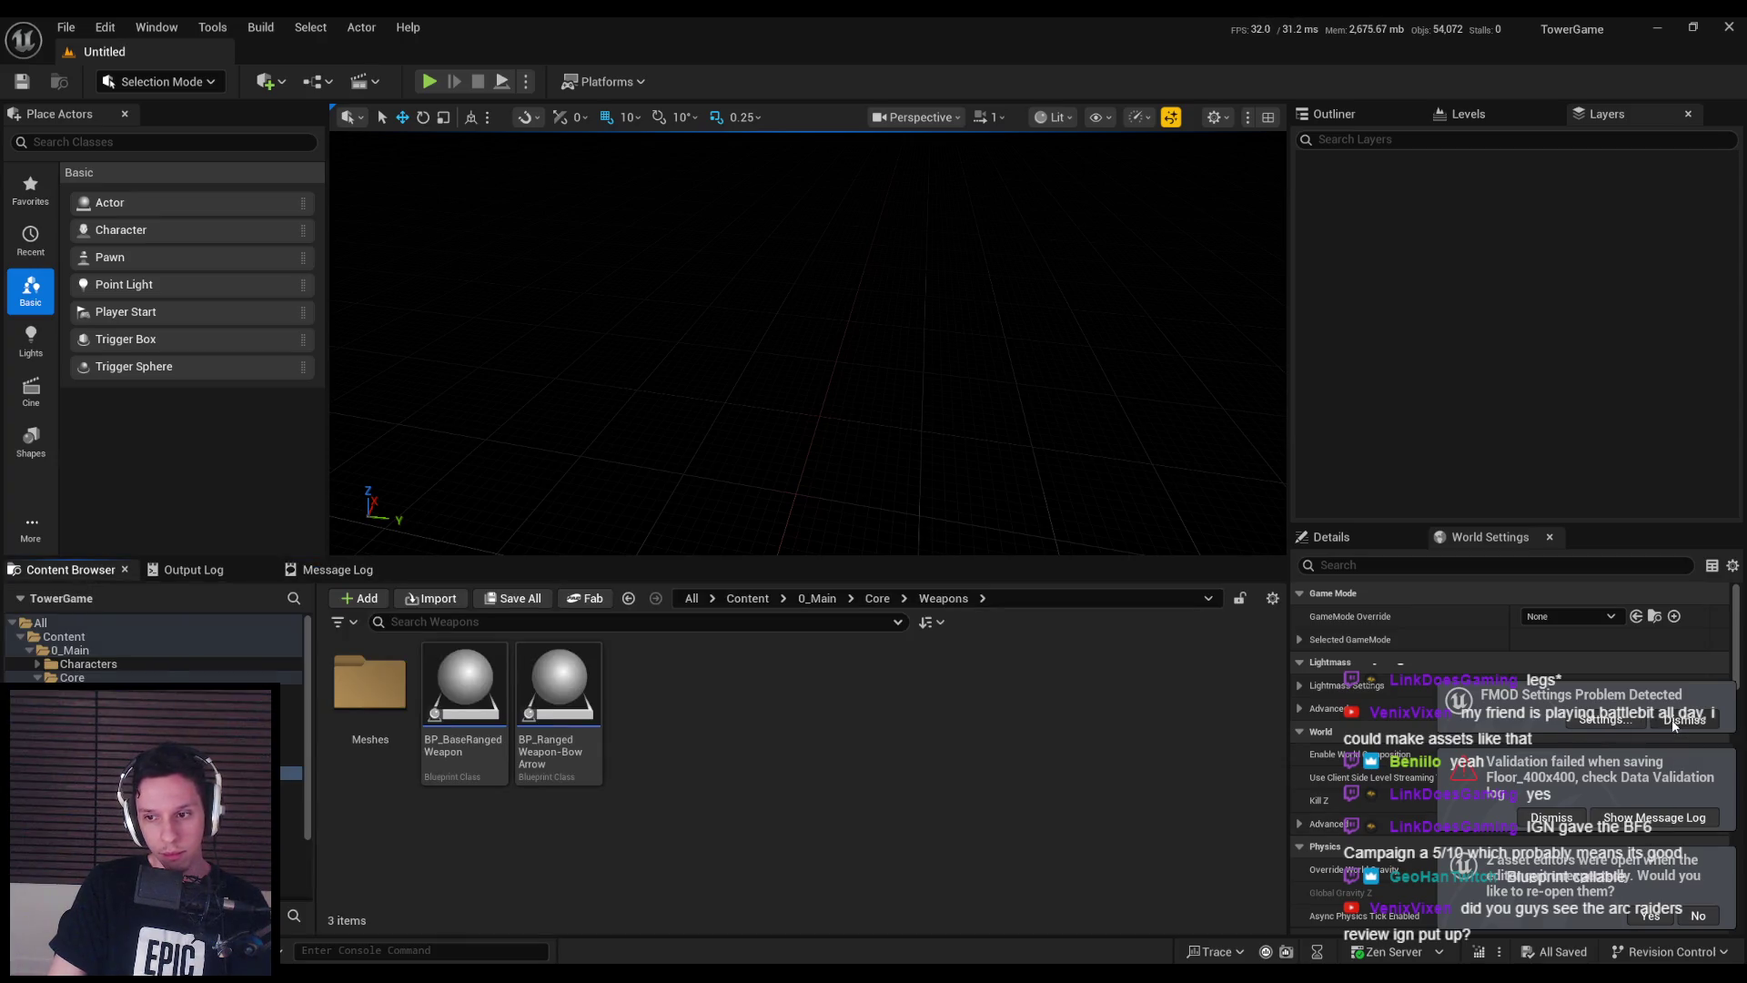
click(1551, 817)
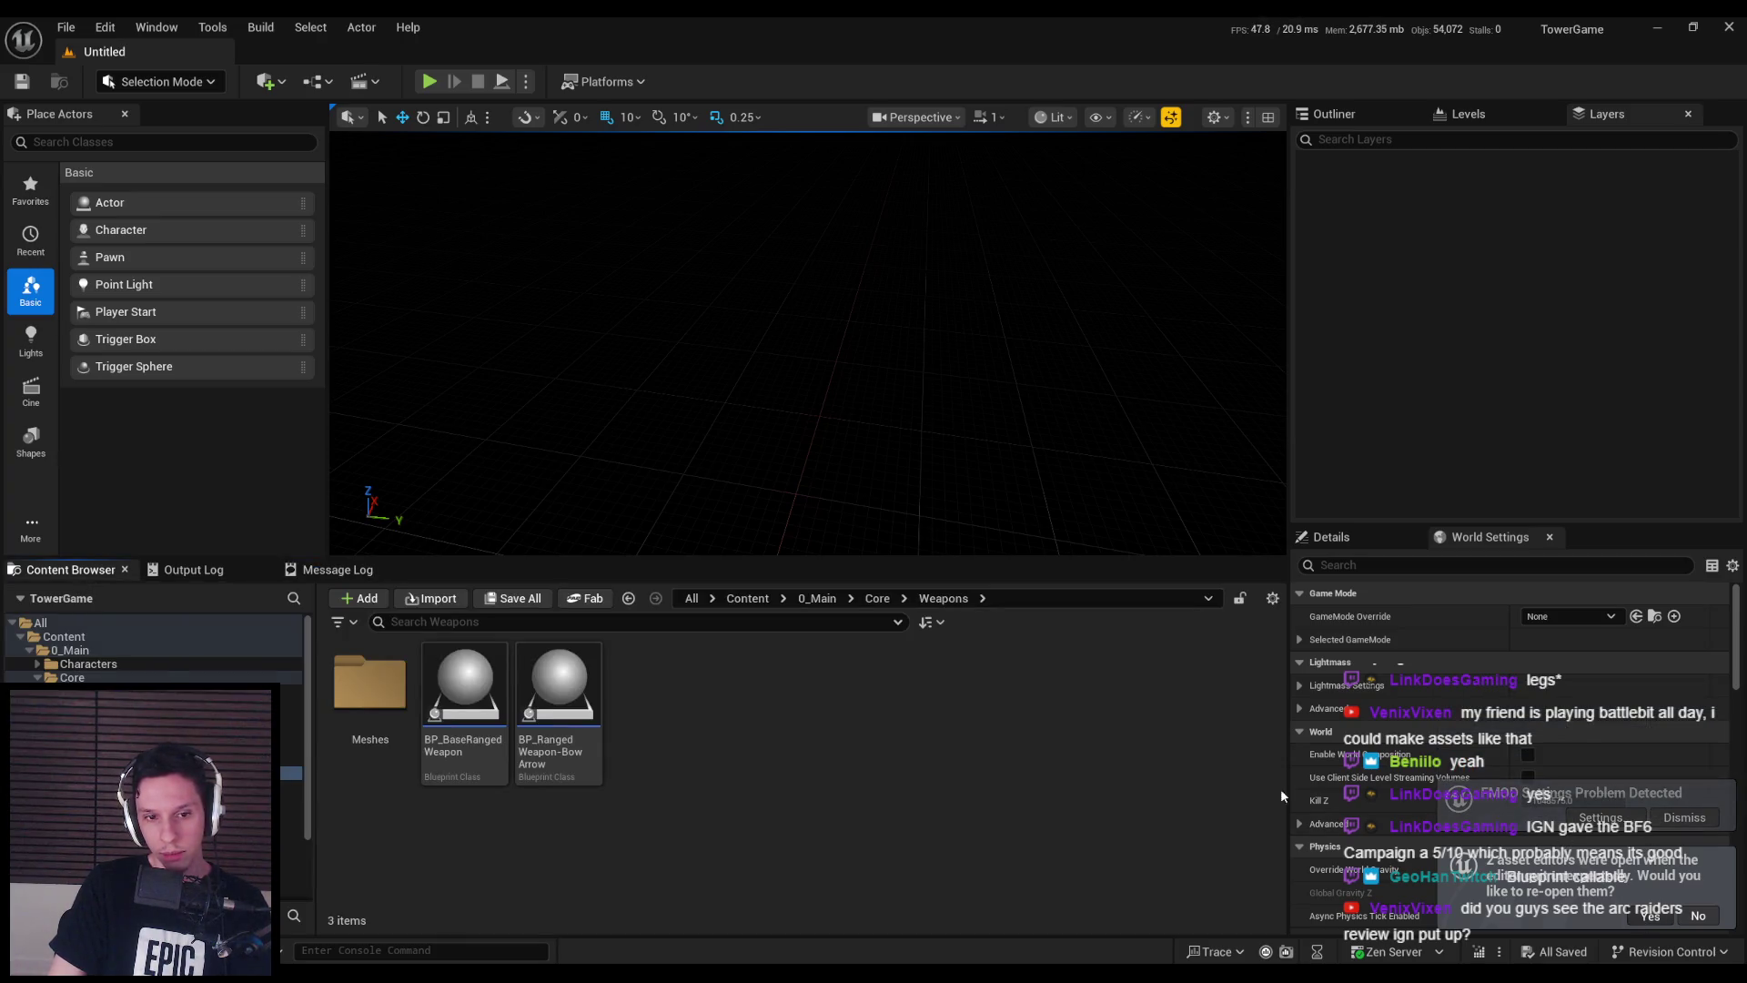
double_click(564, 657)
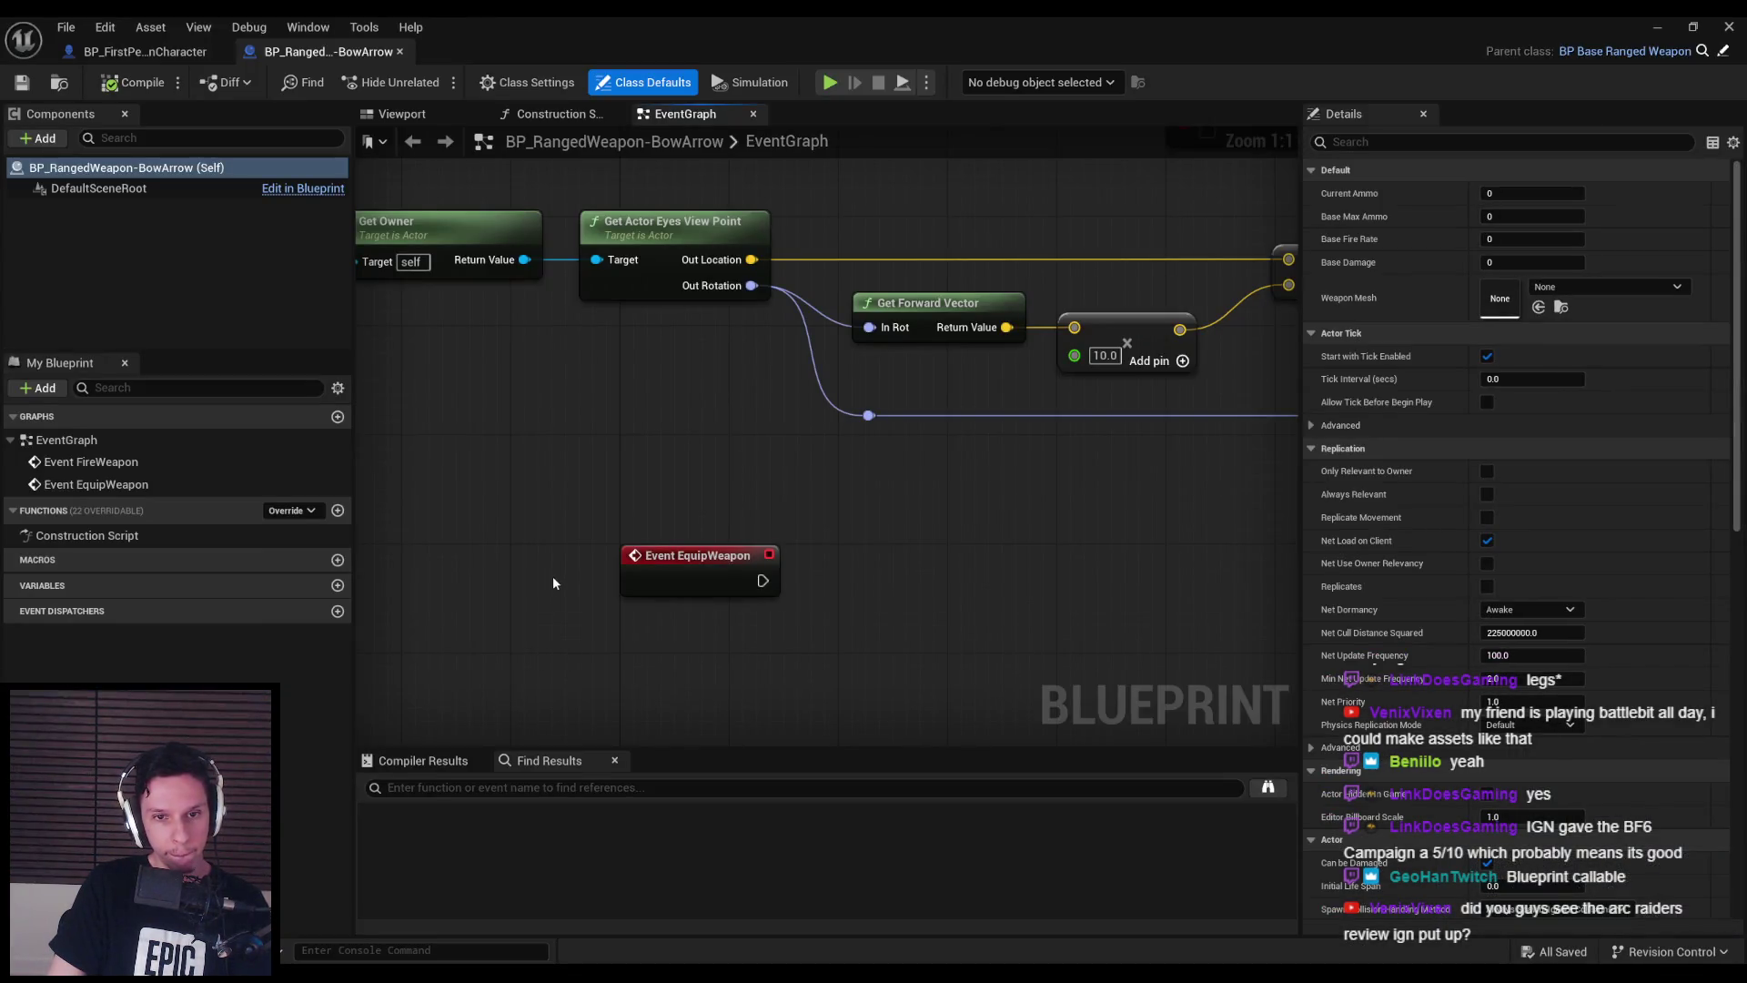
scroll(593, 500, down, 2)
key(ctrl+Tab)
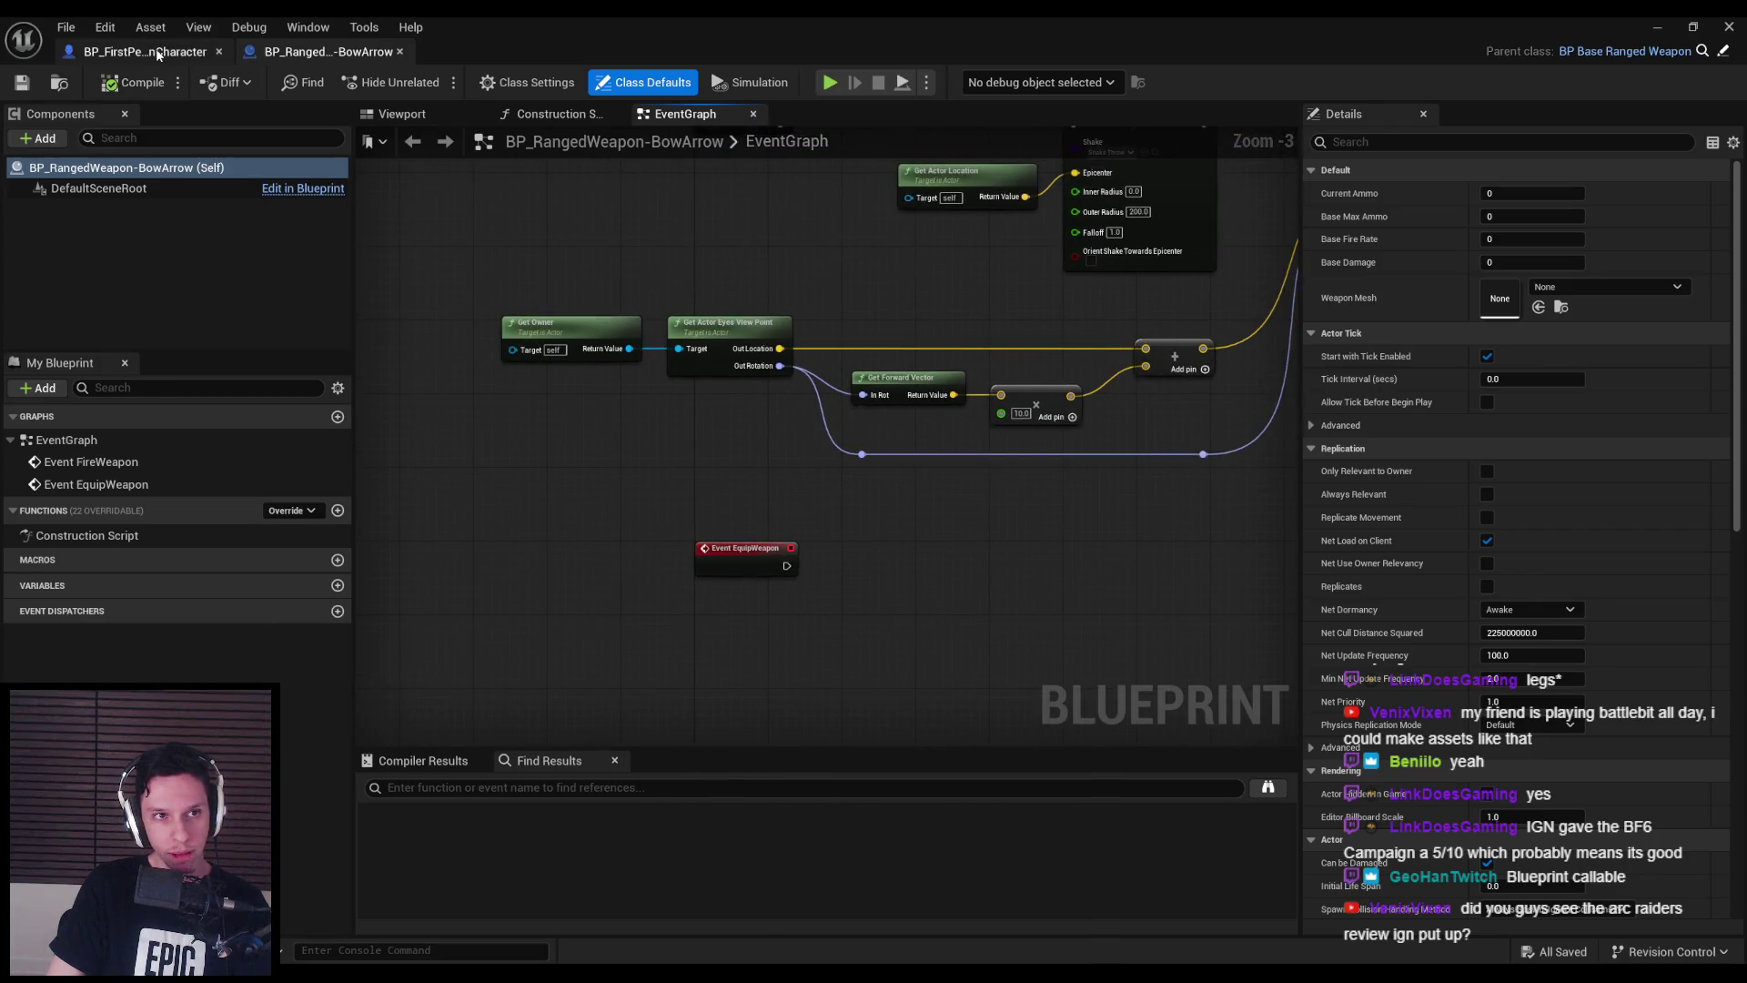
- Add an Equip Weapon call on Ranged Weapon Ref, wired from the Branch's True output
drag(952, 485, 1050, 443)
text(equip w)
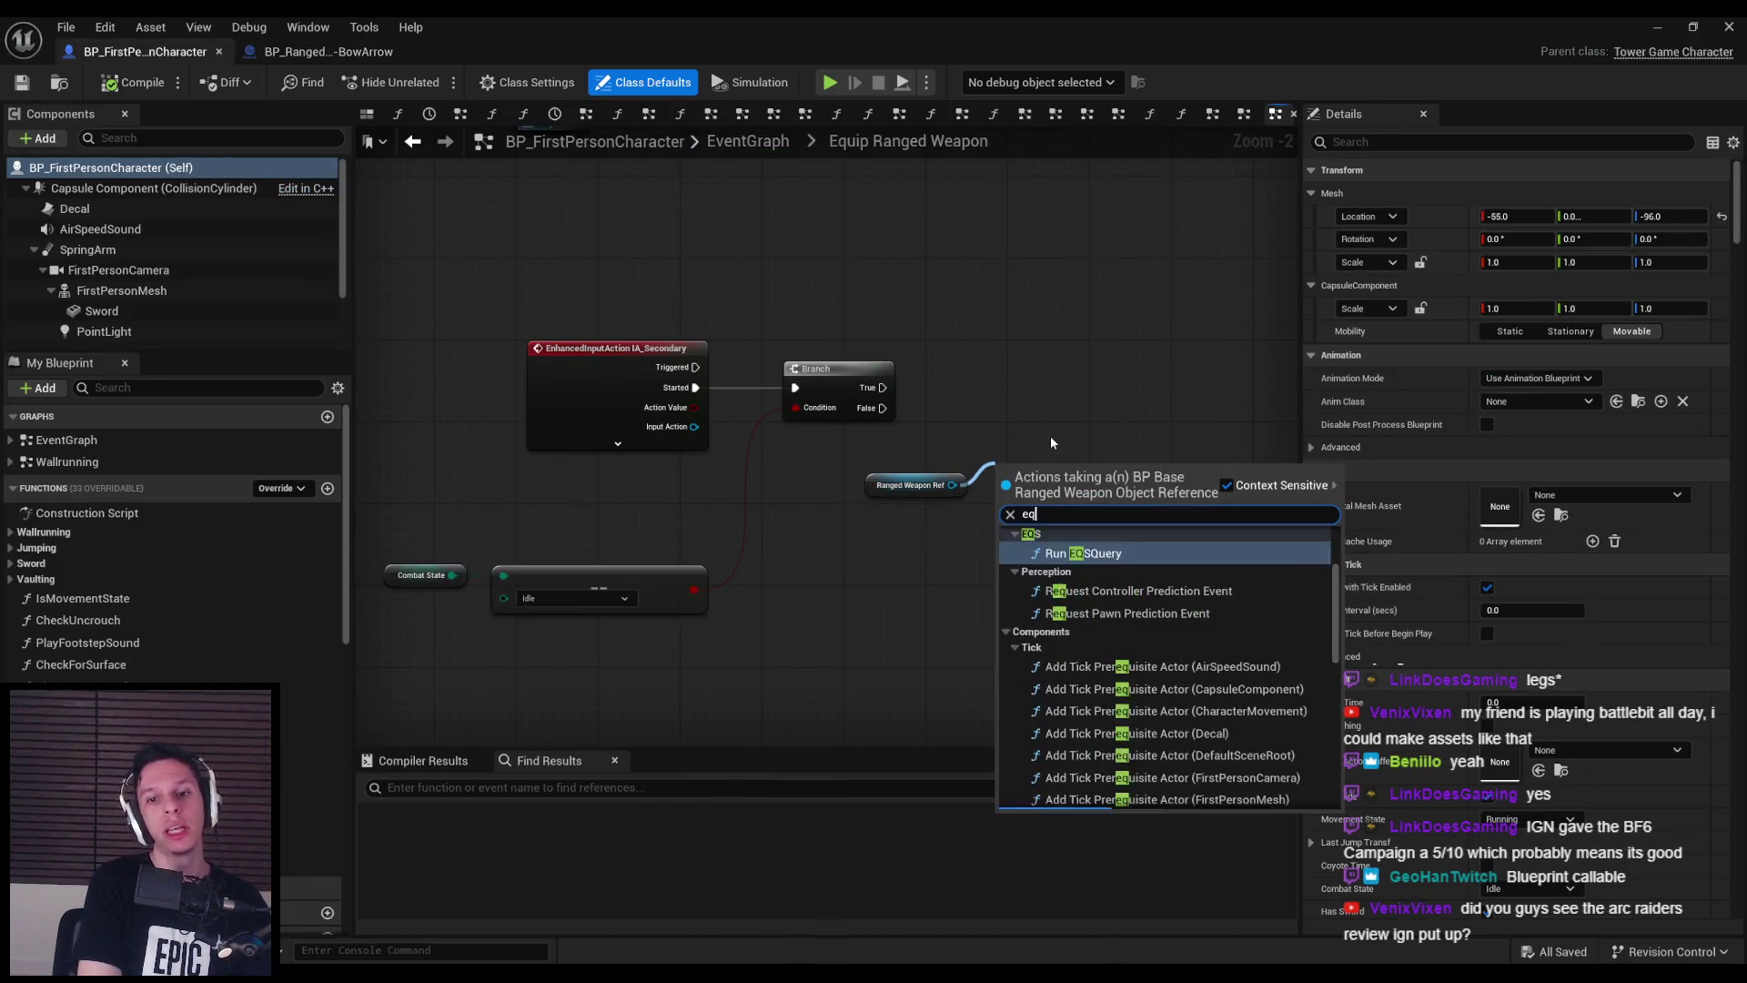
key(Return)
scroll(1045, 432, up, 2)
mouse_move(1010, 487)
mouse_down()
mouse_move(1045, 340)
mouse_move(919, 378)
mouse_move(831, 374)
mouse_up()
drag(1120, 350, 1106, 364)
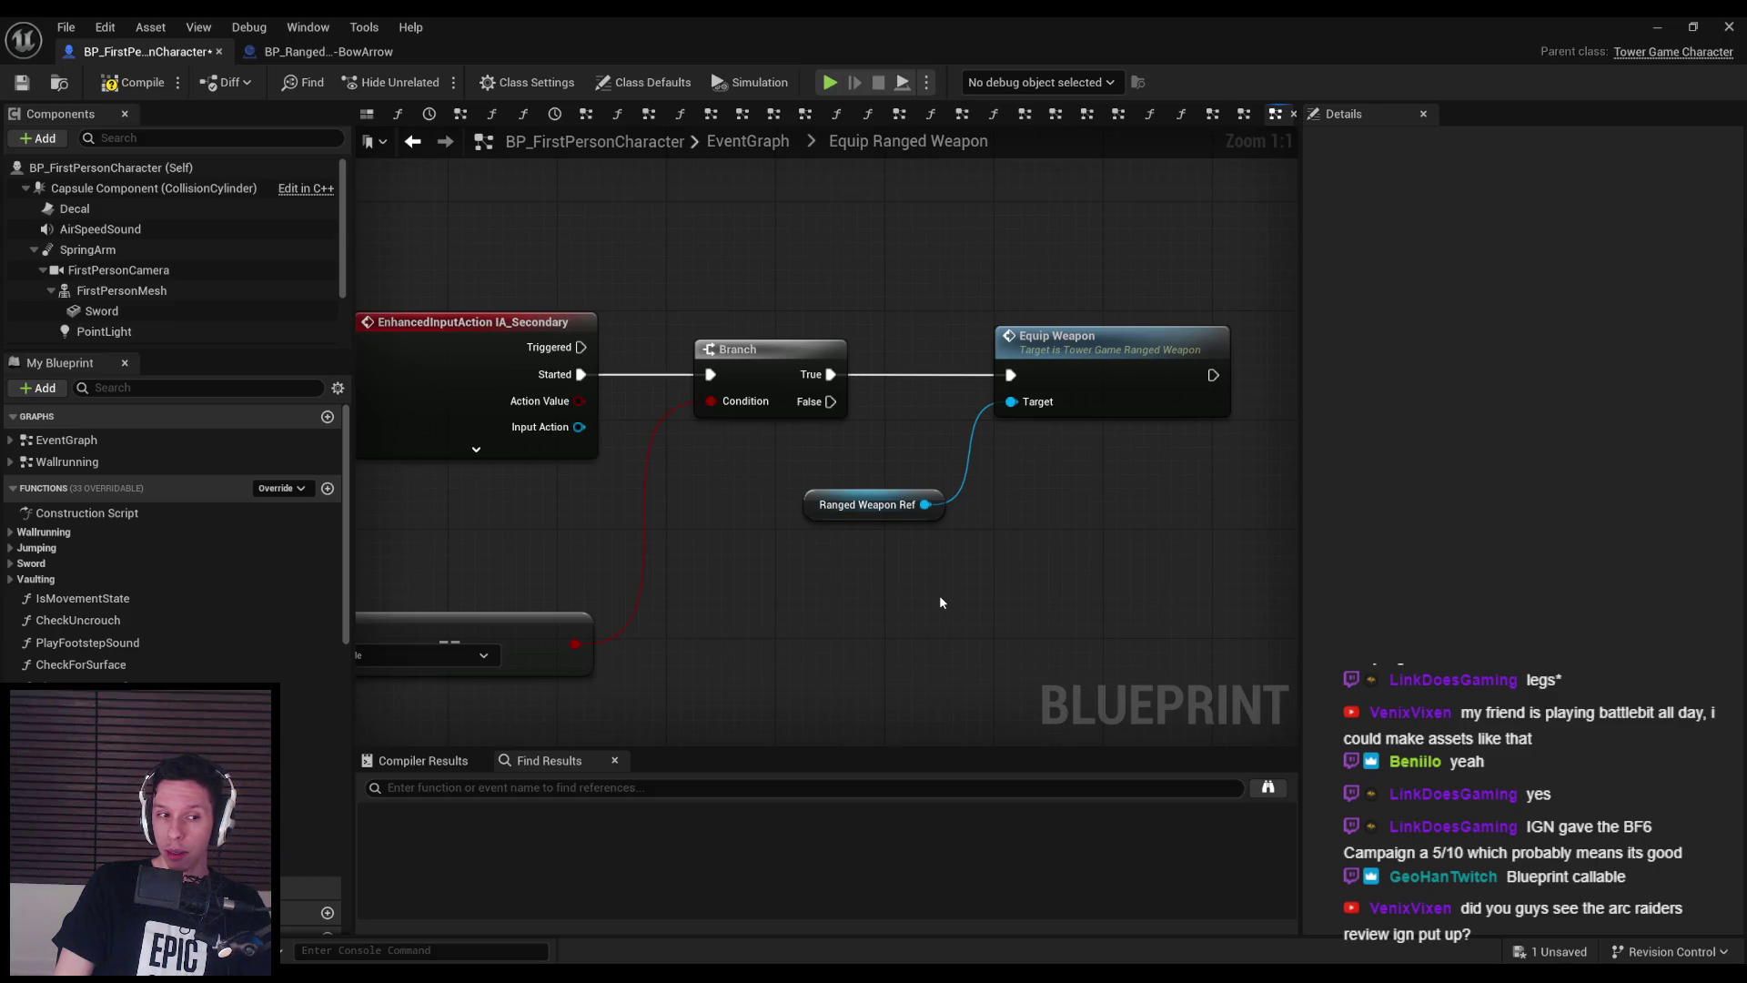
- Line up Equip Weapon and Ranged Weapon Ref, then compile and save BP_FirstPersonCharacter
drag(939, 593, 967, 339)
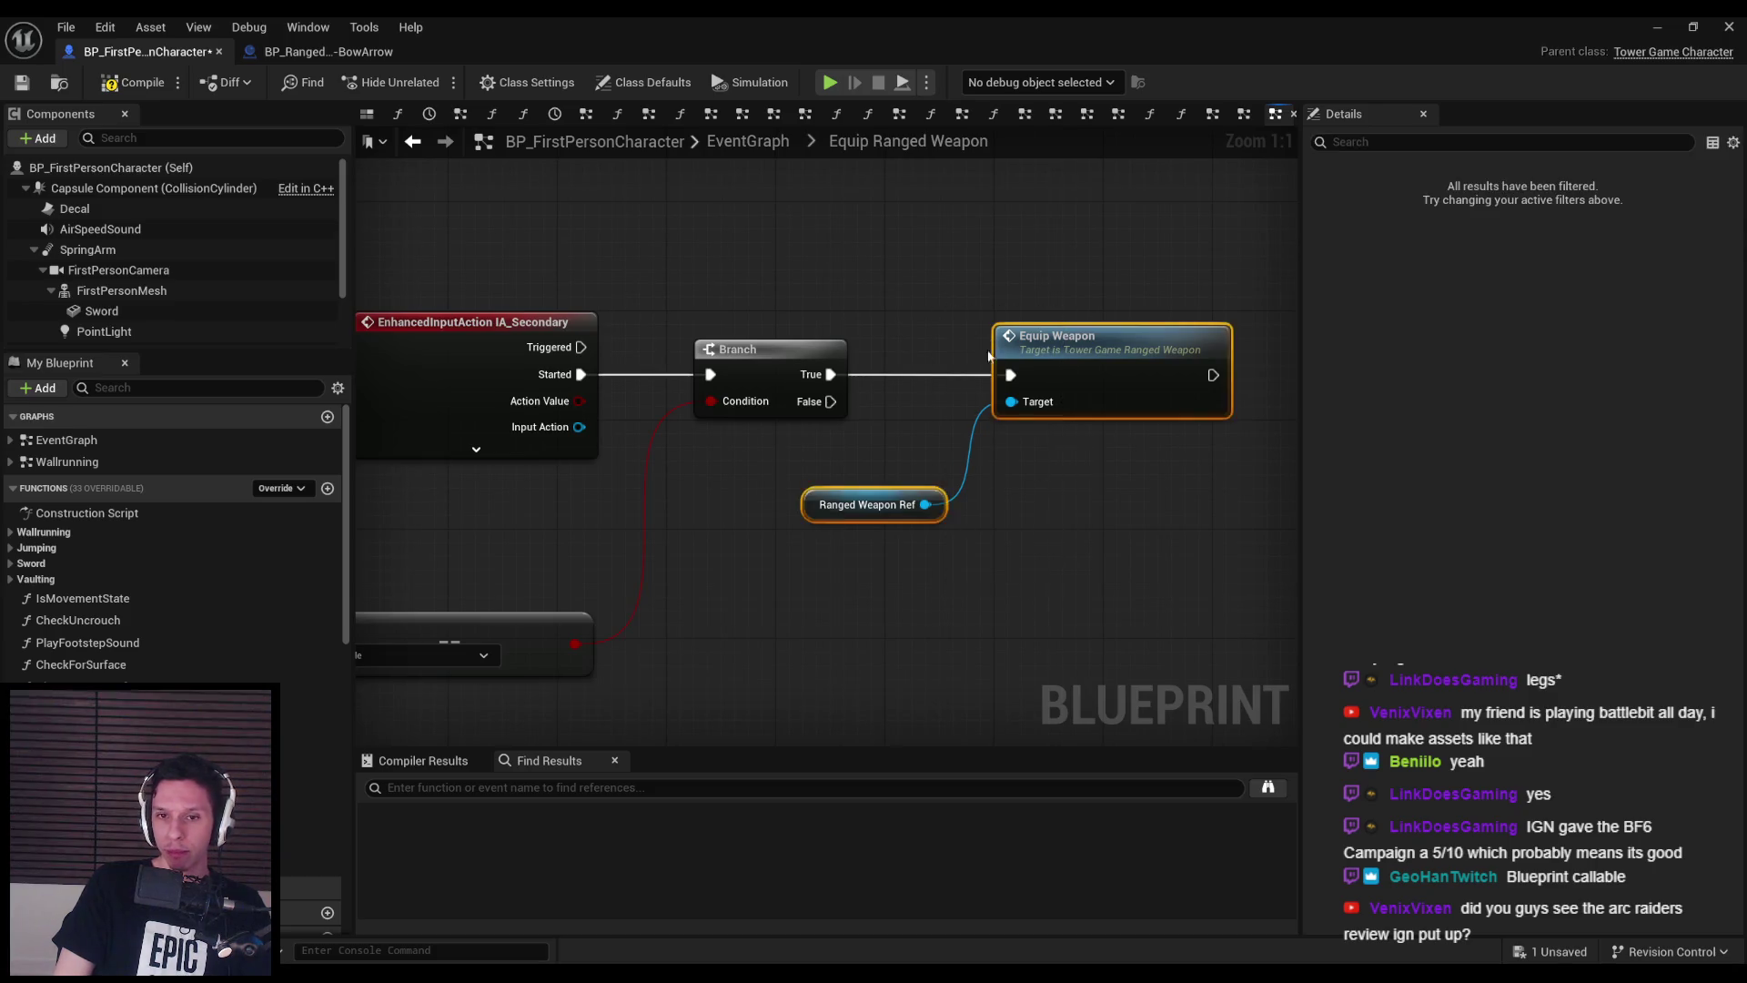
drag(928, 474, 1023, 473)
click(1023, 546)
click(728, 577)
drag(728, 577, 771, 495)
click(741, 590)
click(117, 77)
click(22, 82)
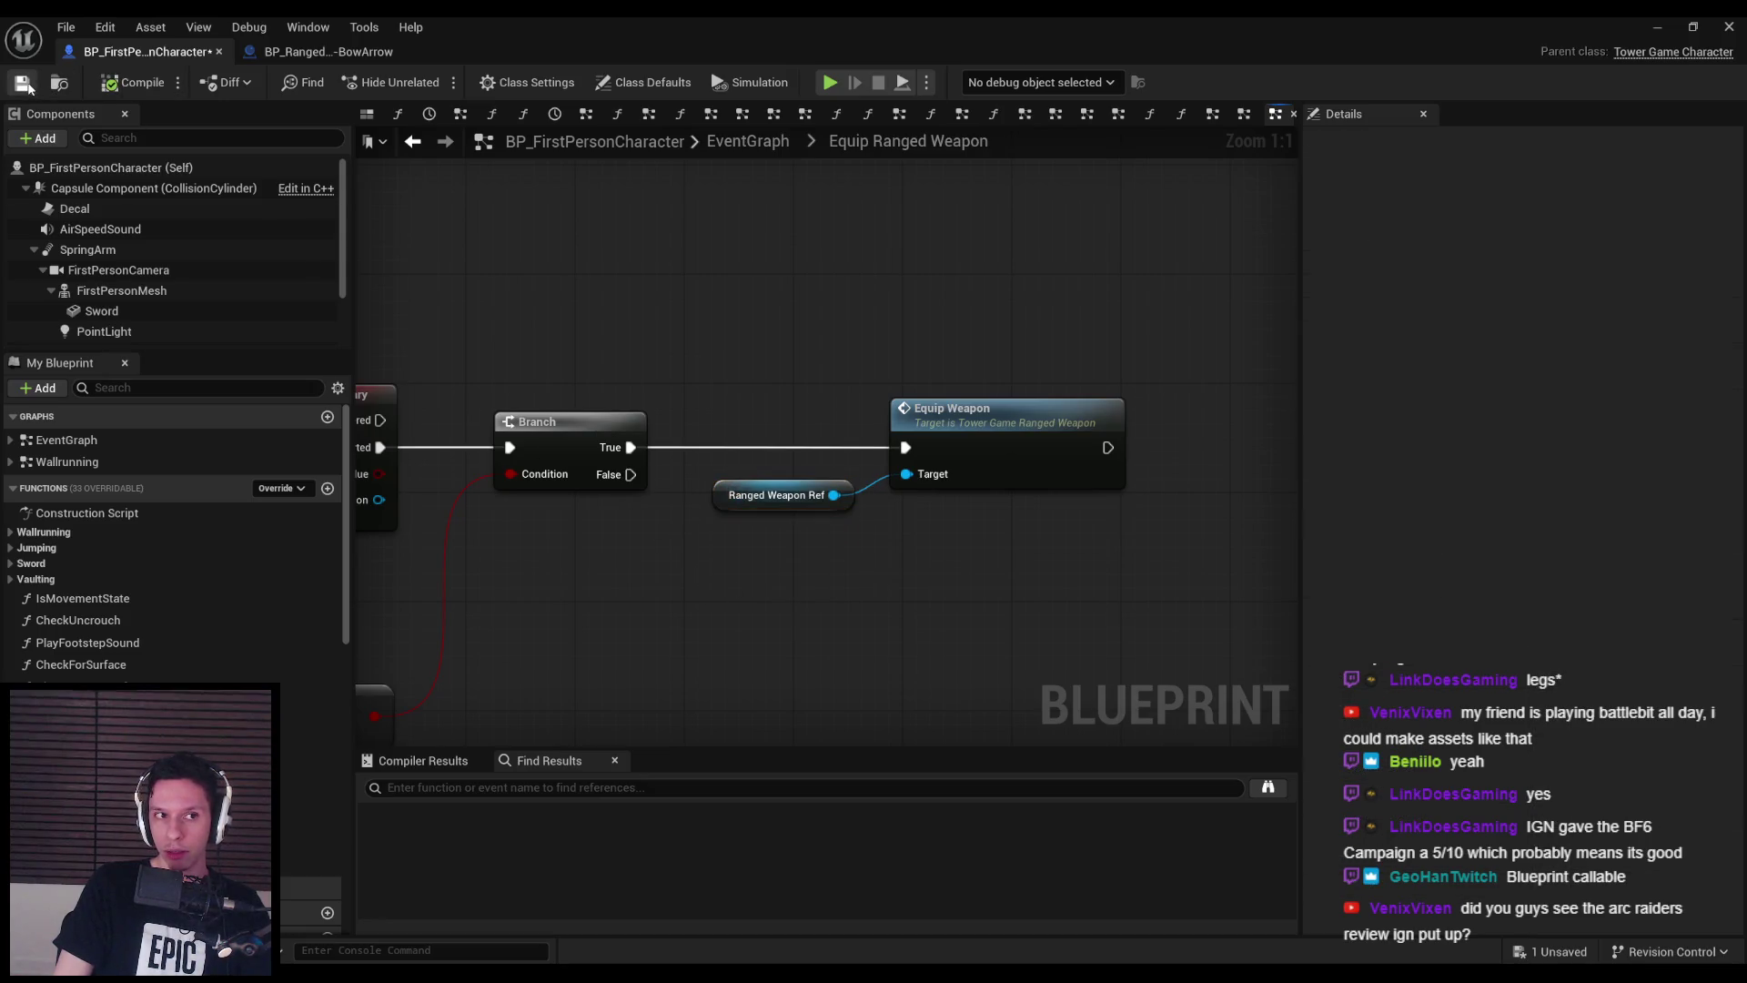
scroll(812, 539, down, 1)
scroll(813, 539, down, 1)
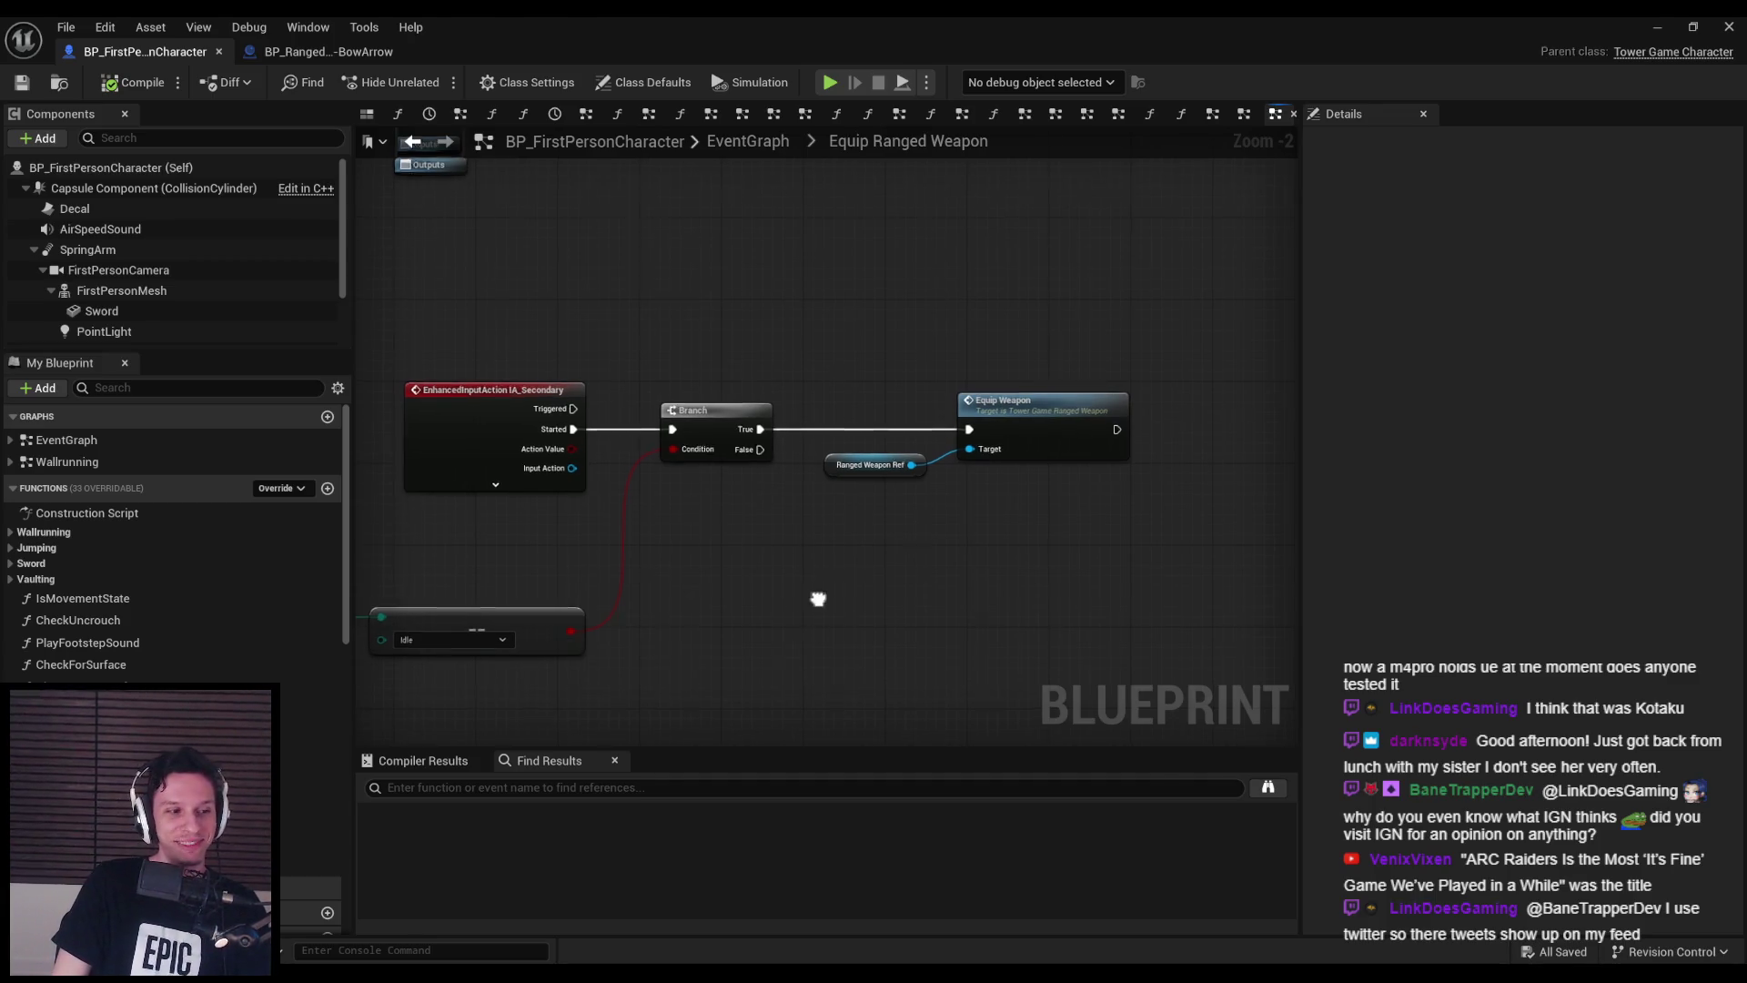
scroll(801, 568, down, 1)
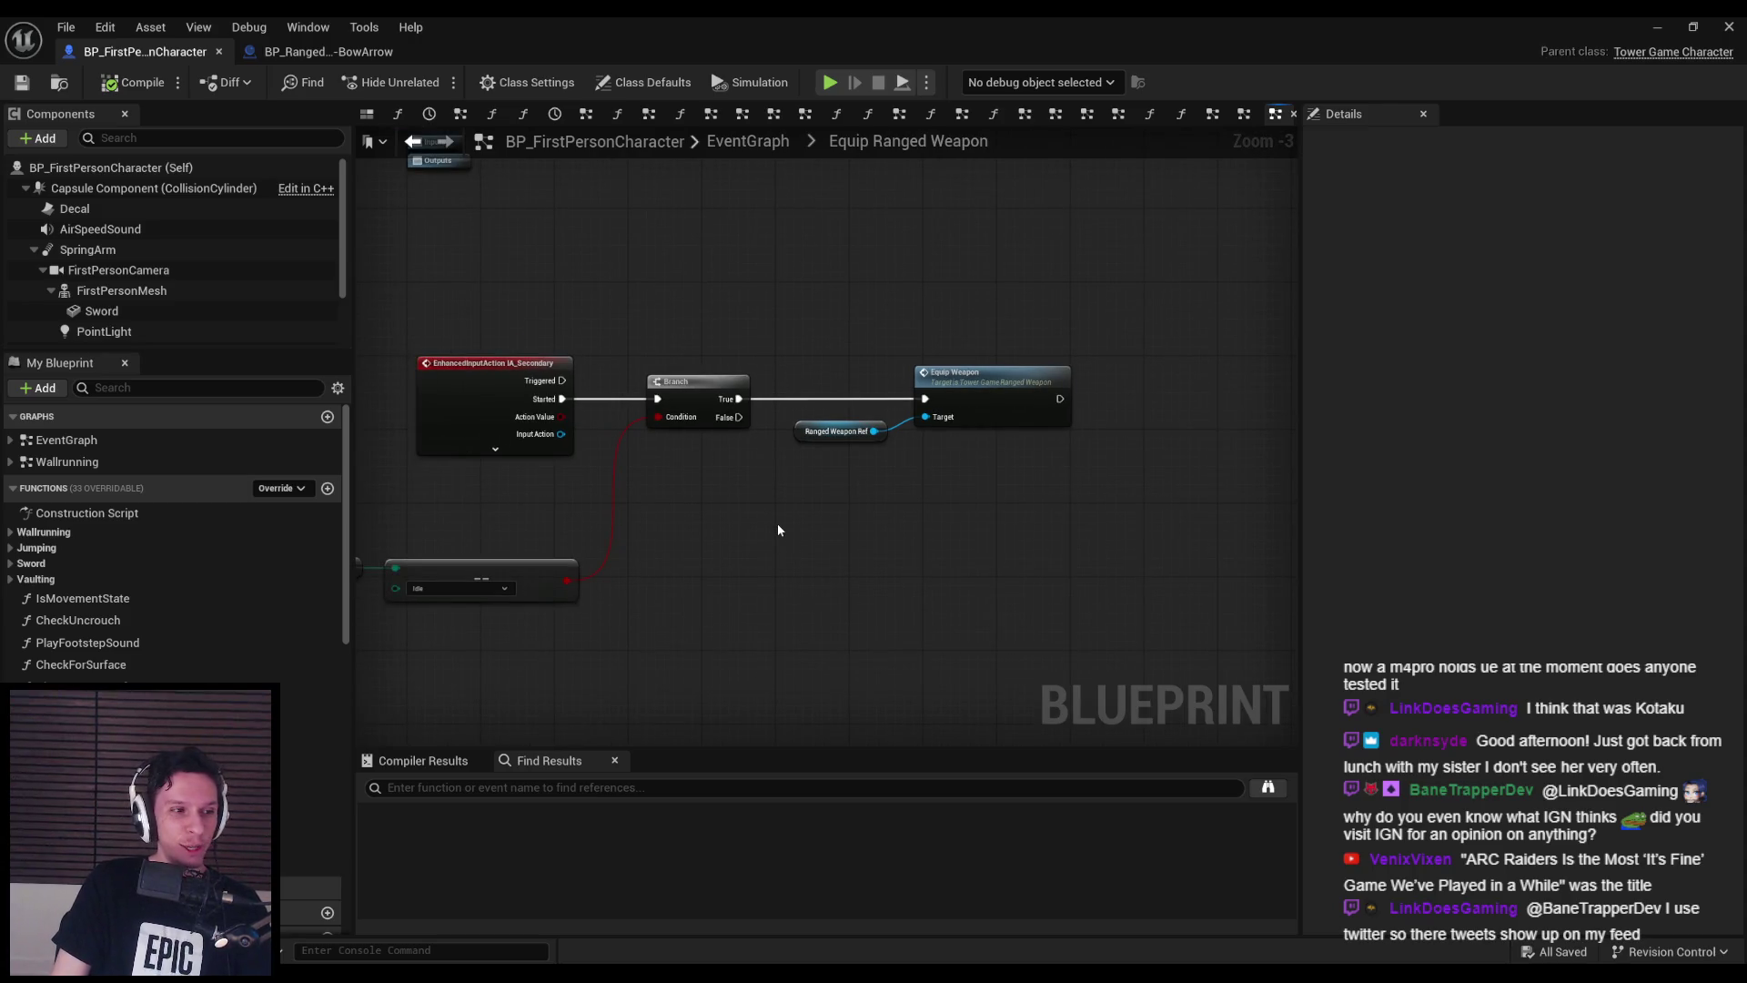
- Move all Equip Ranged Weapon graph nodes up slightly and save the character Blueprint
drag(779, 530, 792, 569)
scroll(707, 534, down, 1)
mouse_move(706, 534)
mouse_down()
mouse_move(983, 557)
mouse_move(932, 546)
mouse_move(940, 613)
mouse_move(925, 592)
mouse_up()
scroll(983, 556, up, 1)
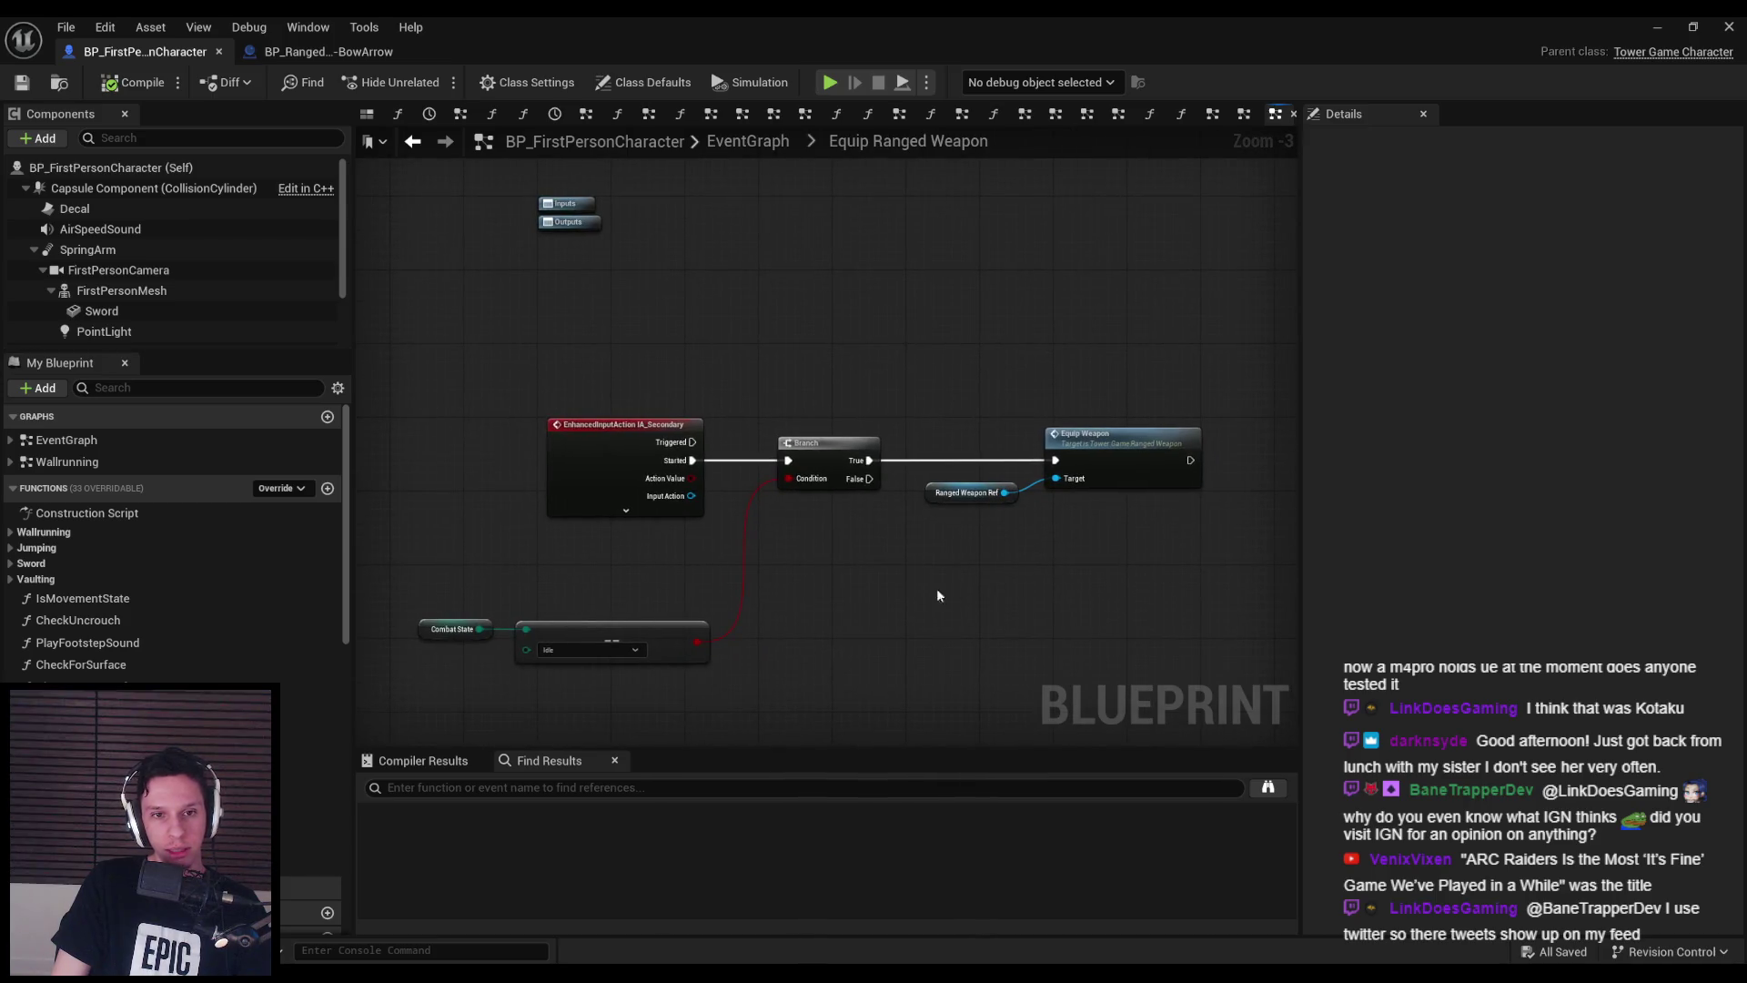
mouse_move(1206, 656)
mouse_down()
mouse_move(418, 428)
mouse_move(1256, 696)
mouse_up()
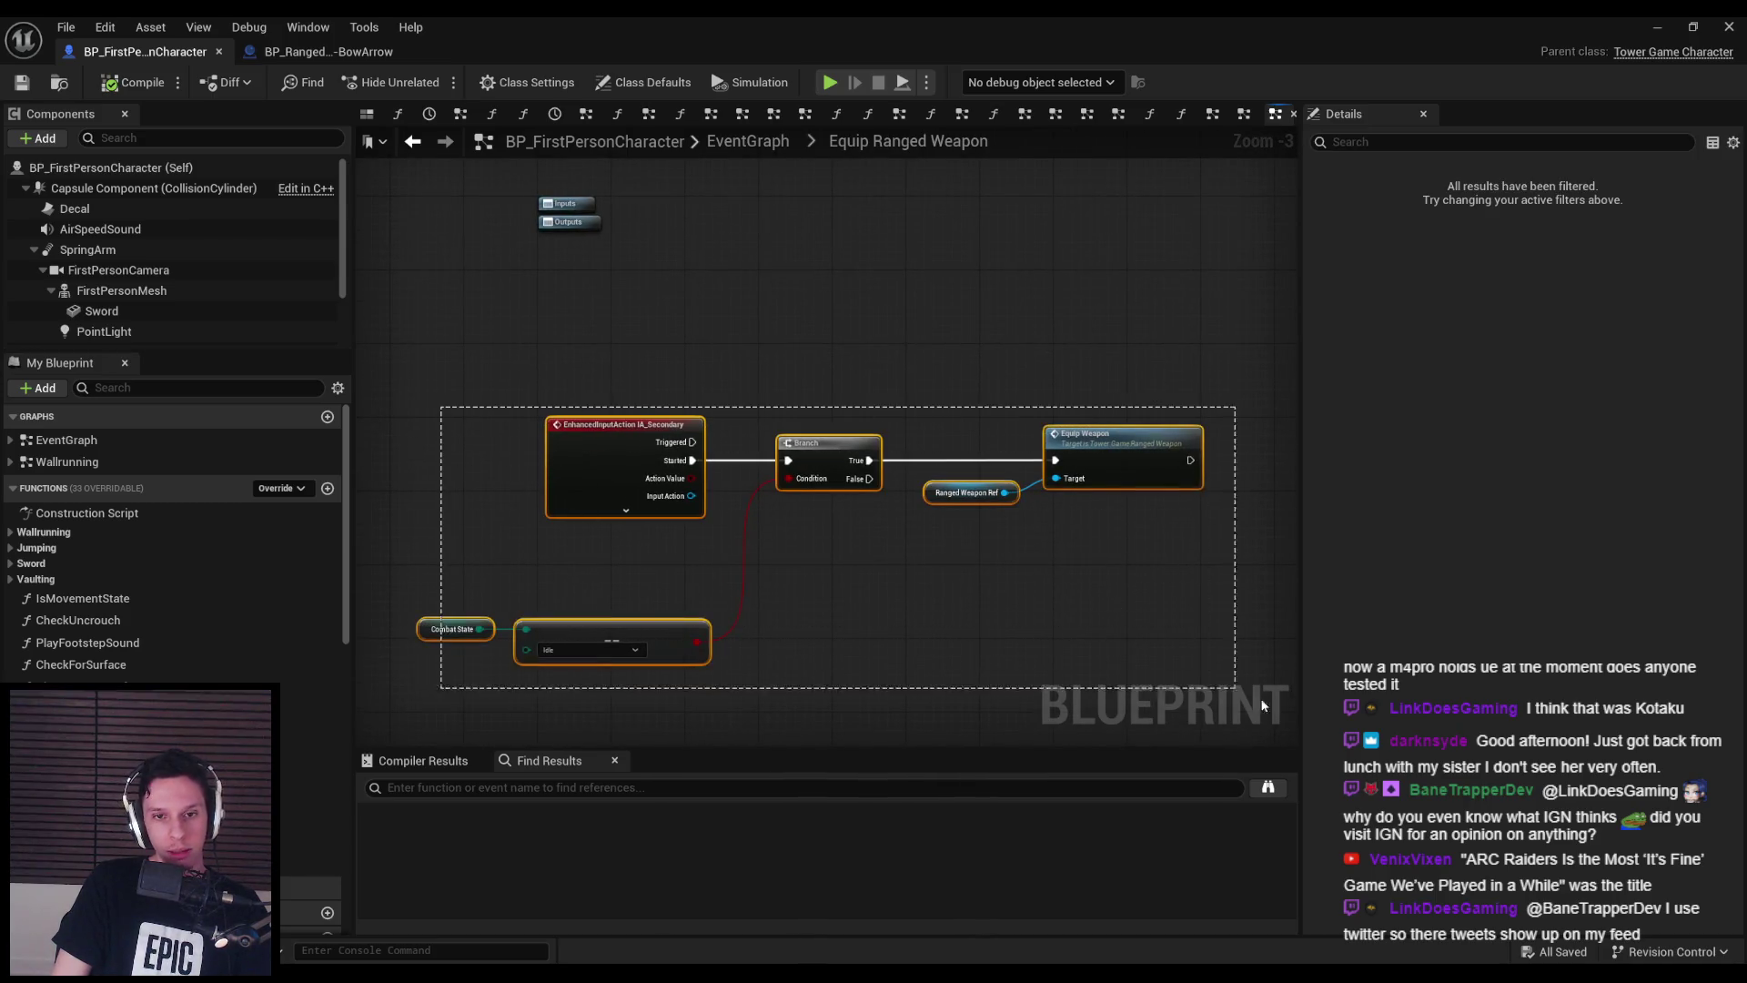
drag(642, 447, 633, 374)
click(488, 422)
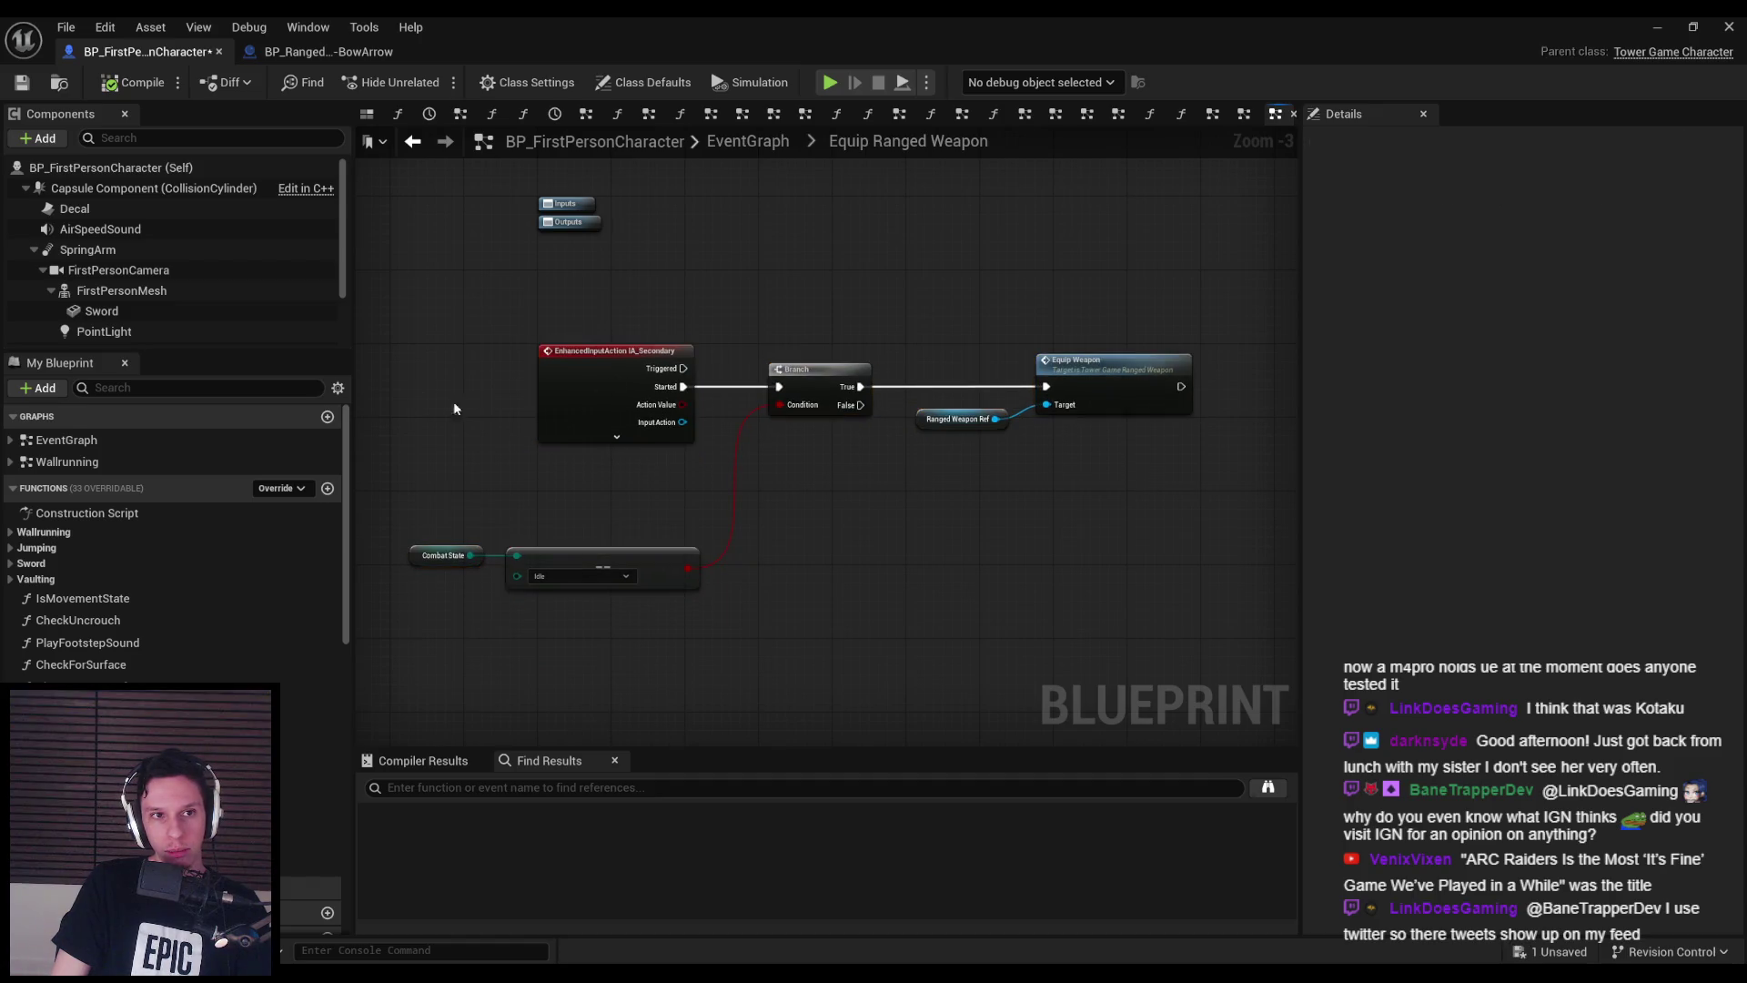
click(22, 85)
- Pan around the graph near the == comparison node, briefly hiding and restoring the editor window
drag(477, 386, 497, 485)
click(628, 663)
click(762, 685)
mouse_move(848, 685)
mouse_down()
mouse_move(734, 573)
mouse_move(695, 624)
mouse_move(663, 611)
mouse_up()
right_click(694, 624)
scroll(804, 526, up, 1)
scroll(801, 531, down, 1)
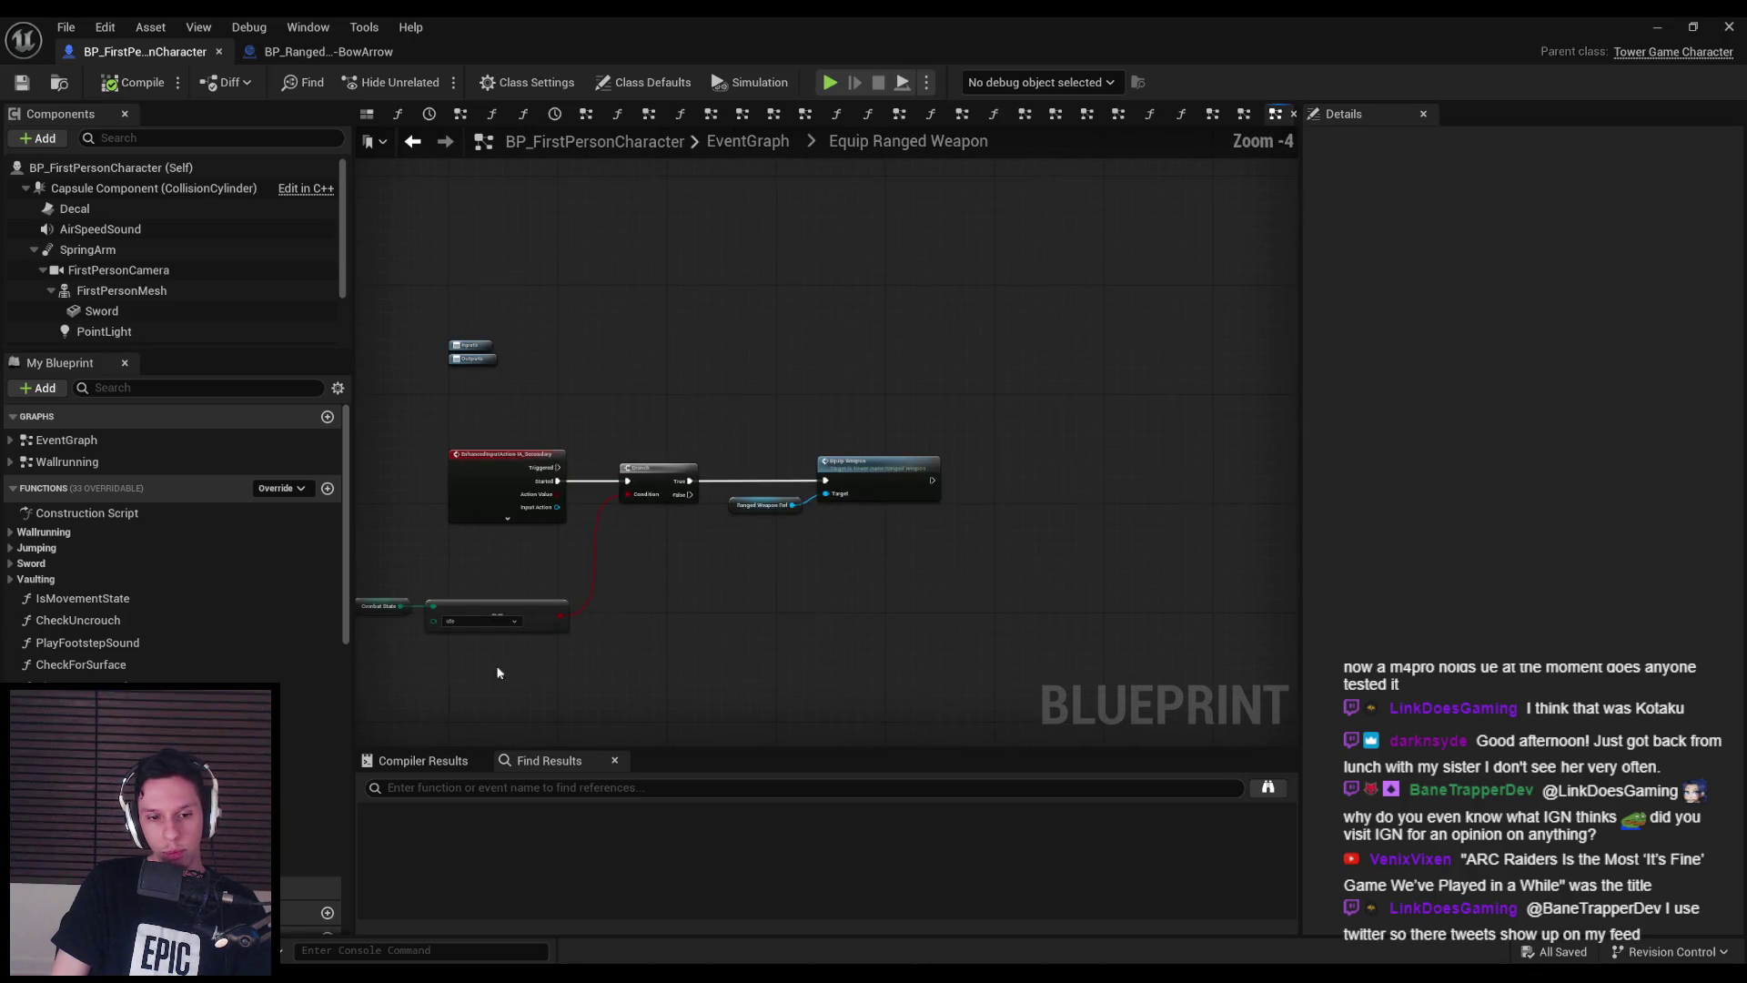
click(322, 972)
click(322, 901)
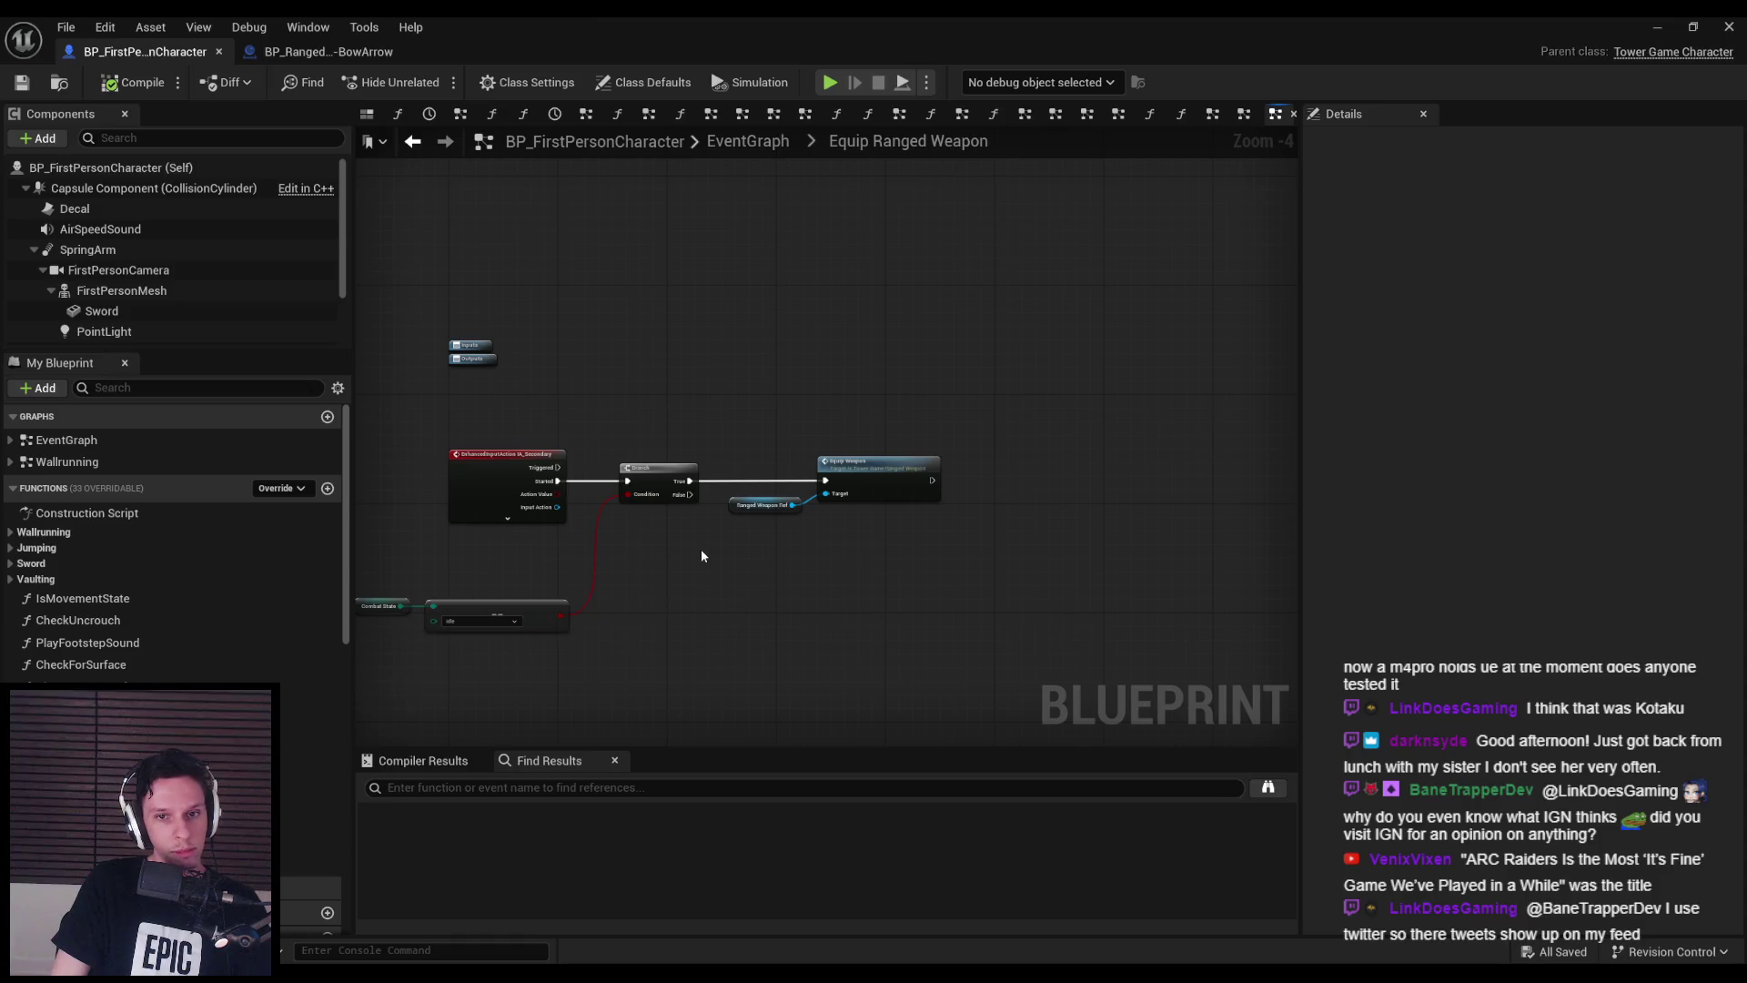
scroll(818, 586, up, 1)
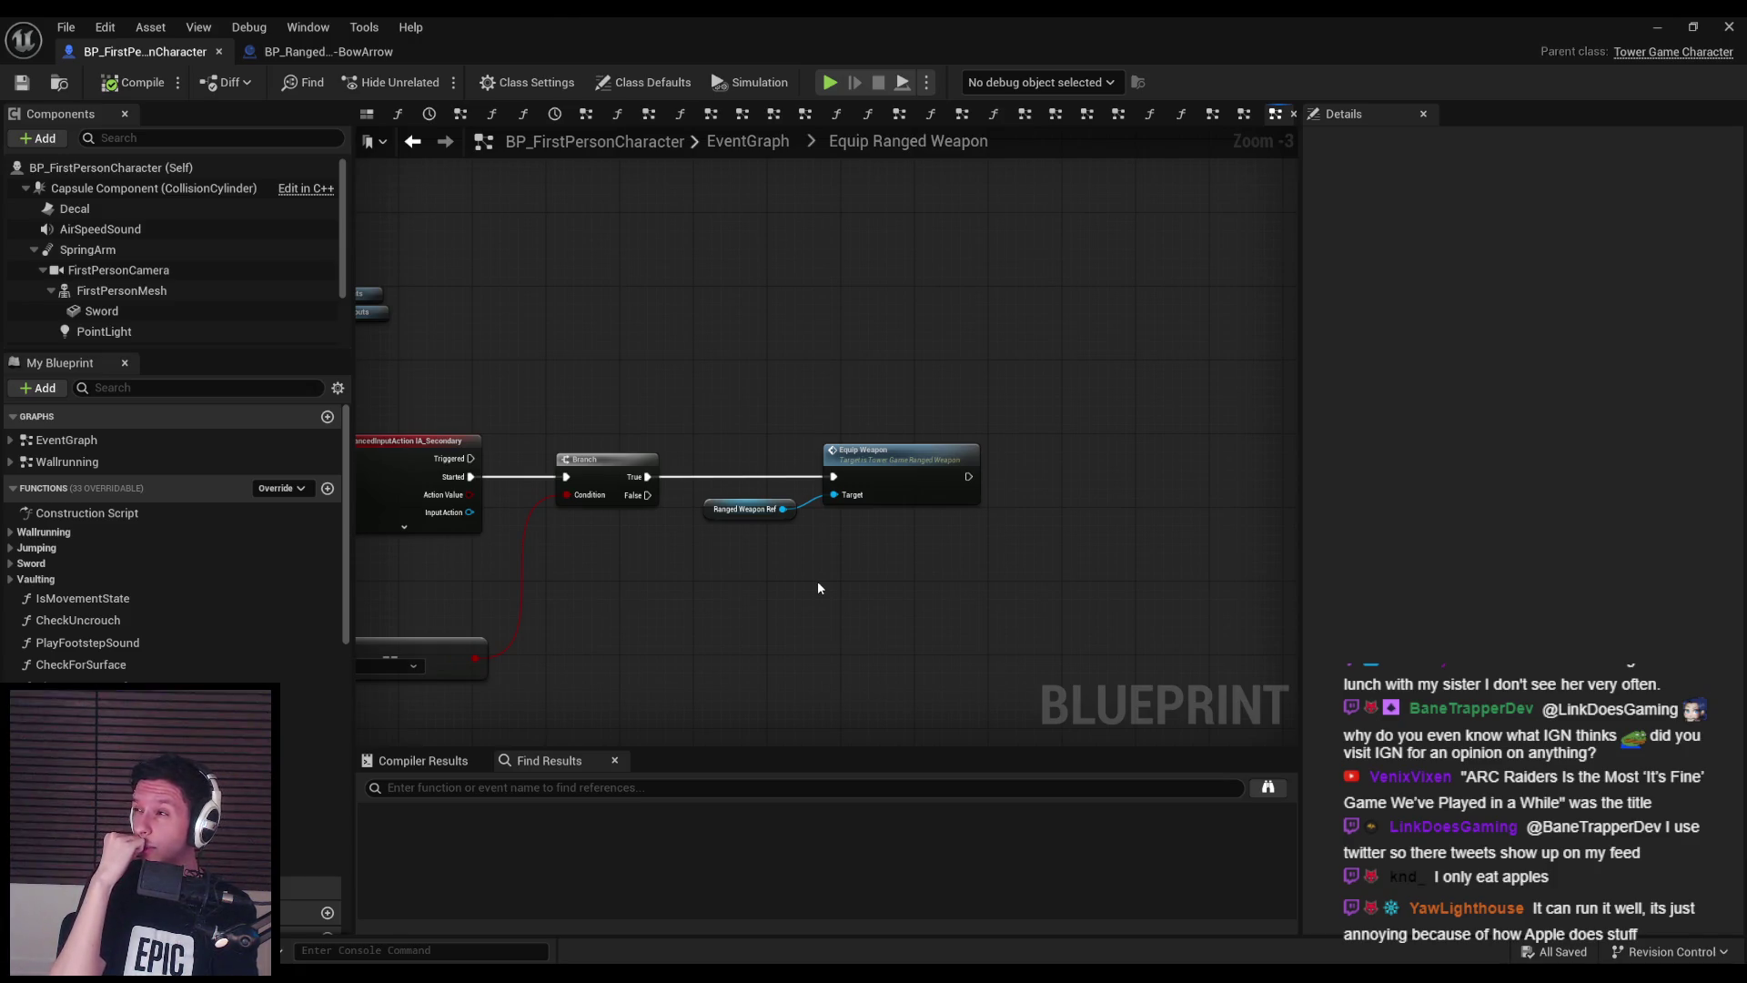
mouse_move(761, 602)
mouse_down()
mouse_move(691, 537)
mouse_move(684, 560)
mouse_up()
- Add a Sword getter and a Set Visibility node to hide the Sword after Equip Weapon
scroll(132, 291, down, 3)
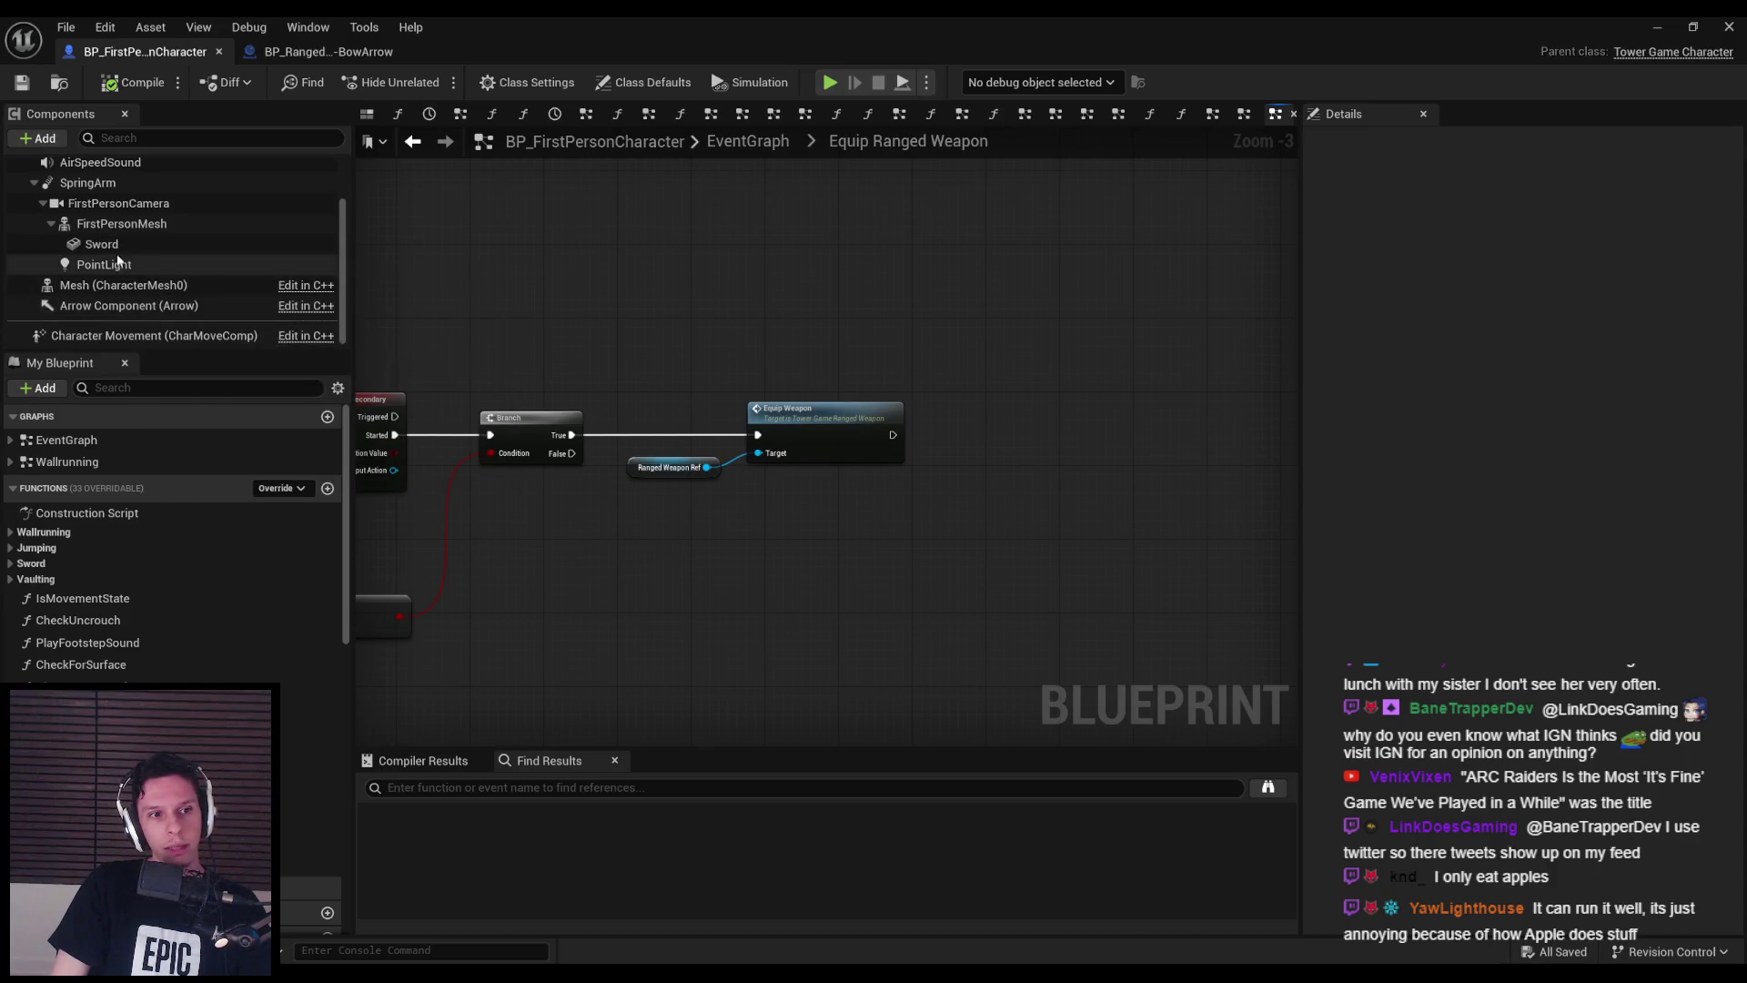
mouse_move(113, 245)
mouse_down()
mouse_move(963, 466)
mouse_move(1045, 446)
mouse_move(1060, 387)
mouse_move(811, 434)
mouse_up()
text(set vis)
key(Return)
scroll(1045, 448, up, 3)
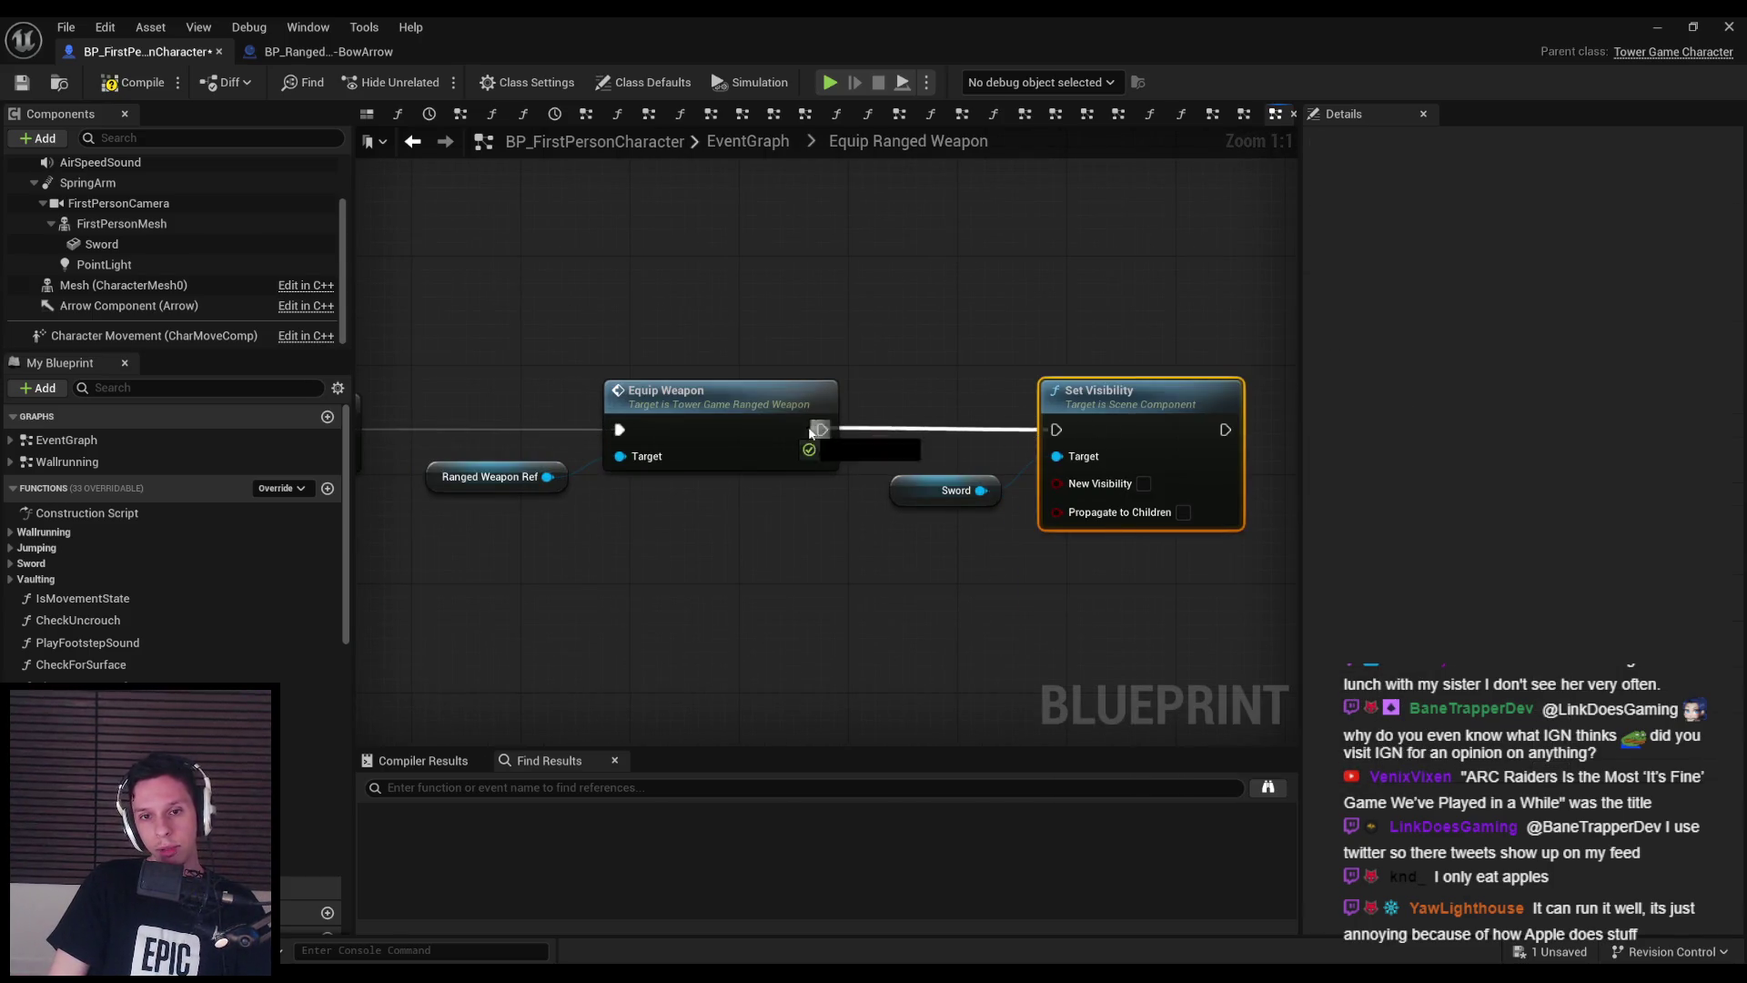
- Duplicate the Sword visibility nodes, wire IA_Secondary Completed to the copy, then compile and save
drag(881, 372, 1154, 566)
key(ctrl+c)
scroll(943, 468, down, 3)
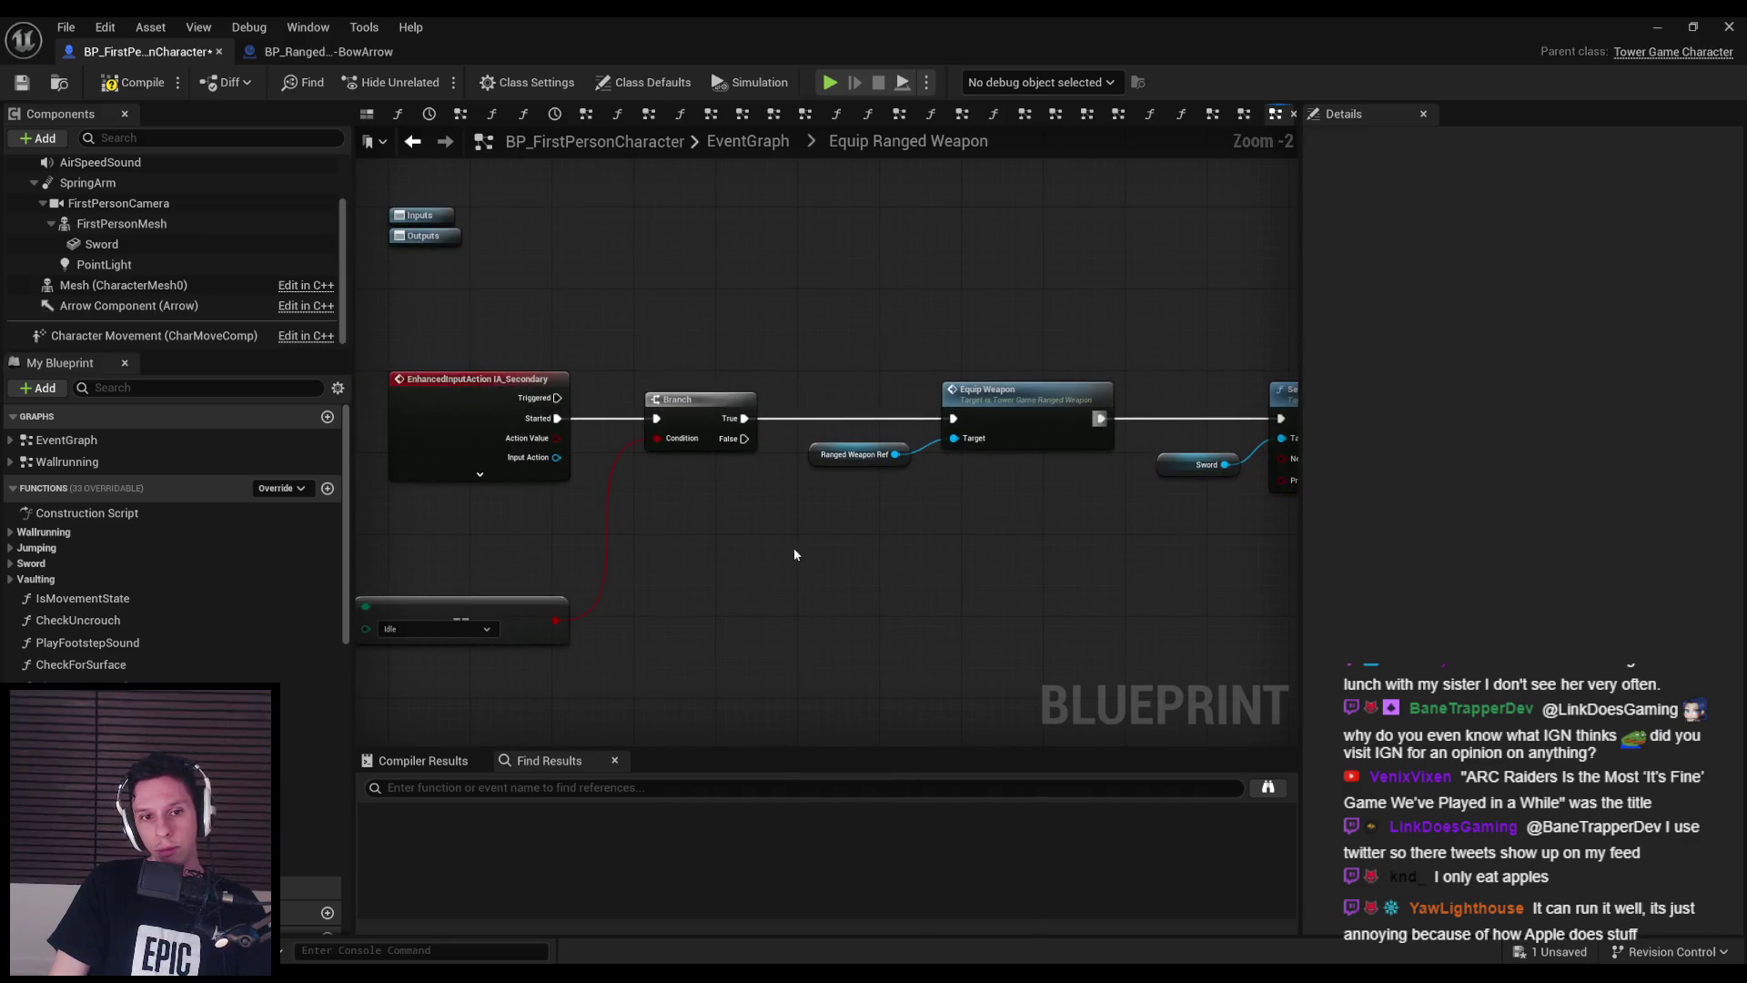
key(ctrl+v)
click(522, 474)
mouse_move(558, 480)
mouse_down()
mouse_move(921, 560)
mouse_move(801, 539)
mouse_move(832, 548)
mouse_up()
click(556, 577)
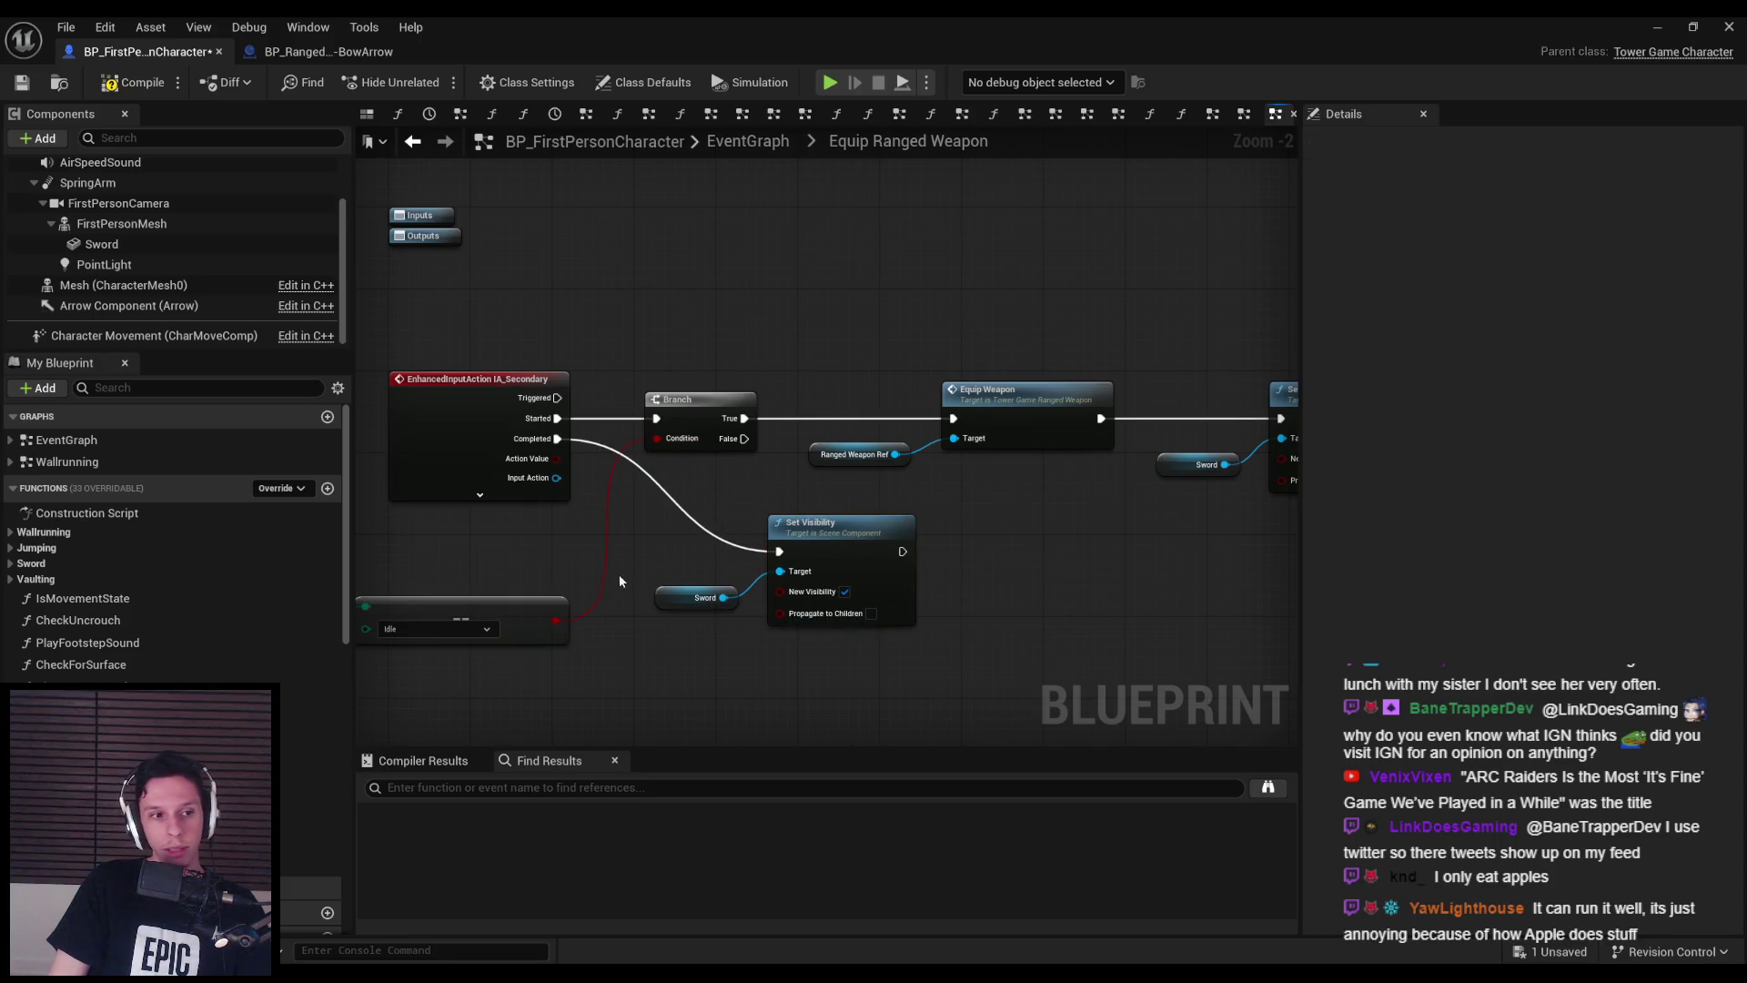
scroll(777, 648, down, 1)
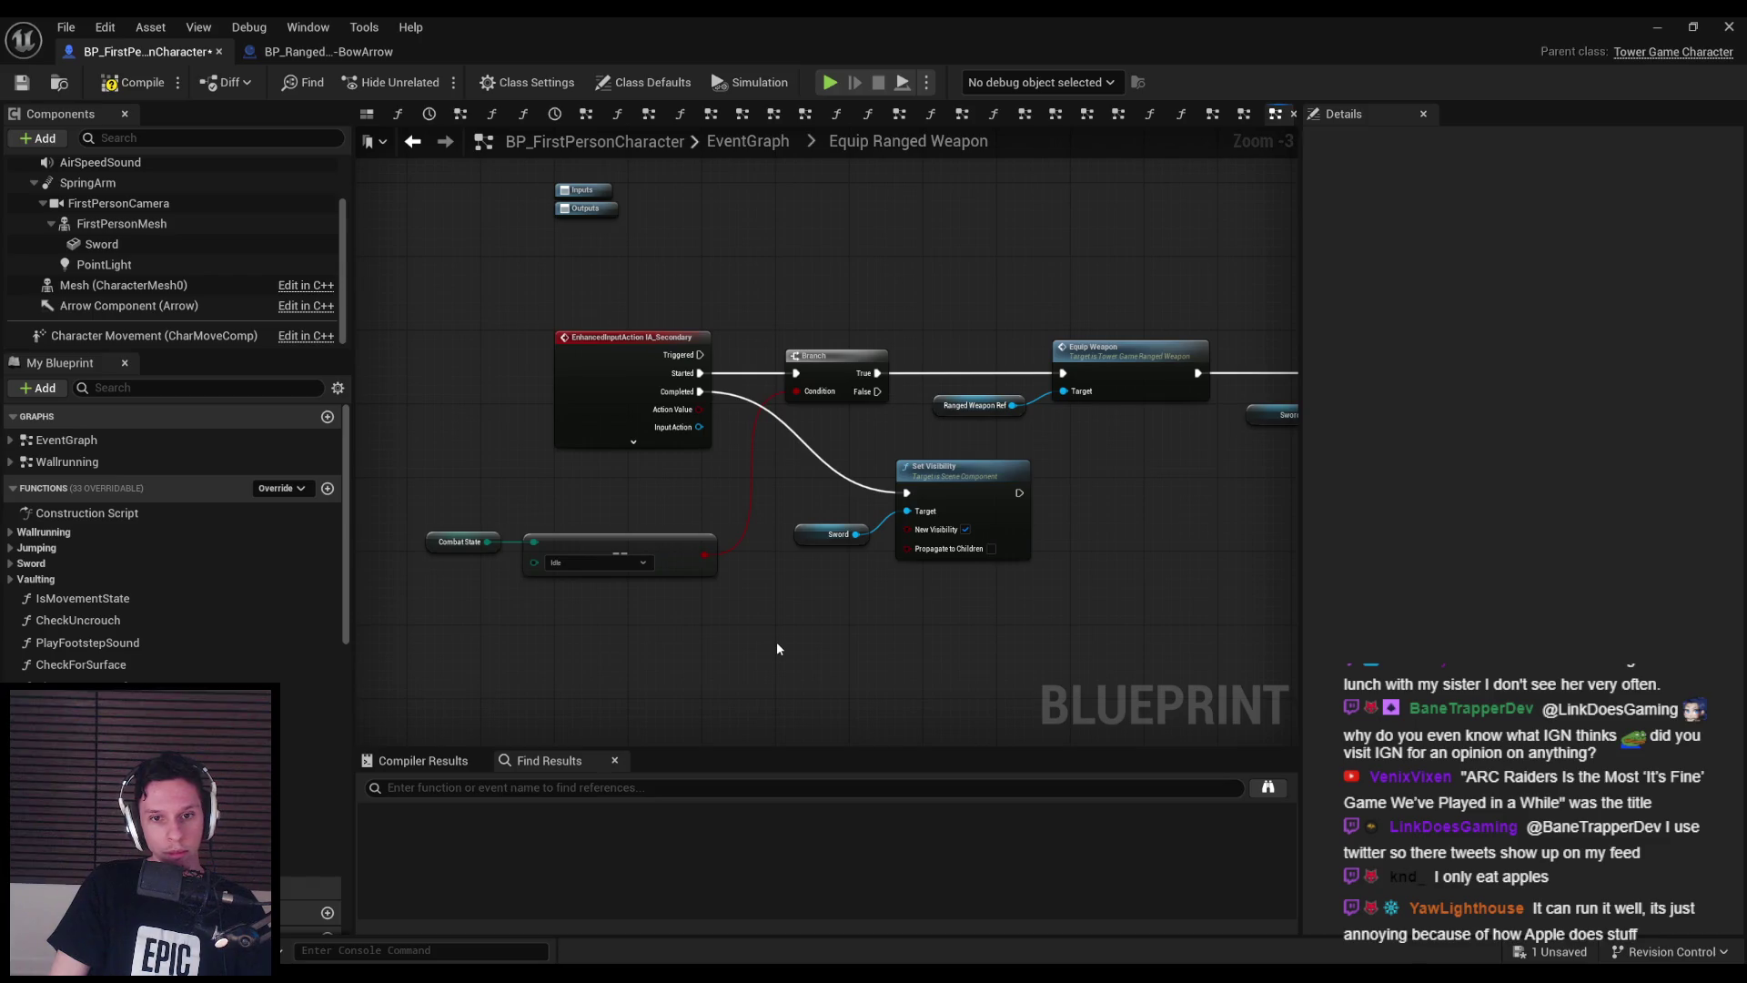
click(118, 85)
key(ctrl+s)
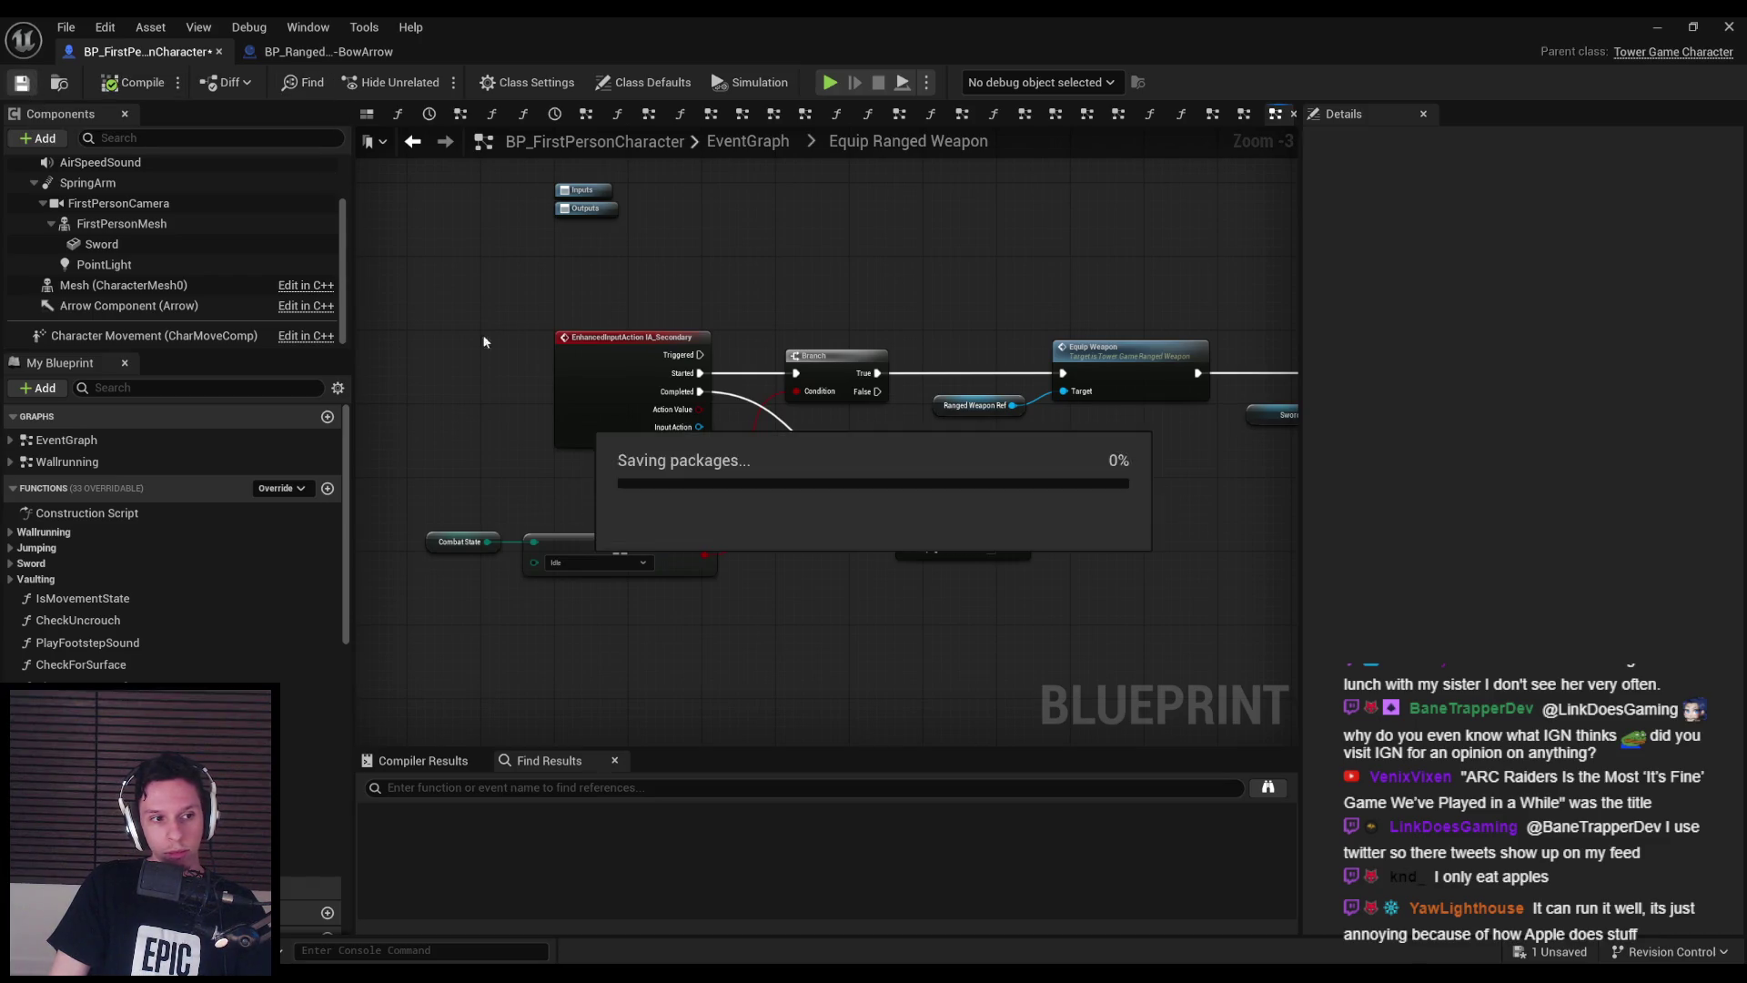
- Realign the Set Visibility and Sword nodes and save the Blueprint
scroll(819, 485, up, 2)
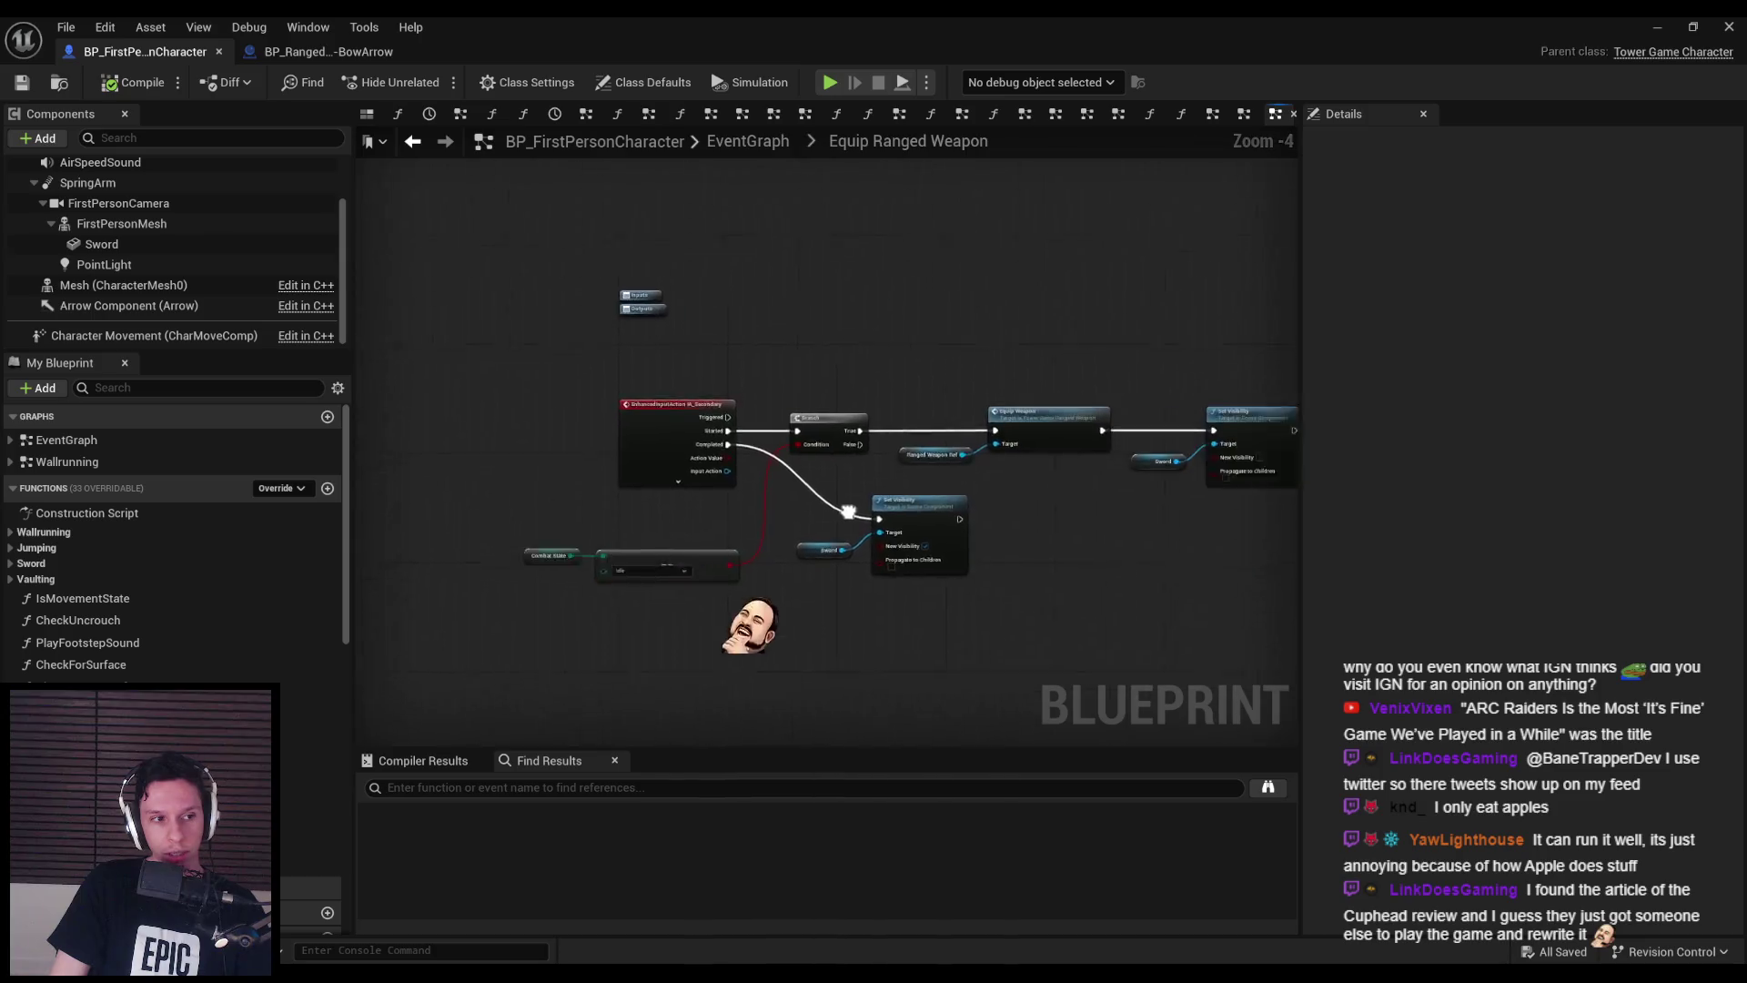
scroll(650, 537, down, 2)
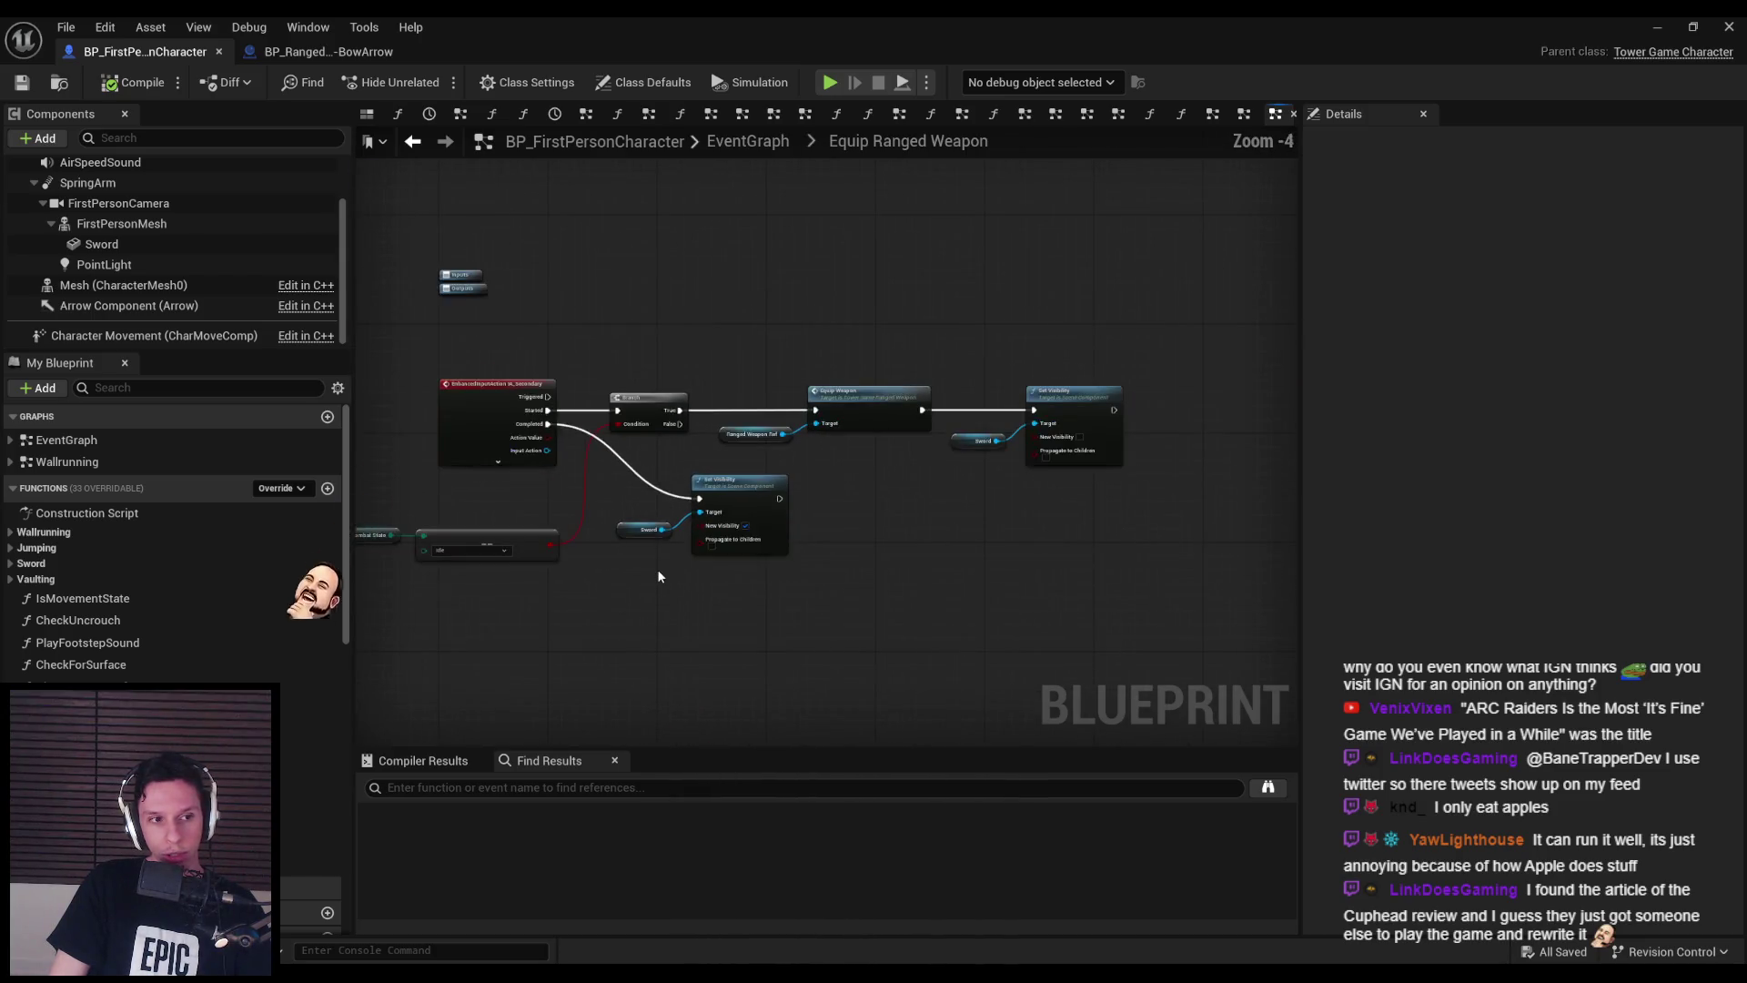
scroll(652, 569, up, 2)
scroll(637, 455, down, 1)
drag(634, 420, 728, 482)
mouse_move(814, 419)
mouse_down()
mouse_move(974, 449)
mouse_move(766, 450)
mouse_move(828, 450)
mouse_up()
click(671, 398)
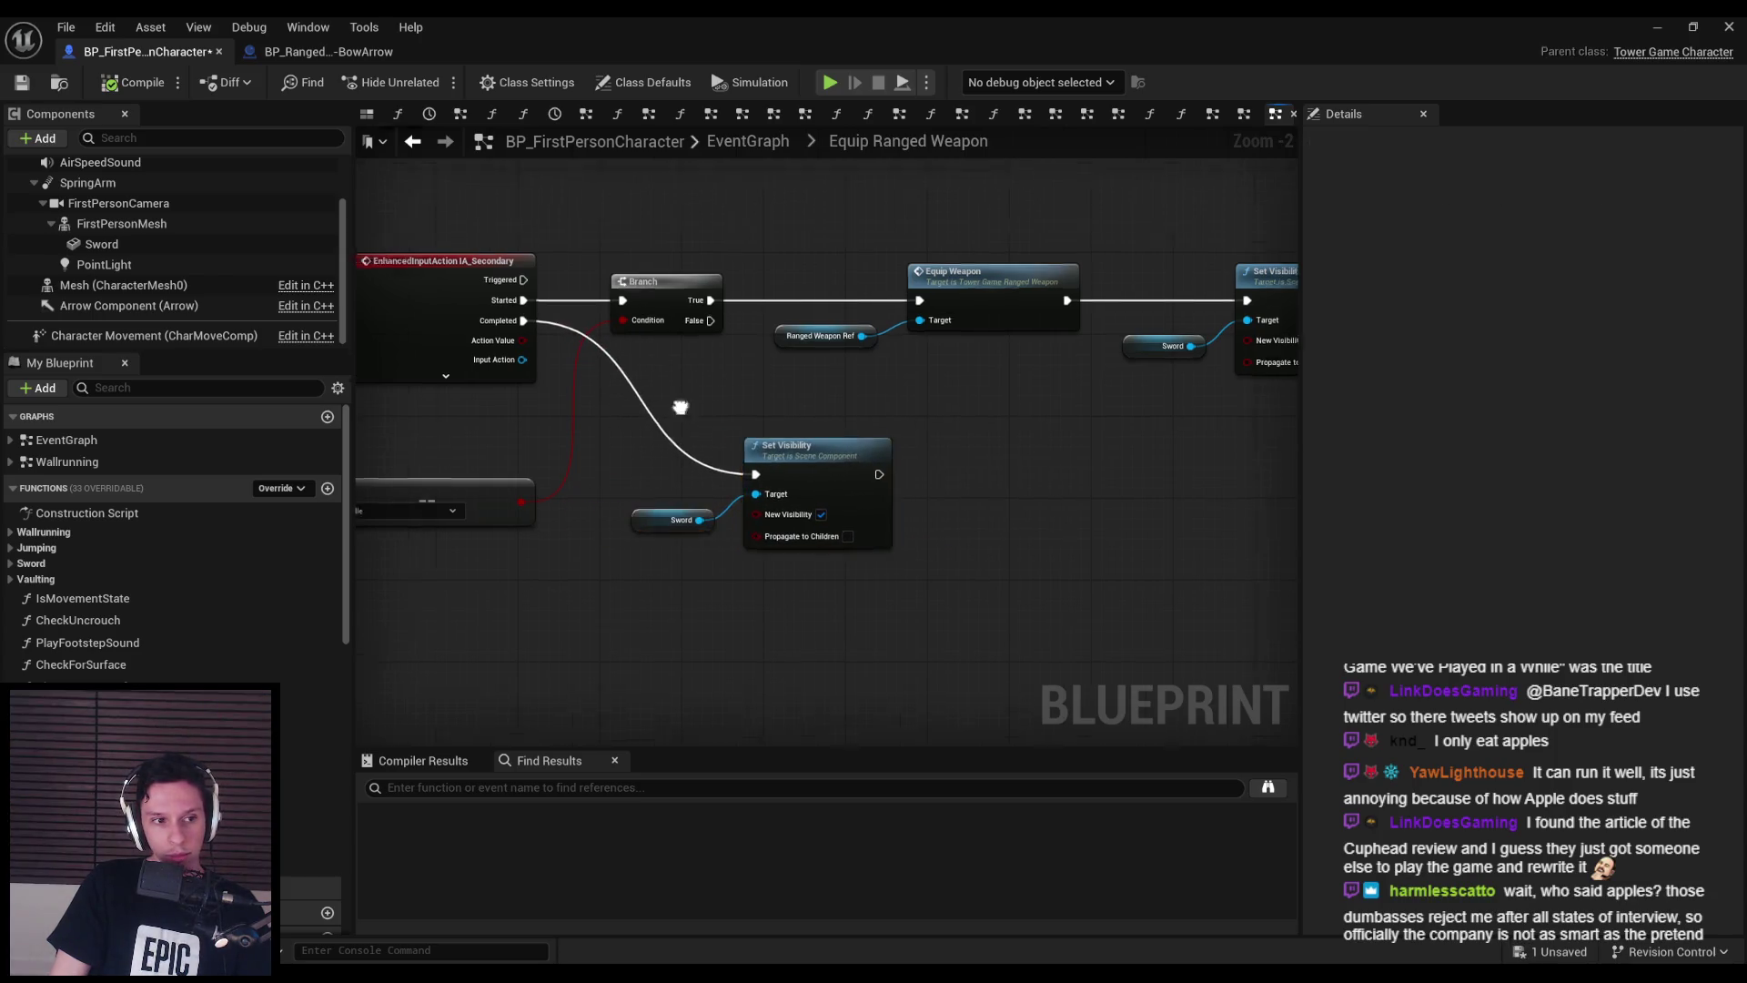
drag(651, 398, 920, 429)
key(ctrl+s)
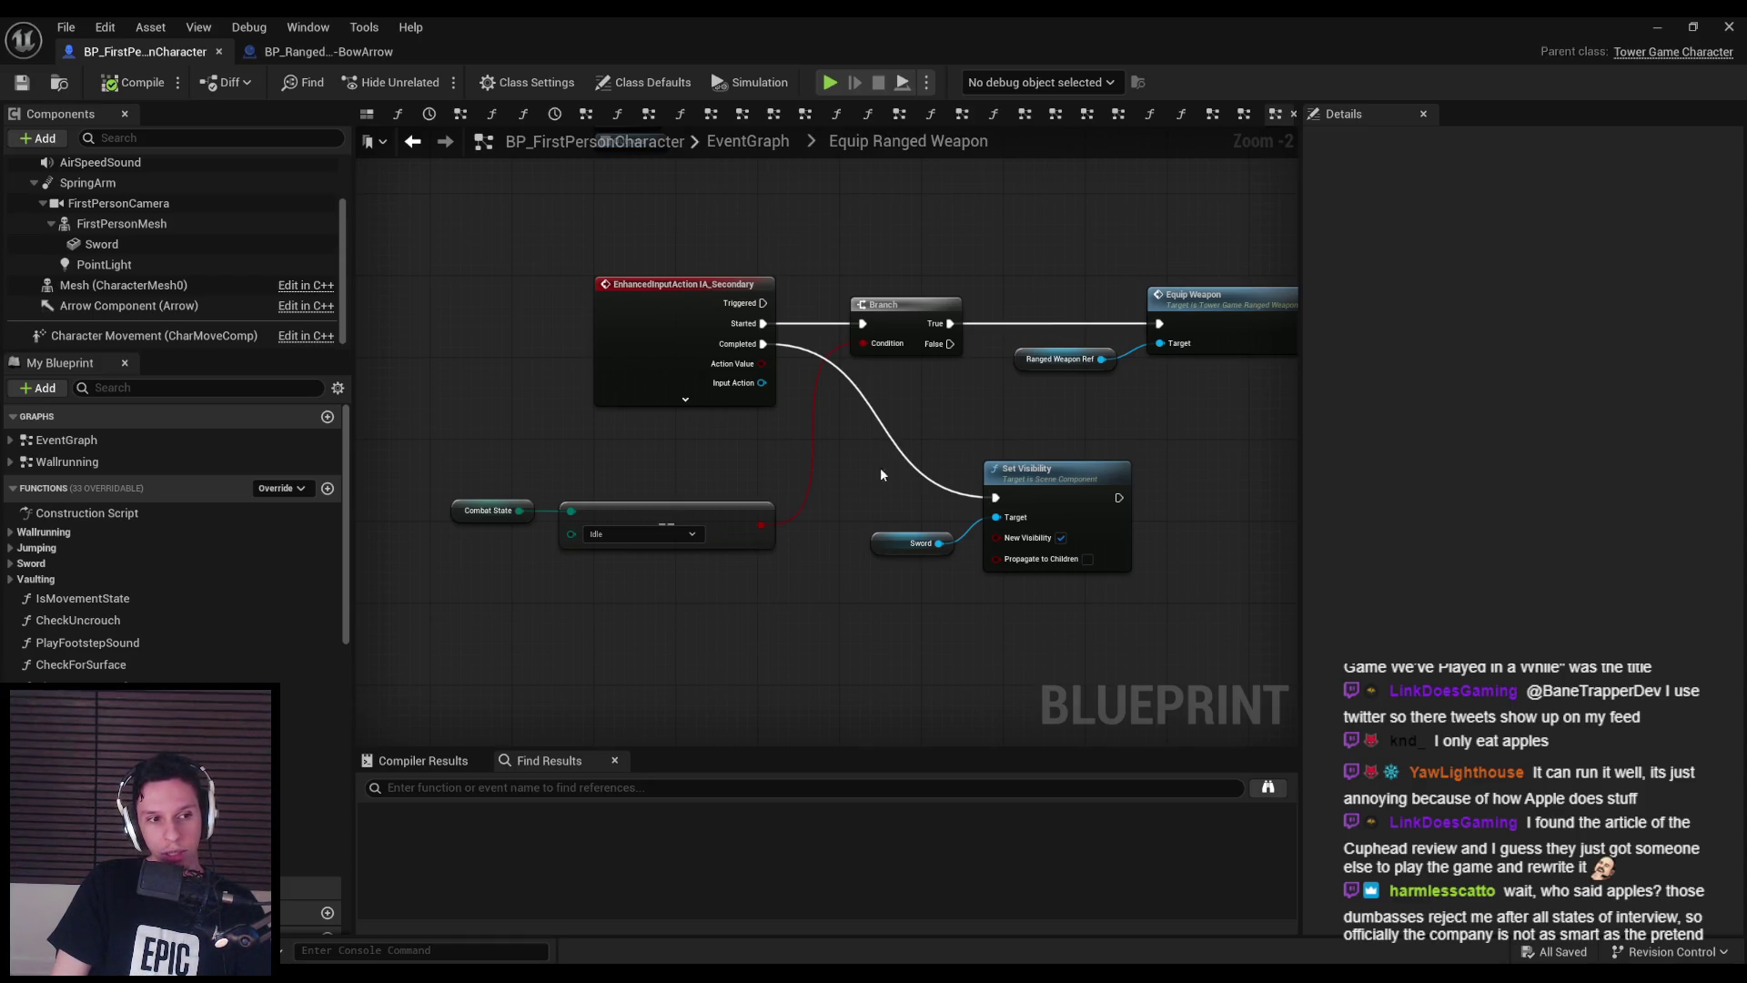
- Line up the Branch, Ranged Weapon Ref and Equip Weapon row, save, and minimize the Blueprint editor
drag(839, 497, 708, 511)
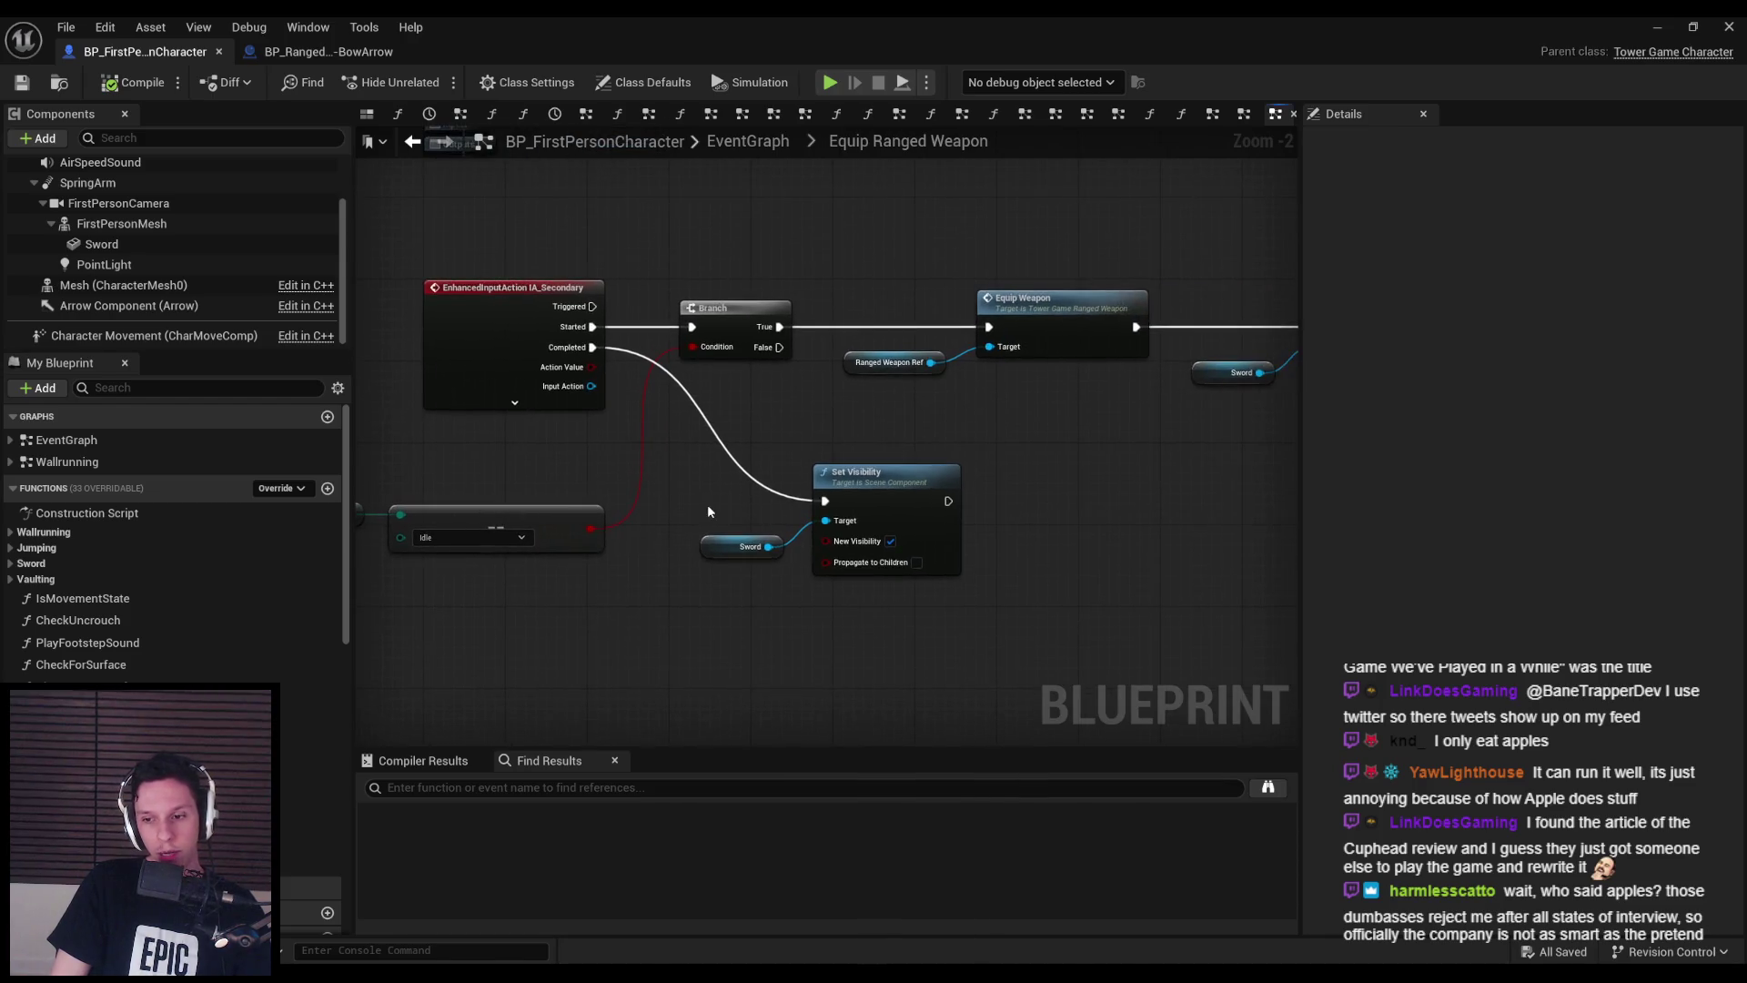
mouse_move(734, 291)
mouse_down()
mouse_move(842, 369)
mouse_move(1292, 432)
mouse_up()
drag(819, 320, 888, 322)
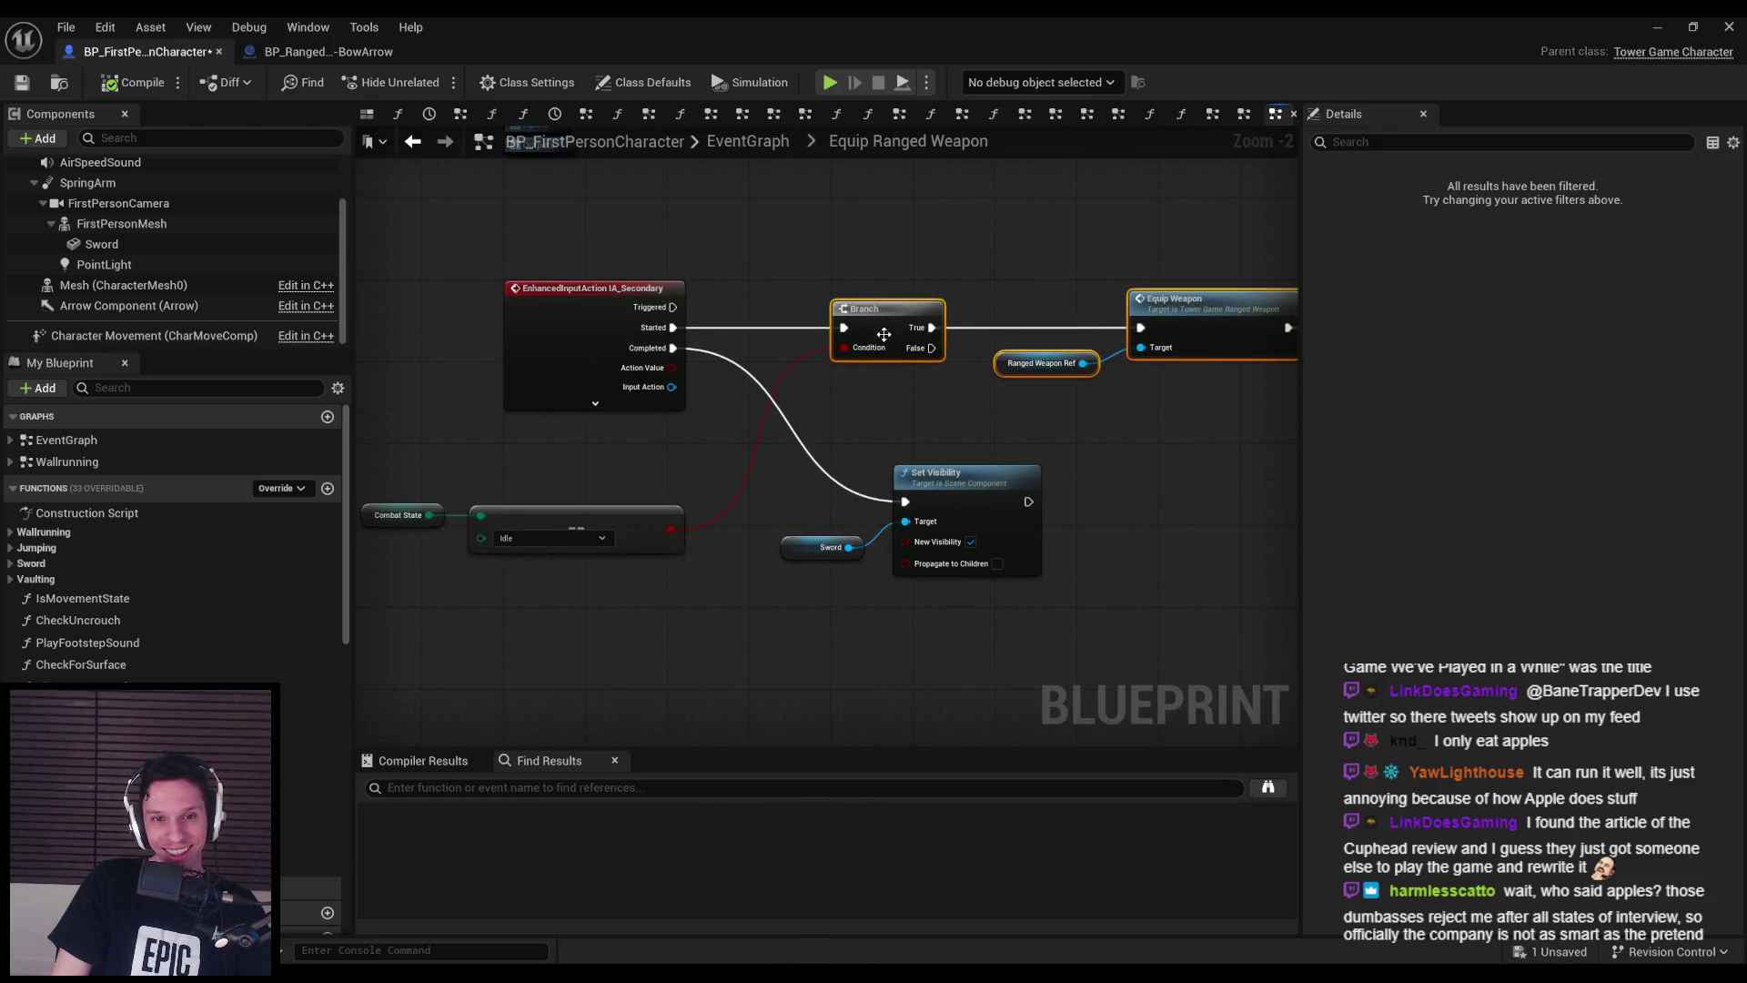
click(887, 405)
click(22, 82)
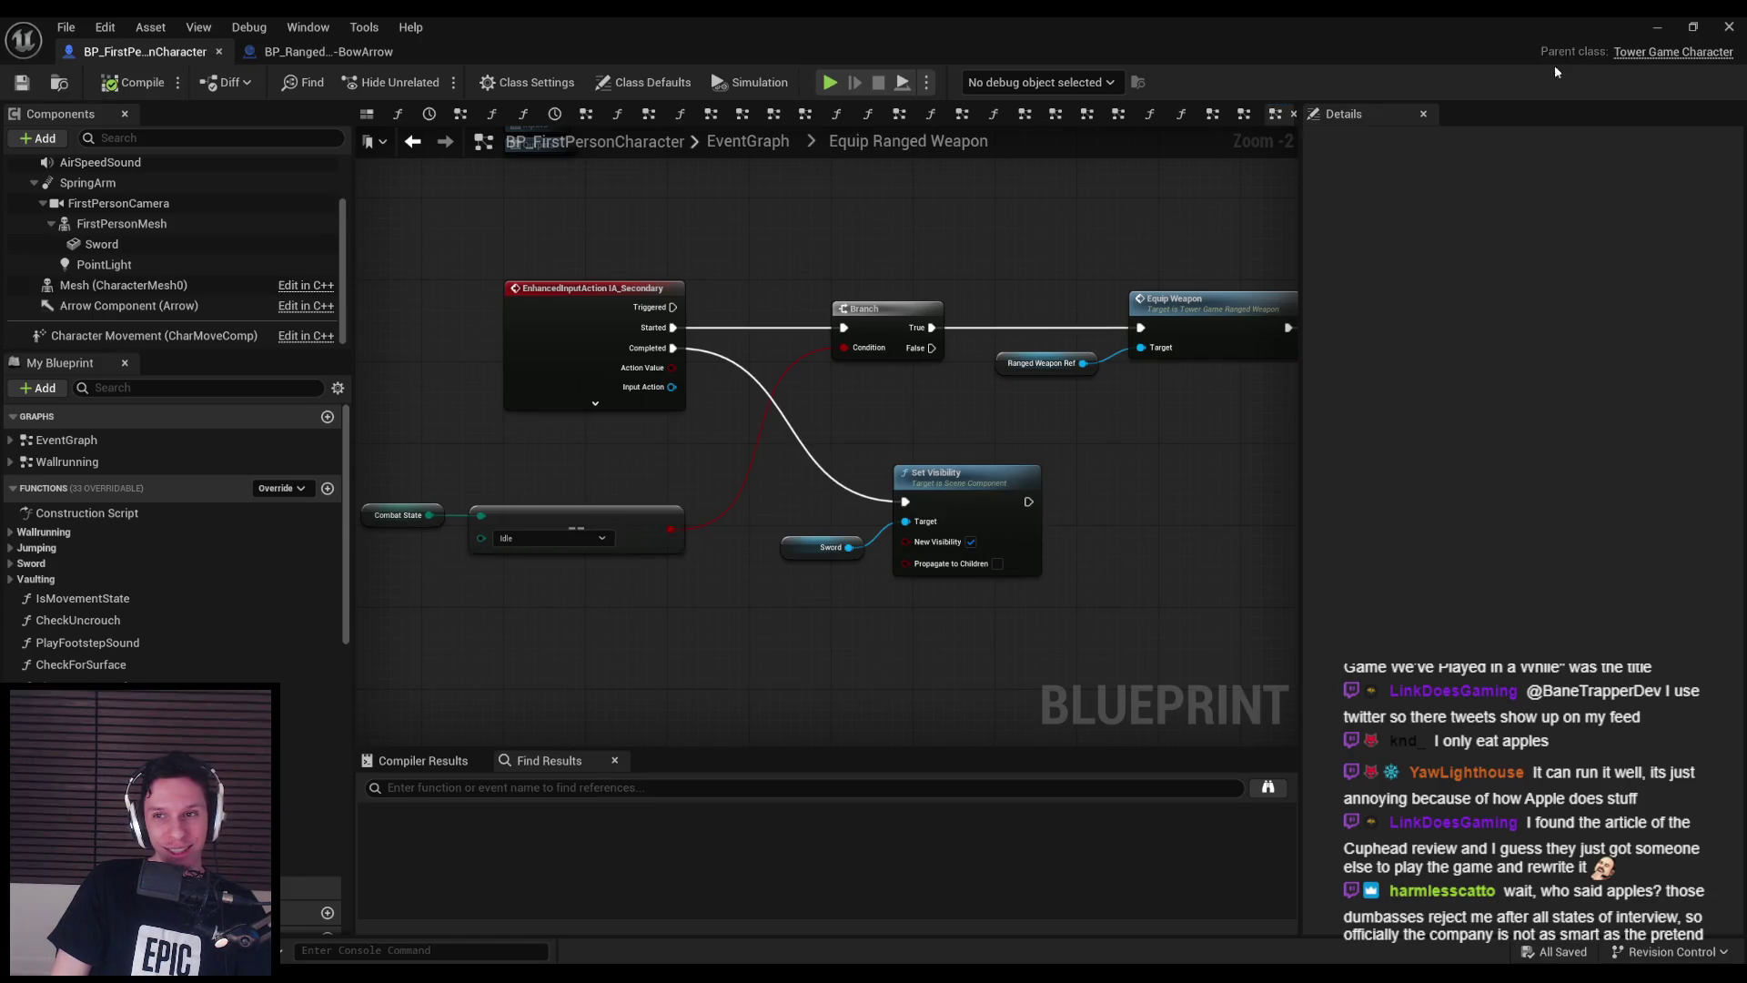
click(1643, 27)
click(66, 28)
- Load DevTestLevel from Recent Levels and start a Play-in-Editor session
mouse_move(155, 130)
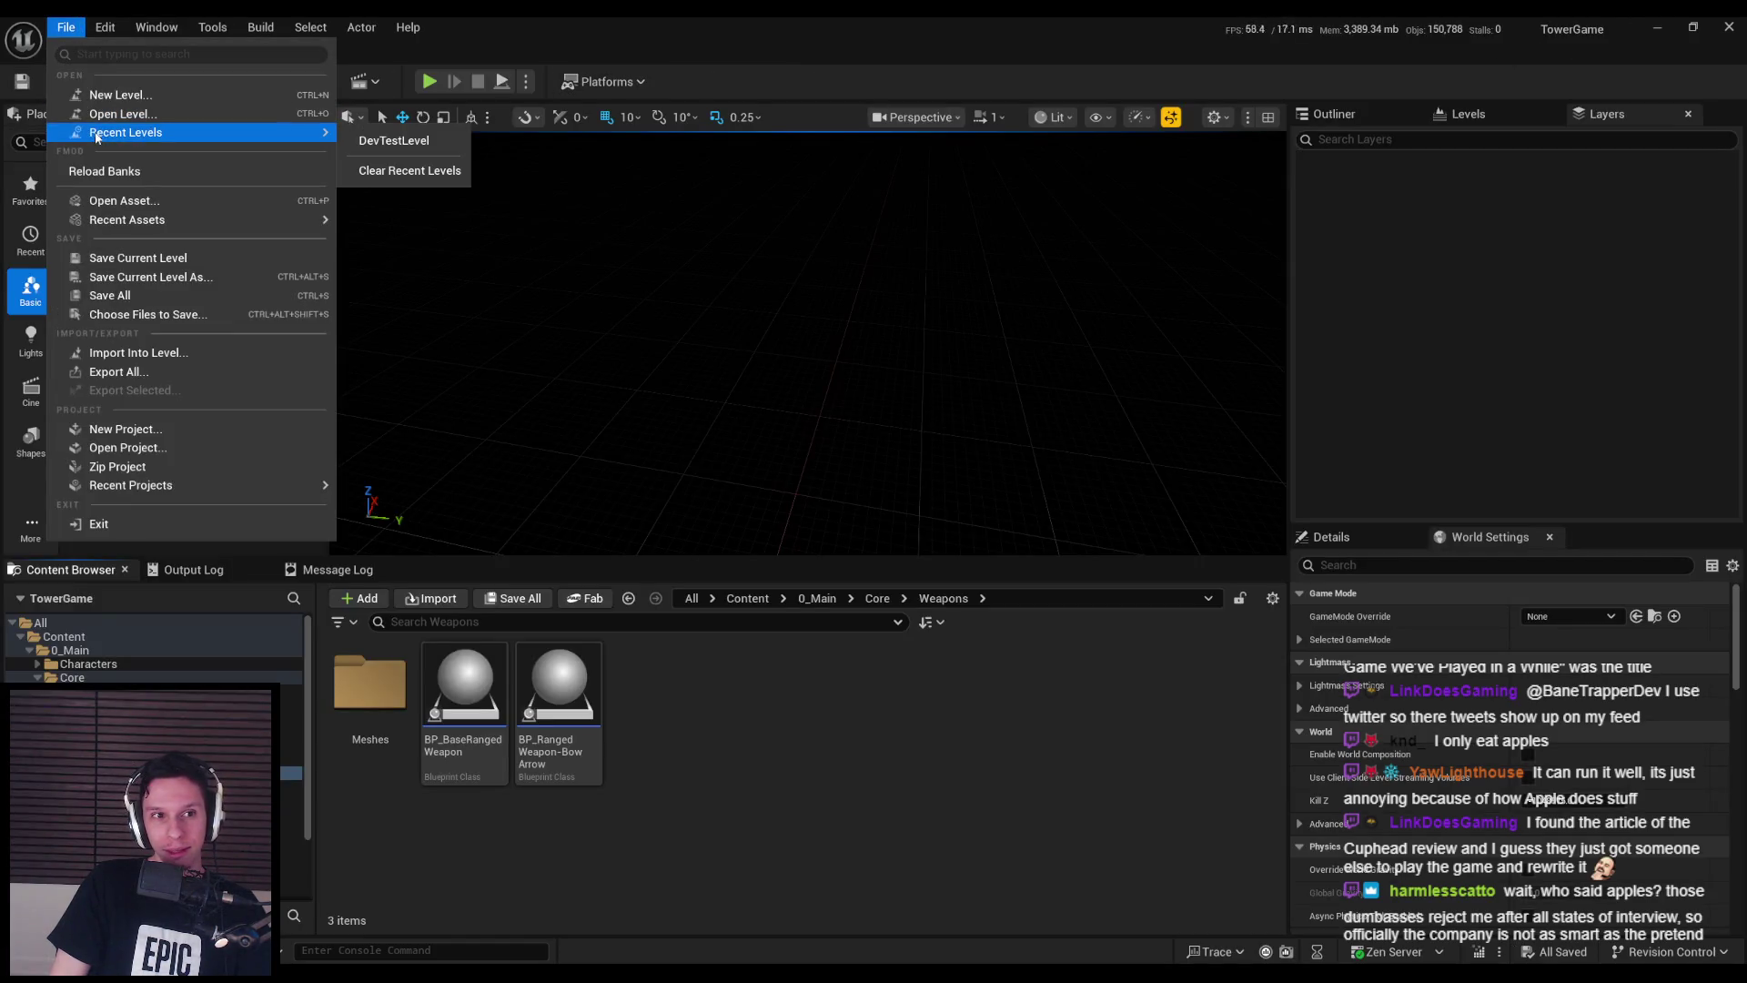
click(391, 135)
drag(801, 364, 682, 355)
click(429, 81)
- Walk to the spider, hit it with several sword swings, then stop playing
key(w)
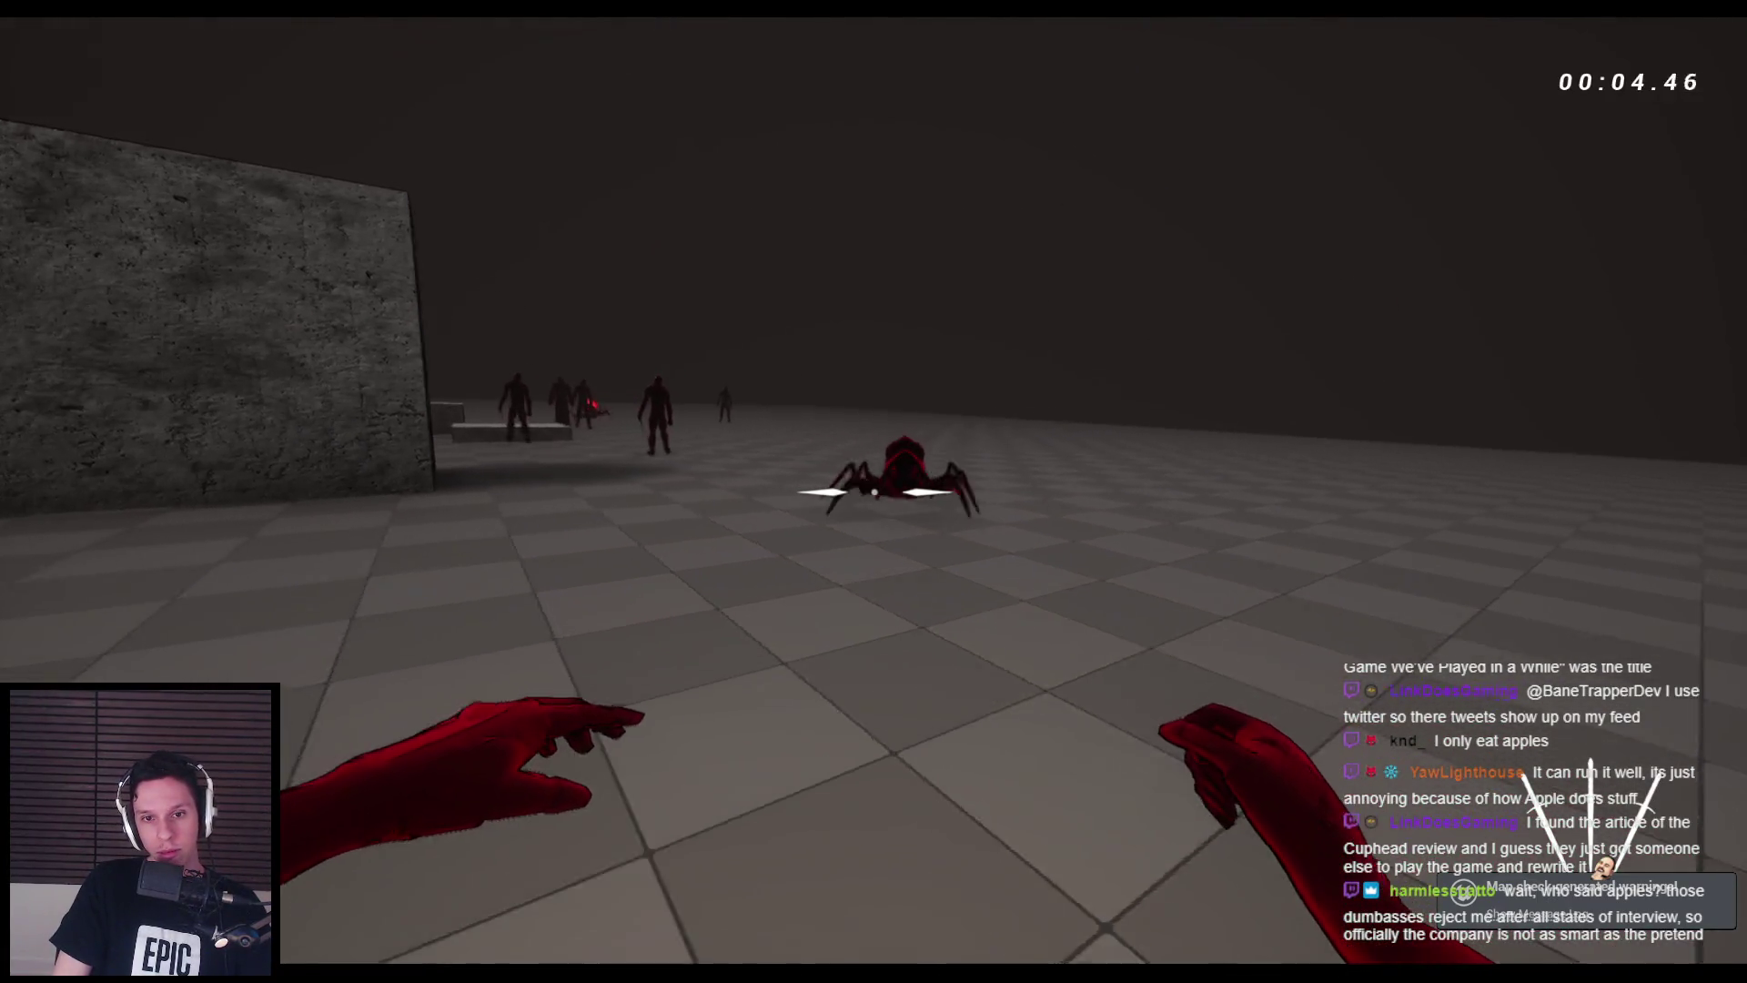
click(874, 492)
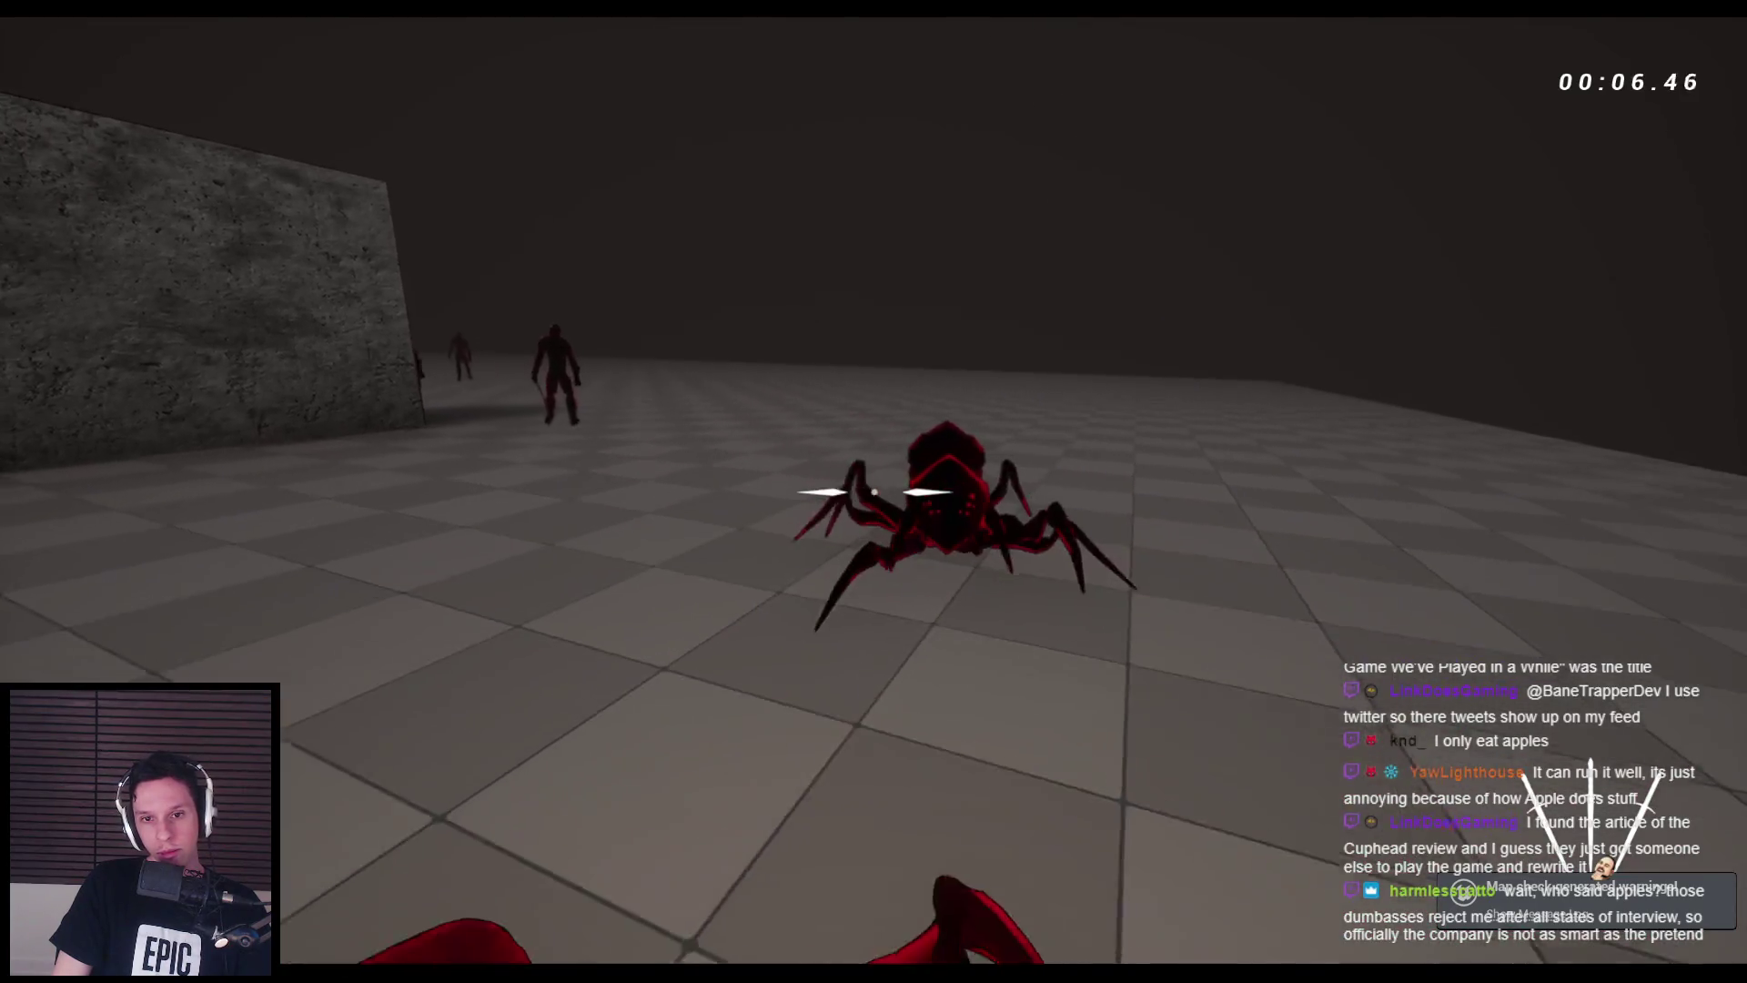
click(874, 491)
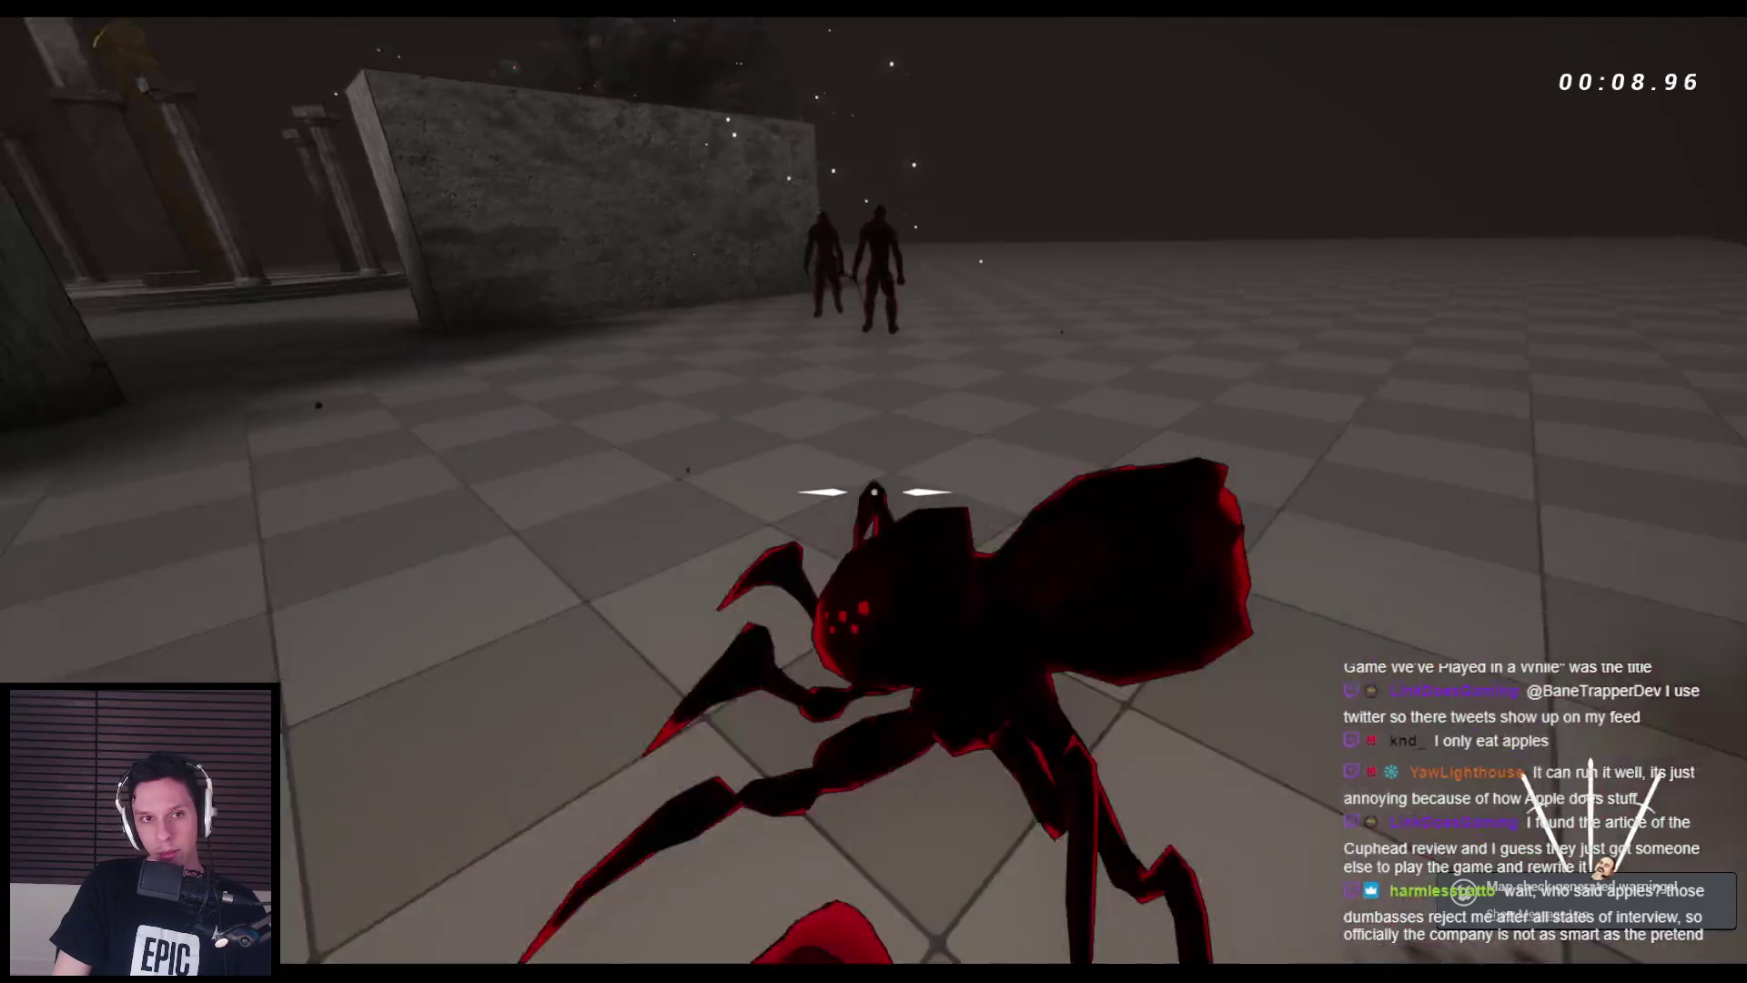
click(874, 491)
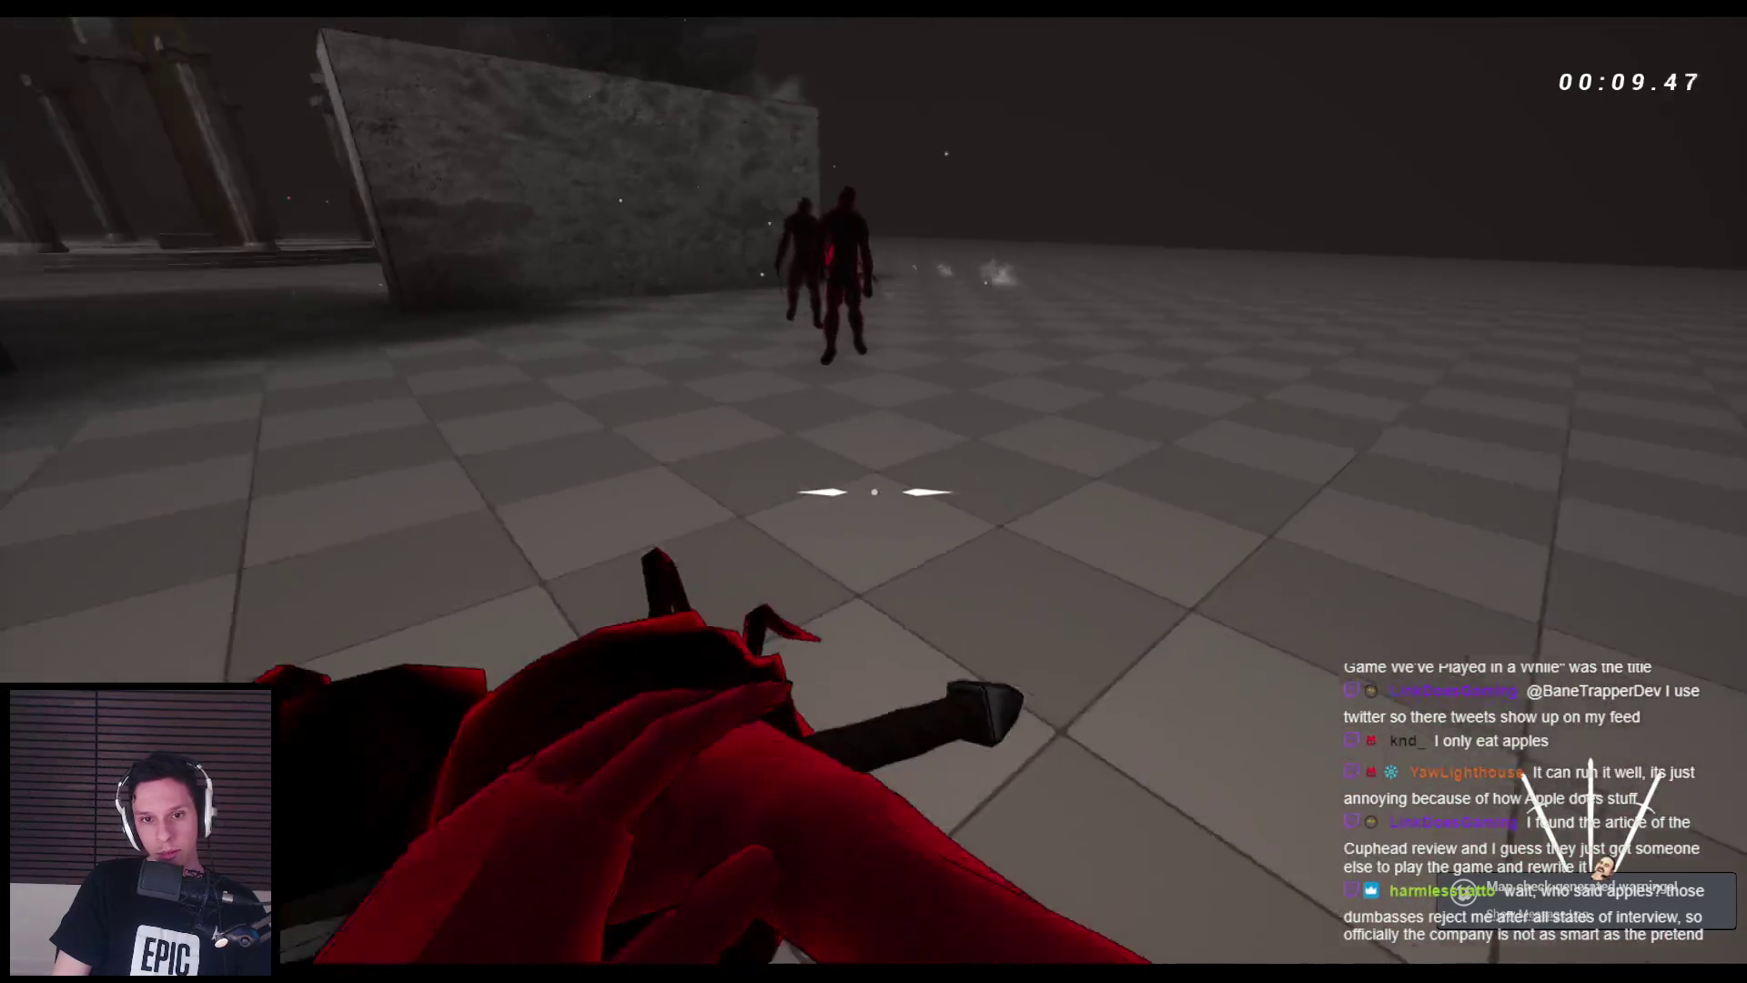
click(874, 491)
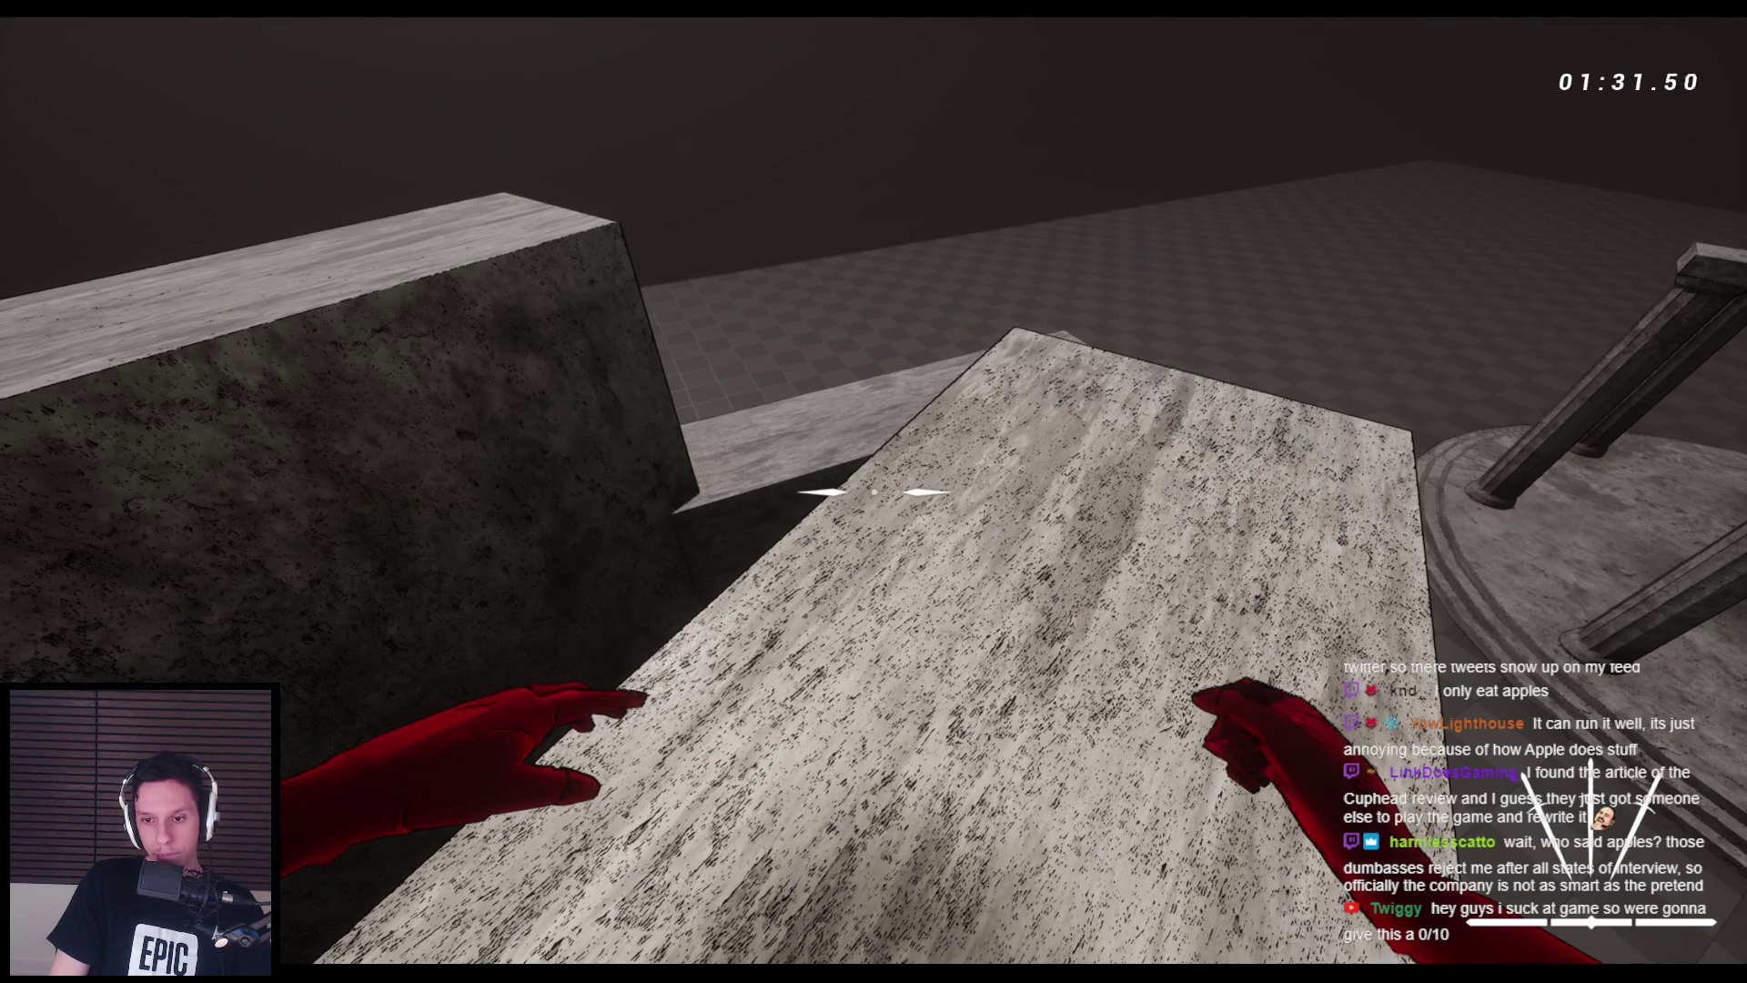
key(Escape)
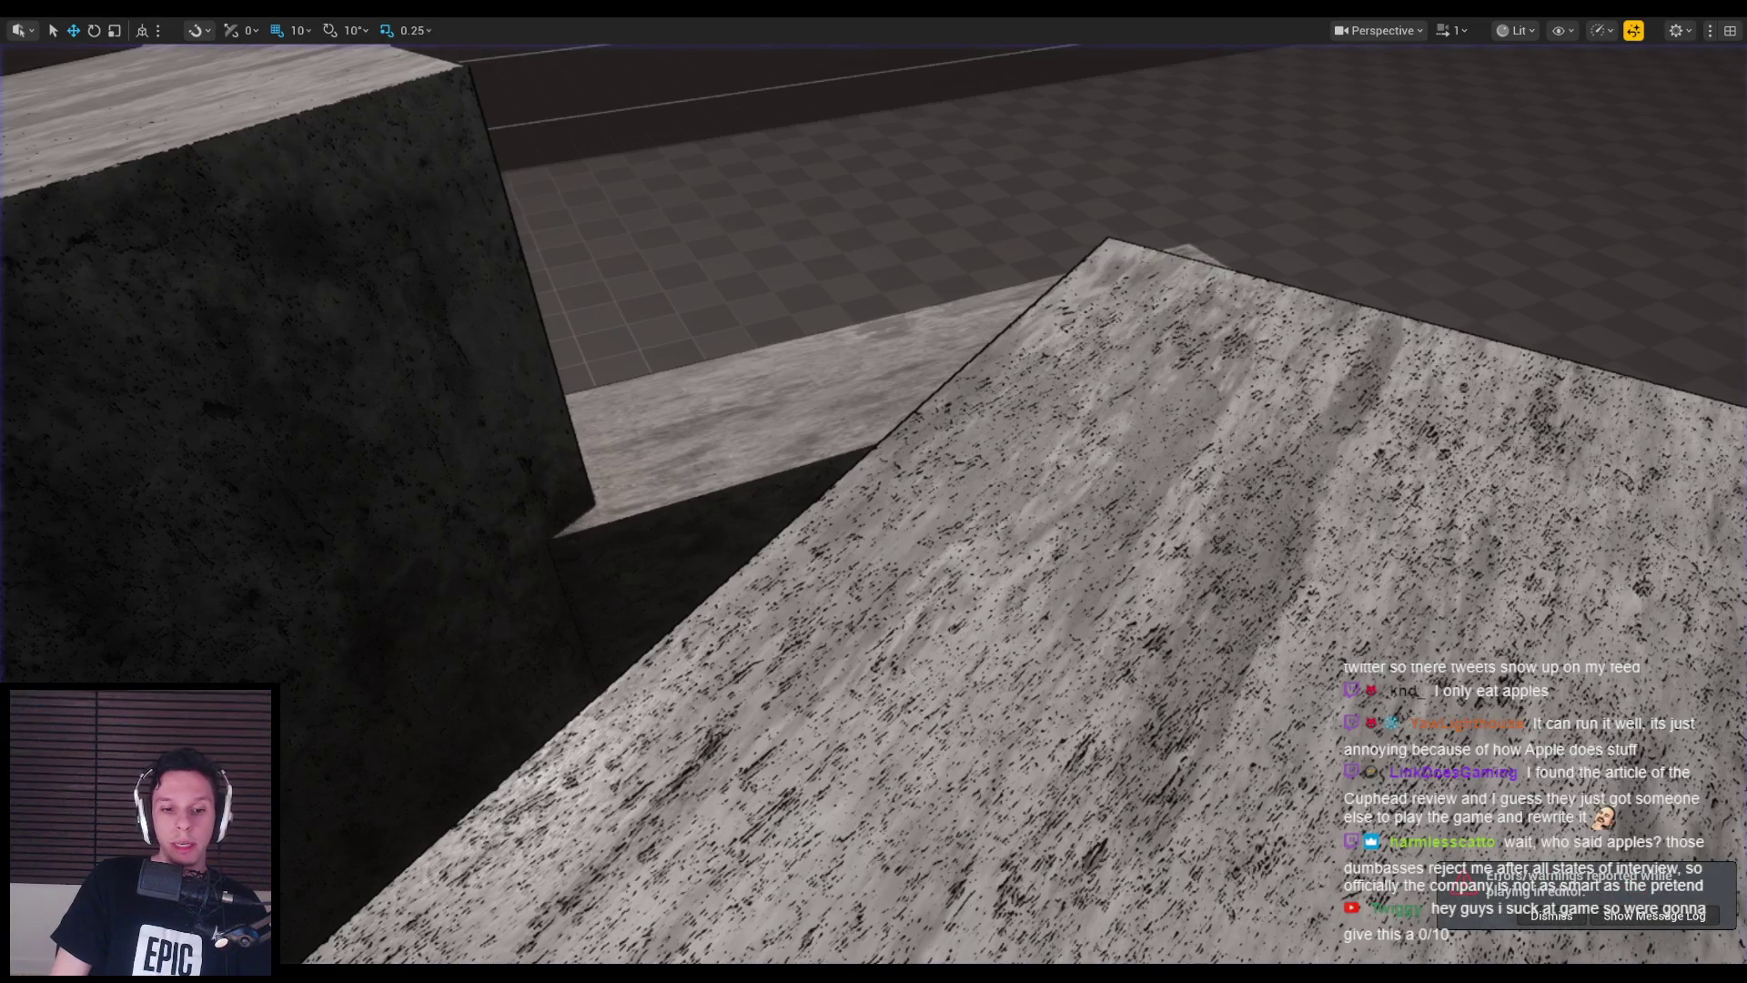
- Delete the IsPowerThrow variable from BP_FirstPersonCharacter's My Blueprint Variables list
scroll(1151, 602, down, 2)
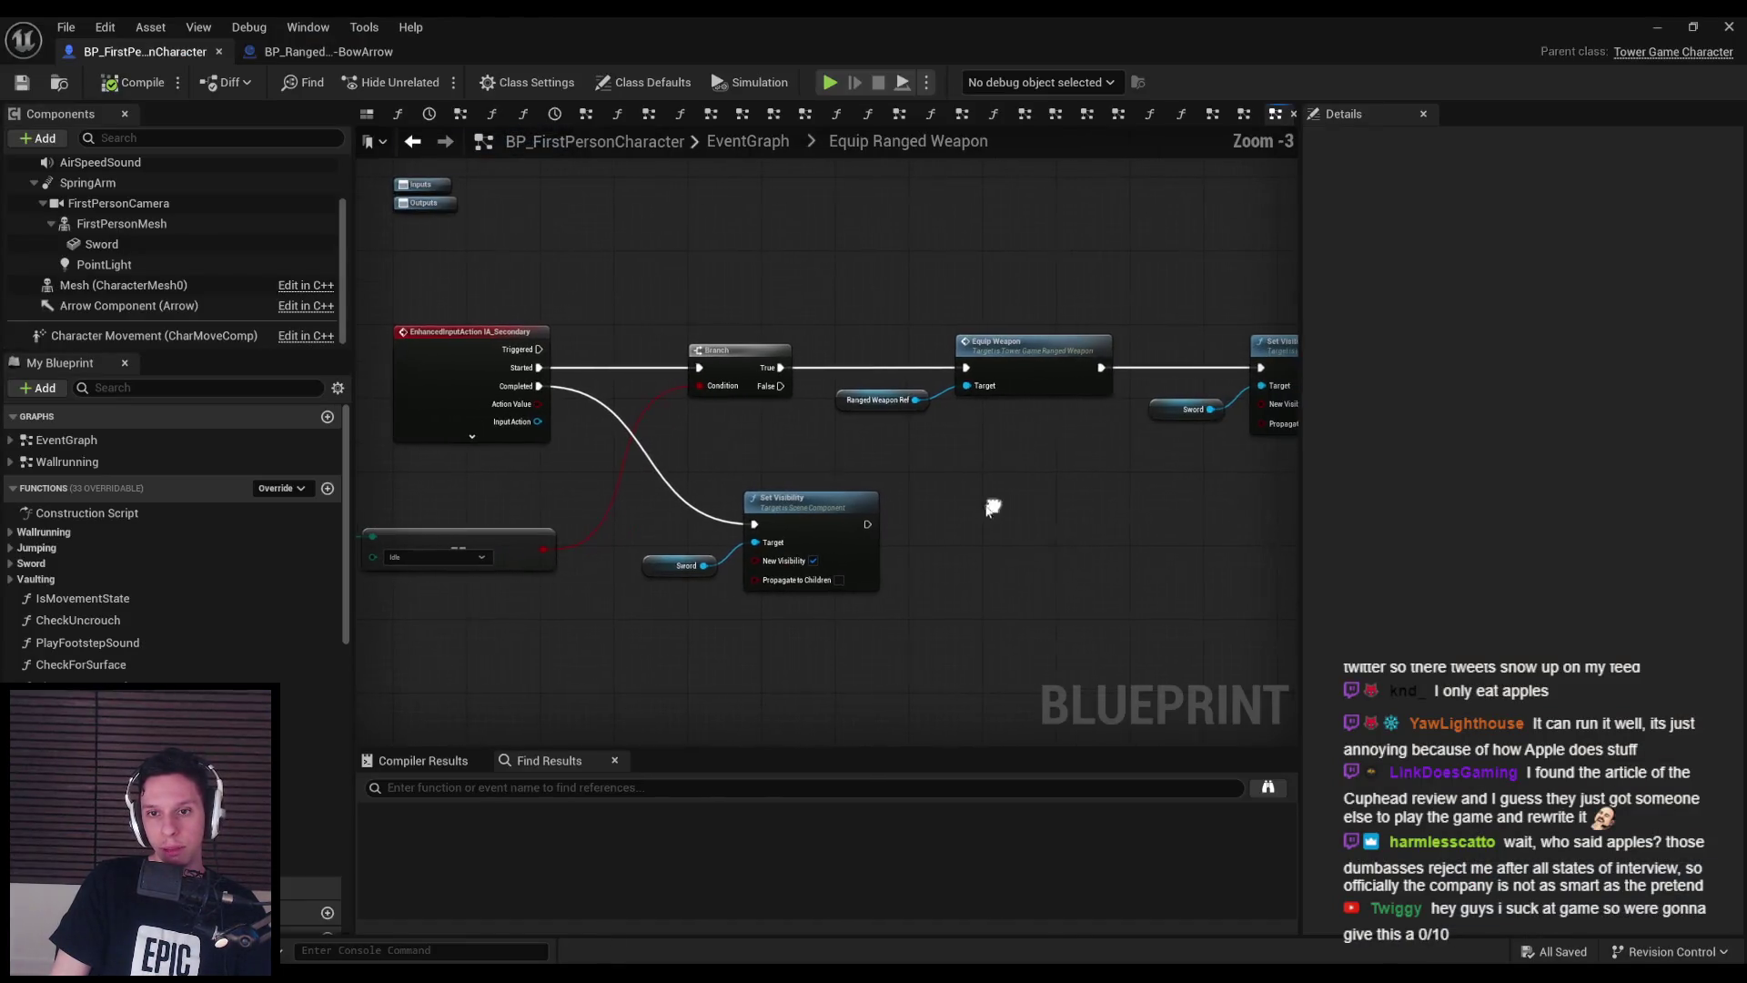
drag(812, 503, 786, 498)
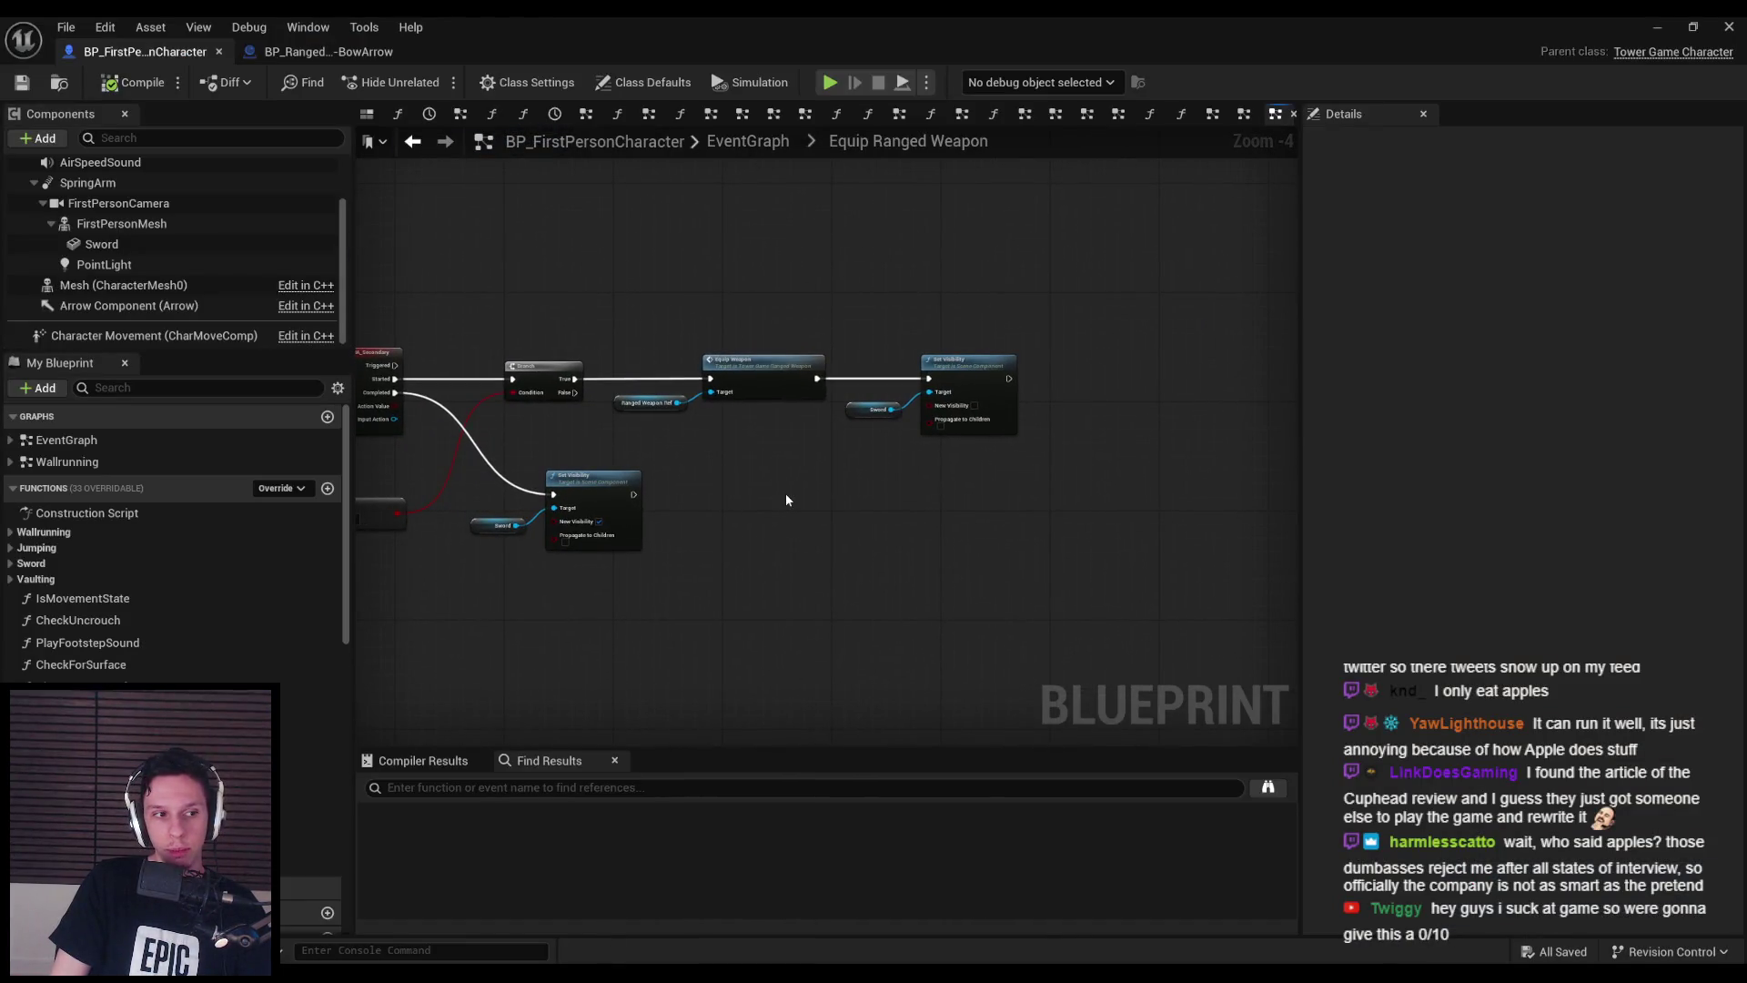
scroll(750, 512, up, 1)
scroll(750, 516, down, 1)
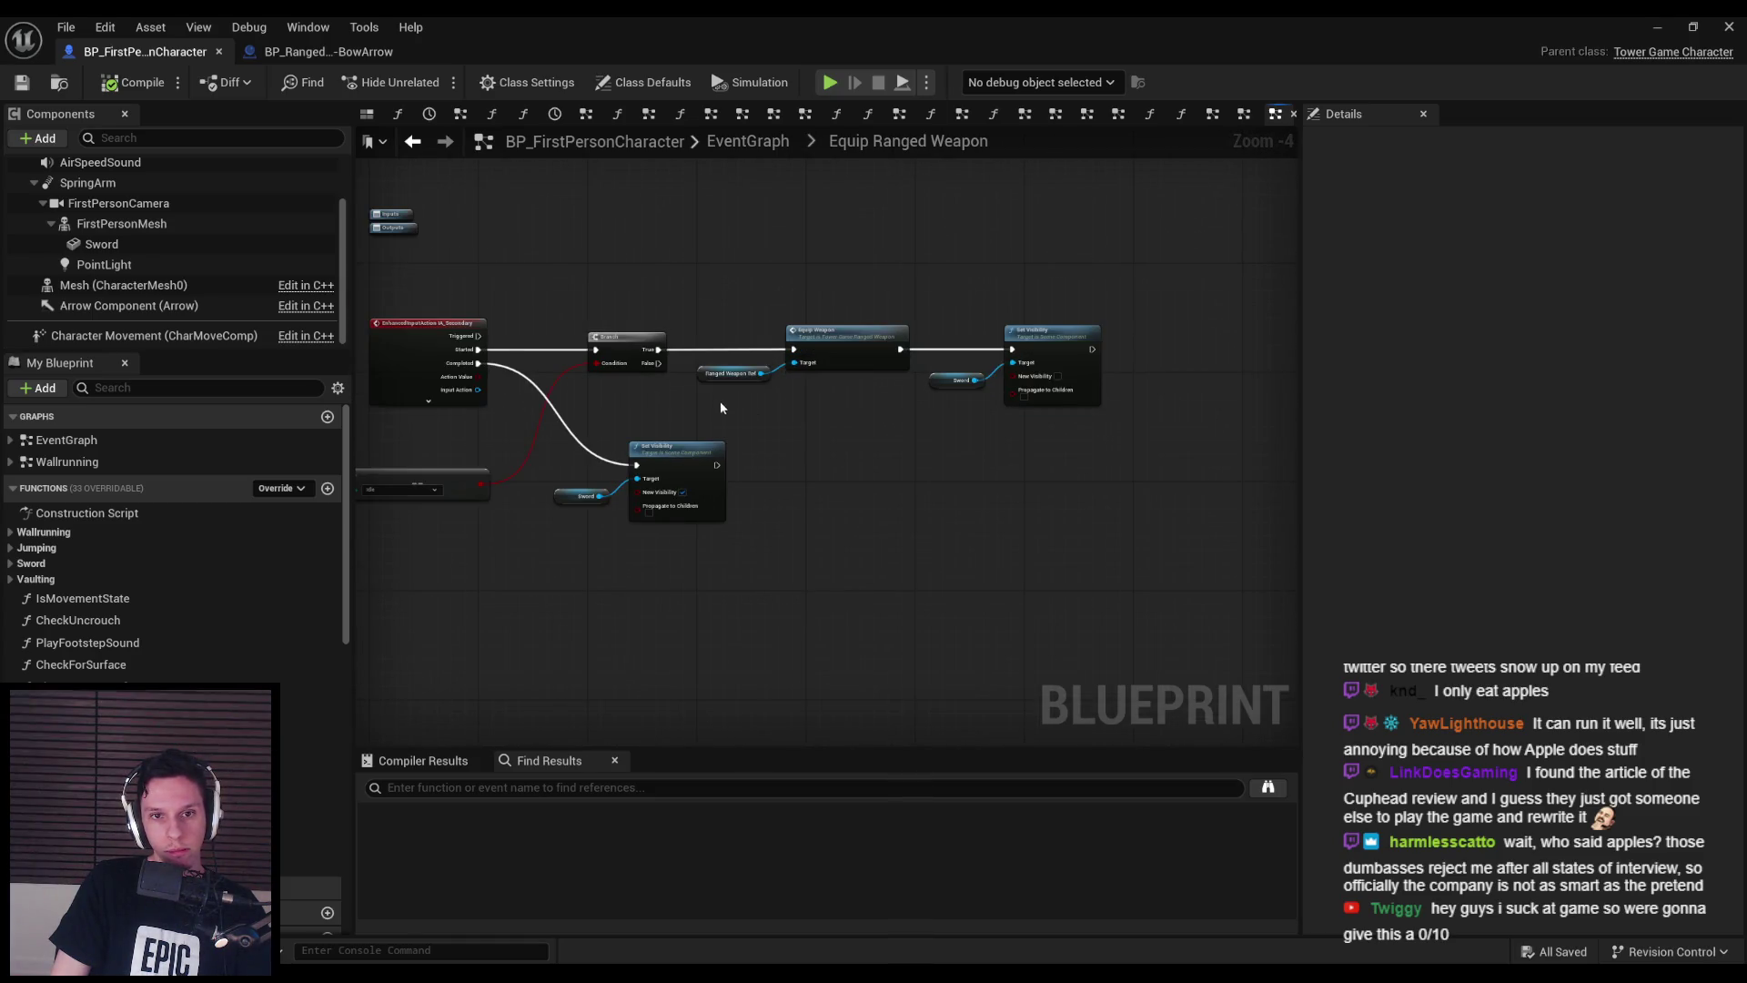
scroll(722, 407, up, 1)
scroll(803, 471, down, 1)
scroll(164, 632, down, 5)
scroll(172, 612, up, 3)
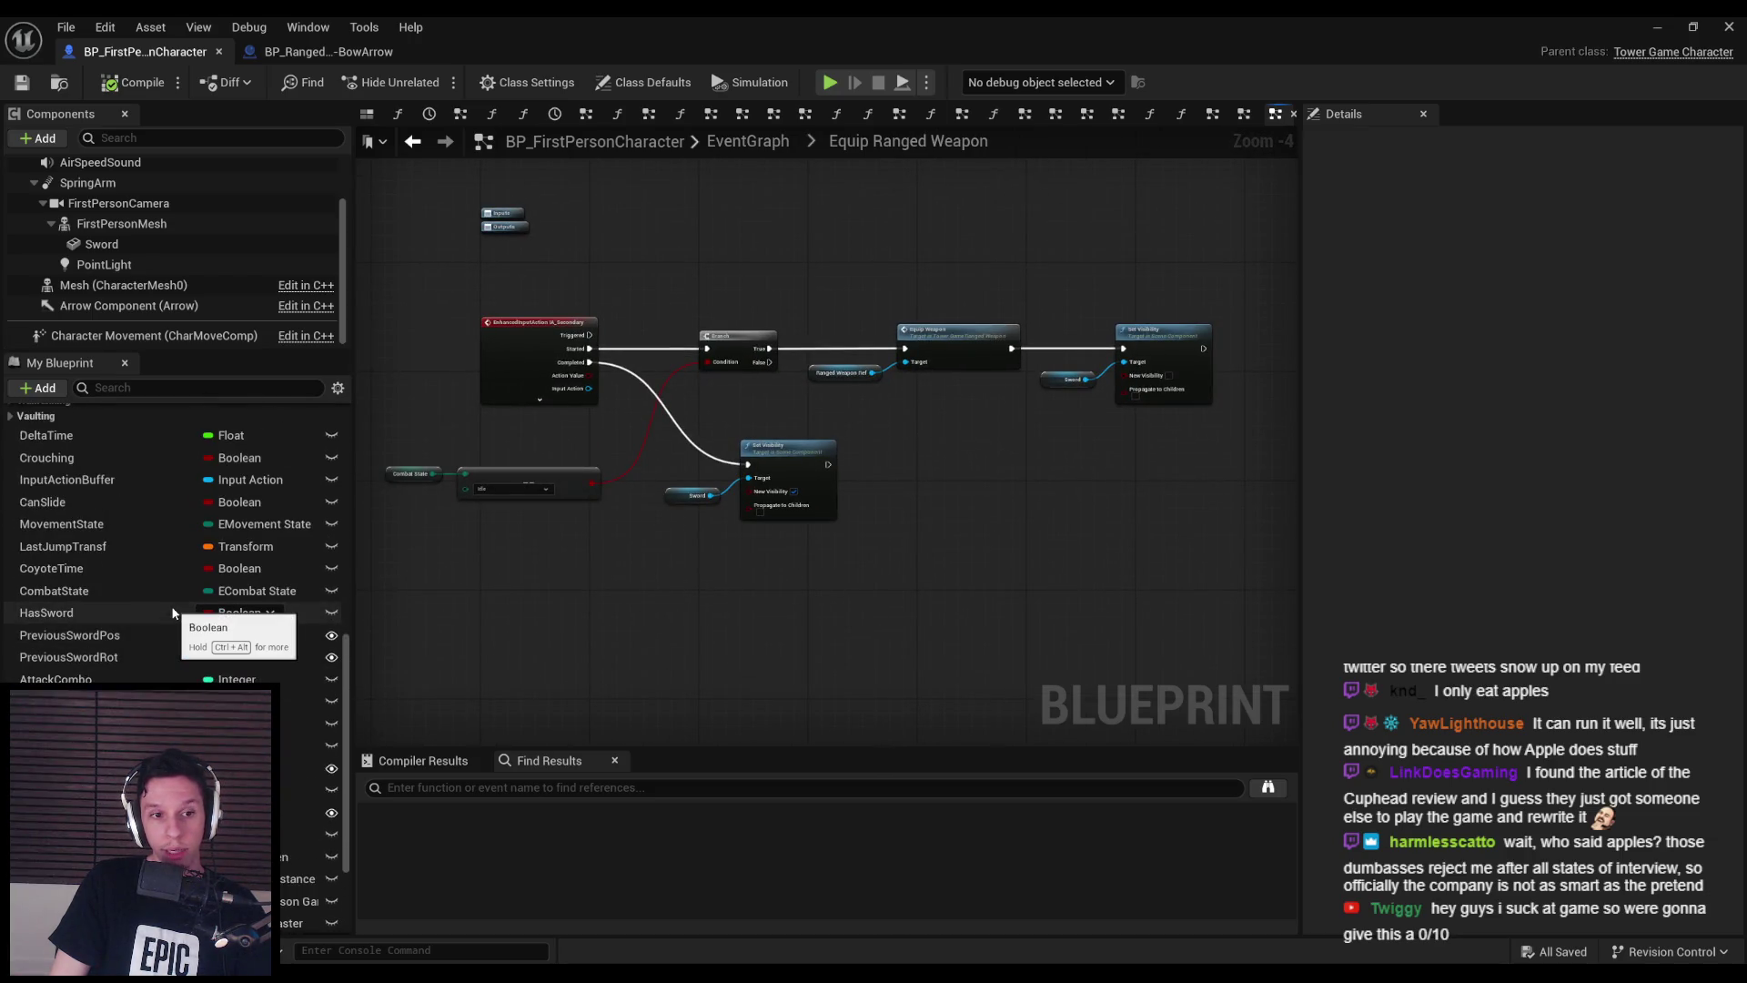
scroll(173, 606, down, 4)
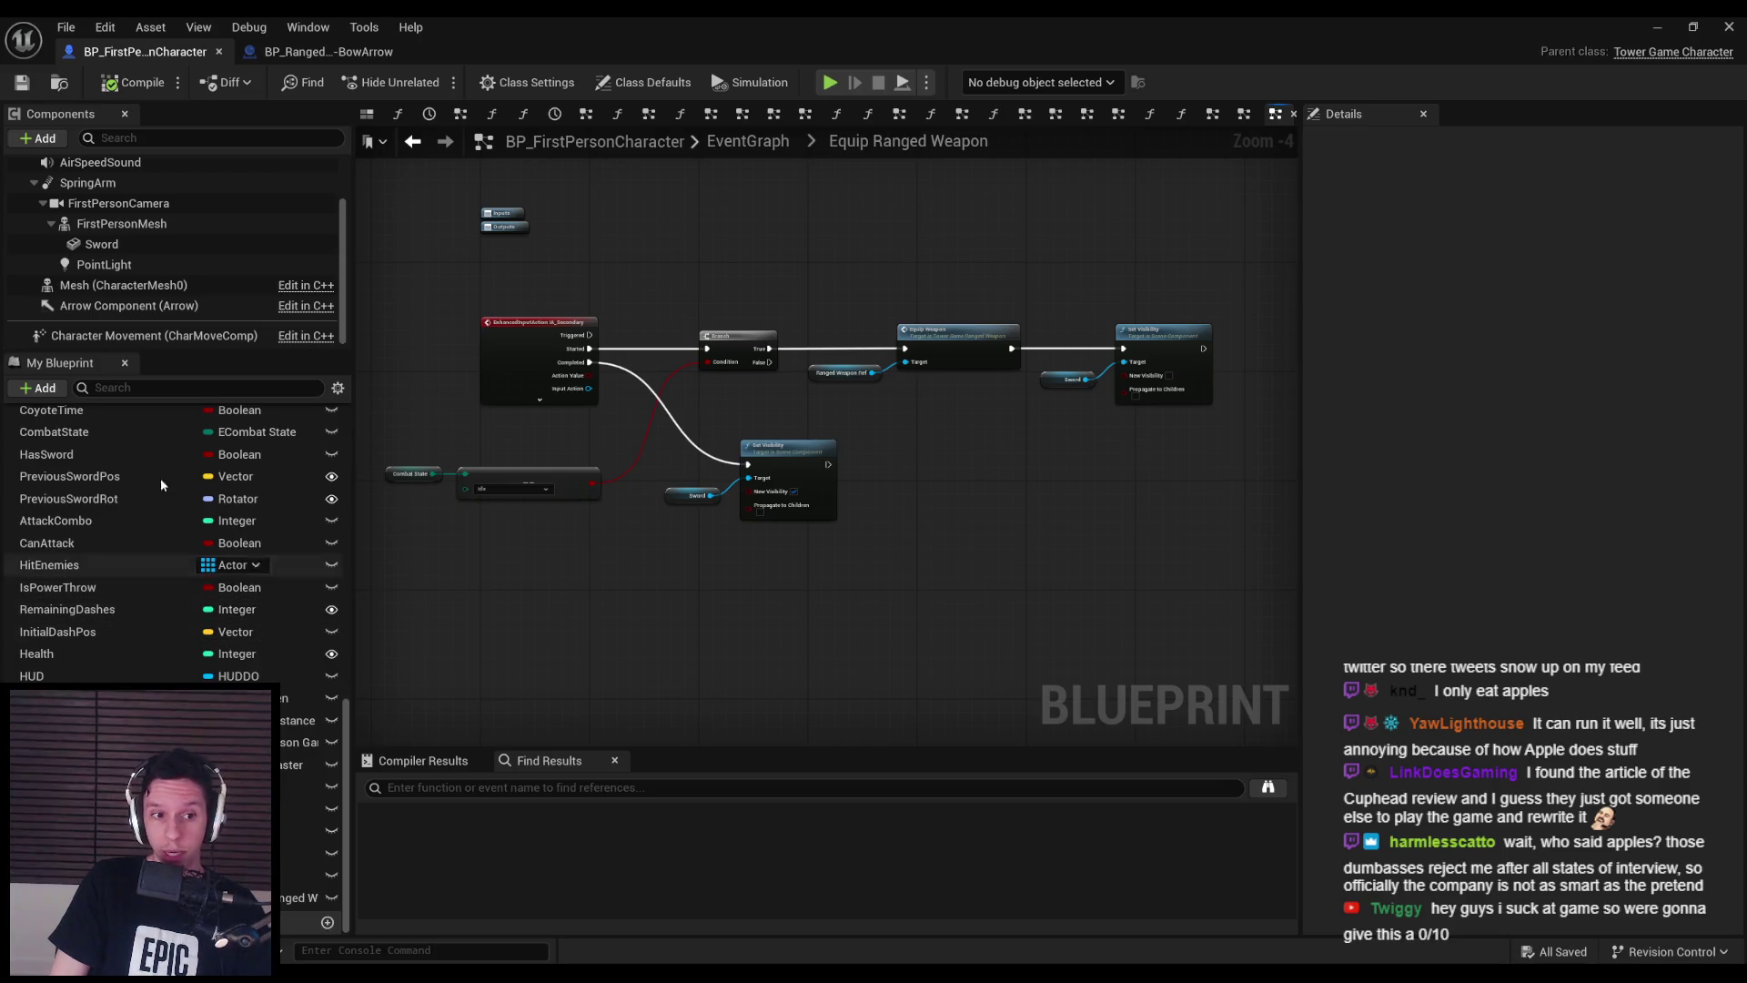
click(96, 587)
right_click(96, 587)
click(91, 624)
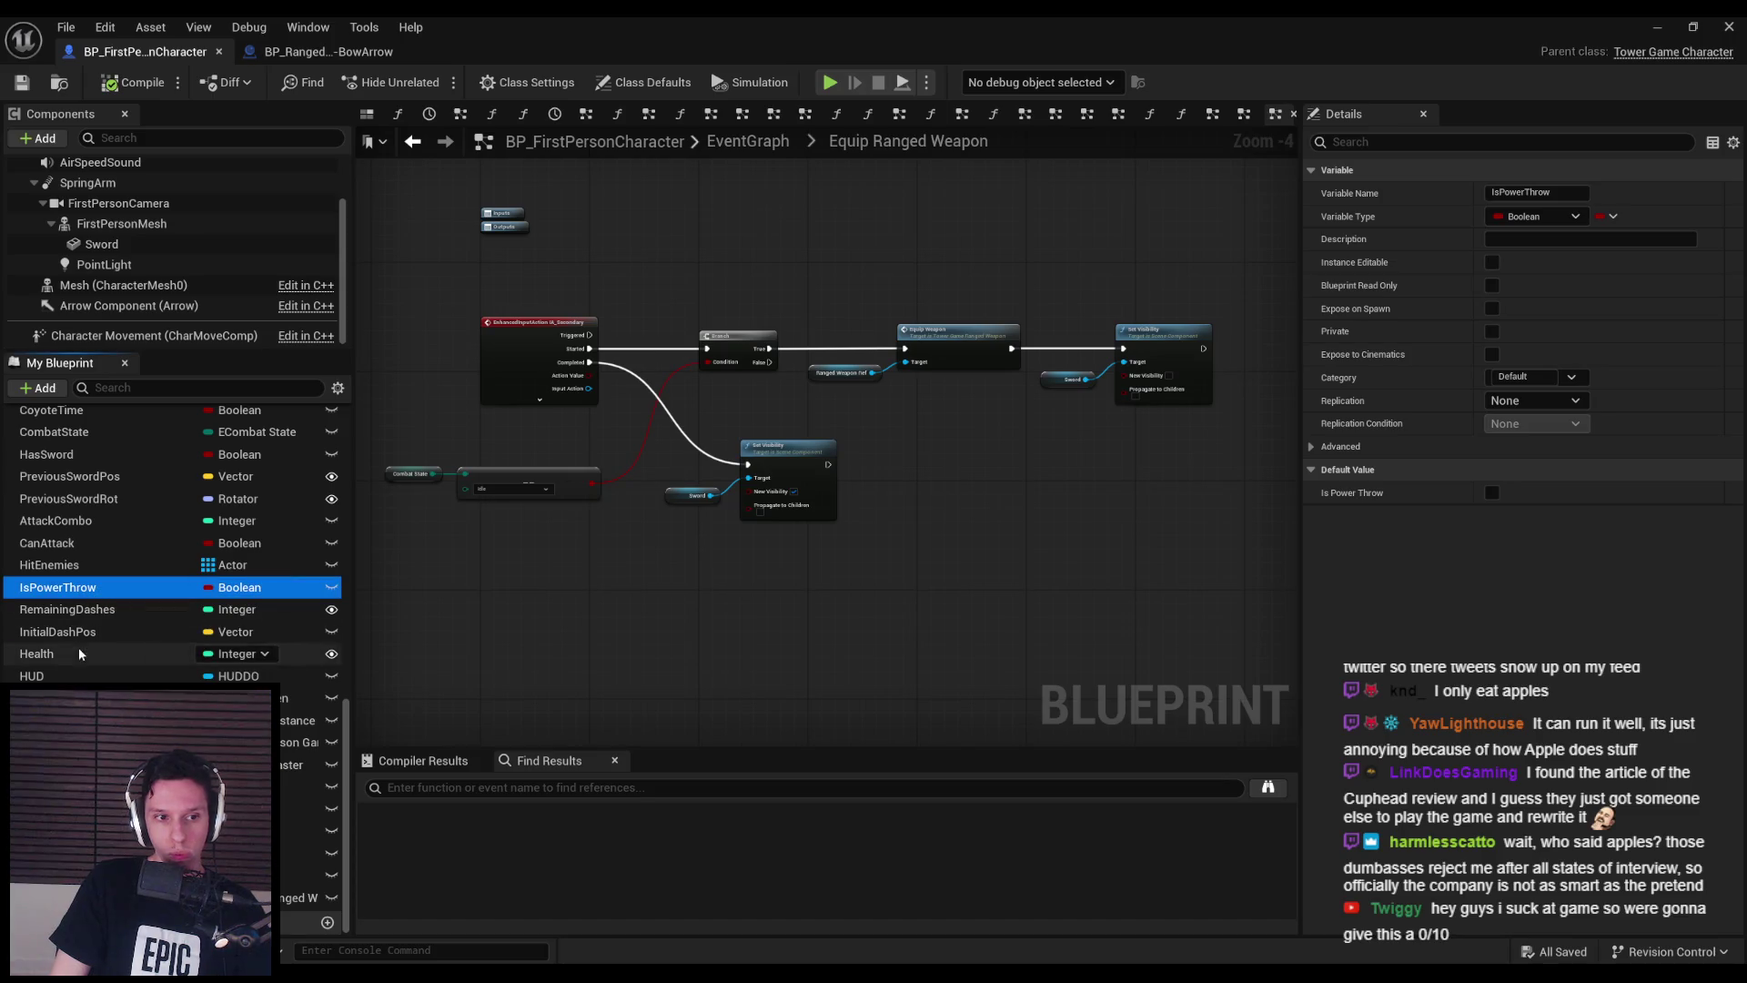
click(80, 588)
key(Delete)
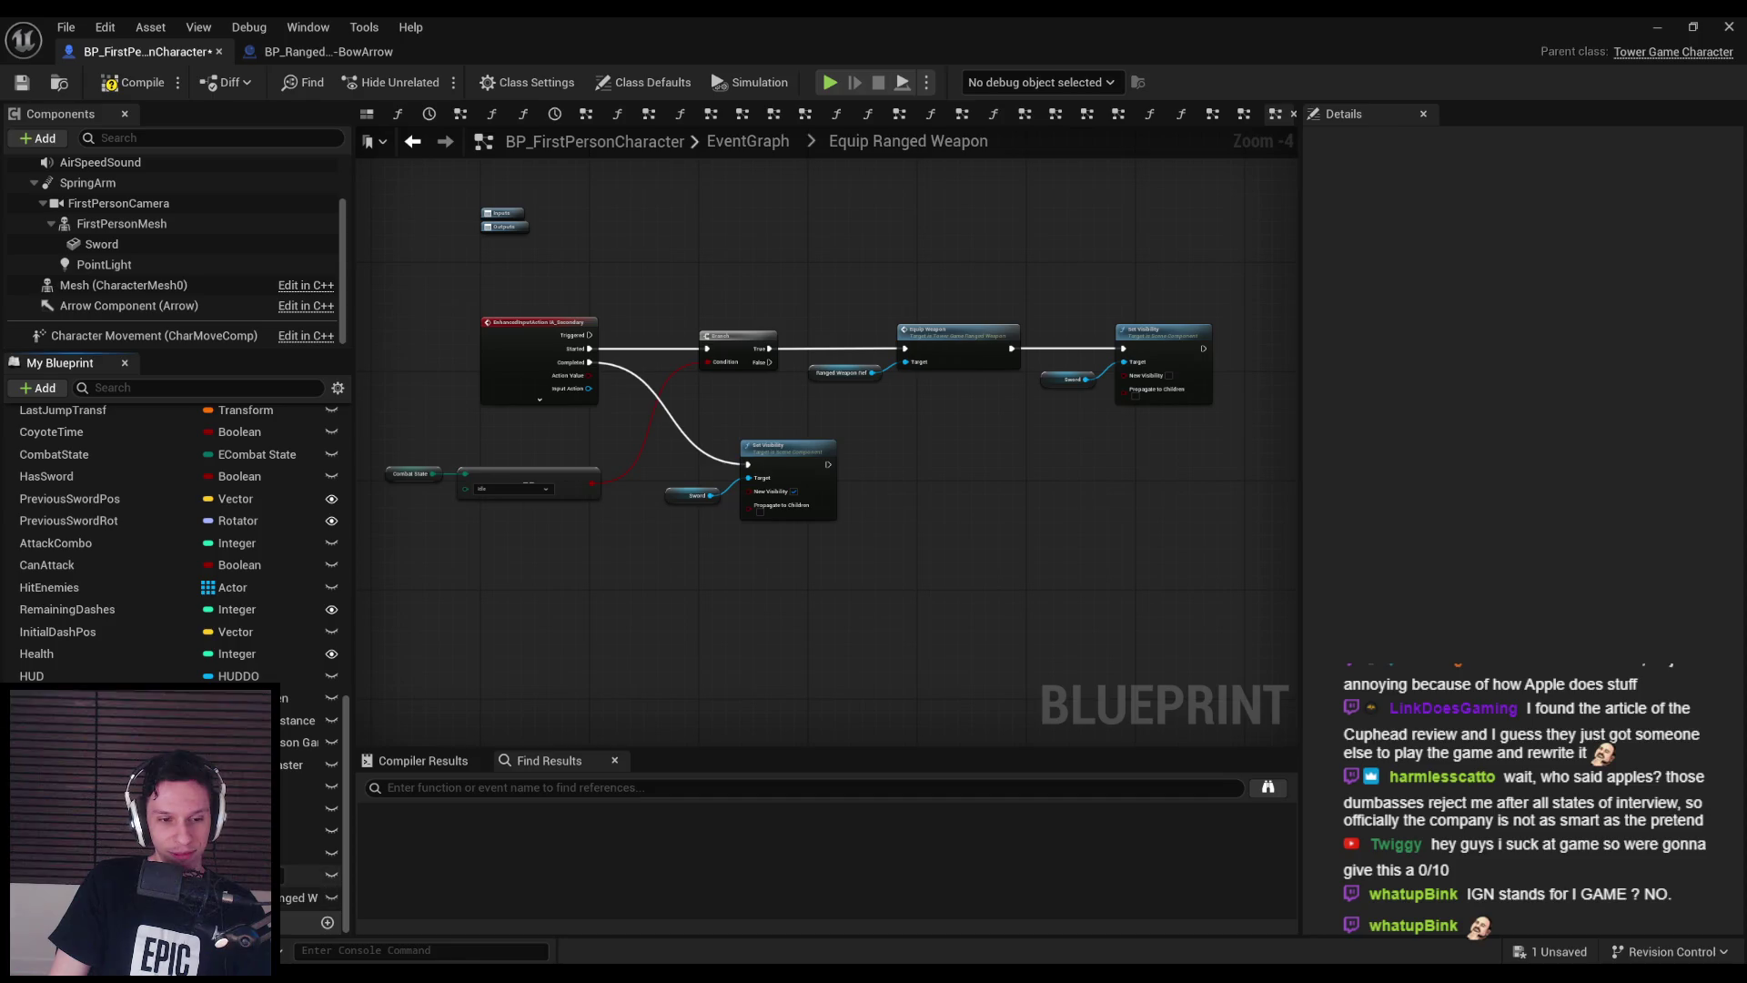
scroll(173, 537, up, 2)
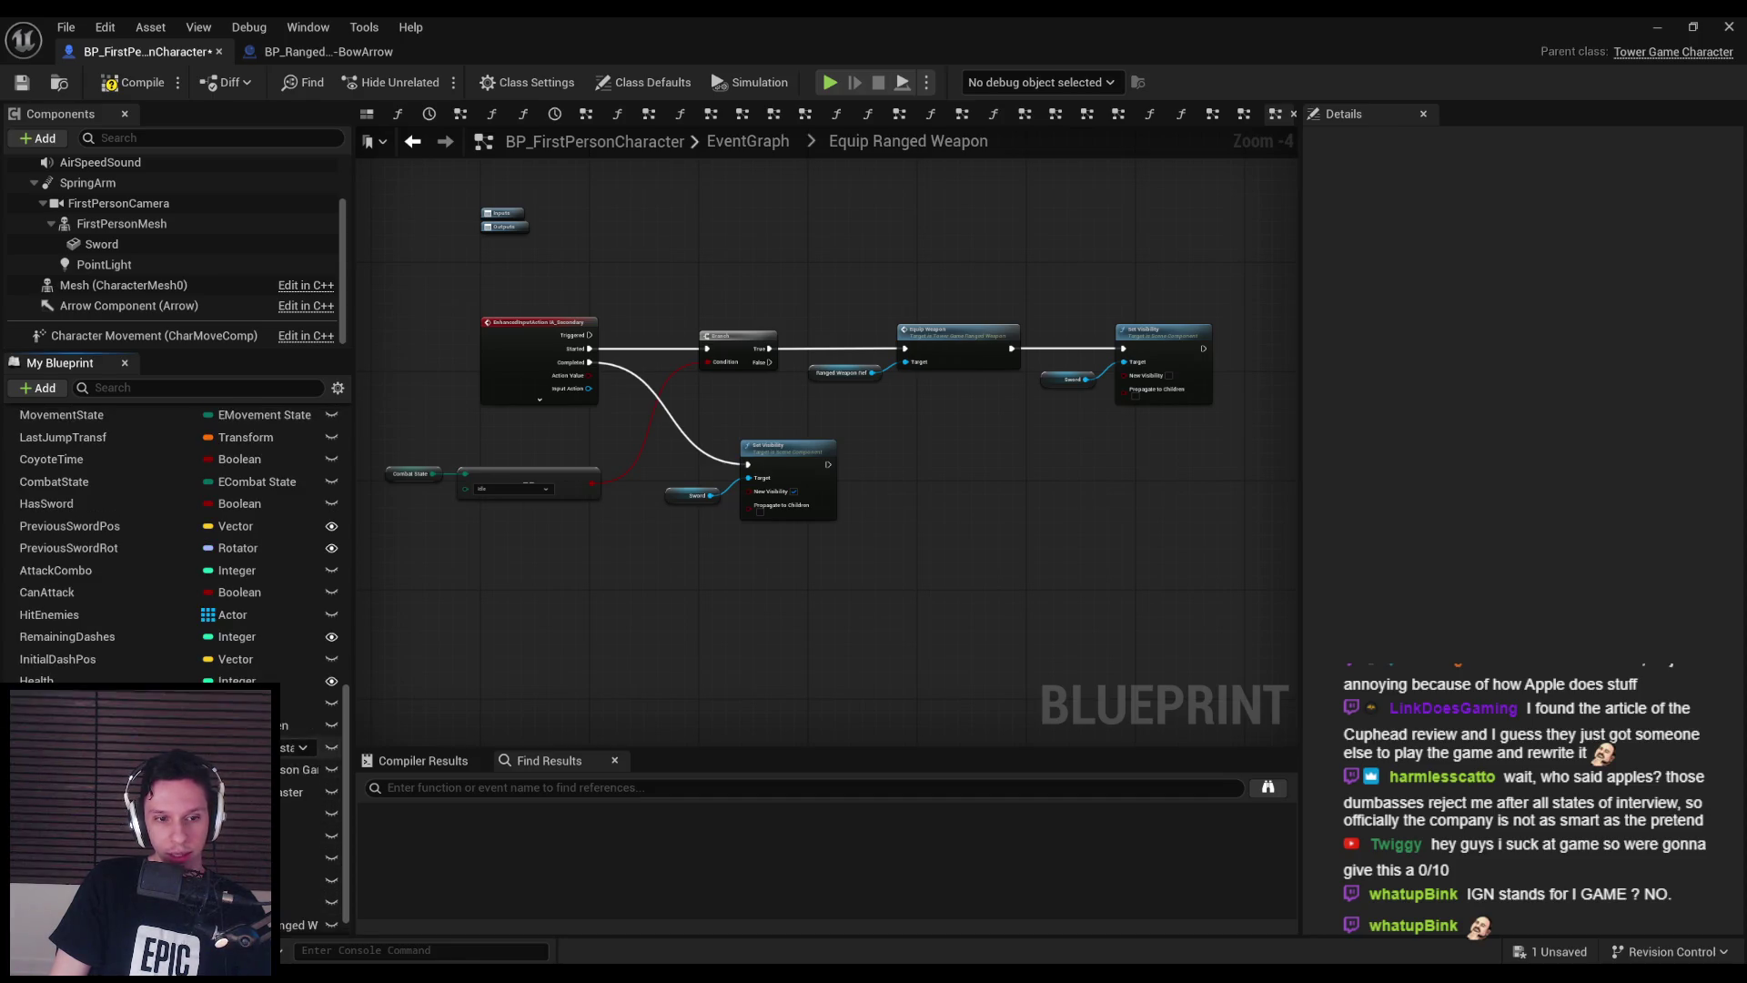
scroll(173, 537, up, 5)
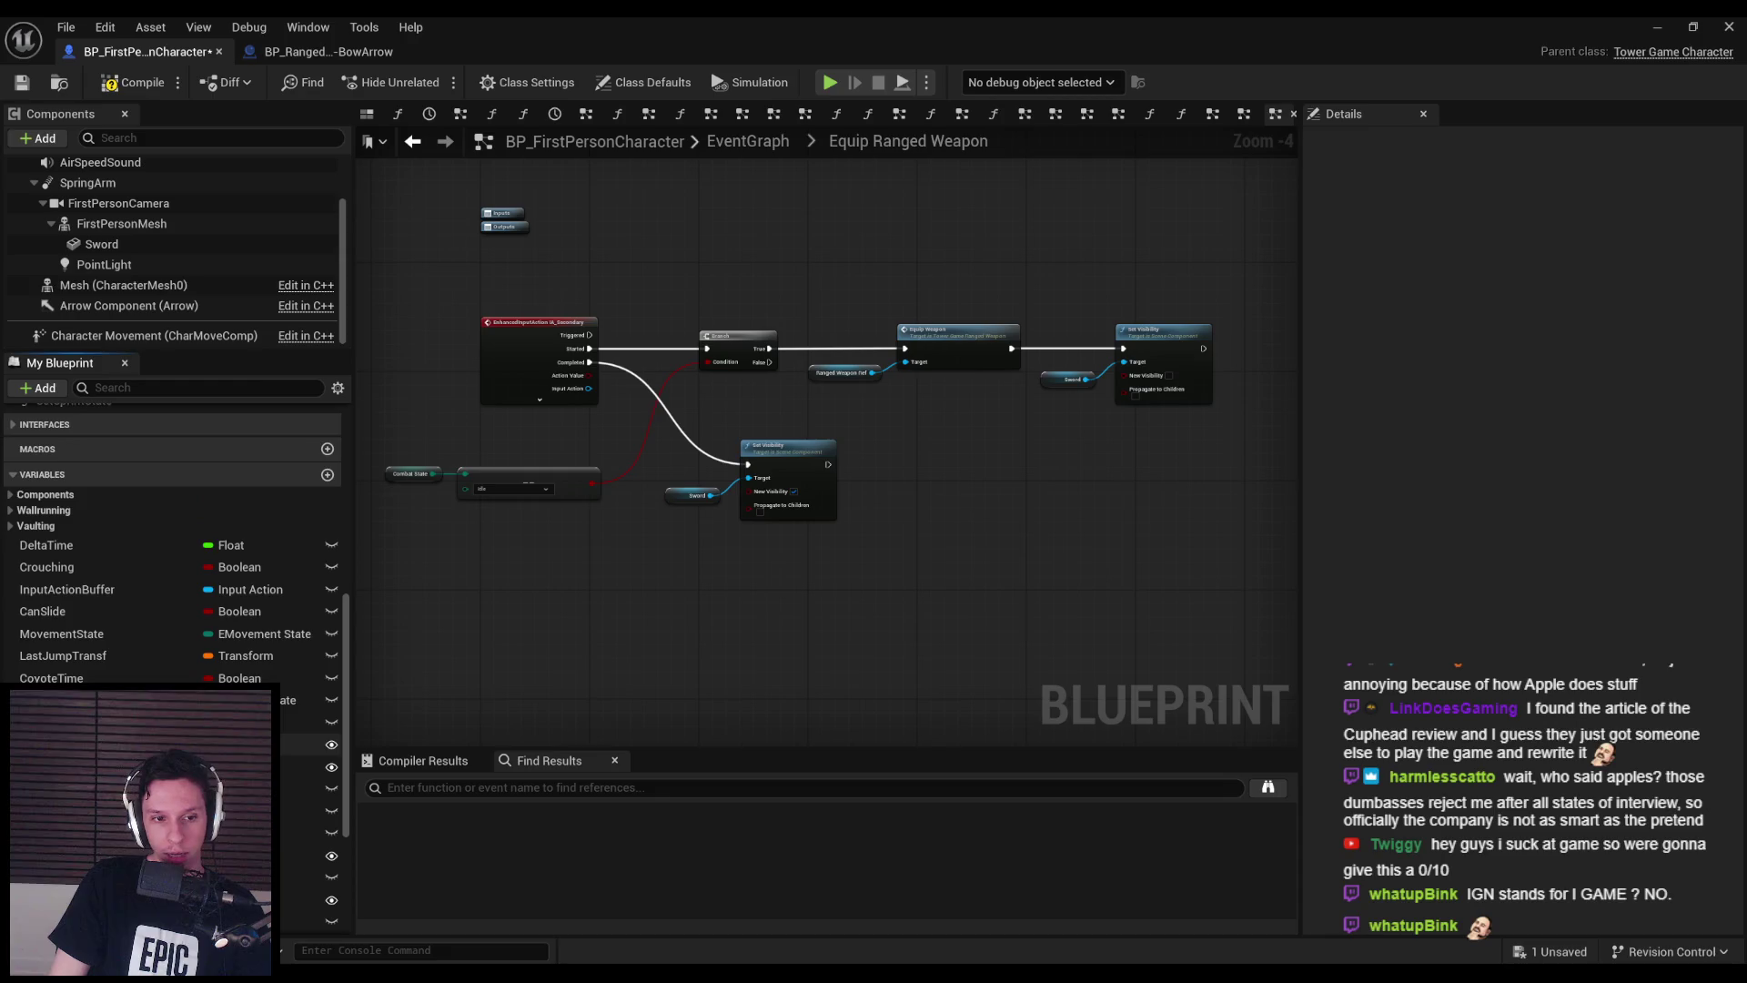
scroll(172, 546, down, 5)
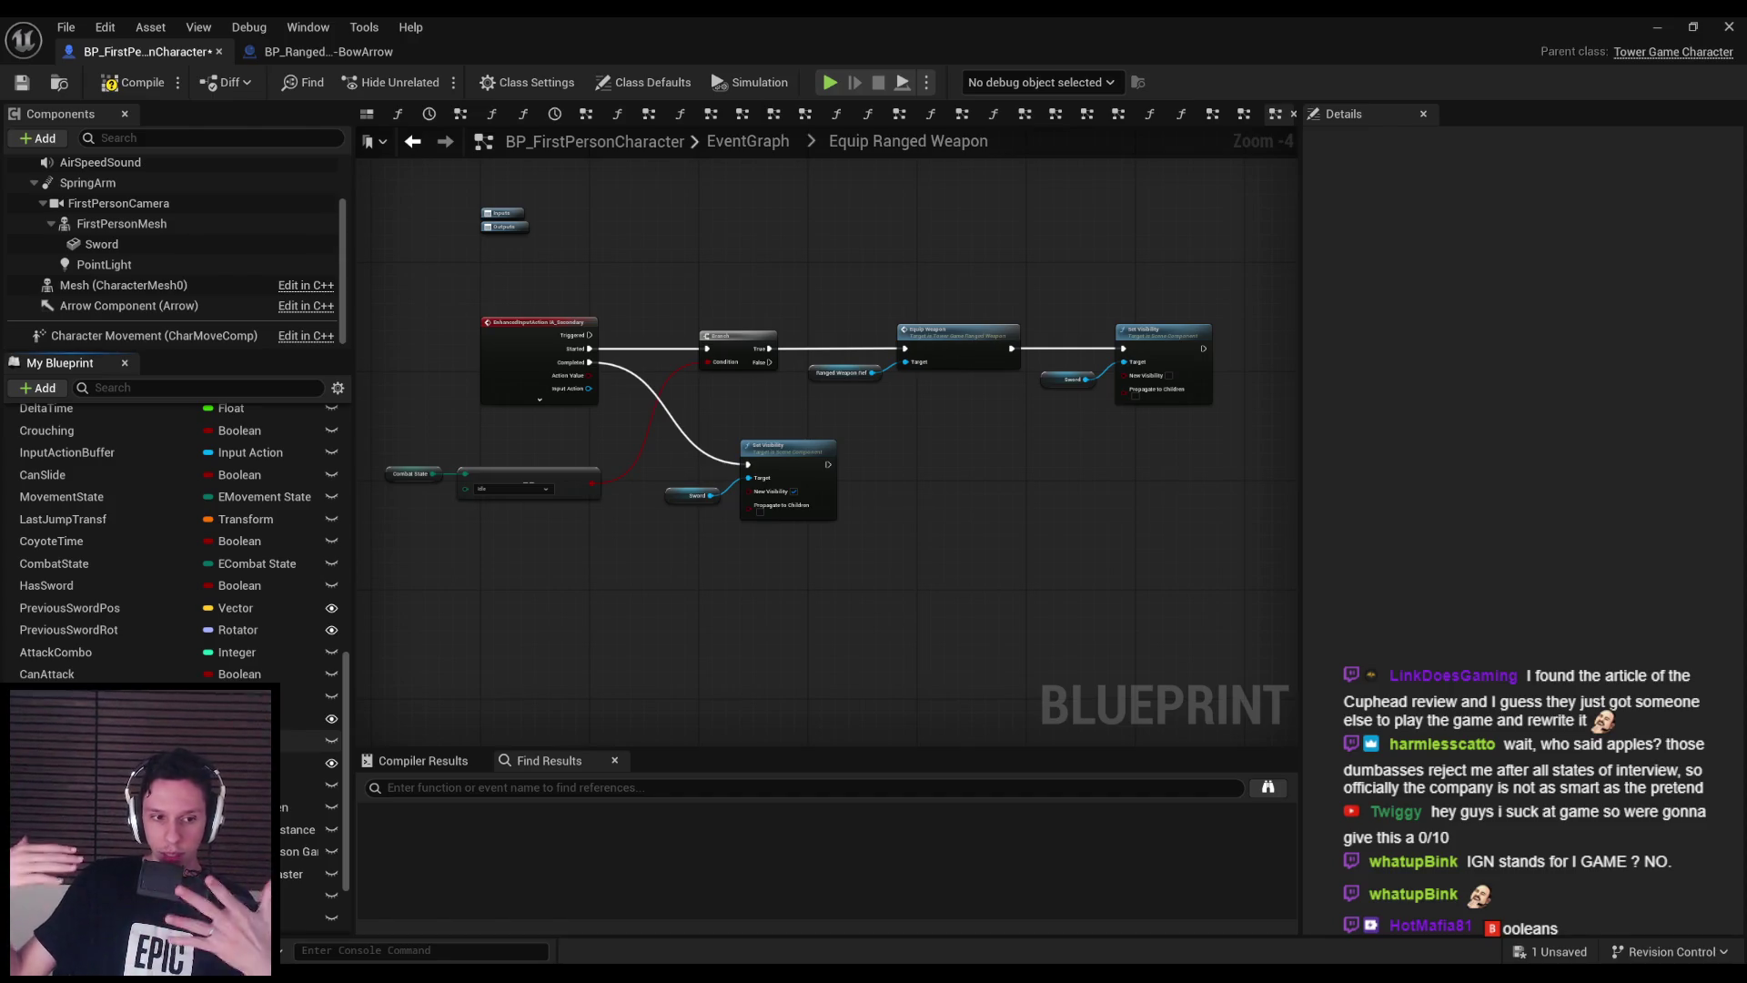
- Compile and save, then shift the Sword and Set Visibility nodes right and save again
click(137, 84)
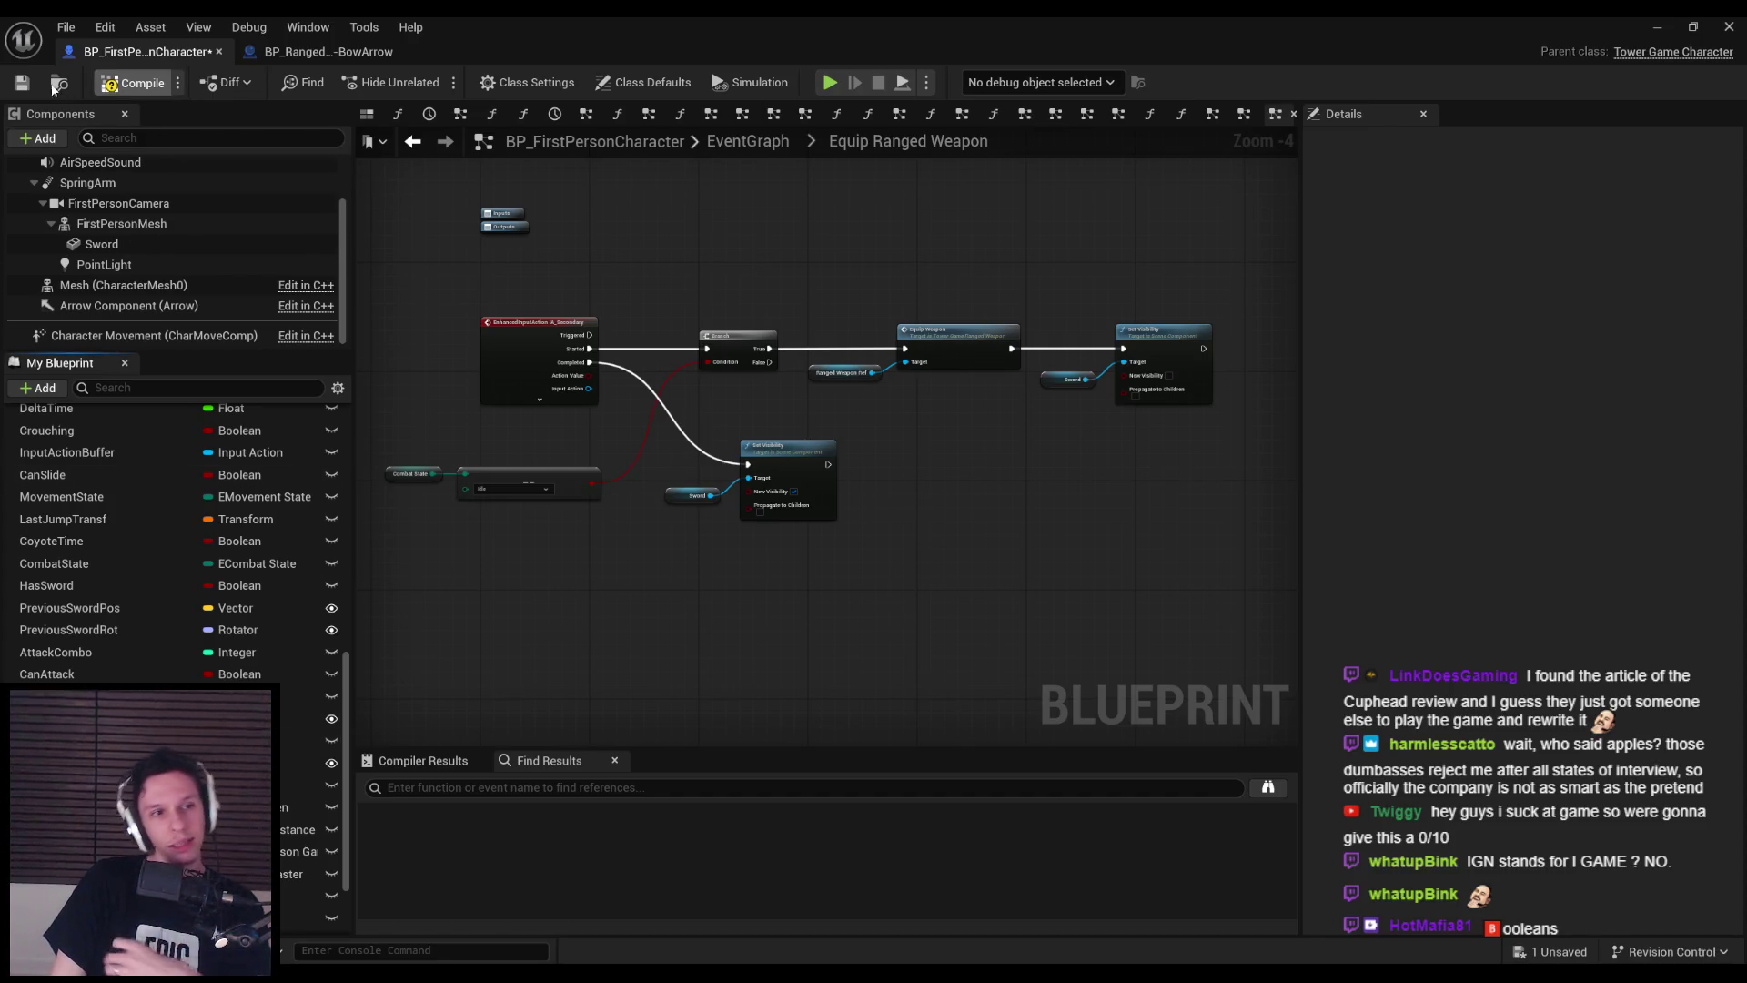
click(22, 82)
scroll(637, 579, up, 4)
drag(810, 544, 583, 450)
mouse_move(906, 489)
mouse_down()
mouse_move(872, 486)
mouse_move(881, 510)
mouse_move(959, 523)
mouse_move(1034, 503)
mouse_move(1001, 490)
mouse_up()
click(870, 684)
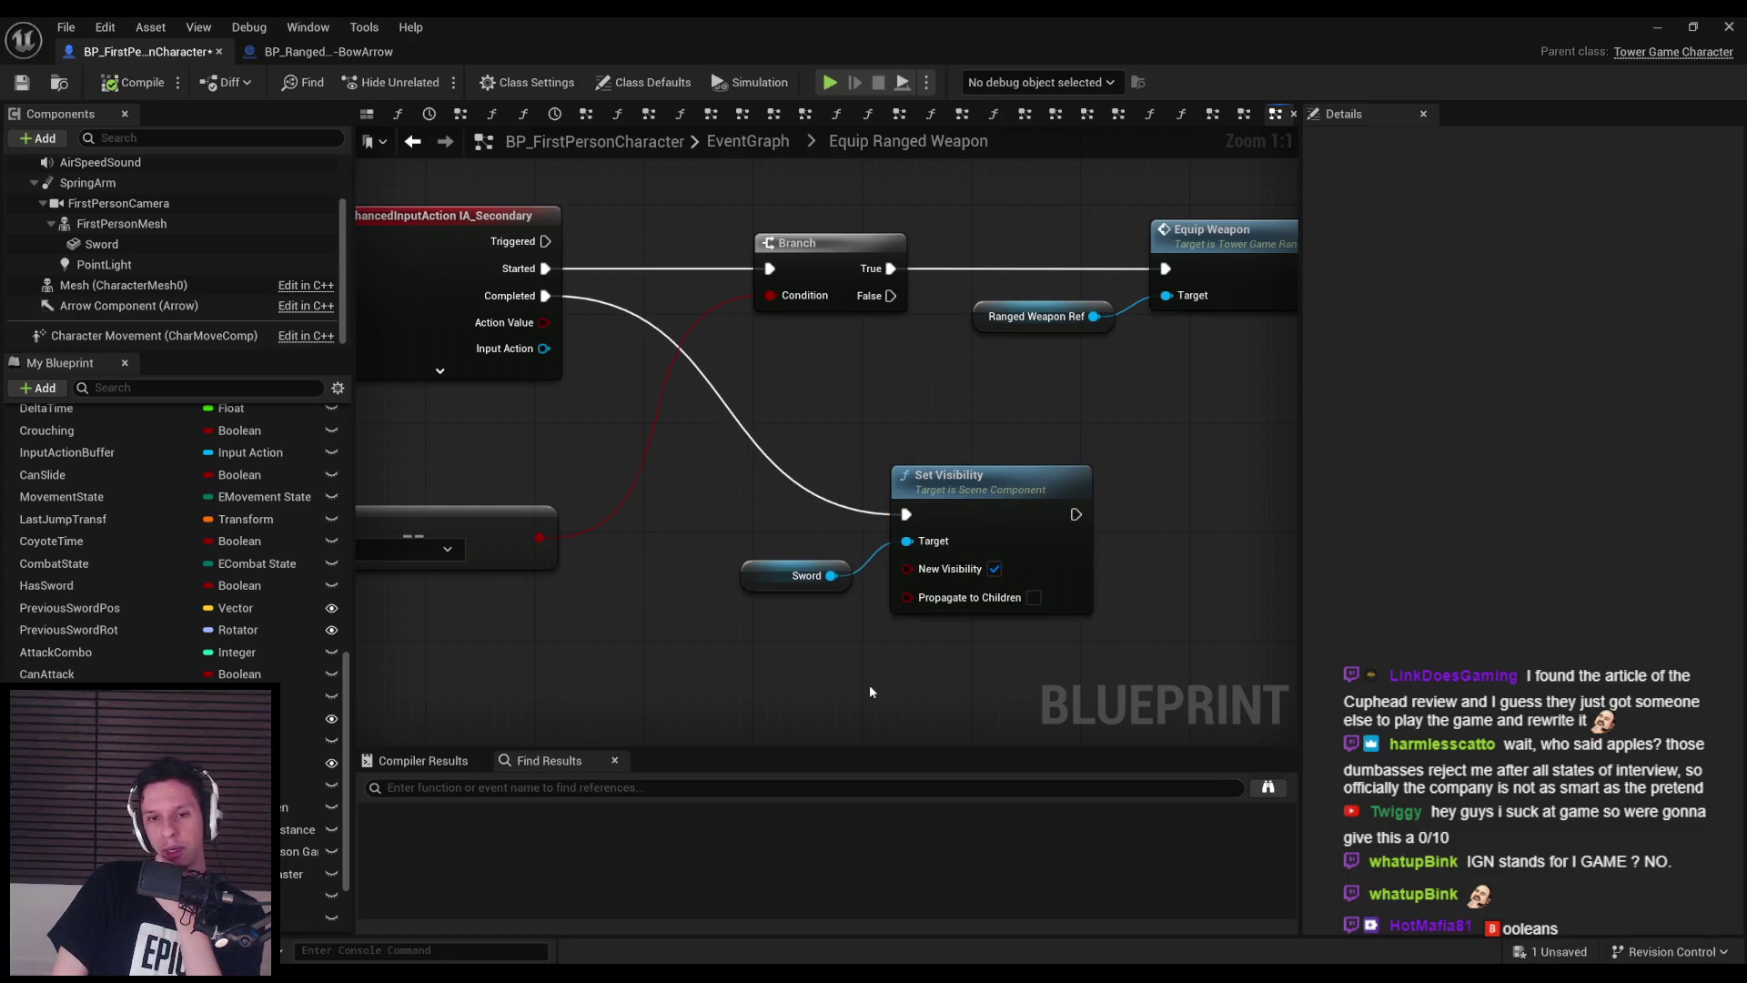
drag(892, 681, 819, 555)
drag(977, 510, 991, 511)
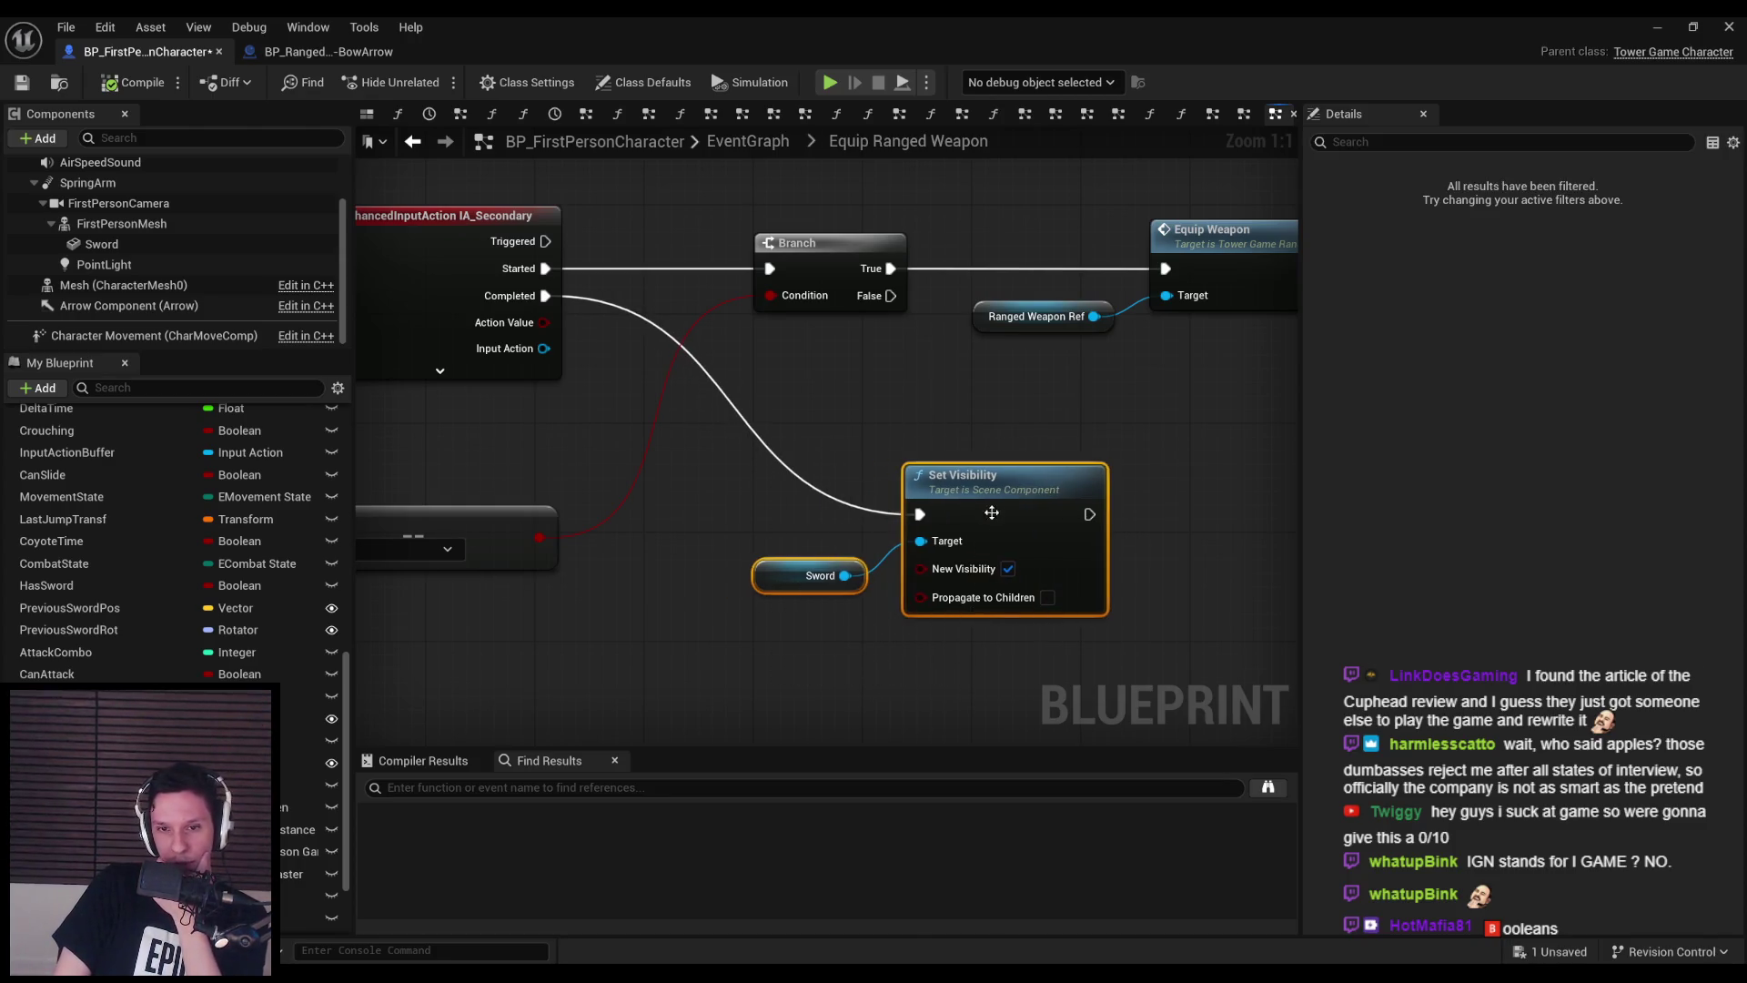
drag(919, 696, 733, 665)
scroll(734, 666, down, 2)
click(22, 83)
- Pan across the graph to review the Branch, Equip Weapon and Sword visibility nodes
mouse_move(943, 530)
mouse_down()
mouse_move(680, 567)
mouse_move(709, 551)
mouse_up()
scroll(182, 728, down, 3)
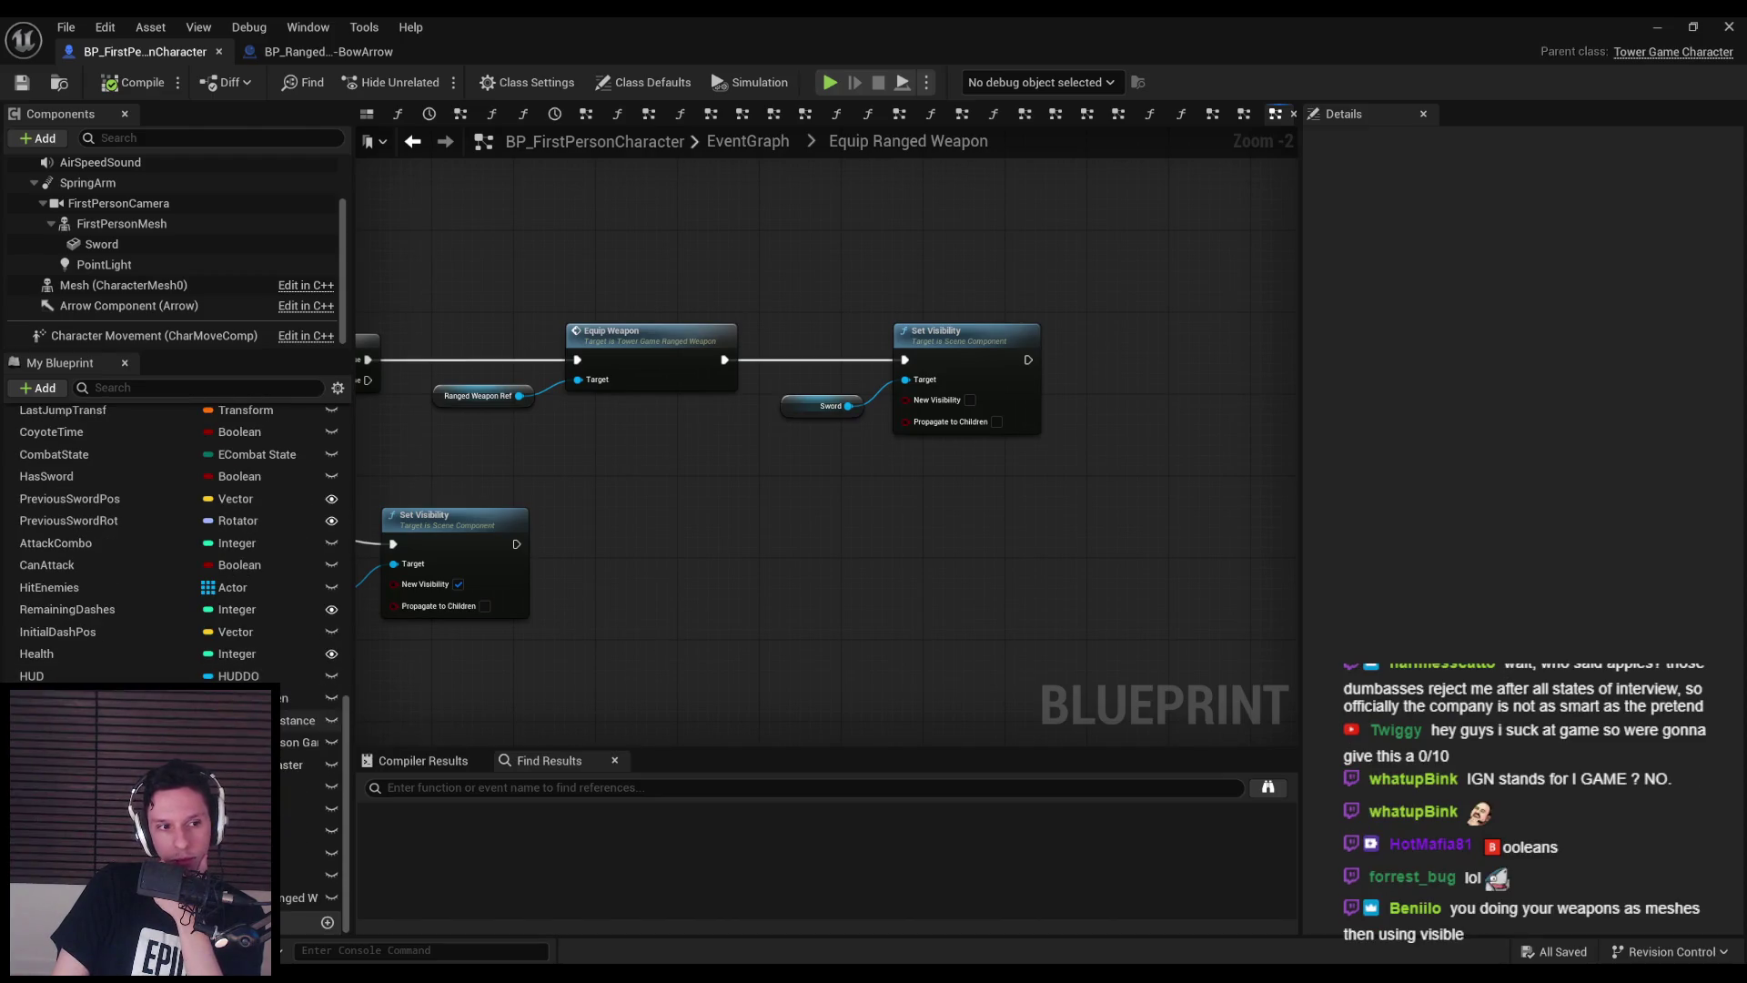
scroll(173, 546, up, 5)
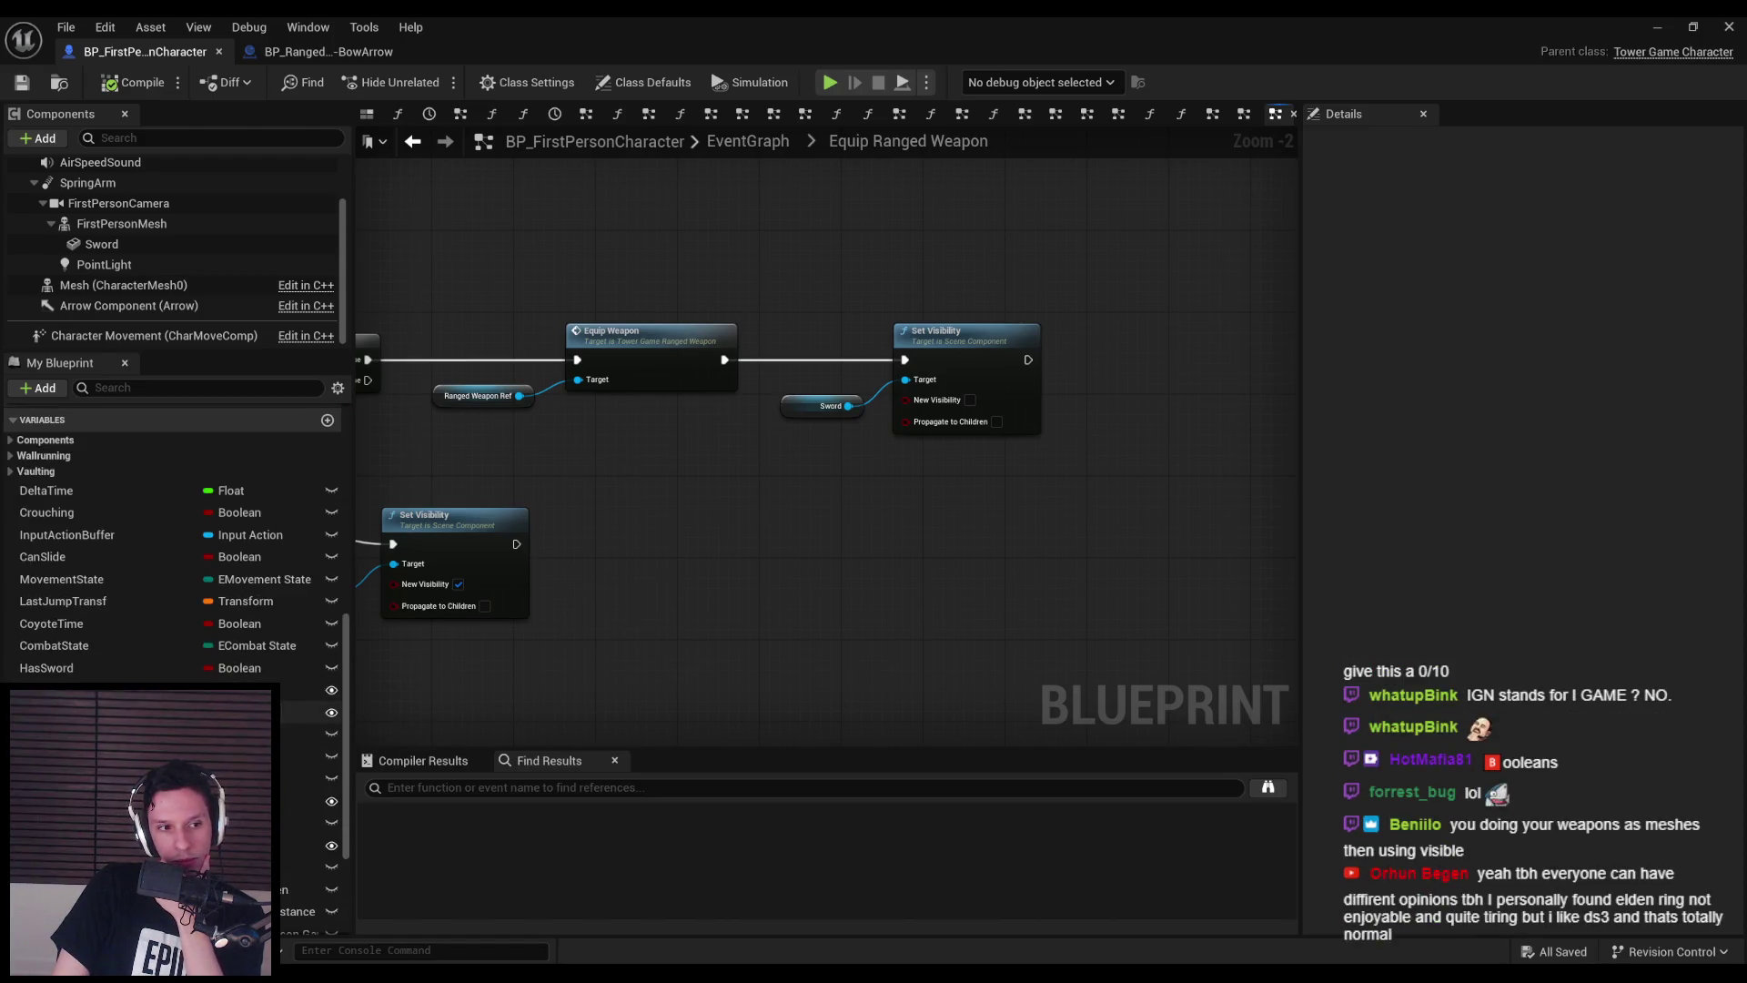
scroll(173, 546, down, 1)
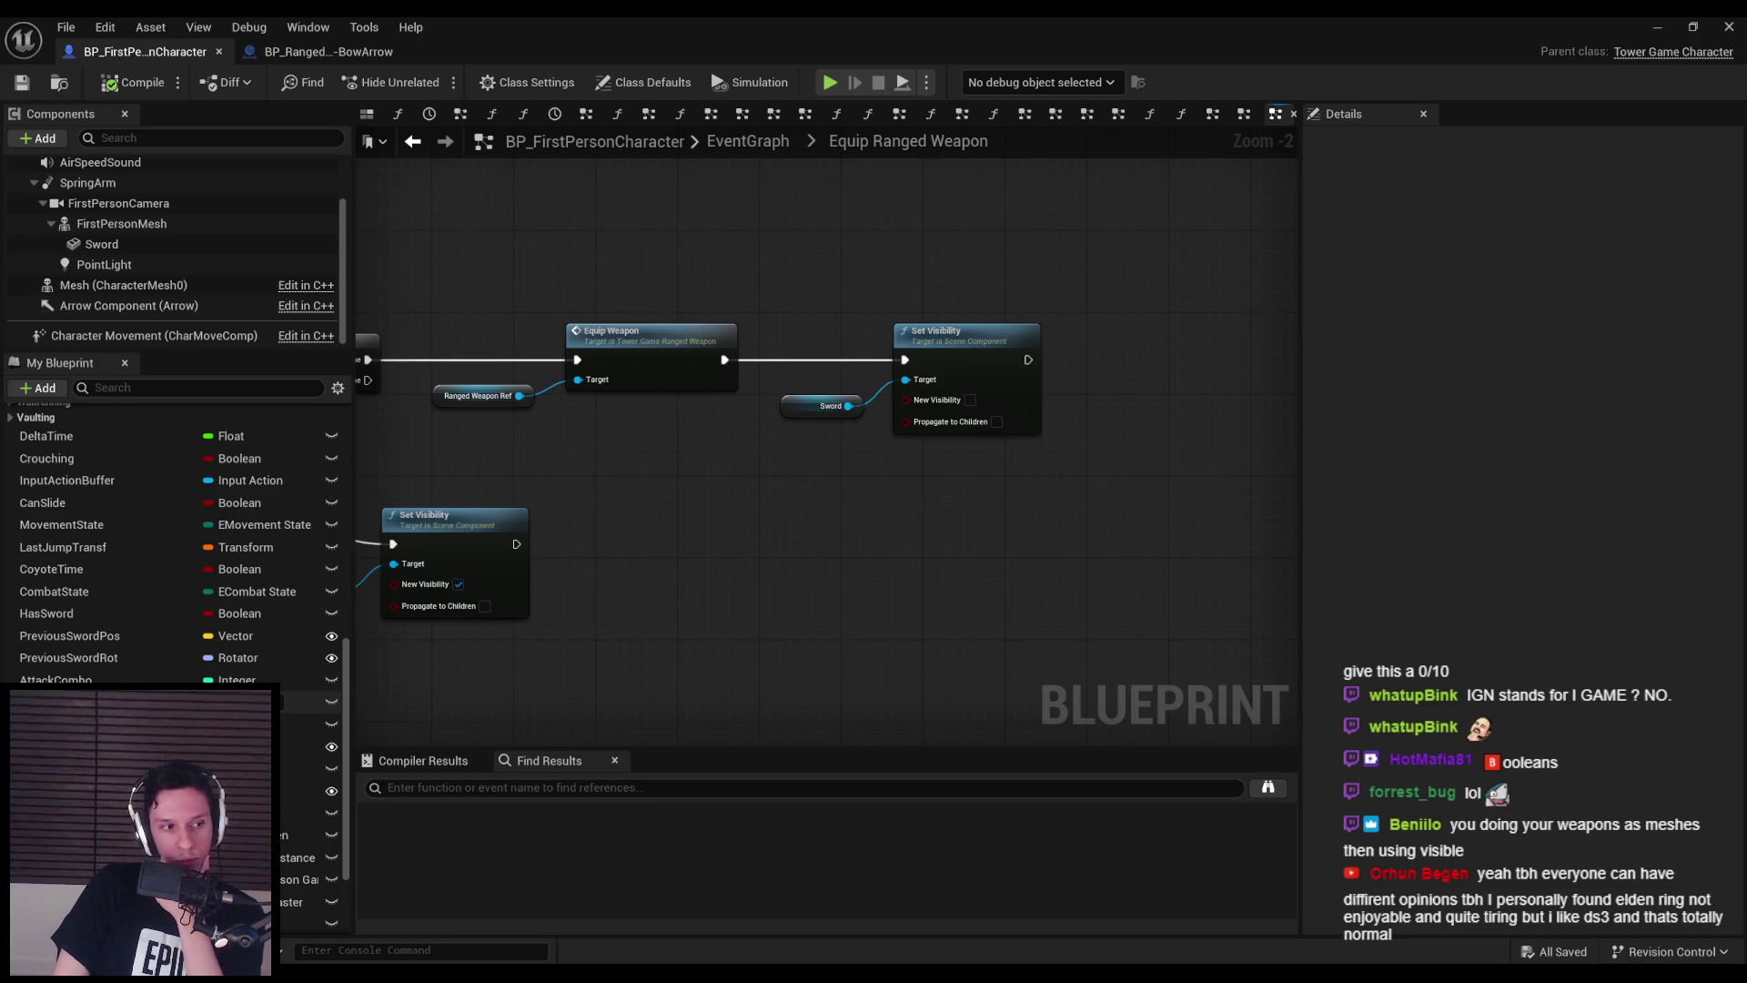
mouse_move(667, 542)
mouse_down()
mouse_move(983, 585)
mouse_move(792, 531)
mouse_move(851, 557)
mouse_up()
scroll(809, 531, down, 1)
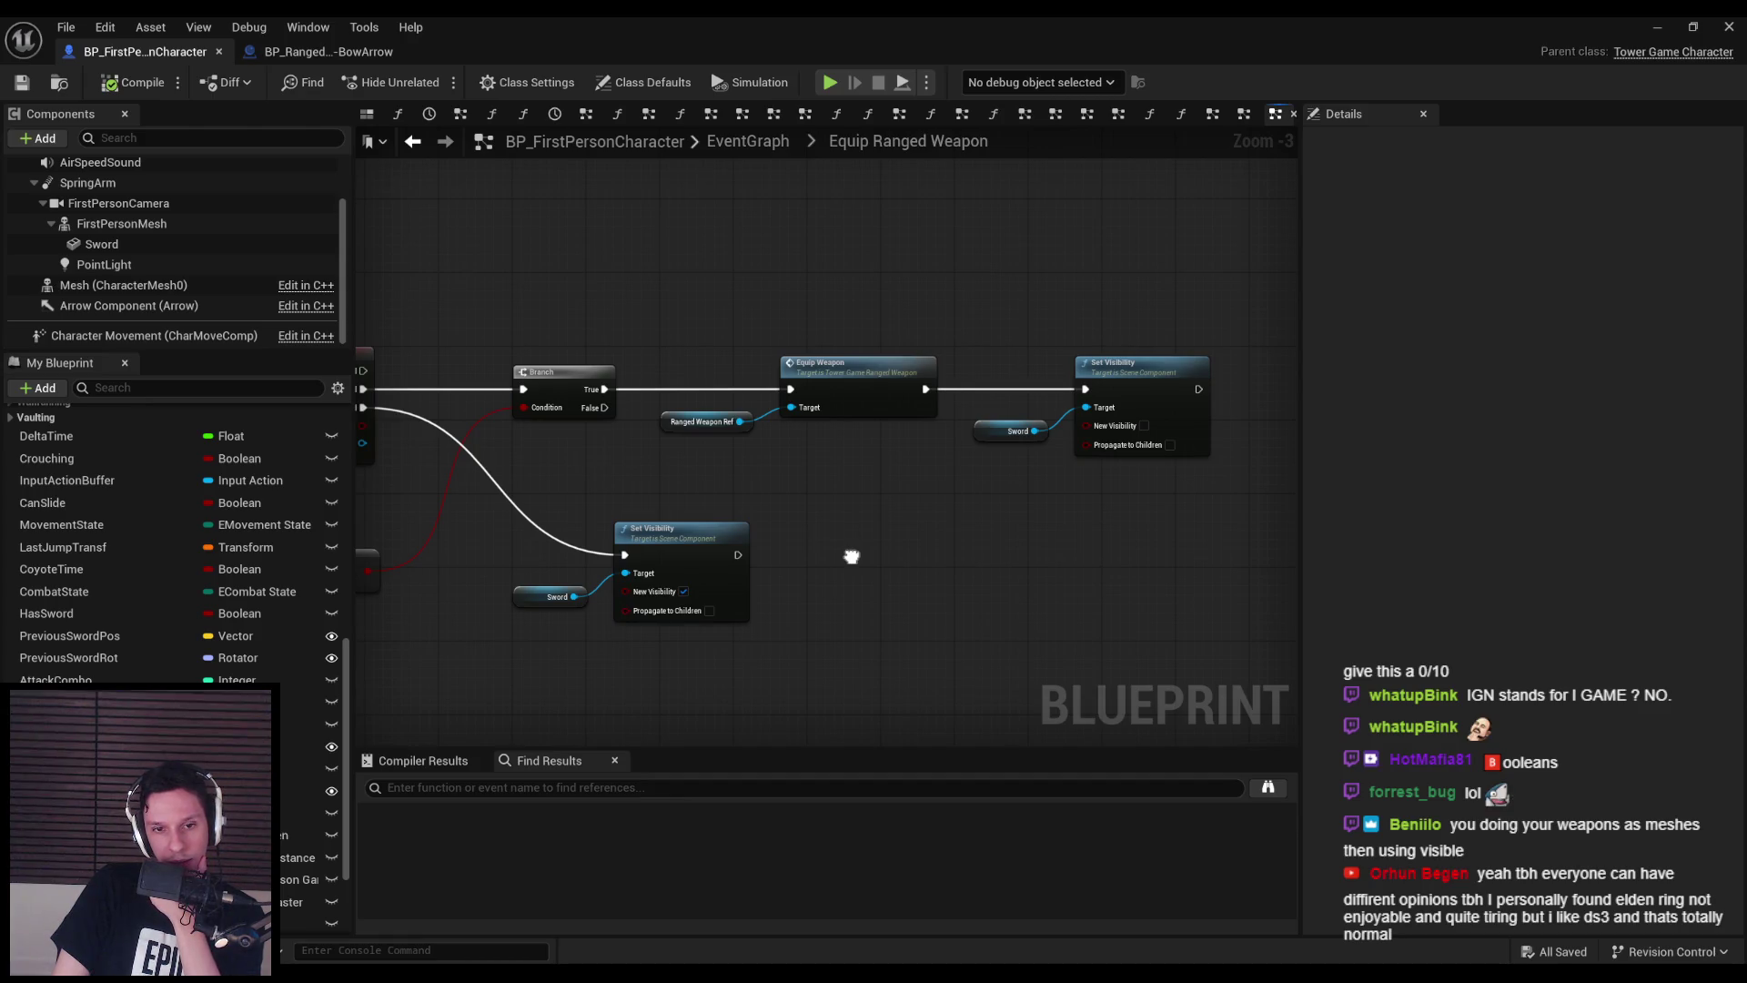
drag(852, 557, 759, 522)
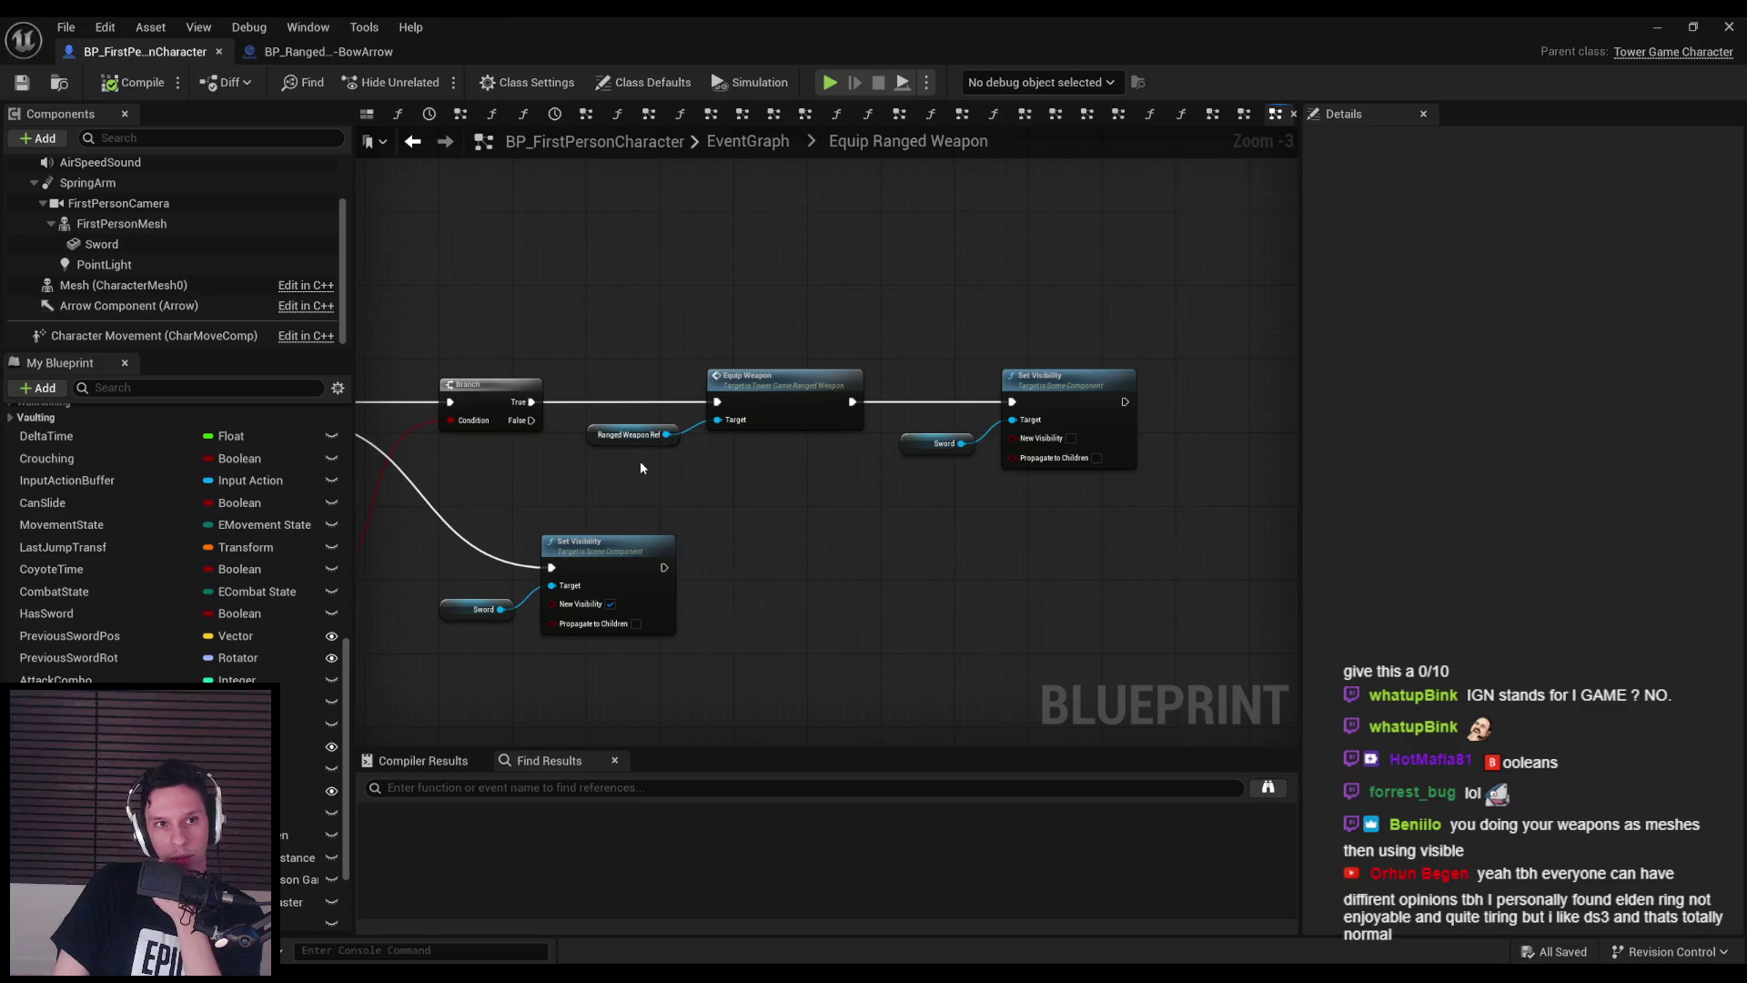
drag(634, 474, 829, 469)
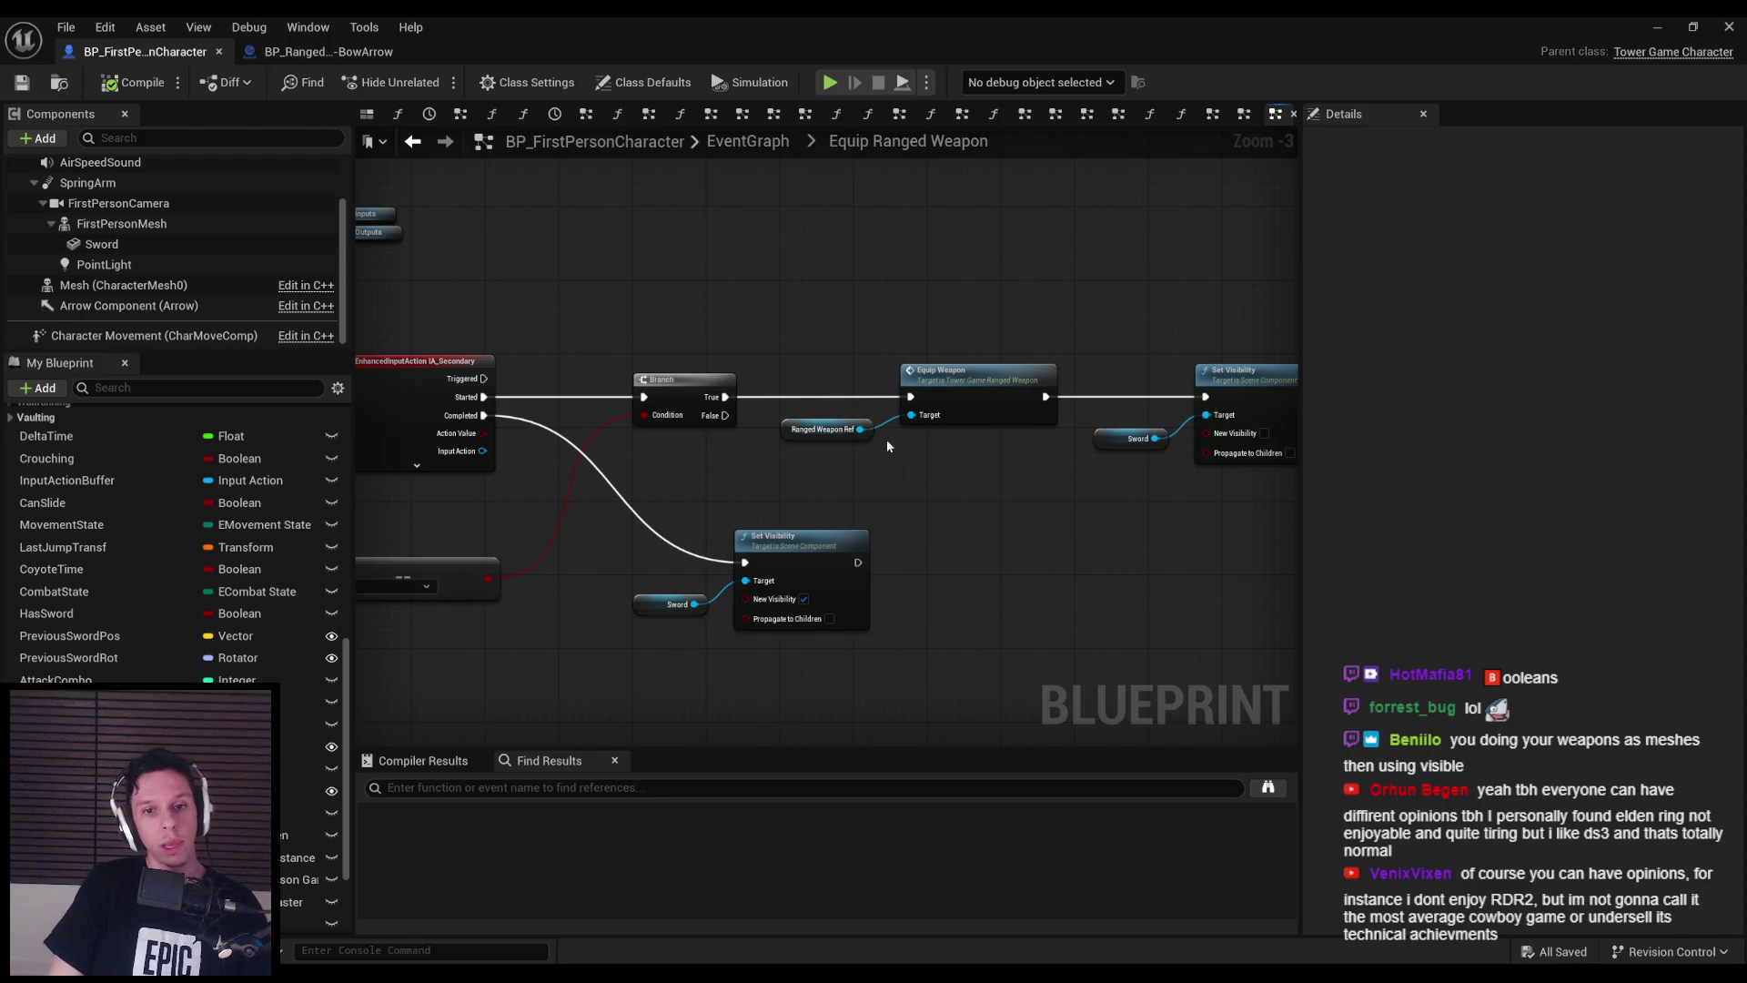
drag(886, 439, 441, 415)
scroll(232, 678, down, 1)
scroll(232, 678, up, 4)
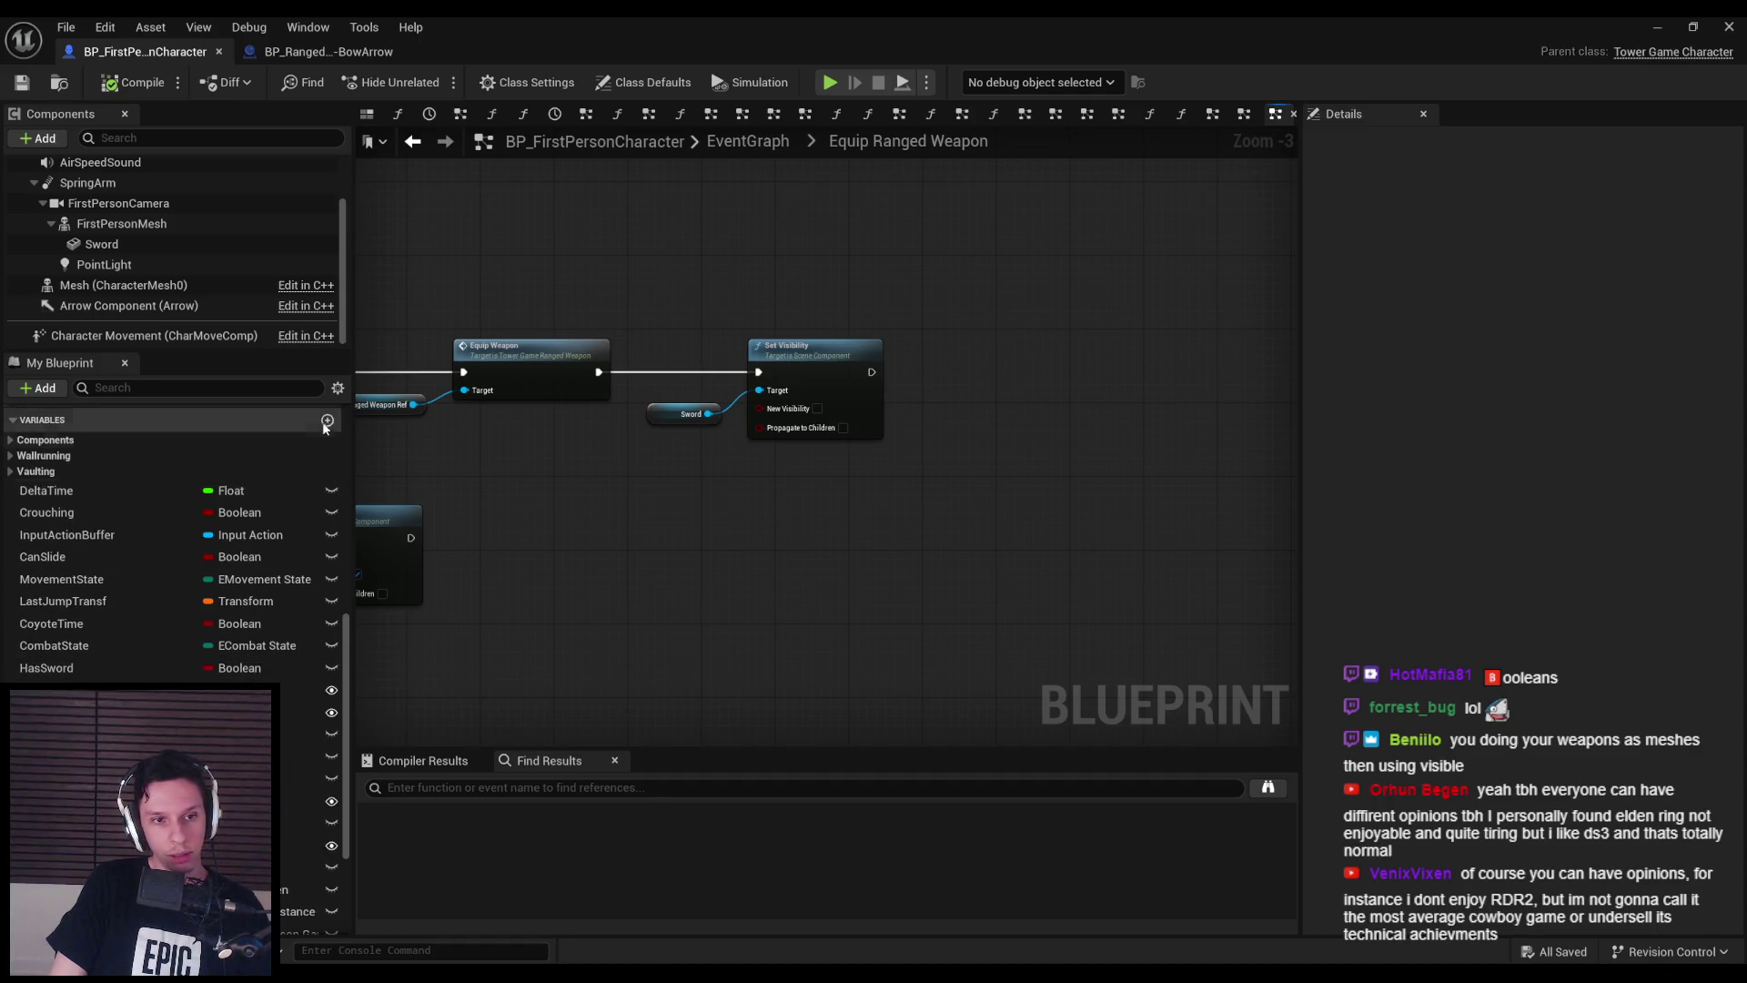
- Add a Boolean variable named RangedWepEquipped, then compile and save the blueprint
click(328, 420)
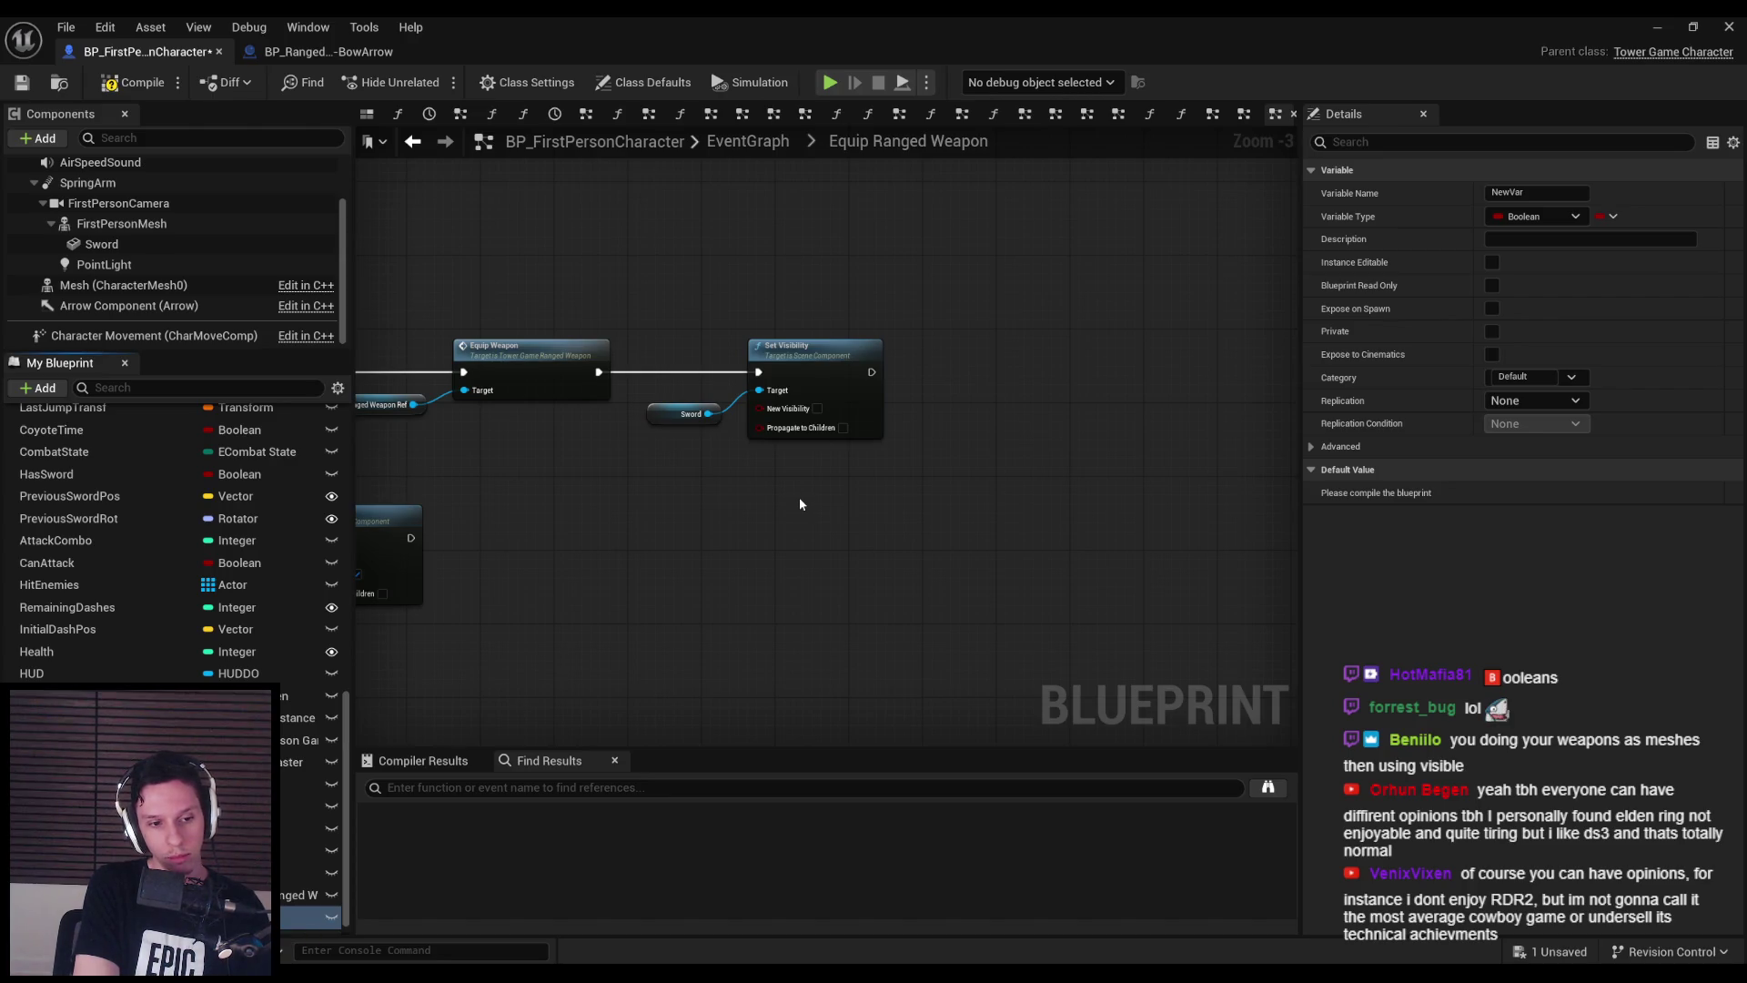
key(Return)
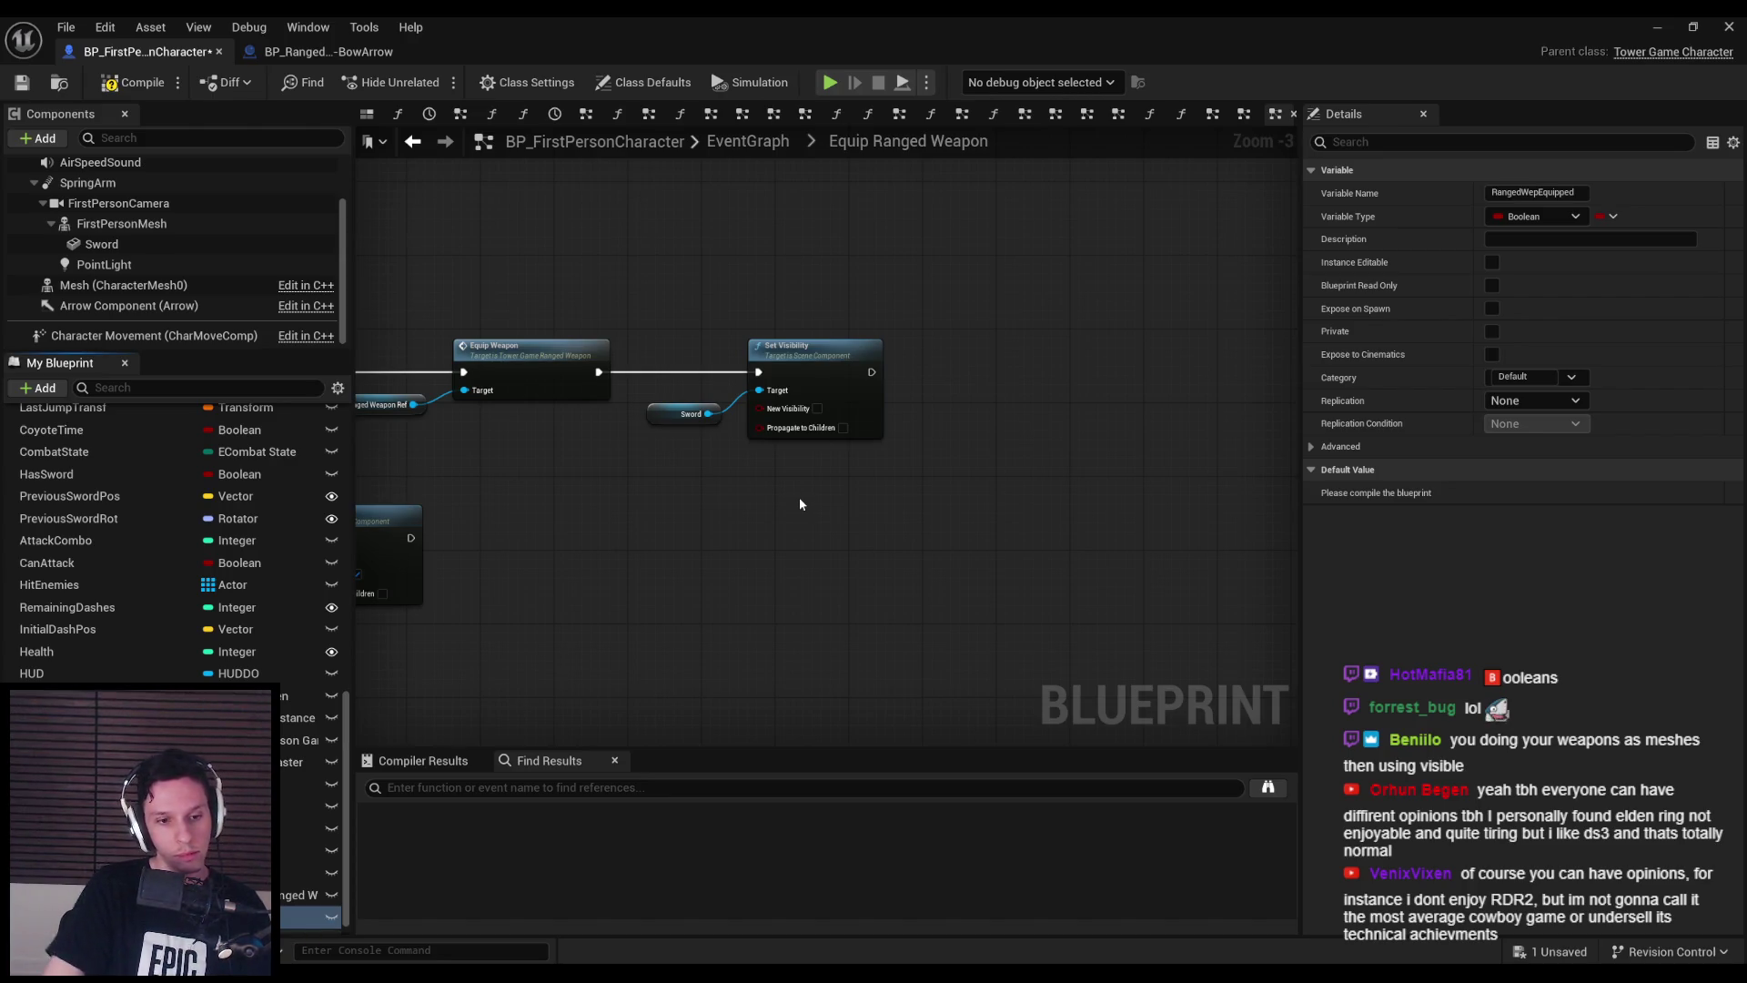
click(116, 80)
click(24, 83)
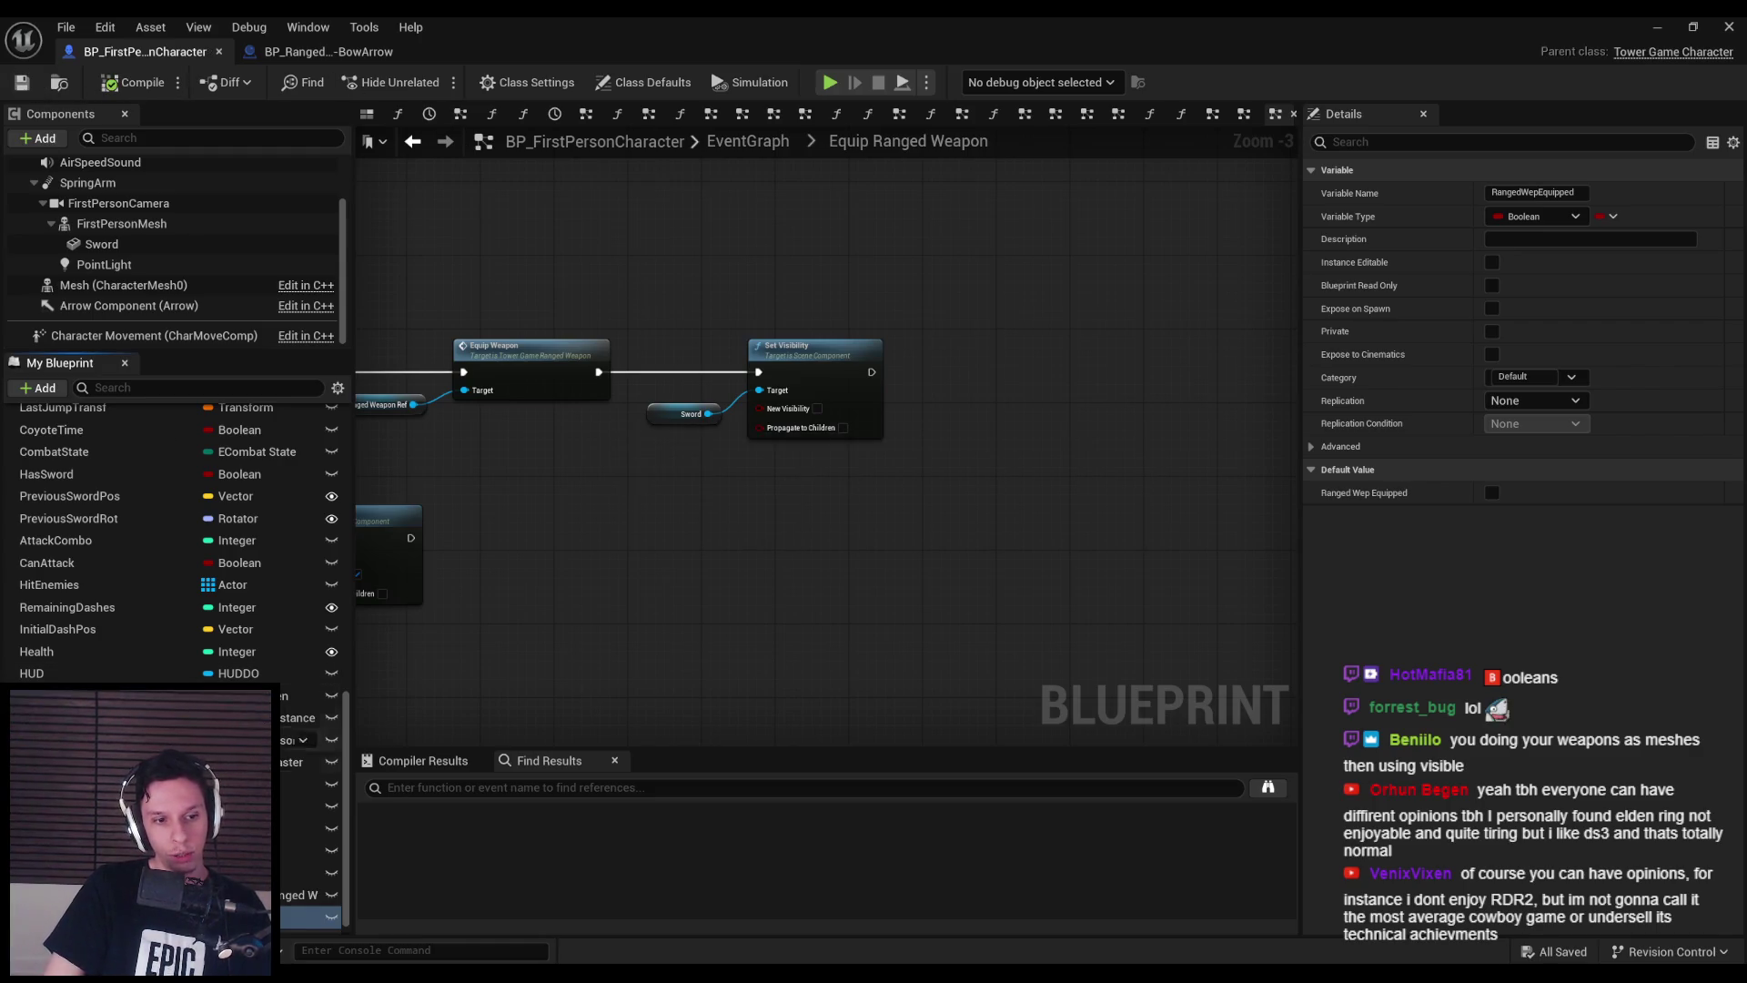
- Put RangedWepEquipped and RangedWeaponRef under a new RangedWeapon category, then compile and save
click(1516, 376)
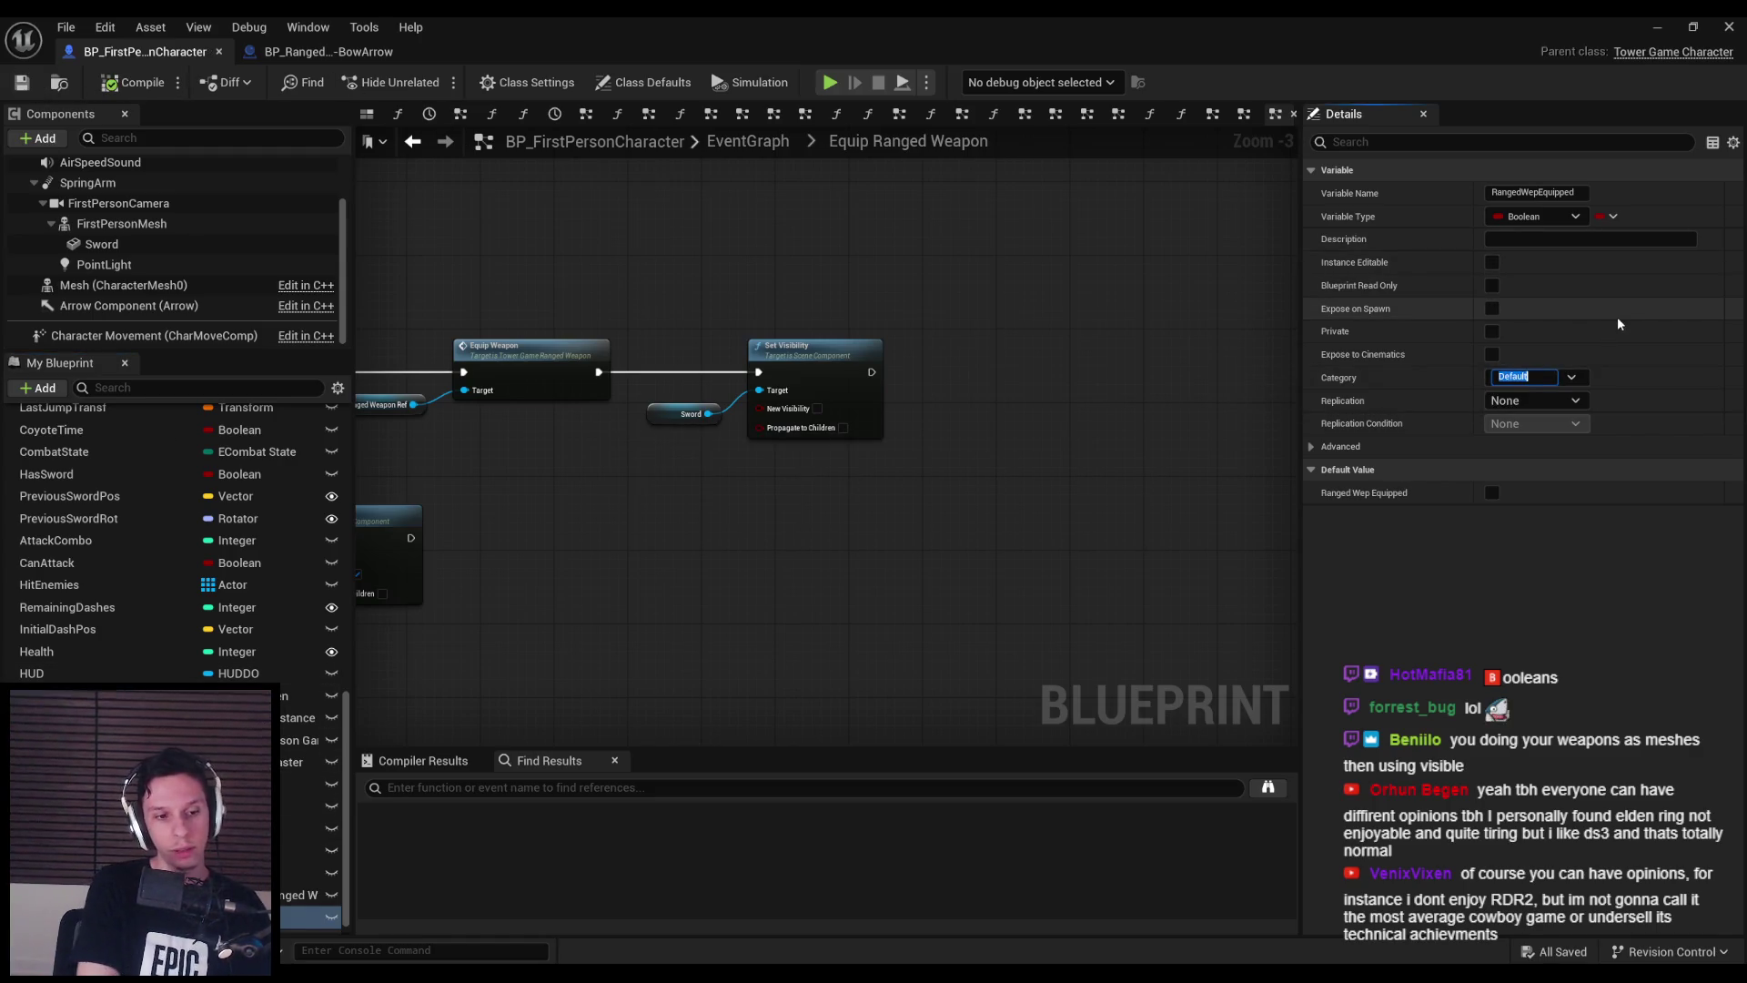
text(RangedWeapon)
key(Return)
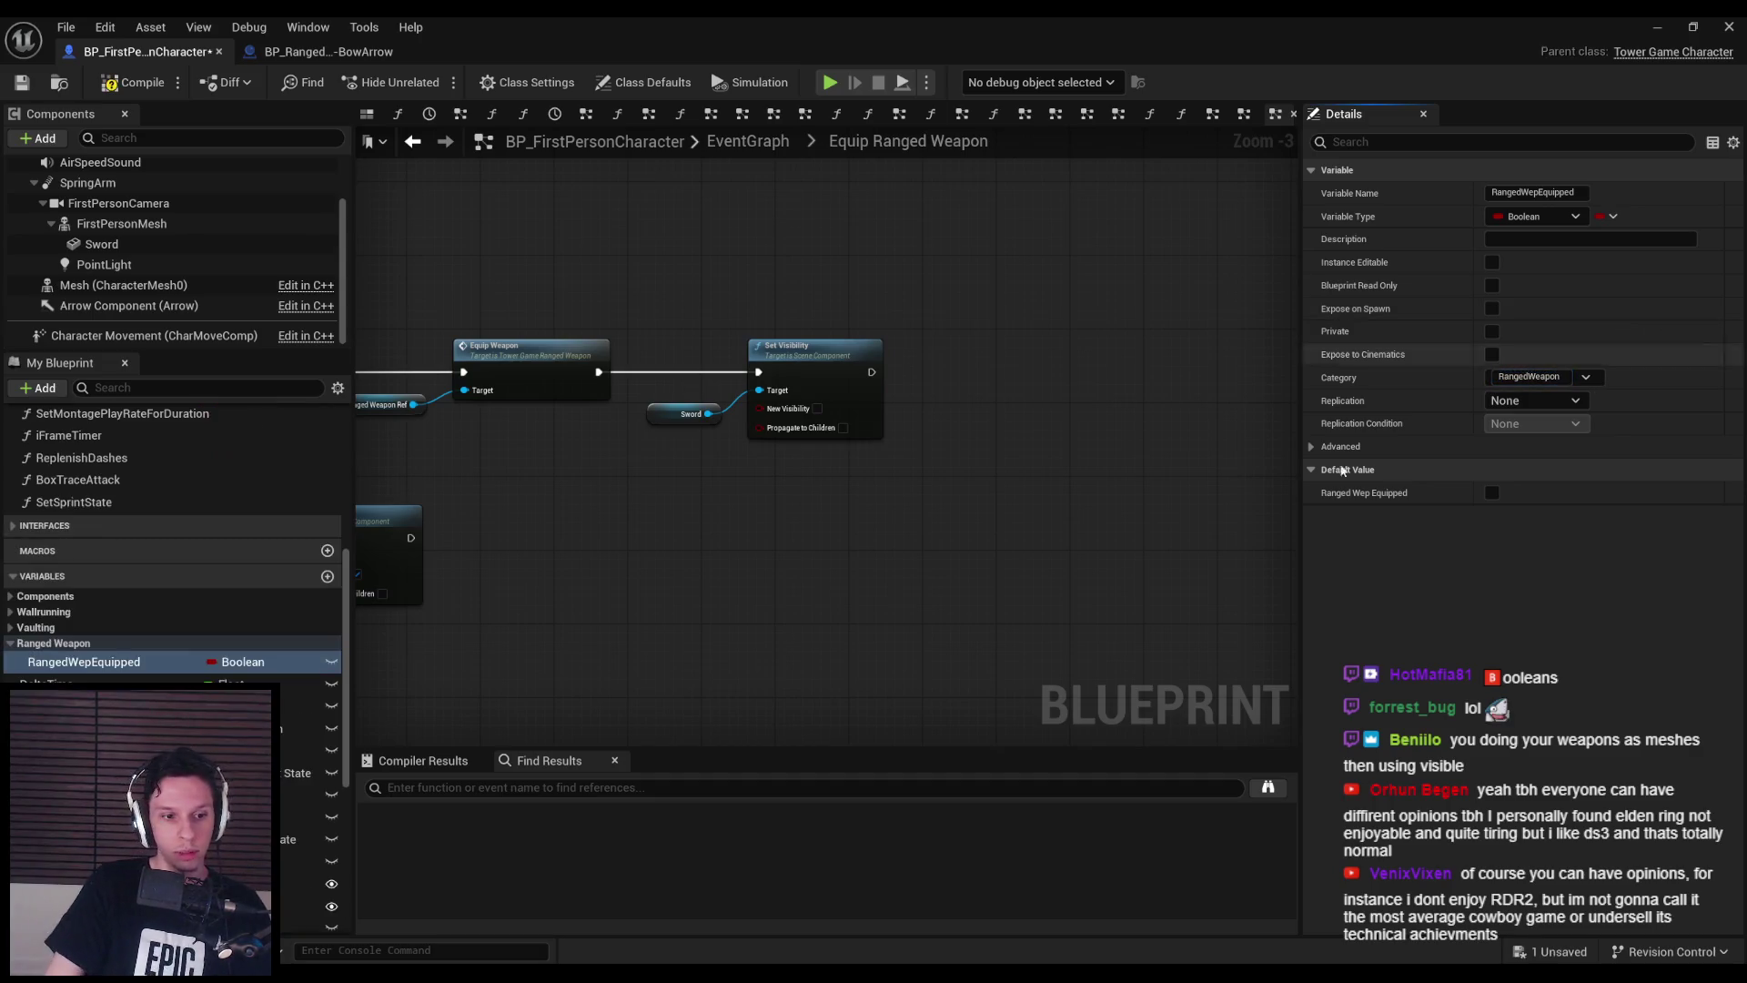
scroll(173, 546, down, 8)
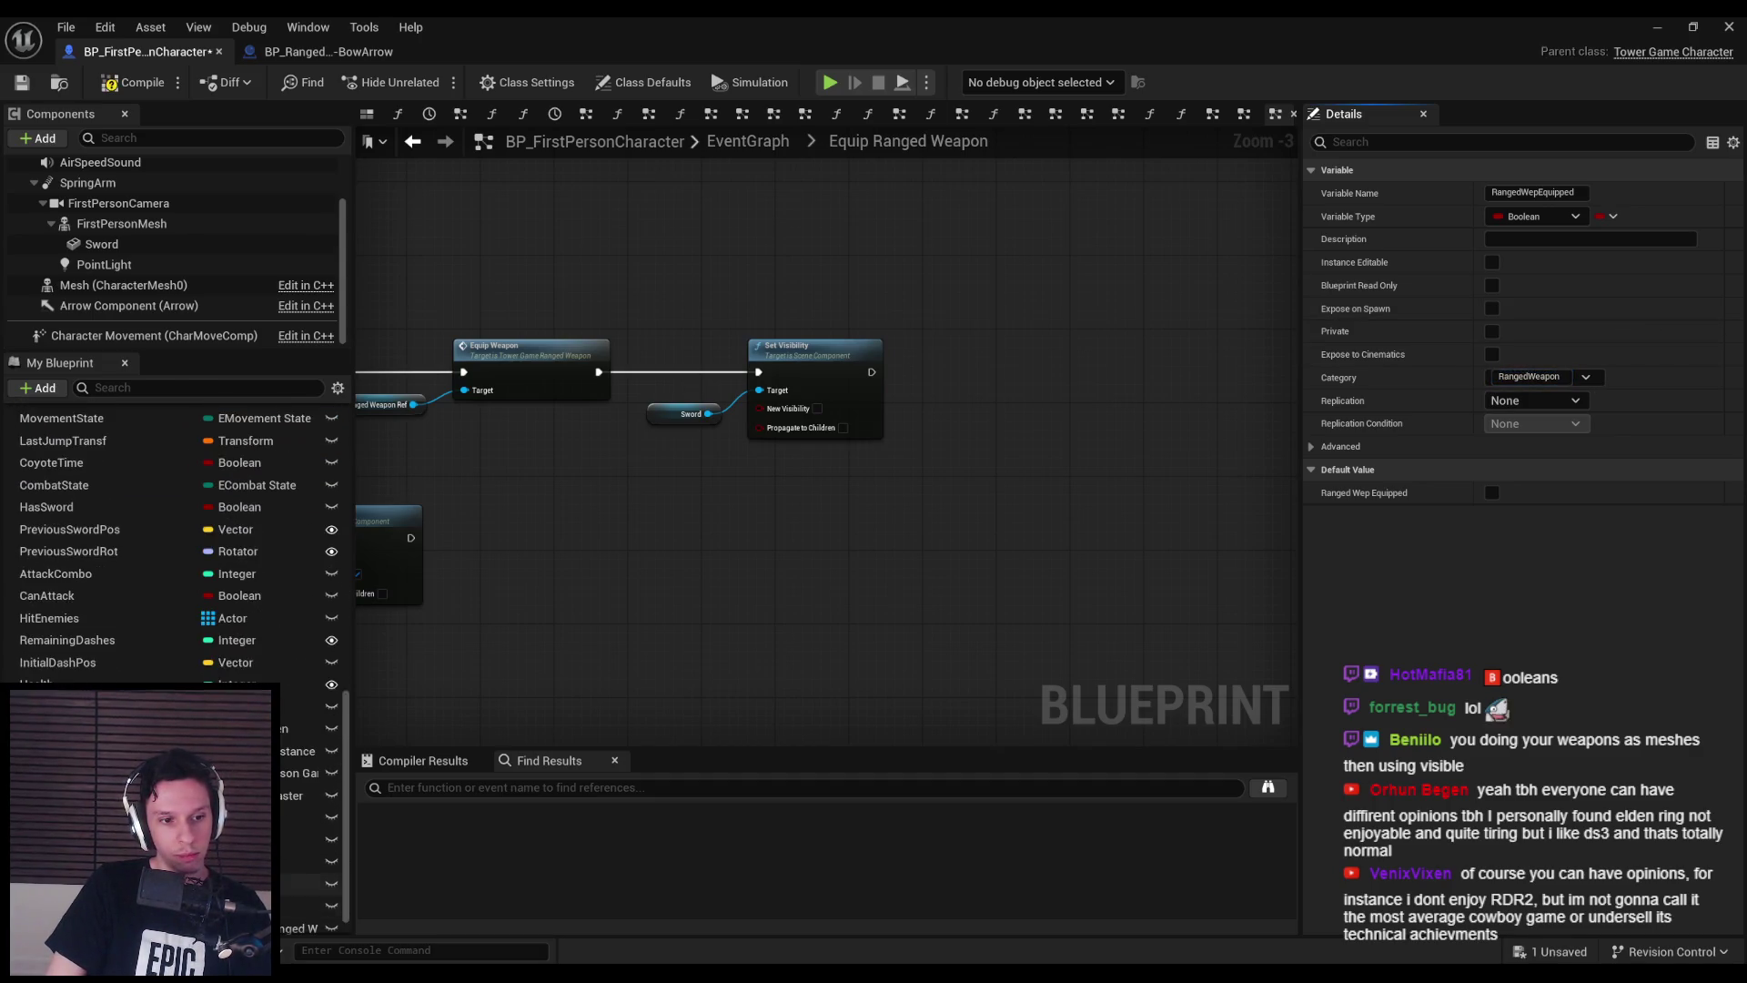
drag(64, 607, 53, 514)
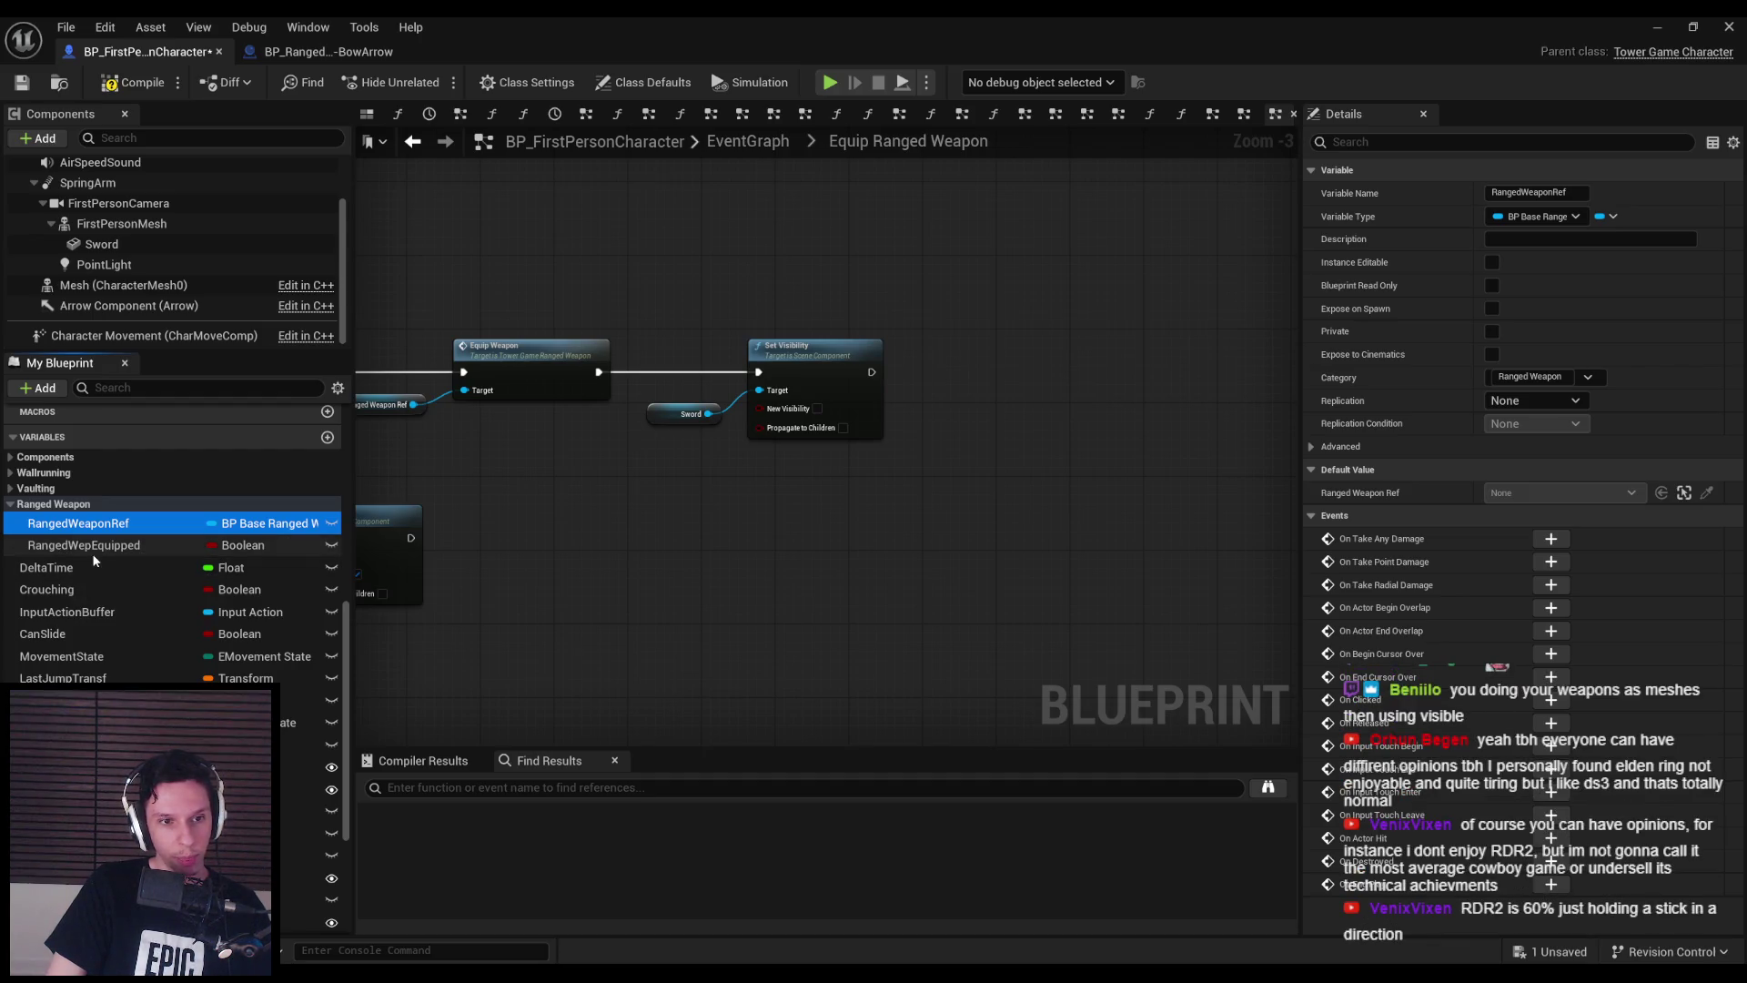
click(95, 554)
key(F7)
key(ctrl+s)
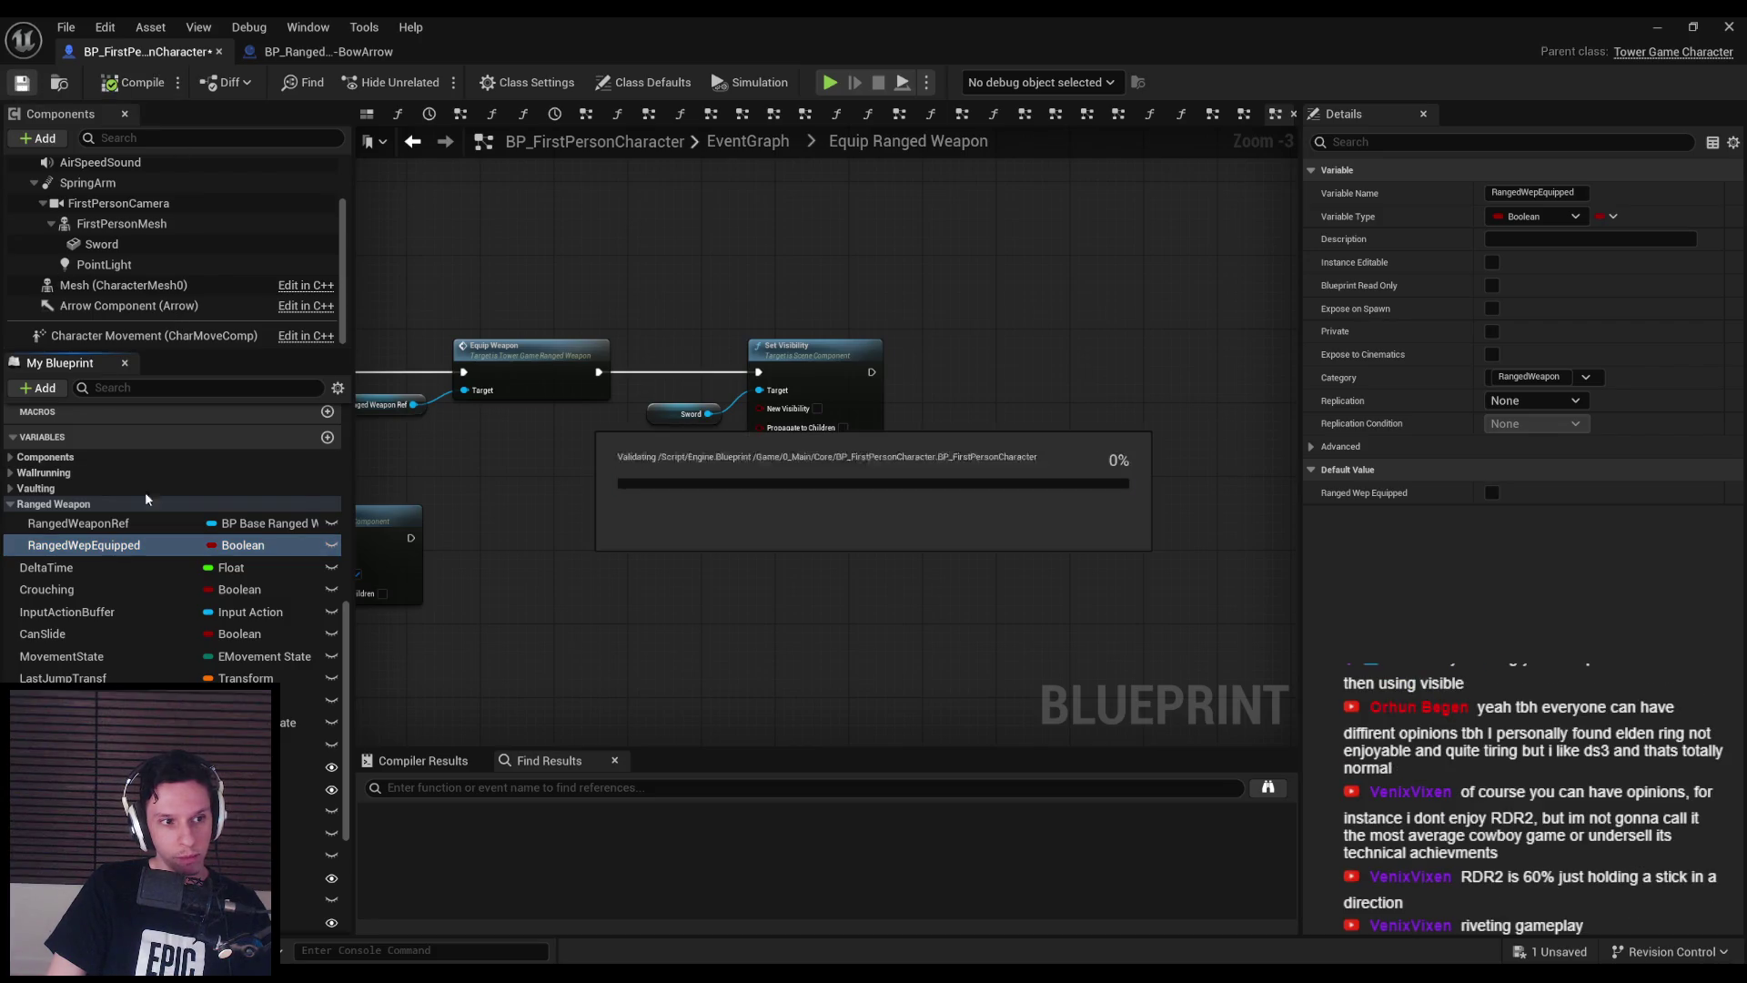
click(91, 523)
click(91, 545)
click(91, 567)
click(91, 589)
click(87, 612)
click(87, 589)
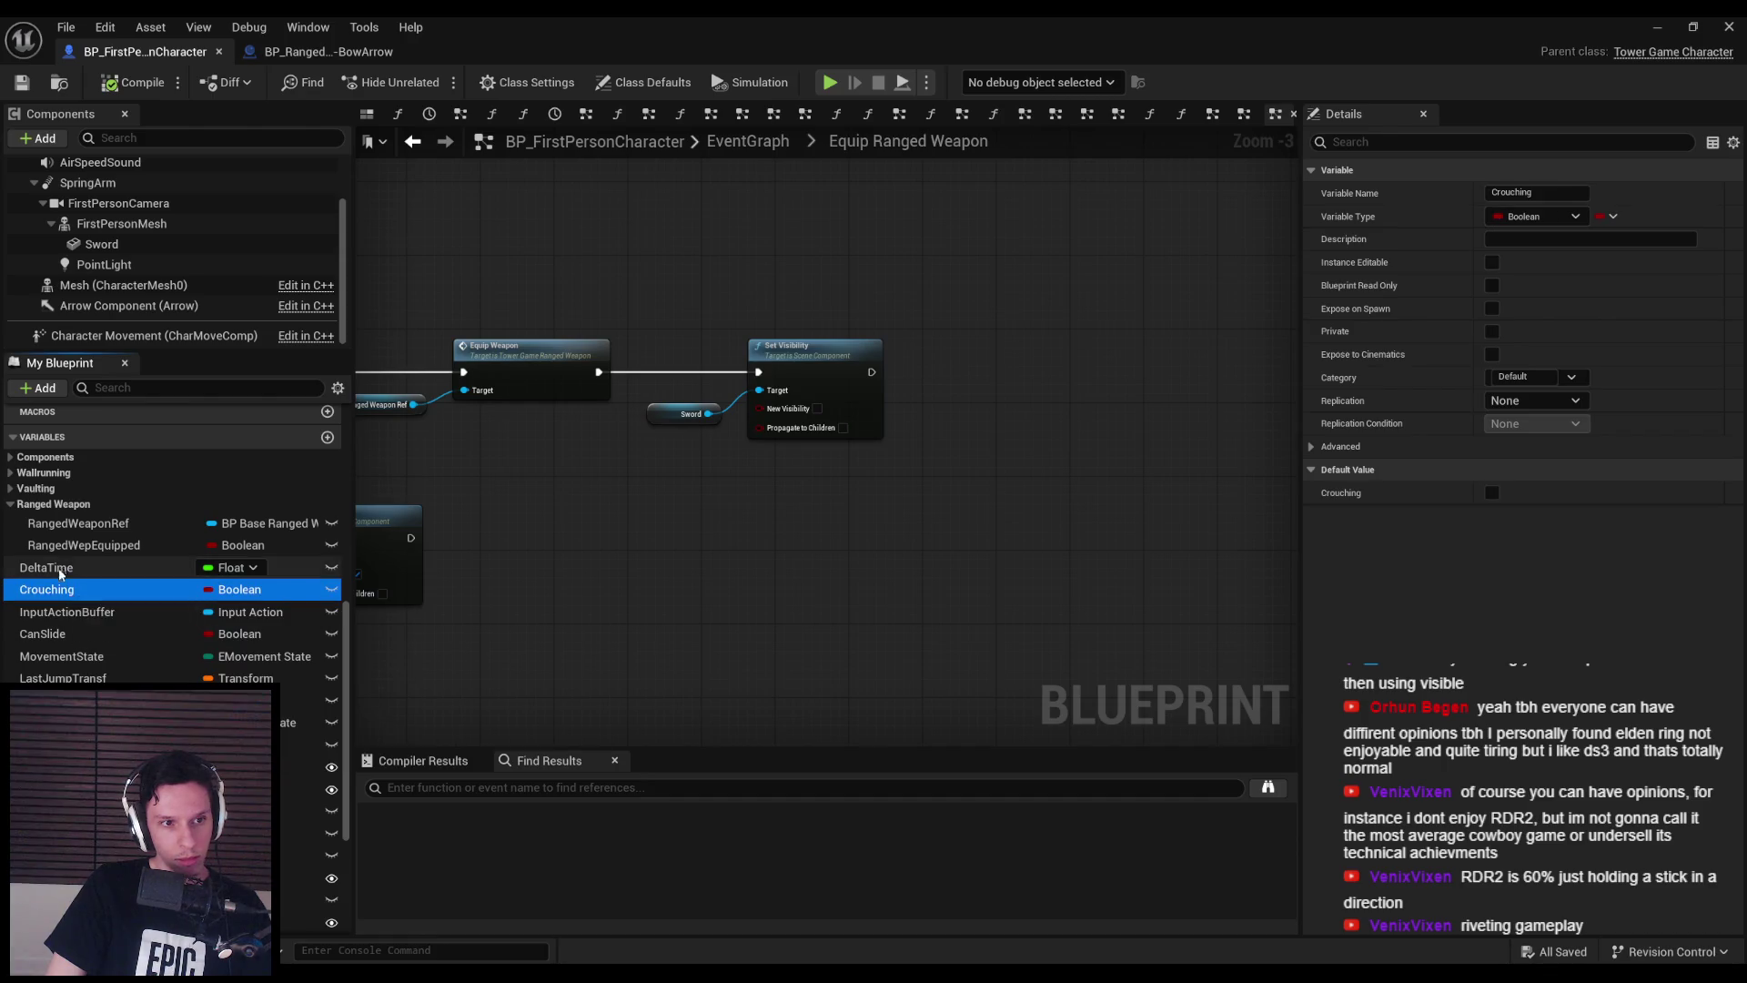
scroll(60, 601, up, 1)
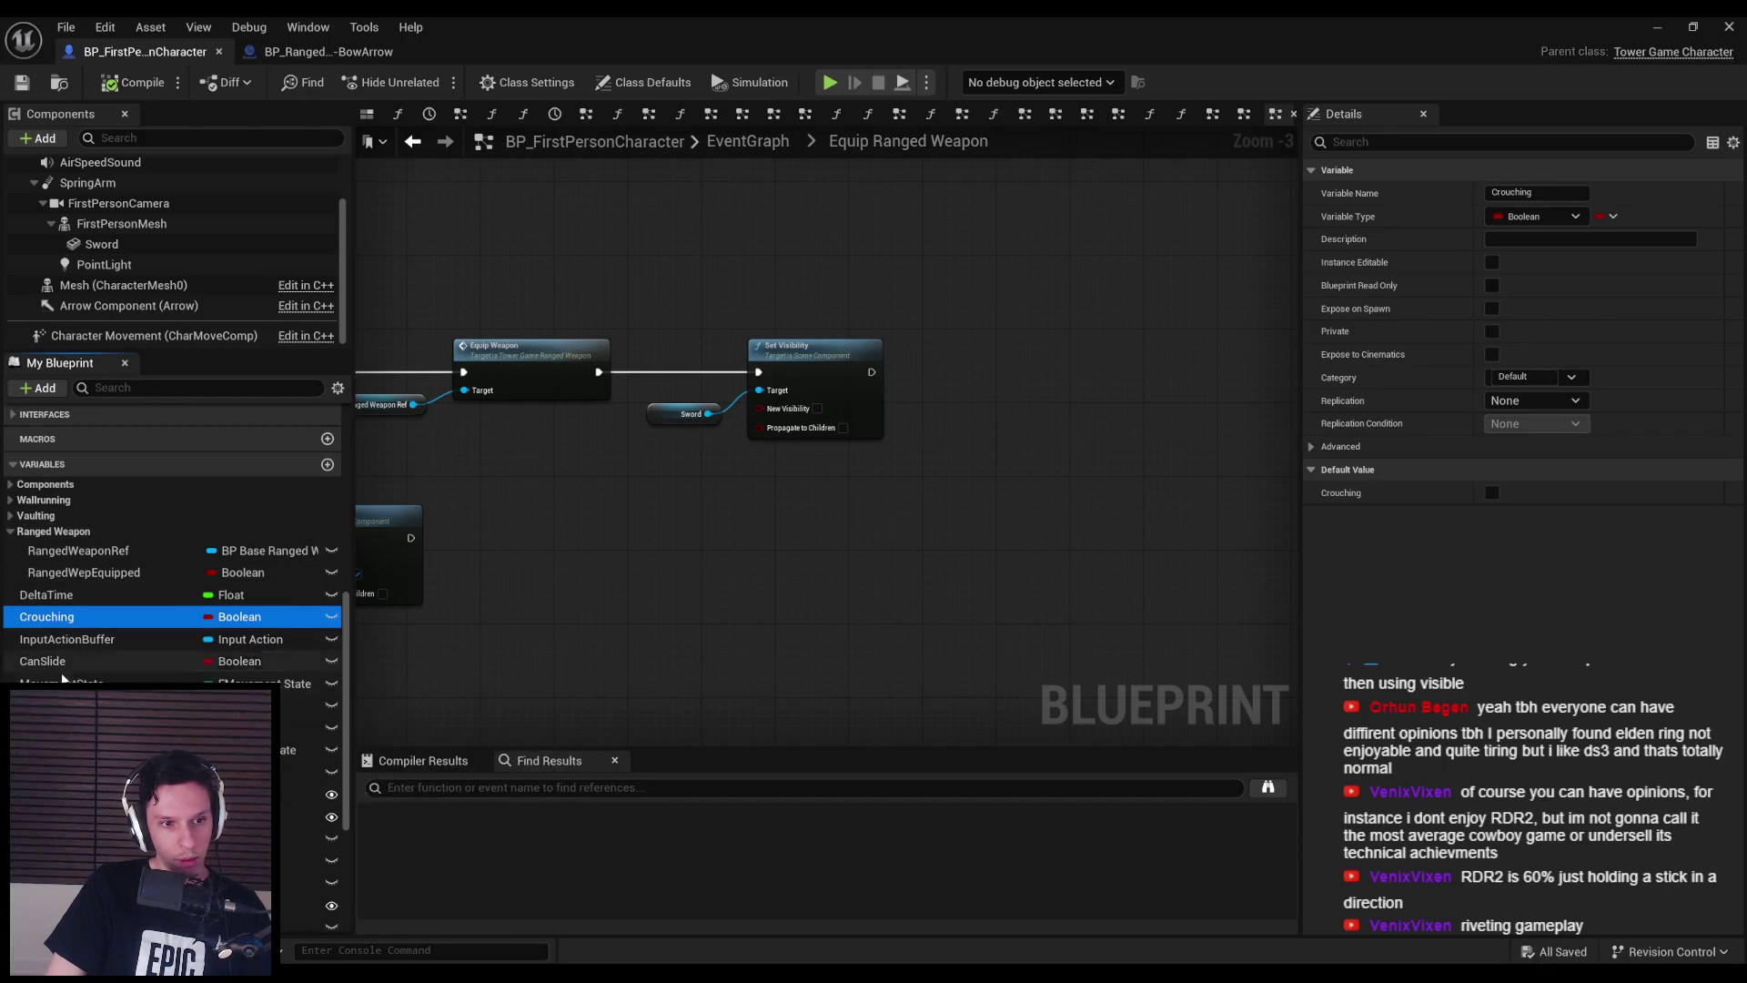
scroll(60, 678, down, 5)
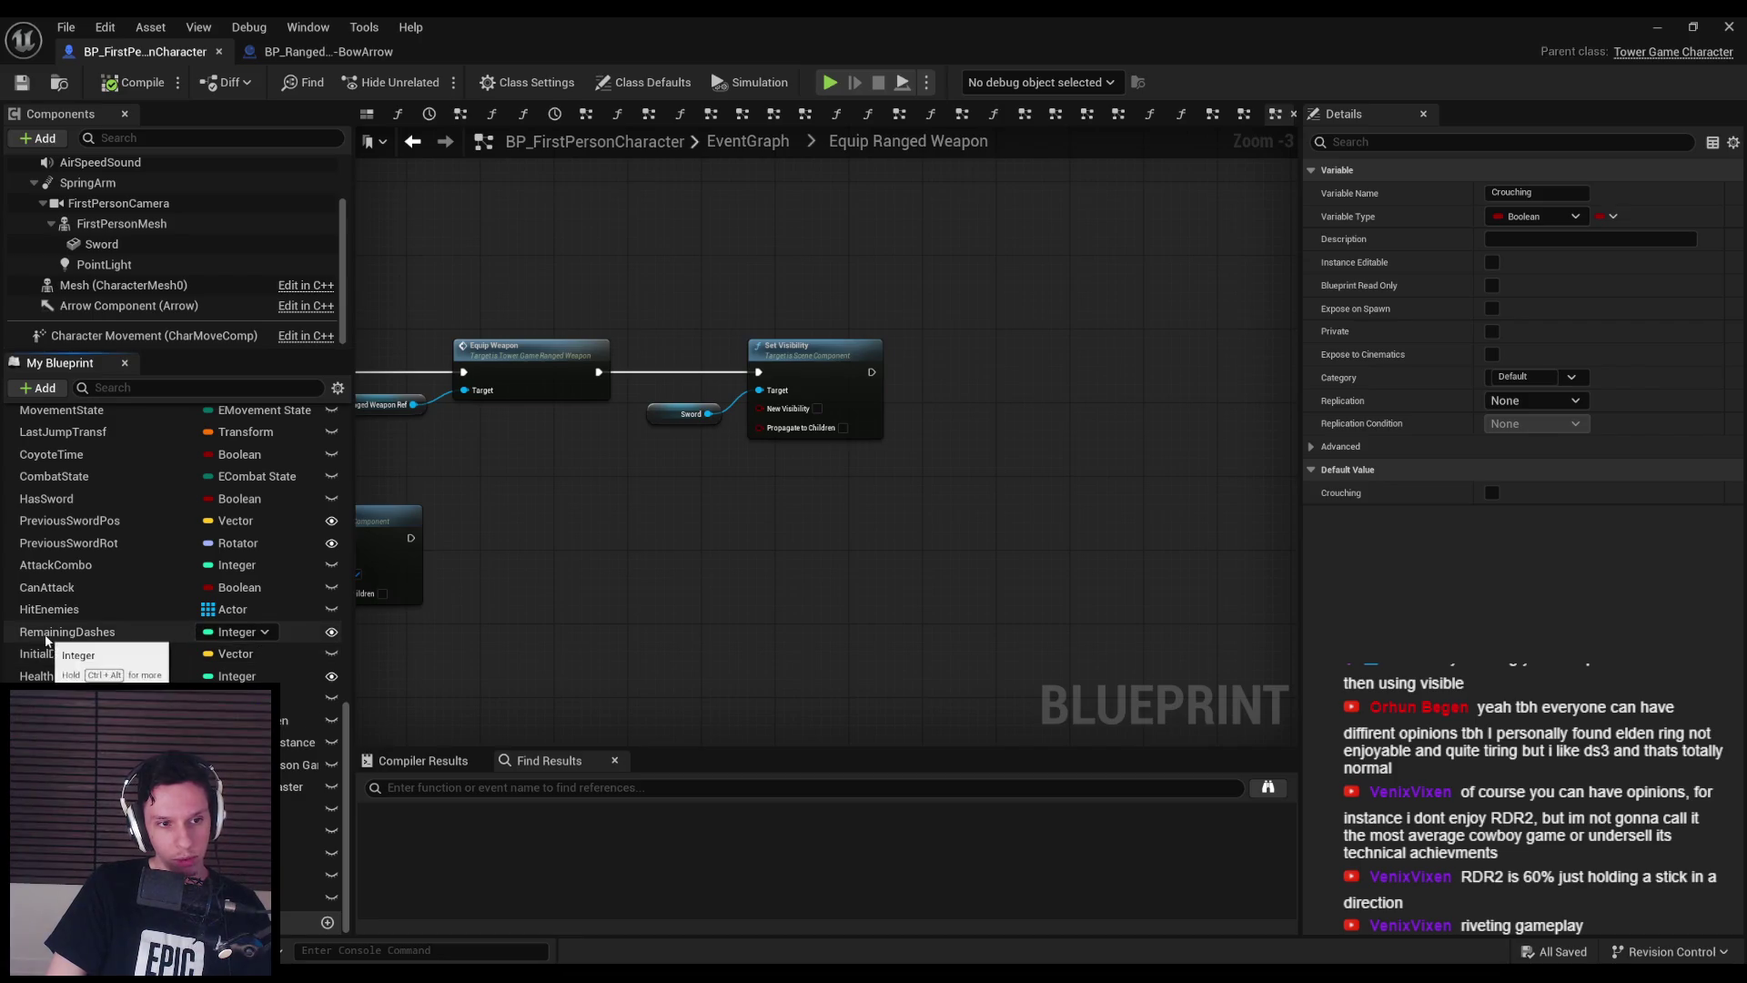
scroll(46, 640, up, 1)
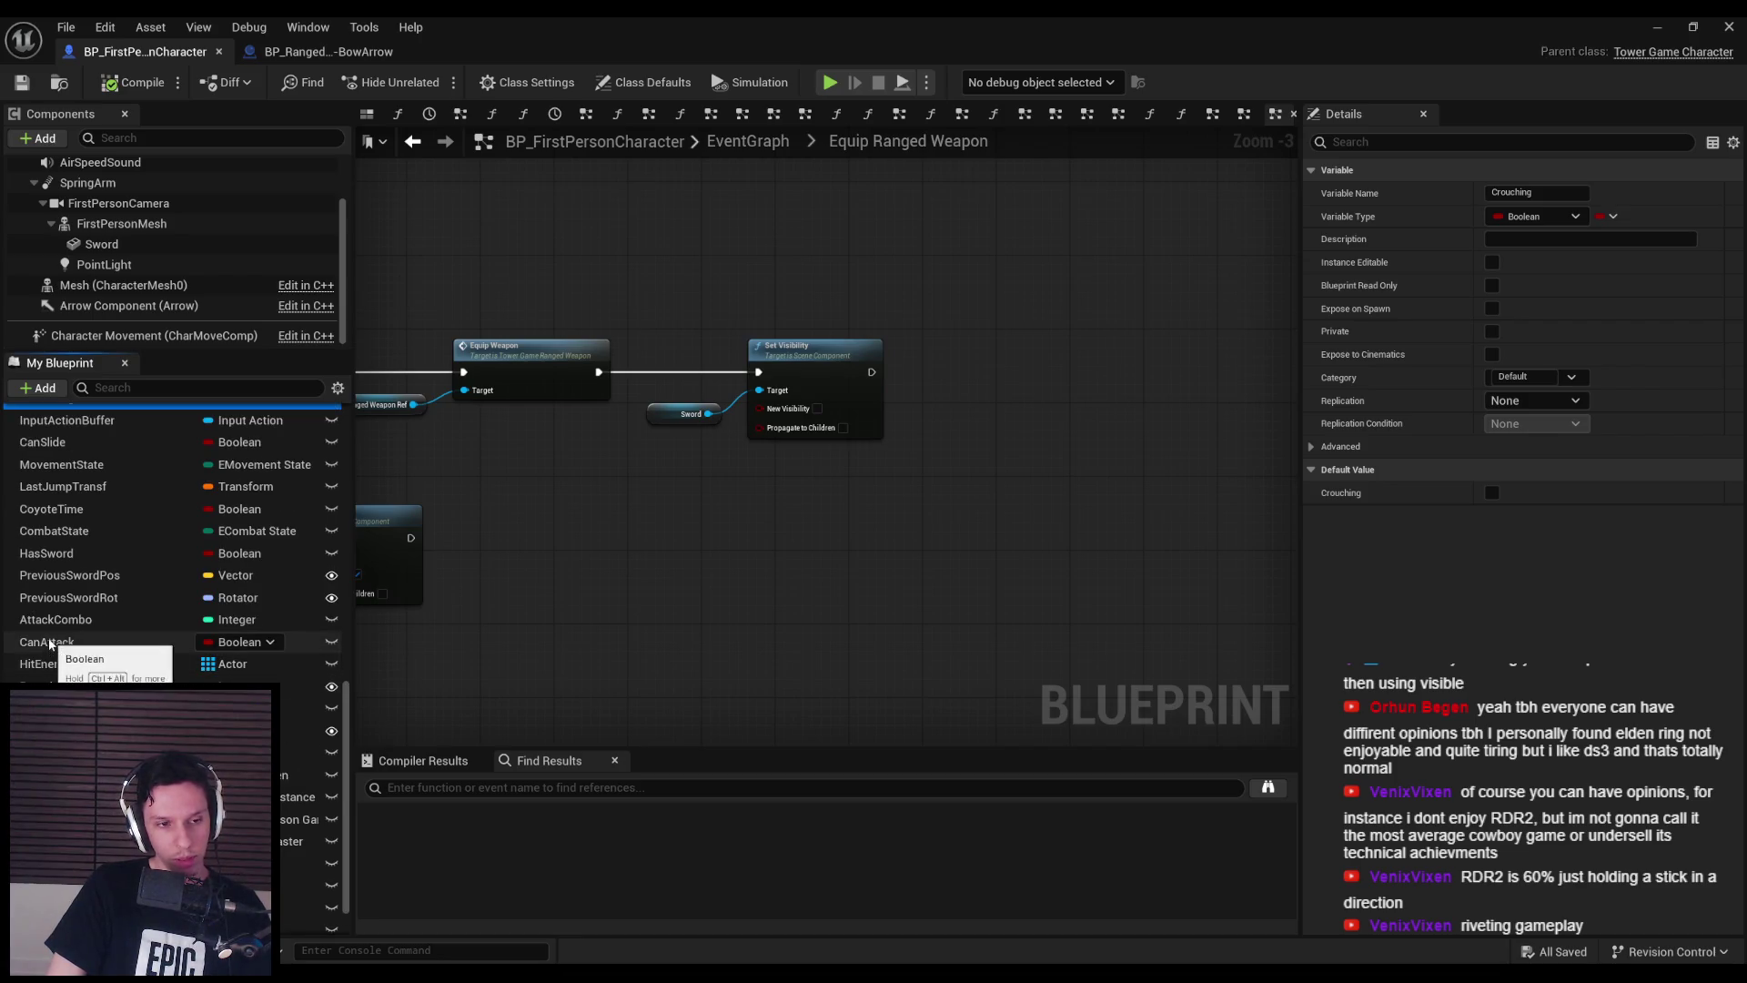
scroll(50, 643, up, 3)
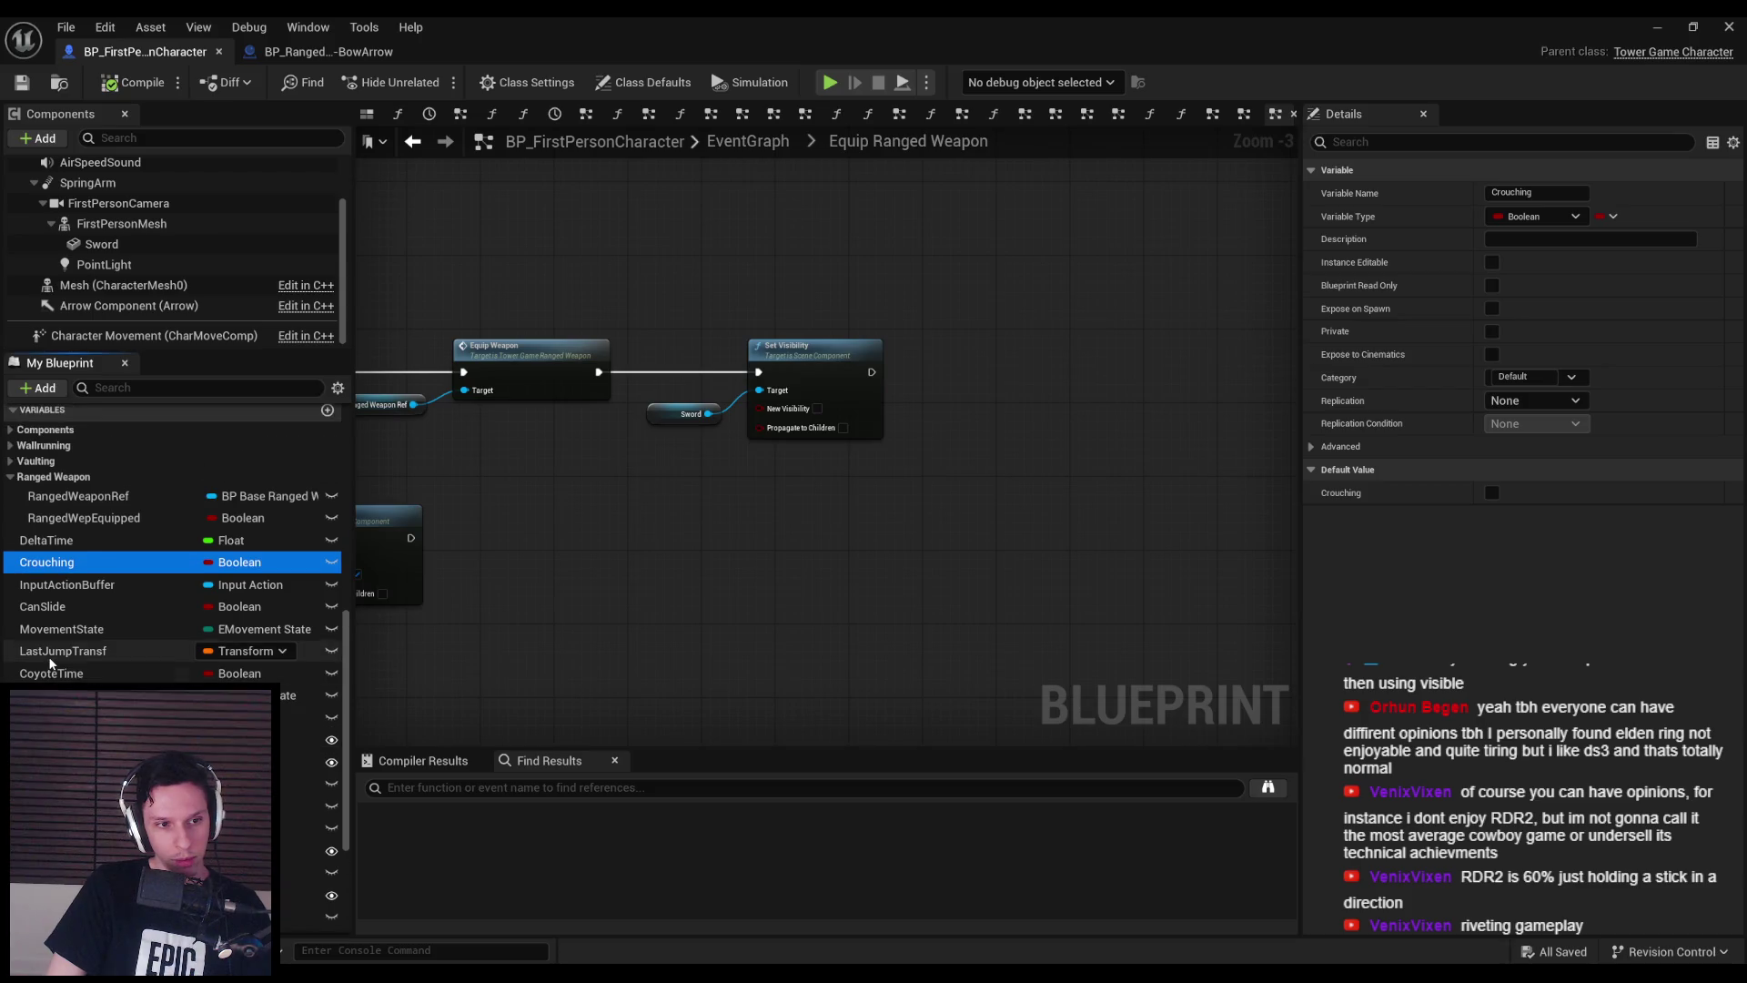
scroll(50, 664, up, 1)
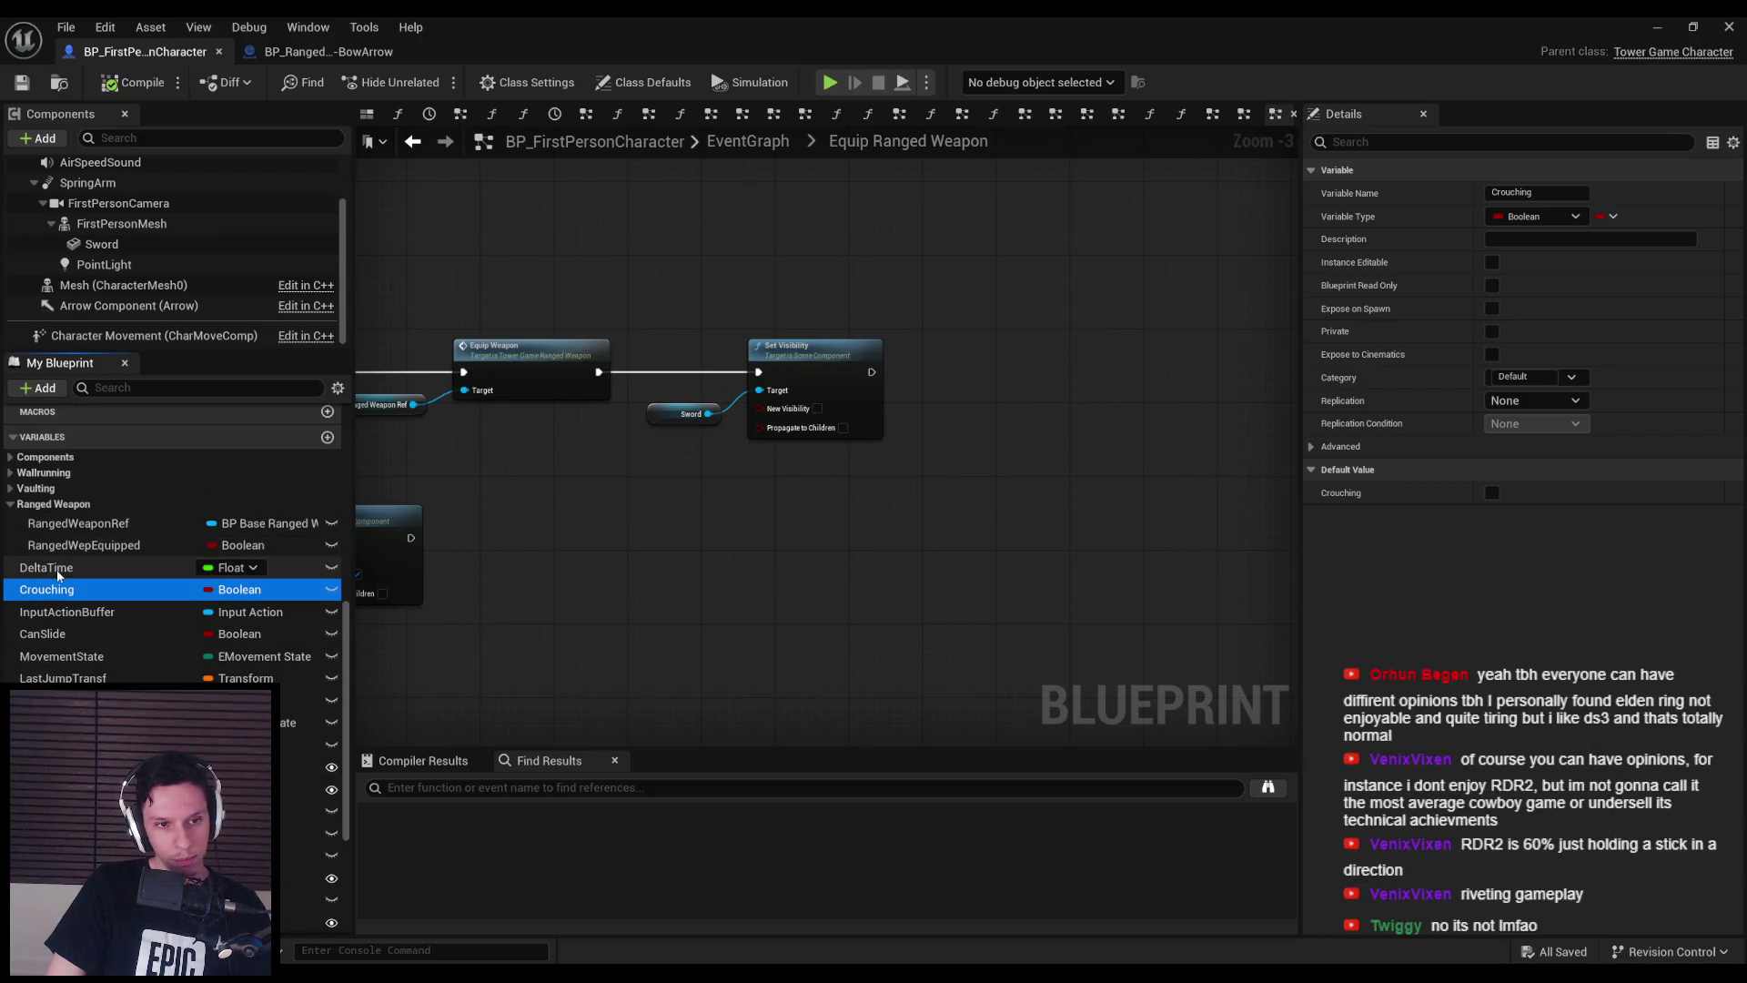
scroll(67, 632, down, 3)
scroll(68, 631, down, 3)
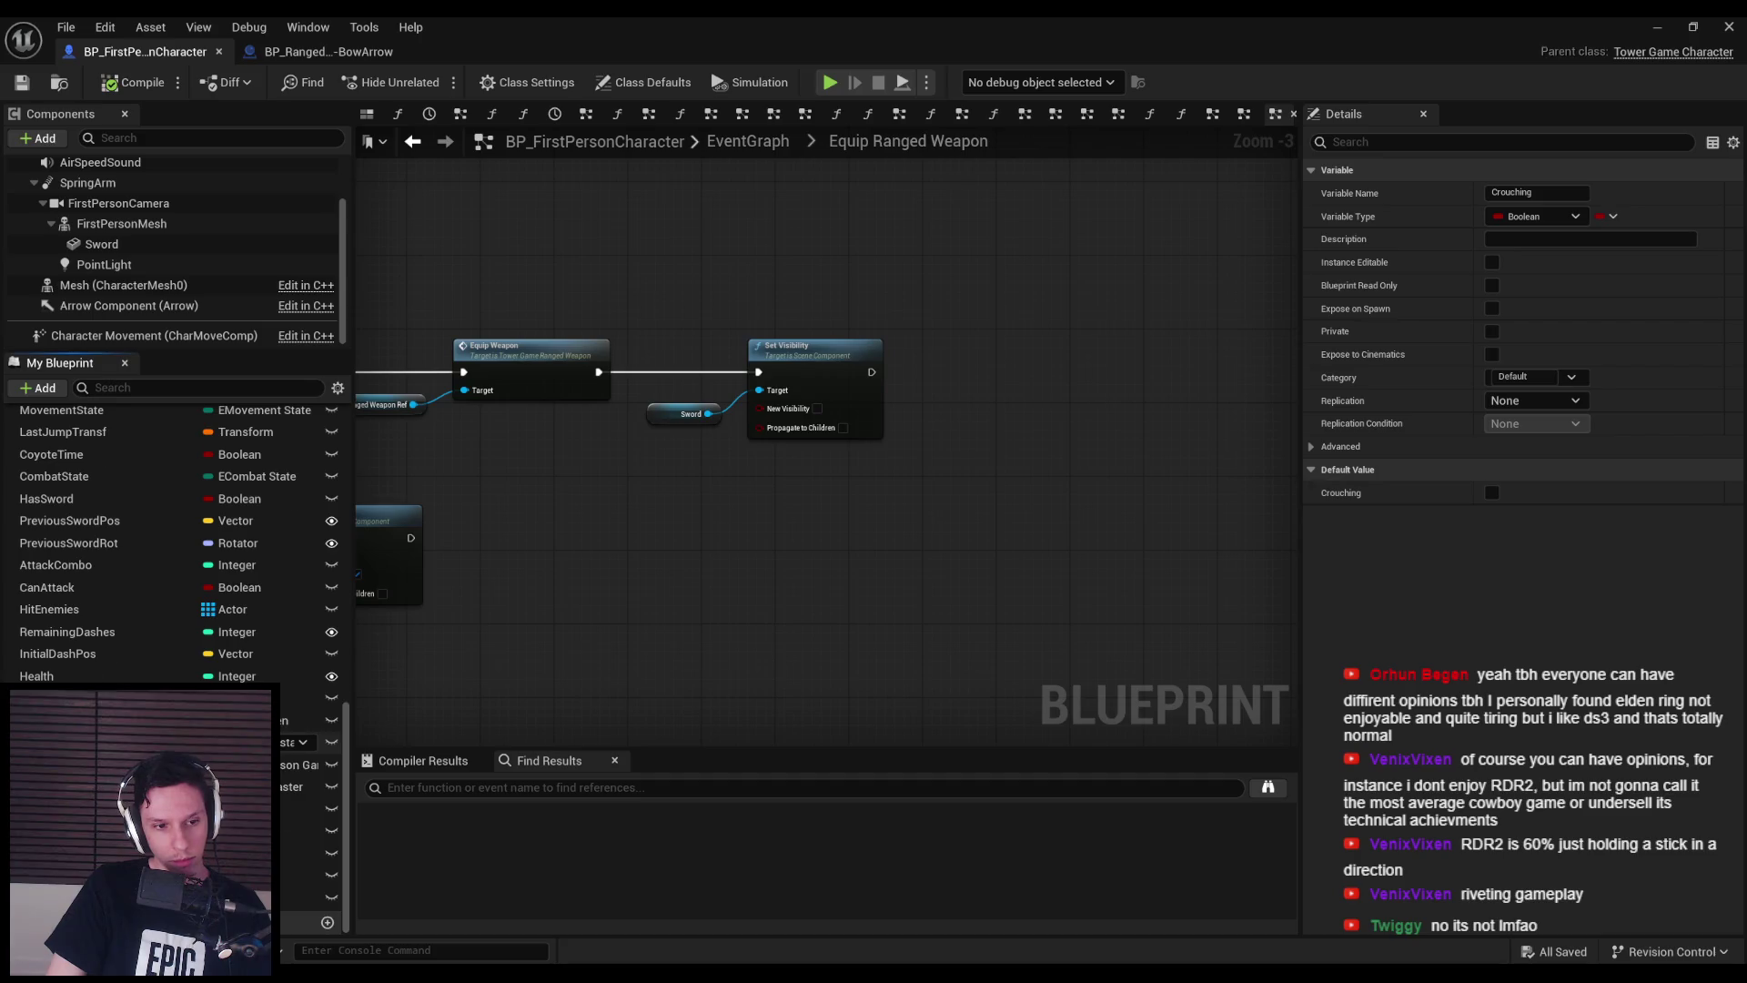
scroll(173, 546, up, 10)
scroll(173, 528, up, 5)
scroll(173, 528, down, 6)
scroll(173, 546, down, 10)
scroll(173, 547, up, 8)
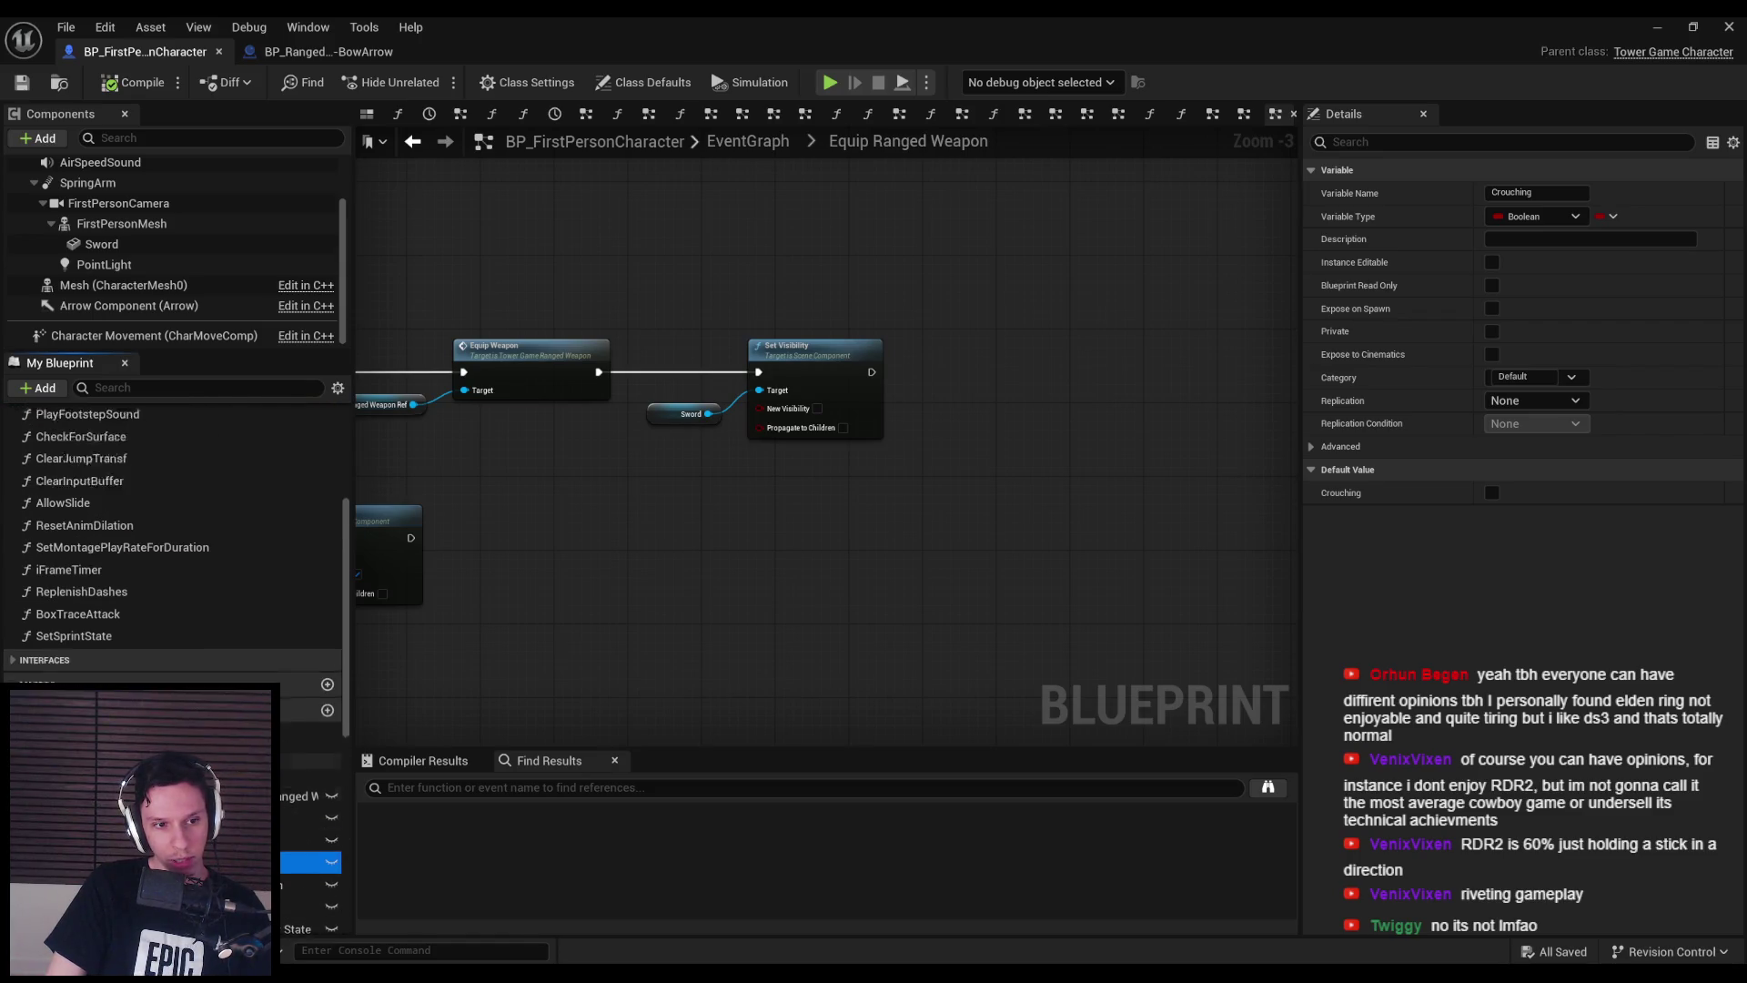
scroll(173, 528, up, 5)
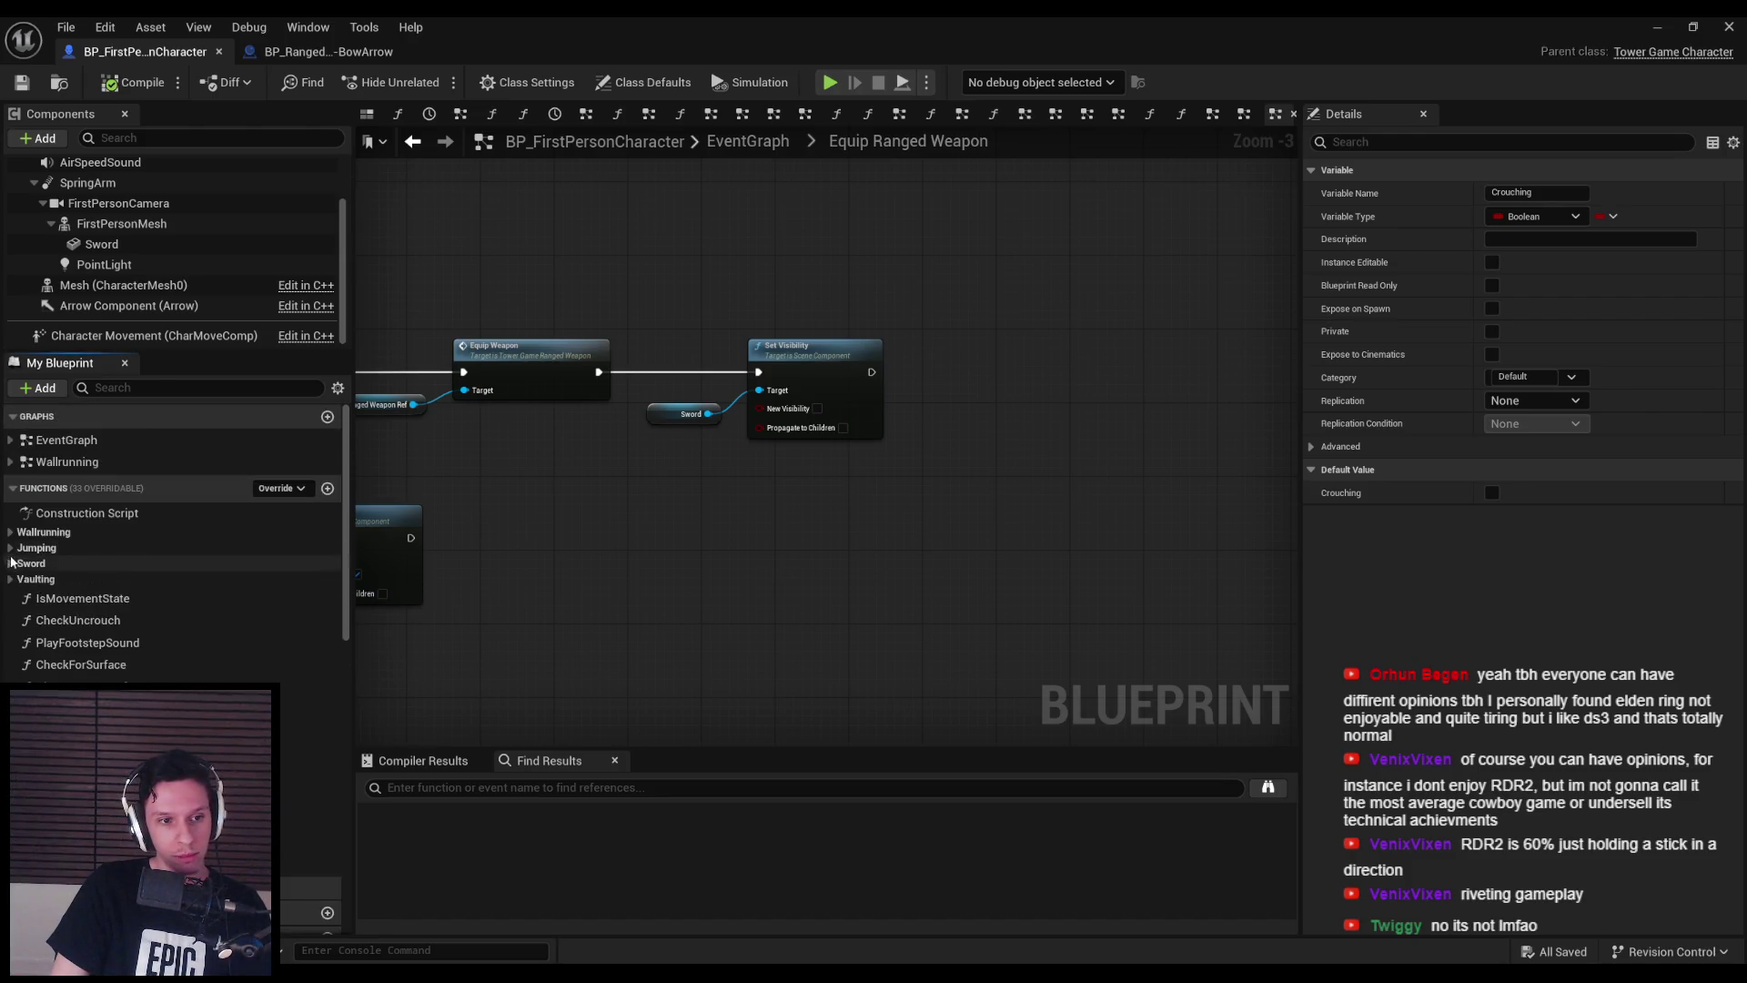
scroll(73, 595, down, 10)
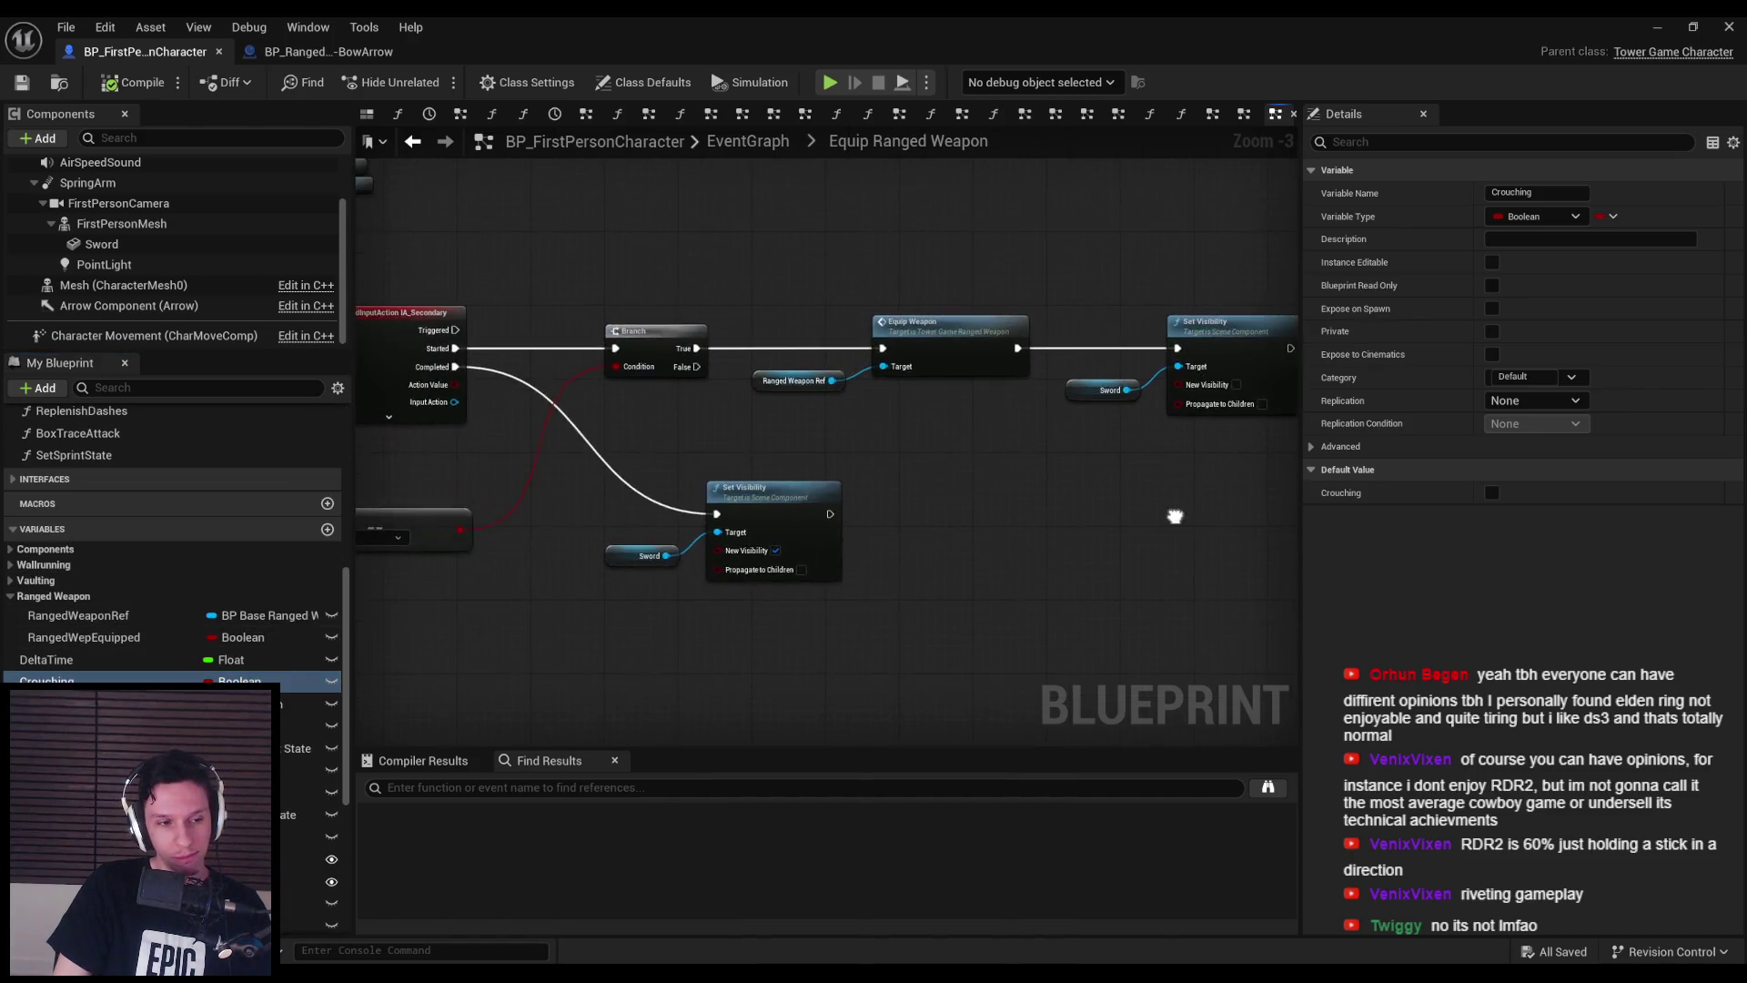
mouse_move(83, 637)
mouse_down()
mouse_move(309, 642)
mouse_move(977, 382)
mouse_move(1030, 378)
mouse_up()
- Set RangedWepEquipped true after hiding the Sword and false after showing the Sword
click(1011, 410)
drag(920, 376, 974, 376)
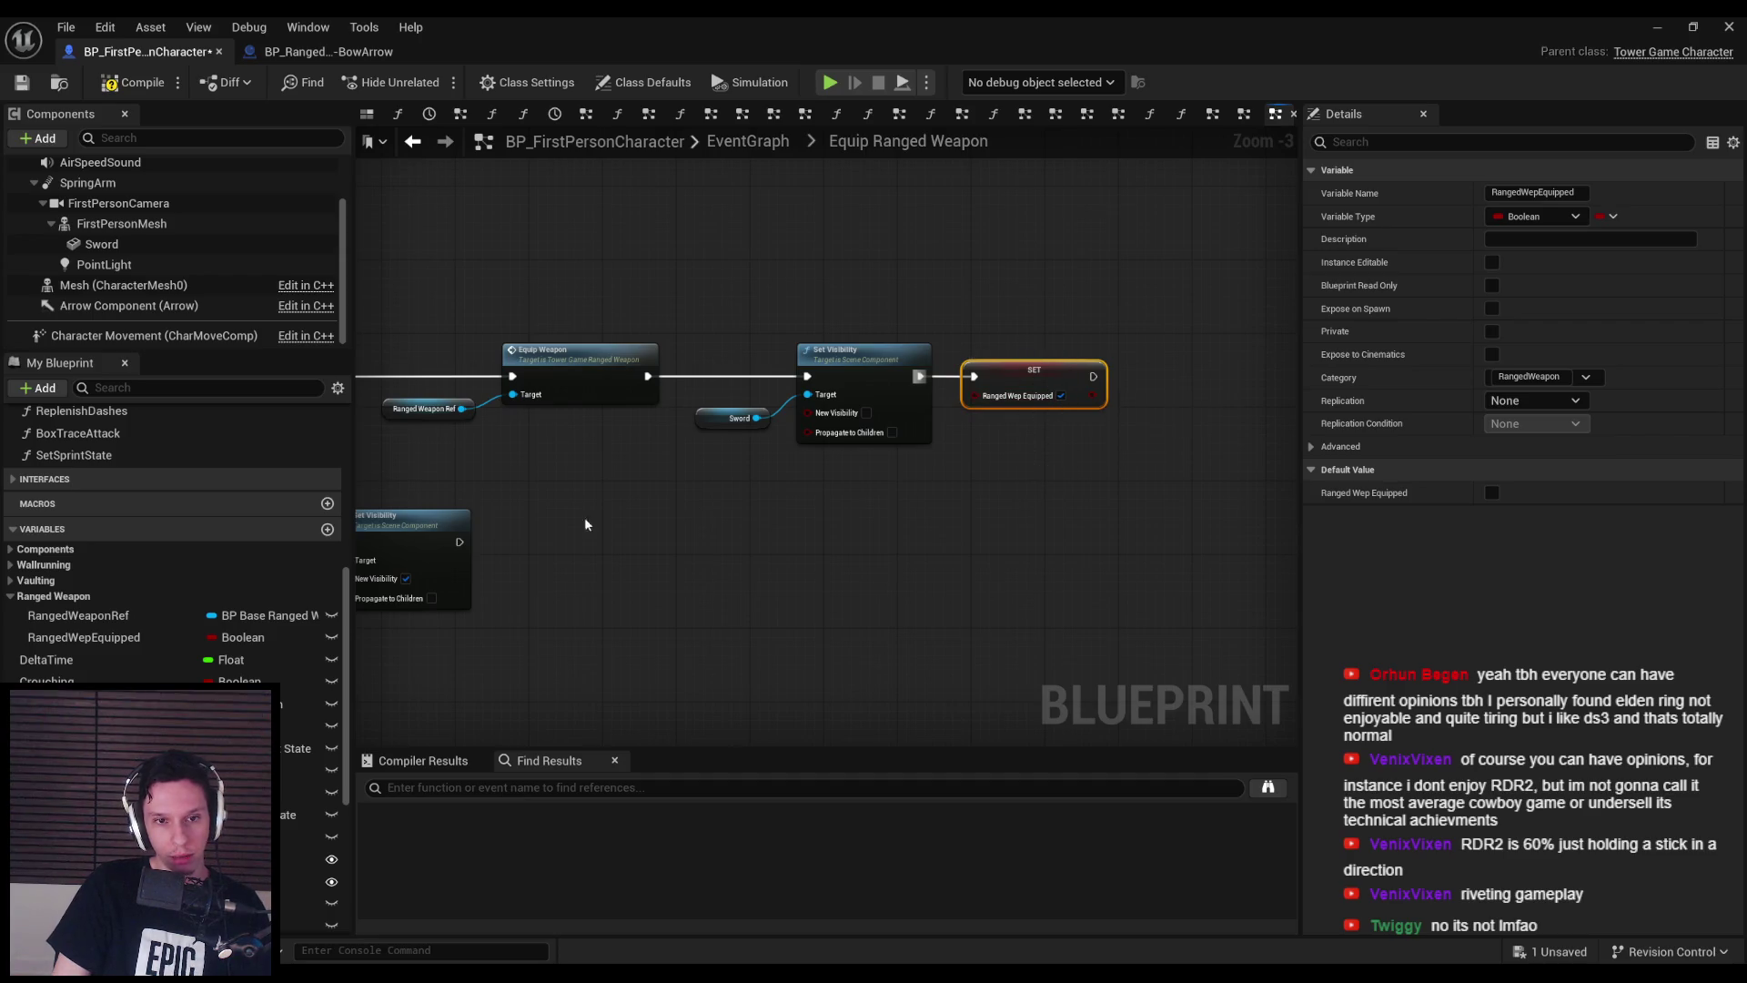
drag(590, 524, 879, 507)
key(ctrl+c)
key(ctrl+v)
drag(748, 526, 802, 526)
click(889, 544)
click(828, 261)
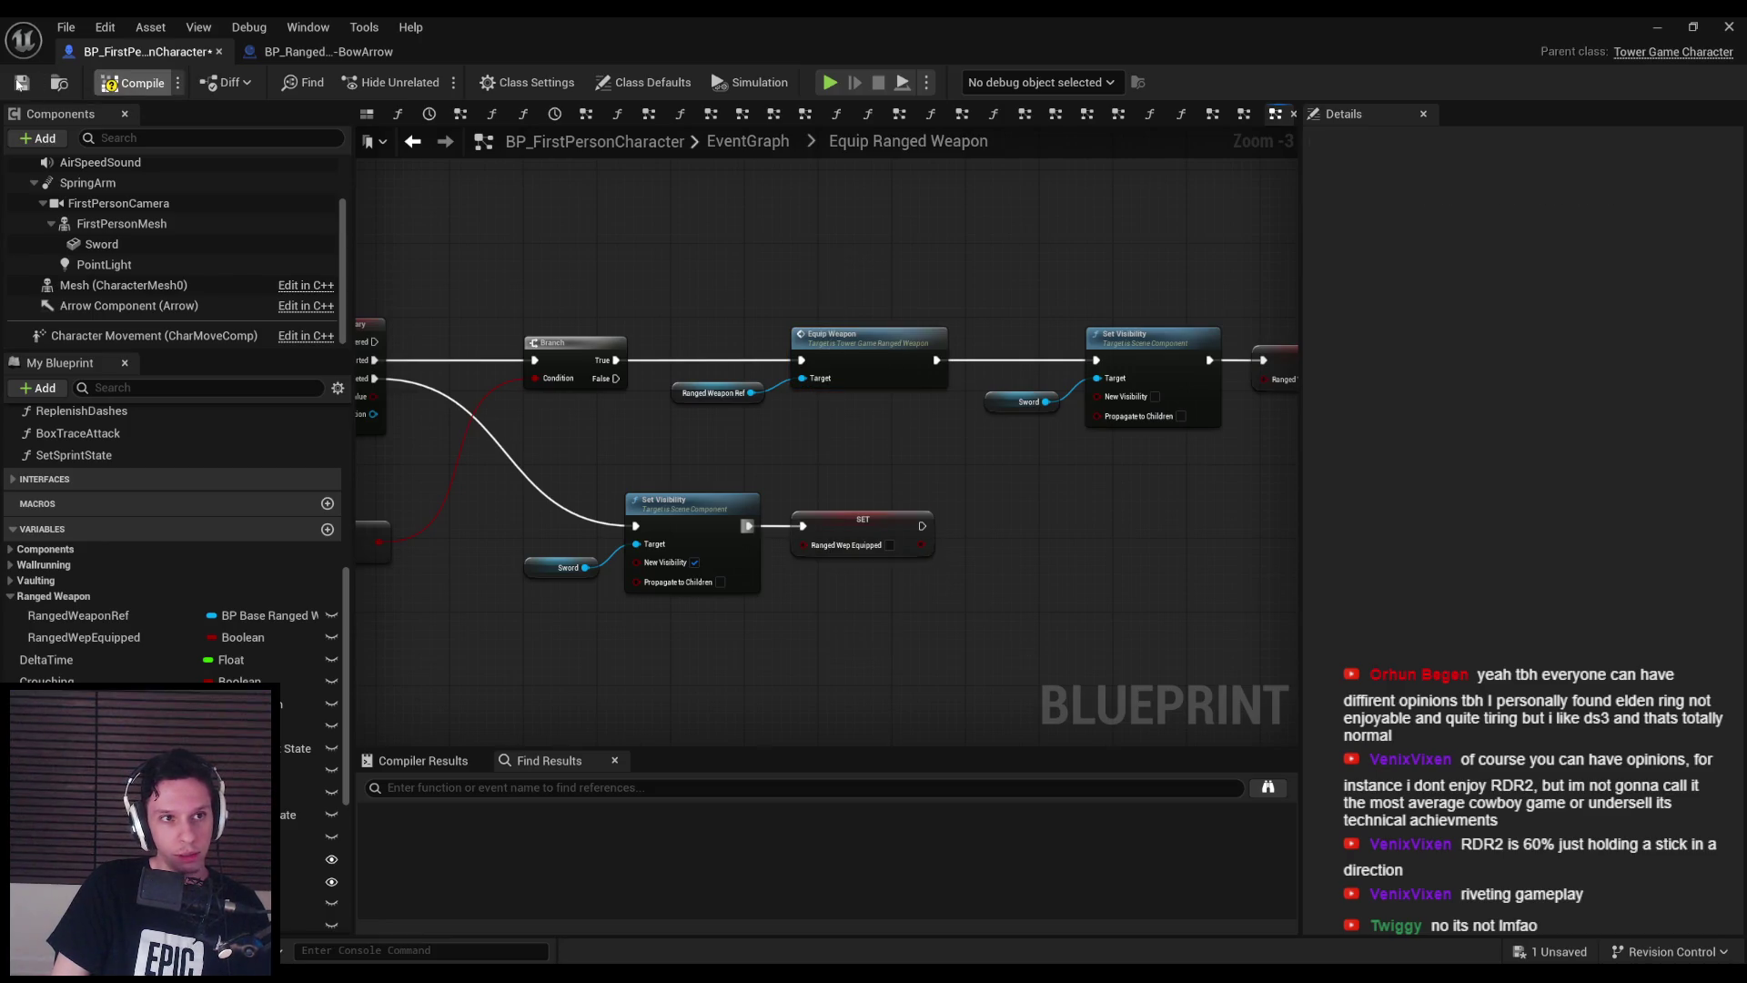
- Save the blueprint and select the Sword Attack collapsed graph in the main EventGraph
click(22, 83)
click(739, 147)
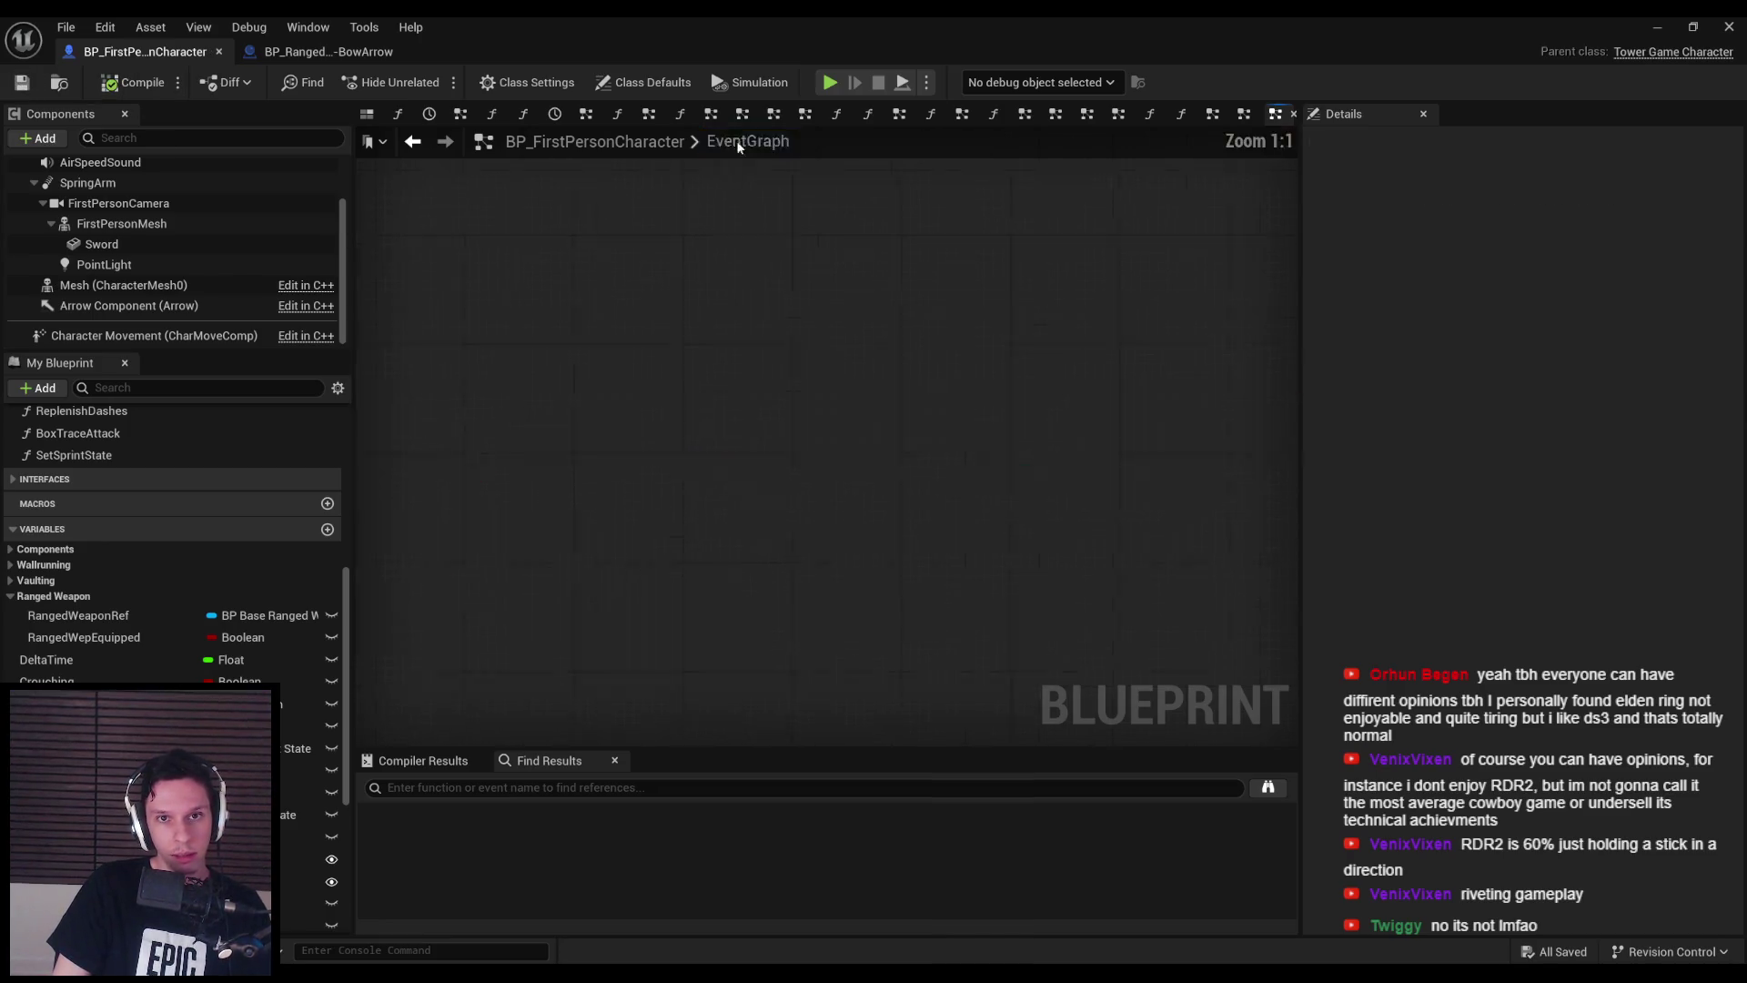
scroll(673, 564, down, 6)
scroll(650, 548, up, 4)
key(alt+Left)
click(660, 396)
double_click(659, 396)
text(Primar)
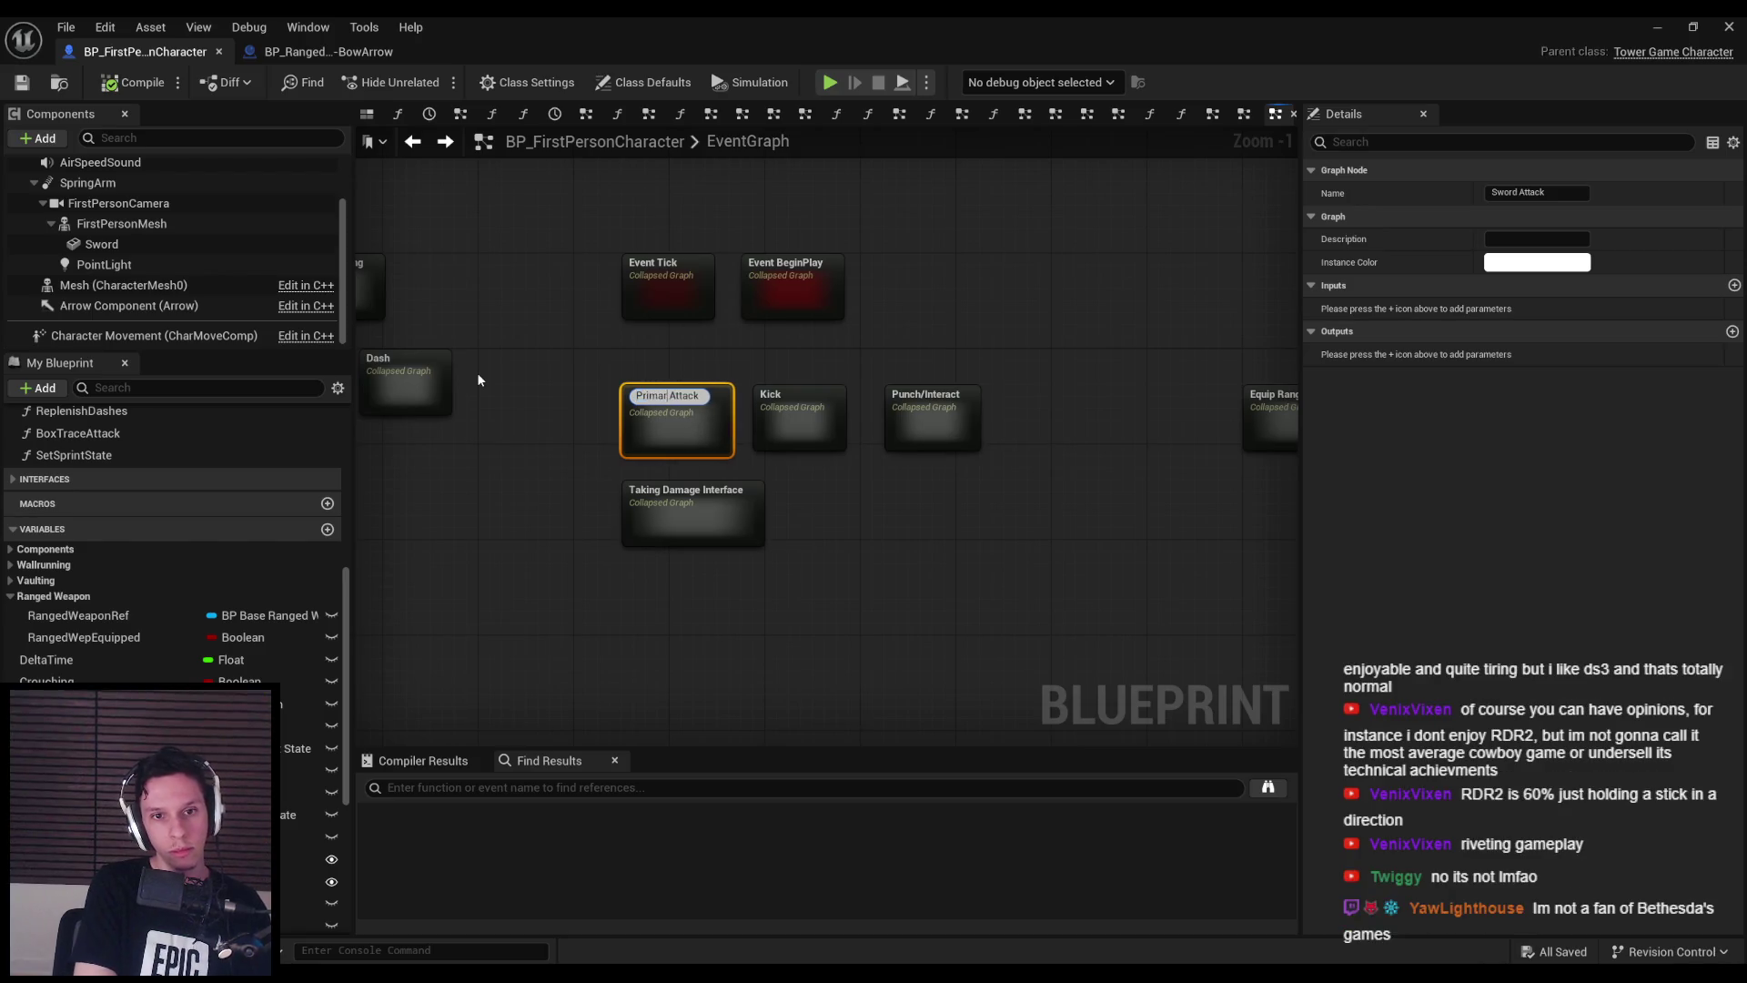
text(y)
key(Return)
scroll(569, 555, down, 1)
double_click(608, 427)
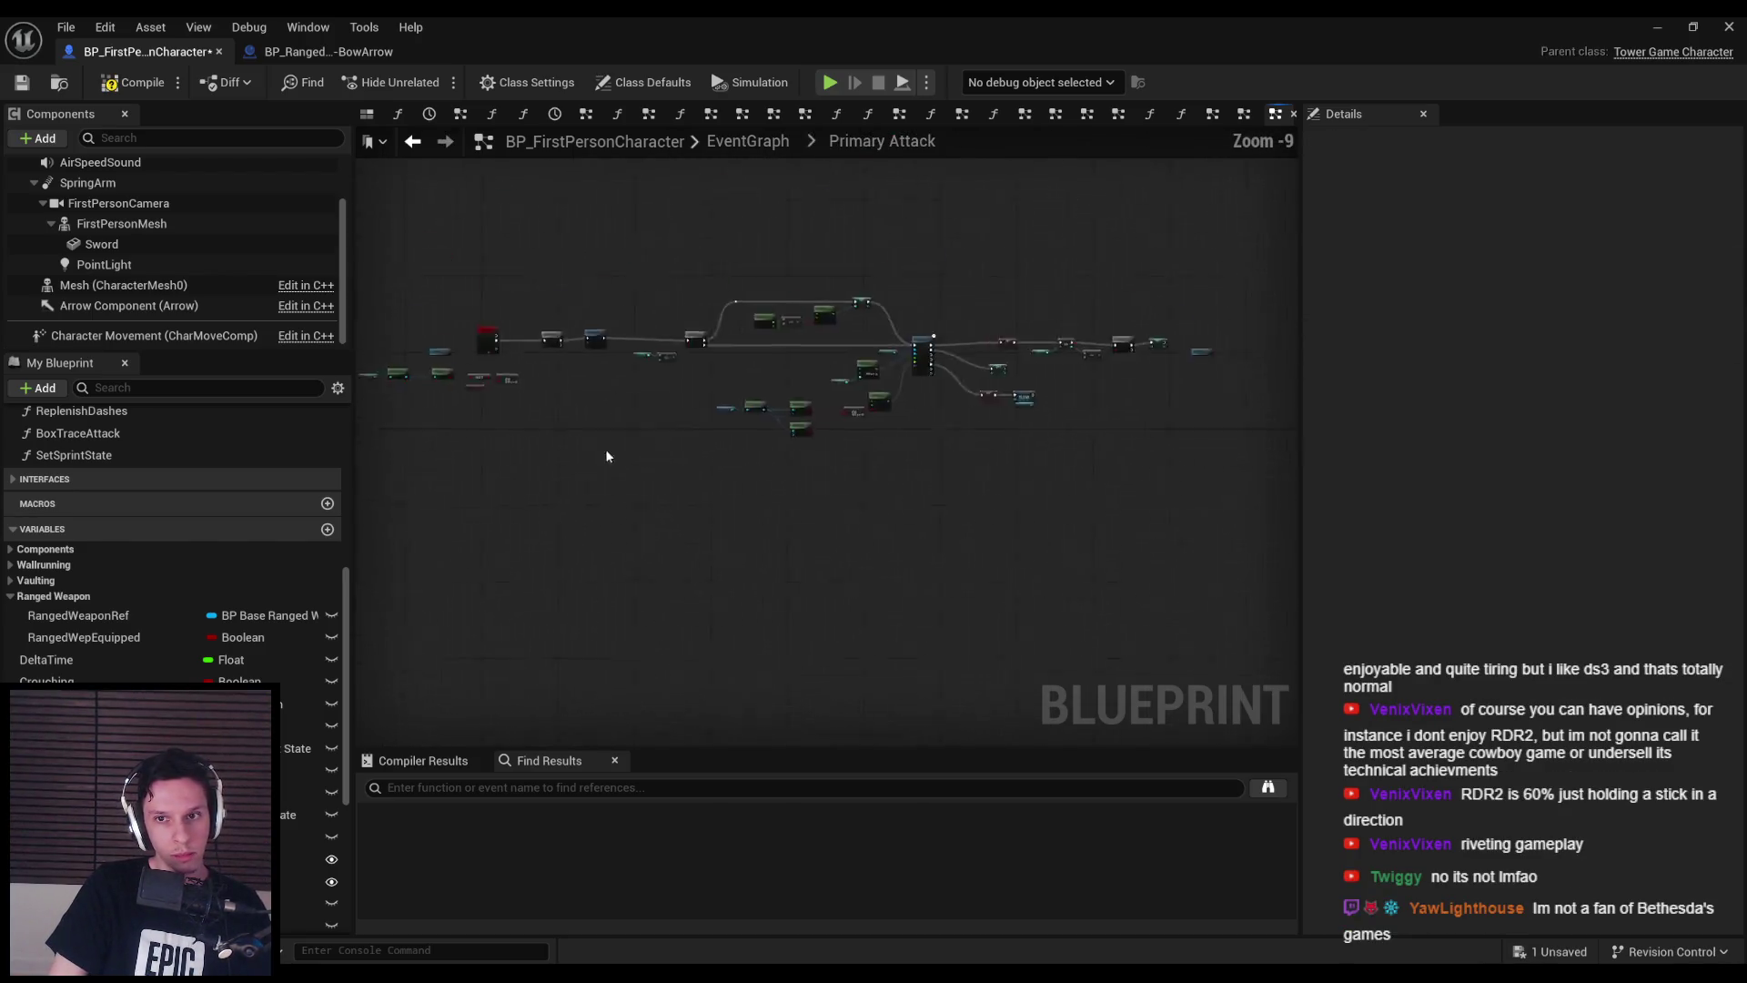
scroll(682, 437, up, 7)
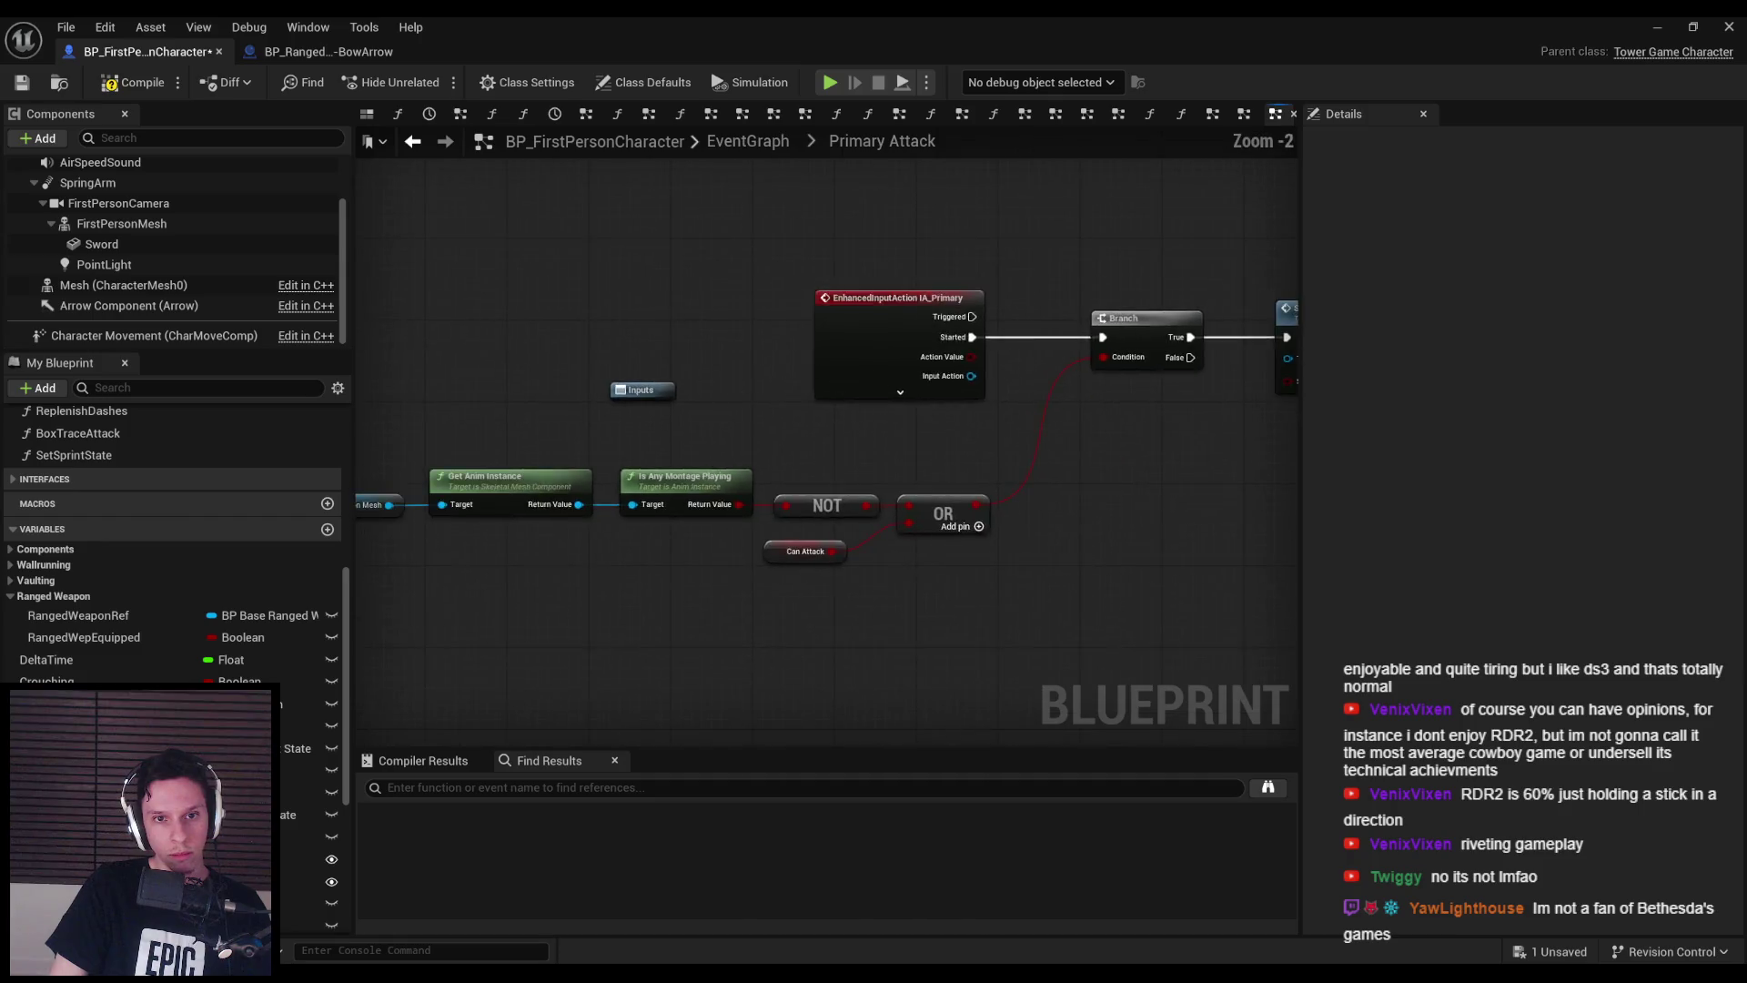
scroll(1088, 390, down, 3)
click(428, 355)
scroll(891, 371, up, 2)
drag(891, 370, 563, 517)
mouse_move(860, 357)
mouse_down()
mouse_move(541, 516)
mouse_move(592, 546)
mouse_move(552, 196)
mouse_up()
scroll(558, 427, down, 1)
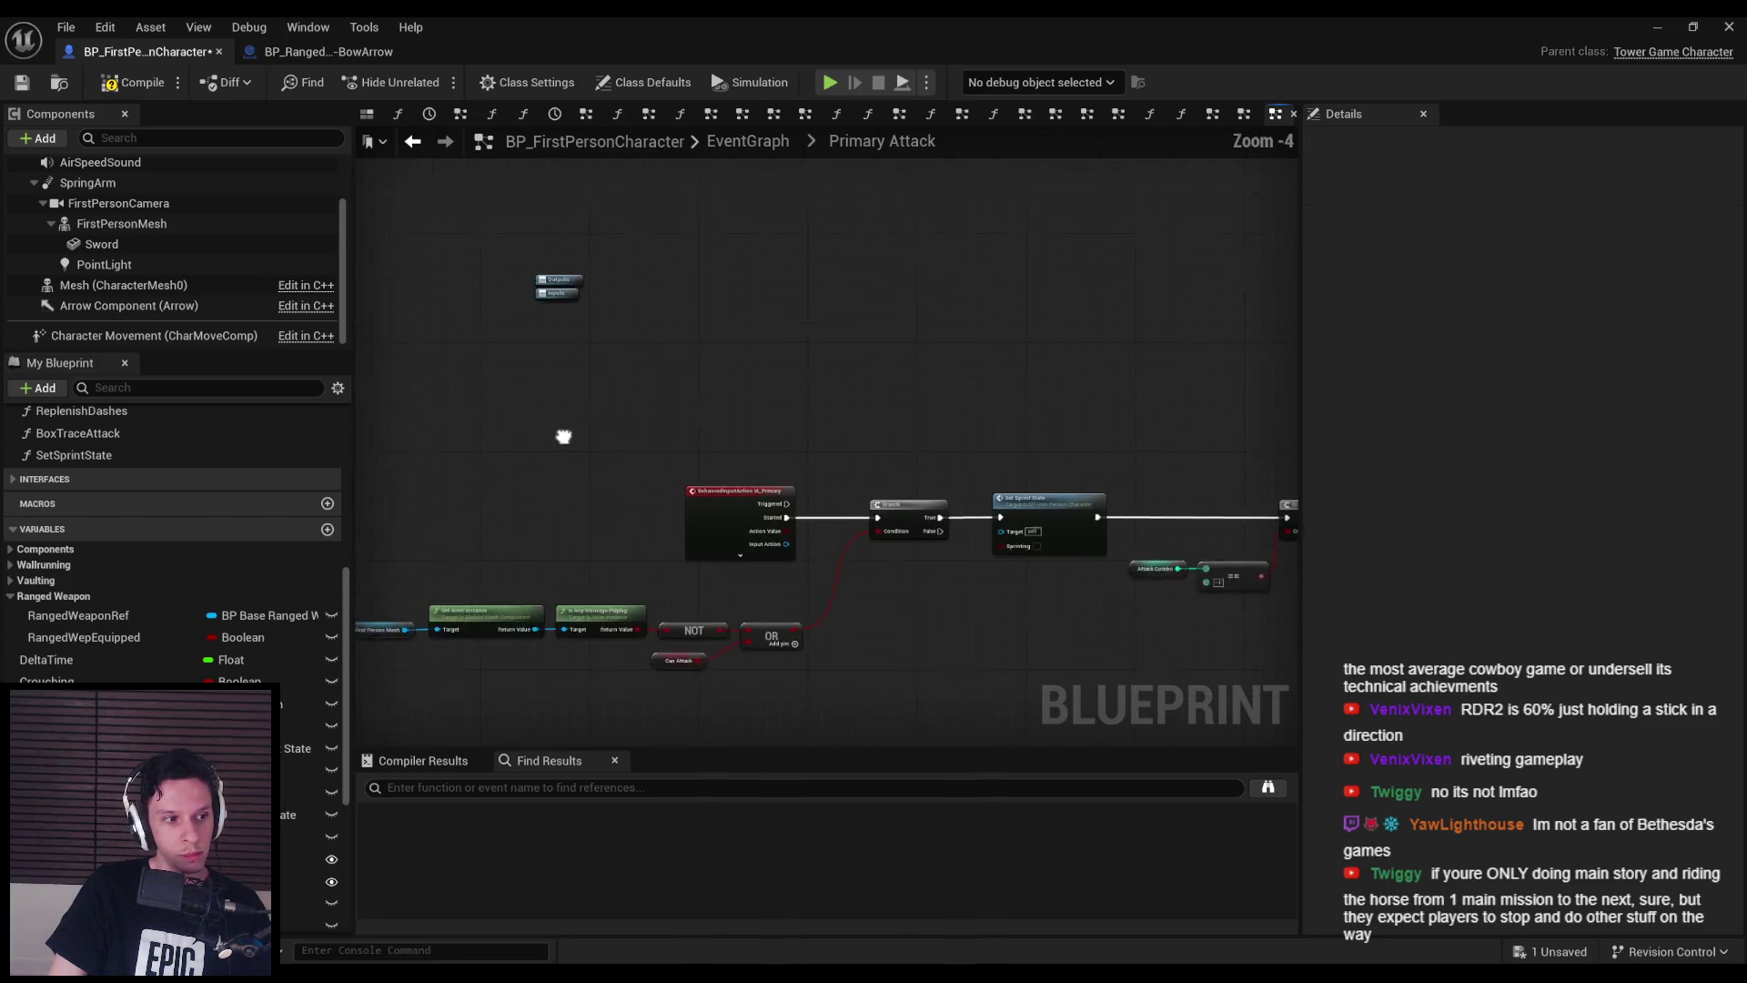
drag(558, 427, 566, 286)
click(23, 83)
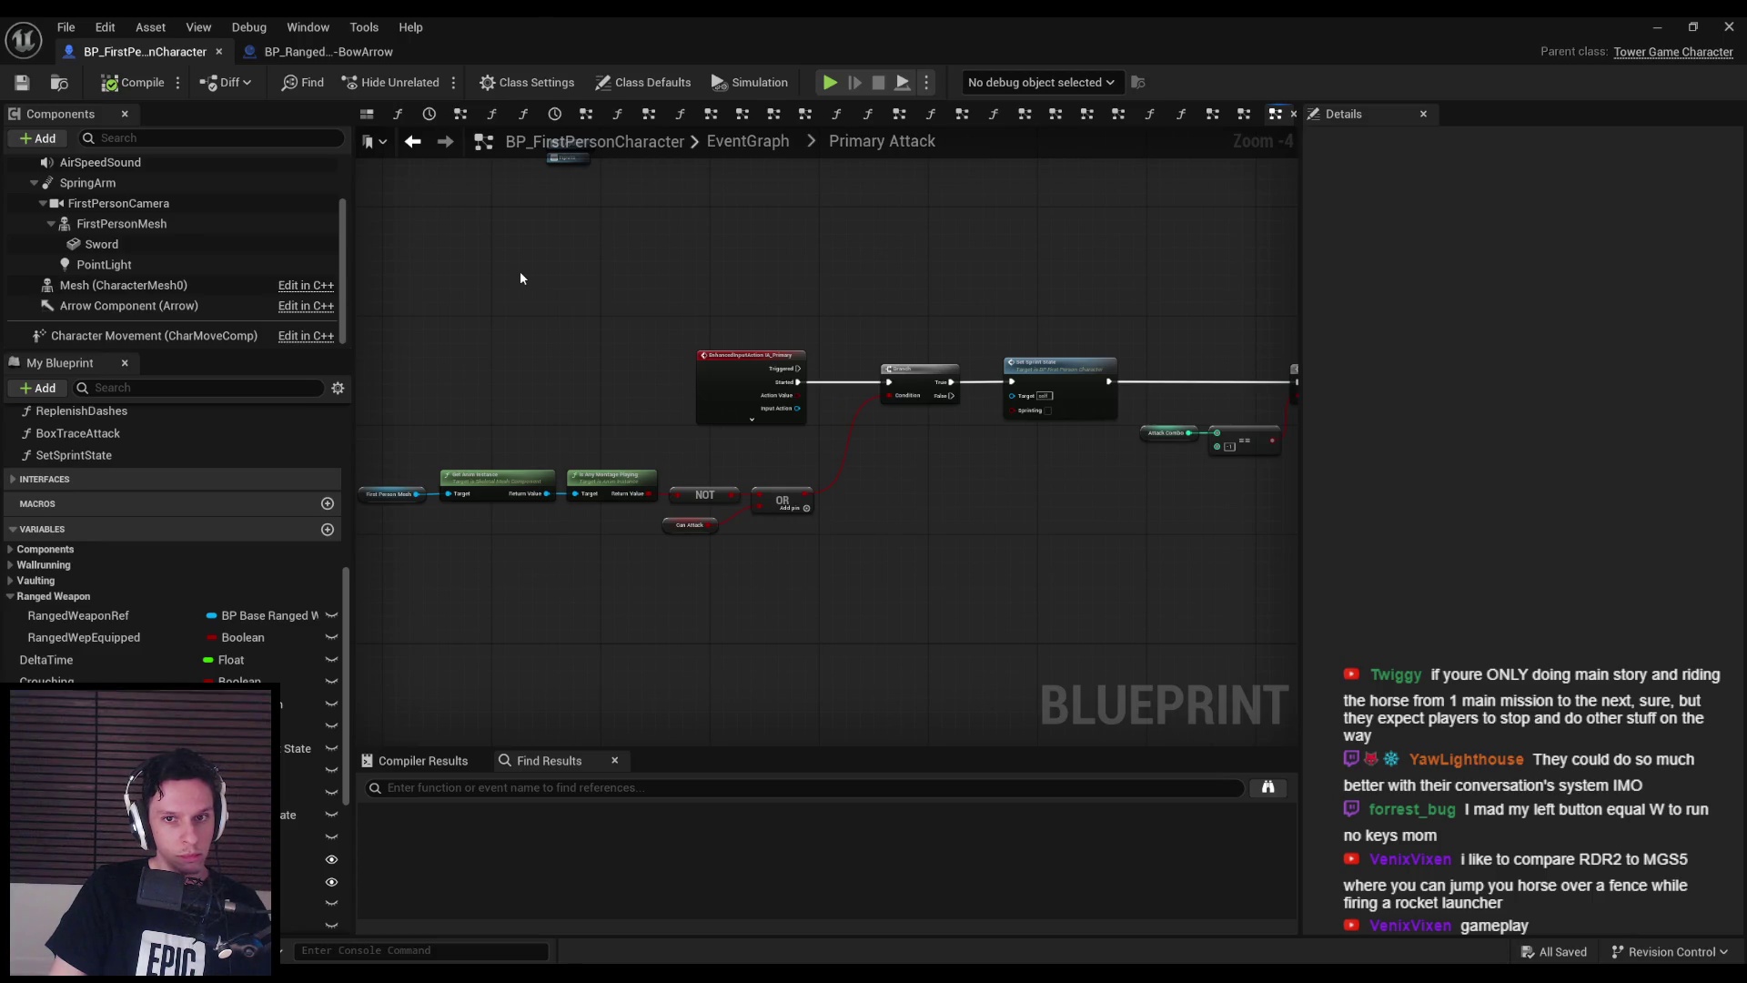
scroll(539, 353, up, 1)
drag(574, 460, 764, 474)
scroll(667, 506, down, 1)
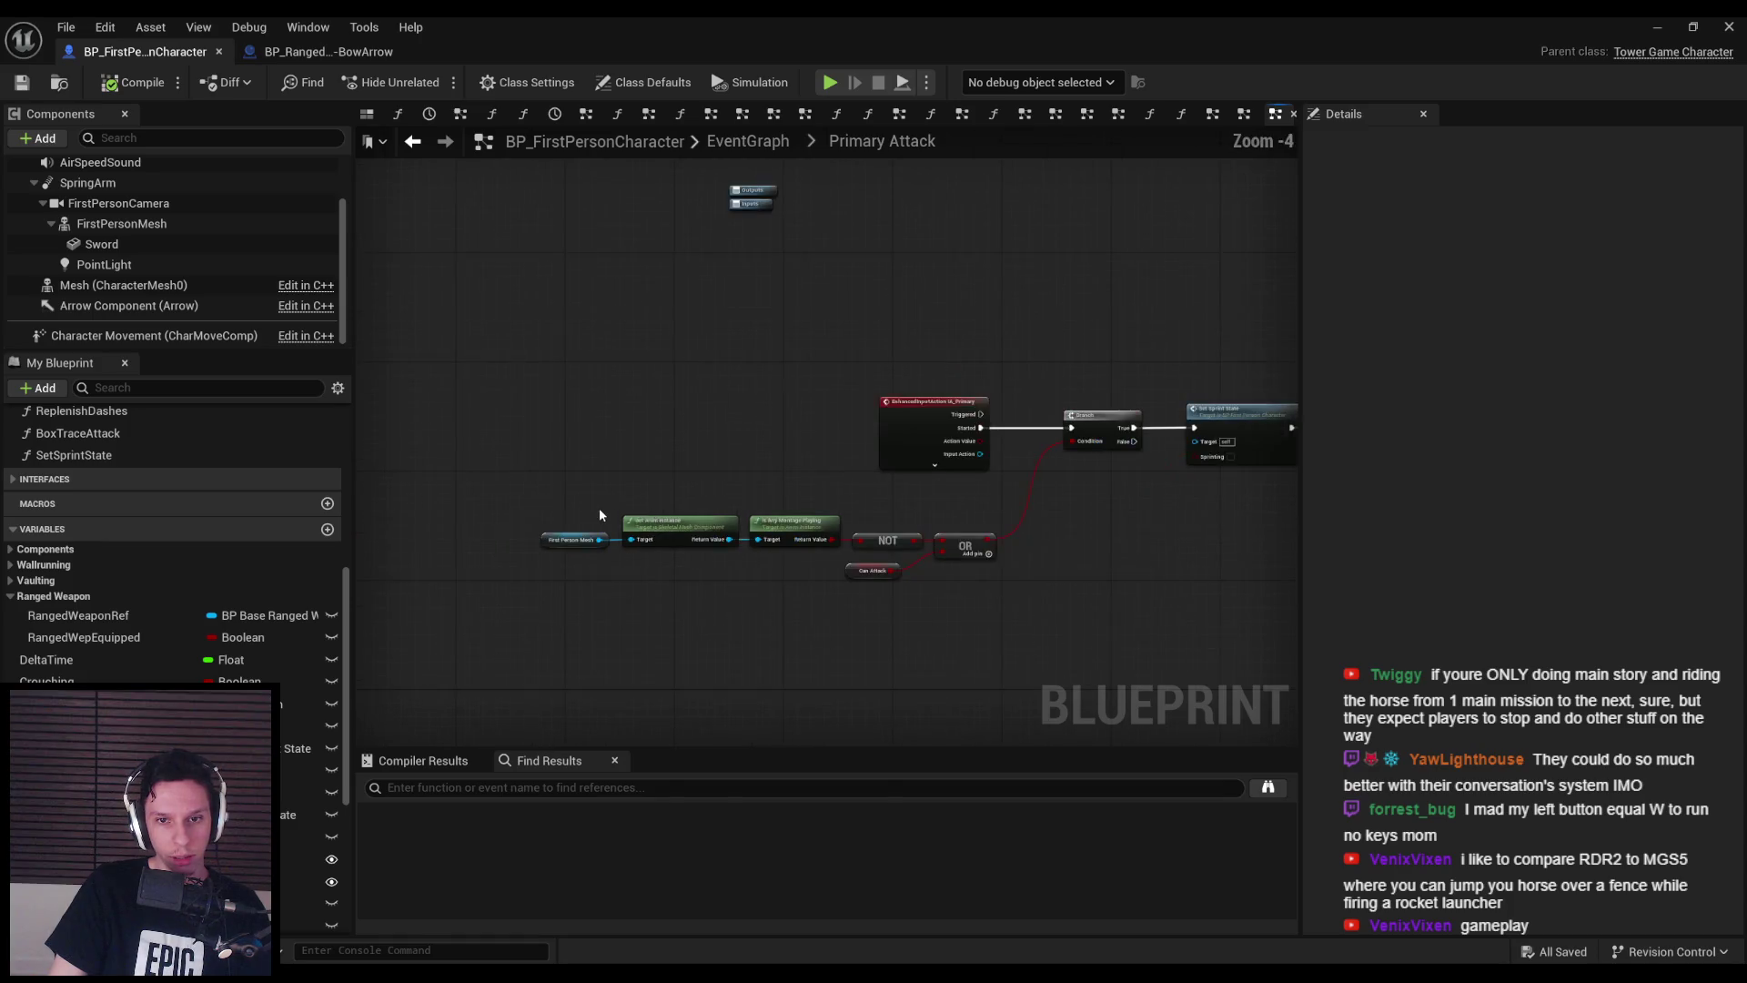
scroll(599, 508, up, 2)
drag(532, 516, 1208, 627)
mouse_move(1209, 626)
mouse_down()
mouse_move(500, 494)
mouse_move(496, 508)
mouse_up()
scroll(497, 513, down, 1)
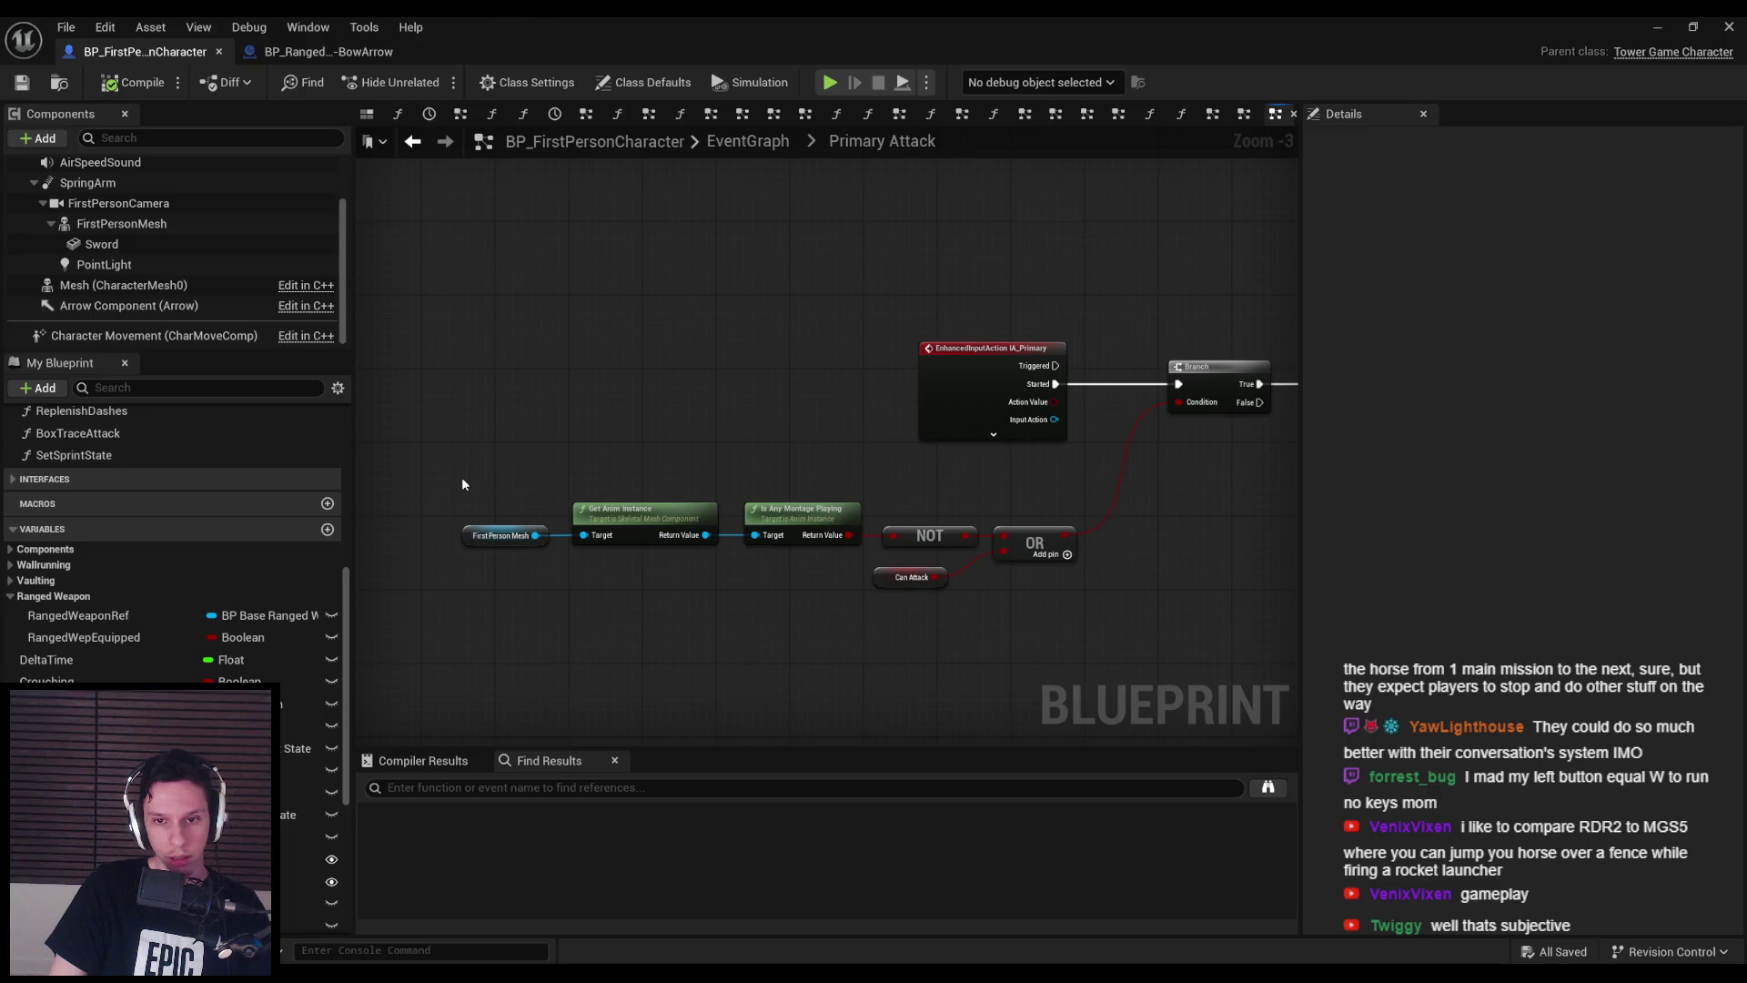
mouse_move(452, 487)
mouse_down()
mouse_move(1102, 624)
mouse_move(1094, 604)
mouse_move(636, 485)
mouse_move(449, 488)
mouse_move(1105, 630)
mouse_up()
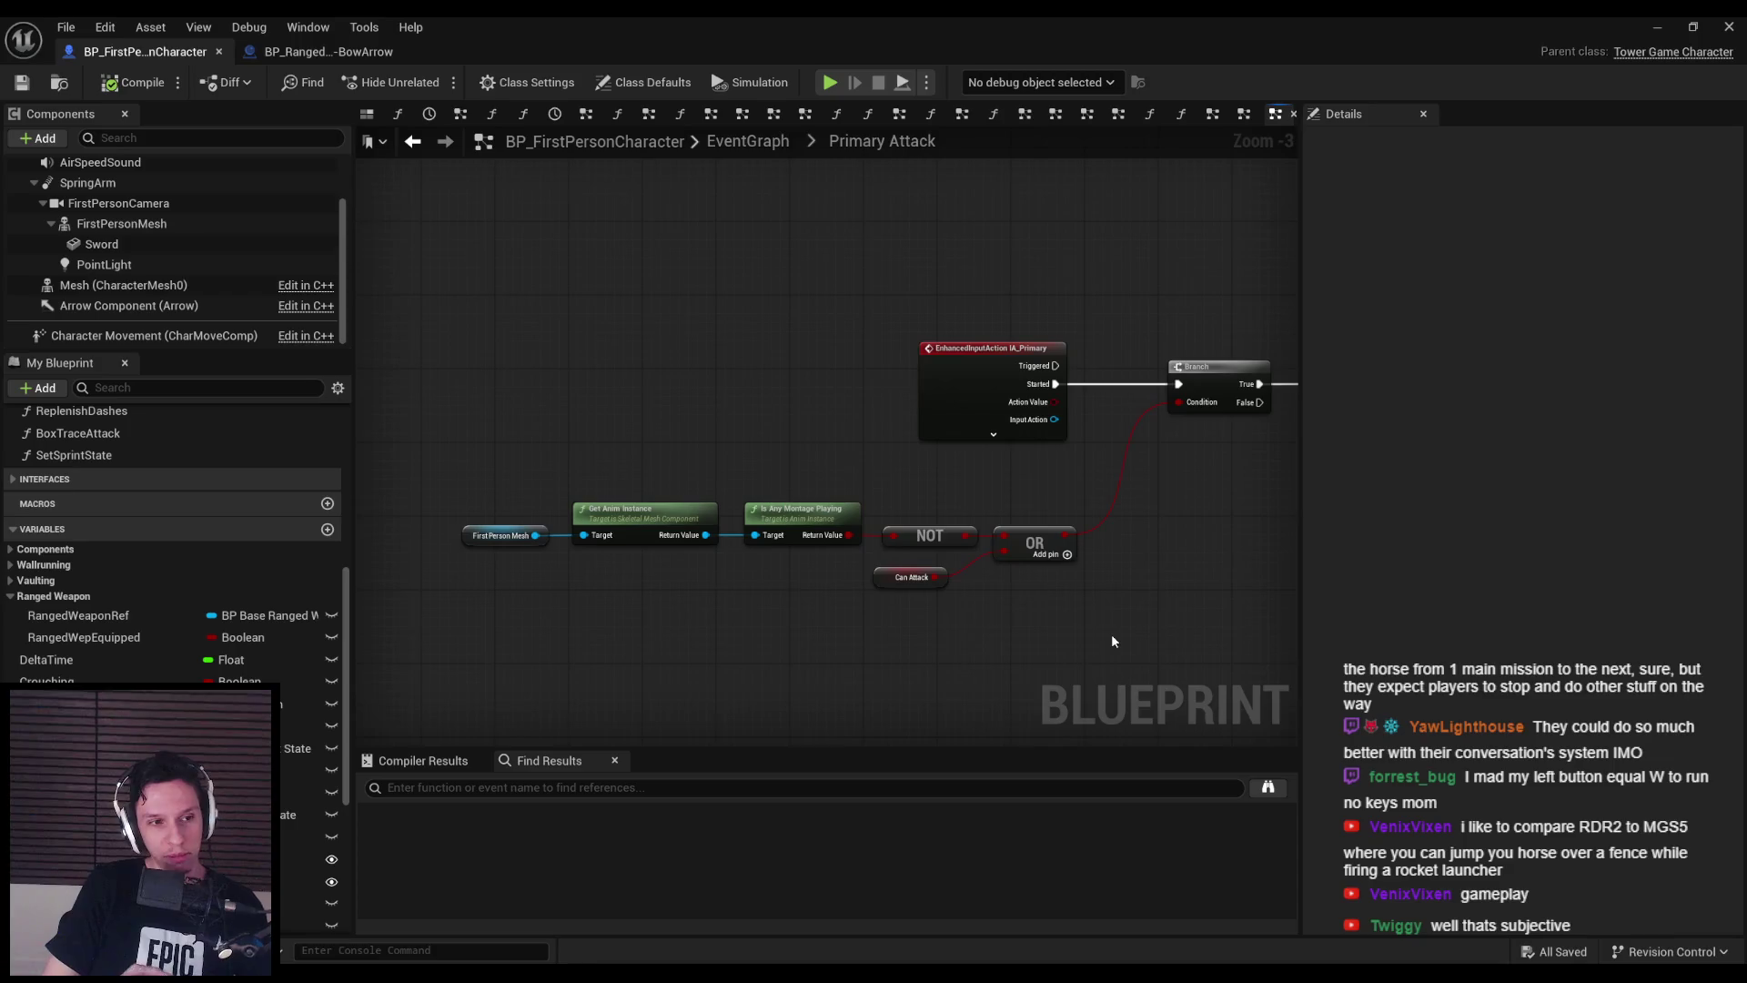
mouse_move(1111, 642)
mouse_down()
mouse_move(677, 428)
mouse_move(829, 480)
mouse_up()
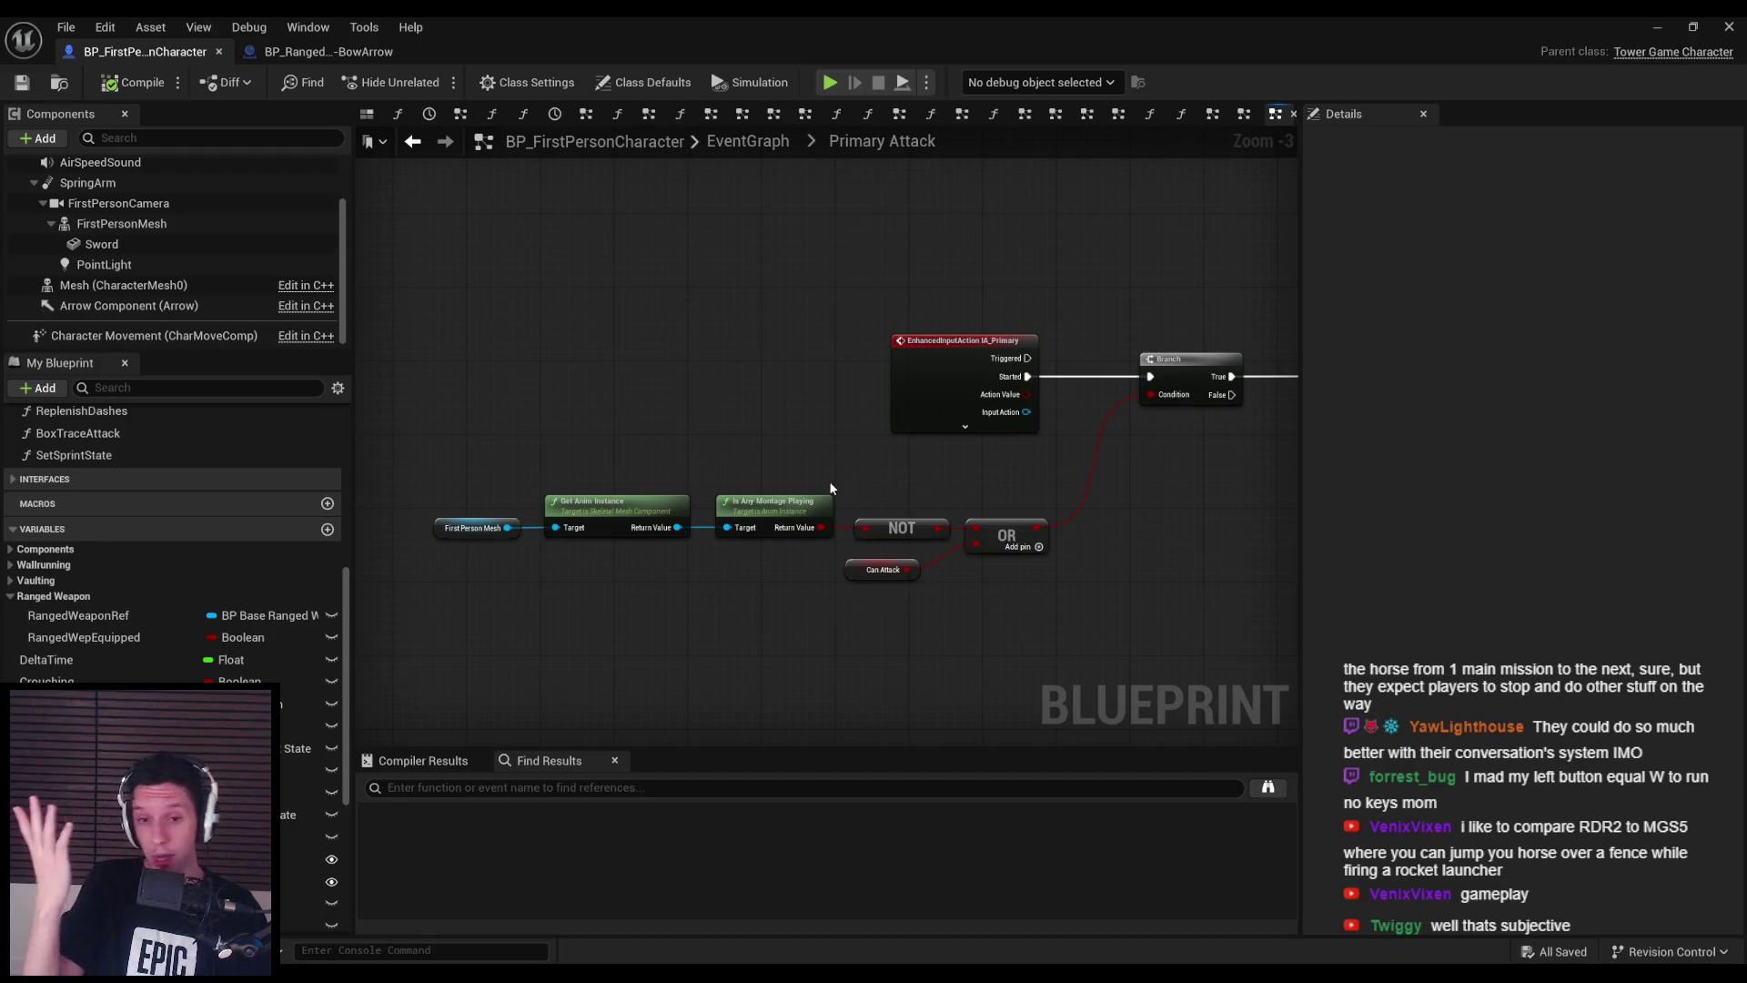
drag(777, 456, 835, 481)
scroll(472, 313, down, 1)
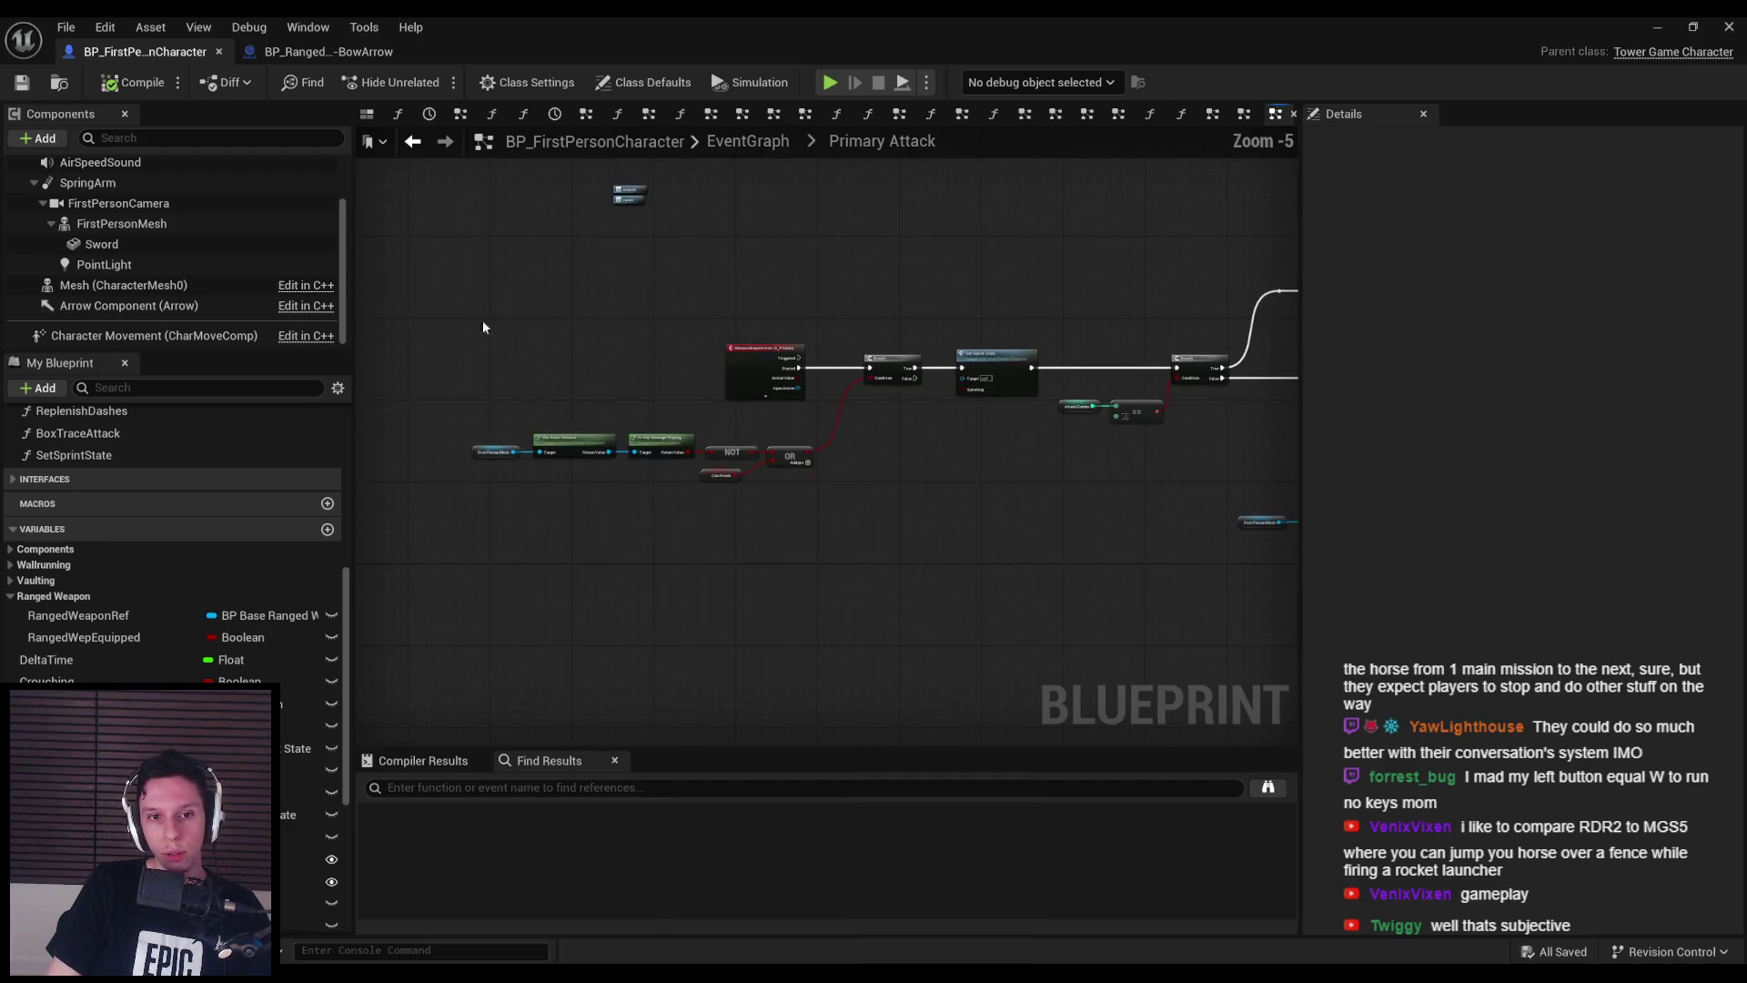
drag(473, 313, 914, 384)
scroll(884, 463, up, 1)
drag(884, 463, 938, 466)
scroll(938, 466, down, 1)
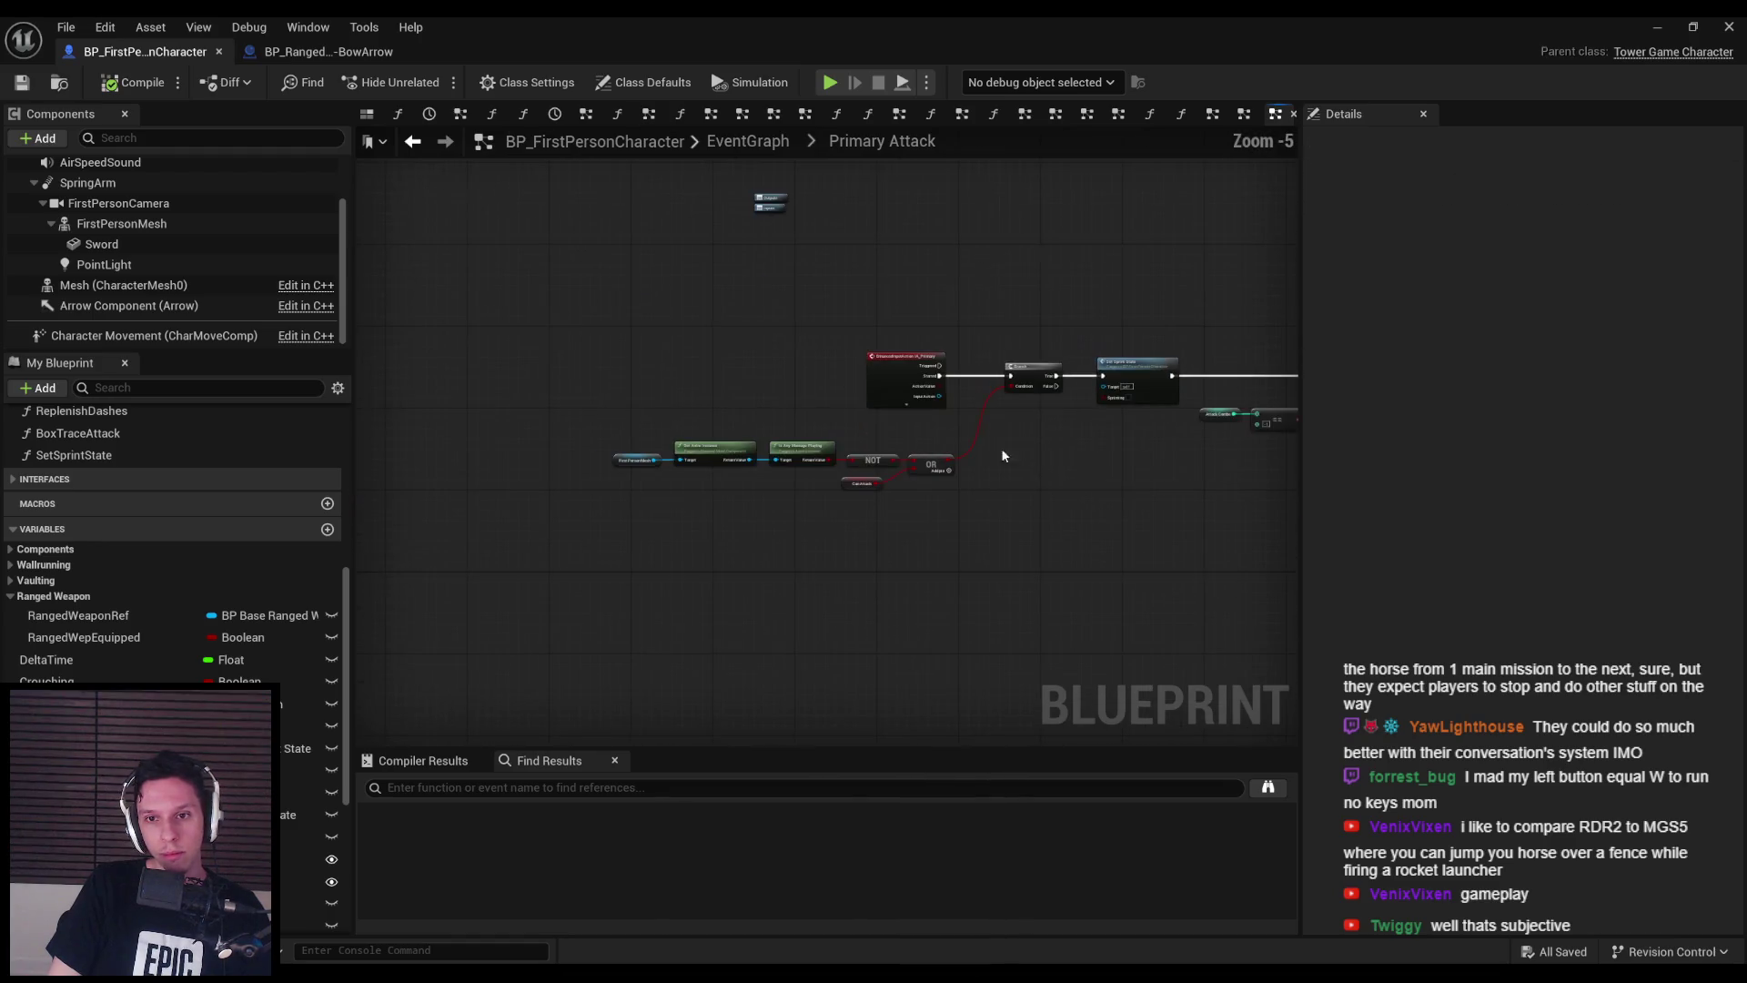
drag(527, 329, 1060, 547)
scroll(1088, 441, up, 2)
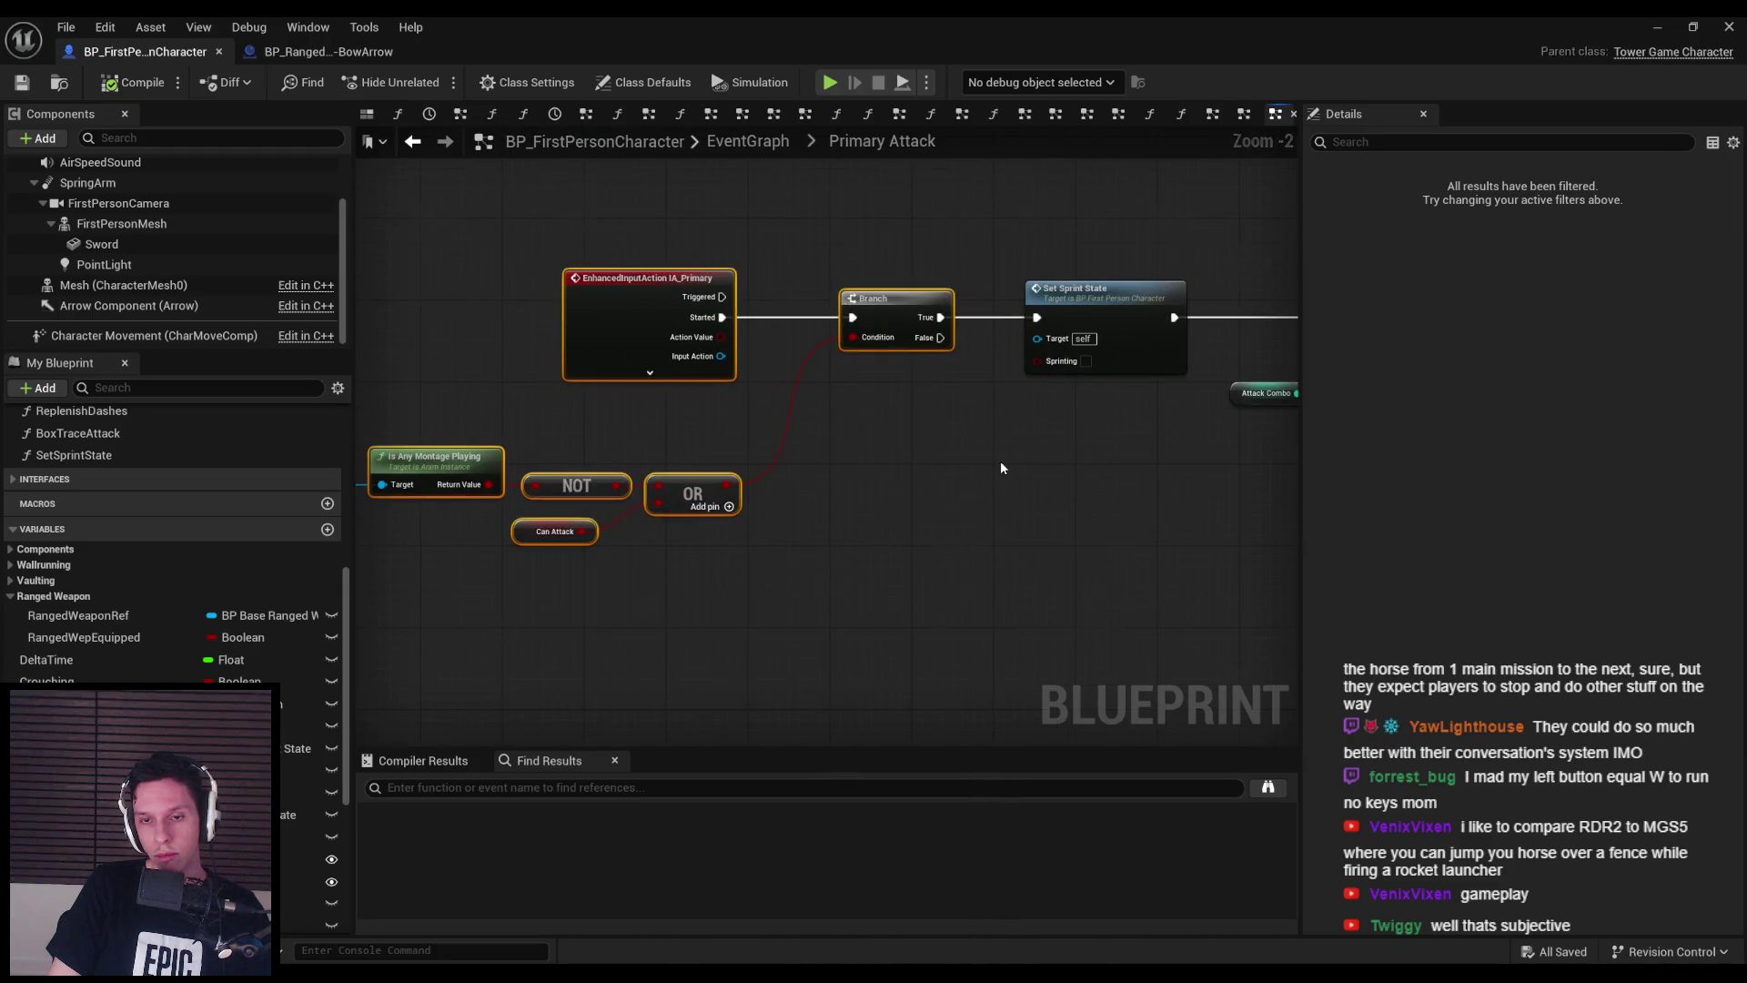
- Add a Branch after Set Sprint State with RangedWepEquipped wired into its Condition
scroll(1001, 460, down, 1)
scroll(954, 384, down, 1)
drag(742, 365, 930, 364)
ctrl+click(1083, 369)
mouse_move(1083, 369)
mouse_down()
mouse_move(766, 372)
mouse_move(987, 369)
mouse_up()
scroll(766, 371, up, 2)
text(branch)
key(Return)
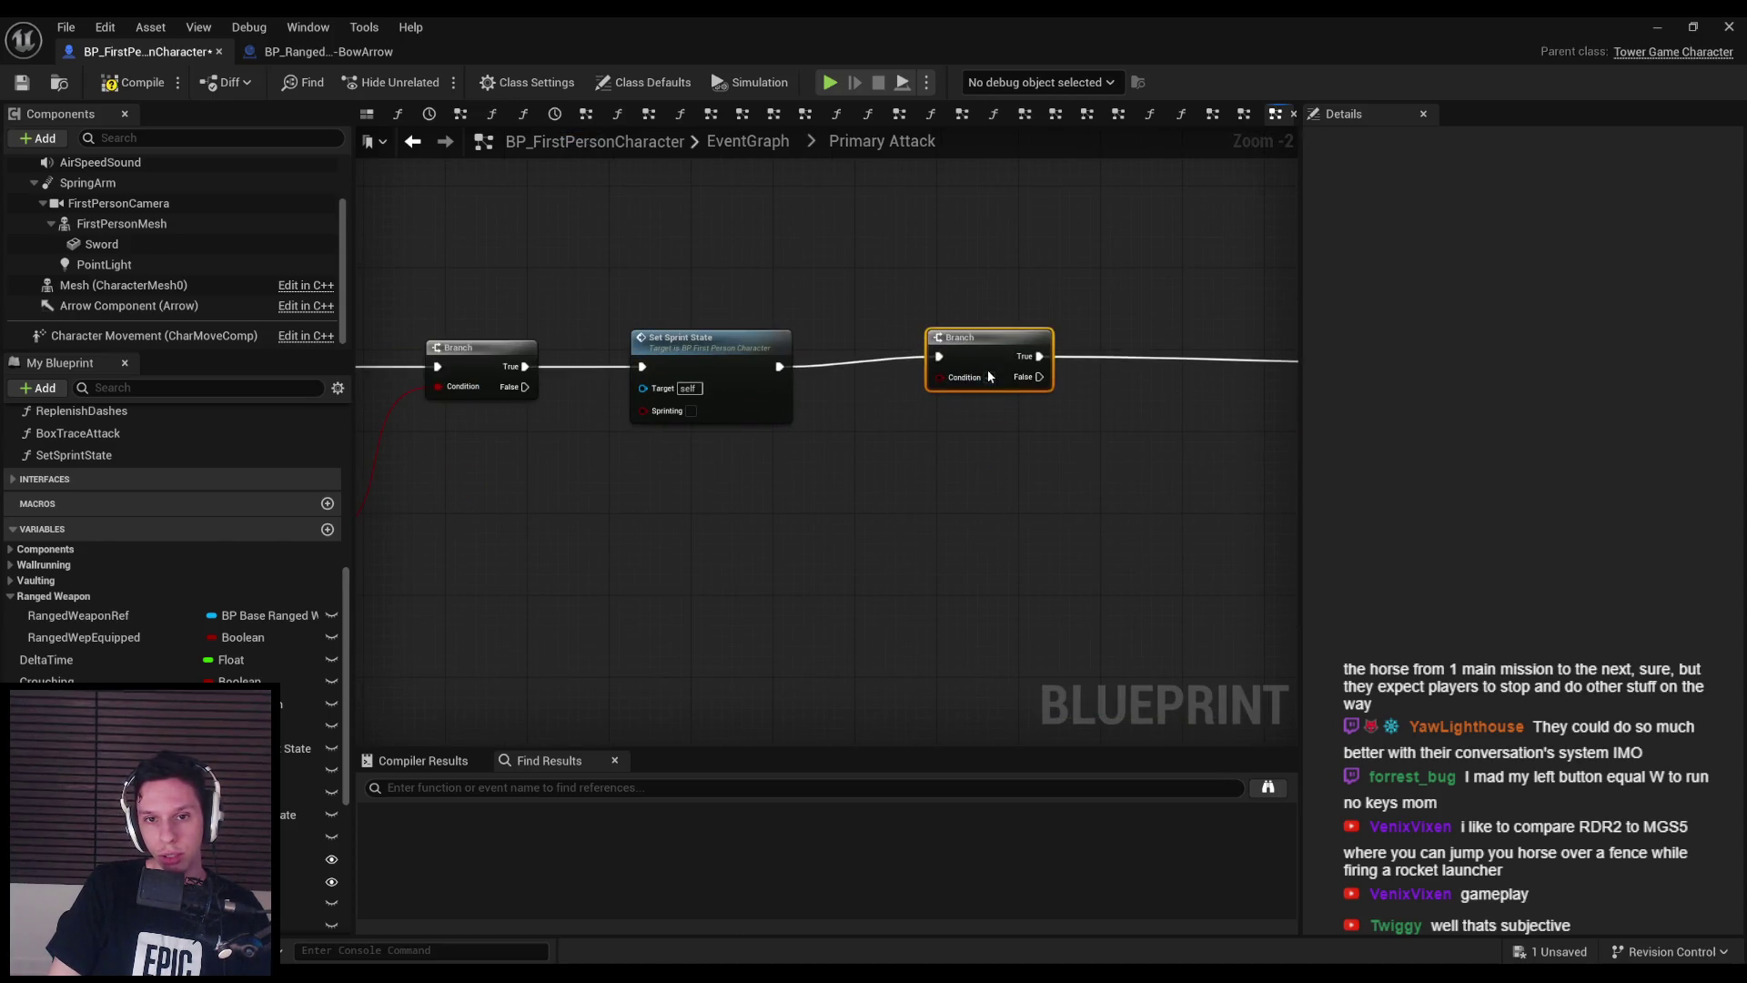
drag(100, 637, 834, 439)
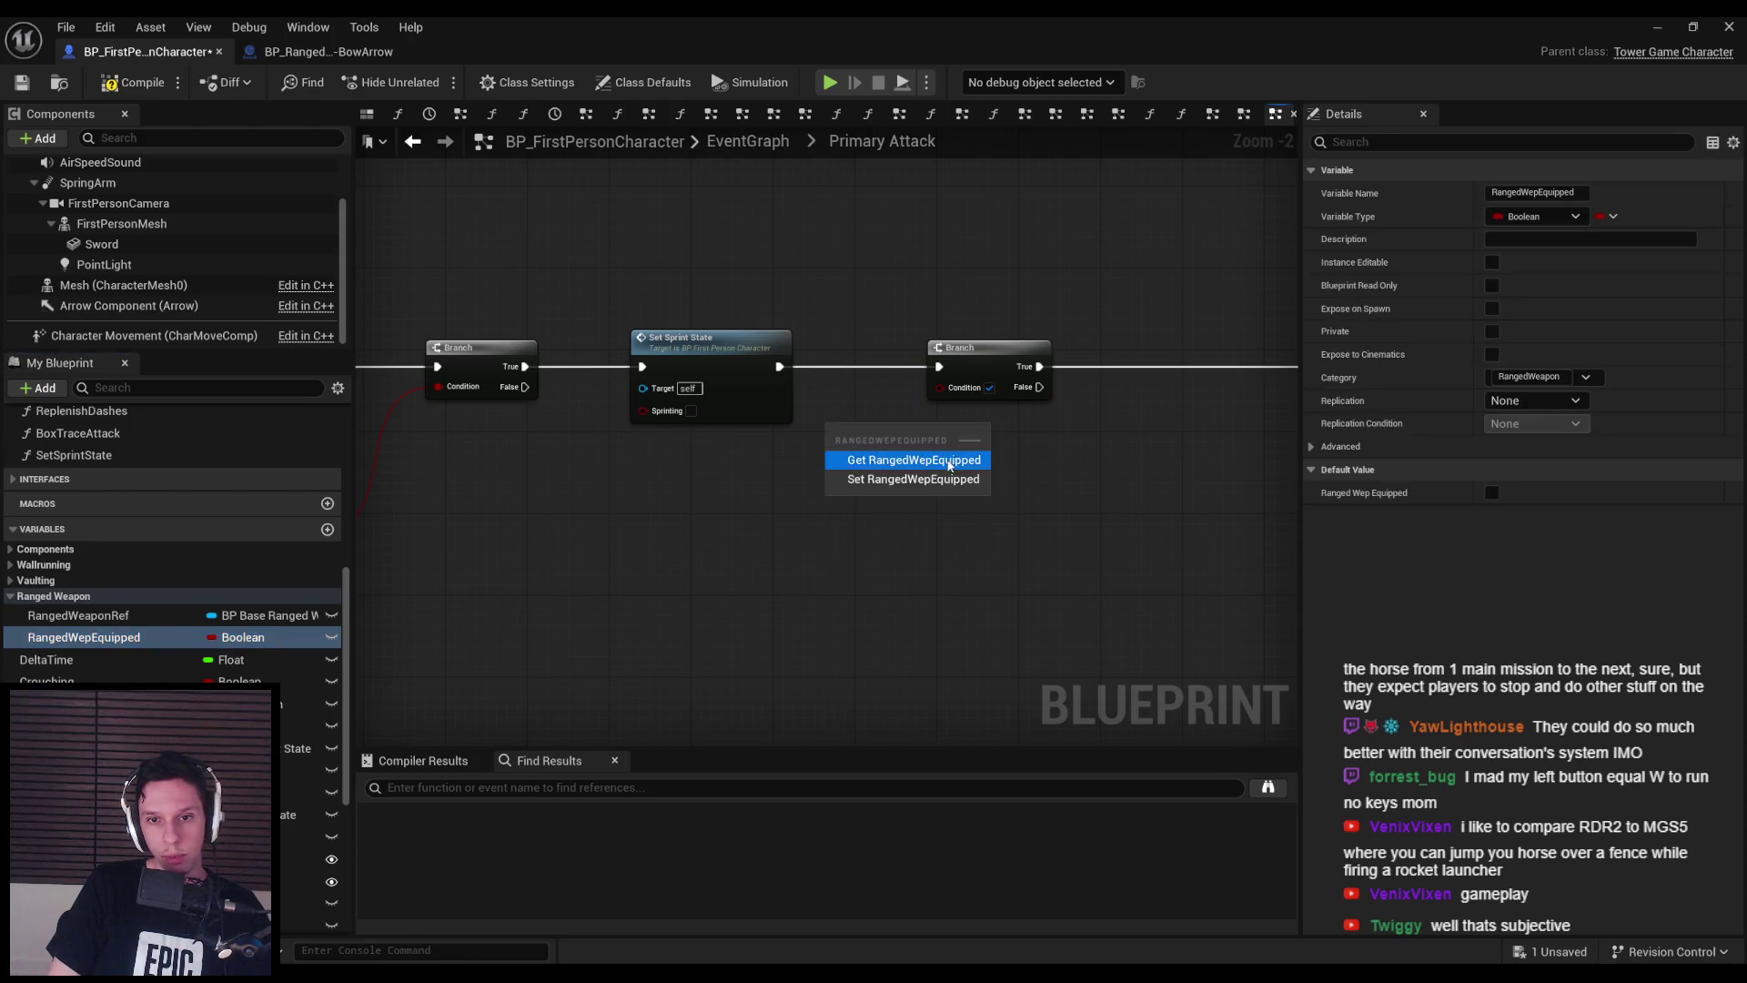
click(897, 457)
mouse_move(942, 387)
mouse_down()
mouse_move(876, 454)
mouse_move(724, 437)
mouse_move(713, 401)
mouse_move(710, 422)
mouse_move(678, 427)
mouse_up()
- Call Fire Weapon on Ranged Weapon Ref from the Branch's True output, then save
scroll(593, 460, down, 2)
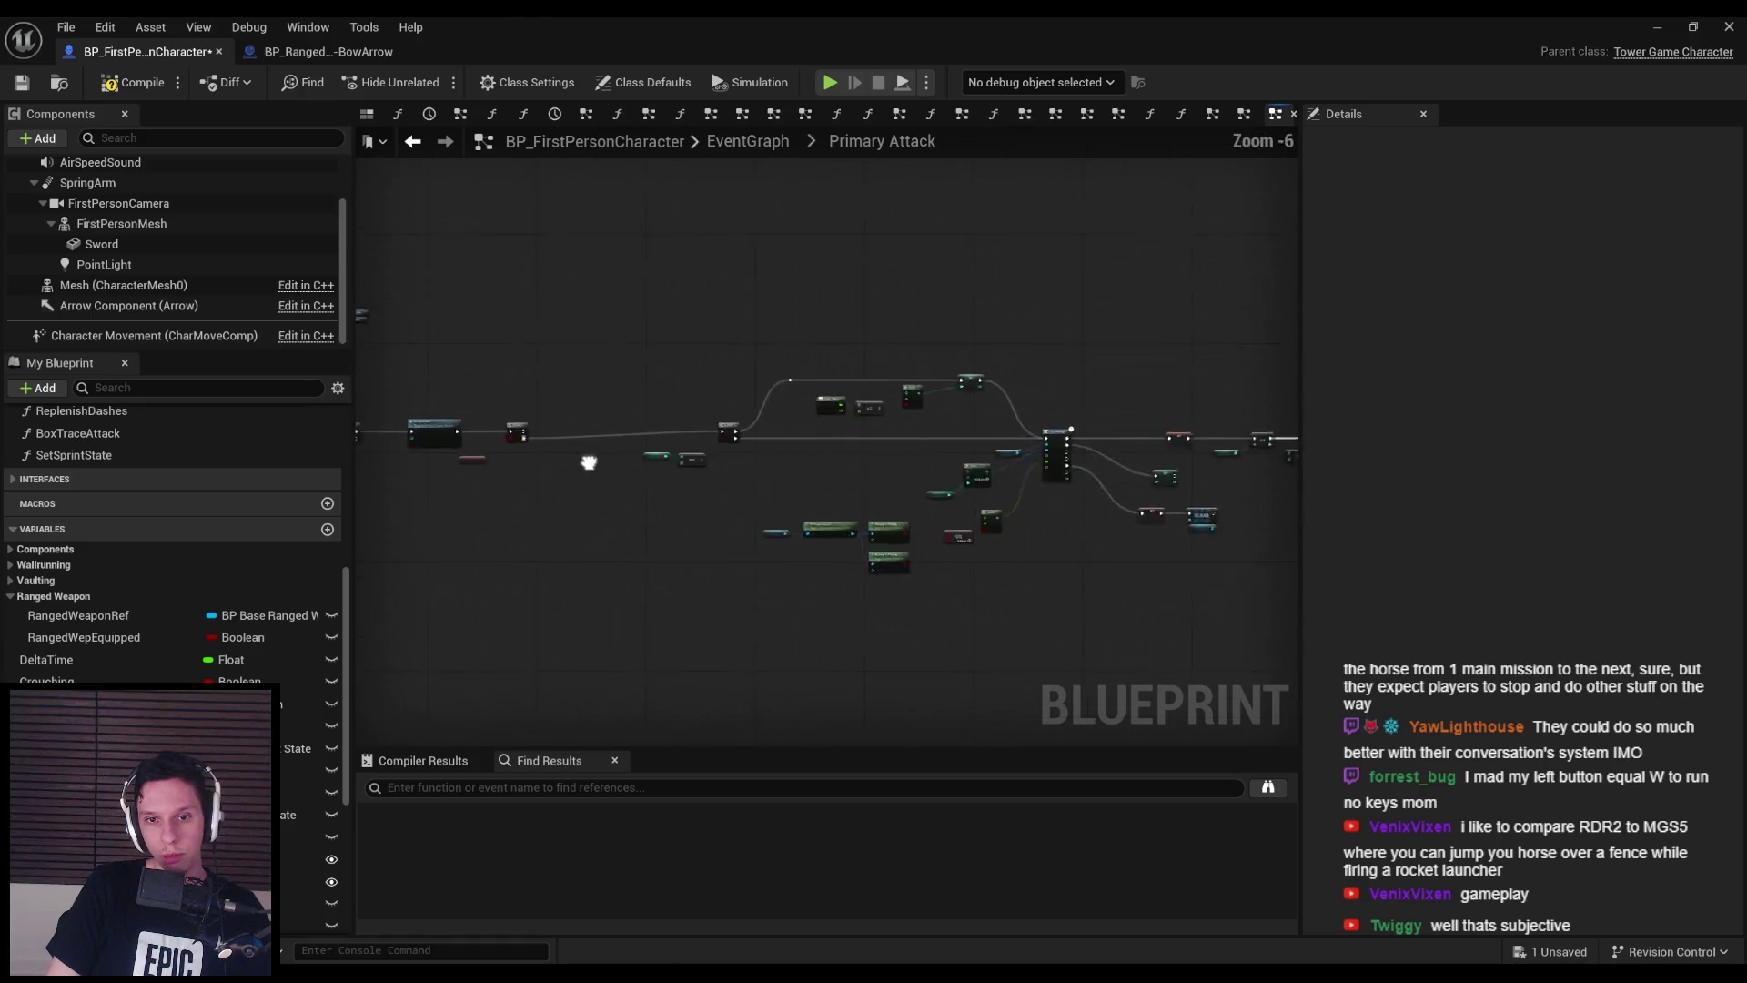
drag(597, 327, 364, 692)
mouse_move(1028, 424)
mouse_down()
mouse_move(819, 574)
mouse_move(817, 543)
mouse_up()
scroll(535, 526, up, 2)
mouse_move(79, 616)
mouse_down()
mouse_move(701, 545)
mouse_move(780, 485)
mouse_move(838, 404)
mouse_up()
text(fire weap)
key(Return)
drag(624, 425, 846, 425)
mouse_move(741, 443)
mouse_down()
mouse_move(810, 506)
mouse_move(874, 483)
mouse_up()
click(21, 82)
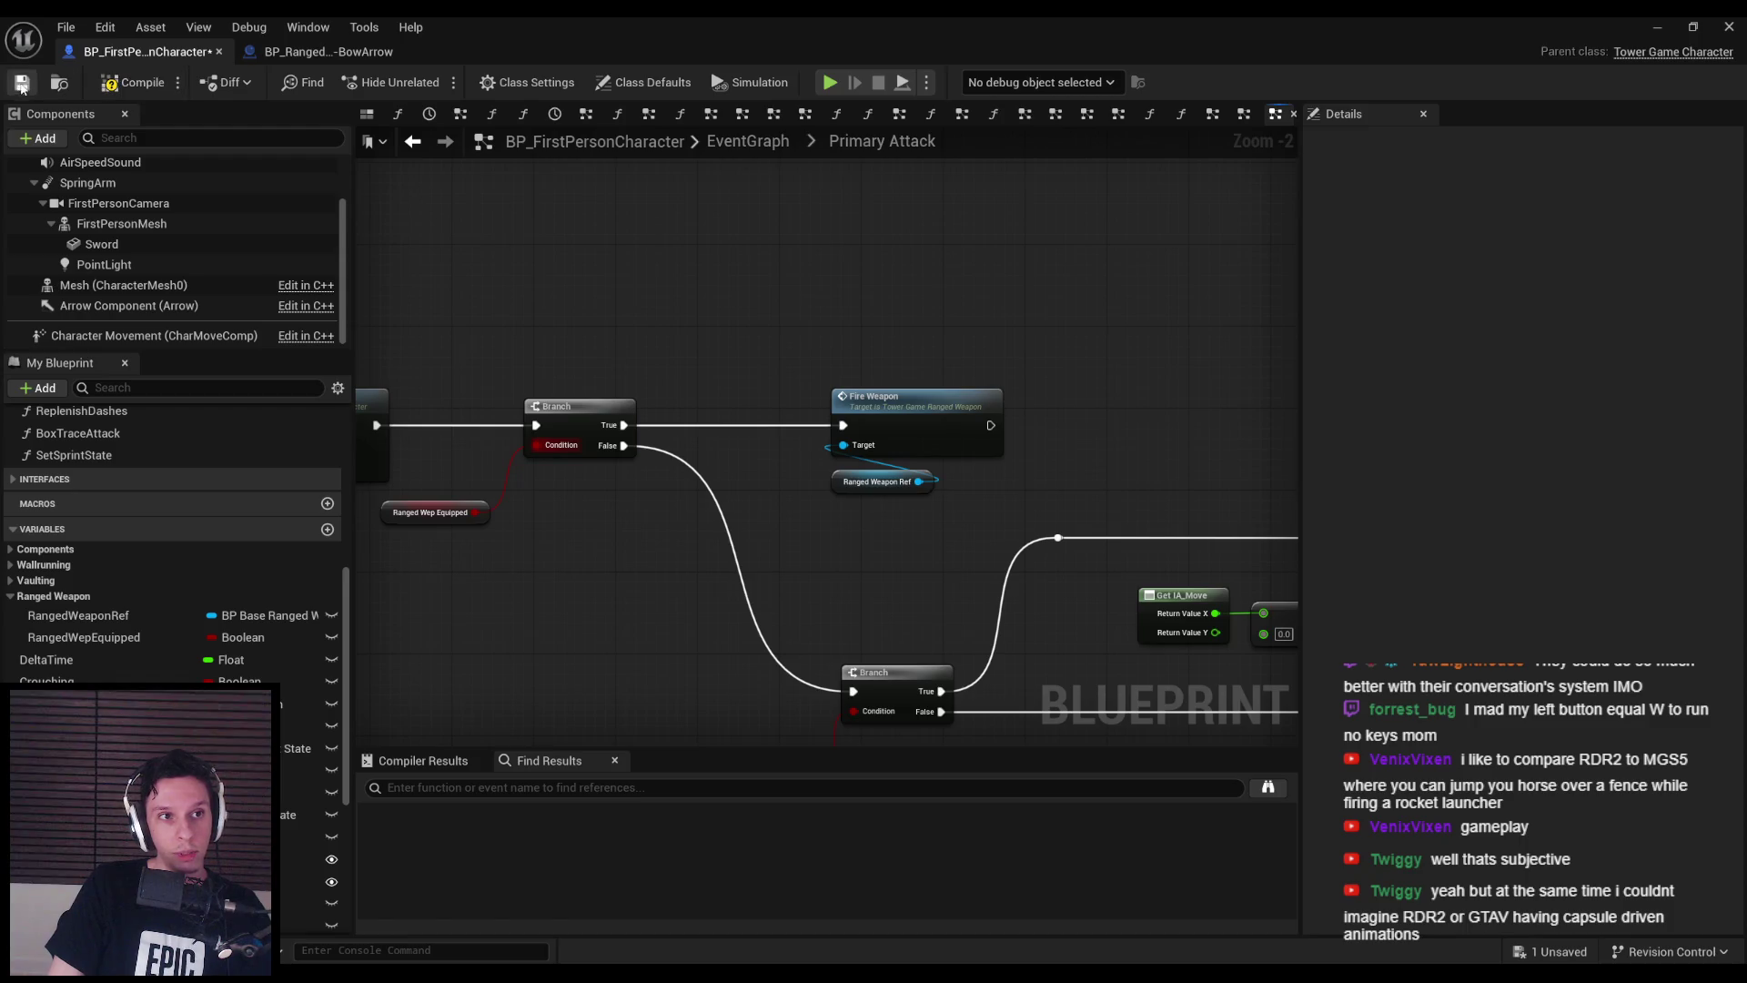
click(748, 142)
scroll(712, 475, up, 3)
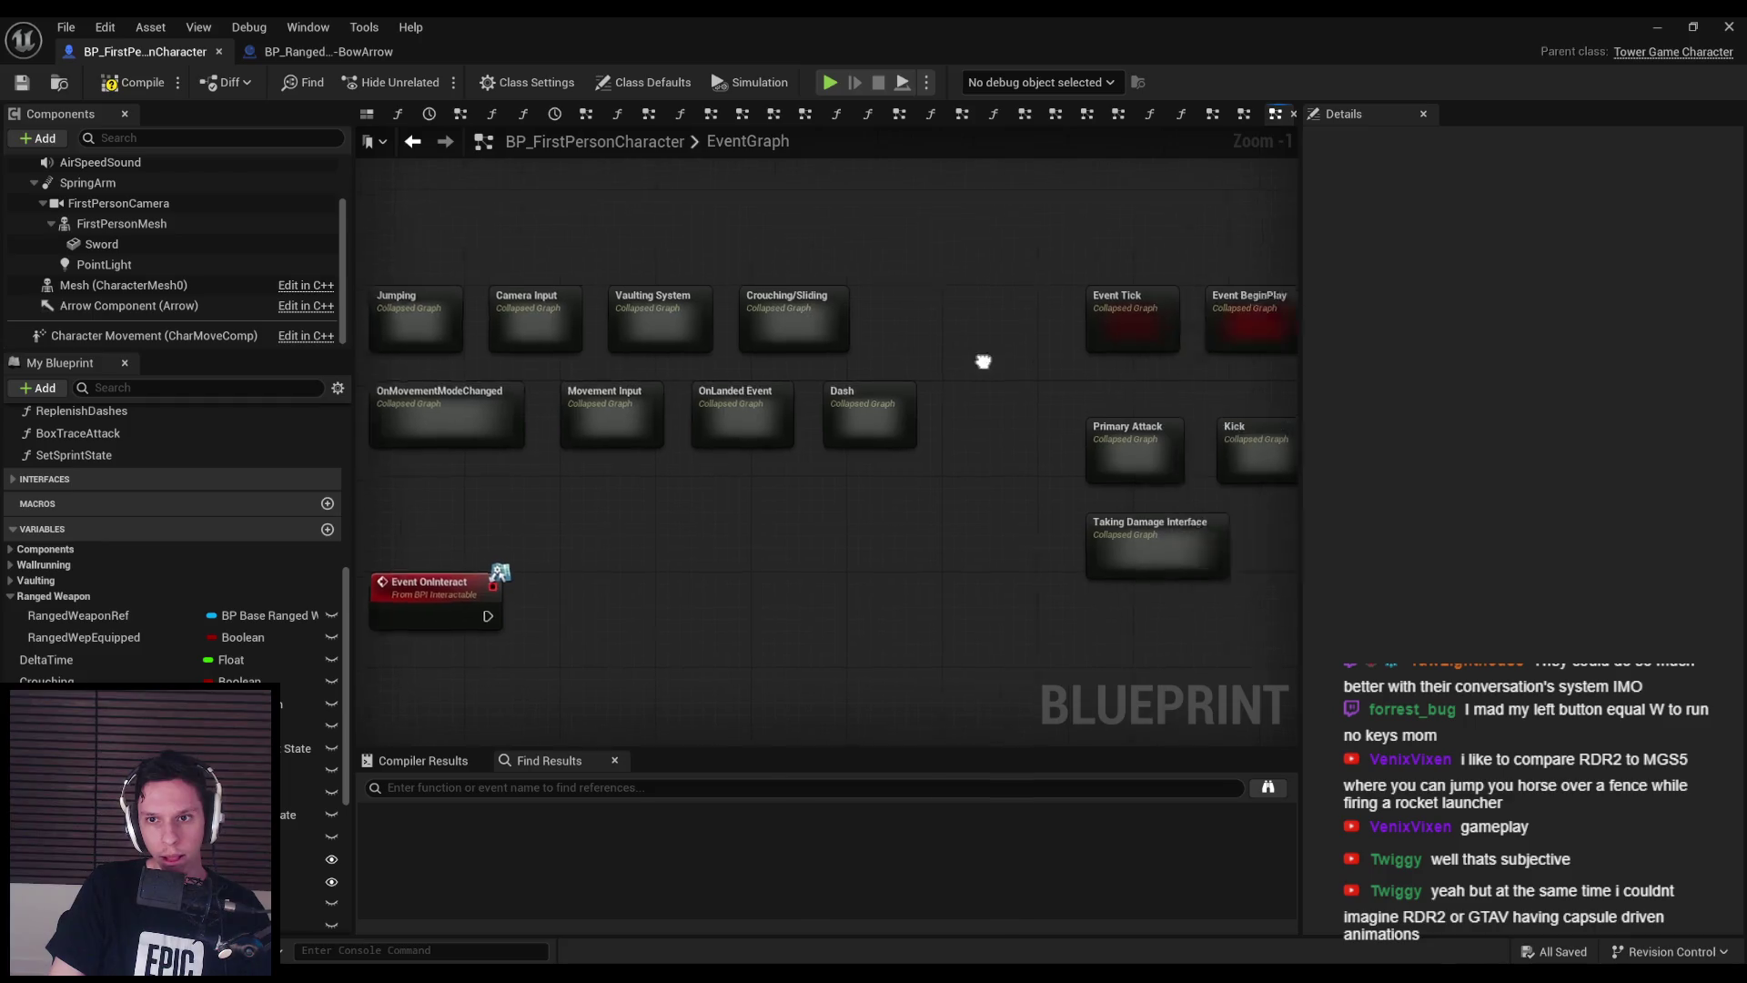
- Lay out the Event BeginPlay nodes, Inputs and Outputs in a tidy chain, then compile and save
double_click(908, 319)
scroll(533, 420, up, 5)
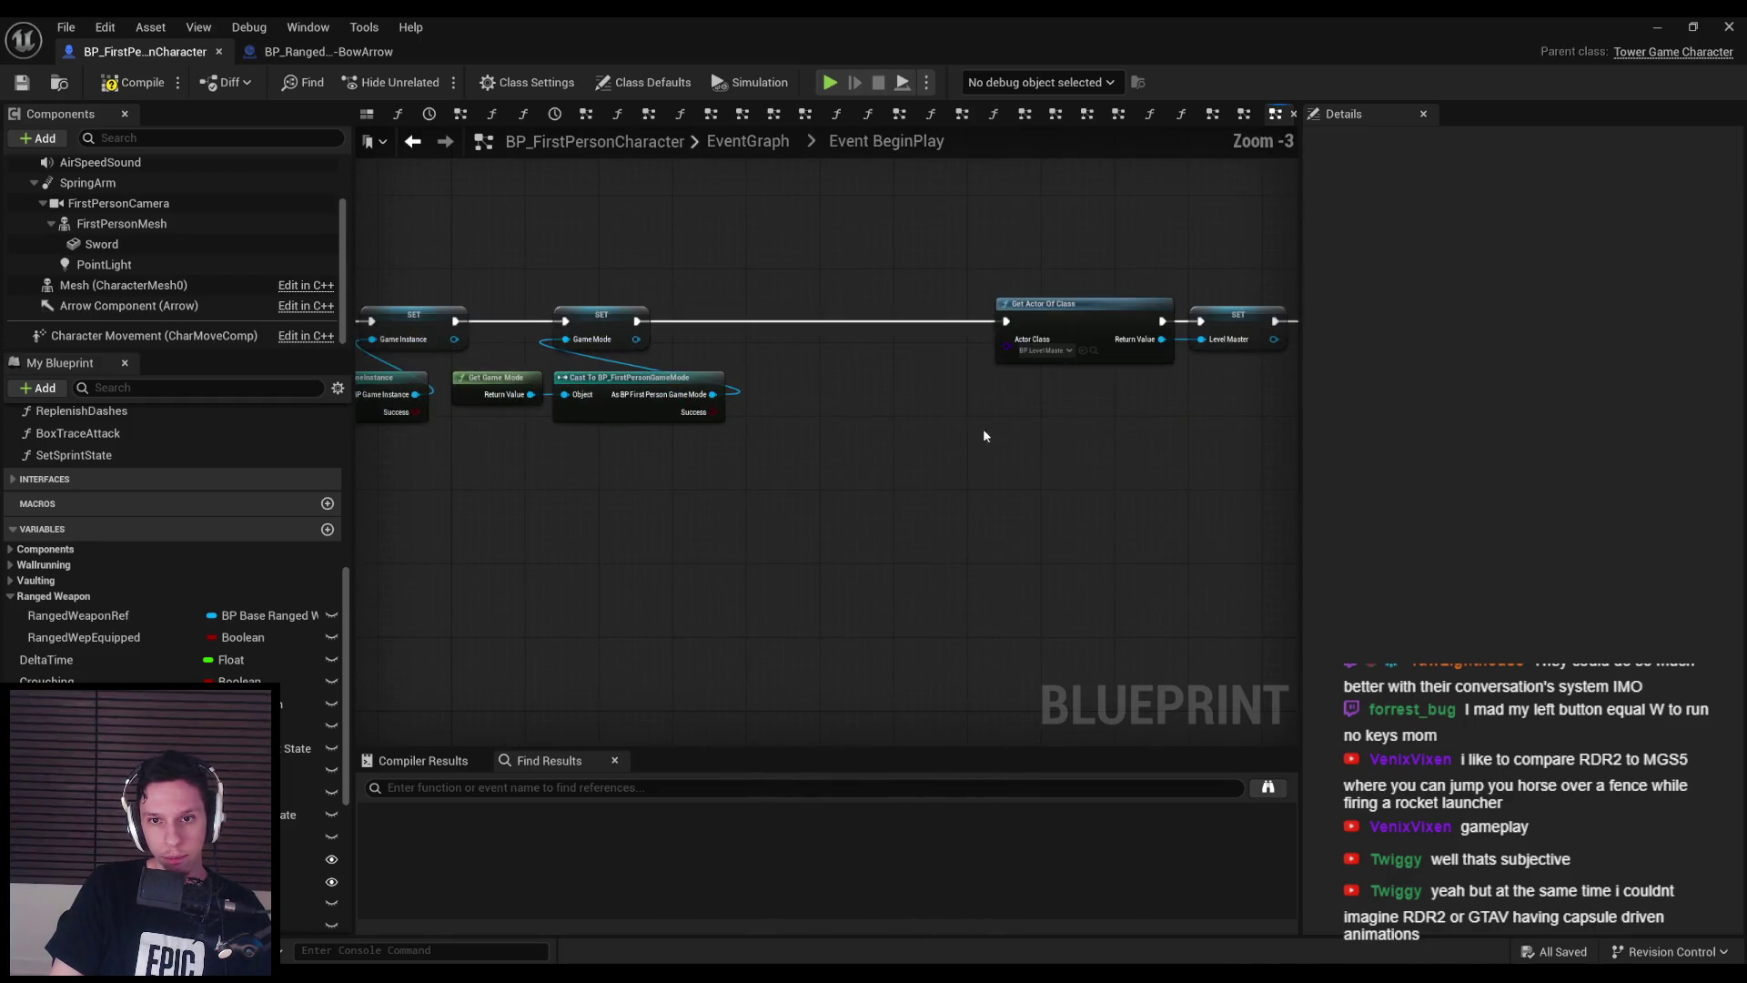
click(959, 363)
drag(958, 362, 726, 366)
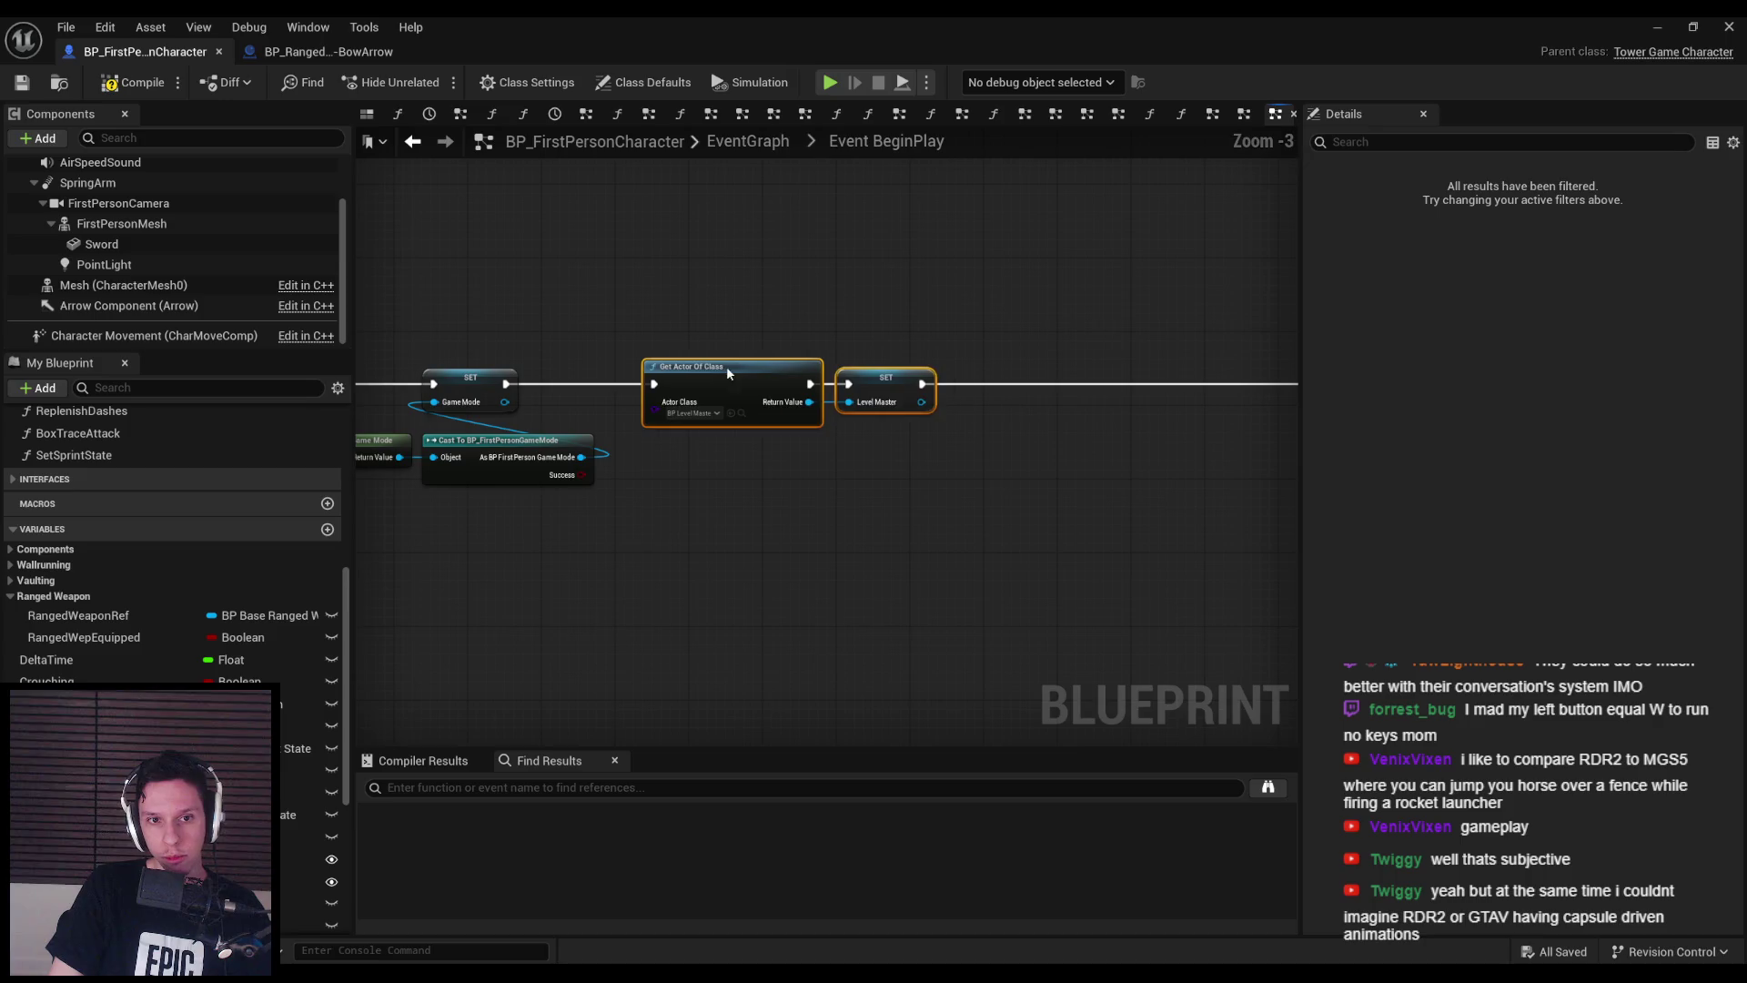
scroll(969, 495, down, 1)
scroll(707, 446, down, 3)
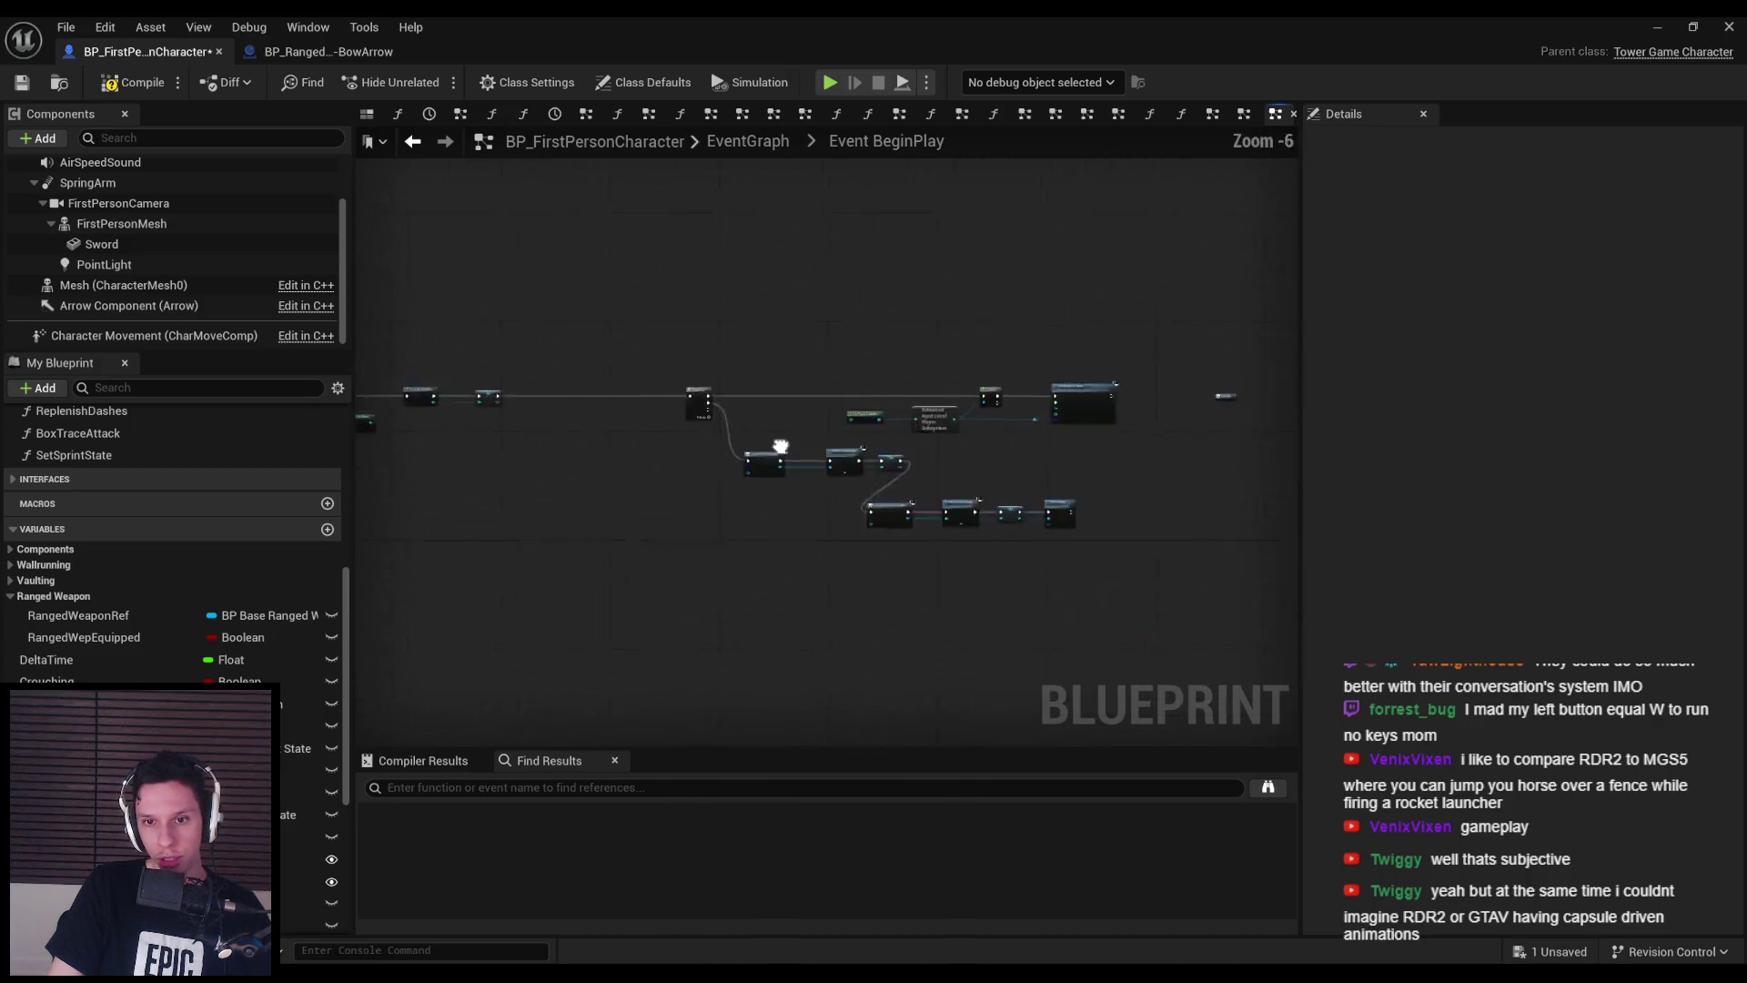
drag(542, 302, 1084, 566)
scroll(859, 360, up, 3)
drag(859, 361, 903, 359)
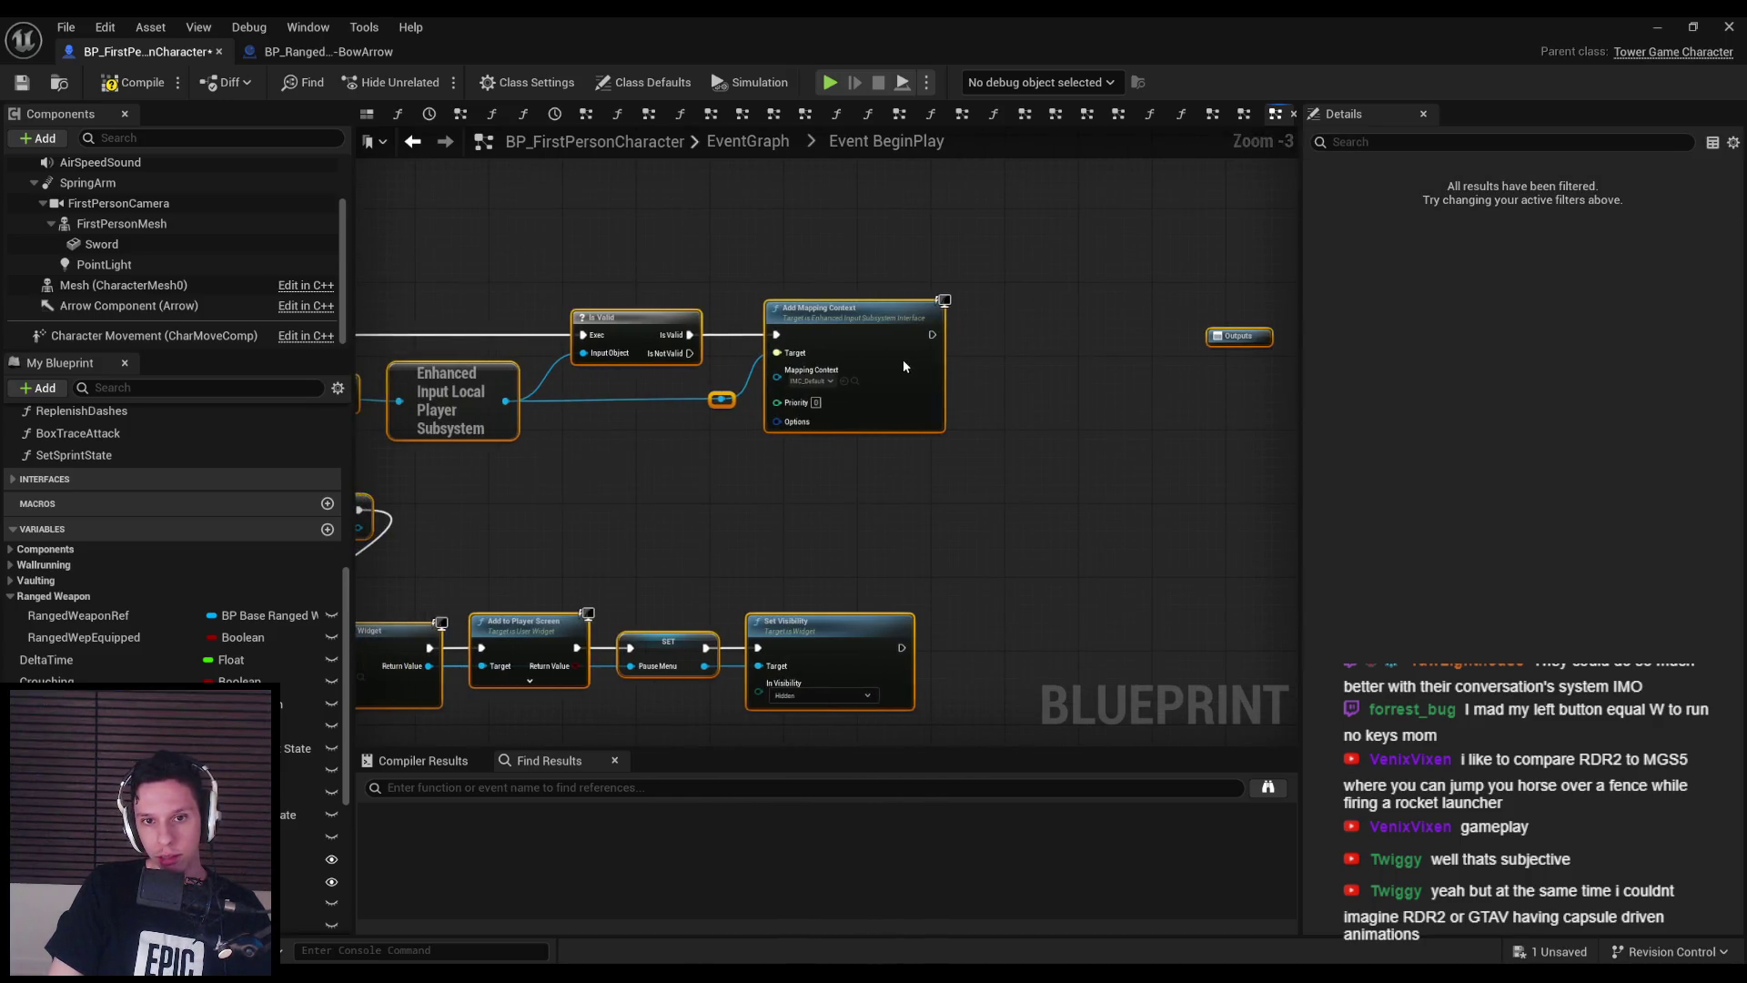
mouse_move(1281, 342)
mouse_down()
mouse_move(468, 222)
mouse_move(921, 268)
mouse_move(1006, 300)
mouse_move(566, 370)
mouse_move(624, 391)
mouse_up()
scroll(468, 222, down, 3)
scroll(685, 318, up, 1)
scroll(566, 370, up, 2)
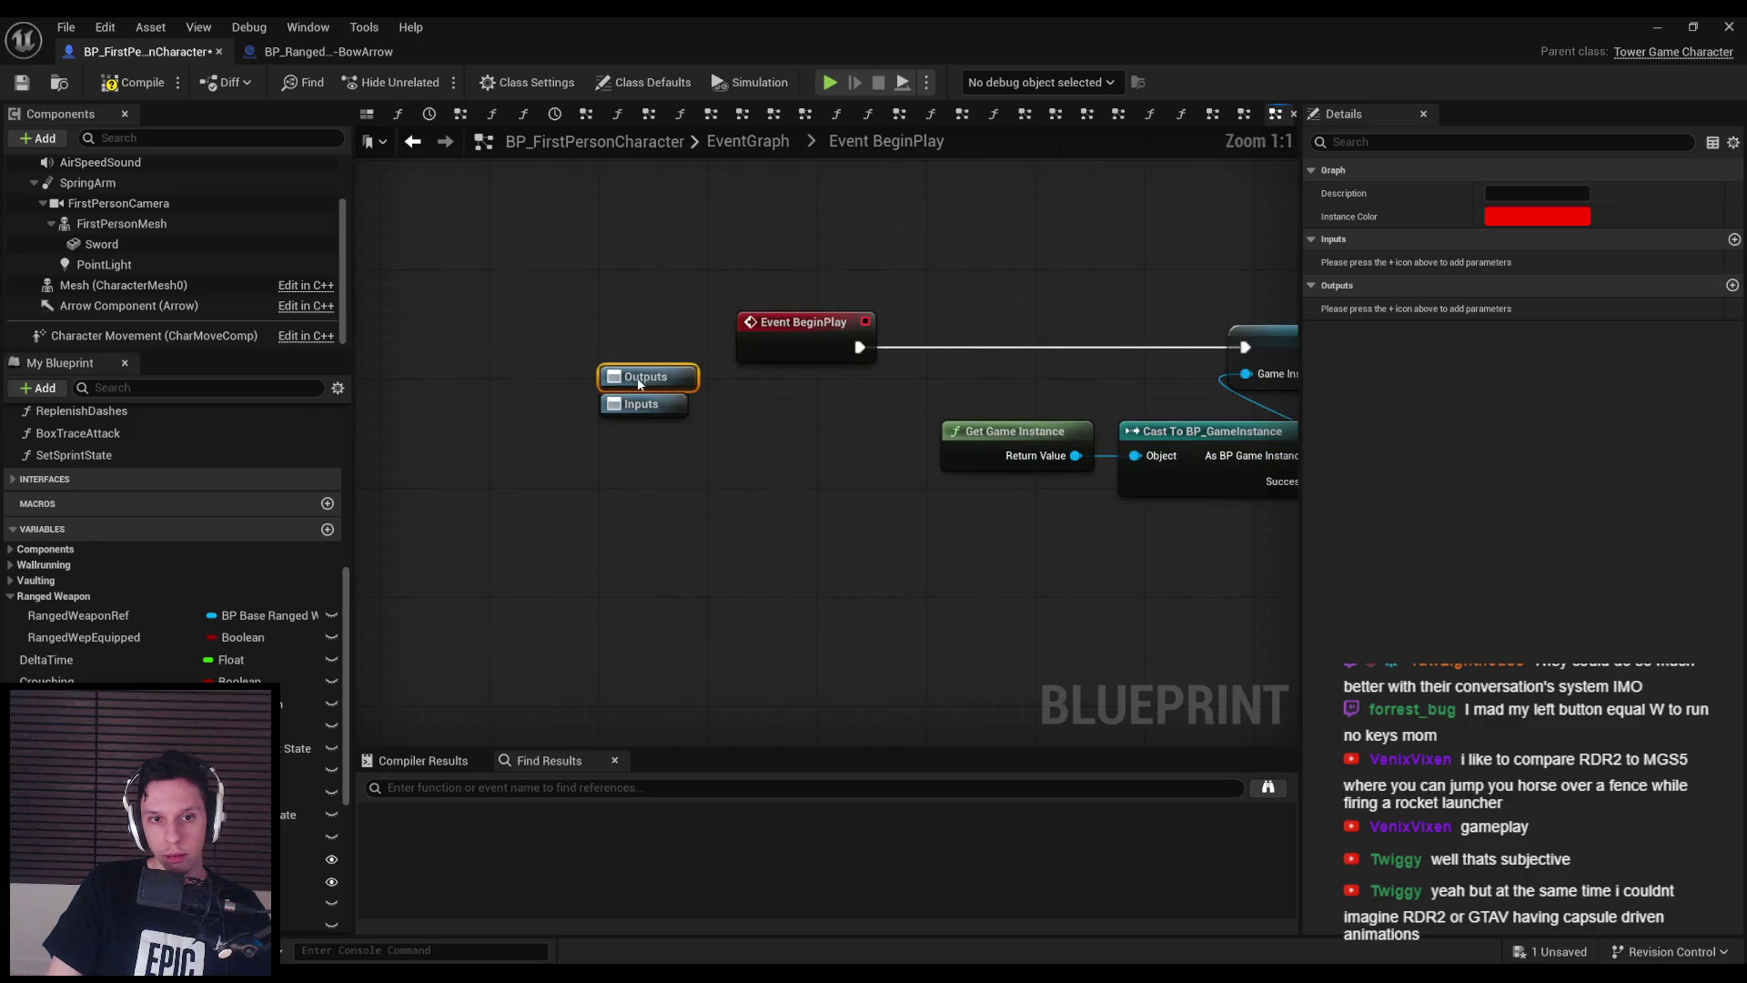
scroll(597, 505, up, 1)
drag(597, 505, 647, 273)
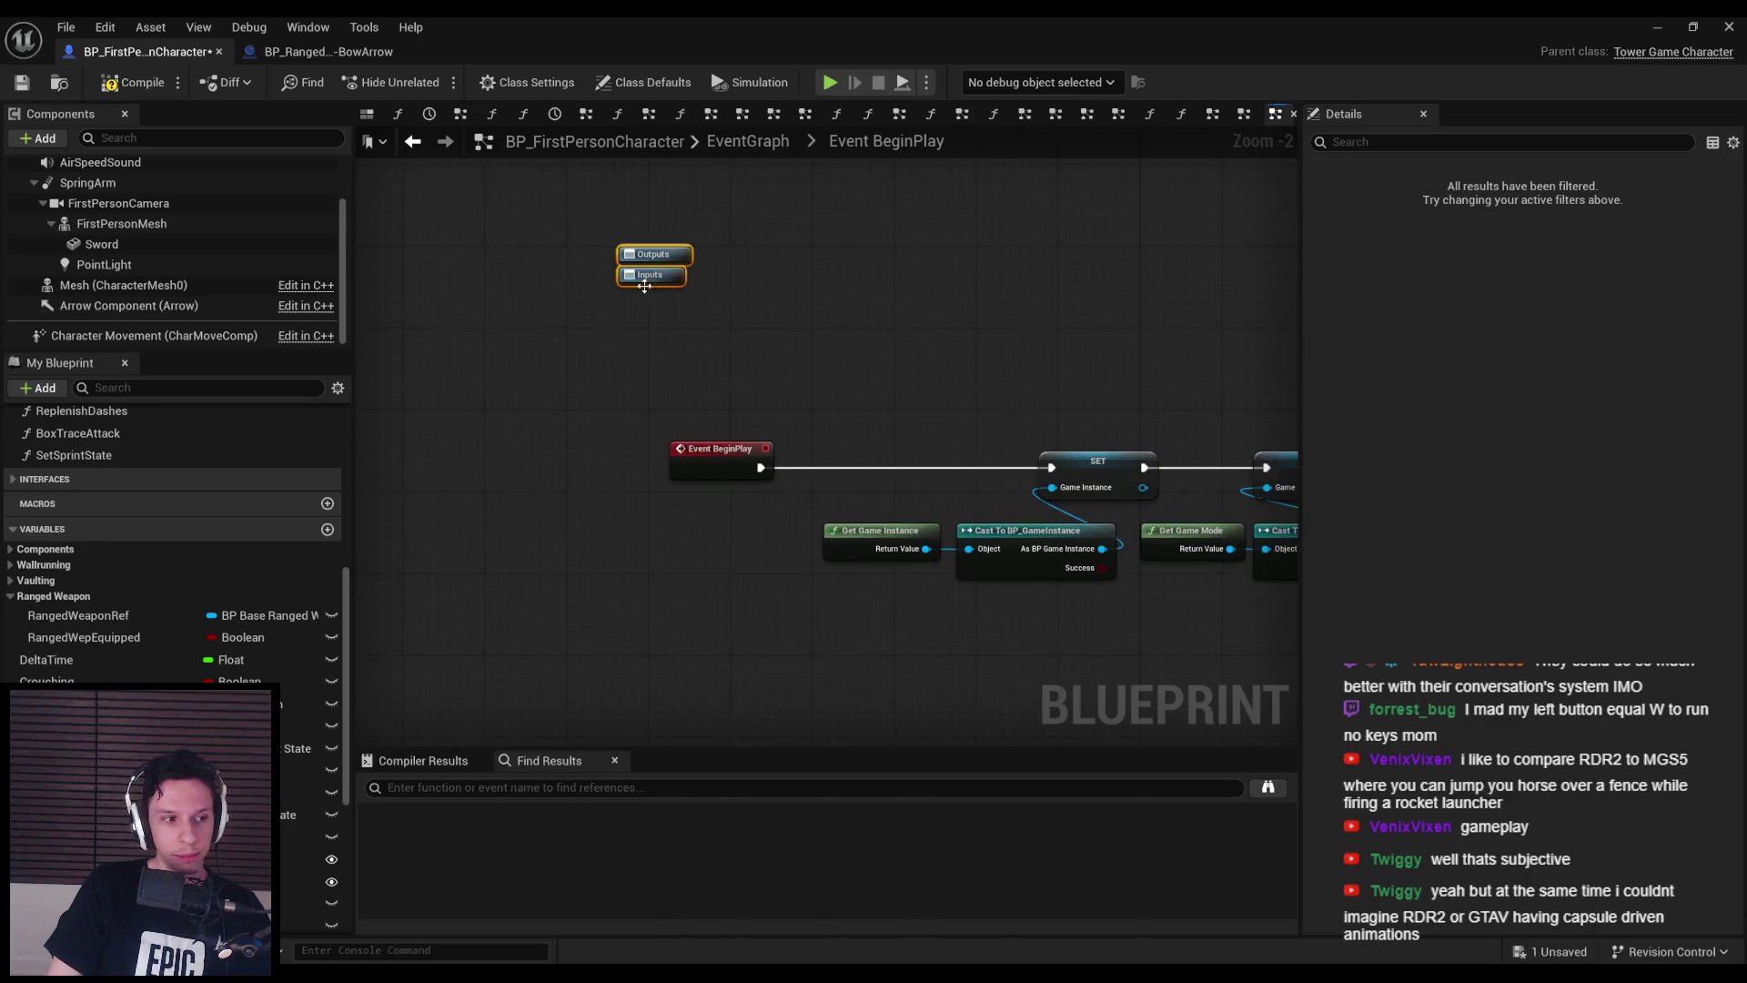
scroll(917, 390, down, 3)
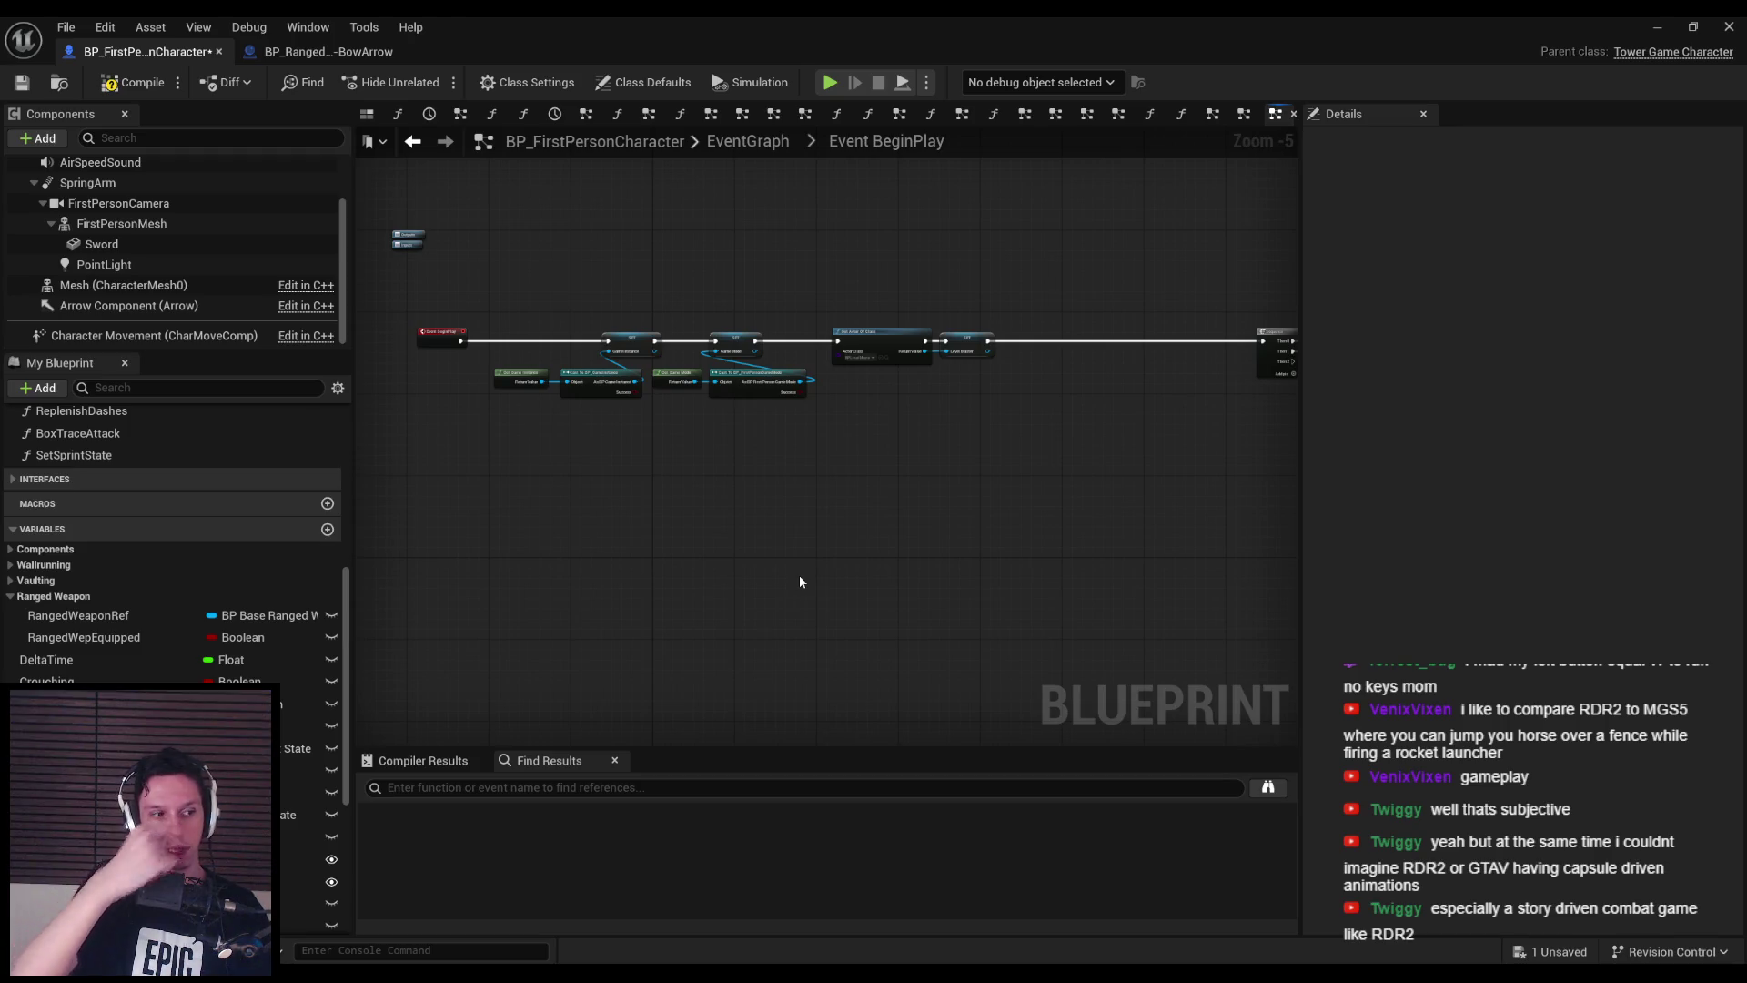
click(137, 82)
click(22, 83)
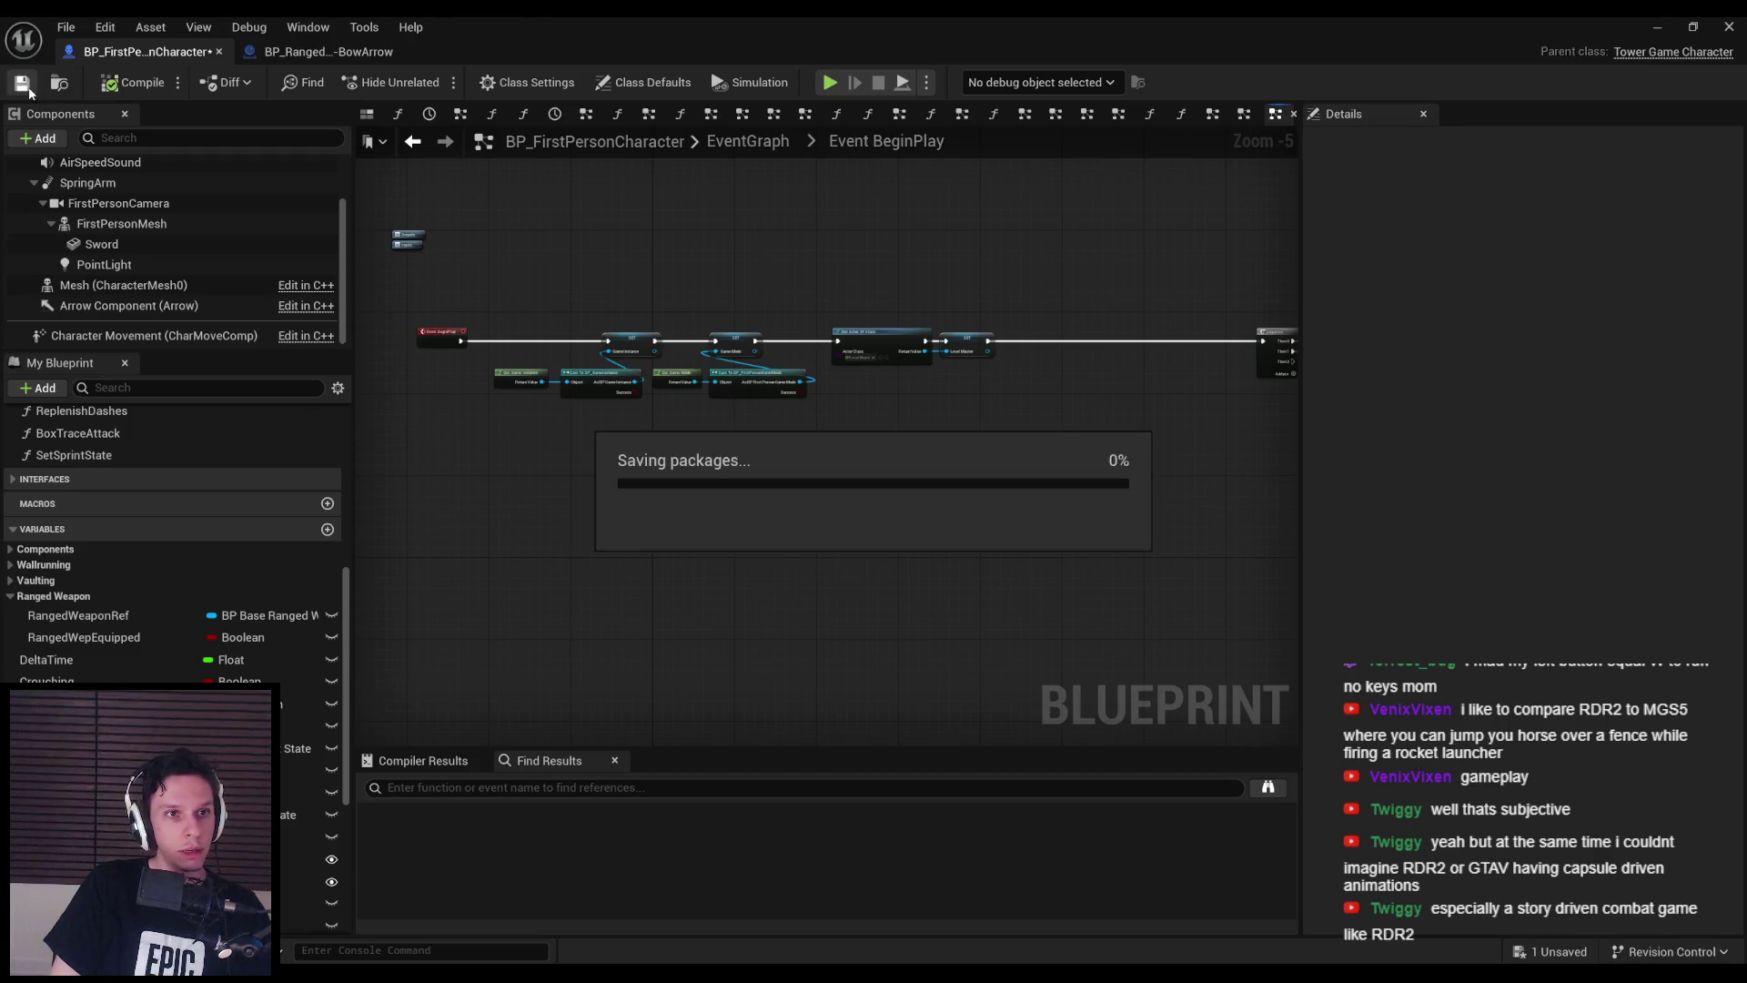
- Realign the Get/Cast nodes and SET Game Mode within the BeginPlay chain and save
scroll(948, 450, up, 3)
mouse_move(937, 484)
mouse_down()
mouse_move(990, 520)
mouse_move(468, 416)
mouse_up()
drag(664, 476, 530, 487)
click(708, 521)
drag(892, 521, 726, 457)
mouse_move(843, 473)
mouse_down()
mouse_move(871, 480)
mouse_move(883, 520)
mouse_up()
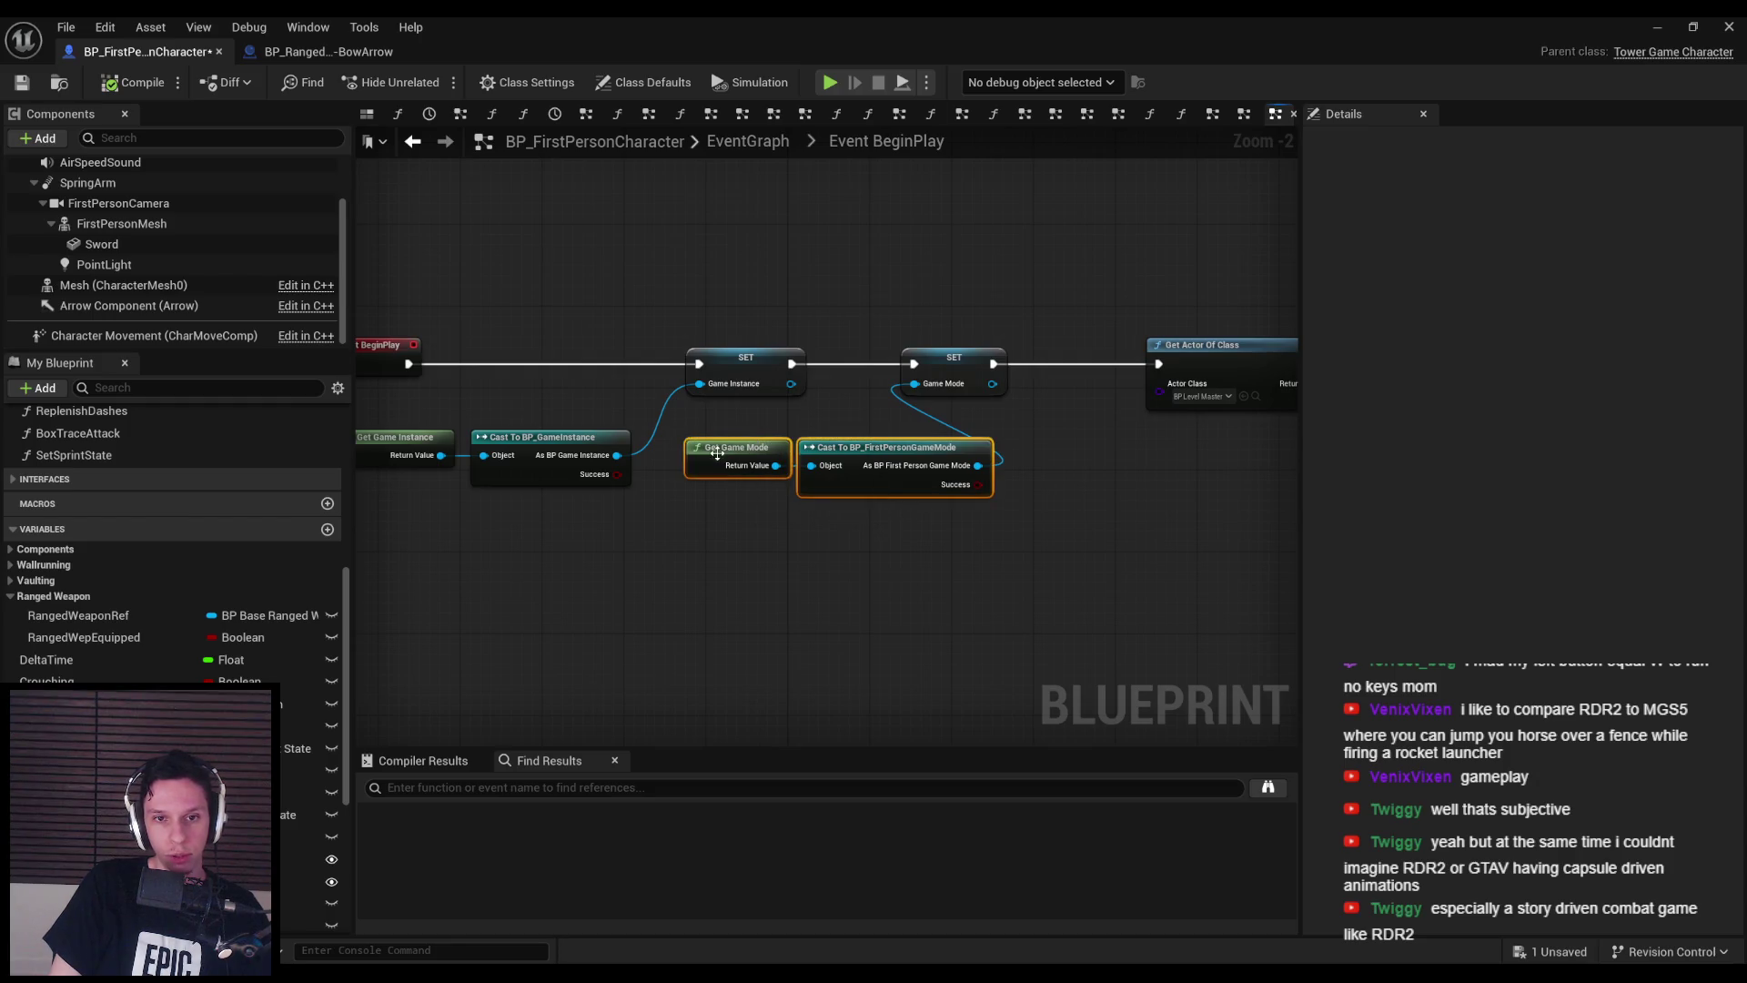
key(ctrl+z)
click(879, 532)
drag(957, 363, 1057, 363)
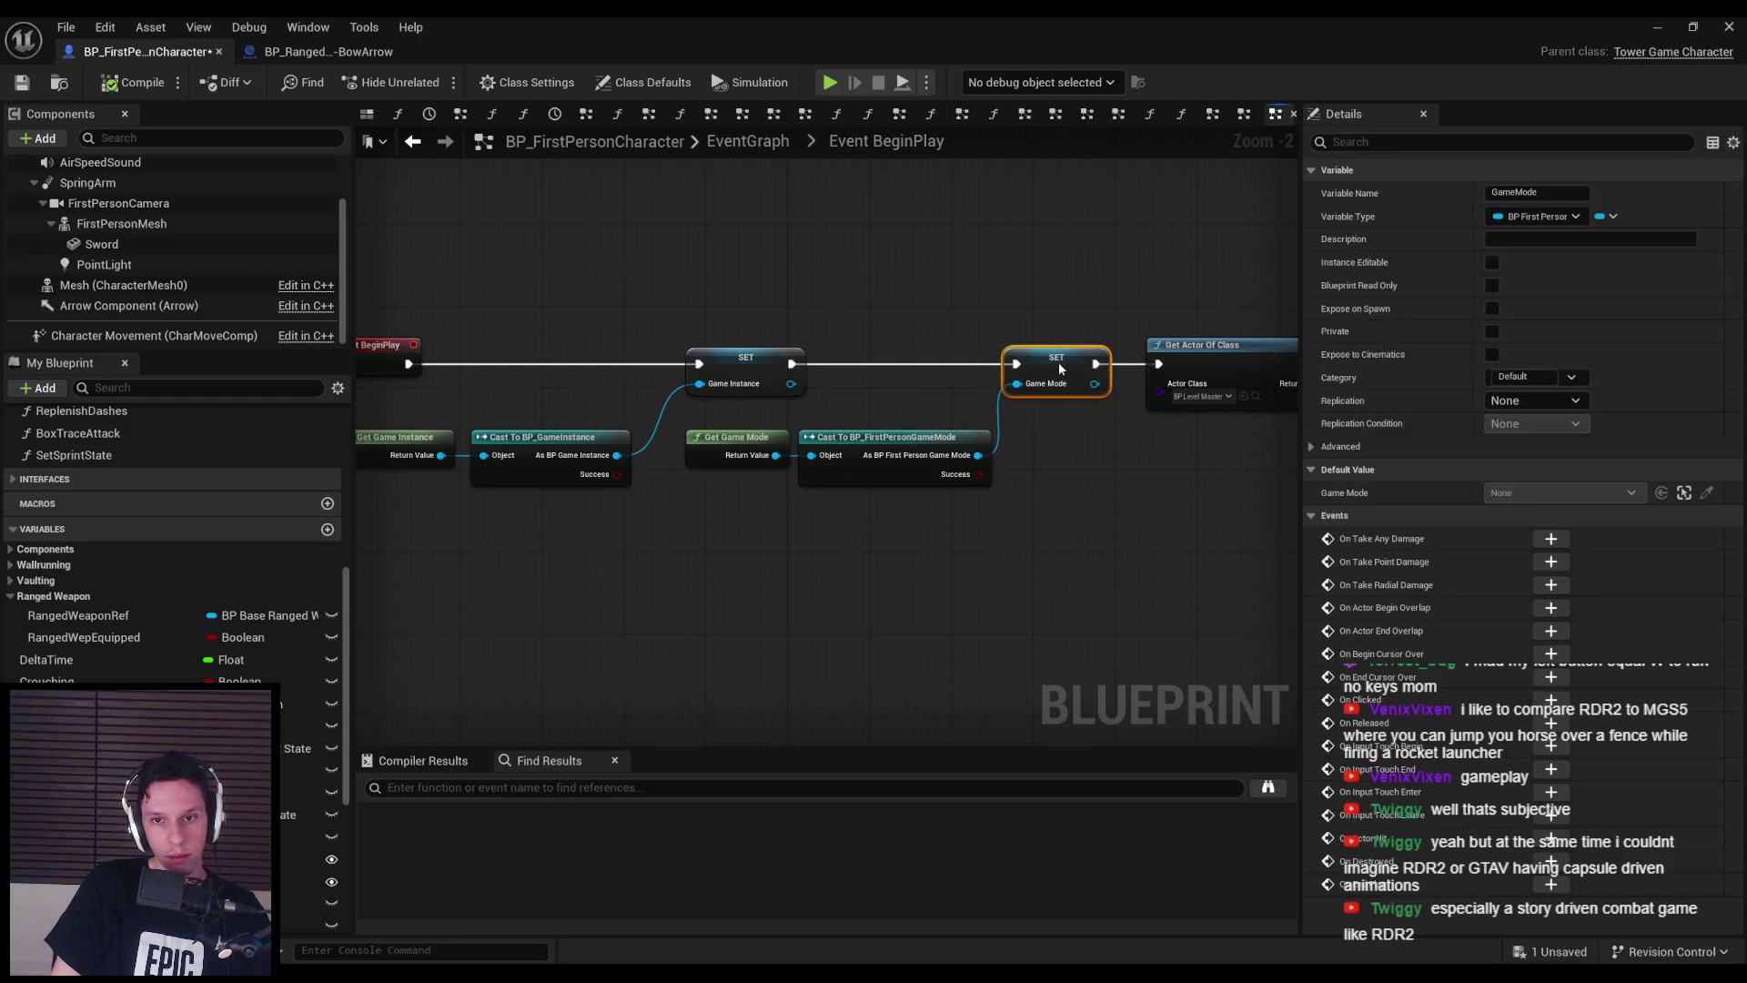
scroll(1058, 362, down, 2)
mouse_move(896, 368)
mouse_down()
mouse_move(829, 364)
mouse_move(854, 359)
mouse_up()
scroll(854, 358, up, 2)
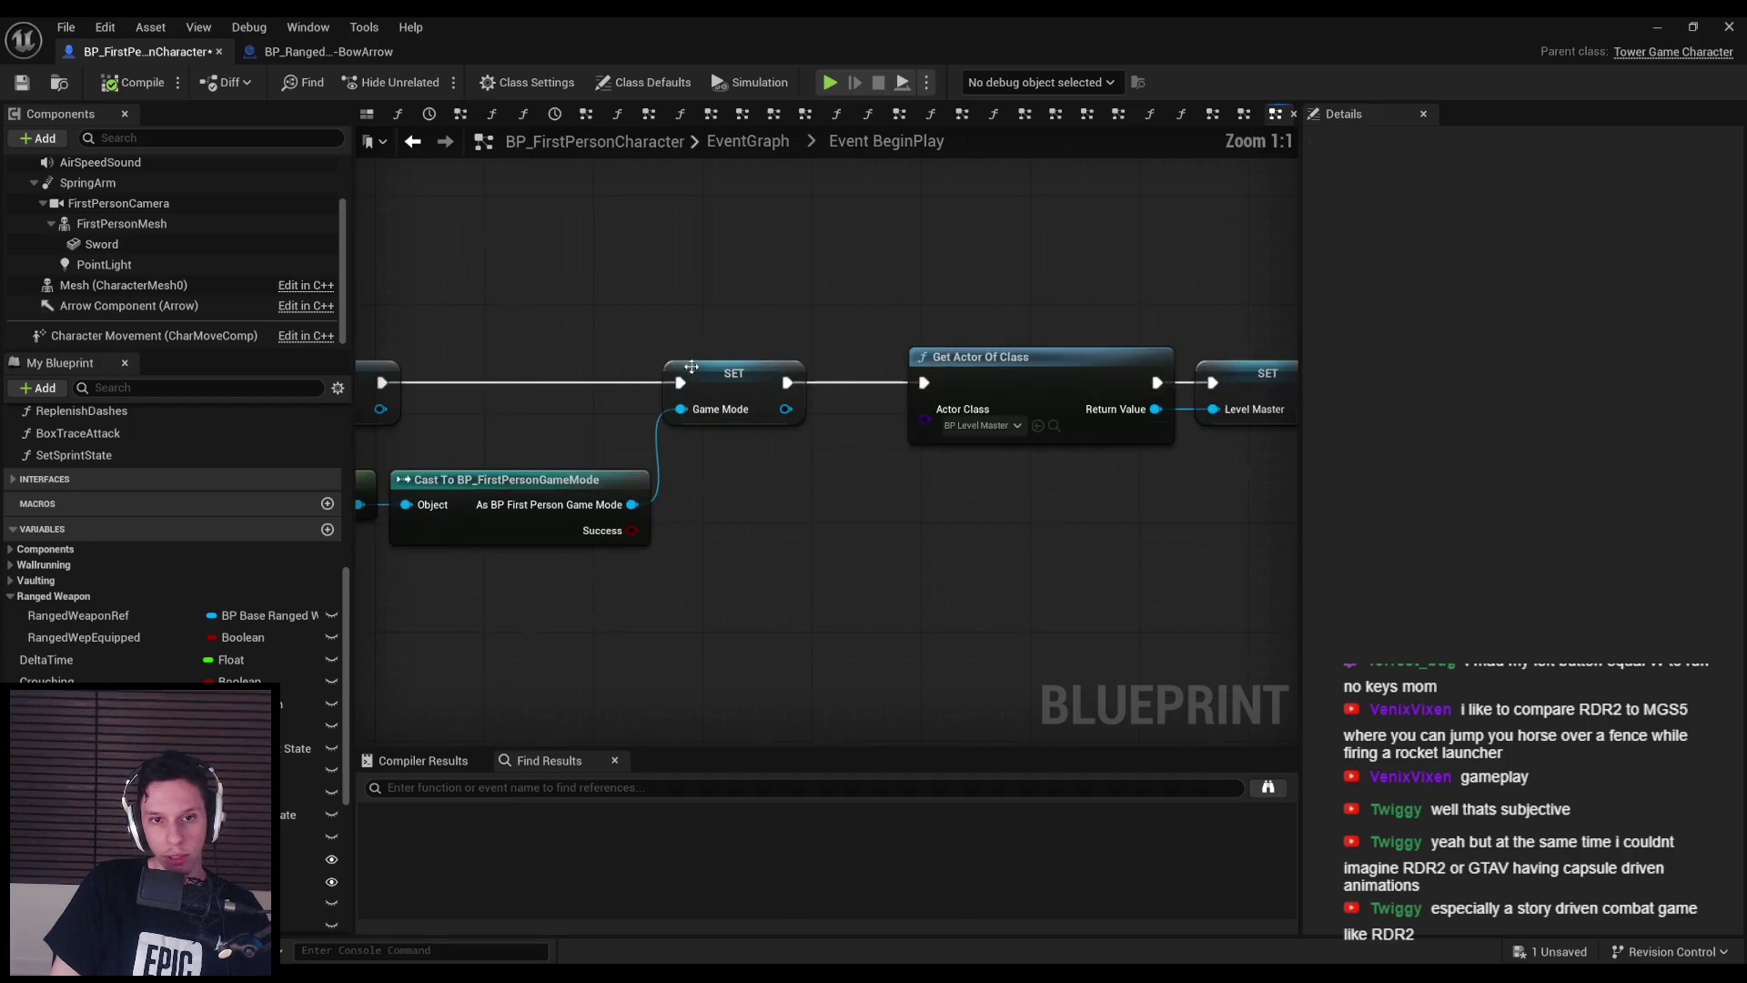
click(711, 382)
drag(711, 382, 741, 382)
drag(958, 511, 971, 509)
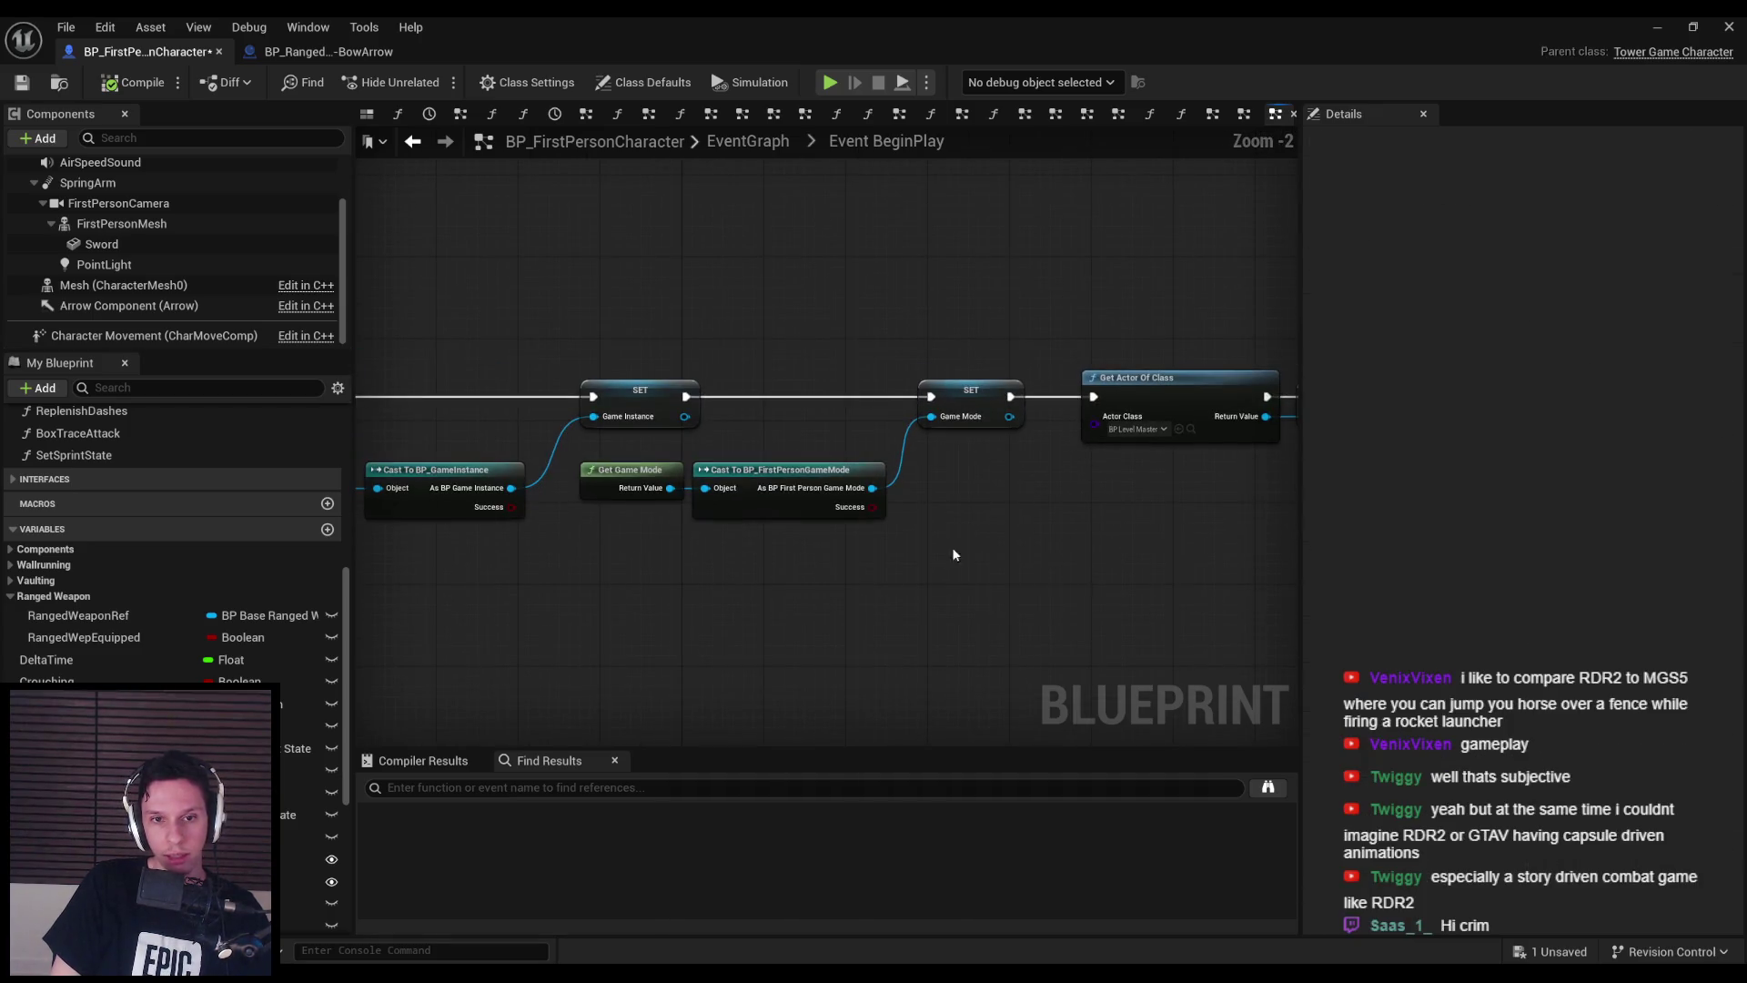
click(985, 400)
drag(985, 400, 995, 400)
click(990, 559)
click(22, 82)
- Nudge SET Level Master into line with the chain and save the blueprint
scroll(932, 303, down, 2)
scroll(736, 417, up, 3)
drag(1006, 333, 1012, 332)
click(1047, 437)
click(35, 85)
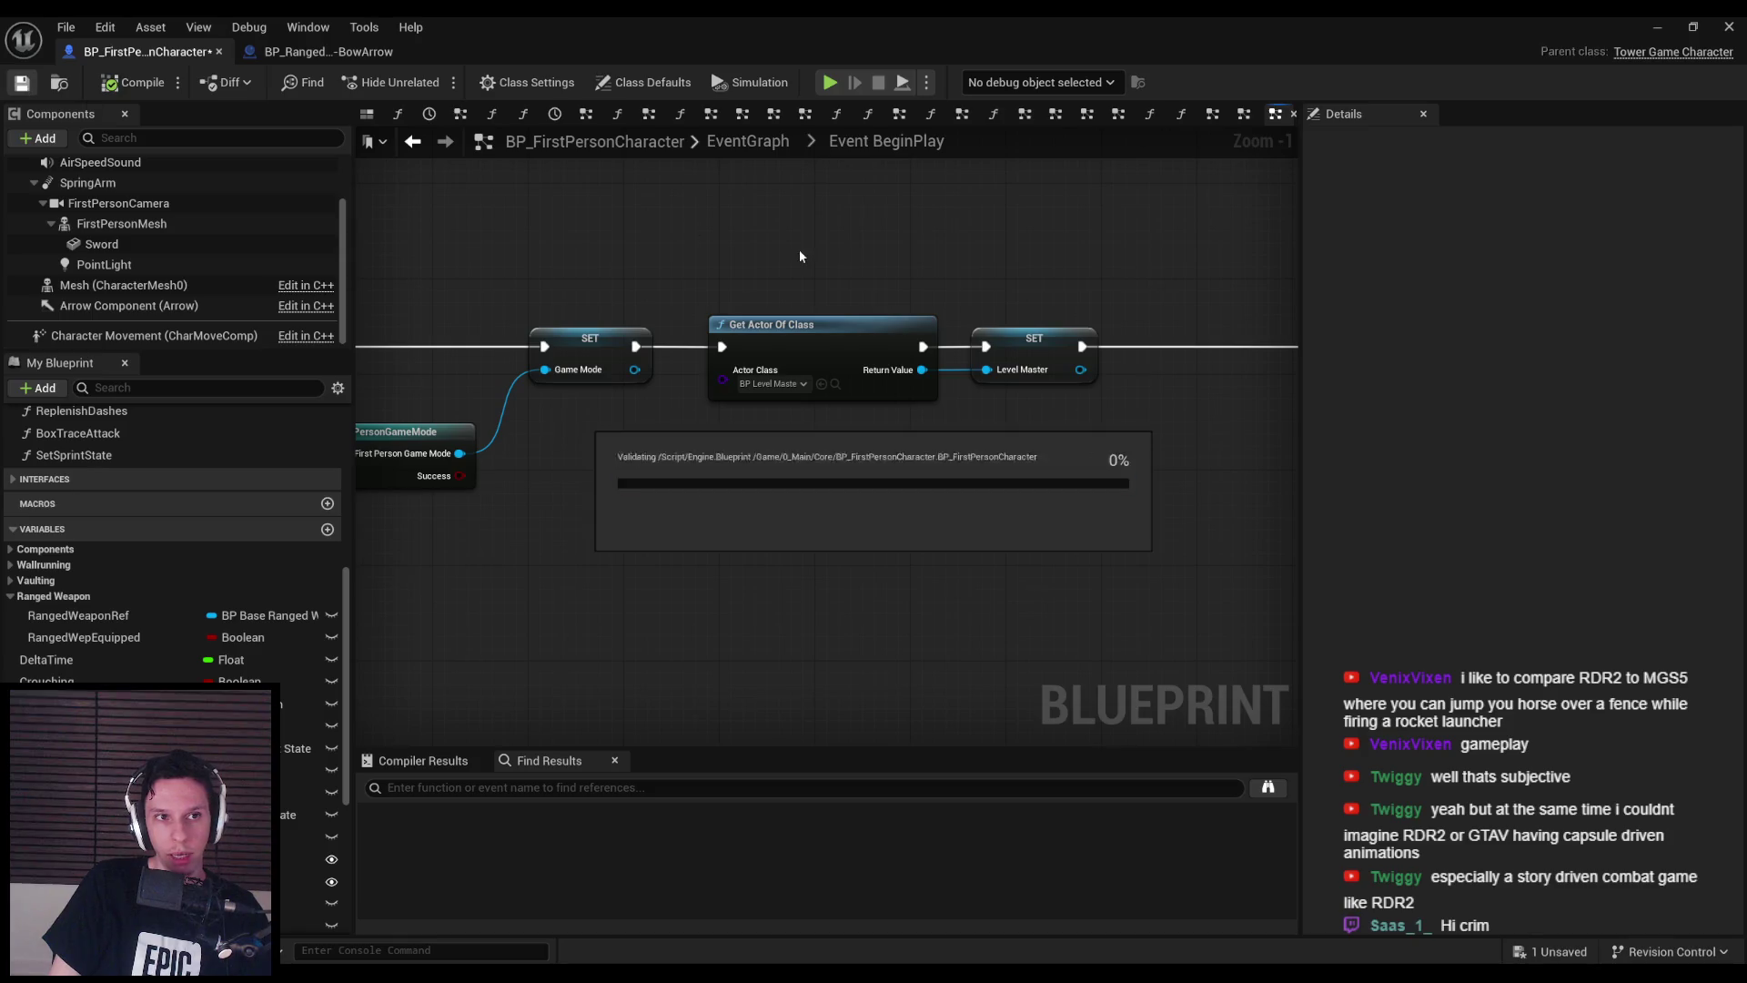
scroll(699, 298, down, 2)
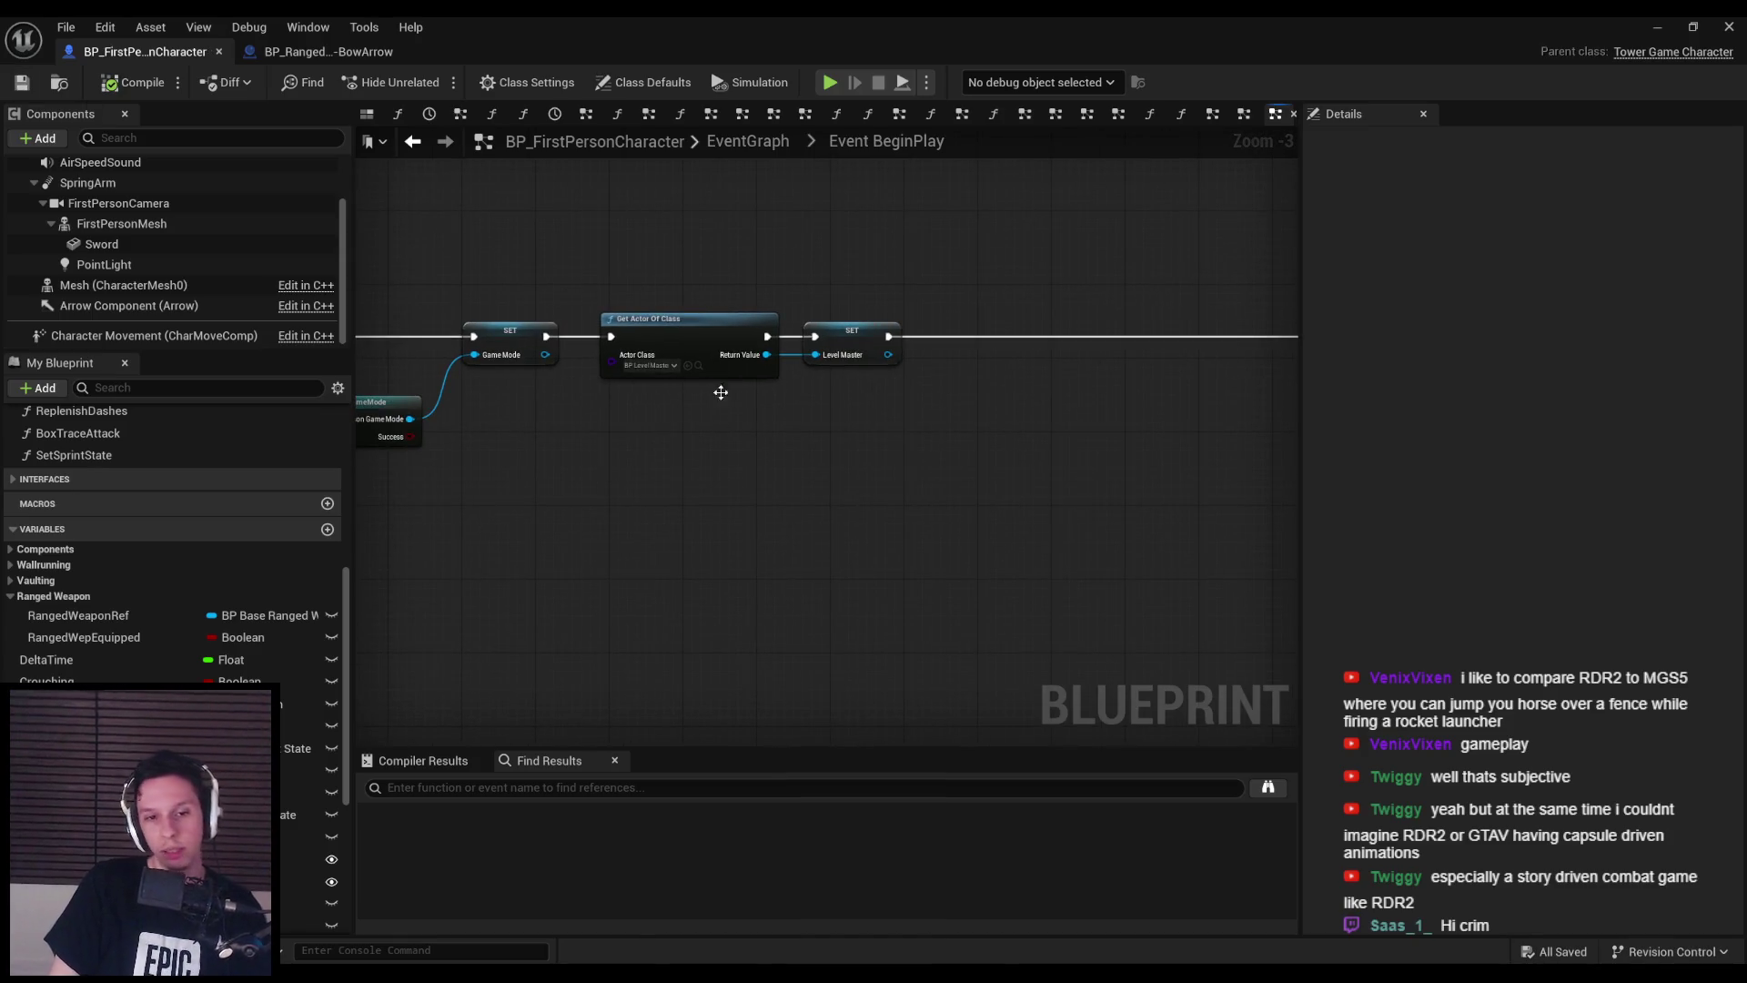
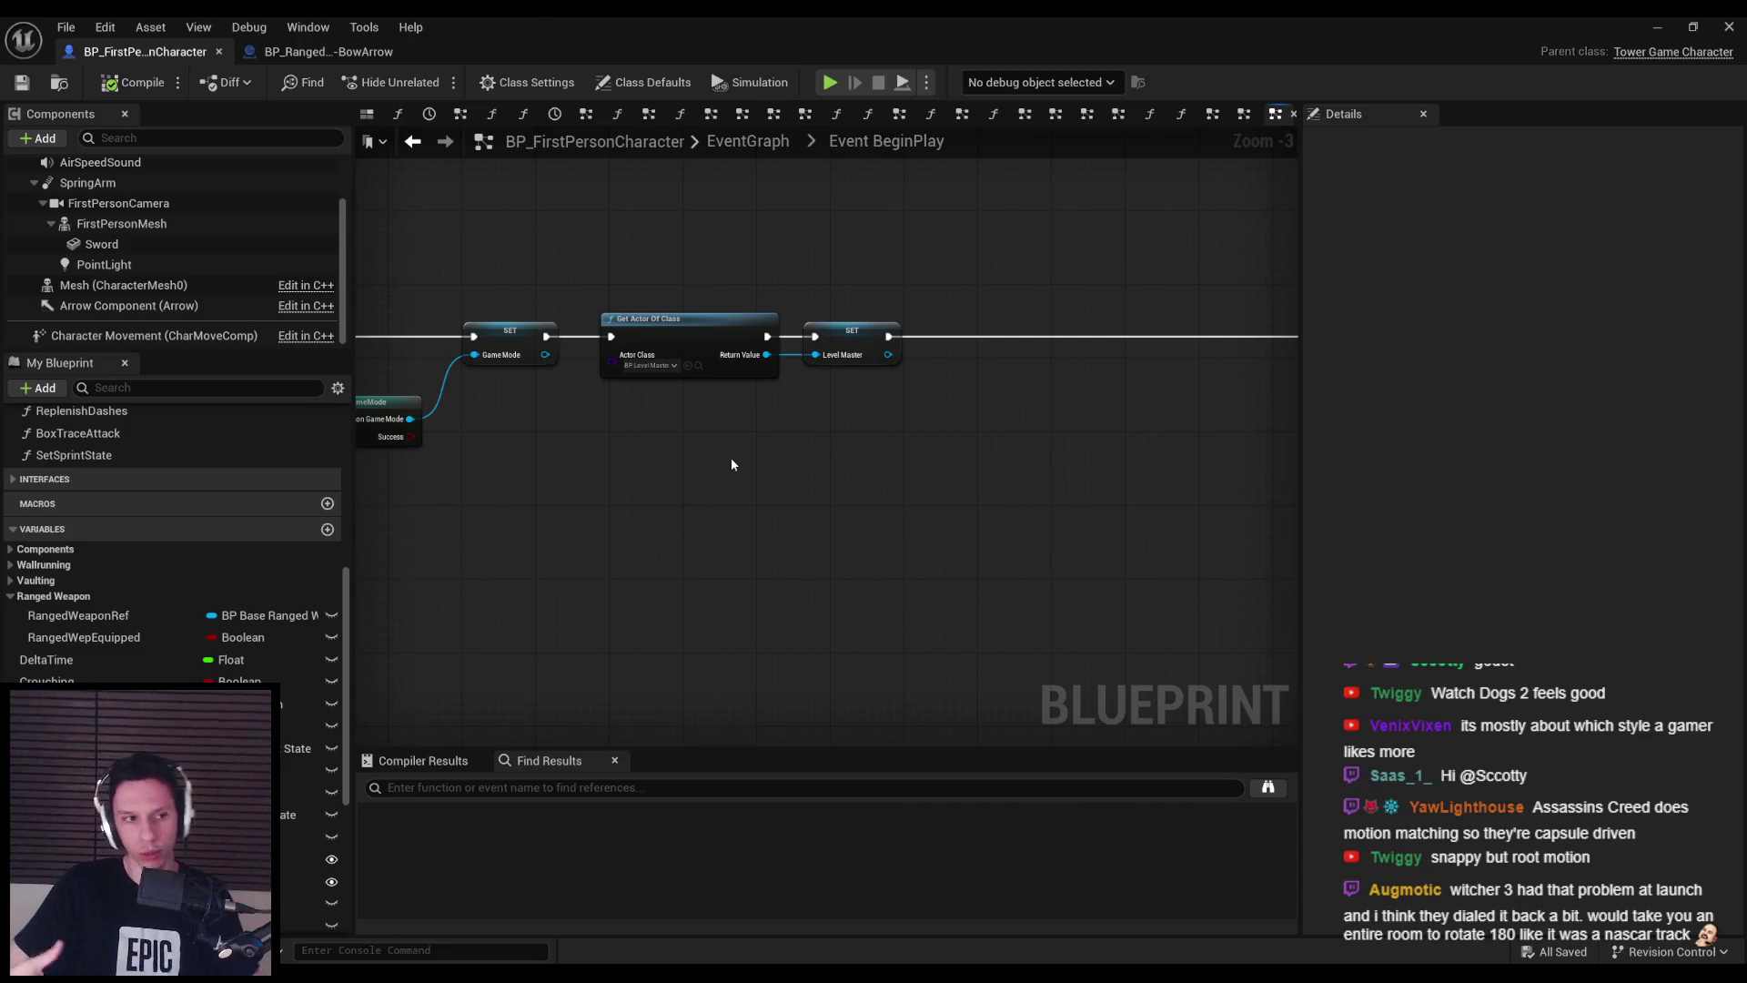
- Nudge the Level Master setter node right, then compile and save the character blueprint
click(687, 319)
drag(829, 344, 839, 344)
click(796, 364)
click(23, 83)
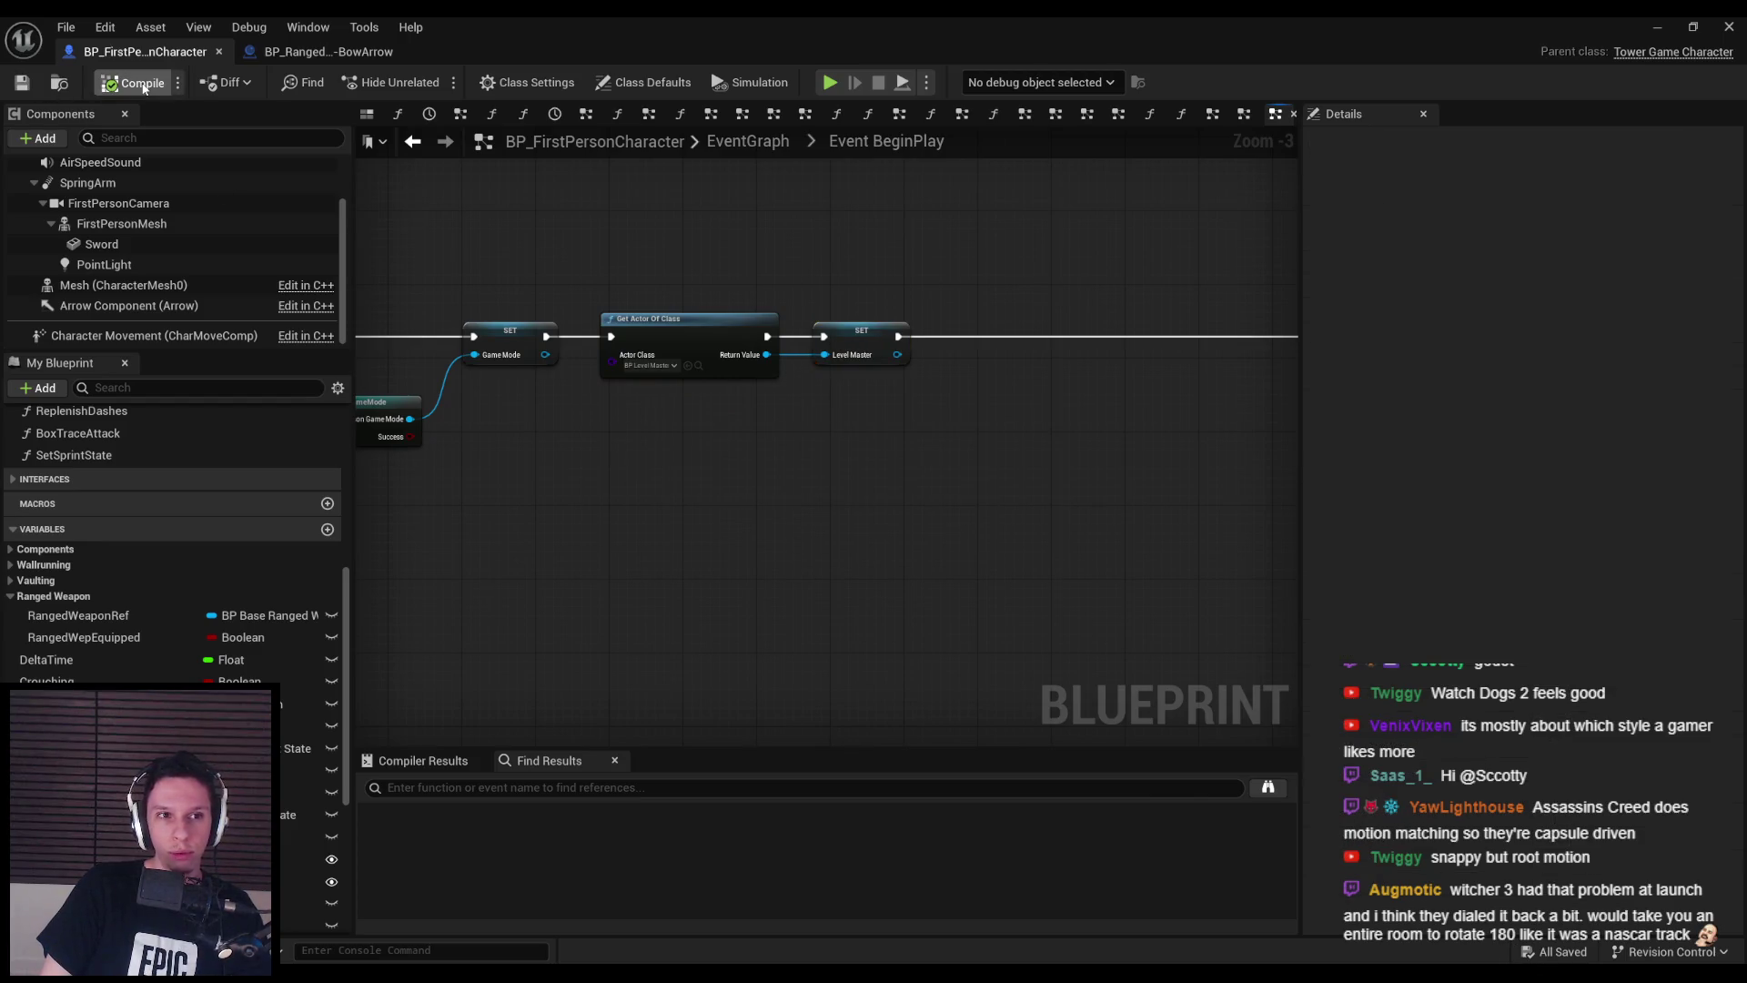
- Add a Spawn Actor from Class node off the Sequence's Then 2 output
scroll(881, 337, down, 2)
mouse_move(733, 363)
mouse_down()
mouse_move(487, 359)
mouse_move(1001, 510)
mouse_up()
scroll(808, 395, down, 2)
scroll(719, 393, up, 4)
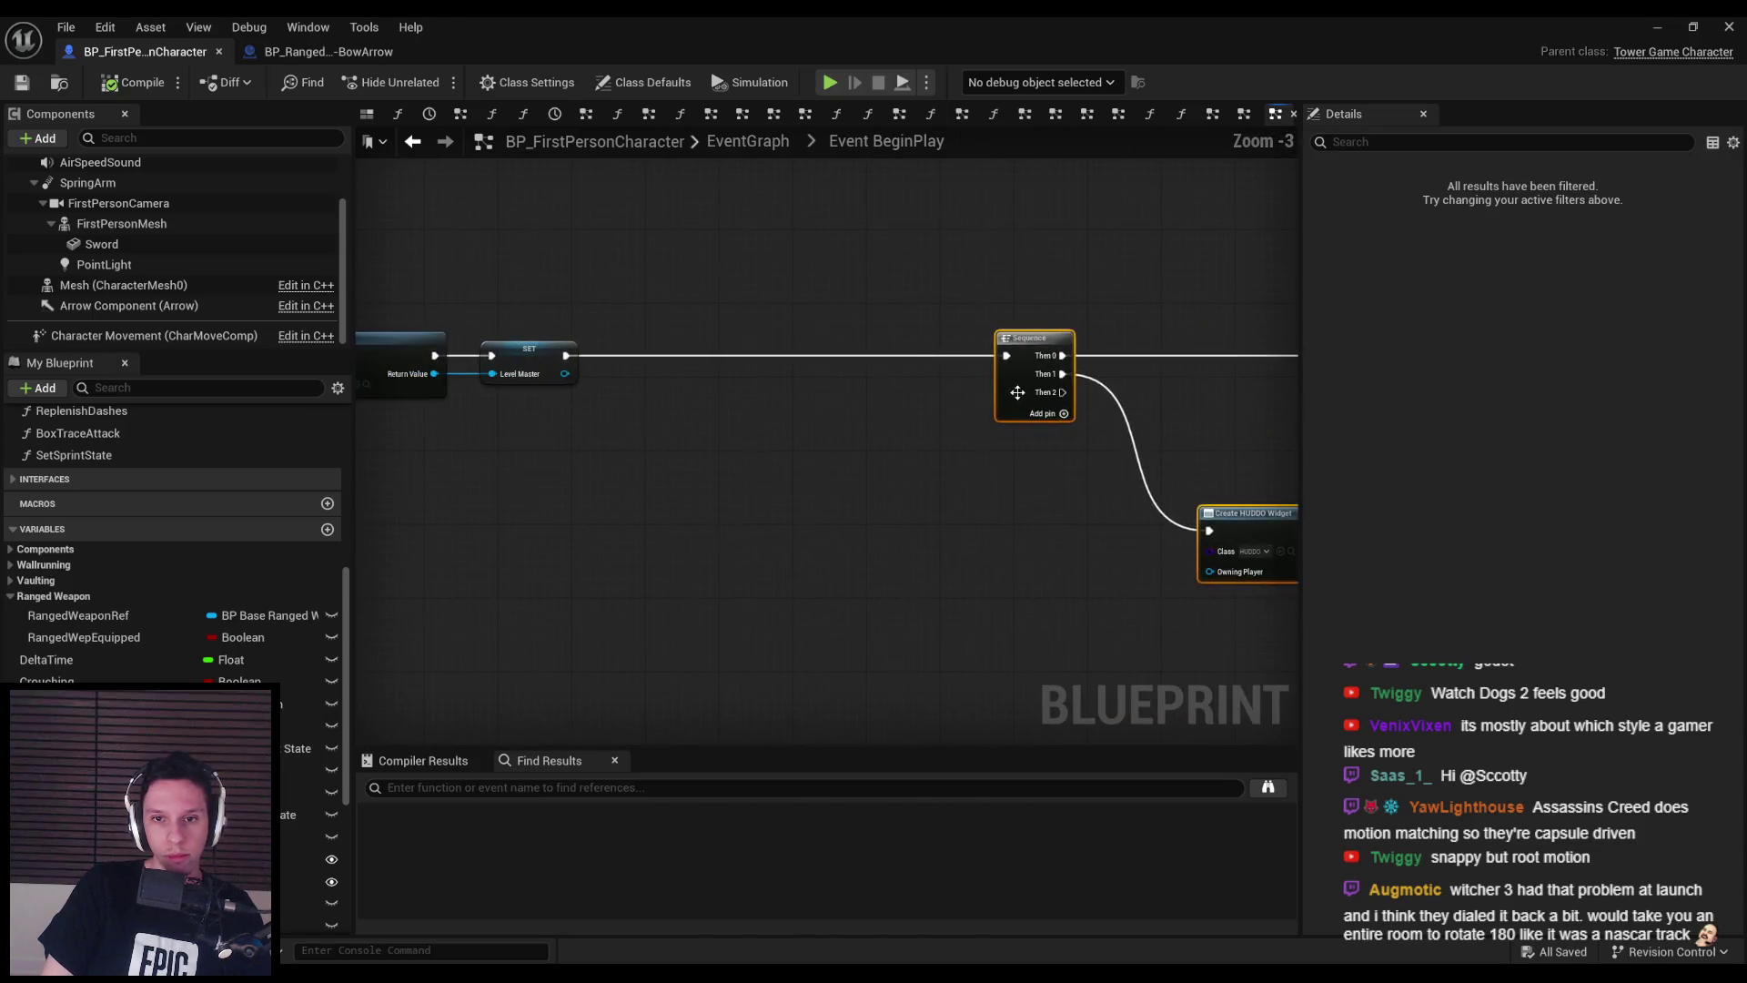
scroll(720, 393, down, 1)
mouse_move(799, 431)
mouse_down()
mouse_move(676, 395)
mouse_move(739, 642)
mouse_up()
text(spawn actor)
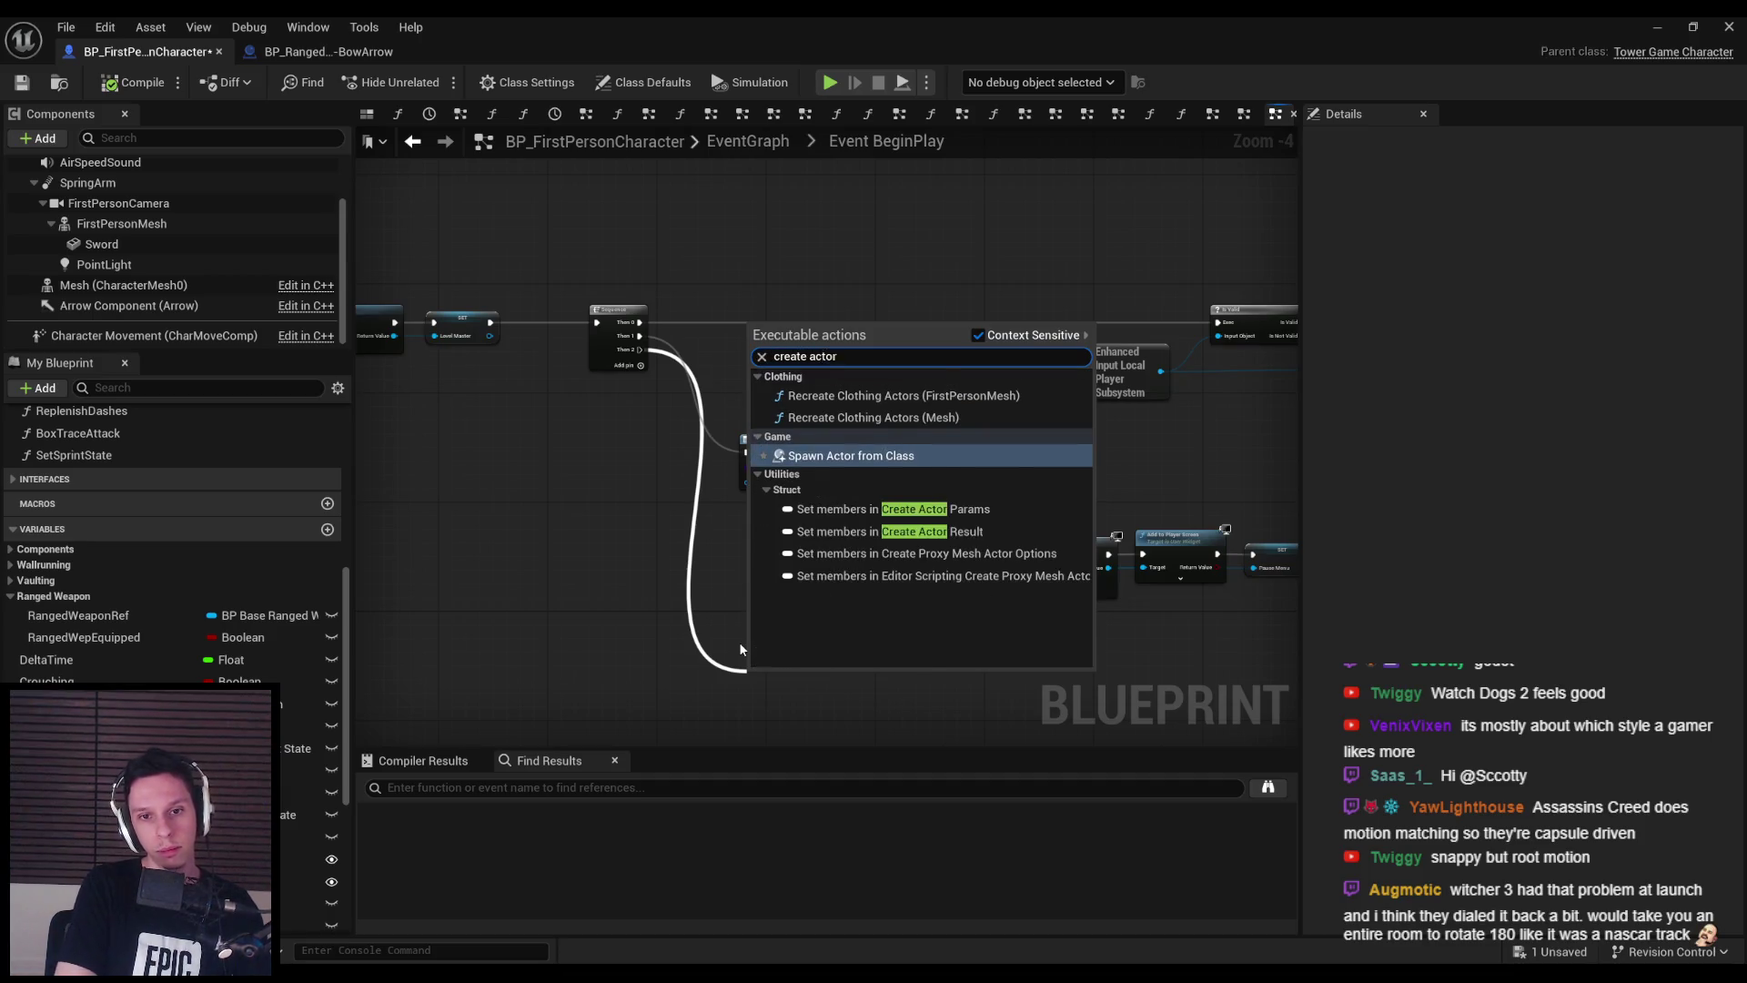
key(Return)
- Set the spawn class to BP_RangedWeapon-BowArrow and split Spawn Transform
scroll(739, 646, up, 5)
click(748, 574)
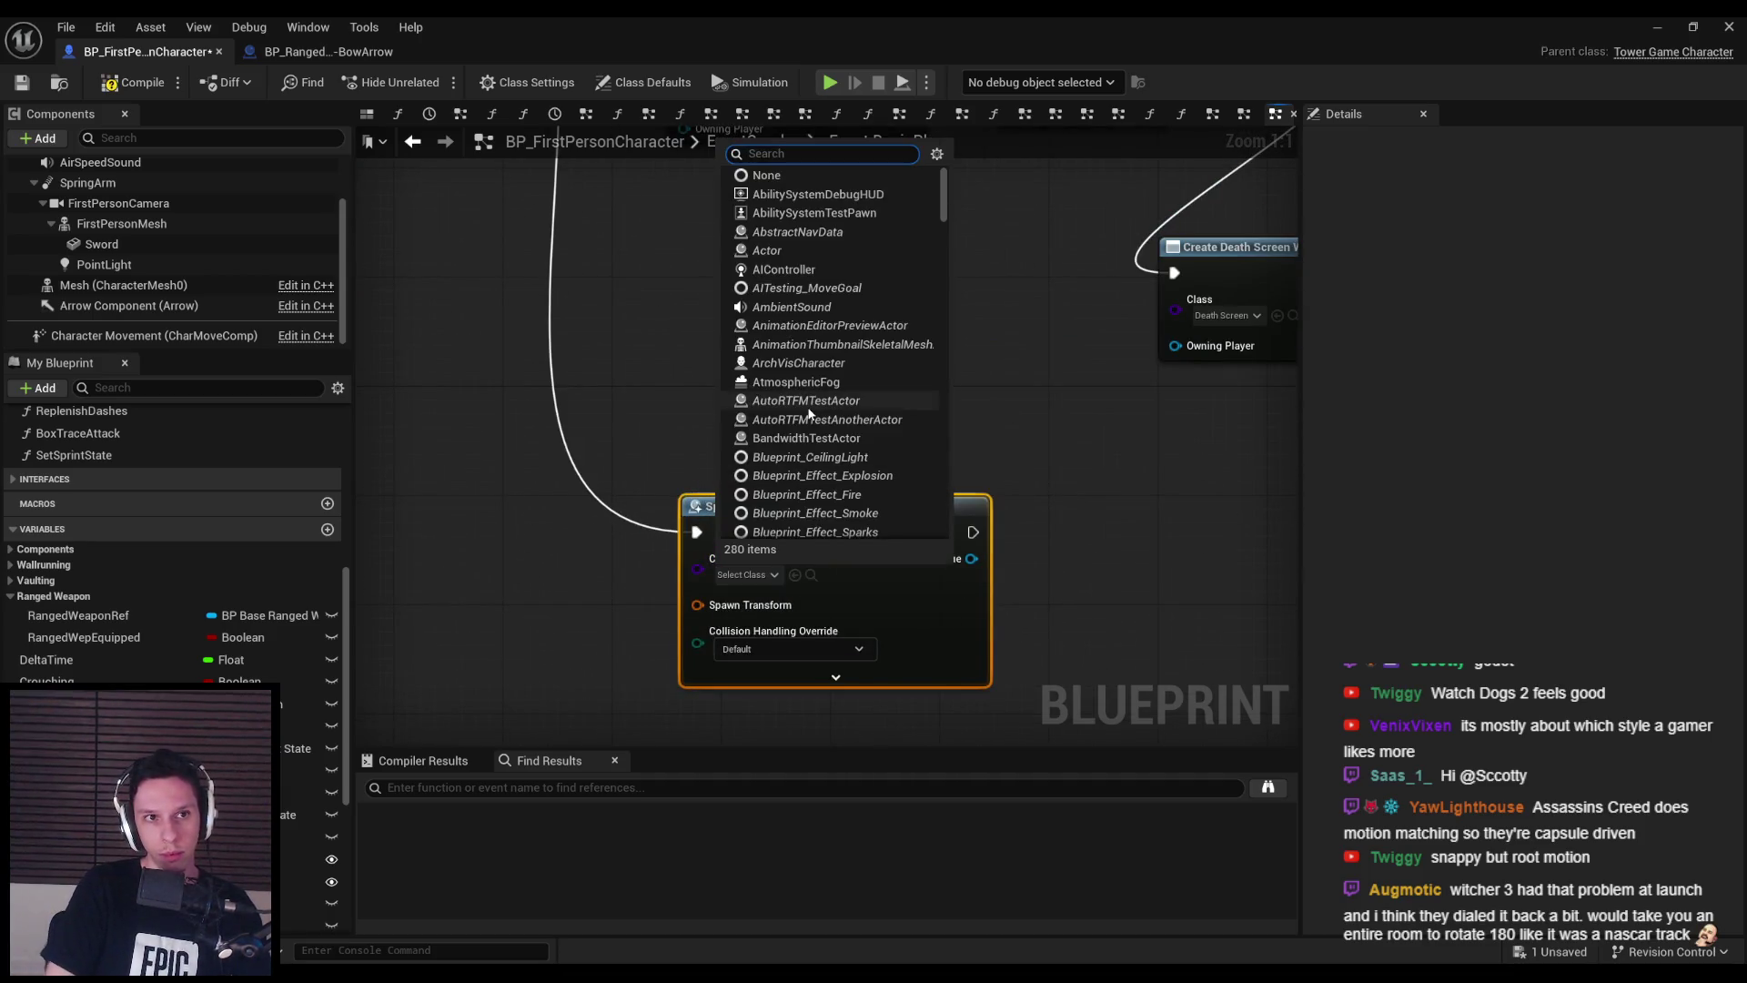
text(ranged bow)
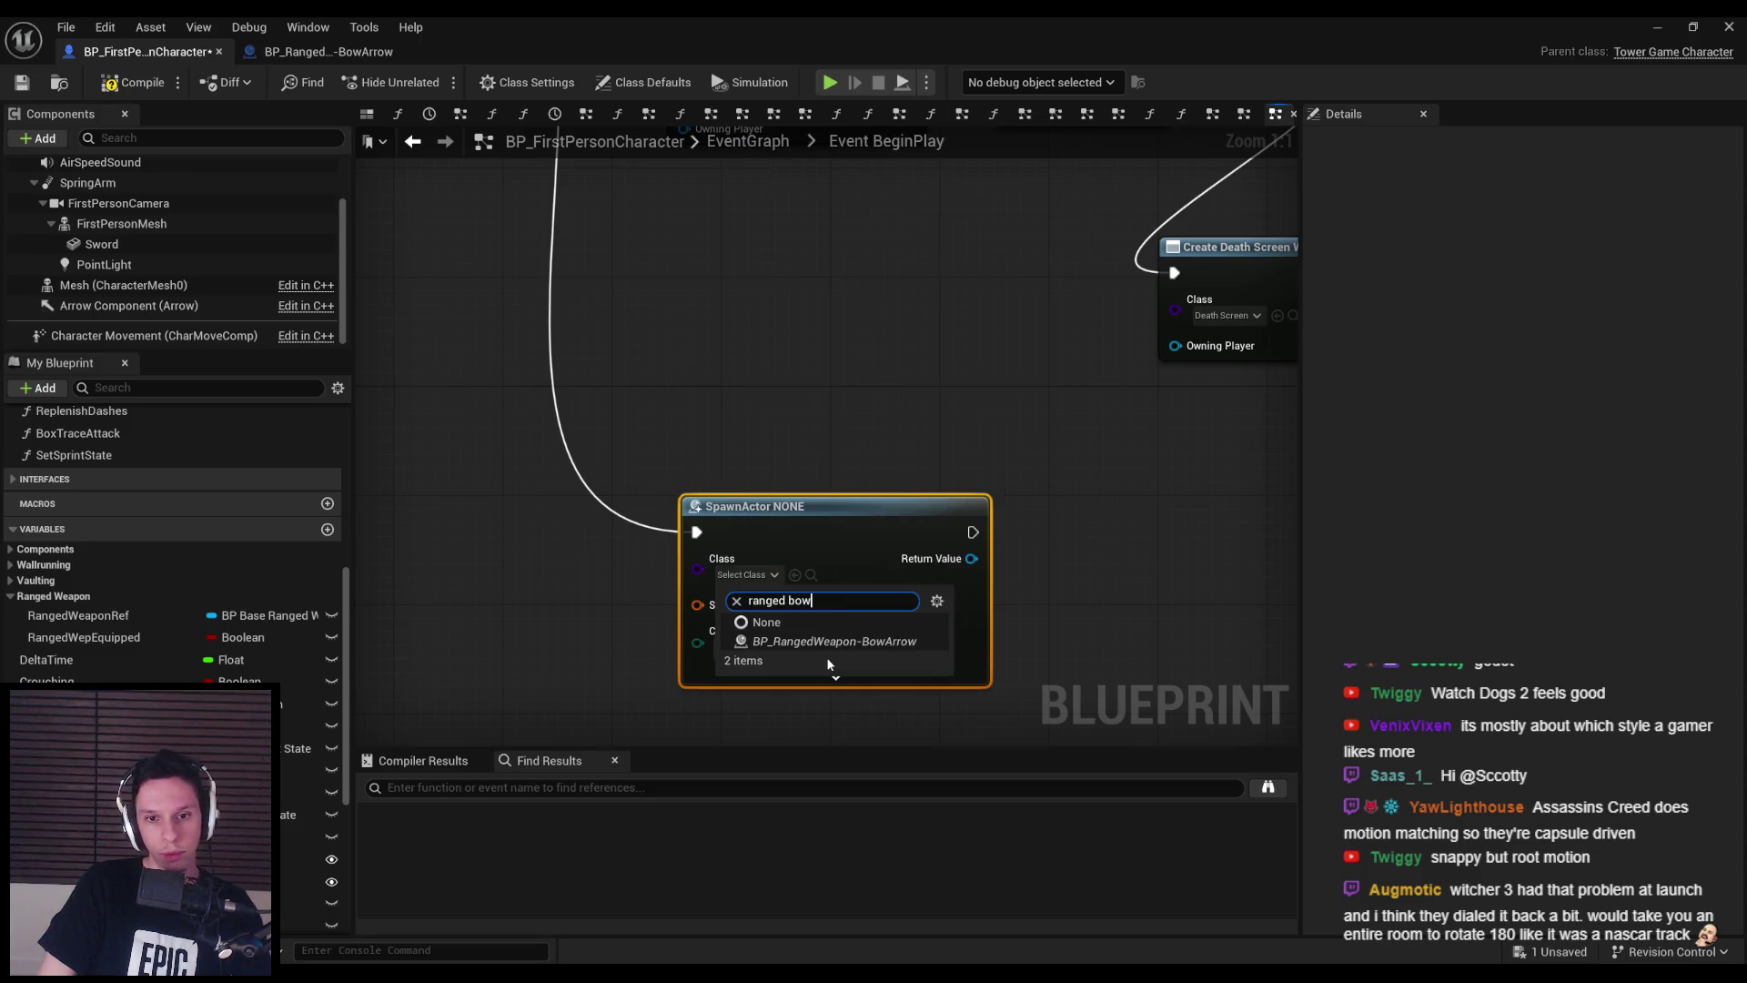
click(828, 641)
right_click(815, 546)
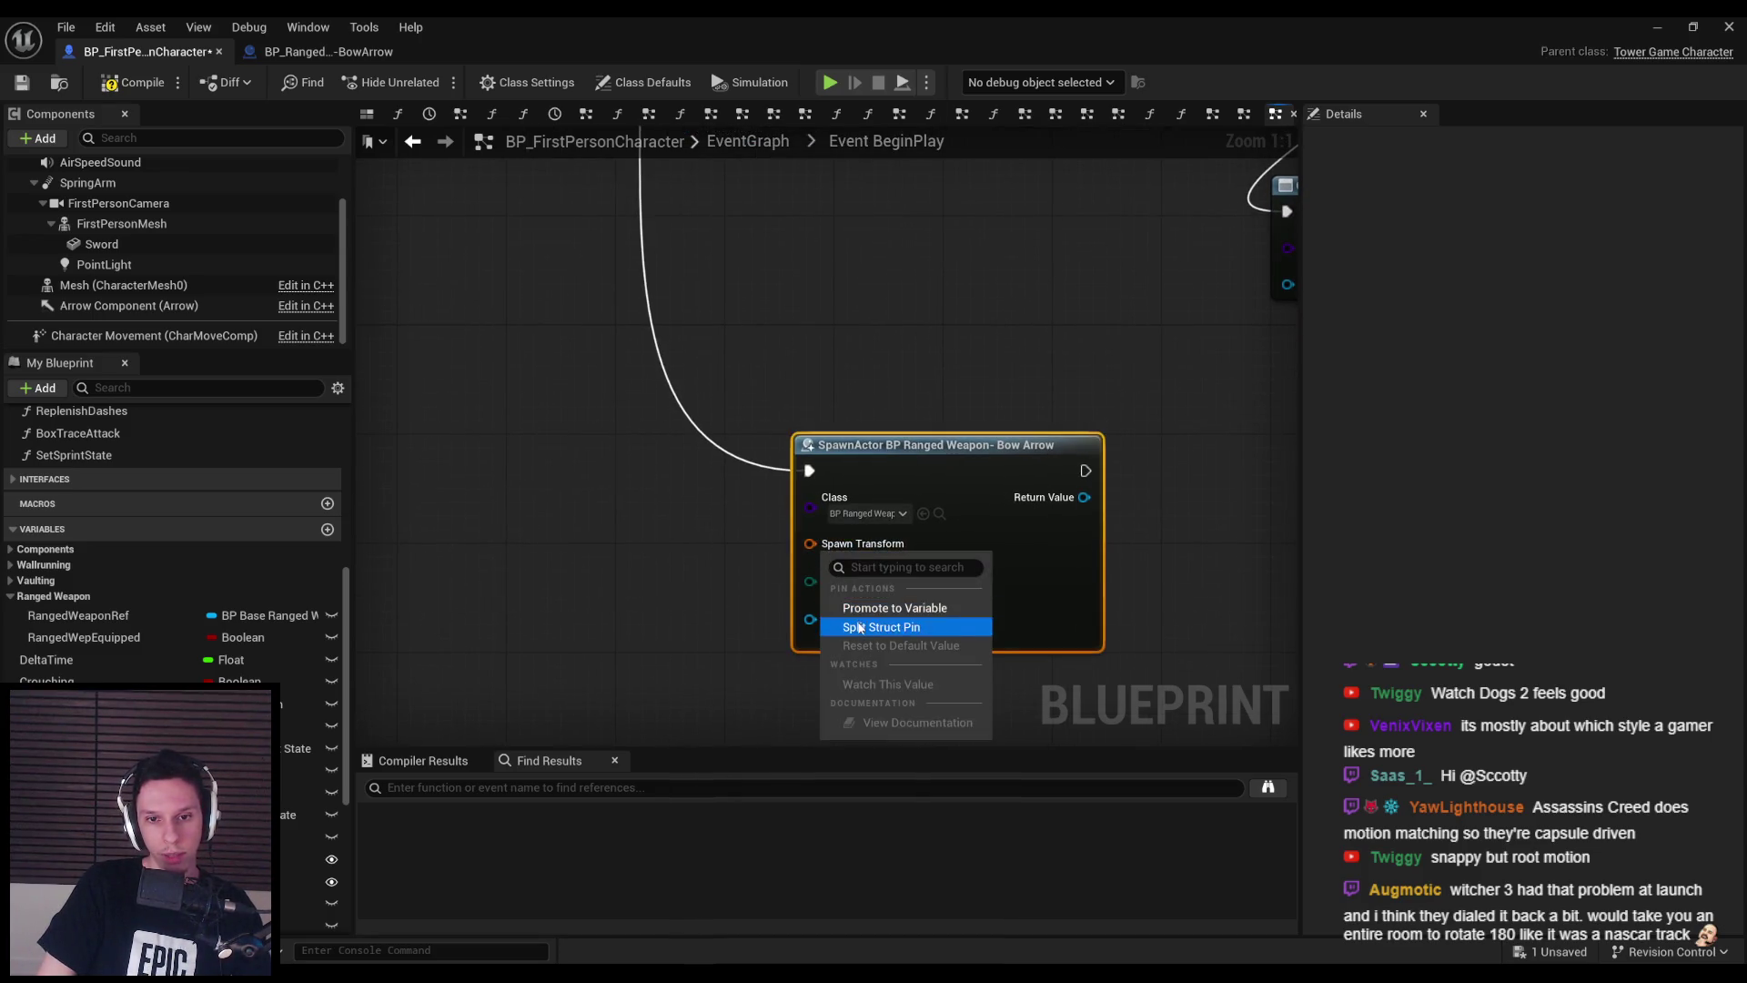
click(859, 628)
- Wire Self into Owner and set collision handling to Always Spawn, Ignore Collisions
click(829, 601)
drag(689, 628, 548, 631)
text(self)
key(Return)
click(747, 550)
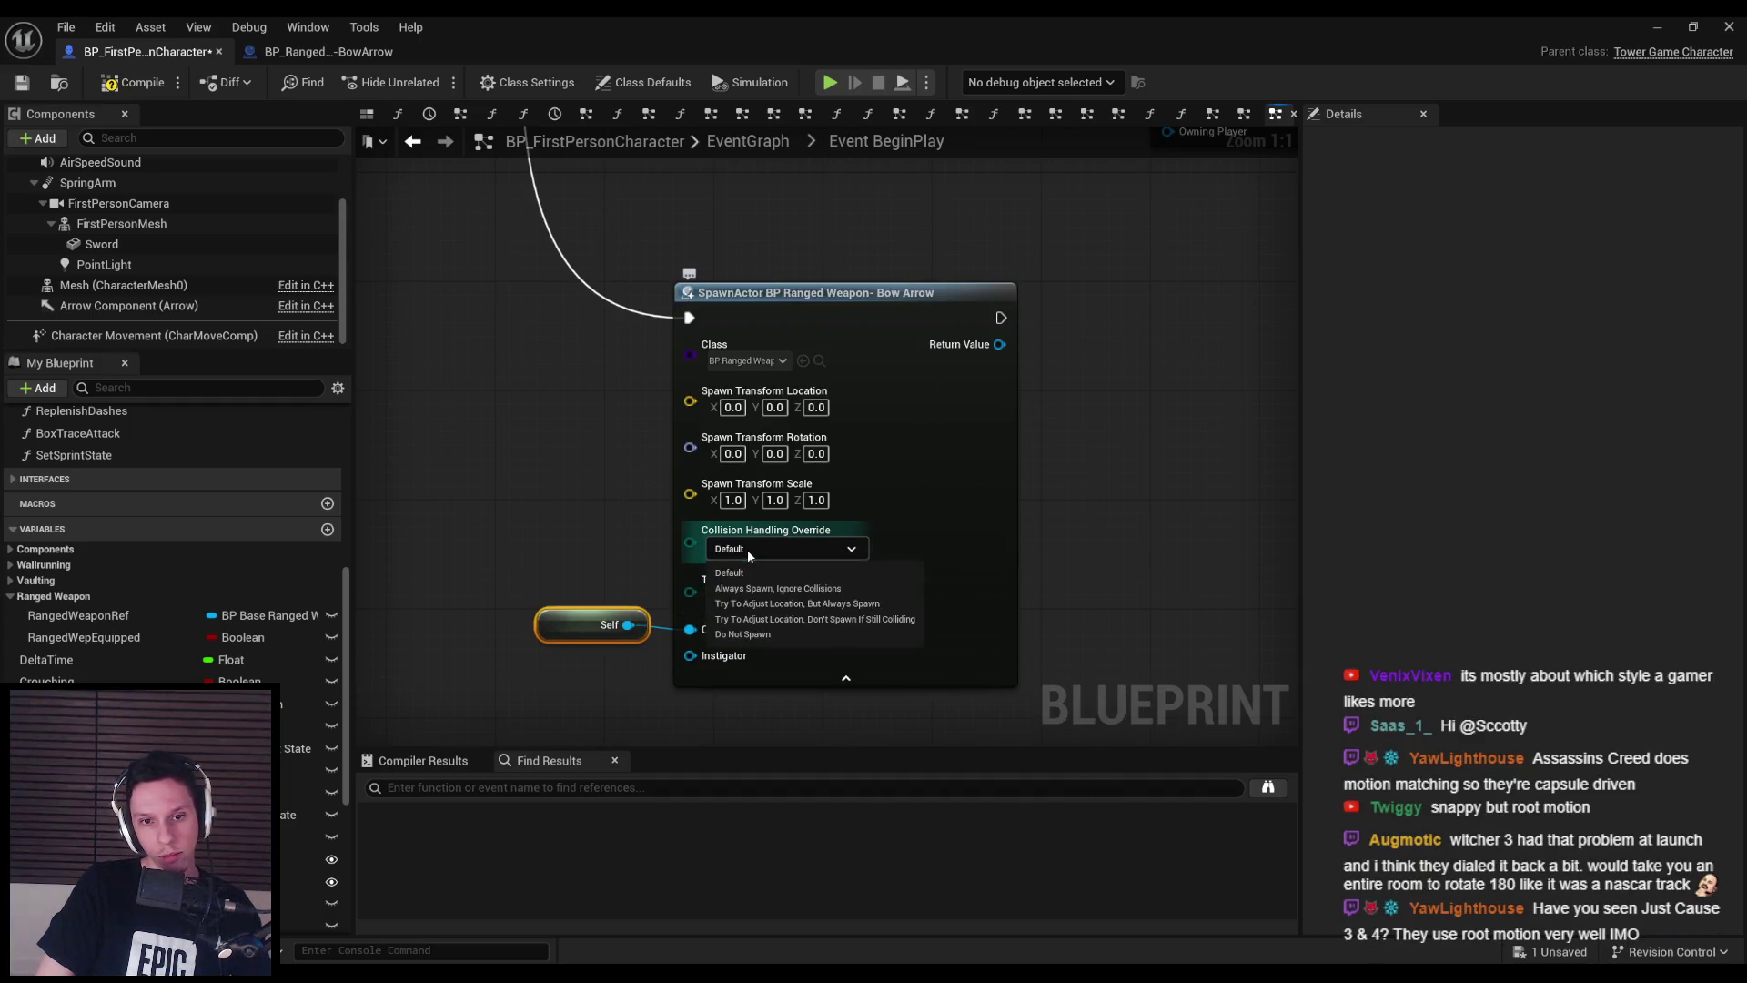
click(778, 588)
- Store the spawned weapon in a RangedWeaponRef setter and save
scroll(979, 503, down, 1)
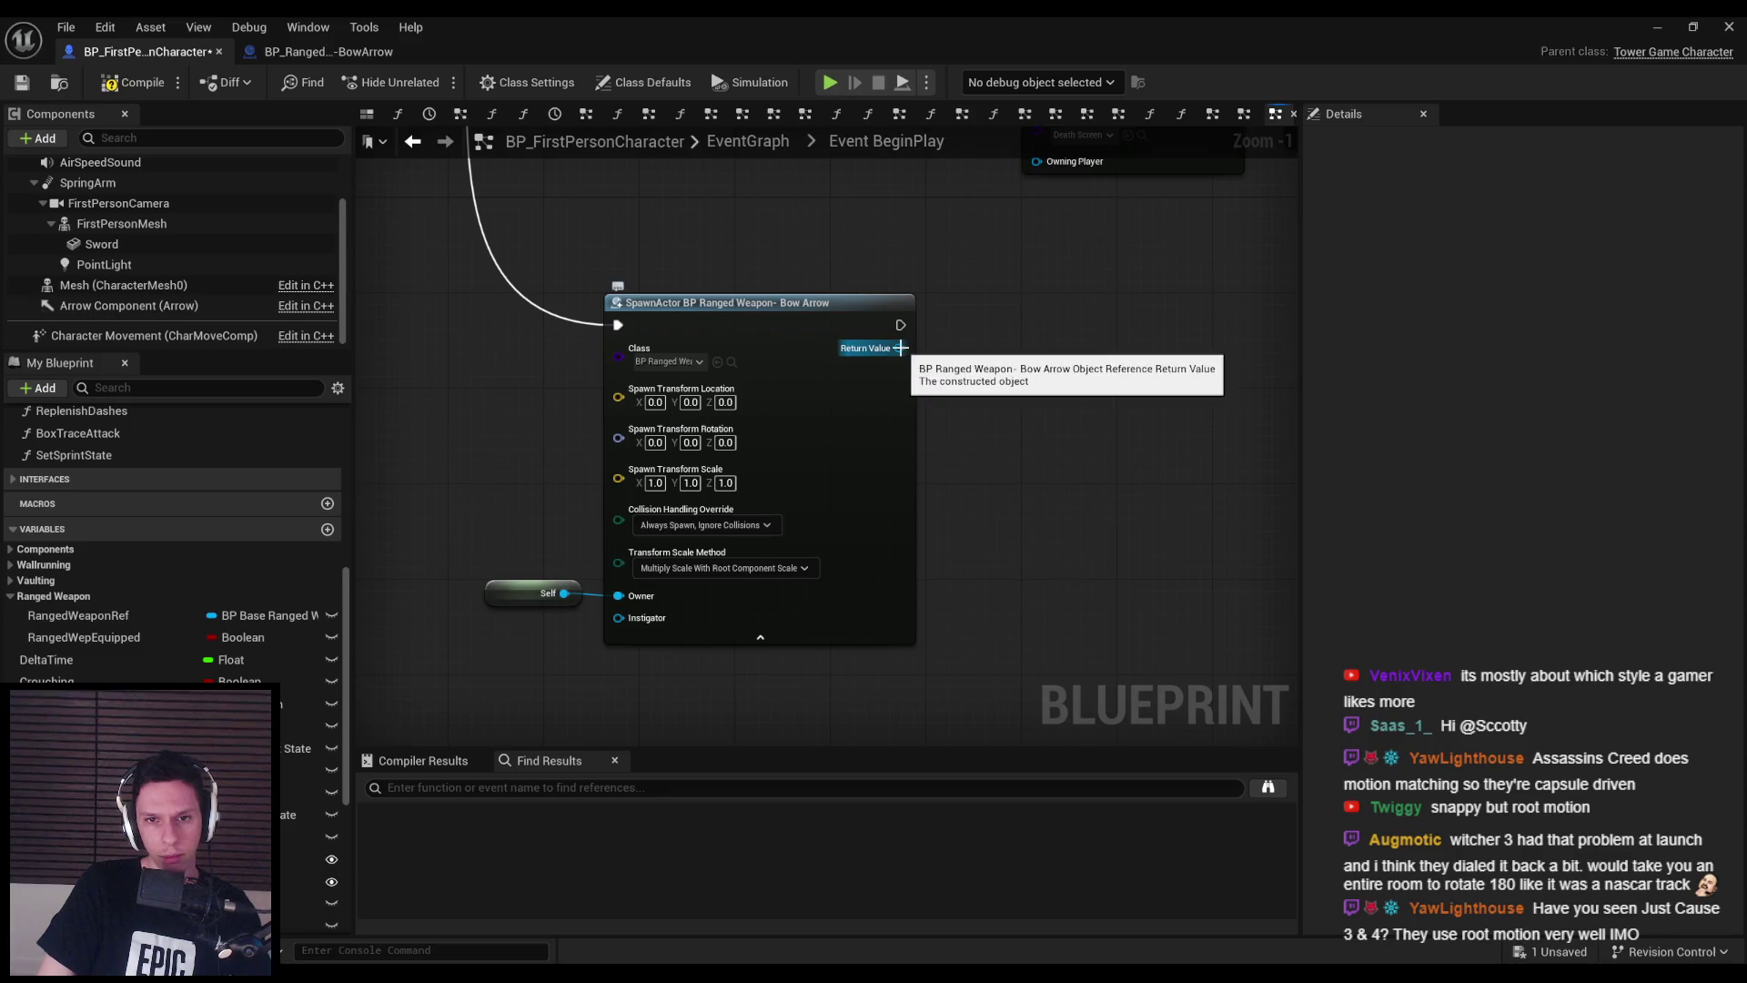
mouse_move(78, 615)
mouse_down()
mouse_move(942, 314)
mouse_move(911, 335)
mouse_up()
click(948, 368)
click(22, 81)
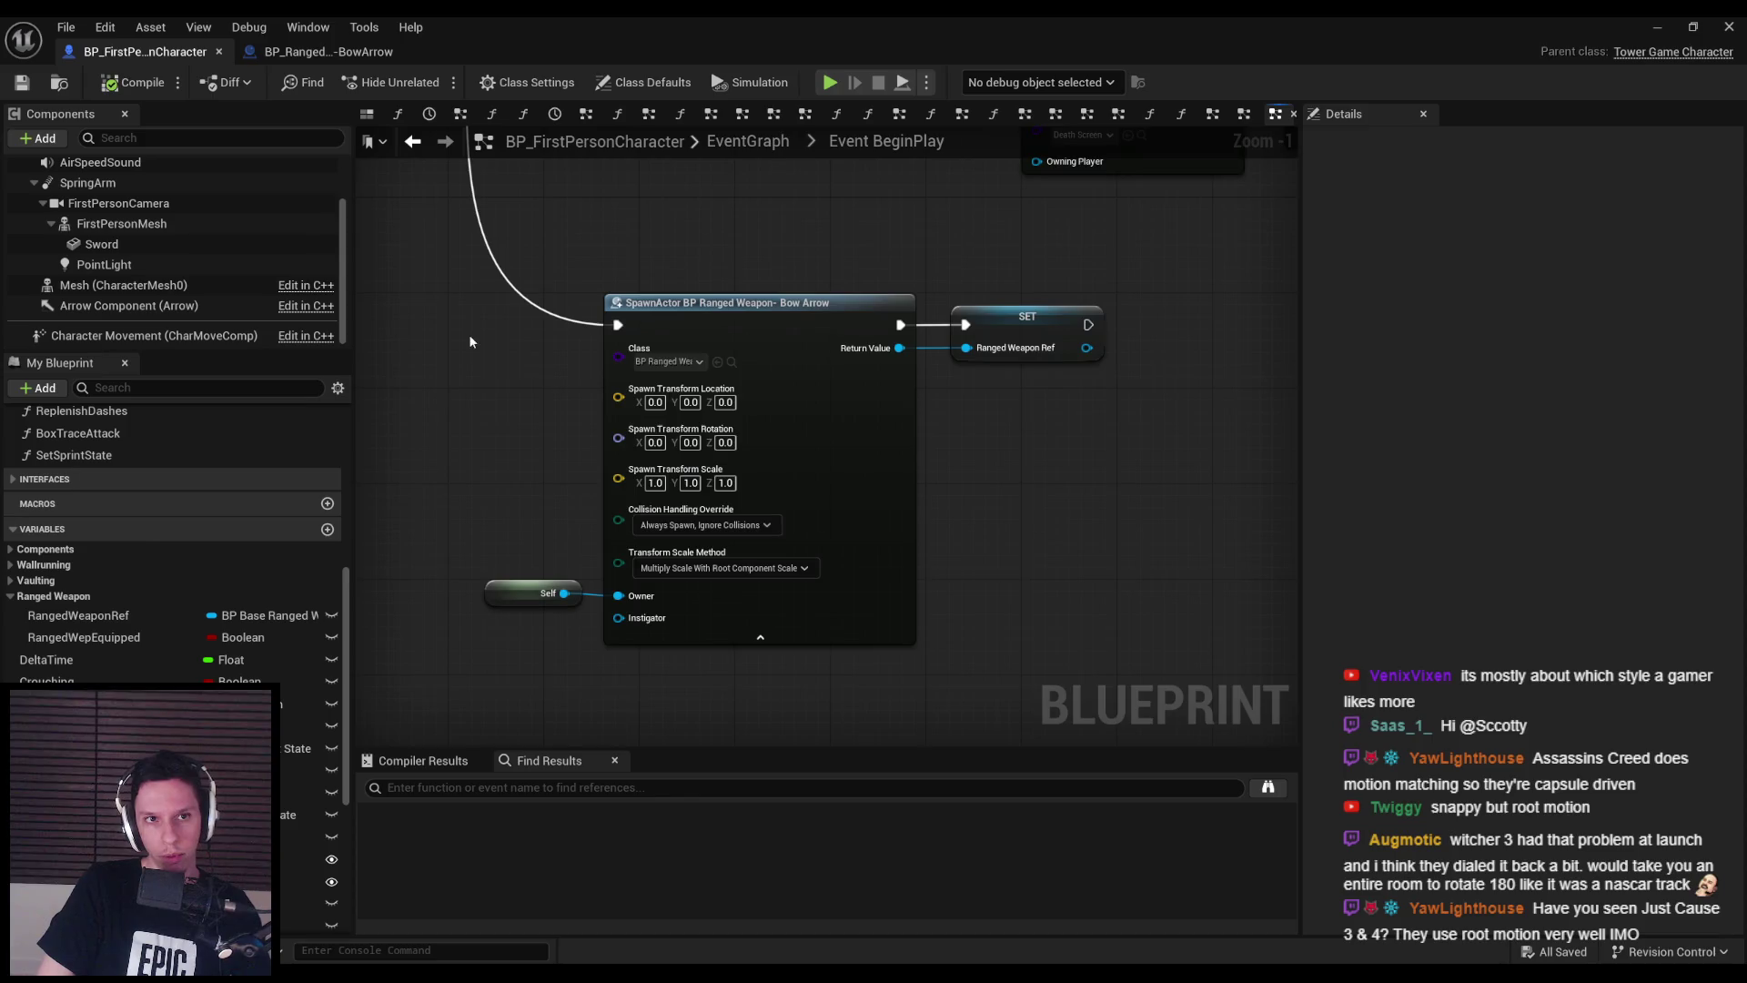
scroll(482, 364, down, 2)
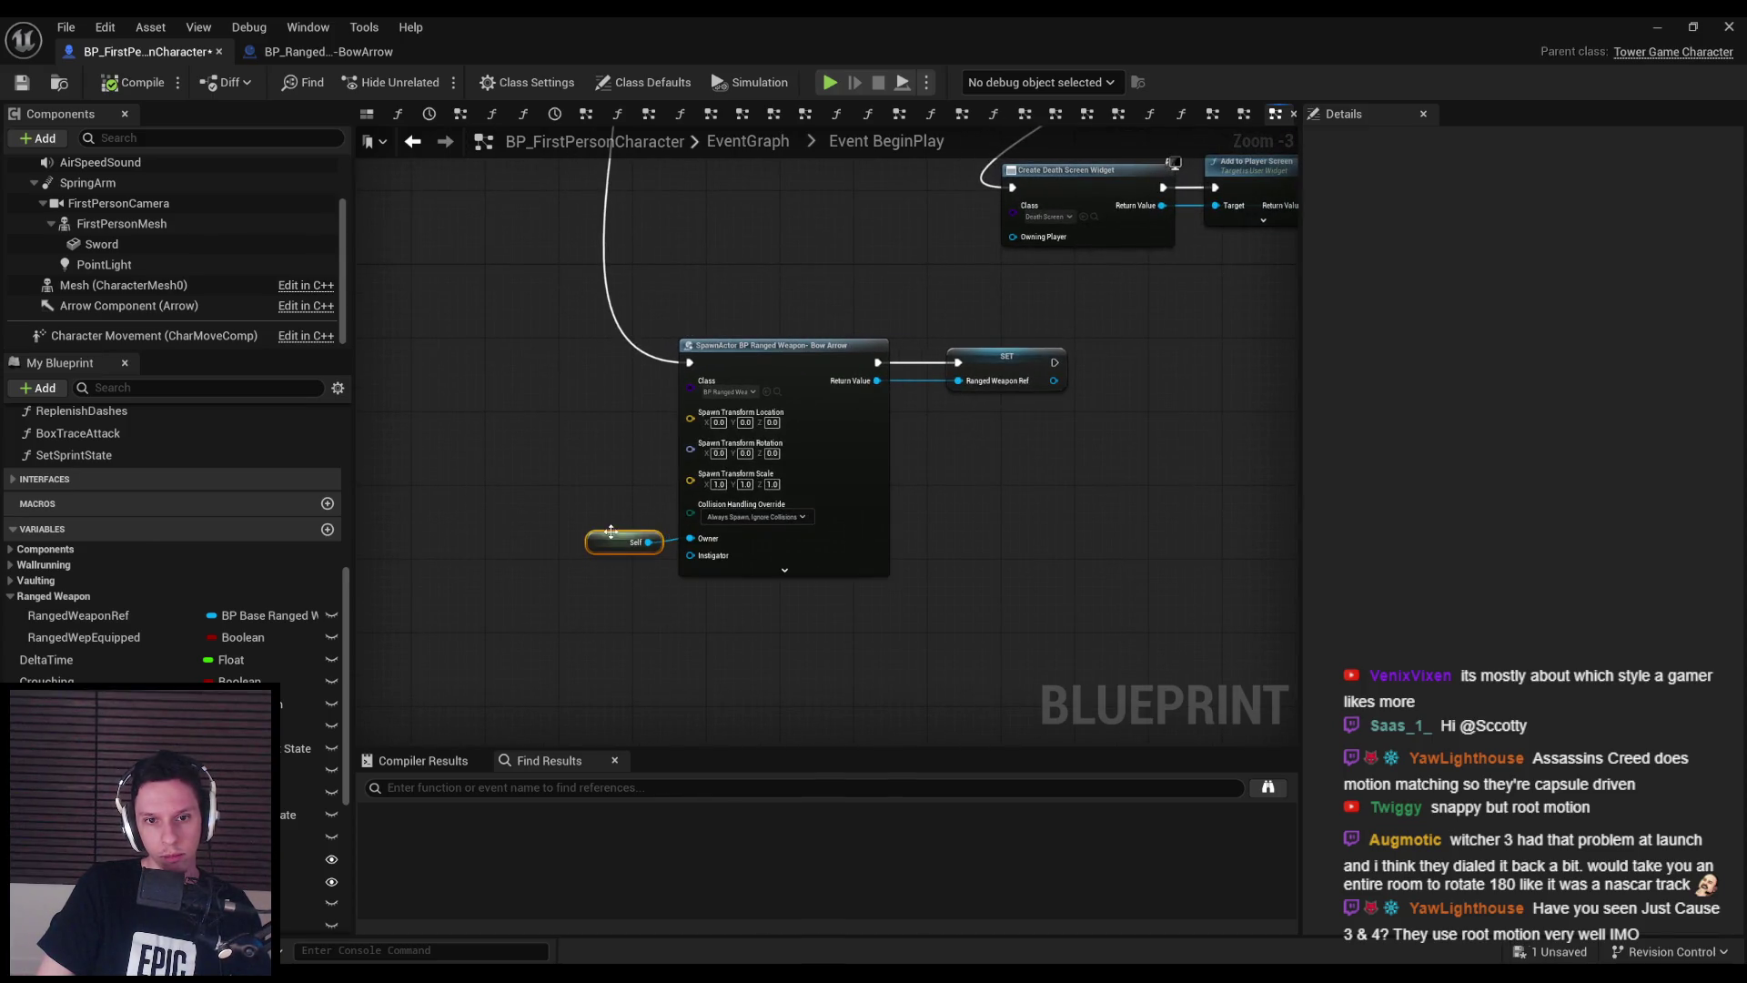
- Select the RangedWeaponRef setter node, then compile and save the blueprint
scroll(910, 456, up, 1)
click(967, 460)
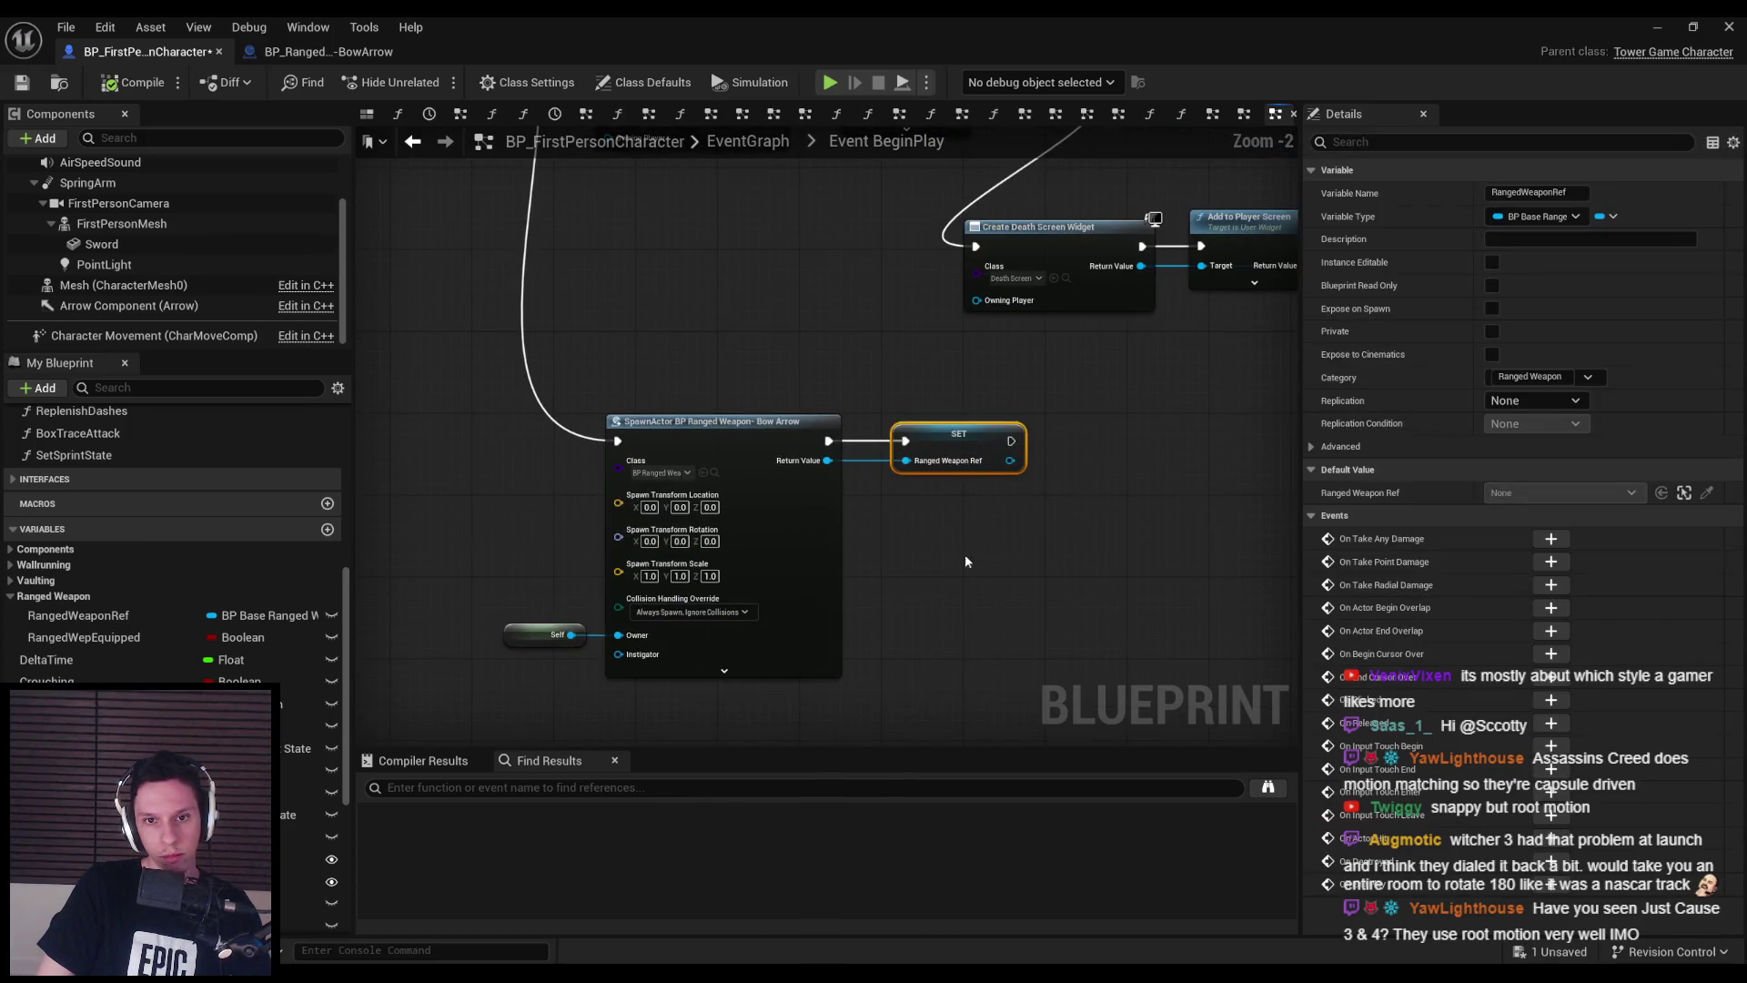
scroll(965, 562, down, 3)
click(114, 83)
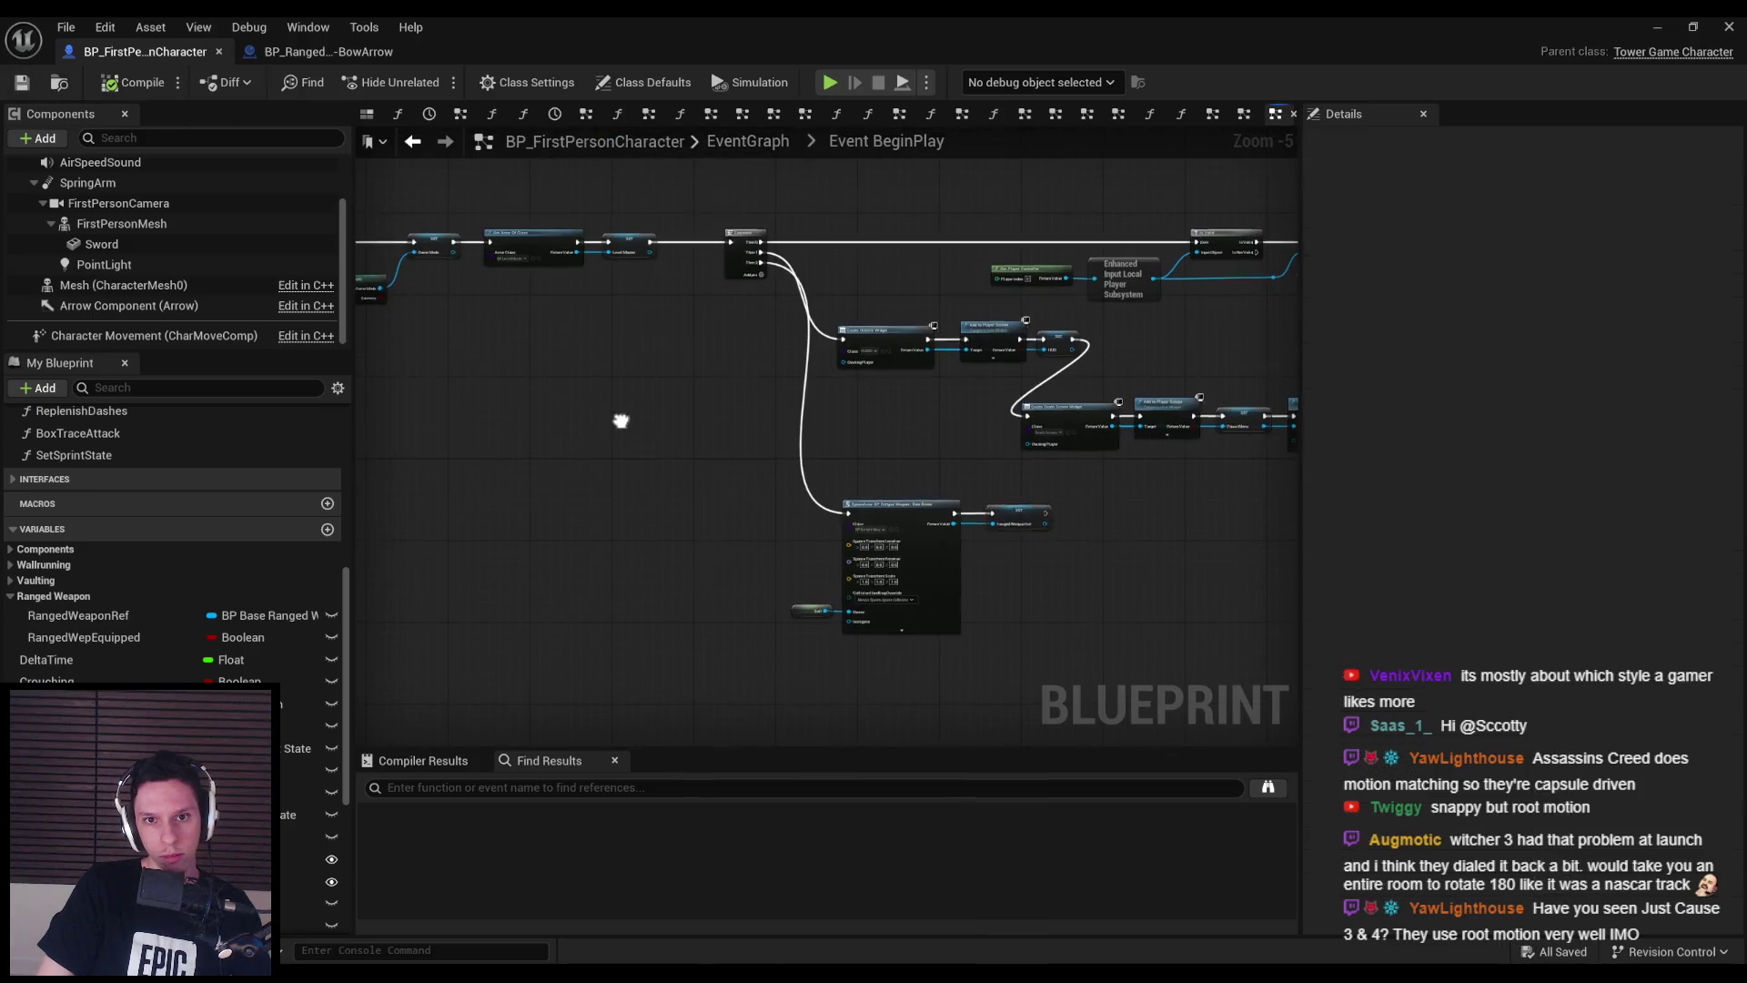
scroll(616, 254, down, 2)
- Move the Death Screen widget nodes up into the HUD row and save with Ctrl+S
drag(617, 254, 1061, 643)
scroll(575, 267, up, 3)
mouse_move(575, 267)
mouse_down()
mouse_move(671, 267)
mouse_move(692, 298)
mouse_move(735, 143)
mouse_up()
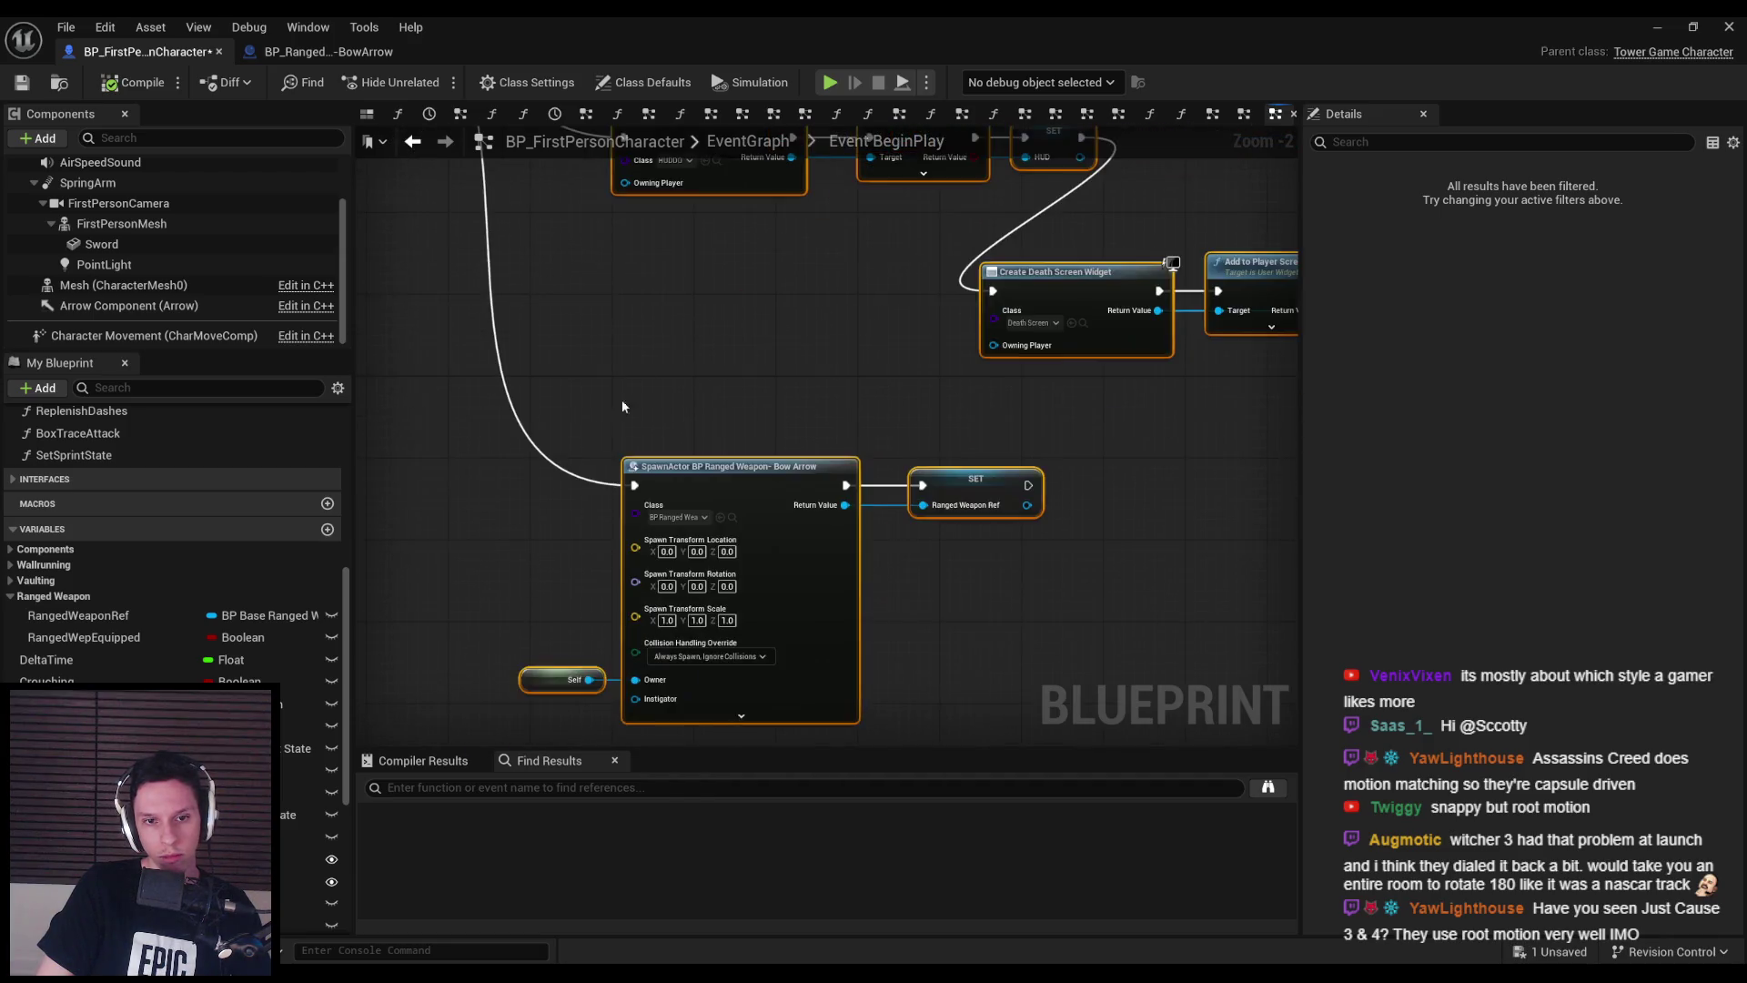
drag(642, 376, 641, 246)
drag(702, 363, 675, 401)
scroll(674, 401, down, 1)
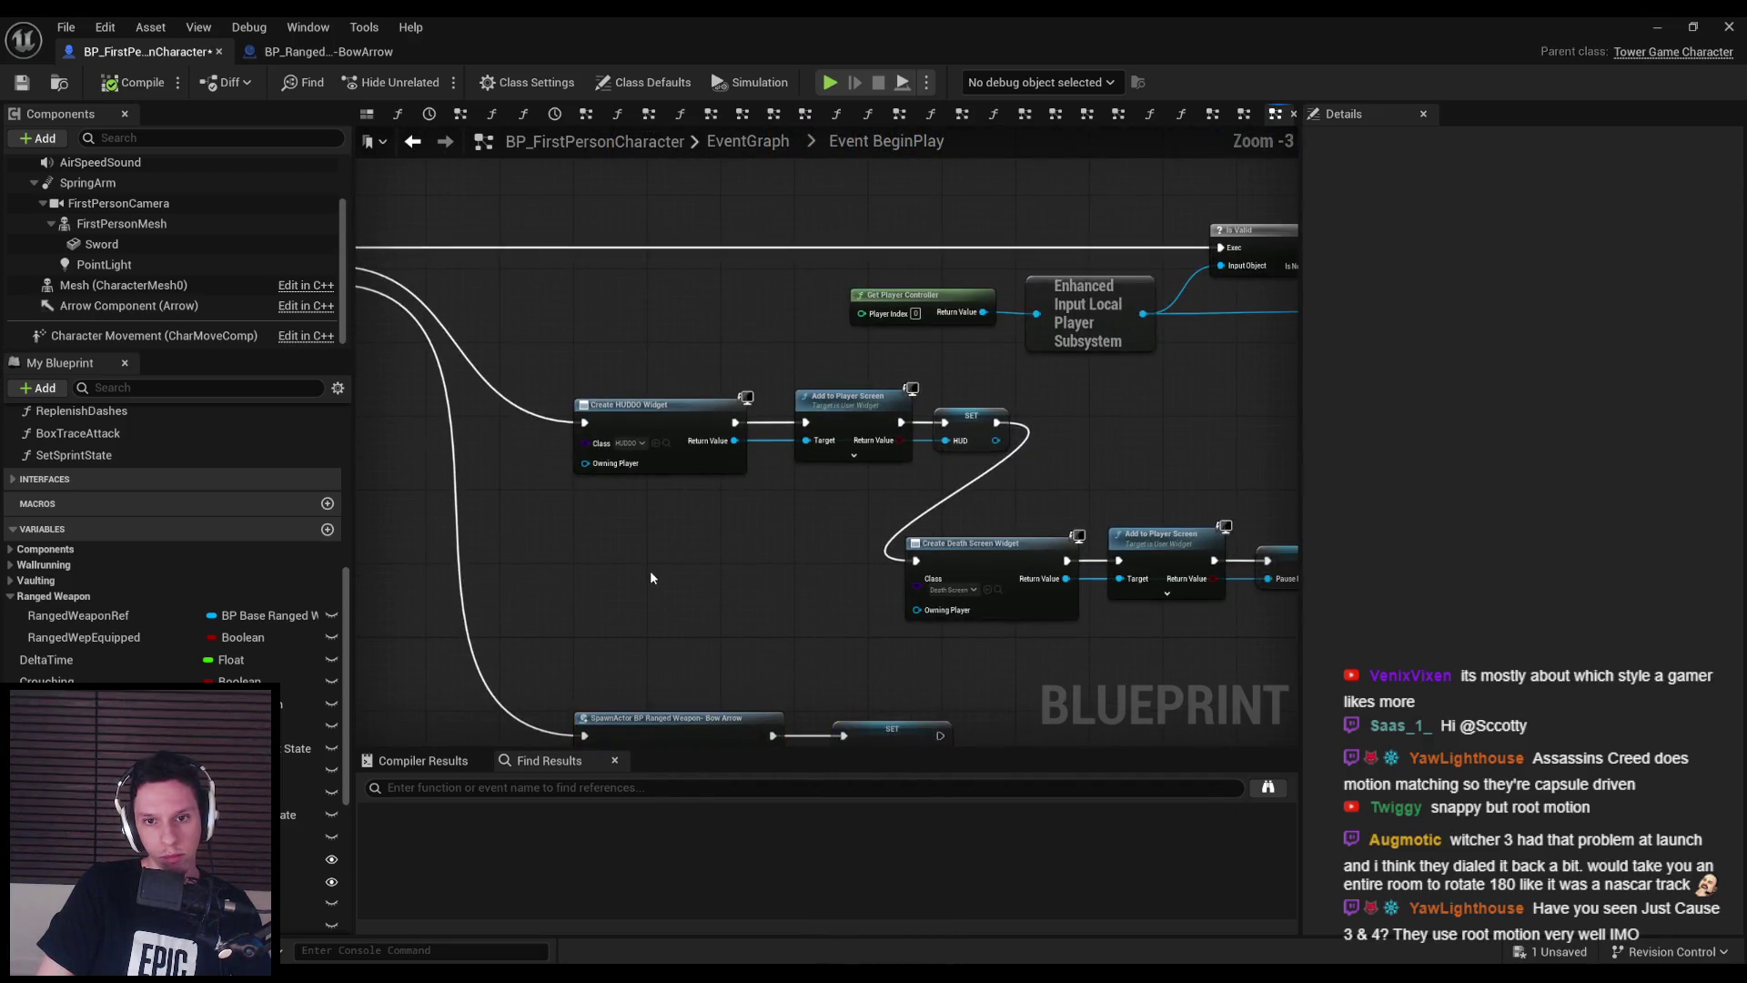
drag(861, 603, 452, 555)
drag(527, 507, 666, 363)
drag(443, 402, 784, 406)
drag(578, 378, 581, 409)
click(439, 333)
key(ctrl+s)
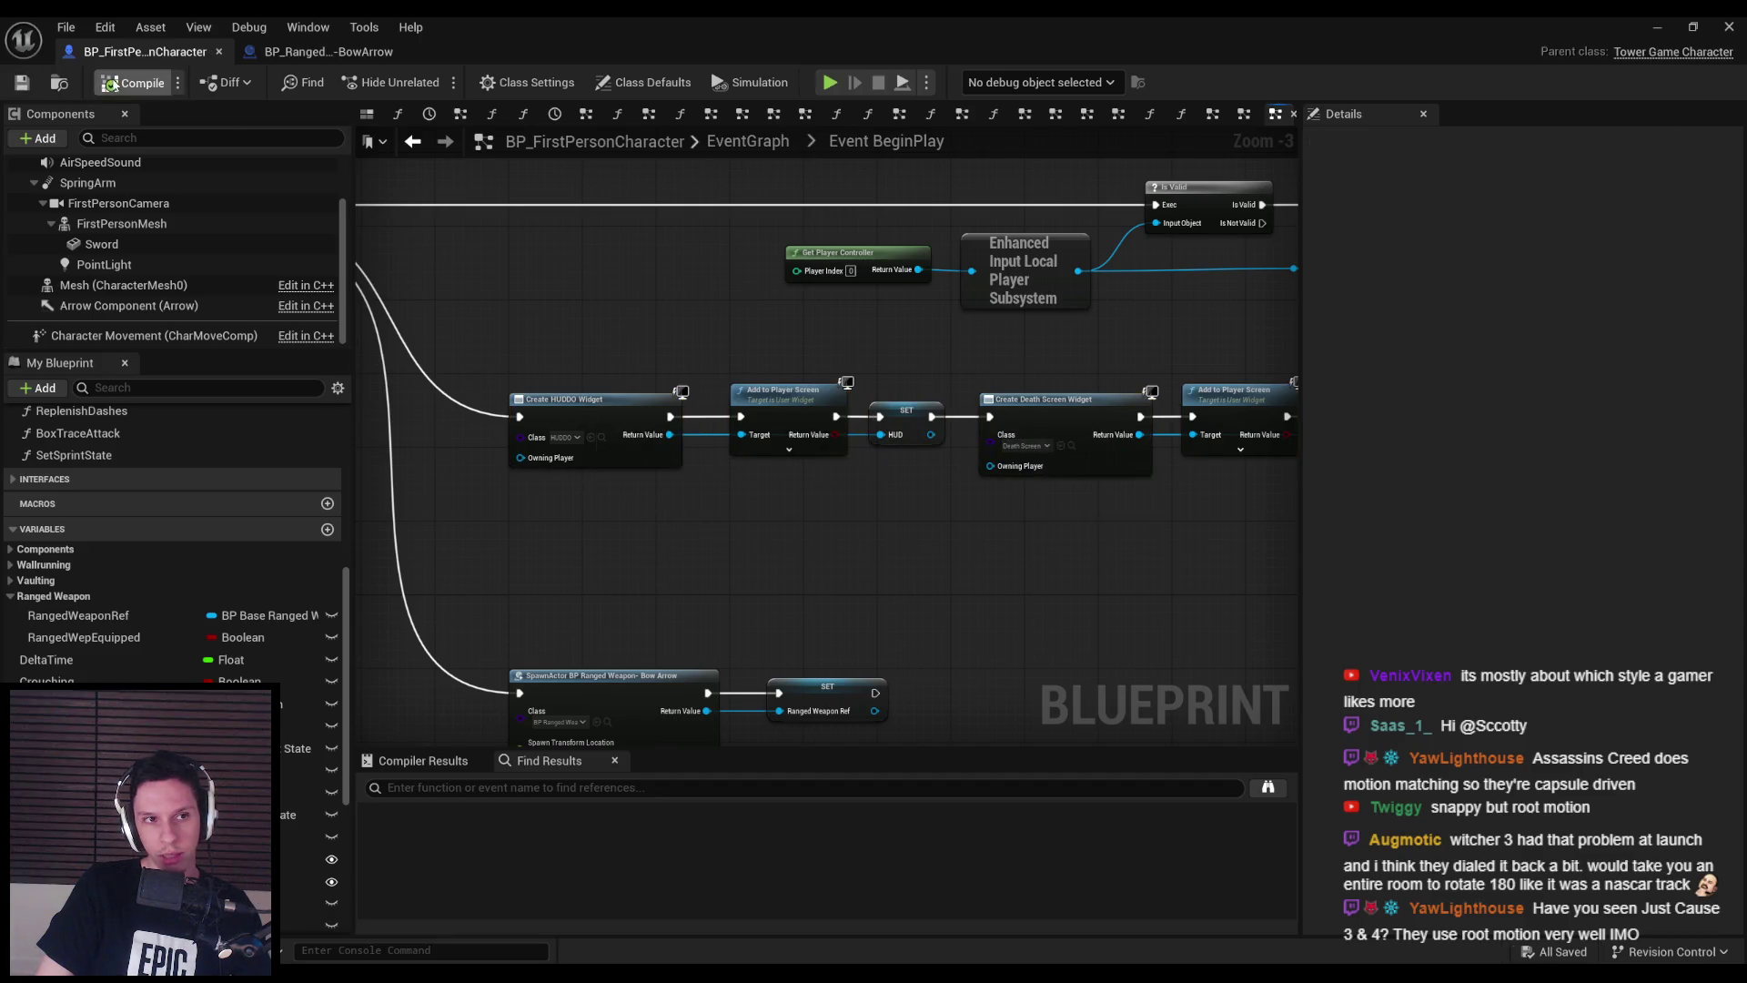
- Frame the Spawn Actor, setter and Self nodes, then save the blueprint
drag(609, 357, 643, 557)
key(f)
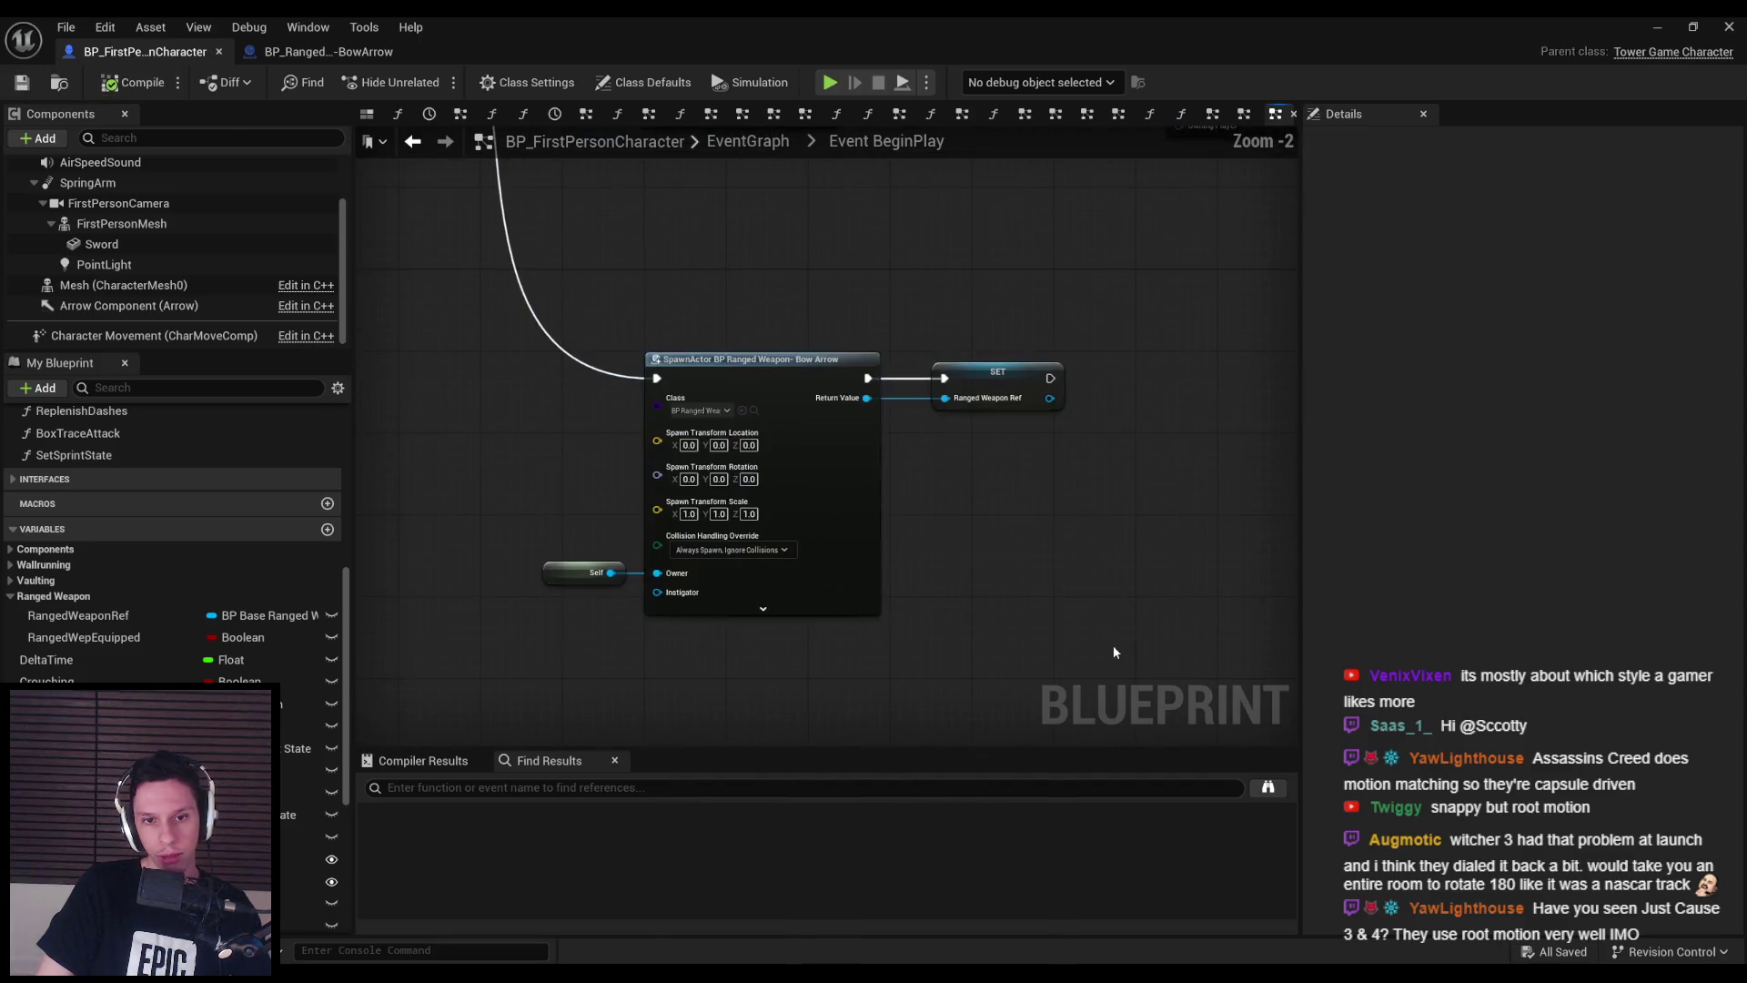
scroll(638, 559, down, 1)
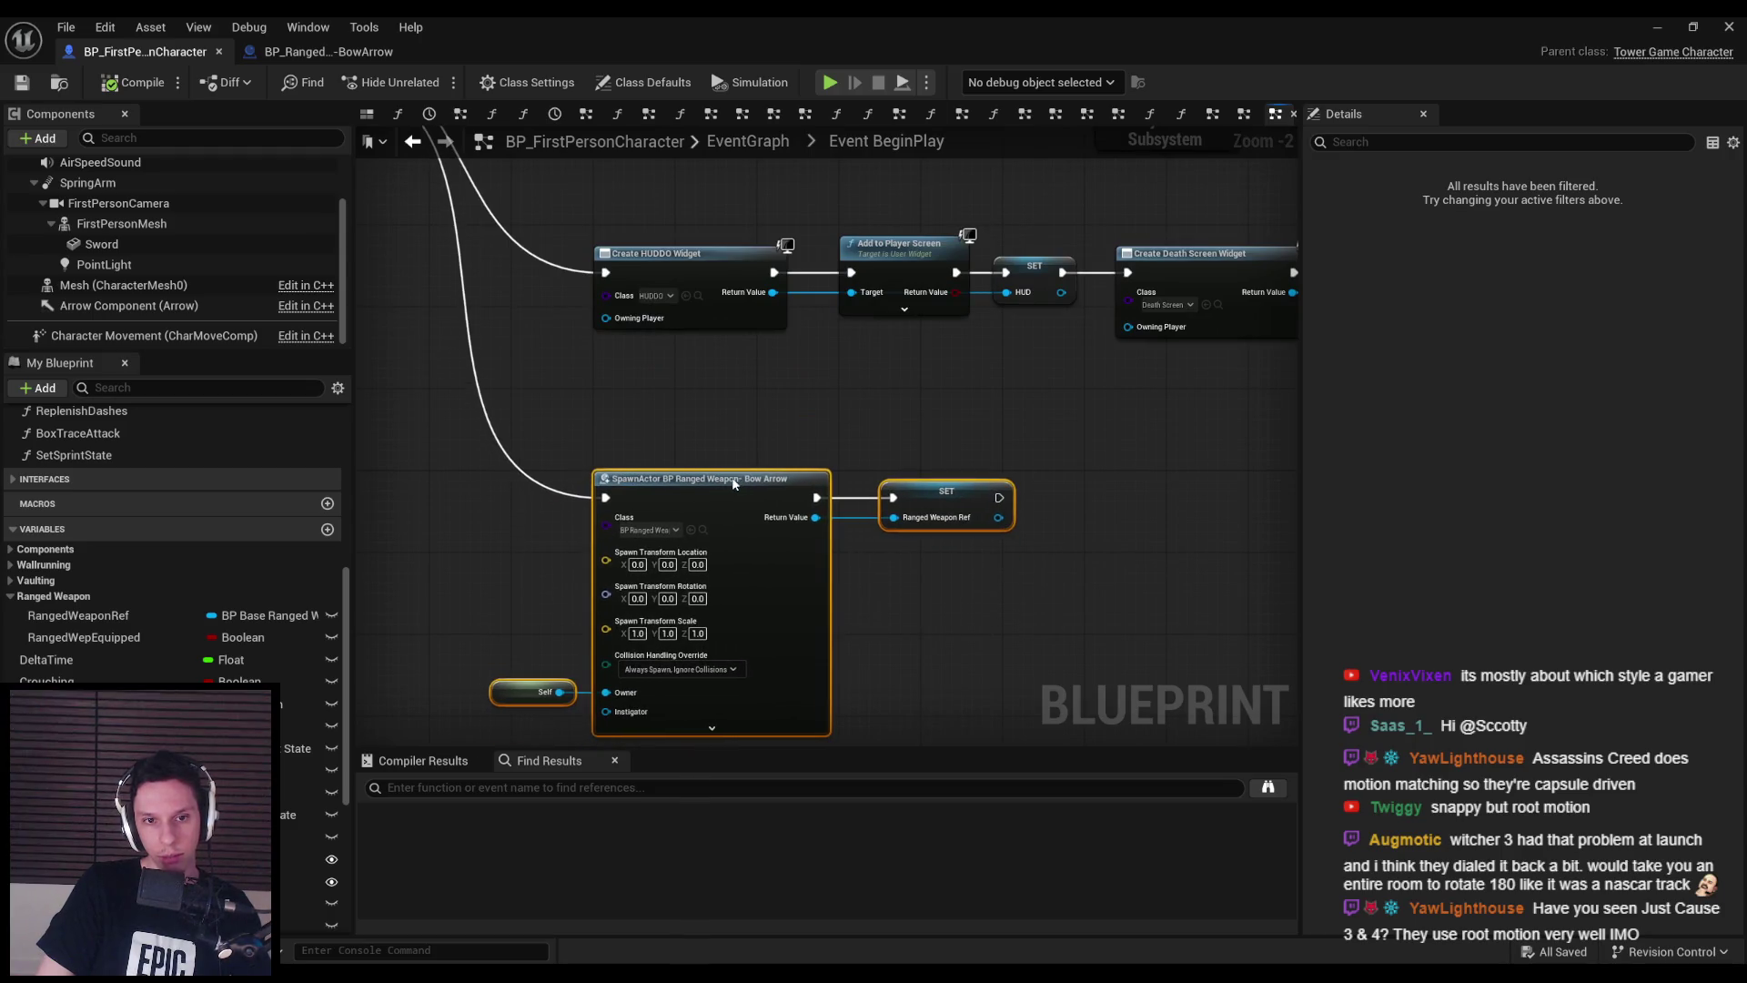
click(638, 559)
scroll(638, 559, down, 1)
drag(638, 559, 562, 552)
click(22, 82)
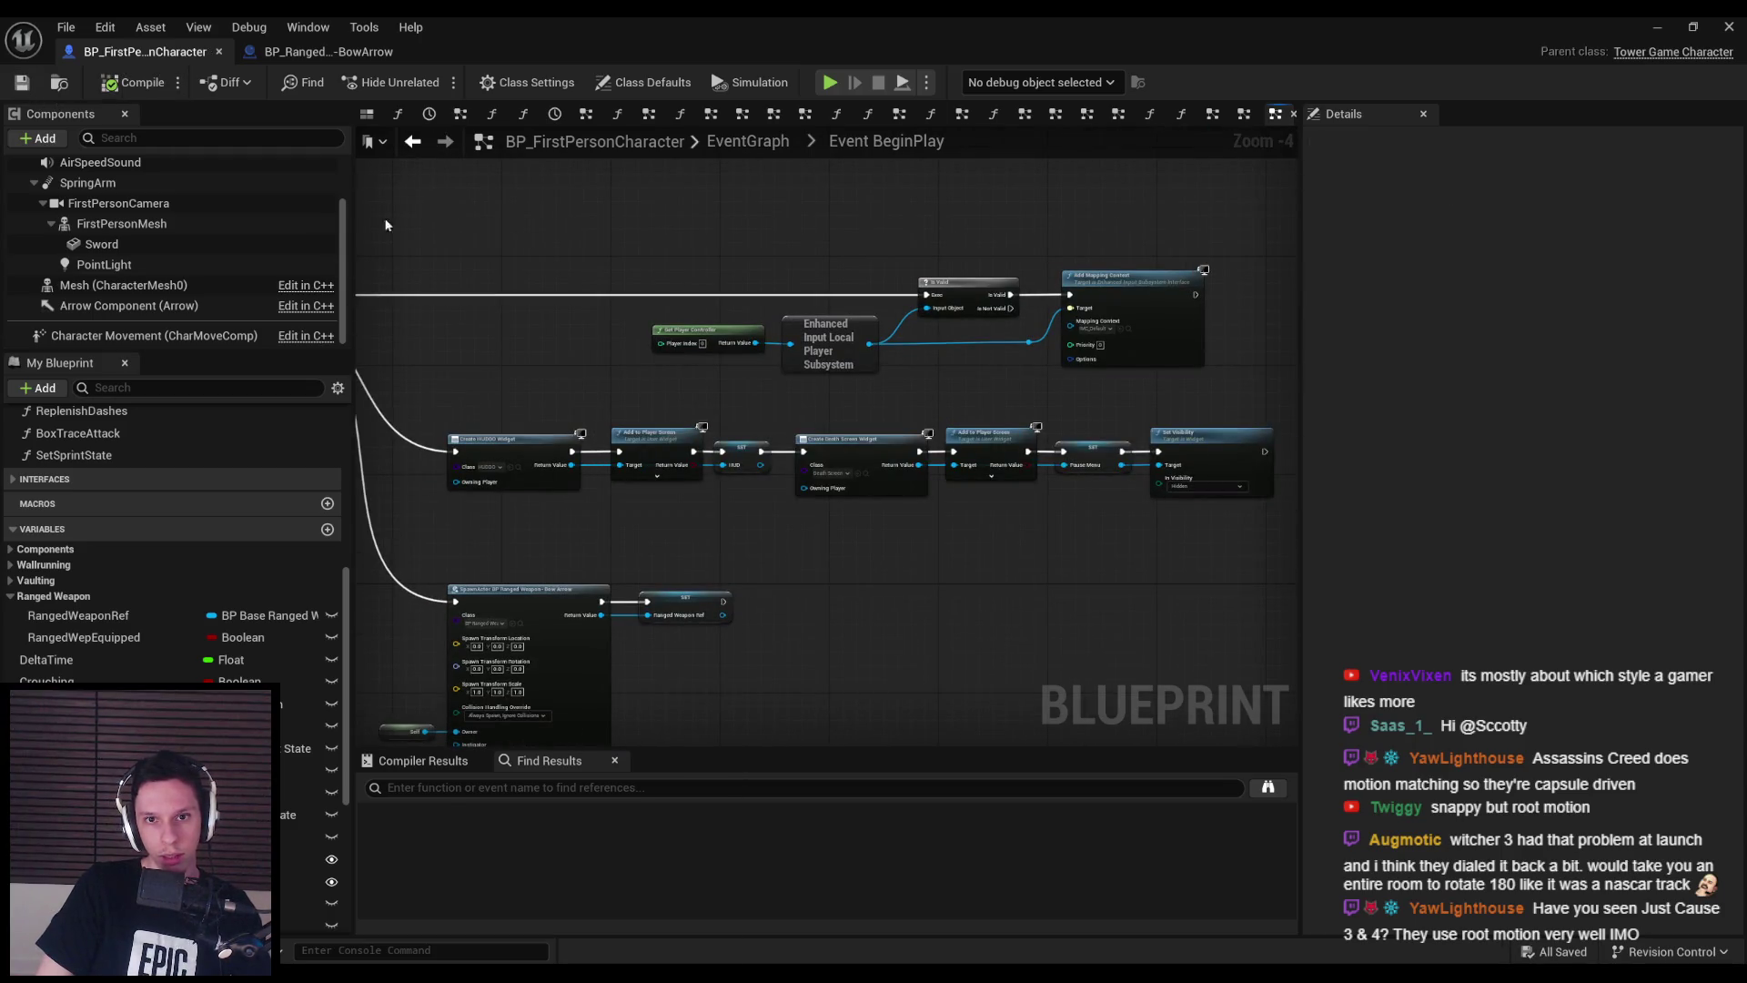
scroll(870, 400, down, 1)
- Select the Game Instance and Game Mode getter and cast nodes at BeginPlay's start
mouse_move(870, 400)
mouse_down()
mouse_move(1092, 409)
mouse_move(988, 423)
mouse_up()
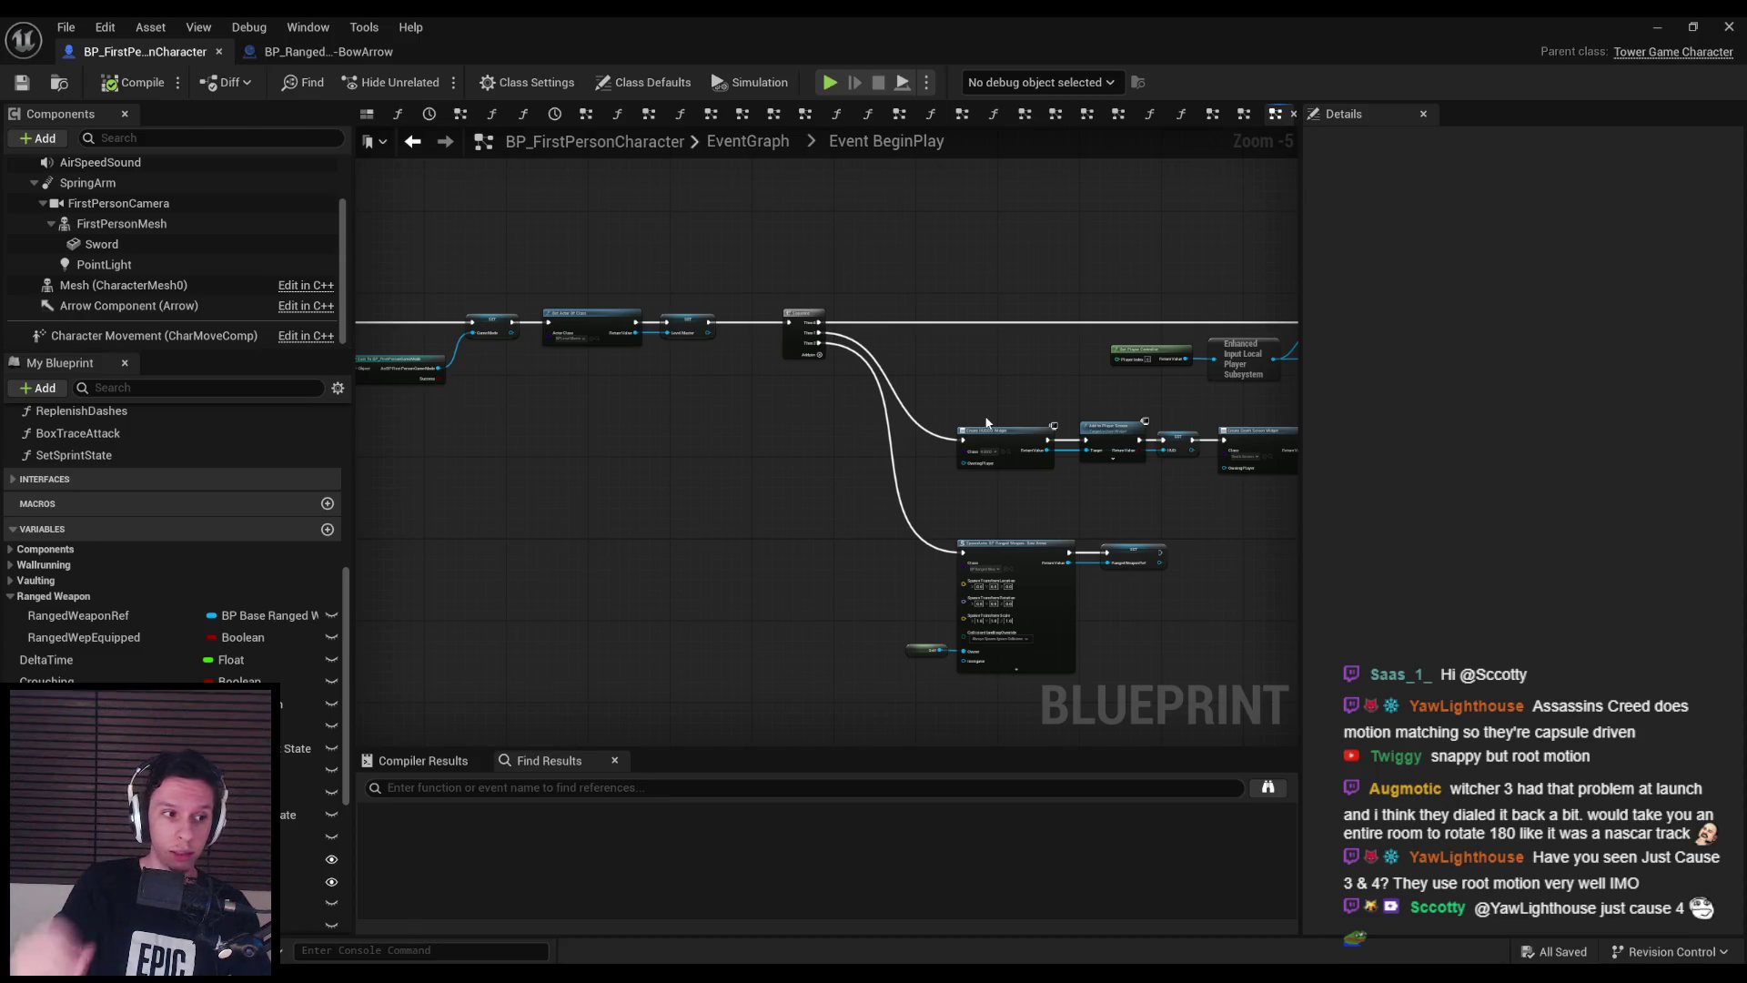
drag(940, 428, 1206, 500)
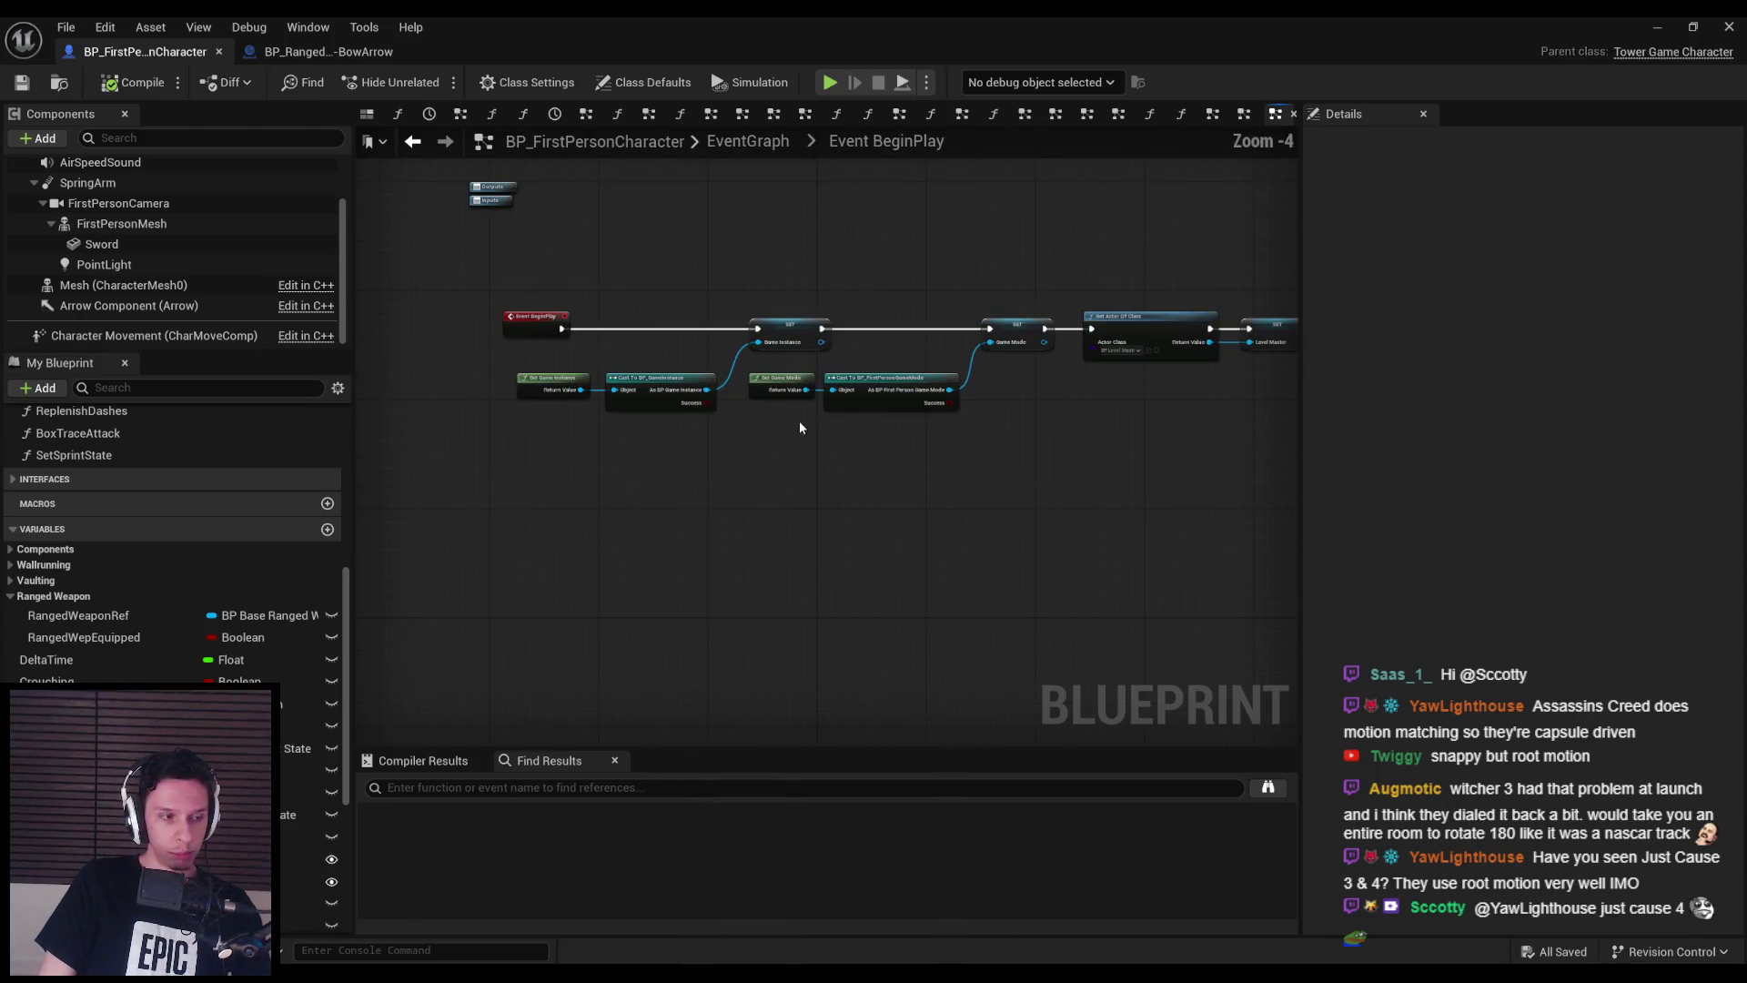
scroll(828, 446, down, 1)
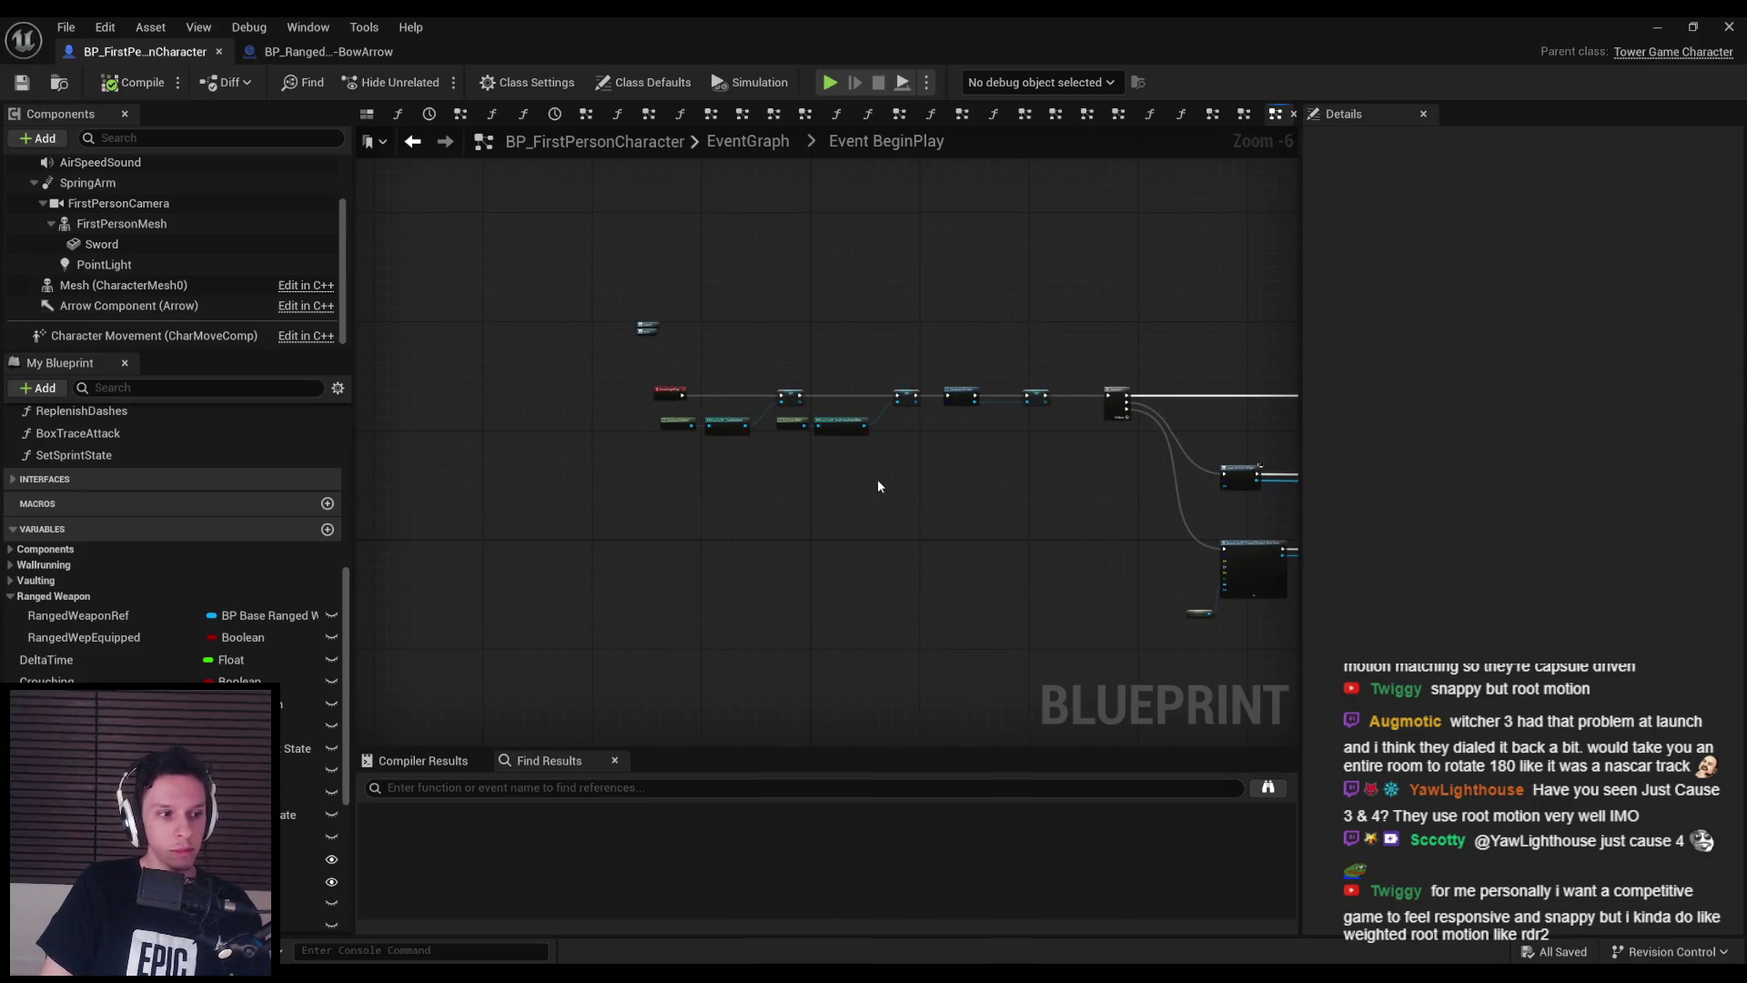
scroll(872, 496, up, 1)
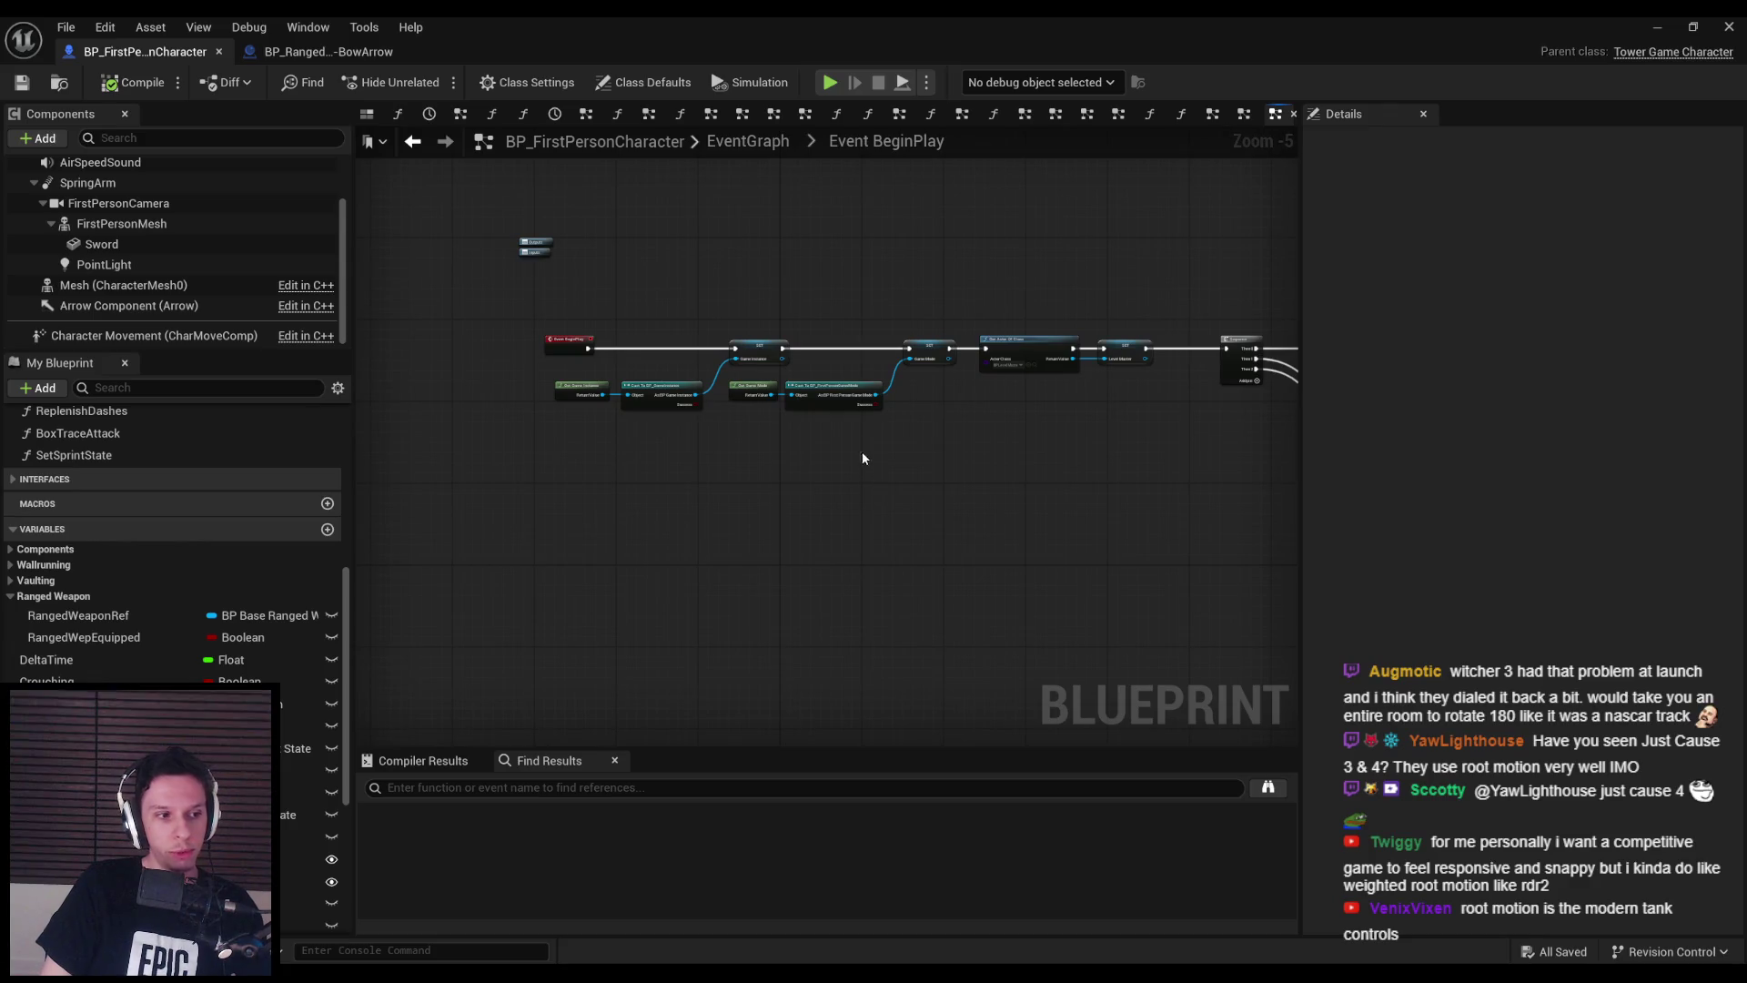
scroll(818, 430, up, 2)
drag(956, 455, 446, 366)
scroll(442, 362, up, 1)
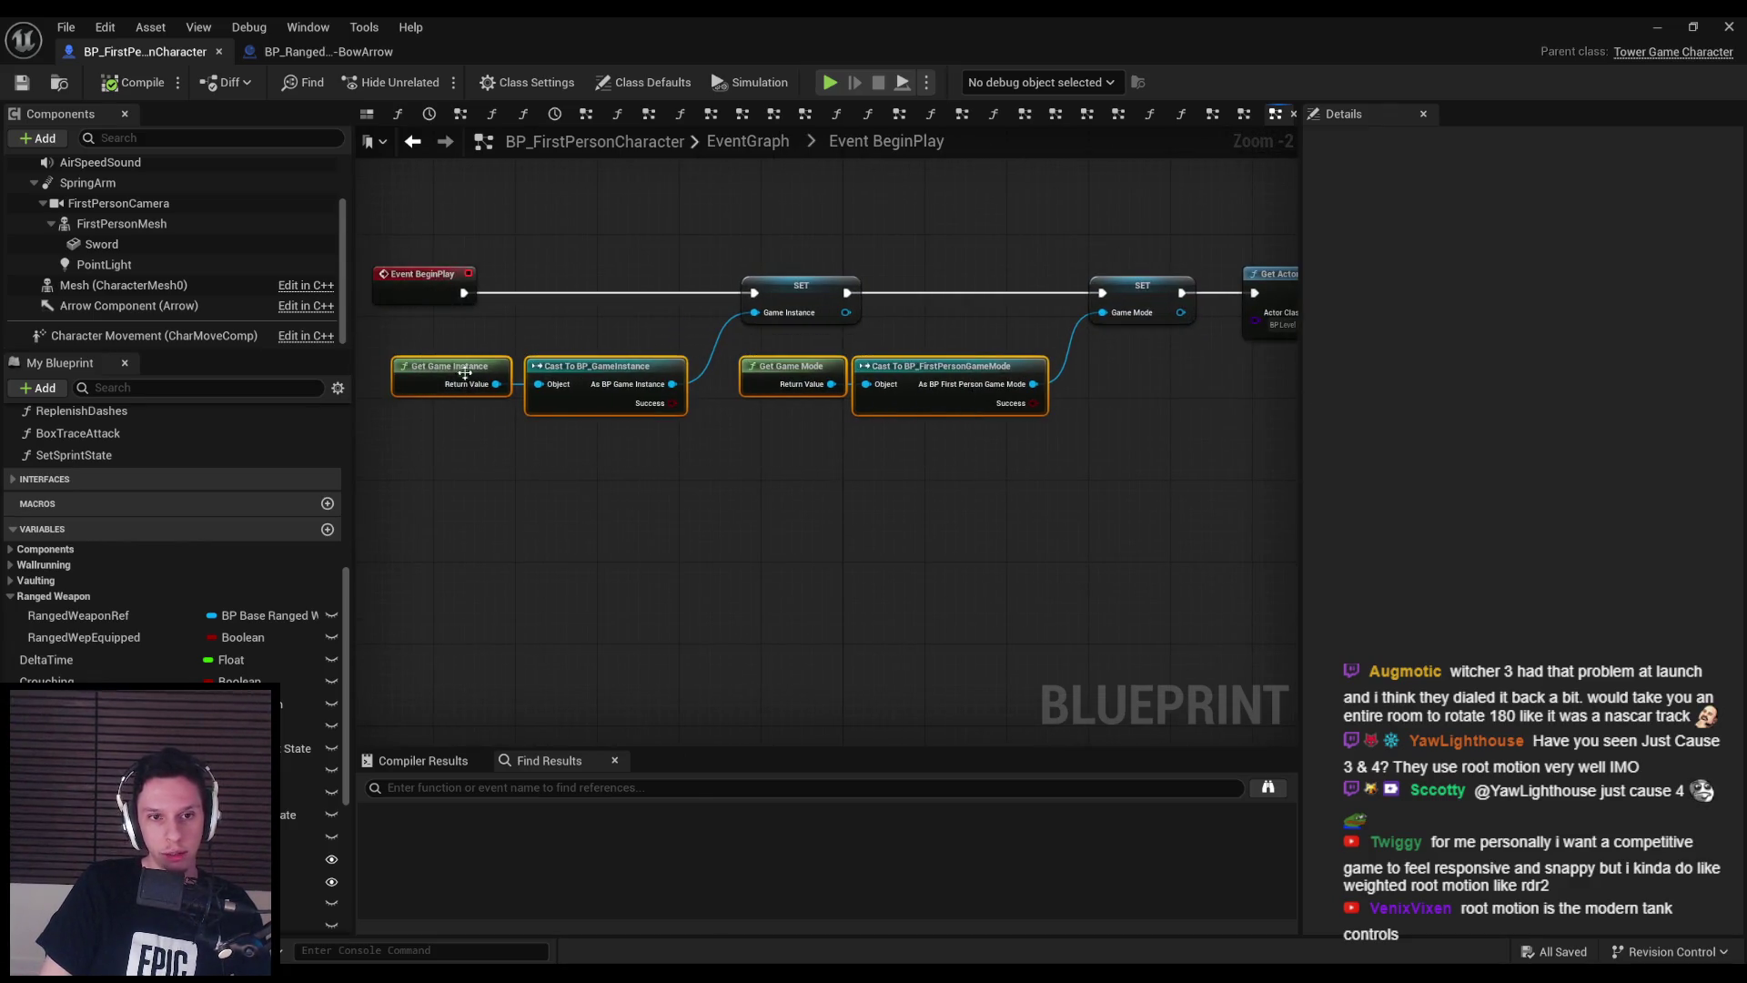
- Nudge the getter and cast nodes, including Get Game Instance, into line and save
mouse_move(557, 401)
mouse_down()
mouse_move(547, 422)
mouse_move(391, 383)
mouse_move(581, 410)
mouse_up()
click(617, 494)
drag(446, 405, 437, 405)
click(565, 497)
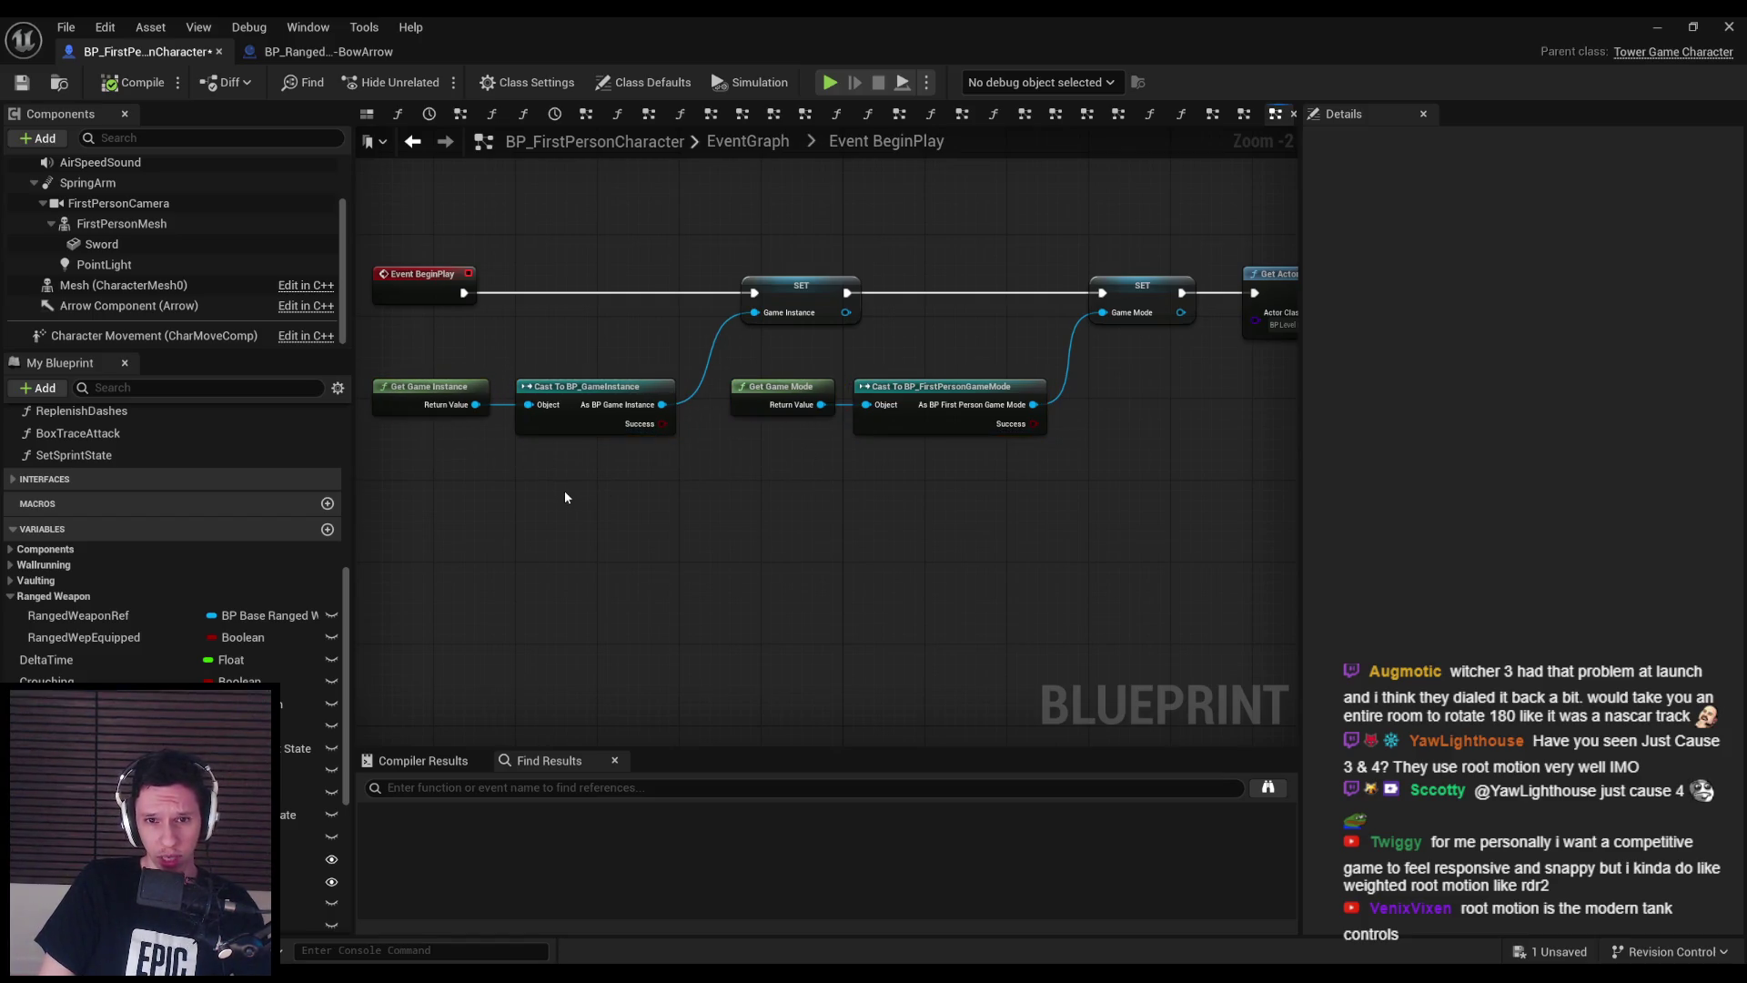
click(22, 83)
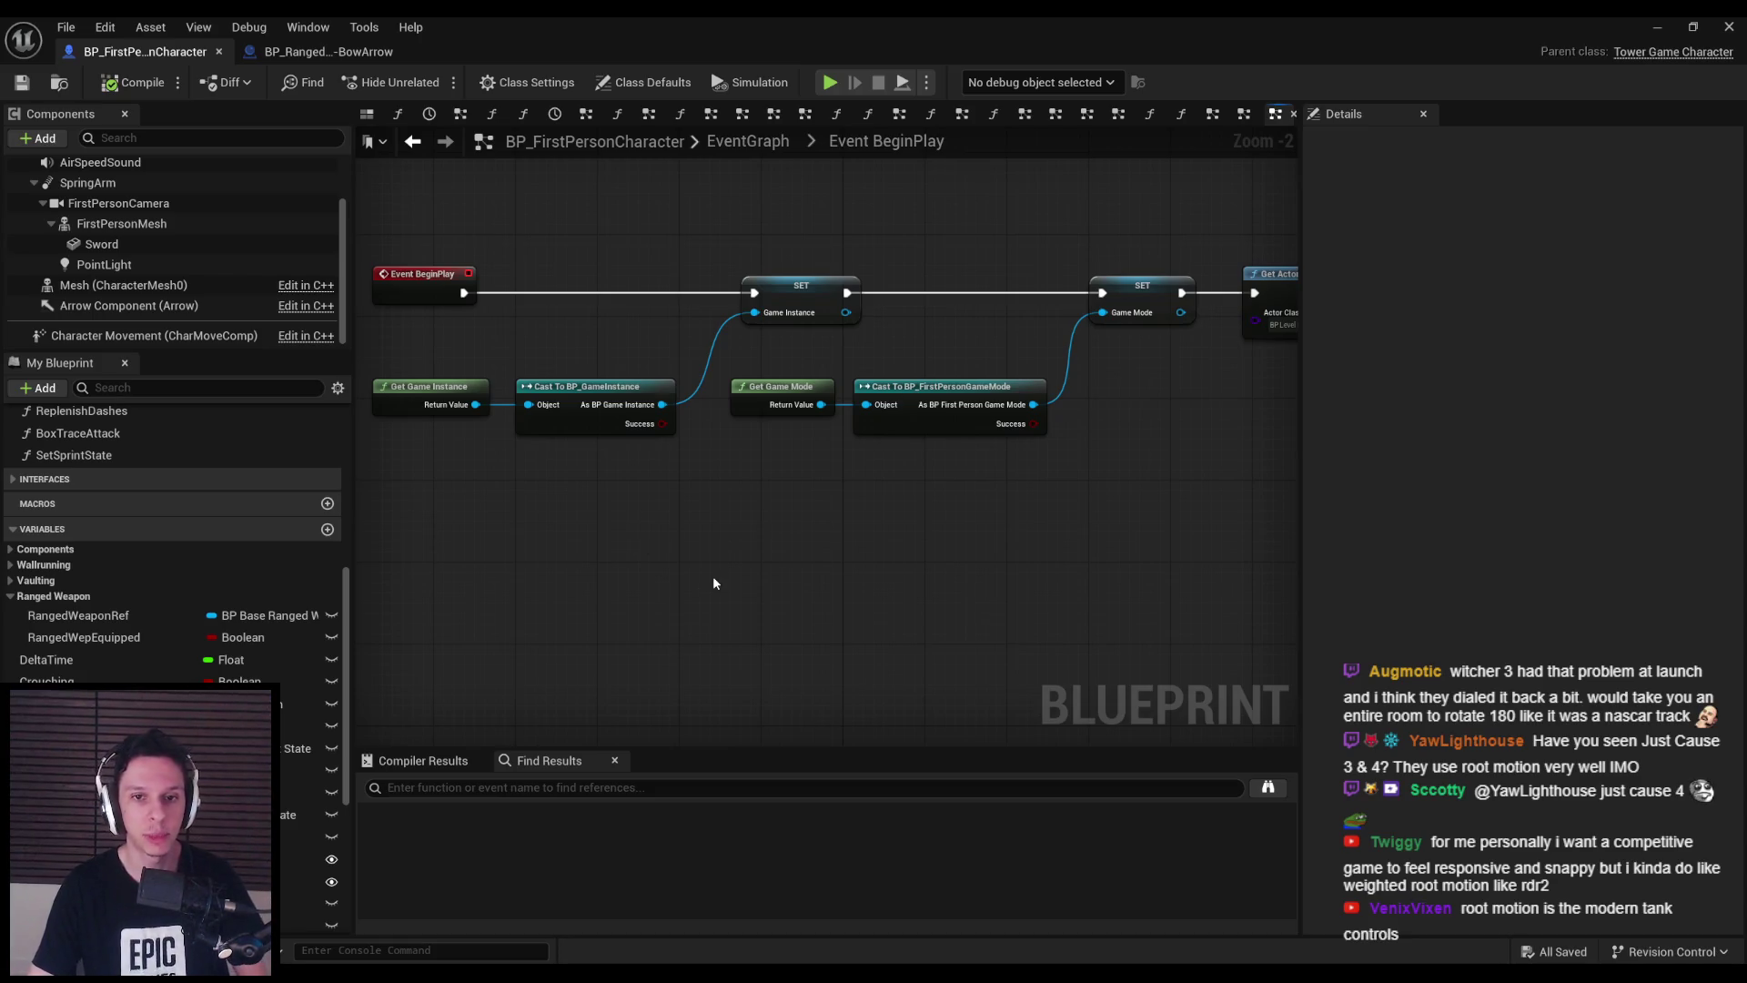
- Align the first SET node with Get Game Mode using Shift+A and save
drag(860, 482, 728, 239)
key(shift+a)
click(780, 573)
click(22, 81)
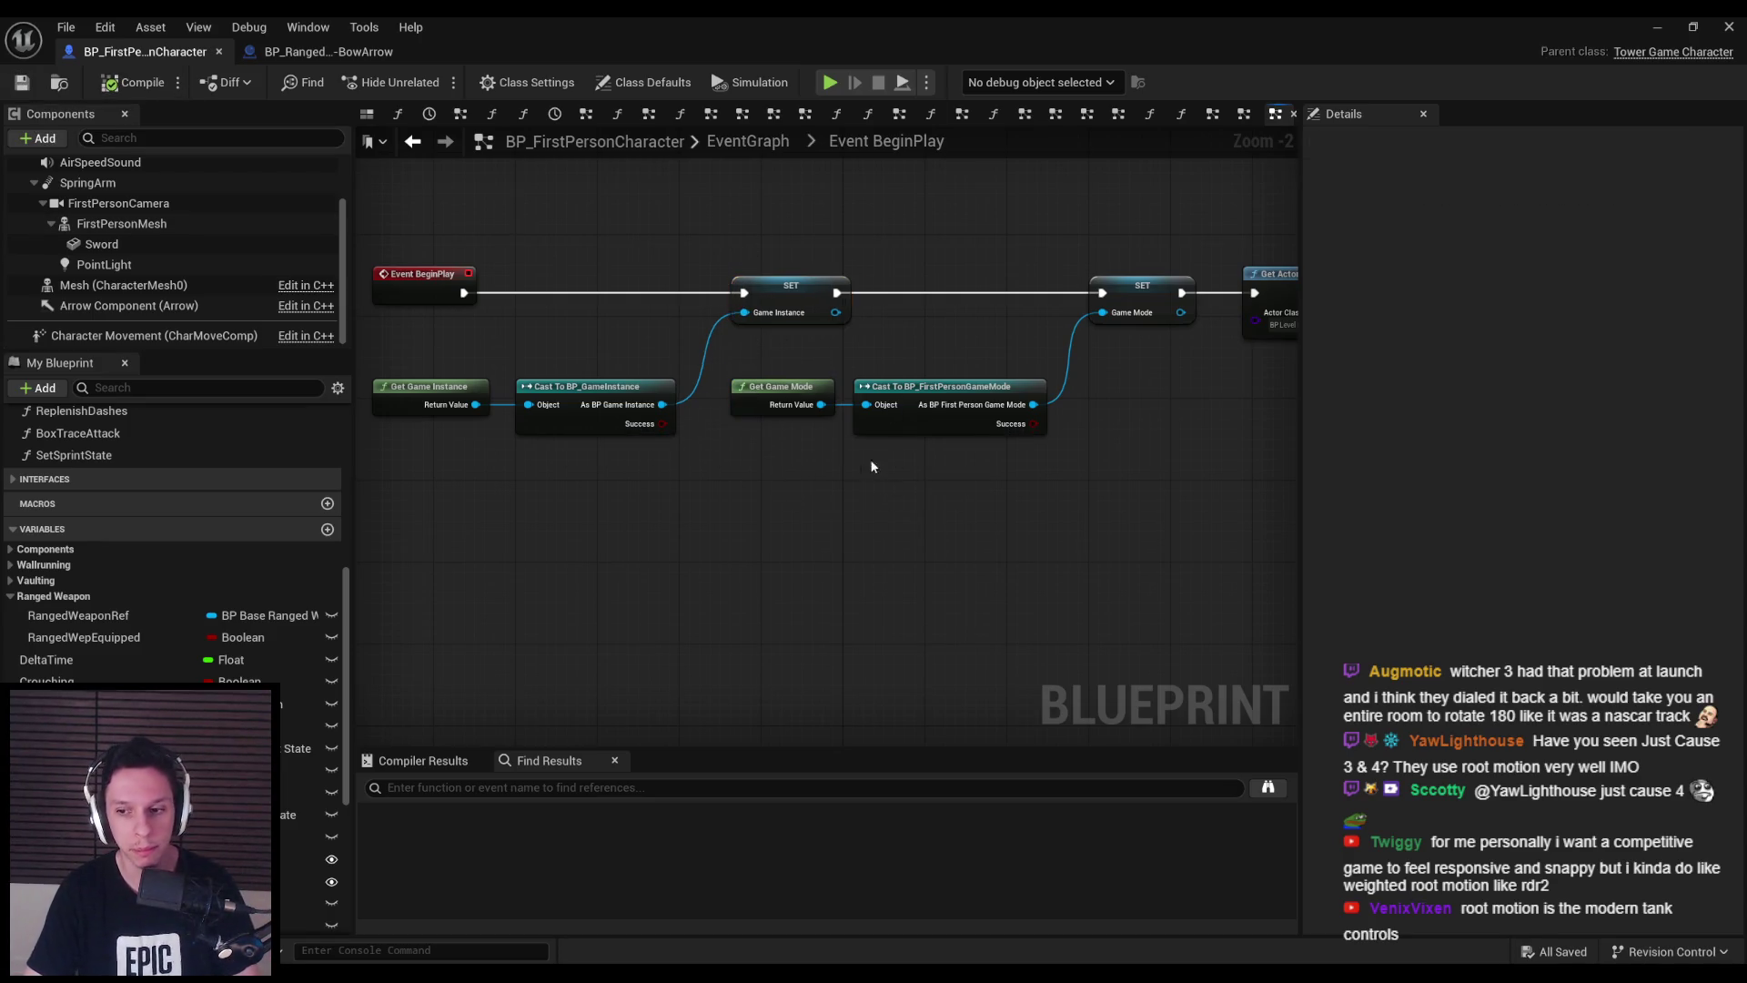
- Minimize the blueprint editor and start a Play-in-Editor session with Alt+P
scroll(819, 482, down, 2)
drag(814, 503, 909, 507)
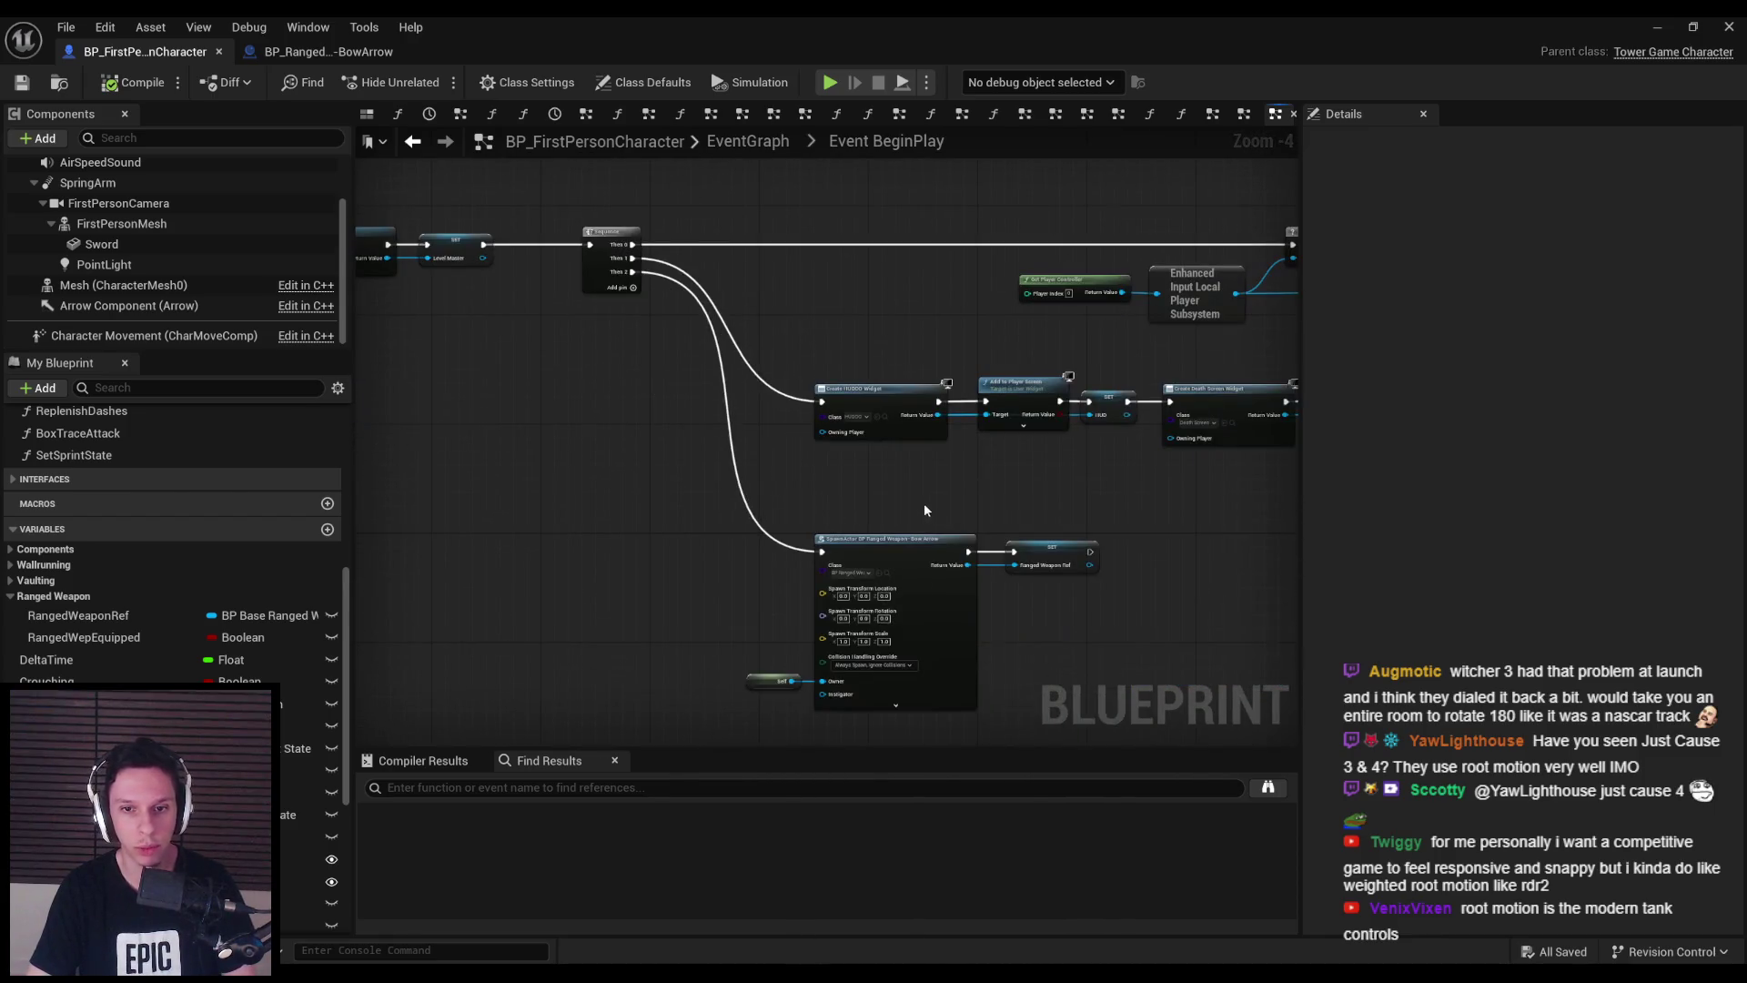
drag(721, 544, 752, 485)
scroll(680, 521, up, 4)
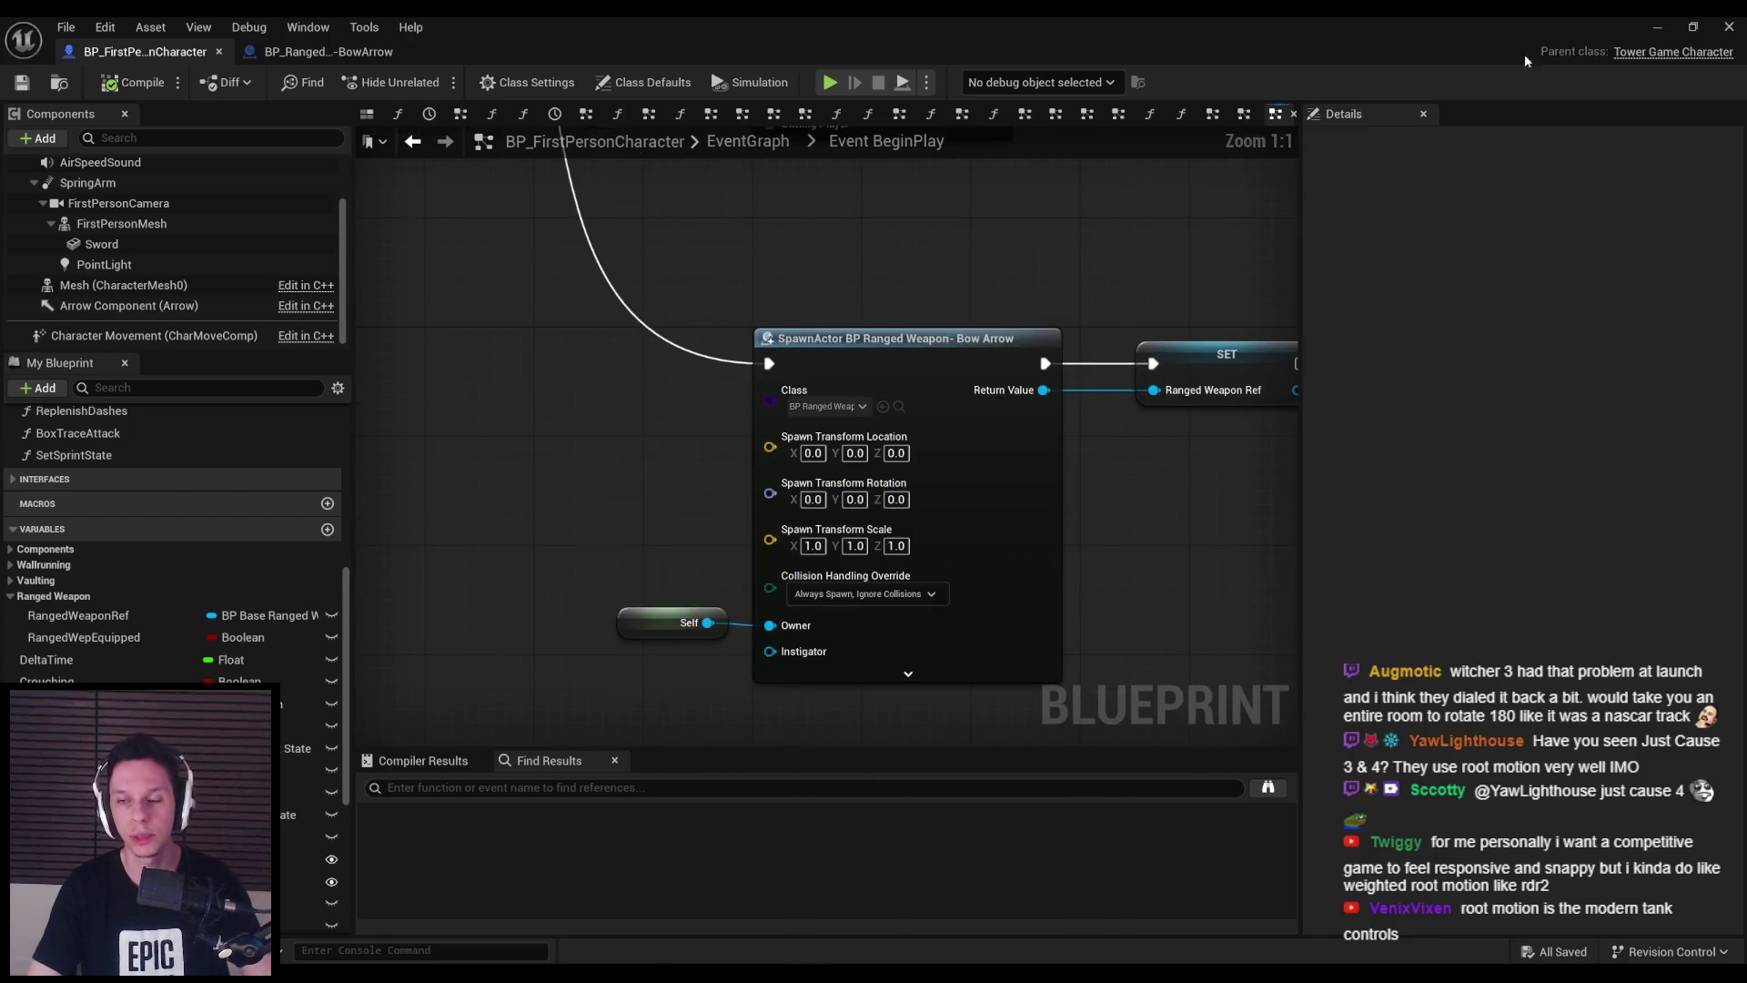
click(1649, 29)
key(alt+p)
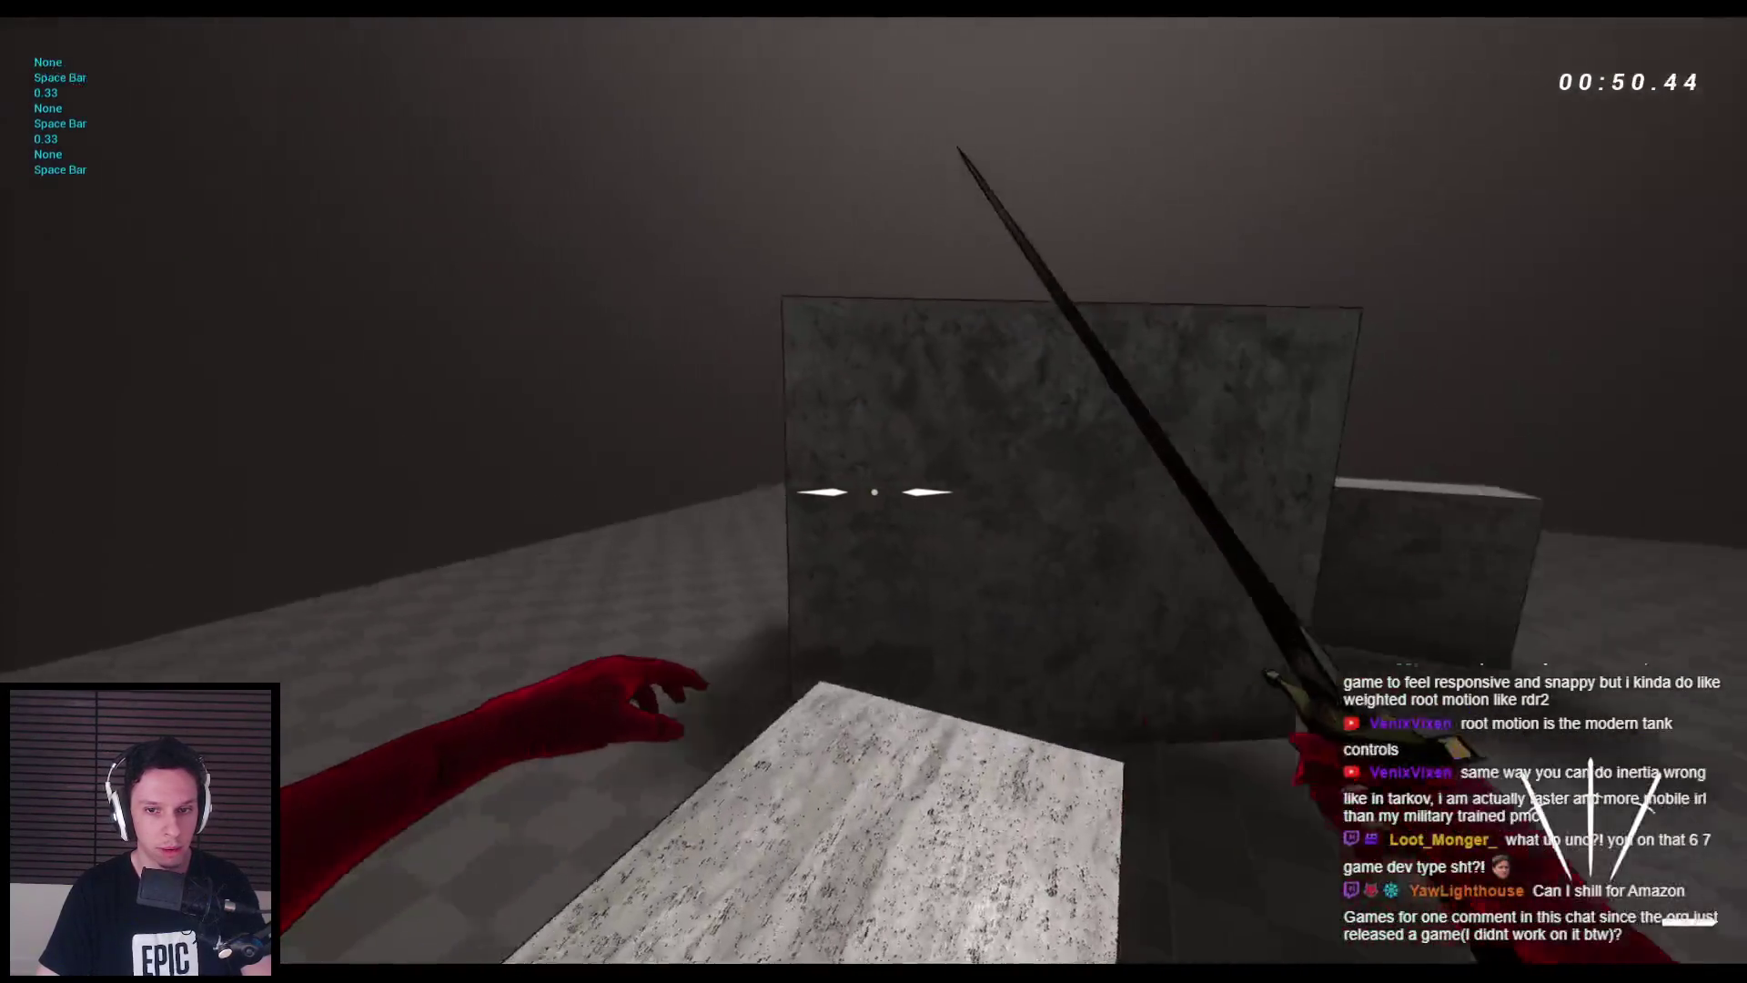
key(space)
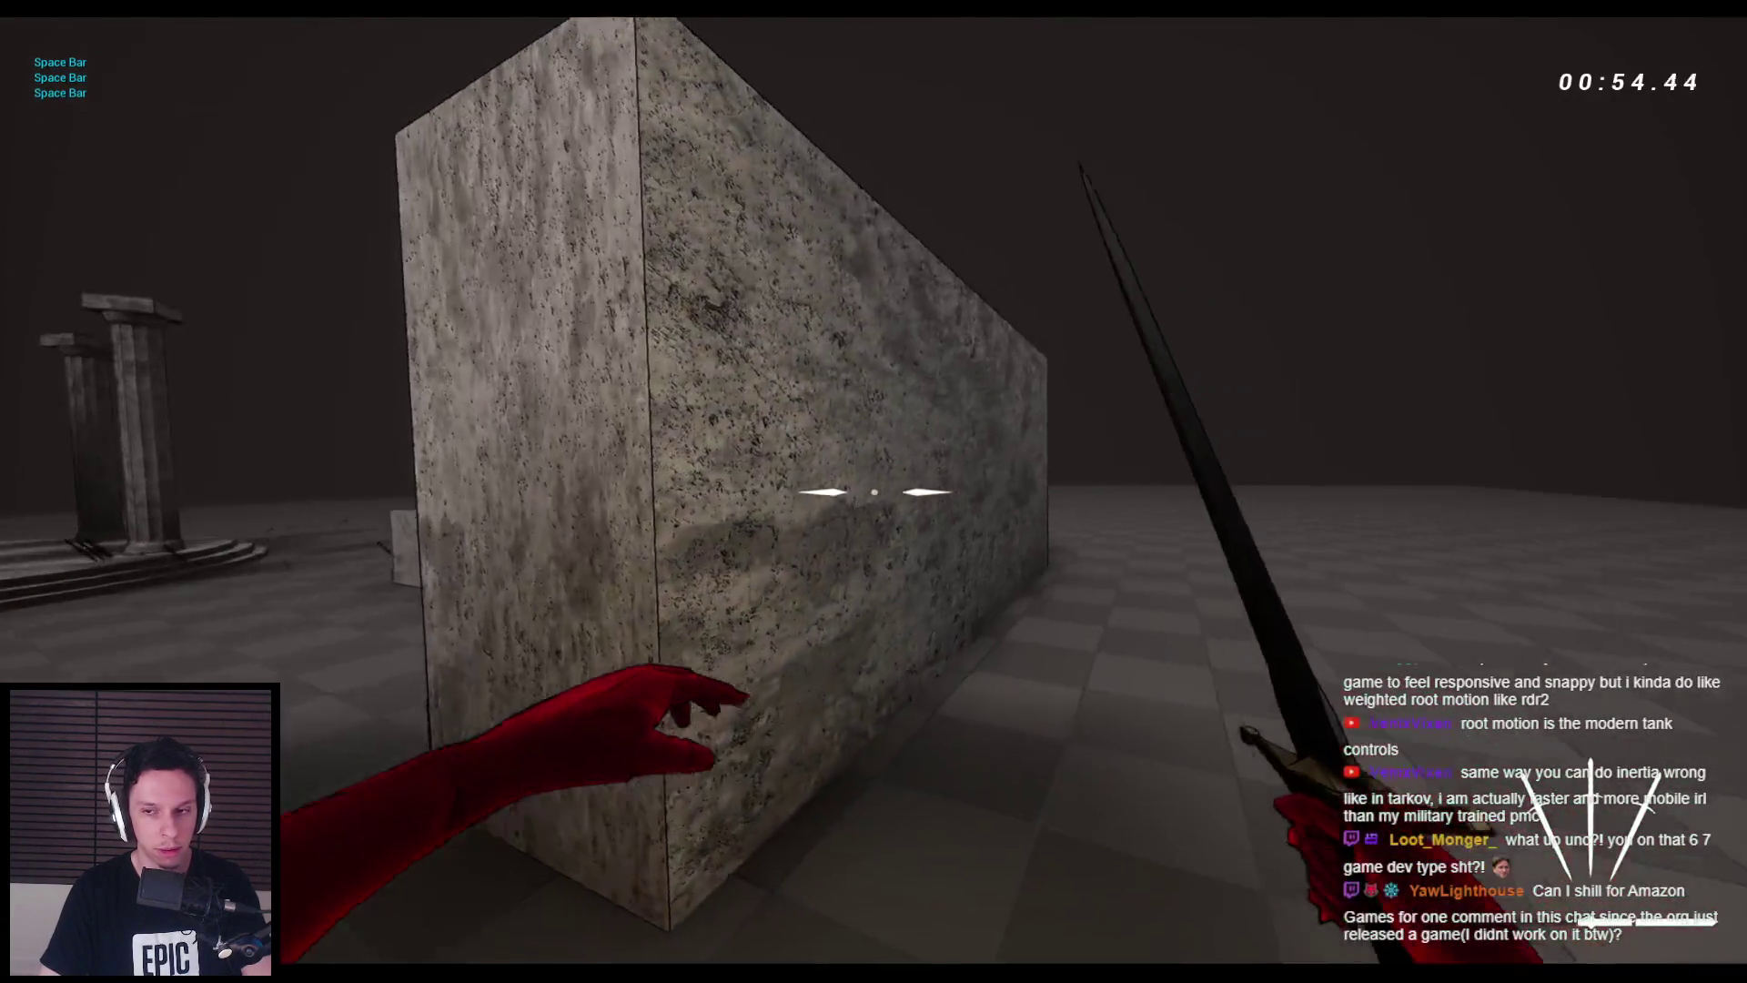
key(space)
key(space)
key(space)
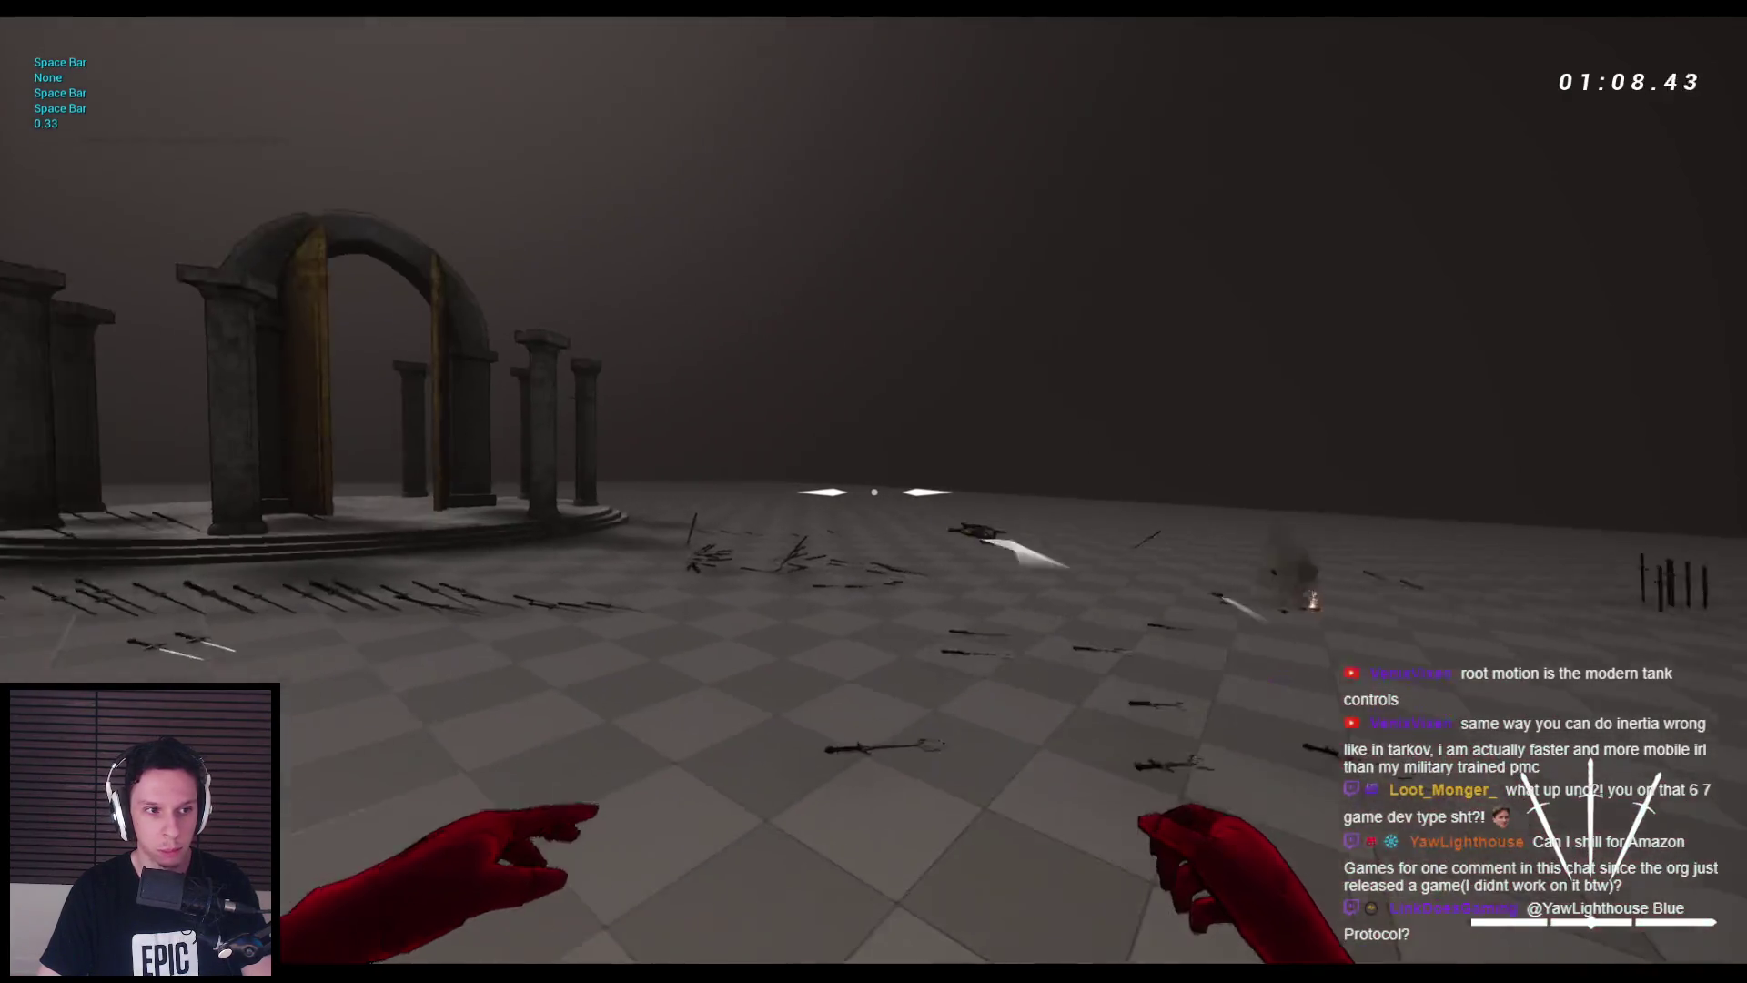
key(space)
key(space)
key(space)
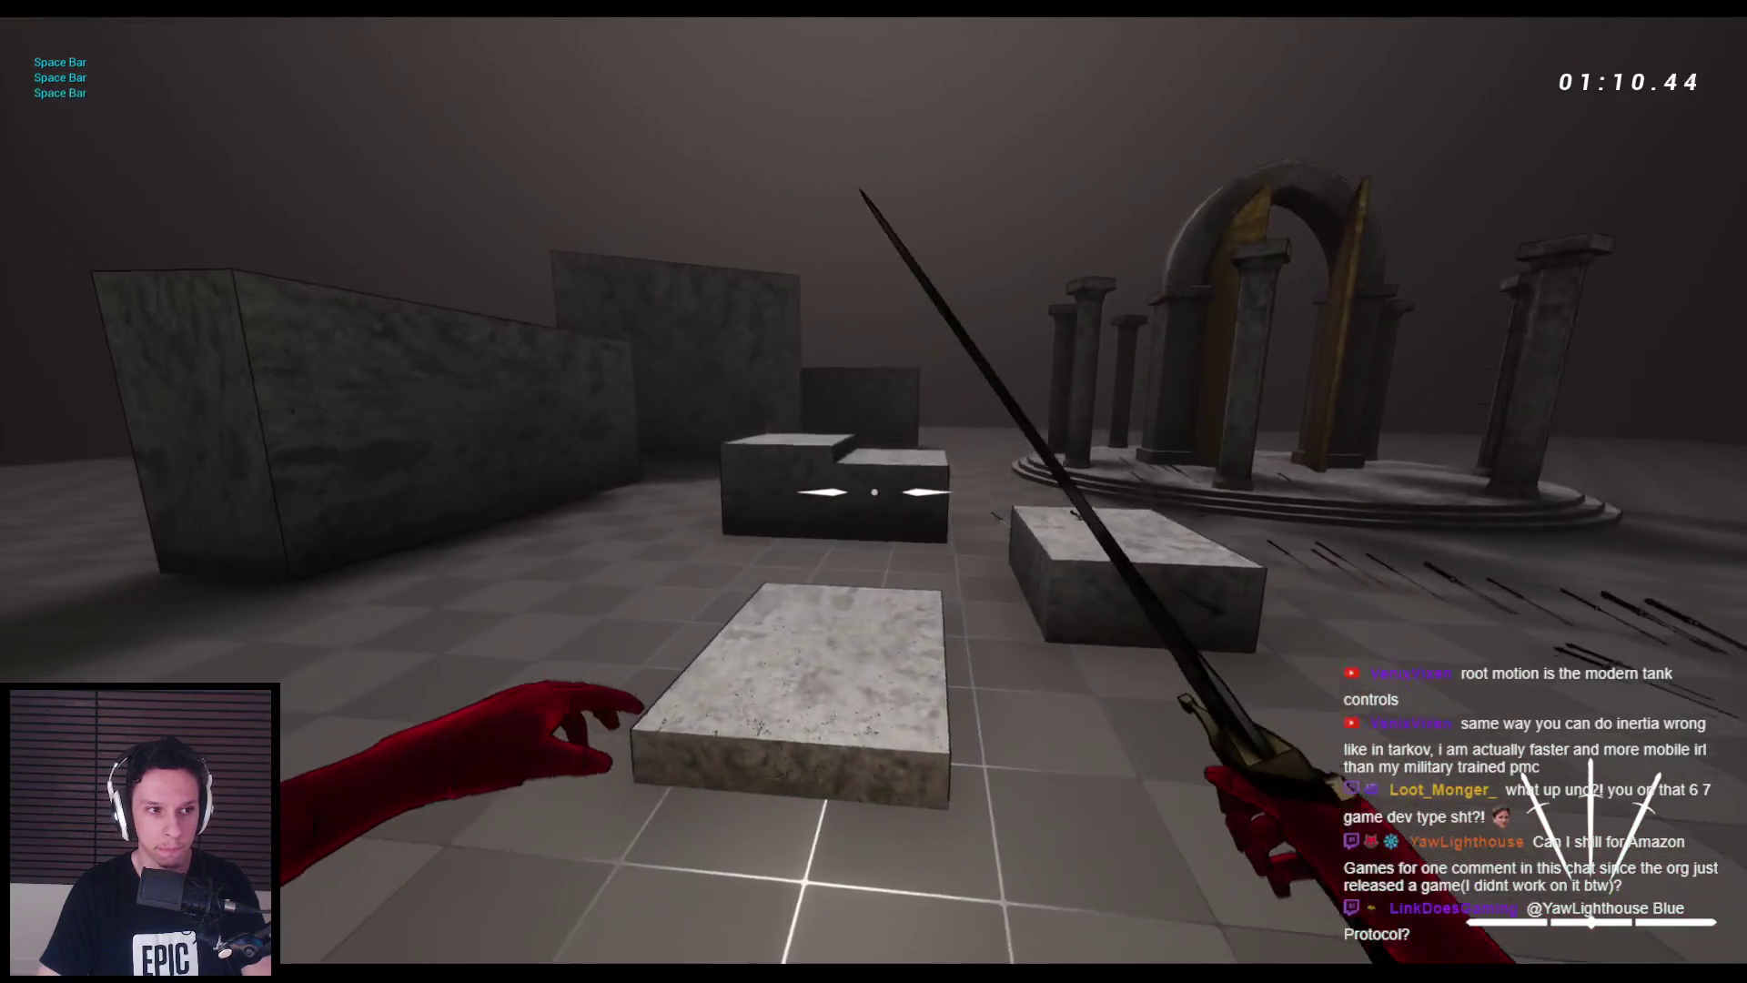
key(space)
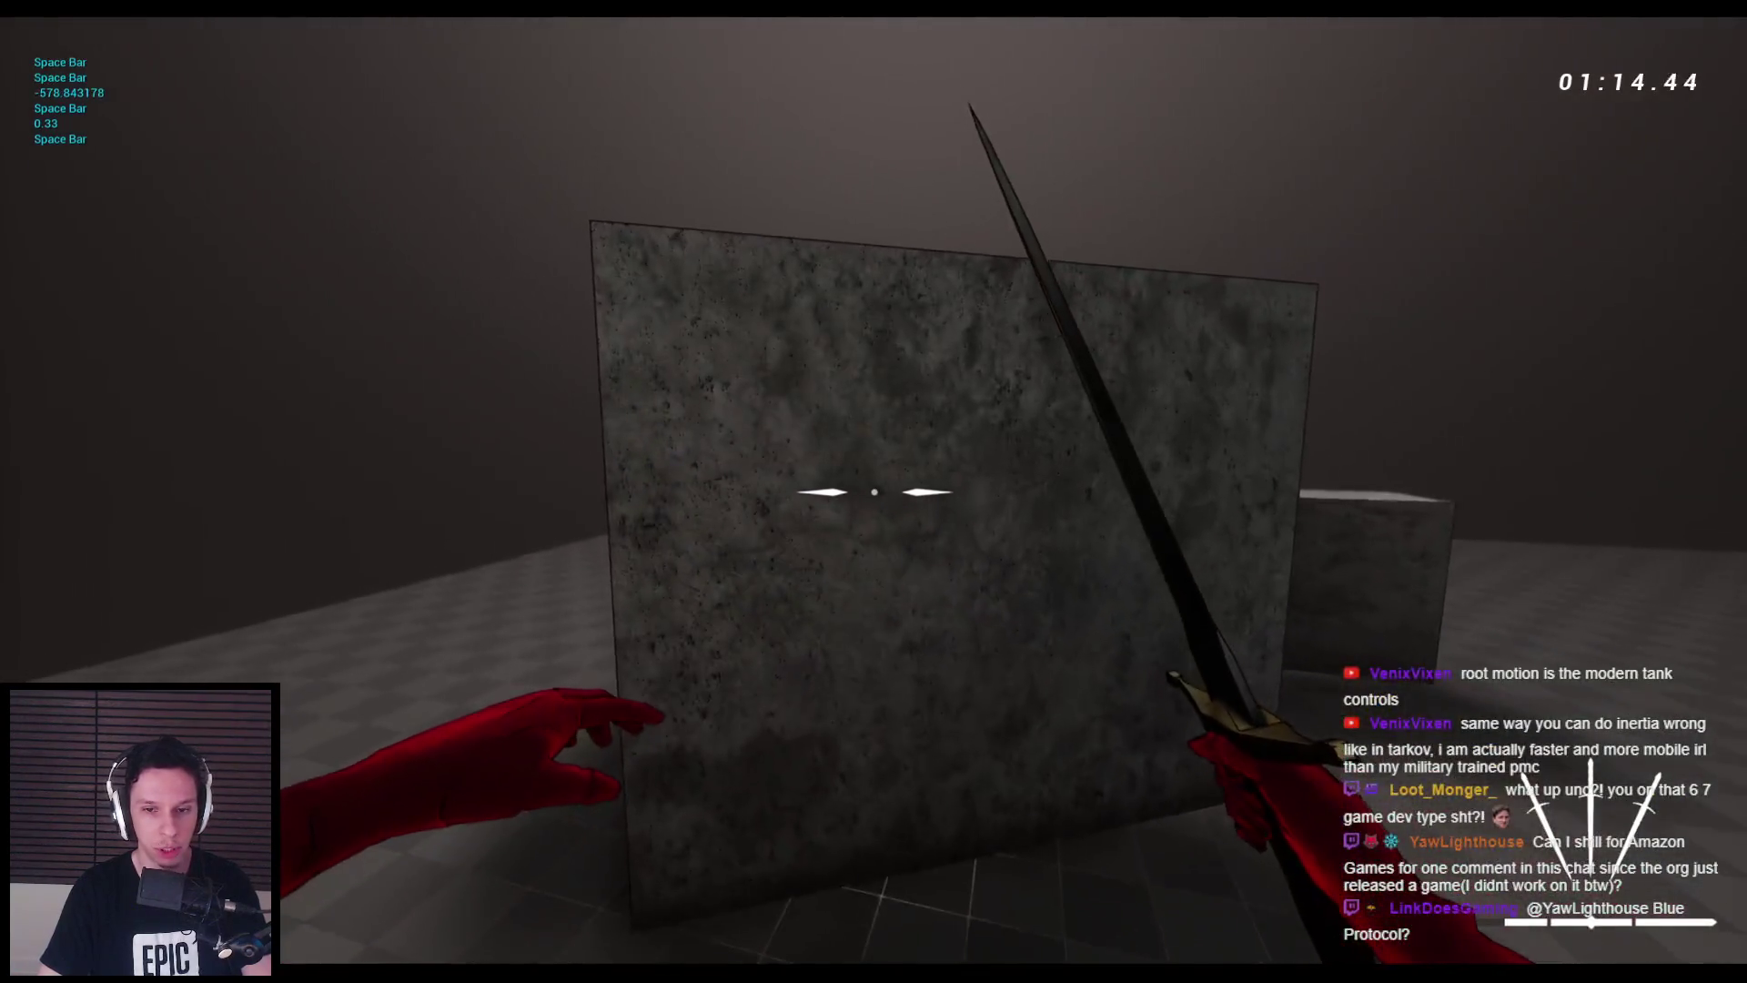
key(space)
key(space)
key(w)
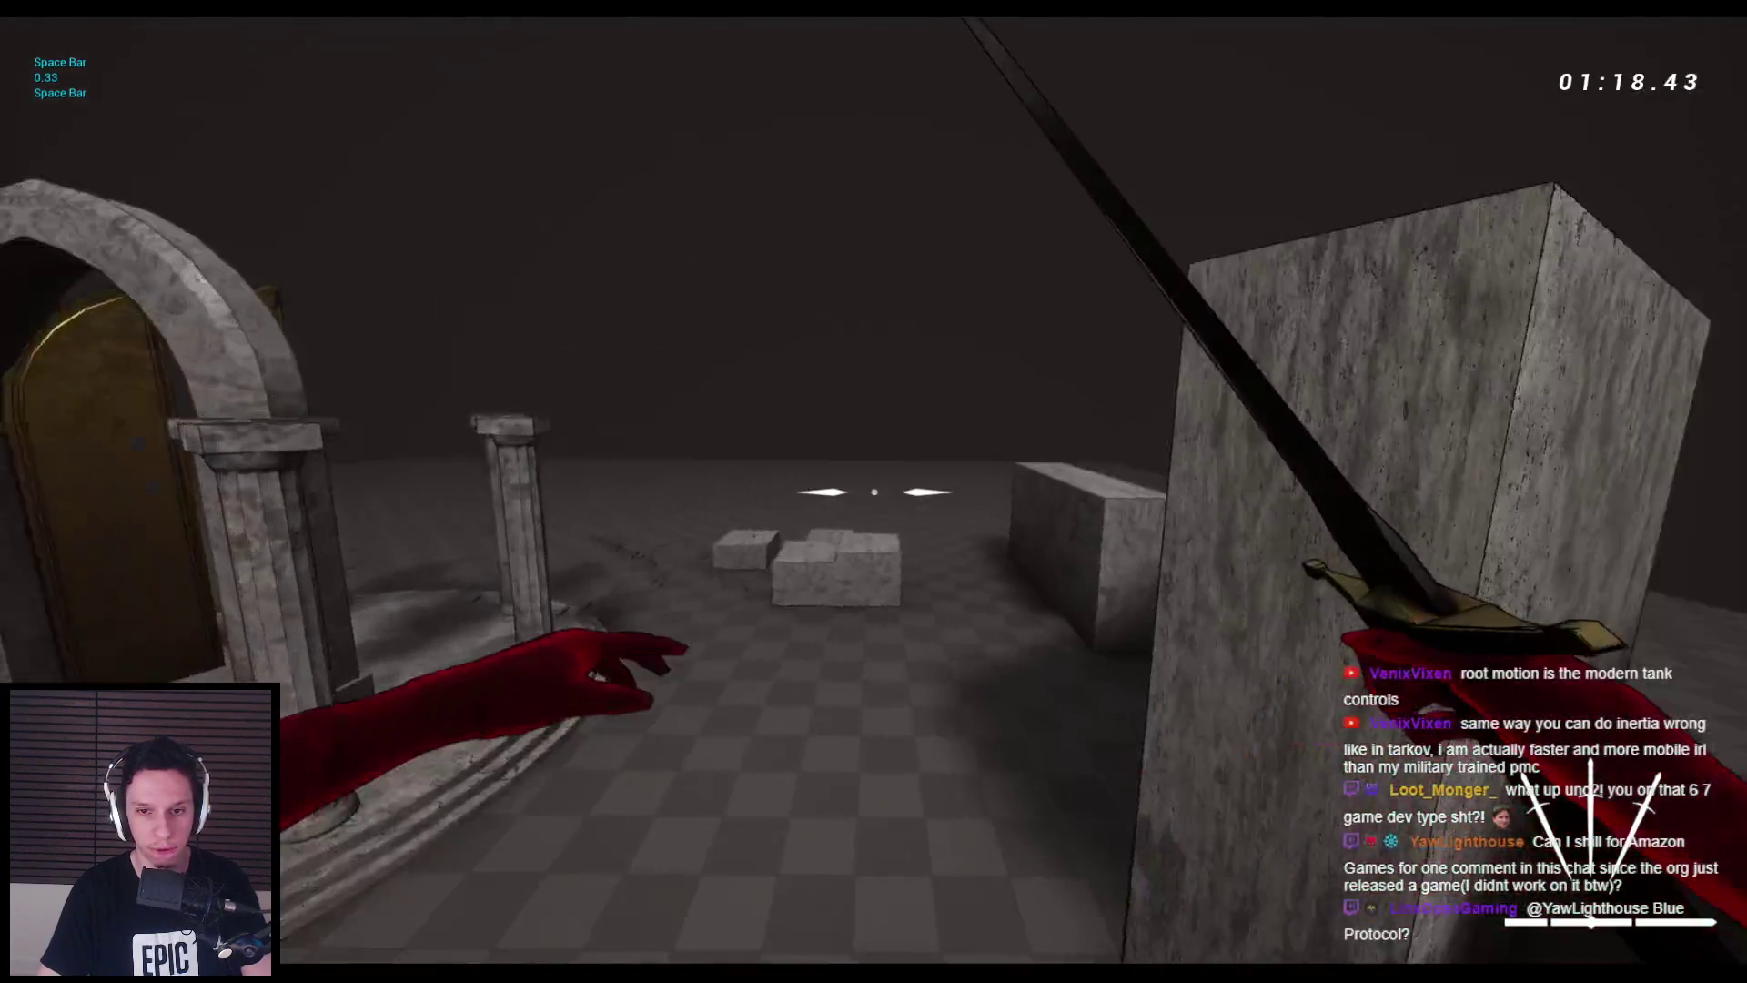
key(space)
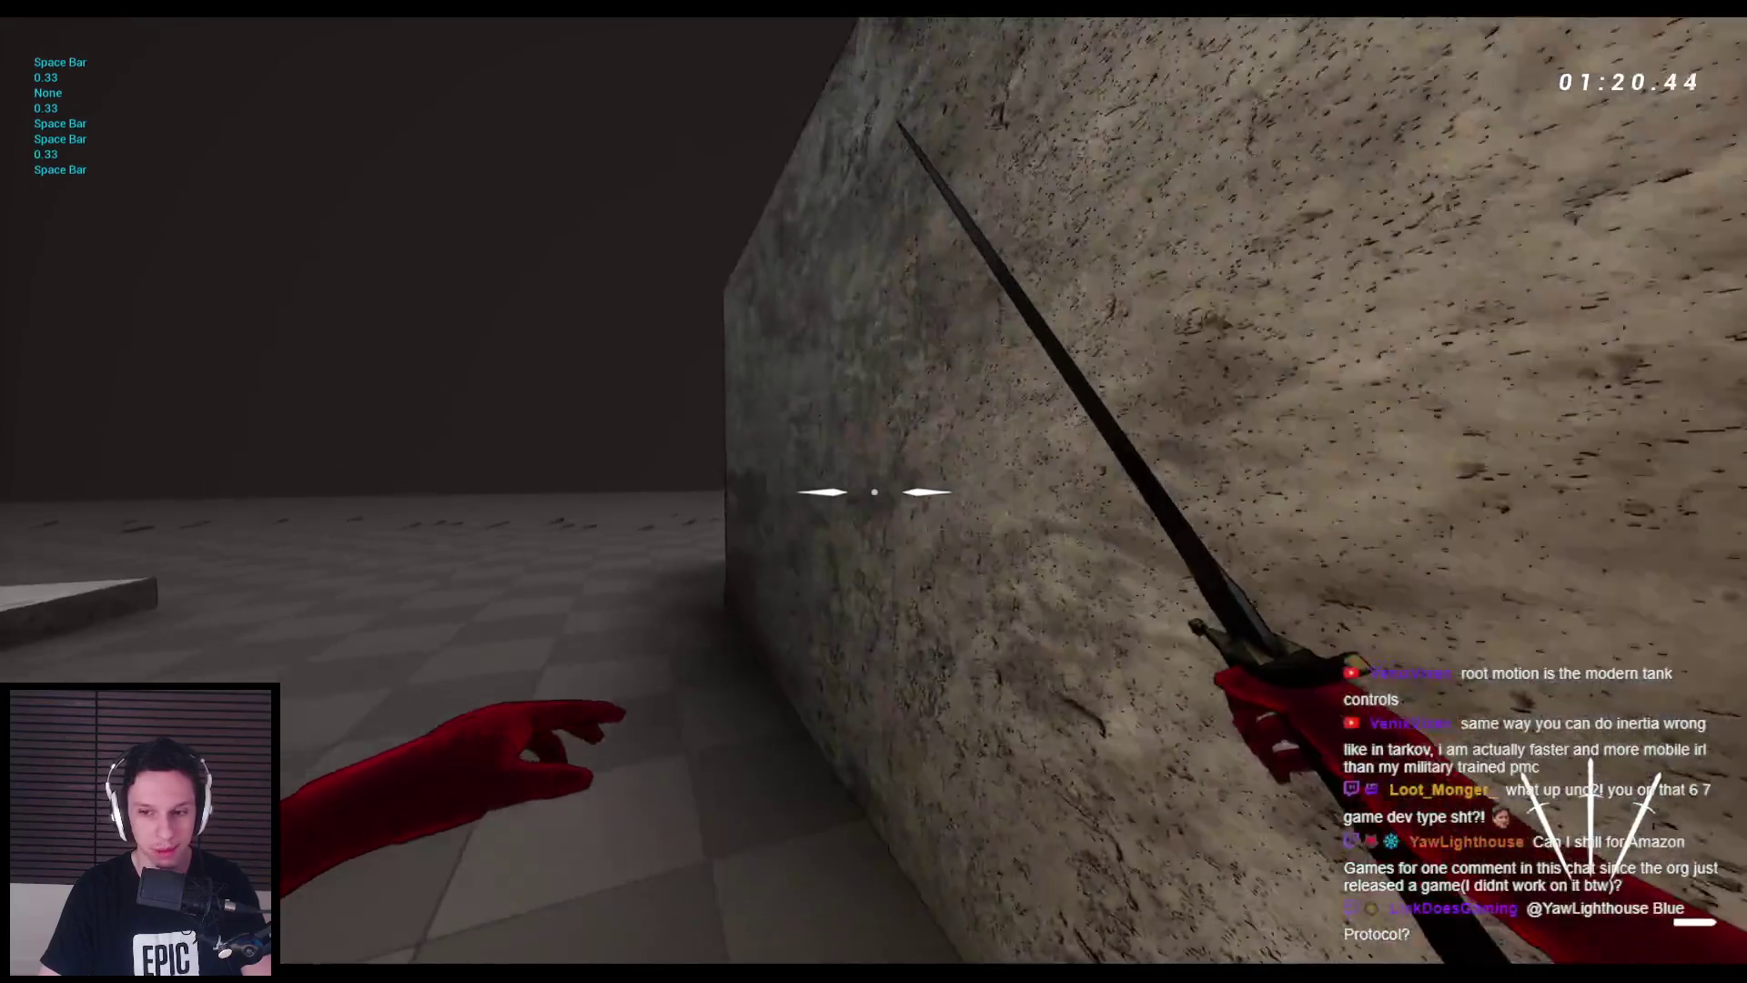
key(space)
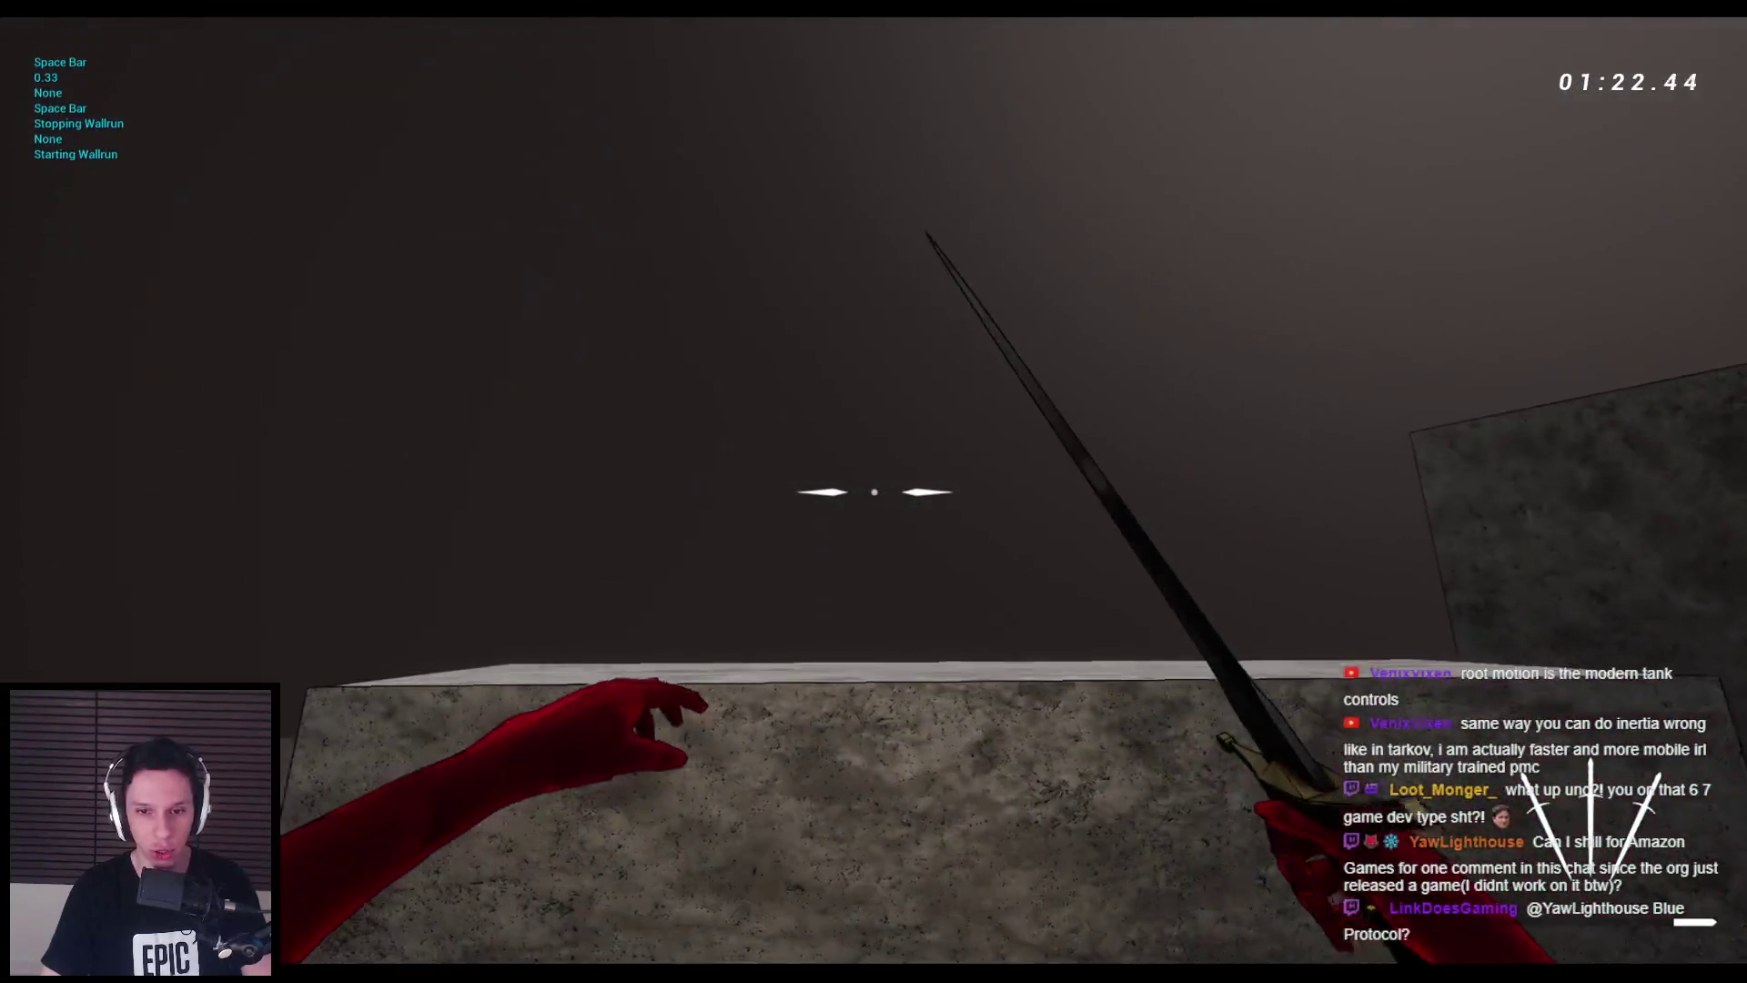
key(space)
key(space)
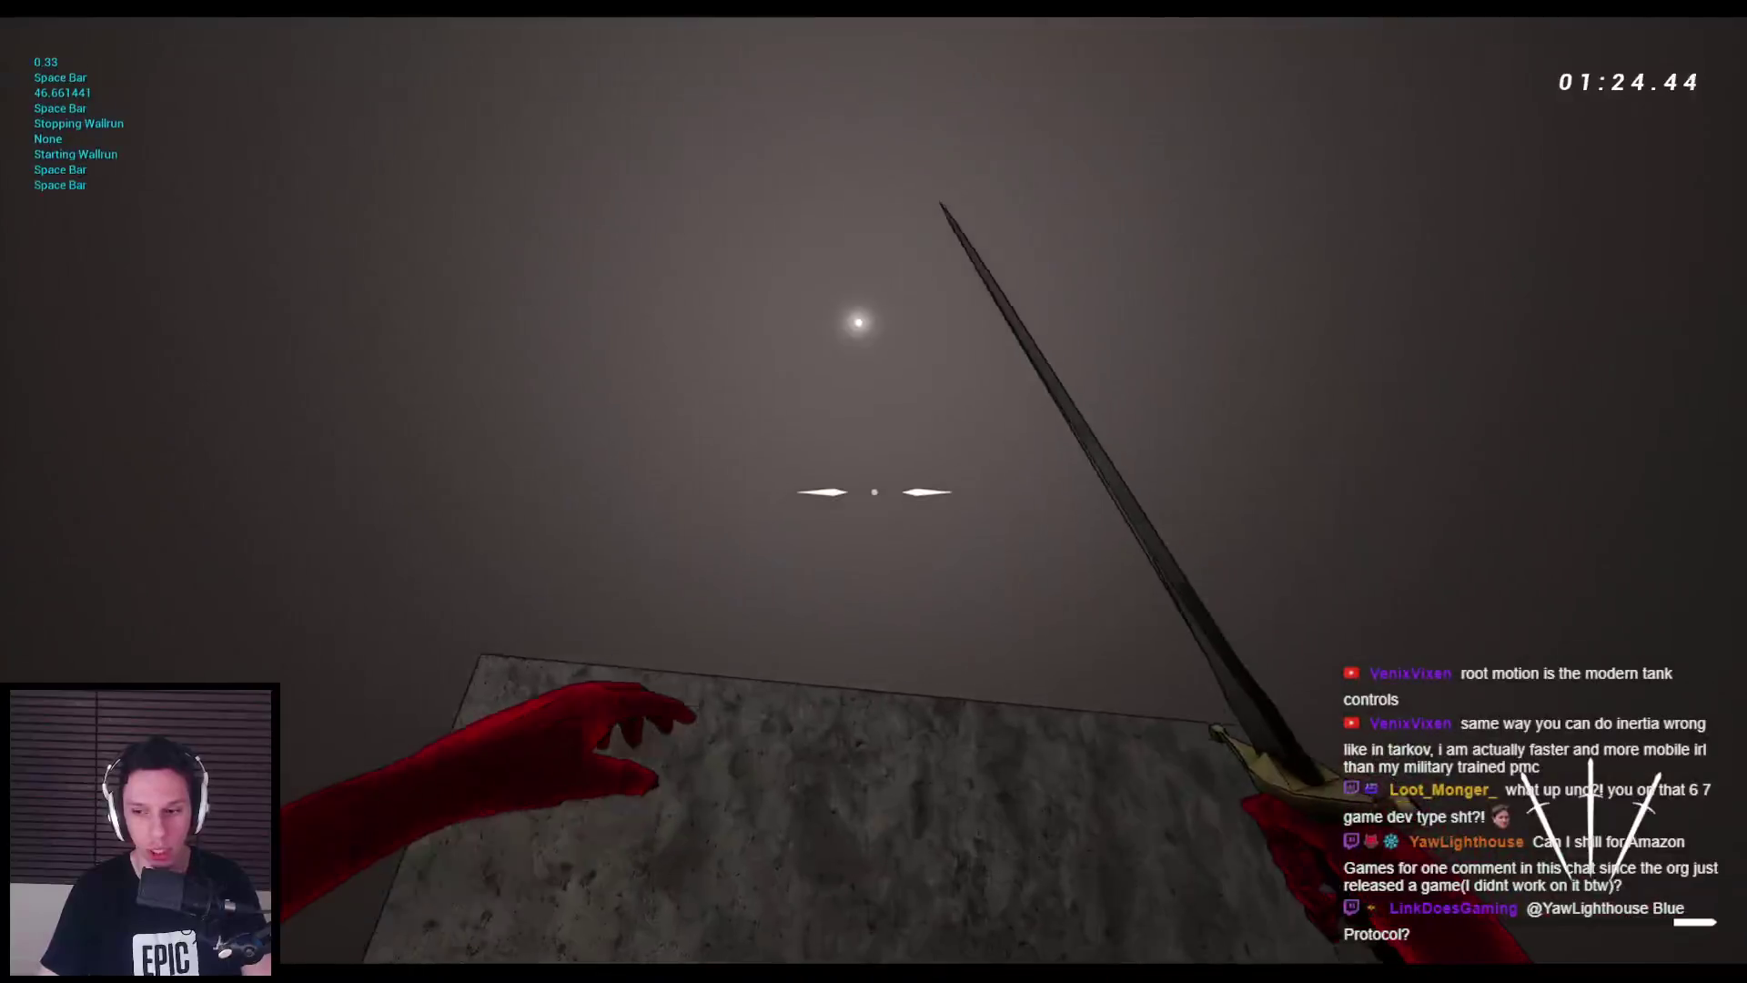
key(space)
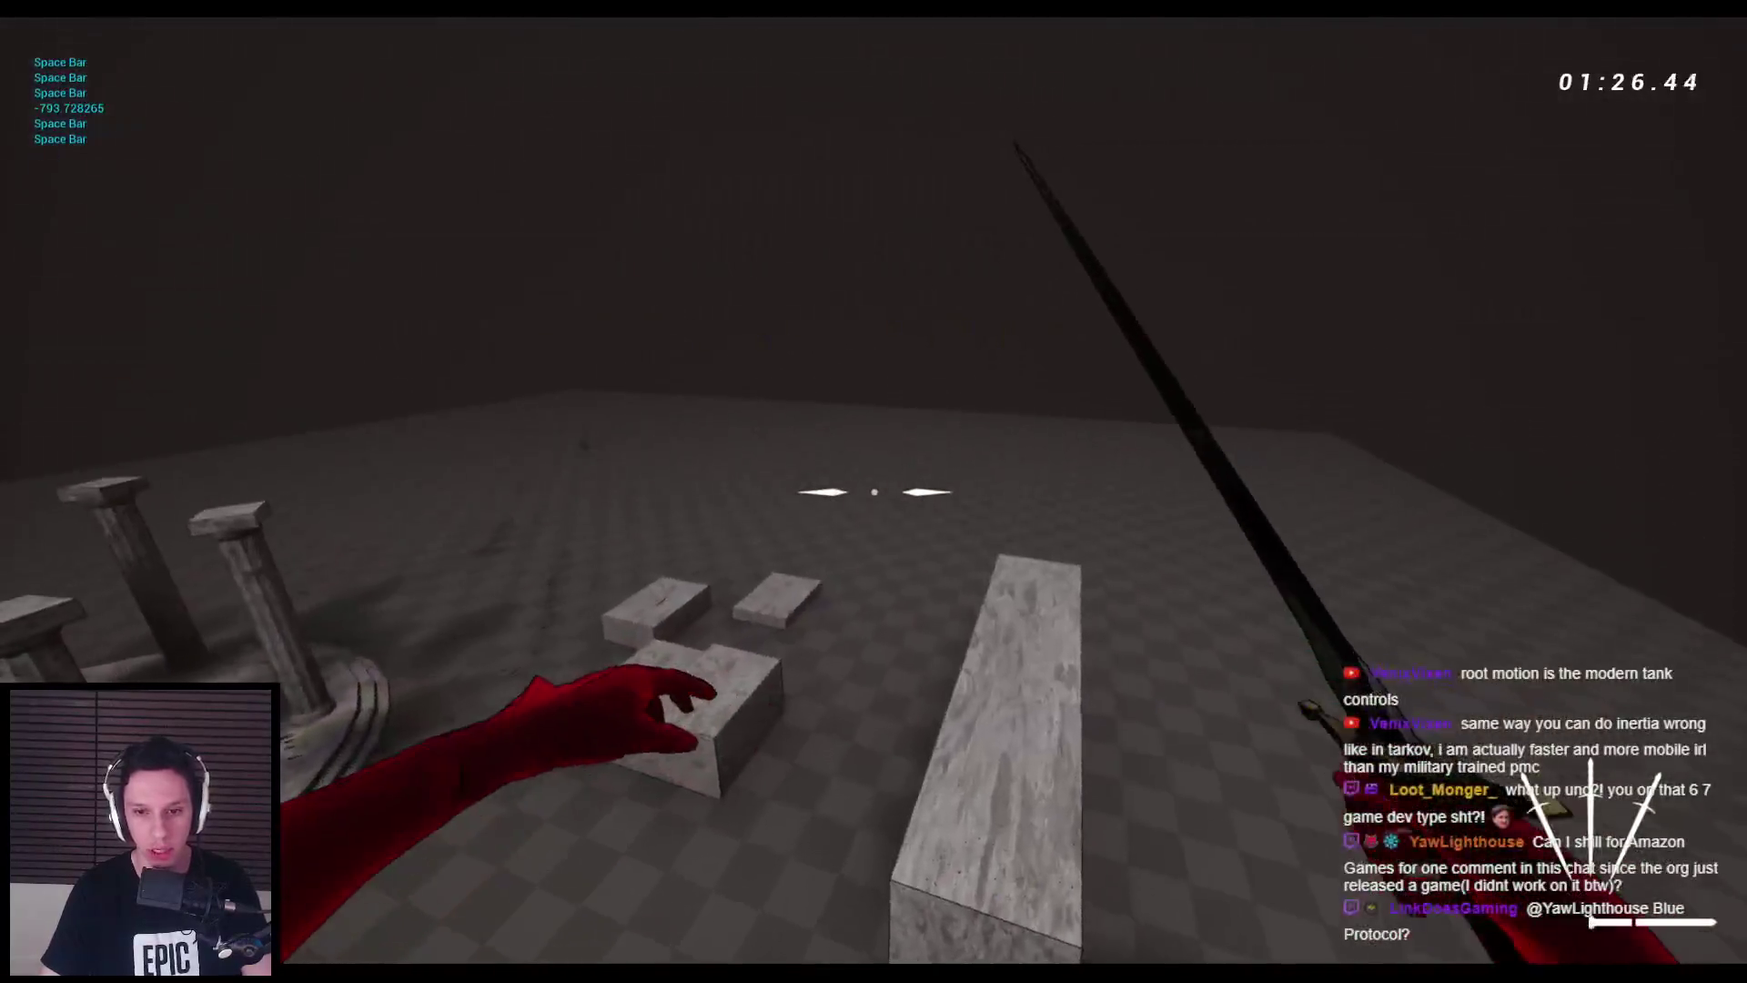
key(space)
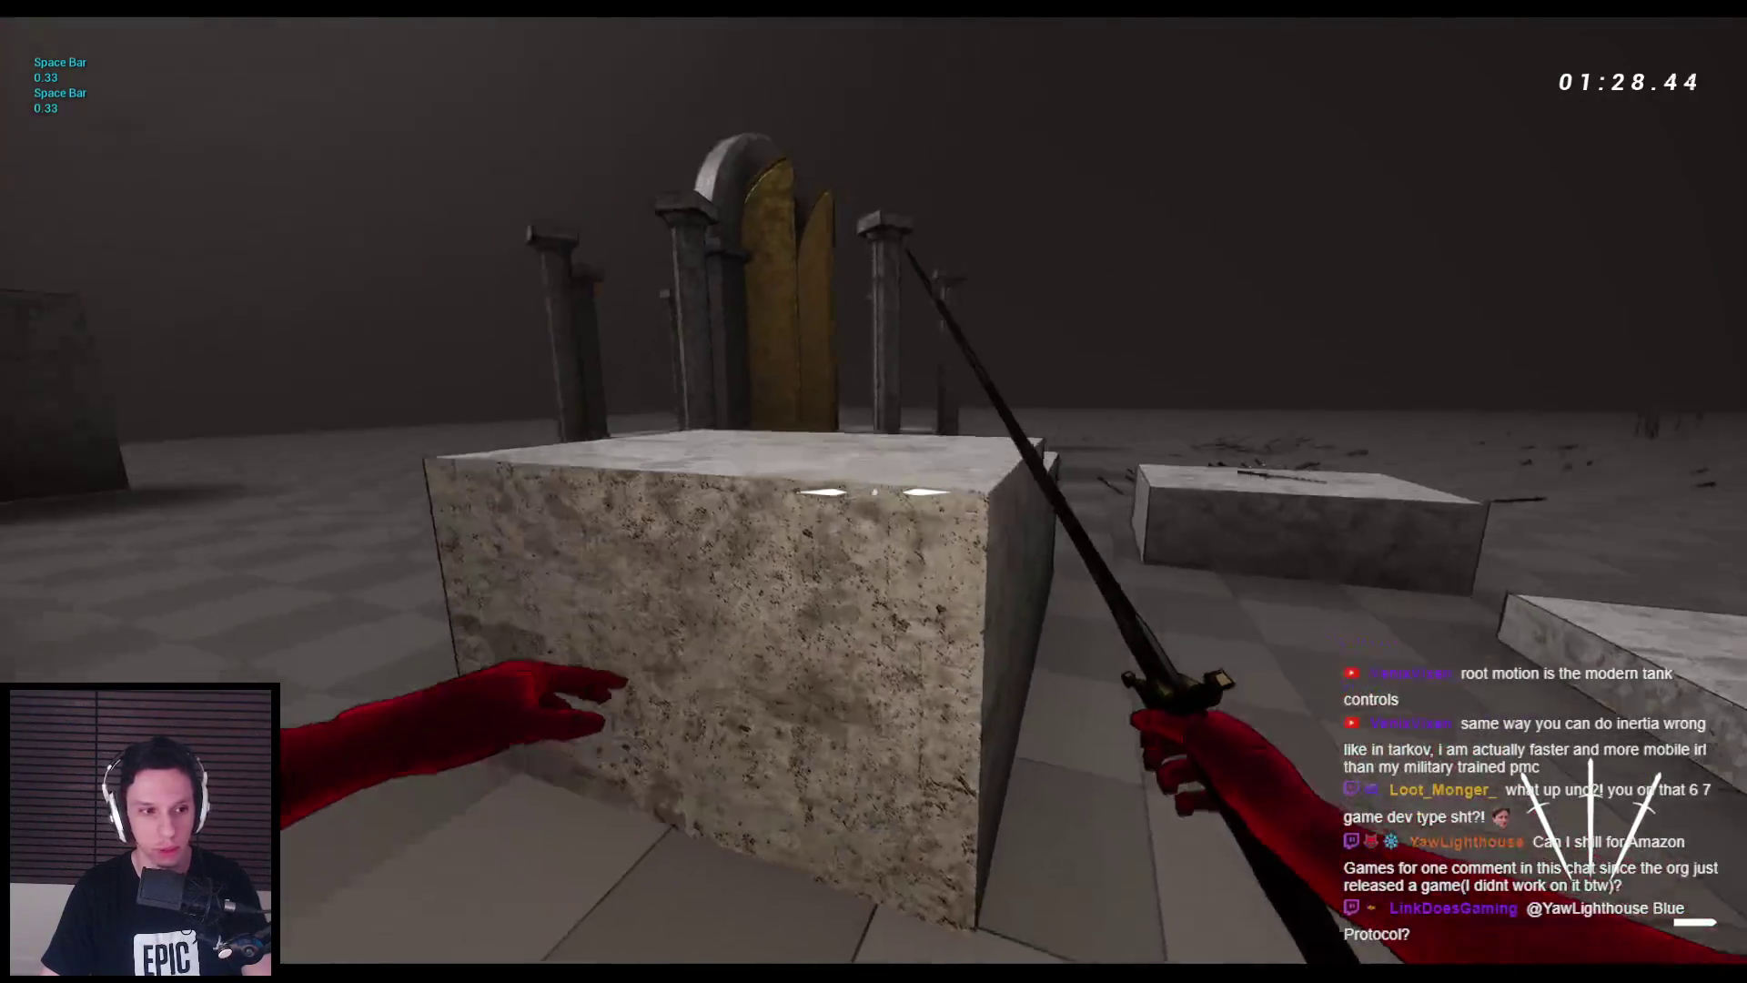
key(space)
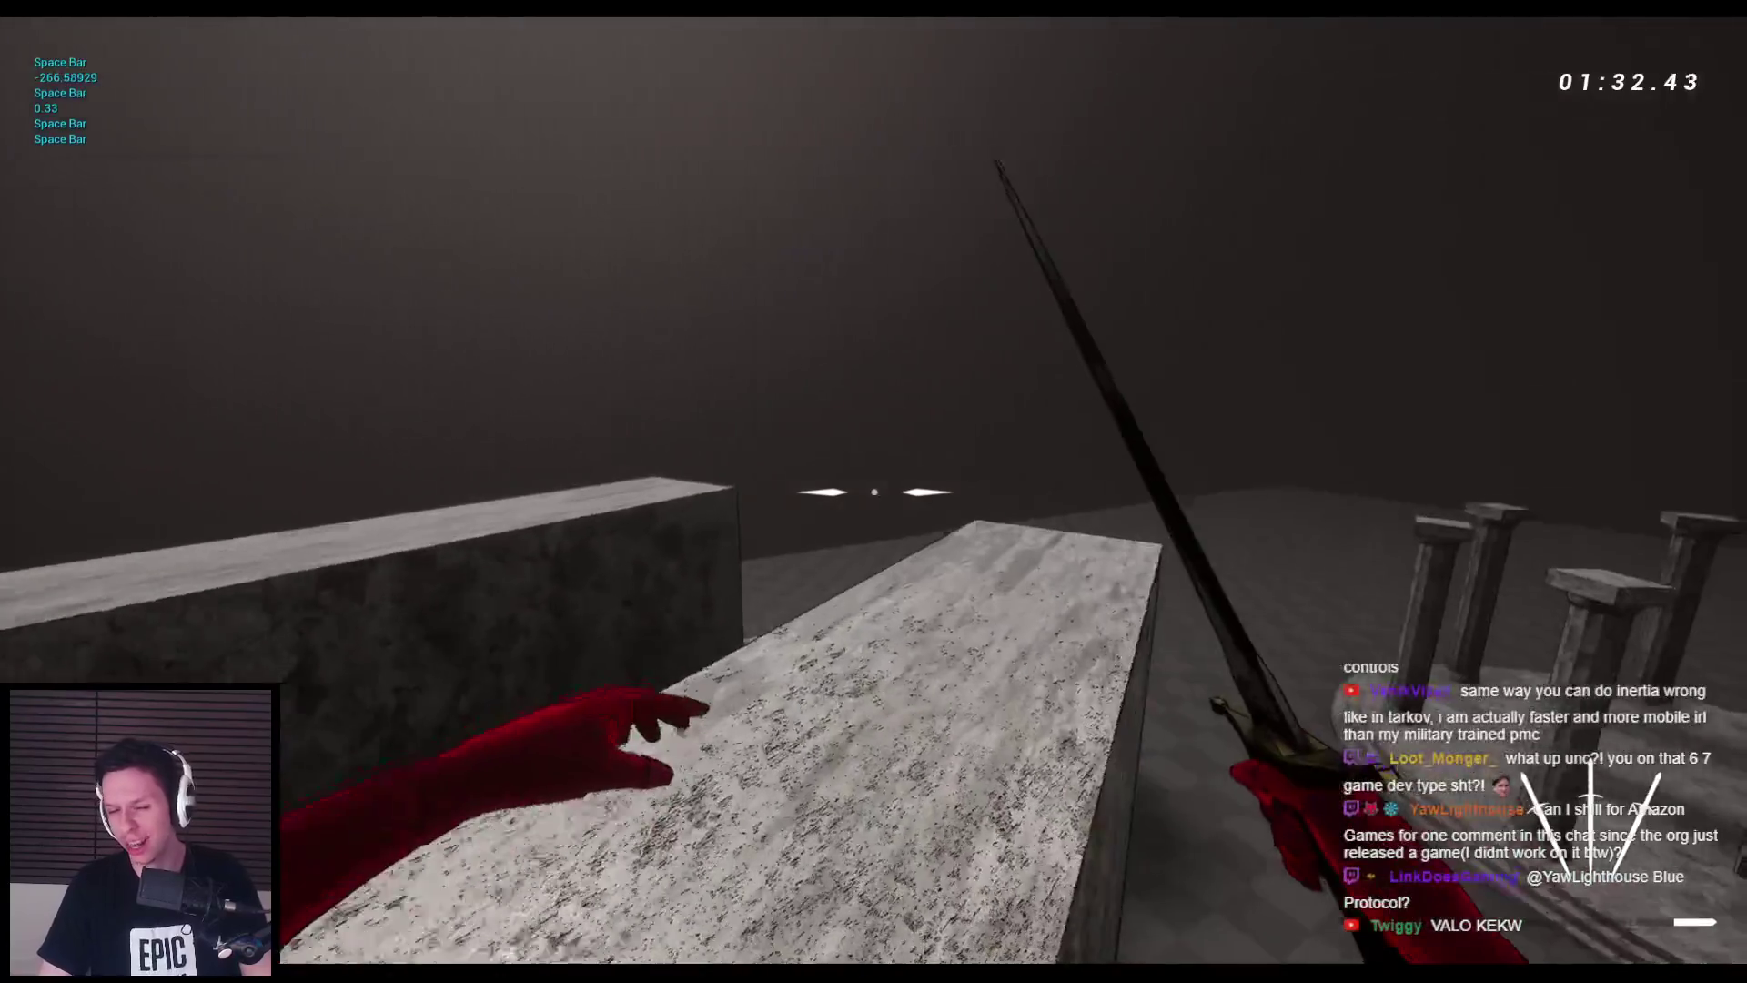
key(space)
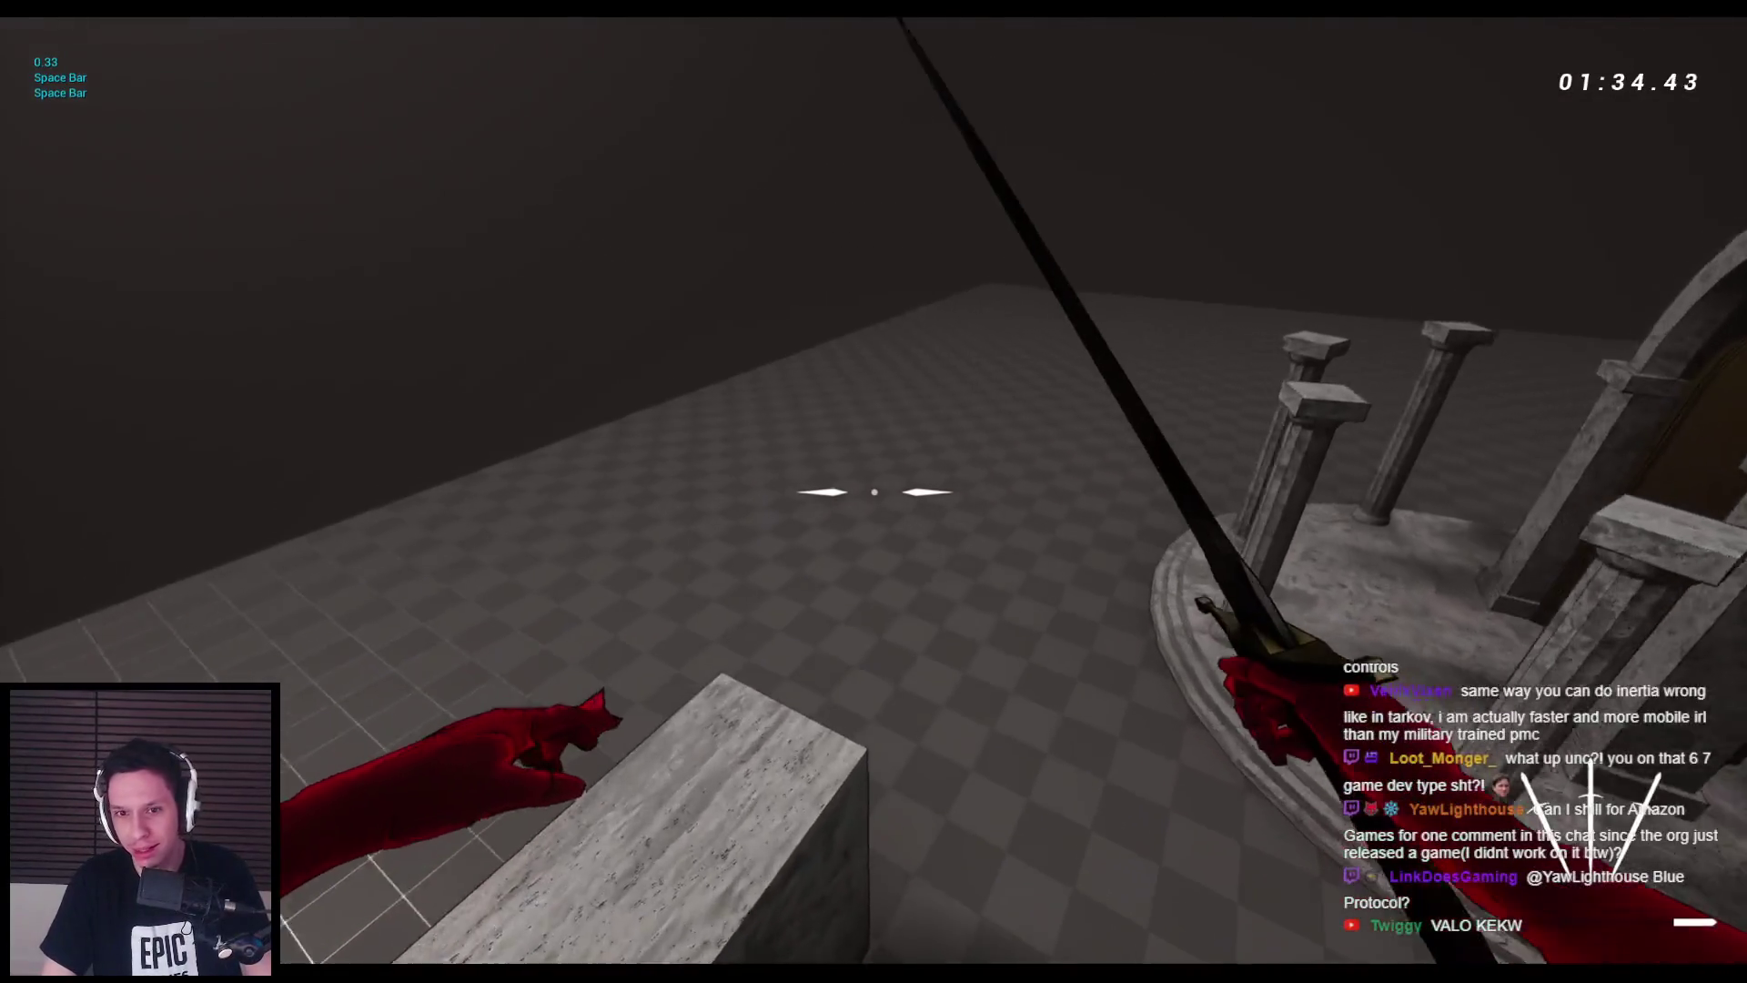
key(space)
key(space)
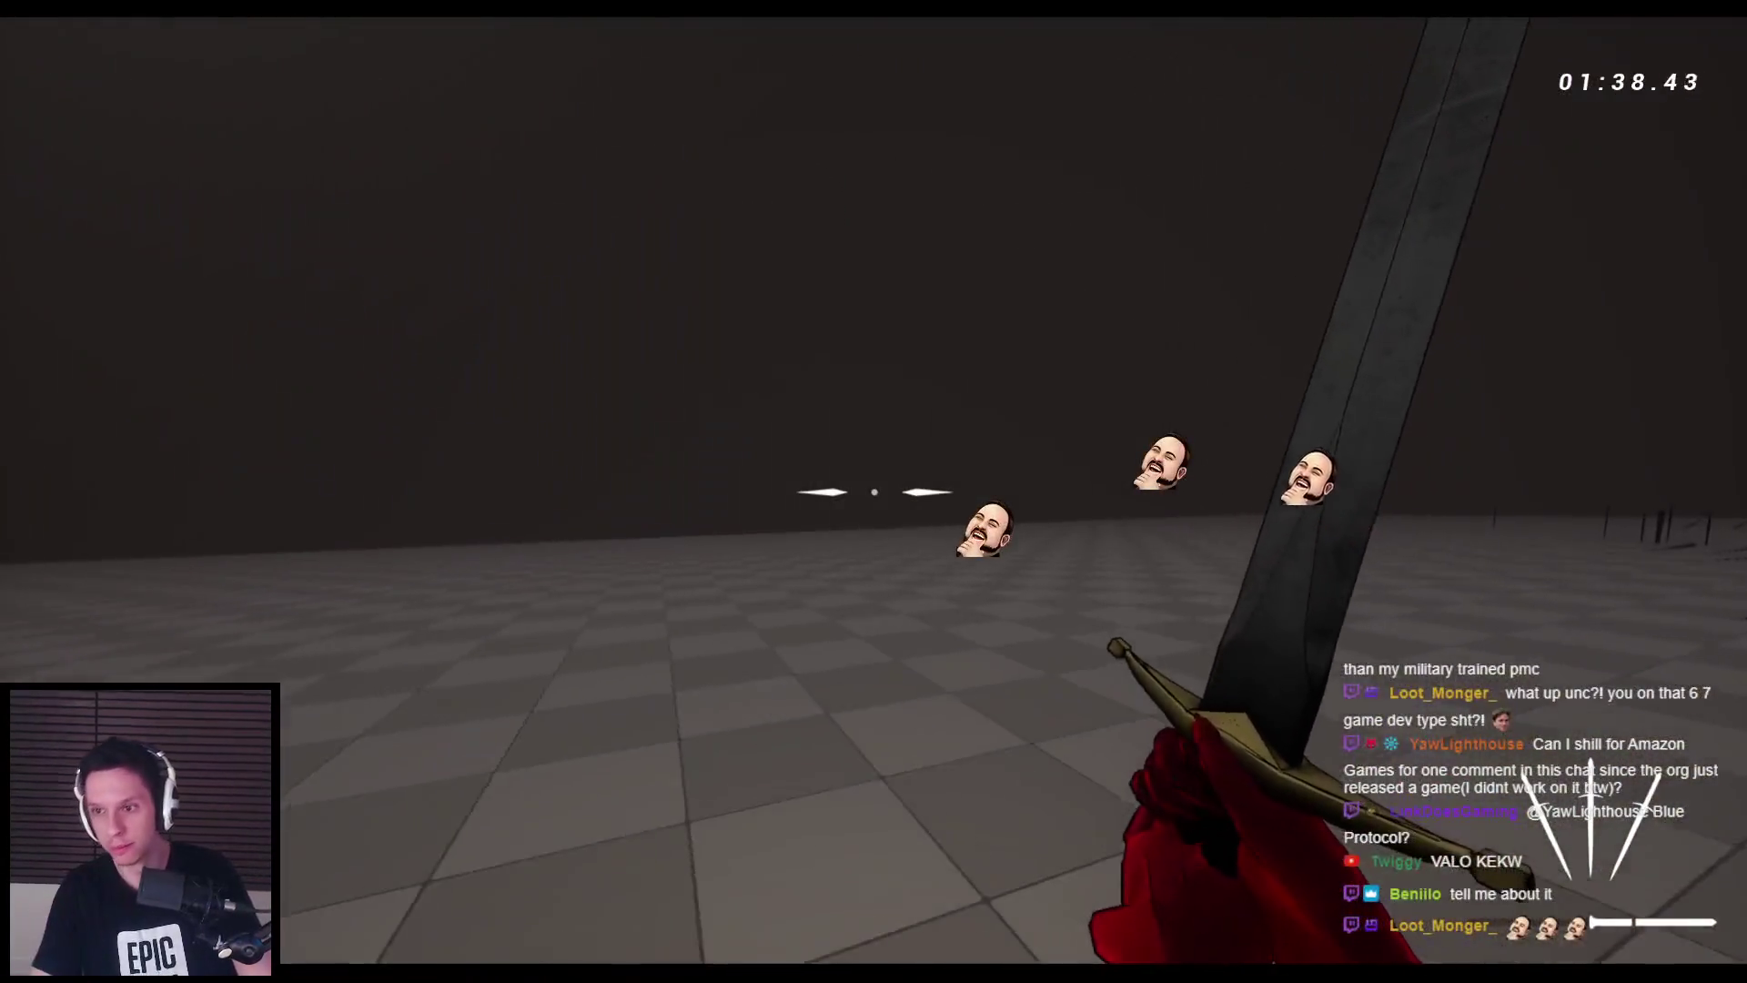
key(space)
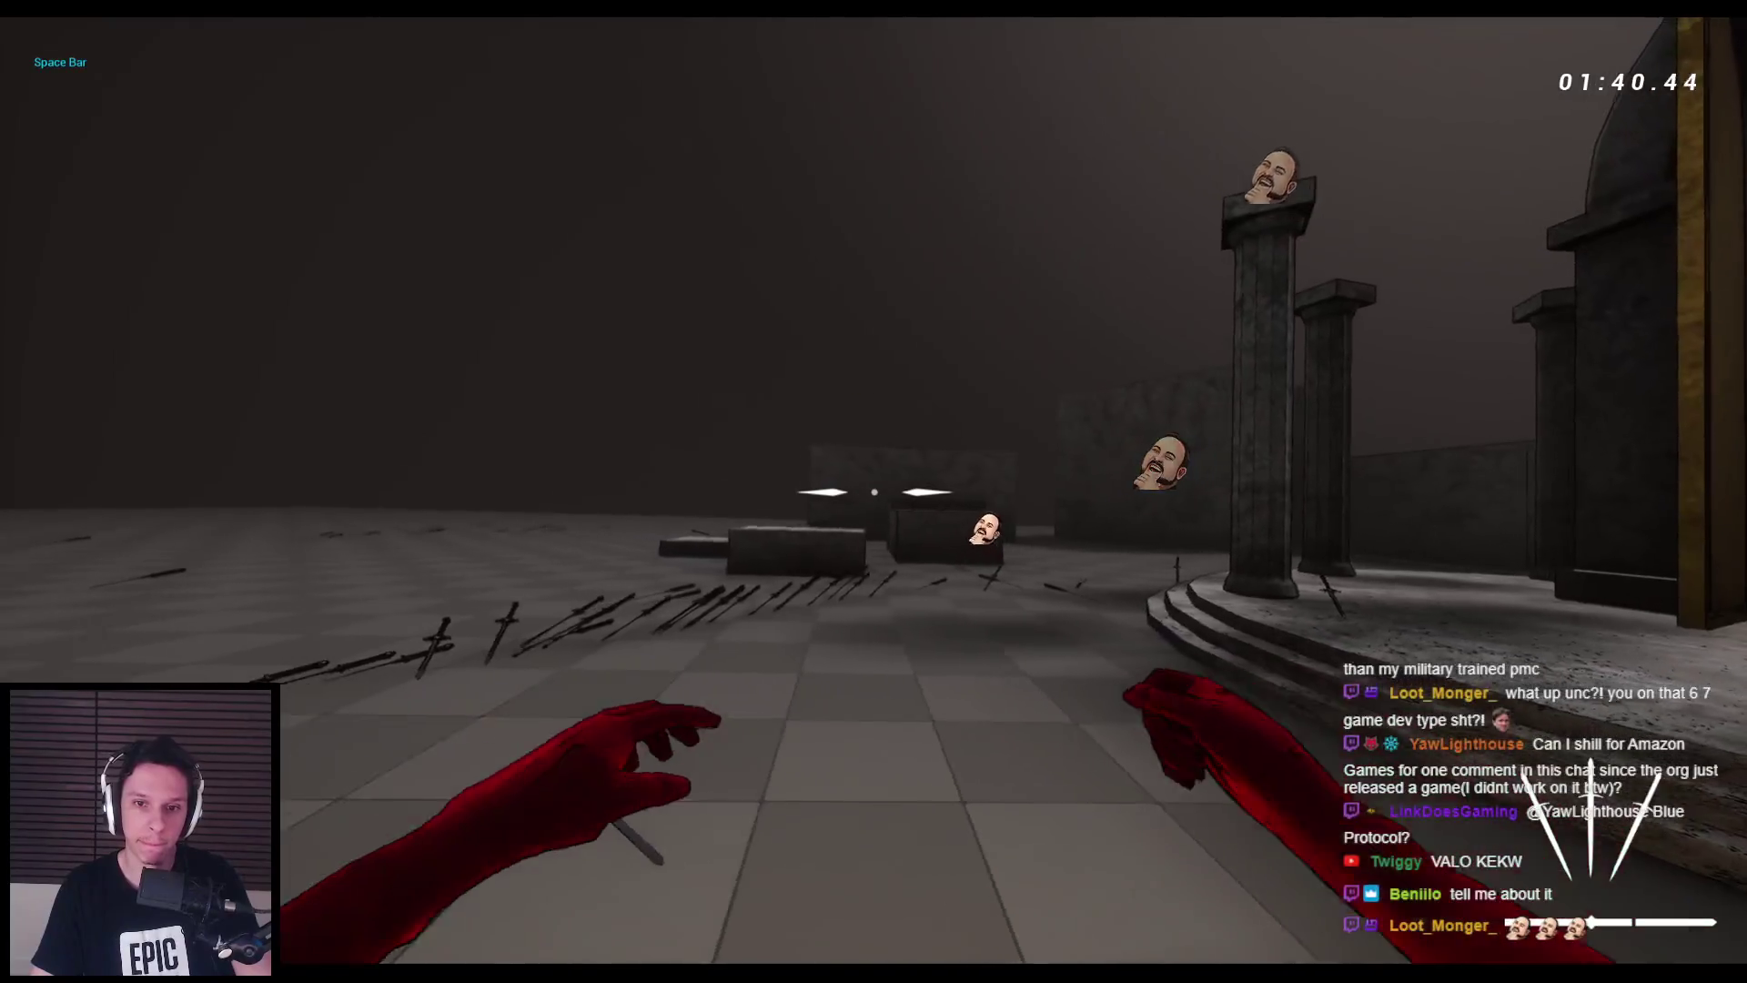
click(874, 491)
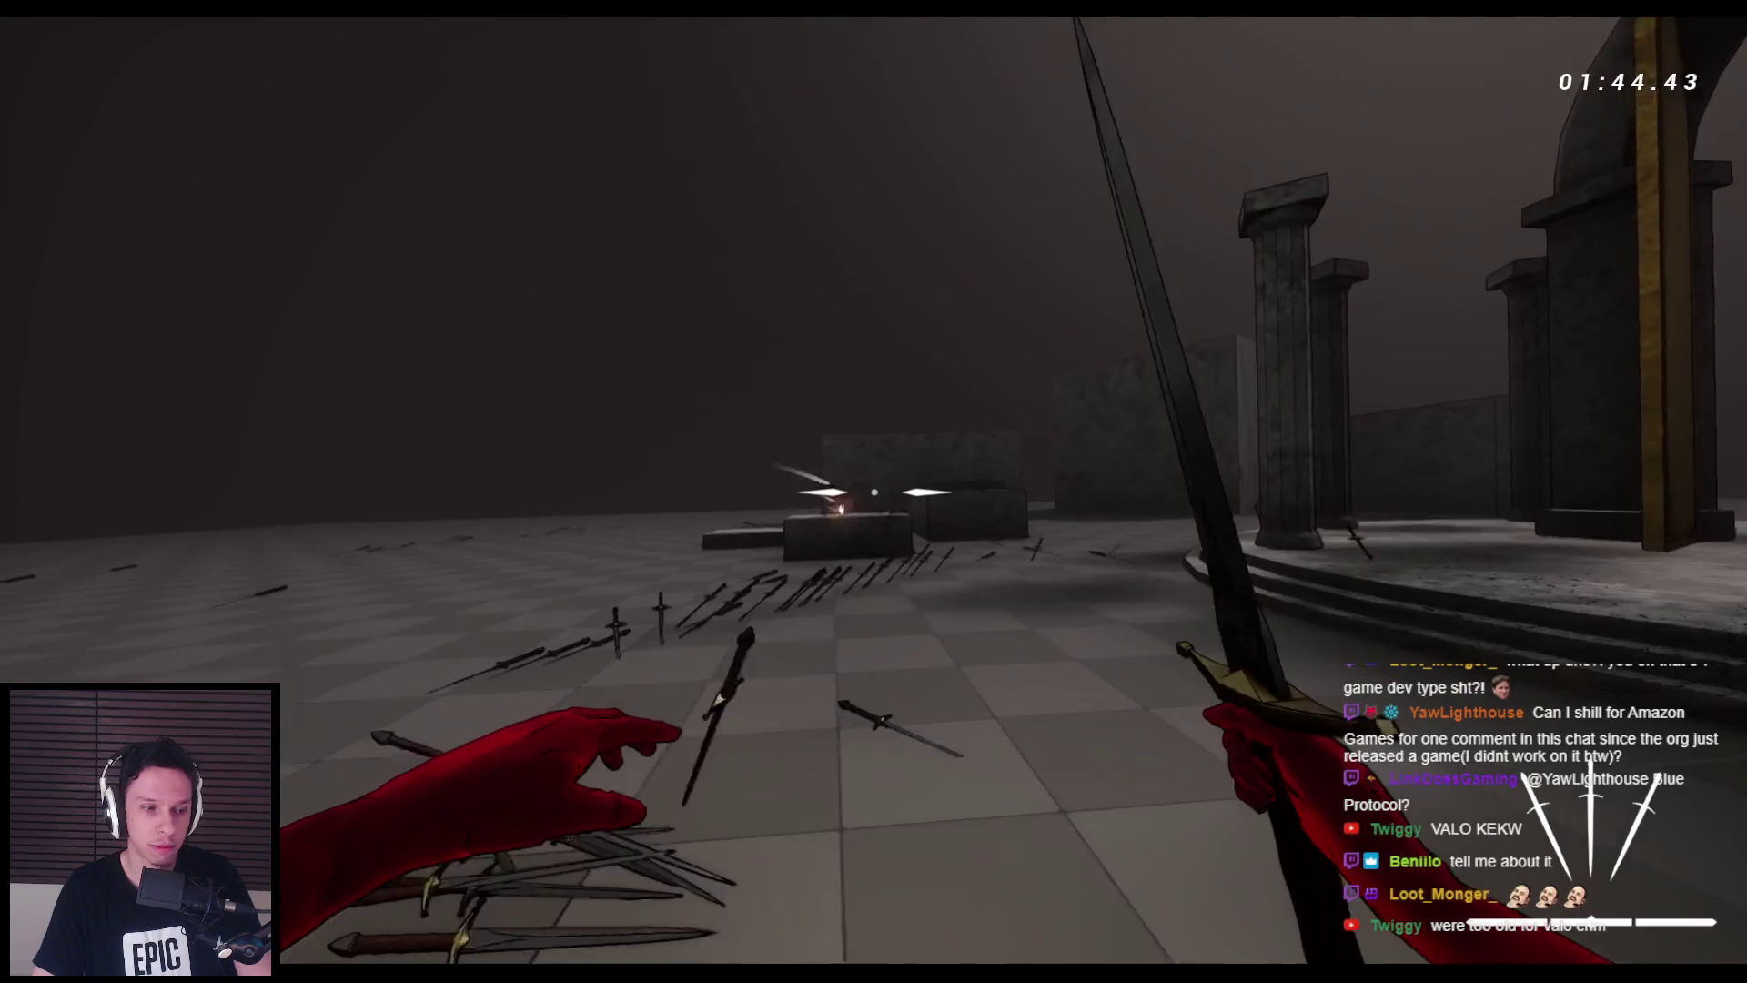
click(874, 492)
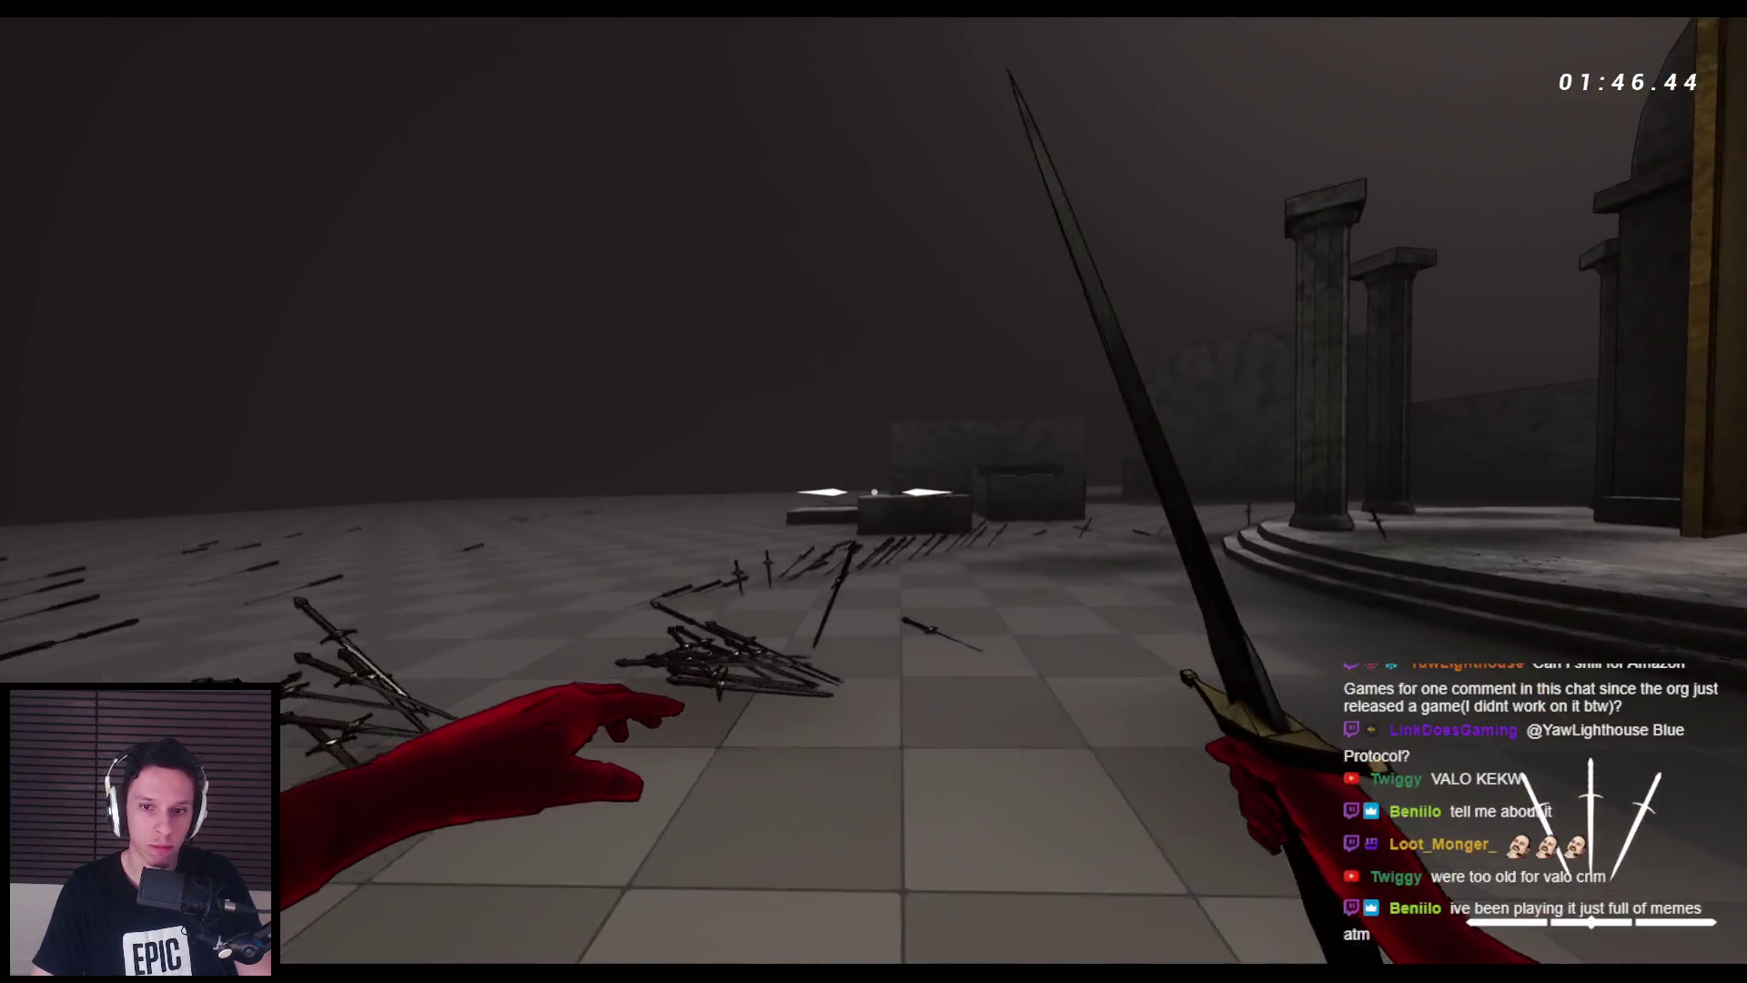
key(w)
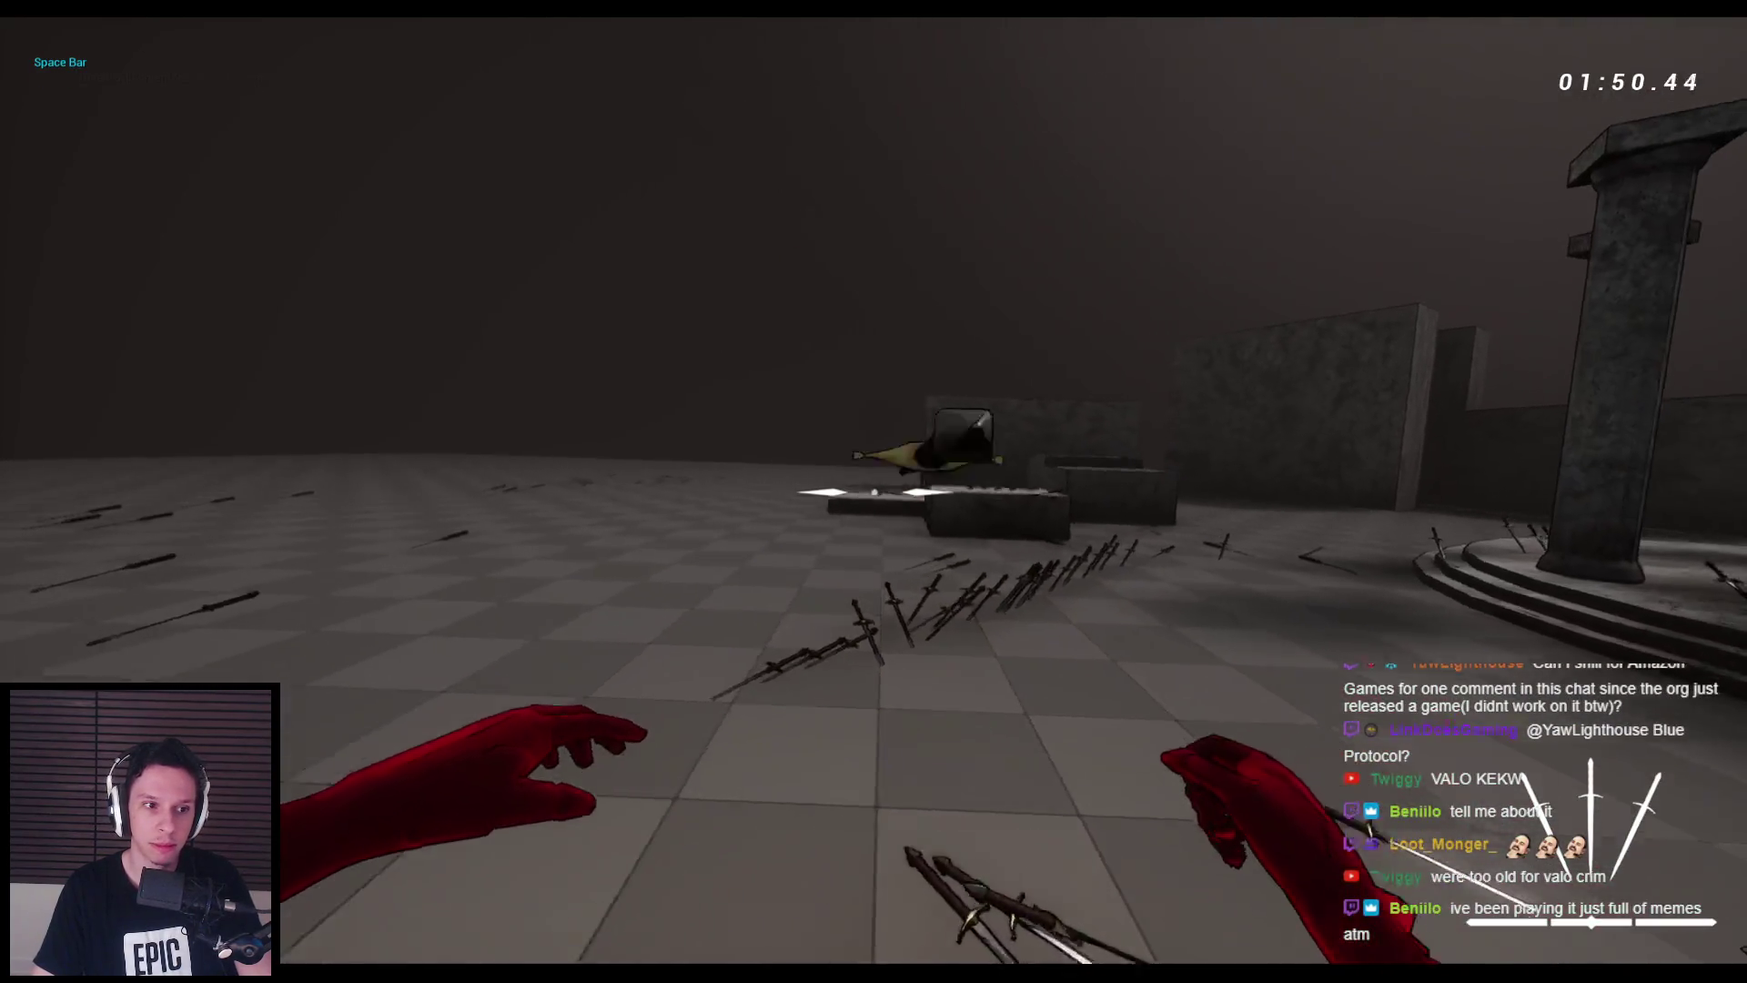
key(w)
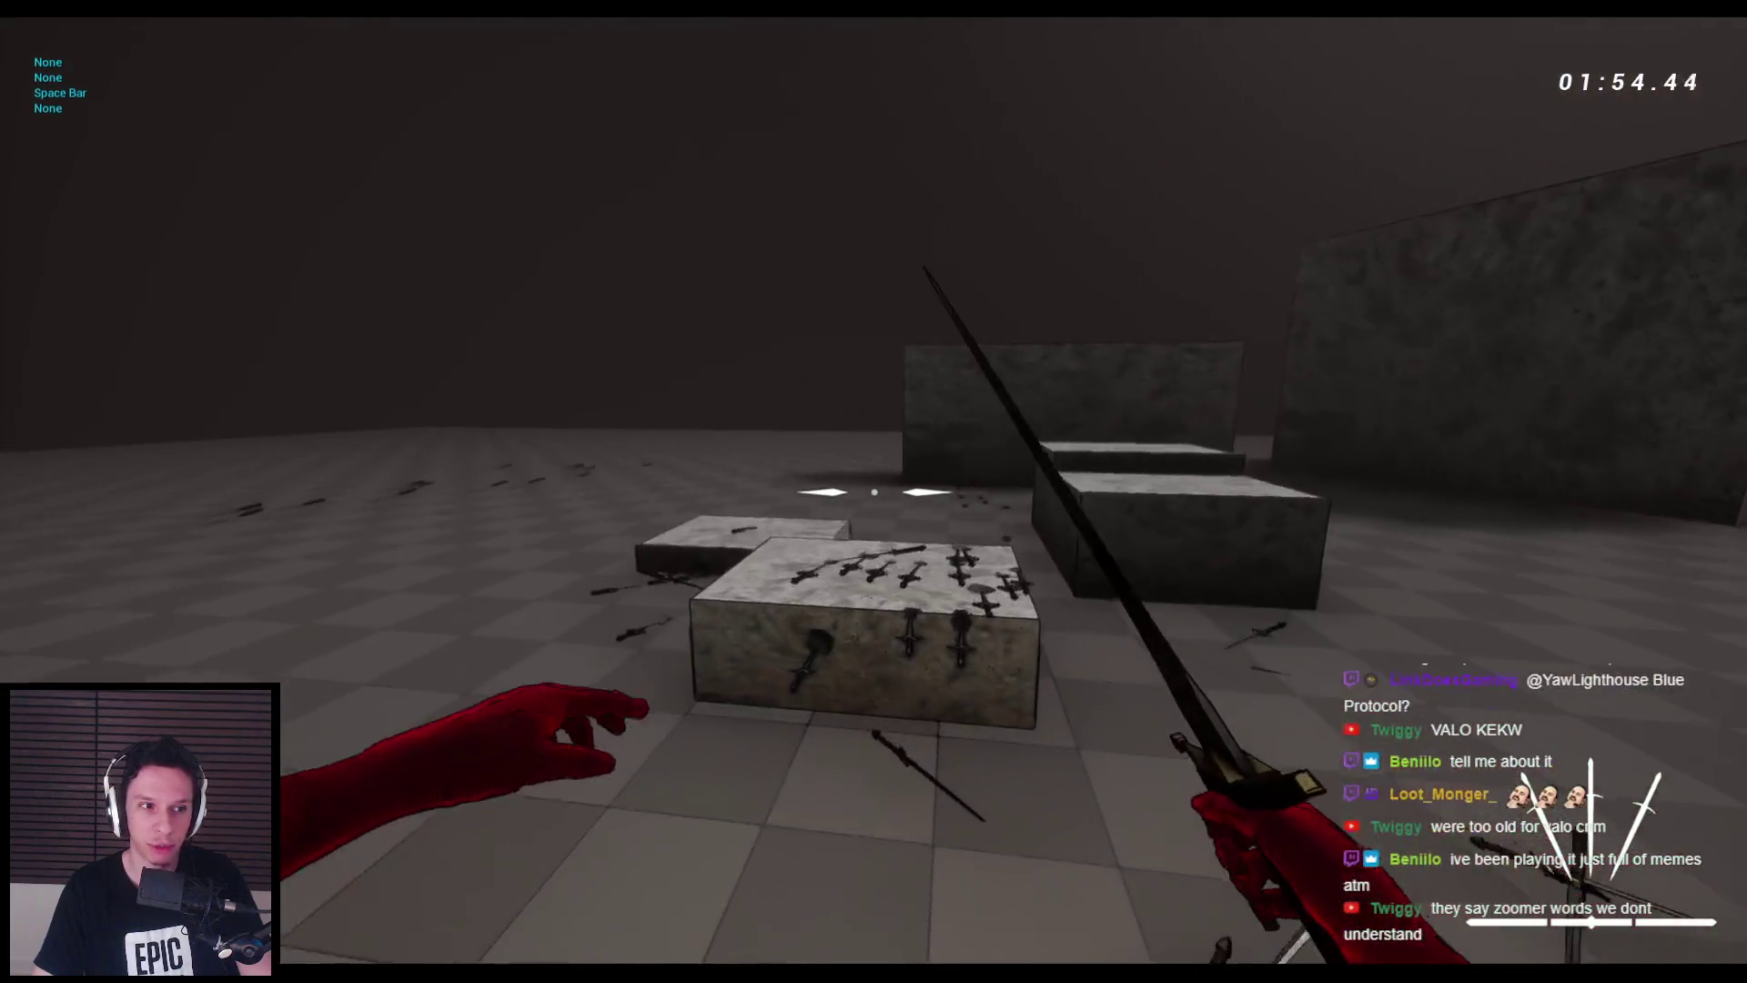
key(space)
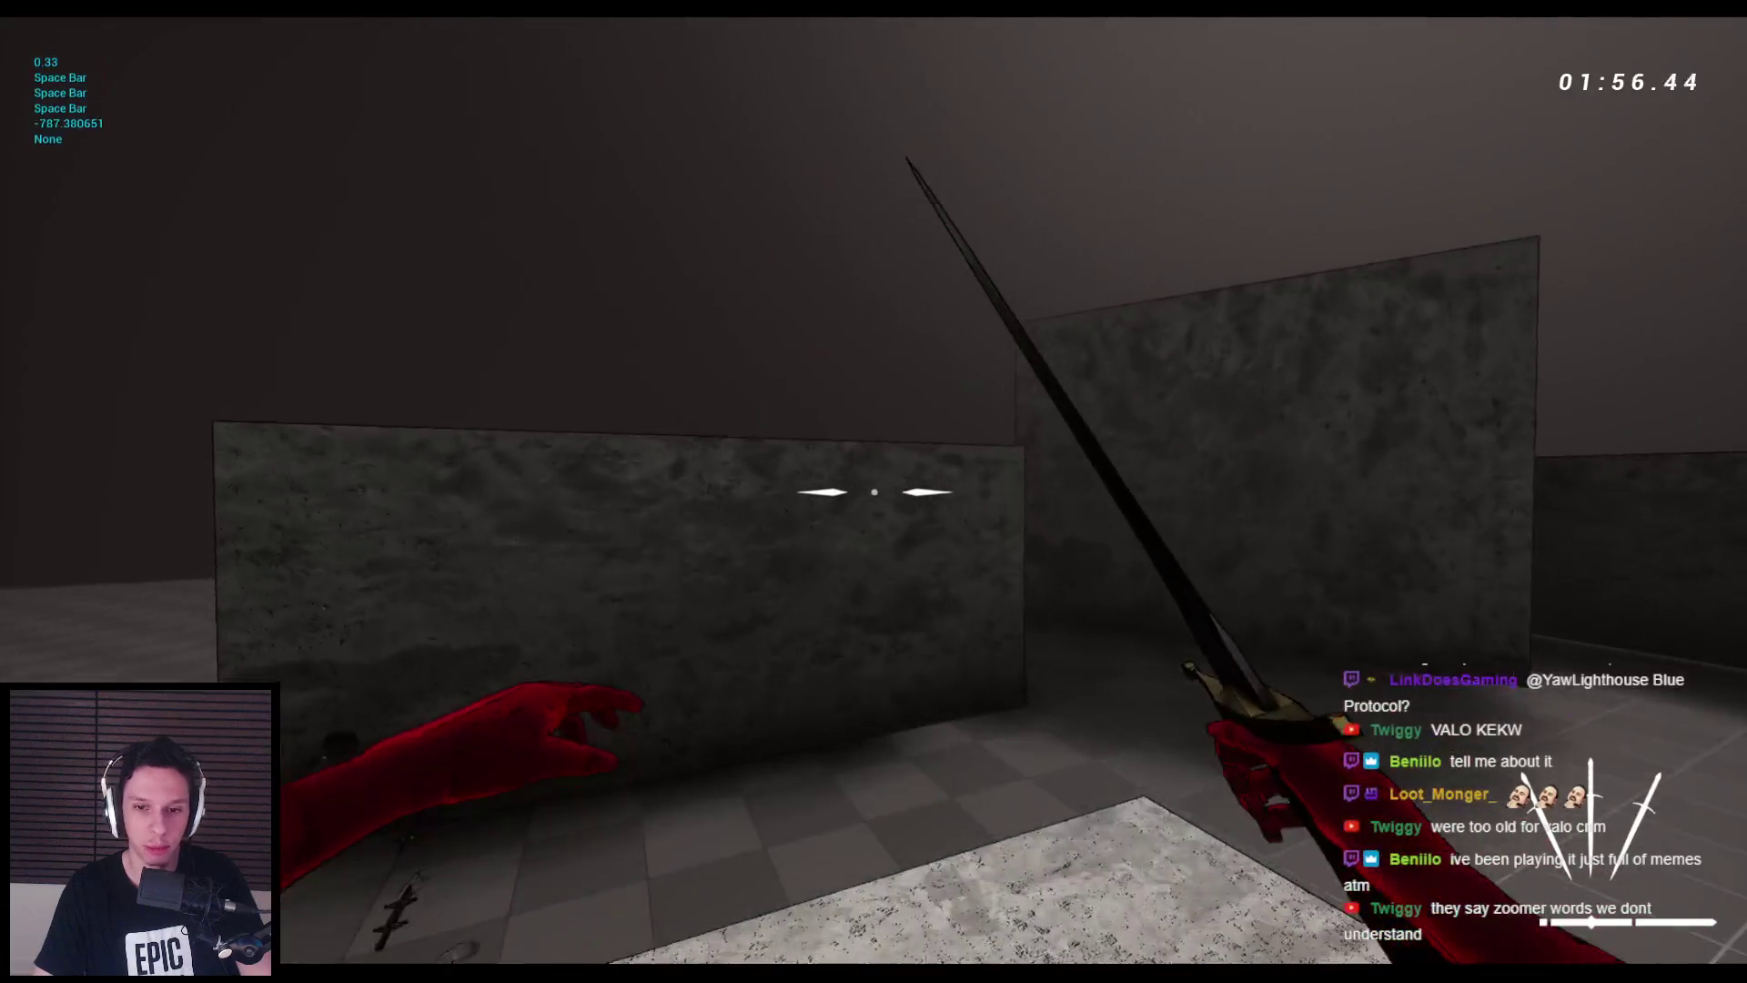
key(space)
key(space)
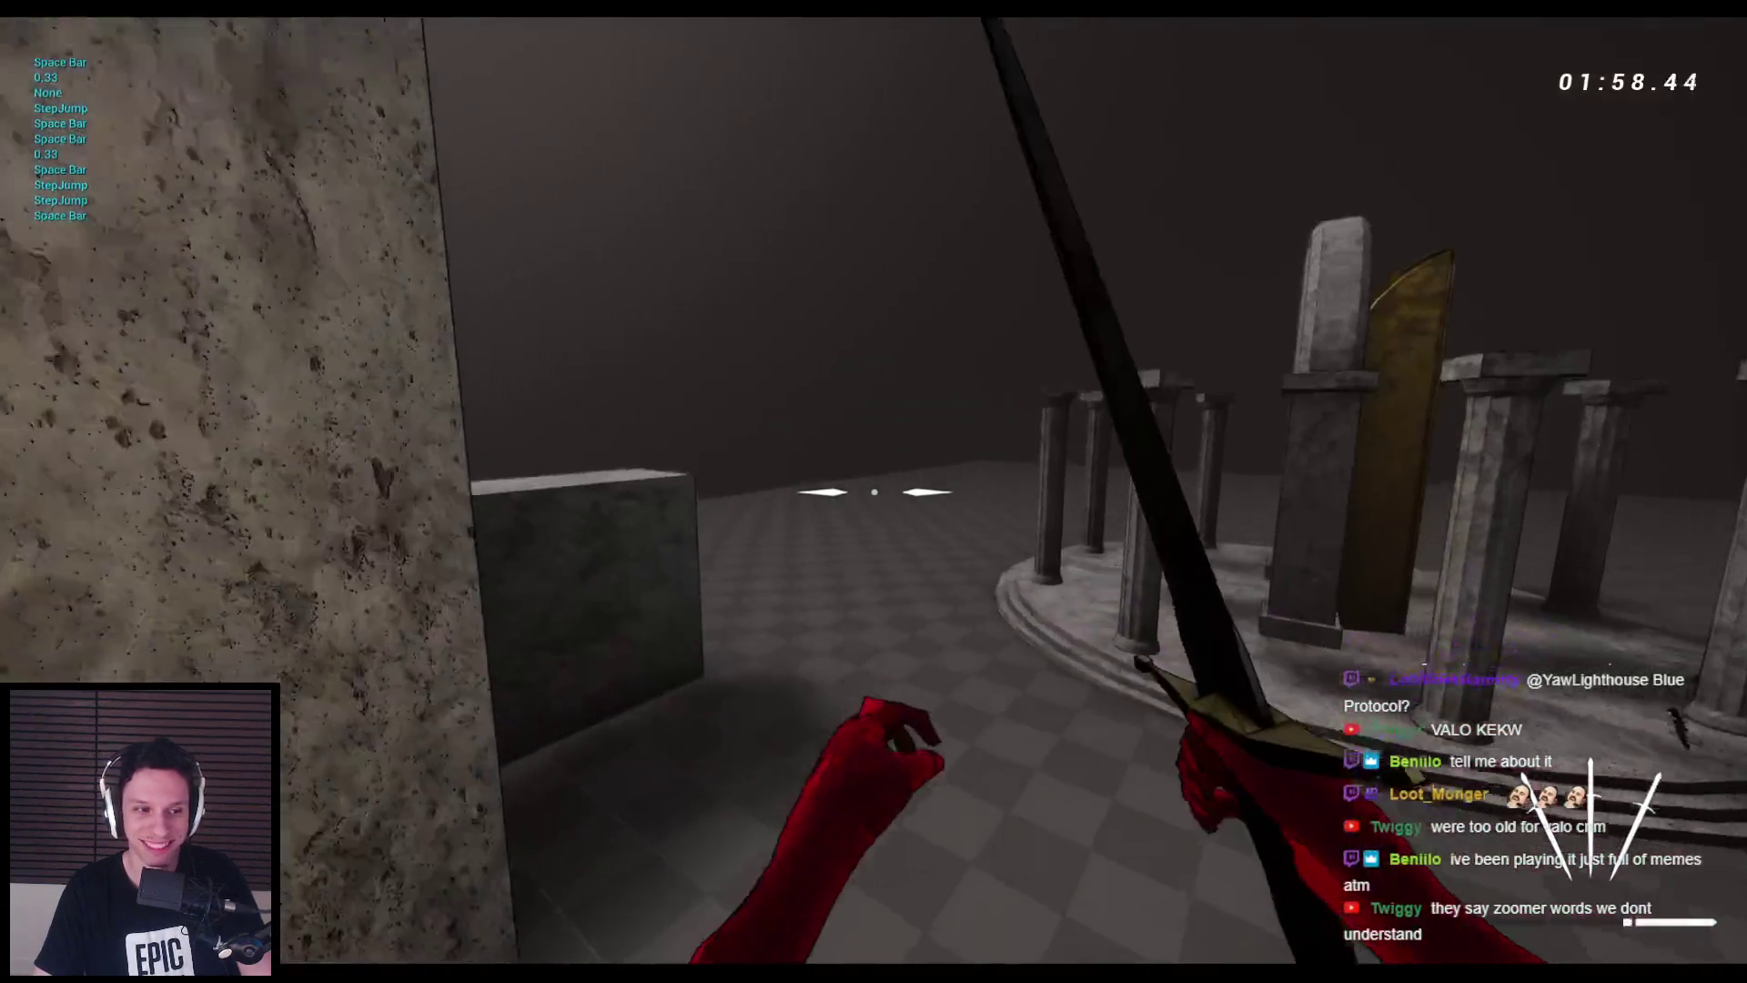
key(space)
key(space)
key(space)
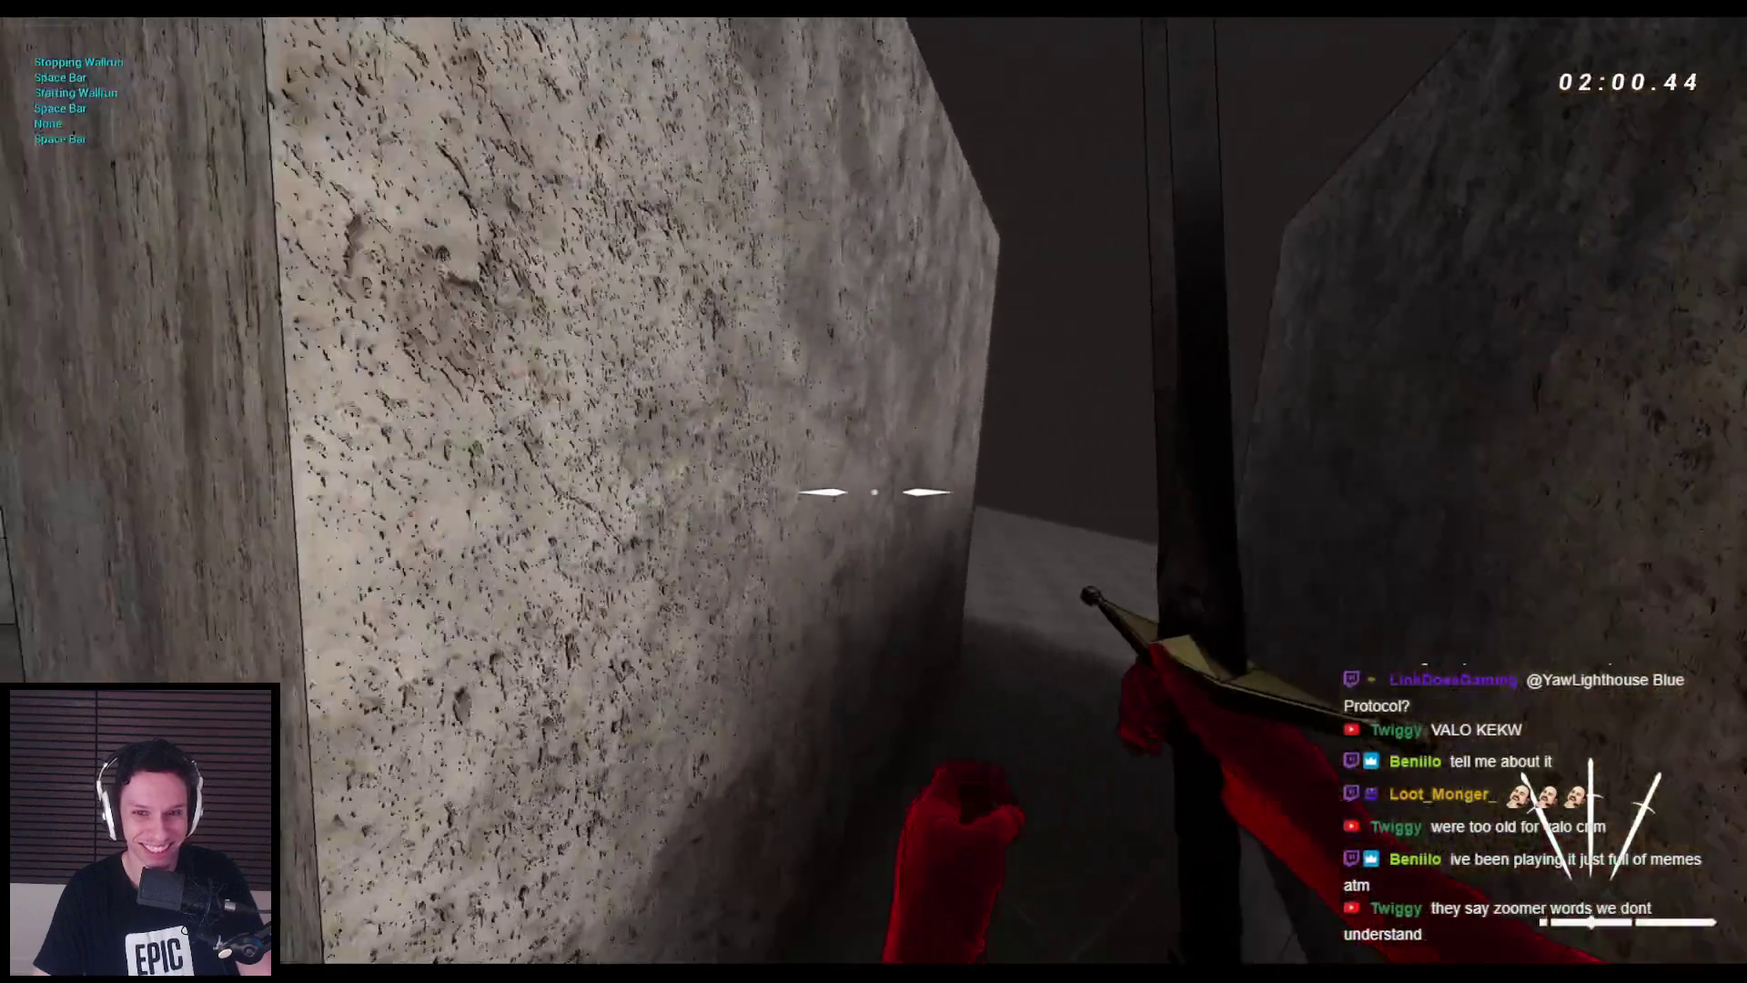
key(space)
key(space)
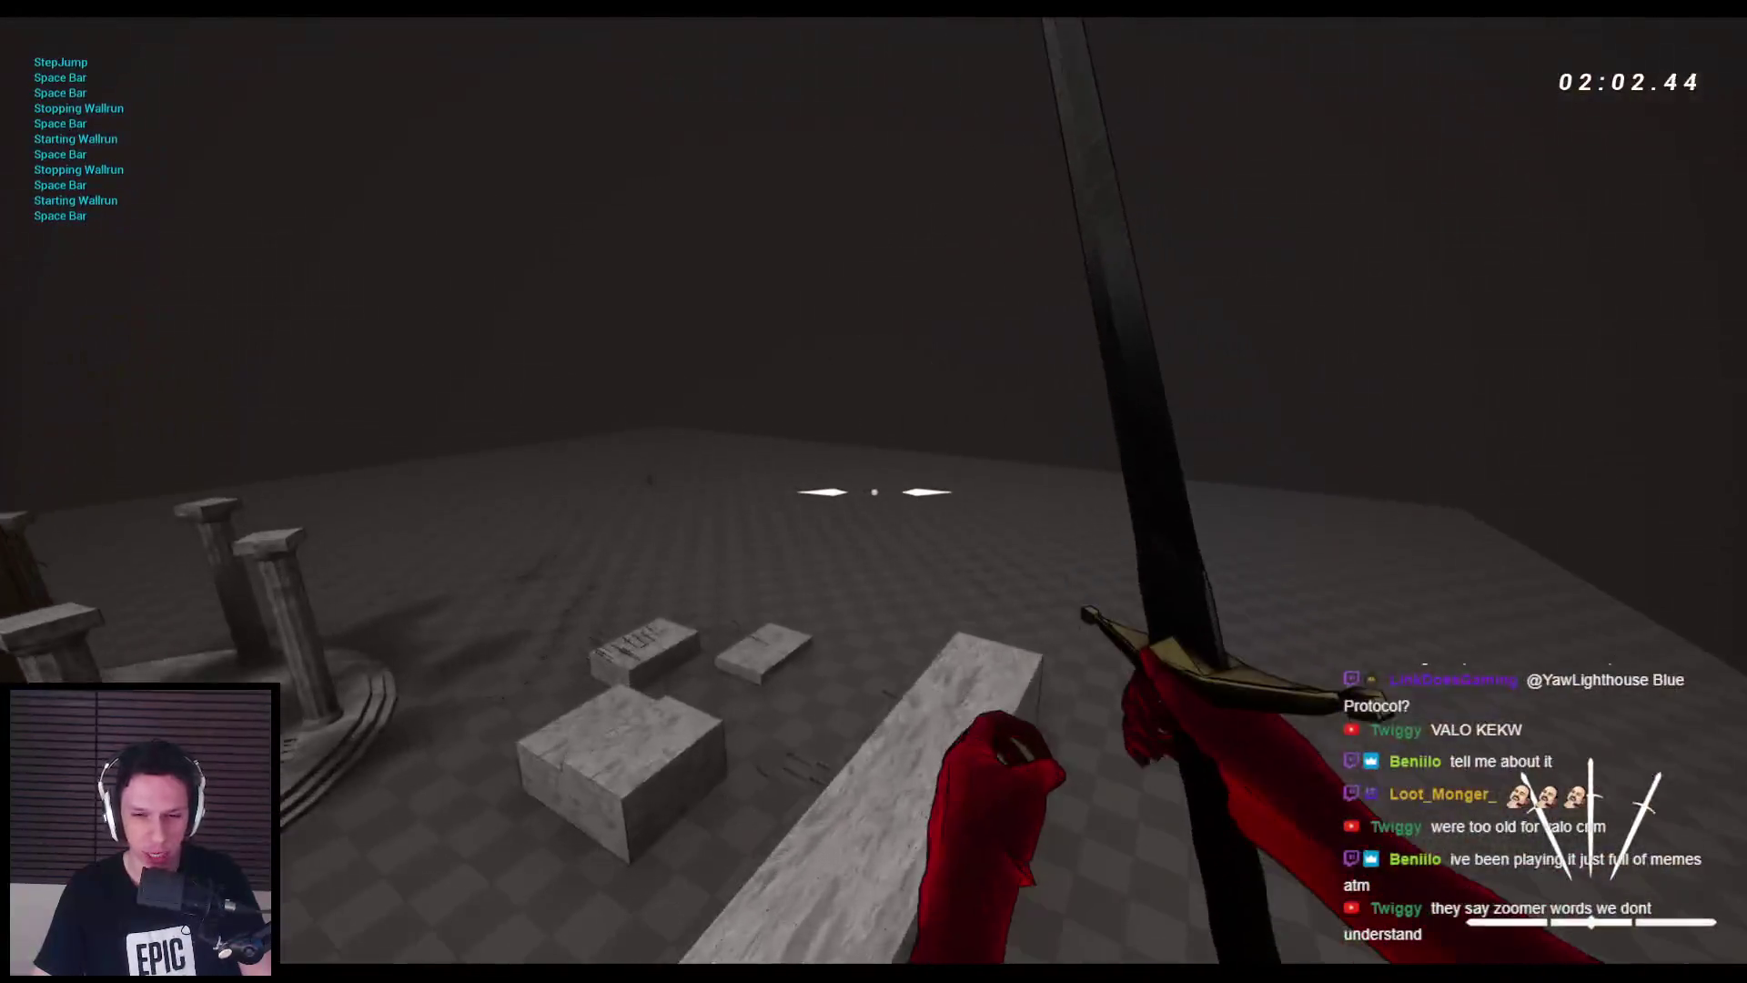
key(space)
key(space)
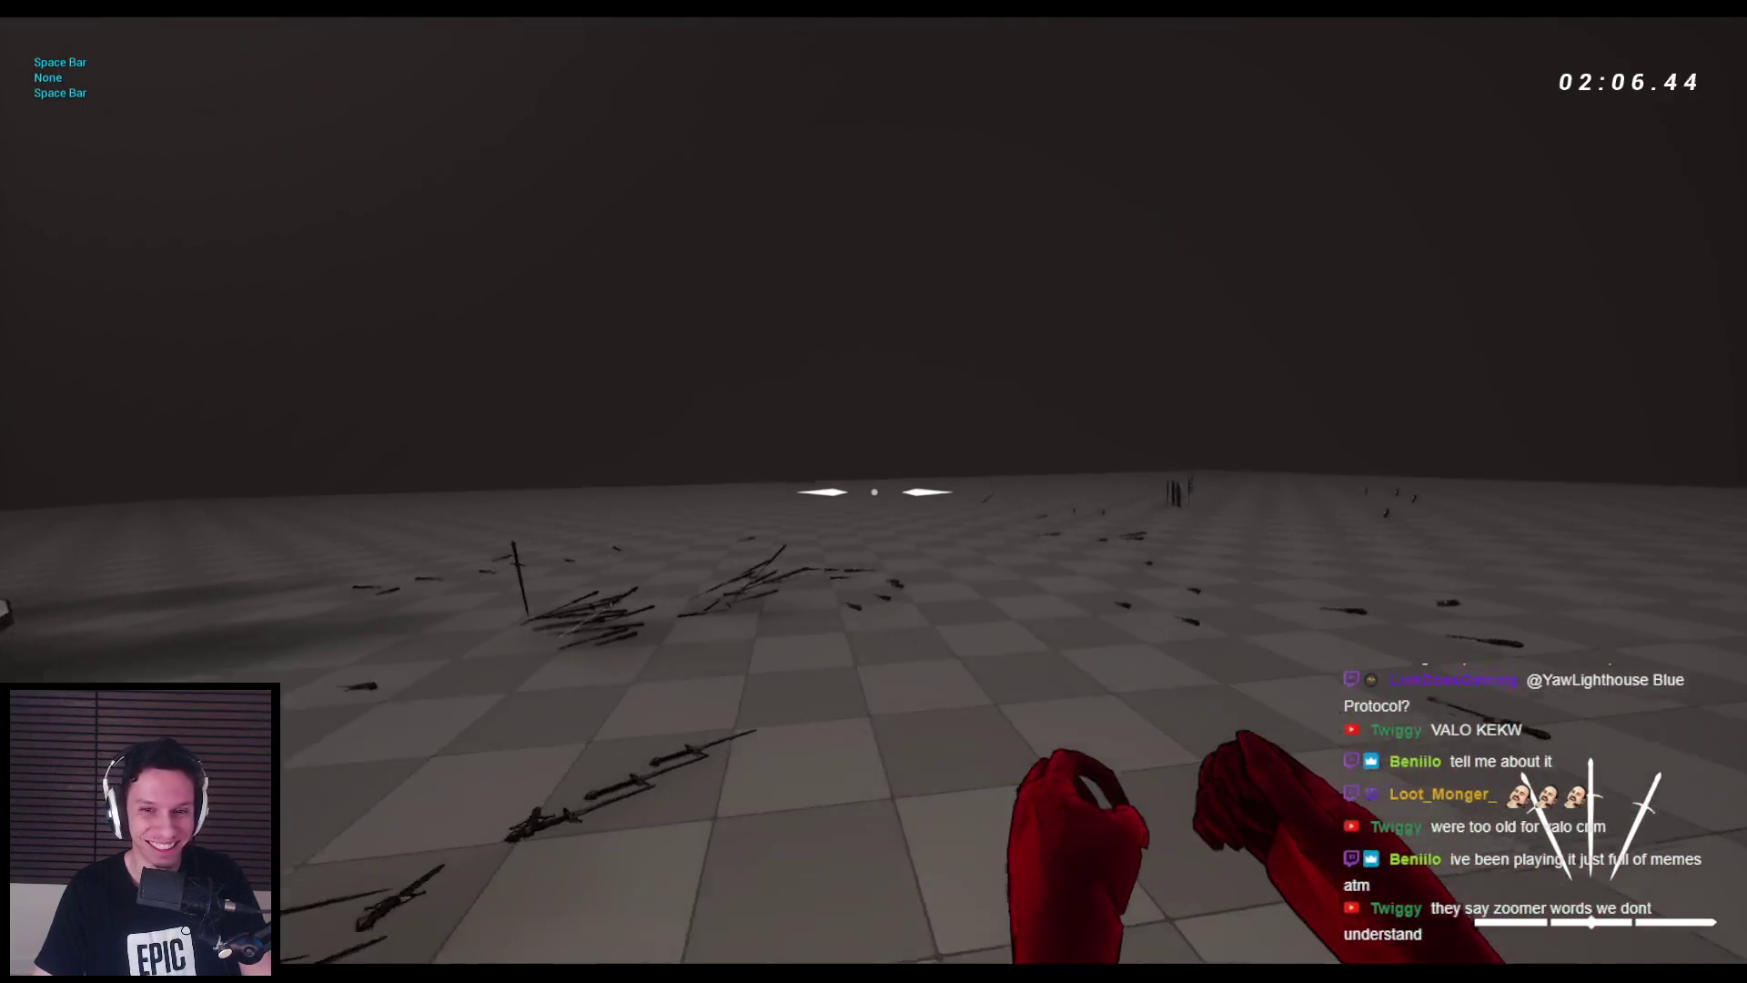
key(space)
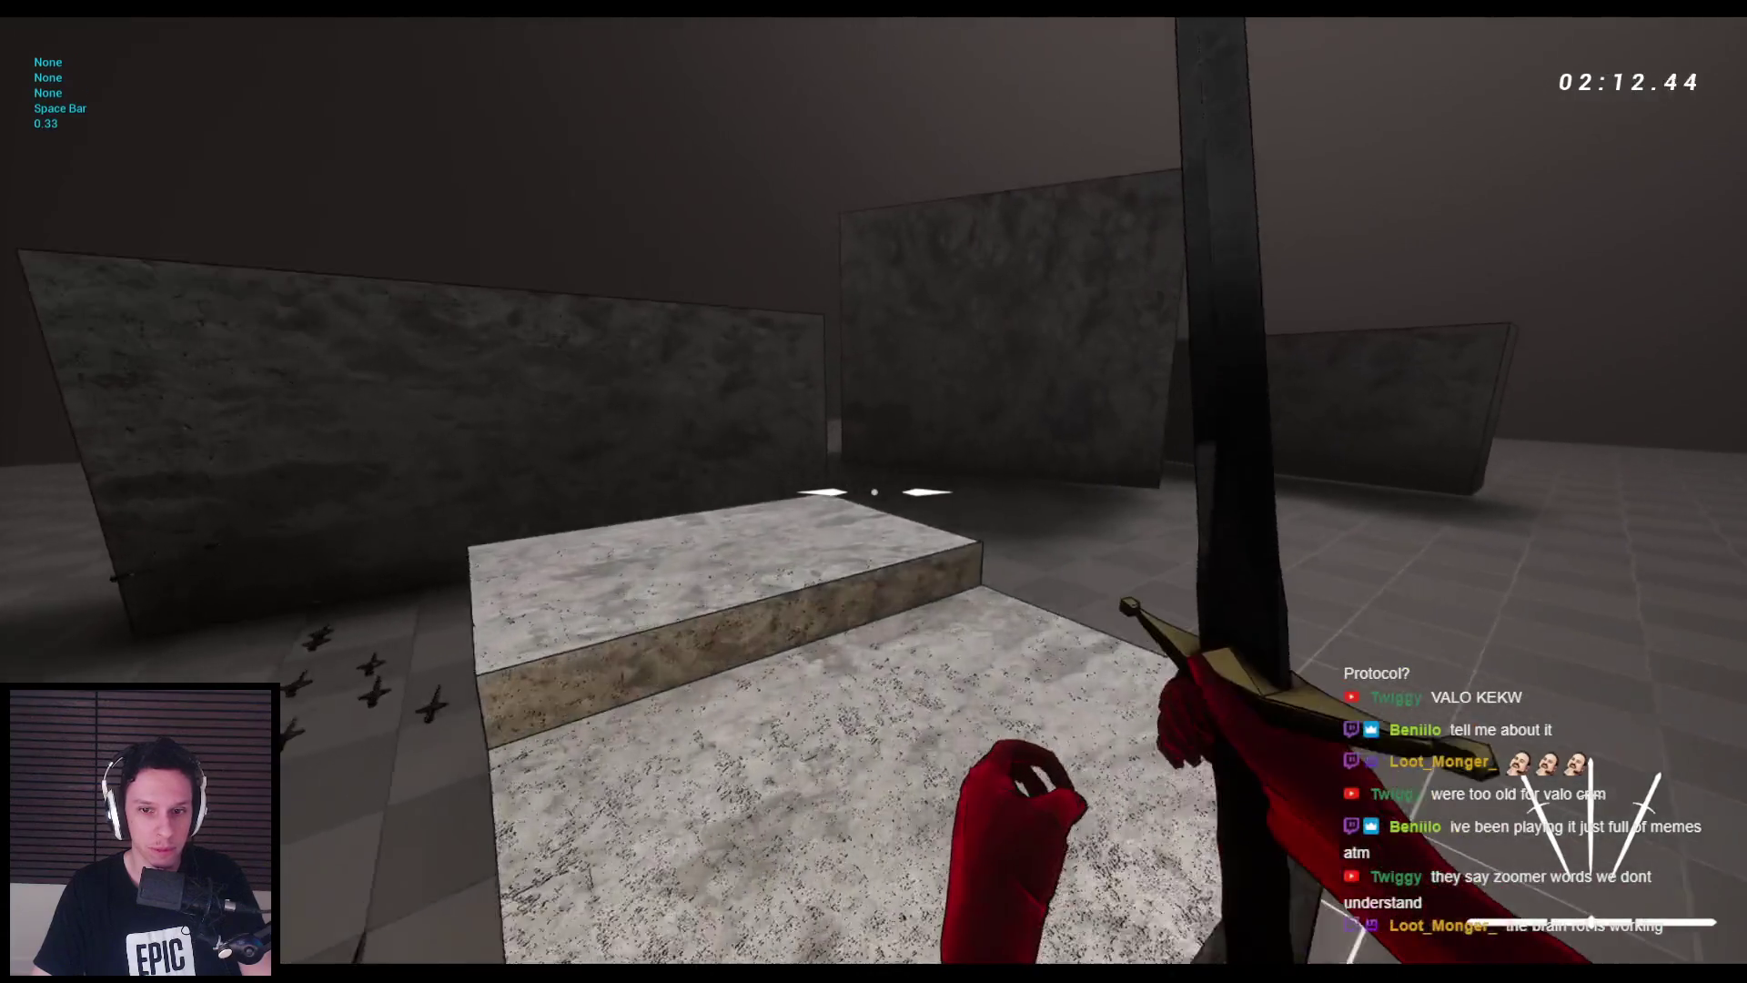
key(space)
key(space)
key(w)
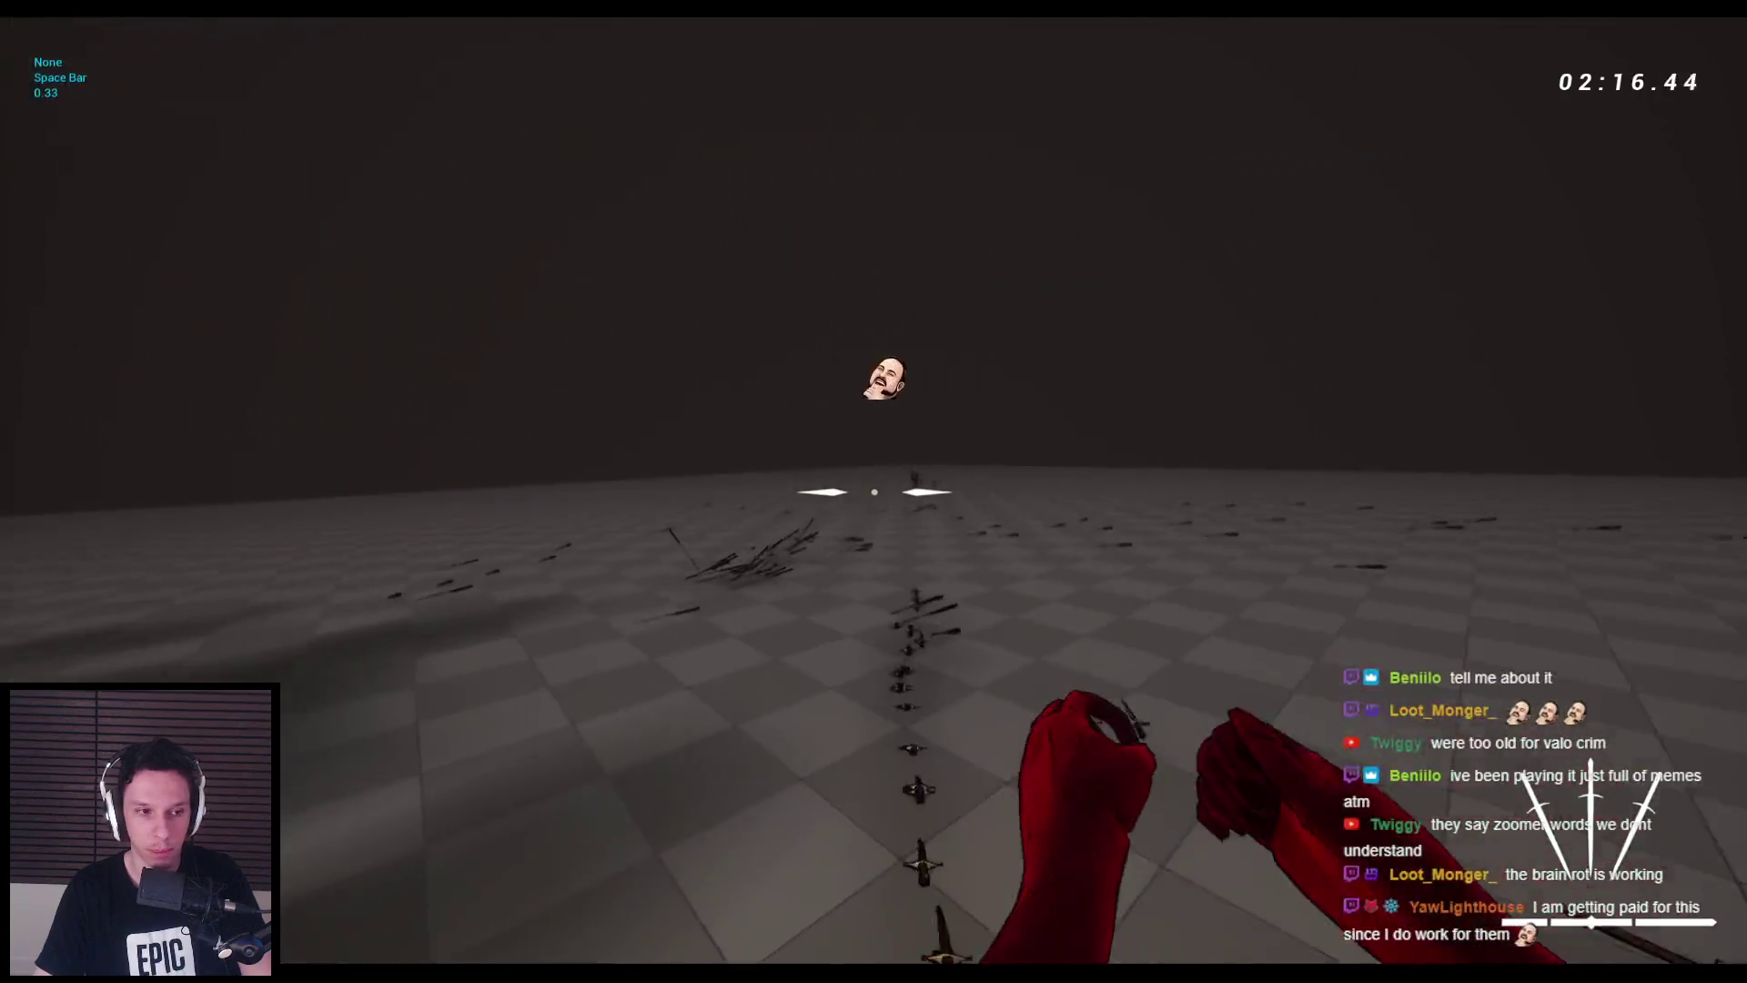
key(space)
key(space)
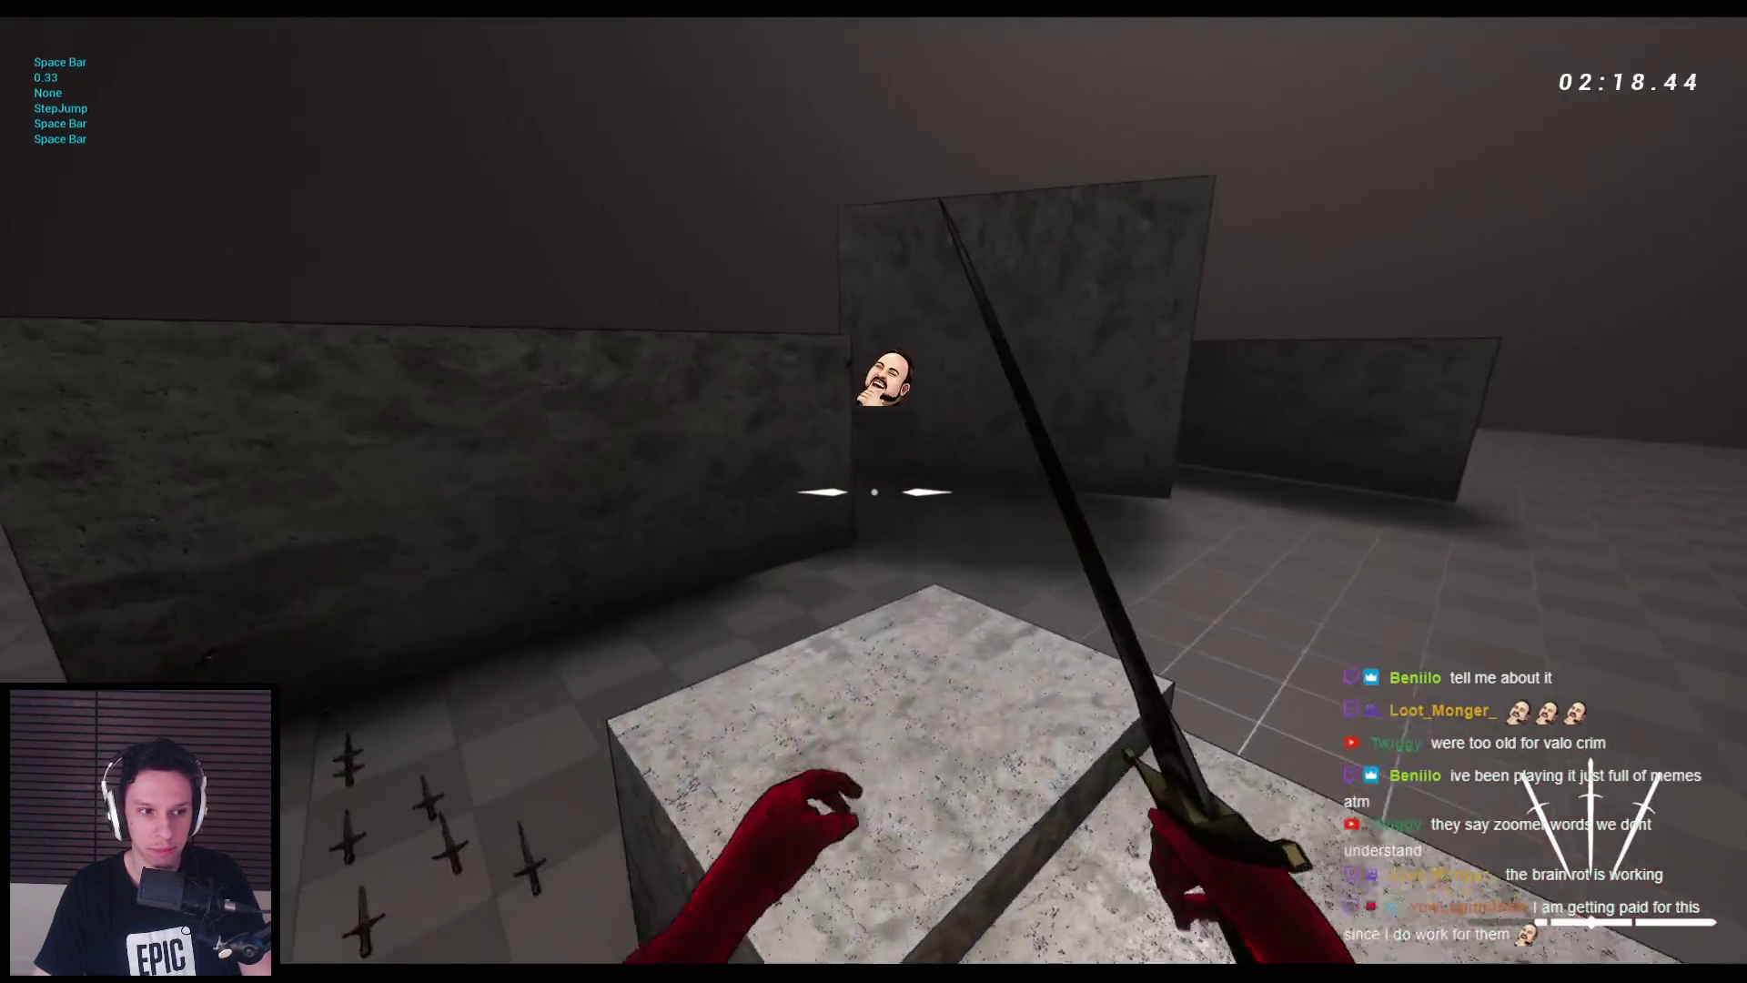
key(space)
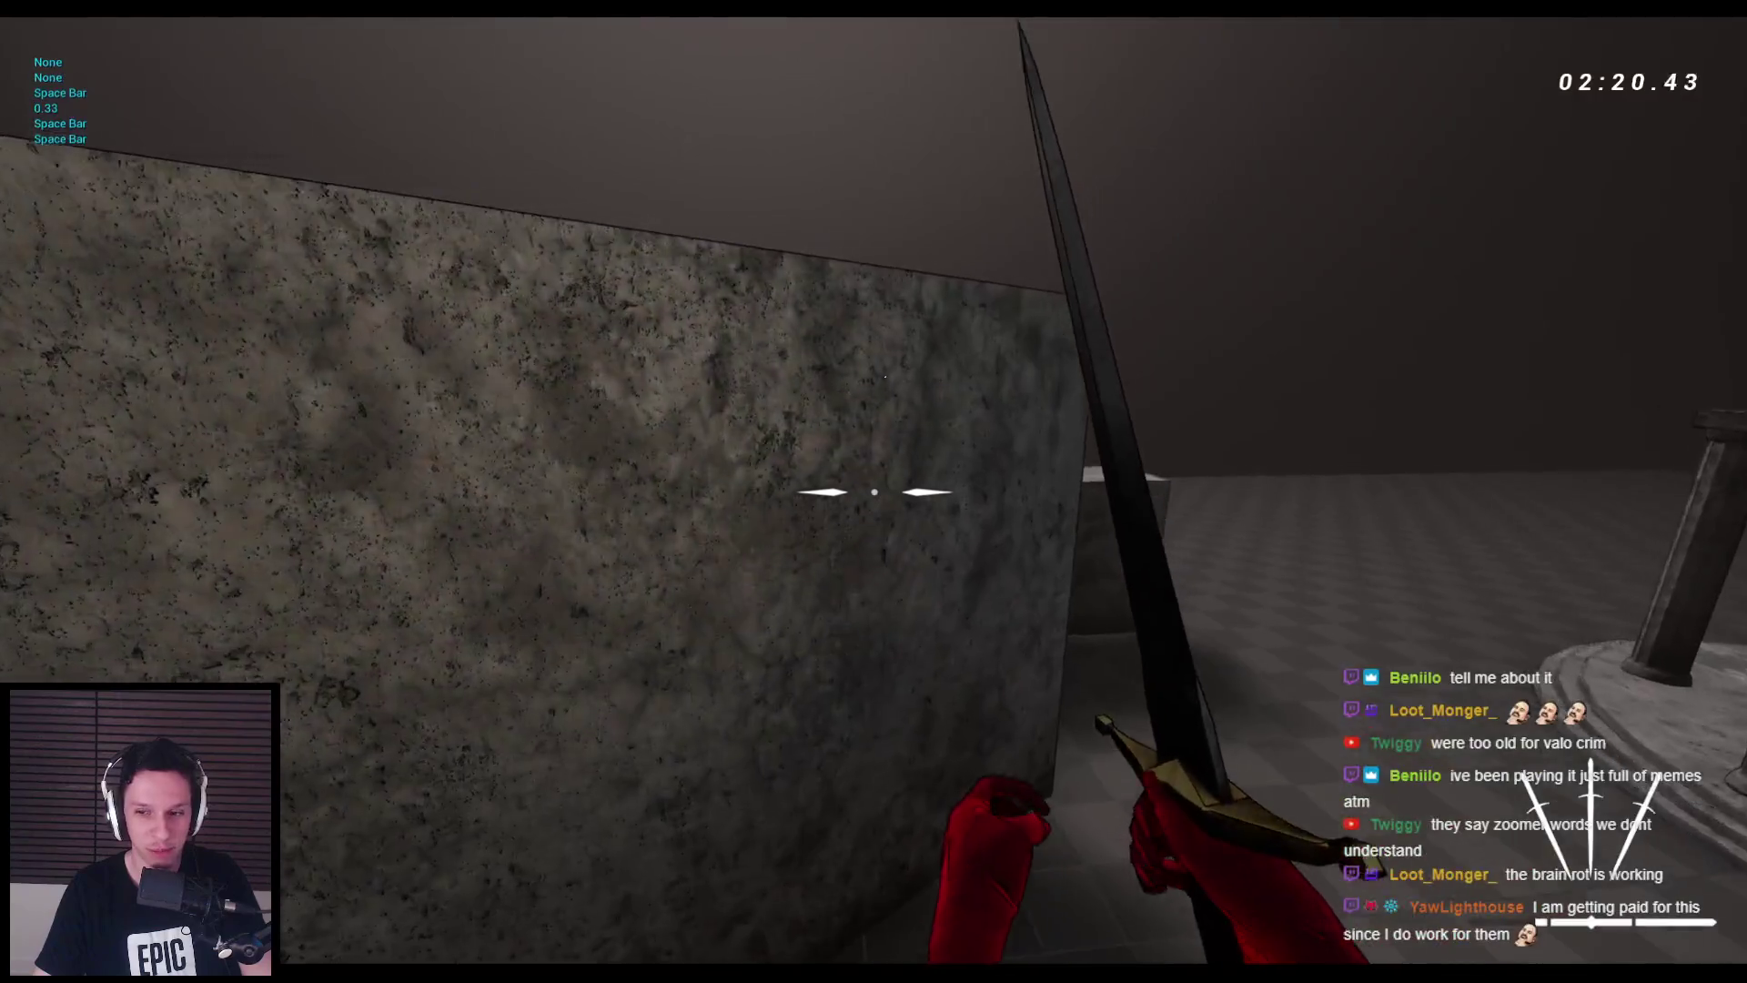
key(space)
key(space)
key(space)
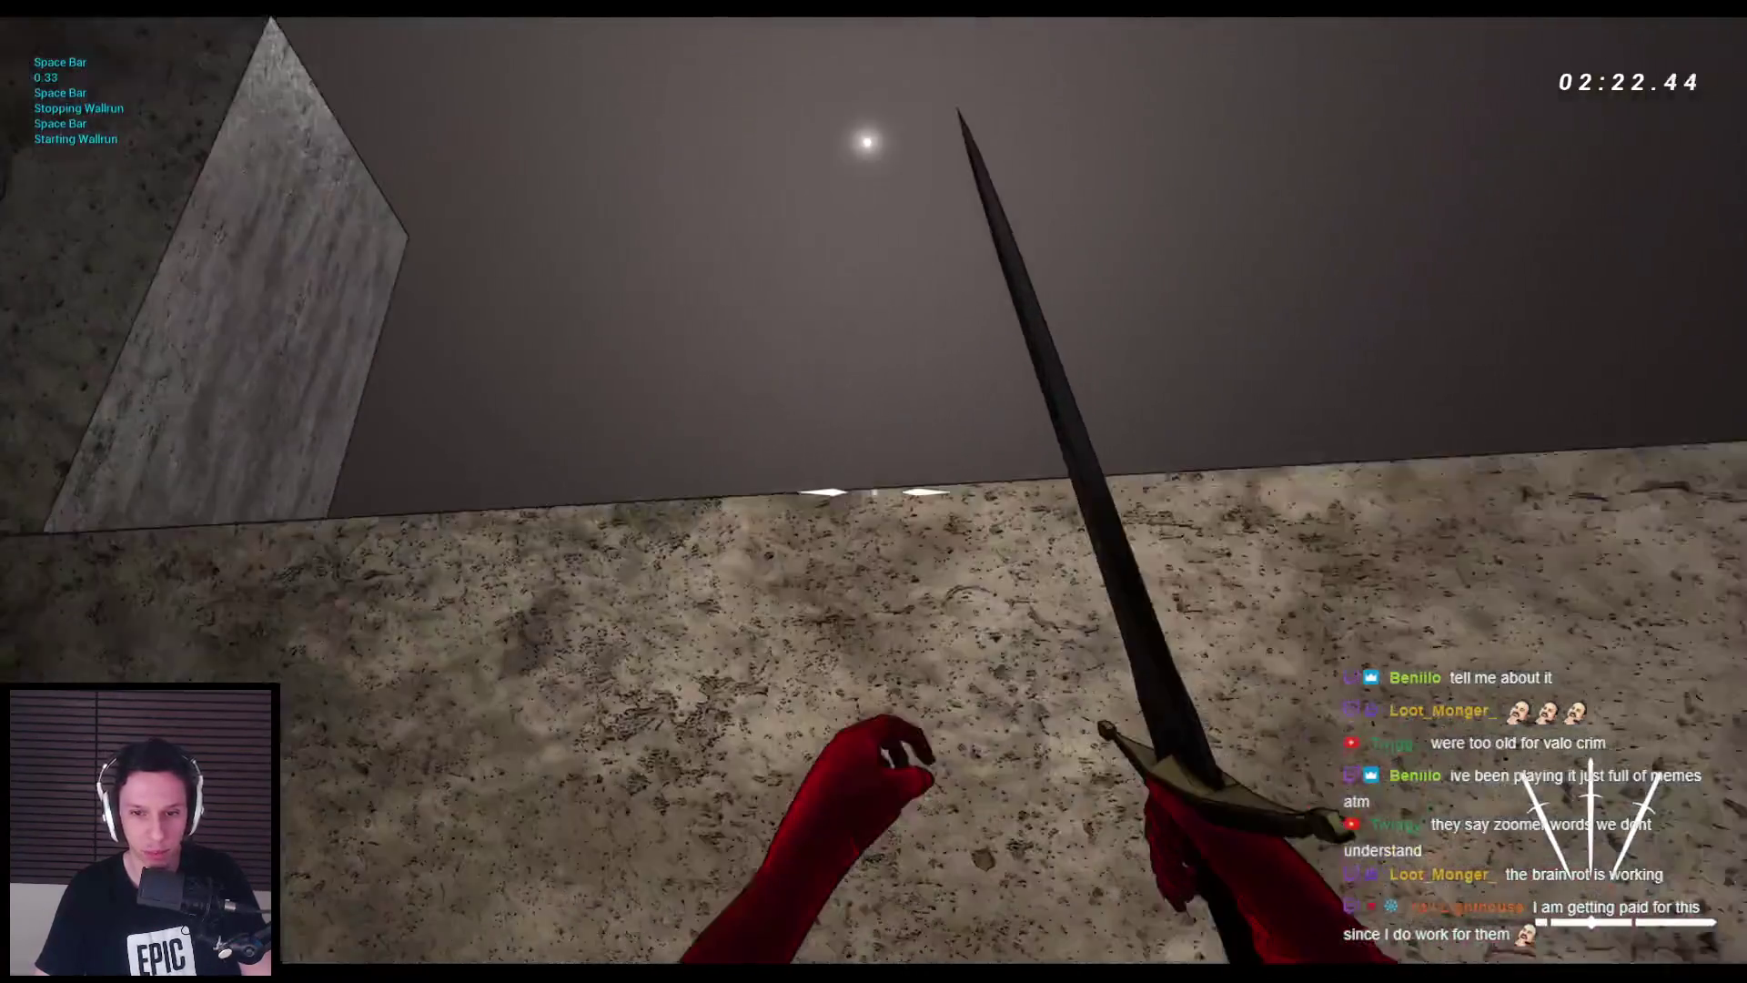
key(space)
key(space)
key(space)
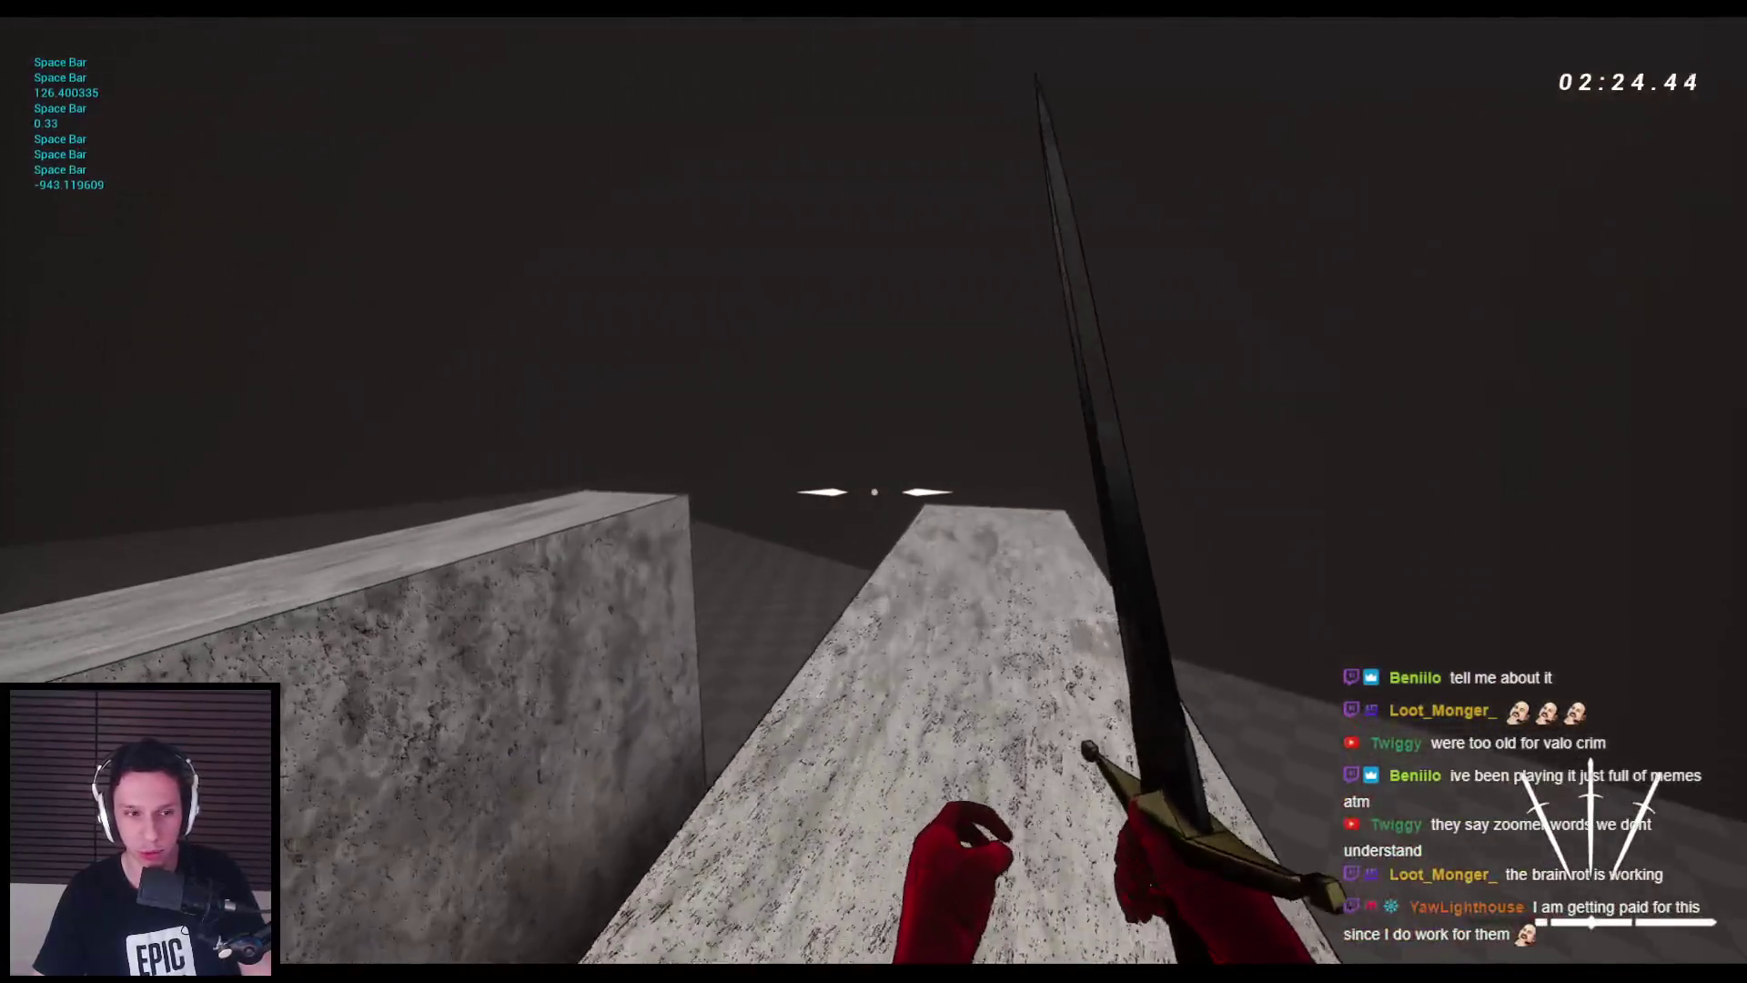
key(space)
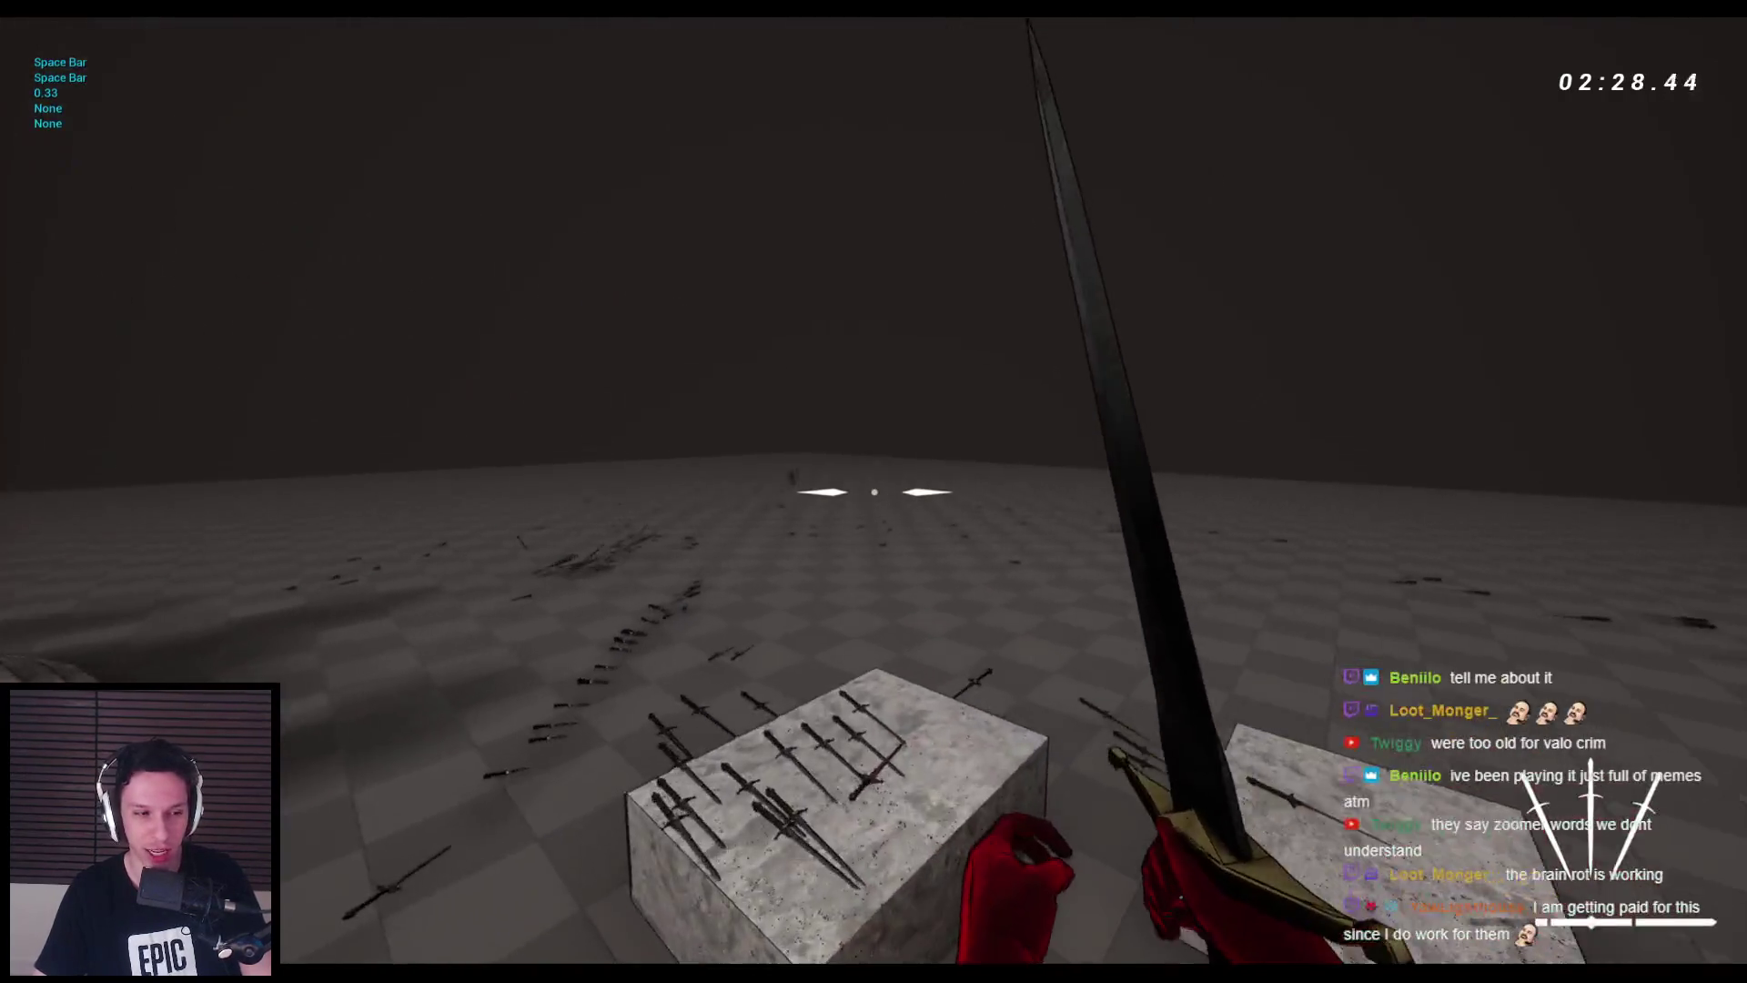
key(space)
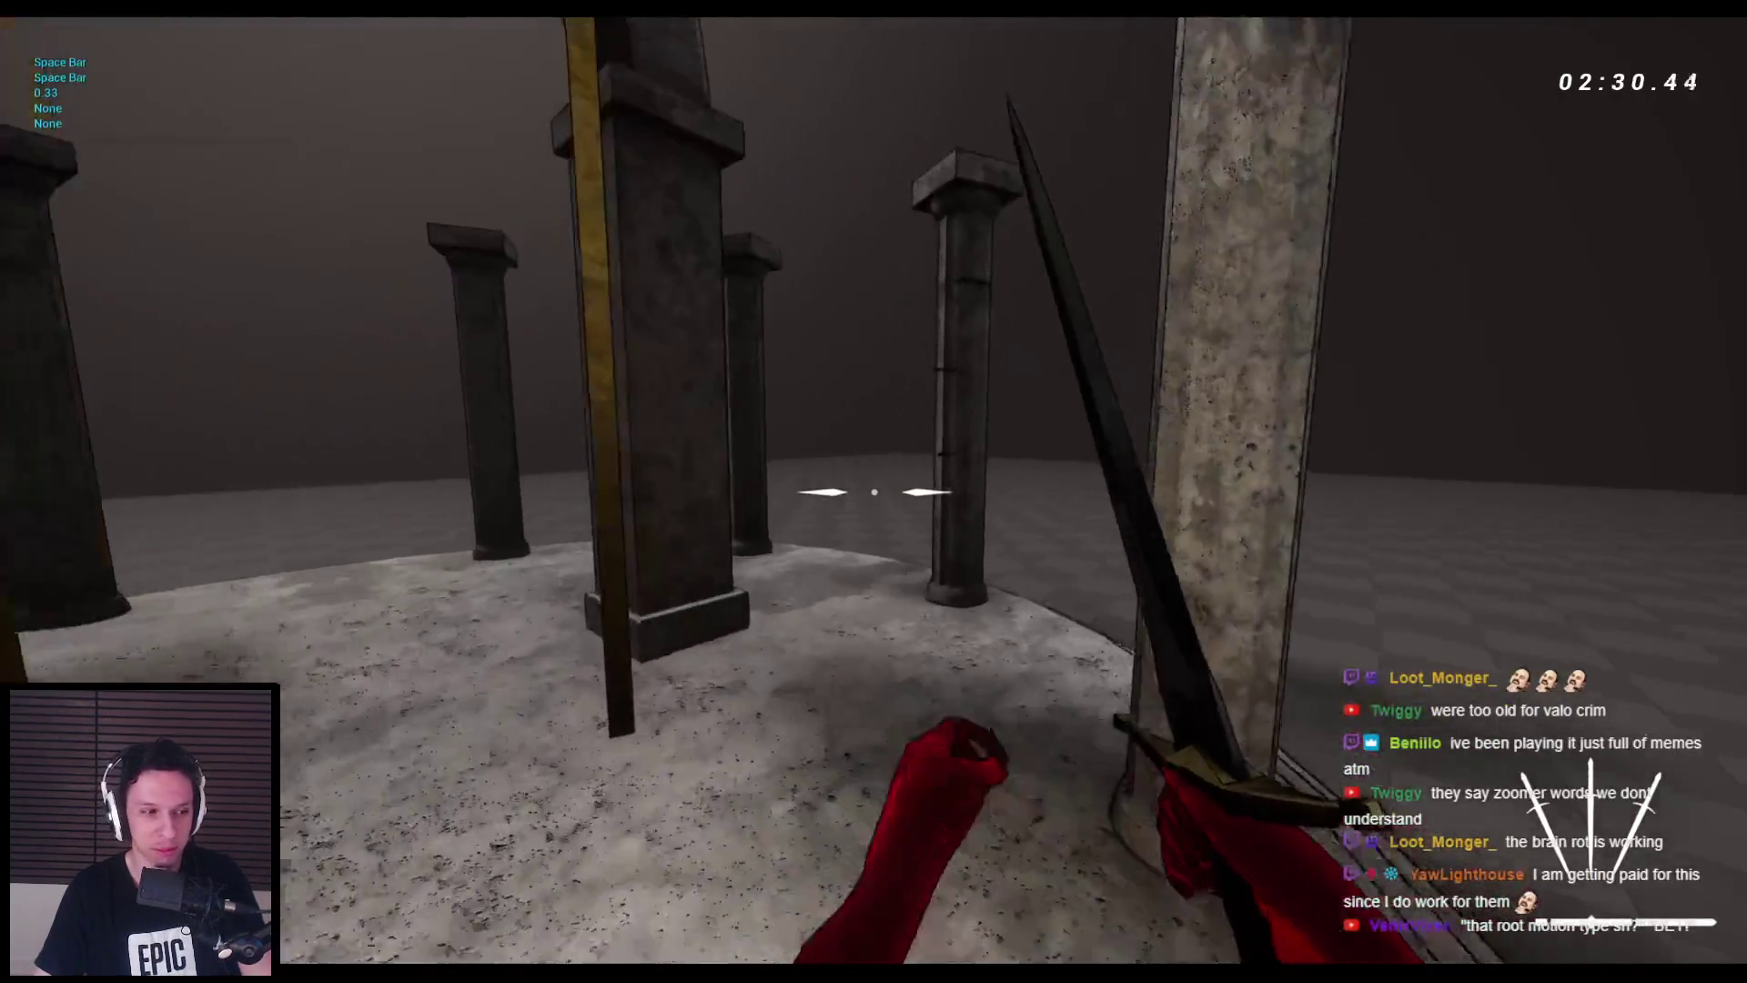
key(space)
key(s)
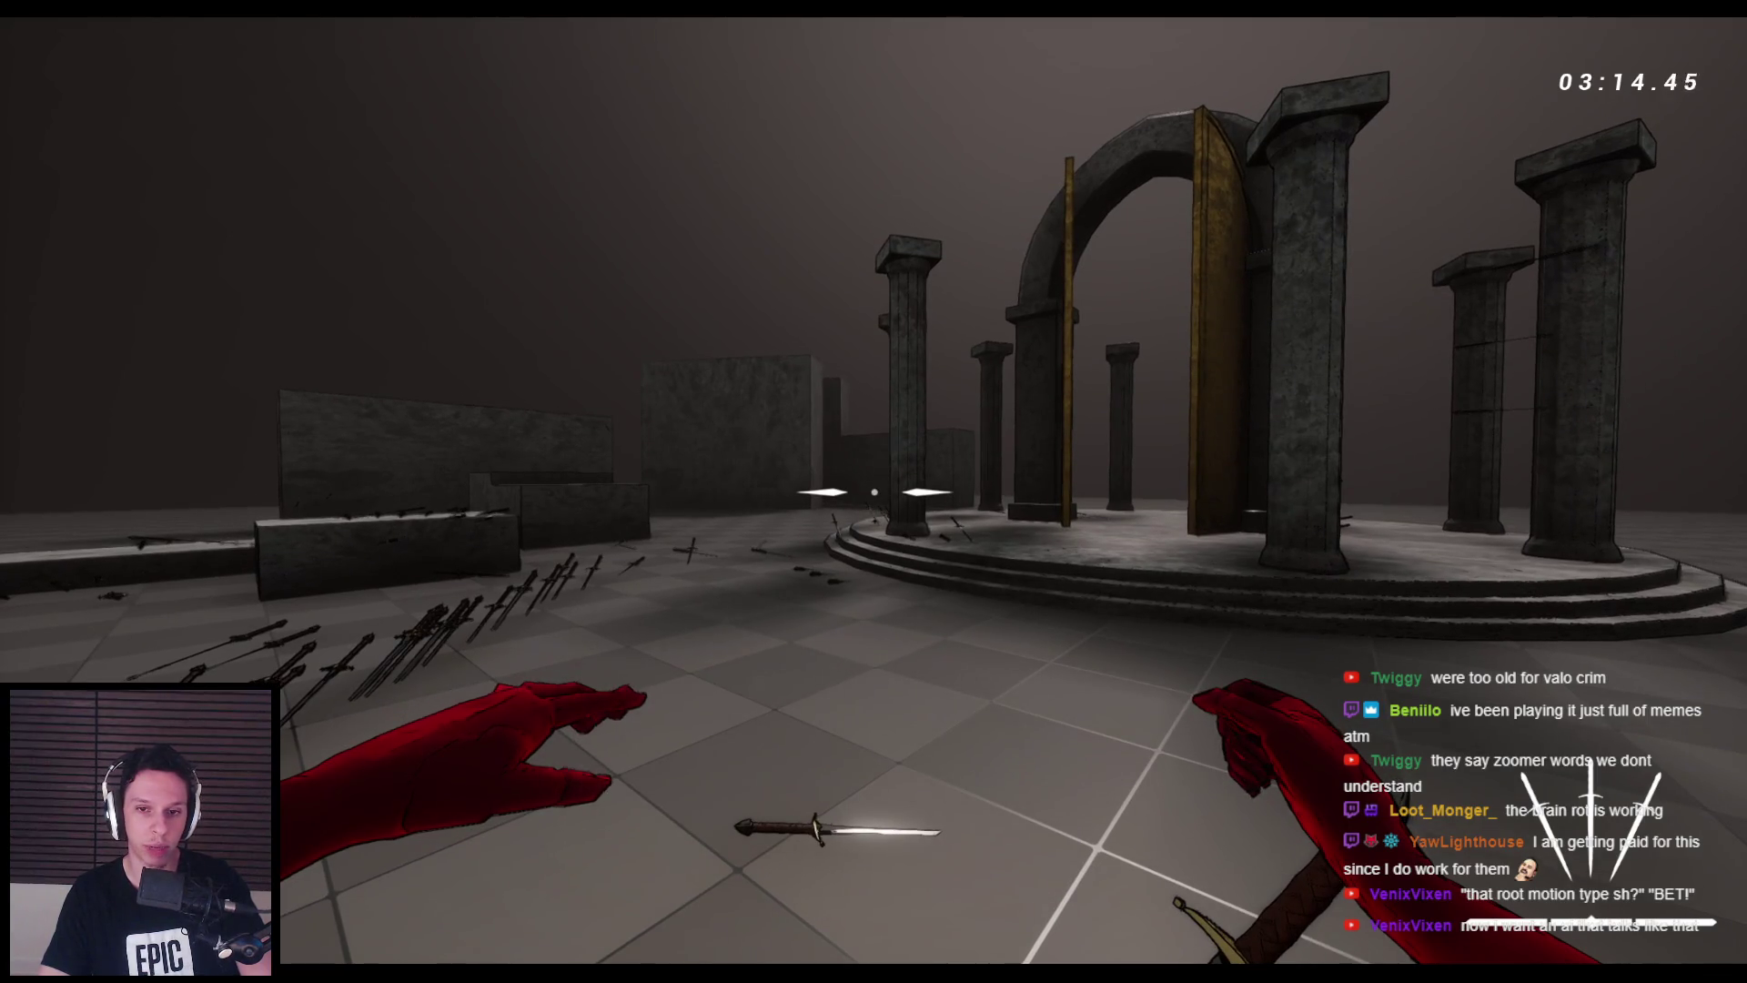
key(space)
key(space)
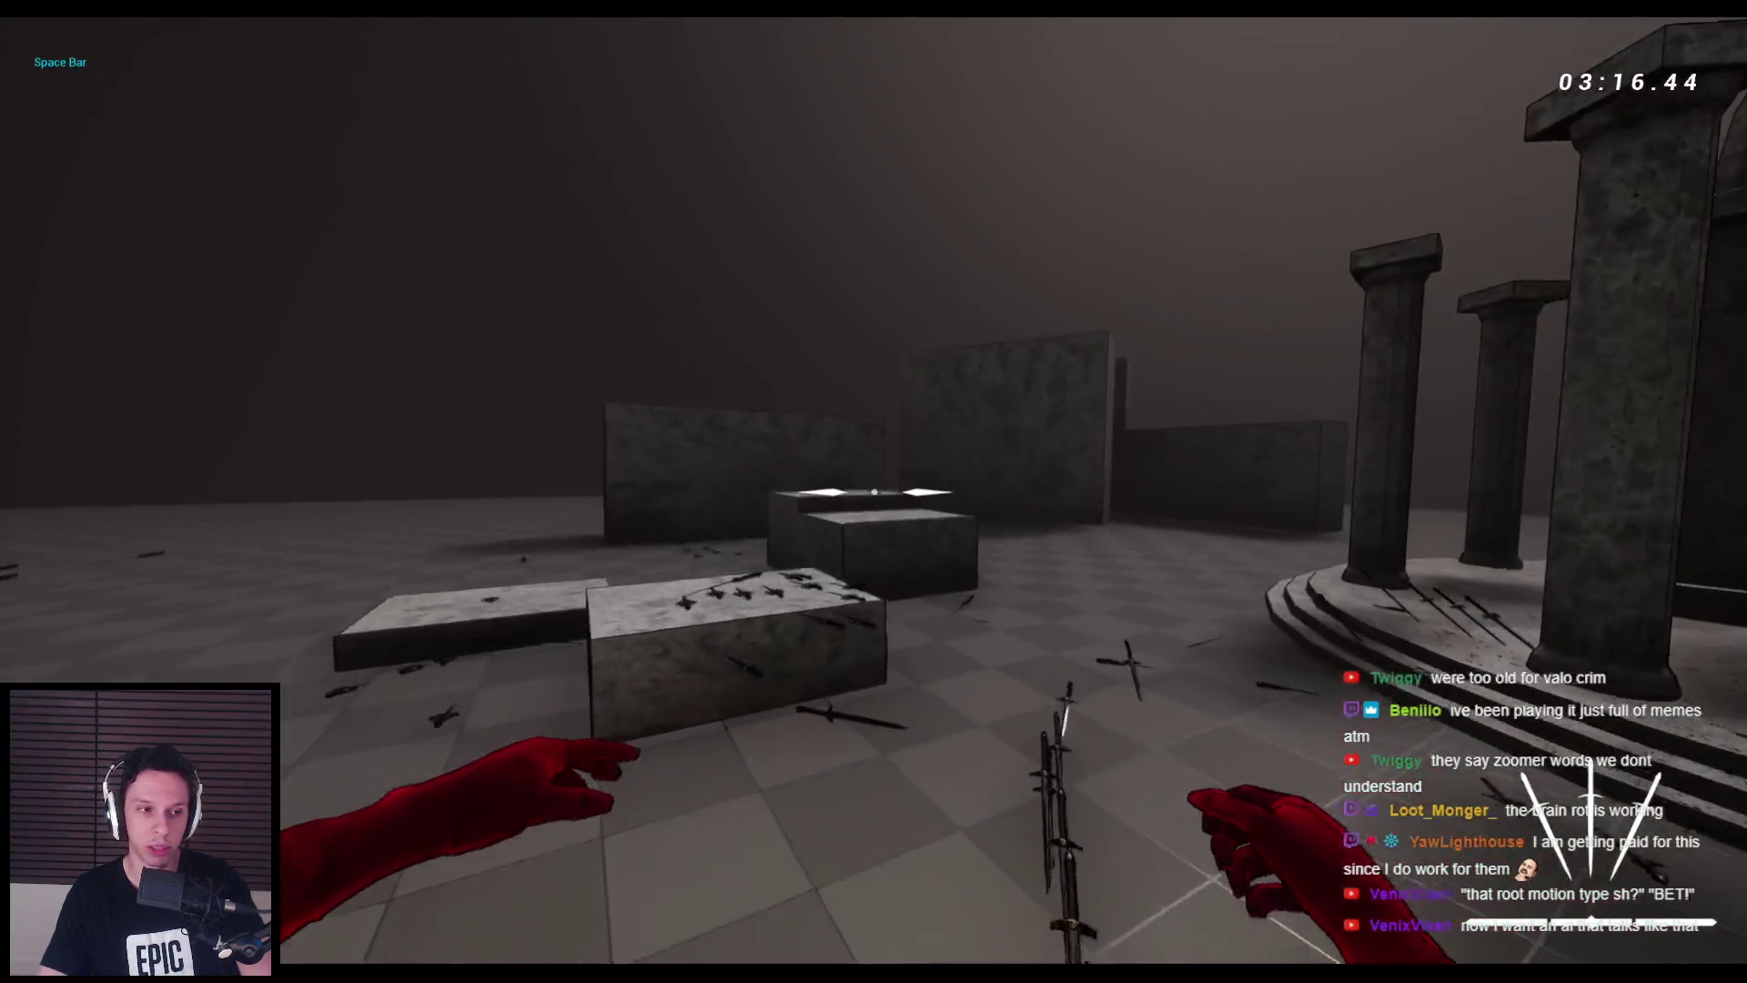
key(space)
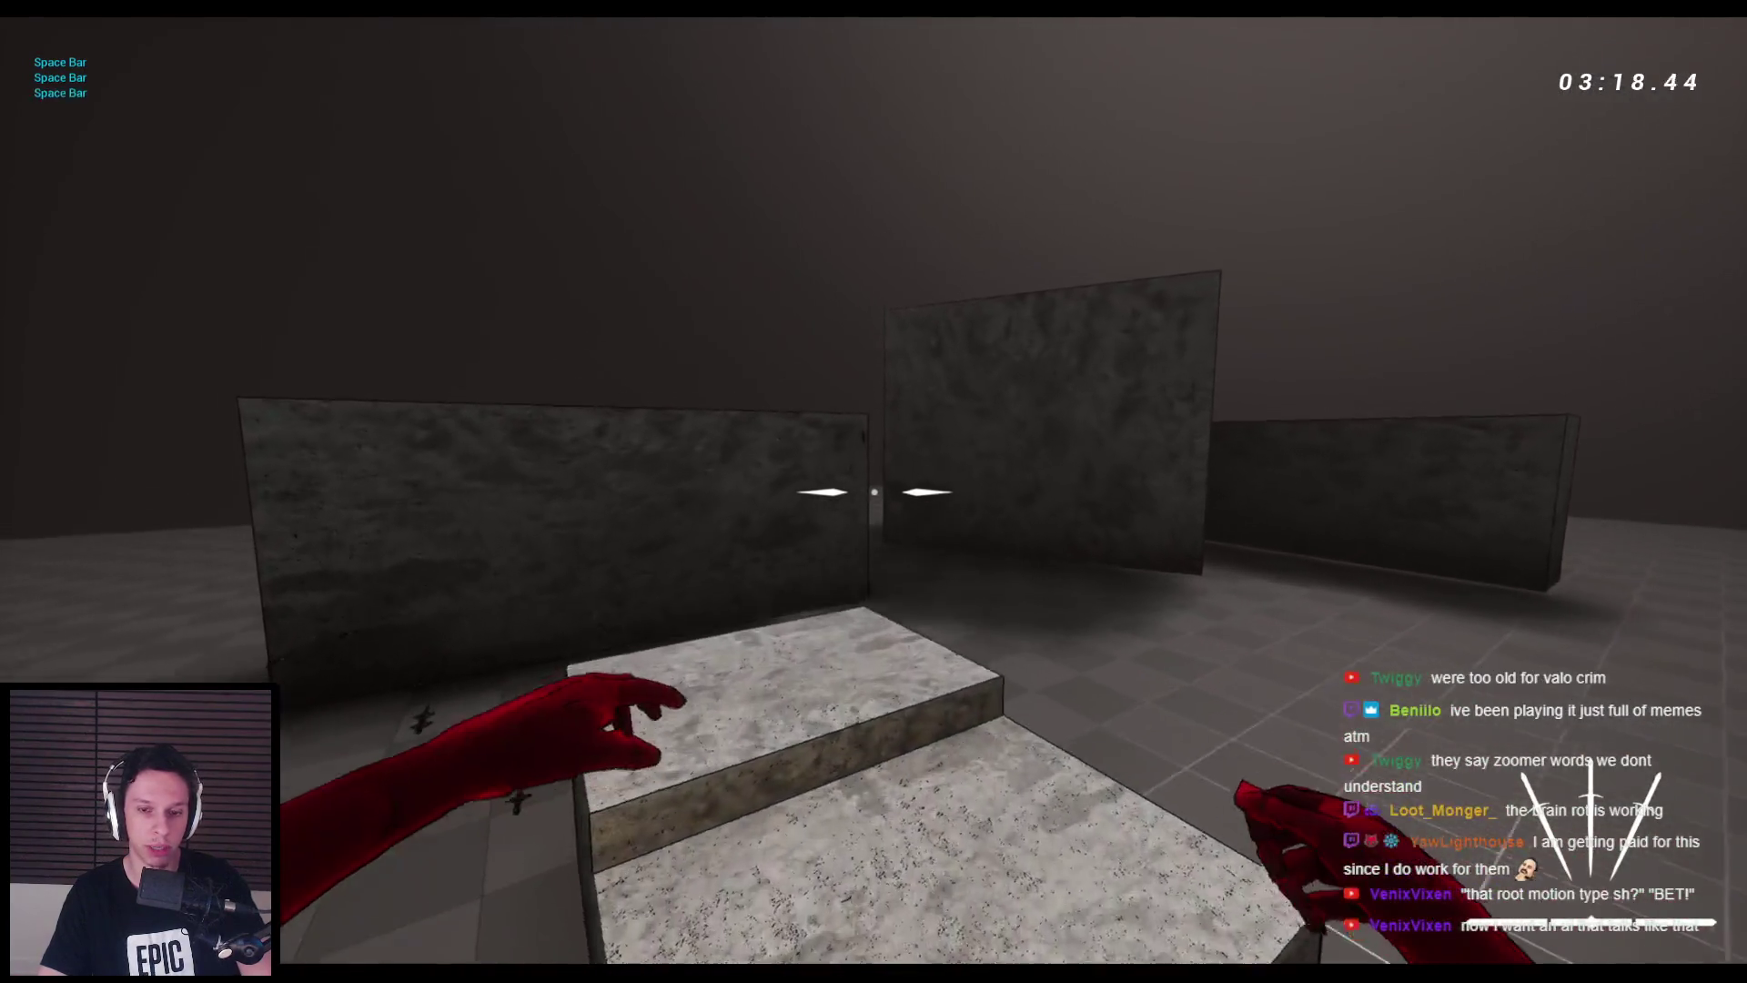
key(space)
key(space)
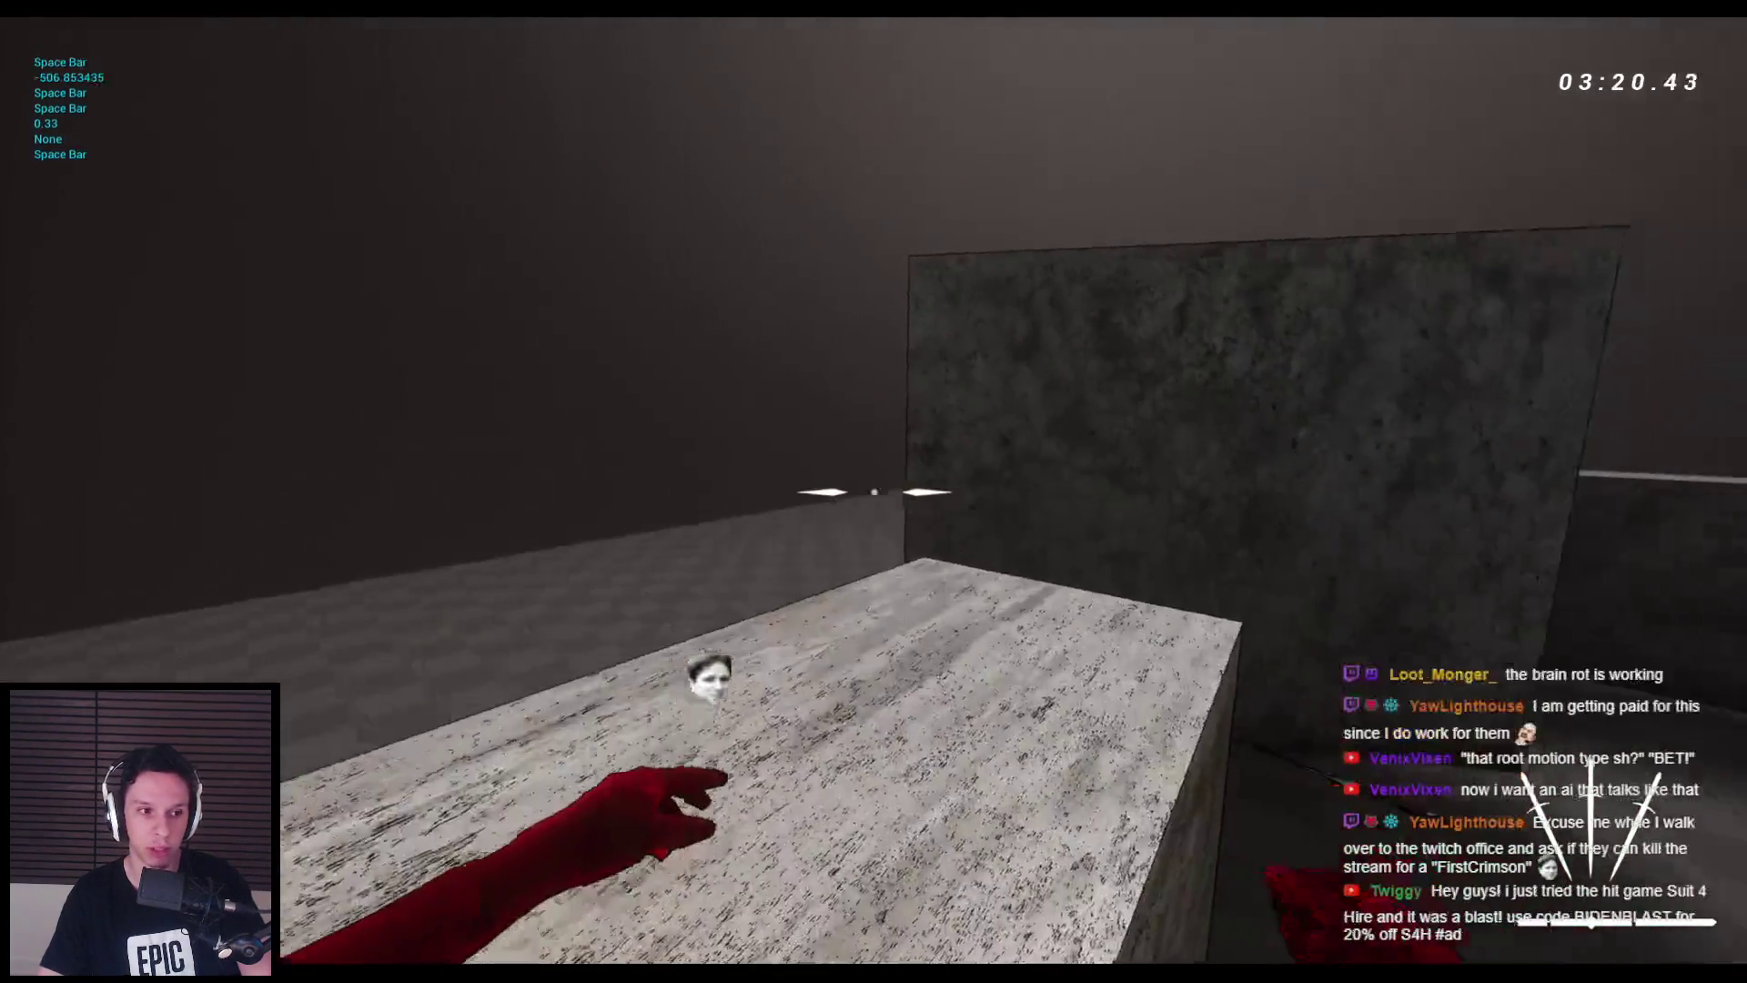
key(space)
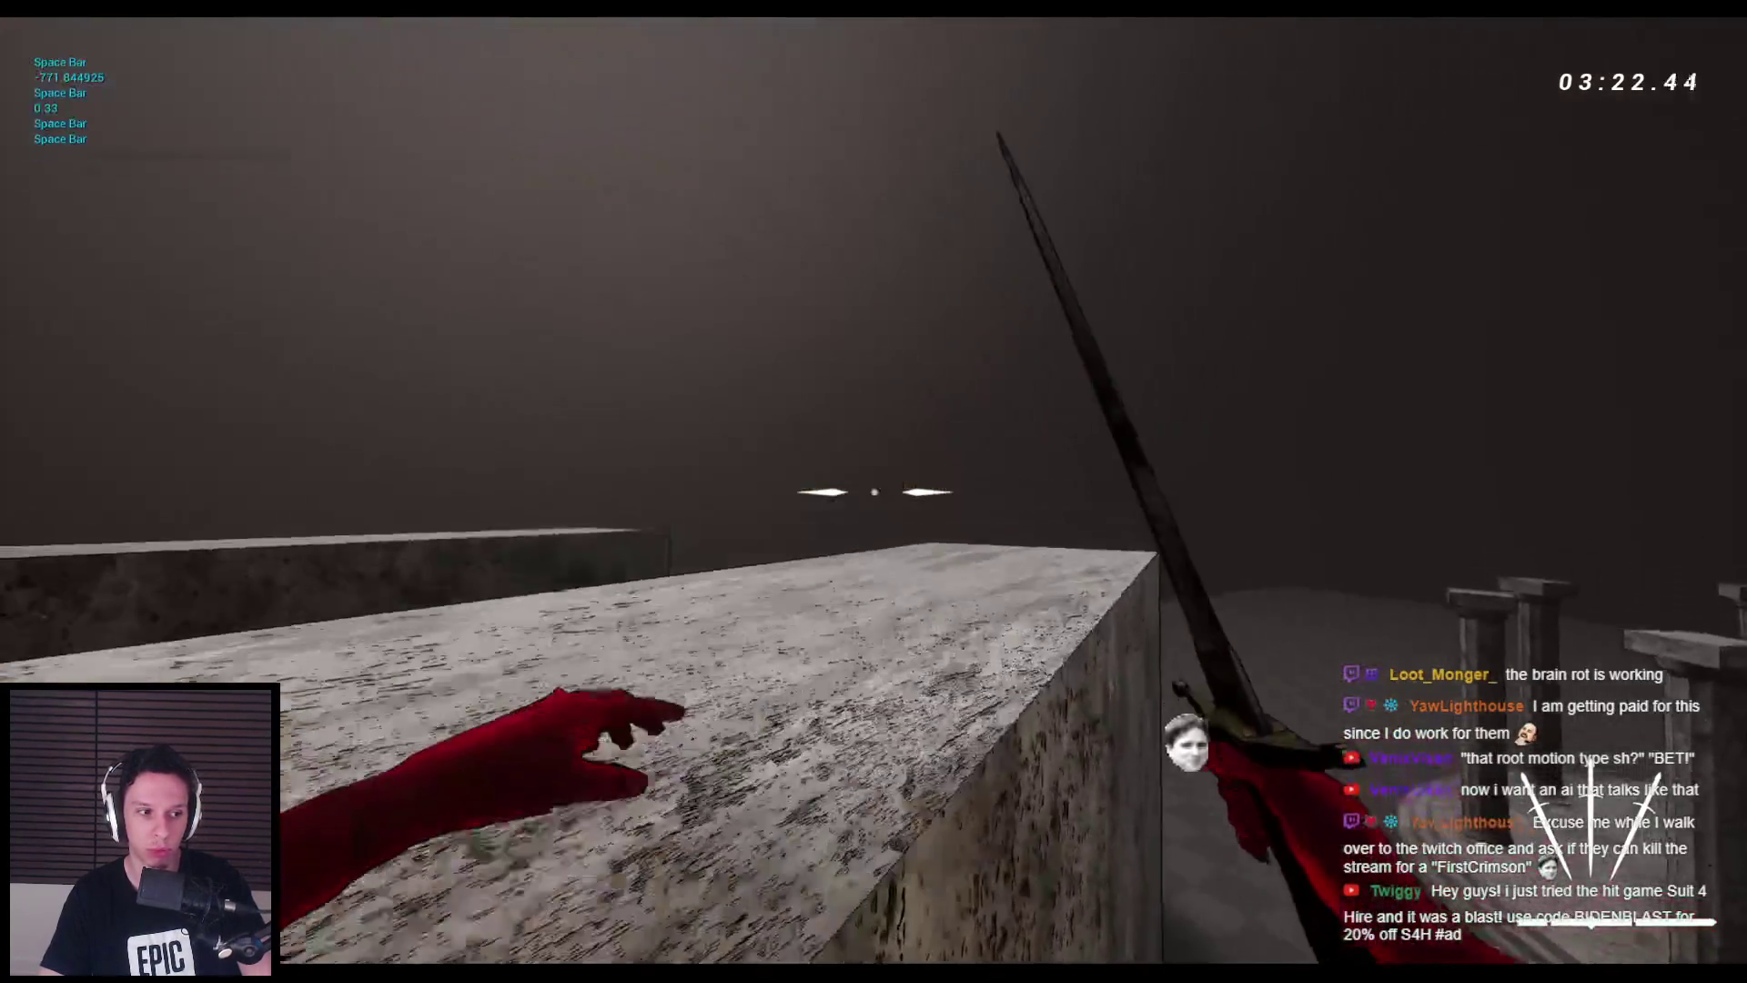
key(space)
key(space)
key(w)
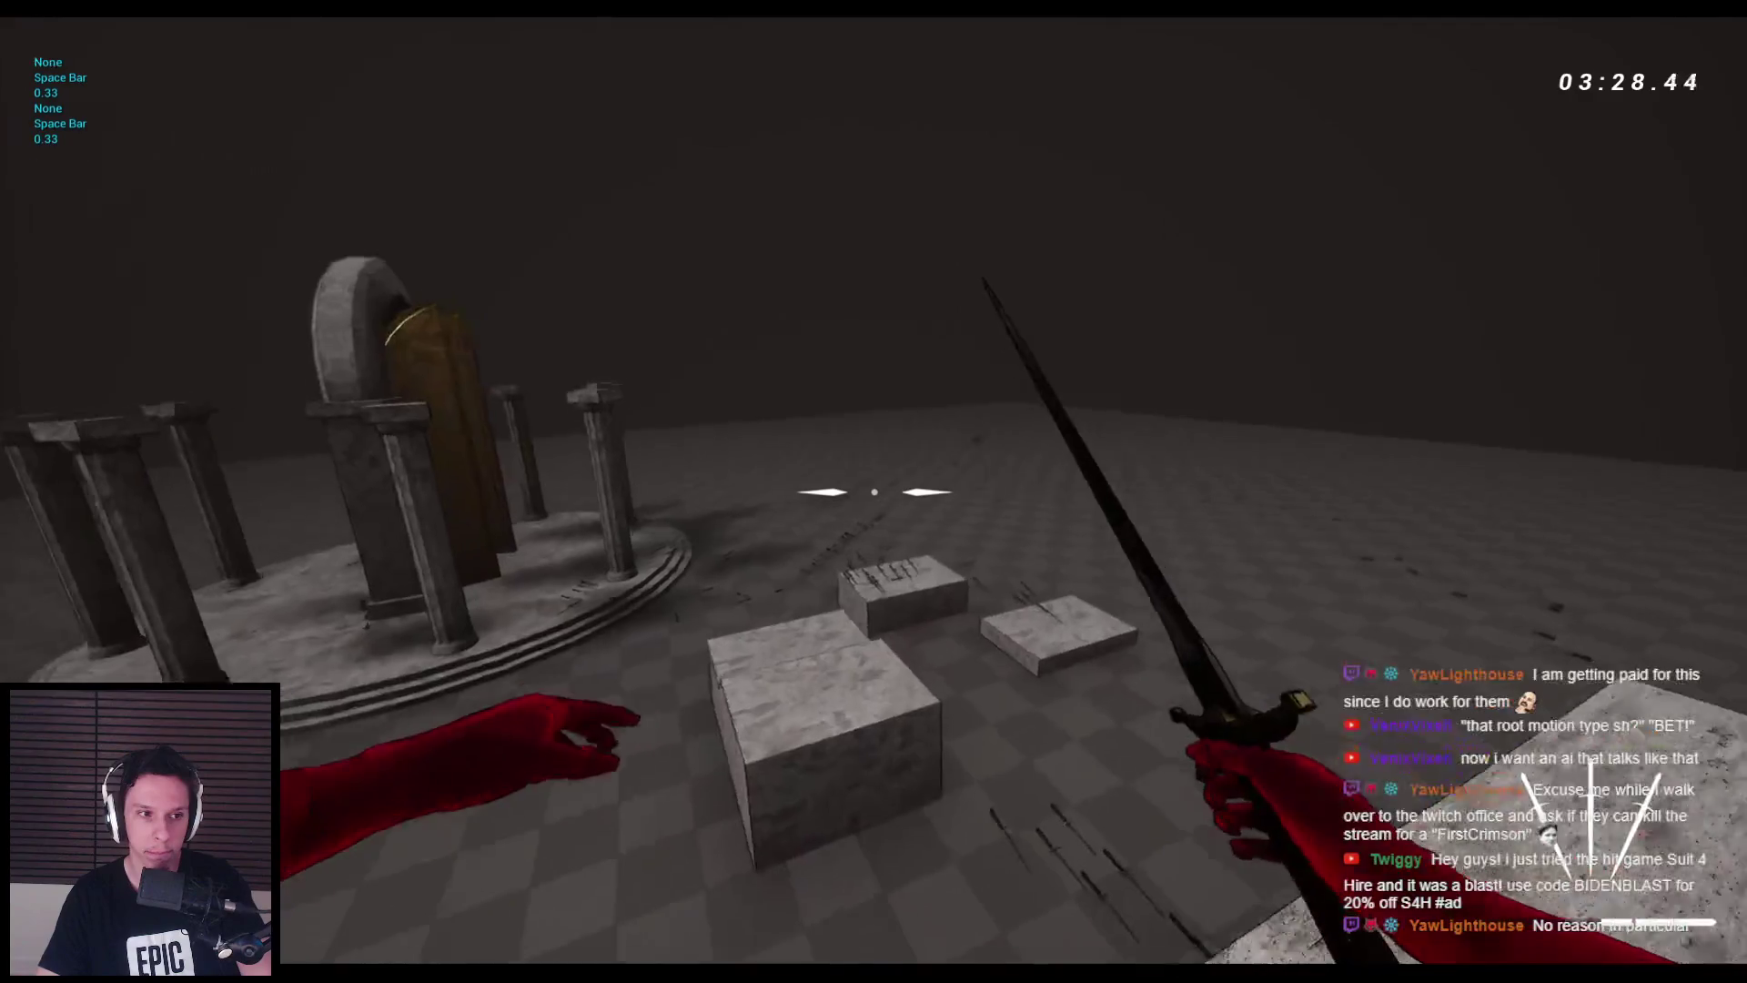
key(w)
key(space)
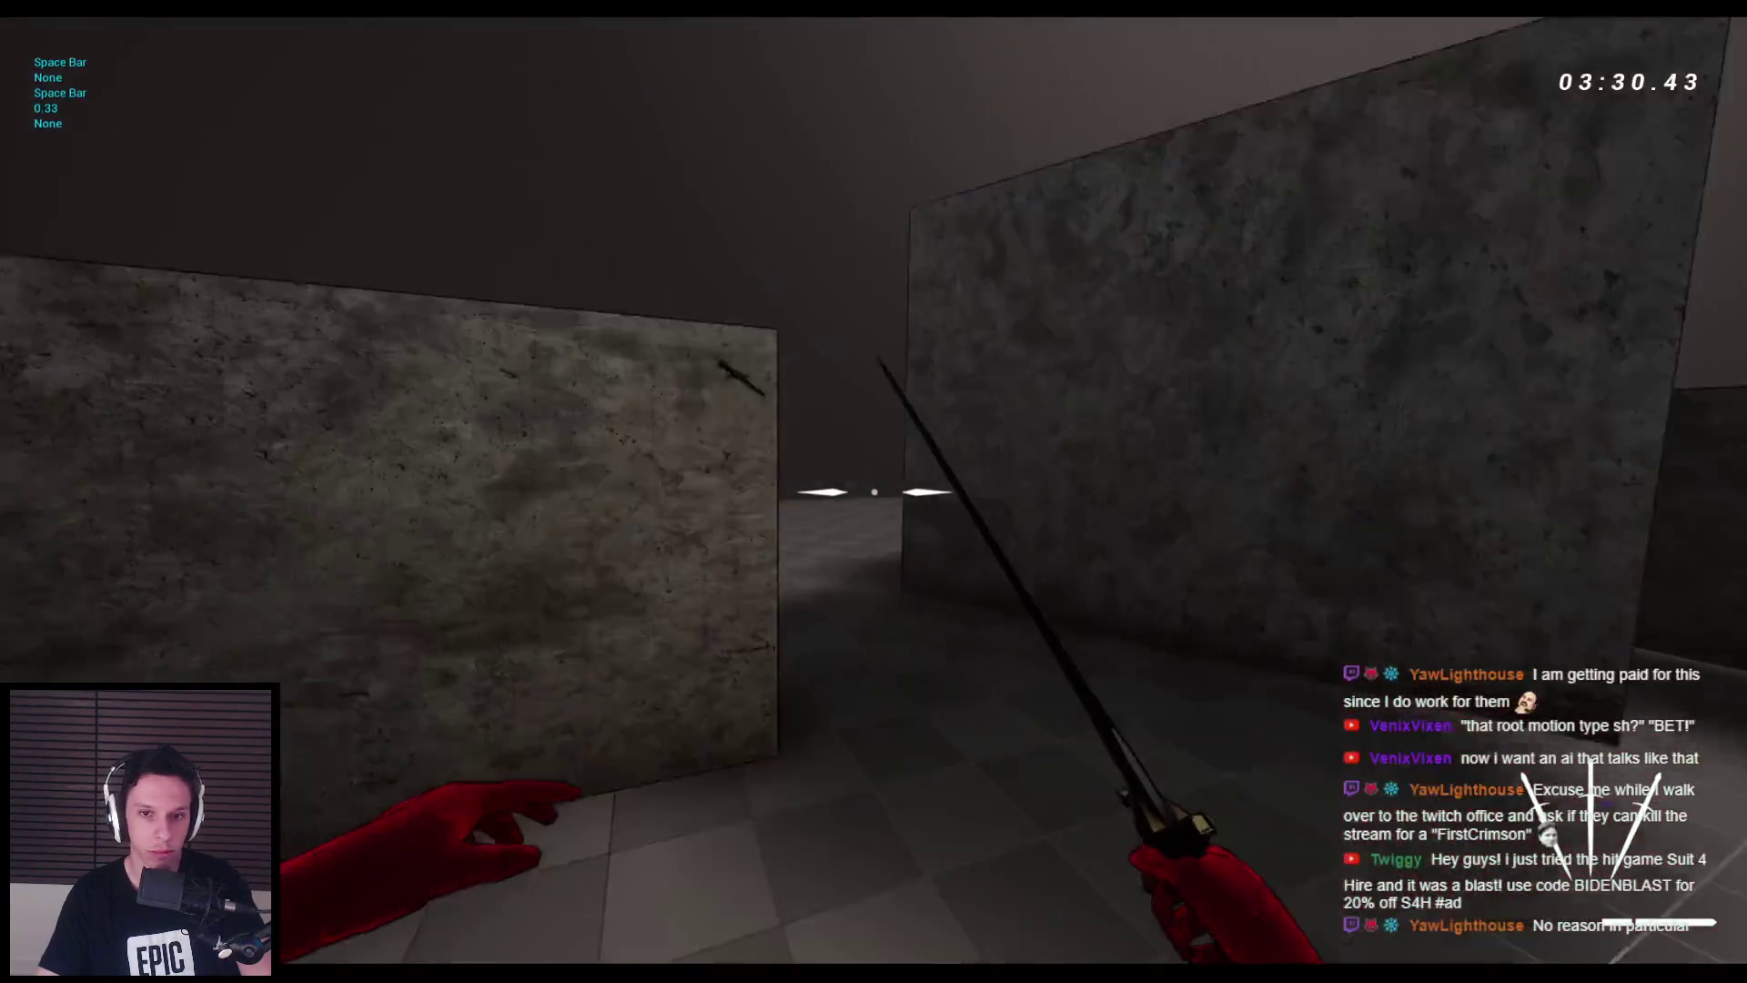
key(space)
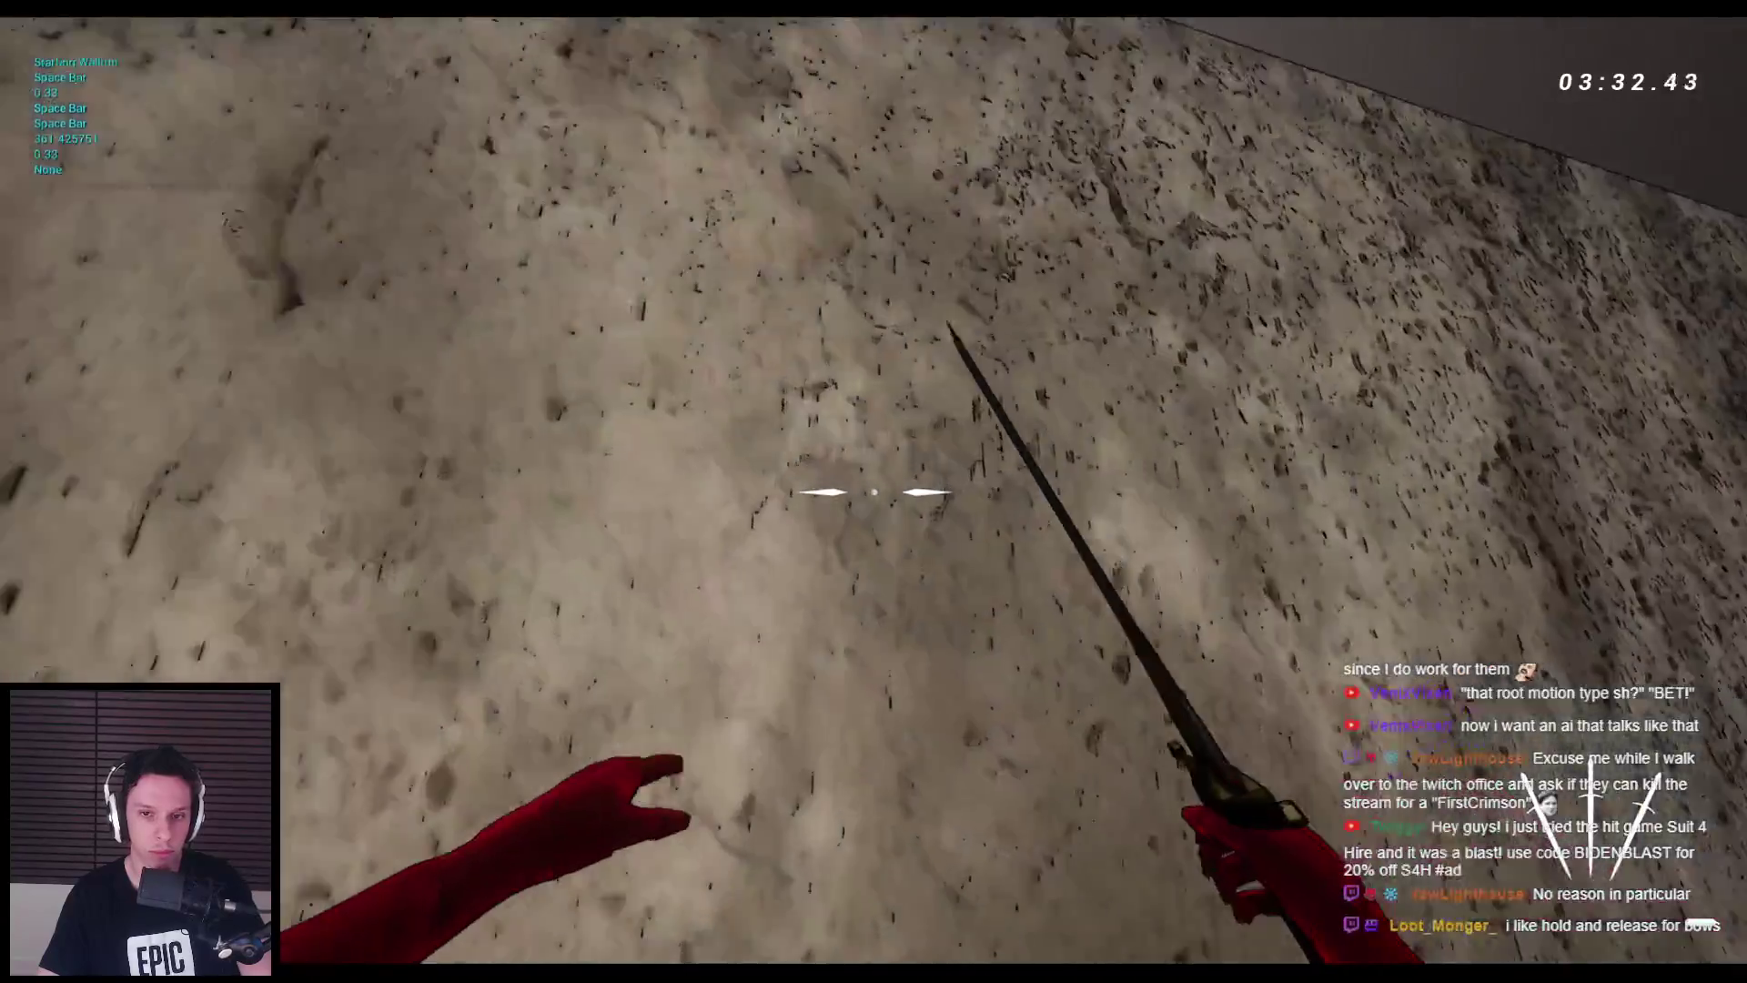
key(space)
key(space)
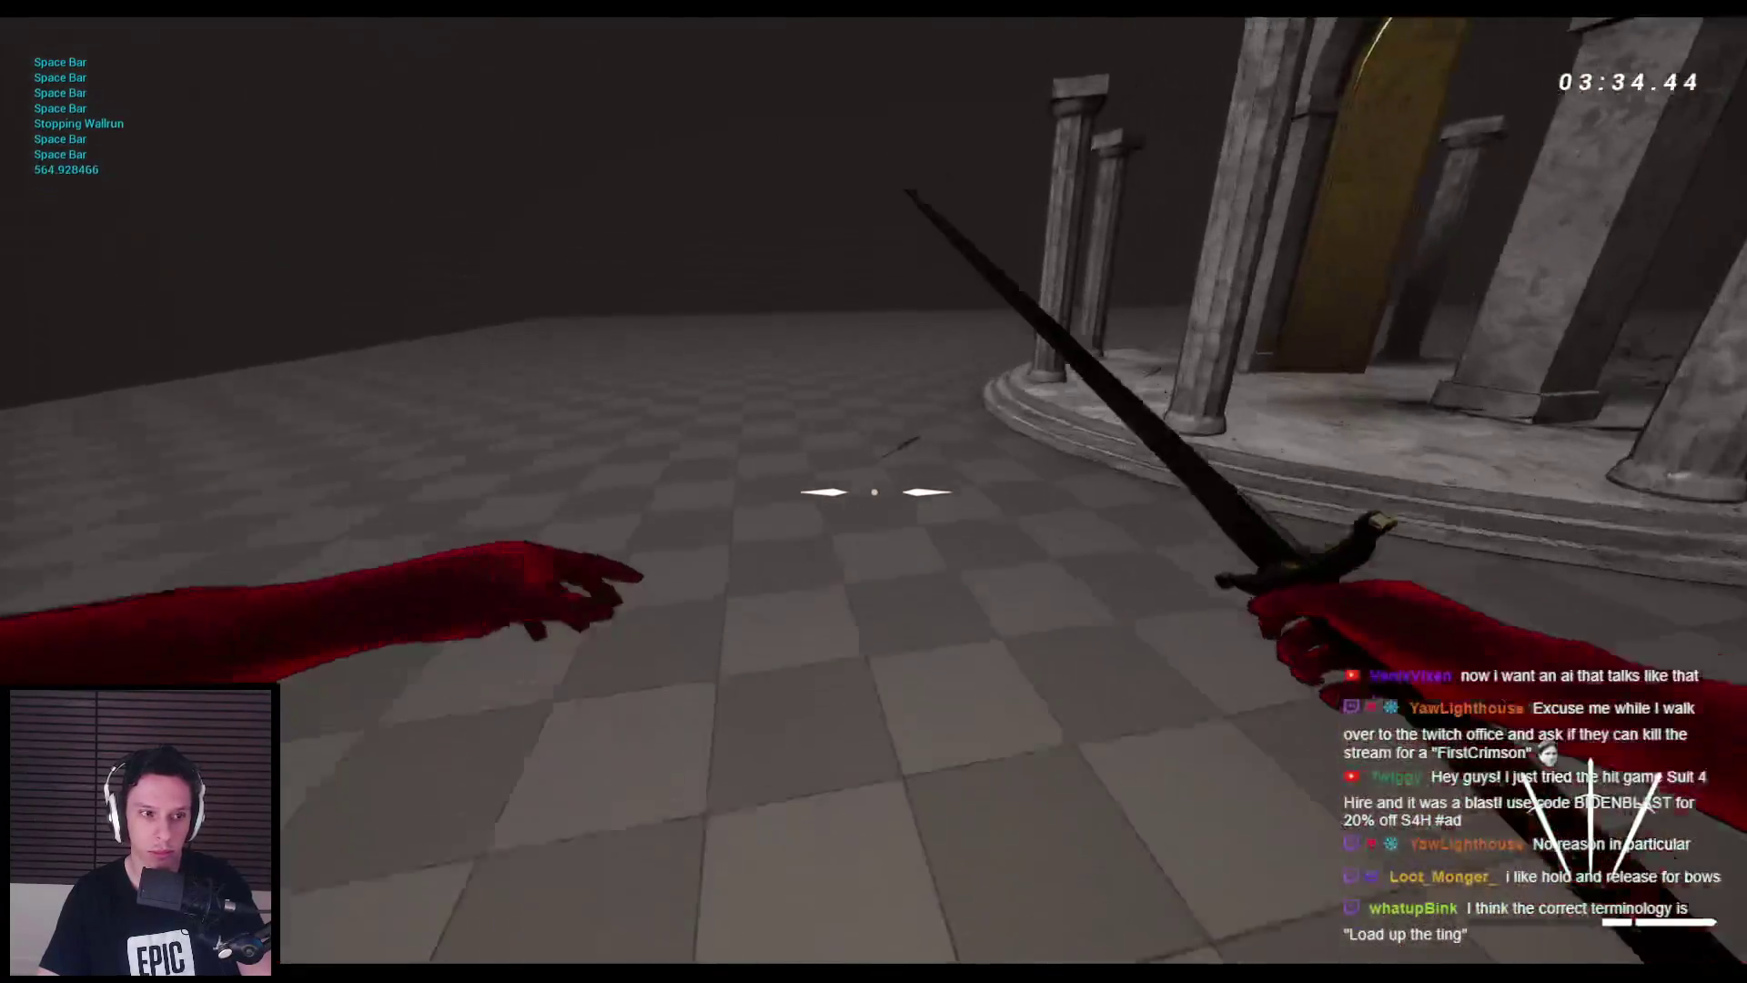
key(space)
key(space)
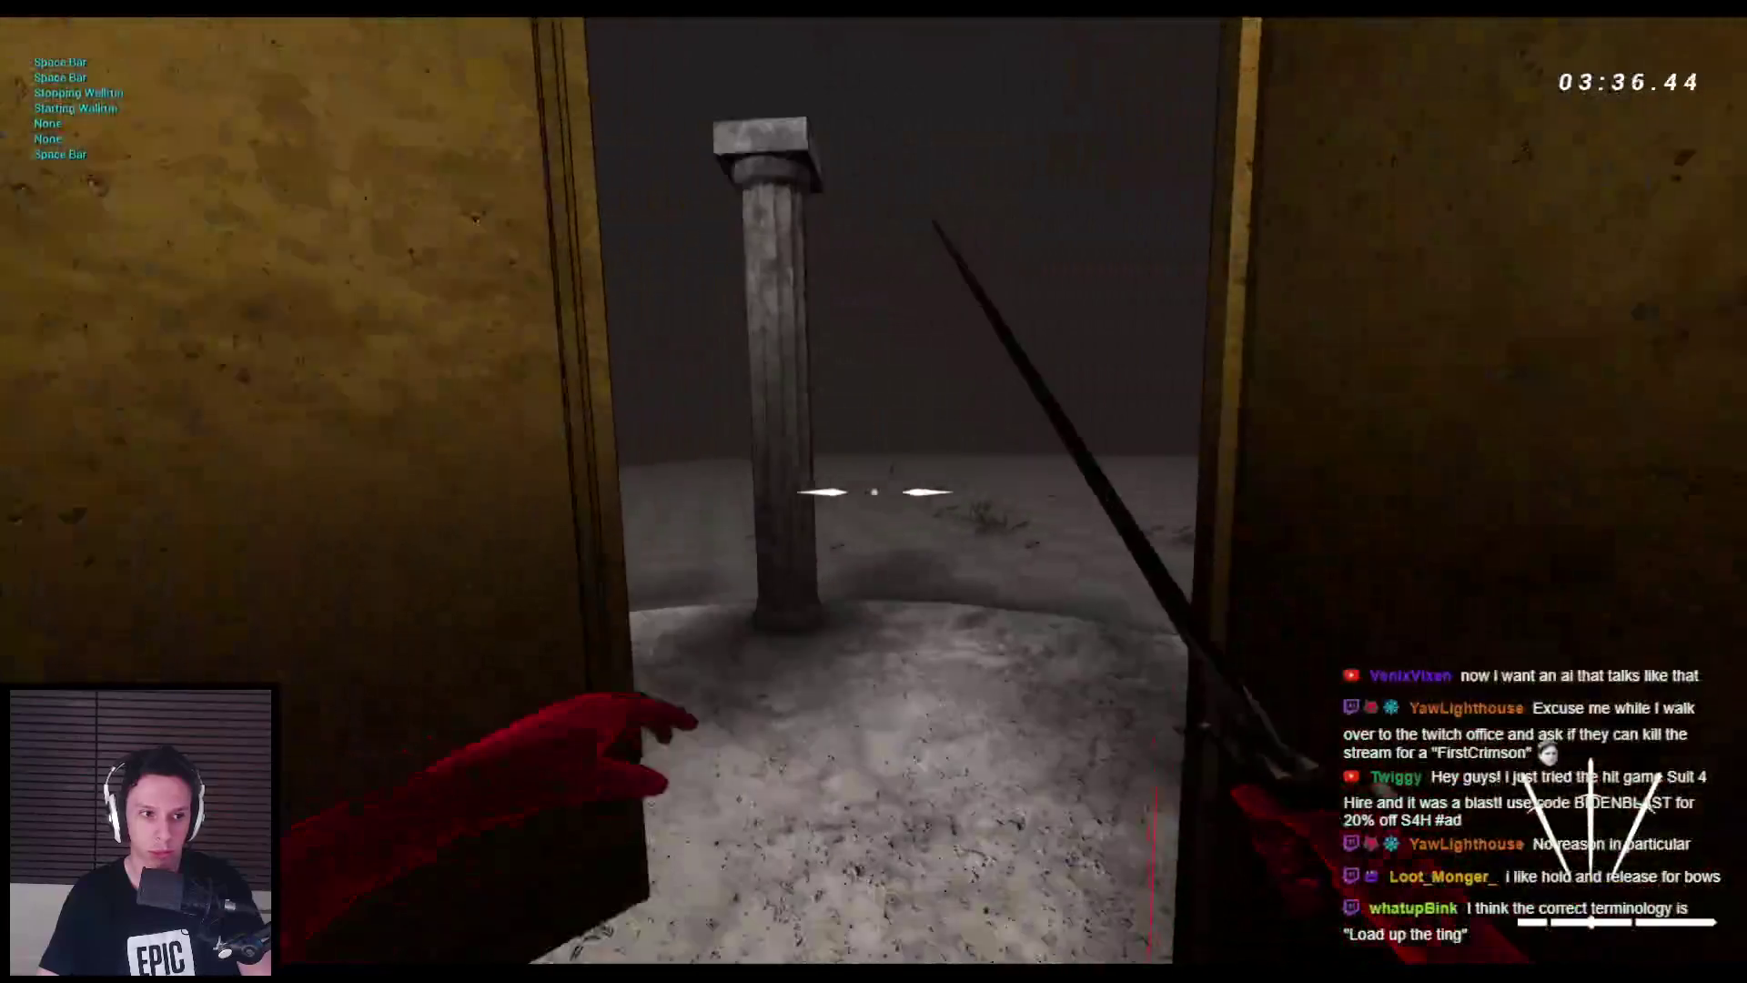
key(space)
key(space)
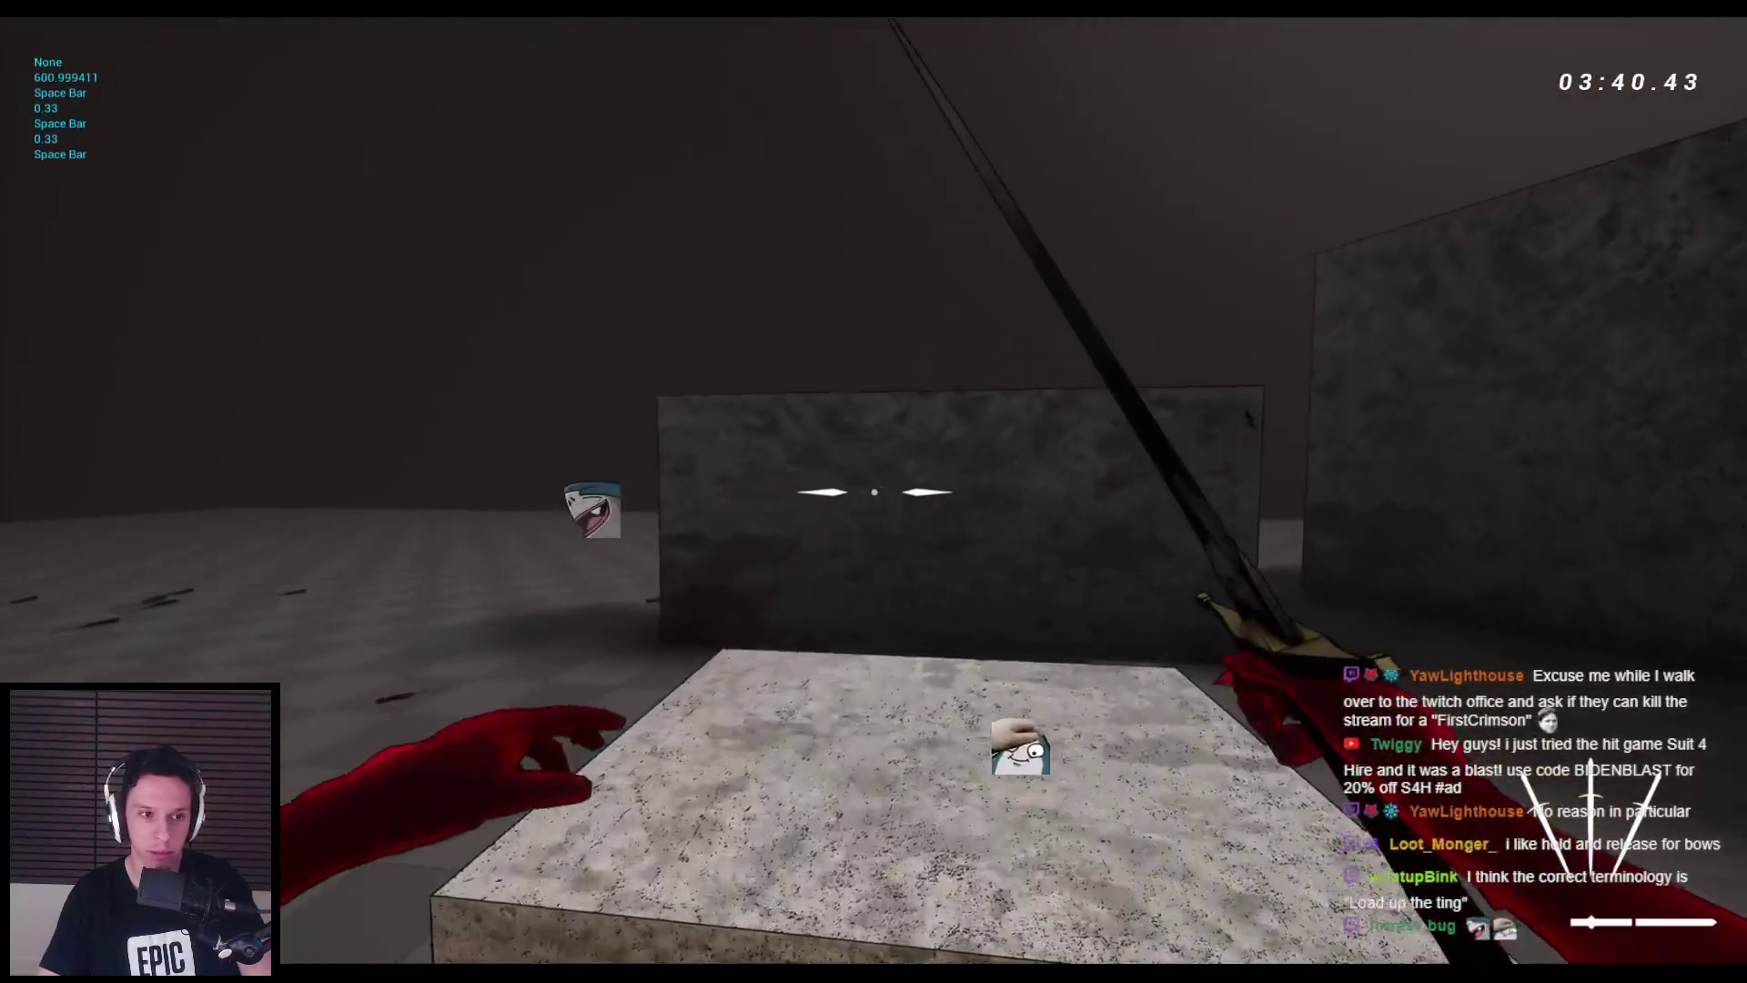
key(space)
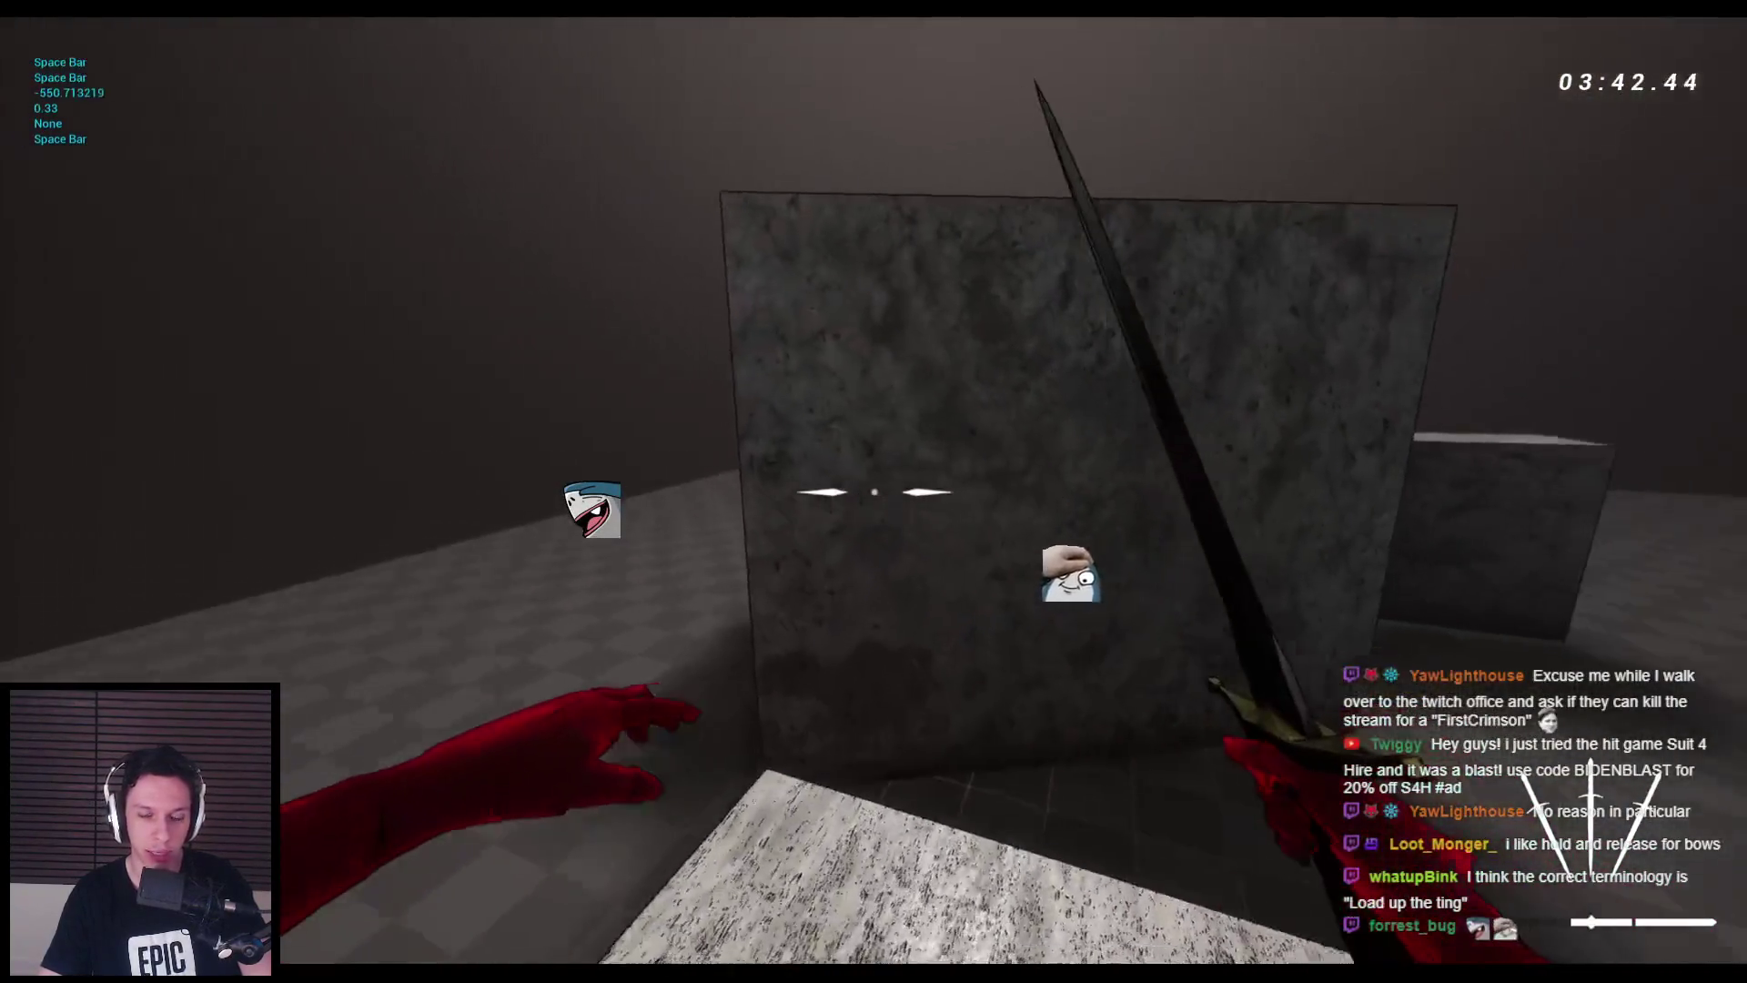
key(space)
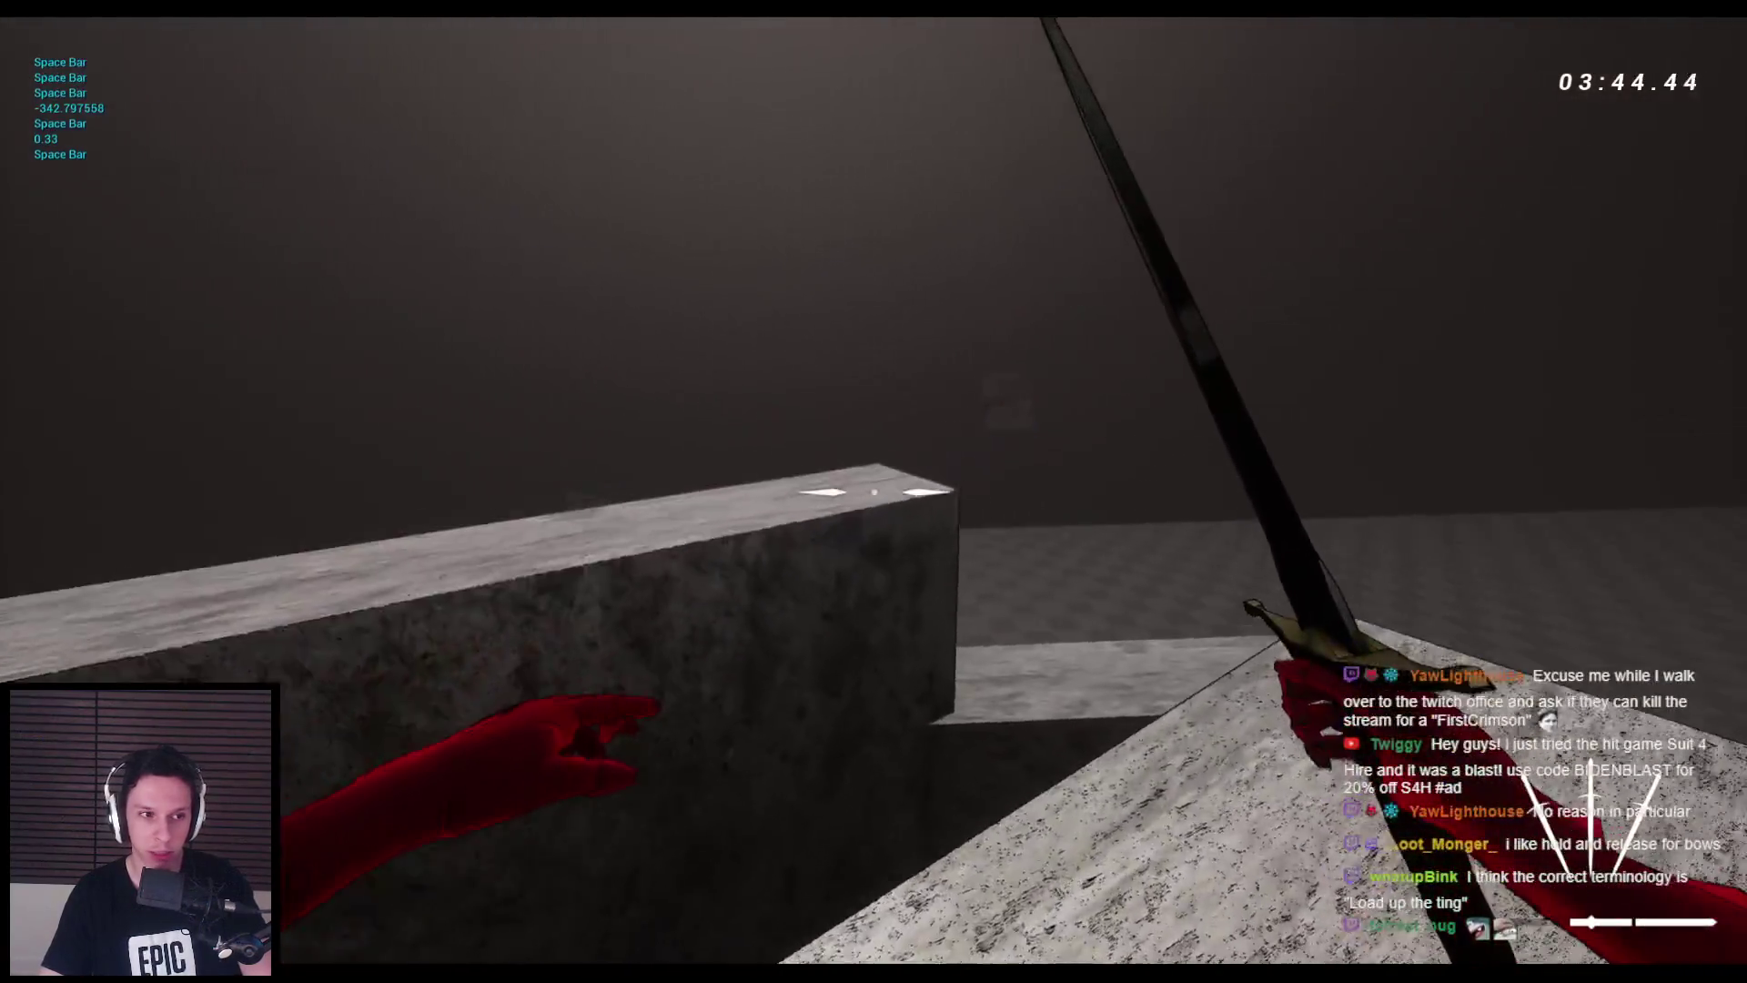
key(space)
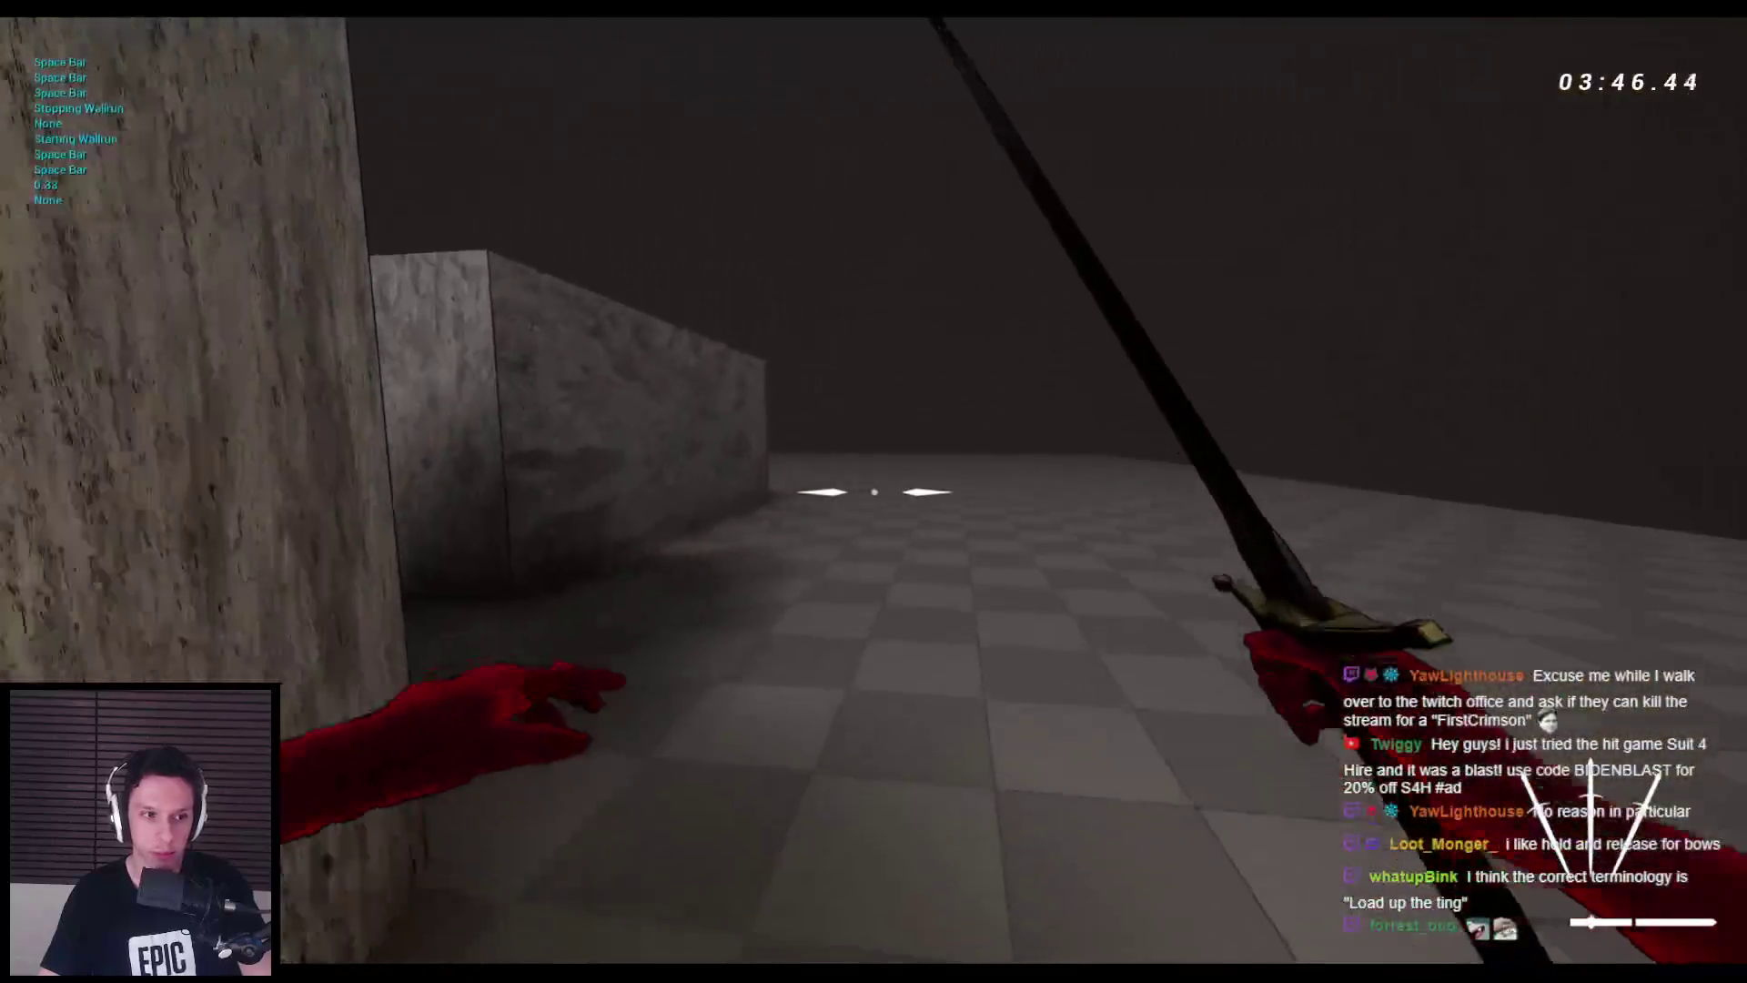
key(space)
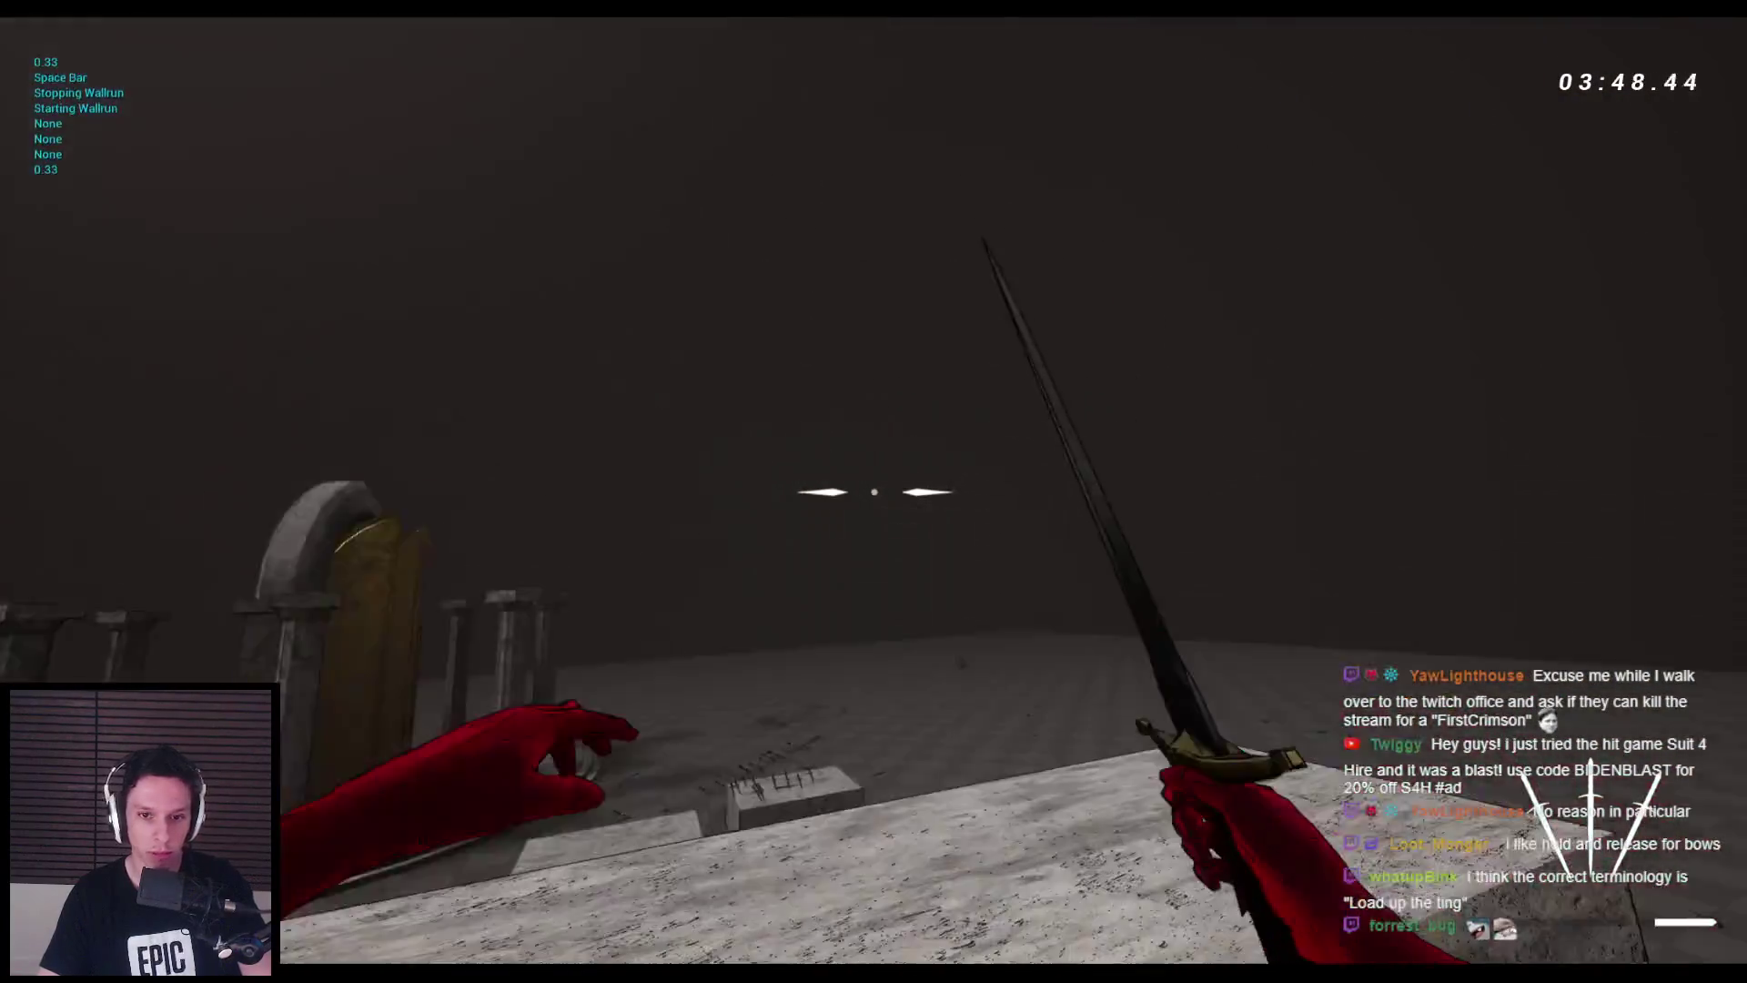
key(space)
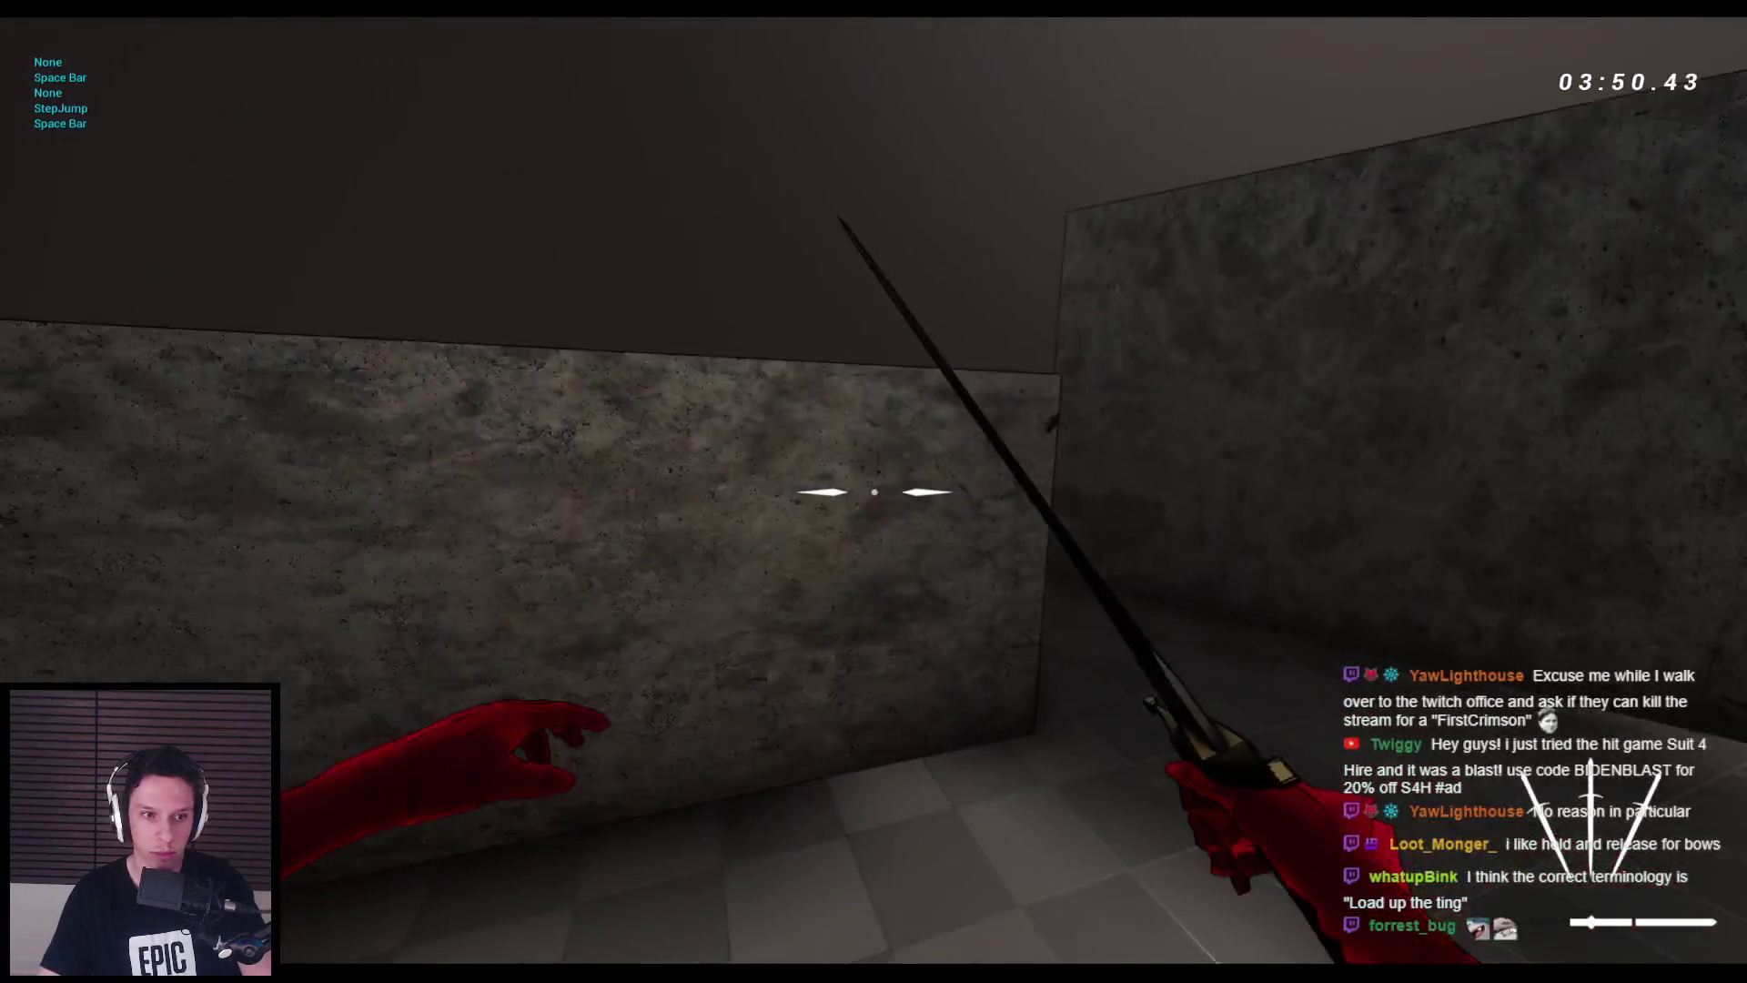
key(space)
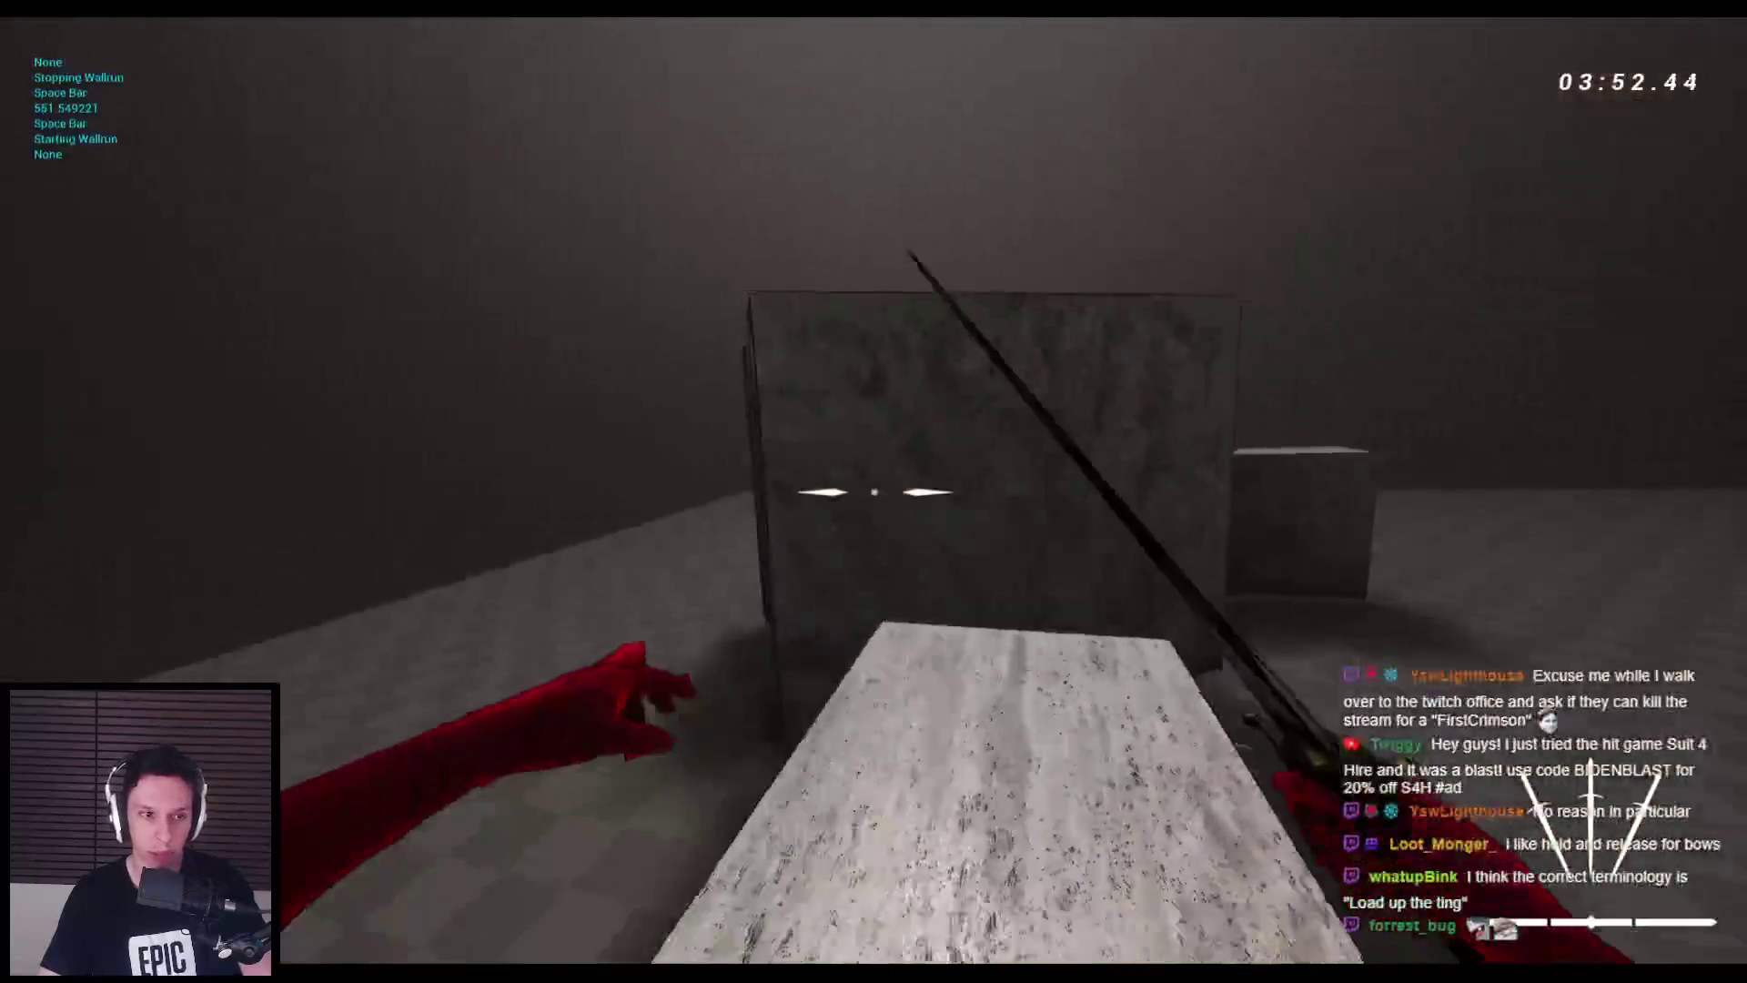
key(space)
key(space)
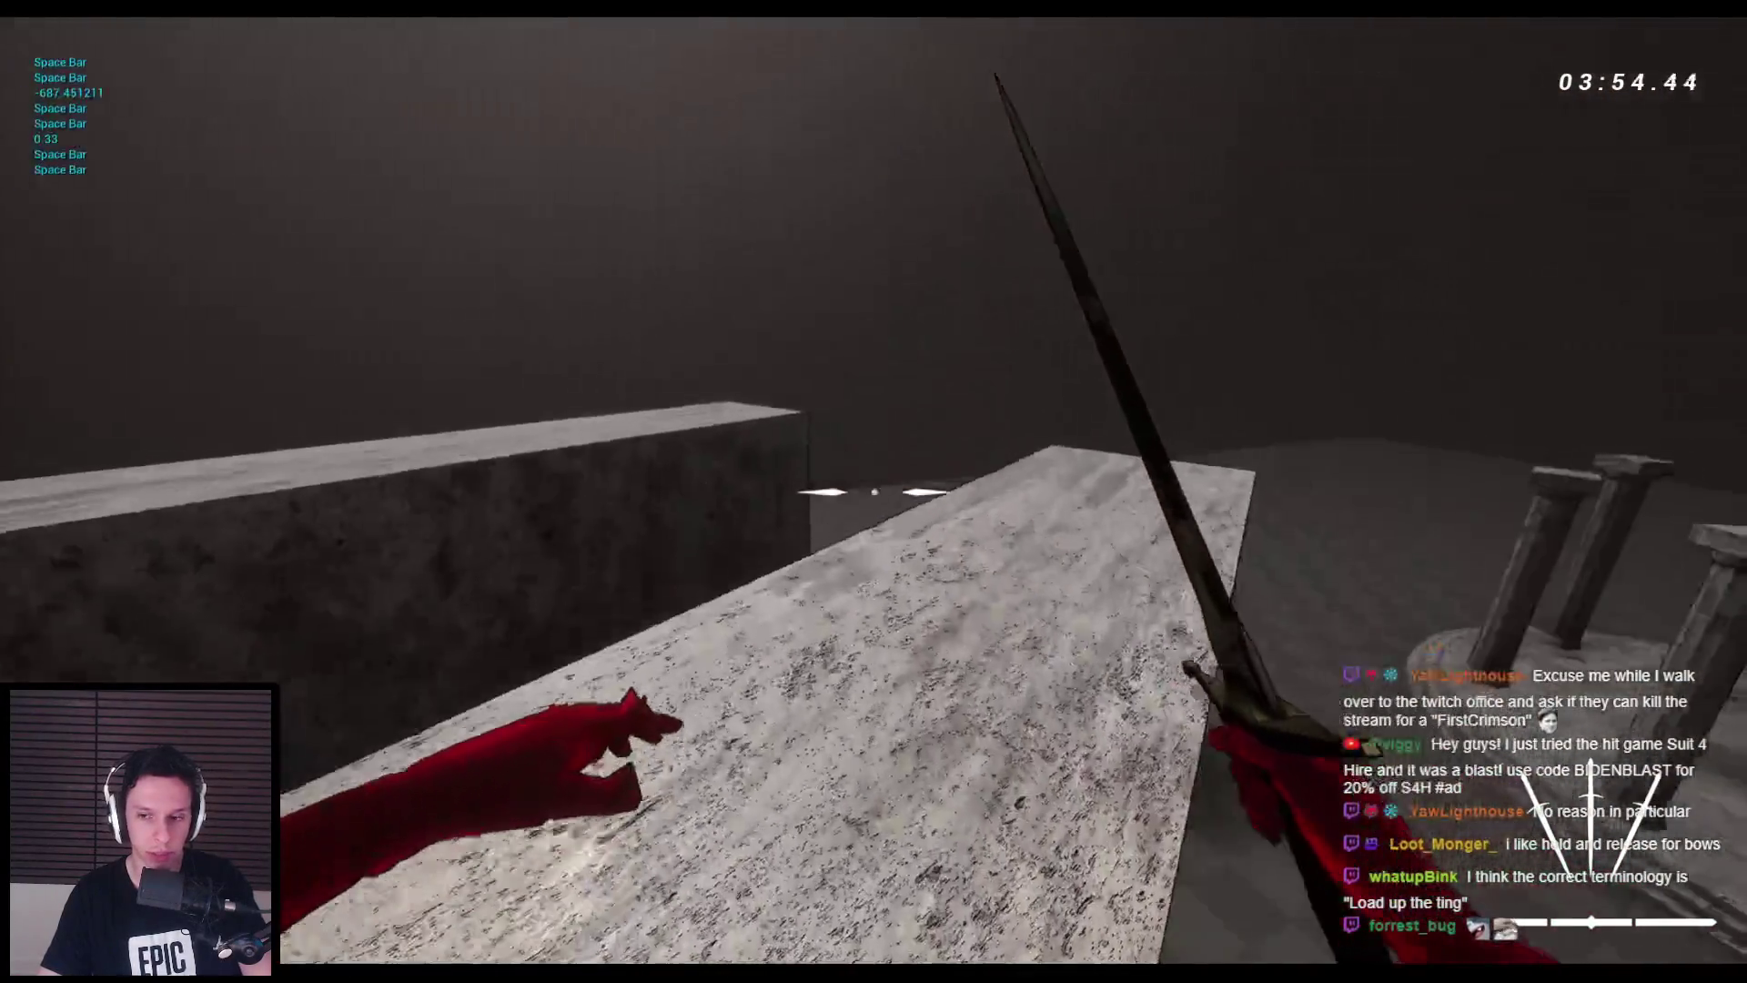
key(space)
key(space)
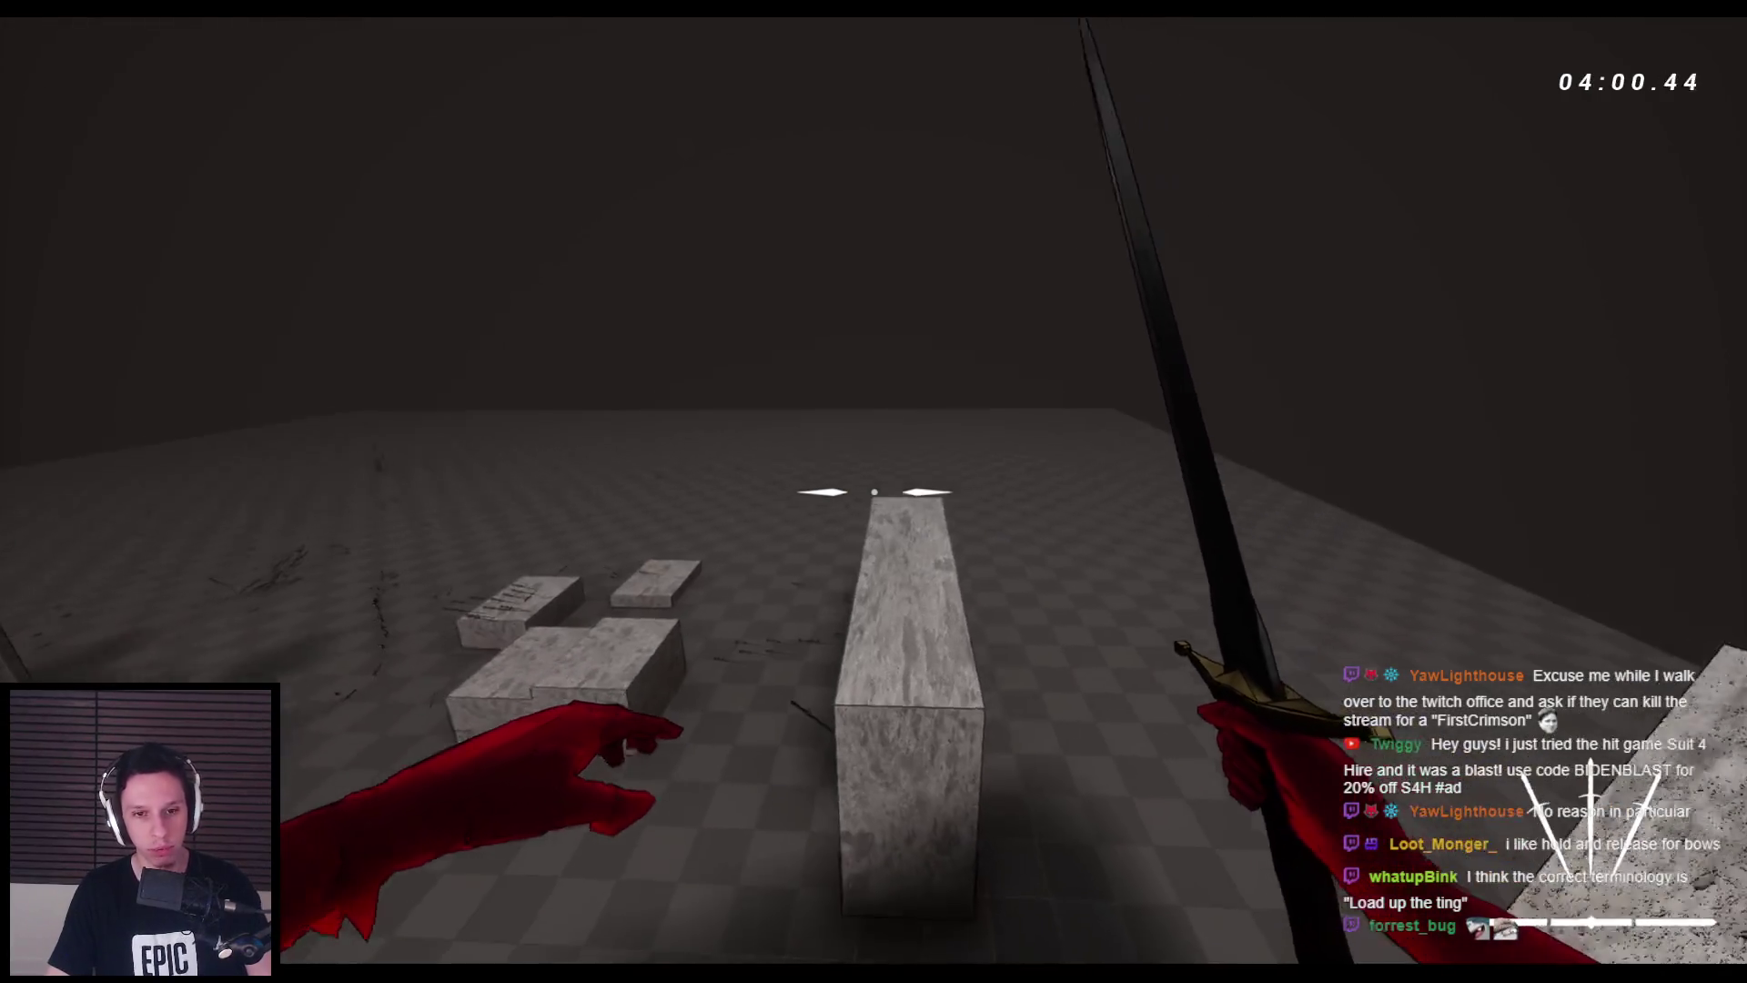
key(space)
key(space)
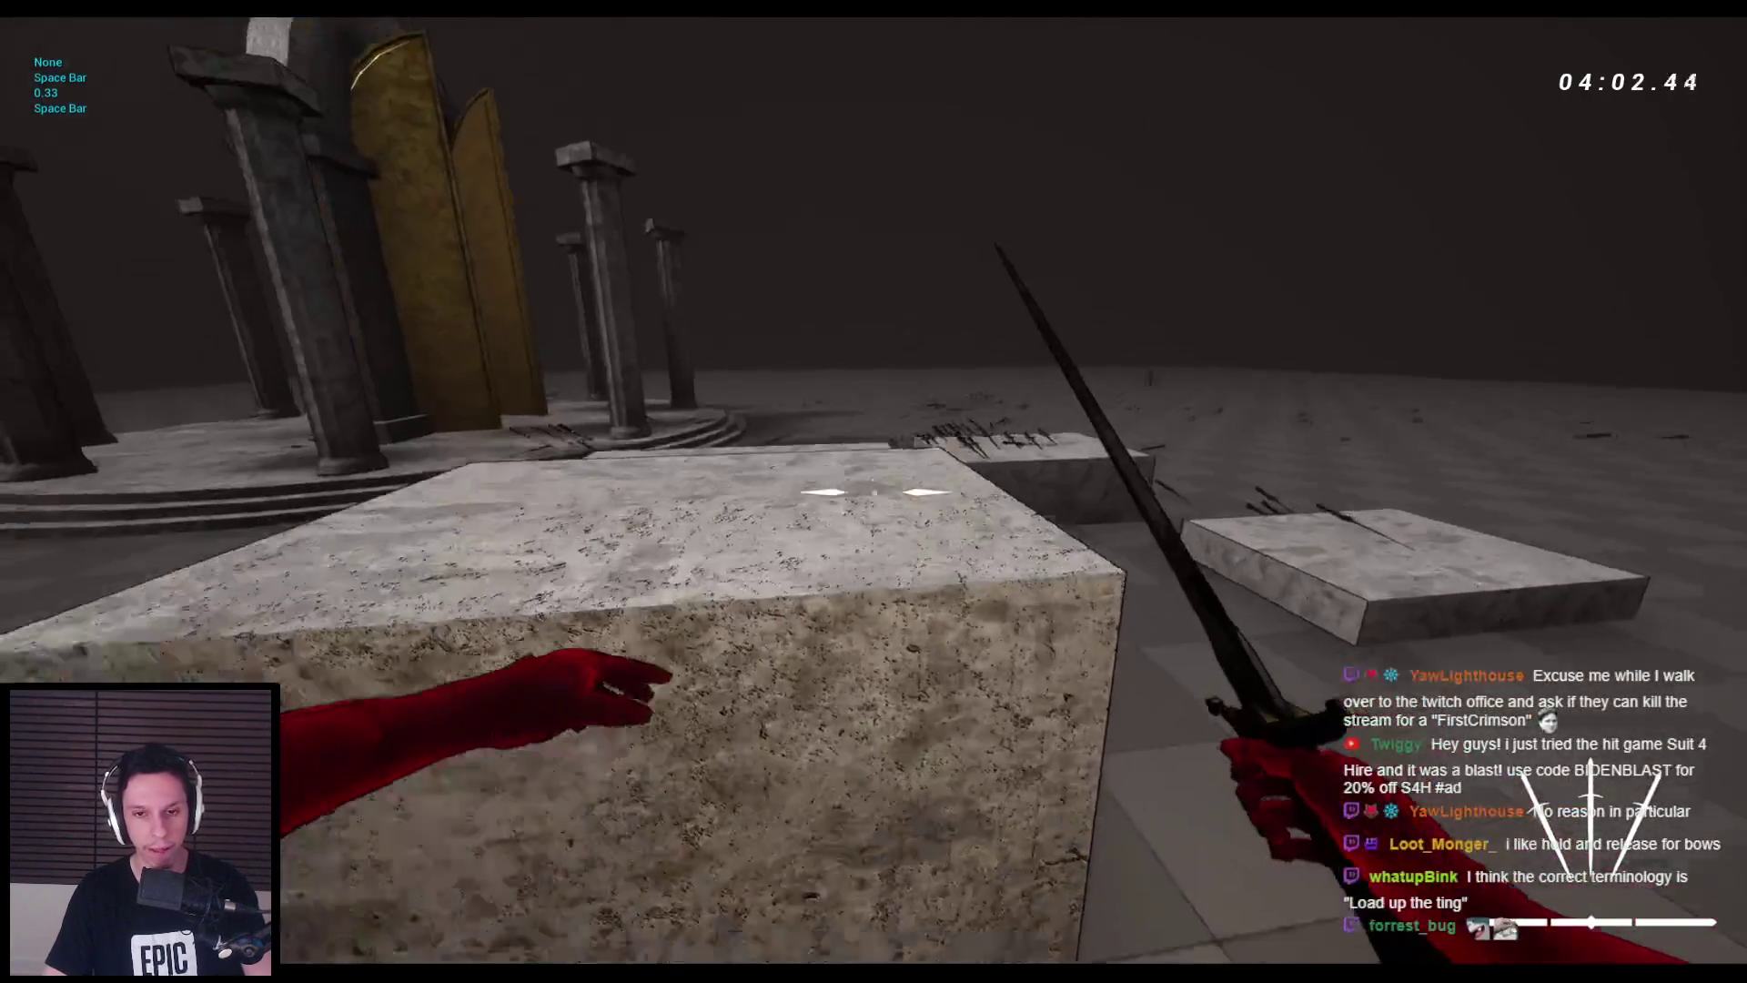
key(space)
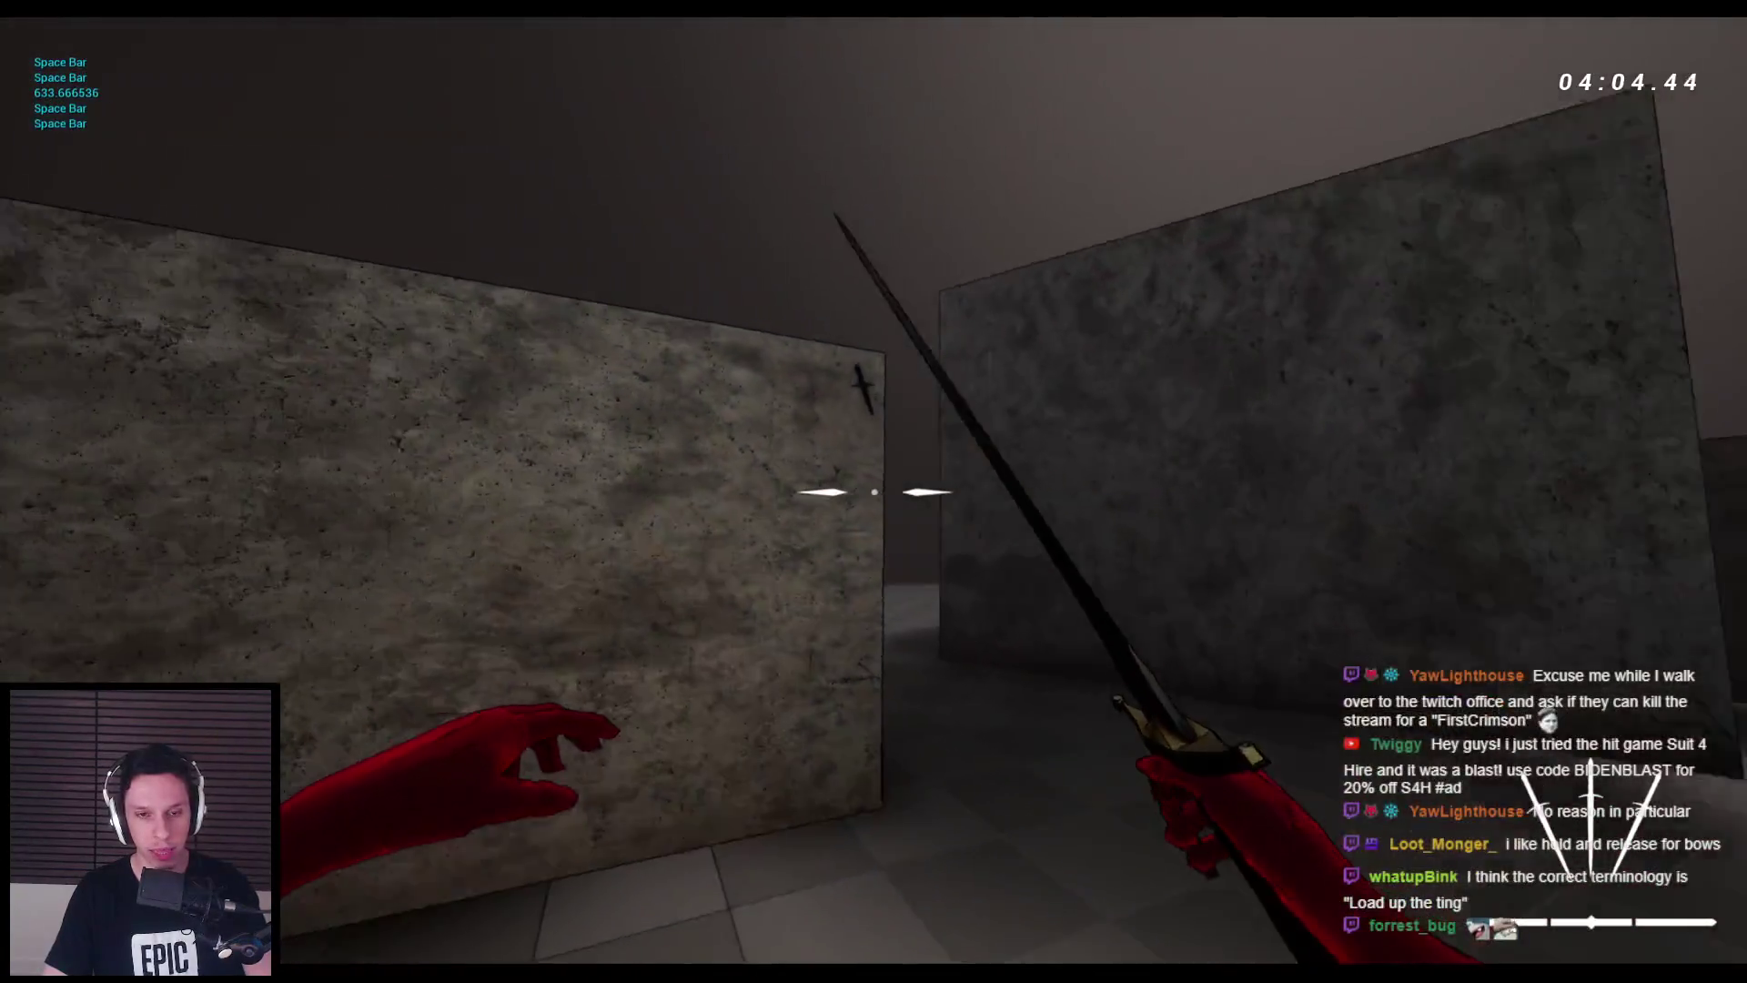
key(space)
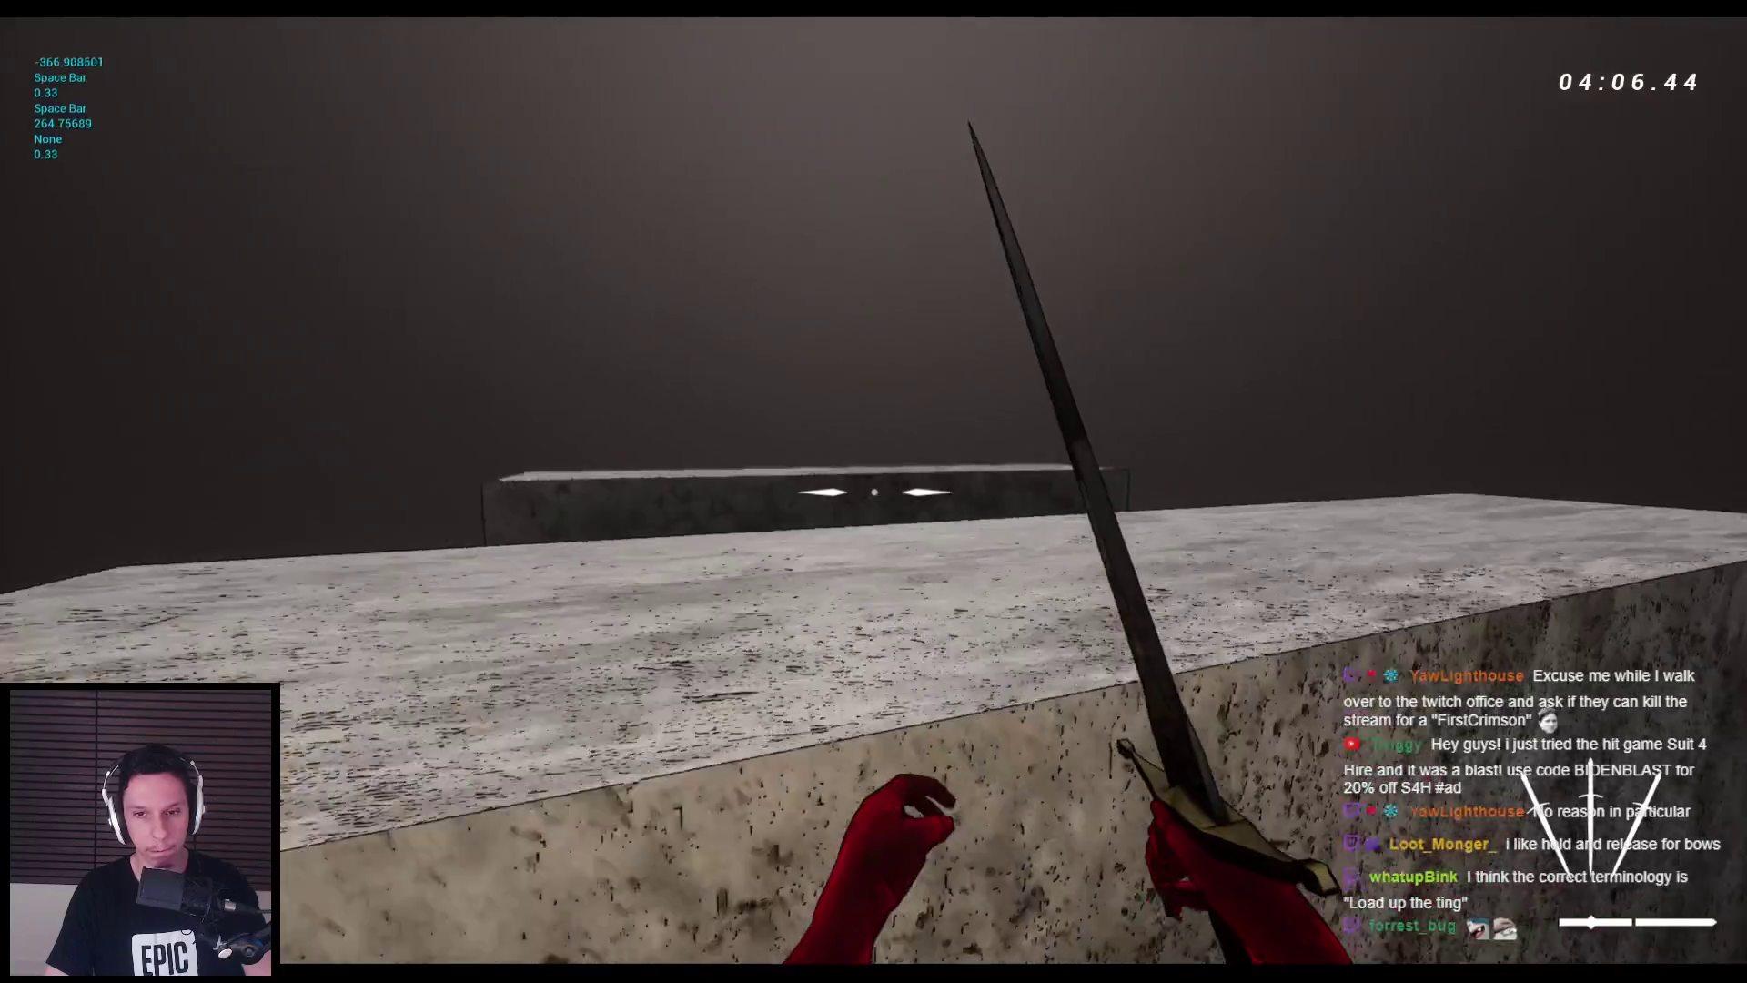
key(space)
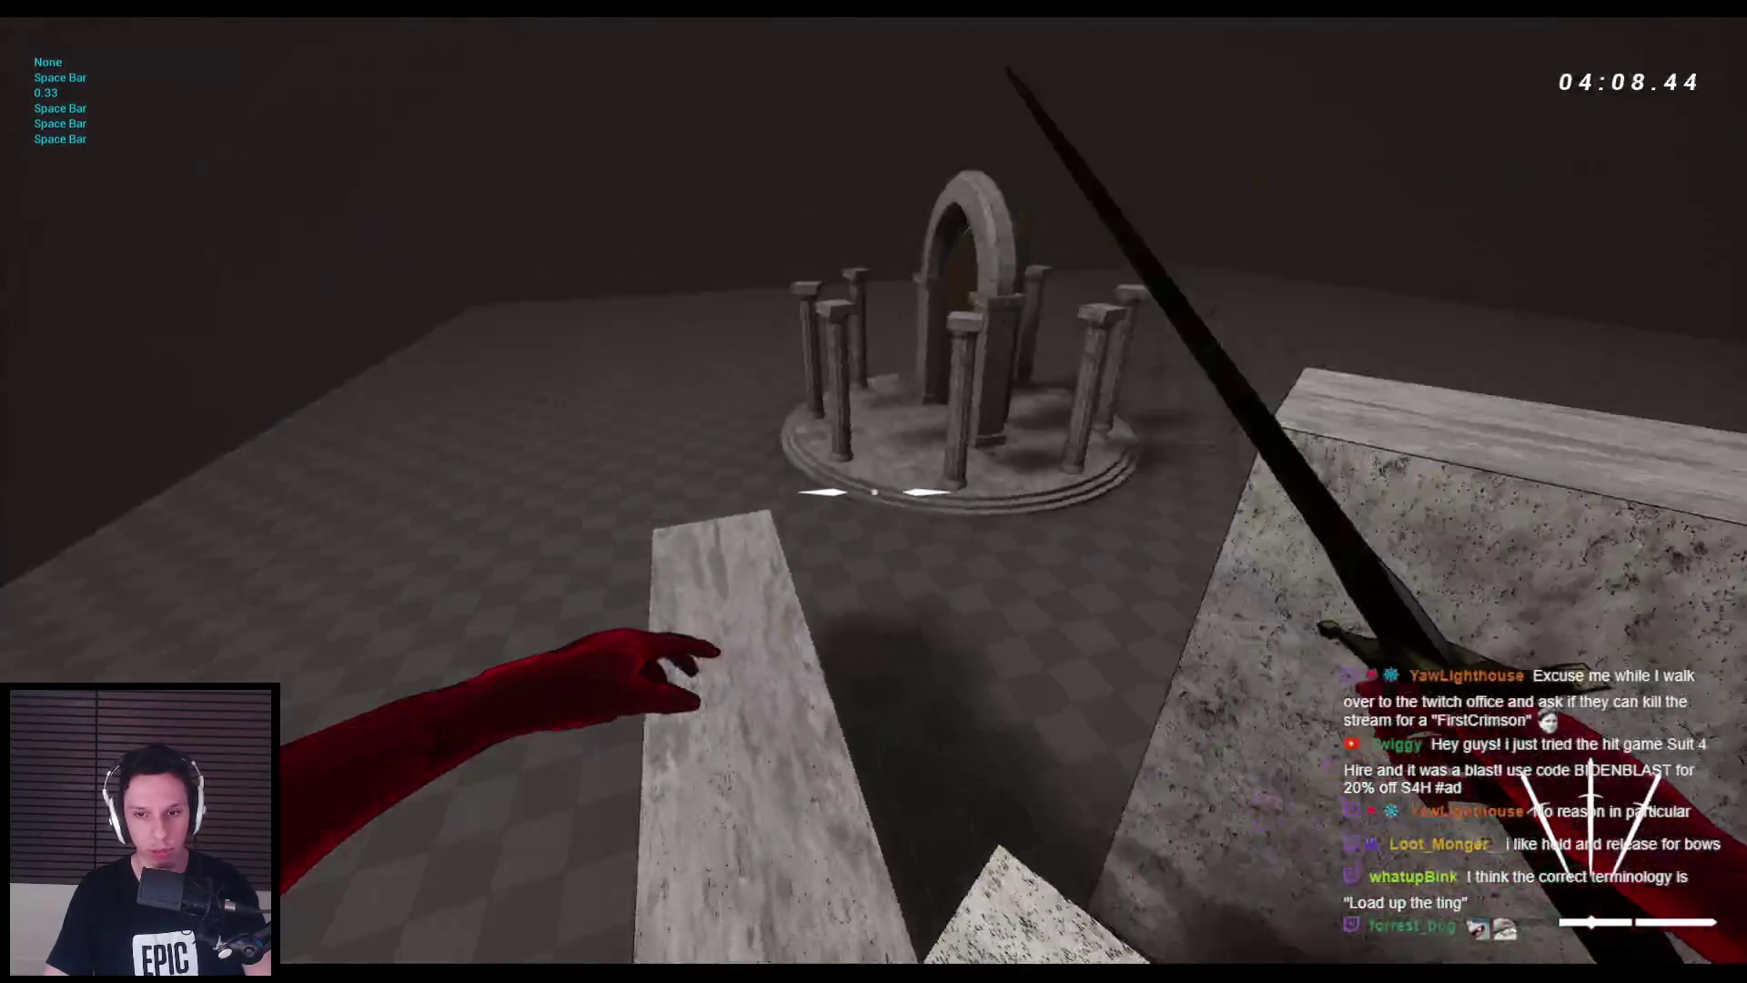
key(space)
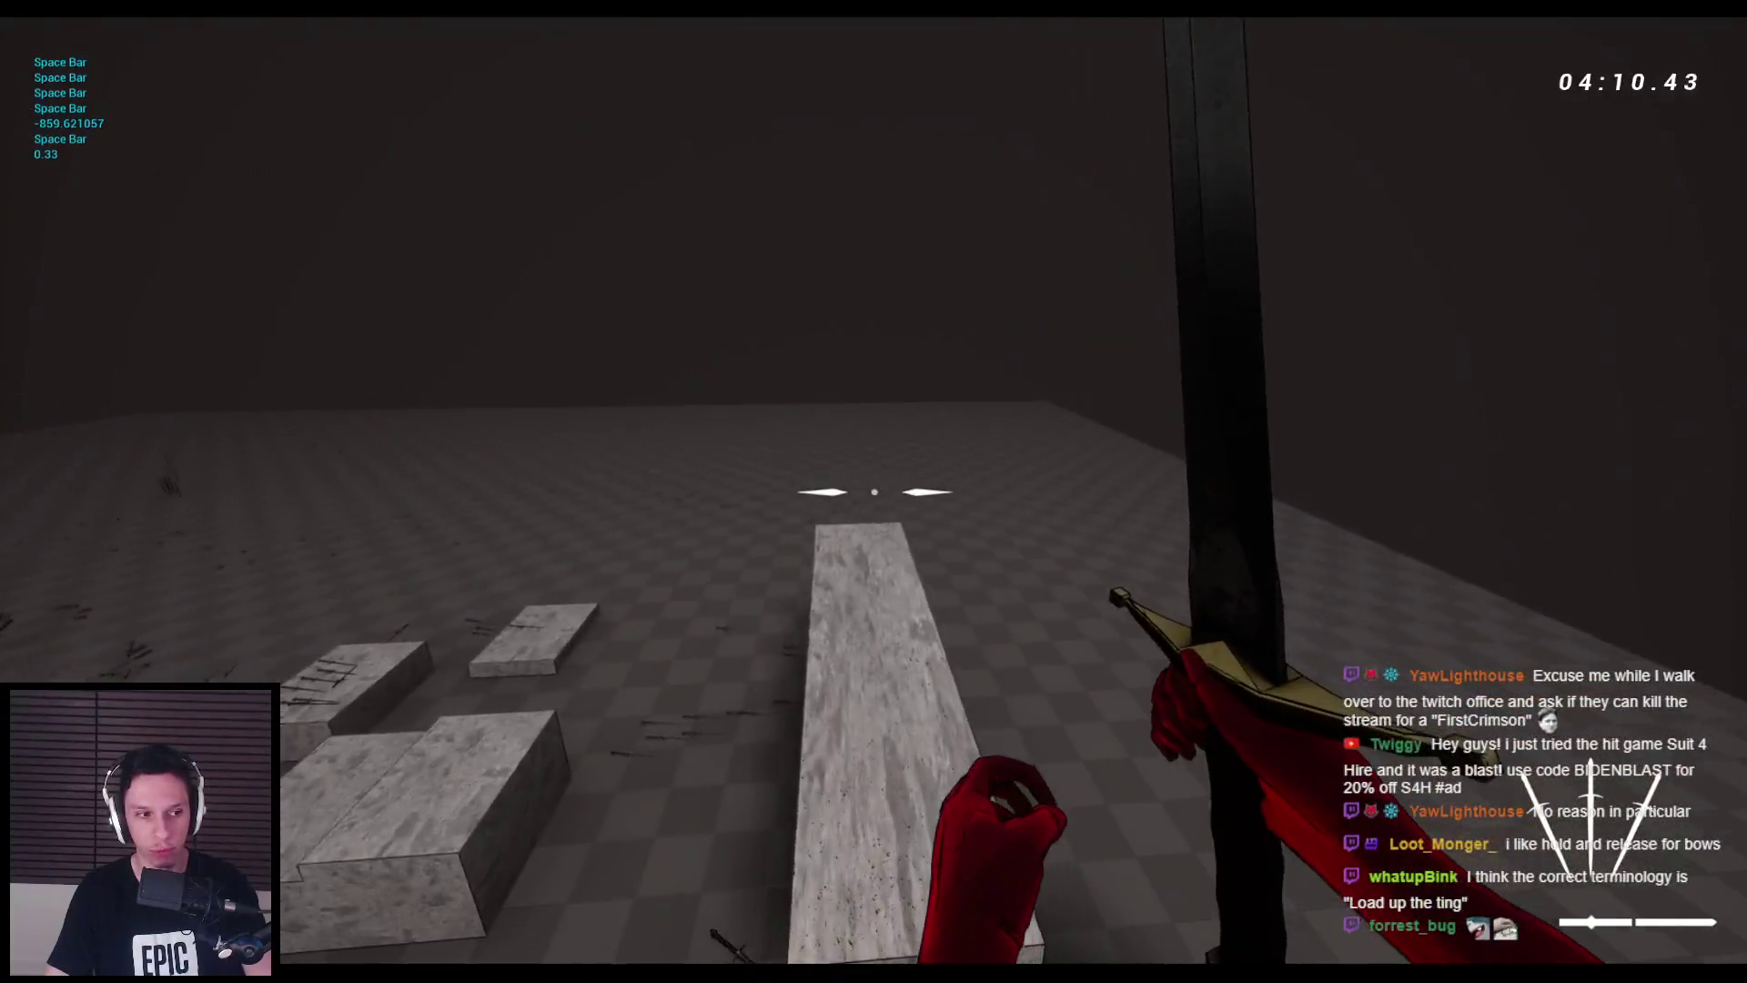
key(space)
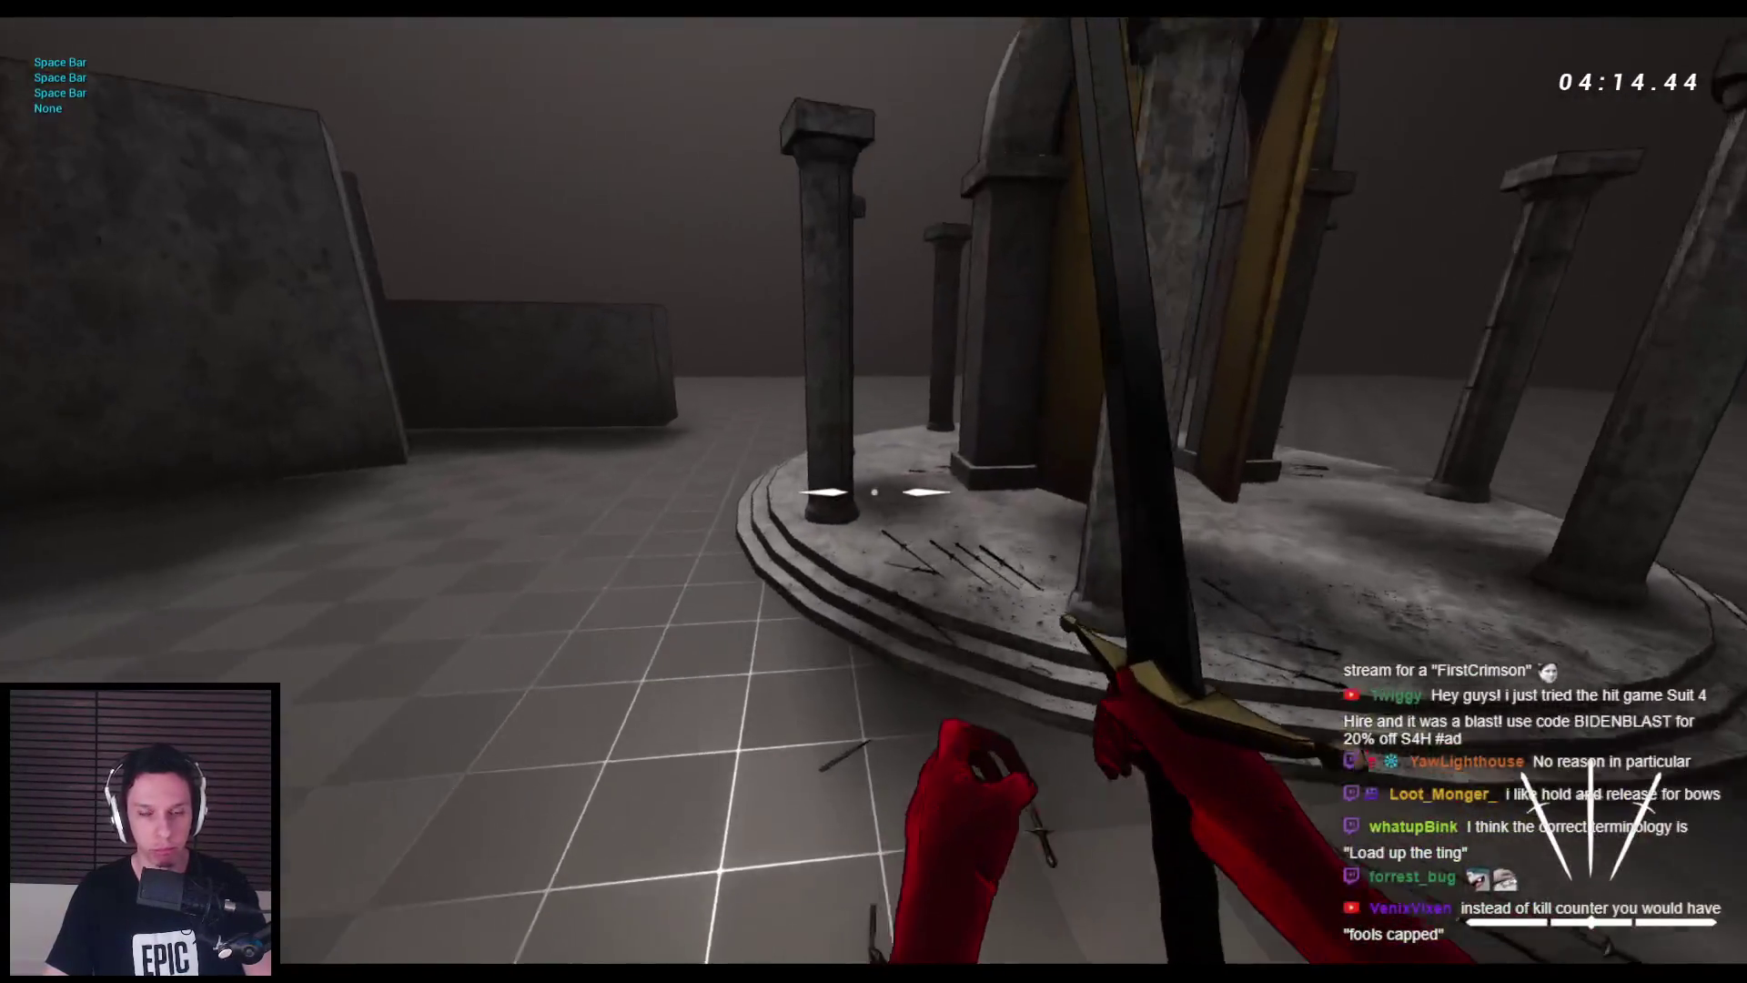
key(space)
key(space)
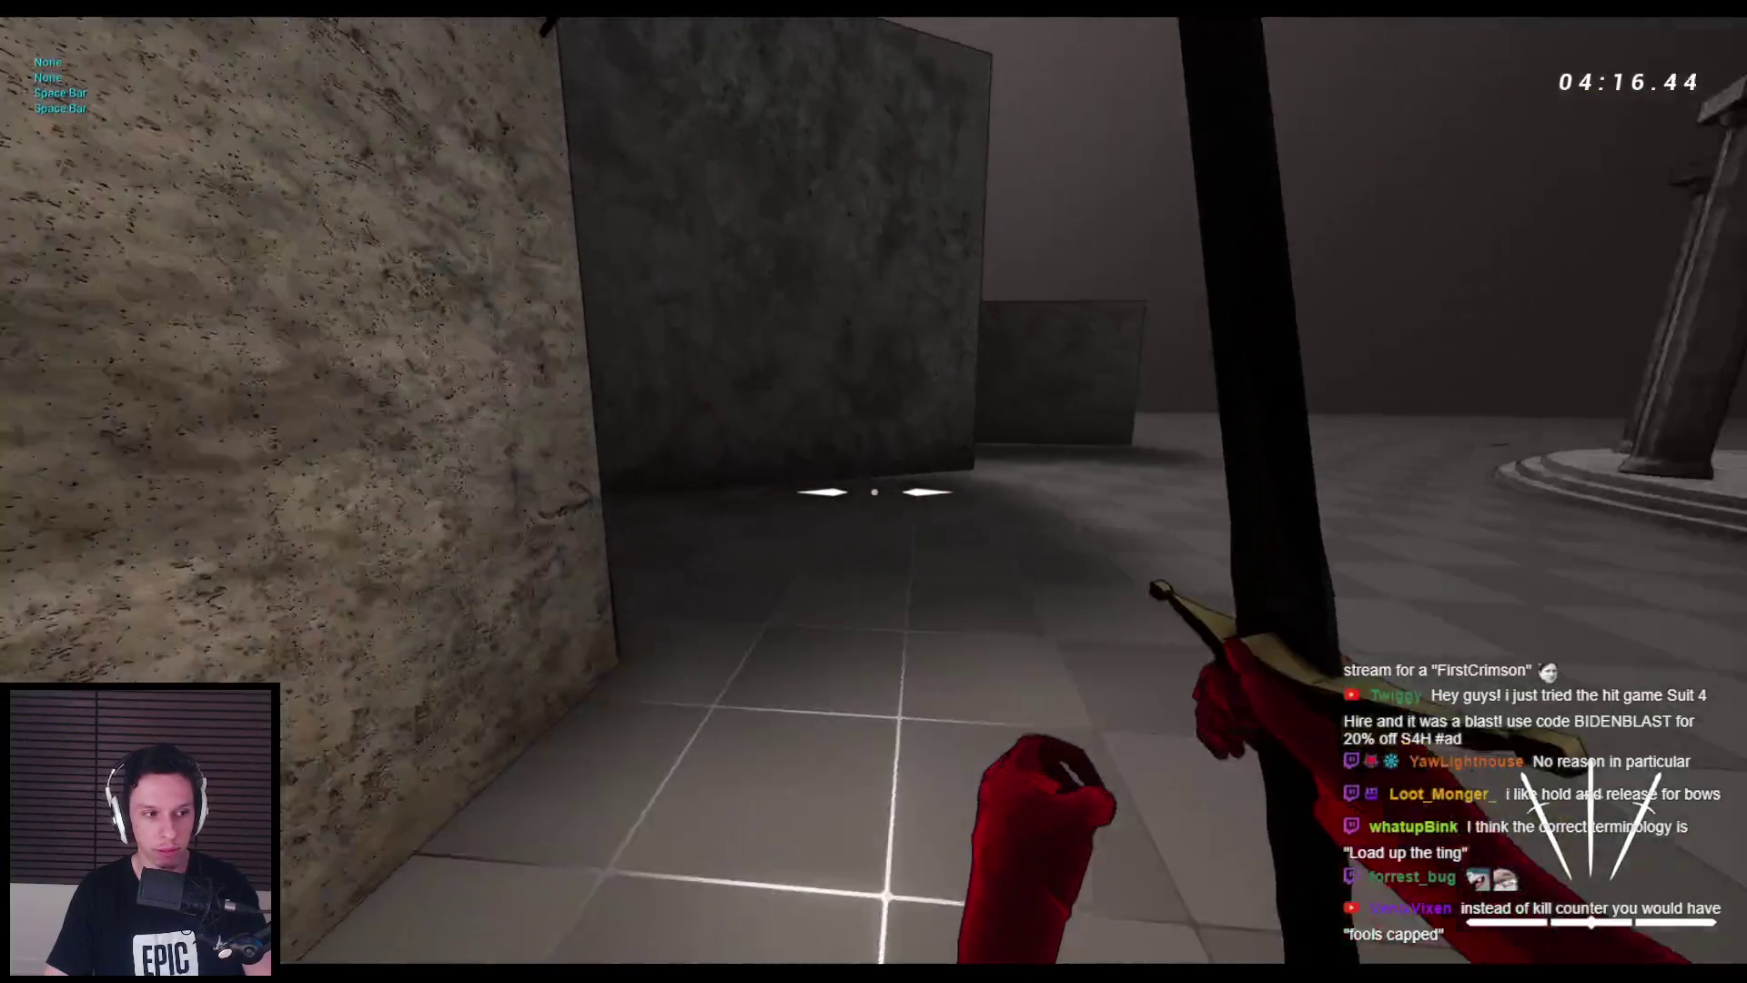
key(space)
key(space)
key(space)
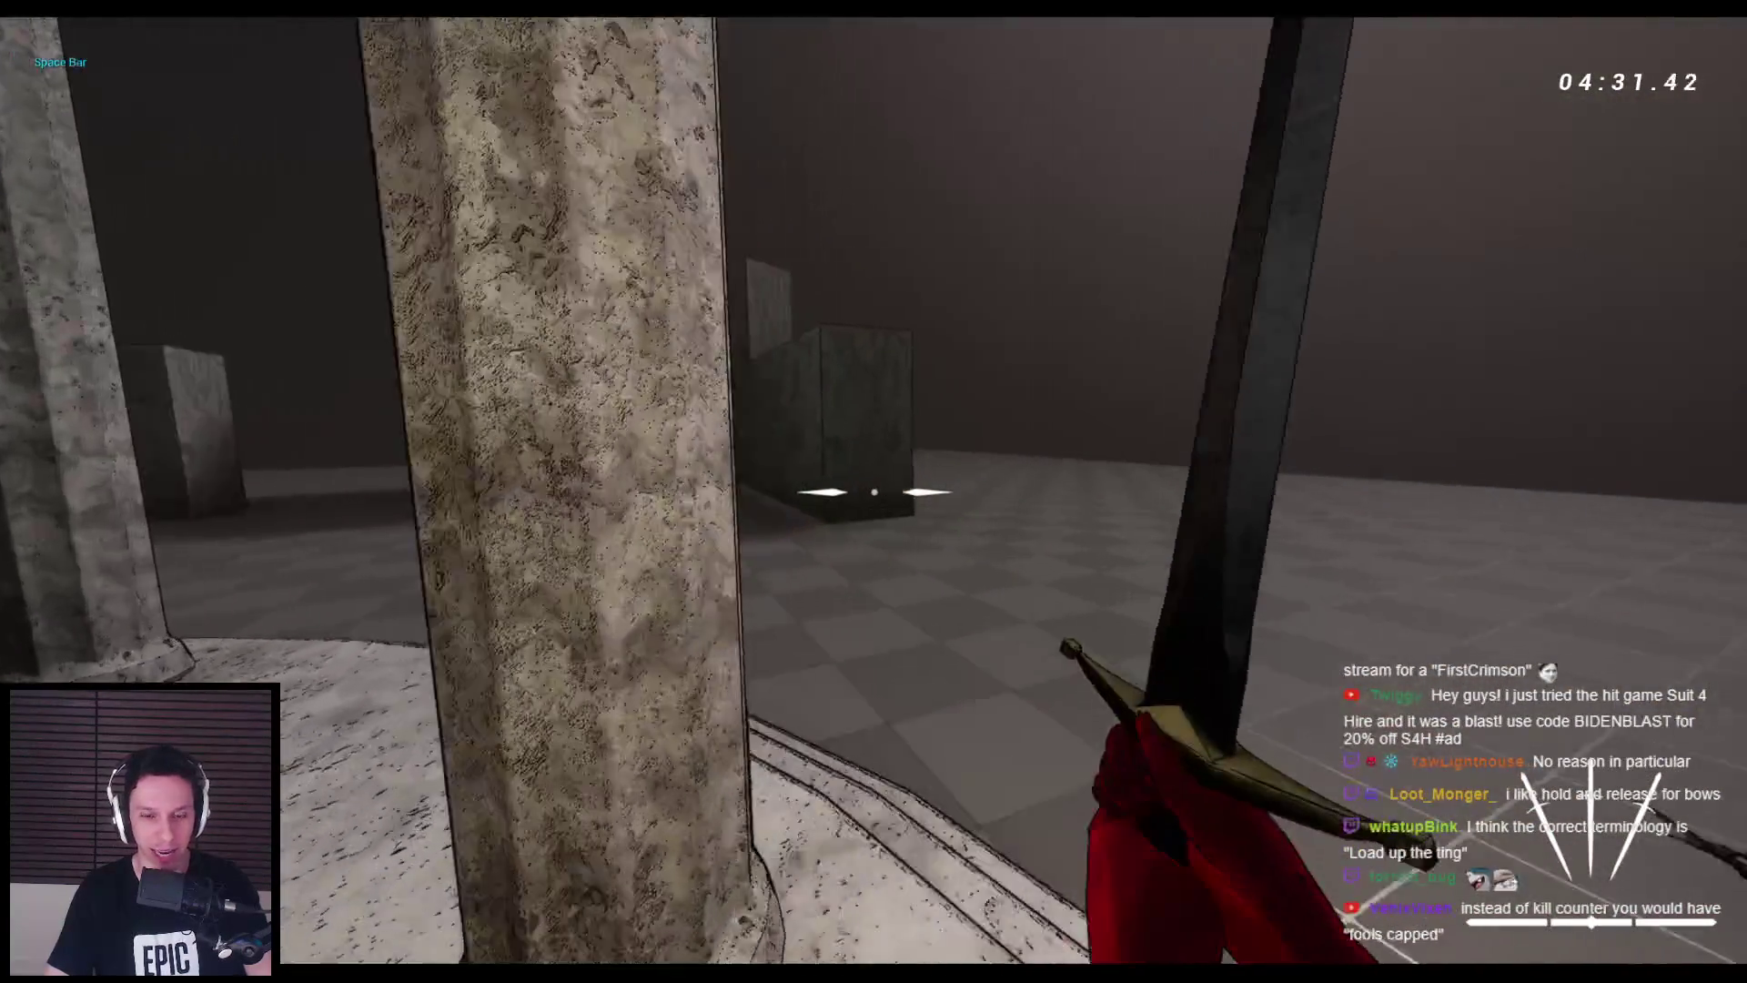
click(873, 491)
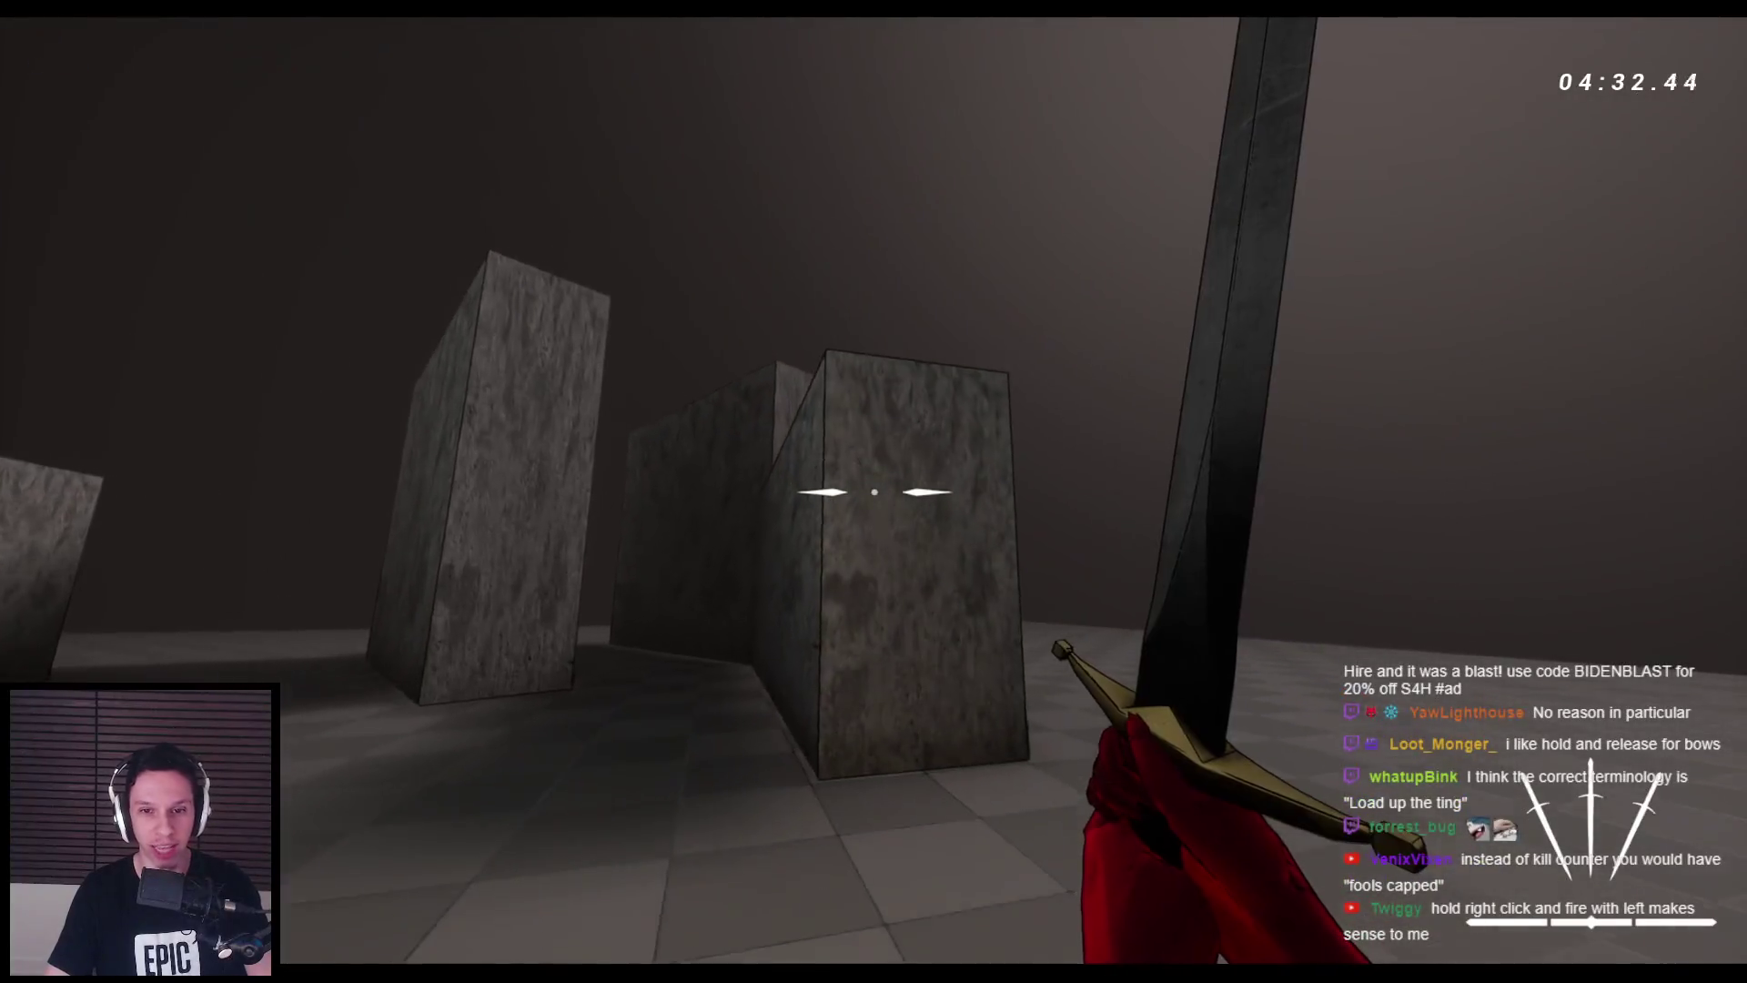
key(space)
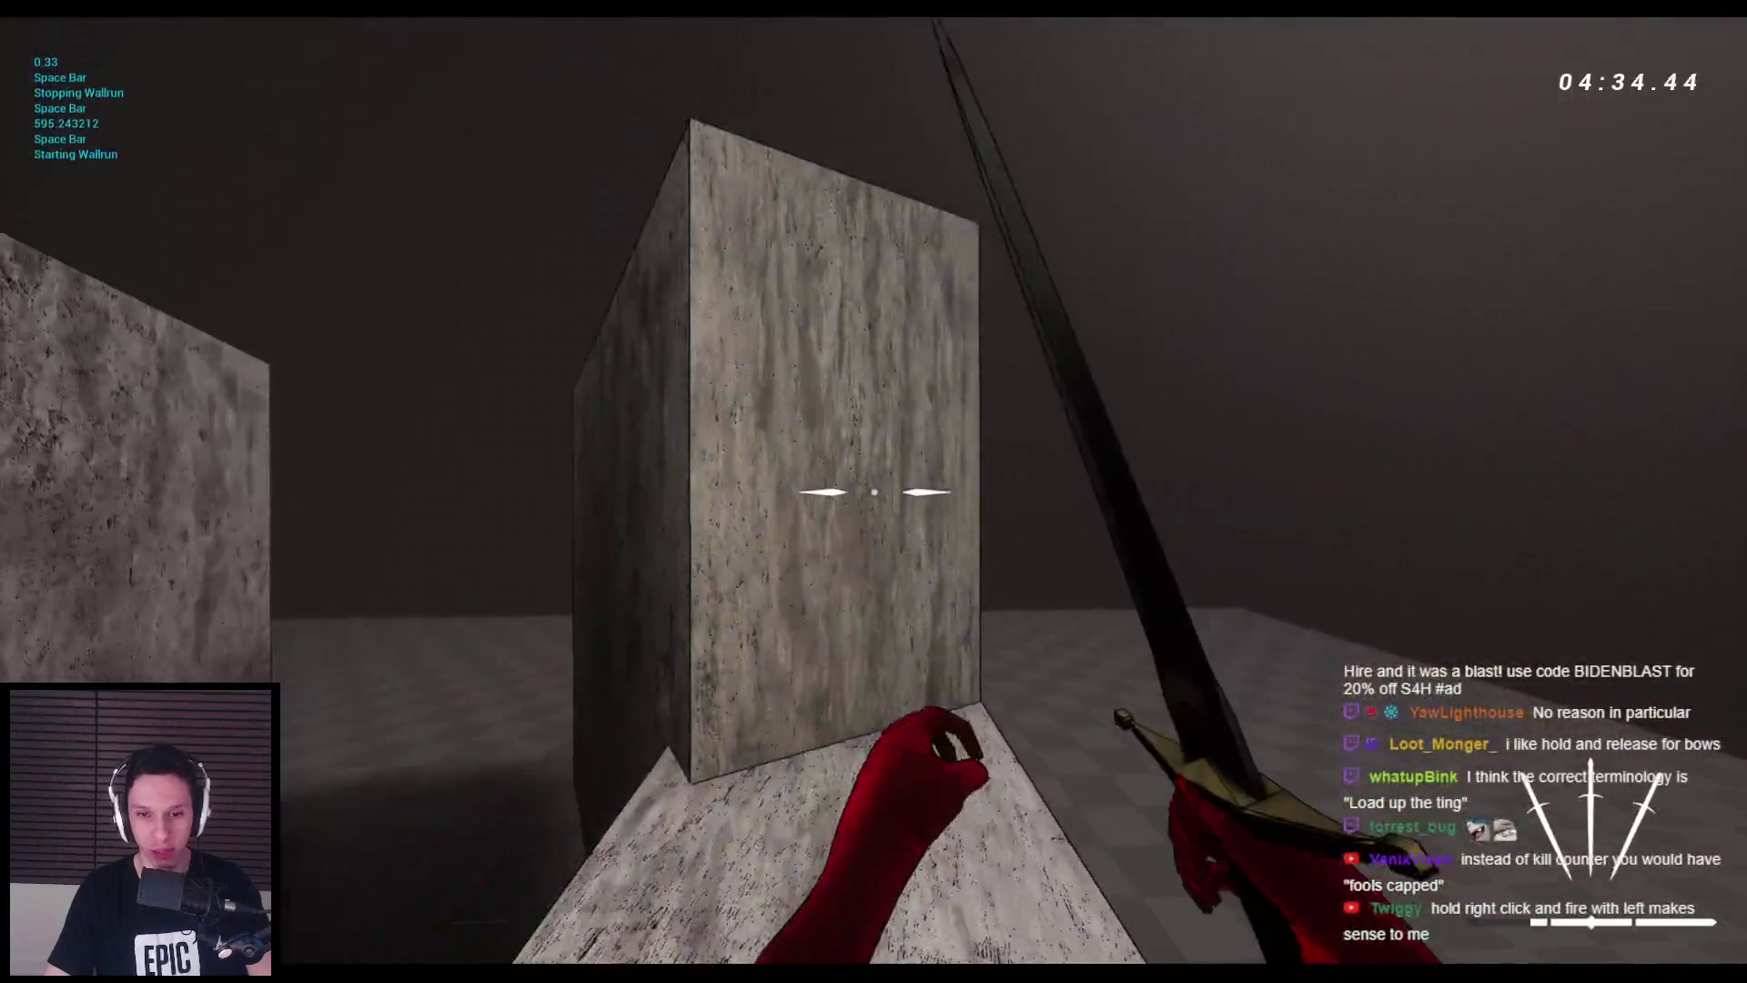
key(space)
key(space)
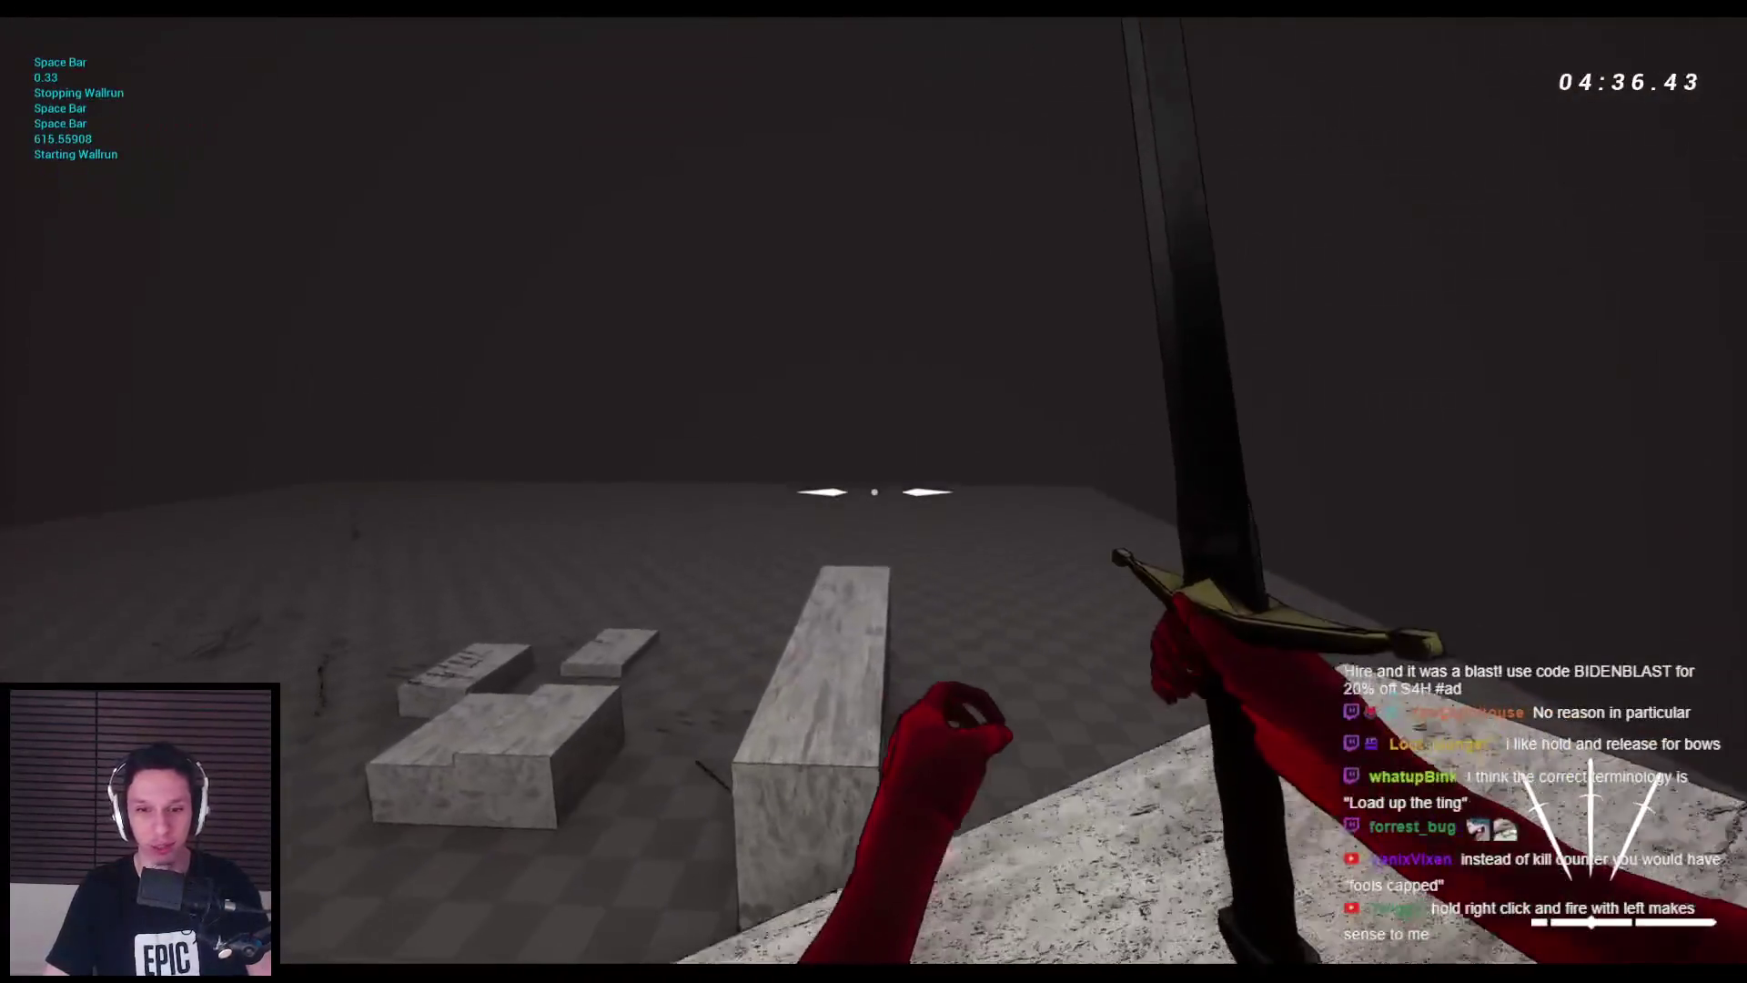
key(space)
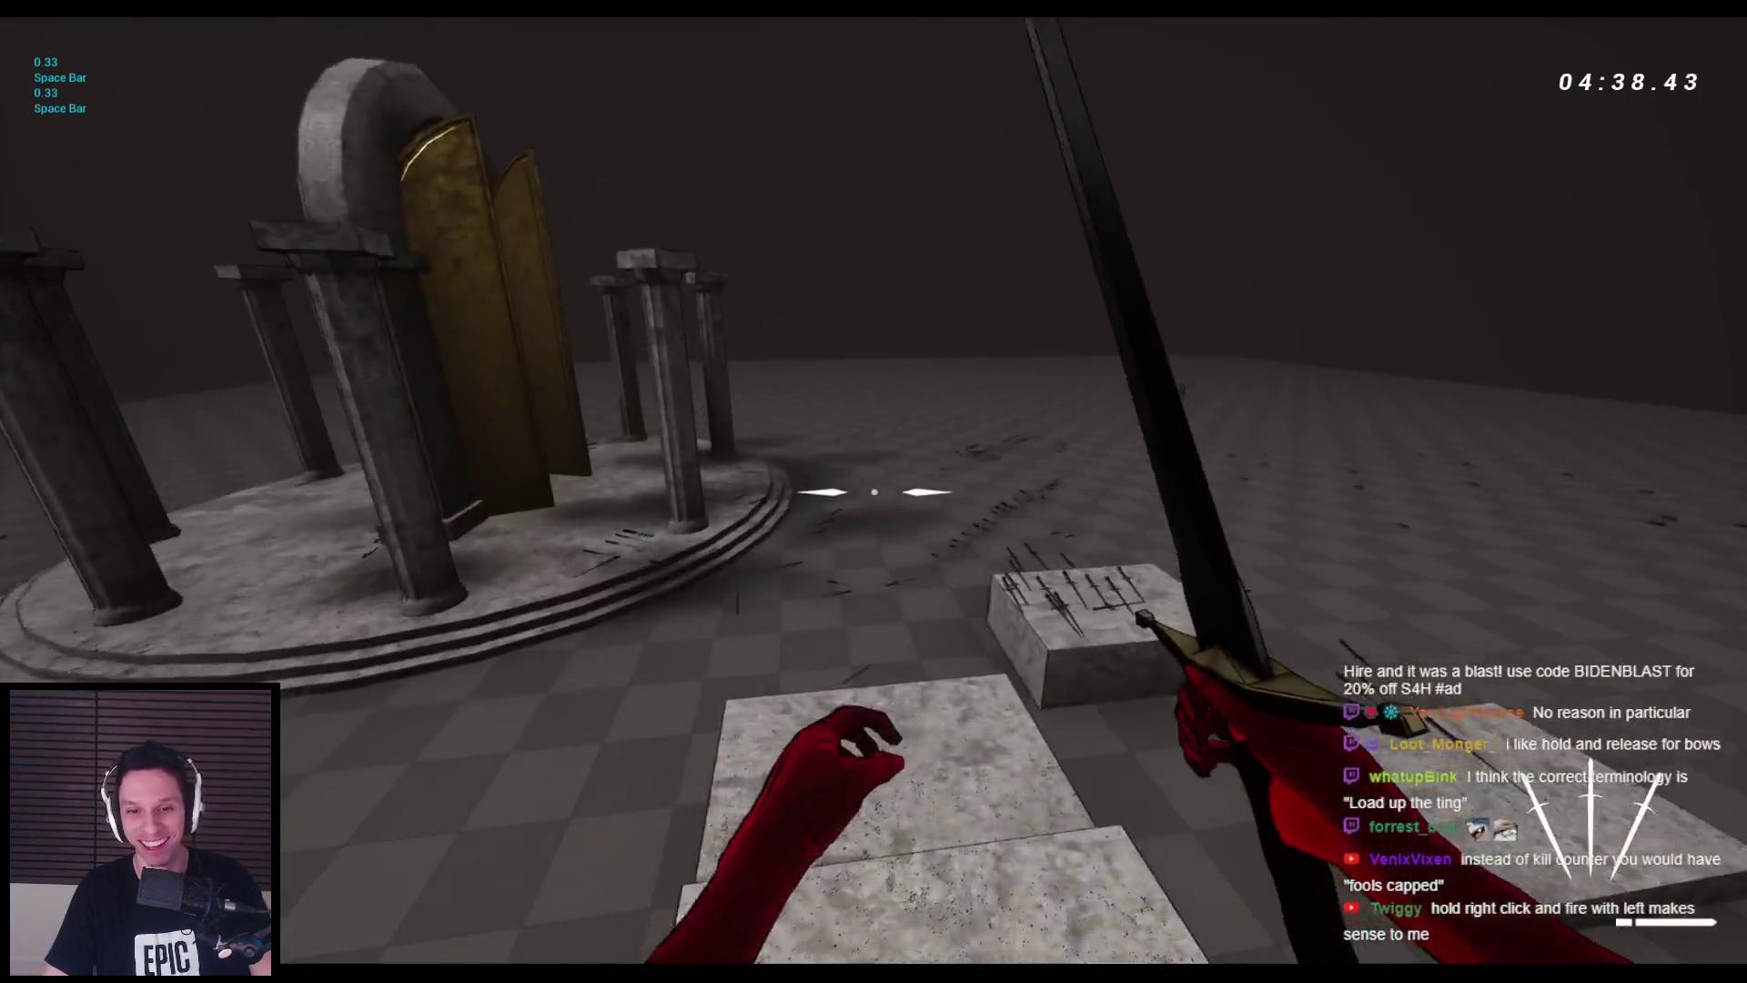
key(space)
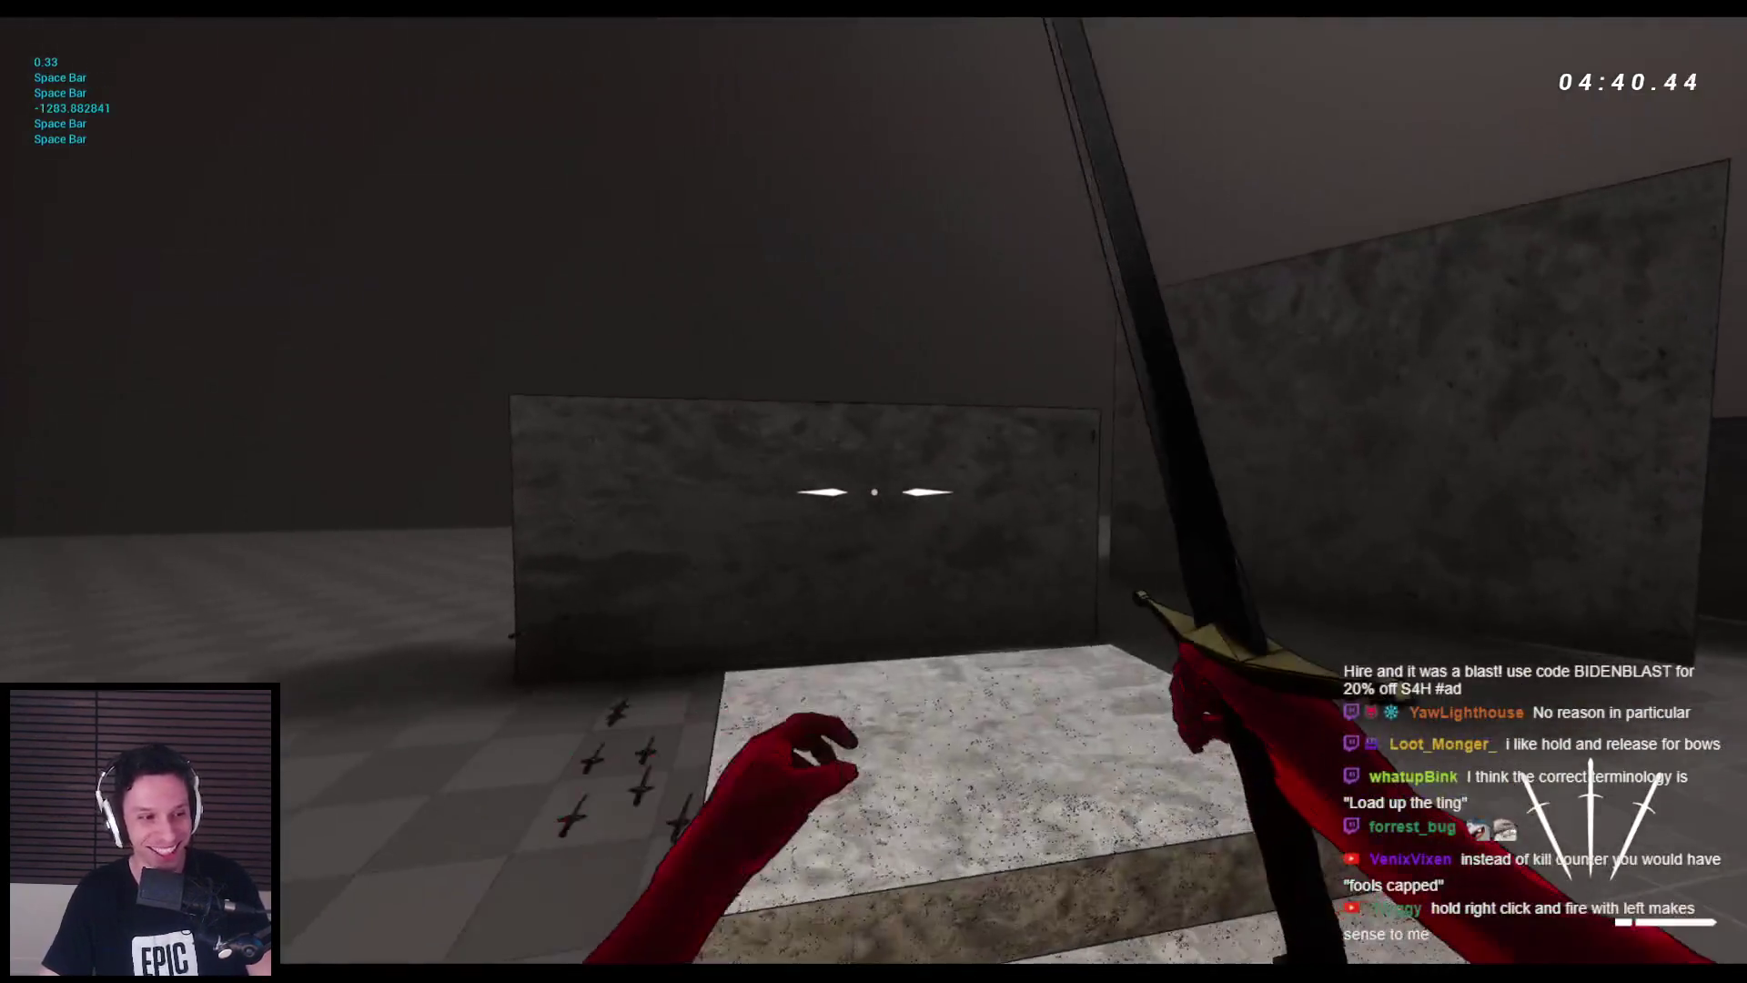
key(space)
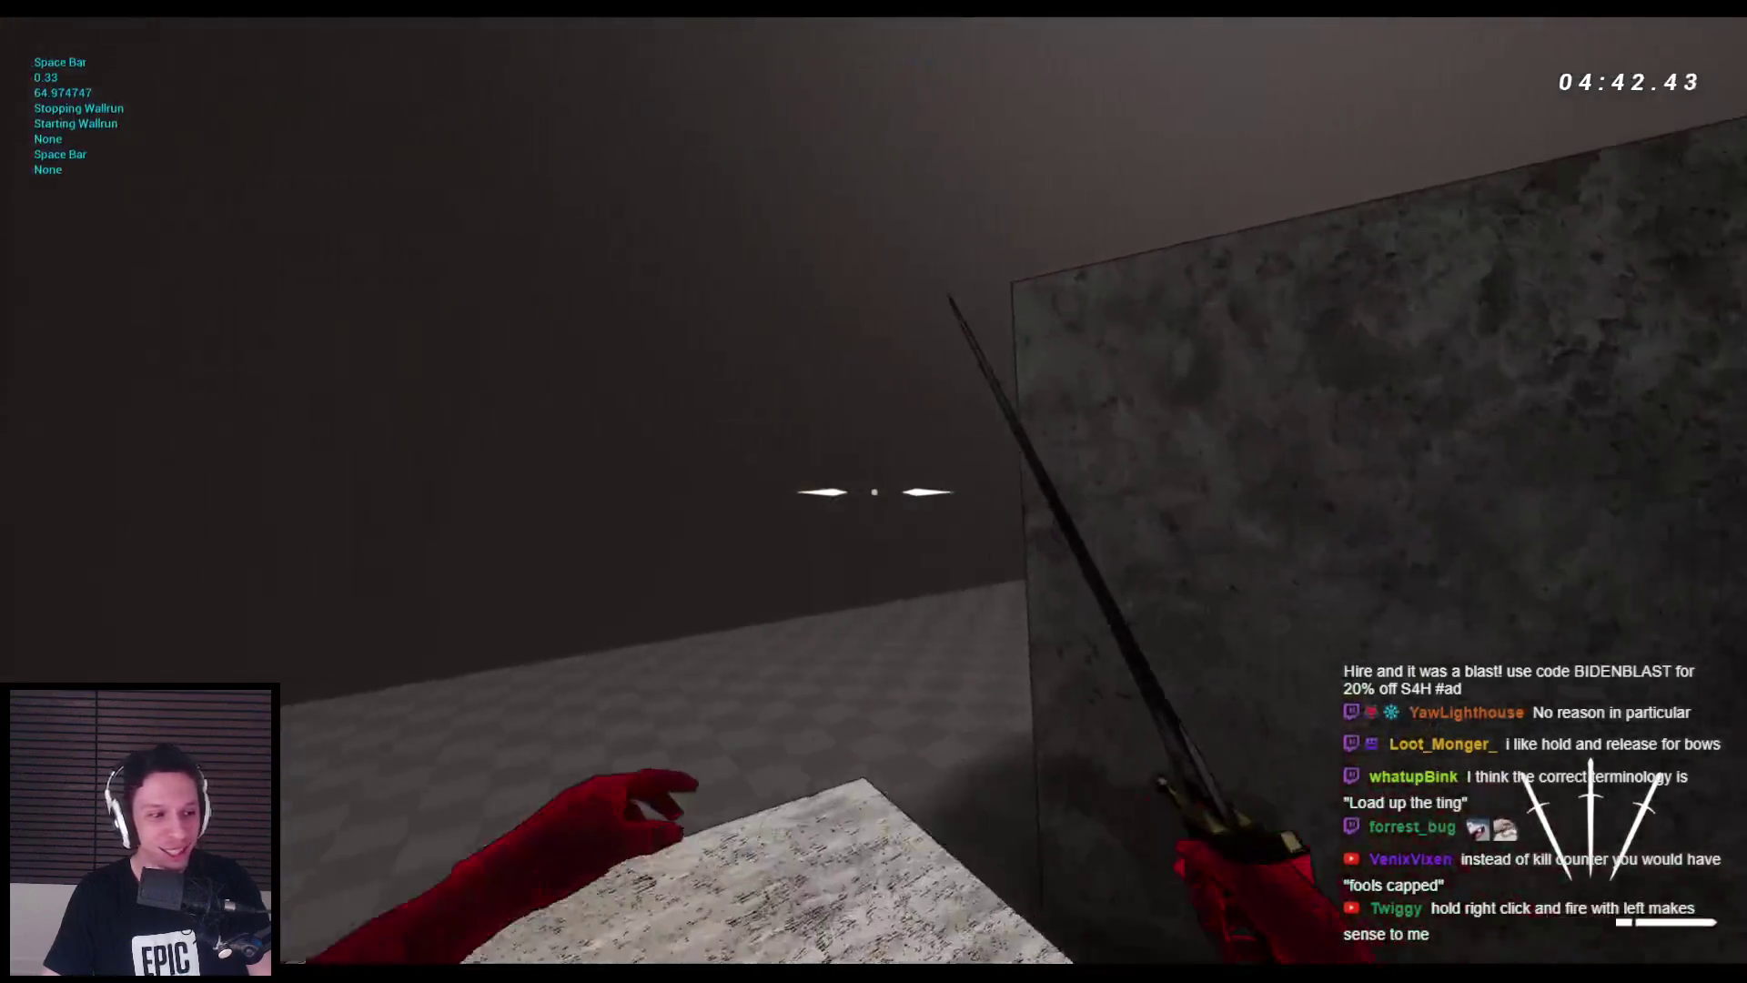
key(space)
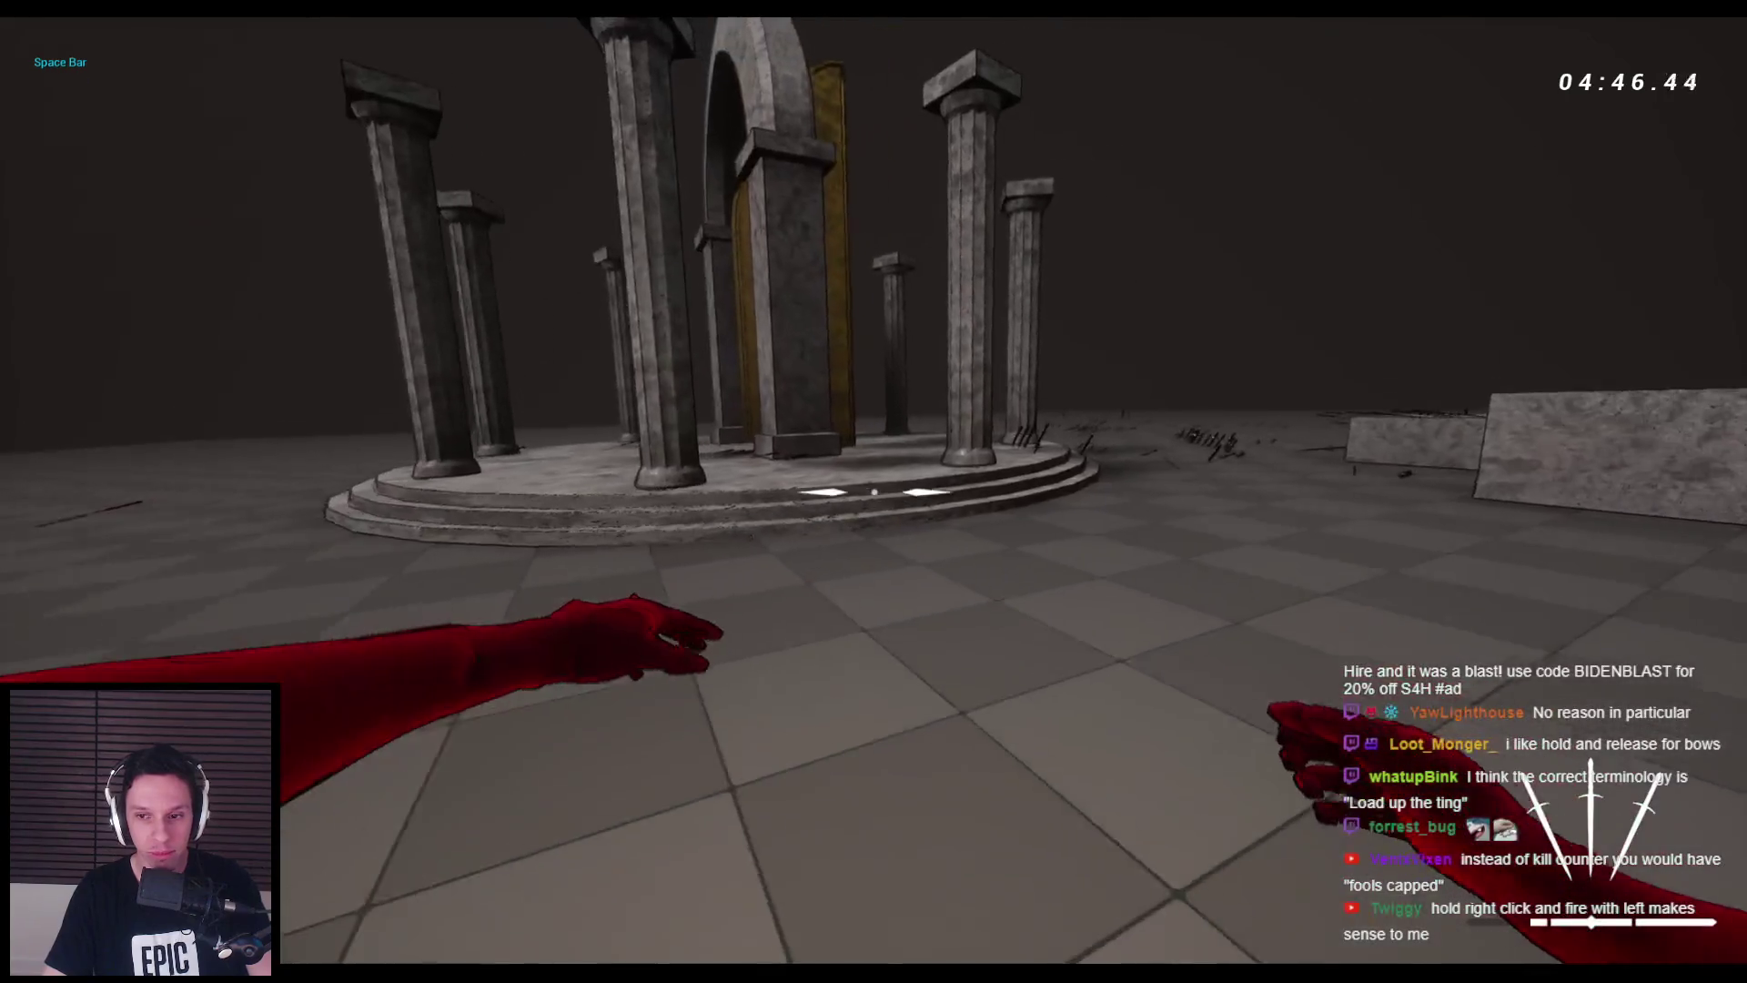
key(space)
key(space)
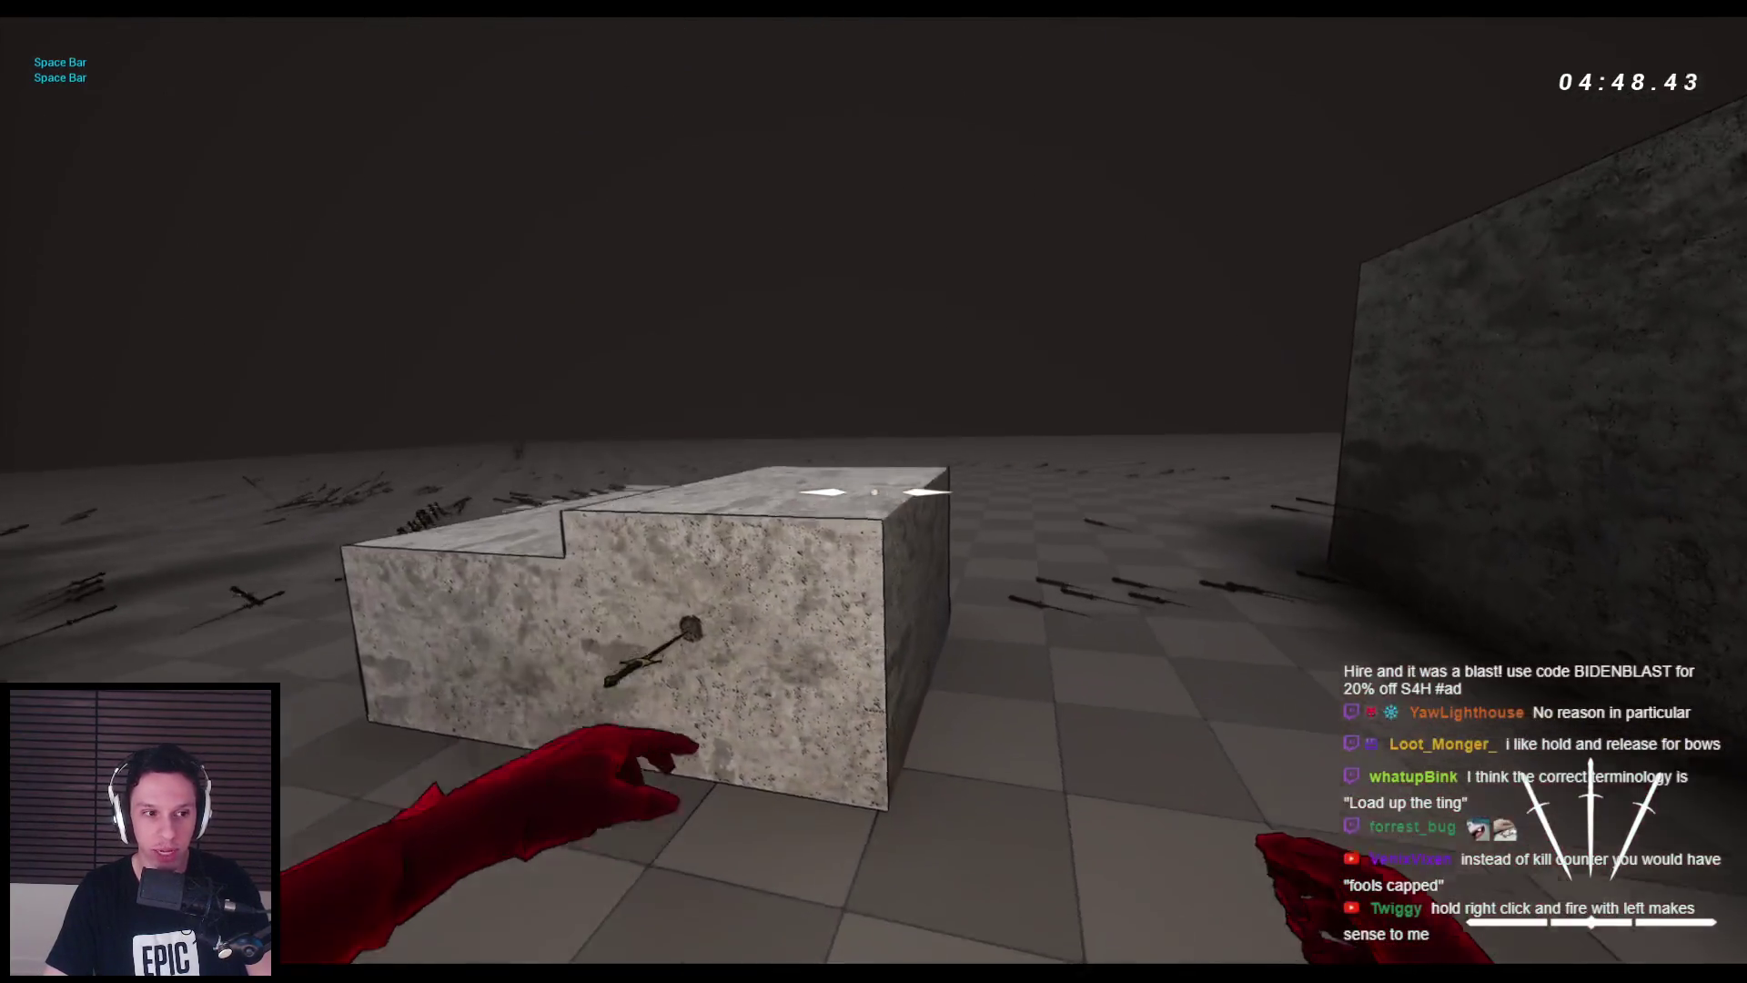
key(space)
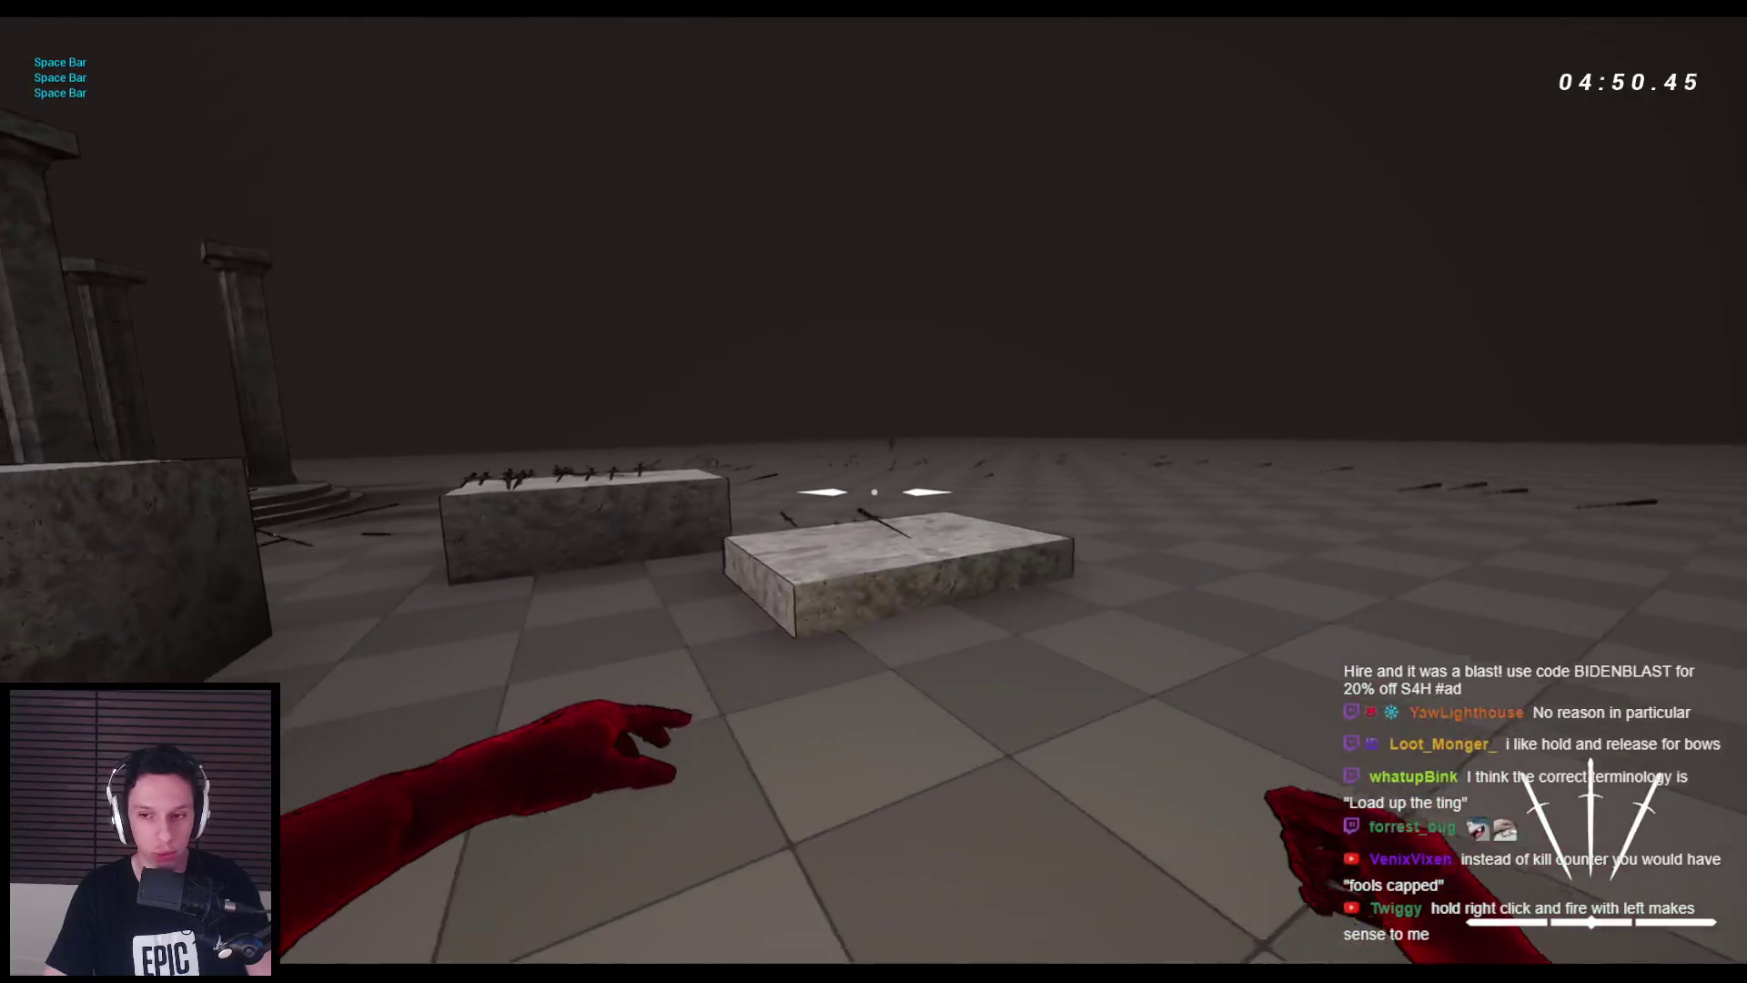
key(space)
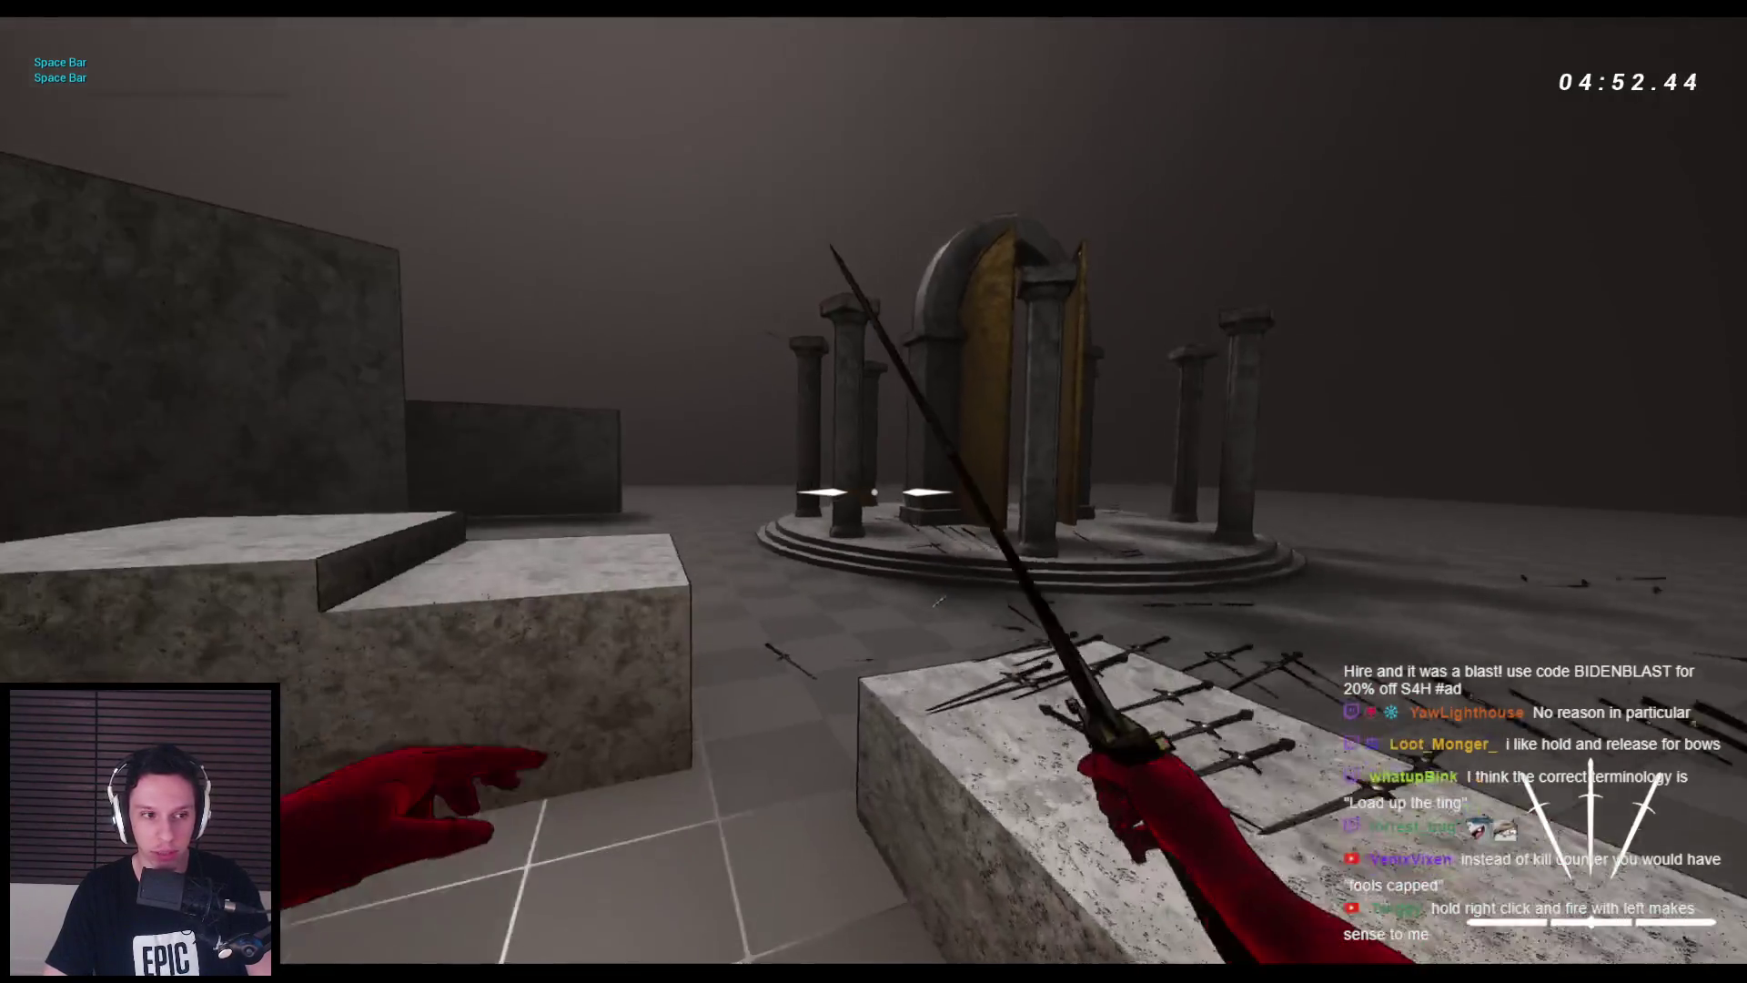
key(space)
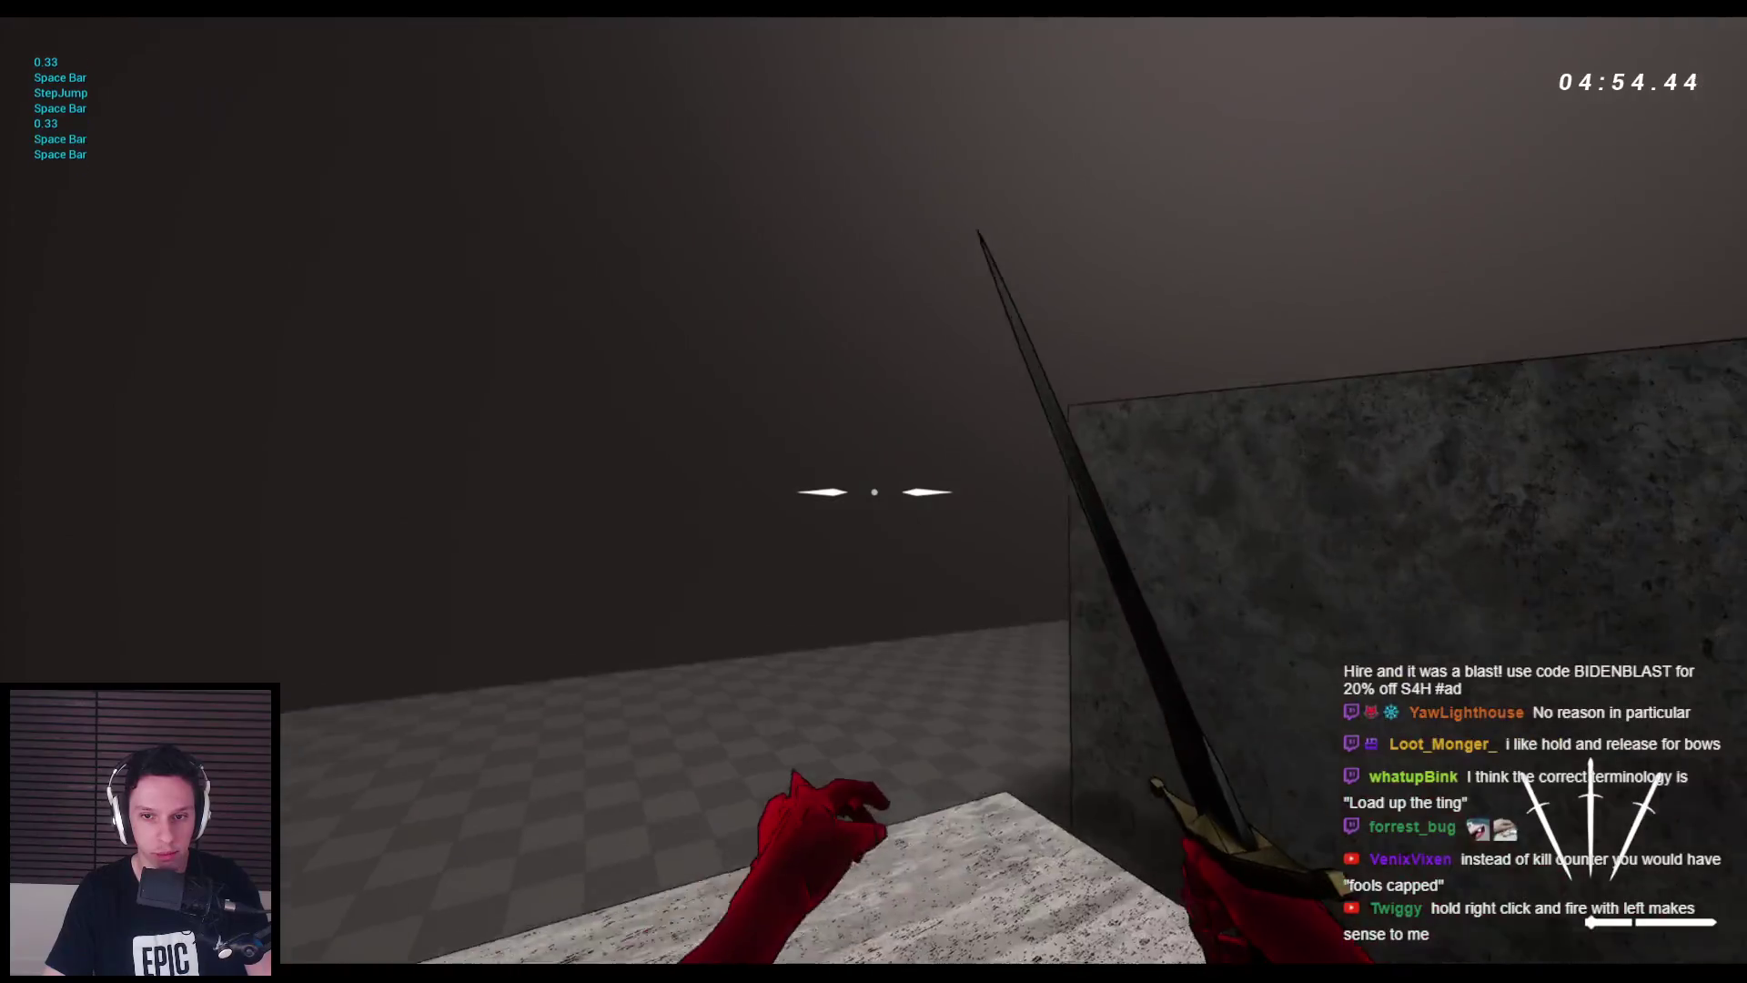
key(space)
key(space)
key(space)
key(space)
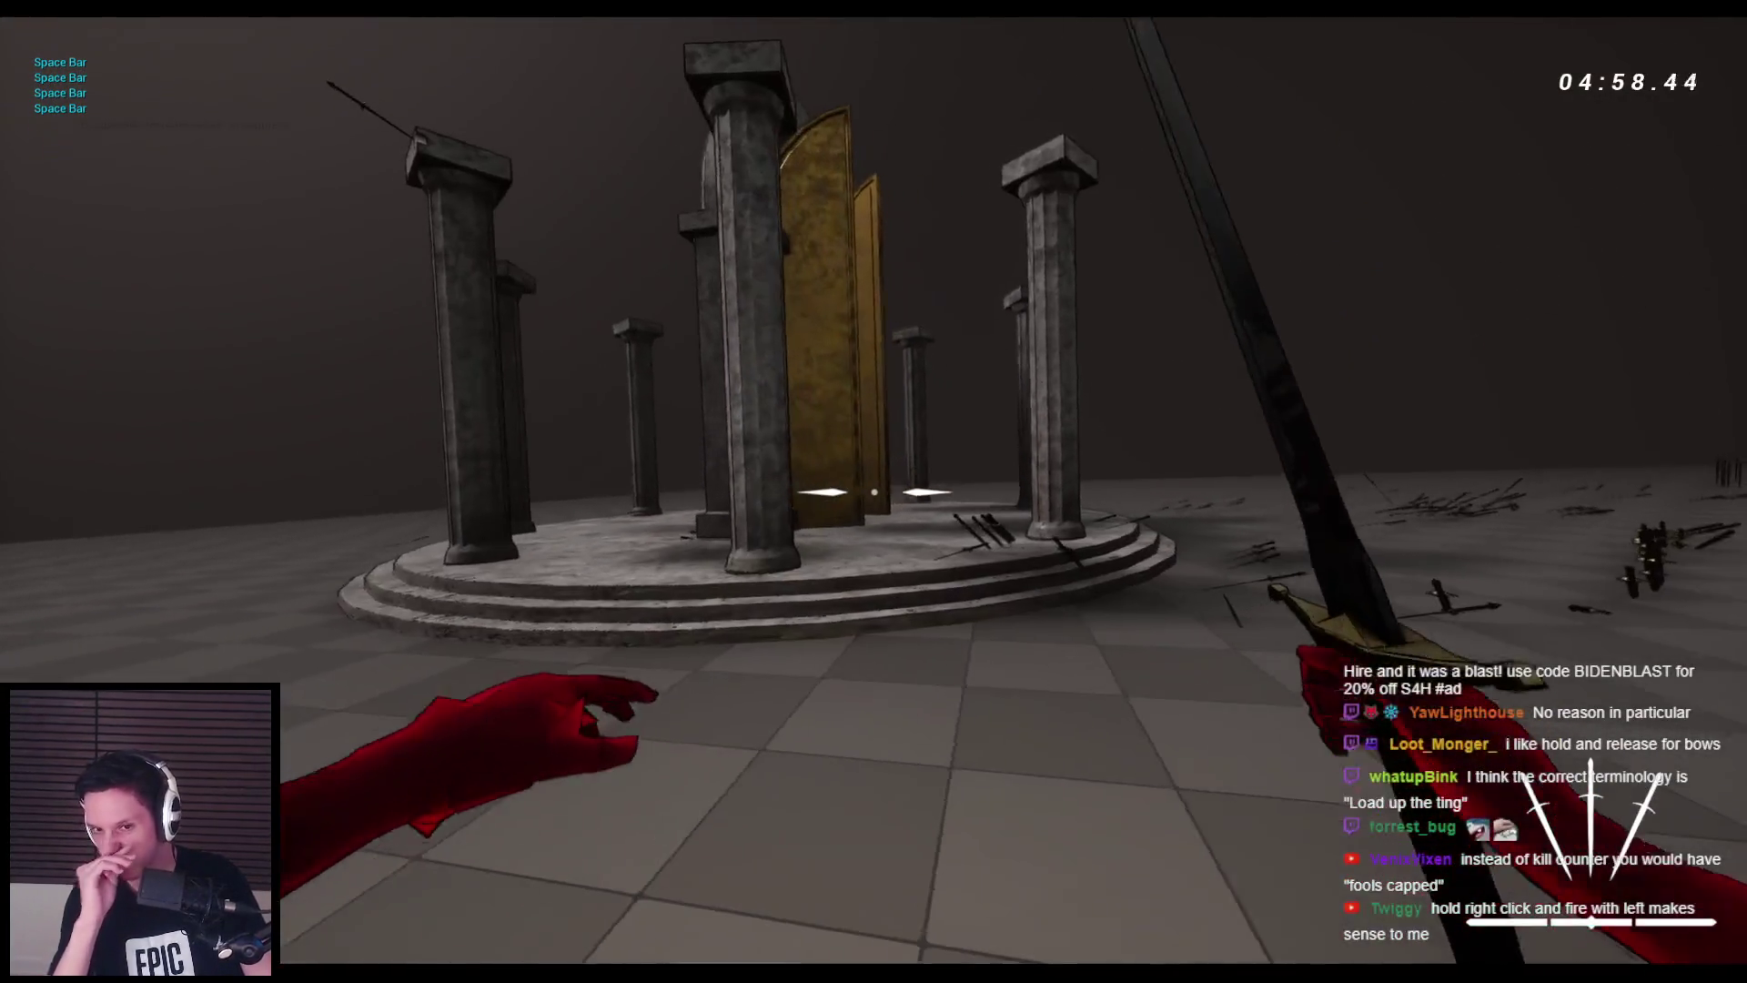
key(space)
key(w)
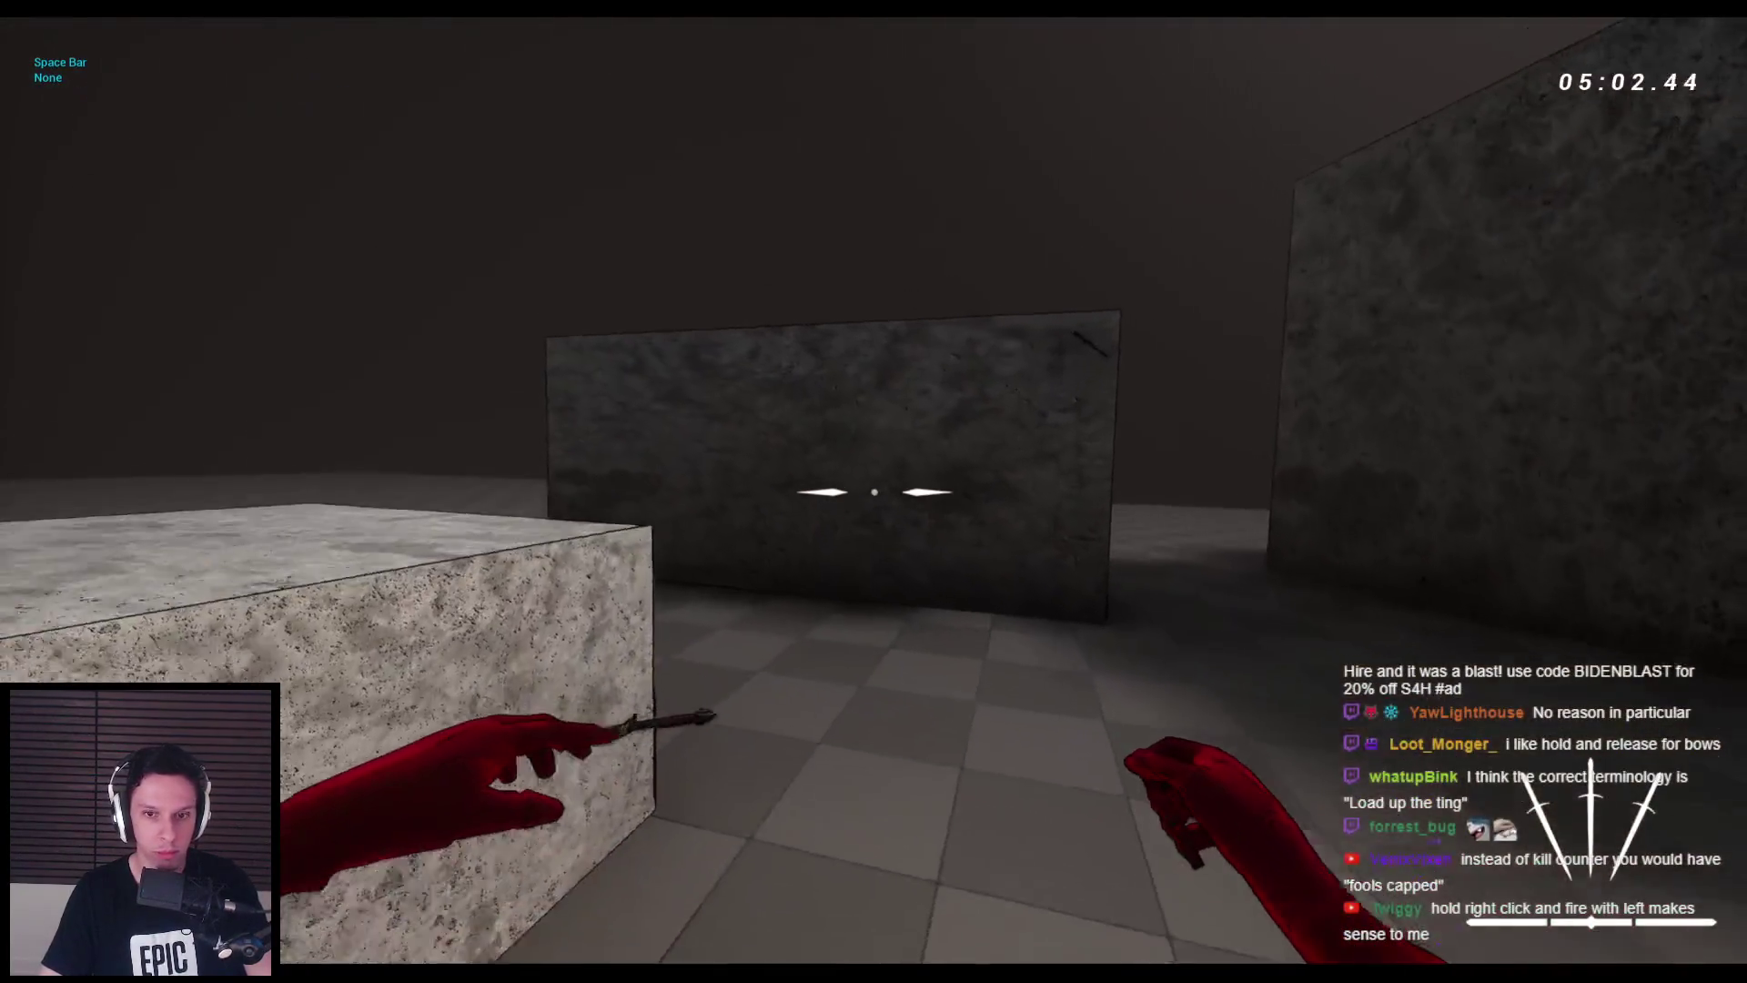
key(space)
key(space)
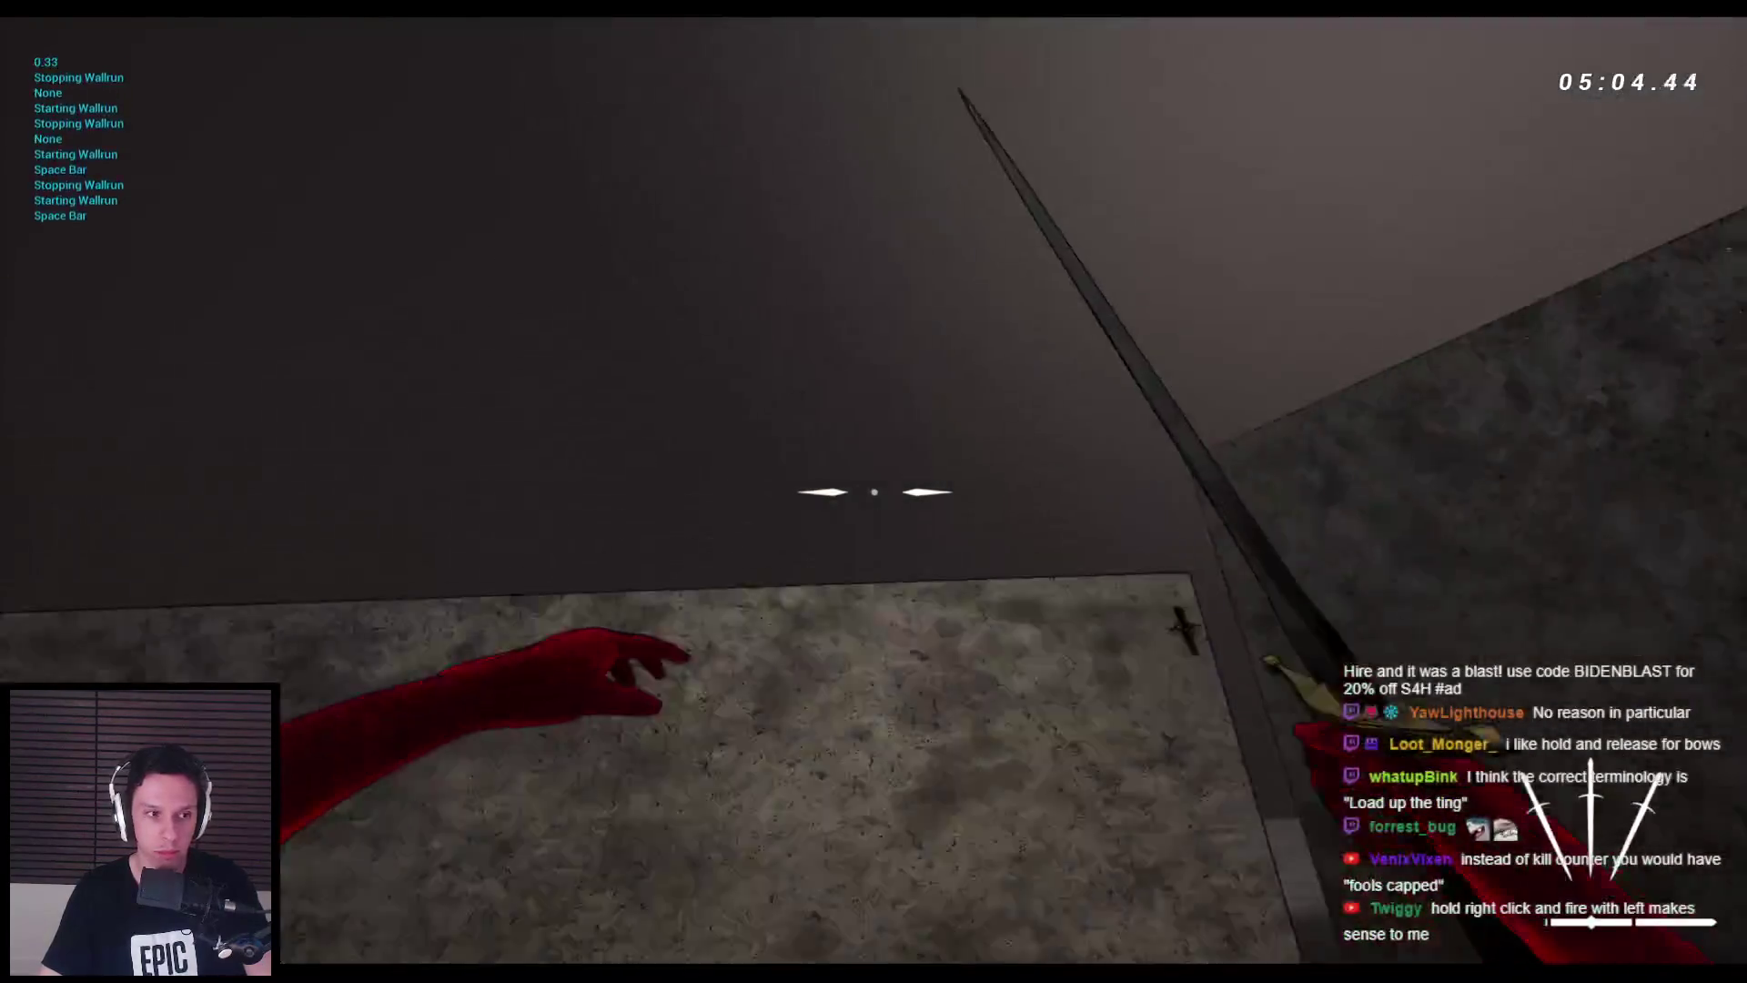
key(space)
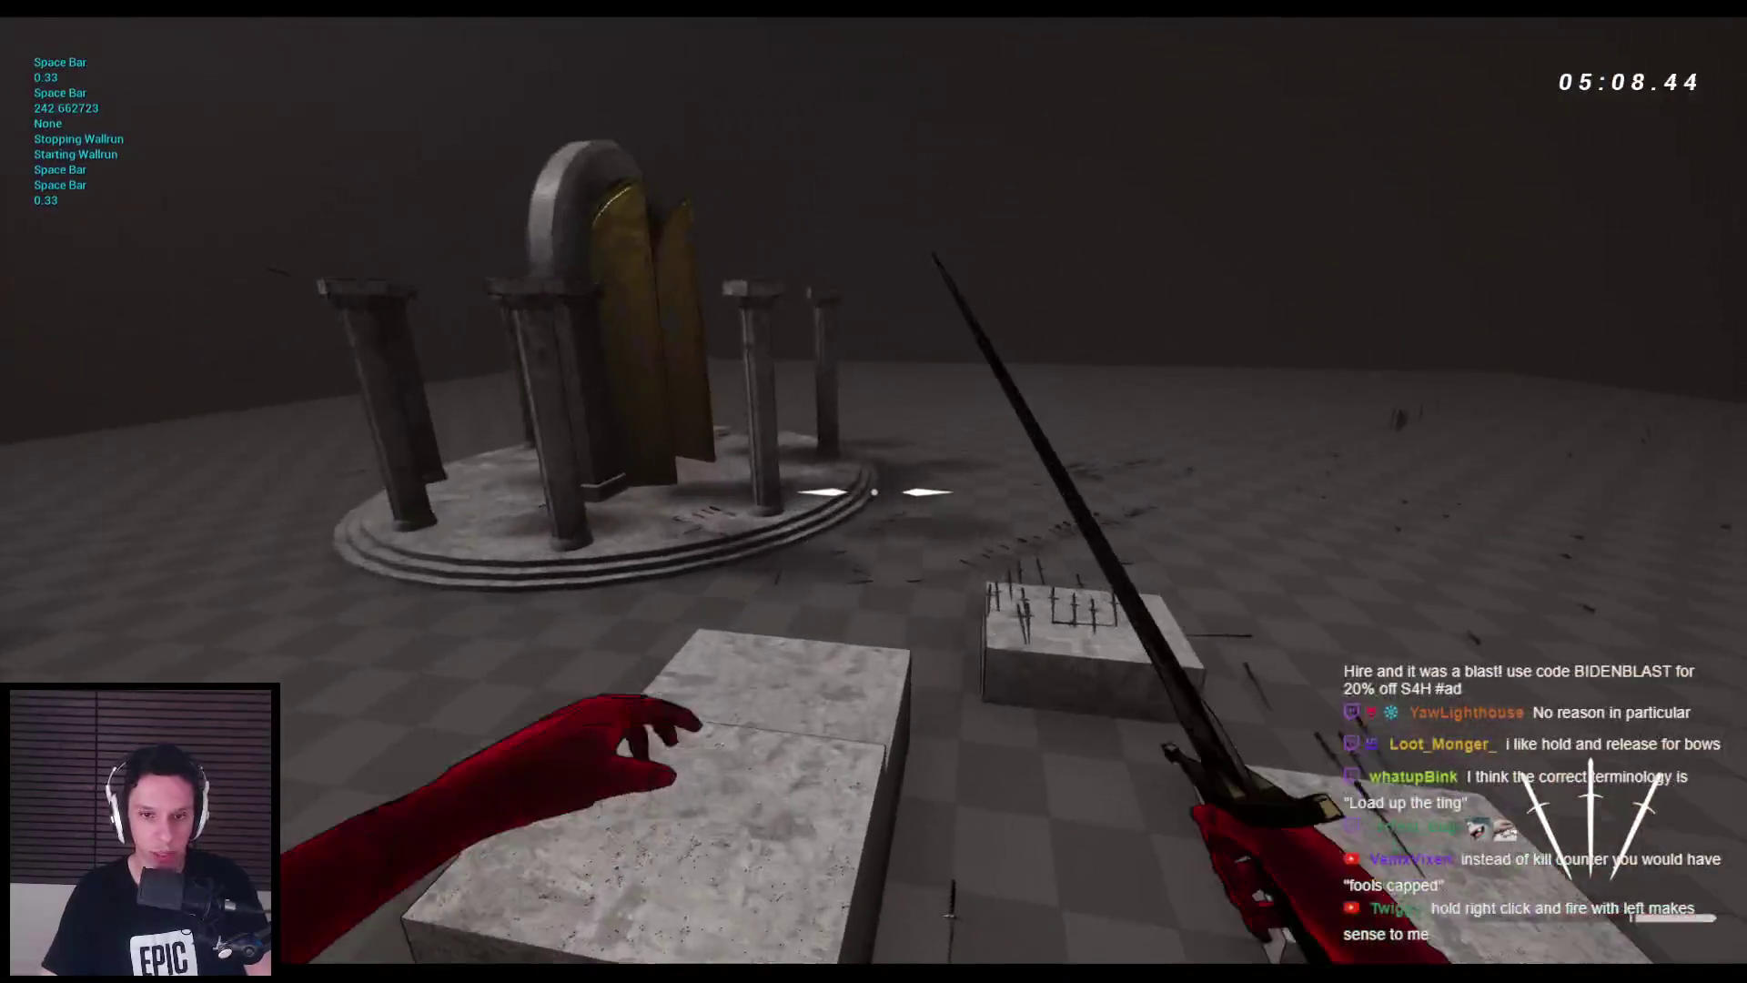
key(space)
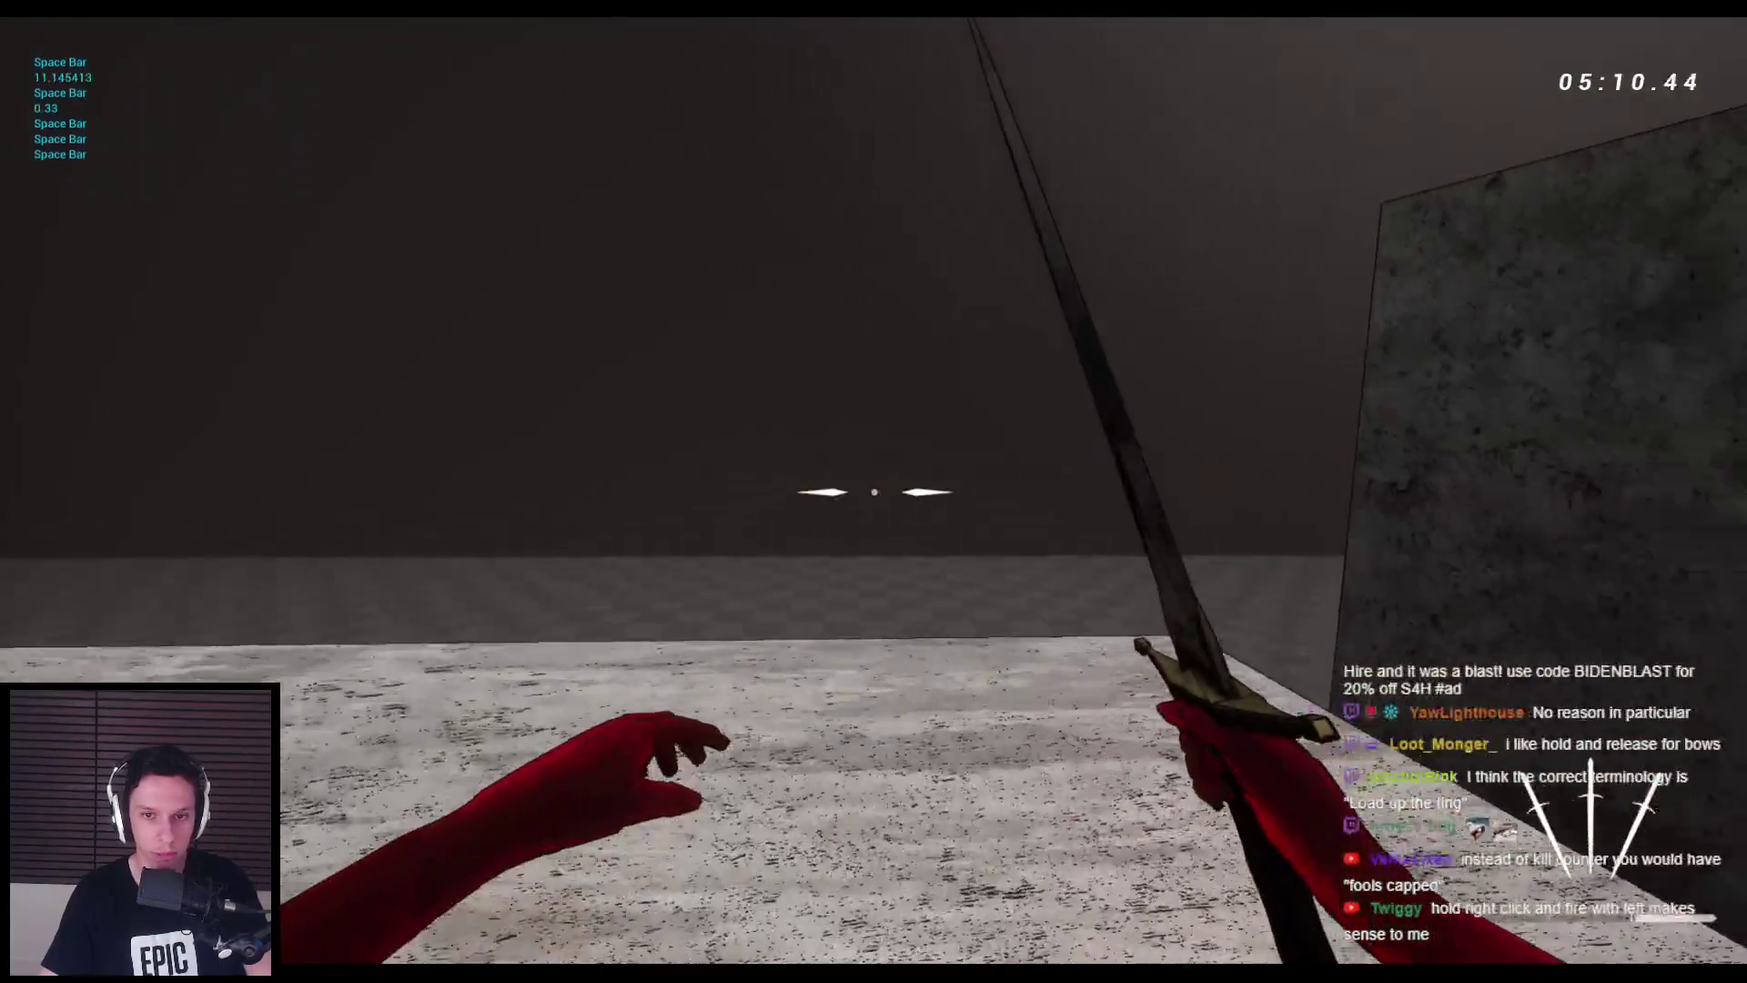
key(space)
key(space)
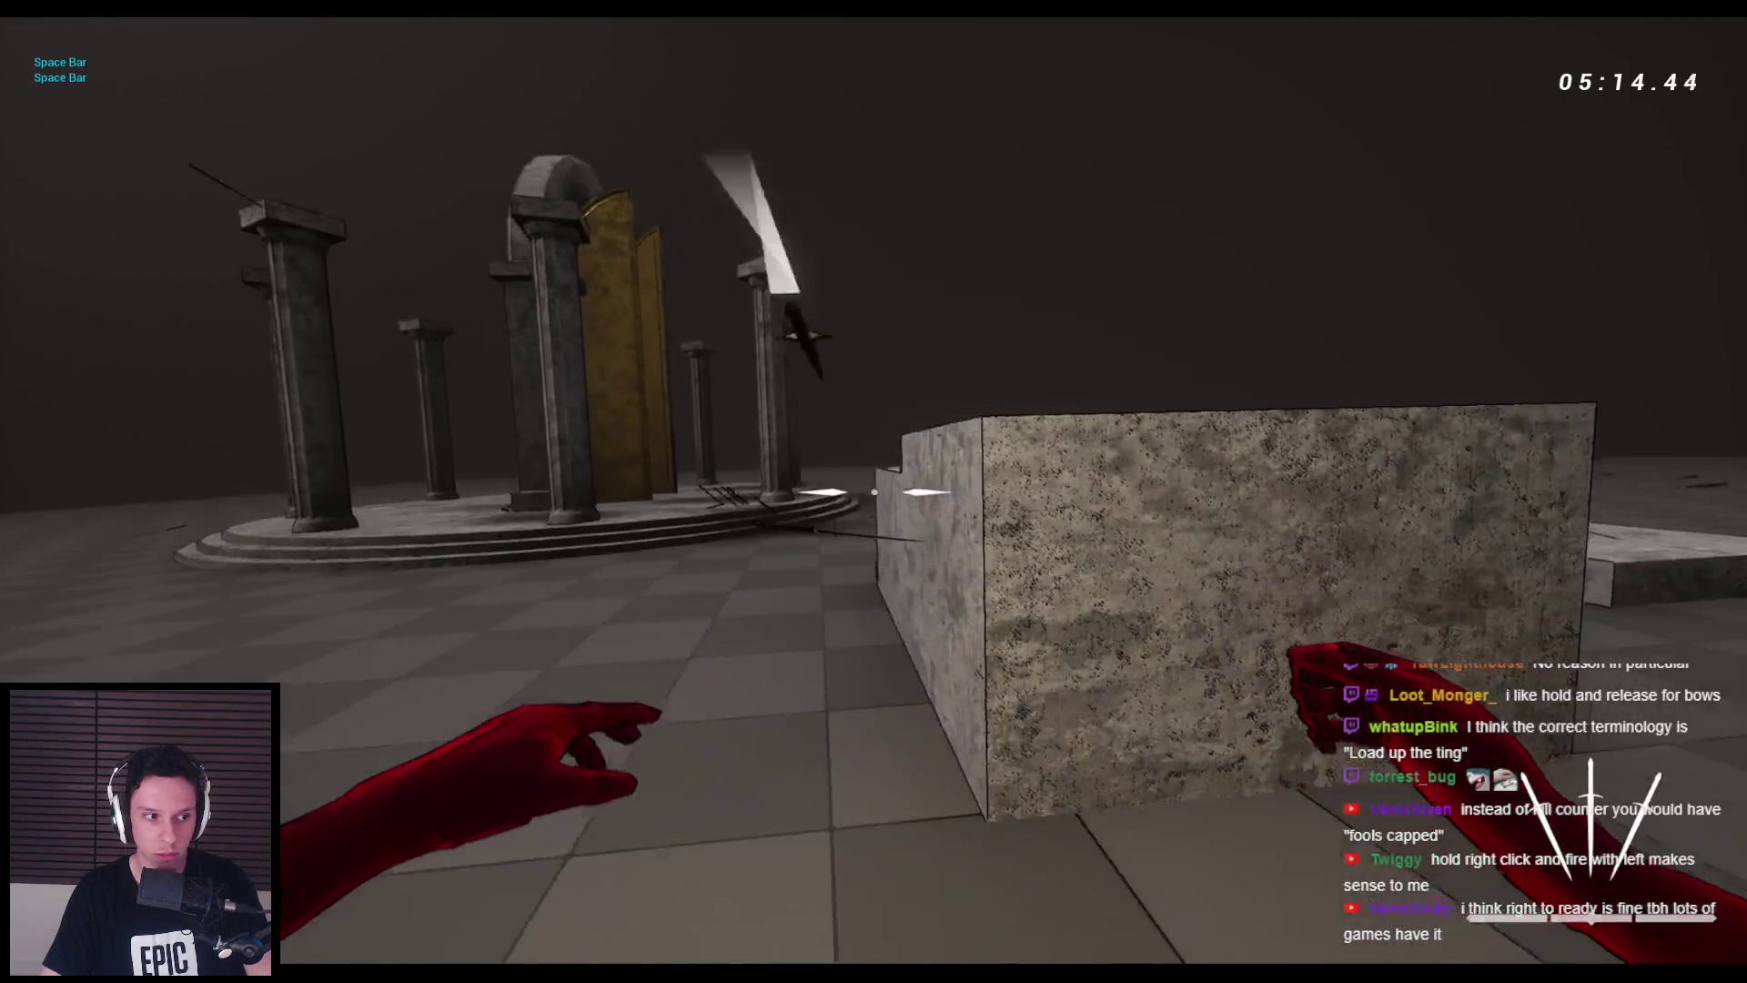
key(space)
key(space)
key(space)
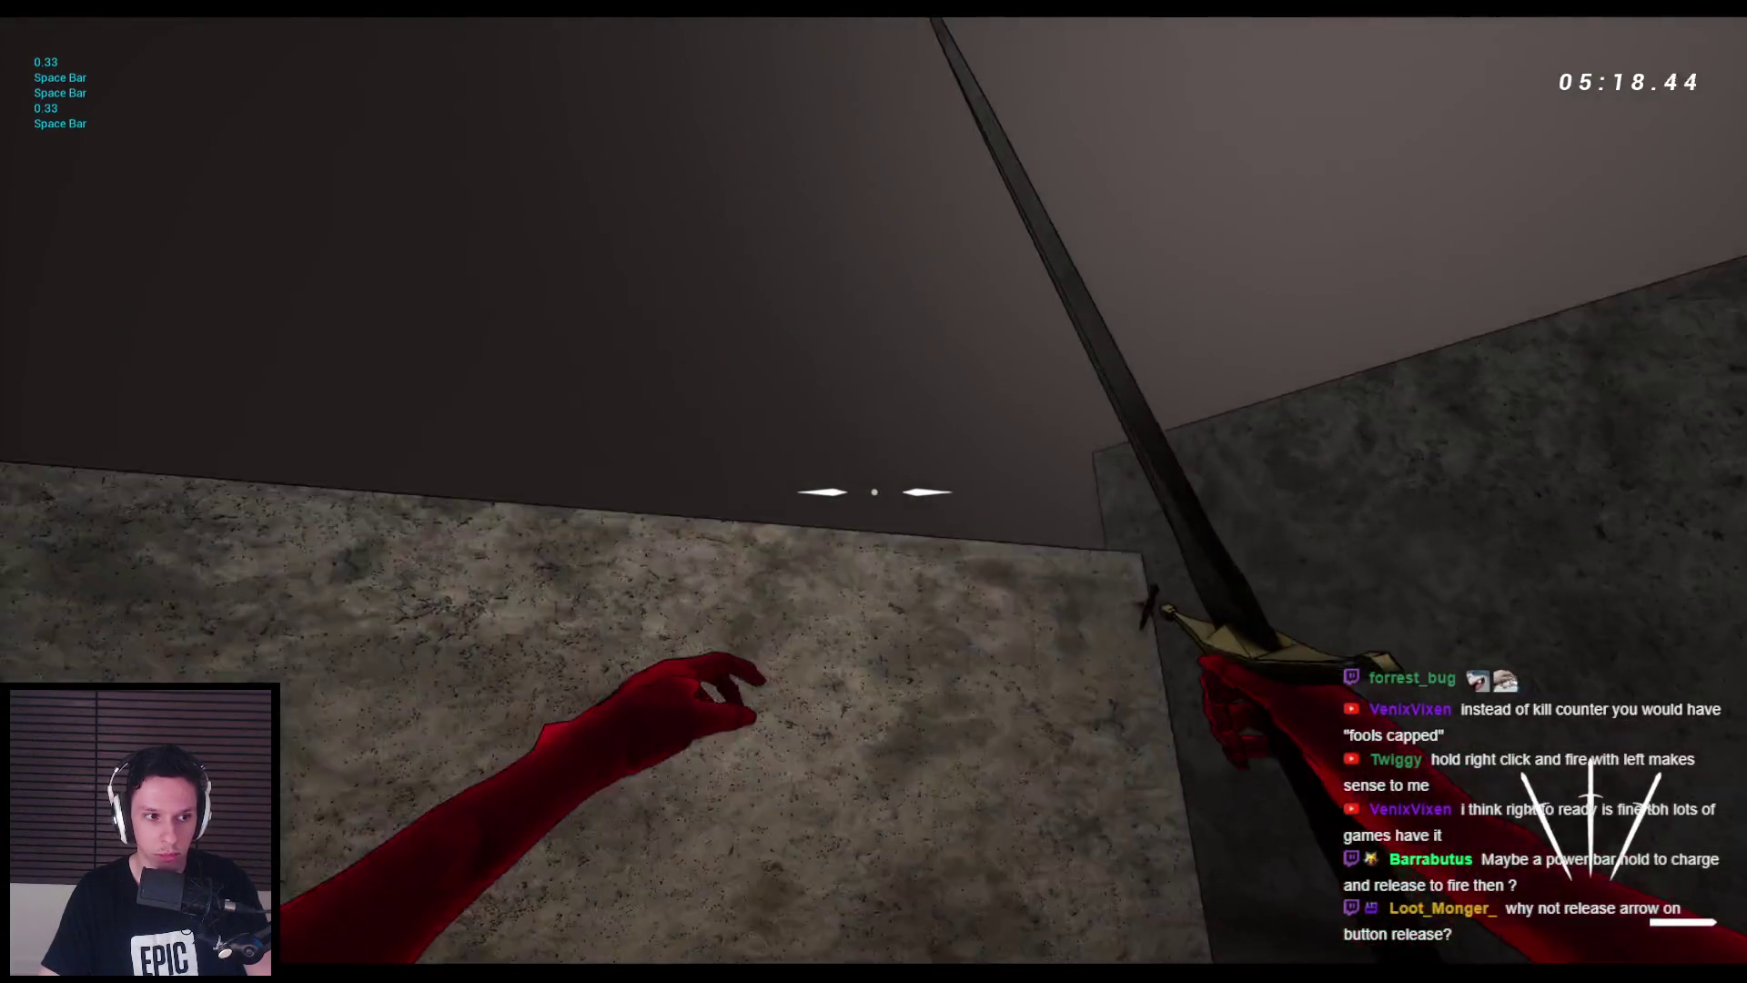
key(space)
key(space)
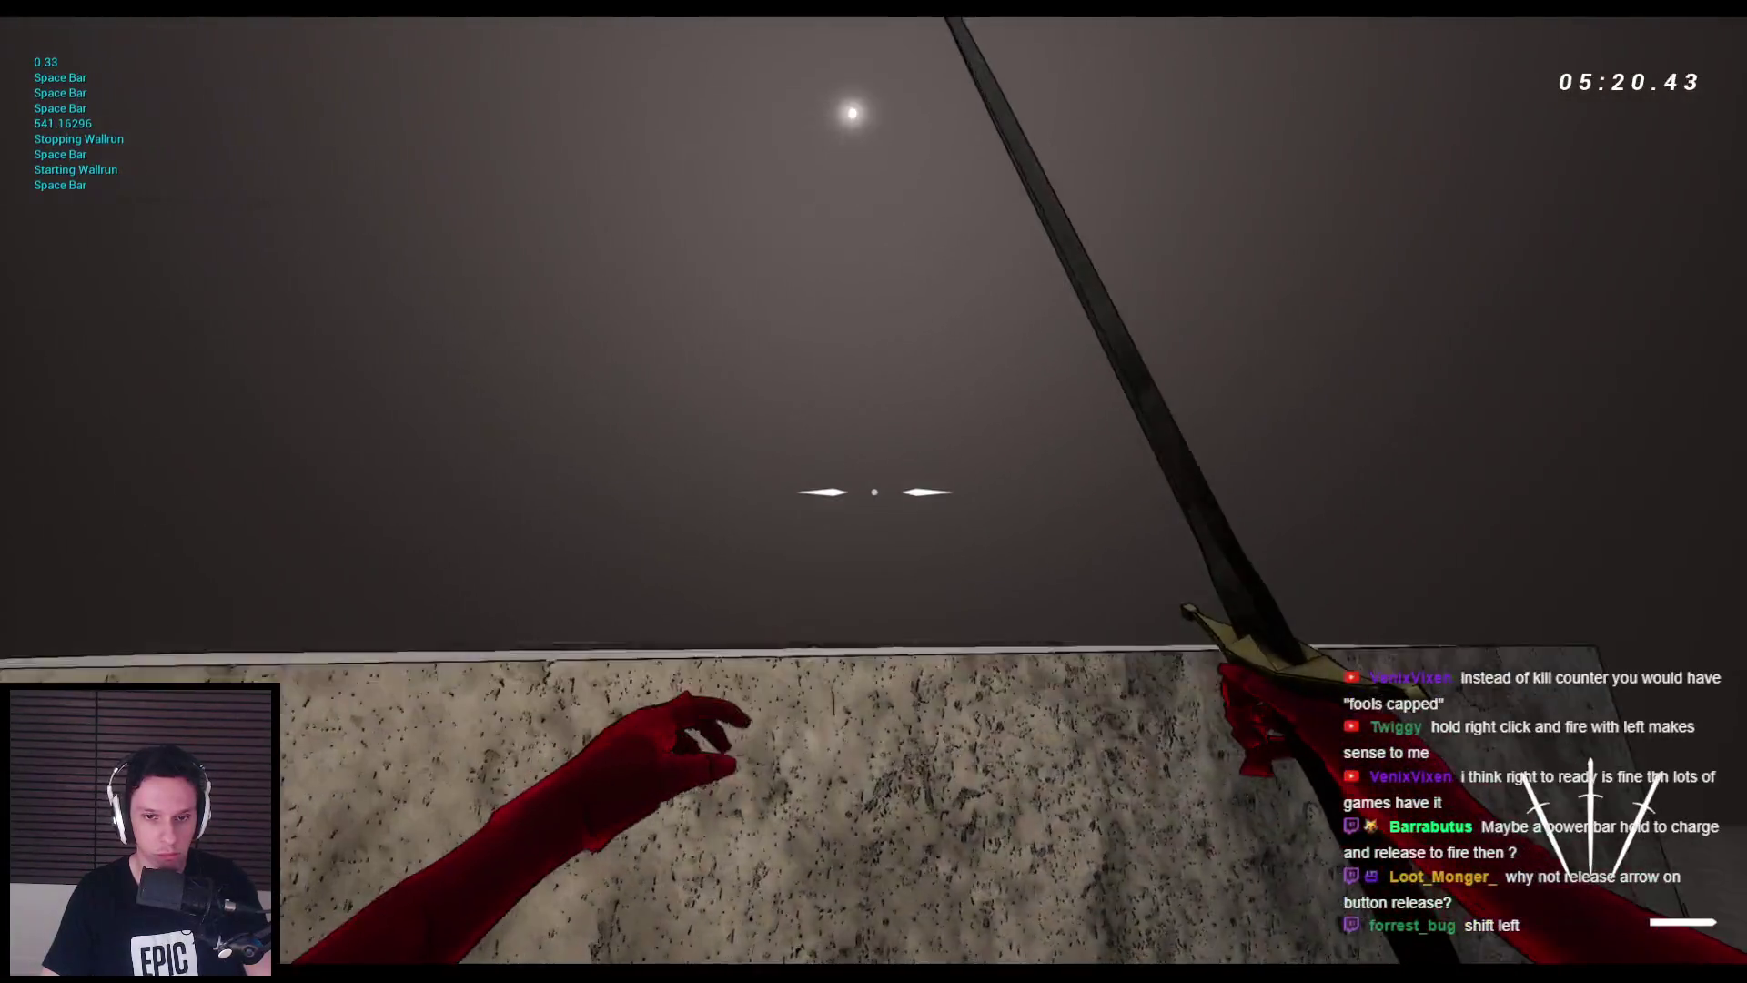
key(space)
key(space)
key(space)
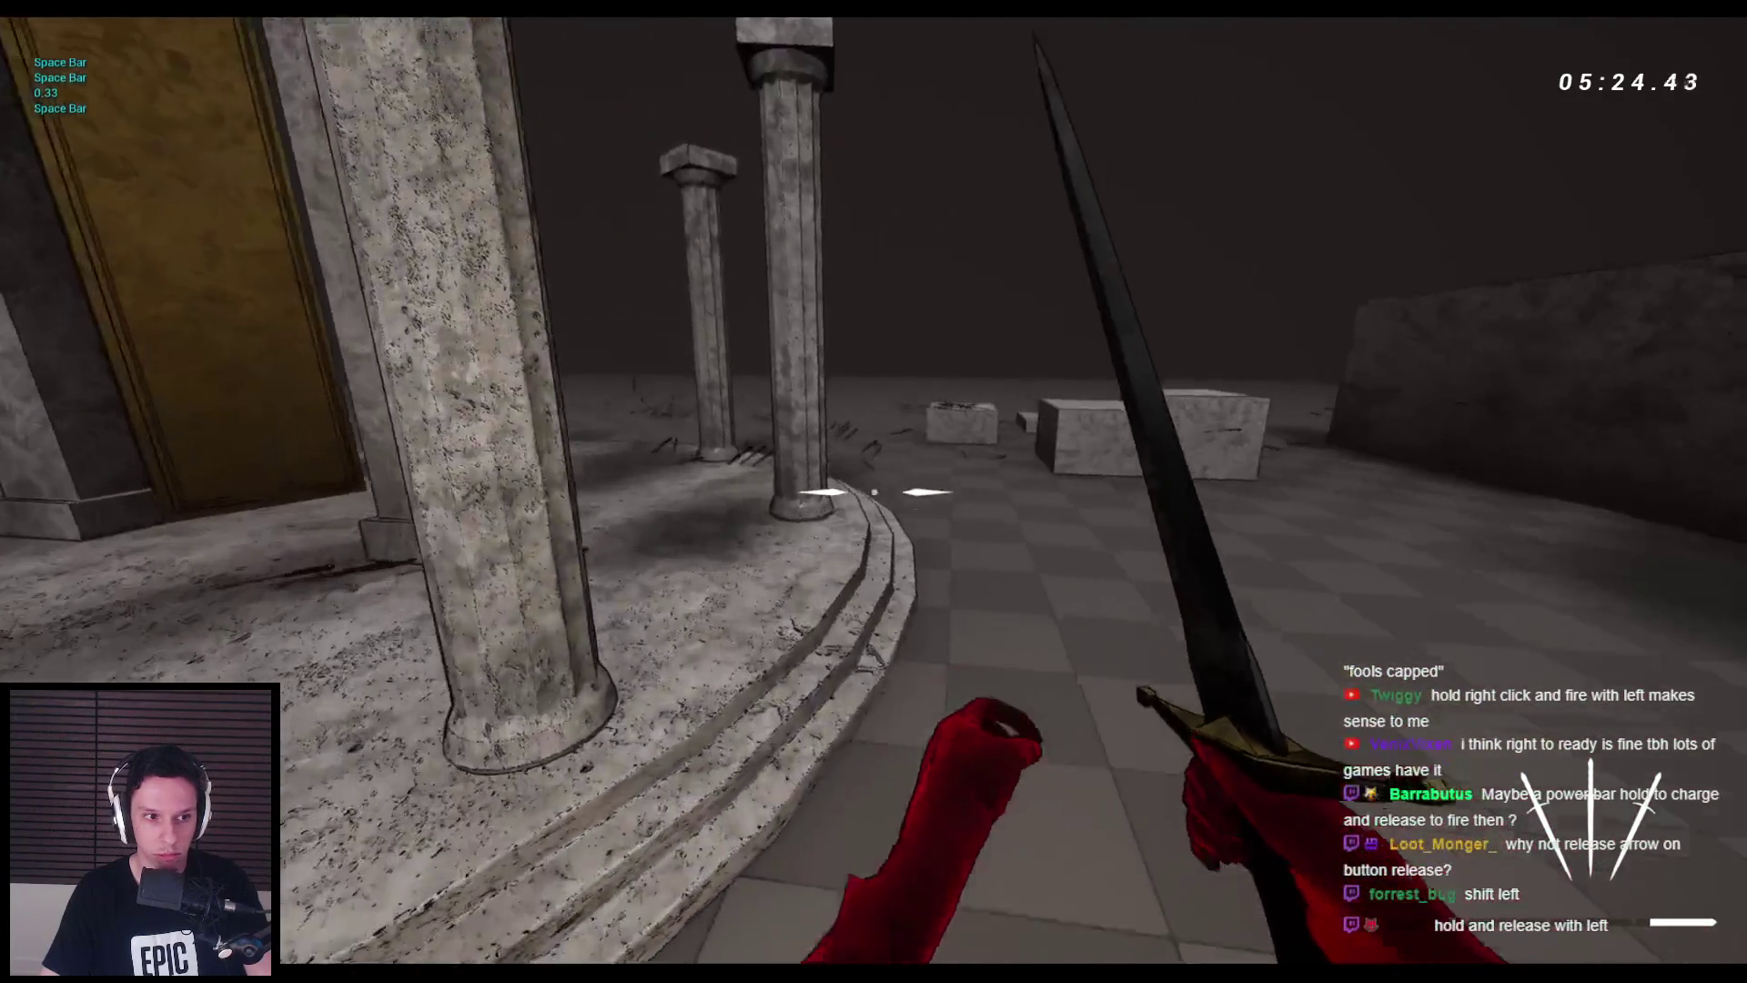
key(space)
key(space)
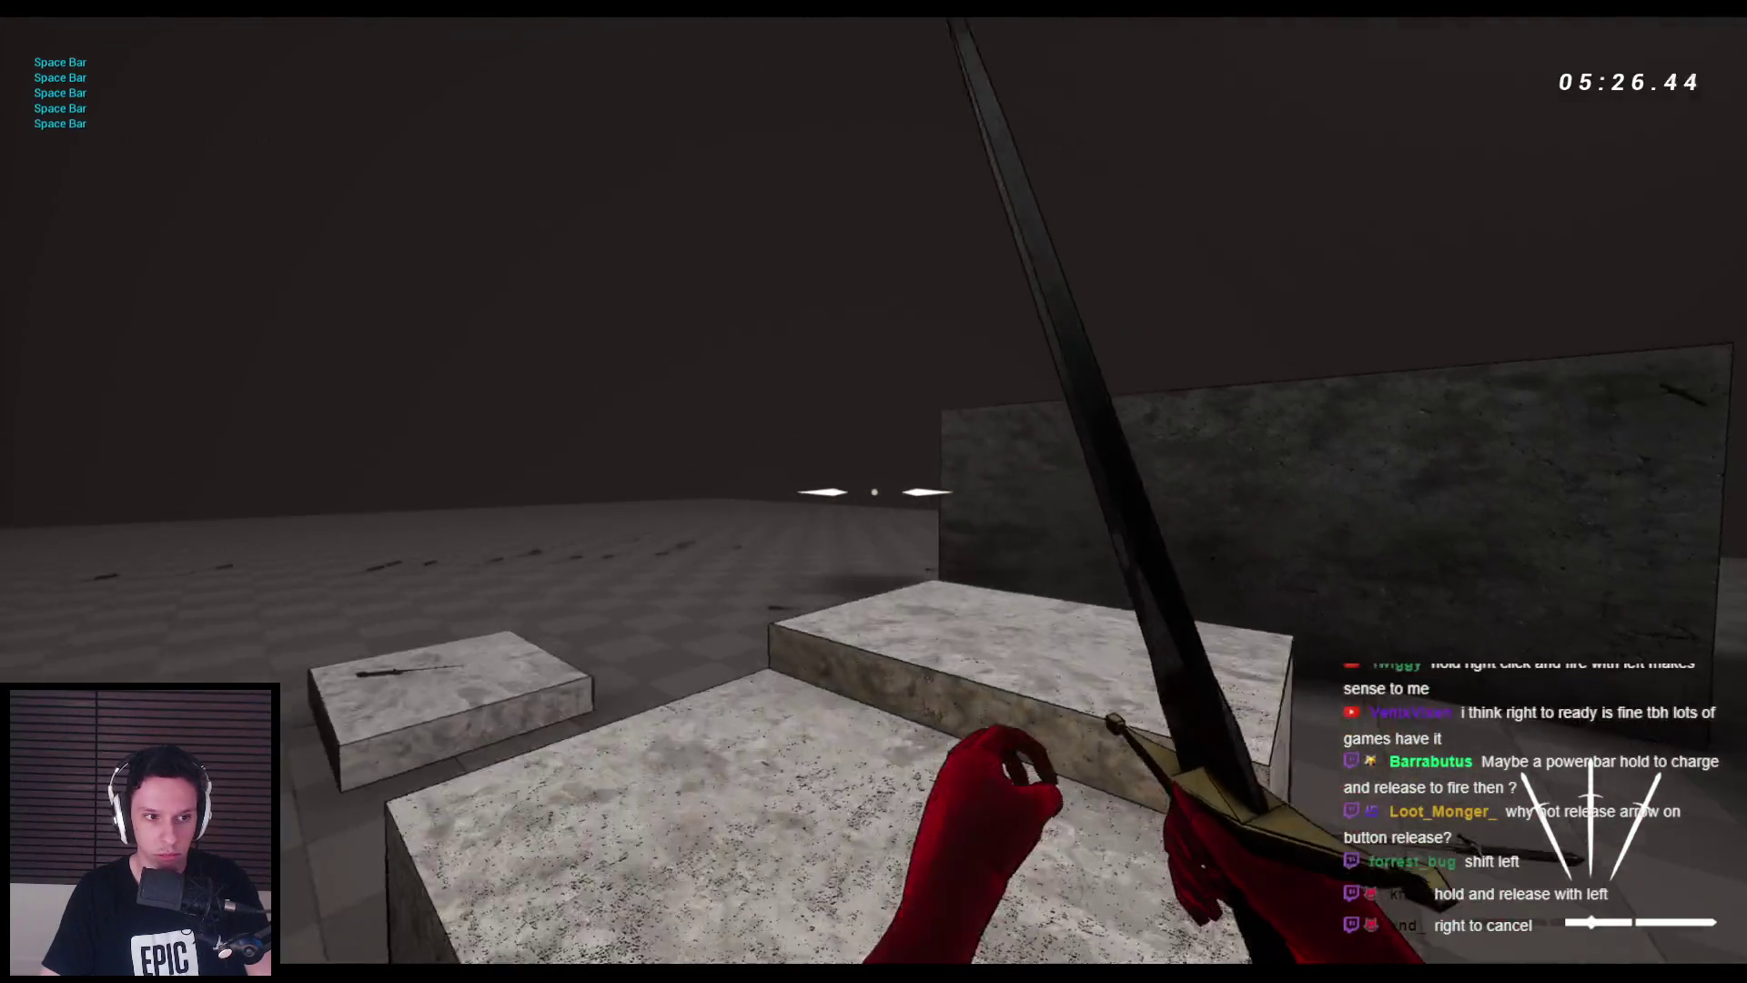
key(space)
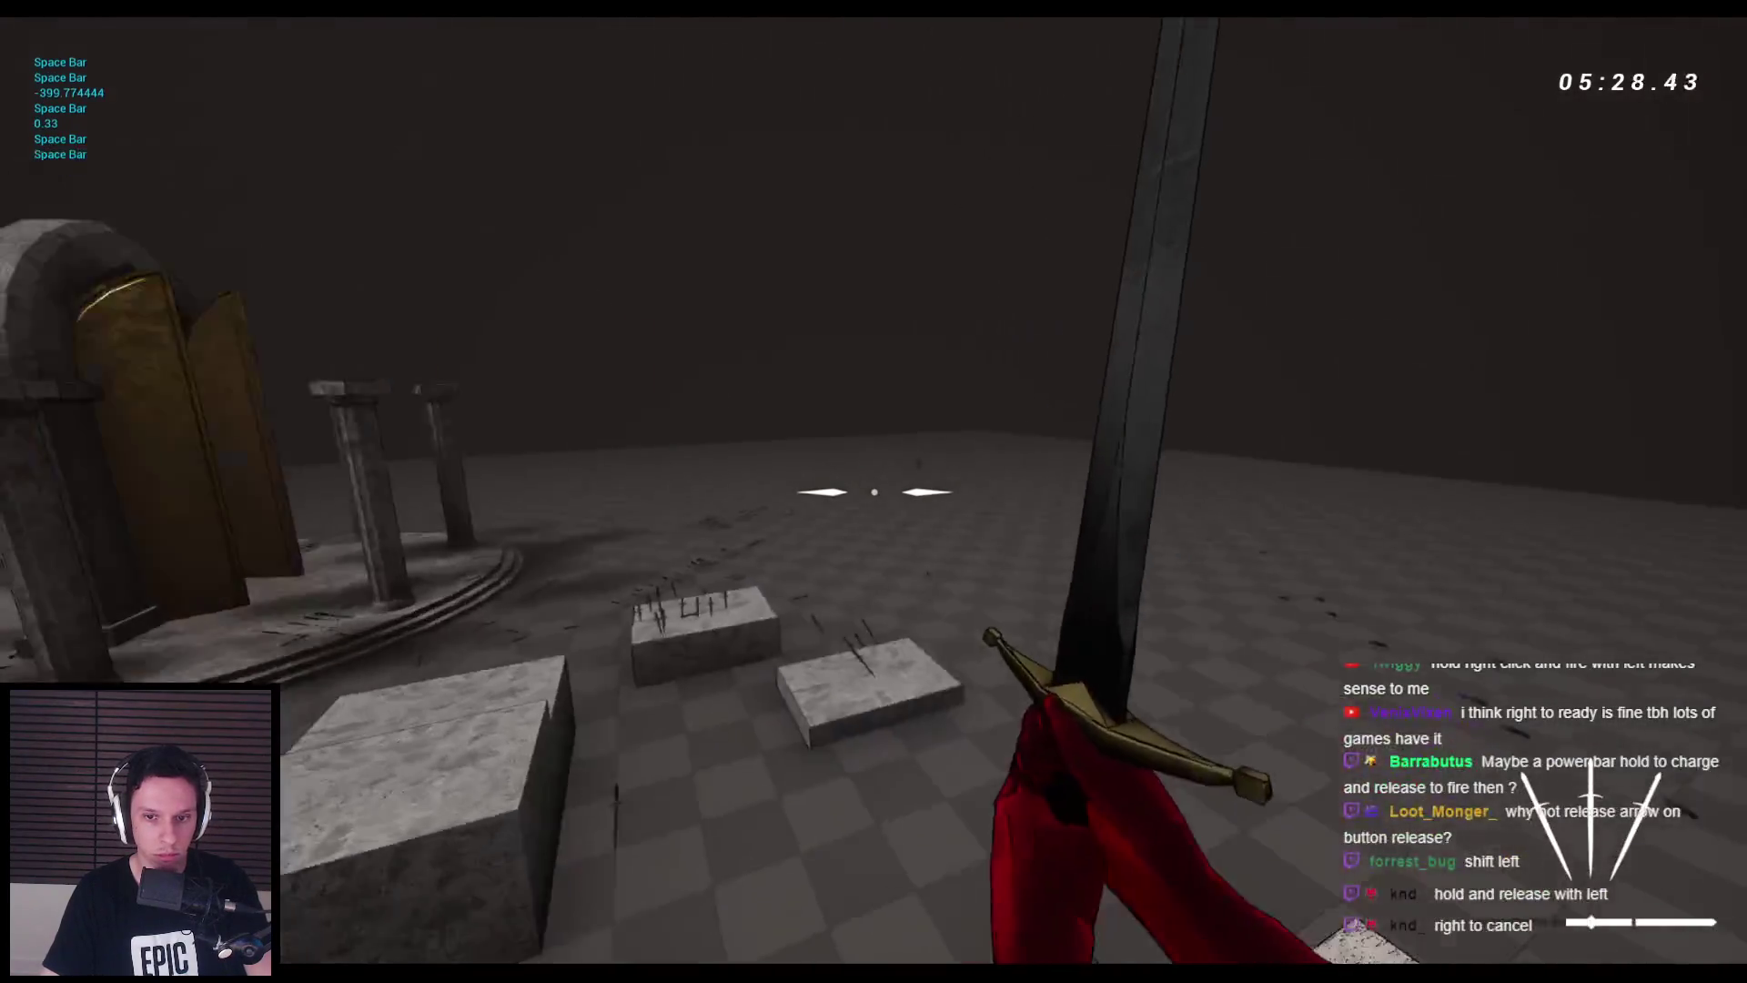
key(space)
key(space)
key(space)
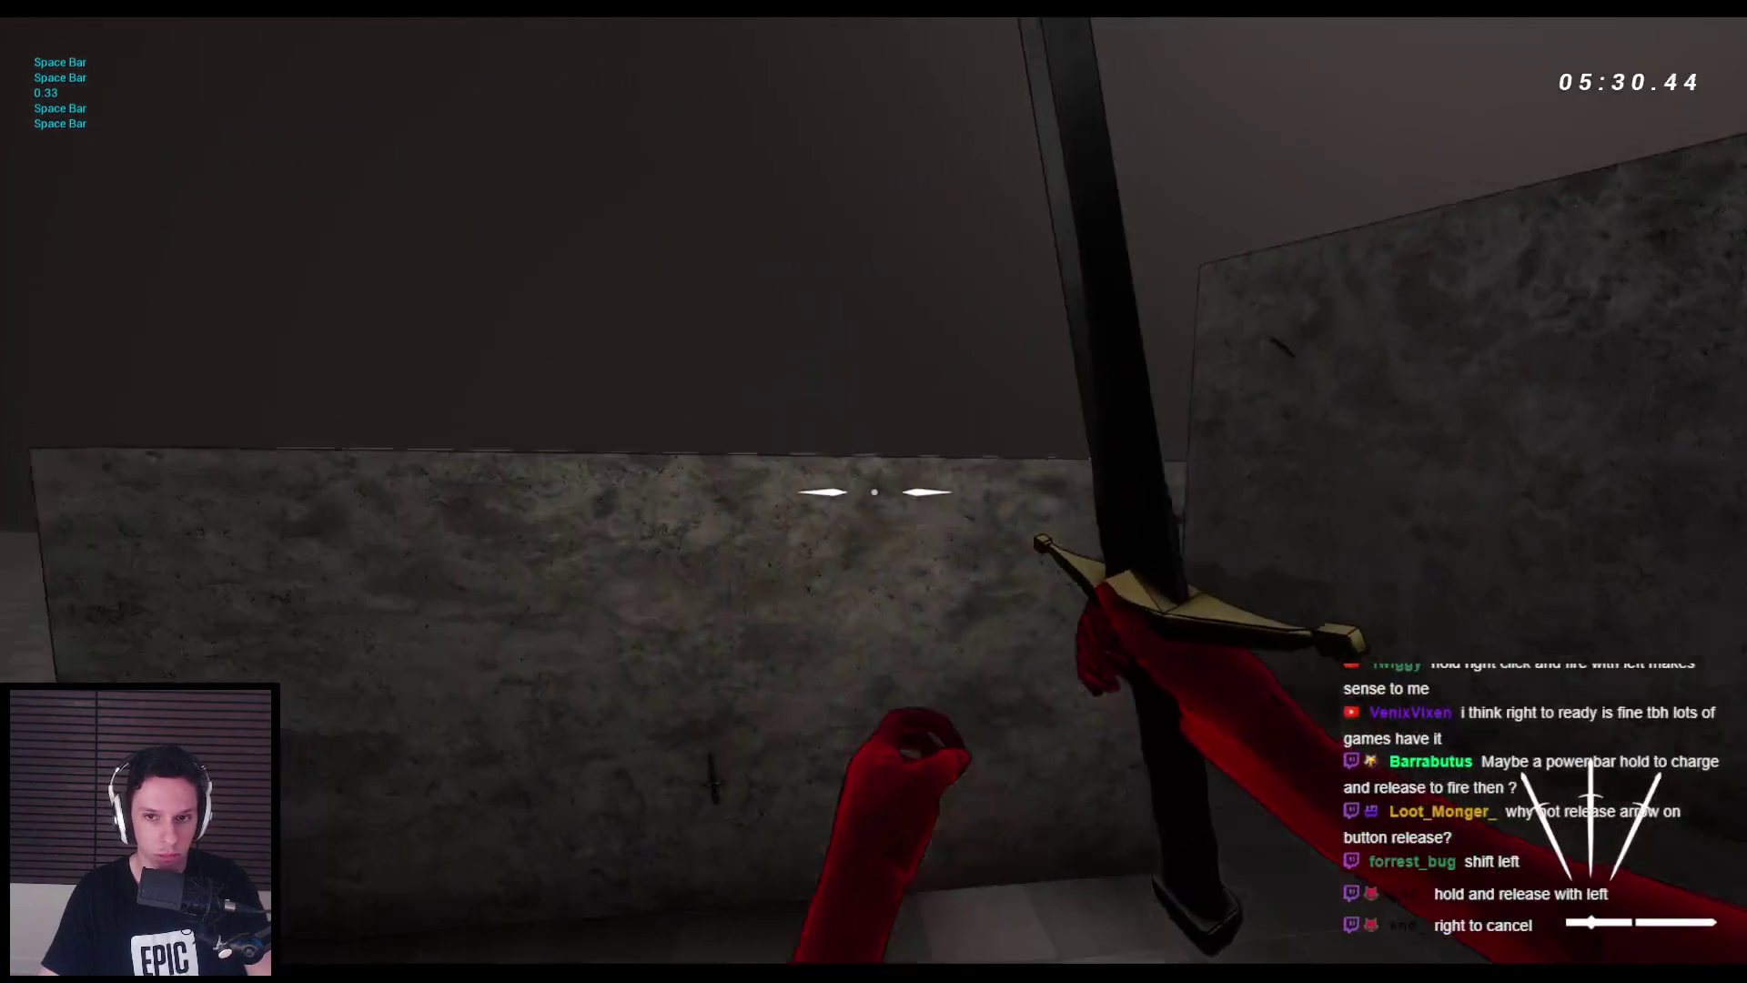
key(space)
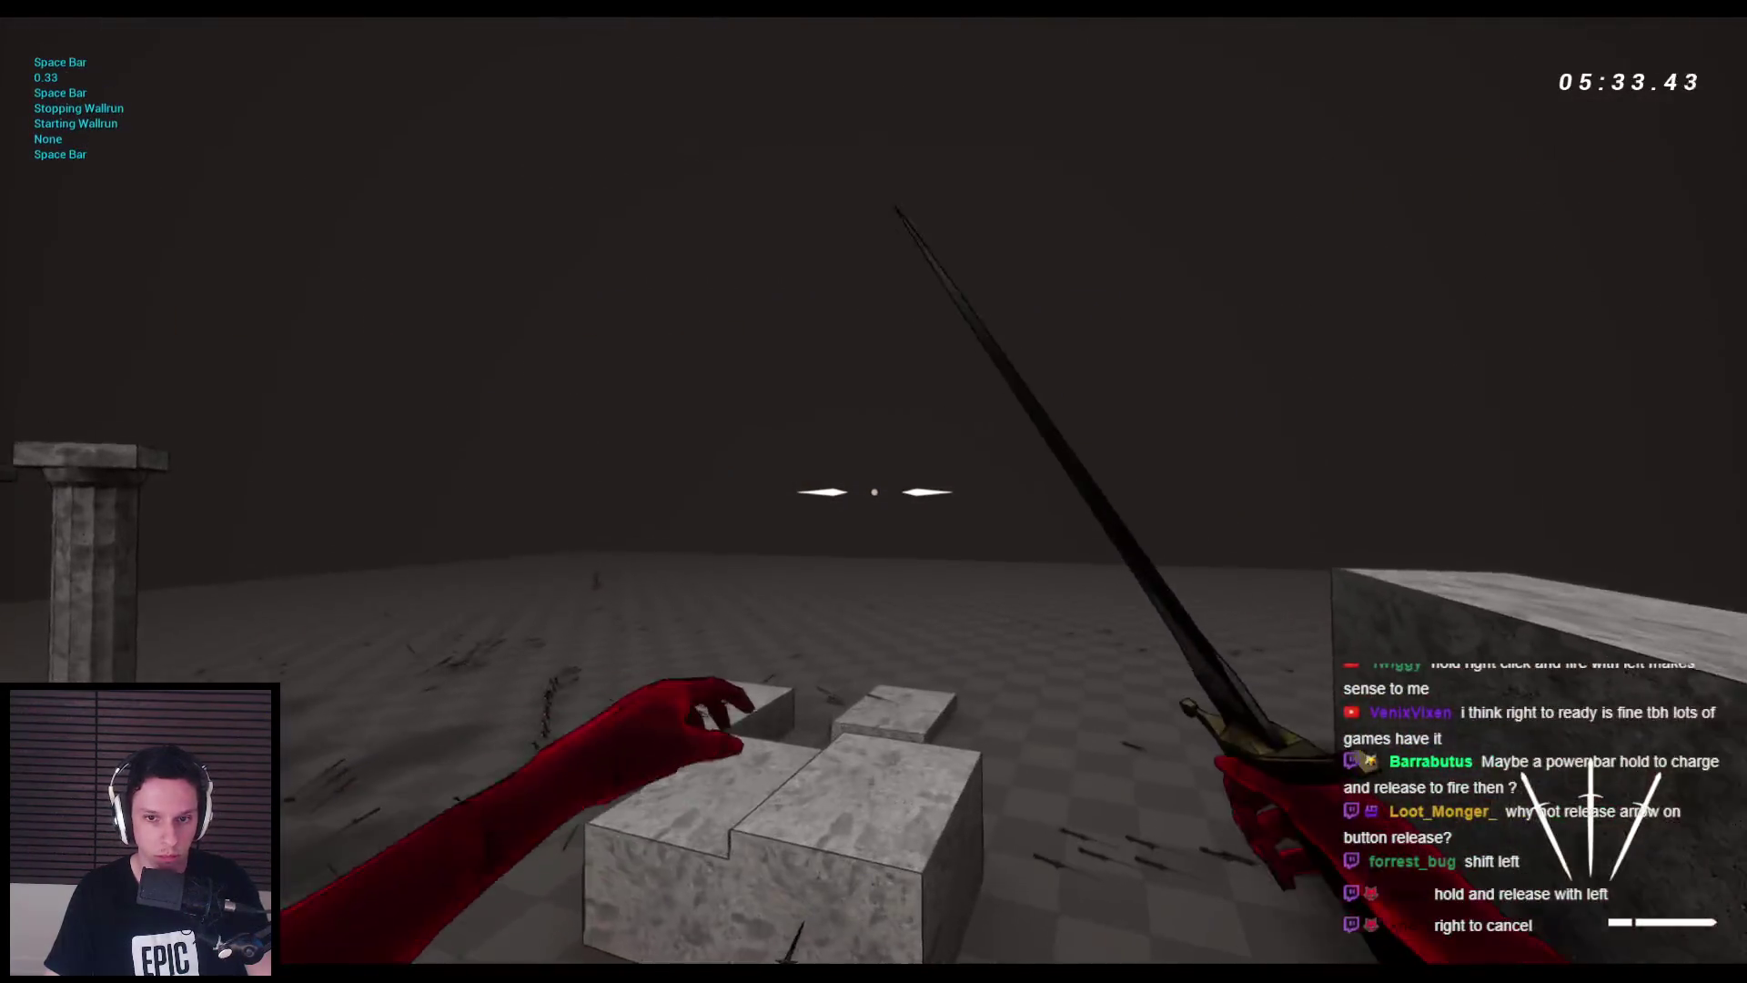
- Throw daggers toward the temple and jump past the blocks toward the pillars
click(874, 491)
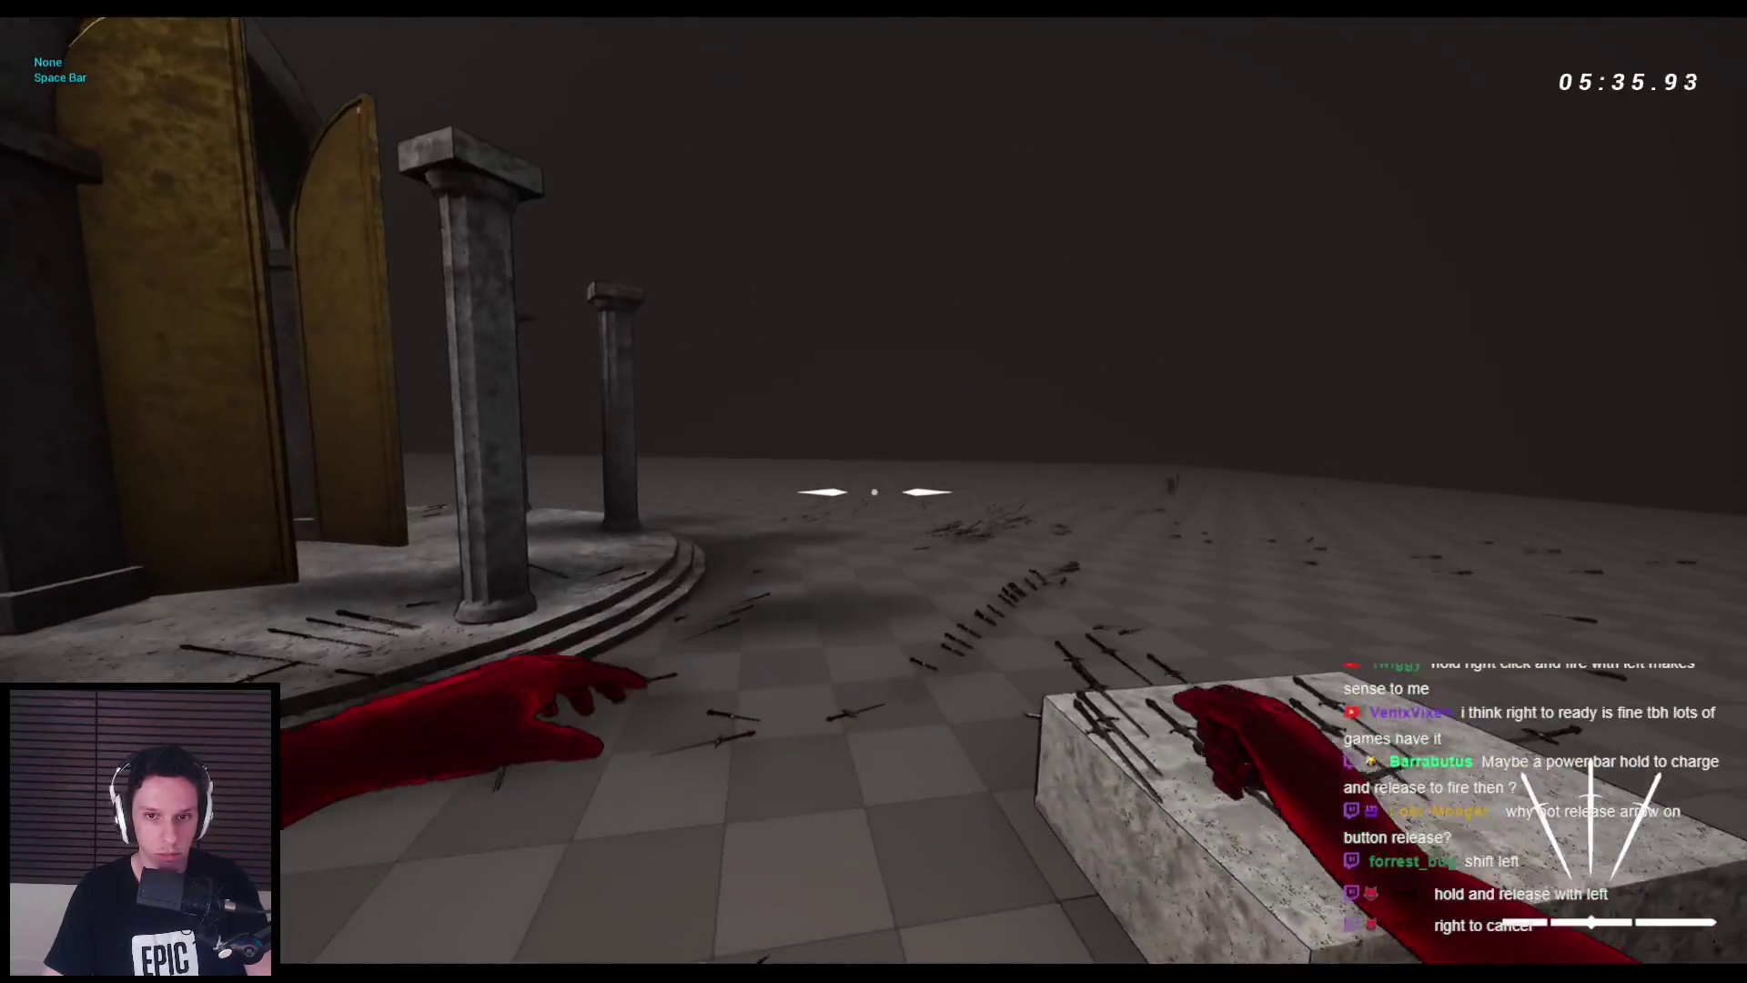
click(874, 492)
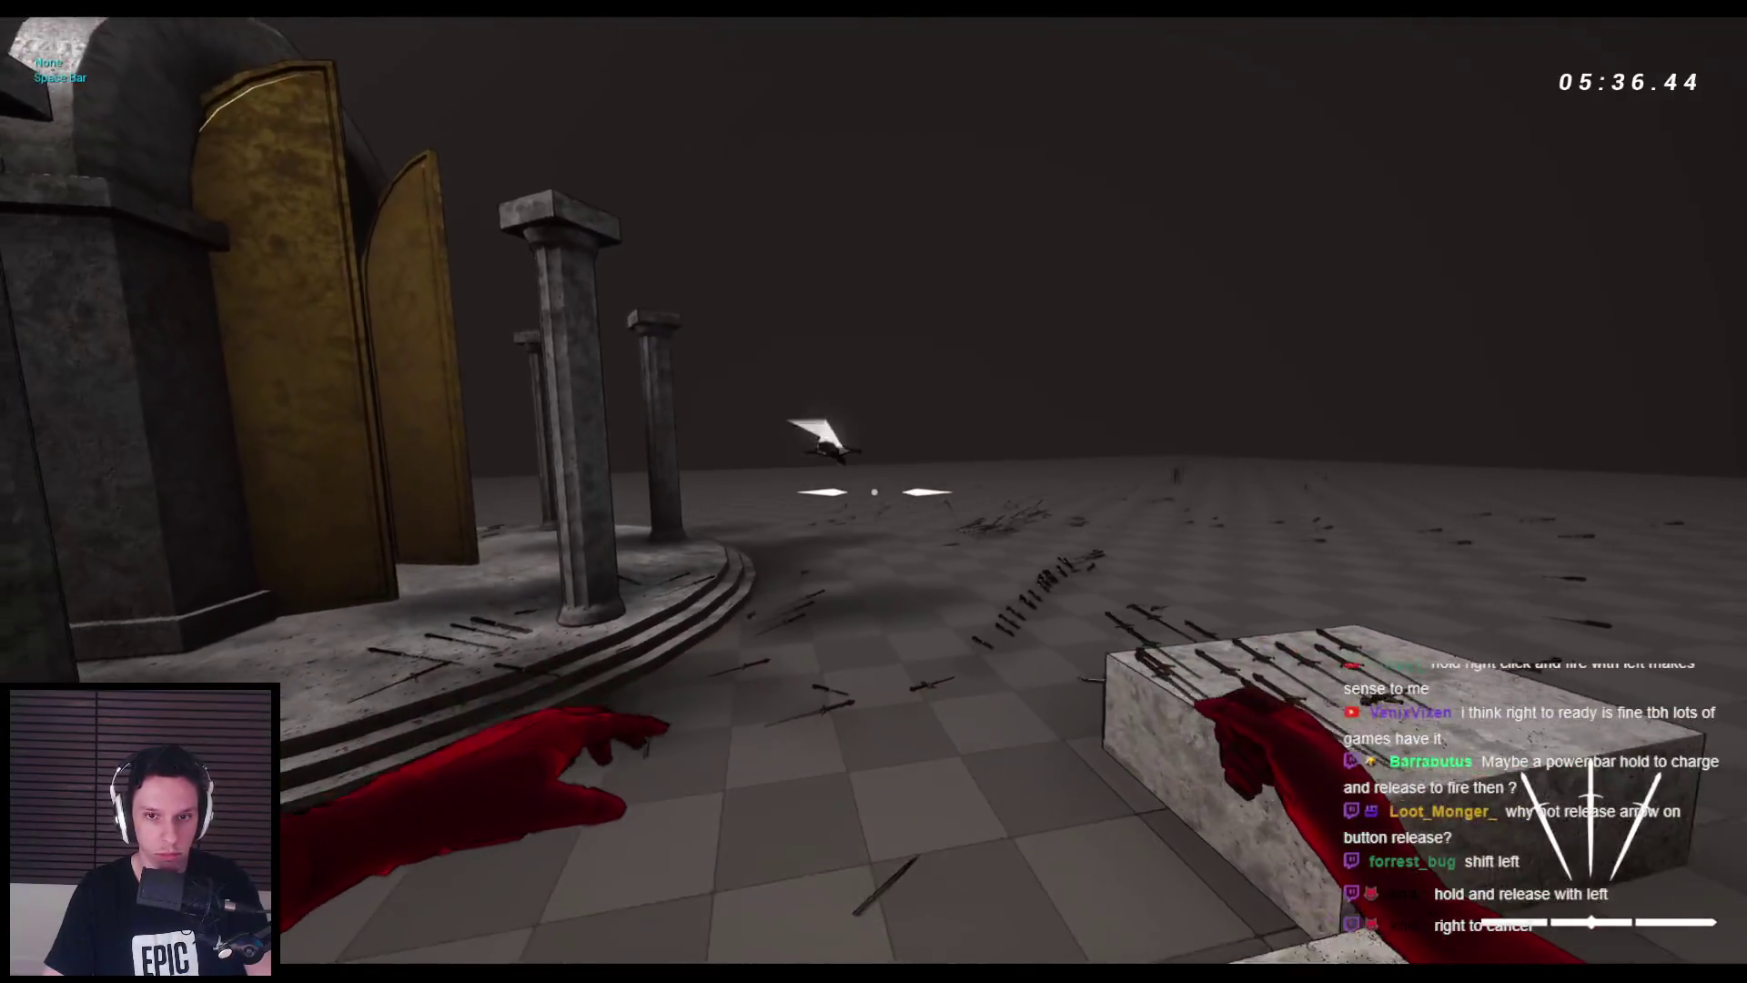
click(873, 492)
key(space)
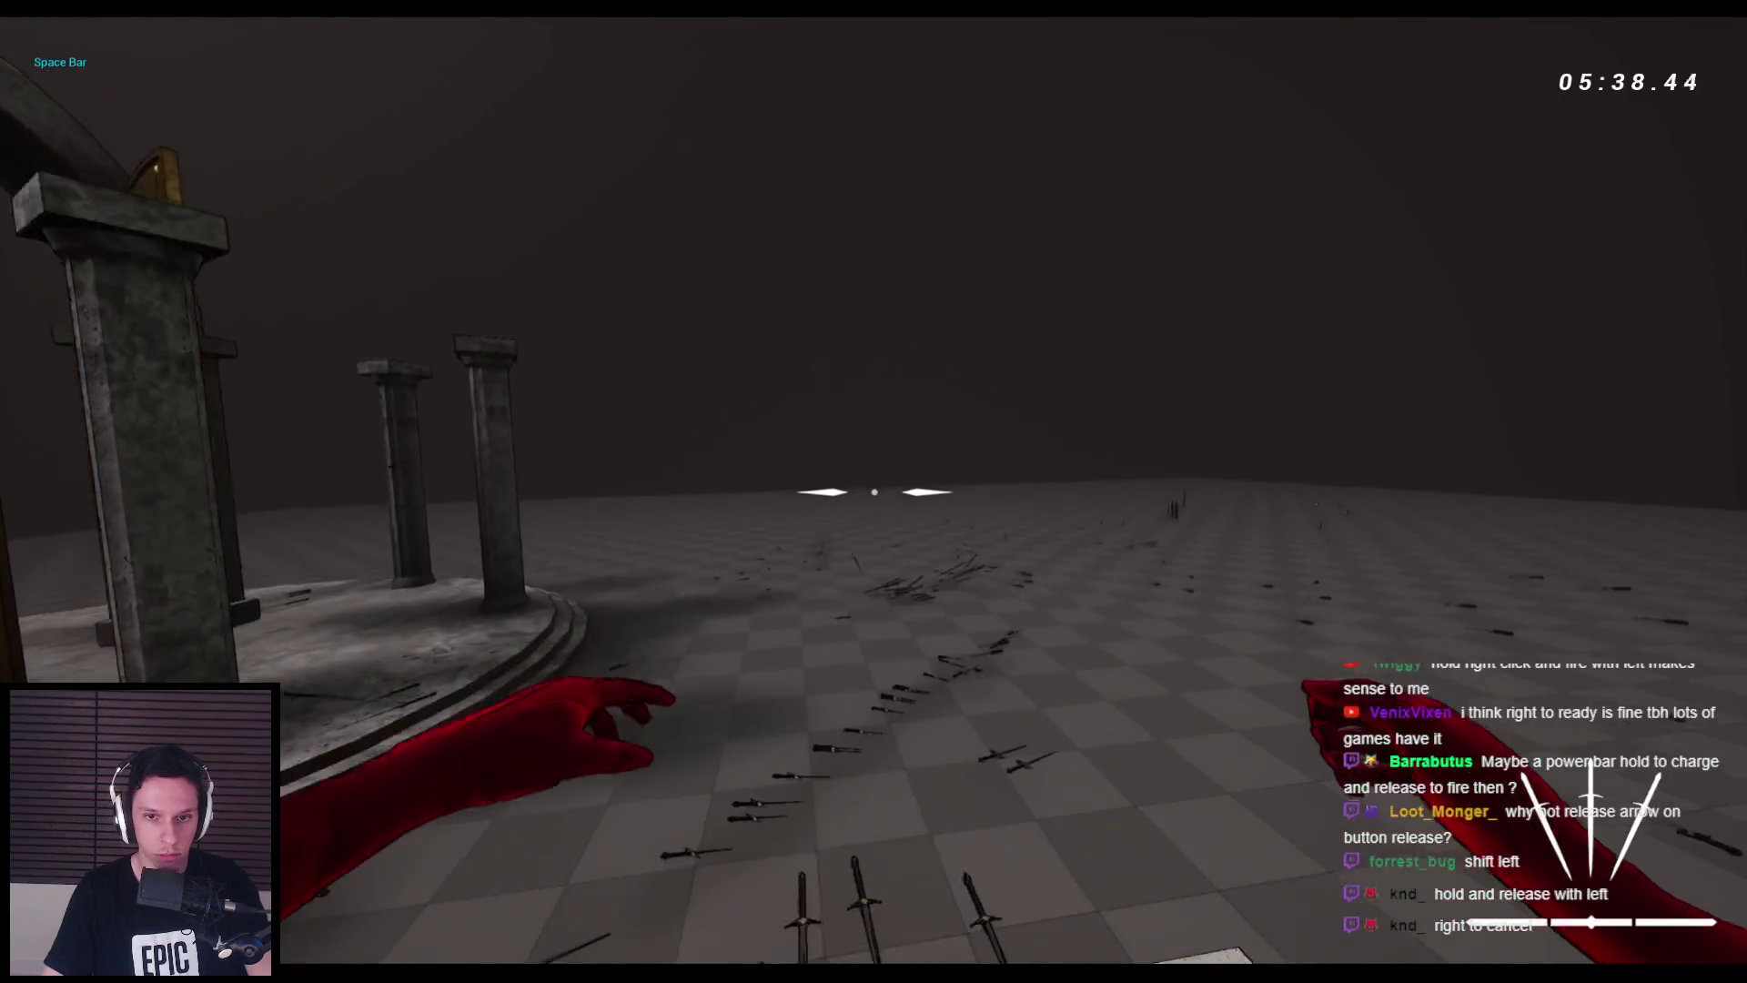
key(space)
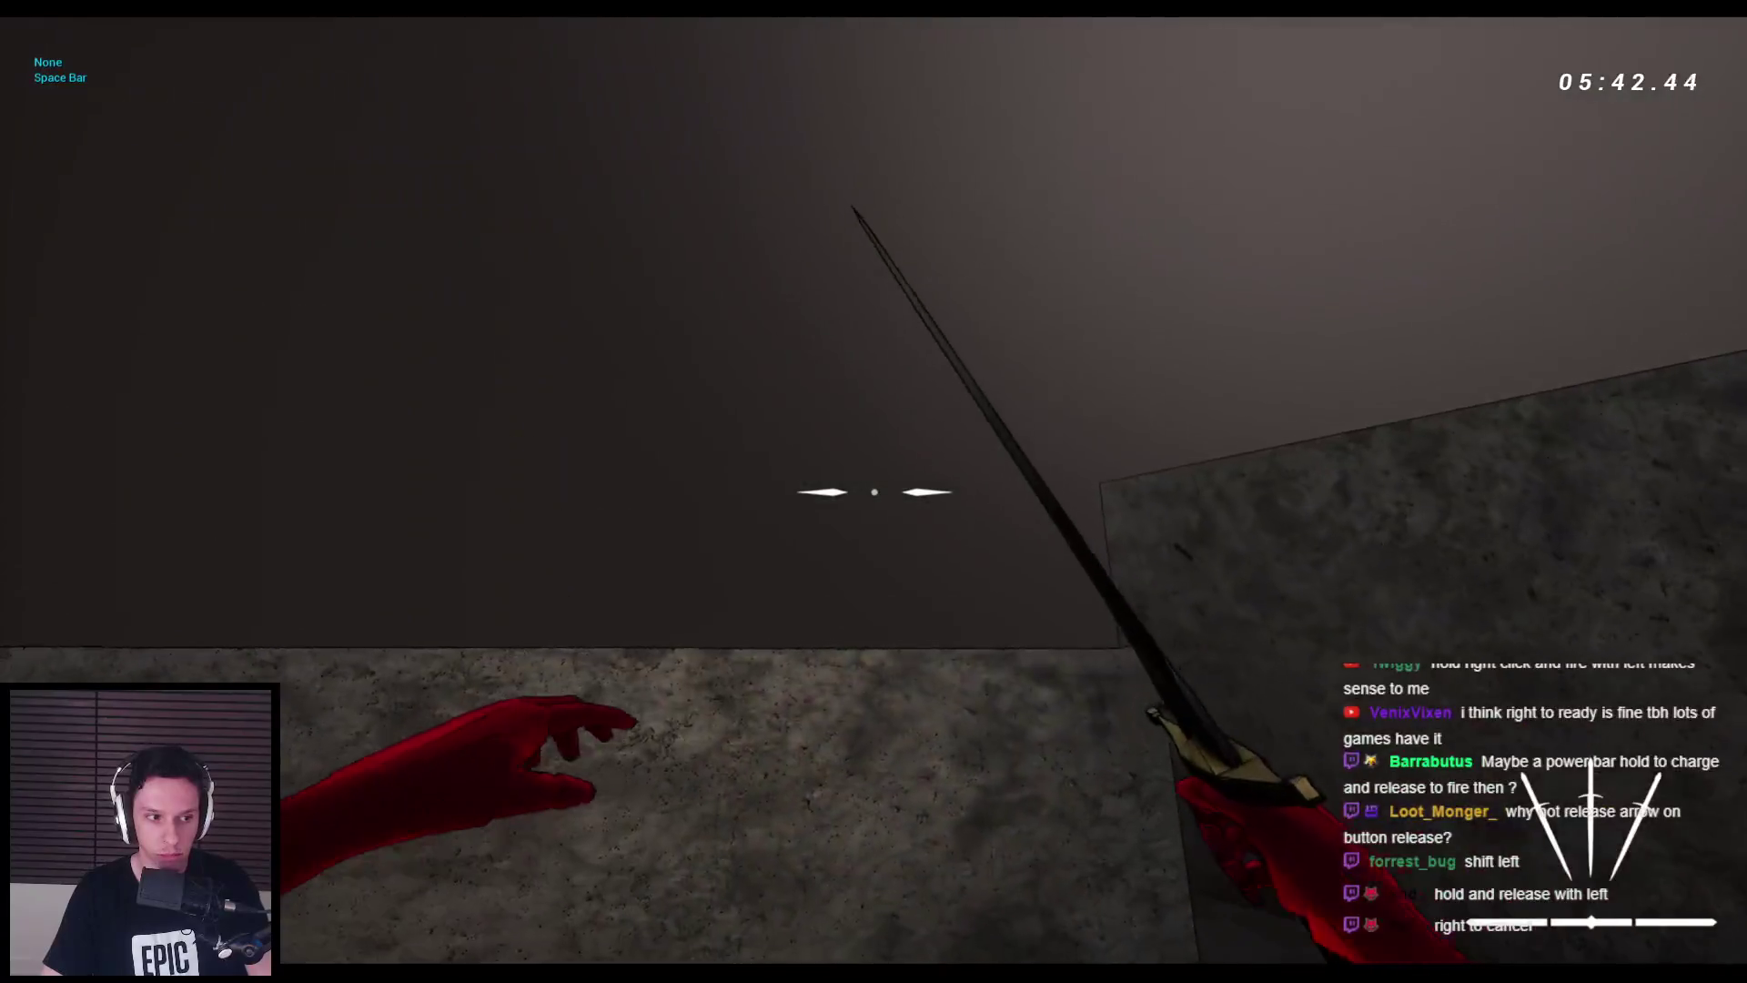
key(space)
key(space)
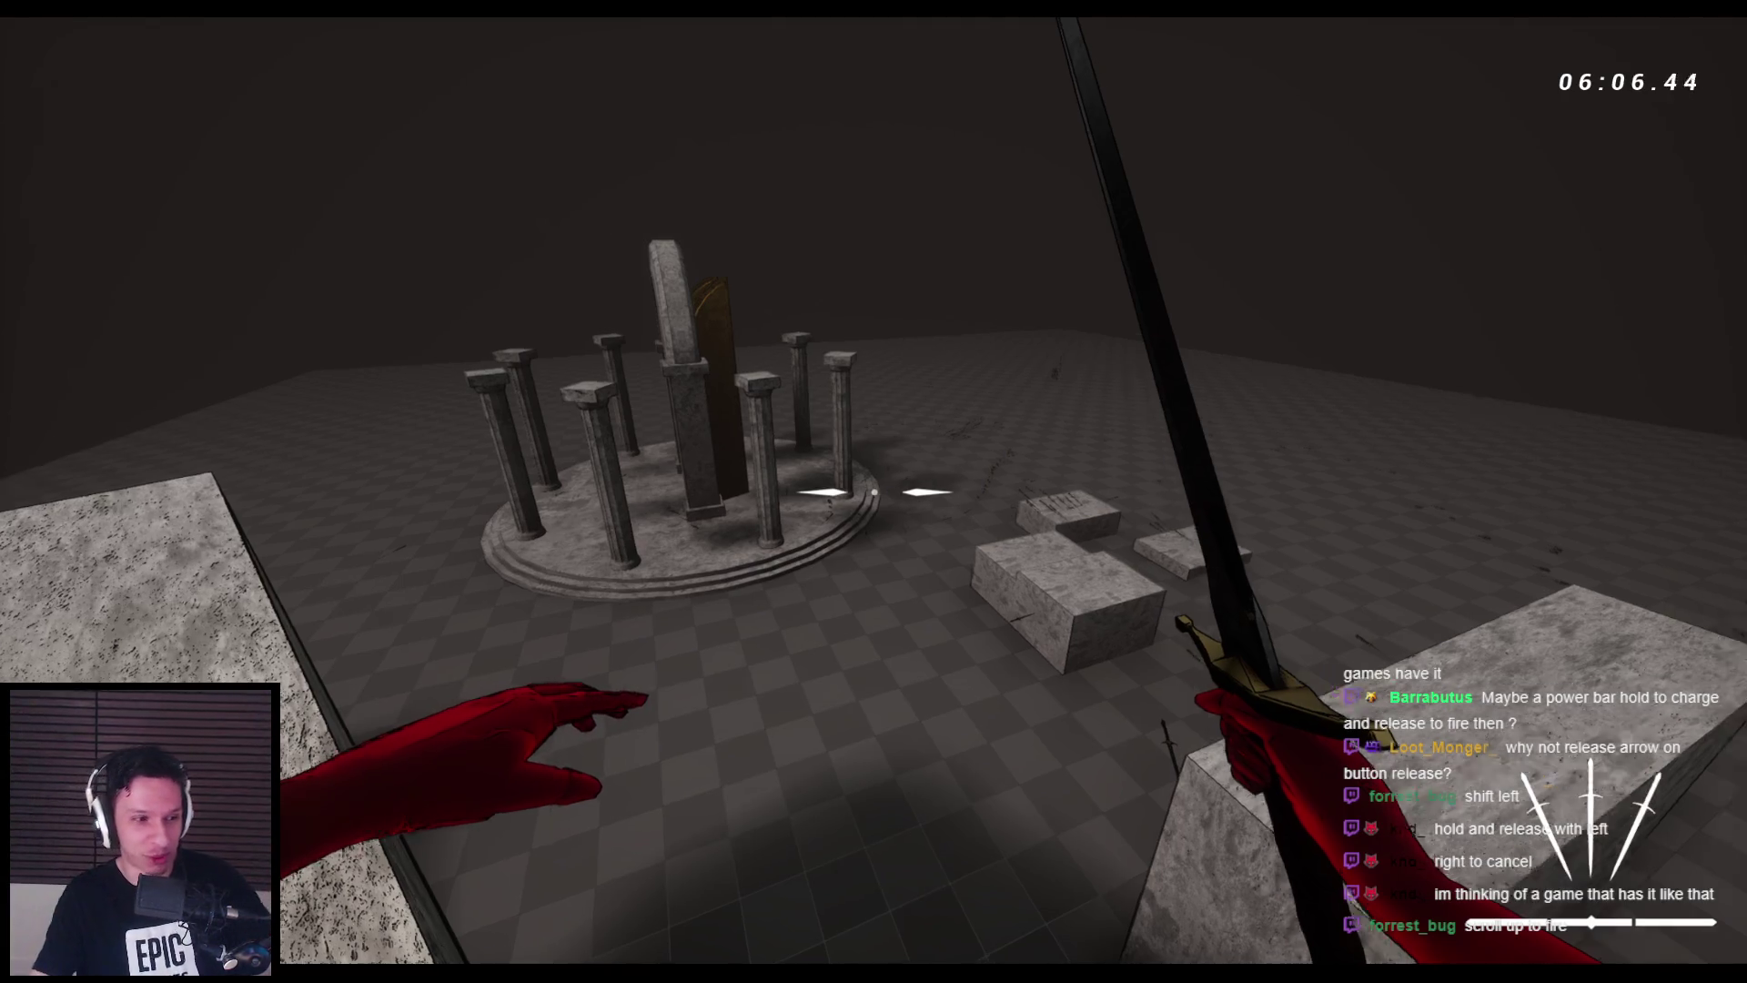
- Wall-run along the stone walls and jump onto the ledge, then stop with Esc
key(w)
key(space)
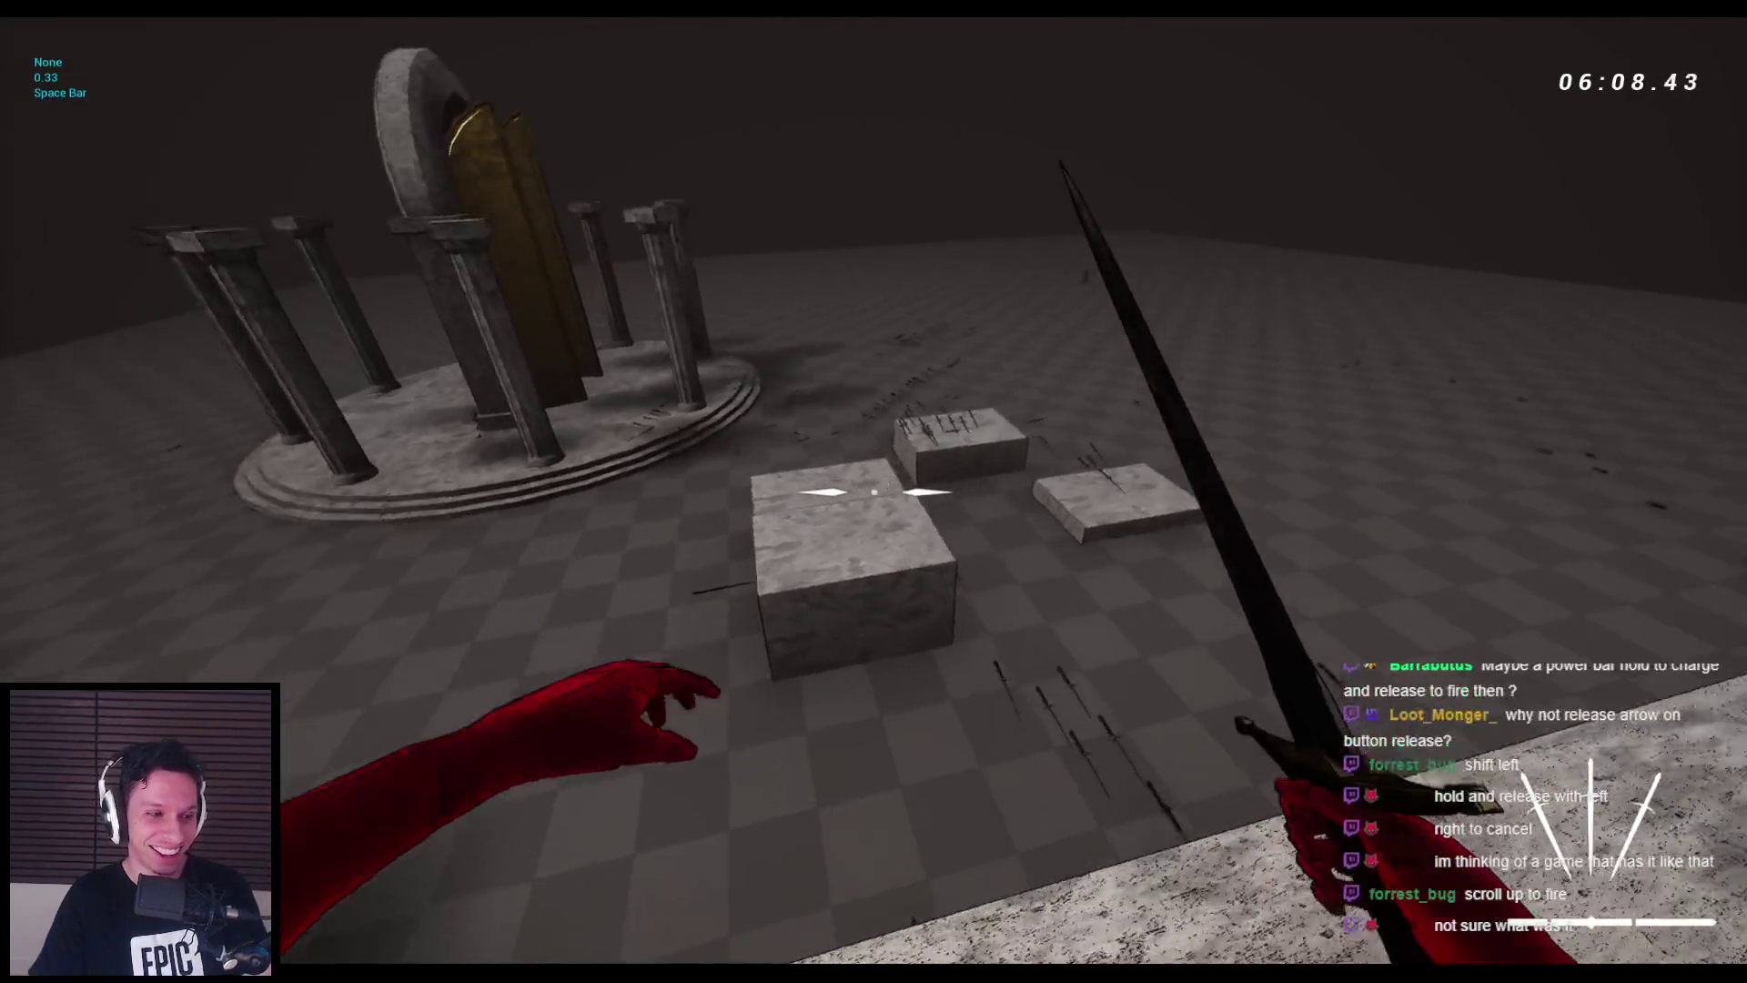
key(space)
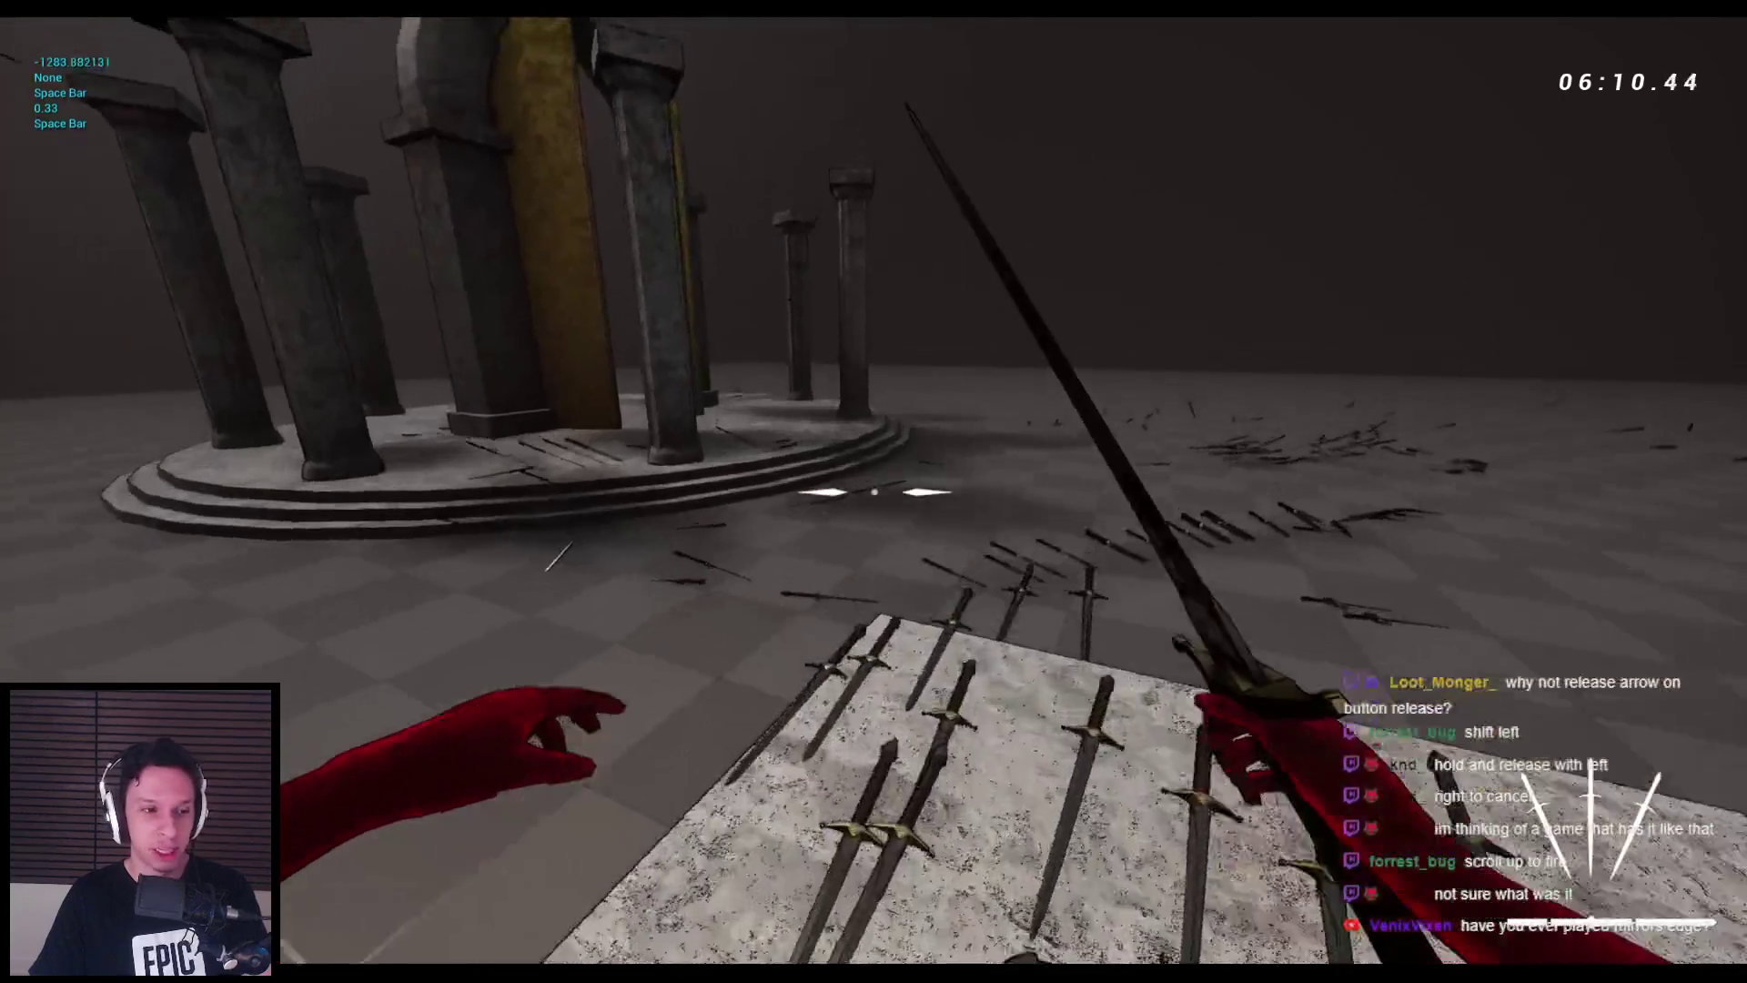
key(space)
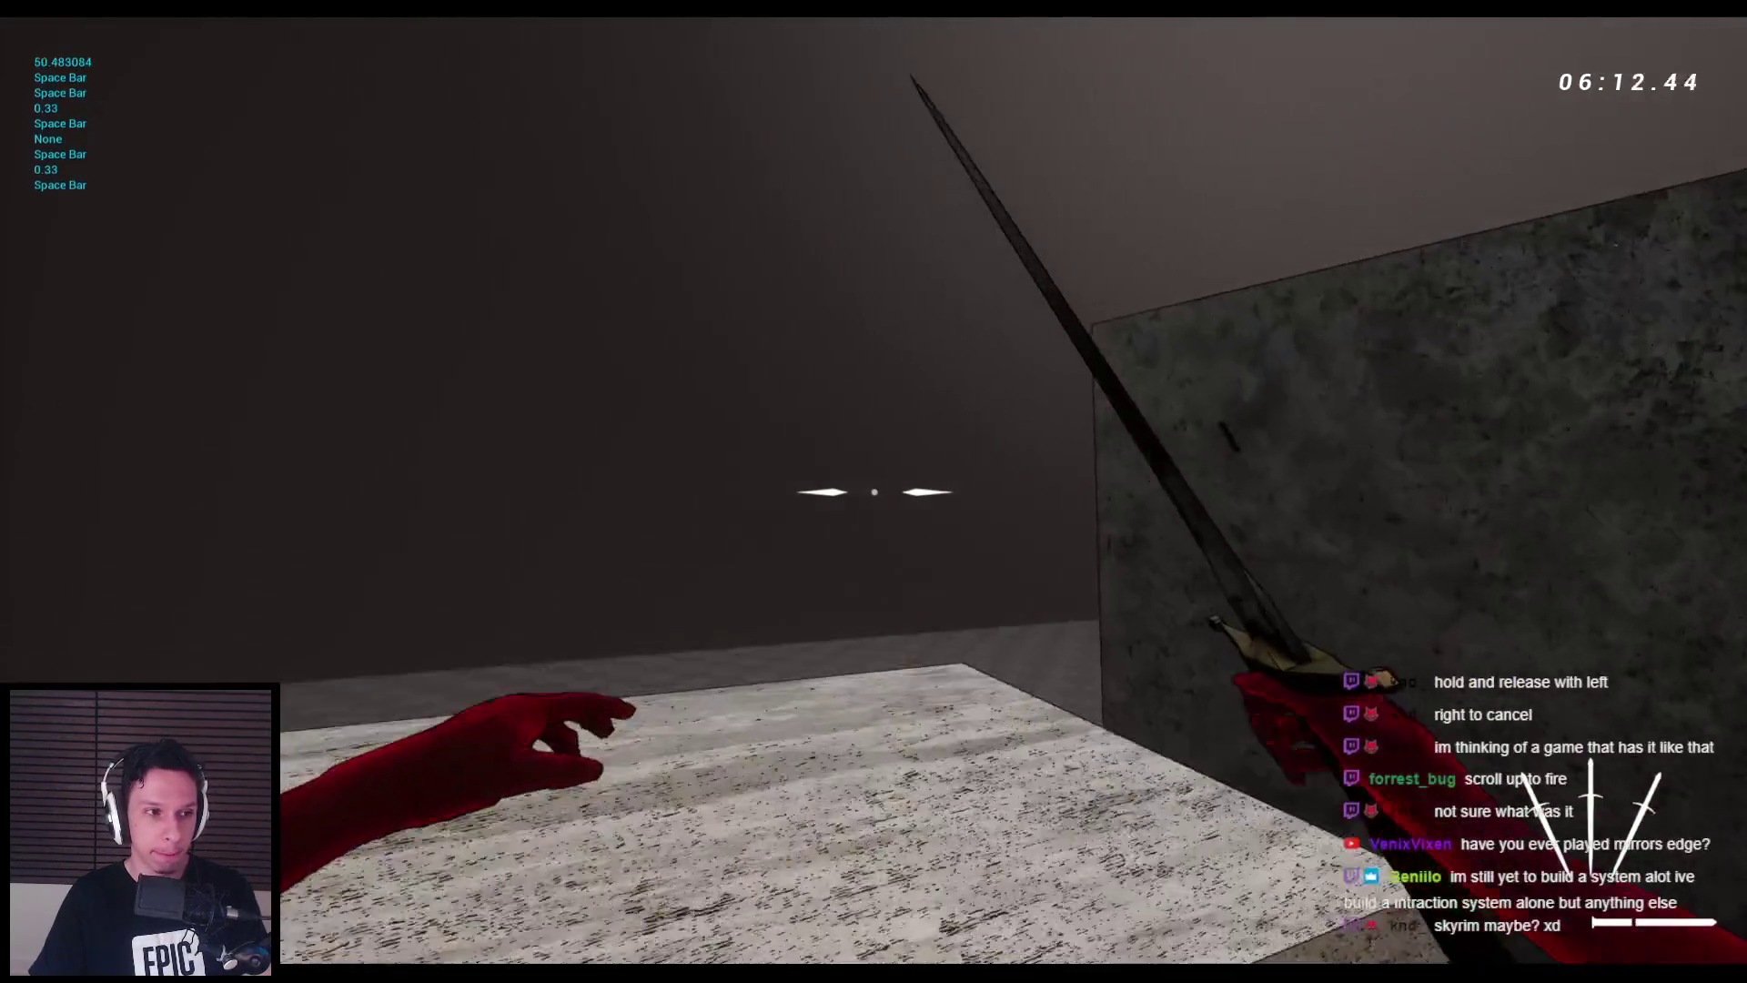
key(space)
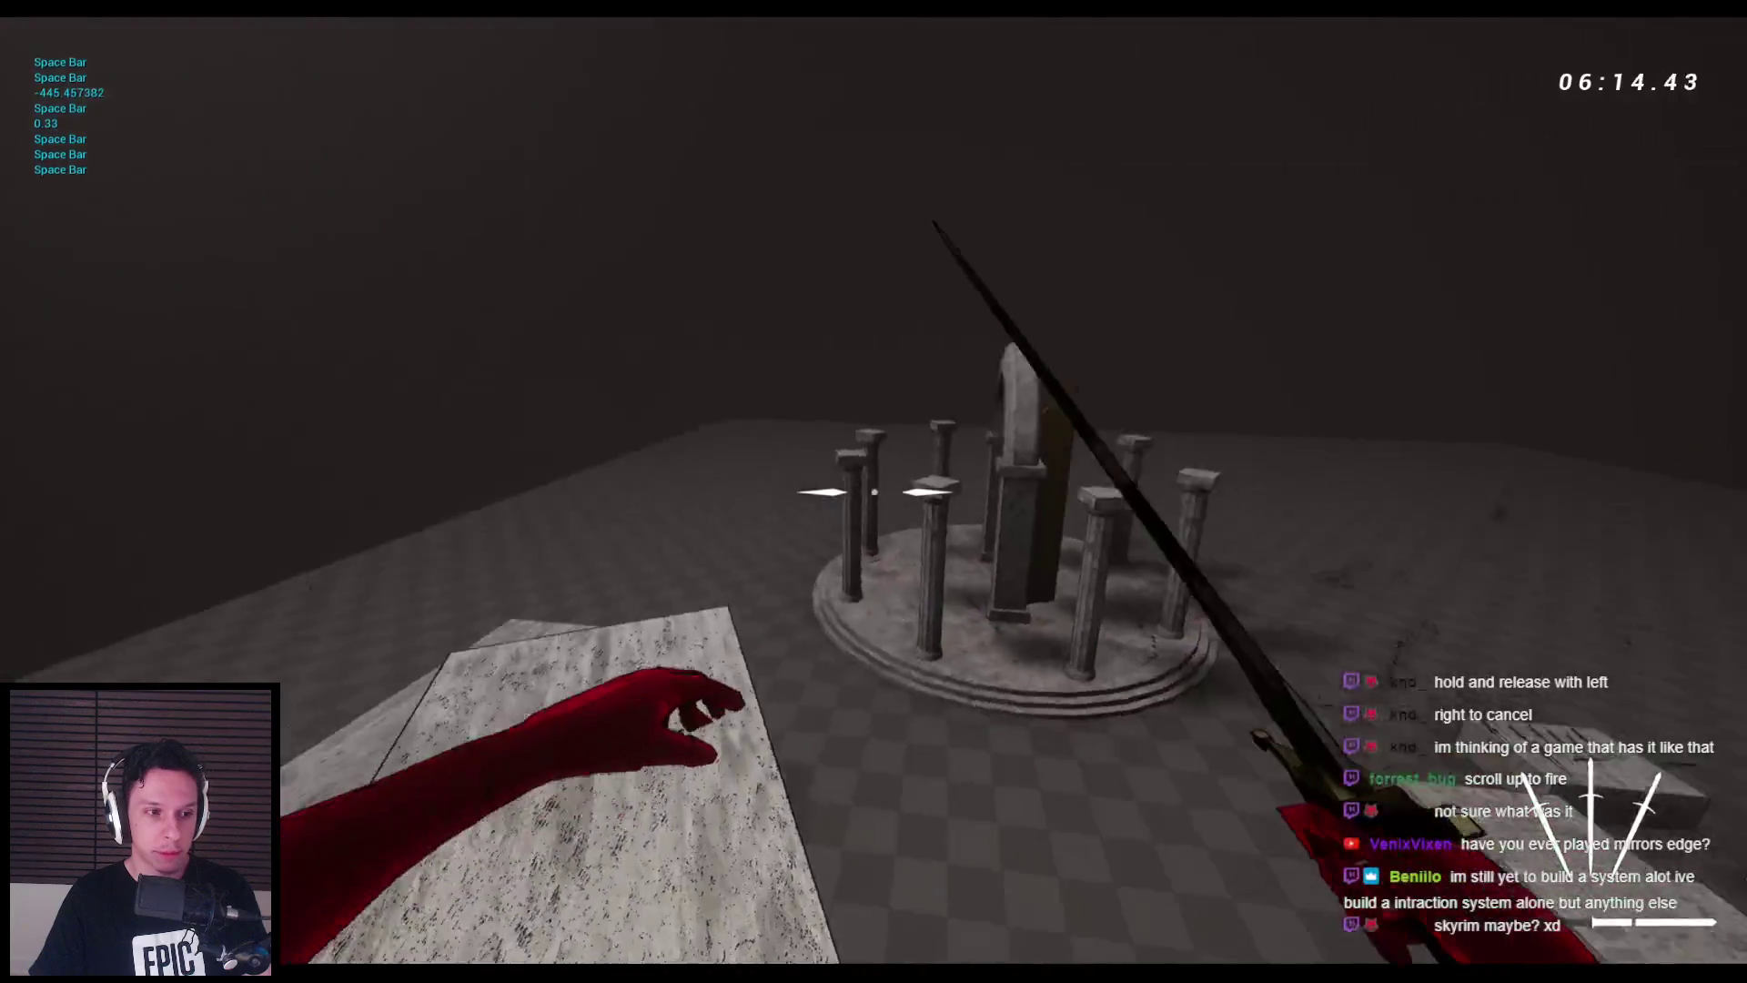
key(space)
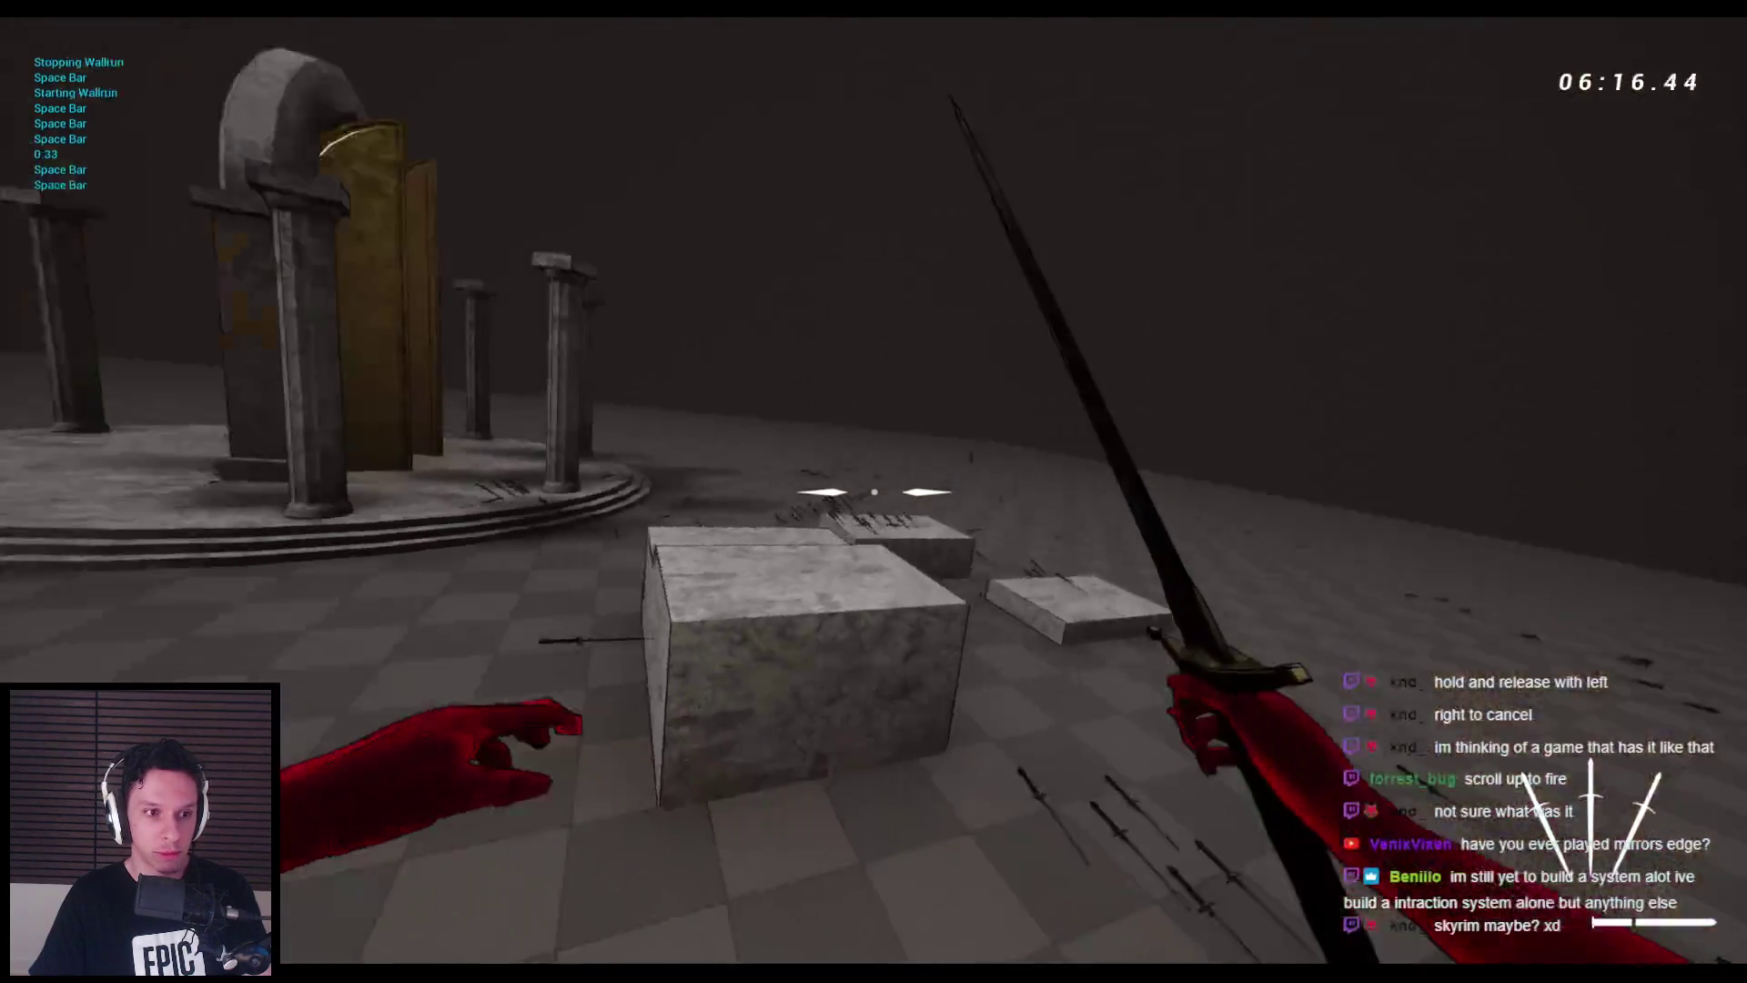
key(space)
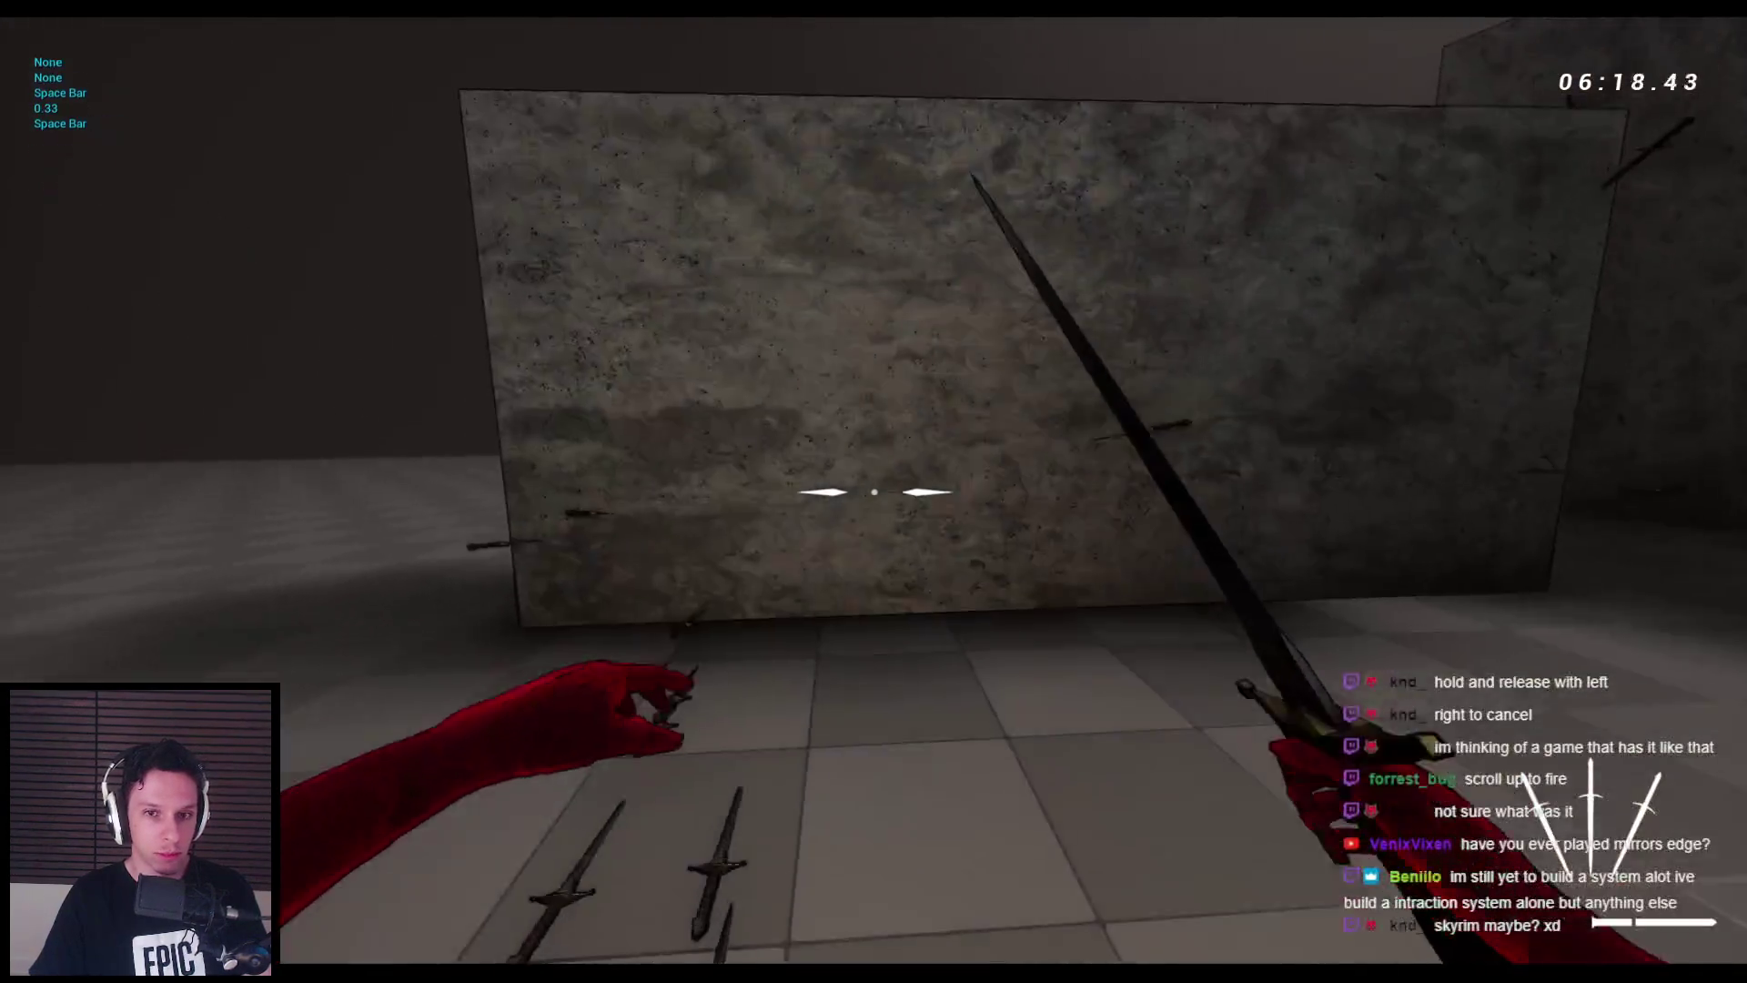
key(space)
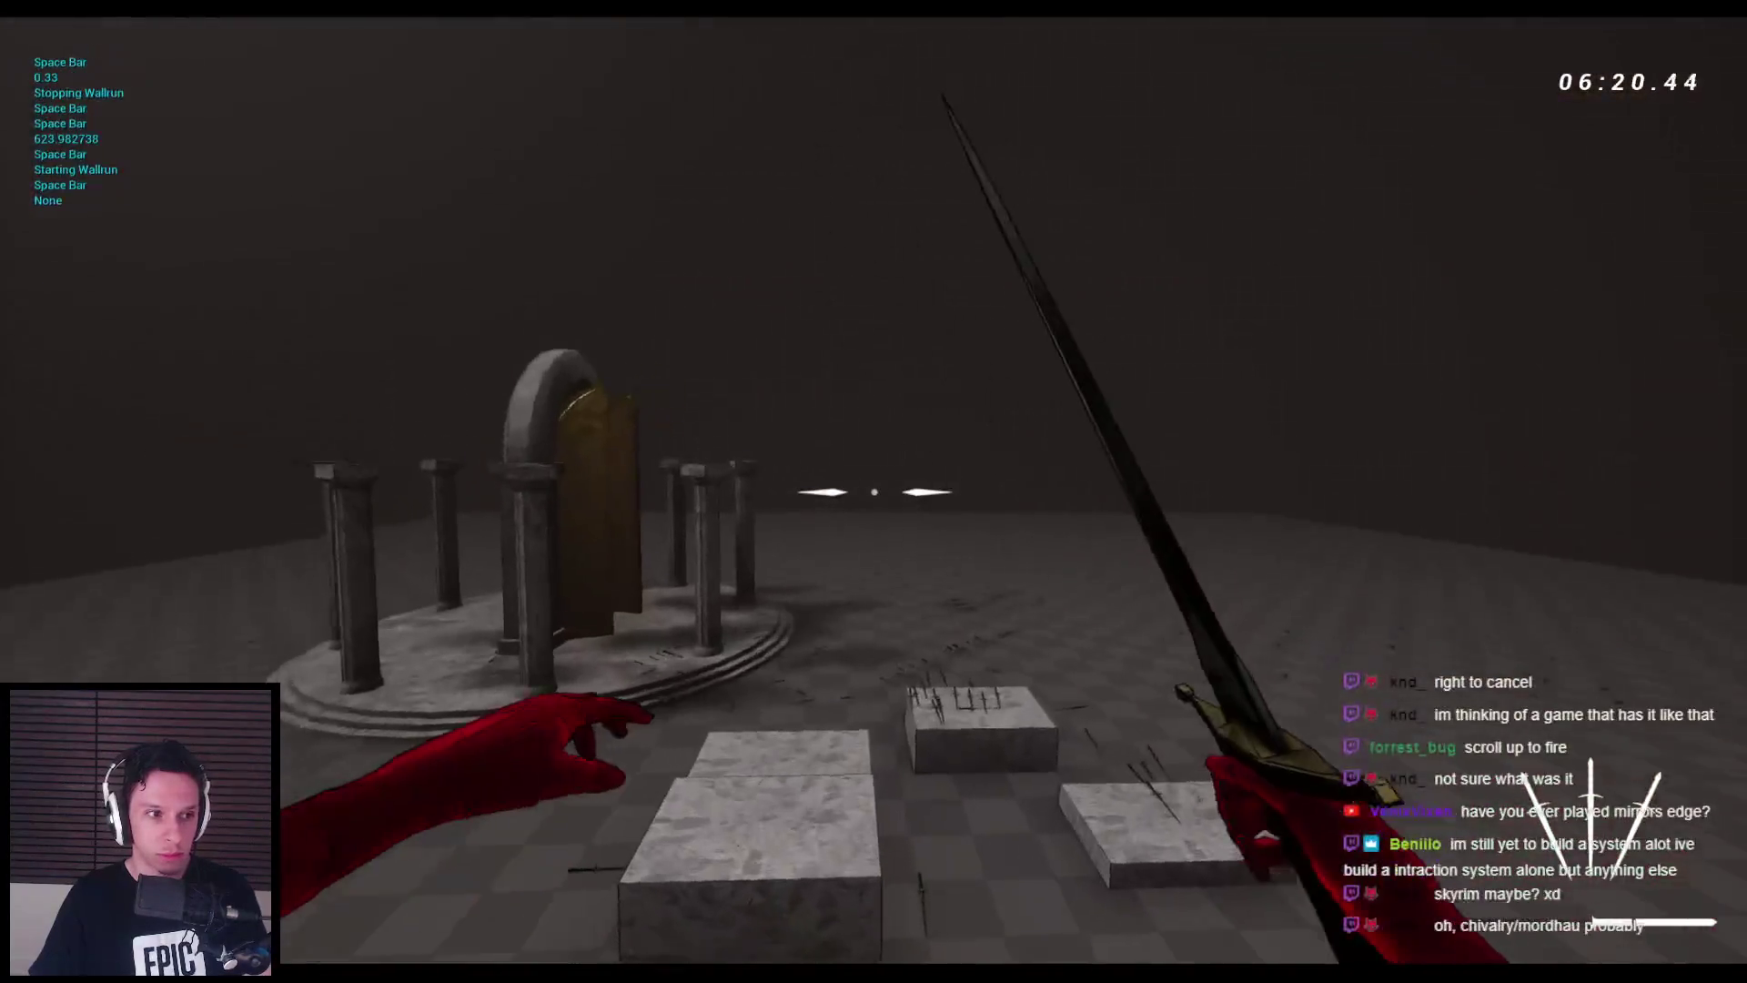
key(space)
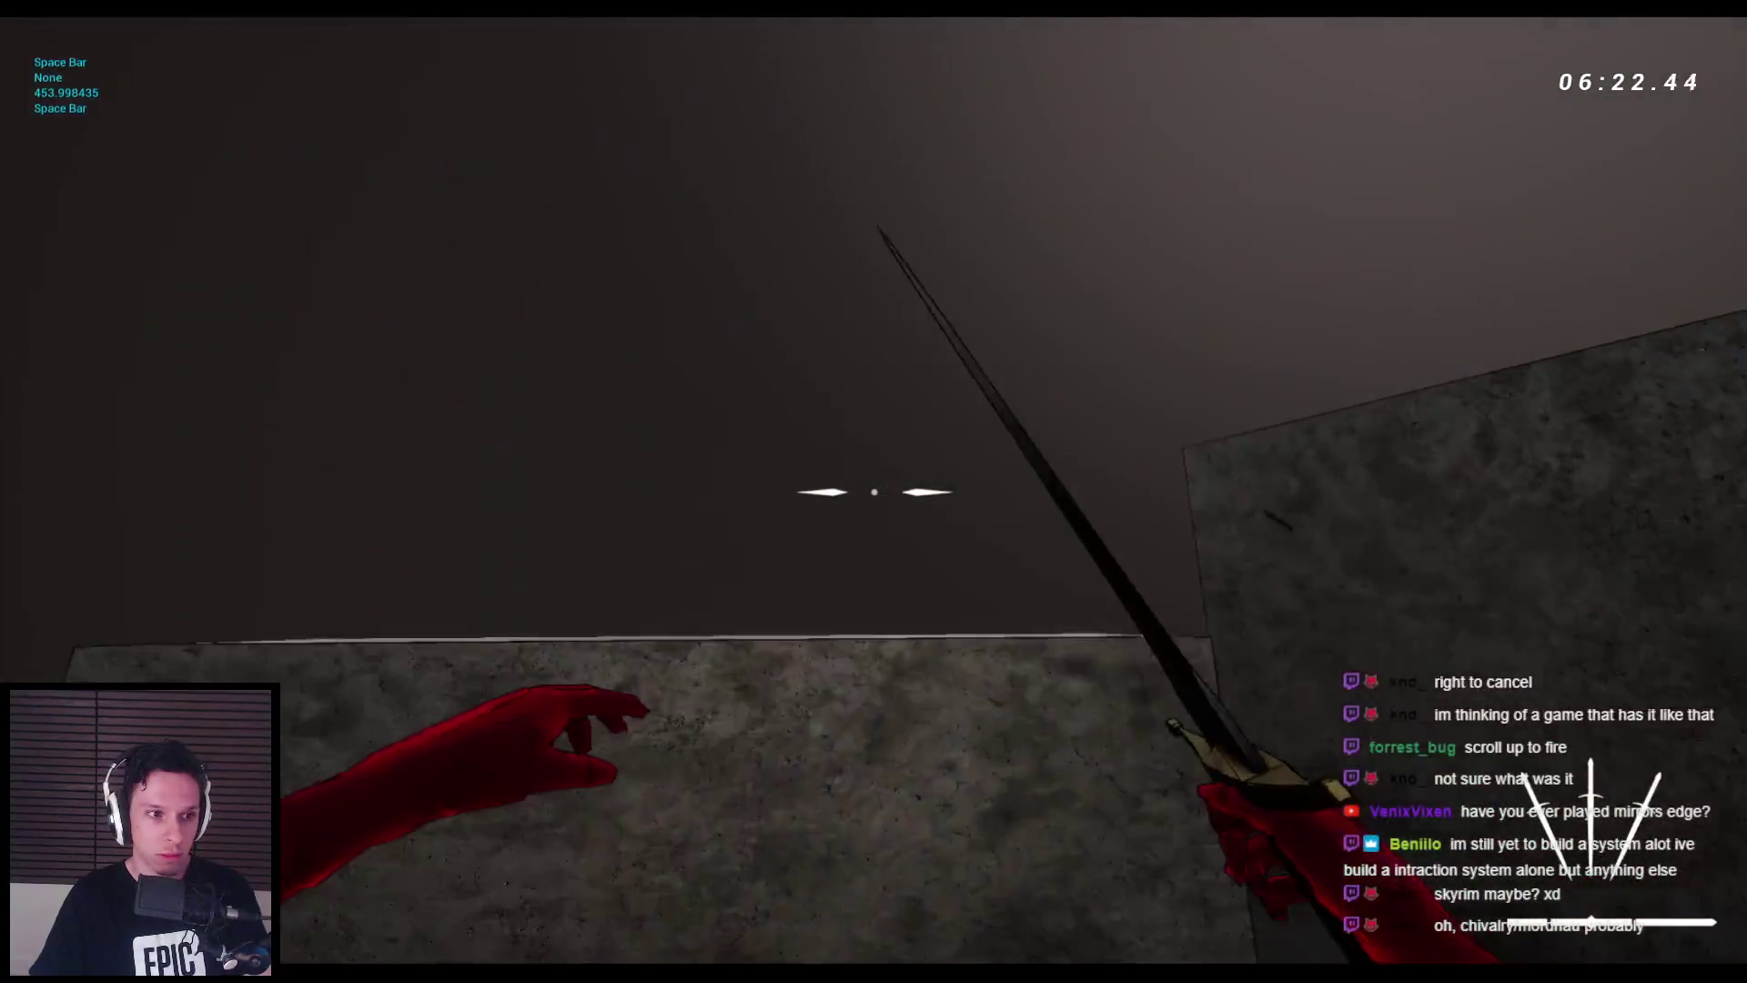
key(space)
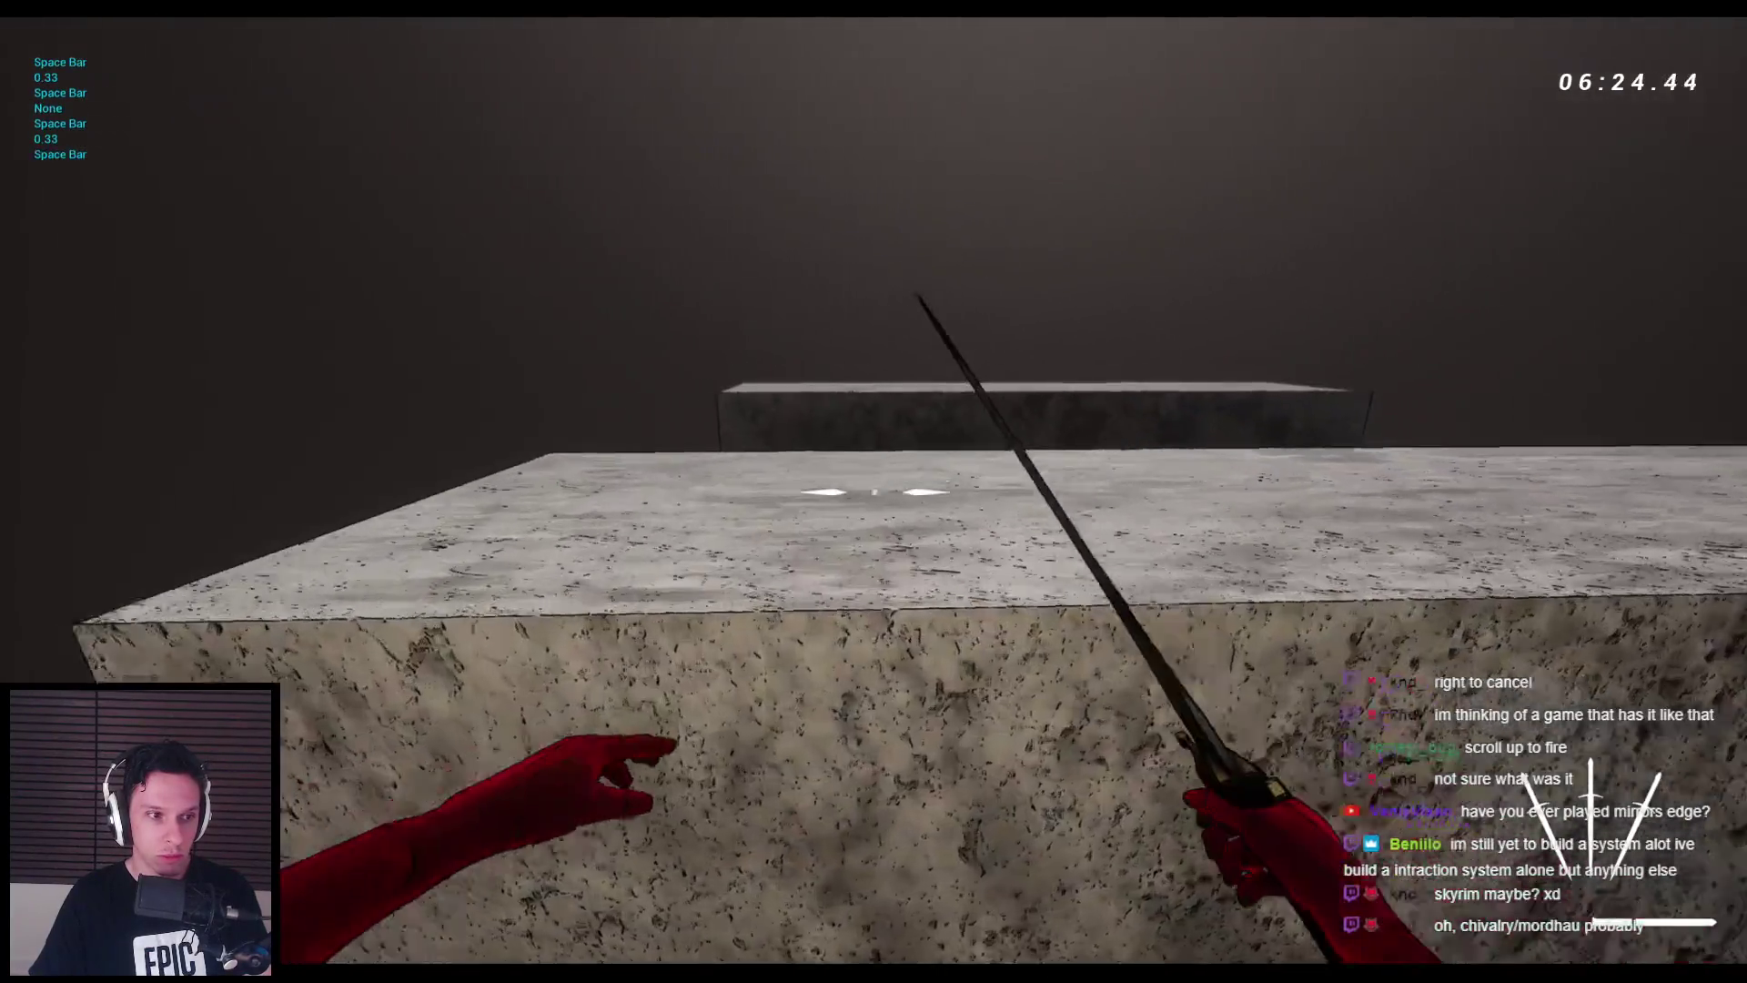
key(space)
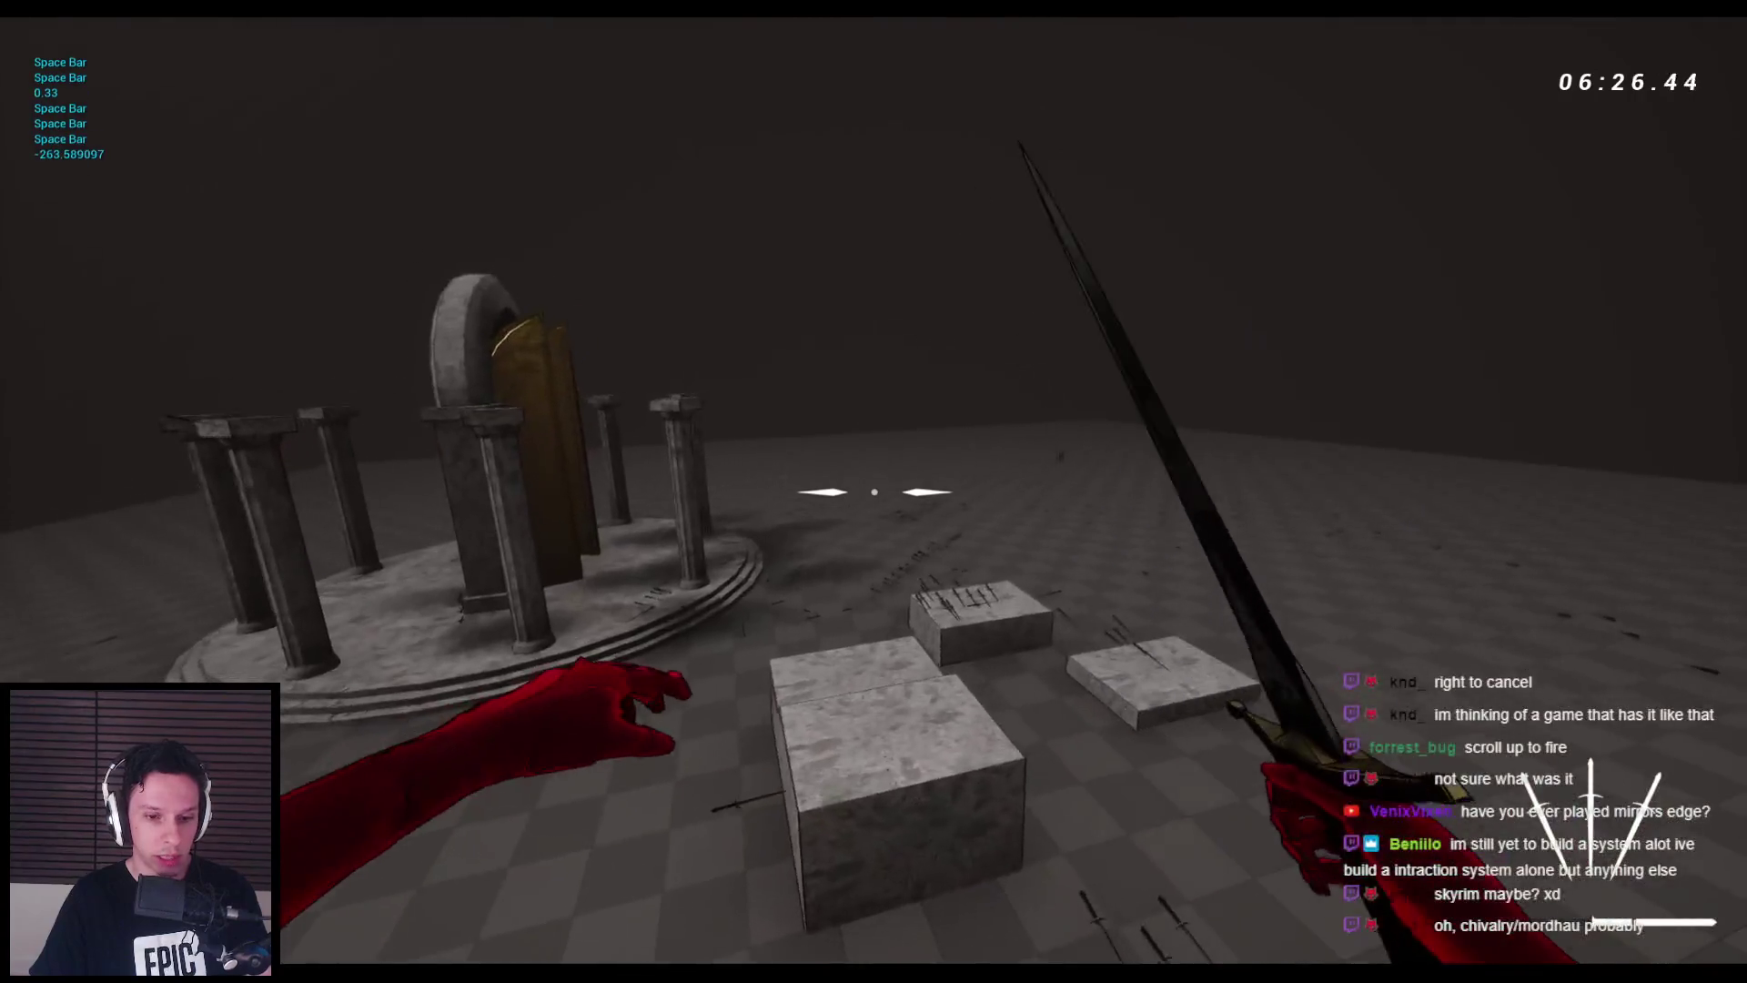
key(Escape)
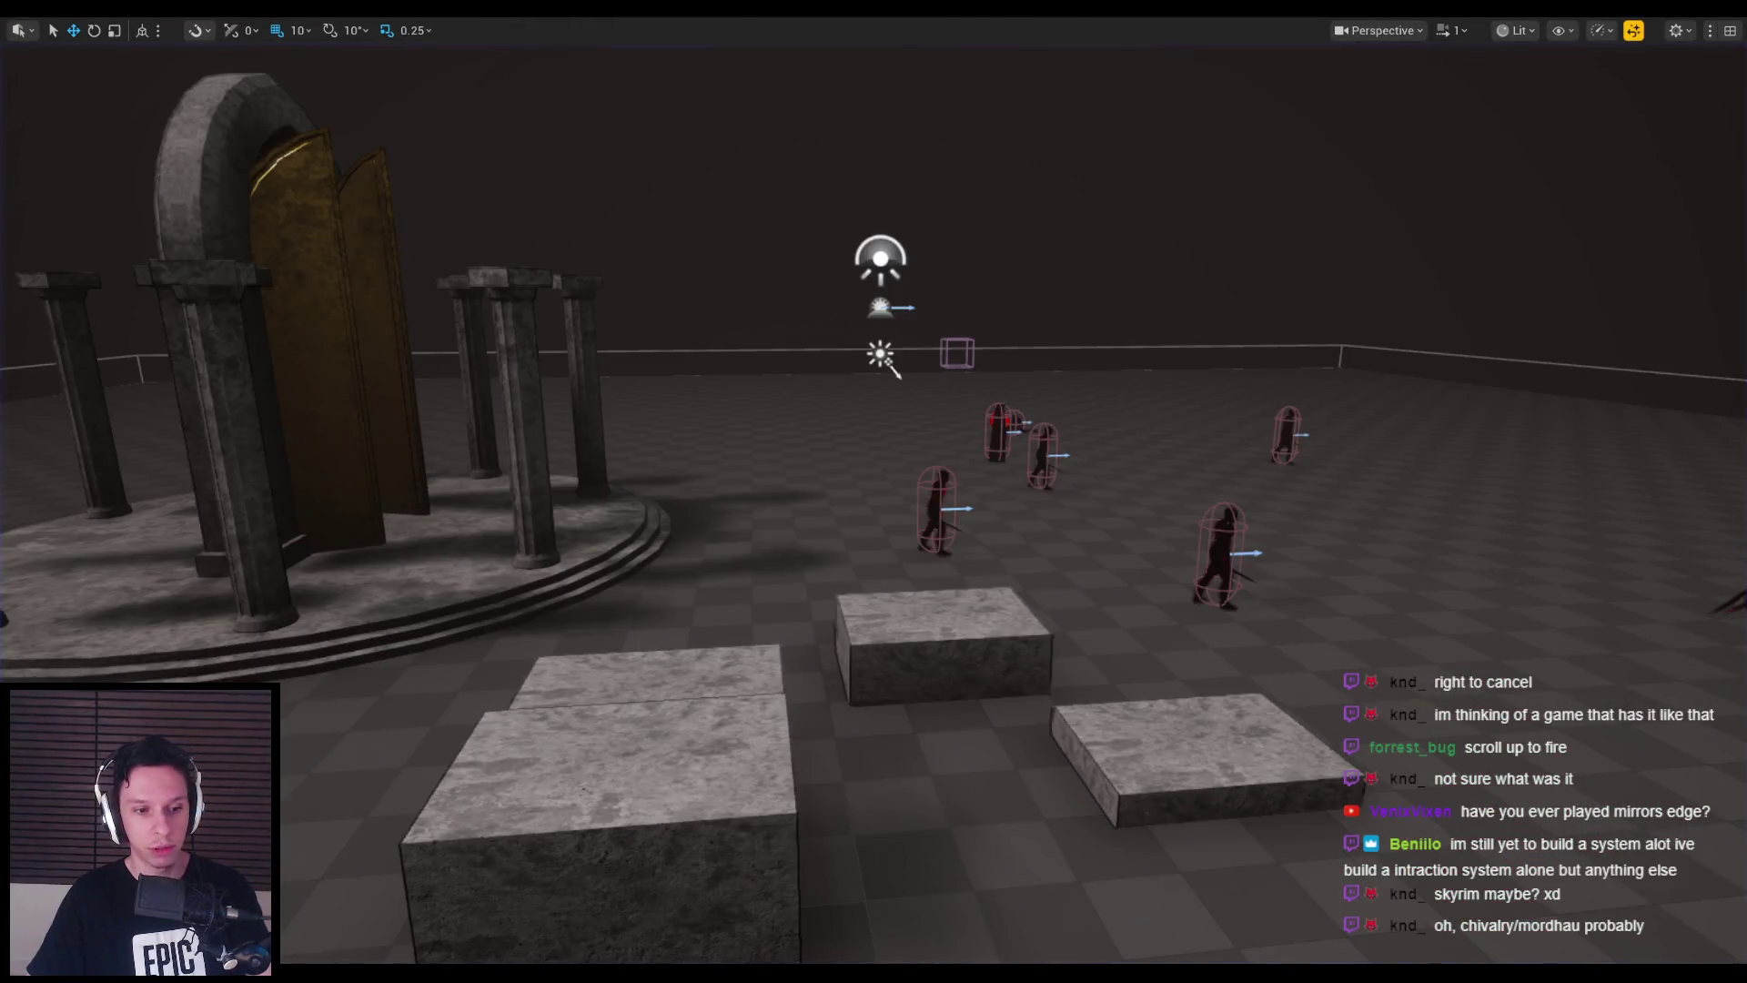
key(super)
text(chrome)
key(Escape)
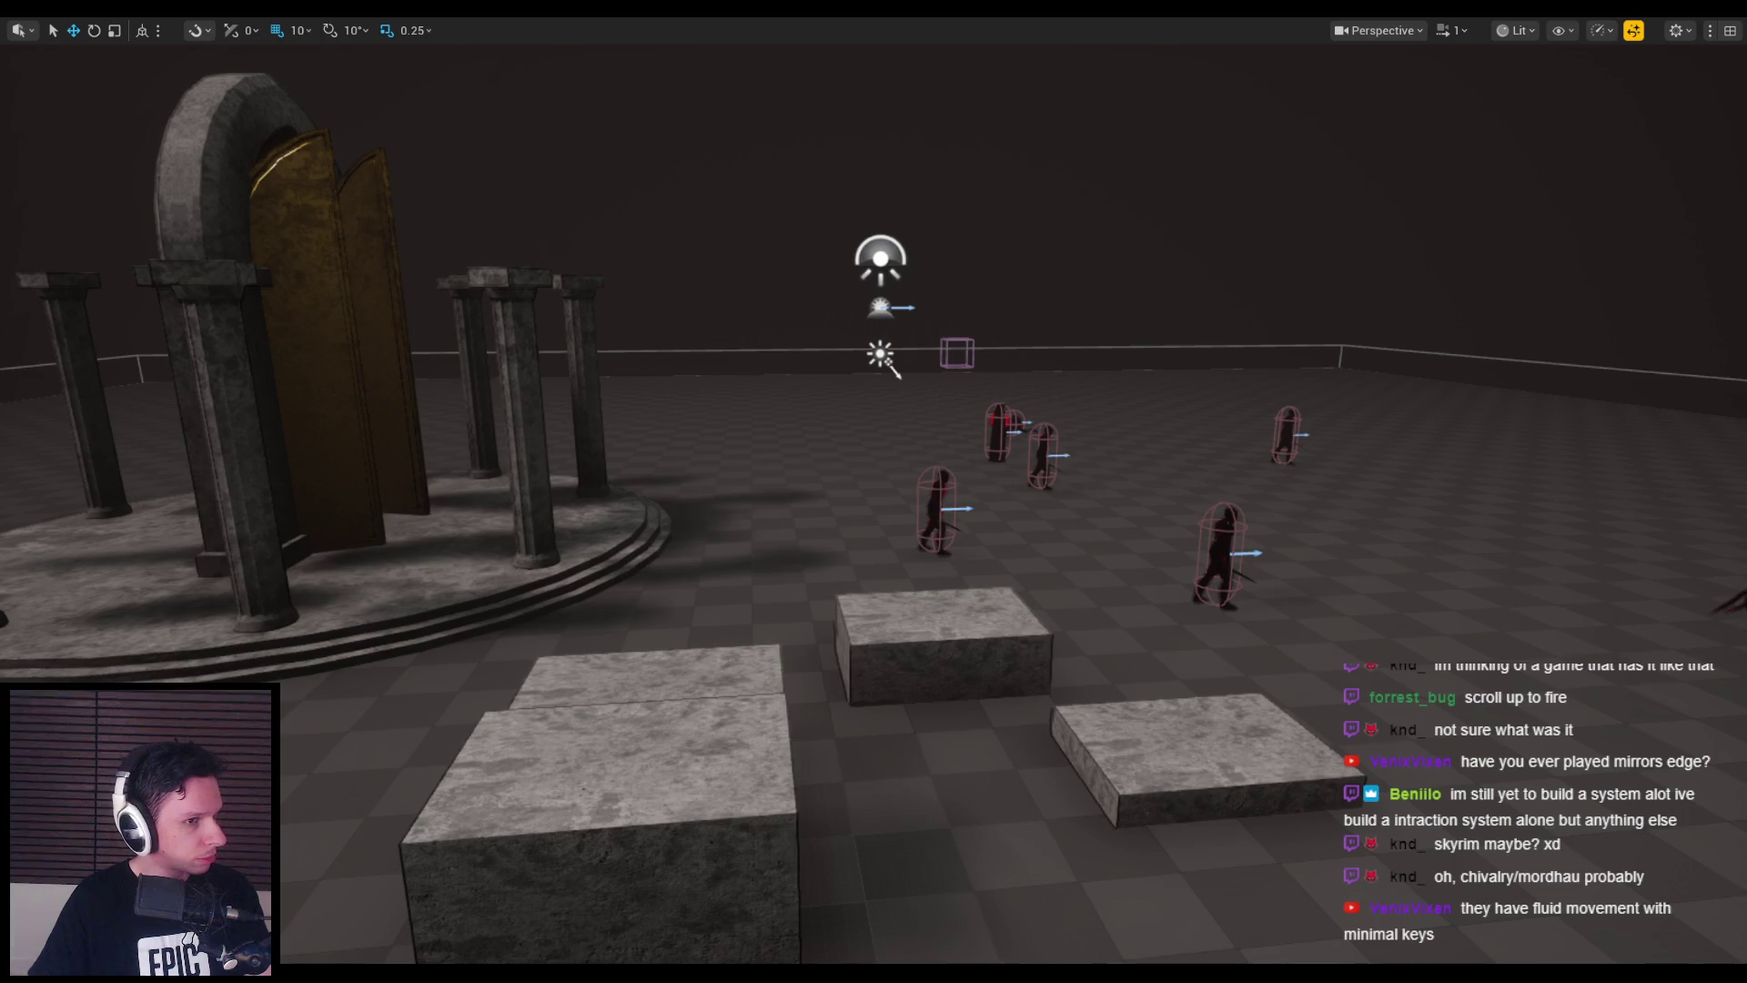
mouse_move(357, 482)
mouse_down()
mouse_move(100, 482)
mouse_move(542, 523)
mouse_up()
key(alt+p)
- Walk toward the pavilion, back away from the red spider, and slash it with the sword
key(w)
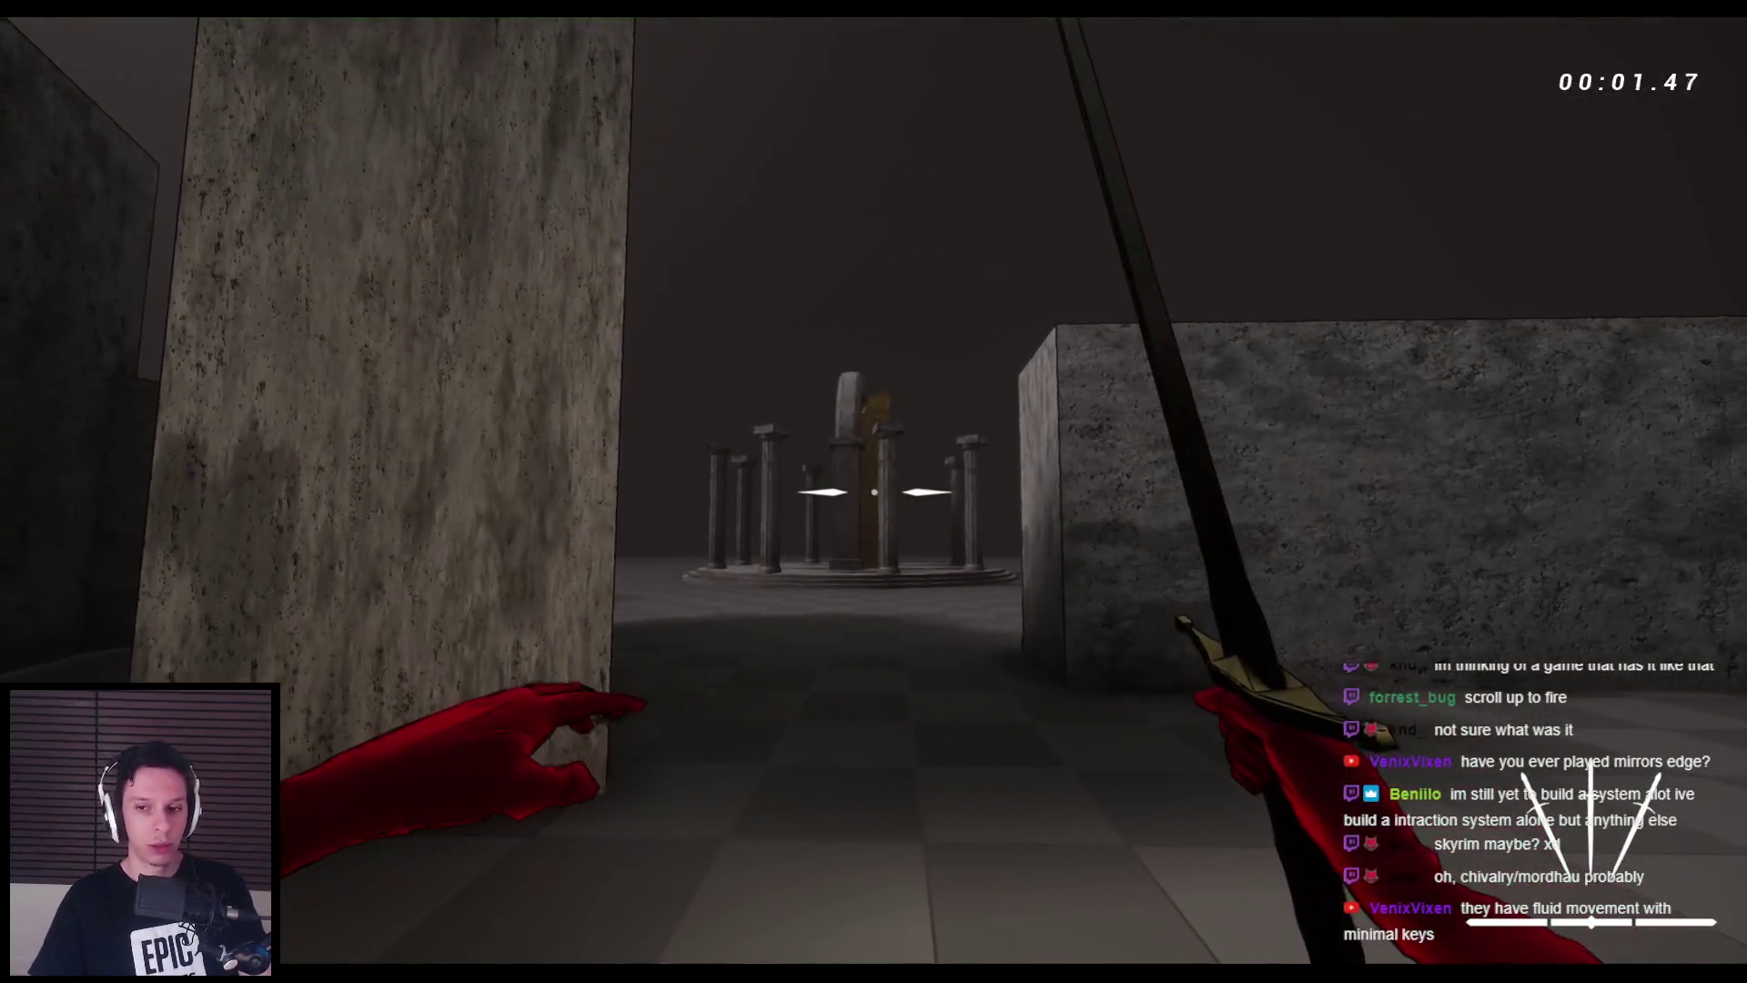
key(w)
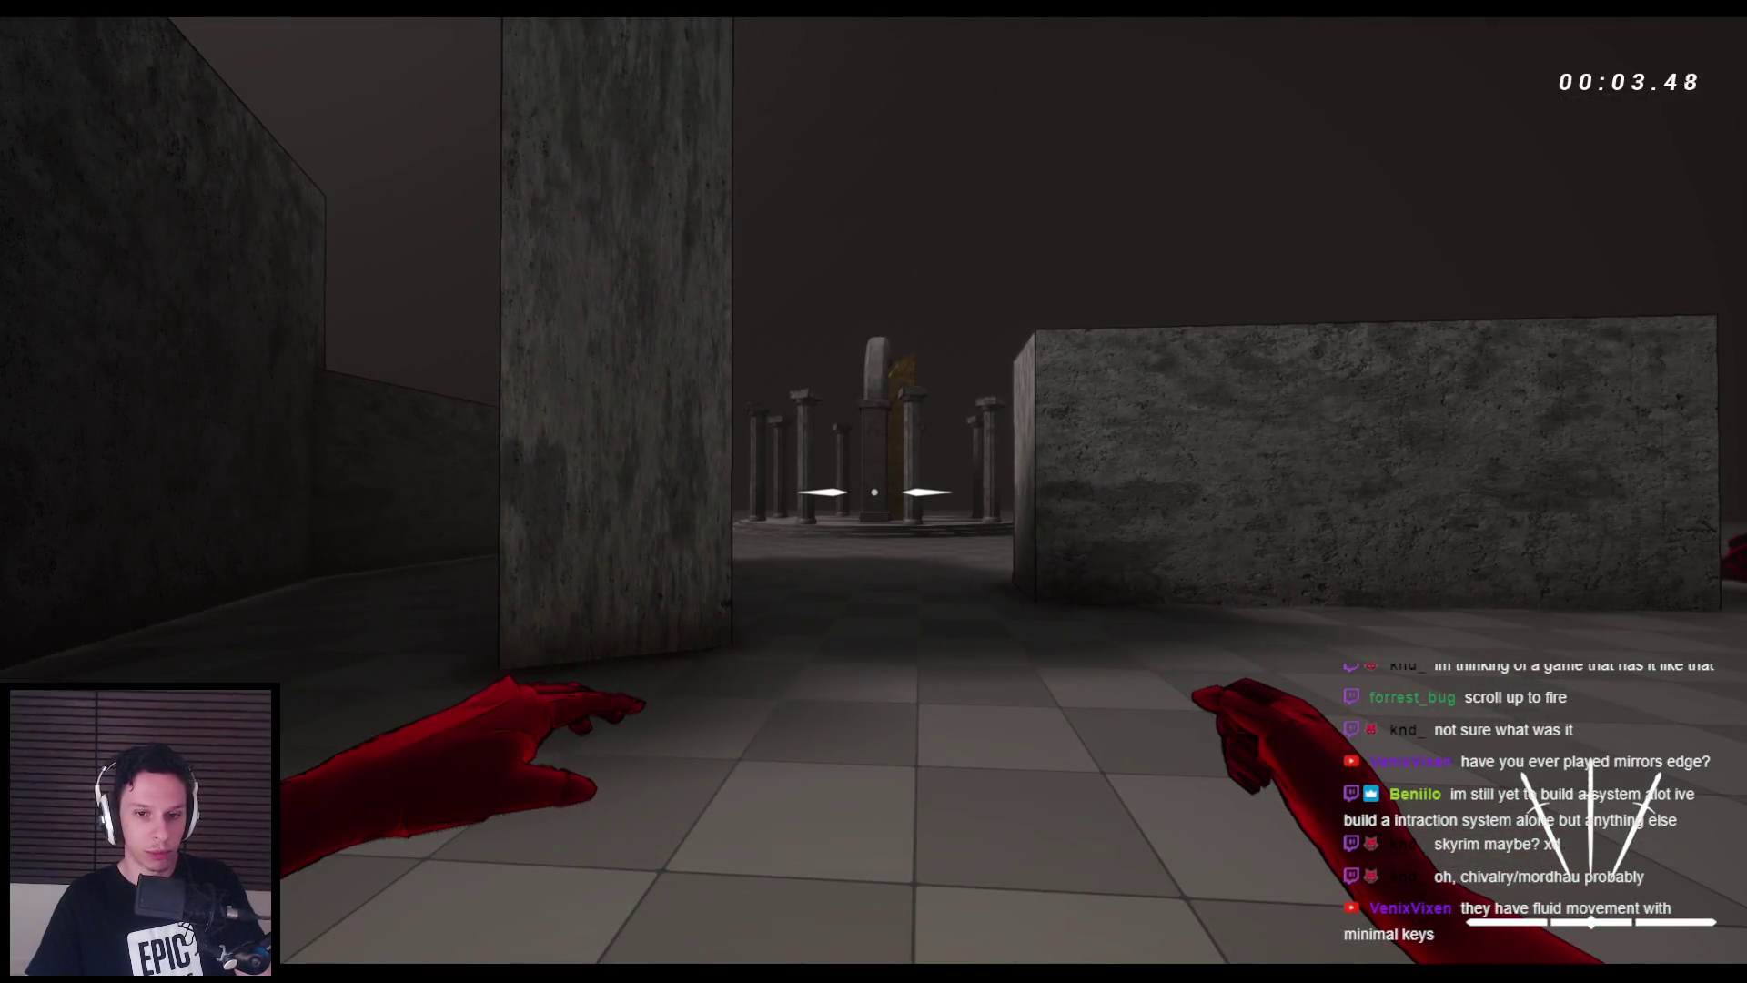
key(w)
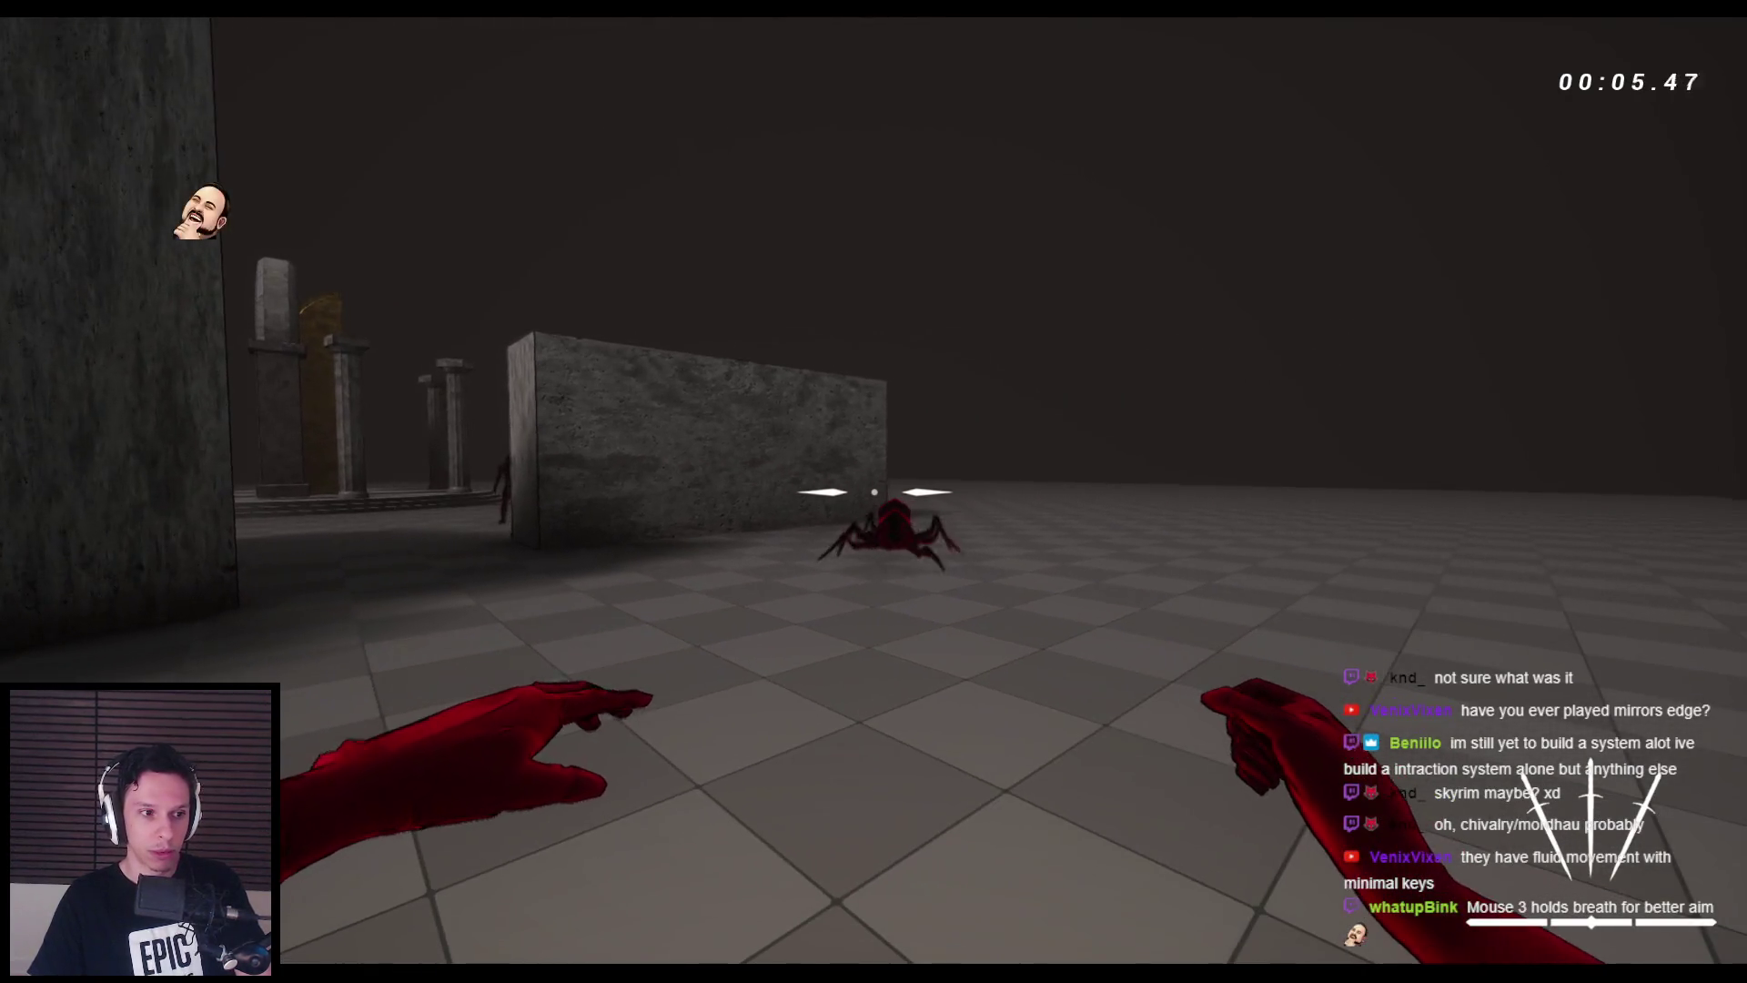
key(s)
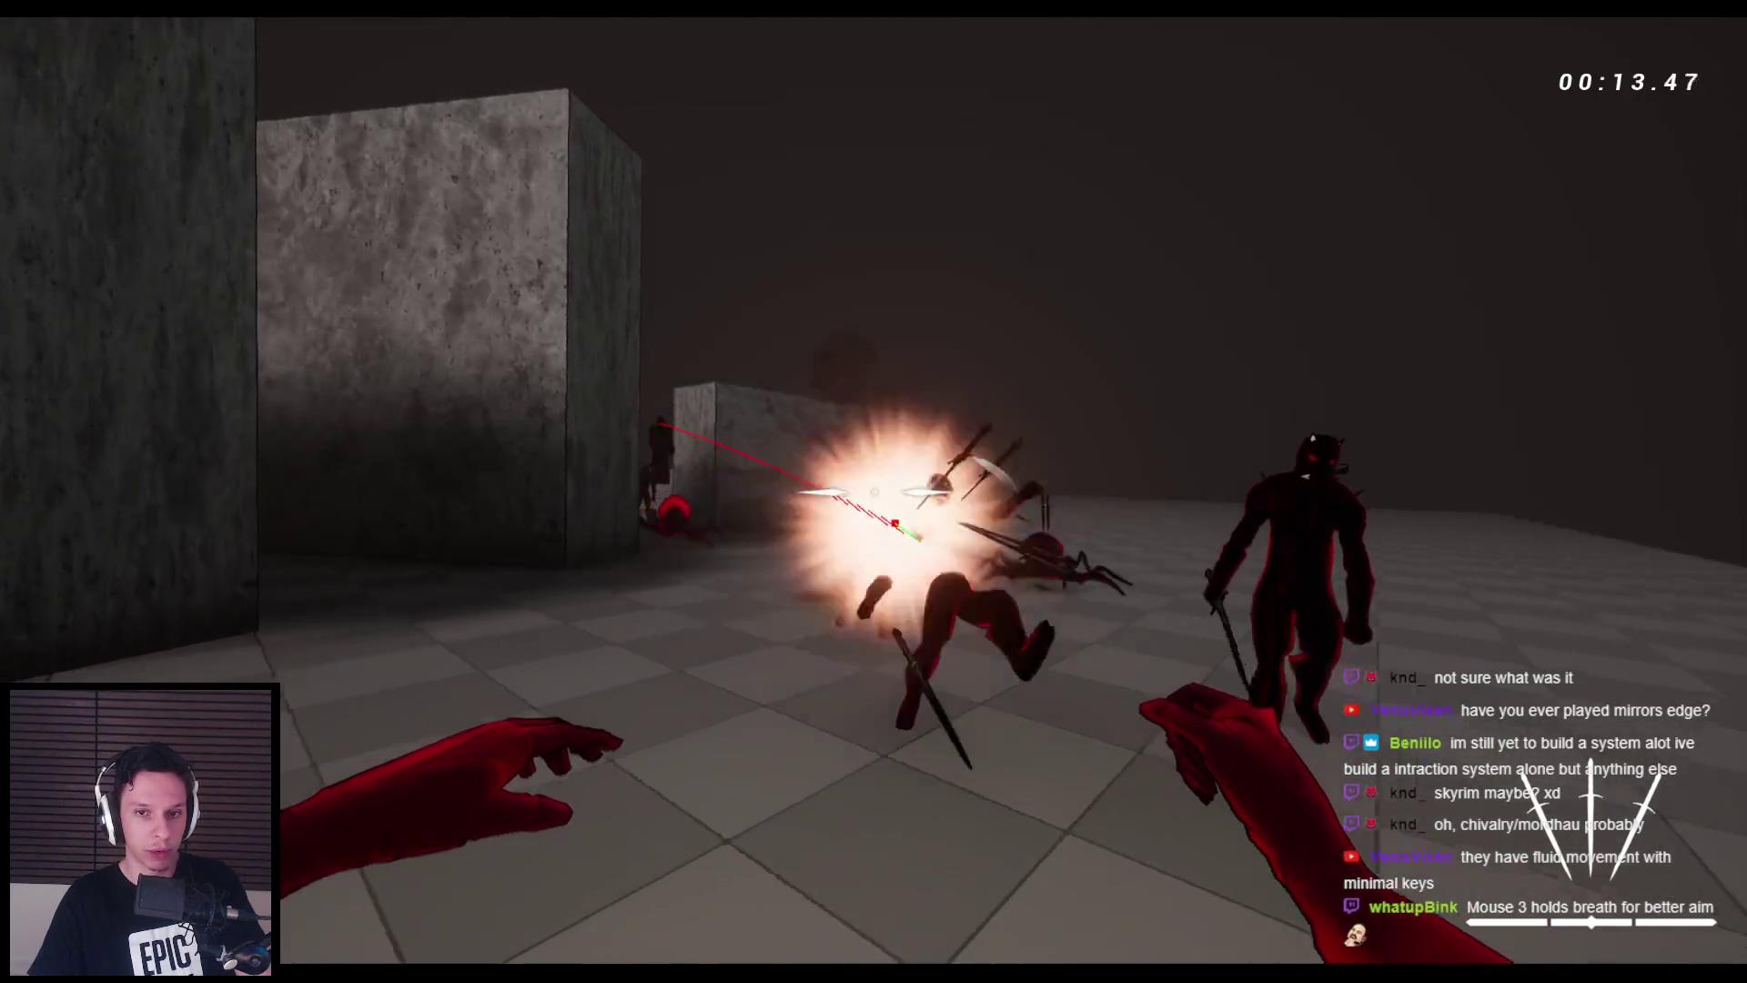
key(s)
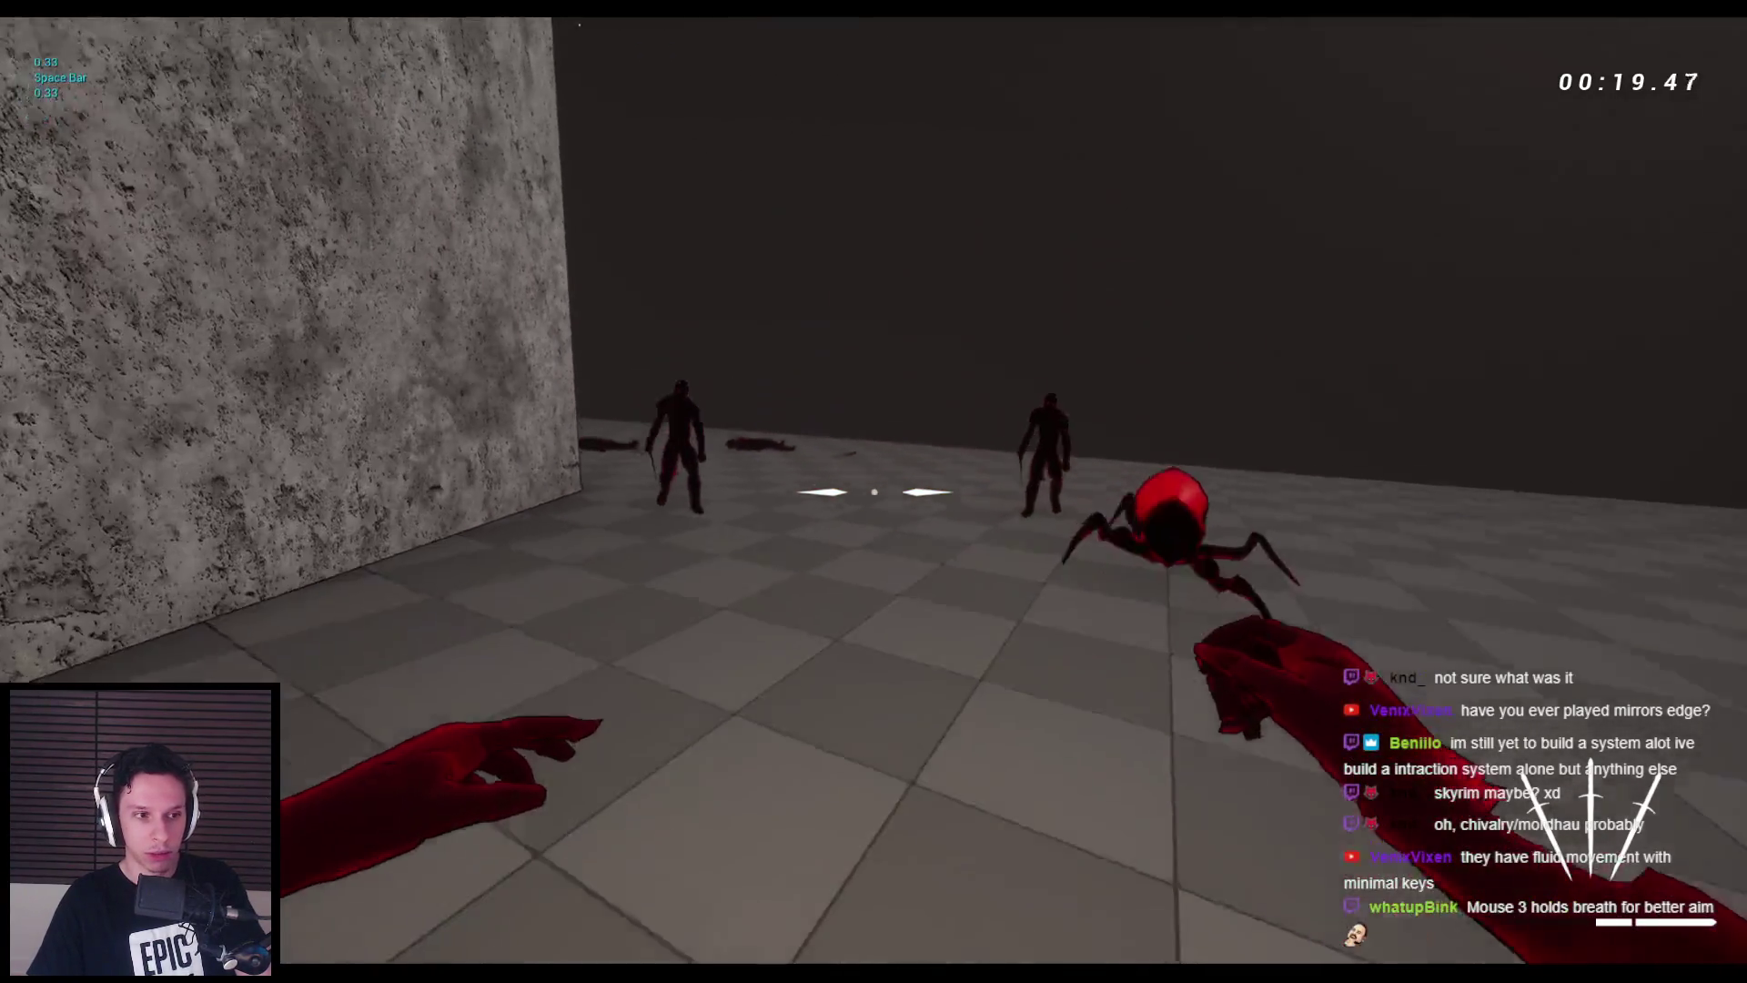
key(space)
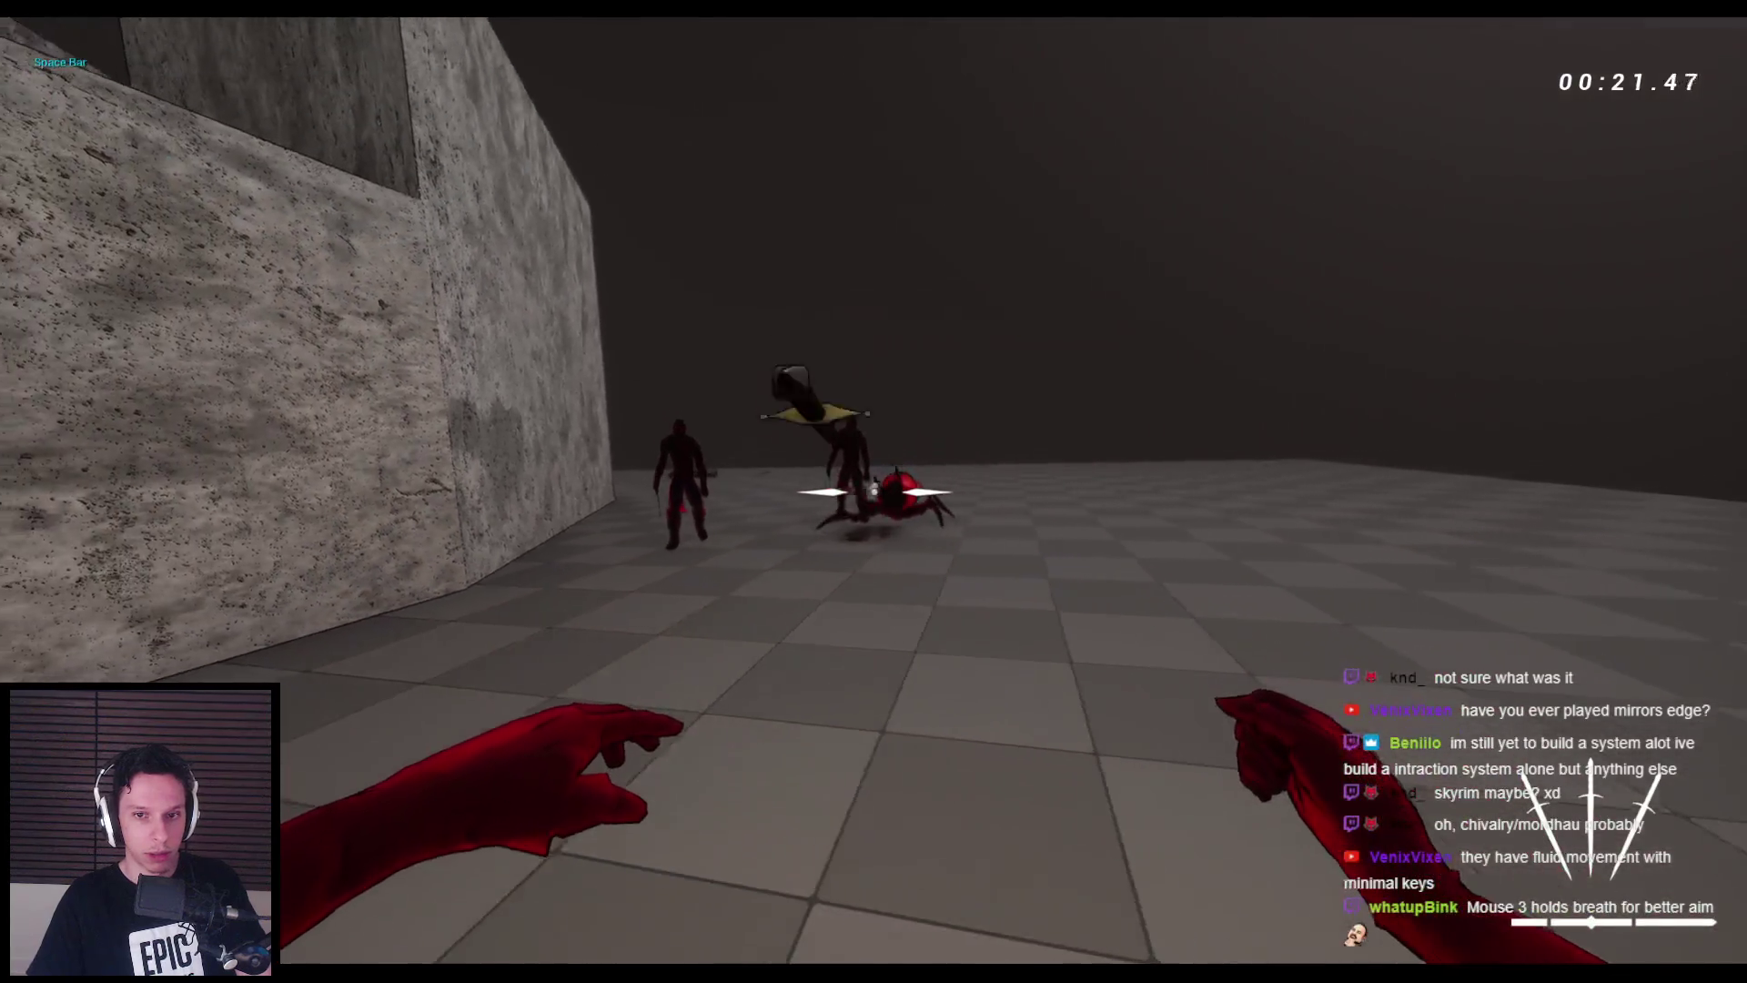
click(873, 492)
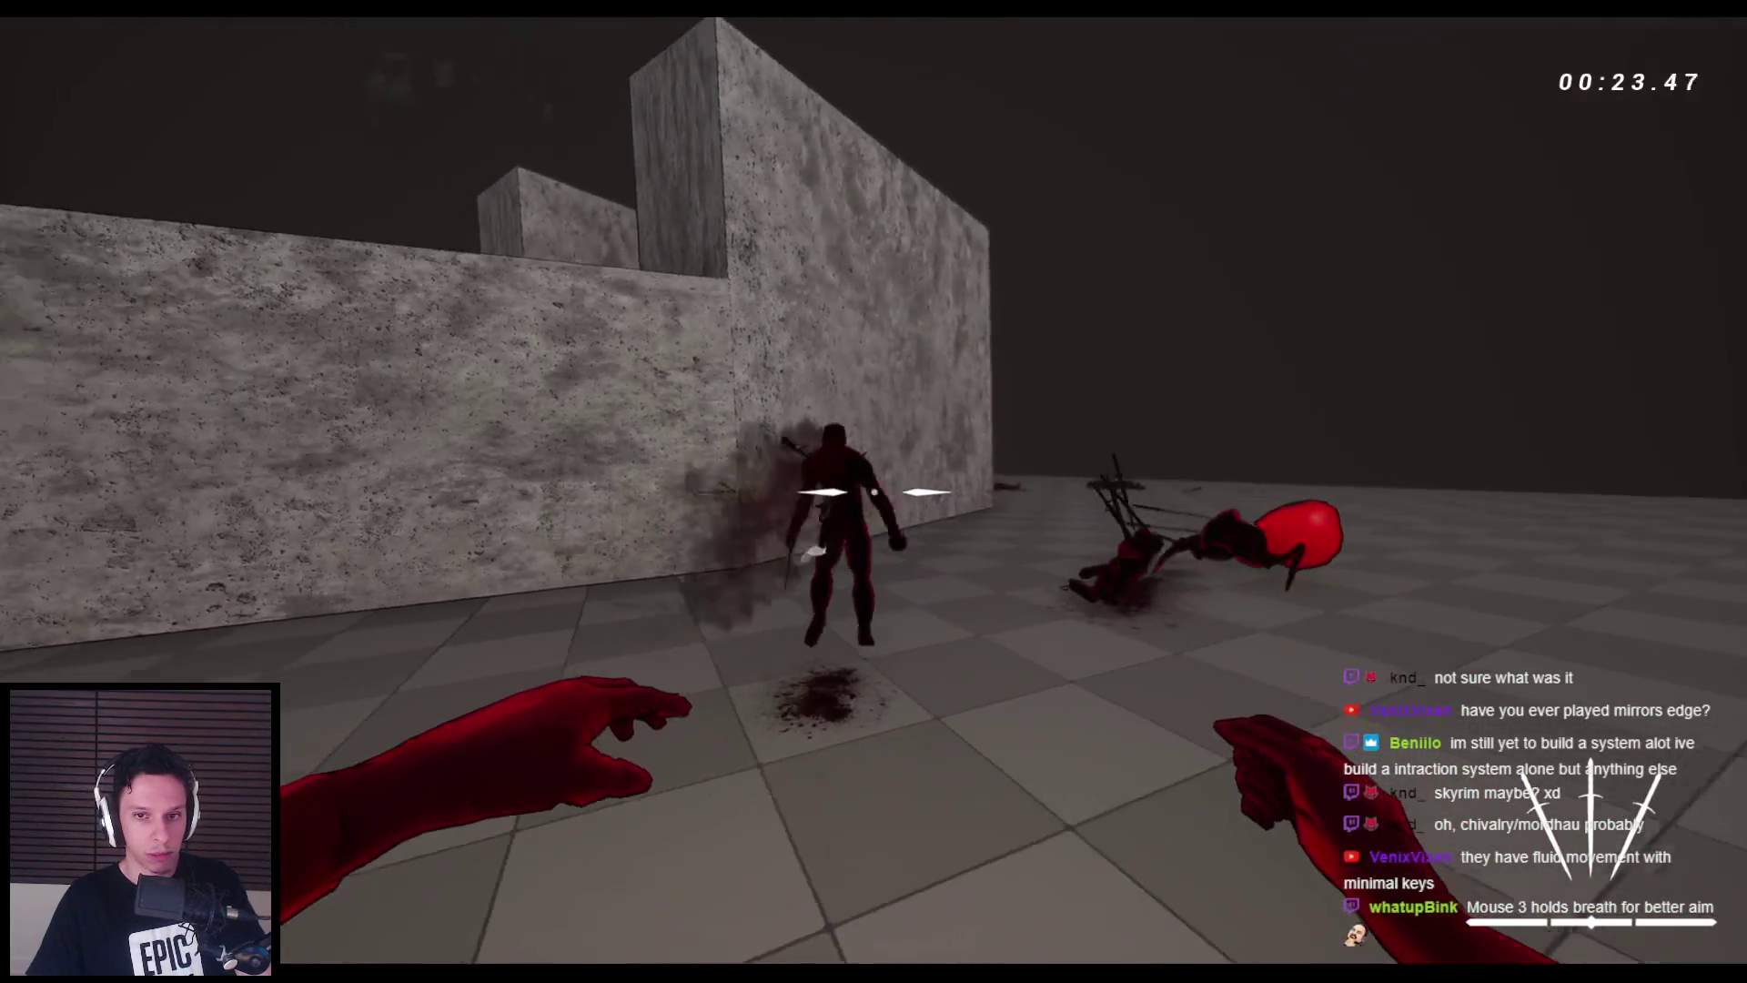
- Wall-run into the corridor, jump onto the long ledge, and leap between opposite walls
key(space)
key(space)
key(space)
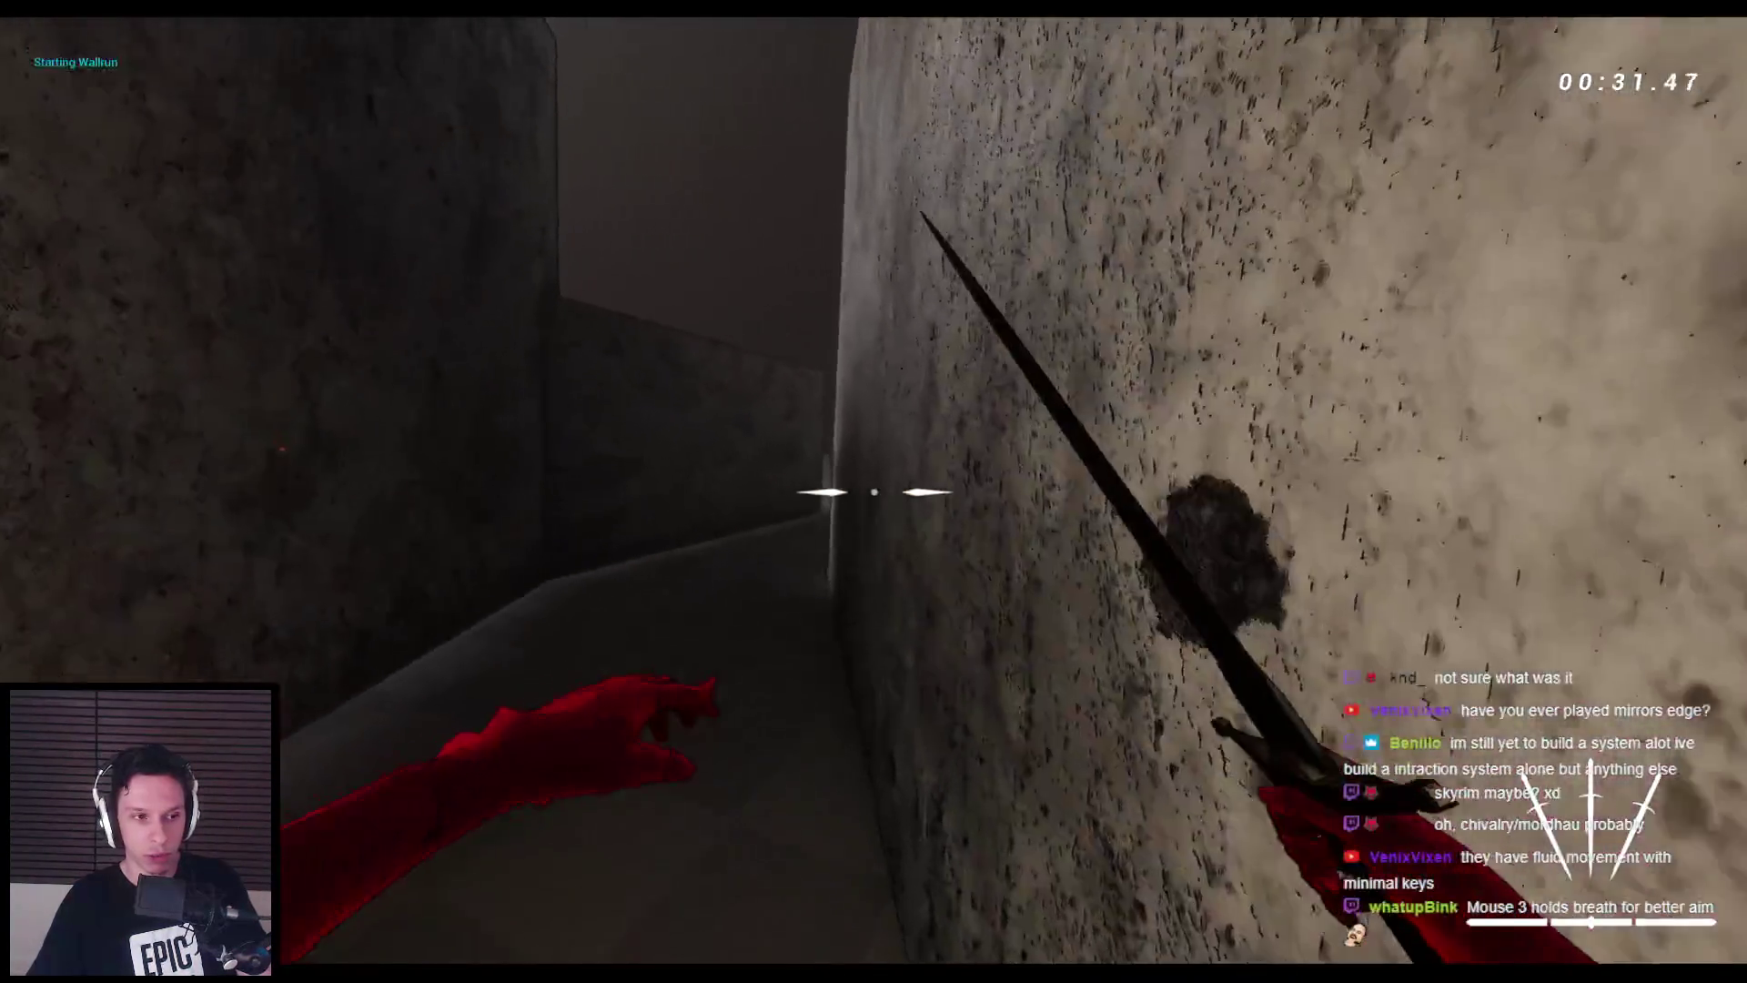
key(space)
key(space)
key(space)
key(space)
key(space)
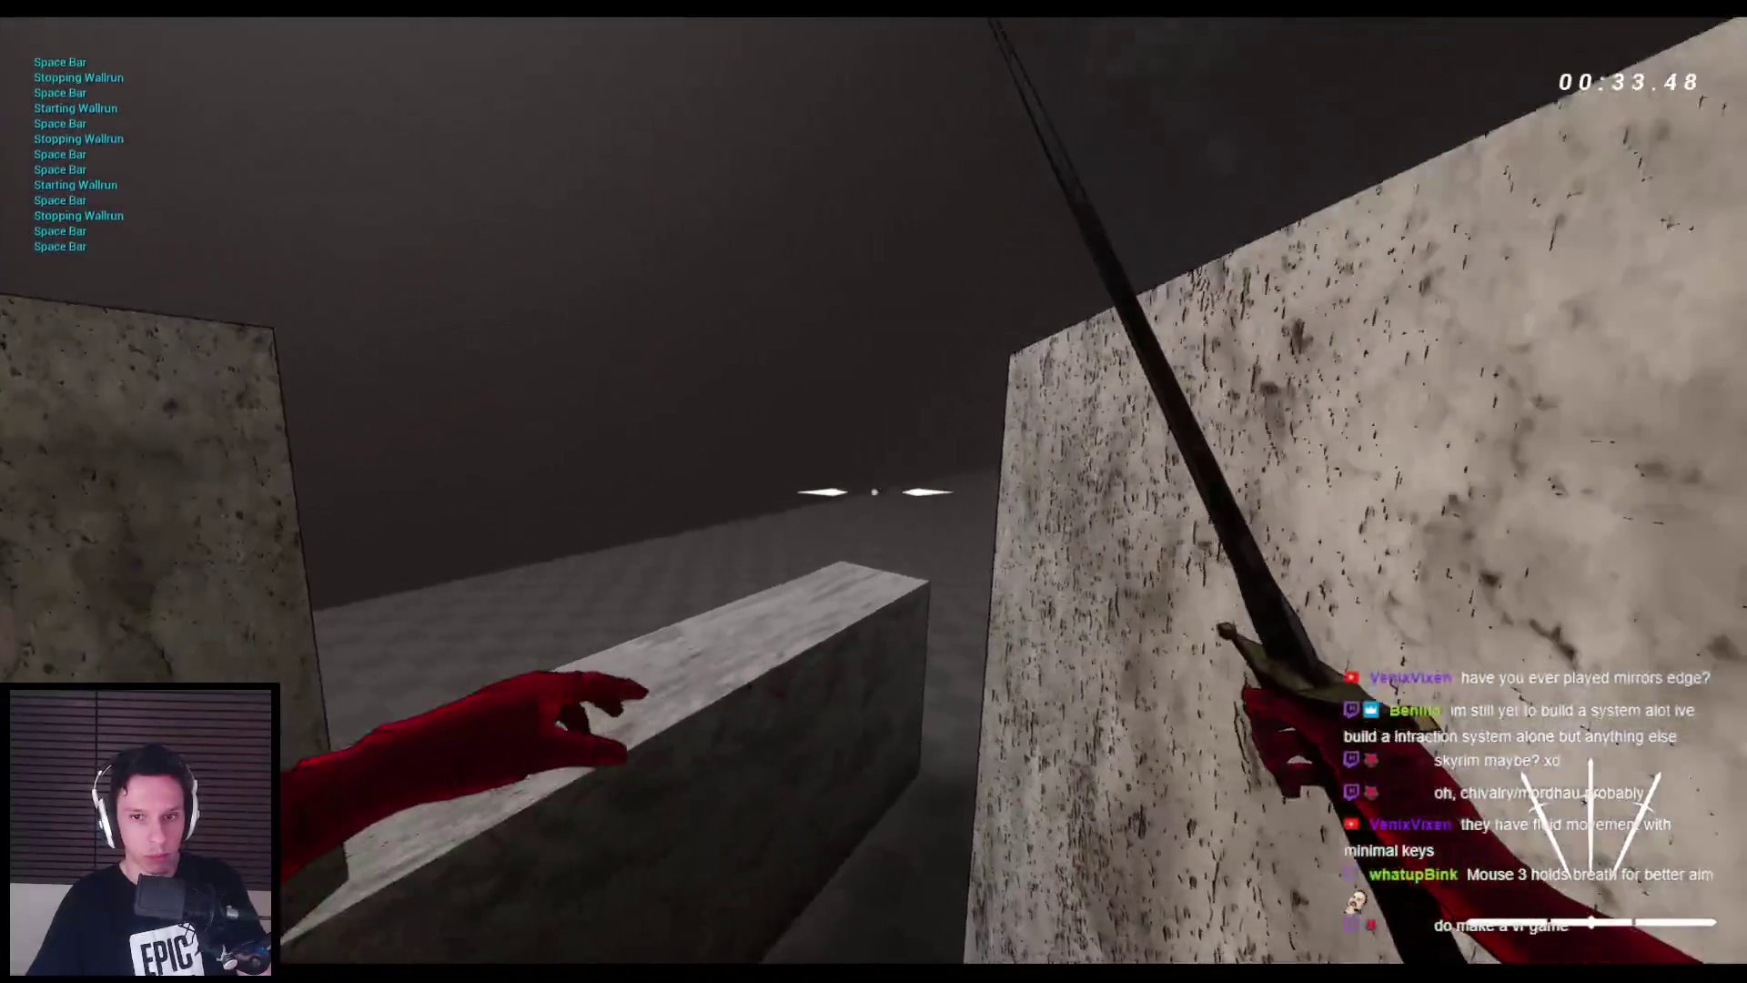
key(space)
key(space)
key(space)
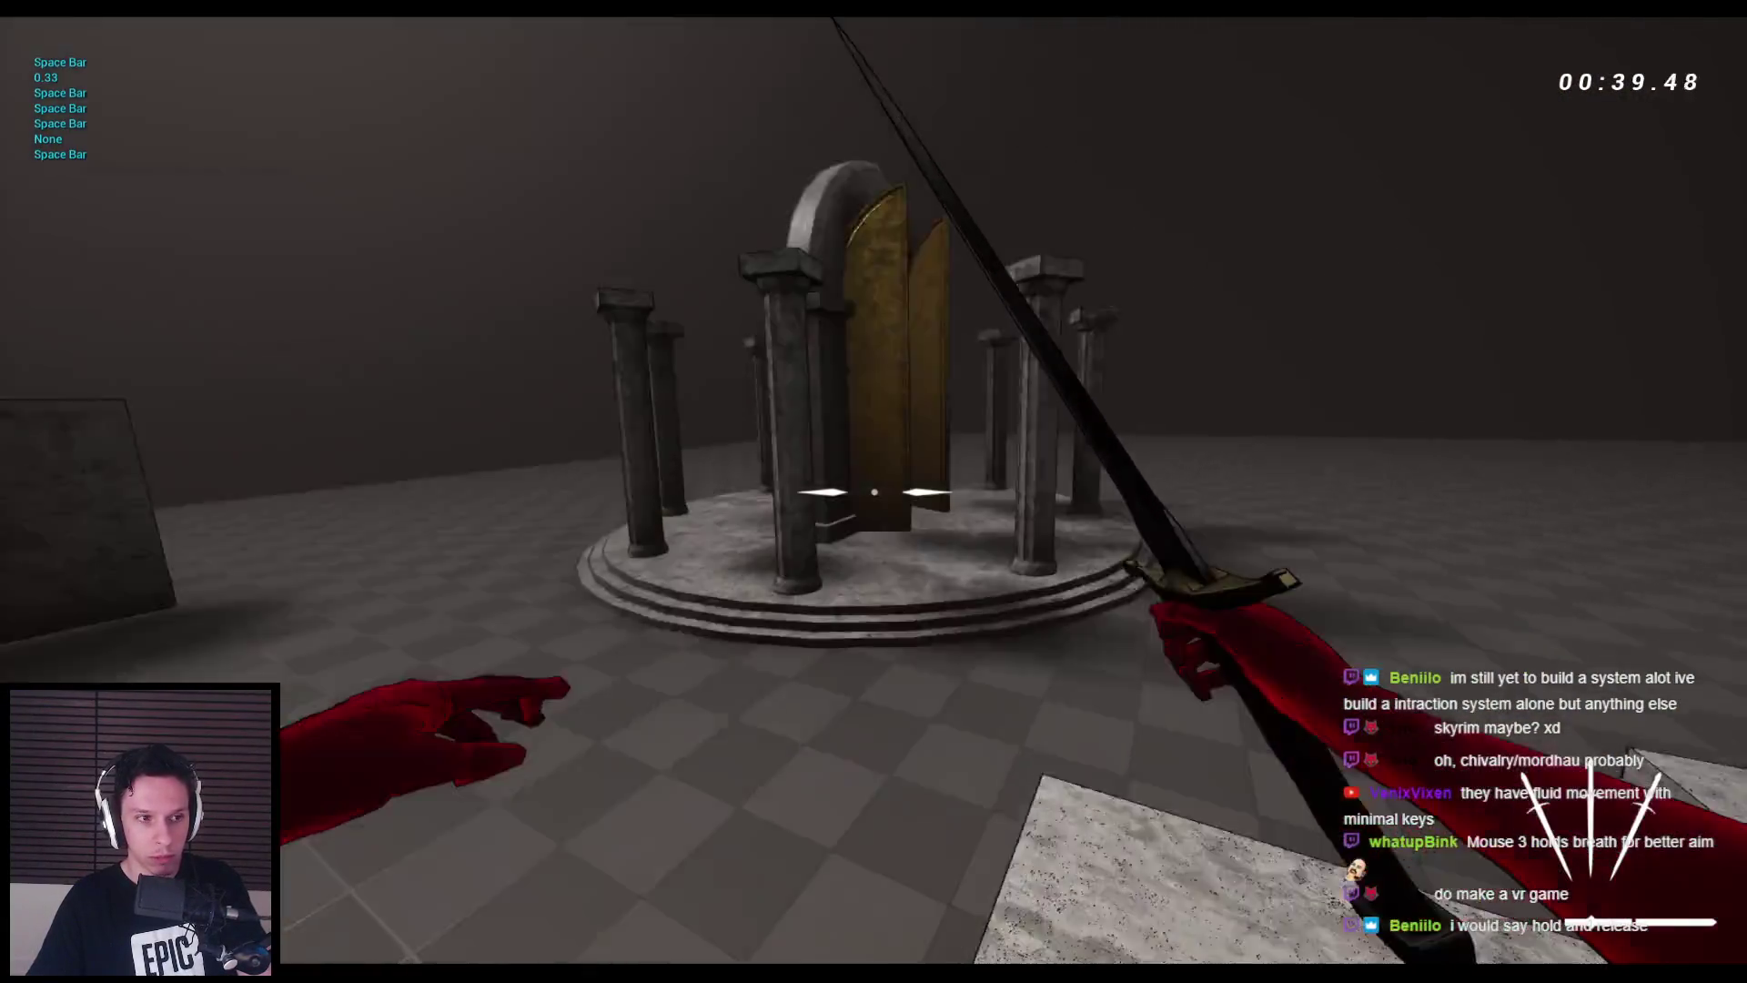
key(space)
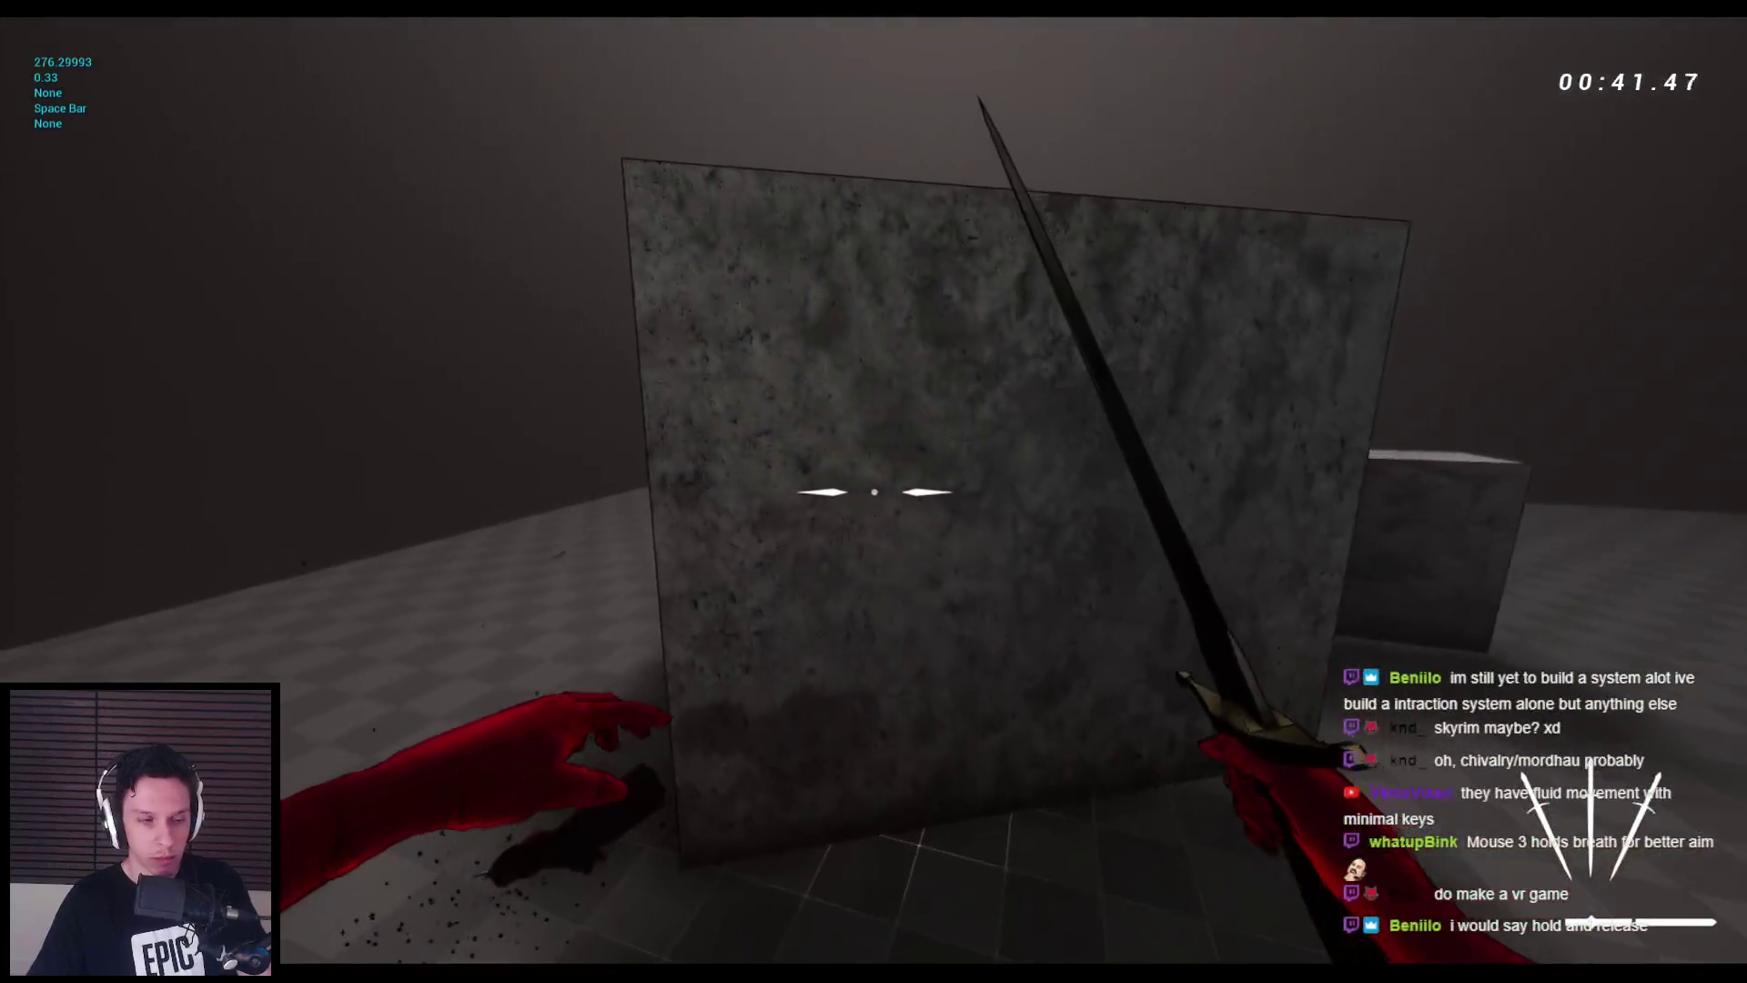
key(space)
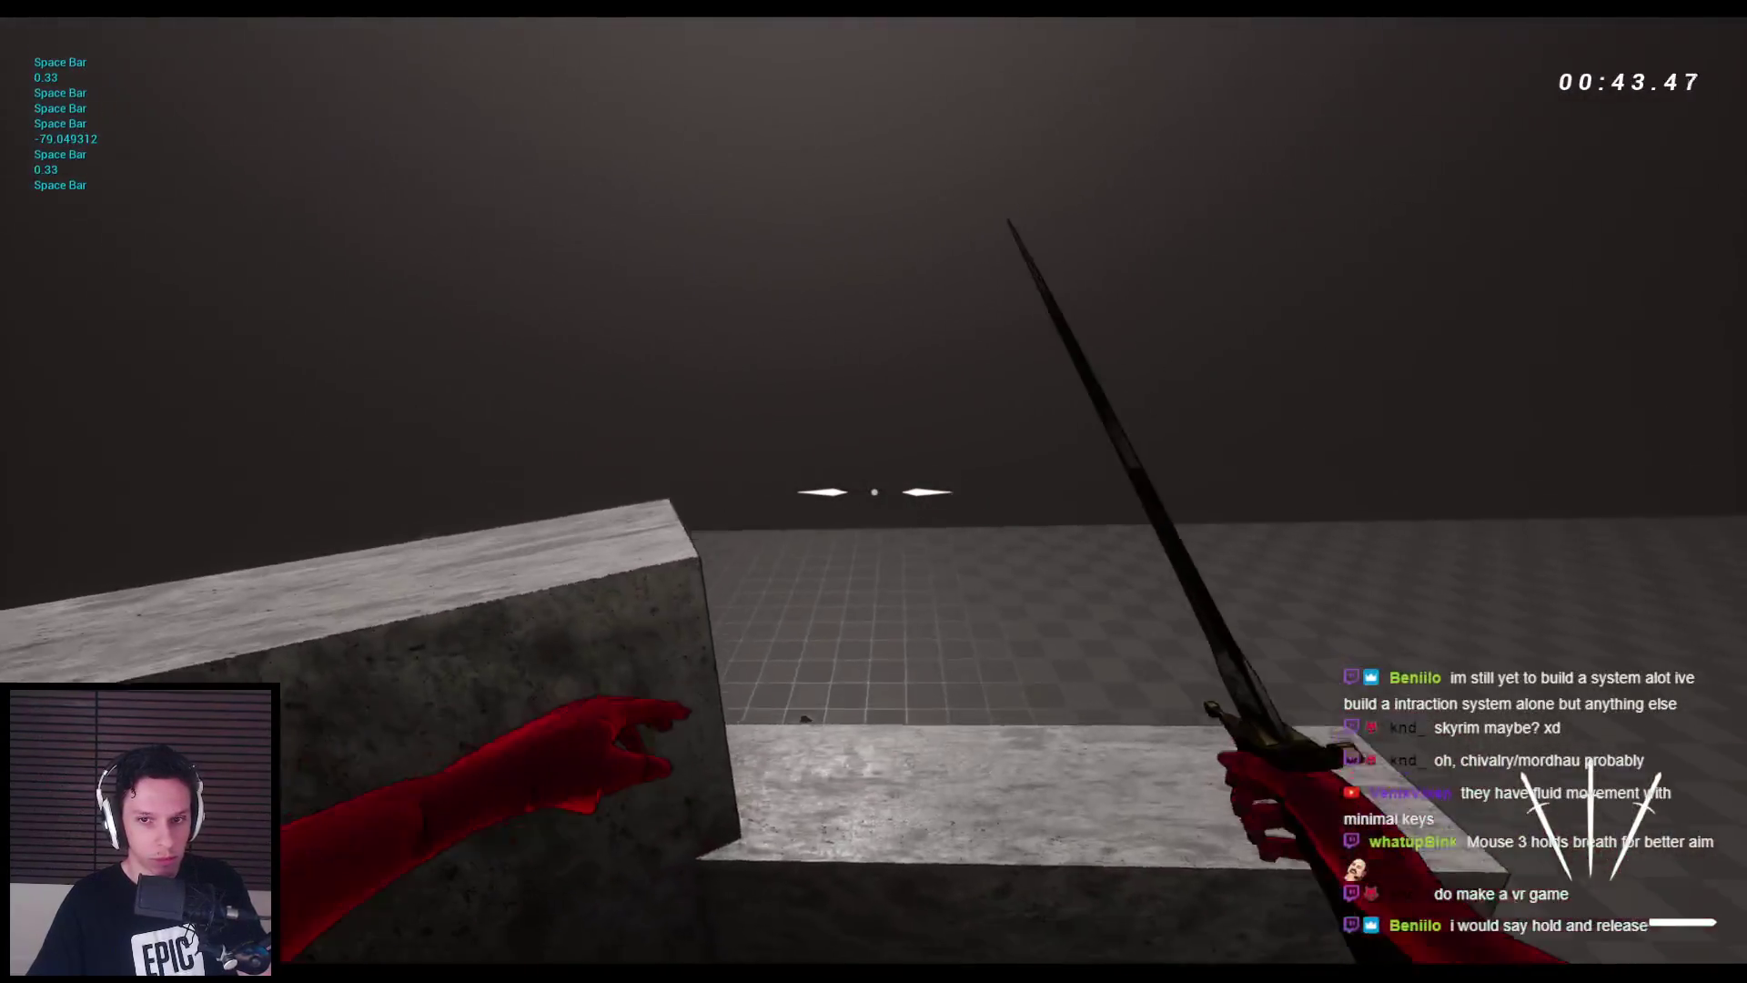
key(space)
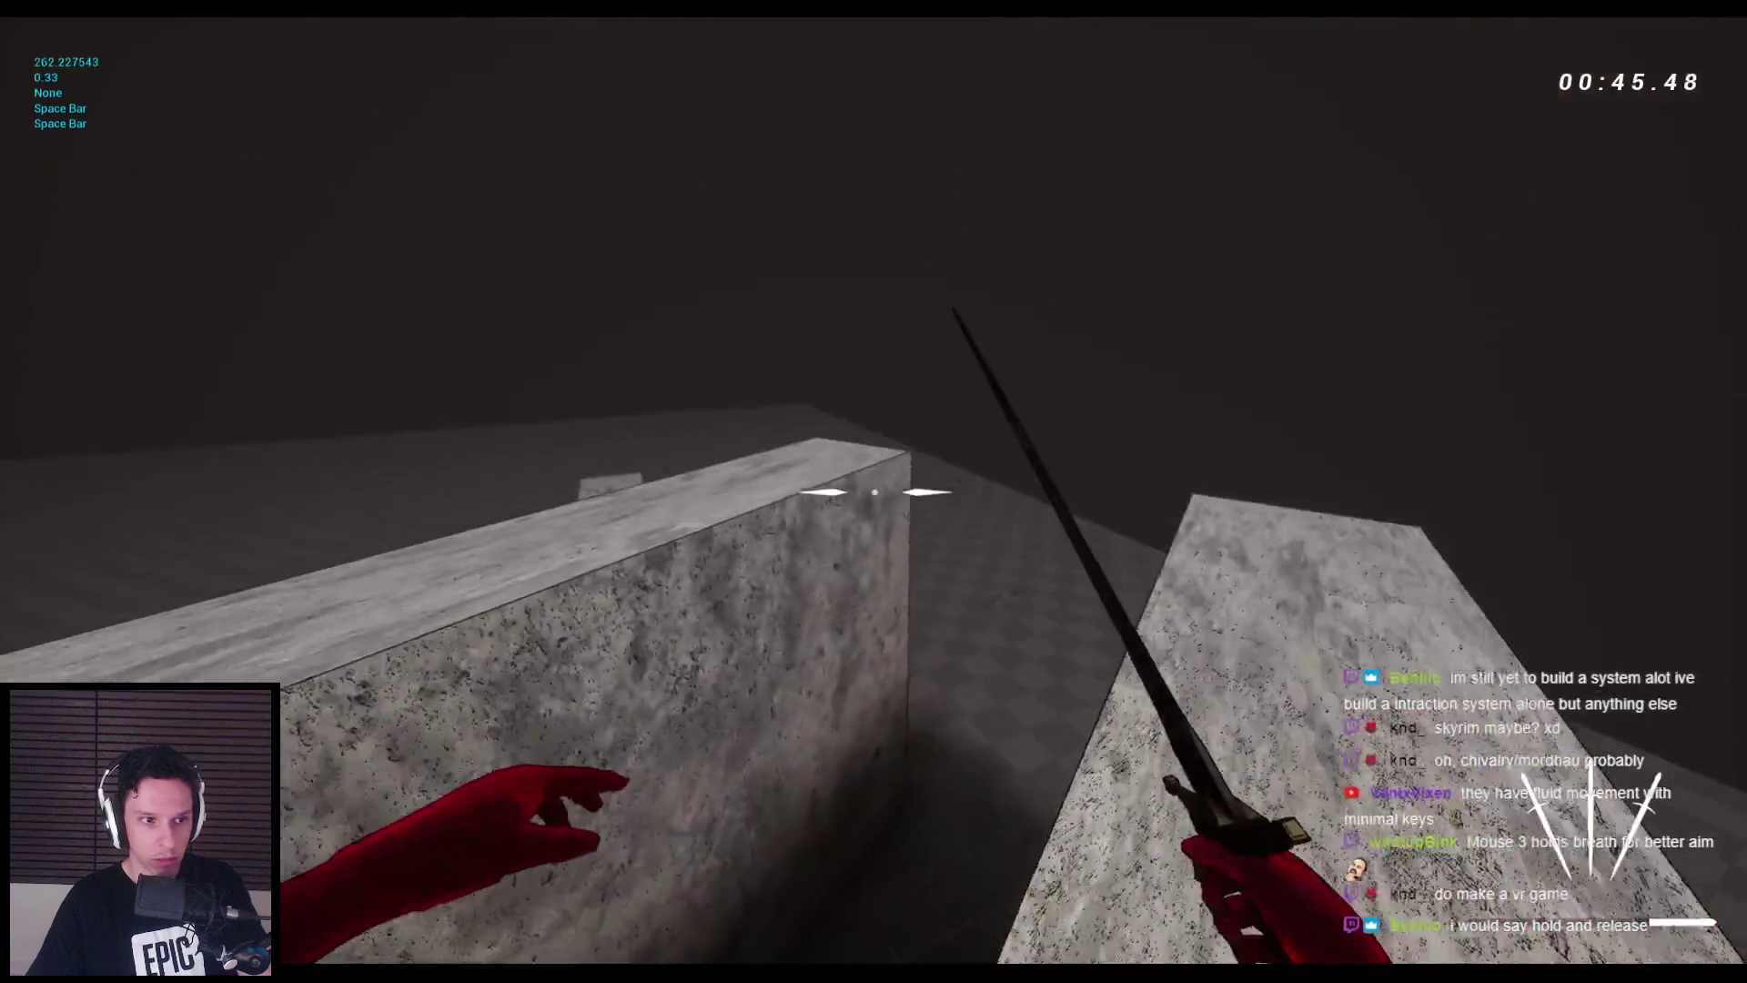
key(space)
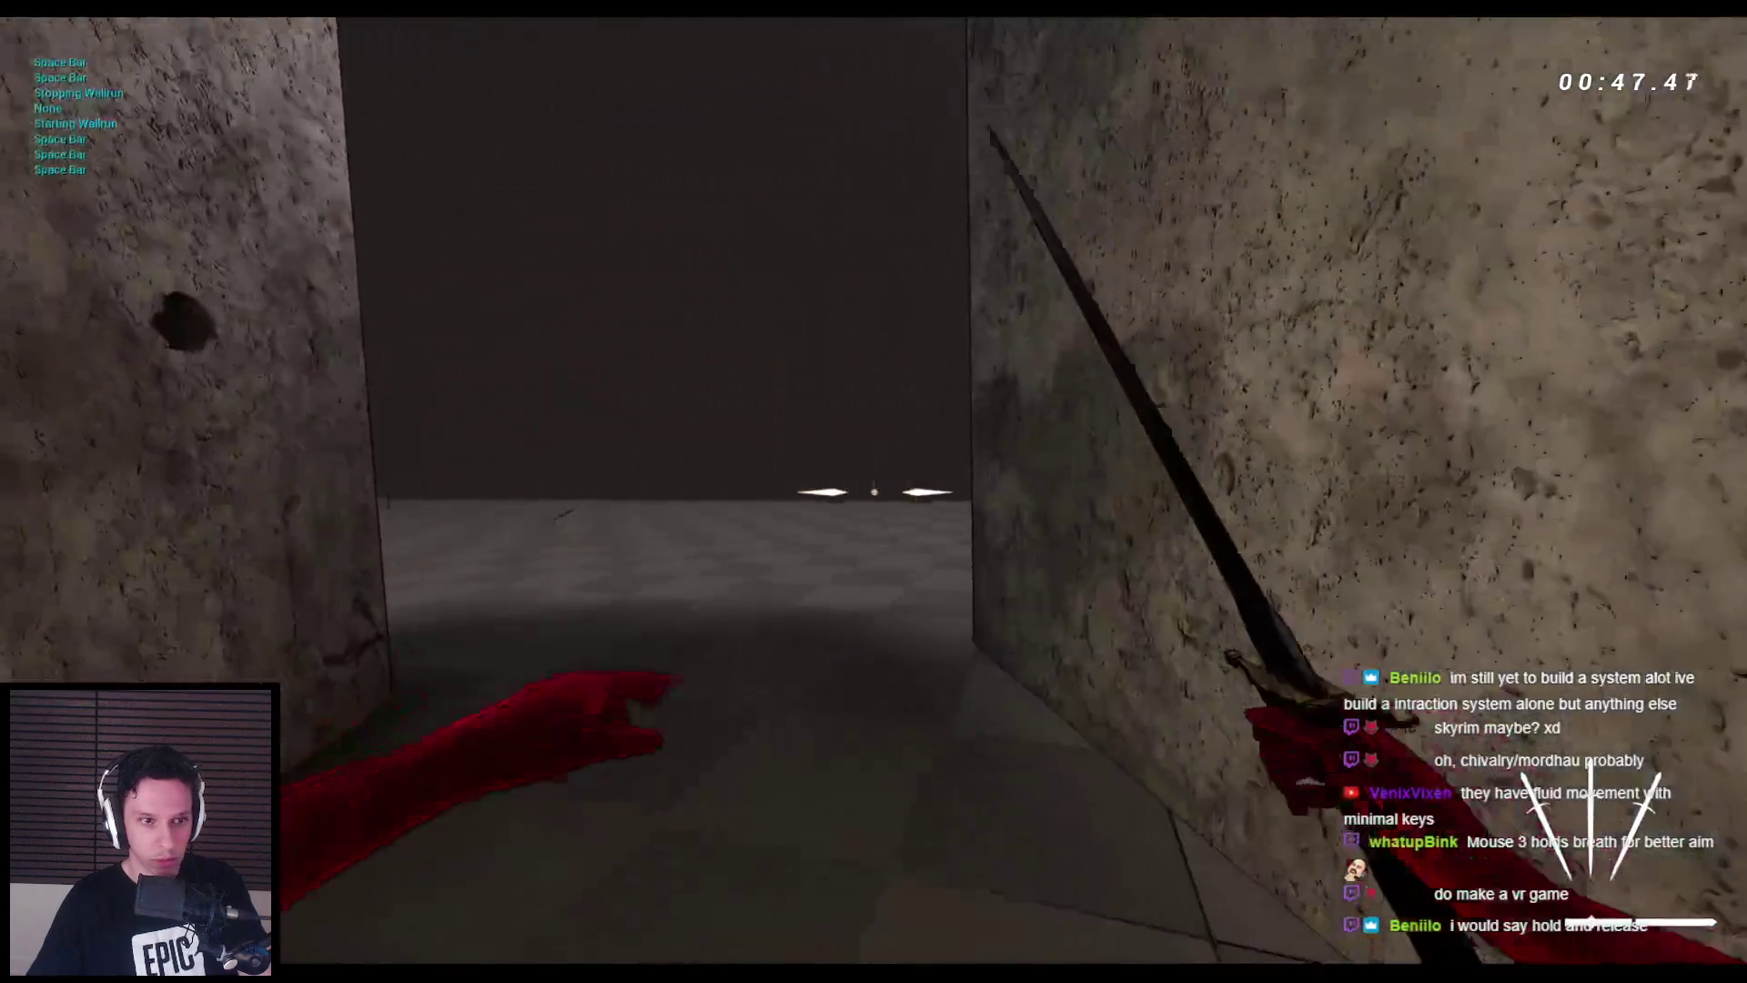
key(space)
key(space)
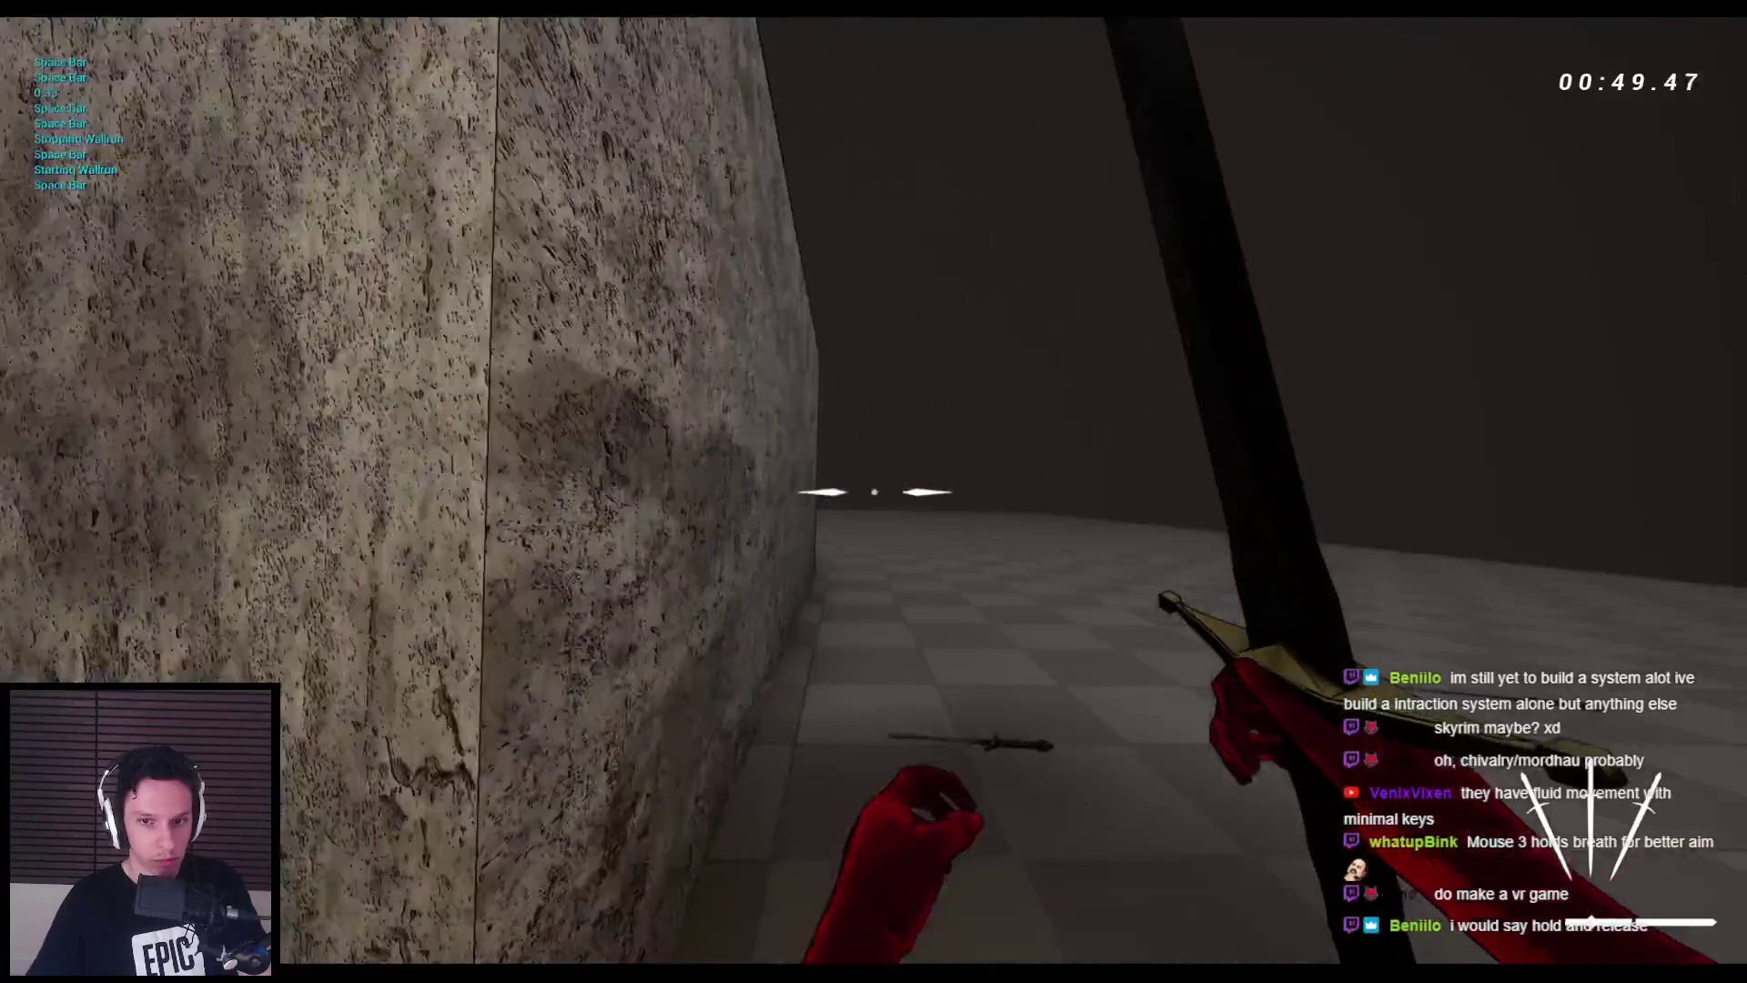
key(space)
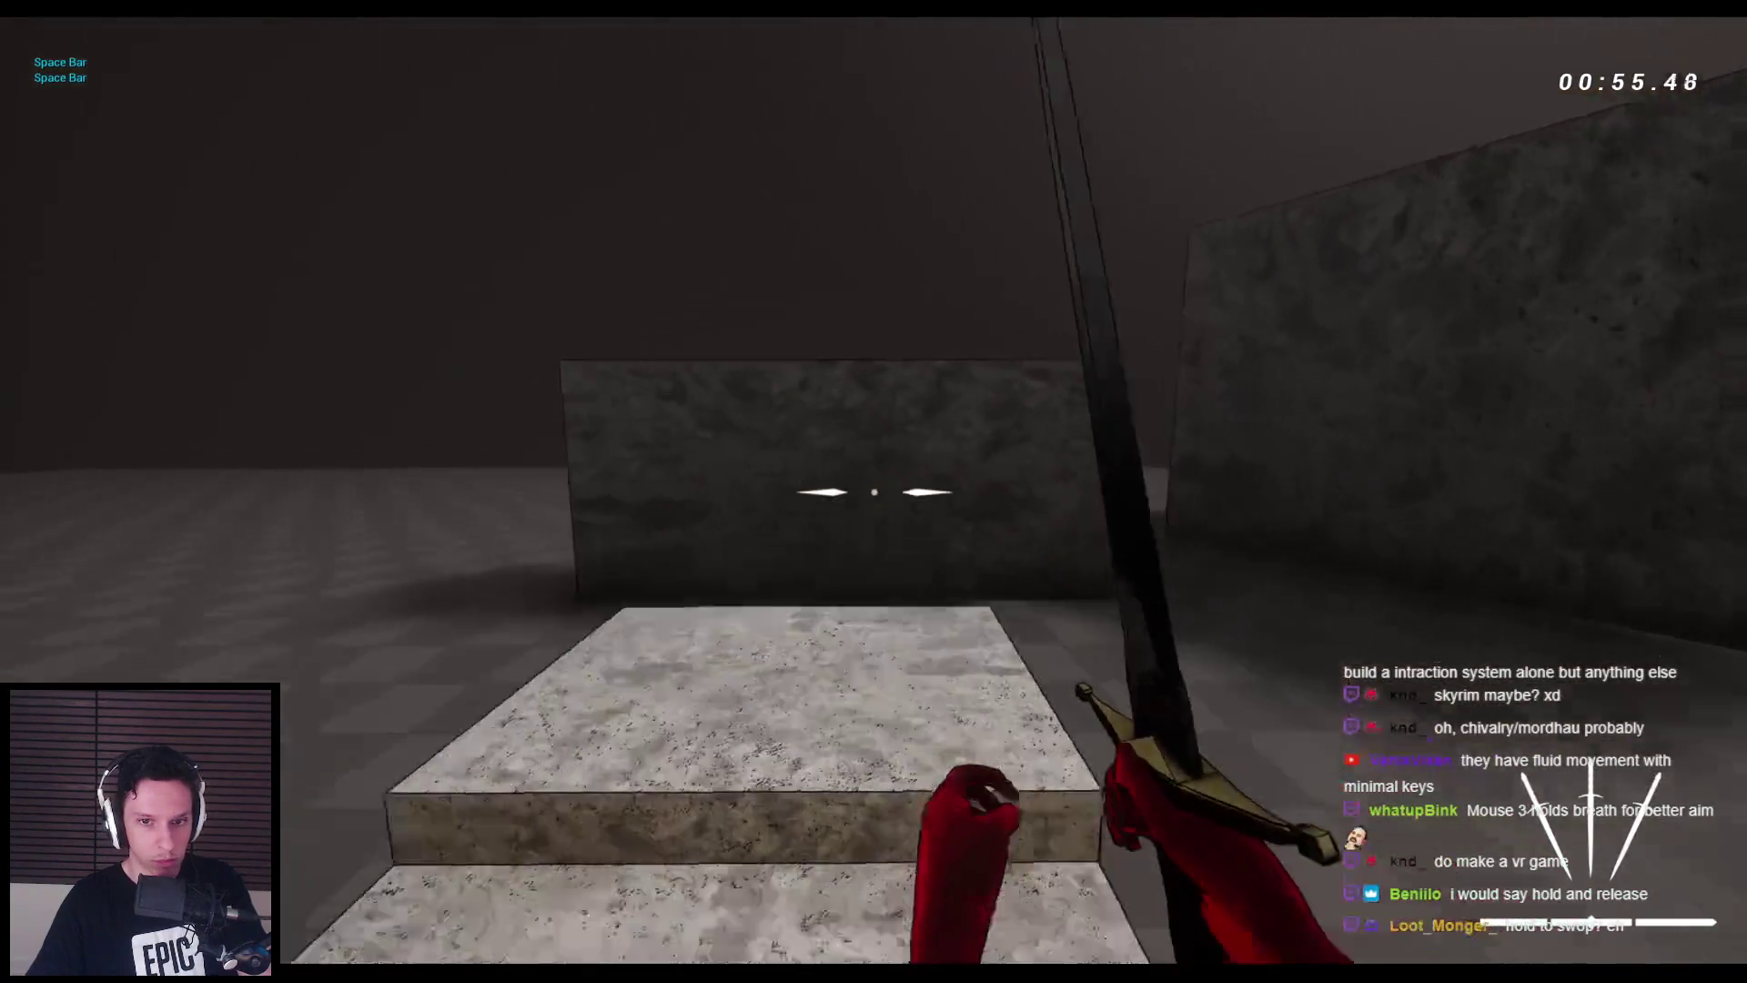
- Wall-run toward the temple, draw the sword, climb the block, and wall-run the pillar
key(space)
key(space)
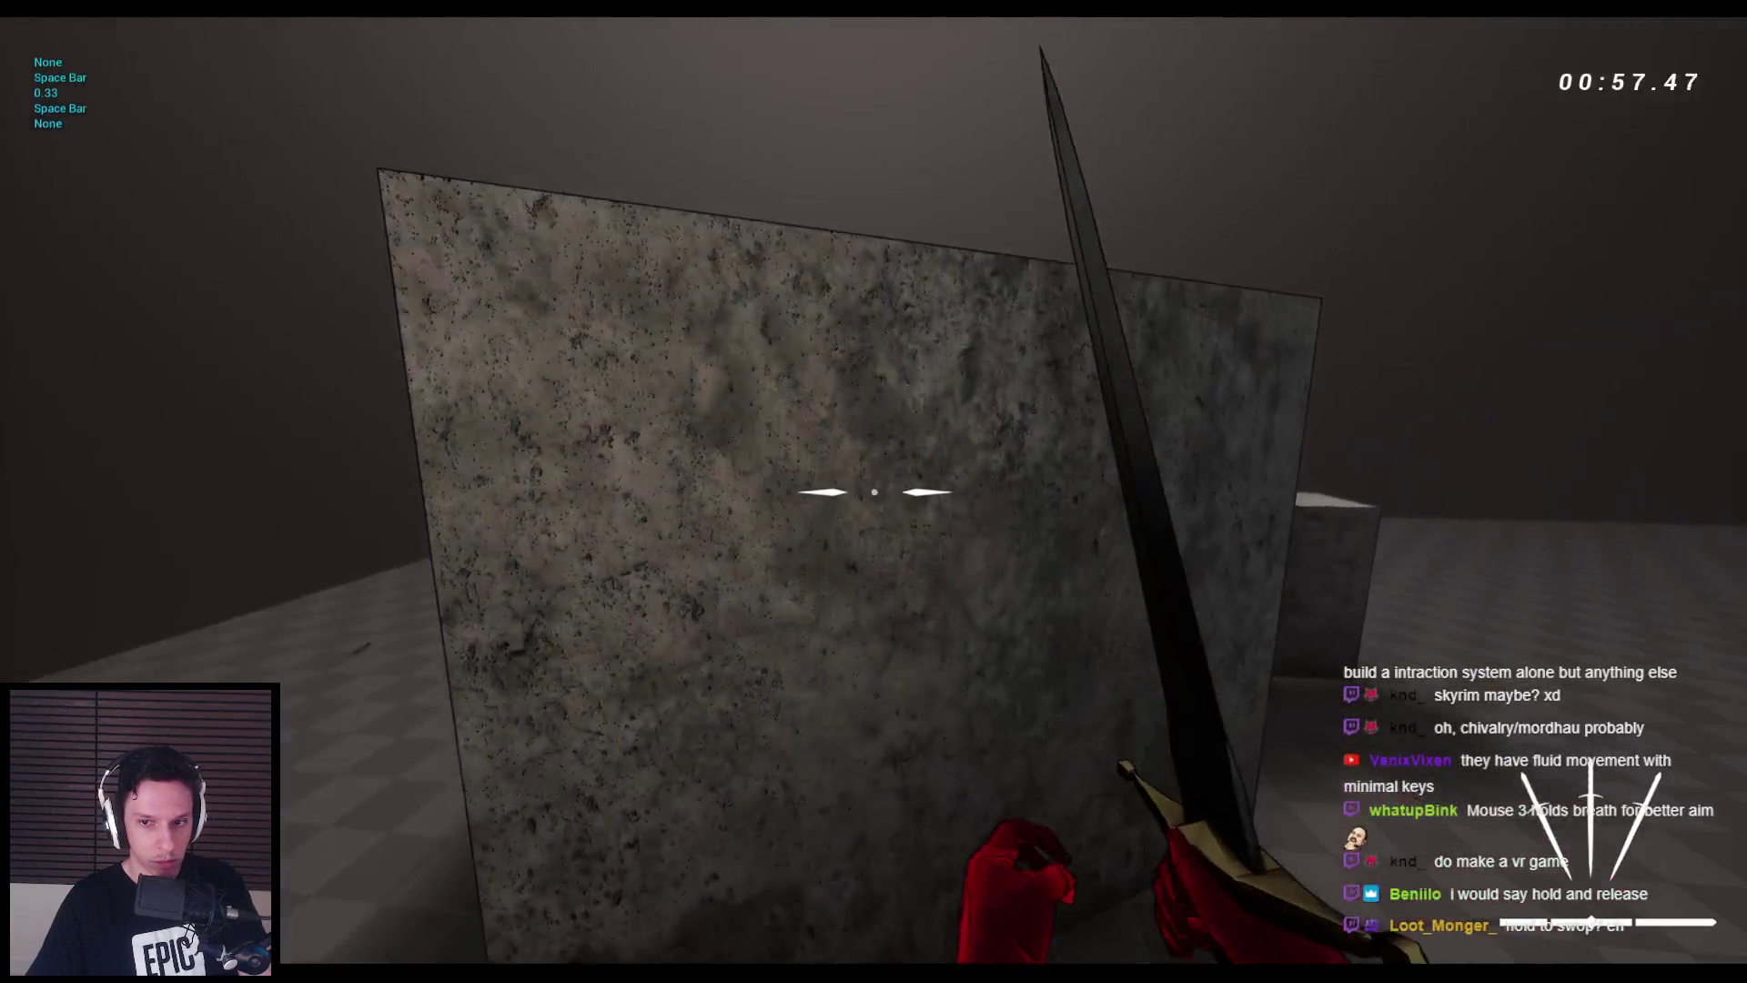
key(space)
key(space)
key(space)
key(space)
key(space)
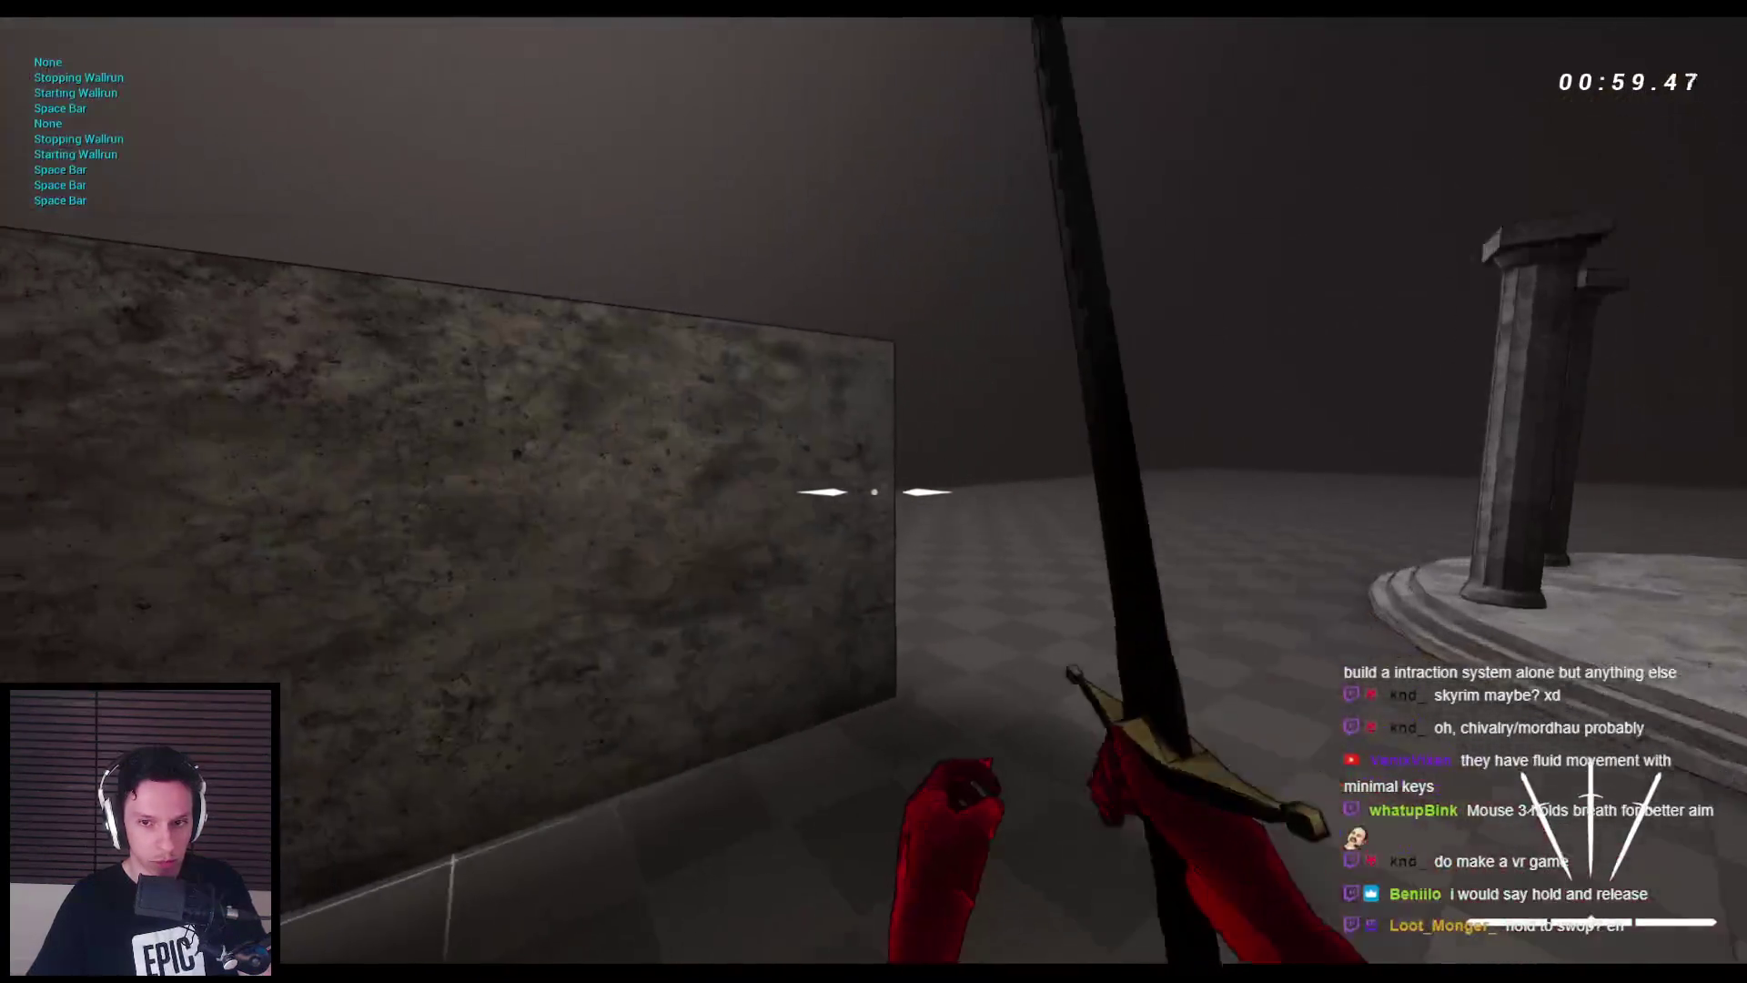
key(space)
key(space)
key(space)
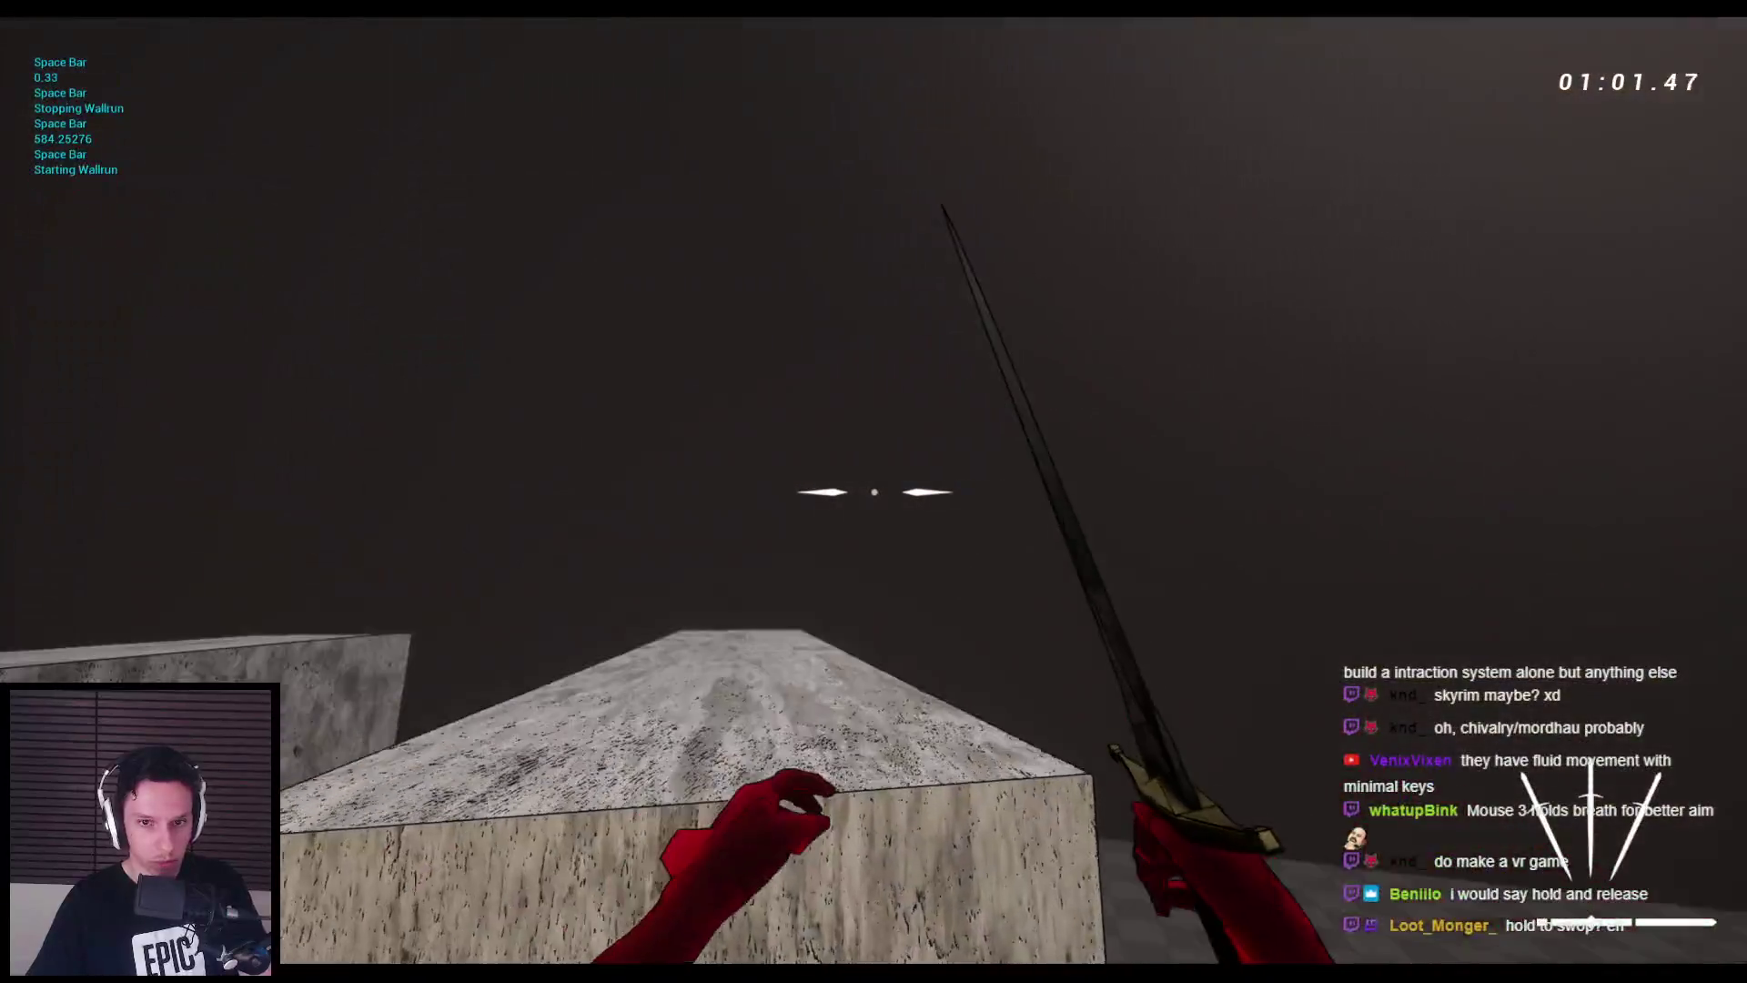
key(1)
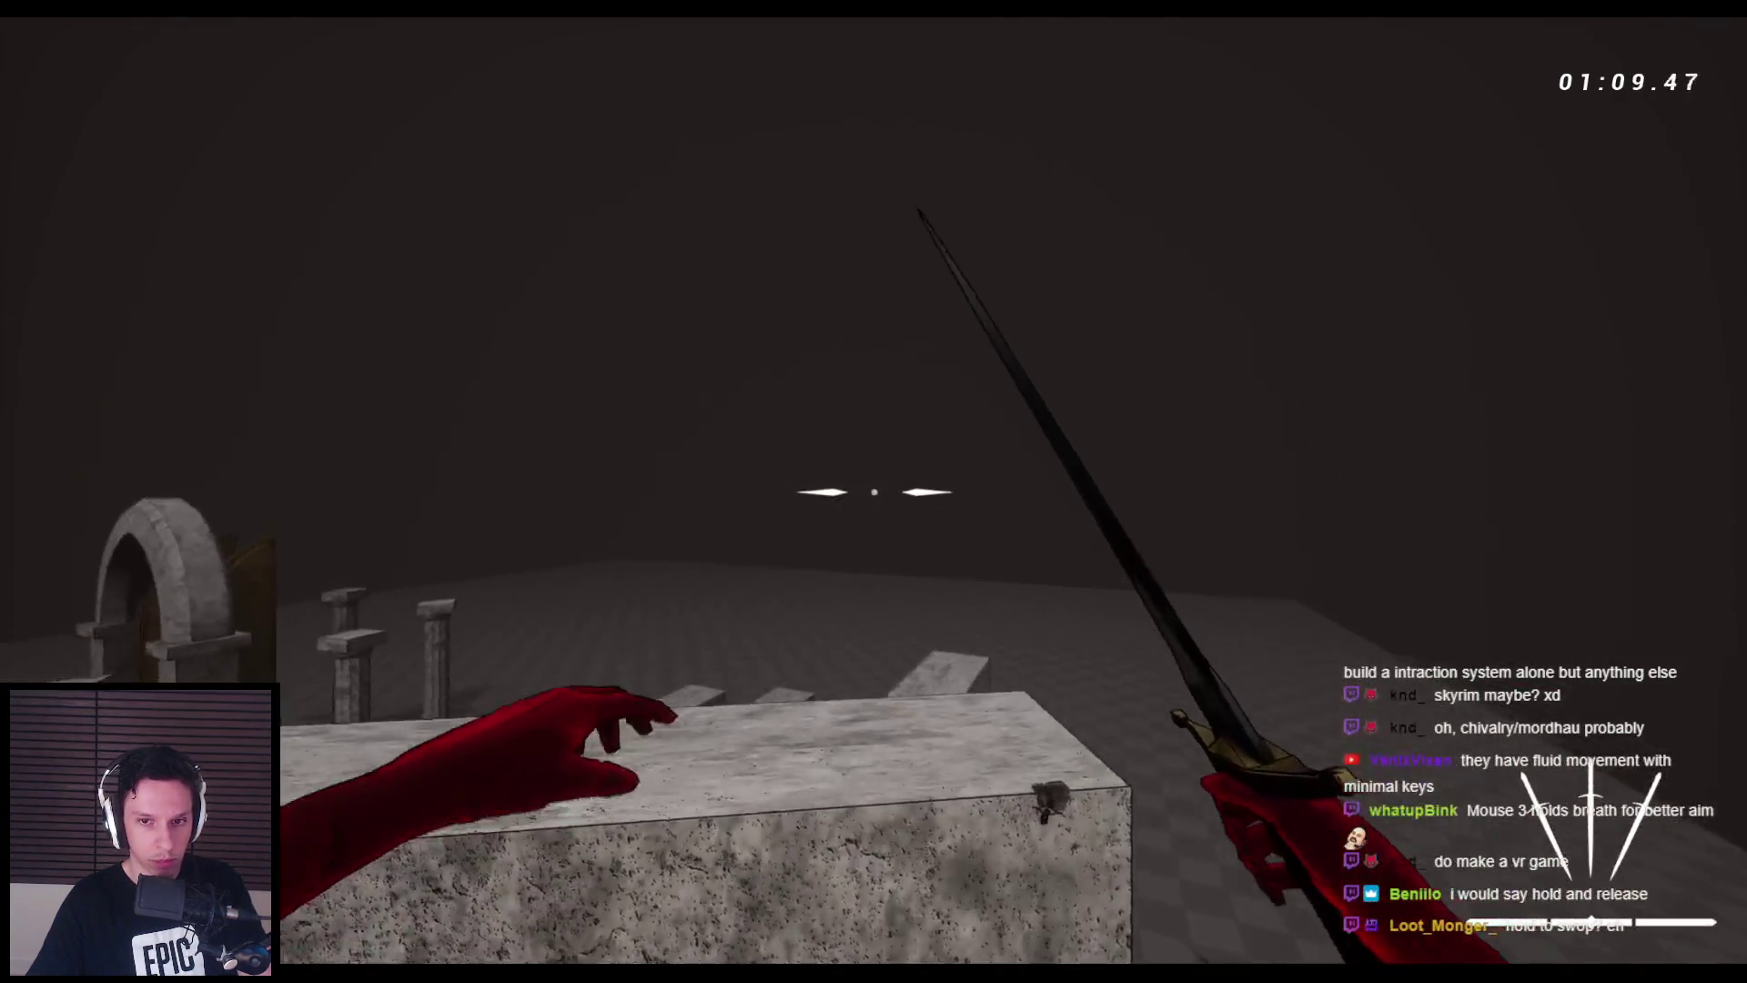
key(space)
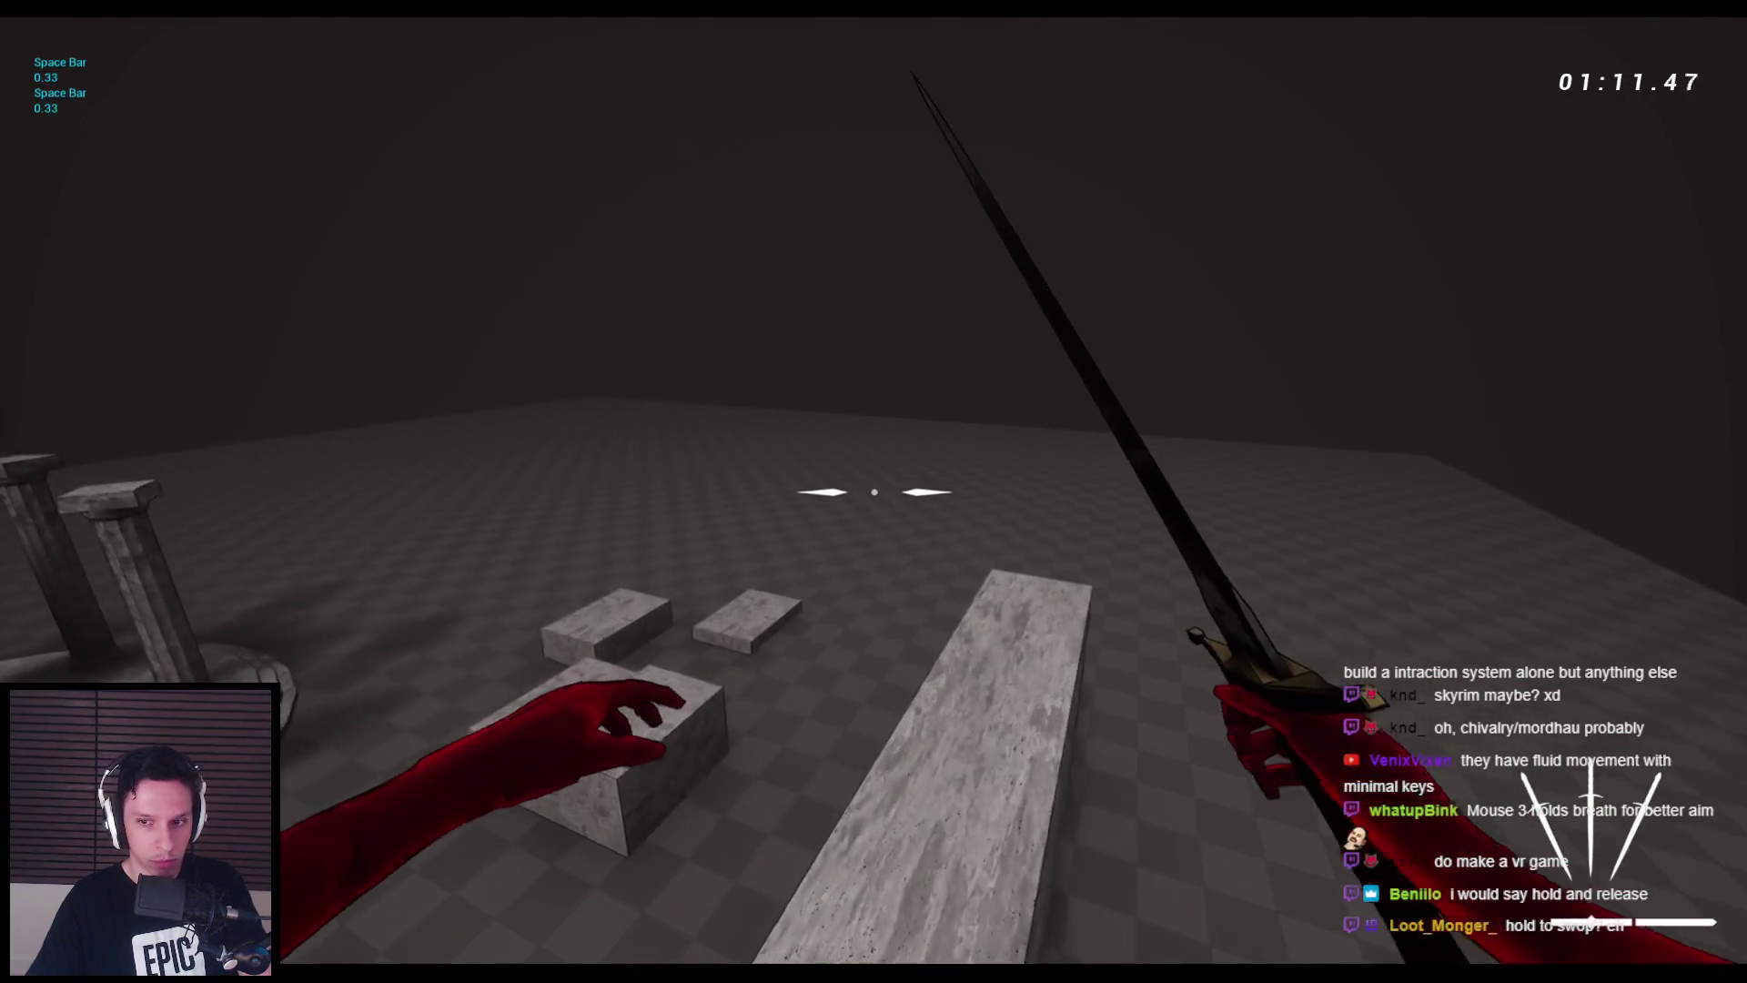
key(space)
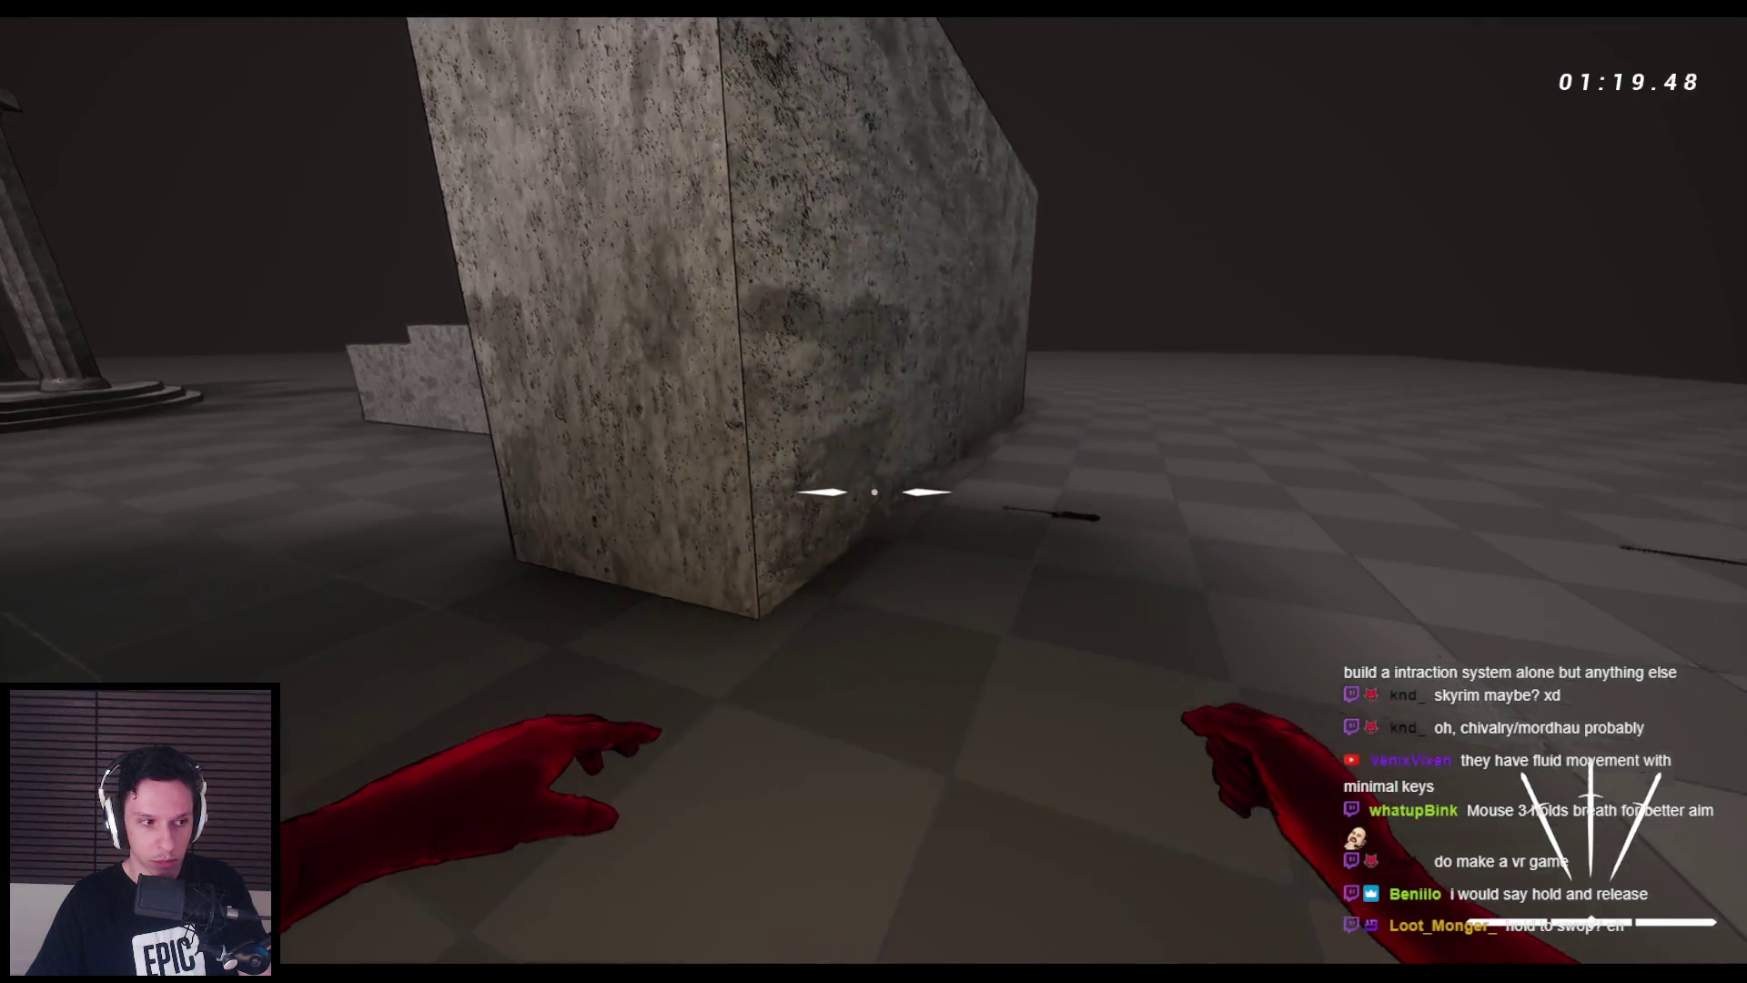
key(space)
key(space)
key(space)
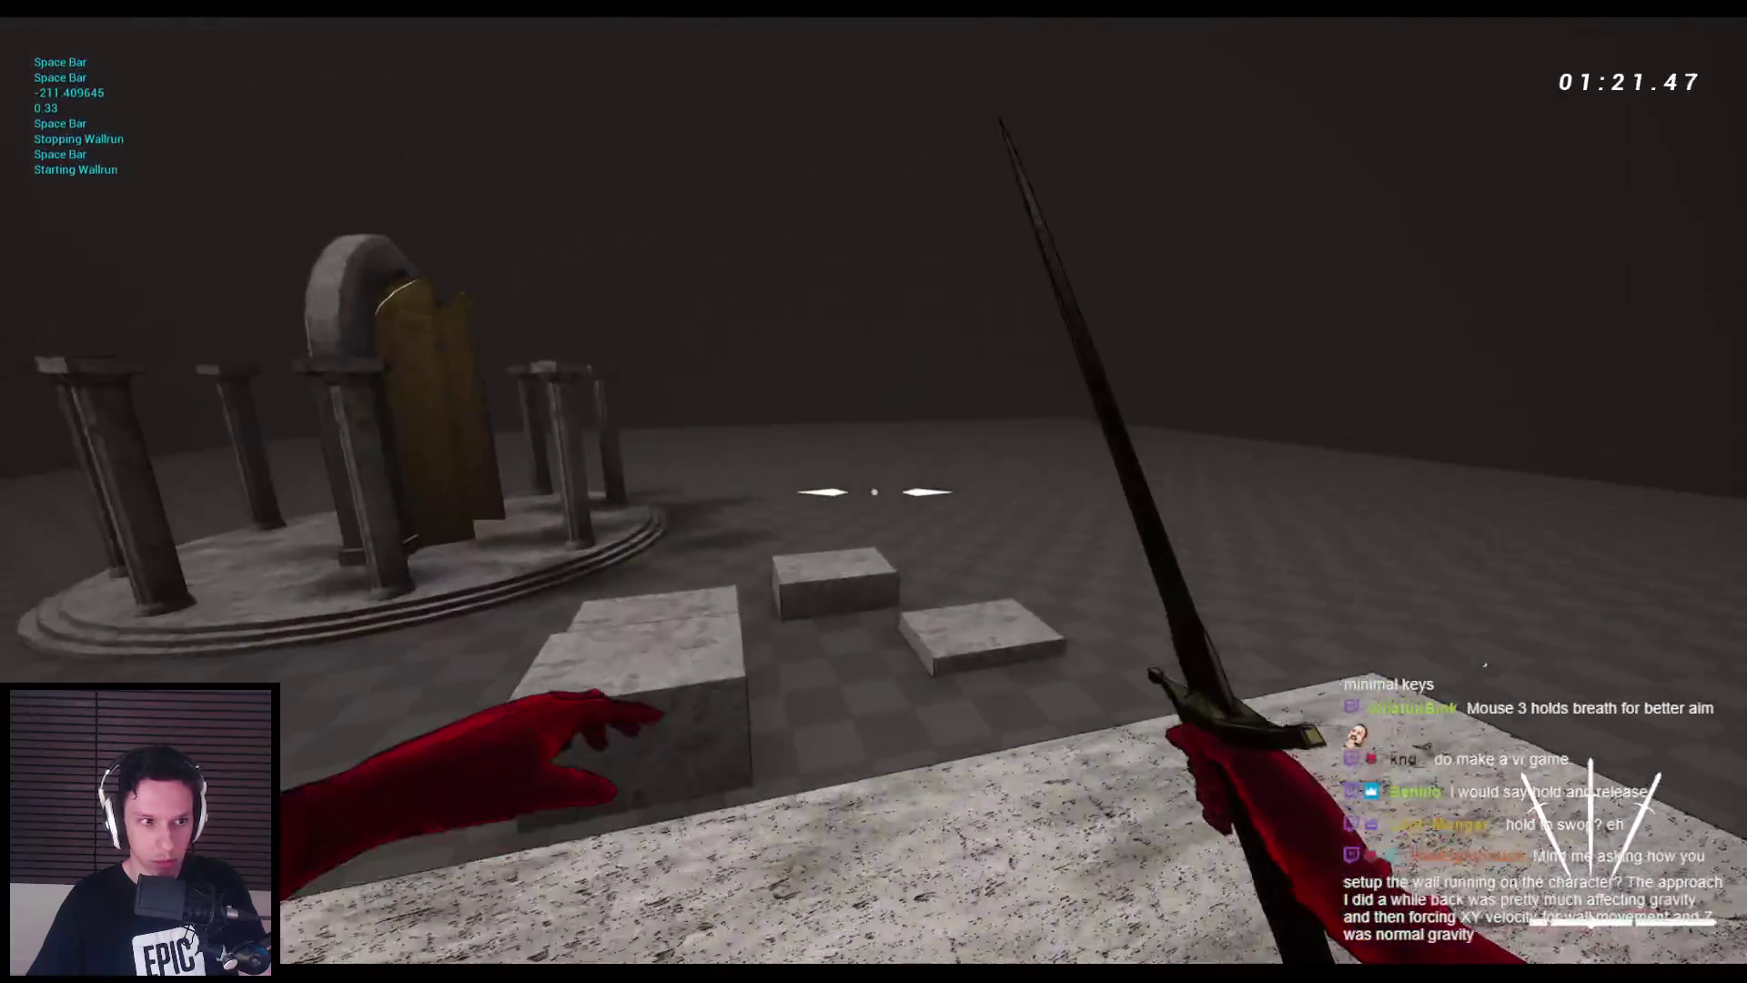
key(space)
key(space)
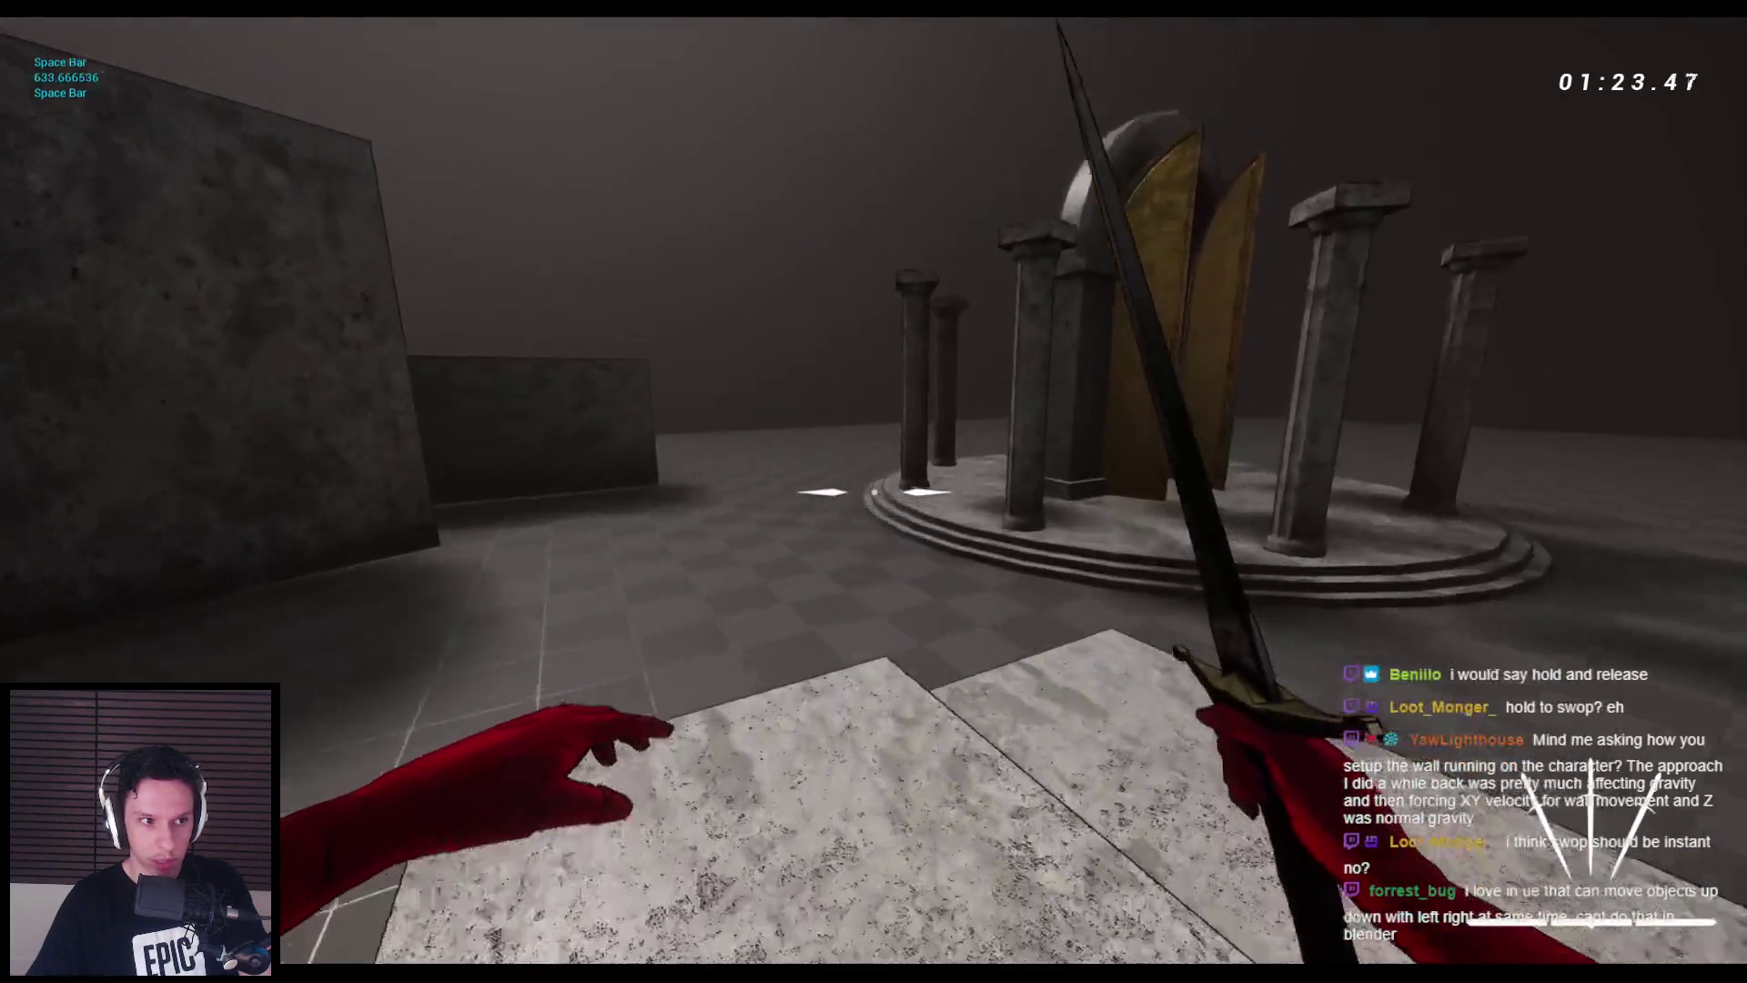
- Wall-run along the lower stone wall onto the block and head toward the shrine
key(w)
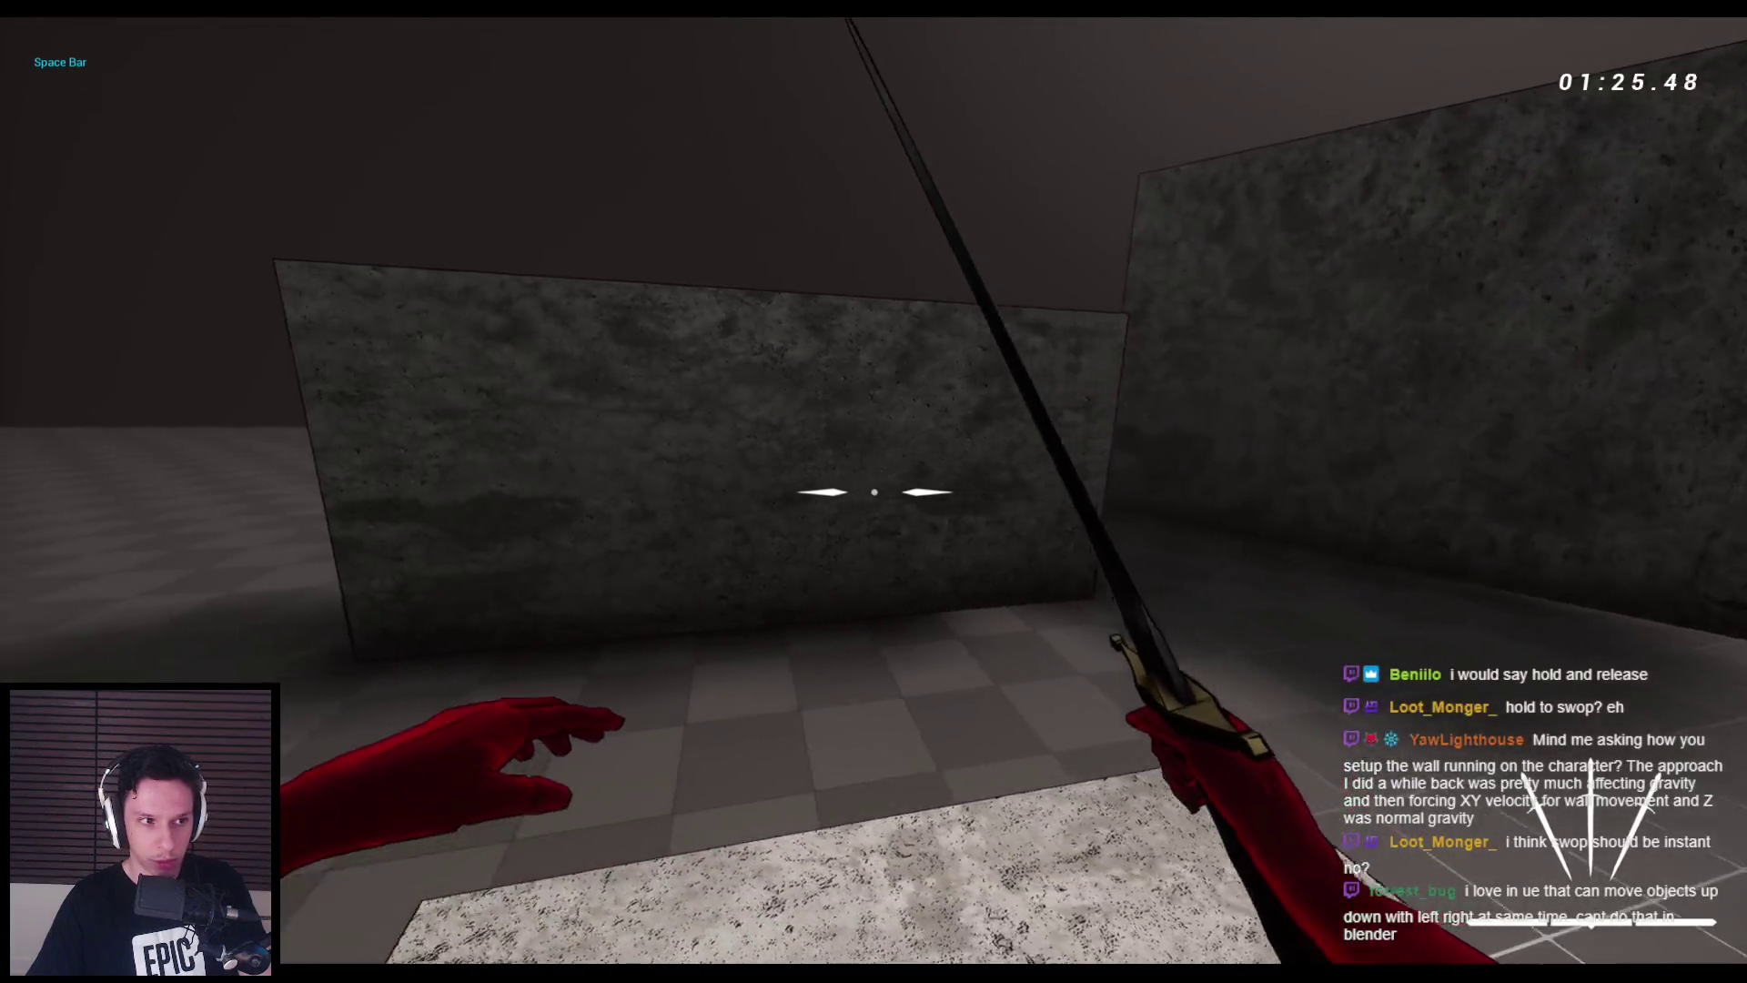
key(d)
key(space)
key(space)
key(space)
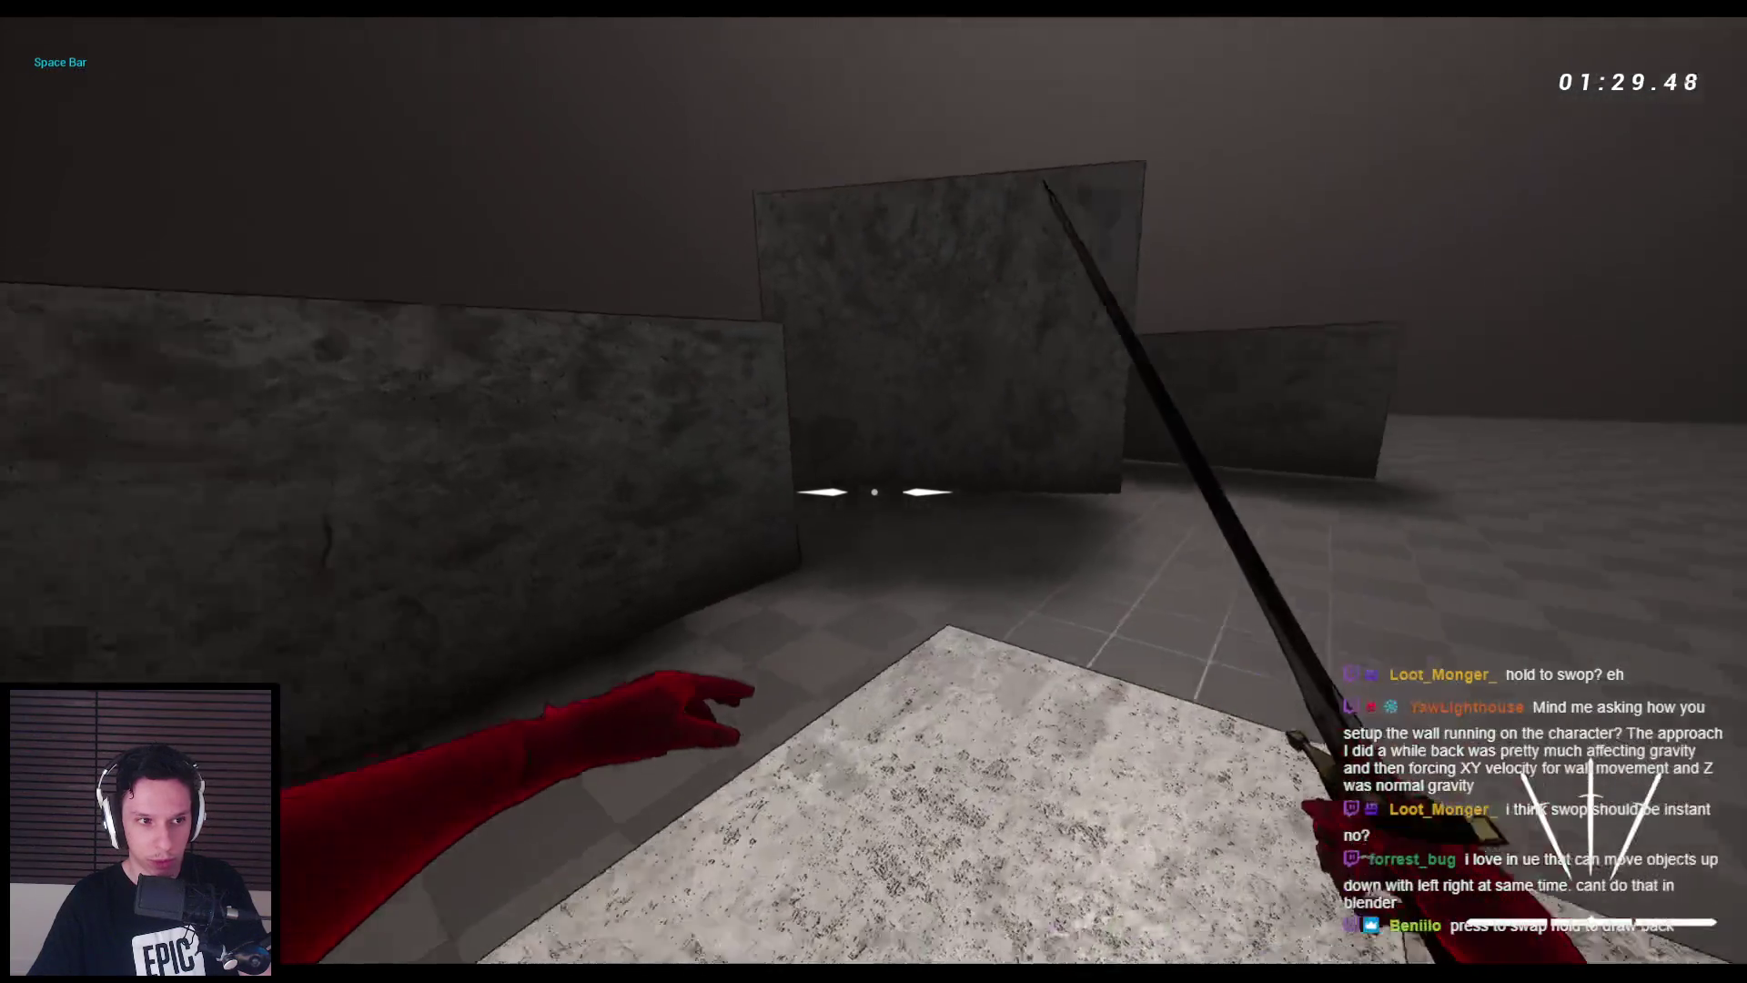
key(space)
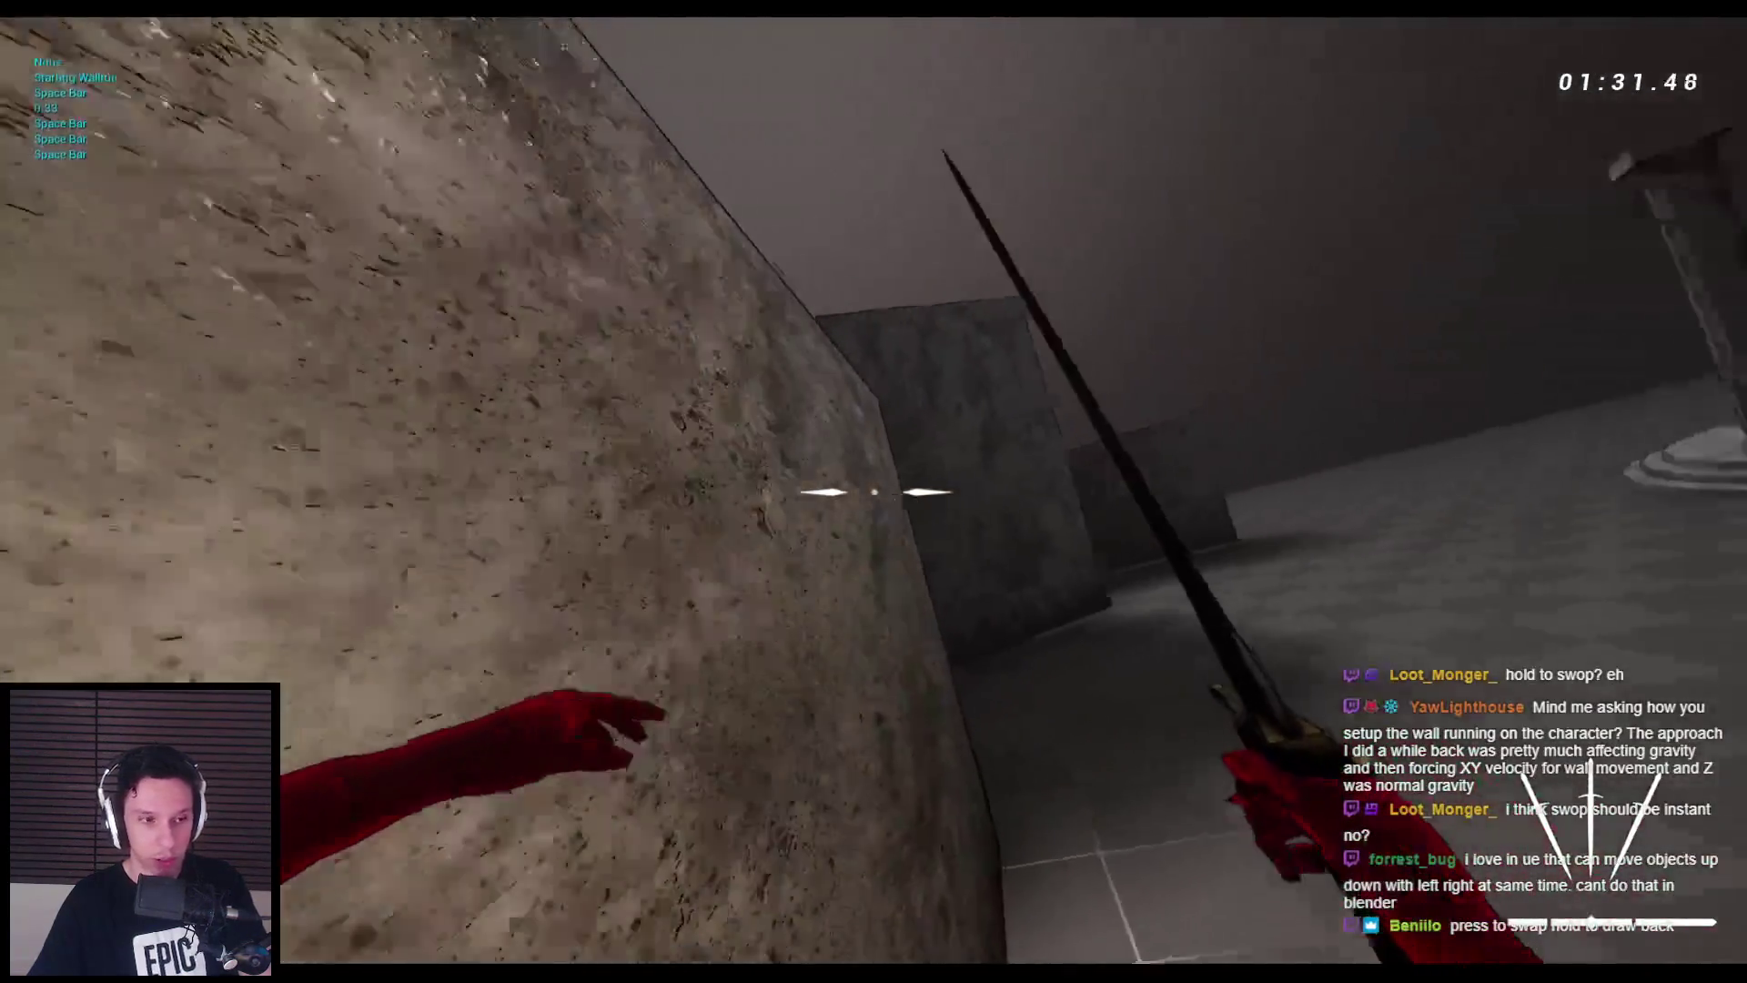
key(space)
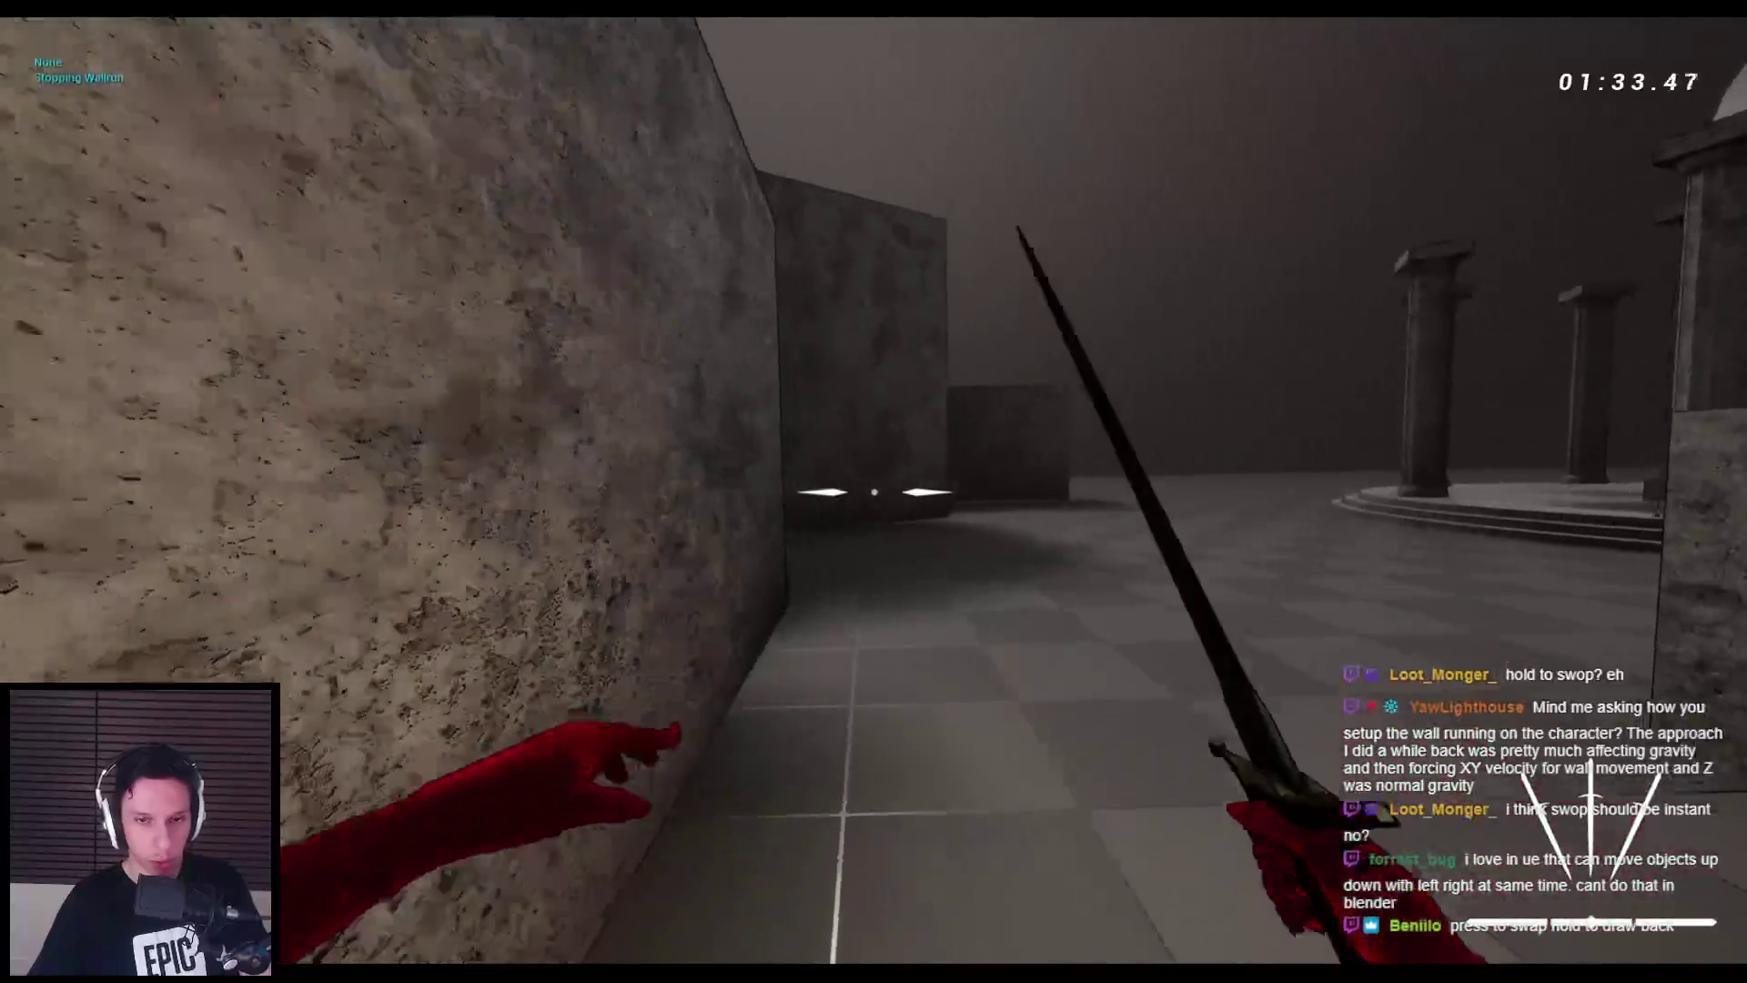
key(space)
key(space)
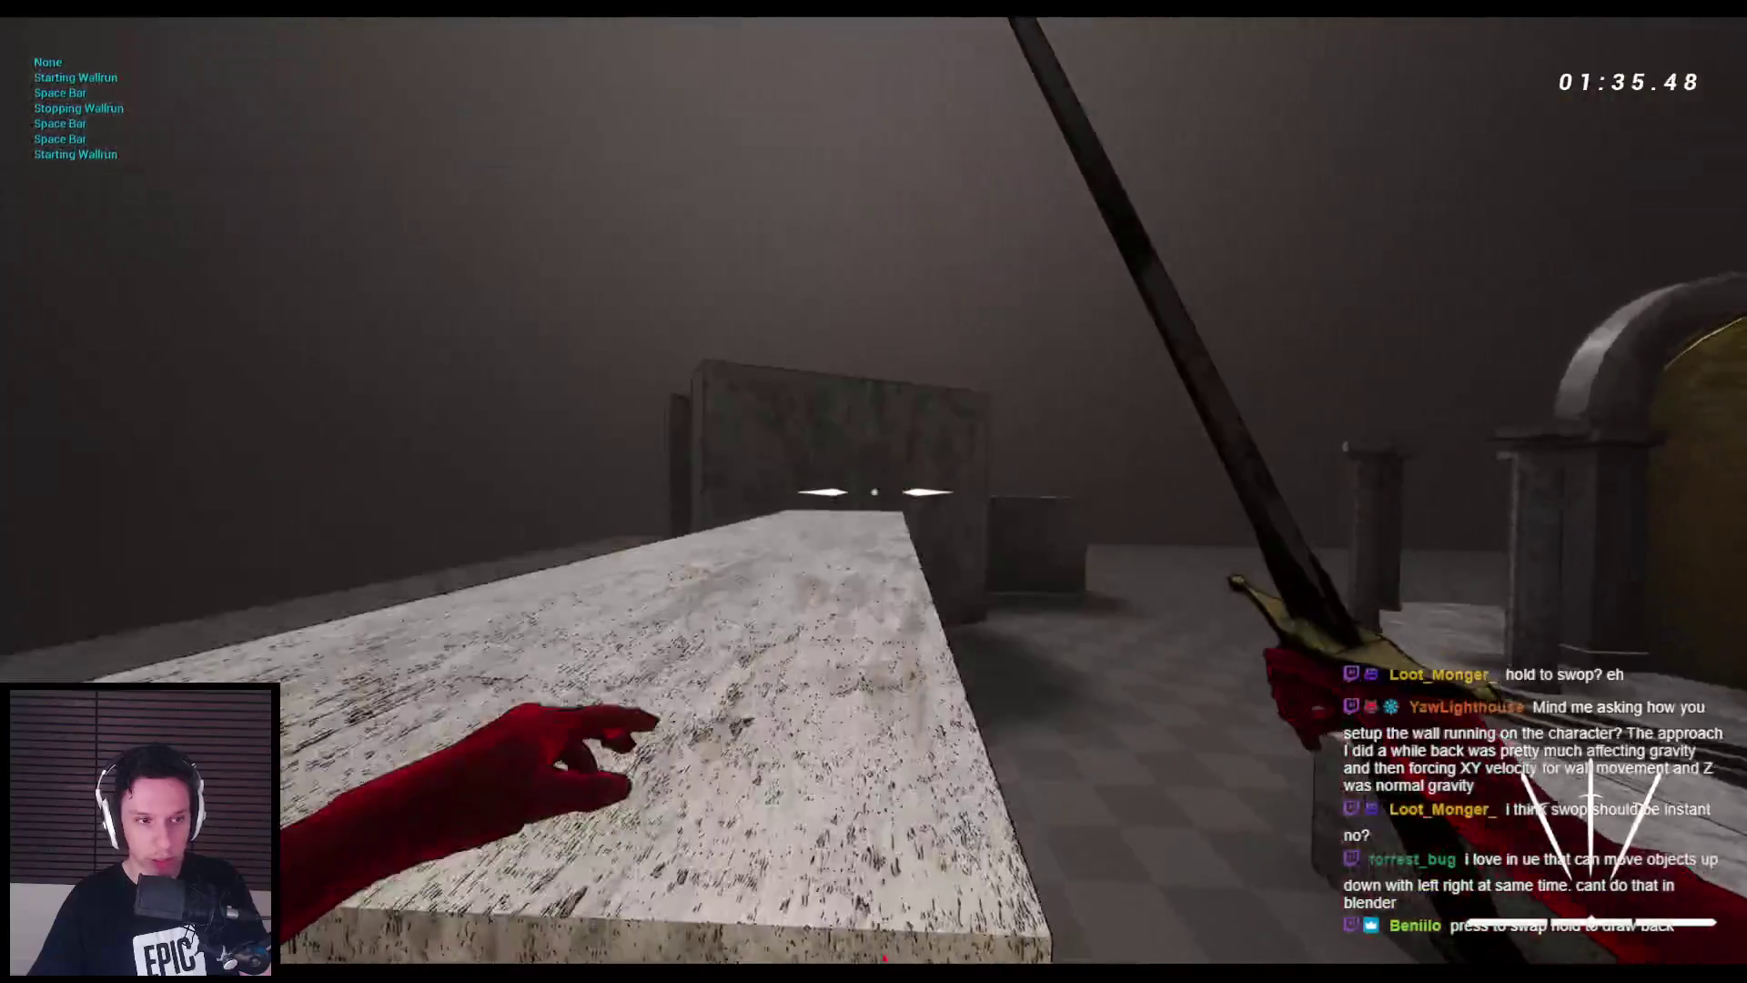
key(w)
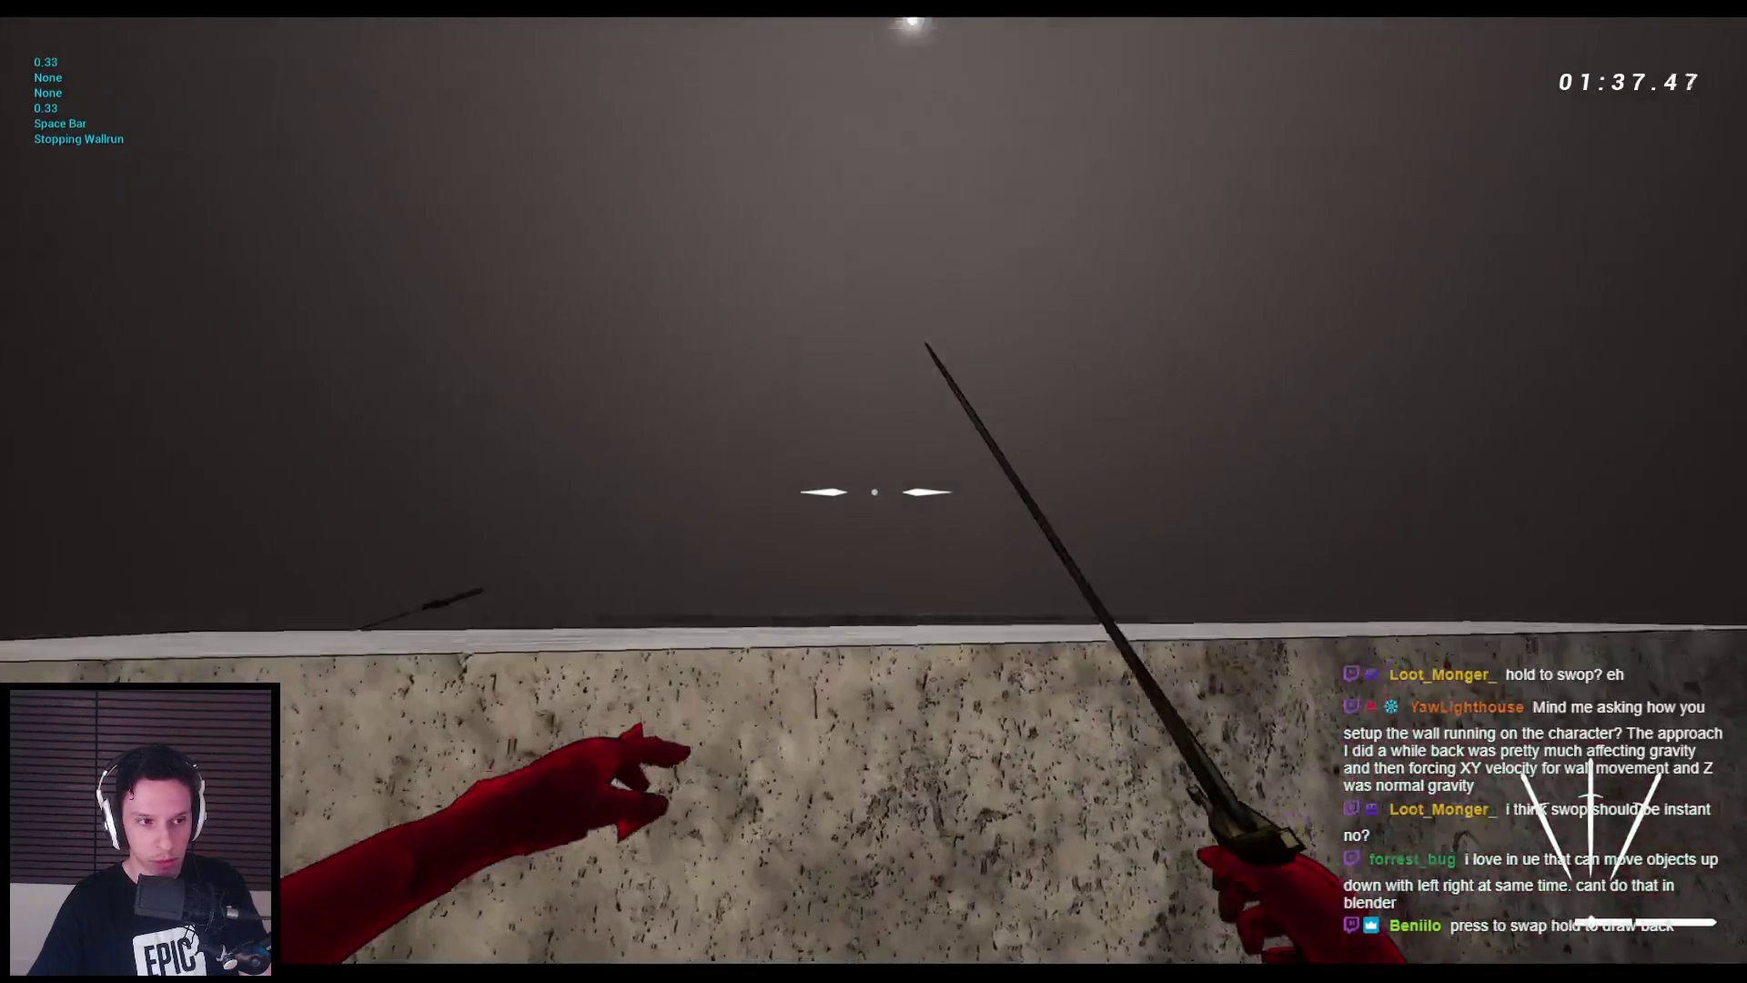
key(space)
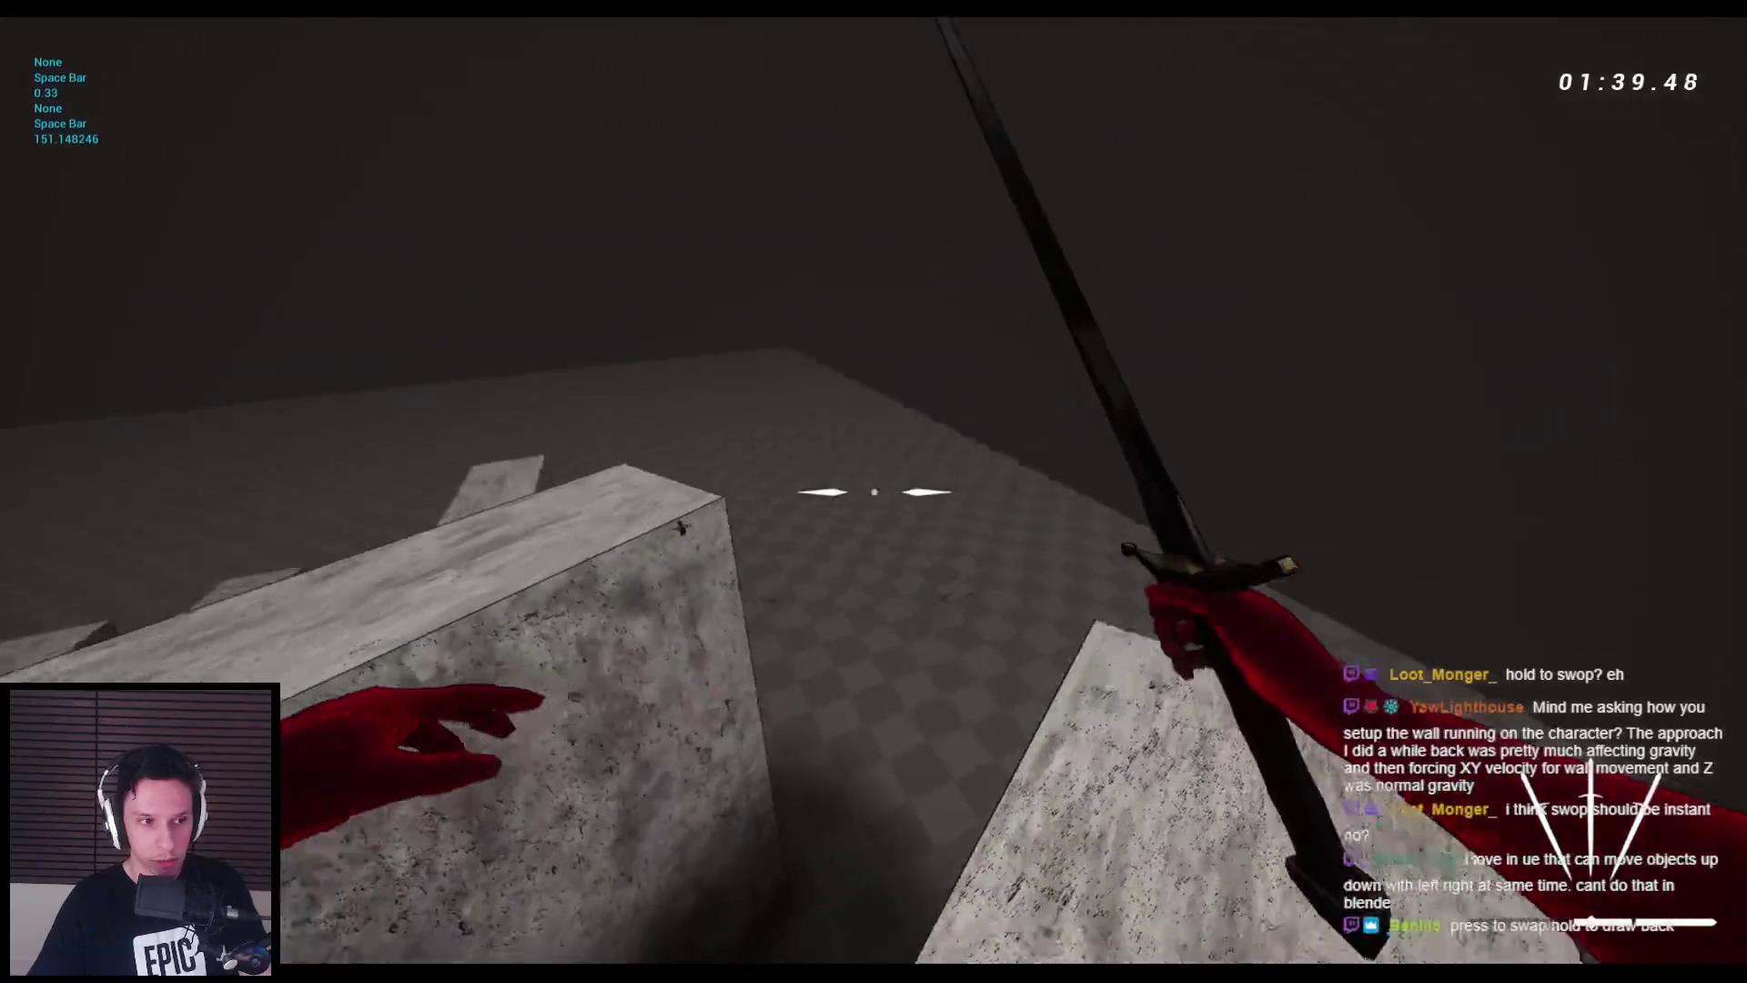
key(space)
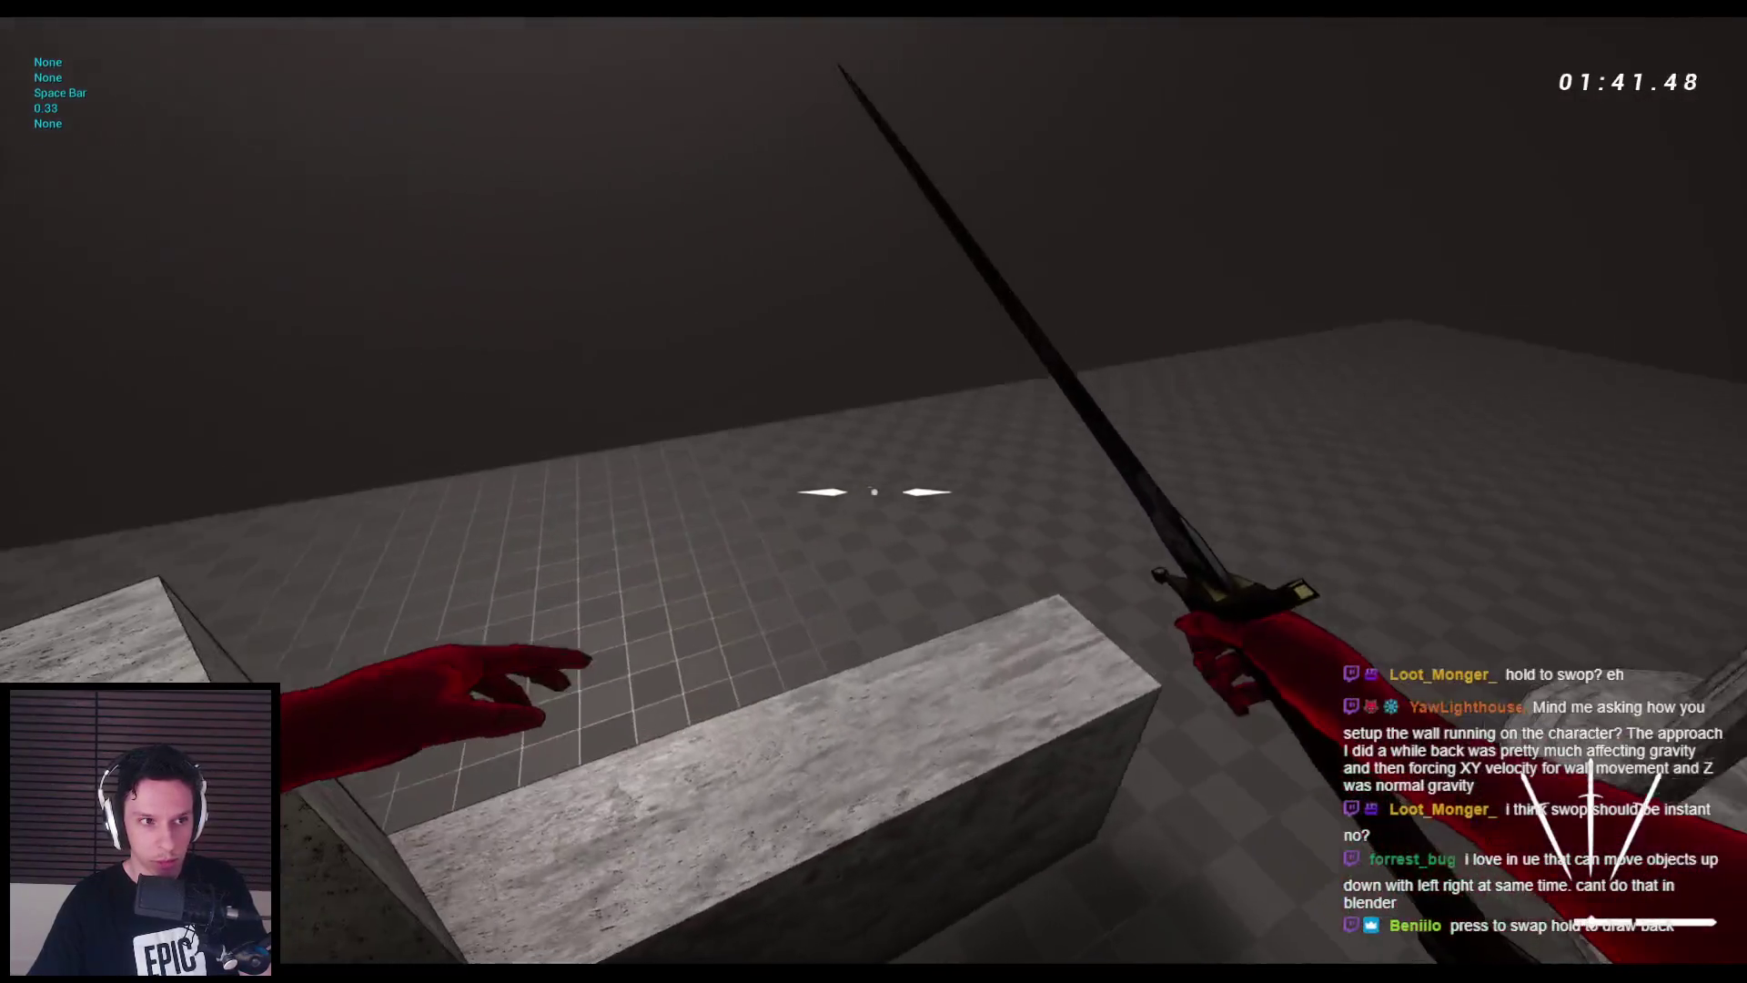
key(space)
key(space)
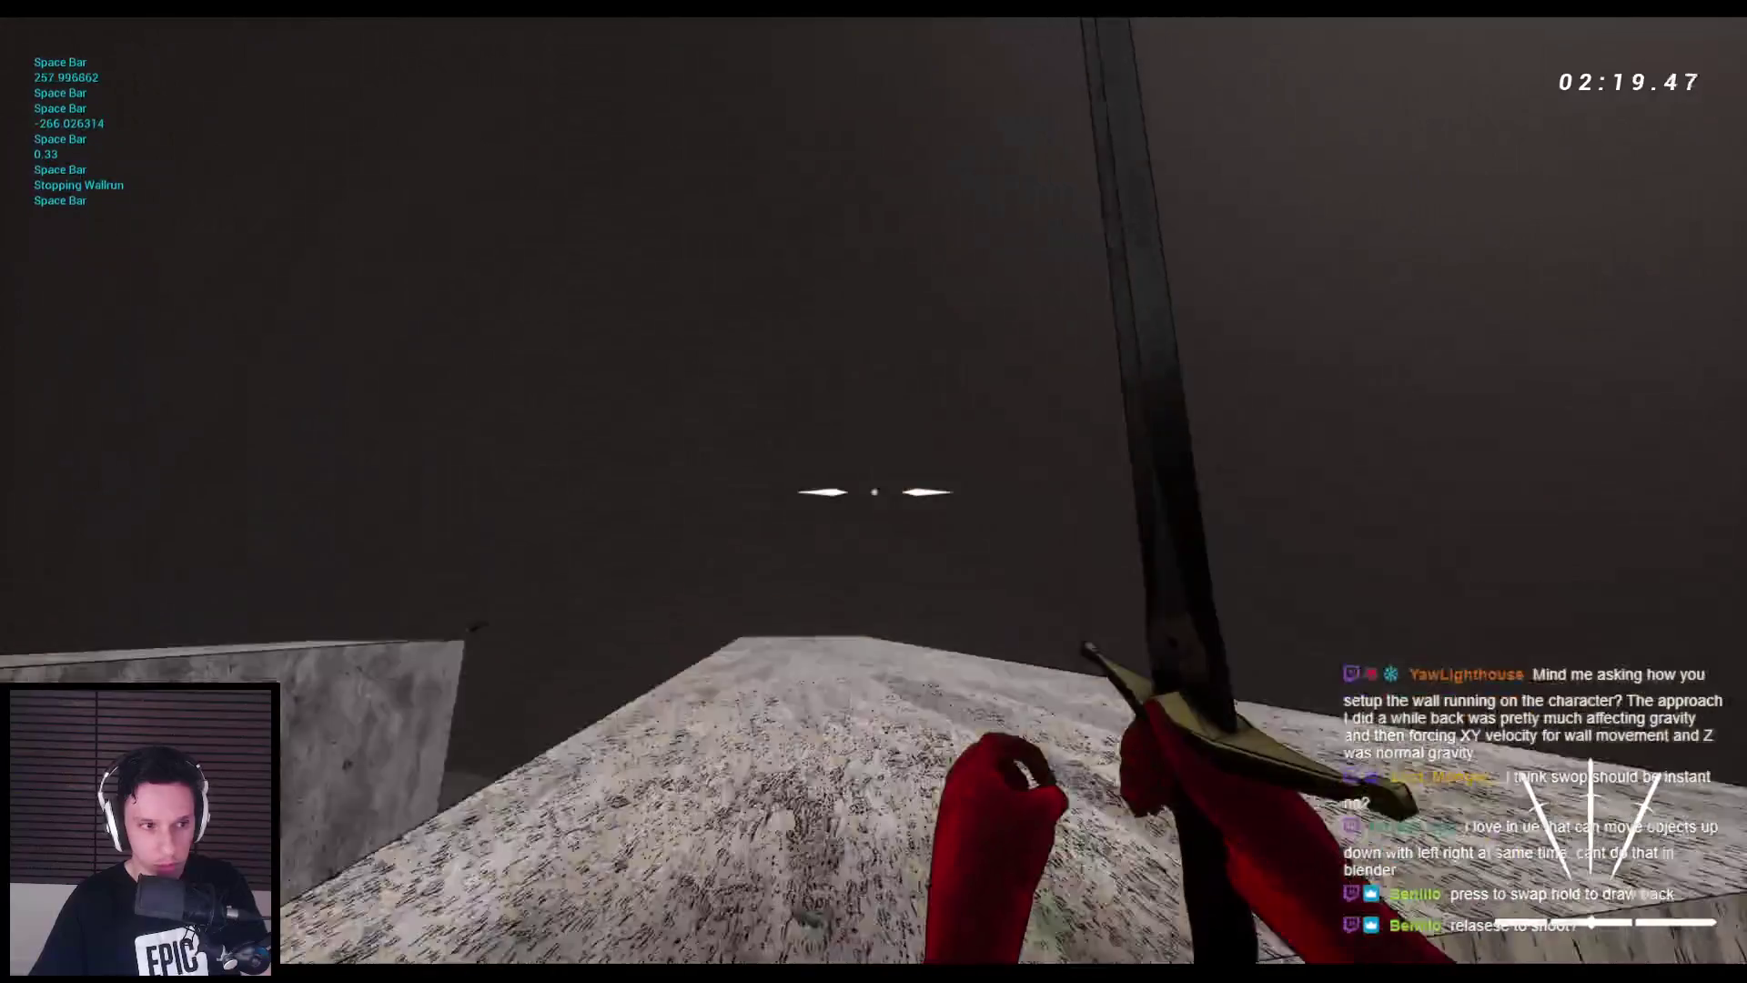
- Jump off the two stone walls, climb the long block, and end the session with Esc
key(space)
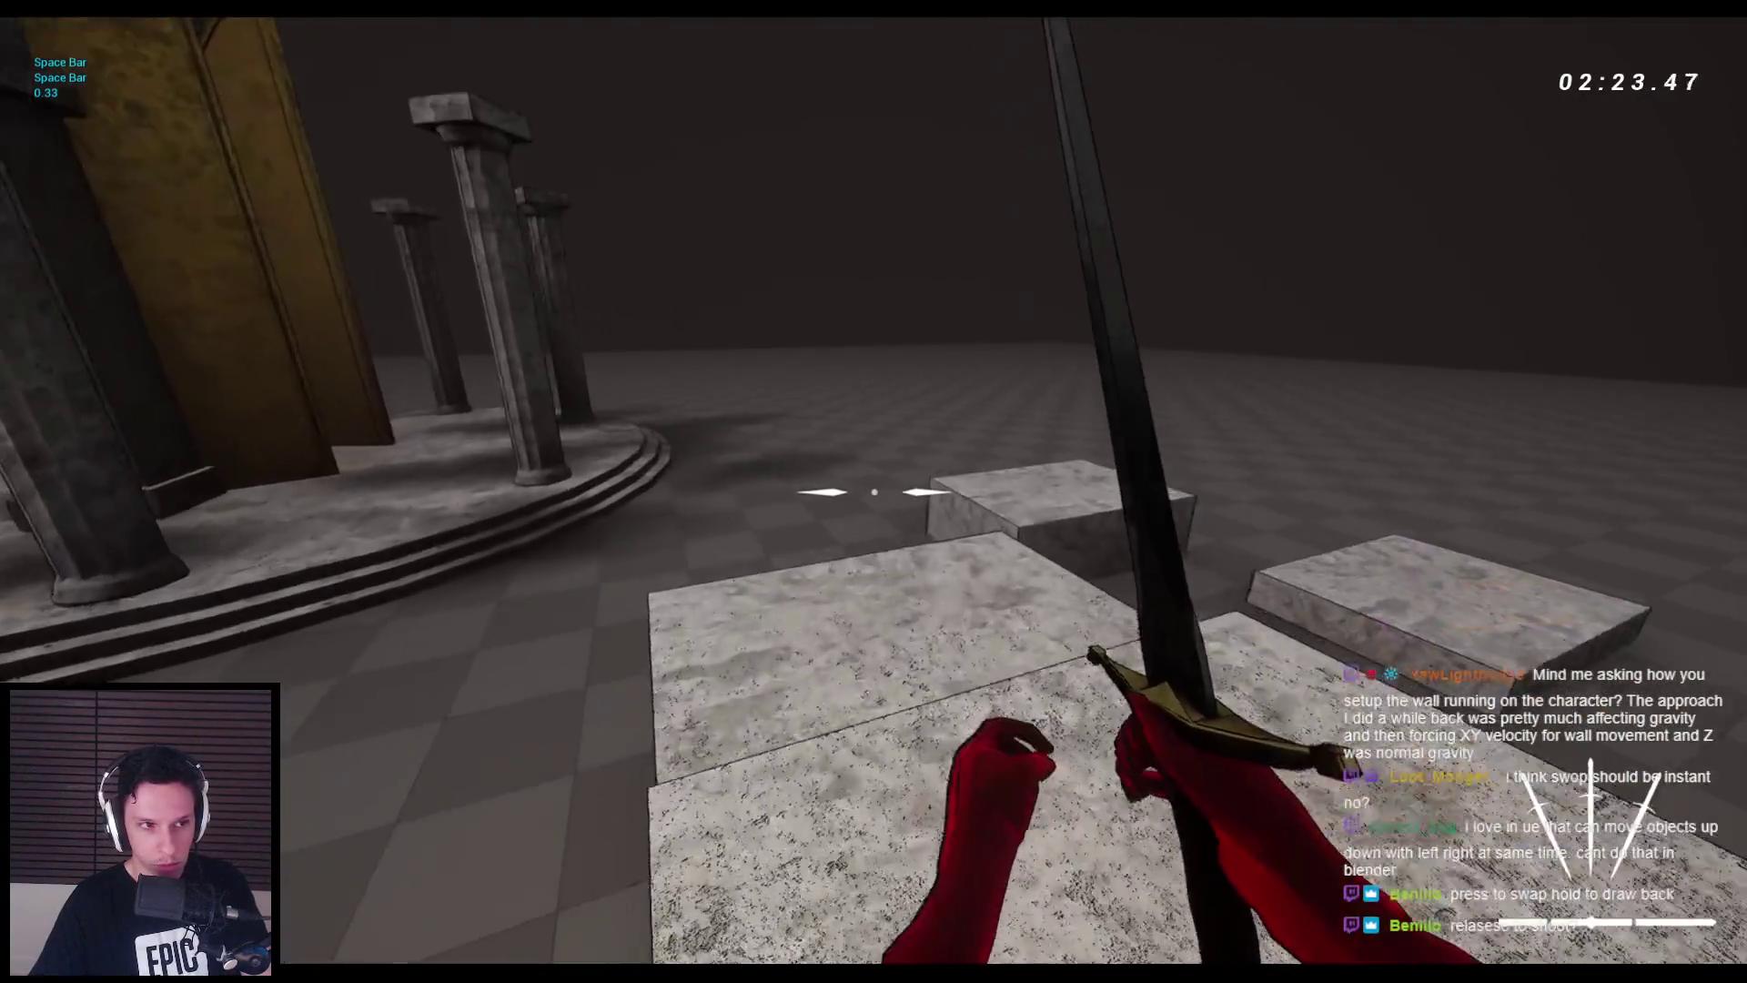
key(space)
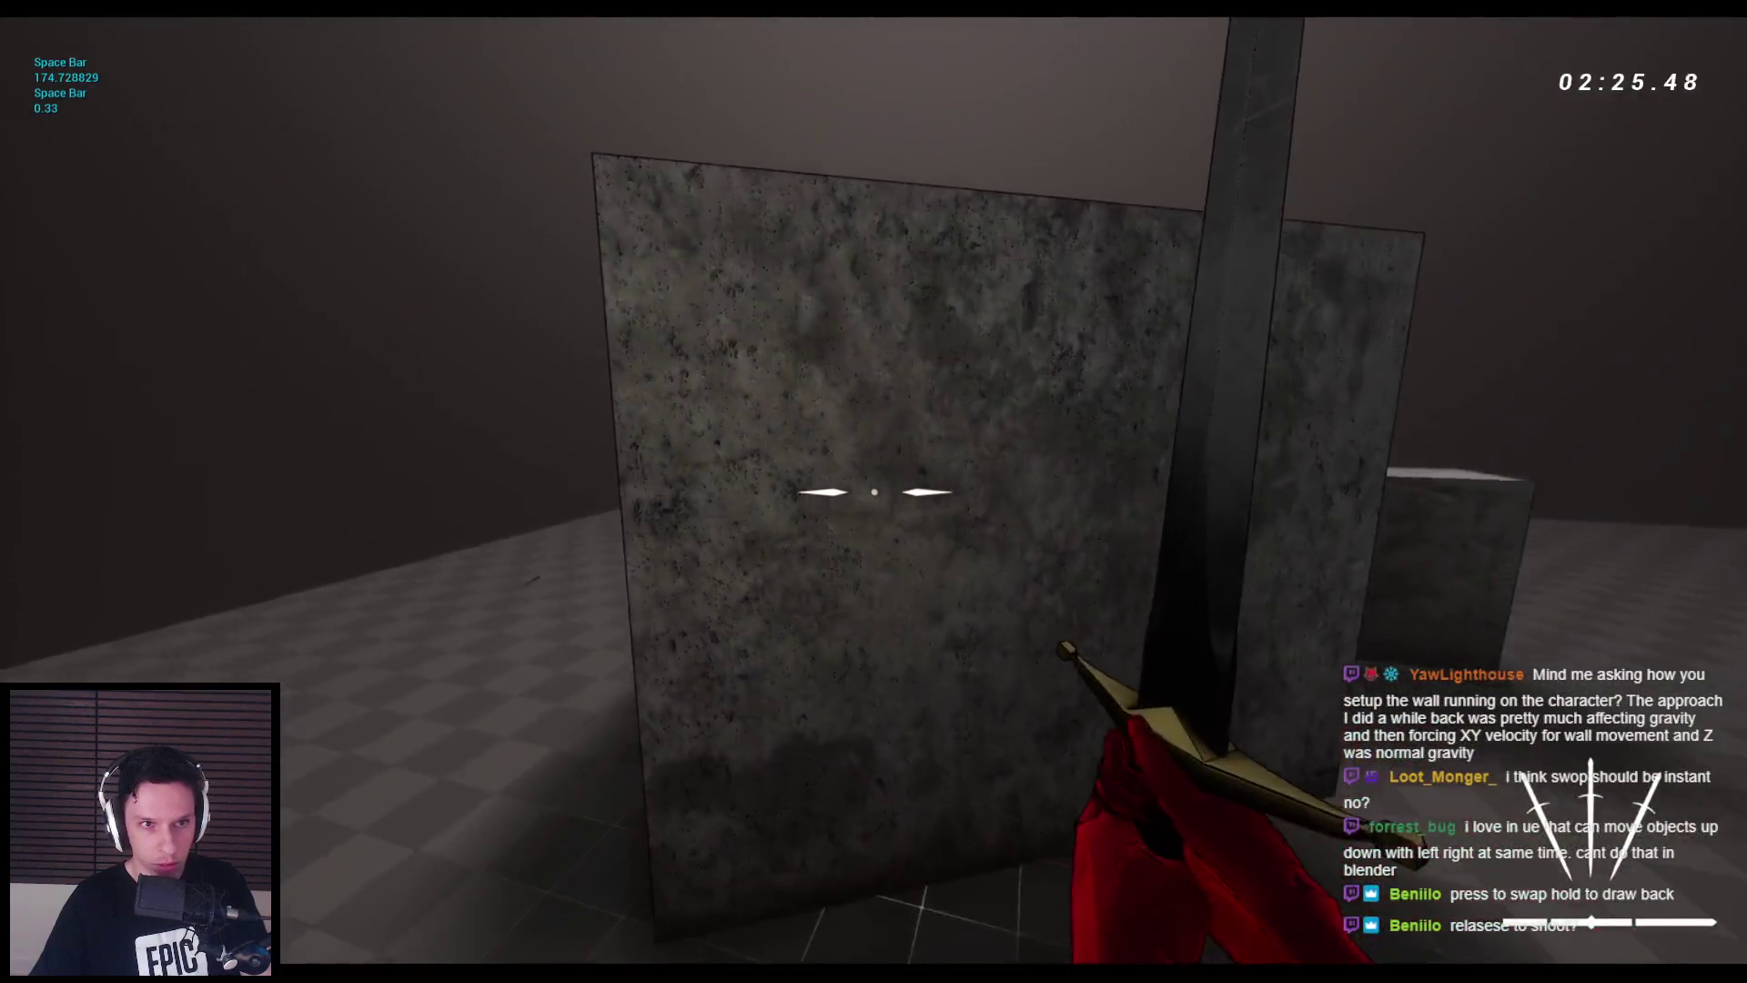
key(space)
key(space)
key(space)
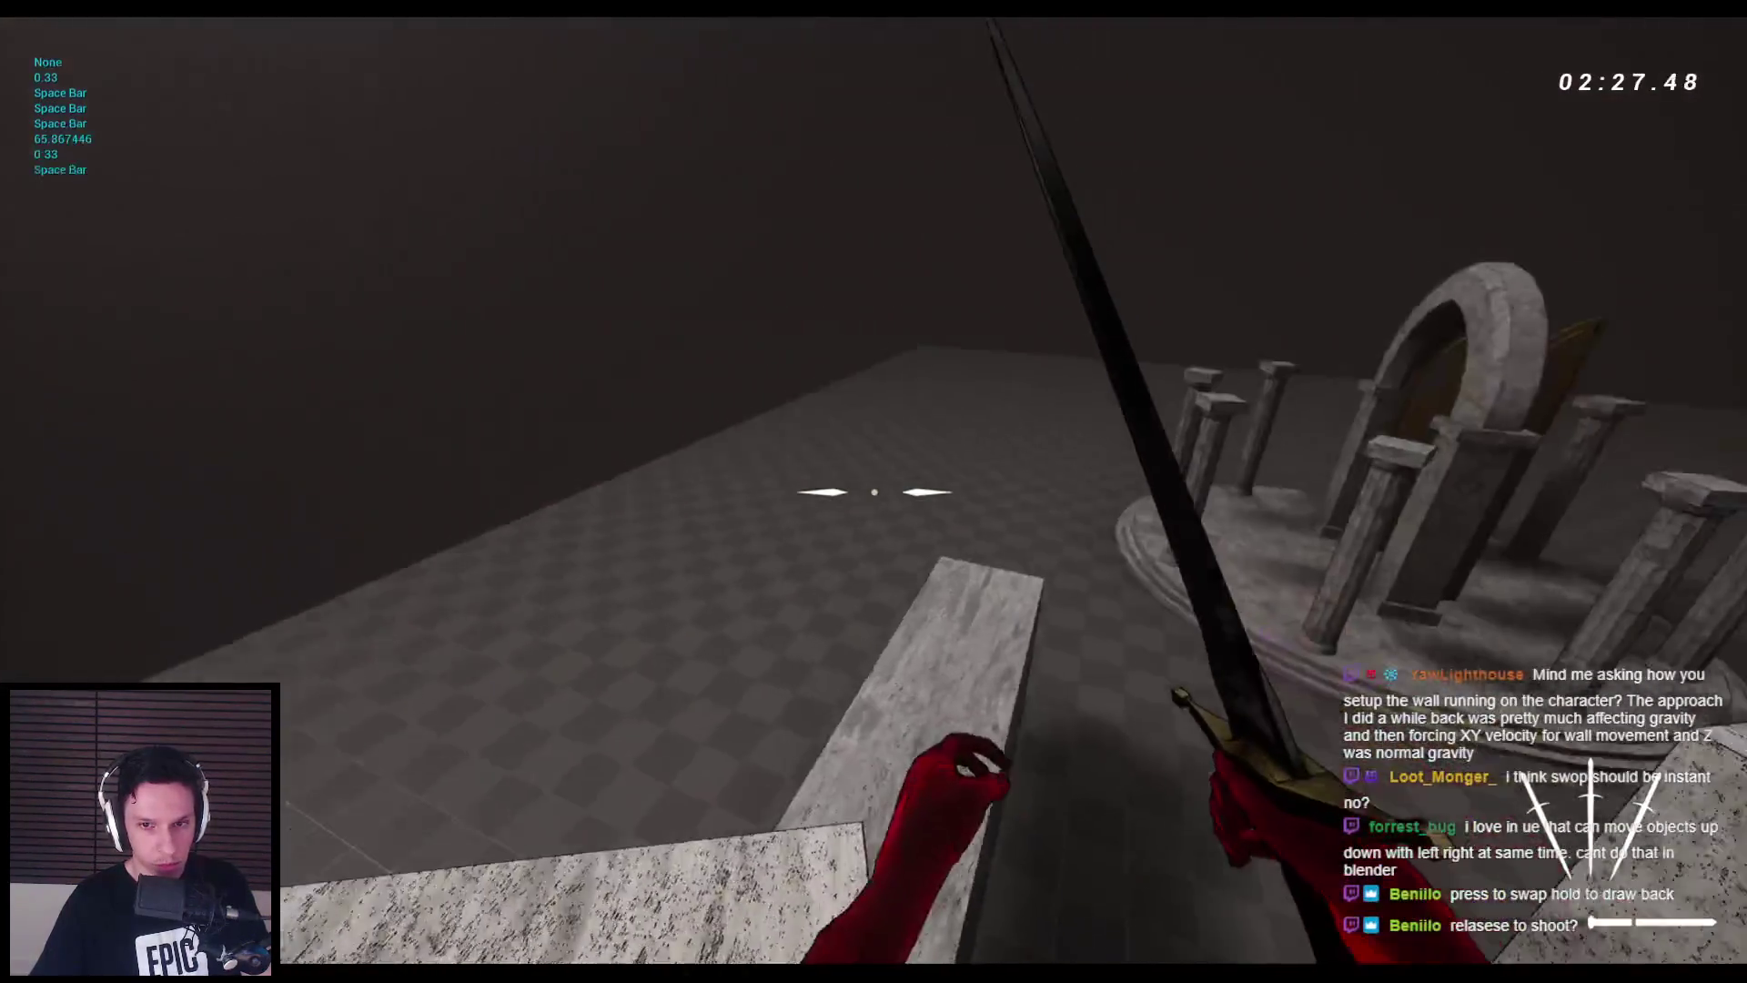
key(space)
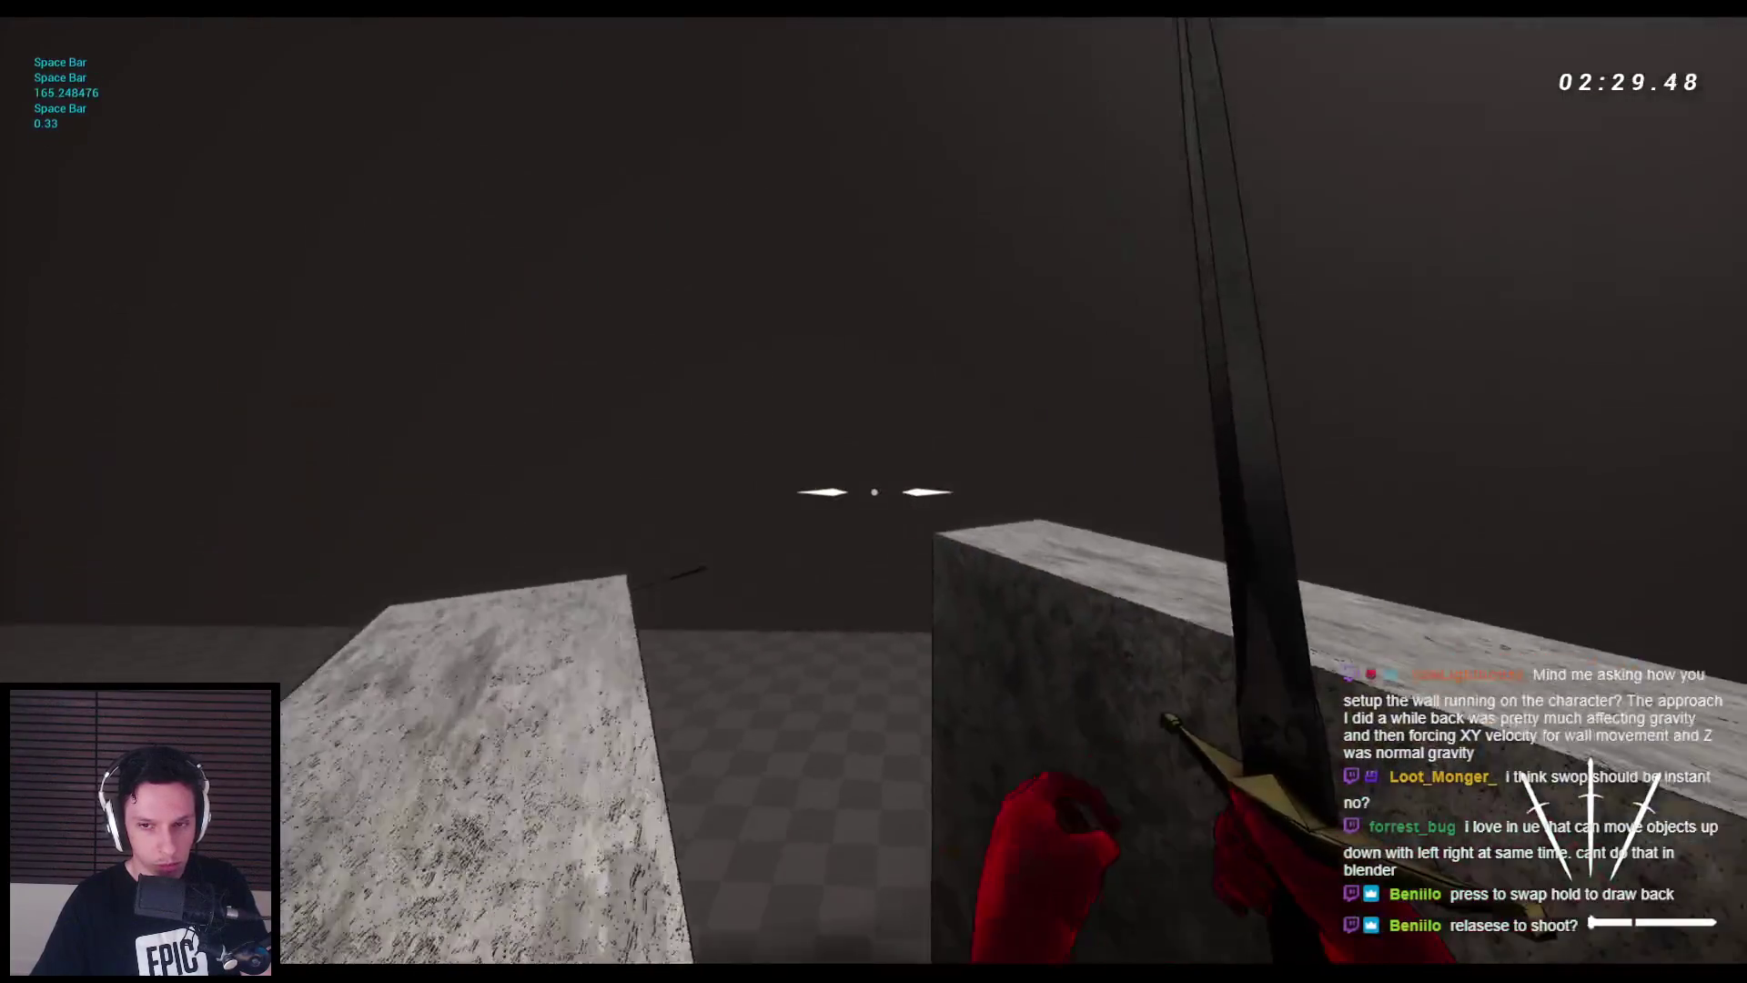
key(space)
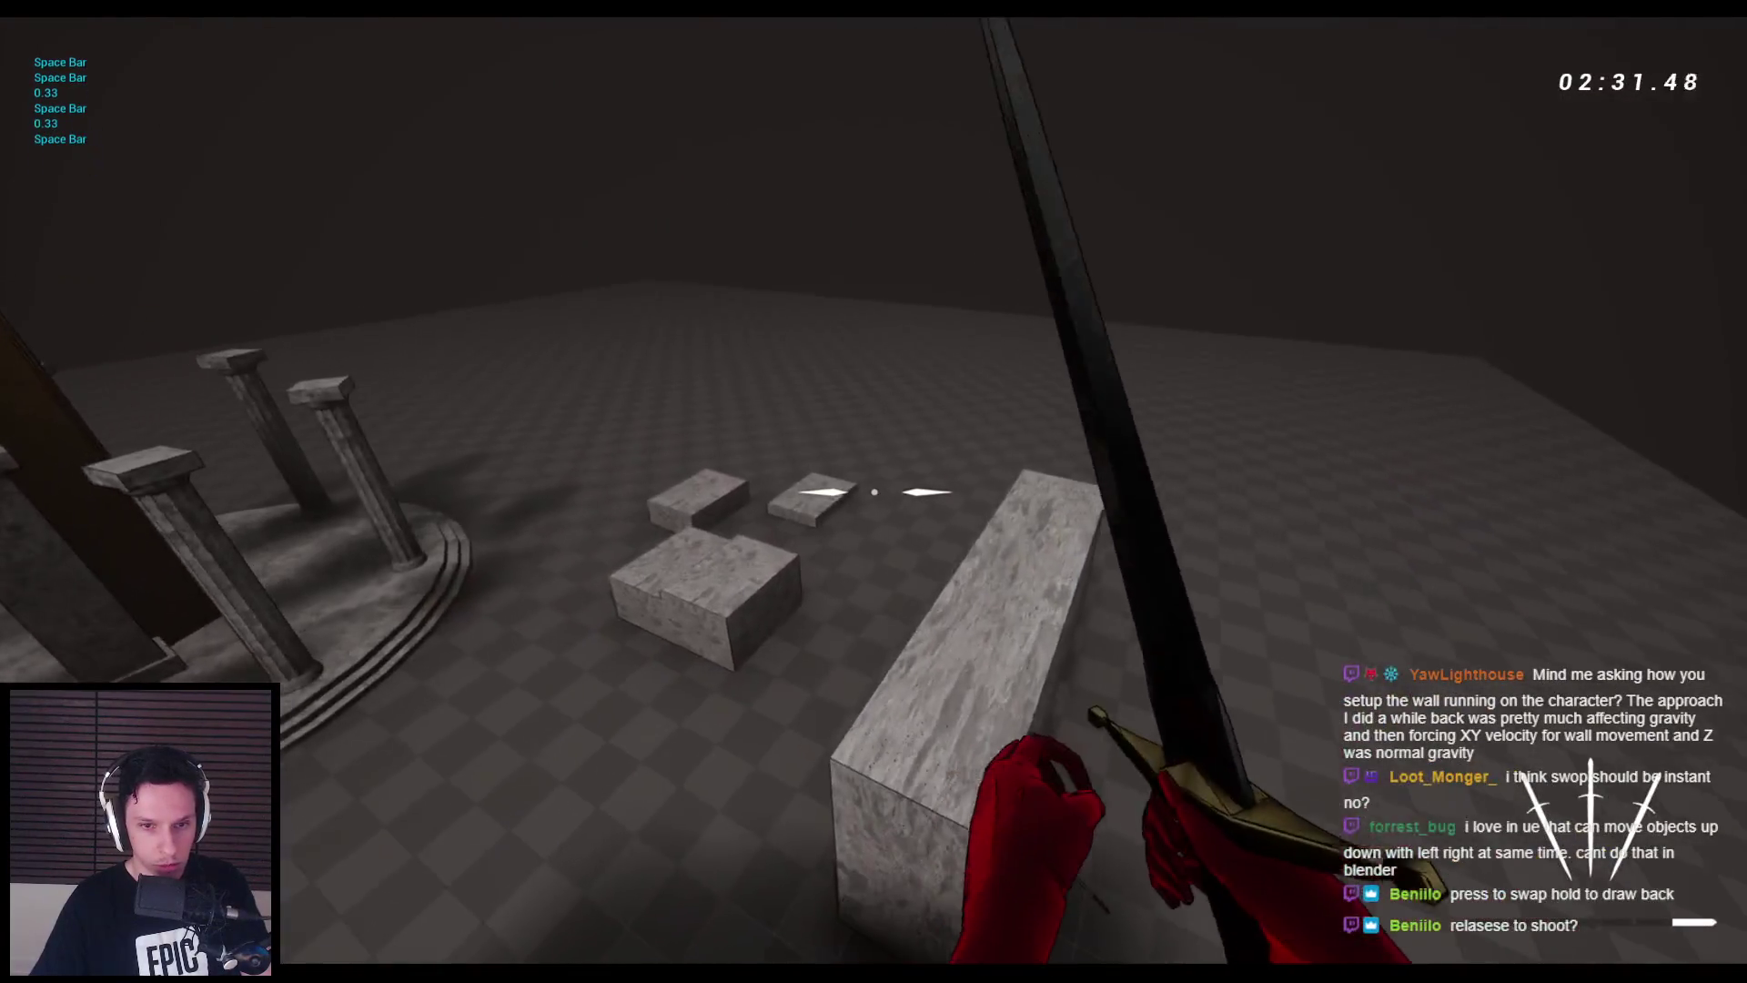
key(Escape)
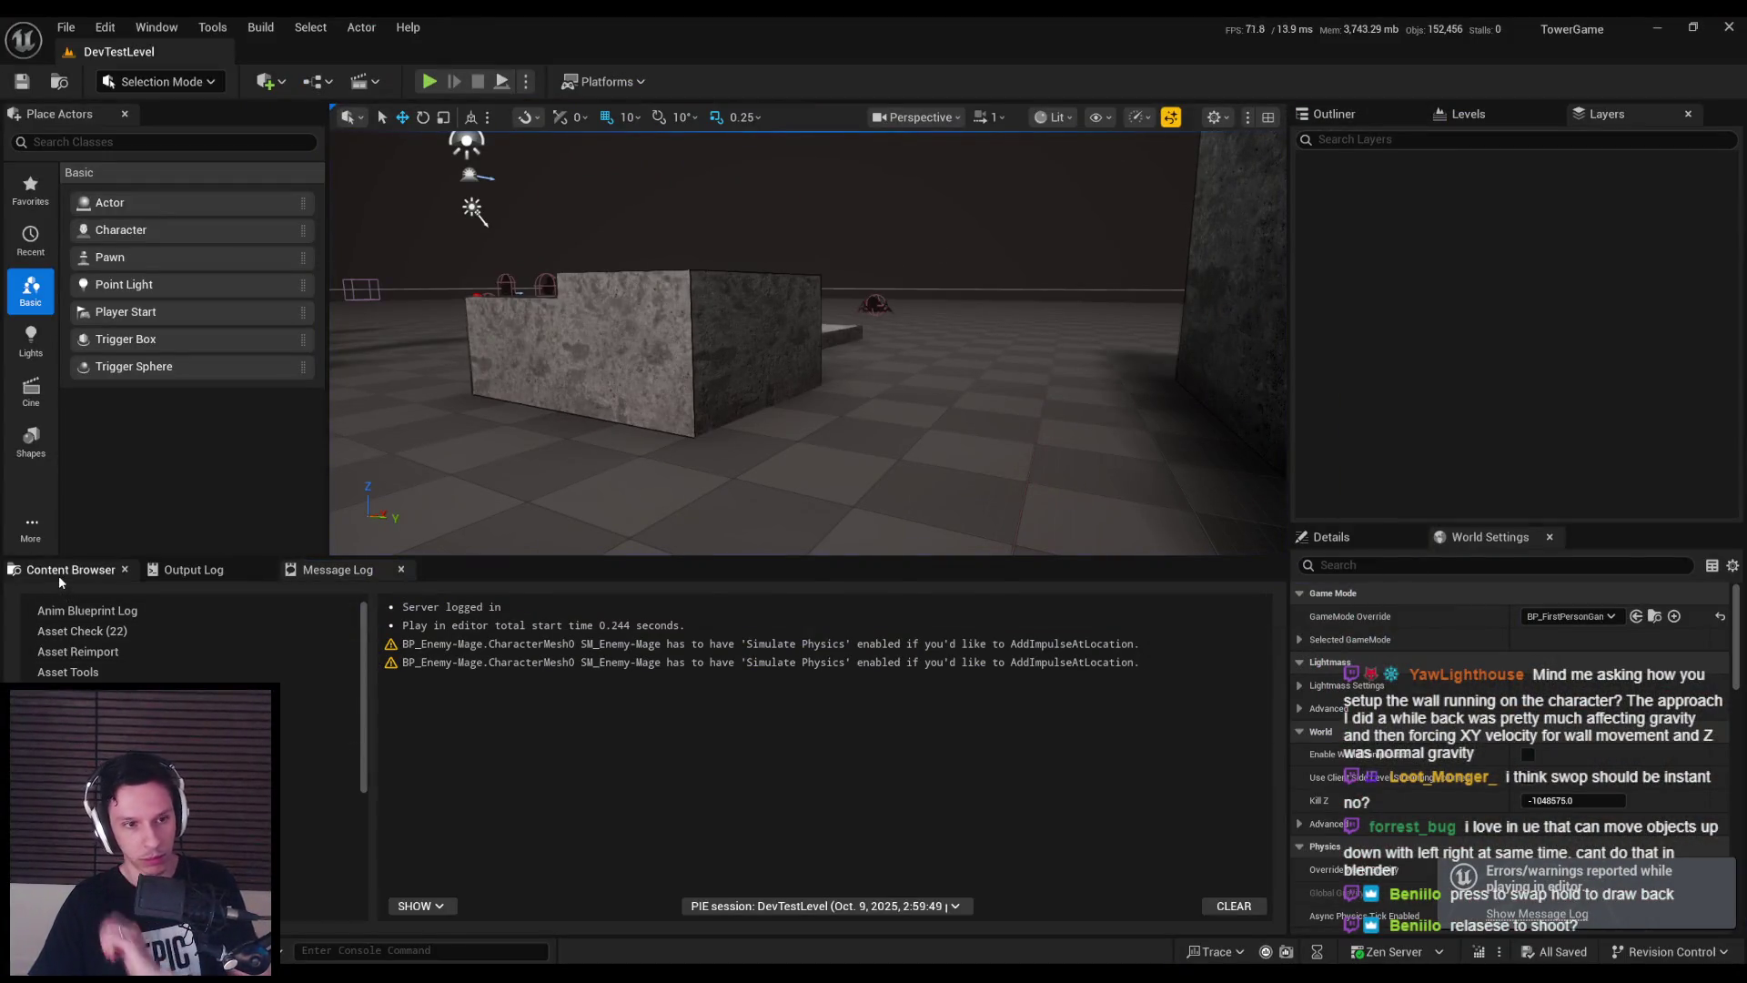
- Open the Content Browser on Core, switch to BP_FirstPersonCharacter, and select FirstPersonMesh
click(71, 570)
drag(808, 346, 852, 308)
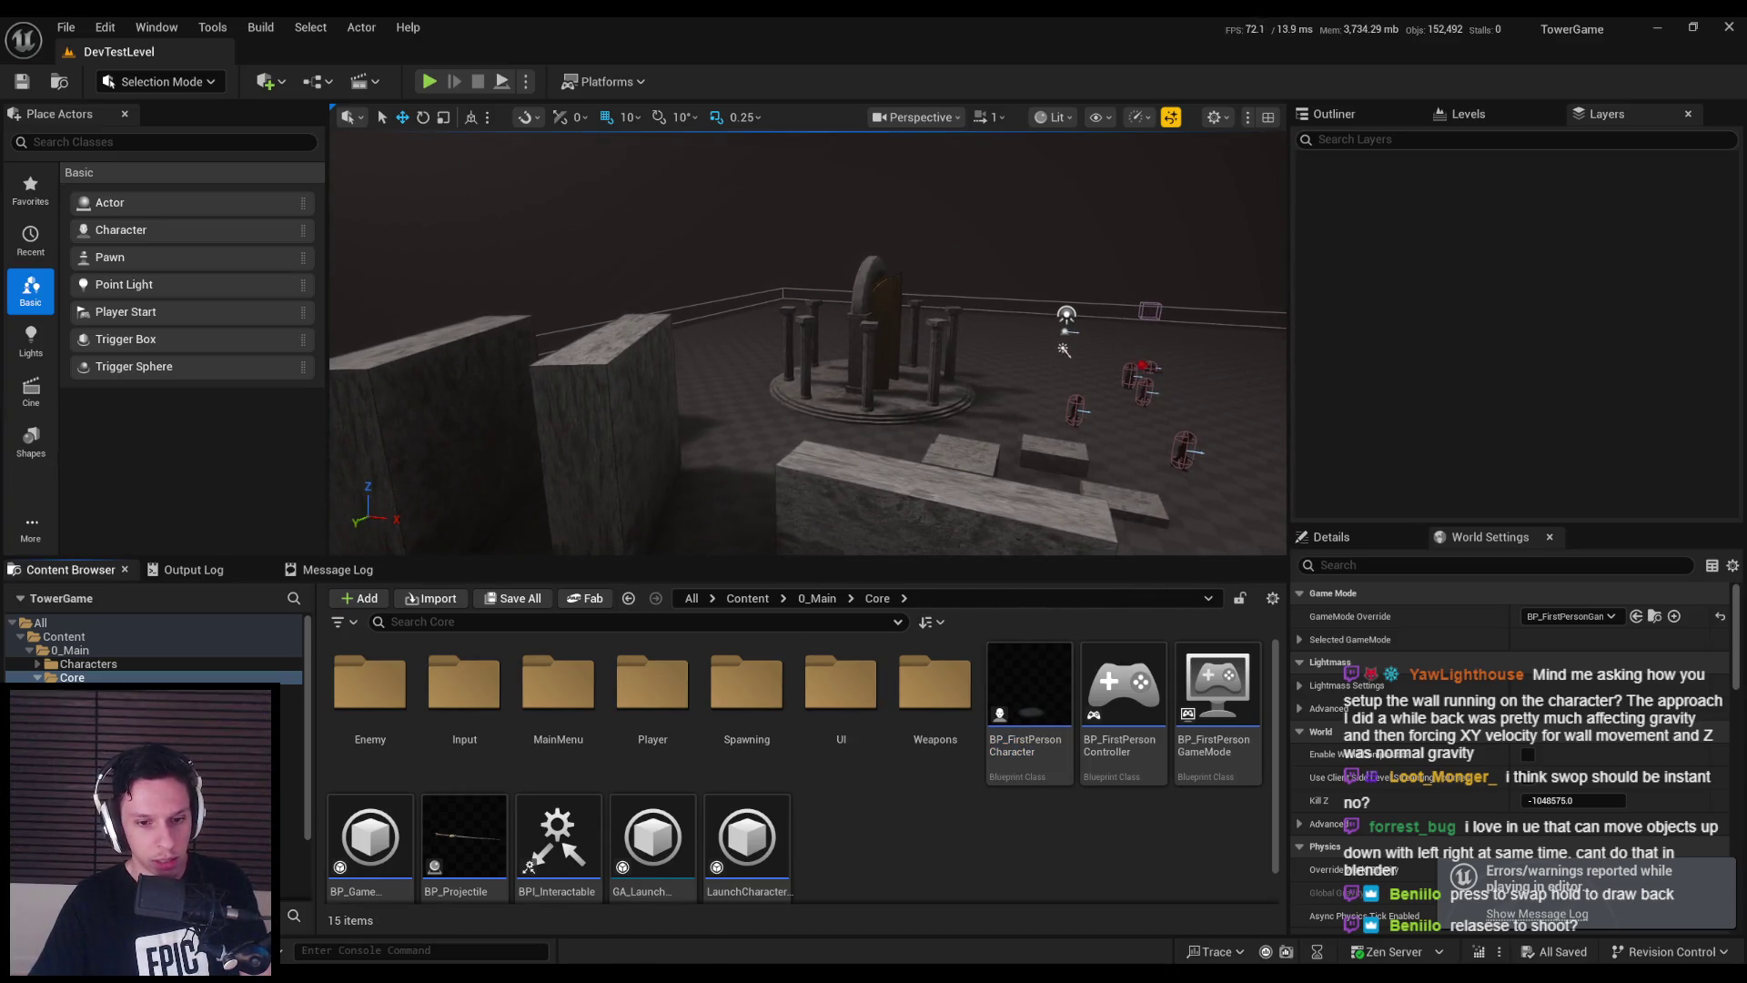
key(alt+Tab)
scroll(510, 546, down, 2)
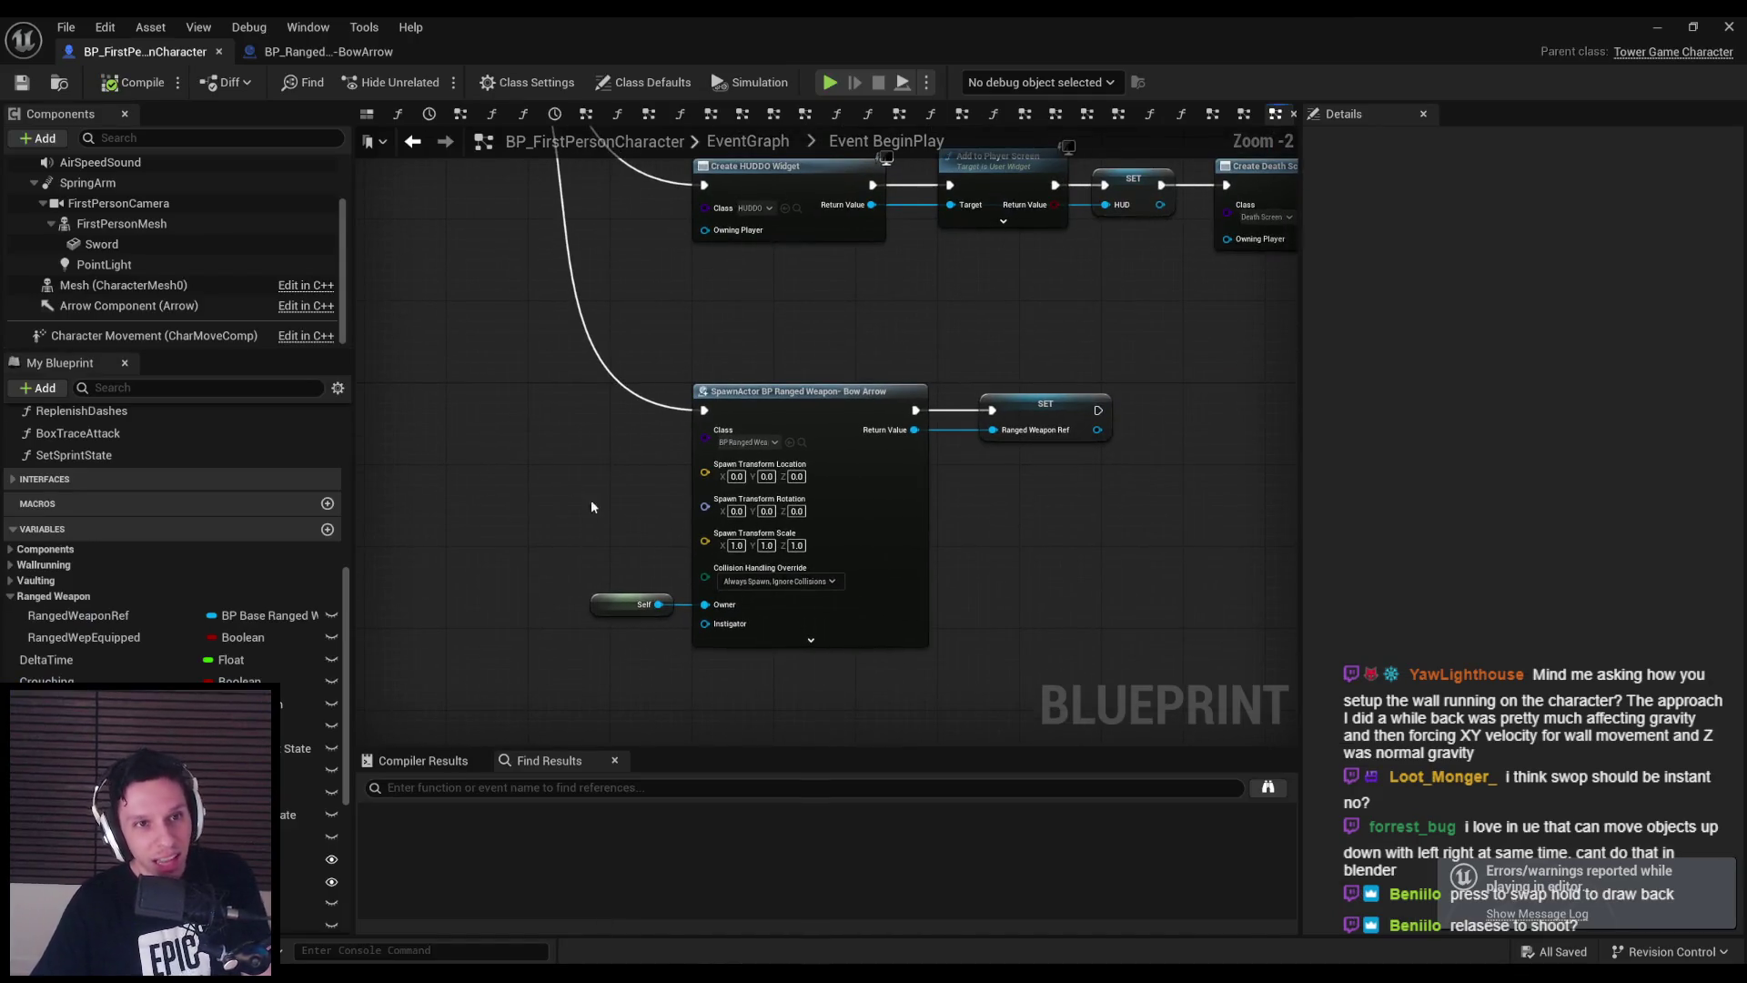
click(121, 223)
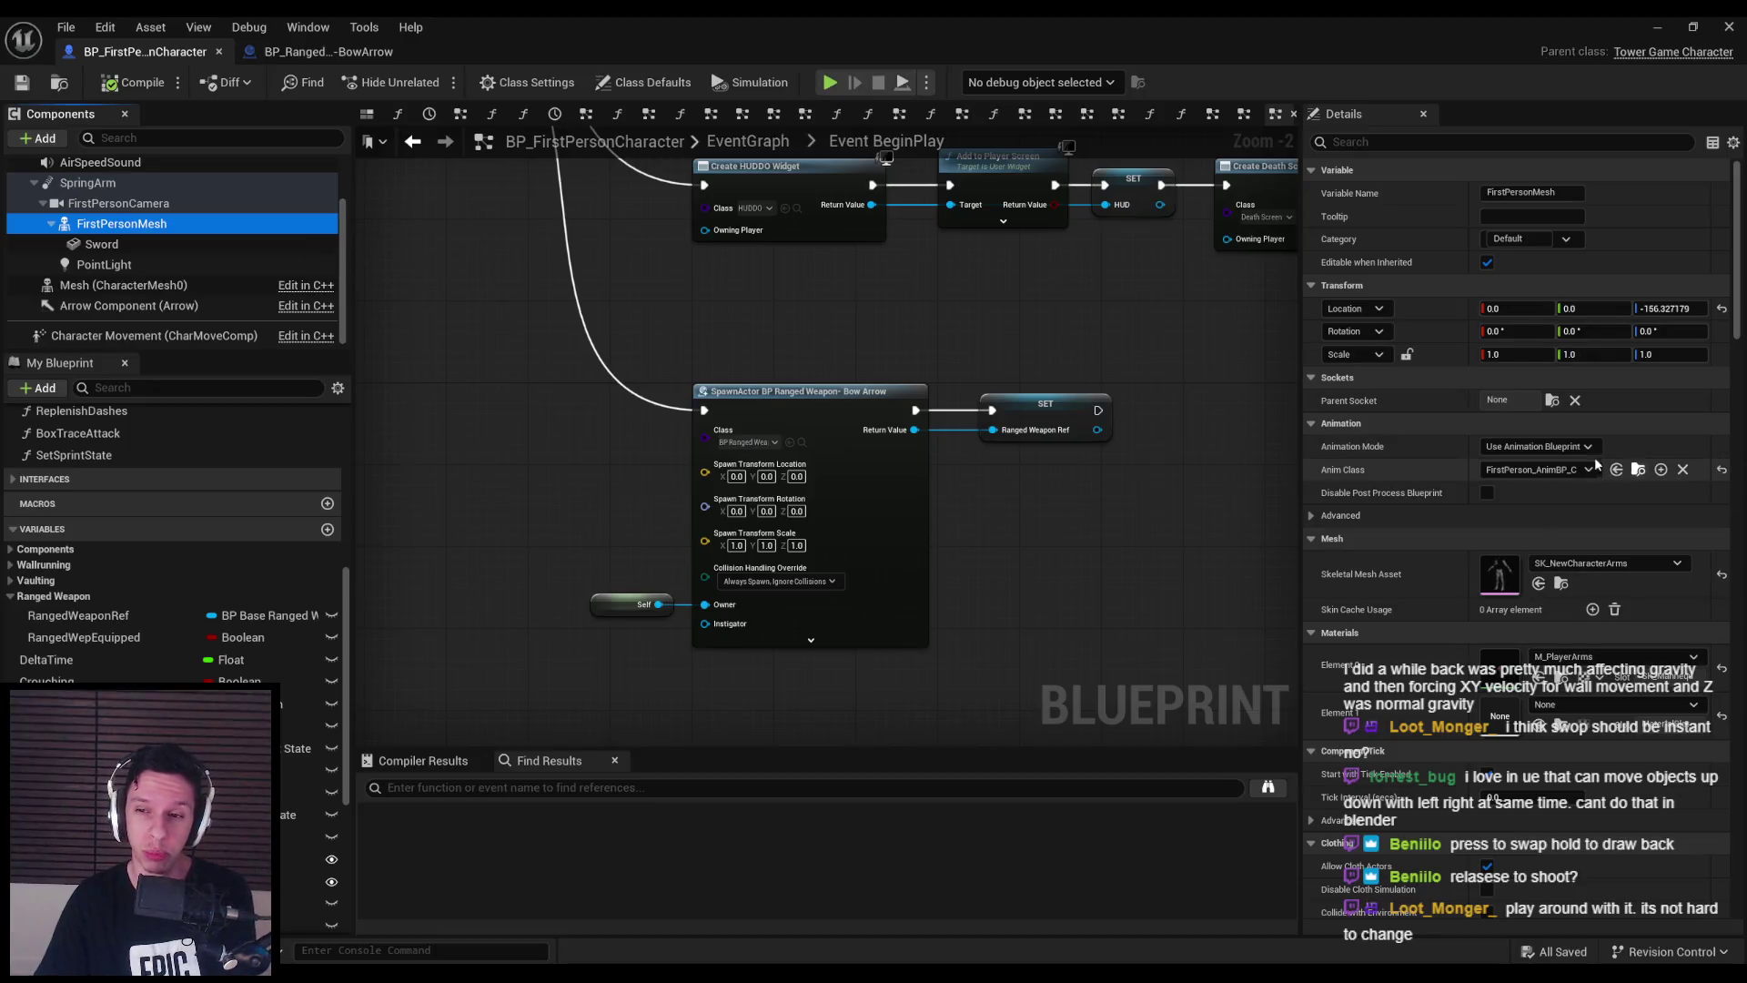
click(1074, 355)
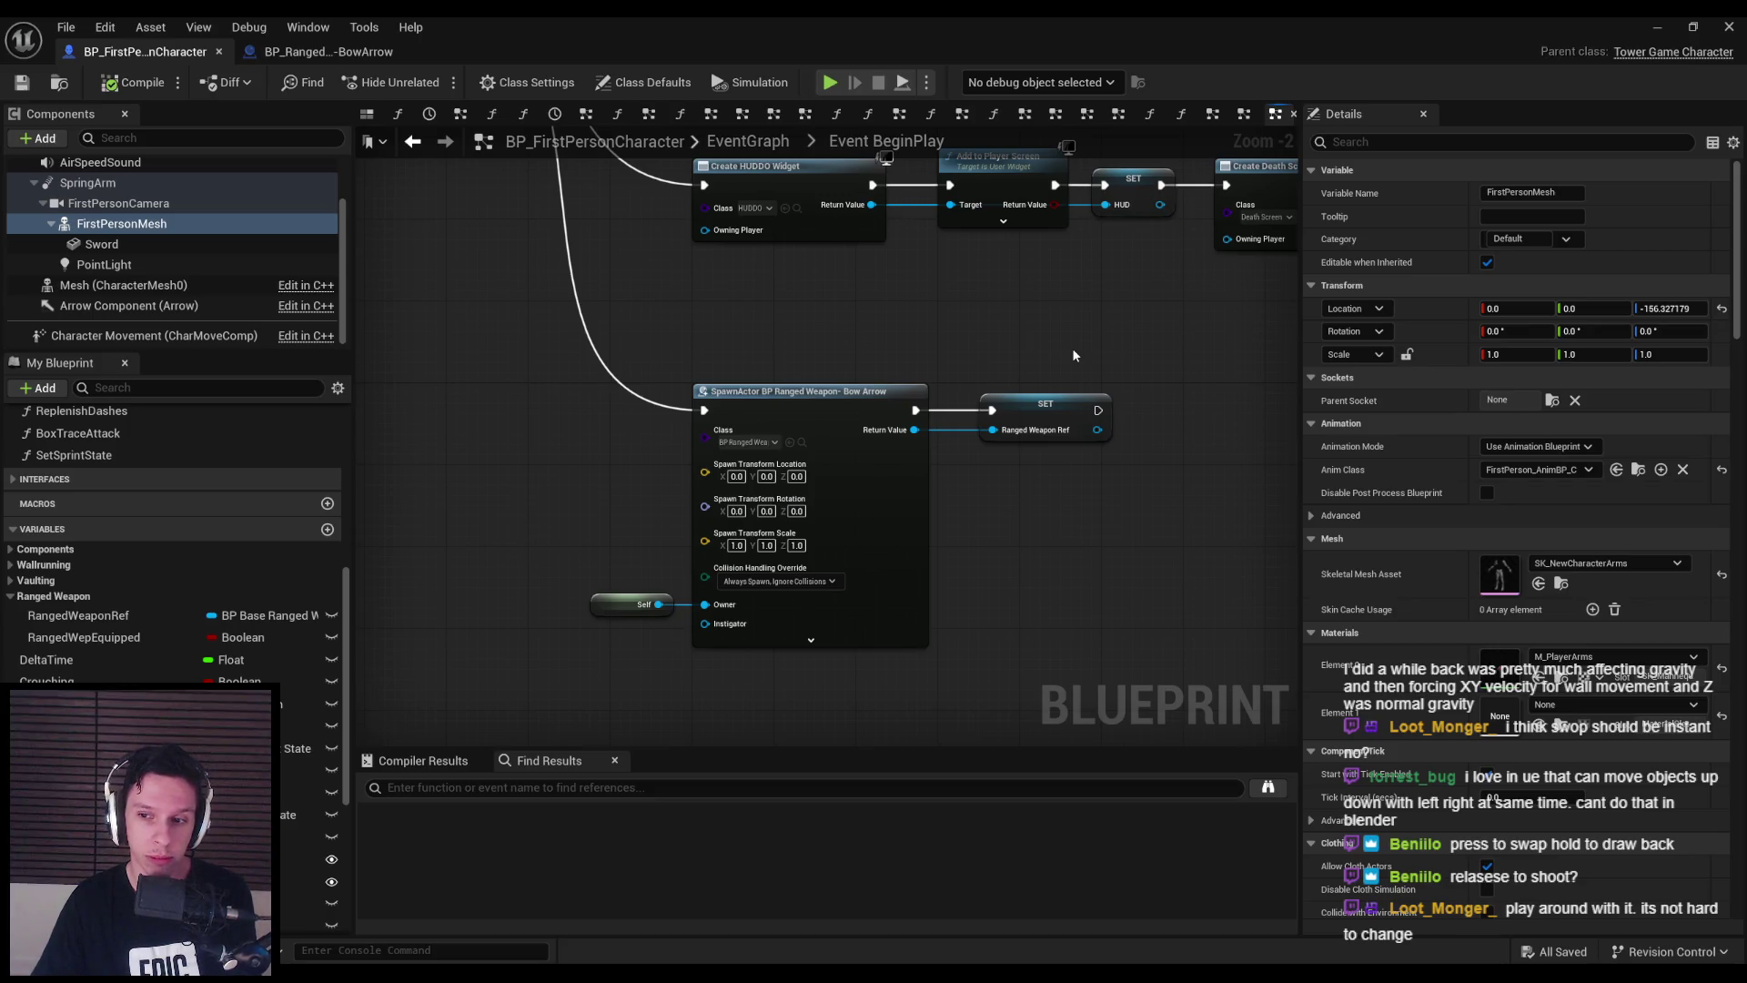
- Bring BowArrow's Event EquipWeapon node into view, then check the GODTOWER task list
click(327, 51)
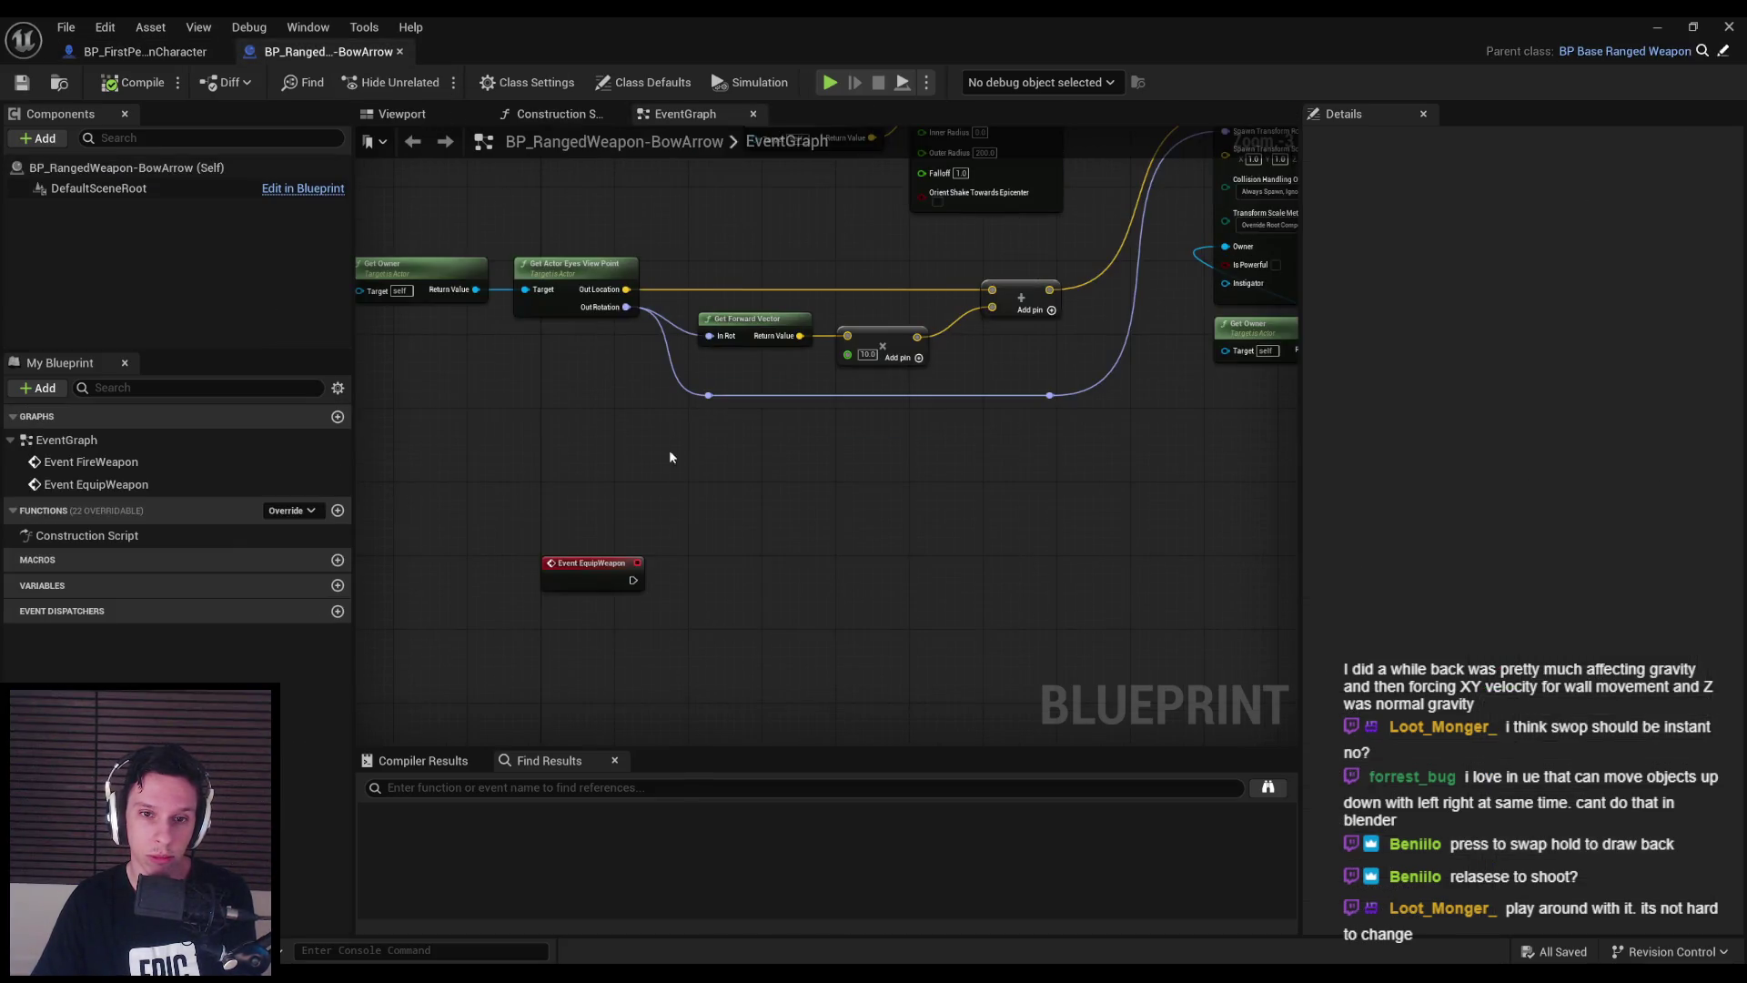
mouse_move(710, 500)
mouse_down()
mouse_move(706, 589)
mouse_move(670, 391)
mouse_up()
scroll(706, 592, down, 1)
scroll(664, 391, up, 2)
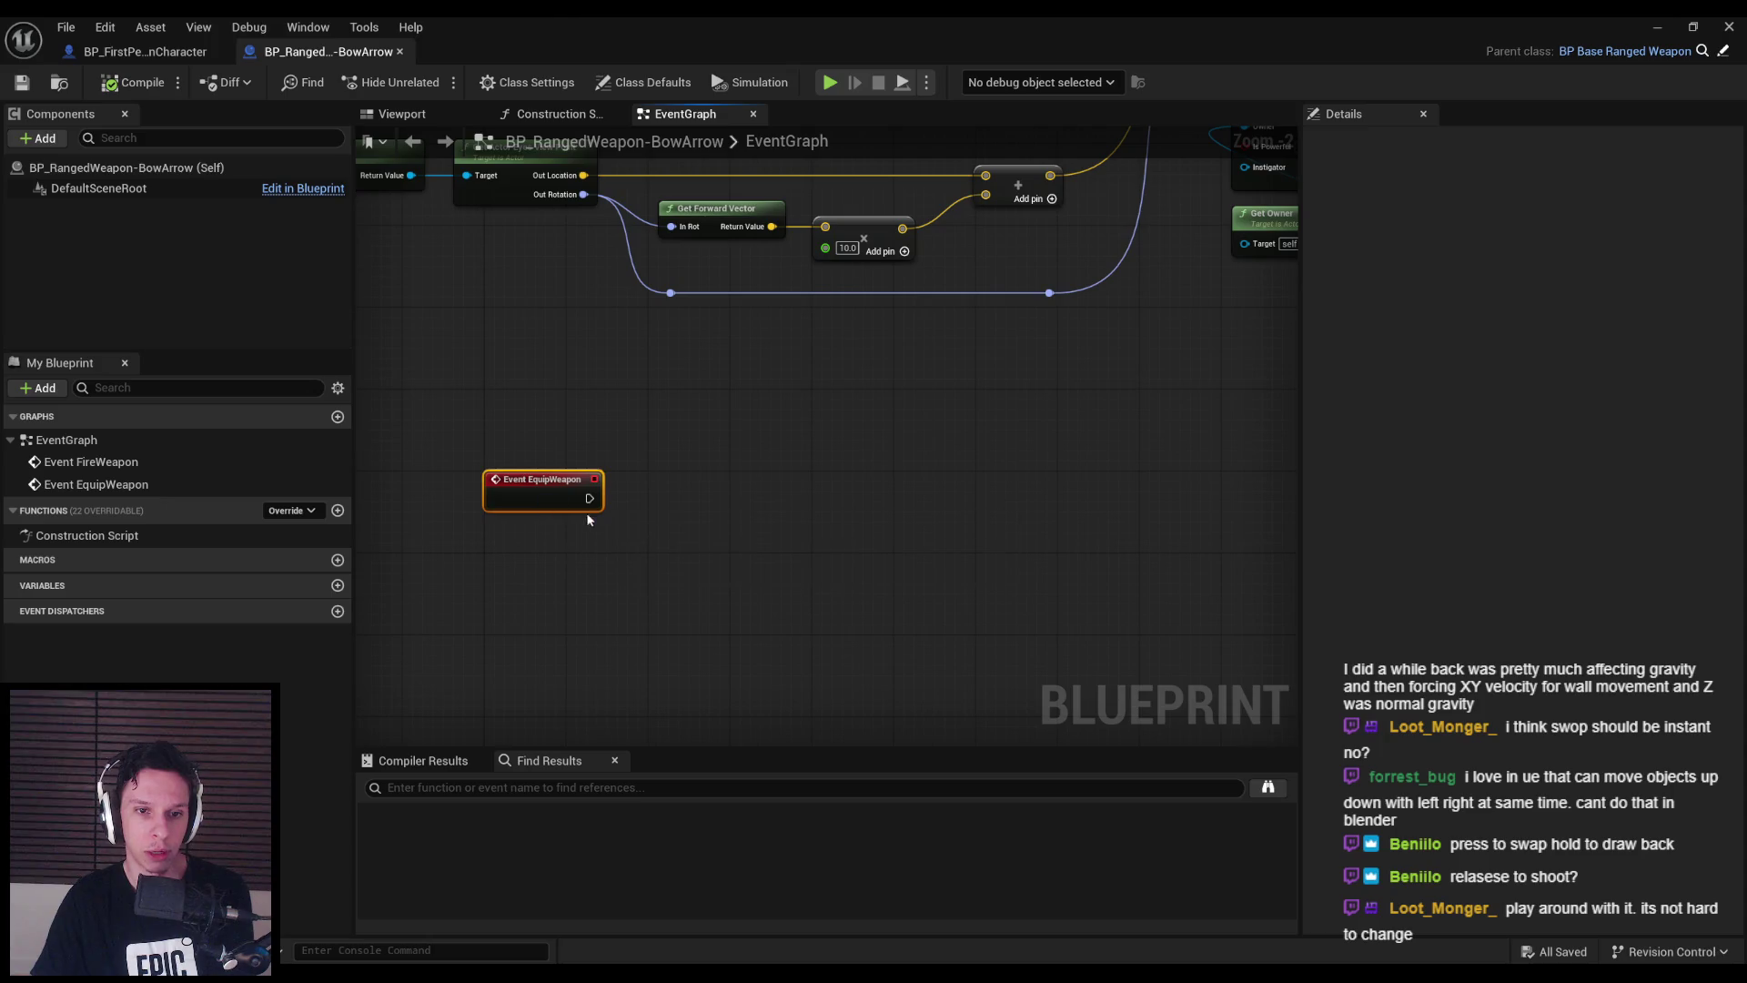
key(alt+Tab)
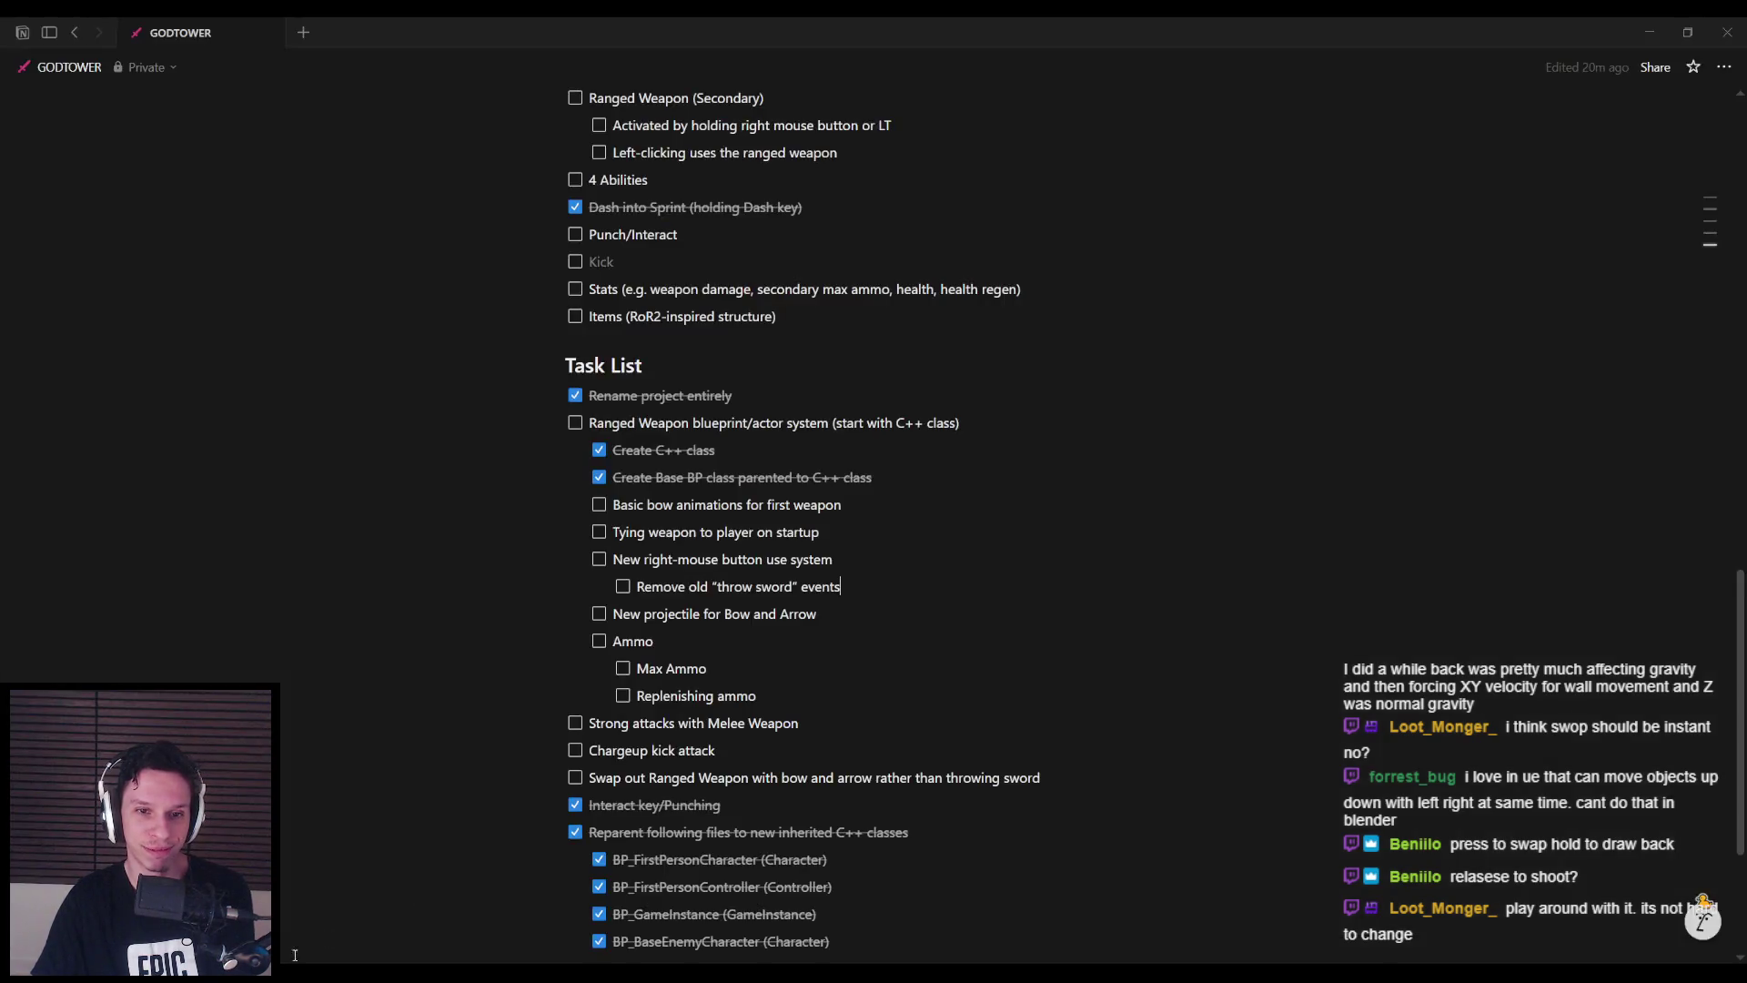
- Add a 'bool Equipping' parameter to EquipWeapon in TowerGameRangedWeapon.h
key(alt+Tab)
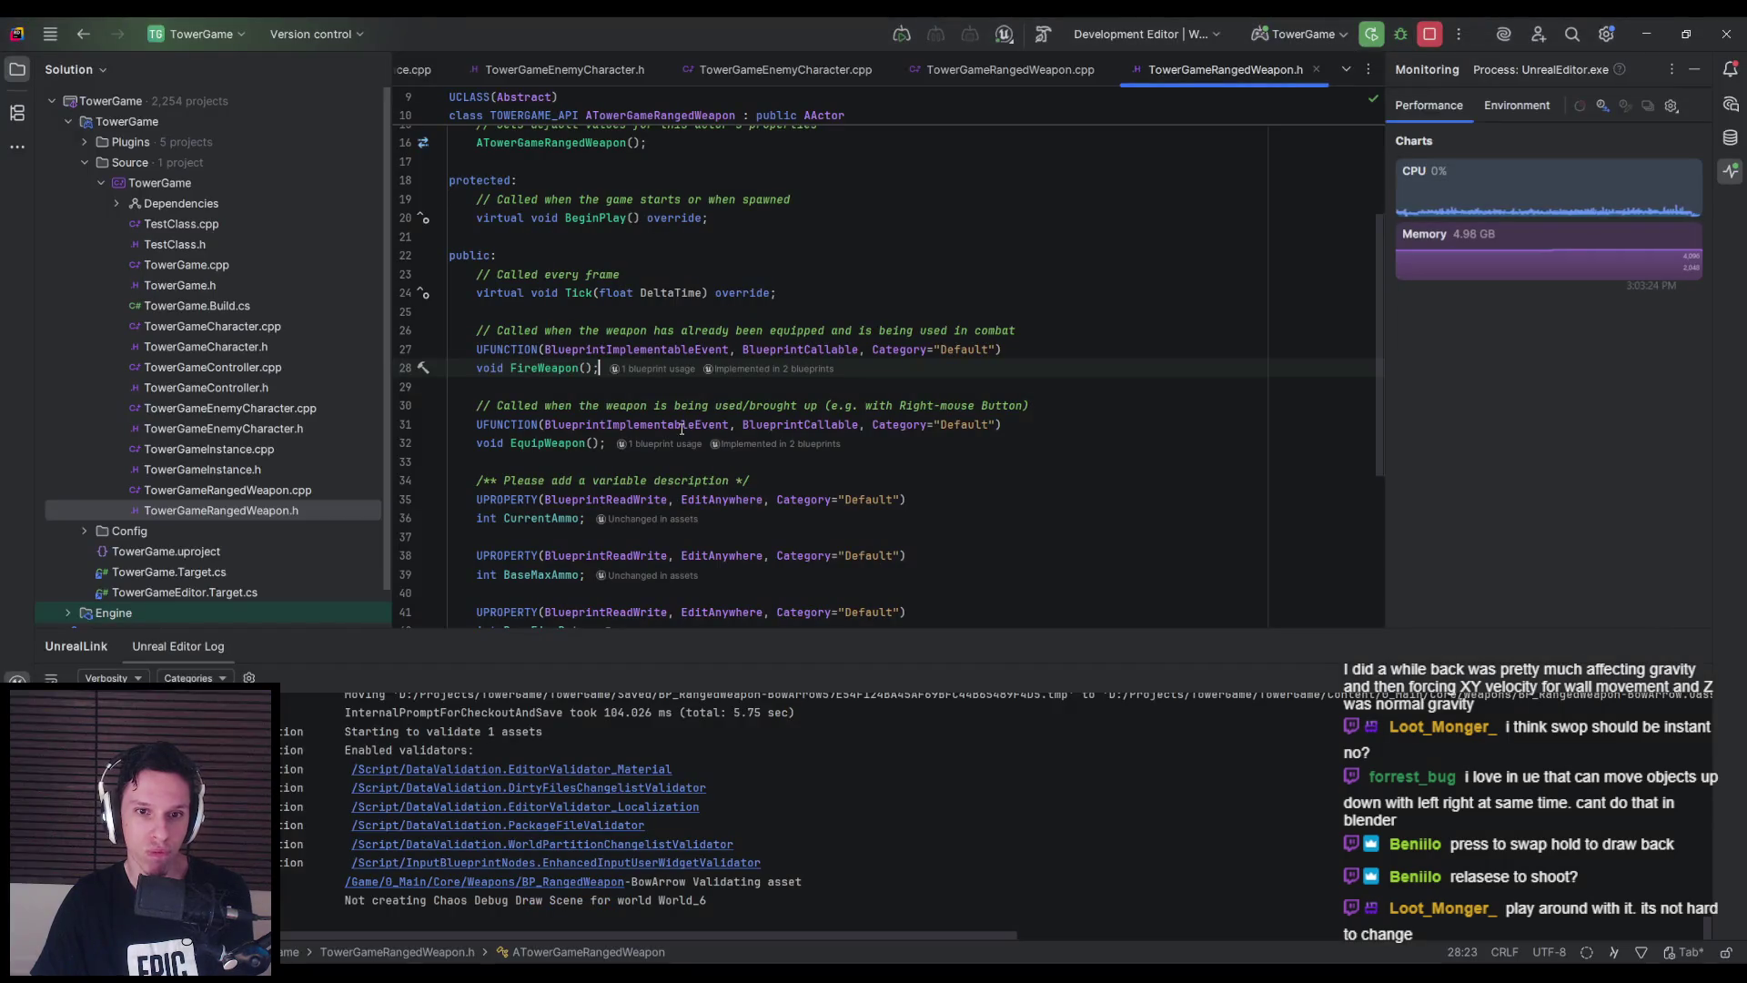
click(588, 443)
text(bool E)
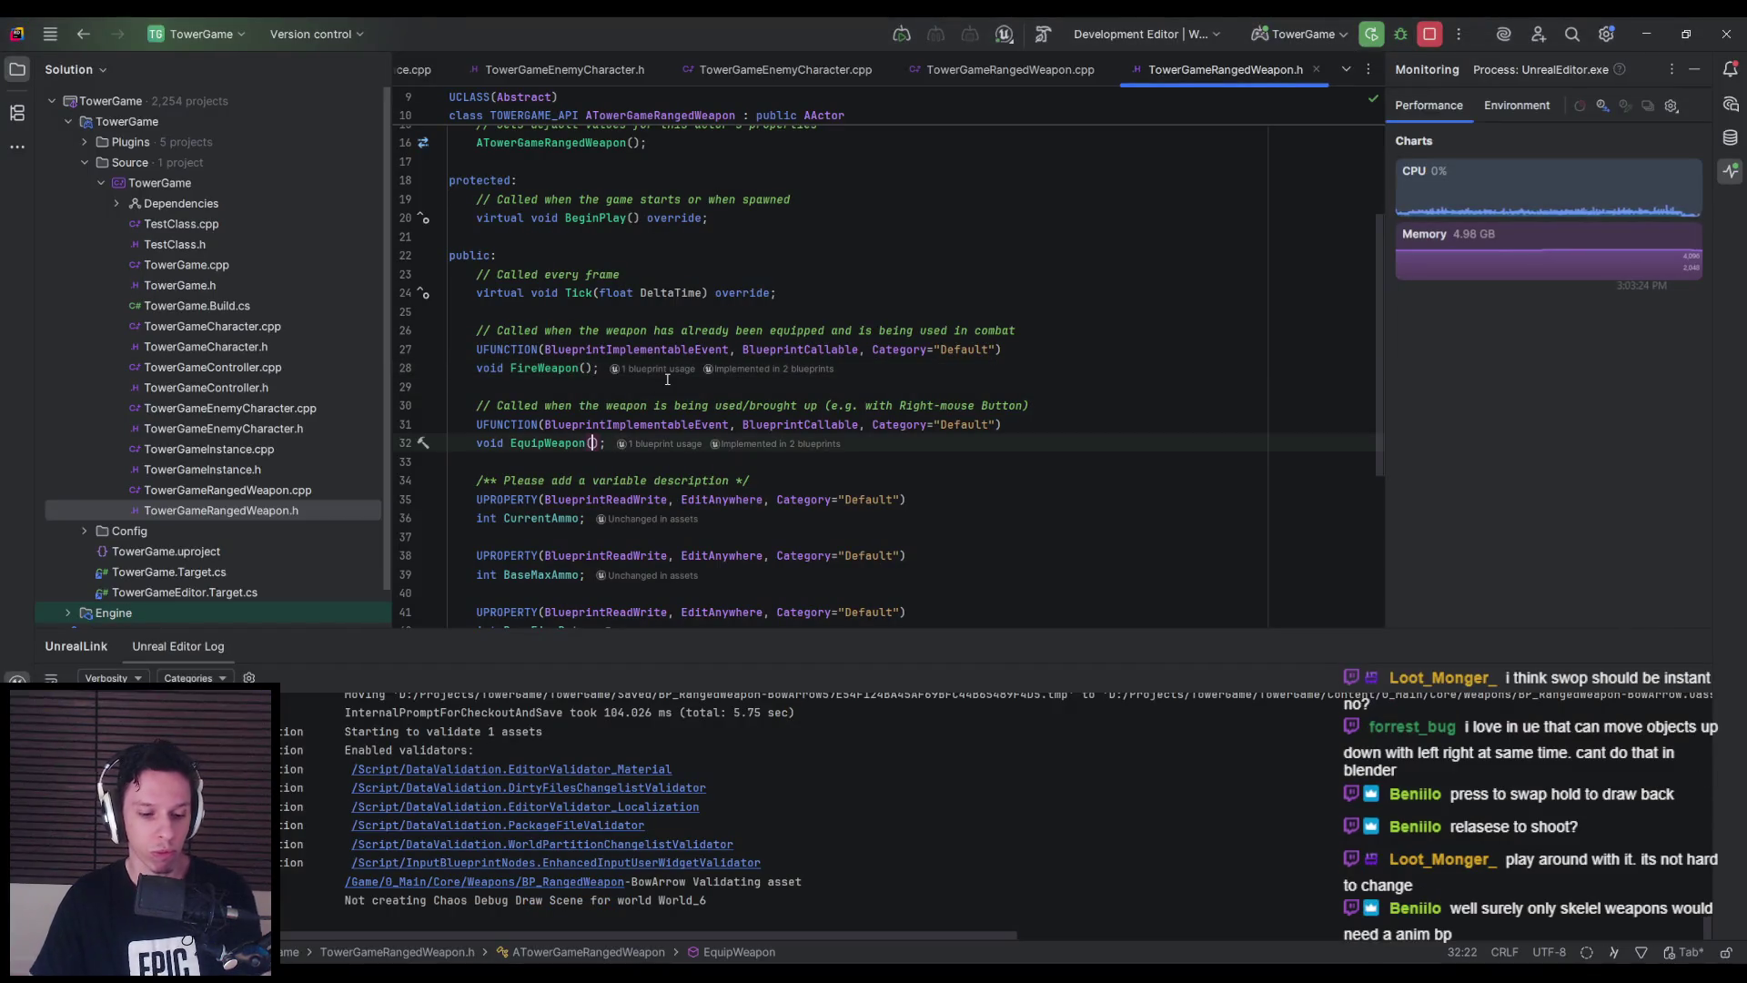
text(quipped)
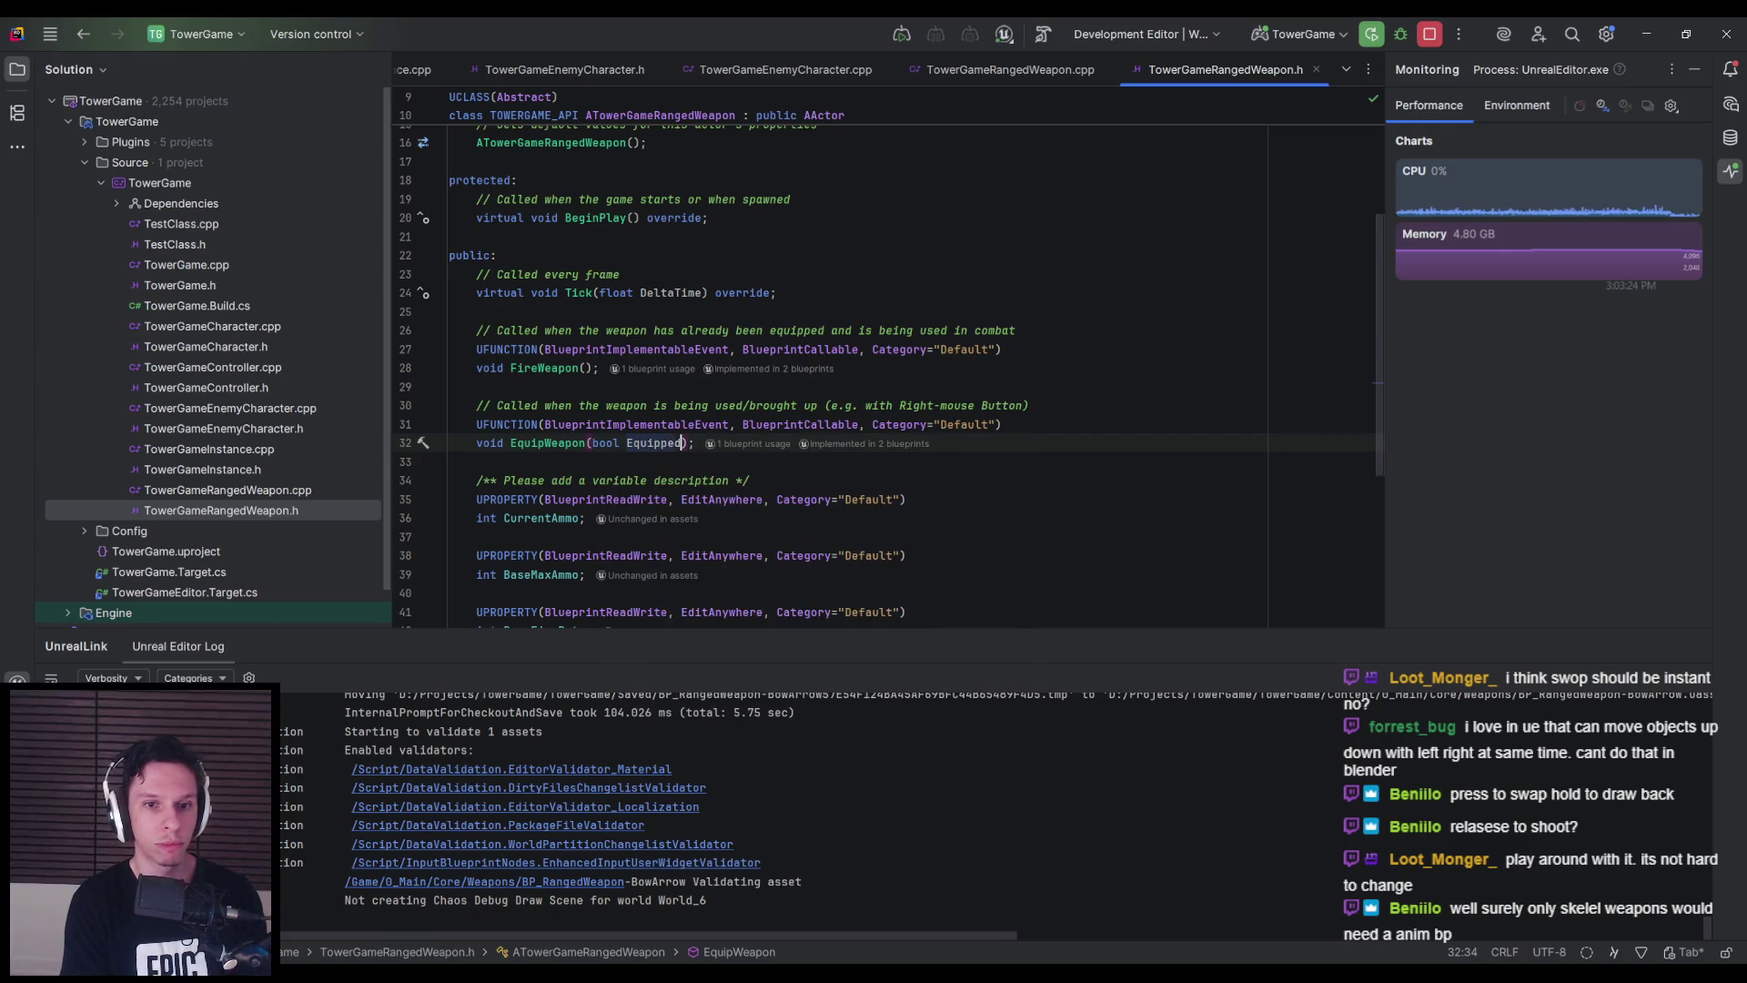
key(BackSpace)
key(BackSpace)
text(ing)
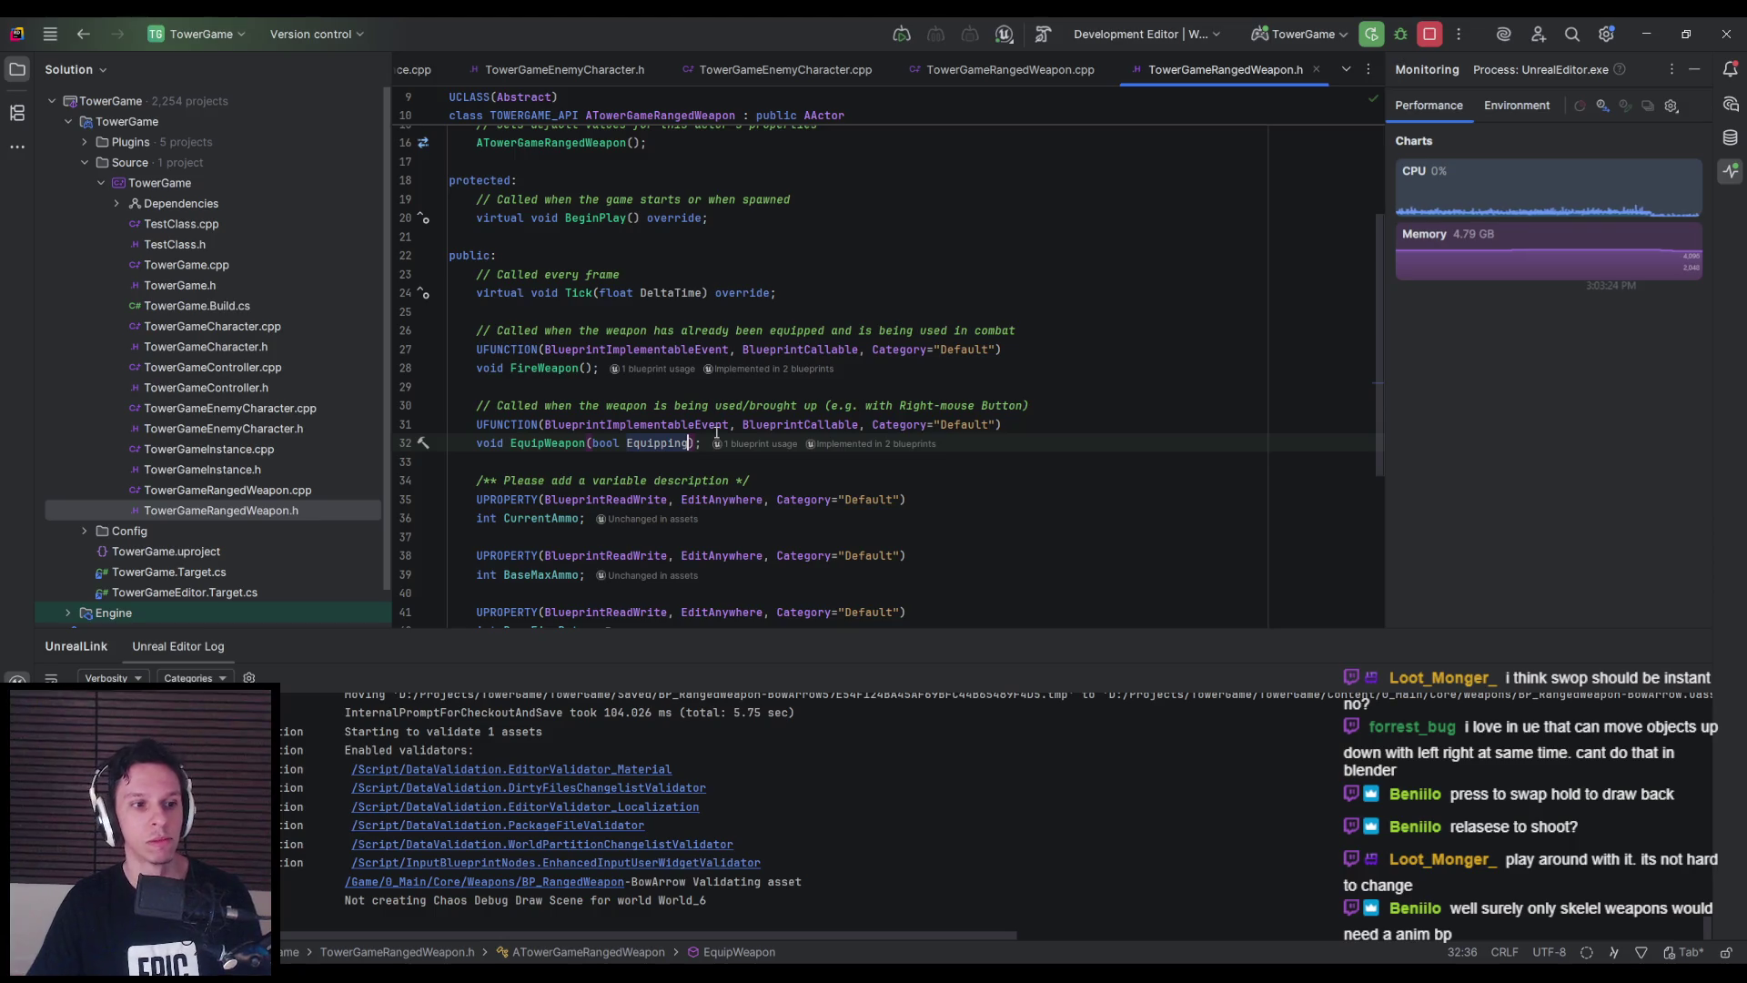
mouse_move(717, 433)
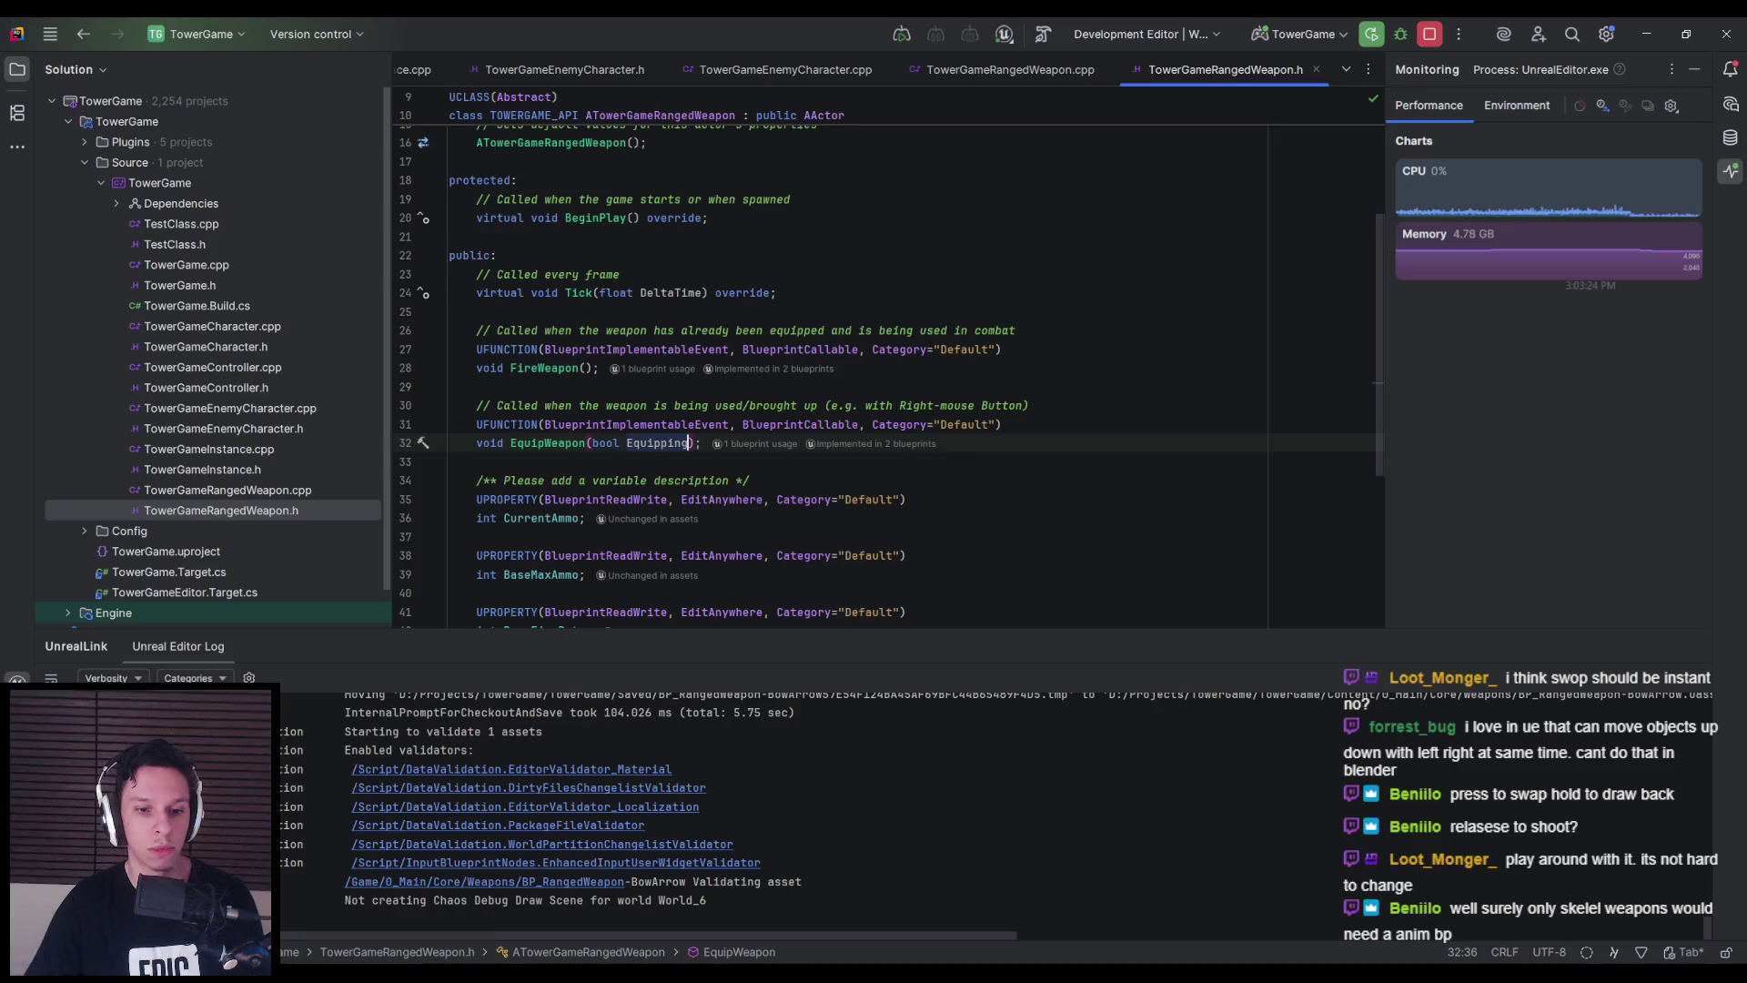
key(alt+Tab)
click(668, 448)
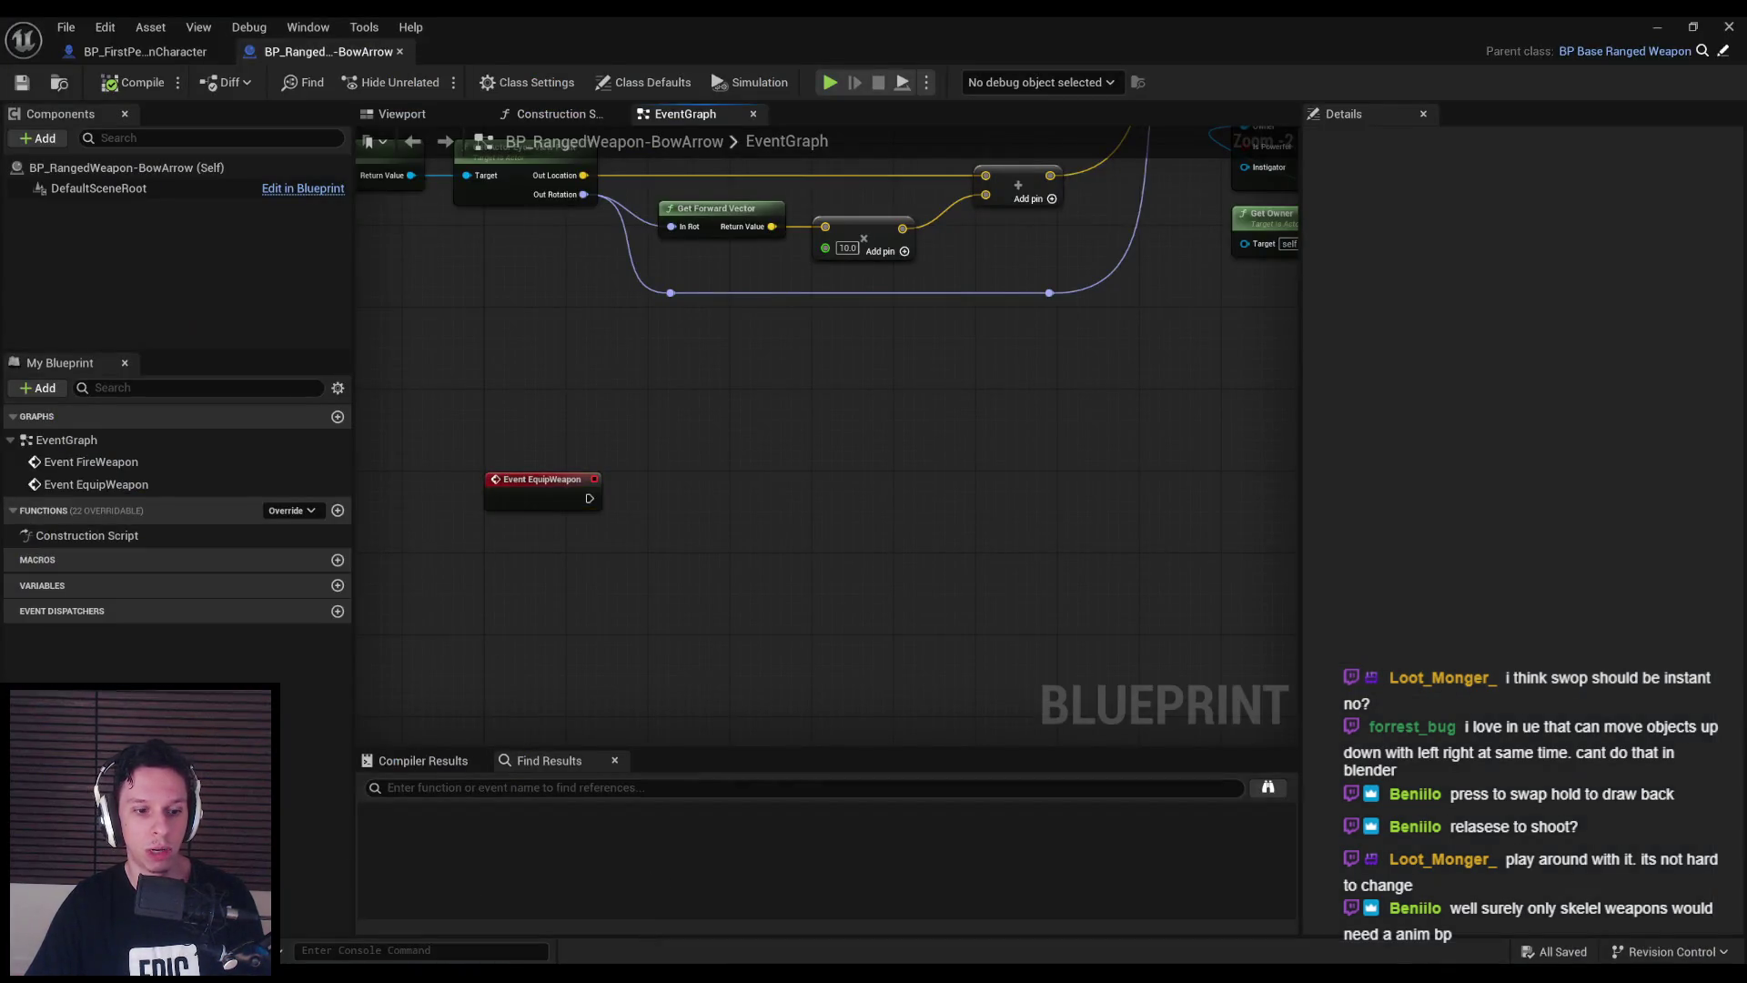
- Stop the running TowerGame editor, rebuild, and relaunch it from Rider
key(alt+Tab)
click(1389, 41)
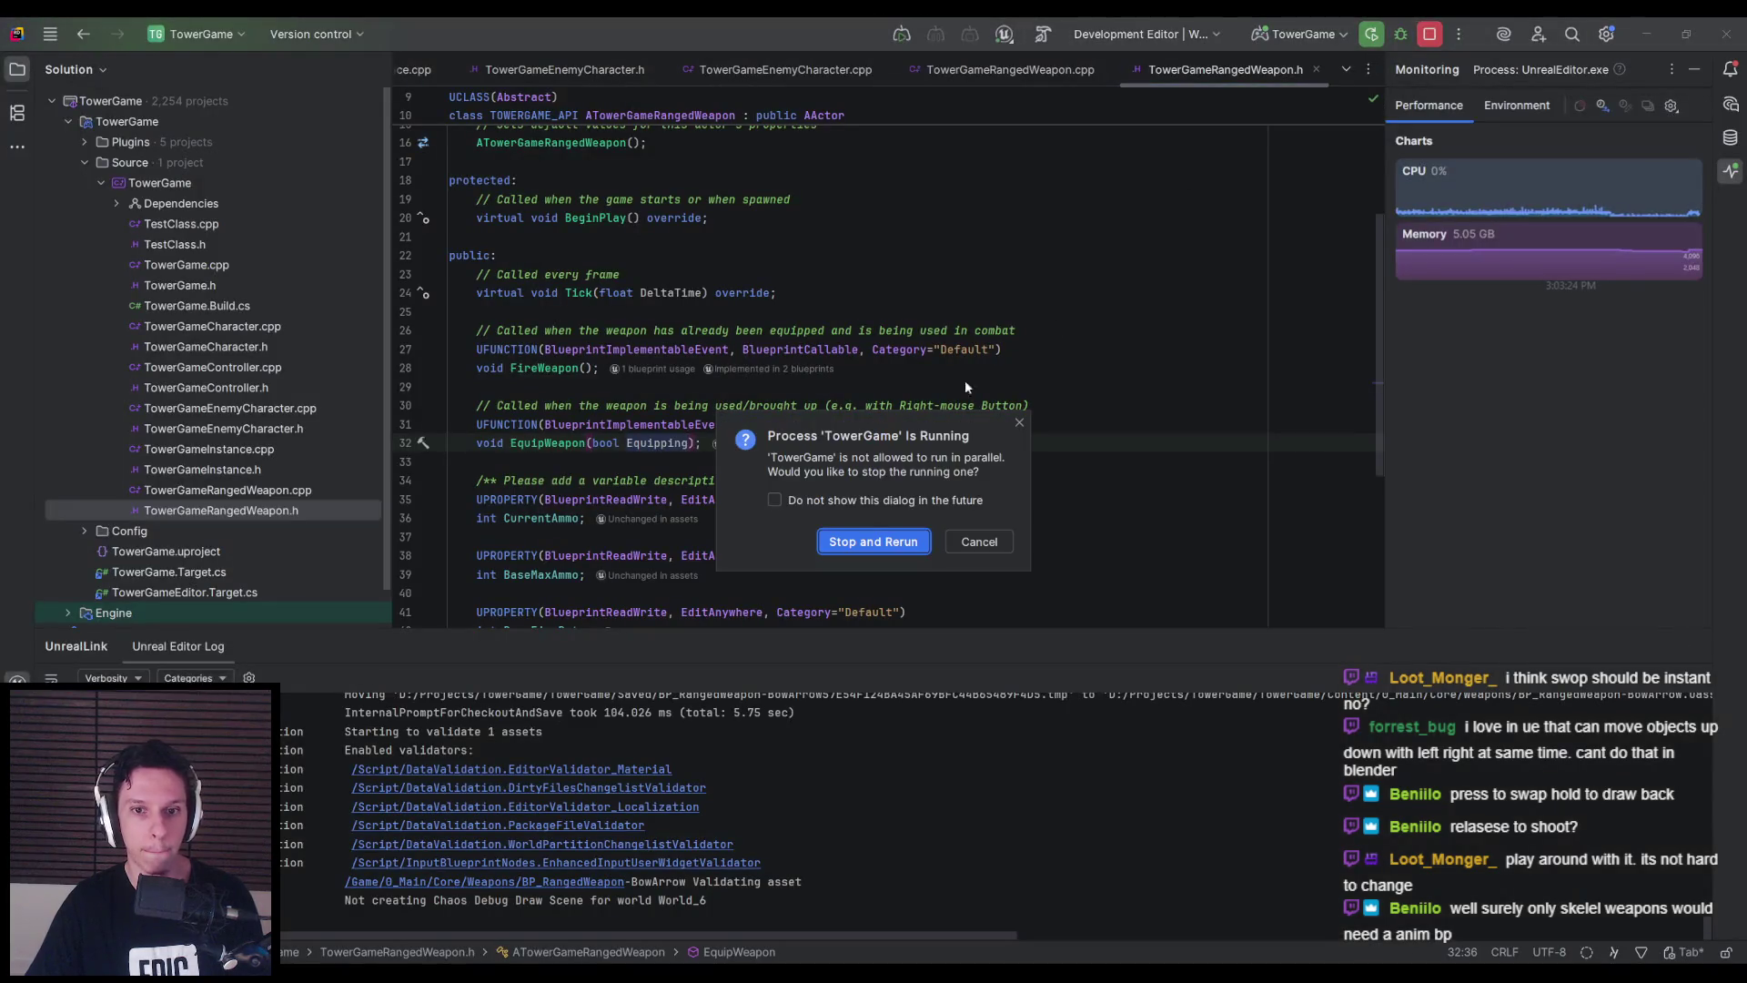
click(860, 544)
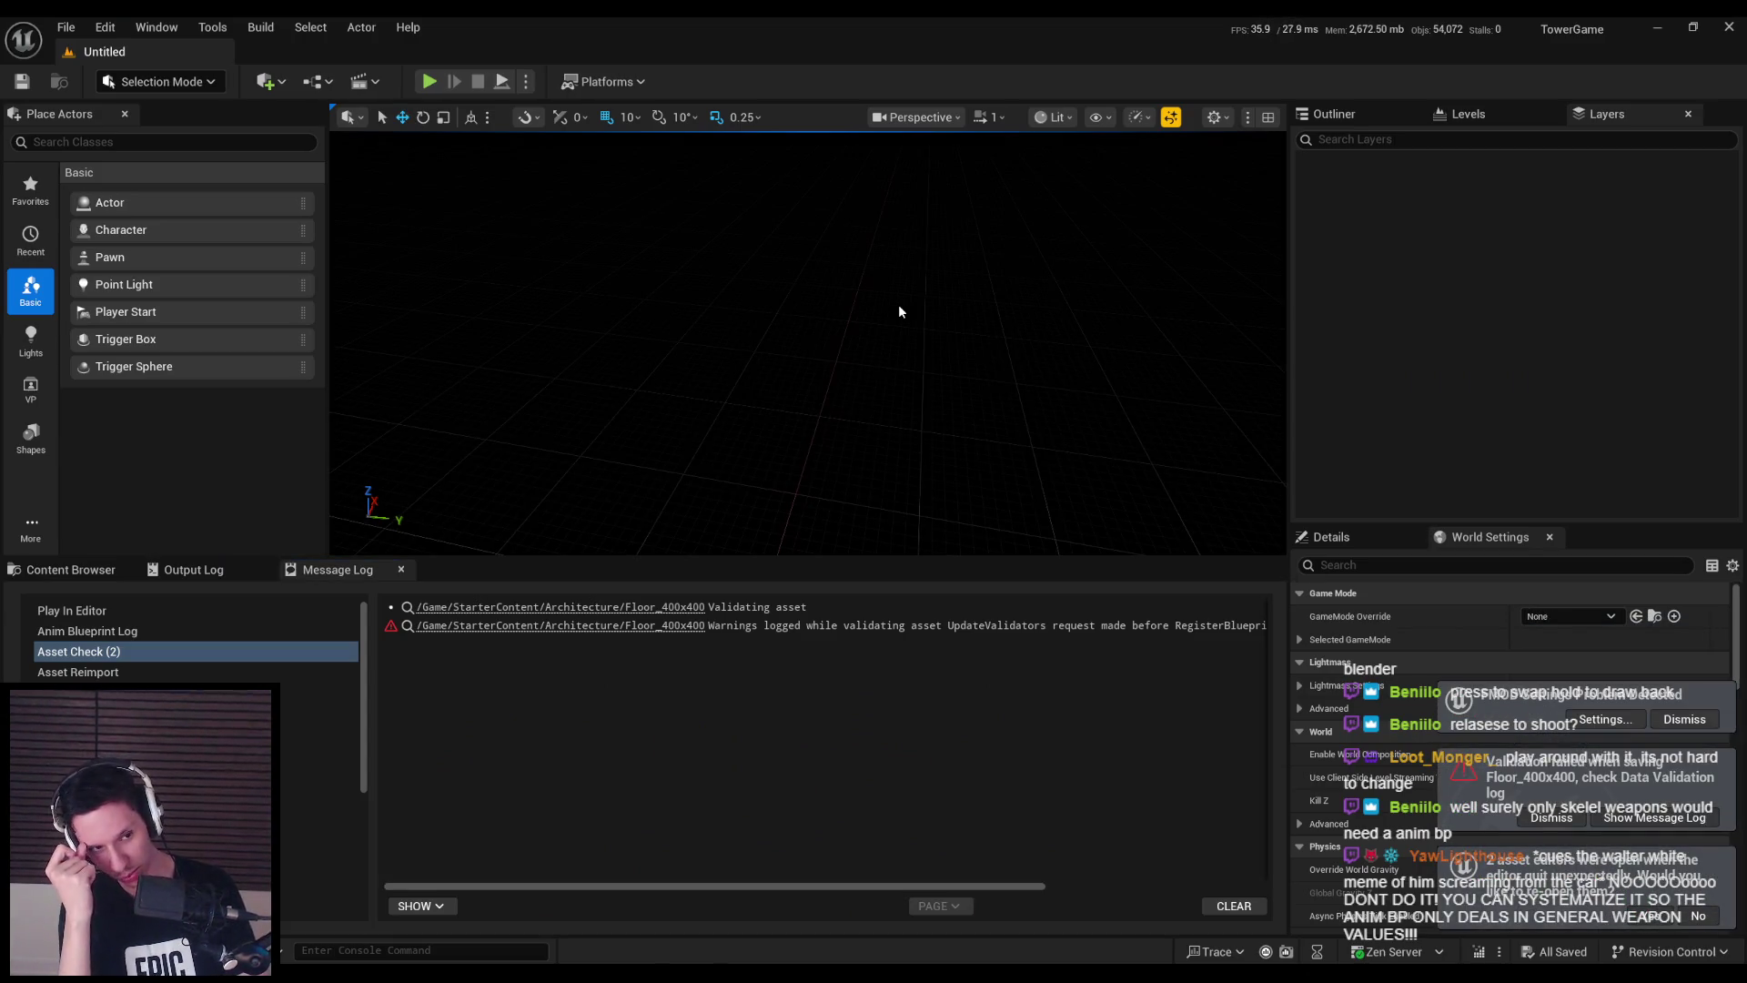
- Dismiss the validation warning and inspect the new Equipping pin on Event EquipWeapon
click(1552, 817)
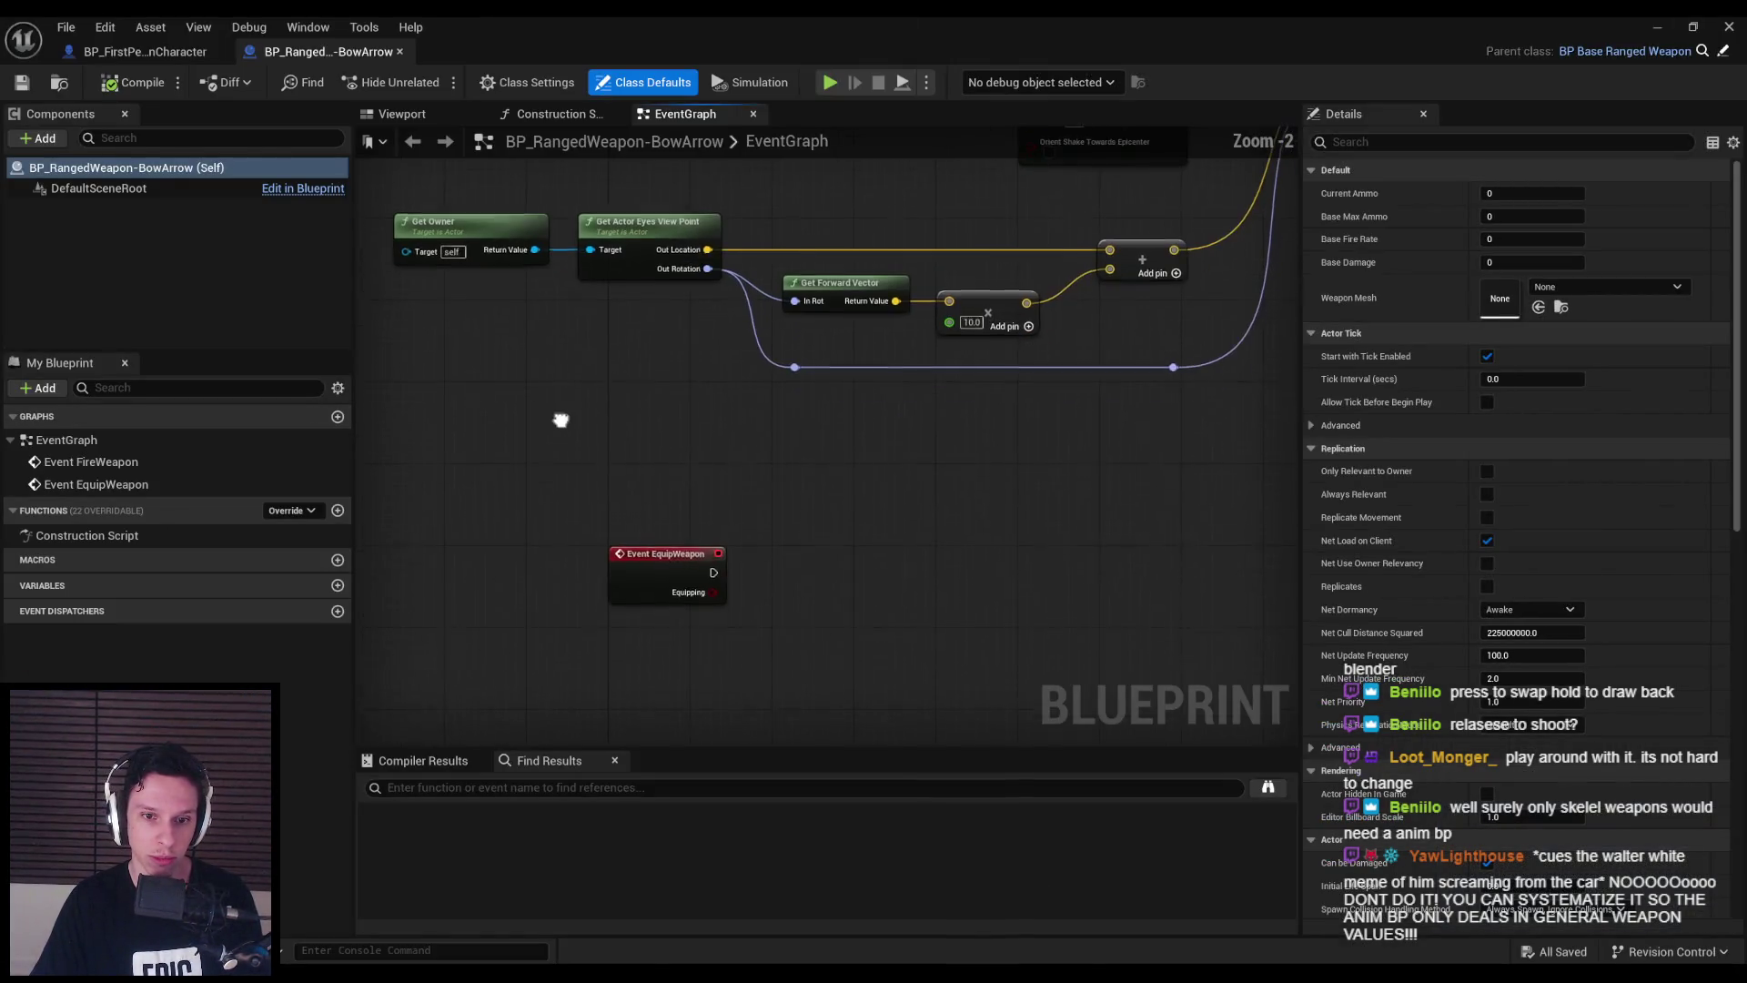
scroll(694, 606, up, 2)
mouse_move(720, 589)
mouse_down()
mouse_move(769, 596)
mouse_move(721, 590)
mouse_up()
click(145, 51)
- Open the Equip Ranged Weapon collapsed graph and frame its equip logic nodes
key(alt+Left)
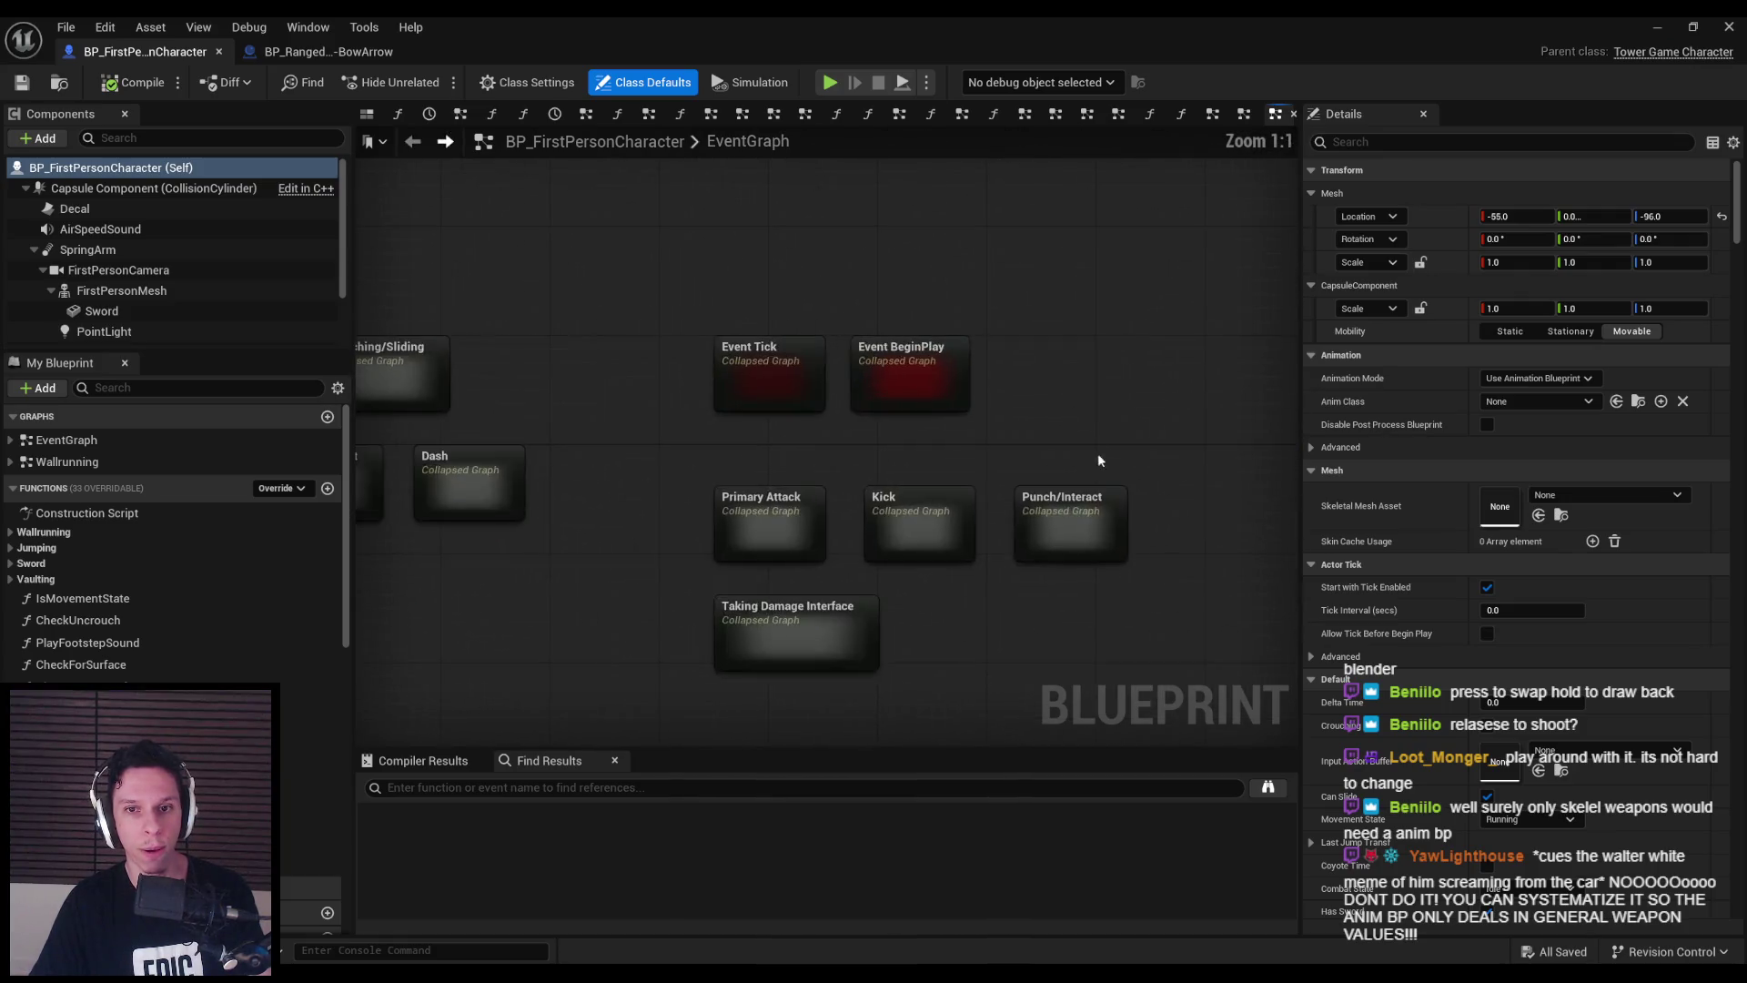
double_click(1120, 437)
scroll(854, 478, up, 1)
drag(848, 477, 688, 443)
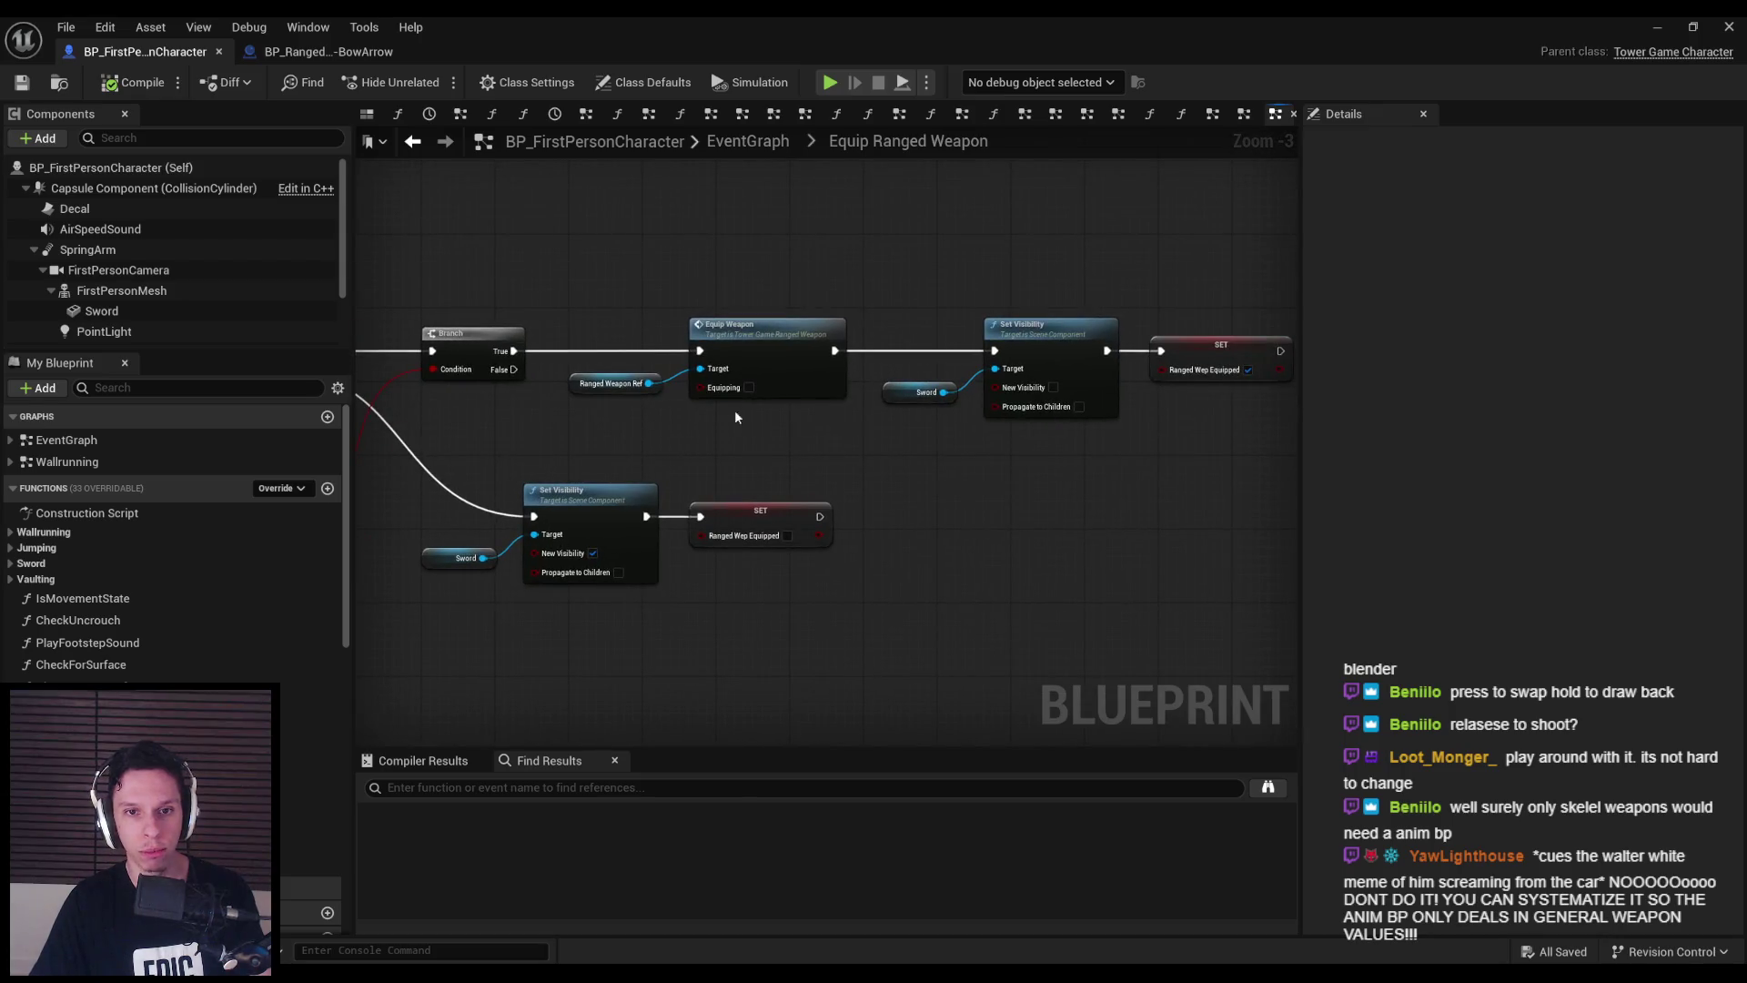
mouse_move(650, 353)
mouse_down()
mouse_move(1028, 426)
mouse_move(968, 529)
mouse_up()
- Paste an Equip Weapon call after the unequip SET with Equipping unchecked, then compile
key(ctrl+v)
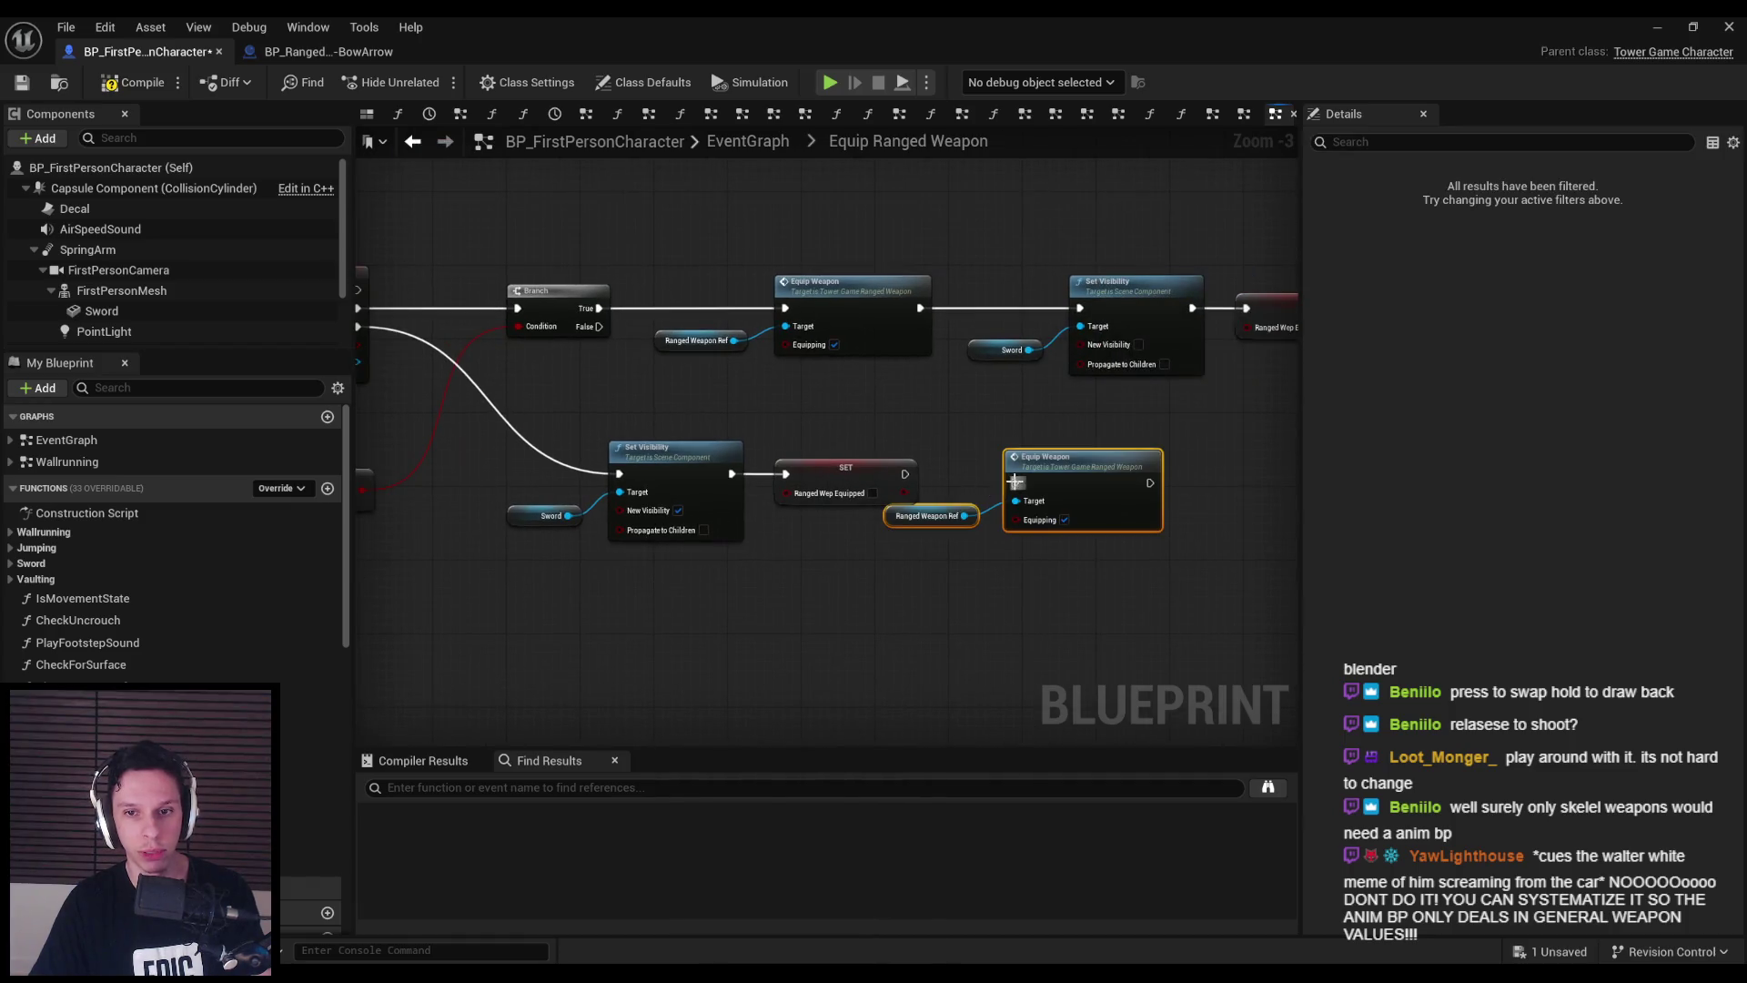
drag(905, 473, 1134, 486)
click(1121, 510)
click(910, 401)
click(135, 82)
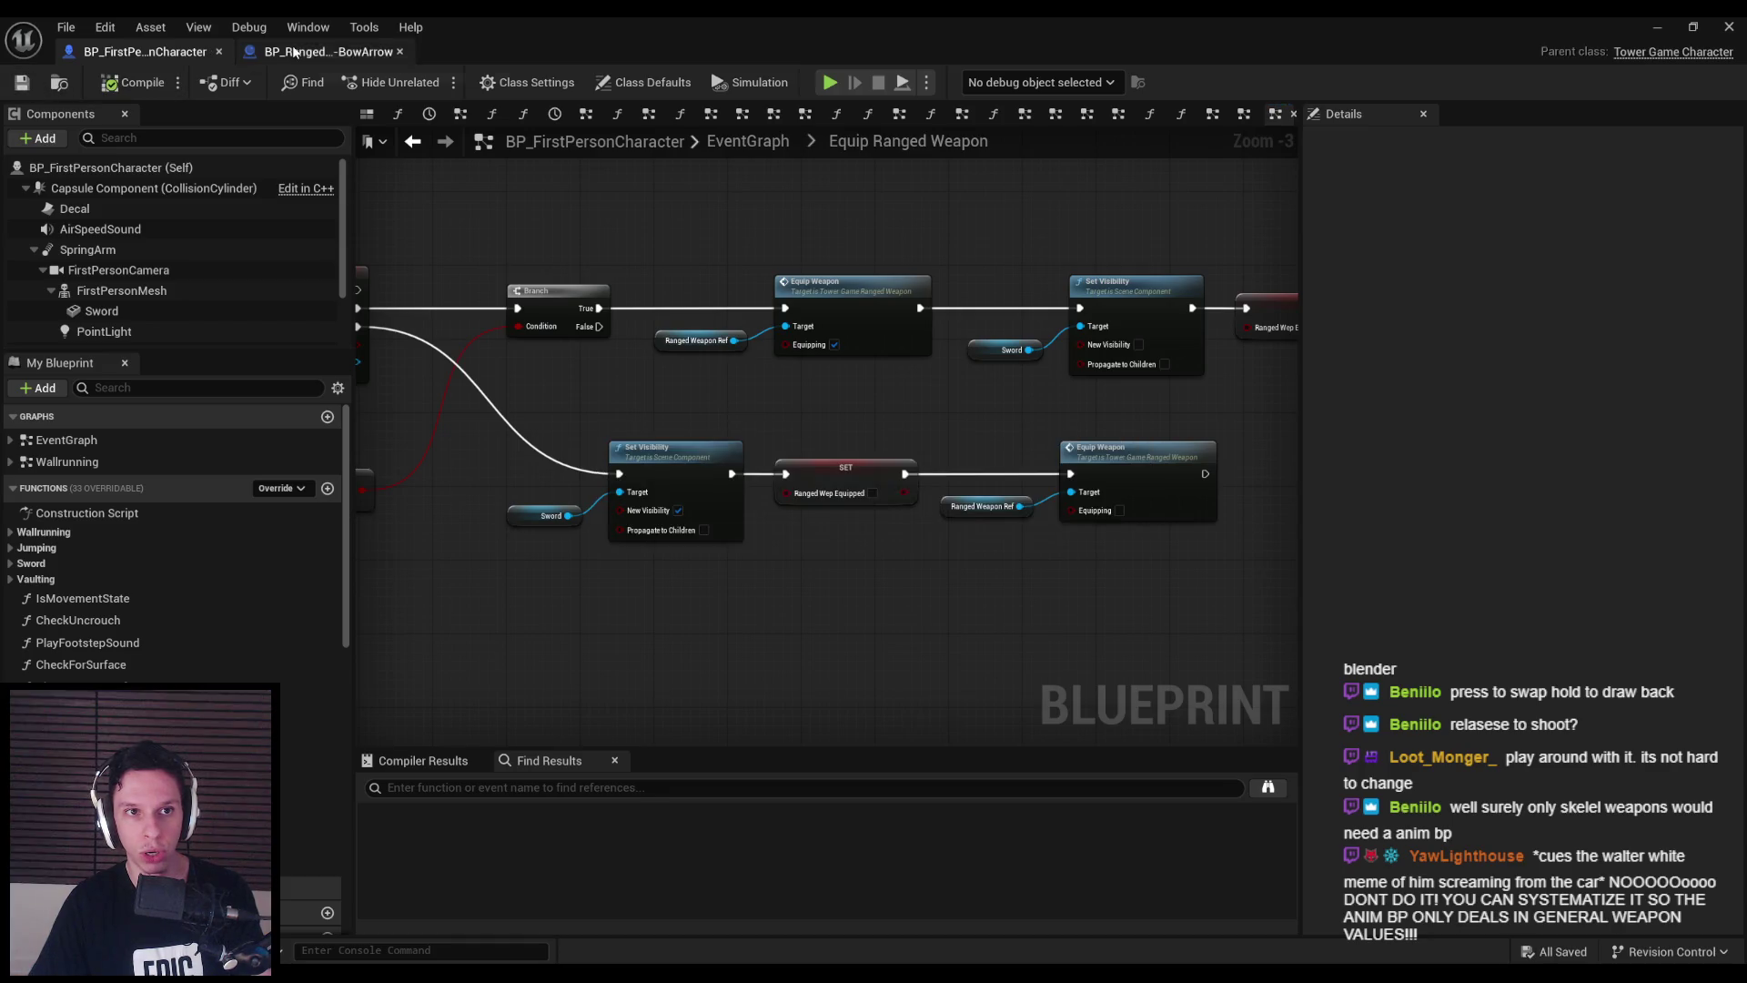
click(327, 52)
- Add a Branch node off Event EquipWeapon's Equipping value in the BowArrow graph
scroll(577, 401, down, 2)
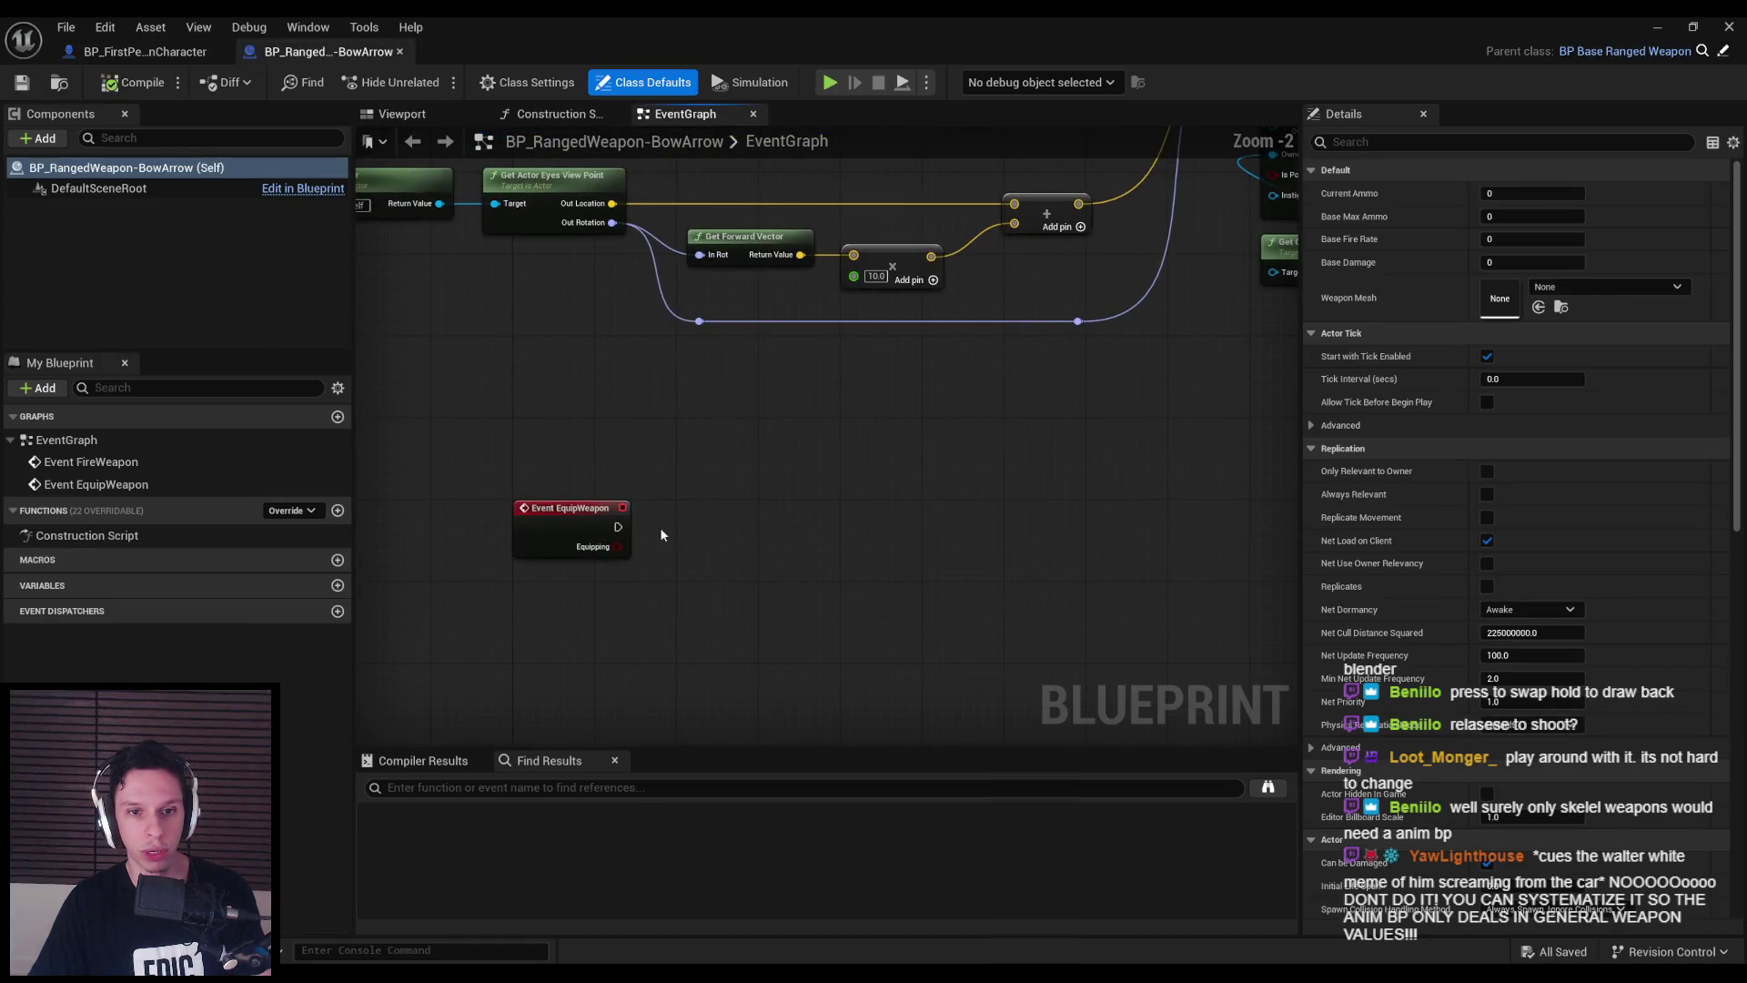
scroll(553, 441, down, 1)
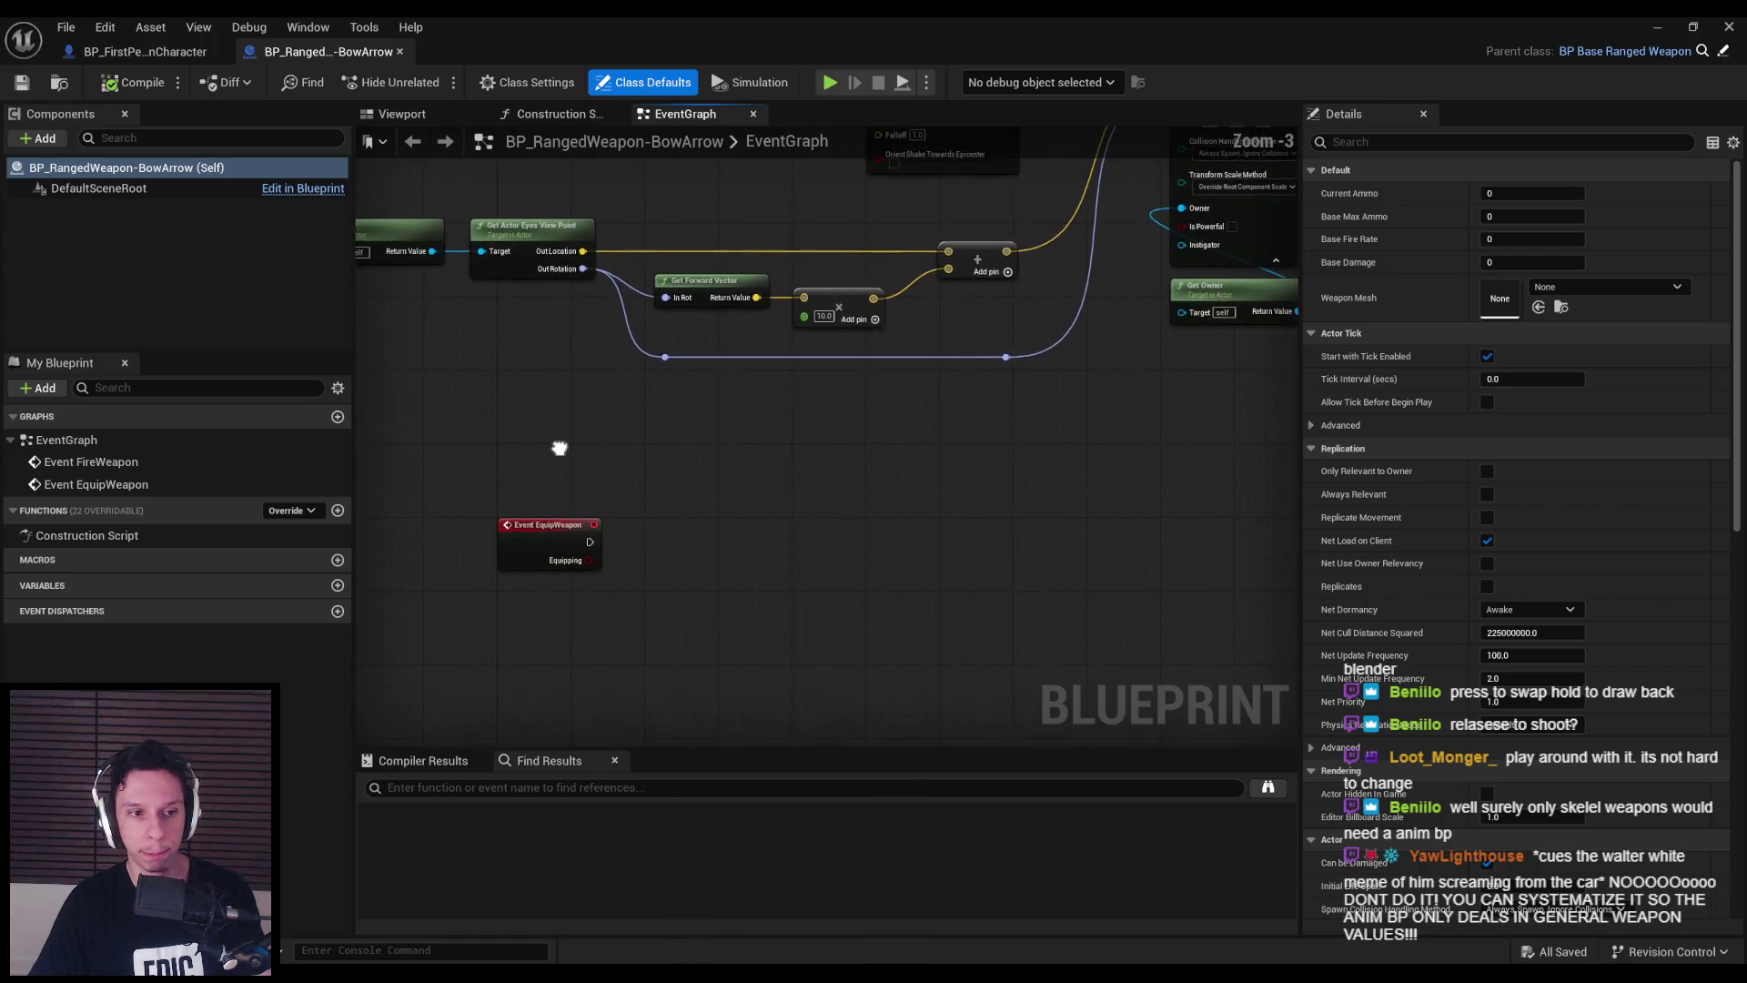
scroll(557, 464, down, 1)
scroll(616, 552, up, 2)
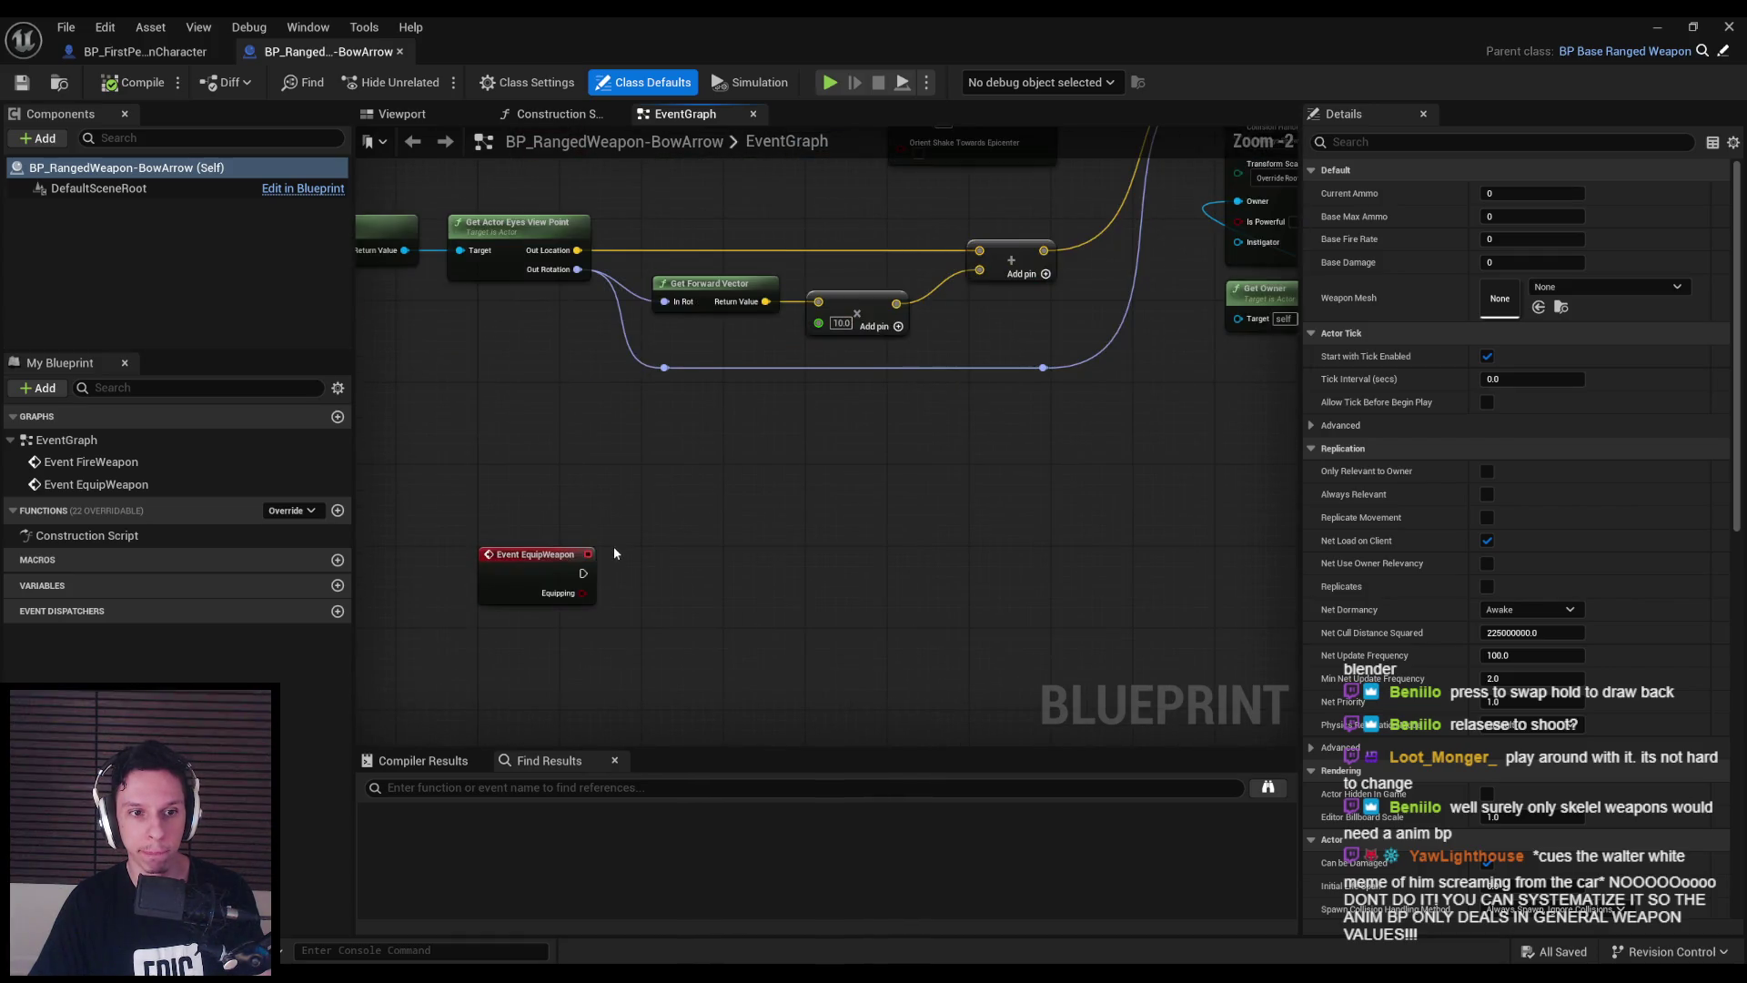
scroll(550, 597, down, 1)
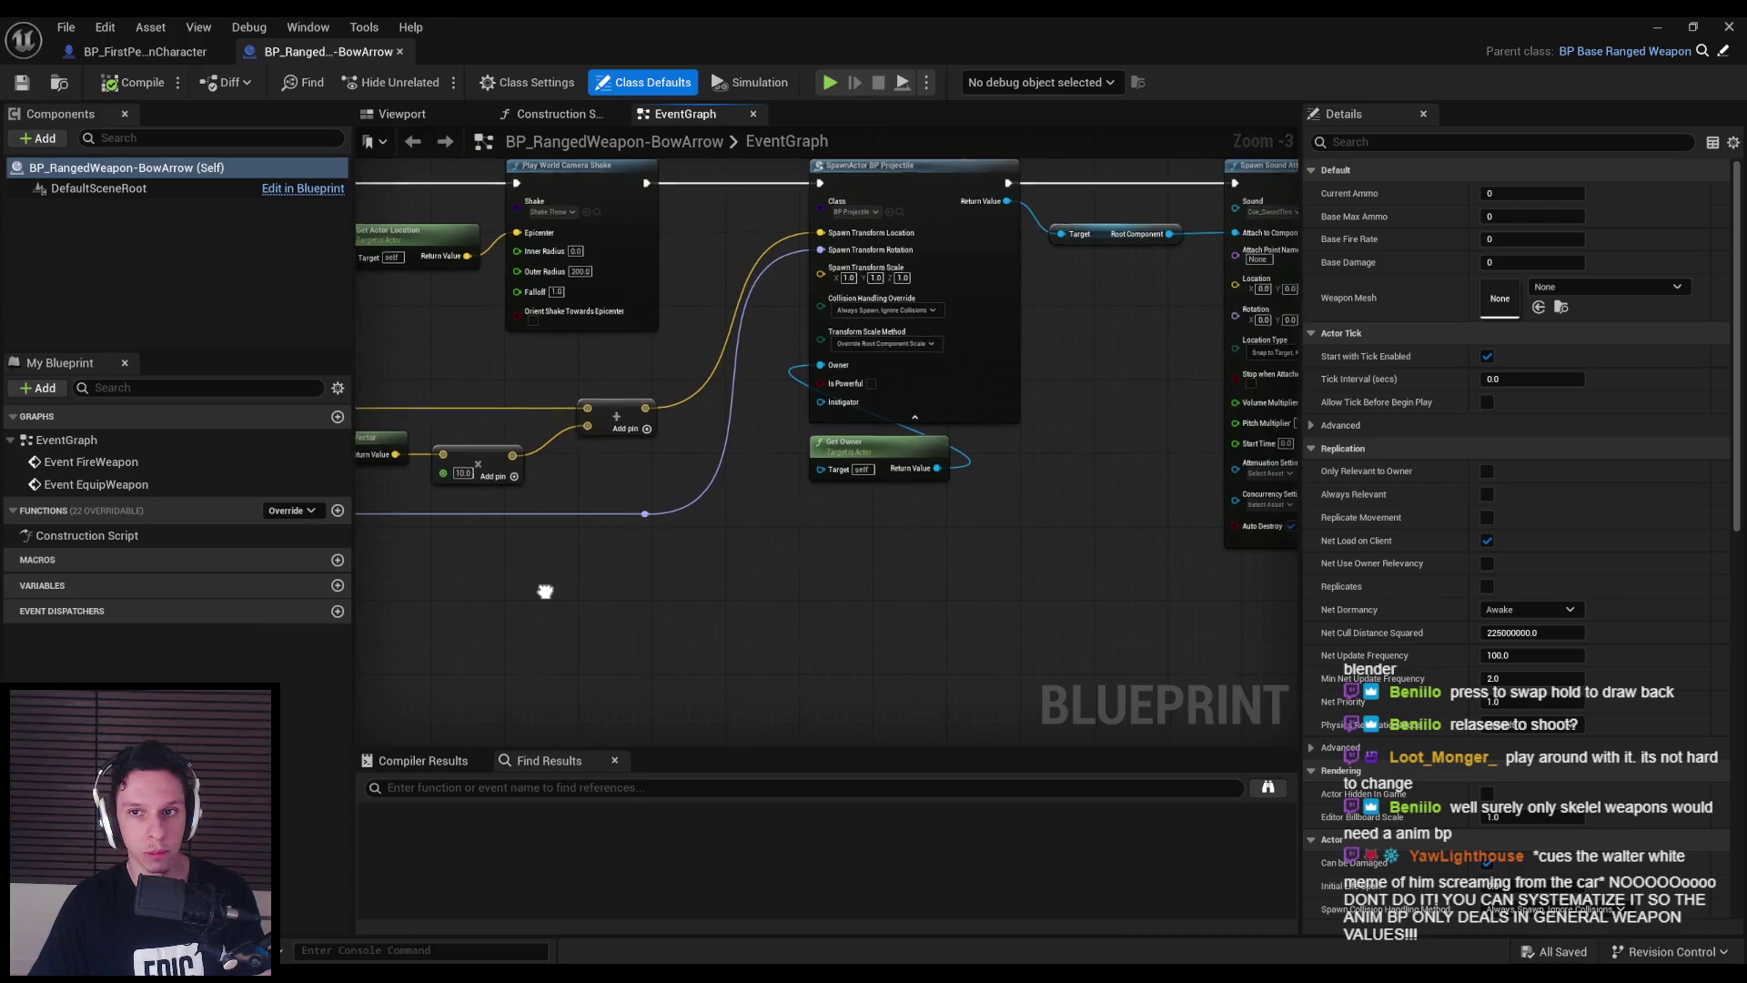
scroll(408, 605, down, 1)
mouse_move(408, 605)
mouse_down()
mouse_move(791, 514)
mouse_move(734, 613)
mouse_move(719, 521)
mouse_move(730, 557)
mouse_move(784, 473)
mouse_up()
scroll(795, 520, up, 3)
scroll(794, 520, down, 1)
scroll(719, 524, down, 1)
scroll(719, 528, up, 2)
text(bra)
key(Return)
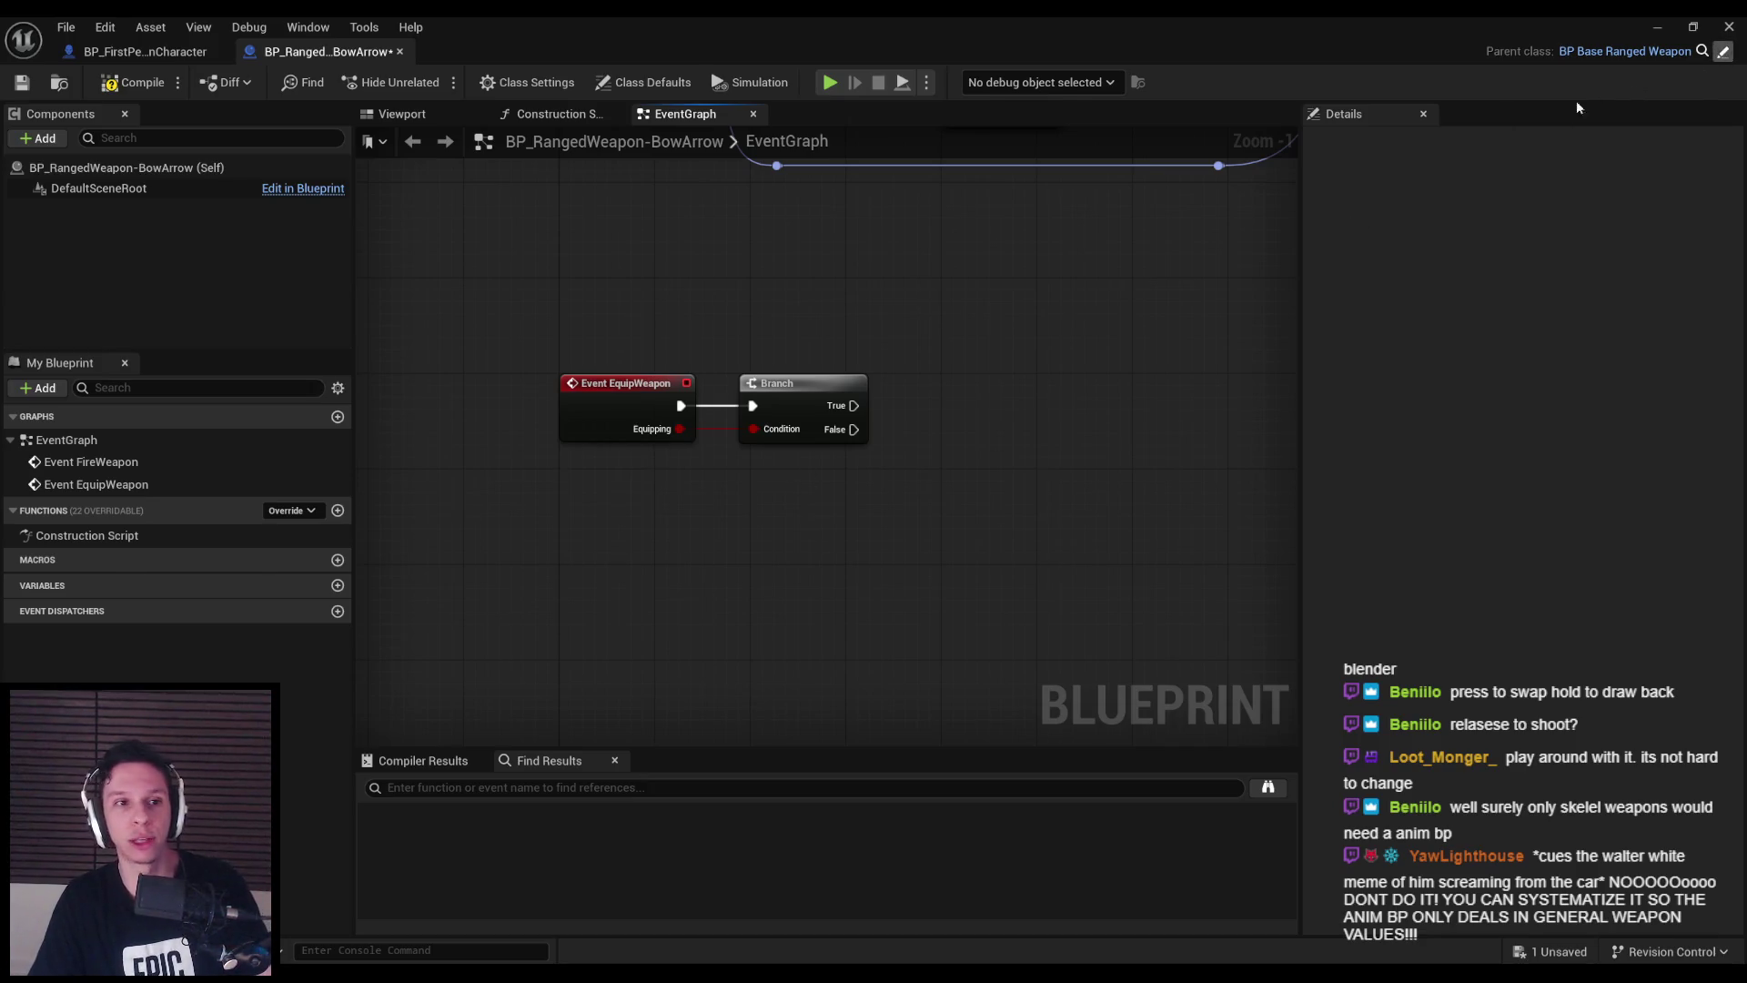
- Add a Static Mesh component to BP_BaseRangedWeapon and try renaming it WeaponMesh
click(44, 138)
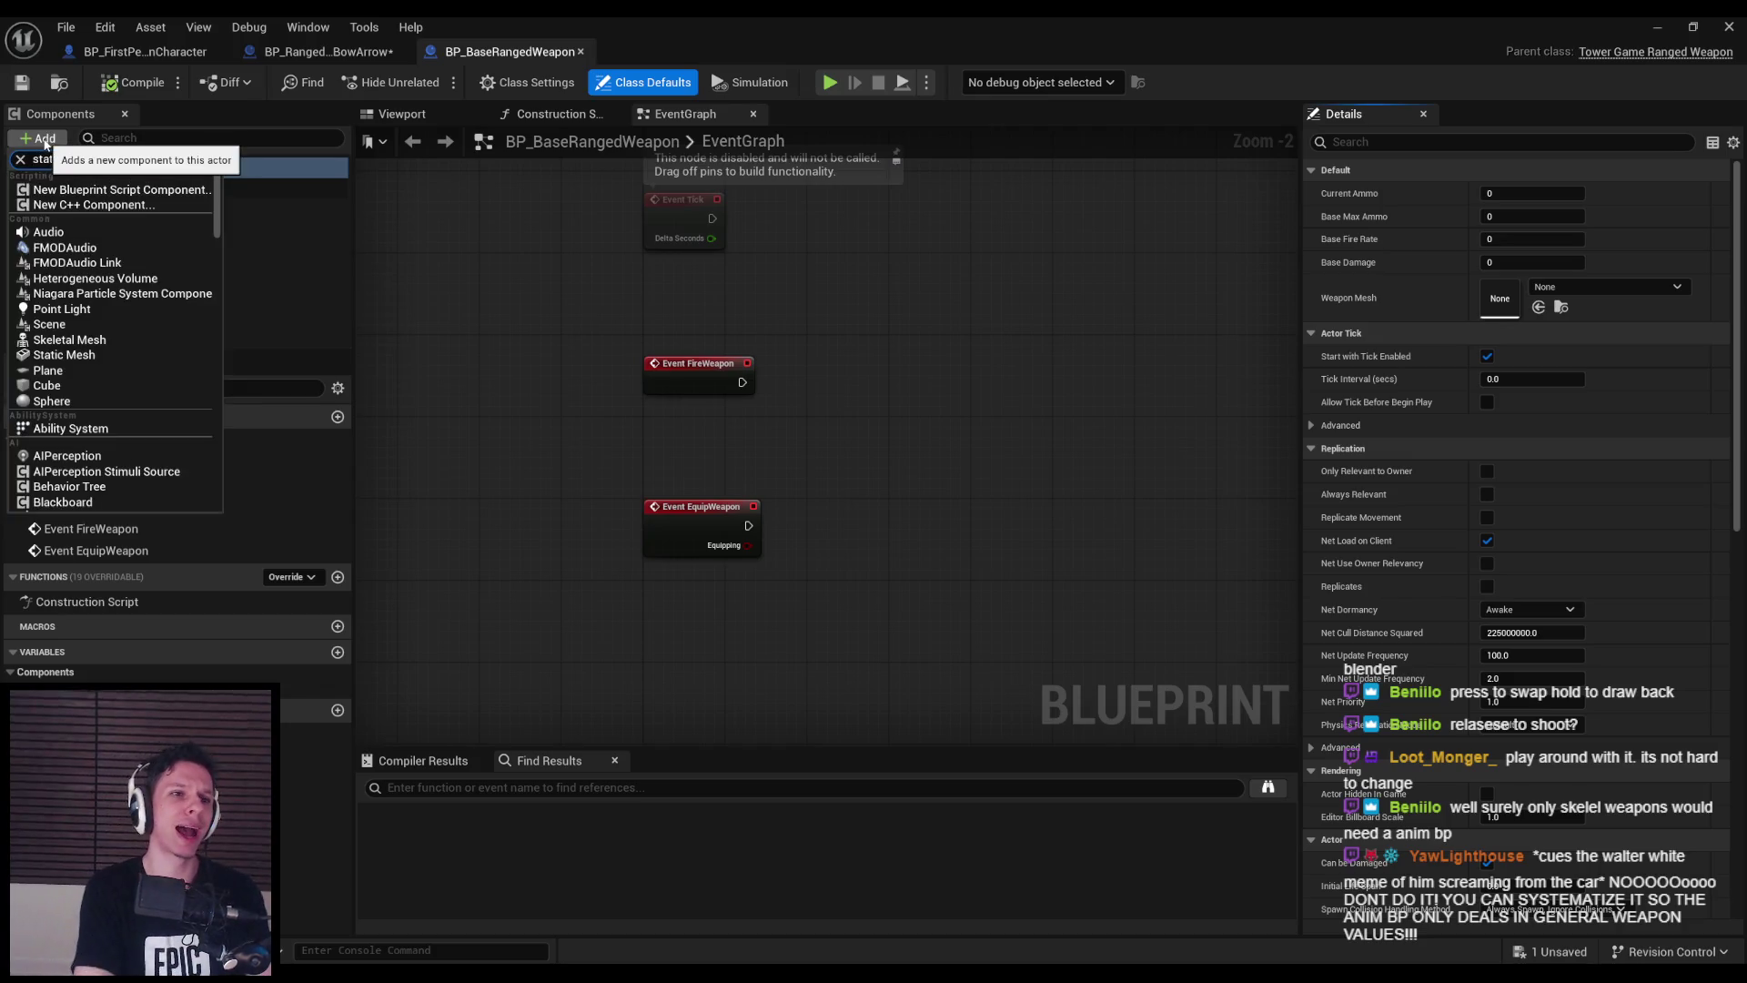
click(98, 335)
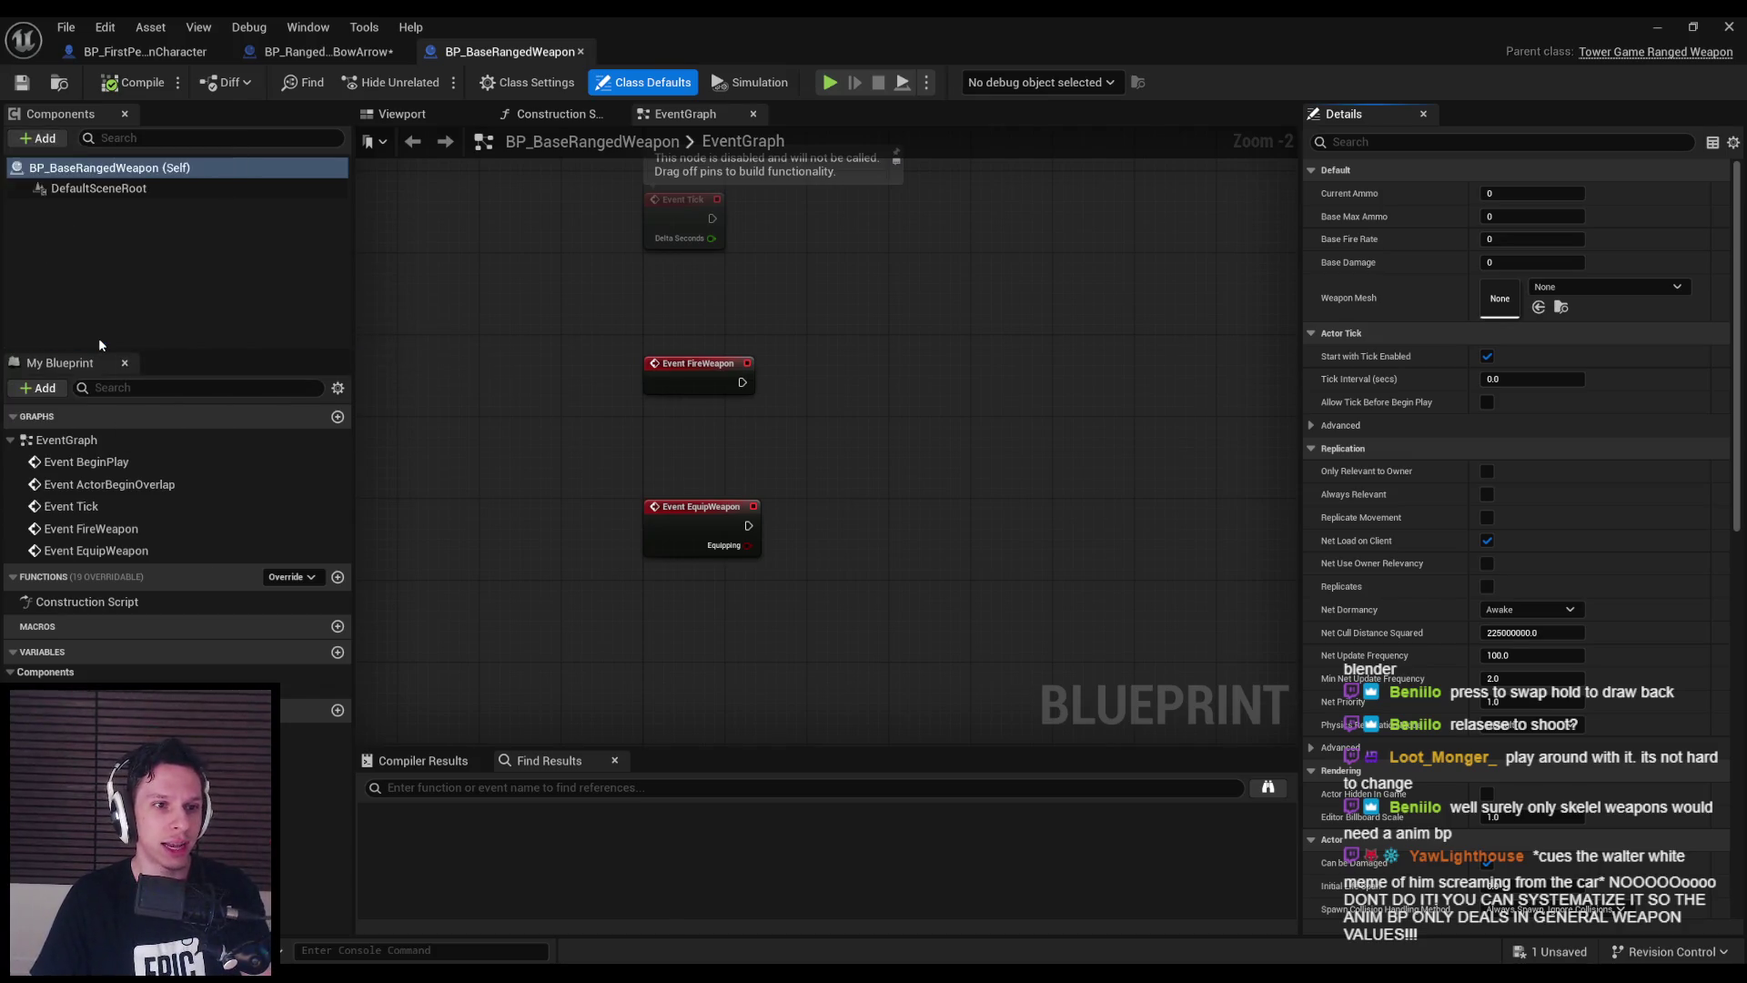
click(124, 212)
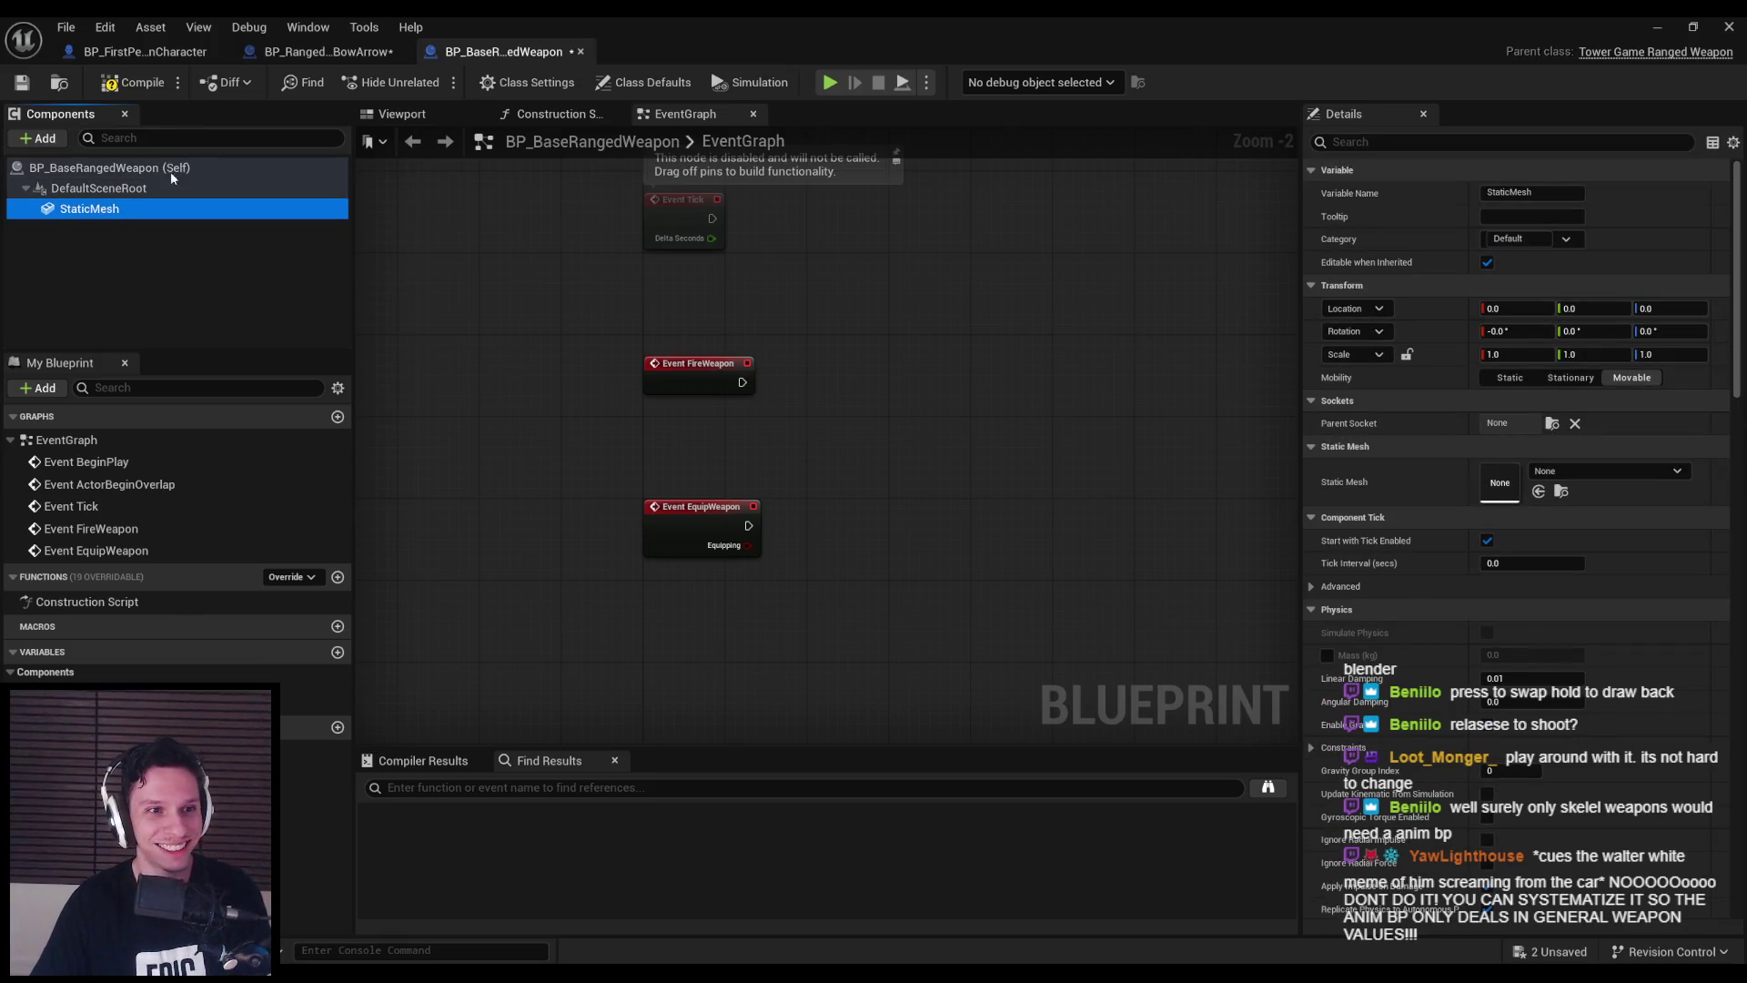
key(F2)
text(WeaponMesh)
key(ctrl+z)
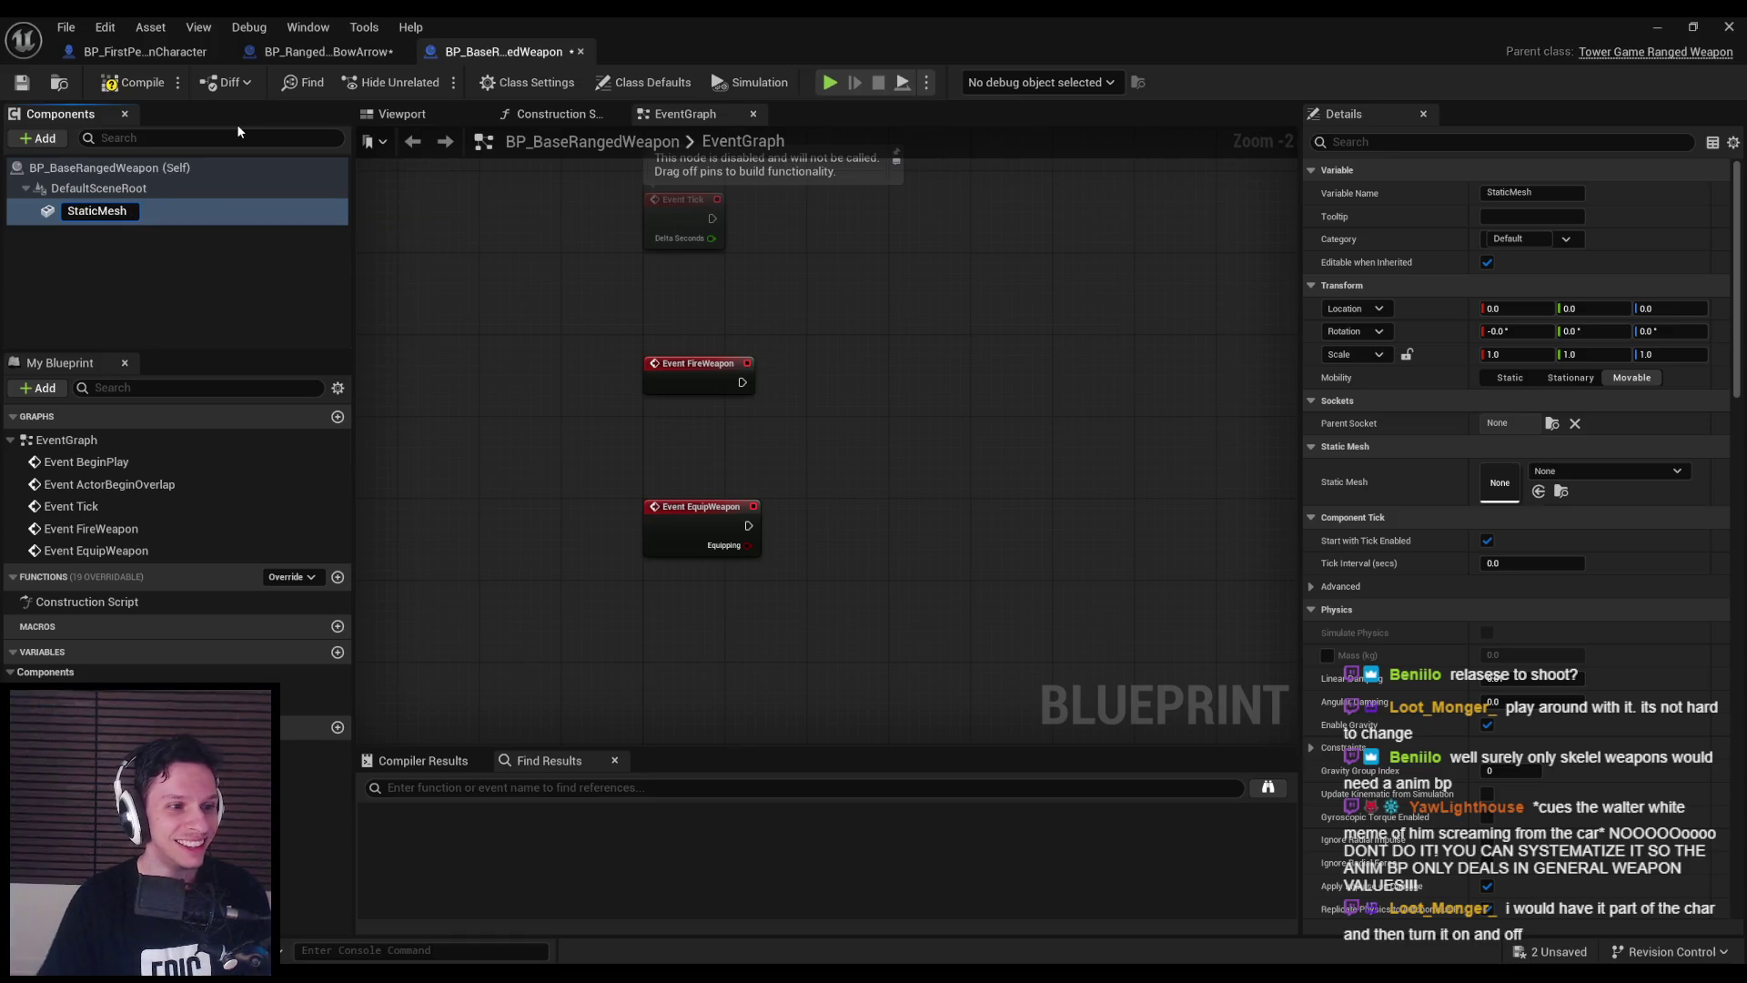
click(116, 277)
- Delete the trial static mesh, leaving only DefaultSceneRoot, and save
click(96, 189)
click(91, 209)
click(22, 83)
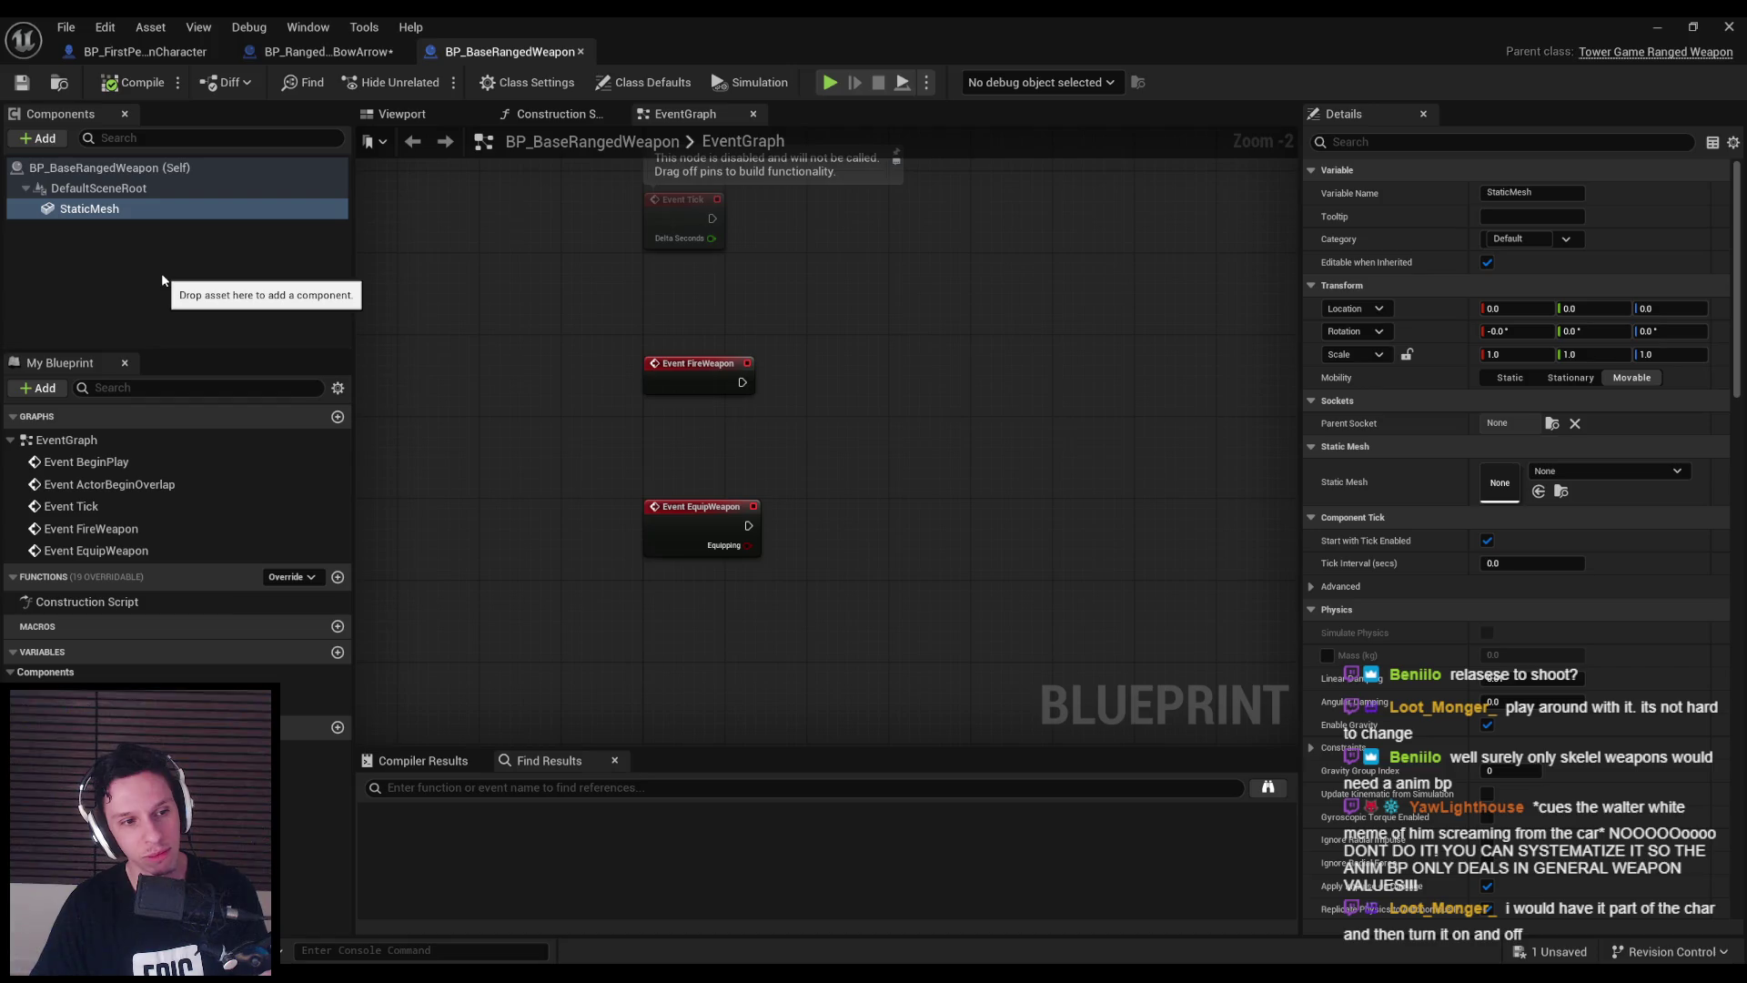
click(161, 273)
click(141, 209)
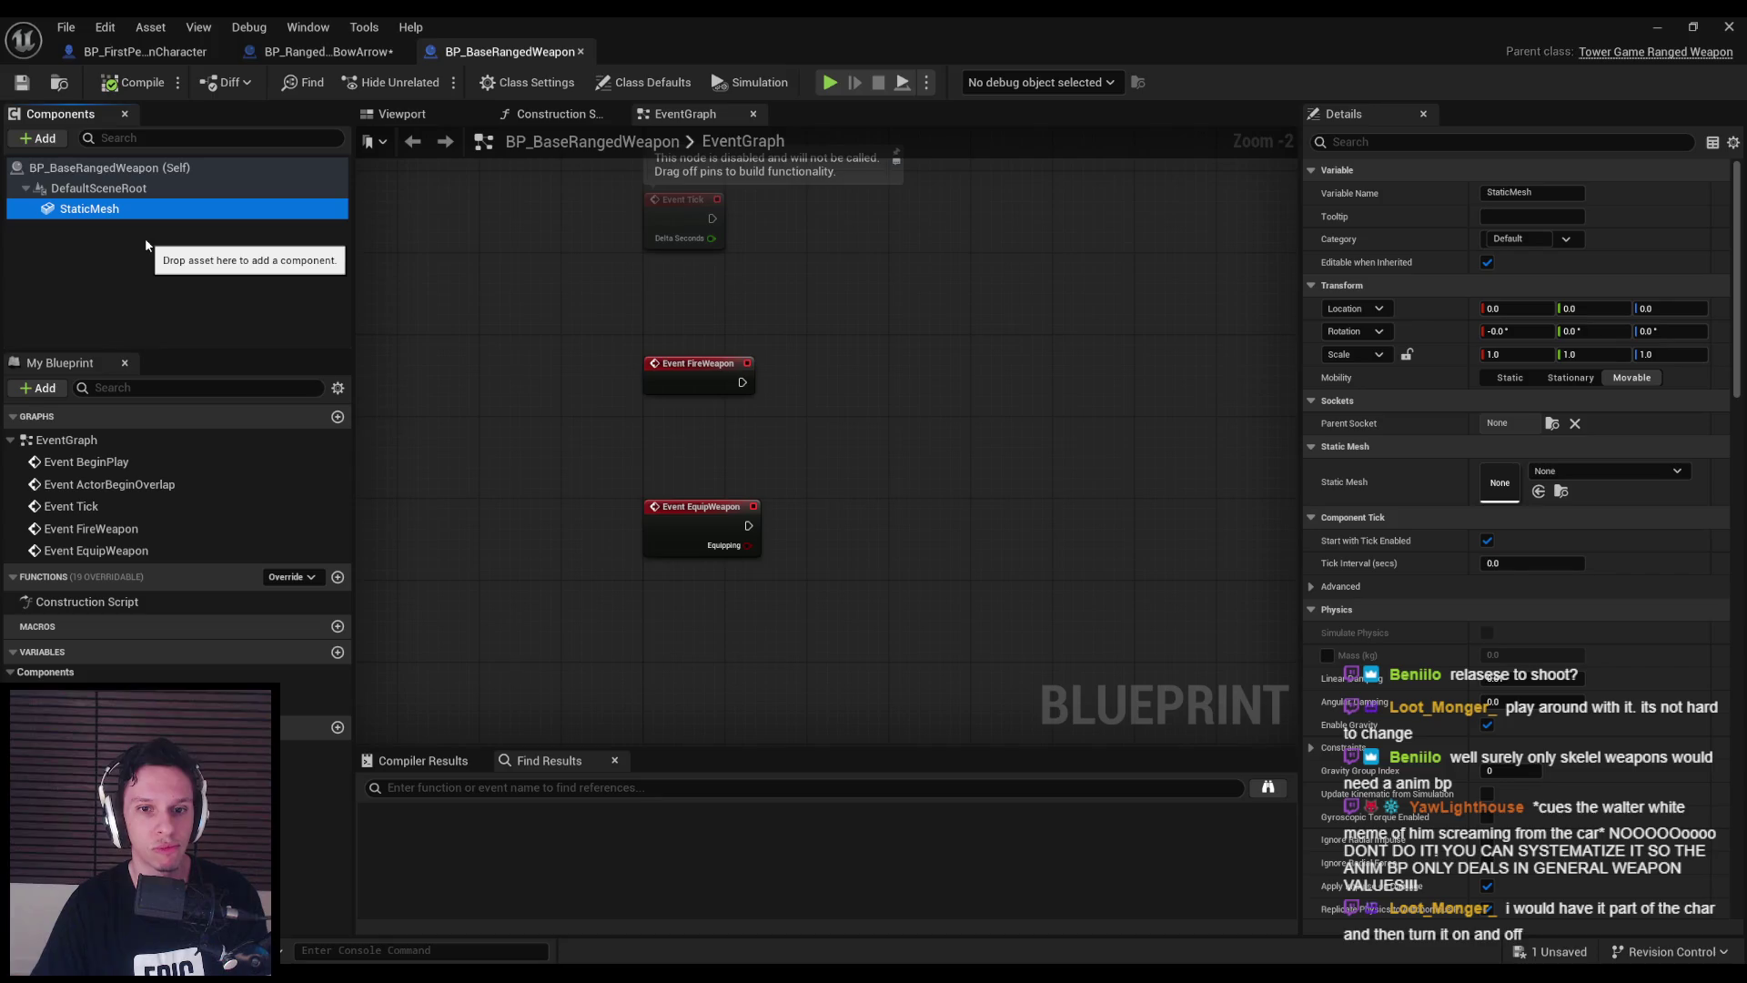
key(Delete)
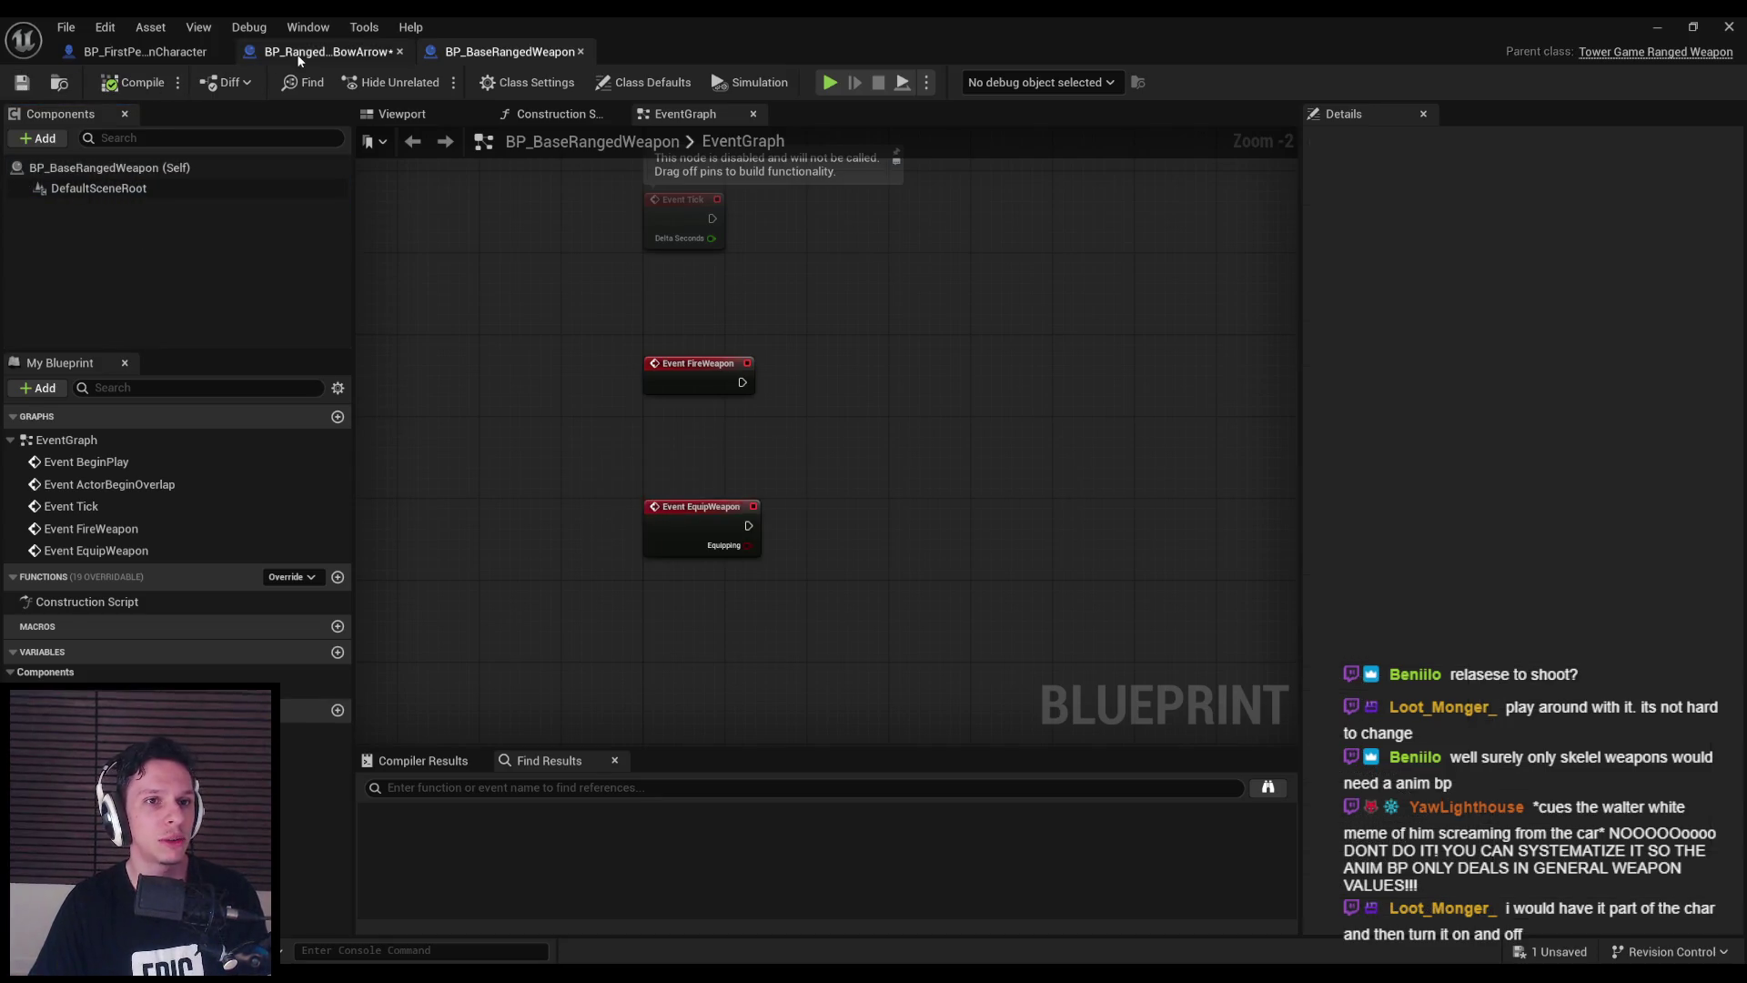
click(299, 55)
key(ctrl+s)
- Add a Static Mesh component named RangedWeapon under FirstPersonMesh in the character
click(182, 52)
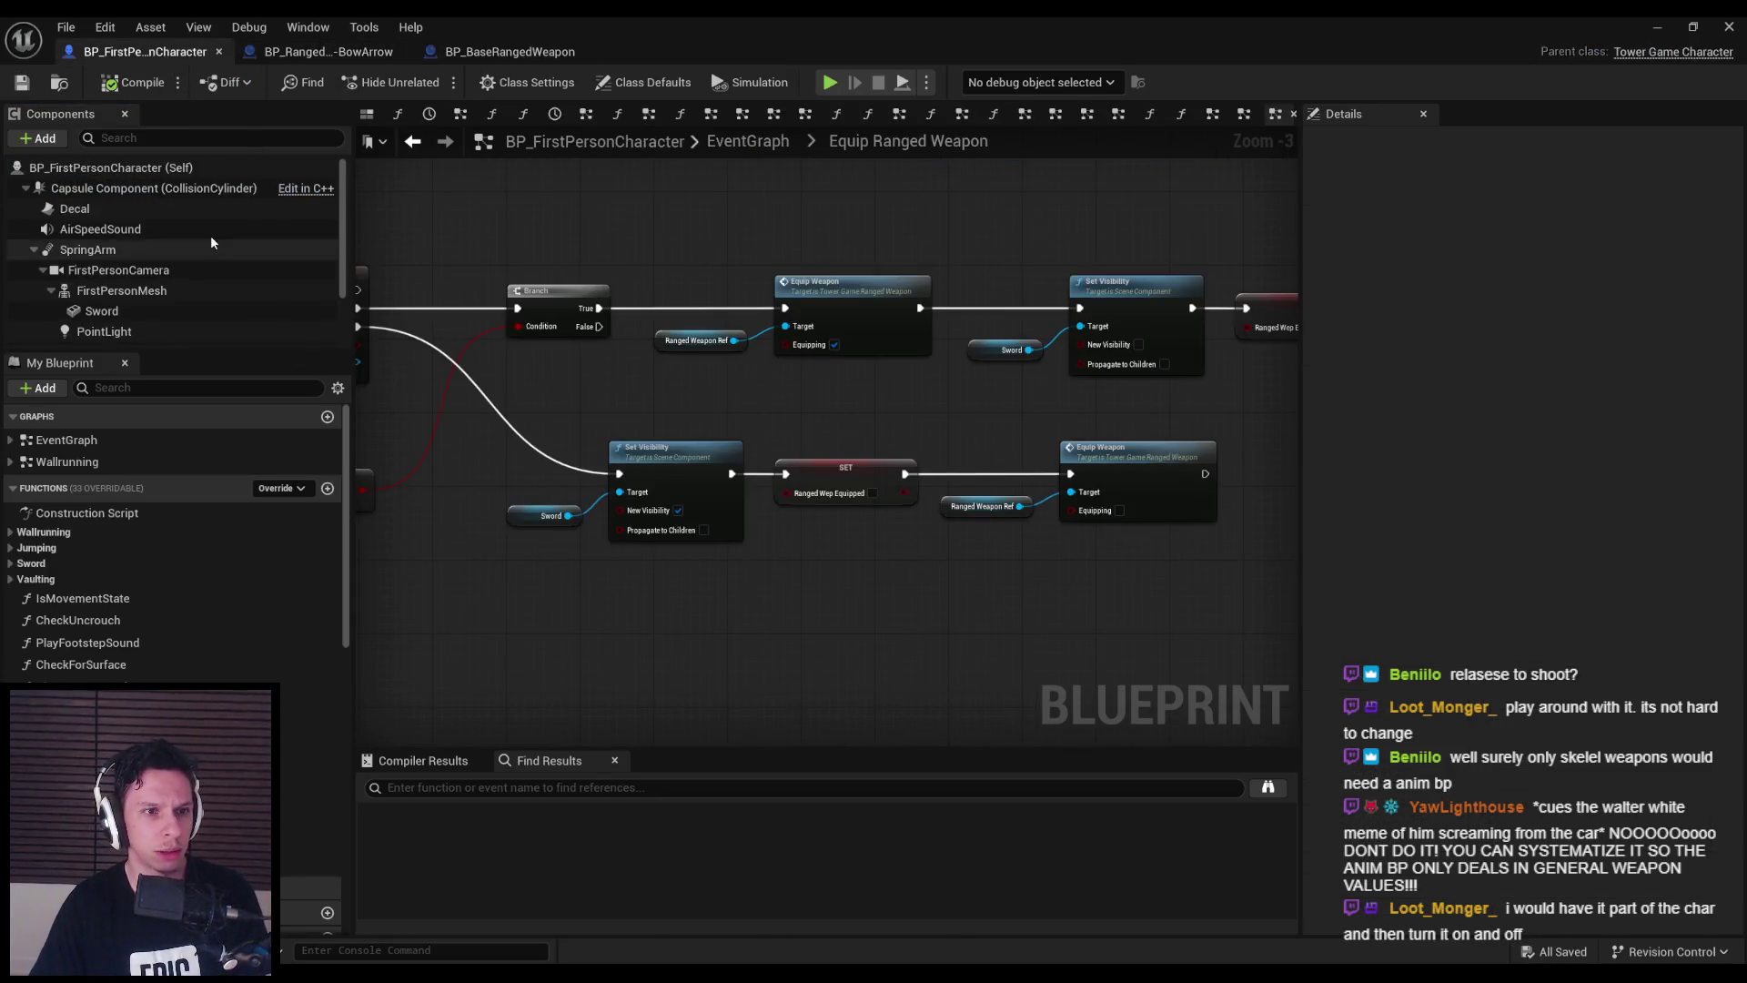
scroll(136, 246, down, 2)
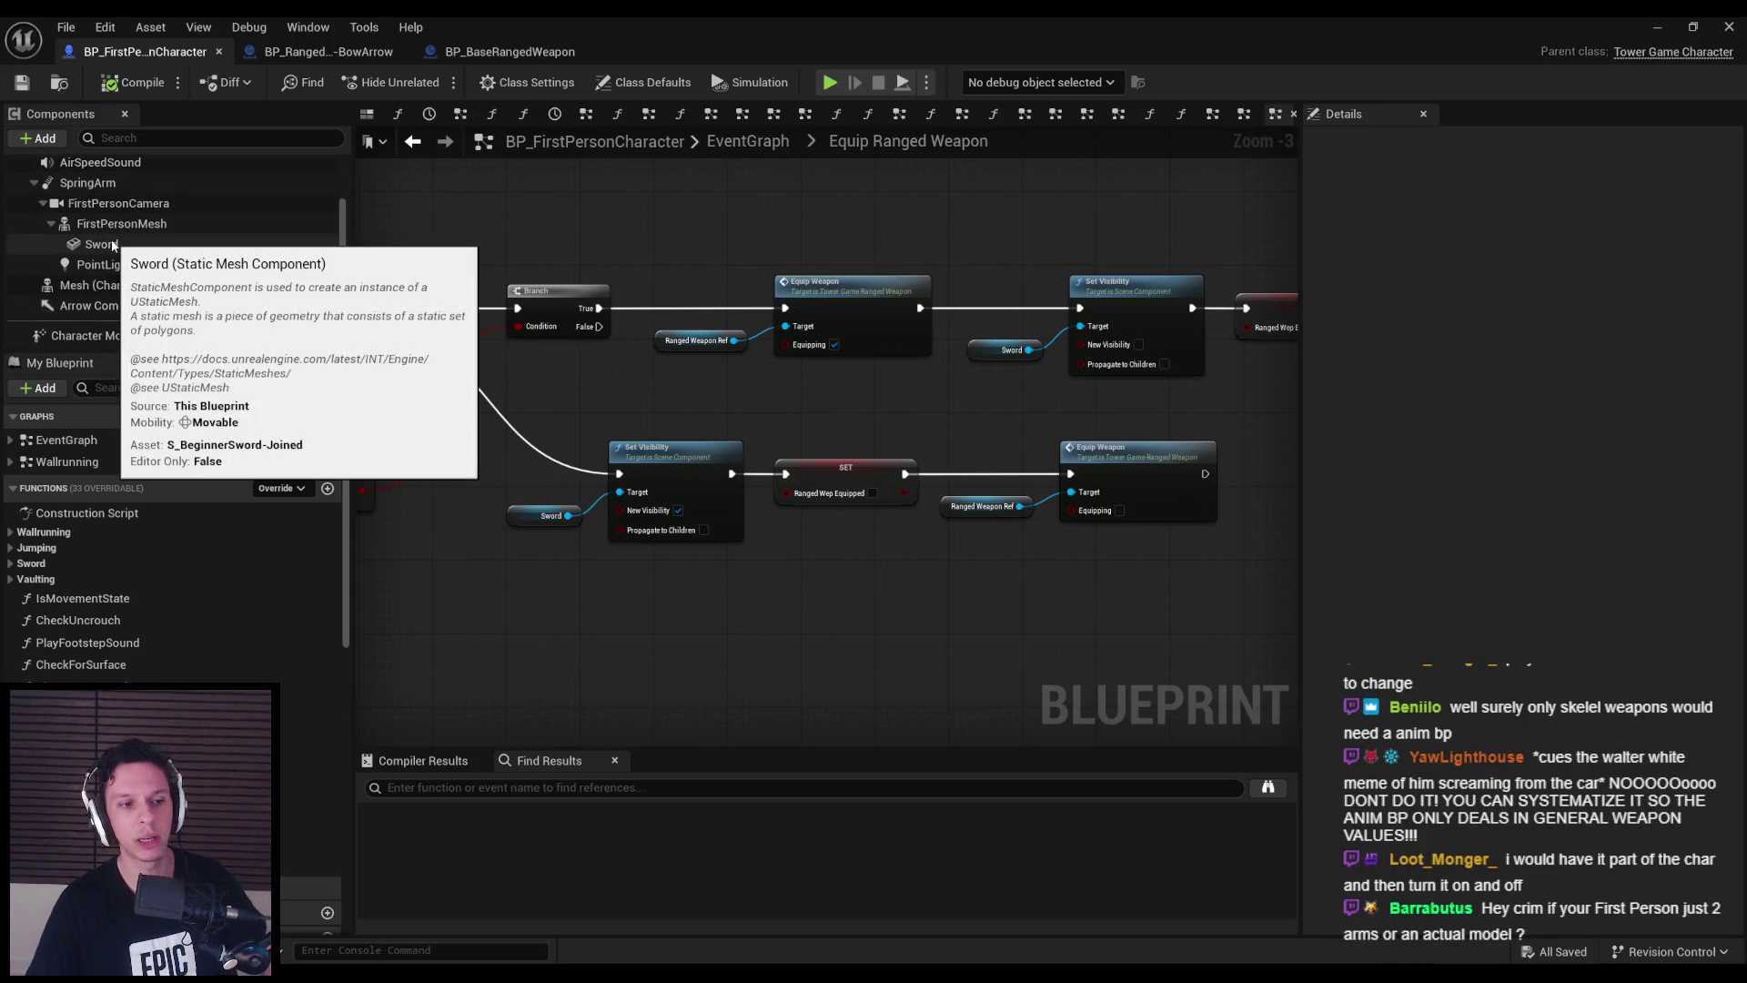
click(135, 226)
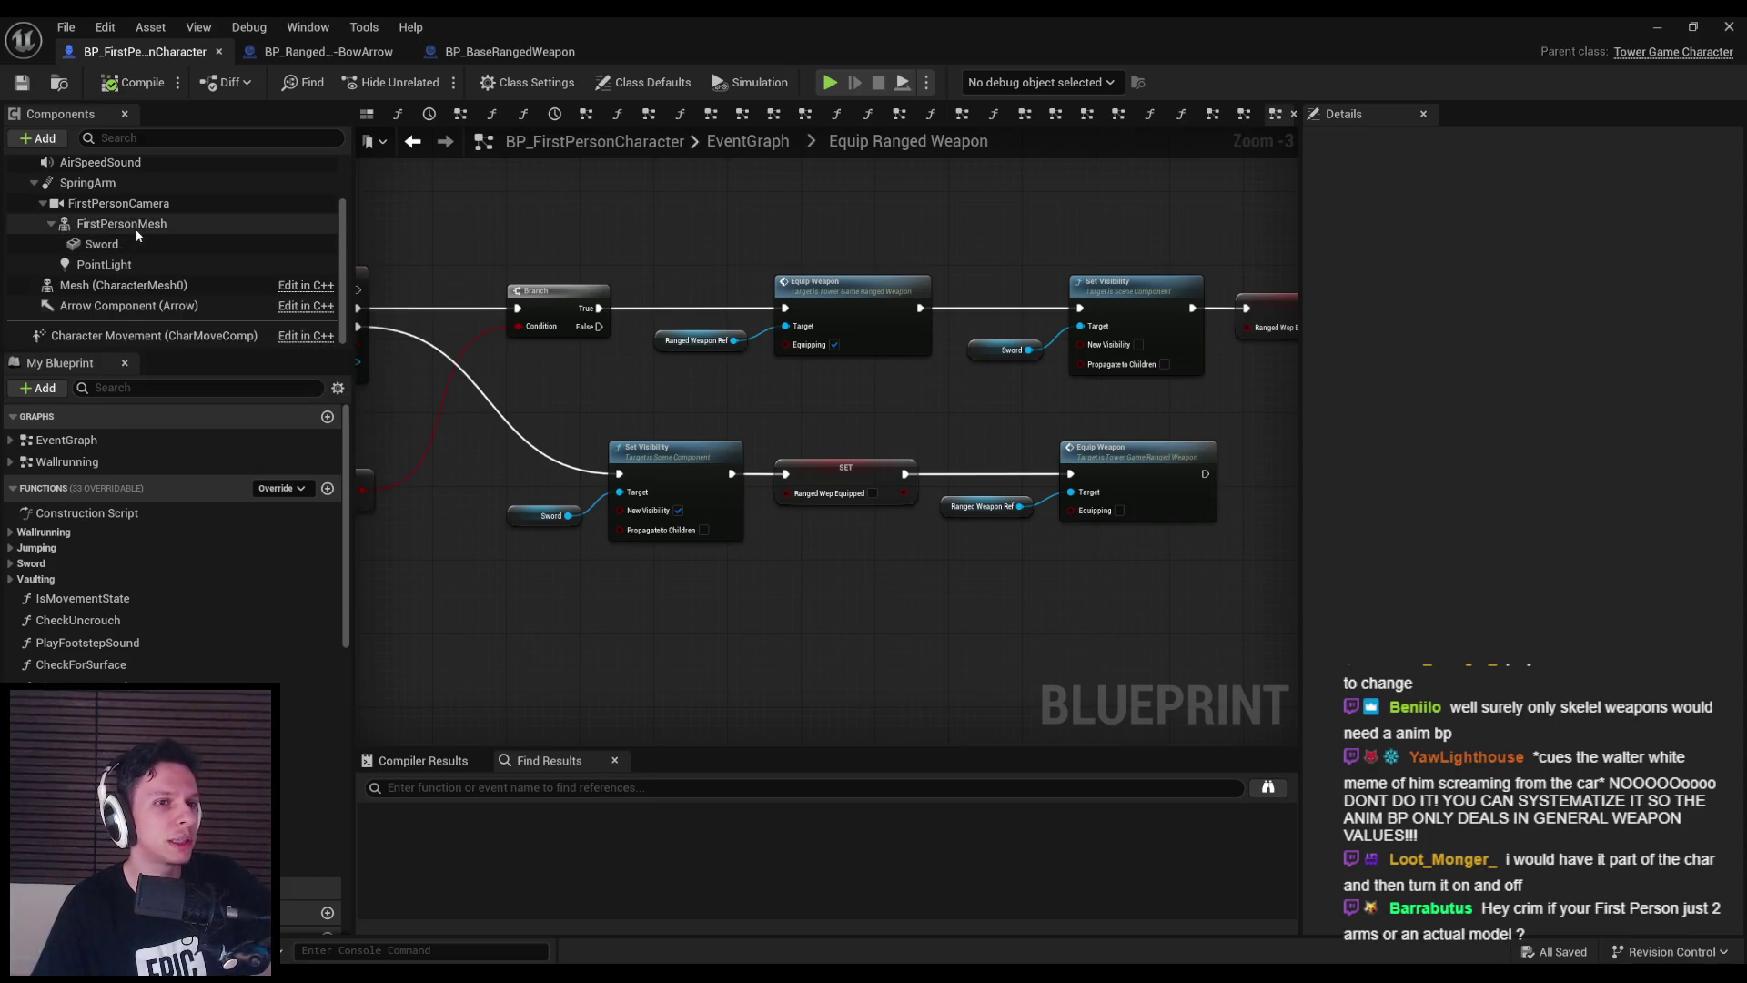
click(62, 144)
text(mesh)
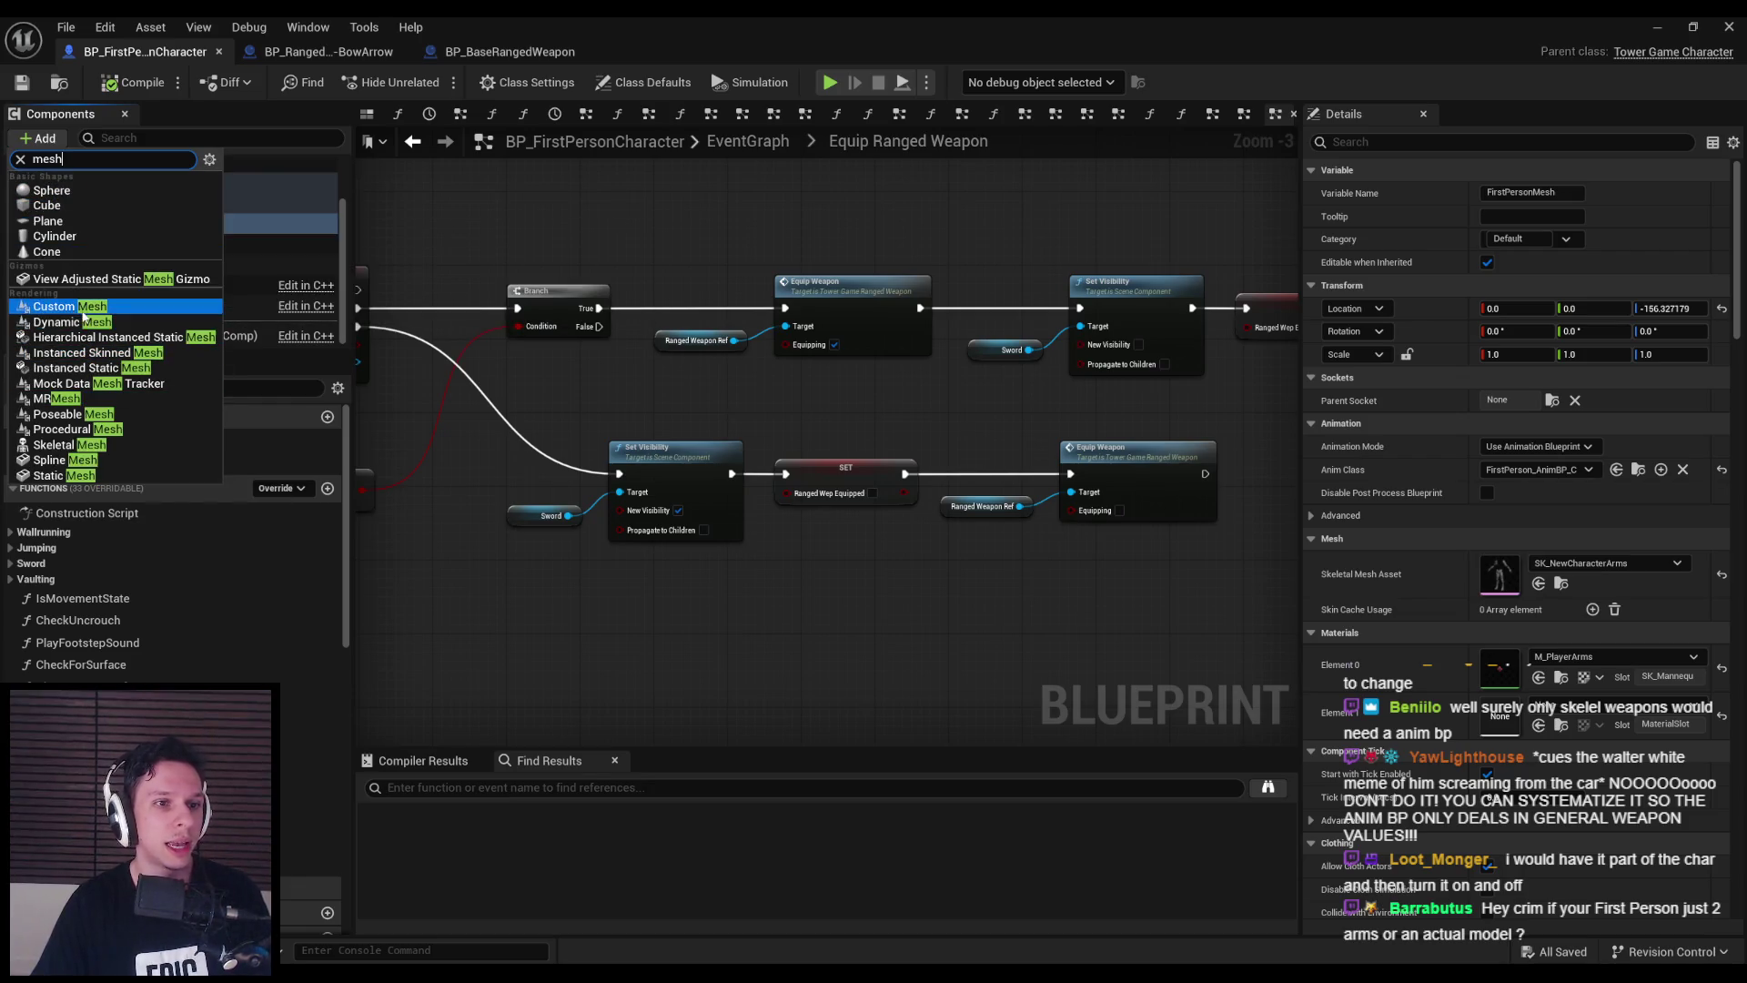
click(54, 475)
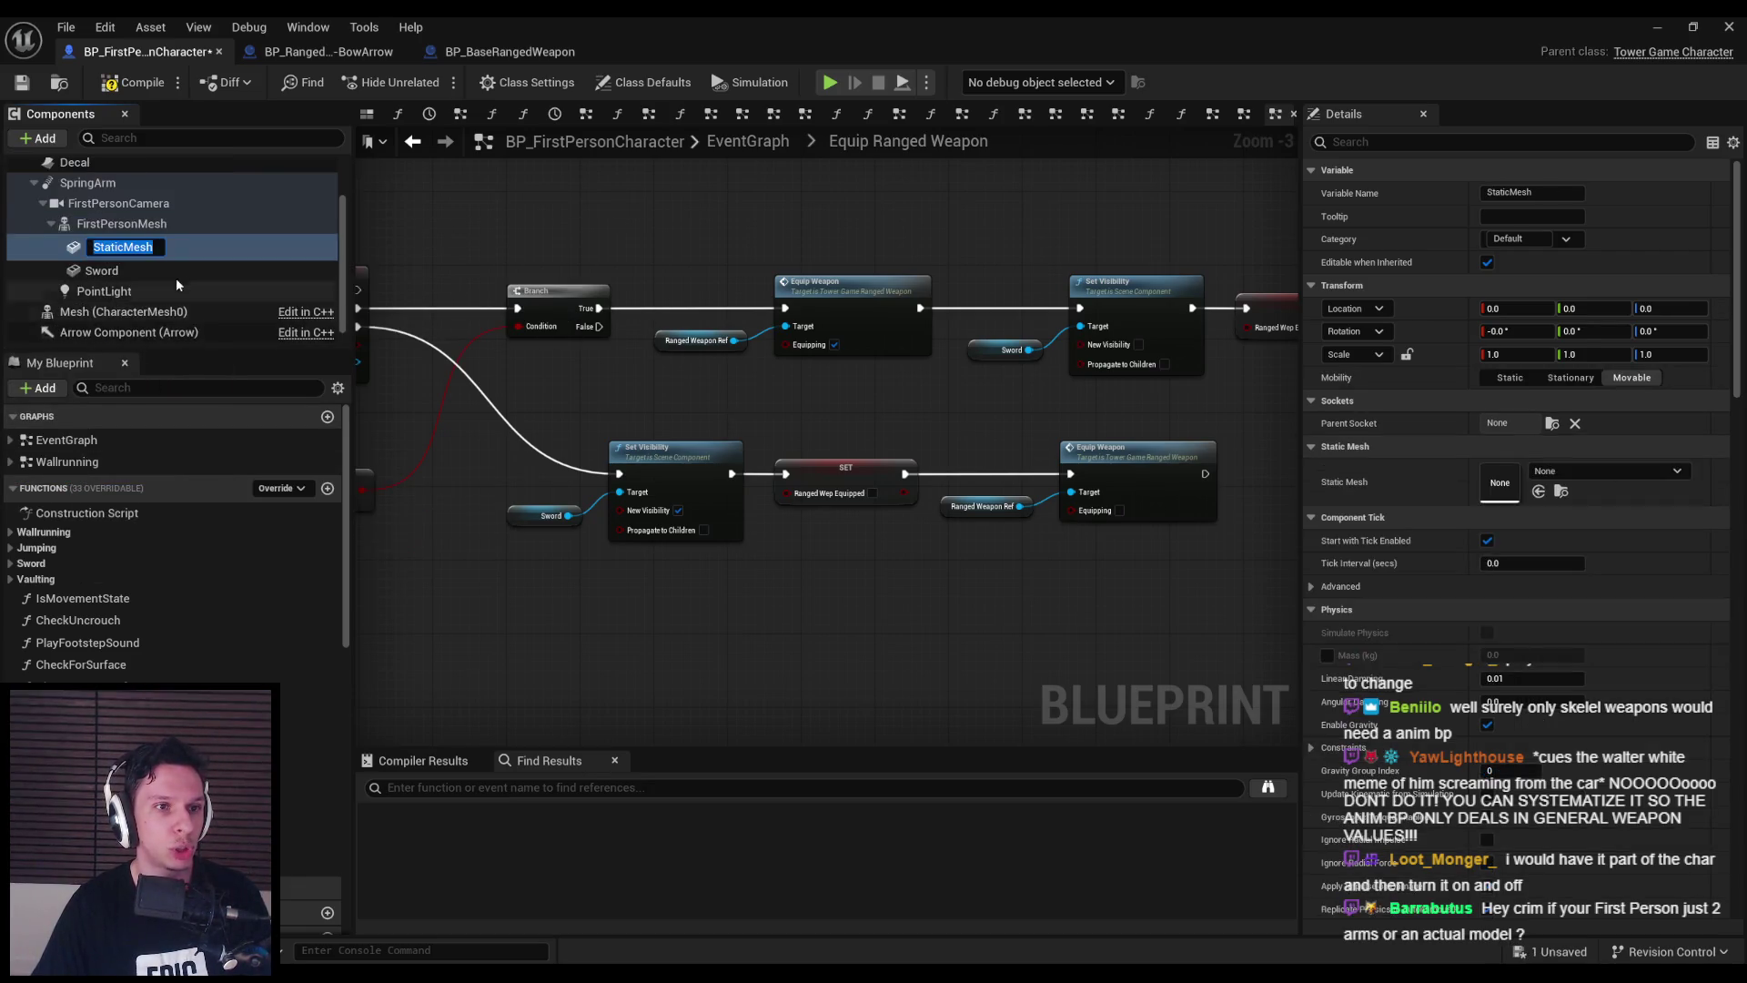
text(RangedWeapon)
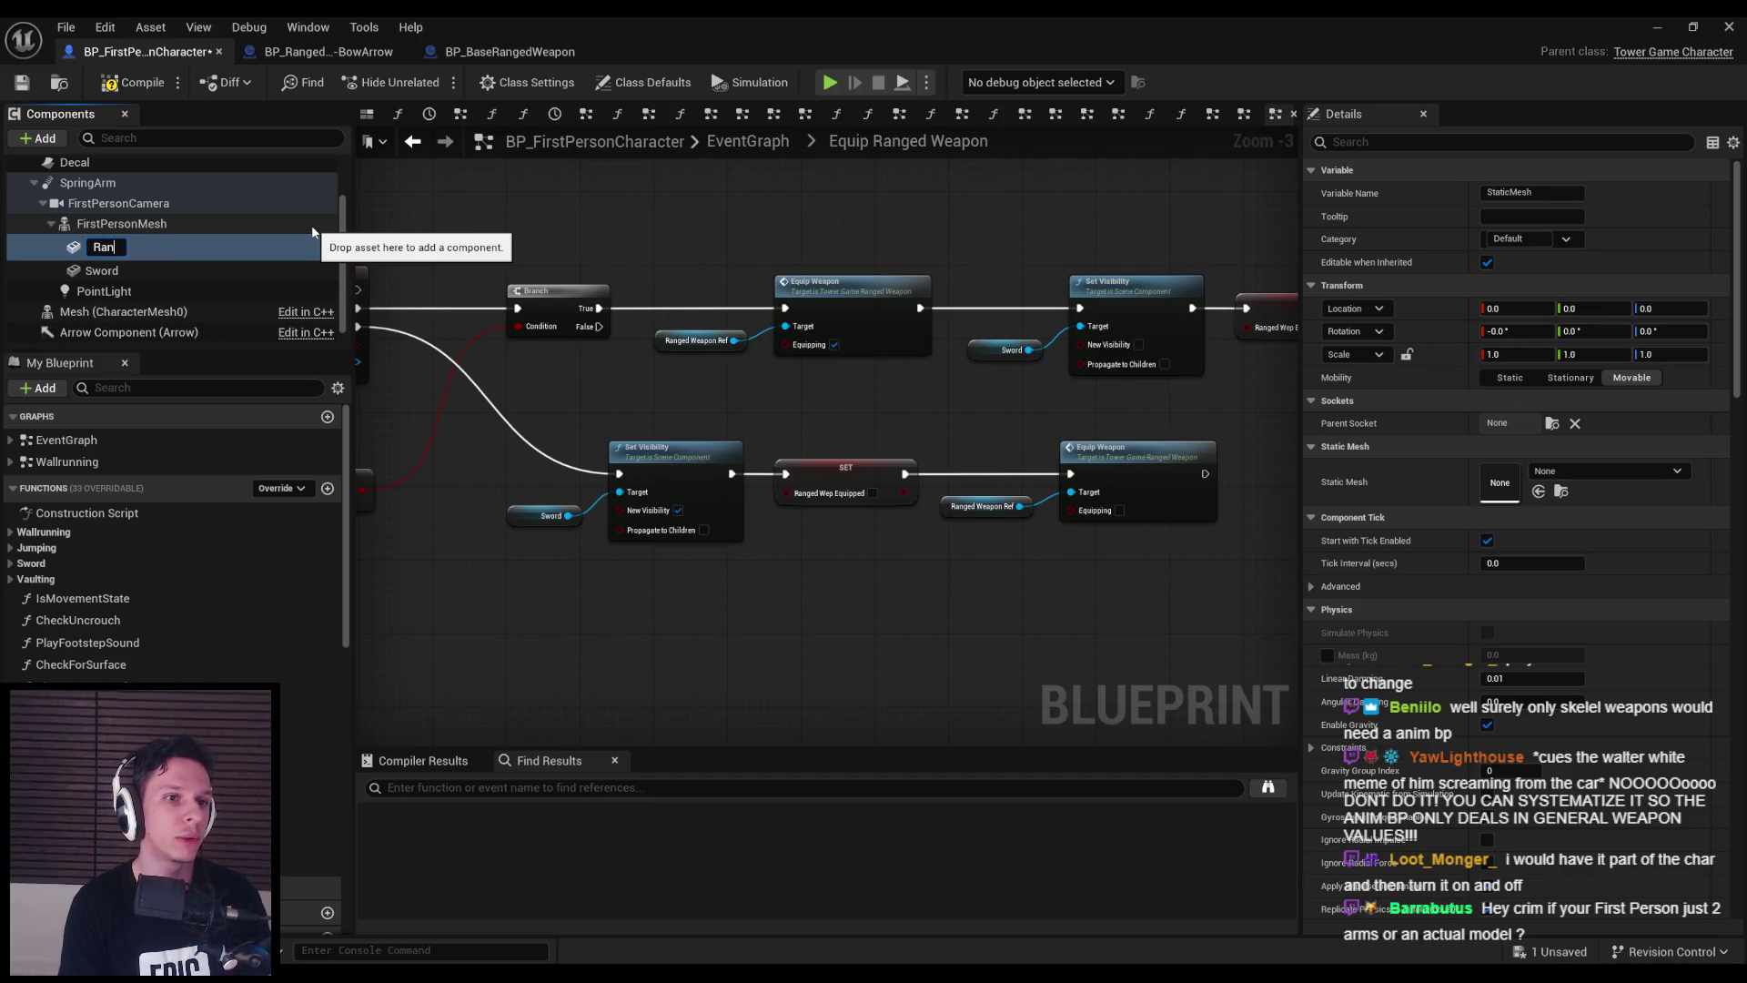
key(Return)
- Compile and save BP_FirstPersonCharacter
key(F7)
key(ctrl+s)
scroll(653, 265, down, 1)
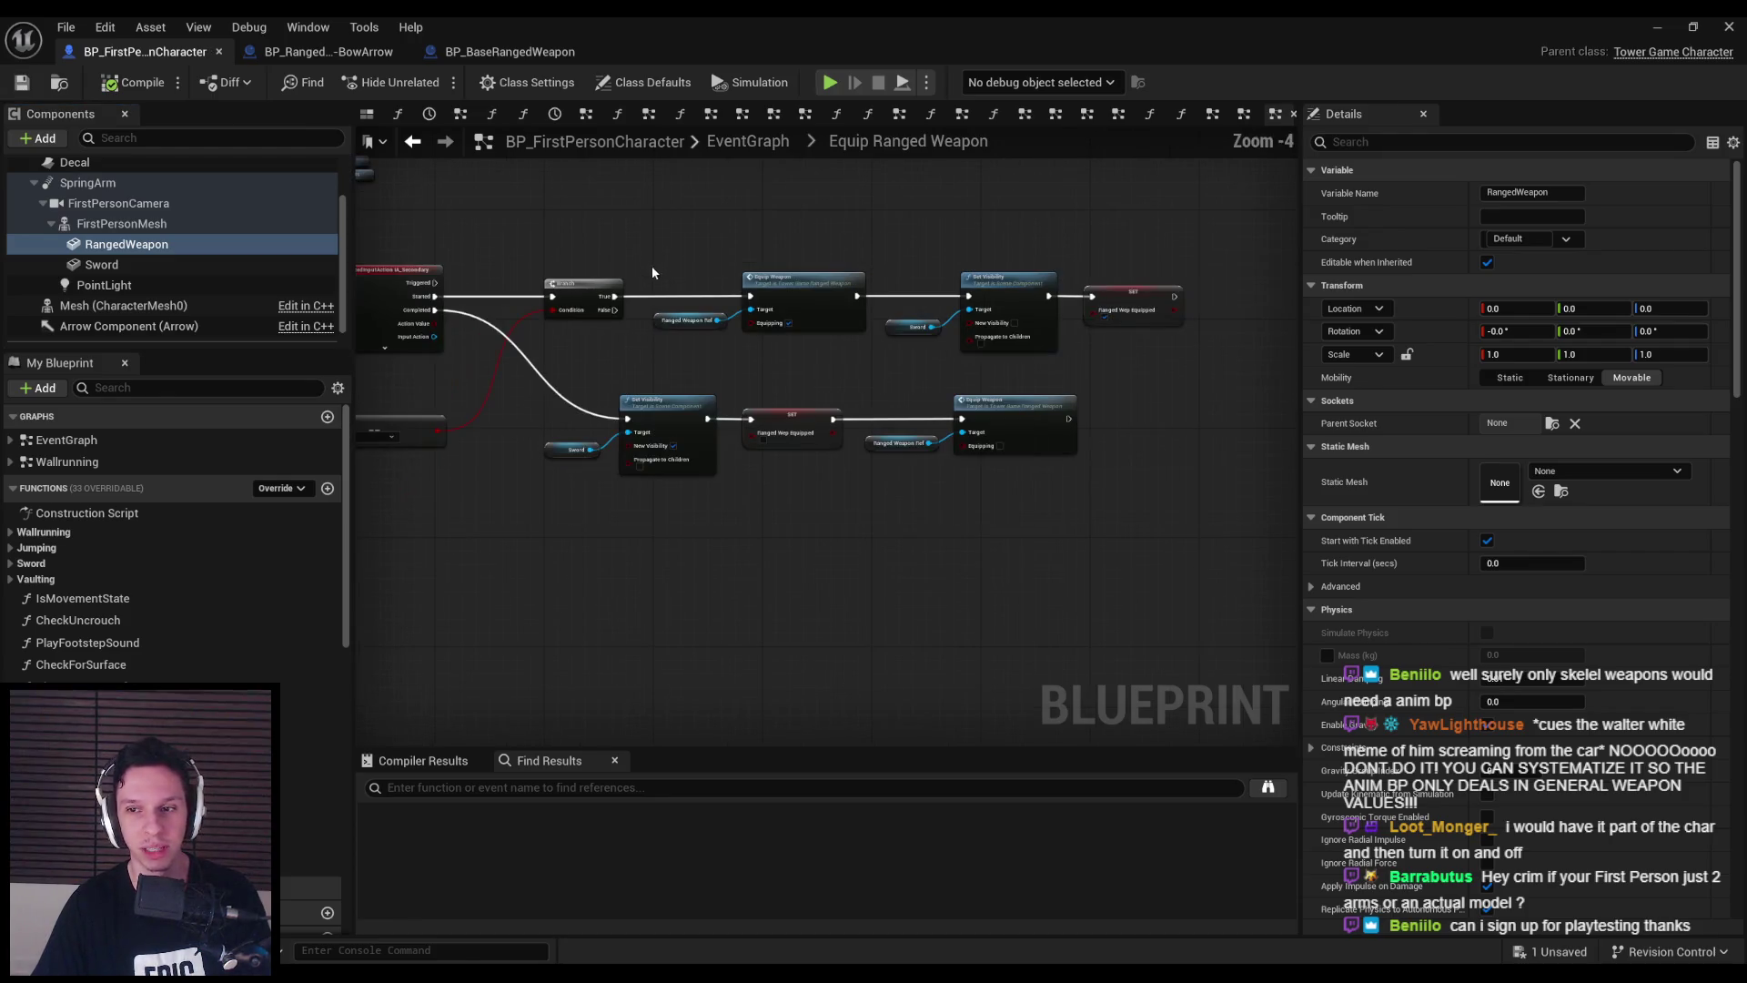
drag(655, 265, 650, 331)
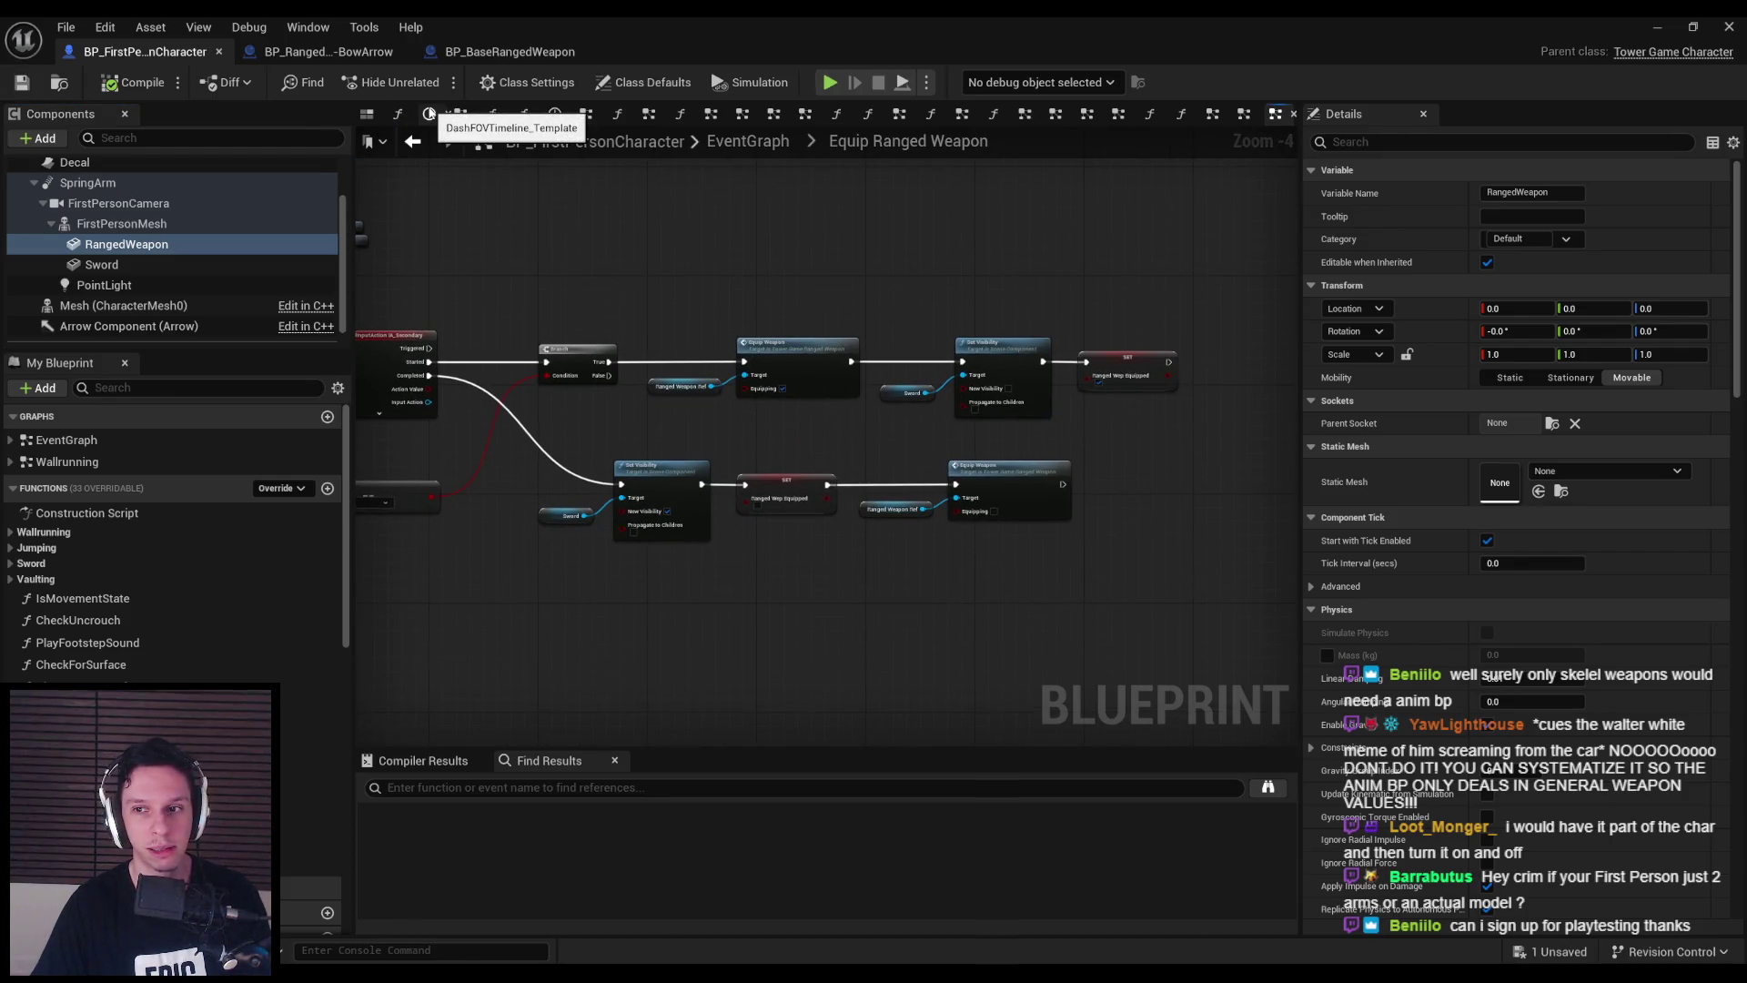
click(355, 52)
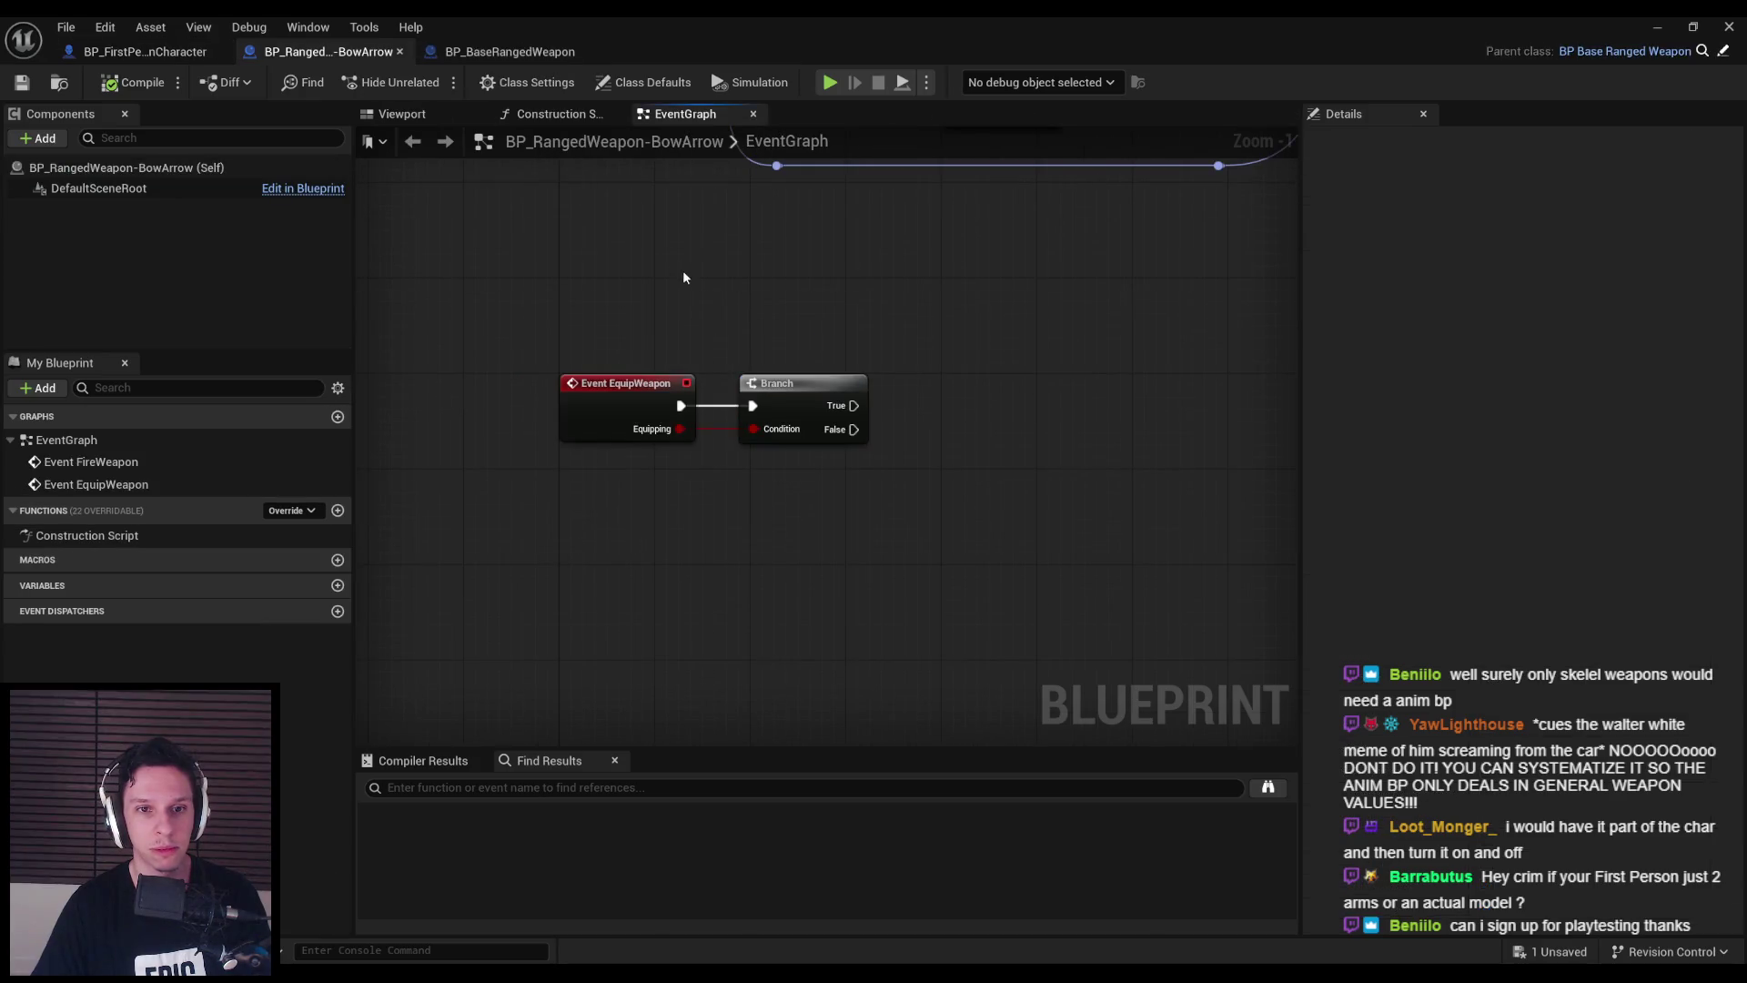
- Delete the disabled default event nodes in BP_BaseRangedWeapon's graph and compile
click(162, 55)
click(327, 52)
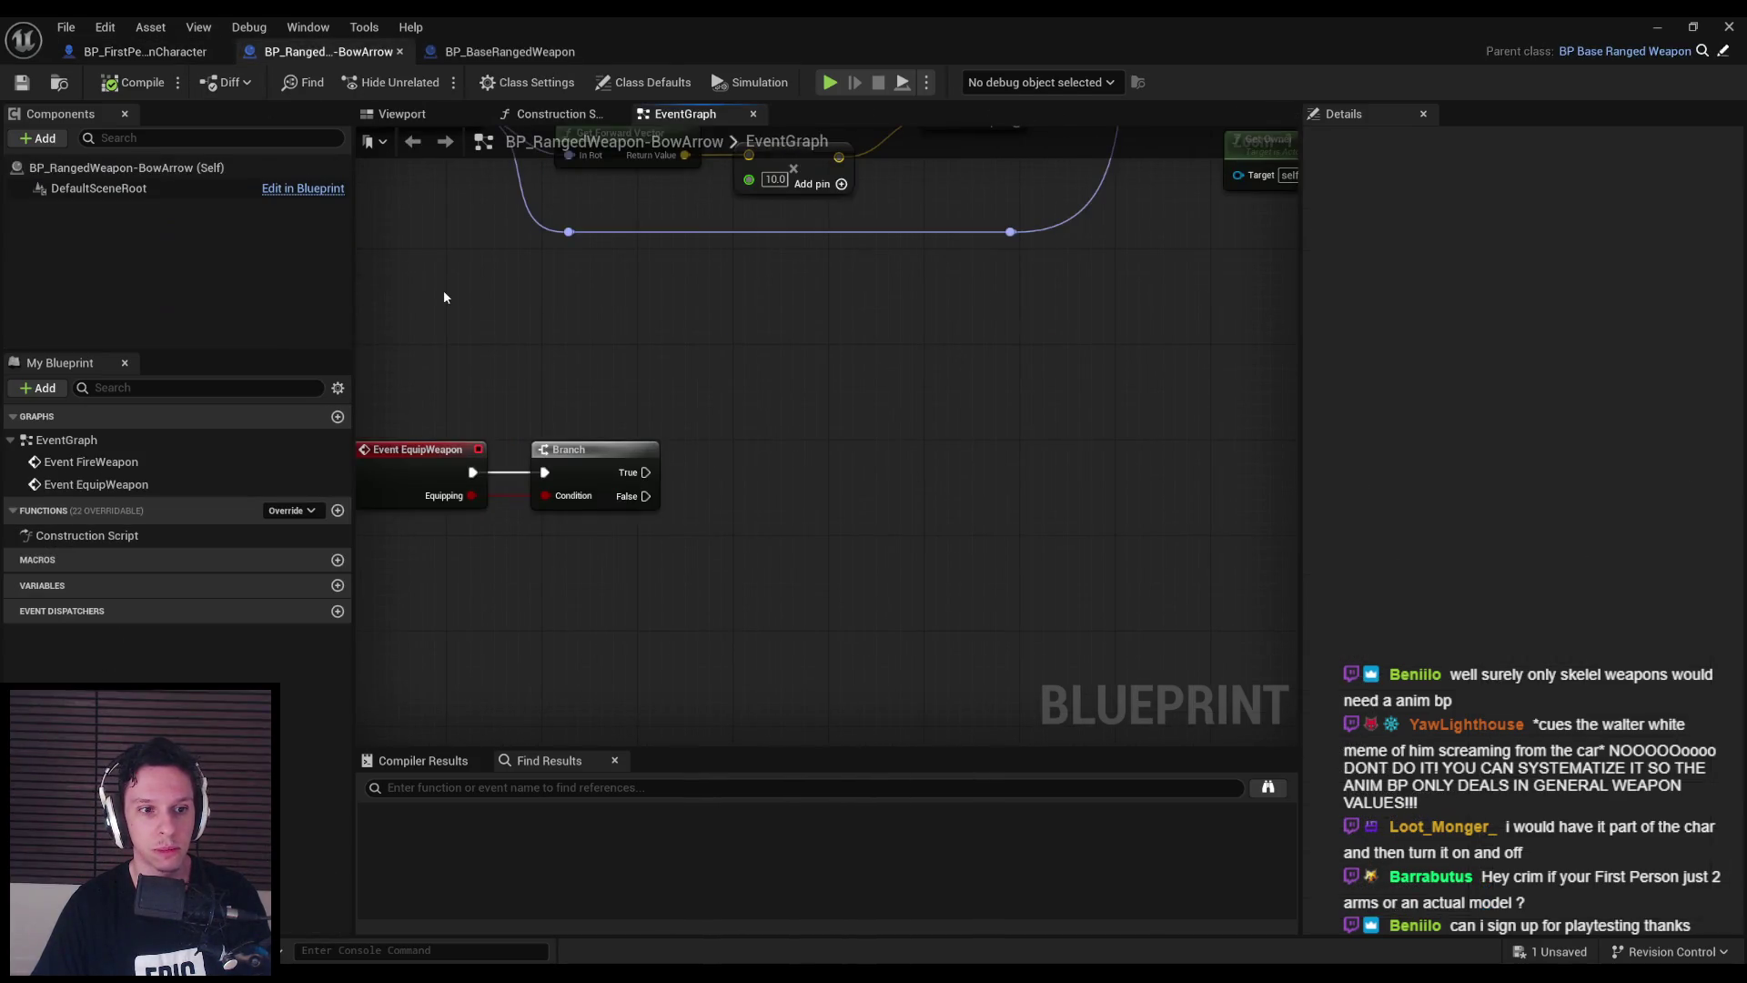
scroll(446, 300, down, 1)
mouse_move(452, 304)
mouse_down()
mouse_move(446, 602)
mouse_move(534, 455)
mouse_move(598, 484)
mouse_move(638, 363)
mouse_up()
click(496, 51)
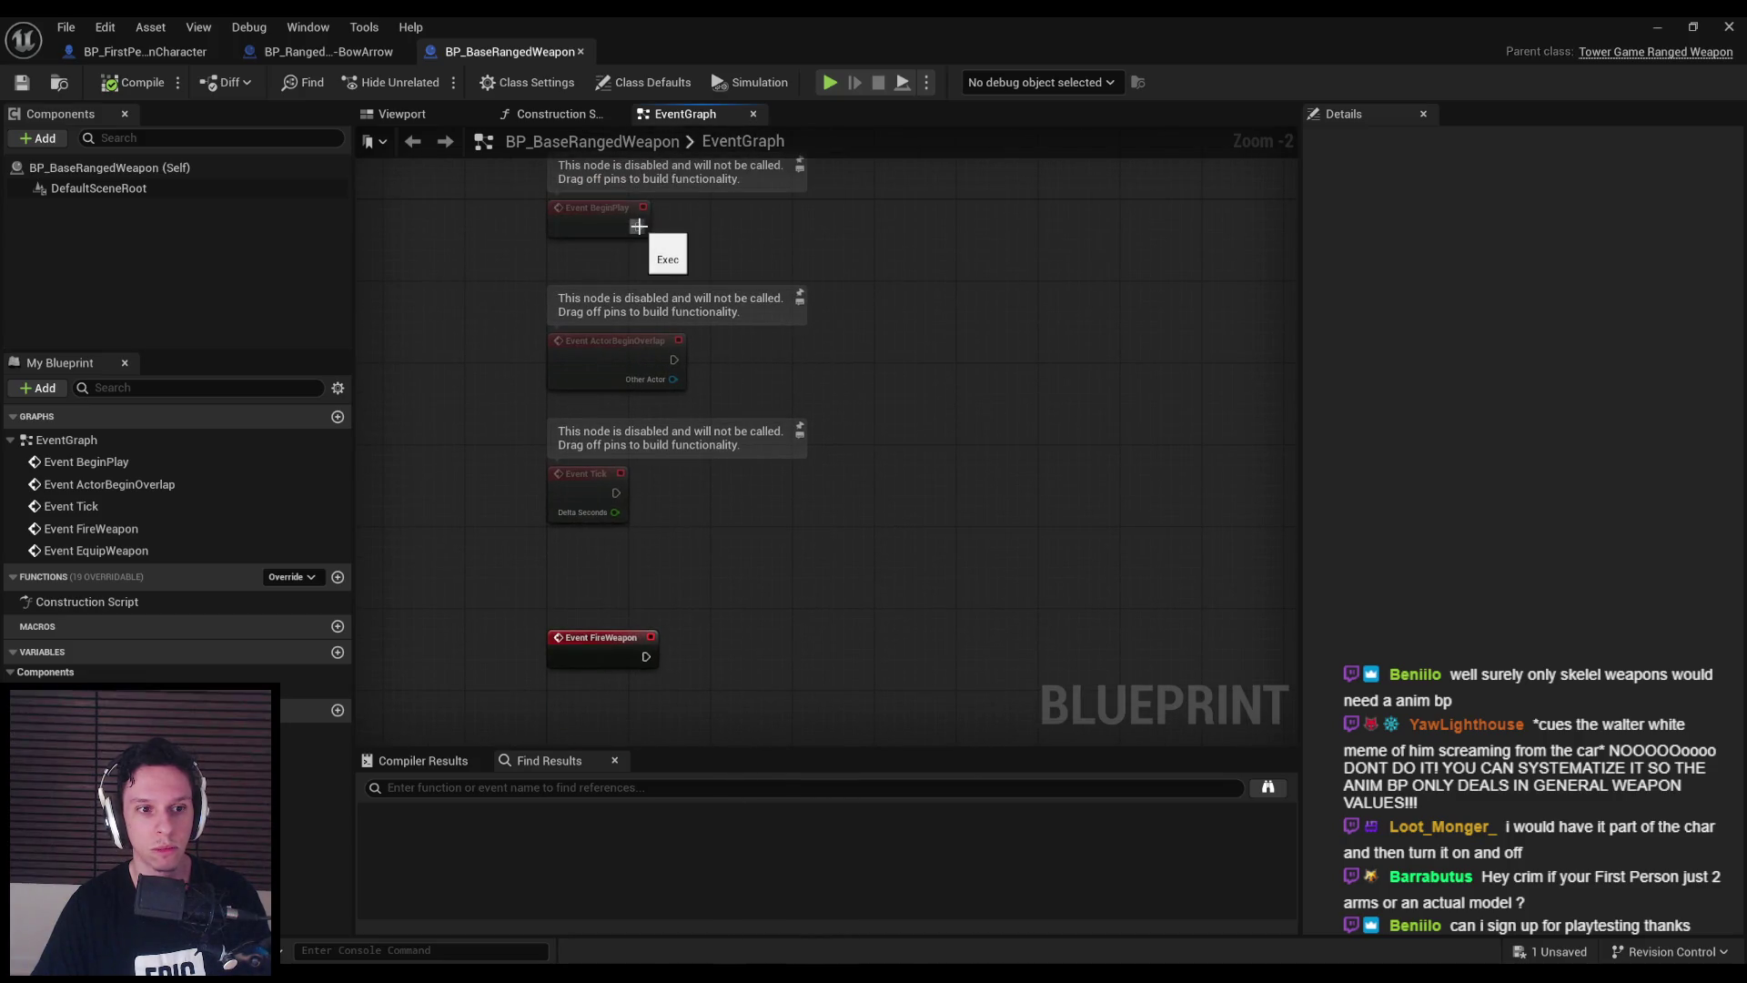
scroll(649, 259, down, 1)
drag(451, 202, 848, 694)
key(Delete)
key(Home)
drag(652, 425, 781, 423)
key(Escape)
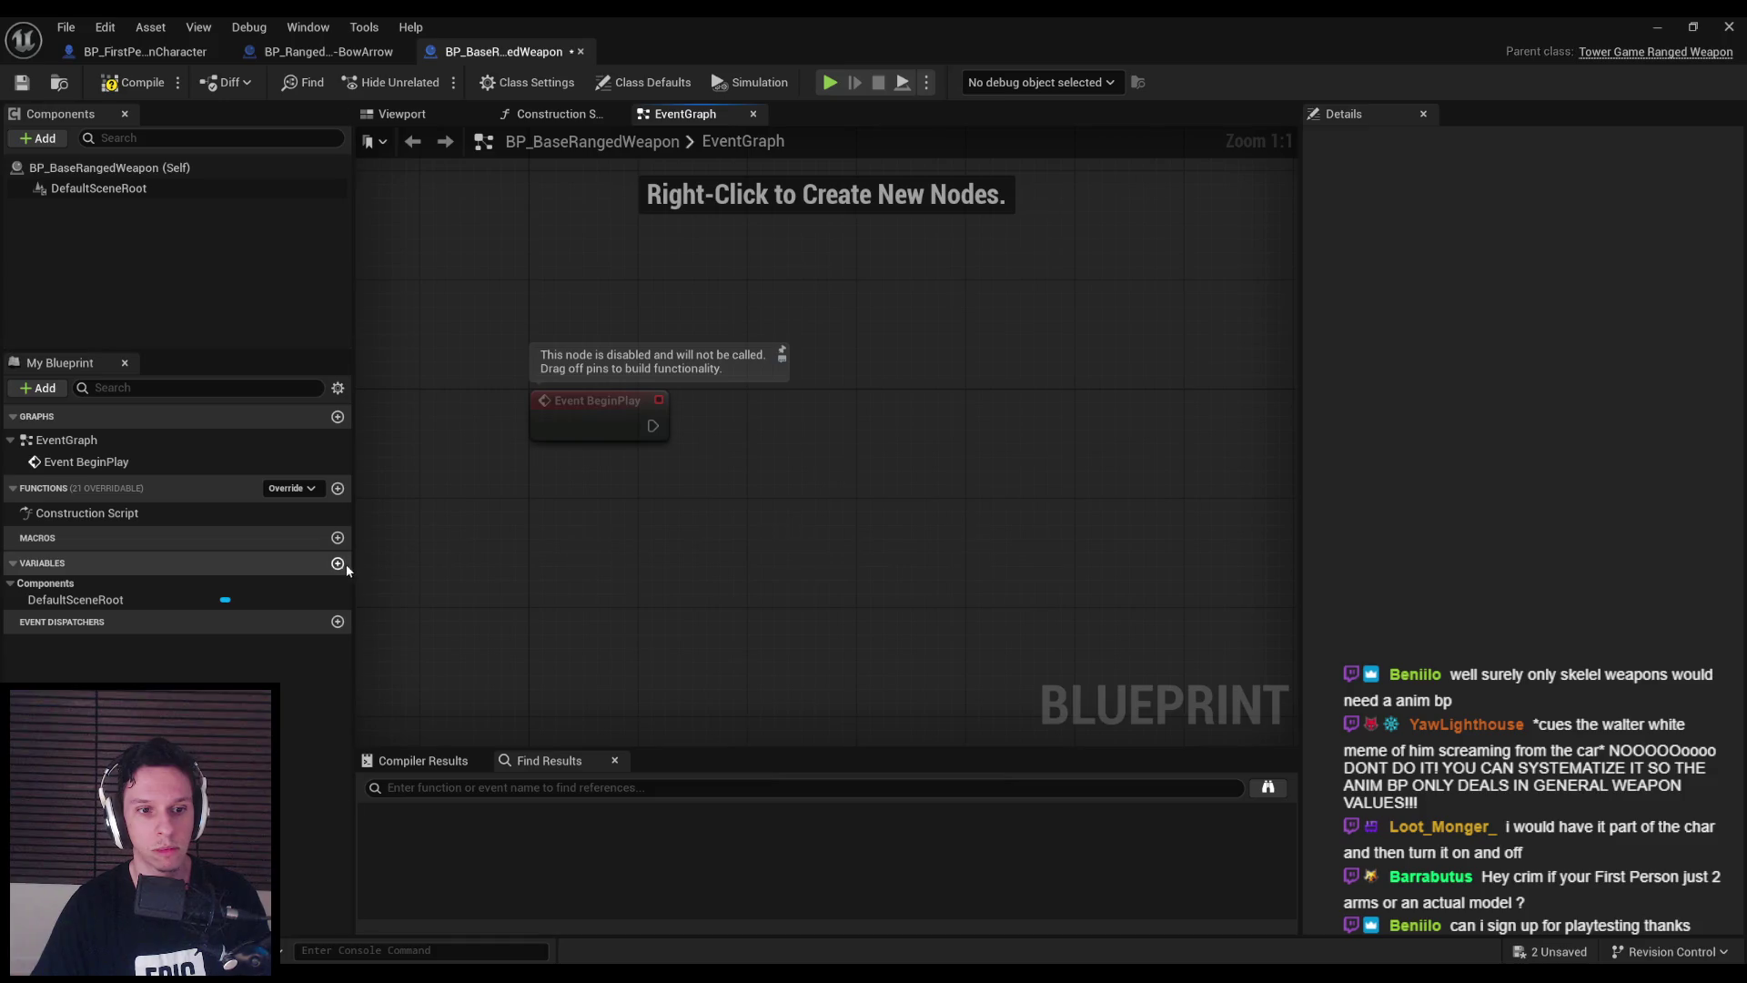
click(130, 87)
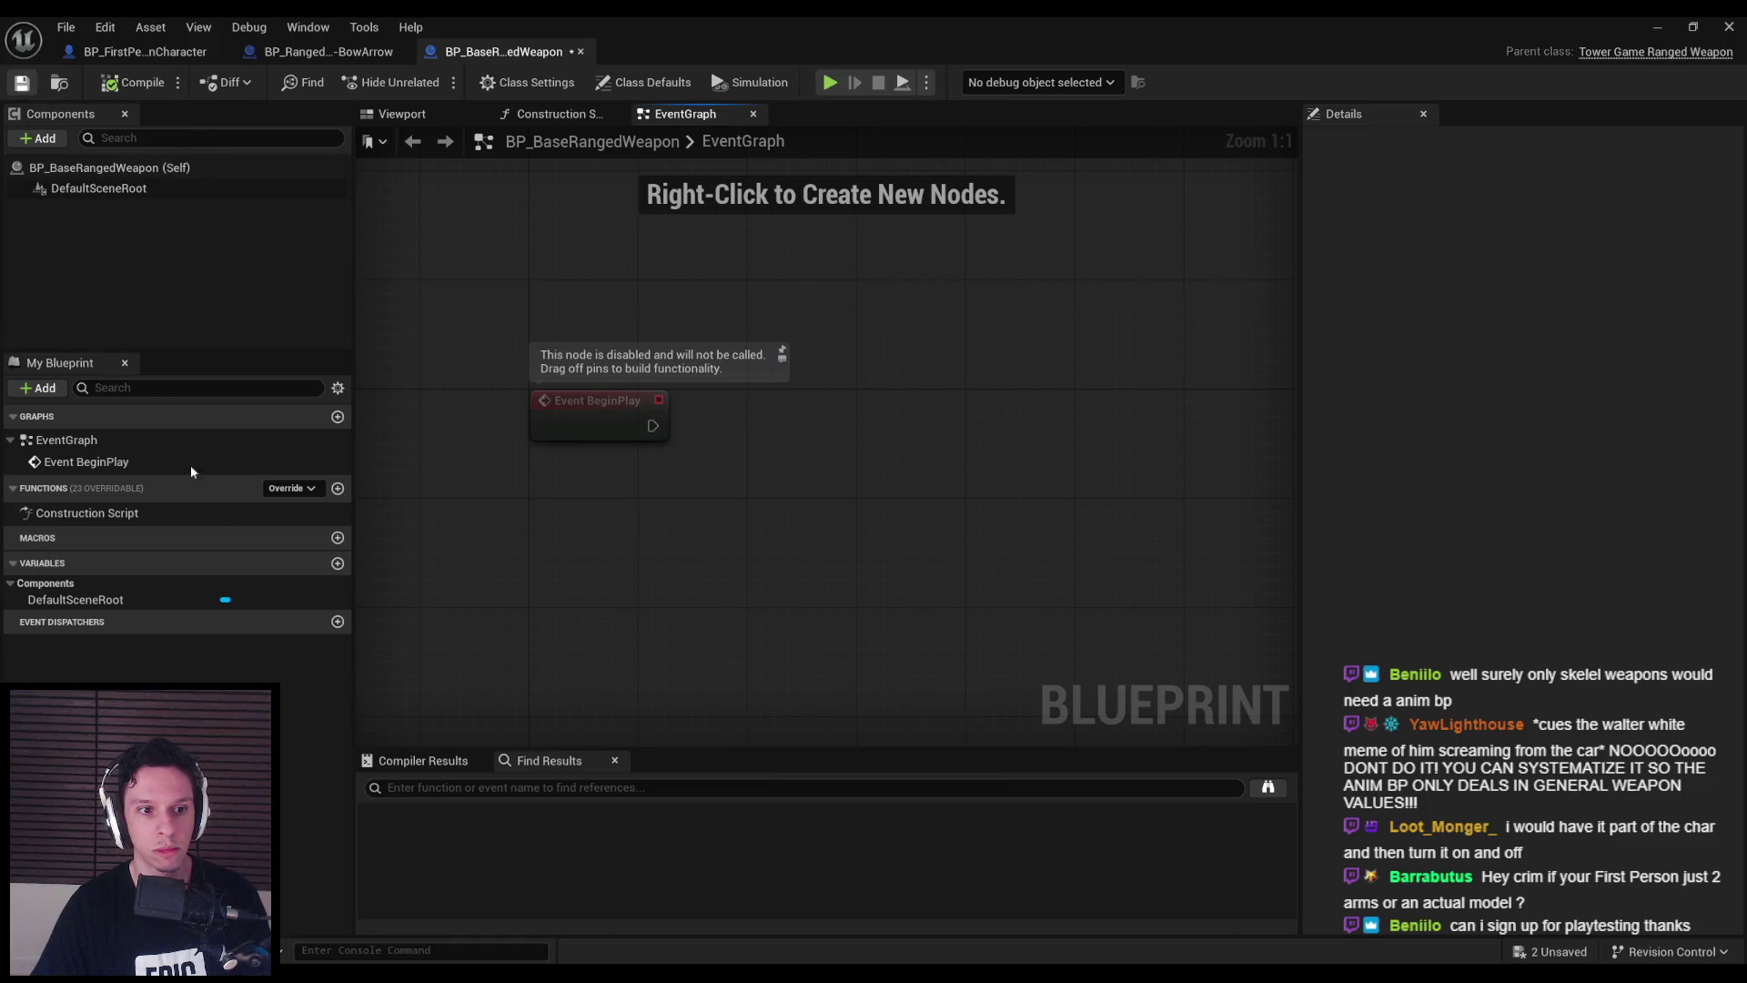
- Add an OwnerCharacter variable of type BP First Person Character object reference
click(338, 562)
text(OwnerC)
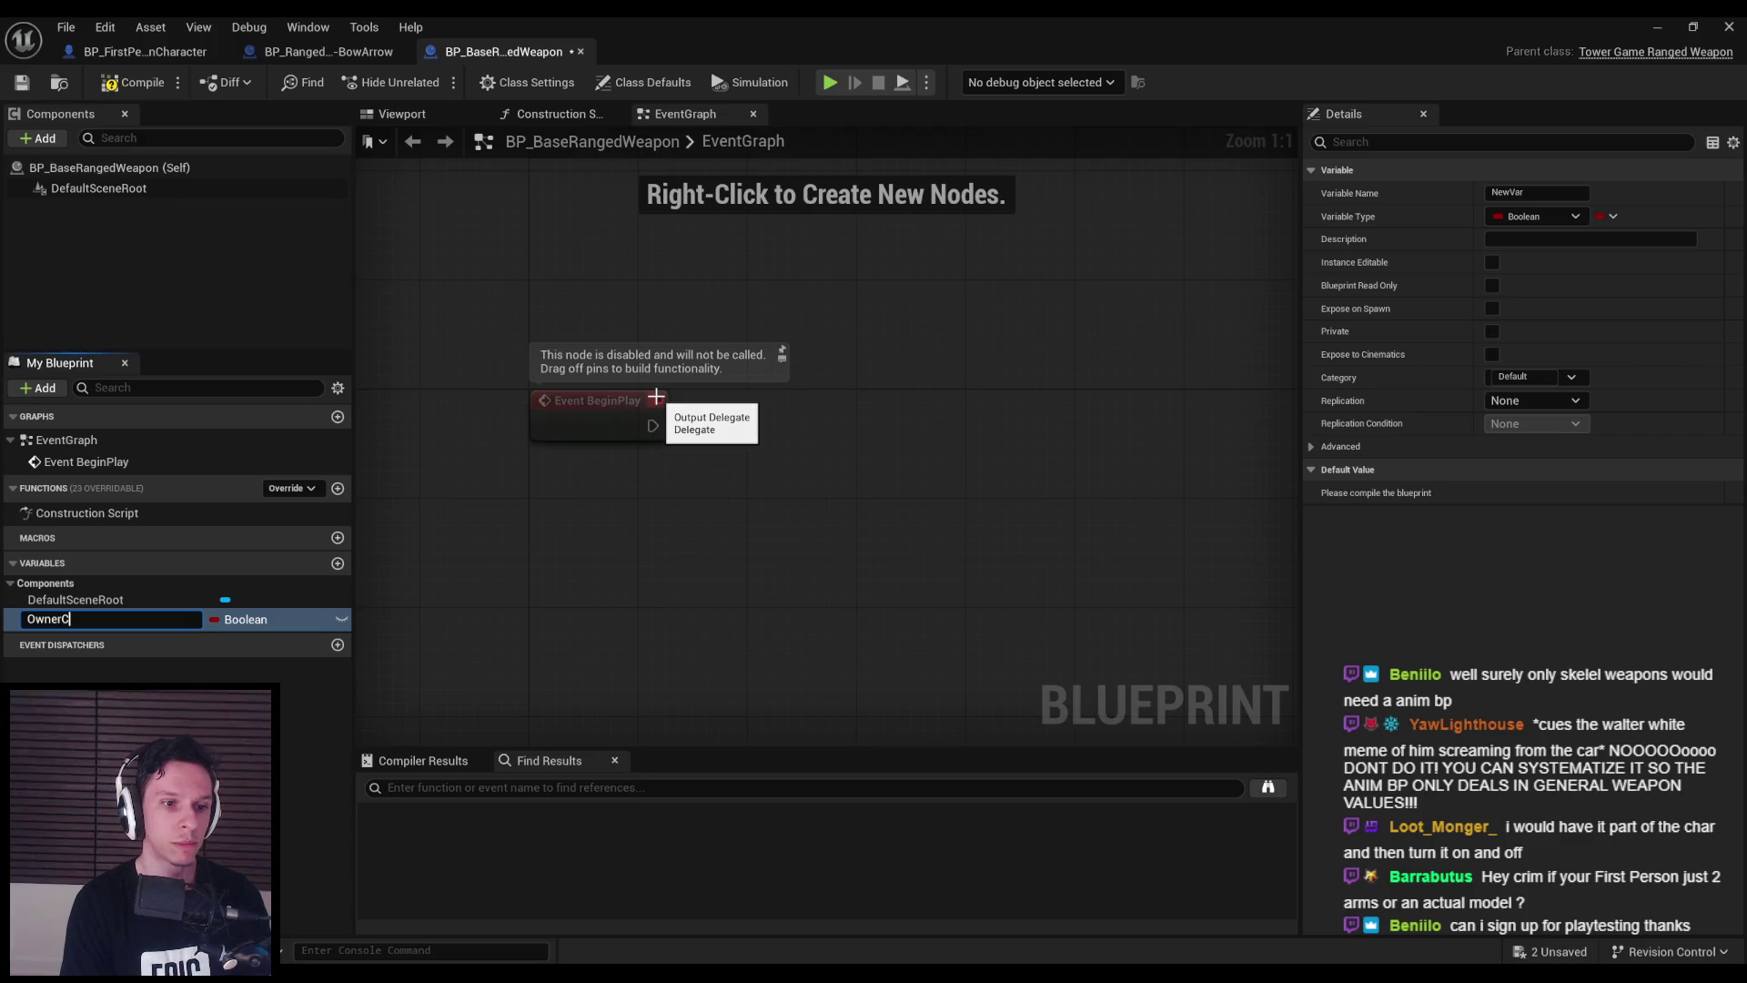
text(haracter)
key(Return)
click(264, 620)
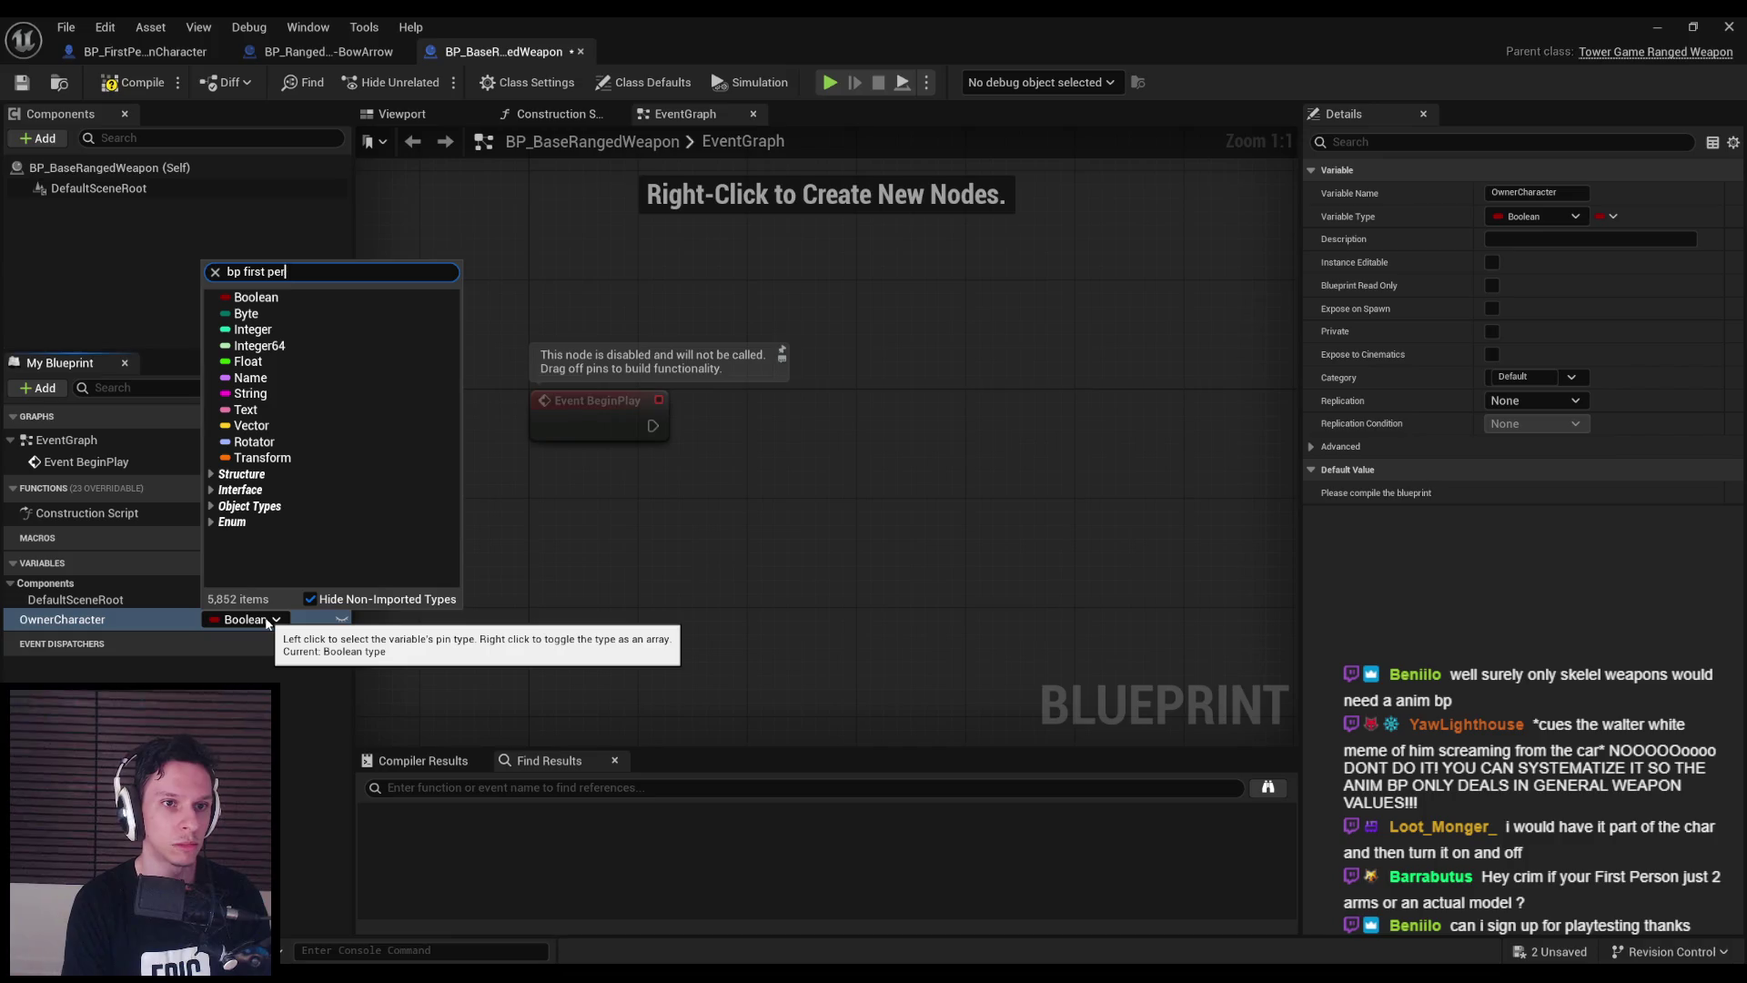
text(son)
mouse_move(391, 314)
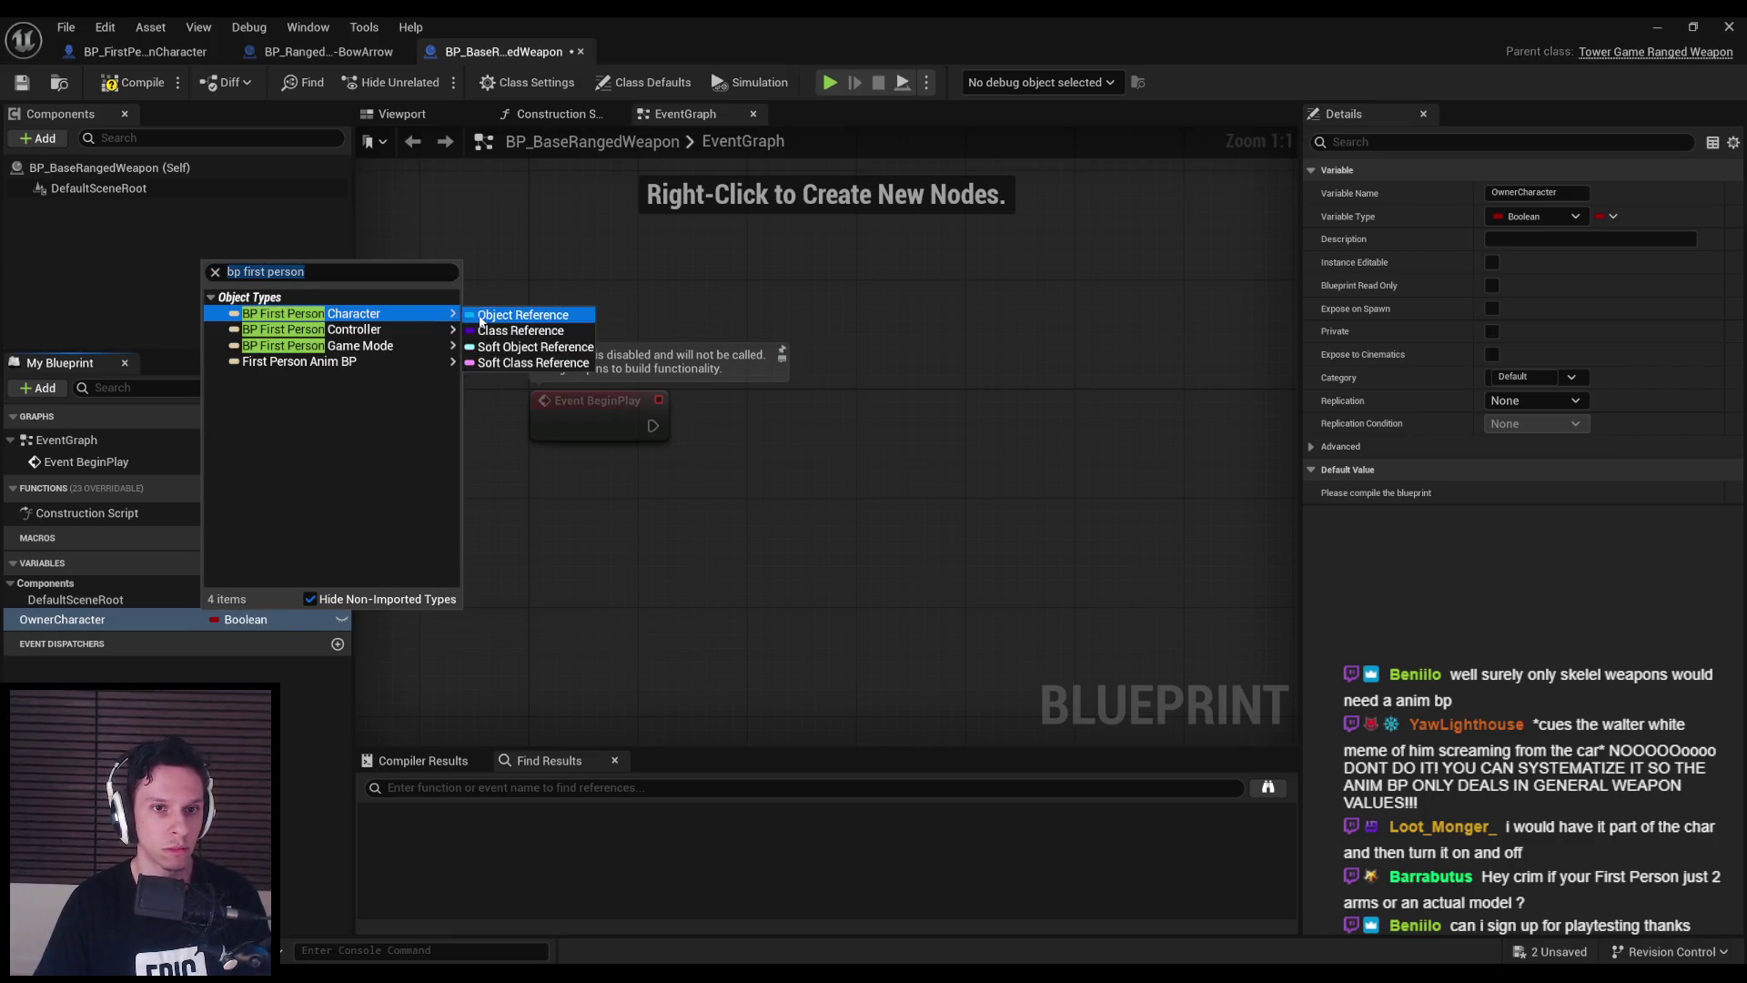
click(480, 315)
- Set OwnerCharacter from a Cast To BP_FirstPersonCharacter node in the weapon graph
drag(94, 623, 878, 446)
click(924, 480)
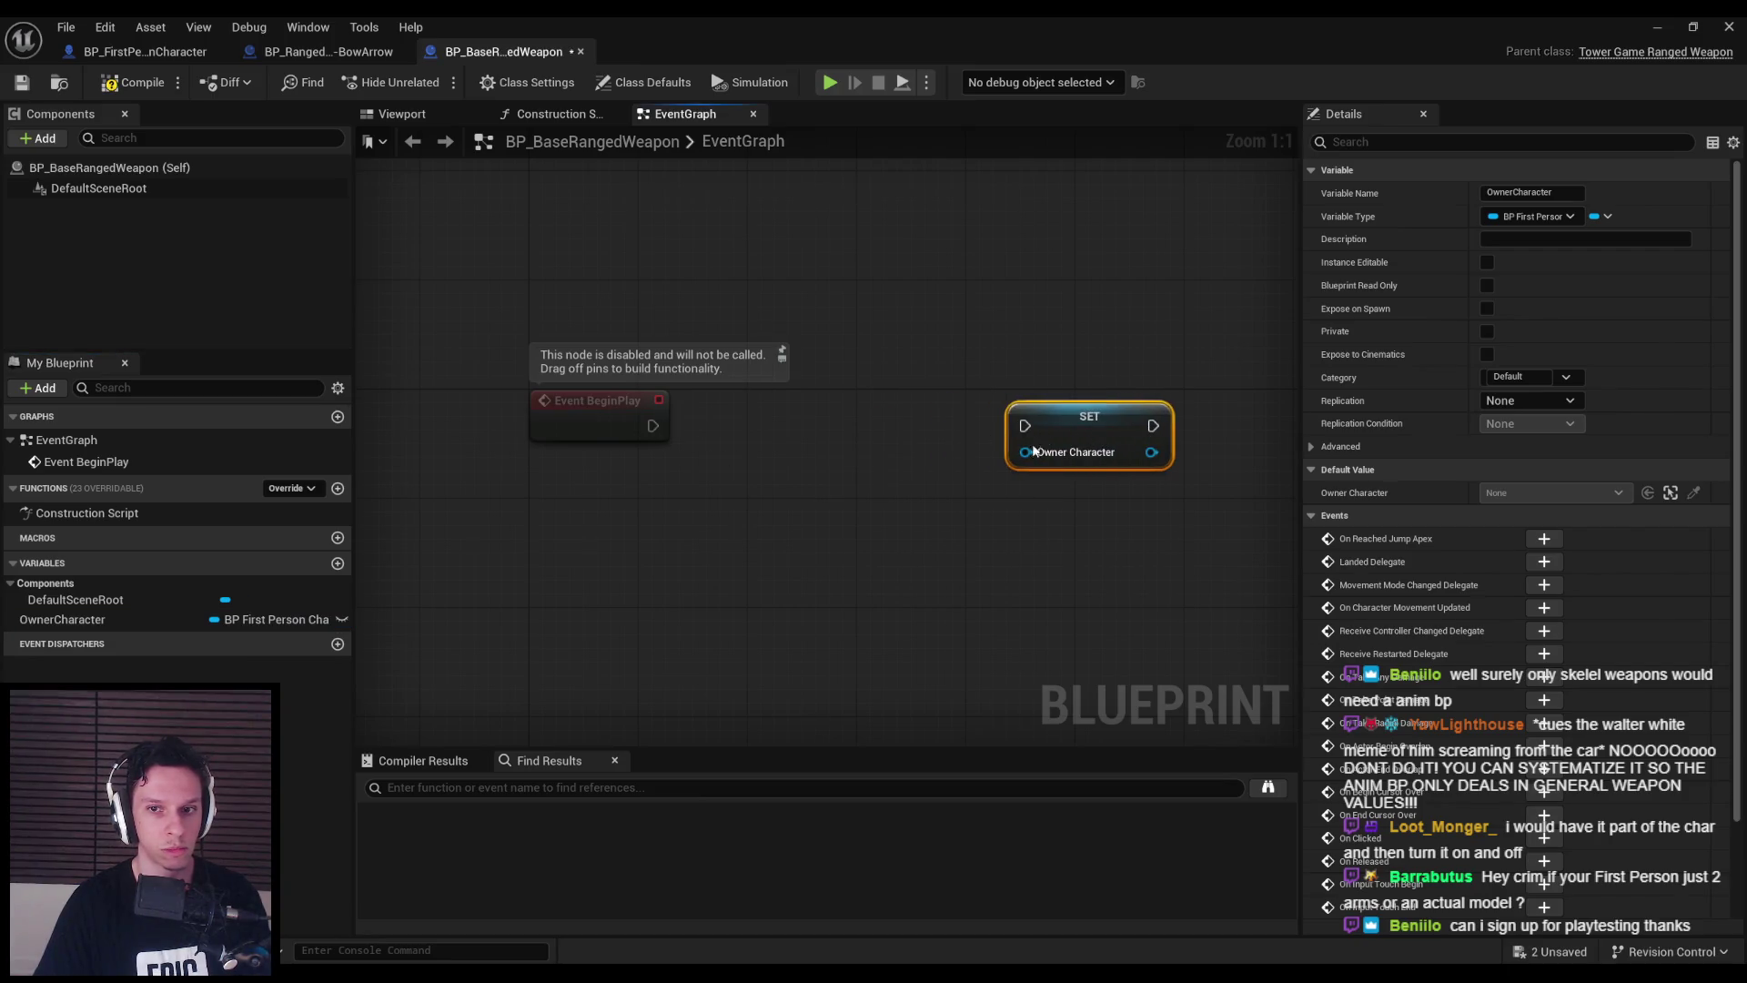
mouse_move(1027, 453)
mouse_down()
mouse_move(769, 519)
mouse_move(657, 428)
mouse_move(817, 421)
mouse_up()
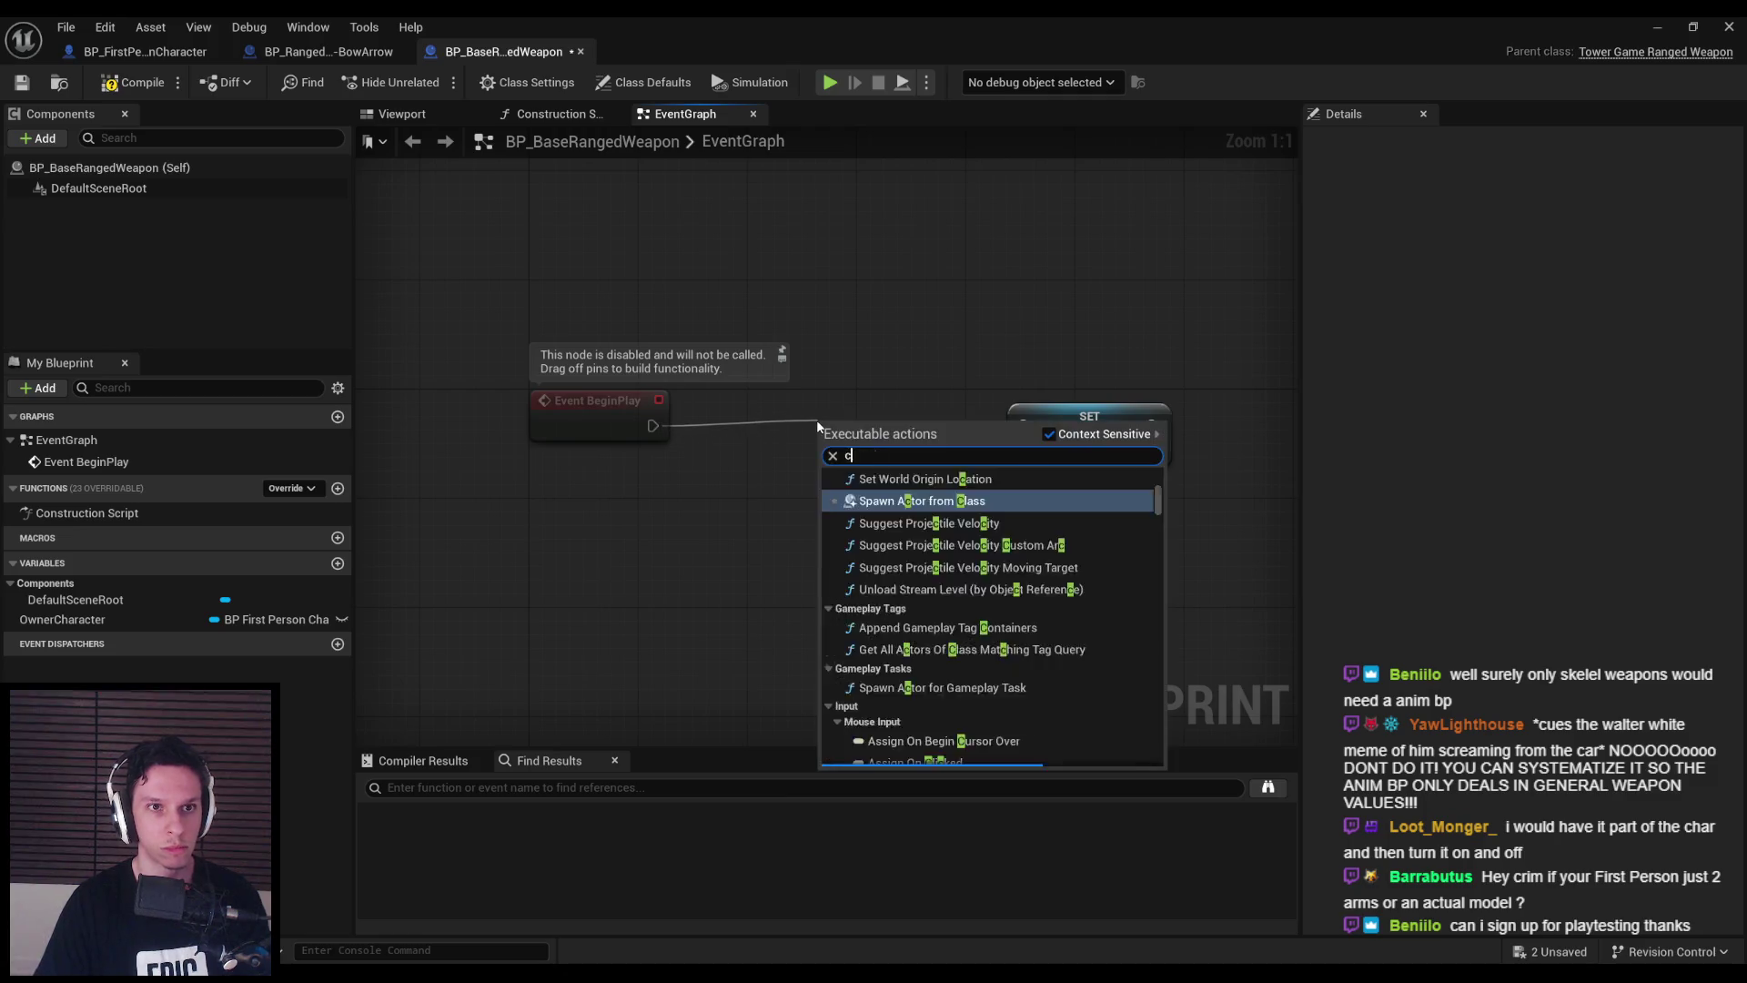
text(cast to bp first person)
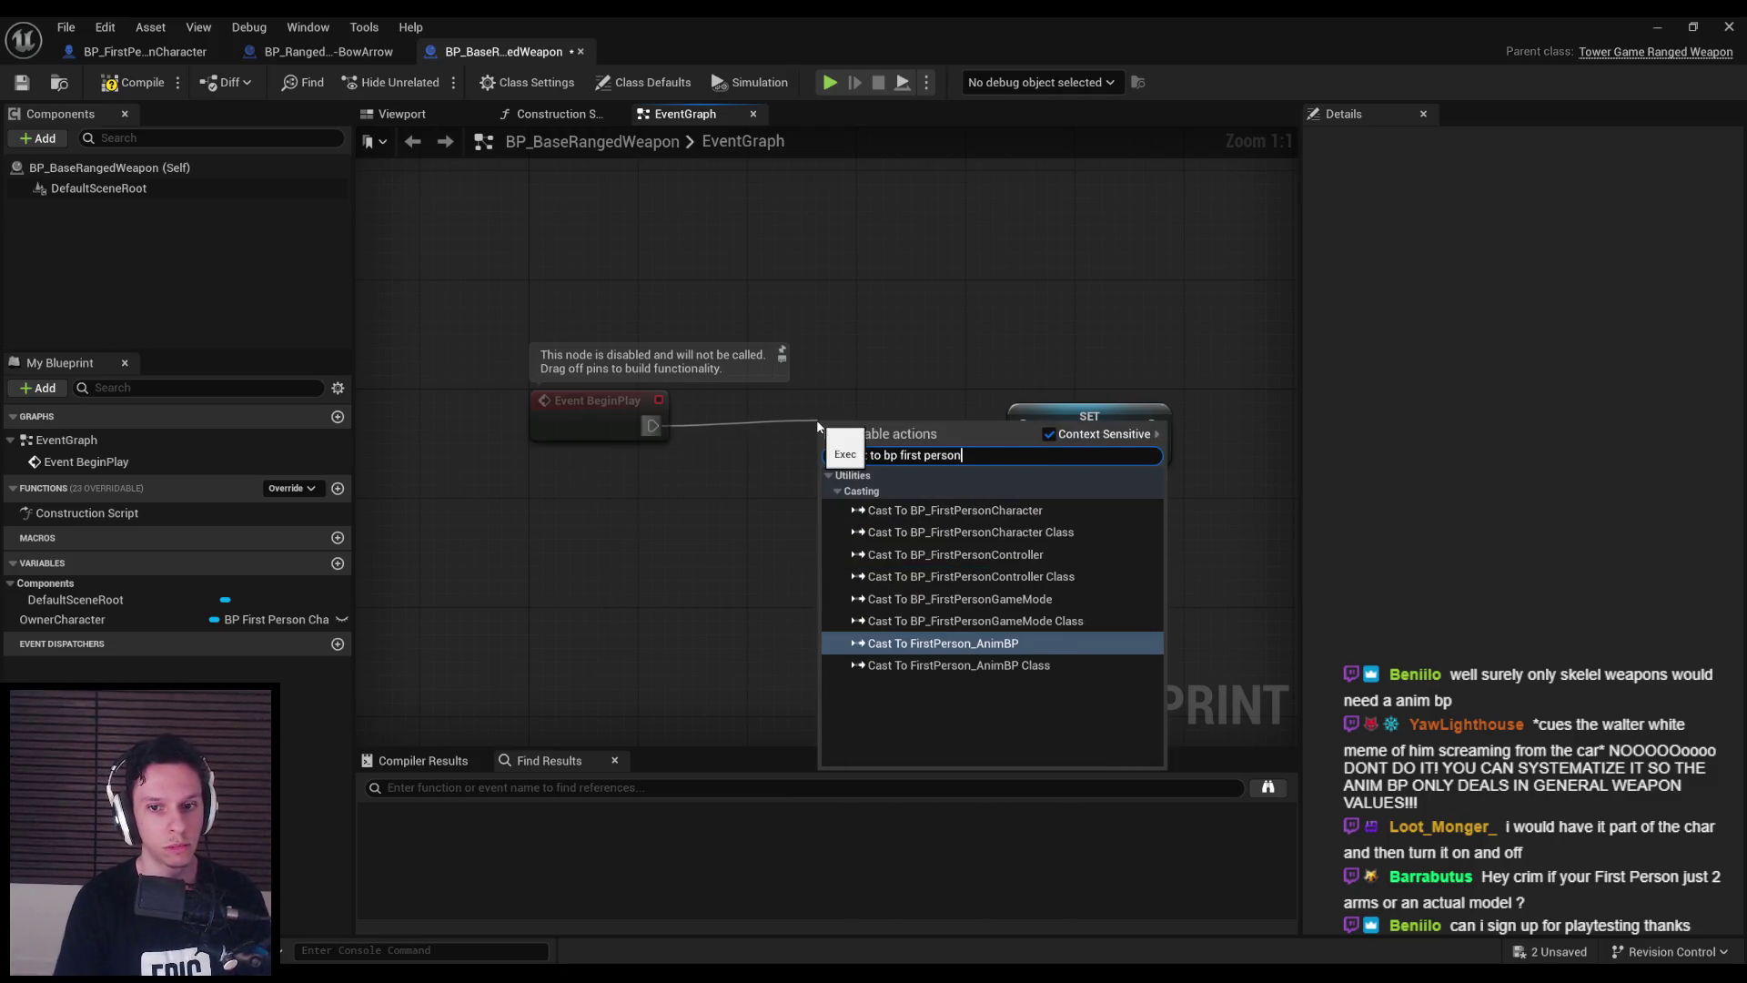
key(Up)
key(Up)
key(Up)
key(Return)
drag(842, 435, 817, 435)
click(843, 595)
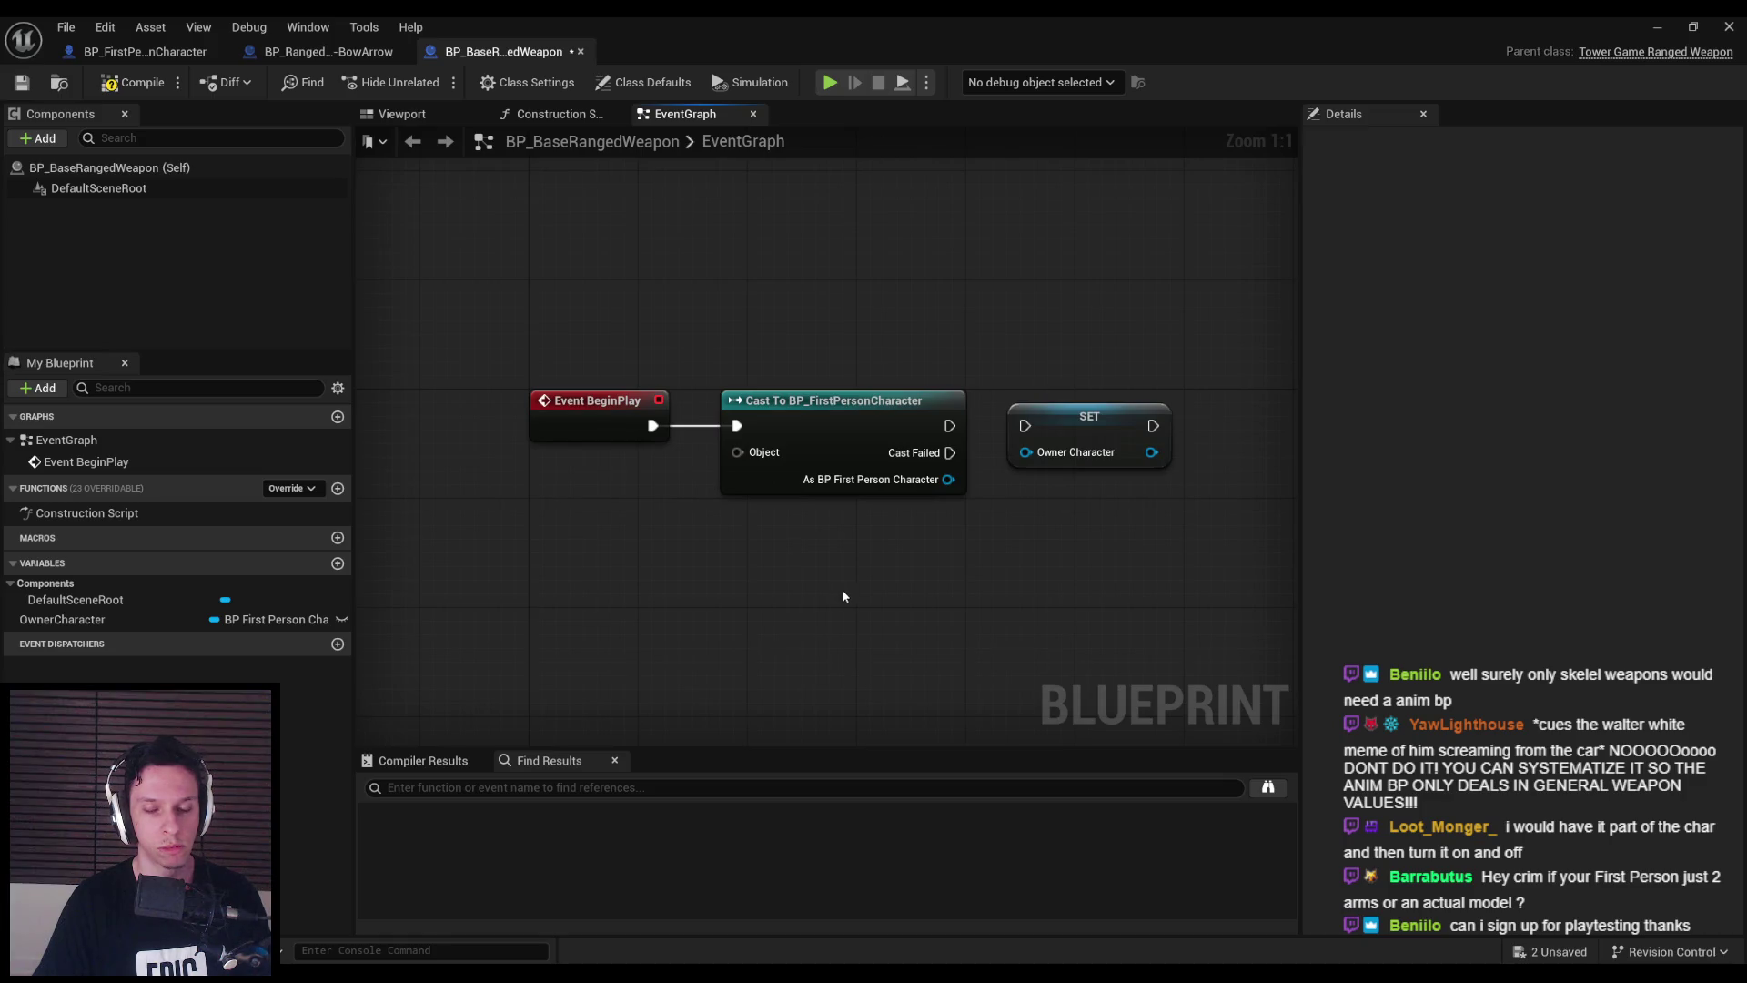
- Clear every node from BP_BaseRangedWeapon's event graph
key(ctrl+a)
key(Delete)
click(137, 52)
key(alt+Left)
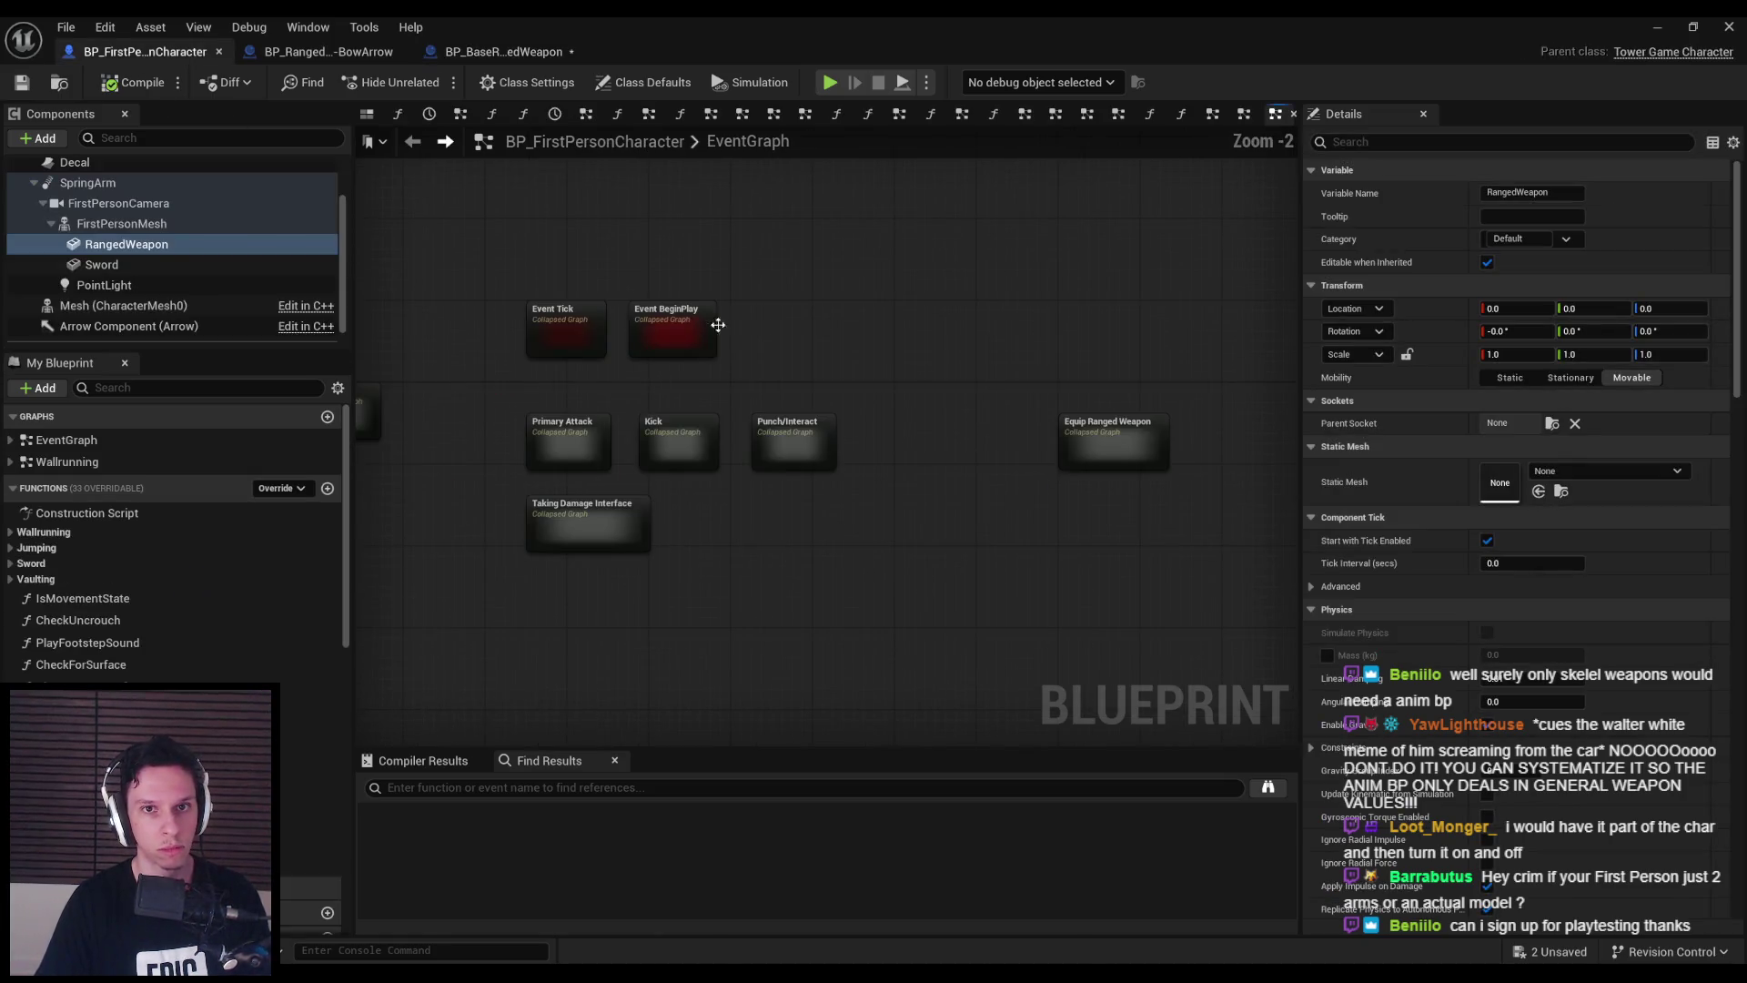
- In the character's BeginPlay graph, start a set node from the spawned weapon's Return Value
double_click(658, 338)
scroll(674, 335, up, 5)
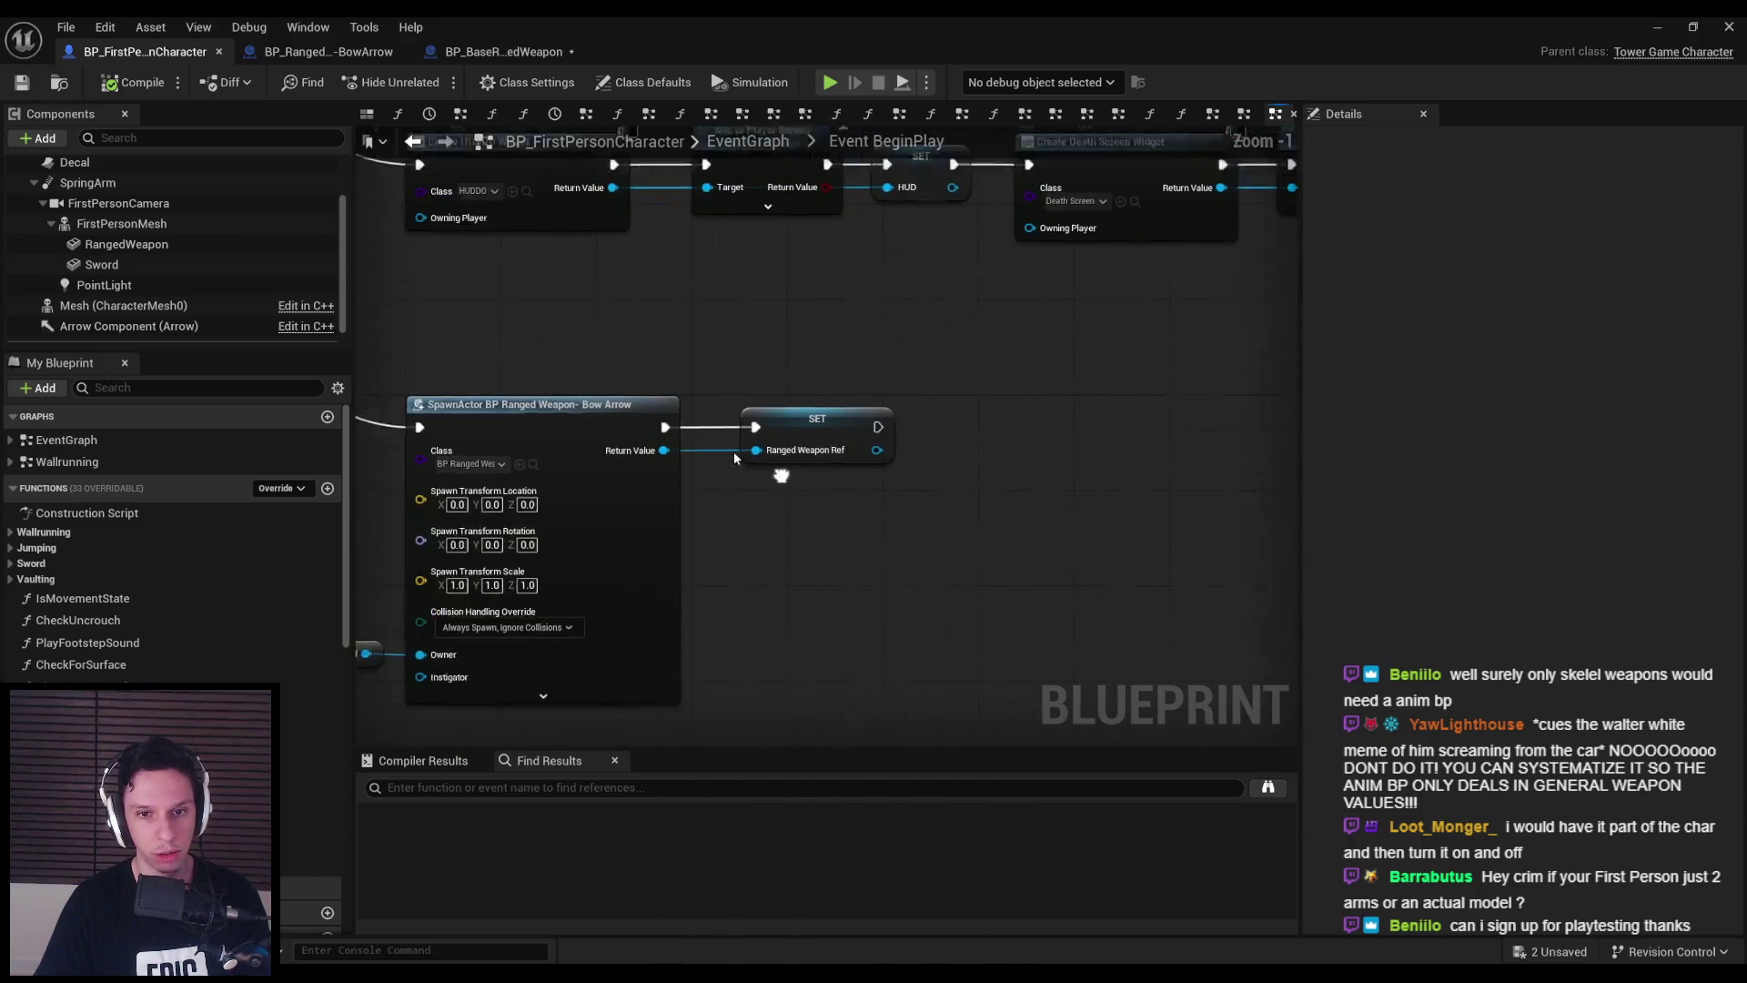
drag(630, 433, 761, 501)
text(set)
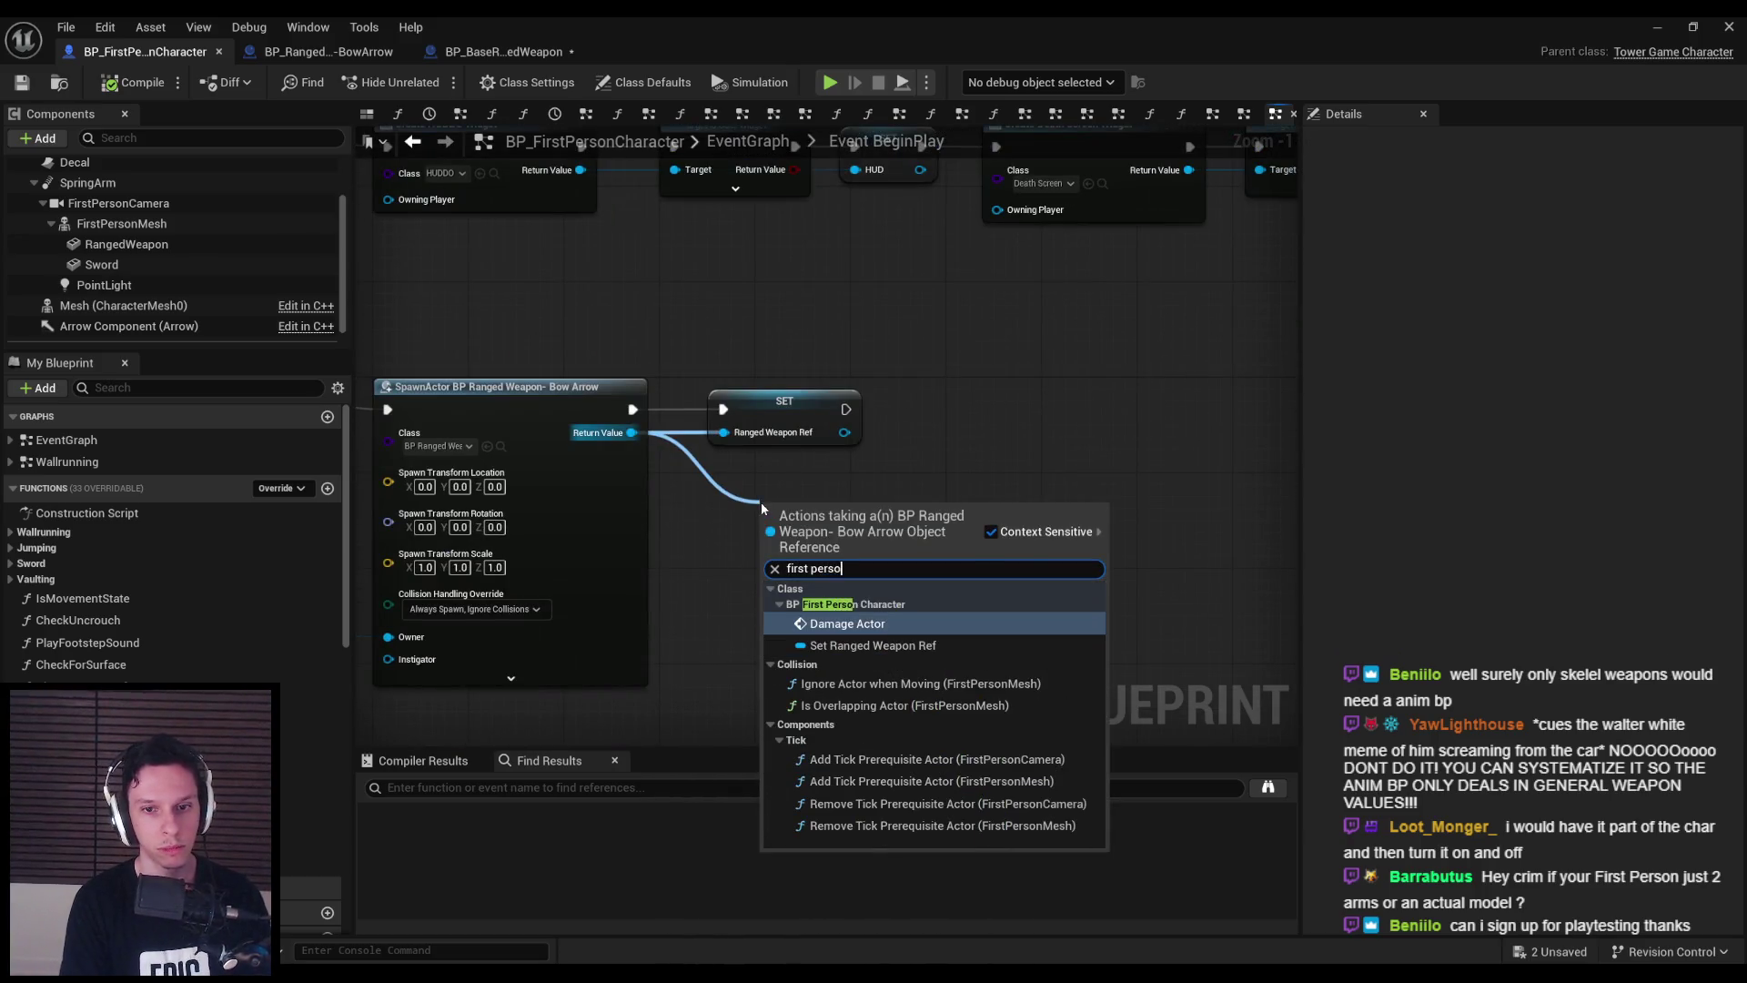
- Make OwnerCharacter Instance Editable and Expose on Spawn, then compile the base weapon
click(503, 52)
click(321, 52)
click(455, 52)
click(98, 597)
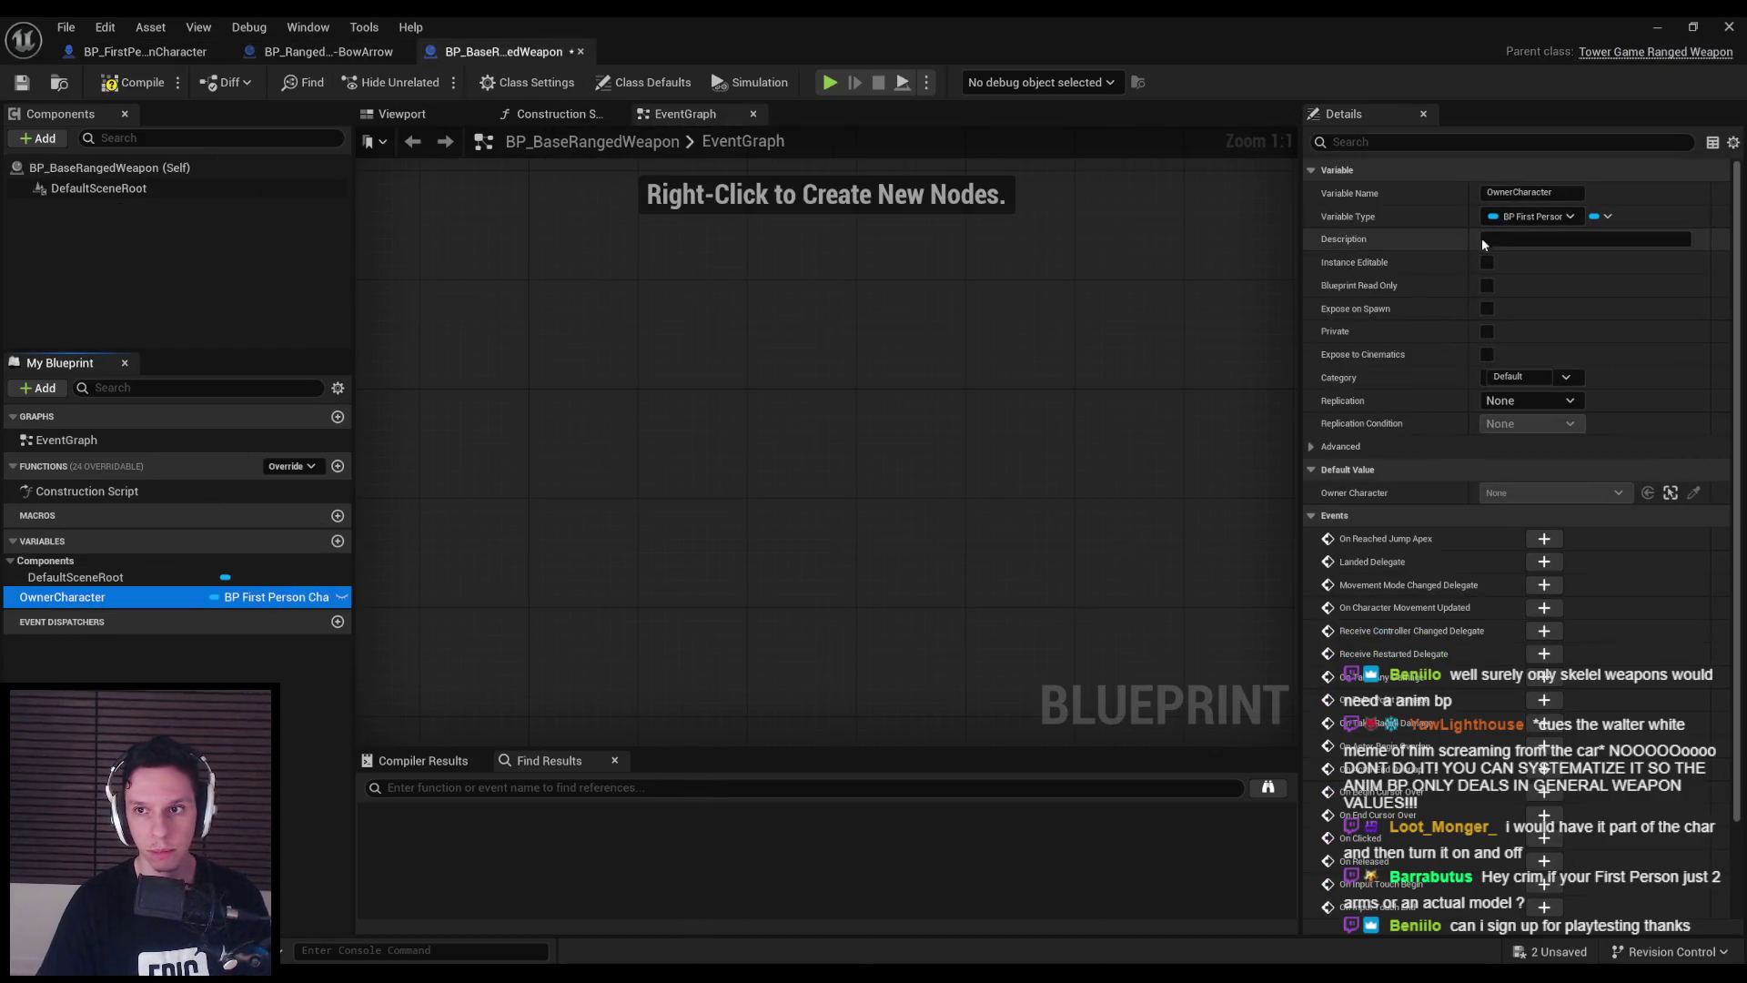
click(1487, 263)
click(1487, 308)
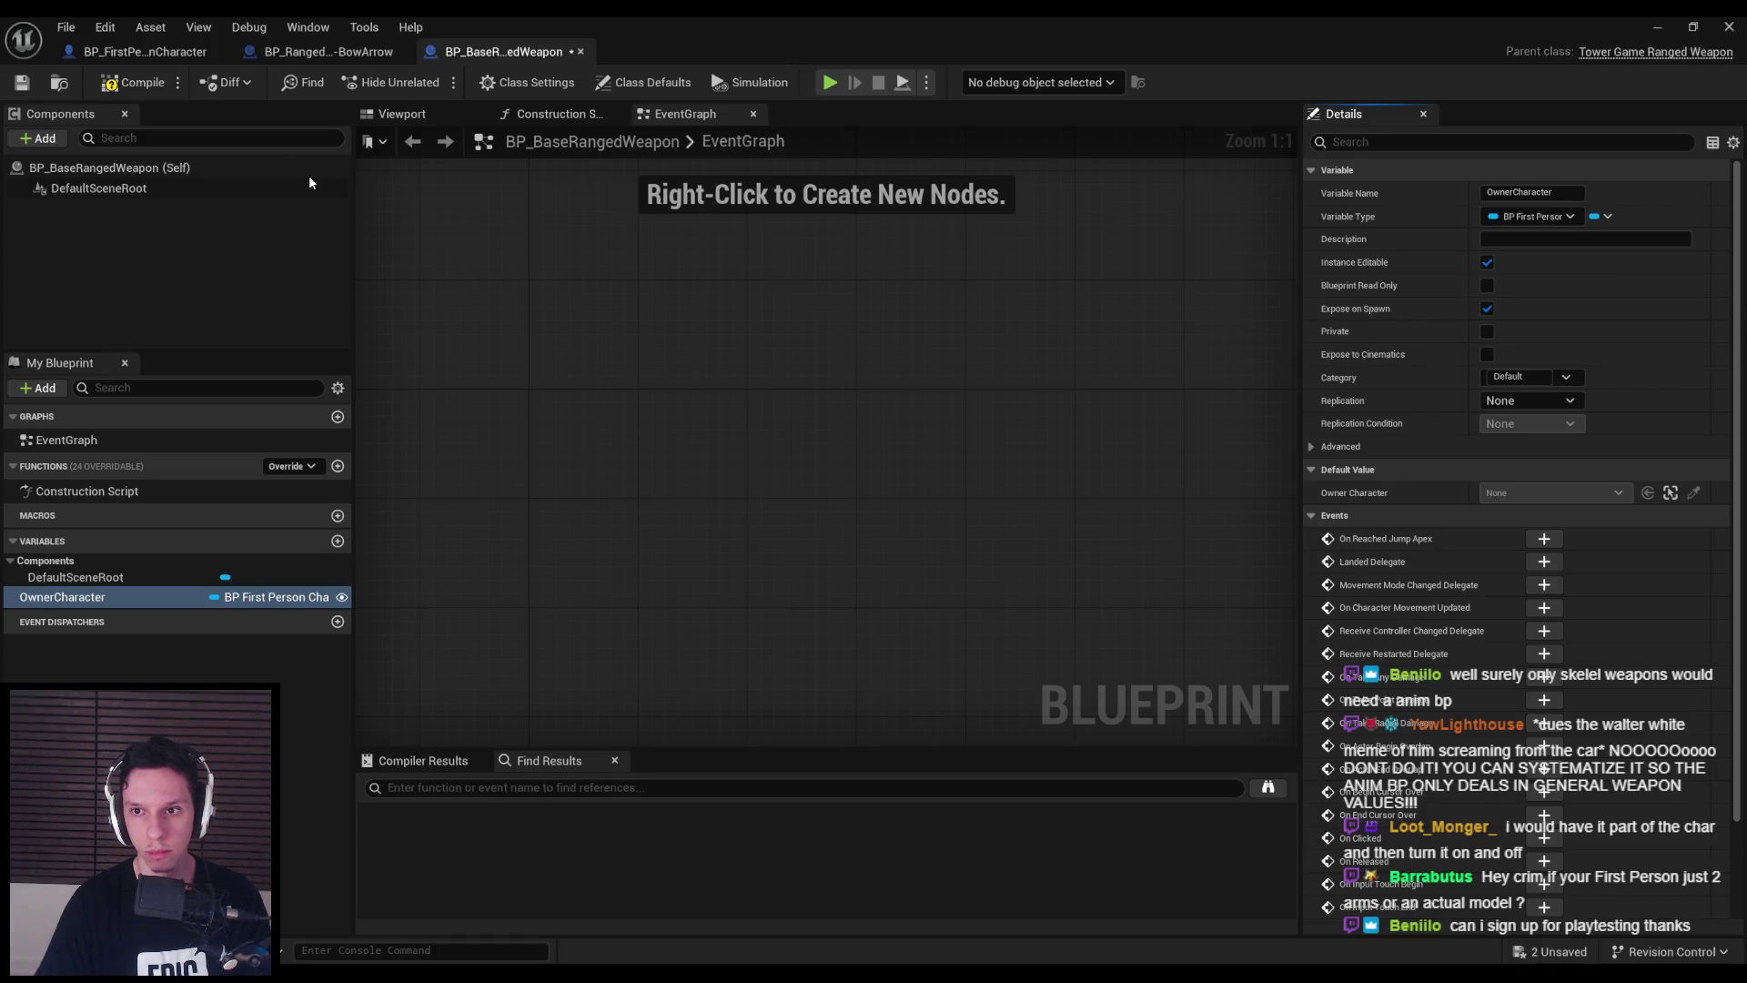
click(111, 85)
- Refresh the SpawnActor node, wire Self into Owner Character, then compile and save
click(146, 52)
right_click(901, 361)
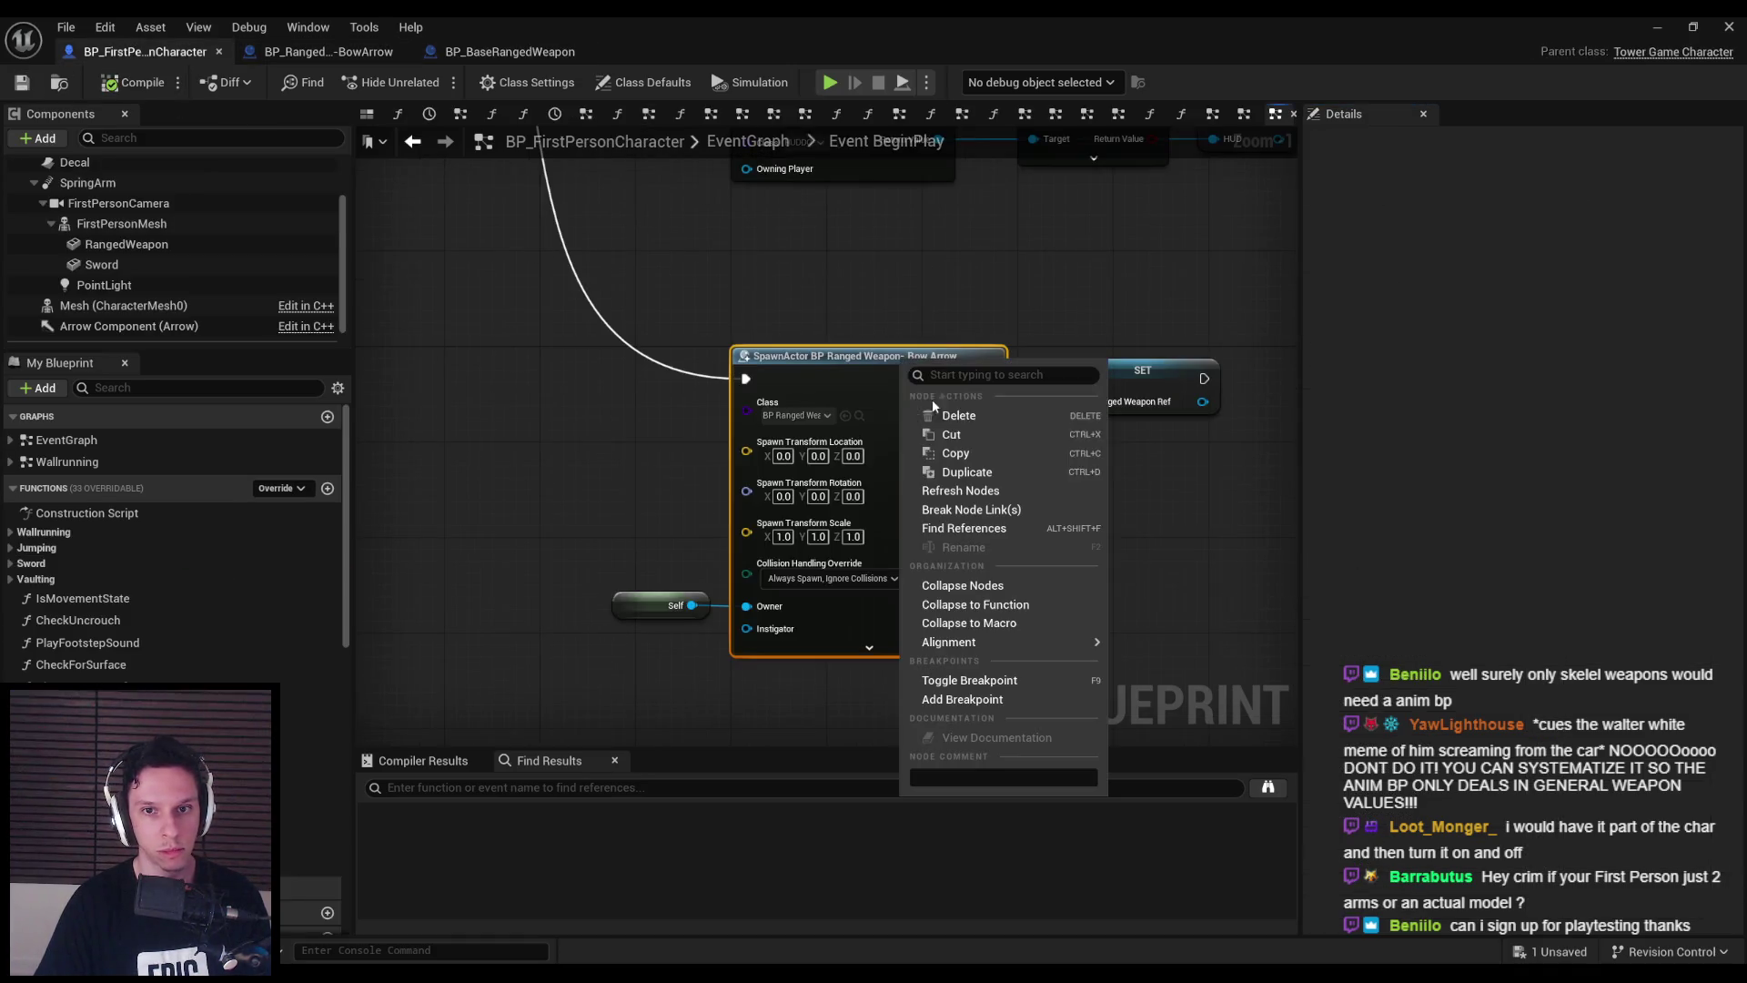
click(994, 497)
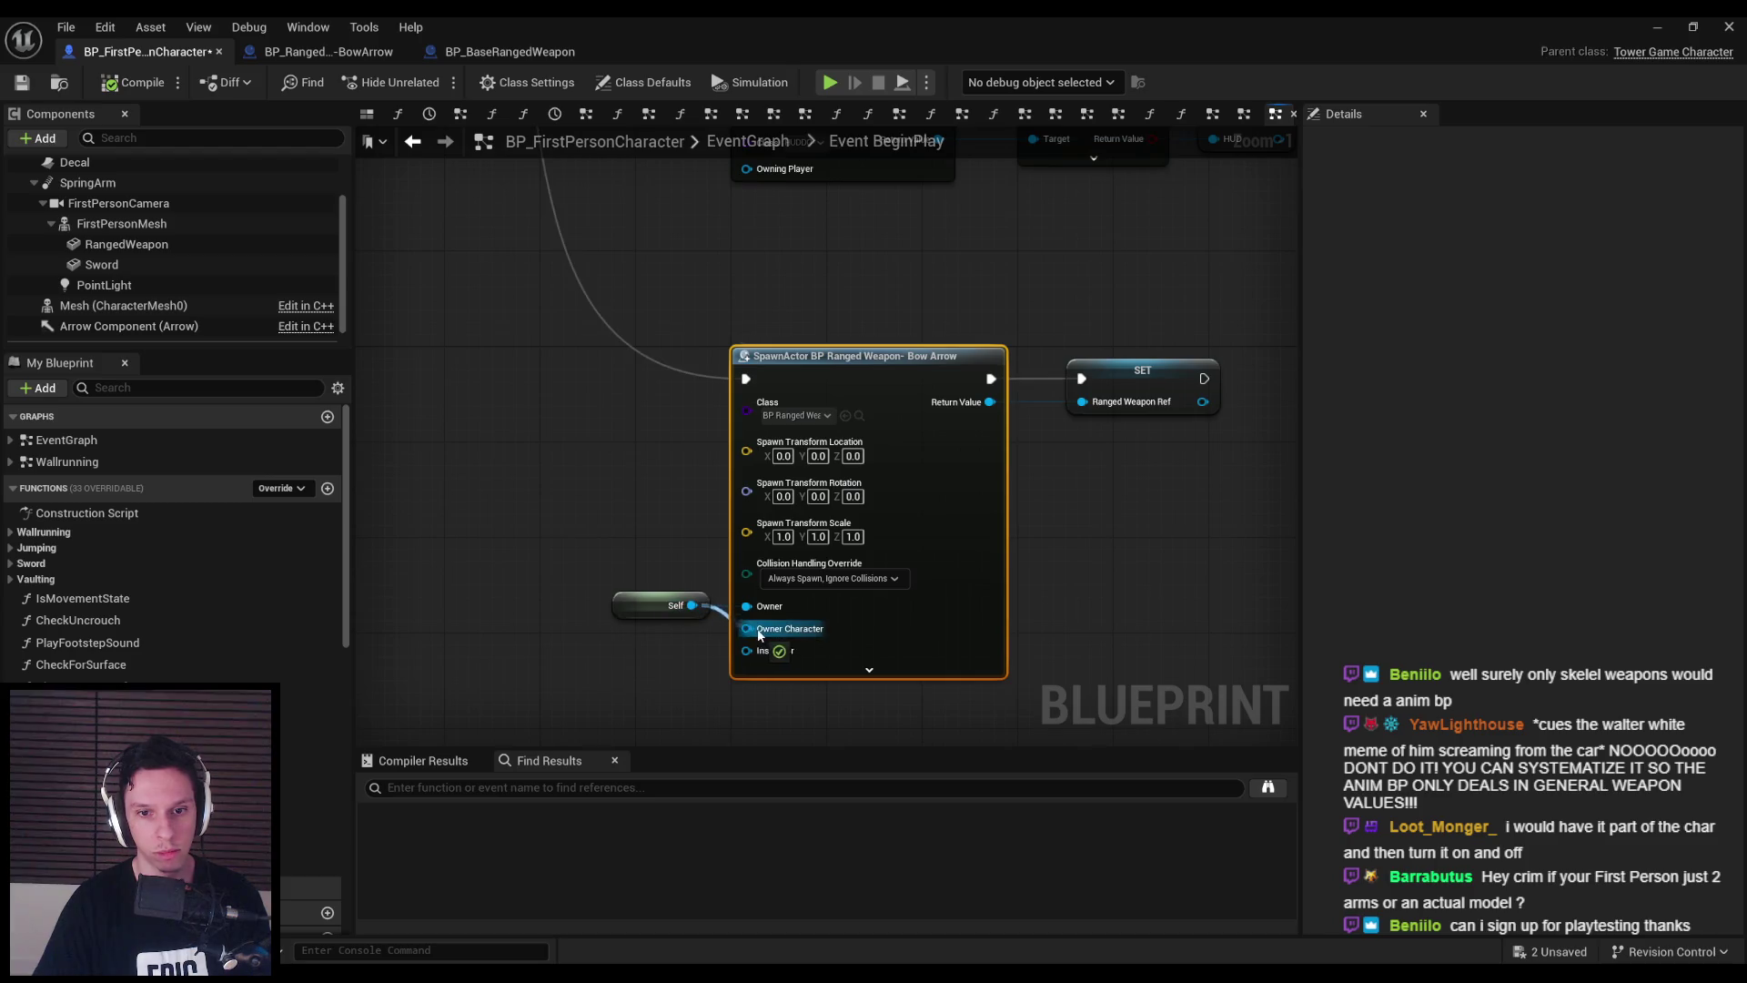
drag(678, 606, 742, 631)
click(111, 82)
click(21, 82)
click(510, 52)
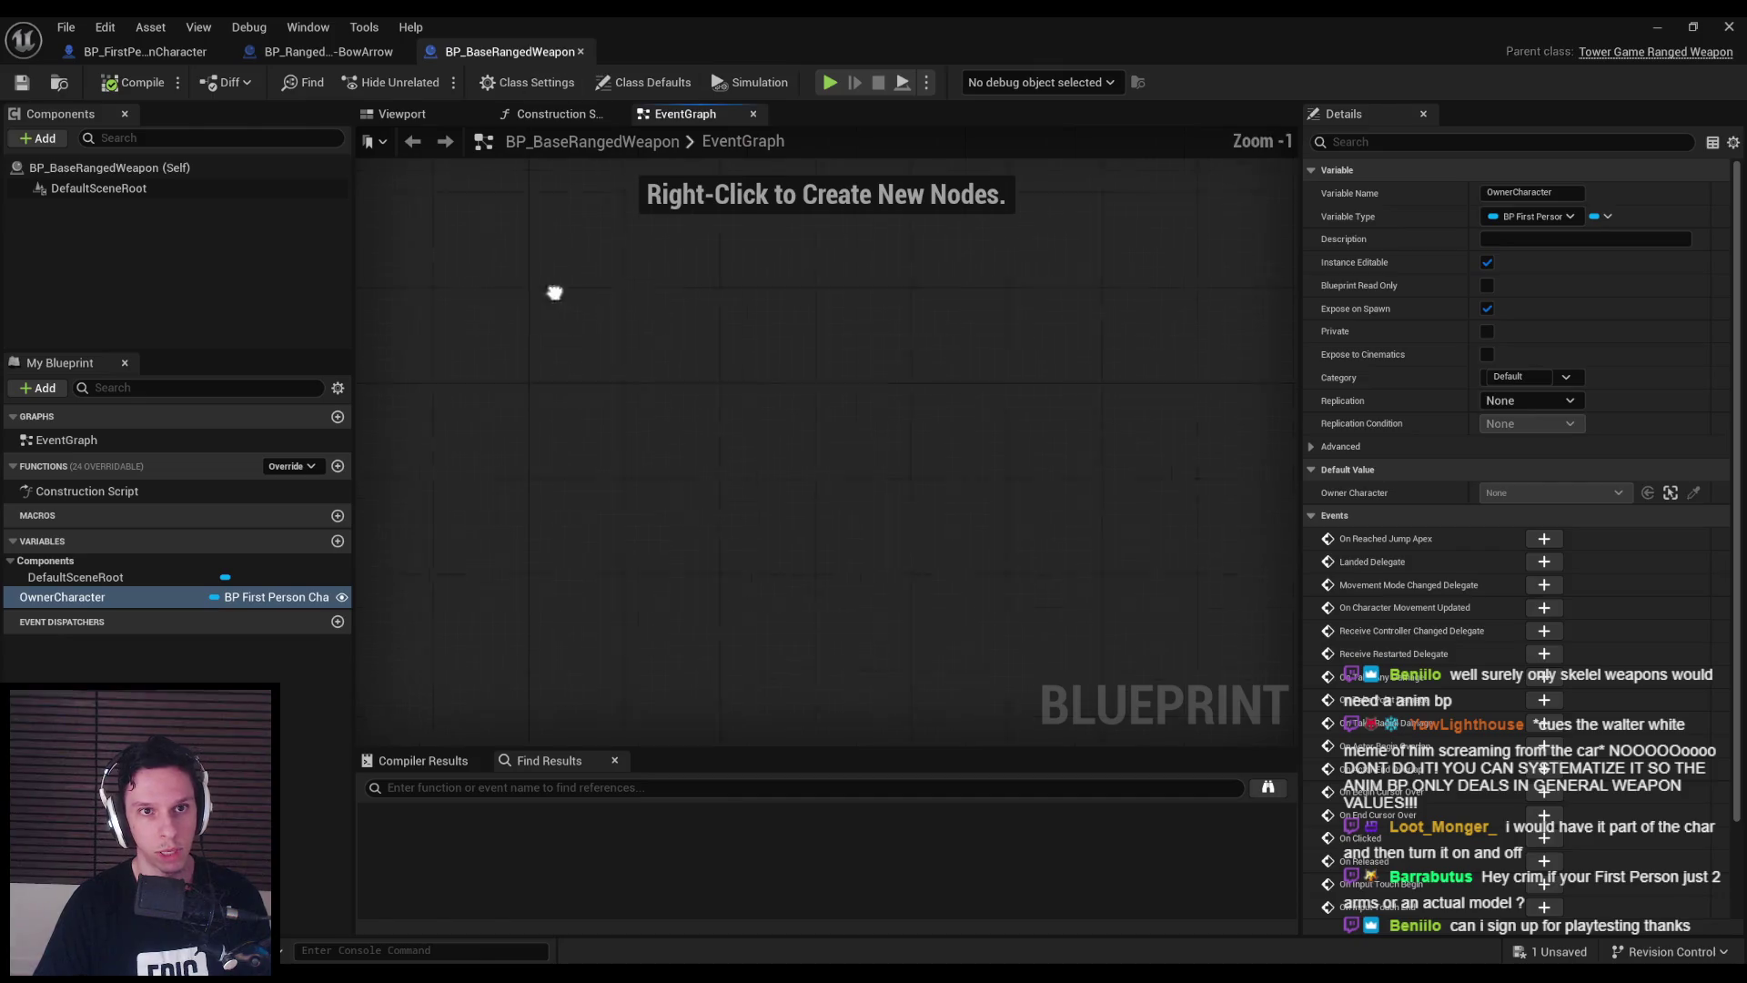
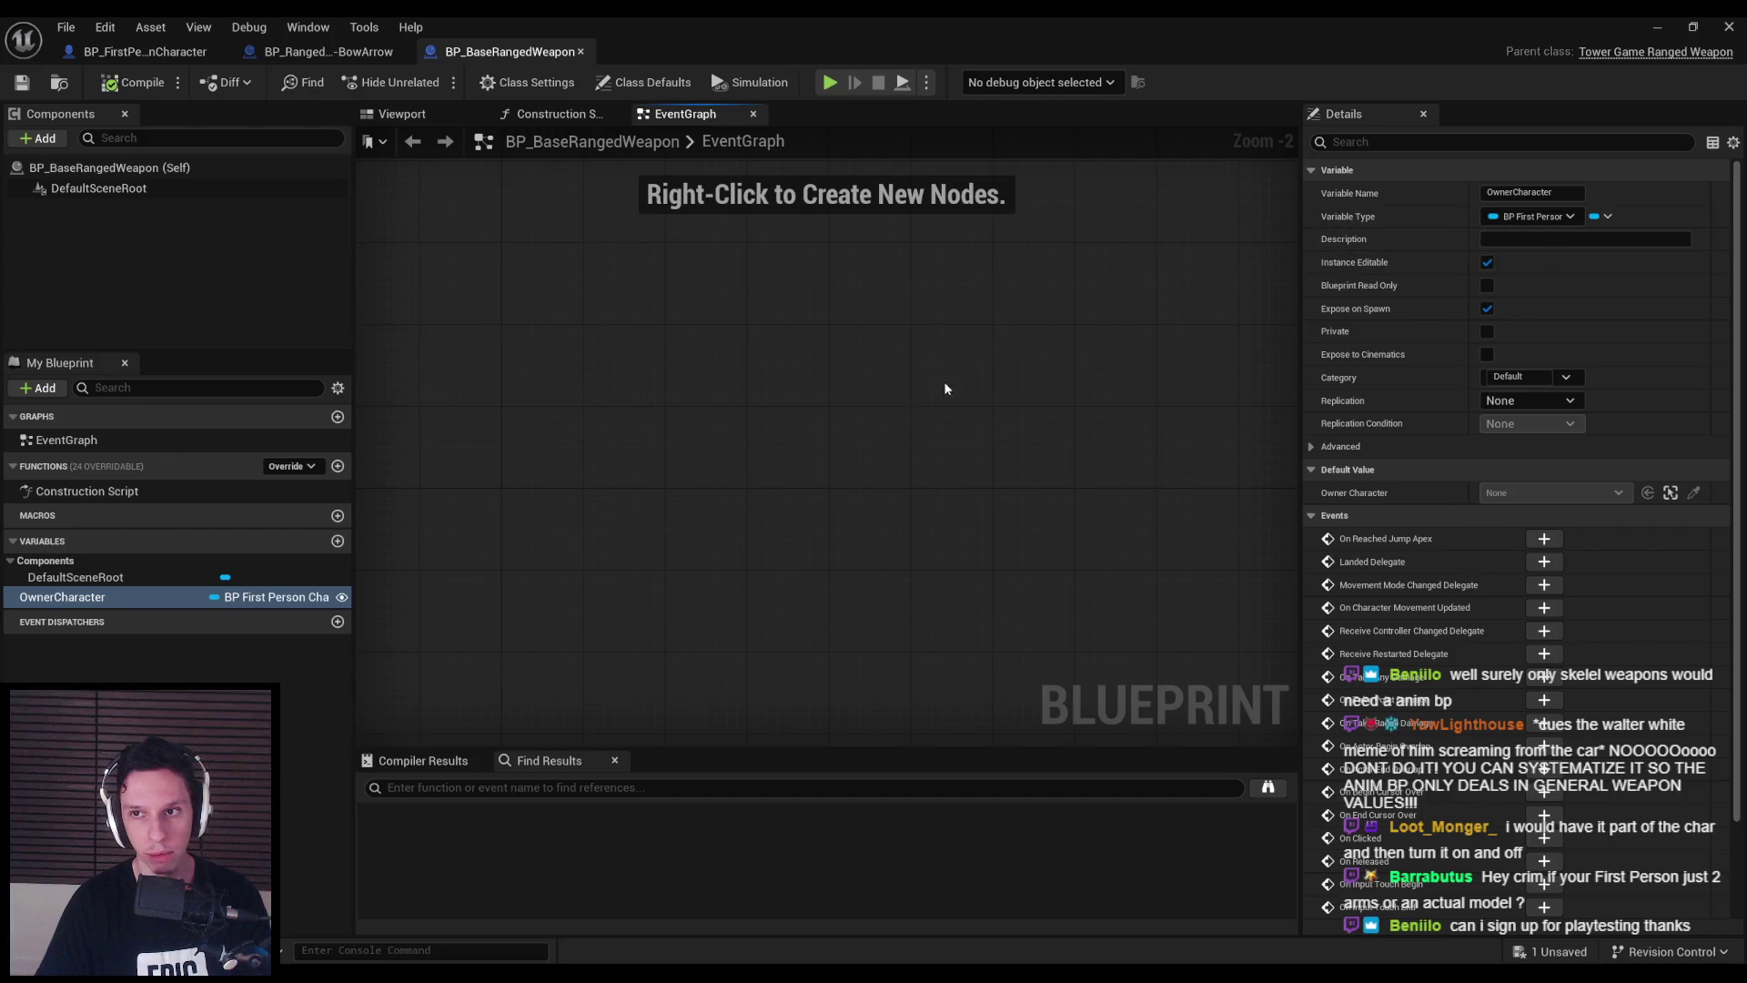
- Place a Get Owner Character node in the BowArrow weapon's equip graph
click(323, 52)
scroll(665, 440, up, 2)
mouse_move(627, 480)
mouse_down()
mouse_move(920, 491)
mouse_move(901, 479)
mouse_up()
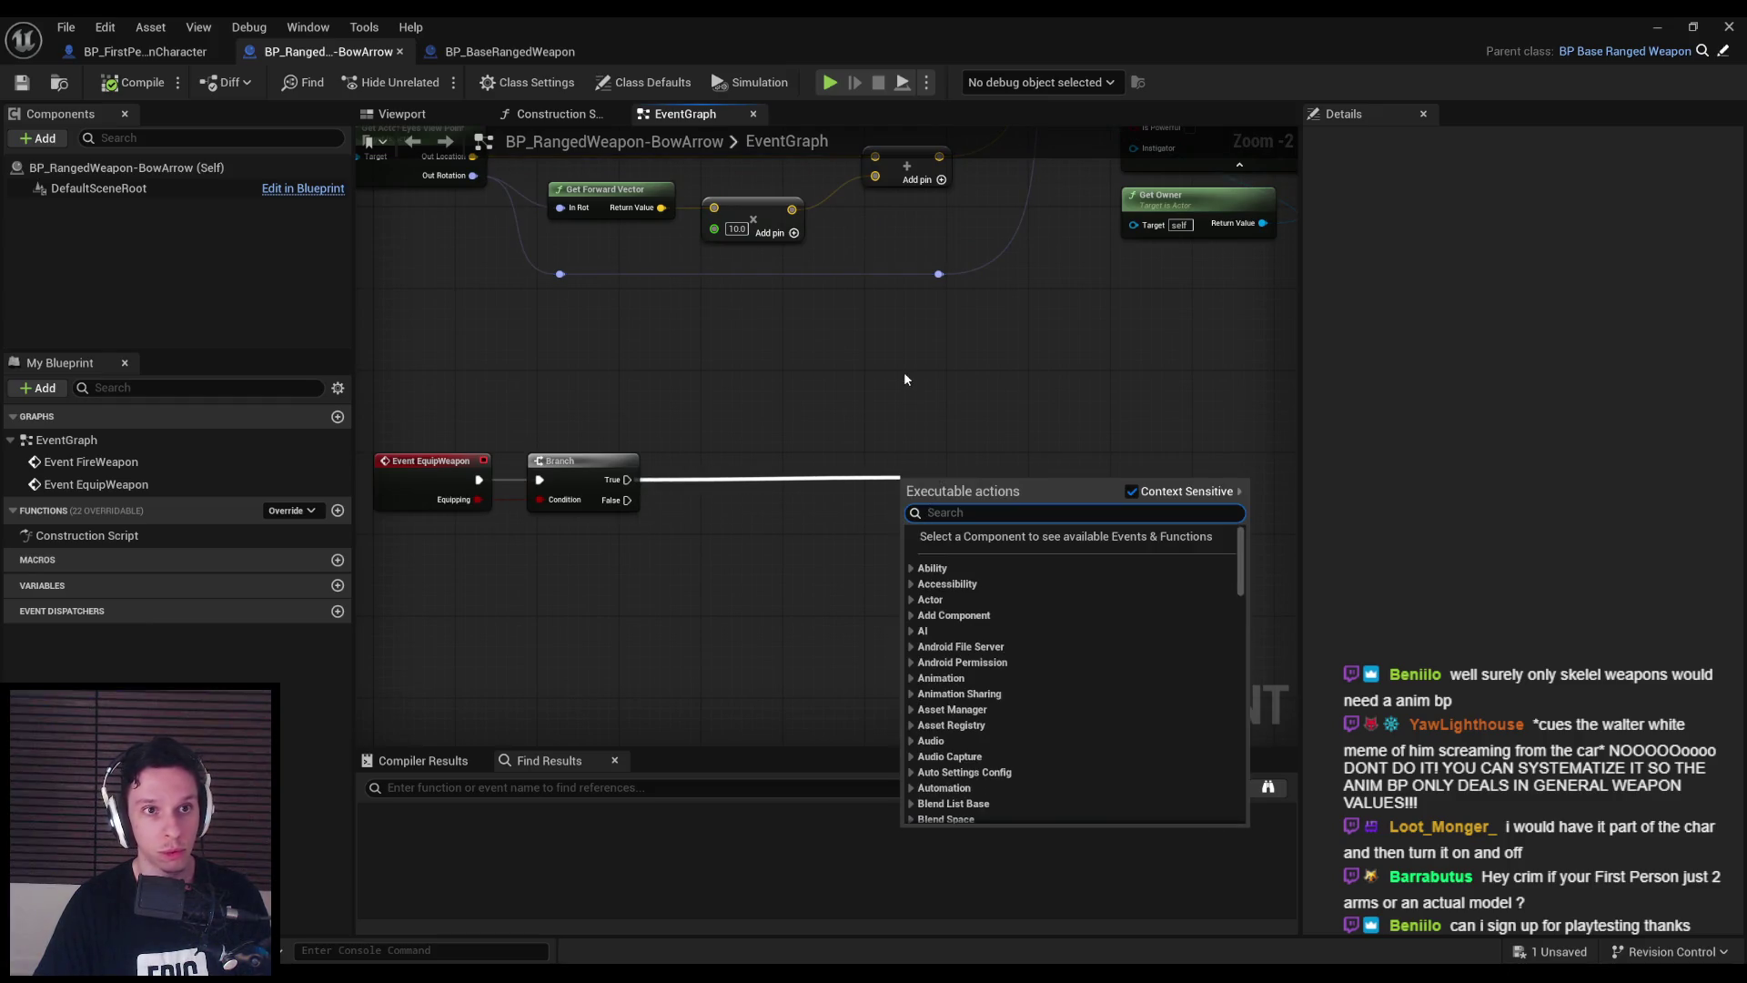
click(905, 377)
right_click(674, 546)
text(get owner char)
key(Return)
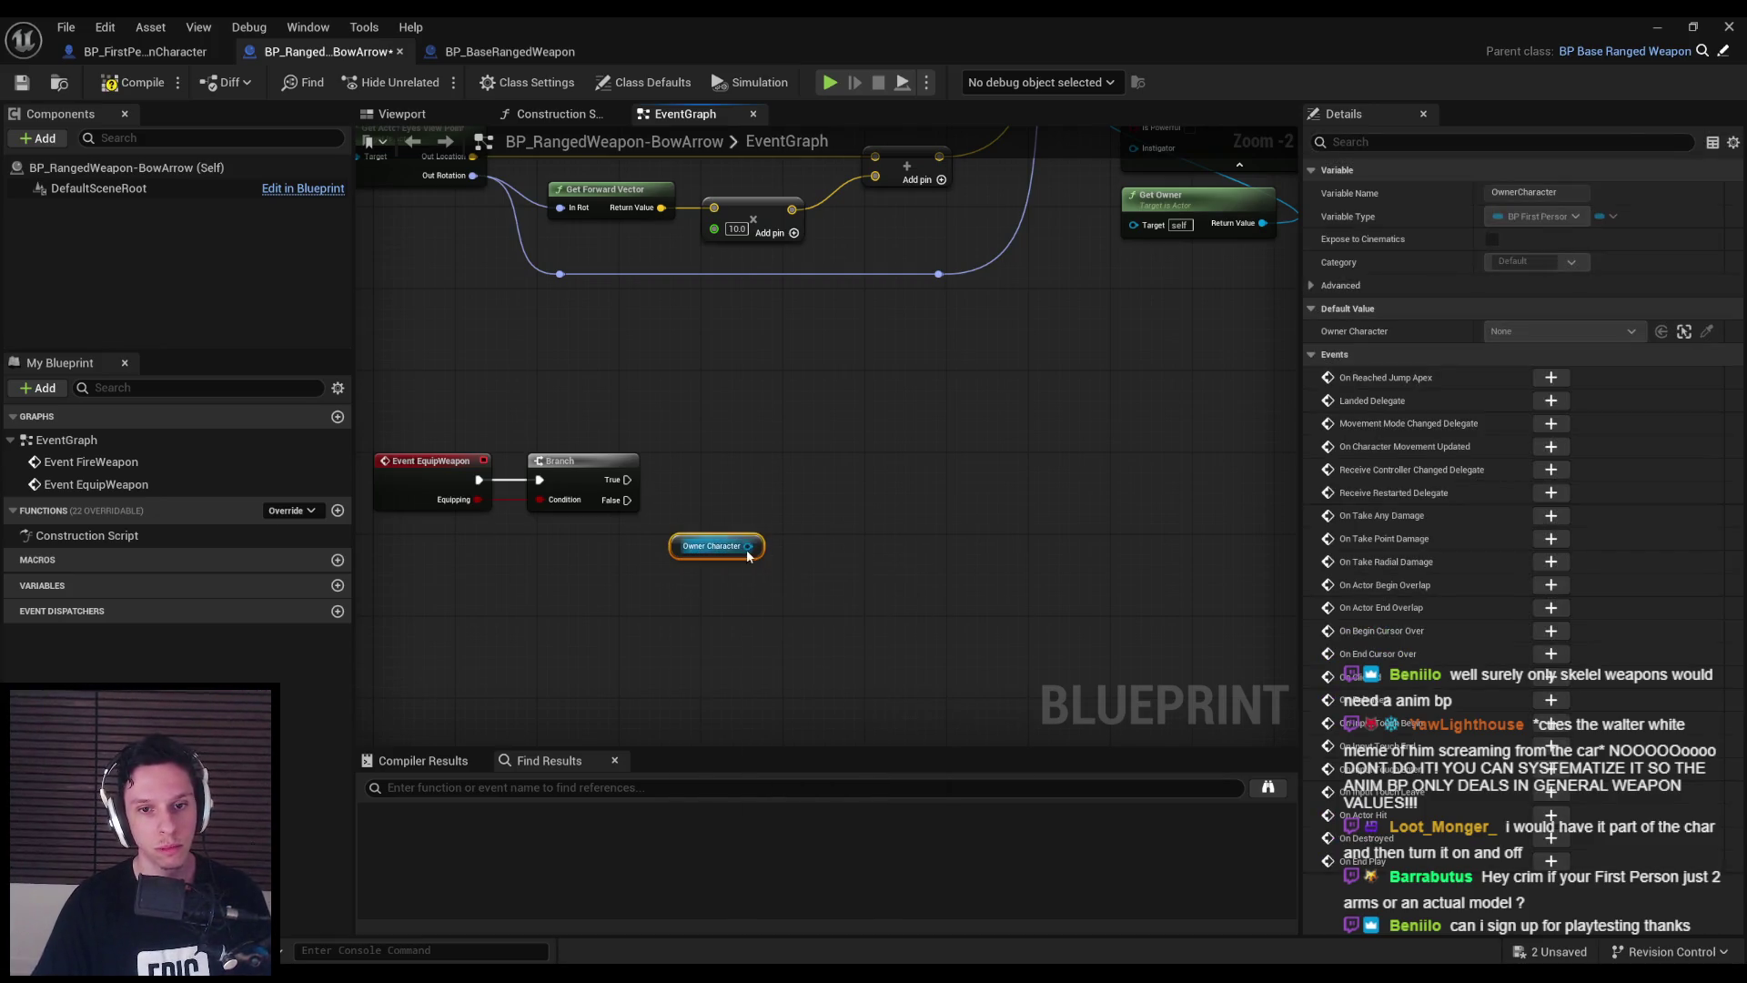
- Pull a Get Ranged Weapon node off Owner Character, then select the character's RangedWeapon component
drag(748, 546, 811, 492)
text(s)
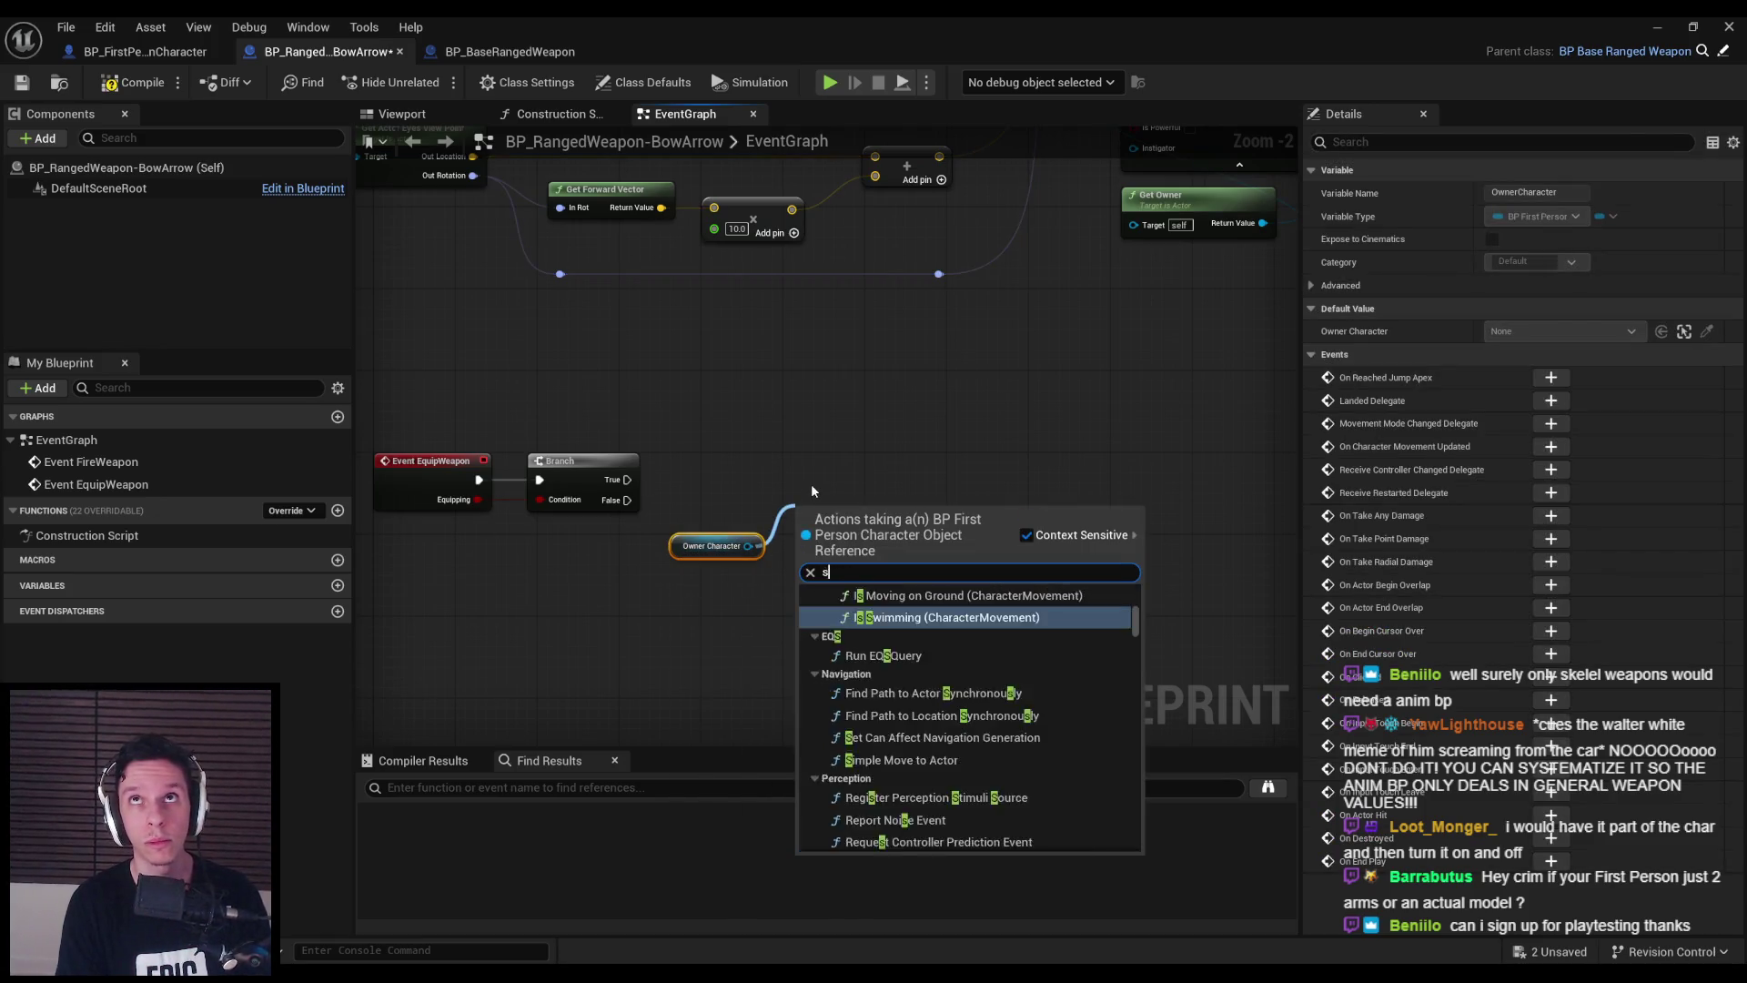
text(et ranged weapon)
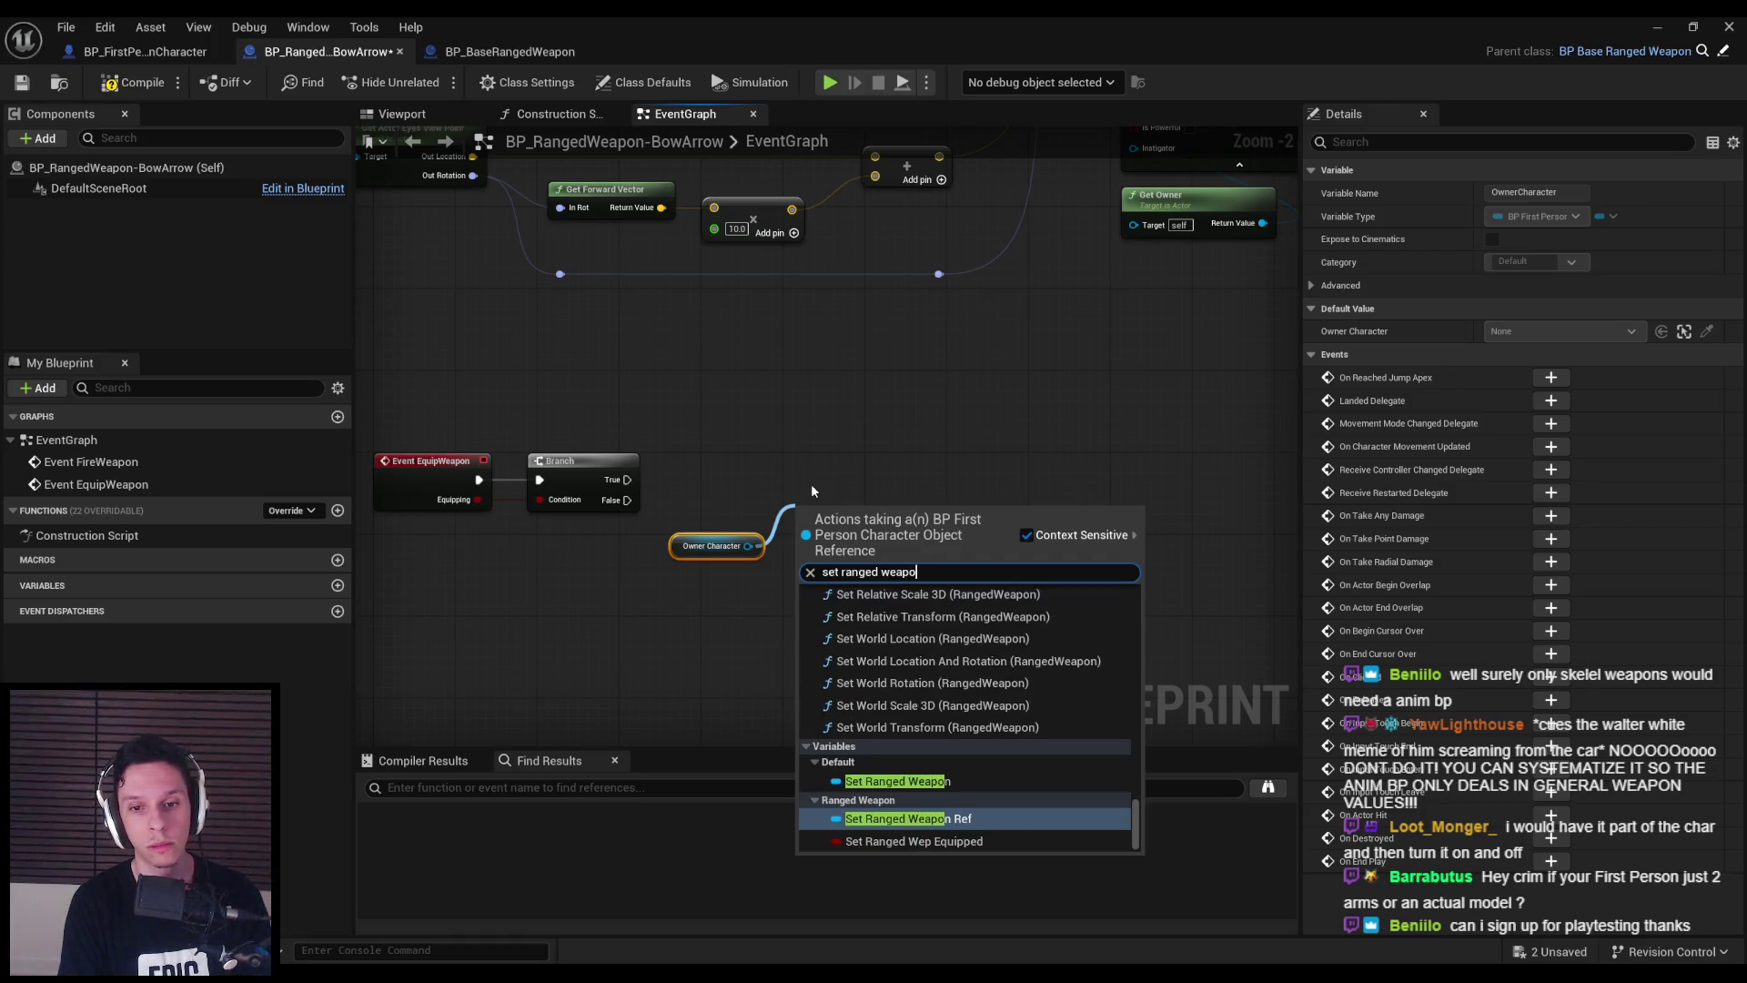
key(ctrl+a)
text(get ranged weapon)
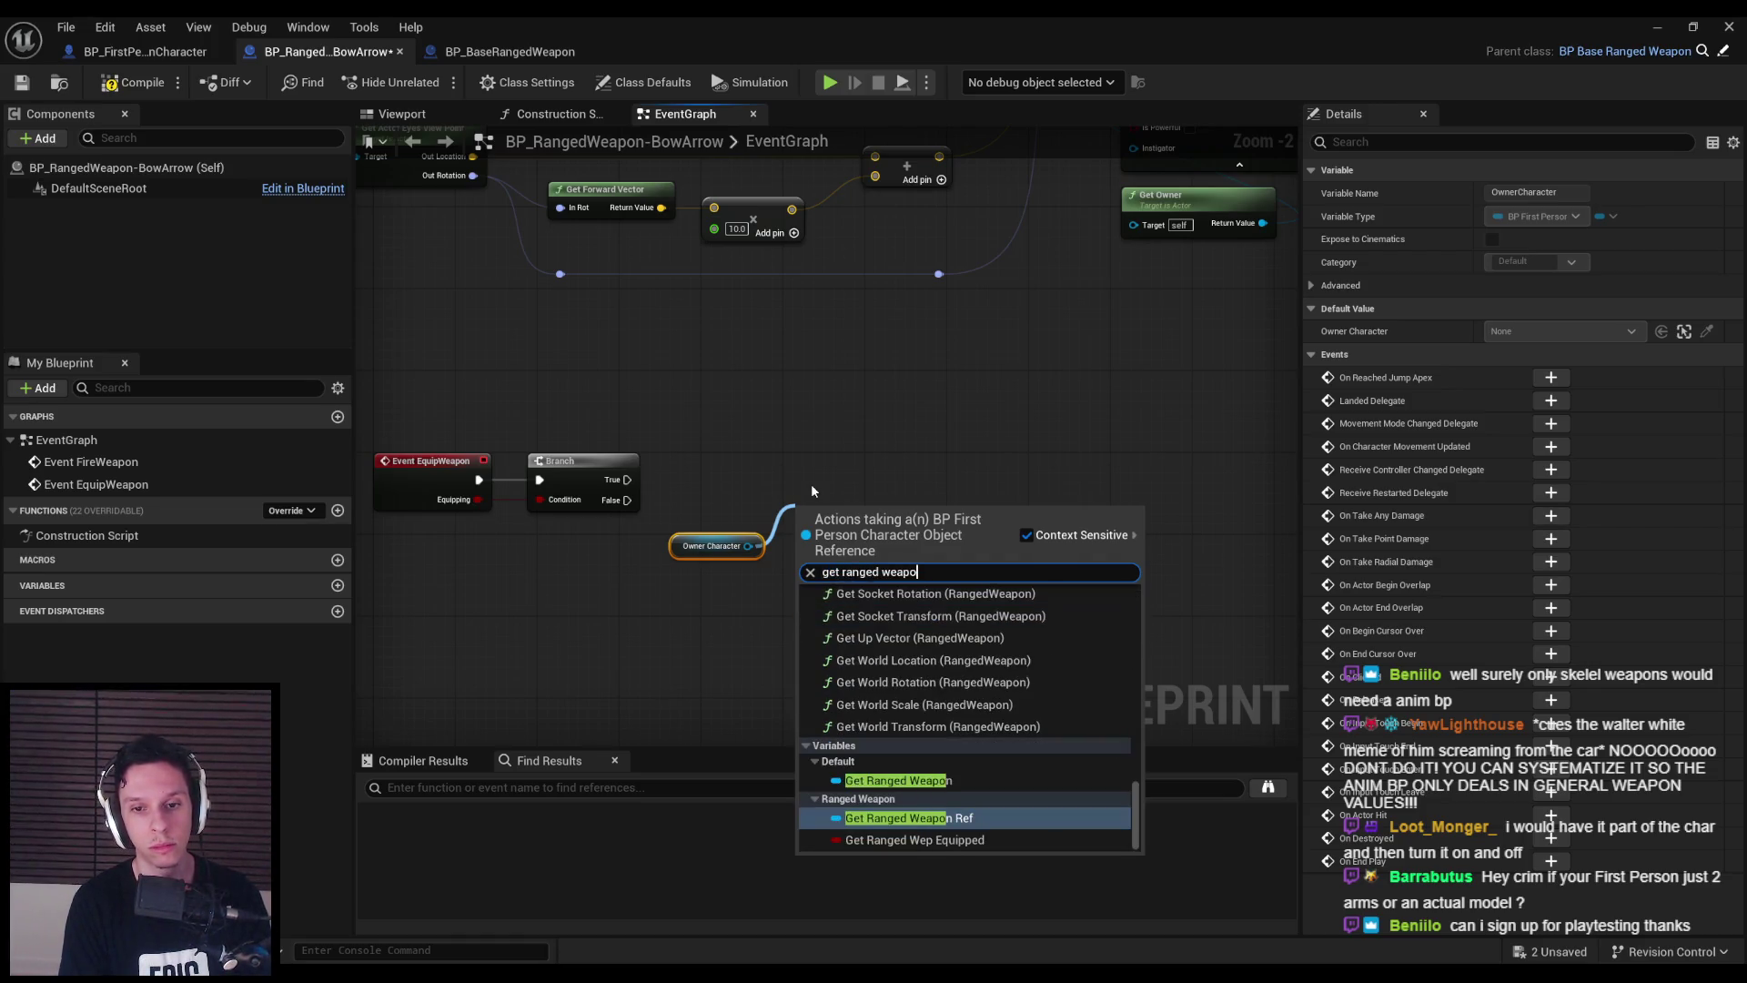
key(Return)
drag(865, 511, 864, 546)
click(146, 52)
click(136, 246)
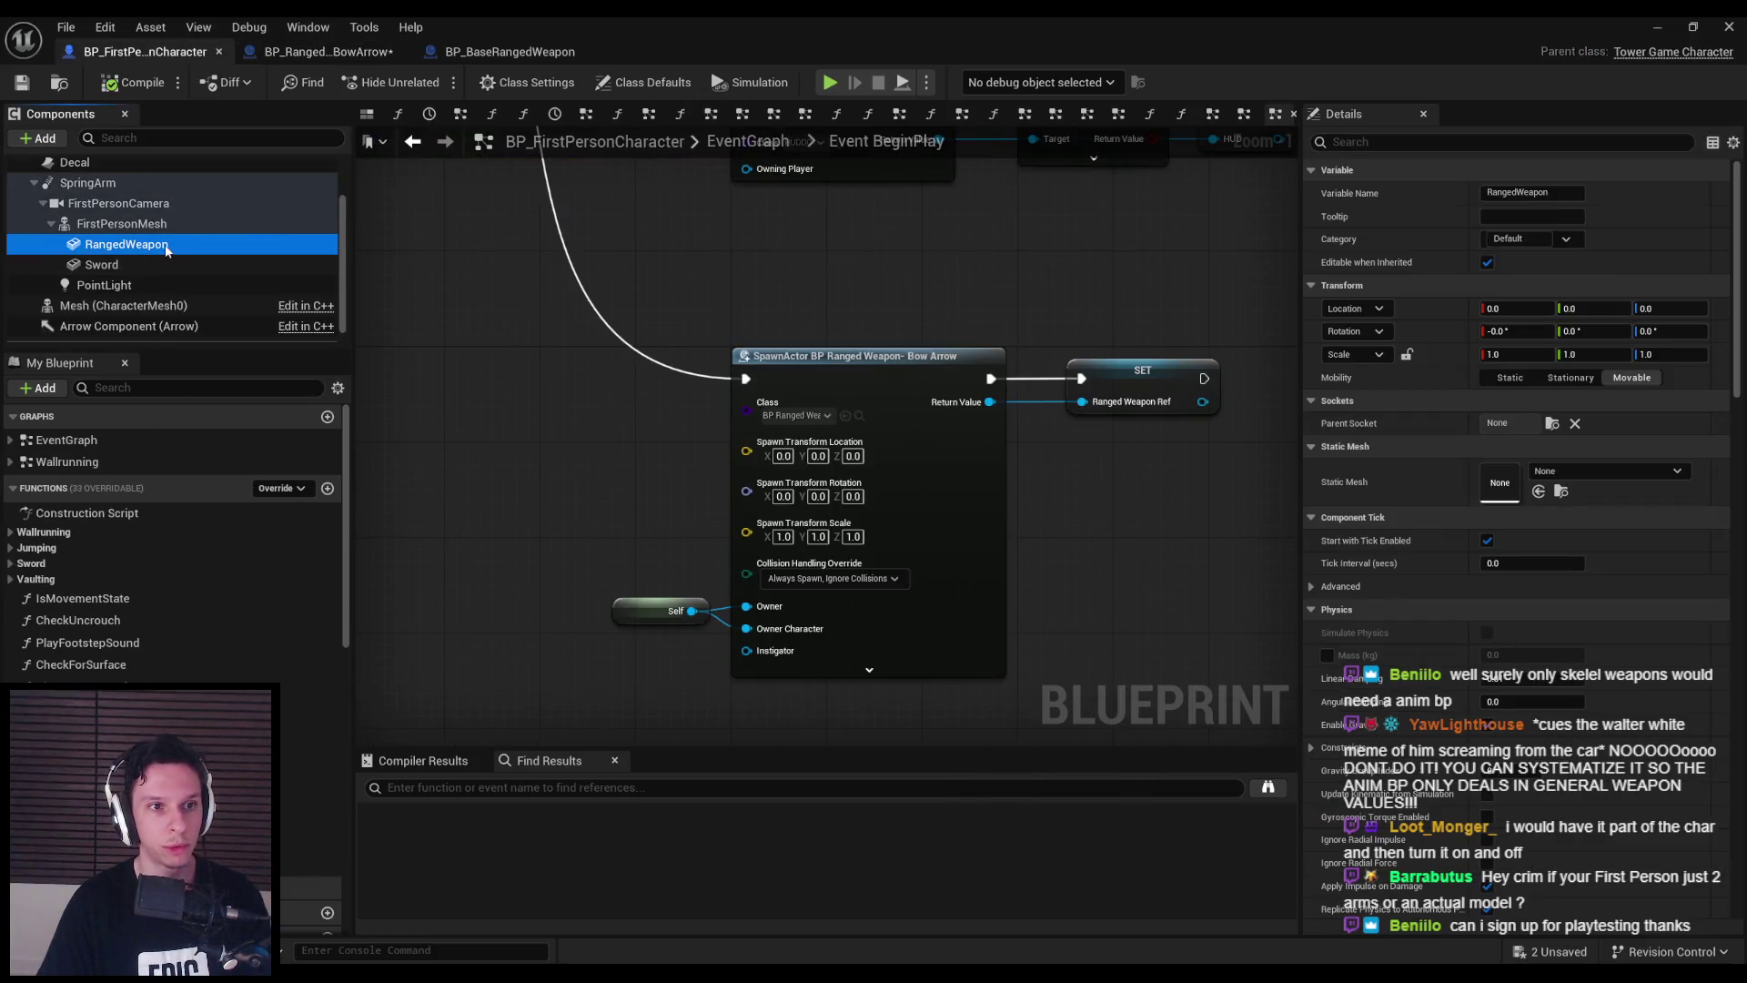
- Rename the character's RangedWeapon component to RangedWeaponComp and save the blueprint
click(180, 247)
key(End)
text(Mesh)
key(Return)
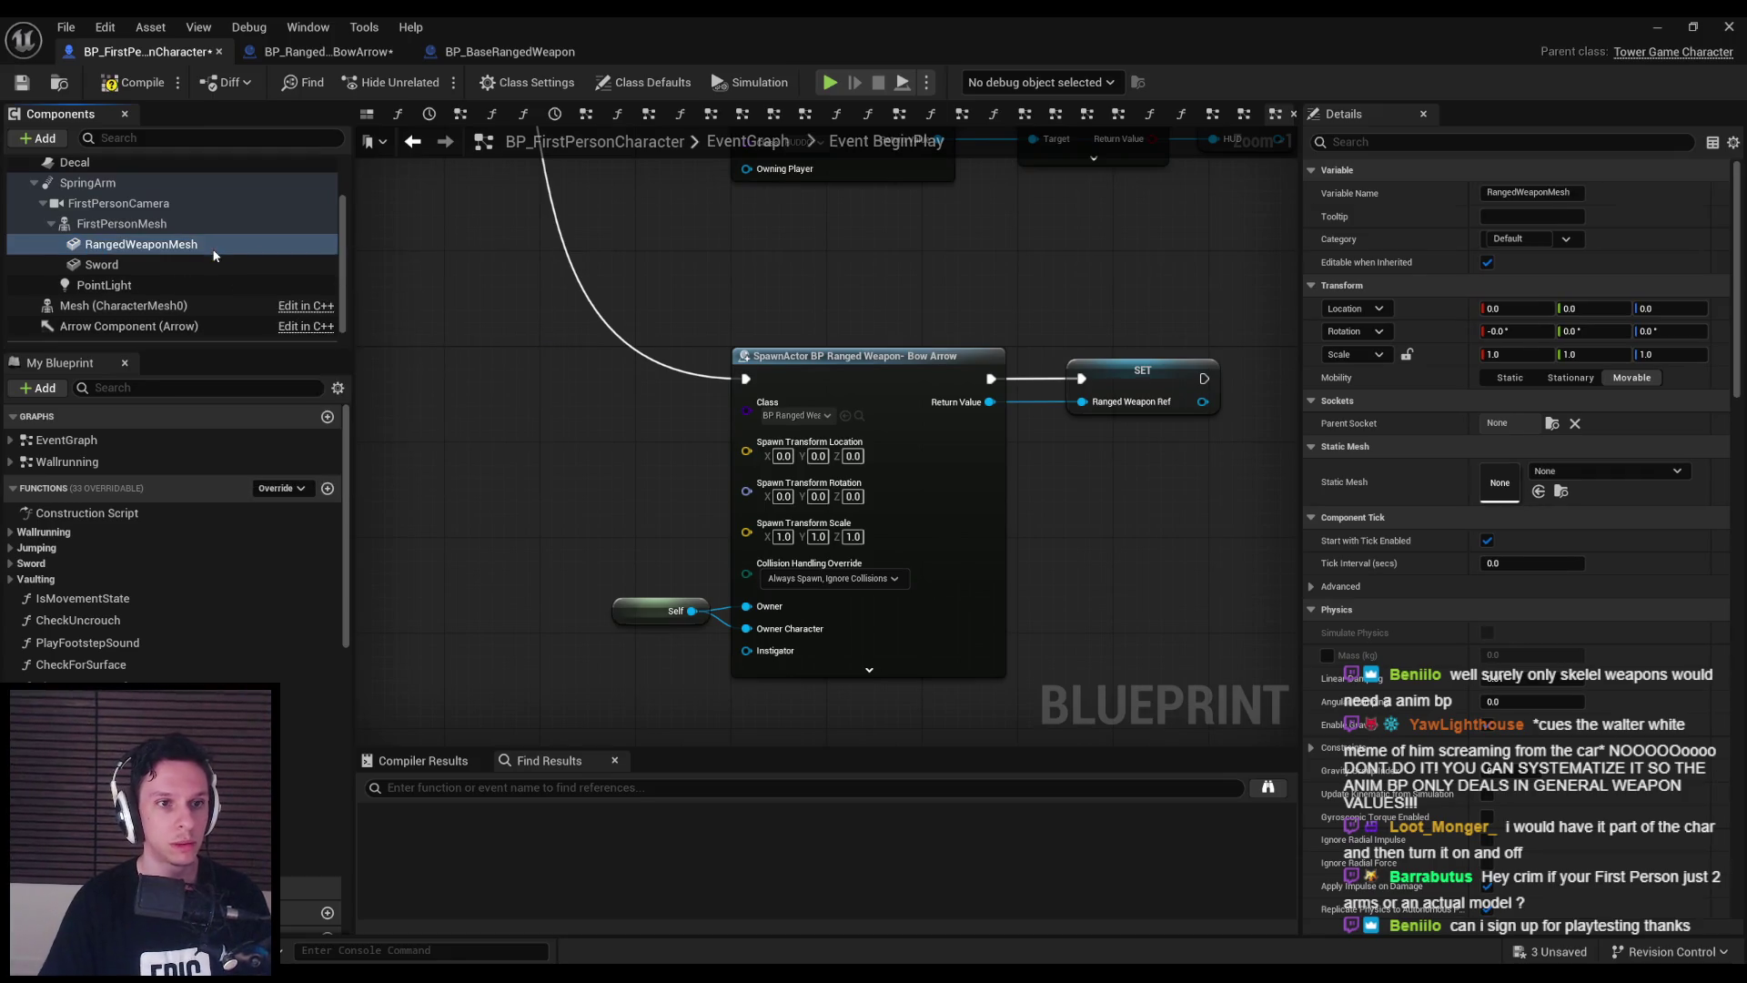
click(162, 251)
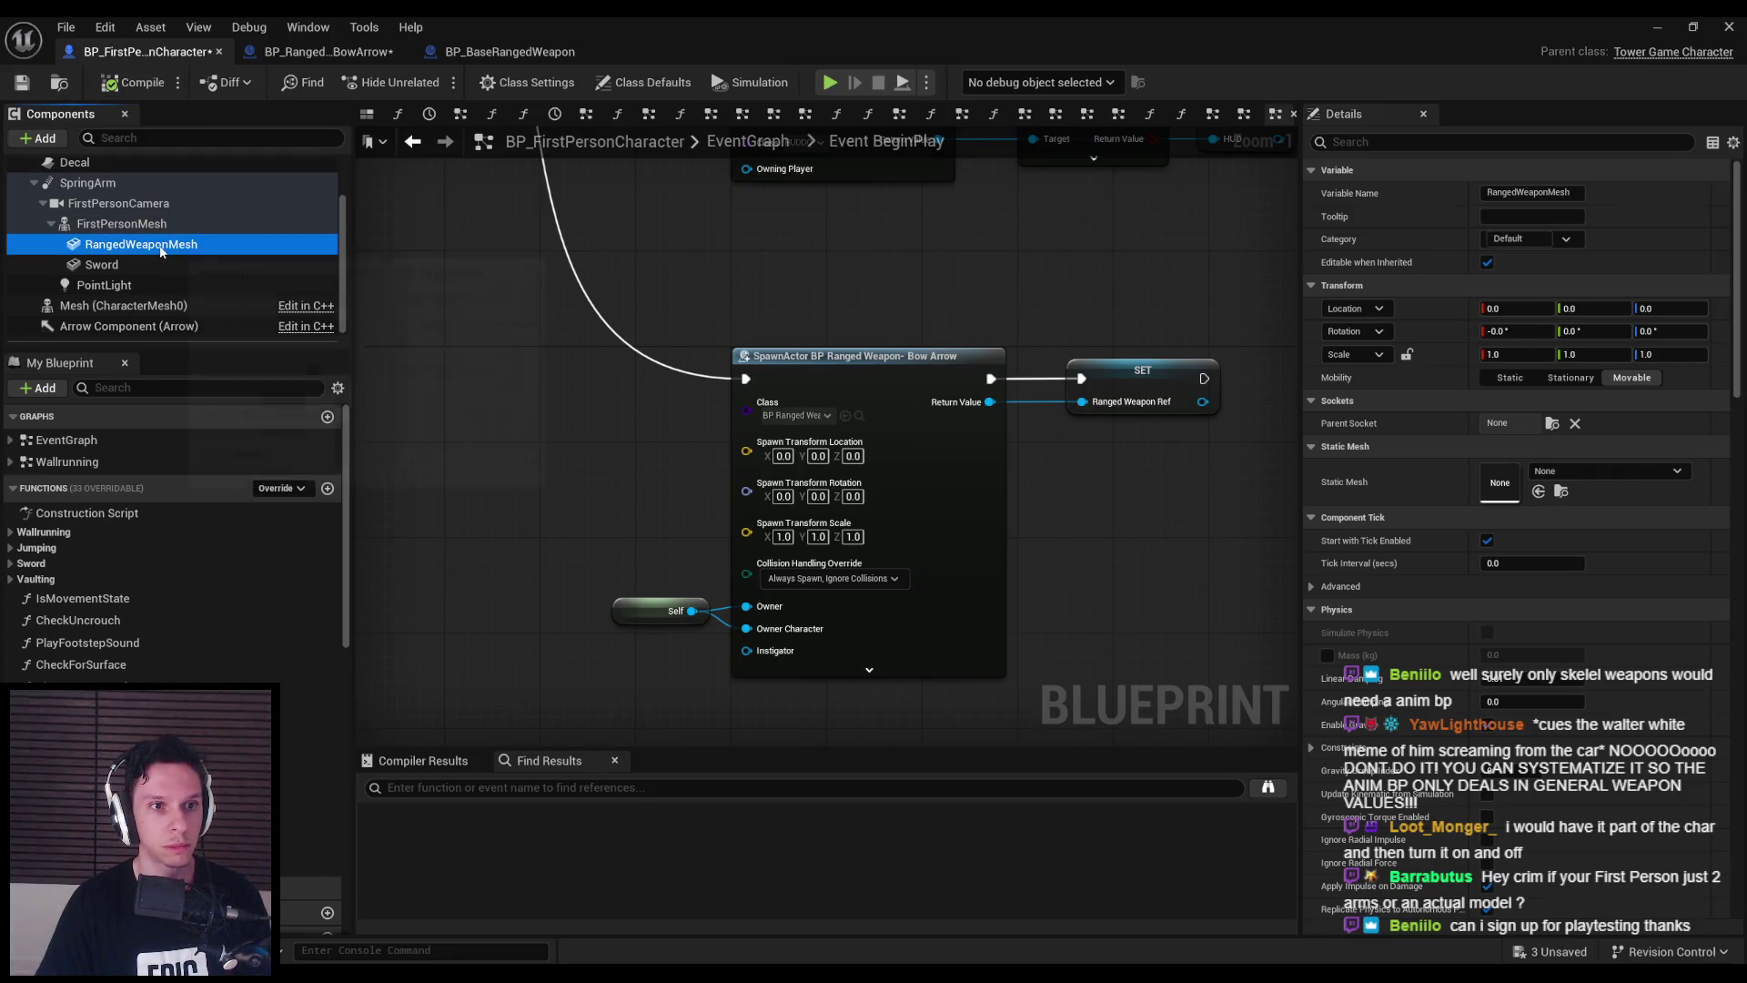
key(F2)
key(End)
key(BackSpace)
key(BackSpace)
key(BackSpace)
text(Com)
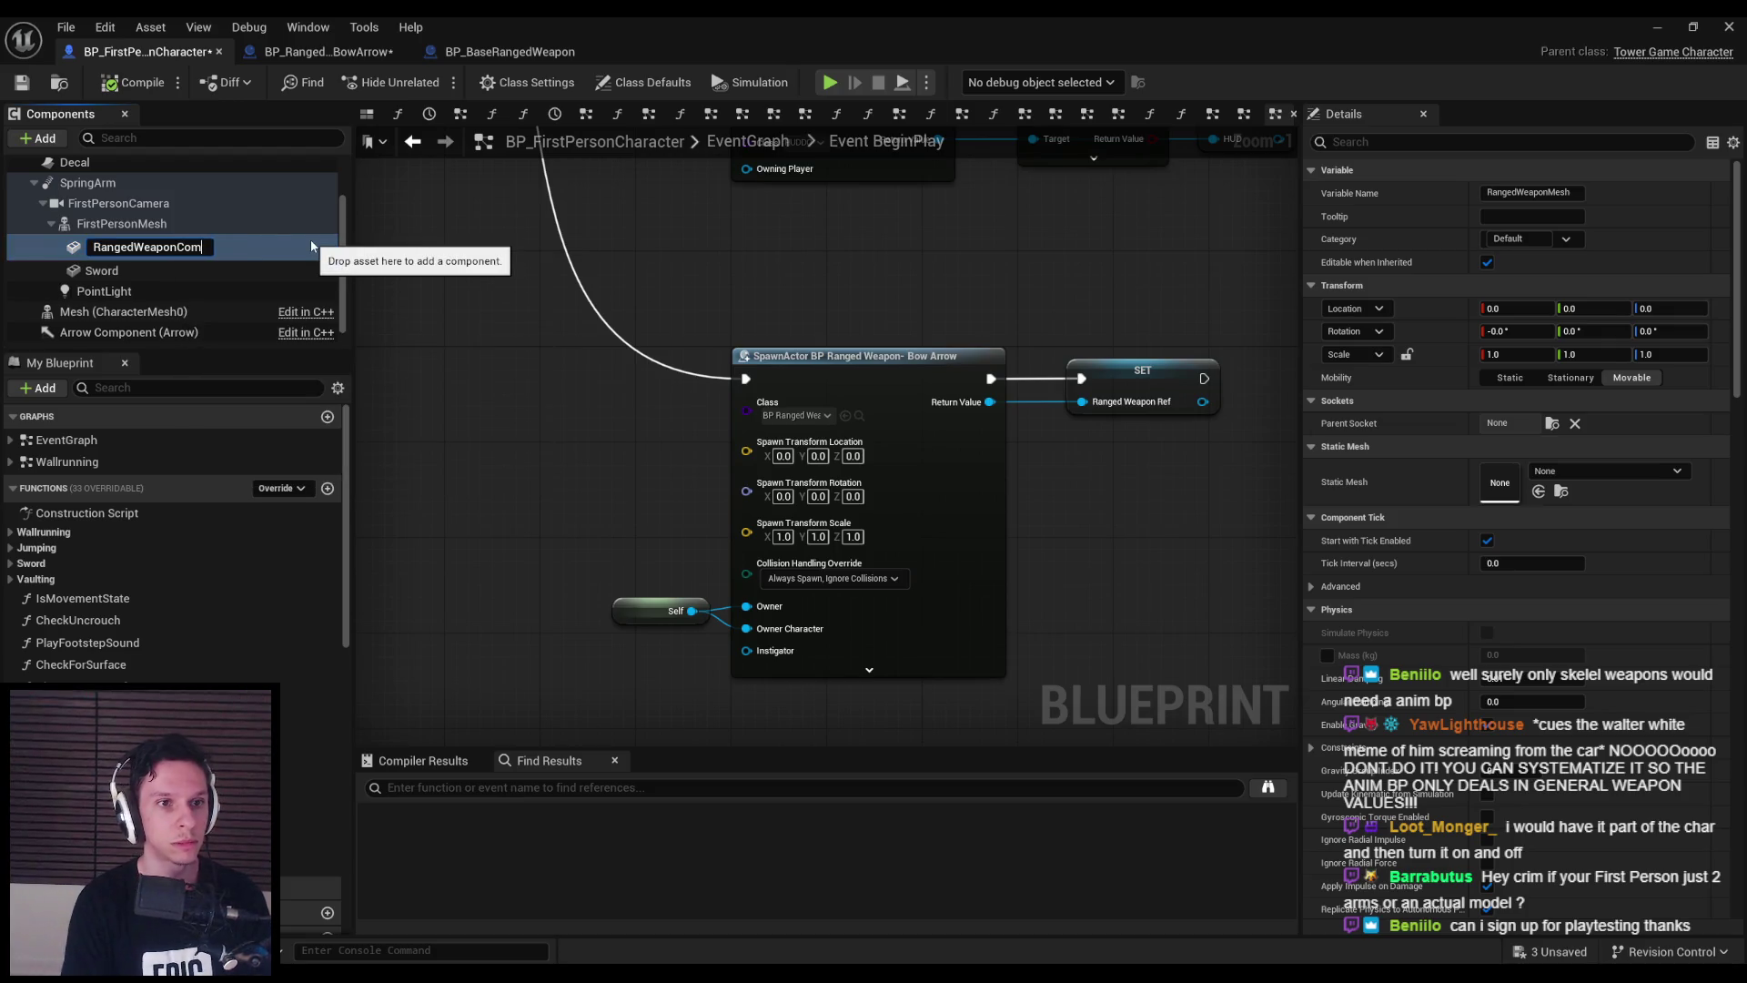
key(Return)
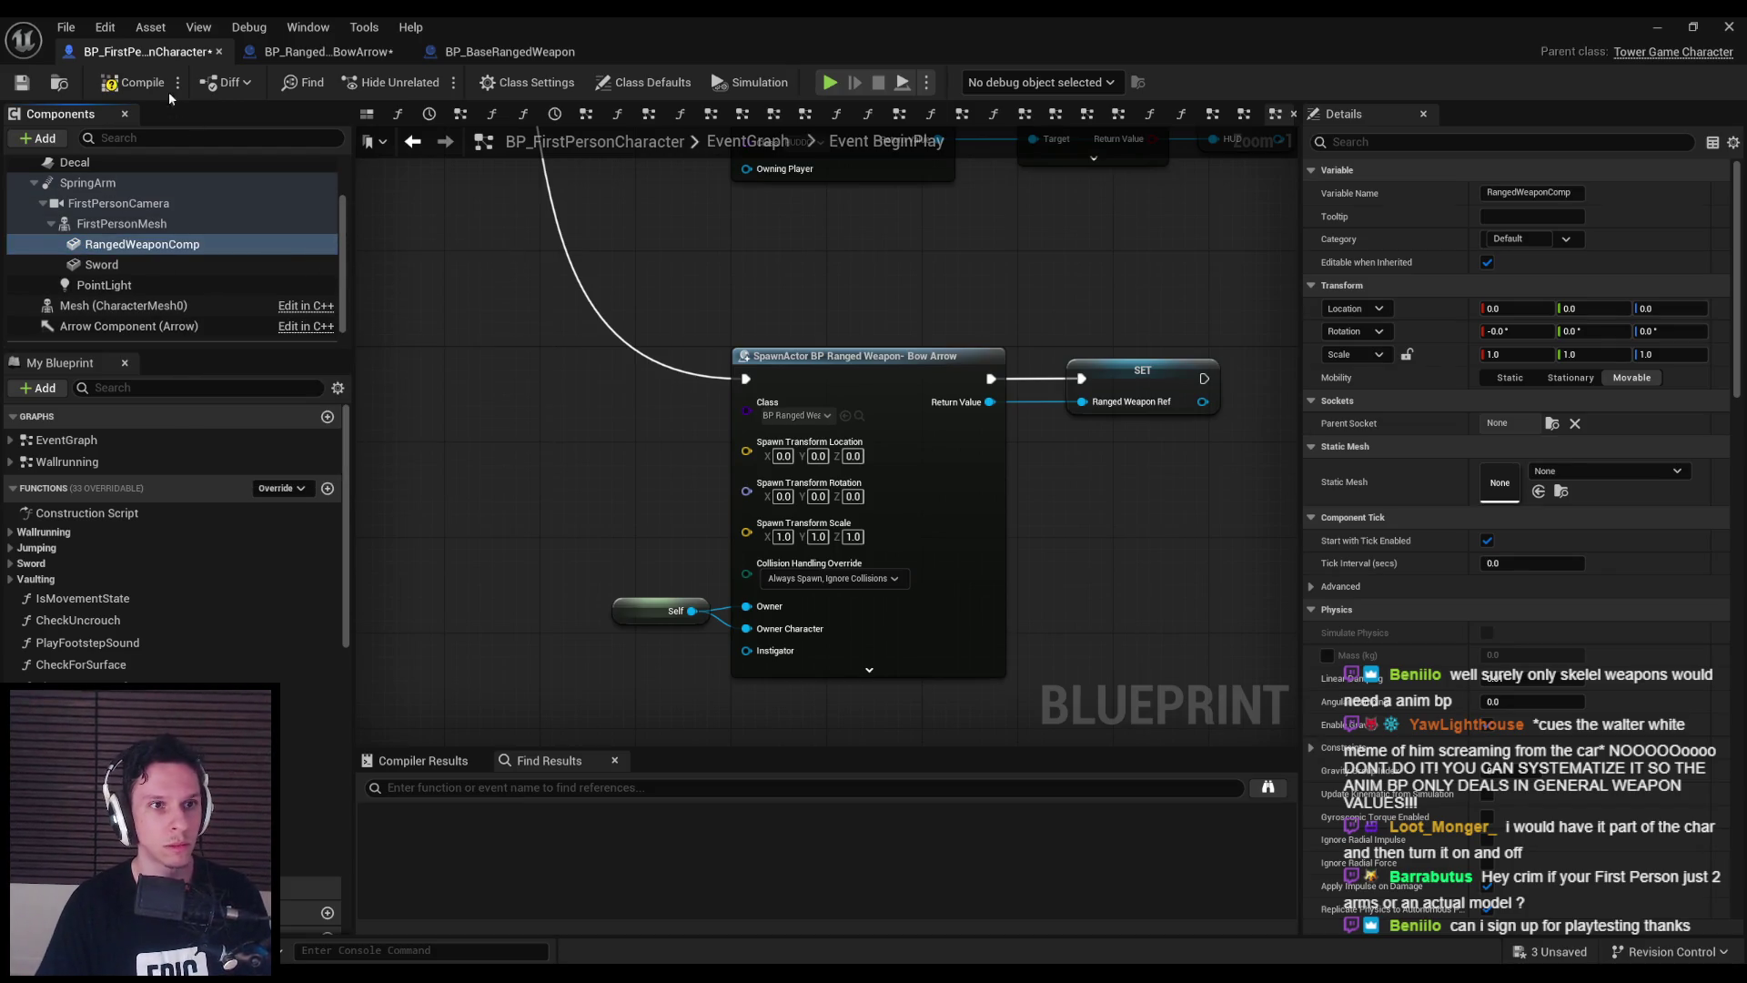
click(22, 82)
click(509, 52)
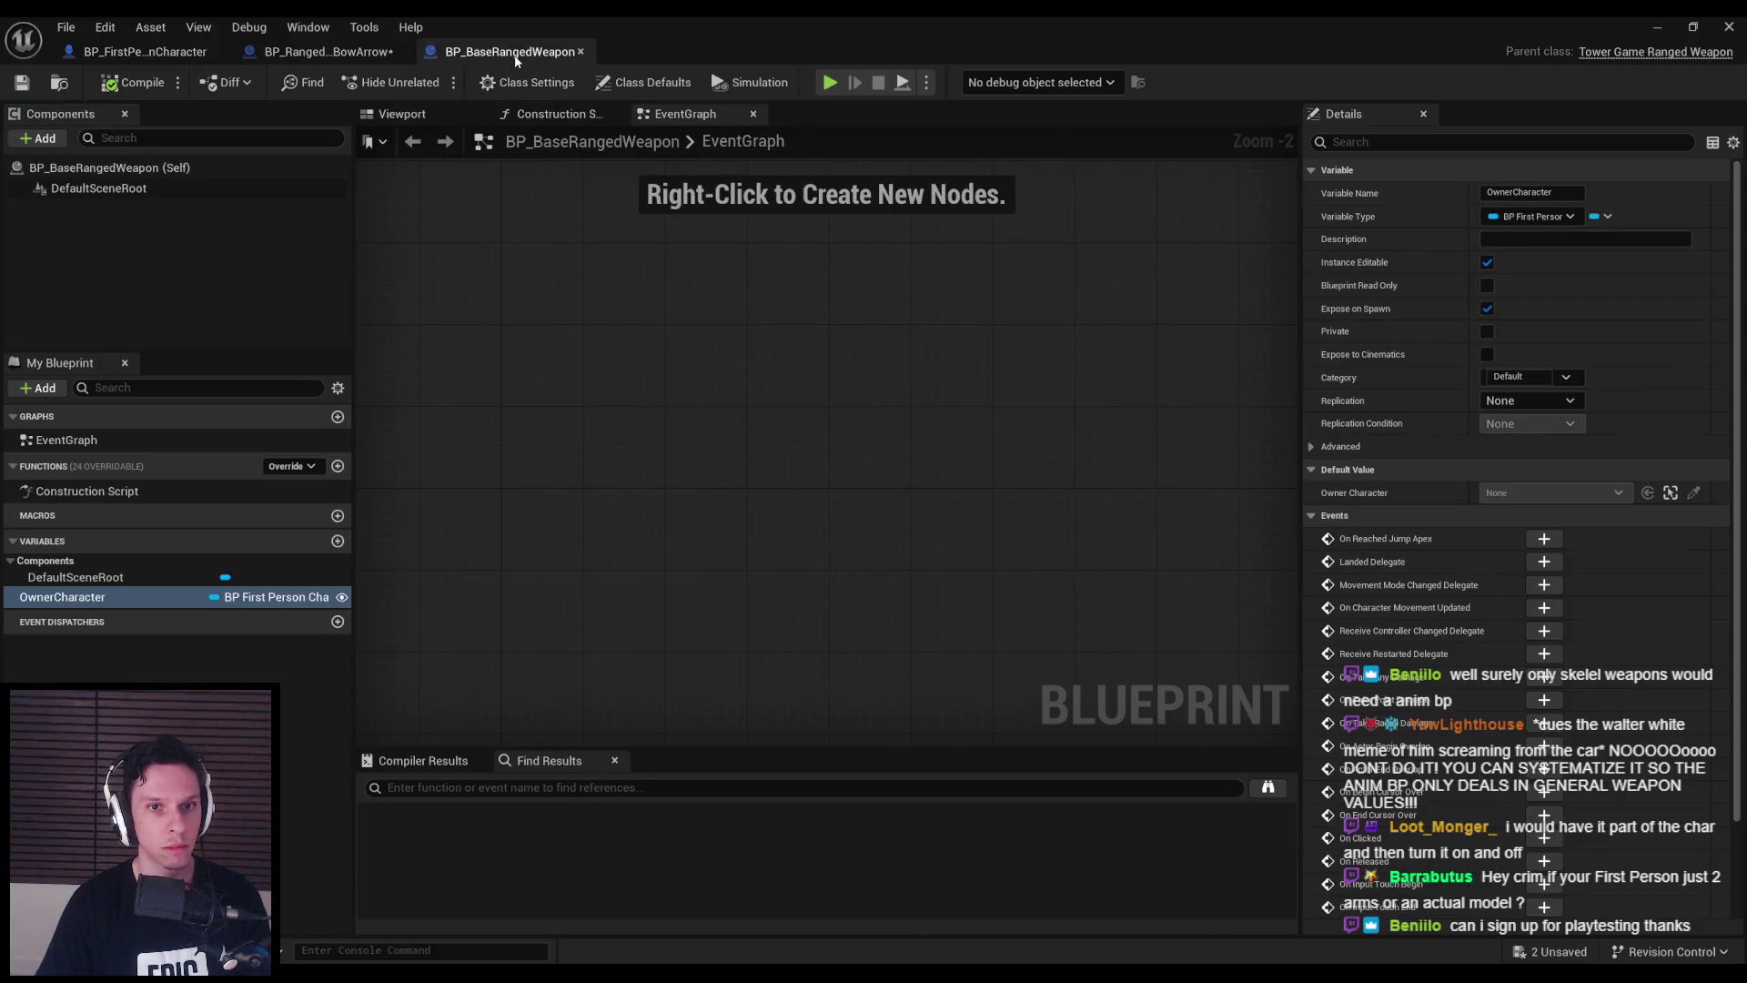
- Add a Set Static Mesh node after Branch True with New Mesh set to the player weapon mesh
click(323, 52)
ctrl+click(714, 546)
mouse_move(795, 555)
mouse_down()
mouse_move(622, 585)
mouse_move(804, 571)
mouse_up()
text(set static mesh)
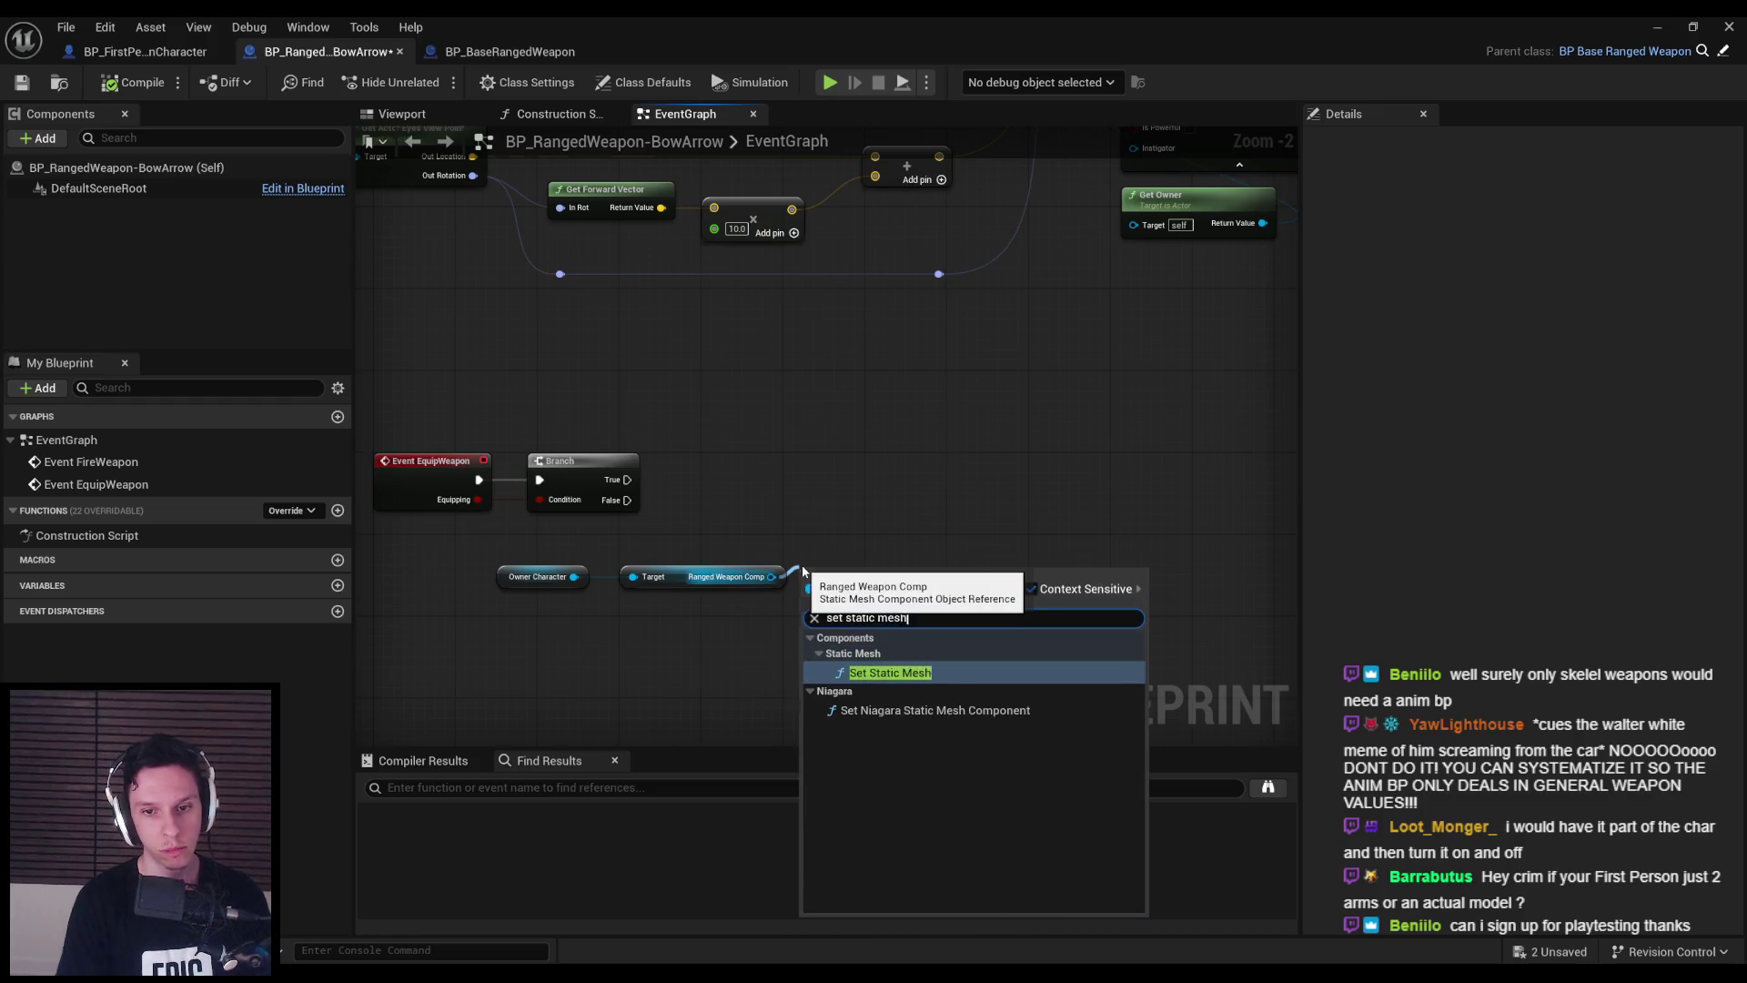
click(890, 673)
mouse_move(627, 480)
mouse_down()
mouse_move(816, 500)
mouse_move(955, 475)
mouse_up()
drag(1001, 684, 610, 540)
ctrl+click(934, 456)
drag(934, 455, 985, 466)
click(952, 519)
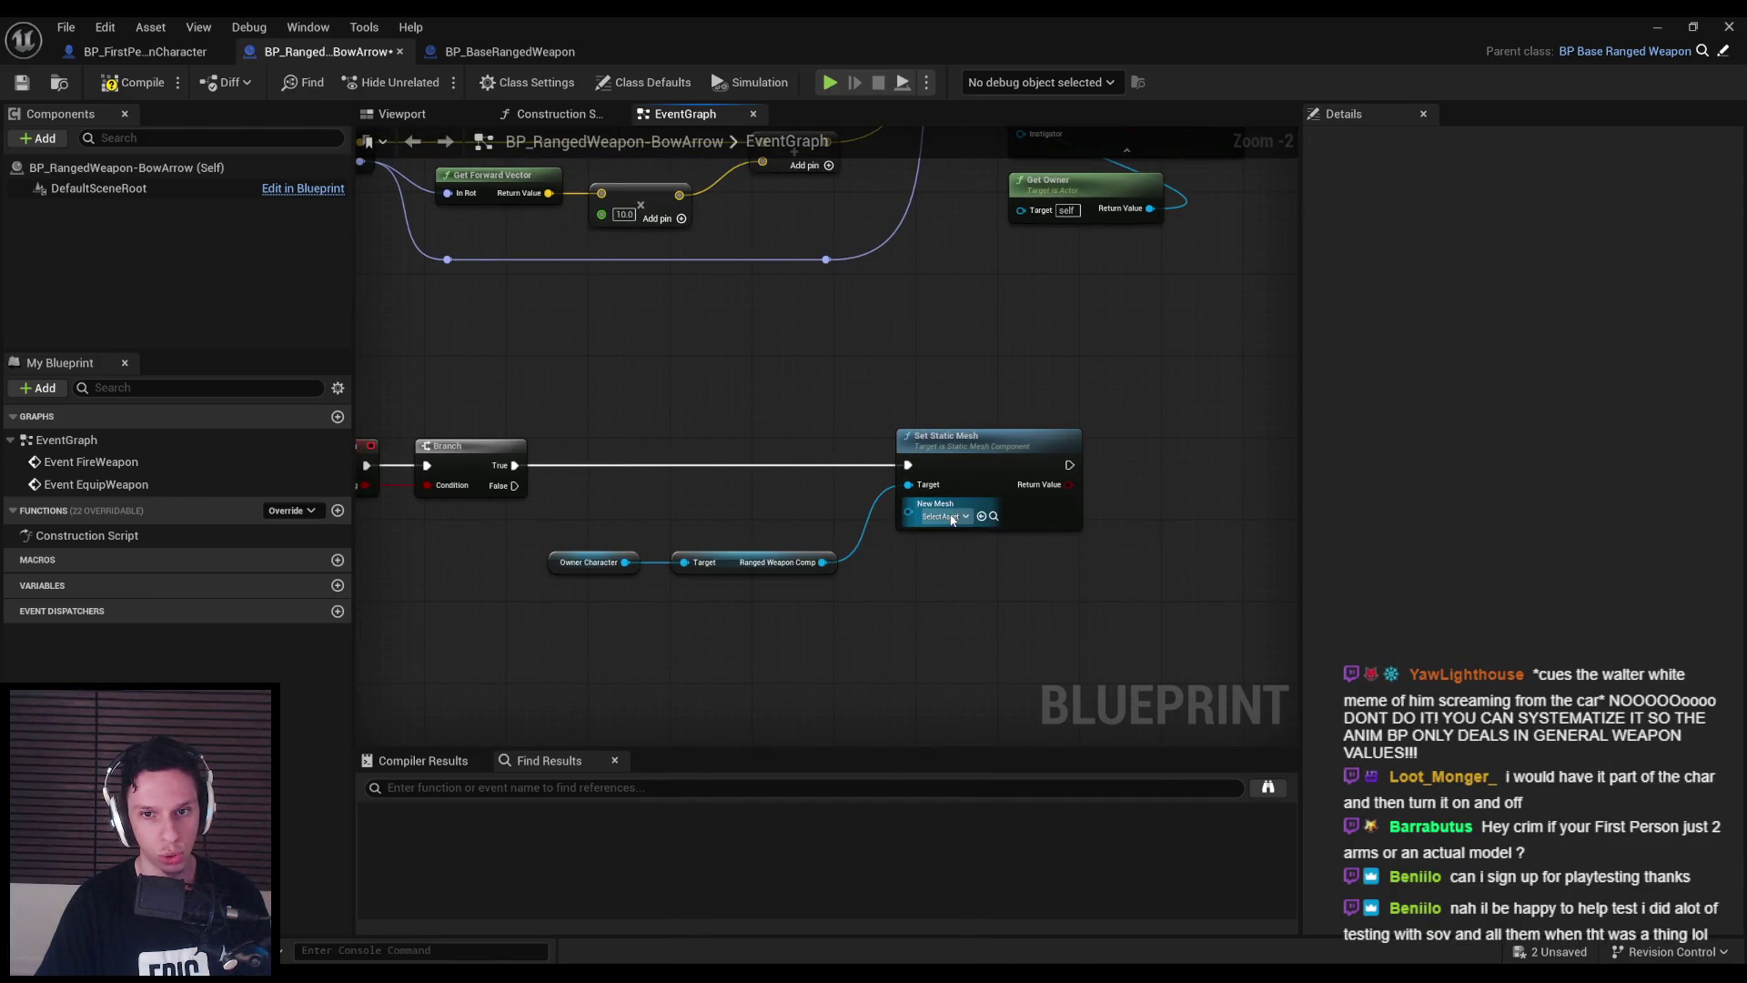
text(player)
click(1033, 618)
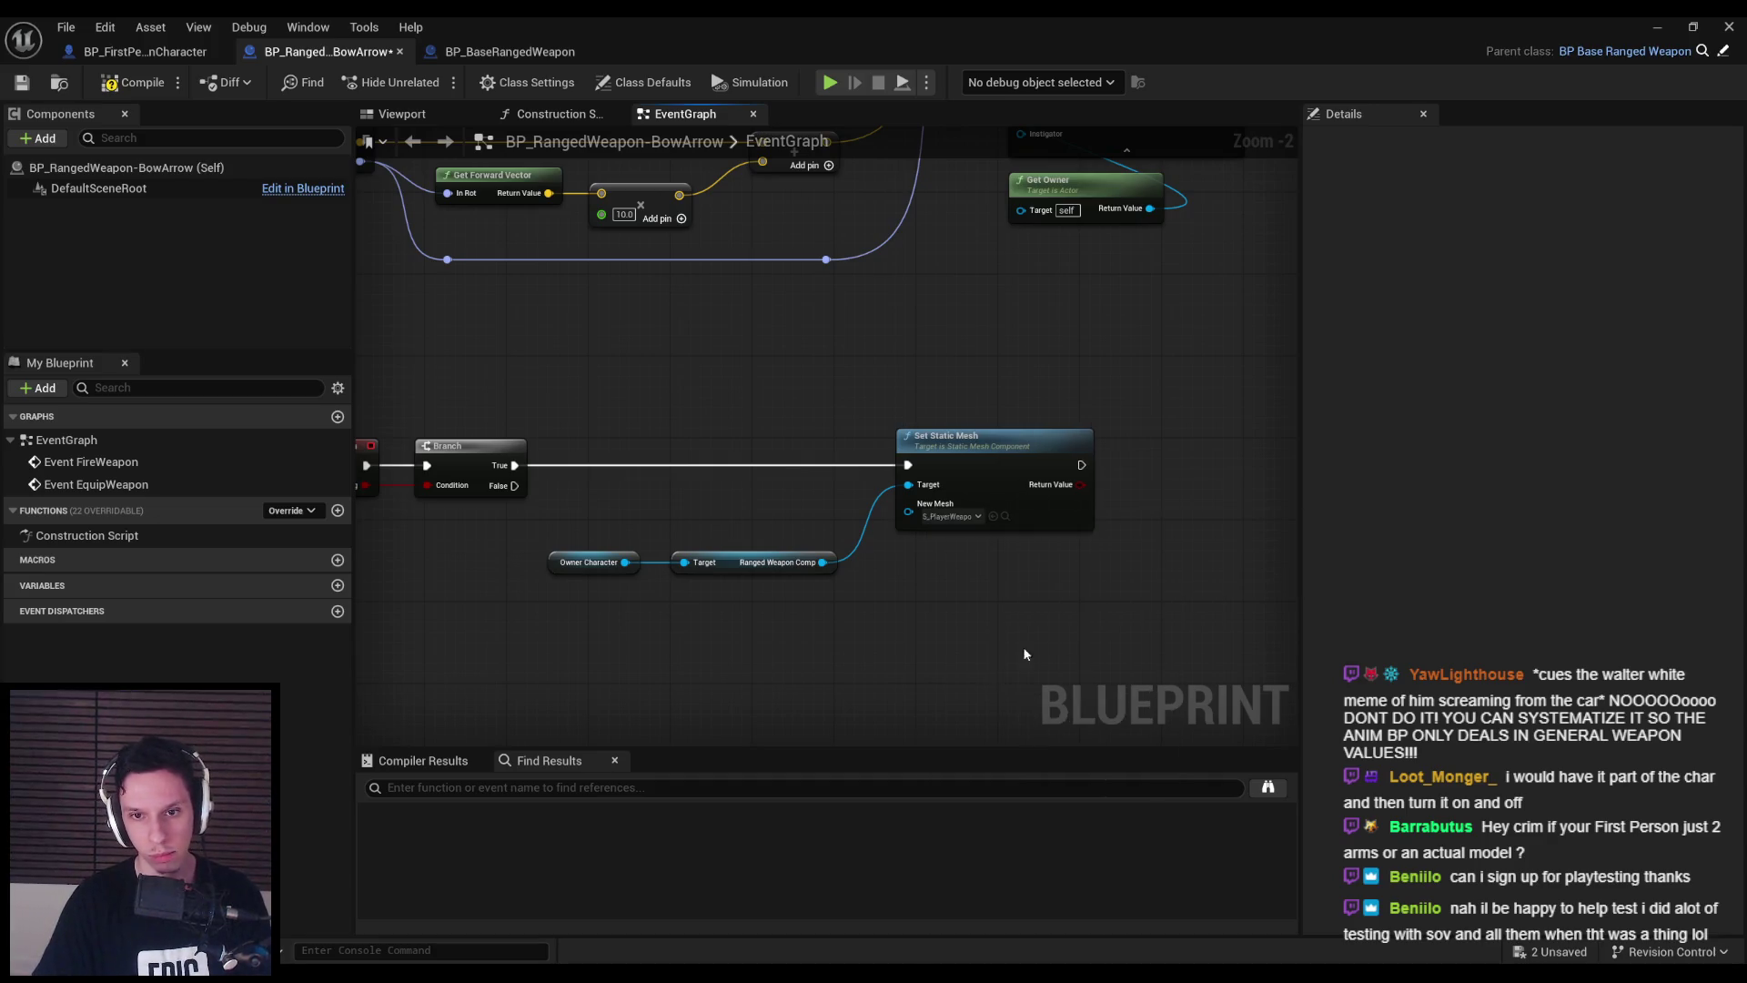
- Rearrange the Owner Character, Ranged Weapon Comp and Set Static Mesh nodes into a tidy layout
drag(1045, 645, 1092, 586)
drag(687, 483, 707, 455)
ctrl+click(1110, 416)
mouse_move(1110, 417)
mouse_down()
mouse_move(1037, 429)
mouse_move(1144, 429)
mouse_up()
drag(1102, 578, 841, 588)
click(842, 590)
drag(673, 537, 423, 459)
drag(636, 482, 636, 533)
click(714, 584)
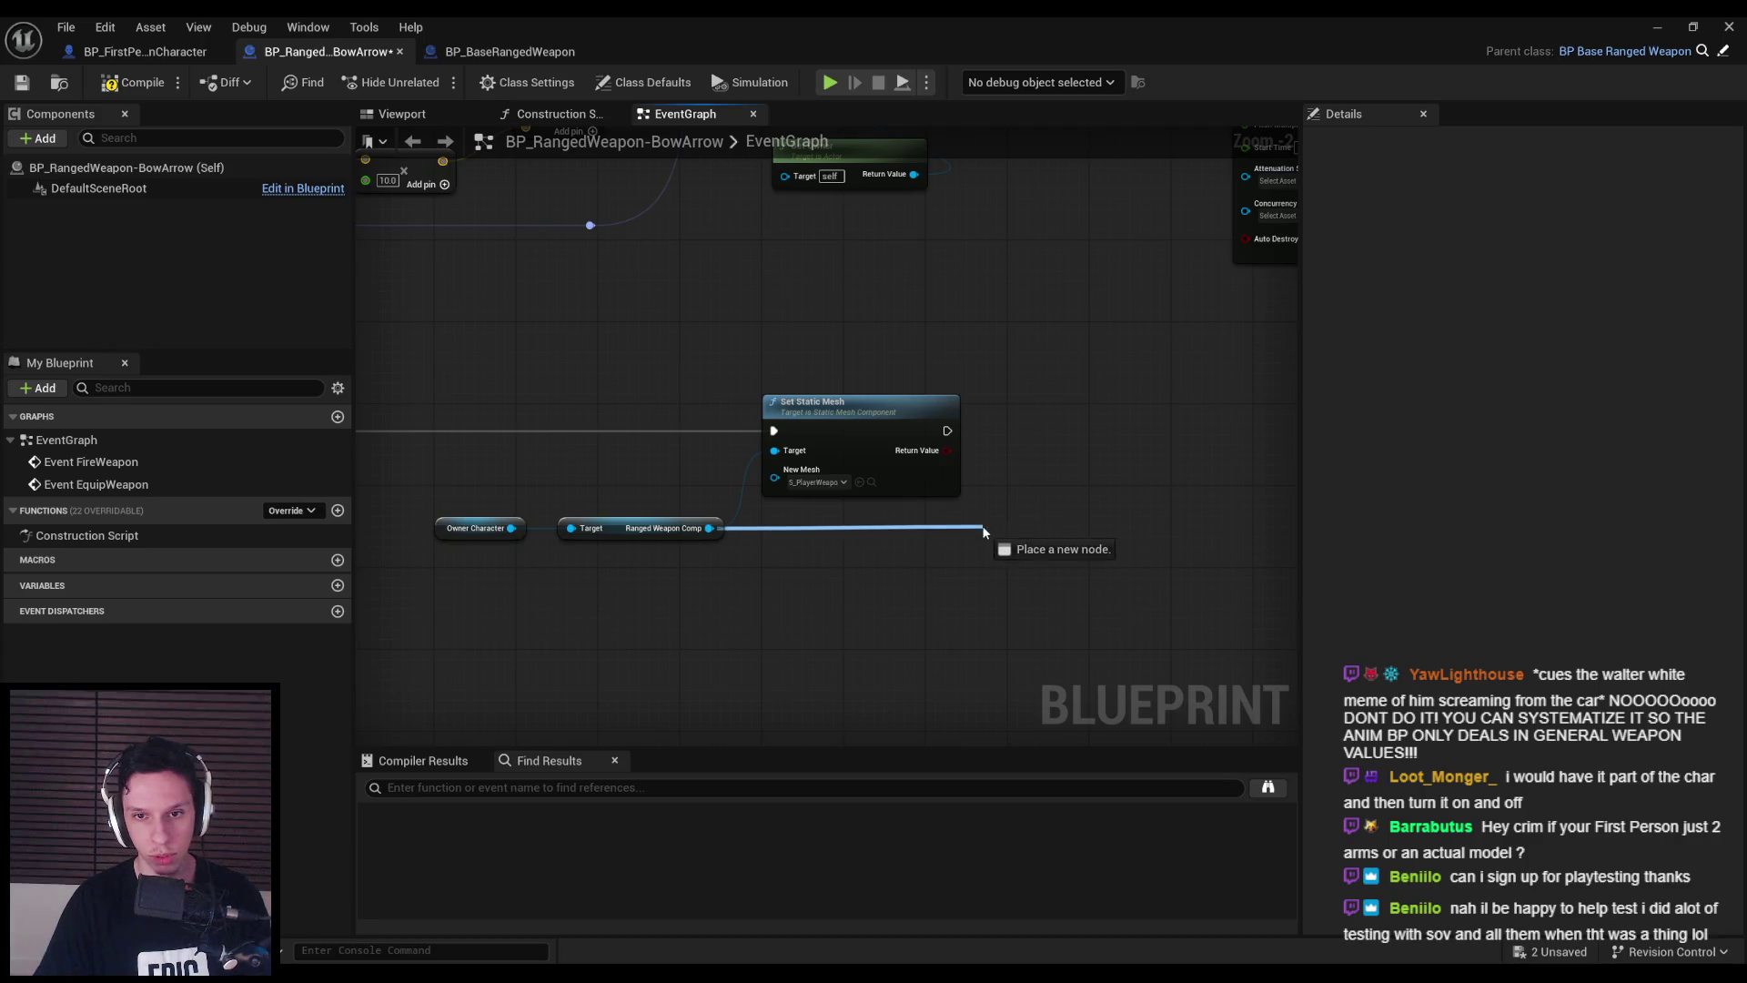
- Chain an Attach Component To Component node parented to Owner Character's Mesh, and save
drag(983, 532, 983, 533)
text(attach)
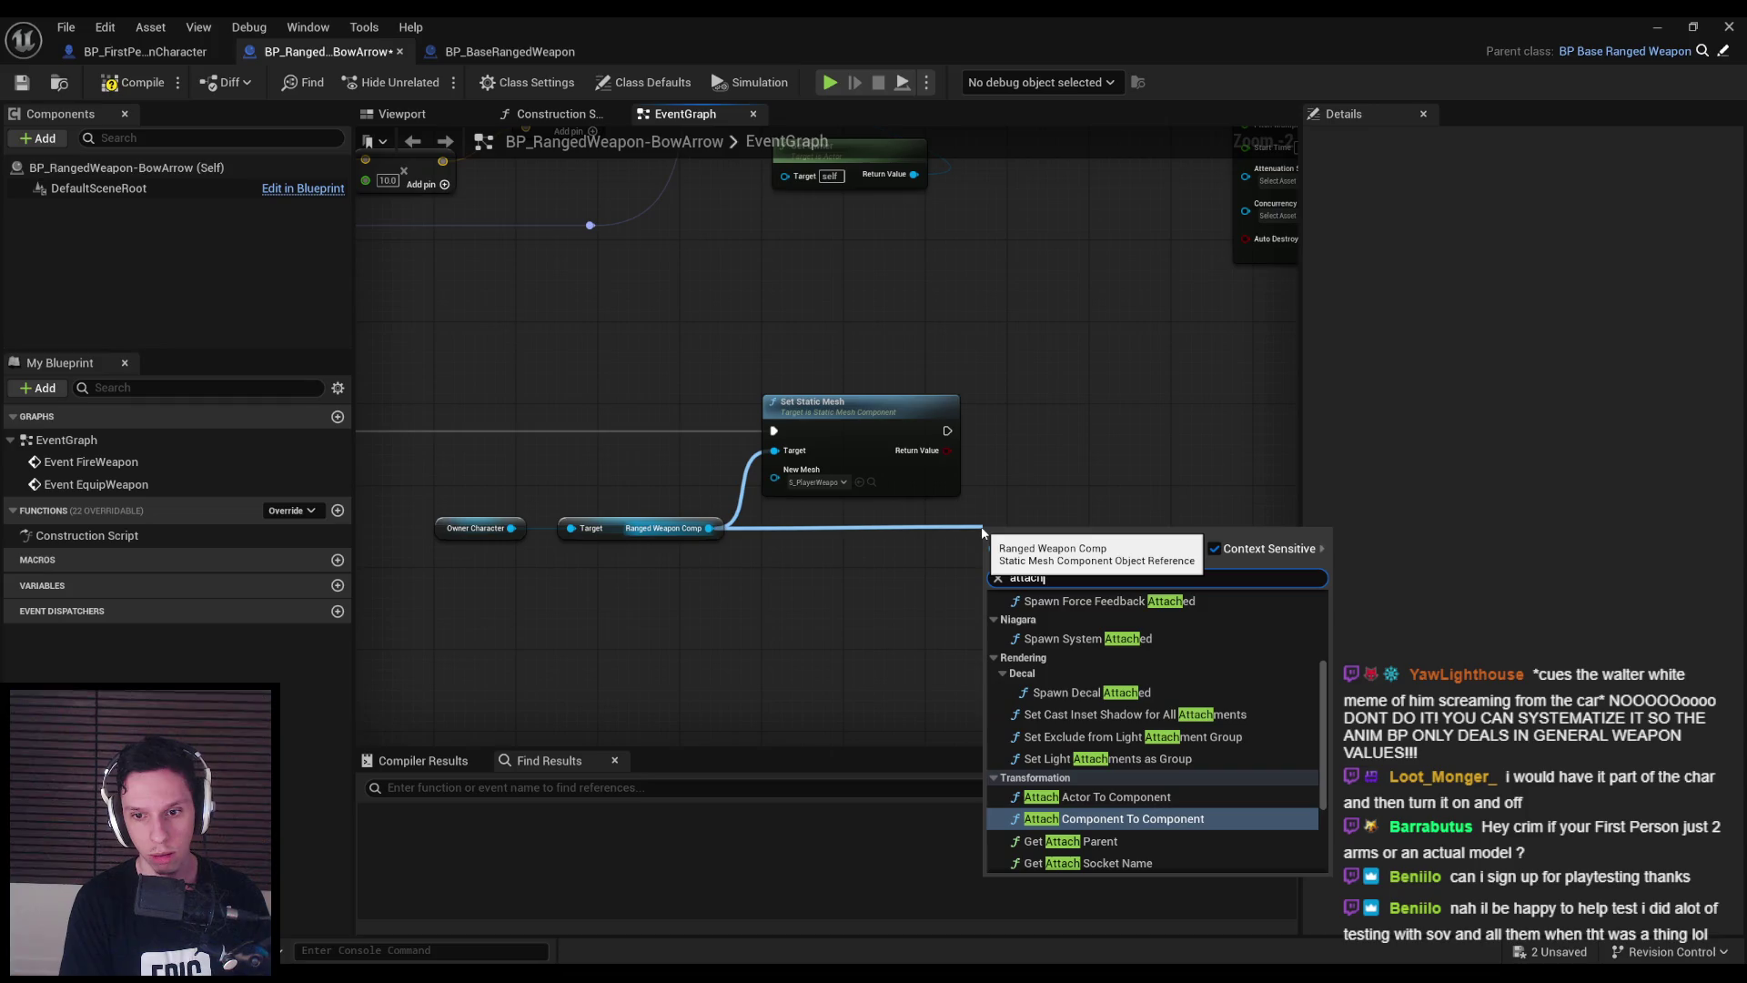
key(Return)
mouse_move(1027, 503)
mouse_down()
mouse_move(1096, 359)
mouse_move(911, 395)
mouse_up()
drag(1077, 397, 1077, 407)
mouse_move(474, 491)
mouse_down()
mouse_move(507, 523)
mouse_move(1023, 434)
mouse_up()
text(mesh)
click(605, 806)
drag(594, 522, 579, 533)
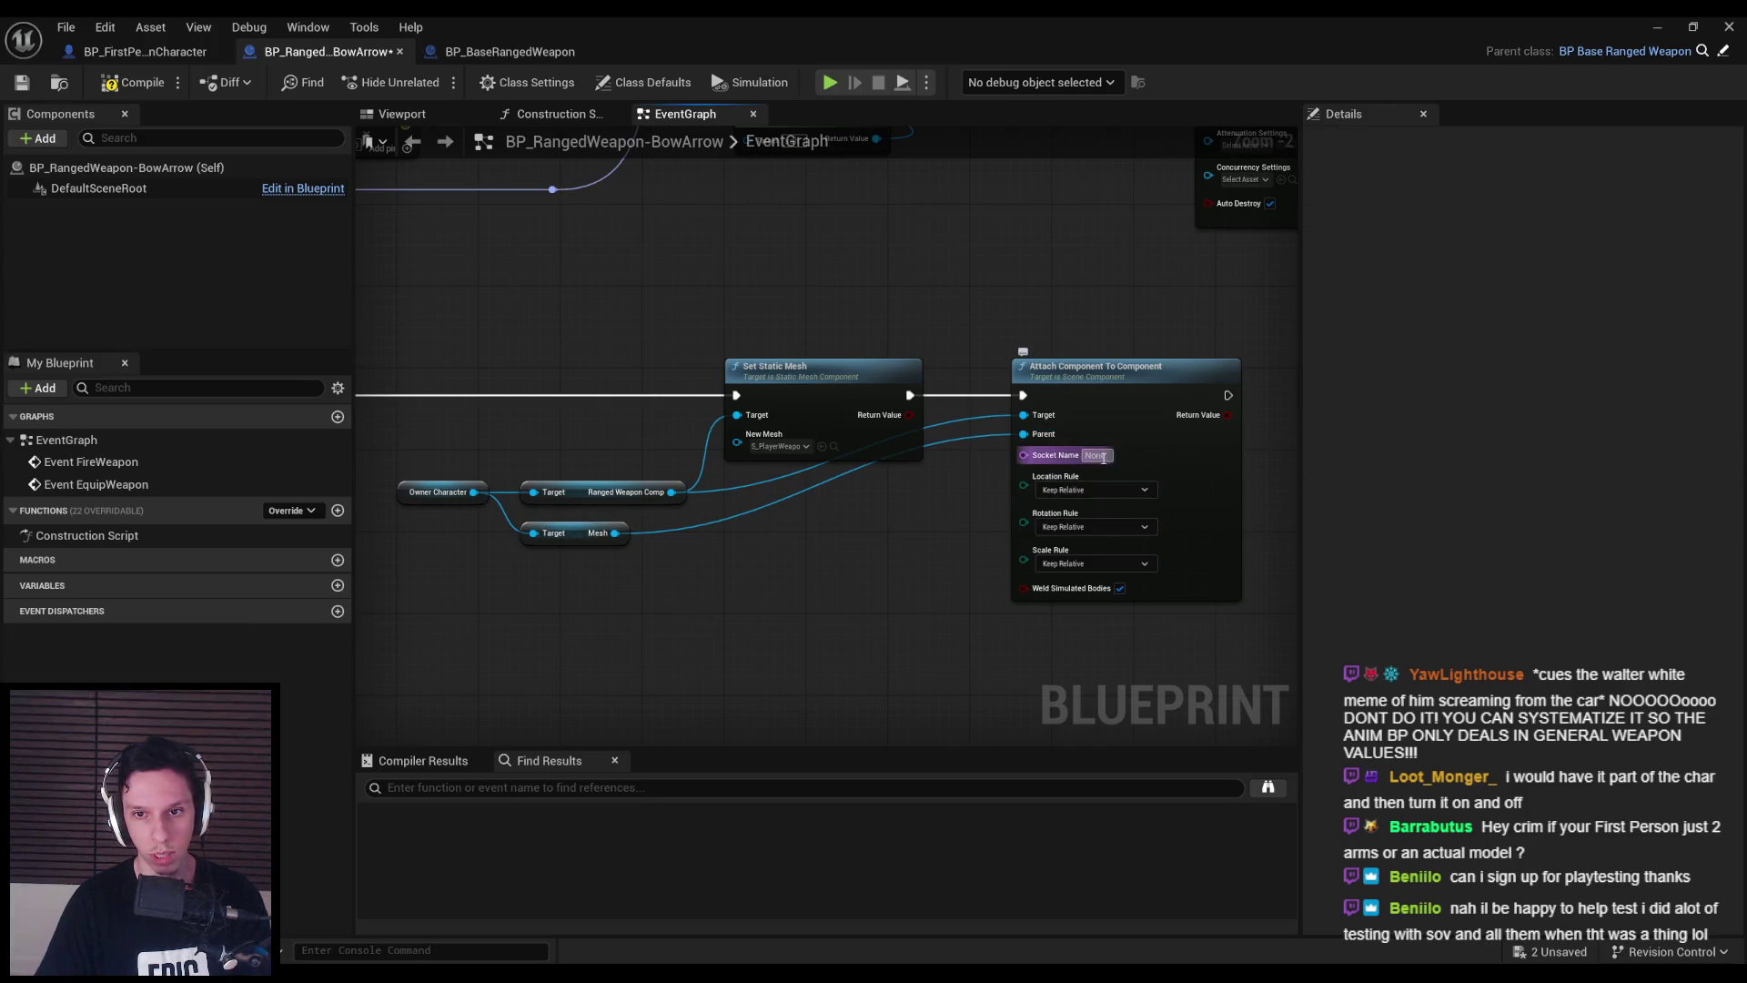
click(25, 82)
click(146, 51)
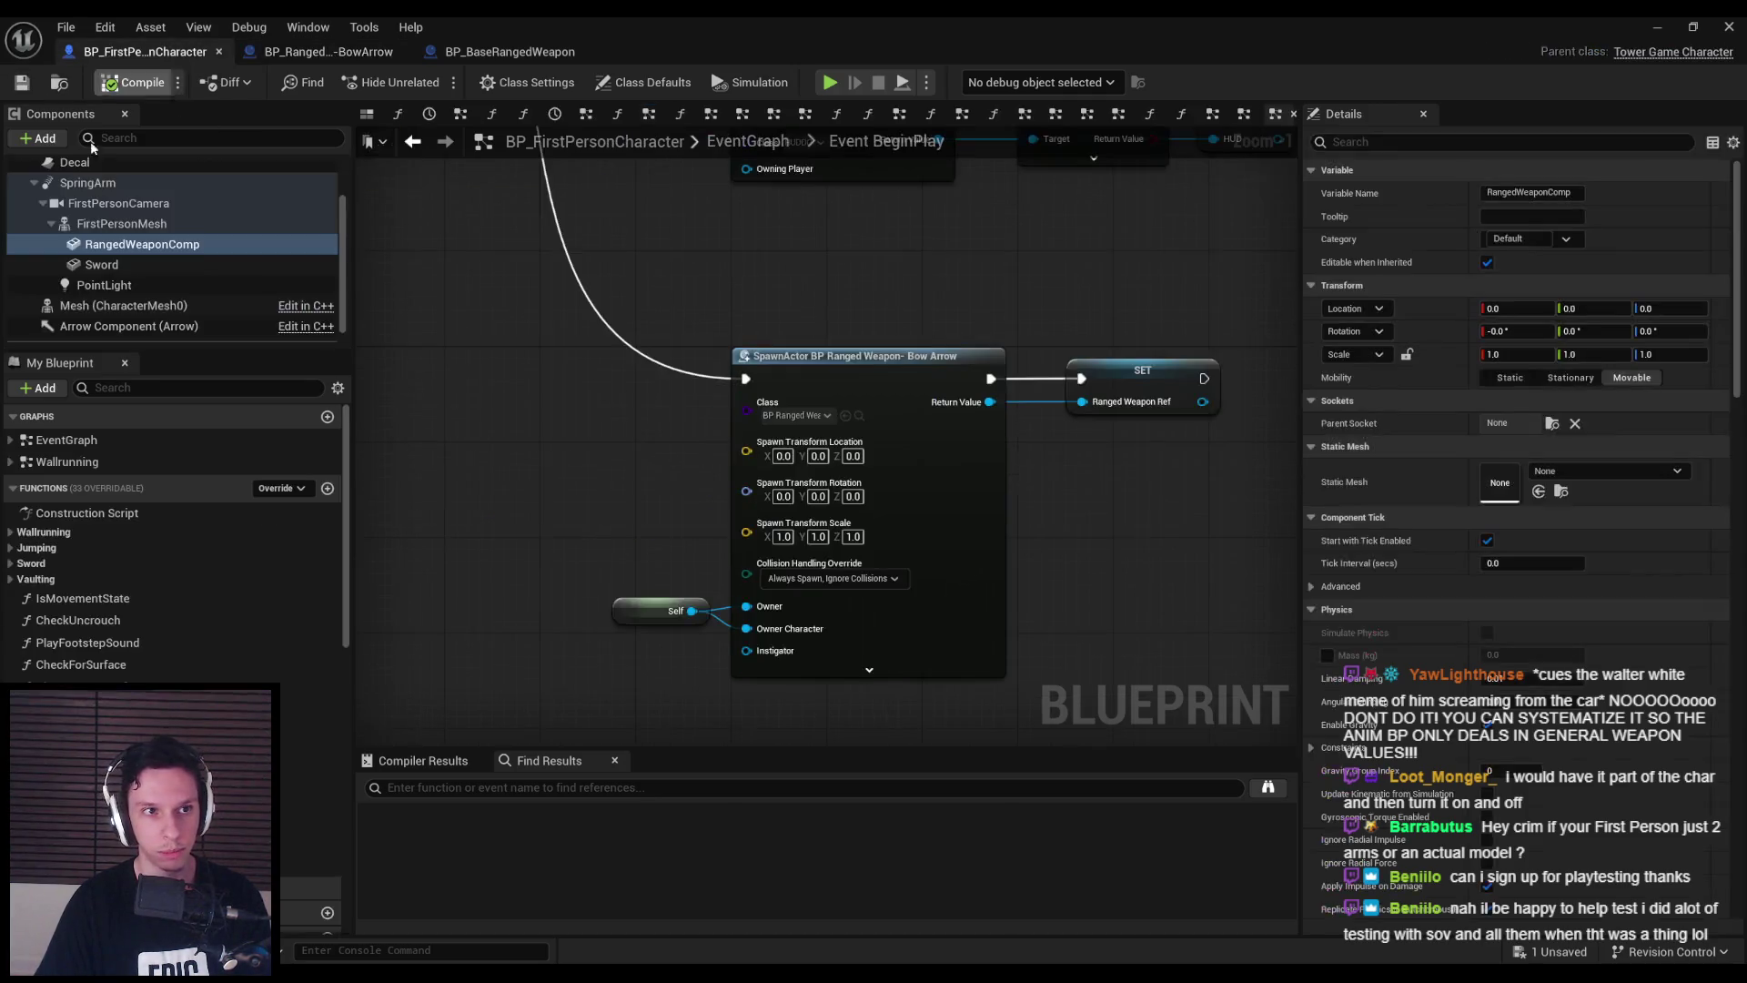
- Open the first-person arms skeletal mesh and its mannequin skeleton
click(121, 223)
double_click(1485, 579)
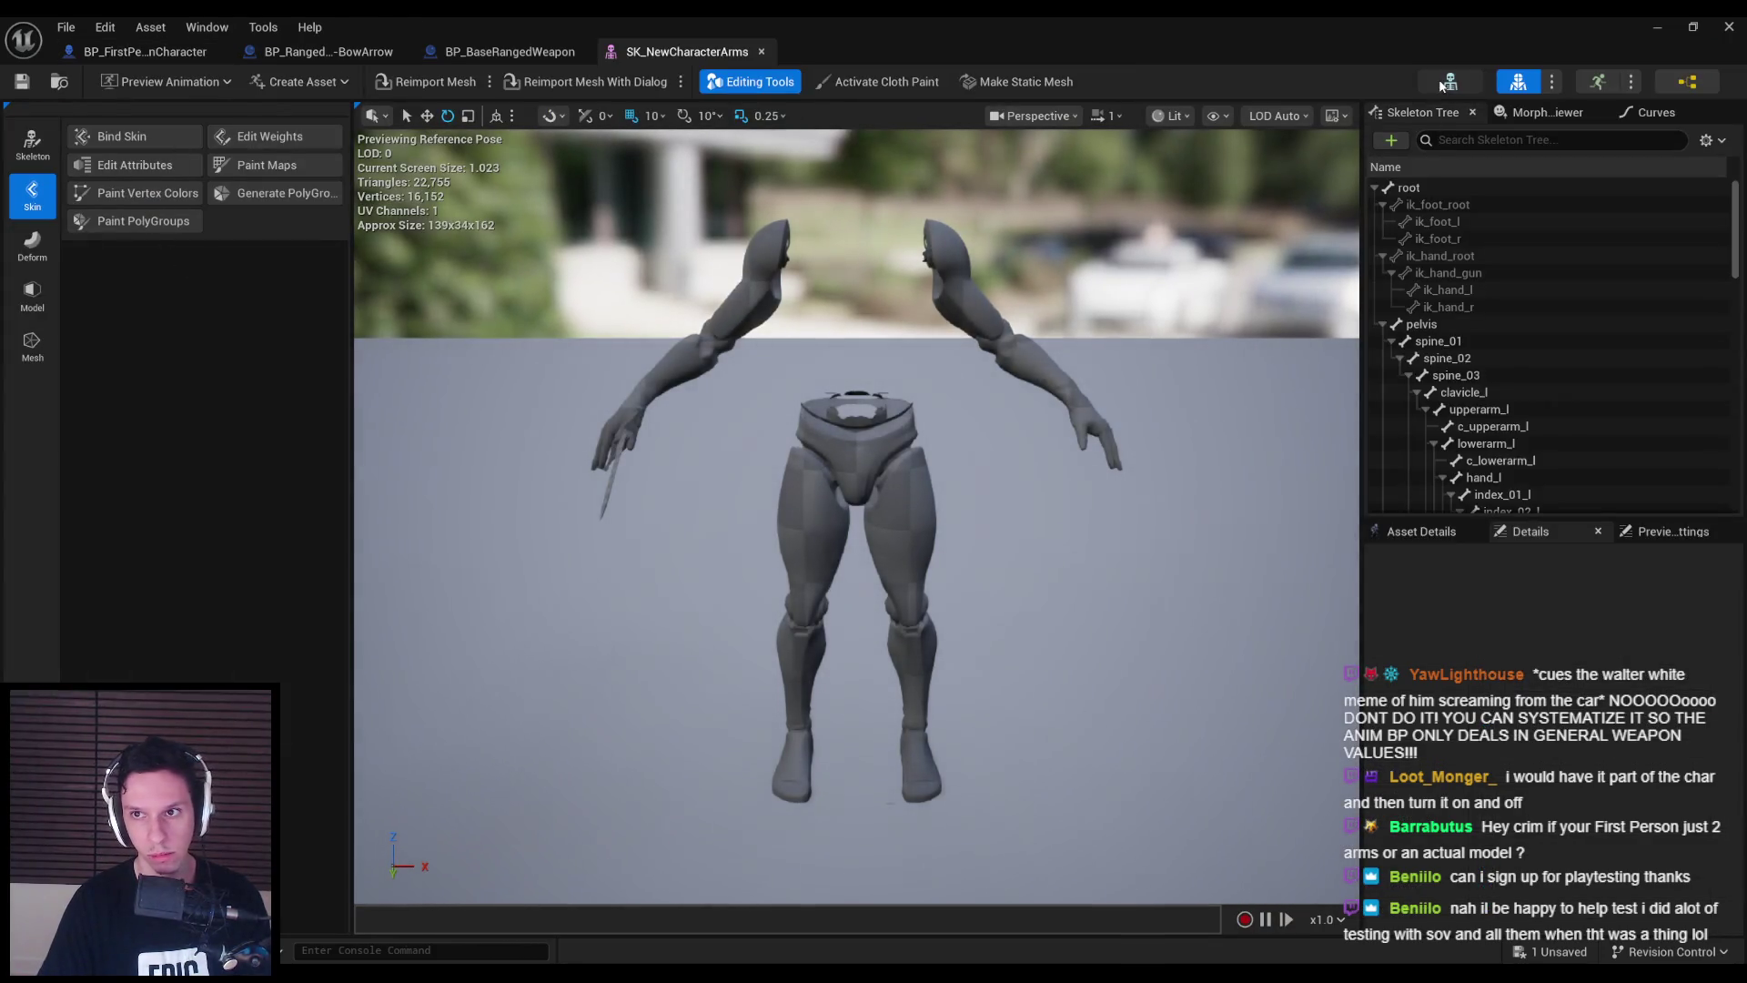
click(1451, 81)
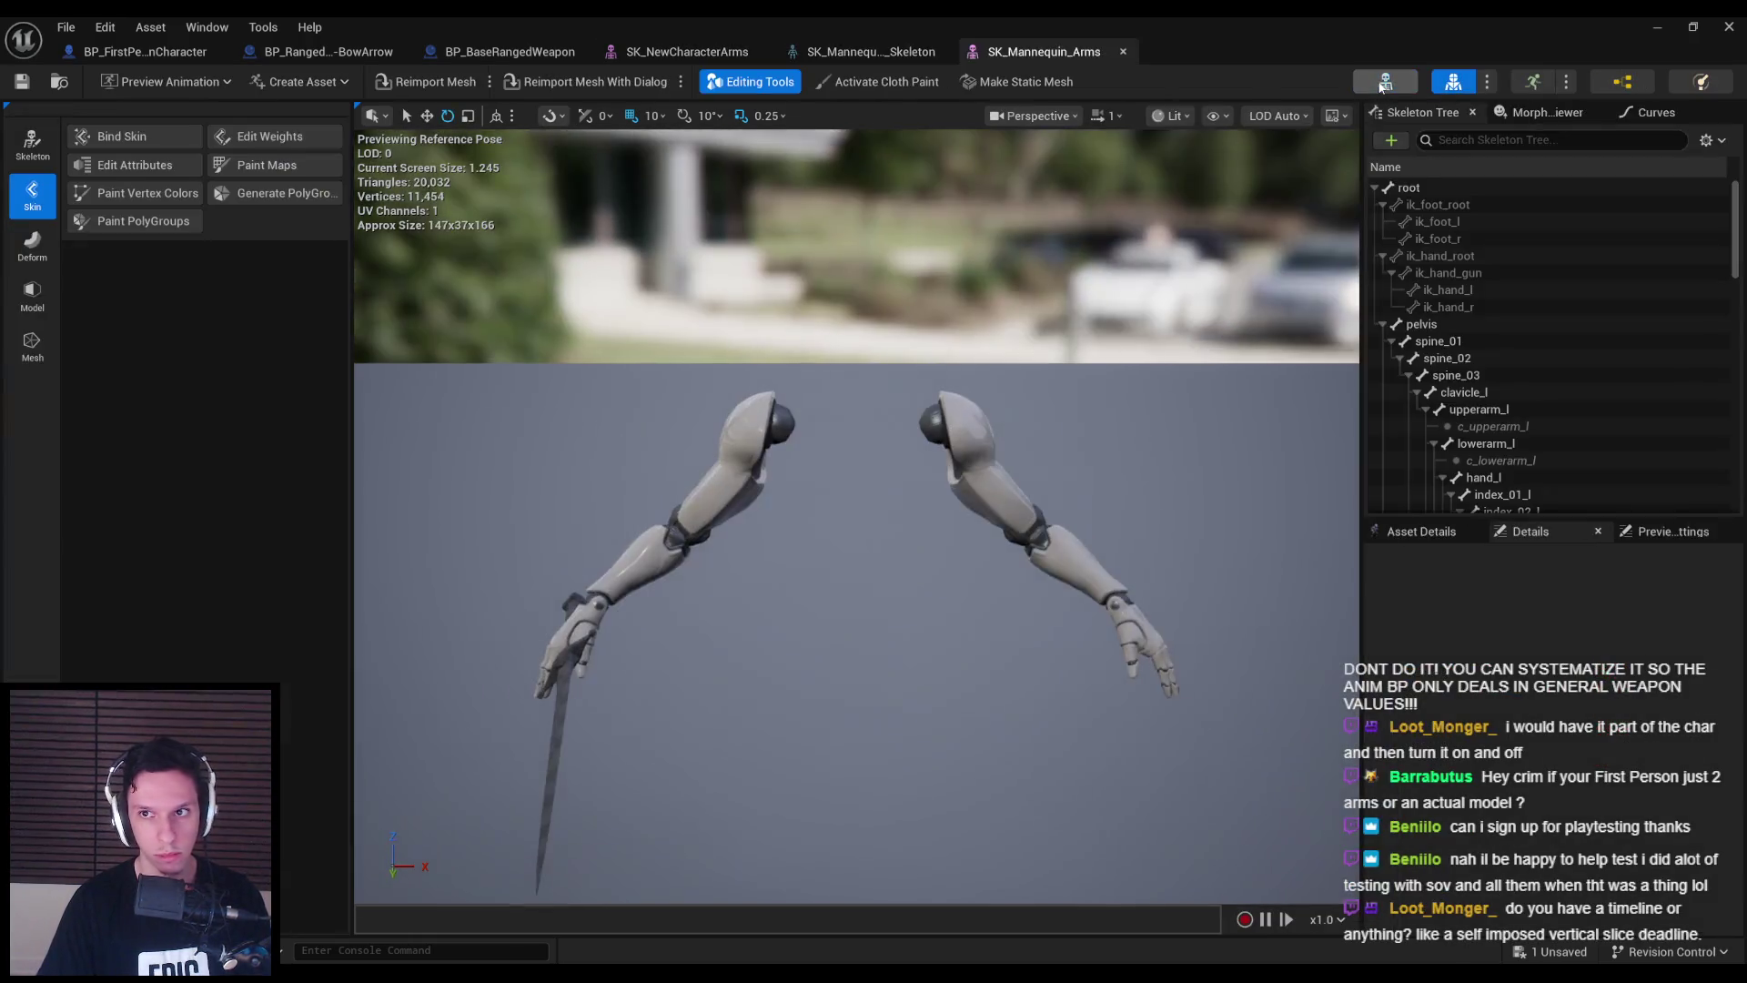
scroll(177, 345, down, 10)
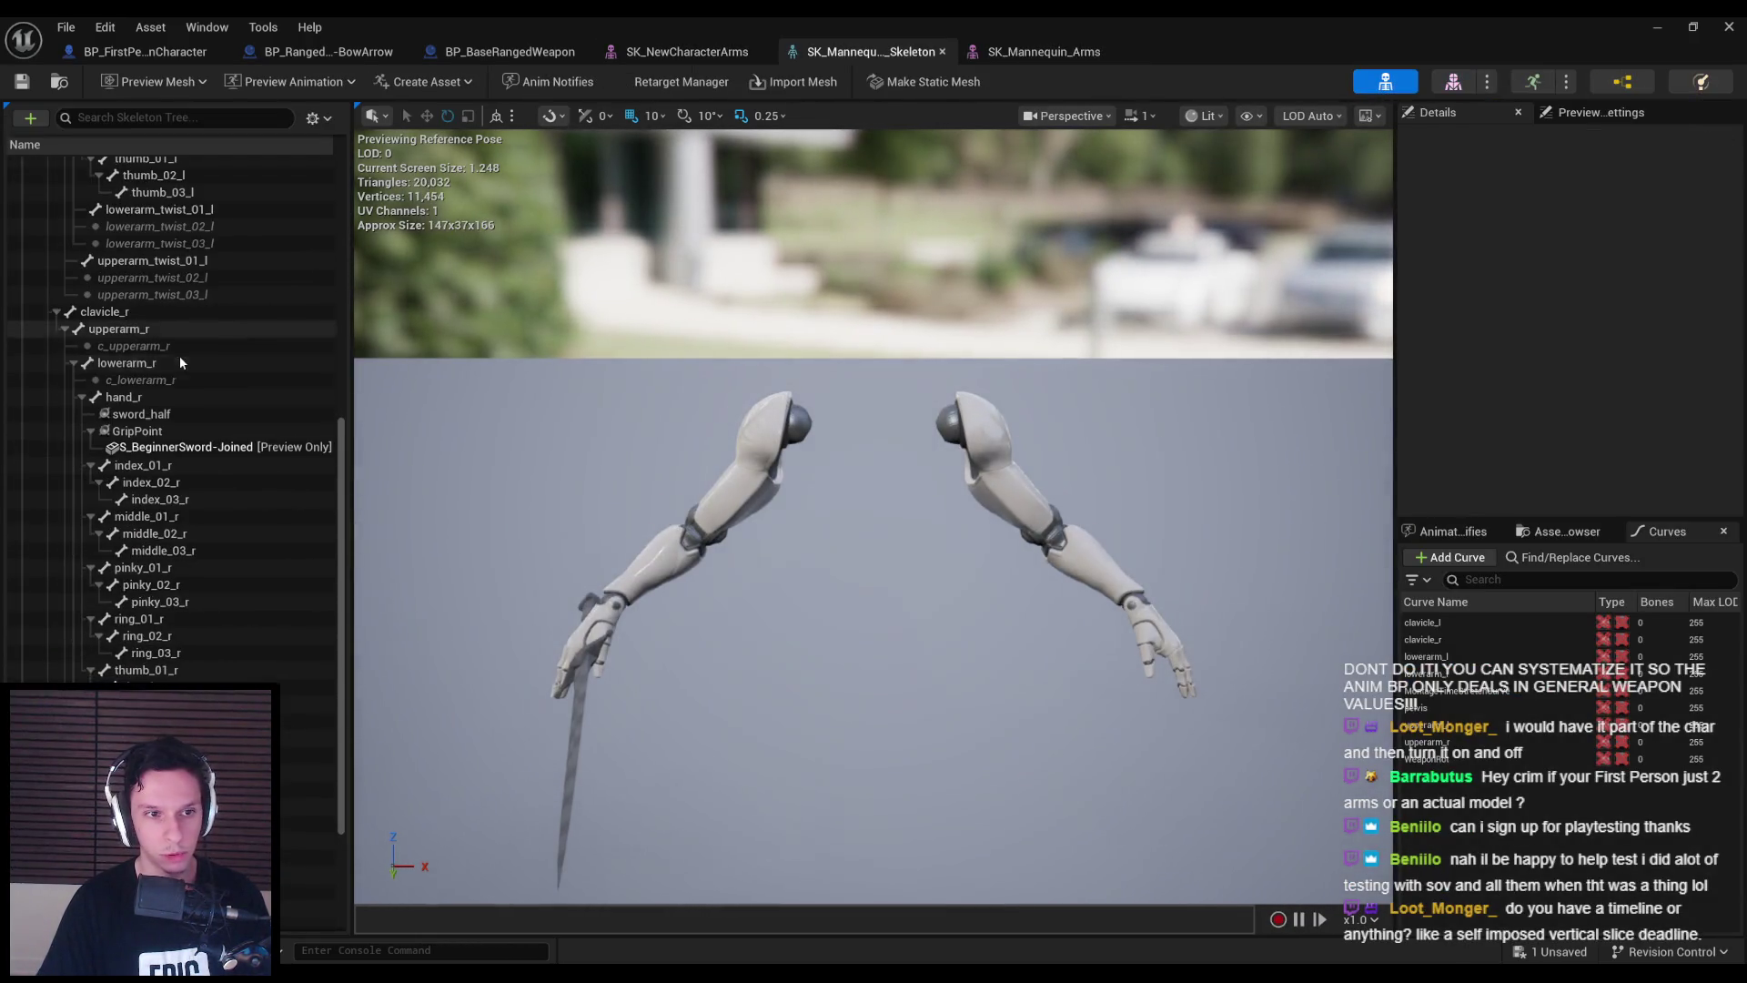
scroll(178, 362, up, 2)
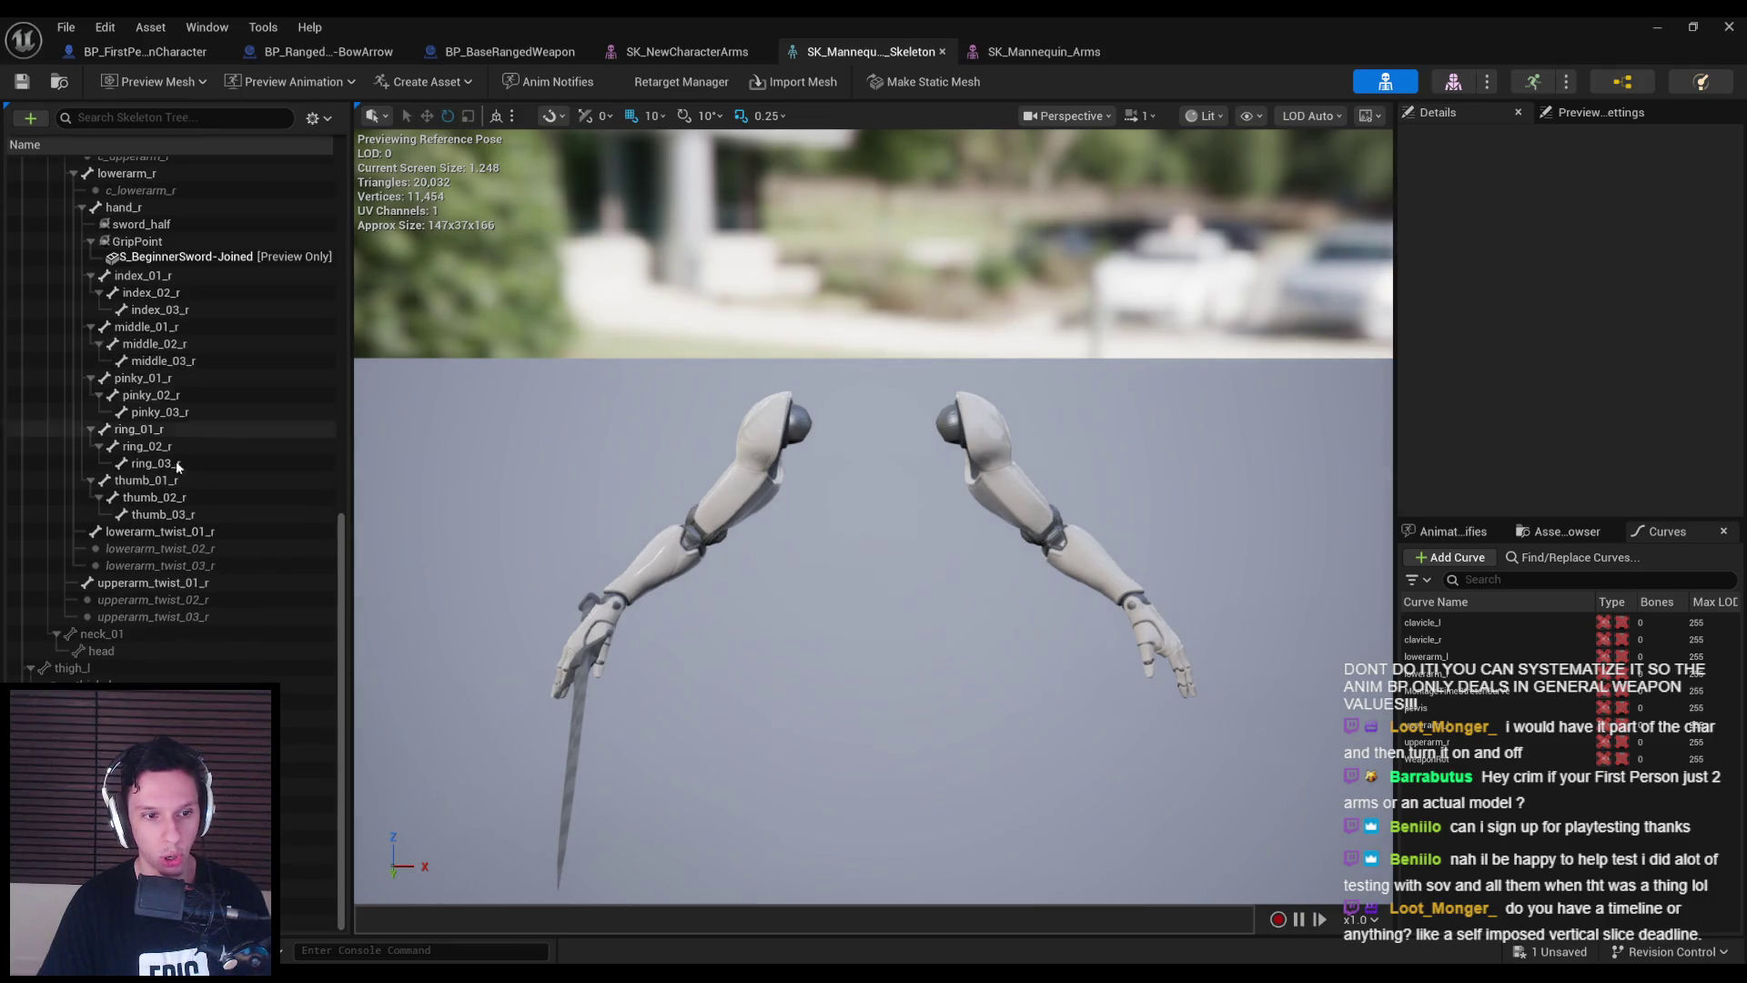
scroll(188, 537, up, 10)
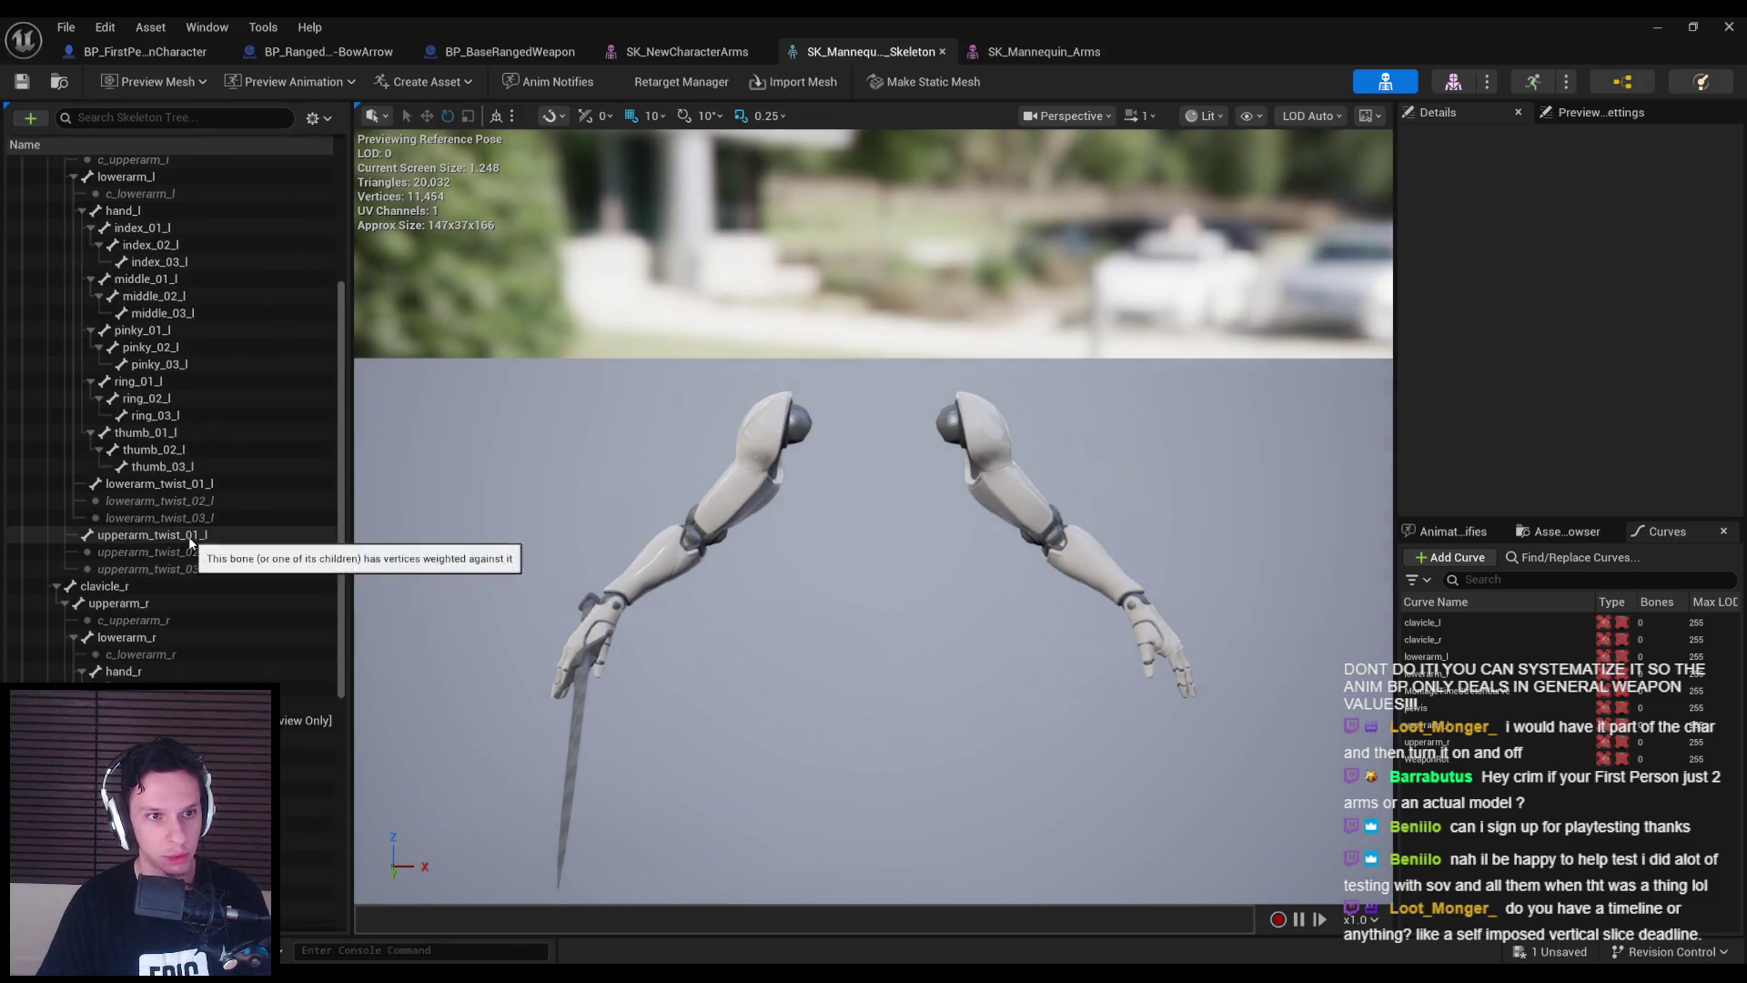
- Add a socket on the hand_l bone and name it GripPointL
click(134, 345)
right_click(134, 345)
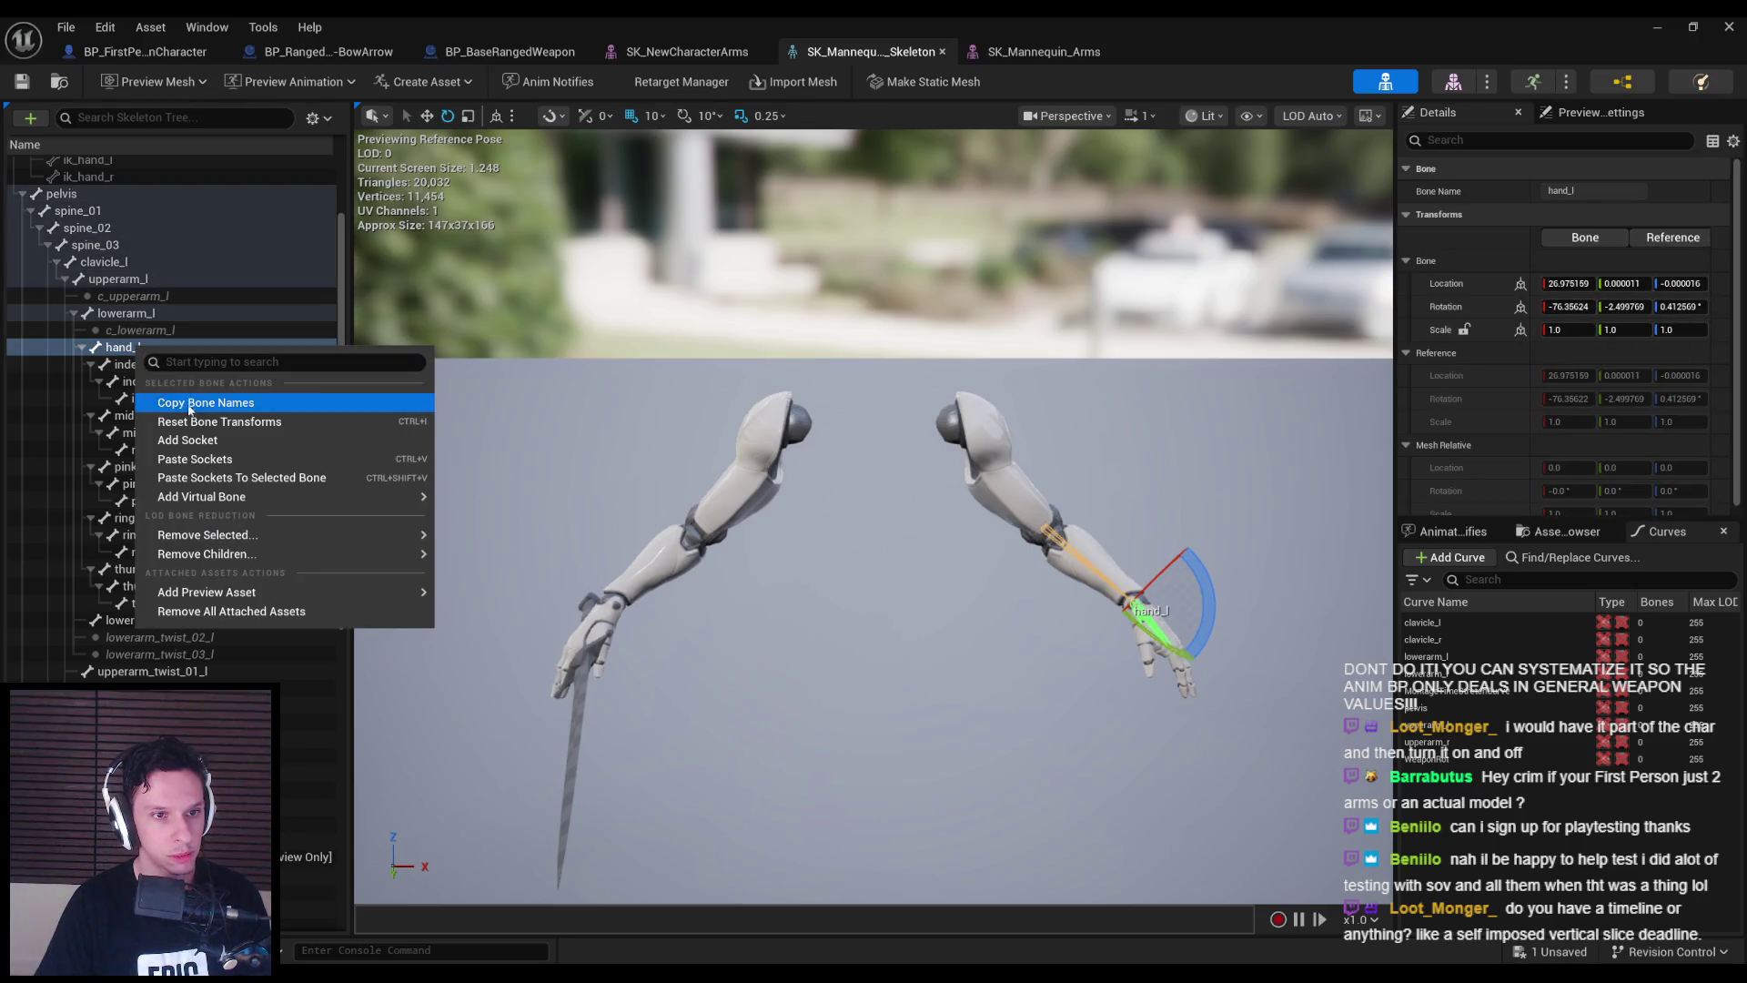
click(194, 441)
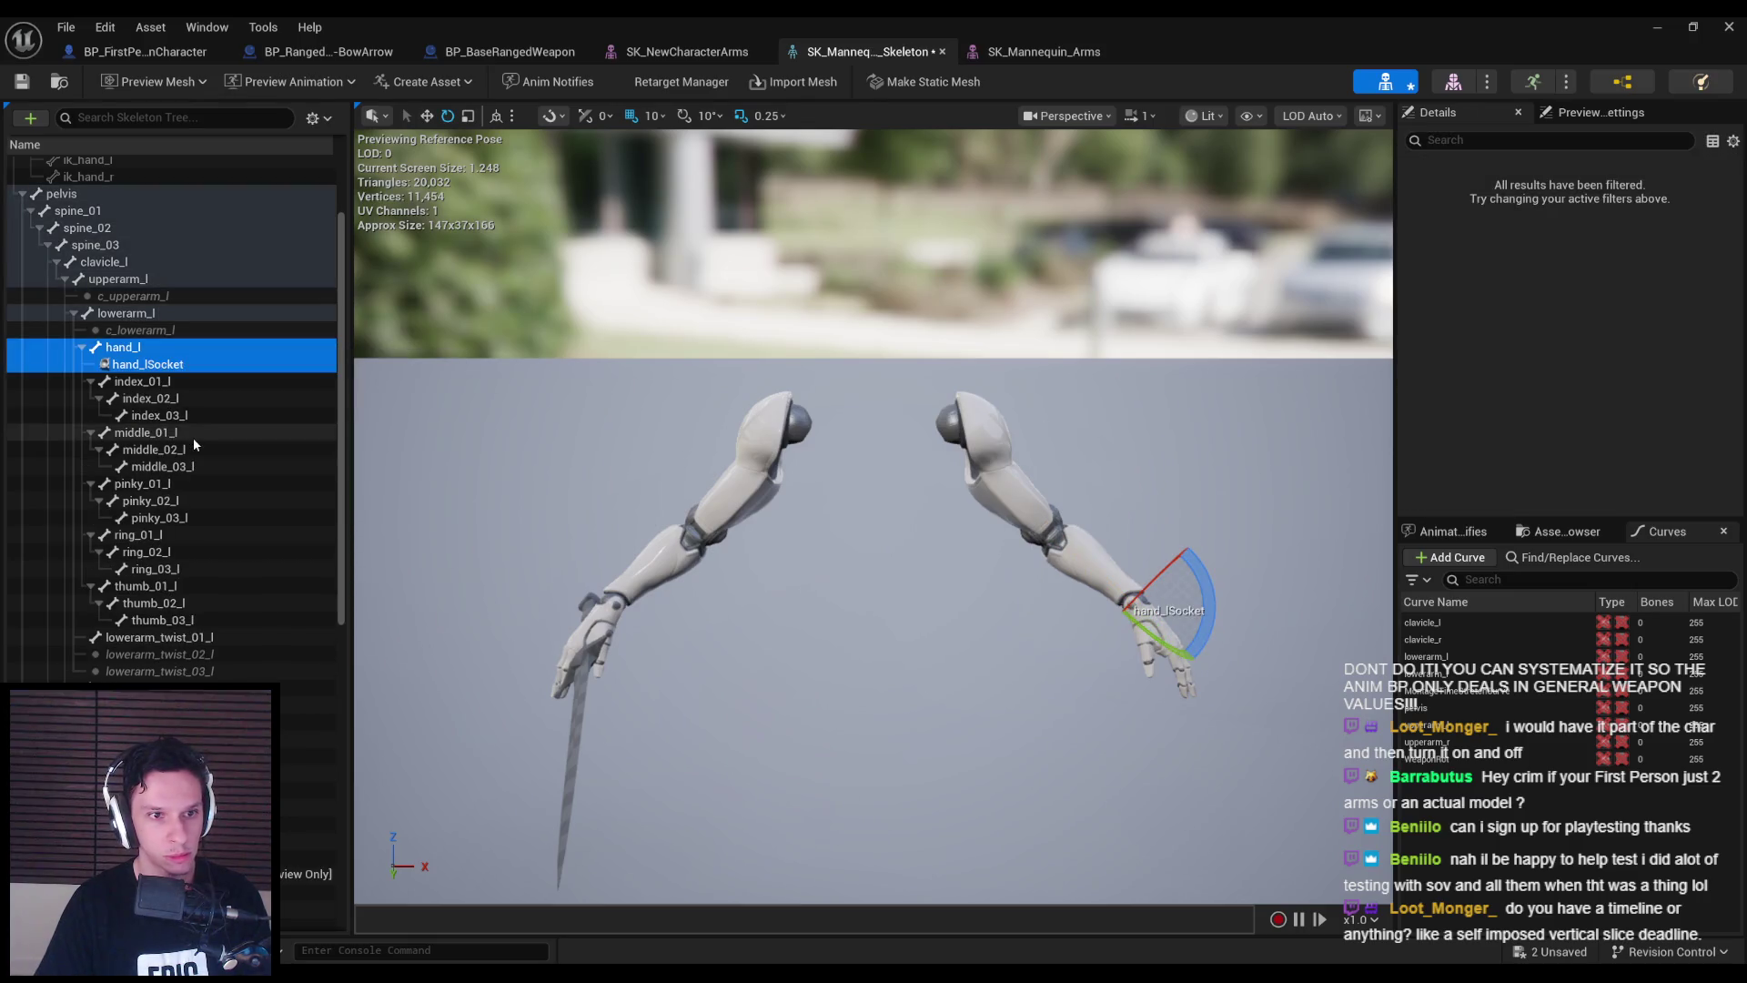
click(162, 368)
key(F2)
text(Grip)
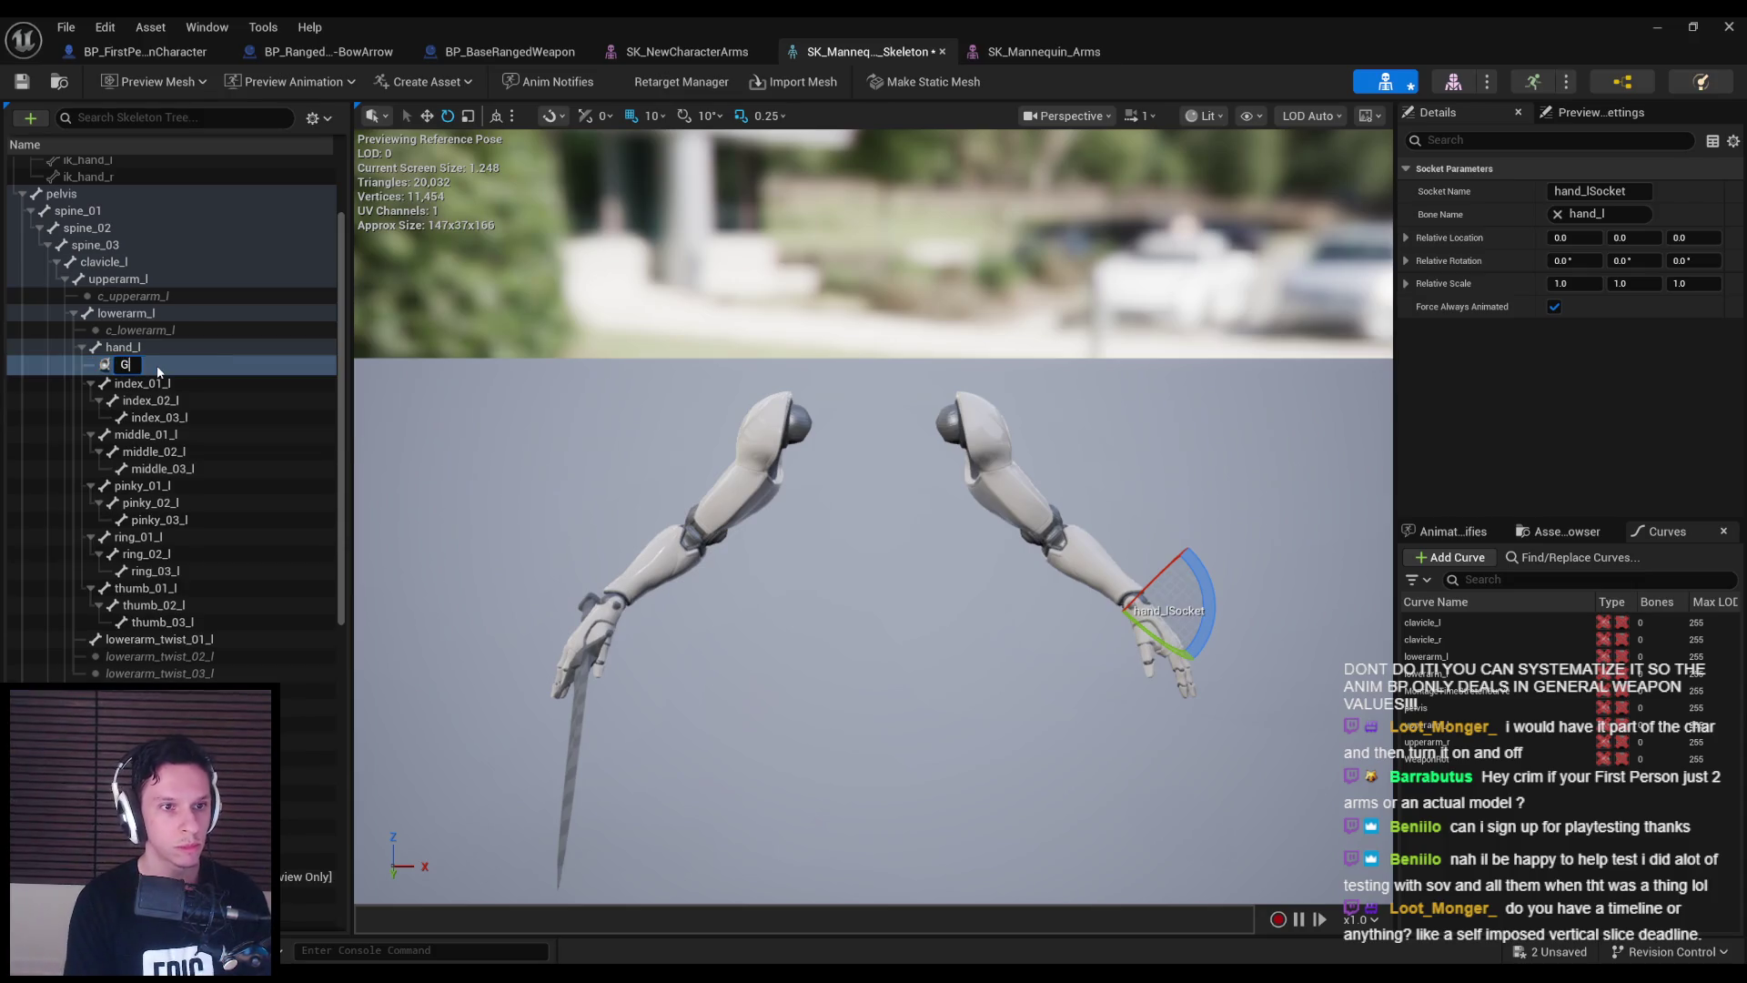
text(Point)
key(Return)
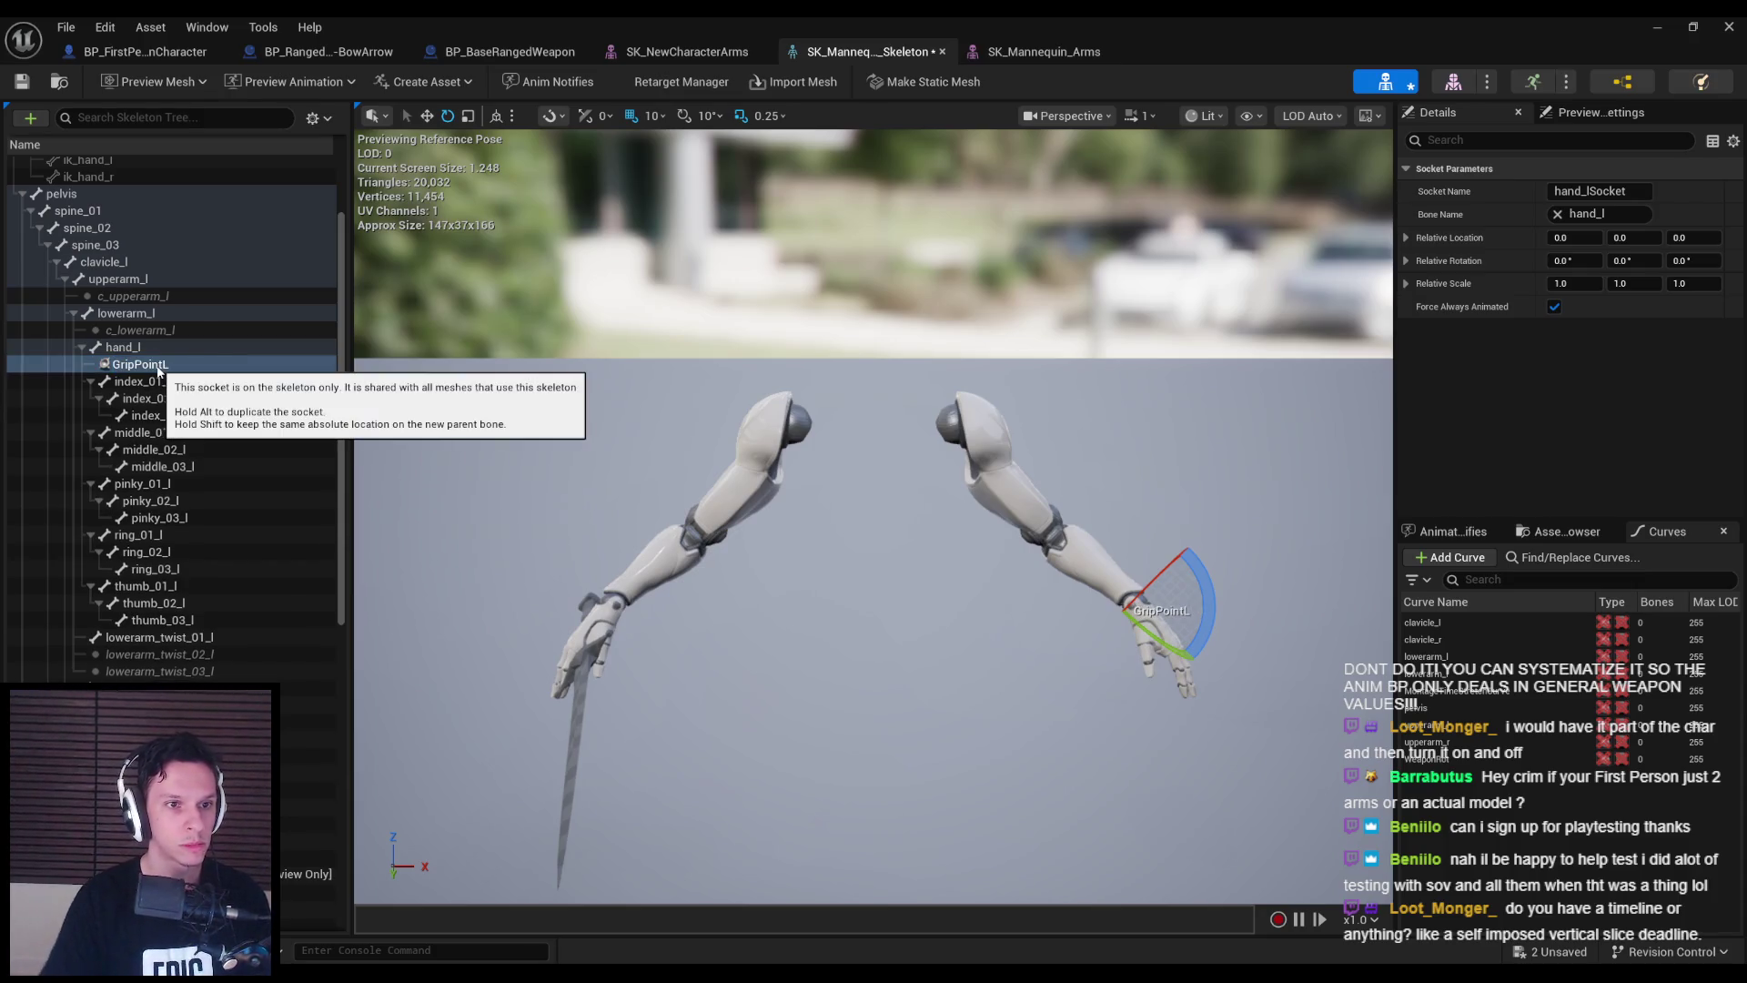
- Attach S_PlayerWeapon-Bow as a preview asset on the GripPointL socket
scroll(943, 531, down, 3)
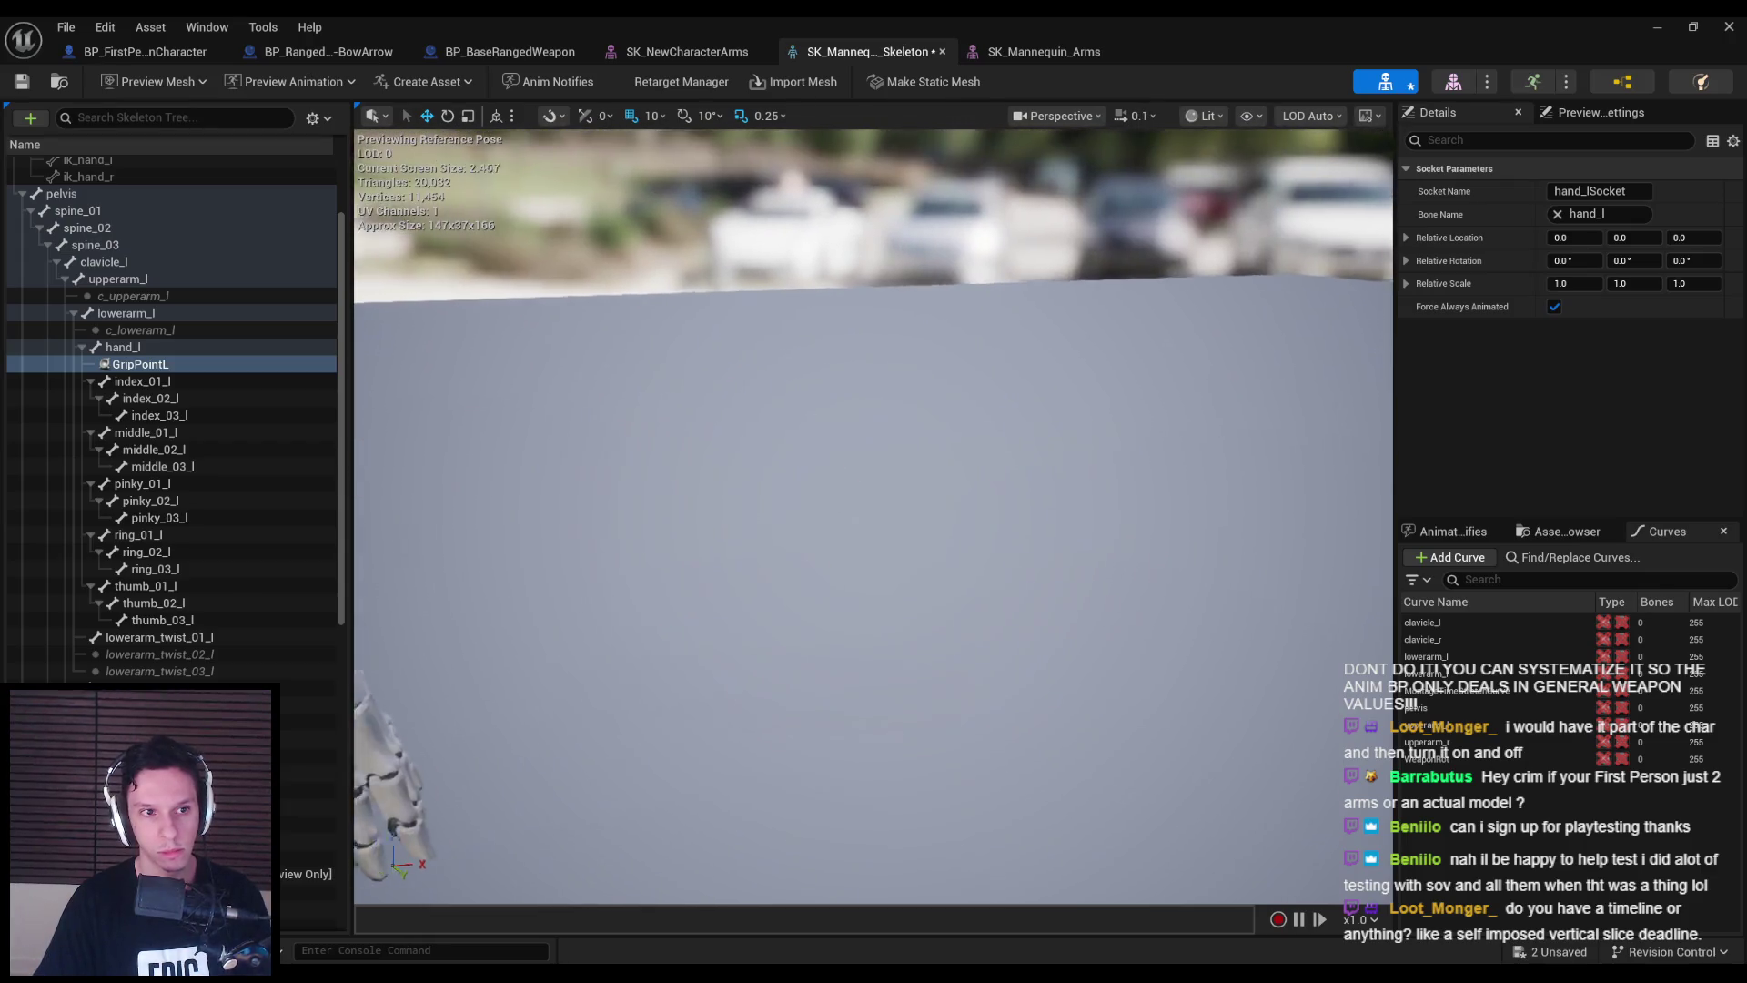
right_click(173, 365)
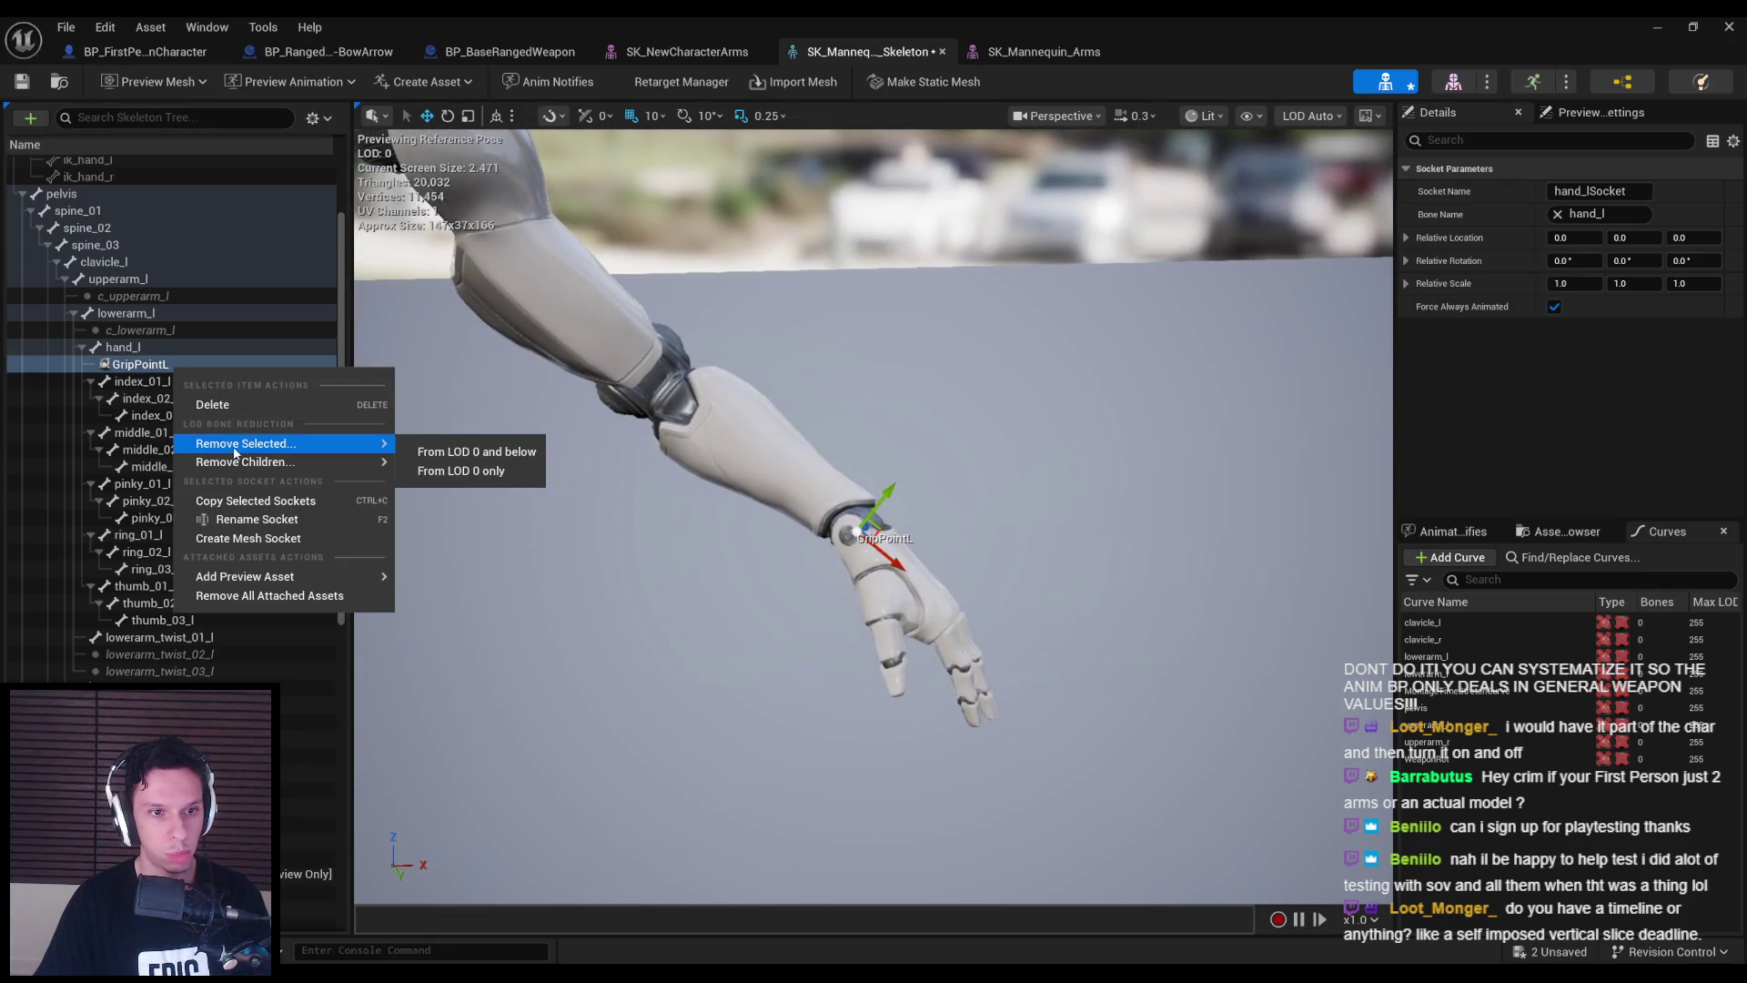
mouse_move(255, 582)
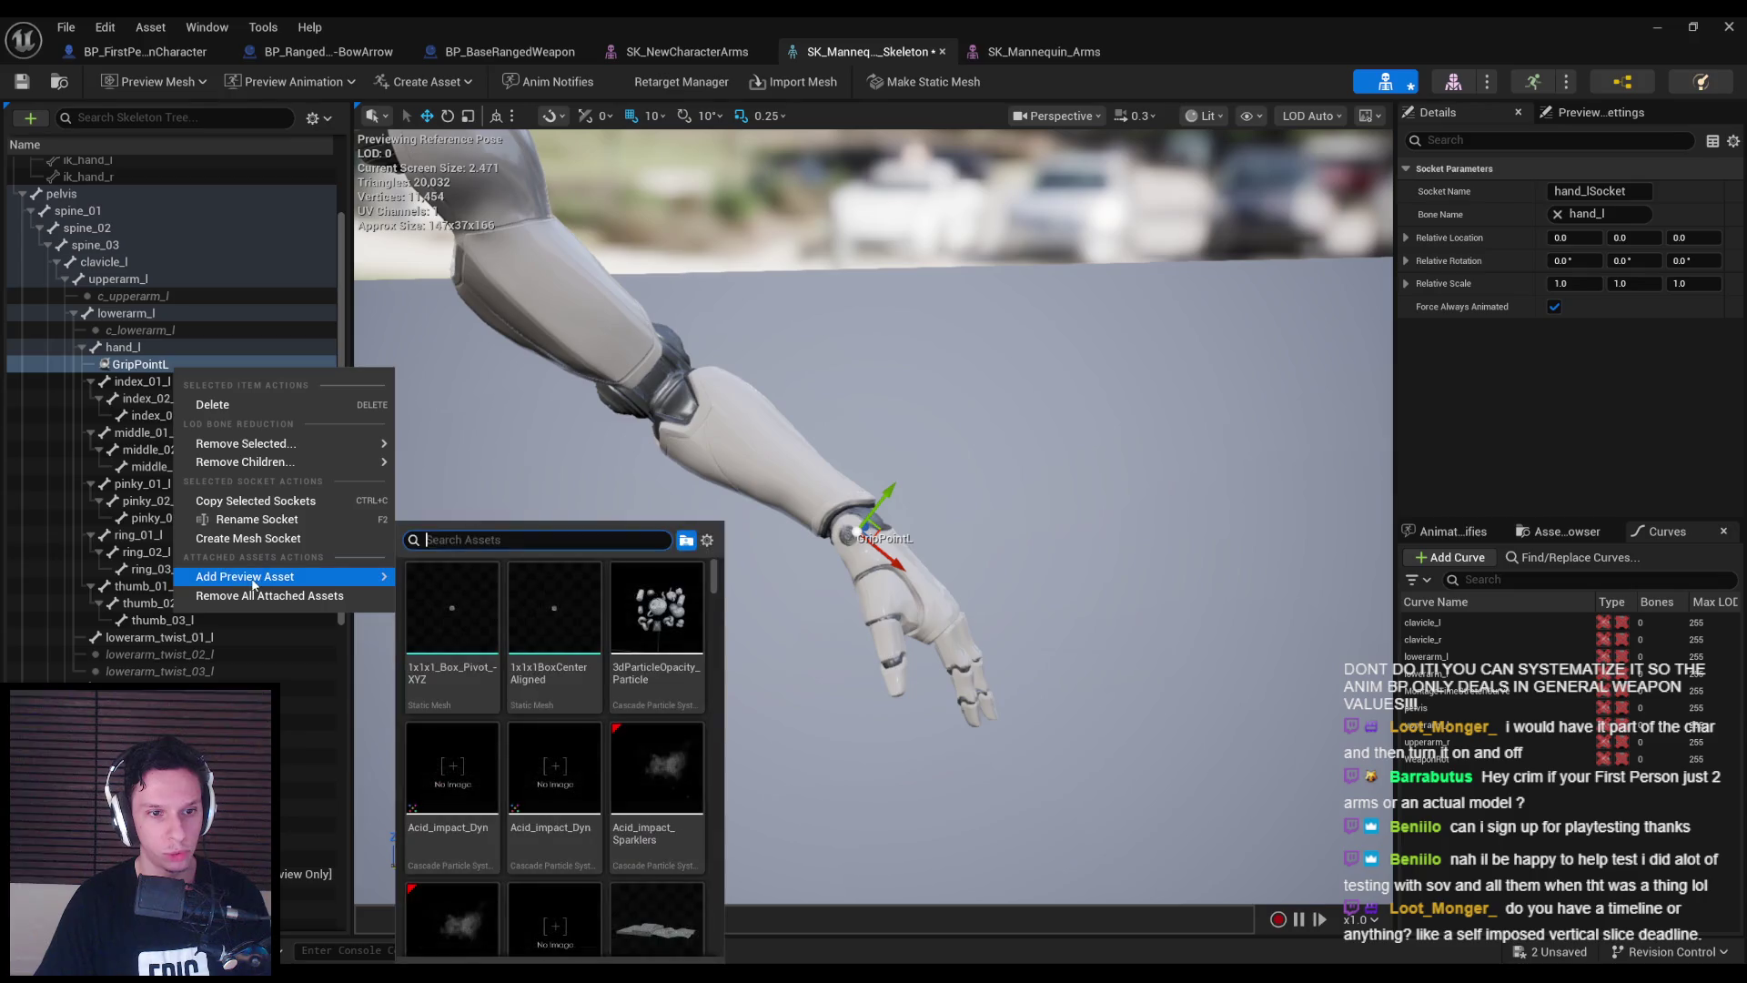
text(bow)
click(452, 605)
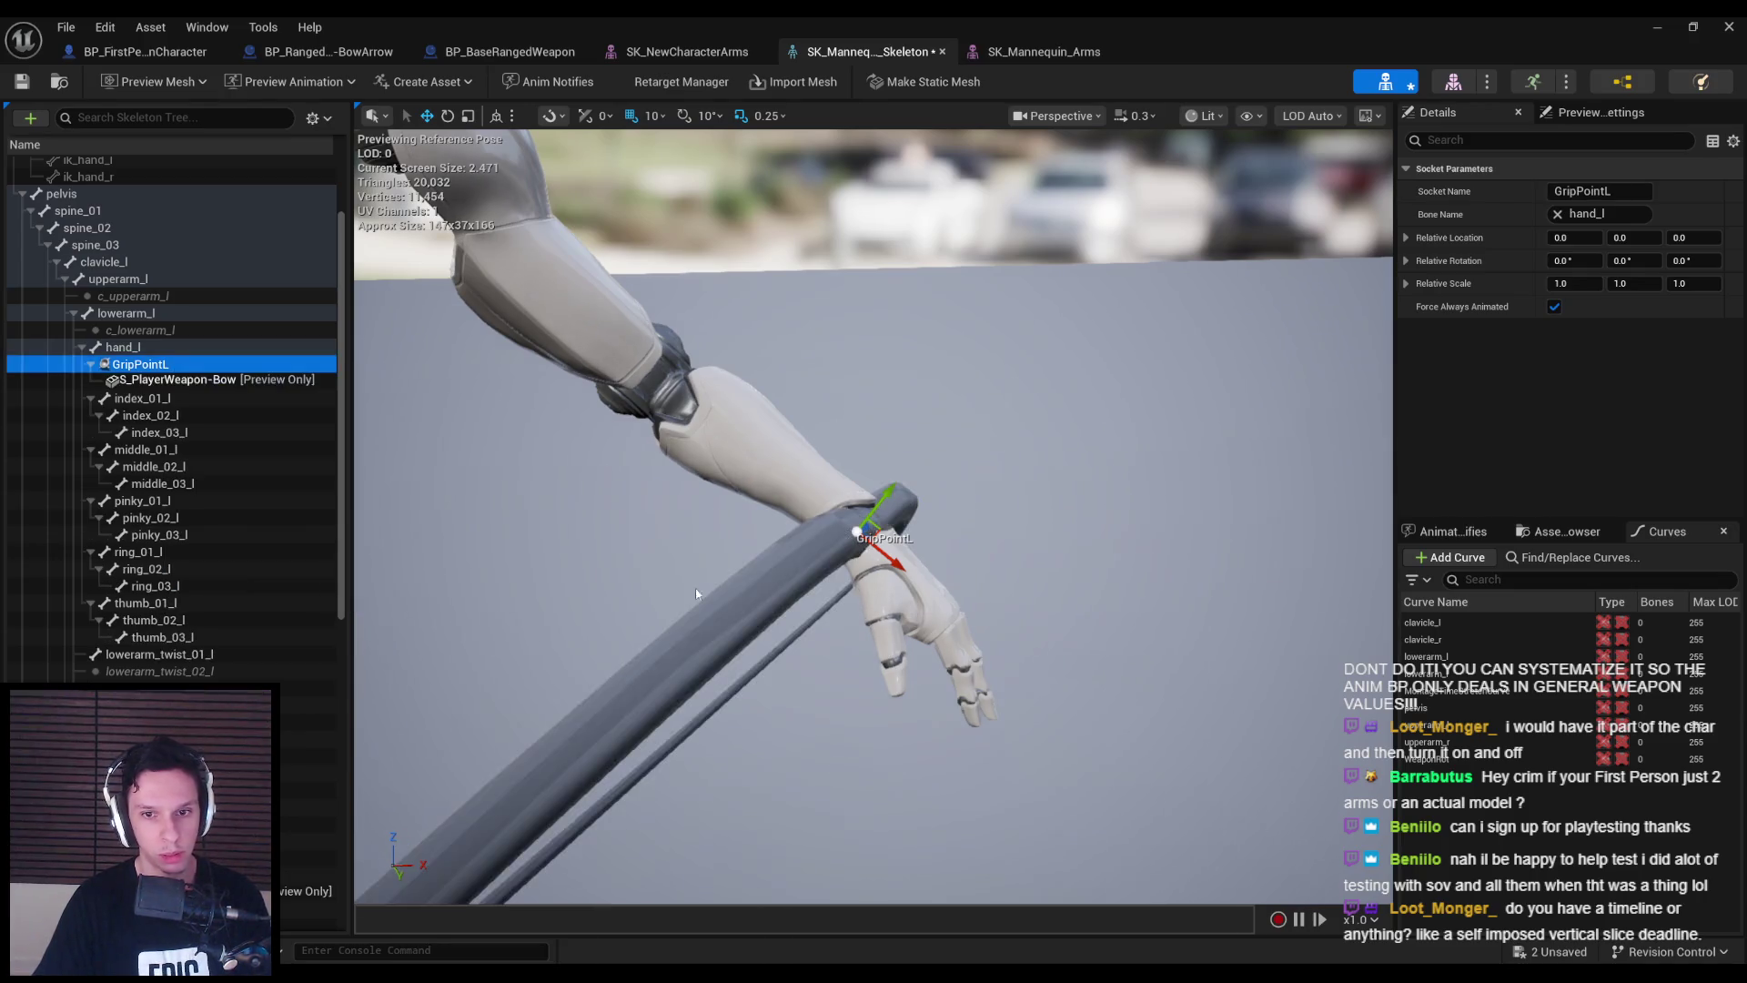
- Move the GripPointL socket and rotate it about -90° so the bow sits in the left hand
mouse_move(937, 539)
mouse_down()
mouse_move(901, 523)
mouse_move(976, 544)
mouse_move(988, 583)
mouse_up()
mouse_move(1013, 514)
mouse_down()
mouse_move(990, 537)
mouse_move(919, 496)
mouse_move(993, 536)
mouse_up()
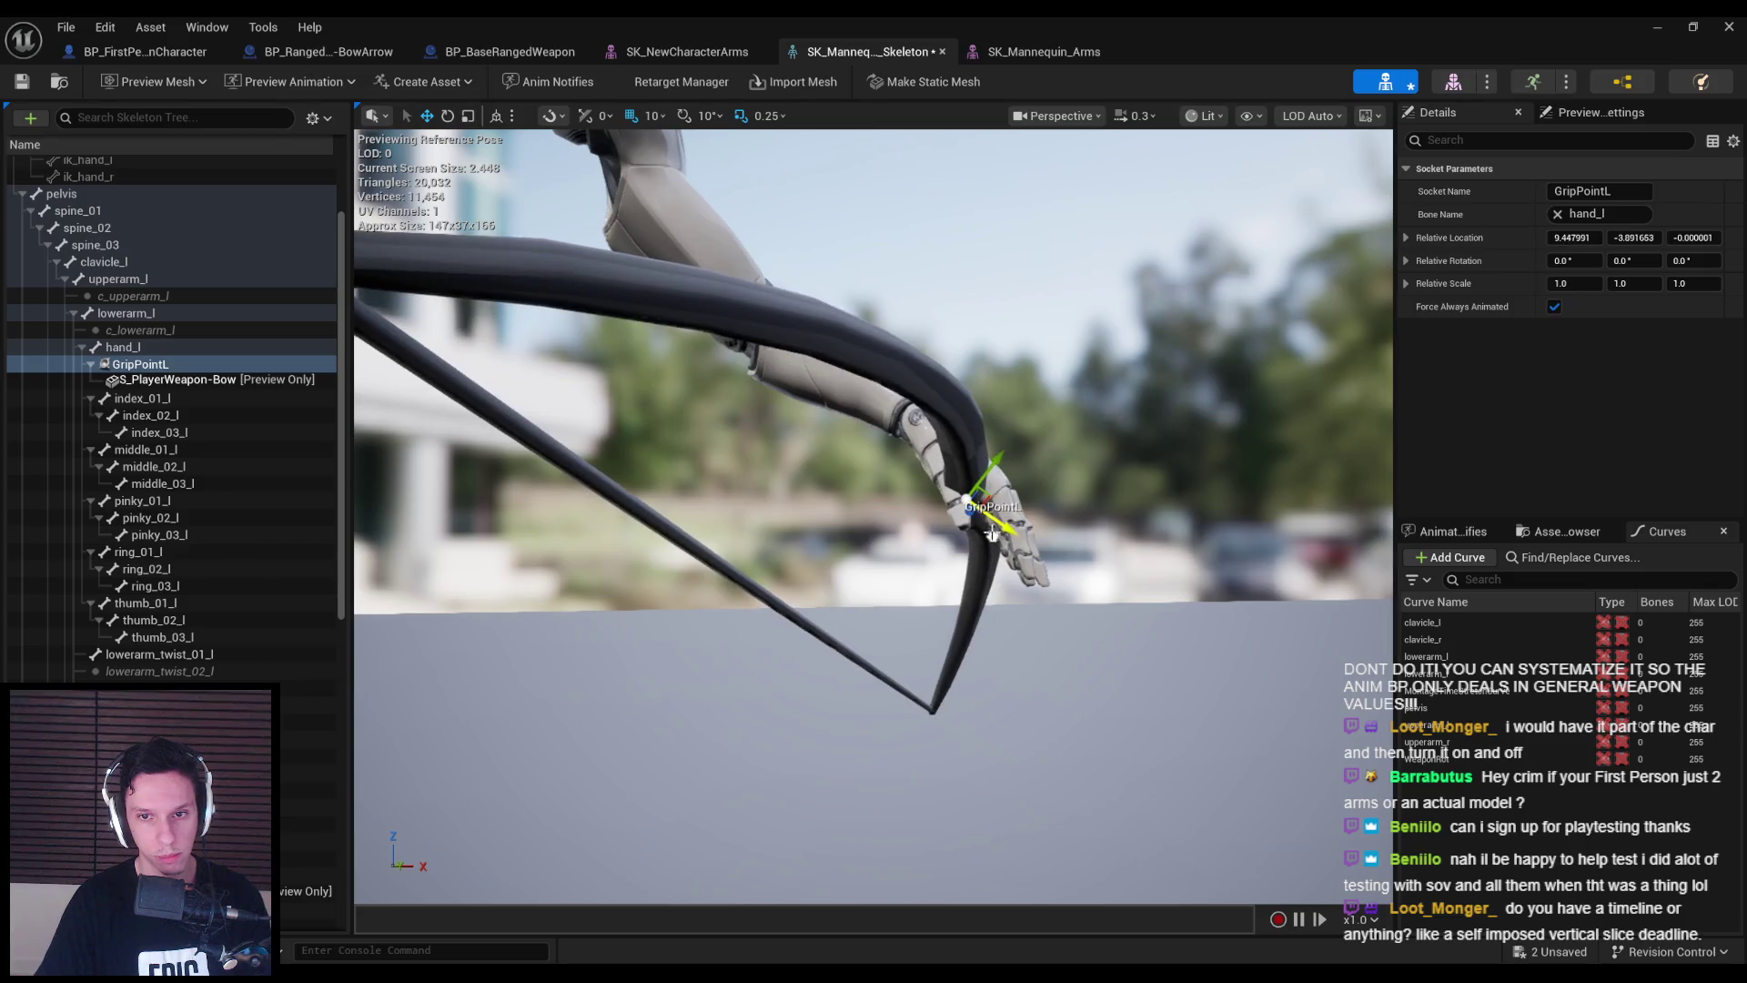
drag(996, 458, 990, 492)
key(e)
drag(978, 571, 915, 583)
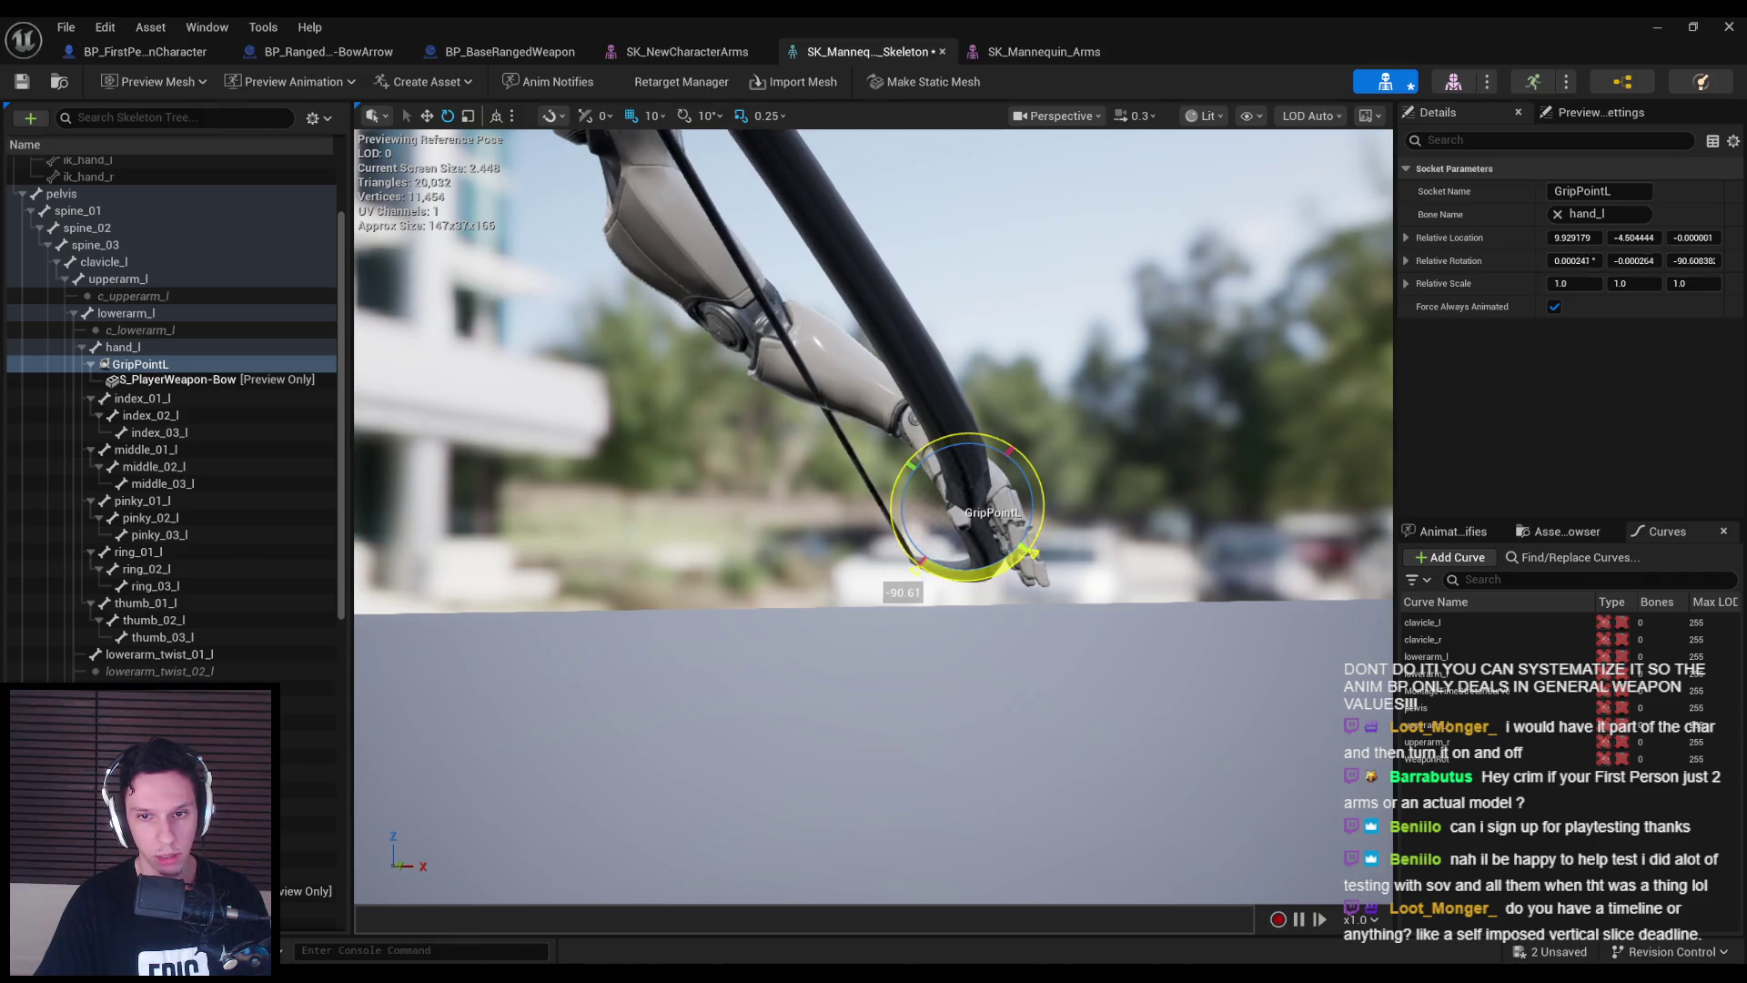
drag(1091, 662, 1073, 651)
mouse_move(1015, 544)
mouse_down()
mouse_move(856, 499)
mouse_move(803, 649)
mouse_up()
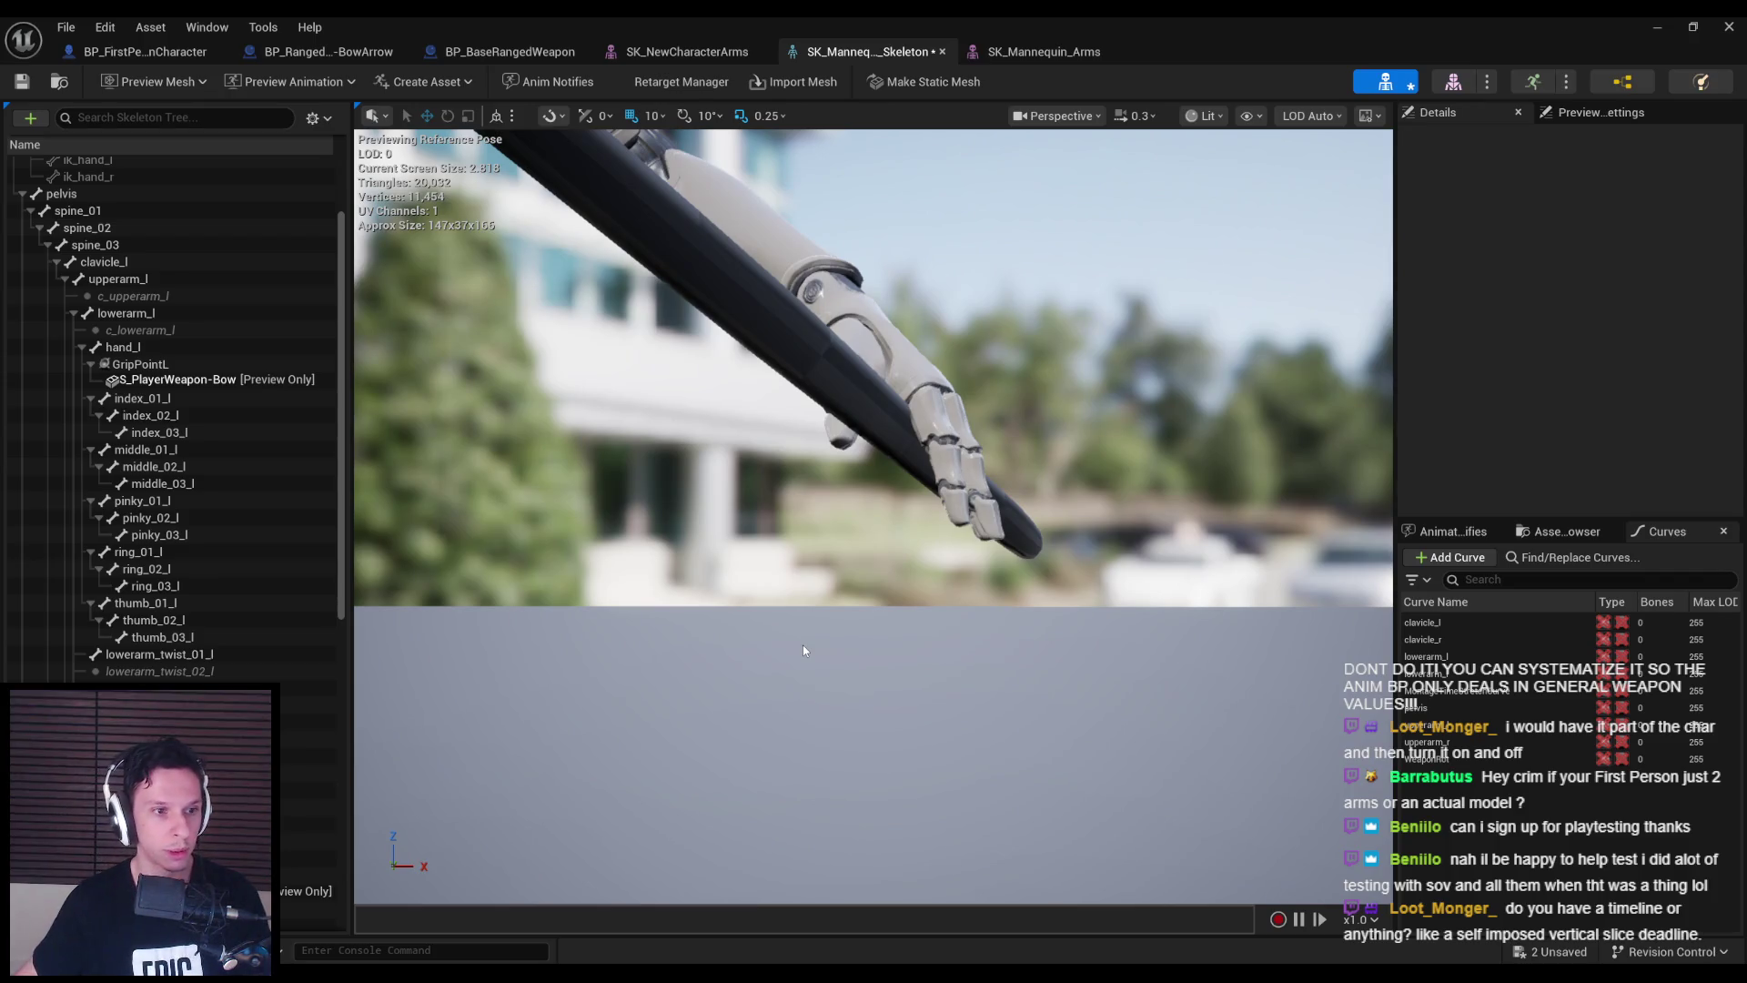
drag(811, 641, 778, 701)
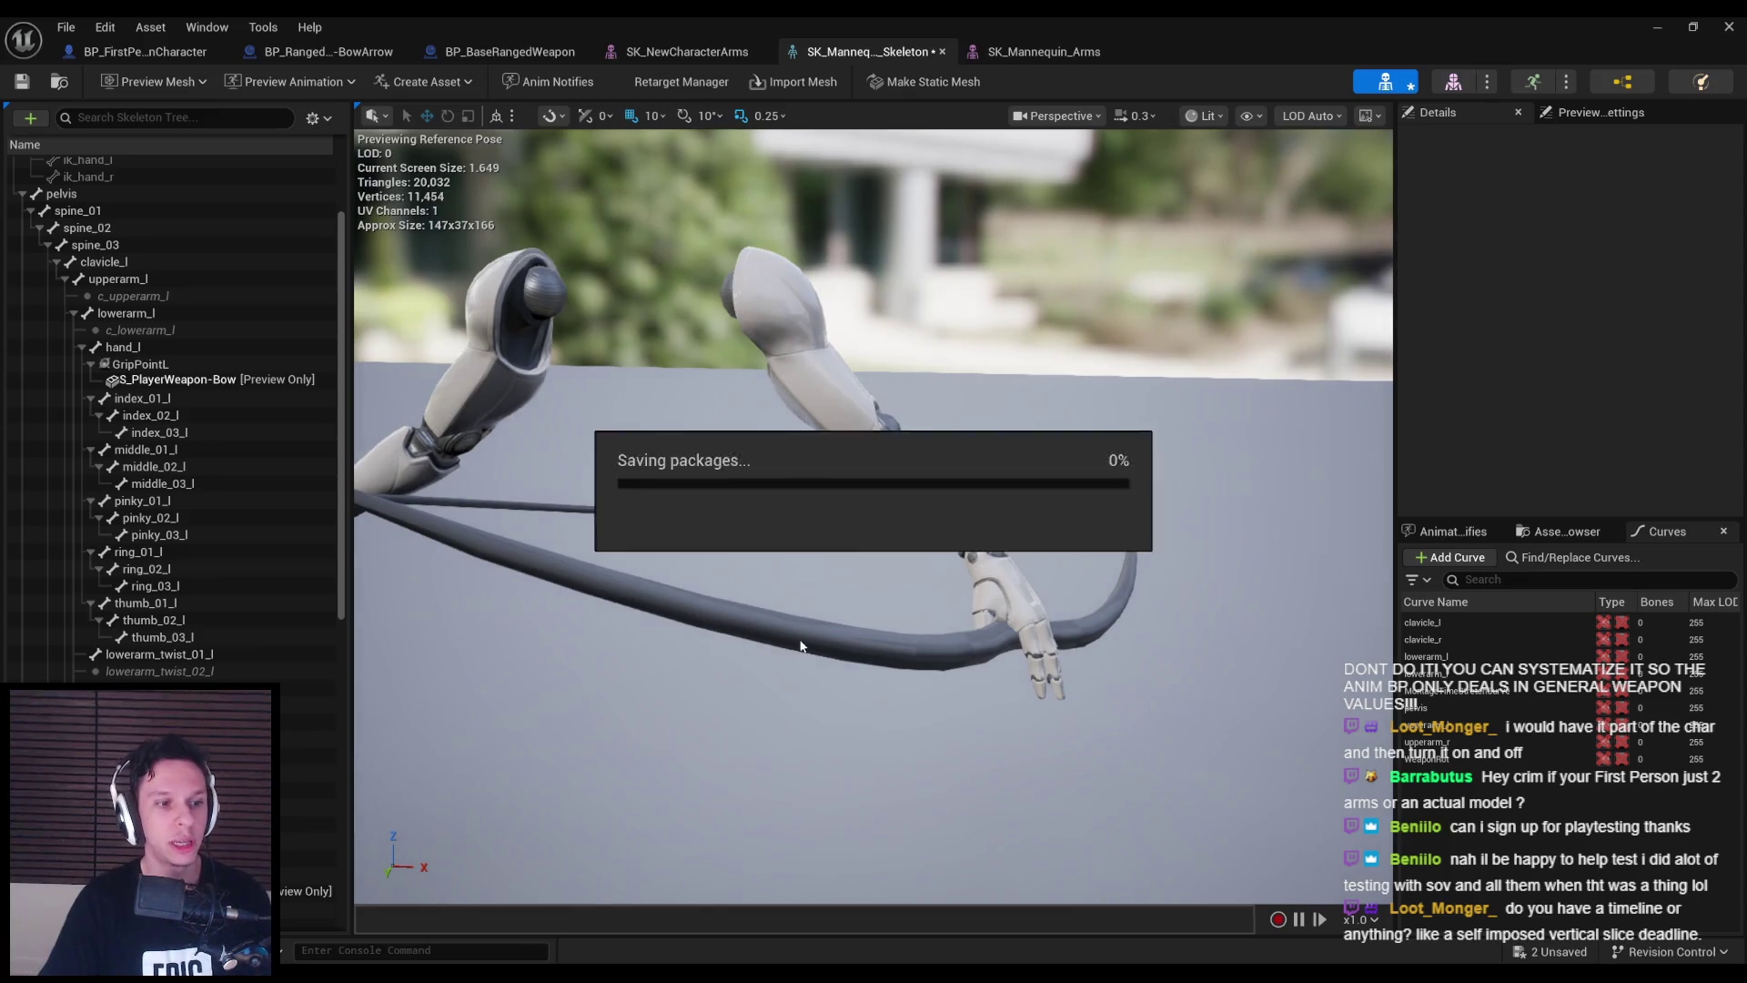
drag(801, 617, 789, 713)
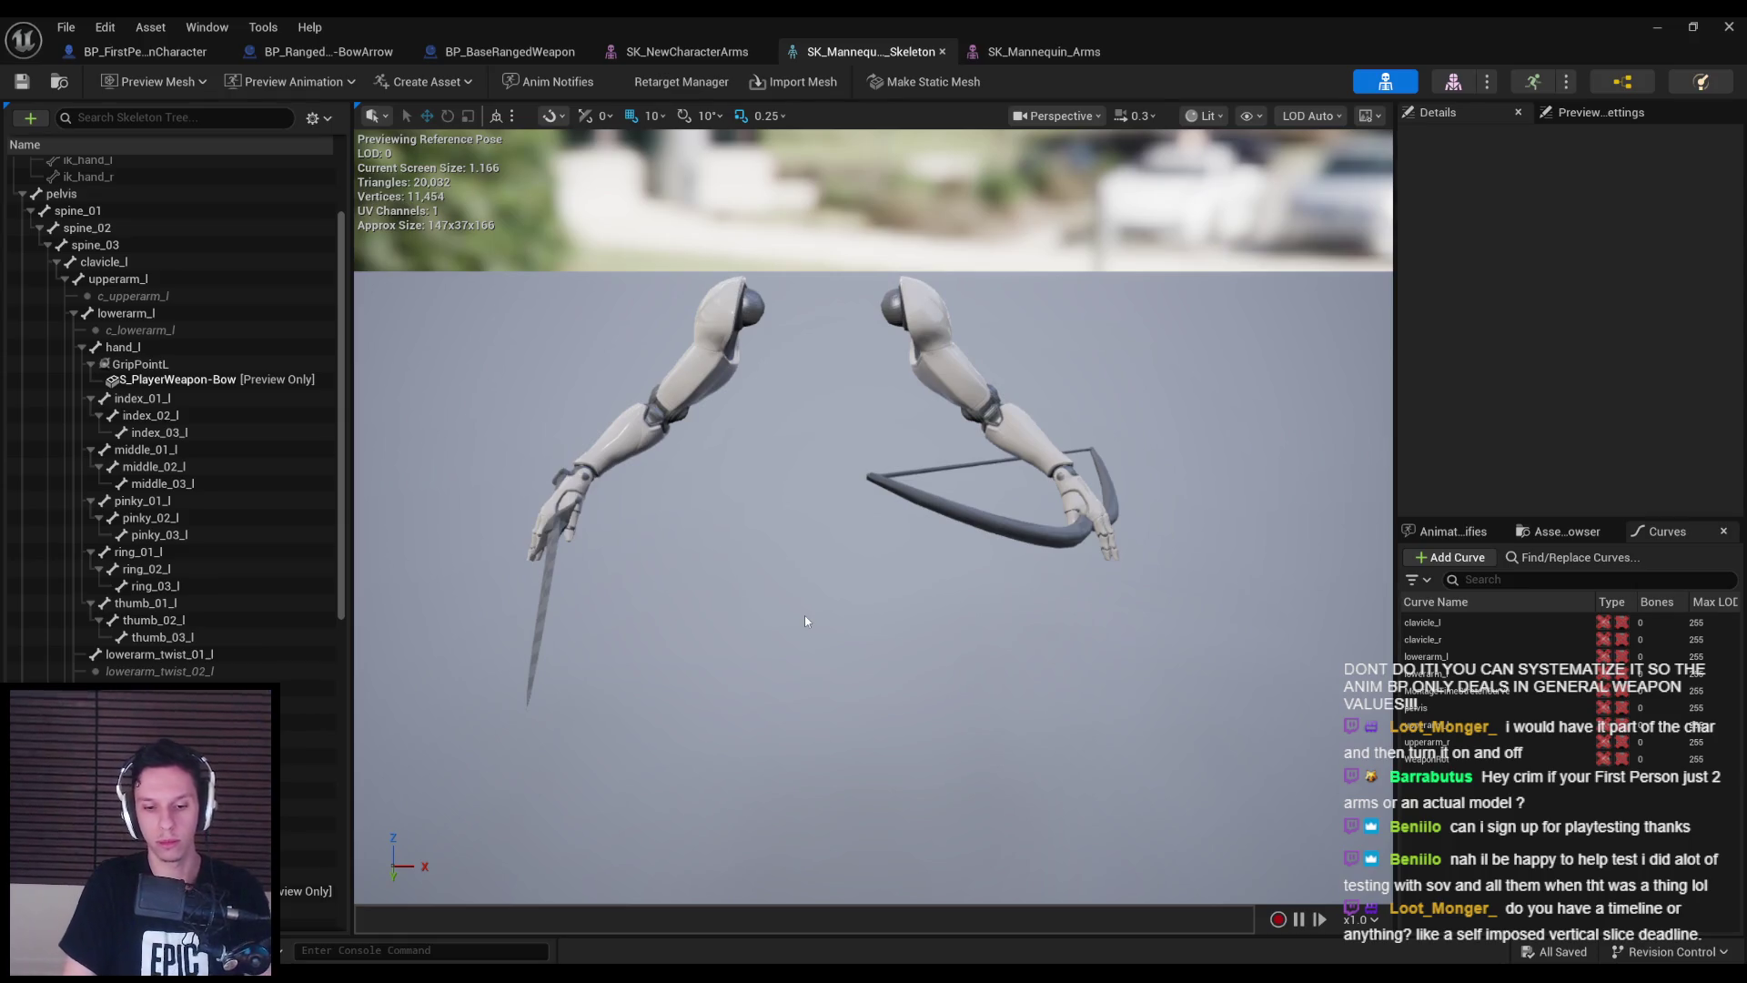
drag(804, 621, 904, 548)
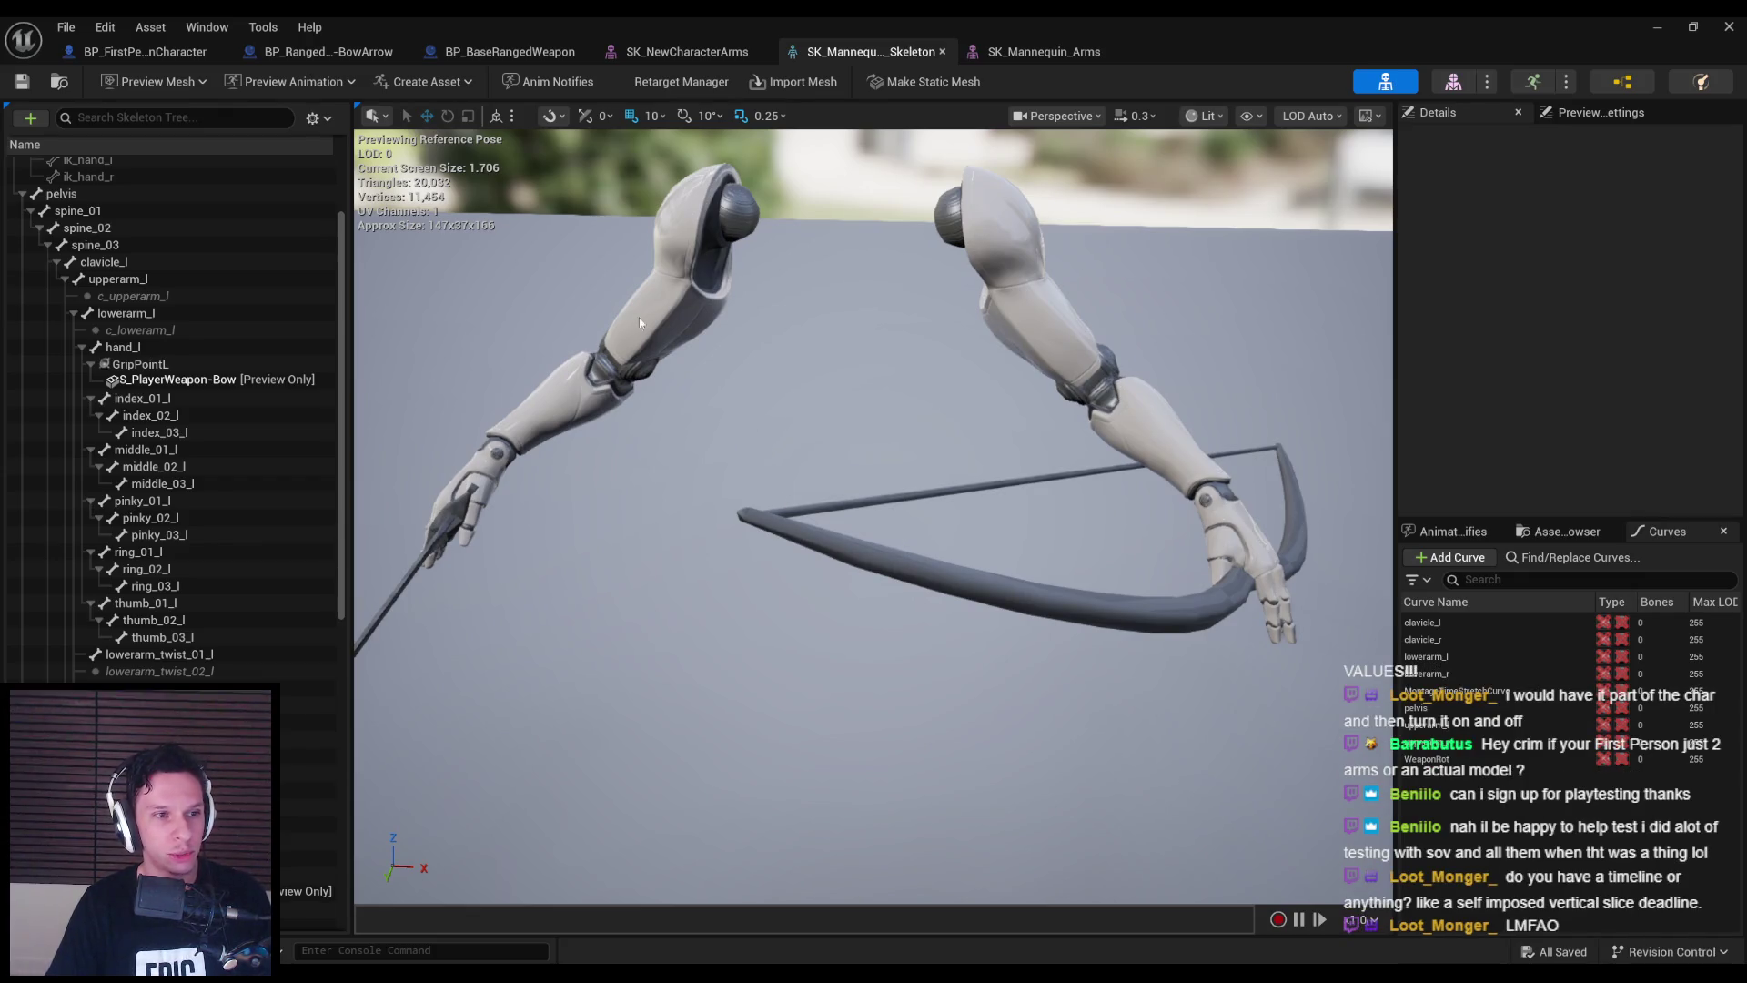
click(165, 57)
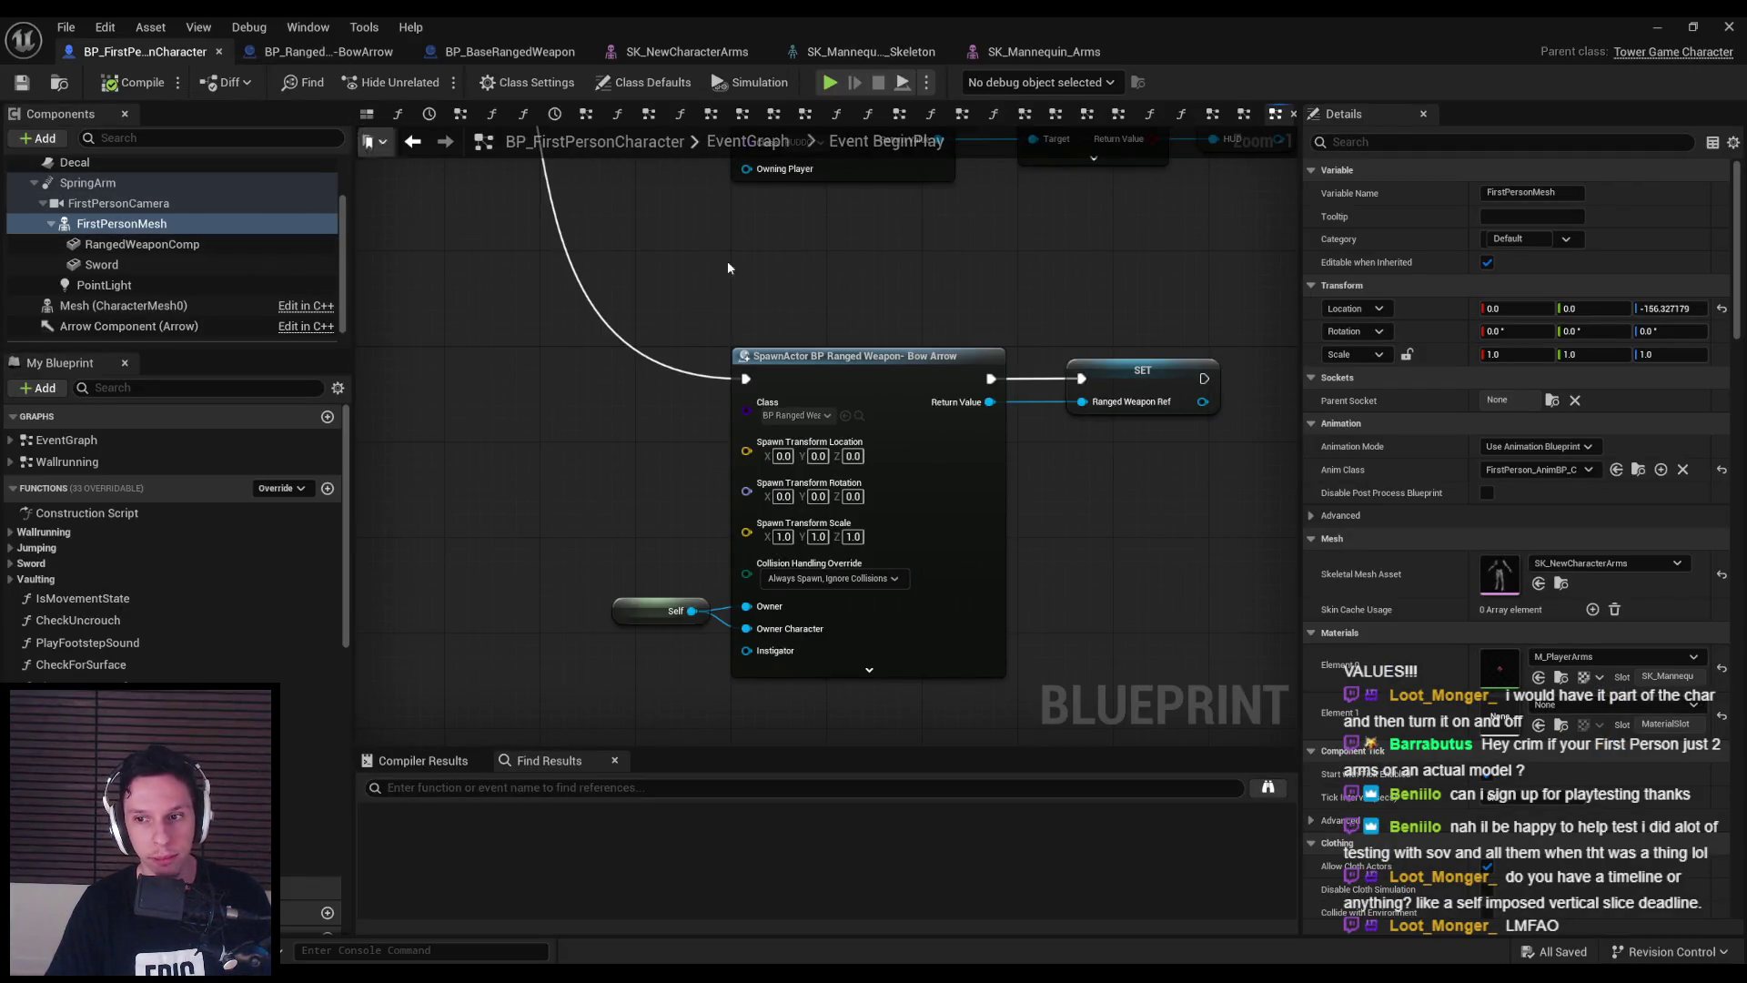
- Reopen the arms skeletal mesh to inspect the bow, then close it
double_click(1500, 573)
scroll(855, 517, up, 5)
scroll(856, 517, down, 5)
drag(856, 517, 710, 509)
middle_click(678, 52)
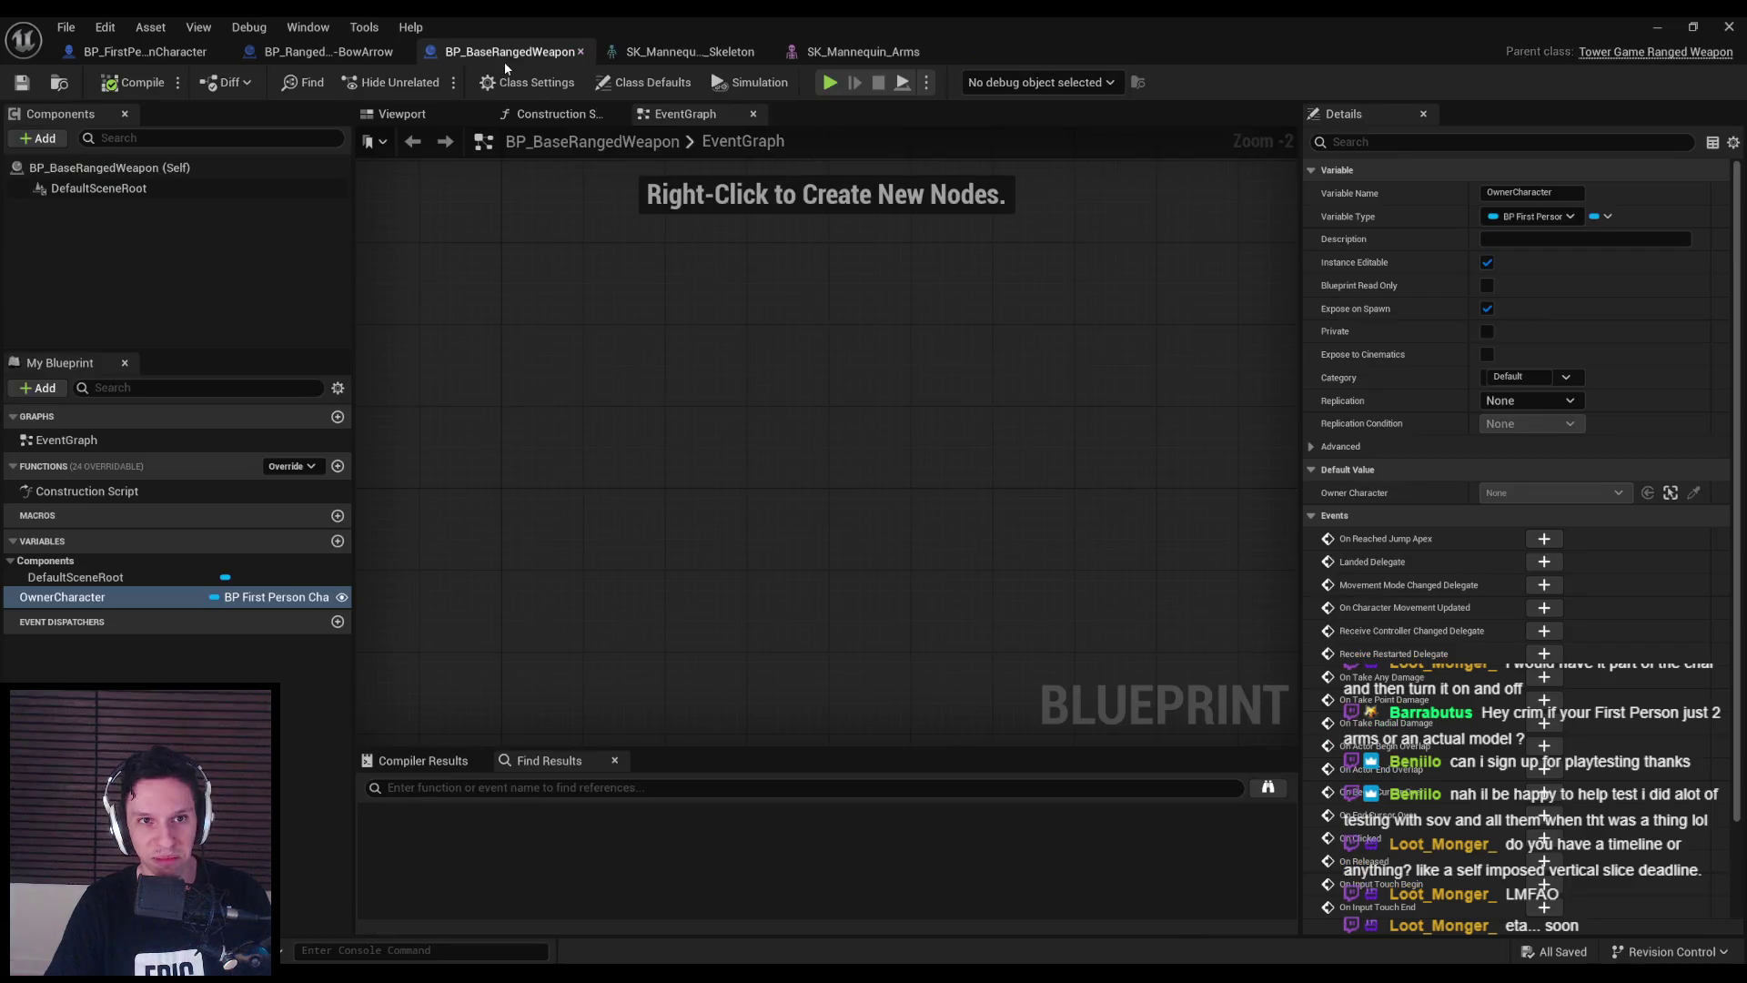
click(662, 51)
click(837, 52)
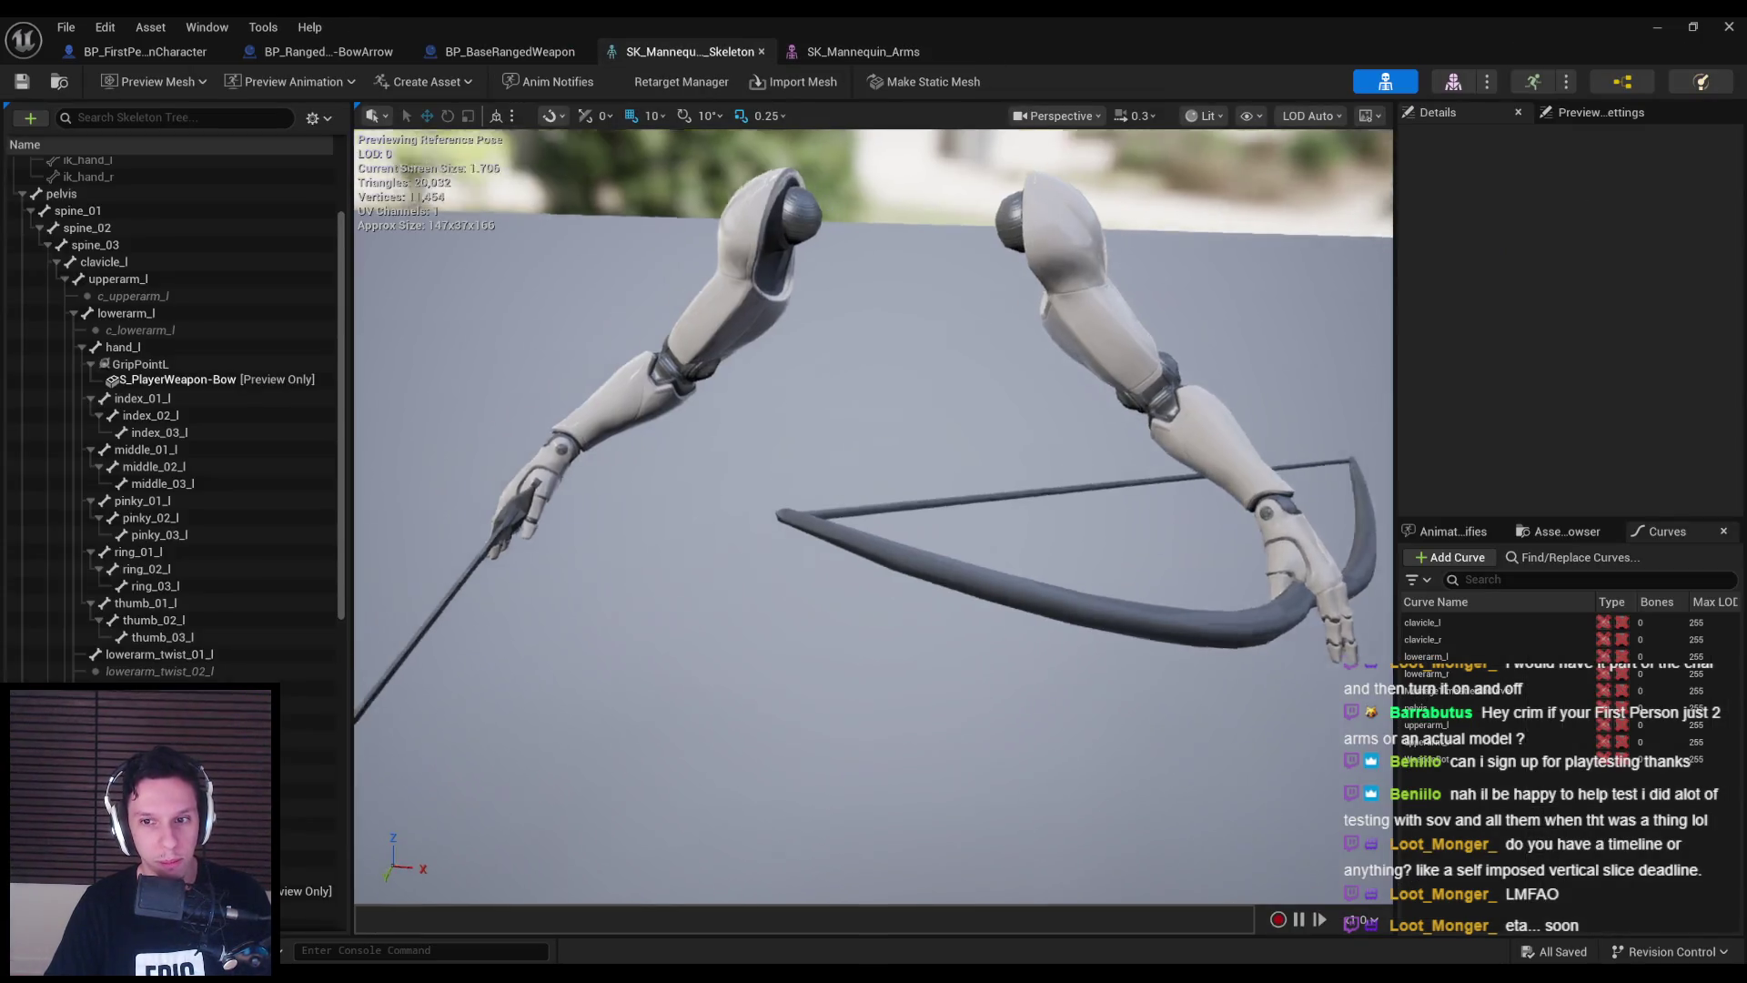
click(145, 52)
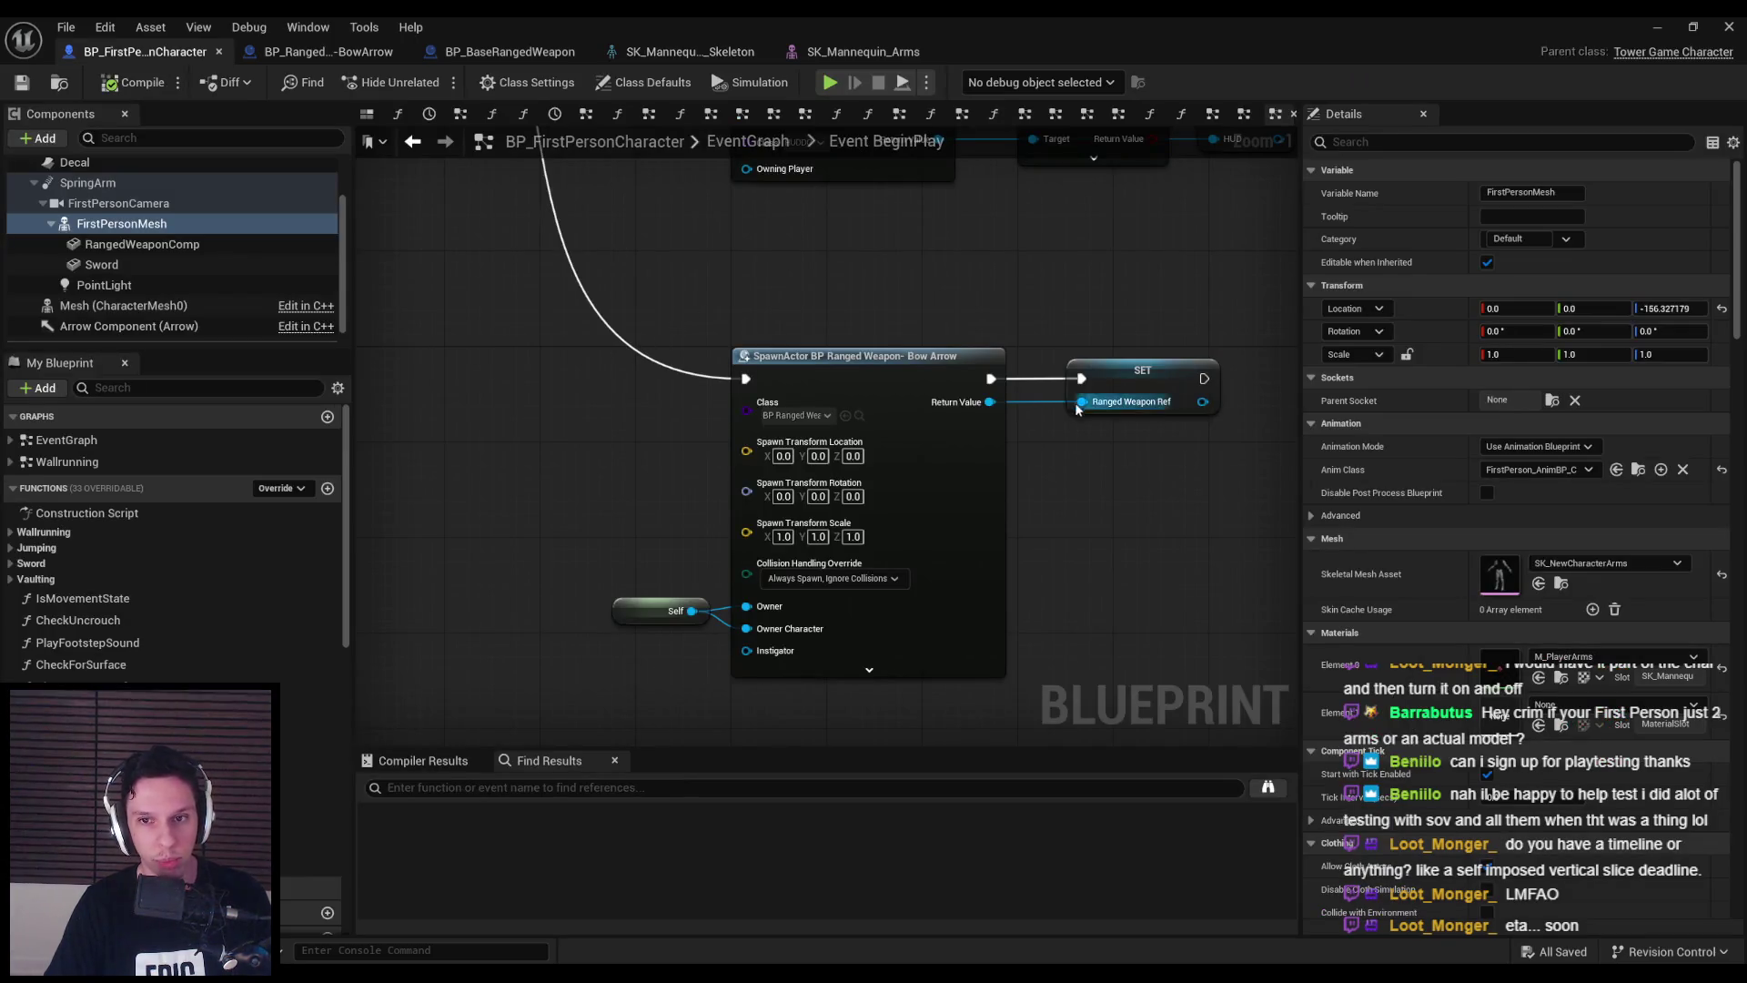
- Set Attach Component's Socket Name to GripPointL with Snap to Target location and rotation rules, then compile
click(320, 55)
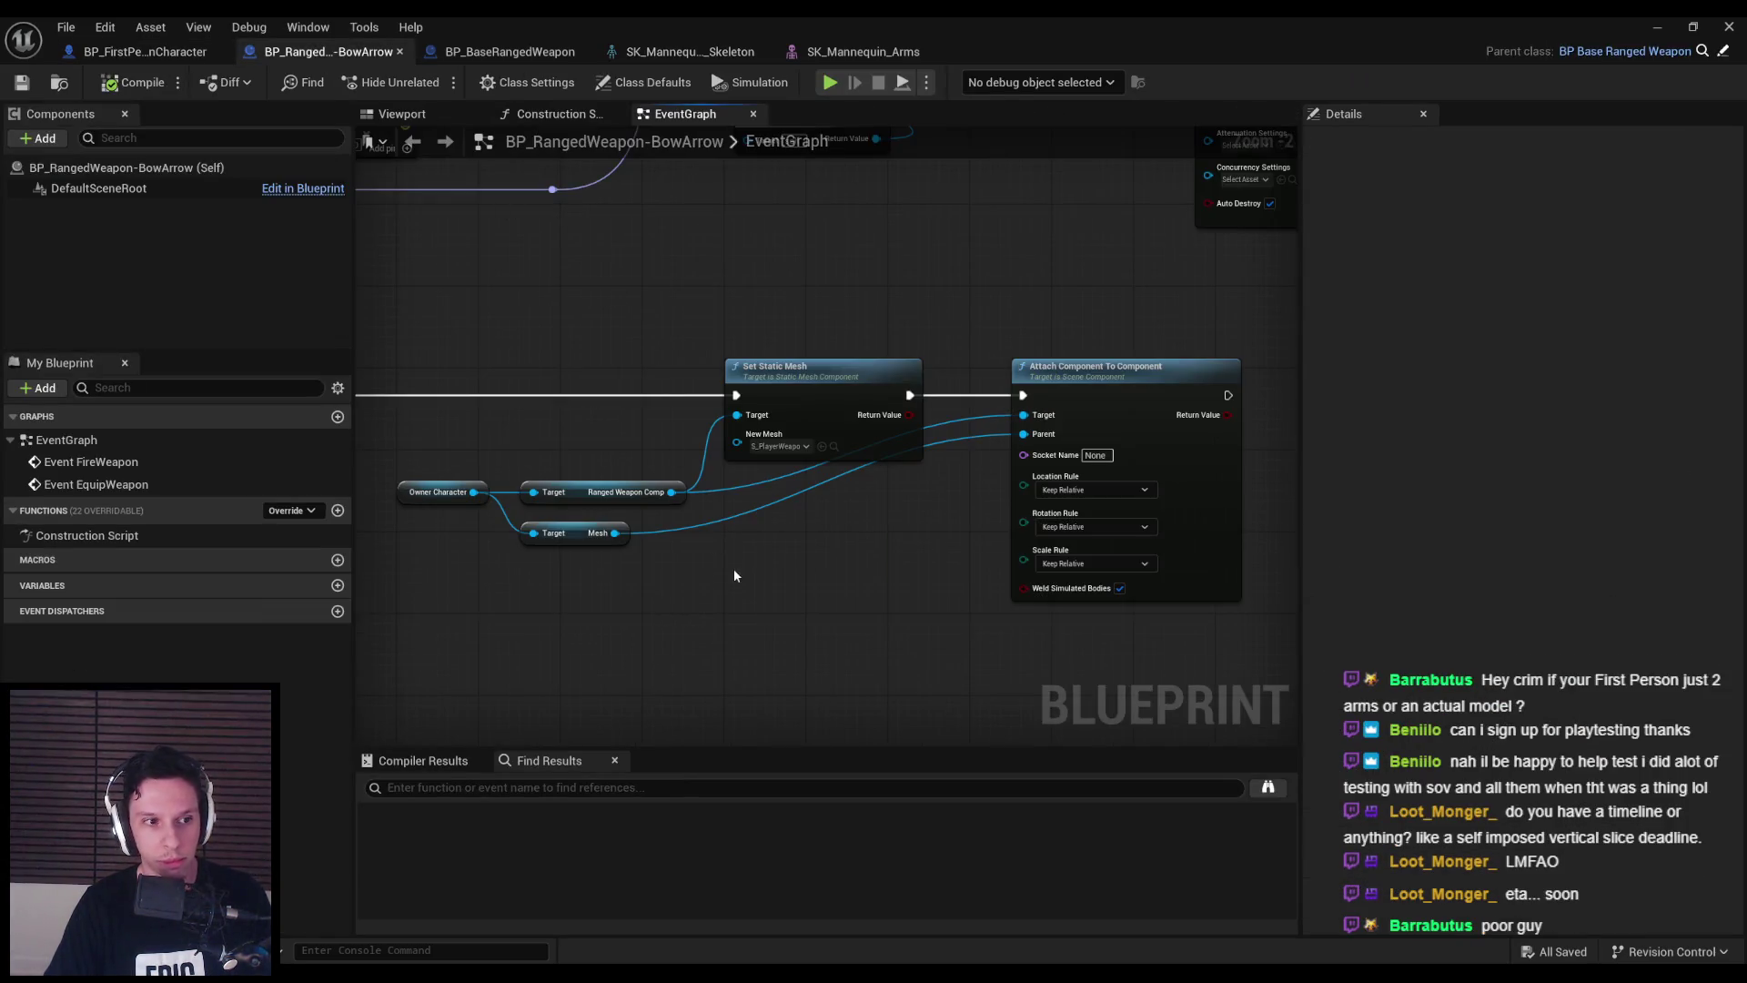
mouse_move(841, 575)
mouse_down()
mouse_move(741, 573)
mouse_move(755, 547)
mouse_up()
text(GripPointL)
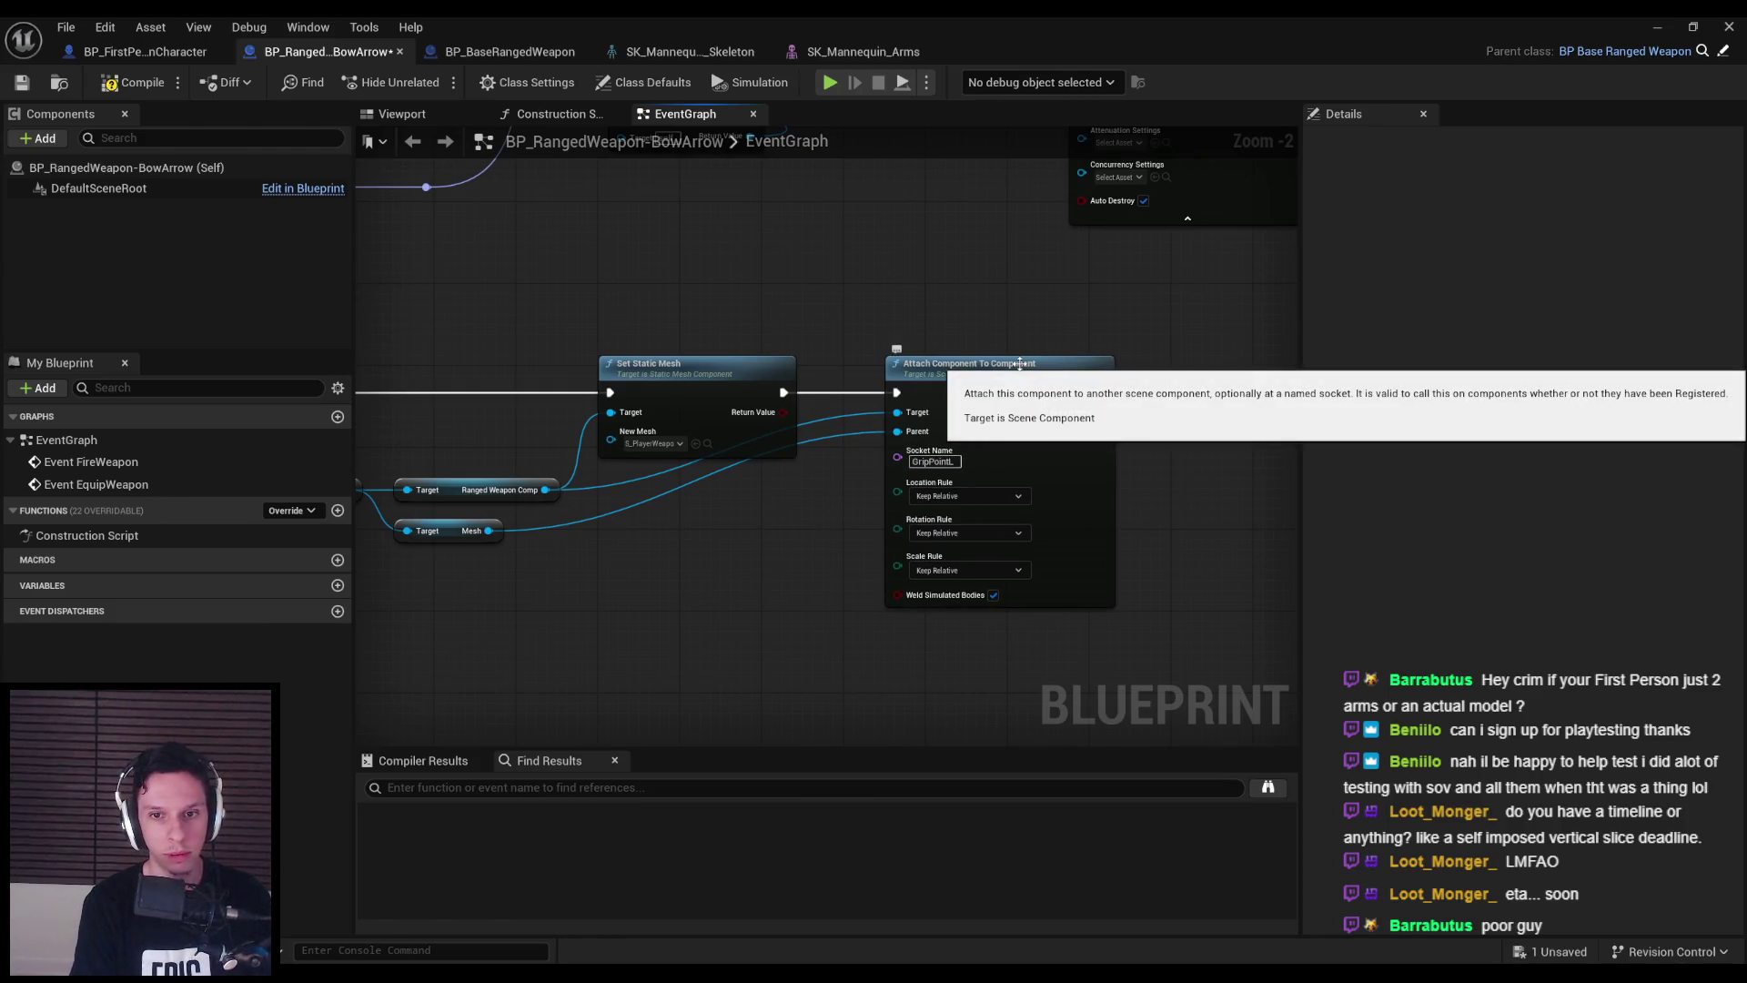
click(937, 496)
click(947, 549)
click(946, 533)
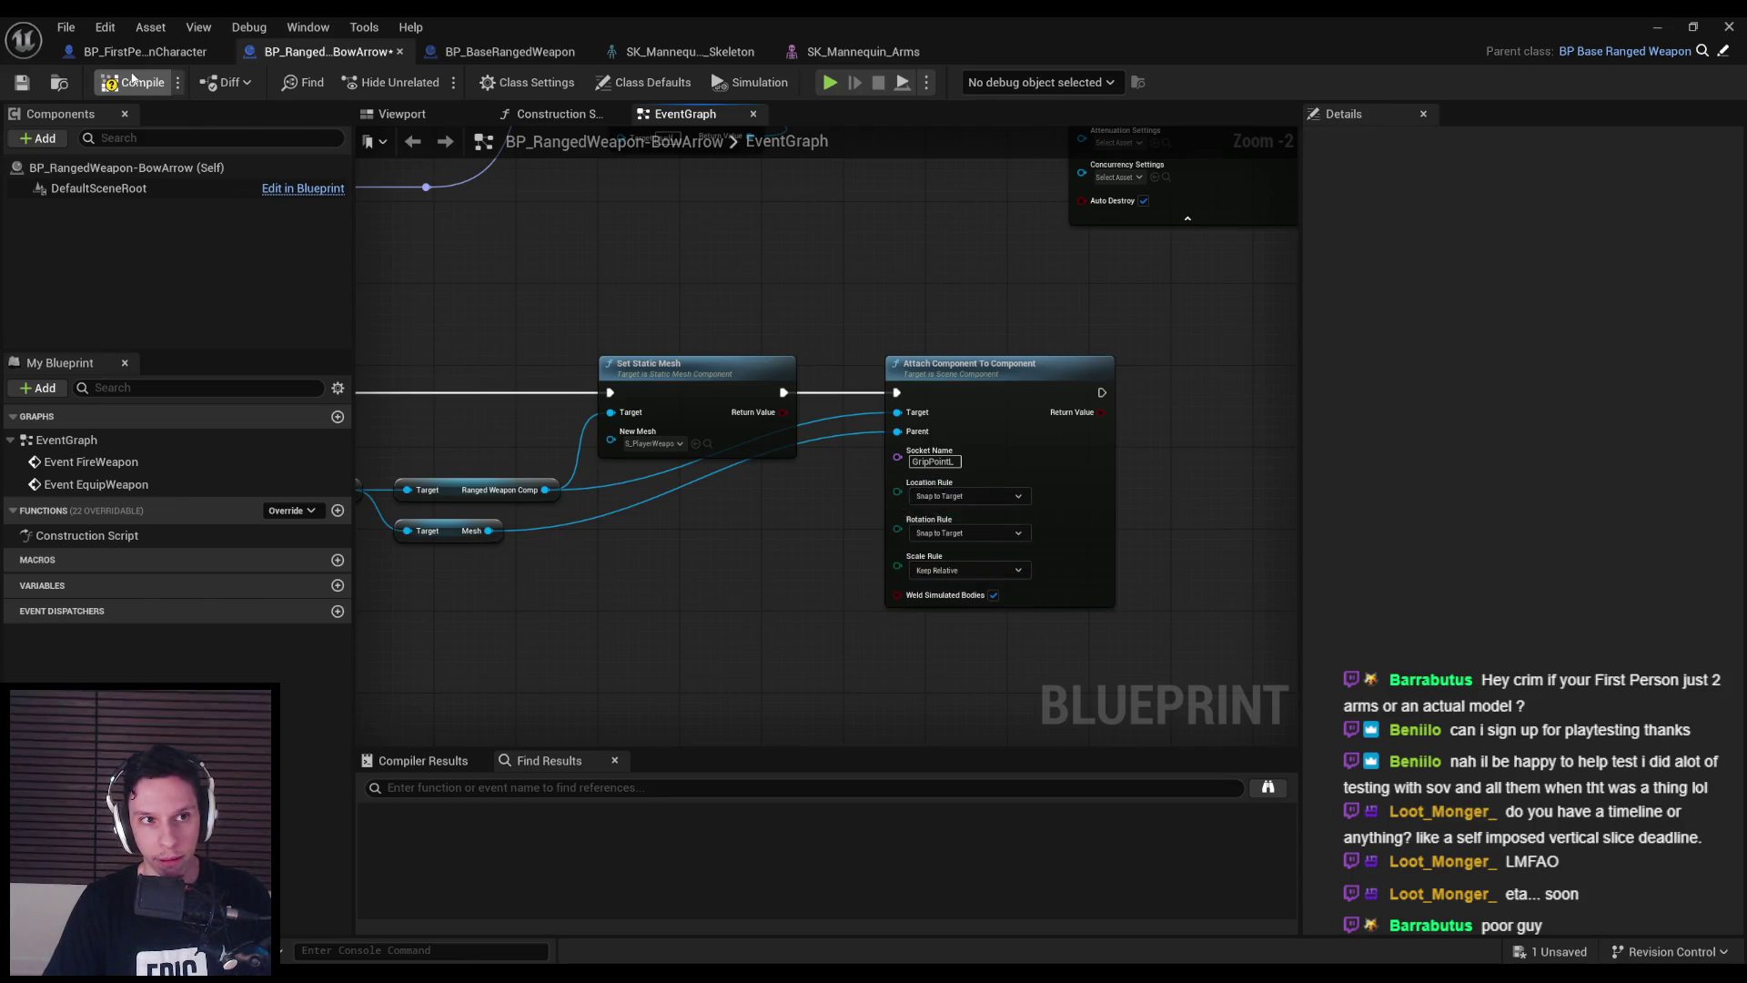
click(20, 81)
- Reposition the equip event's lower node group in the bow graph
scroll(717, 510, down, 2)
mouse_move(552, 455)
mouse_down()
mouse_move(779, 446)
mouse_move(676, 436)
mouse_move(671, 418)
mouse_up()
drag(518, 555, 1106, 360)
drag(1001, 364, 1015, 364)
click(939, 493)
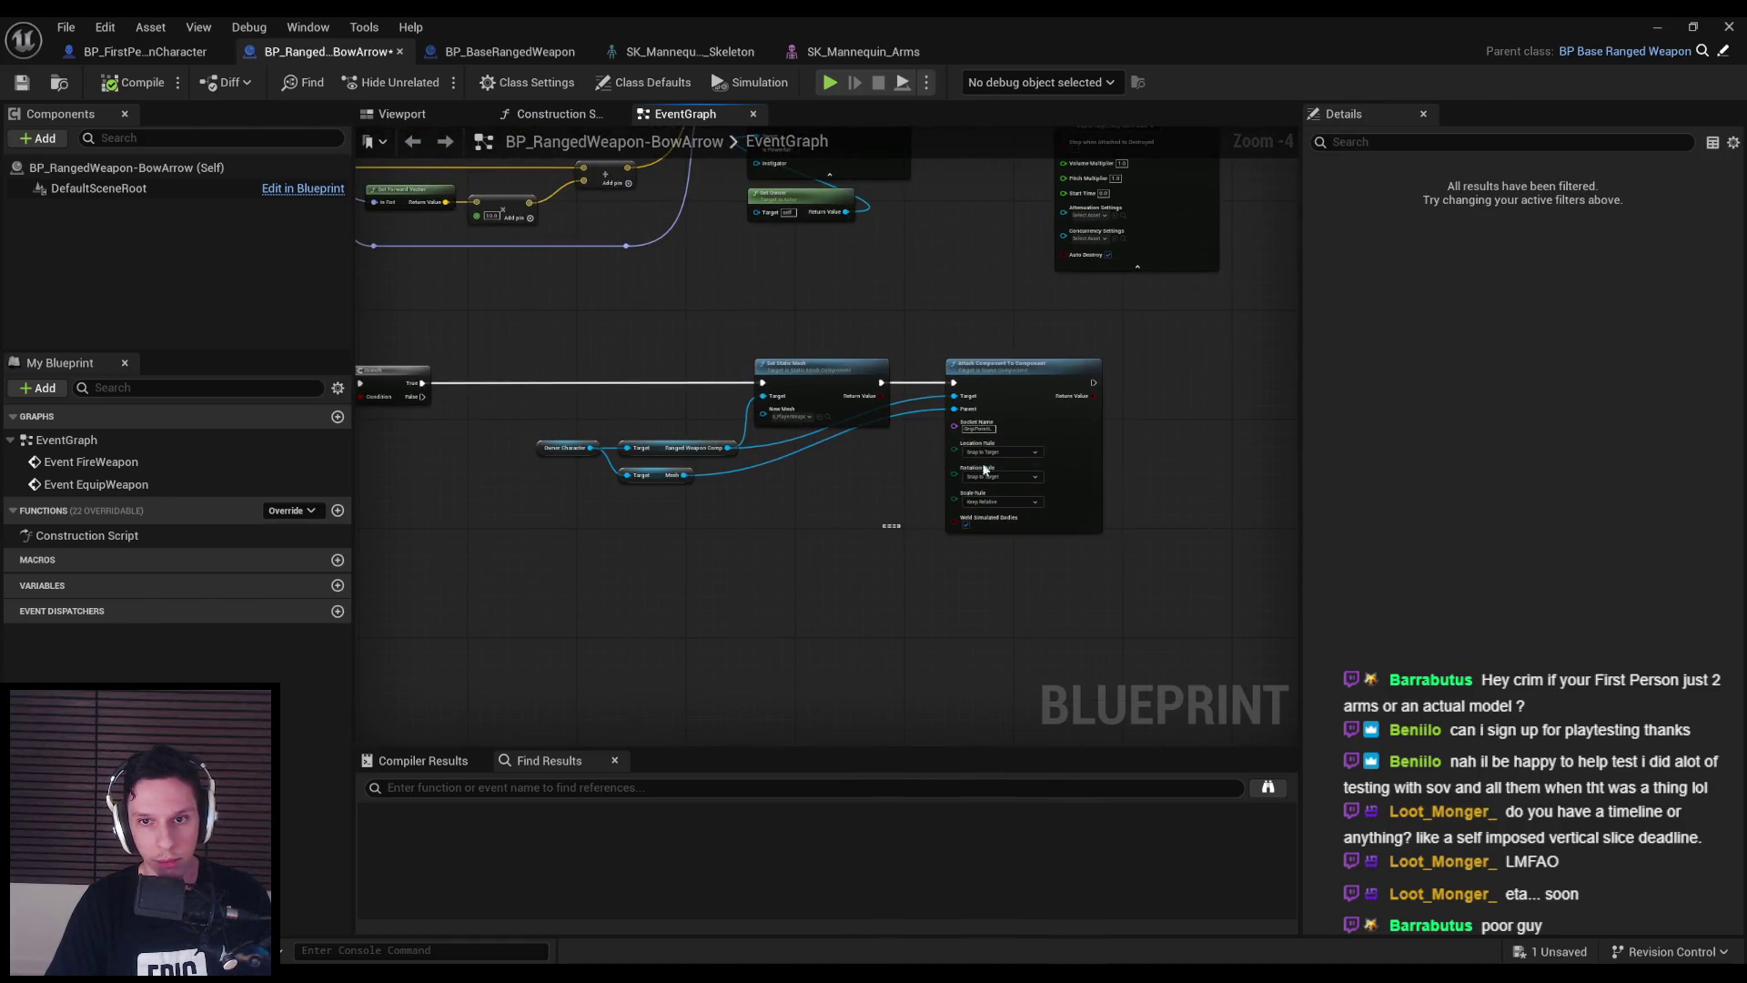
right_click(1092, 382)
key(Escape)
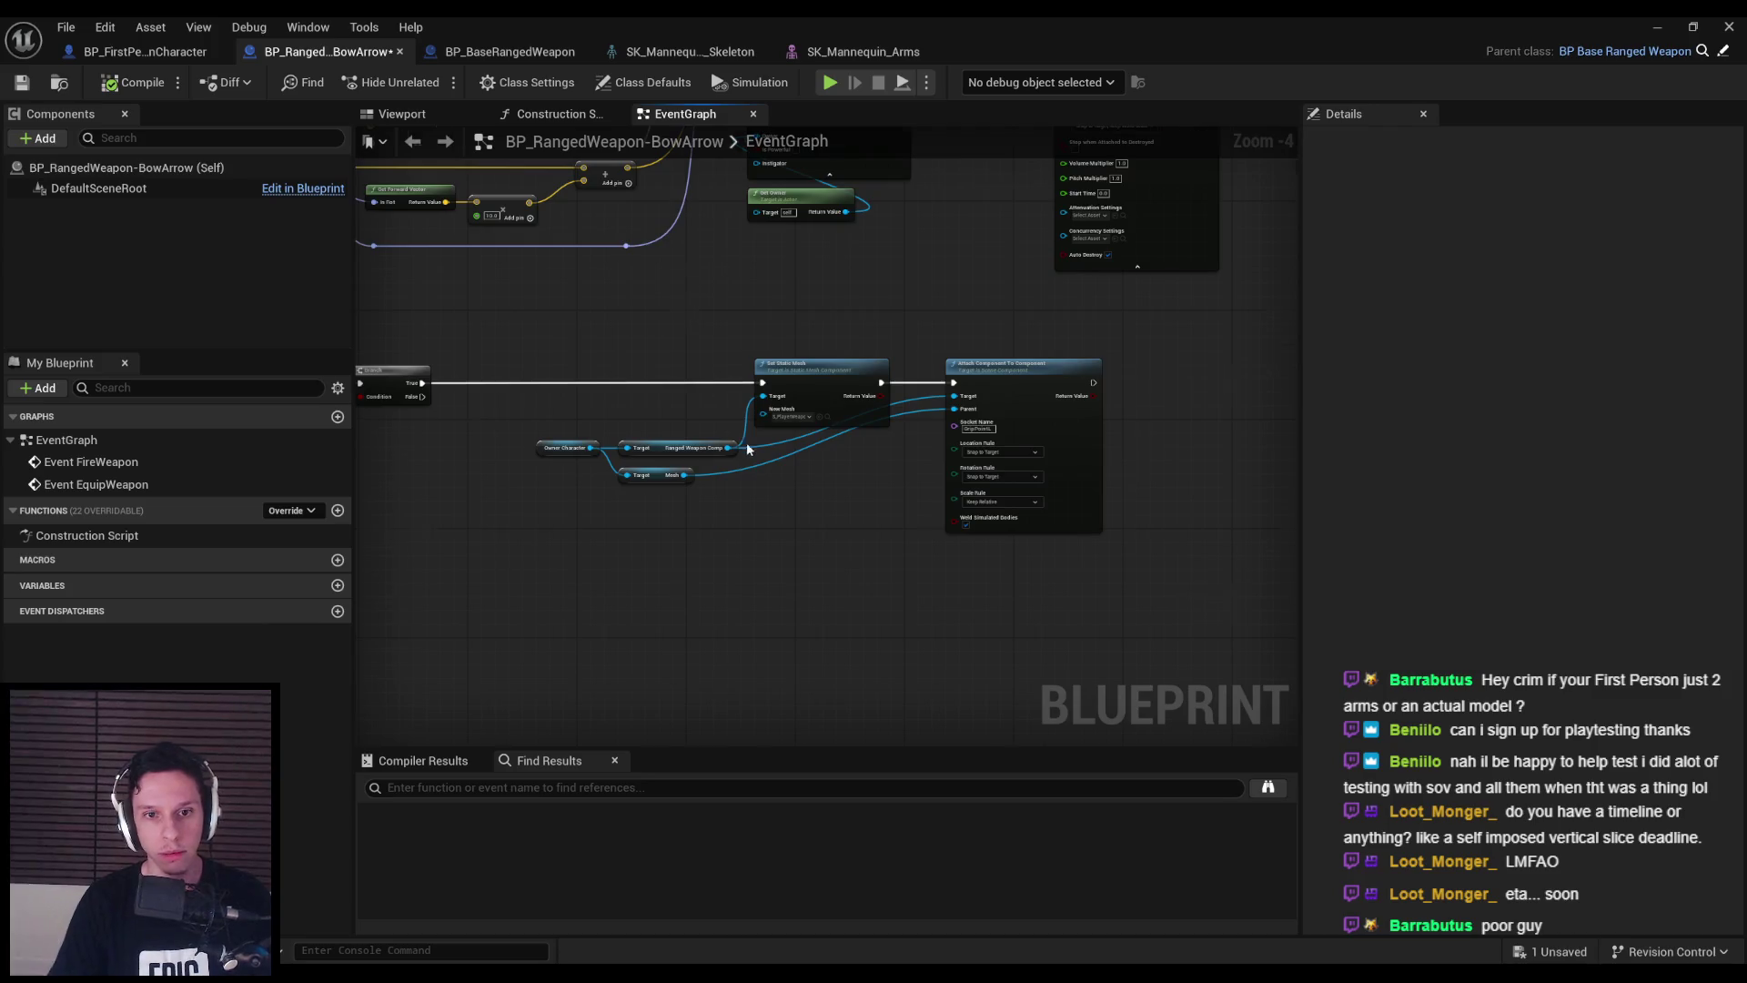
scroll(761, 432, up, 3)
- Duplicate the Owner Character and Ranged Weapon Comp getters and add a Set Visibility node from them
drag(490, 461, 546, 474)
scroll(546, 473, down, 2)
key(ctrl+c)
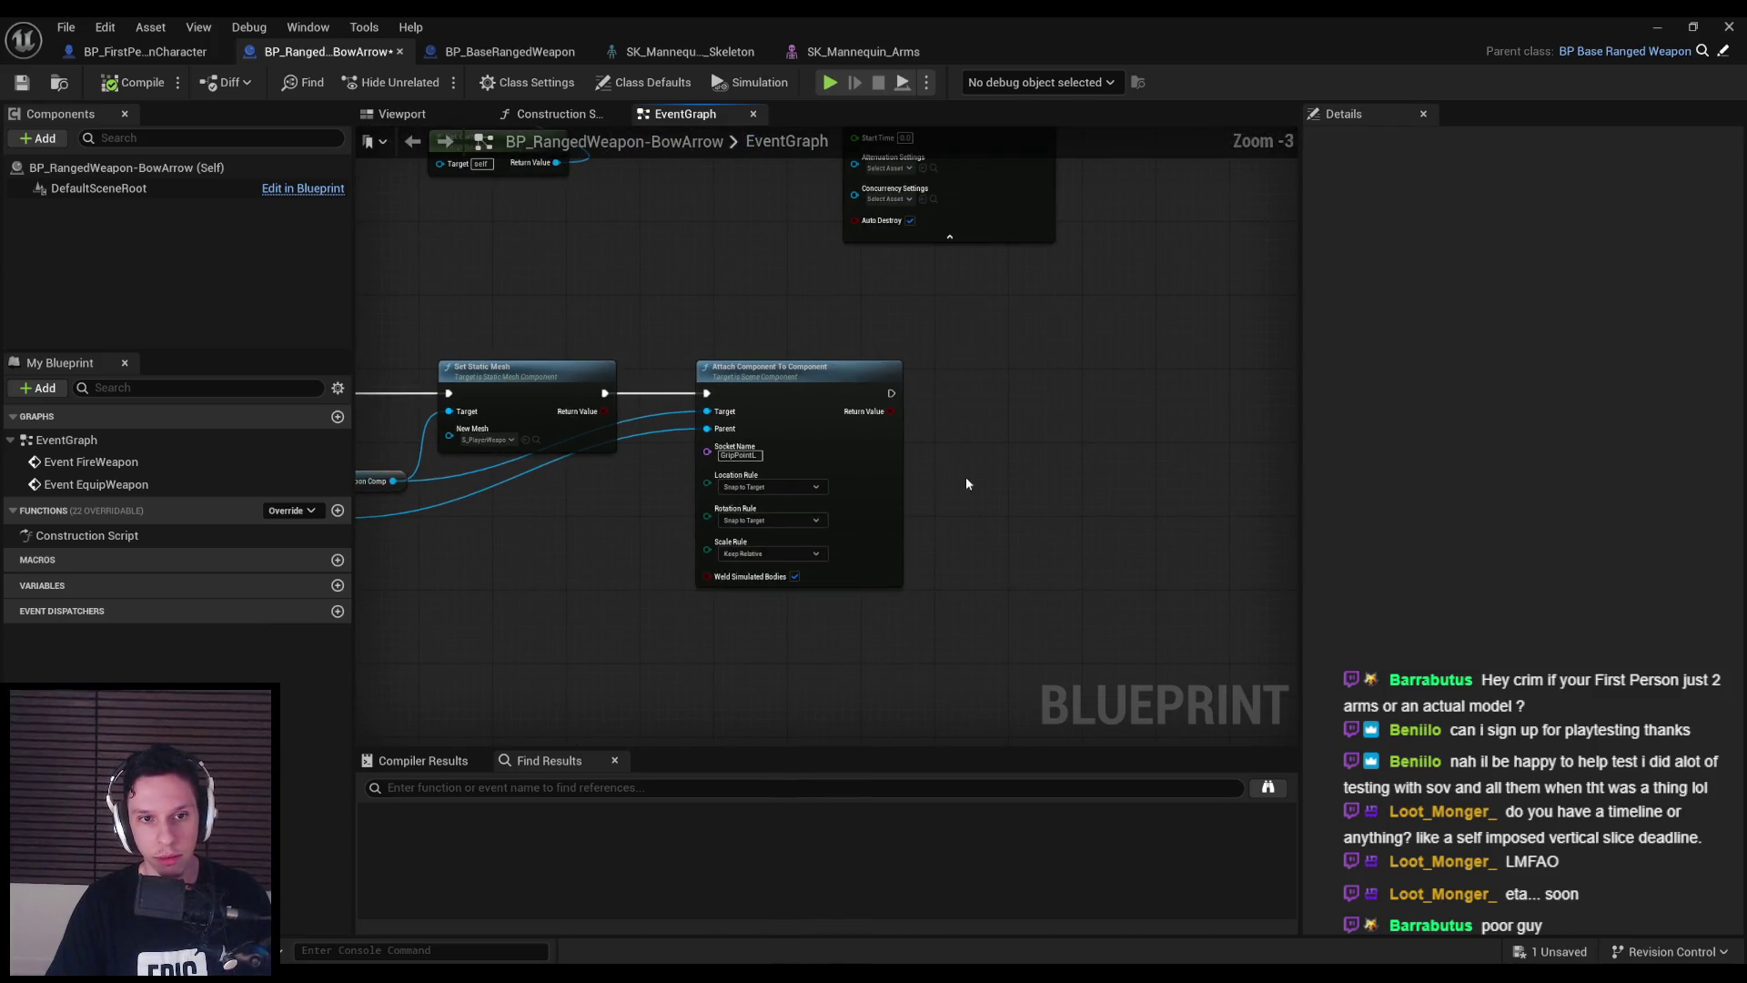
key(ctrl+v)
mouse_move(1073, 485)
mouse_down()
mouse_move(1053, 490)
mouse_move(1215, 408)
mouse_up()
text(set vis)
key(Return)
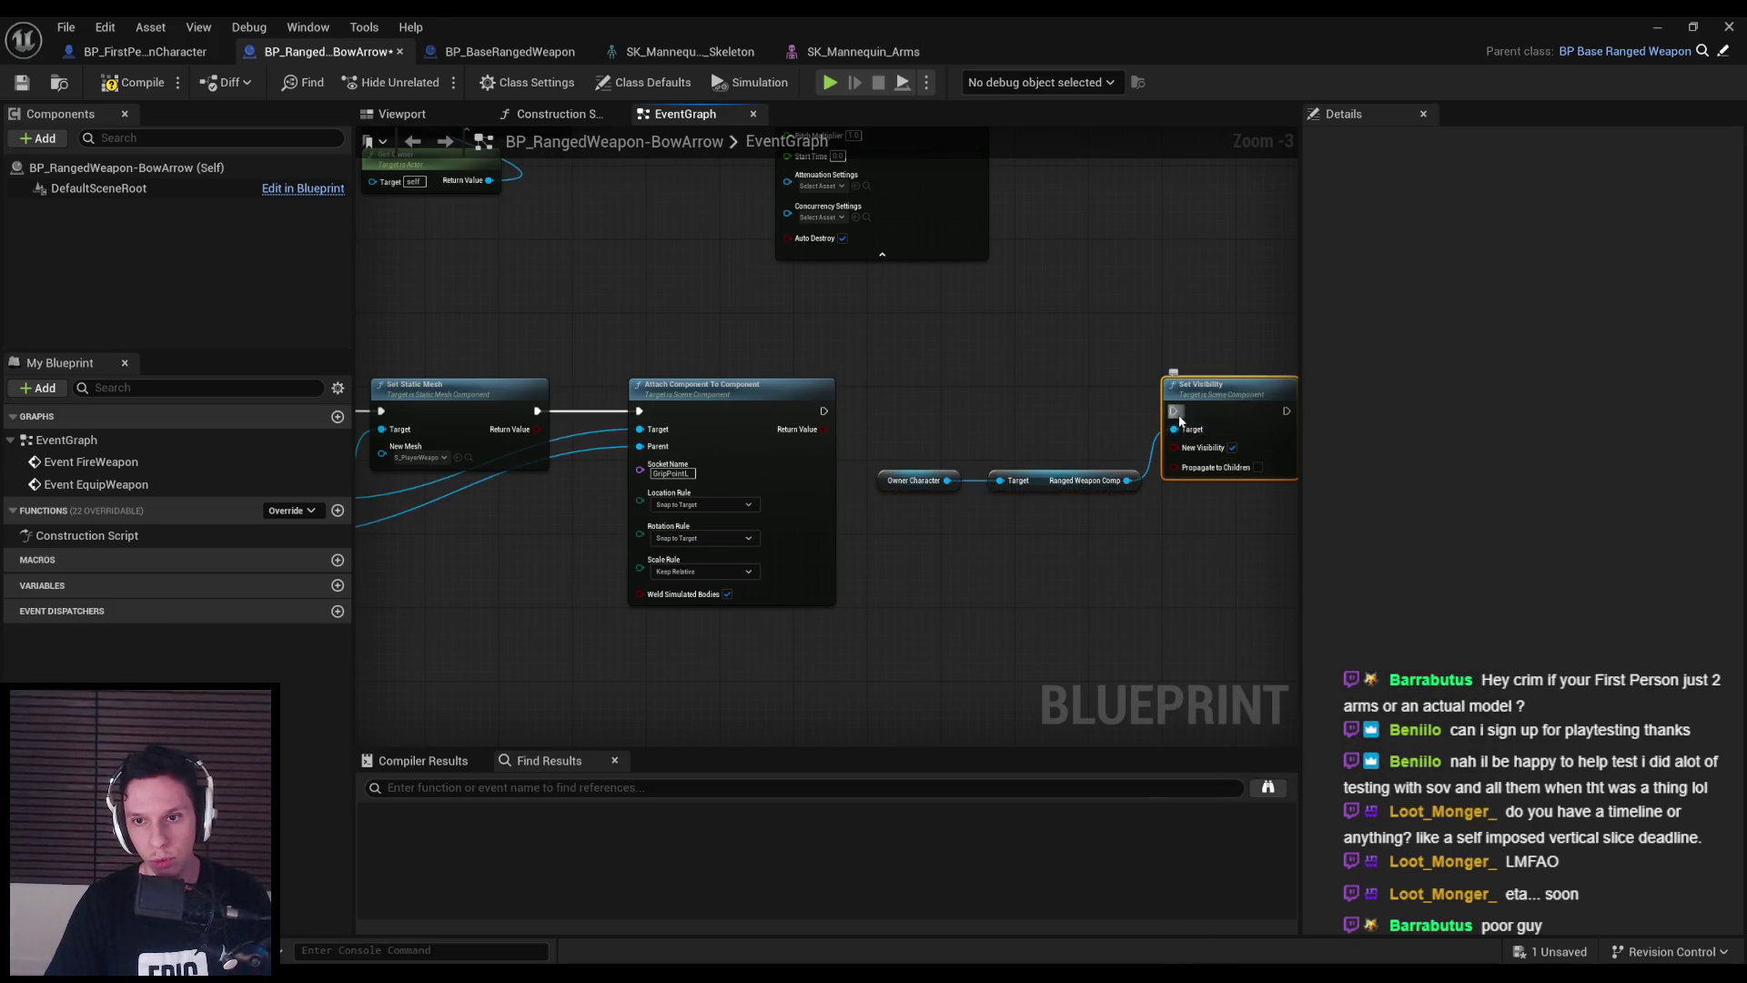
- Wire Branch False into Set Visibility and place that chain under the Branch
mouse_move(1253, 560)
mouse_down()
mouse_move(949, 341)
mouse_move(873, 364)
mouse_up()
scroll(873, 546, down, 1)
scroll(864, 583, up, 3)
drag(883, 564, 627, 278)
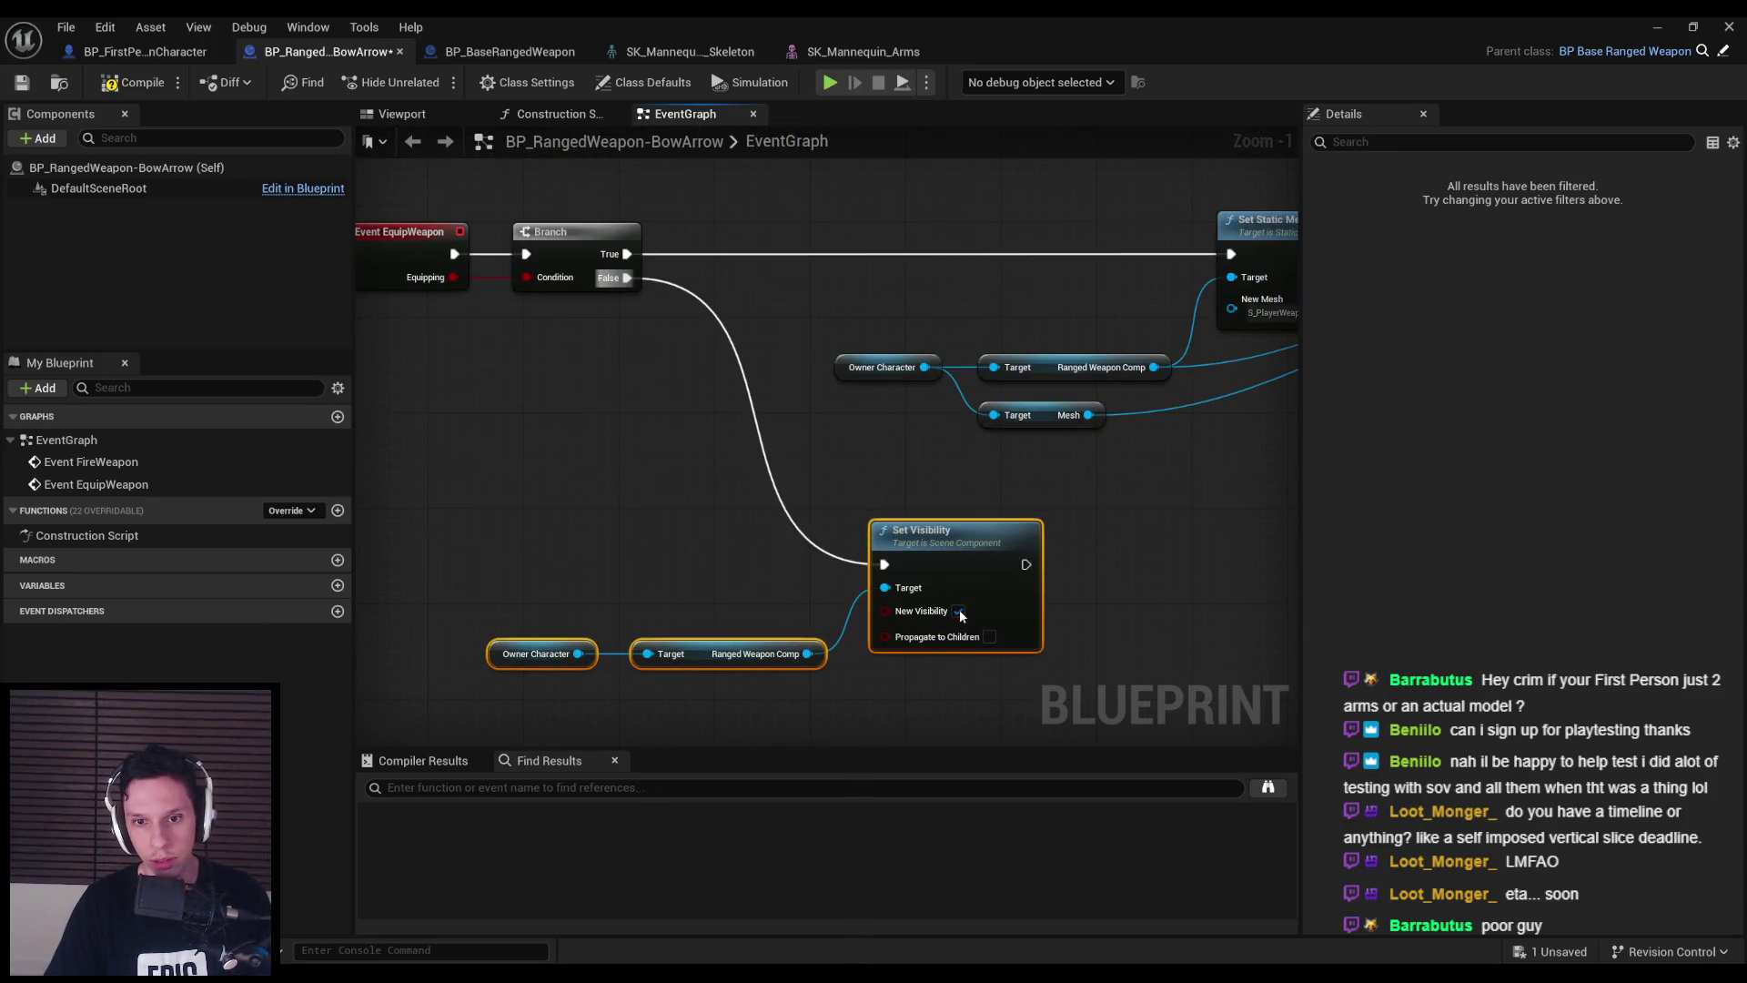
mouse_move(969, 610)
mouse_down()
mouse_move(912, 536)
mouse_move(914, 571)
mouse_up()
click(1117, 575)
scroll(936, 490, down, 3)
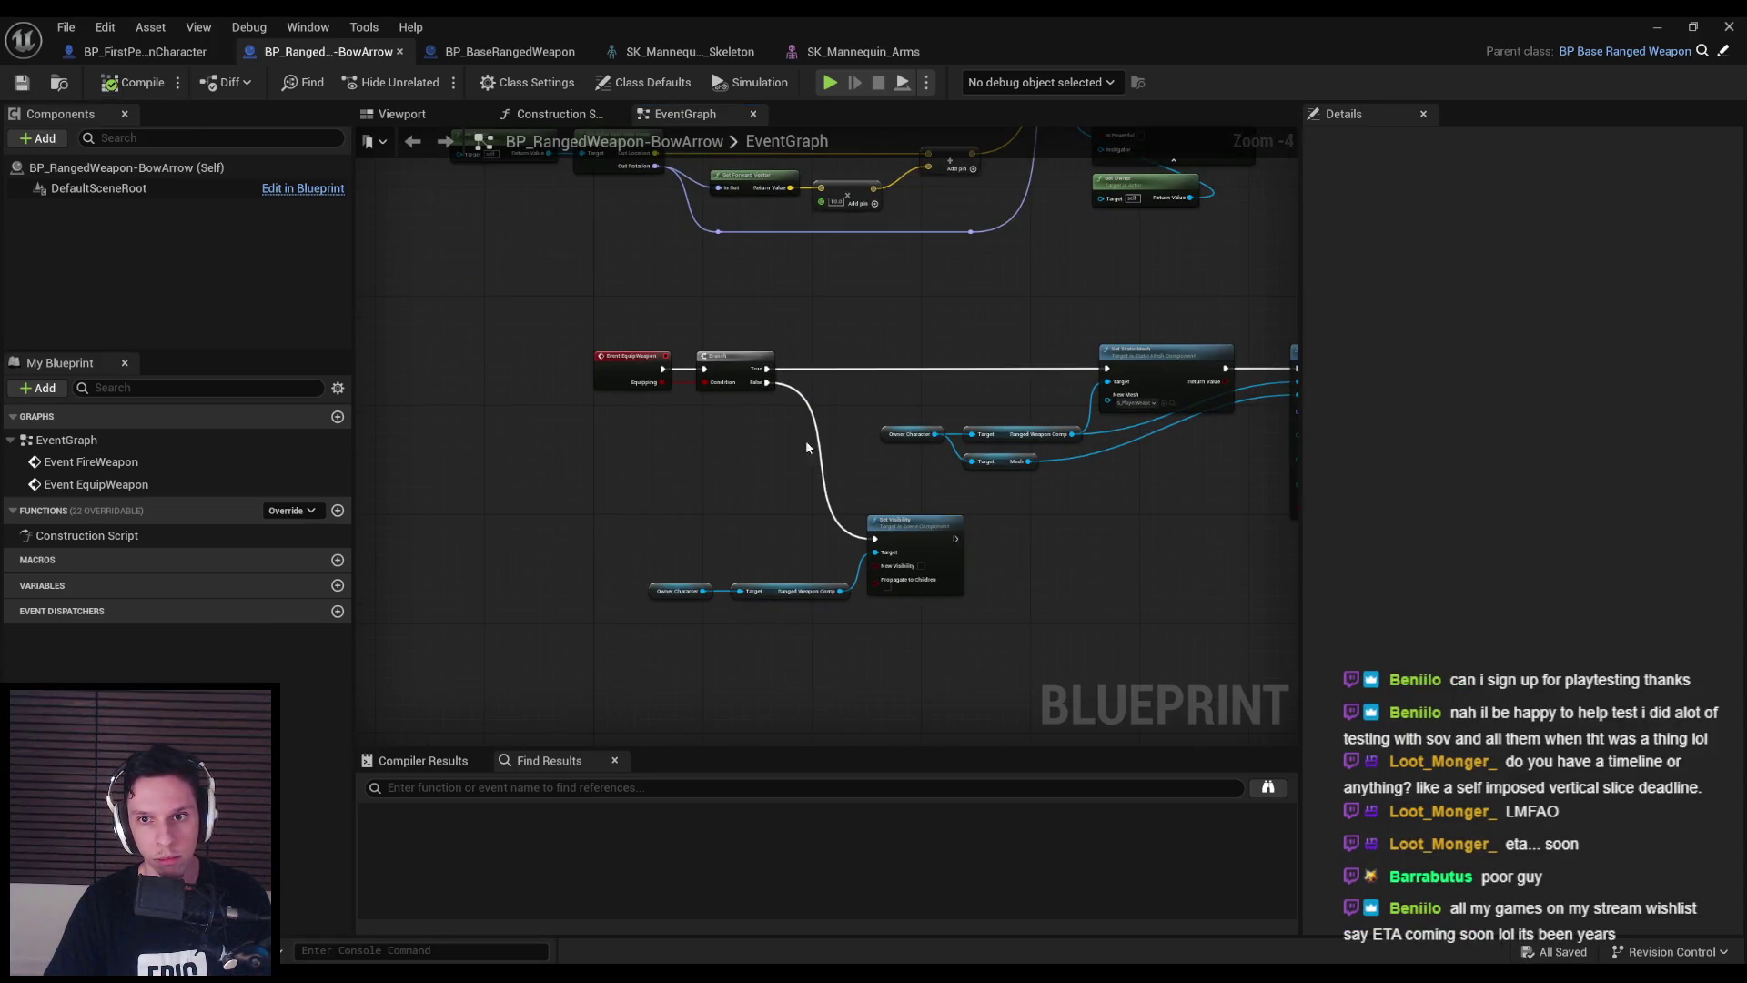
drag(774, 434, 525, 431)
- Load DevTestLevel from the recent levels in the main editor
click(1693, 24)
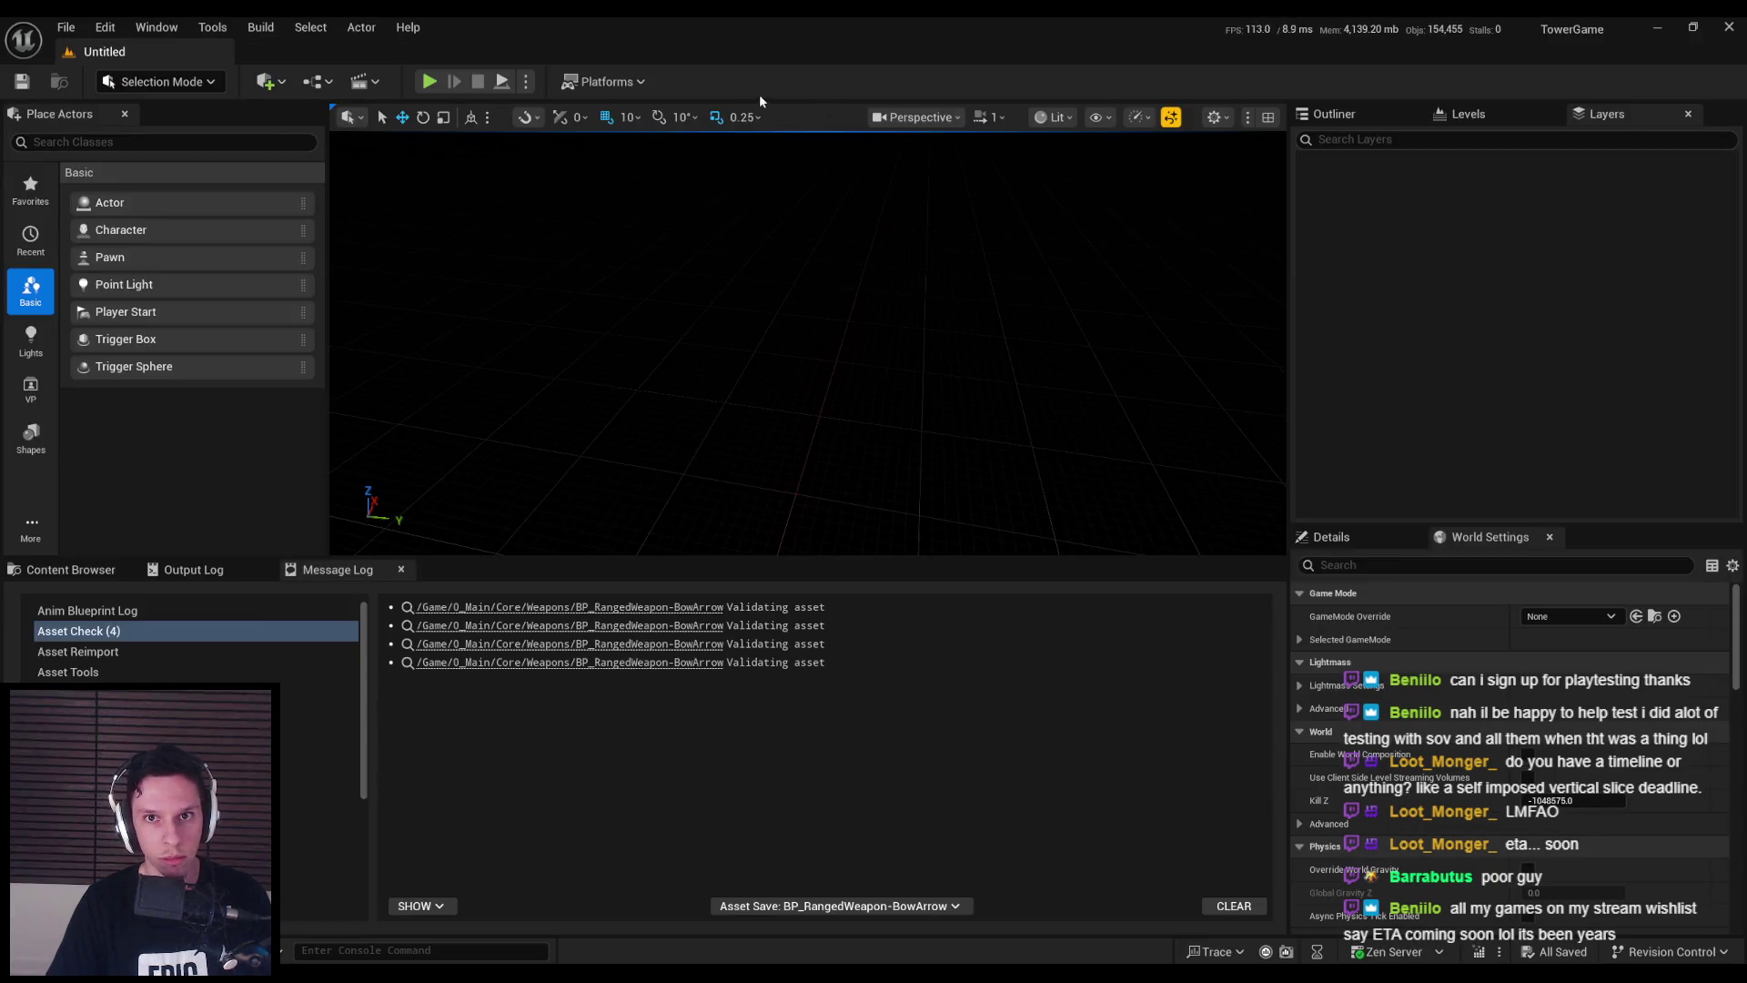
key(alt+Tab)
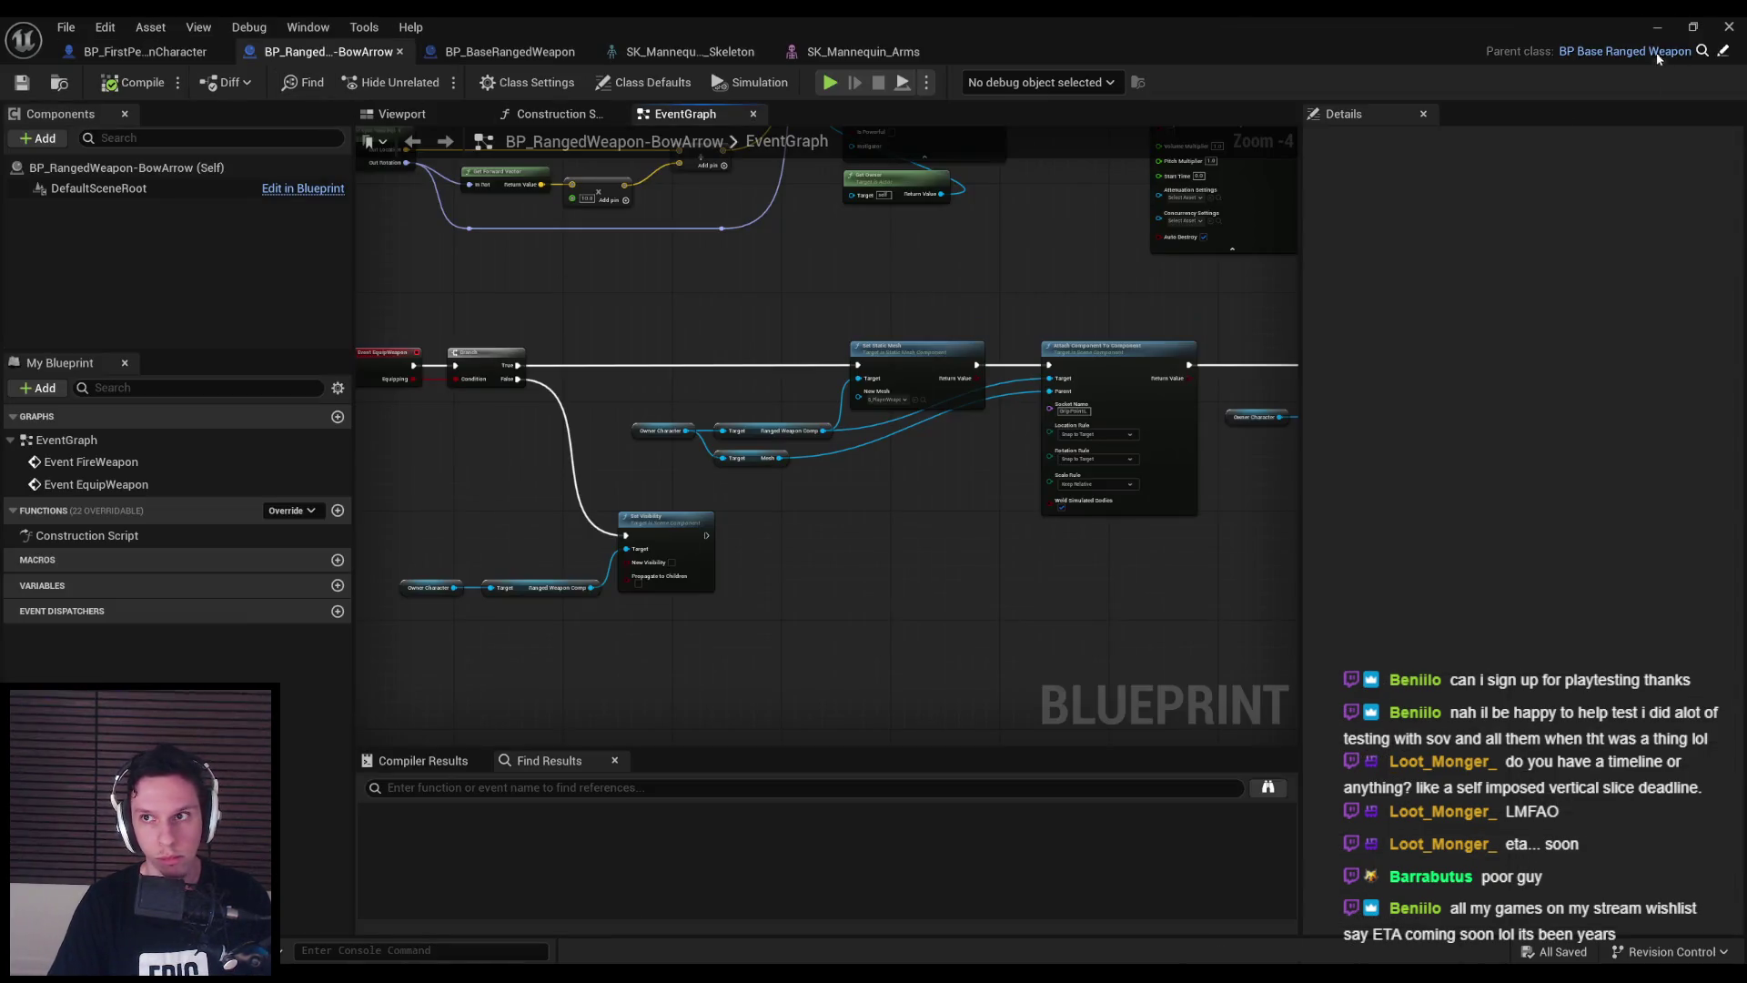
key(alt+Tab)
click(68, 26)
mouse_move(227, 132)
click(364, 144)
- Playtest DevTestLevel, swinging the sword and stepping back, then stop the session
drag(692, 328, 758, 291)
key(alt+p)
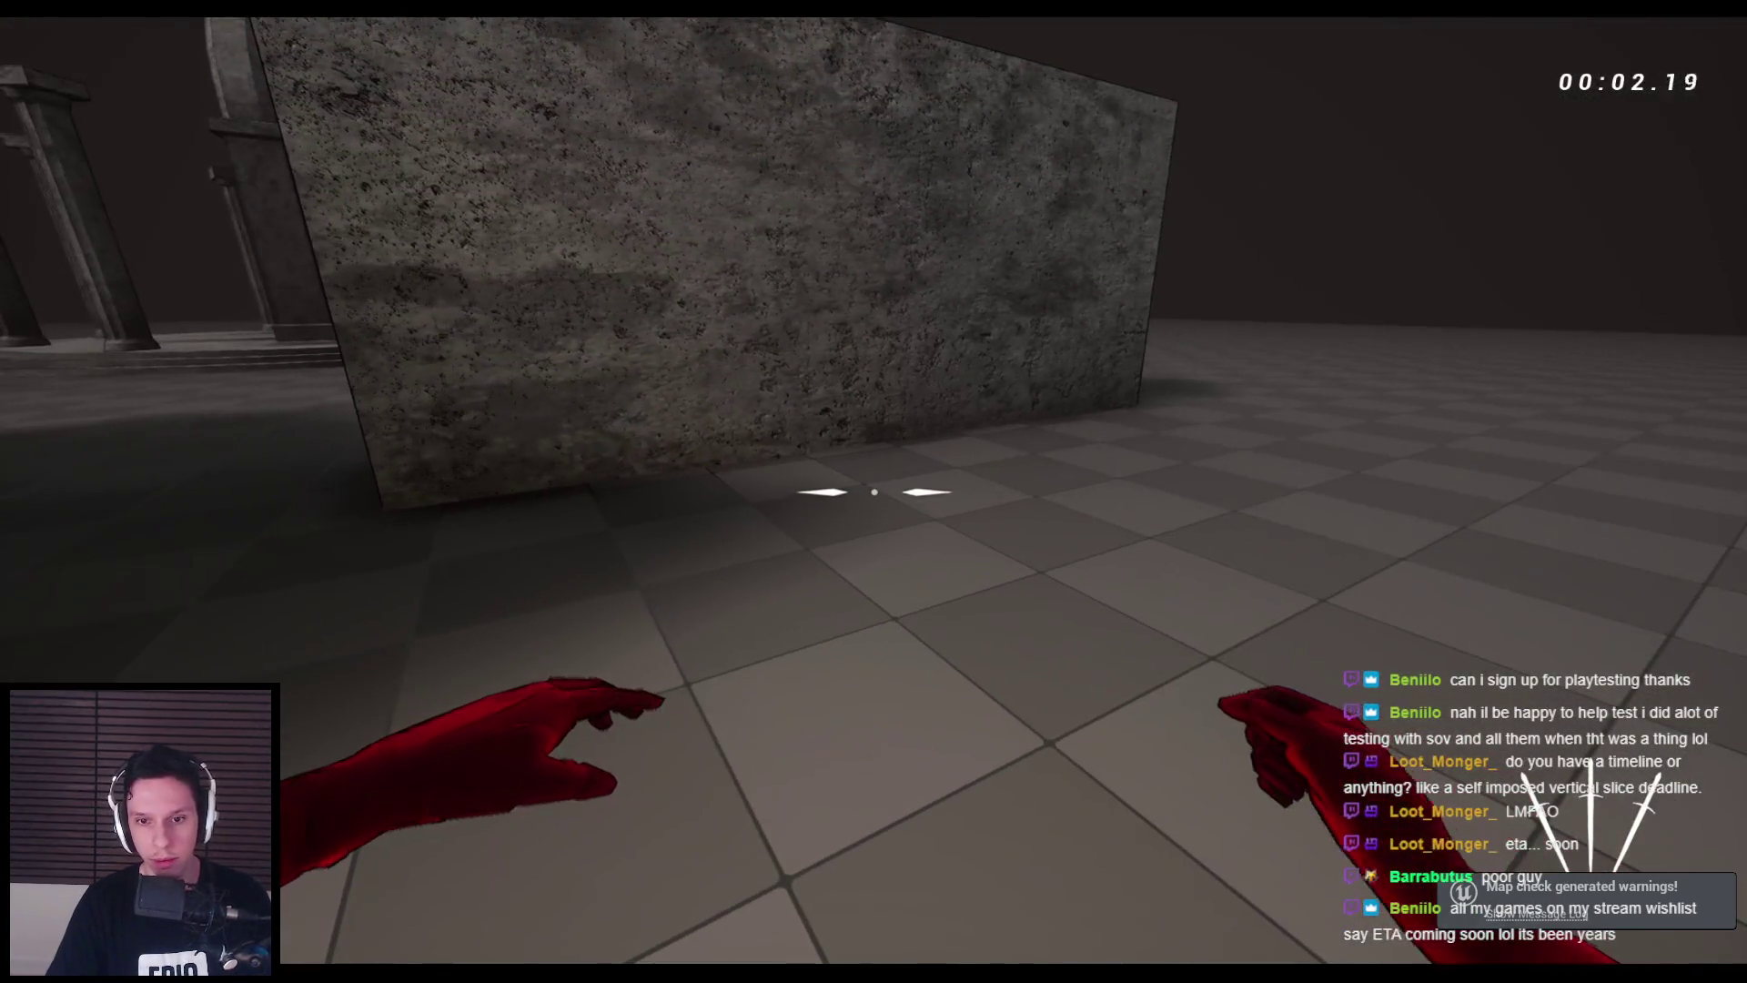
click(874, 492)
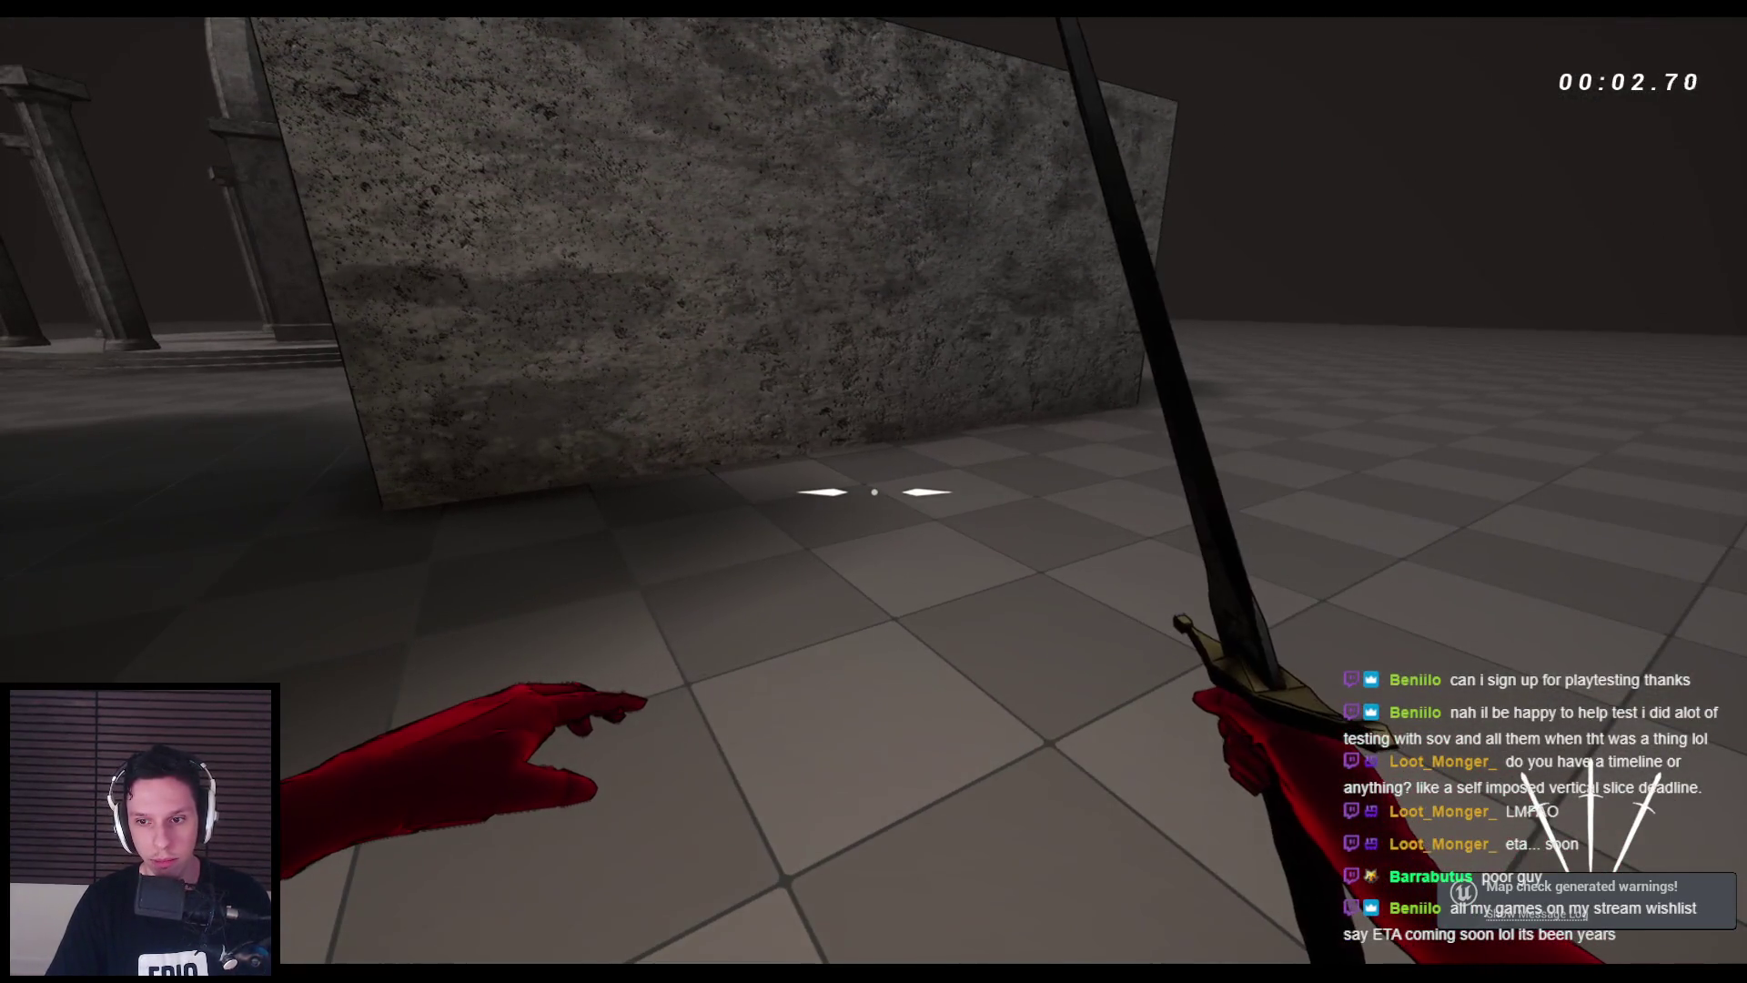
key(s)
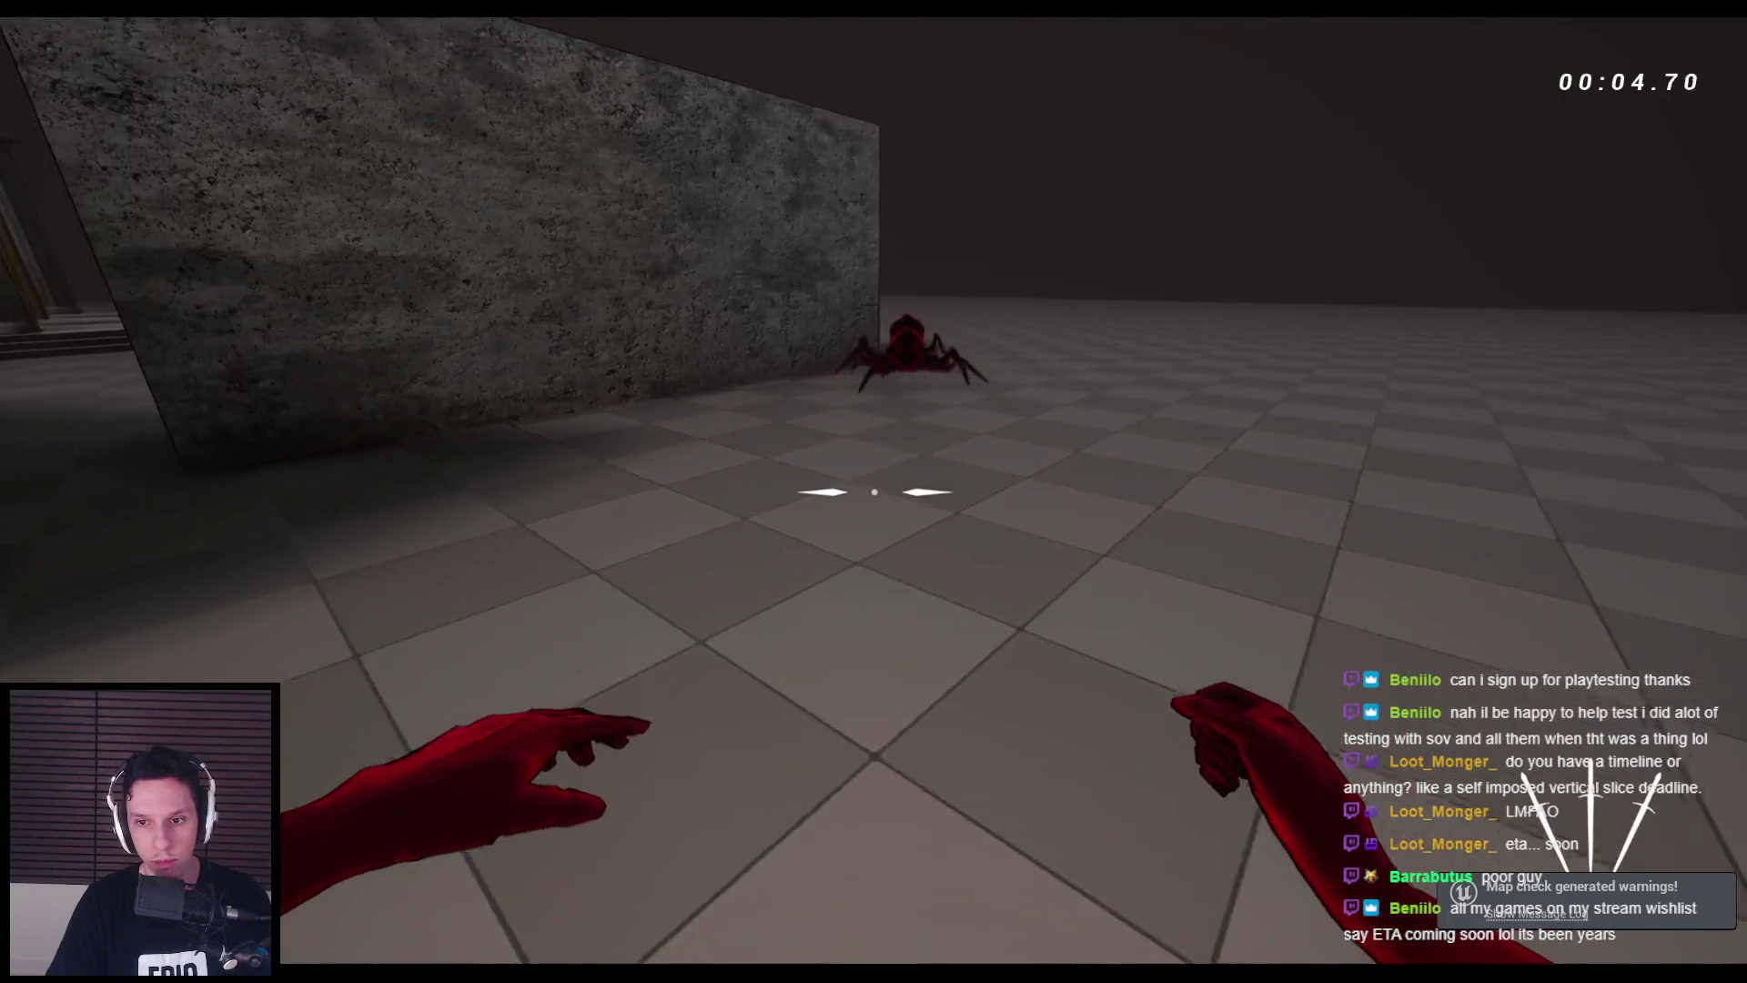
key(Escape)
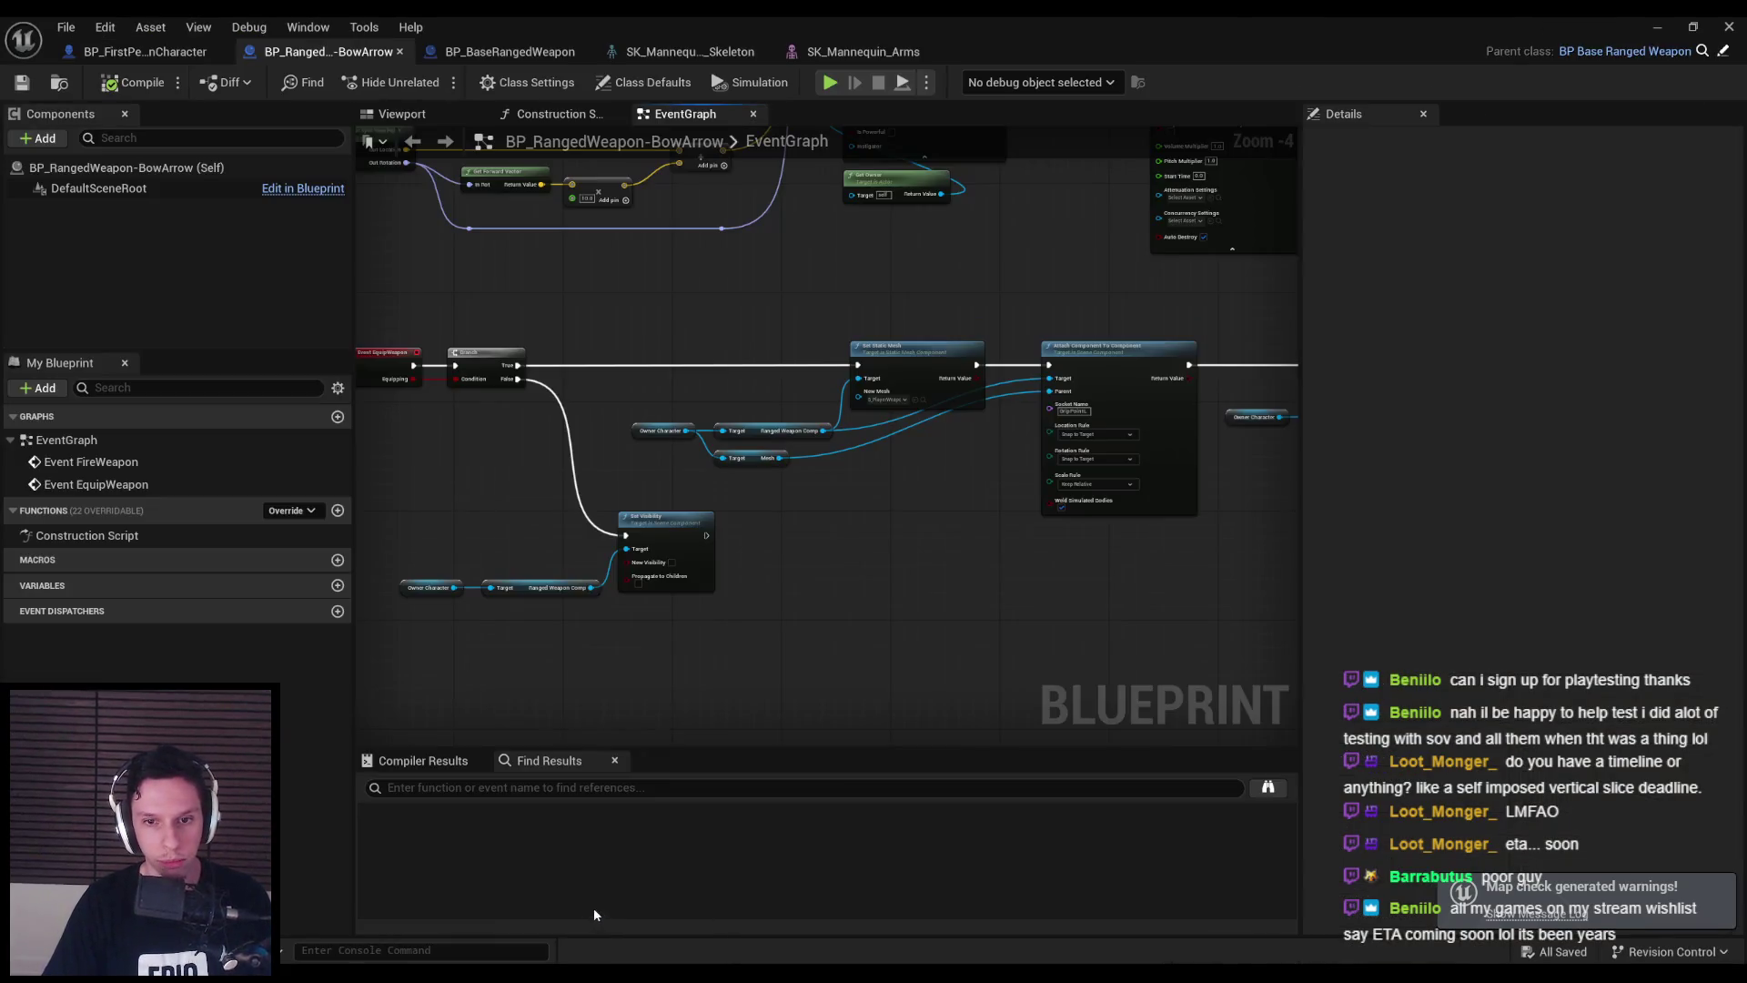
- Open the Equip Ranged Weapon collapsed graph in BP_FirstPersonCharacter
scroll(781, 551, up, 2)
scroll(1006, 487, down, 1)
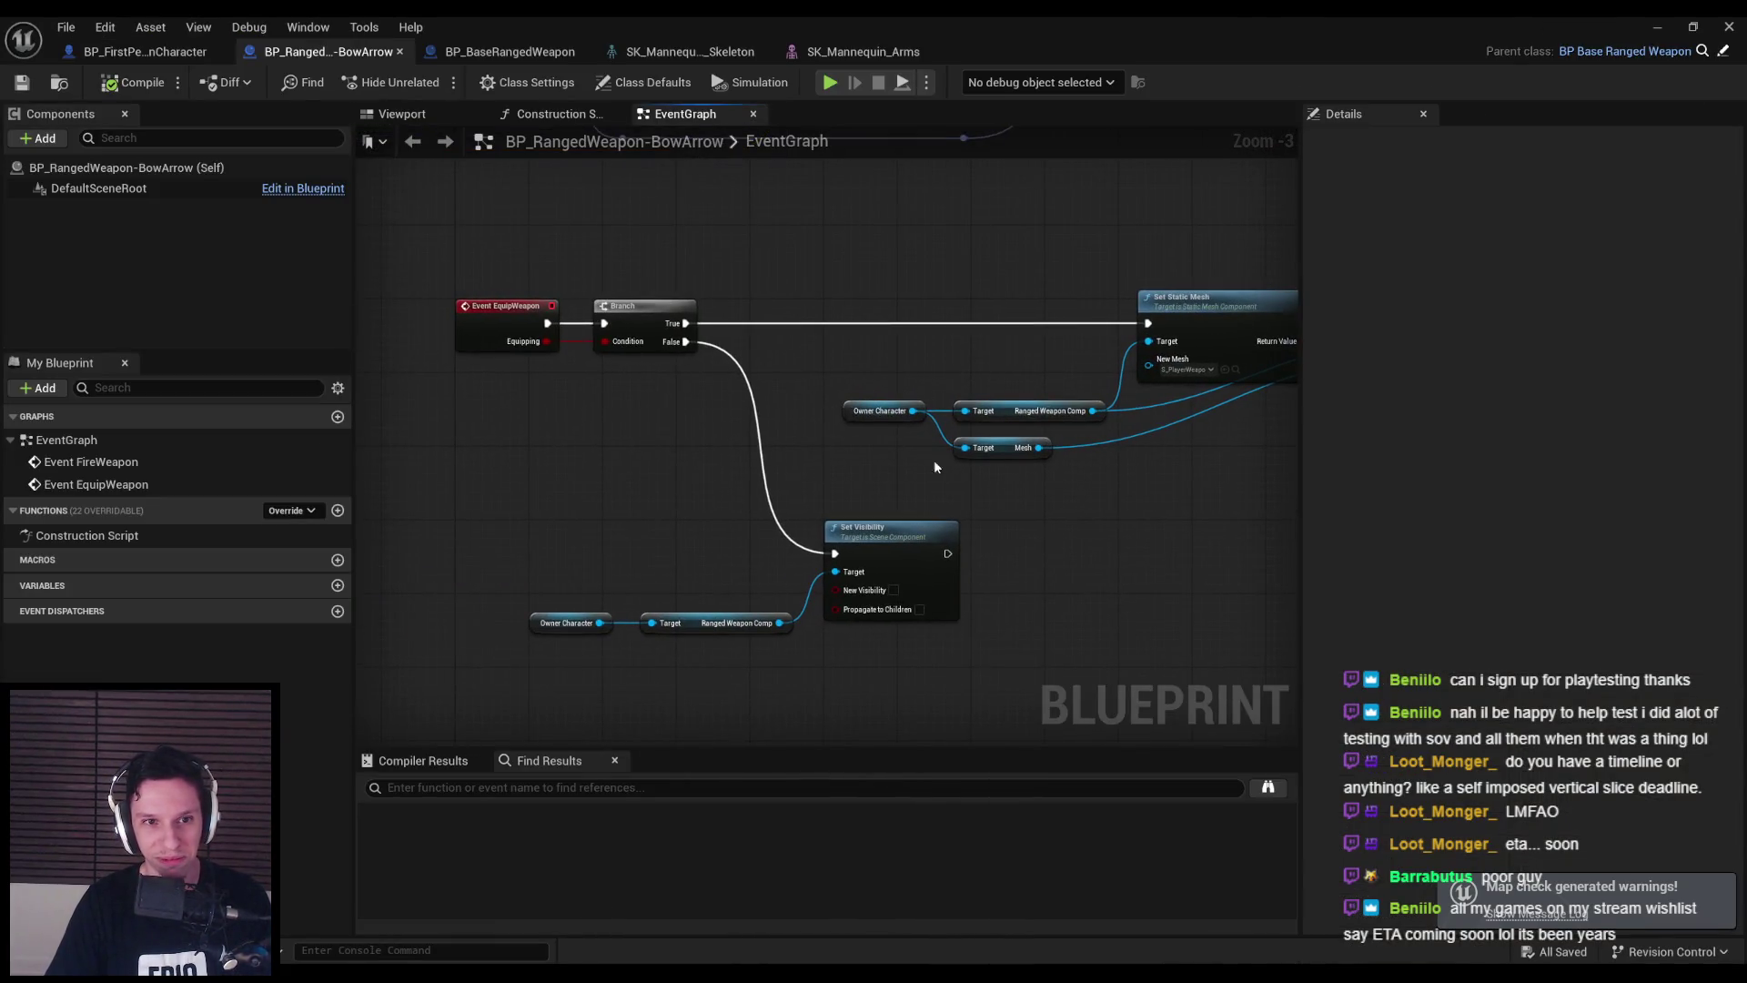
click(150, 52)
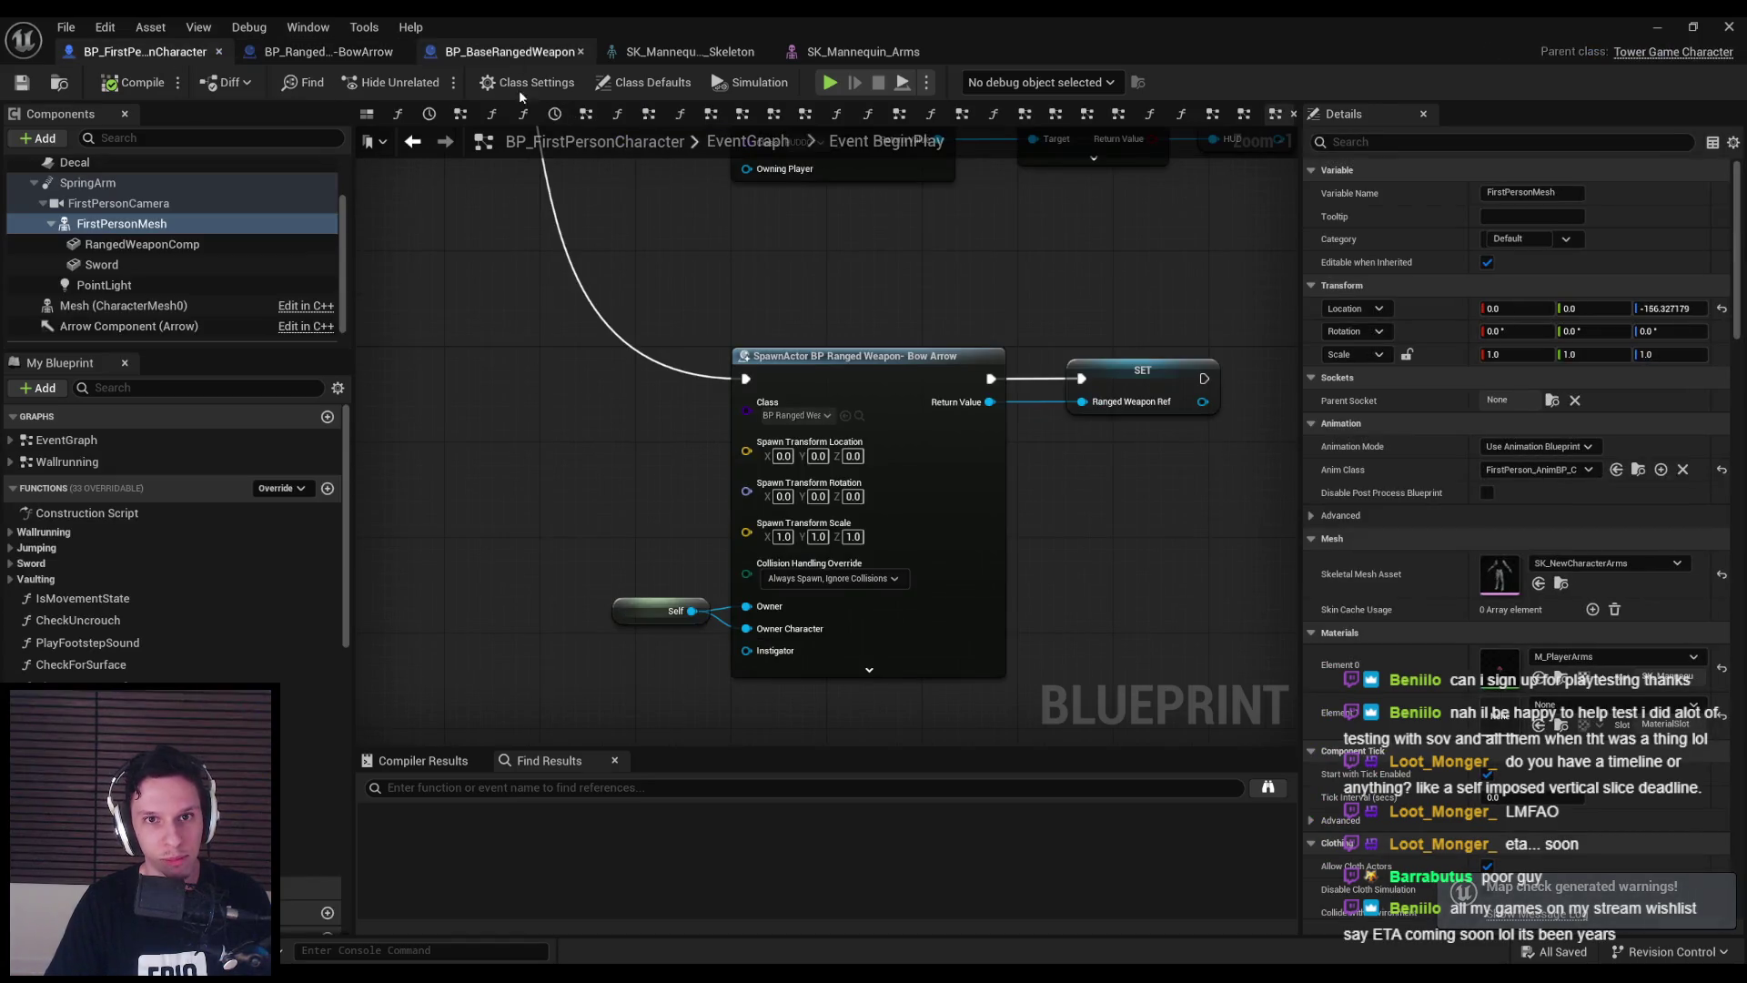
scroll(562, 398, down, 5)
key(alt+Left)
double_click(1092, 446)
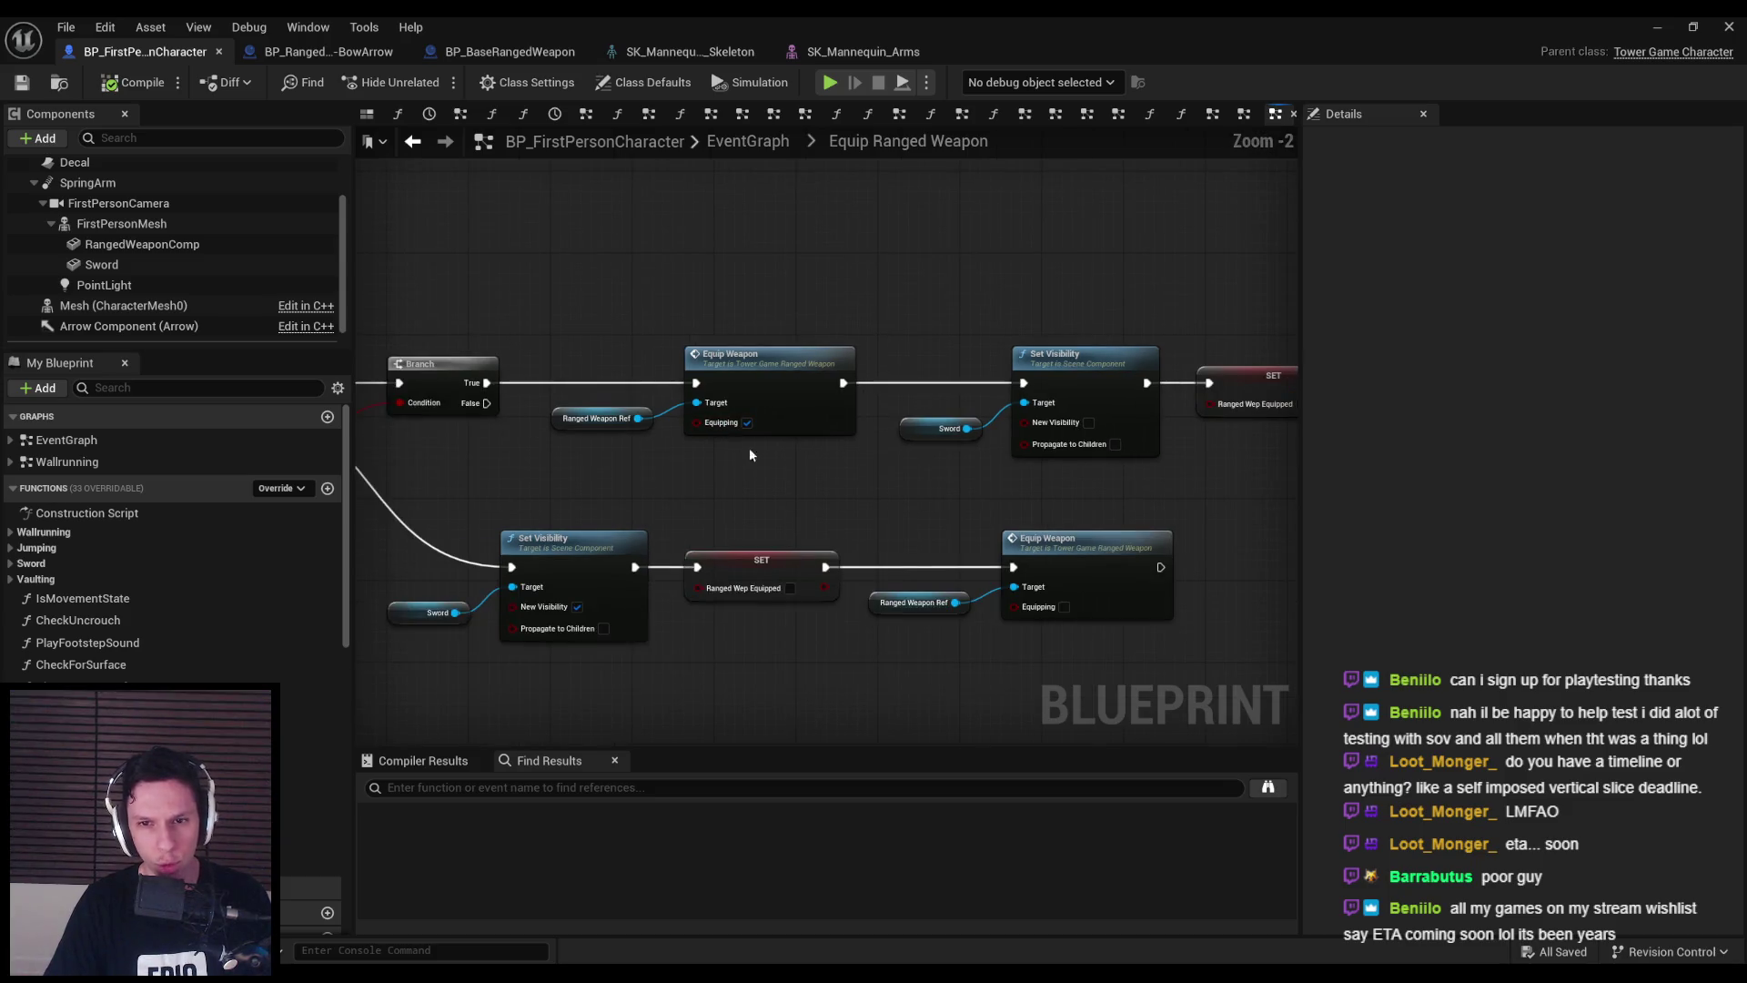
- Check the EquipWeapon(bool Equipping) declaration in TowerGameRangedWeapon.h in Rider, then return to Unreal
double_click(800, 401)
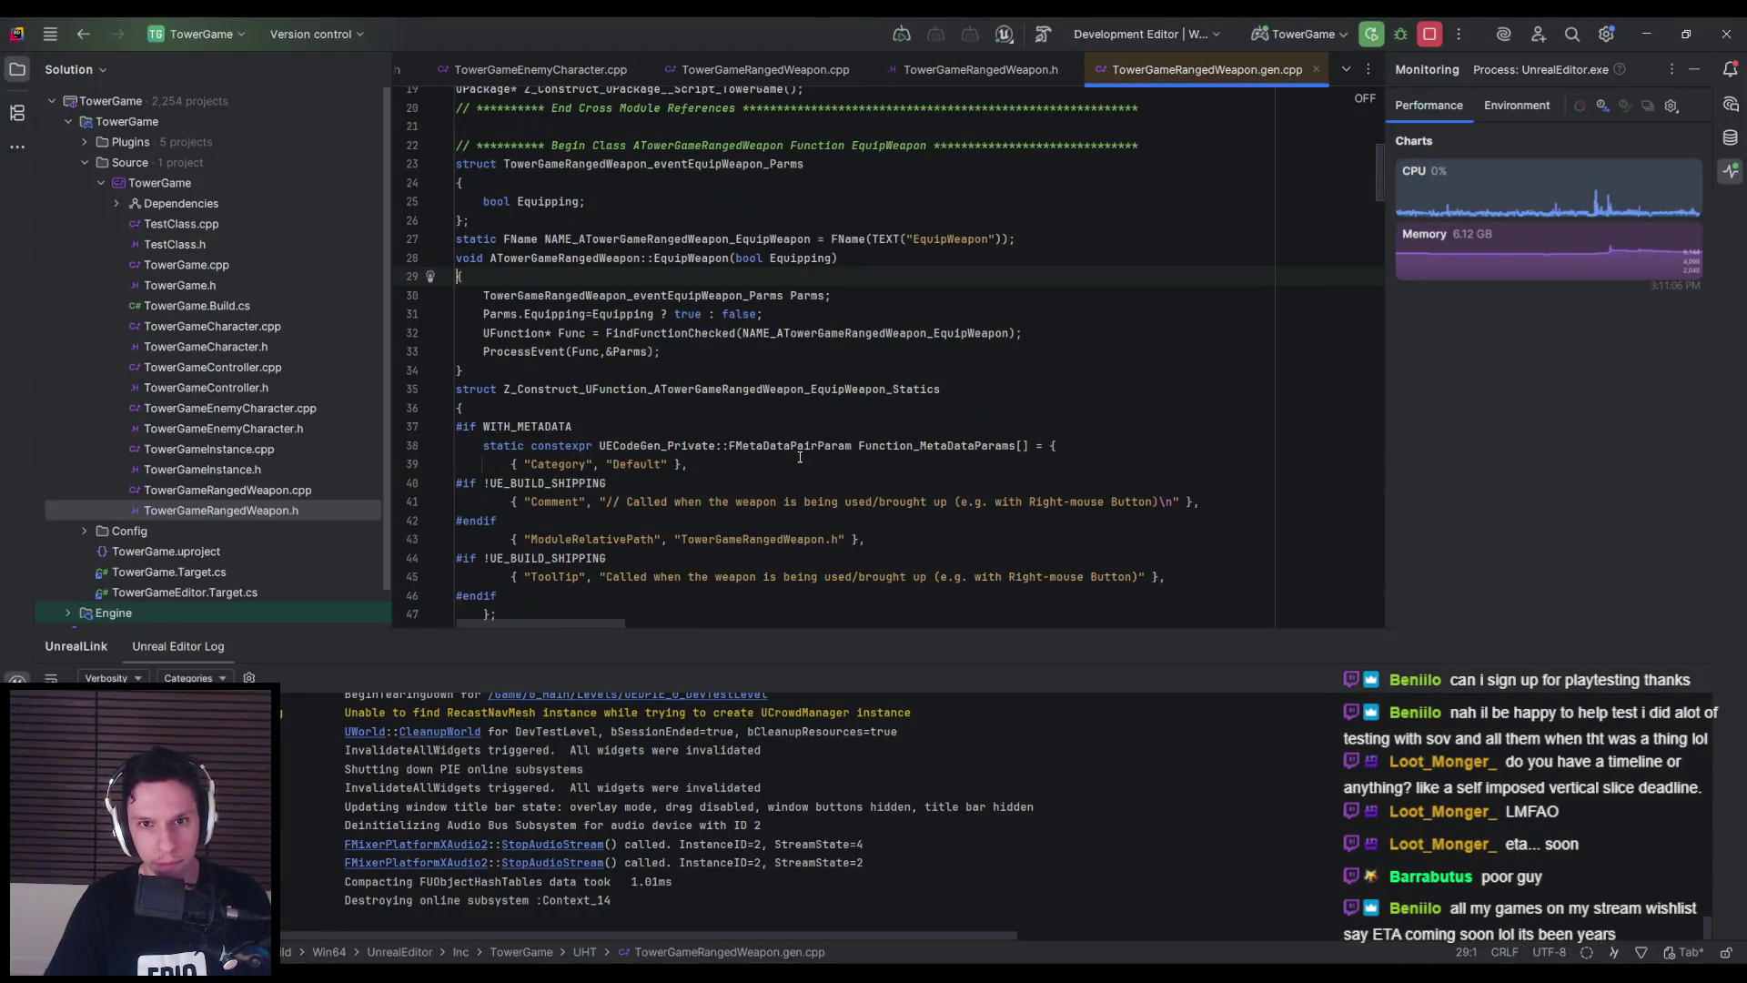
middle_click(1254, 68)
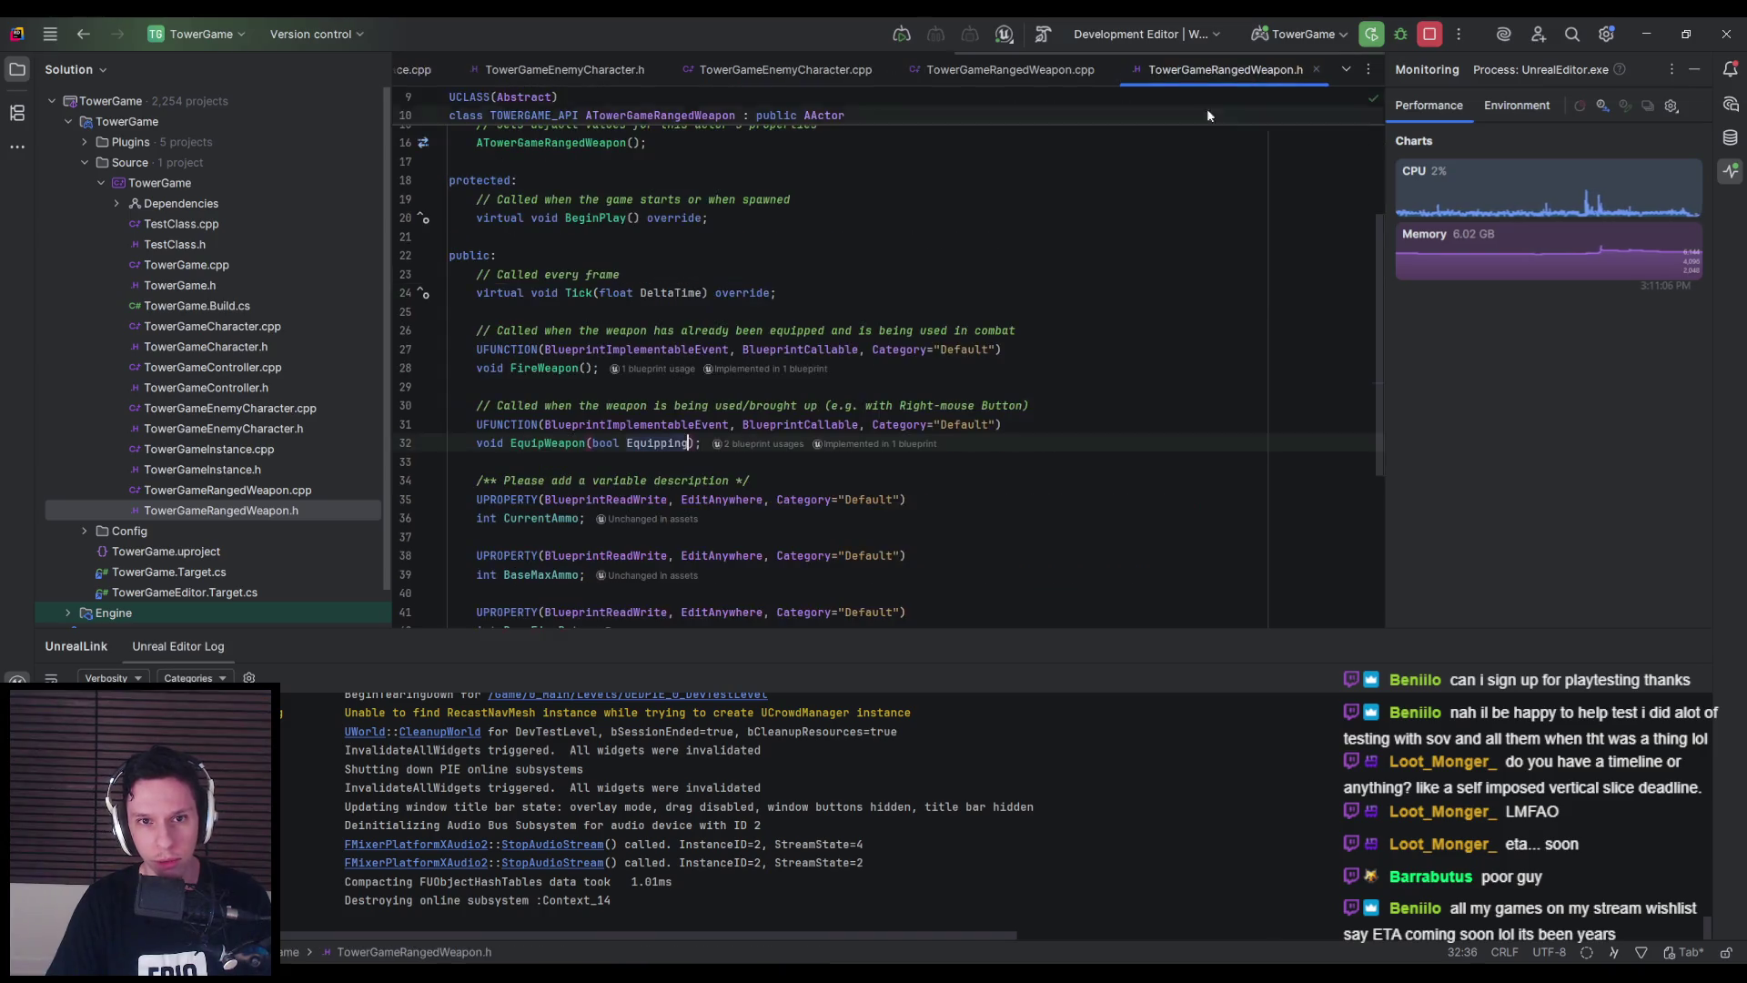
key(alt+Tab)
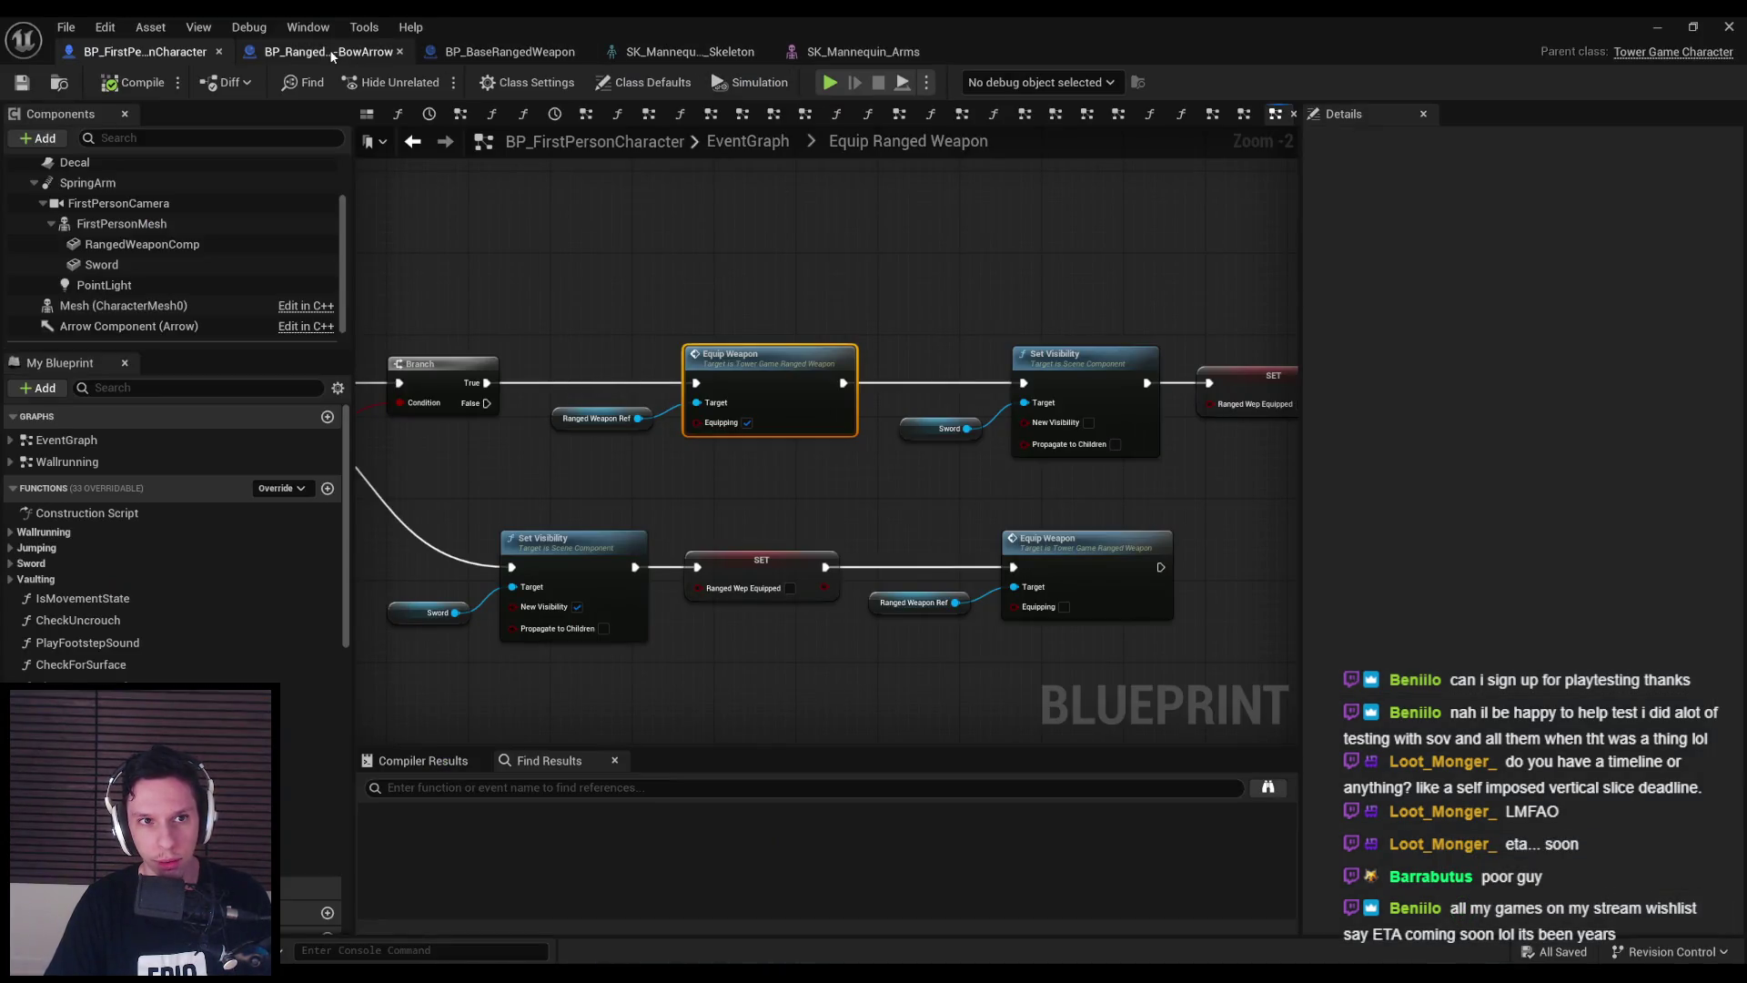
- Compare the bow's Attach Component node with the character's RangedWeaponComp and Mesh components
click(329, 51)
drag(566, 396, 783, 395)
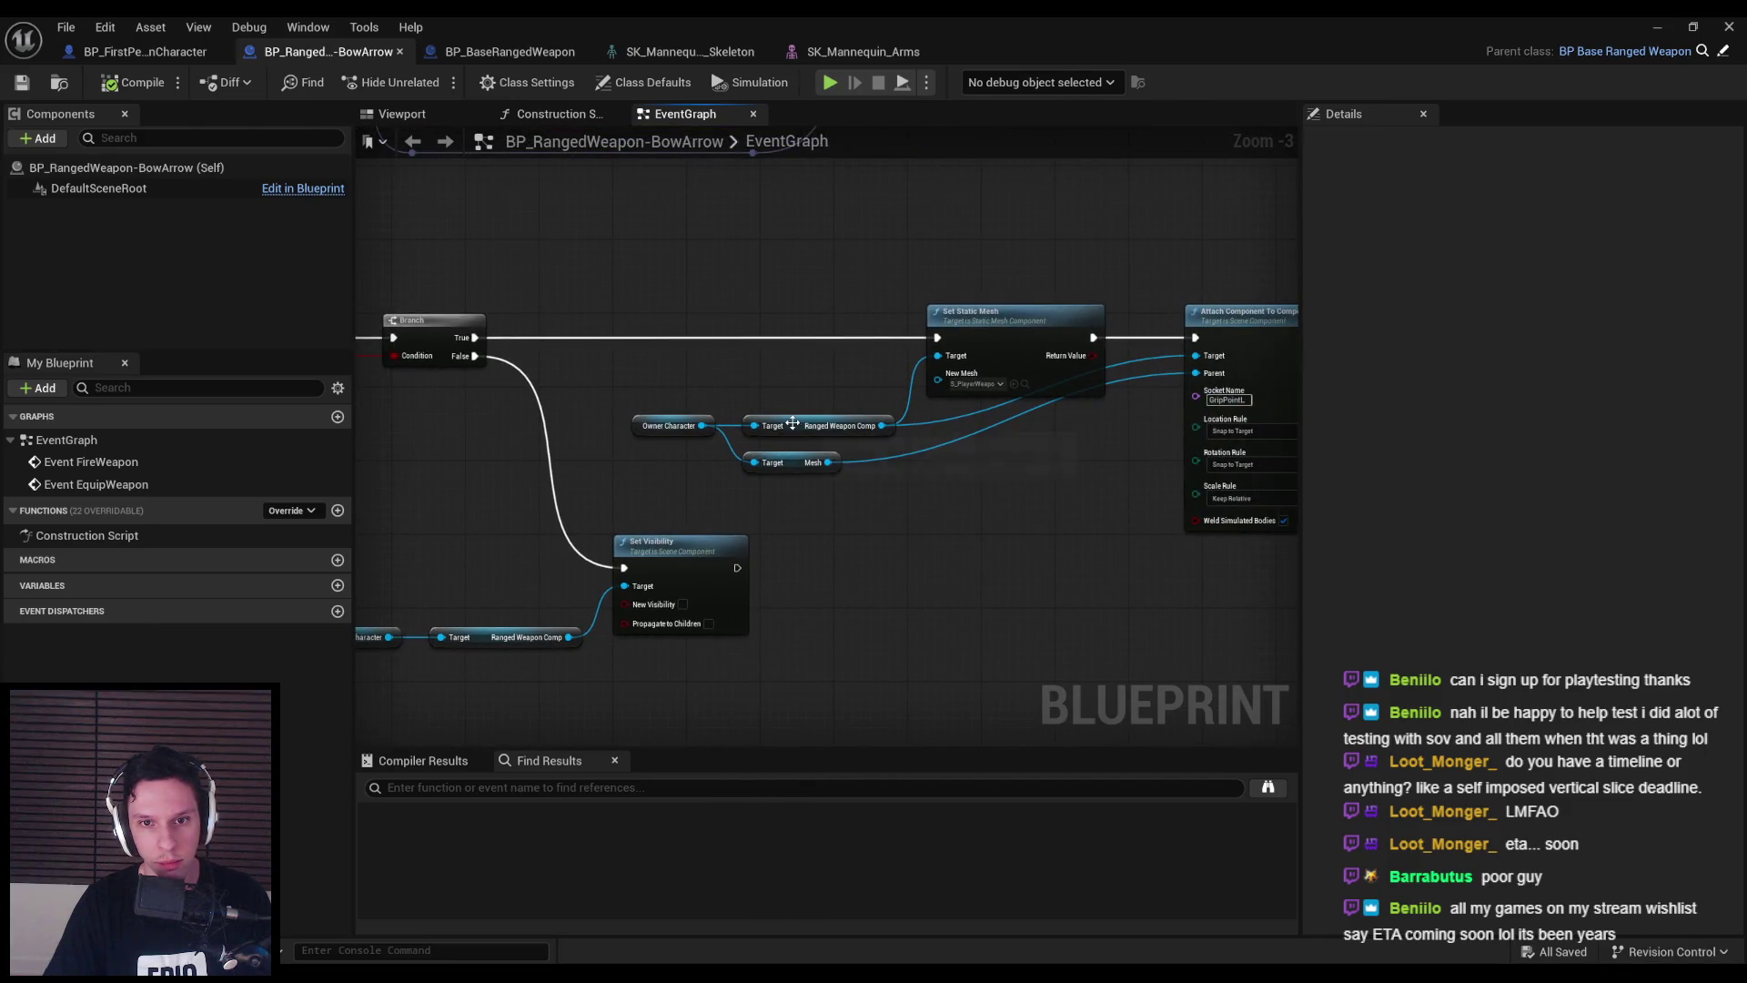
click(146, 51)
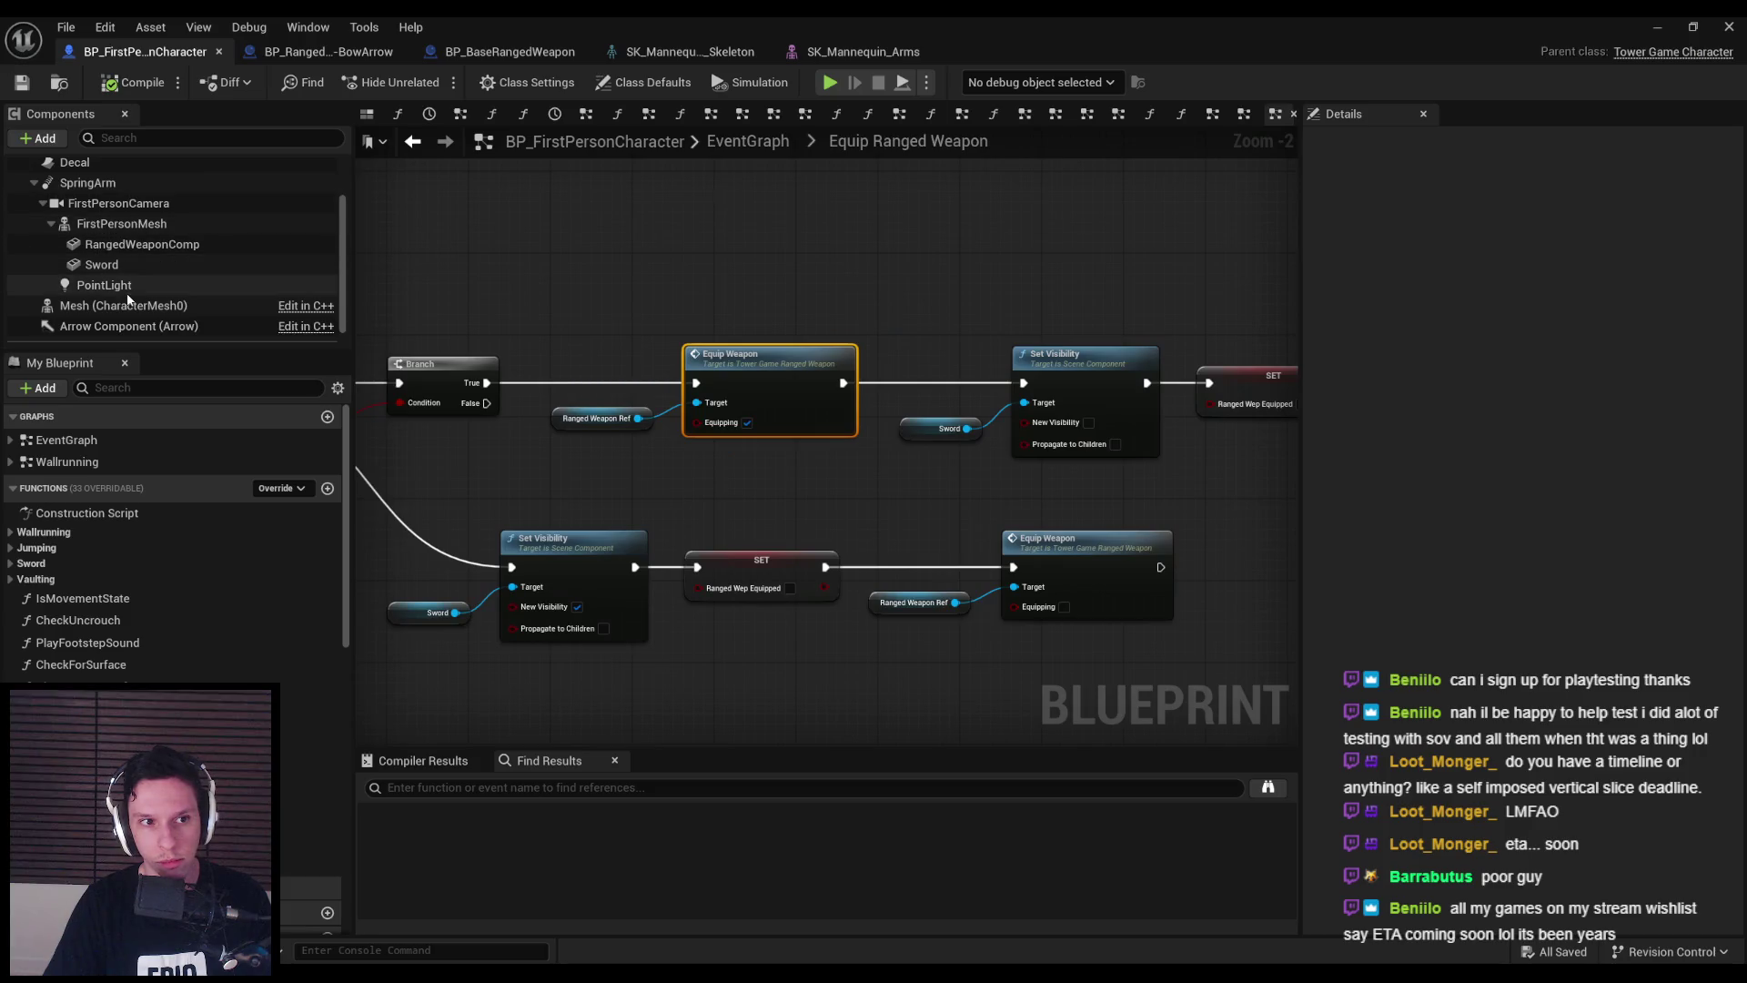
click(142, 245)
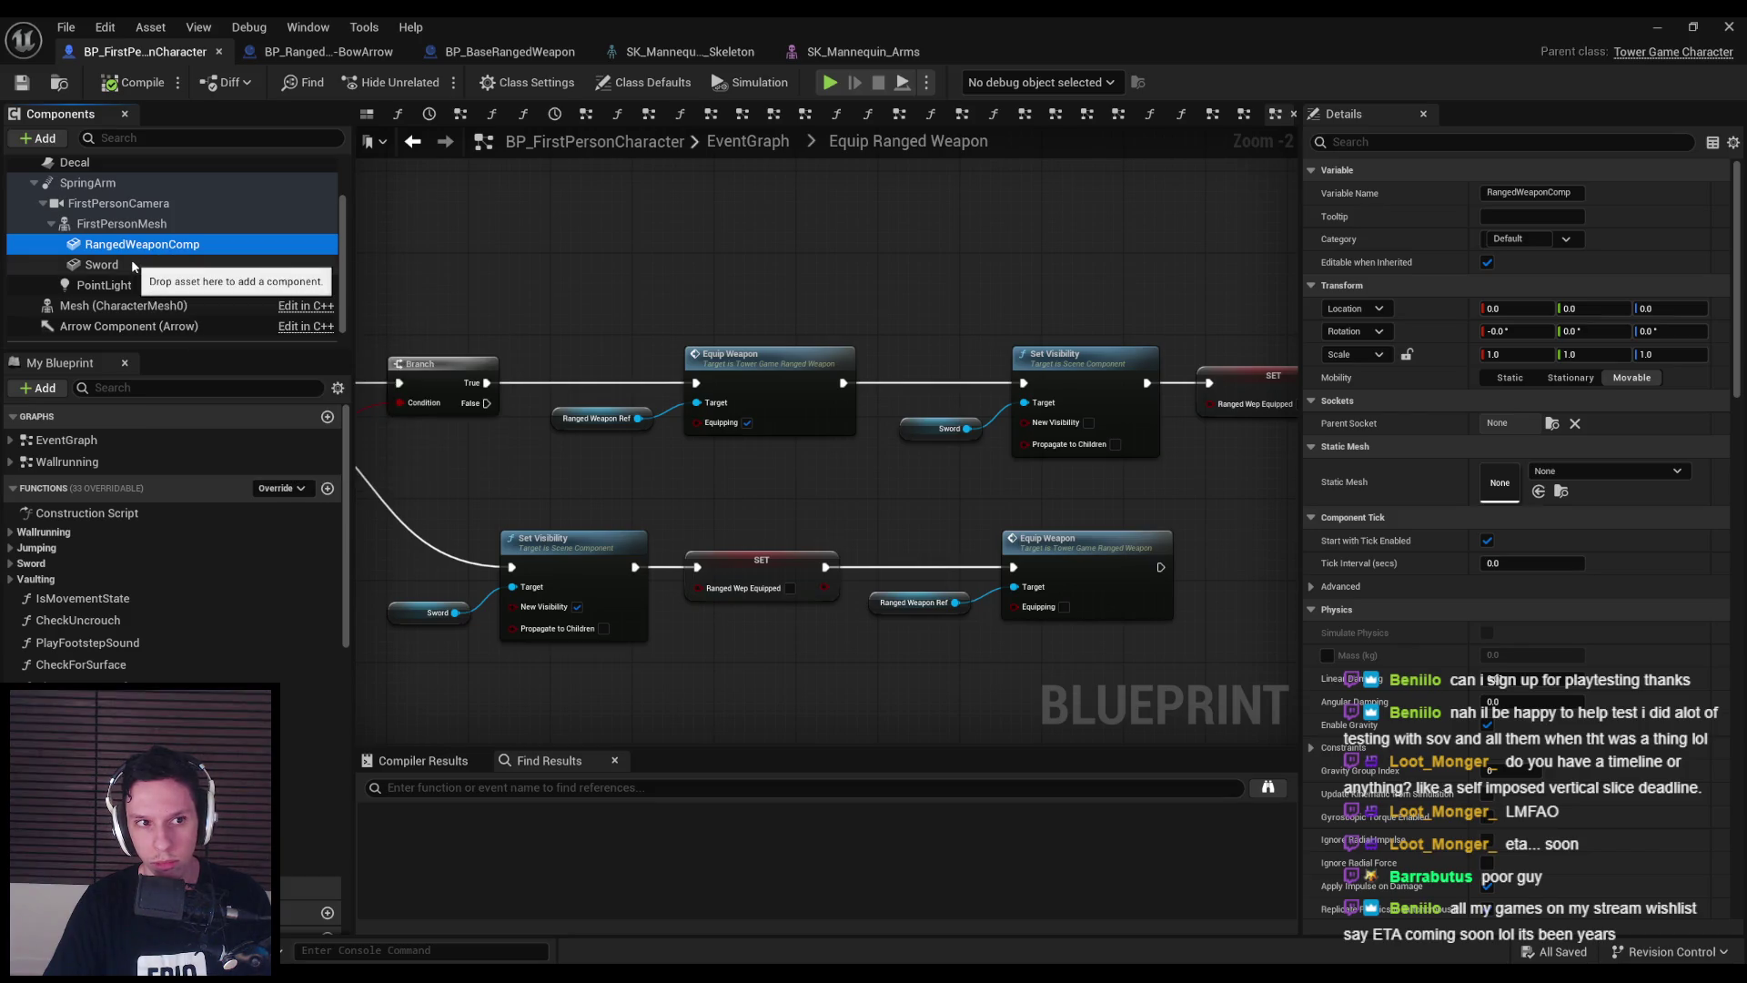
scroll(132, 275, down, 2)
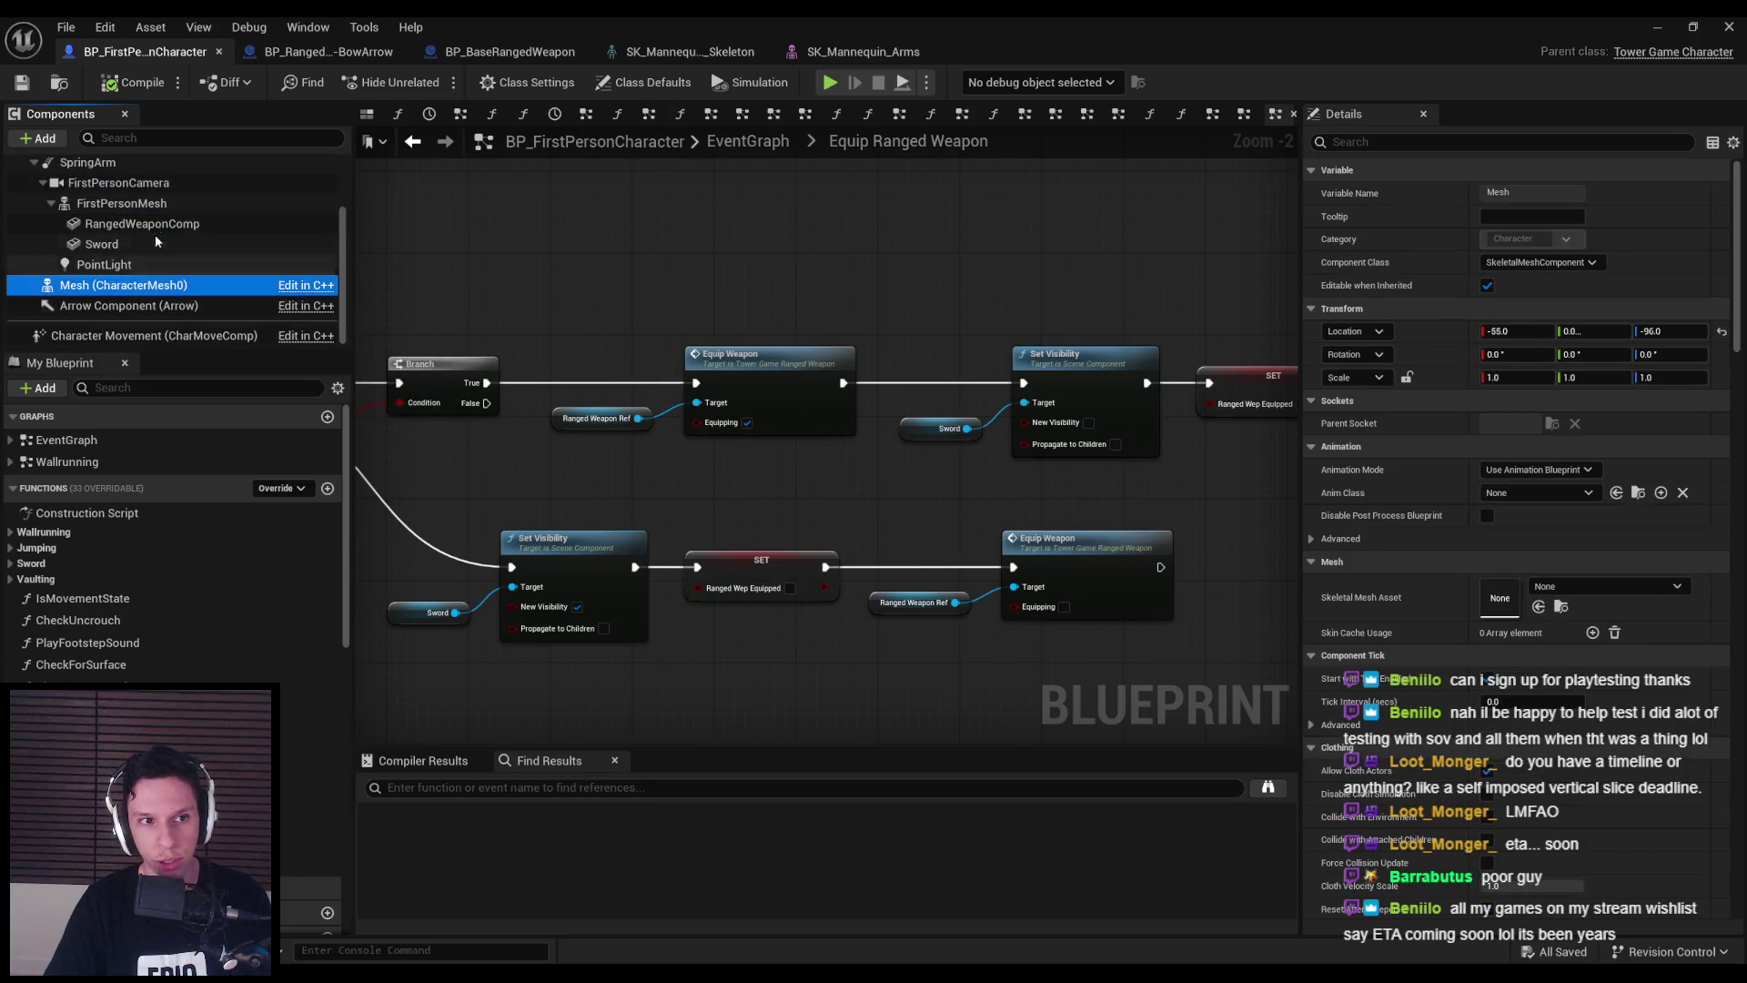
click(121, 203)
click(335, 53)
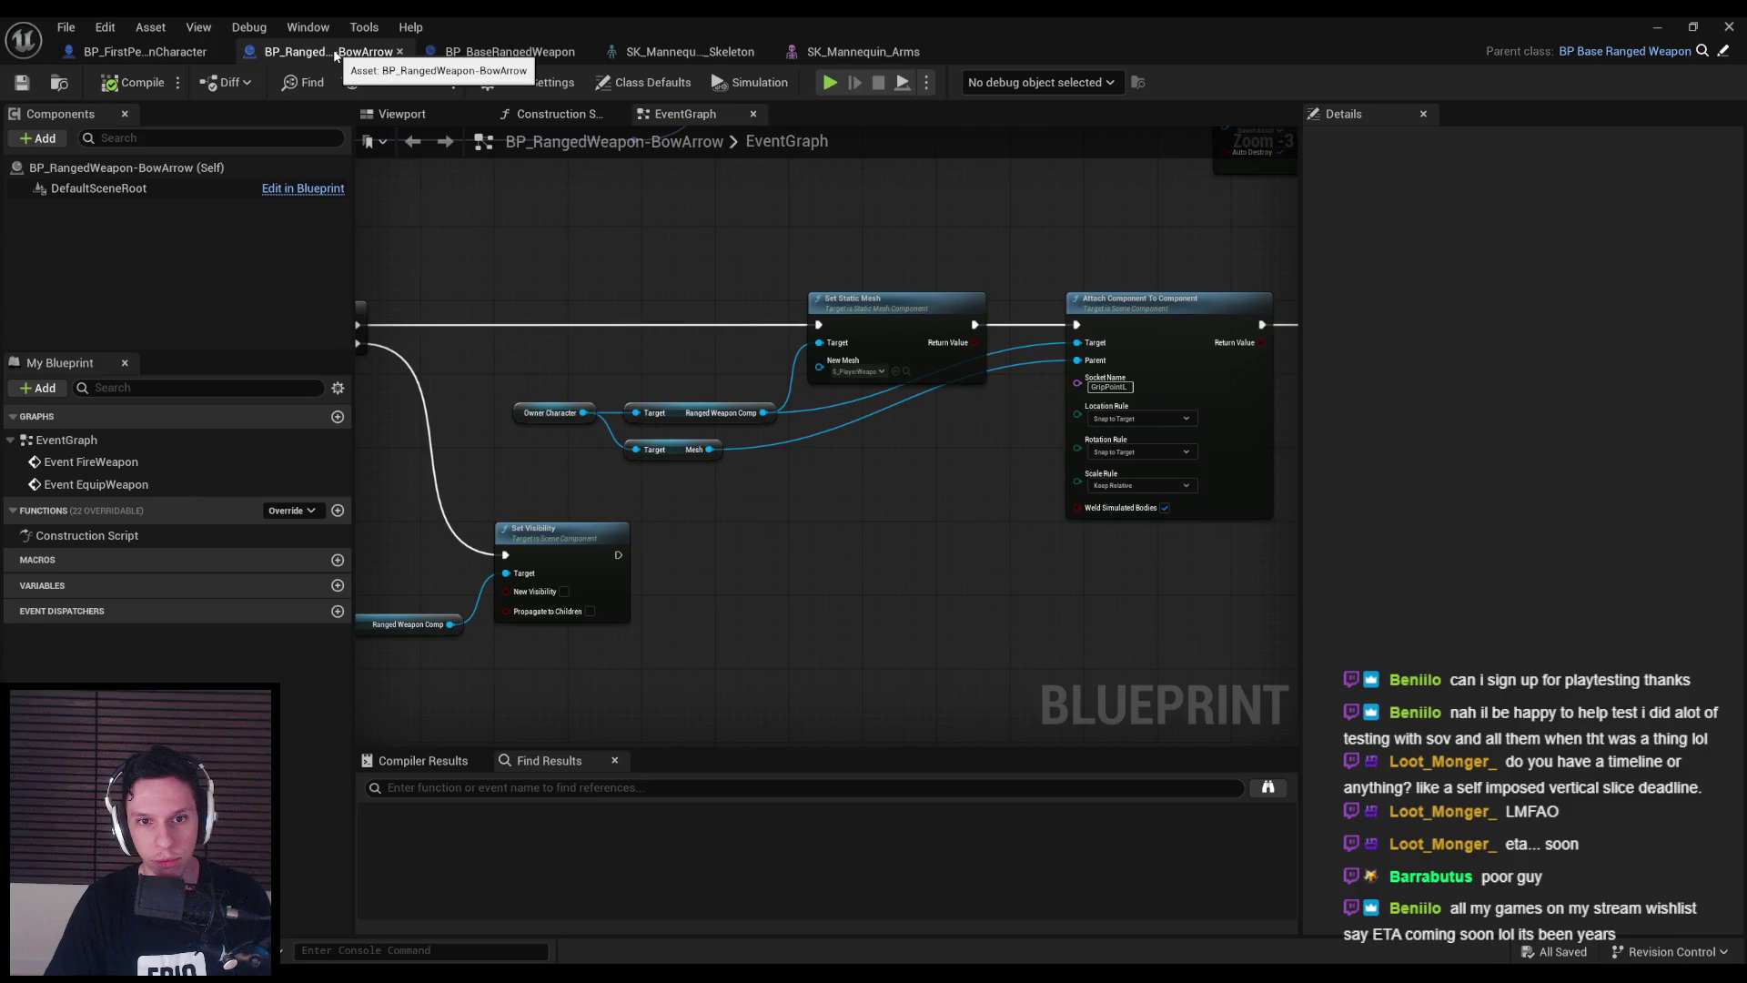
- Replace the old Mesh getter with the owner character's Get First Person Mesh as attach parent
drag(611, 457, 614, 459)
text(first)
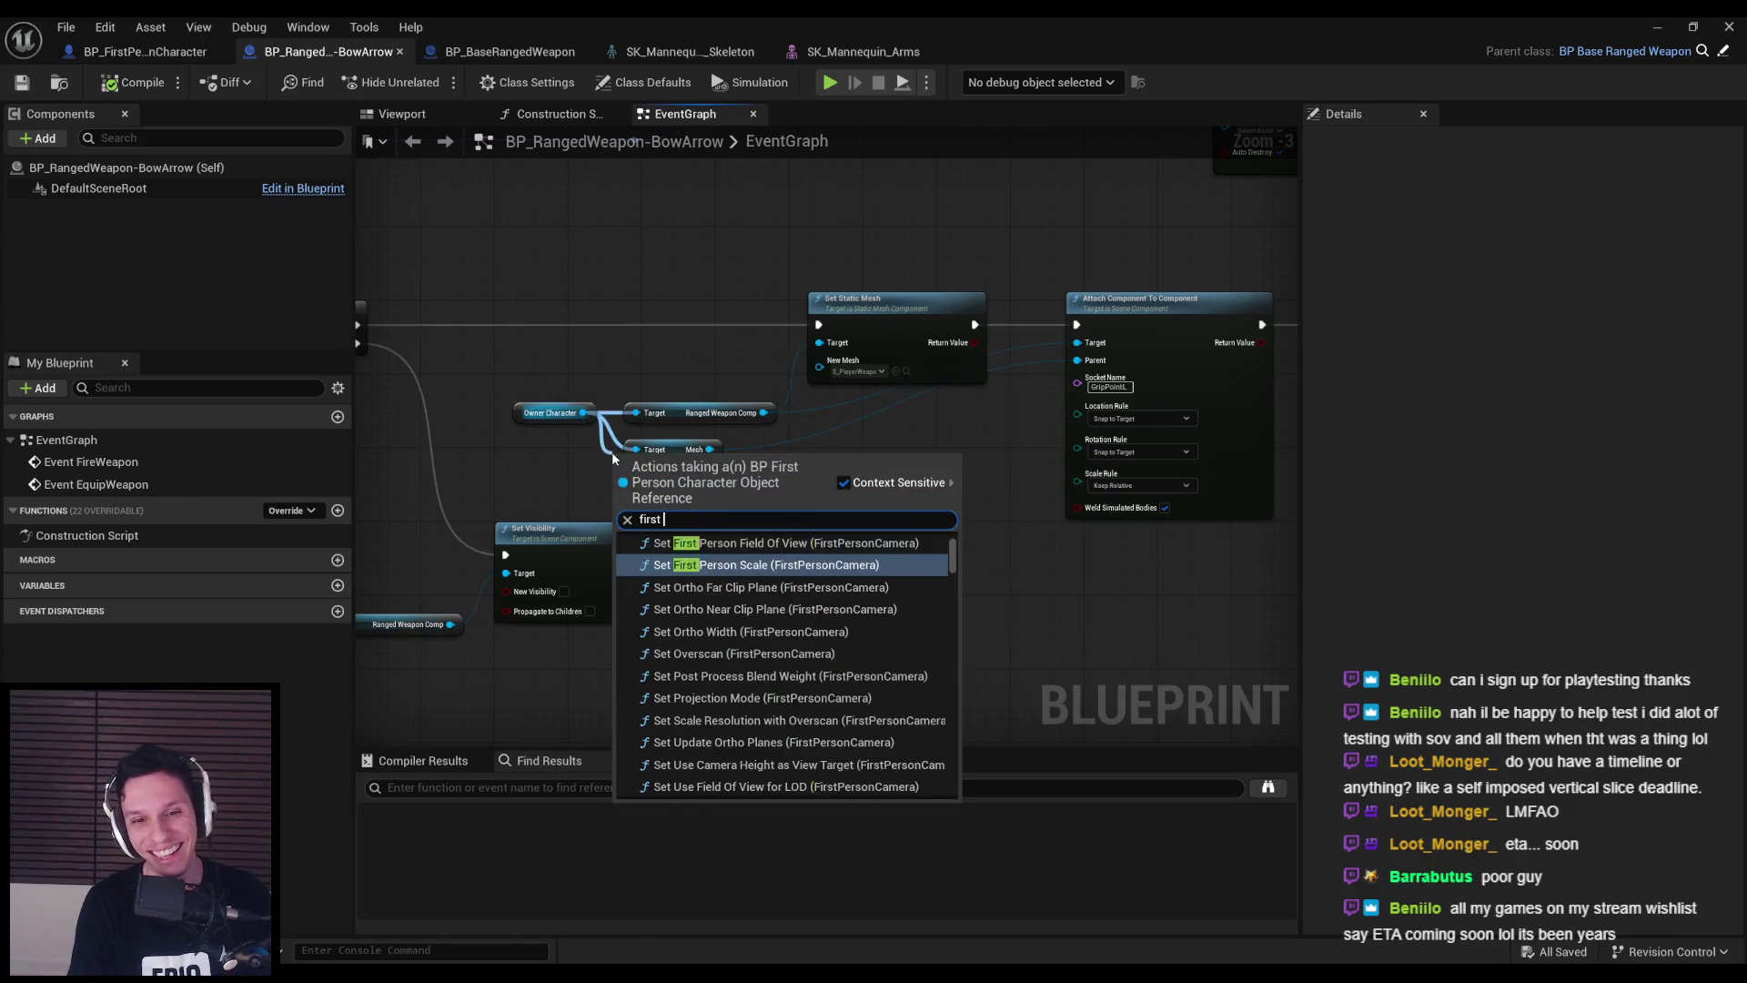
text( mesh)
key(Return)
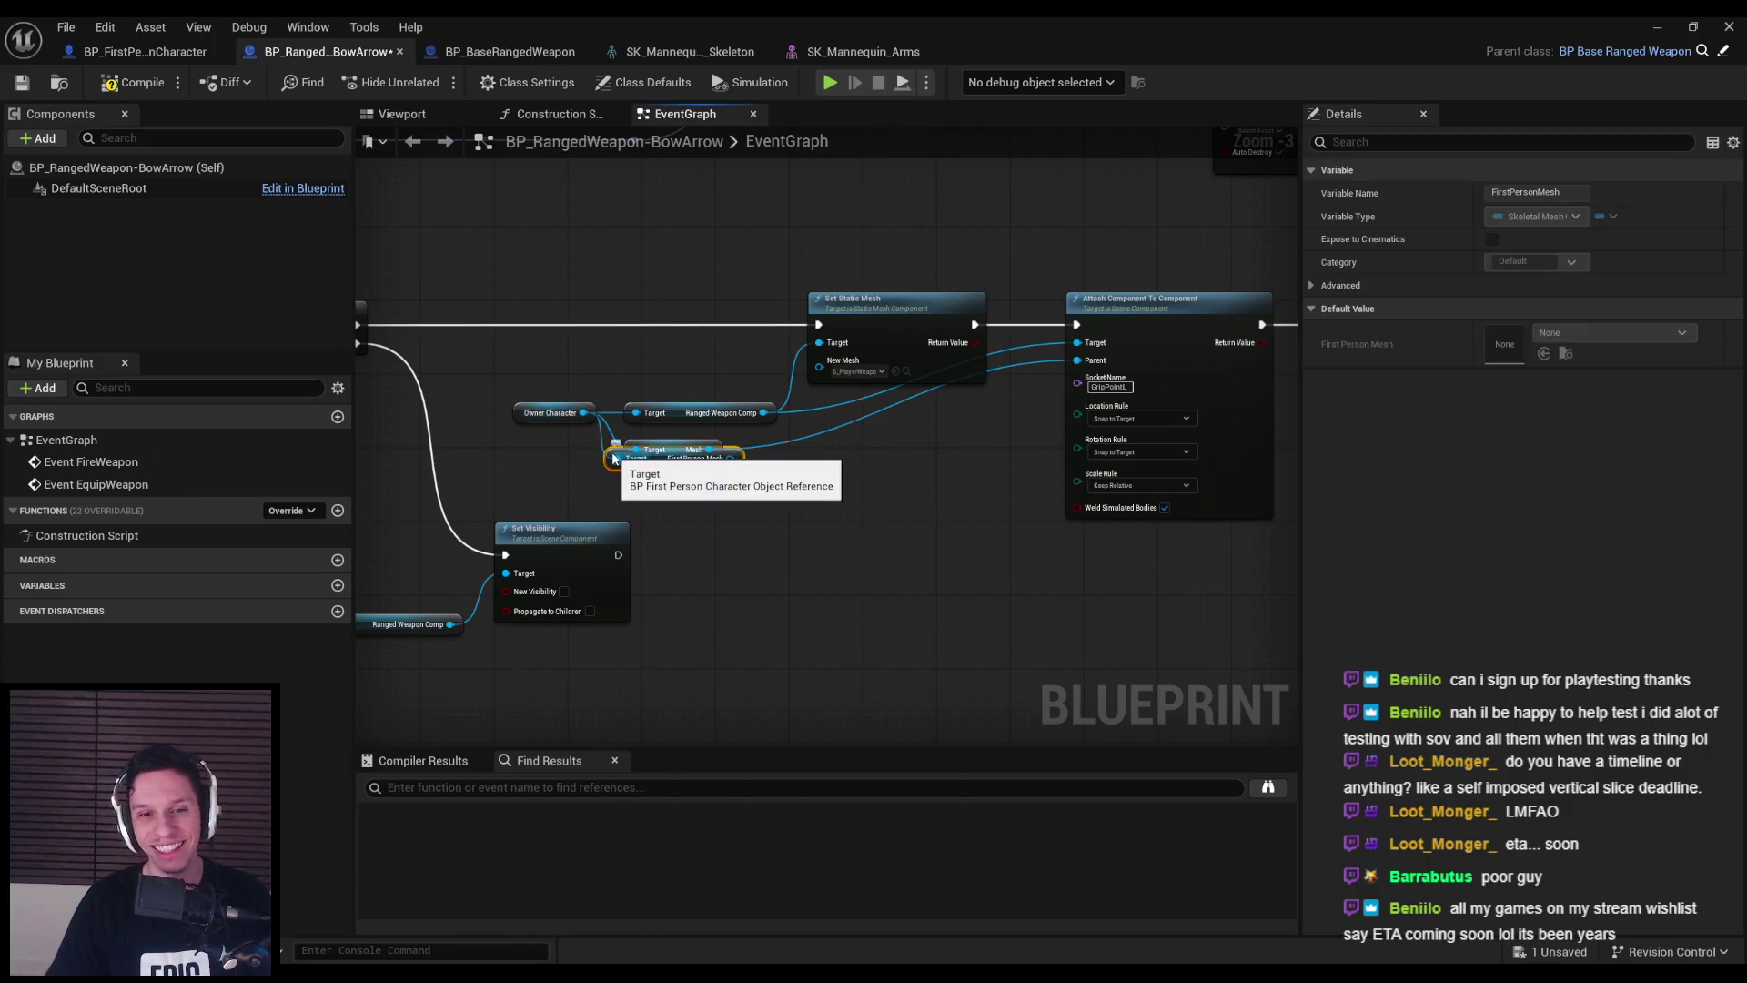
key(Delete)
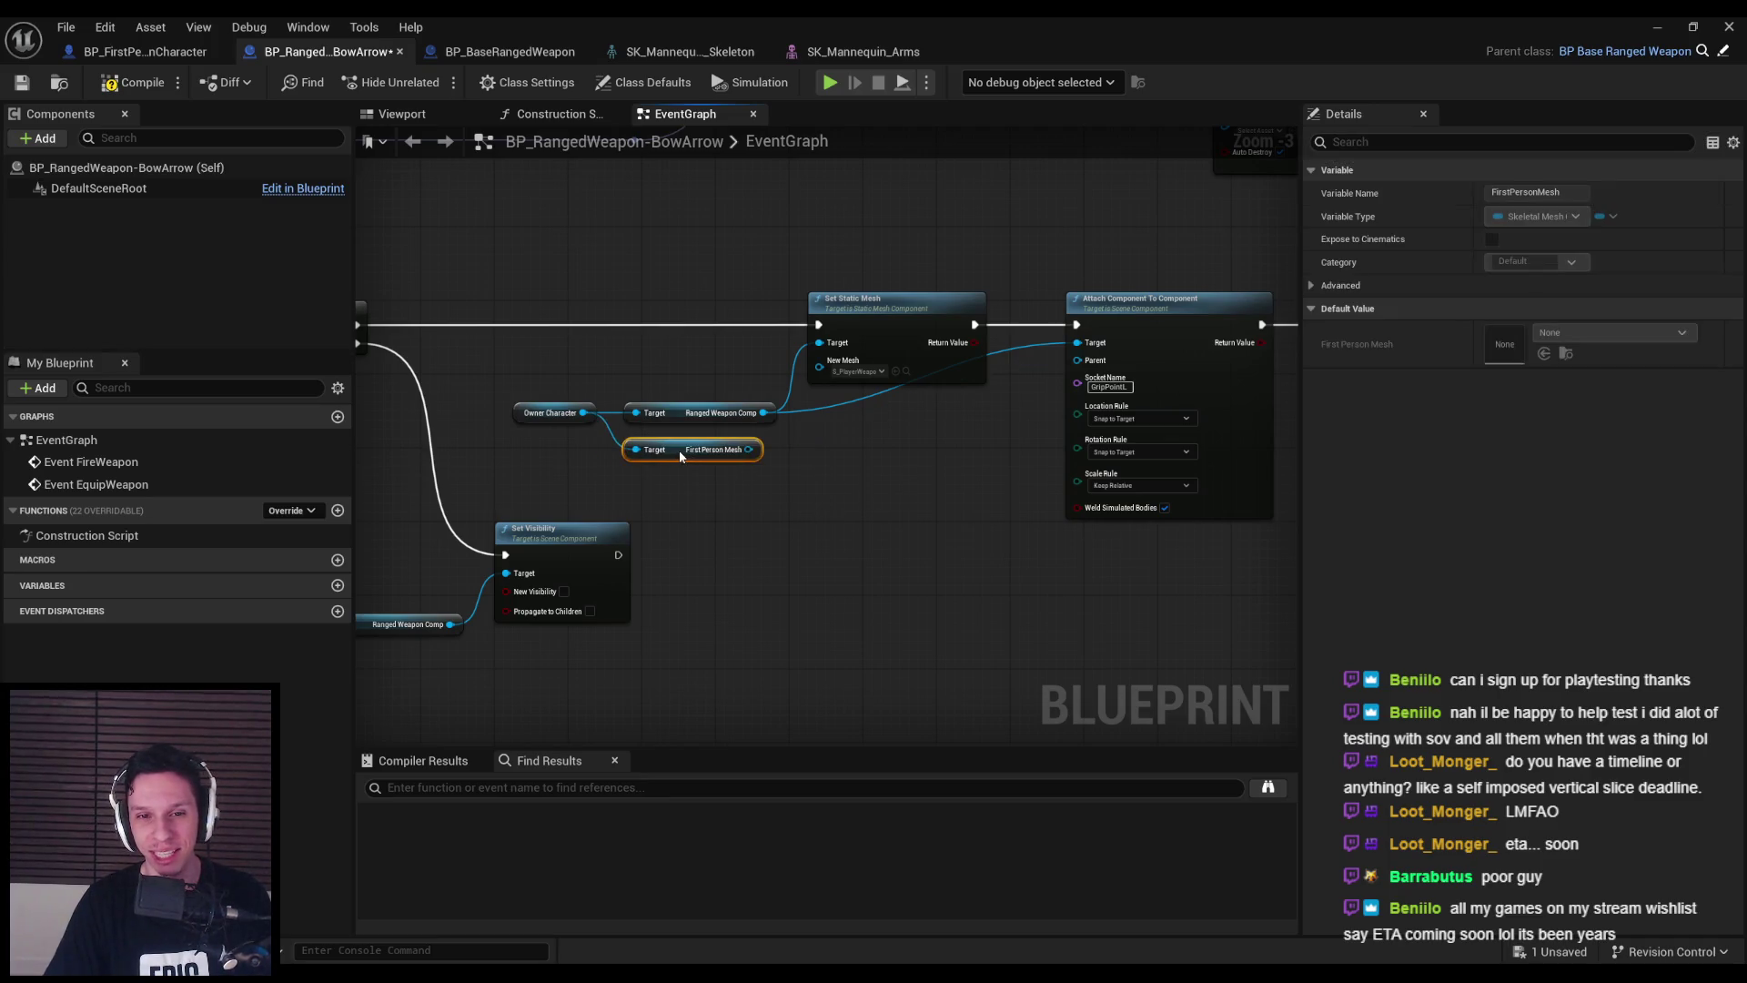
click(773, 485)
scroll(702, 500, down, 2)
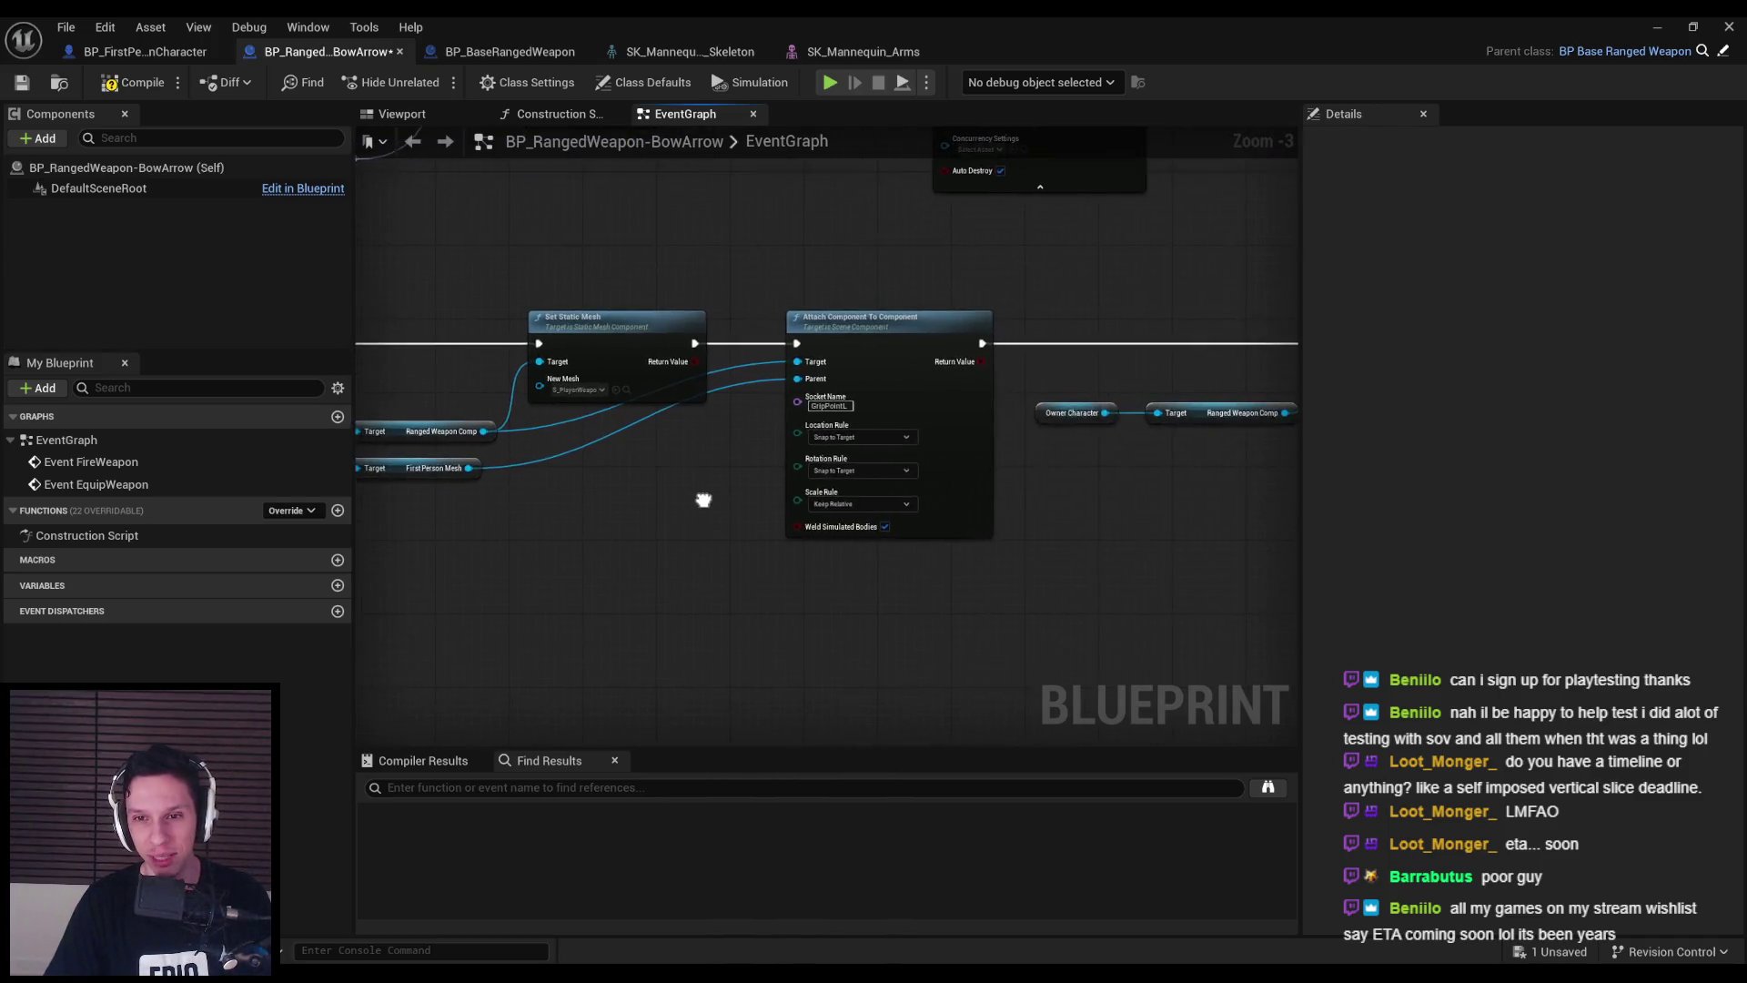
- Play-test DevTestLevel, wall-running and killing a spider and a red demon with the sword
click(1649, 27)
key(alt+p)
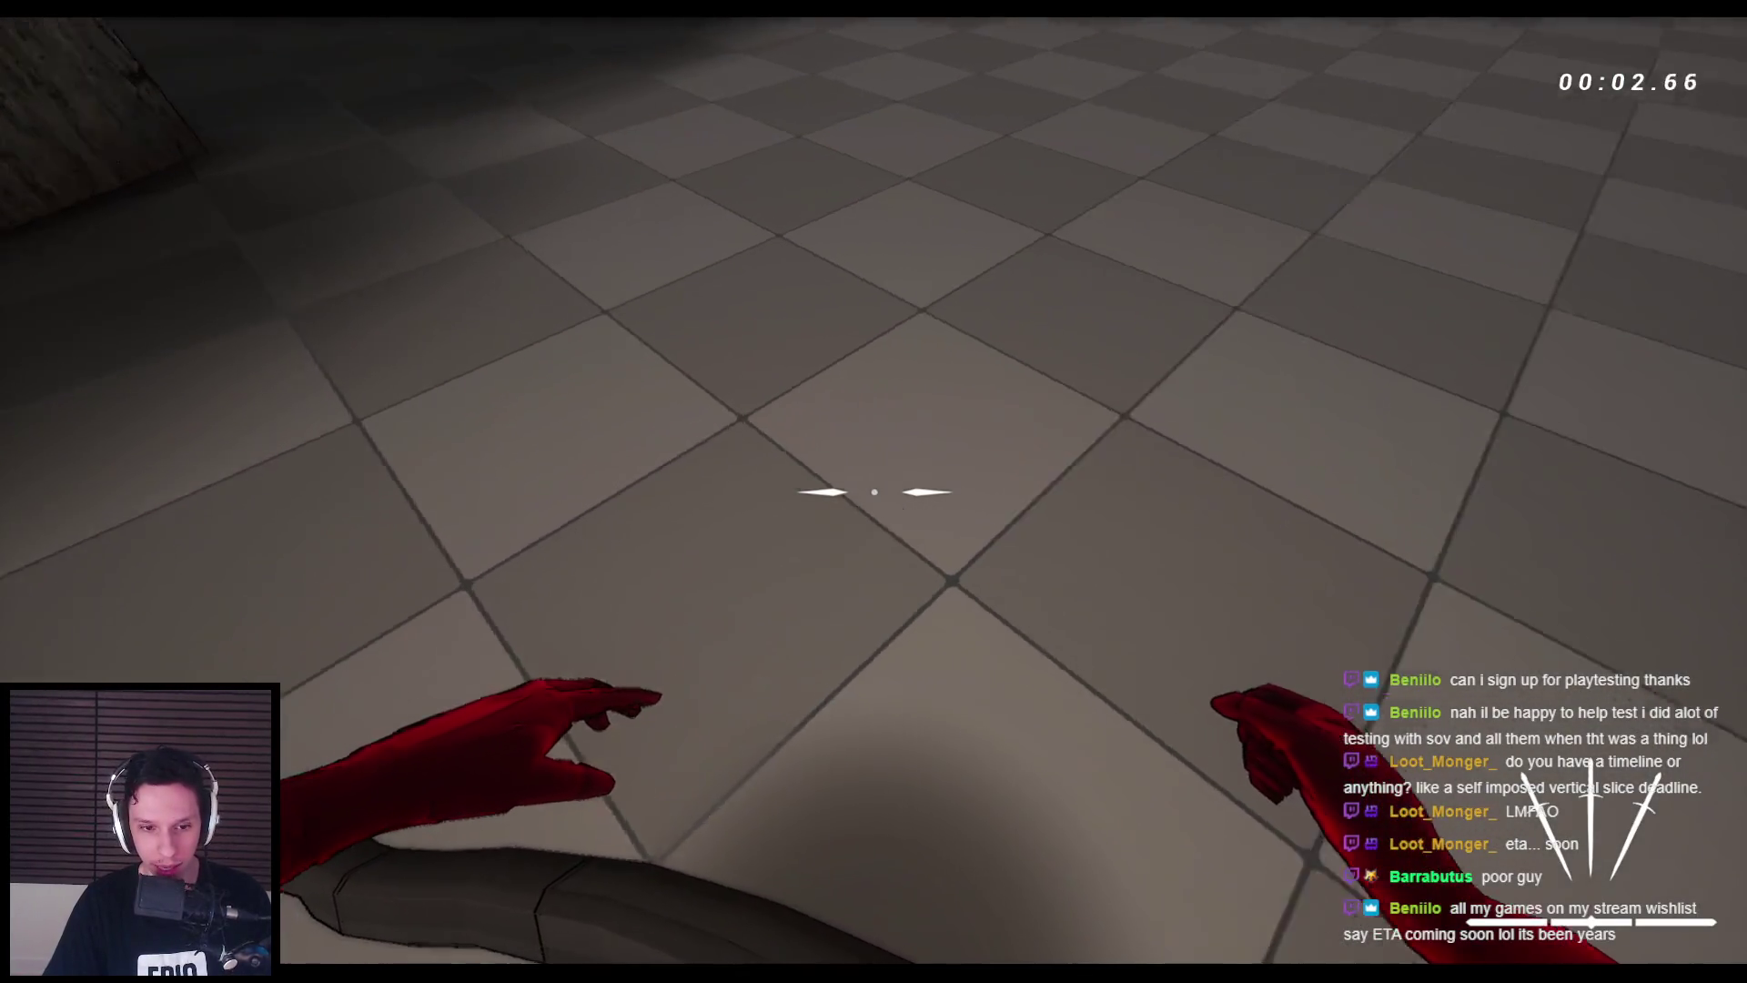
key(w)
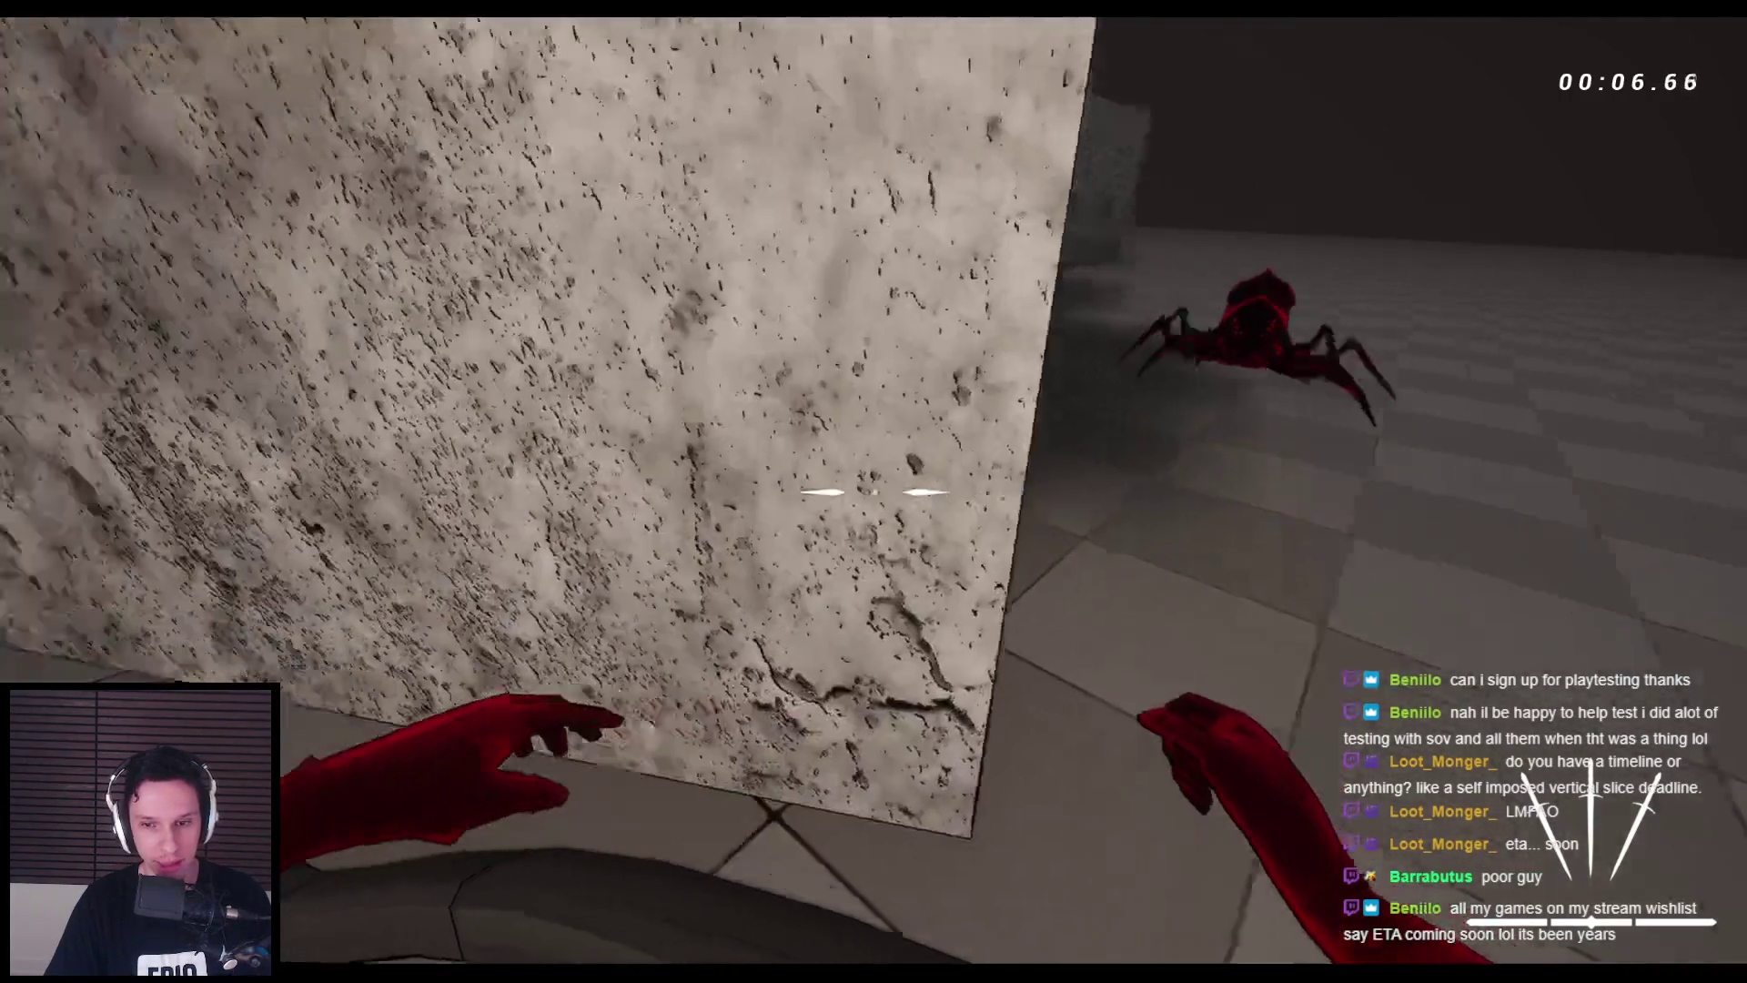
key(space)
key(space)
key(space)
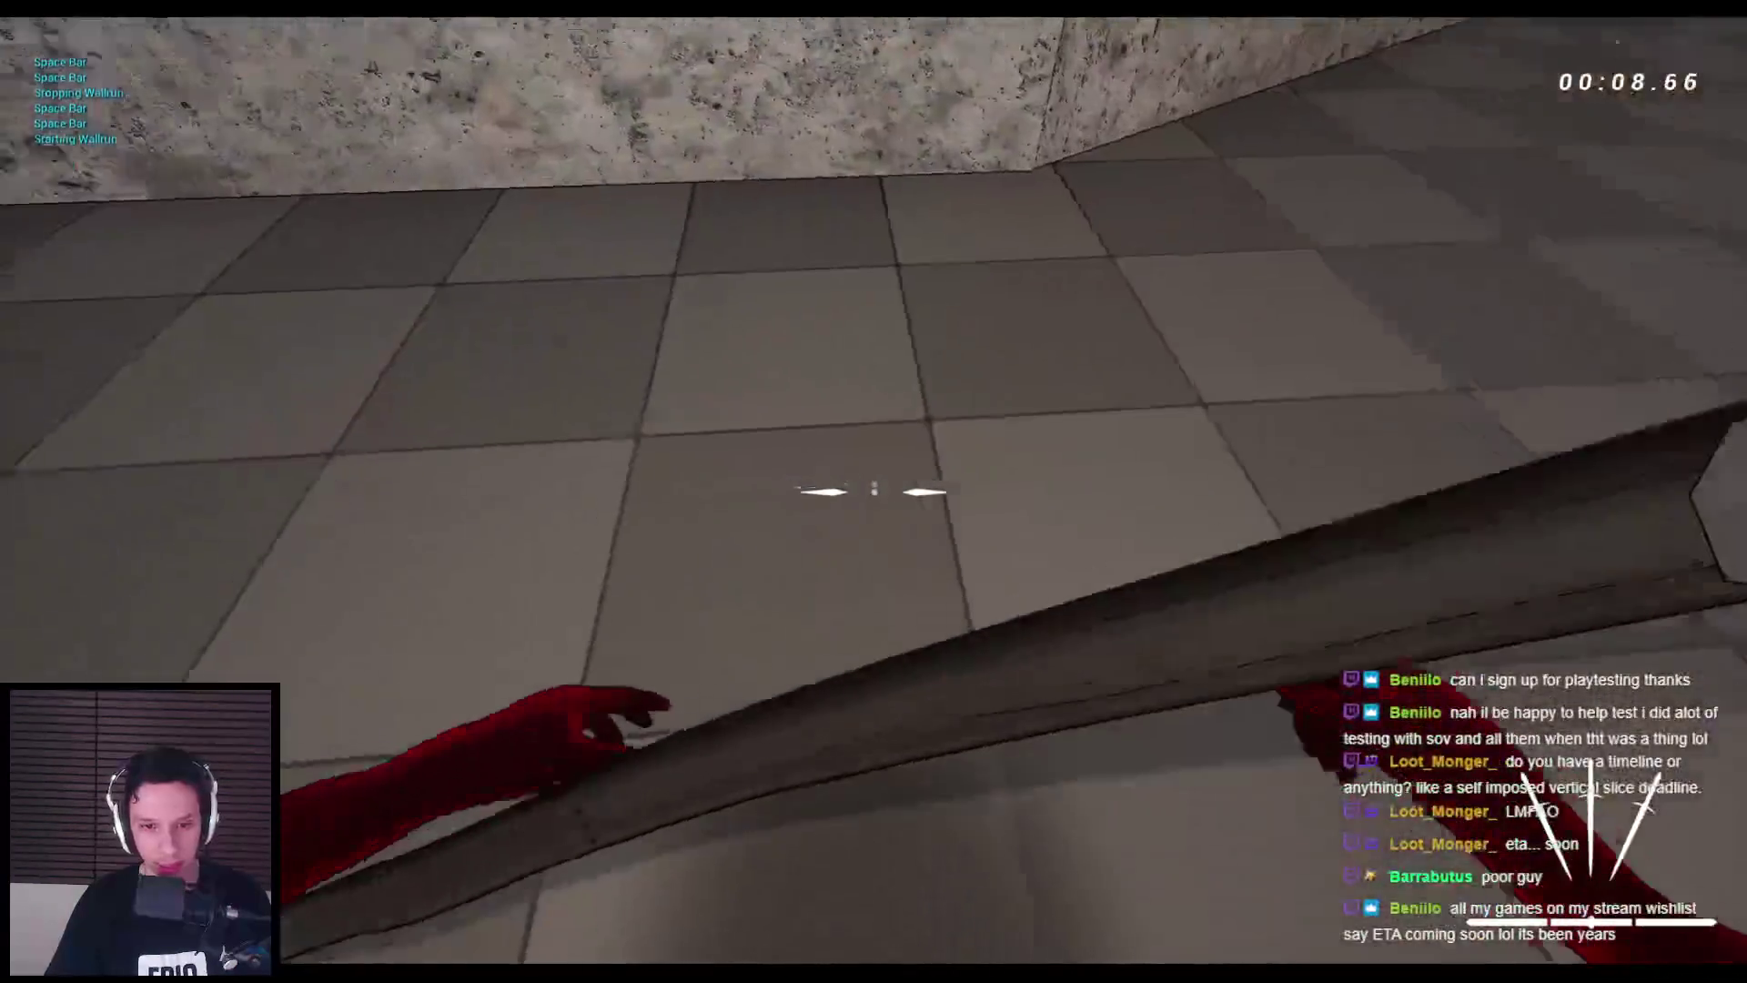
key(space)
click(874, 492)
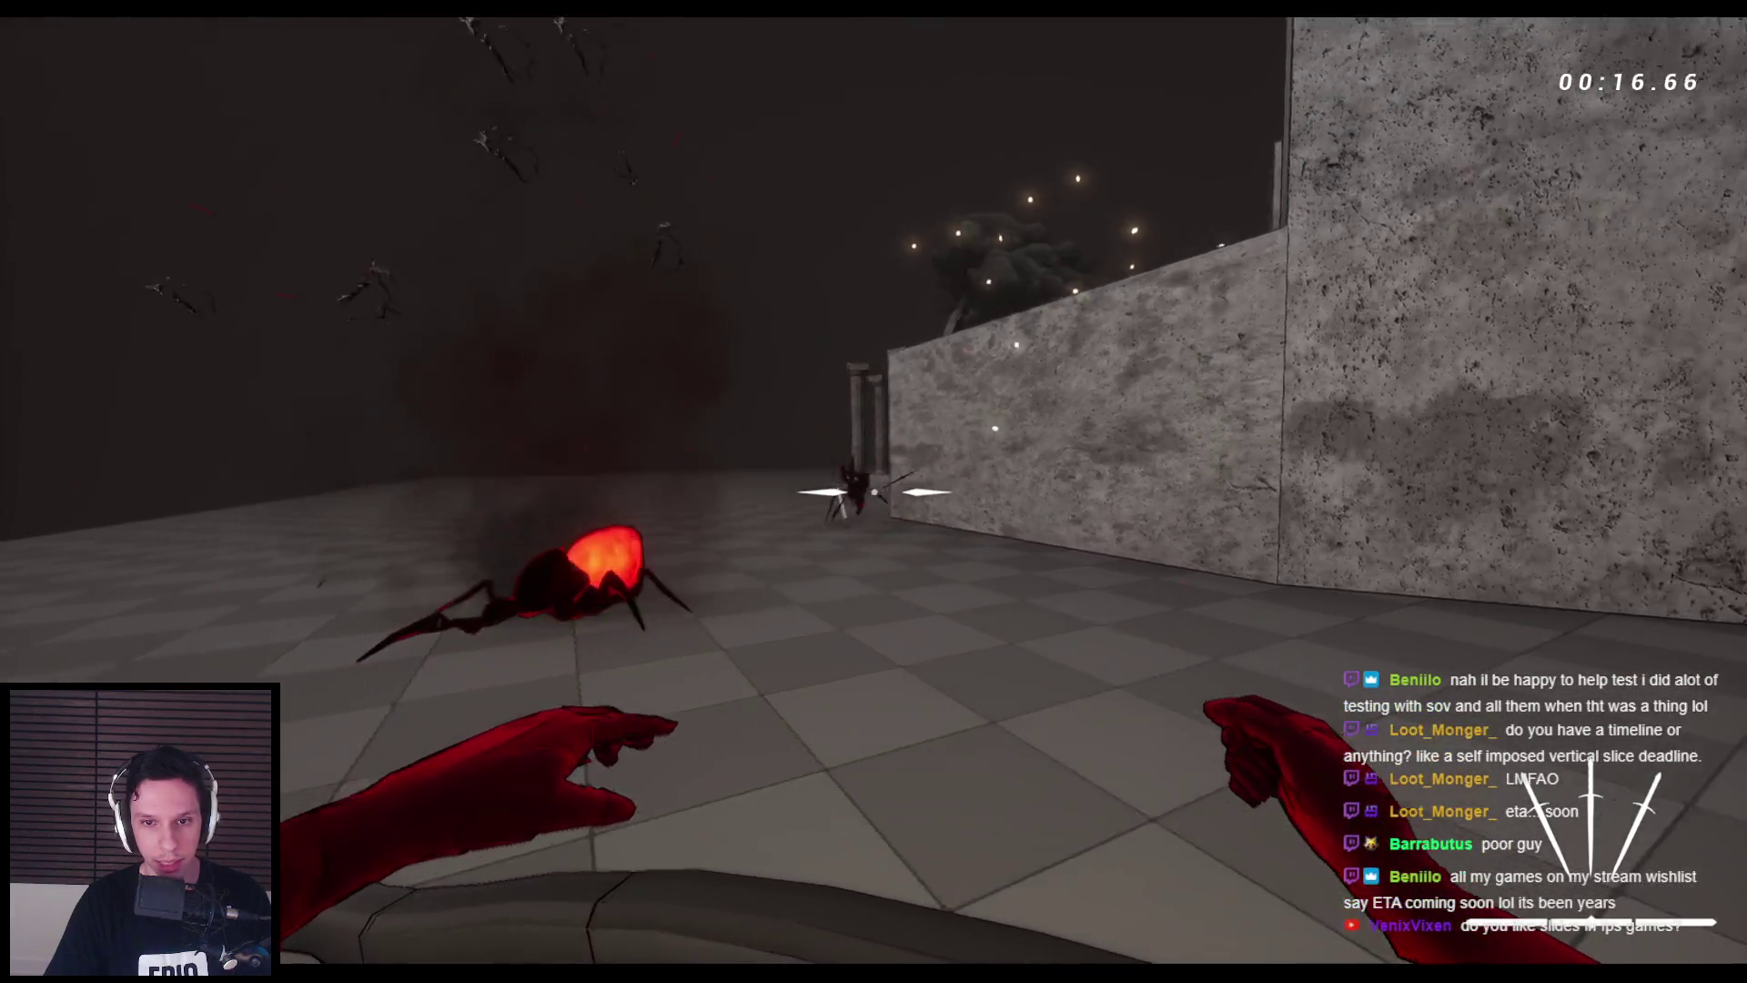
key(space)
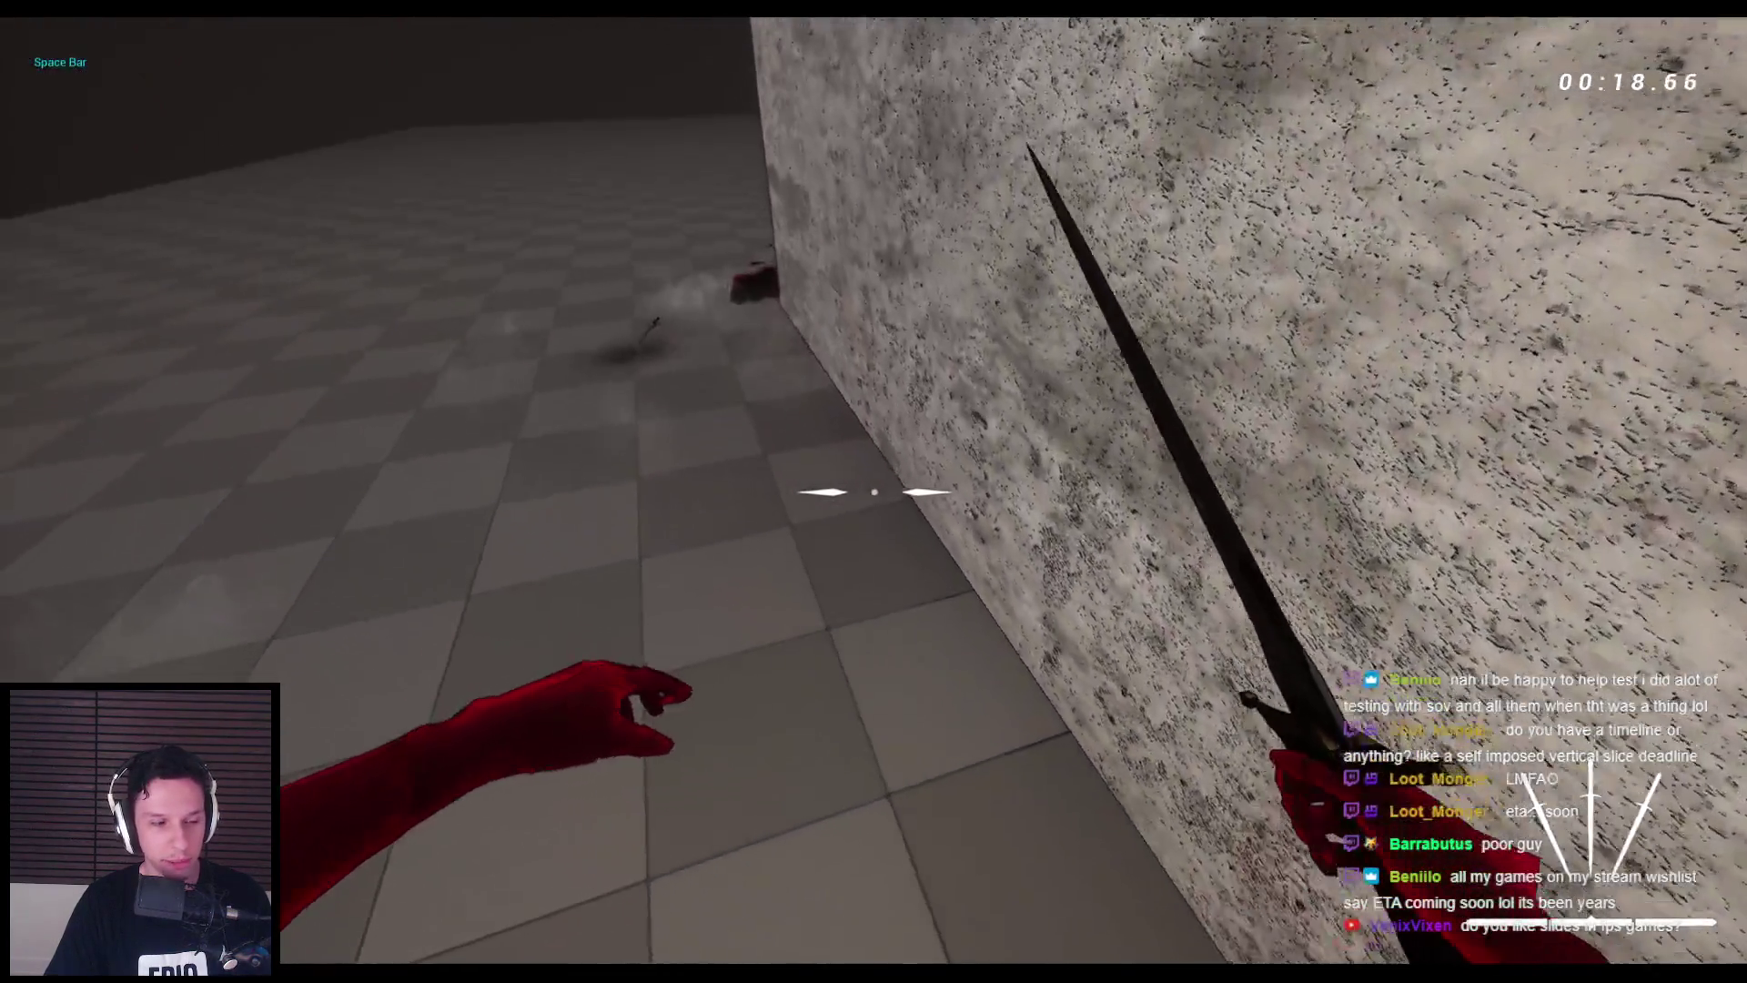
key(space)
key(space)
key(space)
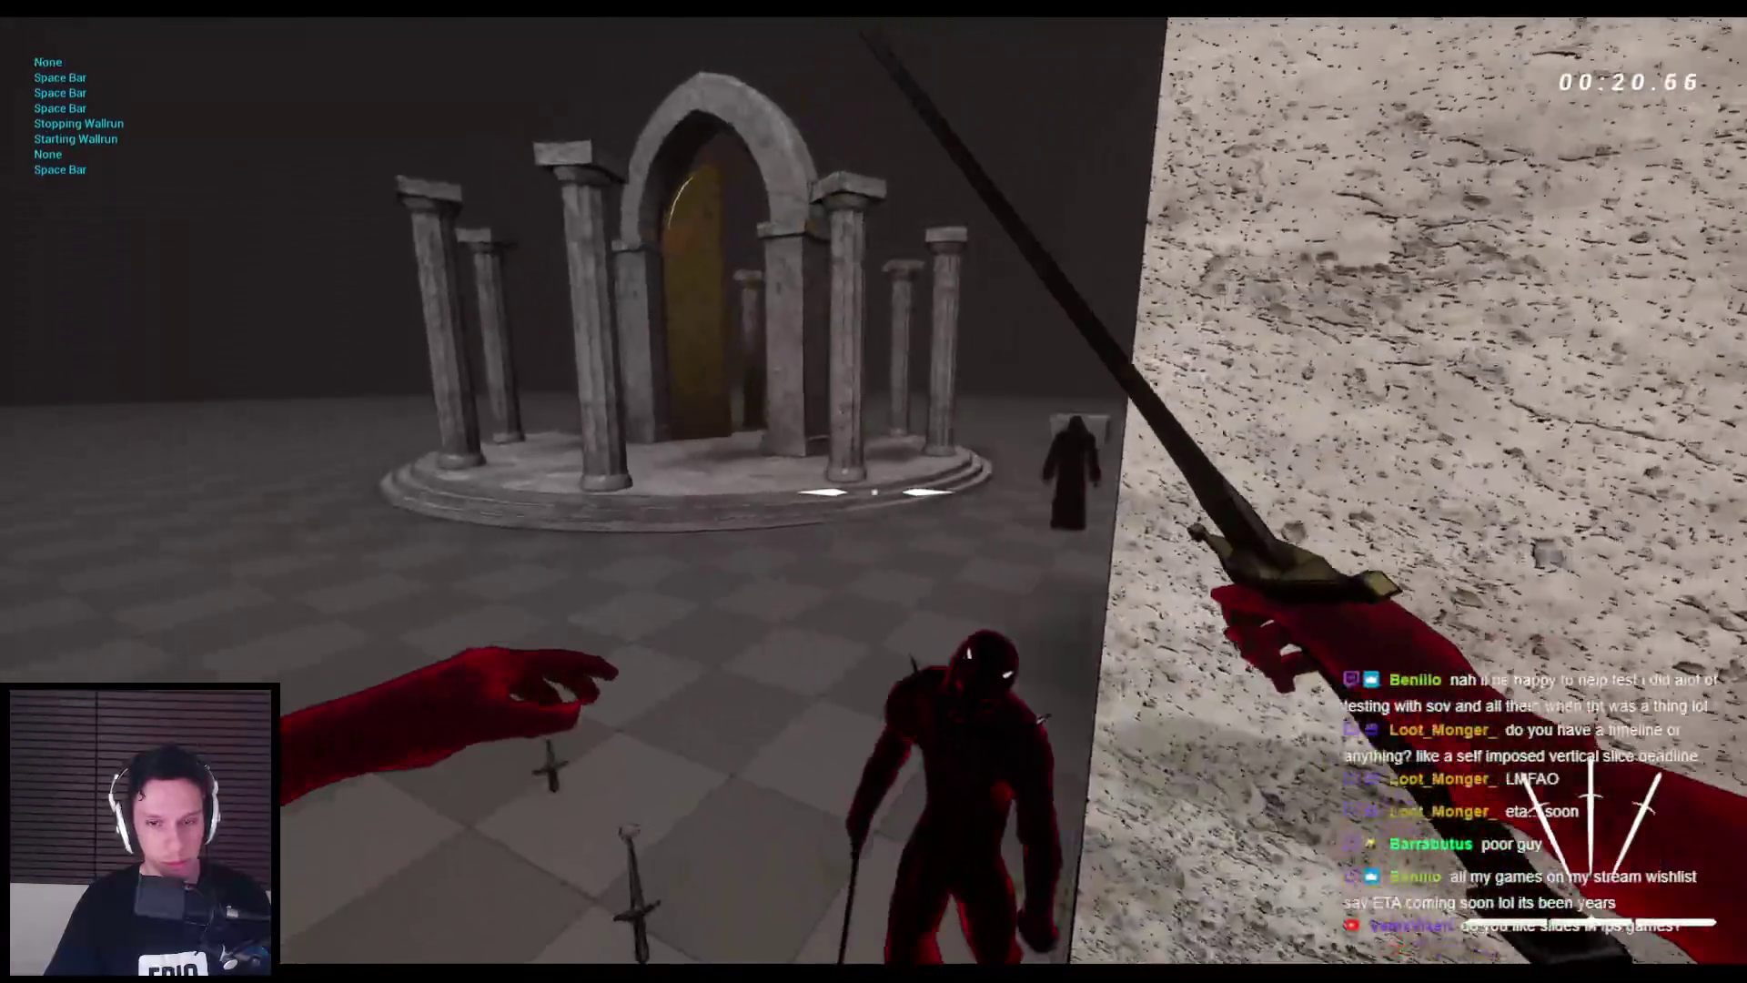
click(874, 491)
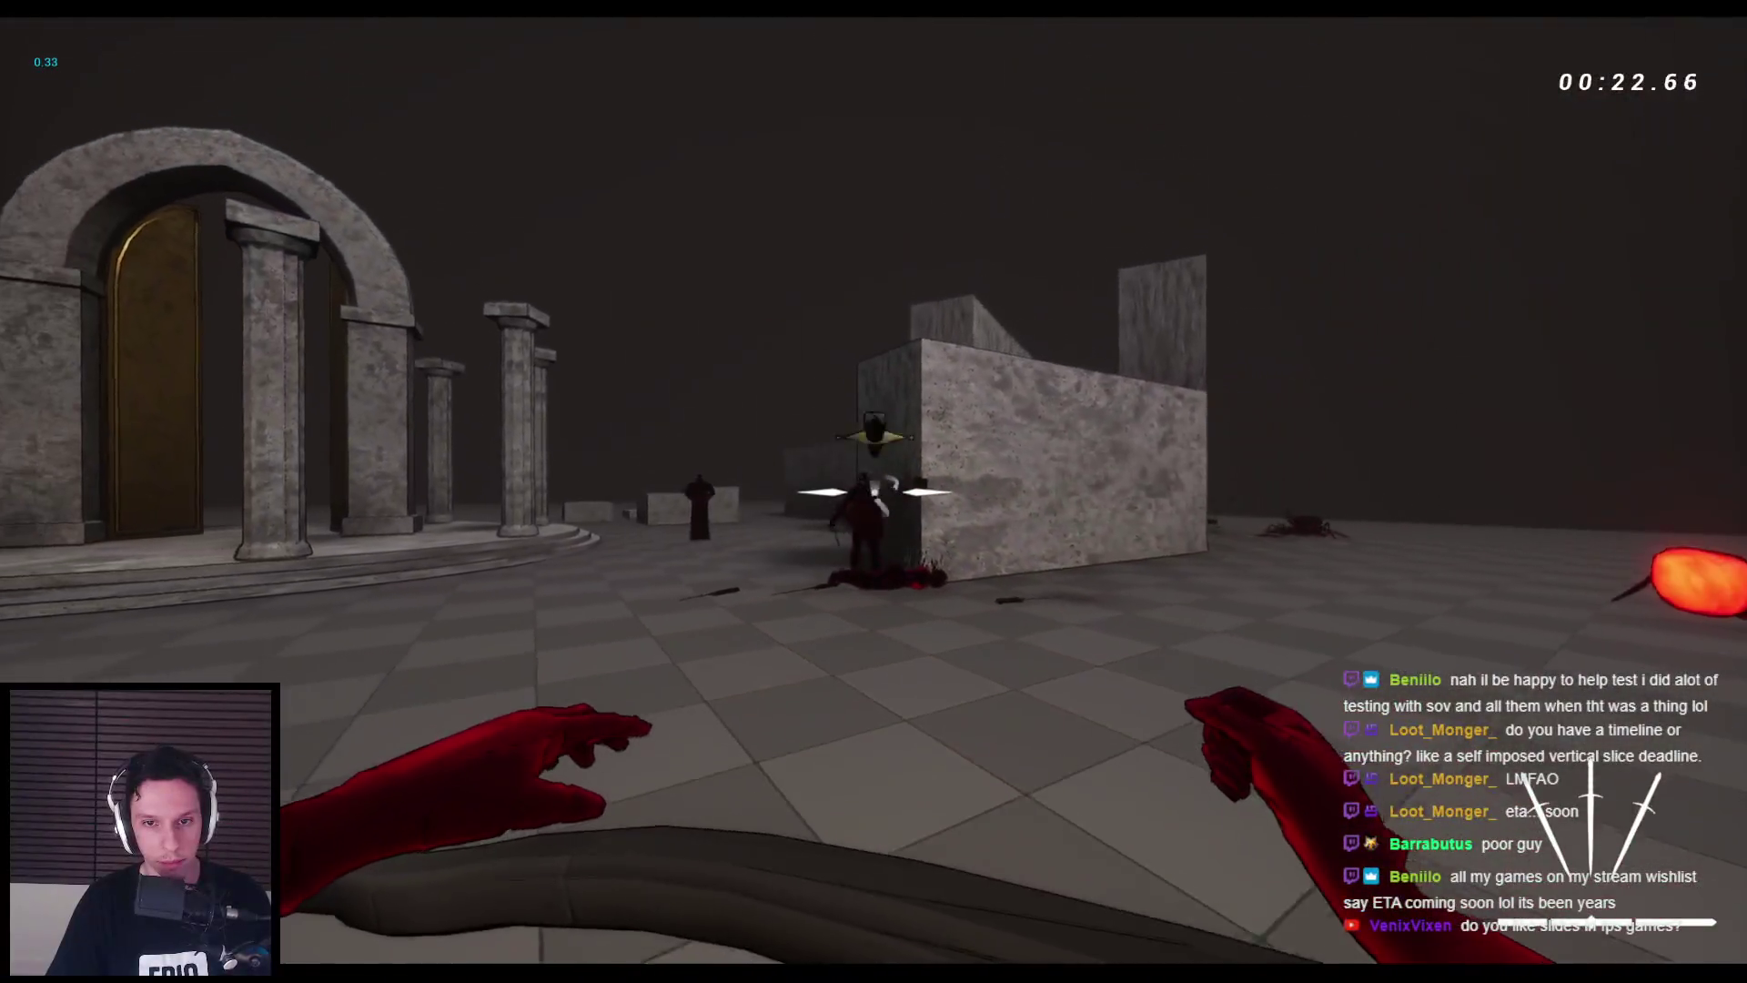
key(Escape)
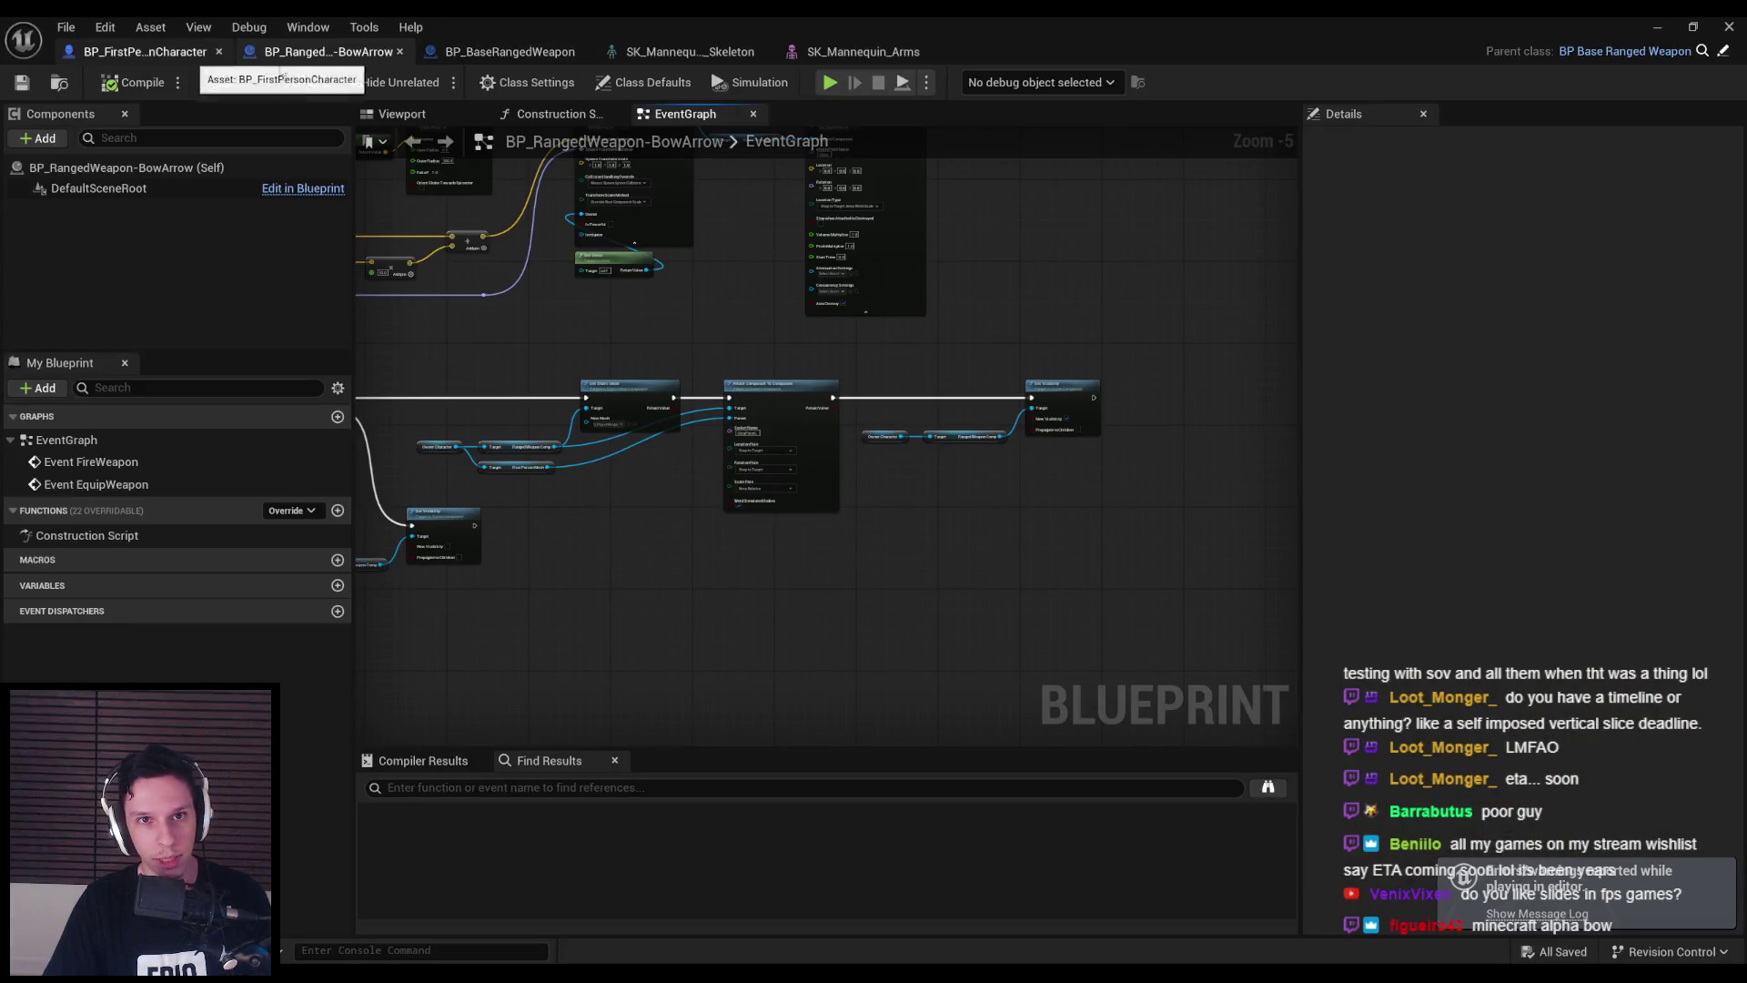
- Add a body mesh to the SK_Mannequin_Arms skeleton preview and view the bow hand
click(885, 55)
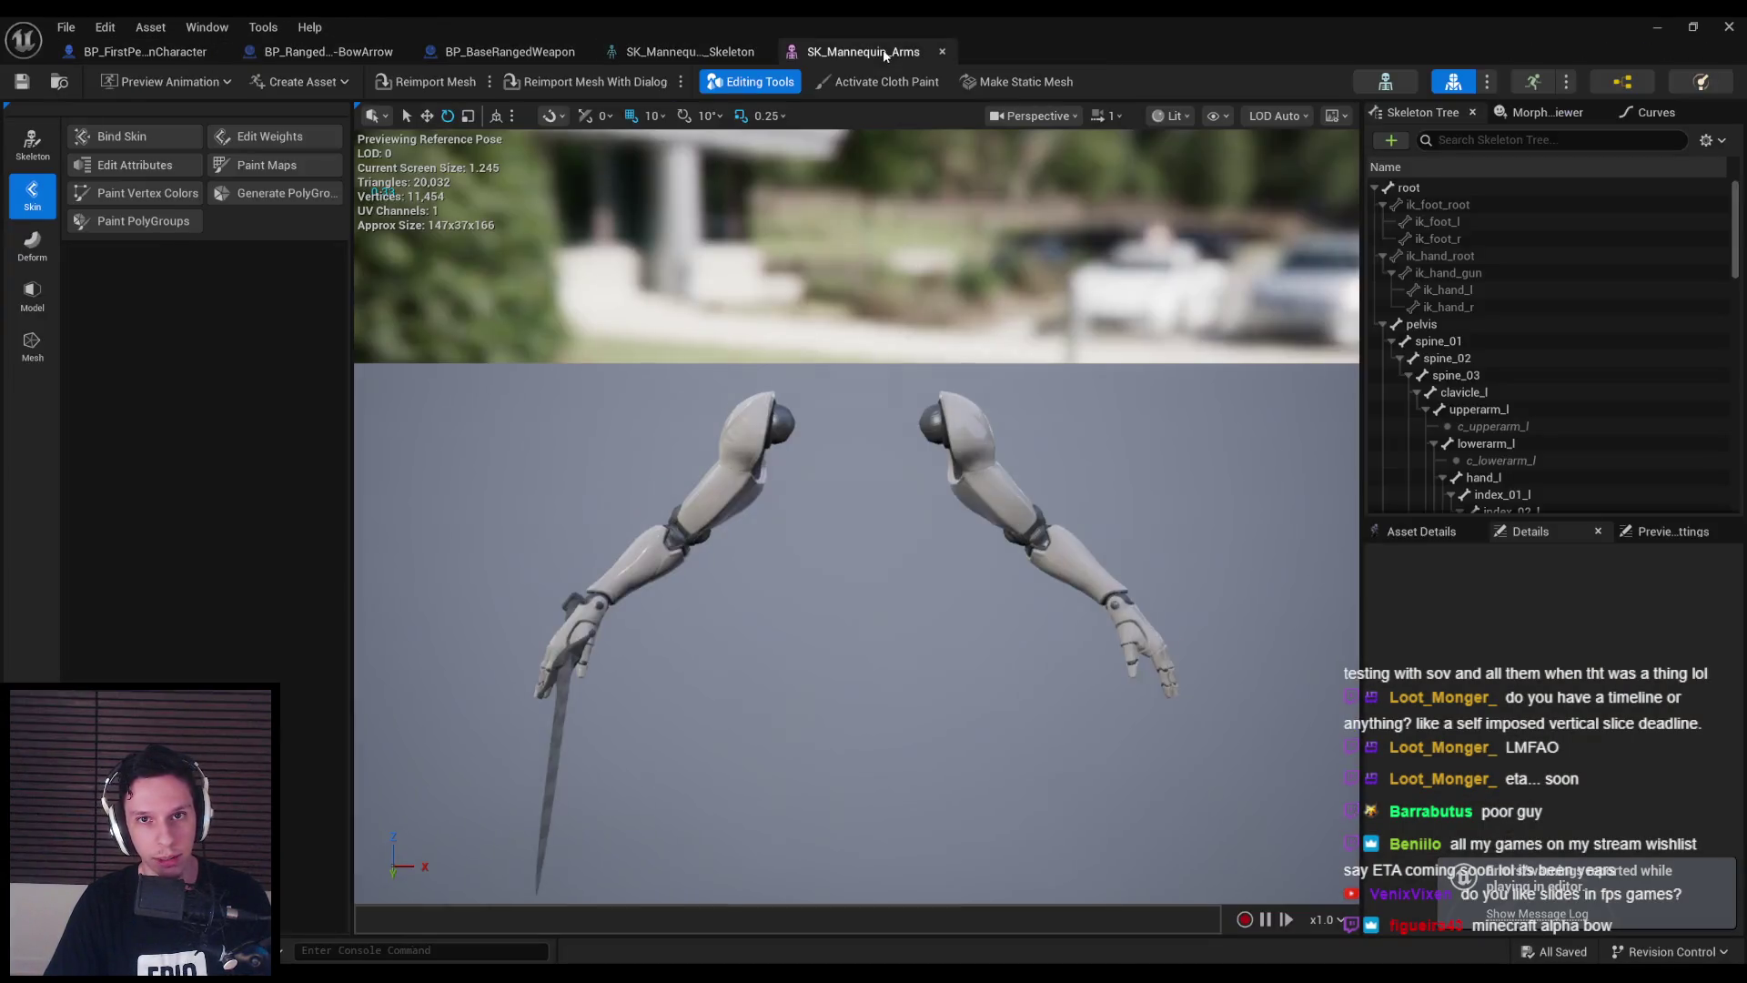
click(1422, 112)
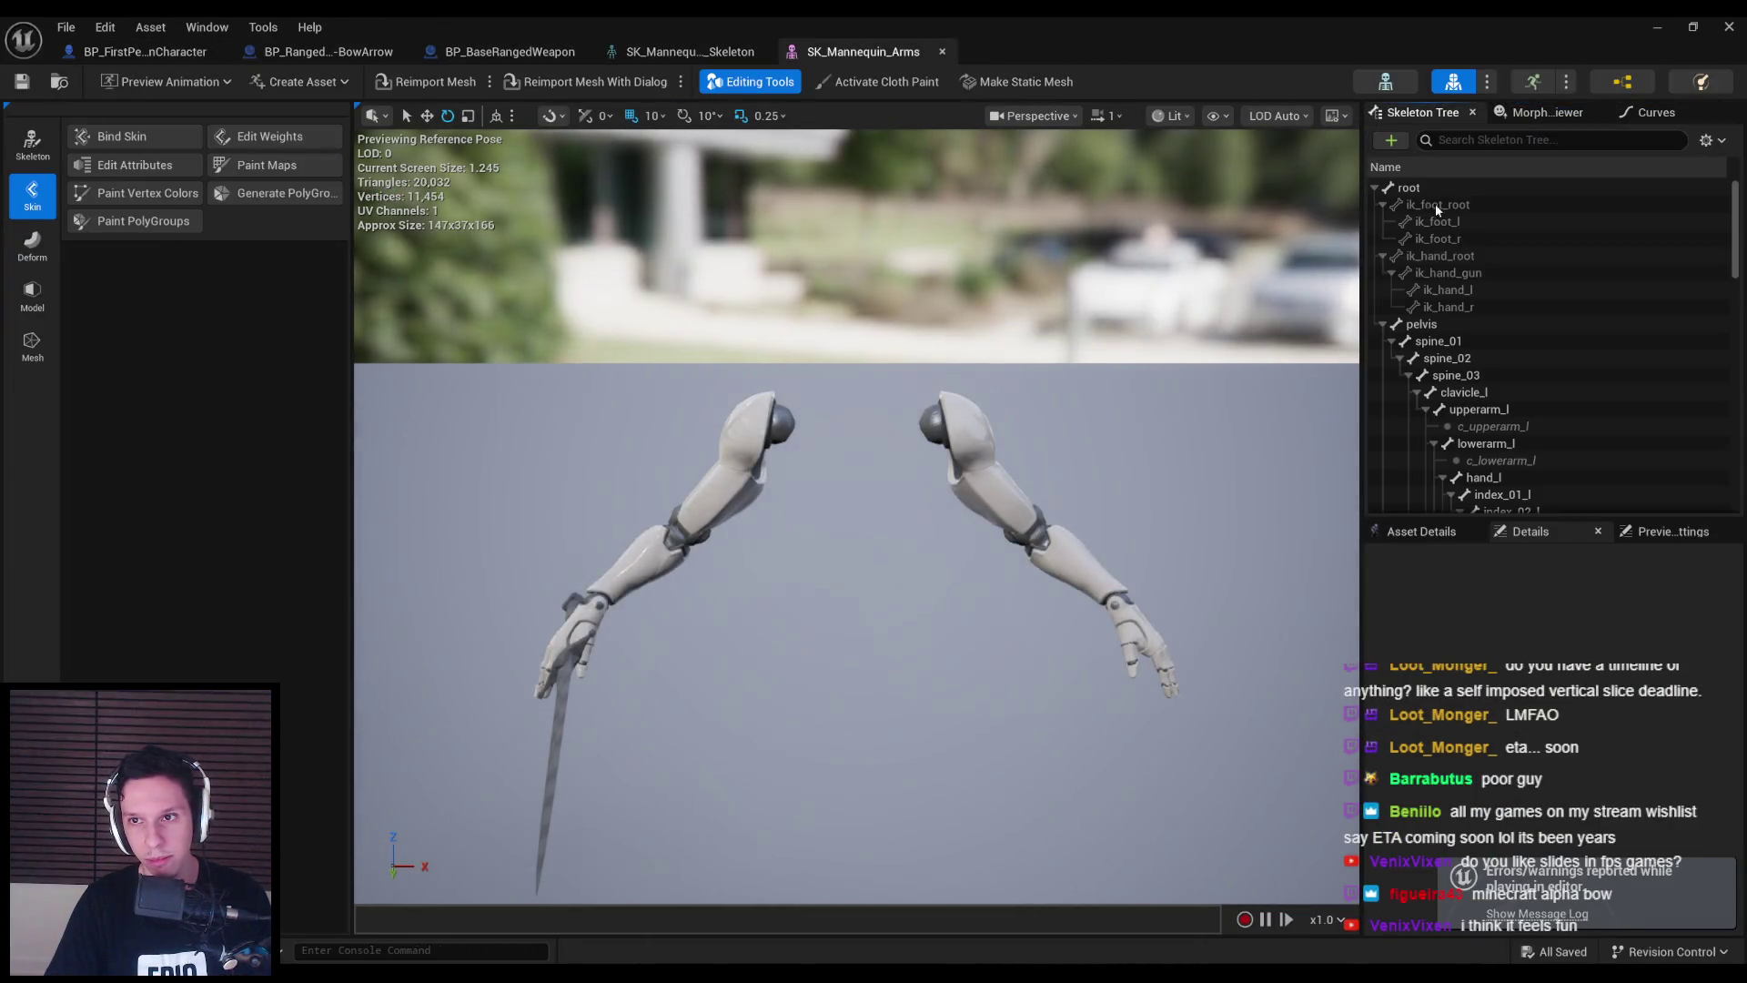
click(1387, 82)
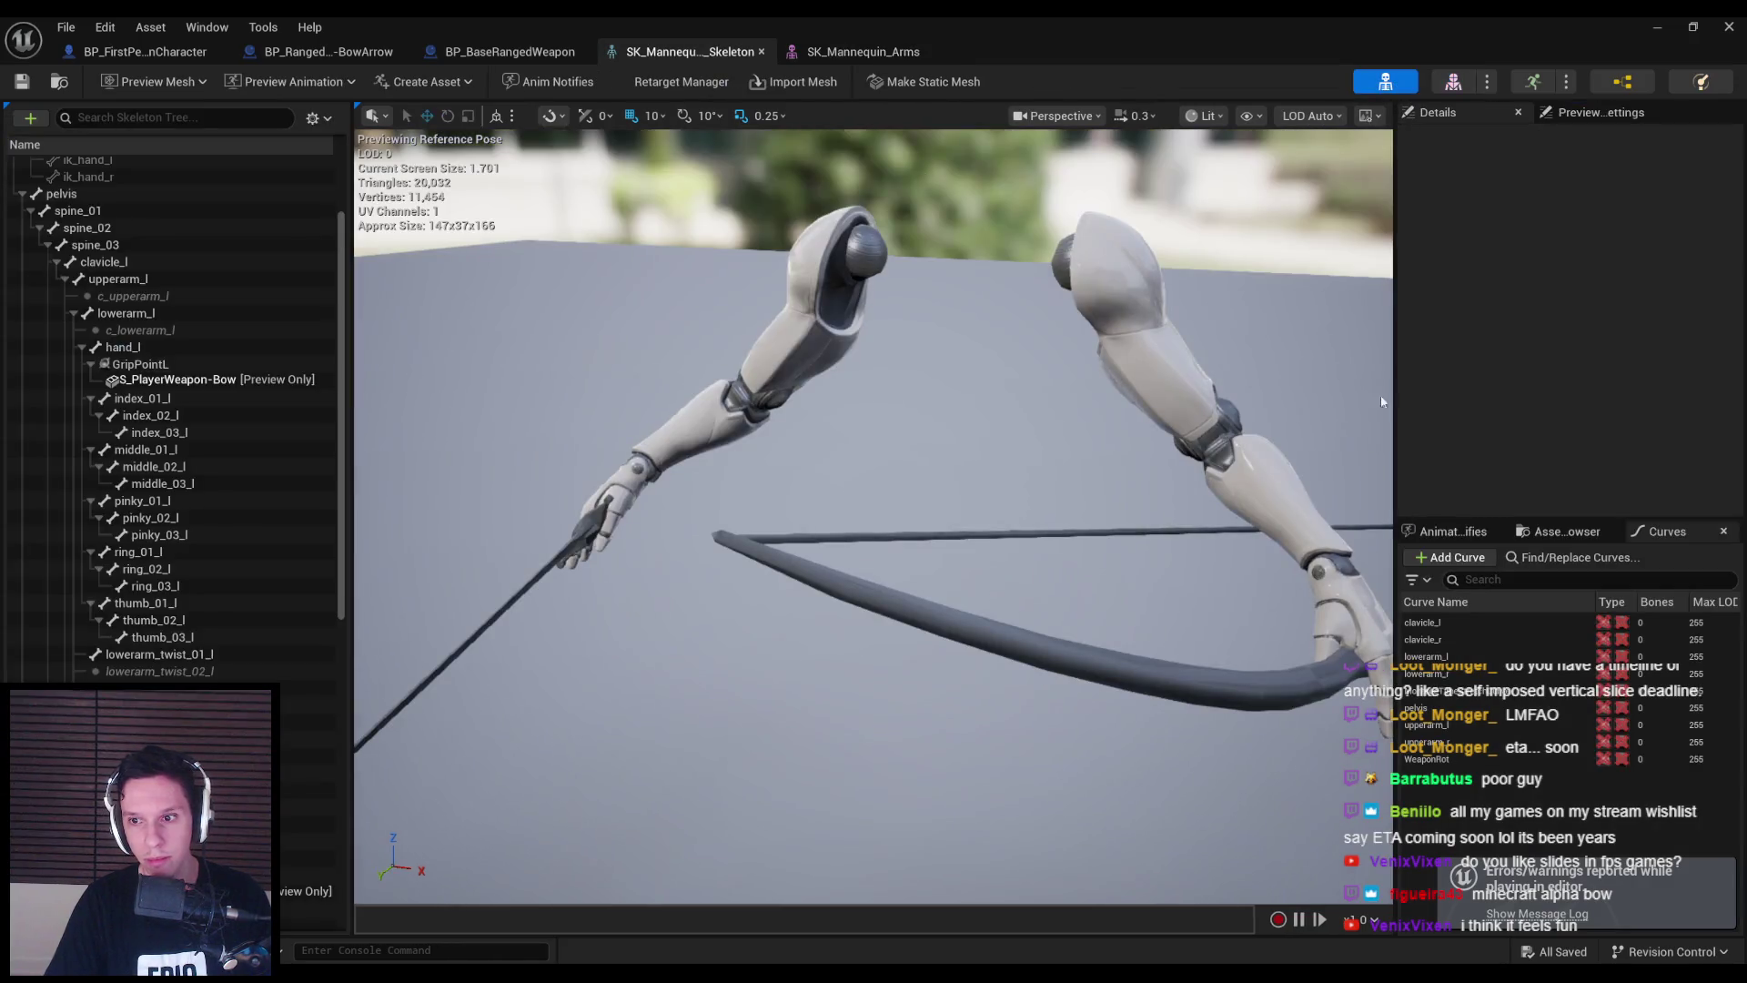
click(1597, 112)
click(1638, 402)
click(1620, 503)
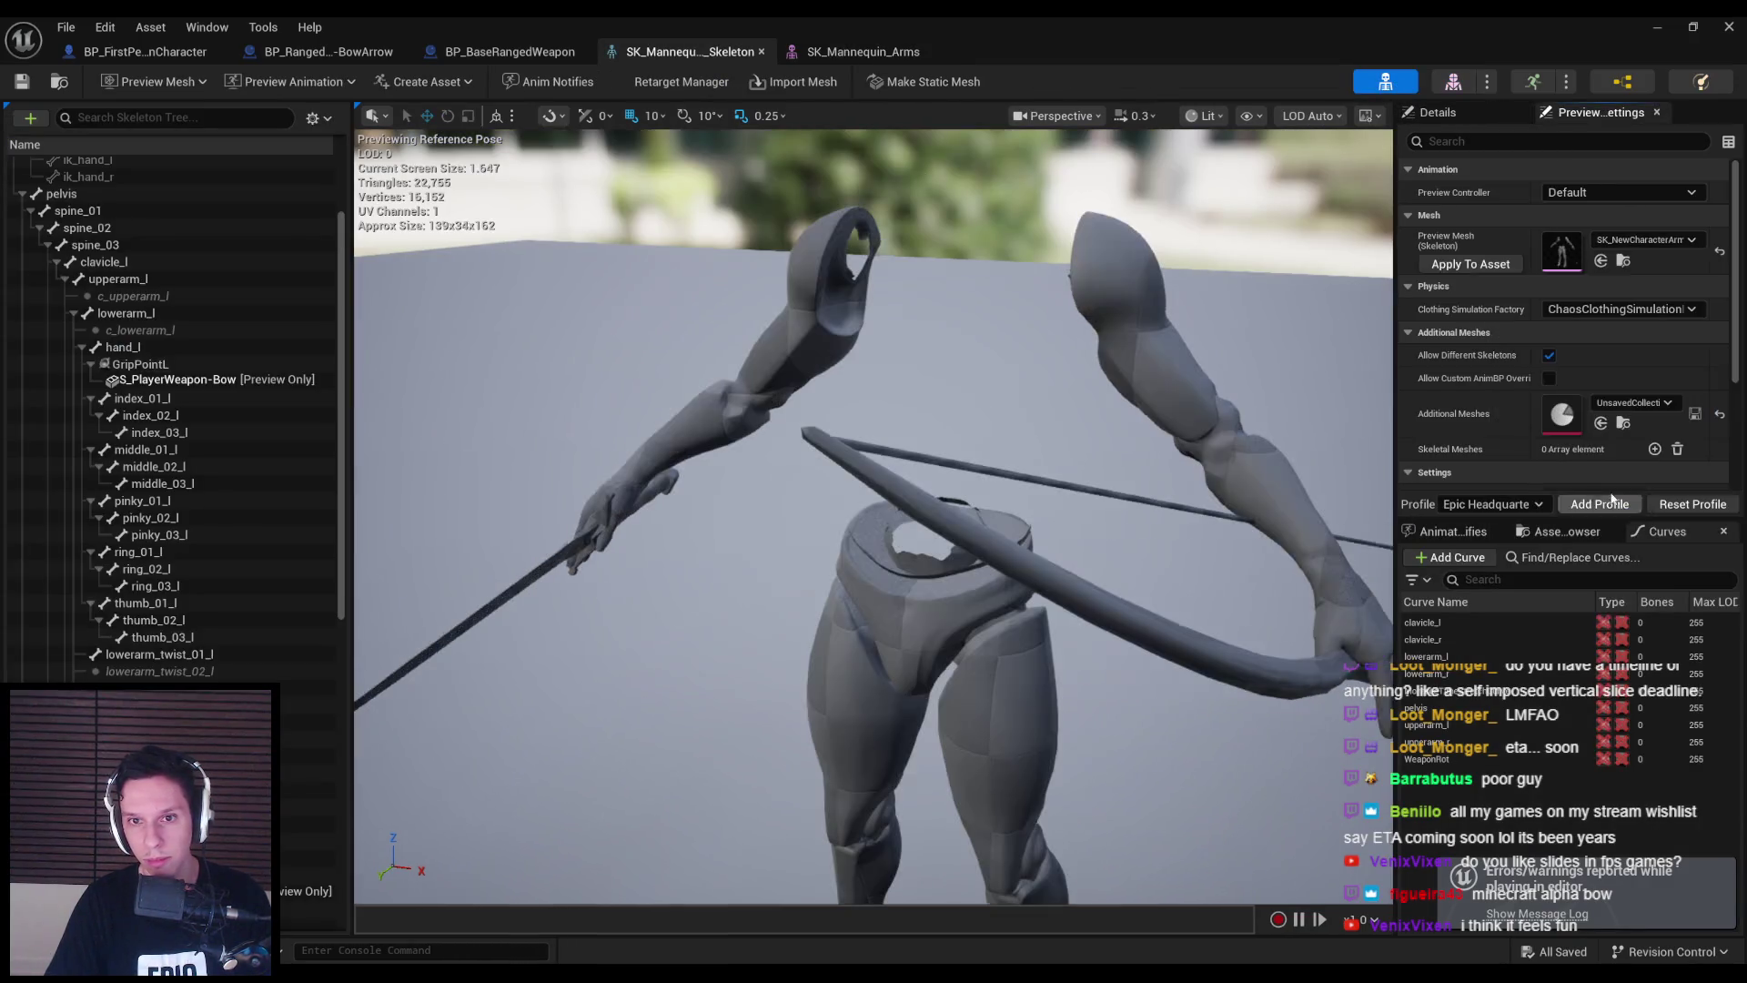
drag(873, 519, 783, 478)
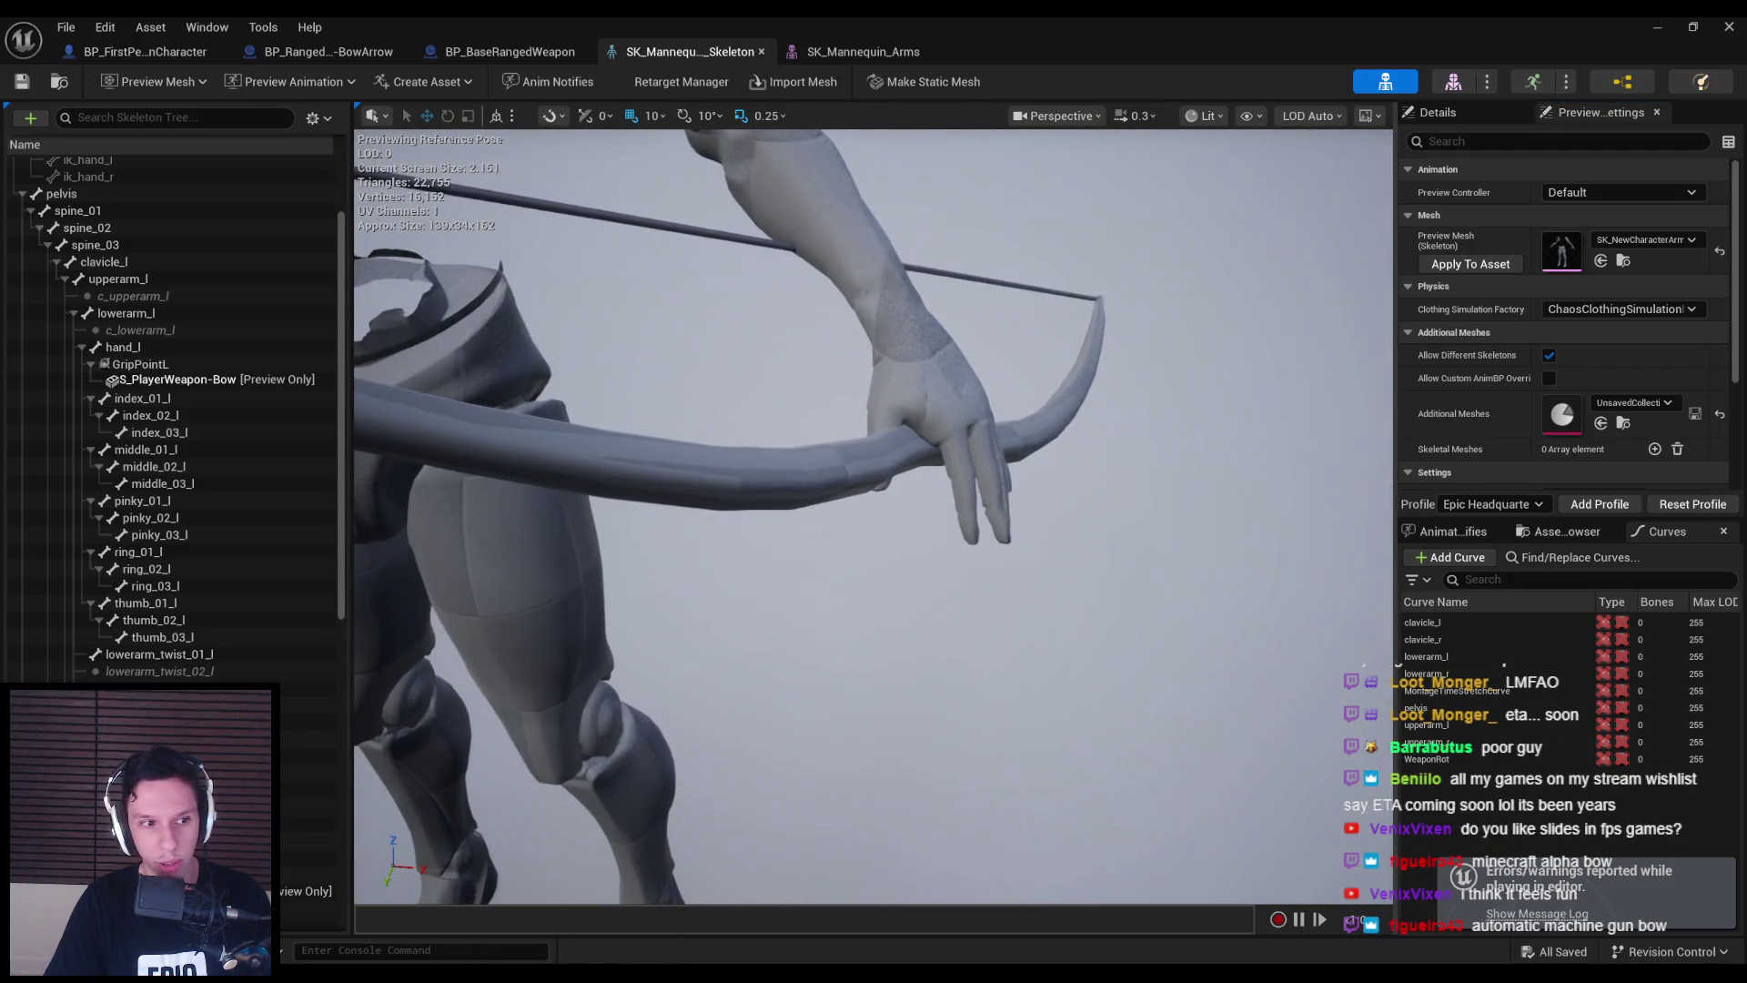
- Review the Set Static Mesh node in the bow arrow weapon blueprint
click(136, 52)
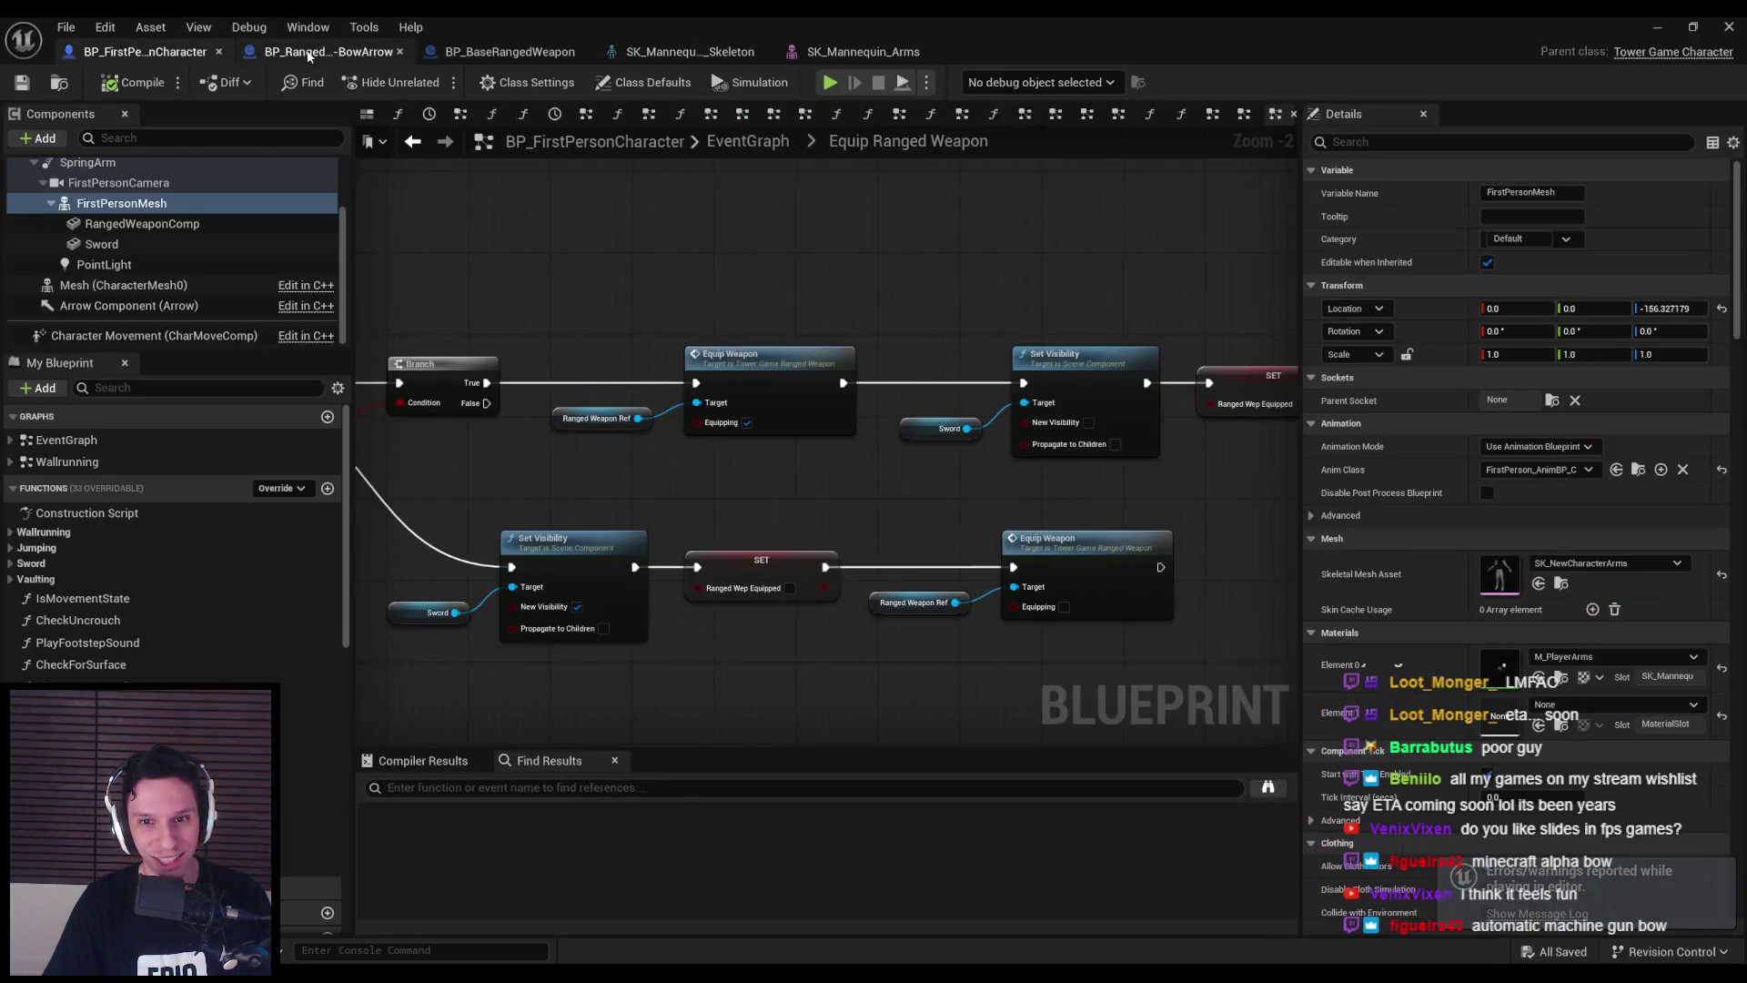
click(328, 52)
scroll(658, 482, up, 4)
mouse_move(629, 508)
mouse_down()
mouse_move(637, 492)
mouse_move(762, 539)
mouse_up()
scroll(643, 496, down, 1)
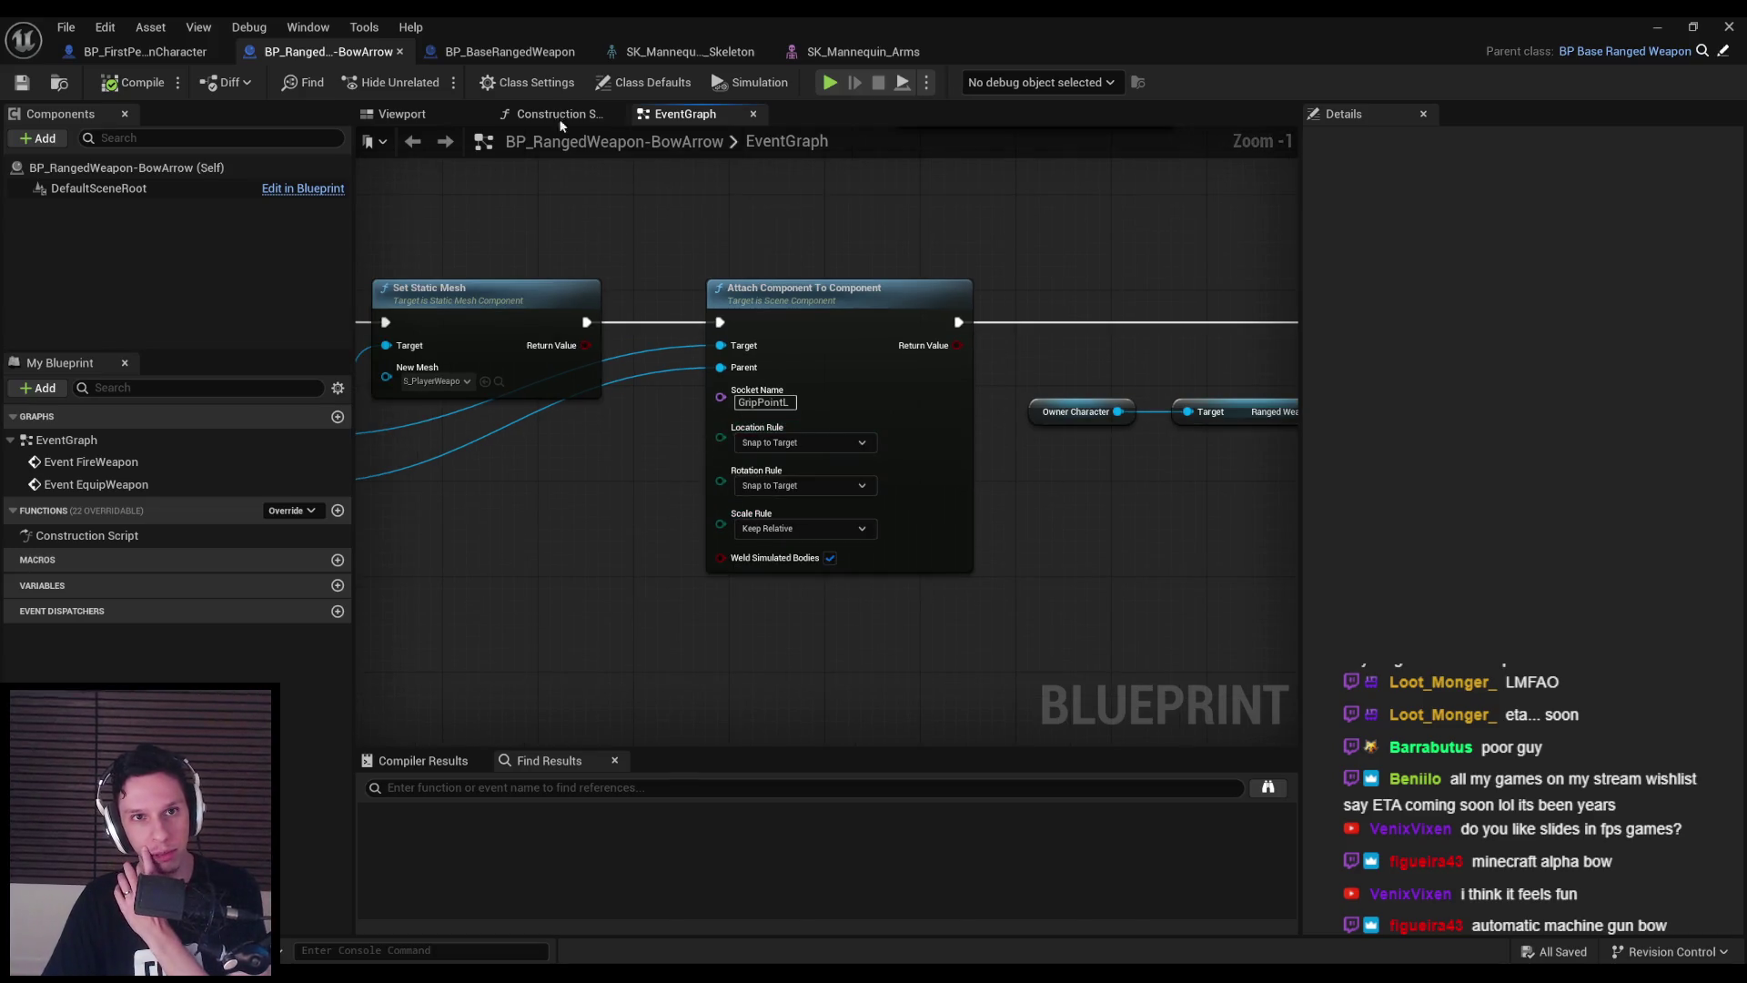
- Select and frame the GripPointL socket in the arms skeleton, then return to BP_FirstPersonCharacter
click(715, 52)
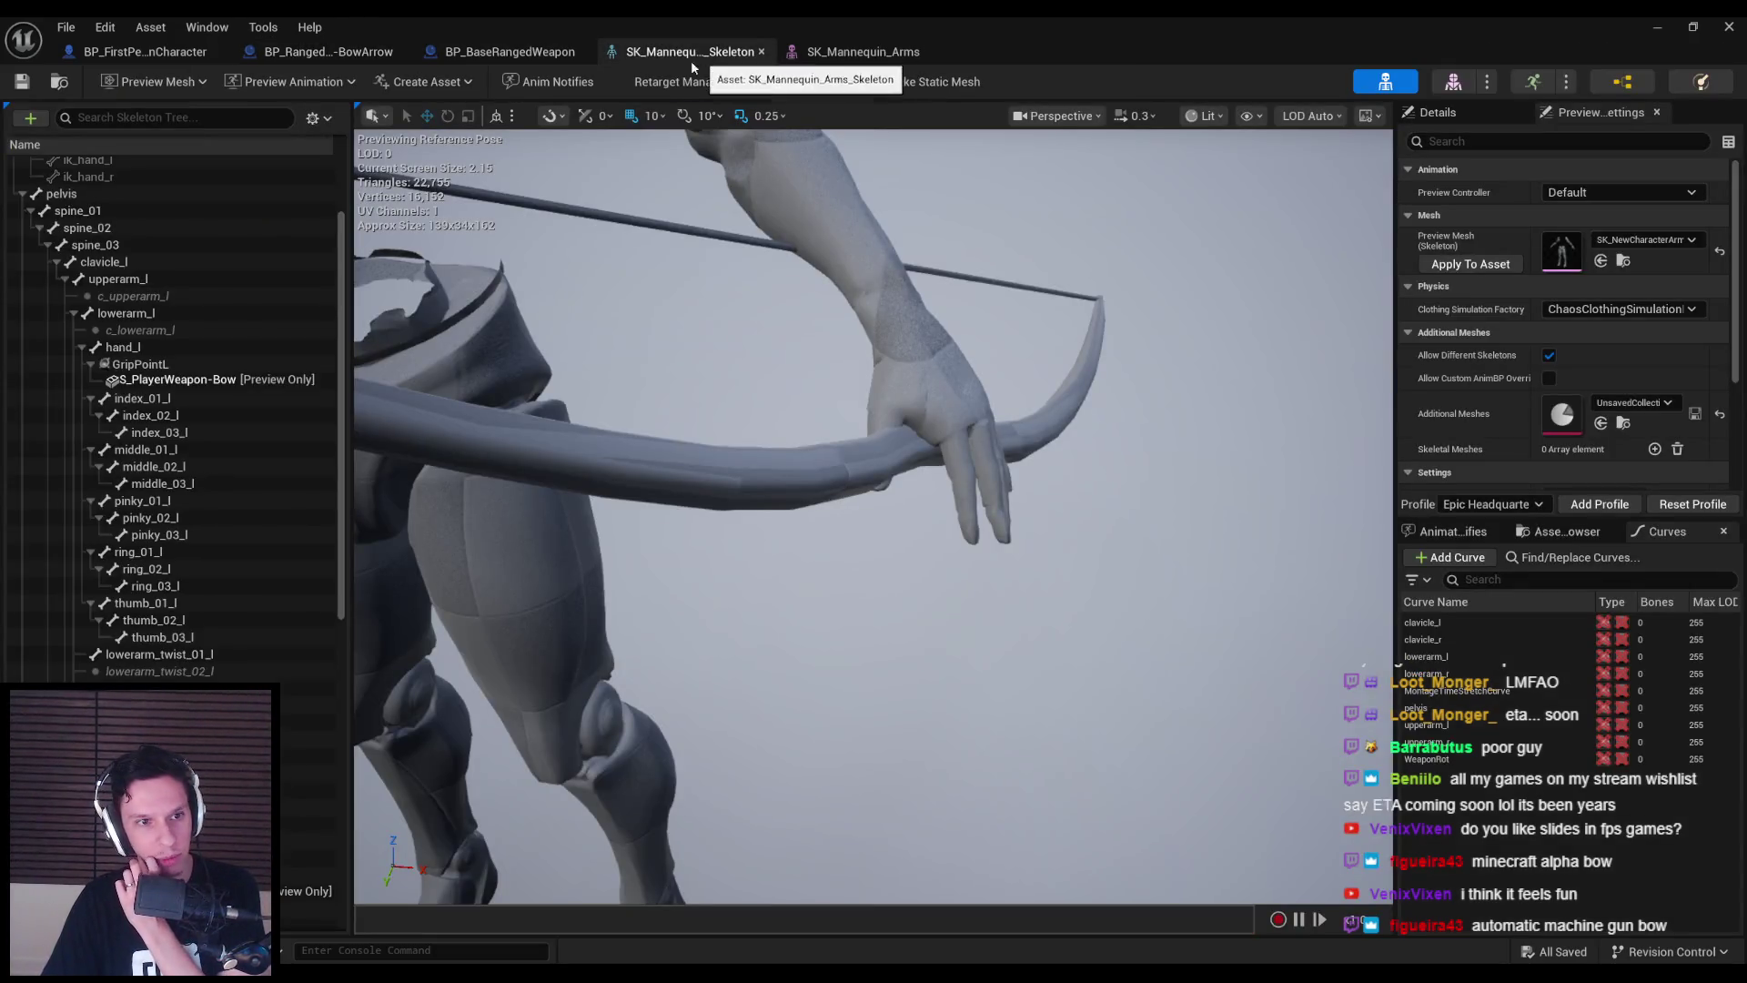
click(137, 364)
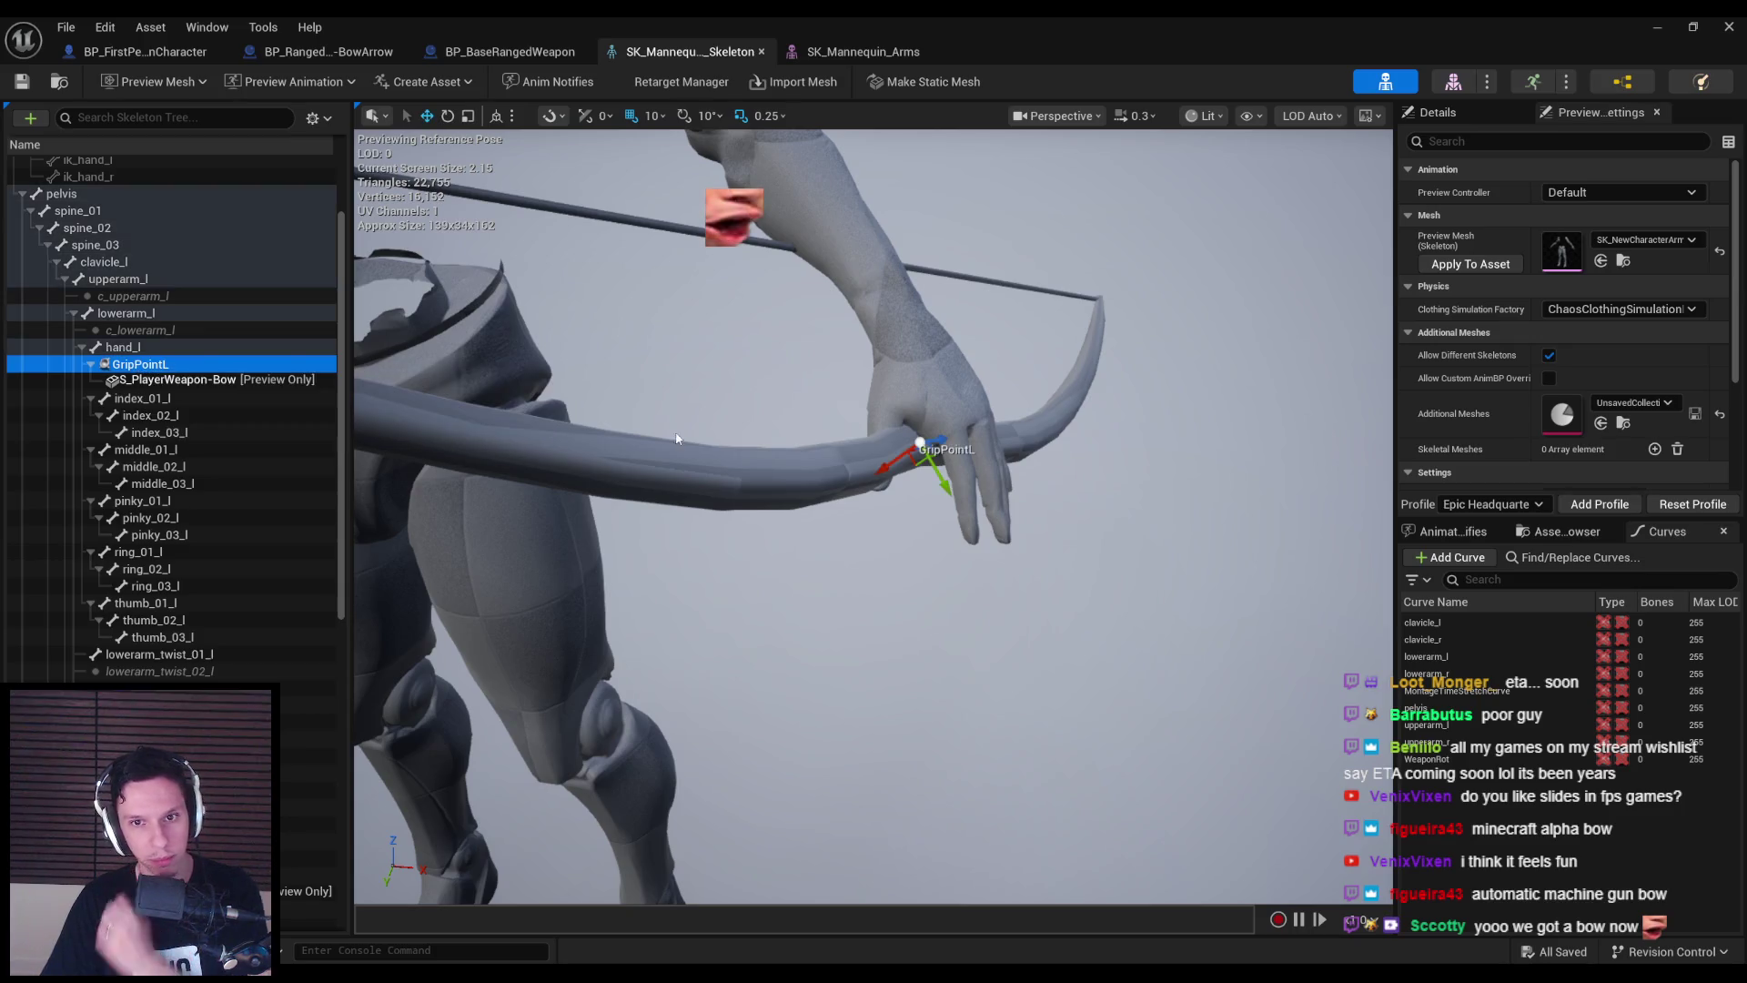
key(f)
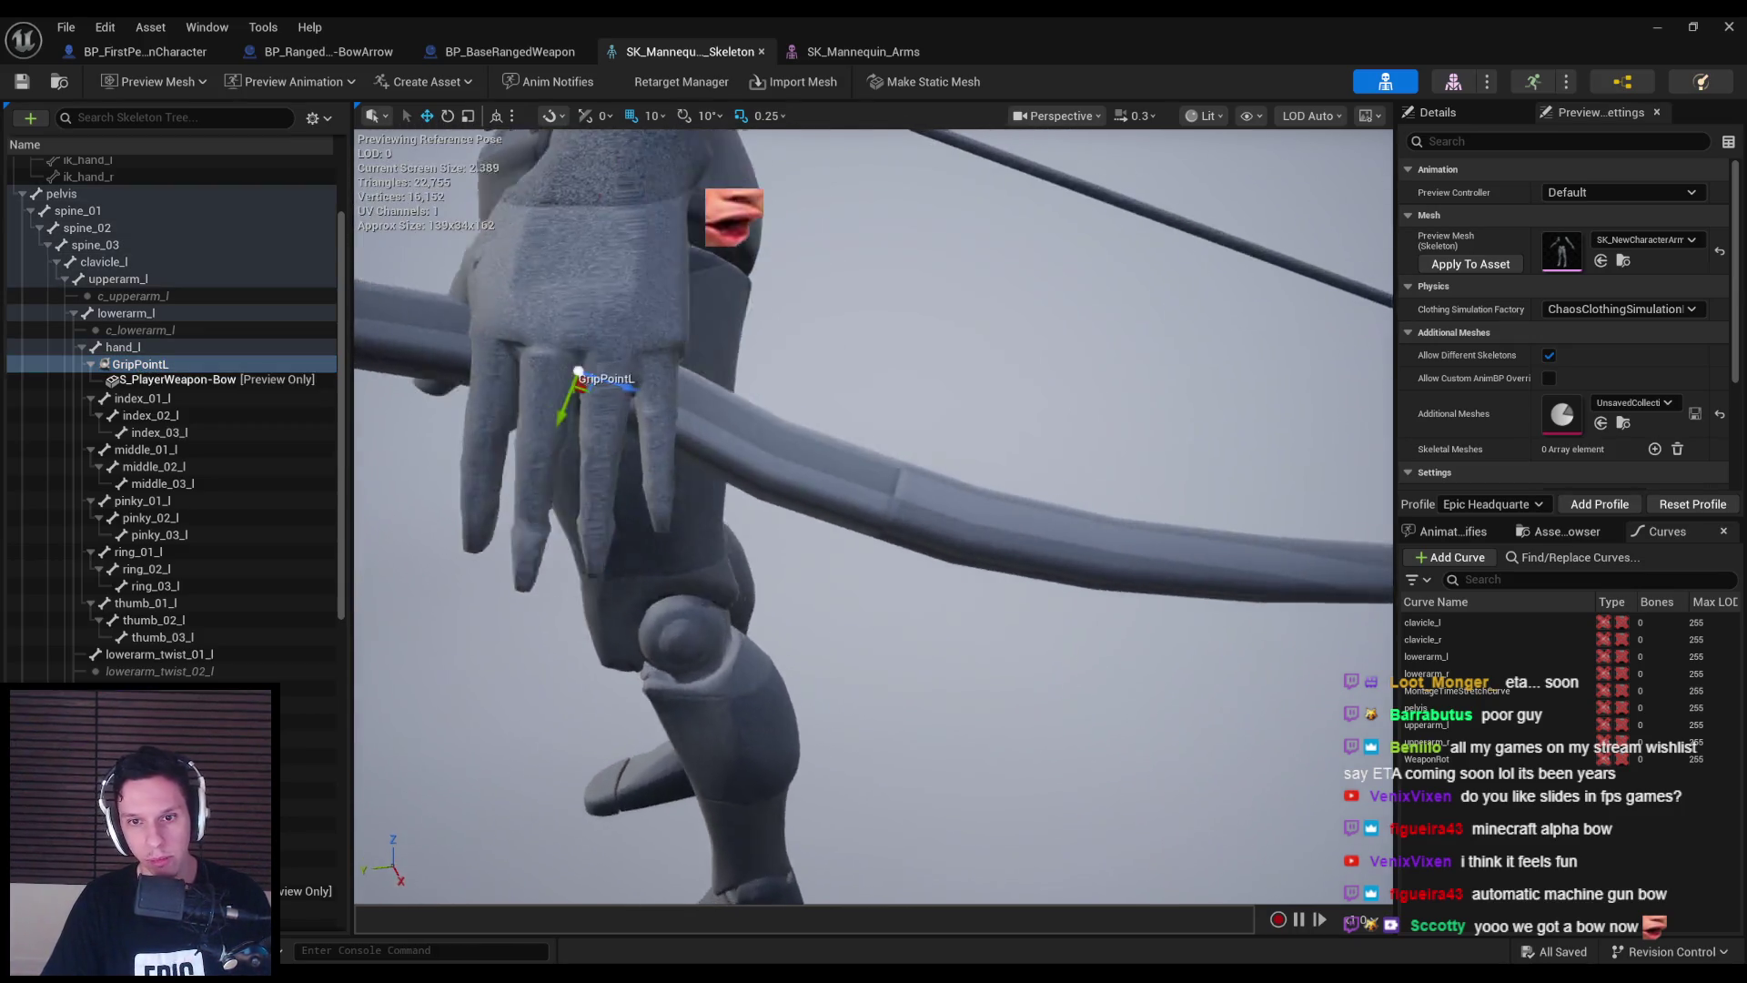
scroll(874, 518, down, 5)
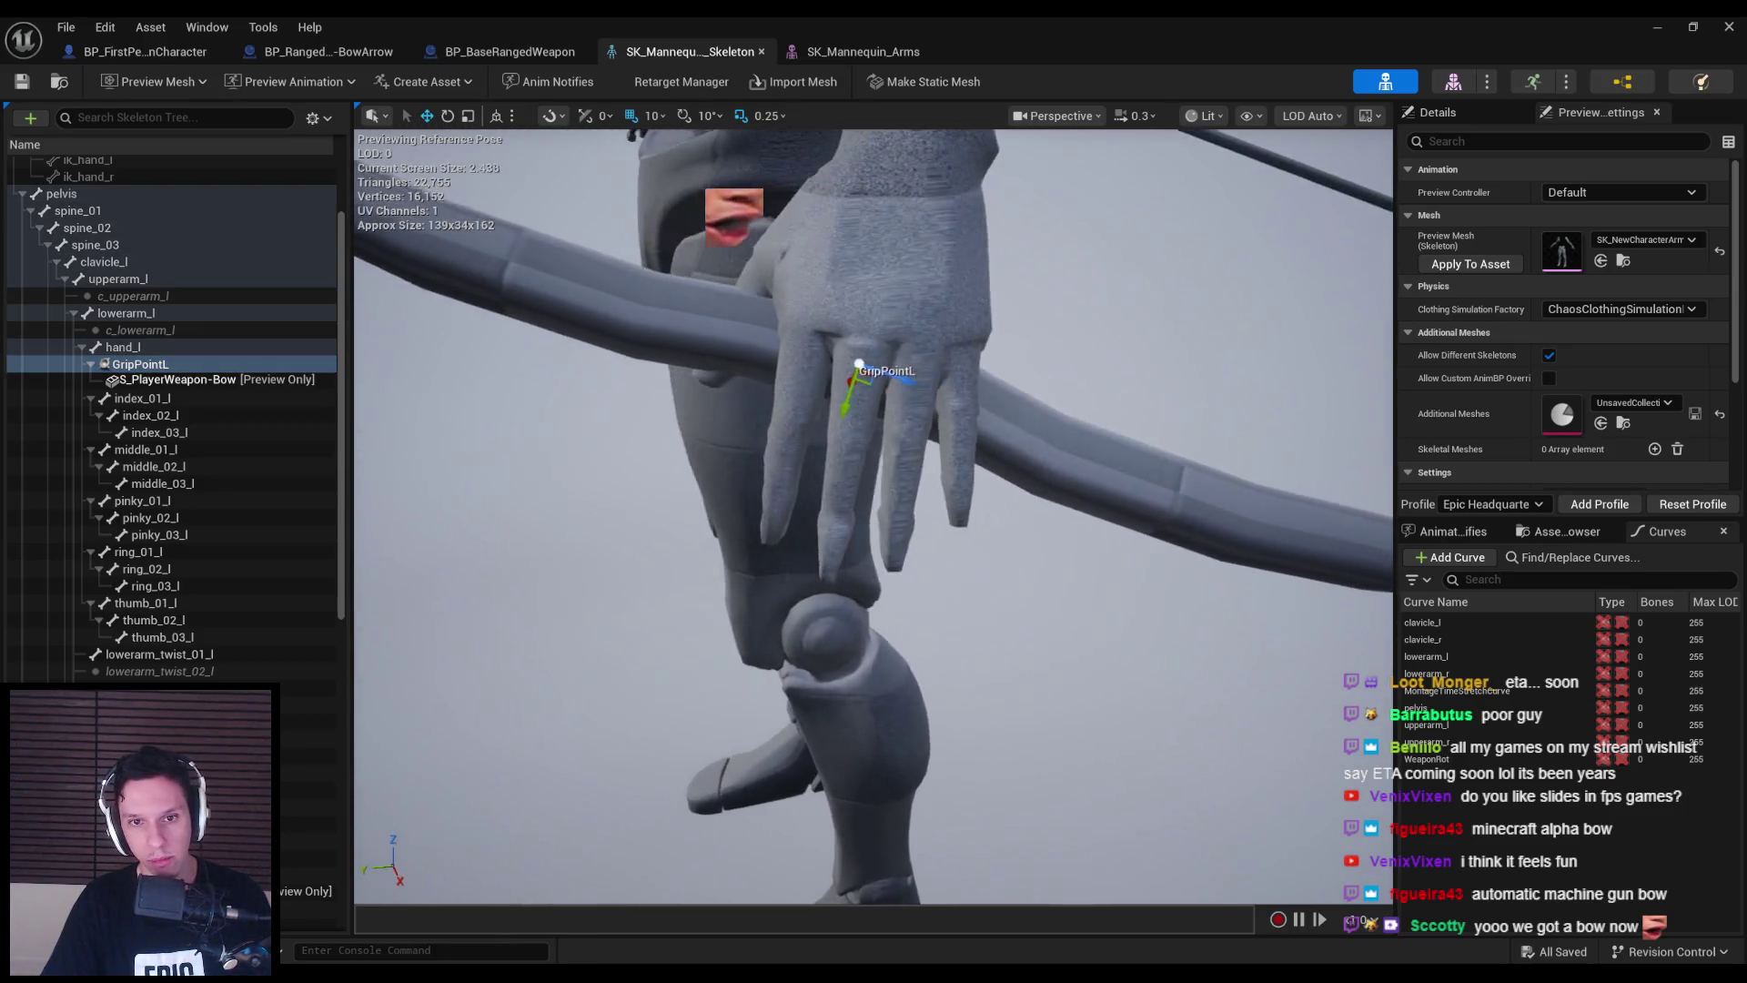
scroll(874, 519, down, 1)
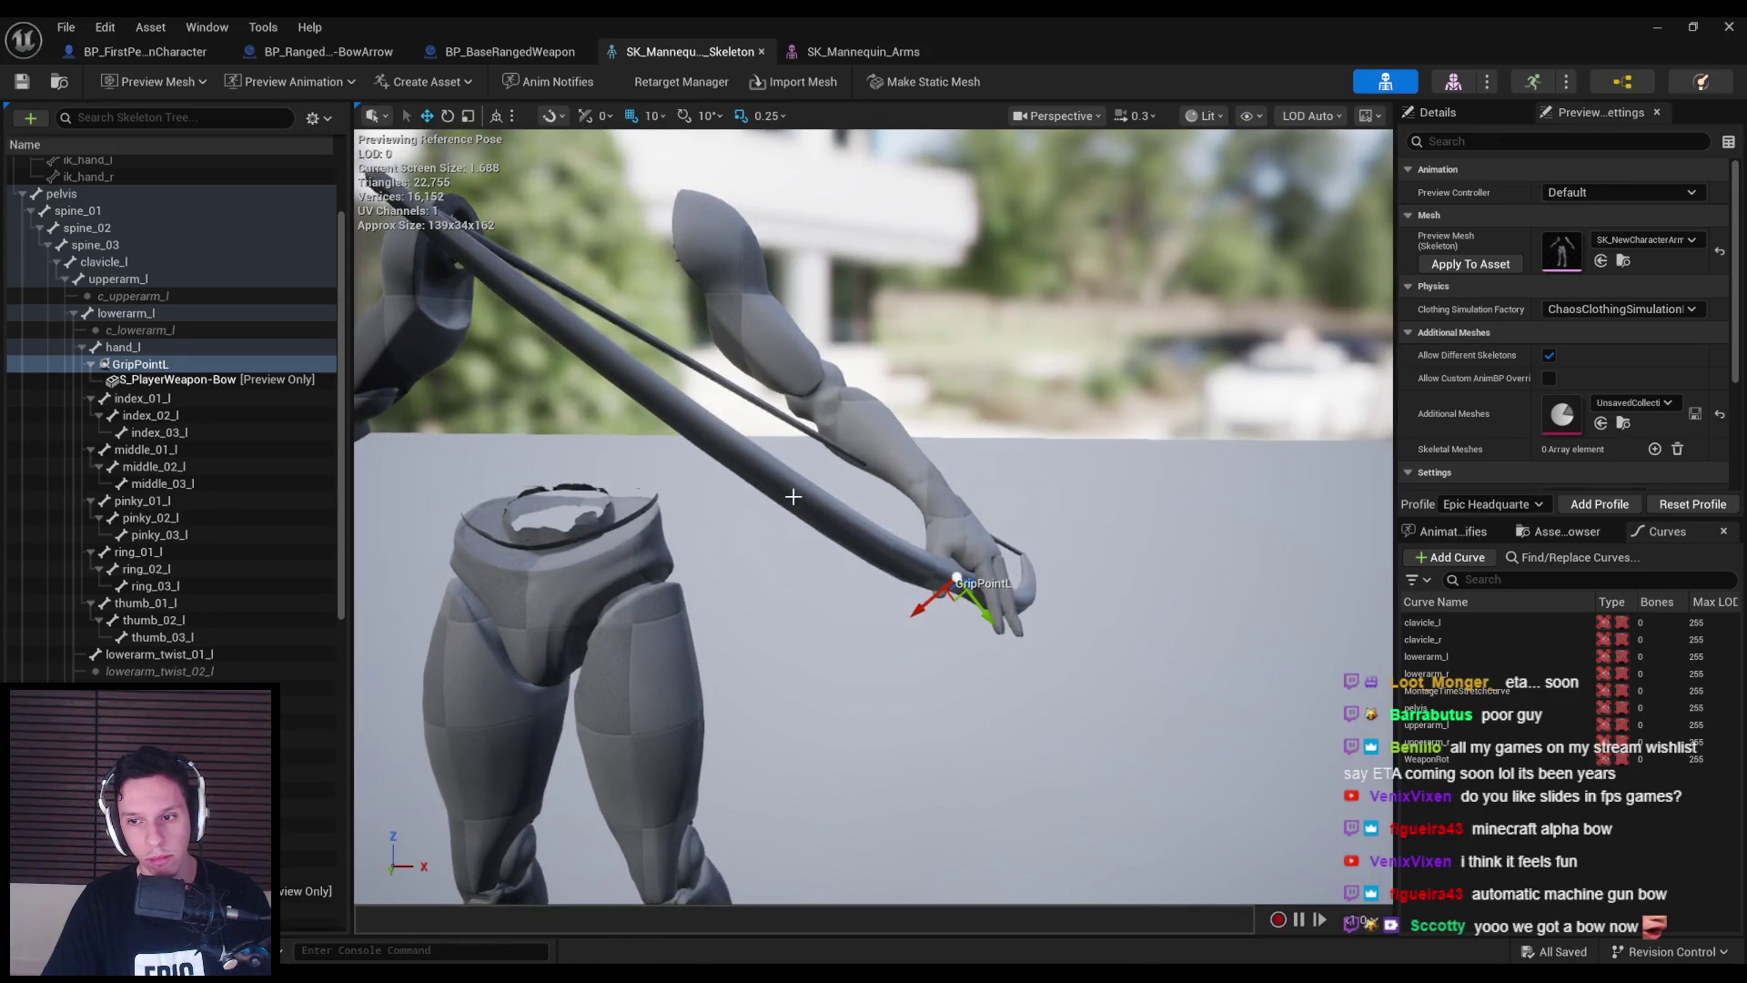
click(143, 52)
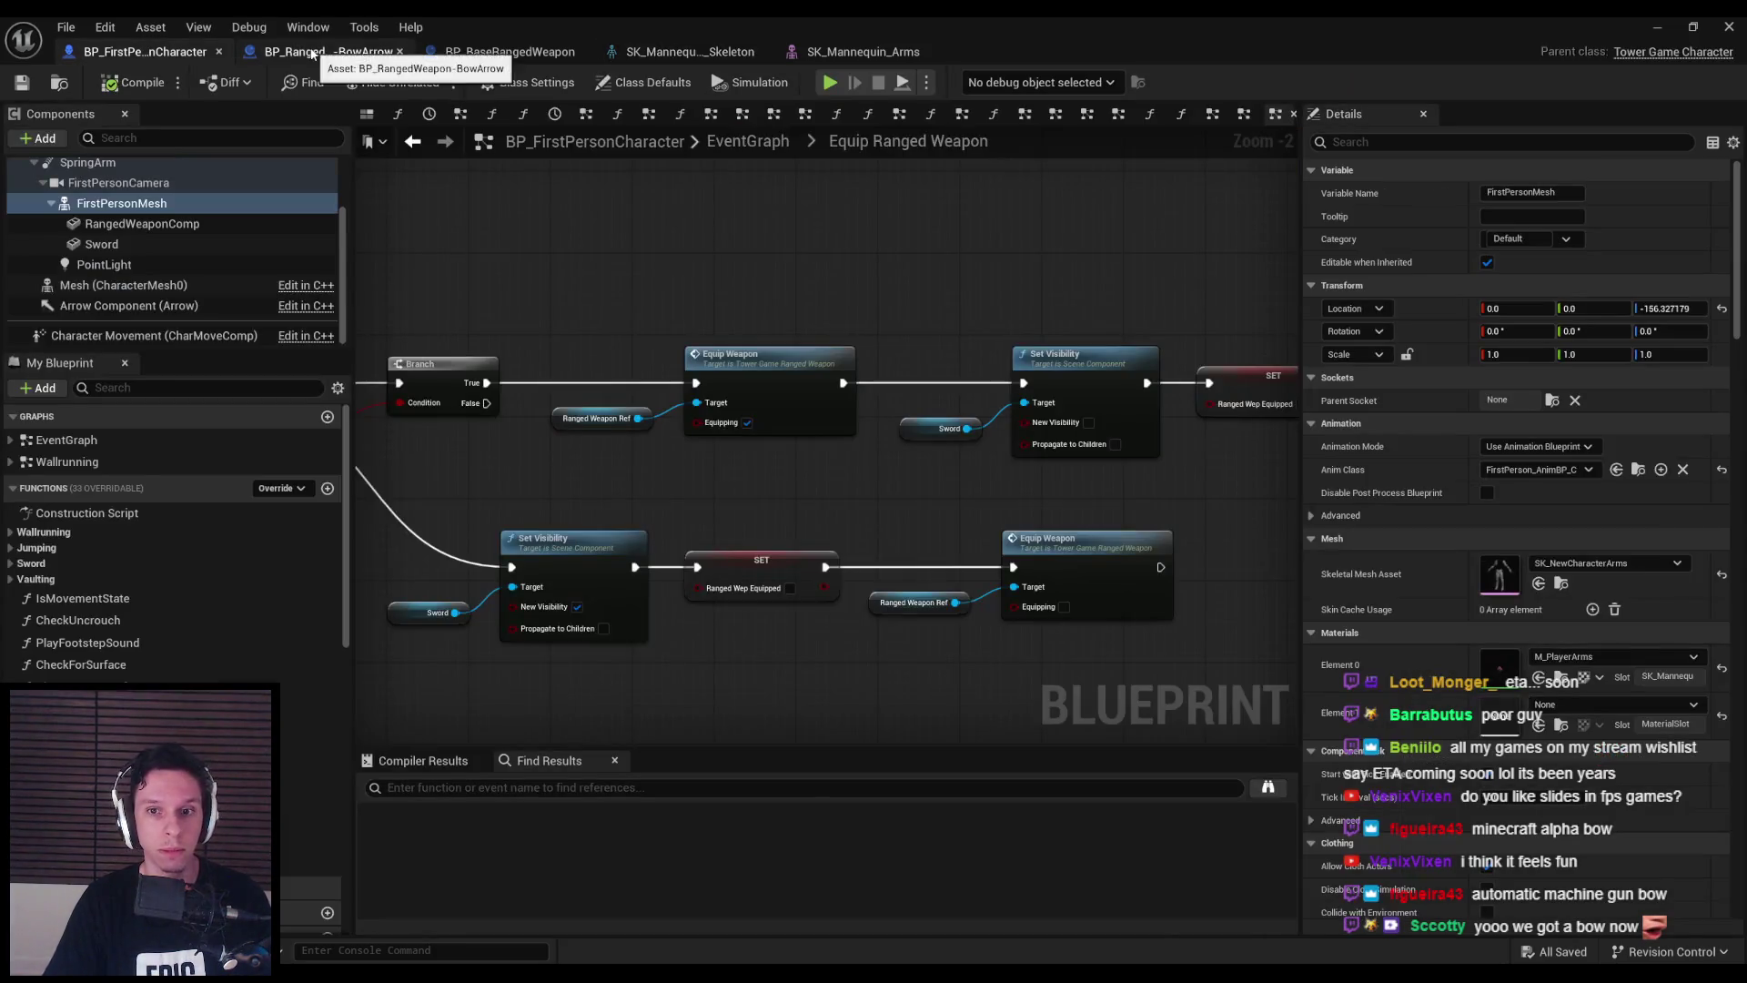
- Minimize the blueprint editor and bring up the project's Content Browser
click(312, 53)
scroll(722, 448, down, 2)
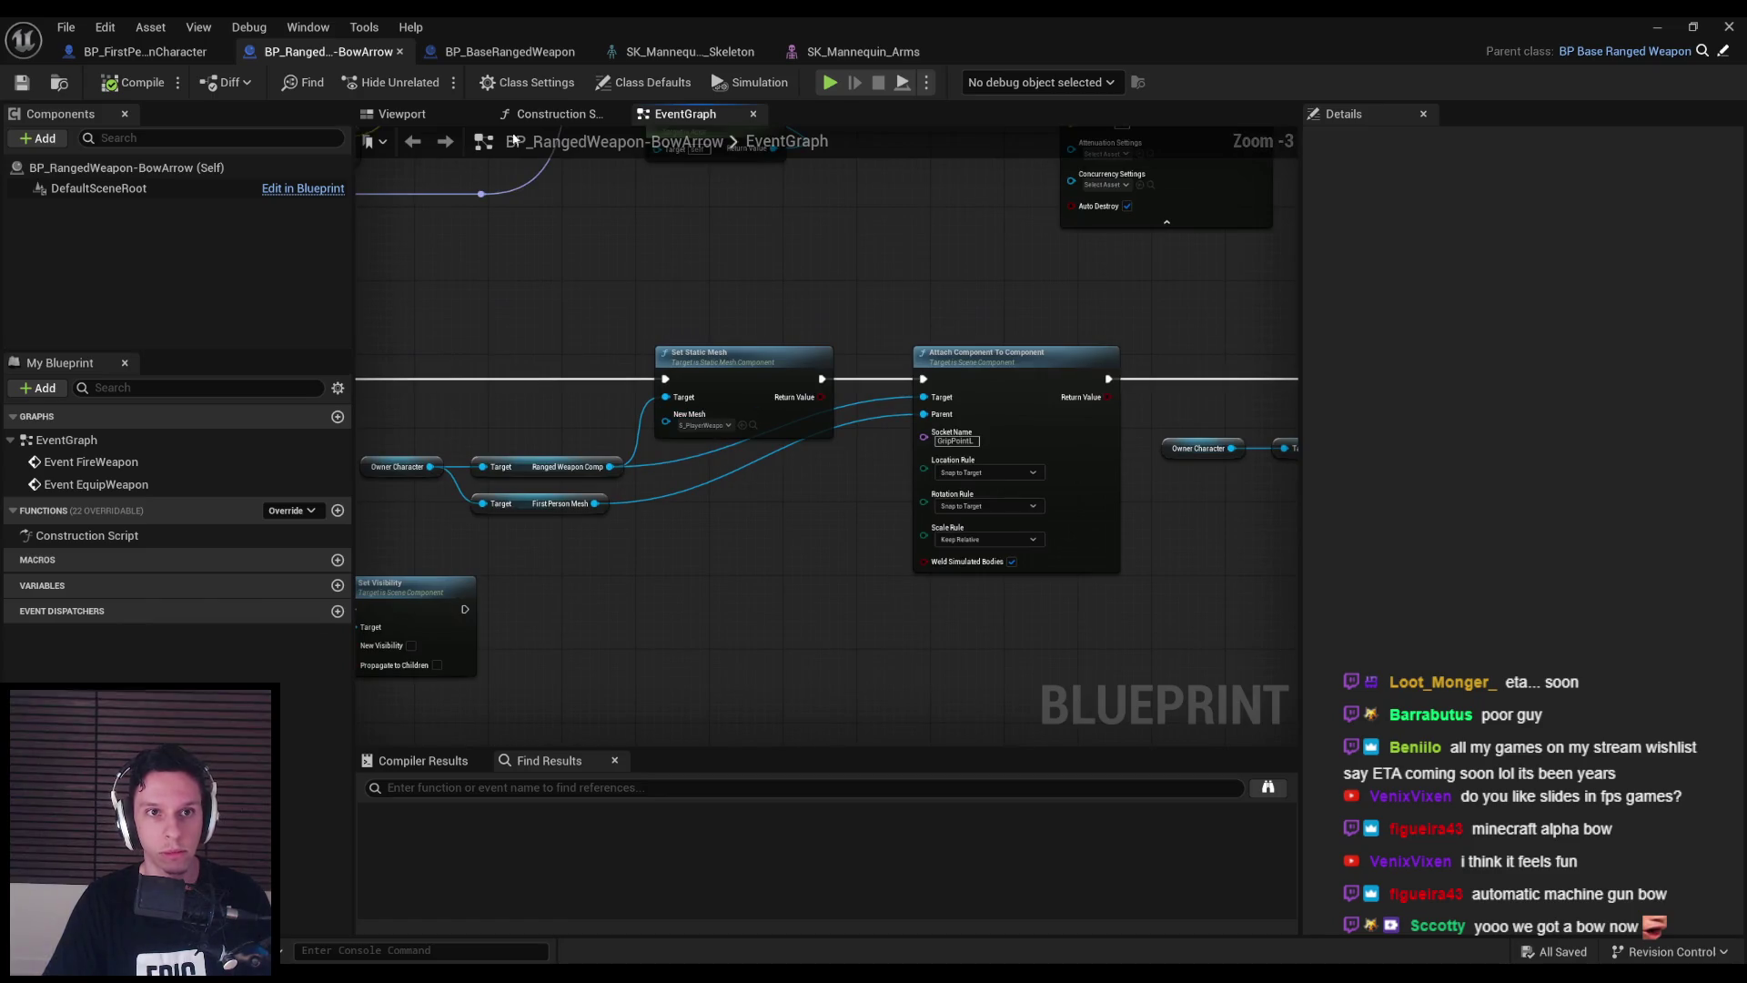
click(177, 54)
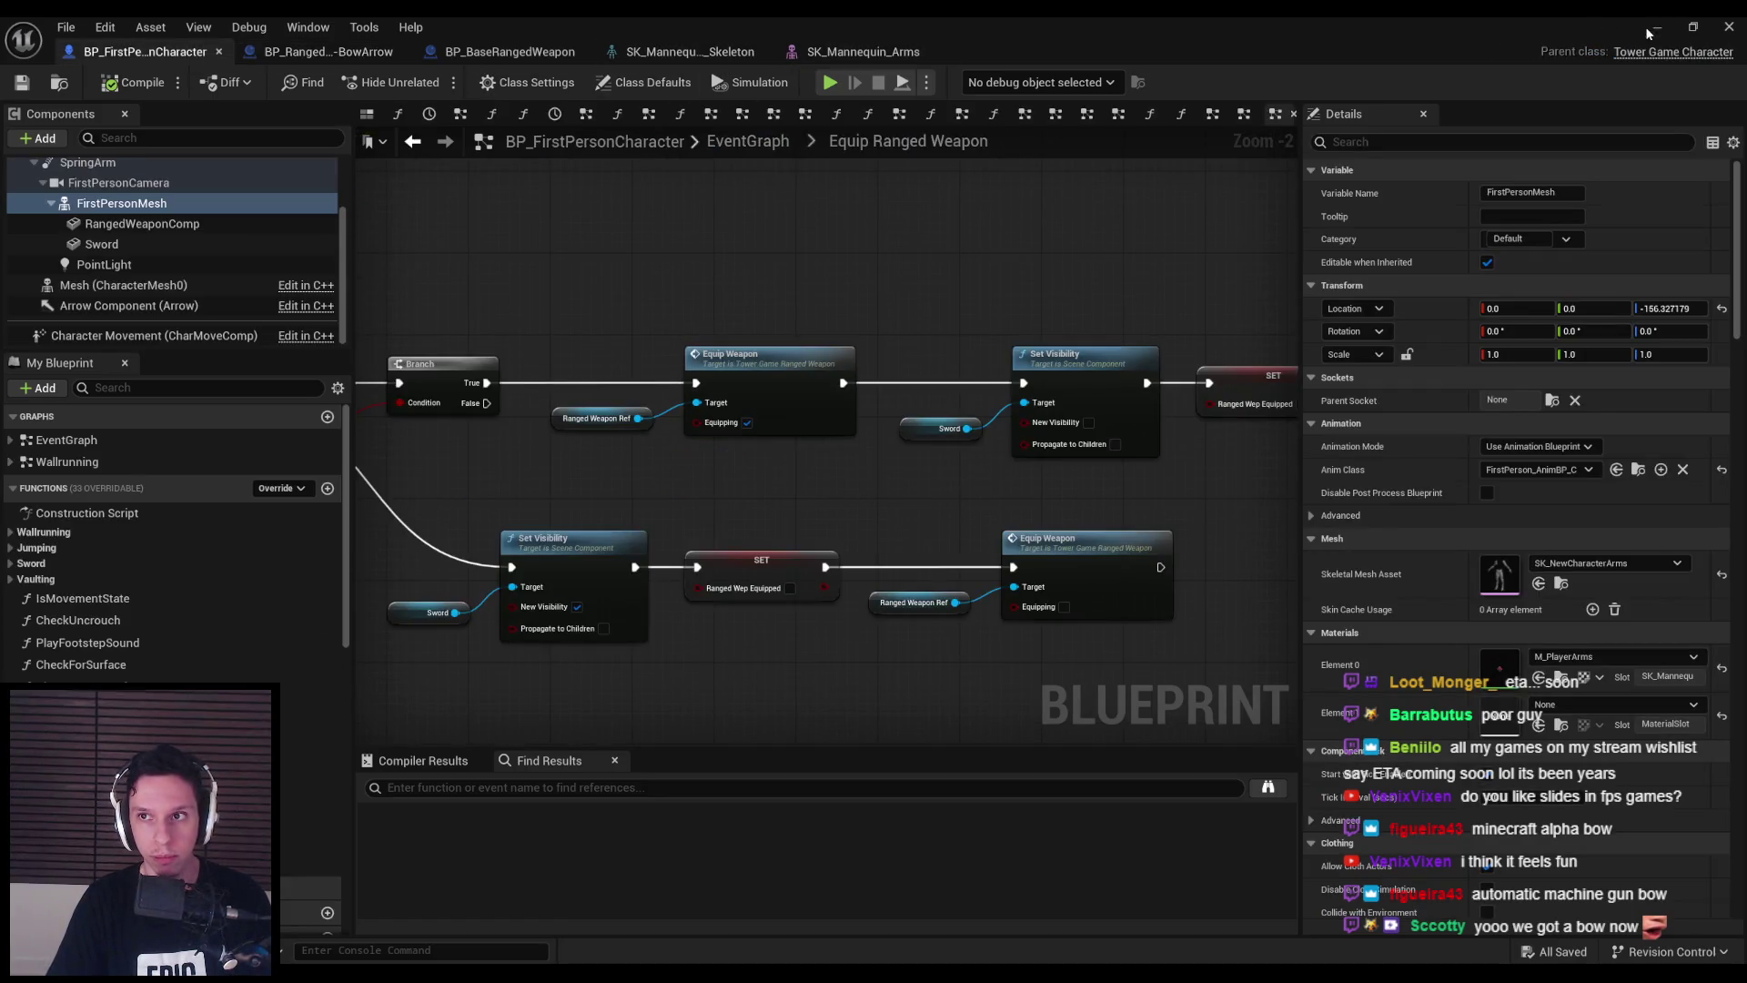
click(1648, 32)
click(71, 570)
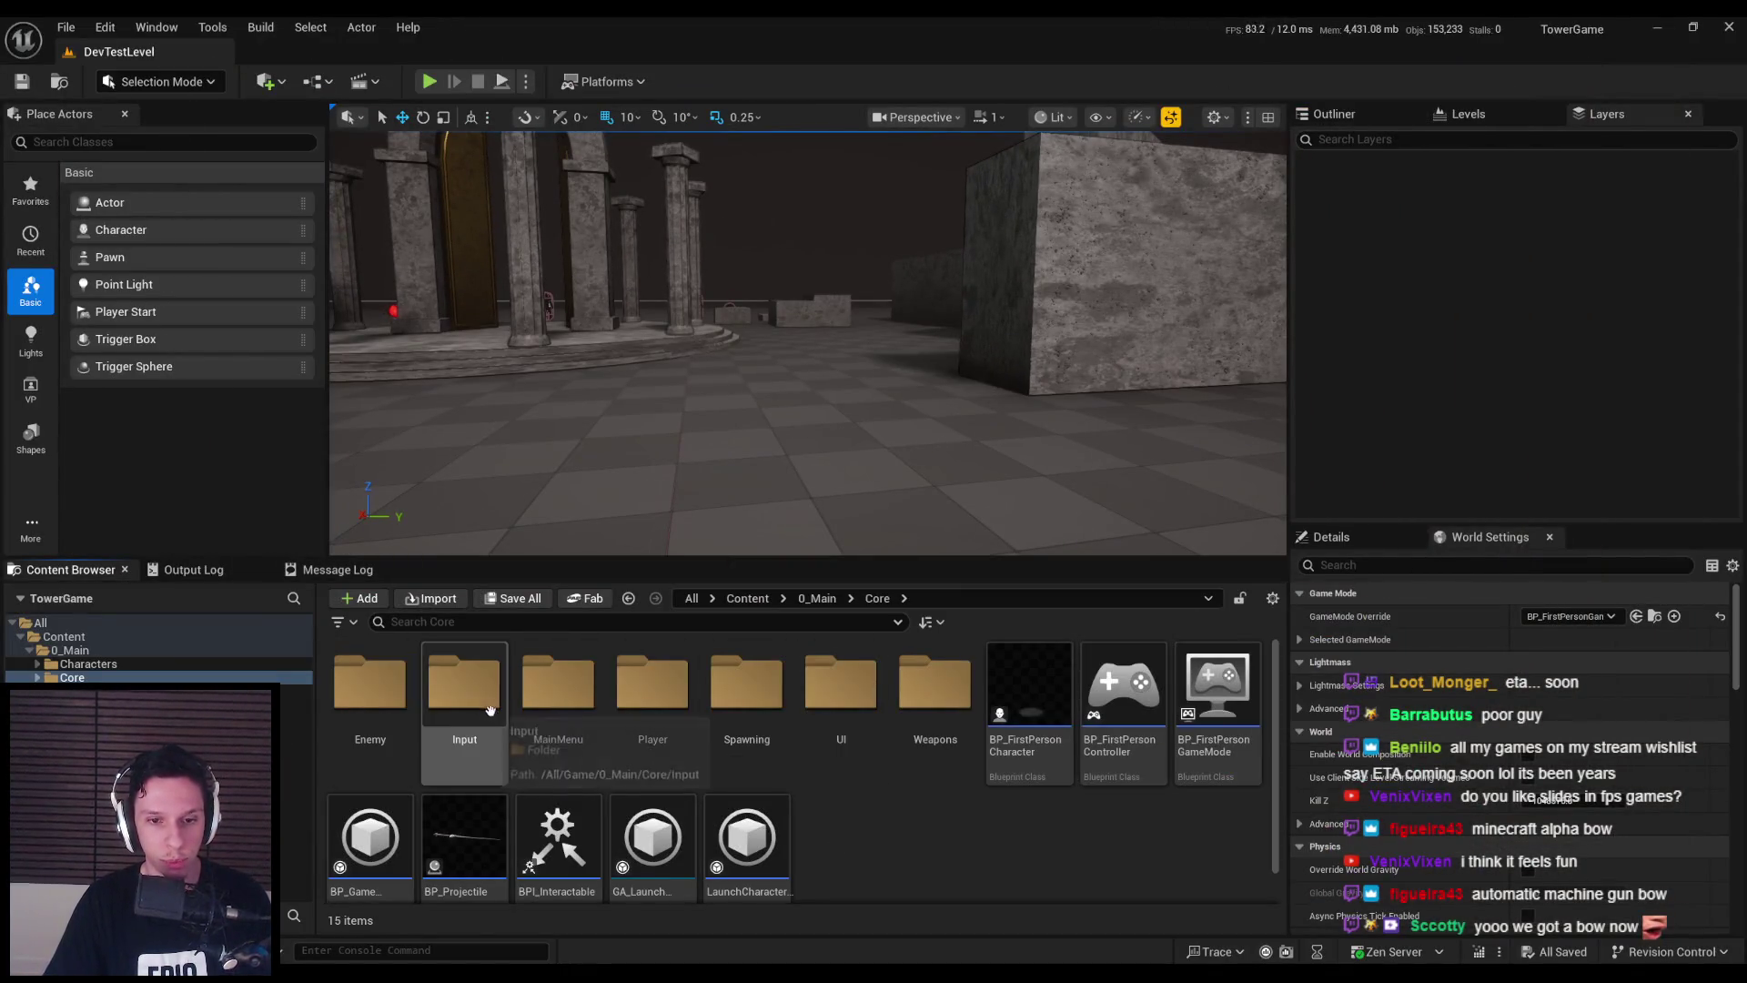
- Browse the Core subfolders Enemy, Input, MainMenu and Player
double_click(388, 702)
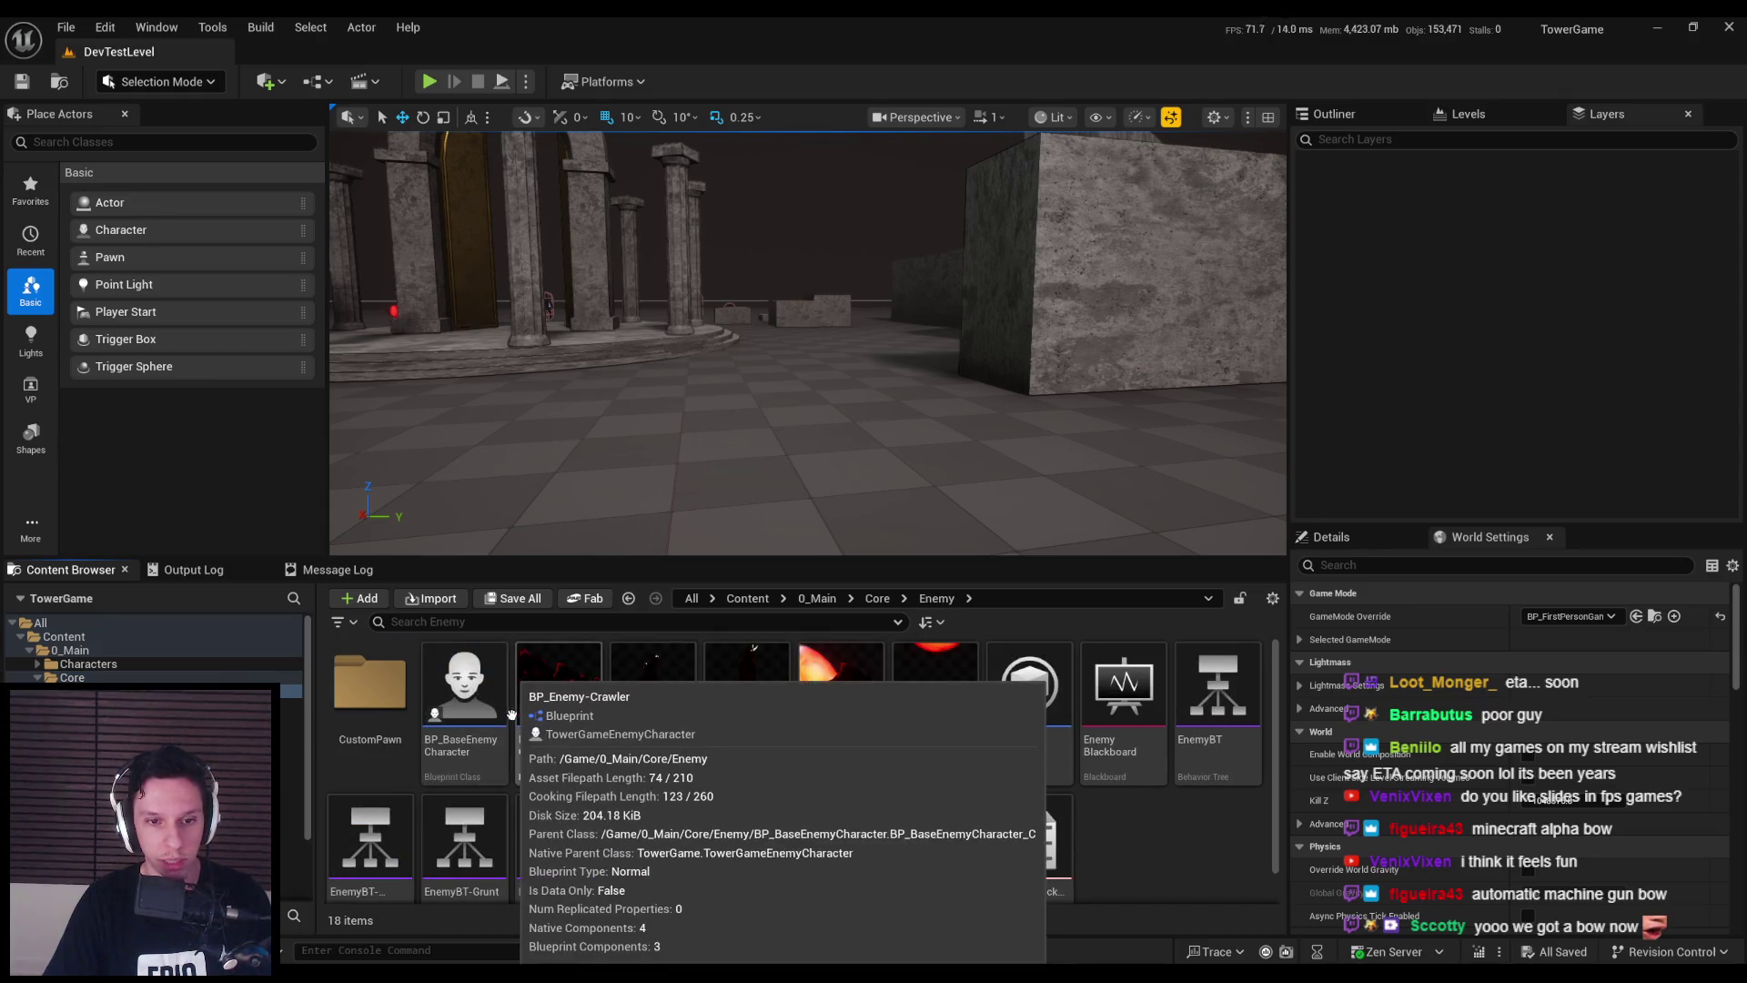
key(alt+Left)
double_click(501, 698)
key(alt+Left)
double_click(558, 692)
key(alt+Left)
double_click(653, 692)
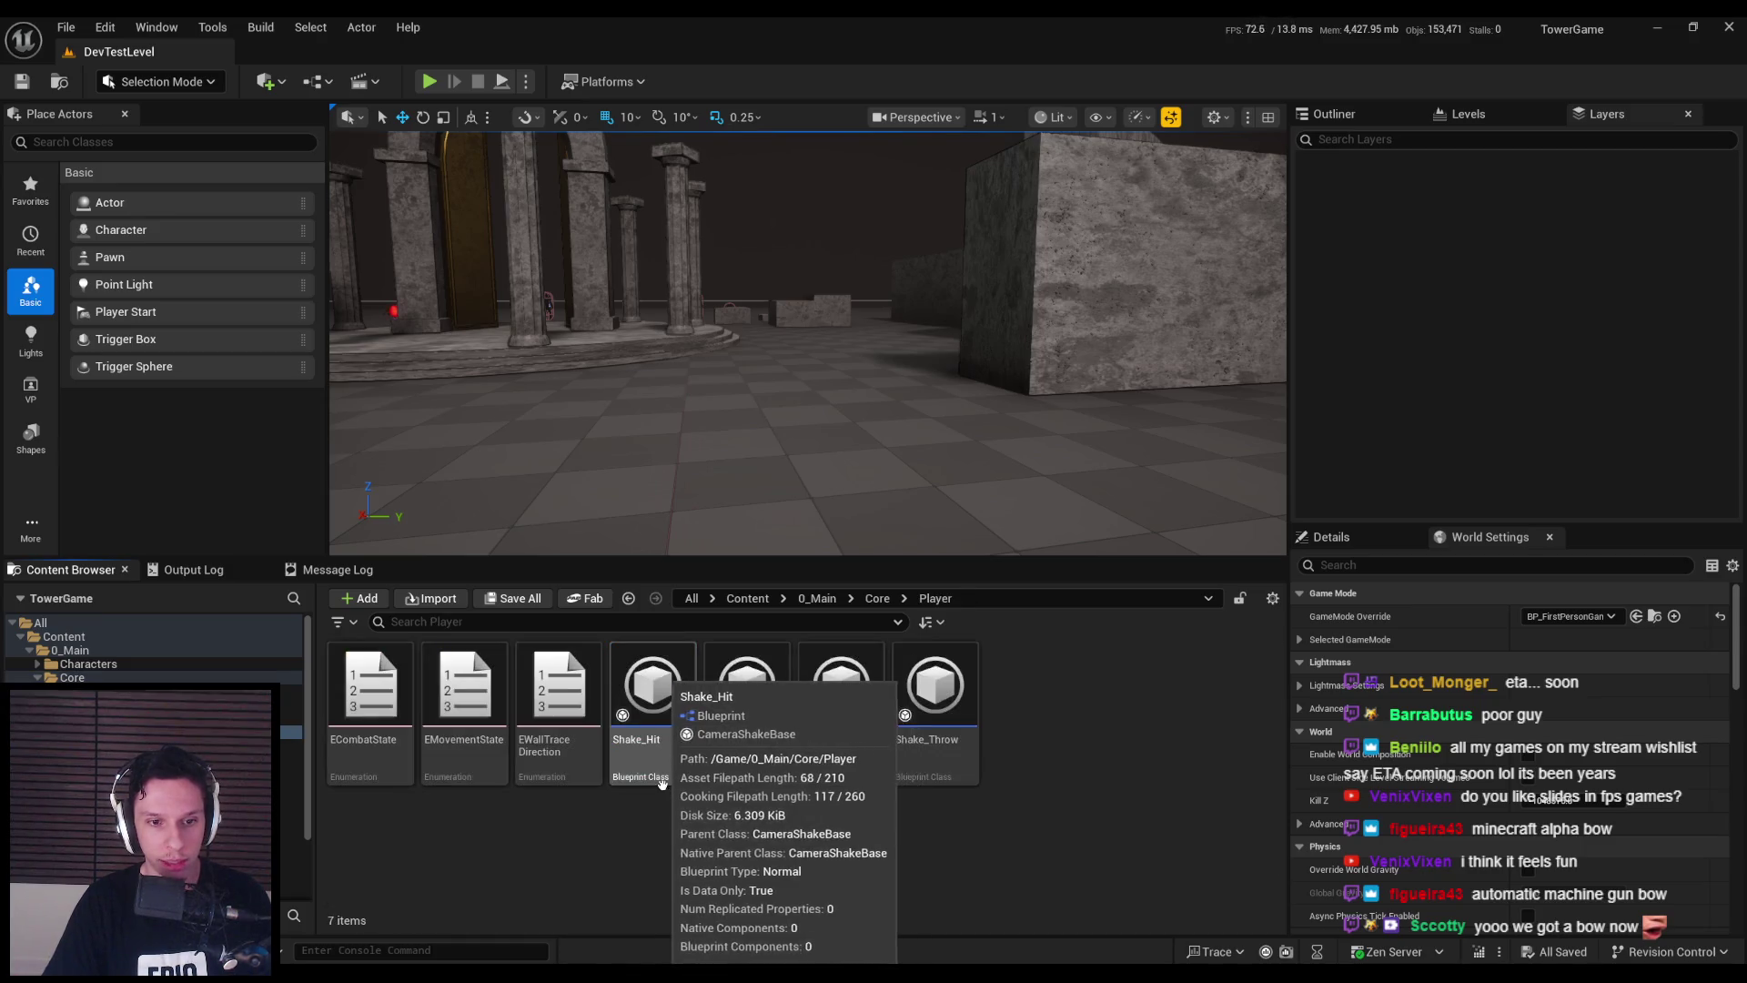
key(alt+Left)
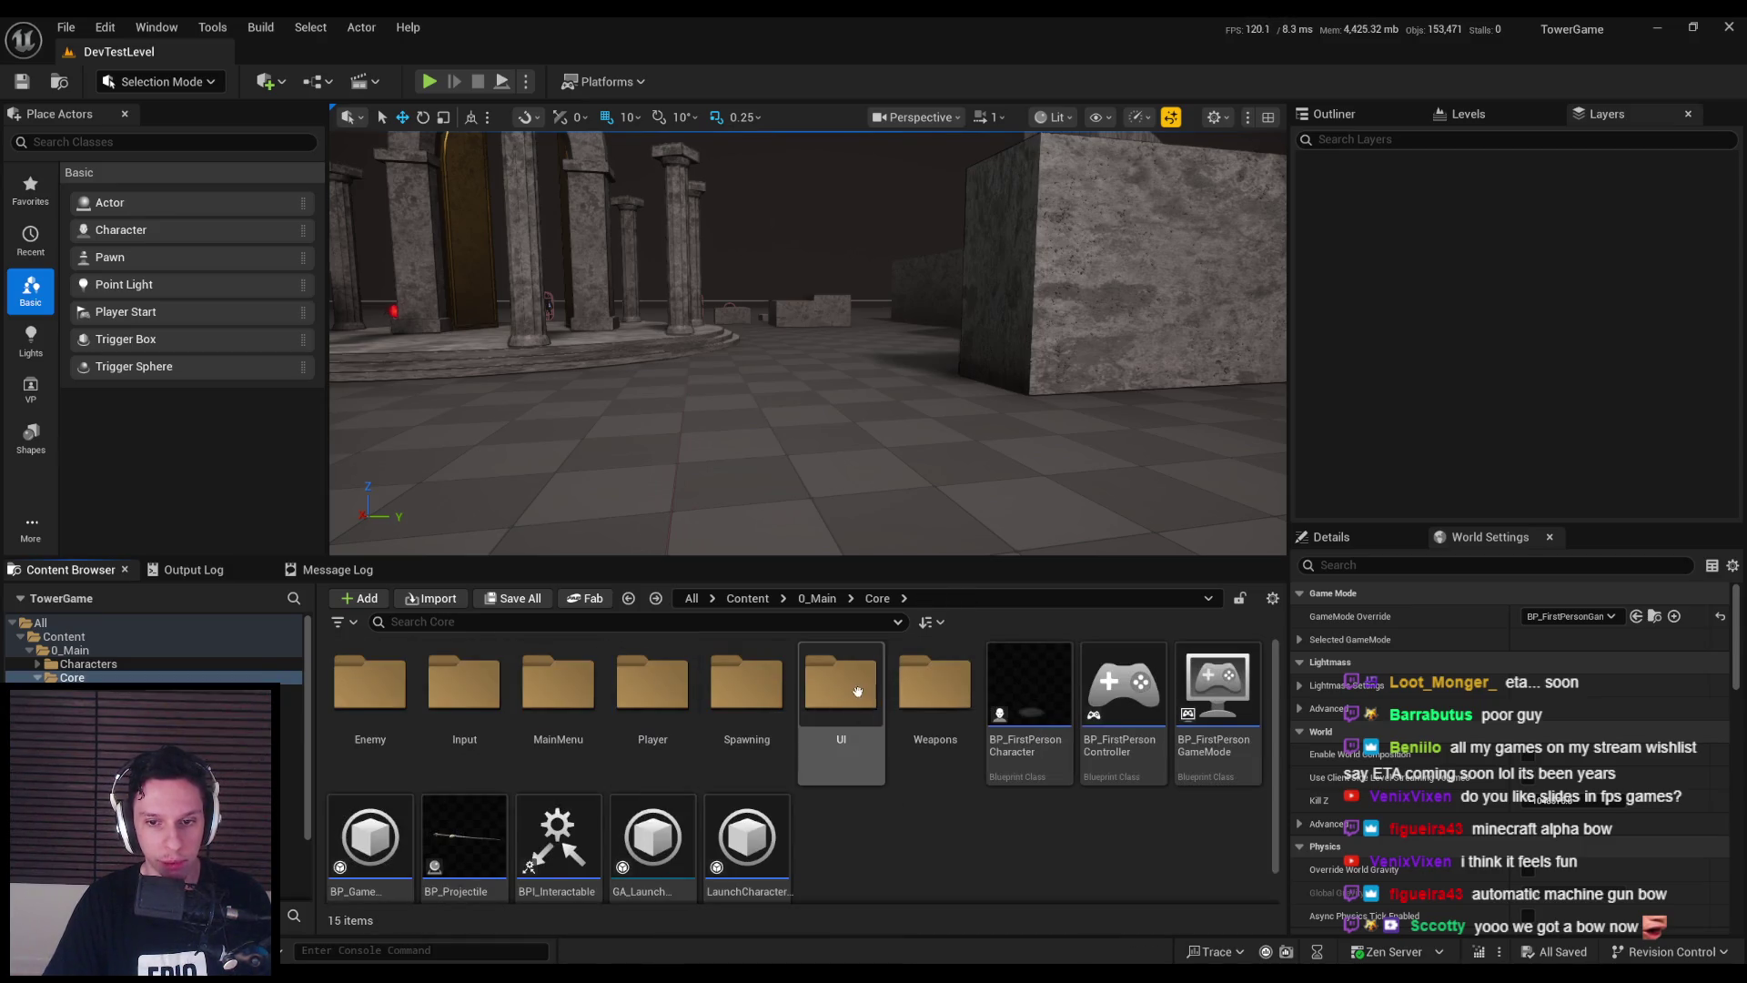
- Open the S_PlayerWeapon-Bow static mesh from Weapons > Meshes
double_click(915, 704)
double_click(386, 709)
double_click(386, 709)
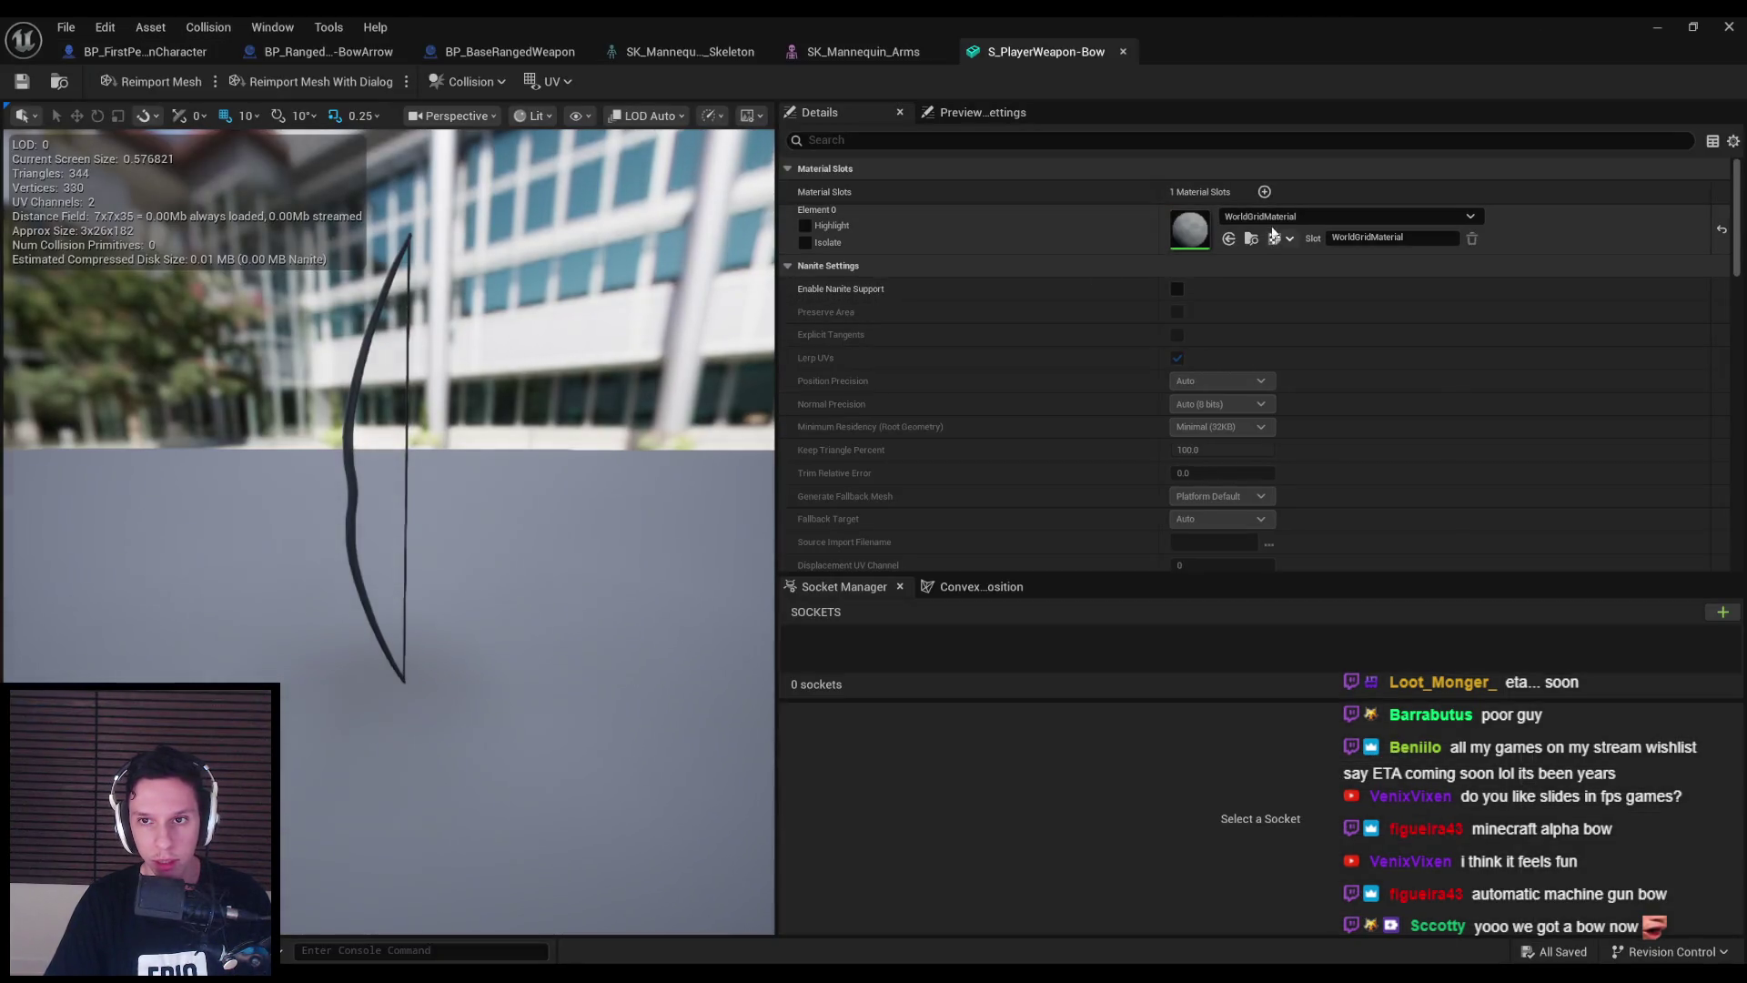
- Assign M_PlayerArms to the S_PlayerWeapon-Bow Element 0 material slot
click(1274, 222)
text(player)
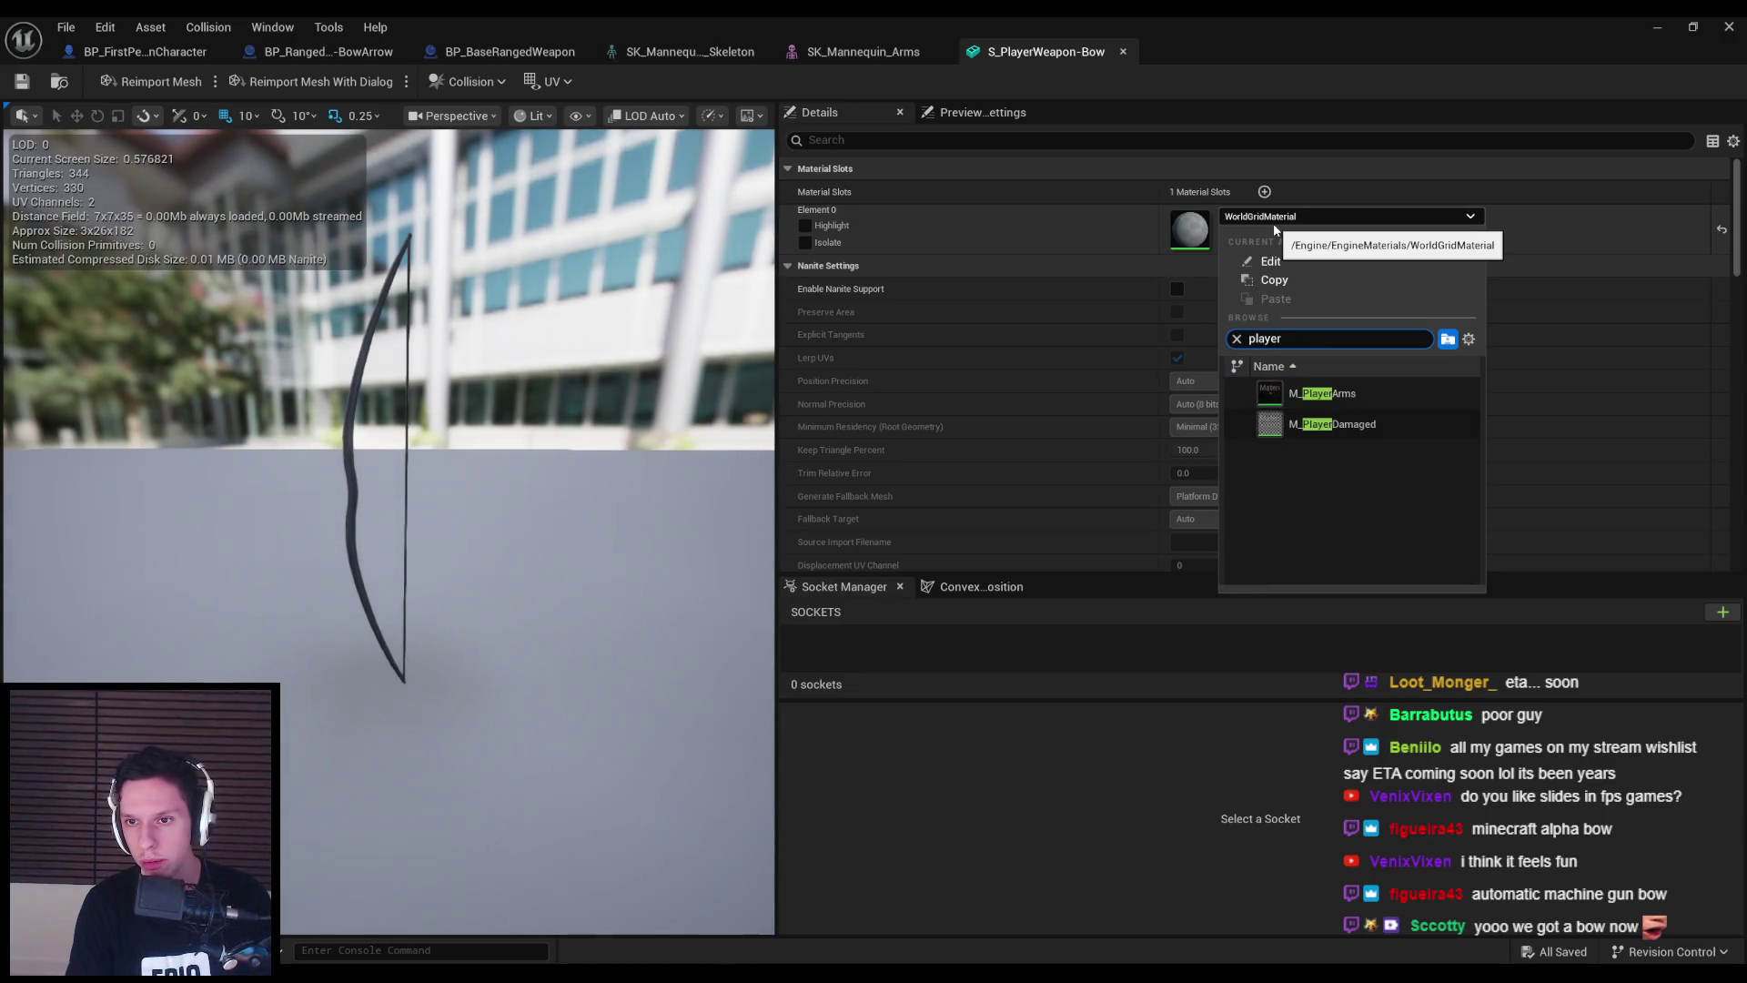
click(1322, 393)
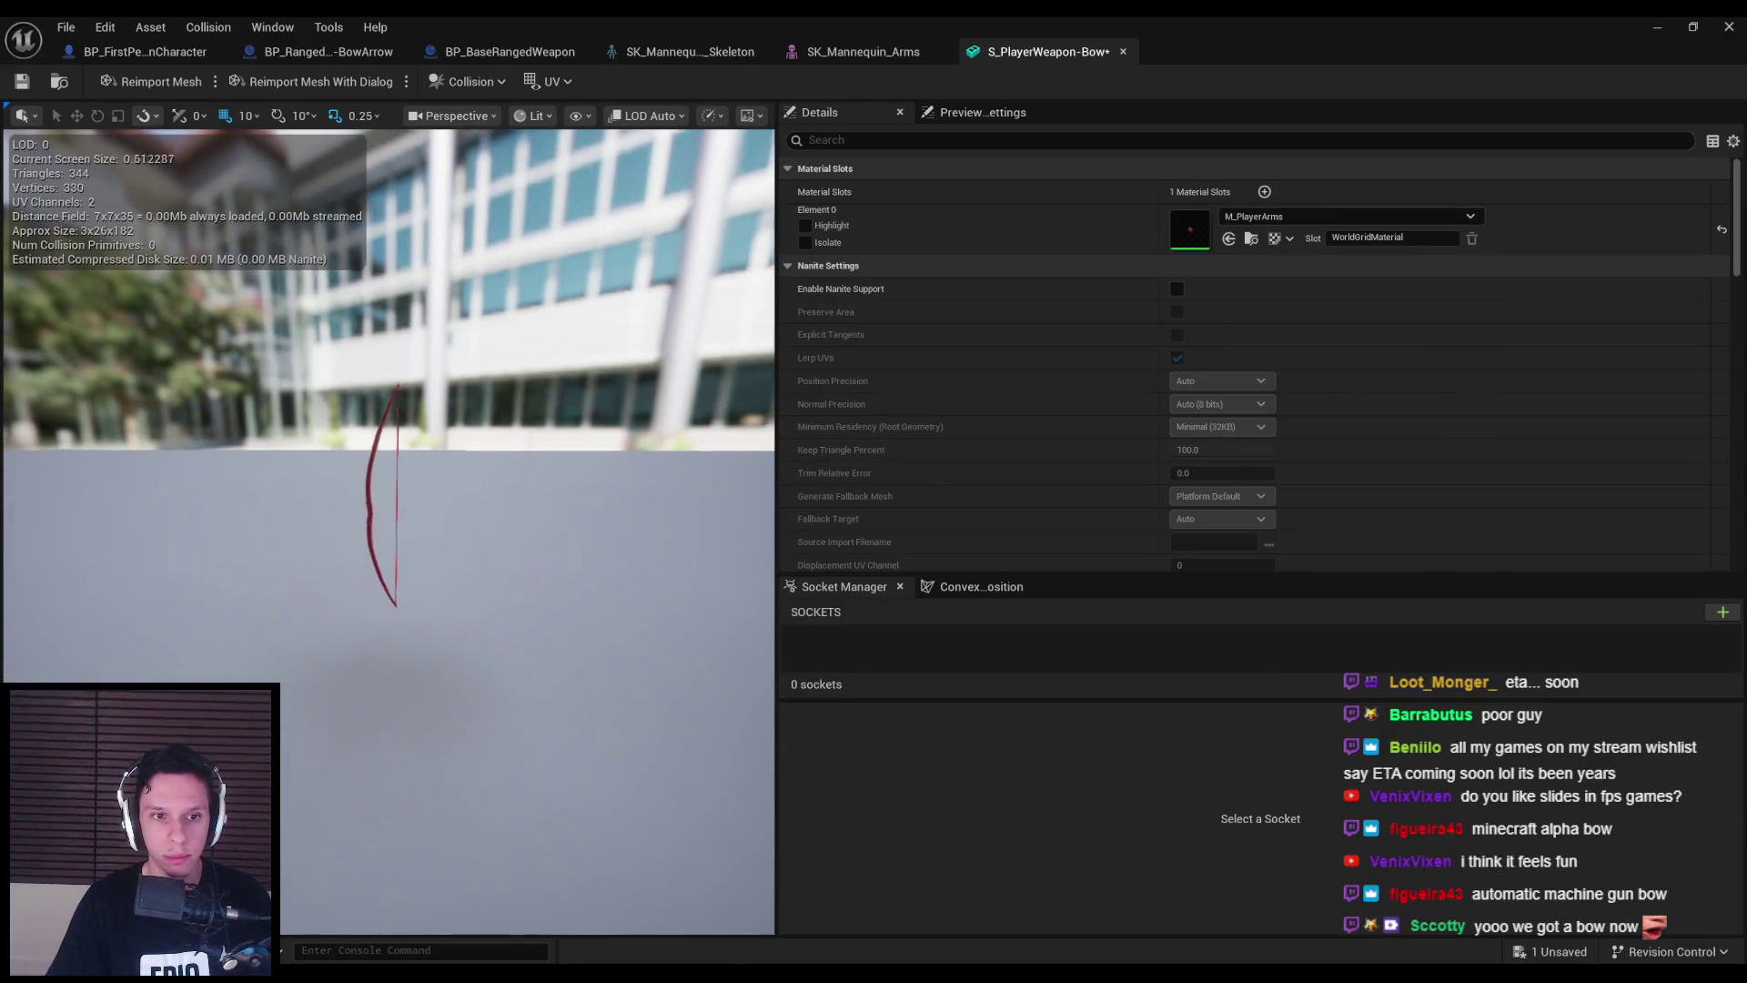
drag(389, 405, 509, 400)
- Close the bow mesh editor and start a full-screen play test
middle_click(1005, 54)
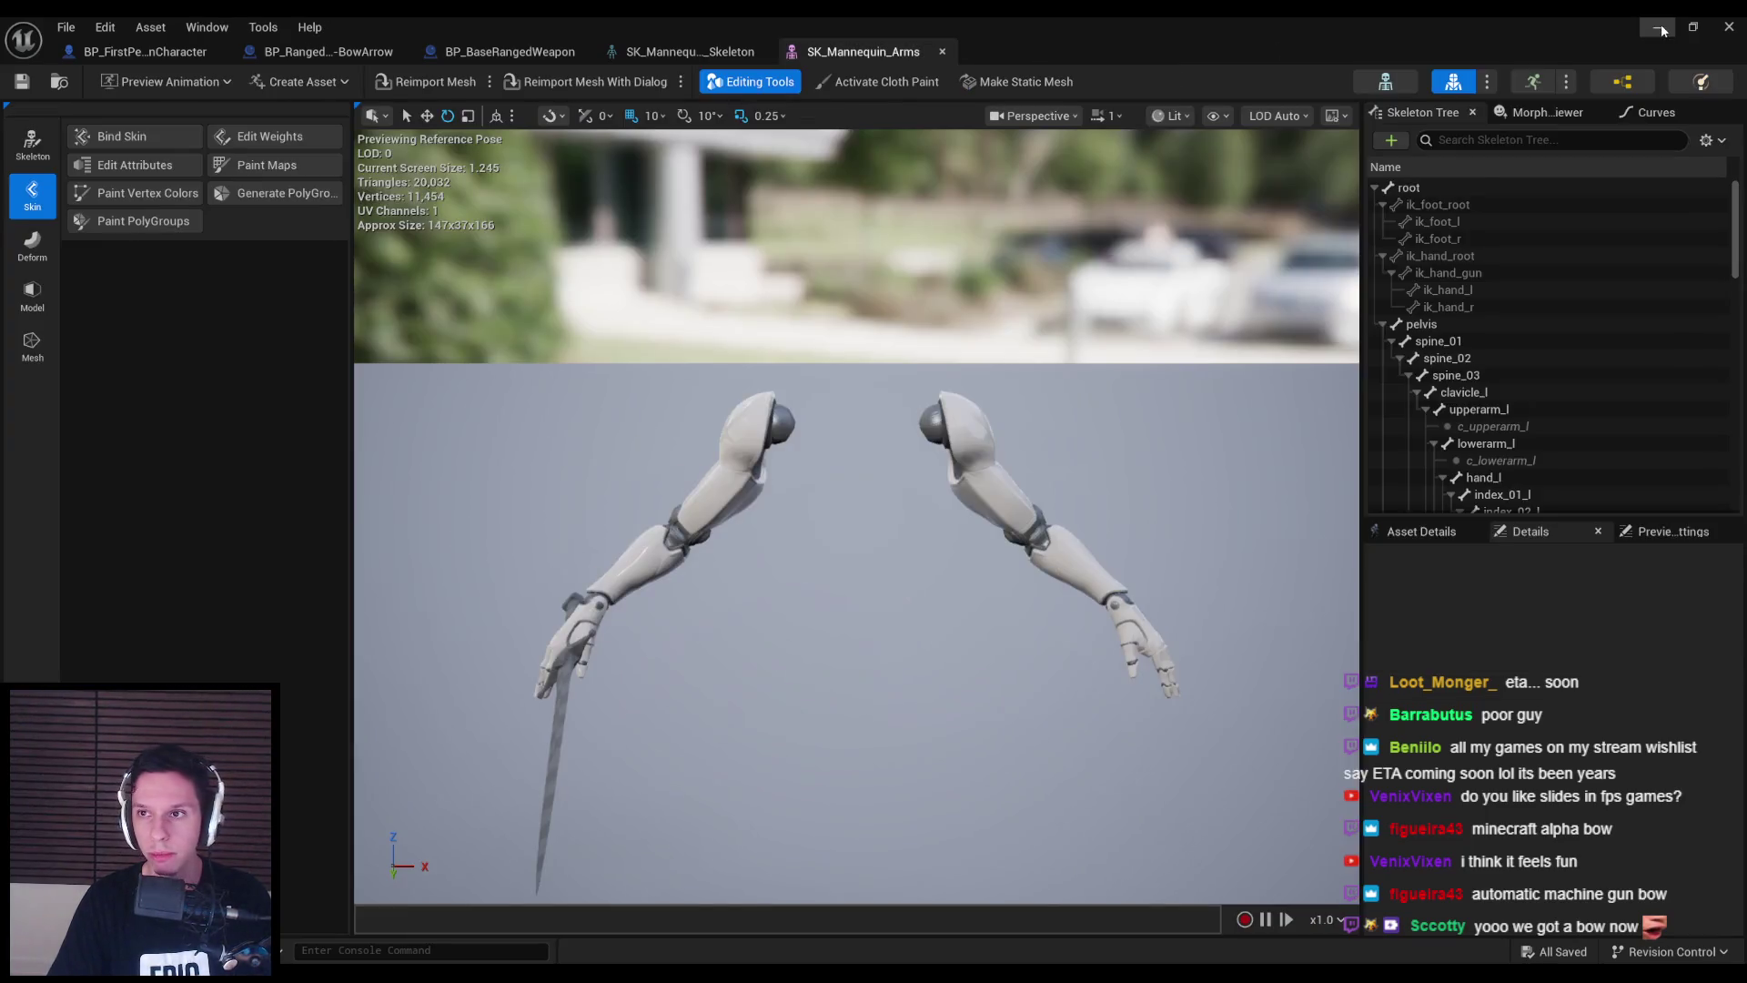
click(428, 82)
key(F11)
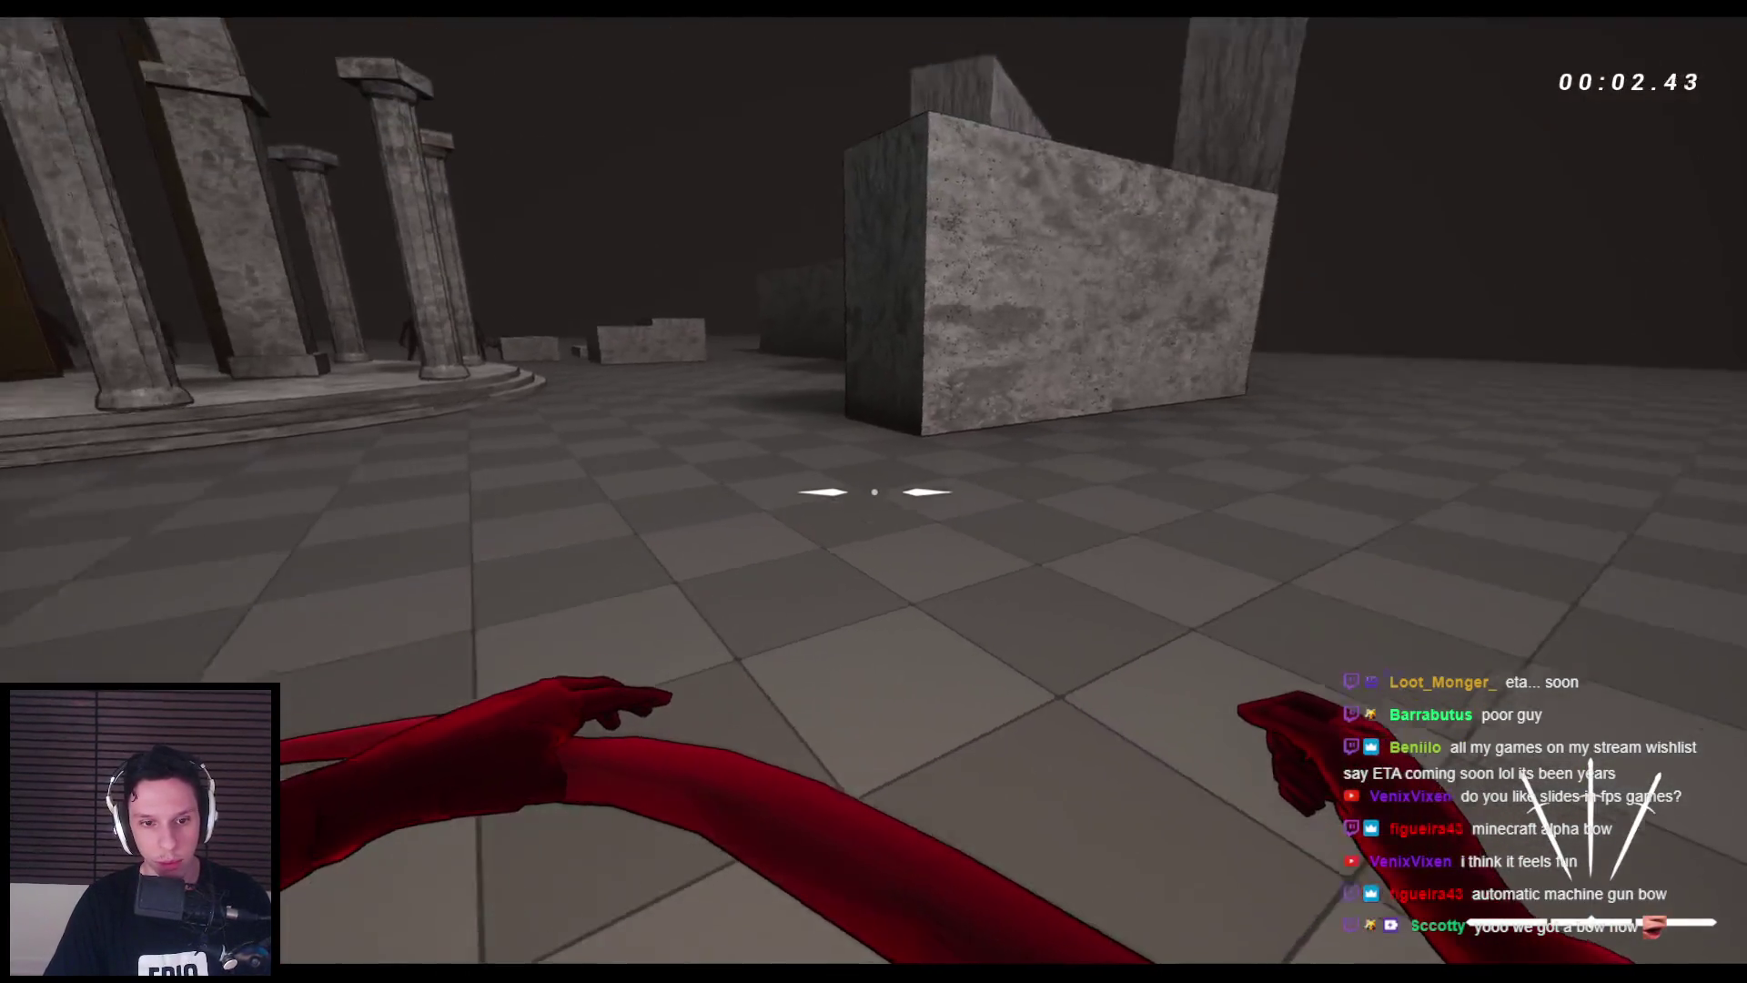
- Shoot arrows at the spider enemies with the red bow and swap between bow and sword
click(873, 491)
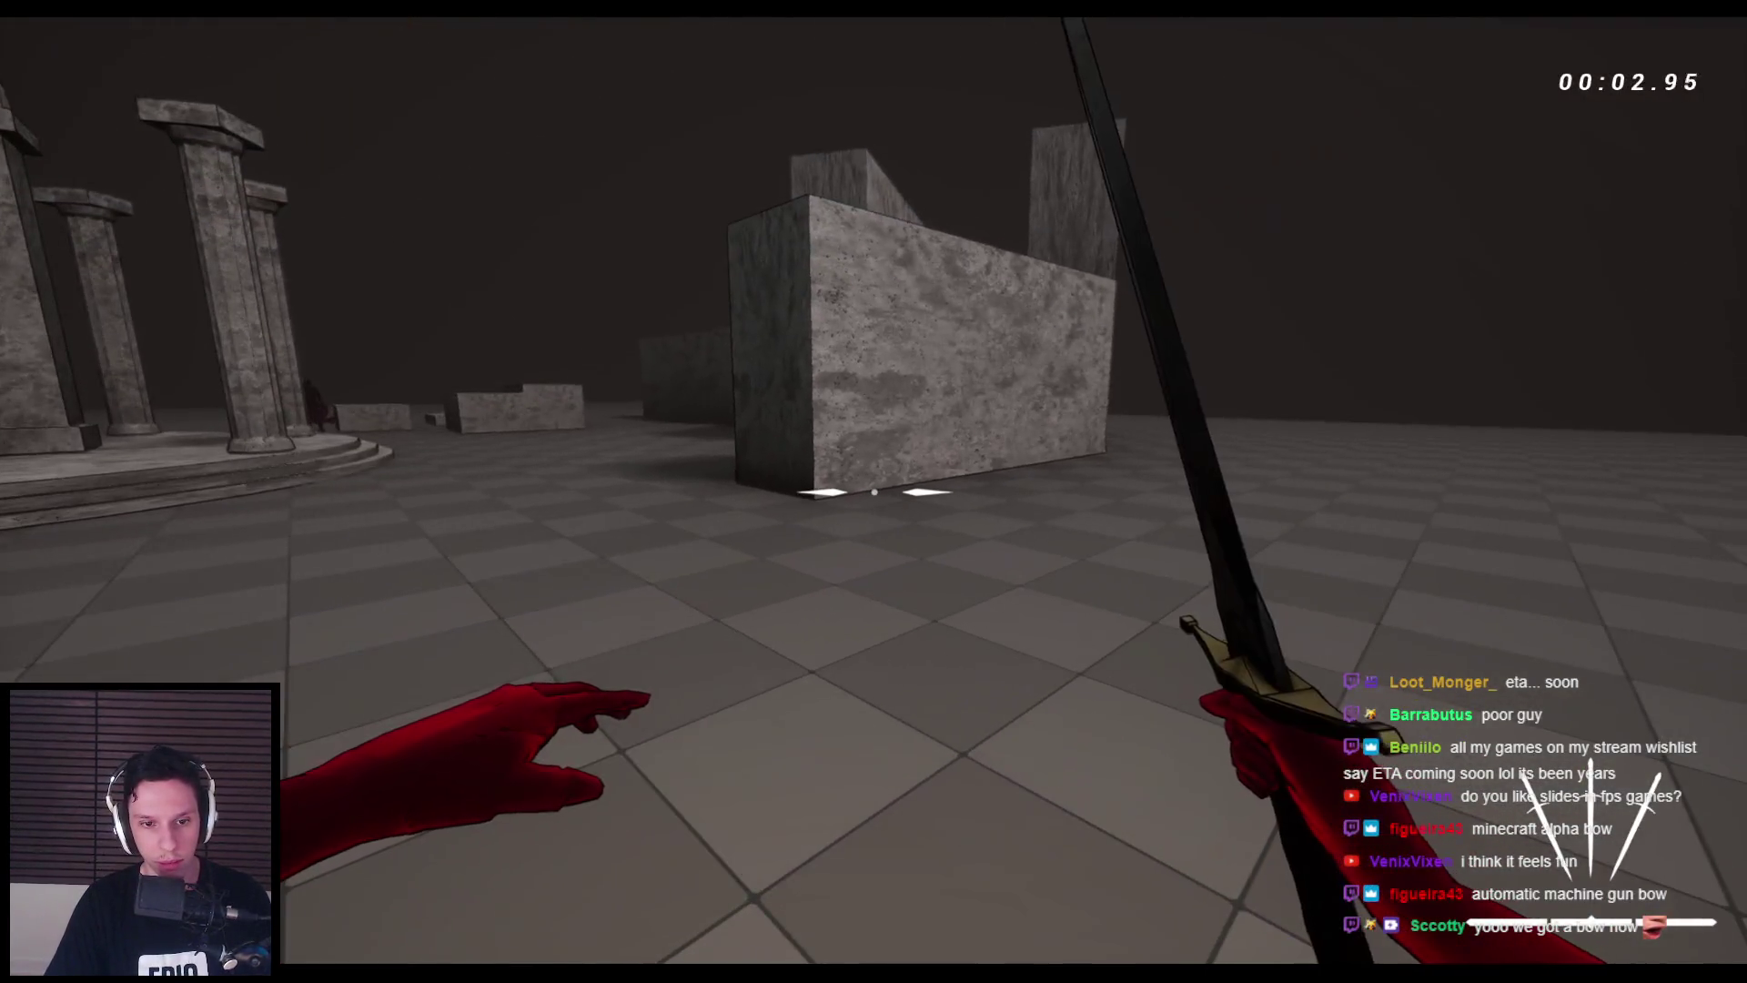
key(w)
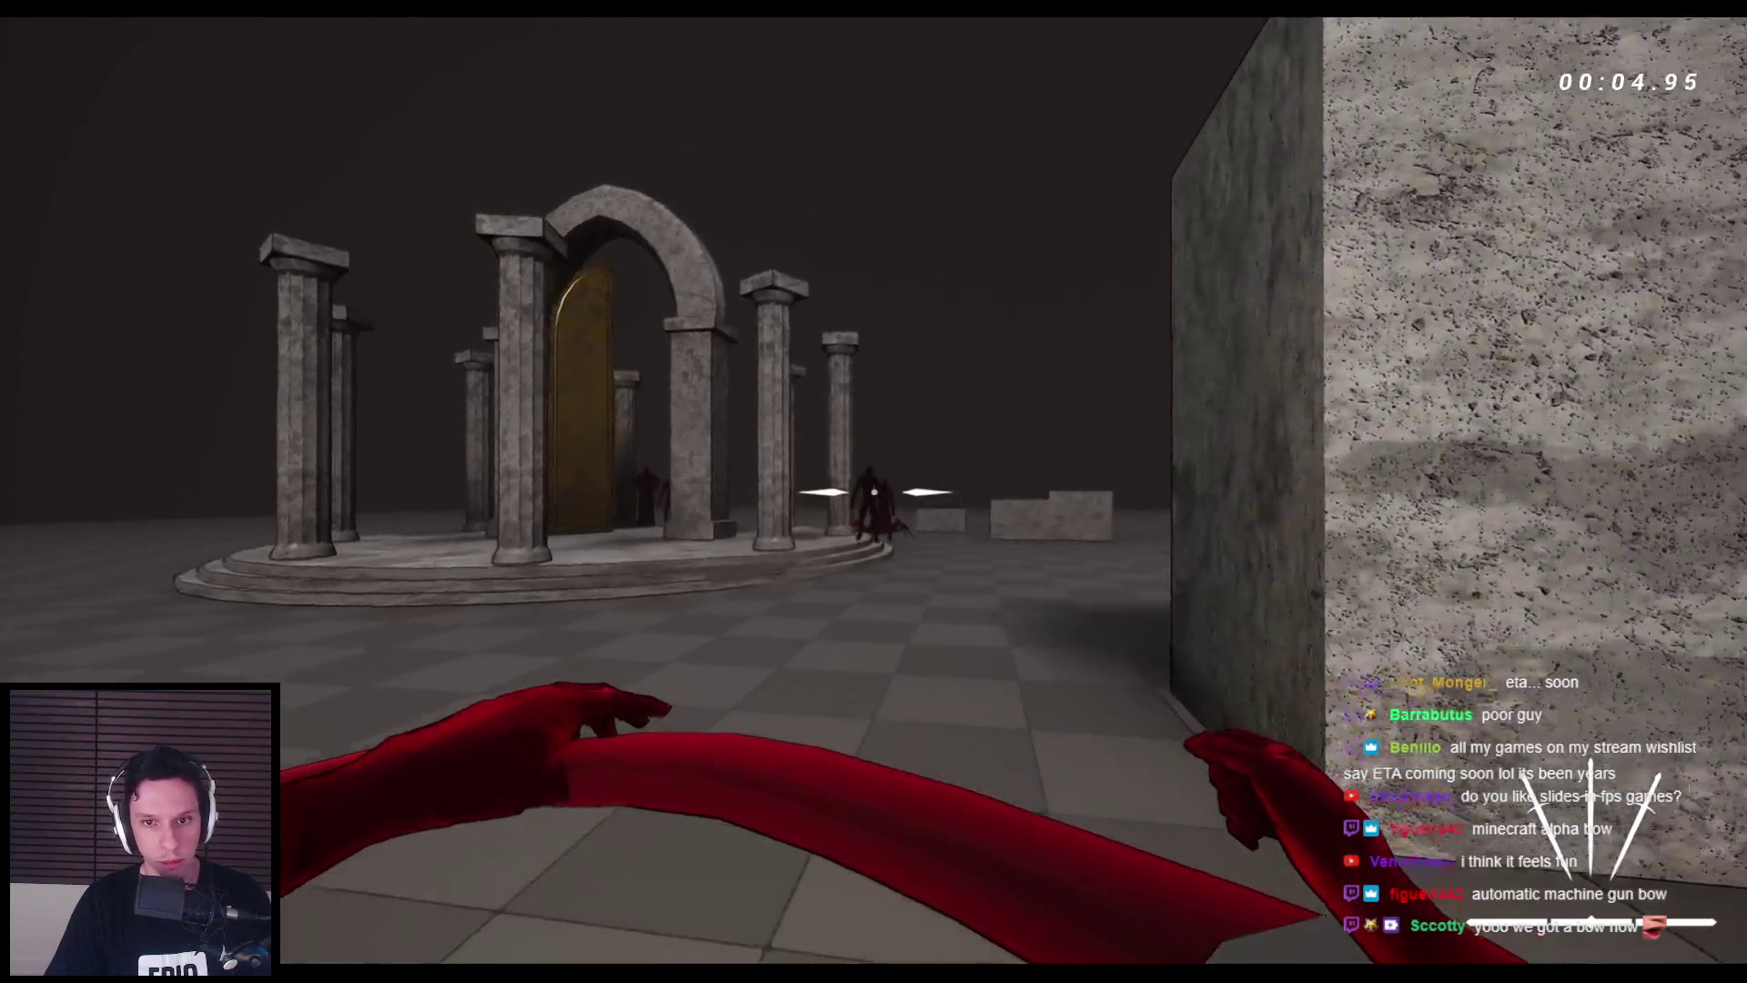
click(874, 491)
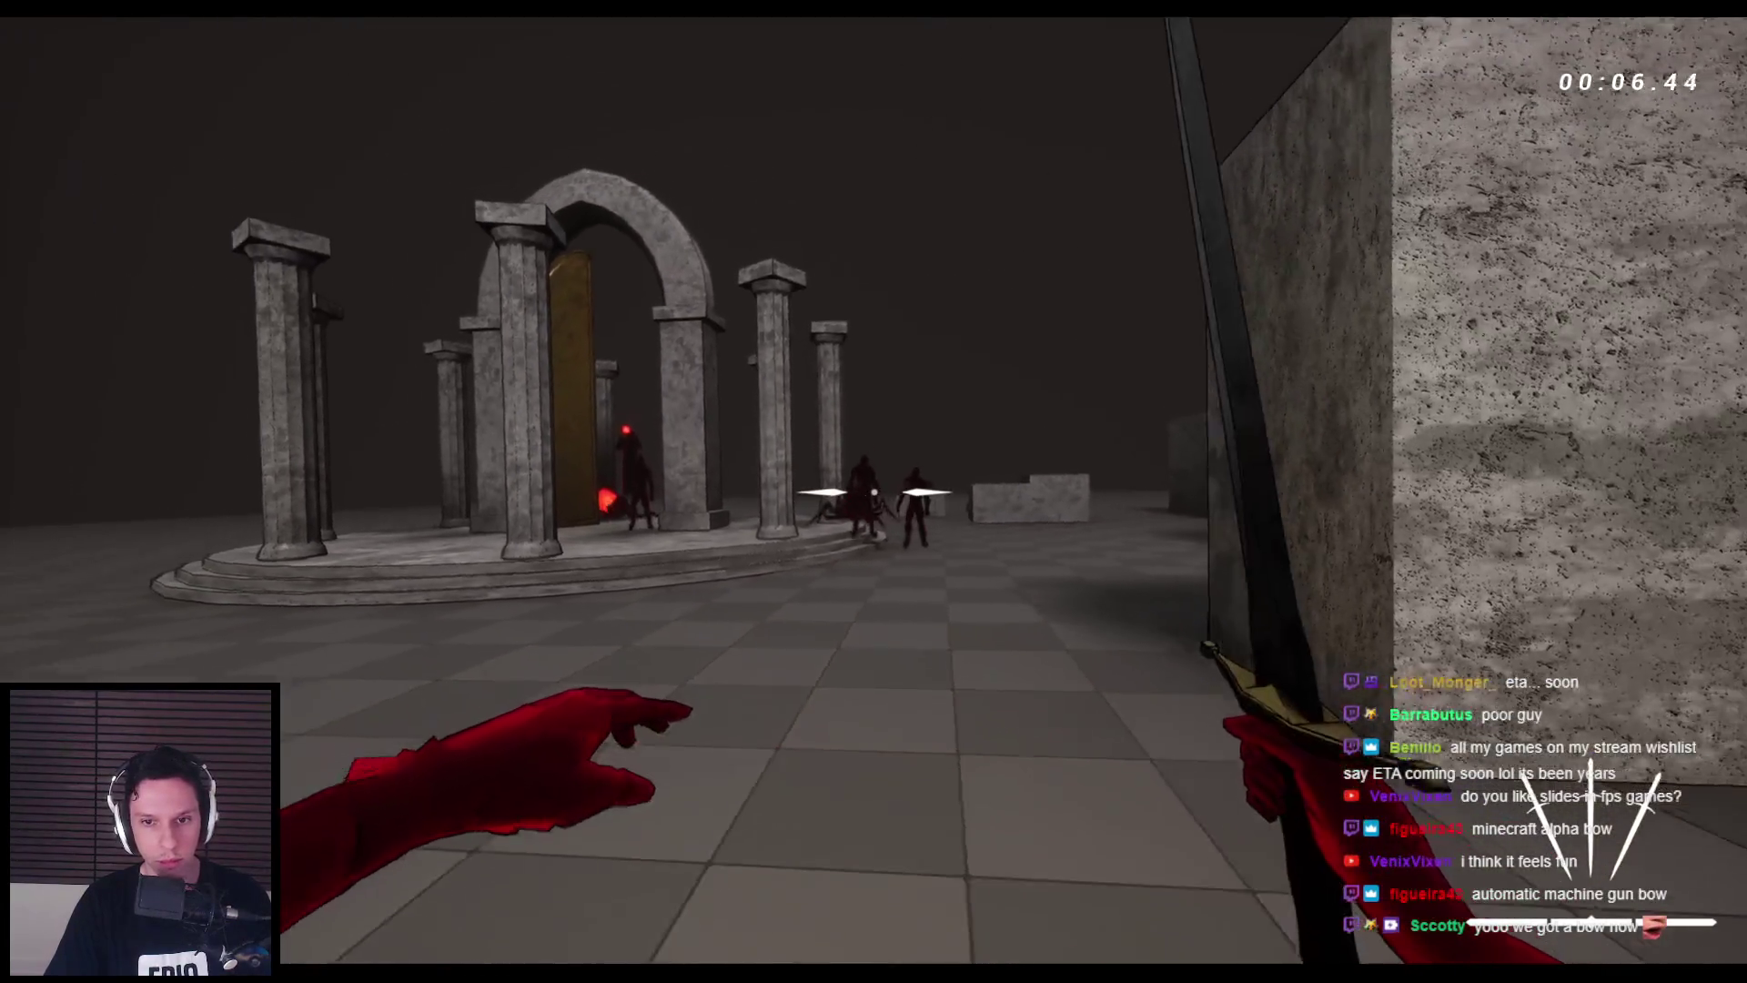
click(874, 491)
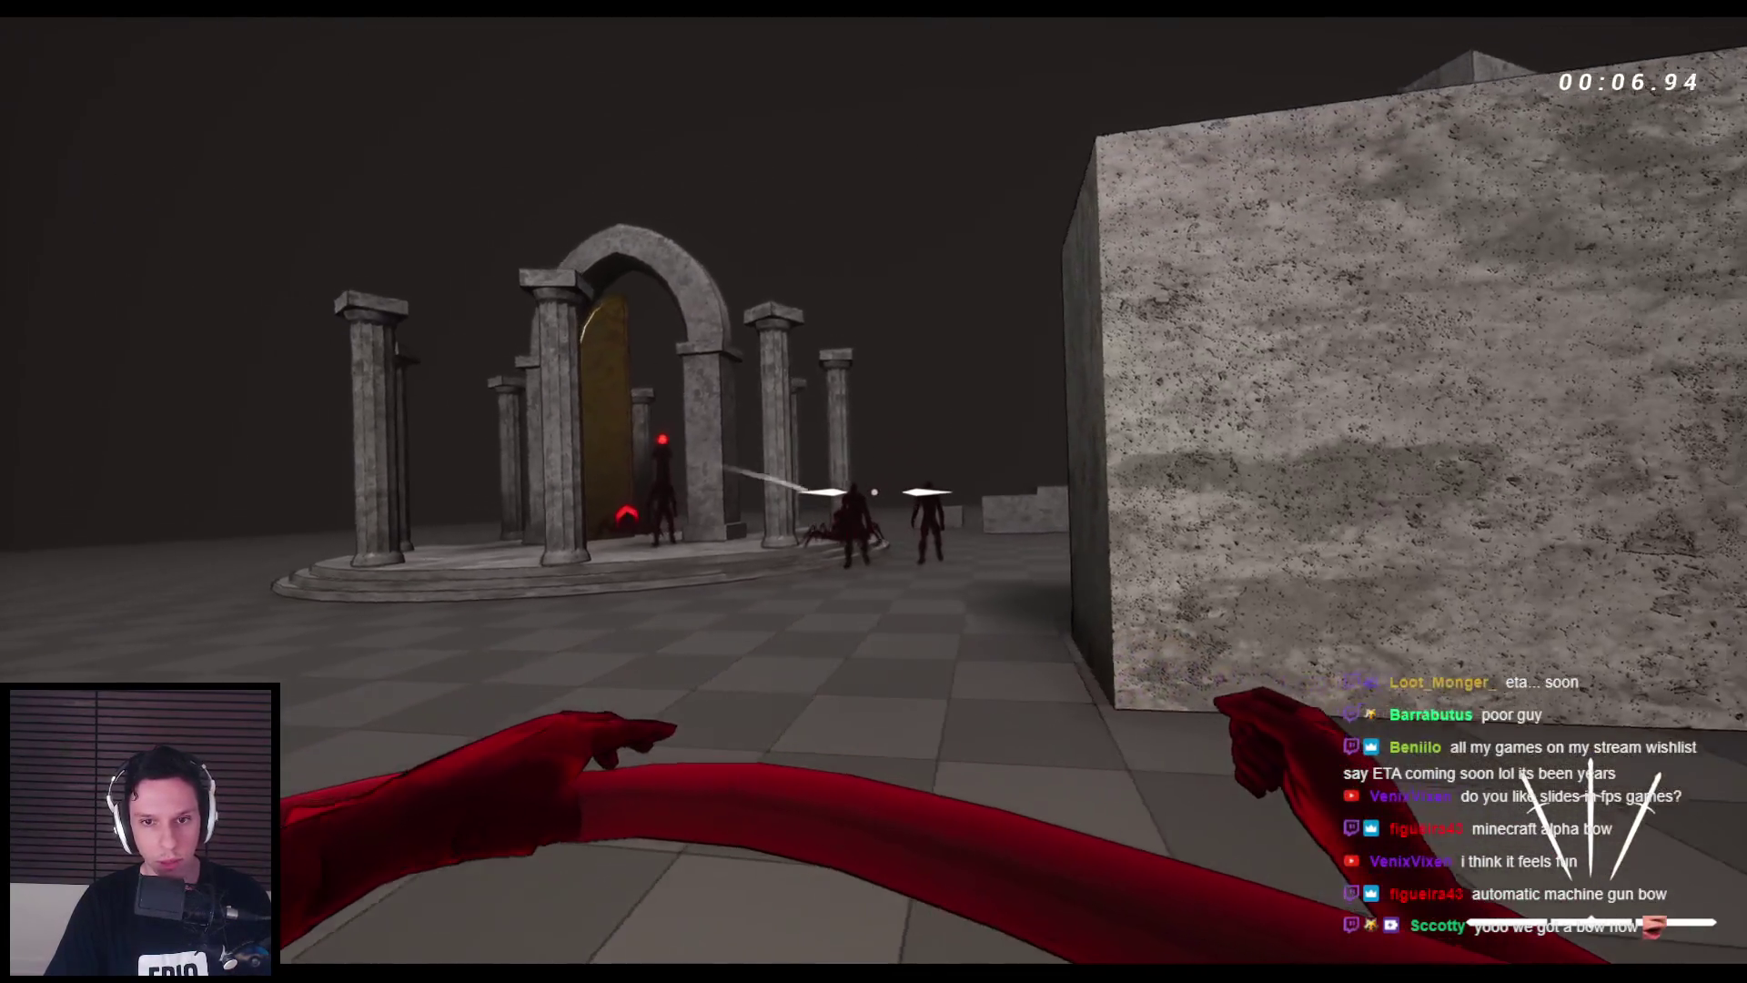
key(space)
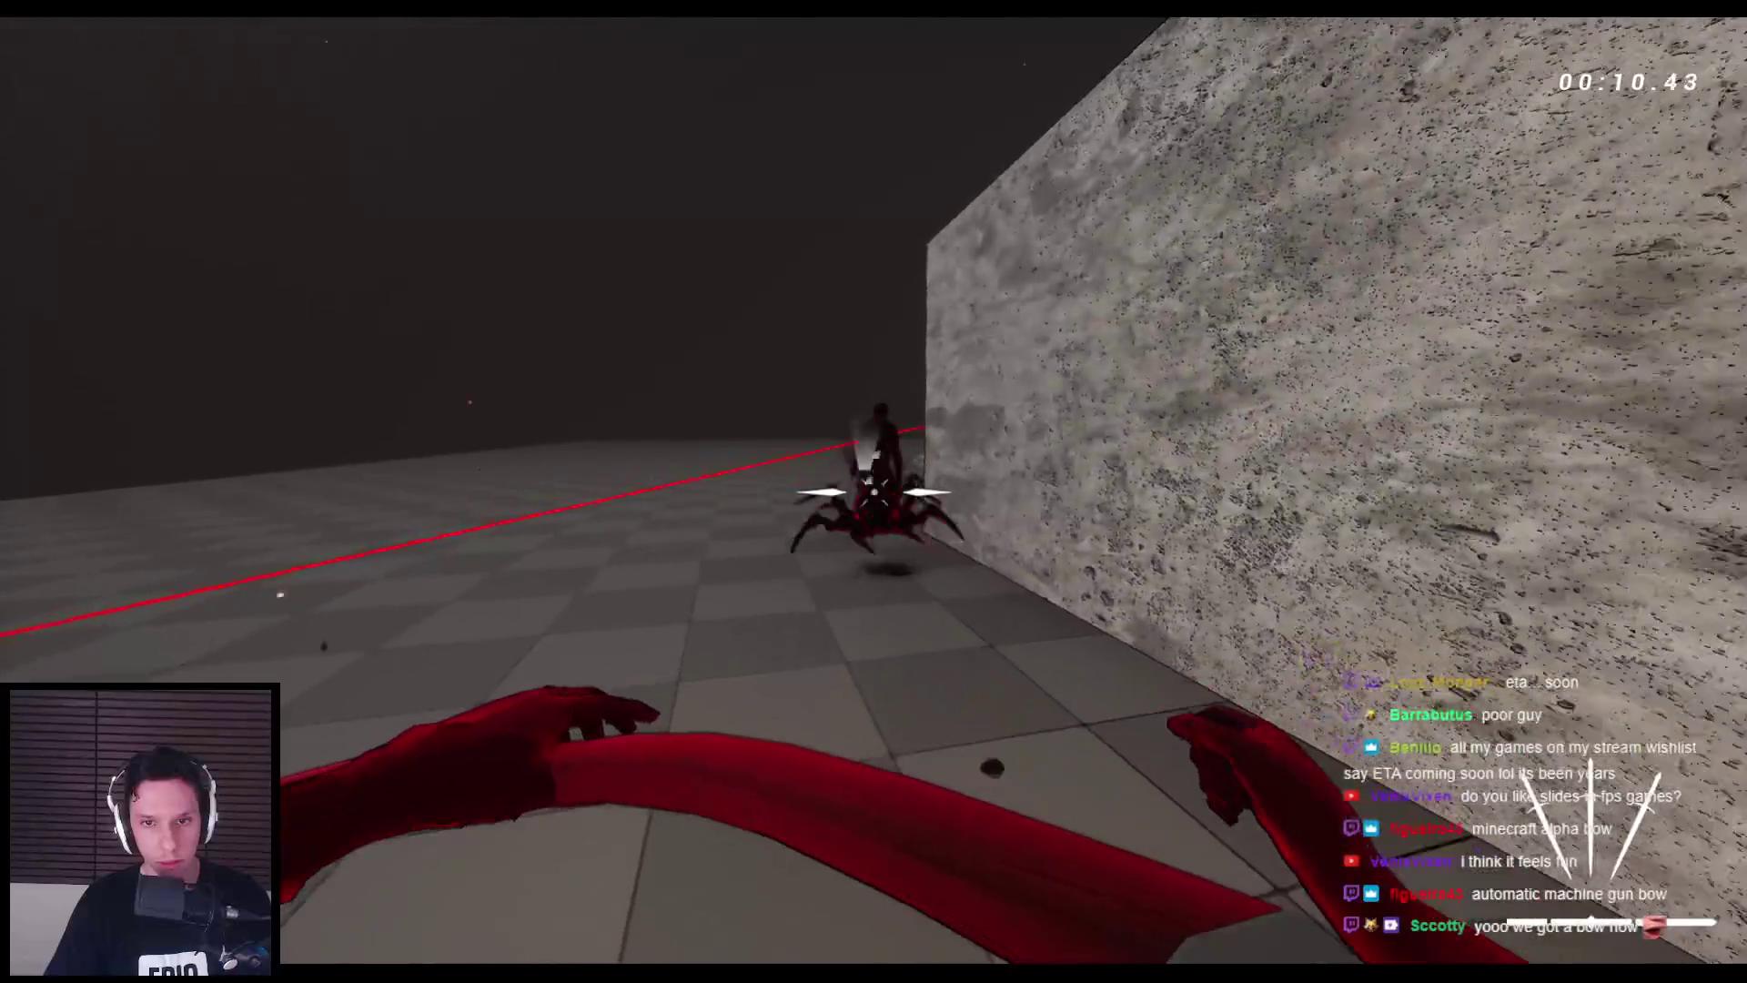
click(874, 491)
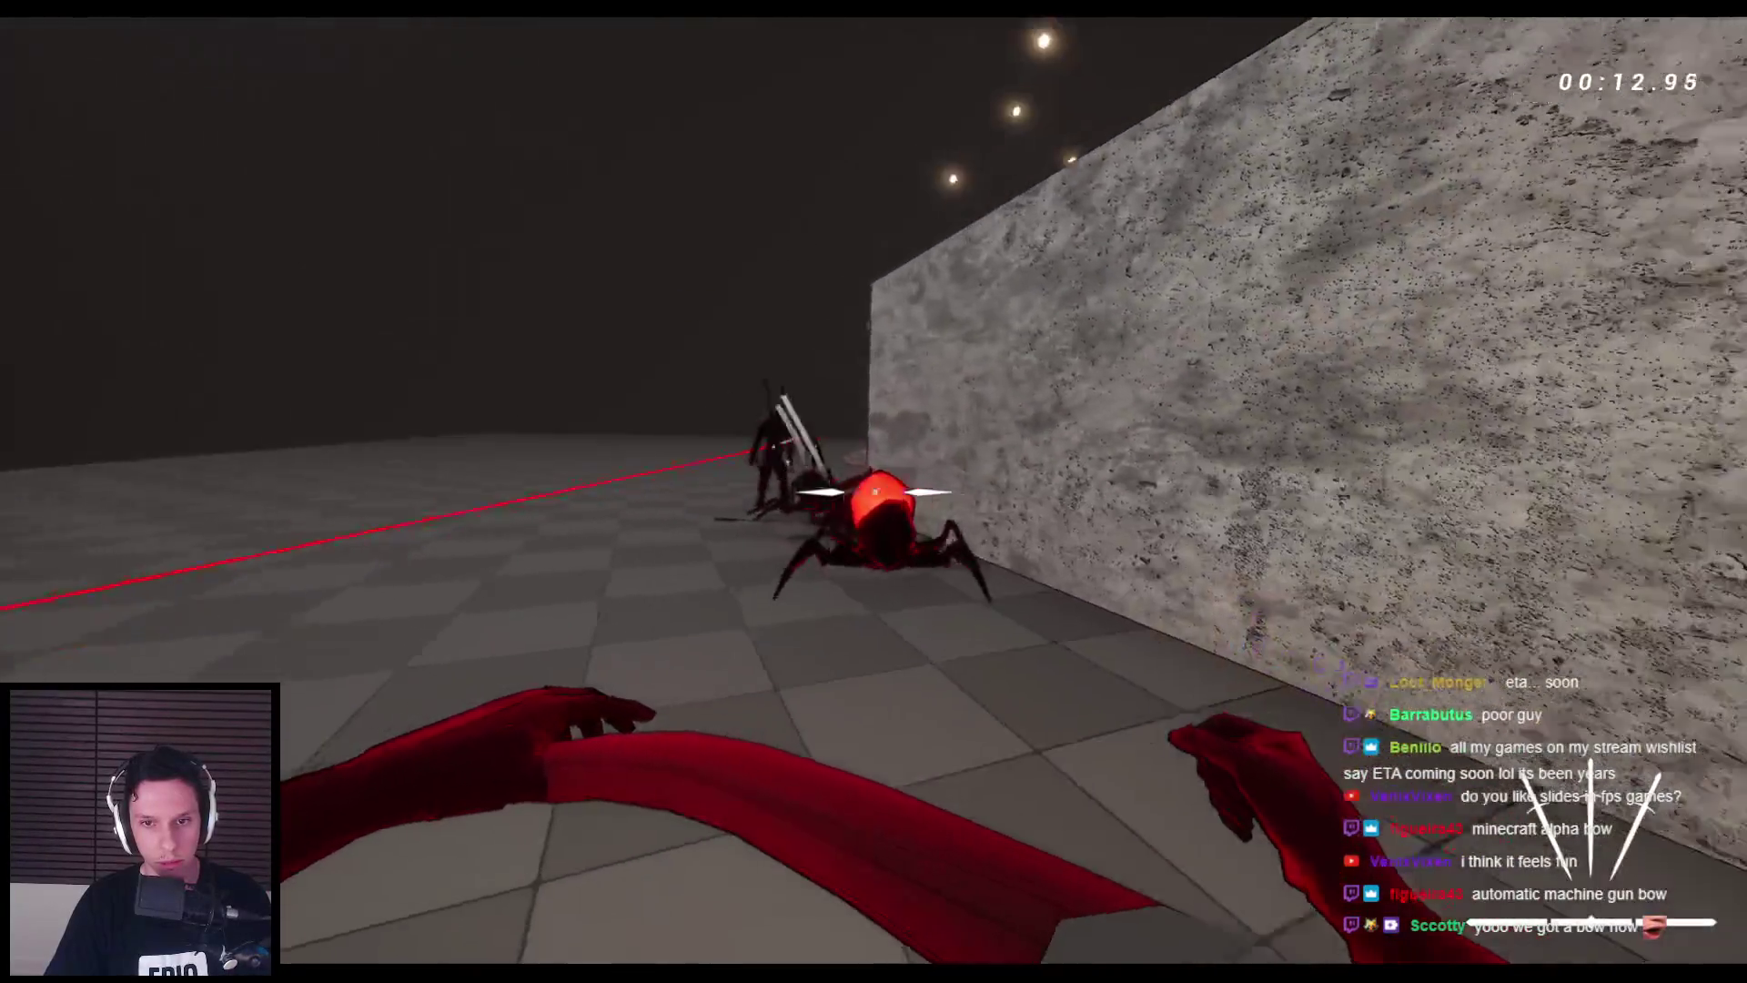
click(873, 491)
key(2)
key(space)
key(space)
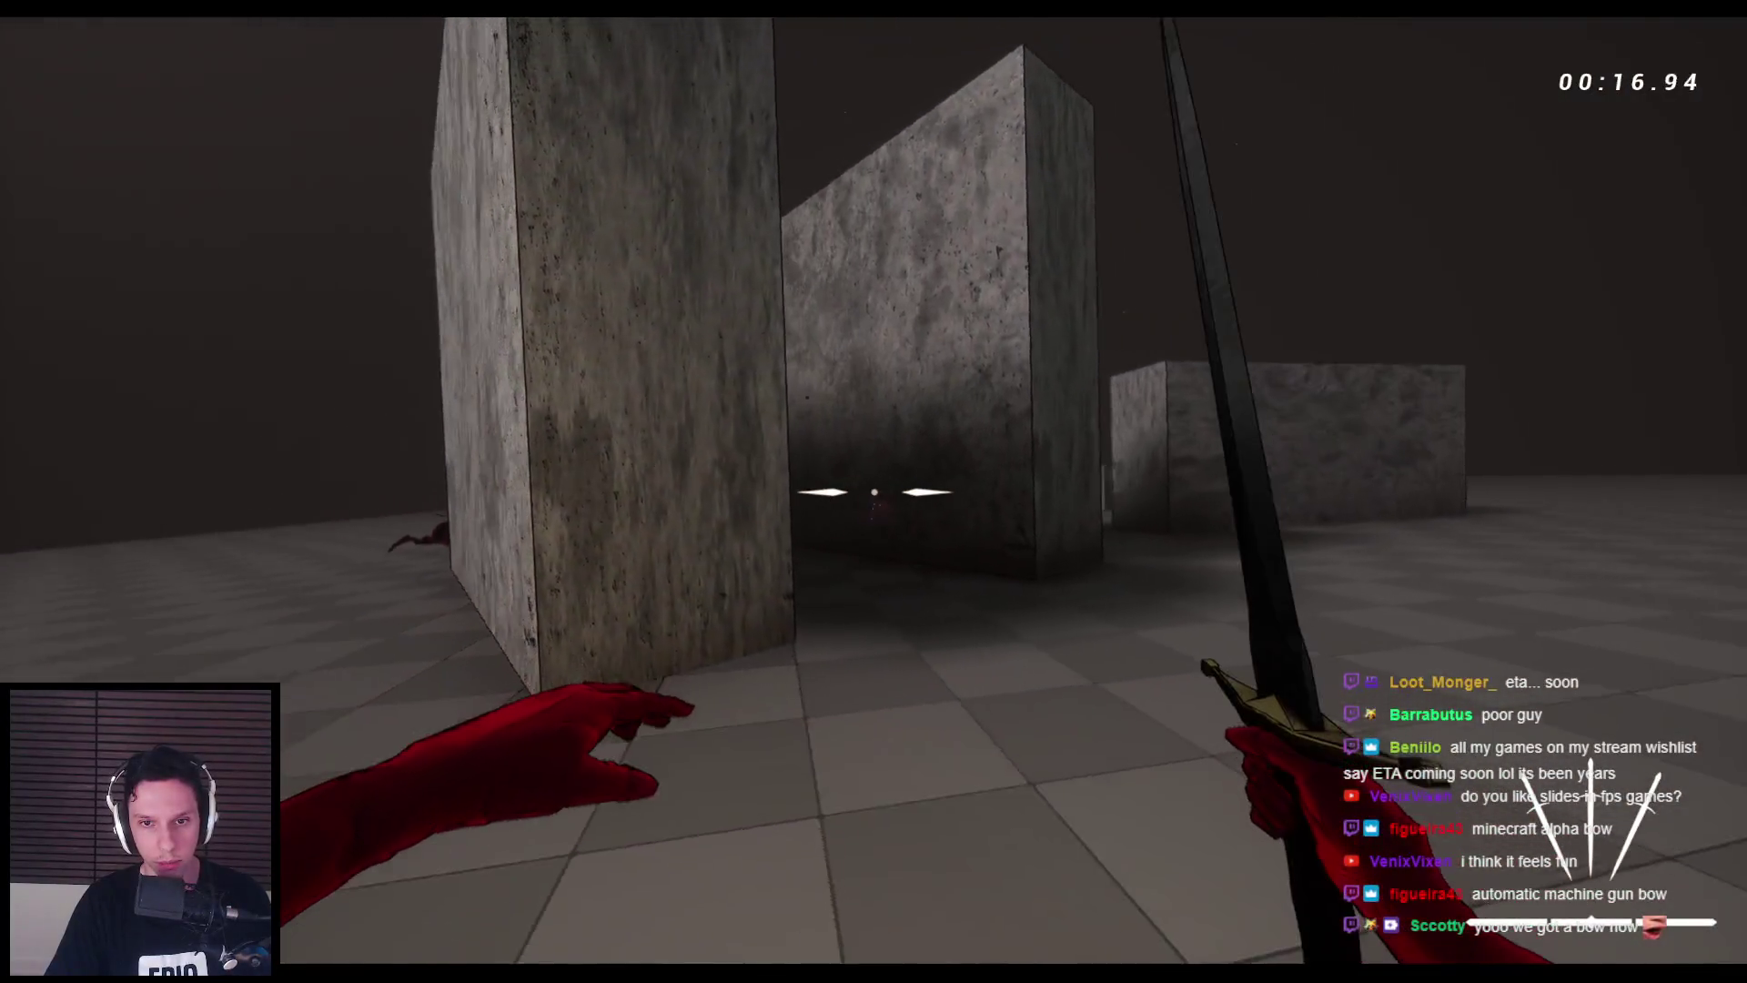
key(1)
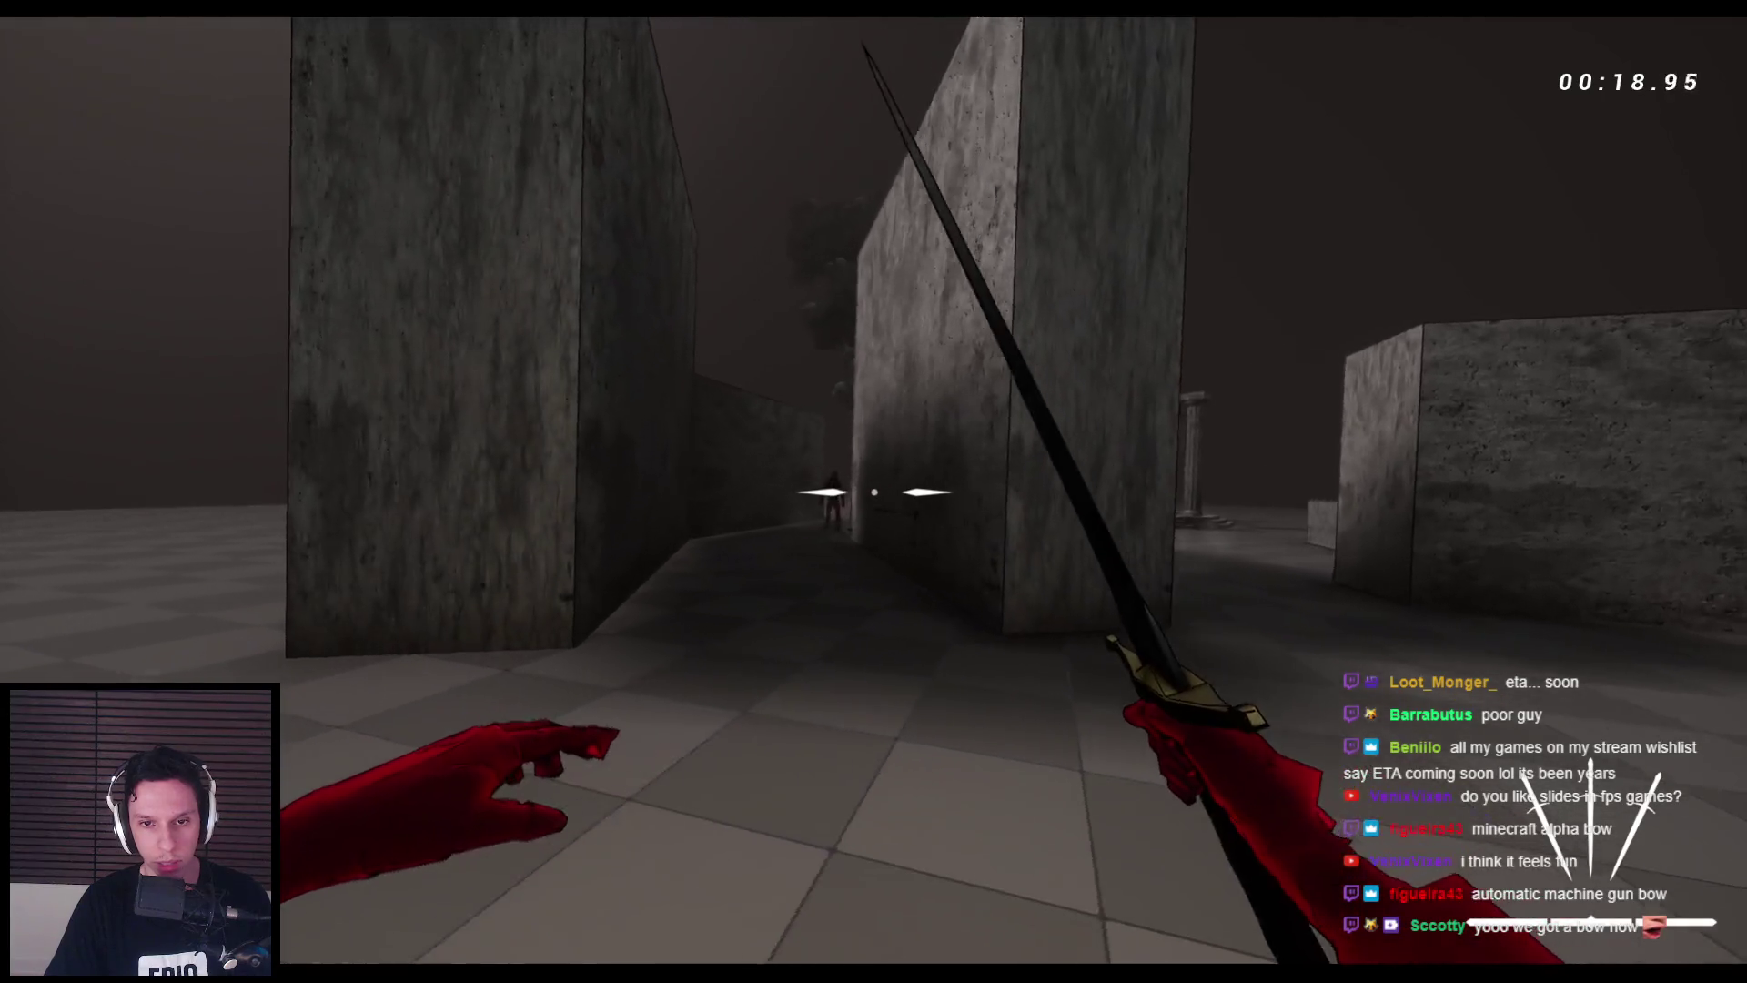
- Run and wall-run through the narrow maze corridor toward the temple
key(w)
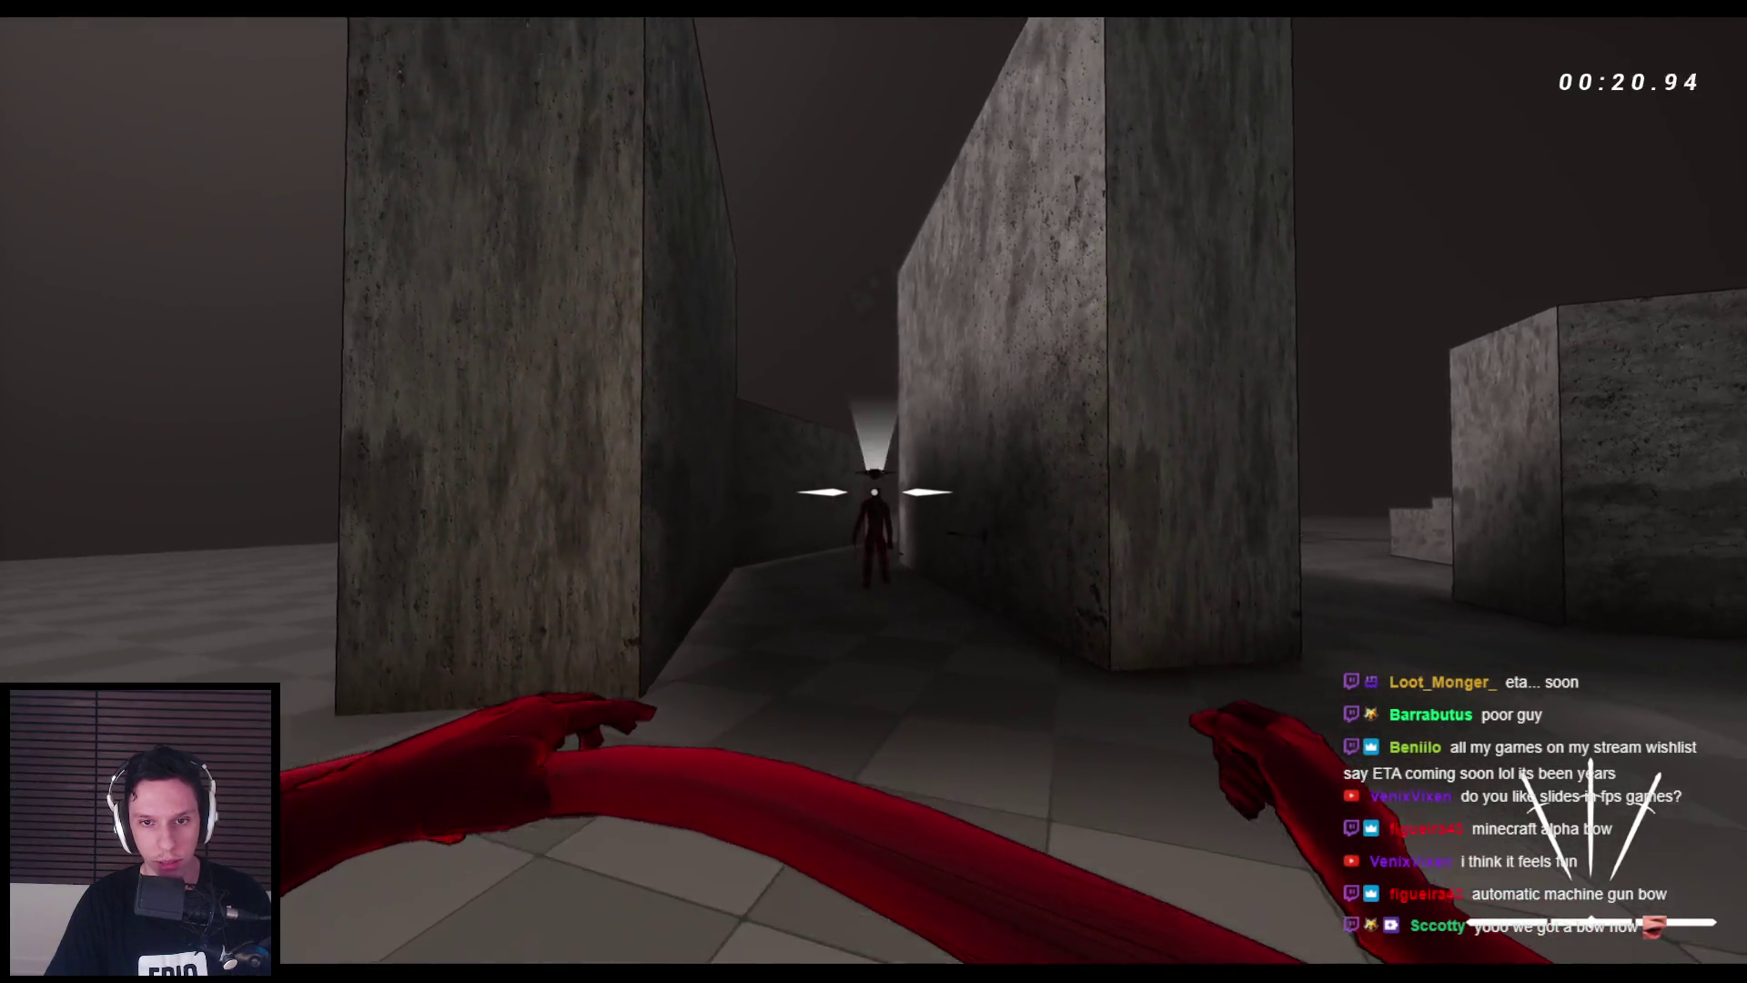
key(w)
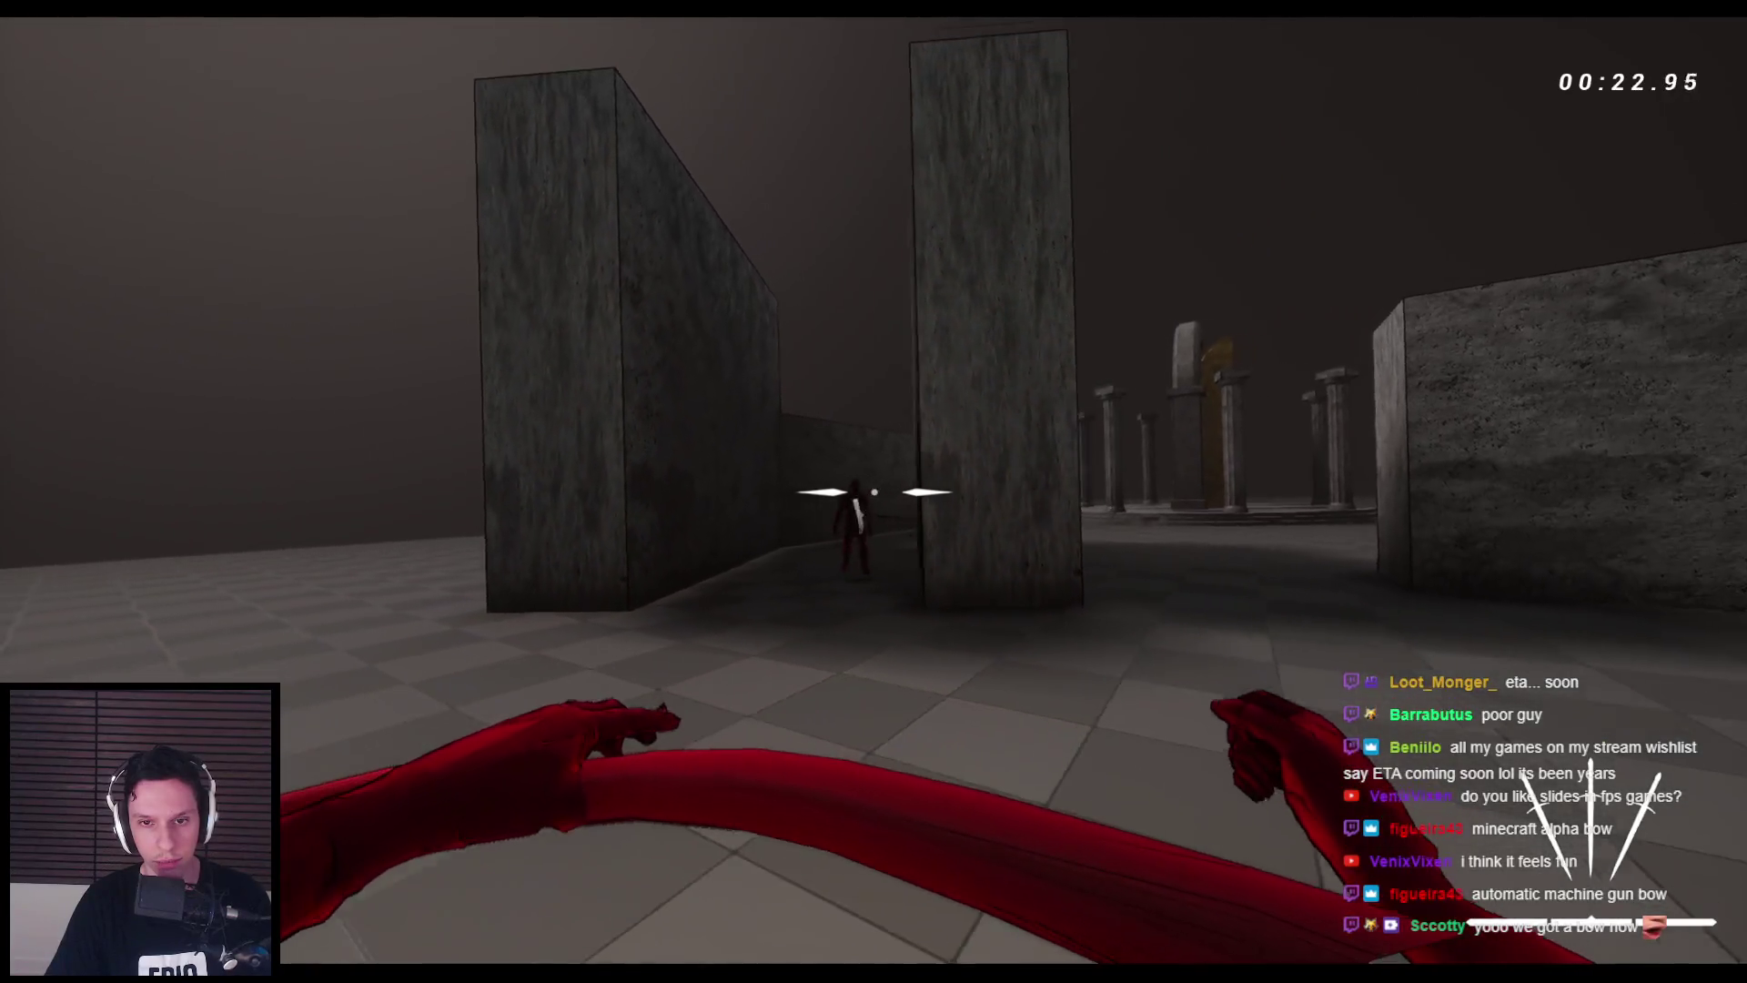
key(w)
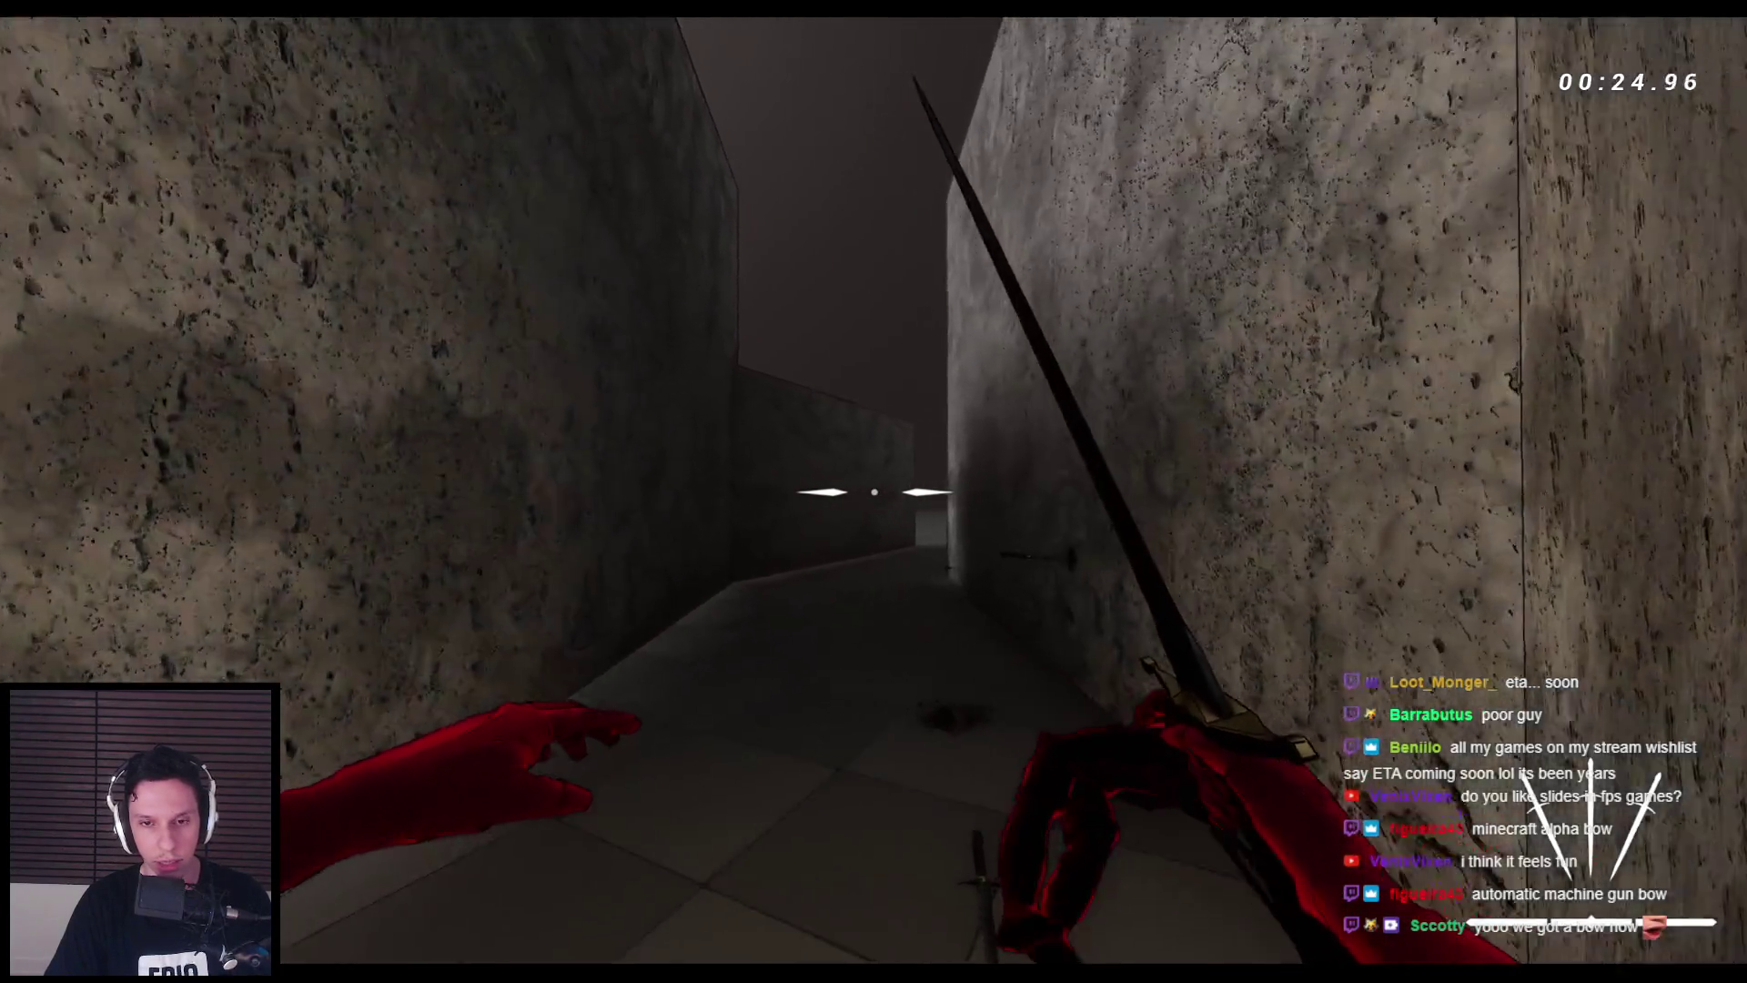
key(space)
key(space)
key(space)
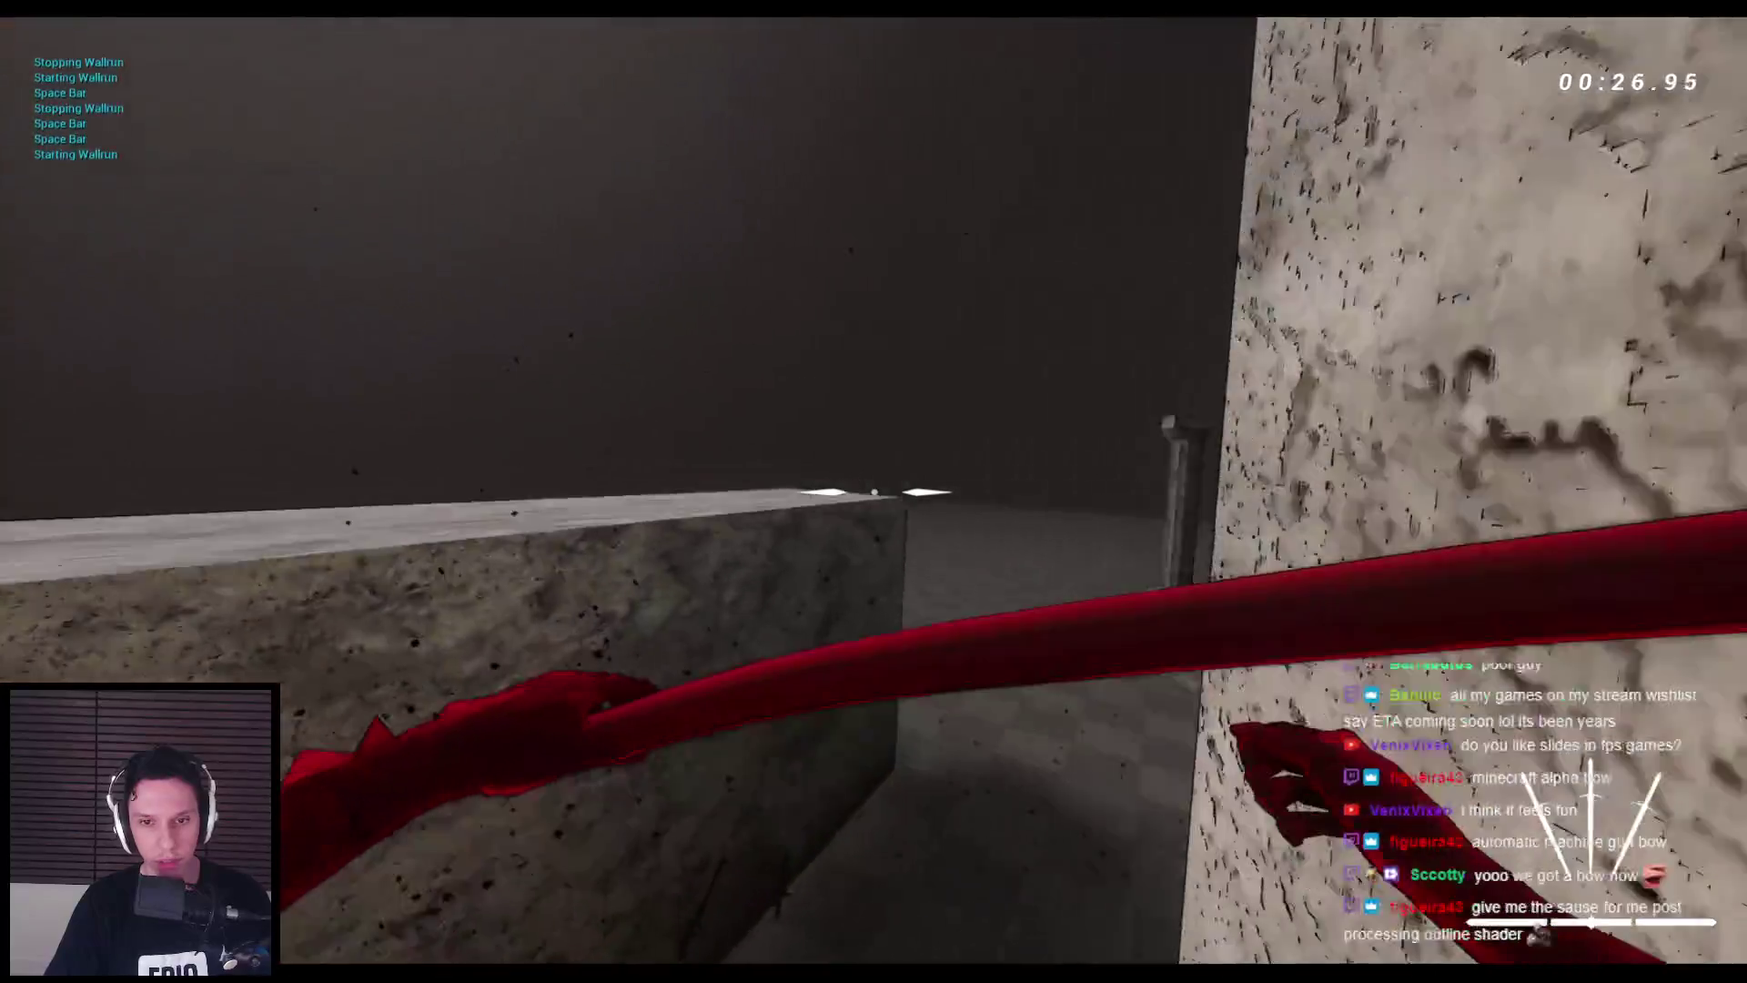
key(space)
key(space)
key(space)
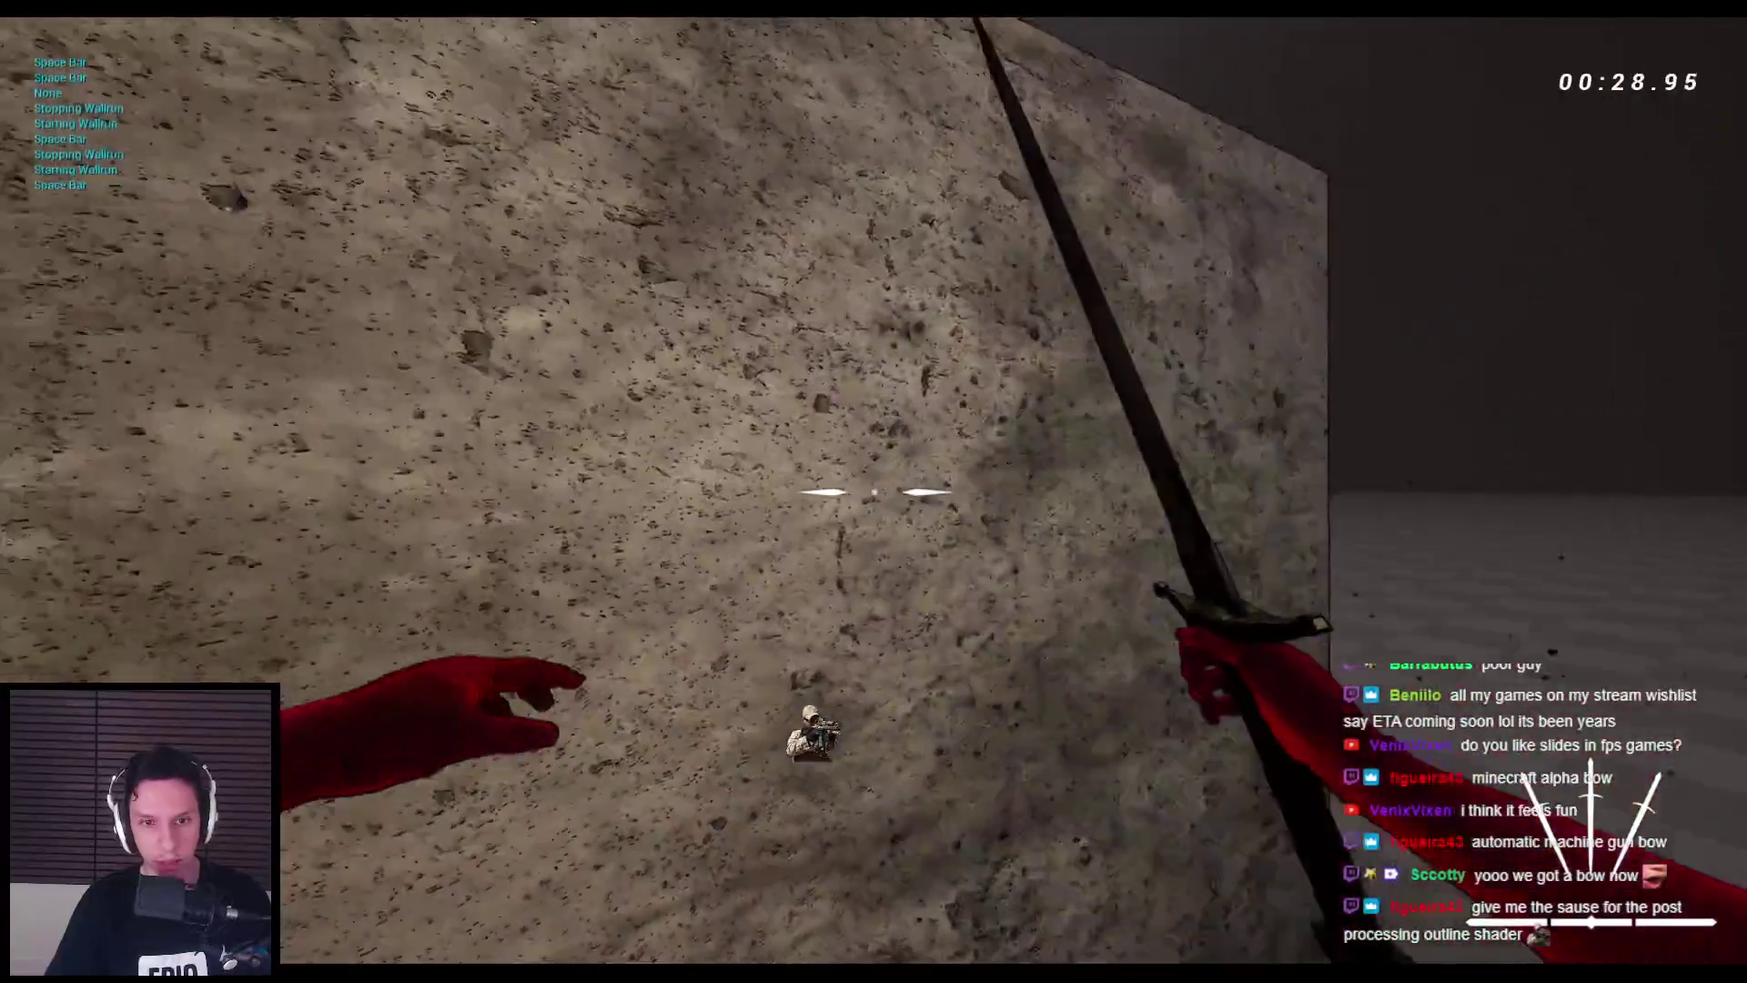
key(space)
key(space)
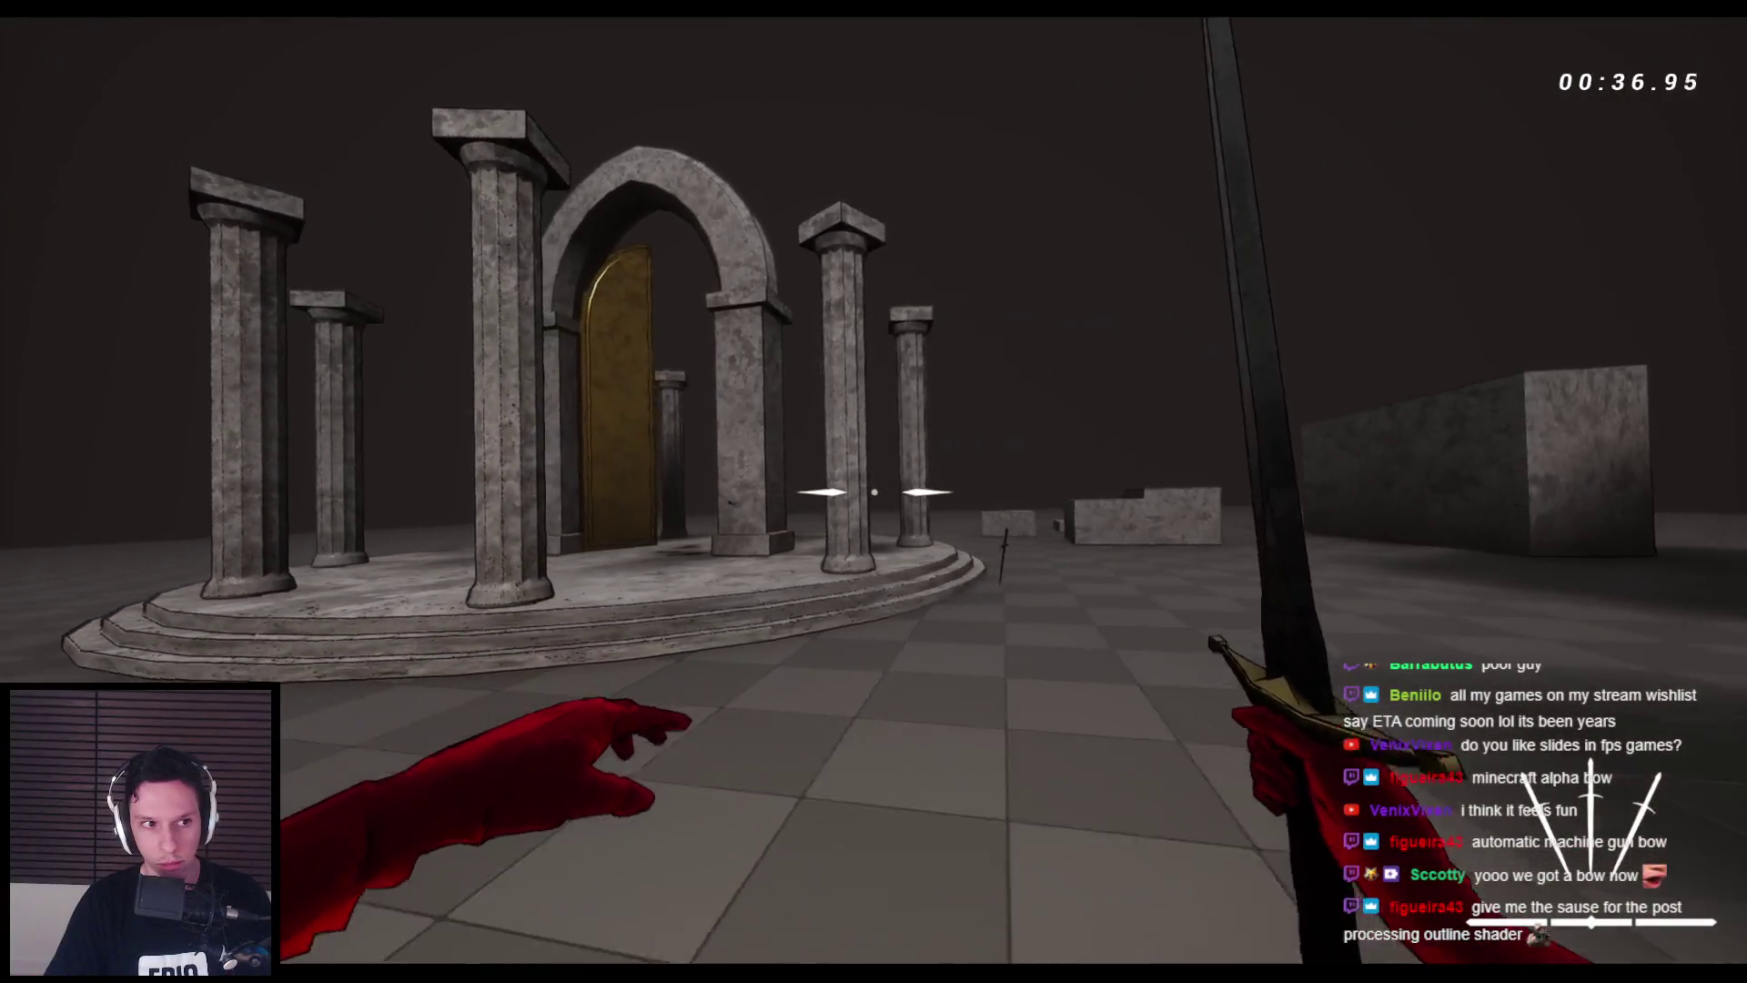
- Climb over walls, ledges and stone blocks, then head back into the corridor
key(space)
key(space)
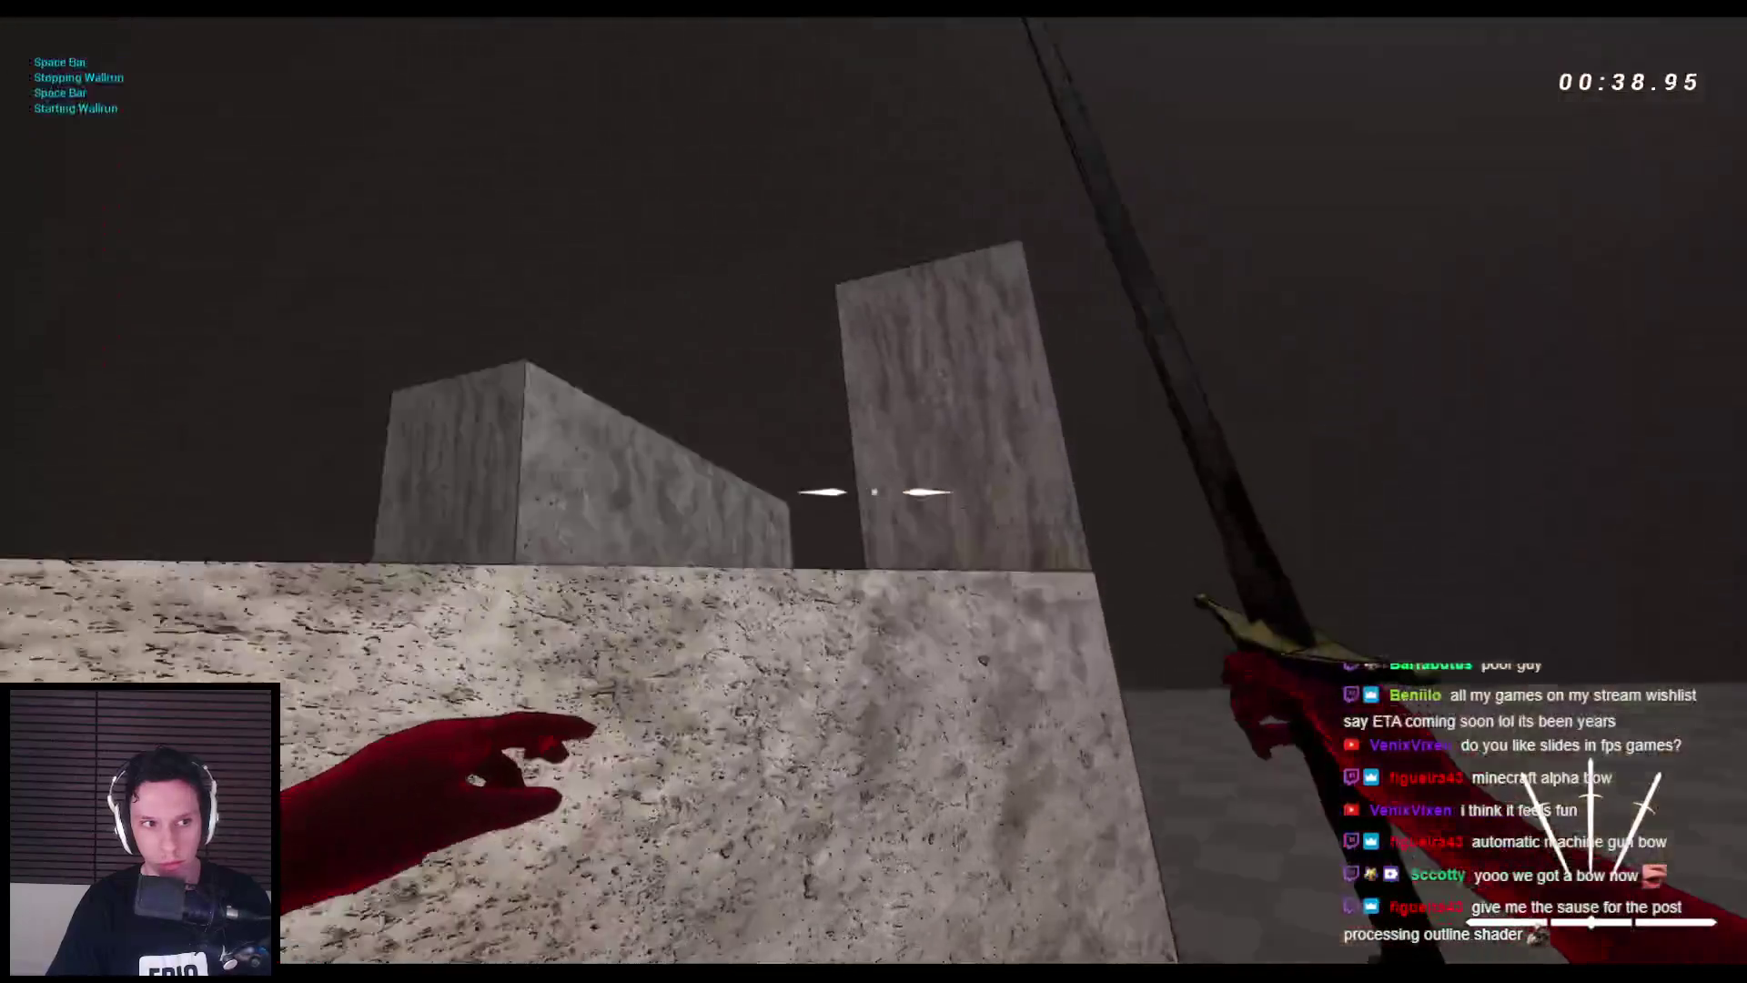
key(space)
key(space)
key(space)
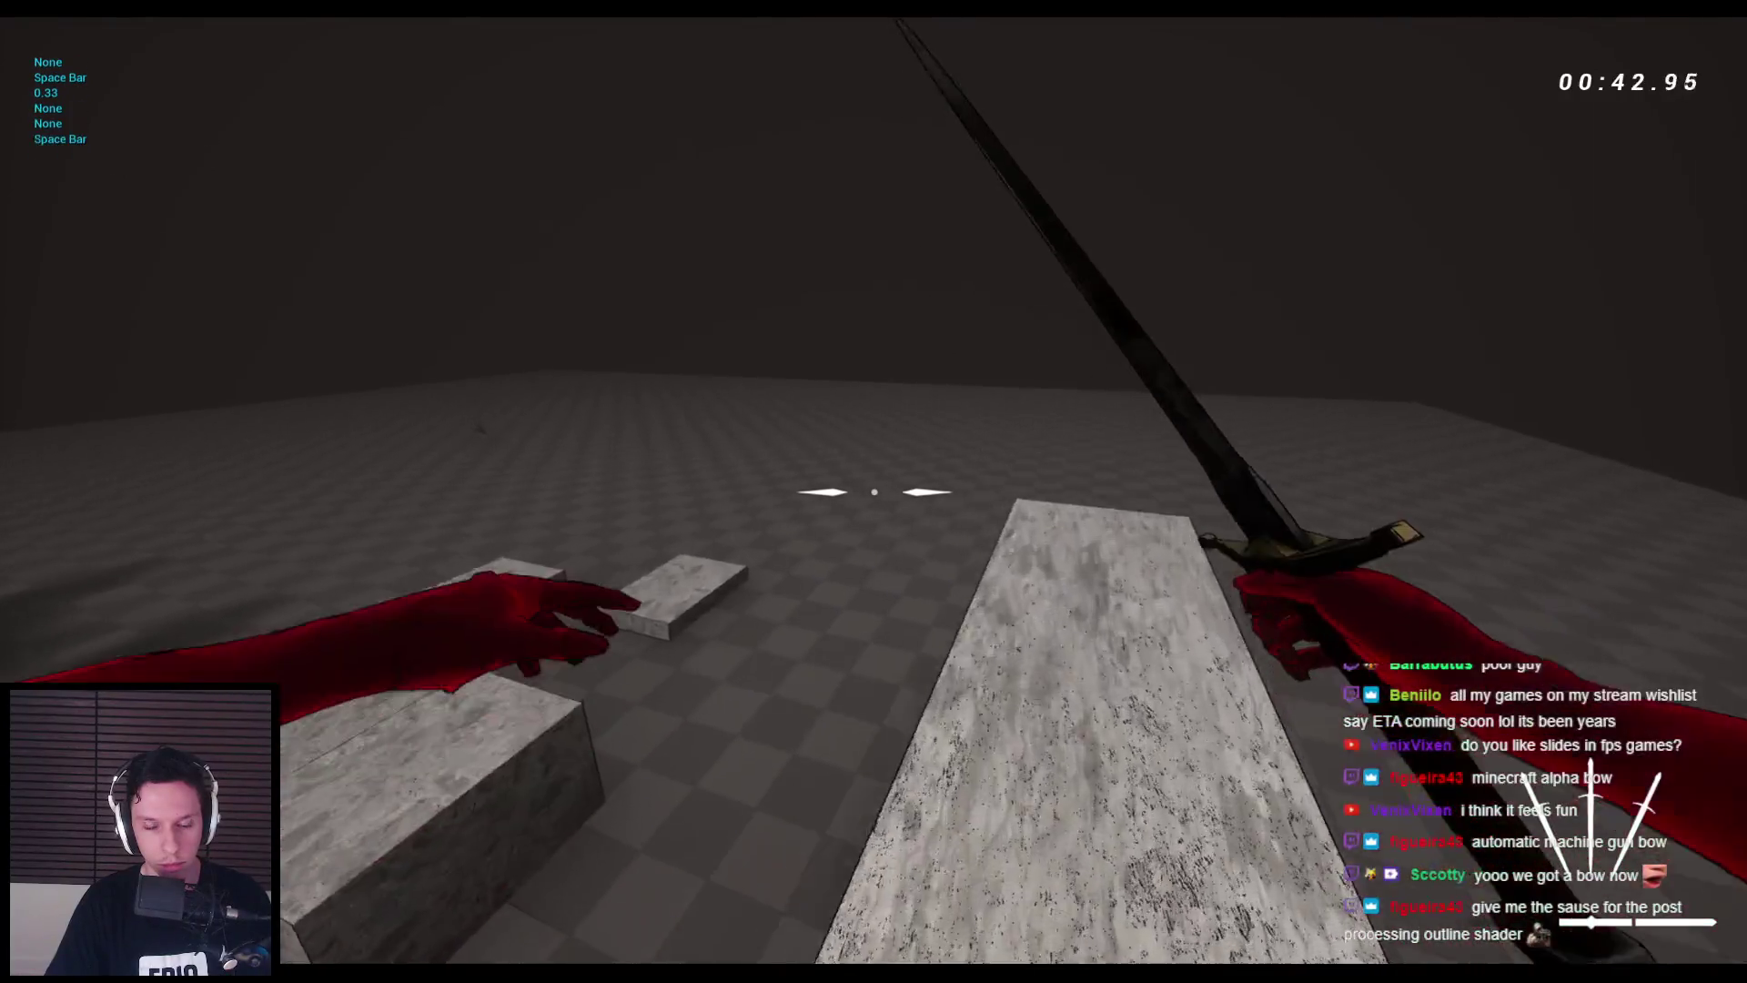
key(space)
key(space)
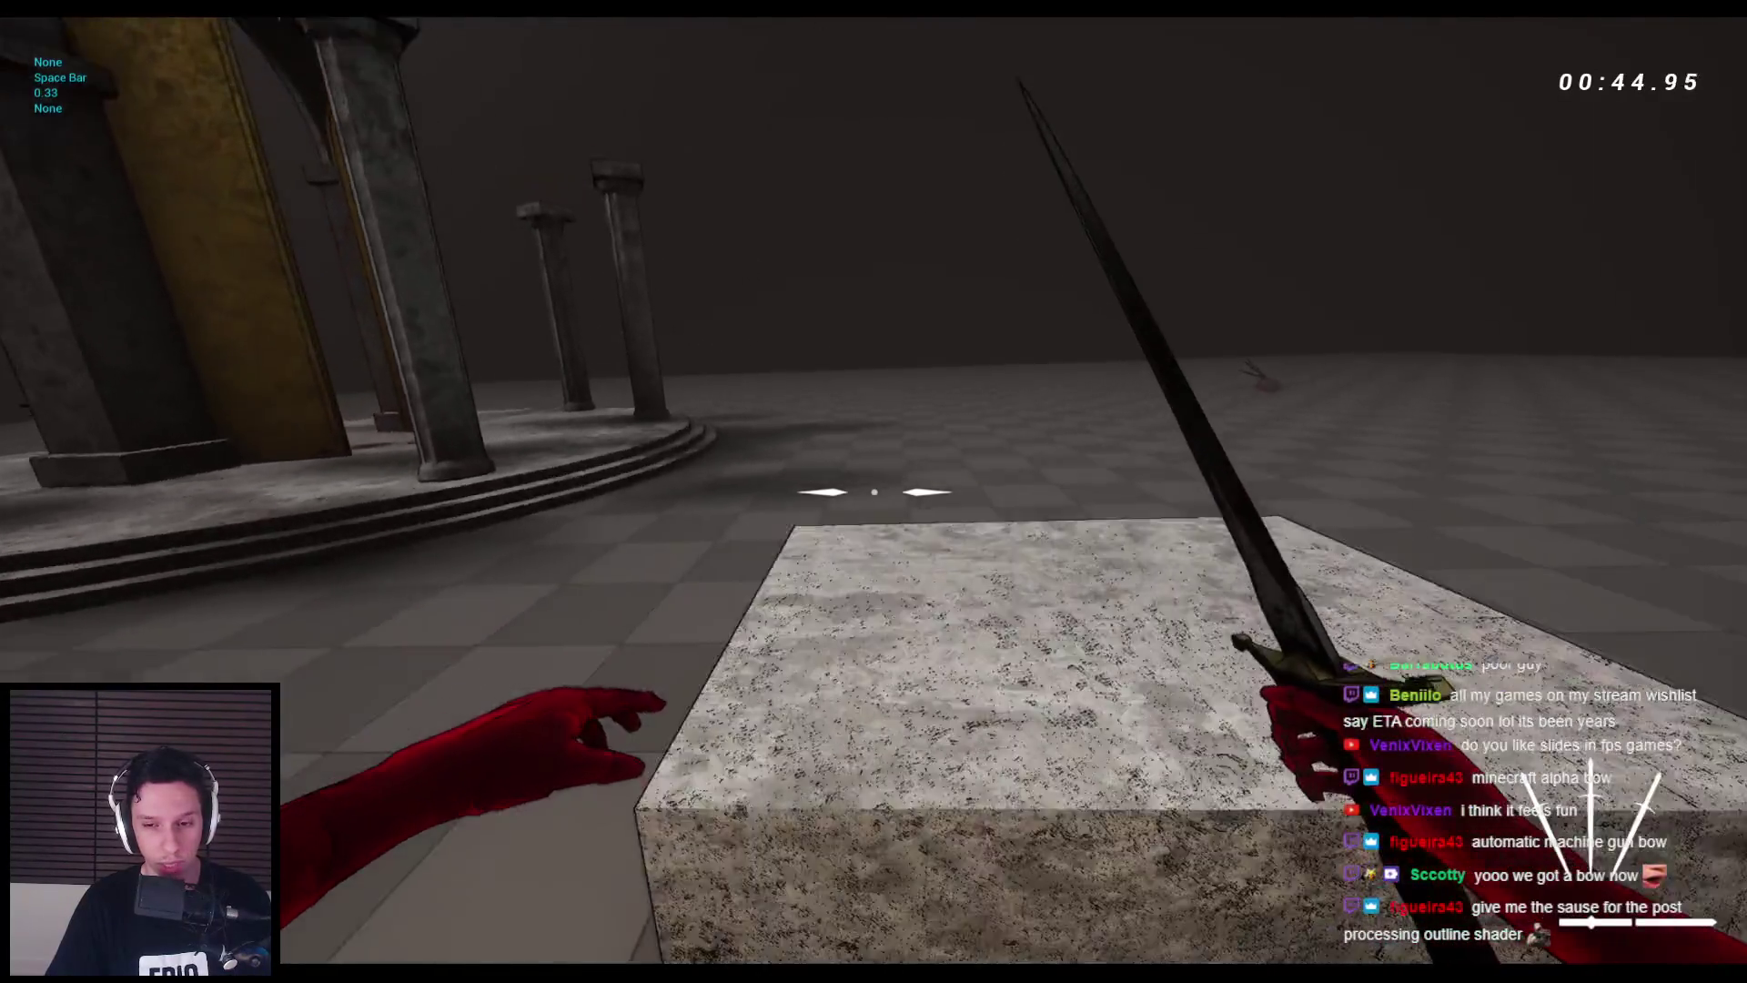
key(space)
key(space)
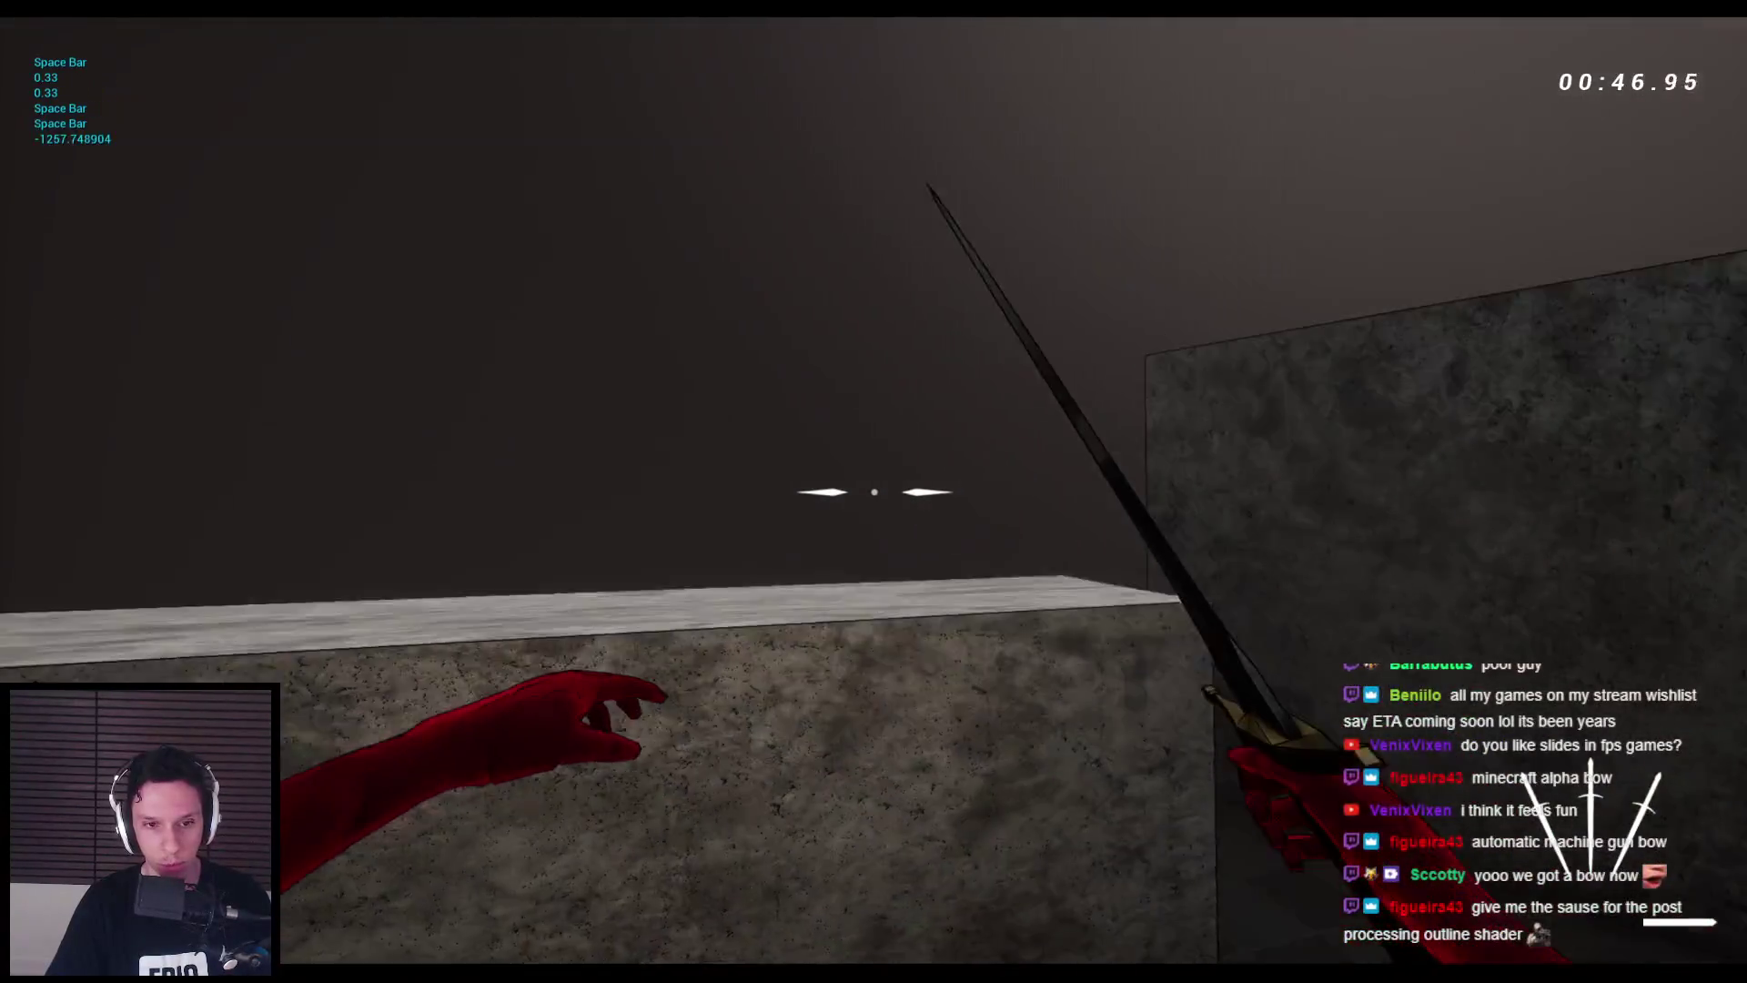
key(space)
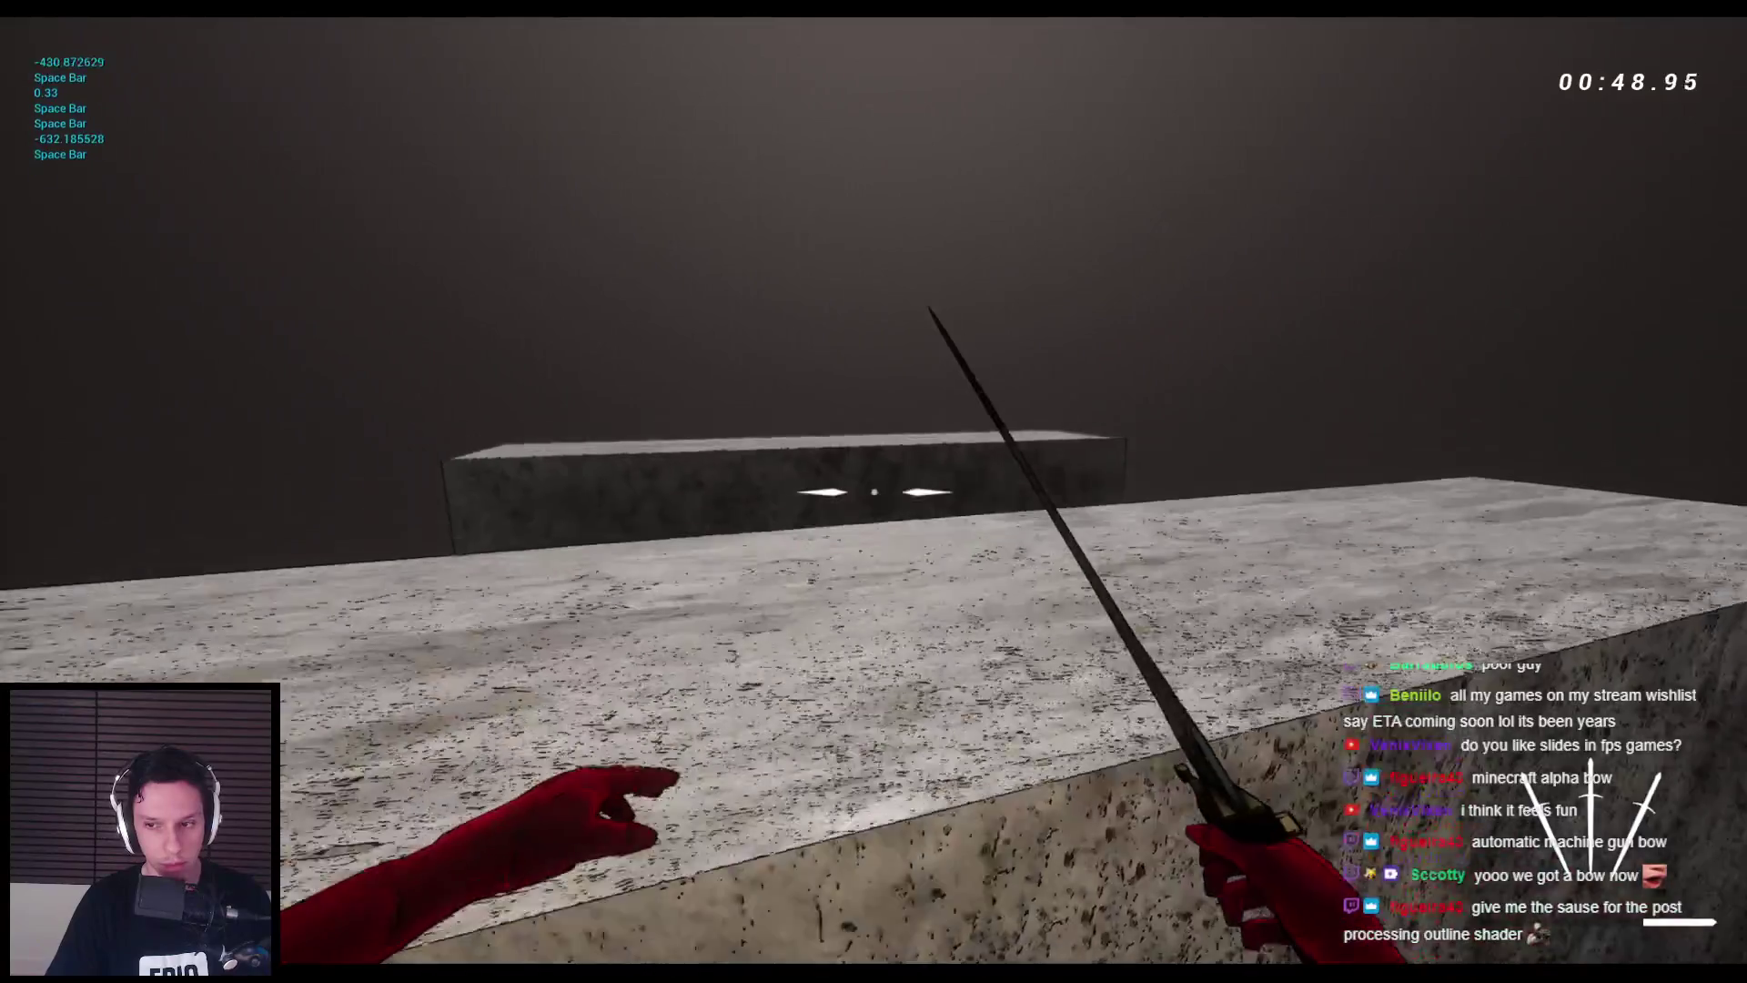
key(space)
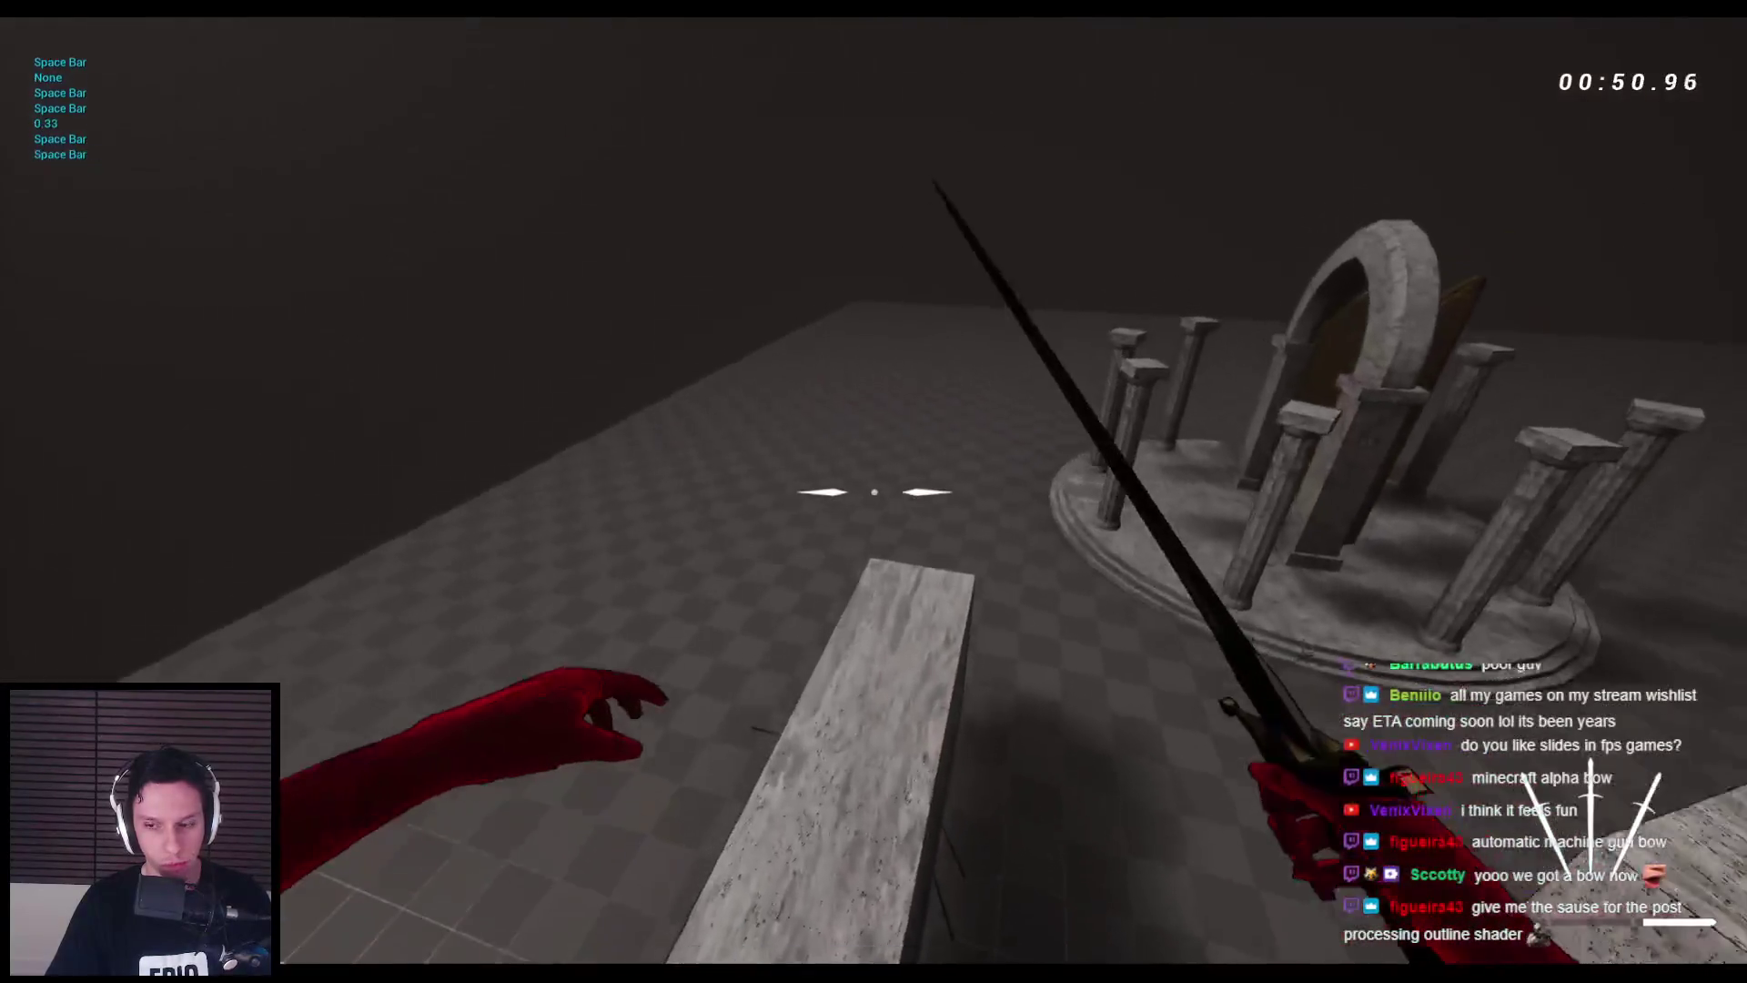
key(space)
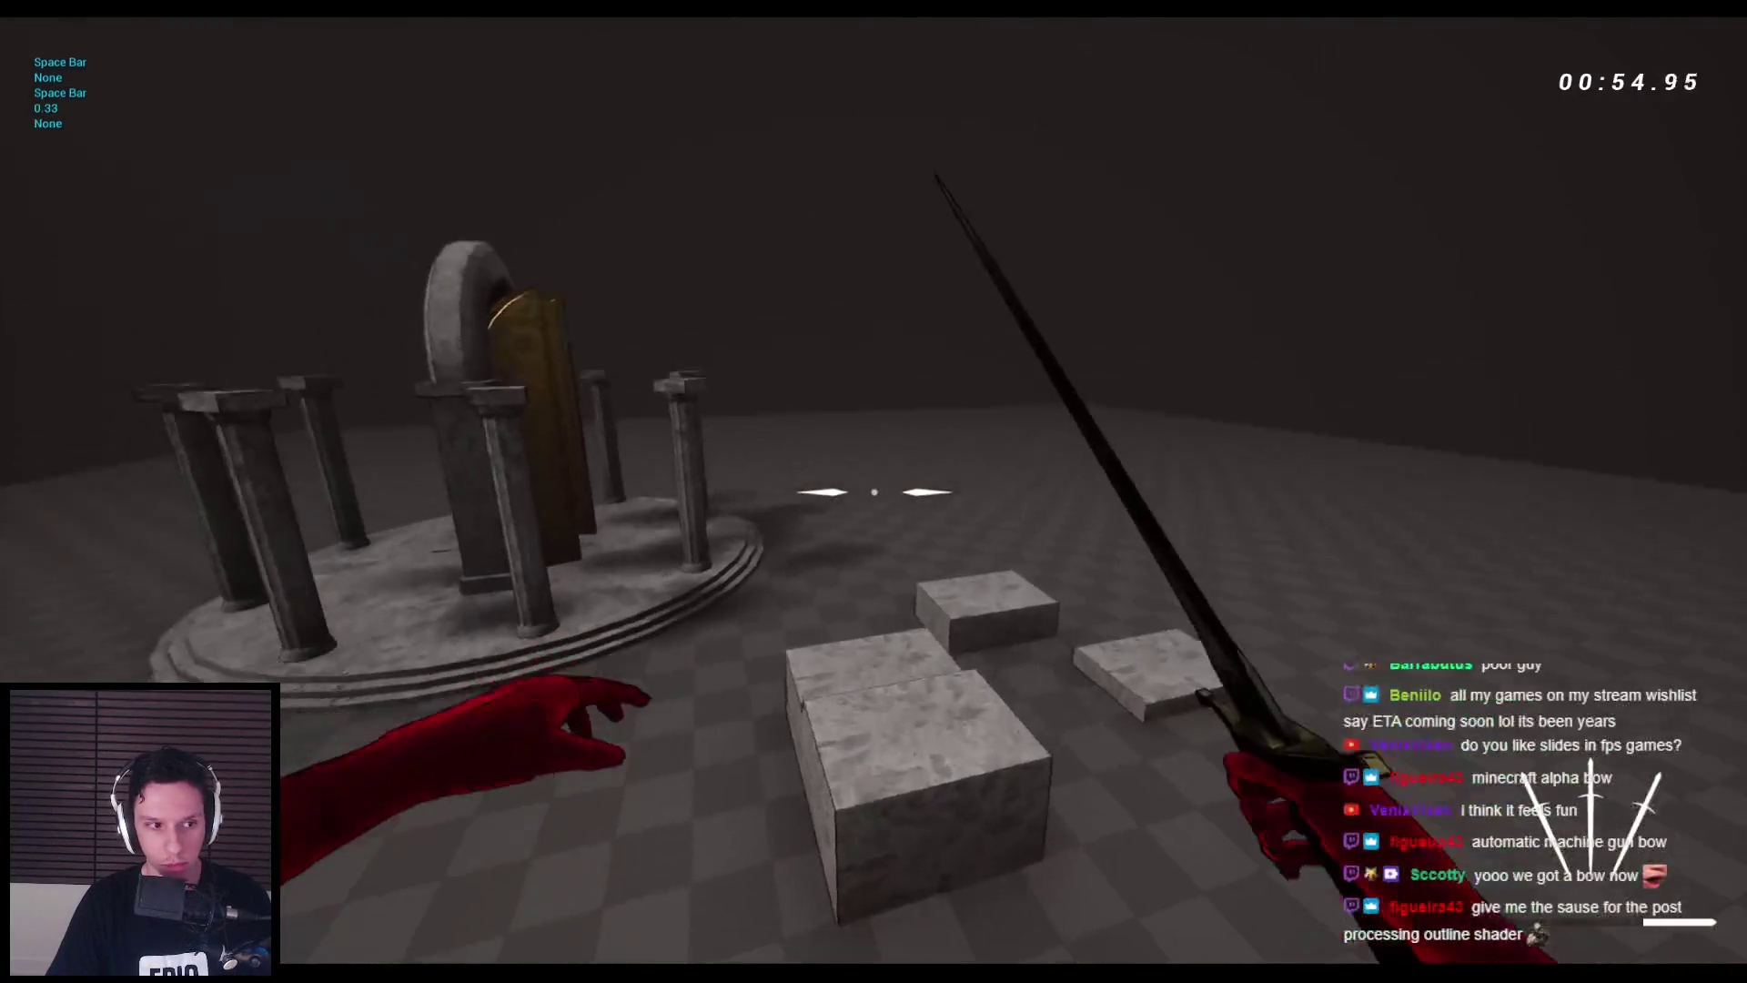
key(space)
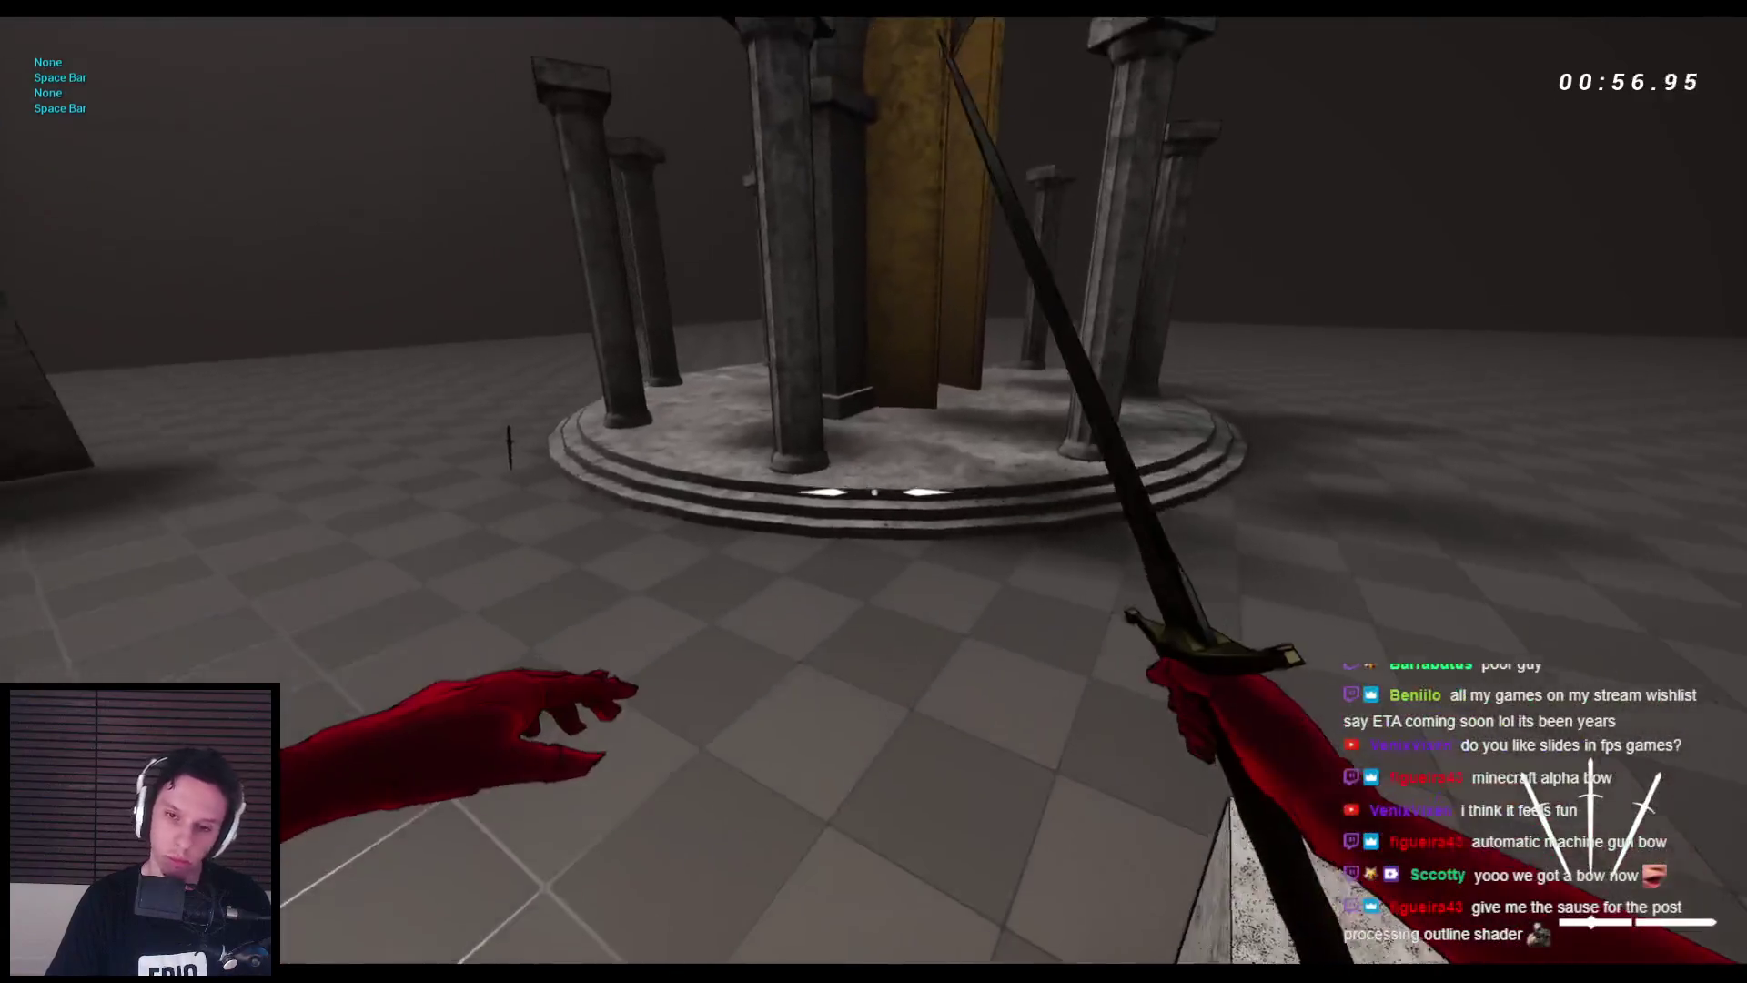
key(w)
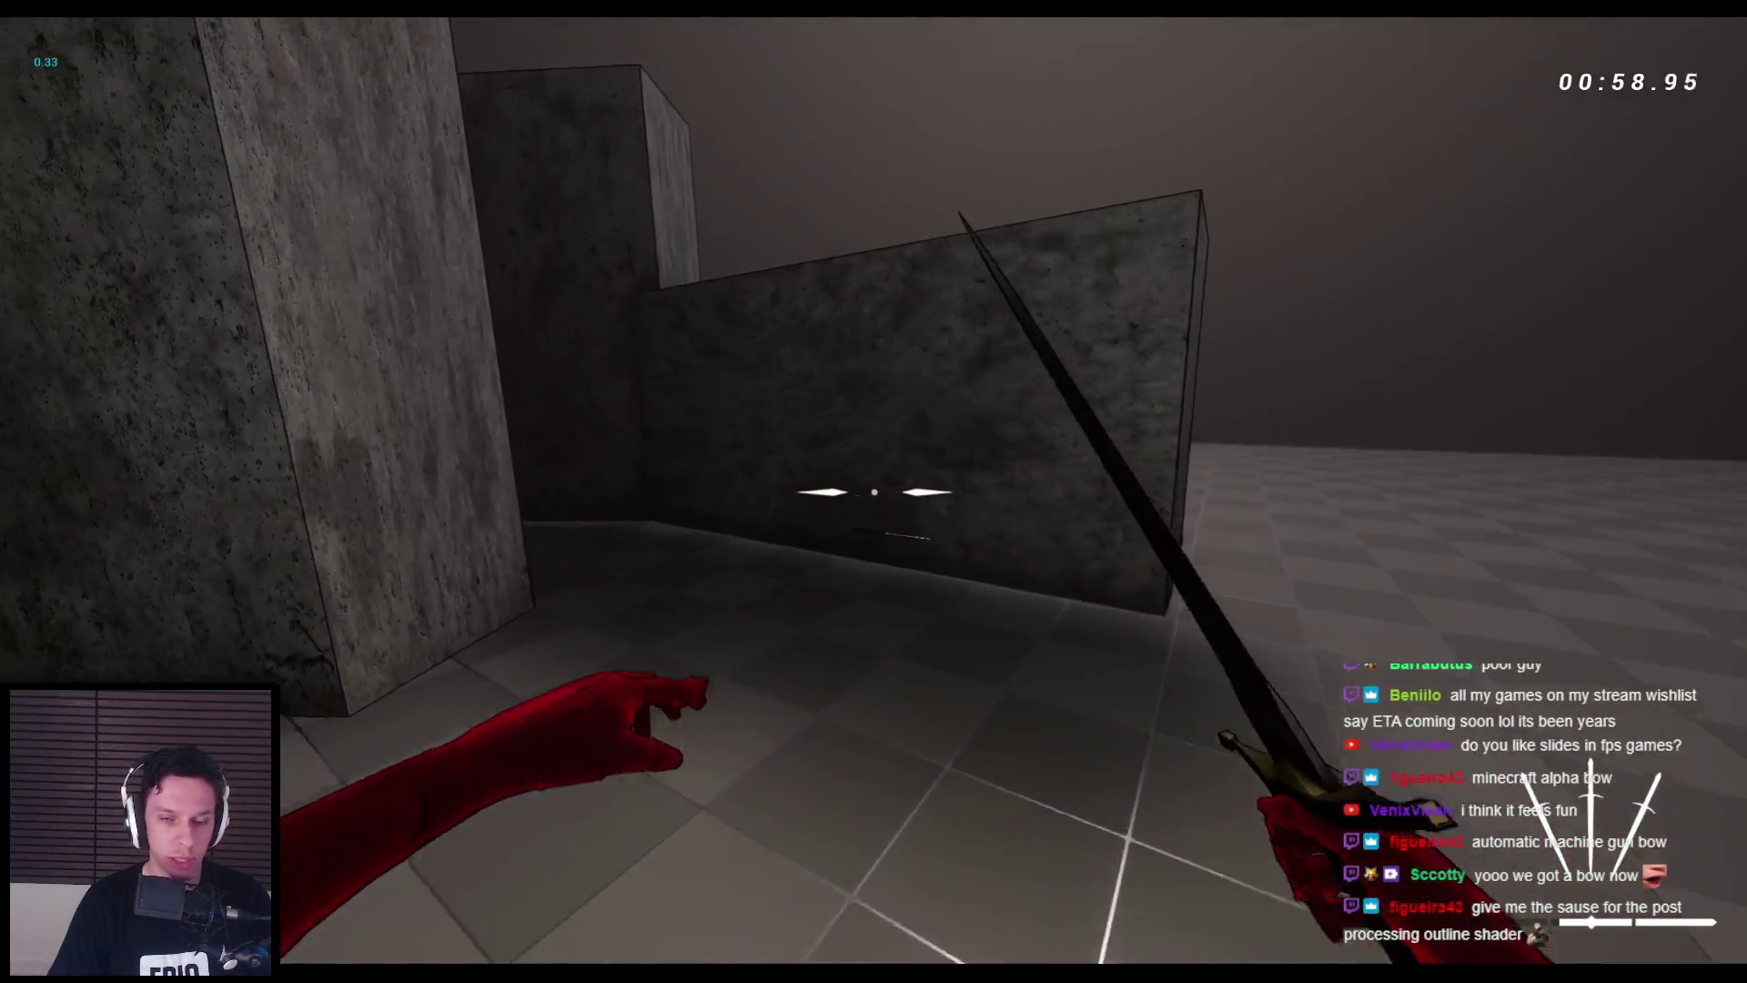
key(space)
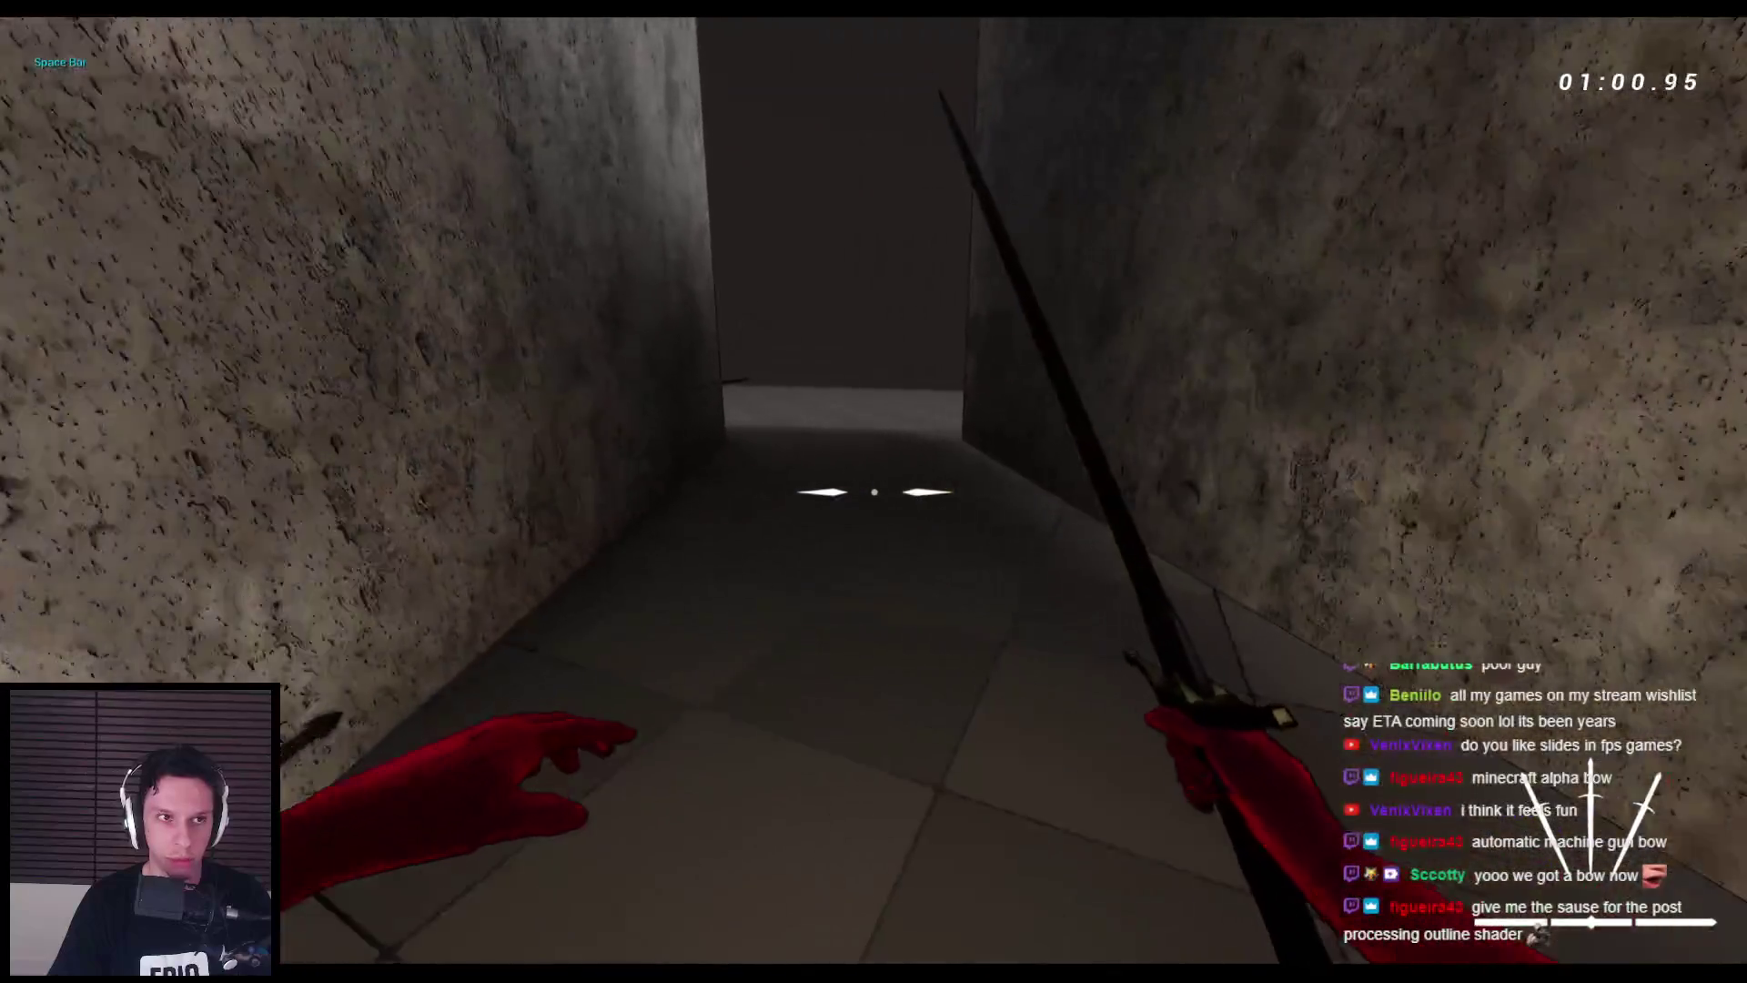
- Exit the corridor onto the checkered floor, jump onto a block and wall-run along the stone wall
key(w)
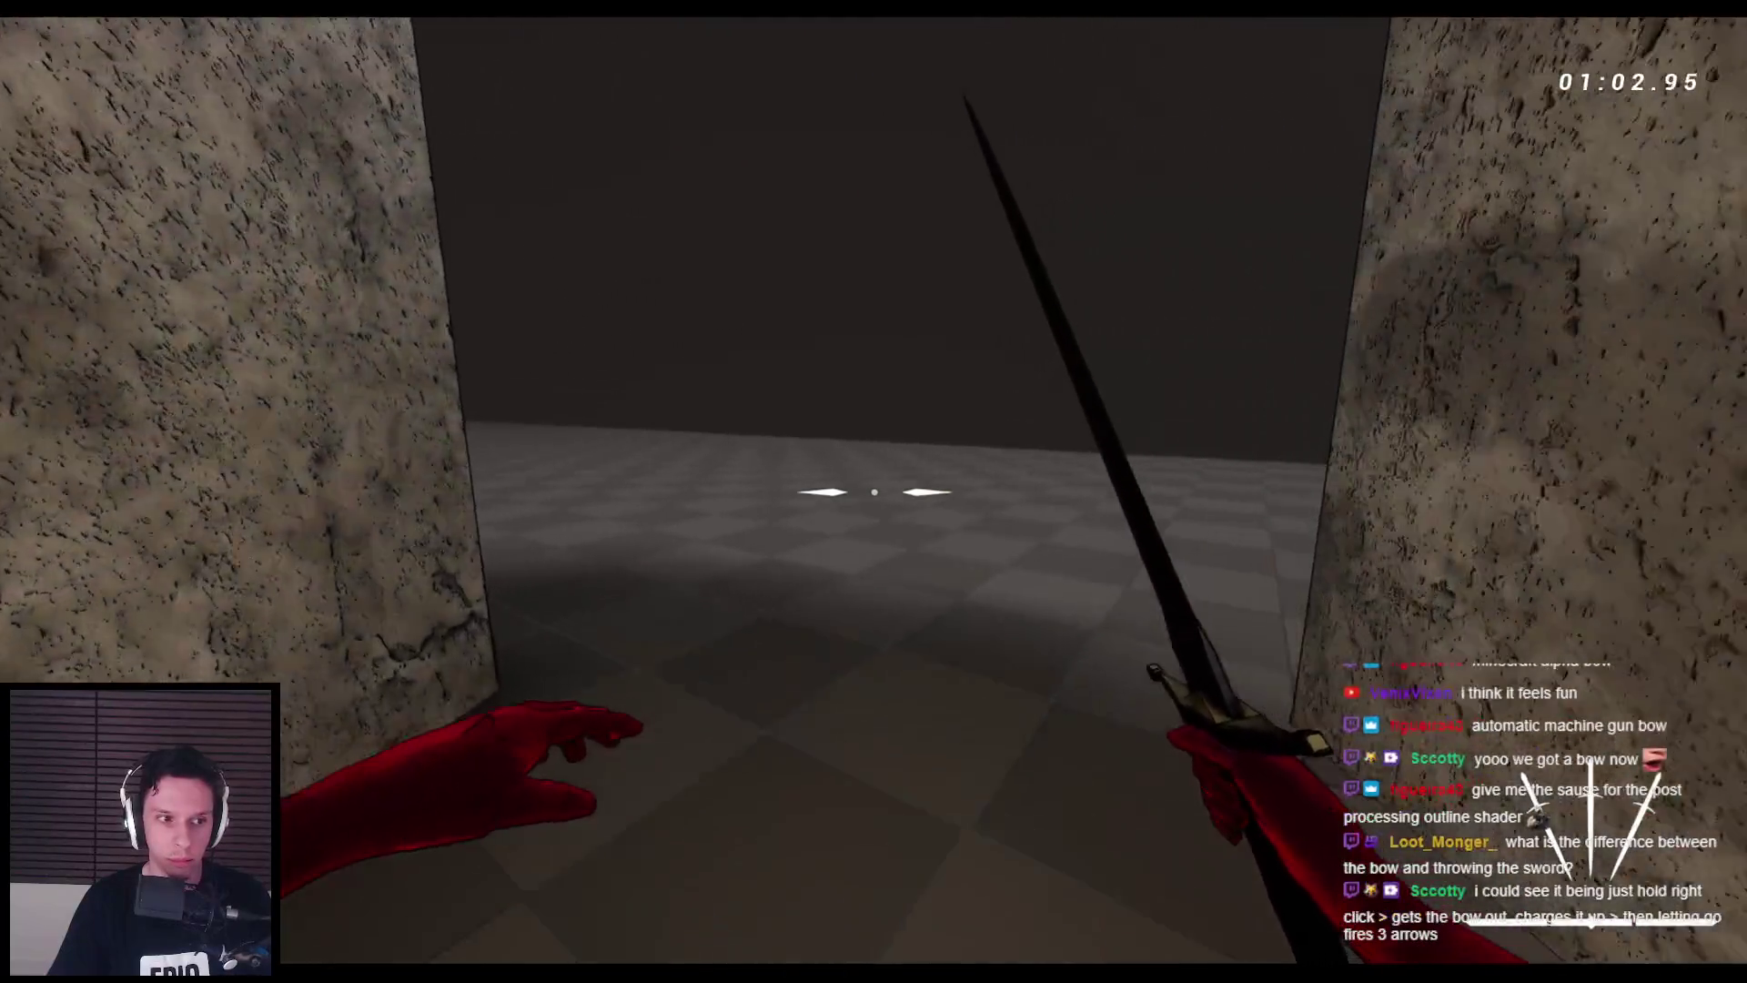
key(w)
key(w)
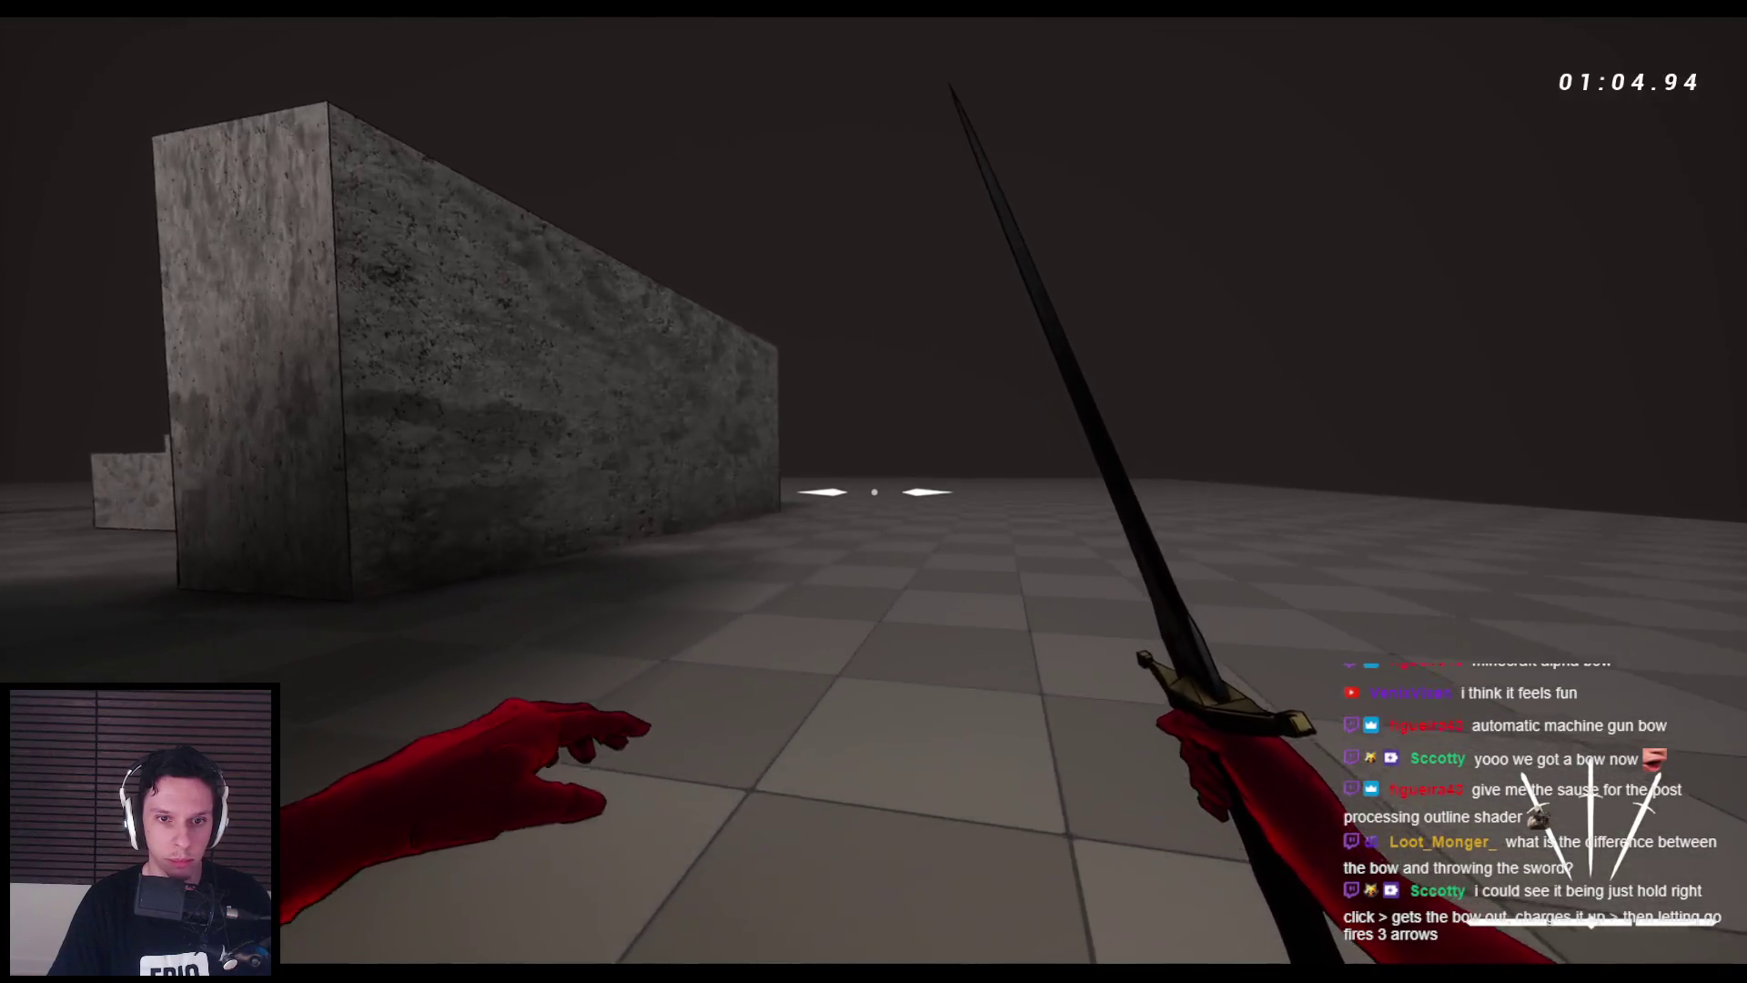
key(w)
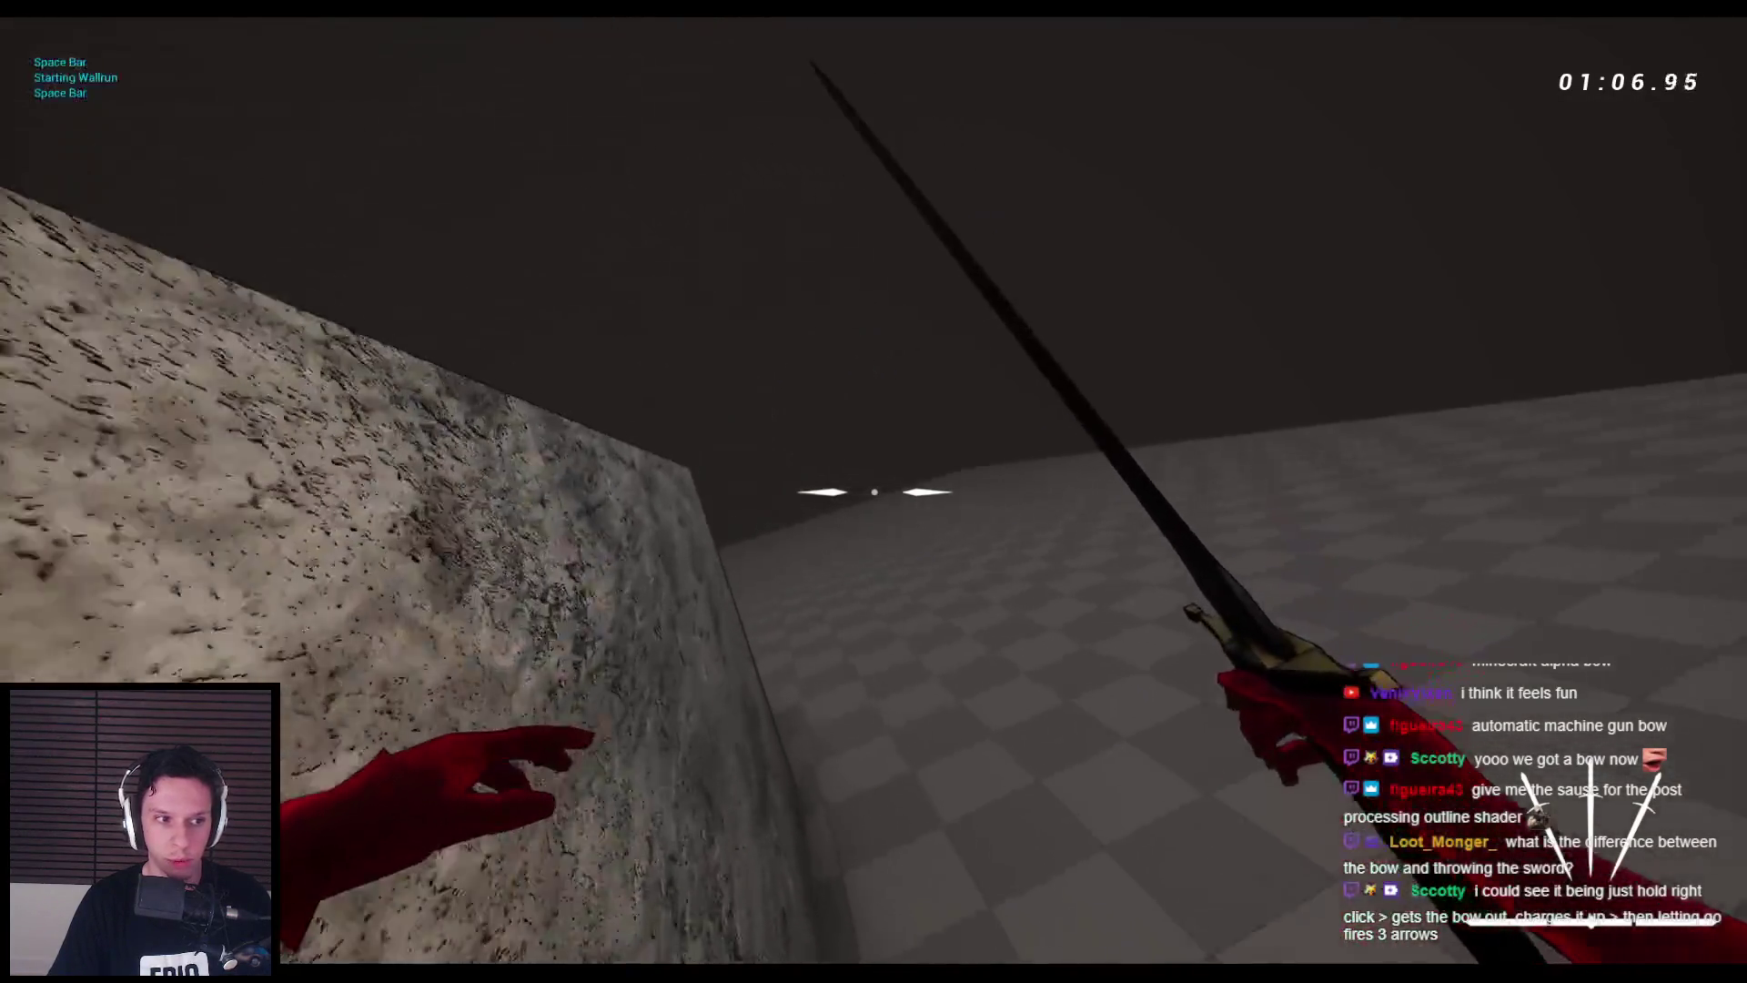
key(space)
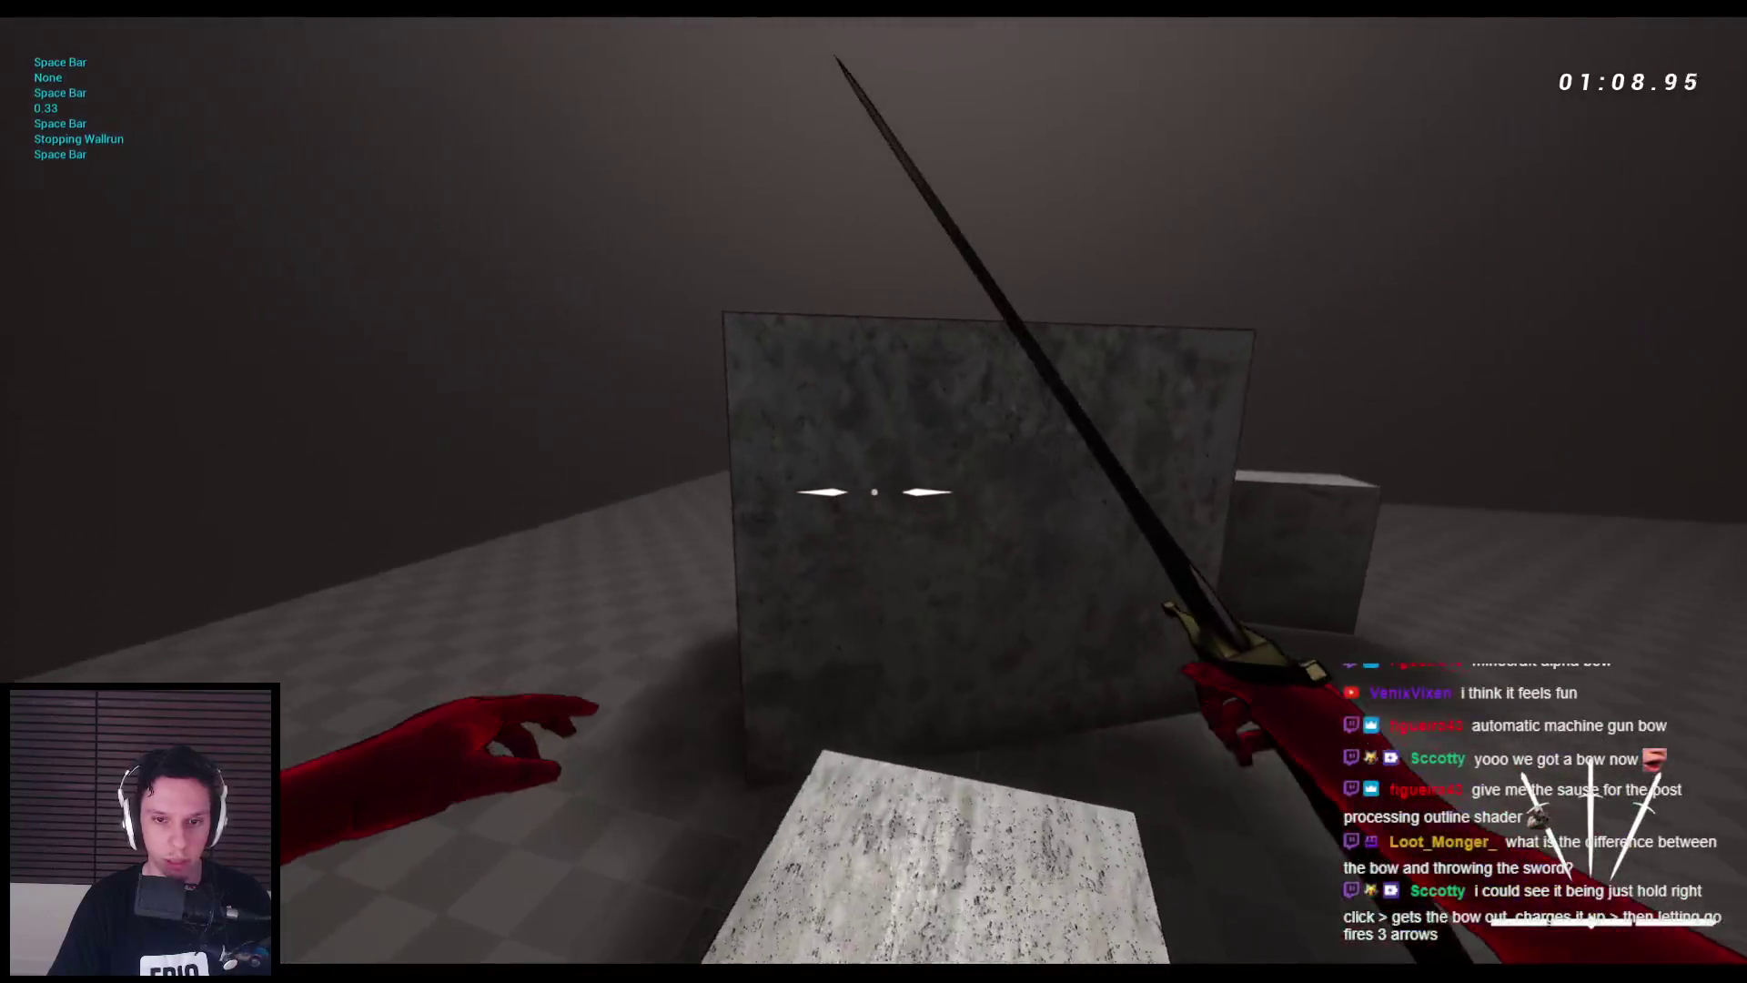
key(space)
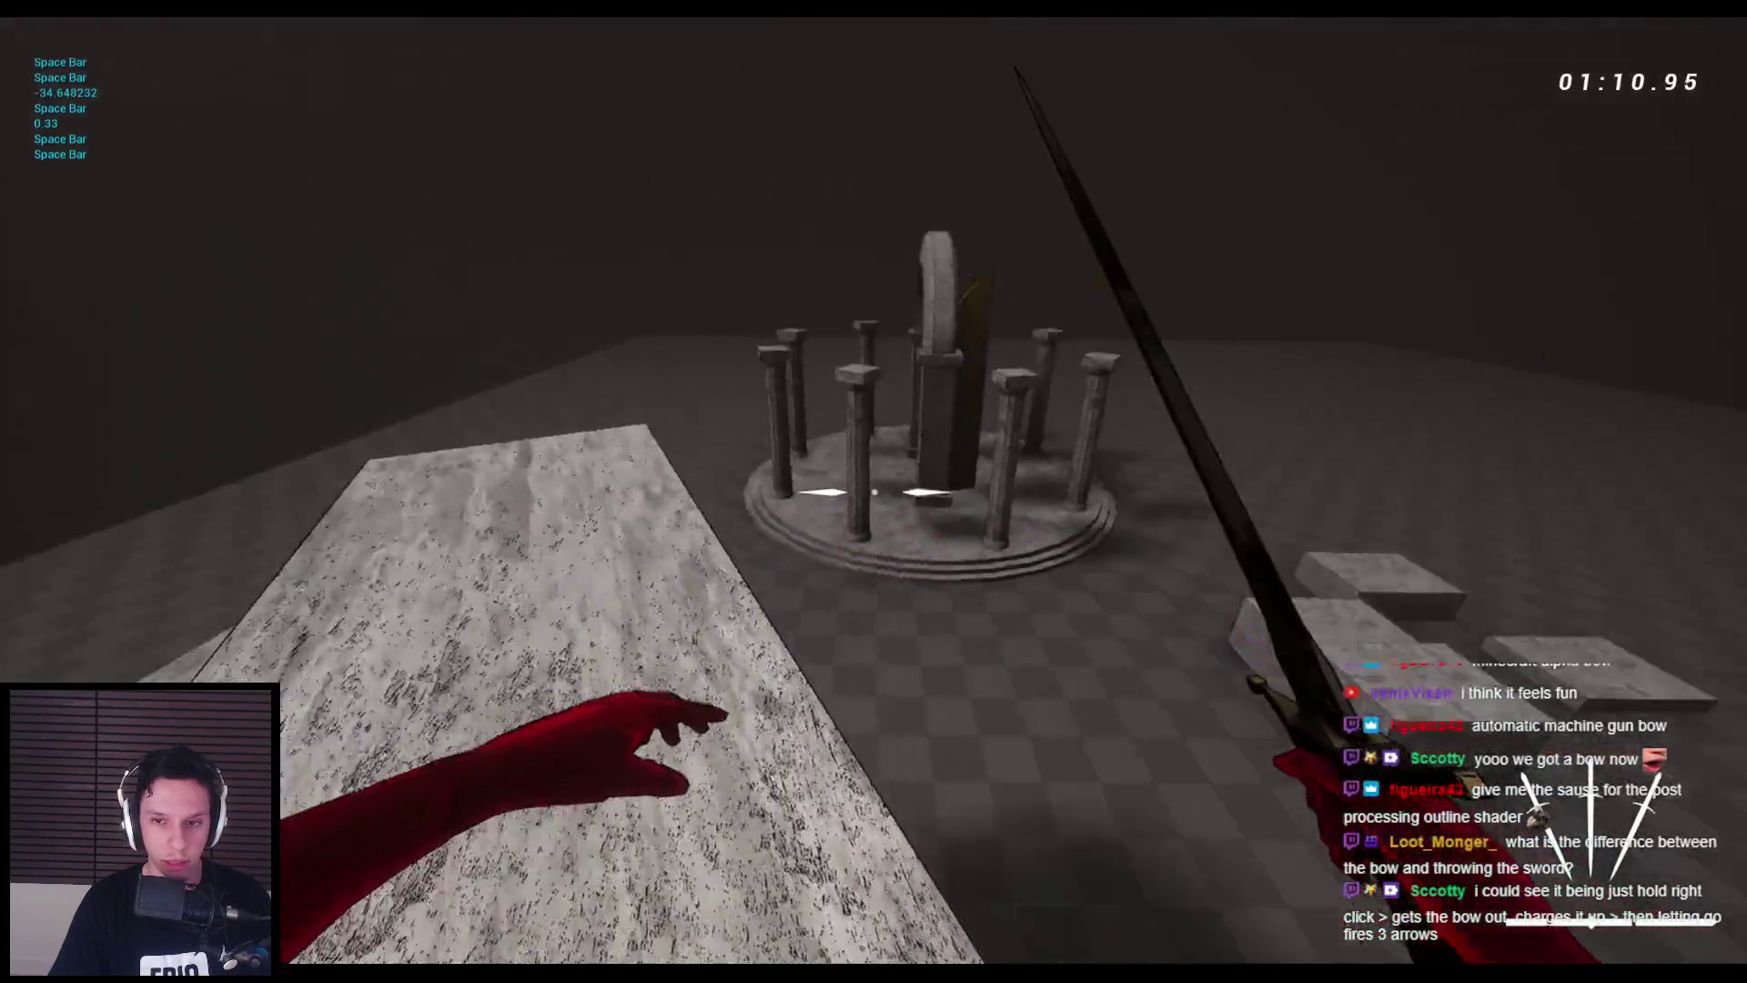
key(space)
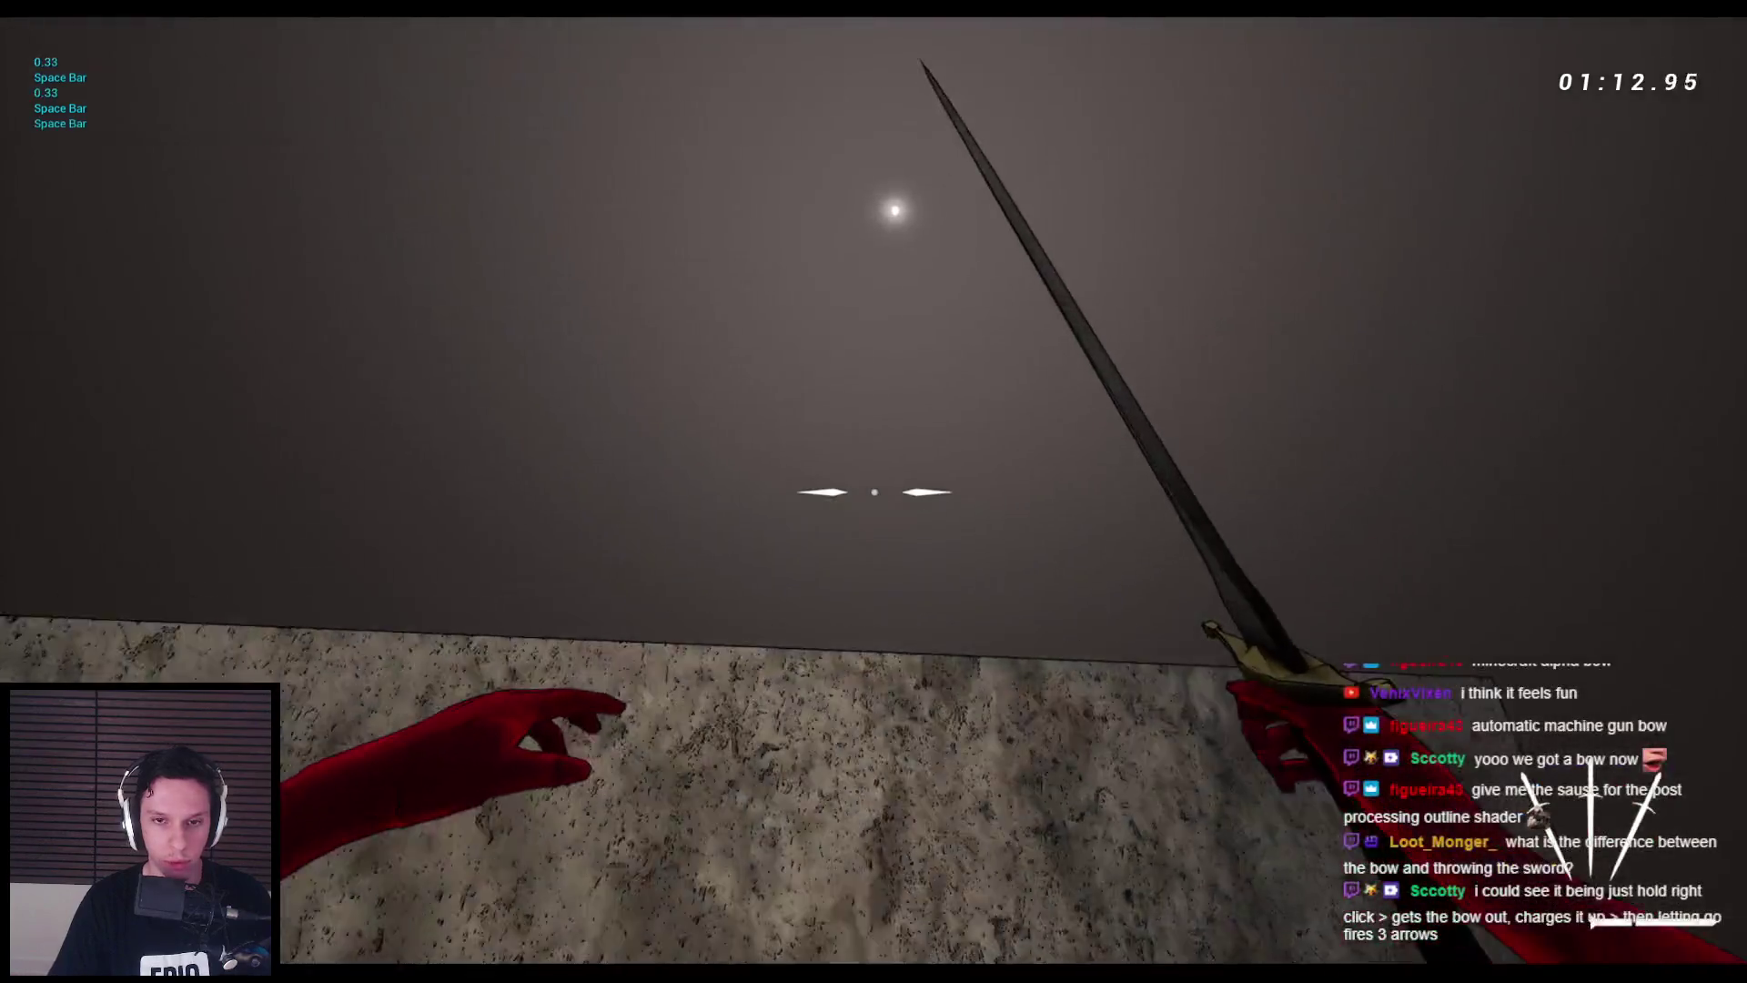
key(space)
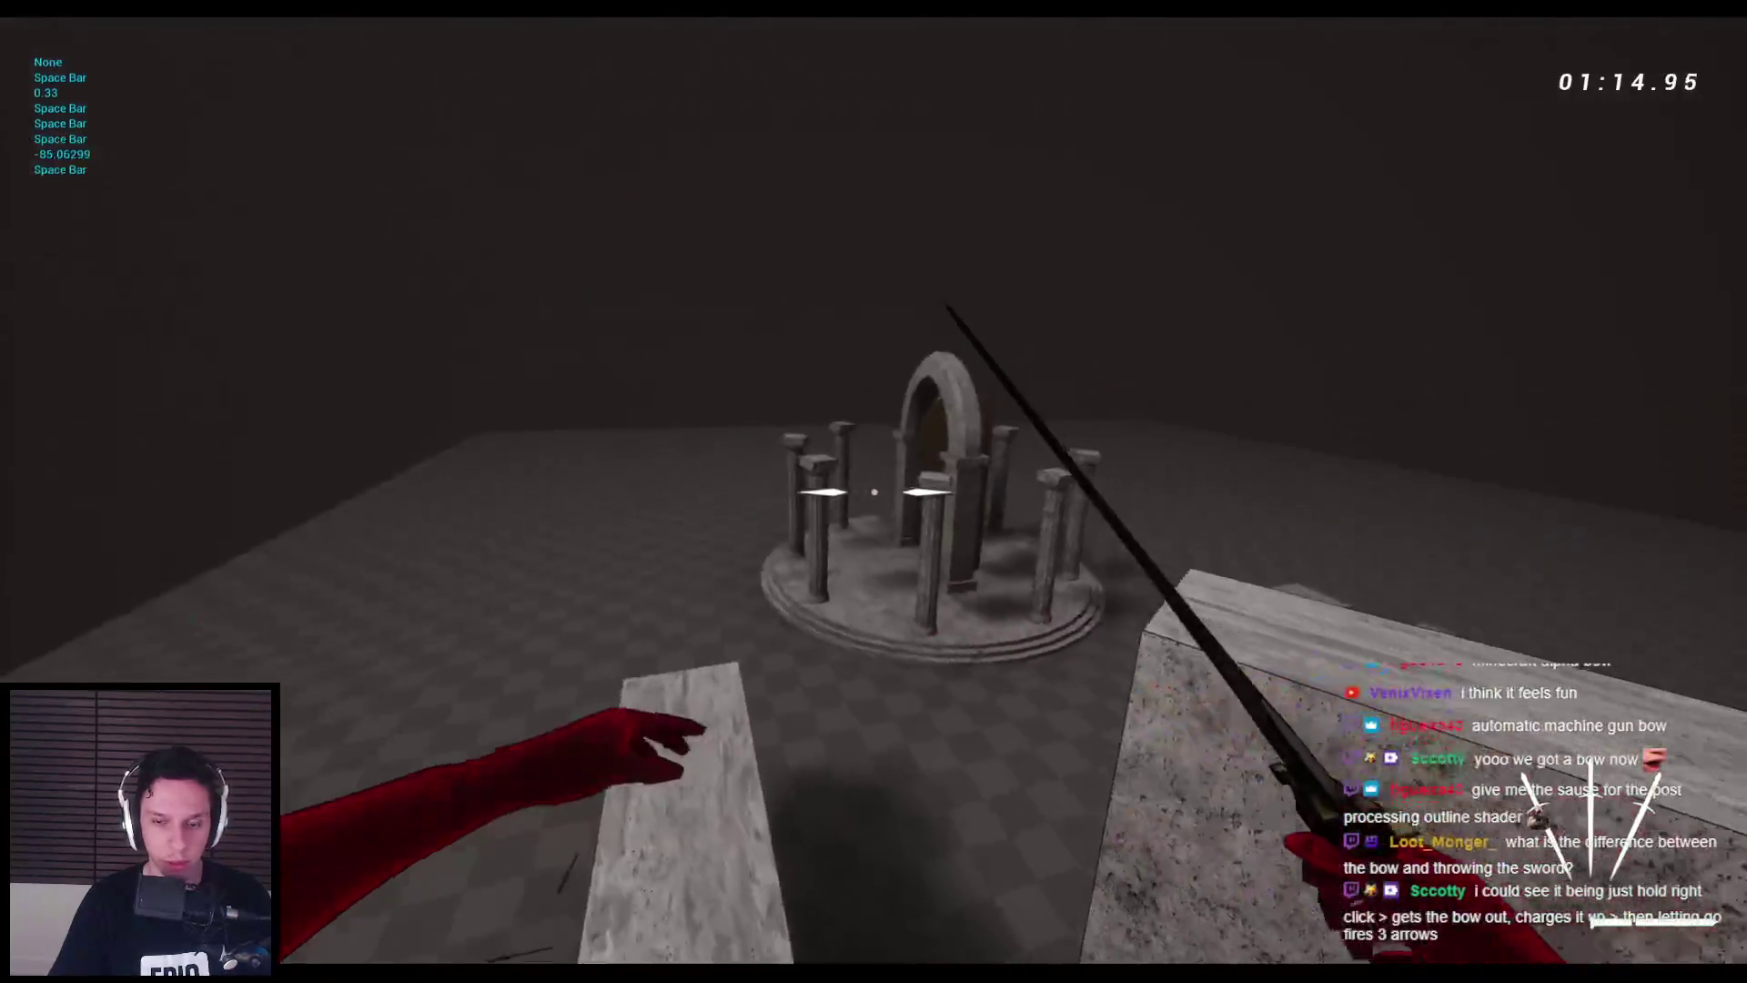
key(space)
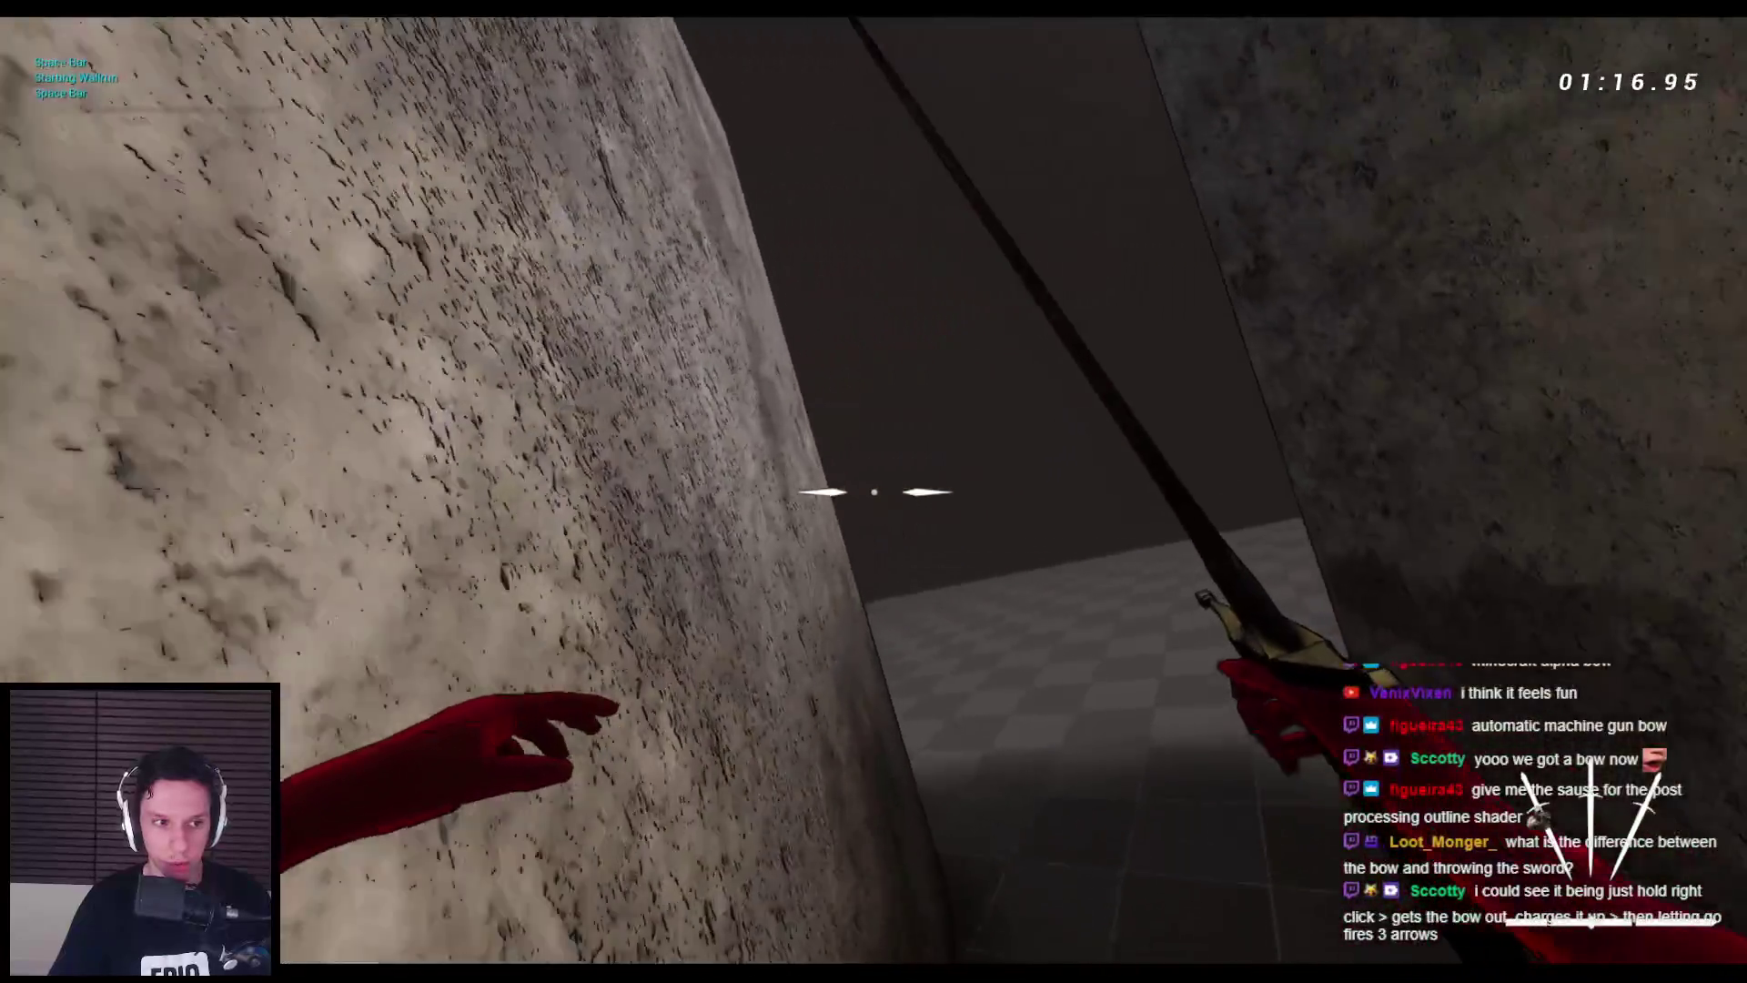
key(space)
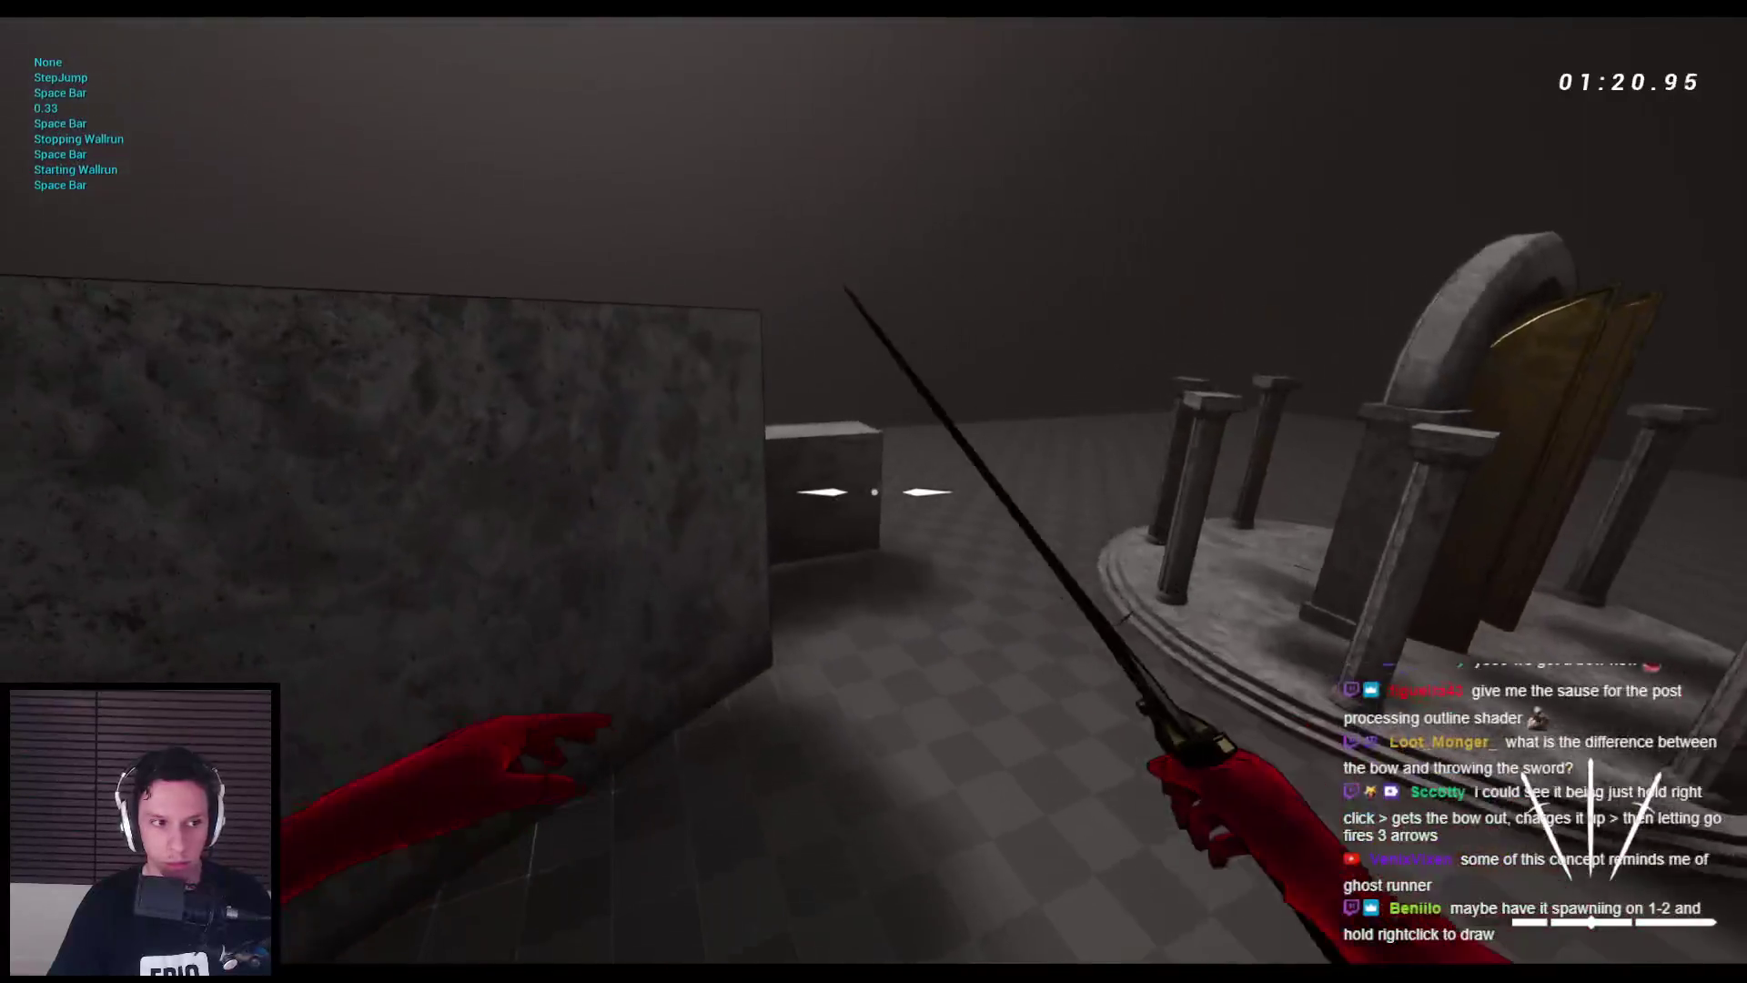
- Wall-jump between walls, climb onto a ledge past the pillars, then drop to a lower block
key(space)
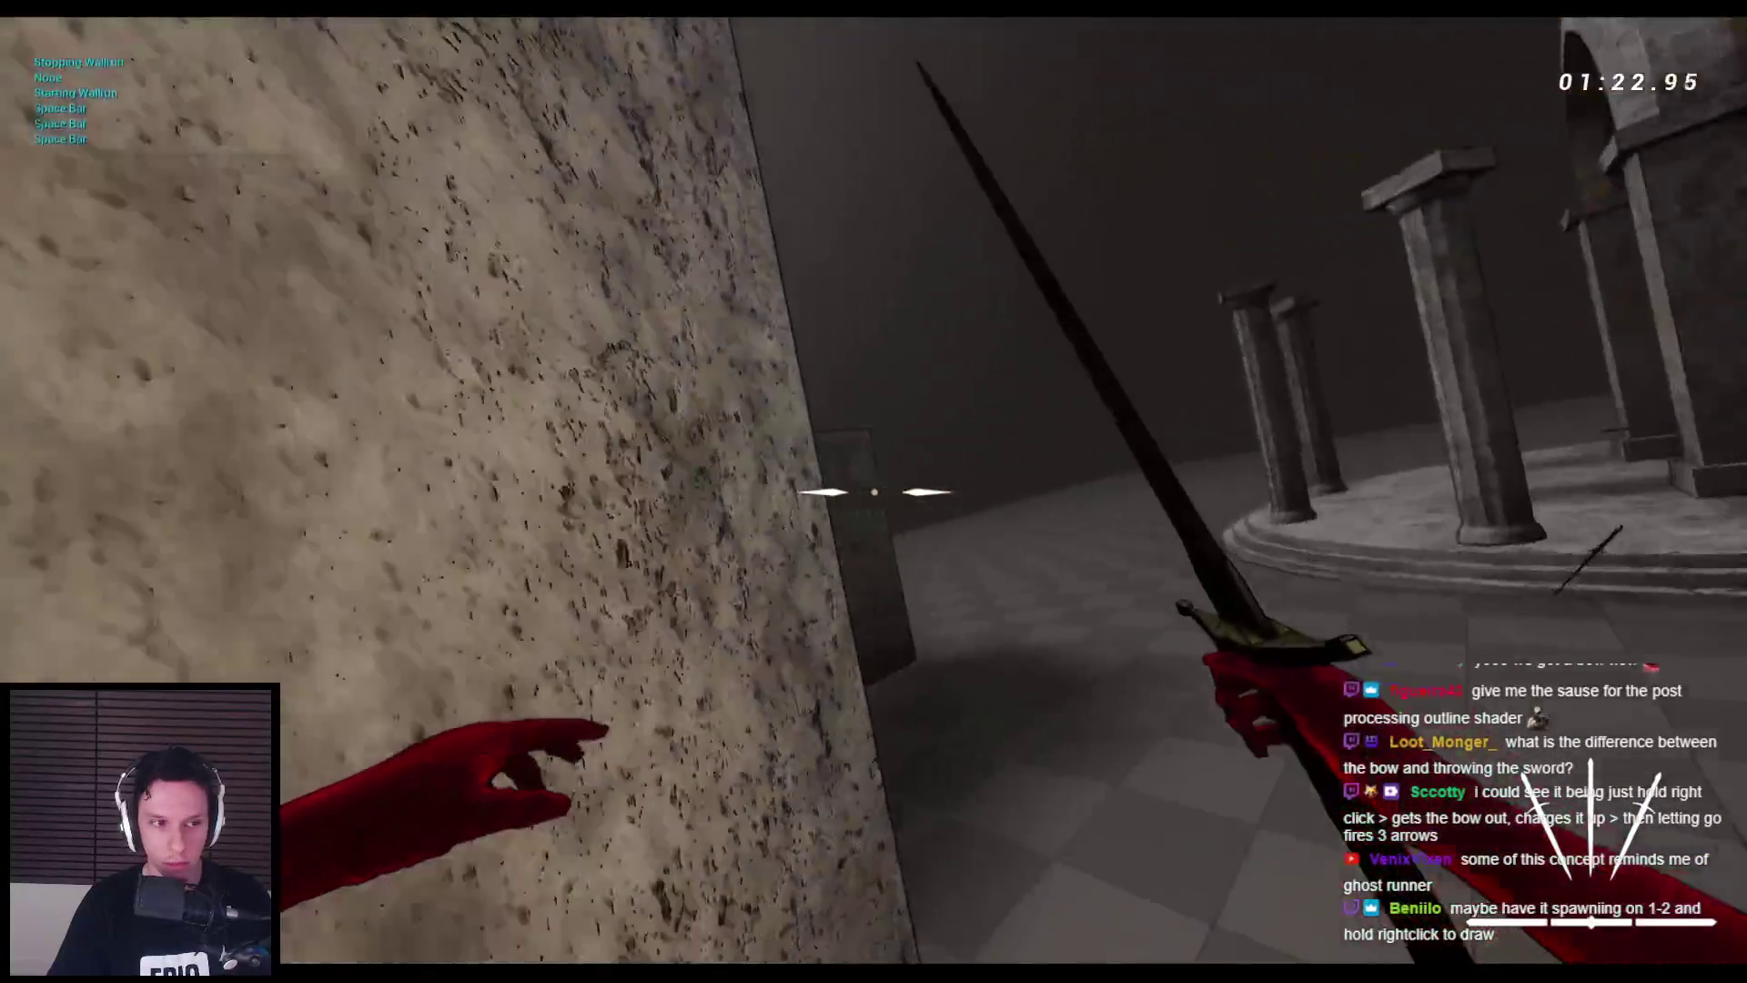
key(space)
key(space)
key(space)
key(space)
key(space)
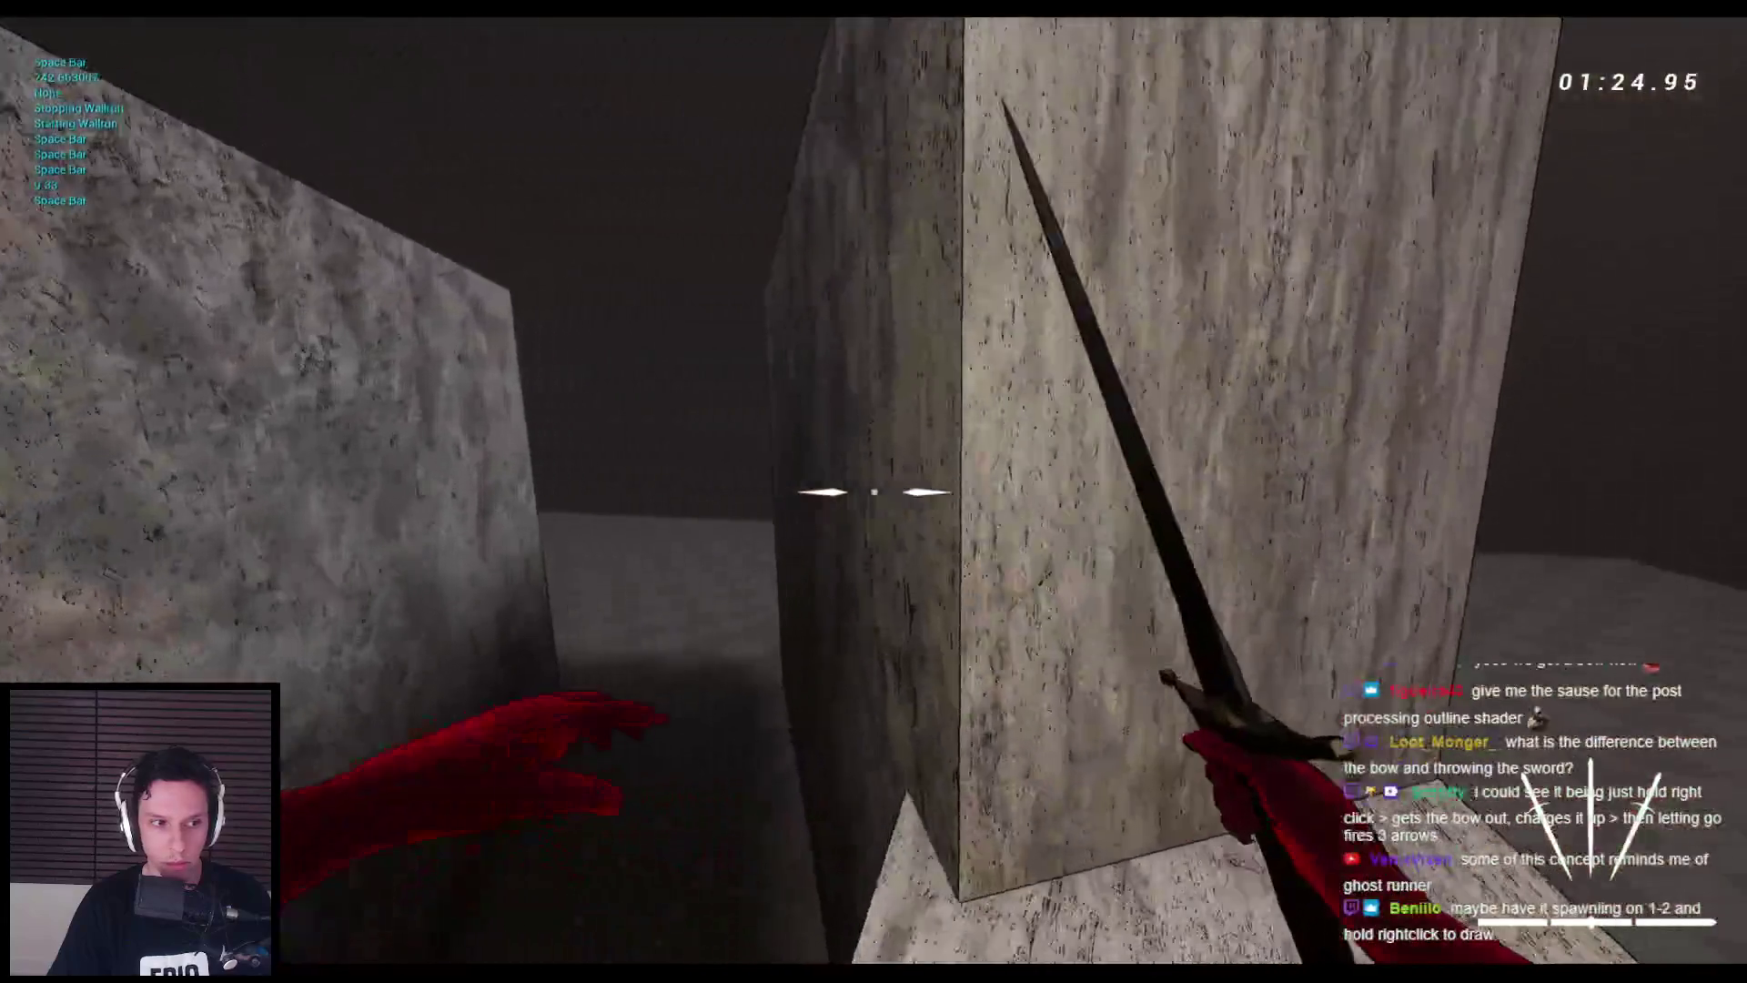
key(space)
key(space)
key(space)
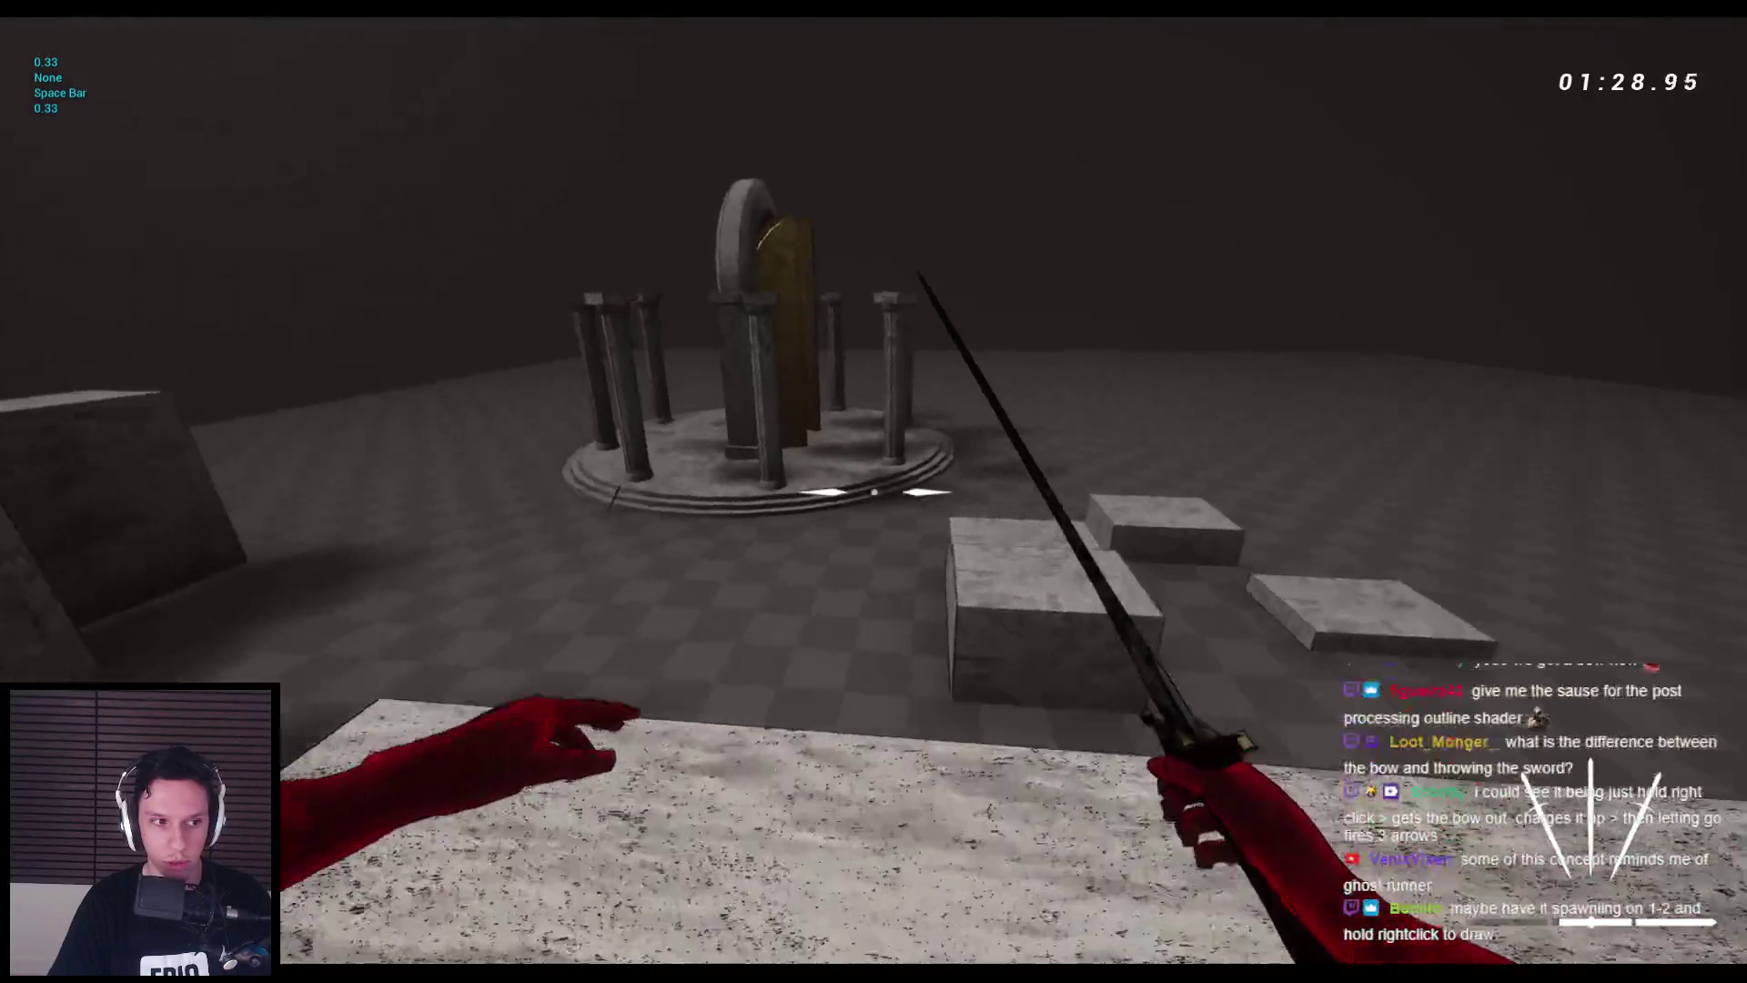
key(space)
key(space)
key(space)
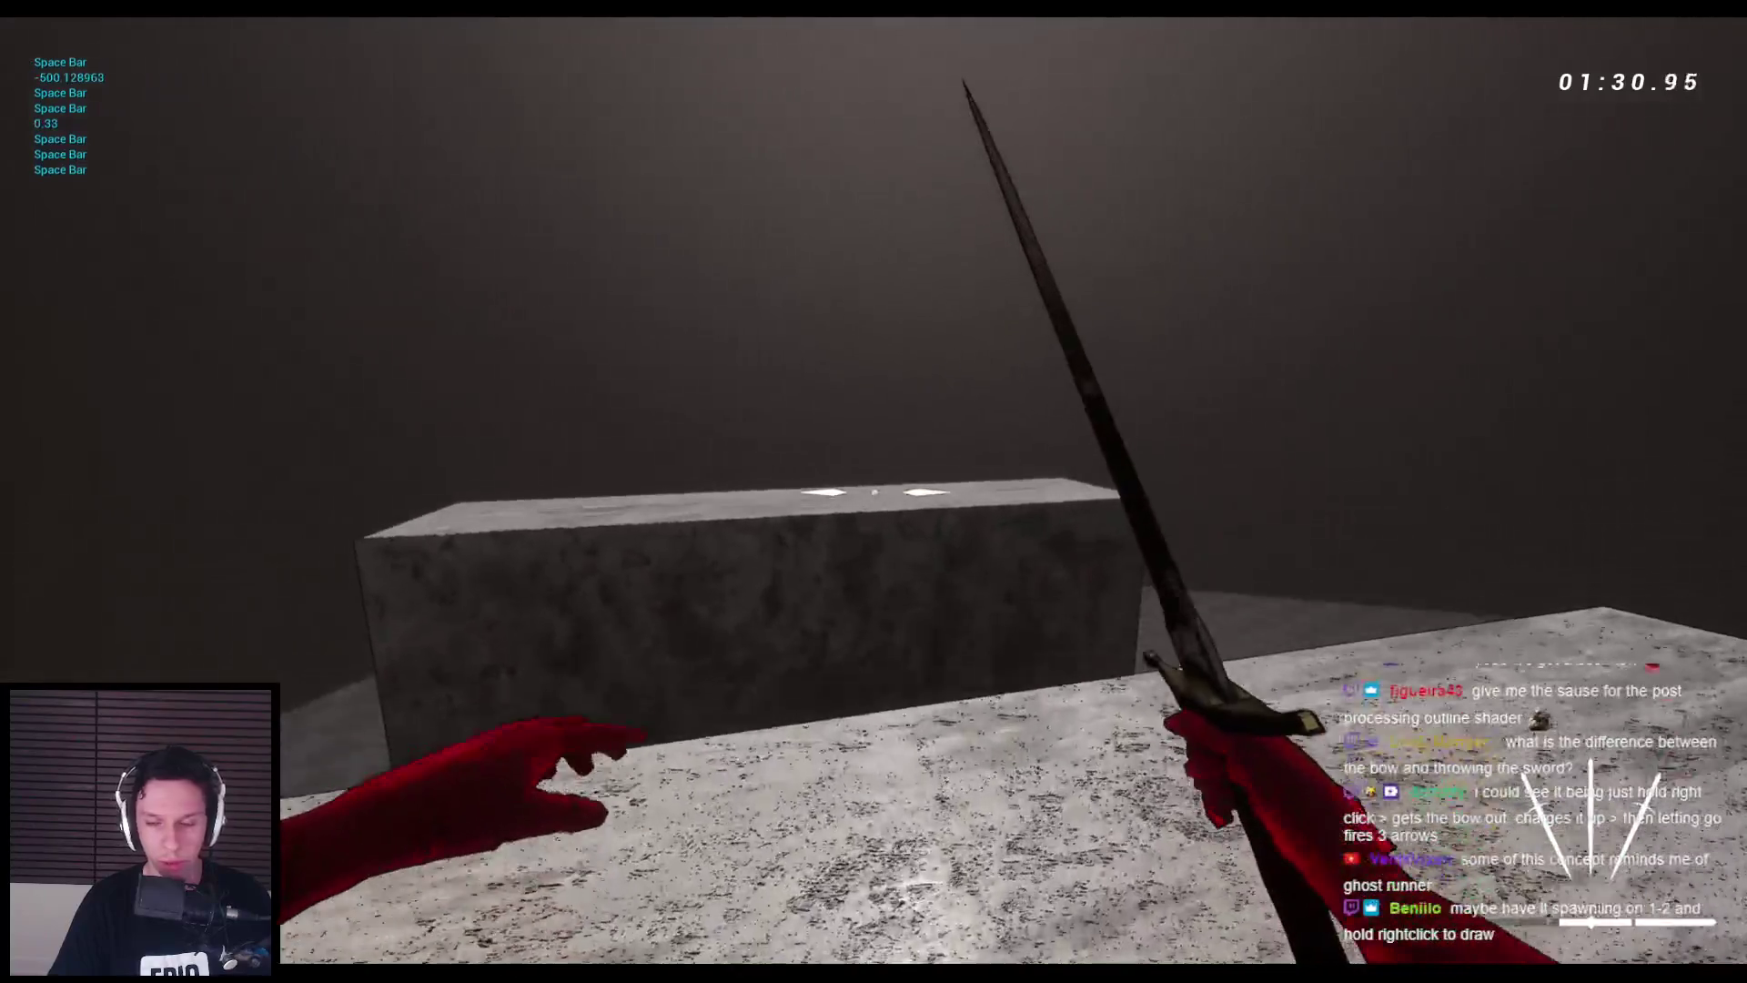
key(space)
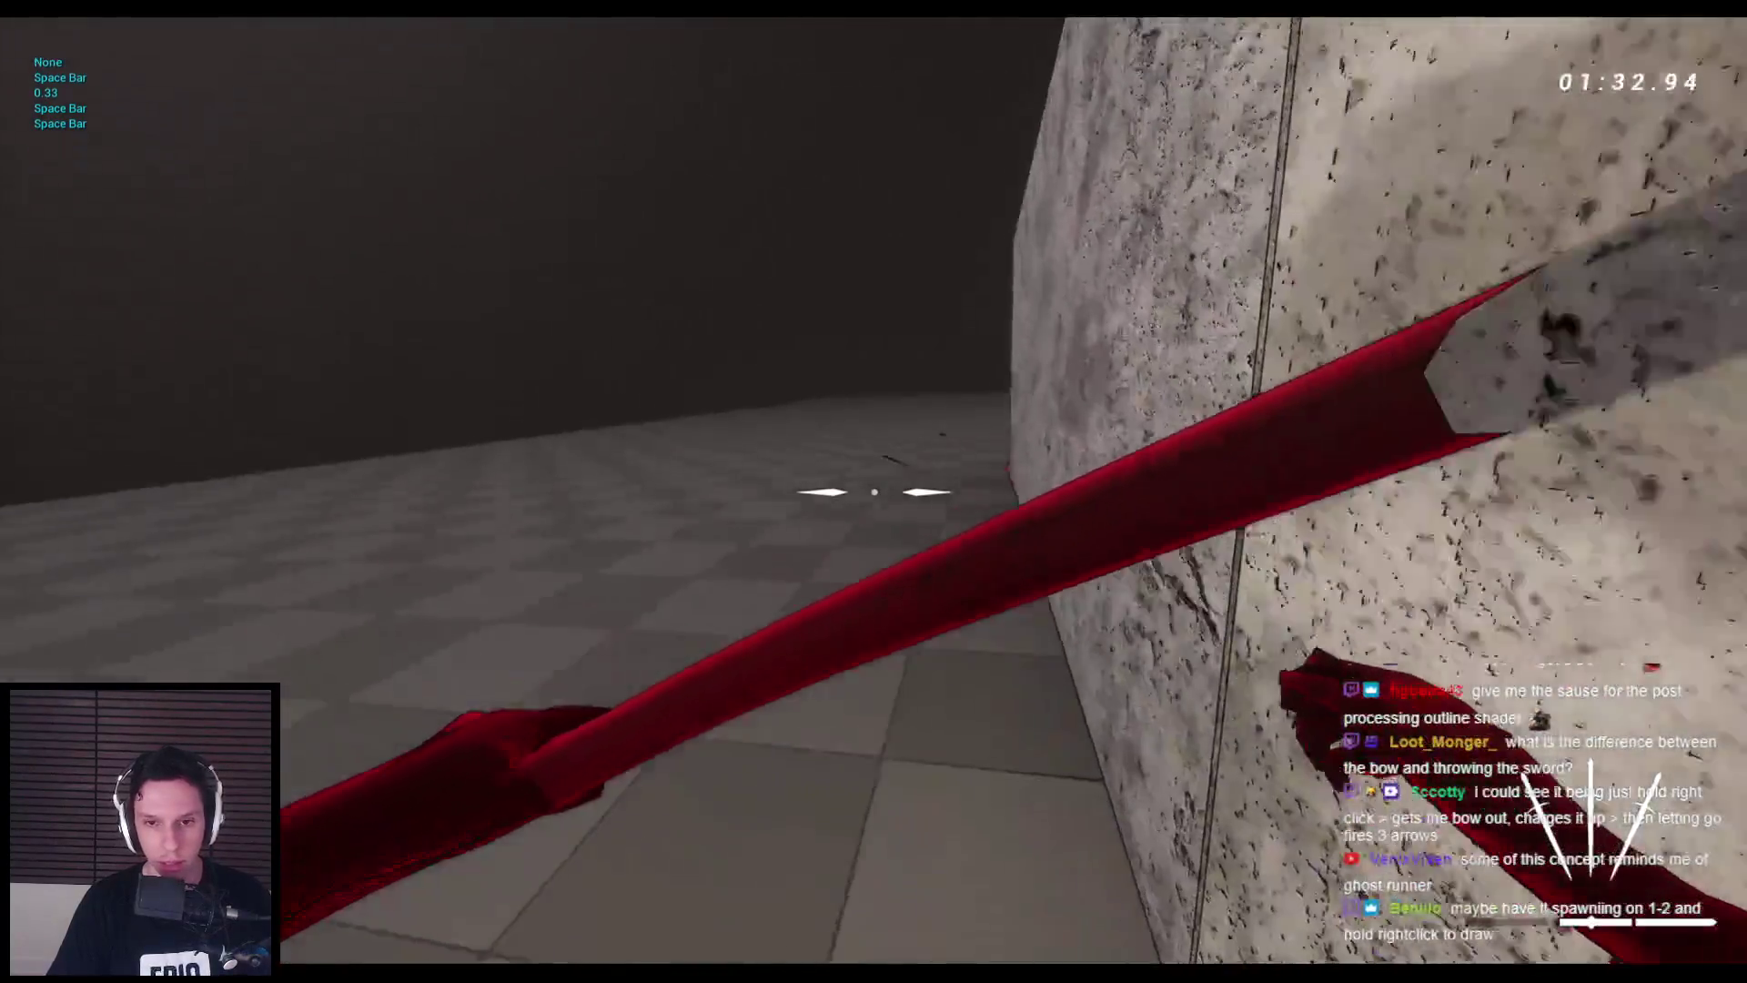
key(w)
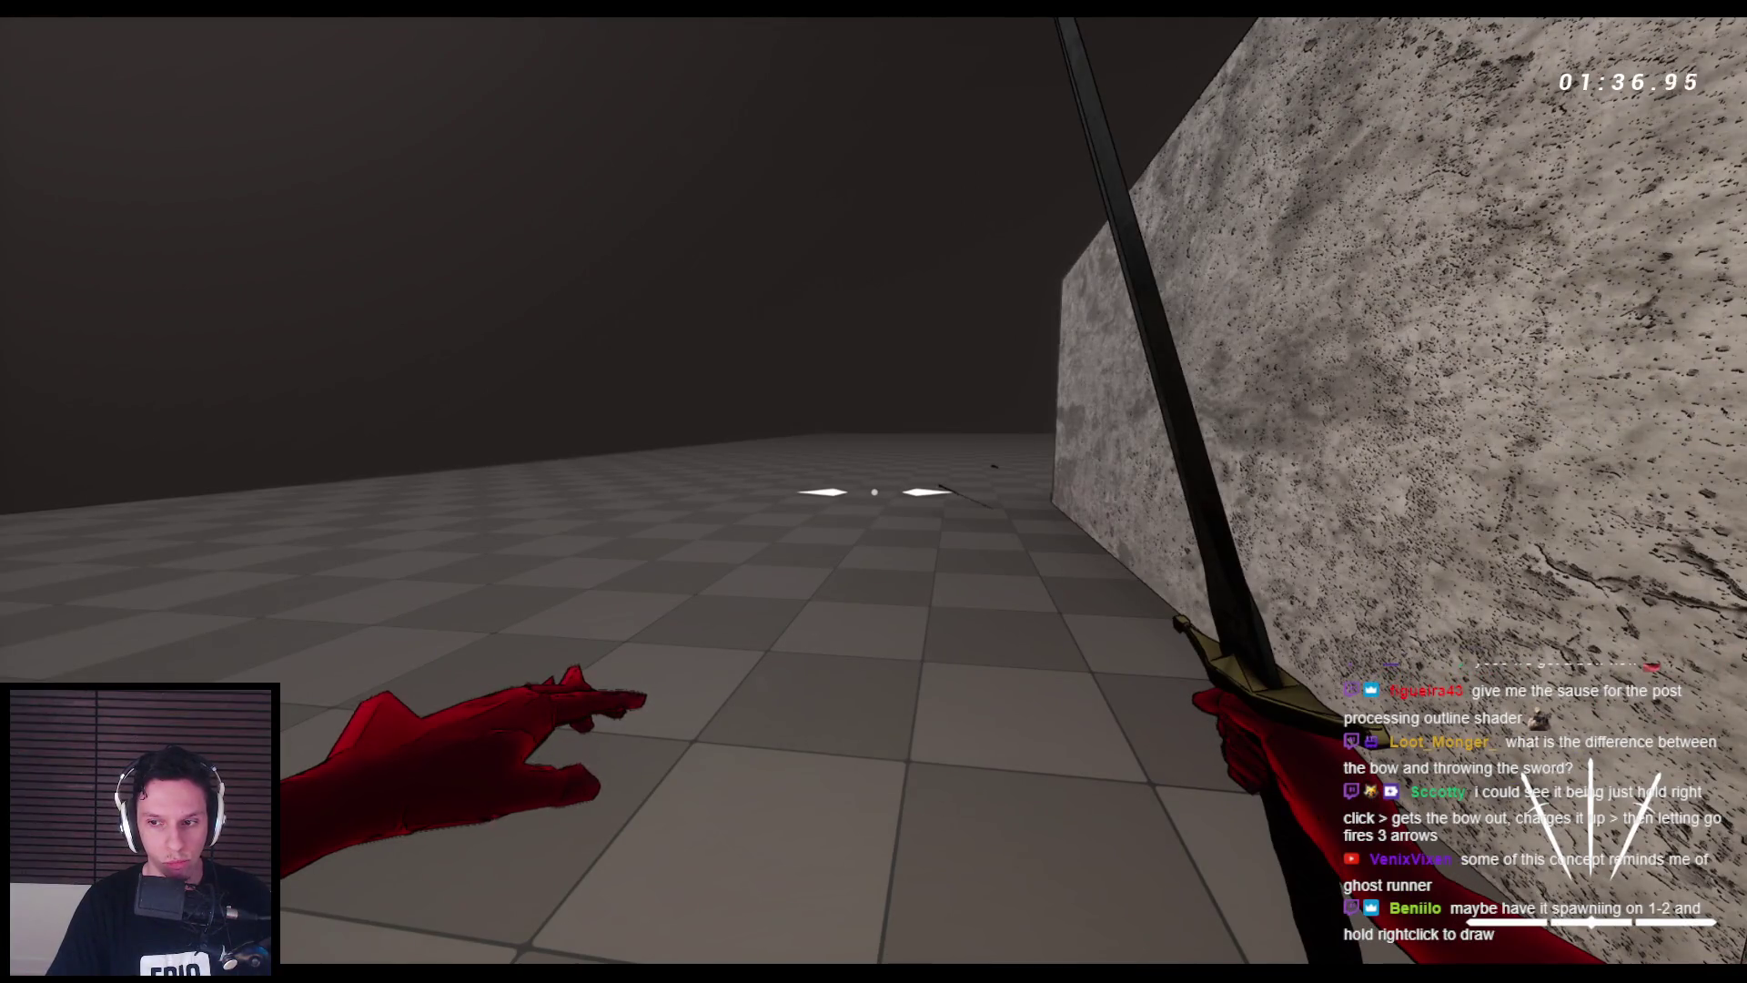
- Swap between sword and bow, move toward the pillar platform and stop the play test
key(1)
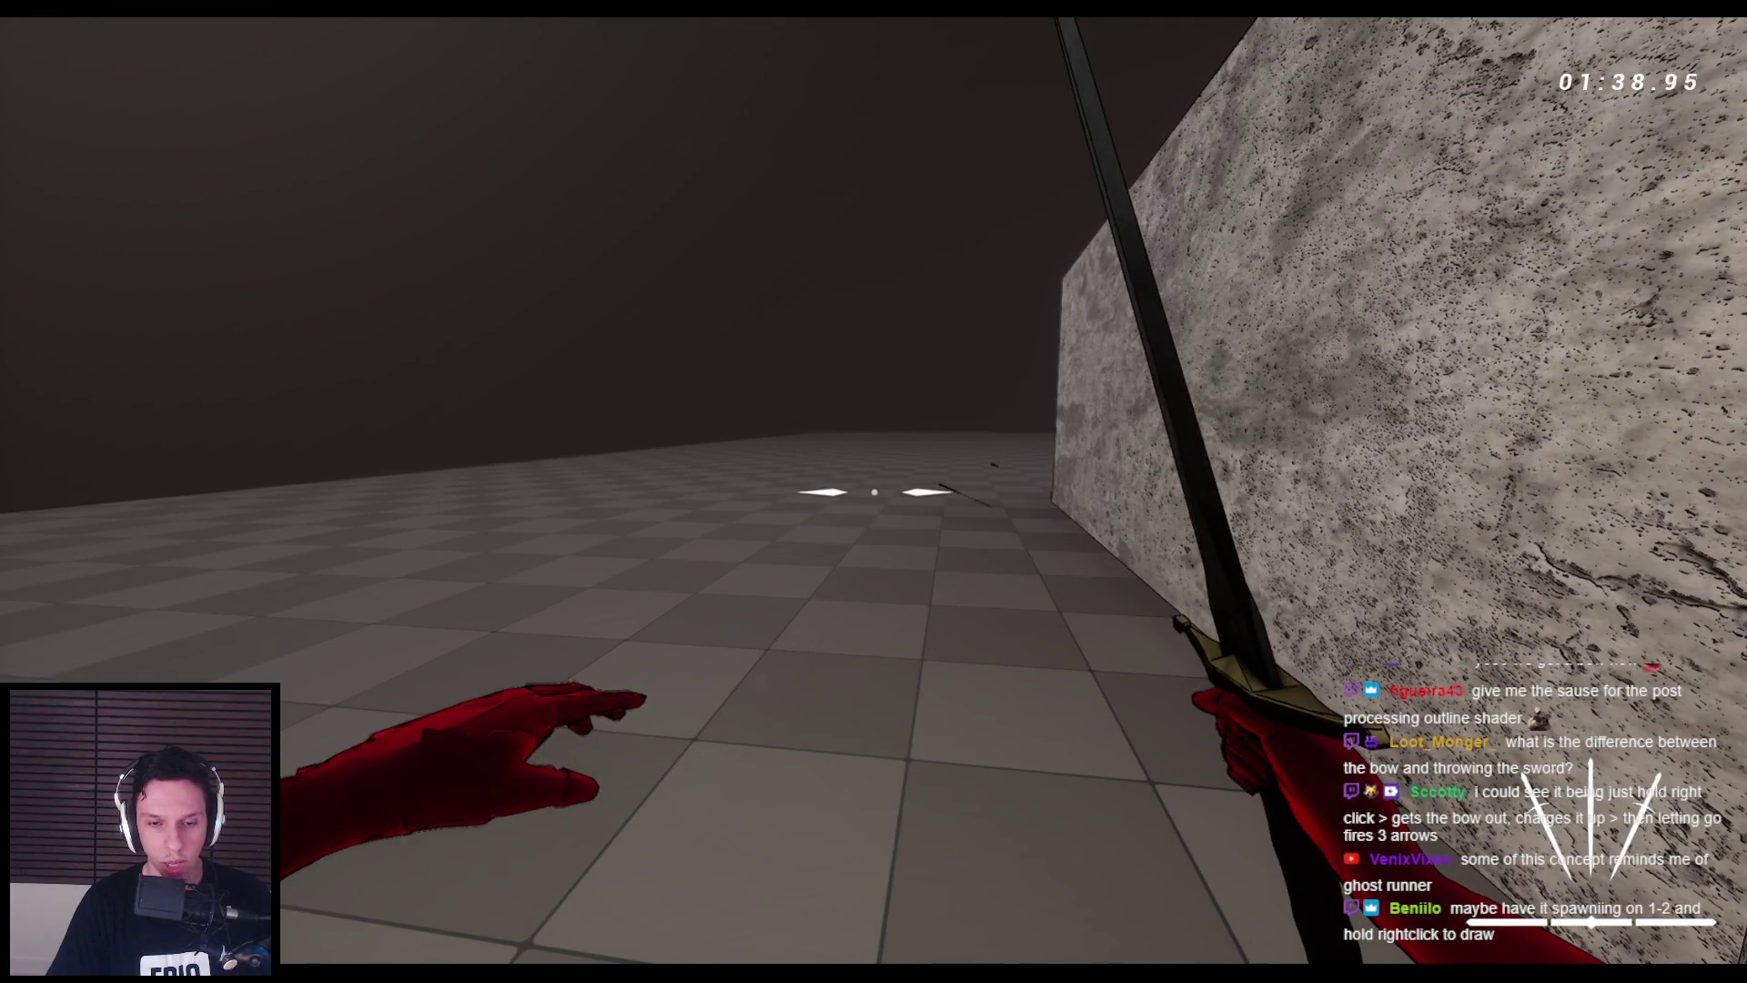
key(2)
key(1)
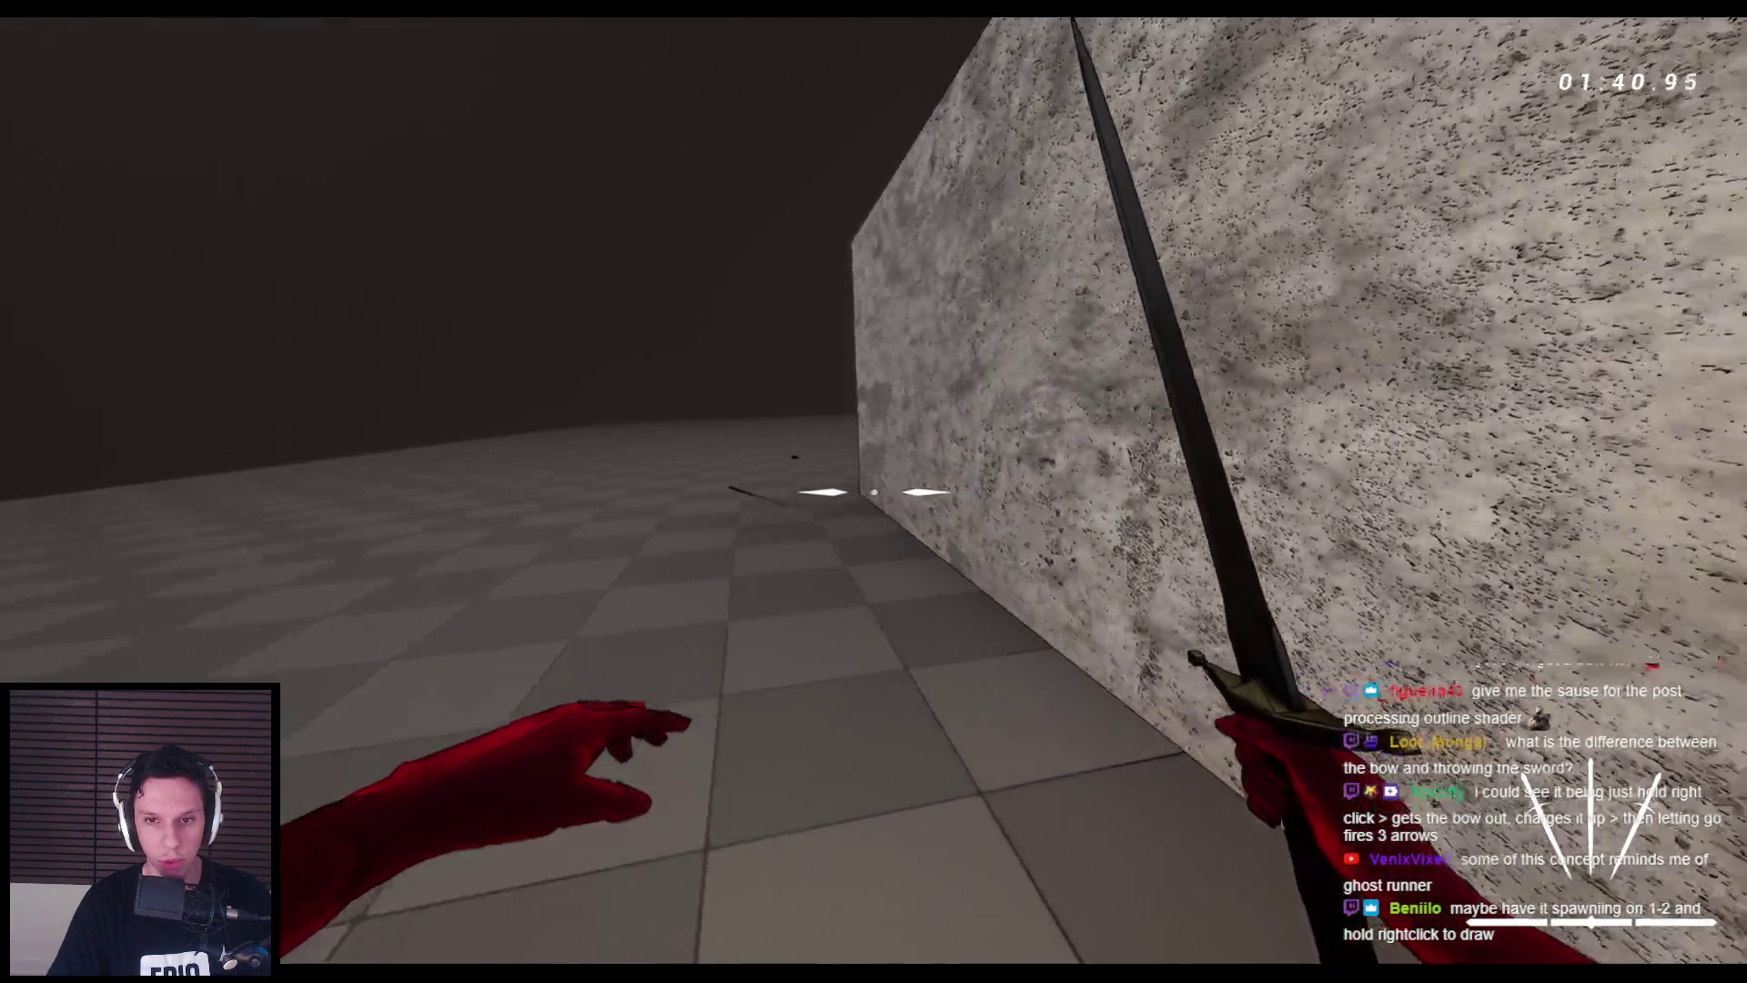
key(space)
key(space)
key(space)
key(space)
key(space)
key(space)
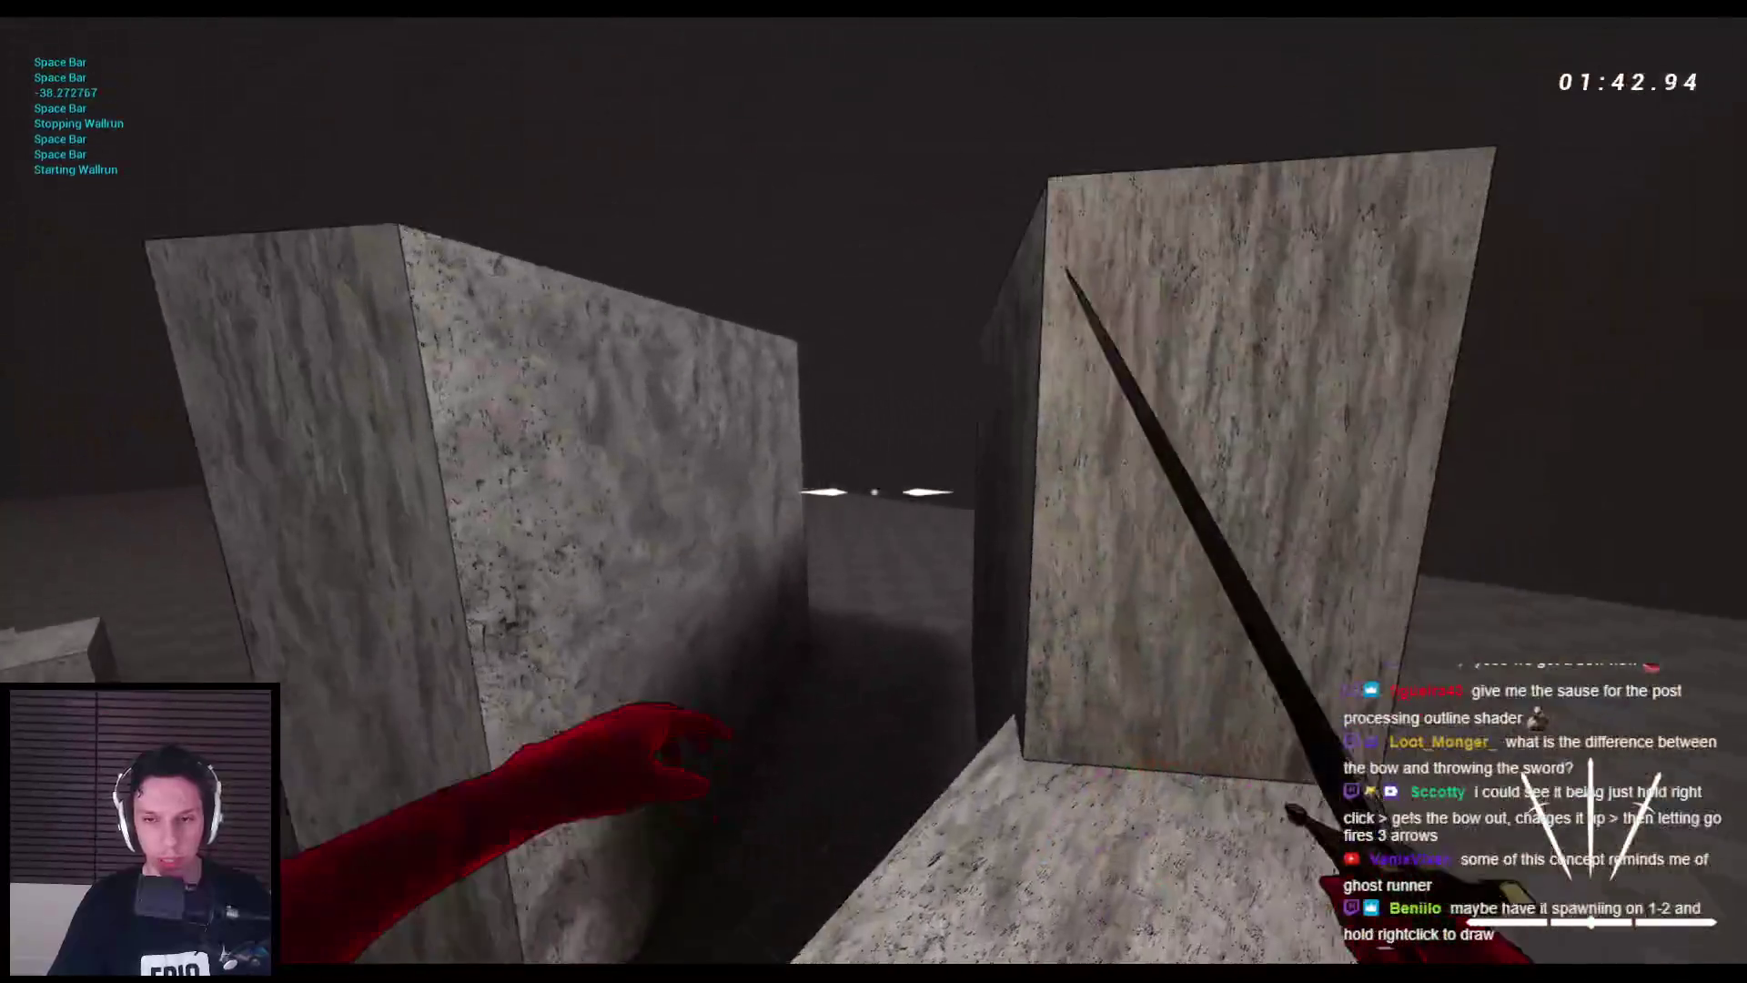
key(w)
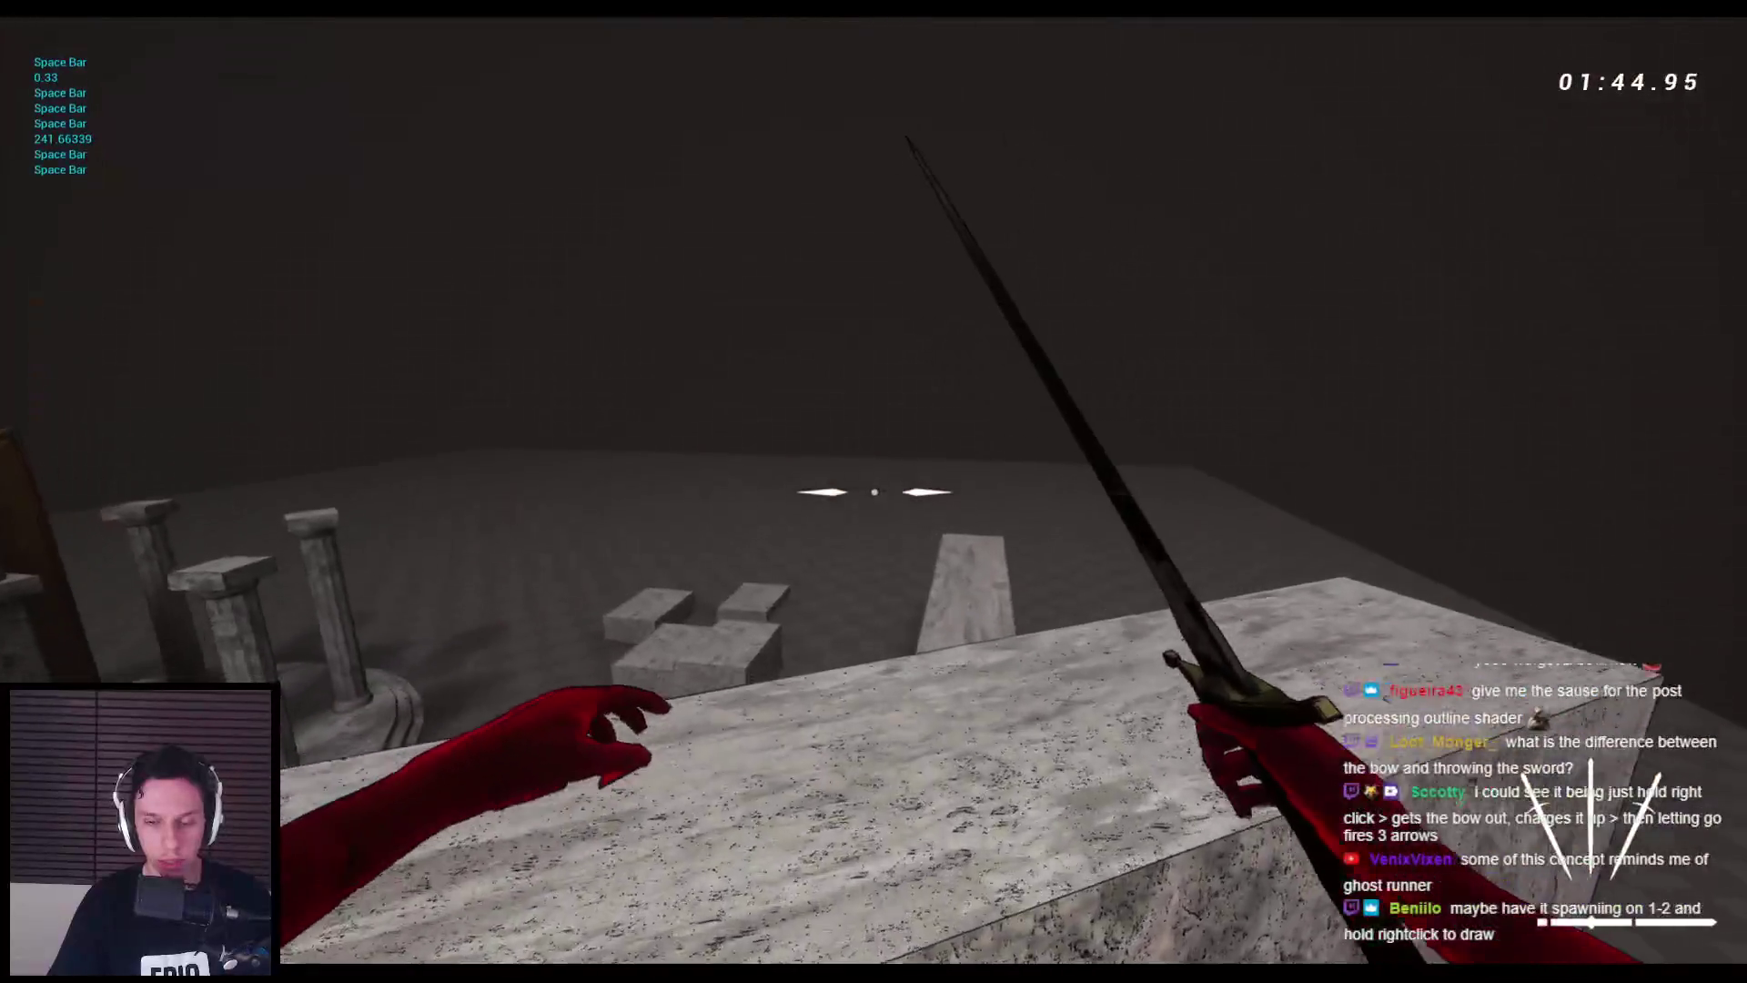
key(w)
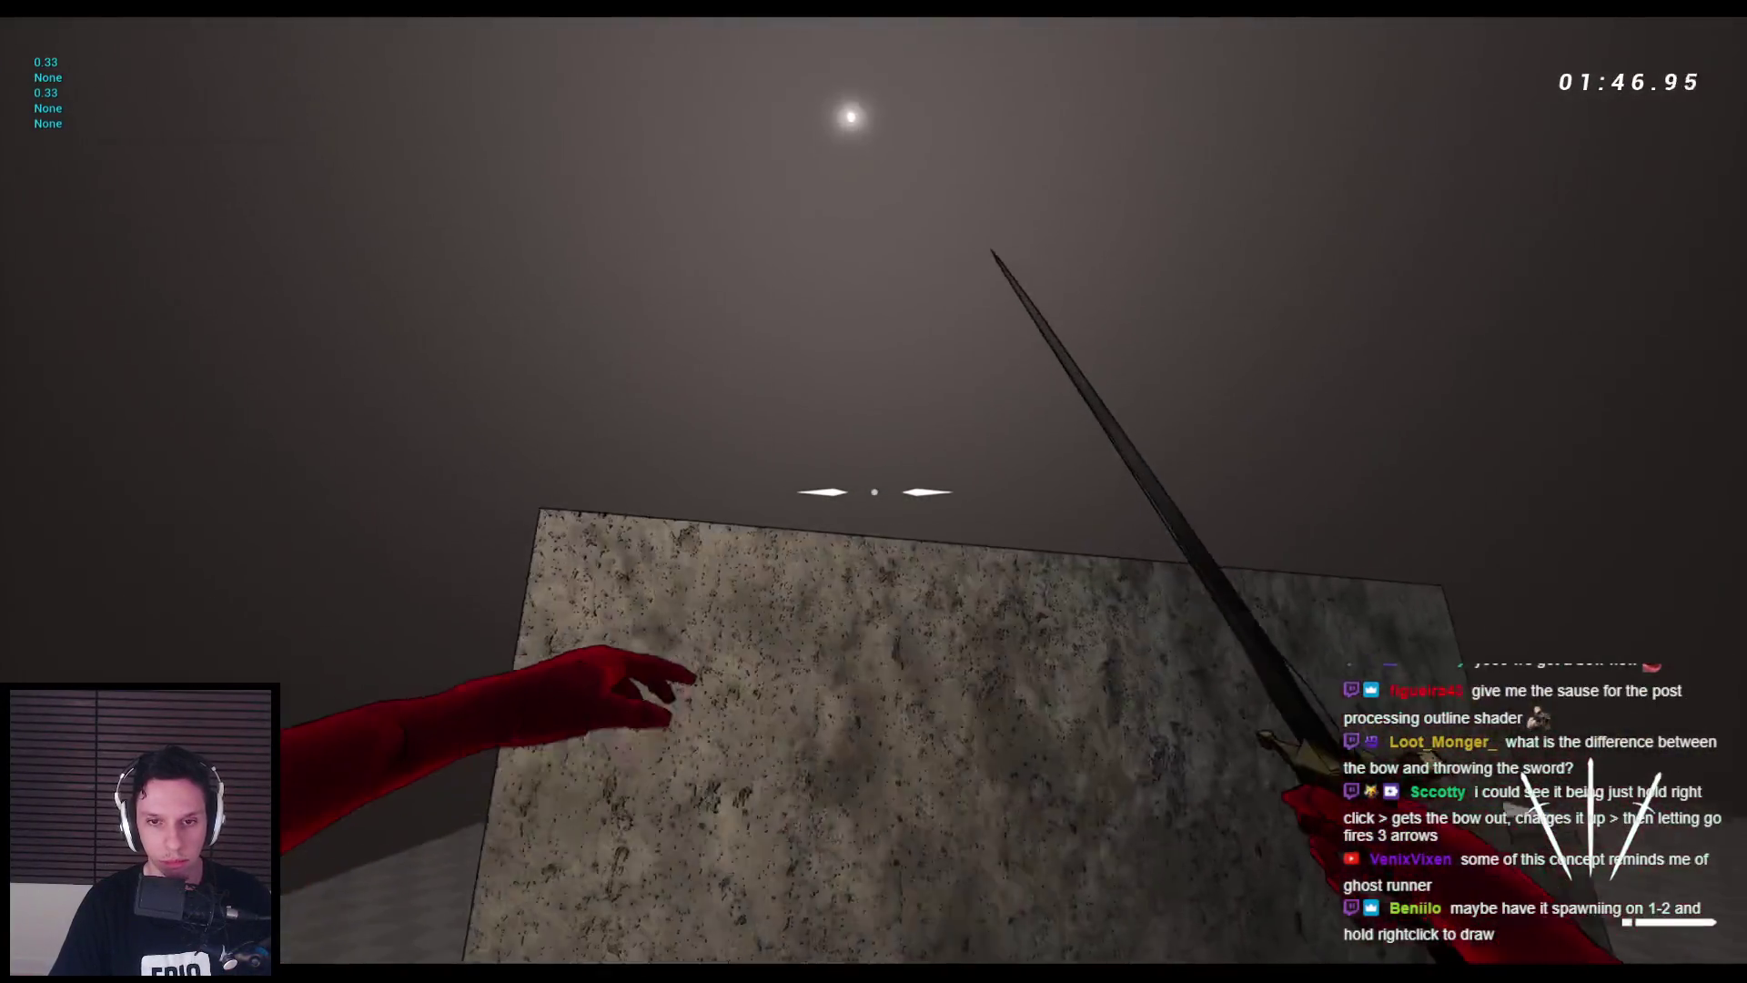
key(space)
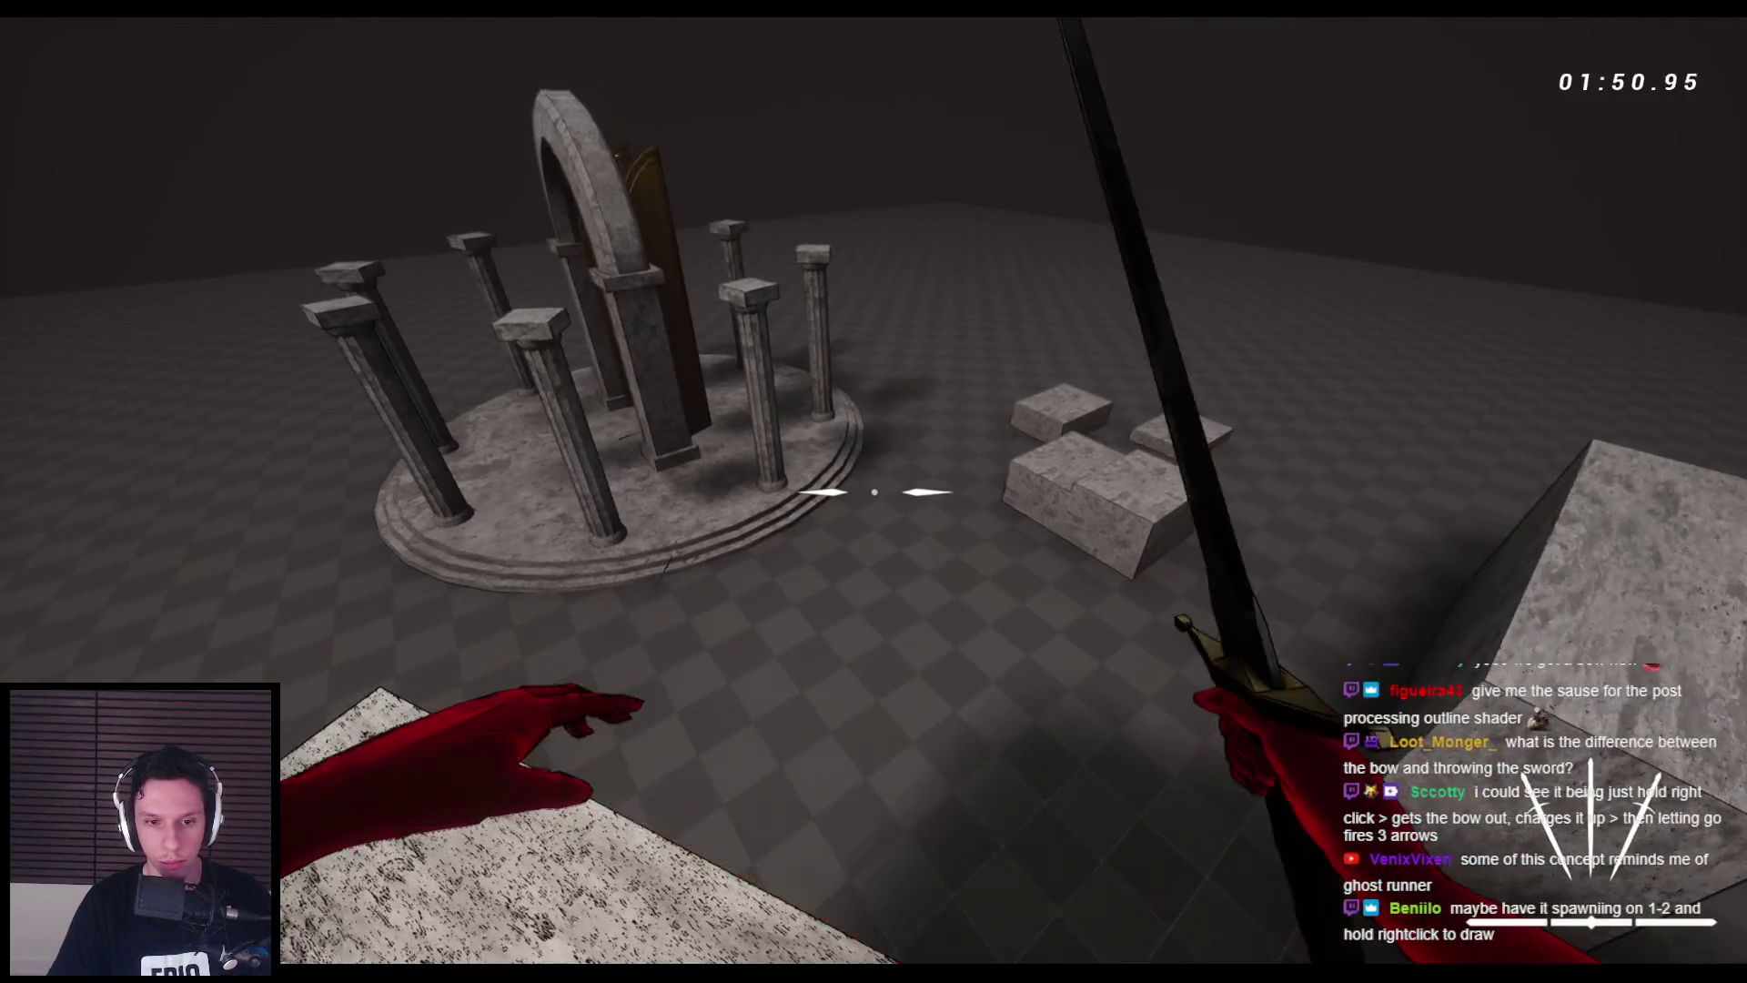
key(Escape)
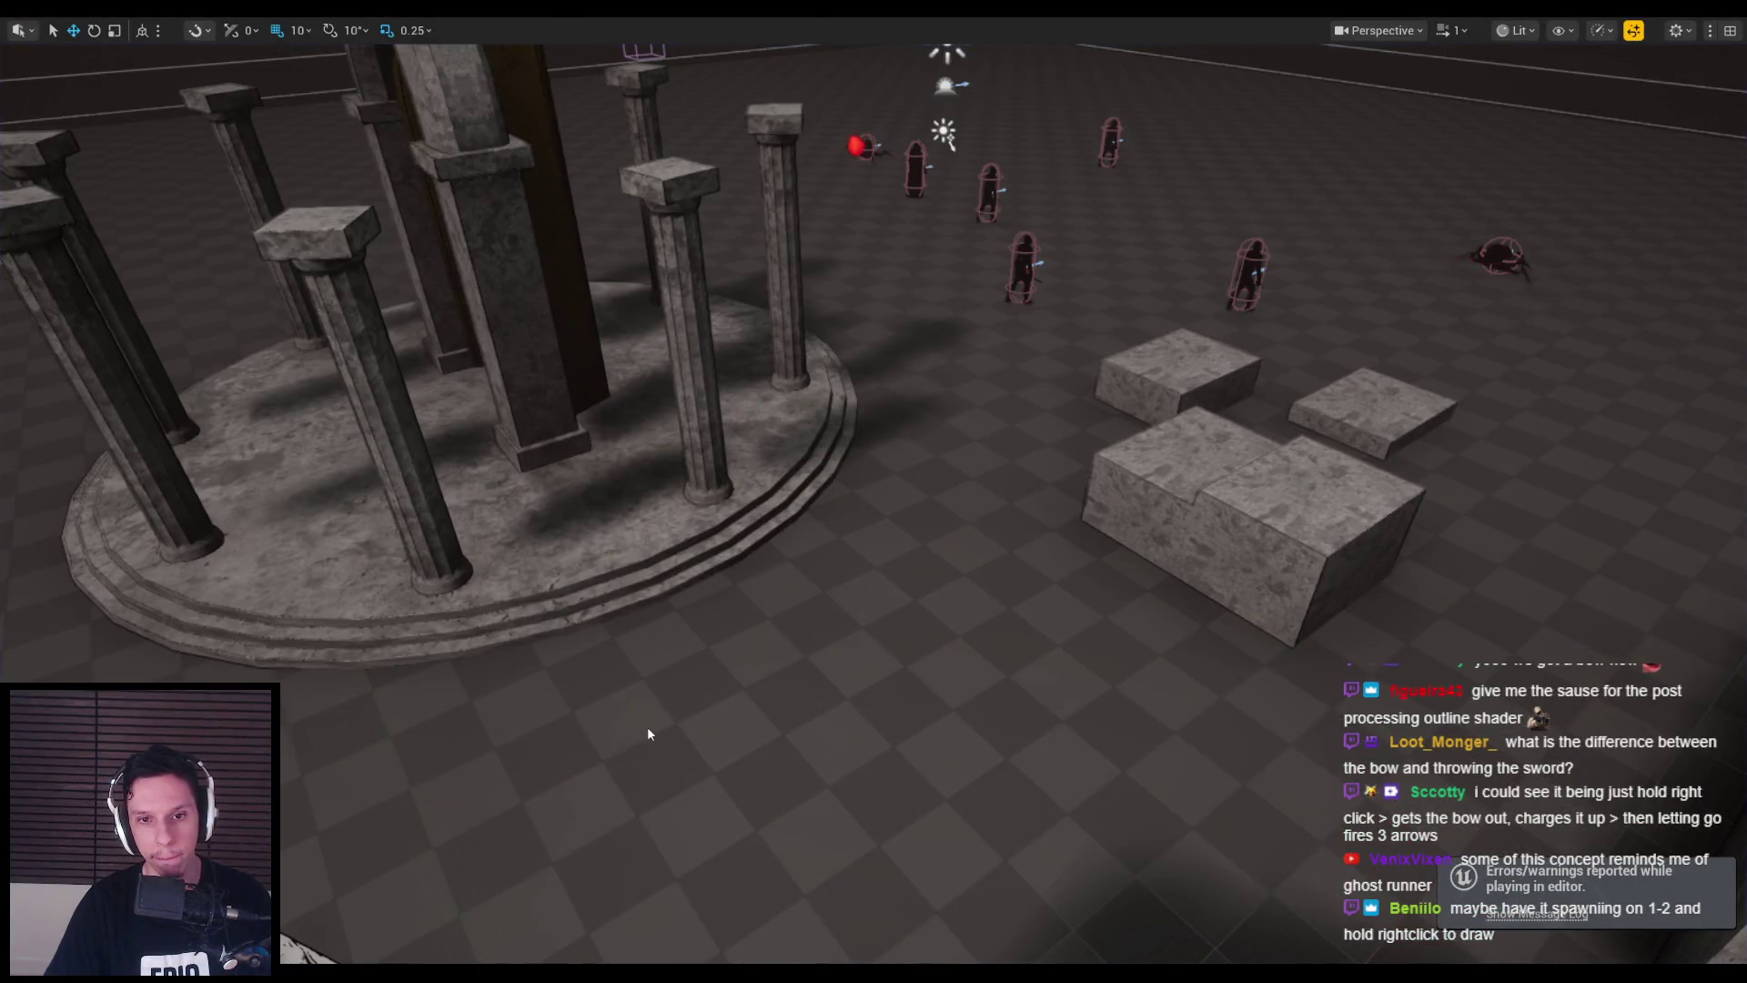
- Inspect the bow on the GripPointL socket in the mannequin skeleton and save it
key(alt+Tab)
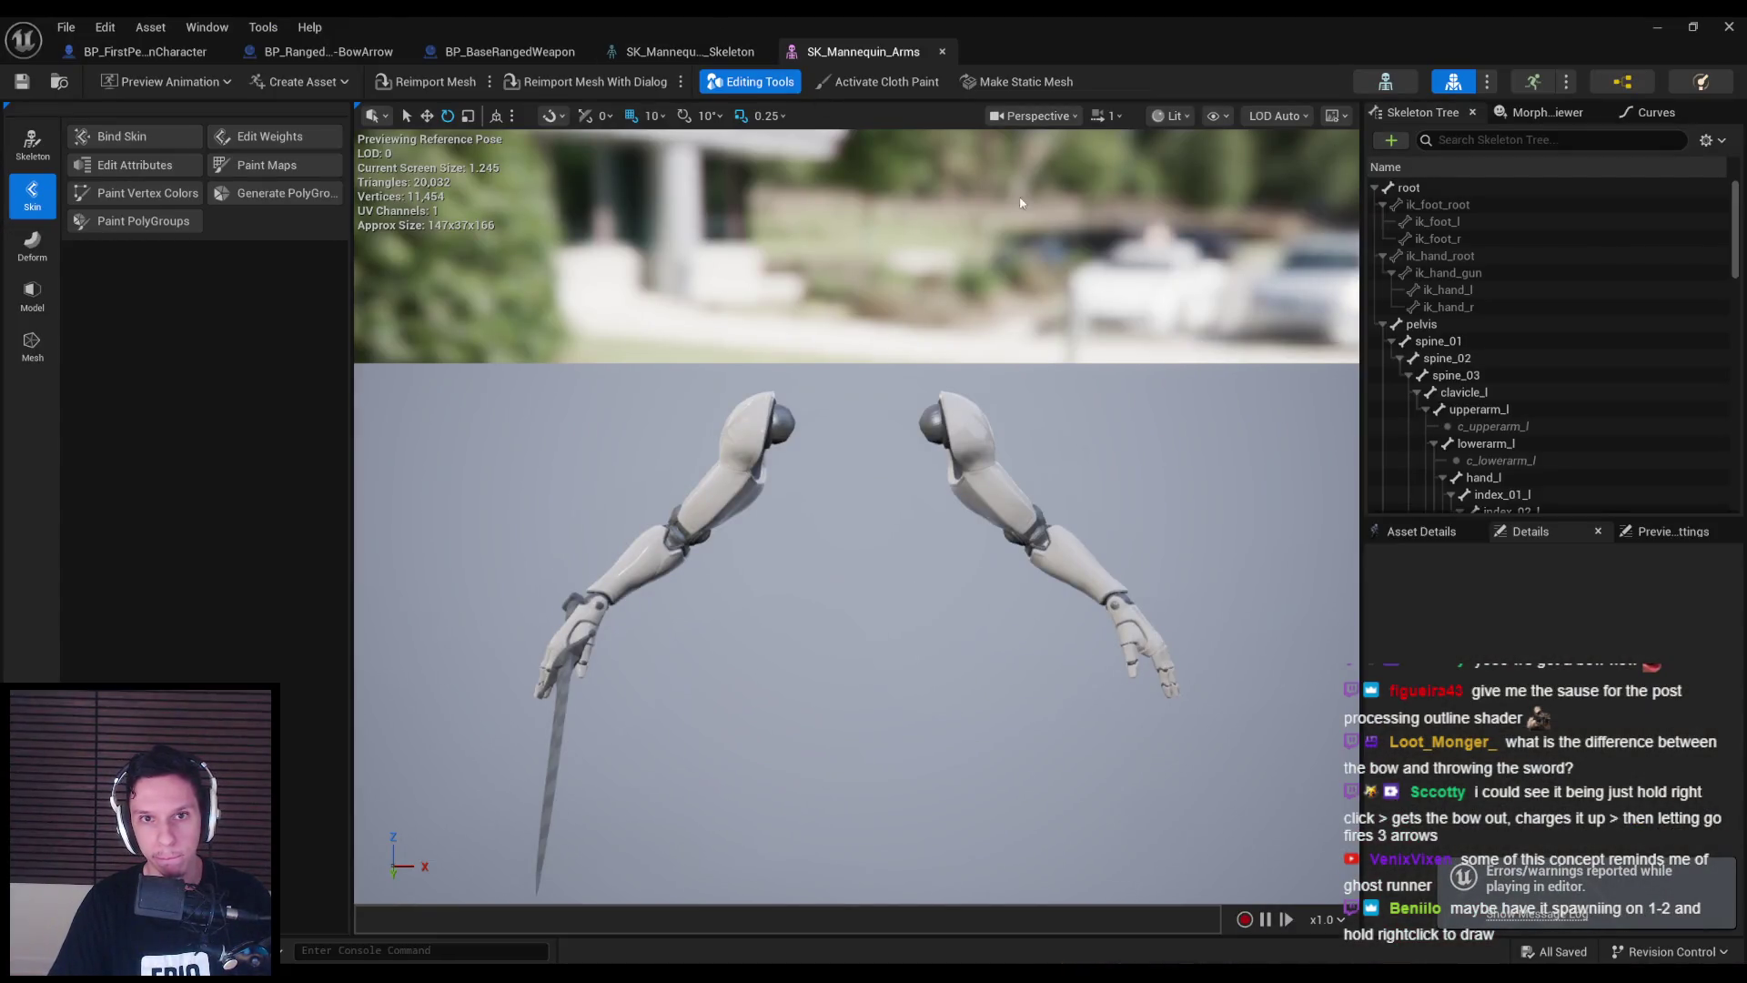
click(1387, 86)
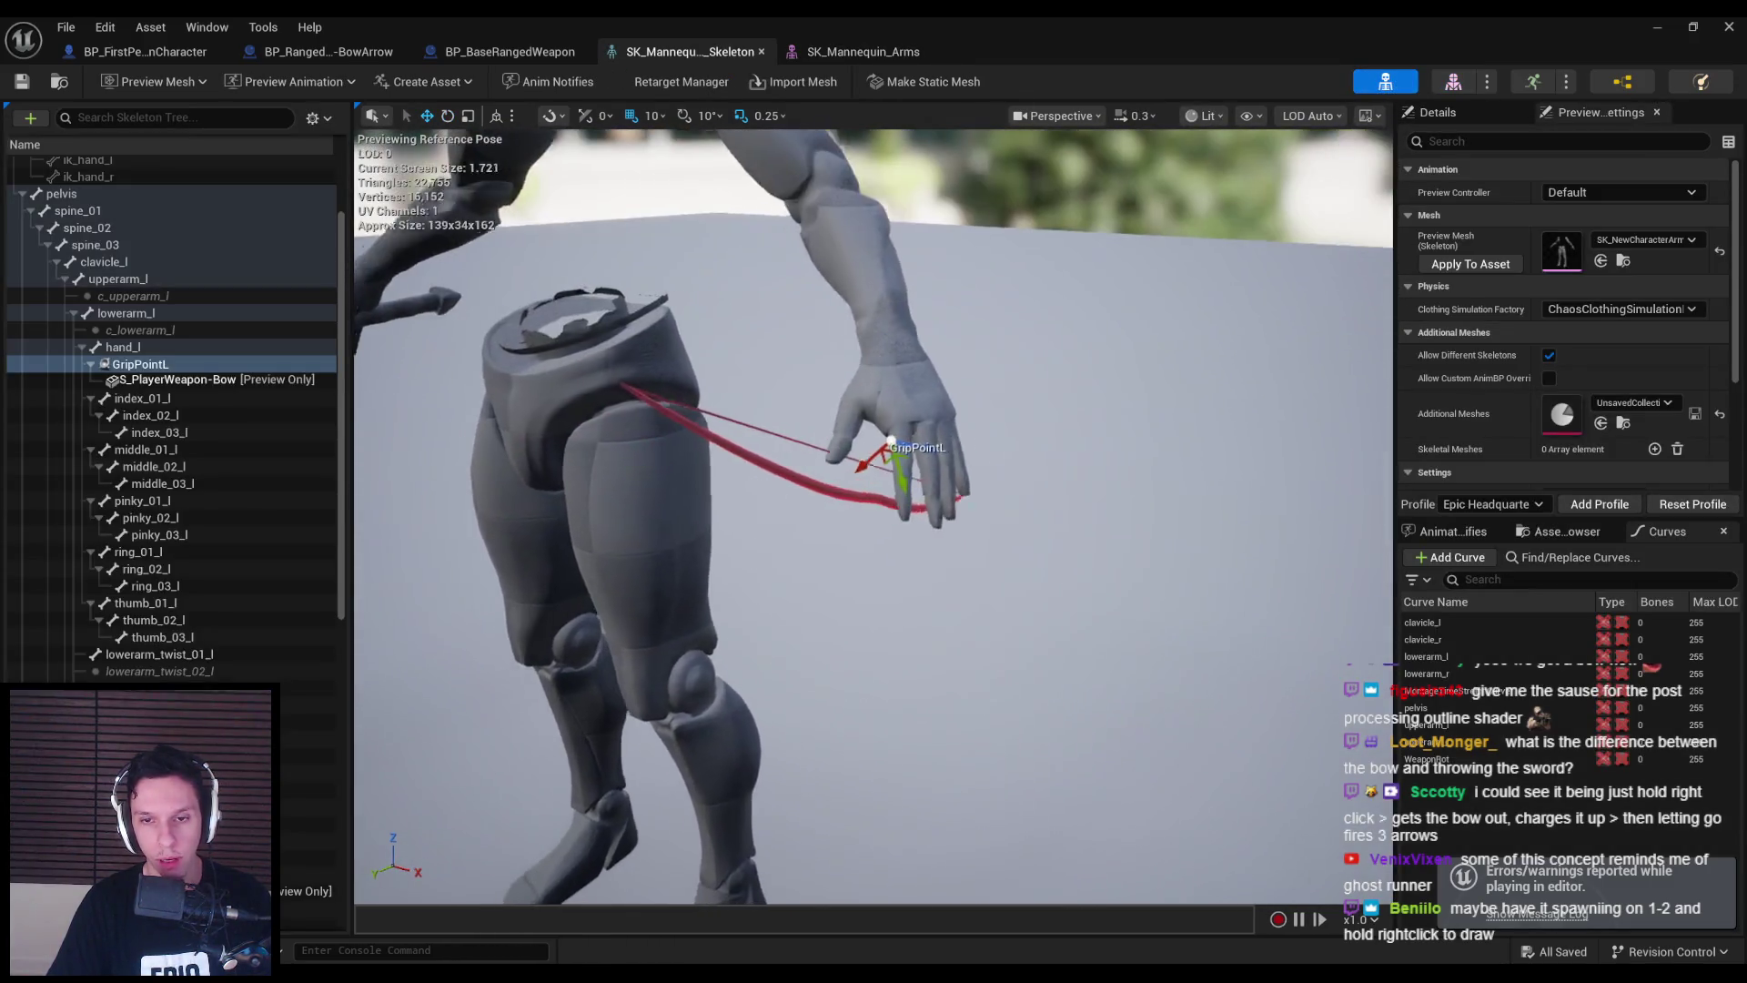
drag(938, 477, 938, 477)
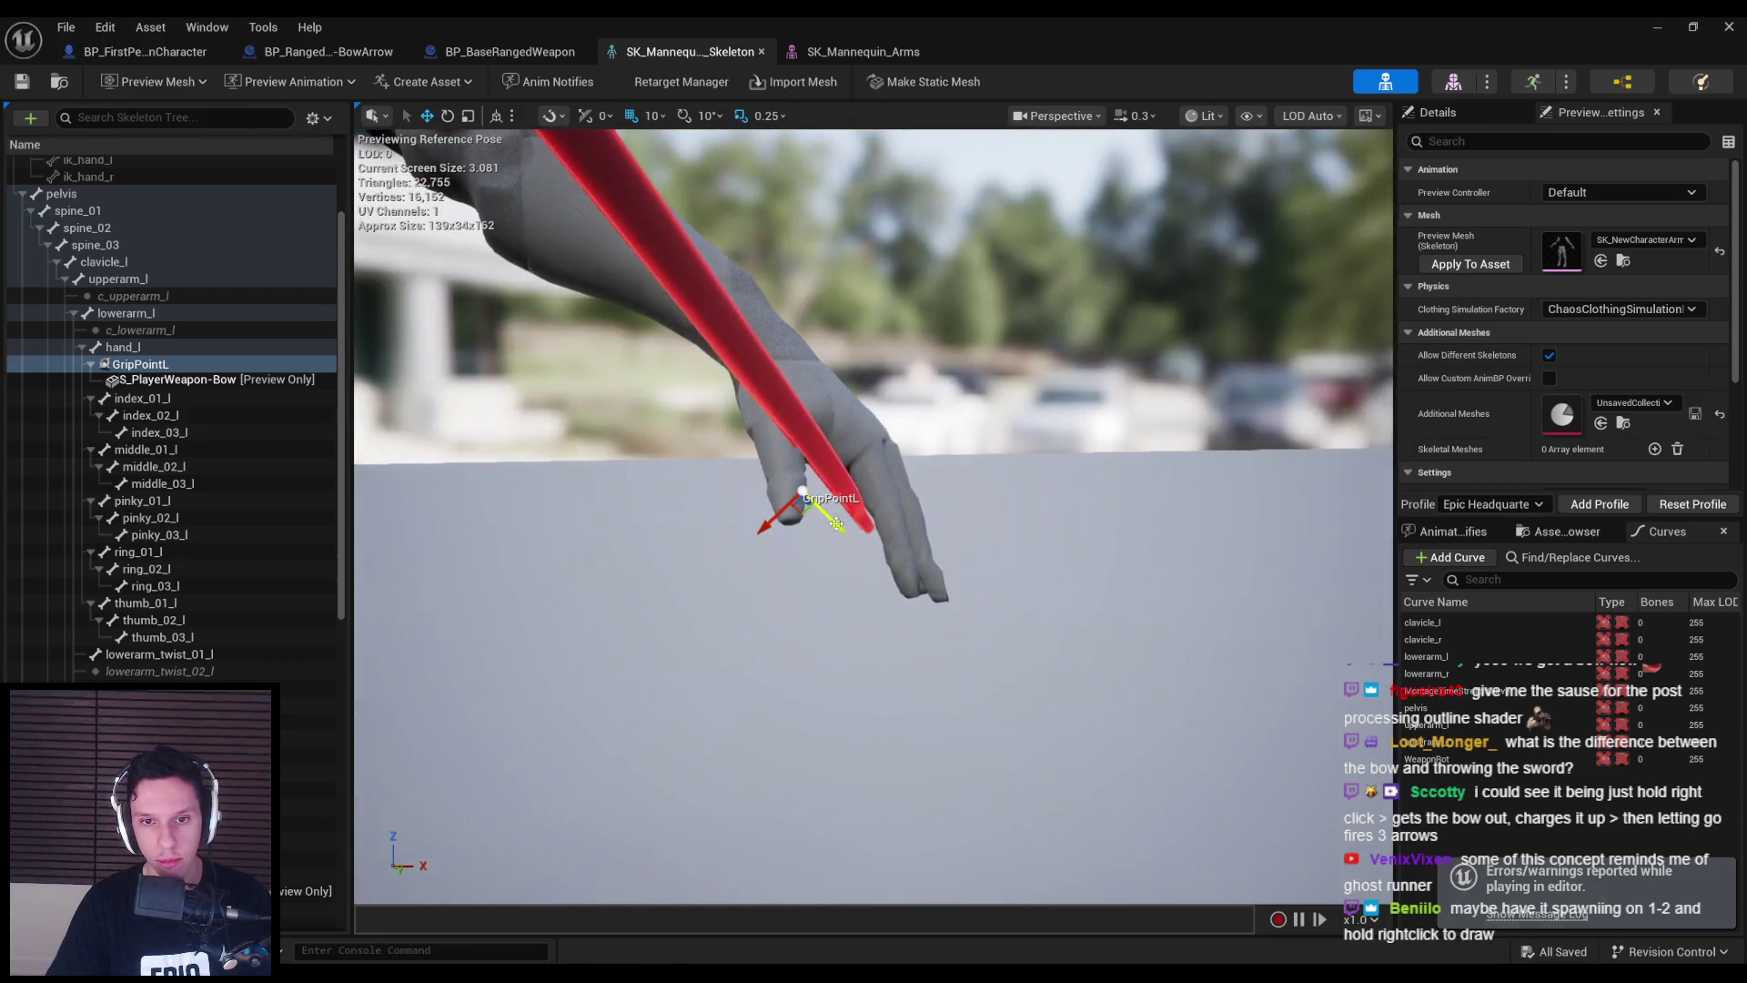
drag(853, 544, 876, 557)
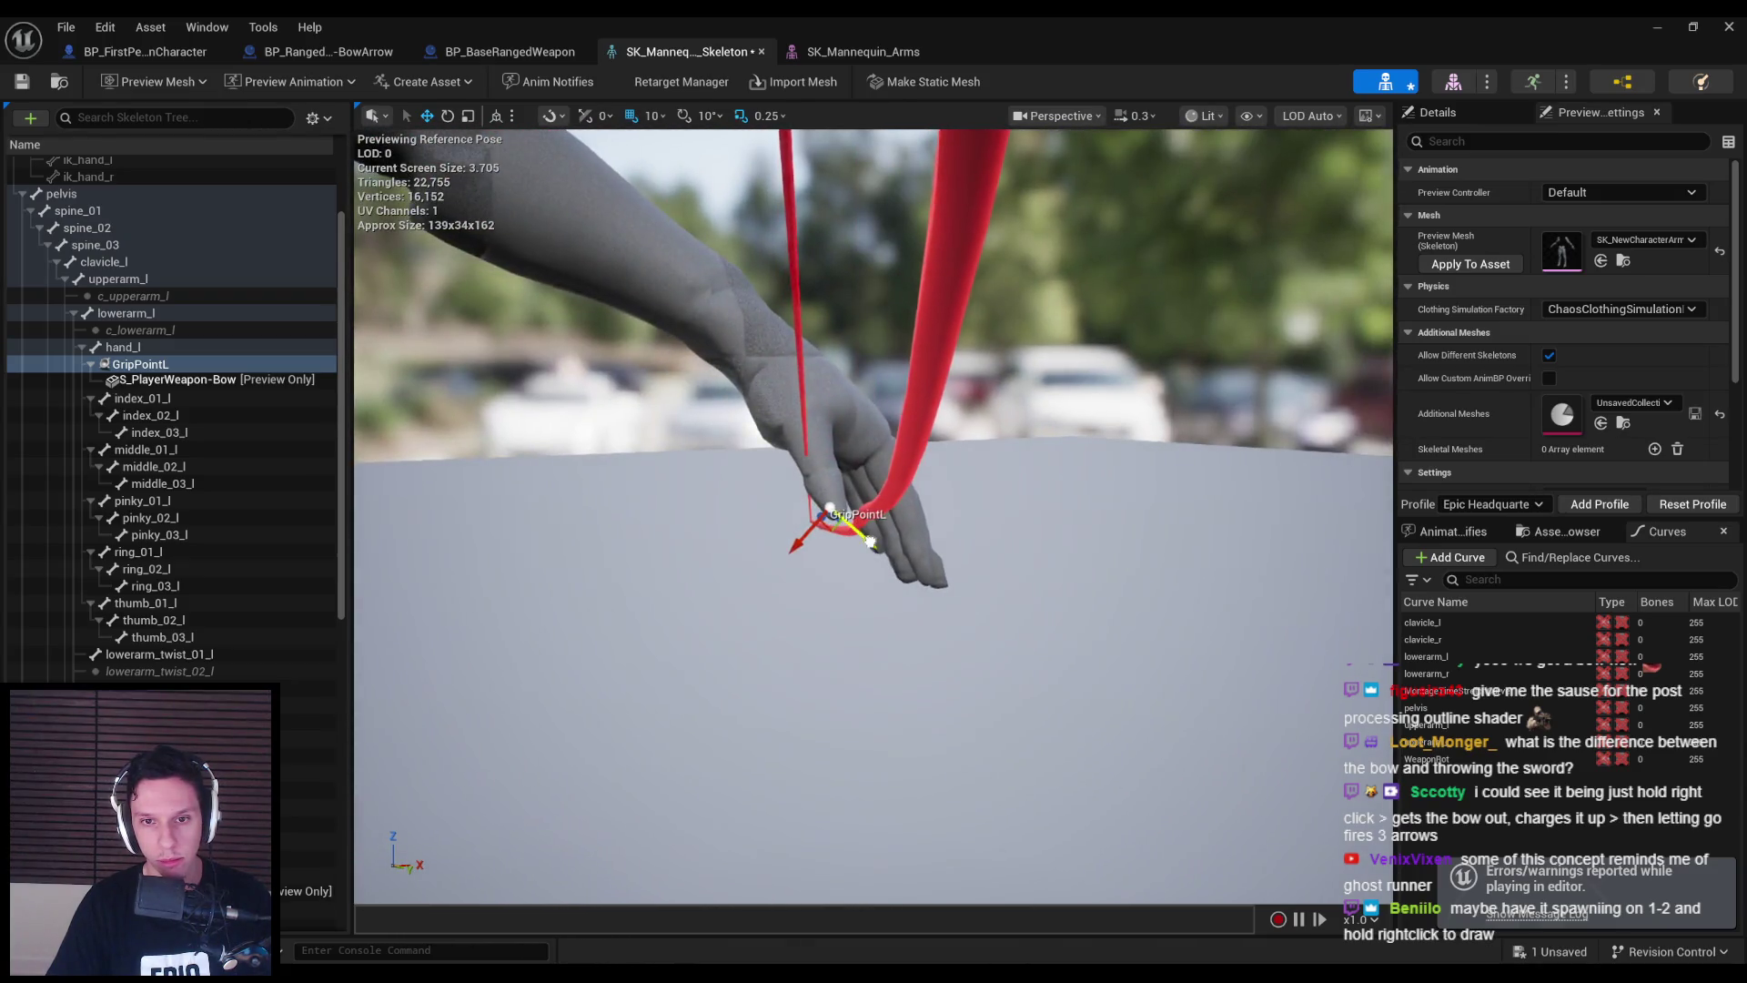
key(ctrl+s)
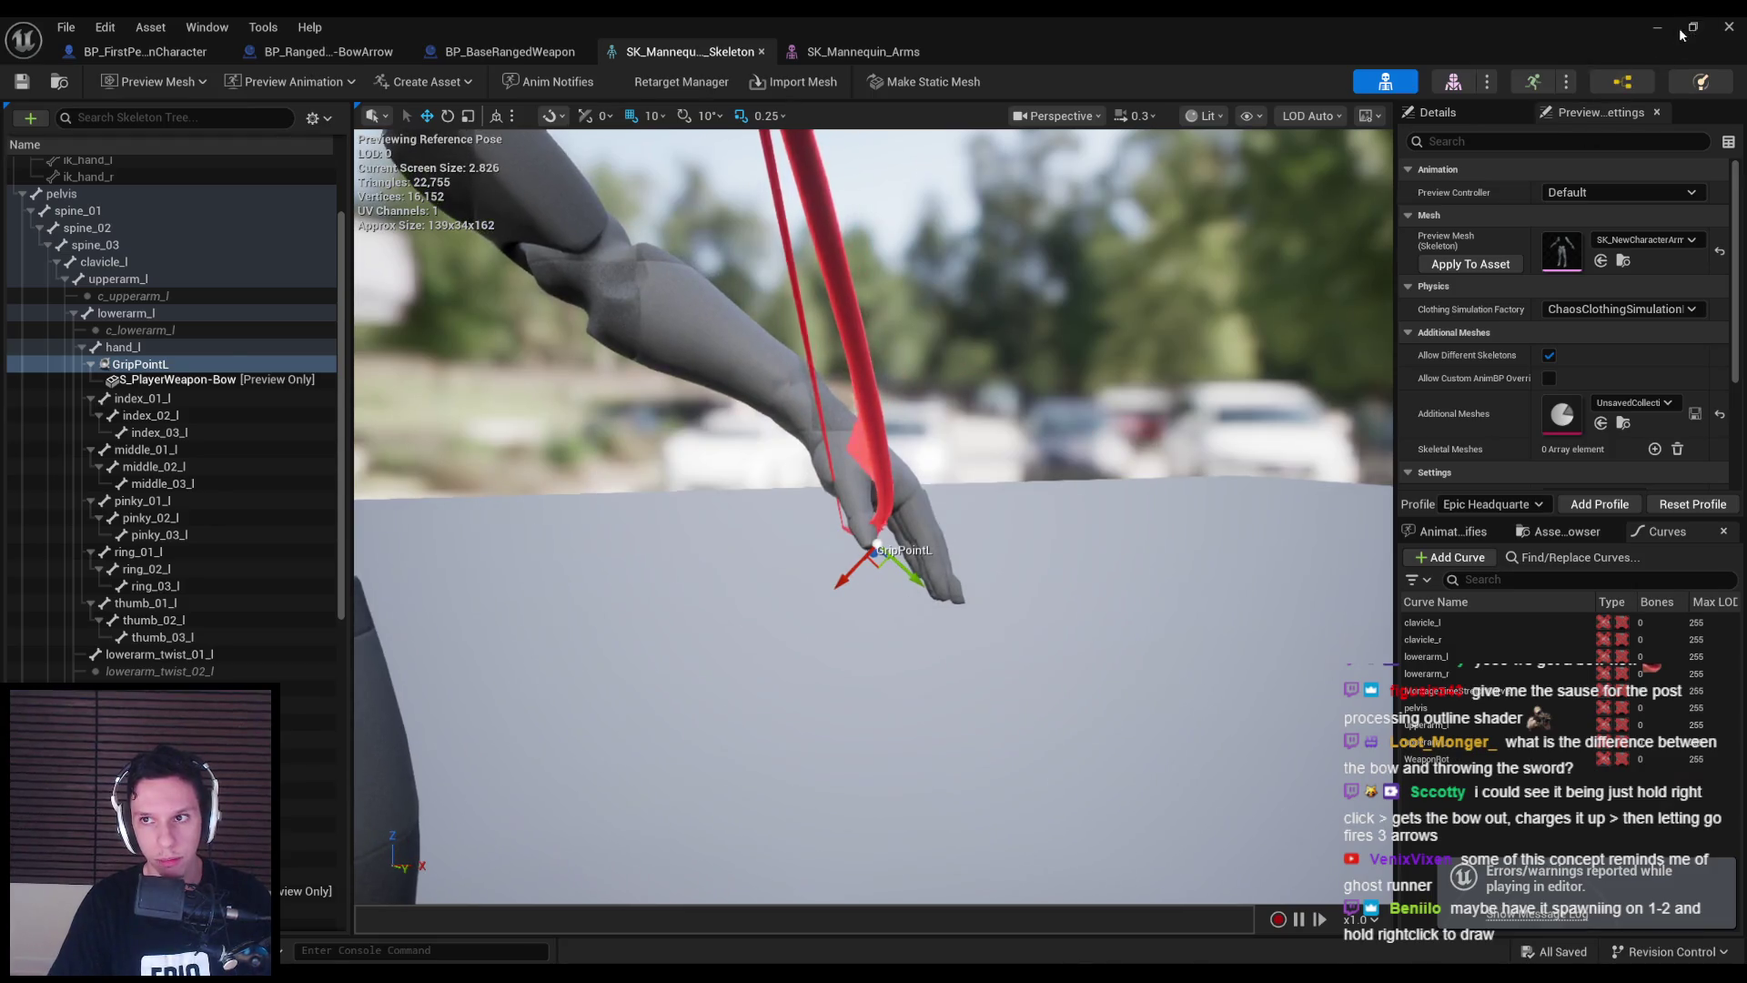
- Minimize the skeleton editor and start a new play test of the level
click(1694, 26)
click(1131, 284)
click(1652, 22)
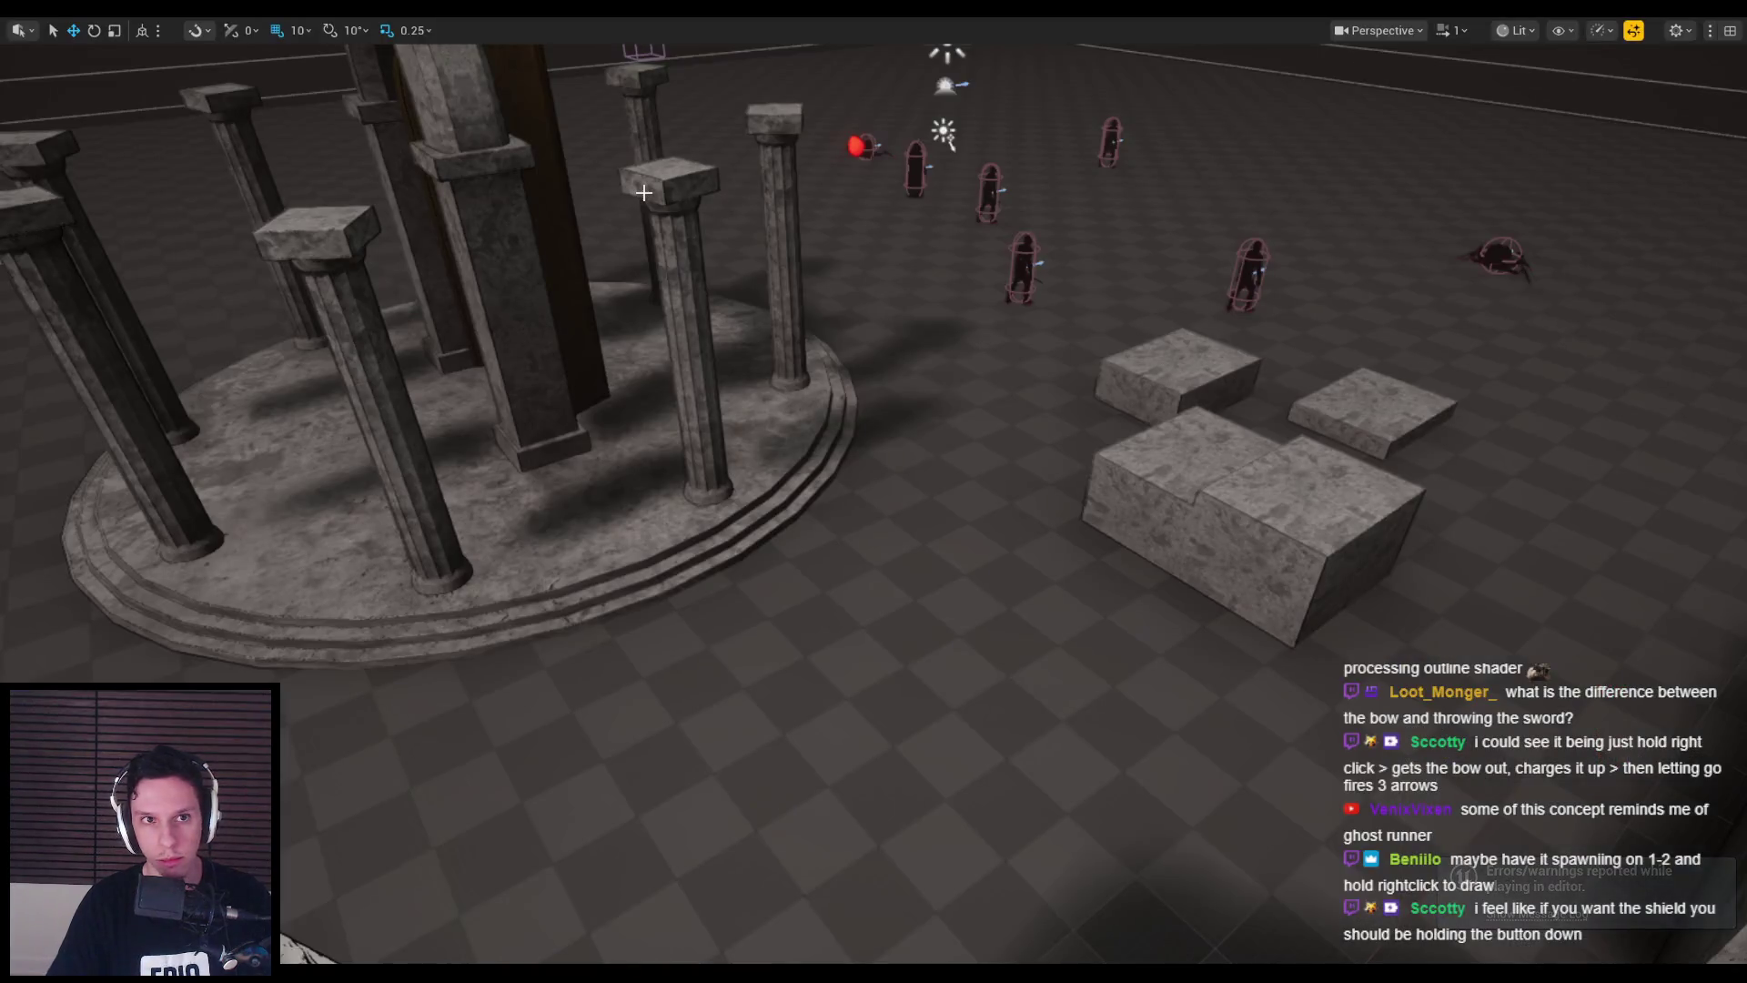
key(alt+p)
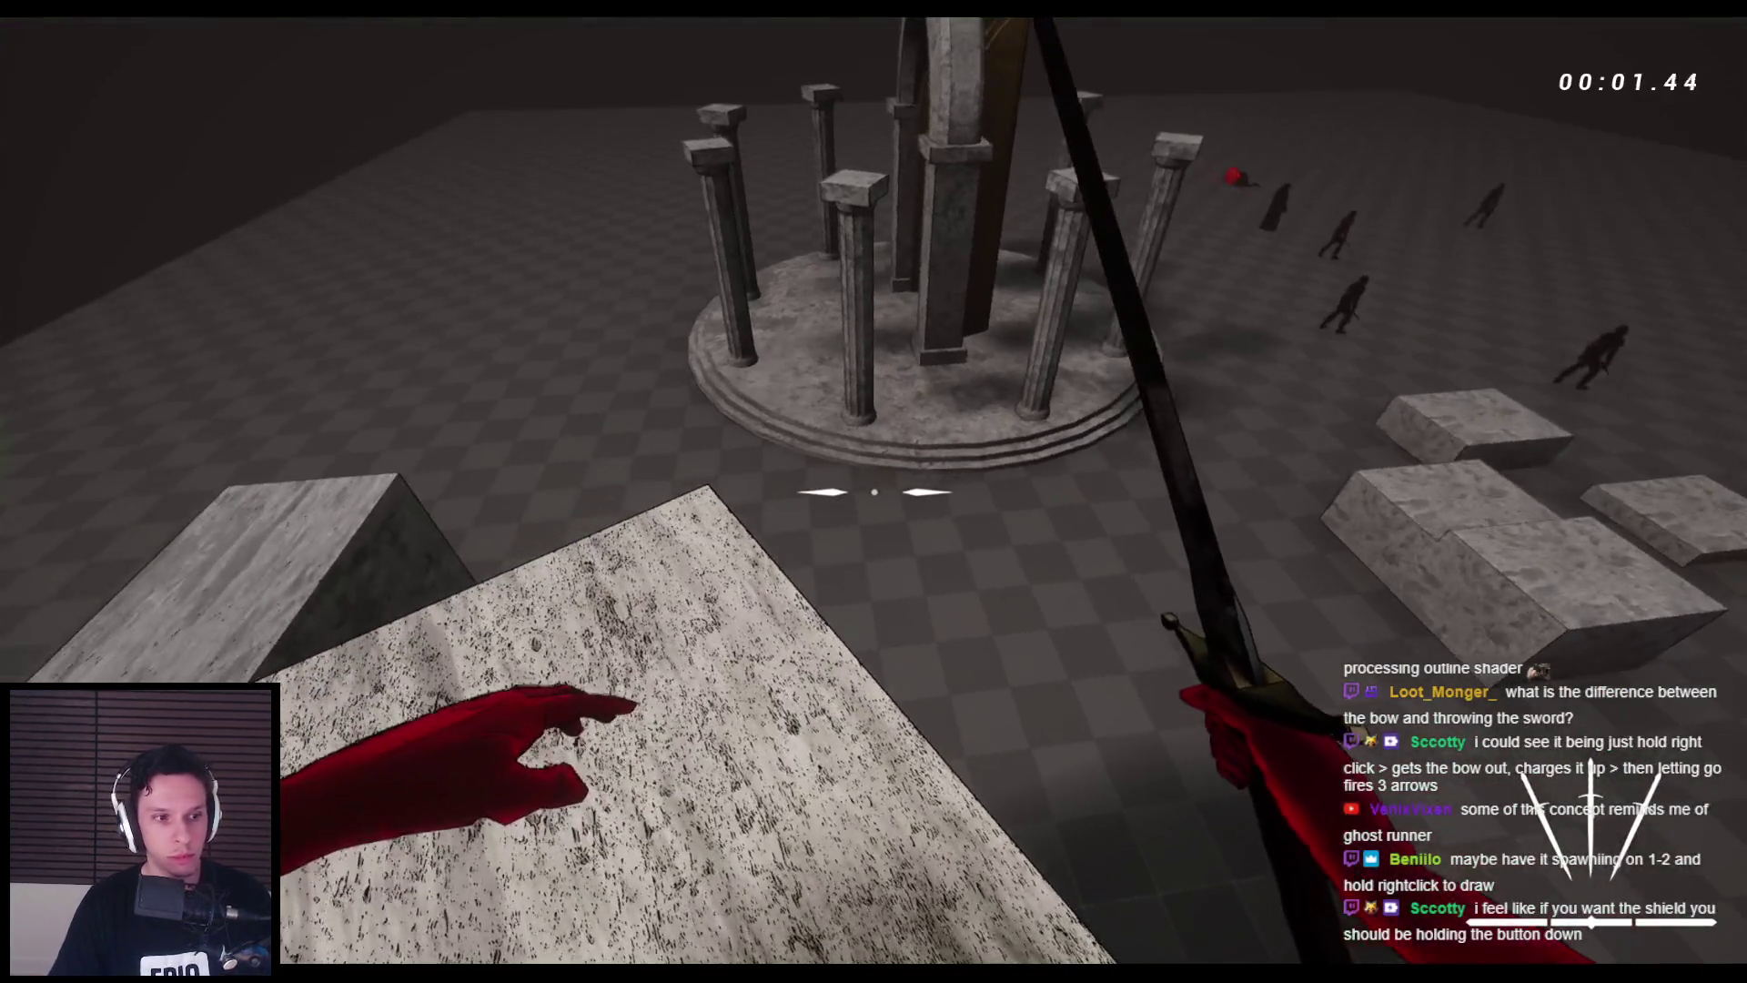
- Run and wall-run along the stone wall, slashing a spider with the sword on the way
key(space)
key(space)
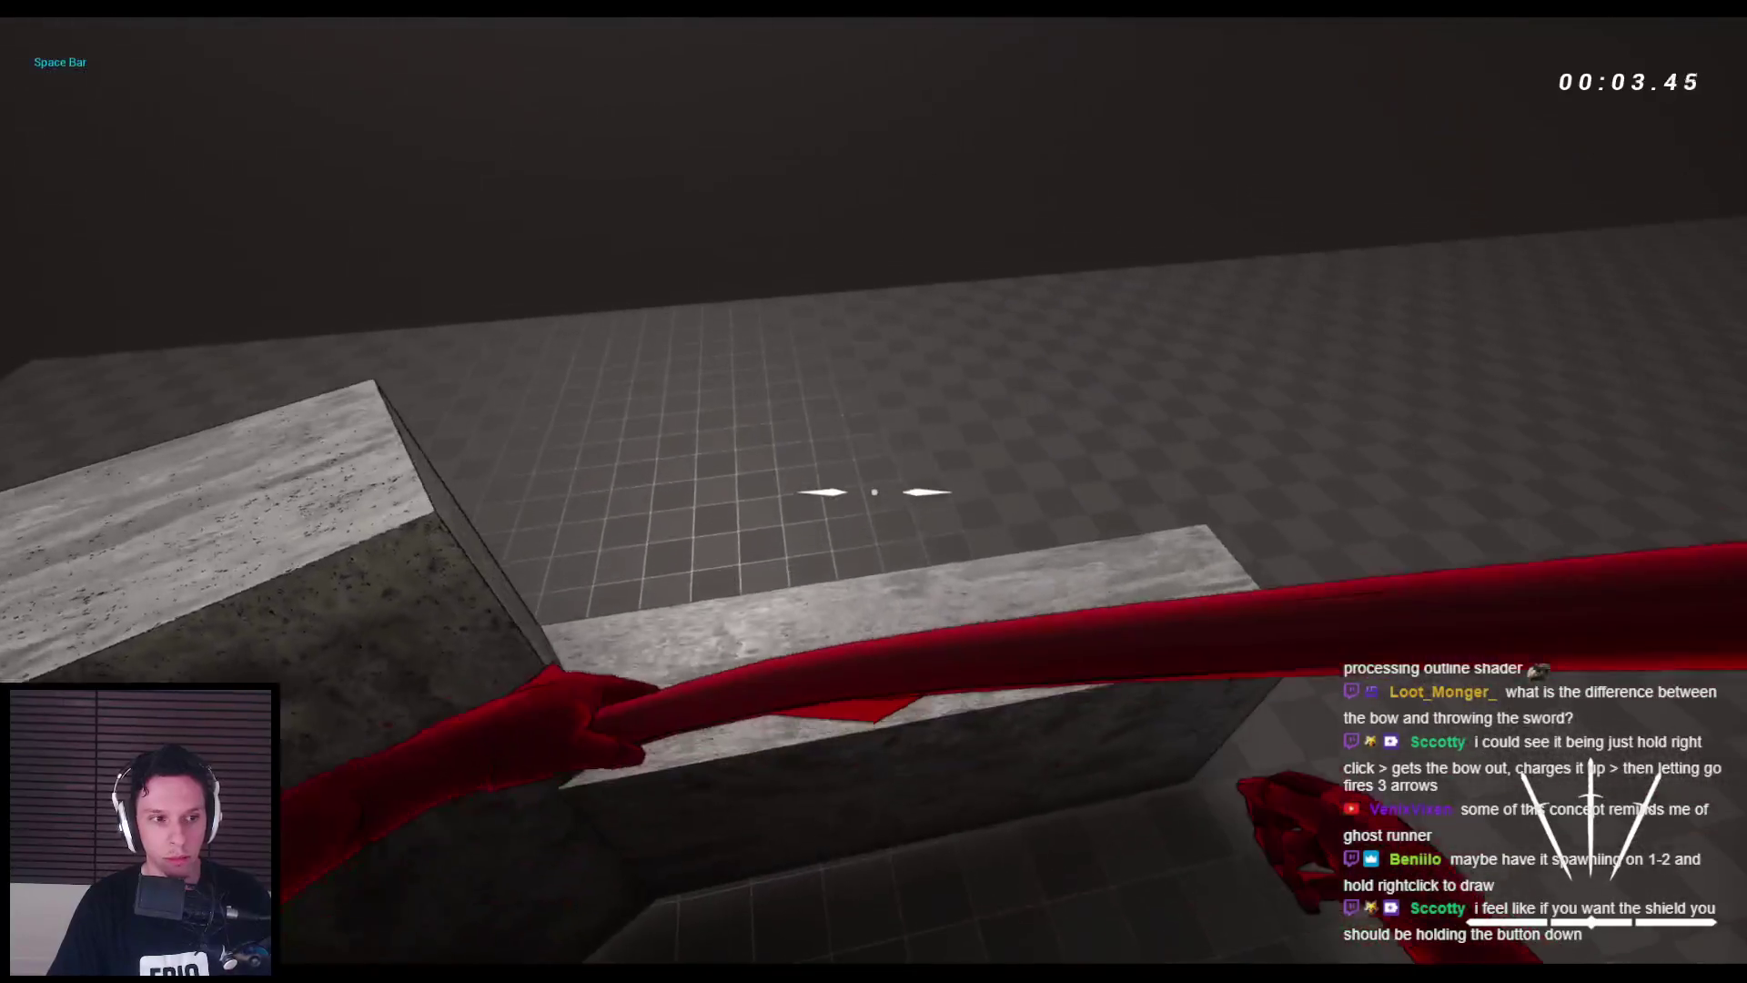
key(space)
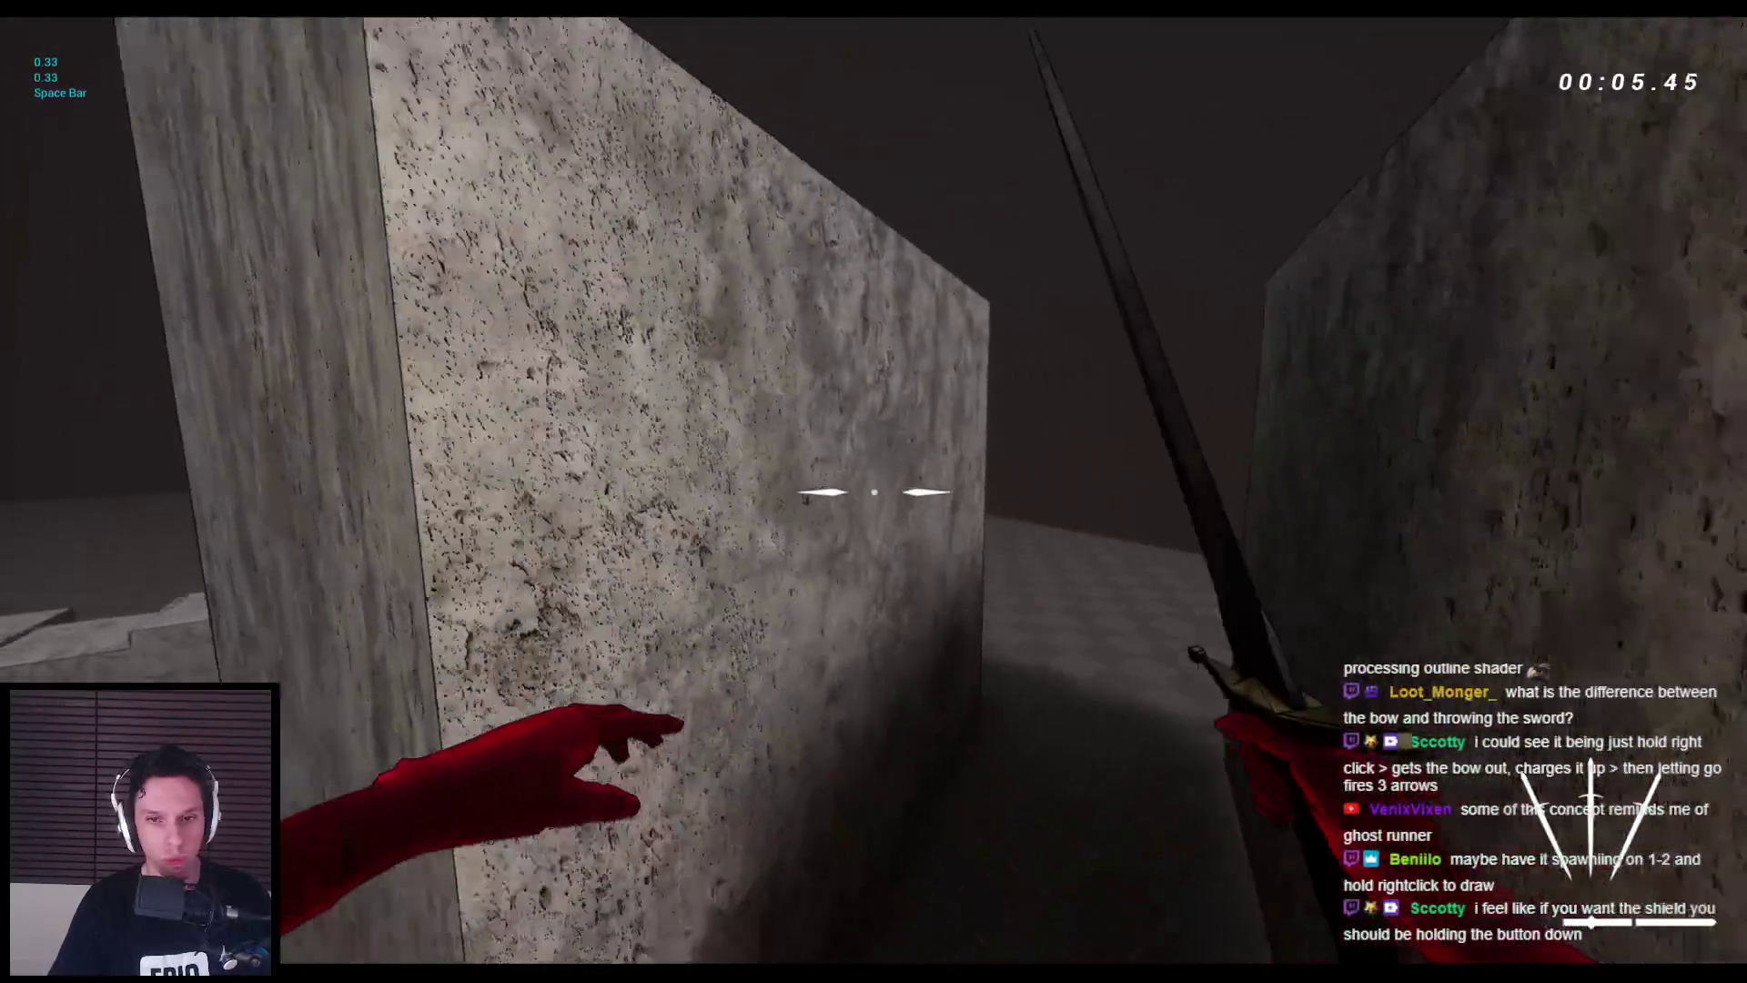
key(space)
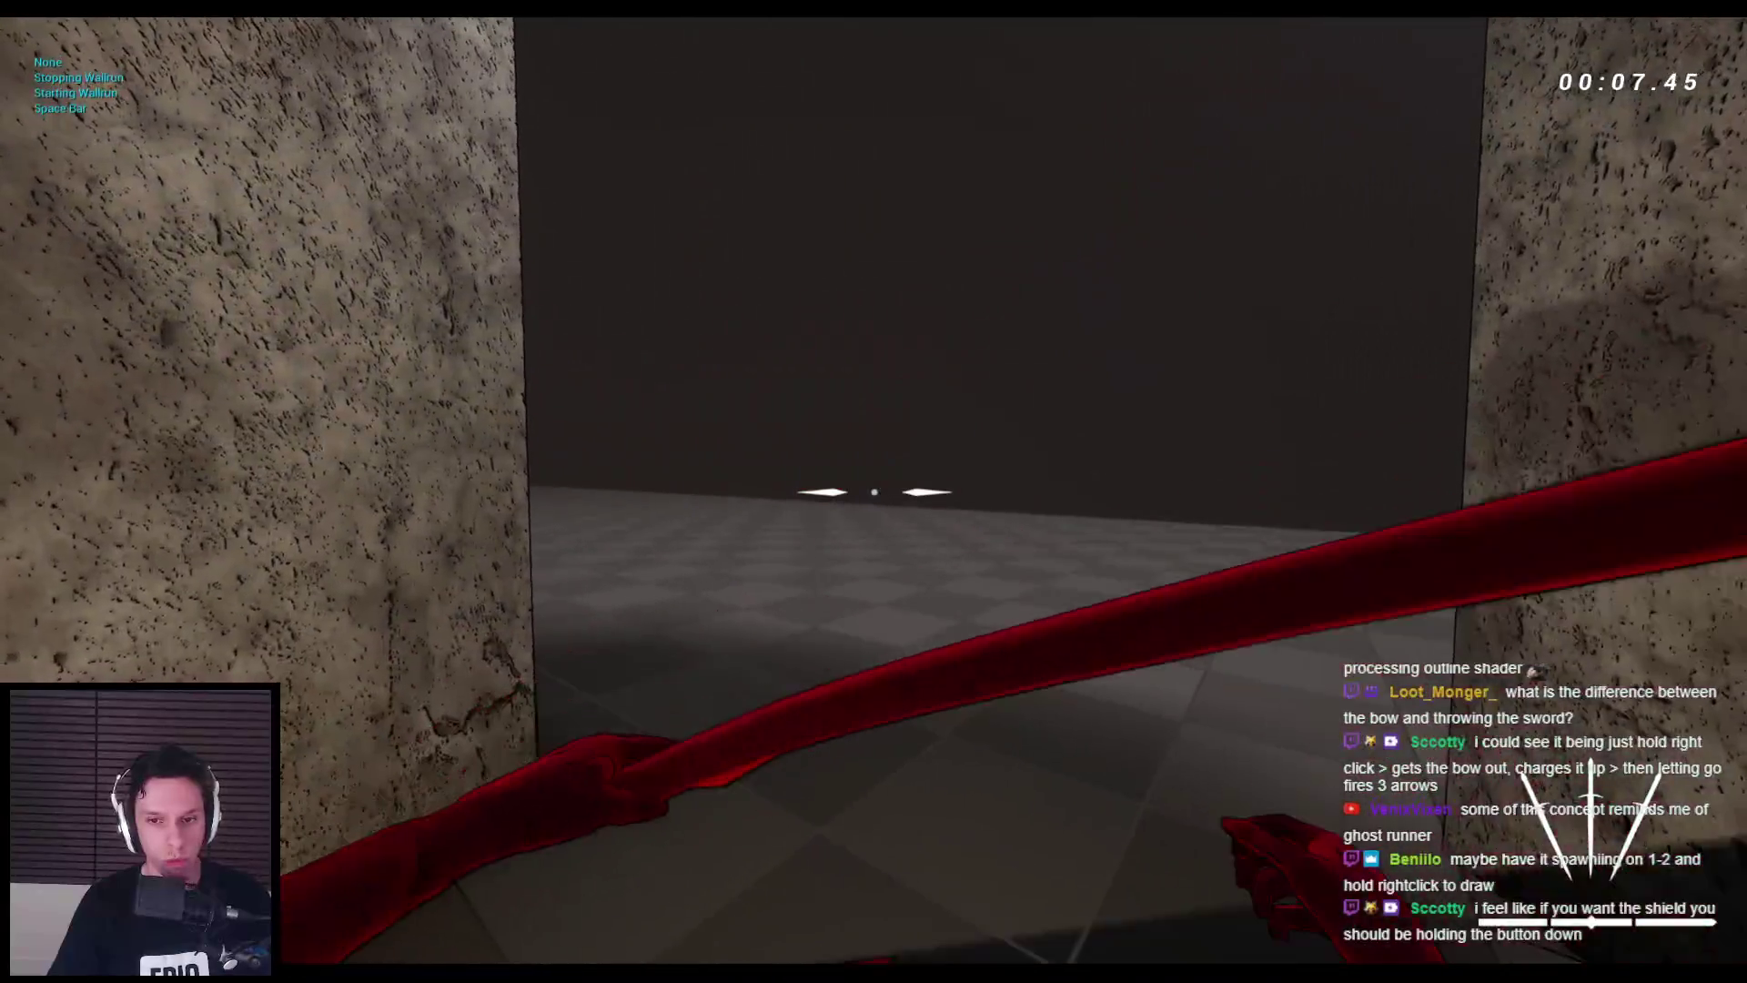
key(w)
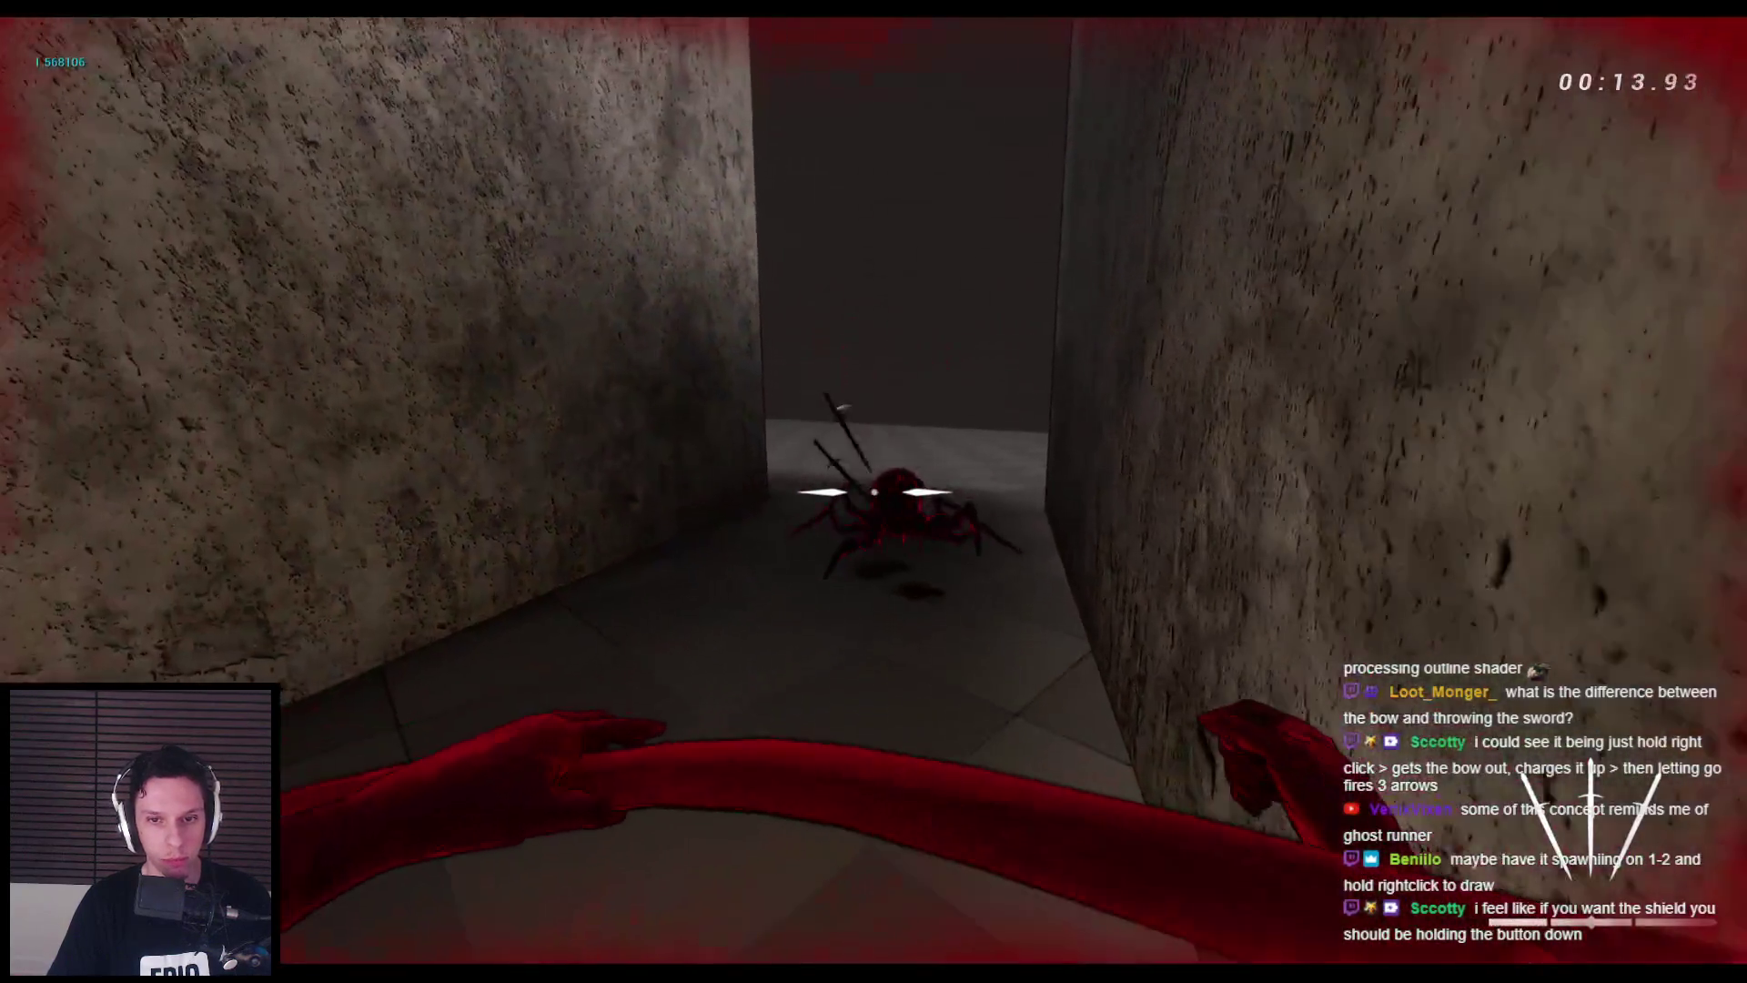
click(873, 491)
key(space)
key(space)
key(space)
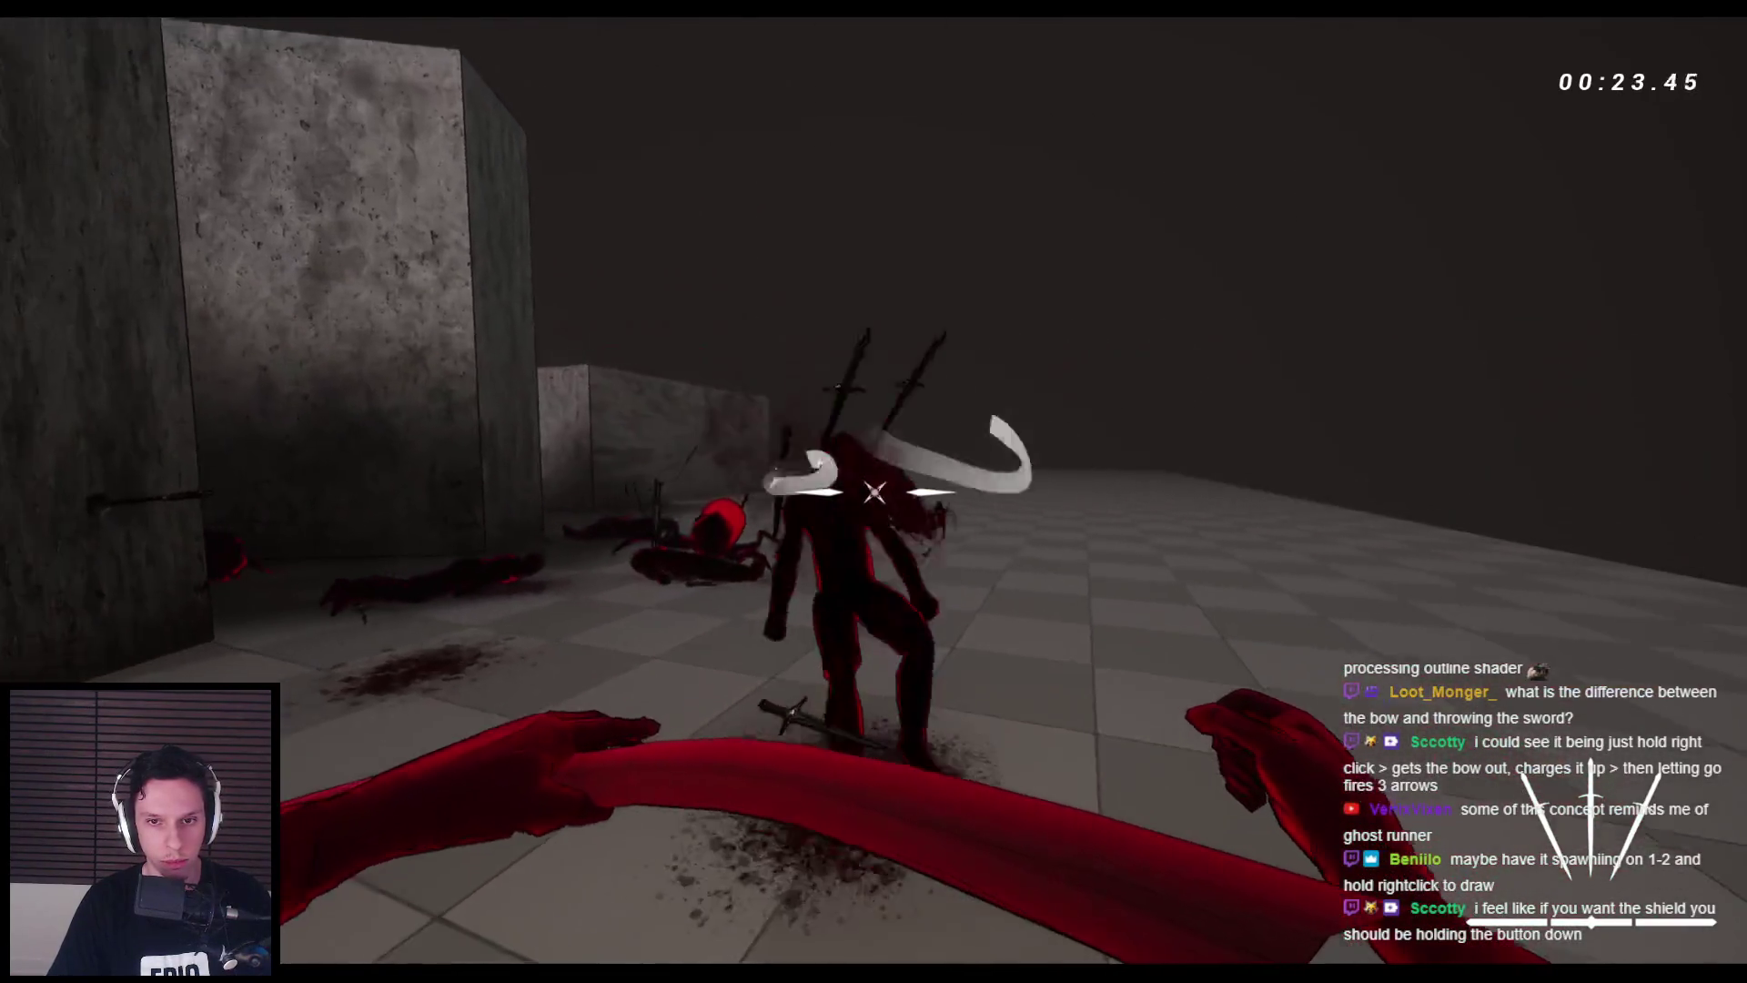
- Wall-run up the ledges, climb over and drop off the wall, then switch to the bow
key(space)
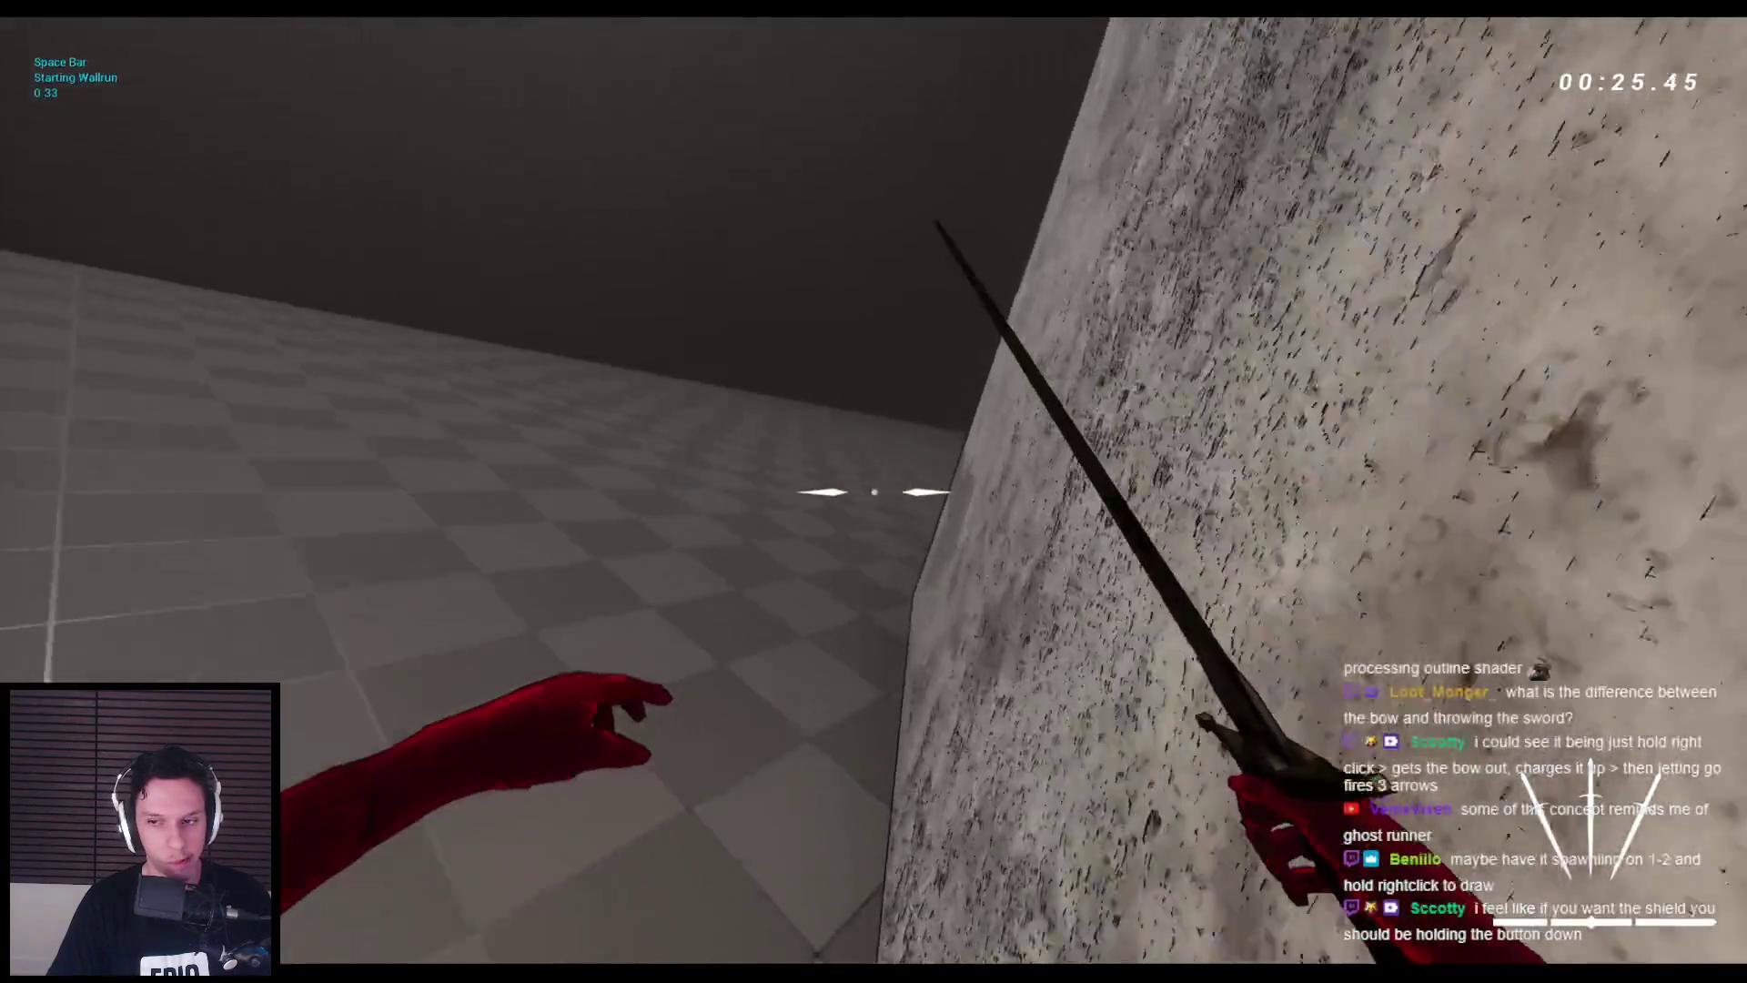
key(space)
key(space)
key(space)
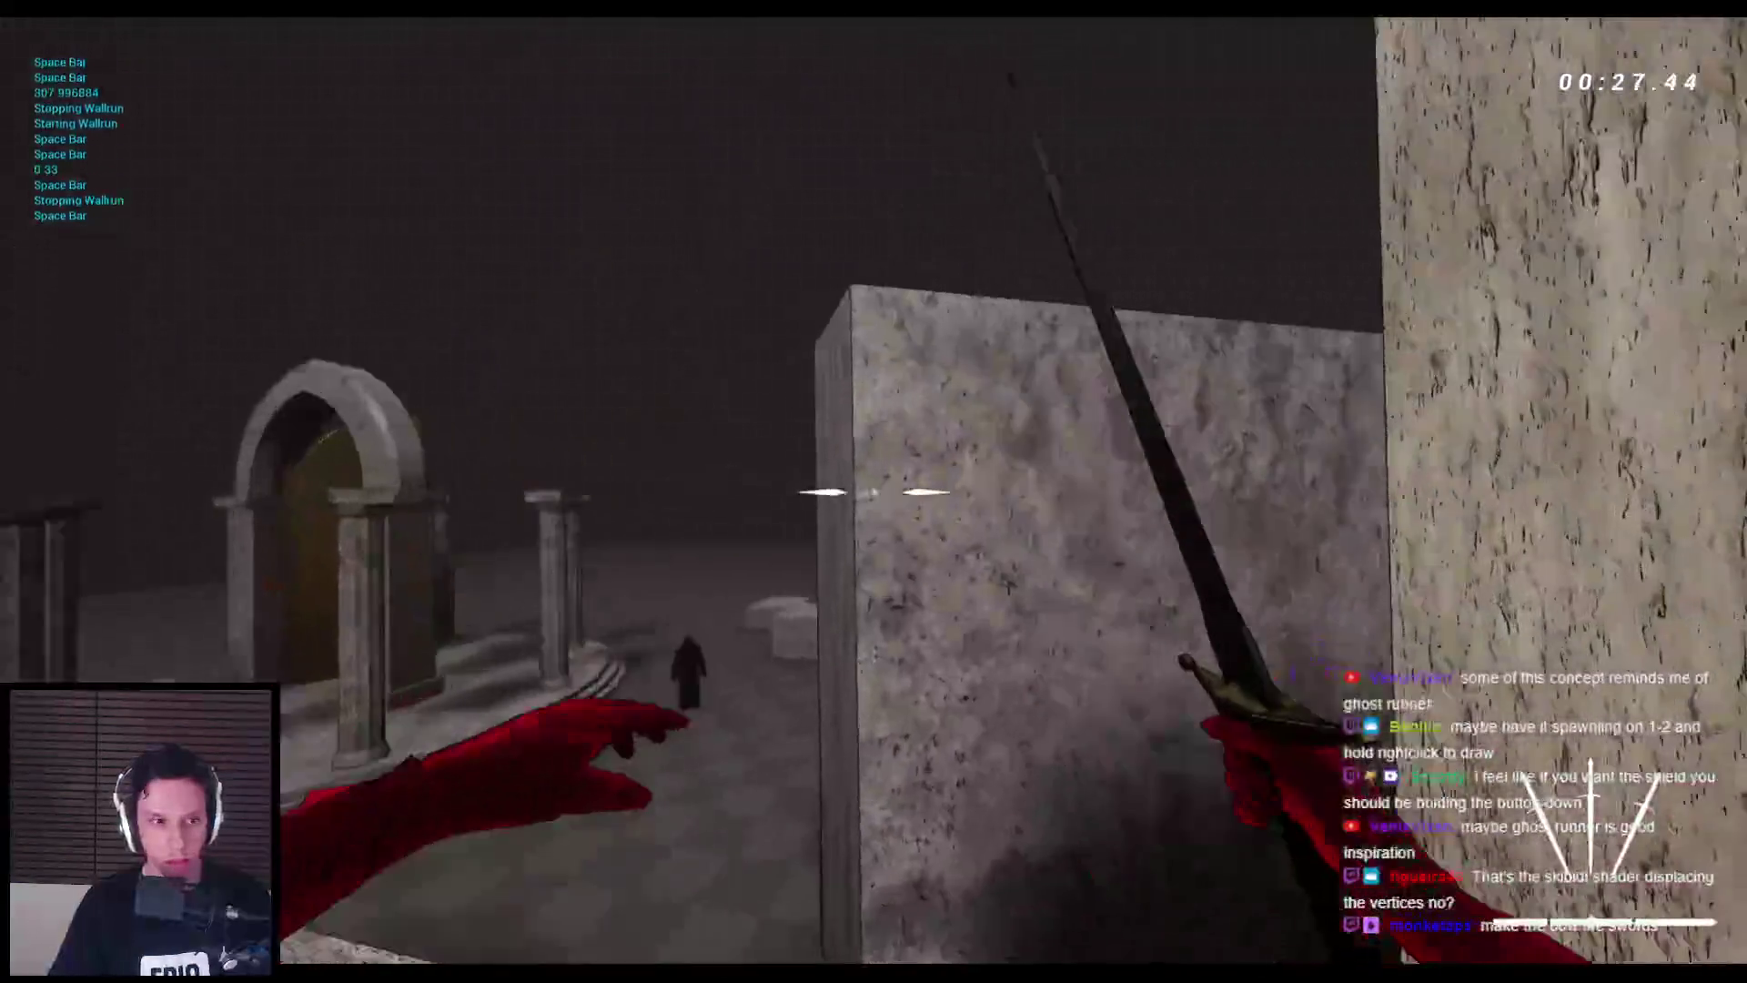
key(space)
key(space)
key(space)
key(space)
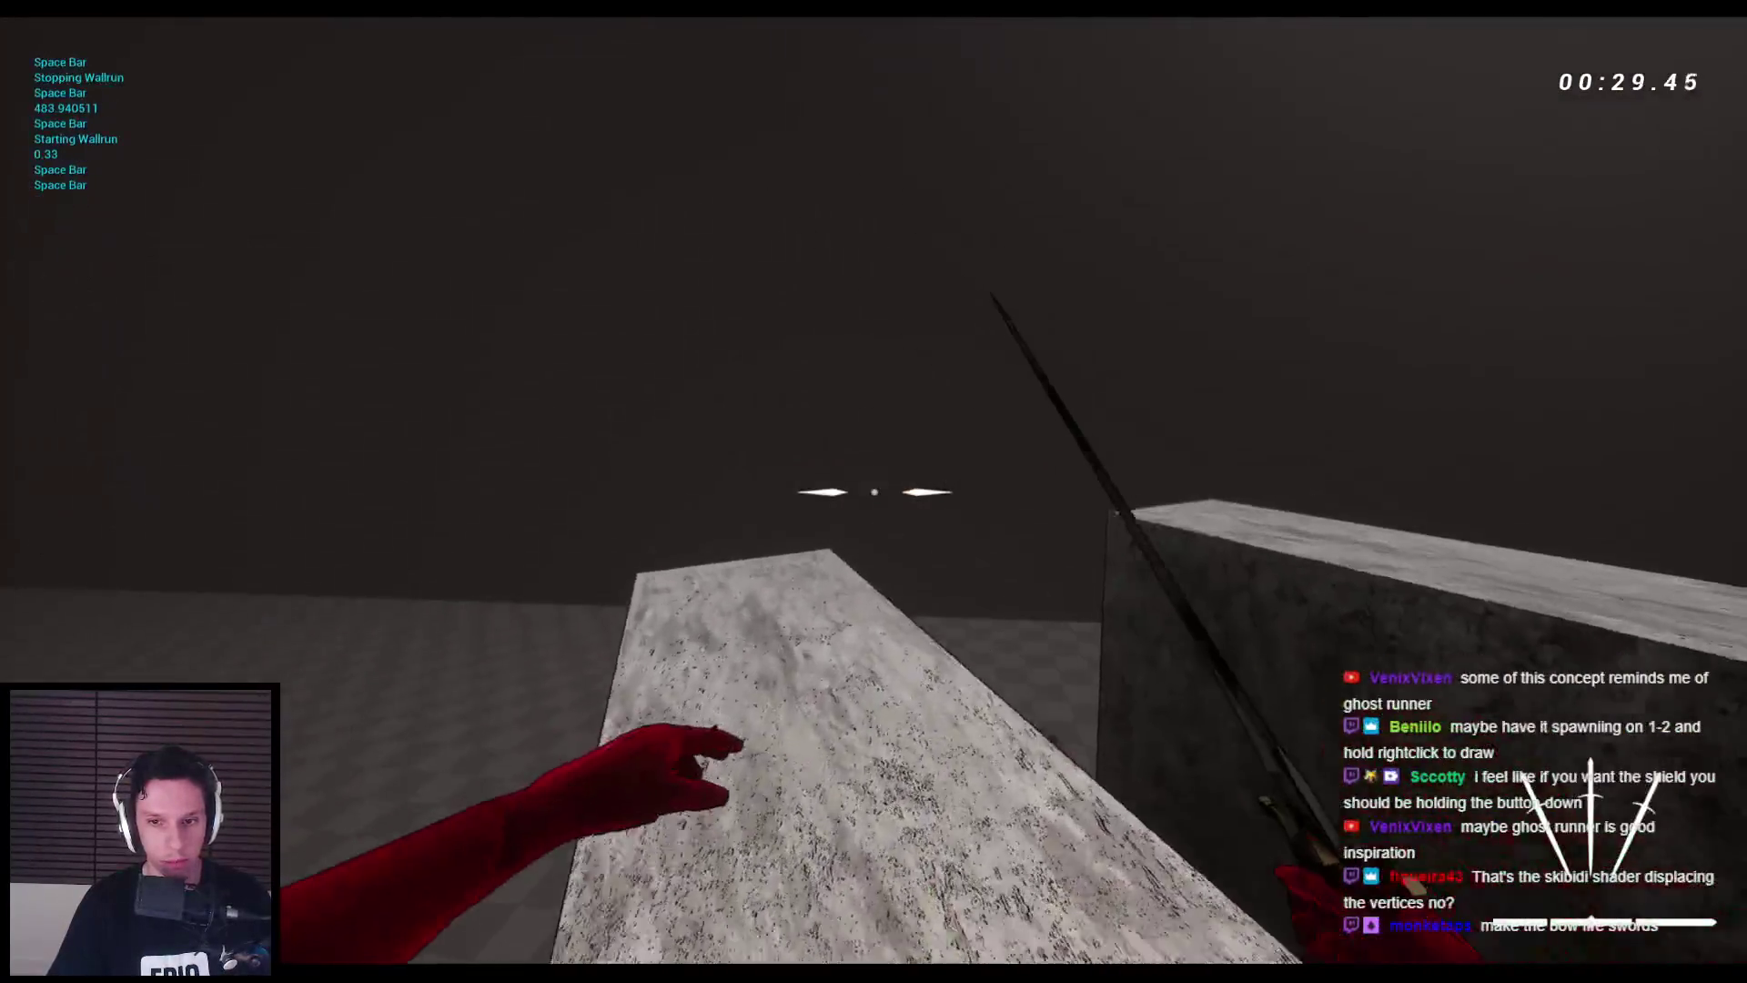
key(space)
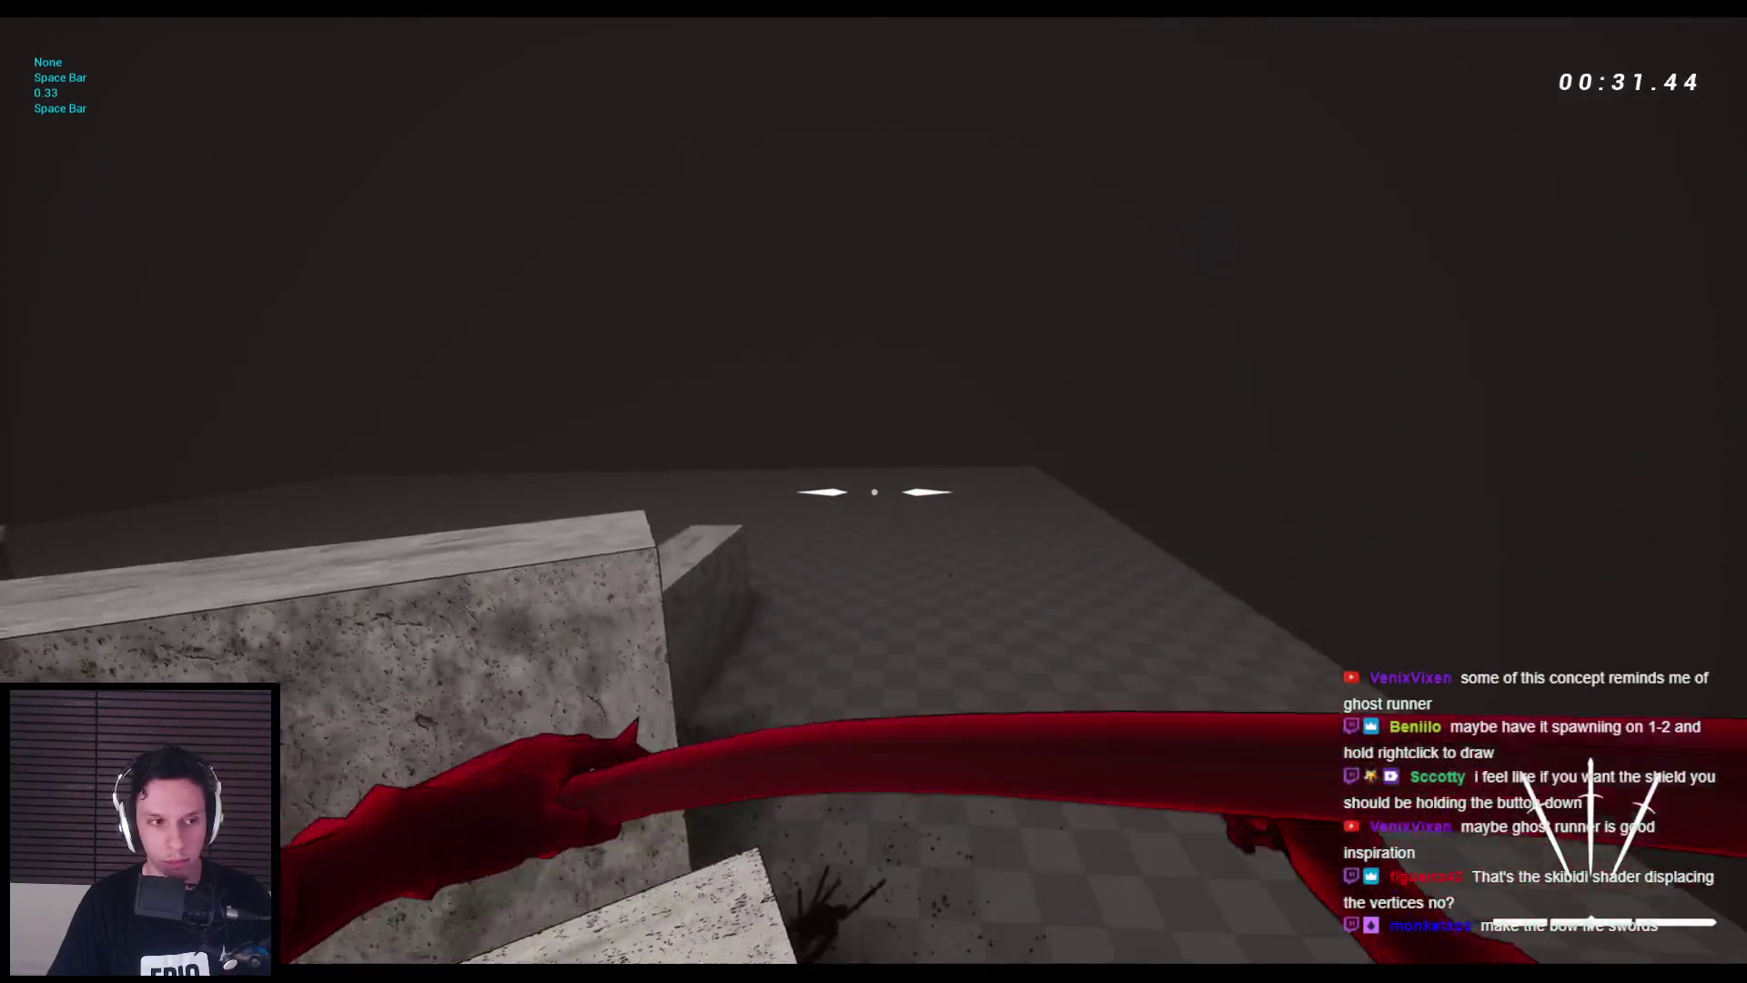
key(w)
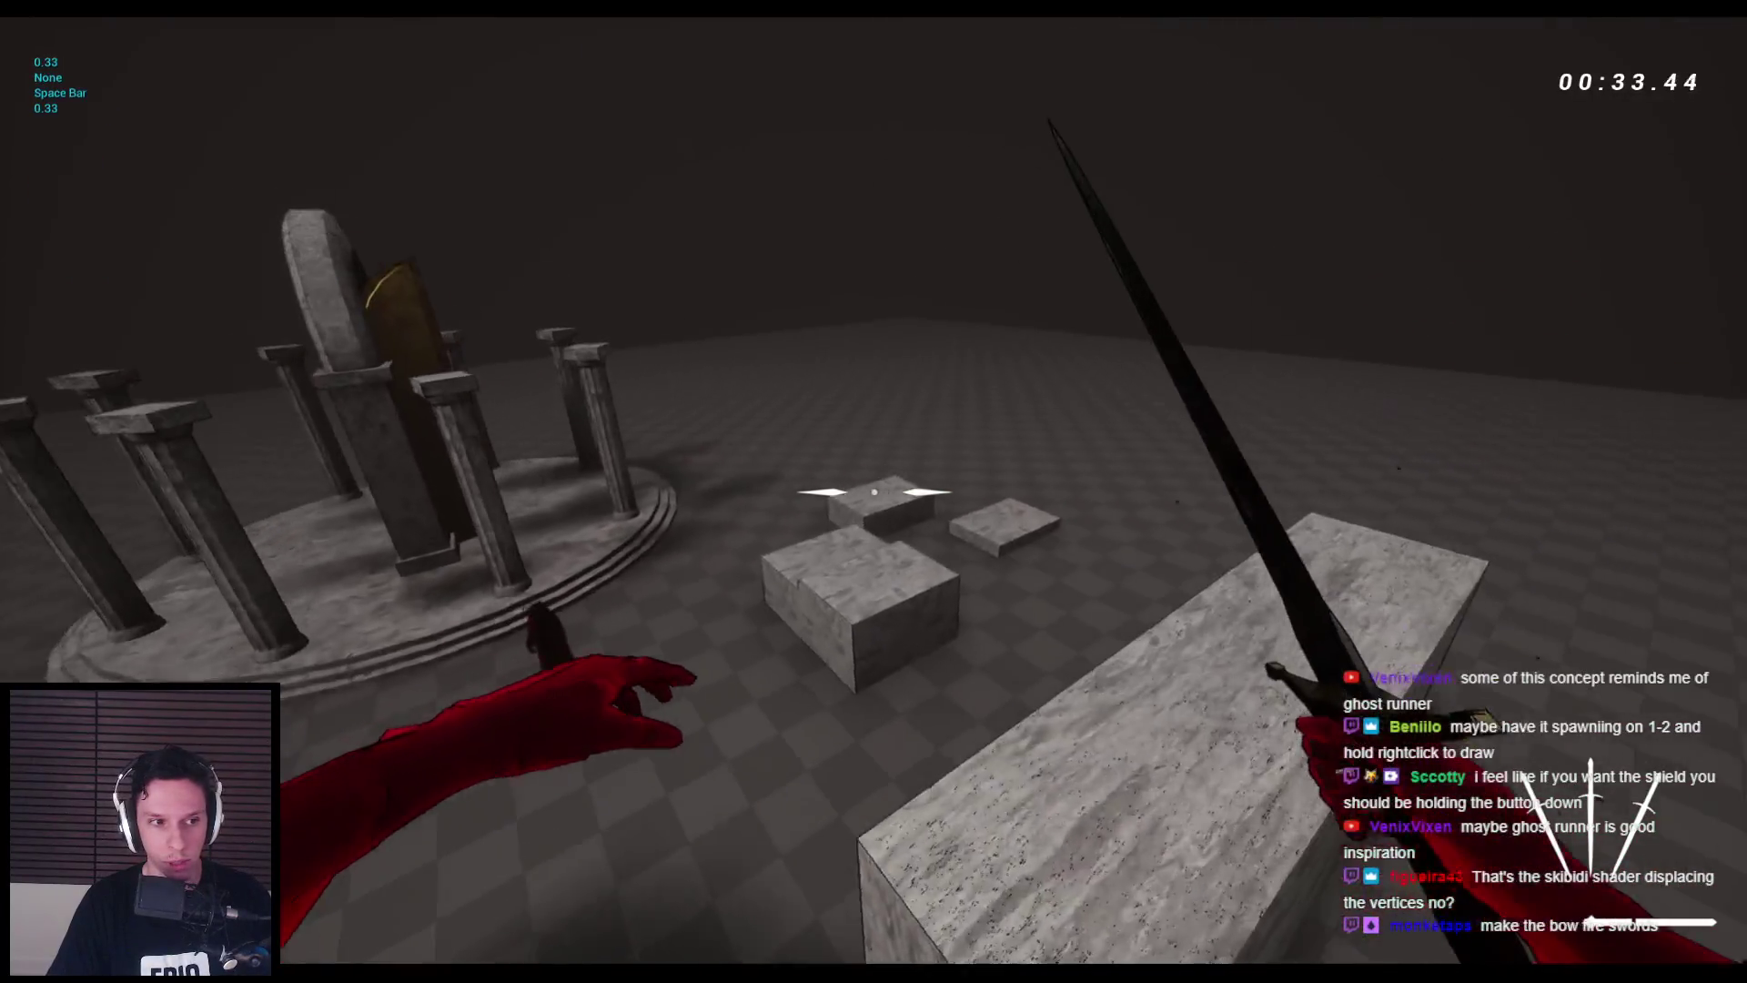
key(space)
key(space)
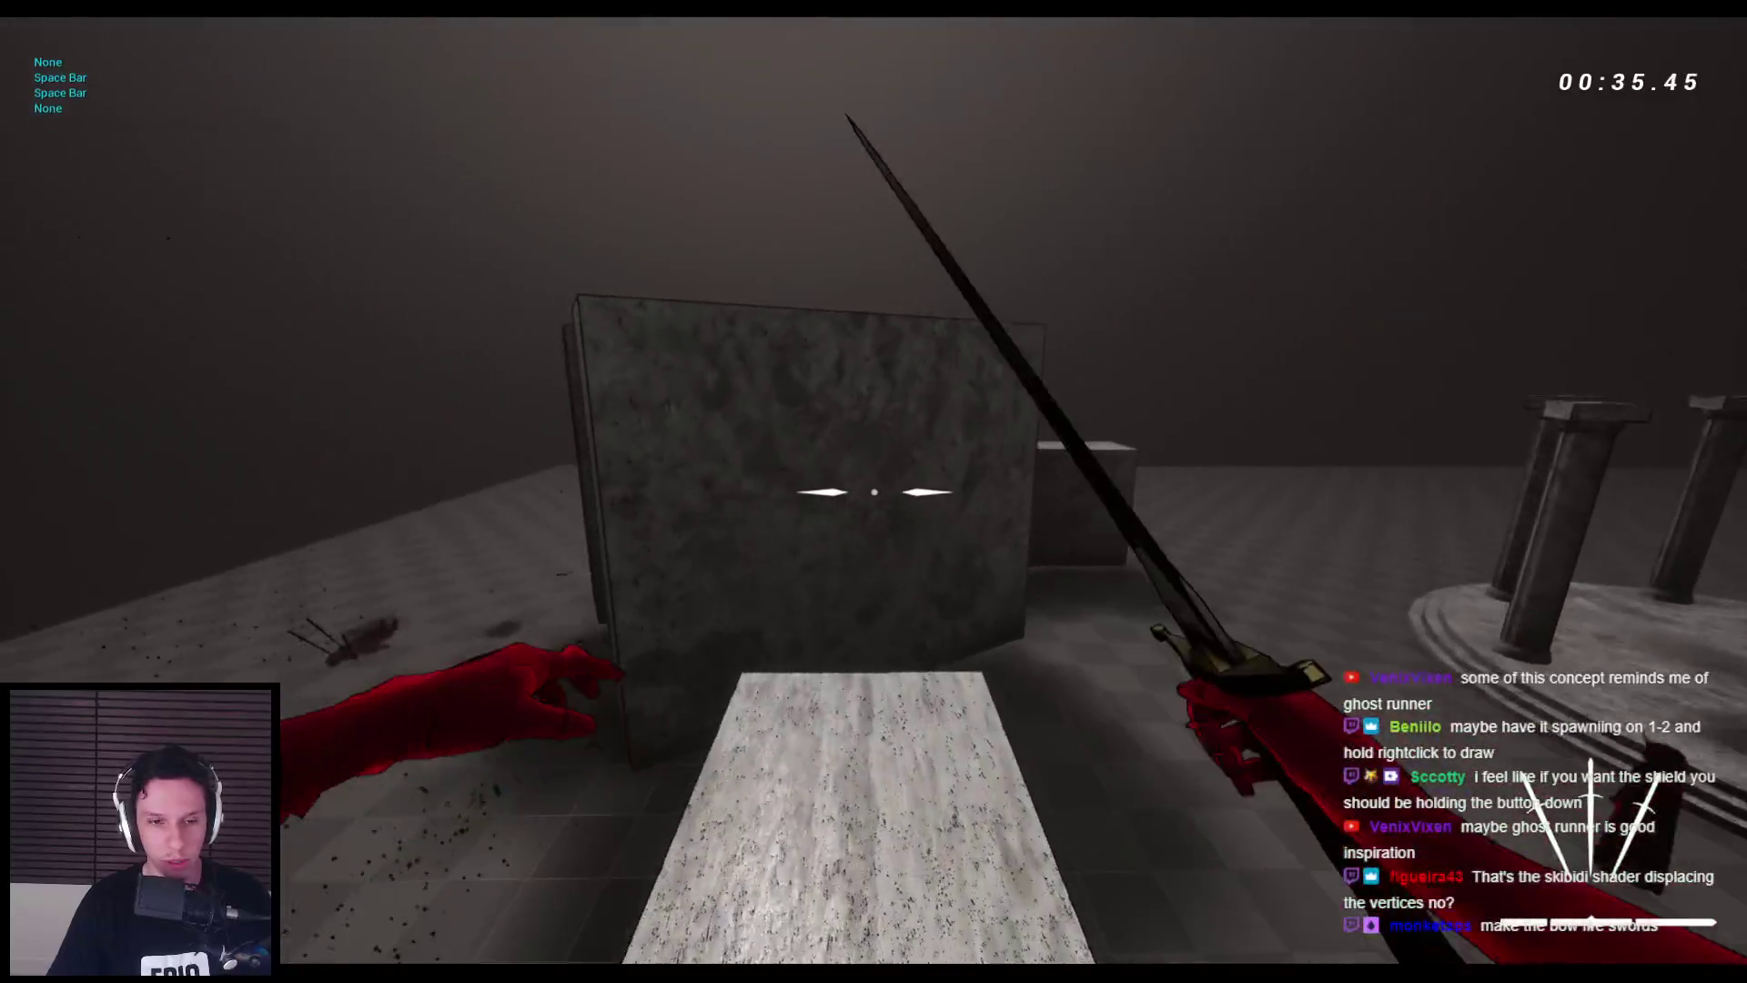
key(space)
key(space)
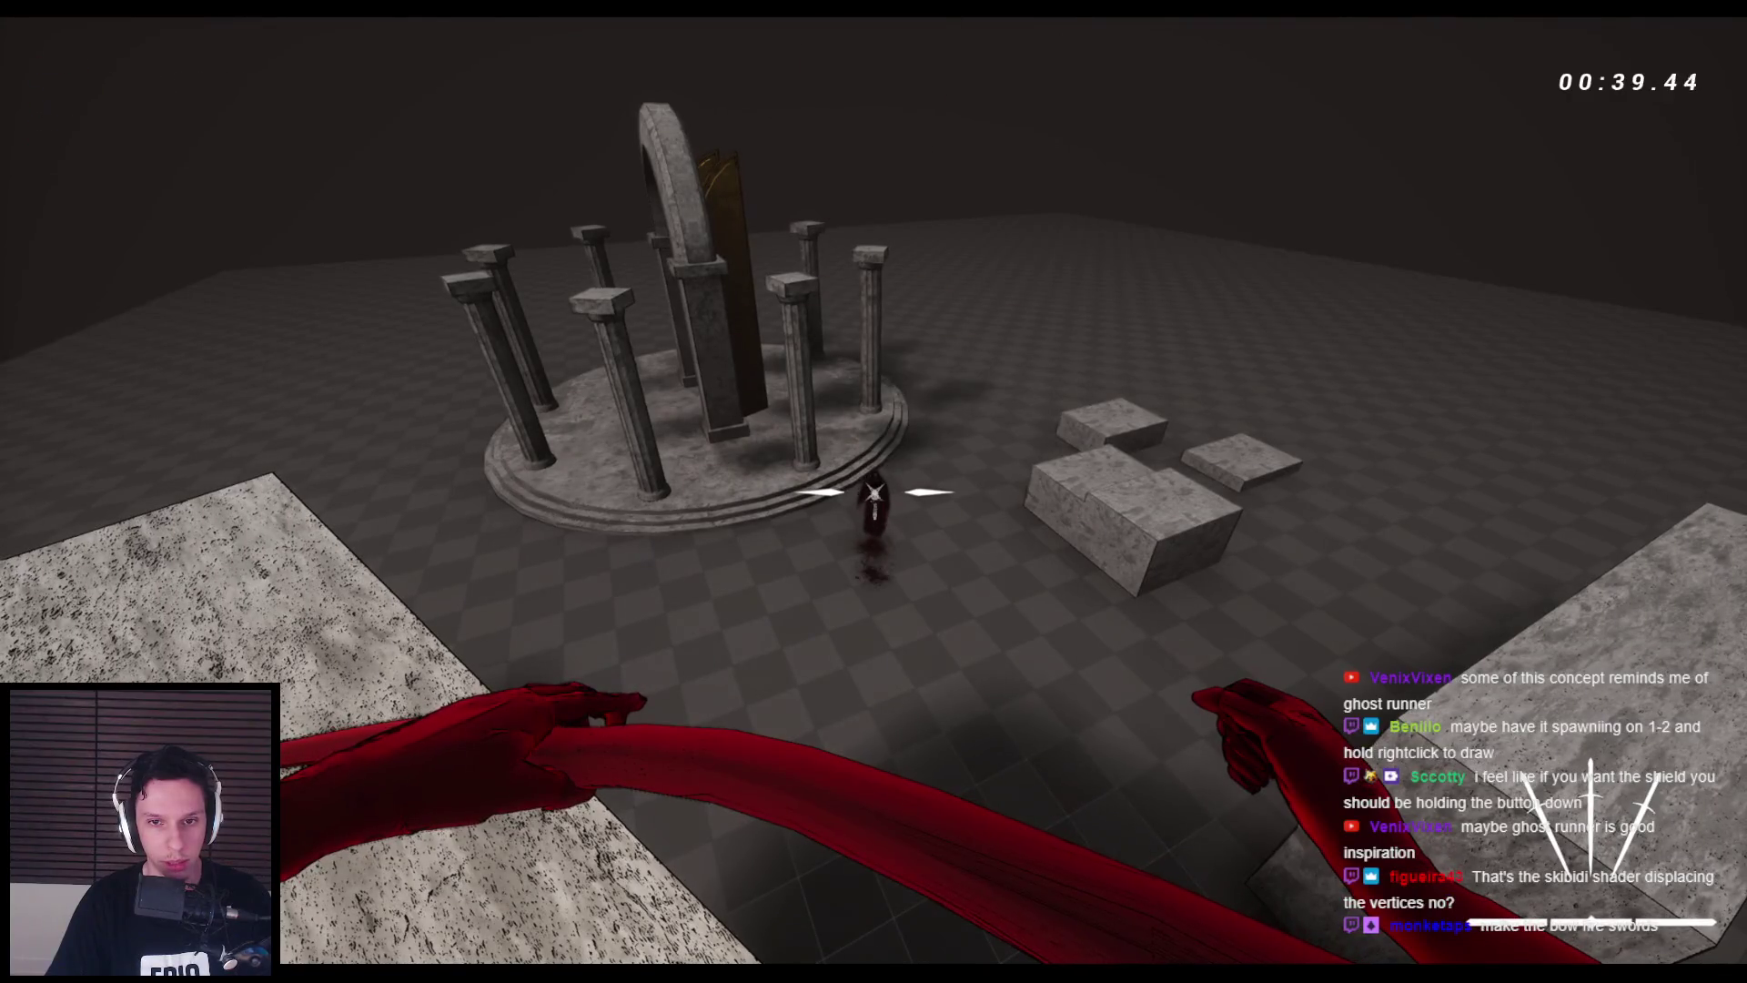
key(space)
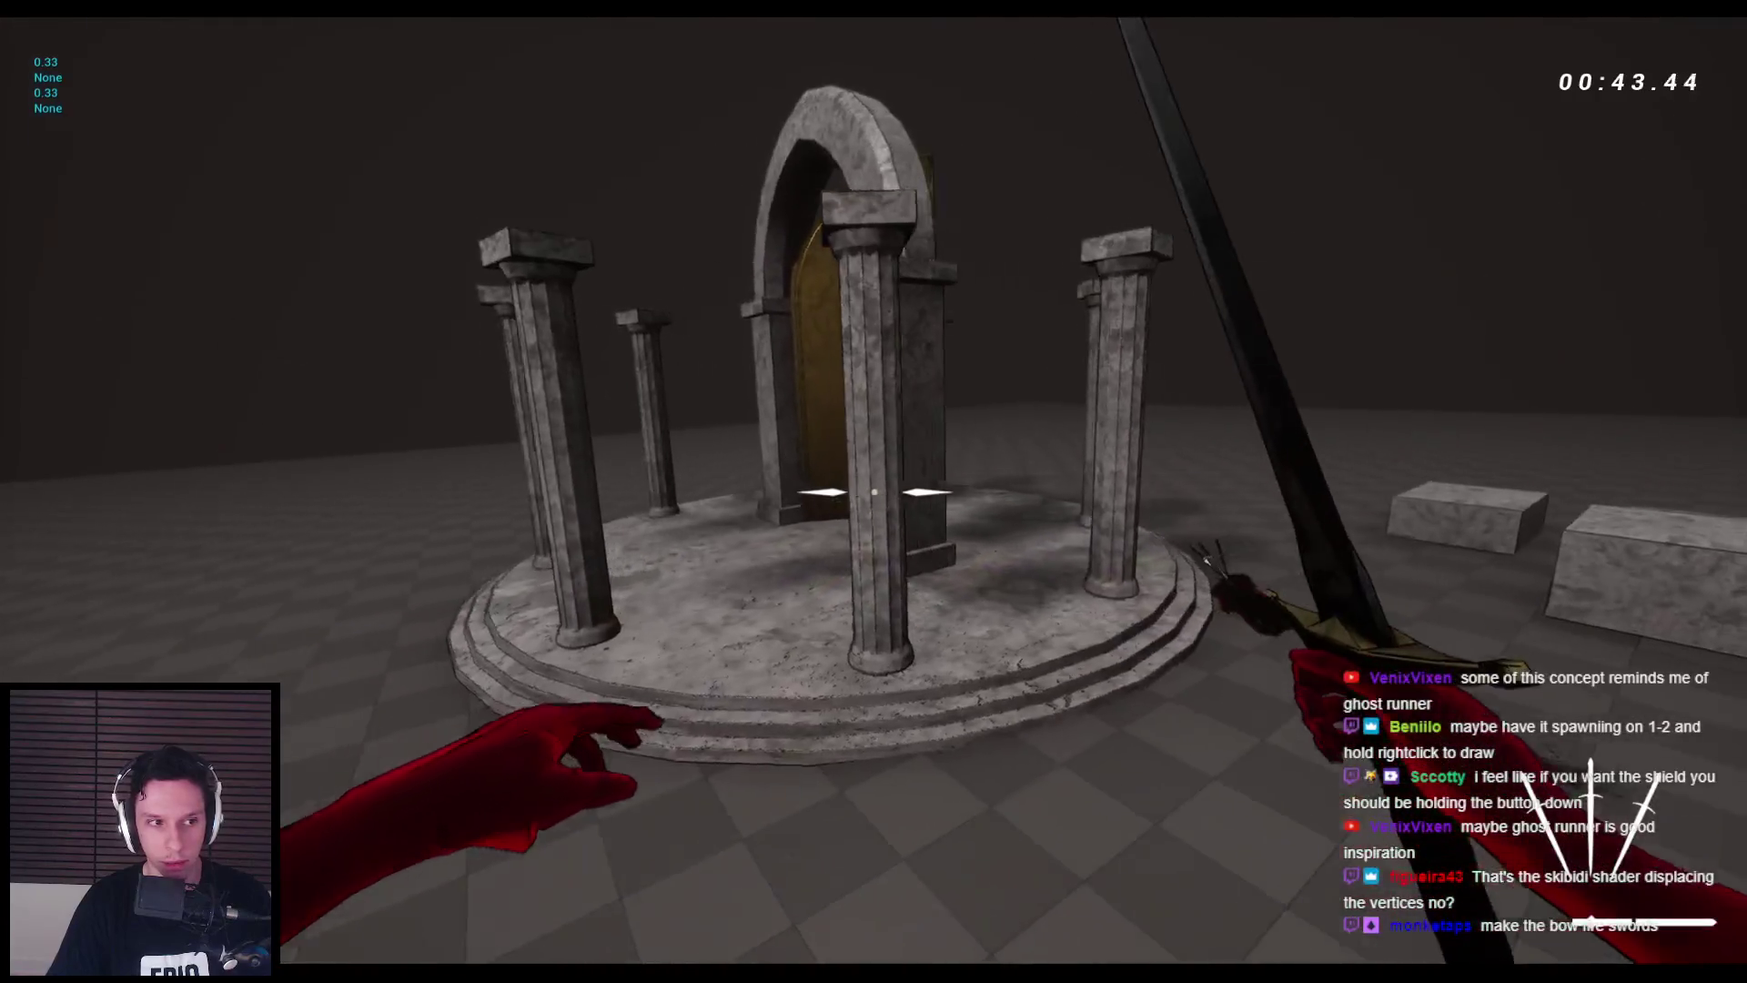
key(space)
key(space)
key(space)
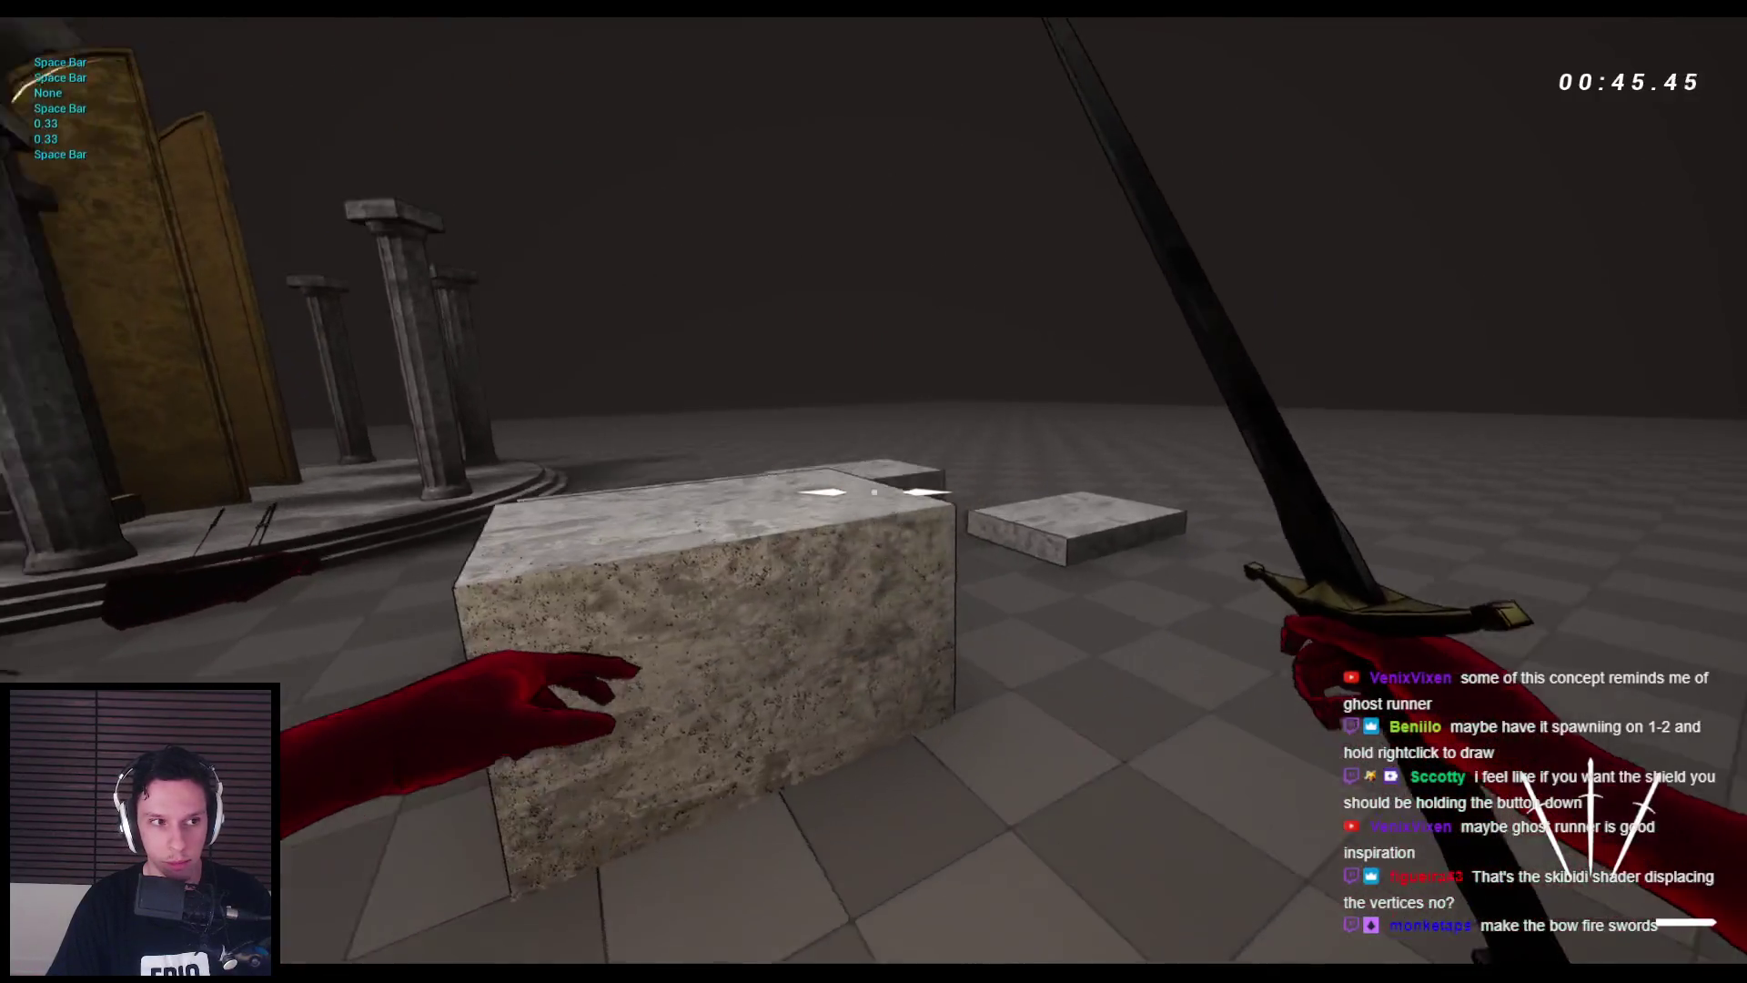
key(2)
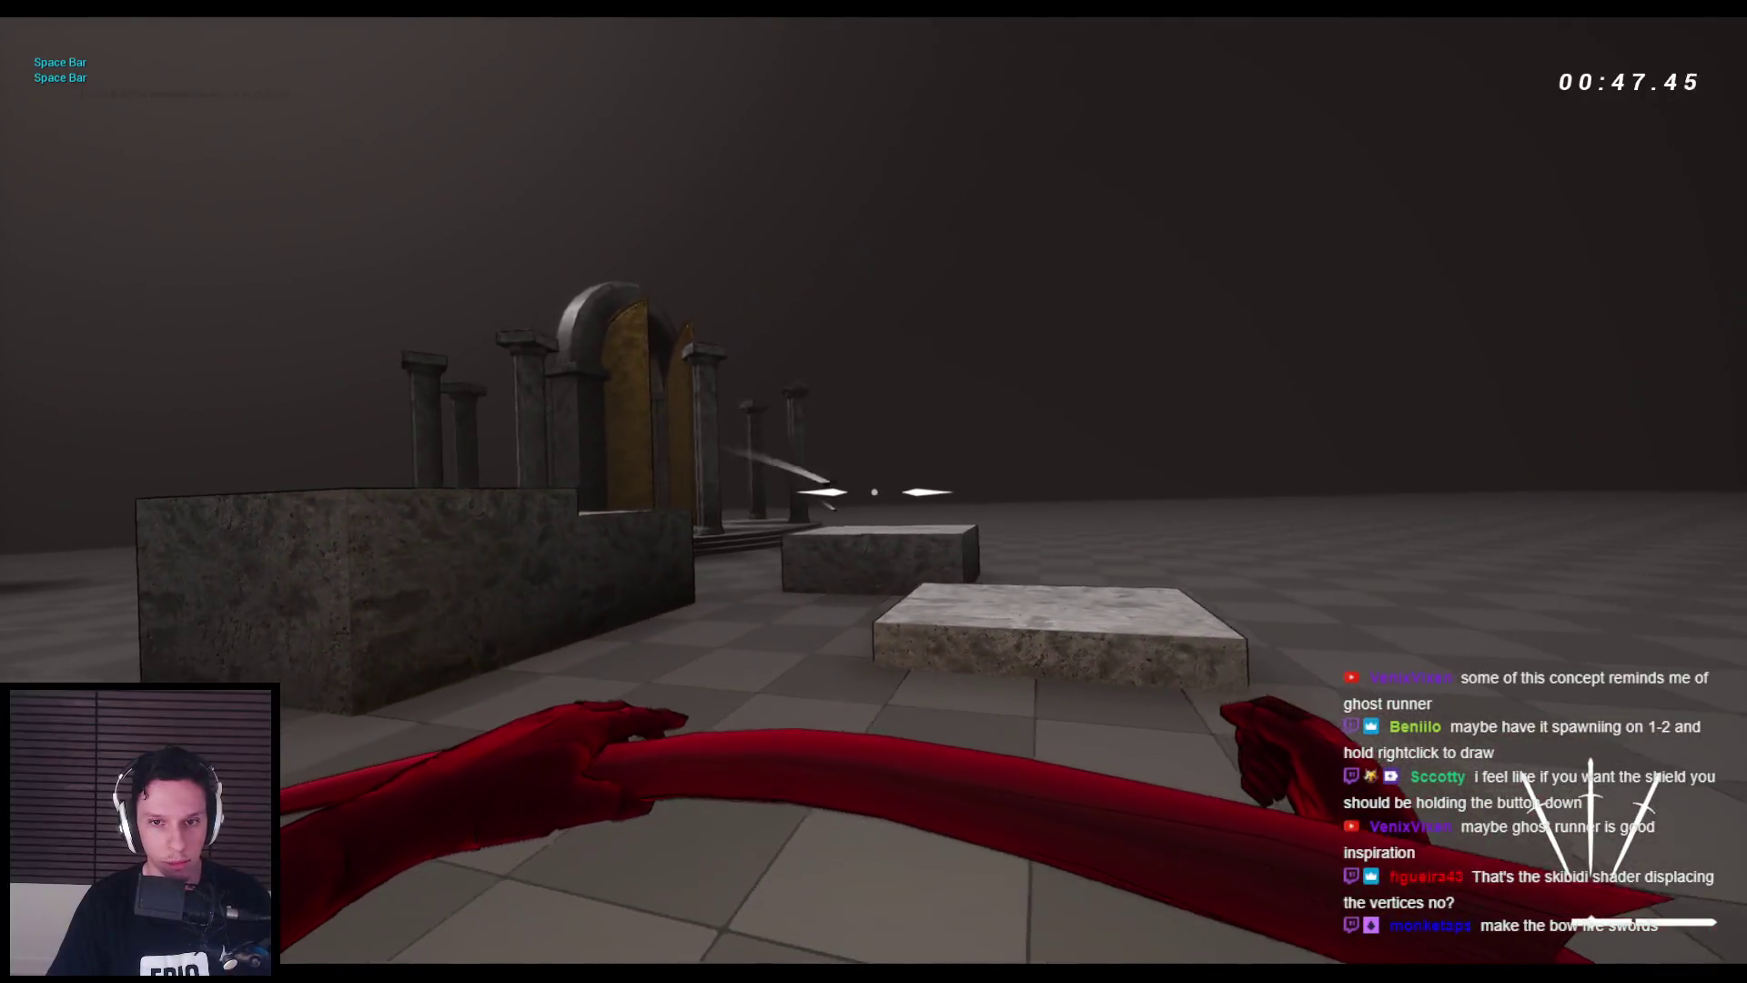
key(space)
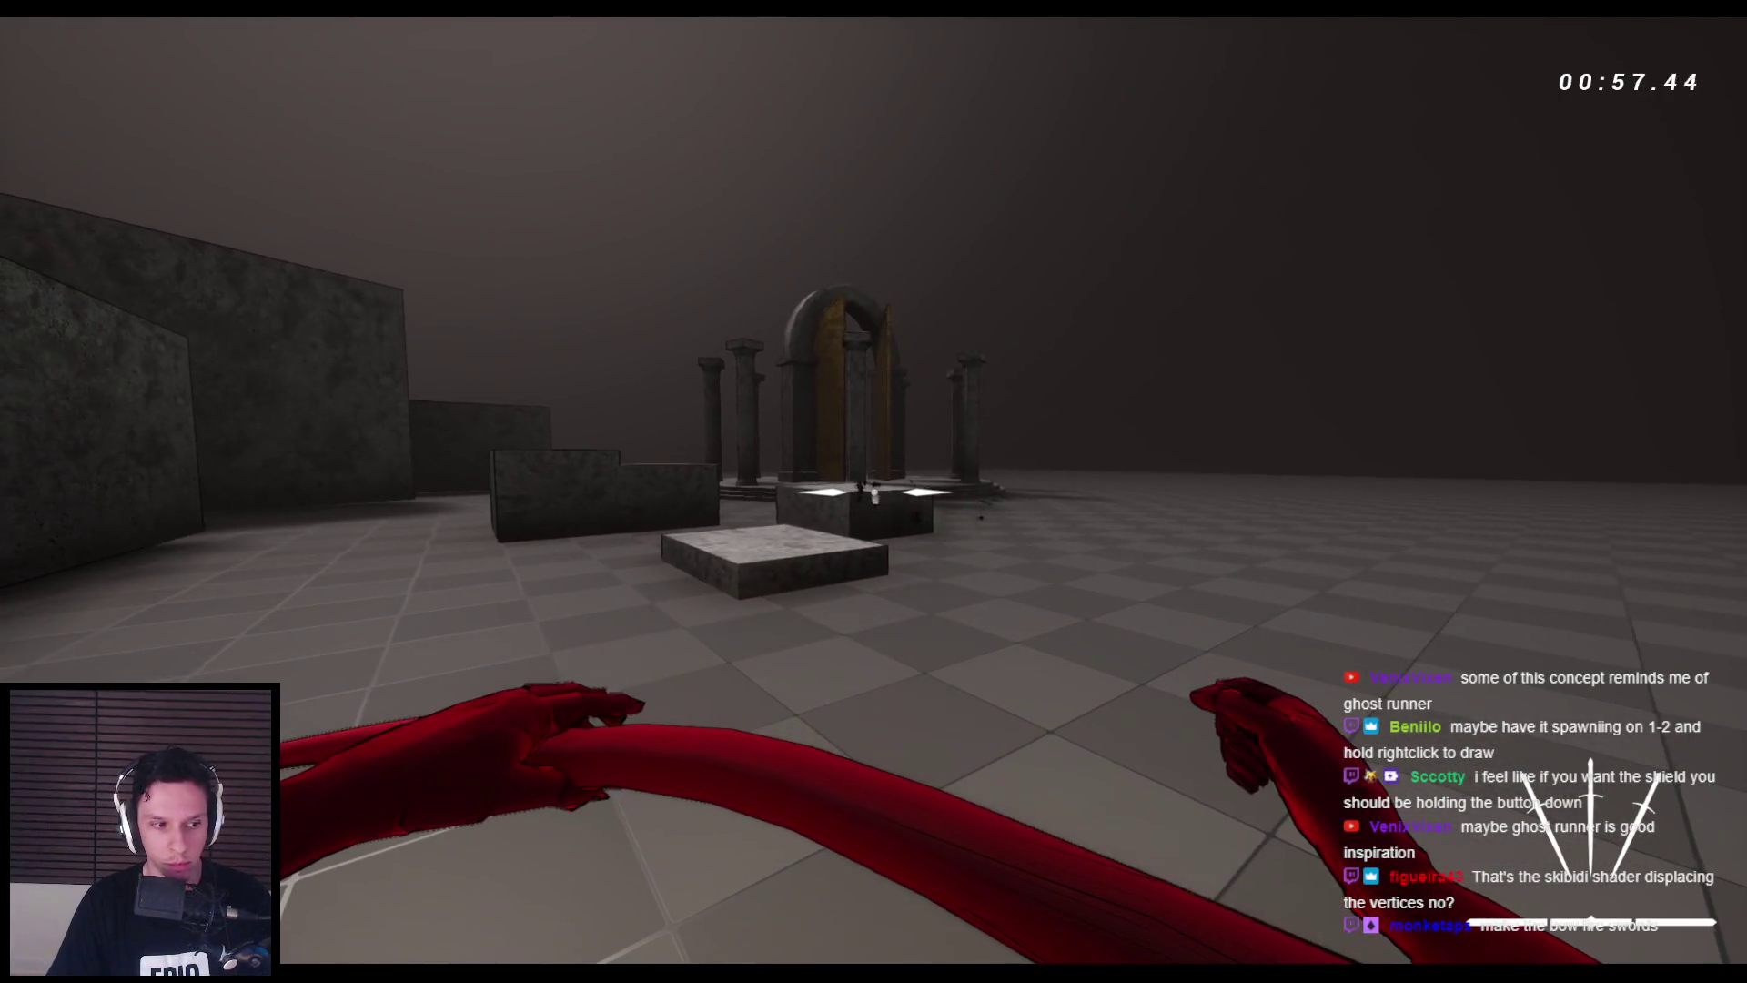
- Toggle repeatedly between sword (1) and bow (2), ending with the bow equipped
key(1)
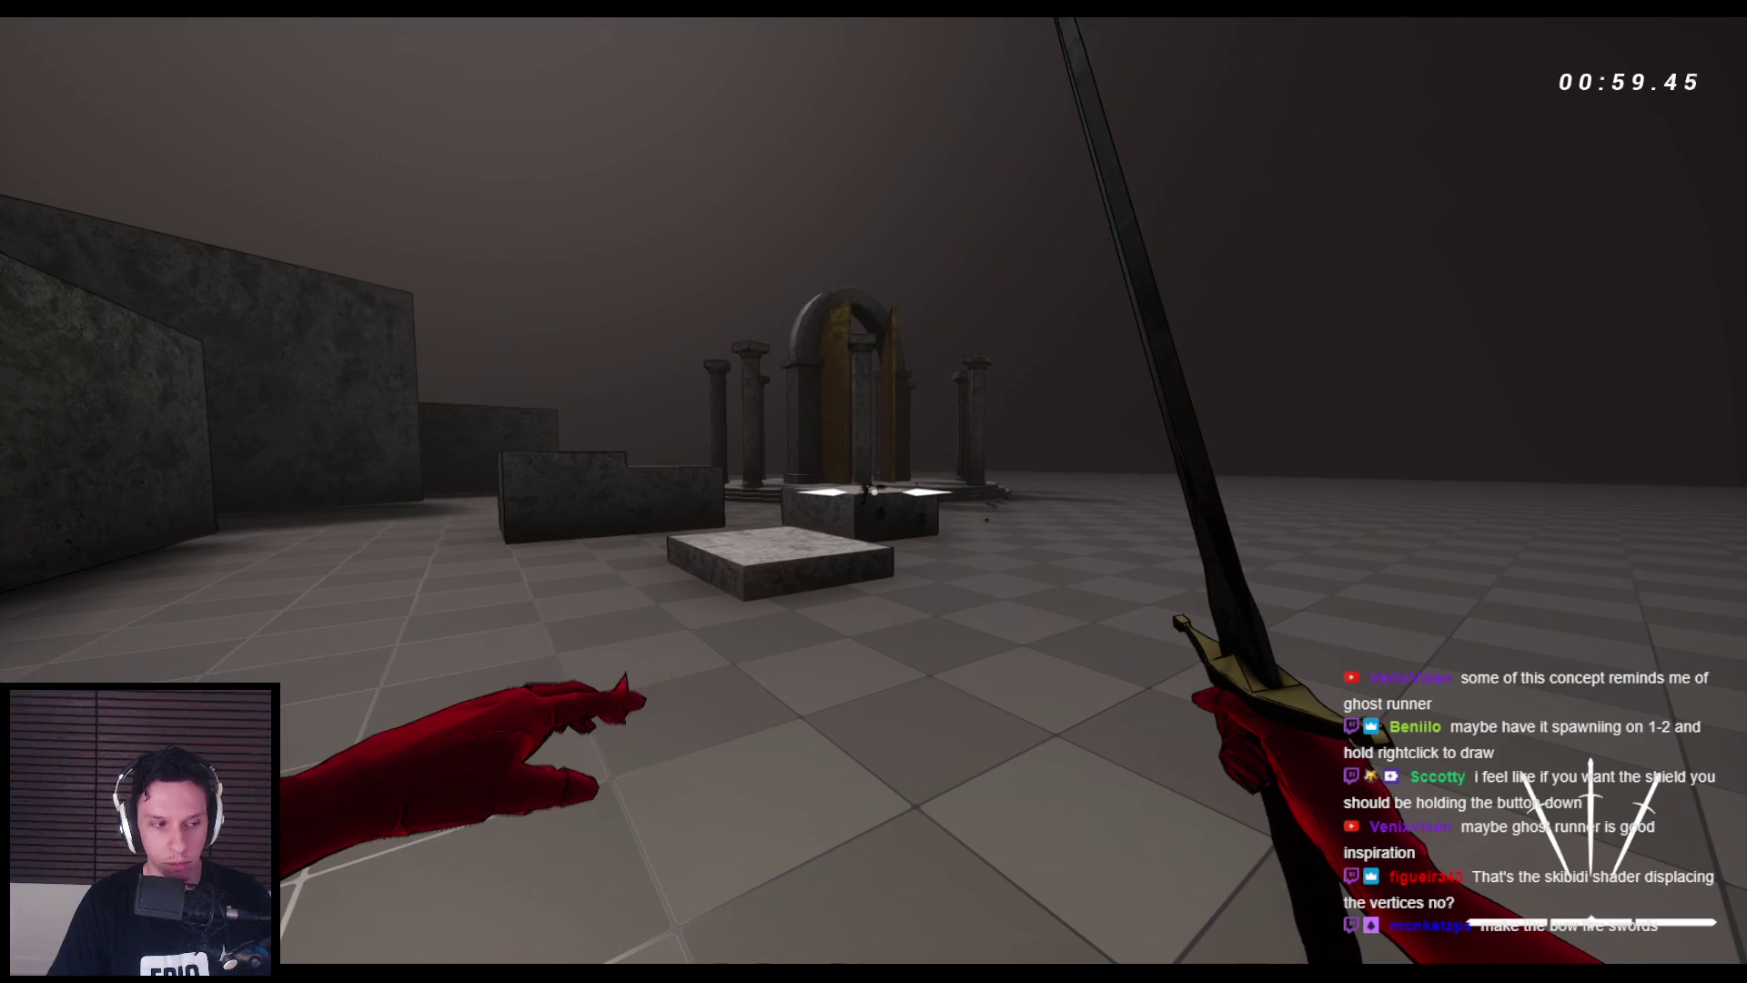
key(2)
key(1)
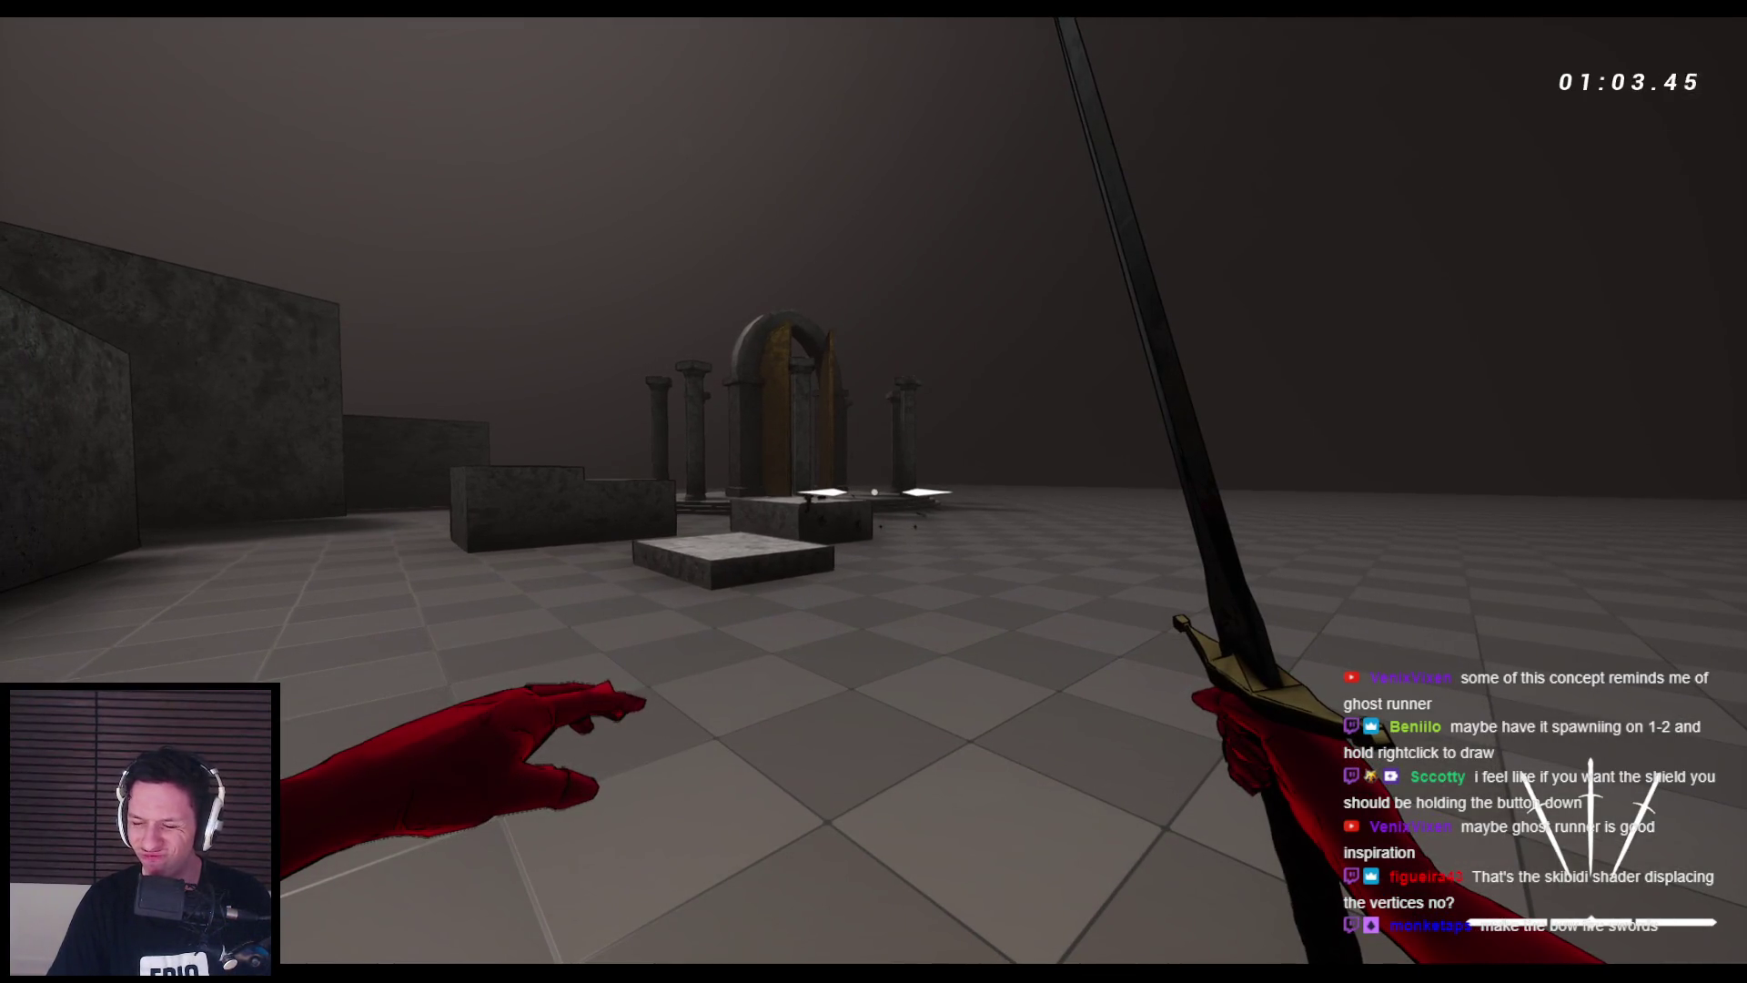
key(2)
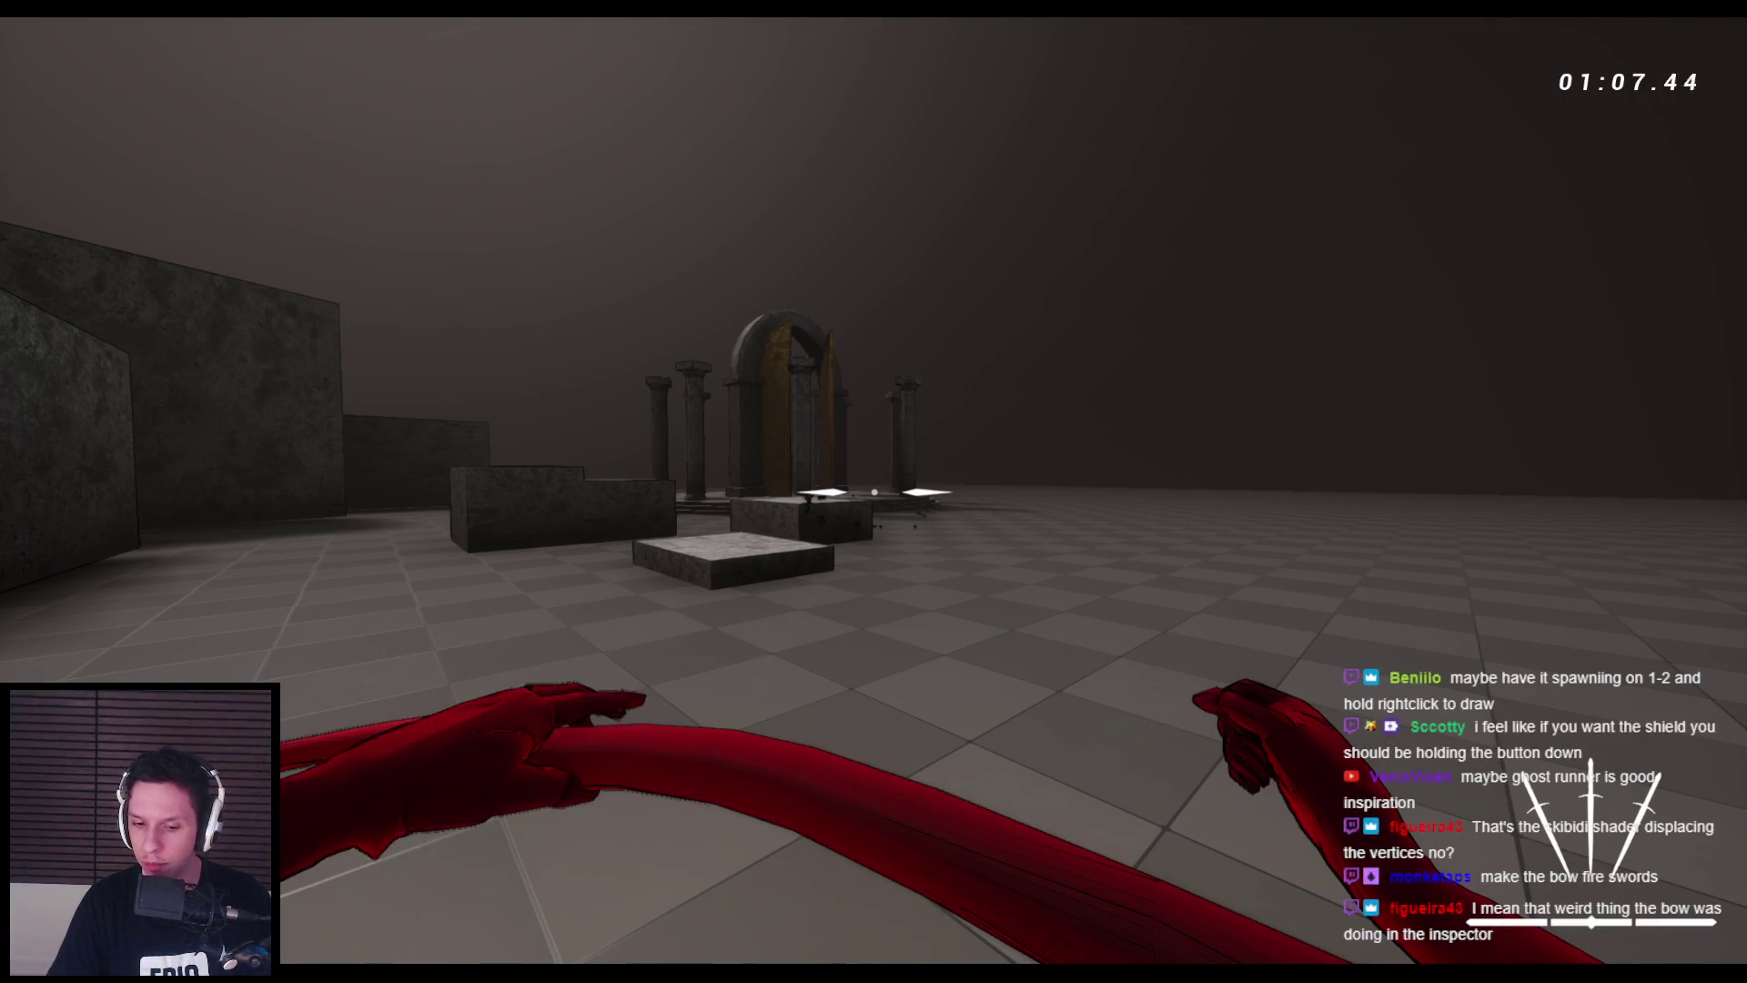
key(1)
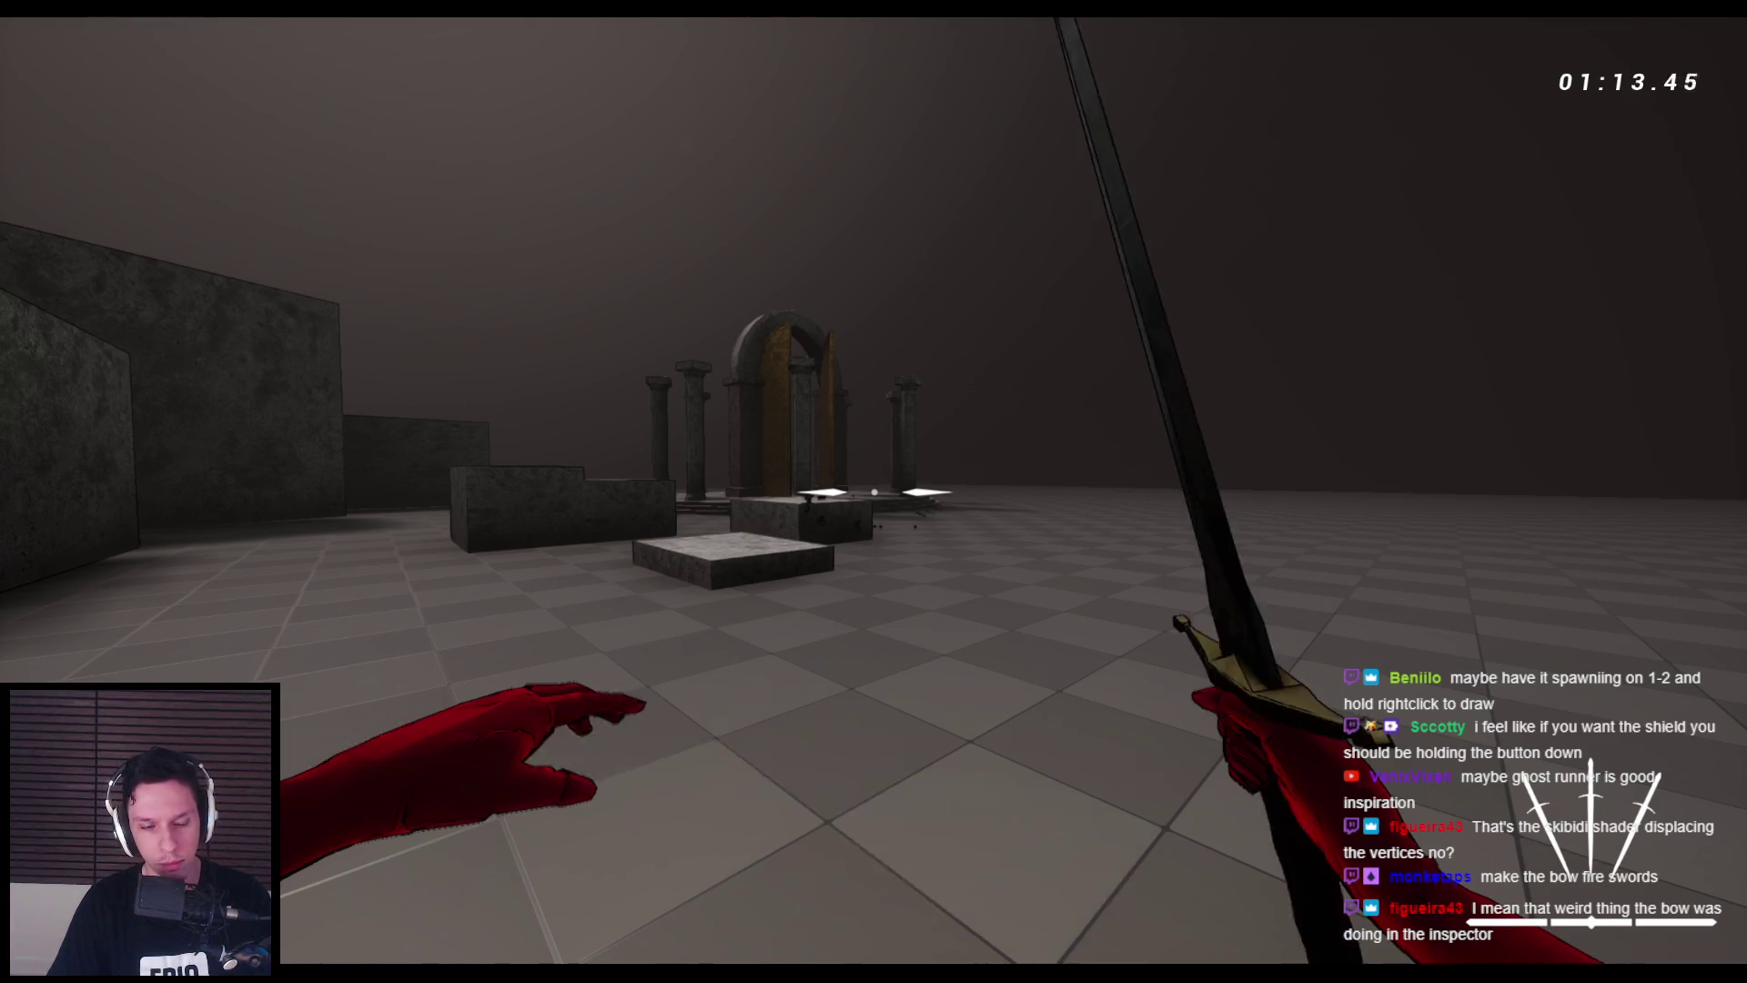
key(2)
key(1)
key(2)
key(1)
key(2)
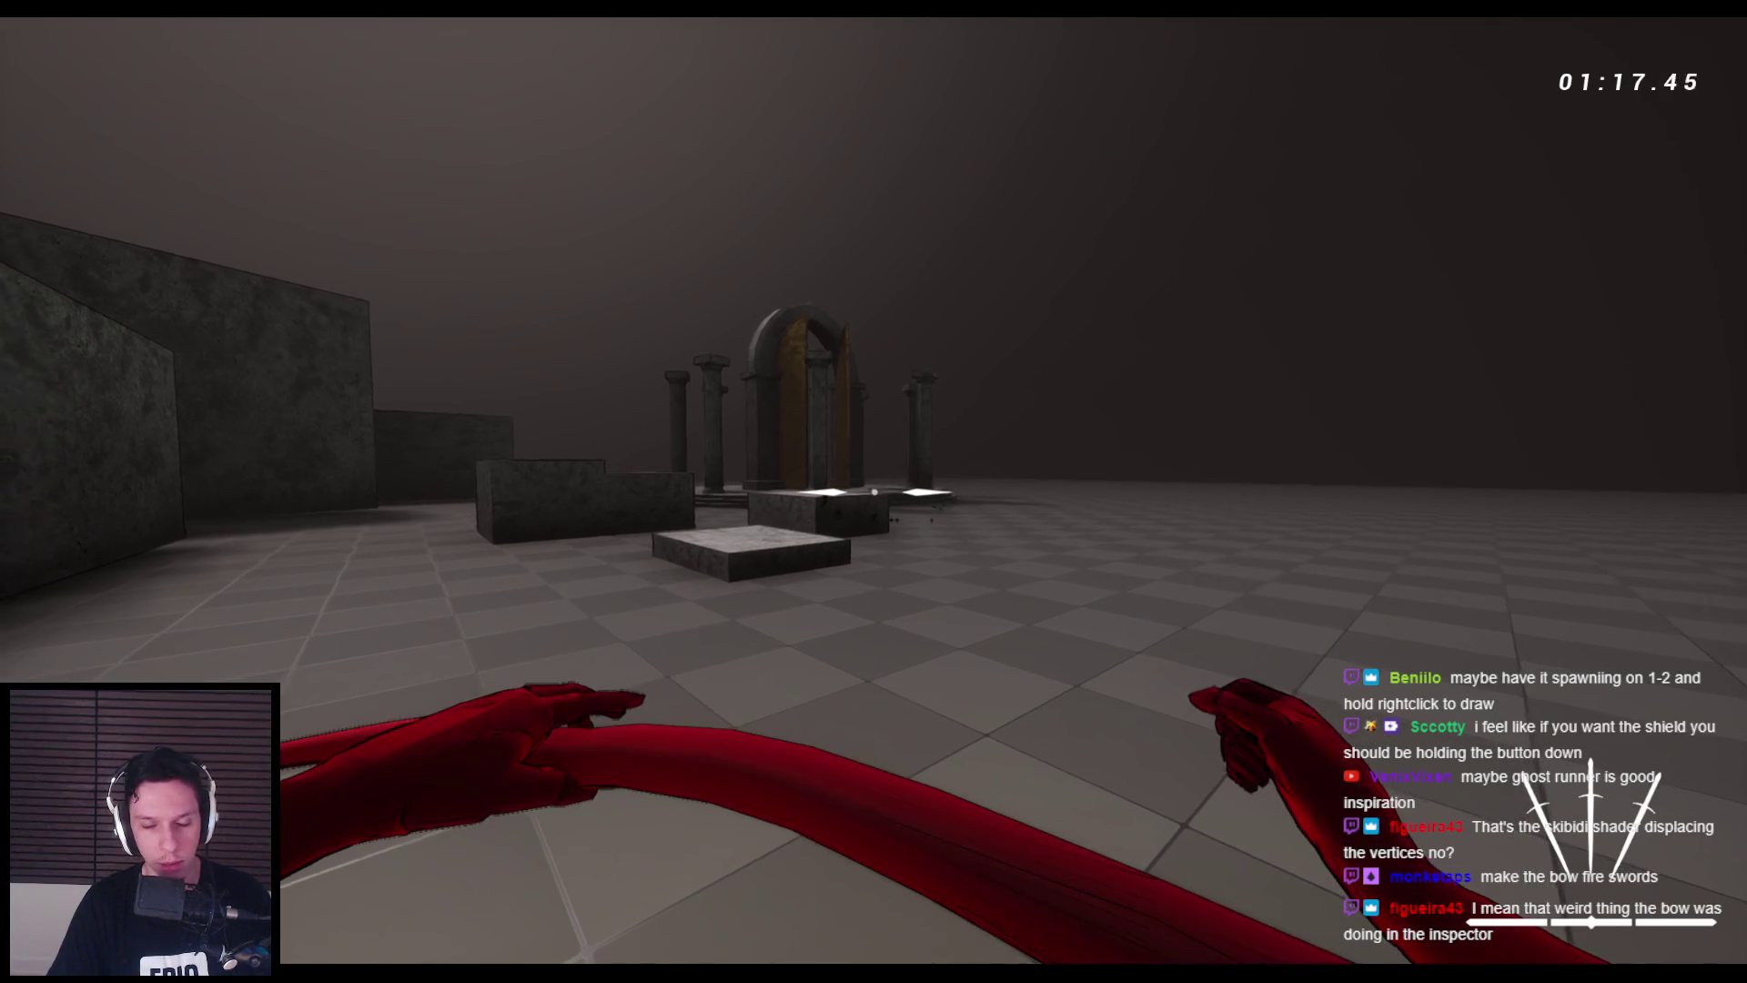
- Move around the blocks with WASD and throw the sword into the distance
key(w)
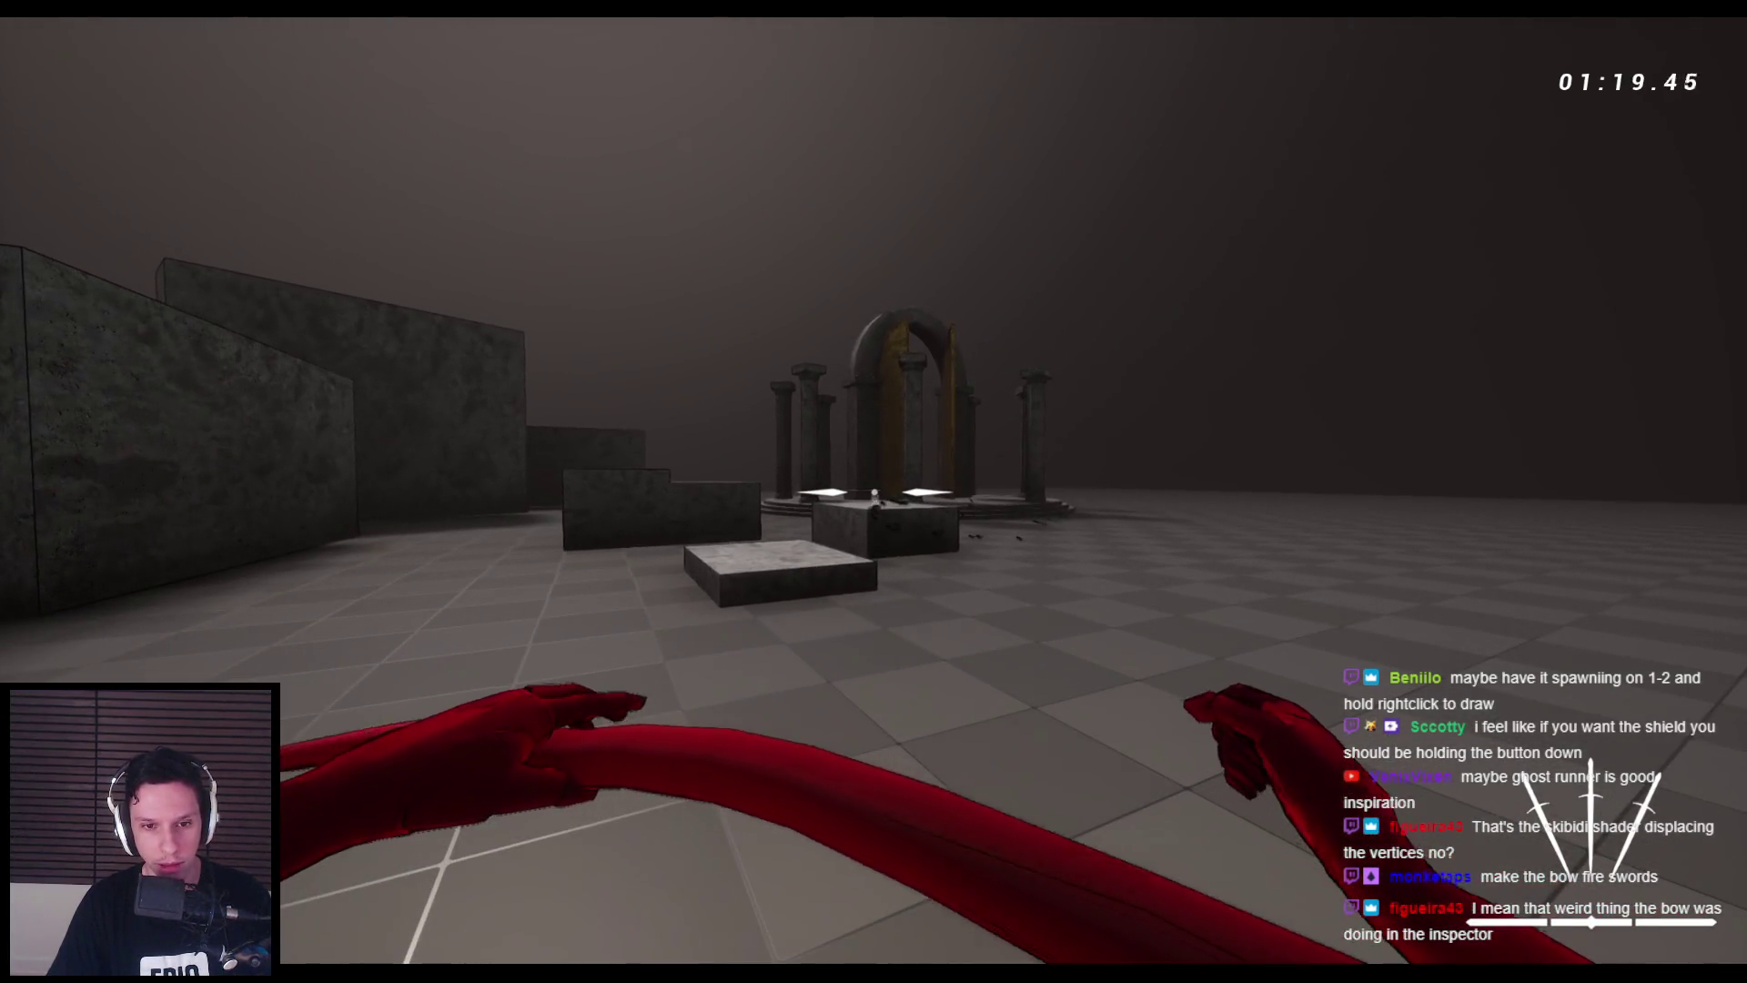
key(s)
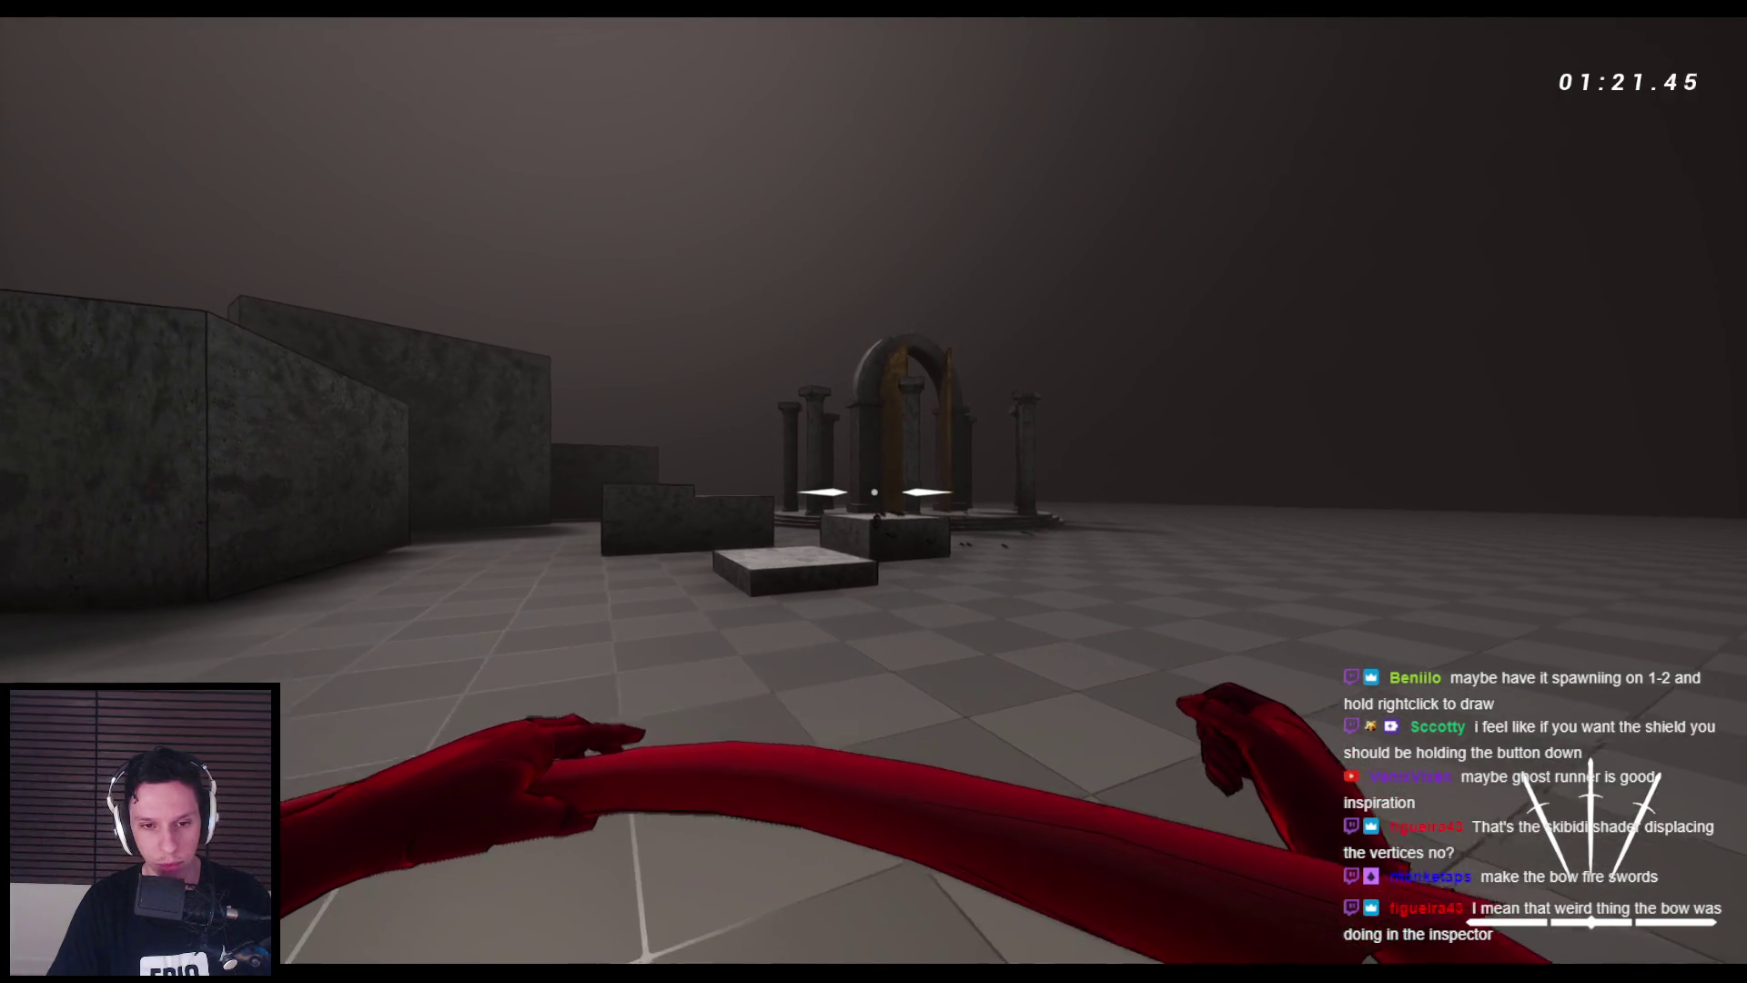
key(s)
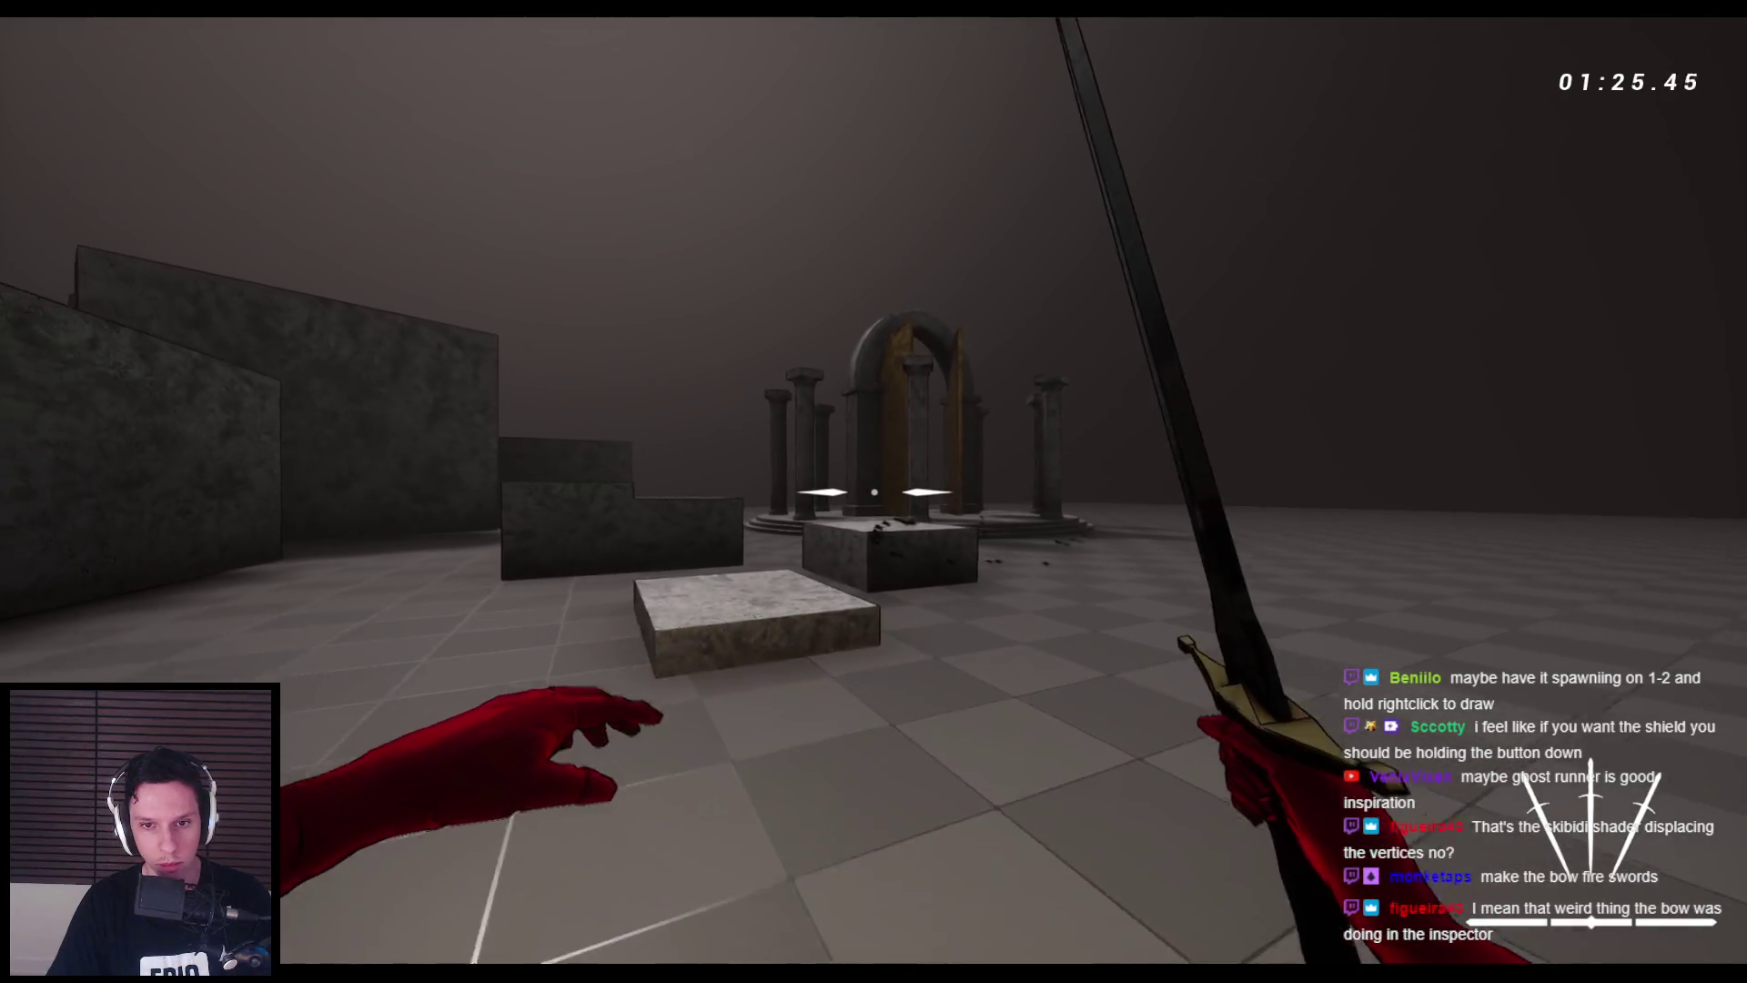
key(s)
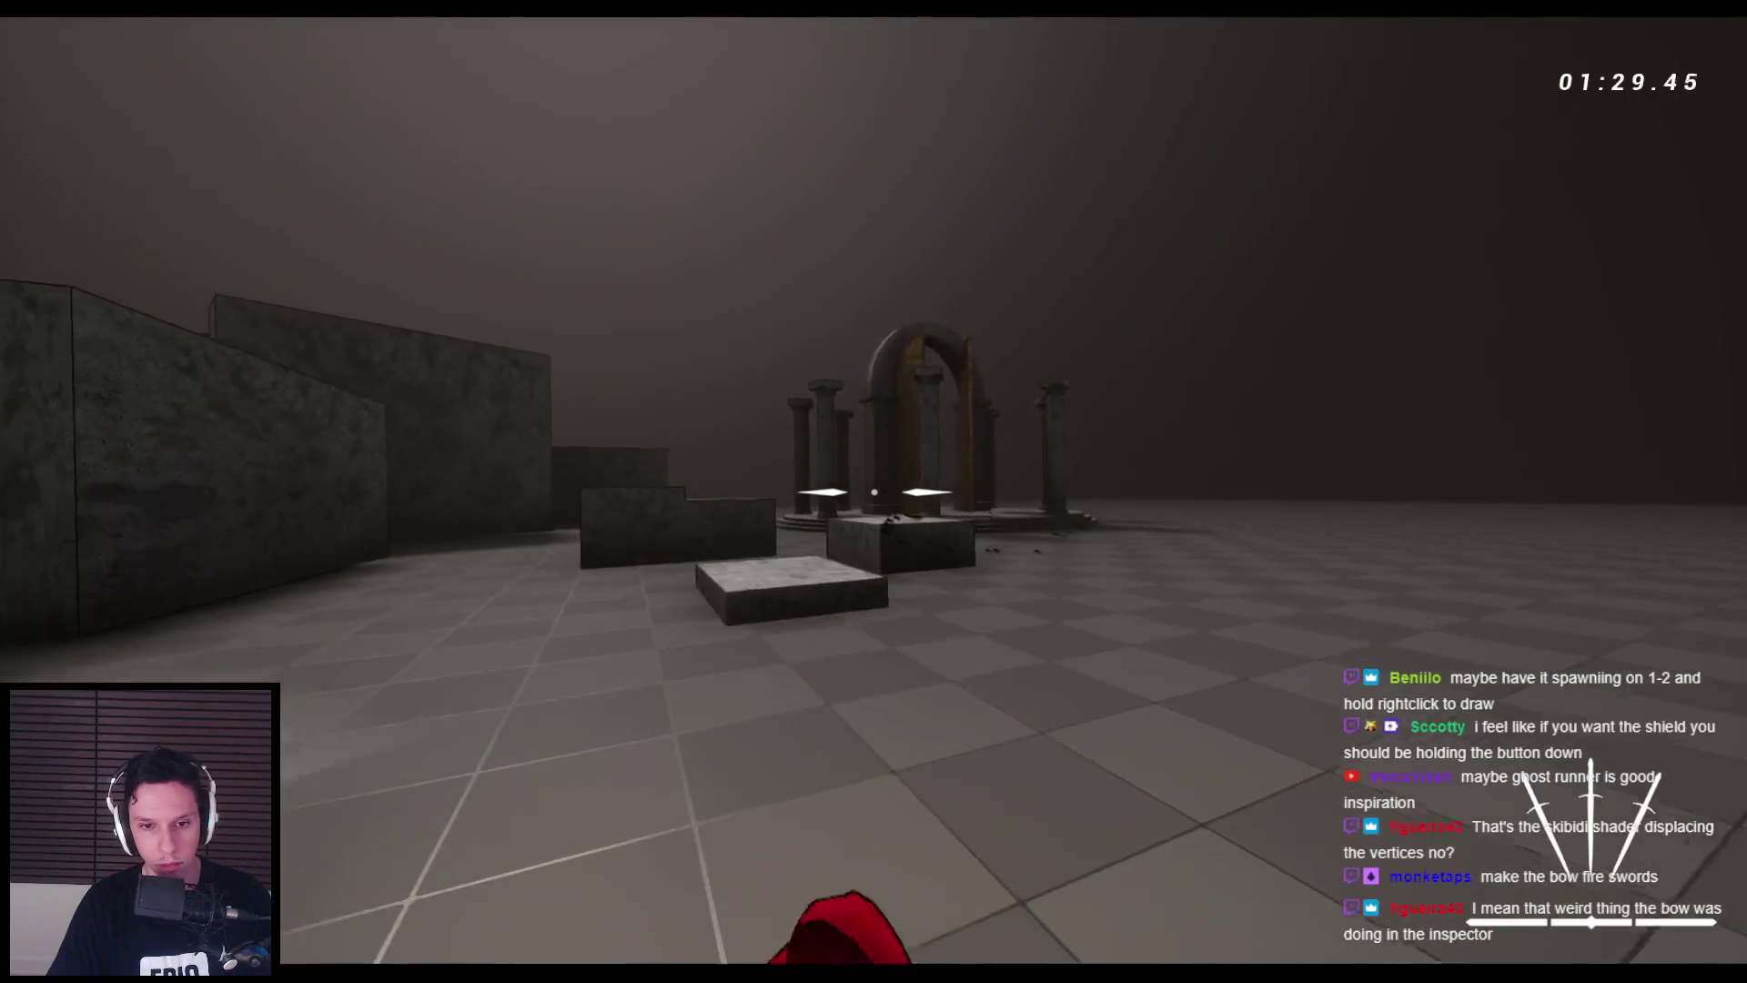
key(d)
key(d)
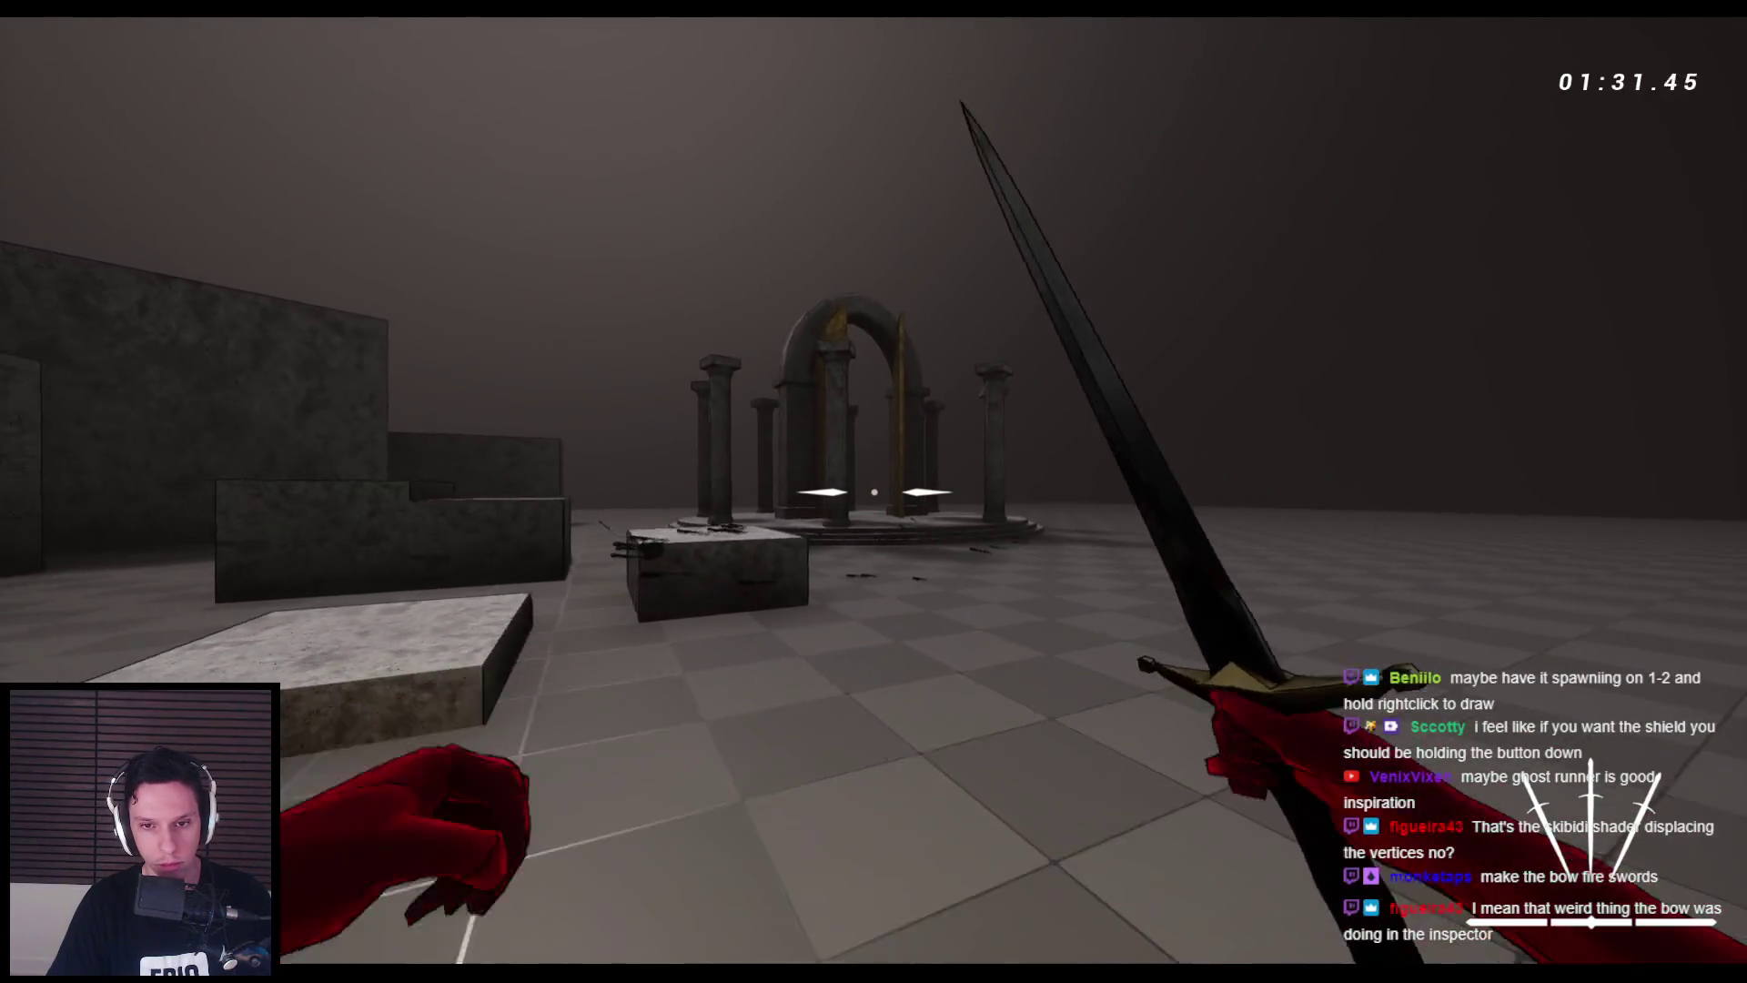
key(a)
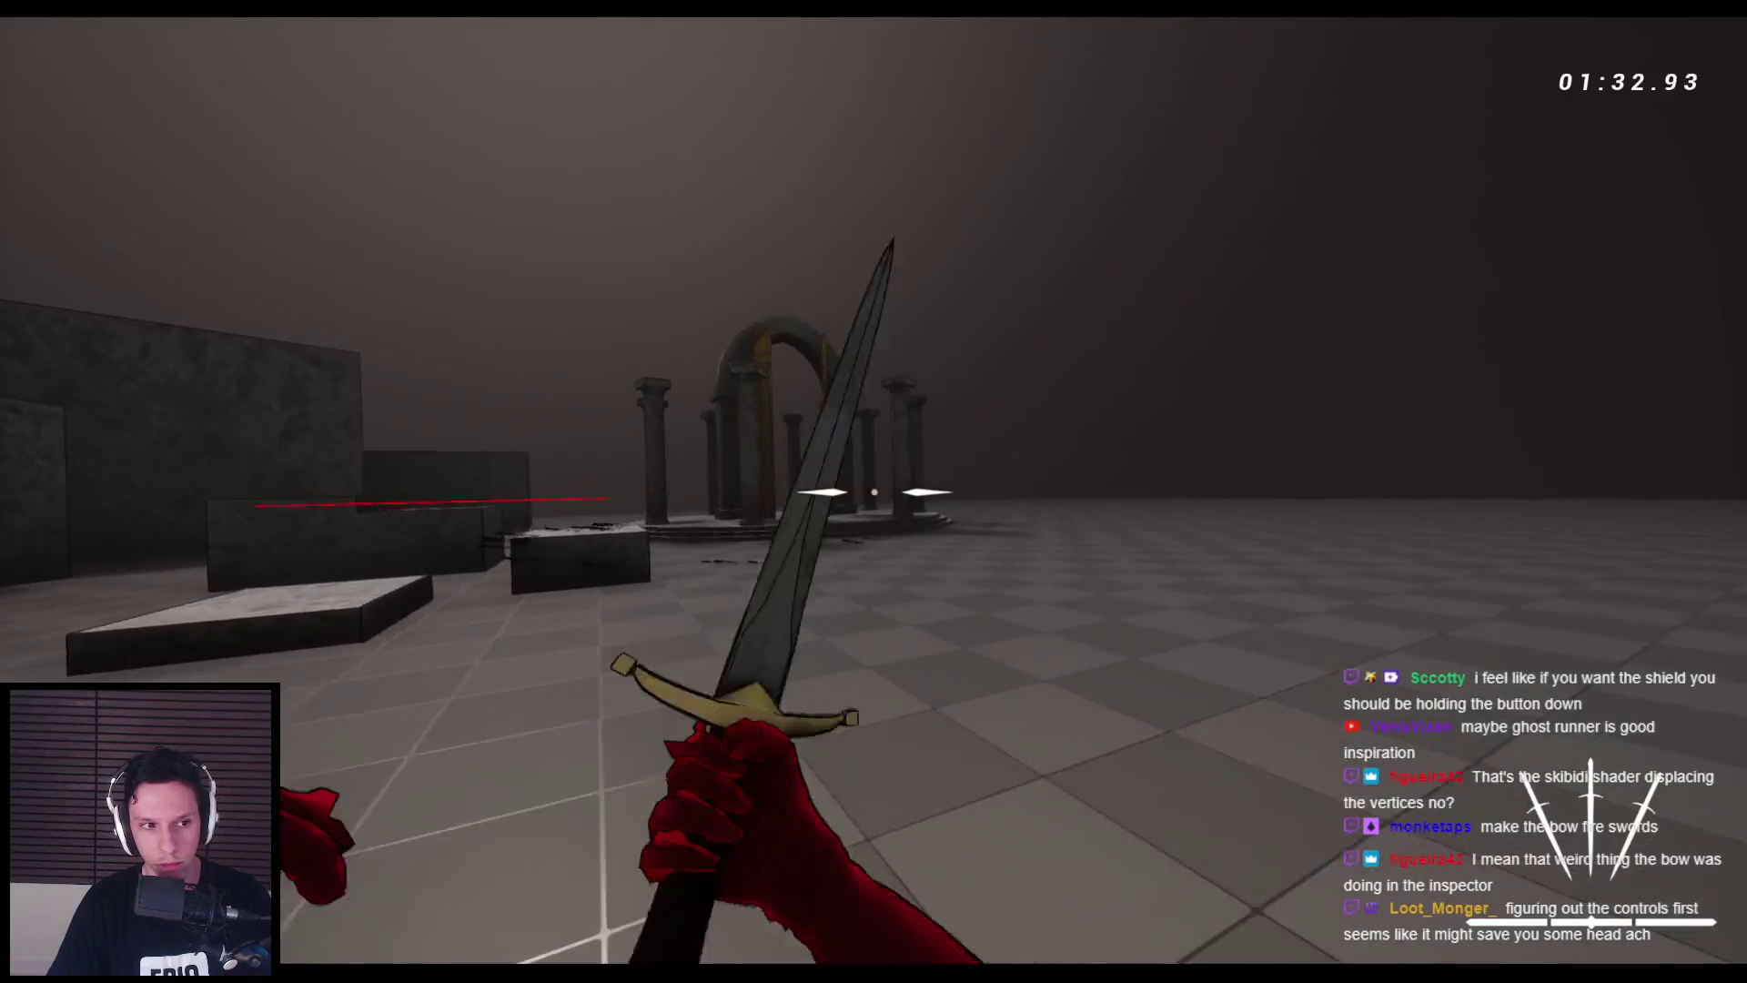
key(a)
click(873, 492)
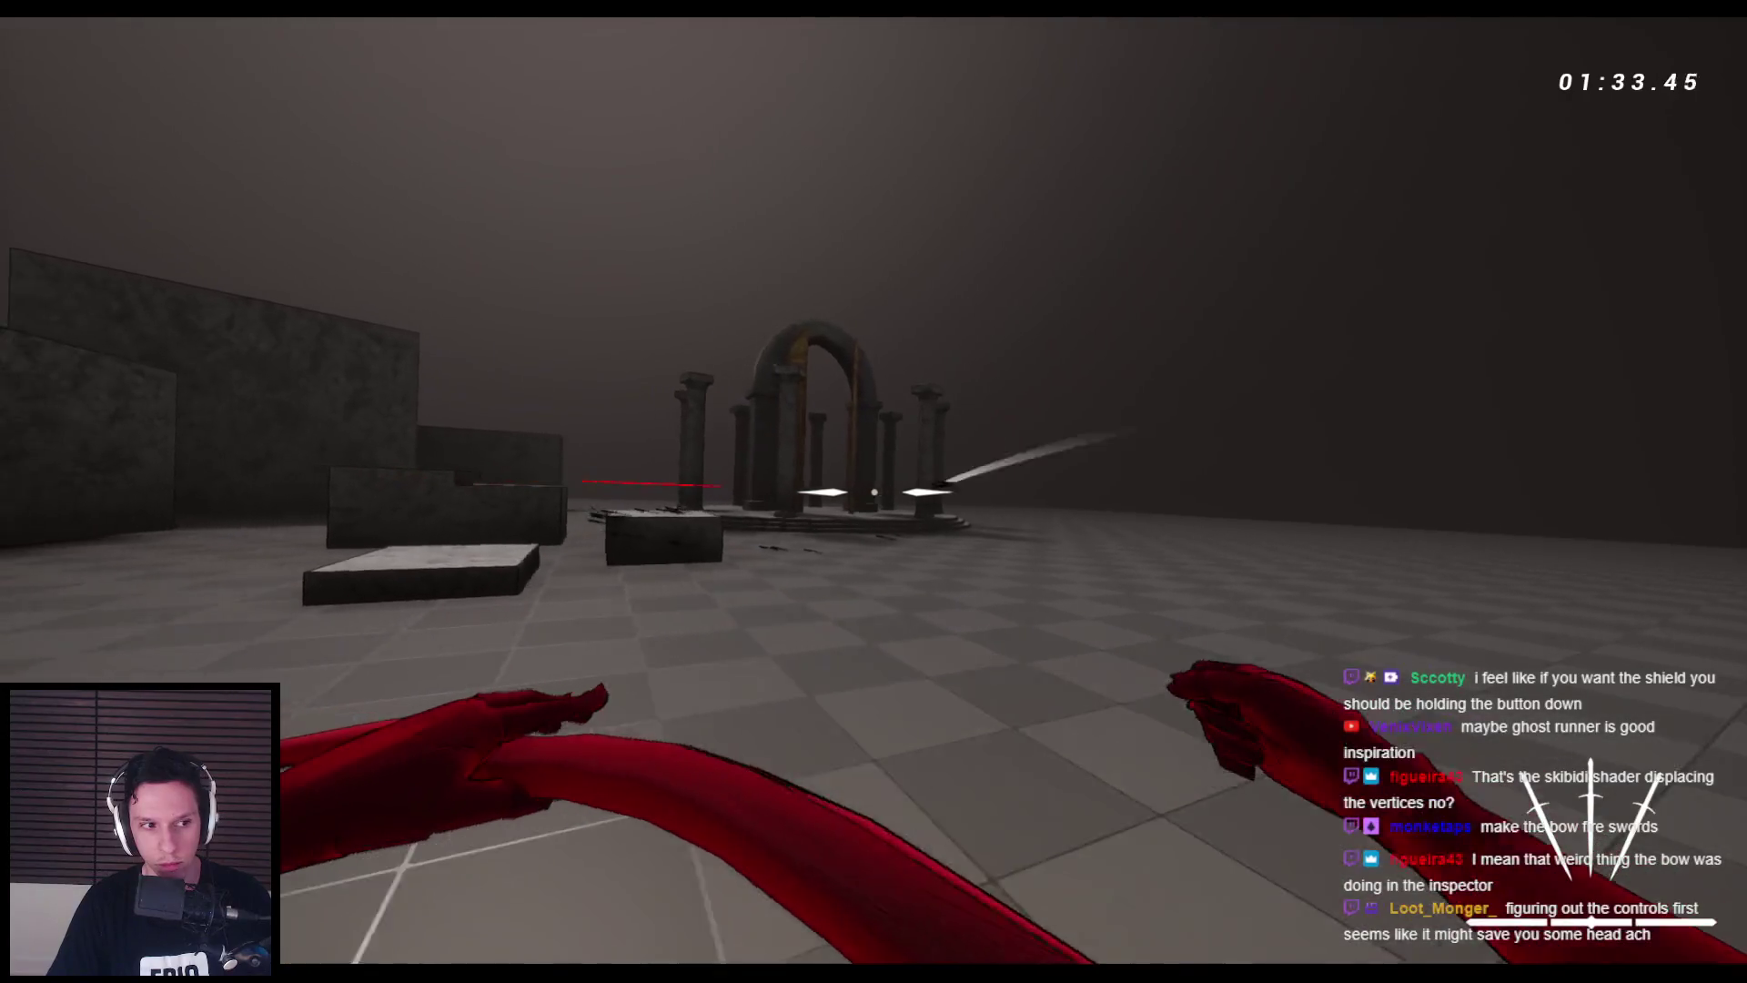
key(d)
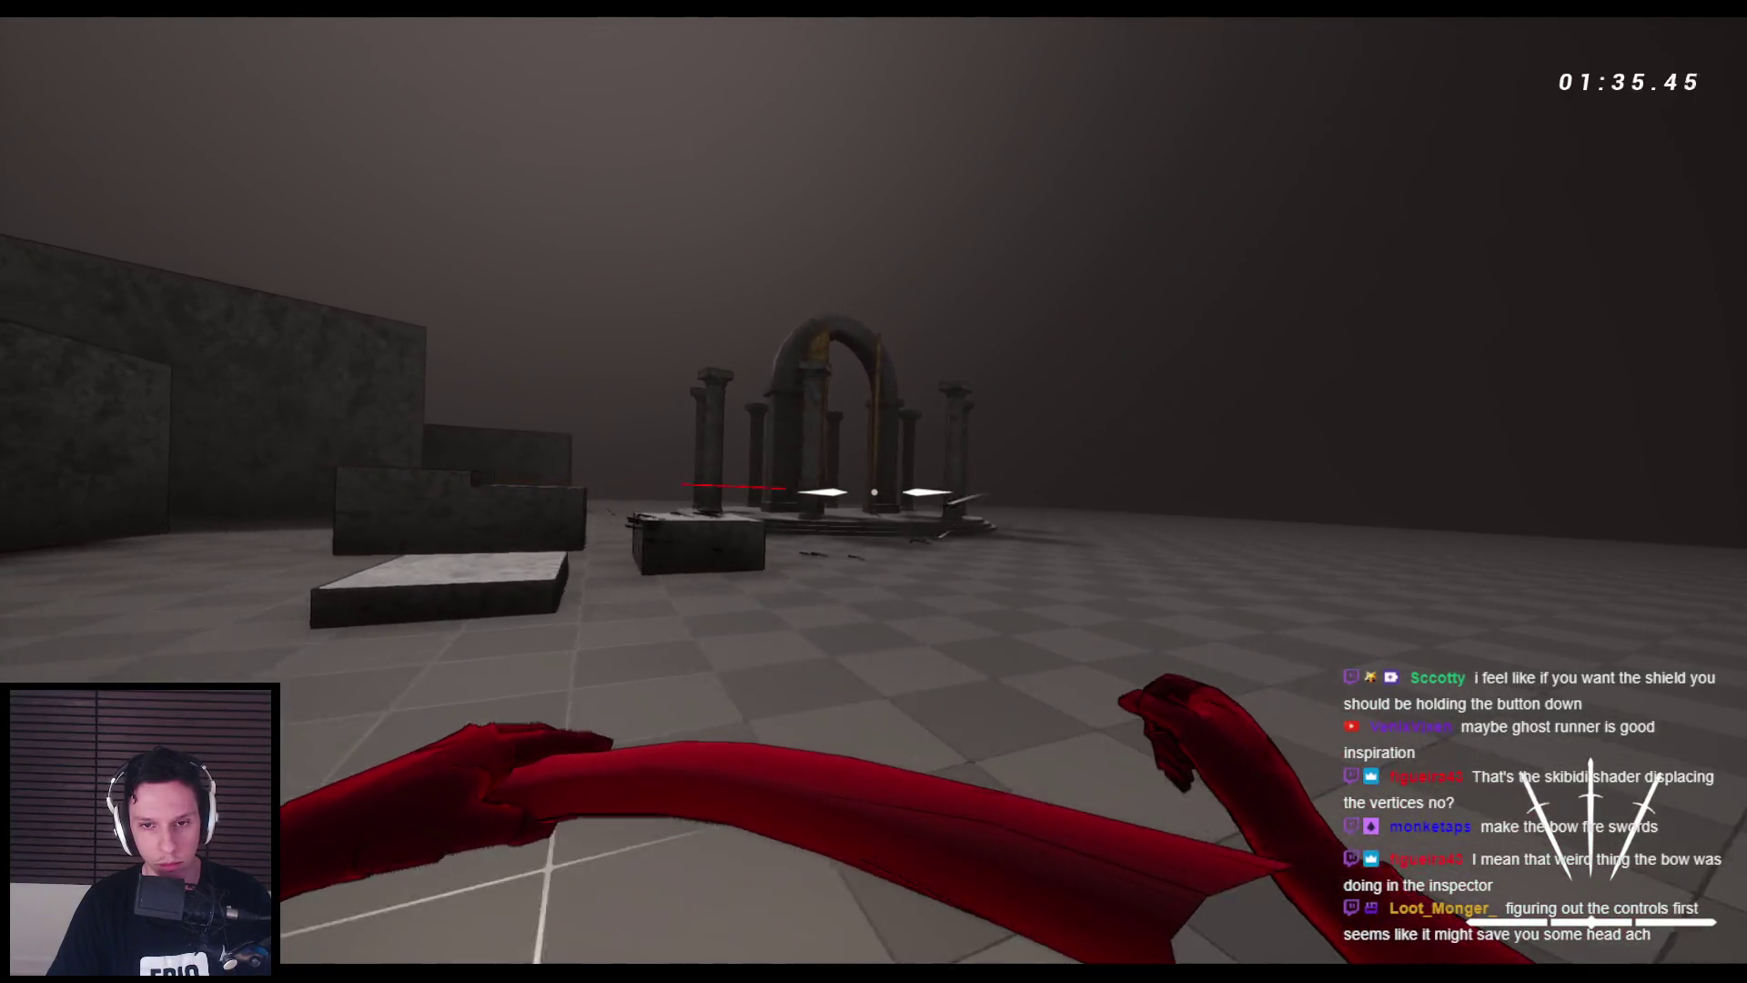
key(a)
key(d)
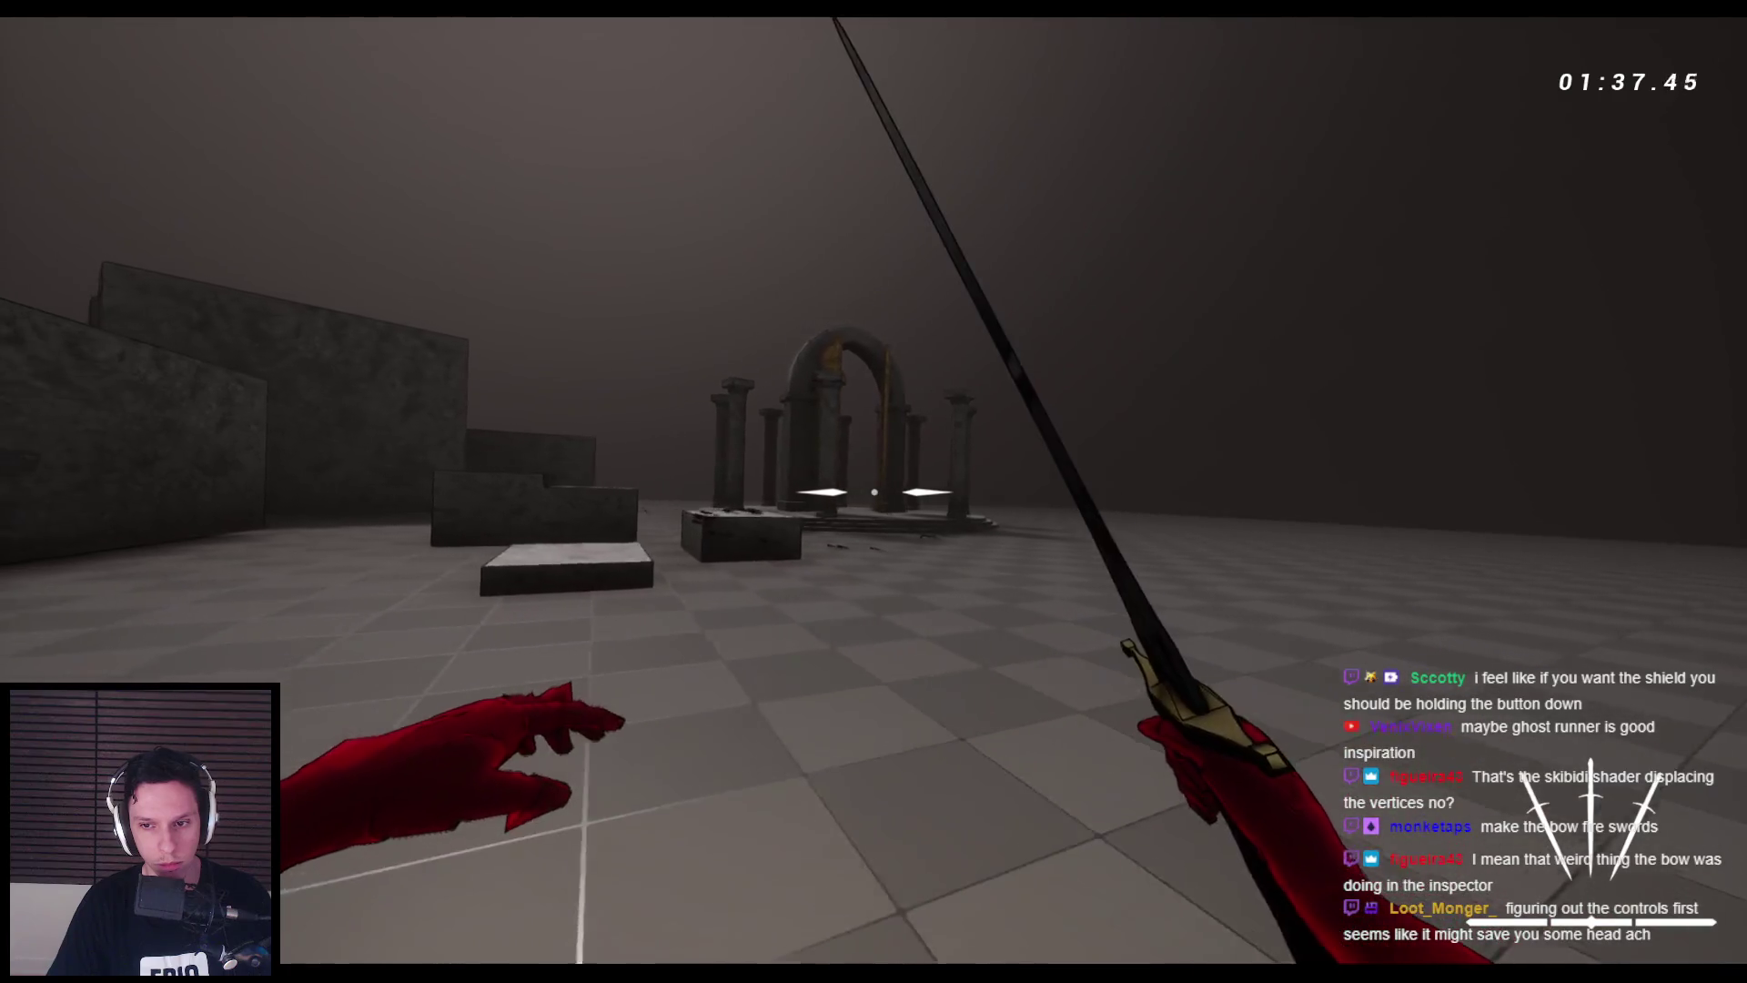
- Head for the stone blocks, swapping to the bow and back to the sword while jumping
key(d)
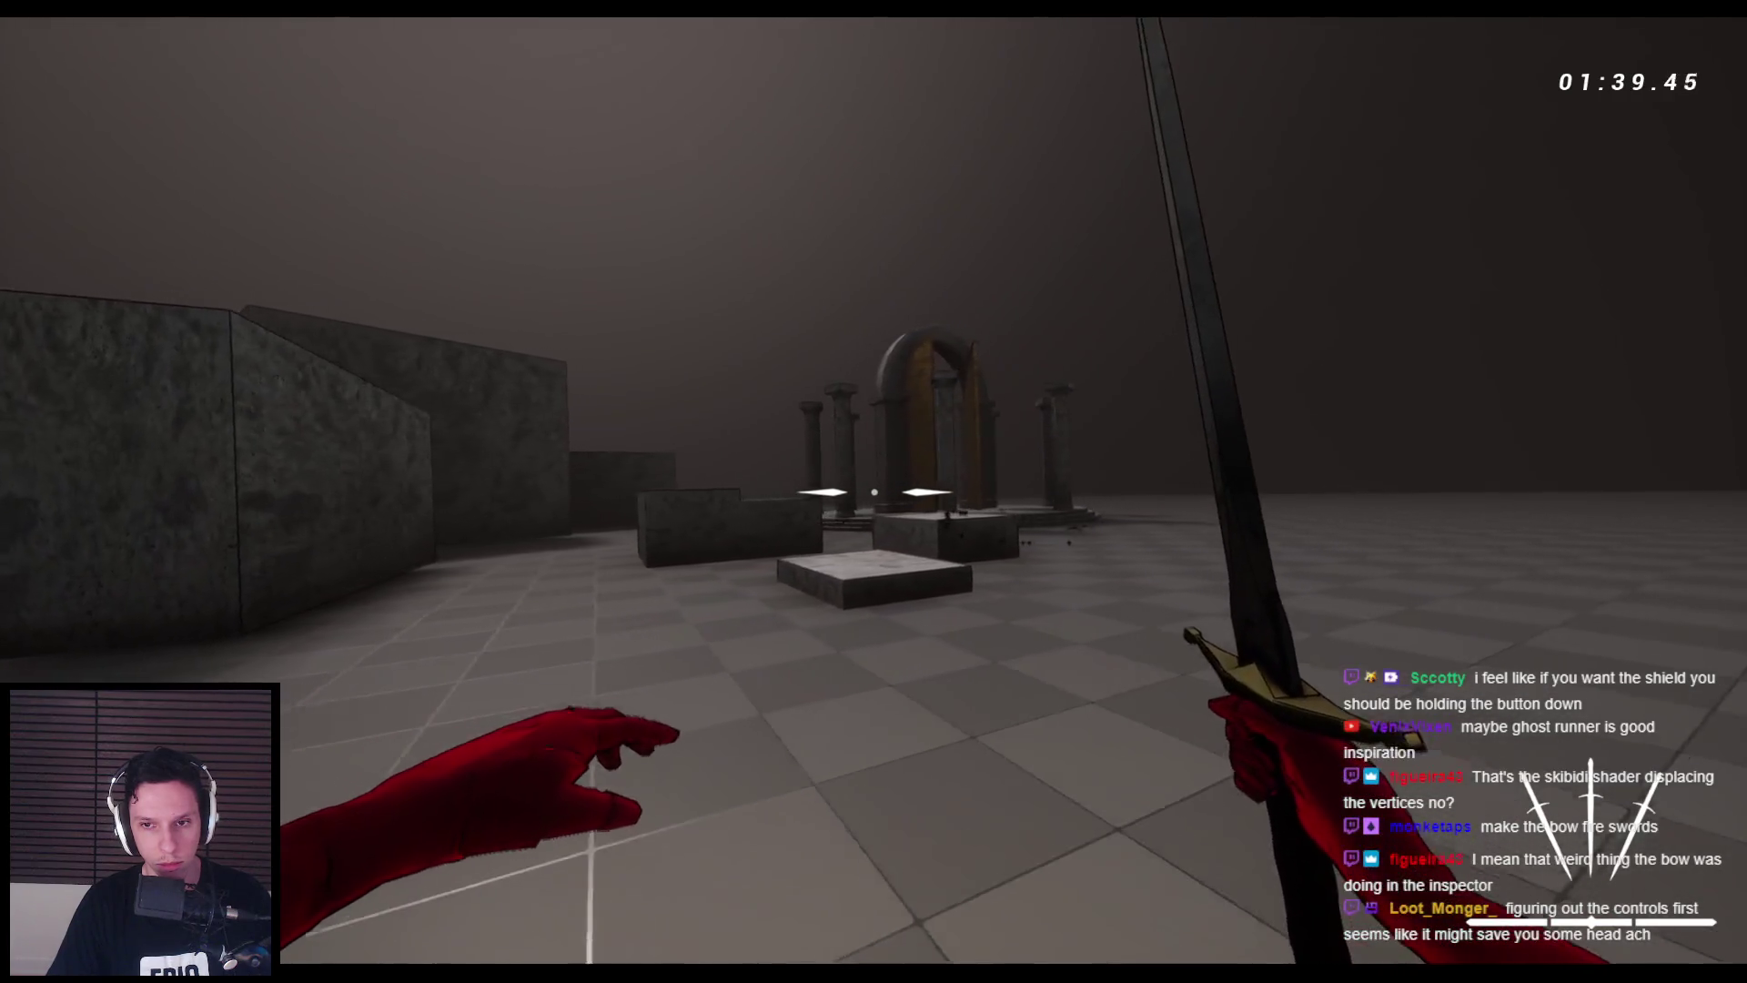
key(w)
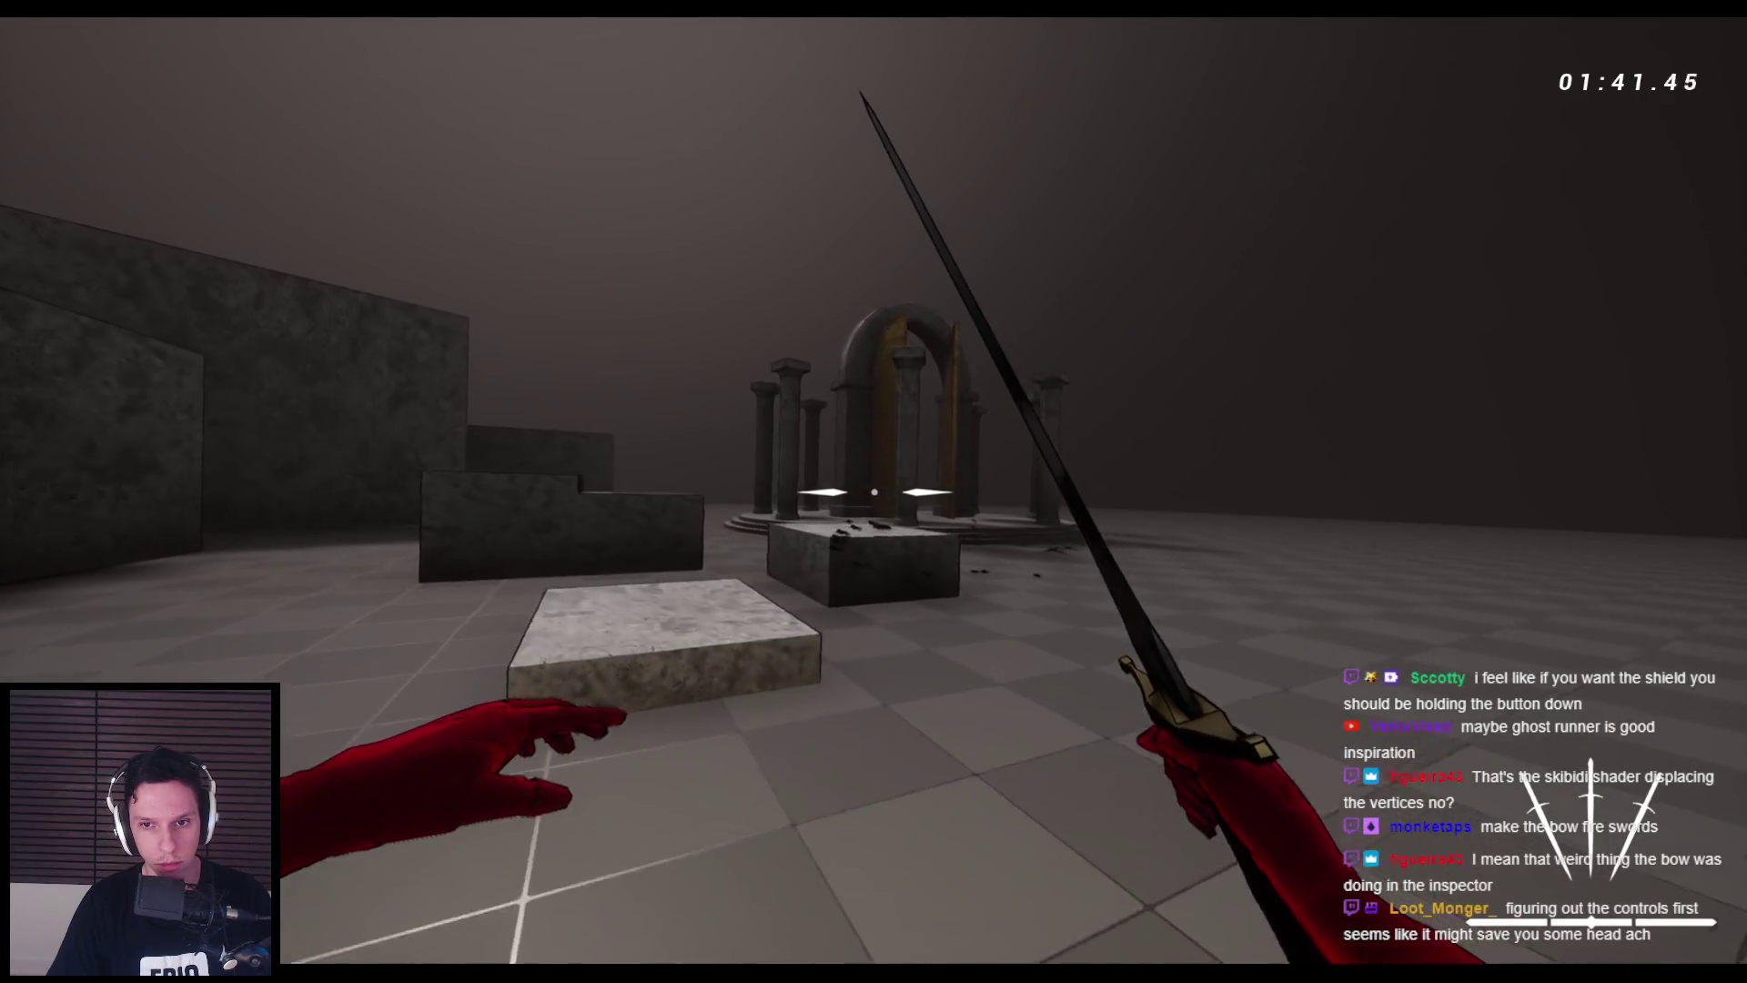
key(space)
key(space)
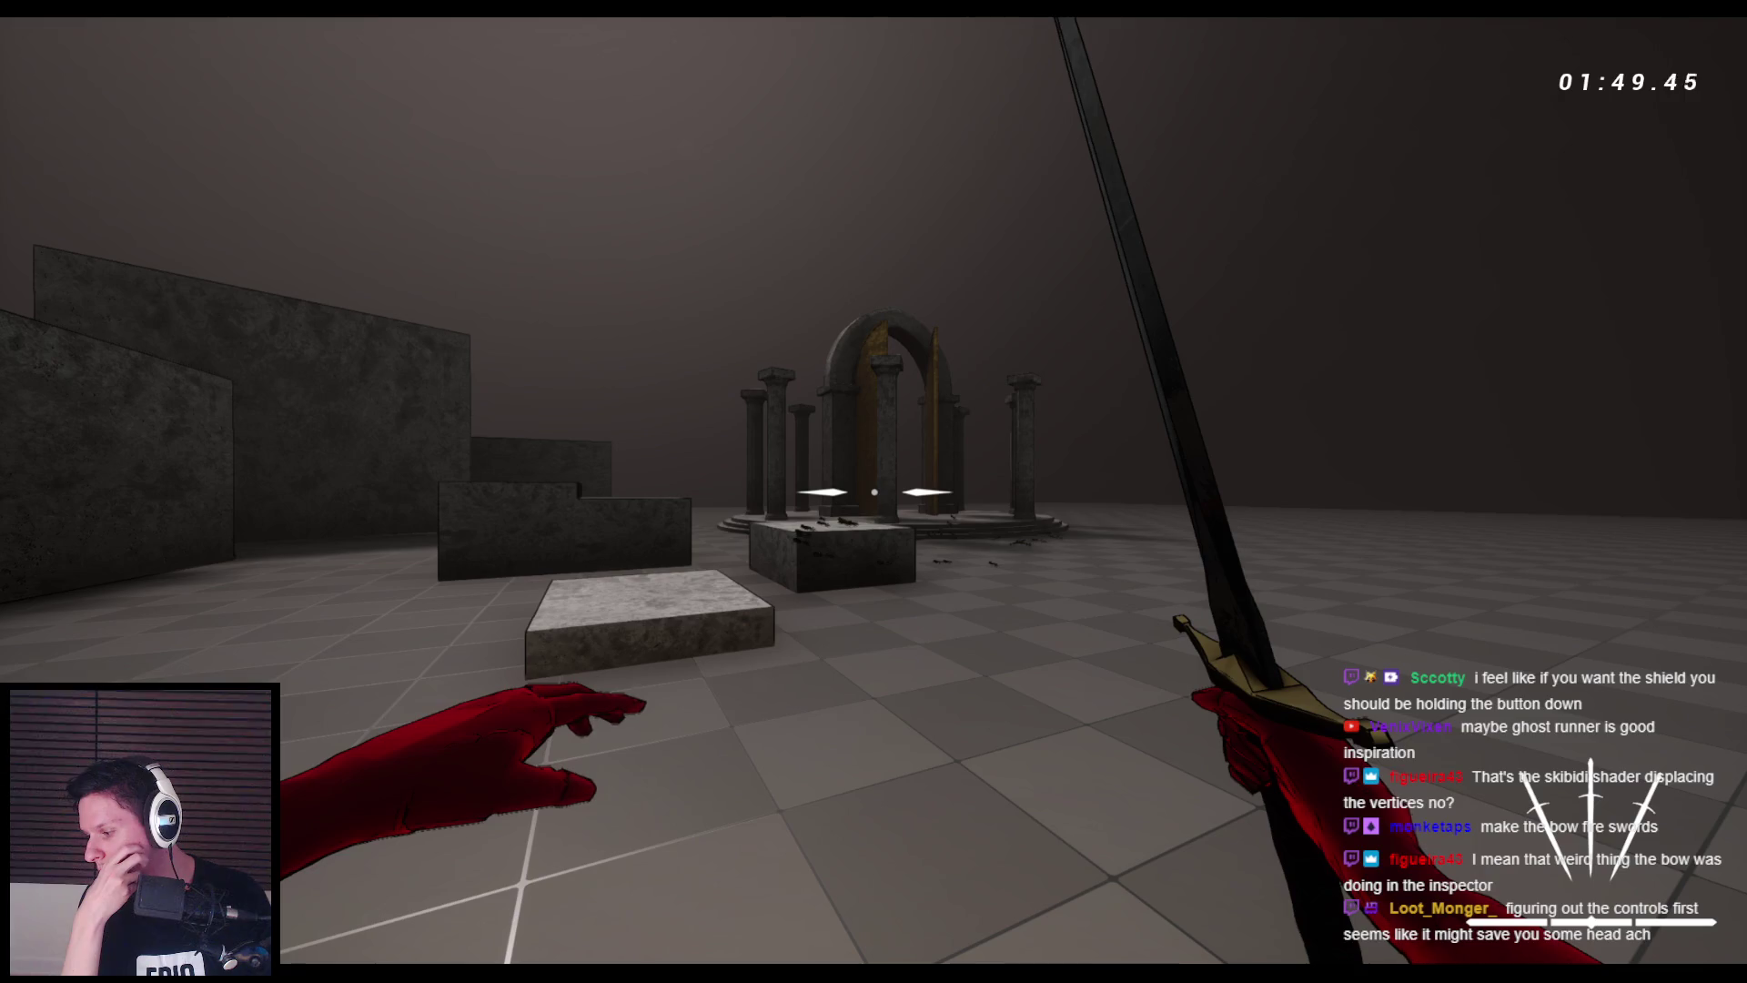
key(a)
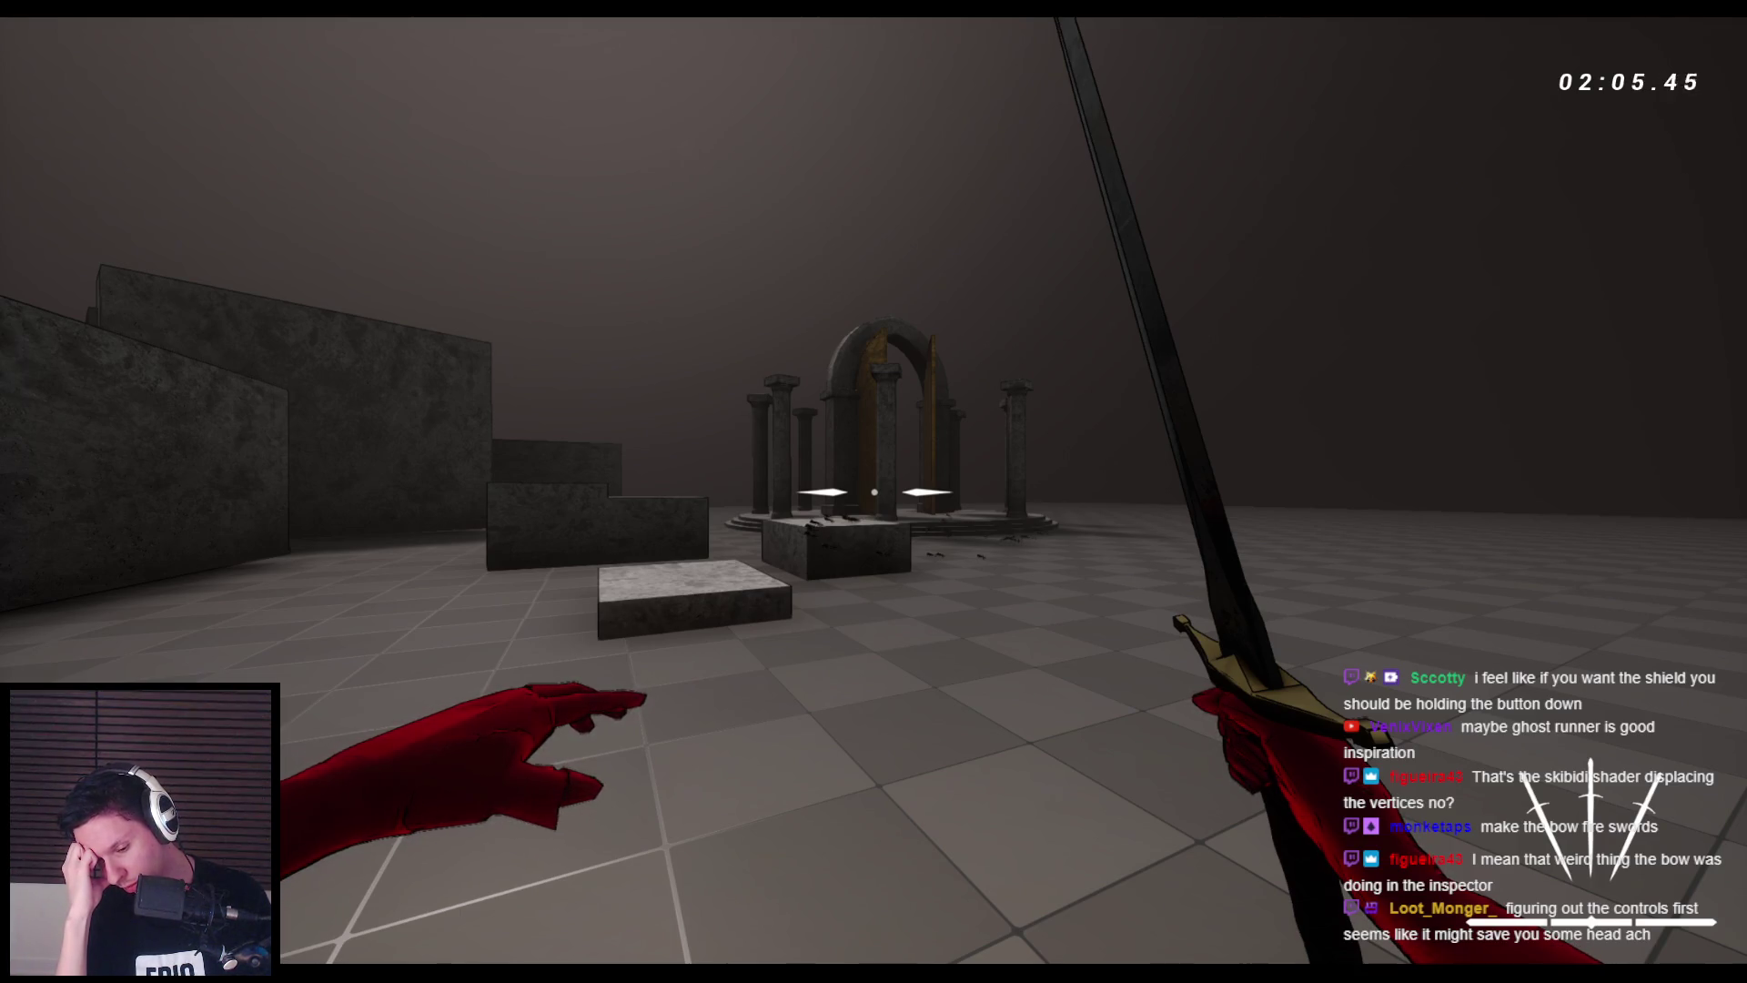
key(space)
key(space)
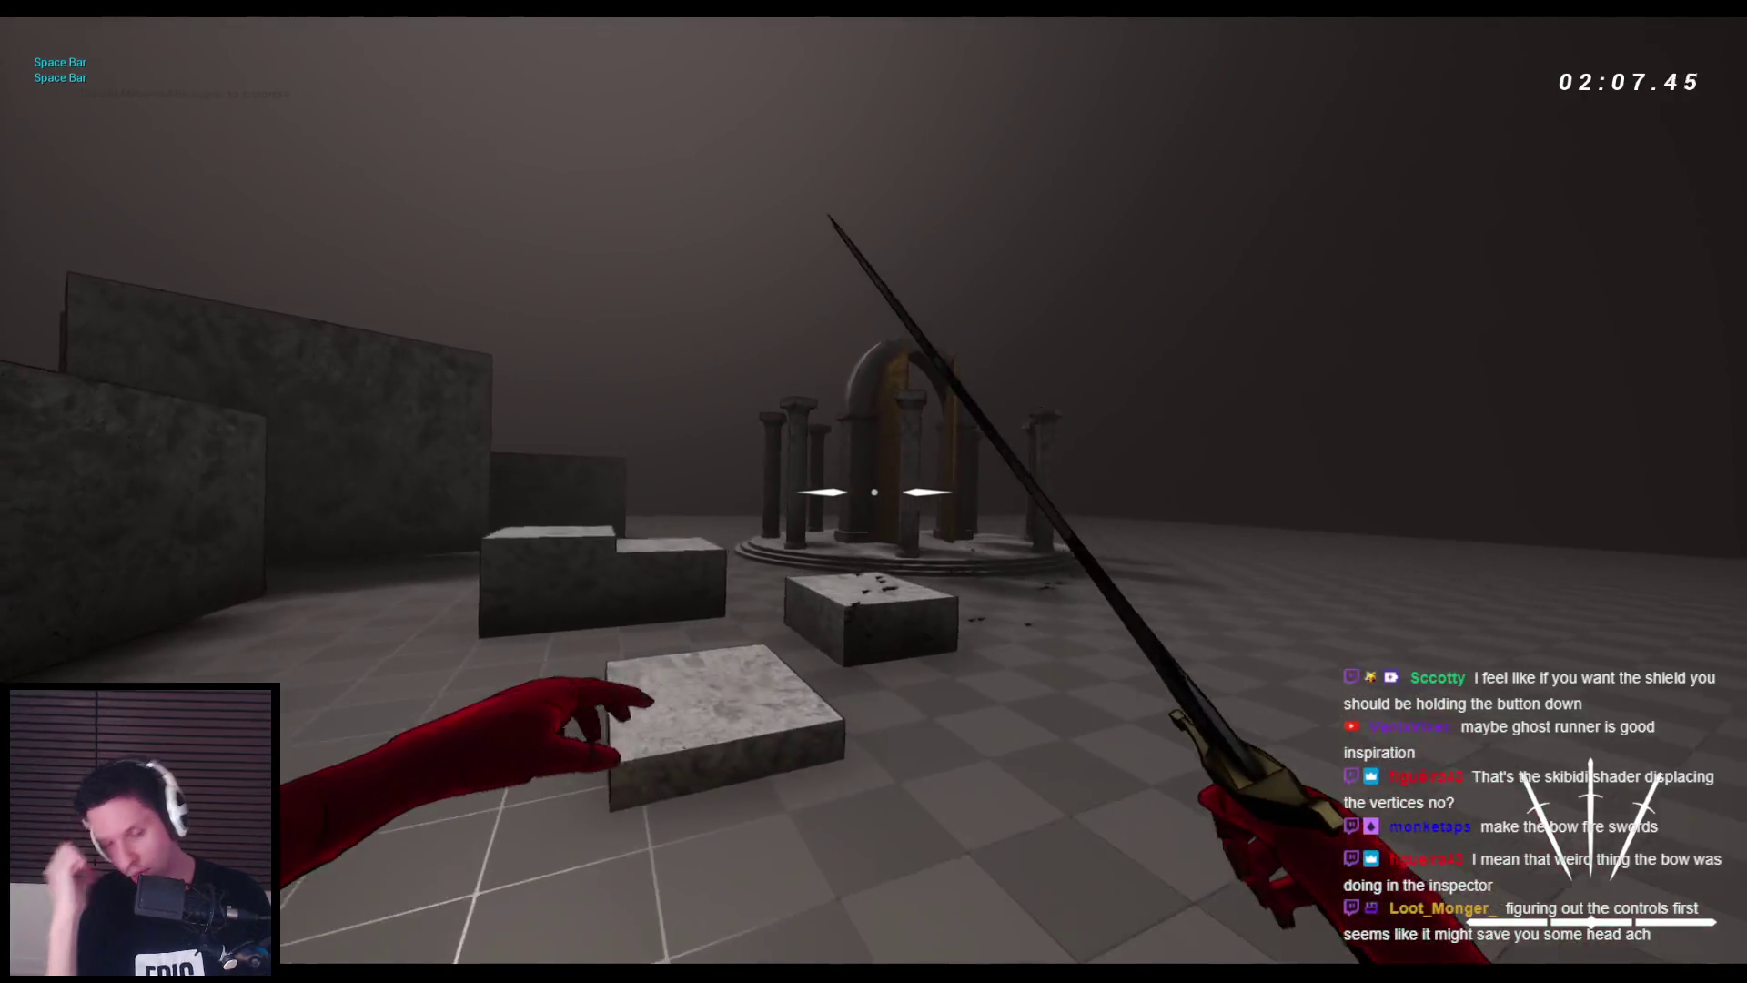
key(2)
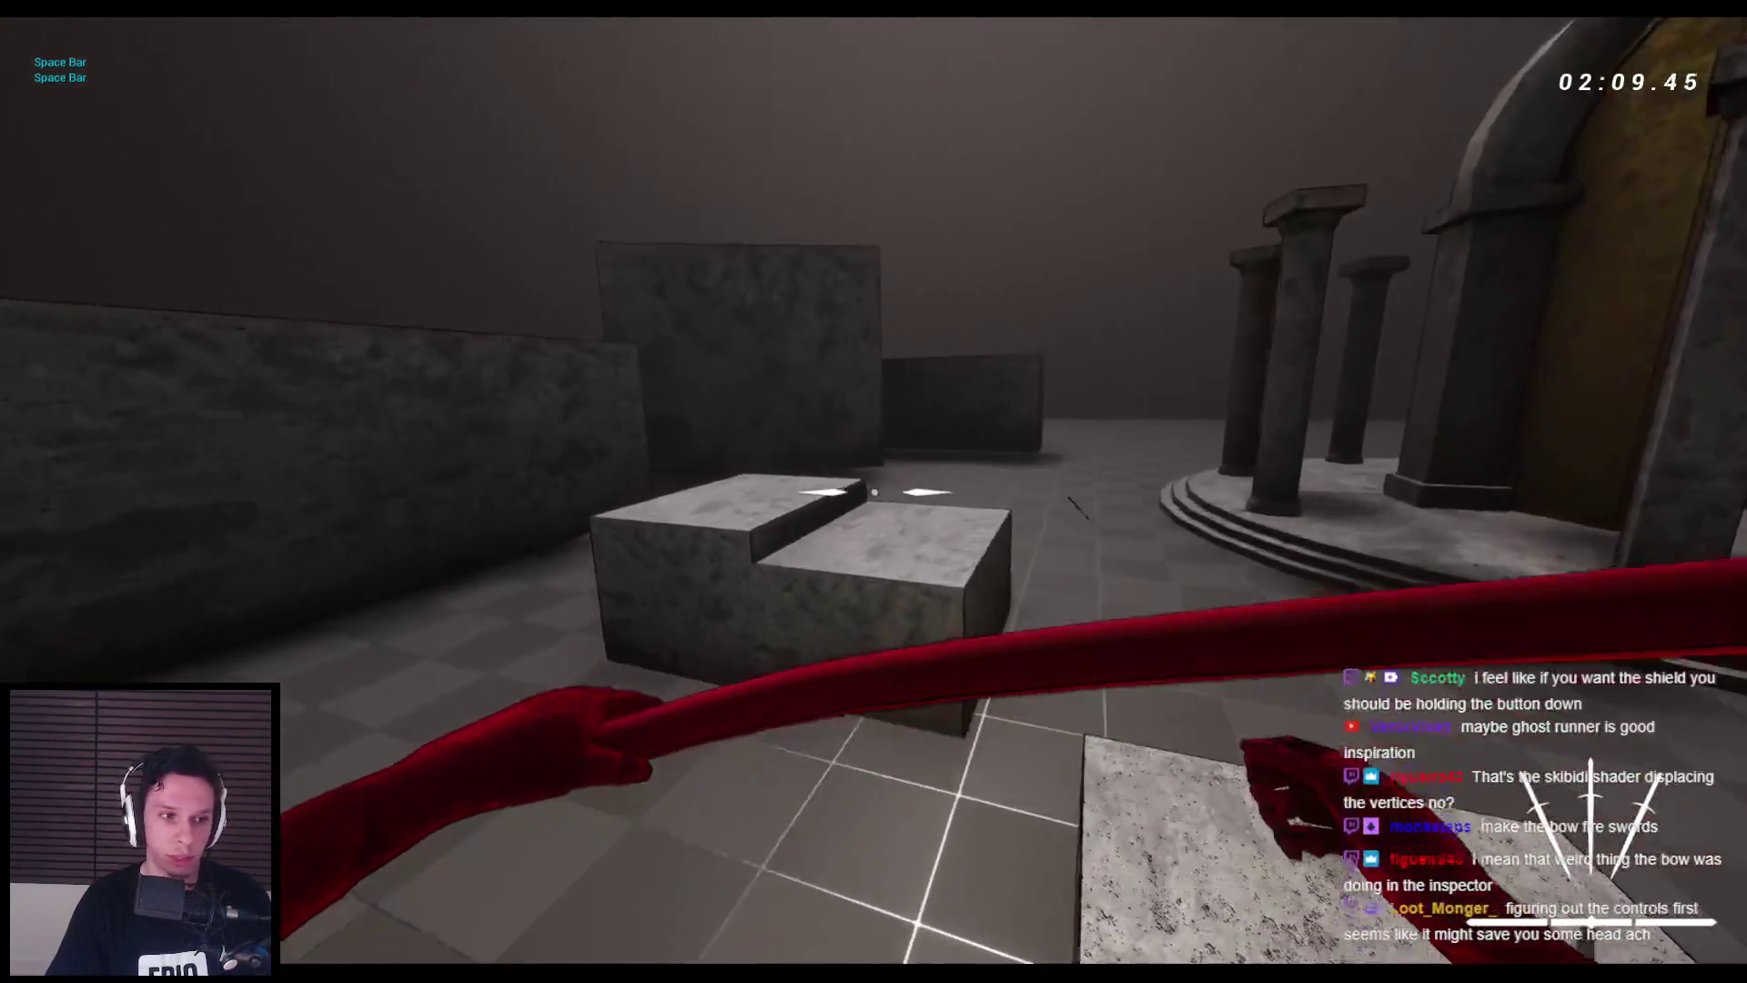
key(1)
key(space)
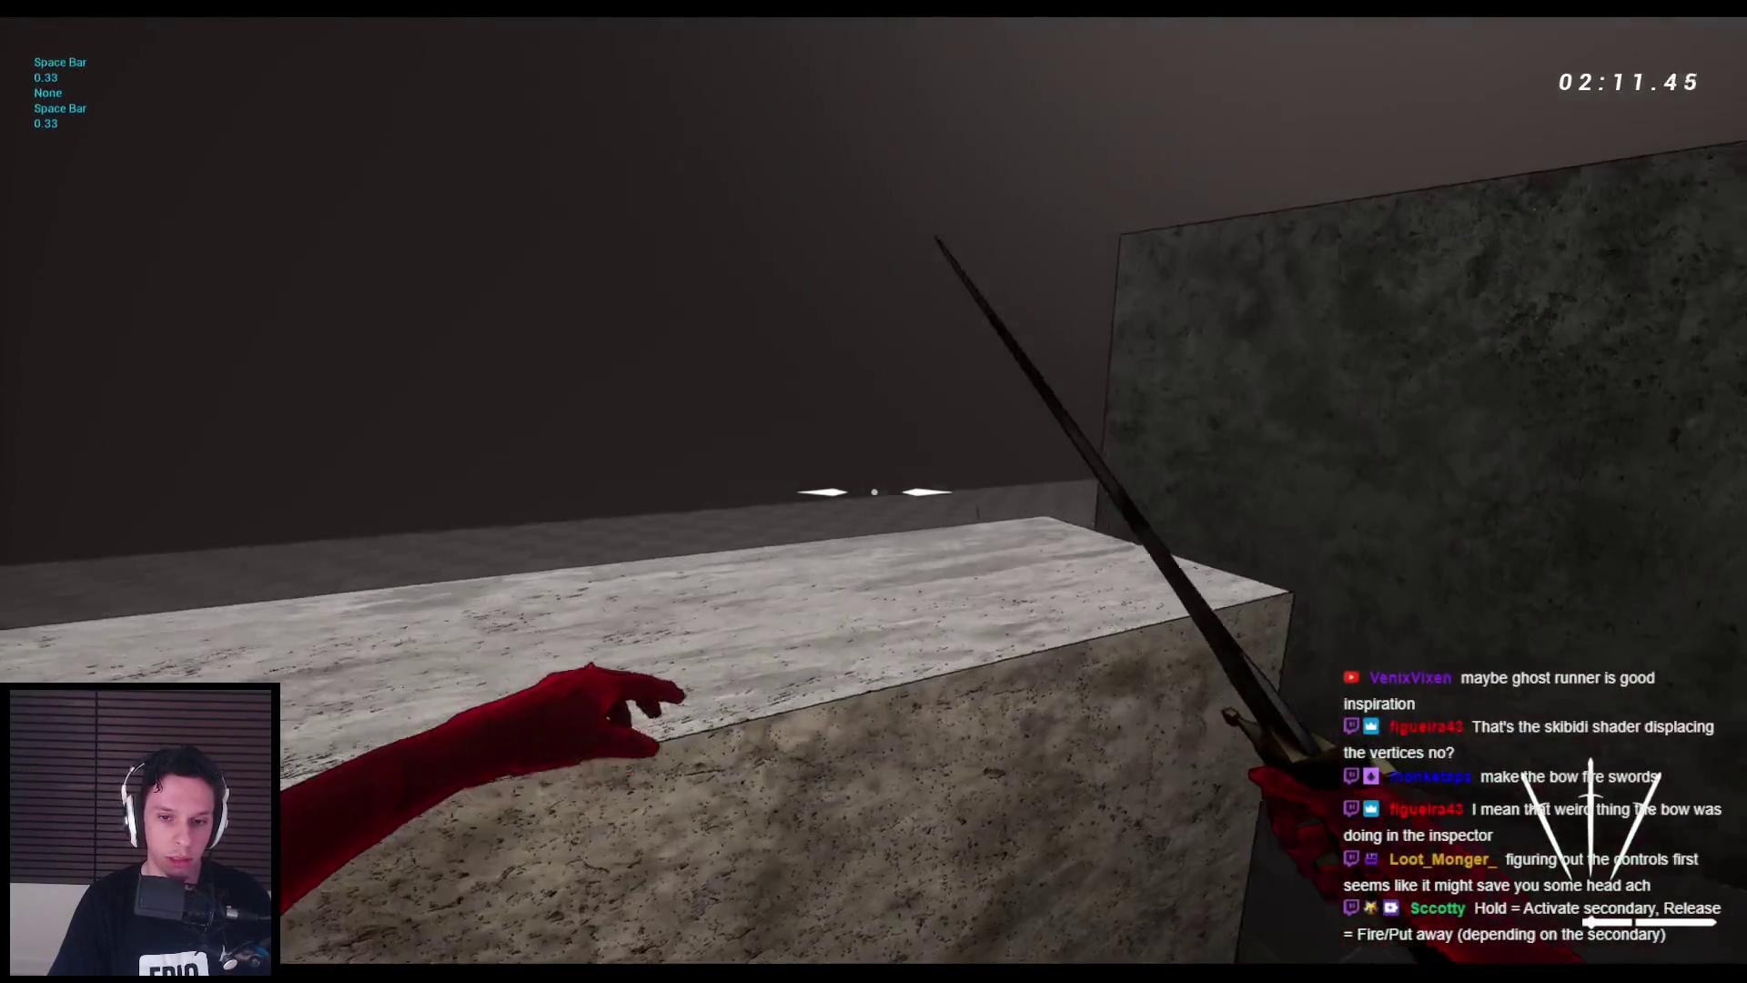
- Jump across the blocks and wall-run toward the pillars, then stop the play session
key(space)
key(space)
key(space)
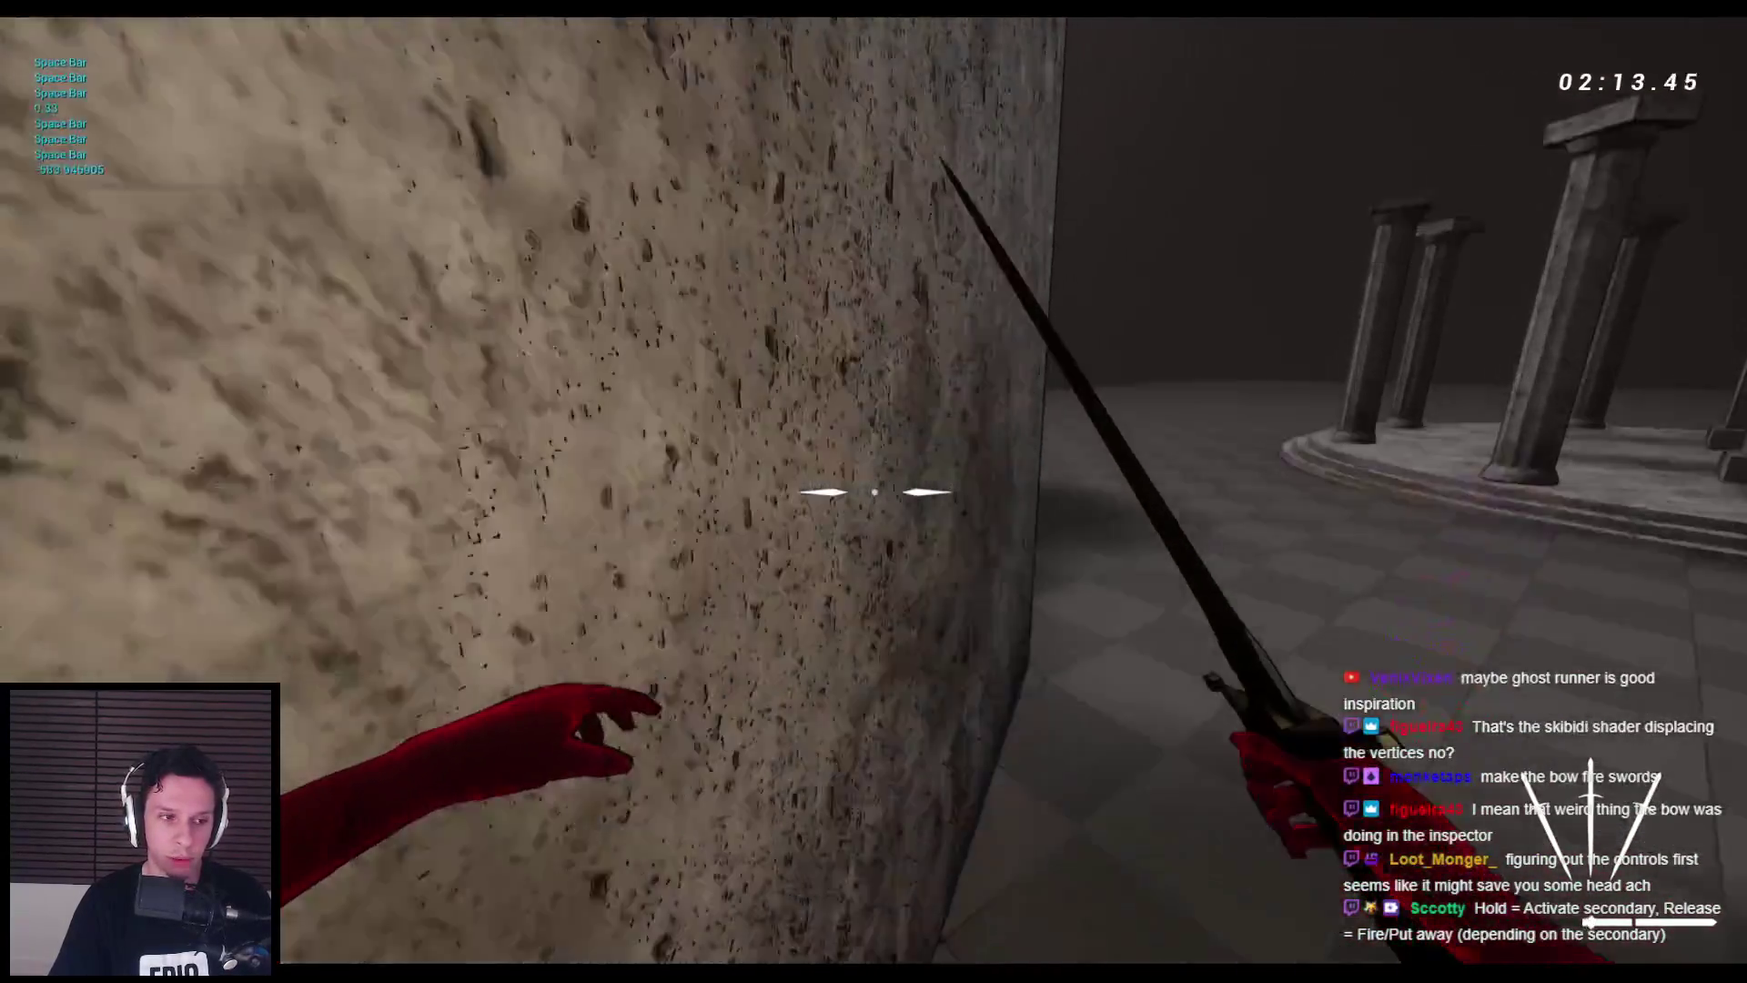
key(space)
key(space)
key(space)
key(space)
key(space)
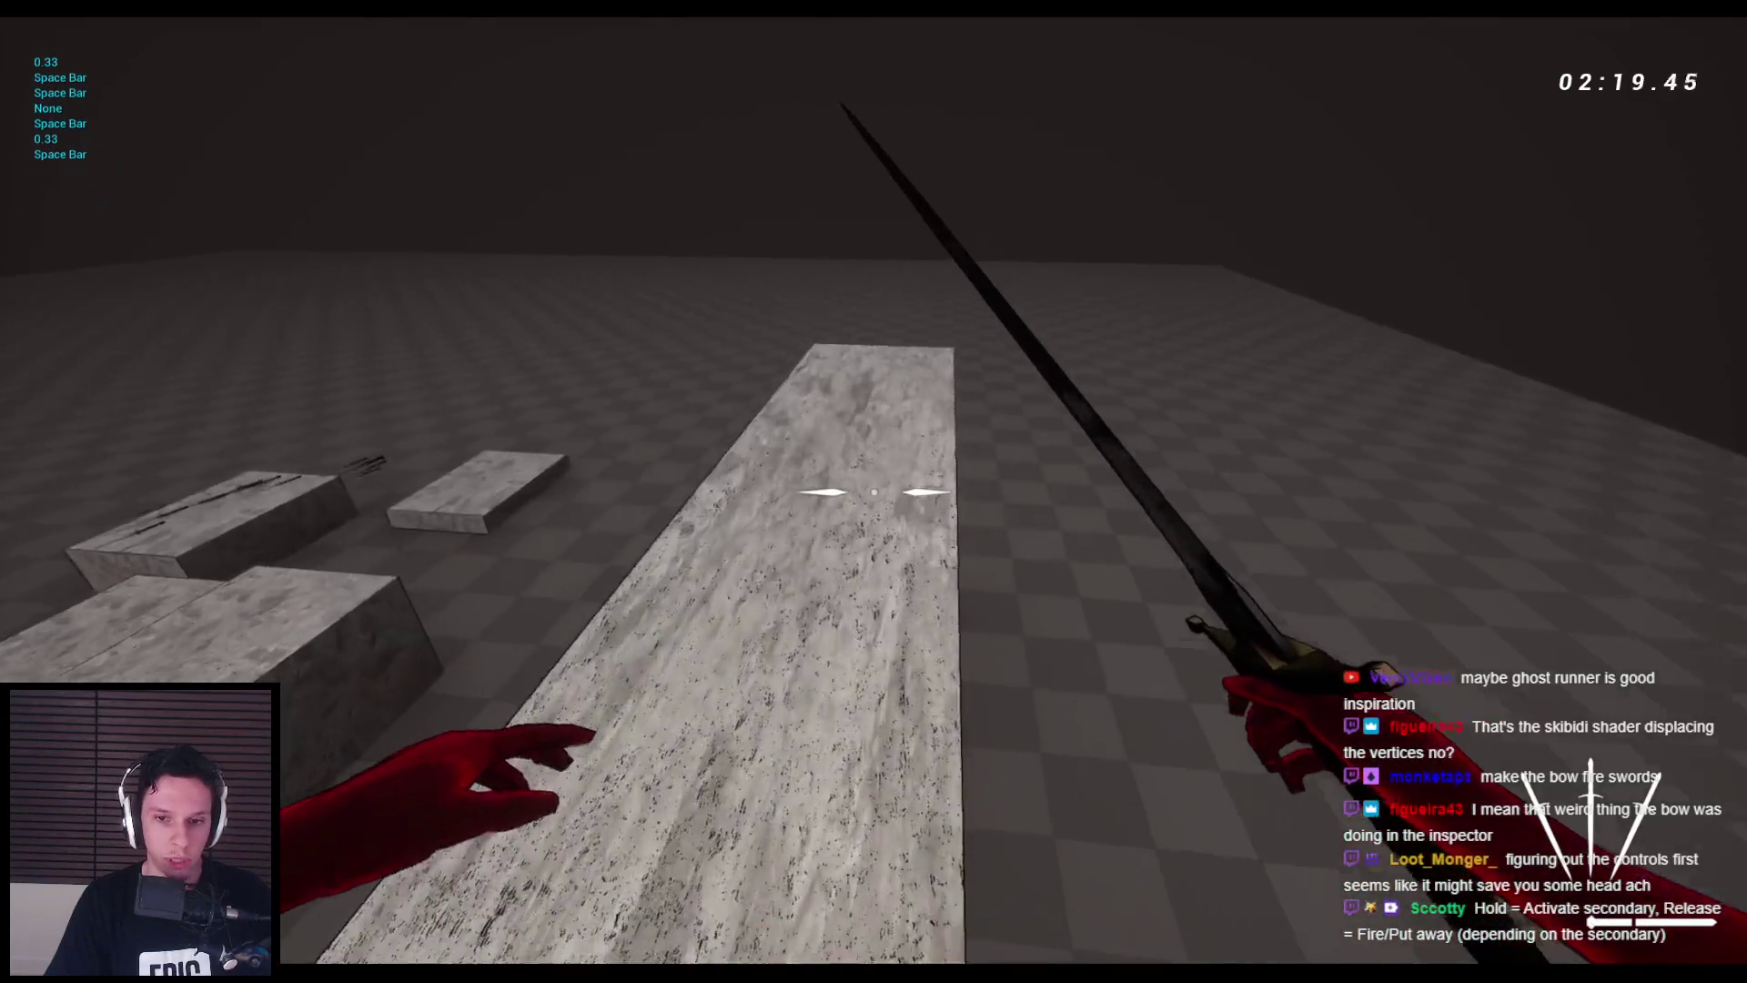
key(space)
key(space)
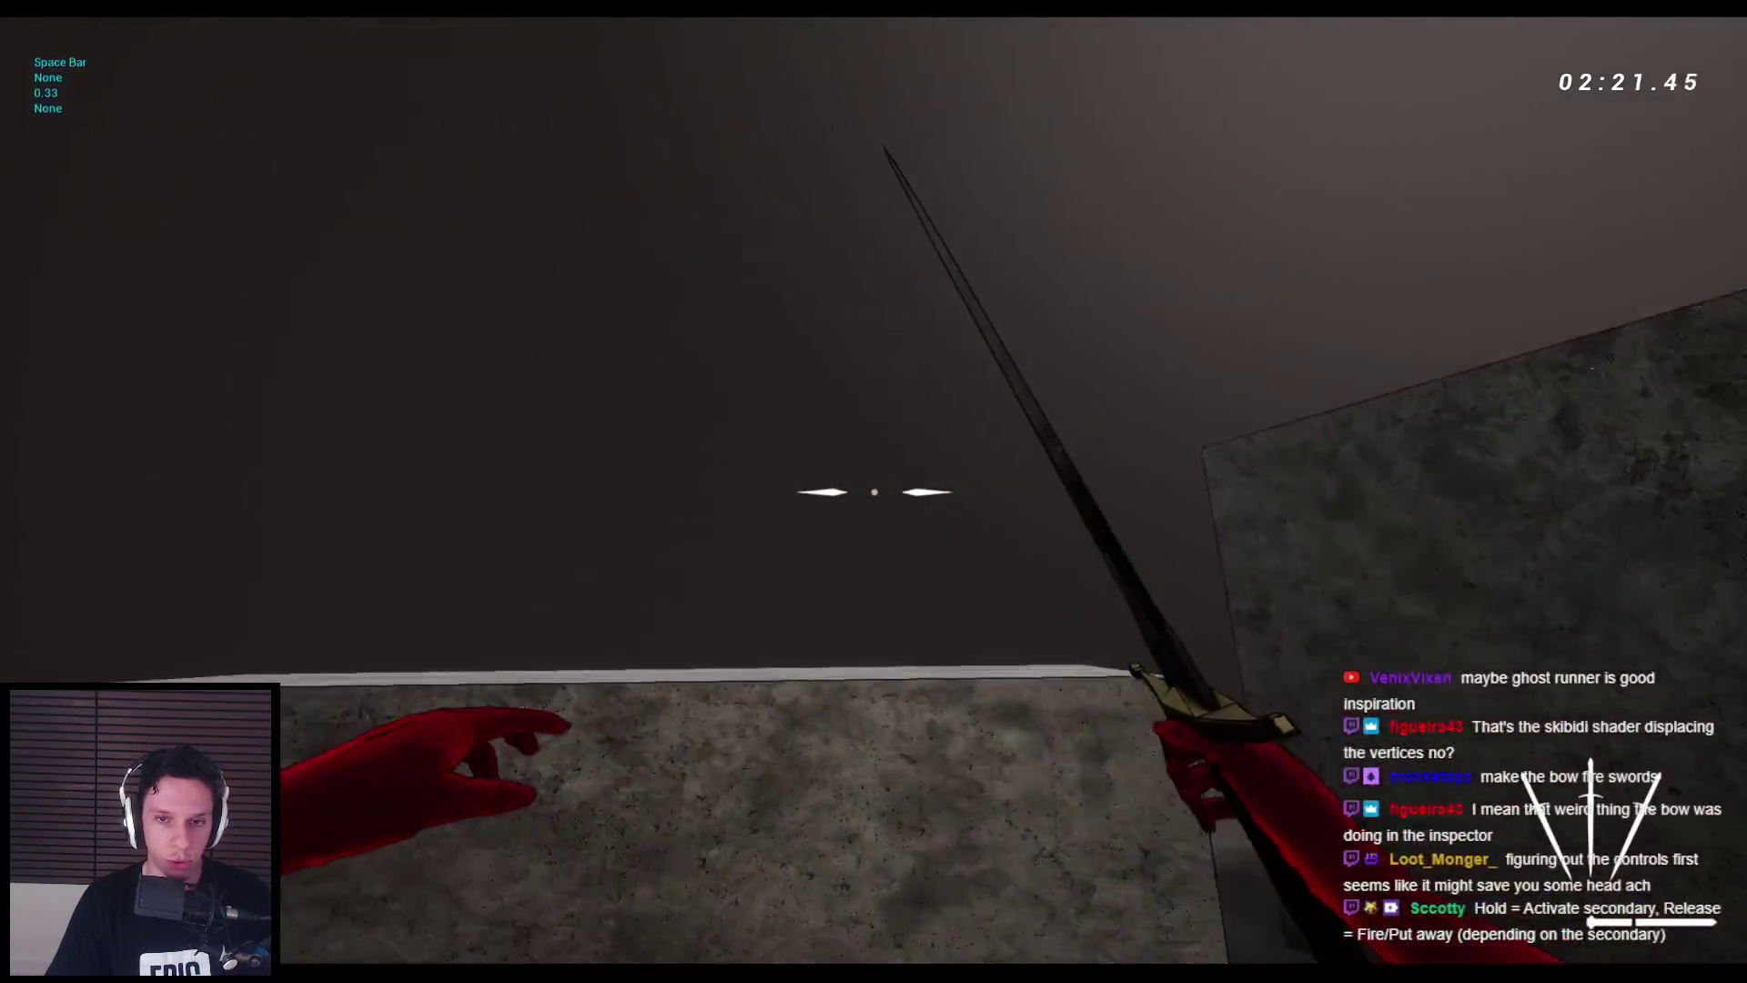
key(space)
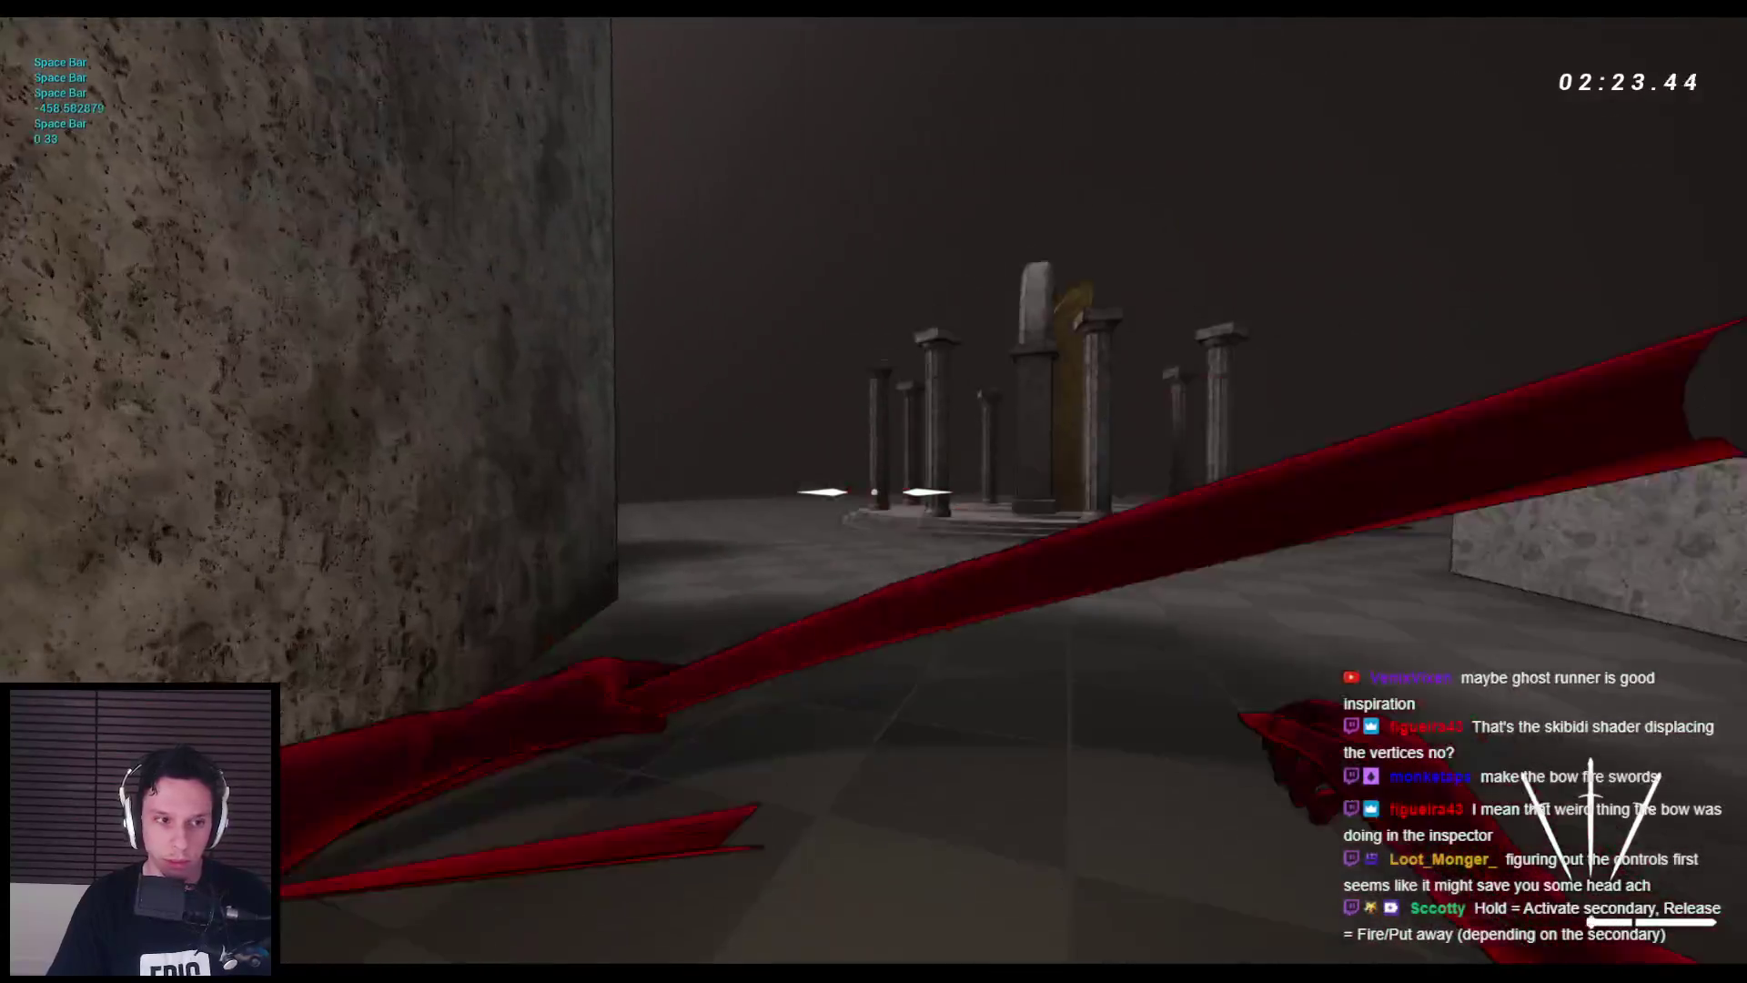
key(w)
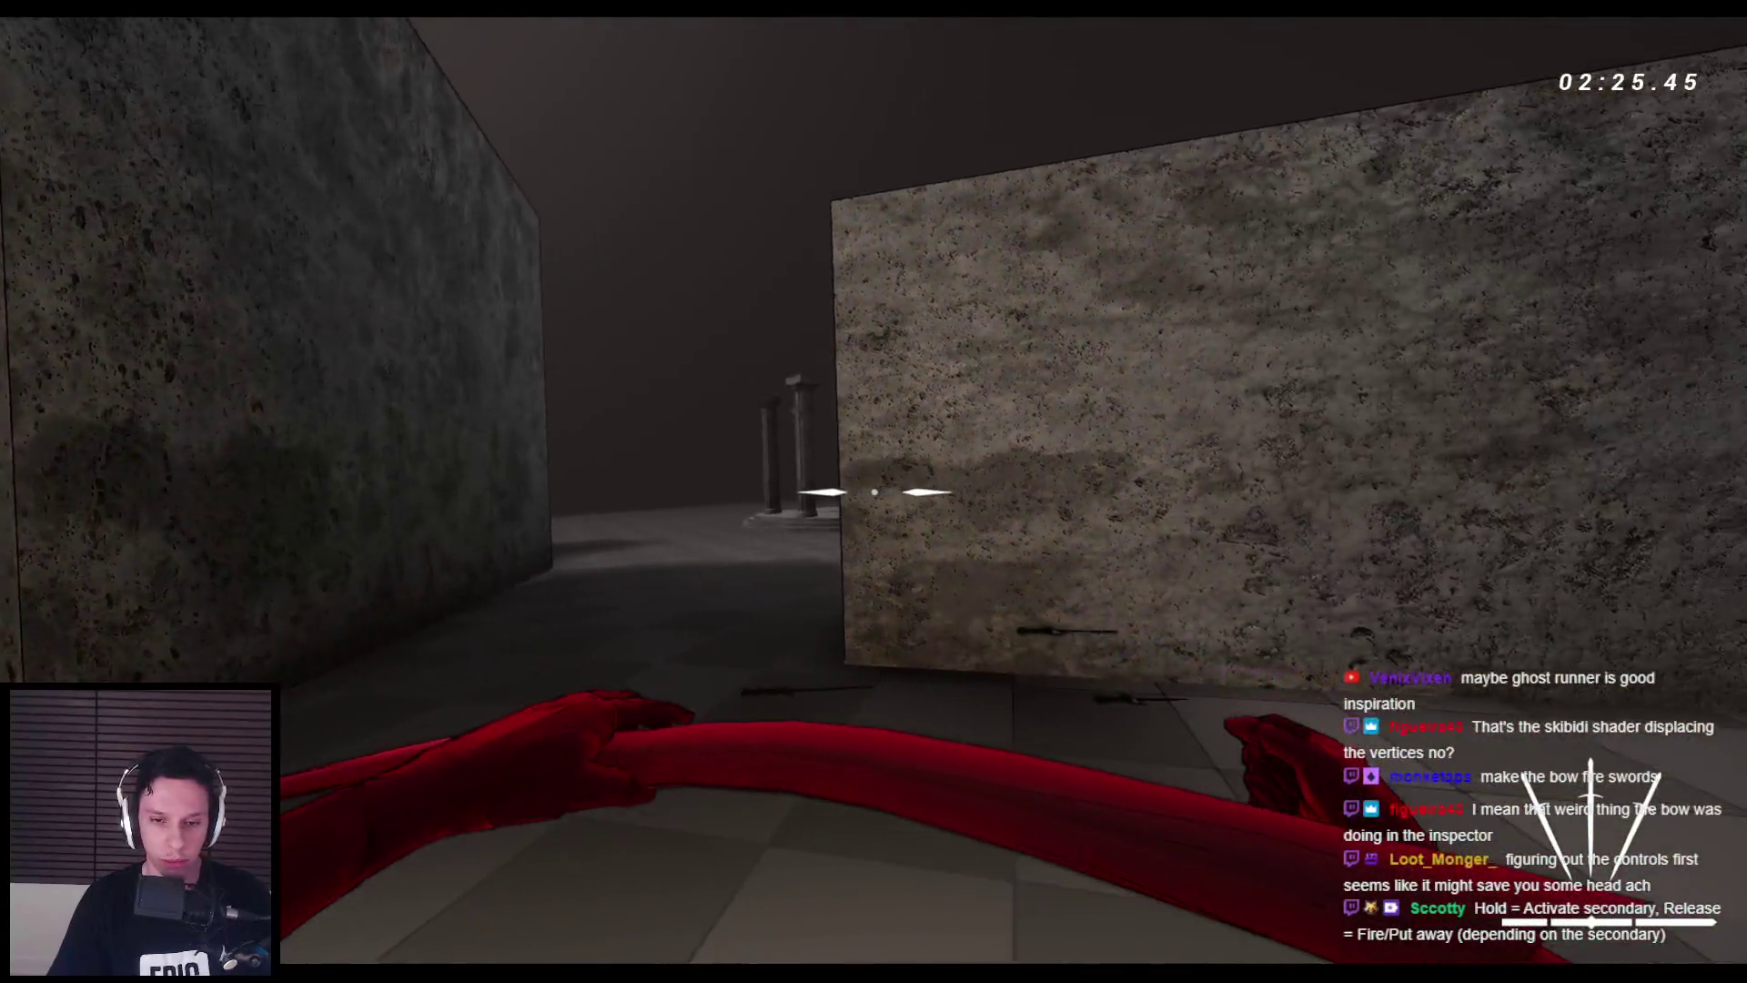
key(space)
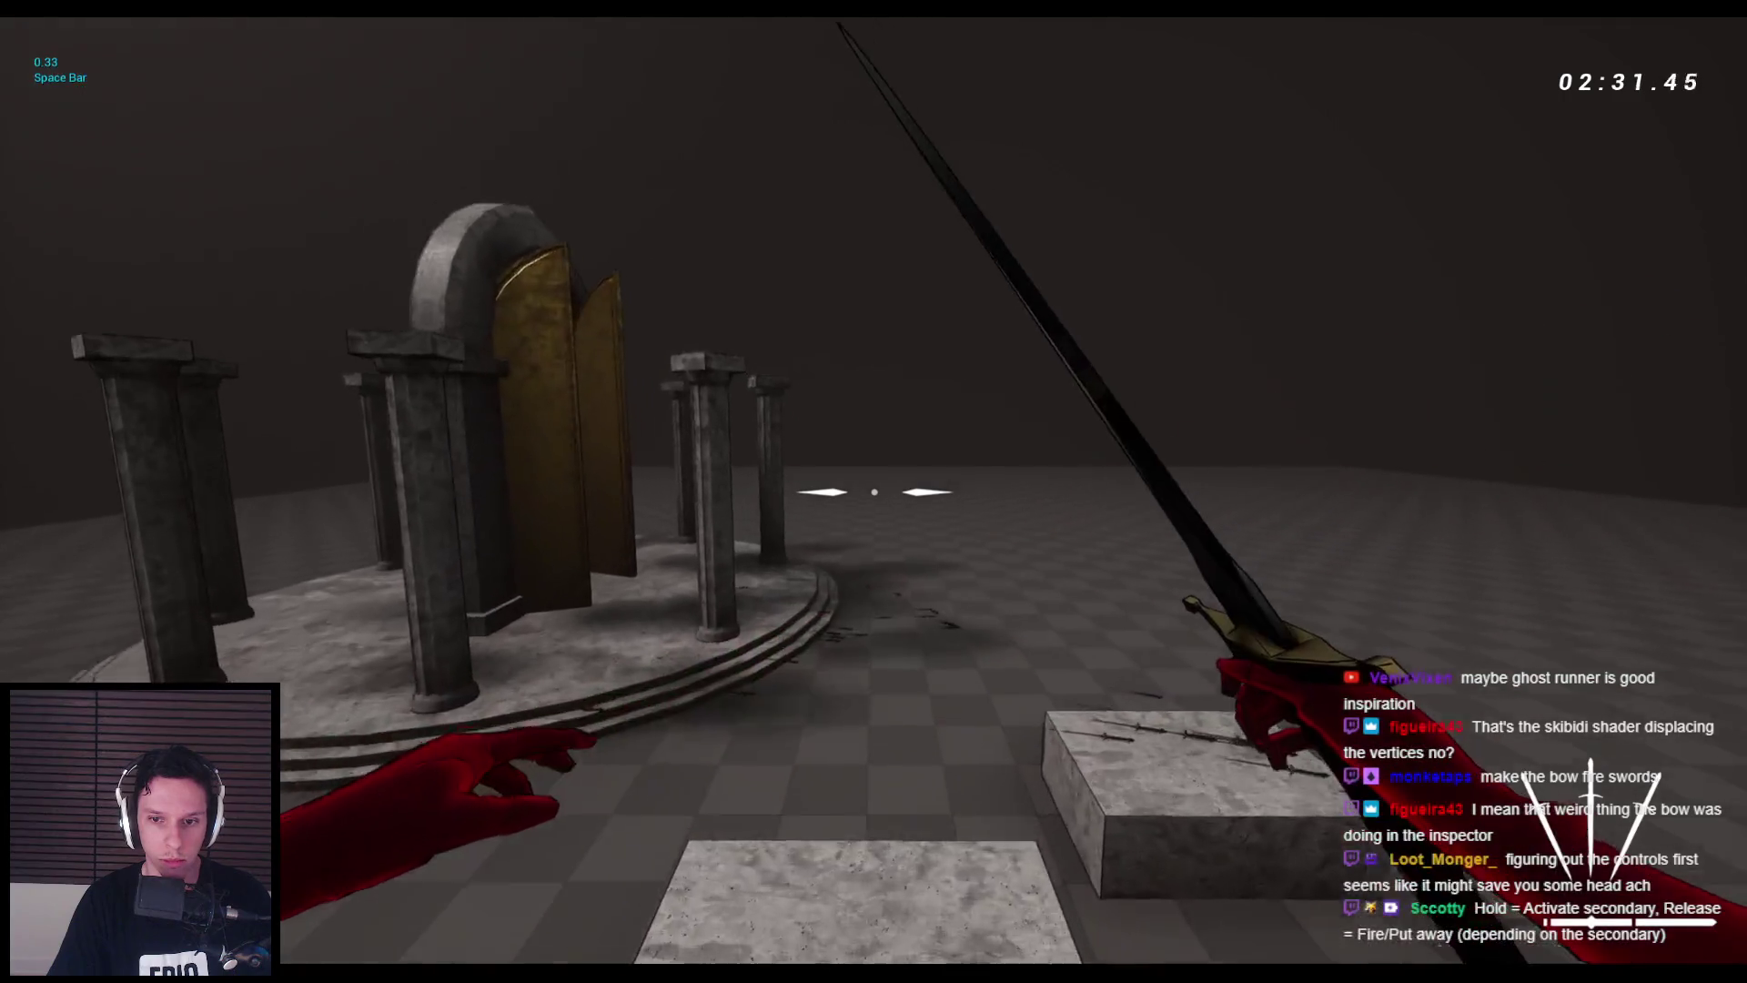
key(w)
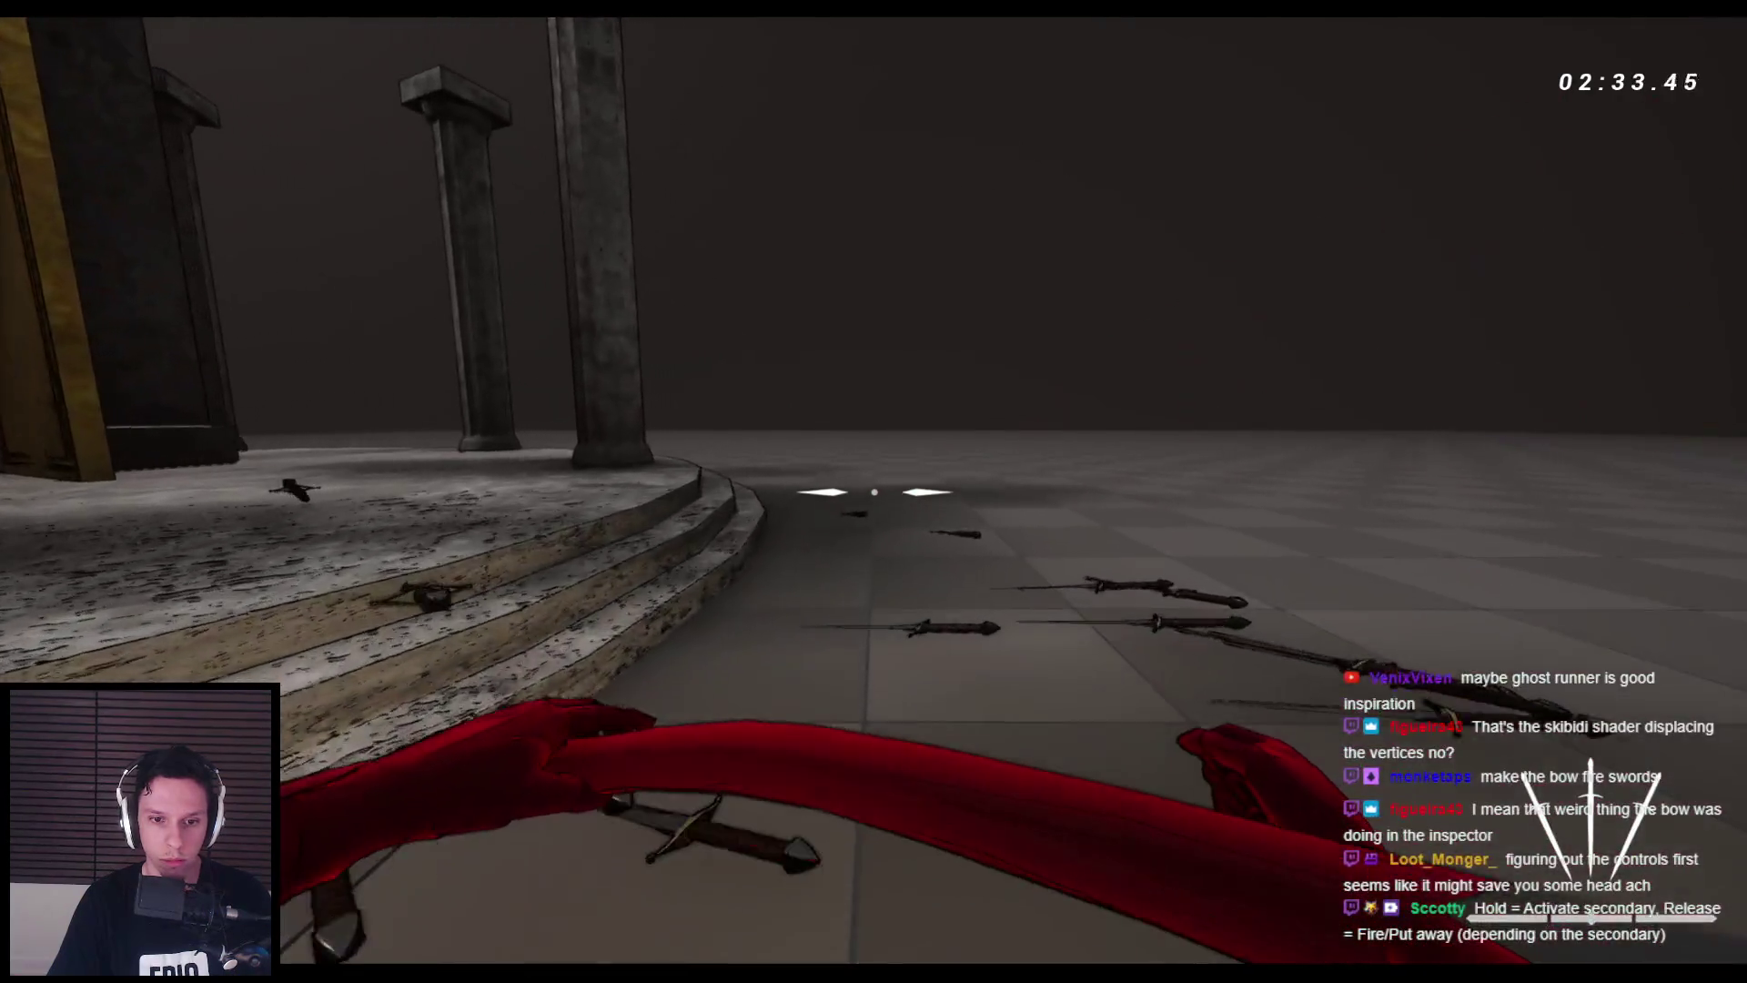
key(space)
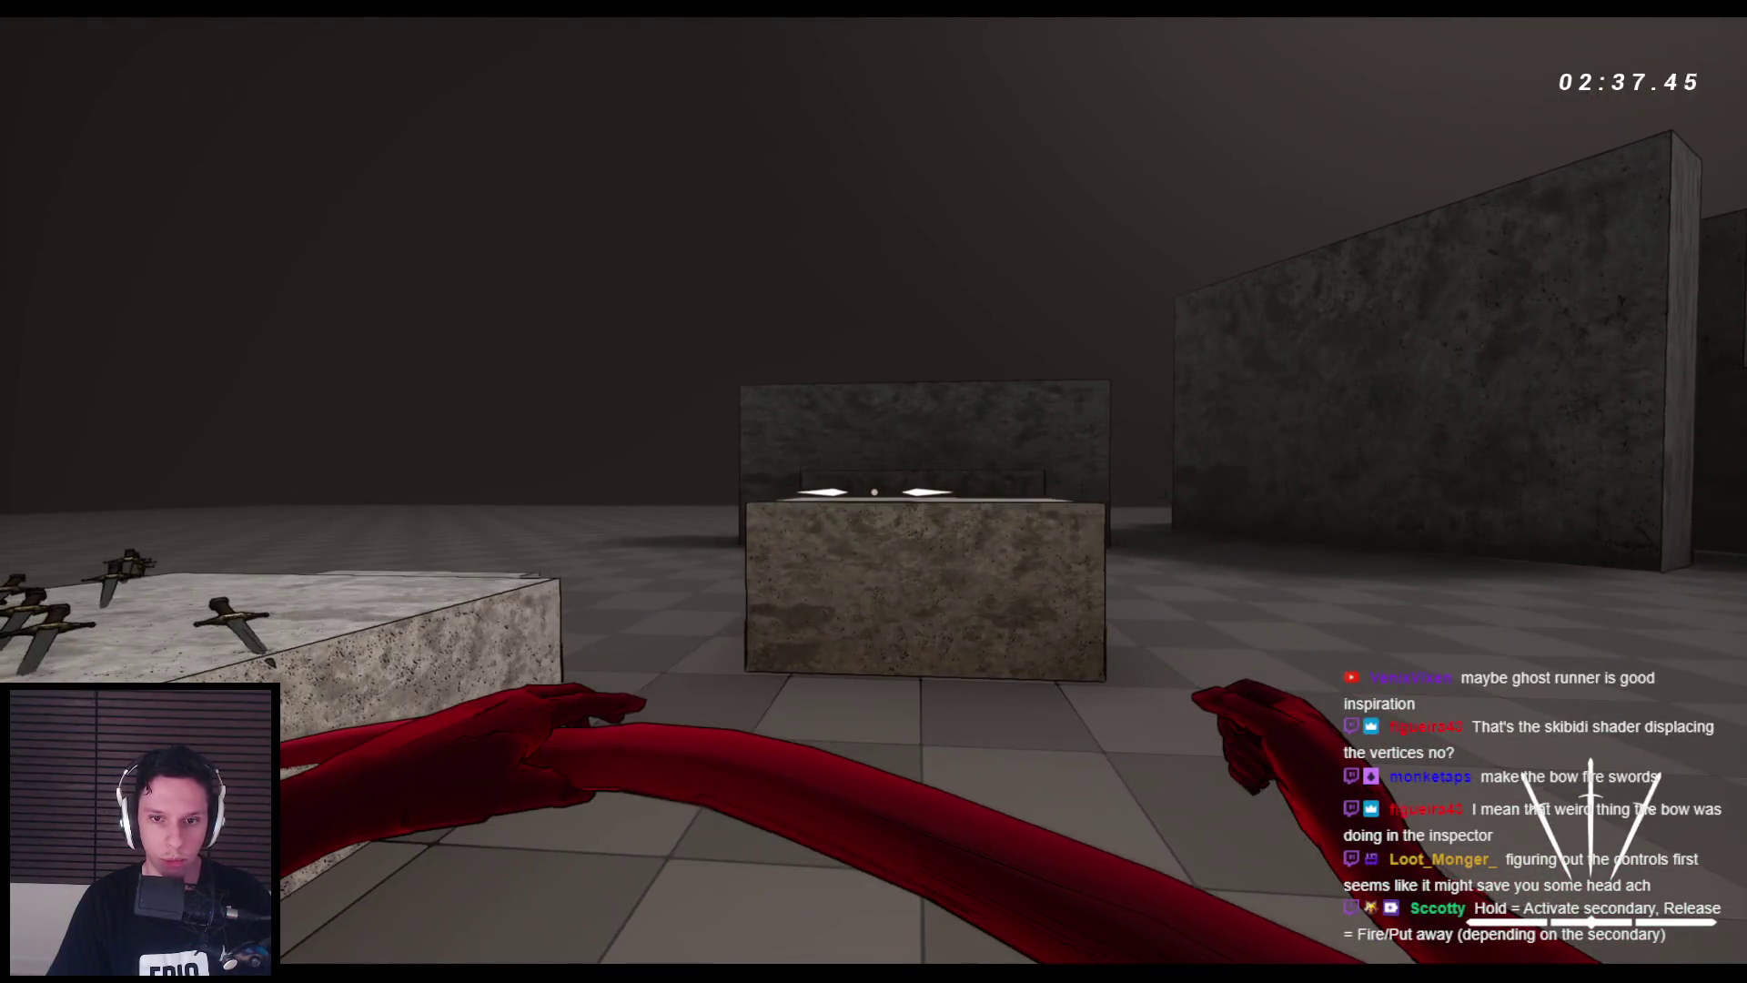
key(Escape)
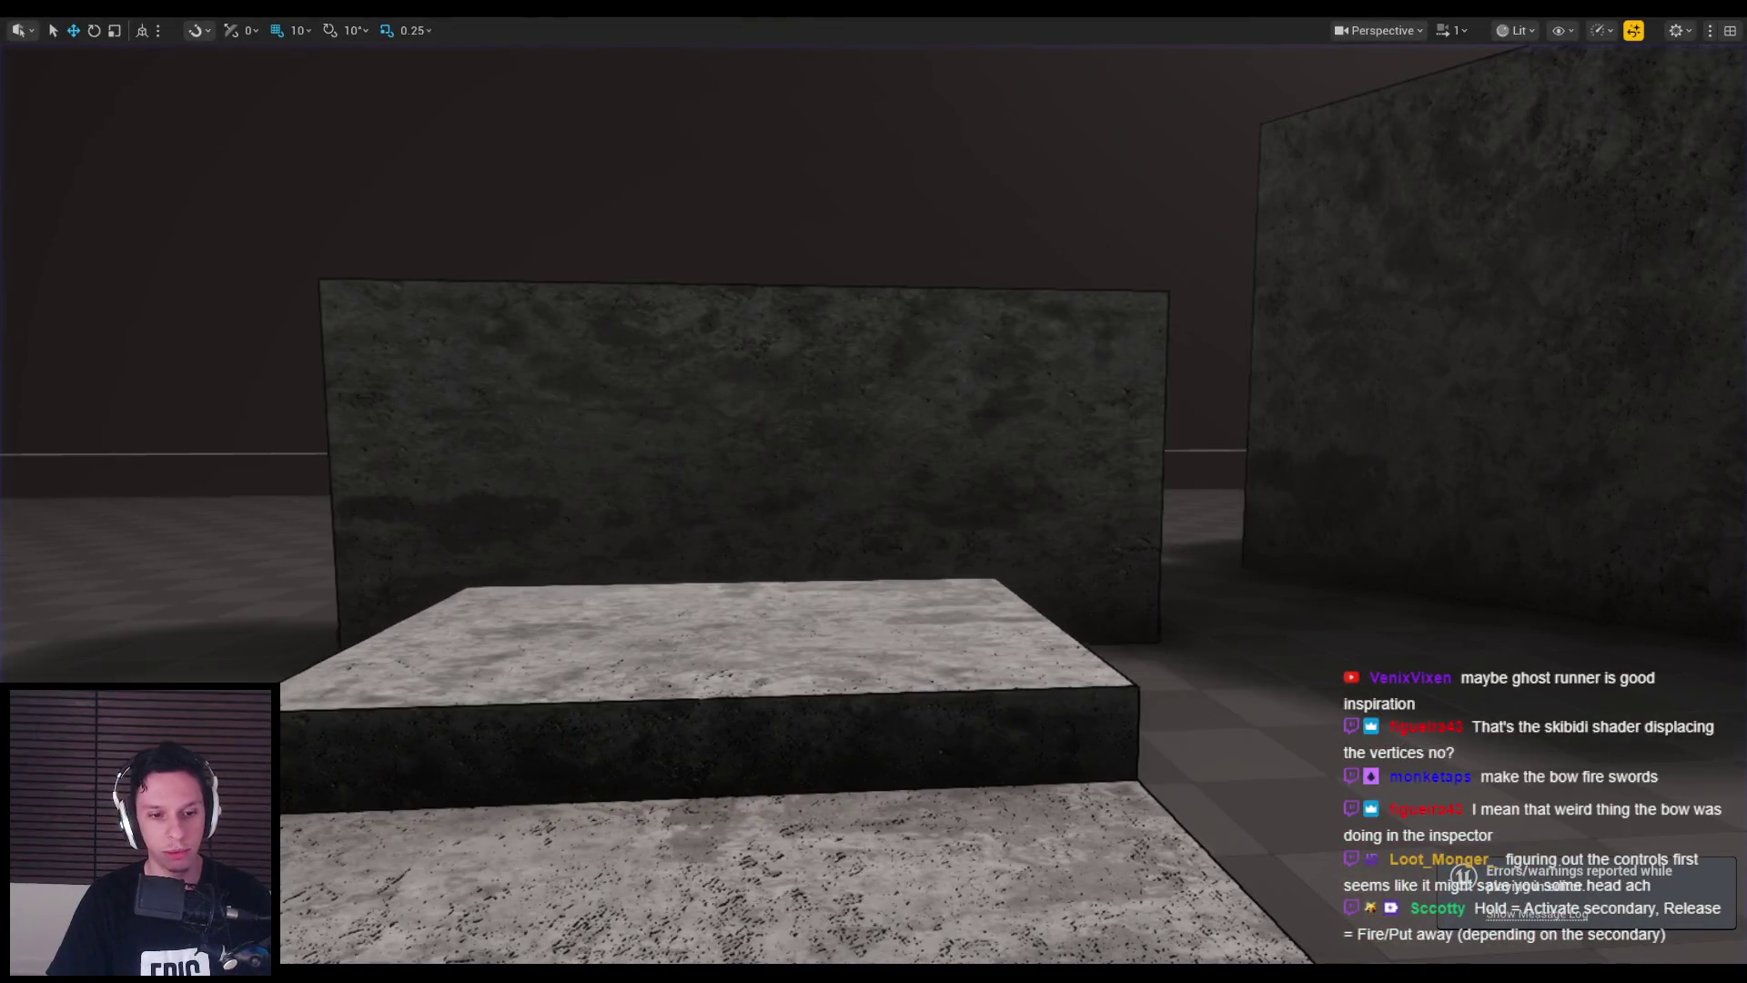
- Zoom in and out on the bow beside the mannequin in Blender, then return to the game
key(alt+Tab)
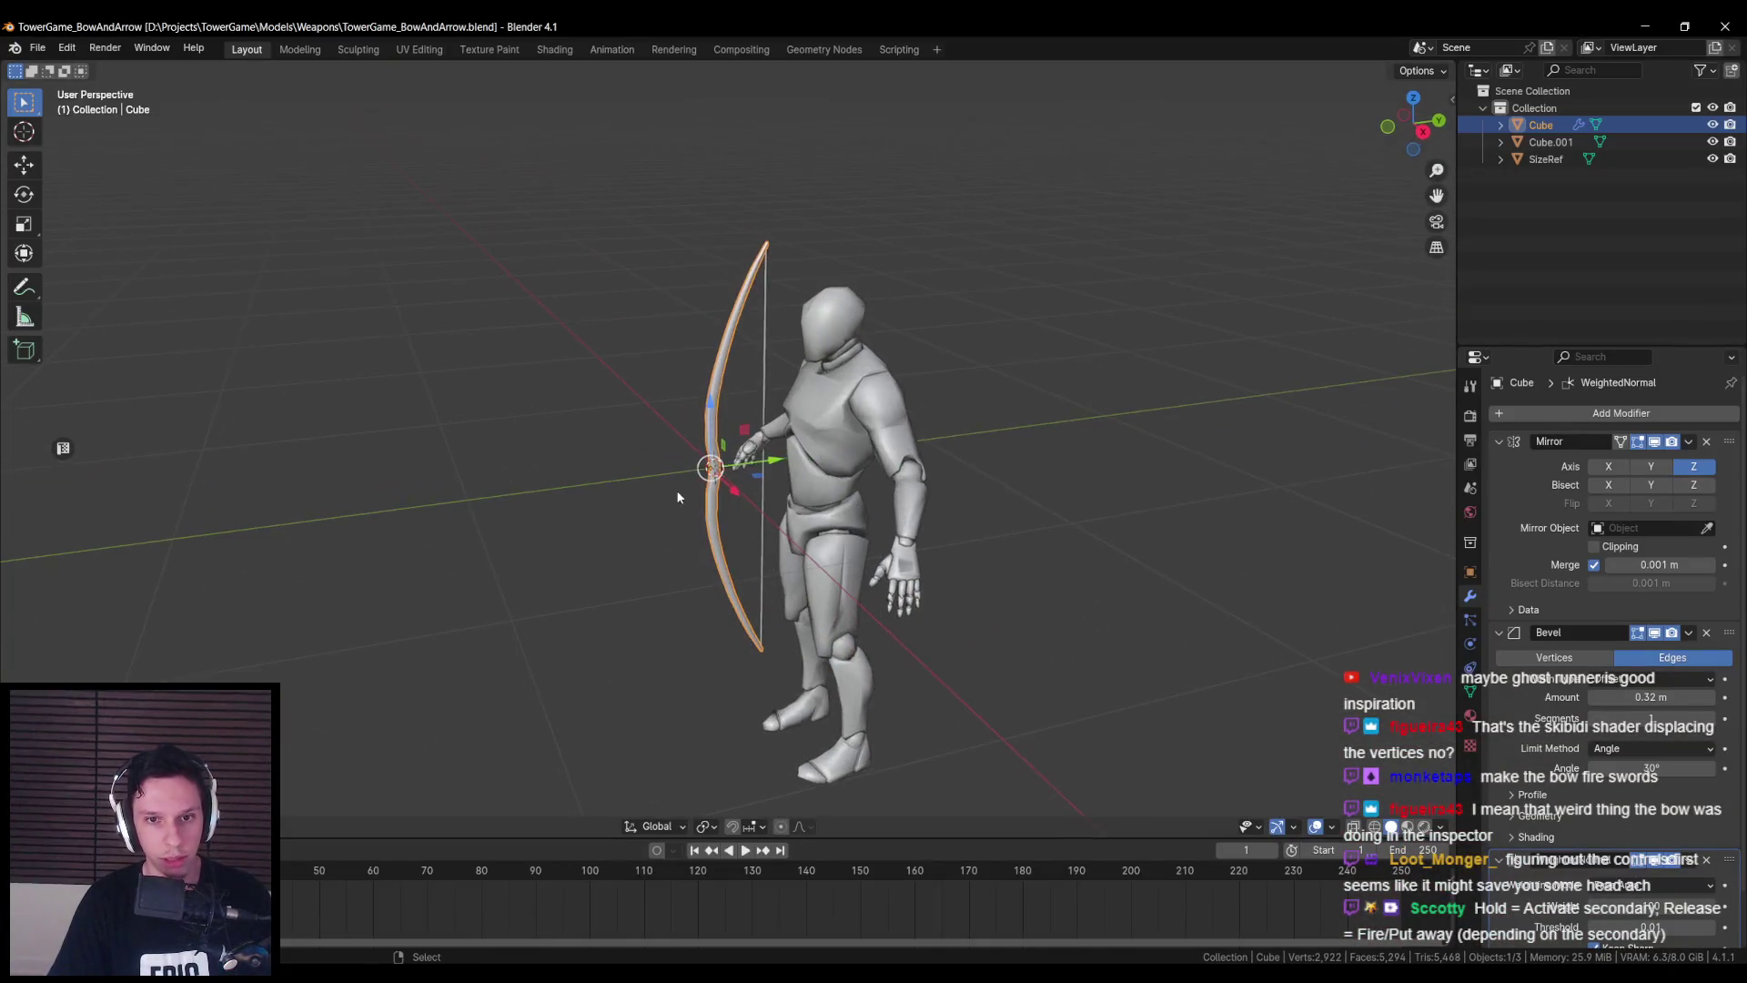
scroll(677, 494, up, 3)
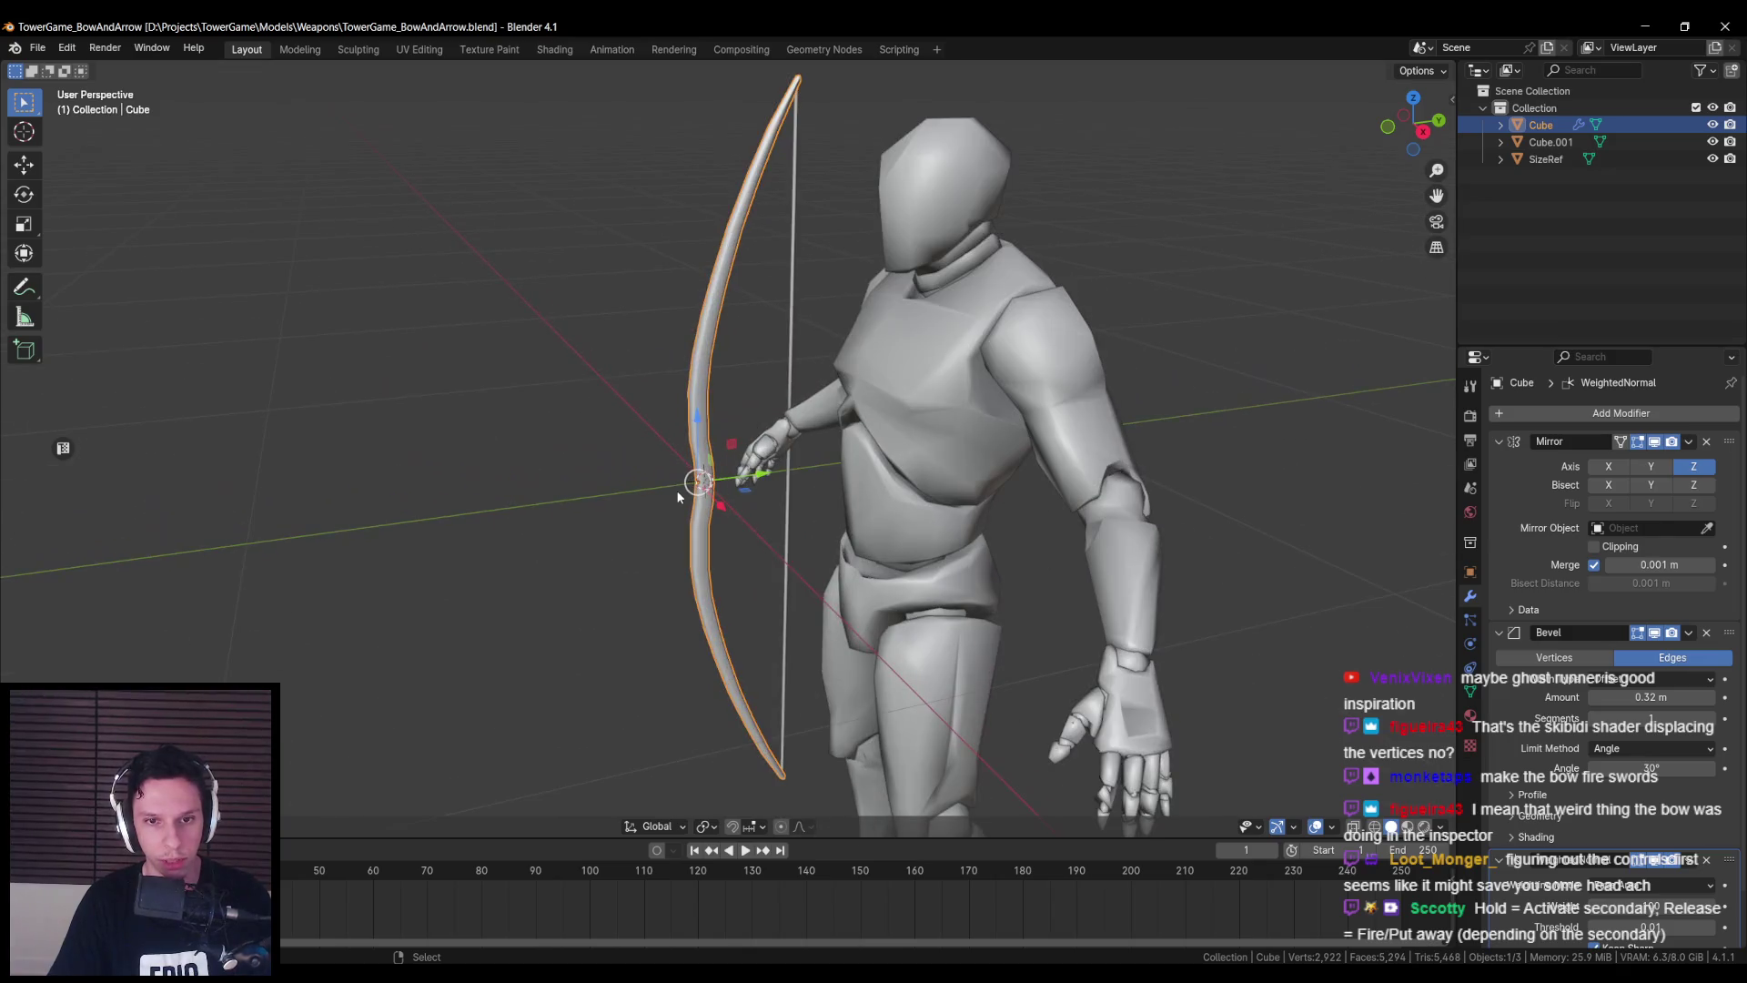
scroll(678, 497, down, 2)
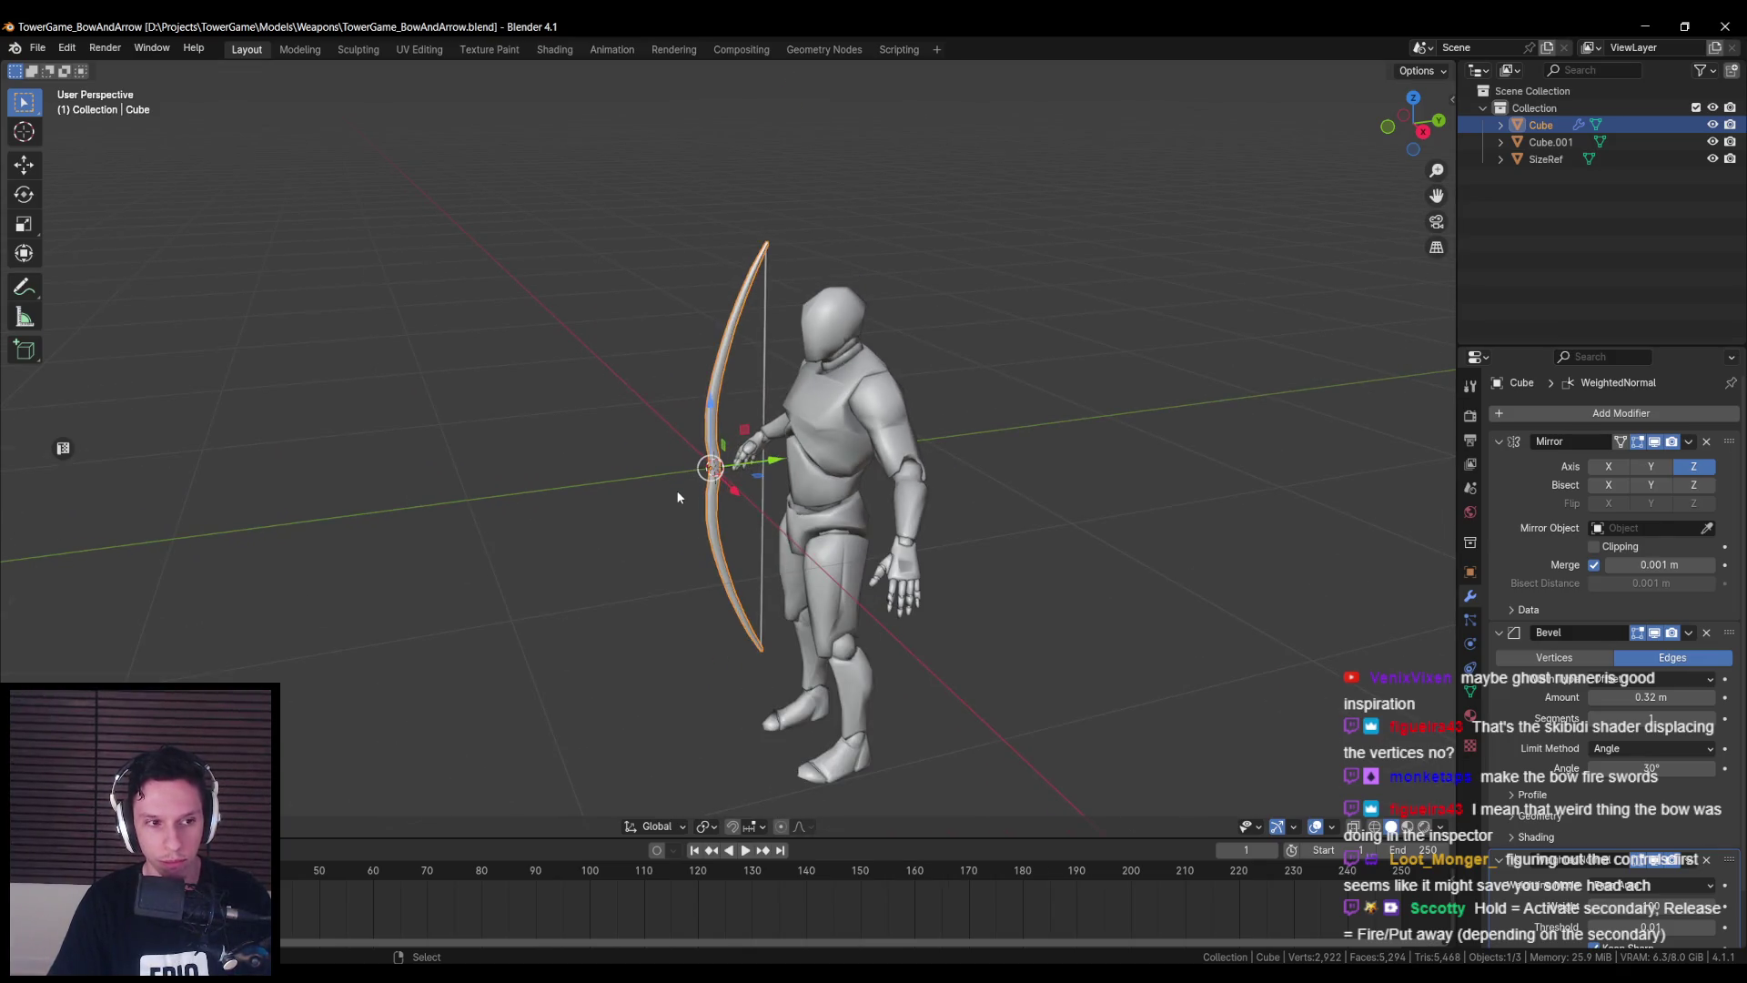
key(alt+Tab)
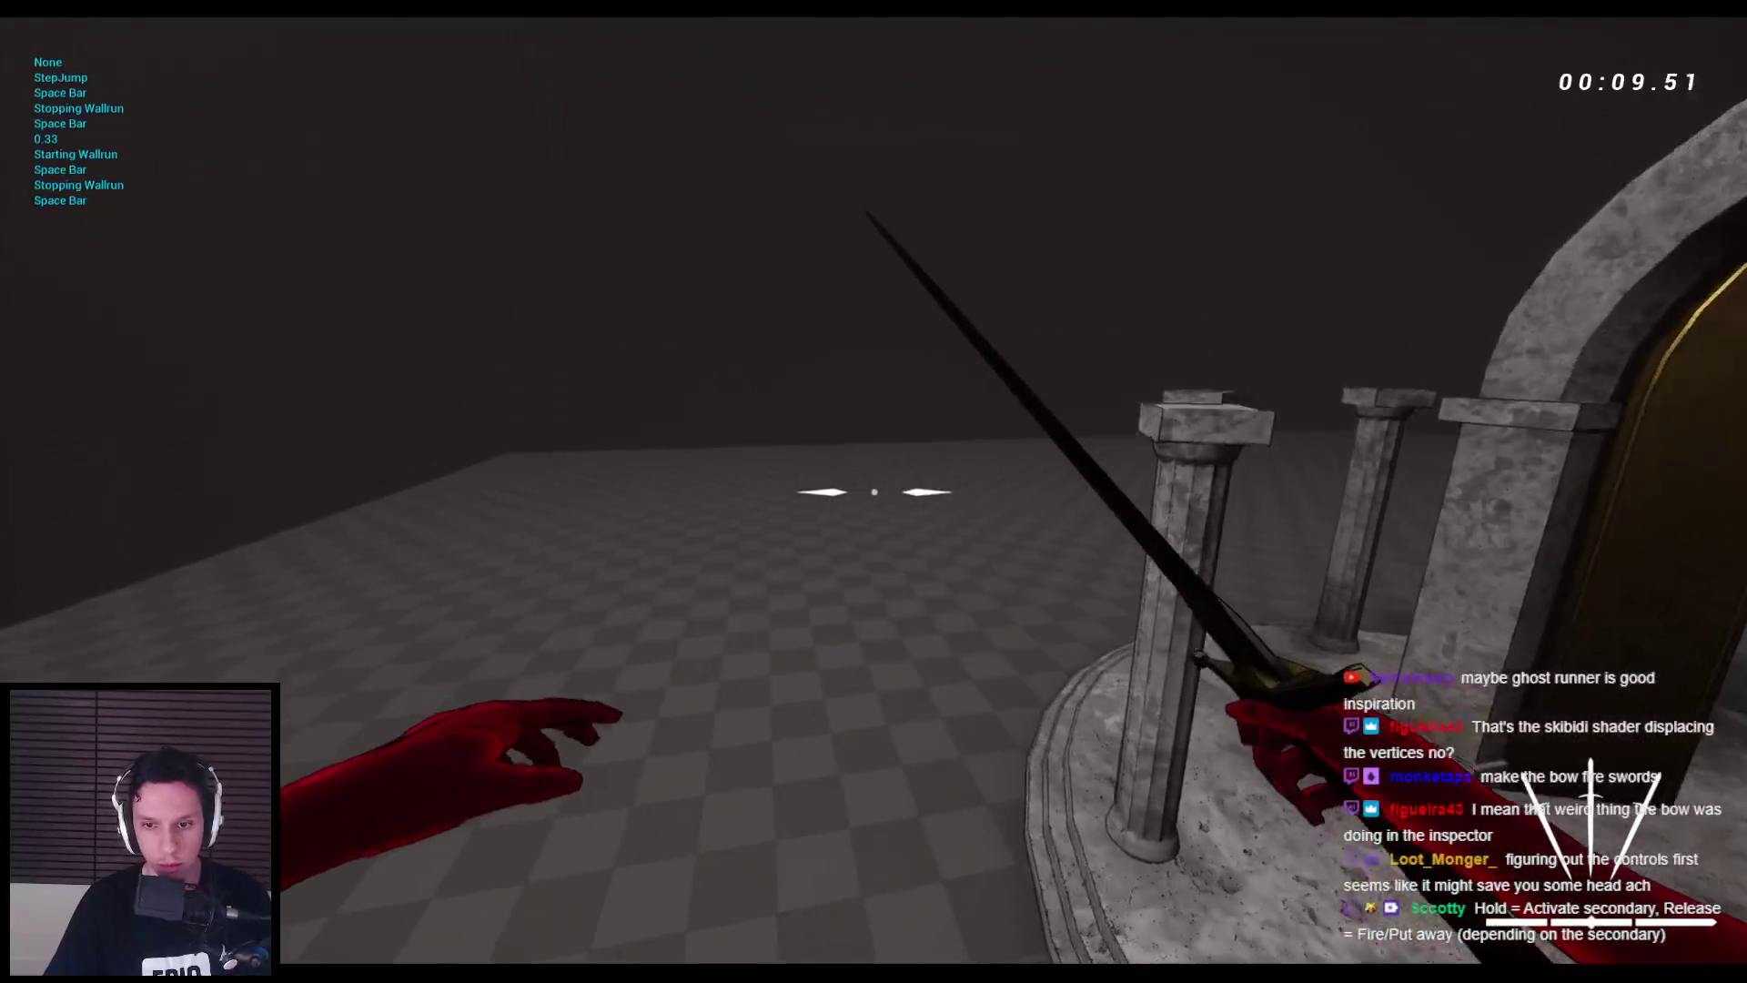
- Fire the bow at the spider and enemies, slash with the sword secondary, then fire swords from the bow
key(w)
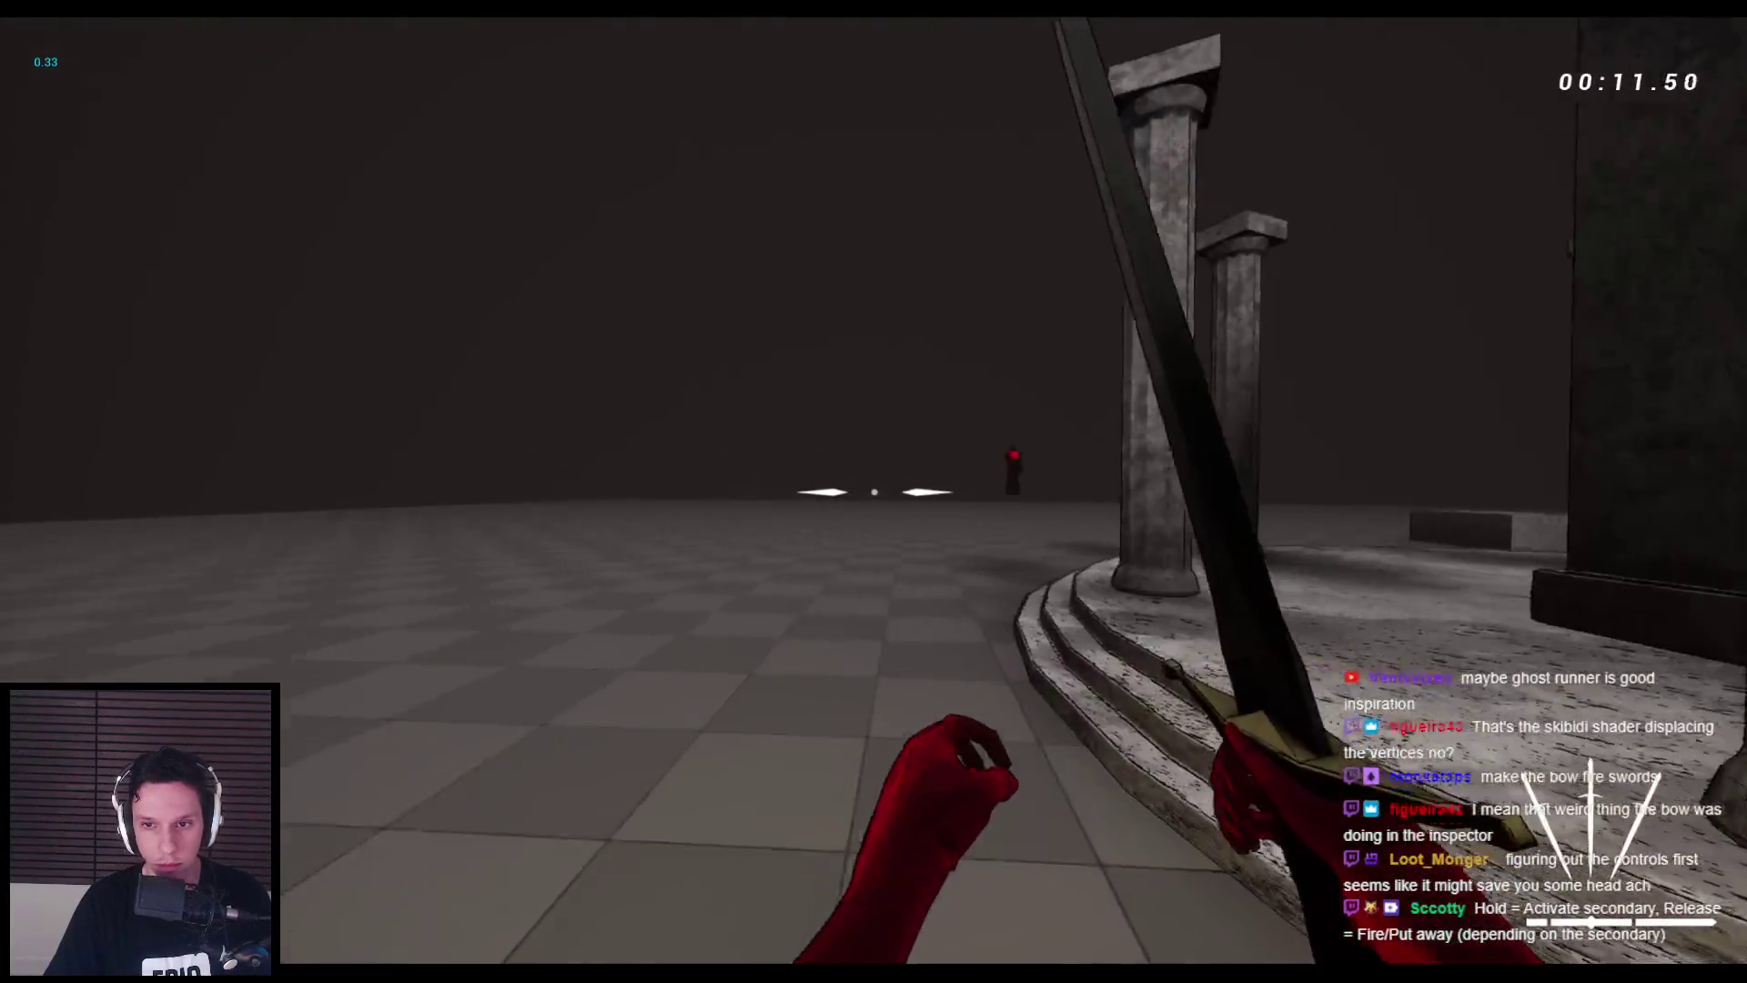
key(2)
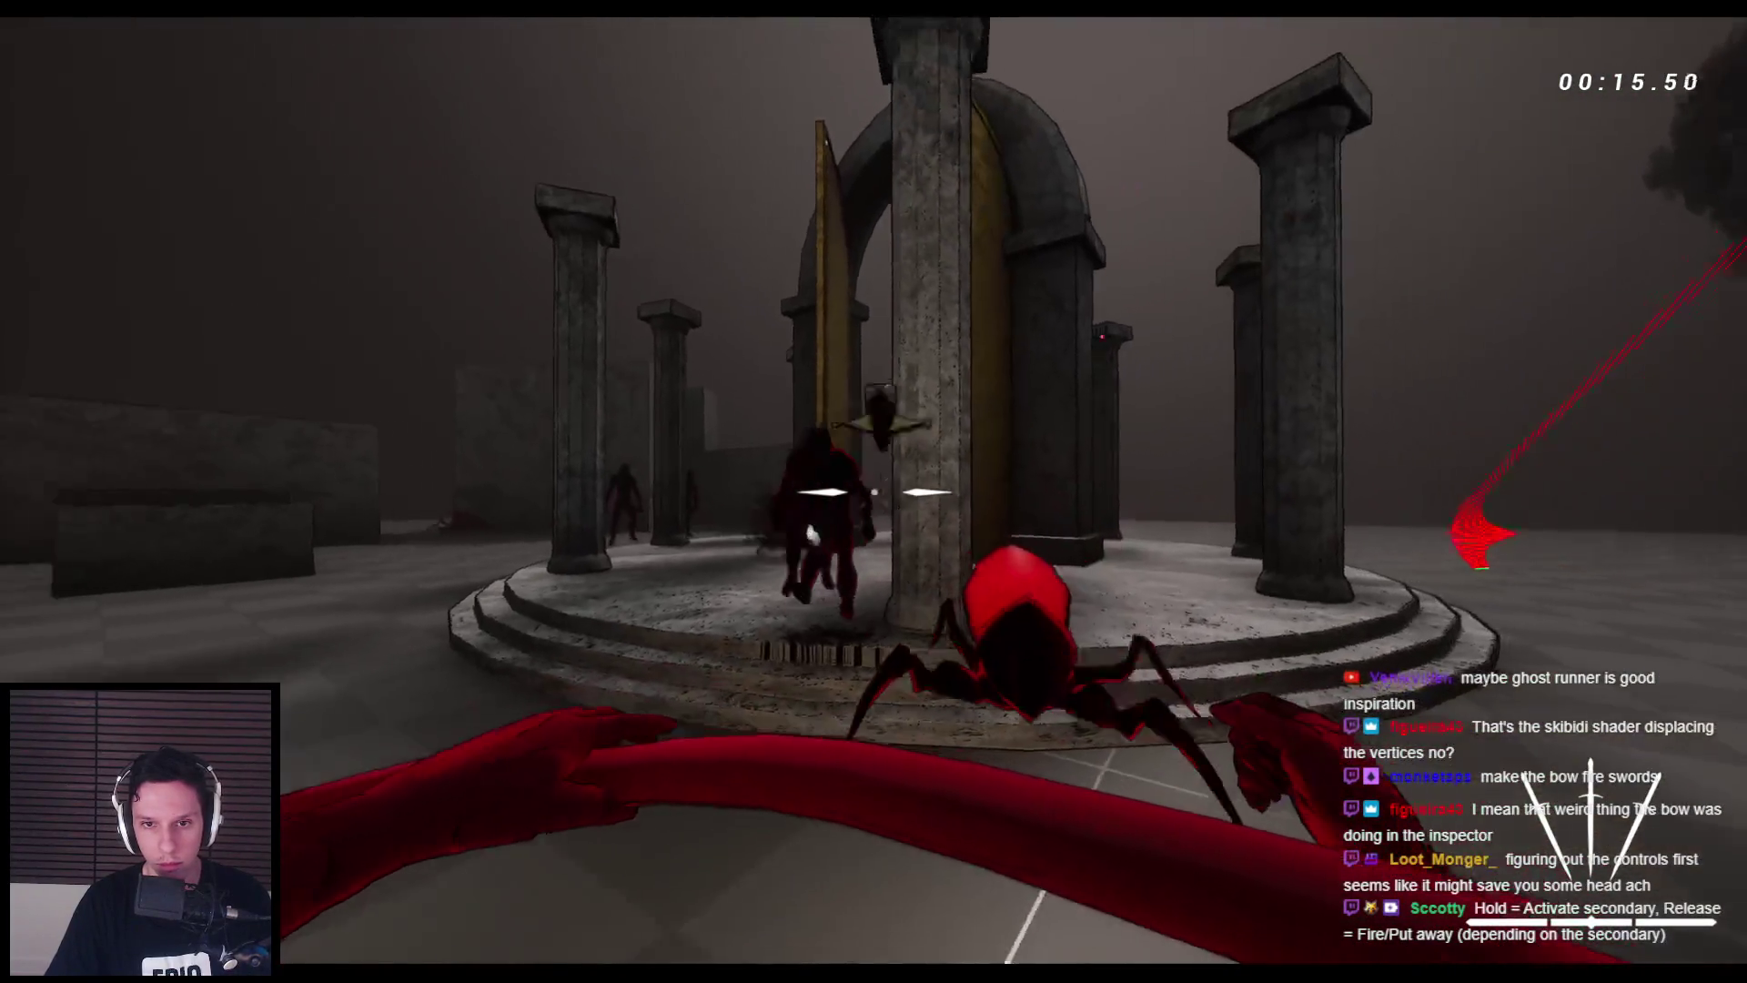
key(s)
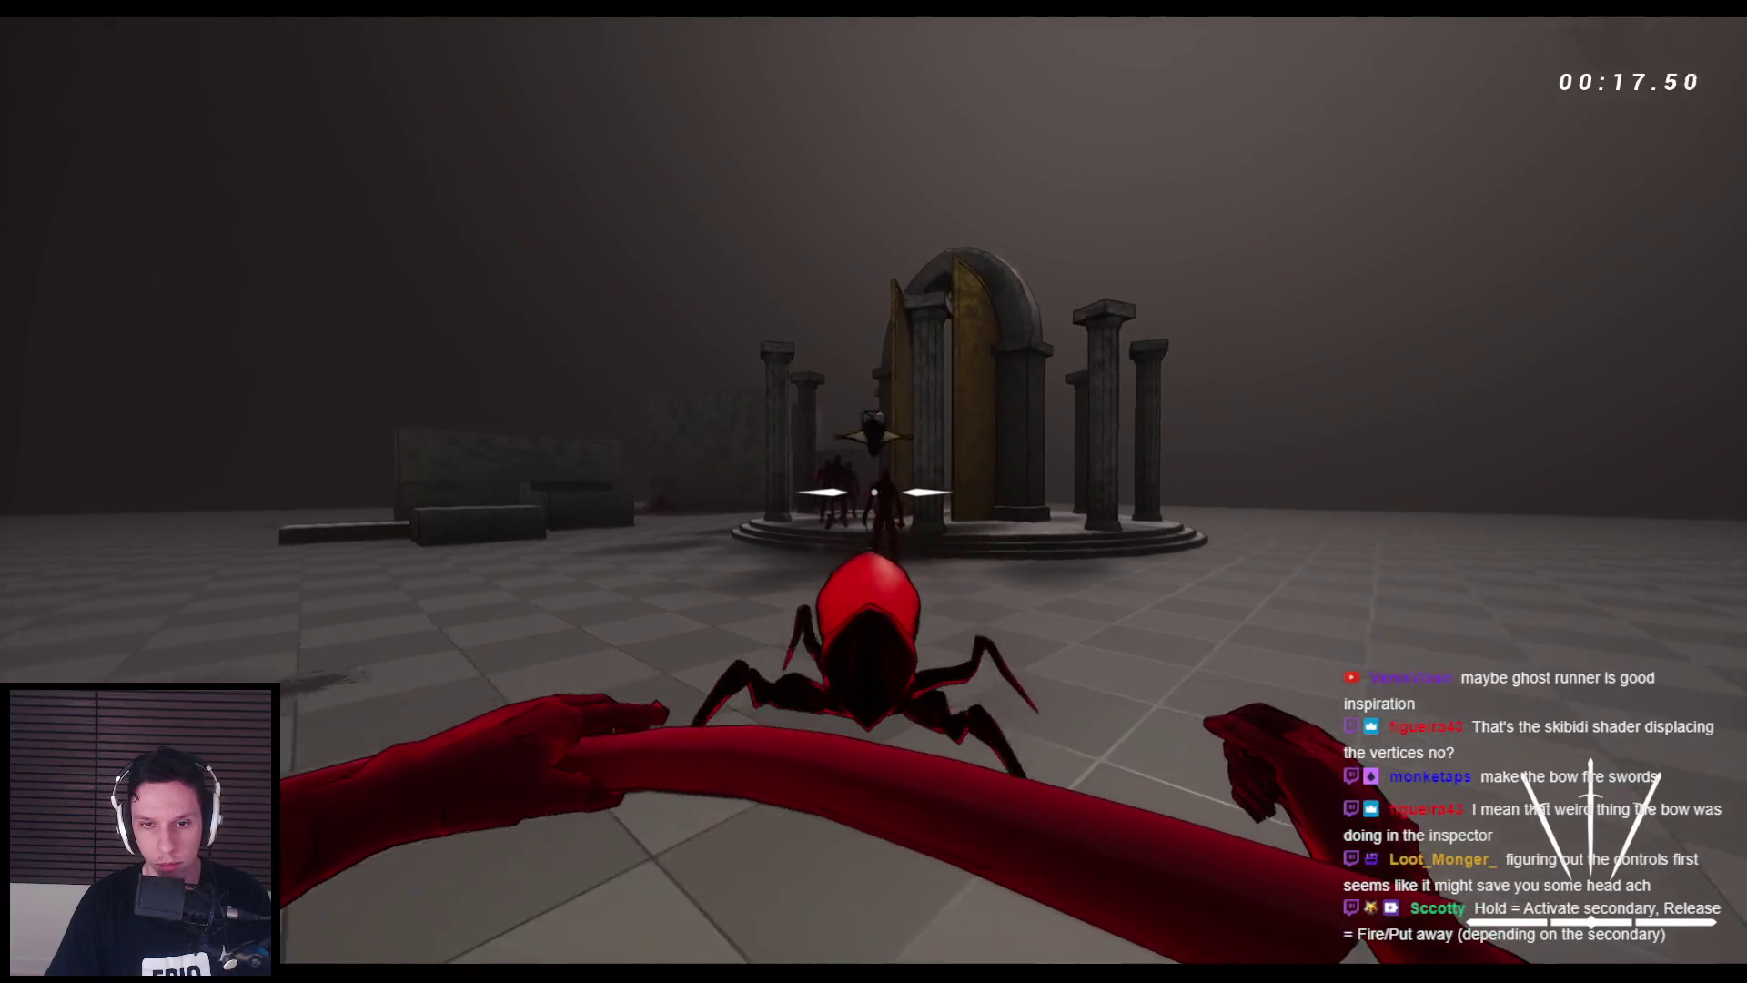
click(874, 491)
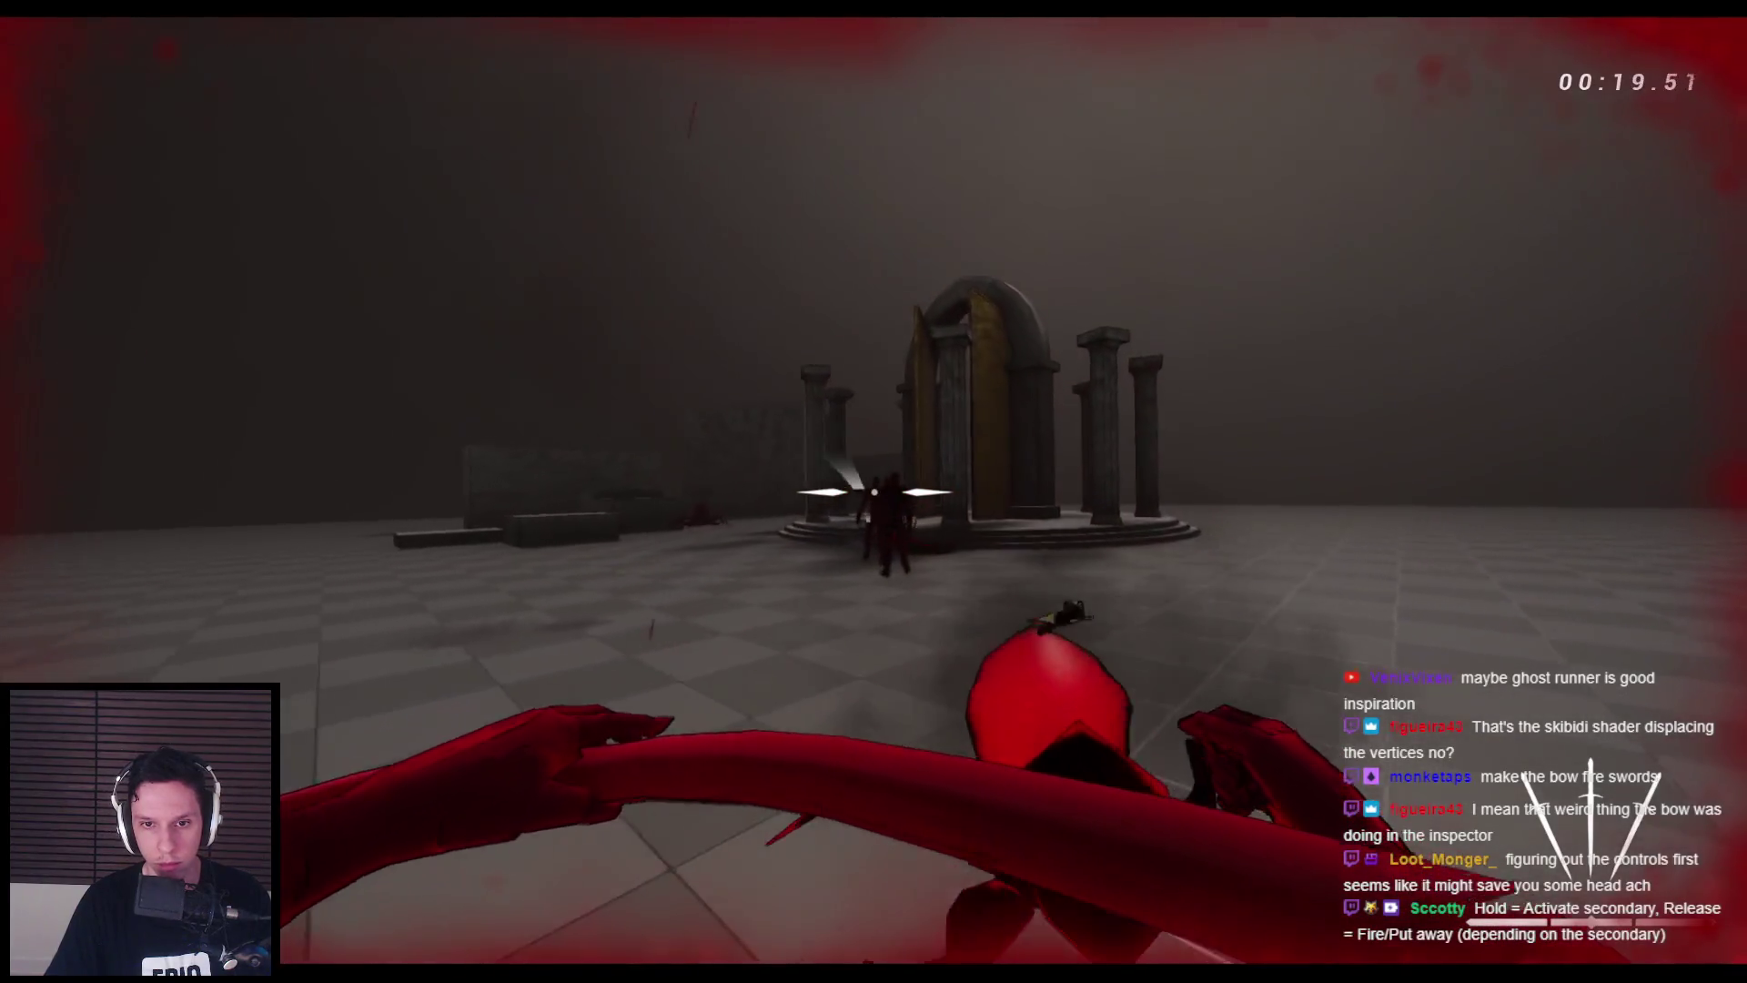
key(w)
click(873, 492)
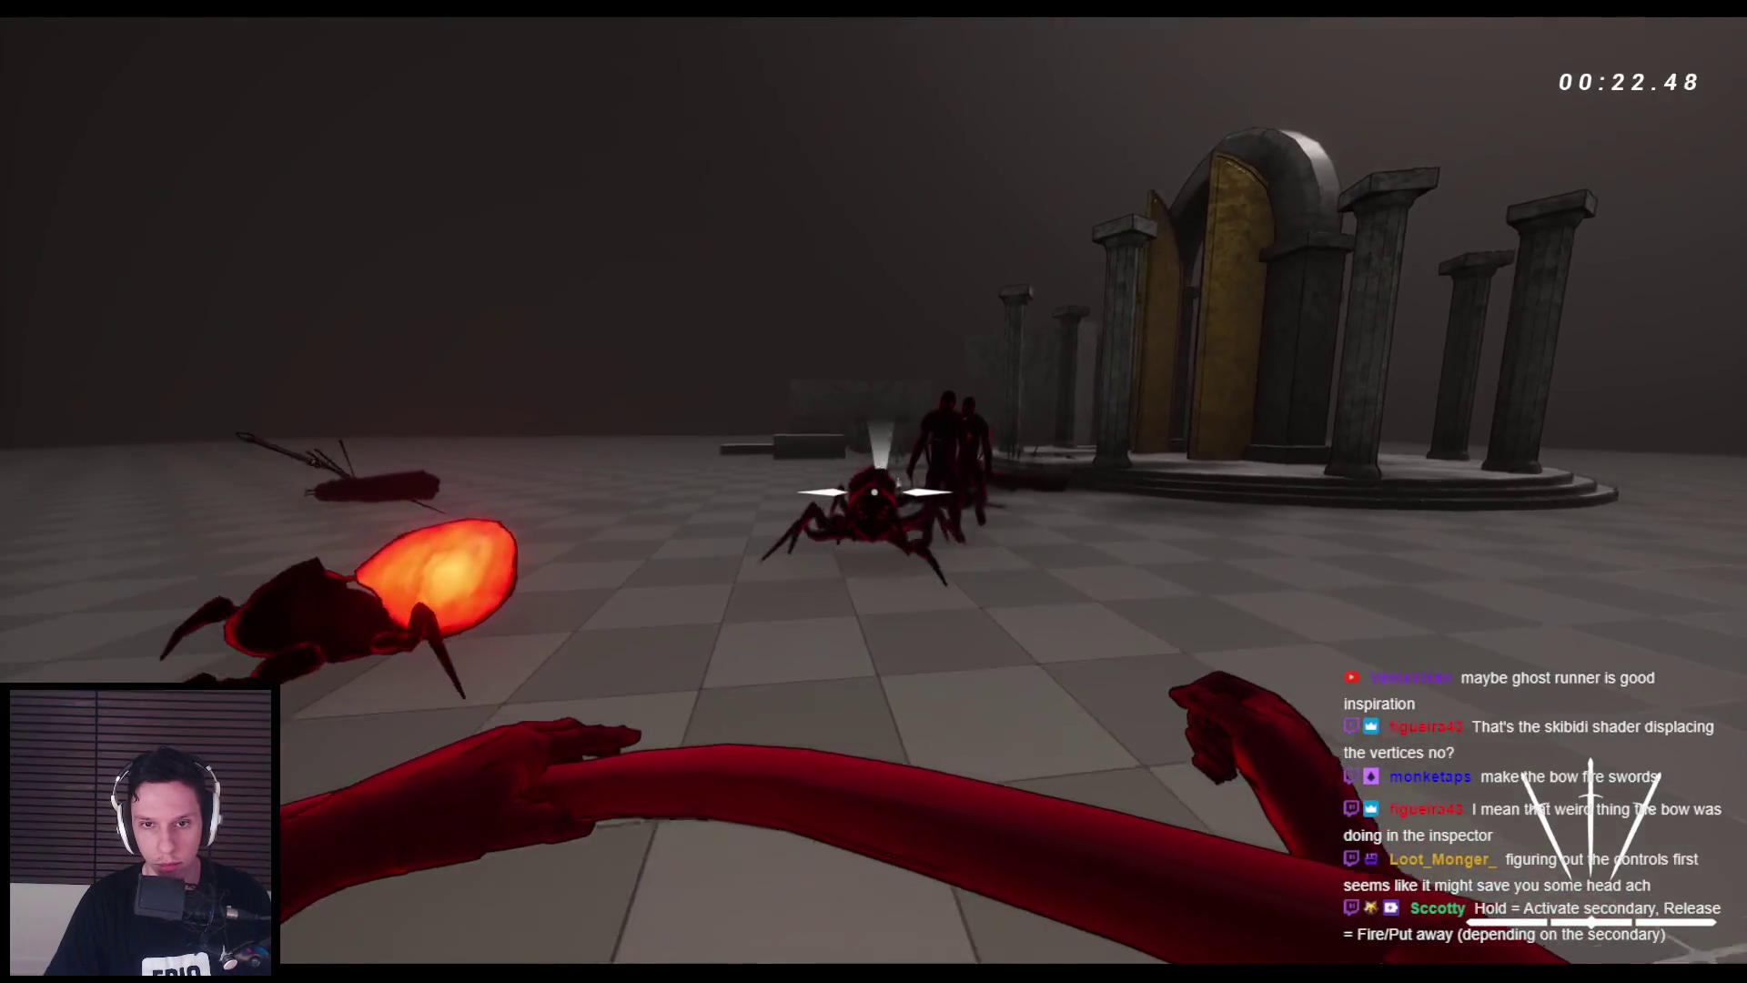
right_click(874, 492)
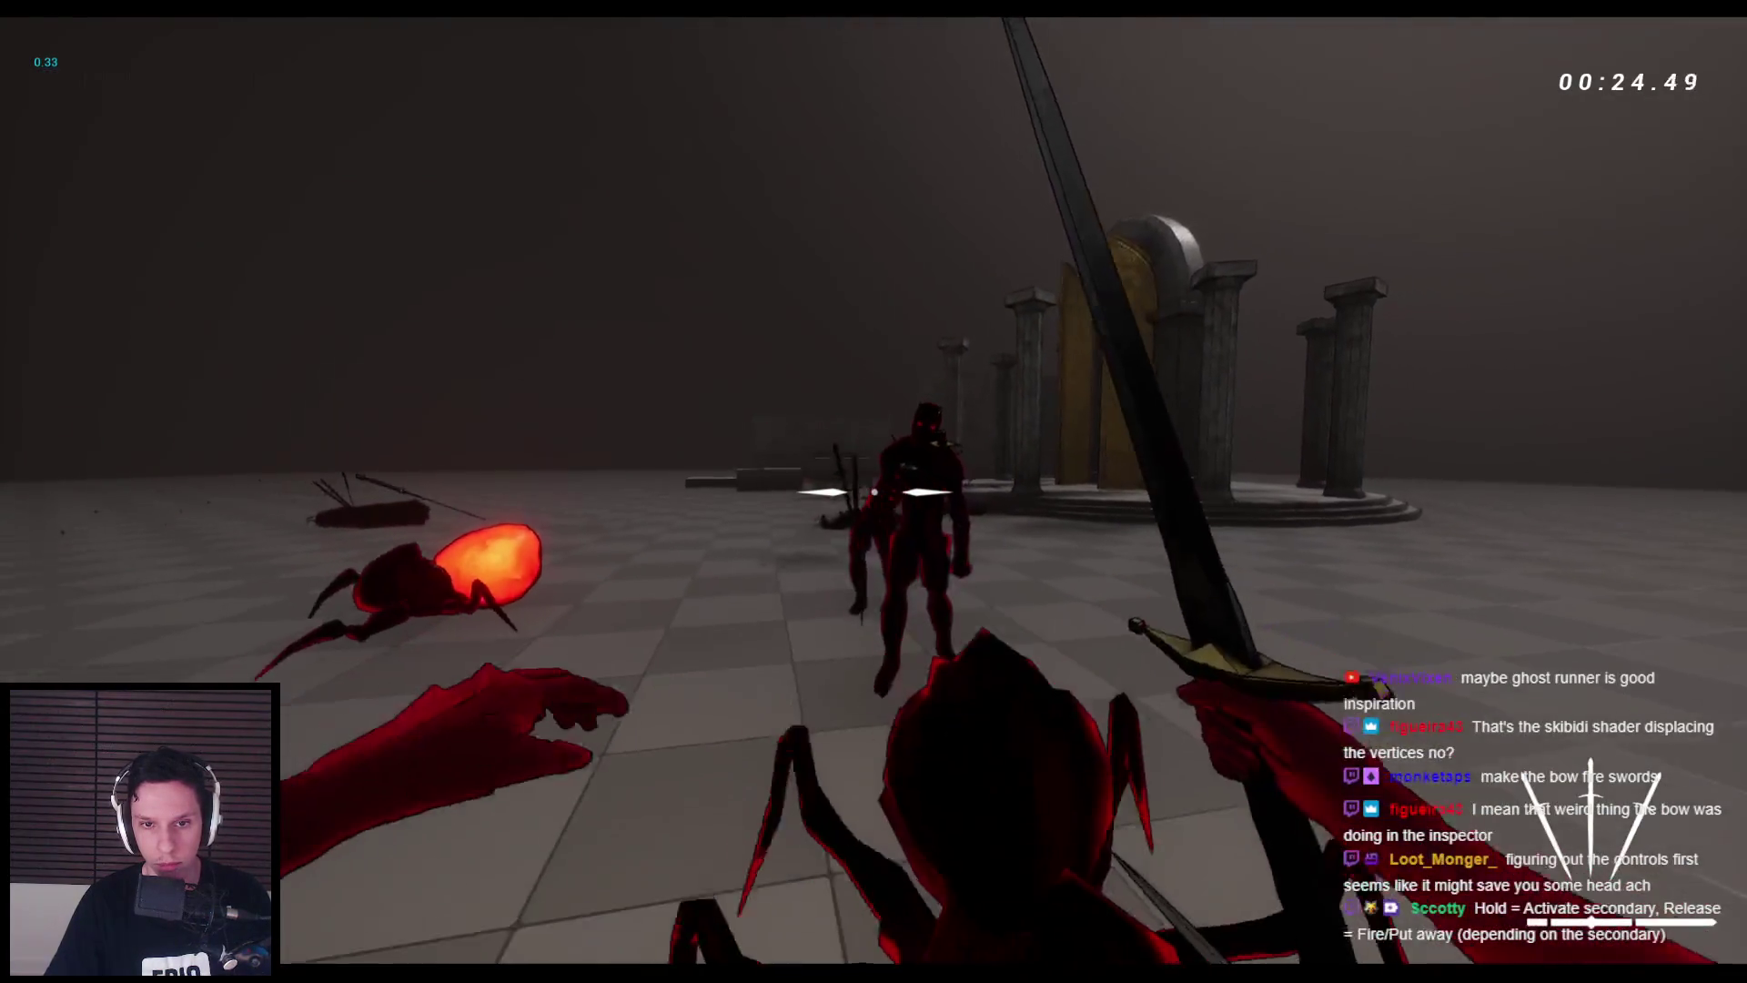
click(874, 492)
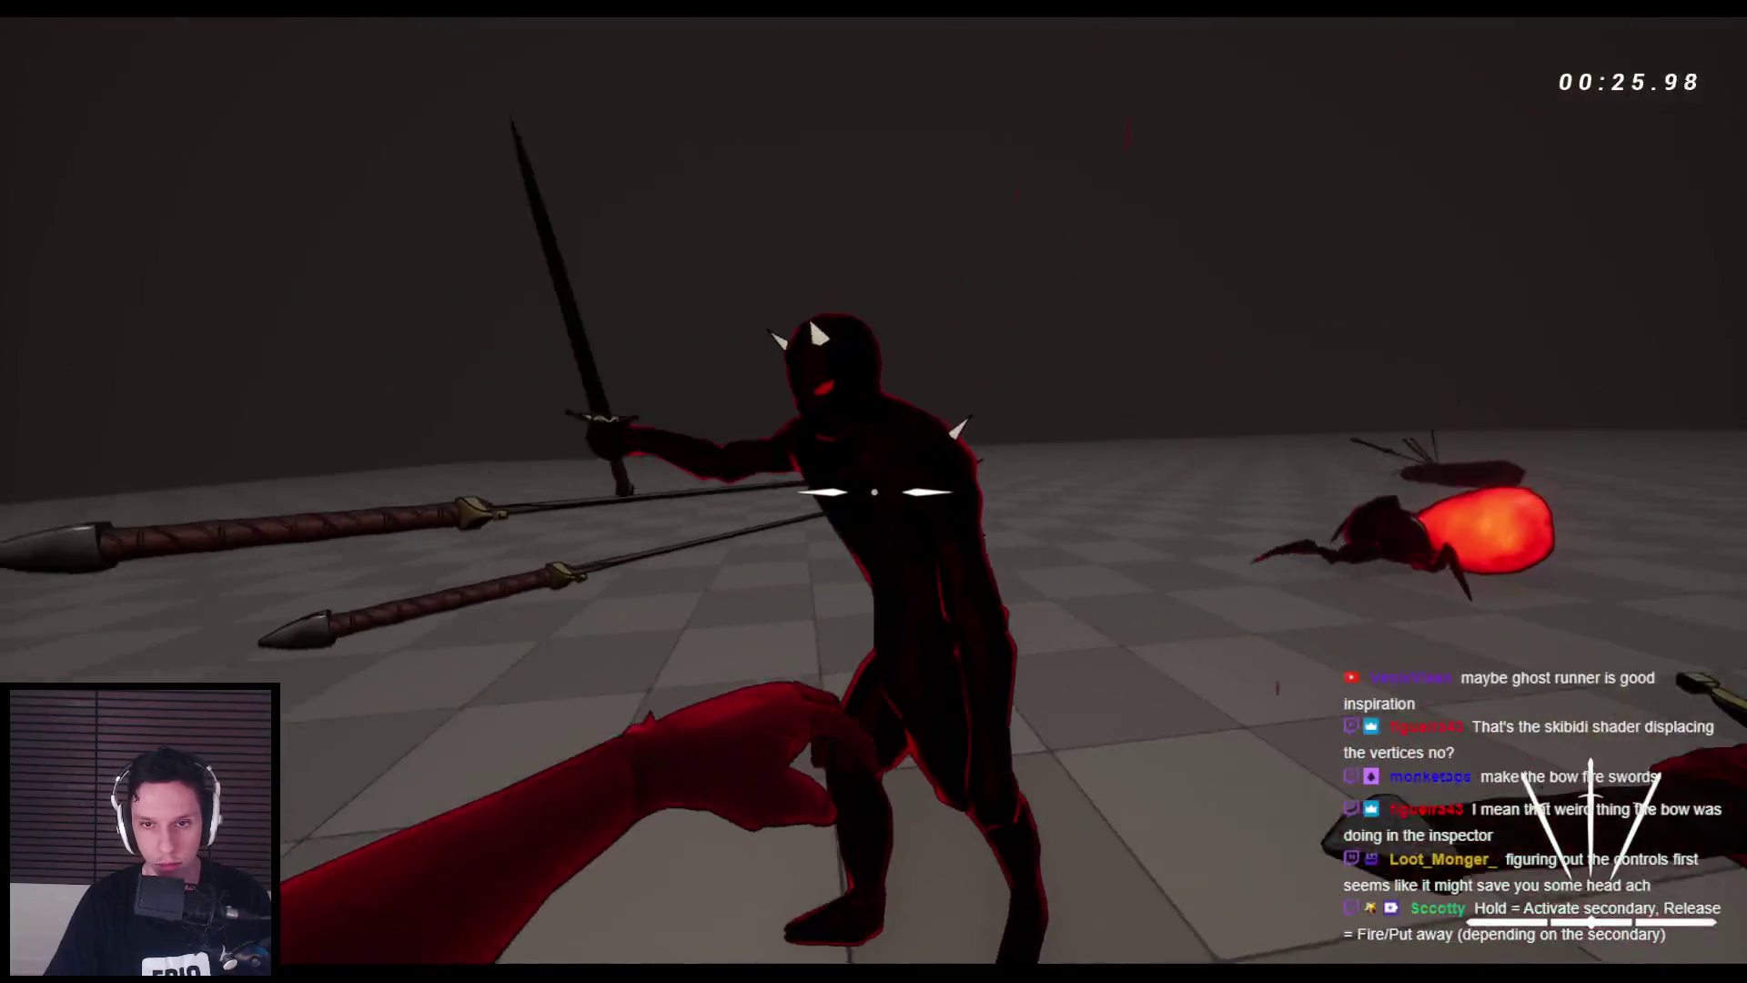
click(874, 492)
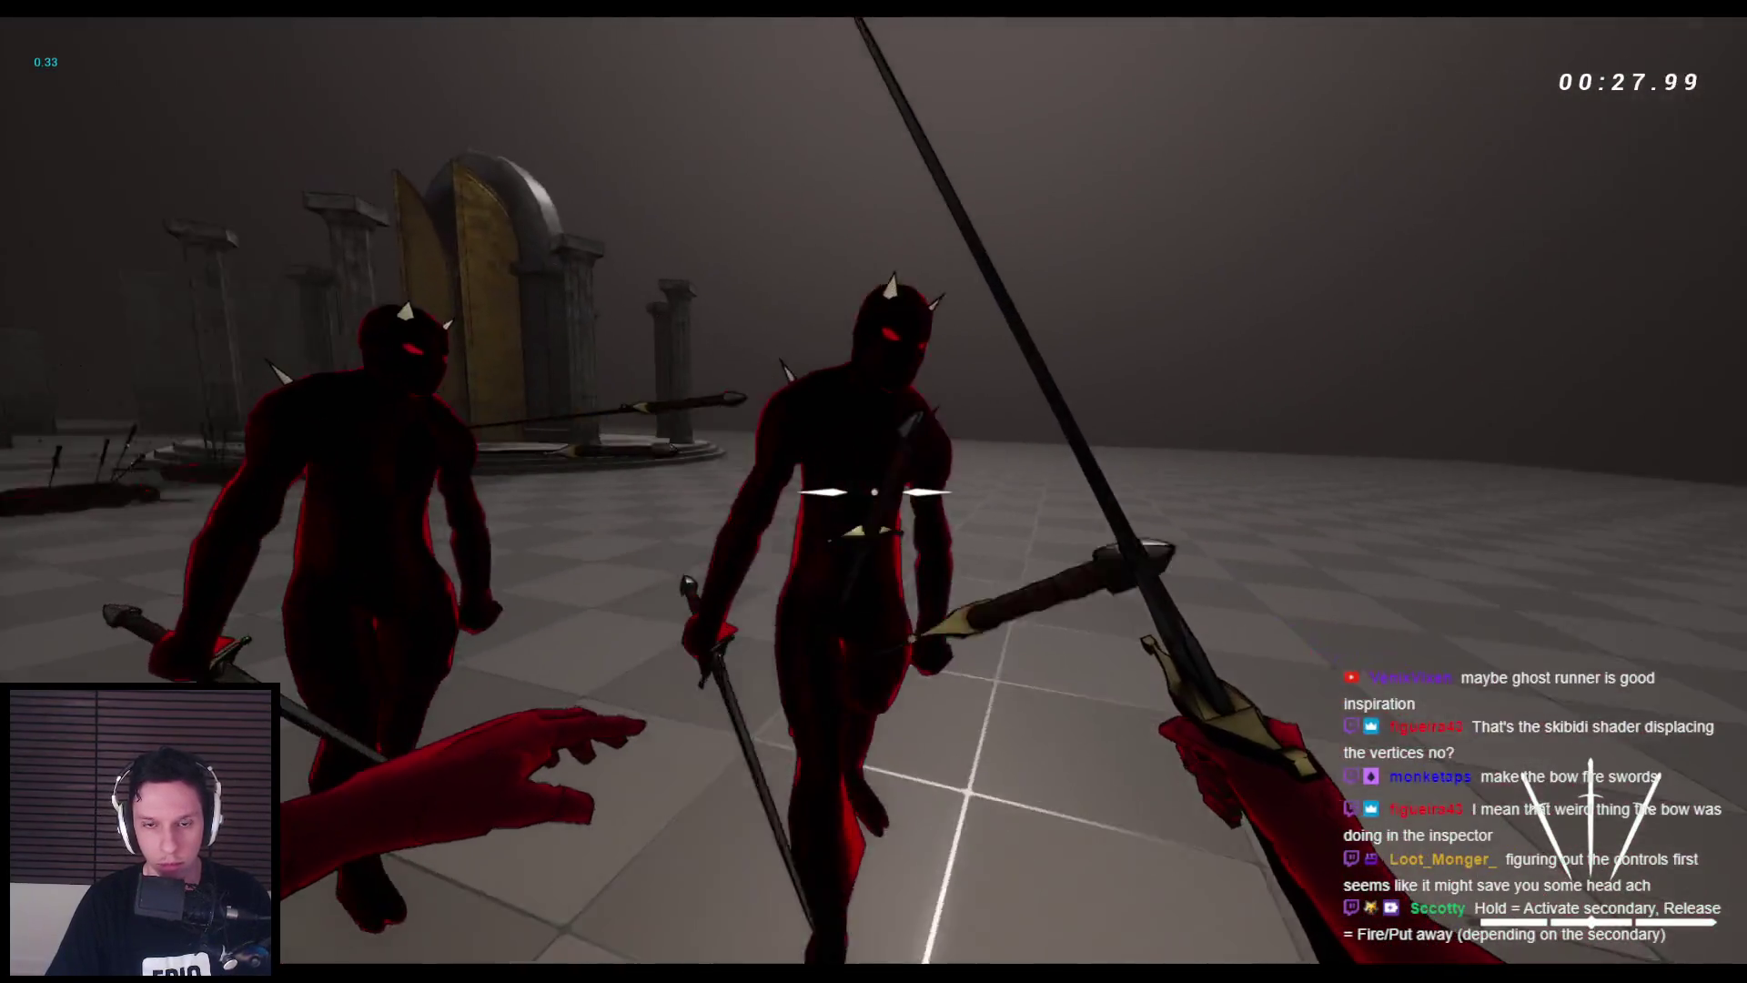
right_click(874, 491)
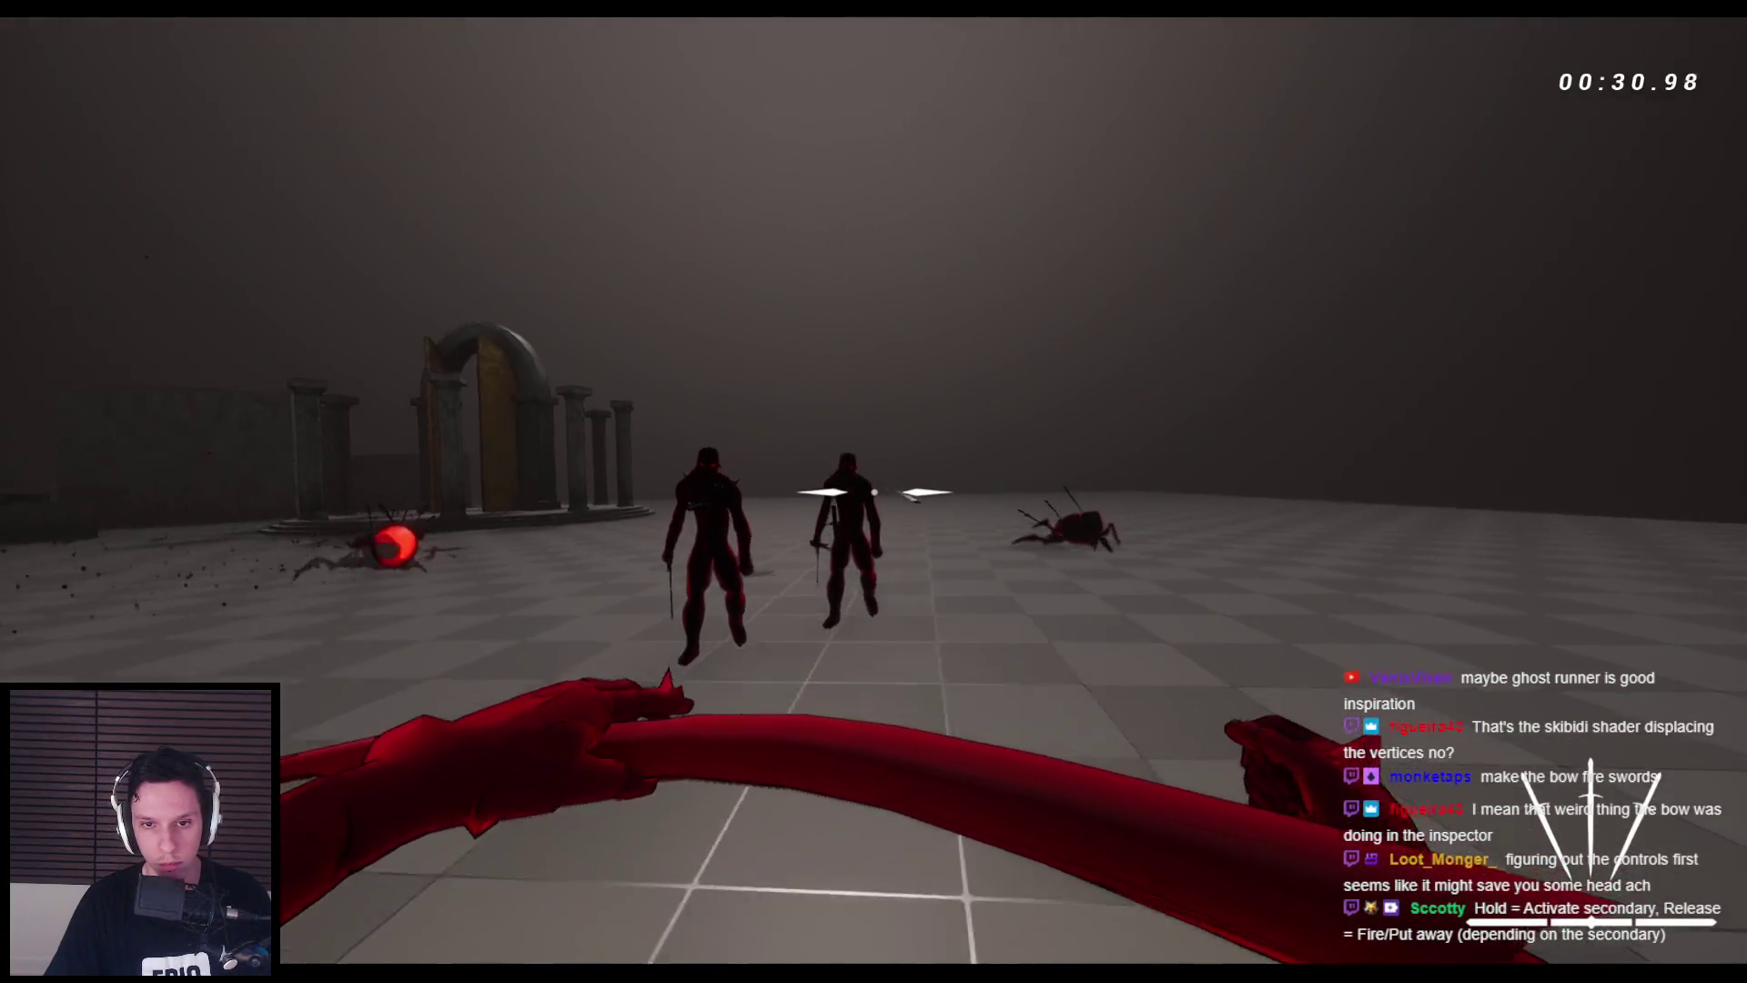
click(874, 492)
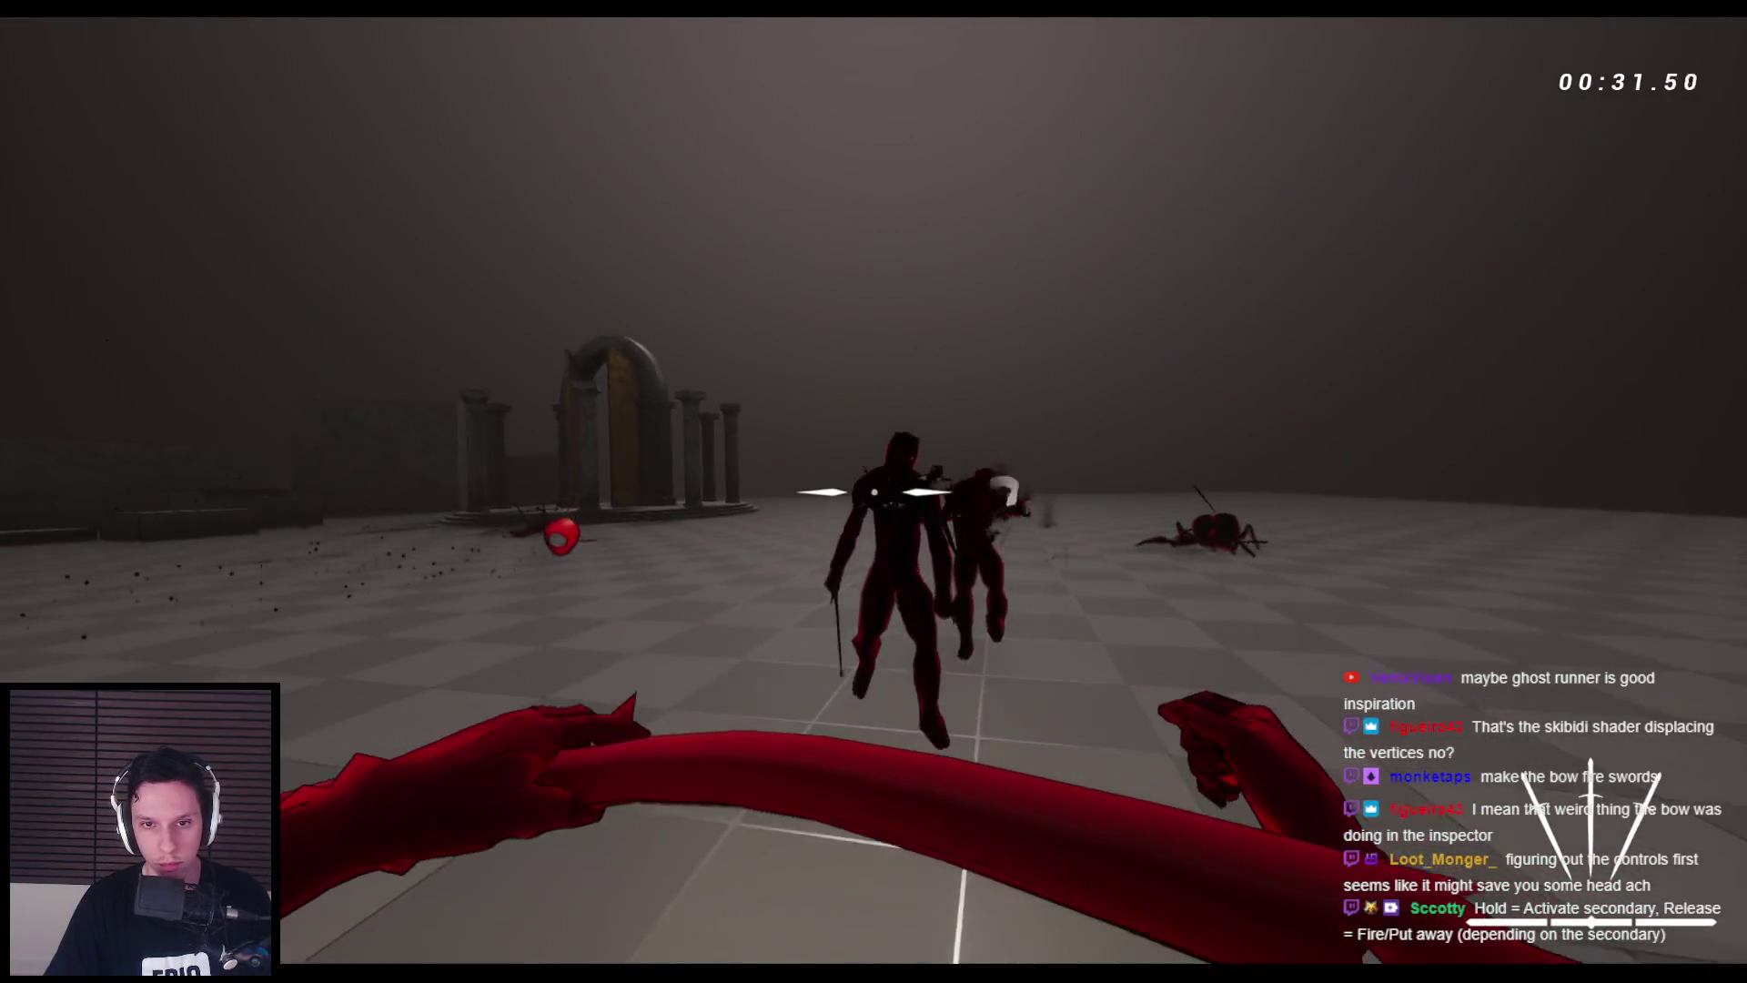
- Jump onto the temple platform, wall-run onto a ledge, and end the play session
key(space)
key(space)
key(space)
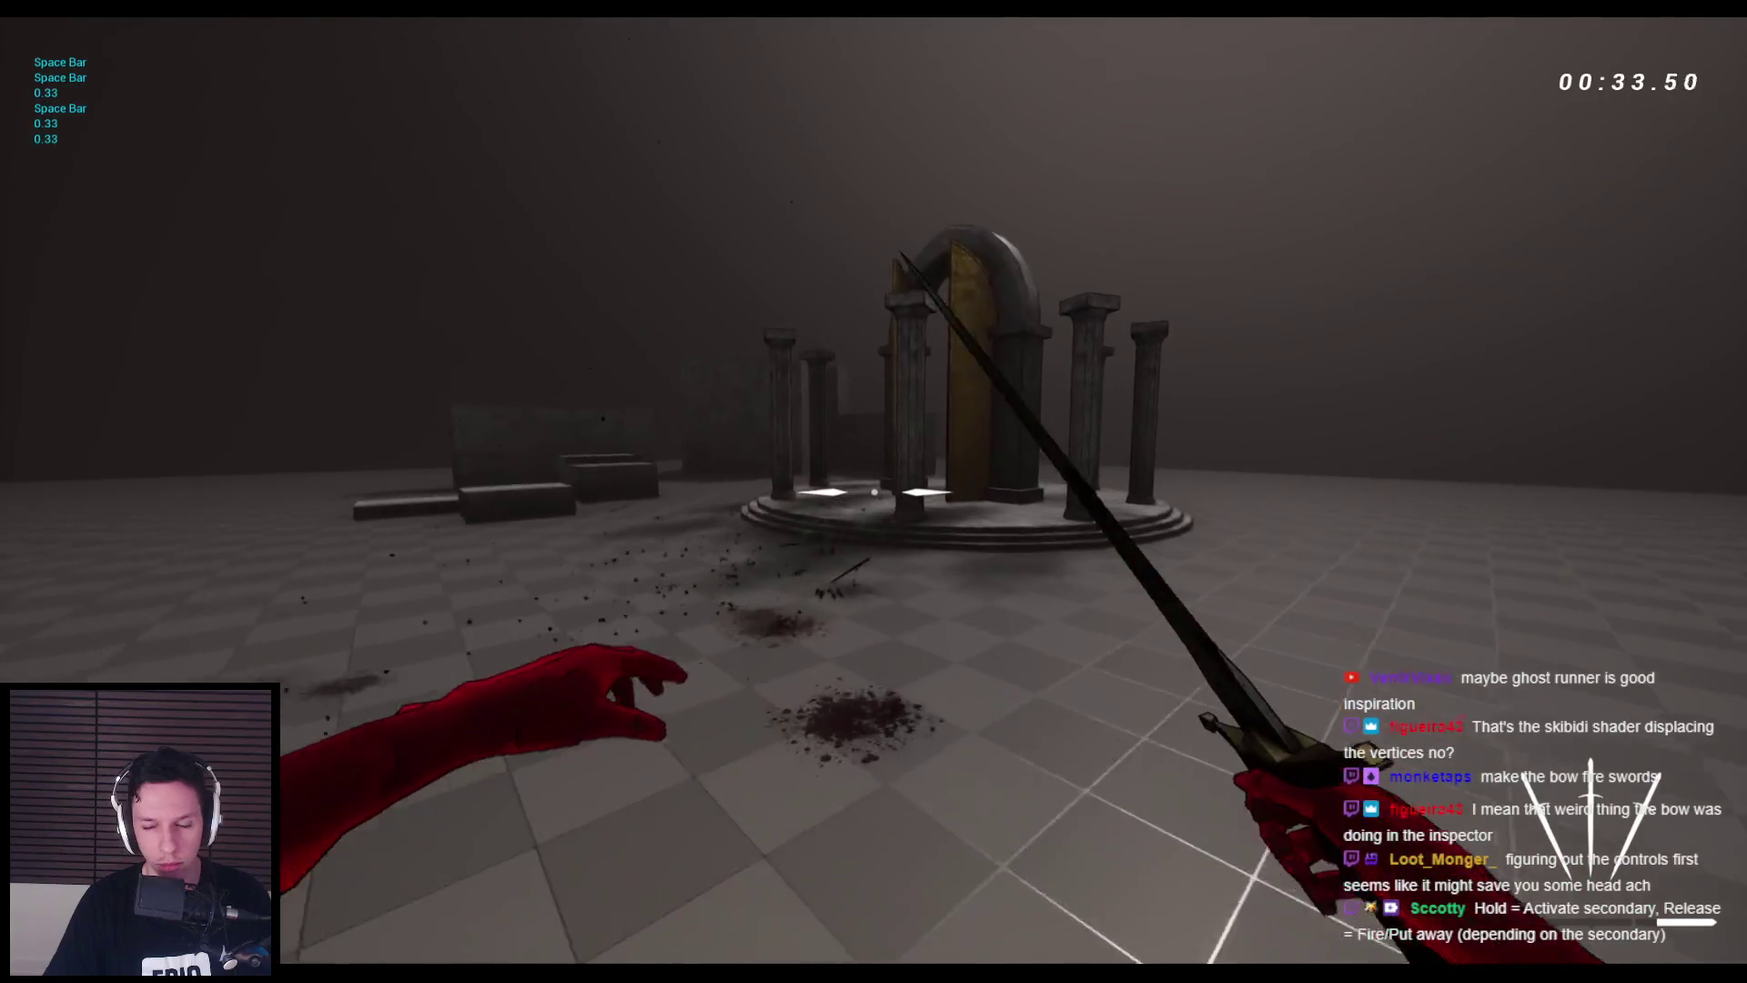
key(w)
key(space)
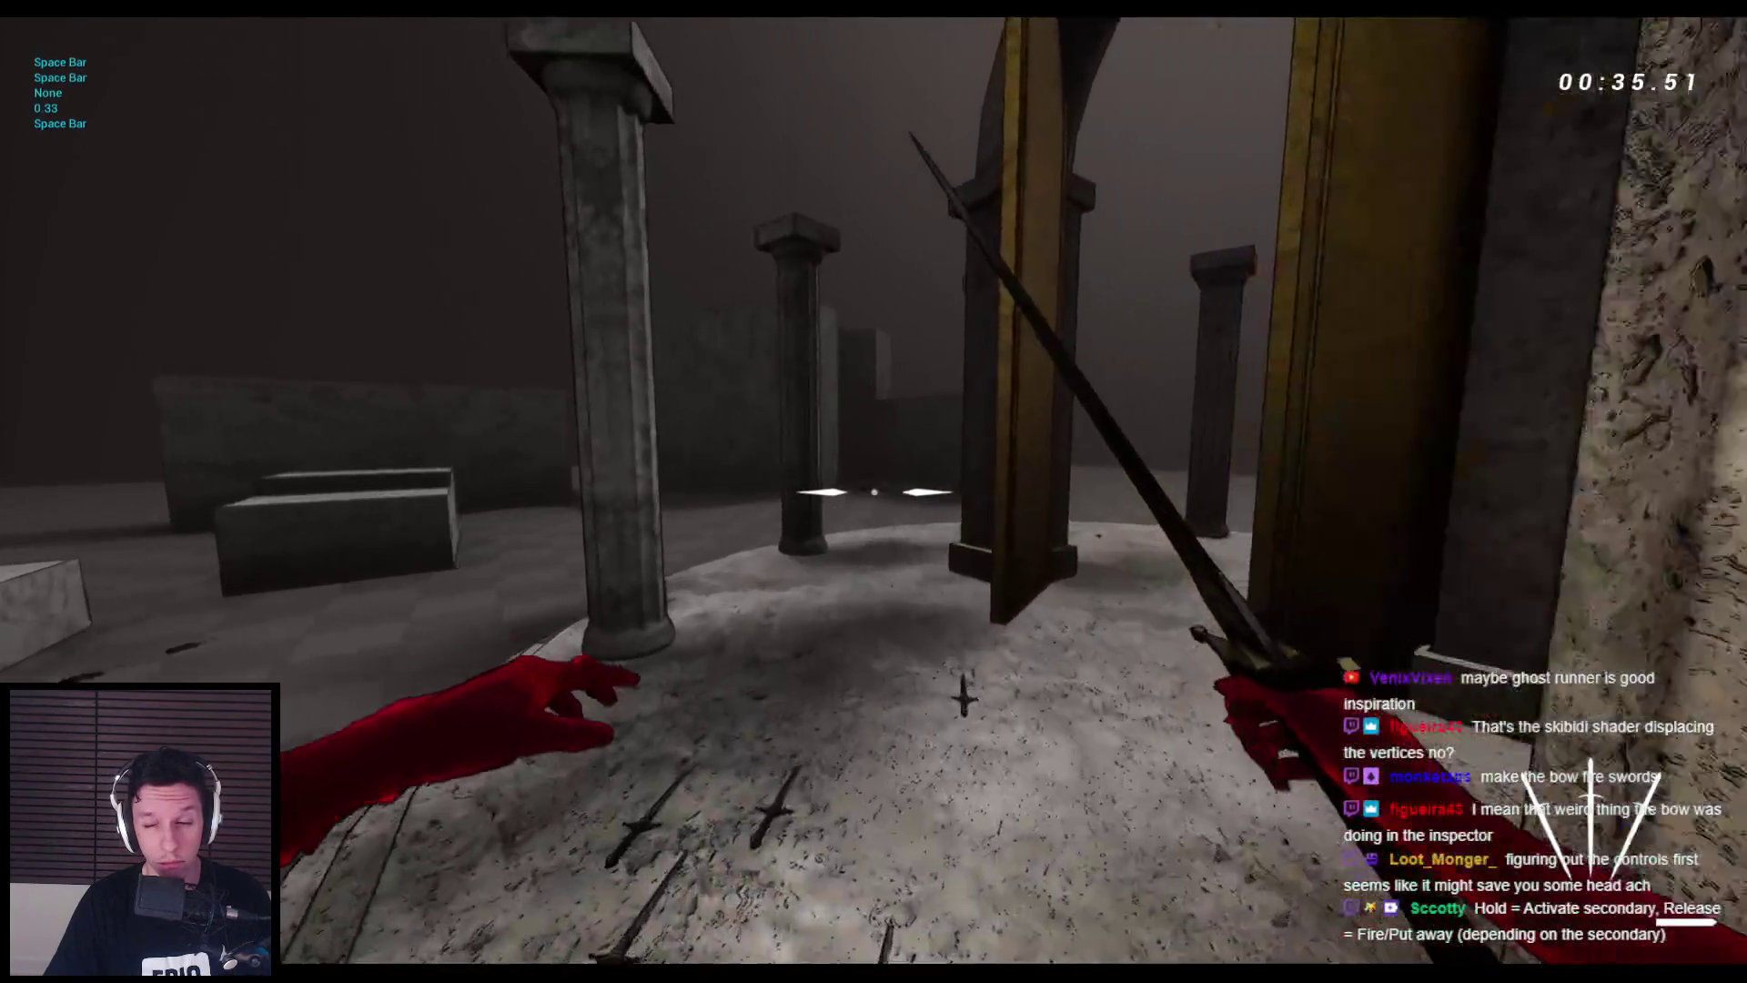
key(w)
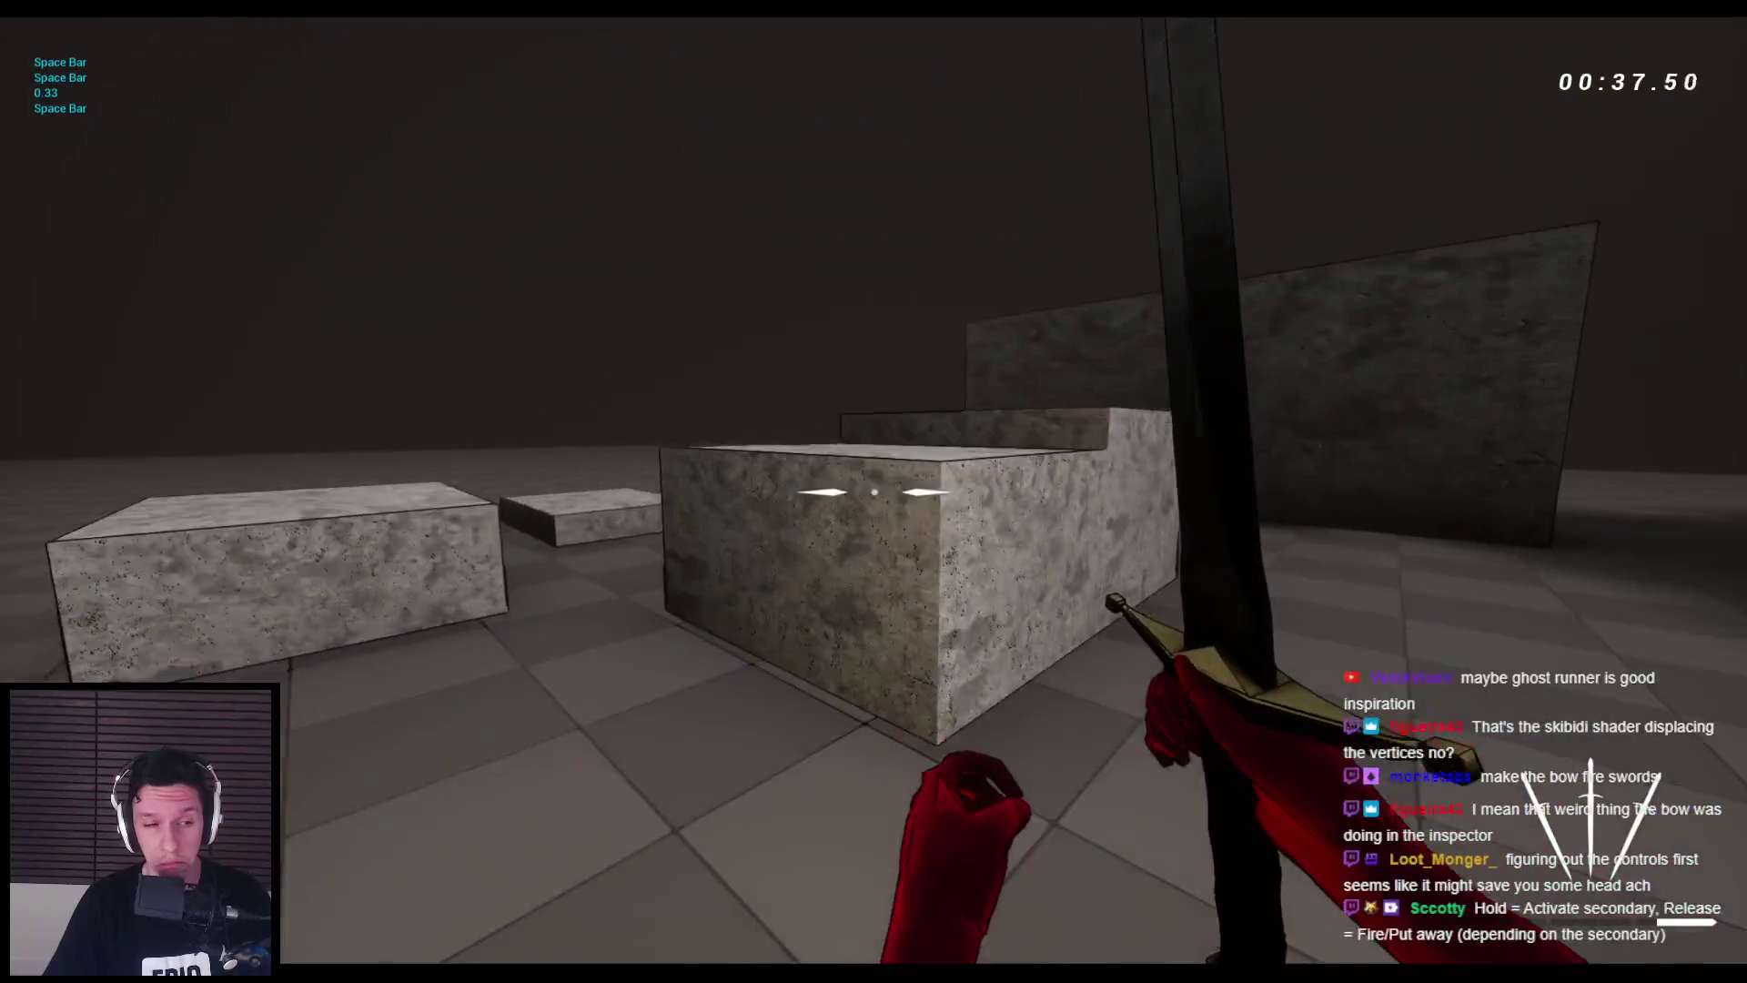
key(space)
key(space)
key(space)
key(space)
key(space)
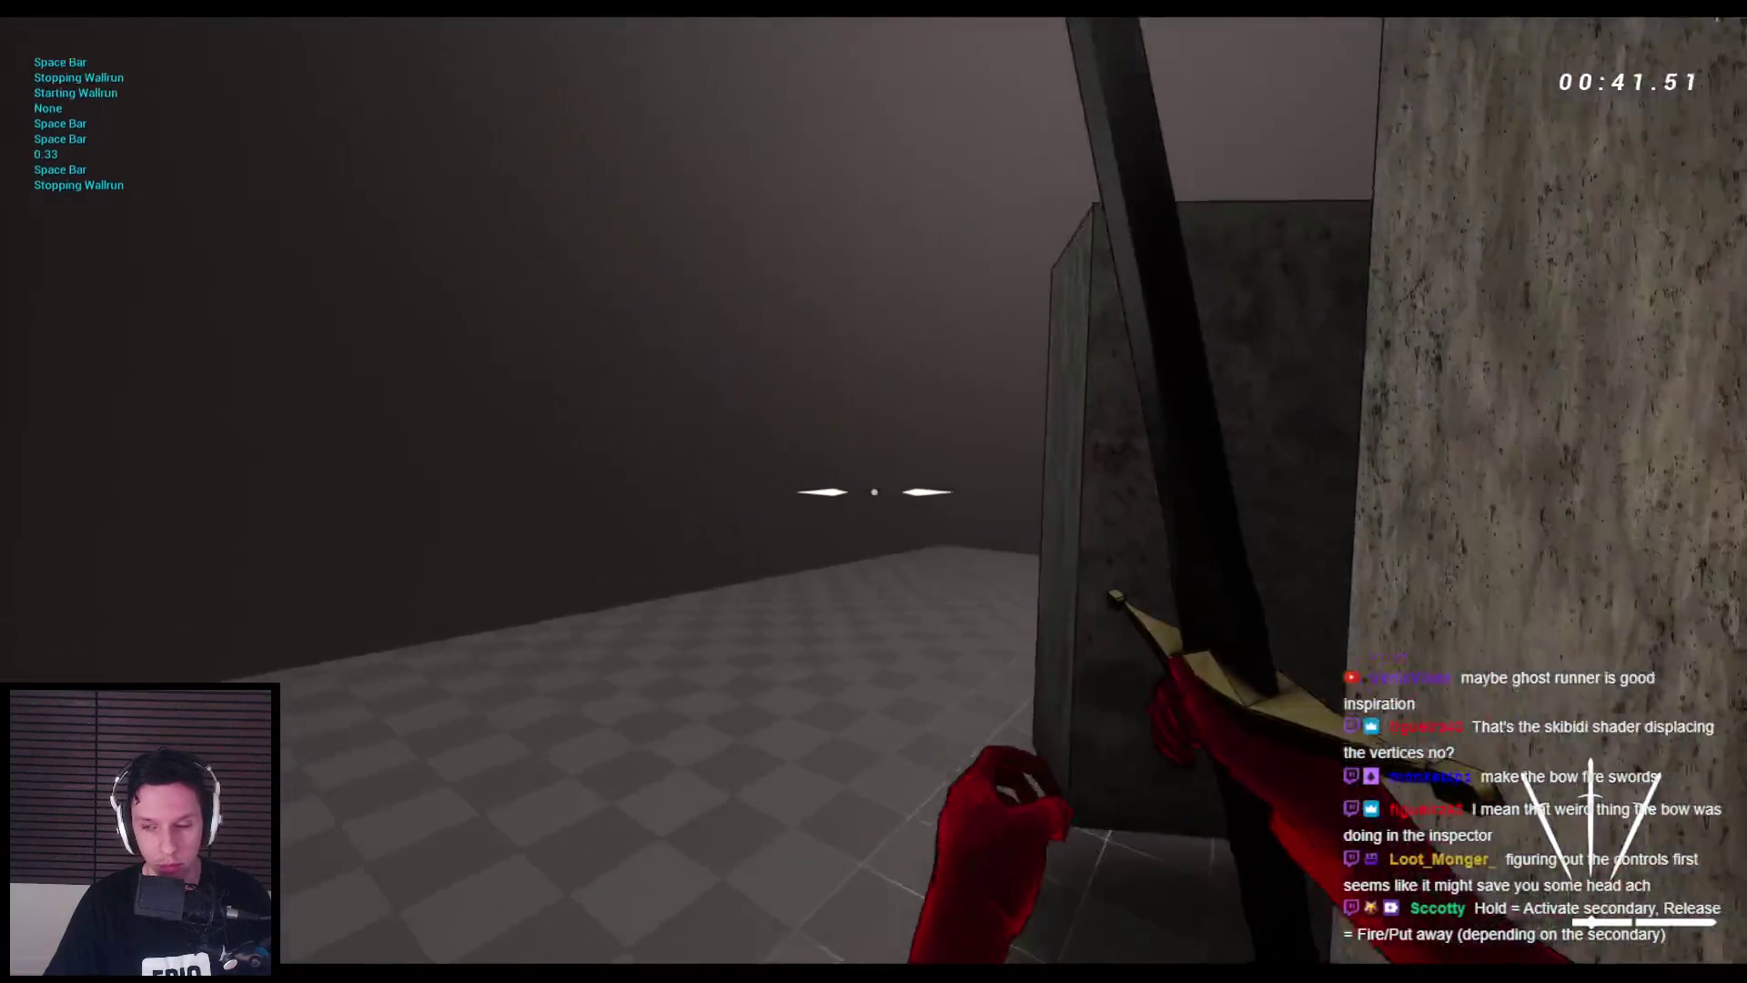
key(Escape)
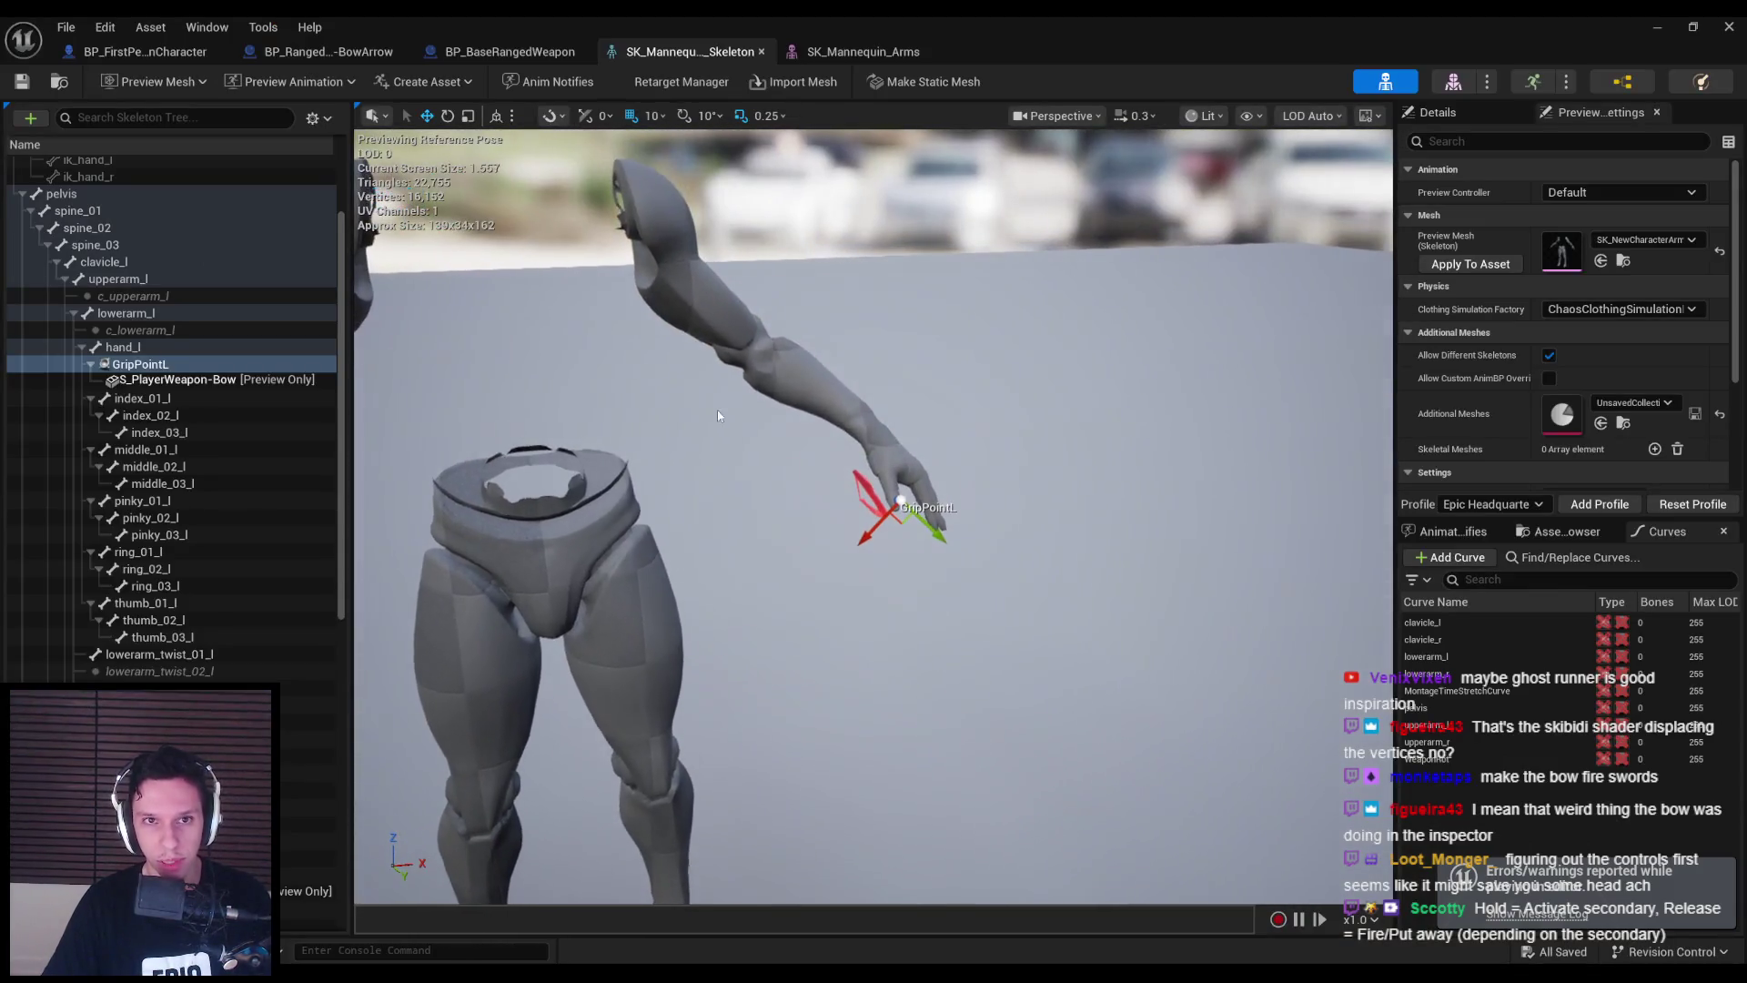
- Close both skeleton editor tabs and switch to the first-person character blueprint
click(825, 55)
click(942, 52)
click(762, 51)
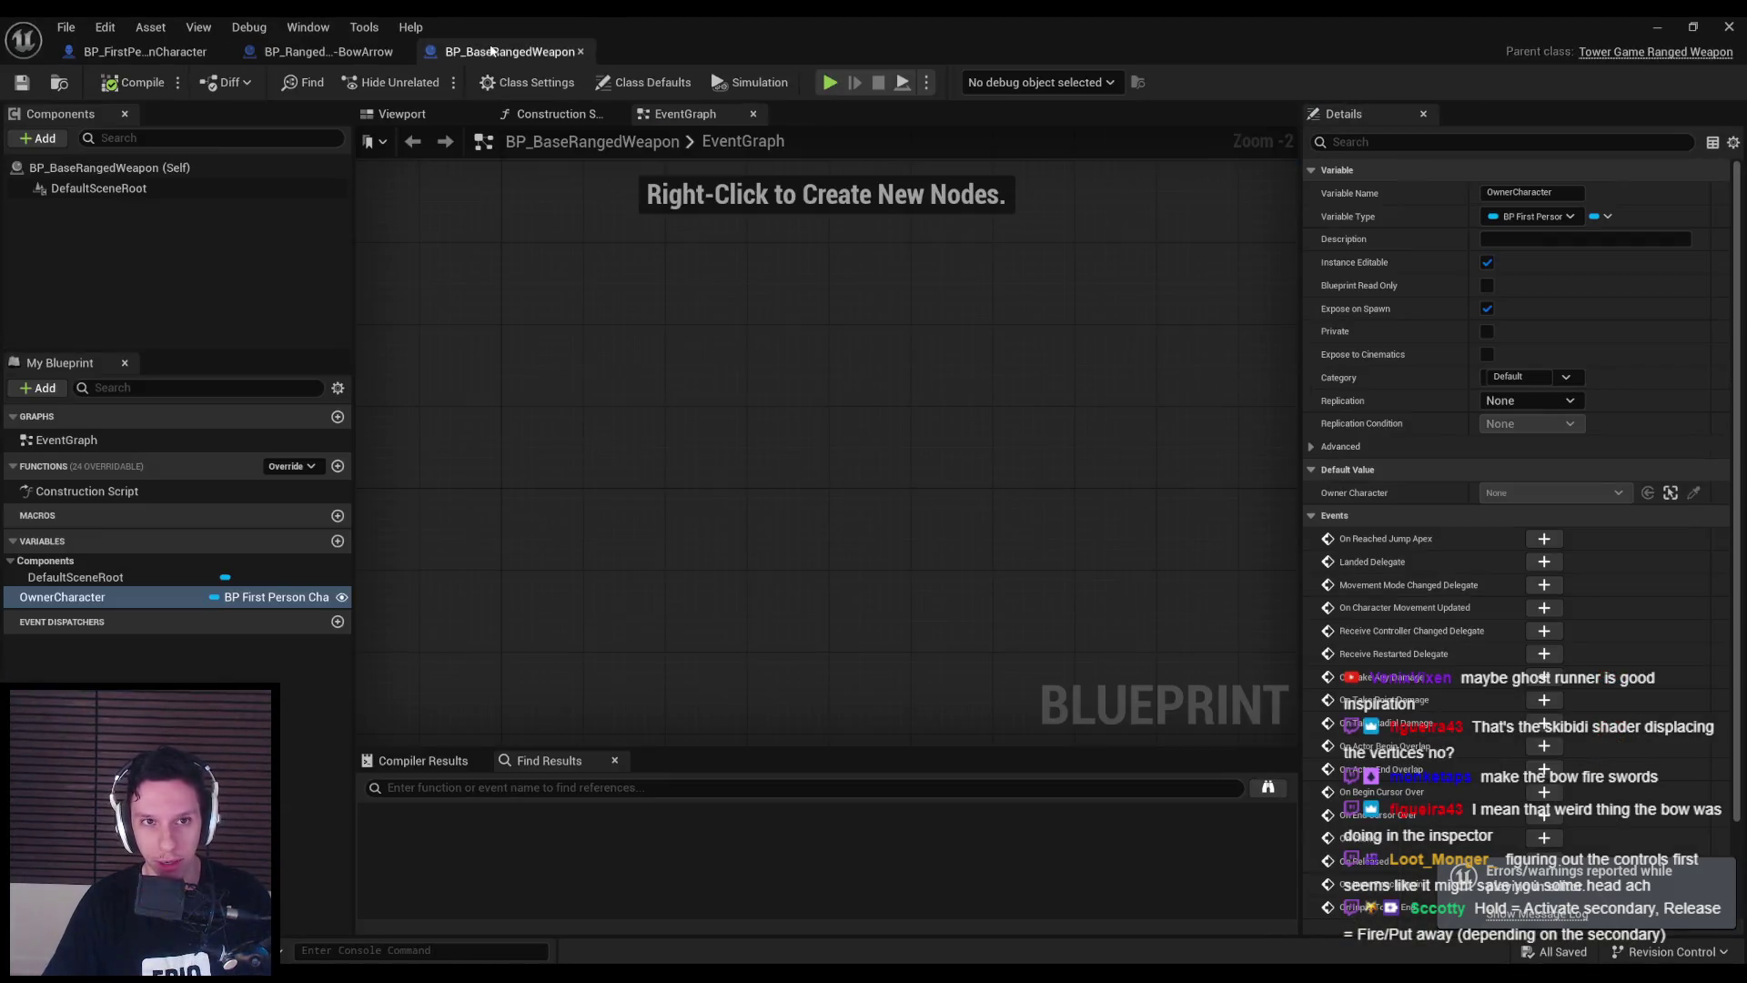
click(304, 52)
click(146, 51)
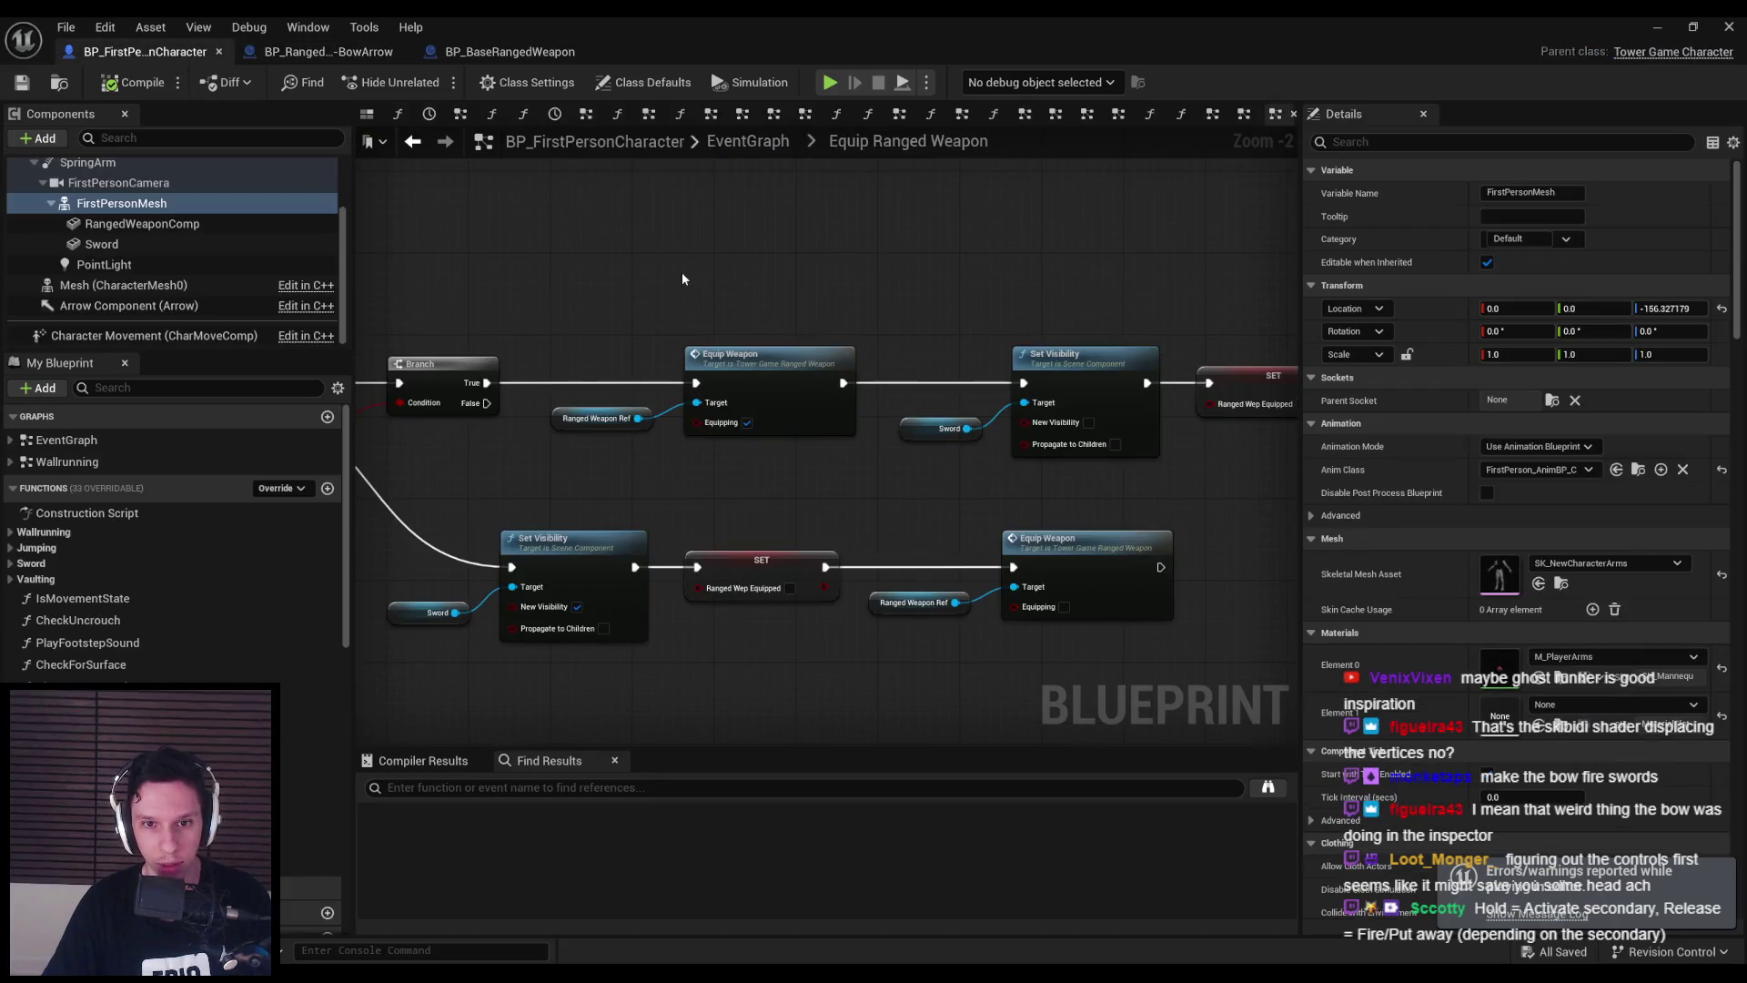
- Zoom and pan the character graph to bring the Equip Ranged Weapon nodes into view
scroll(755, 326, down, 1)
scroll(864, 407, up, 1)
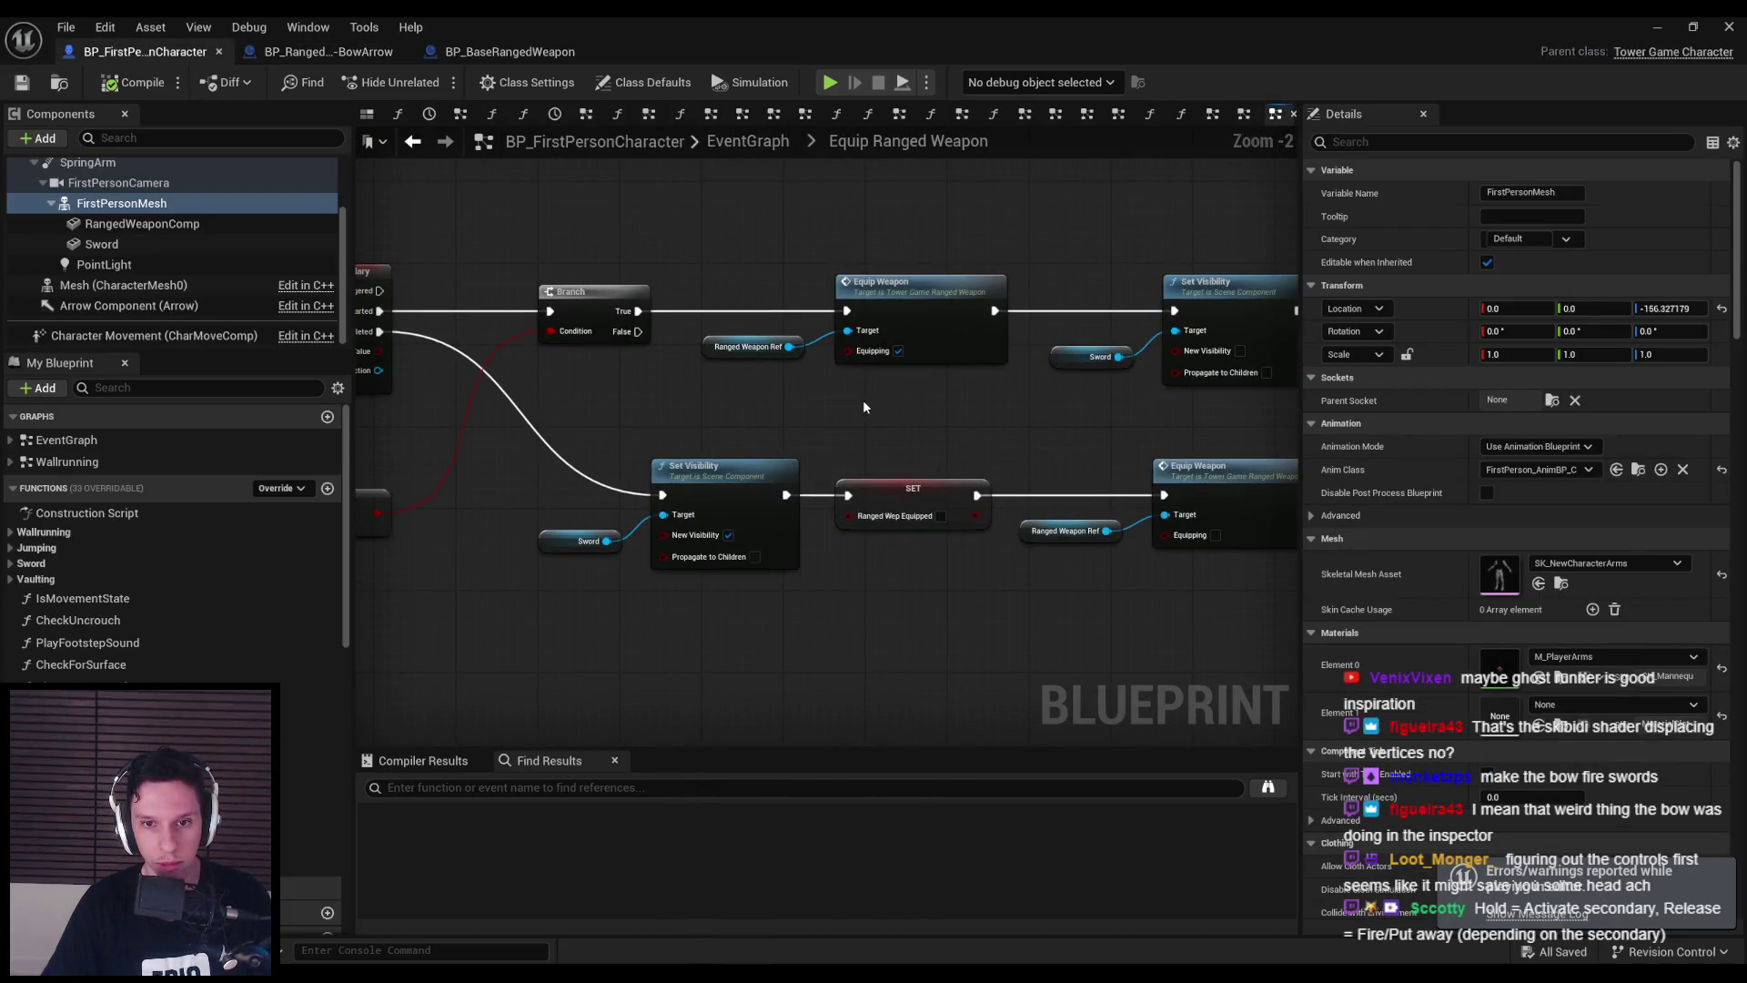
scroll(861, 400, down, 1)
scroll(850, 380, up, 2)
scroll(848, 388, down, 5)
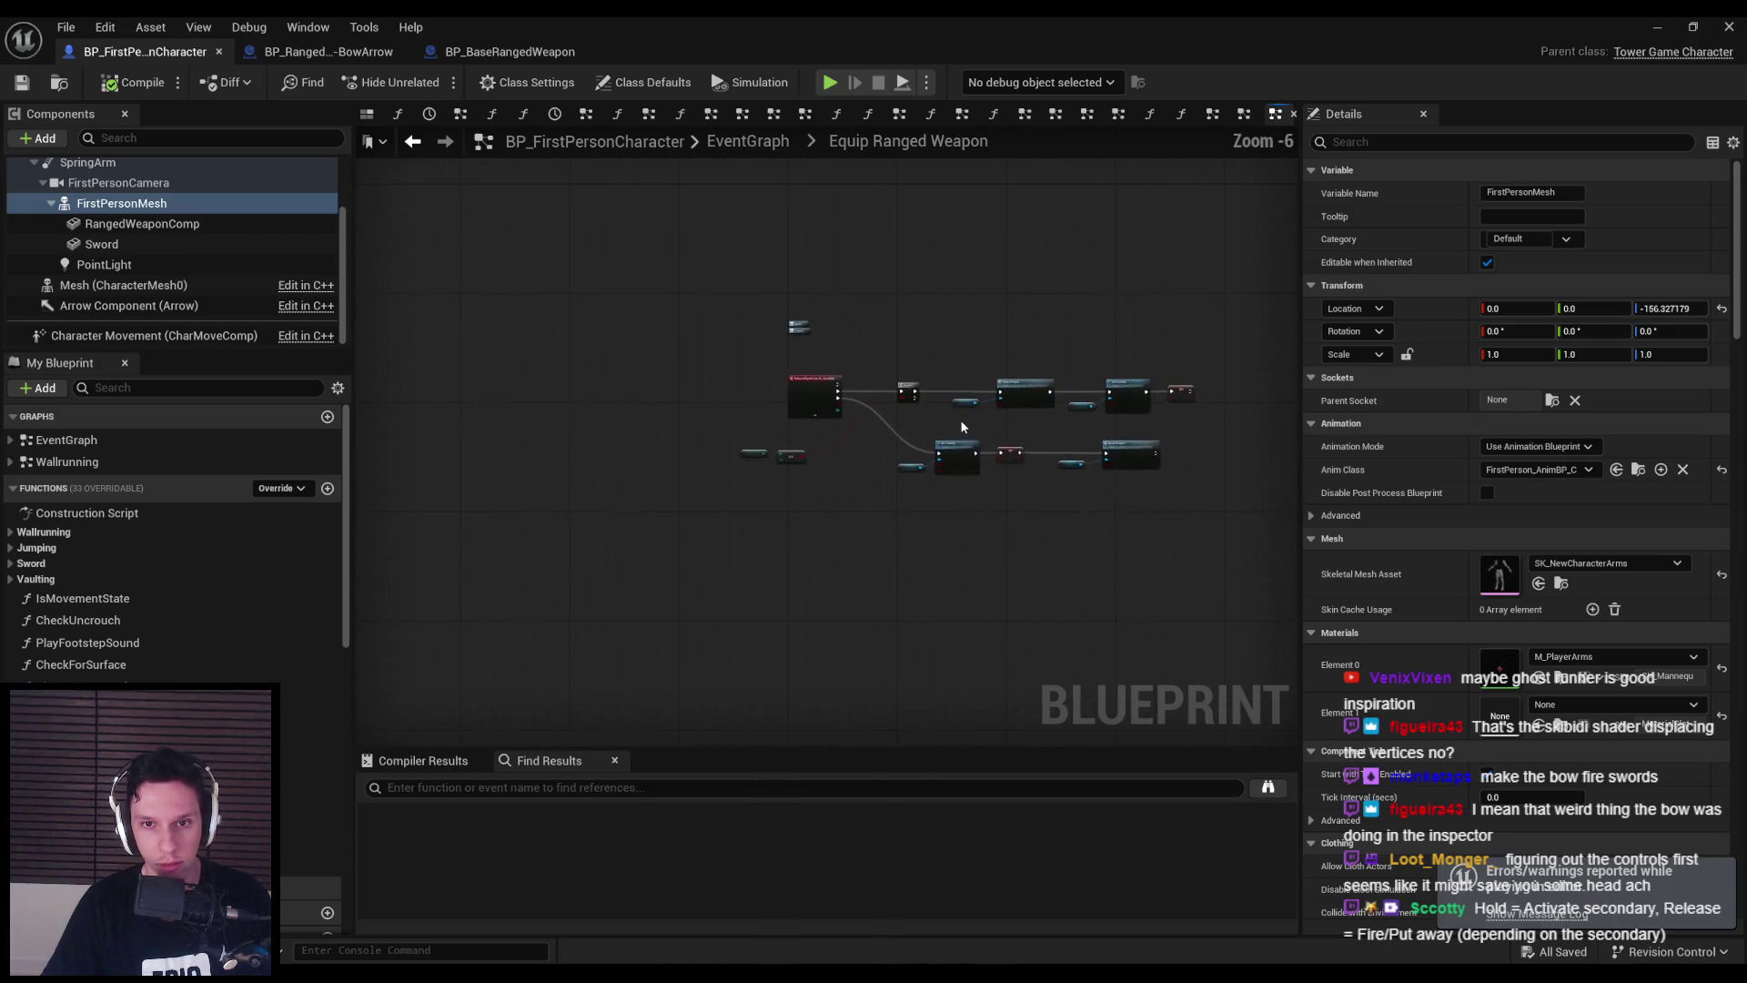
scroll(959, 419, up, 5)
scroll(768, 436, down, 3)
mouse_move(735, 426)
mouse_down()
mouse_move(675, 422)
mouse_move(801, 548)
mouse_move(739, 375)
mouse_up()
scroll(675, 423, up, 2)
scroll(769, 401, down, 1)
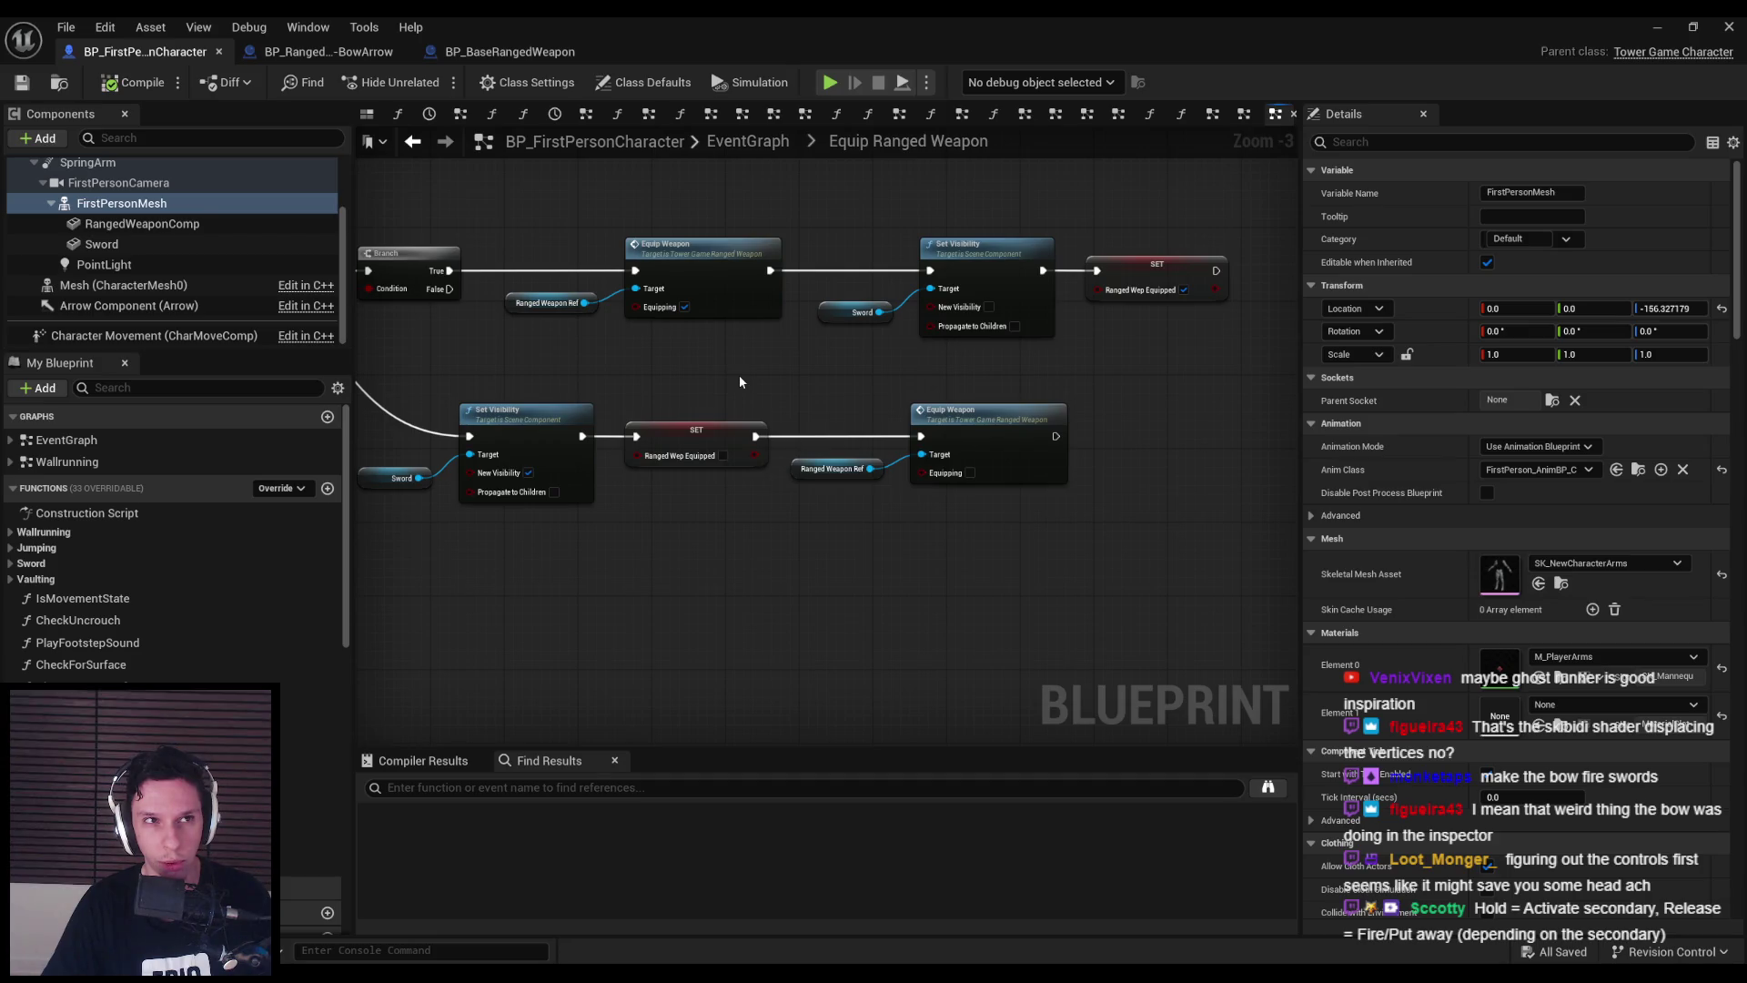
scroll(740, 381, down, 1)
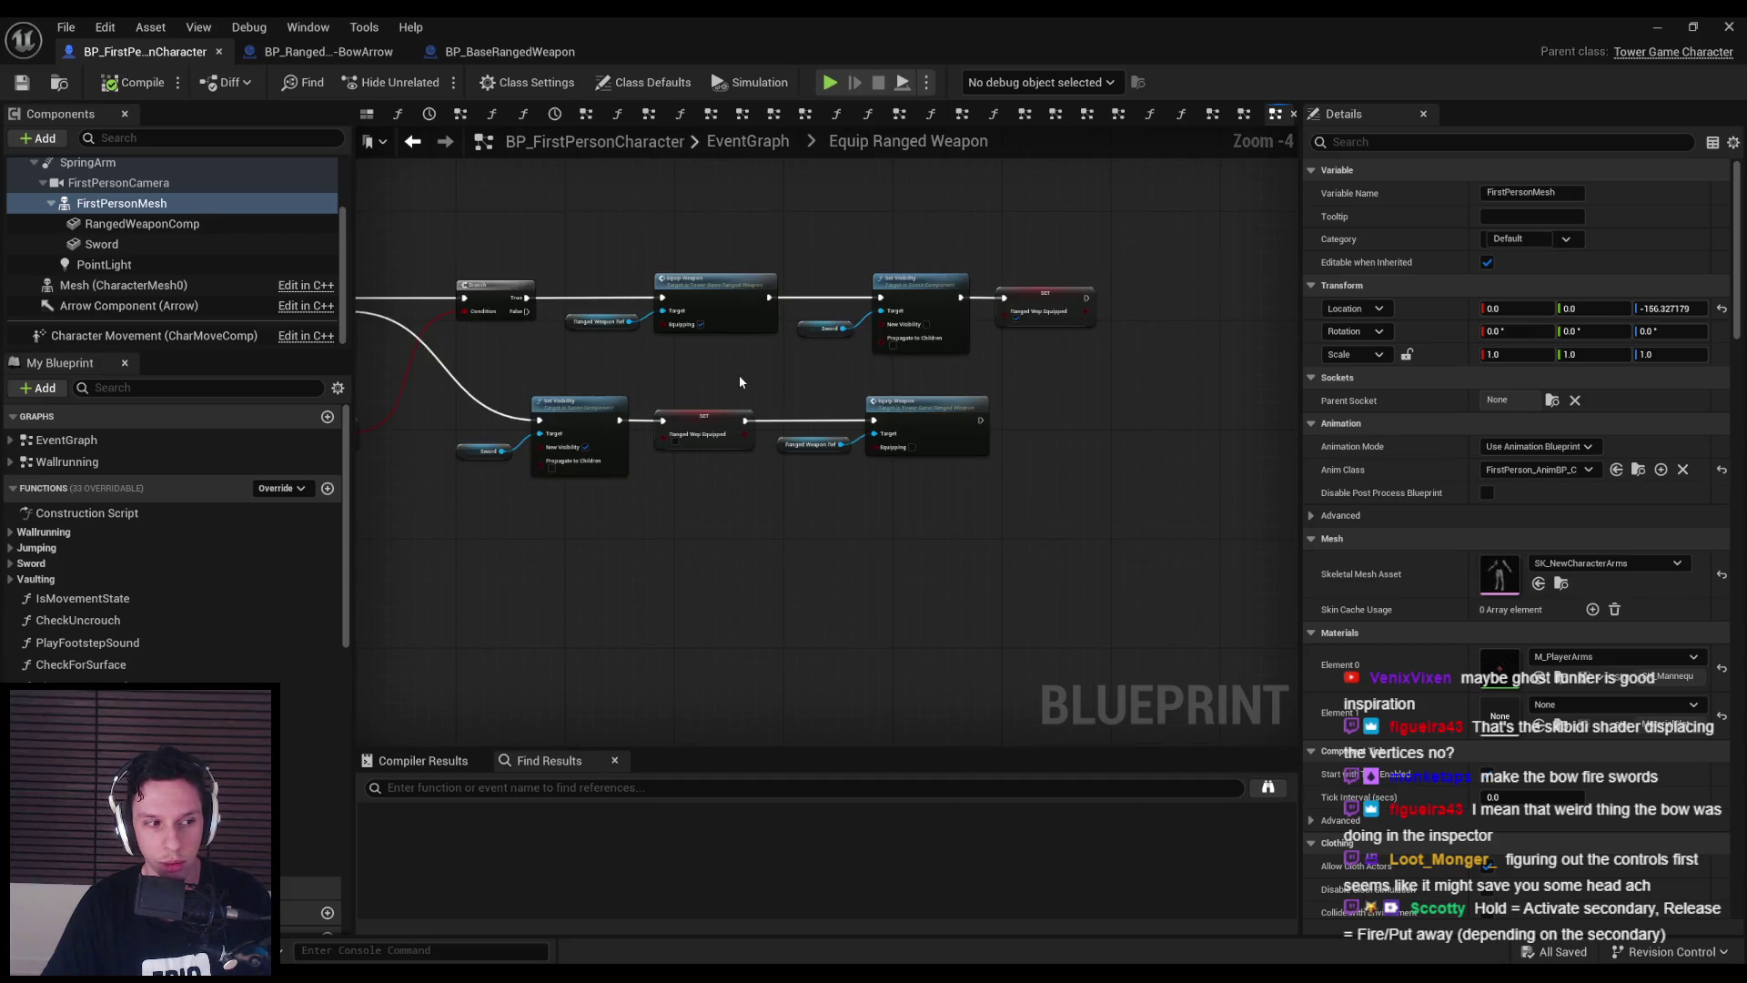
scroll(740, 377, up, 1)
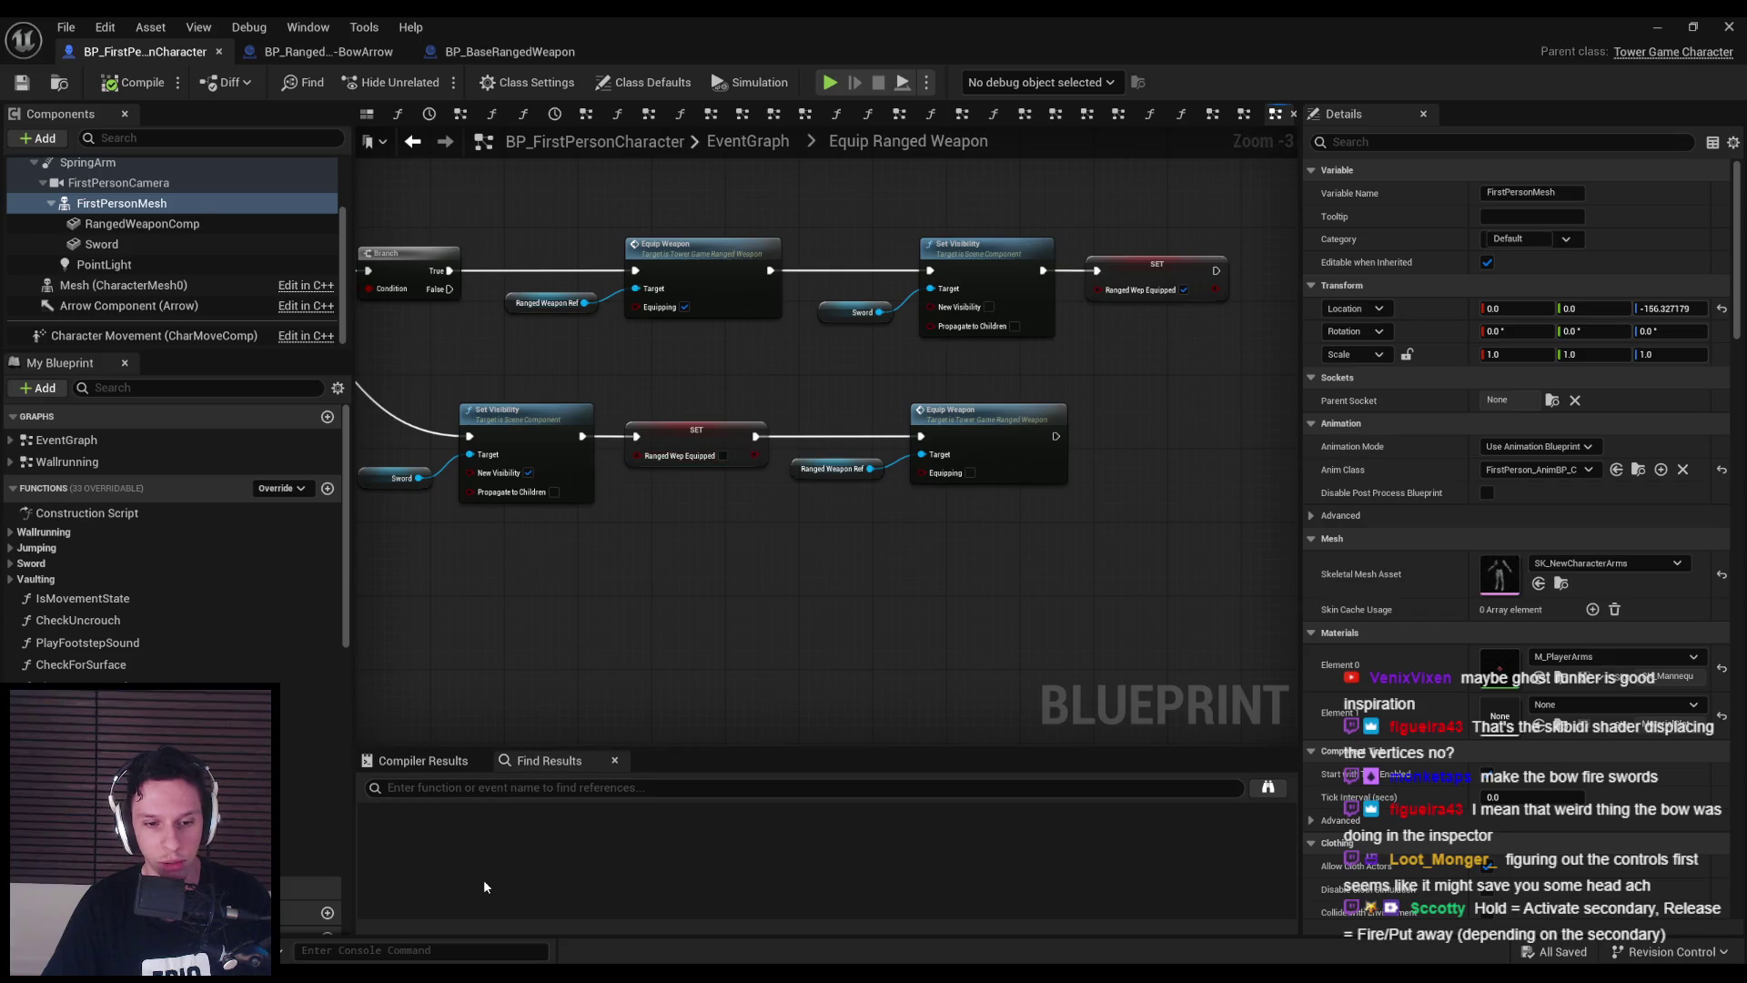
- In Notion, tick off 'Remove old throw sword events' and return to Unreal
key(alt+Tab)
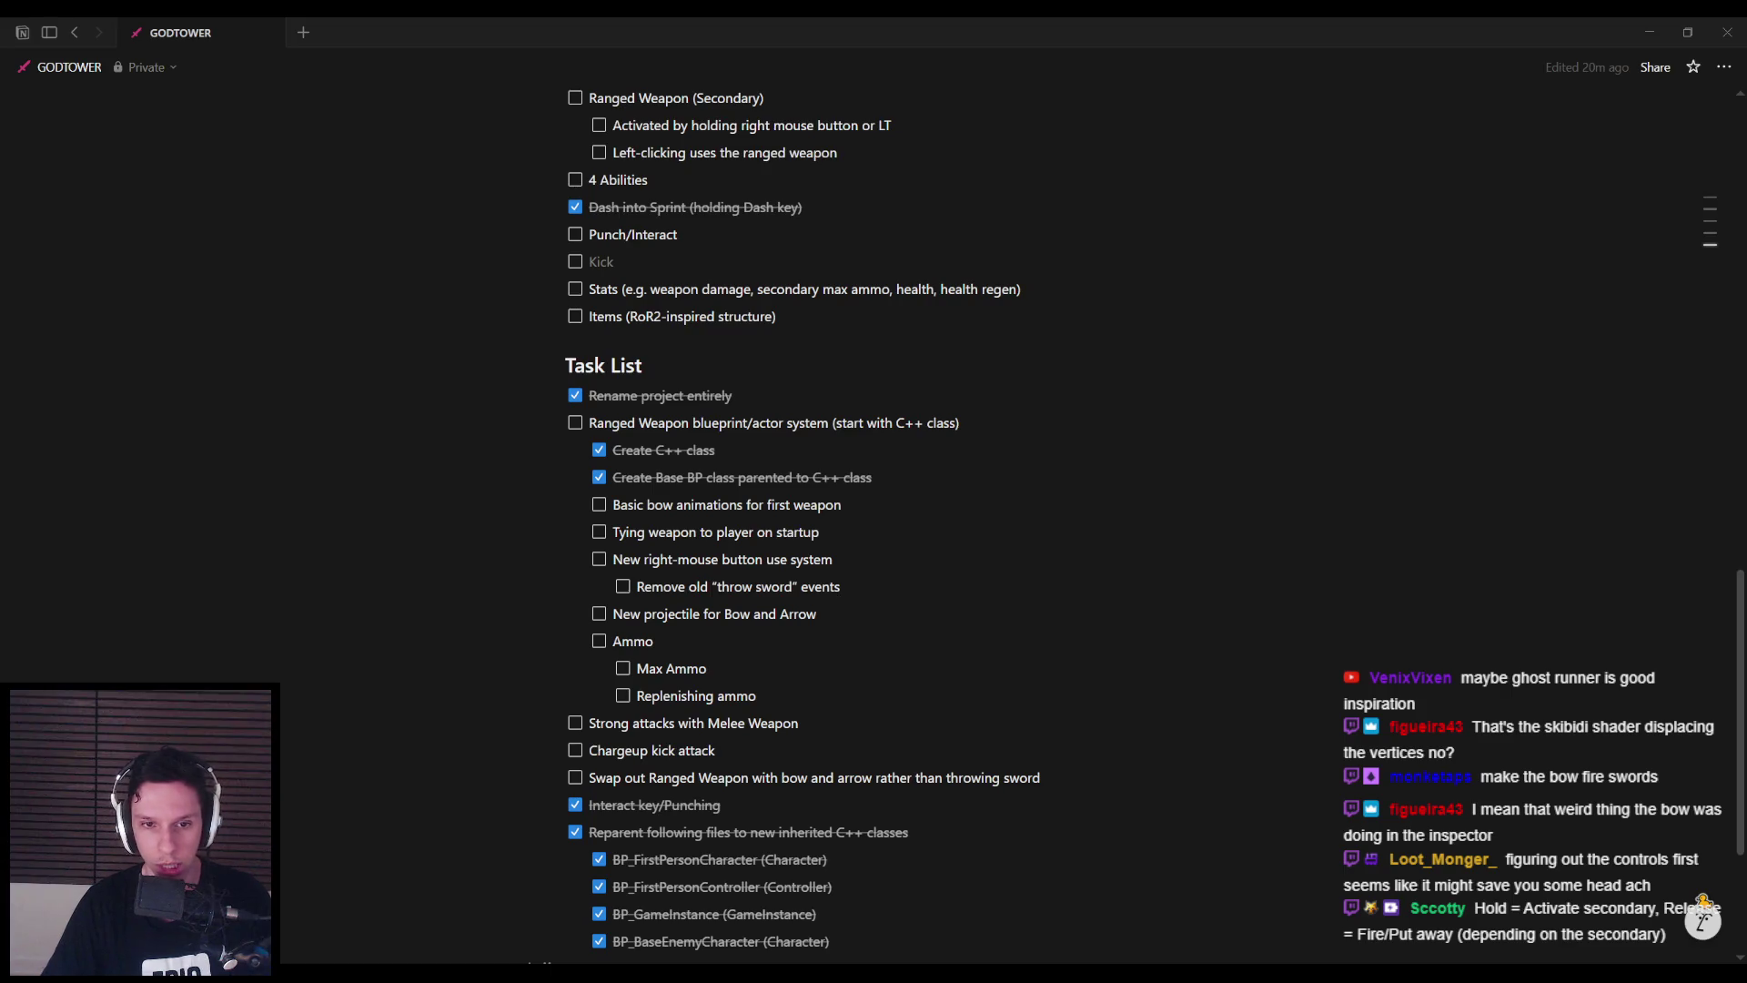
click(622, 586)
click(677, 560)
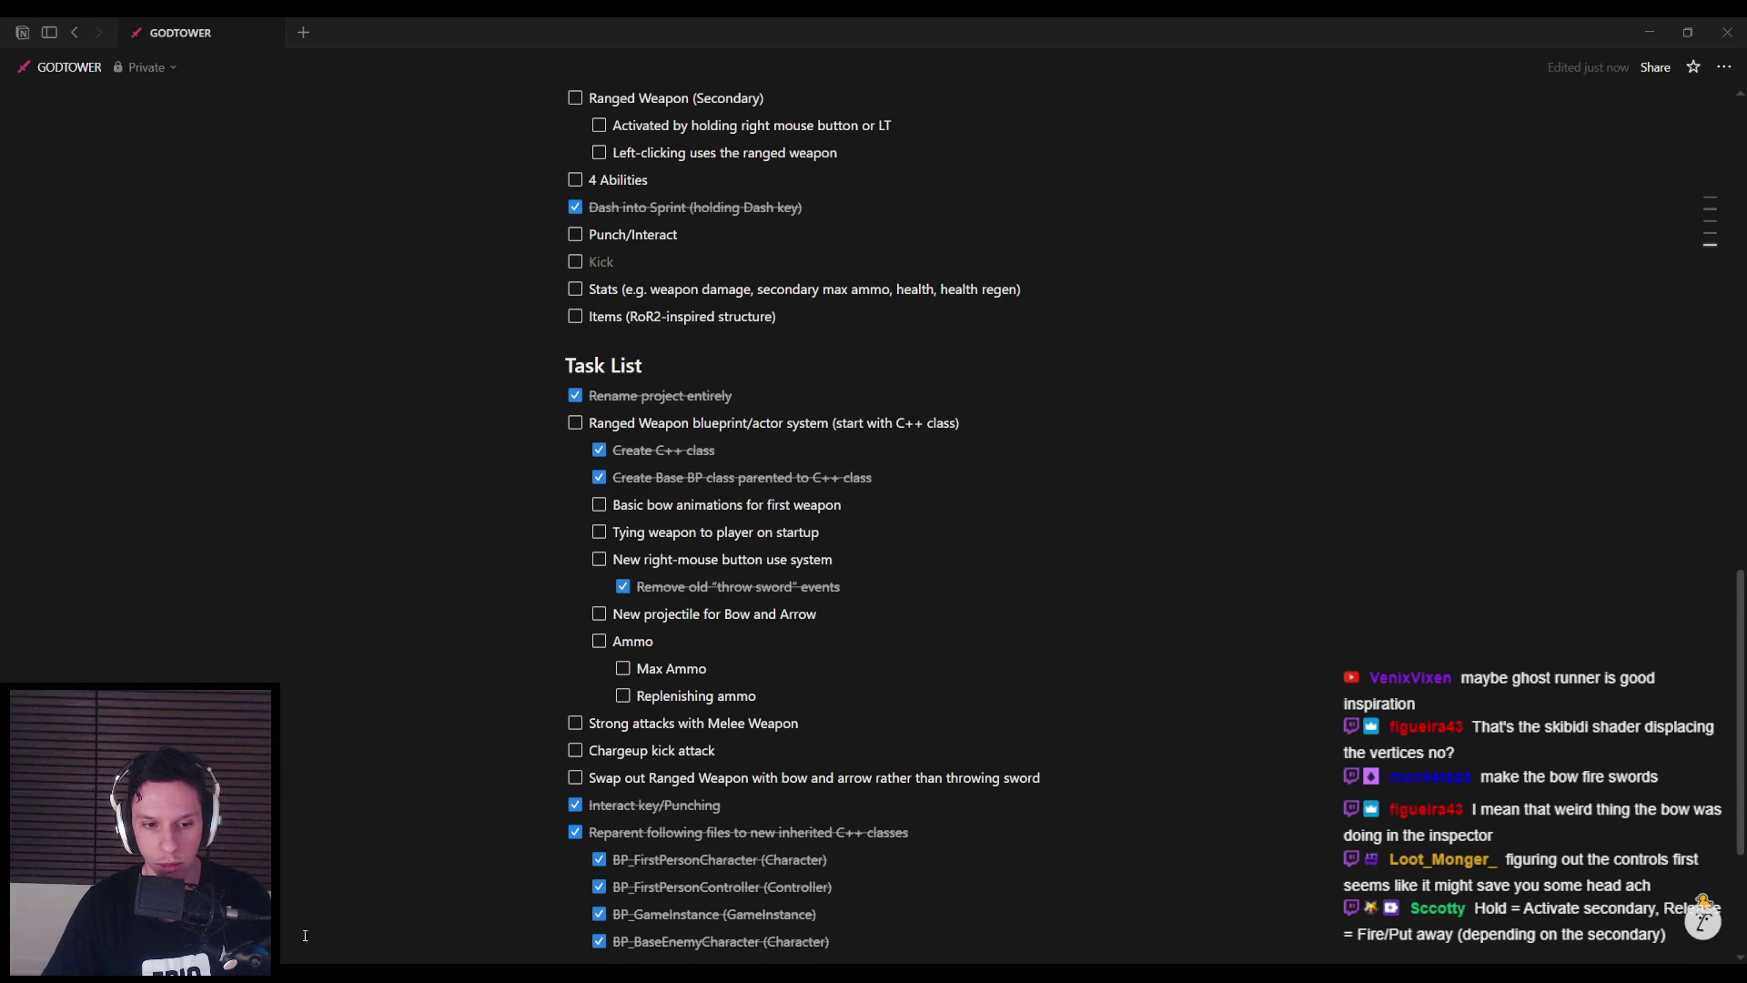
key(alt+Tab)
scroll(630, 685, down, 2)
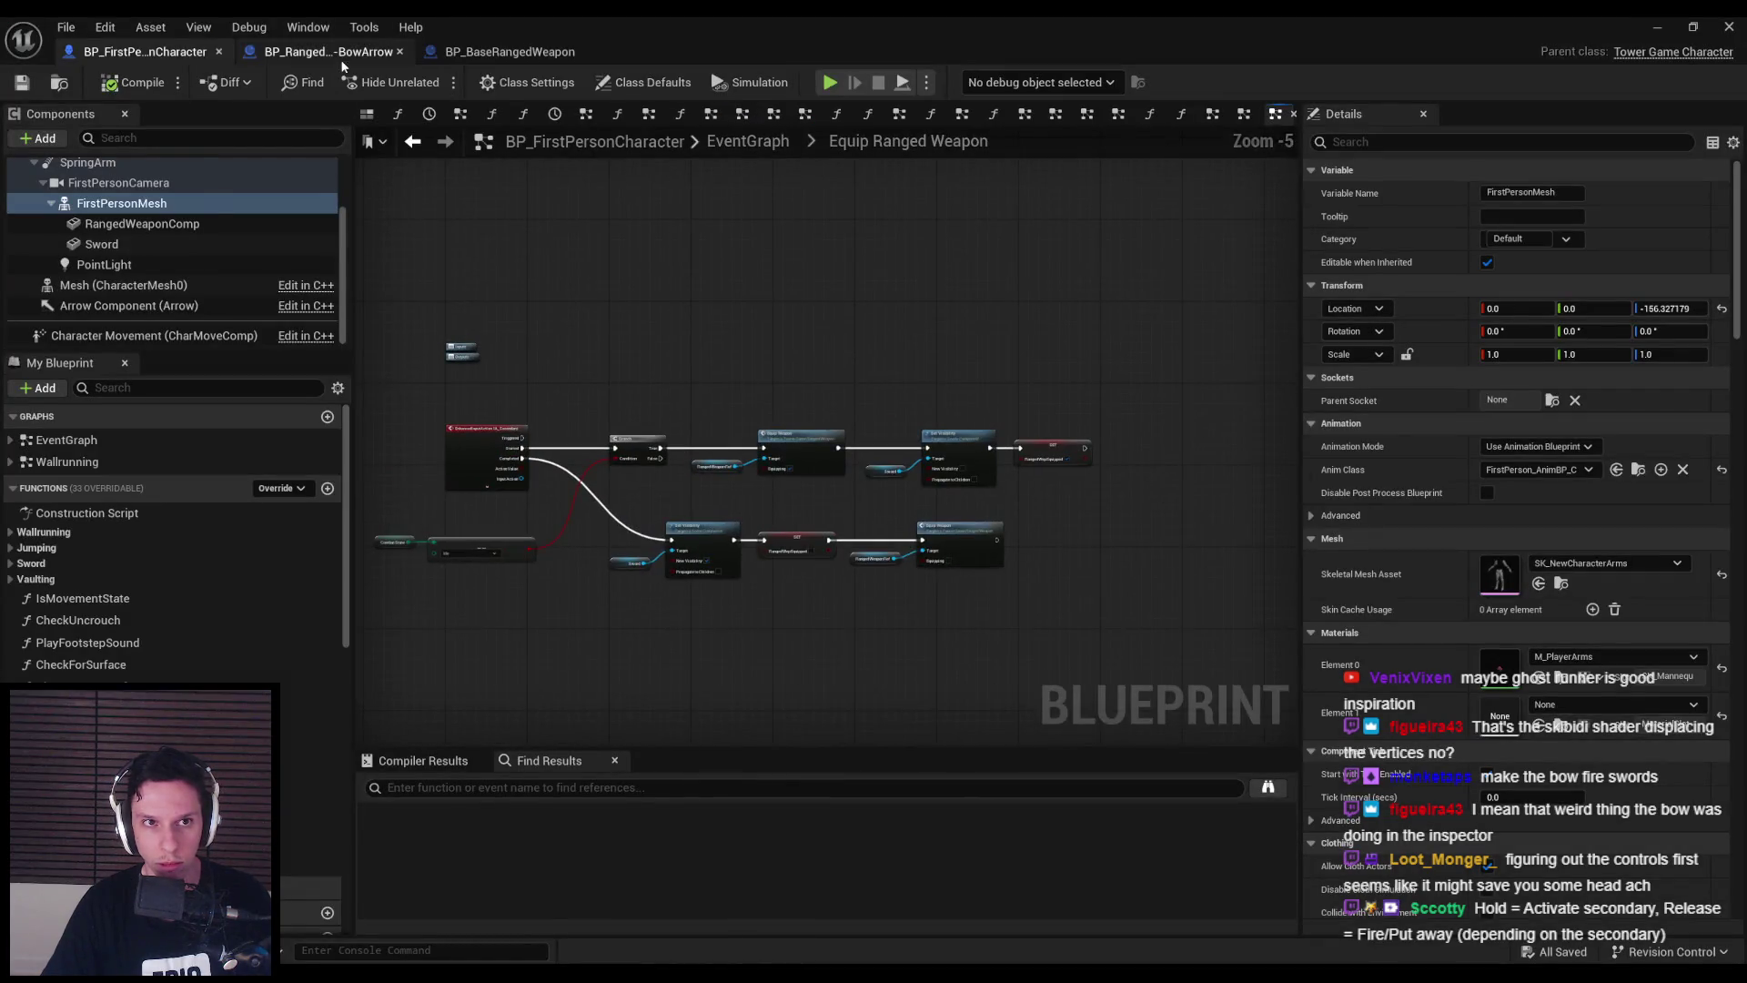
- Switch to the BP_RangedWeapon-BowArrow blueprint and zoom its EventGraph
click(341, 54)
scroll(1027, 499, down, 2)
scroll(839, 467, up, 3)
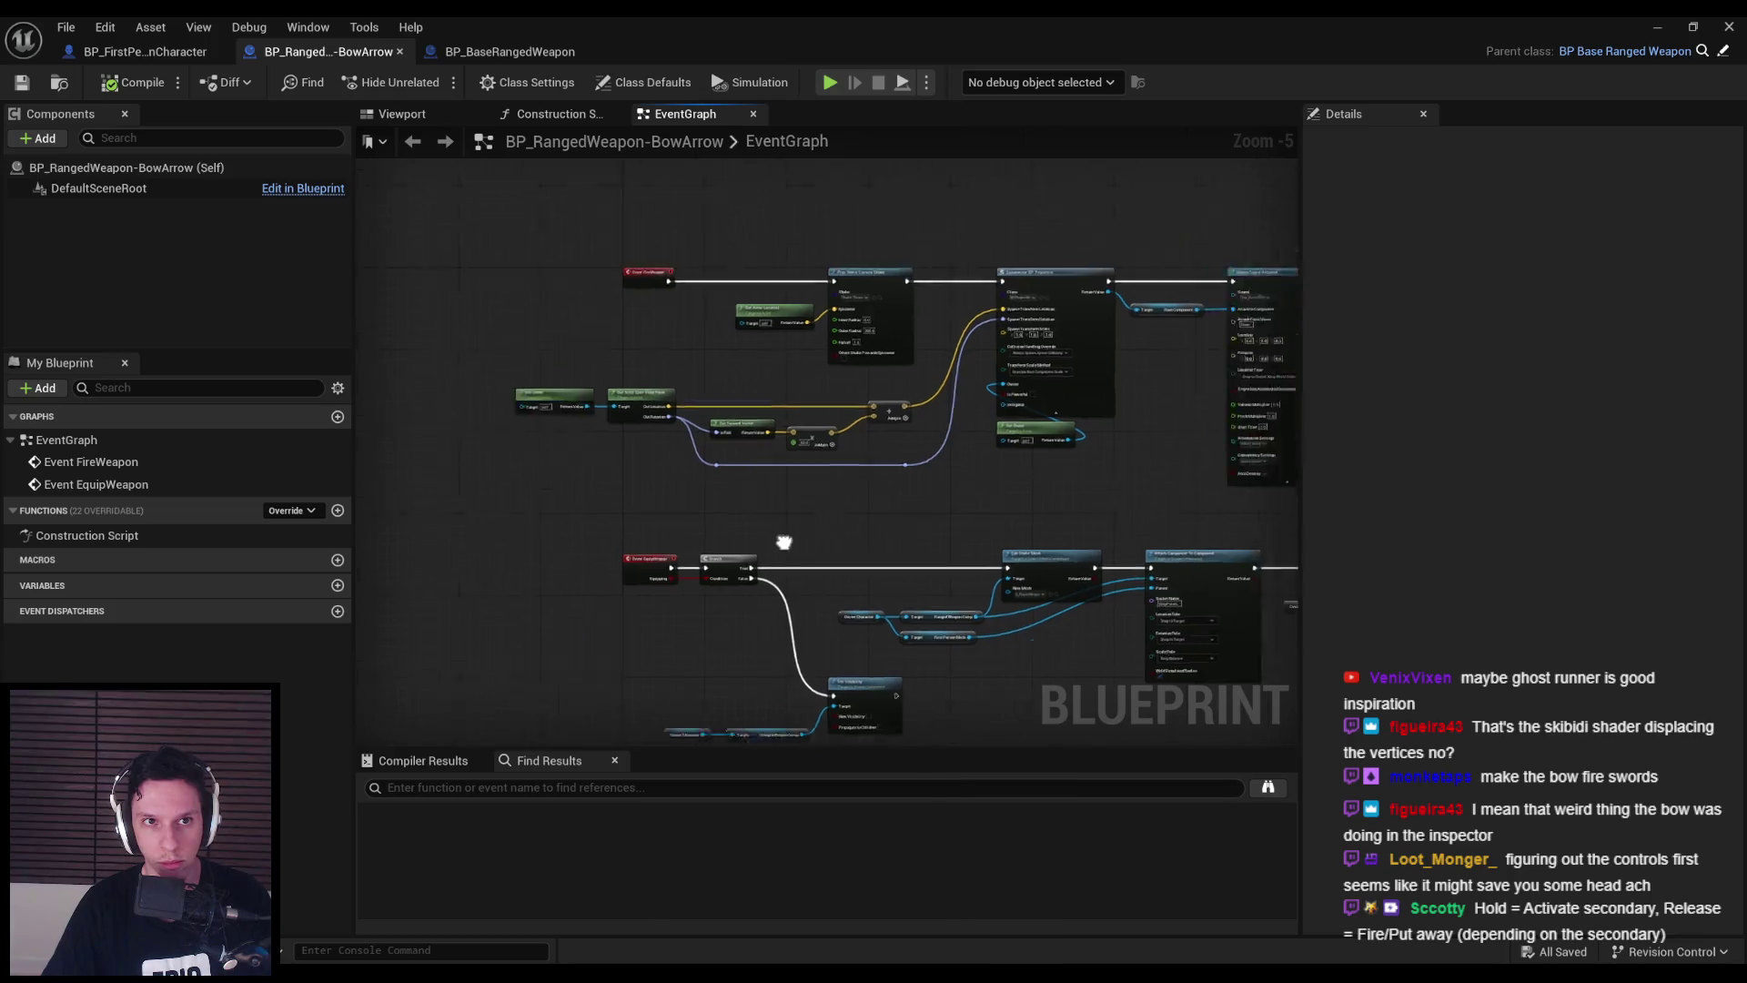
scroll(663, 461, down, 1)
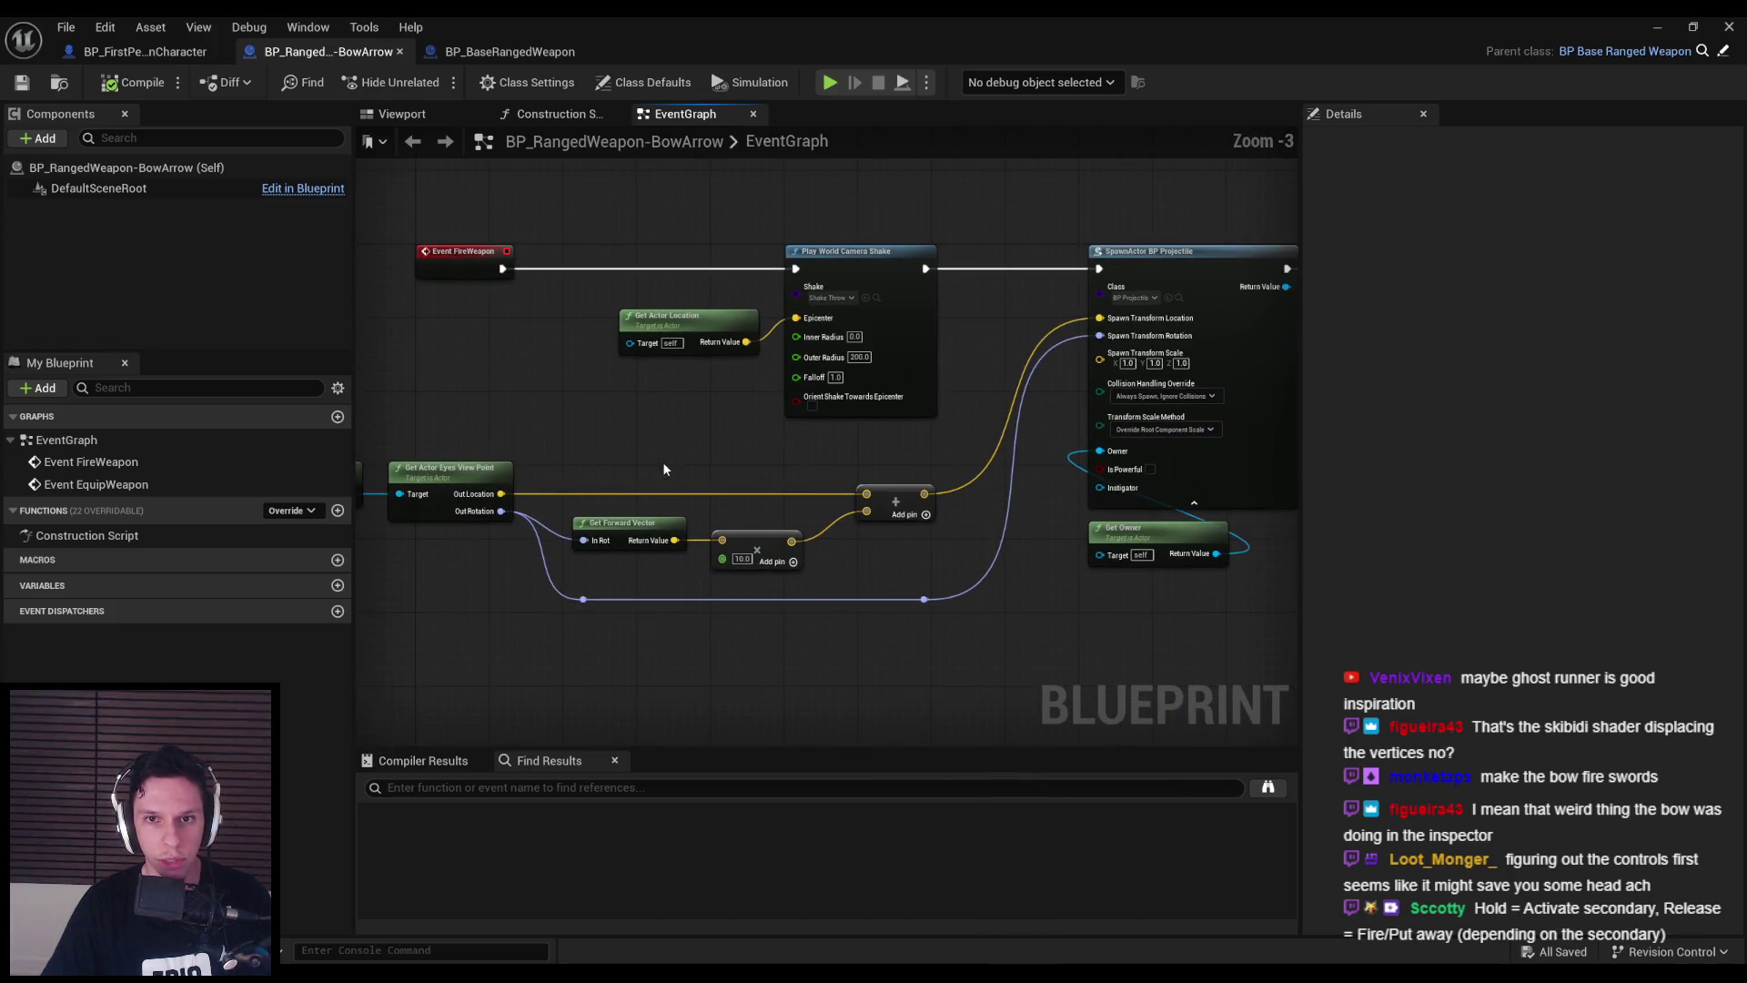
scroll(819, 410, down, 1)
scroll(1047, 383, up, 1)
scroll(1093, 362, down, 2)
scroll(1047, 373, up, 5)
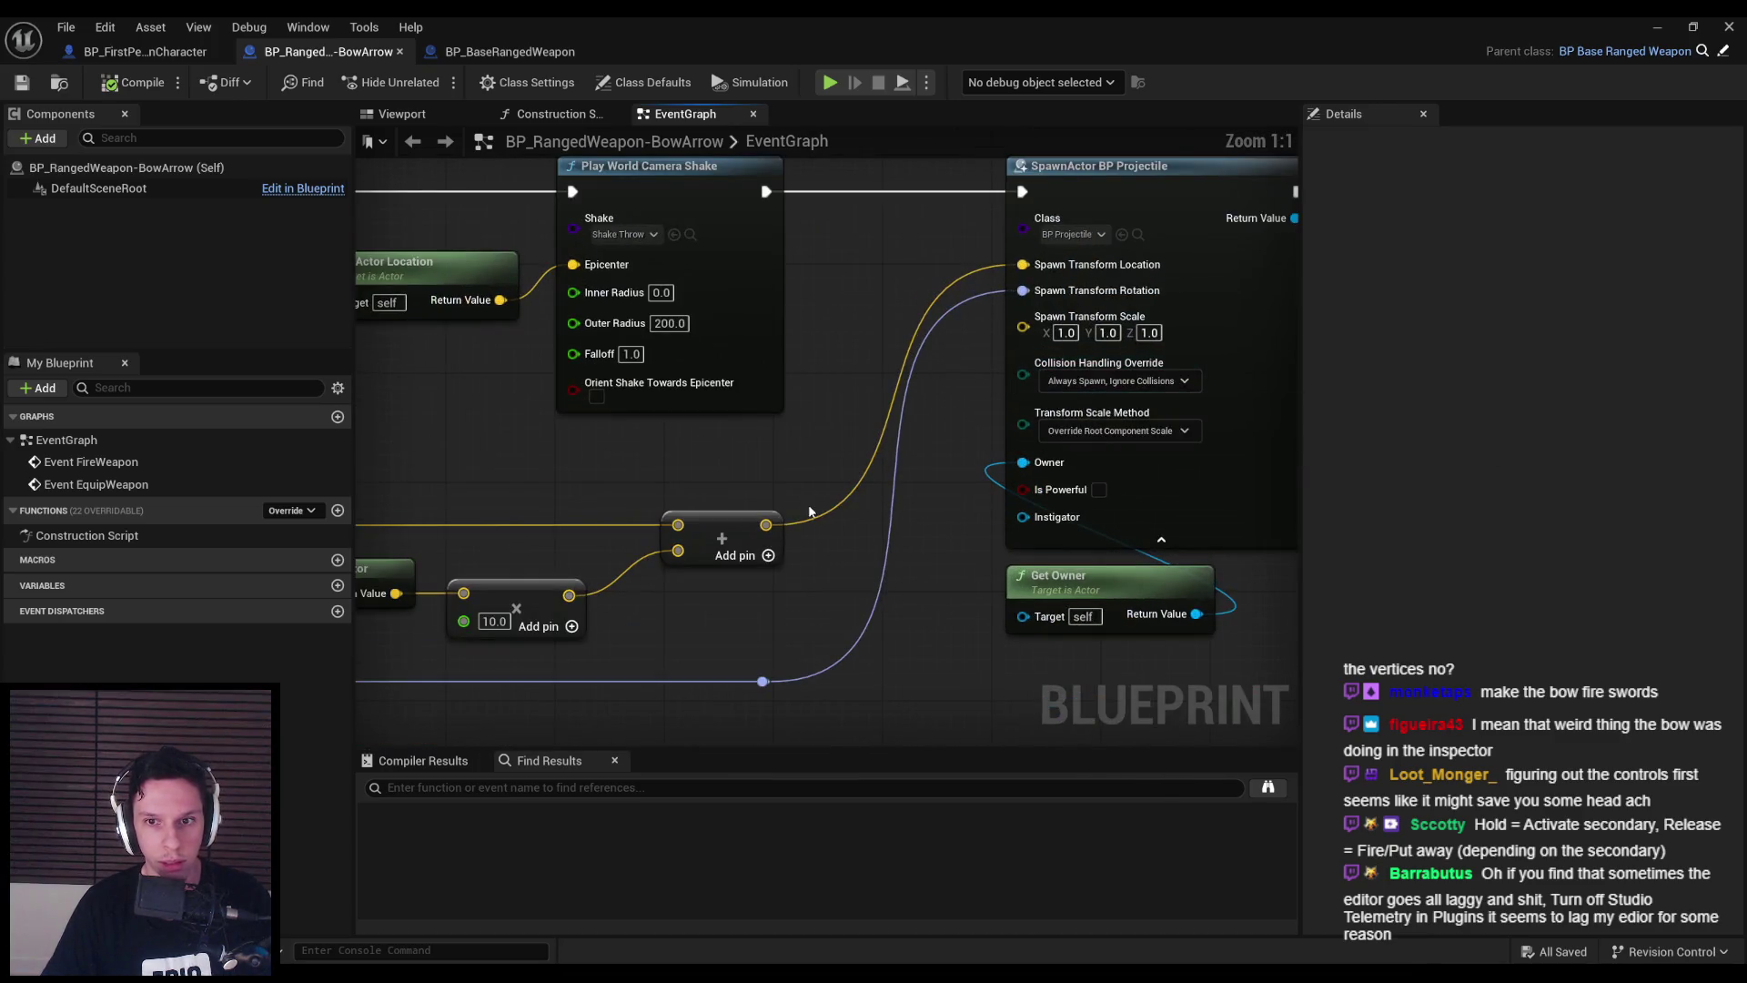
- Pan across Event FireWeapon's Spawn Sound Attached, camera shake and forward vector nodes
scroll(797, 522, down, 1)
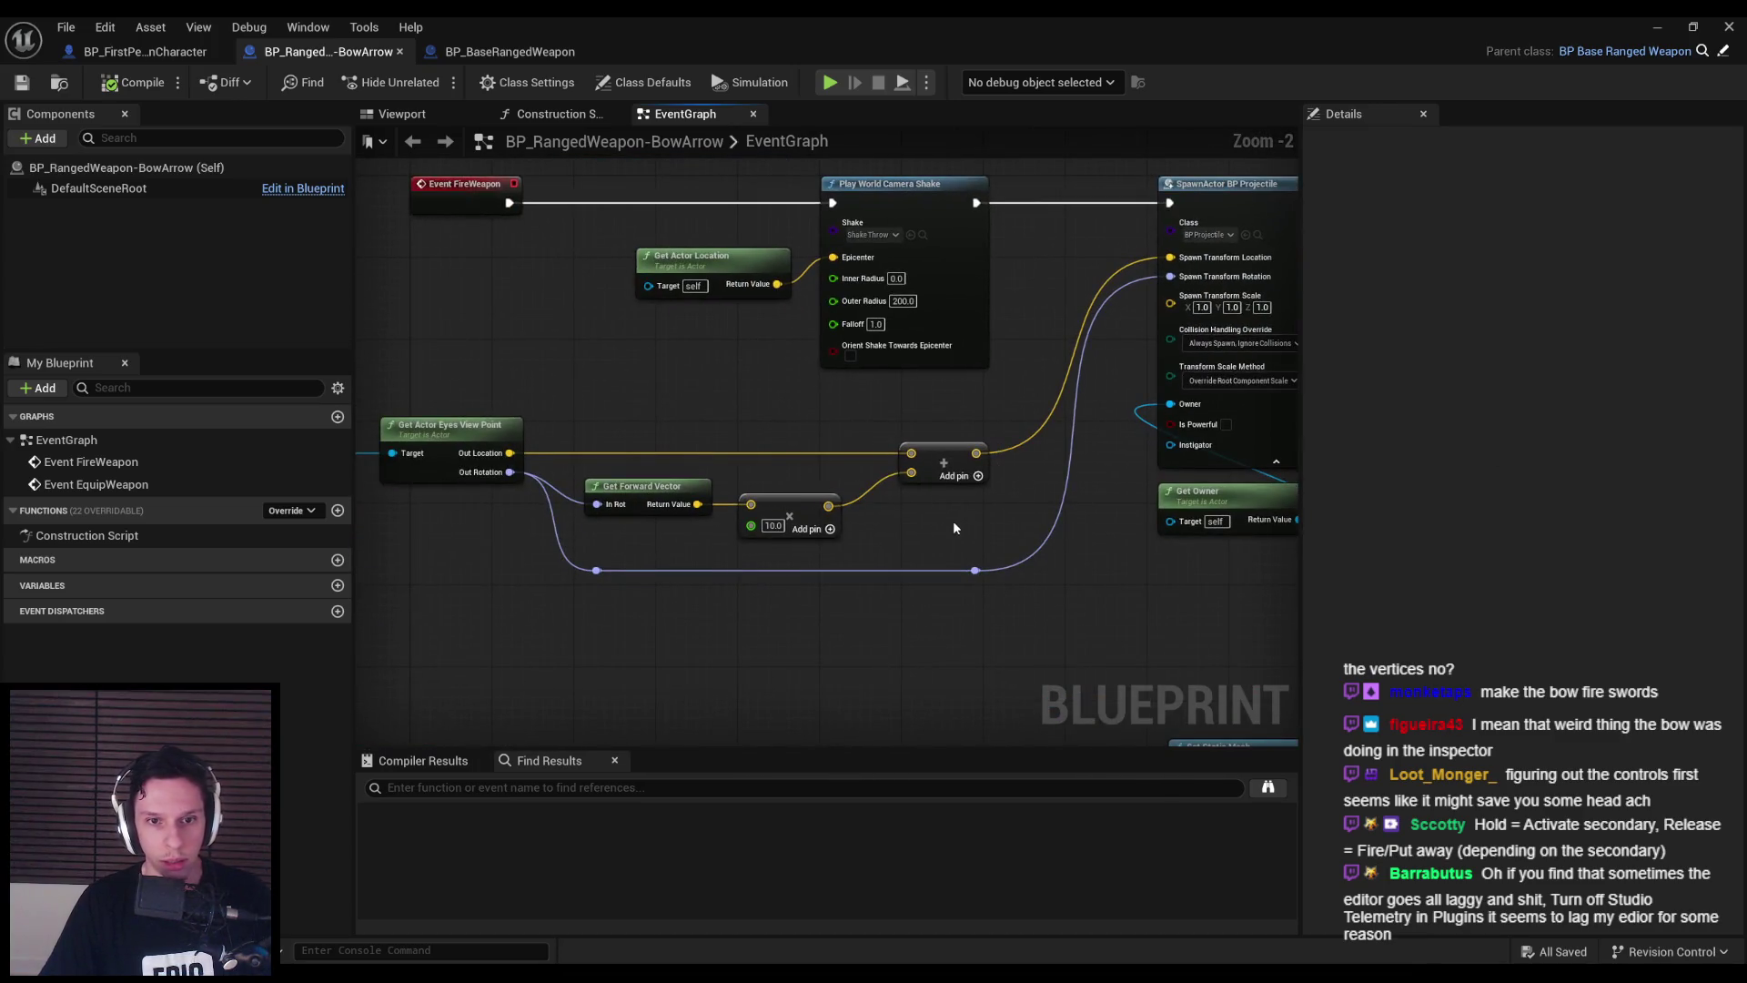
scroll(925, 528, down, 1)
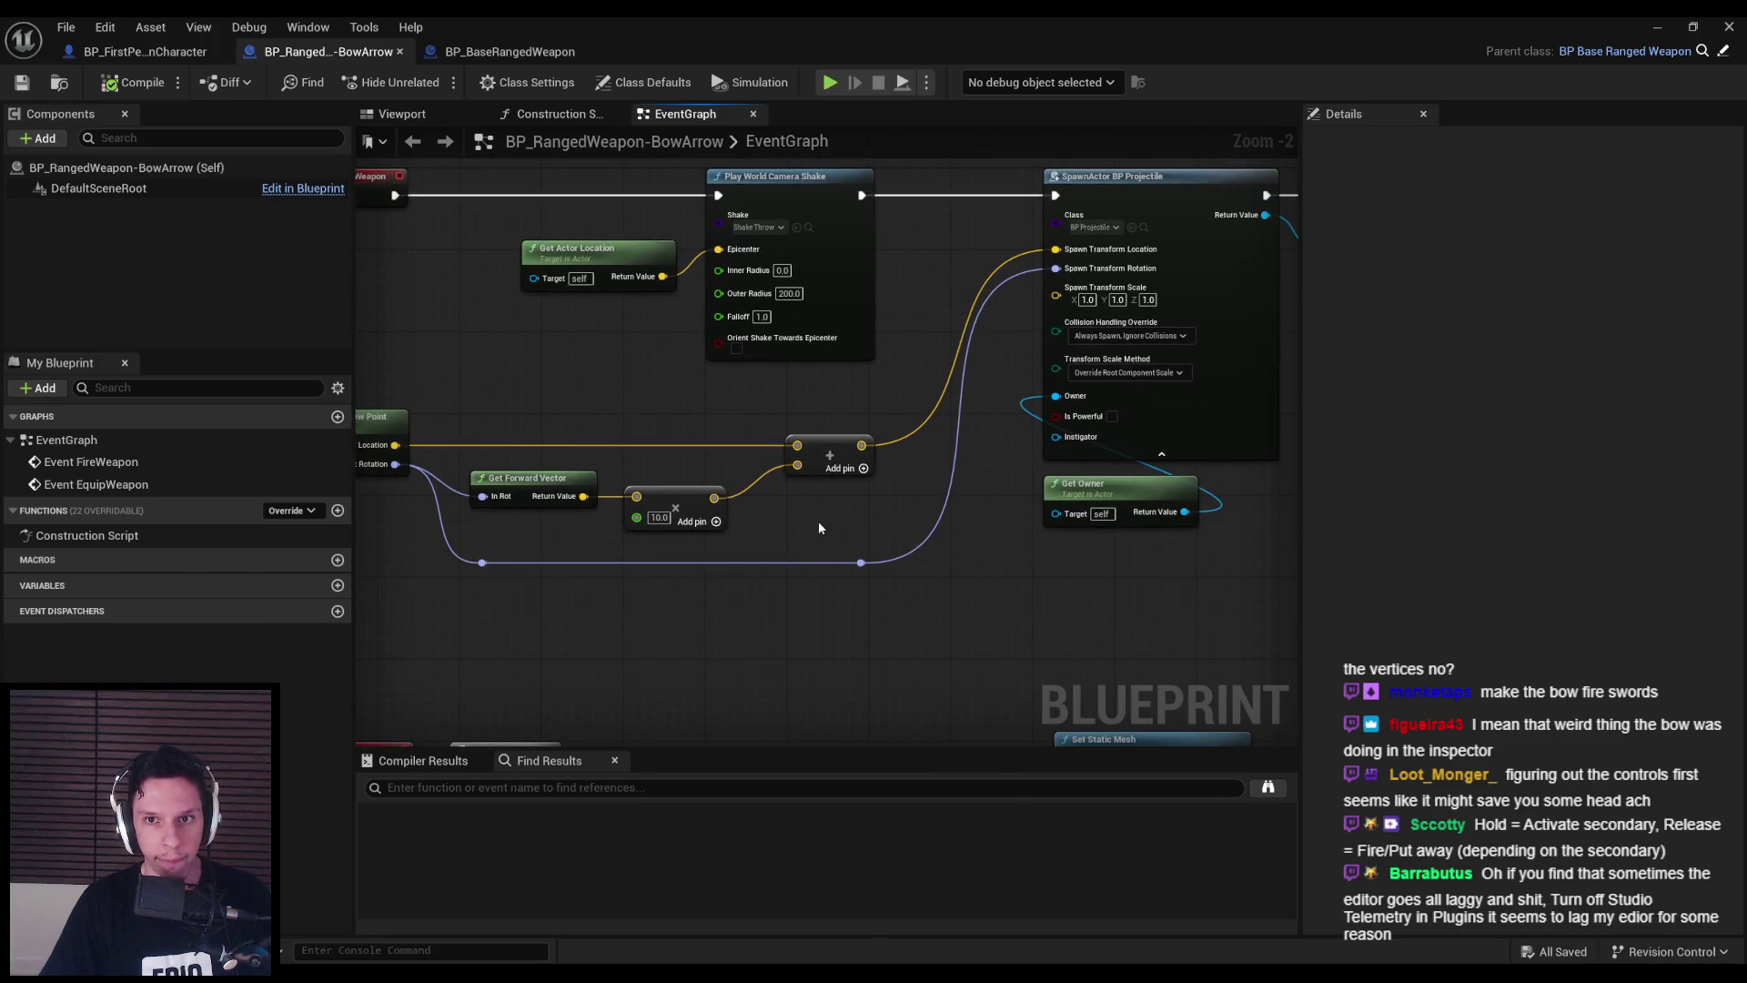
scroll(817, 521, down, 1)
drag(817, 520, 389, 516)
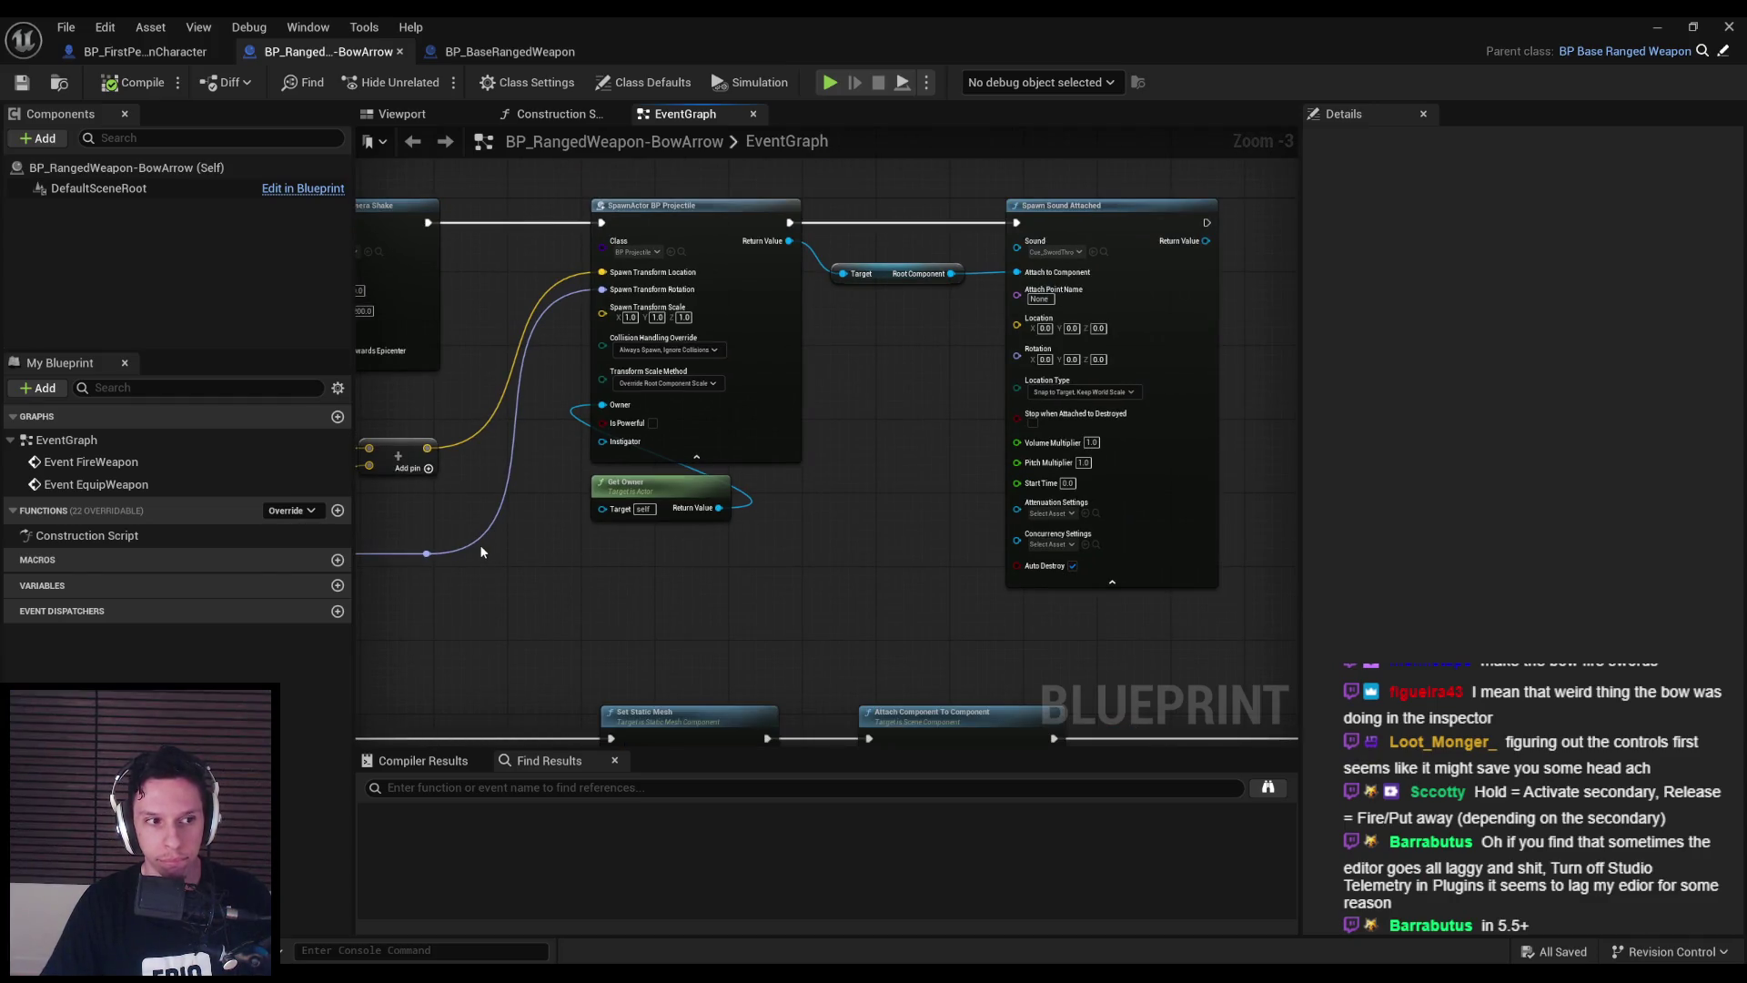
drag(482, 552, 859, 551)
click(105, 28)
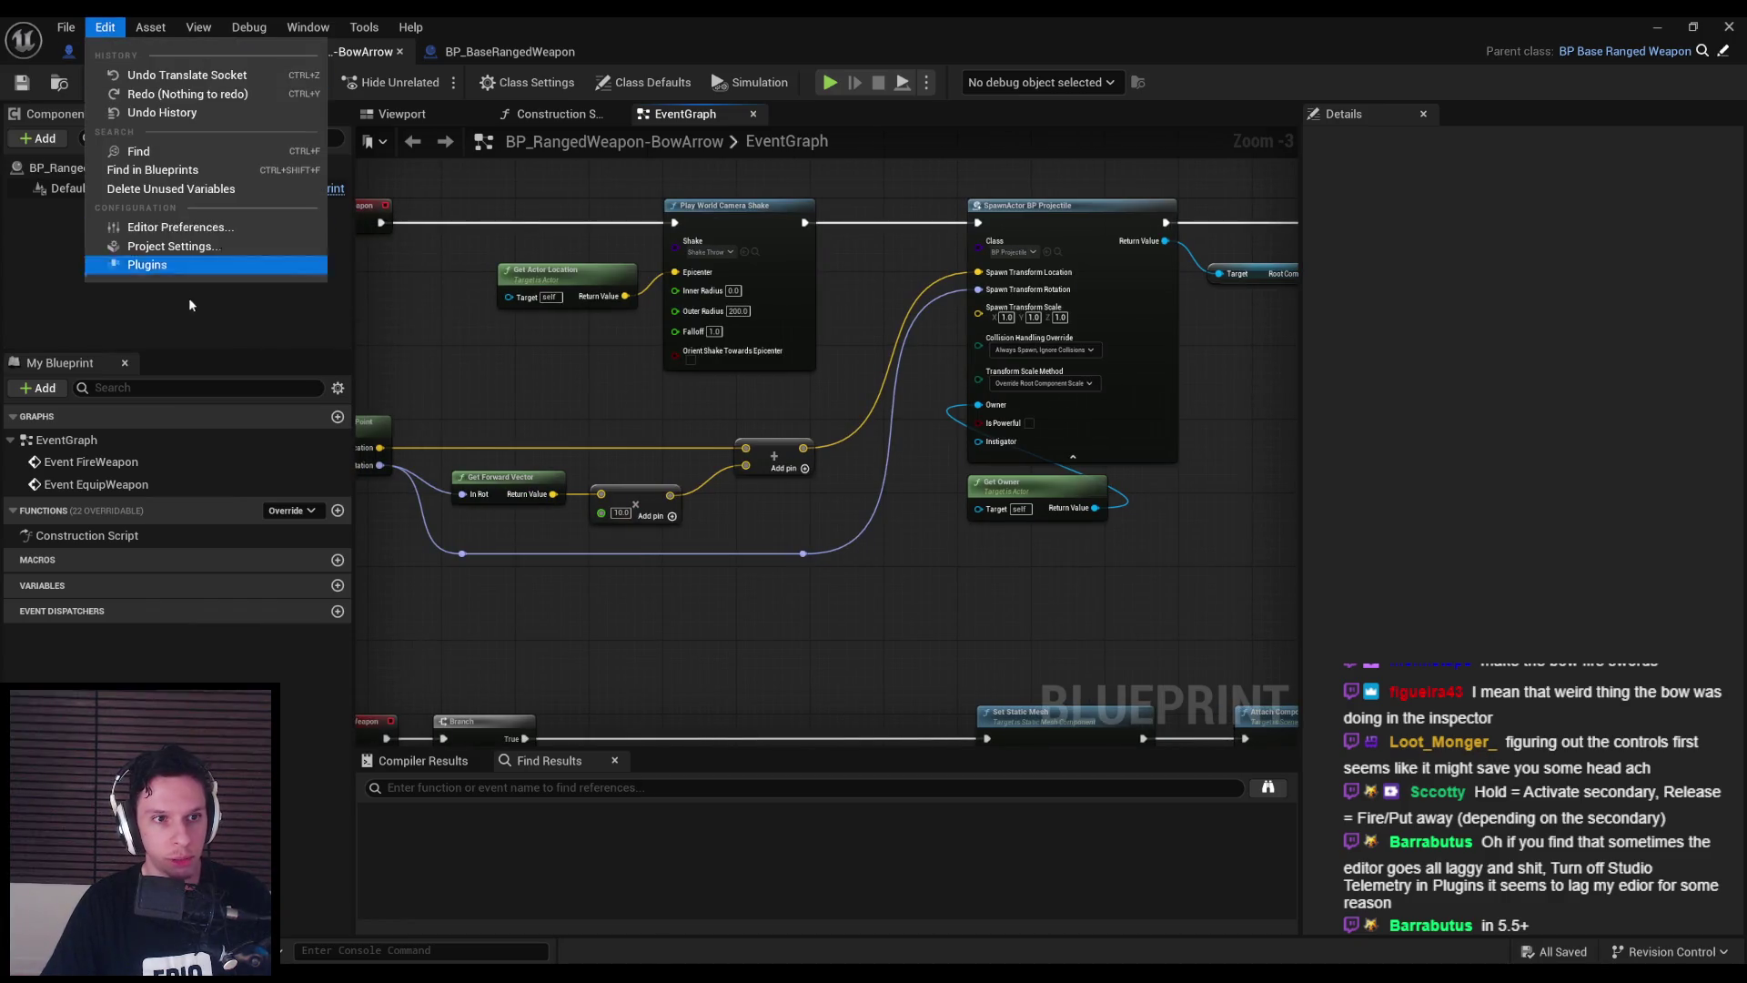
click(159, 227)
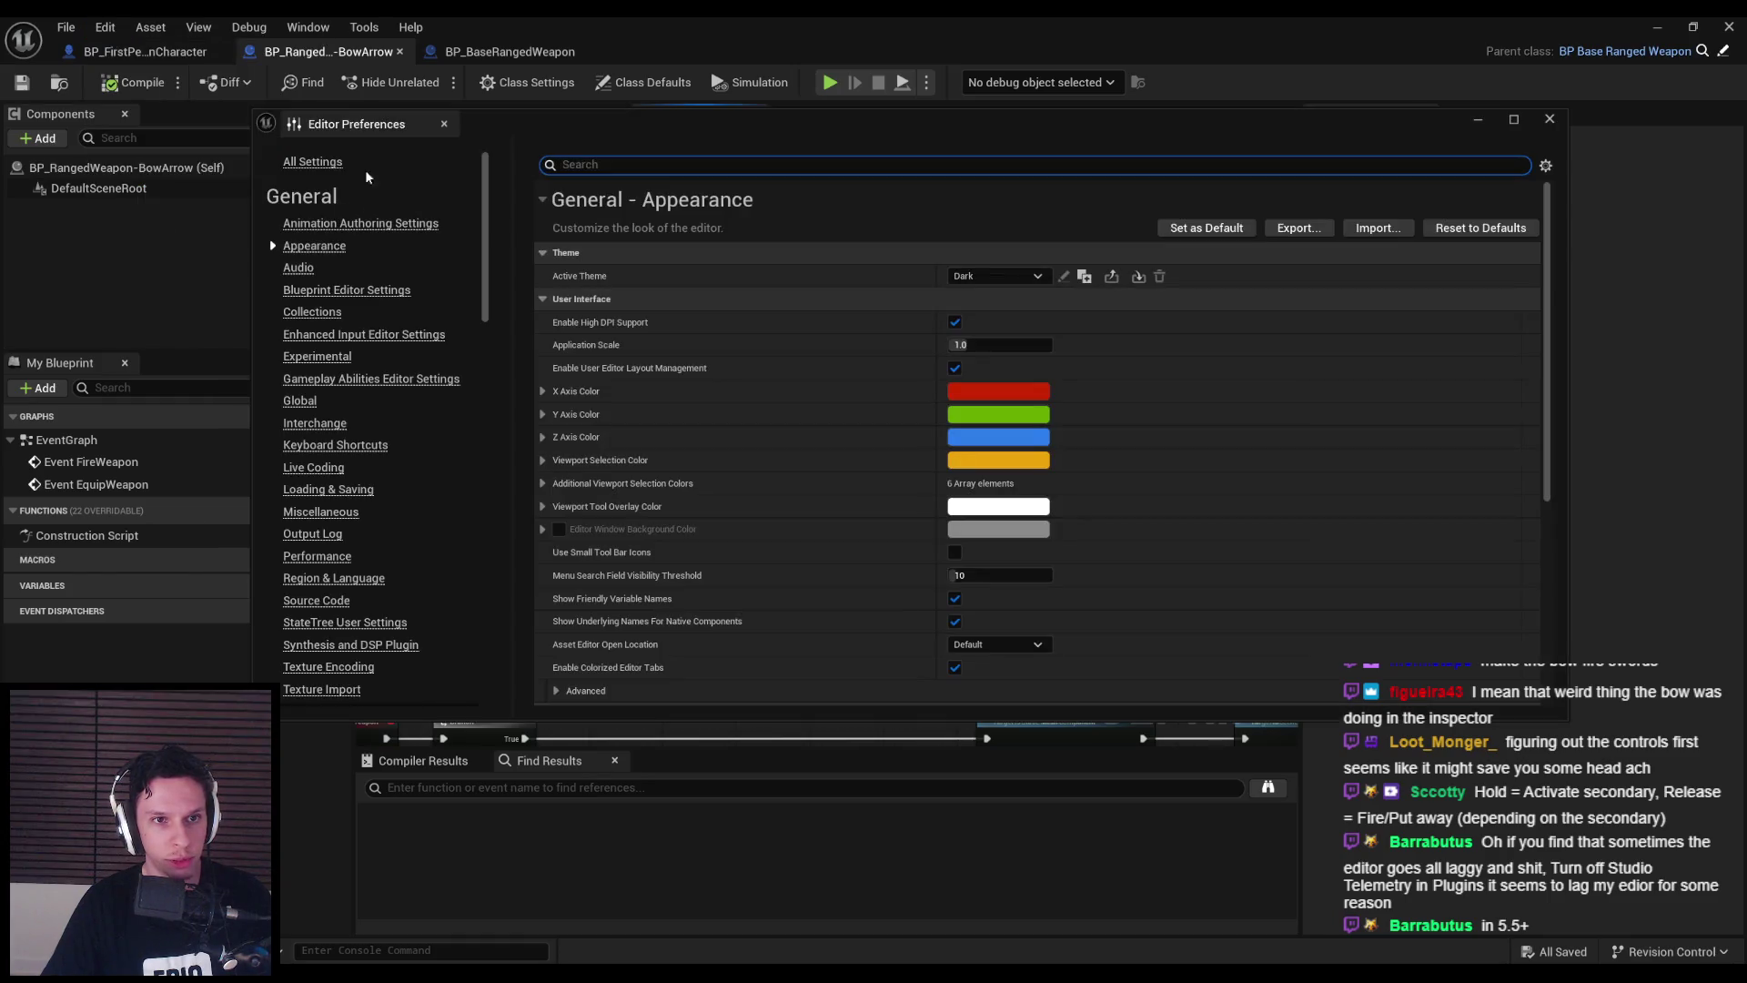
click(599, 164)
text(elemetr)
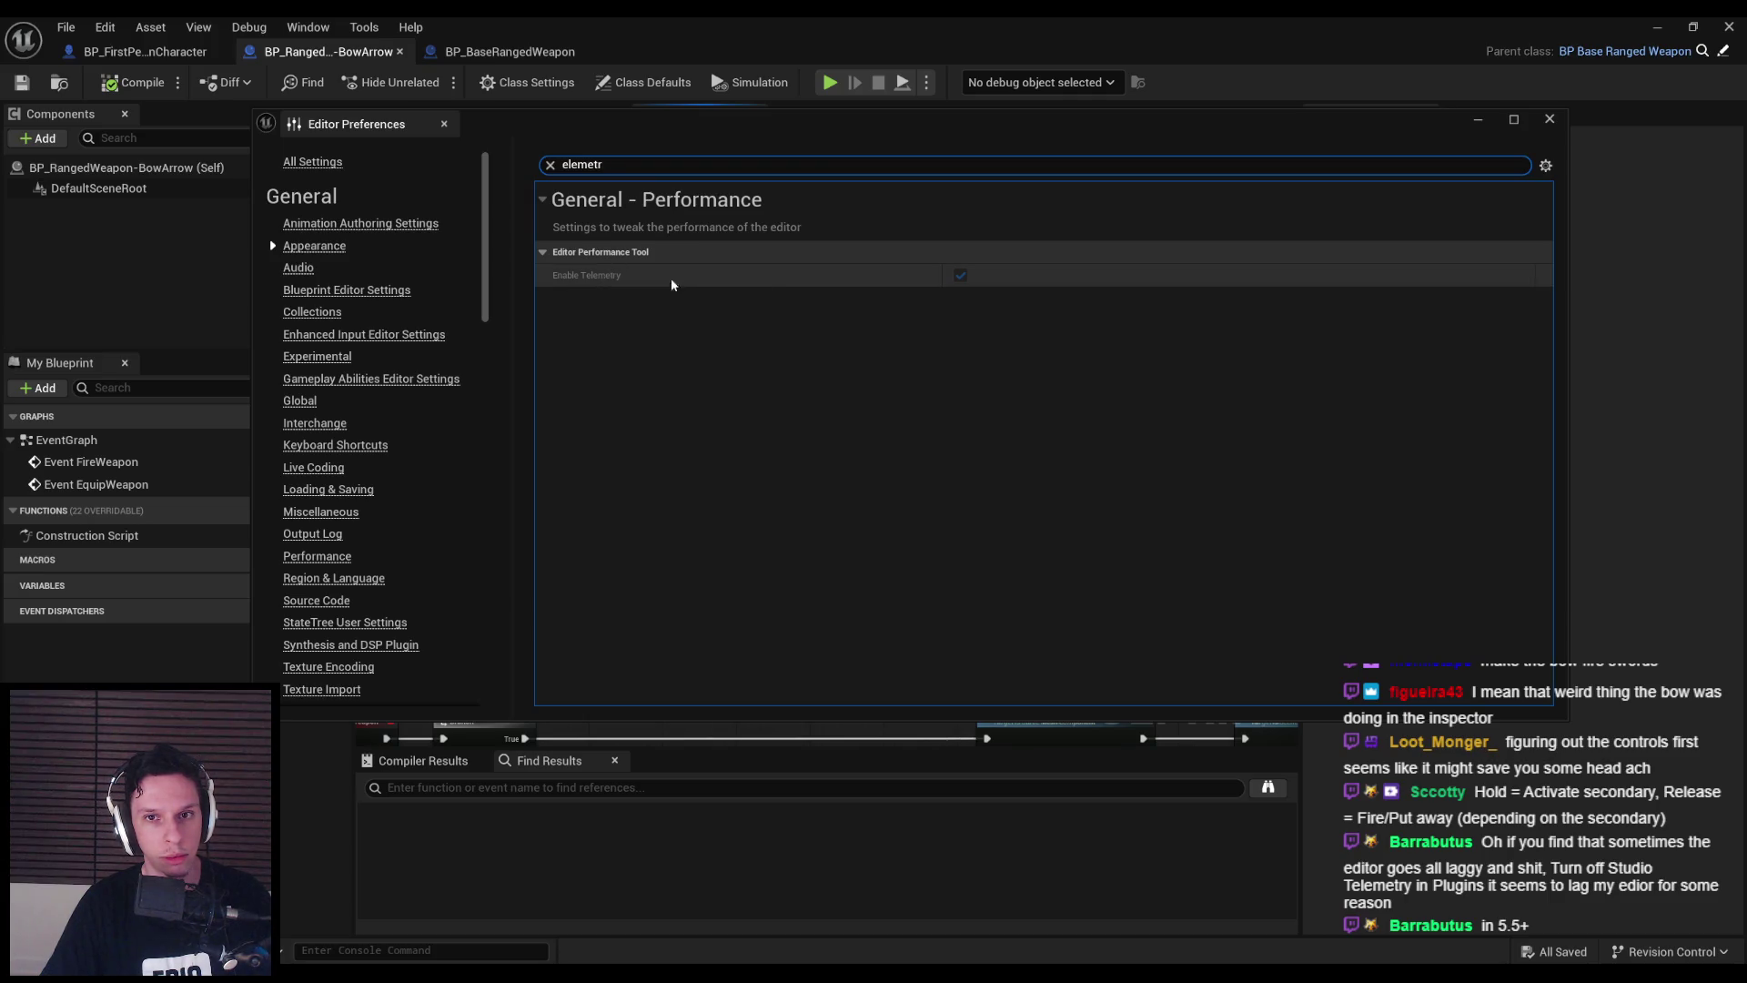
click(960, 276)
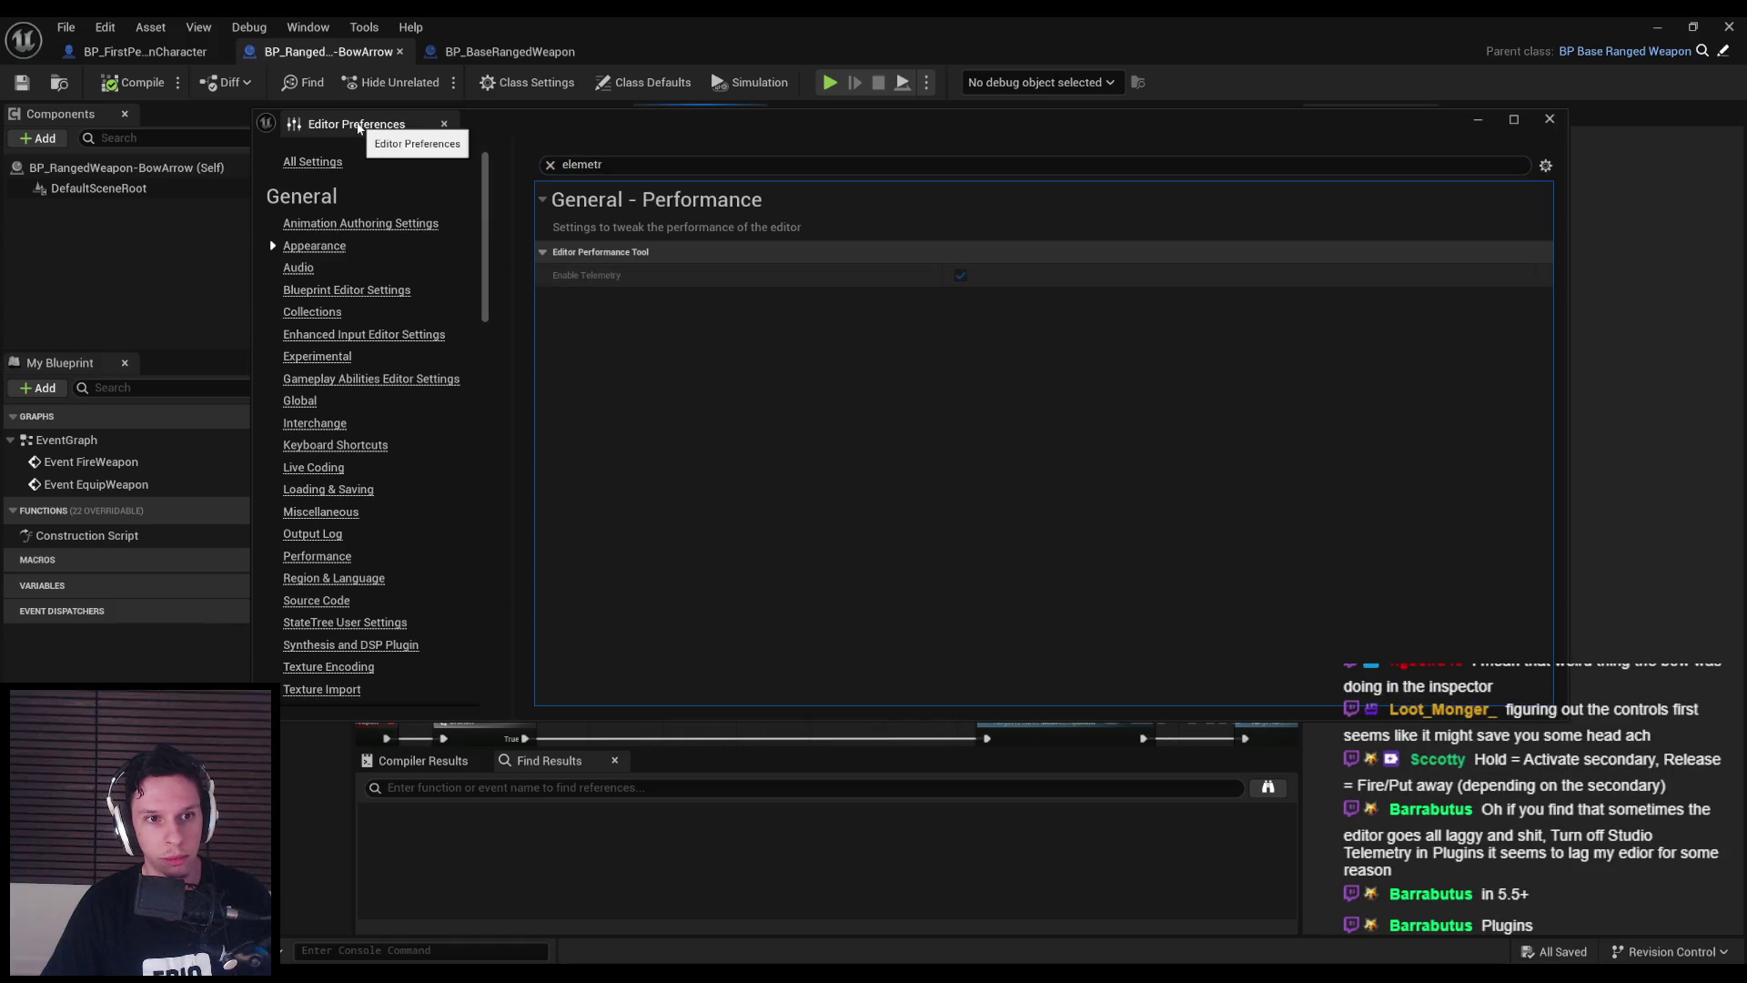
click(444, 124)
click(105, 27)
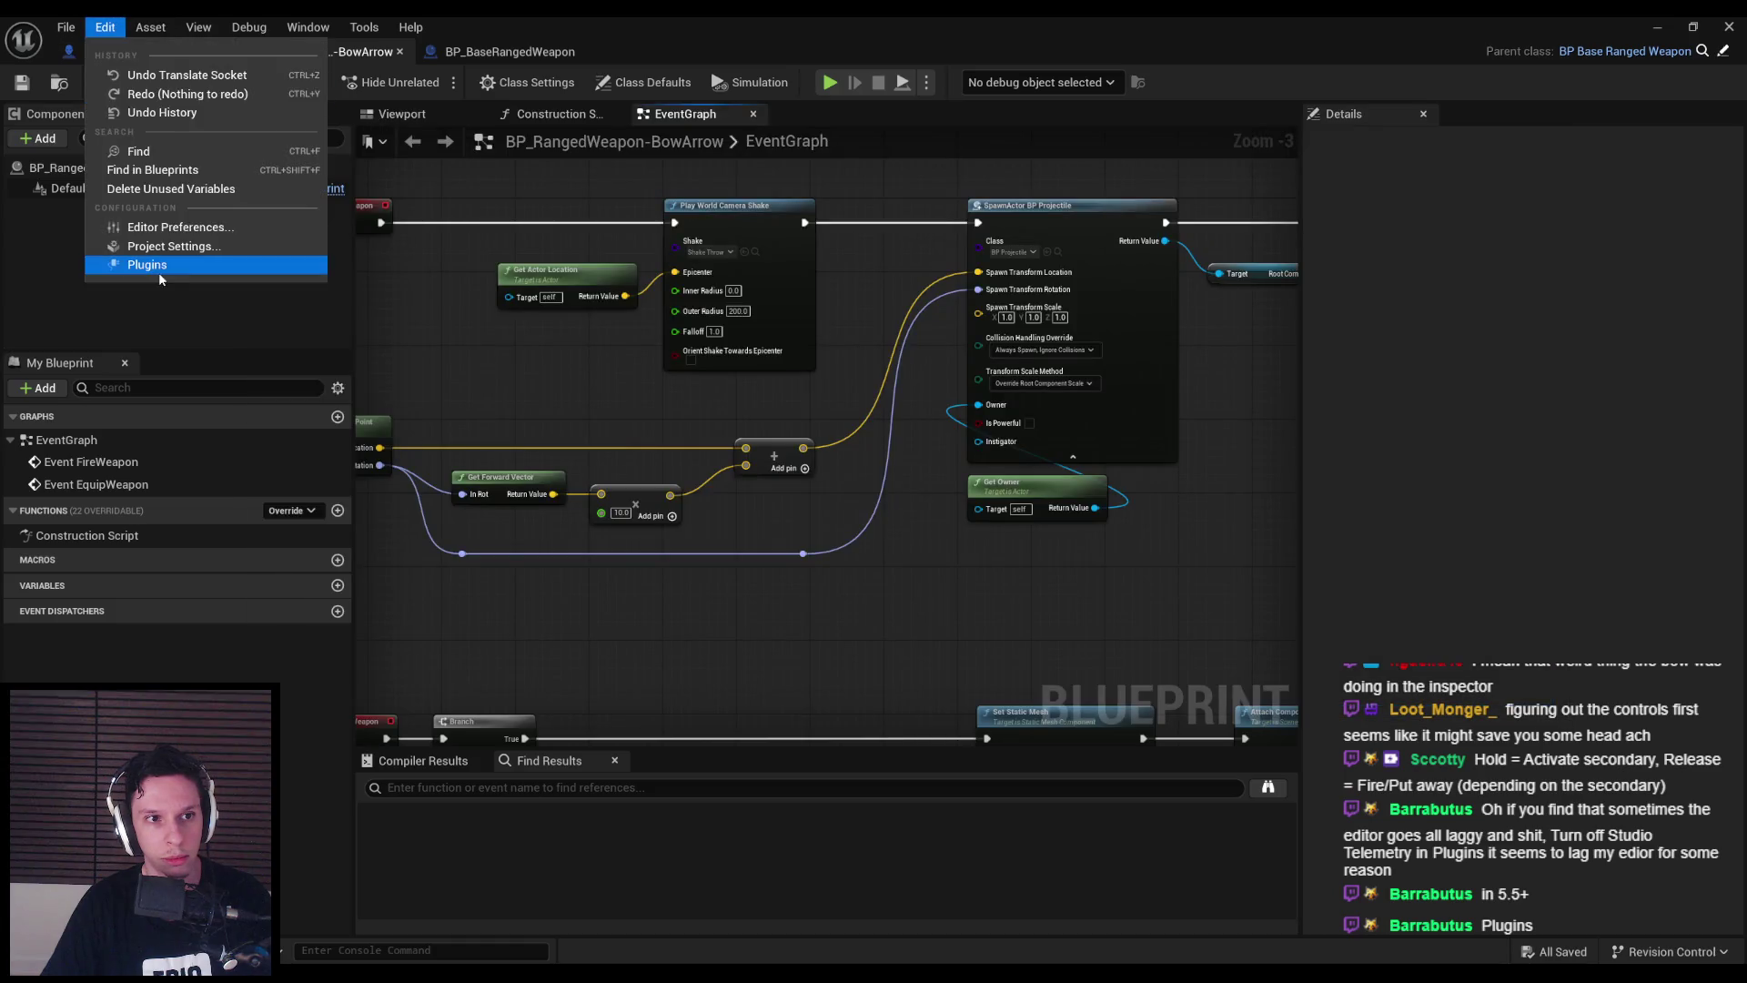
click(155, 269)
text(teleme)
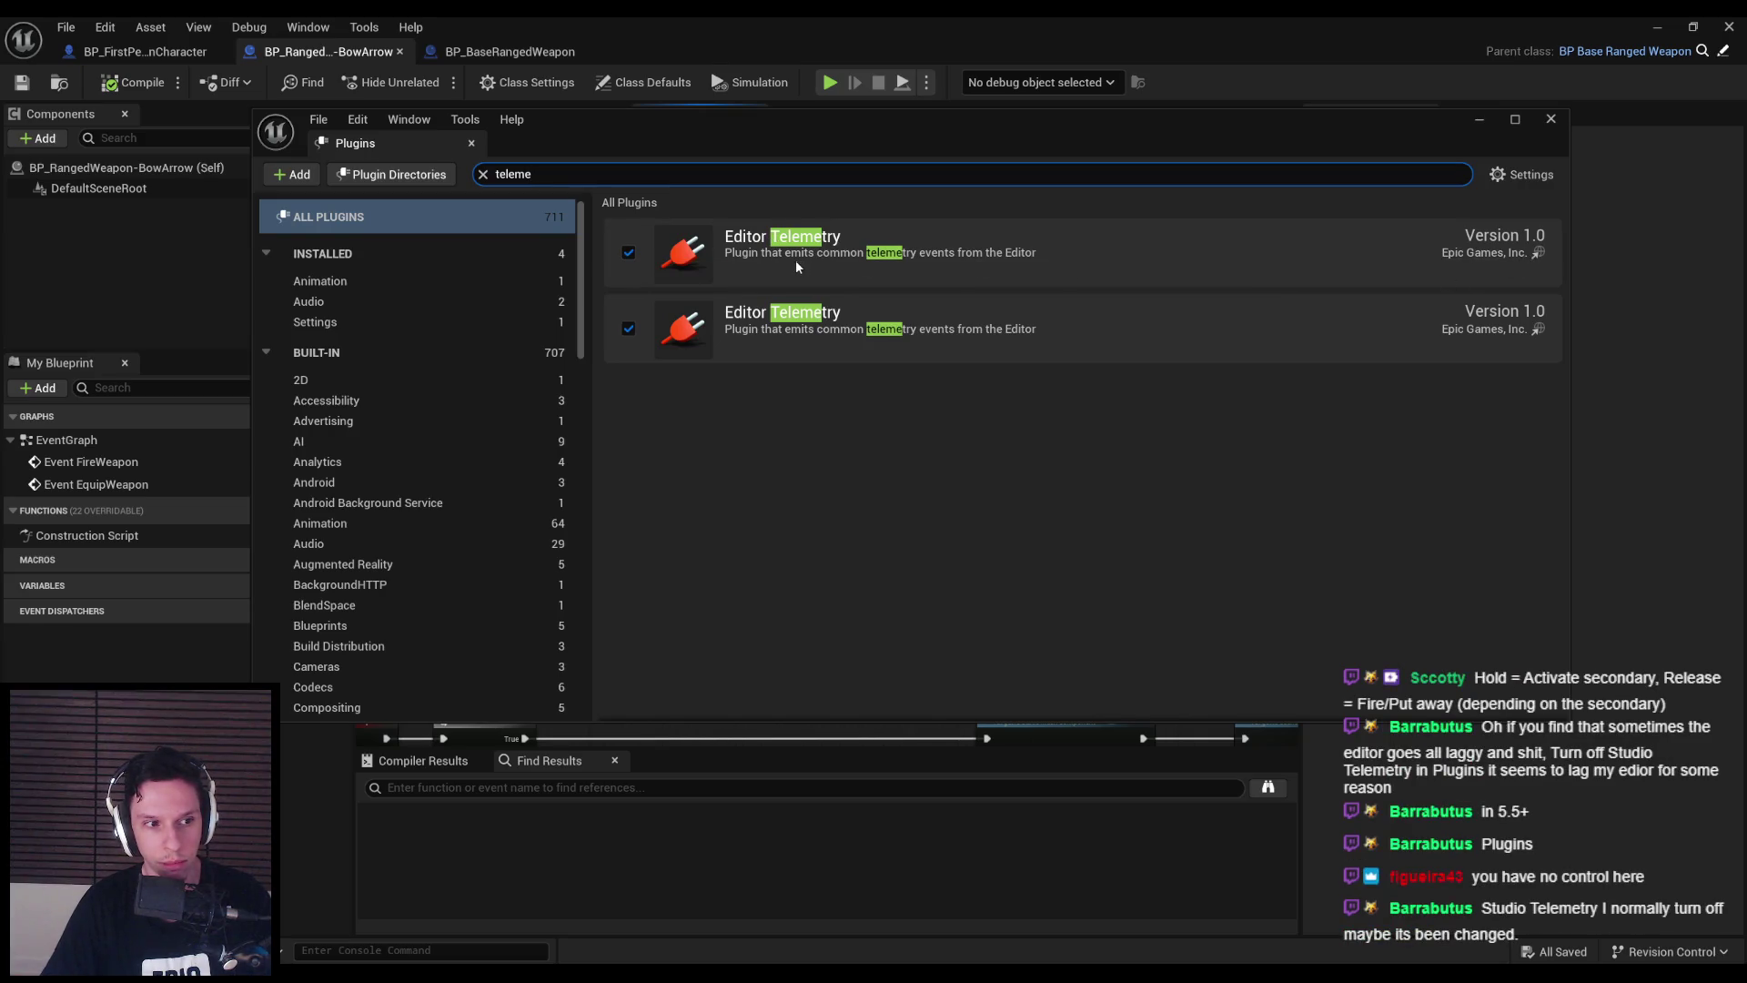
click(369, 145)
click(471, 143)
click(104, 27)
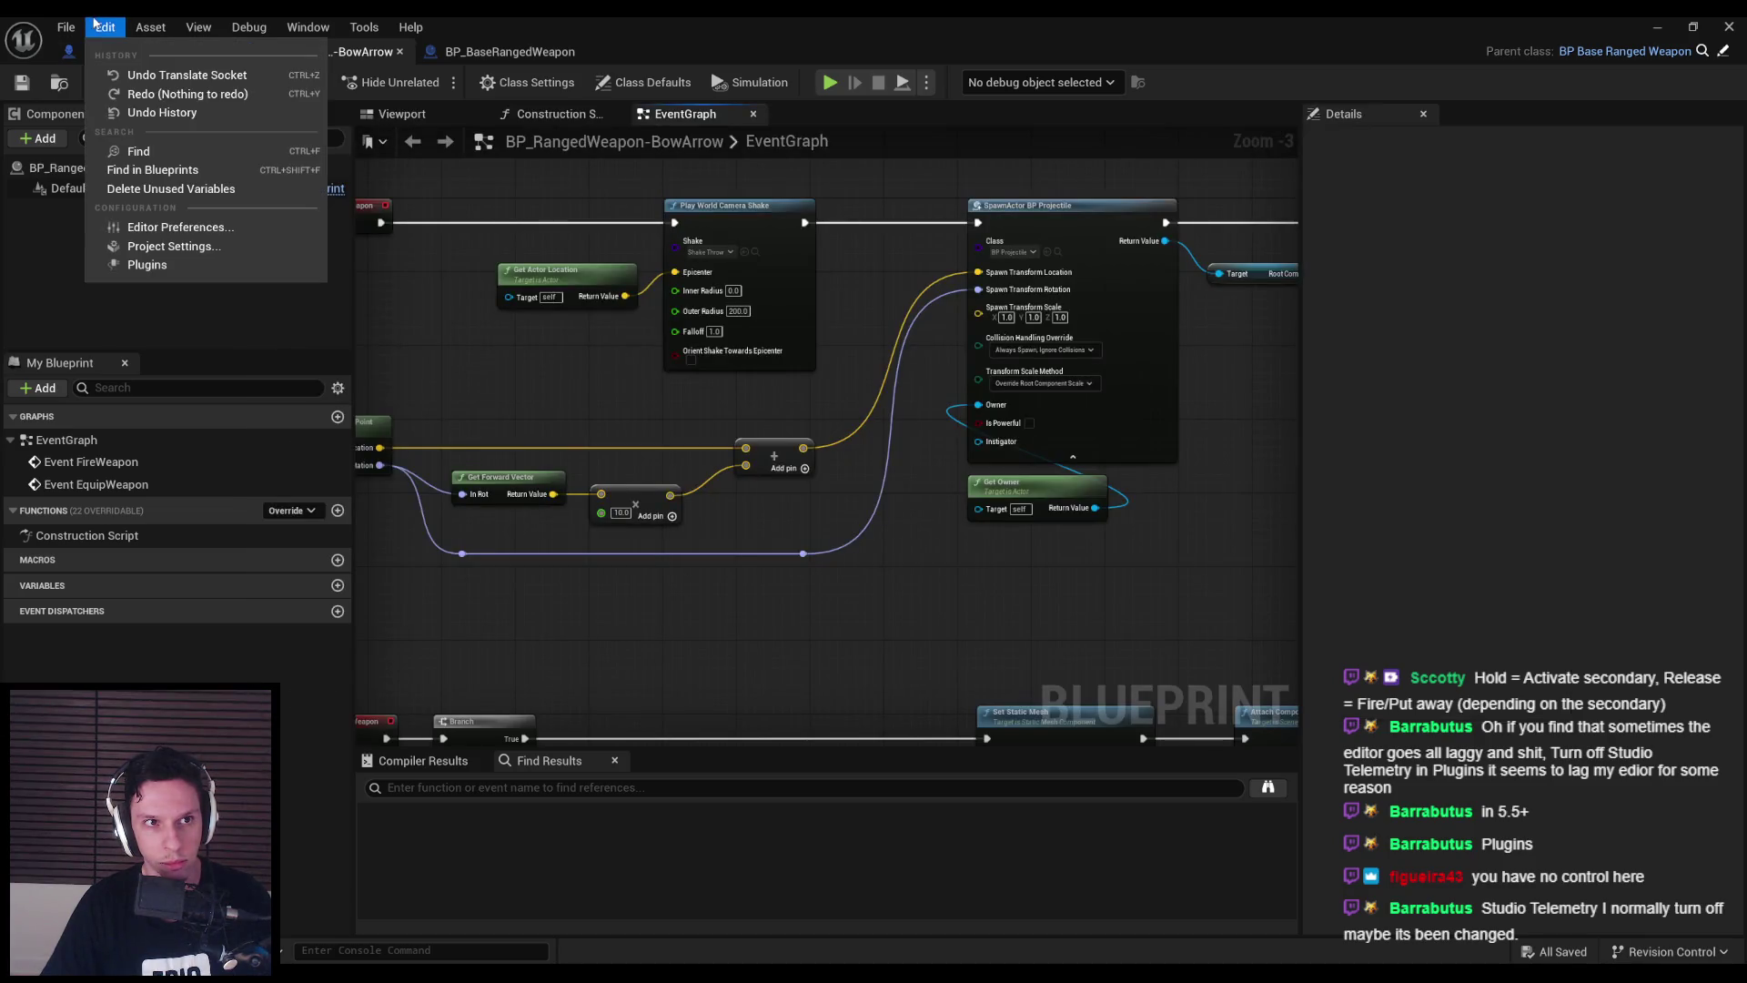
- Search Project Settings for 'tele', then close it
click(150, 253)
click(667, 167)
text(tele)
click(444, 124)
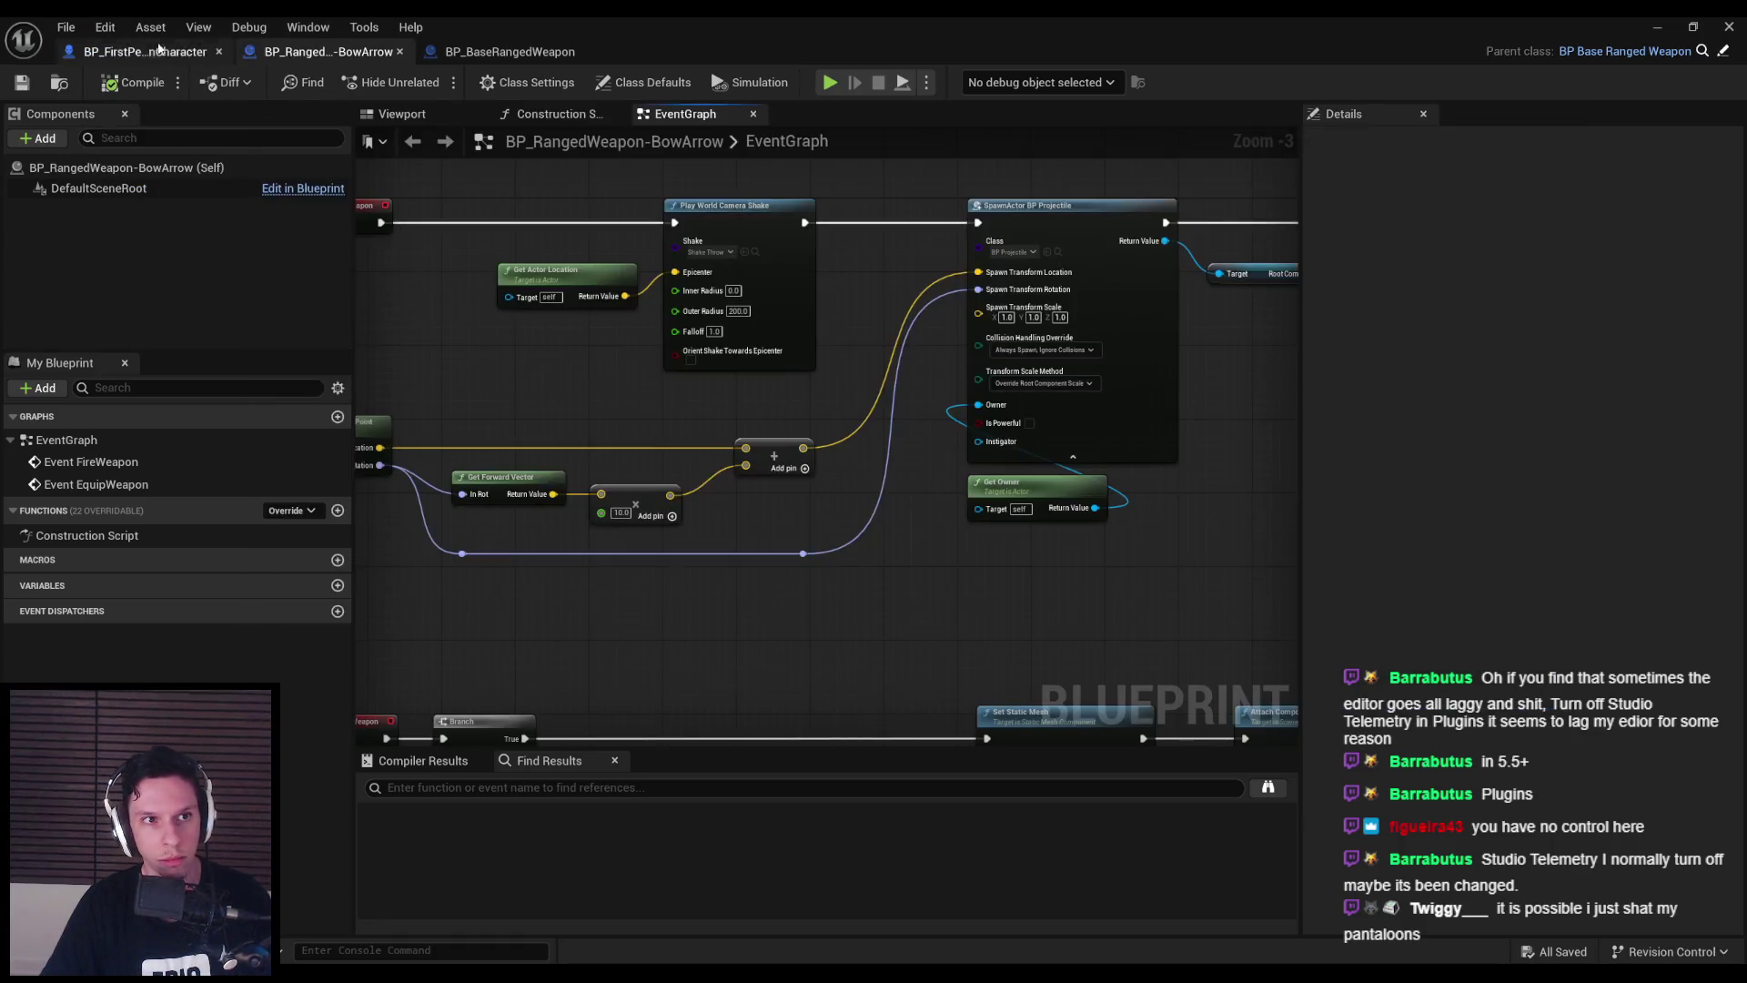
- Browse Editor Preferences: Crash Reporter, Data Validation, Automation and Visual Logger
click(105, 28)
click(204, 241)
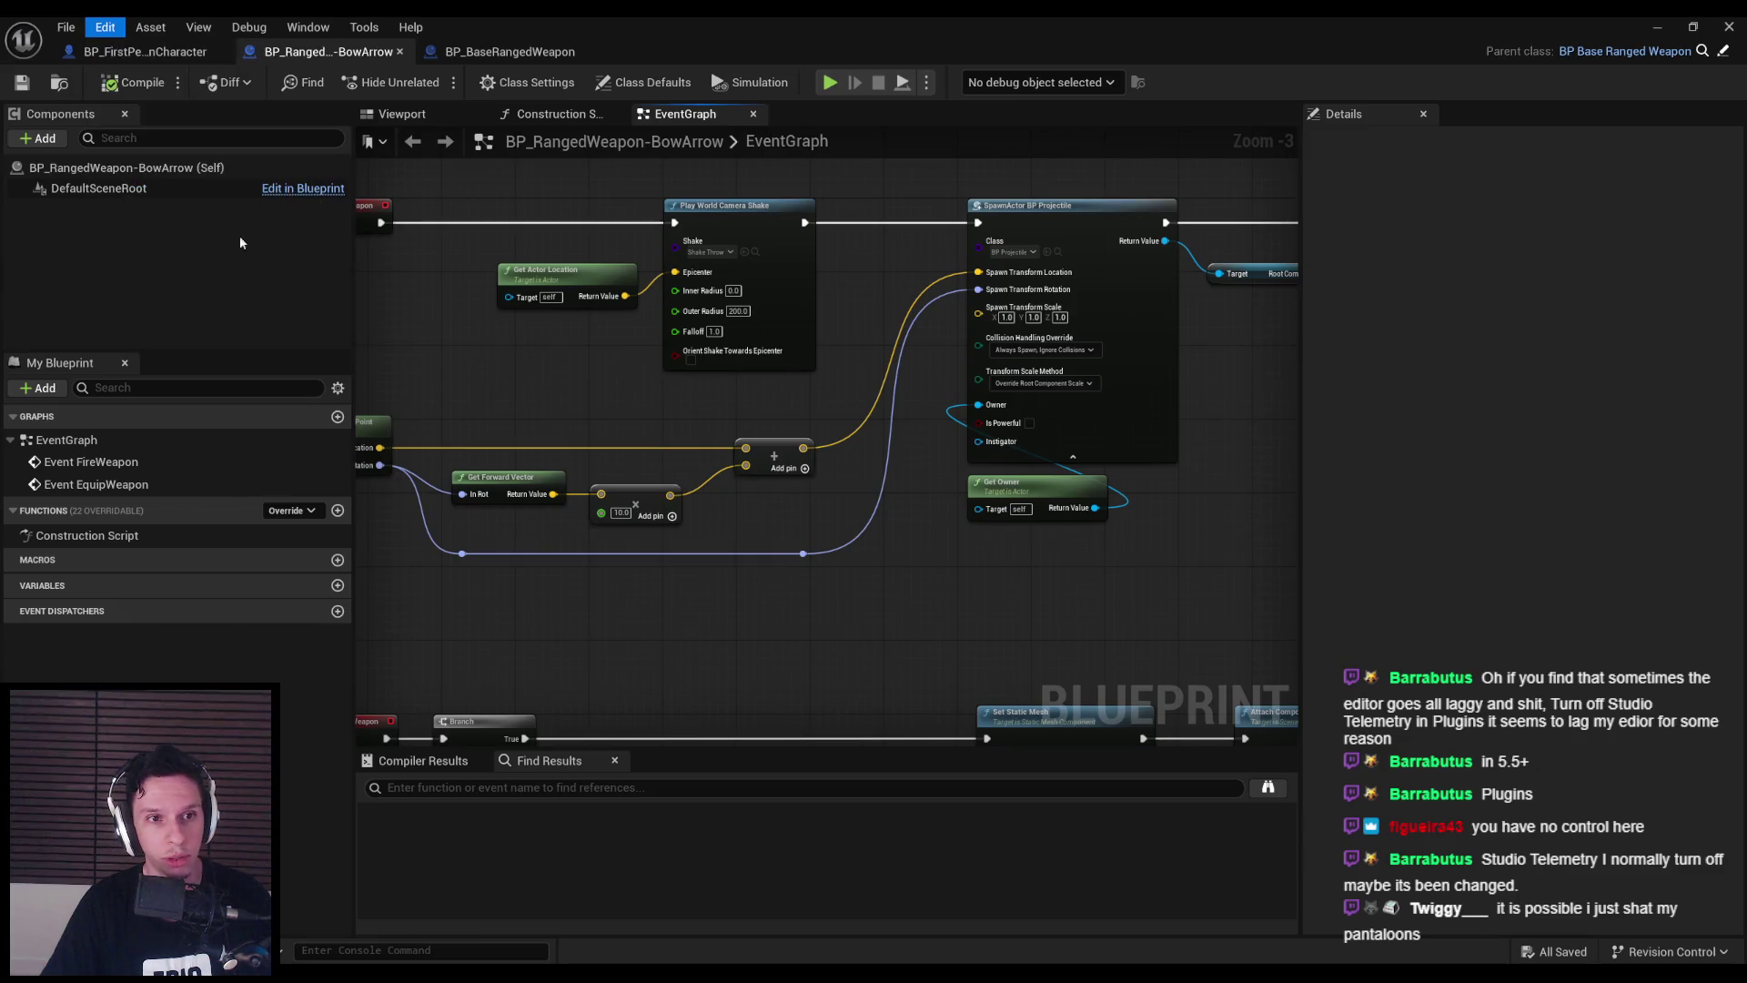
scroll(344, 637, down, 10)
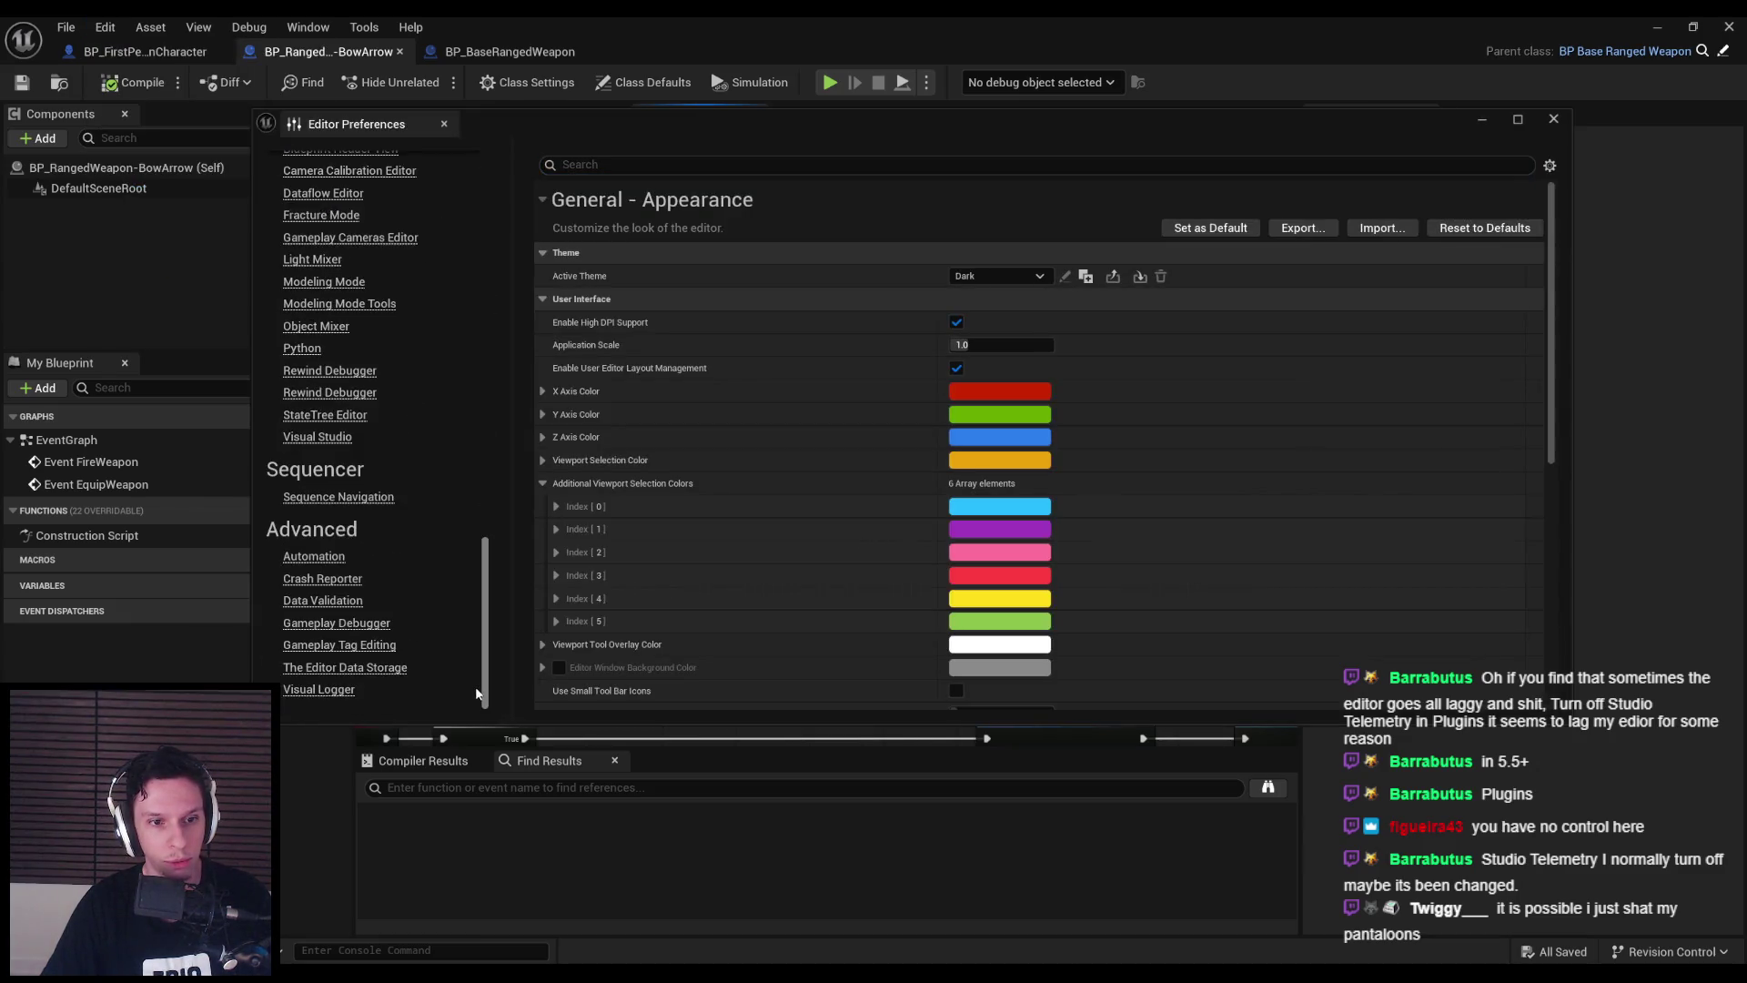
click(336, 580)
click(337, 602)
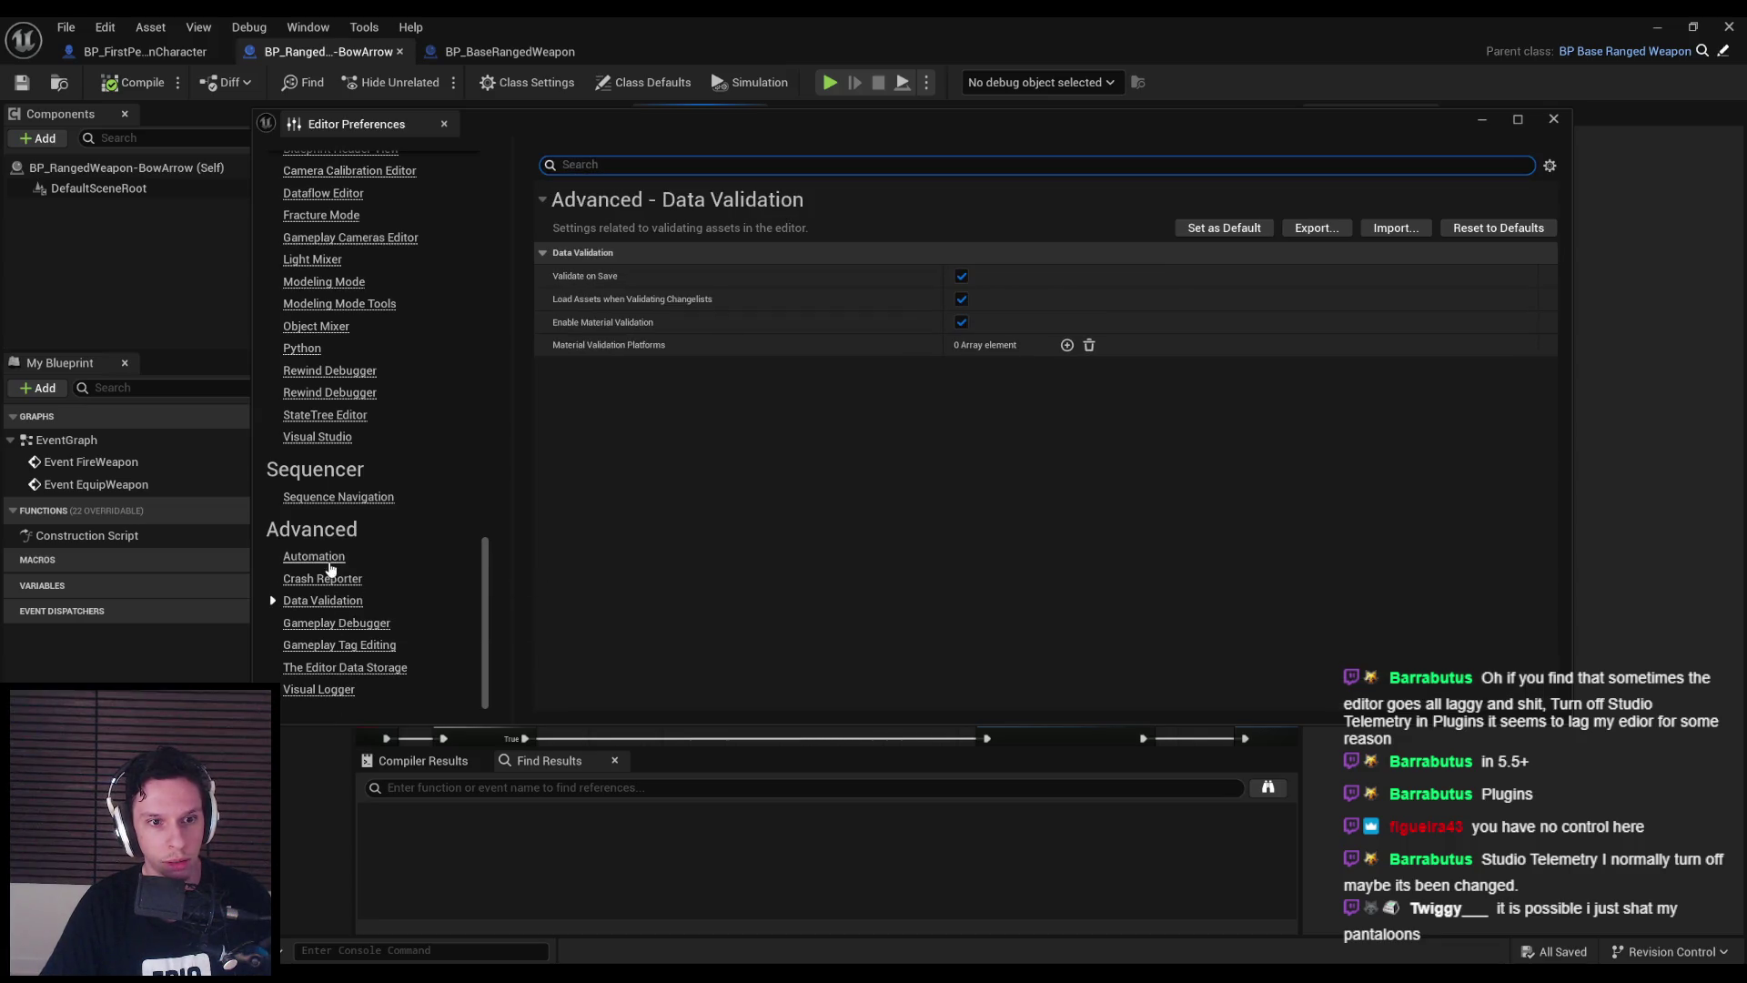
click(329, 561)
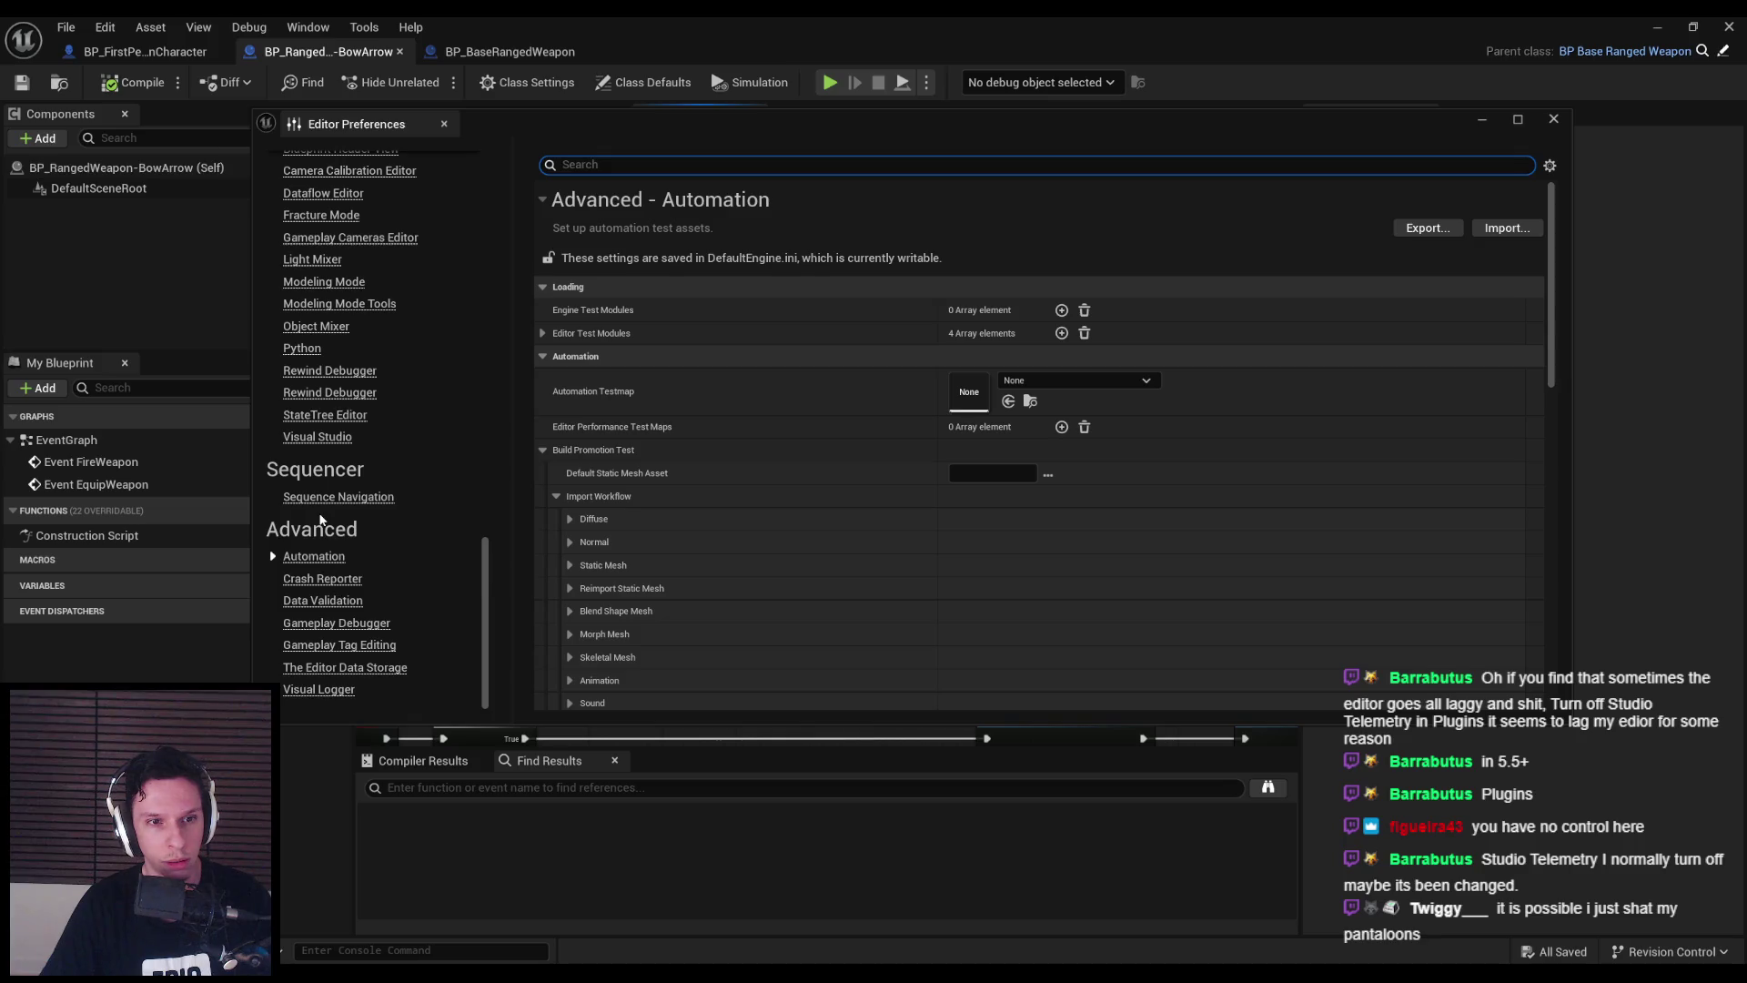
click(320, 689)
- Check the Bug Reports and Usage Data privacy settings, then open the Plugins manager
scroll(330, 657, up, 4)
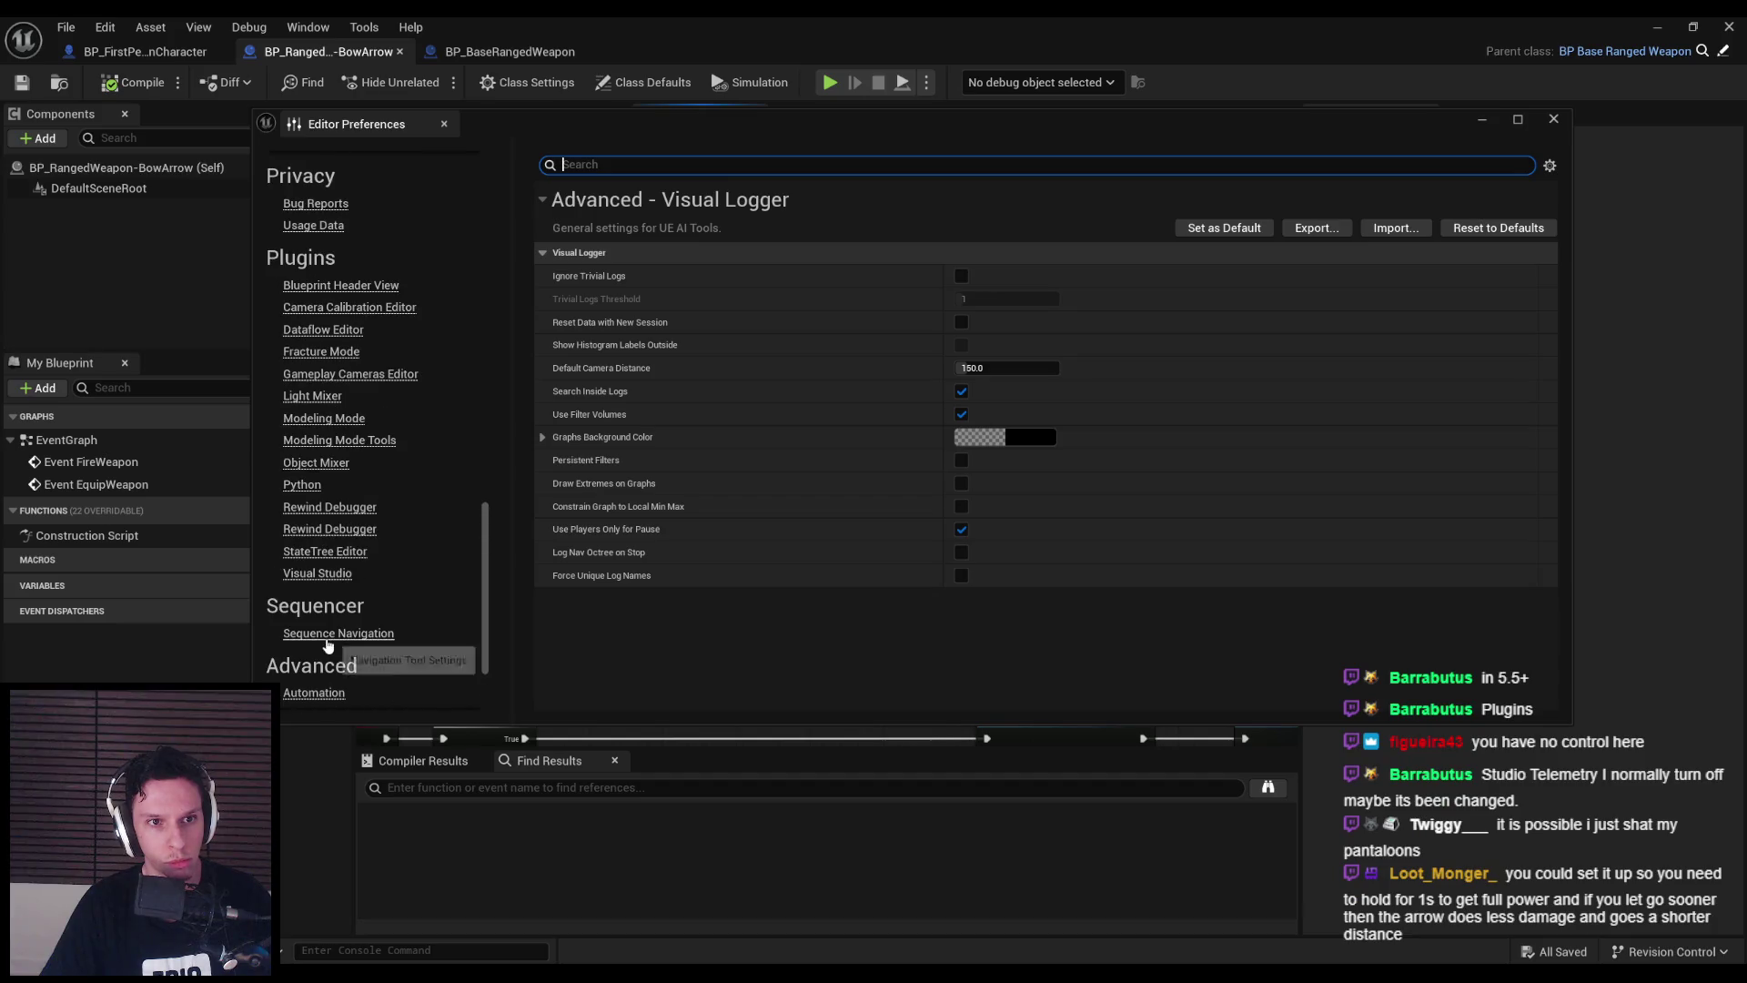
click(310, 231)
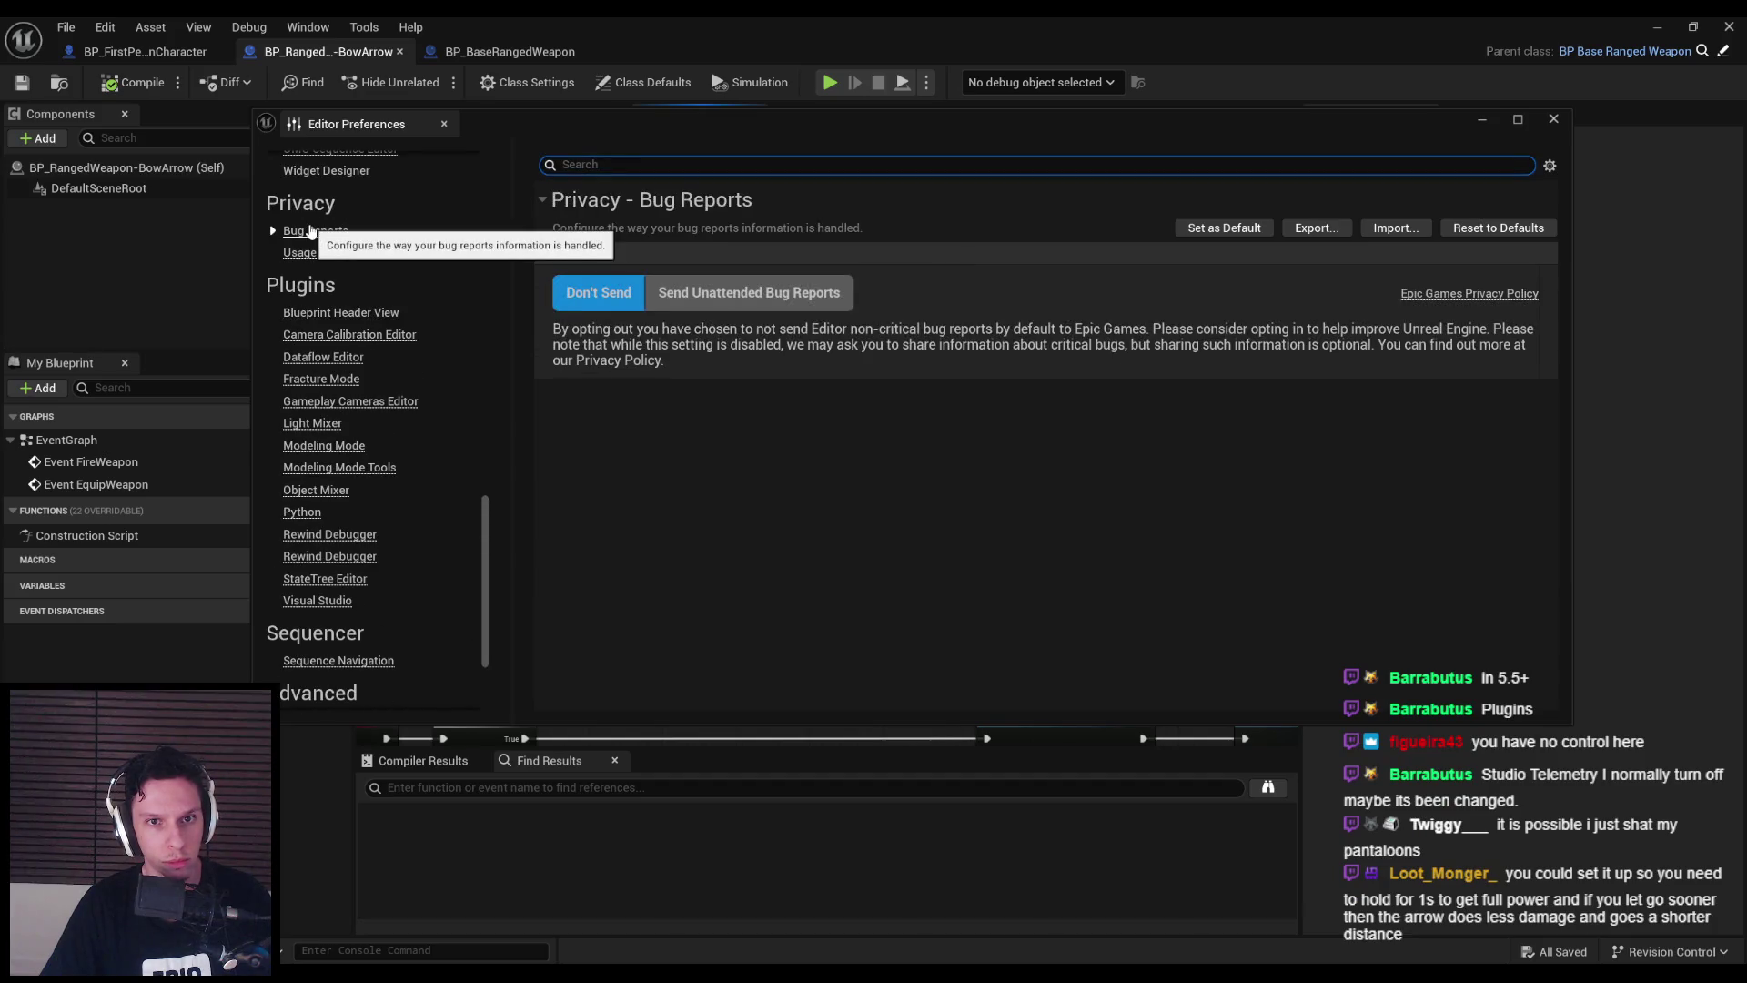
click(308, 257)
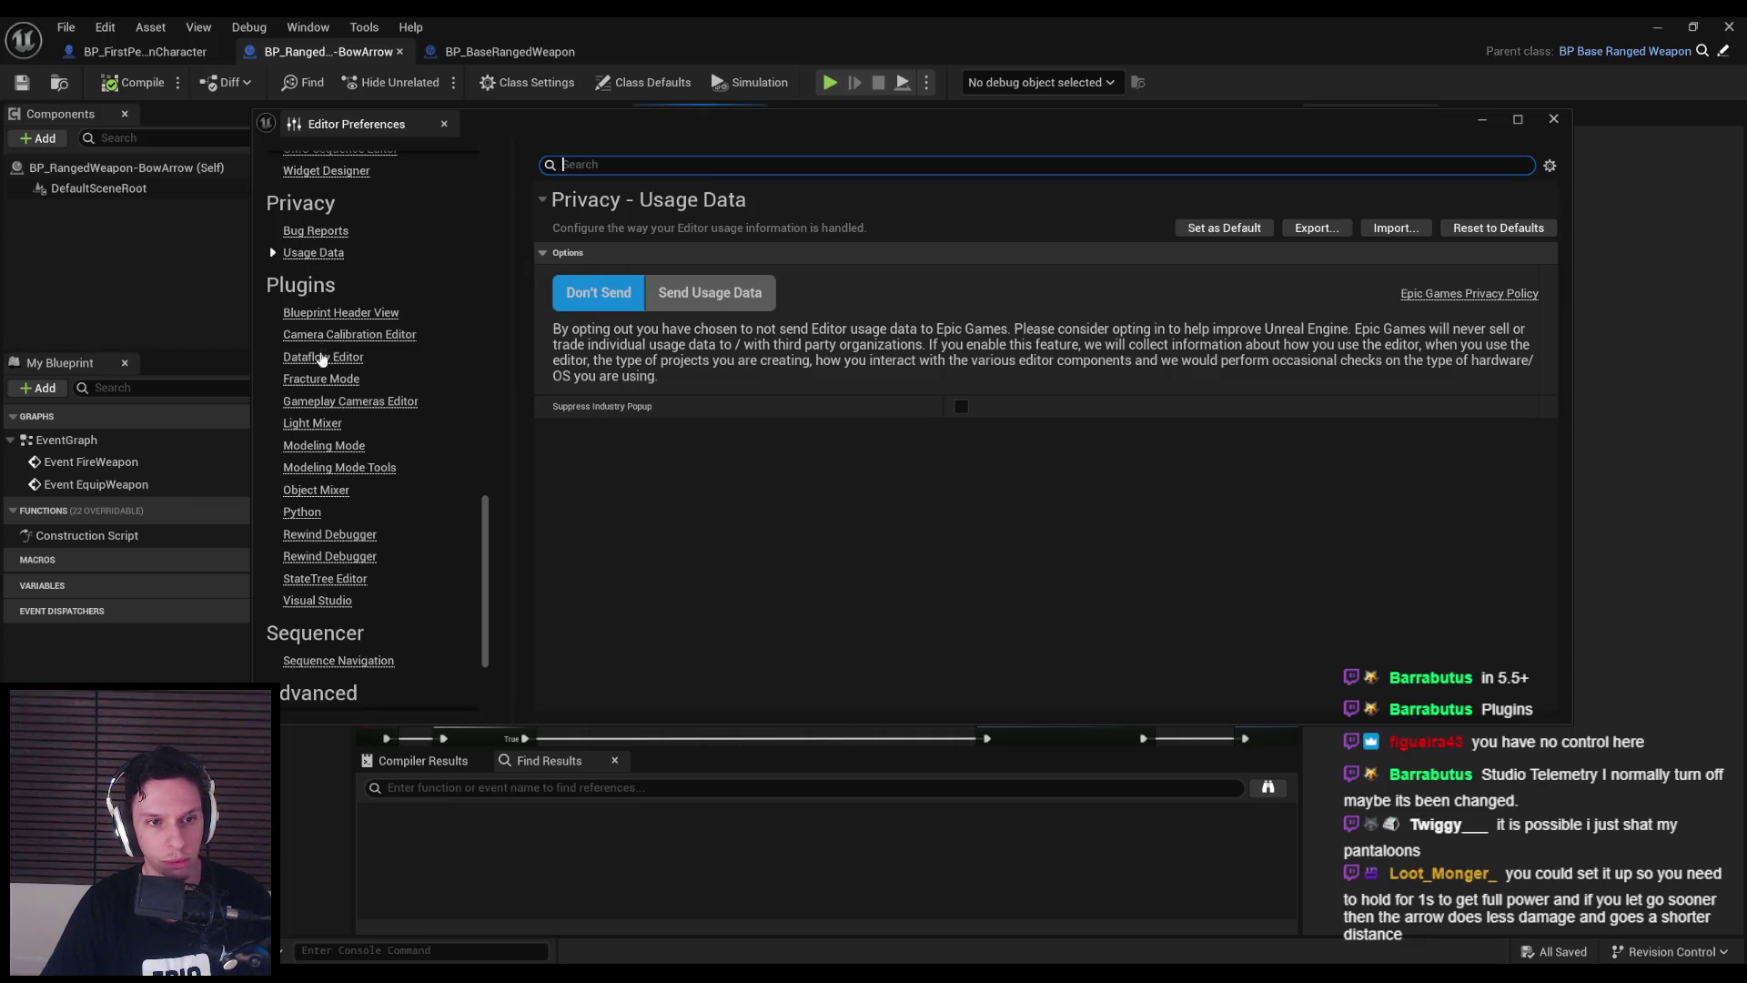
scroll(471, 567, up, 10)
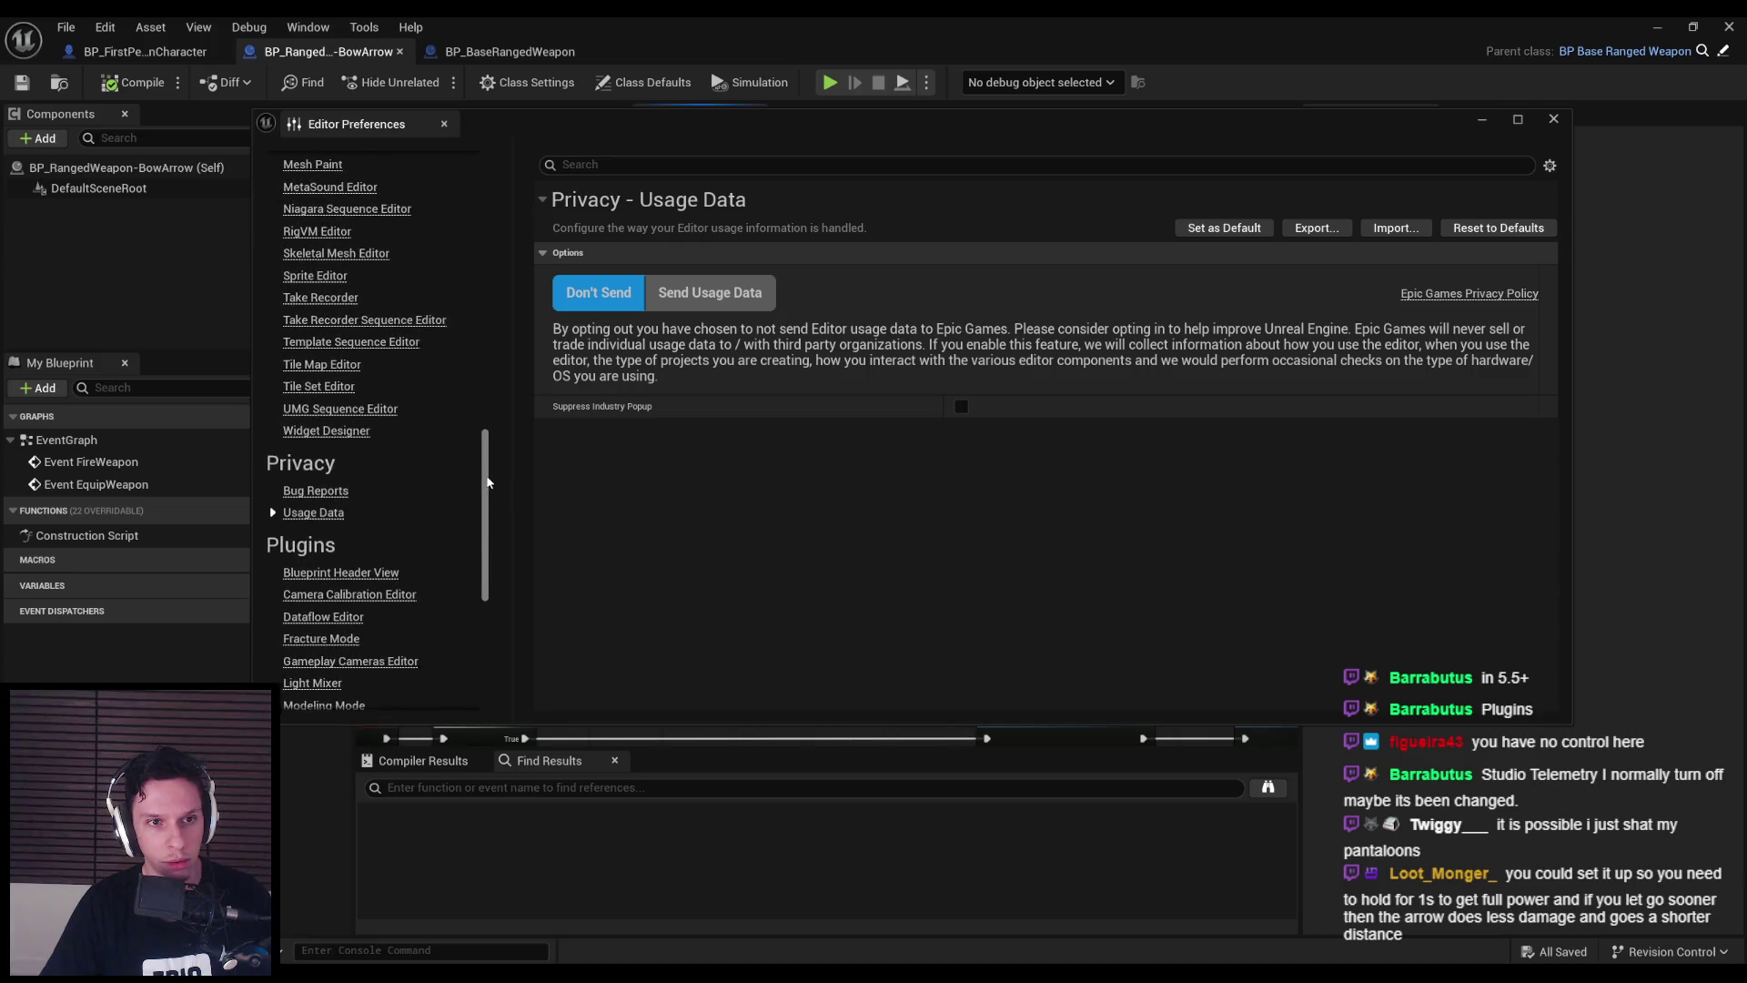
scroll(476, 432, up, 9)
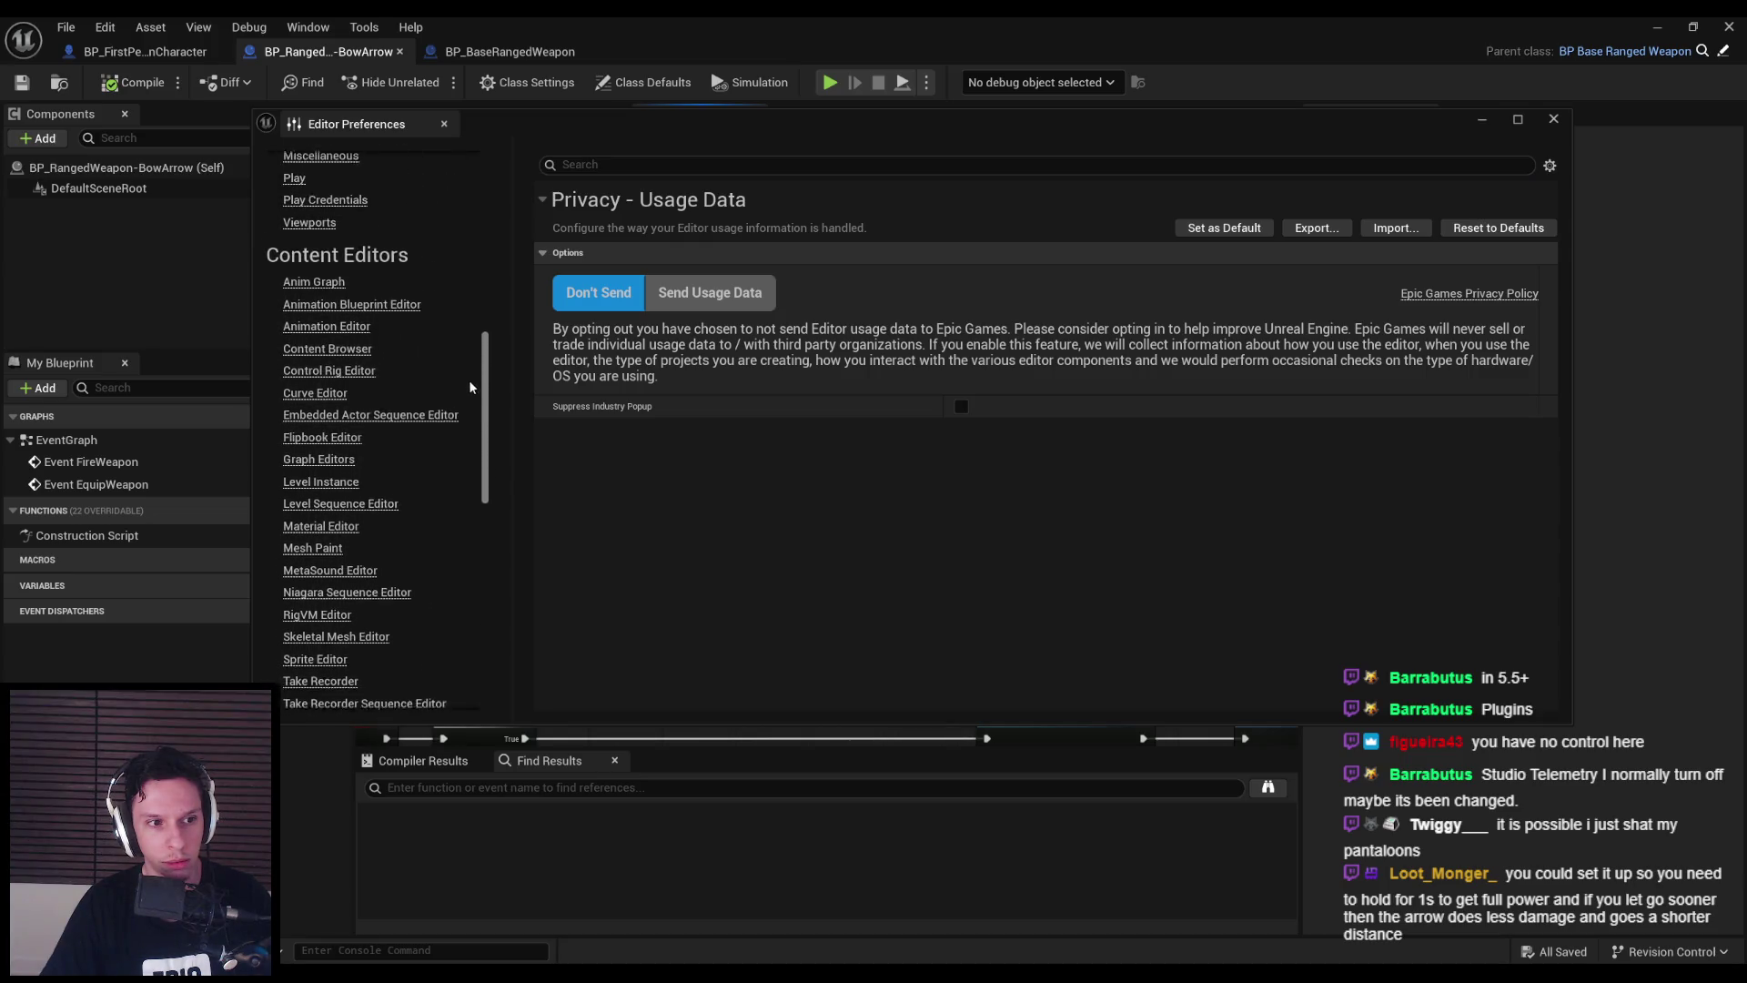
scroll(455, 315, up, 8)
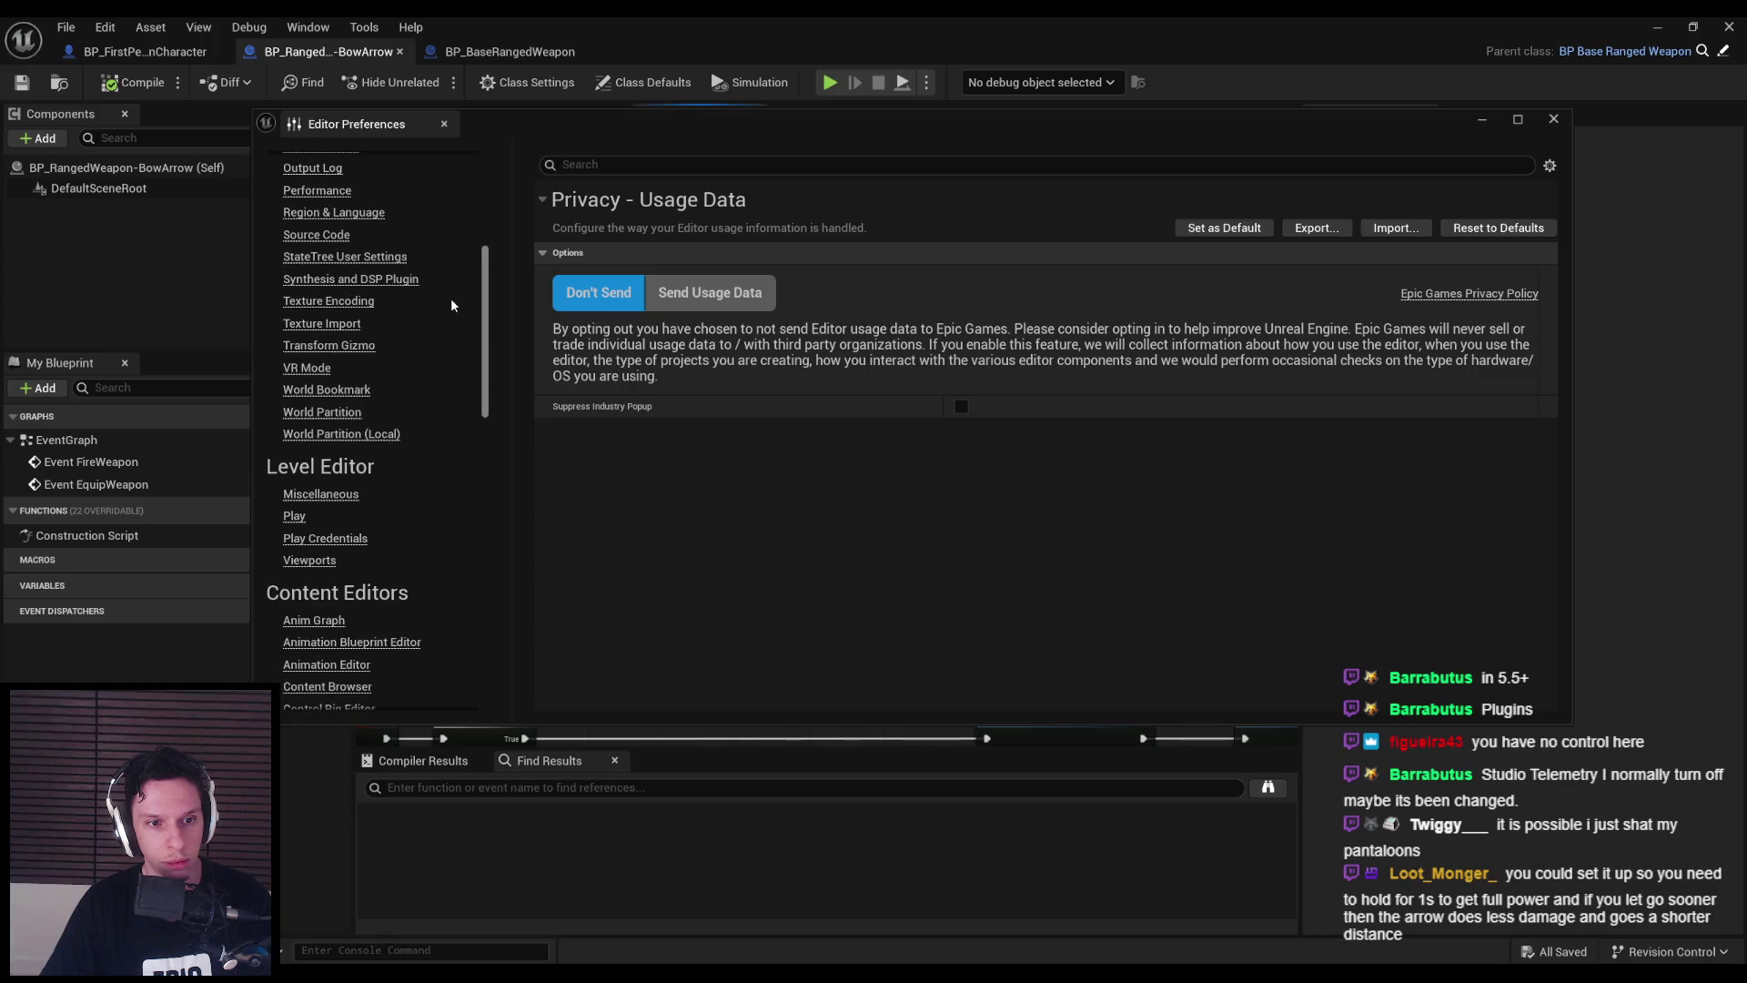
scroll(439, 209, up, 2)
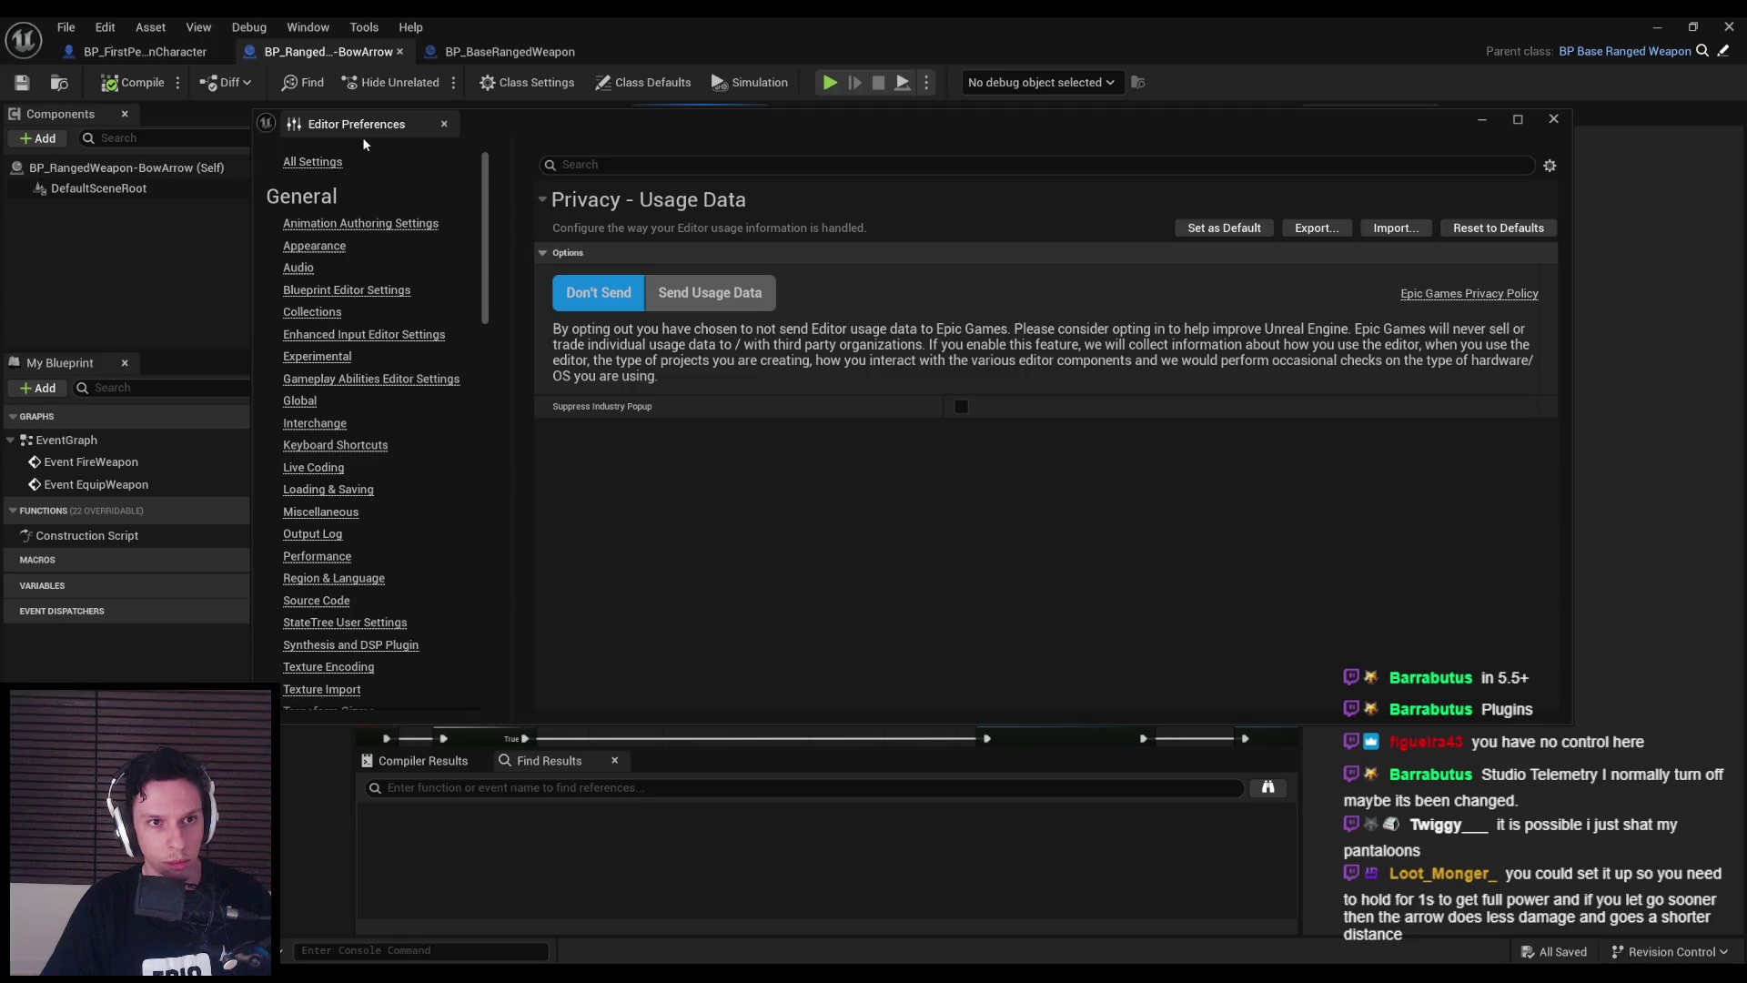
click(105, 26)
click(128, 265)
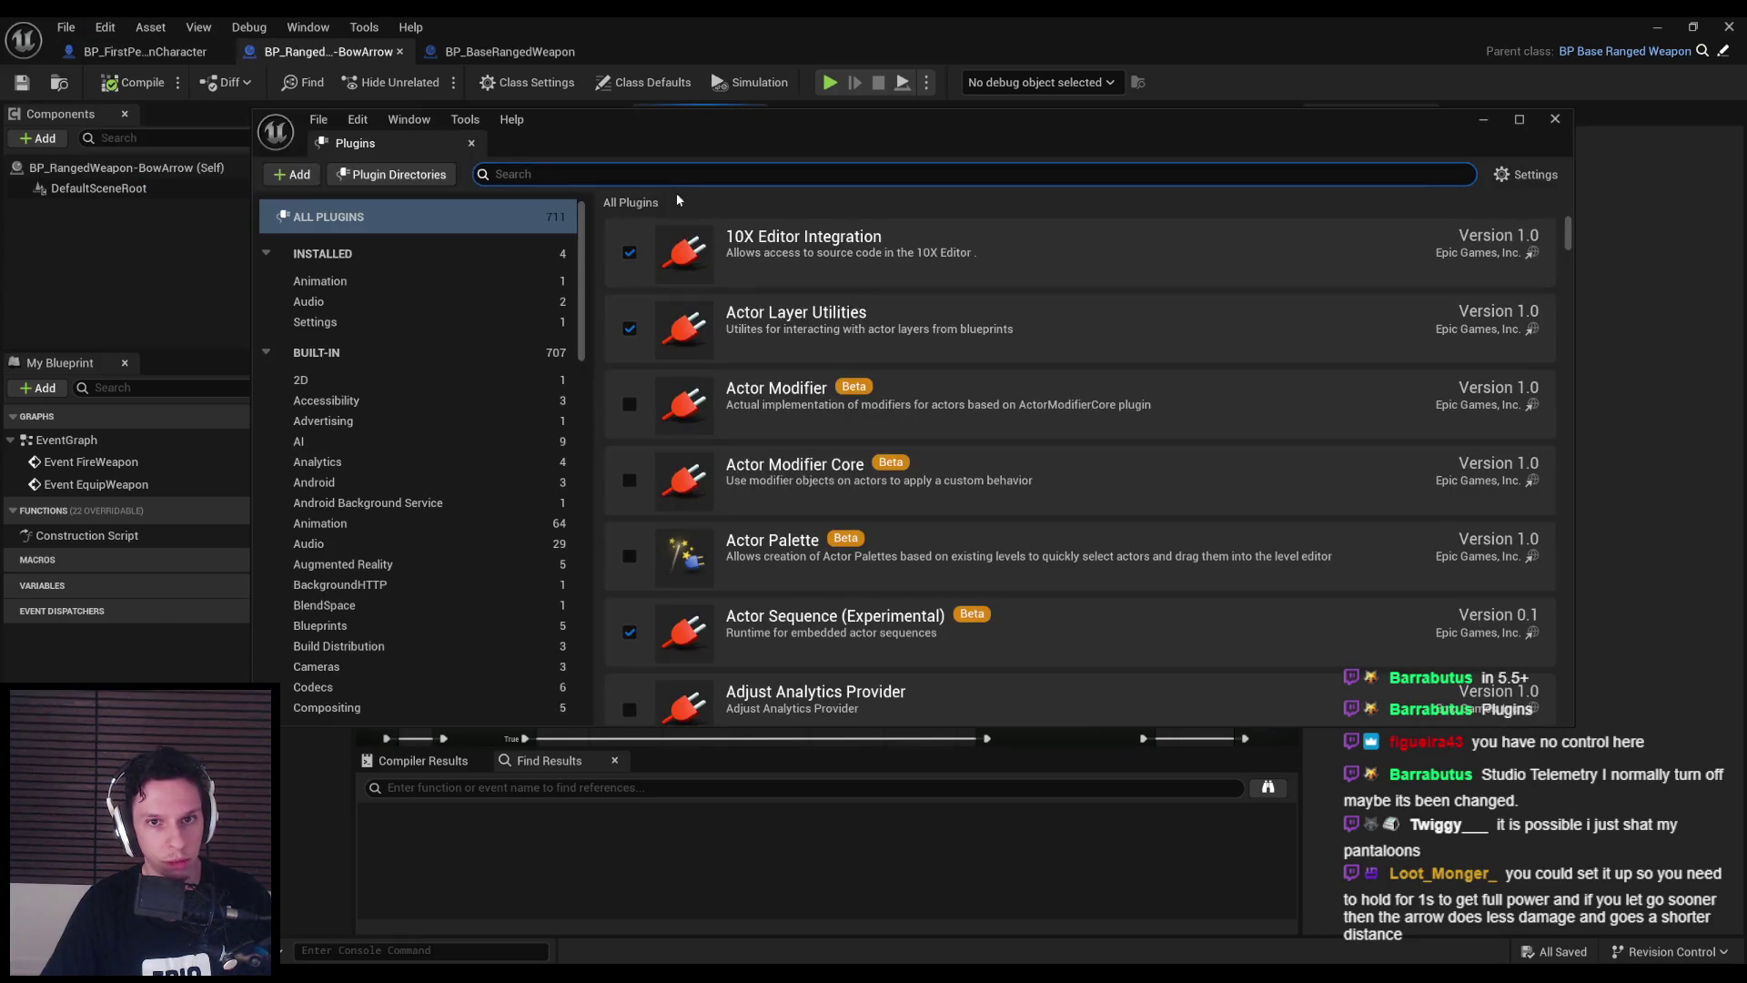
- Filter plugins by 'teleme', uncheck Editor Telemetry, and minimize the Plugins window
text(teleme)
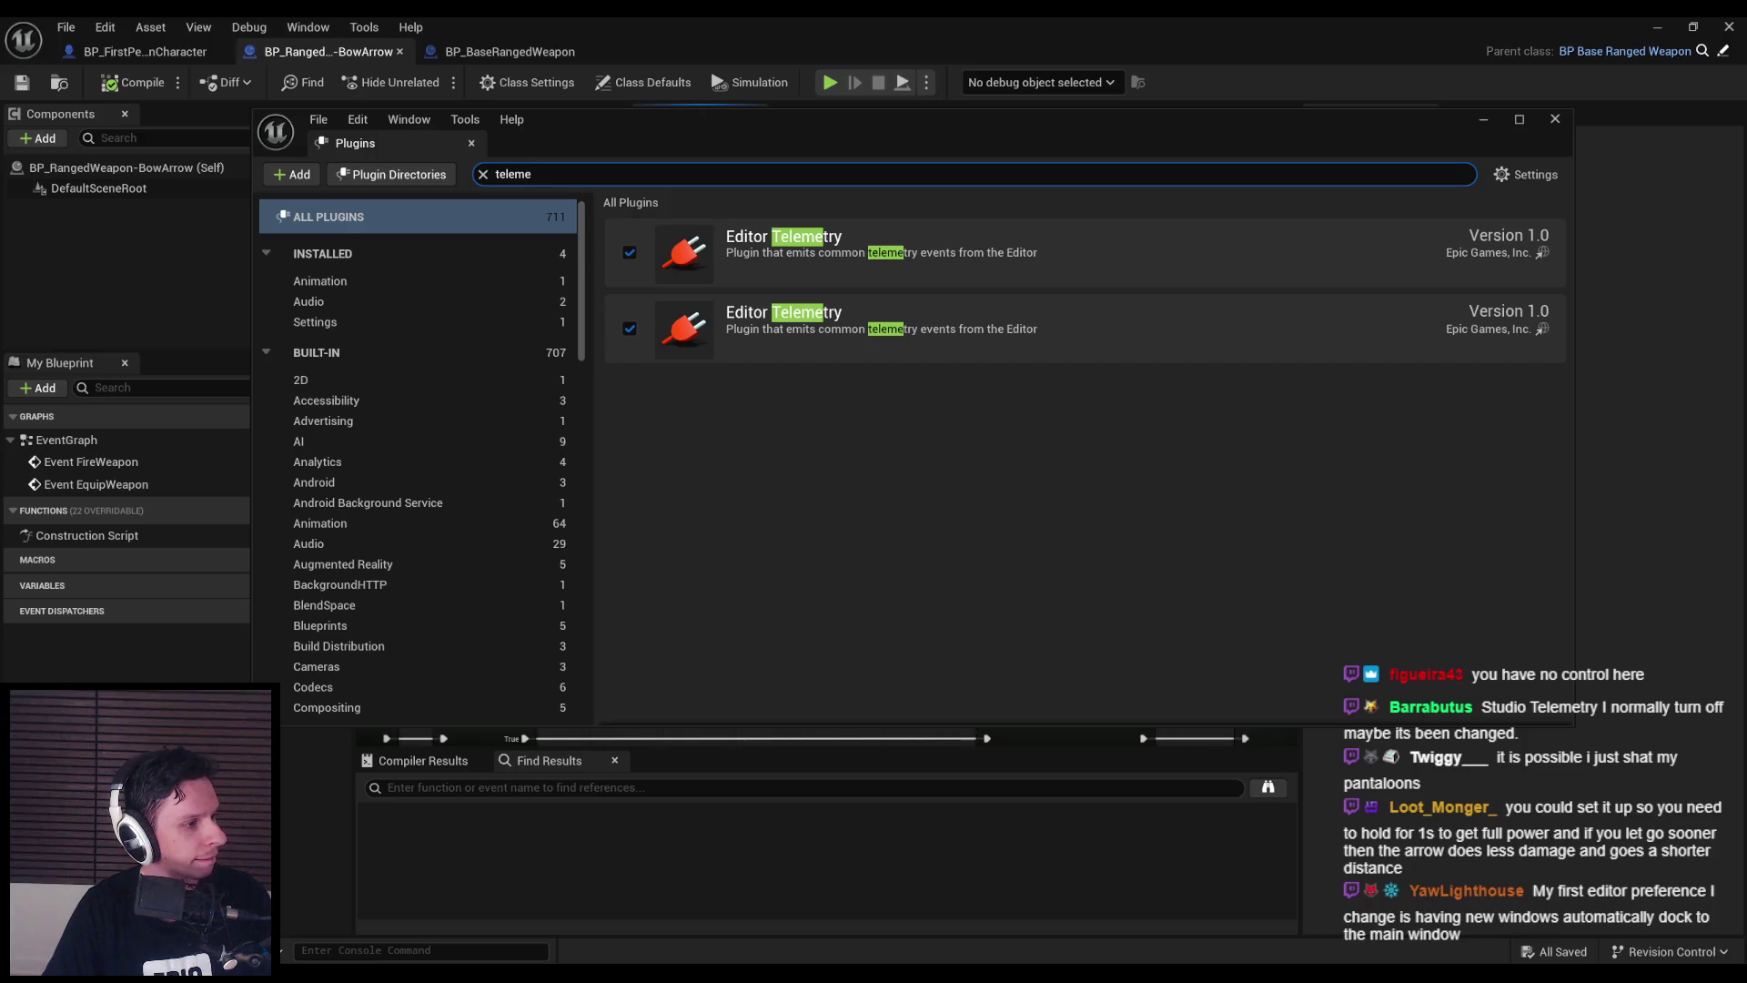
click(629, 252)
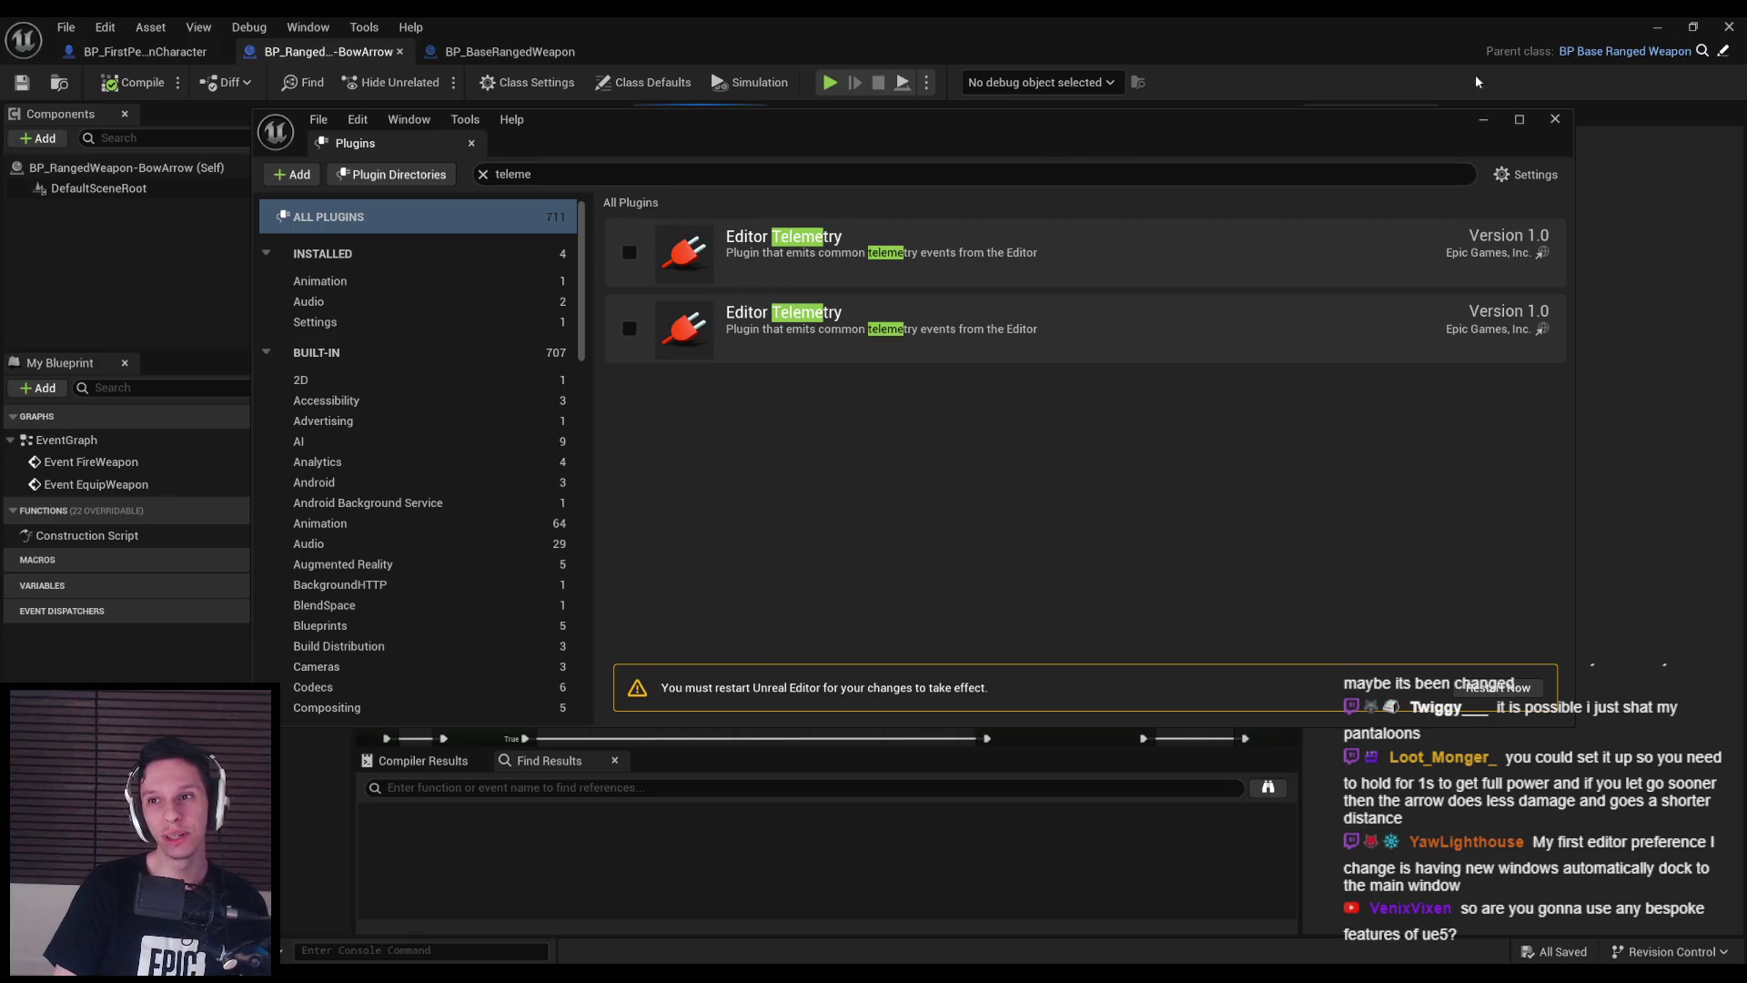
click(1480, 122)
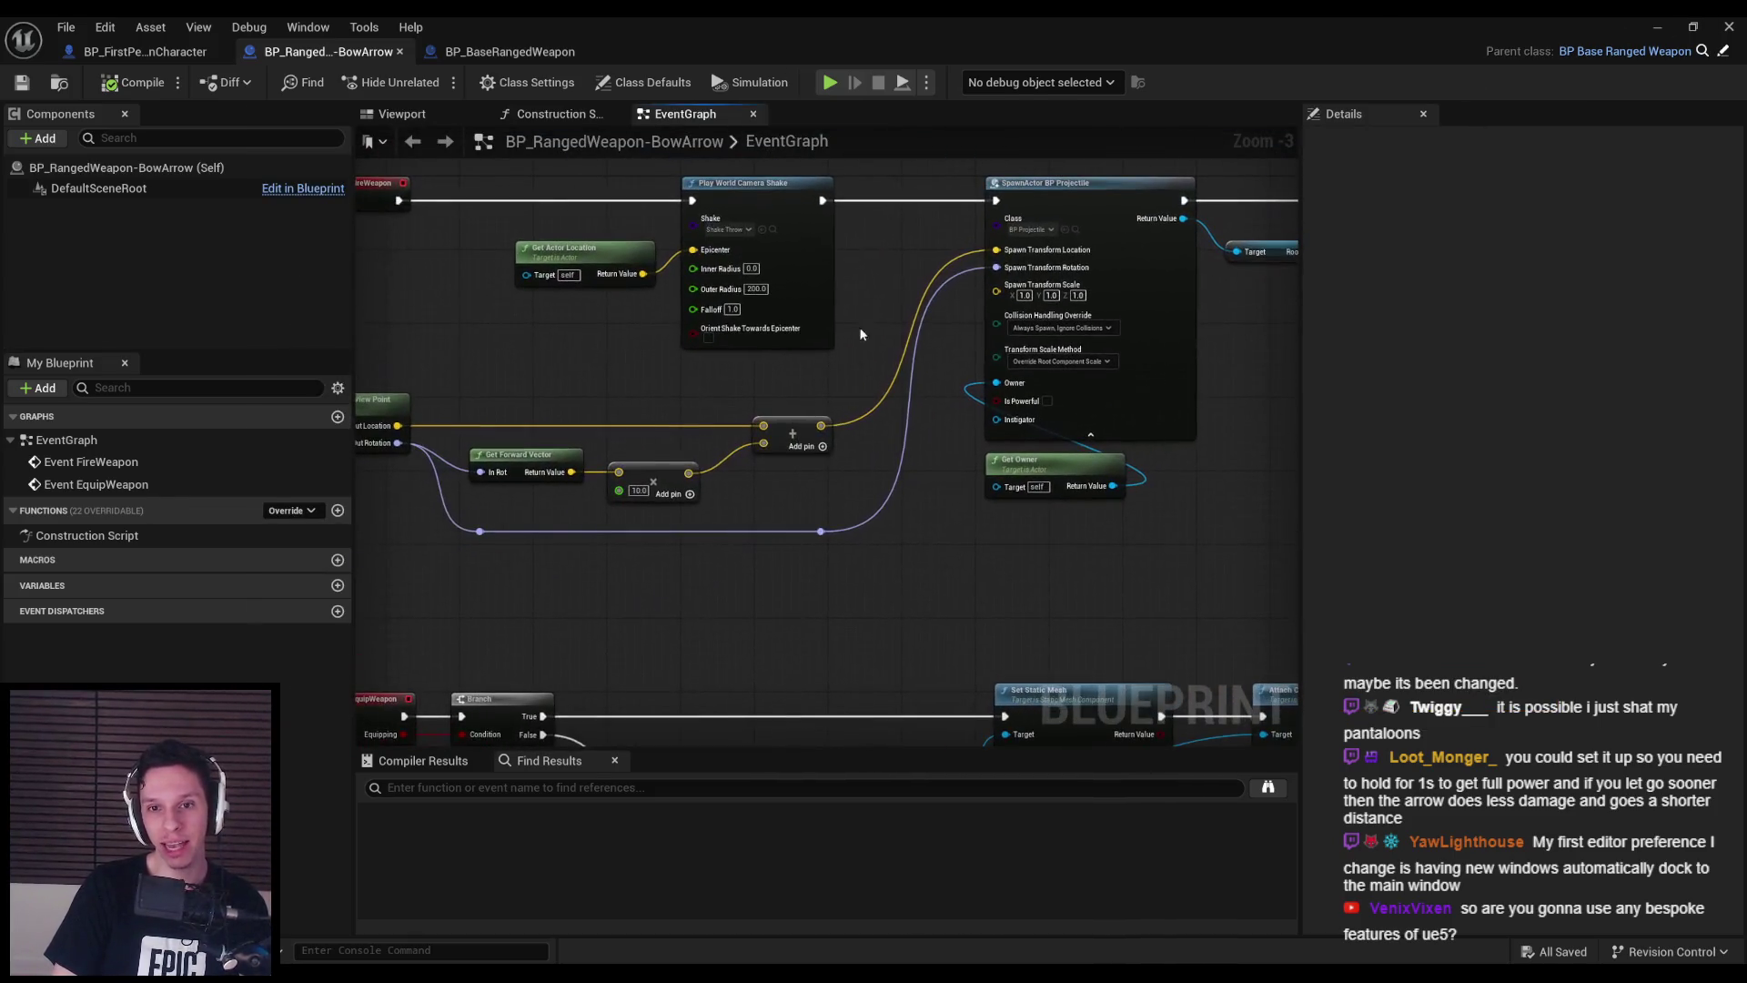
- Stop play-in-editor, bring the Plugins window forward and restart the editor to apply plugin changes
mouse_move(1334, 50)
mouse_down()
mouse_move(865, 259)
mouse_move(869, 445)
mouse_up()
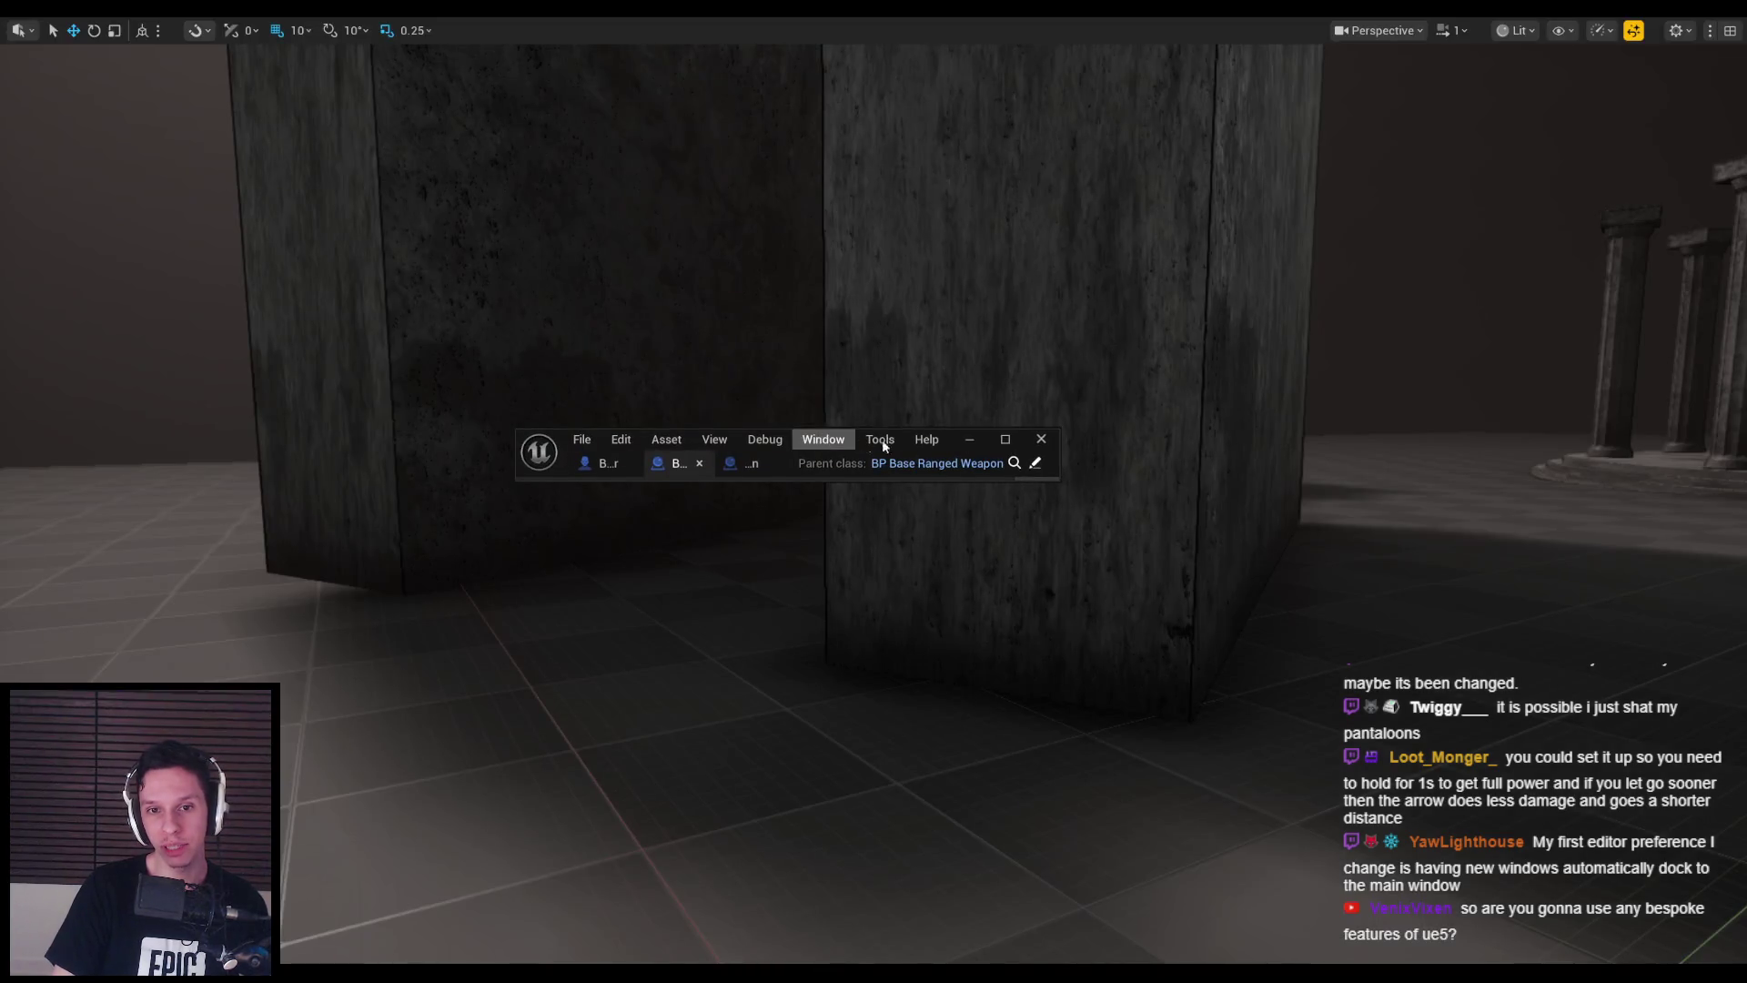
click(1007, 440)
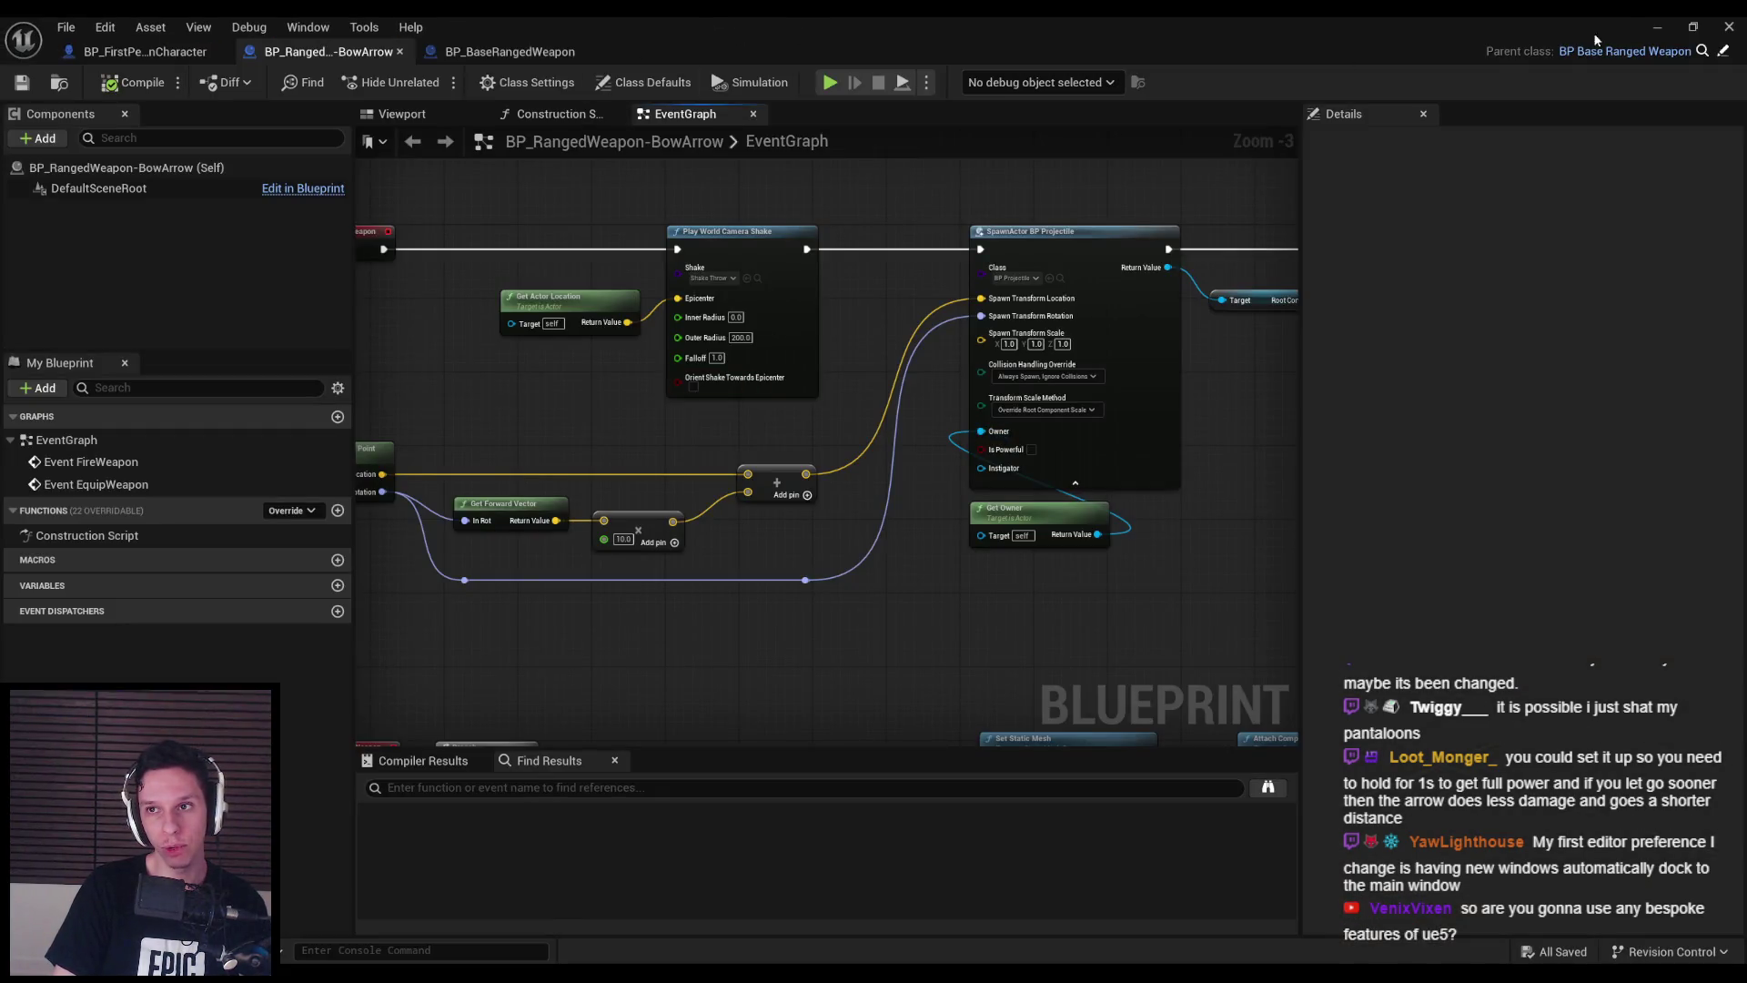
key(alt+p)
key(Escape)
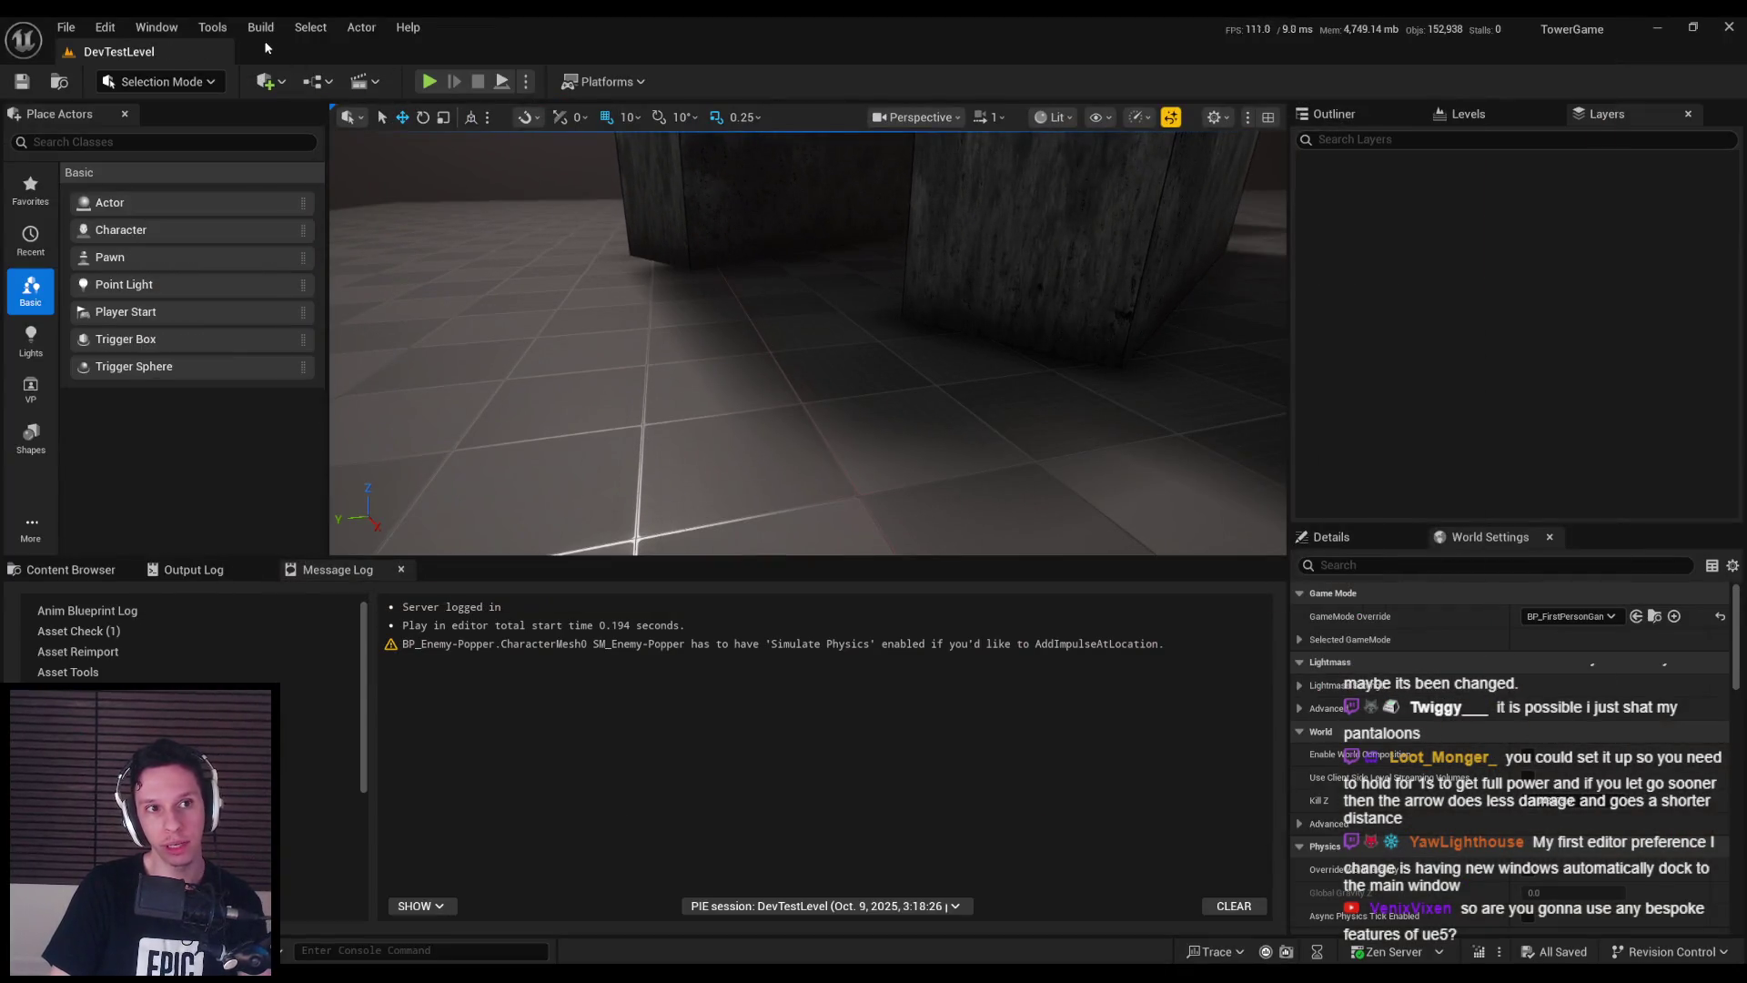
key(F11)
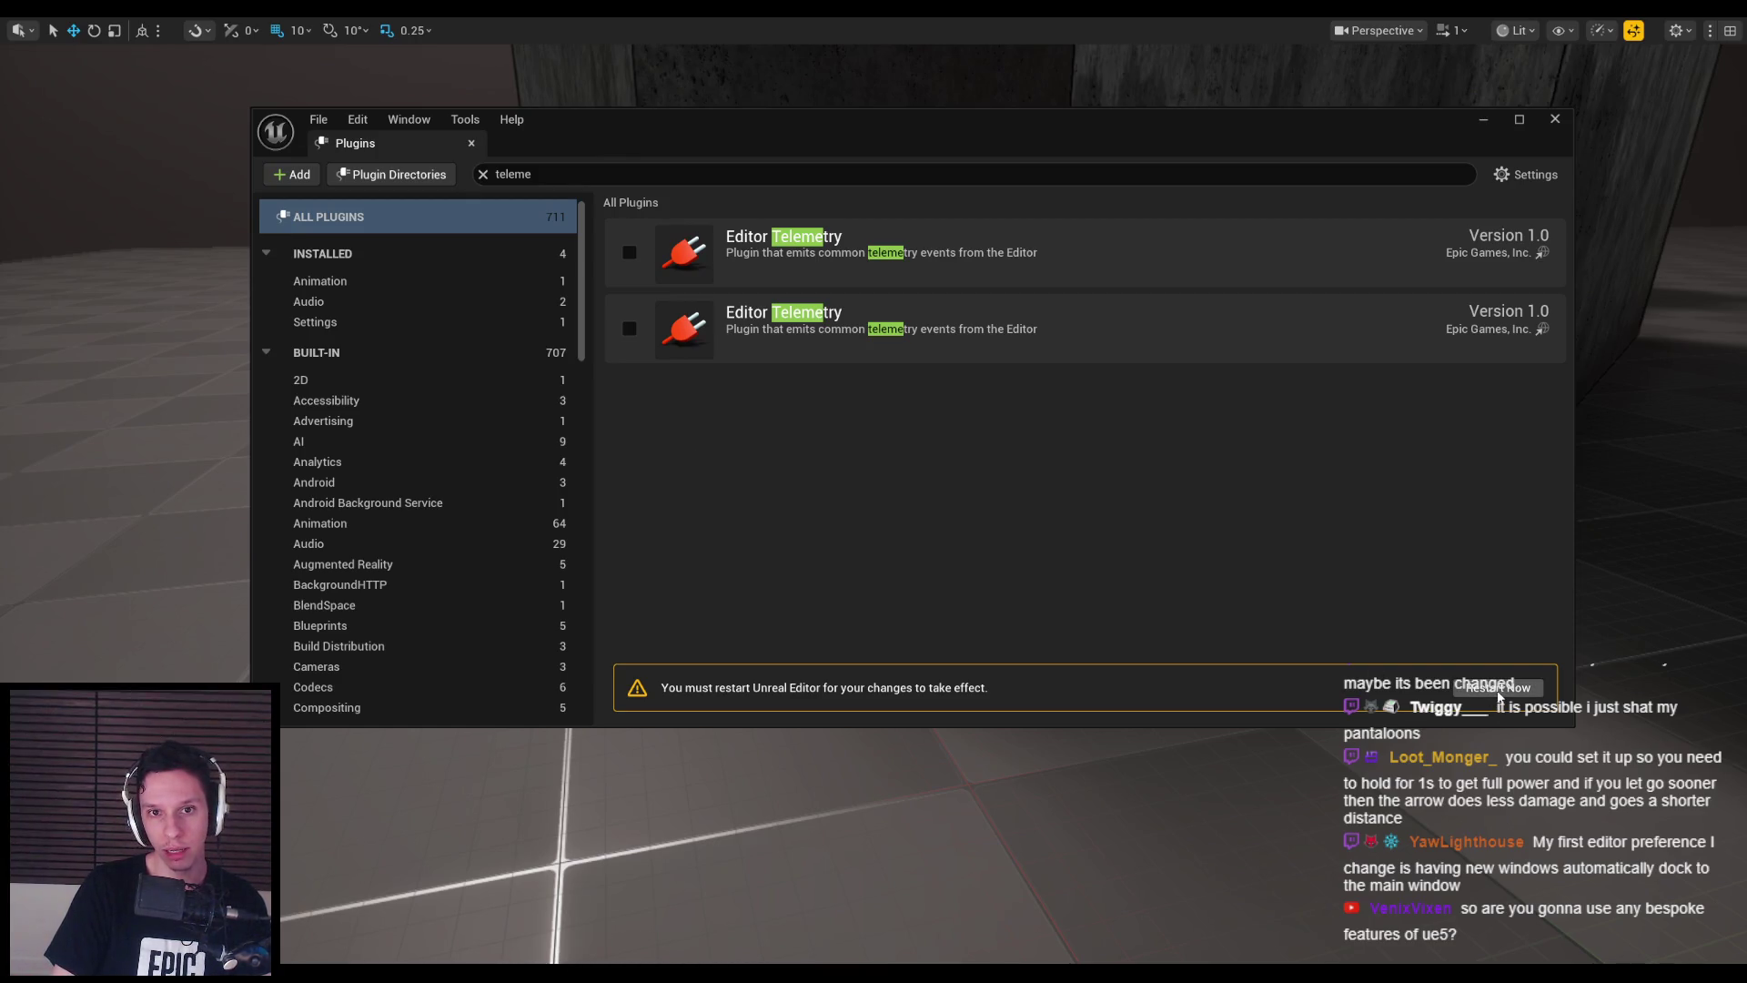
key(F11)
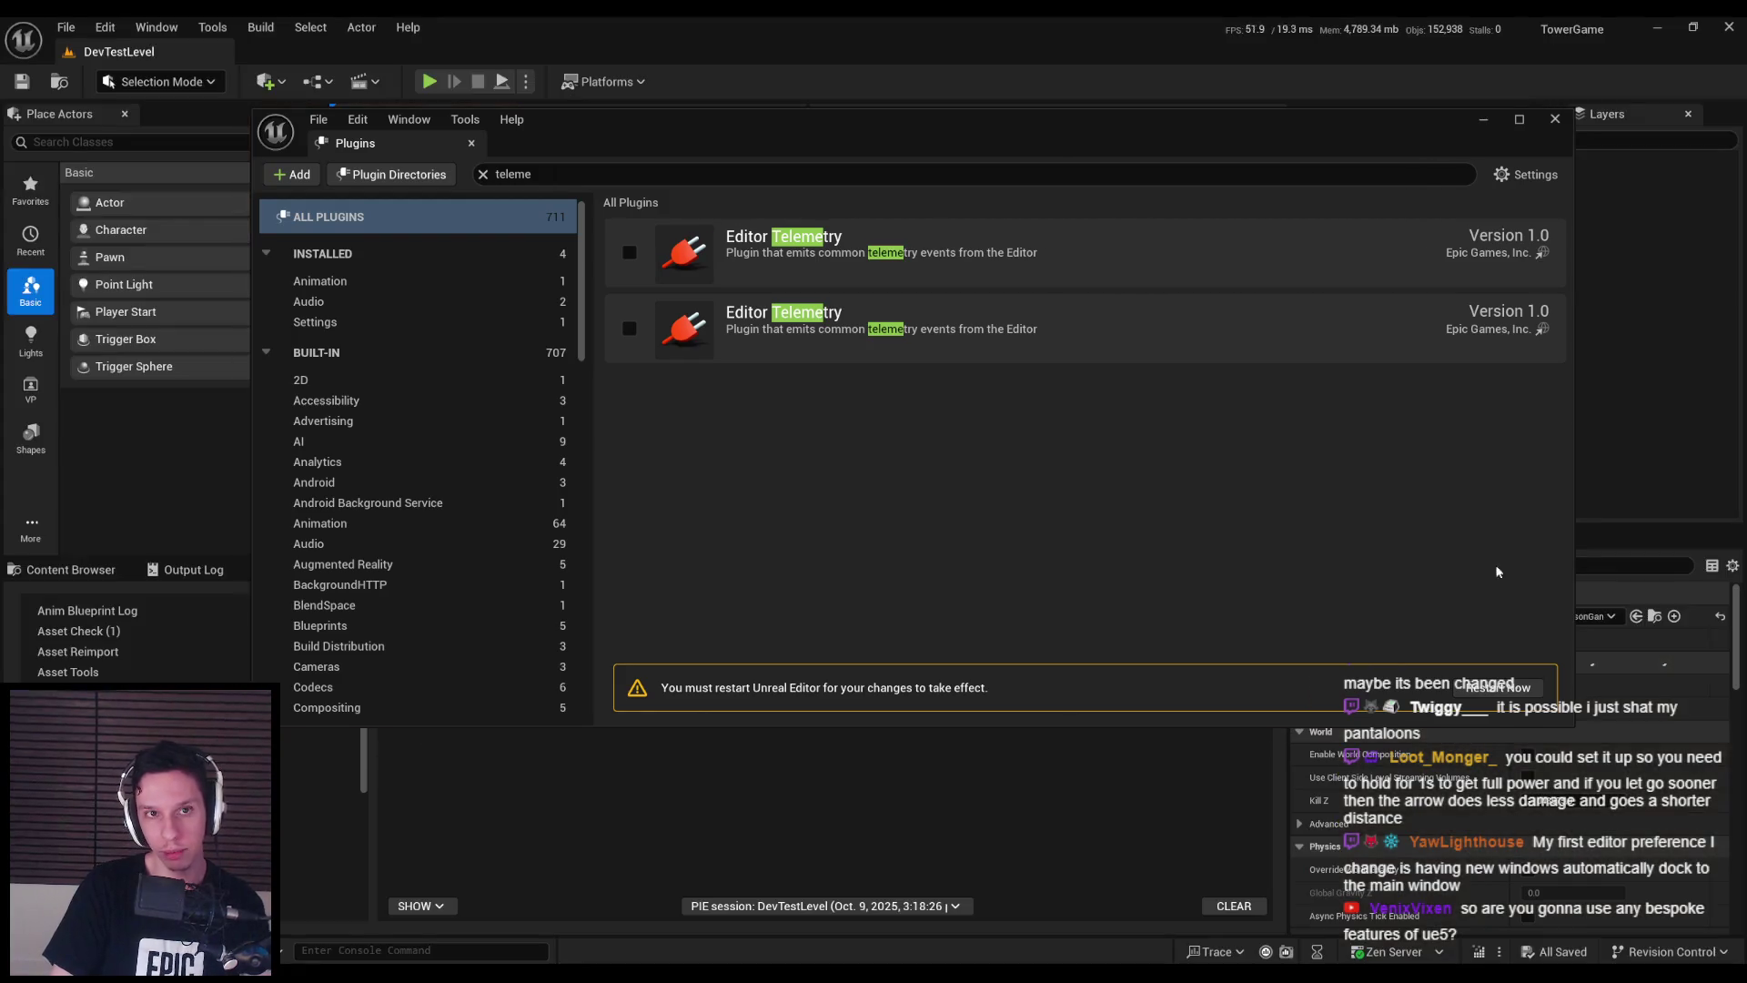
click(1485, 692)
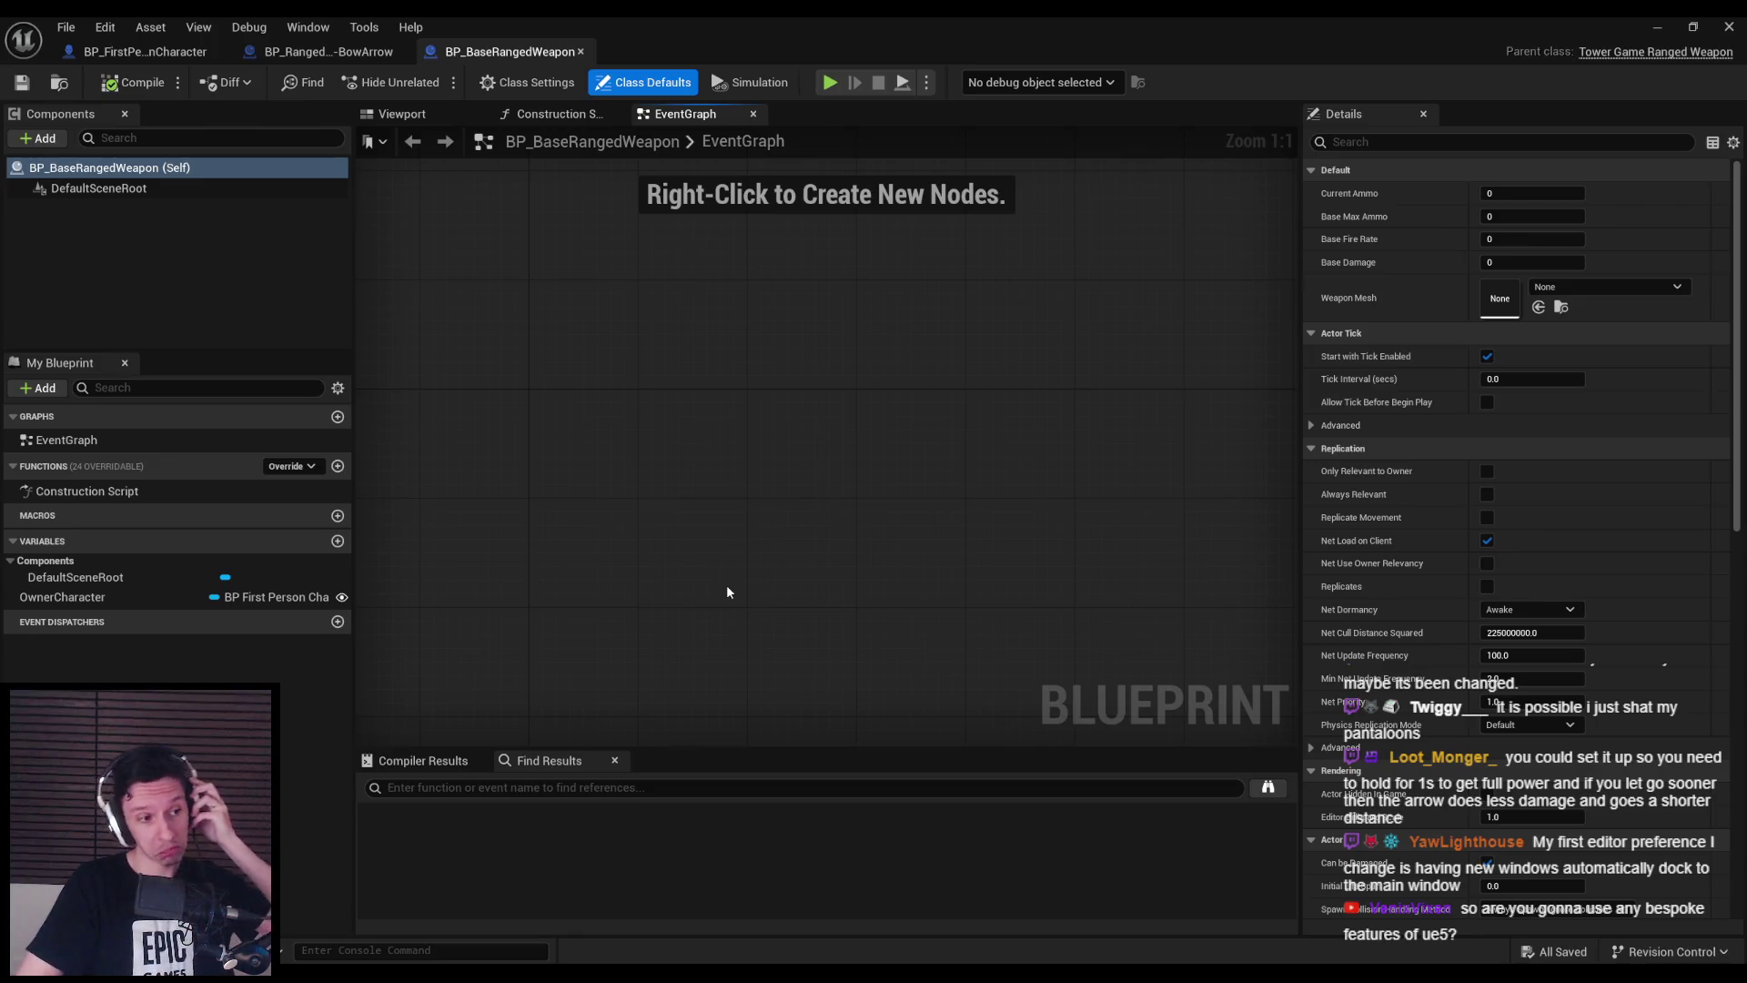
- In the BowArrow graph, shift the Set Visibility node right and save the blueprint
click(327, 51)
scroll(482, 413, up, 2)
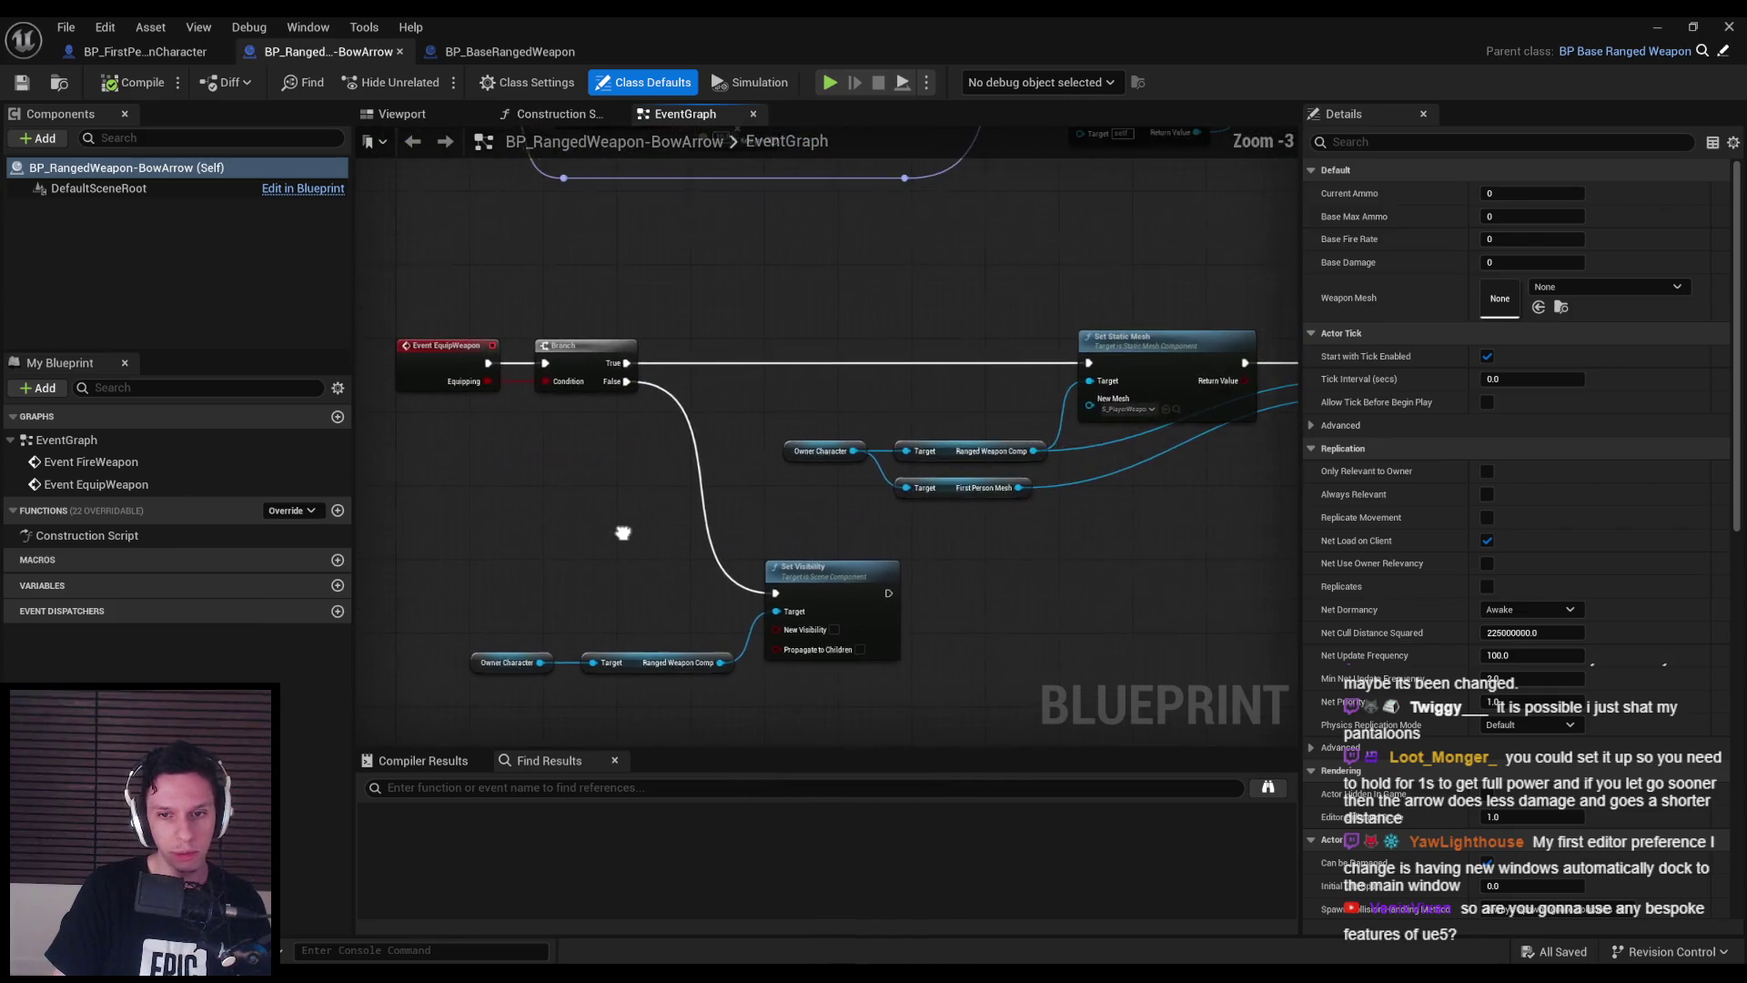
scroll(714, 491, up, 1)
drag(792, 510, 910, 507)
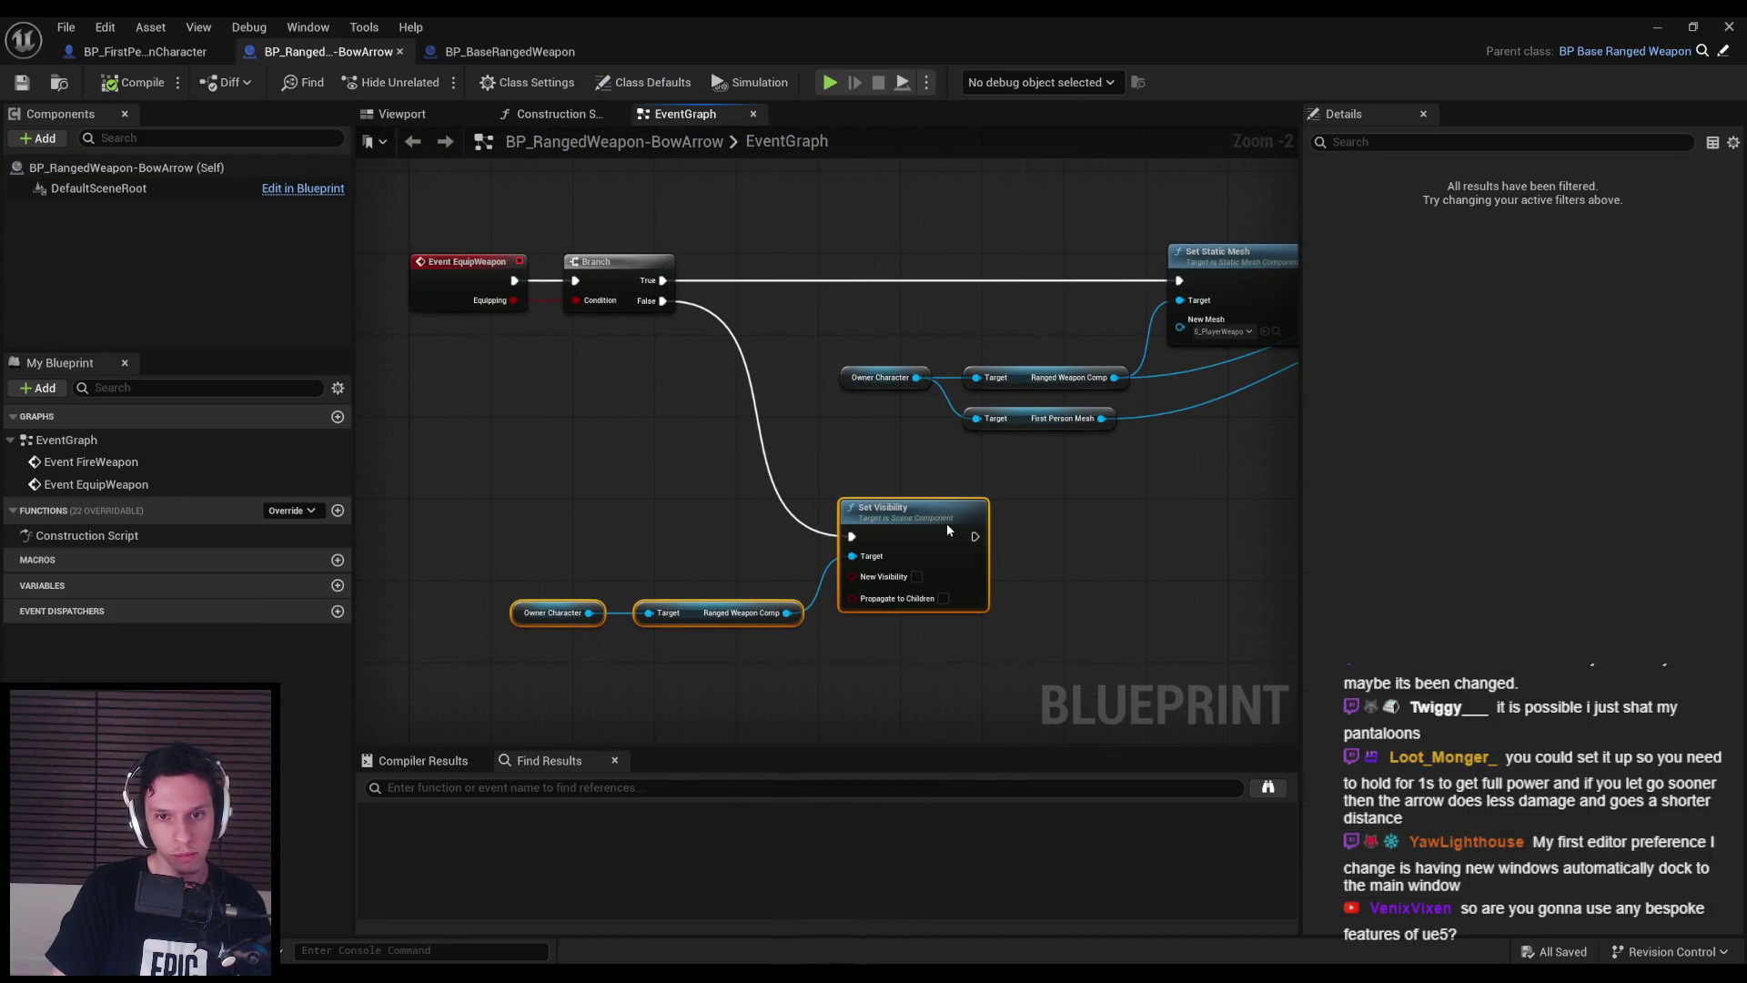
click(317, 234)
key(ctrl+s)
- Add aligned reroute points on the Parent and Ranged Weapon Comp wires, then compile and save
scroll(663, 495, down, 2)
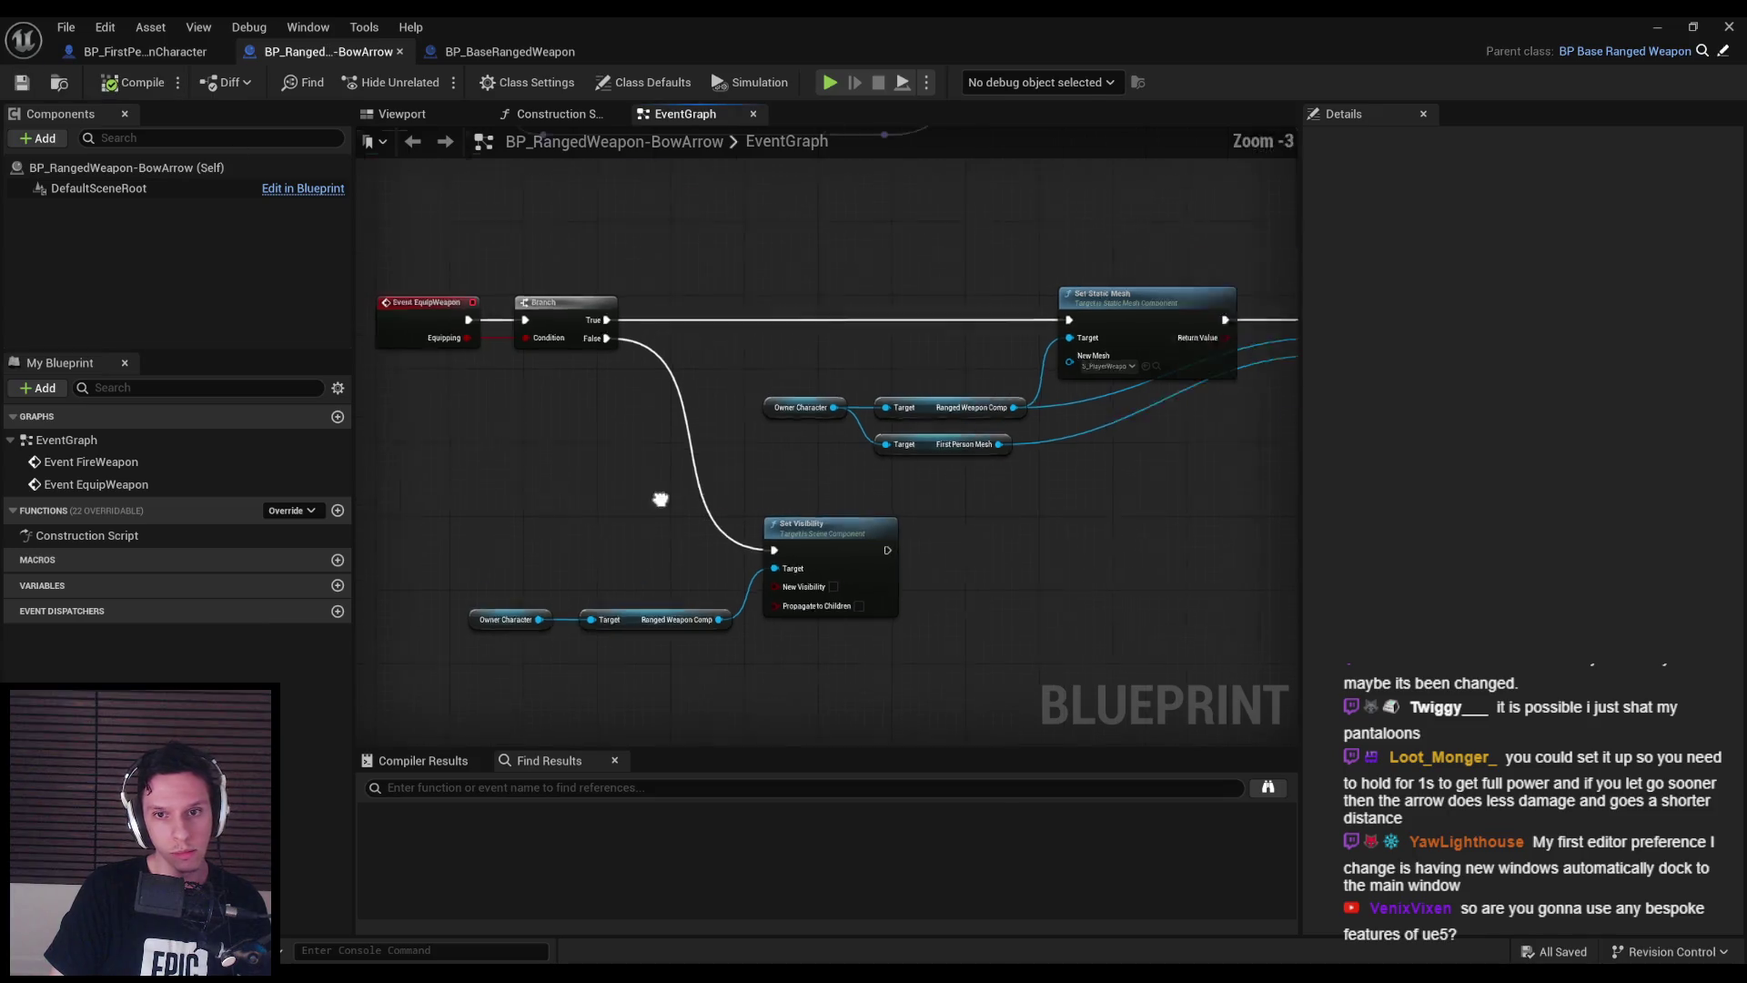
scroll(818, 494, up, 2)
double_click(591, 443)
drag(591, 444, 702, 482)
double_click(581, 413)
drag(591, 424, 713, 439)
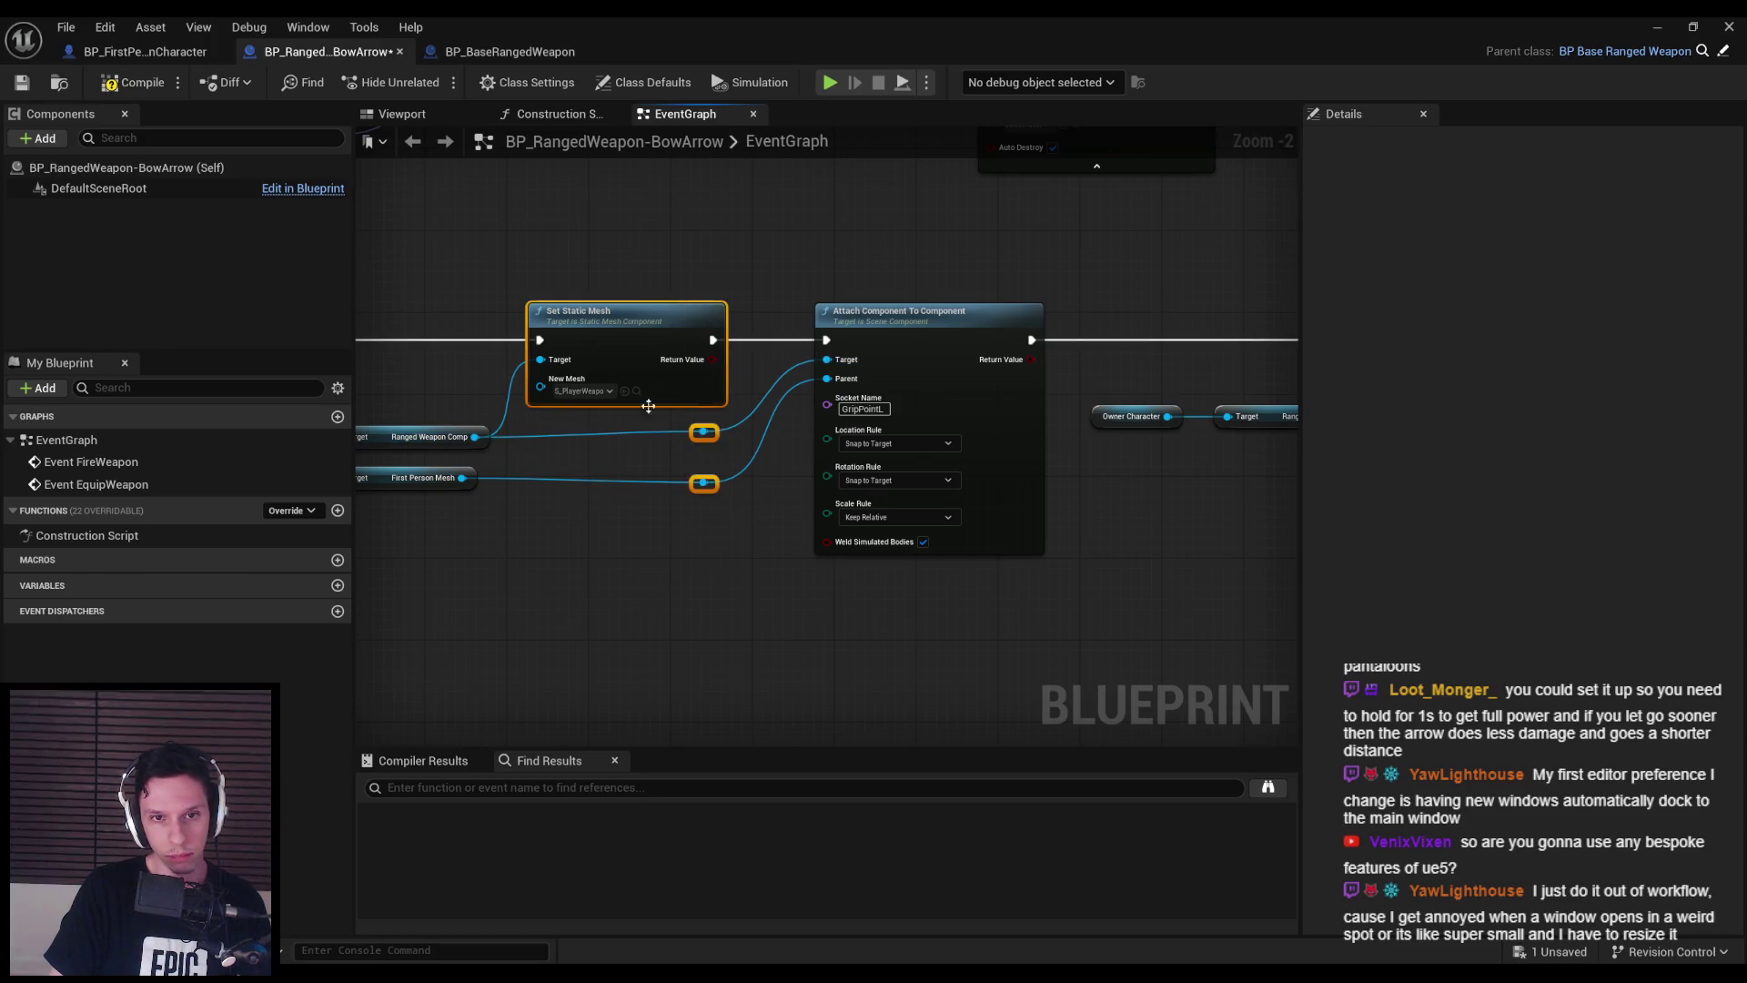
drag(728, 519, 364, 428)
drag(474, 273, 627, 273)
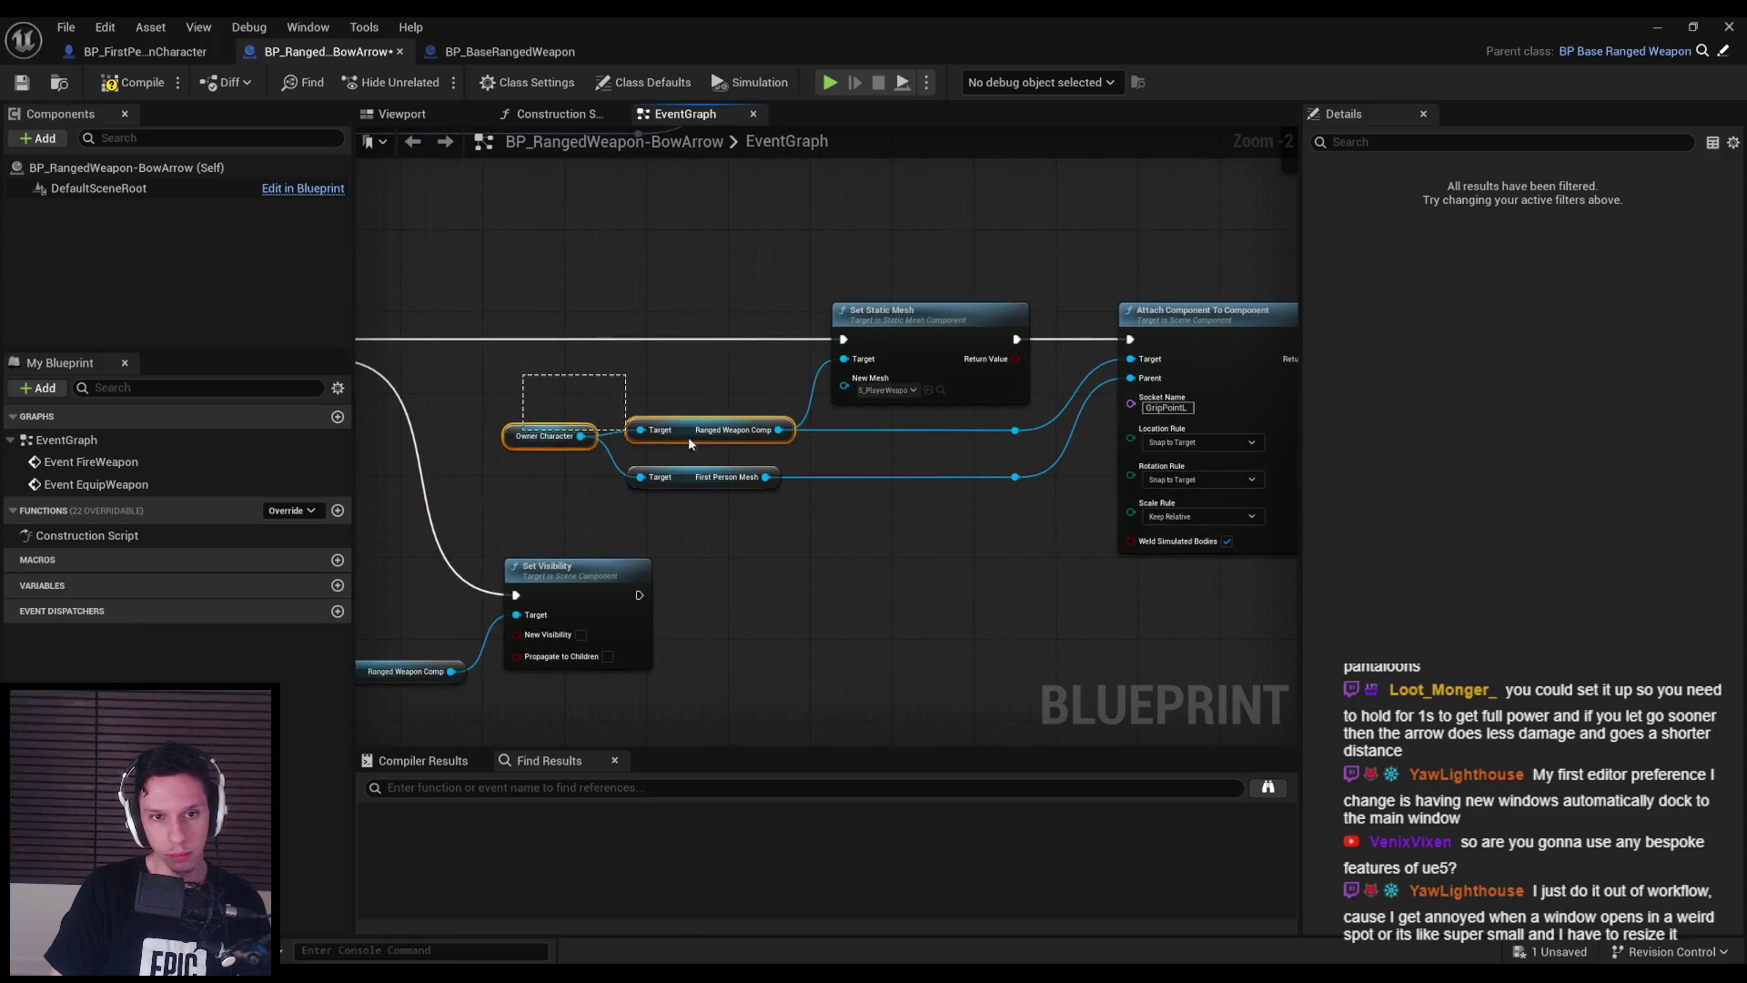
click(485, 304)
key(F7)
key(ctrl+s)
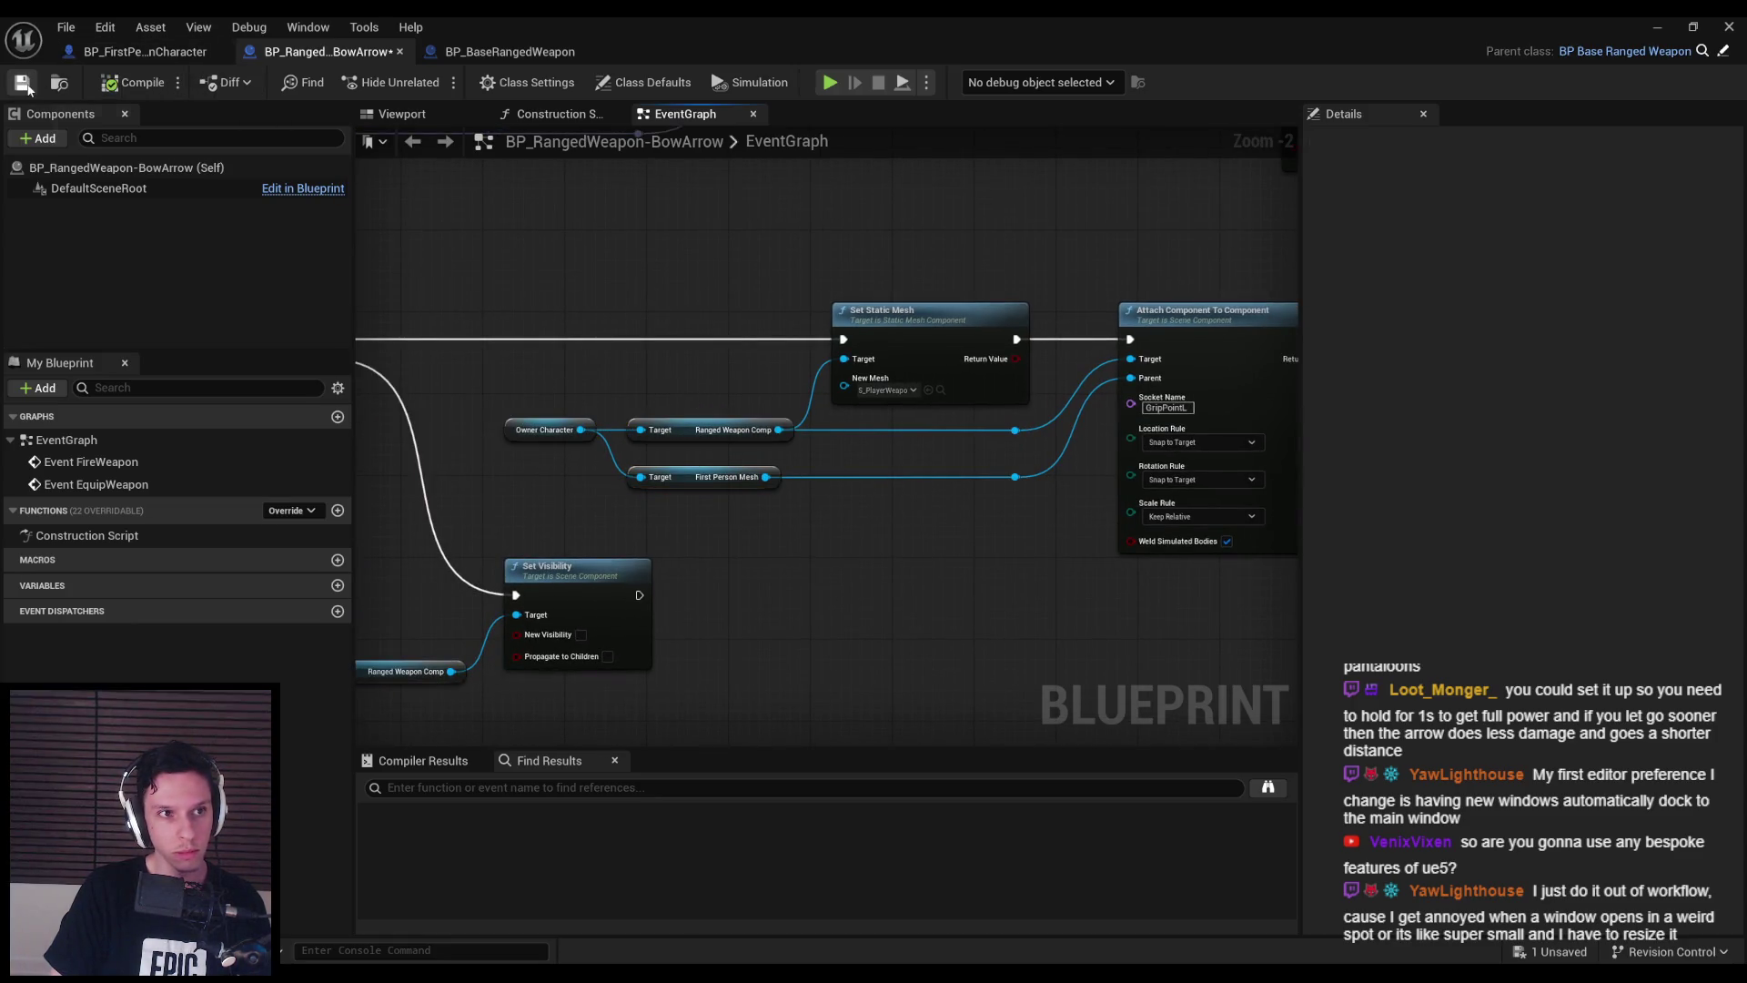
- Pan around the BowArrow graph to review the FireWeapon and equip event chains
drag(529, 296, 605, 398)
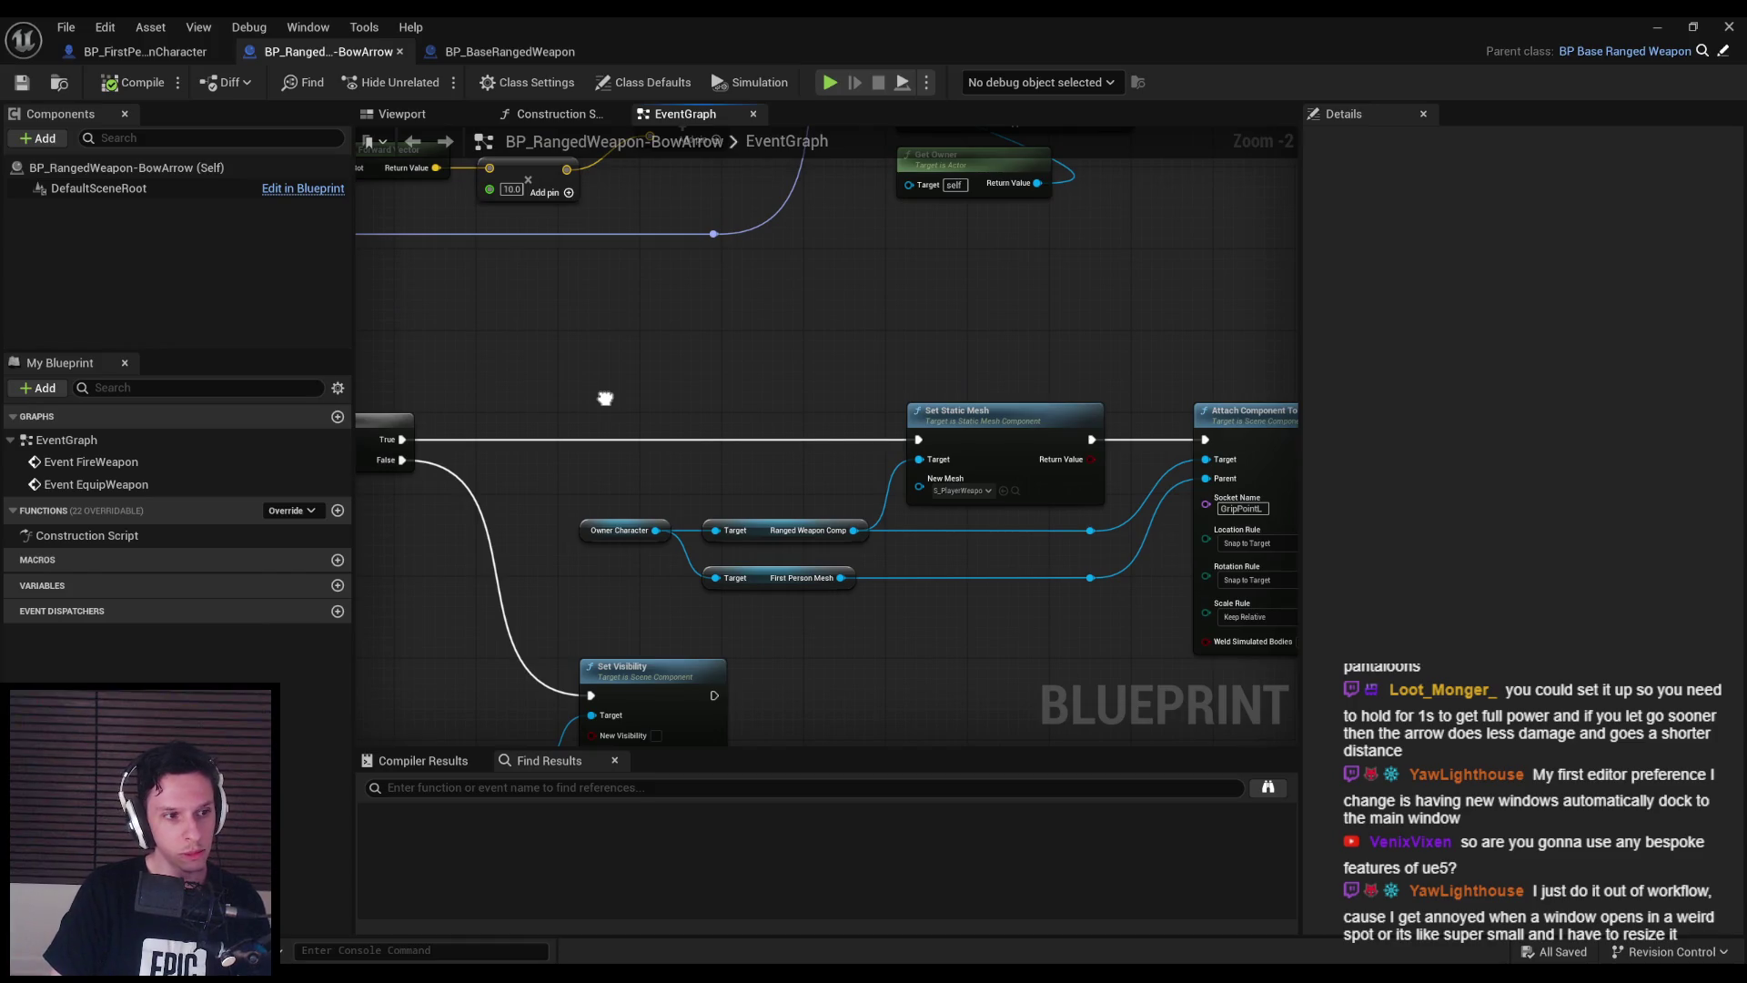
scroll(597, 394, up, 1)
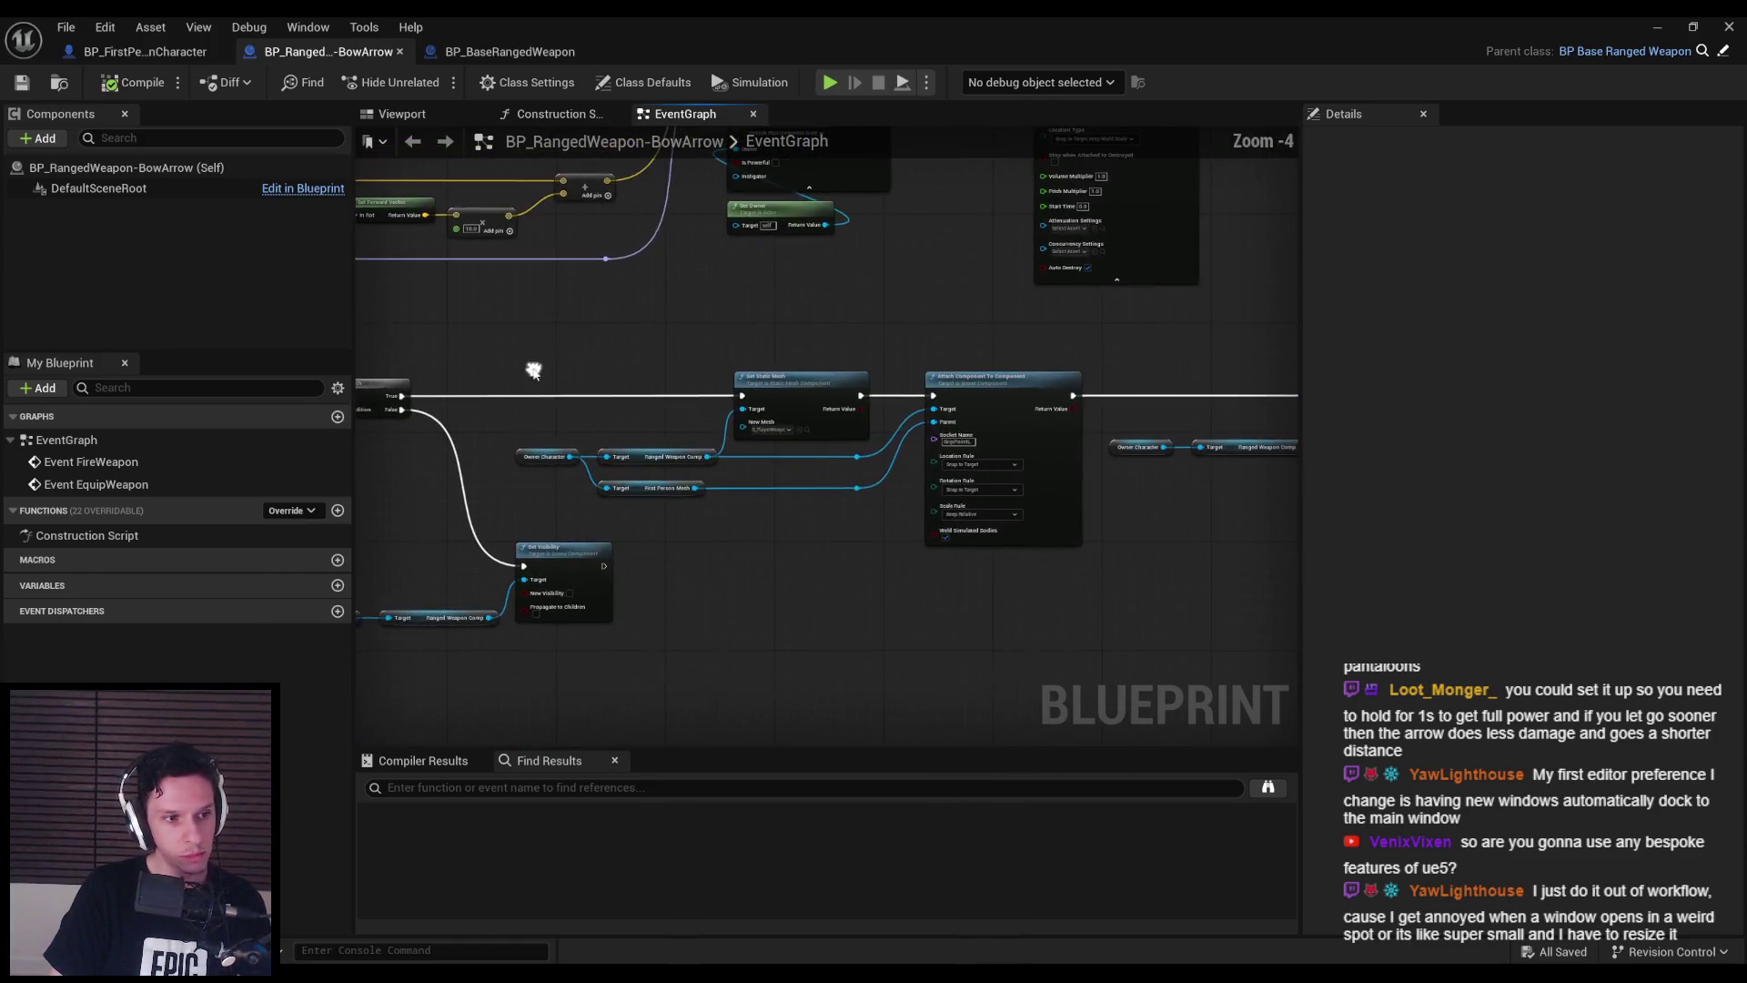
scroll(815, 500, down, 3)
mouse_move(713, 476)
mouse_down()
mouse_move(558, 472)
mouse_move(723, 455)
mouse_move(937, 476)
mouse_up()
scroll(1104, 476, up, 2)
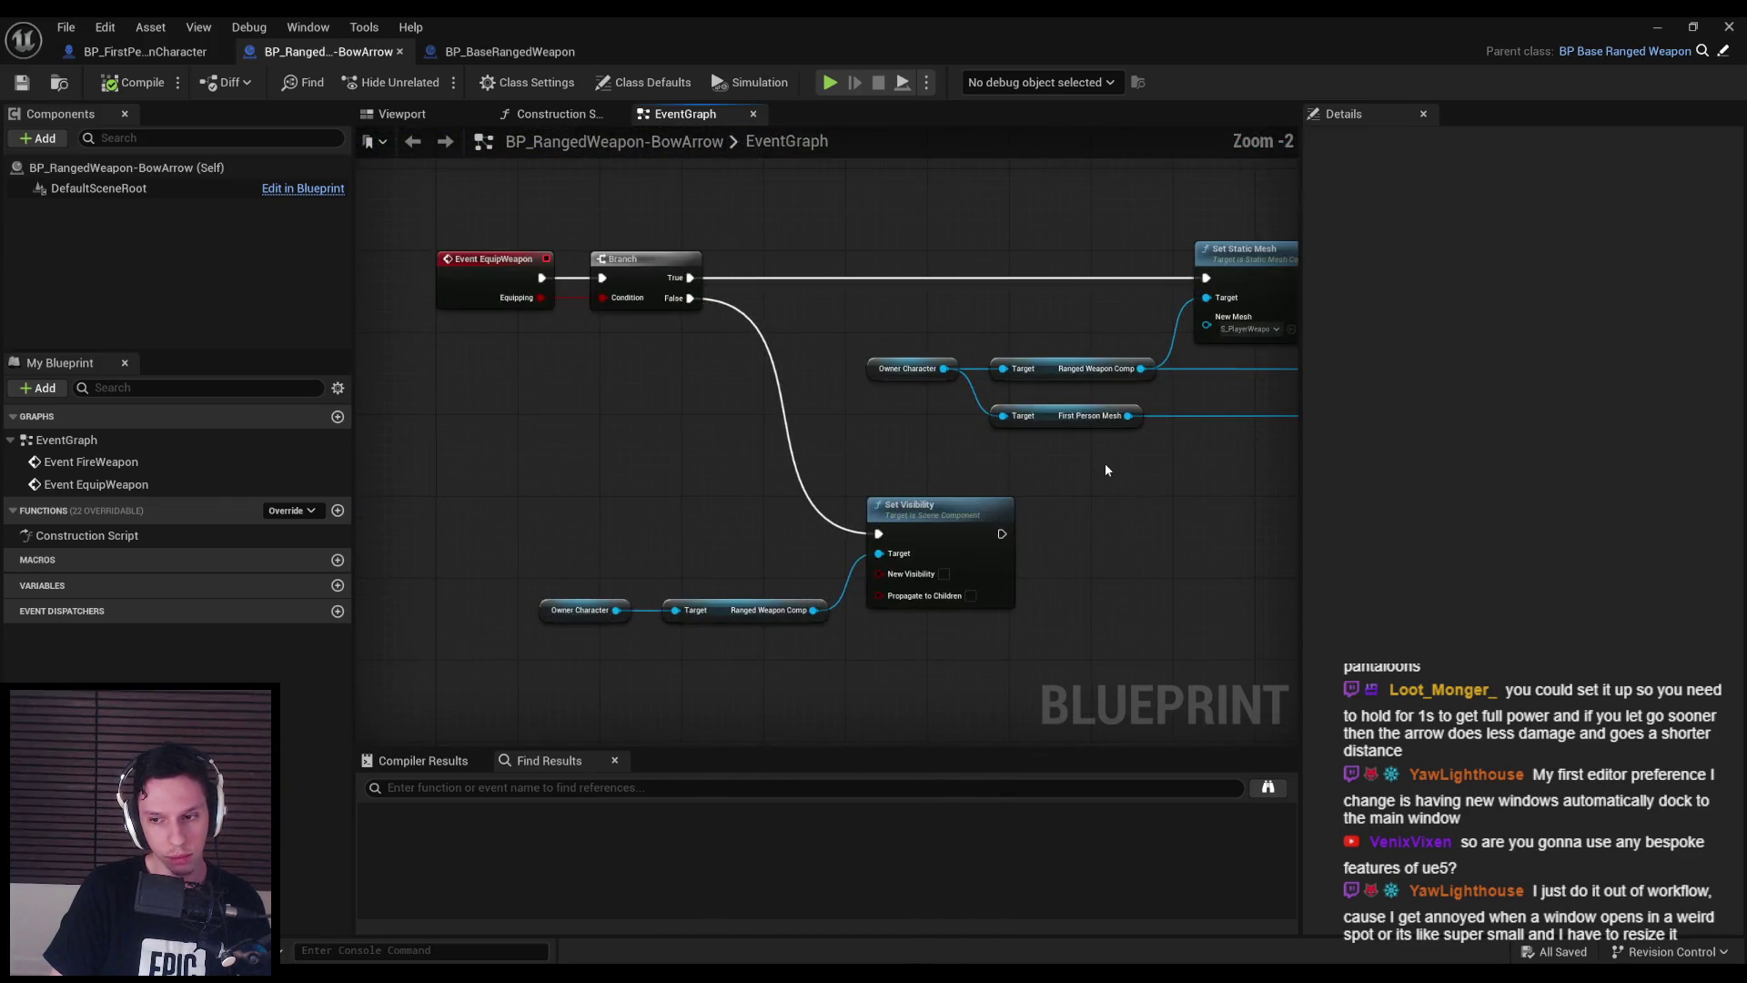
scroll(713, 443, down, 2)
mouse_move(713, 443)
mouse_down()
mouse_move(658, 484)
mouse_move(827, 698)
mouse_move(976, 707)
mouse_up()
scroll(999, 466, up, 2)
click(974, 290)
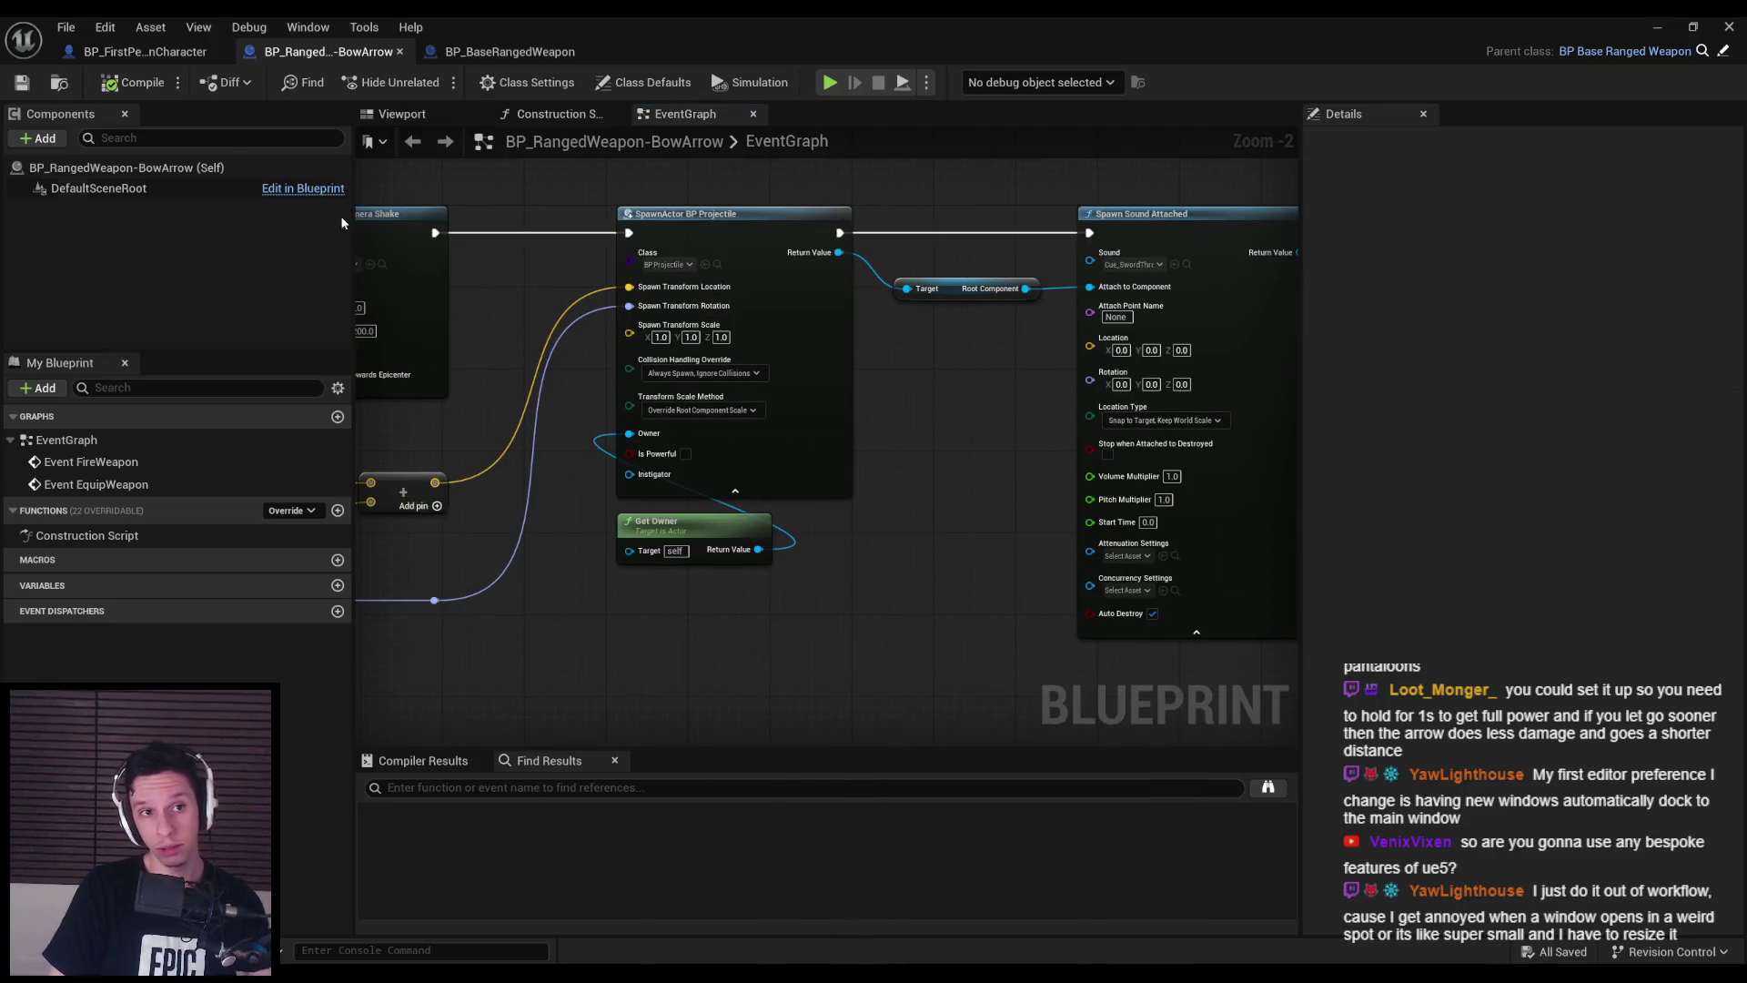
click(588, 456)
scroll(587, 457, down, 2)
drag(587, 457, 782, 434)
scroll(893, 588, down, 2)
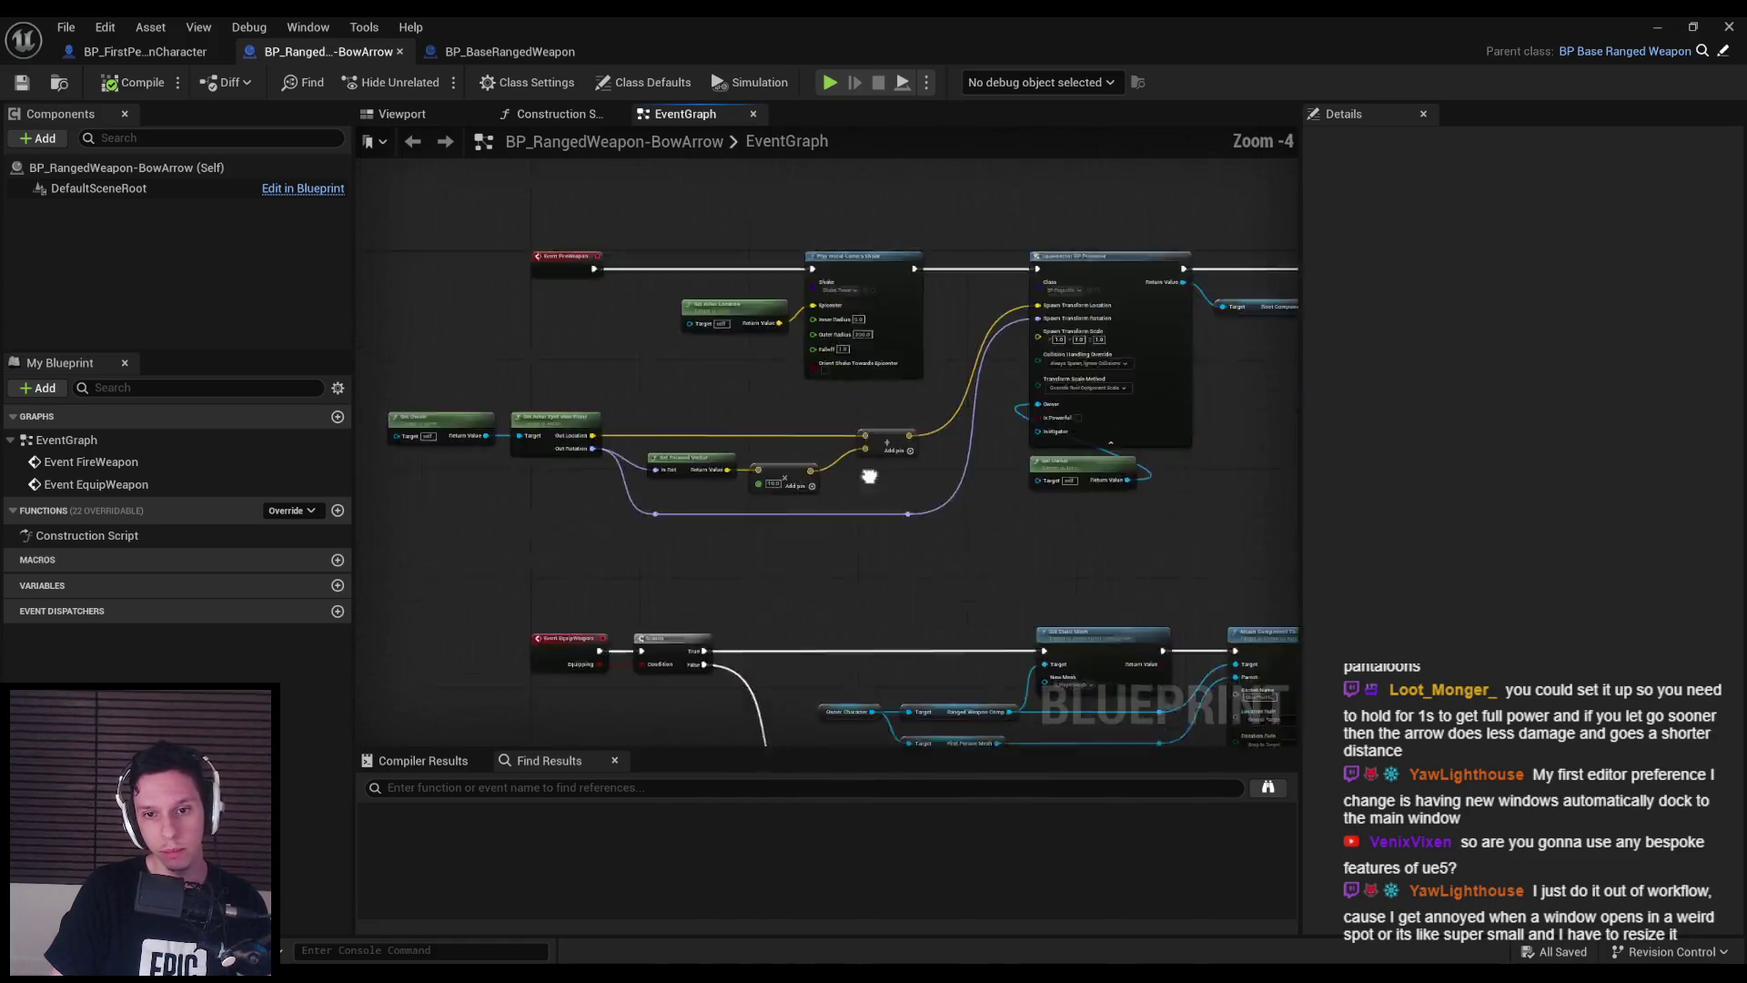
scroll(779, 419, up, 2)
scroll(752, 424, down, 2)
- Compare the base ranged weapon and first-person character blueprints, then recheck BowArrow's Attach and Set Visibility nodes
click(509, 52)
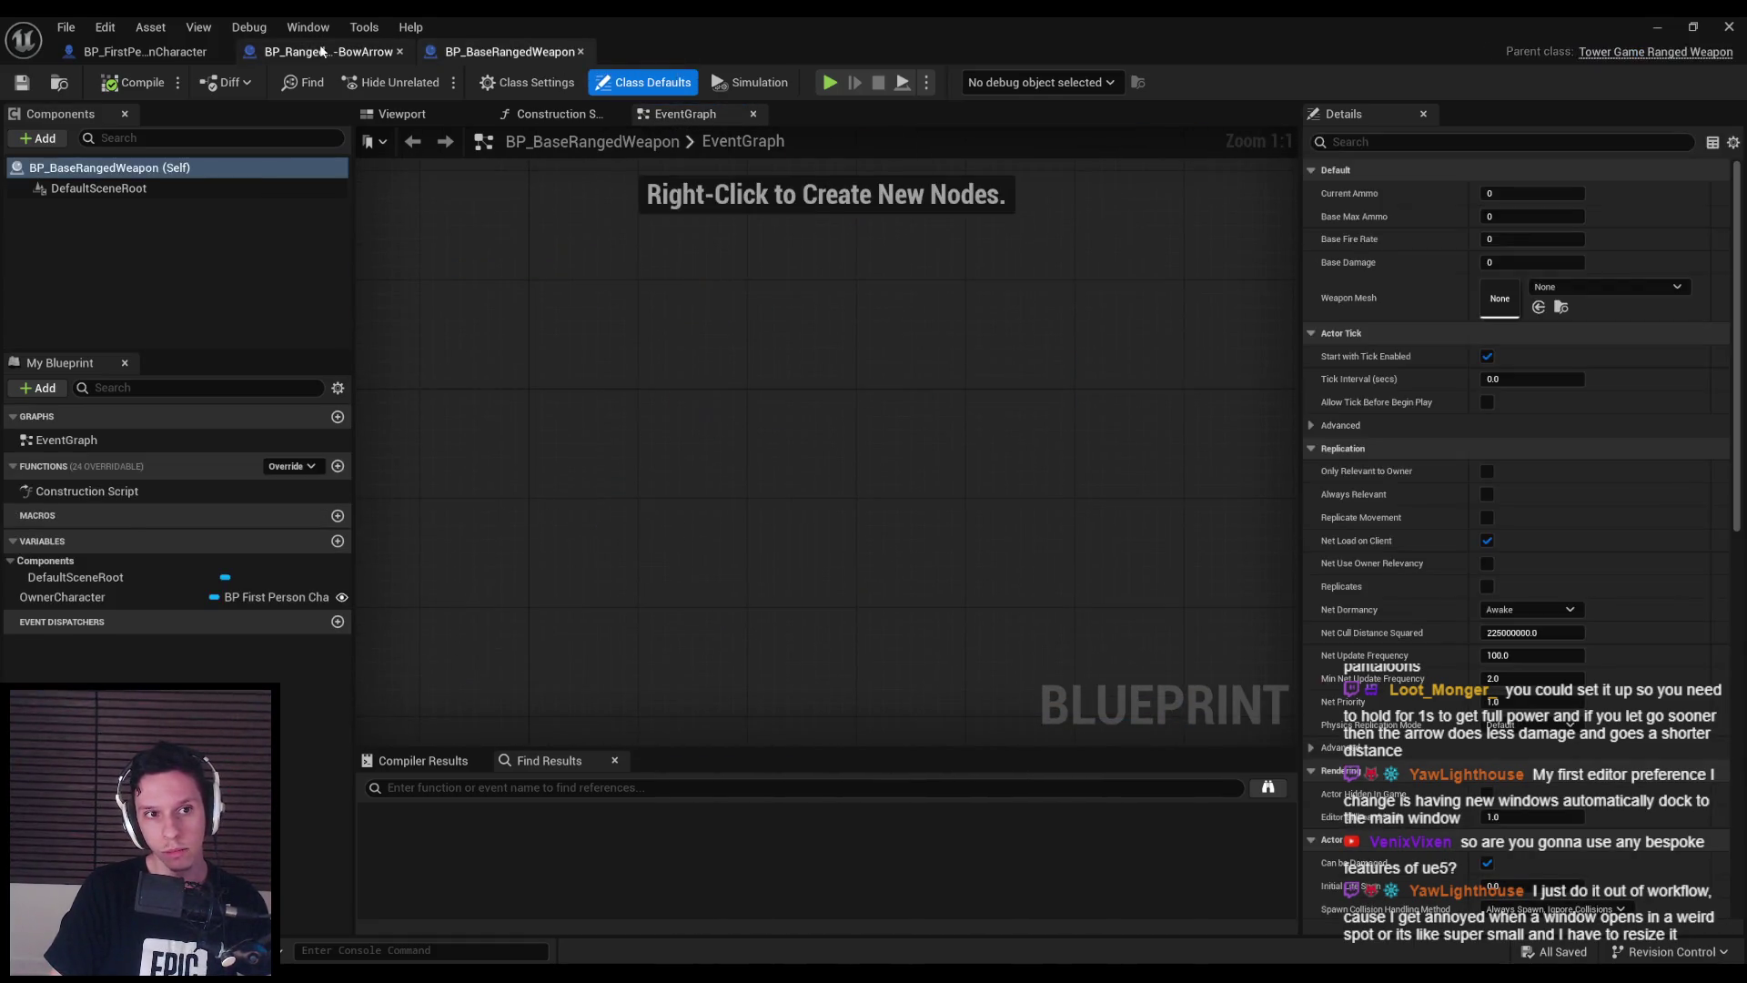
click(327, 51)
click(160, 55)
click(327, 51)
scroll(610, 446, up, 2)
scroll(612, 451, up, 1)
drag(612, 450, 634, 501)
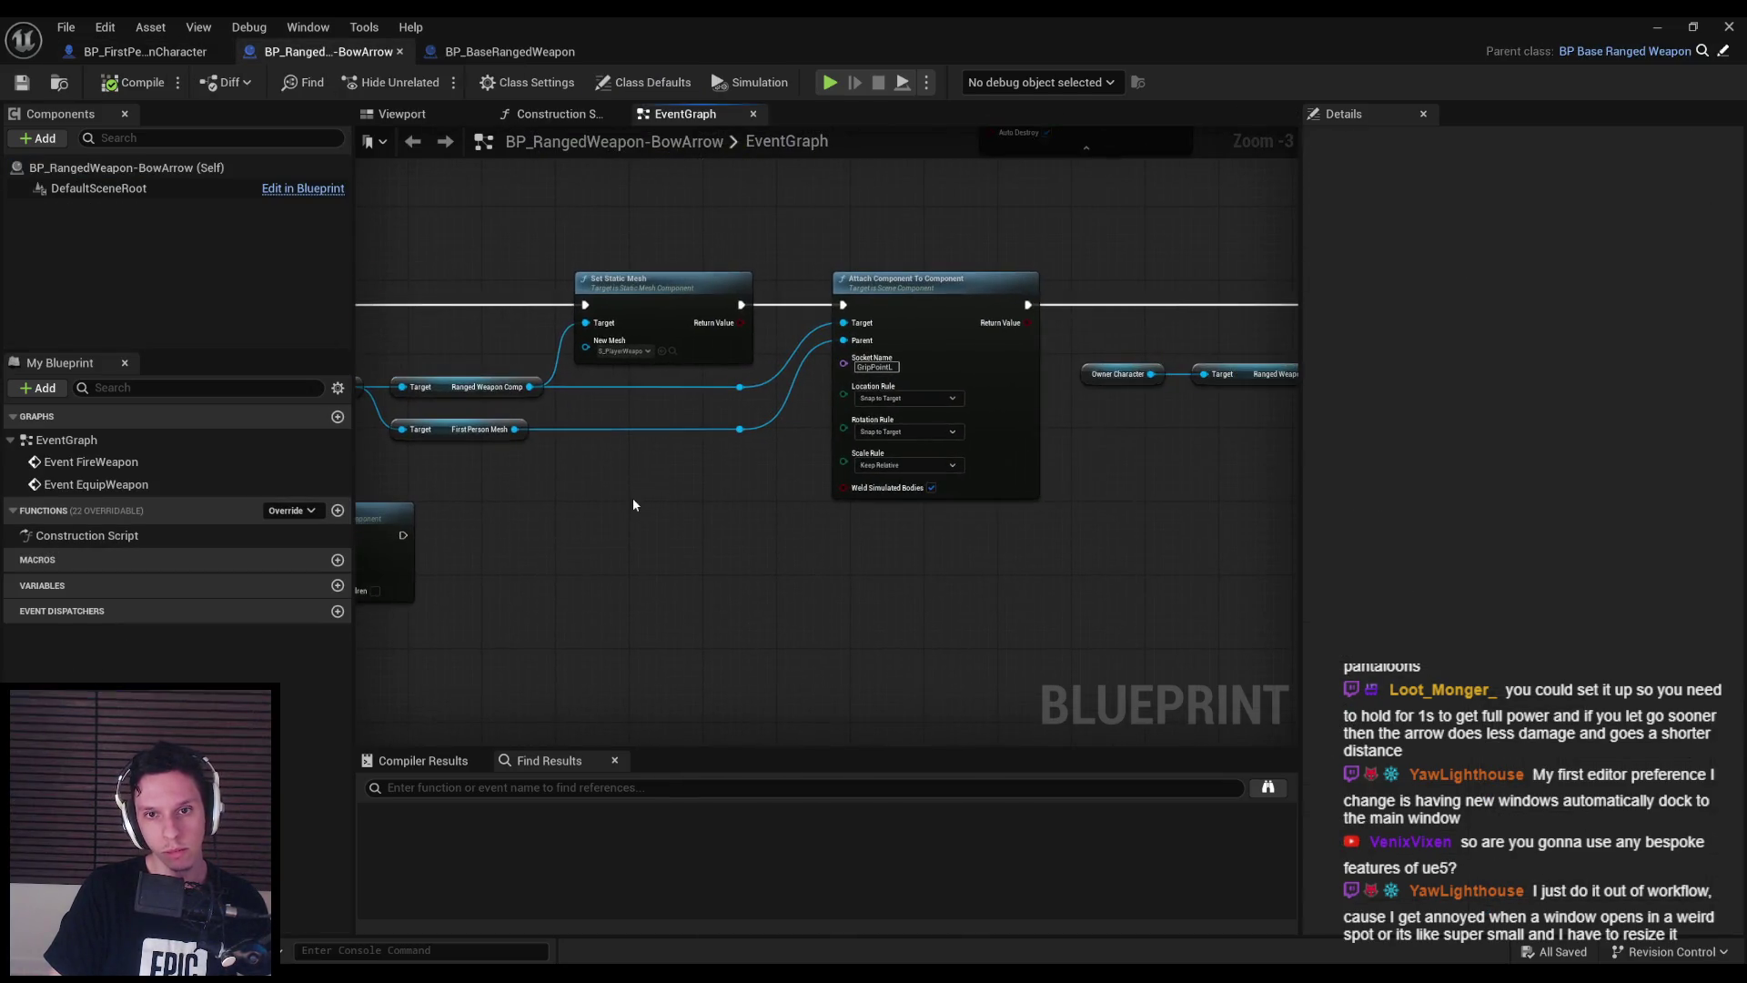
scroll(633, 502, down, 2)
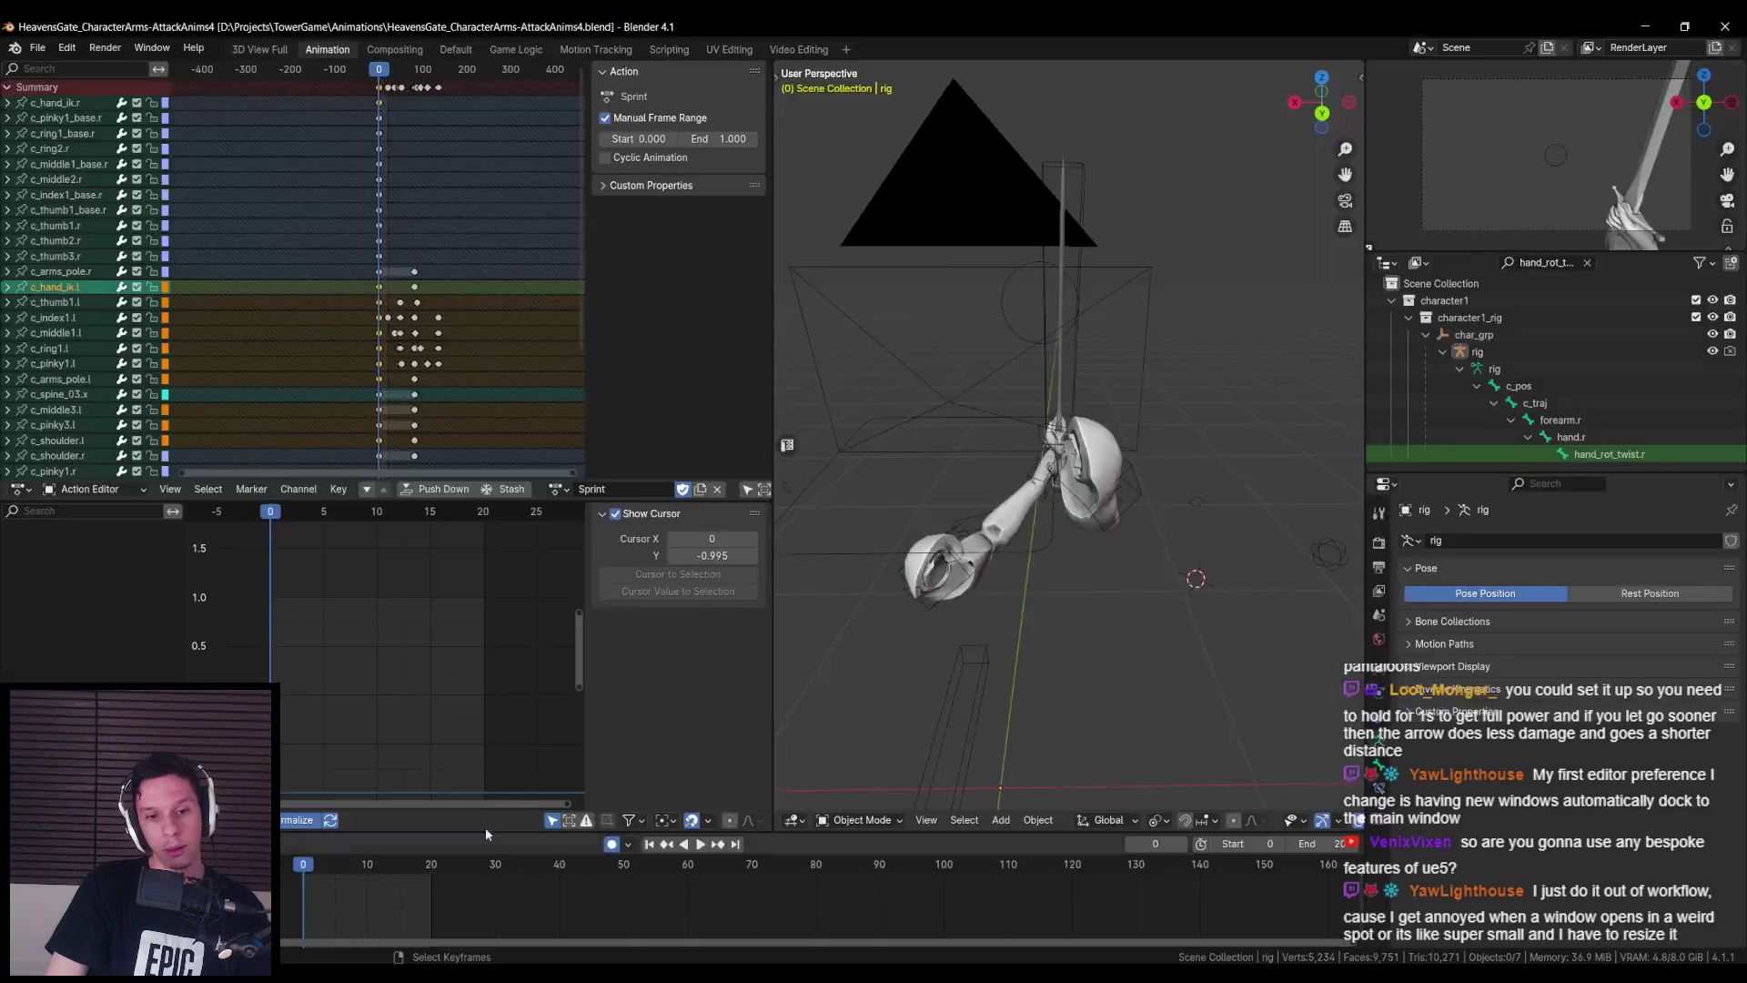
mouse_move(1074, 555)
mouse_down()
mouse_move(1111, 537)
mouse_move(1253, 560)
mouse_move(1303, 497)
mouse_move(892, 491)
mouse_move(985, 480)
mouse_up()
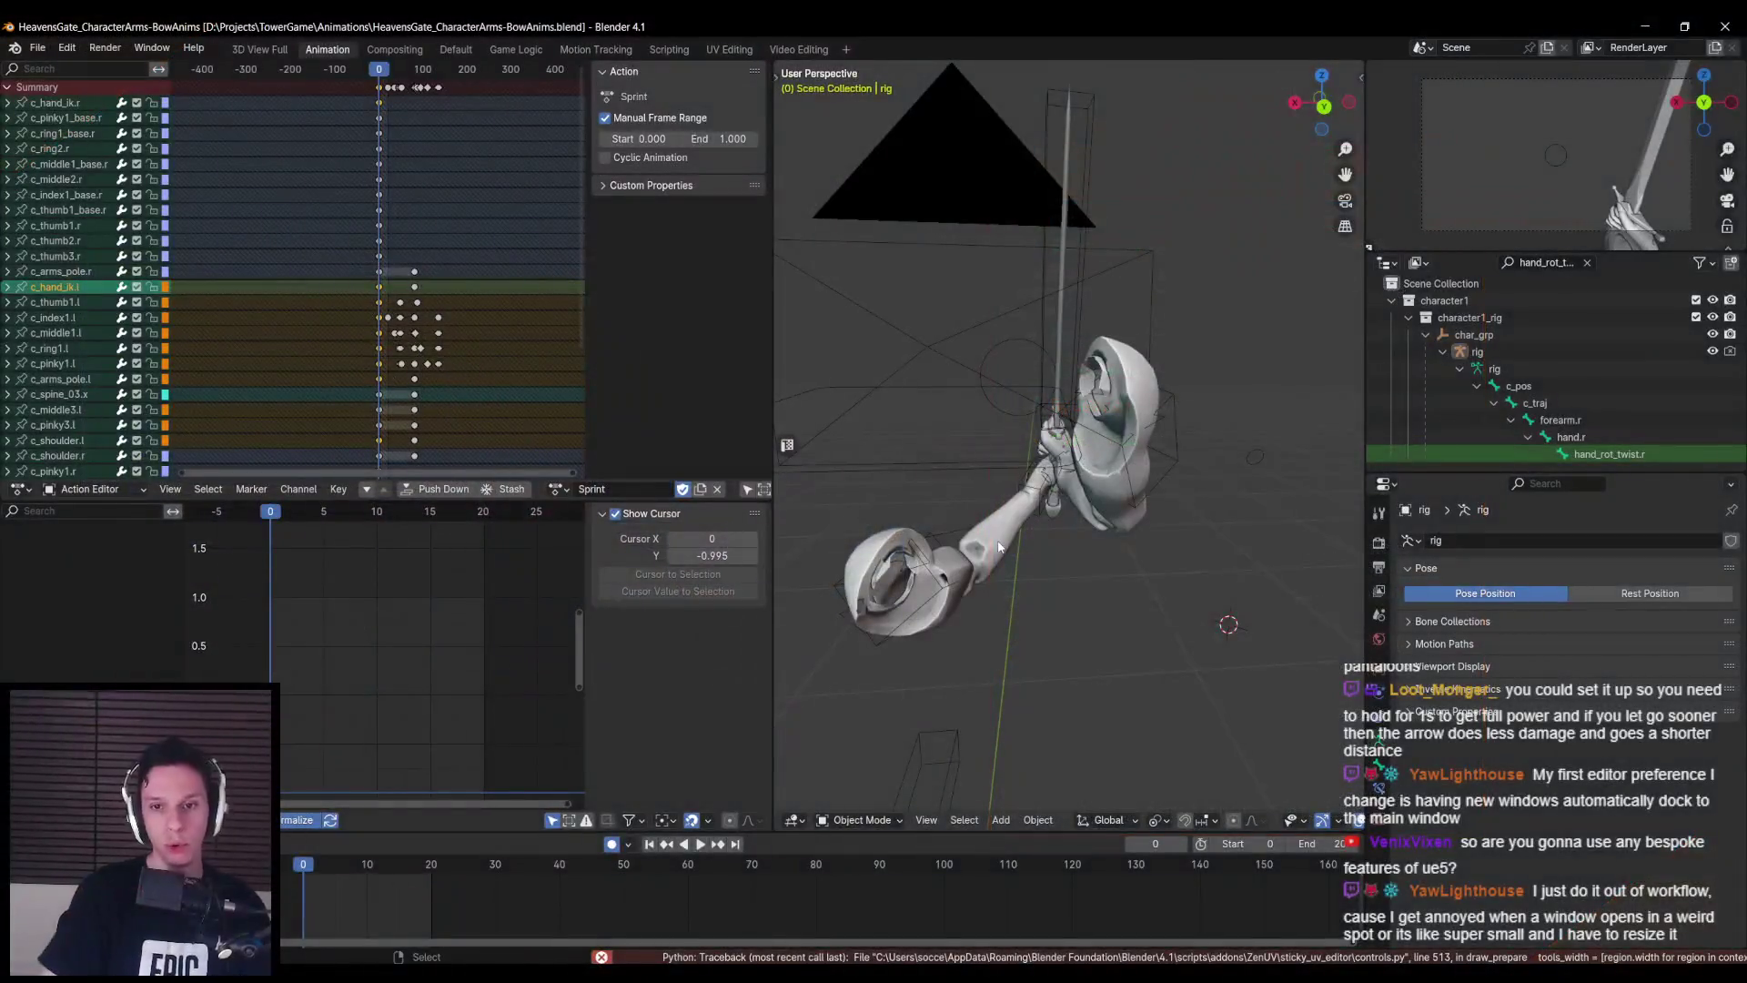
- Enlarge the Outliner, clear its search filter, and save HeavensGate_CharacterArms-BowAnims.blend
drag(1045, 414, 1347, 637)
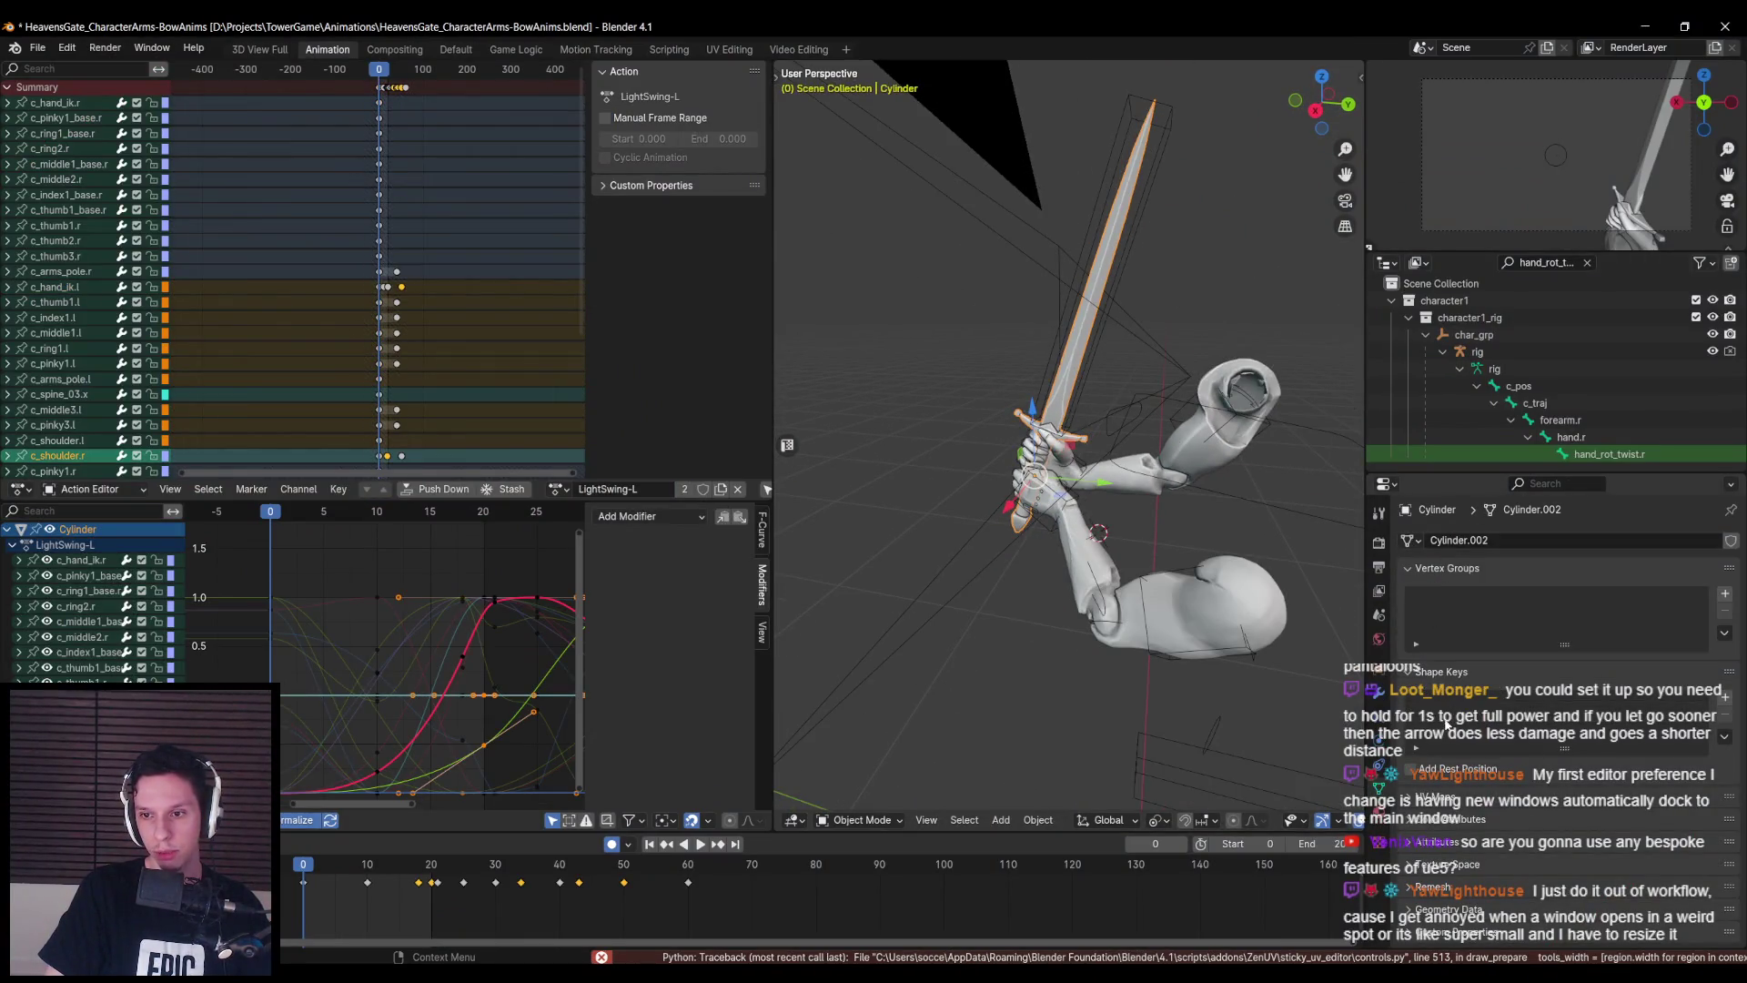
drag(1137, 546, 1167, 560)
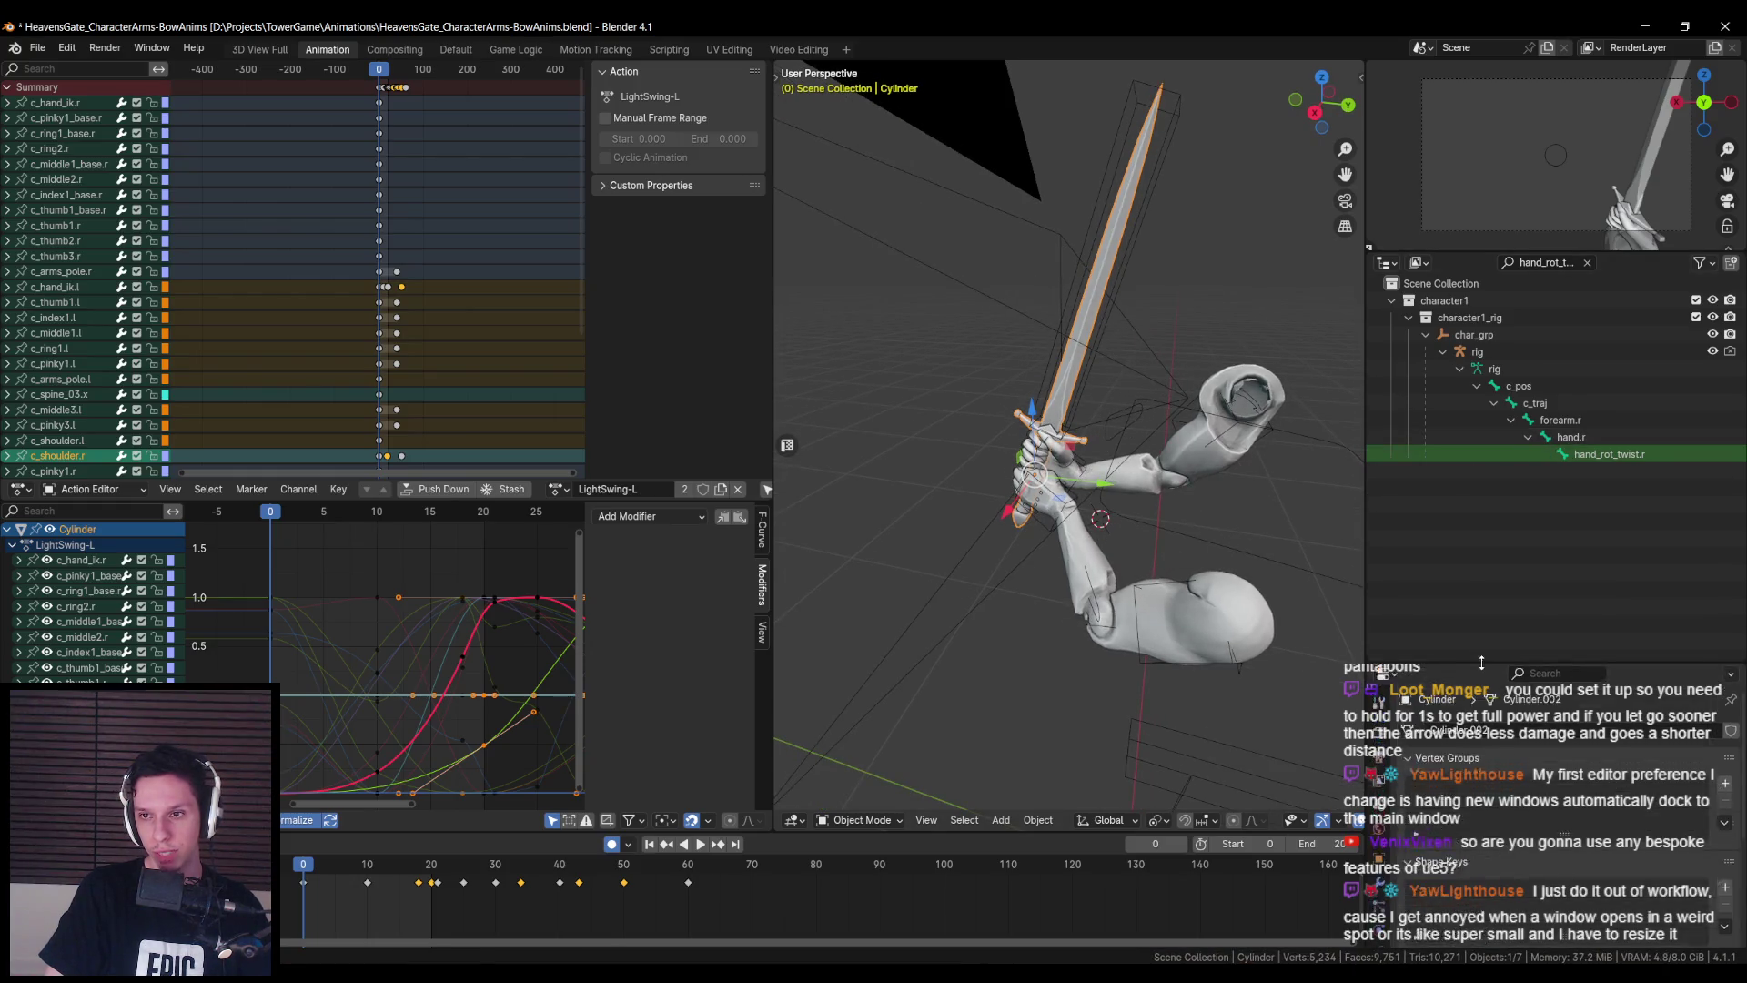
drag(1475, 474, 1476, 488)
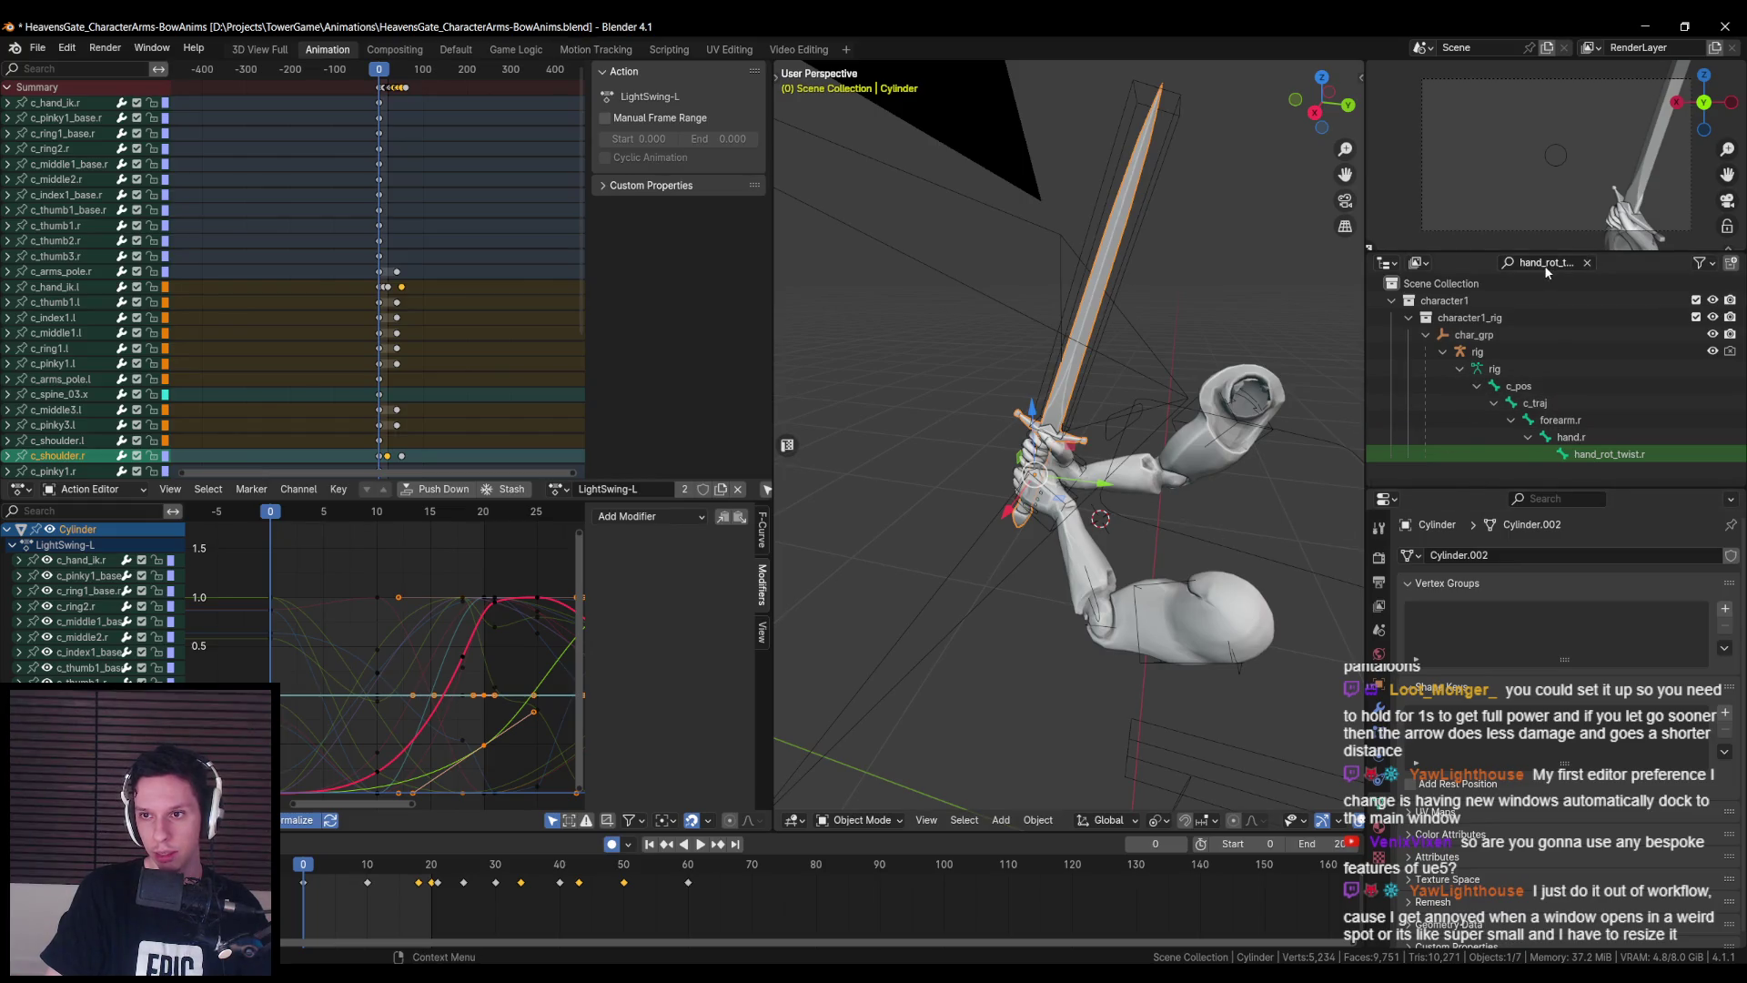
click(1586, 263)
scroll(1456, 419, down, 5)
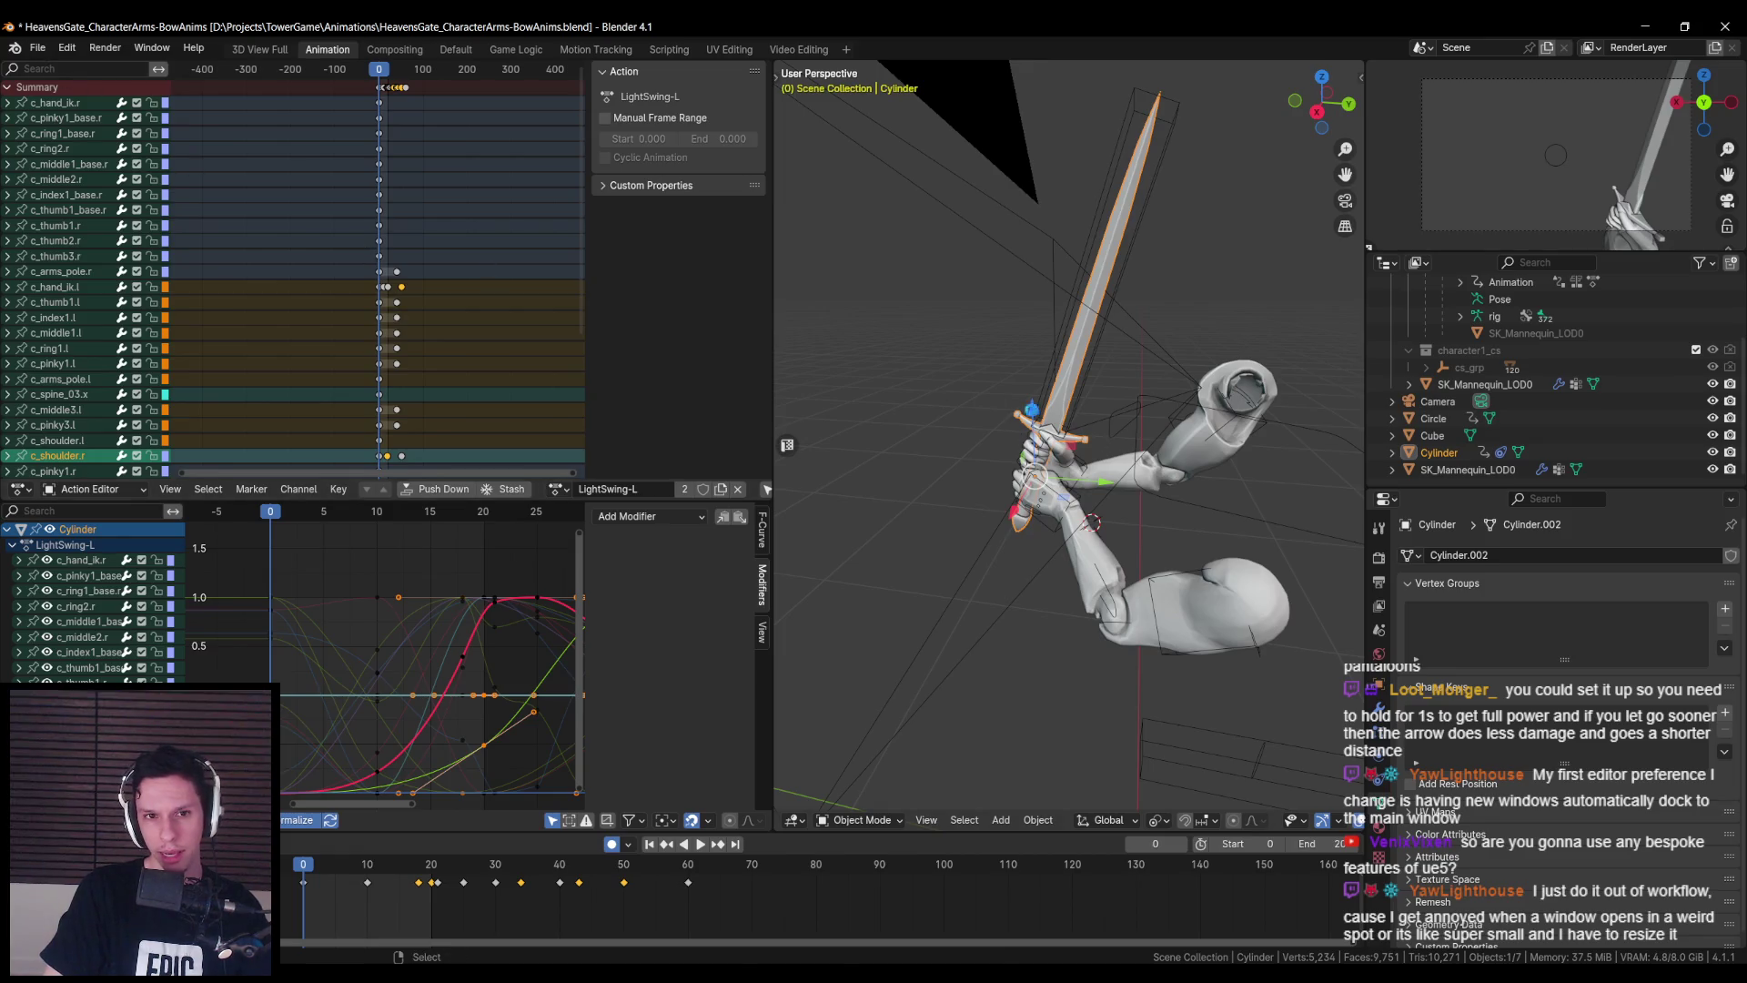
key(ctrl+s)
click(38, 47)
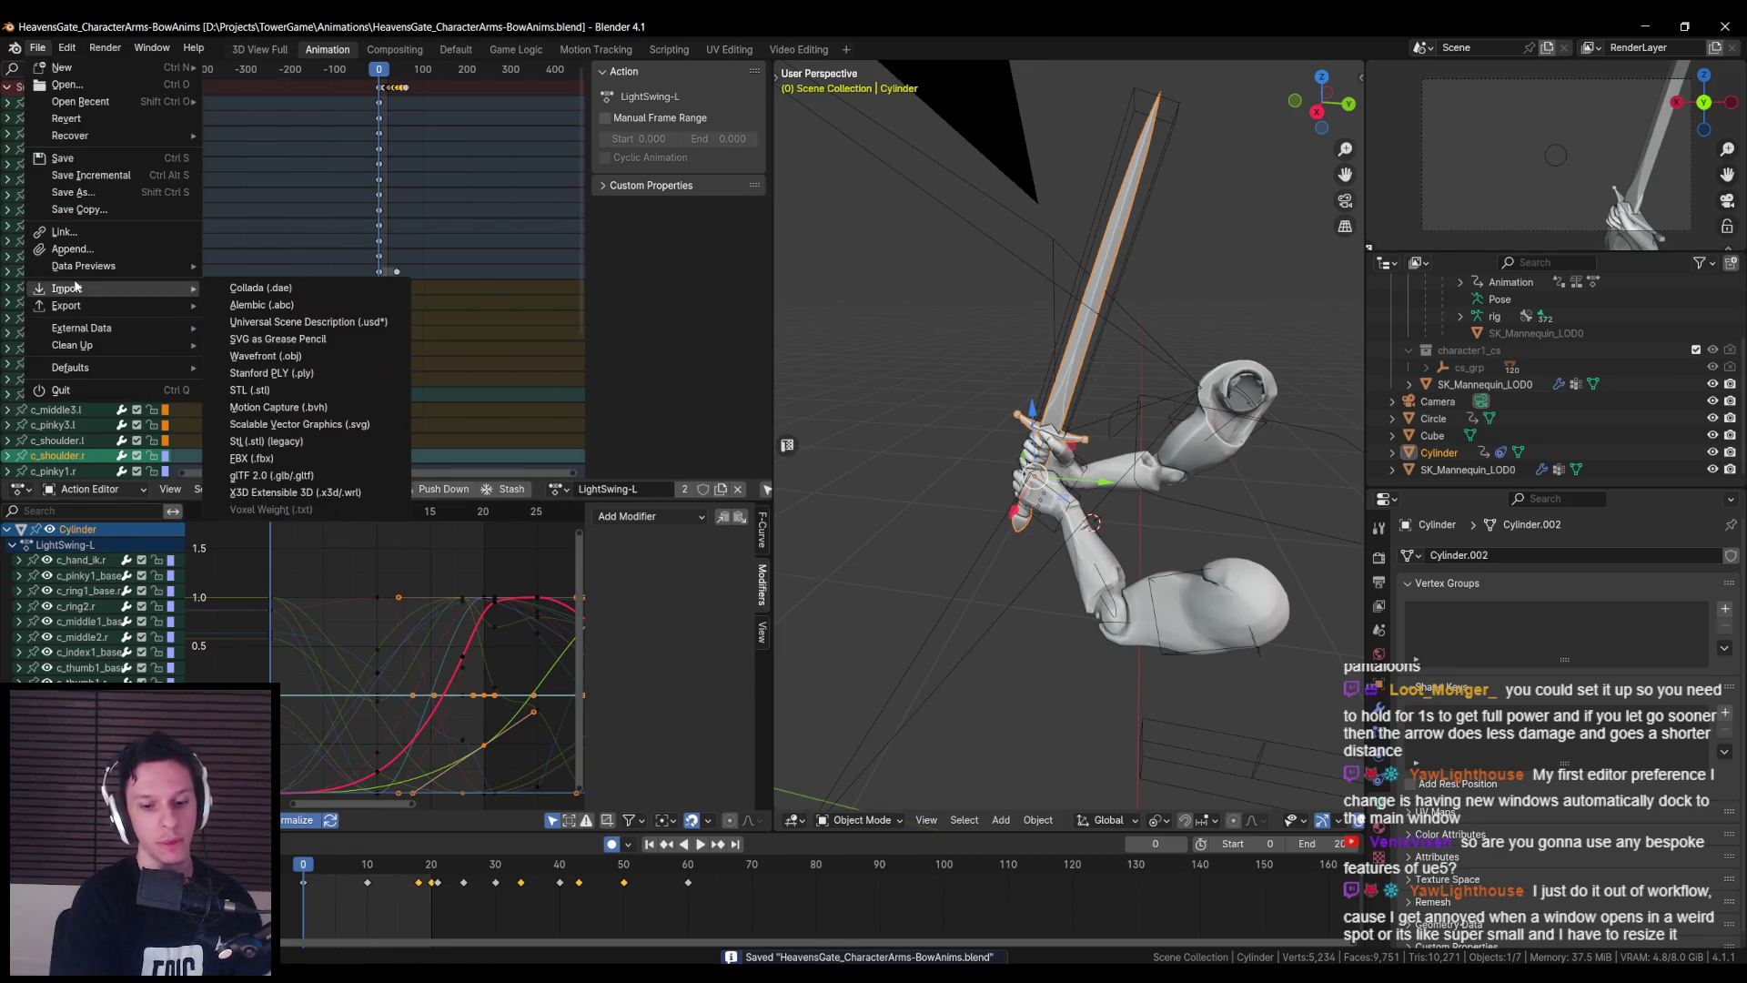
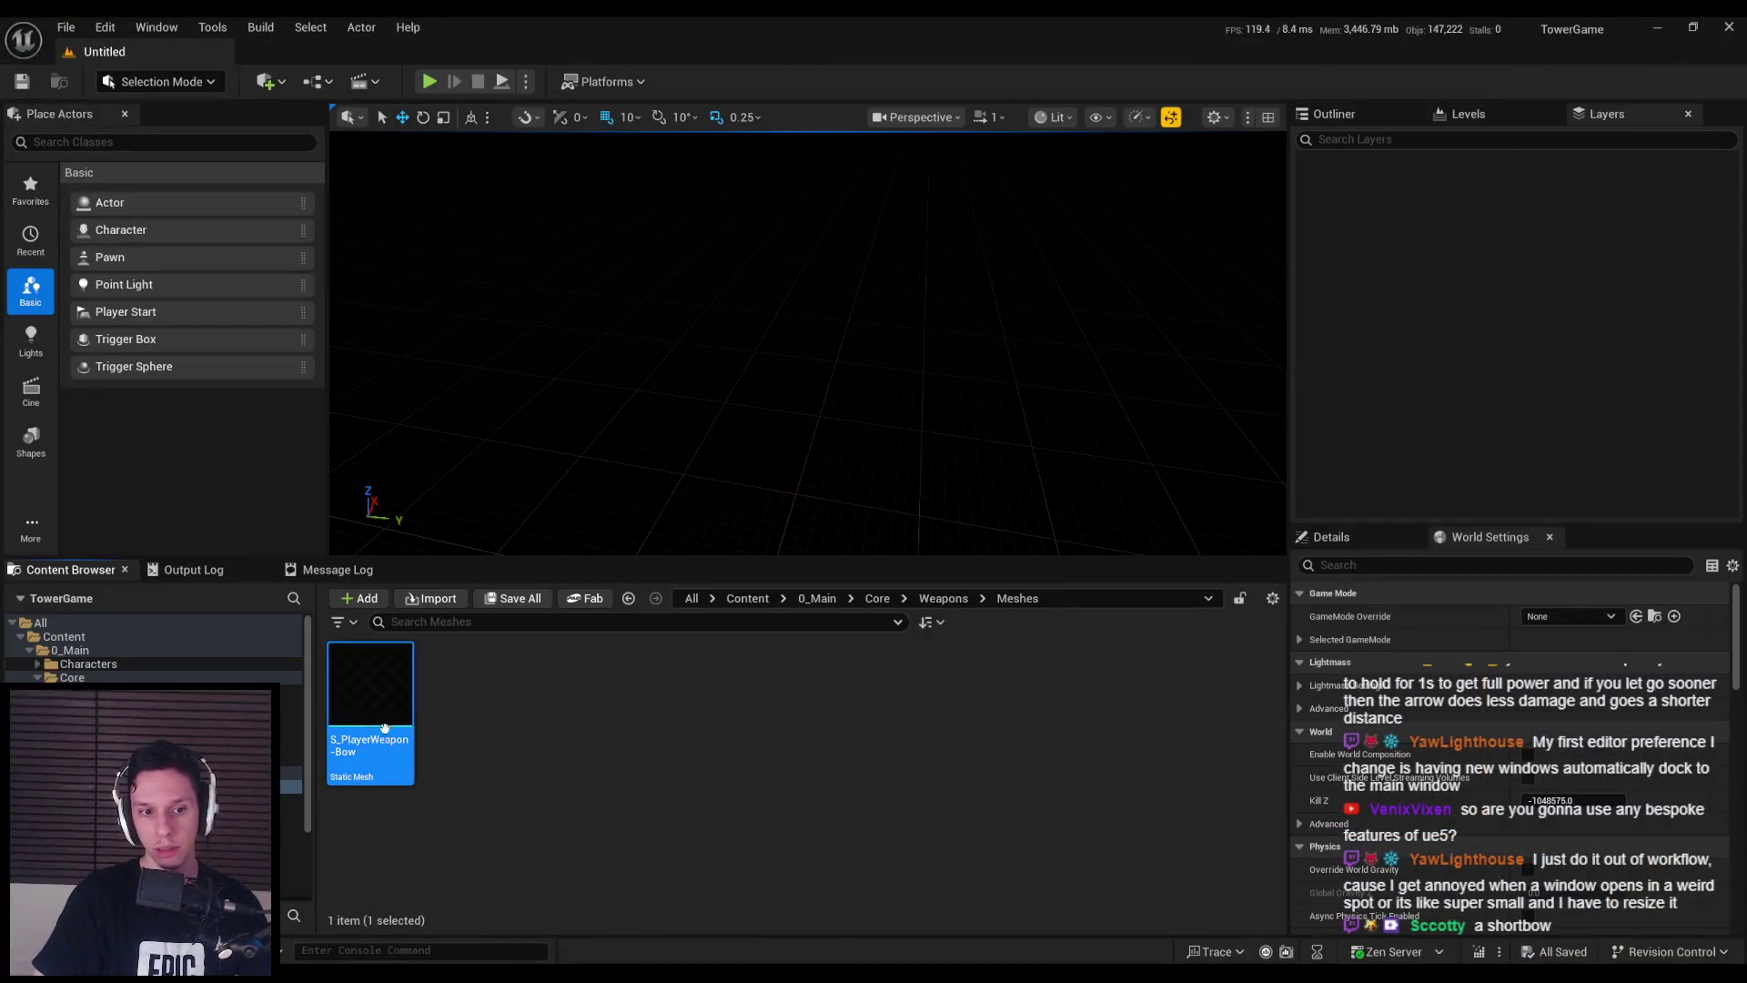
- Set S_PlayerWeapon-Bow's Import Uniform Scale to 0.8 under Import Settings > Transform
double_click(371, 706)
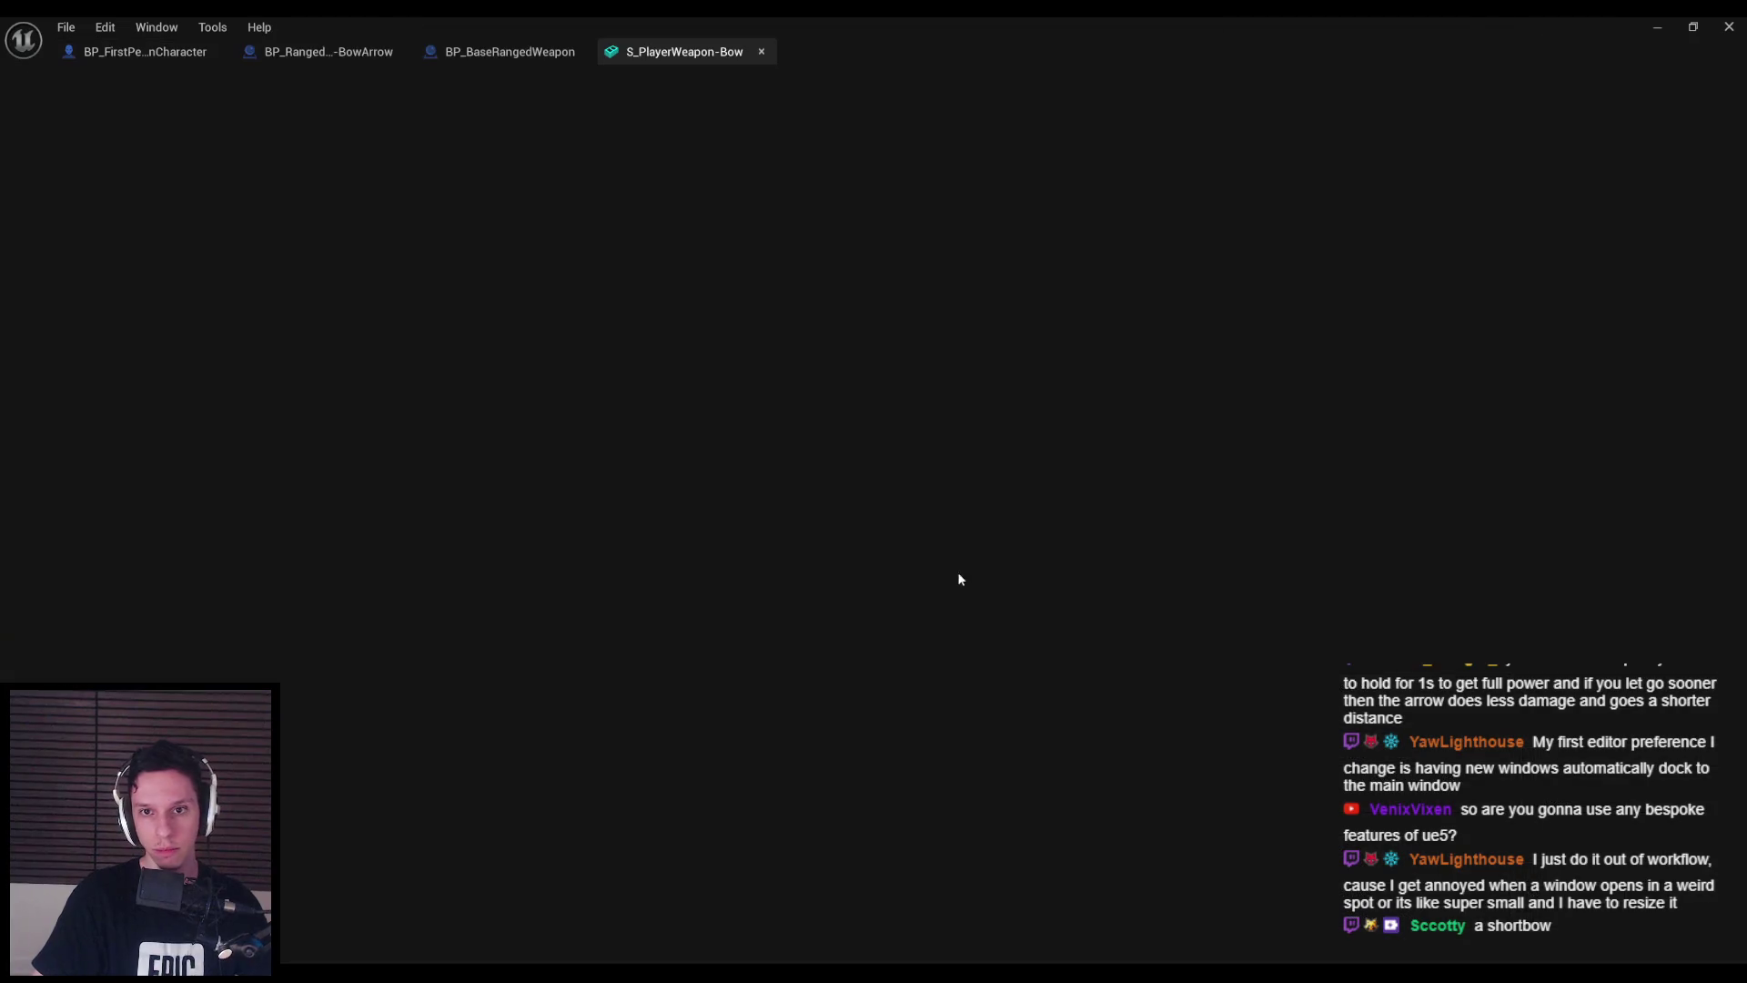
scroll(1375, 493, down, 15)
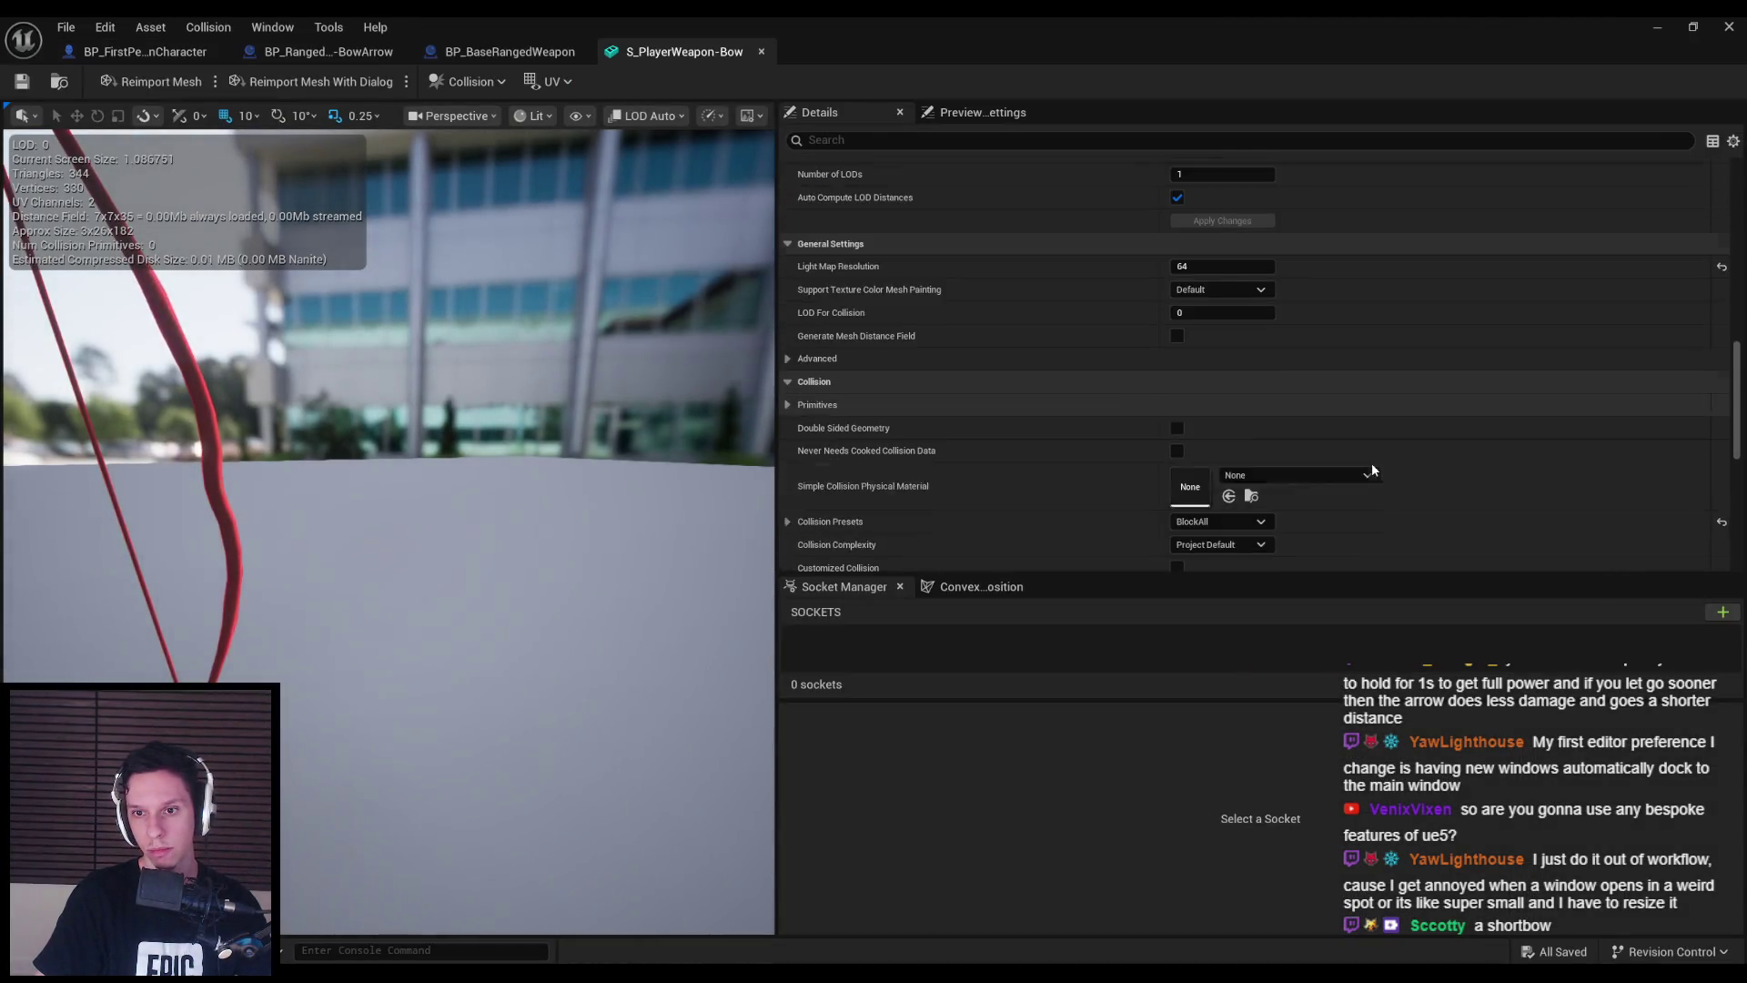
scroll(1372, 468, down, 5)
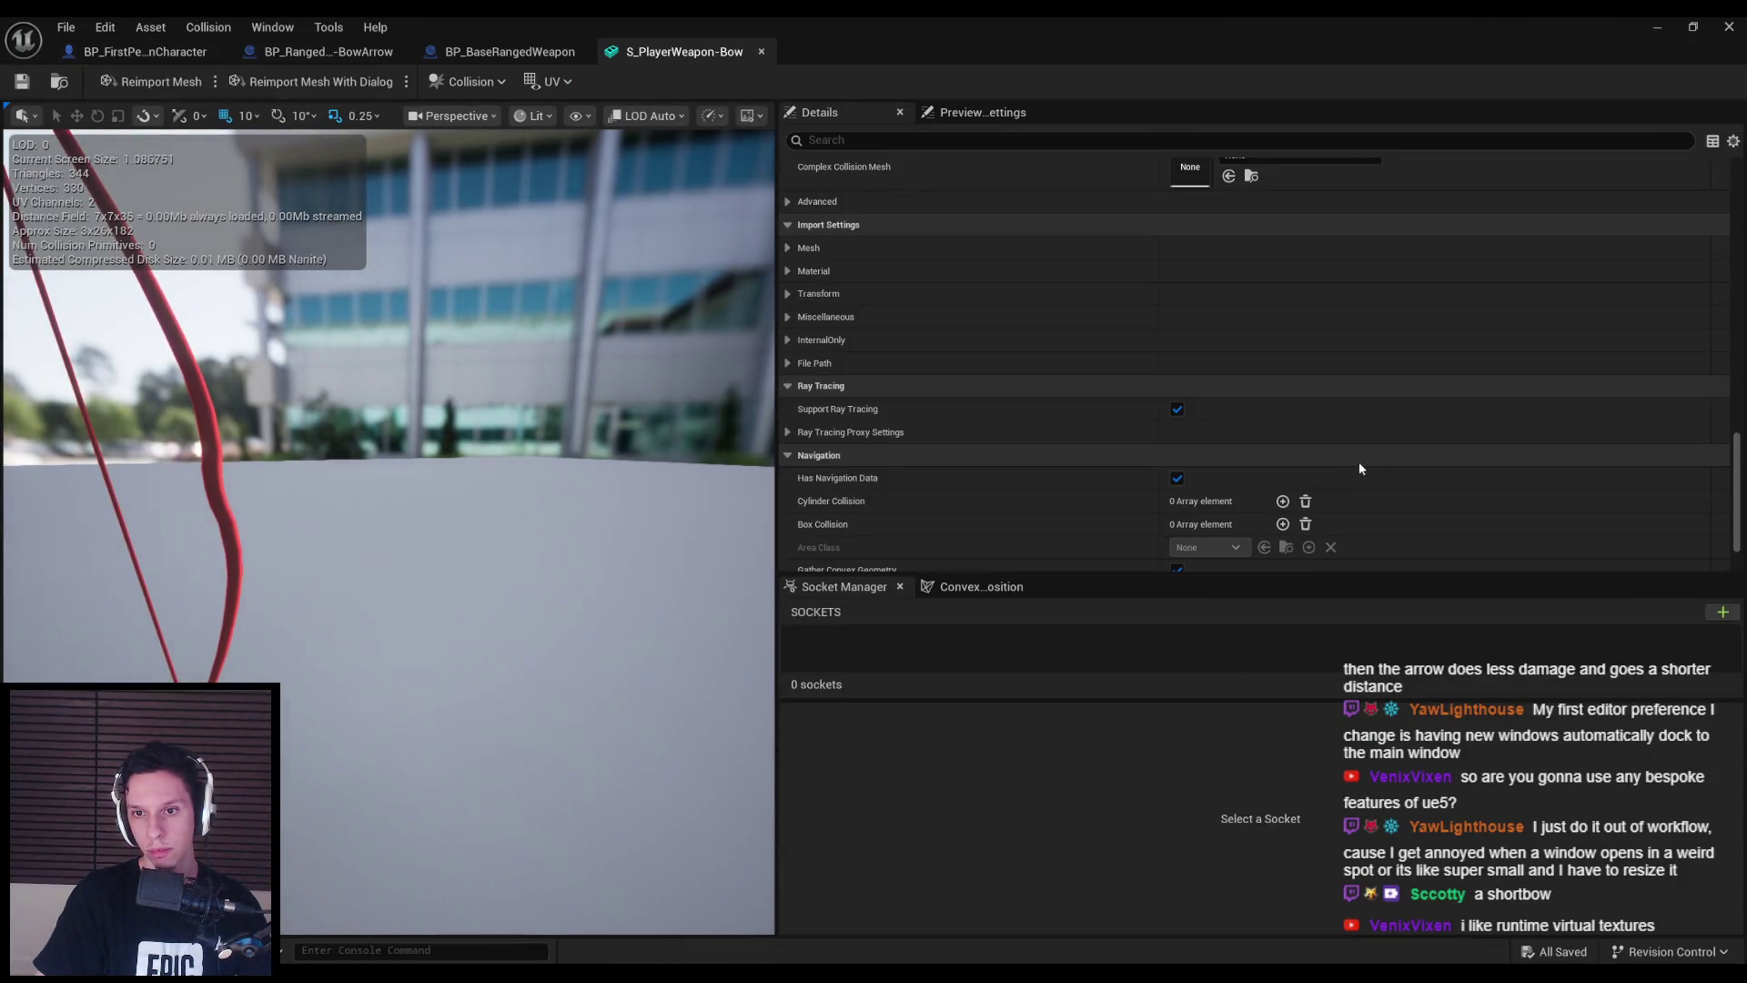
click(788, 293)
click(1201, 363)
text(0.8)
key(Return)
- Reimport and save the bow mesh, close its editor, and return to Blender
click(154, 81)
key(ctrl+s)
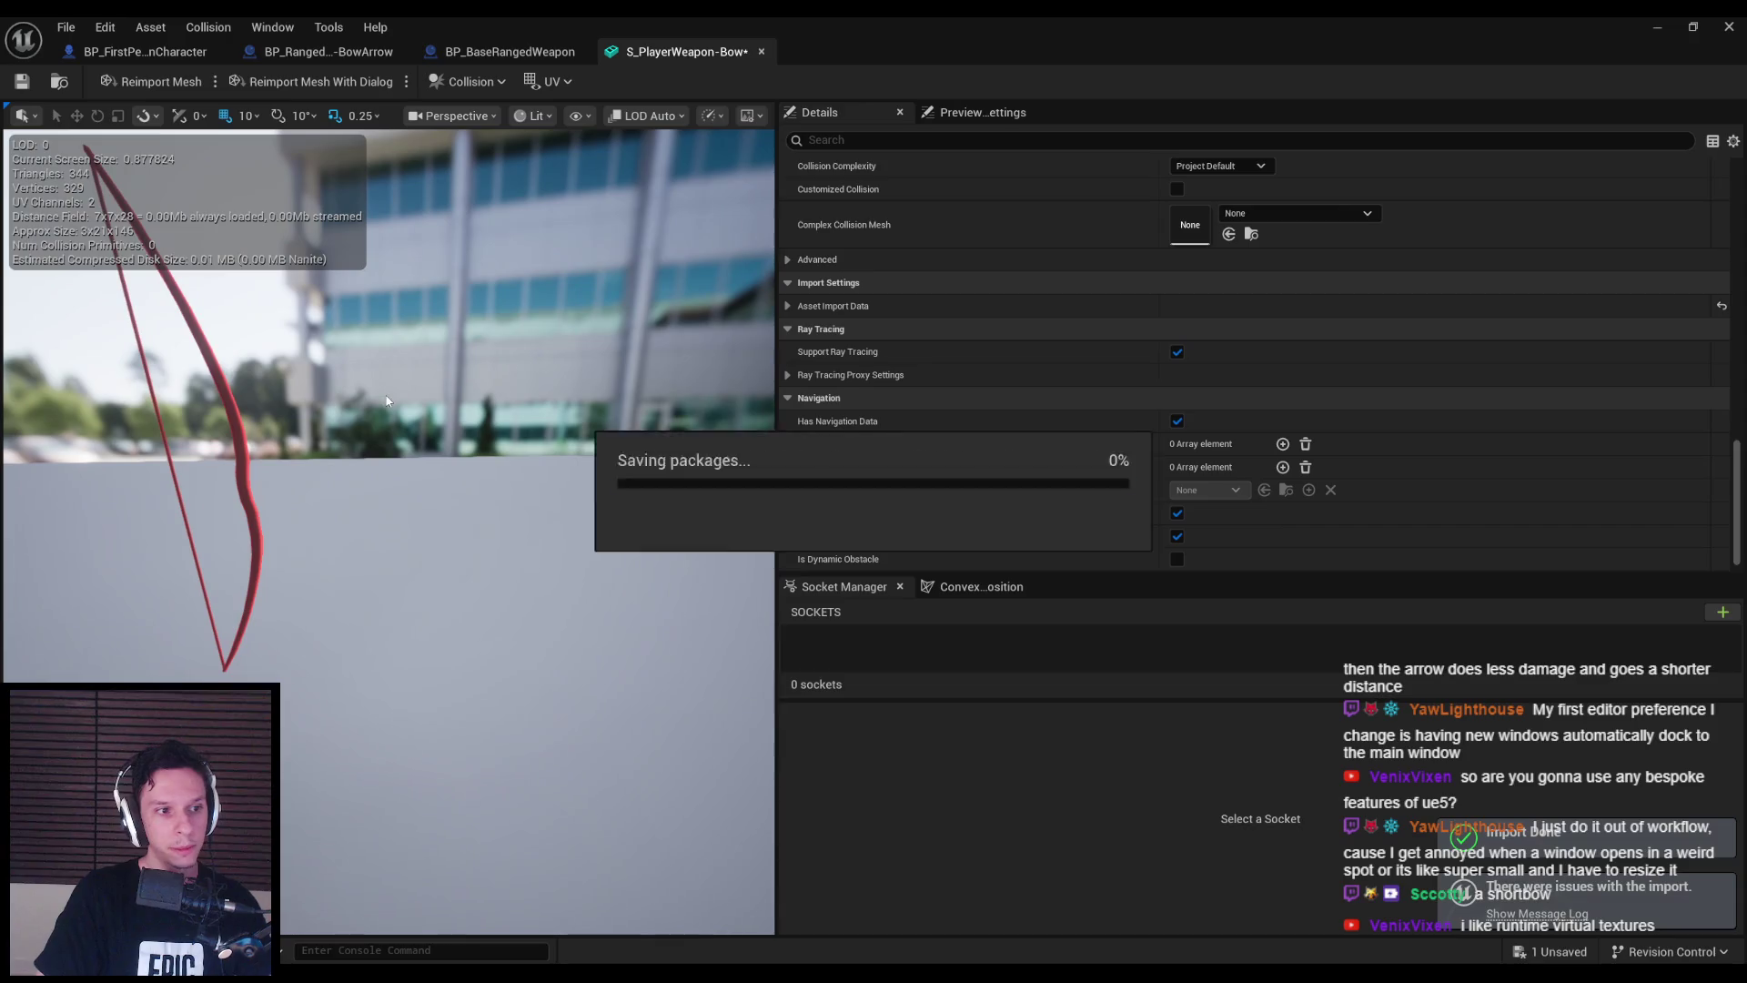
middle_click(647, 55)
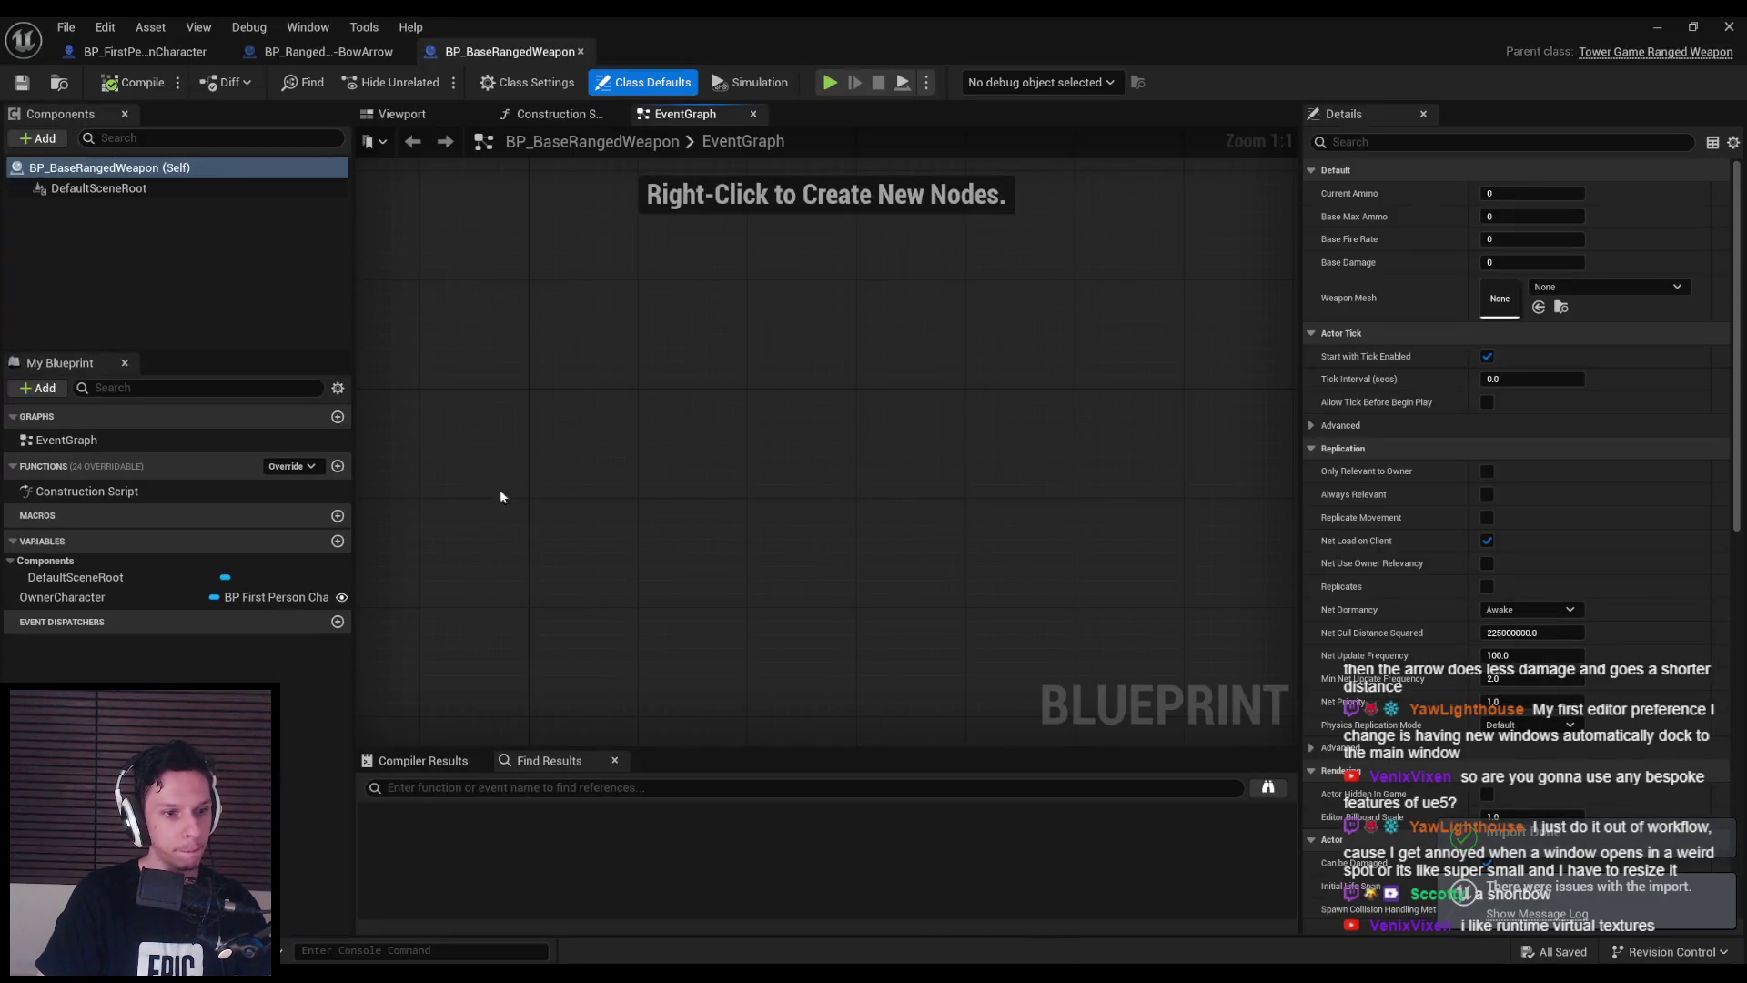
key(alt+Tab)
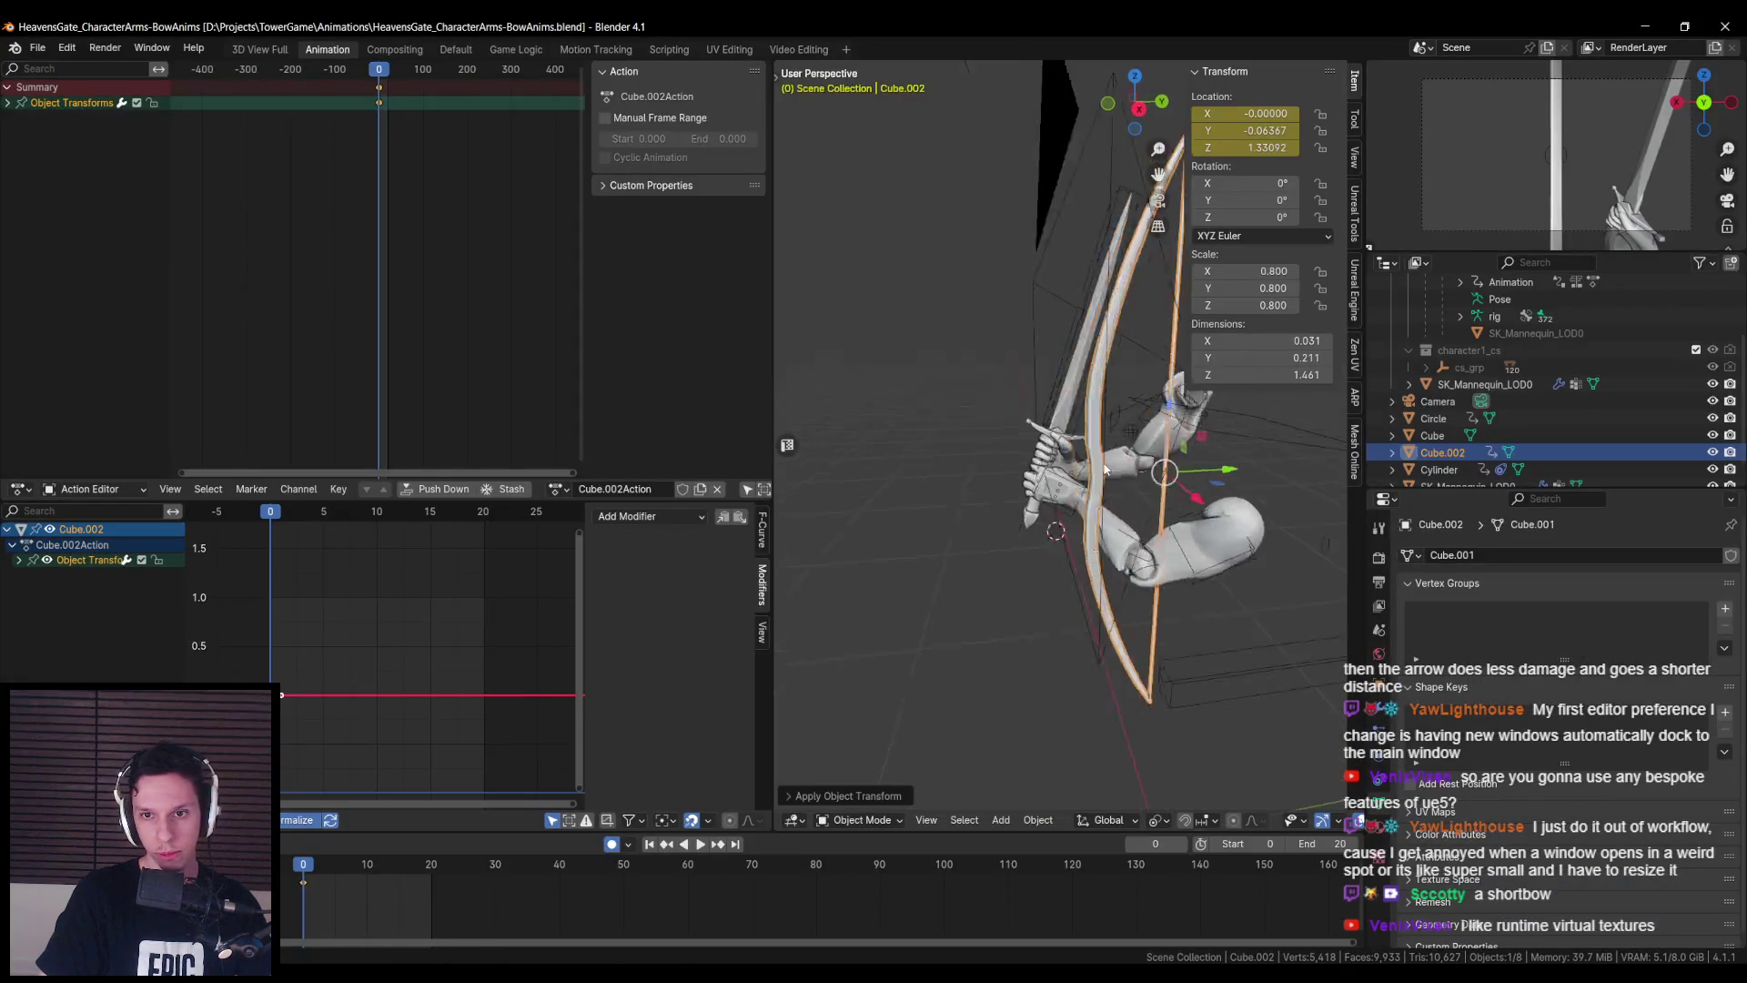
- Undo back to editing the Cylinder, invert the selection, and delete those vertices
key(ctrl+z)
key(ctrl+z)
key(ctrl+z)
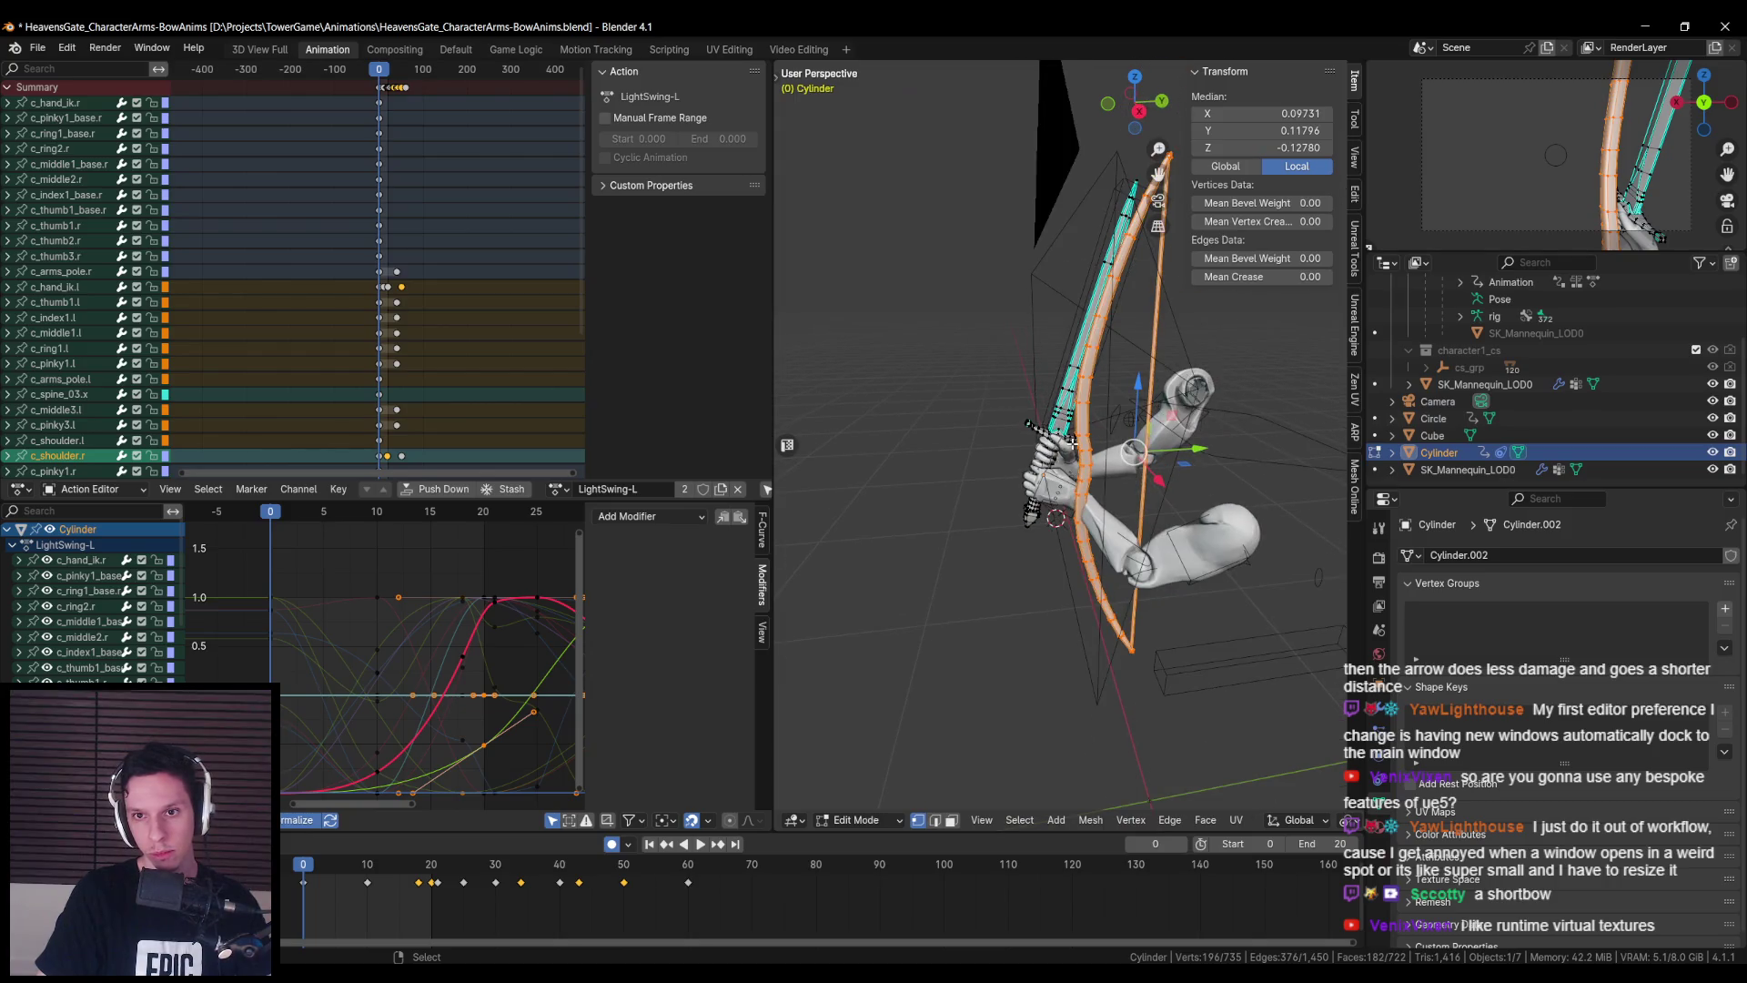
key(ctrl+i)
key(x)
click(1073, 407)
- Move the whole bow twice along X, then view it in wireframe
key(a)
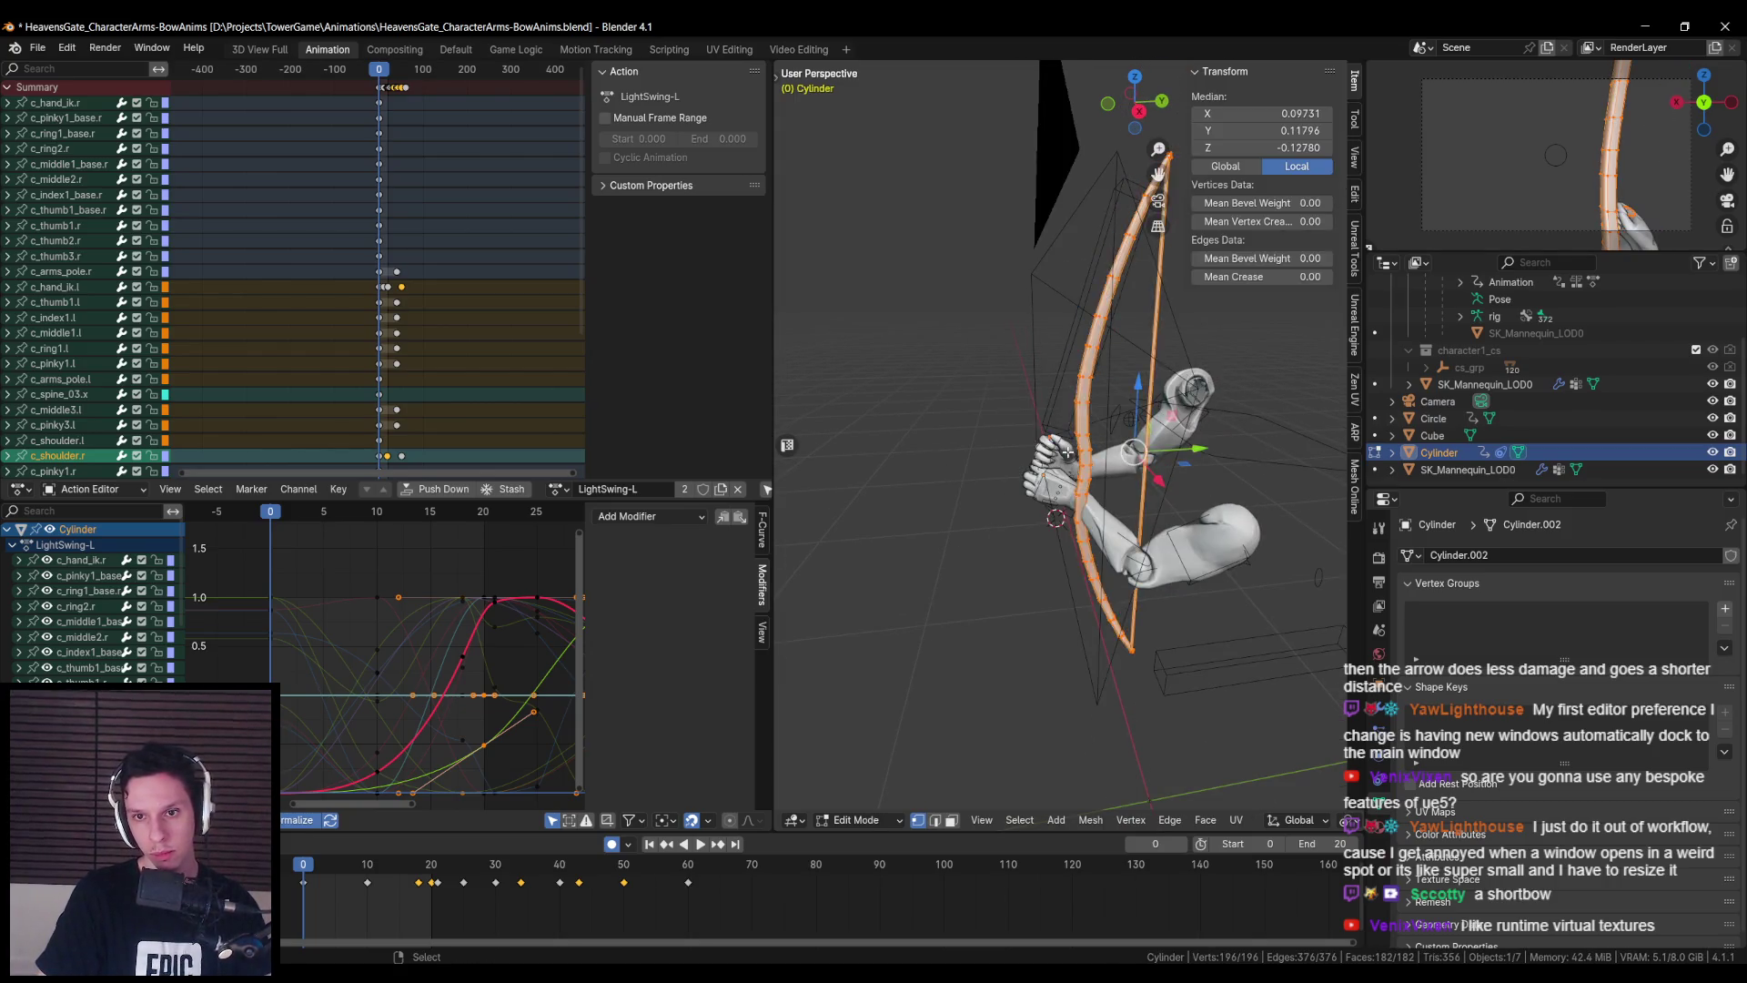
key(g)
key(x)
click(1140, 432)
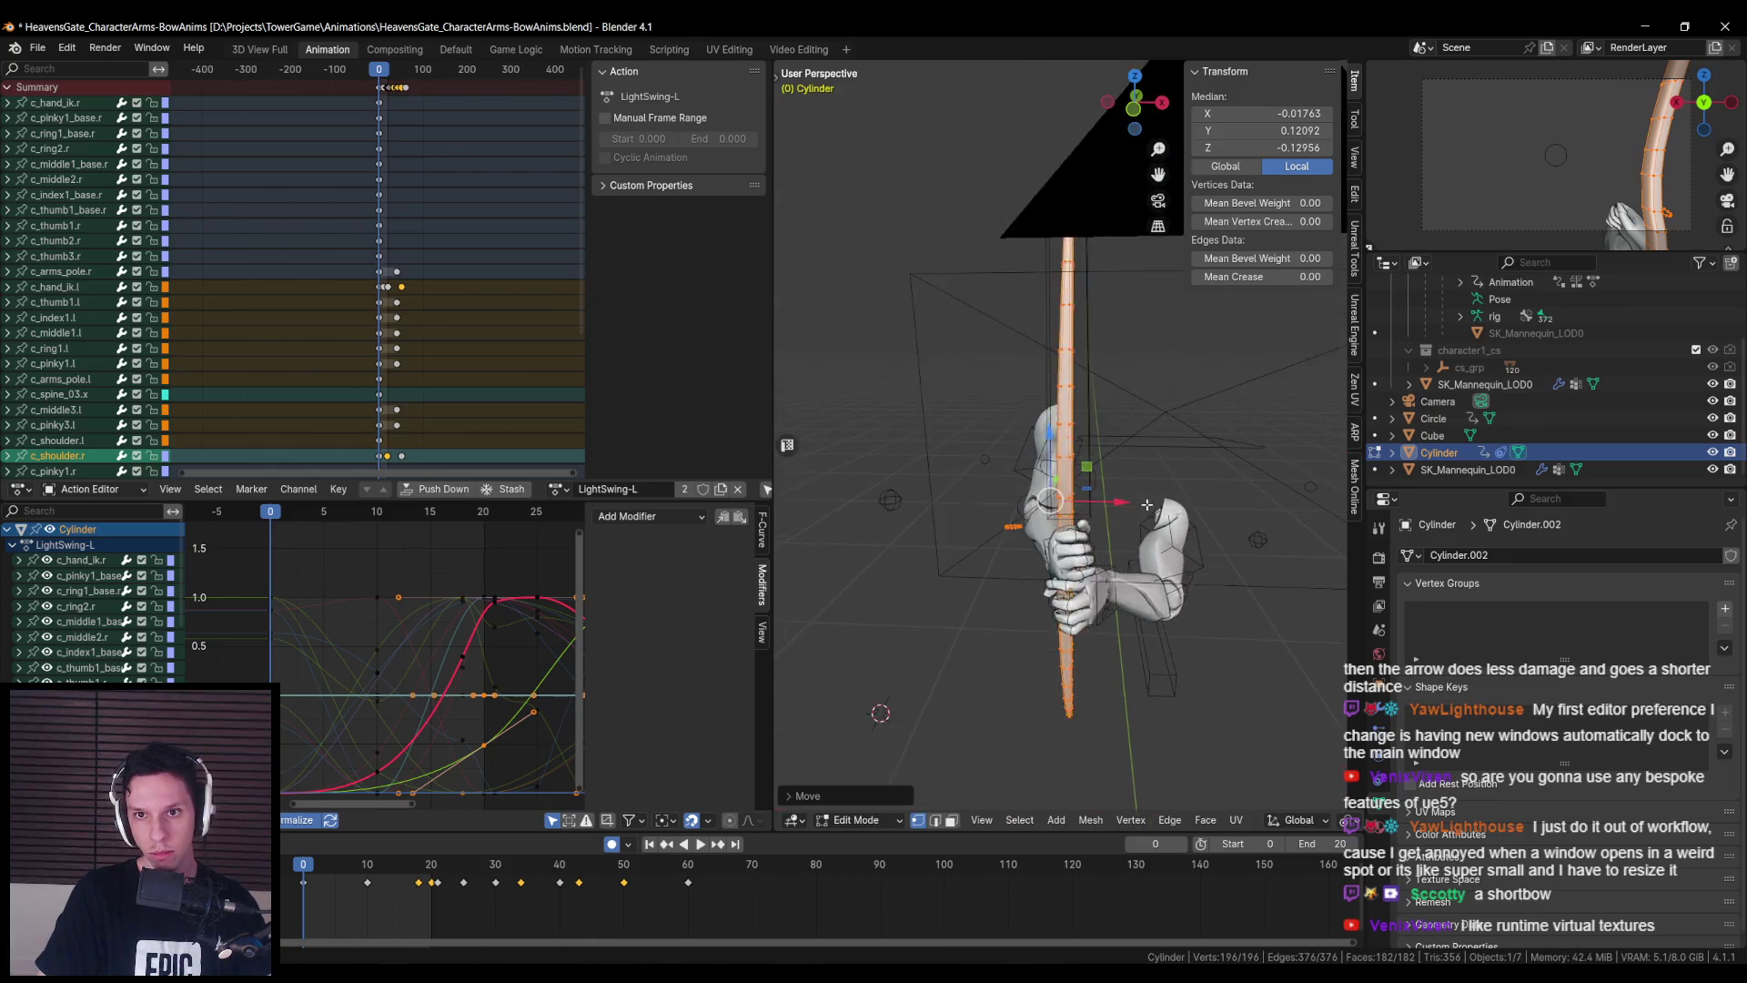
key(g)
key(x)
click(1114, 506)
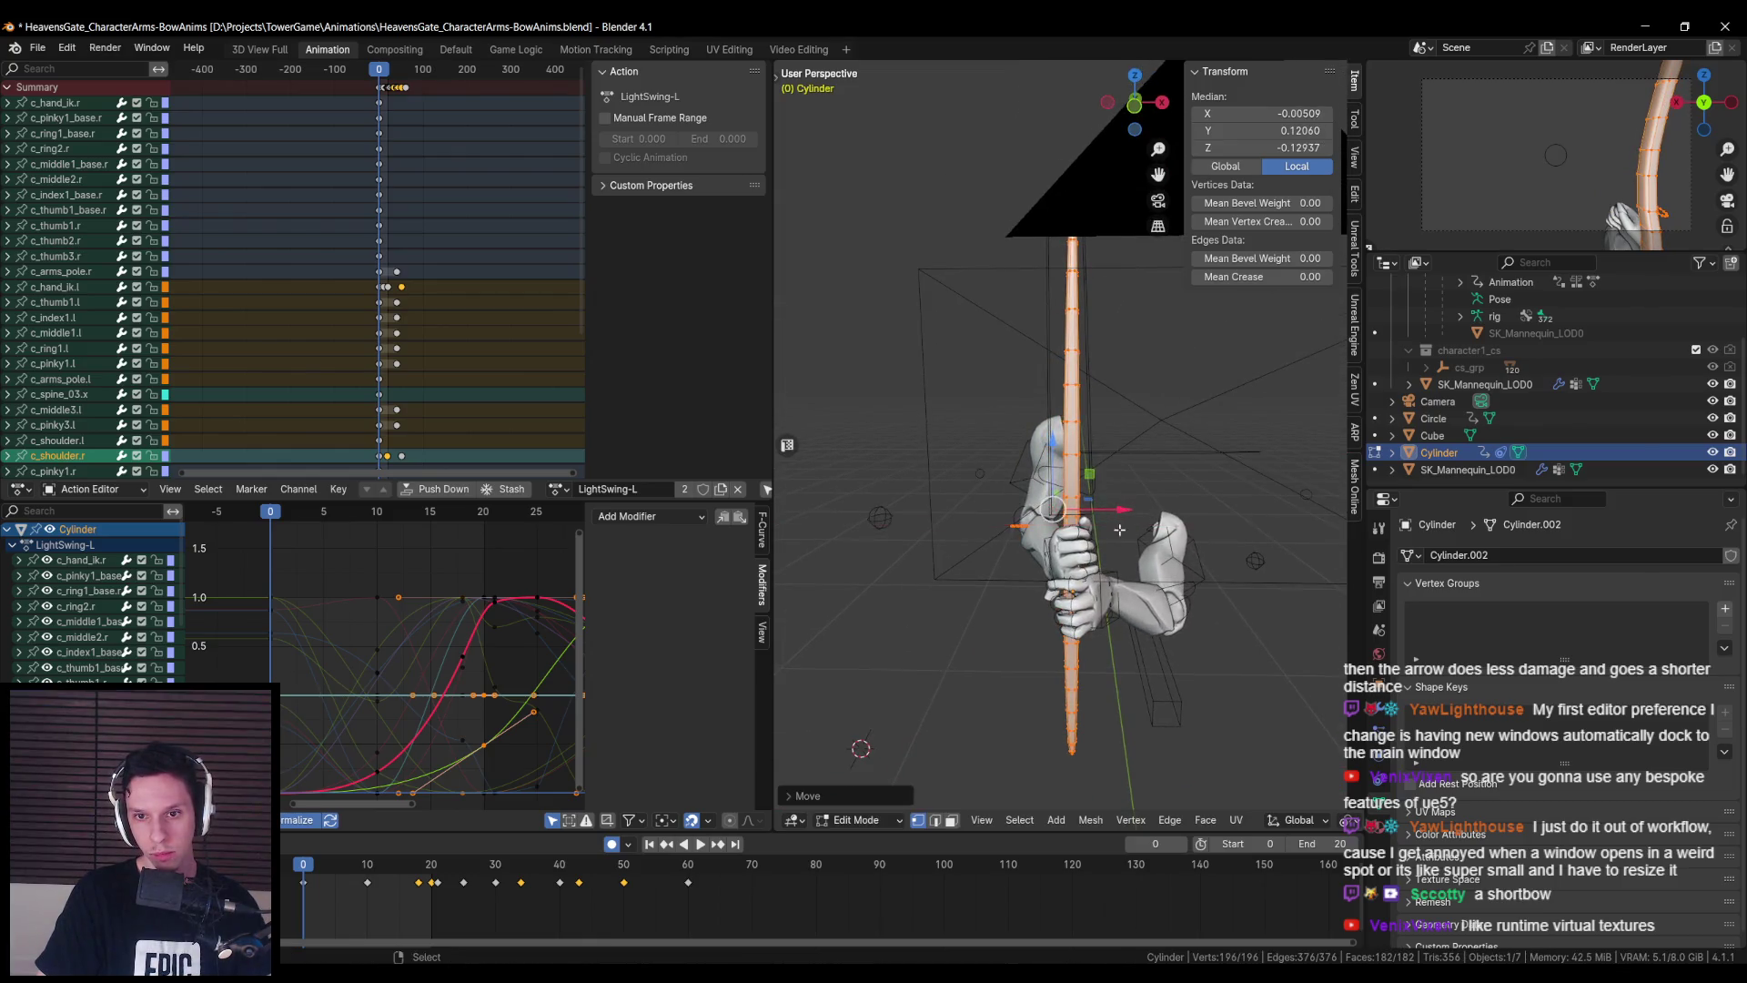
key(shift+z)
- Undo to the mesh with the sword, select the sword part, and return to solid shading
key(ctrl+z)
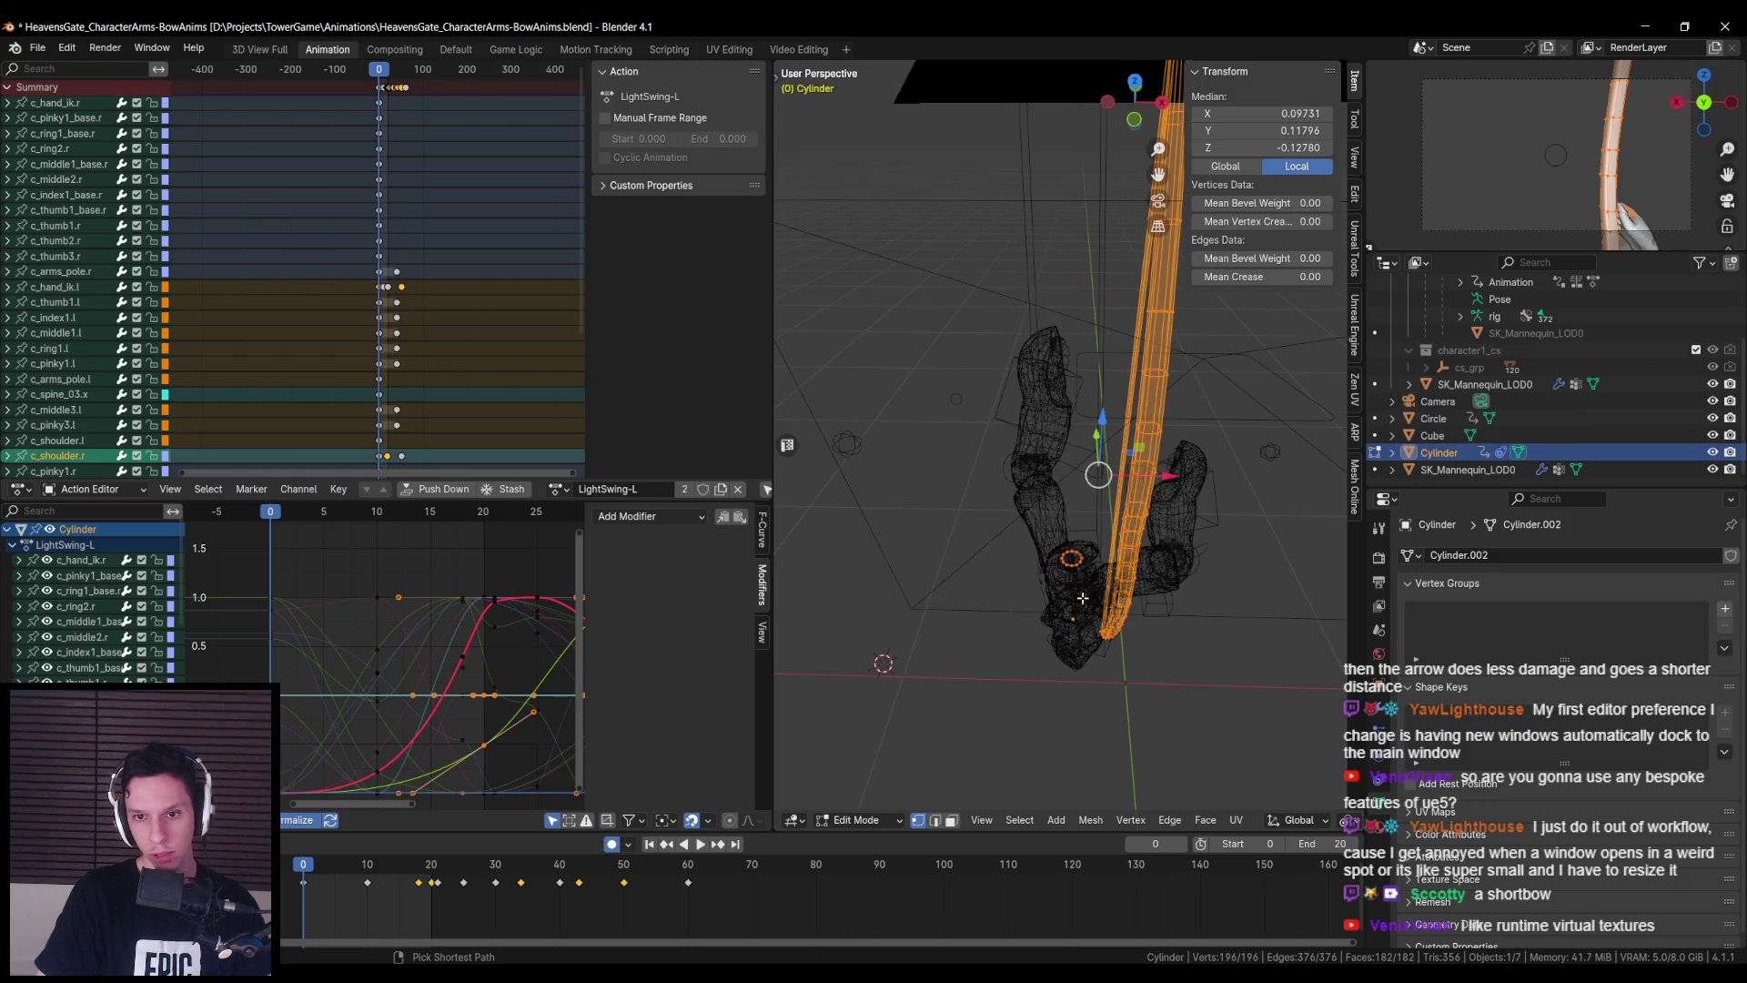
key(ctrl+z)
key(ctrl+z)
key(ctrl+z)
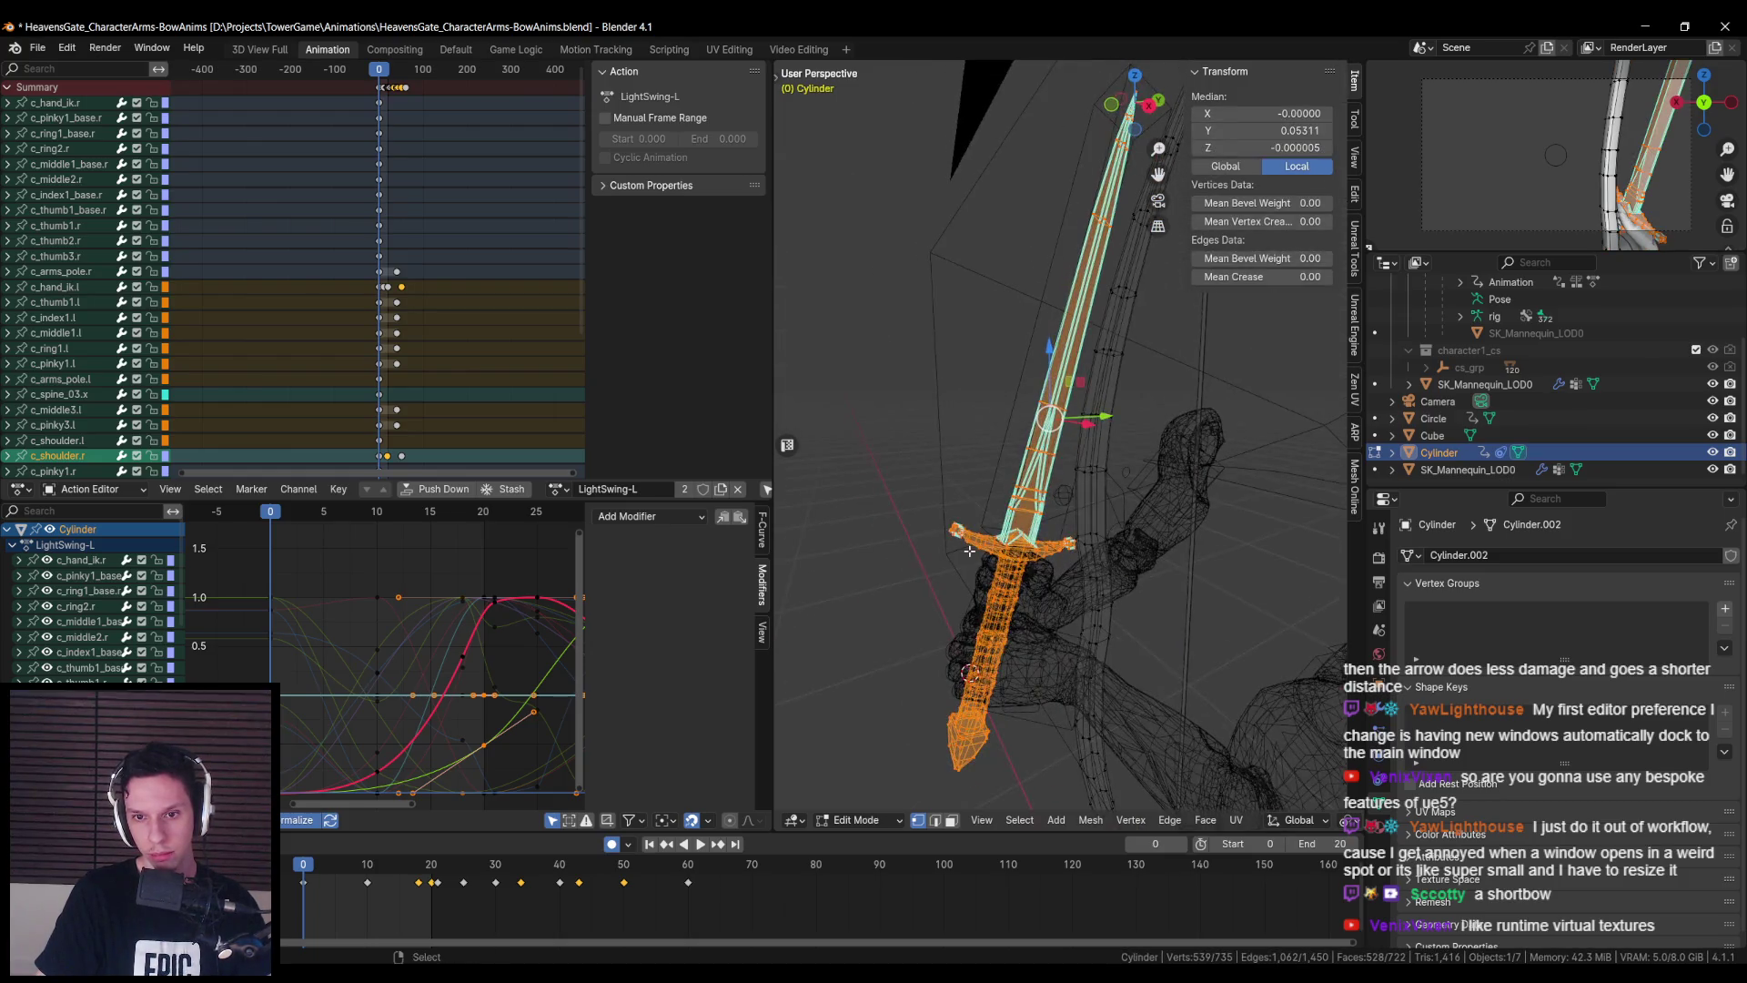
scroll(971, 549, up, 2)
key(ctrl+z)
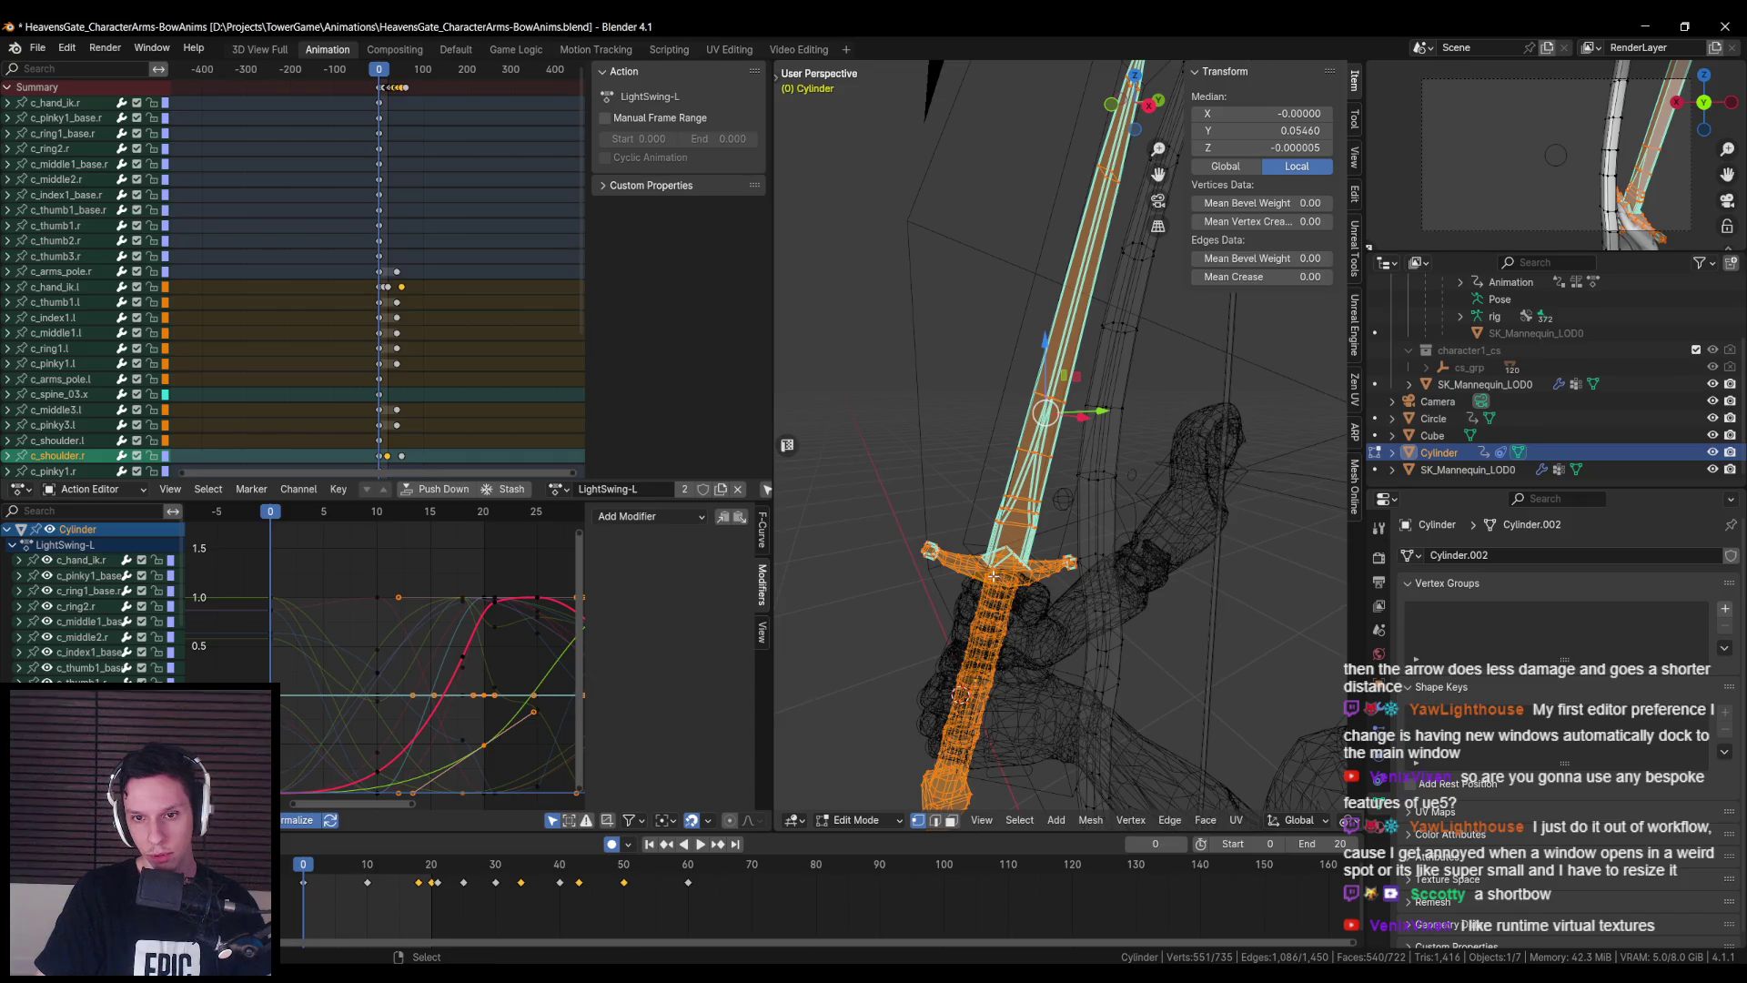
scroll(998, 583, up, 1)
scroll(1010, 584, down, 3)
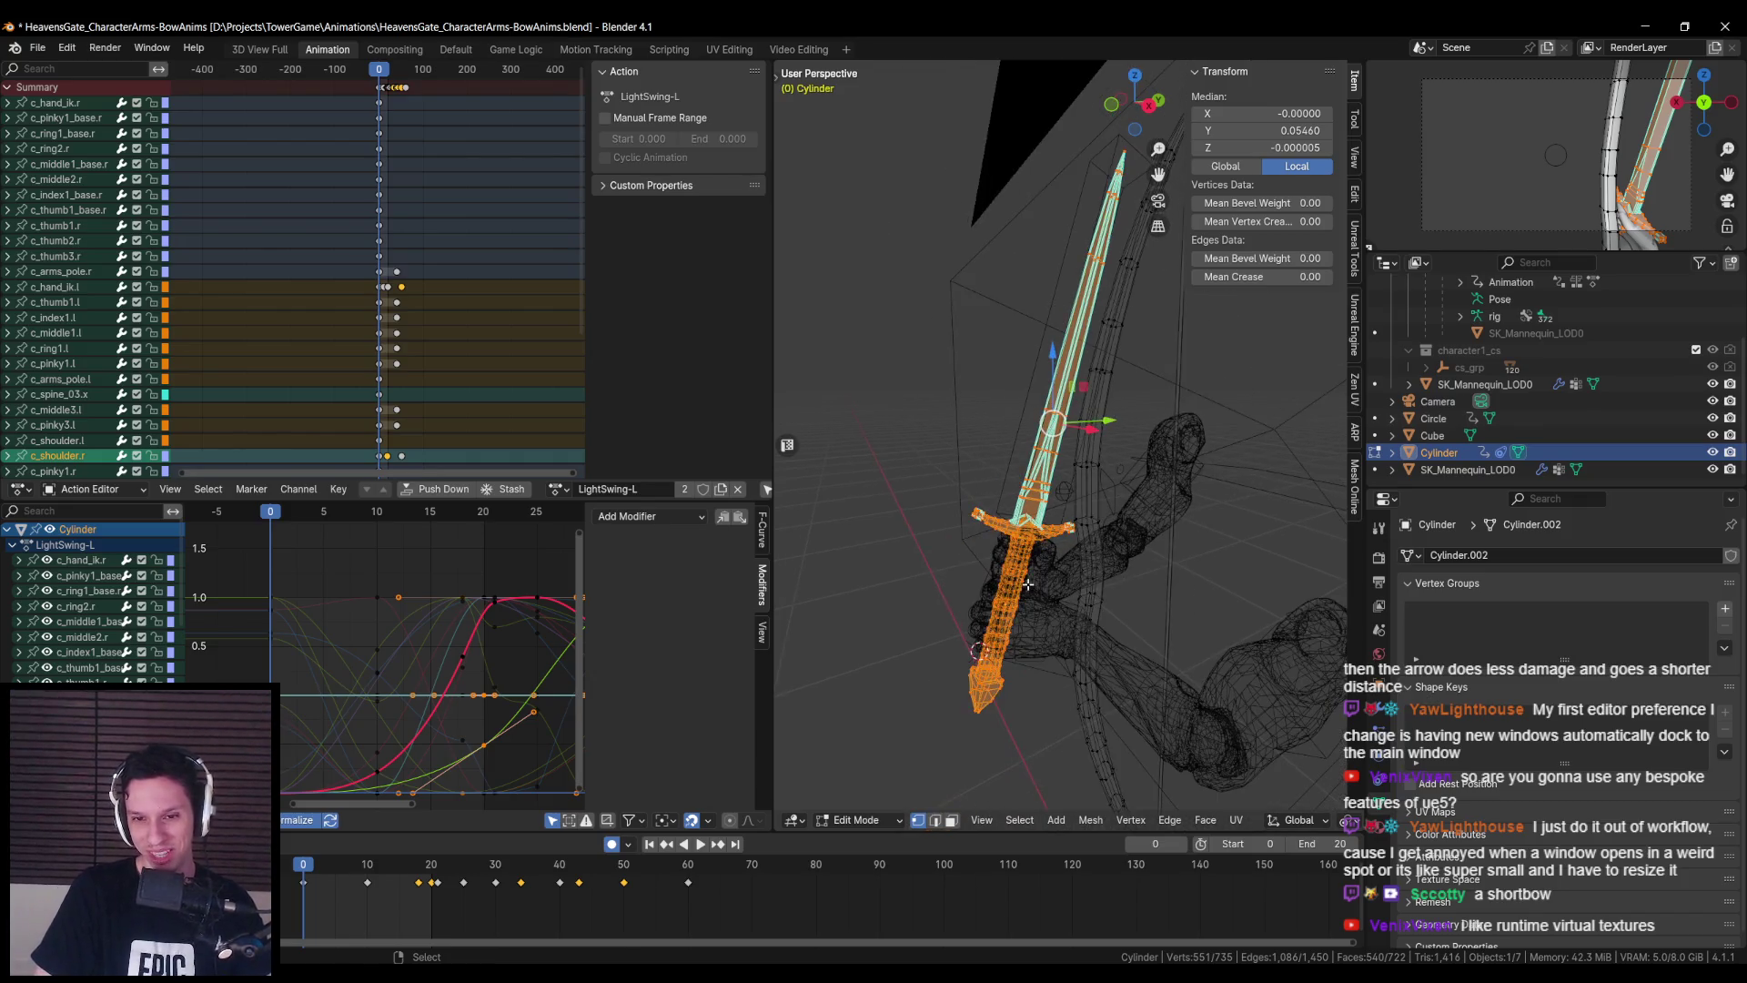
scroll(1031, 582, up, 2)
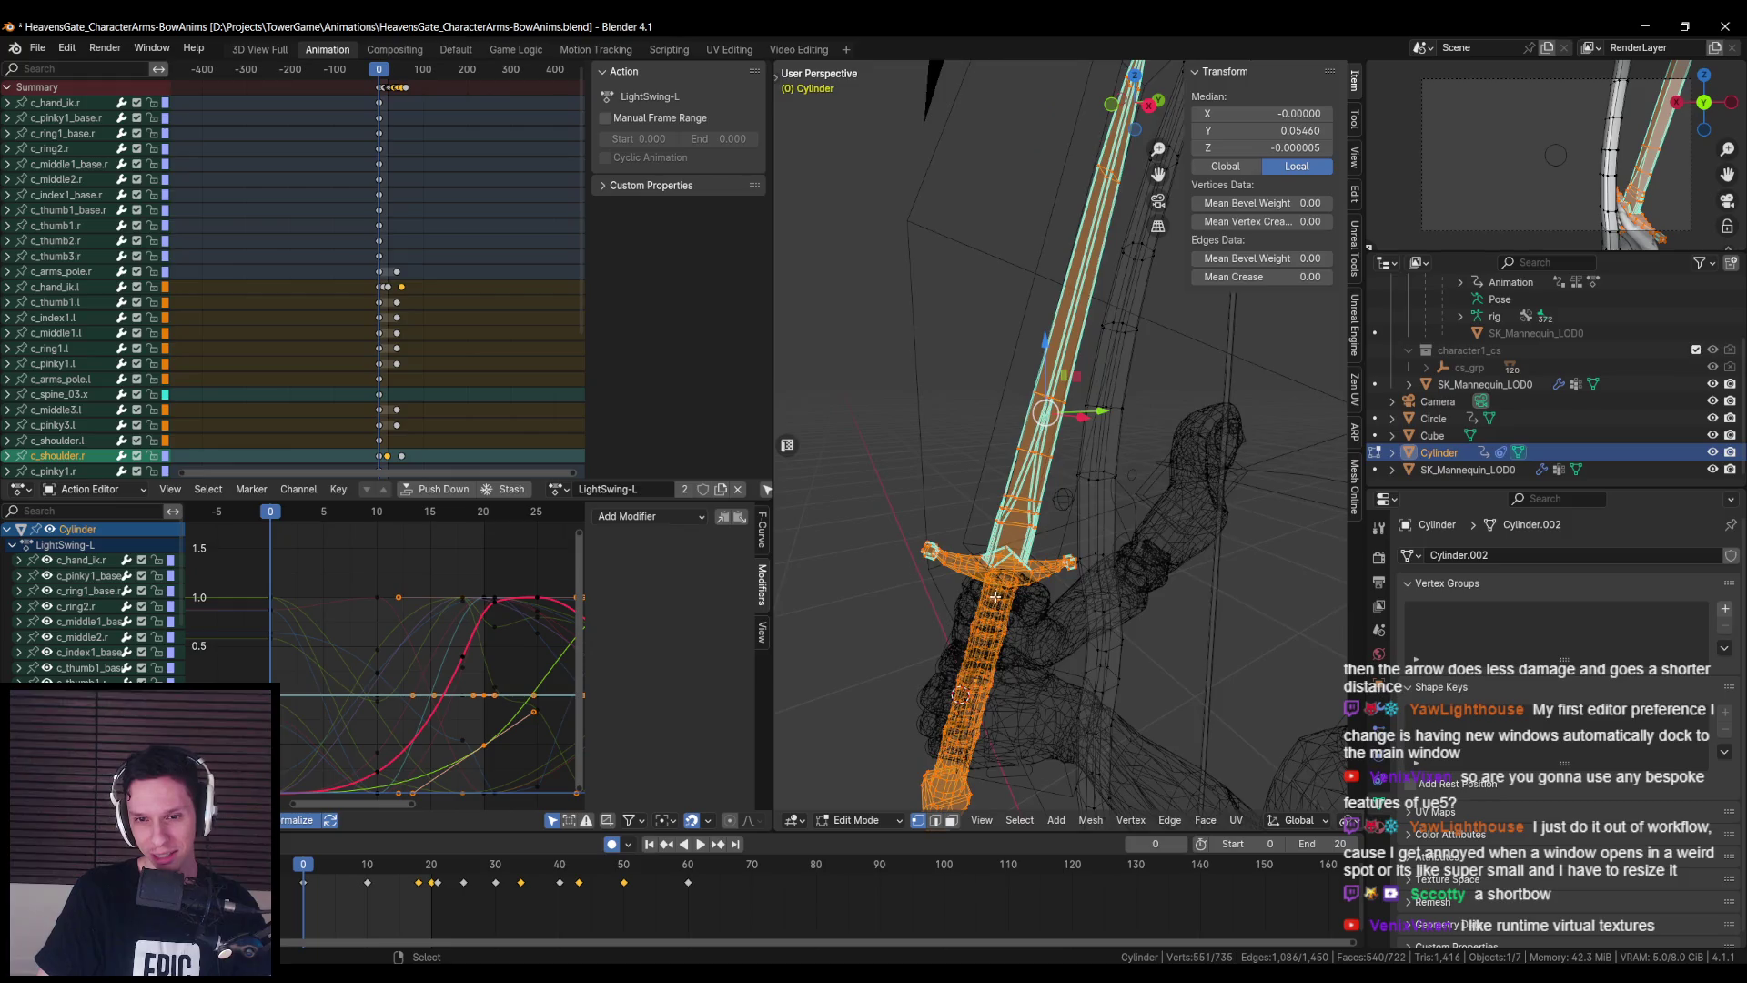
scroll(996, 595, down, 3)
key(shift+z)
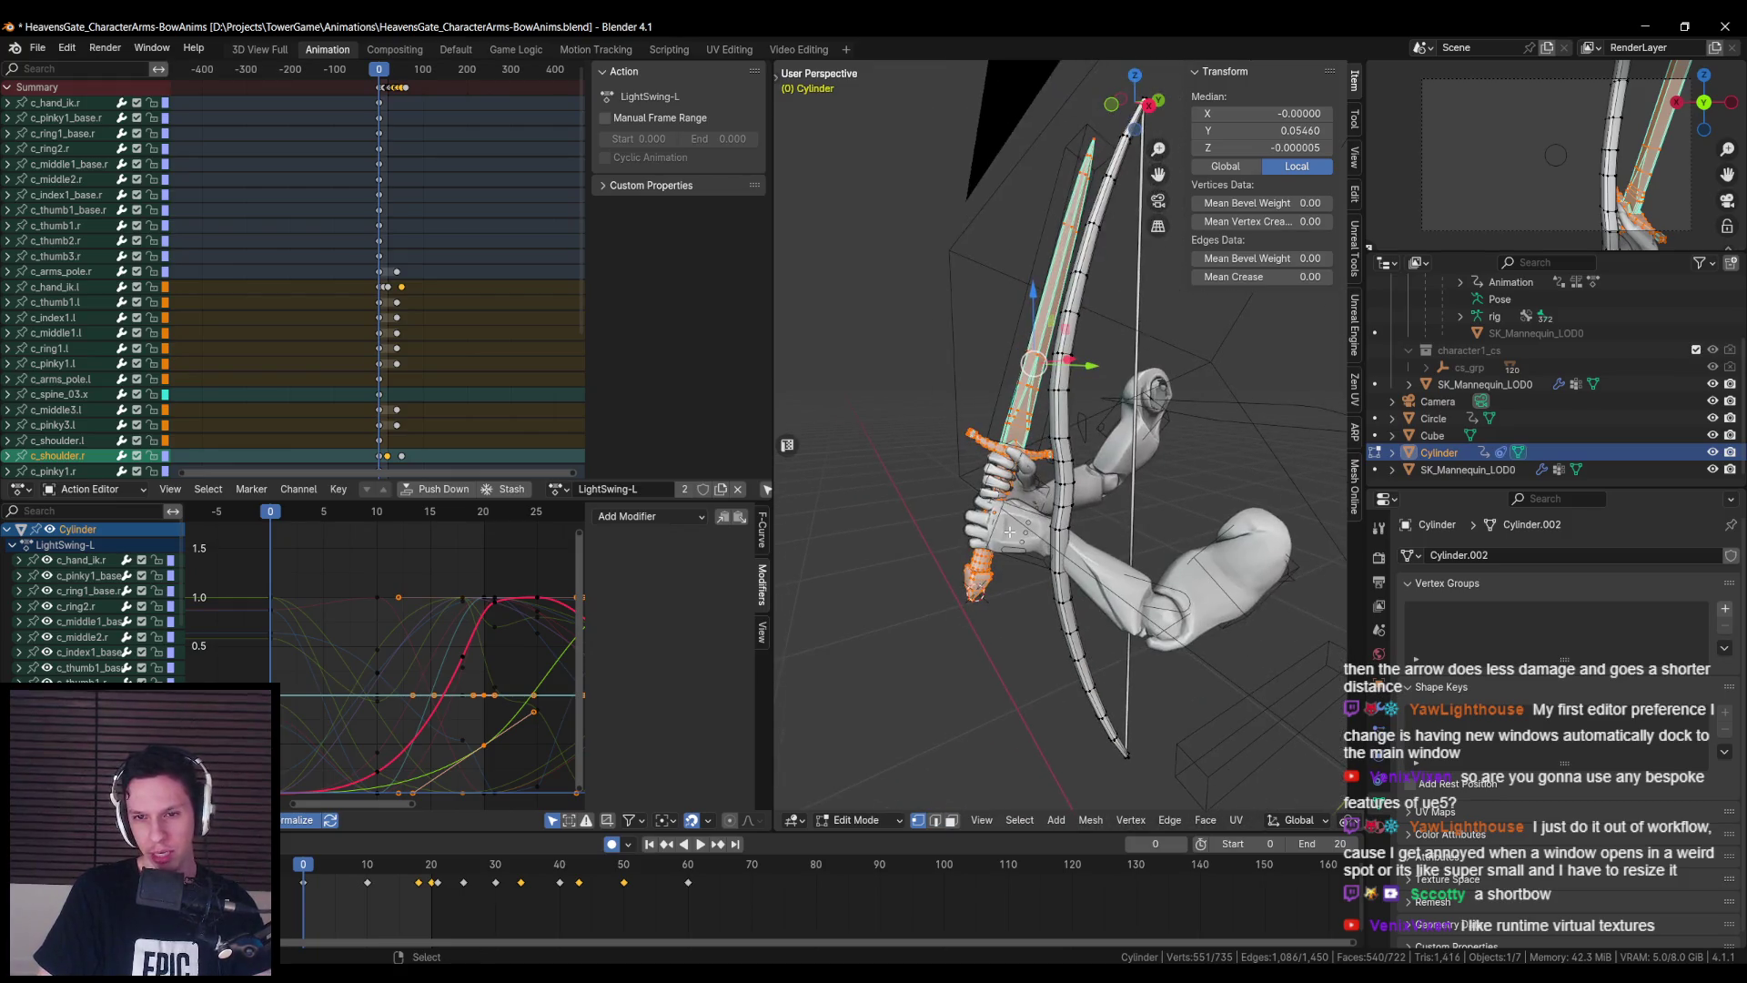
- Delete the sword vertices and move the remaining bow, checking it from the side
key(x)
click(1000, 519)
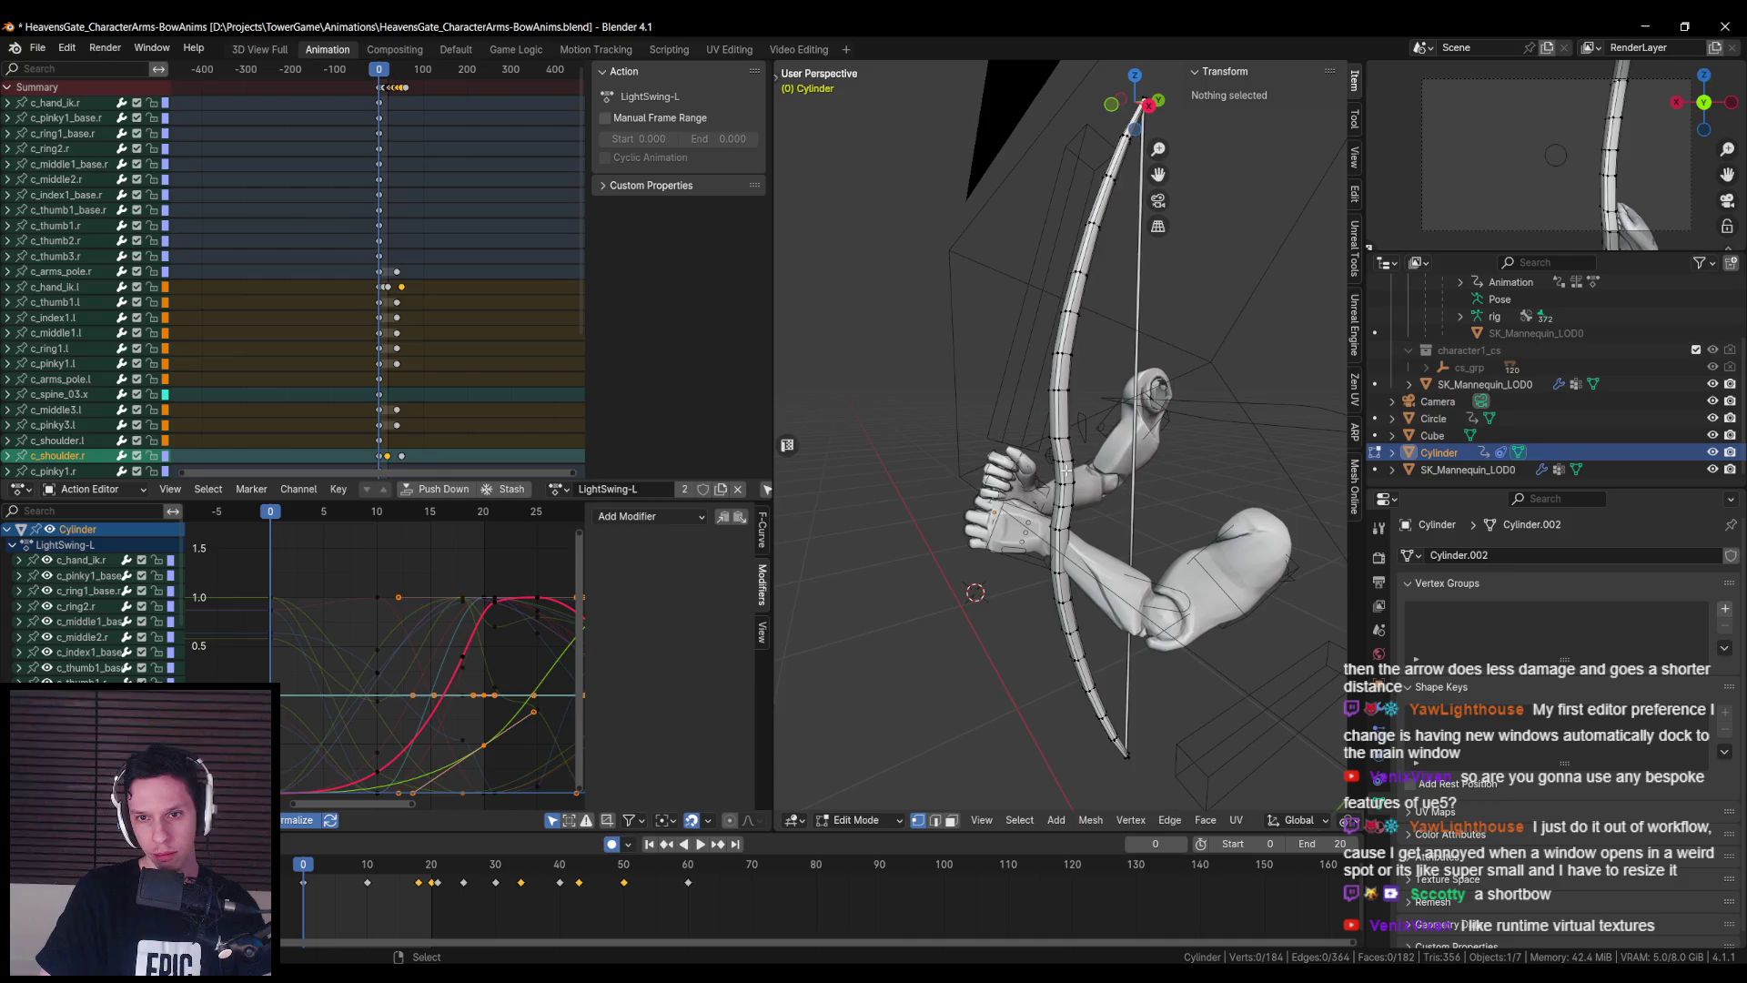
key(a)
key(g)
click(1118, 464)
key(KP_4)
key(KP_4)
key(KP_4)
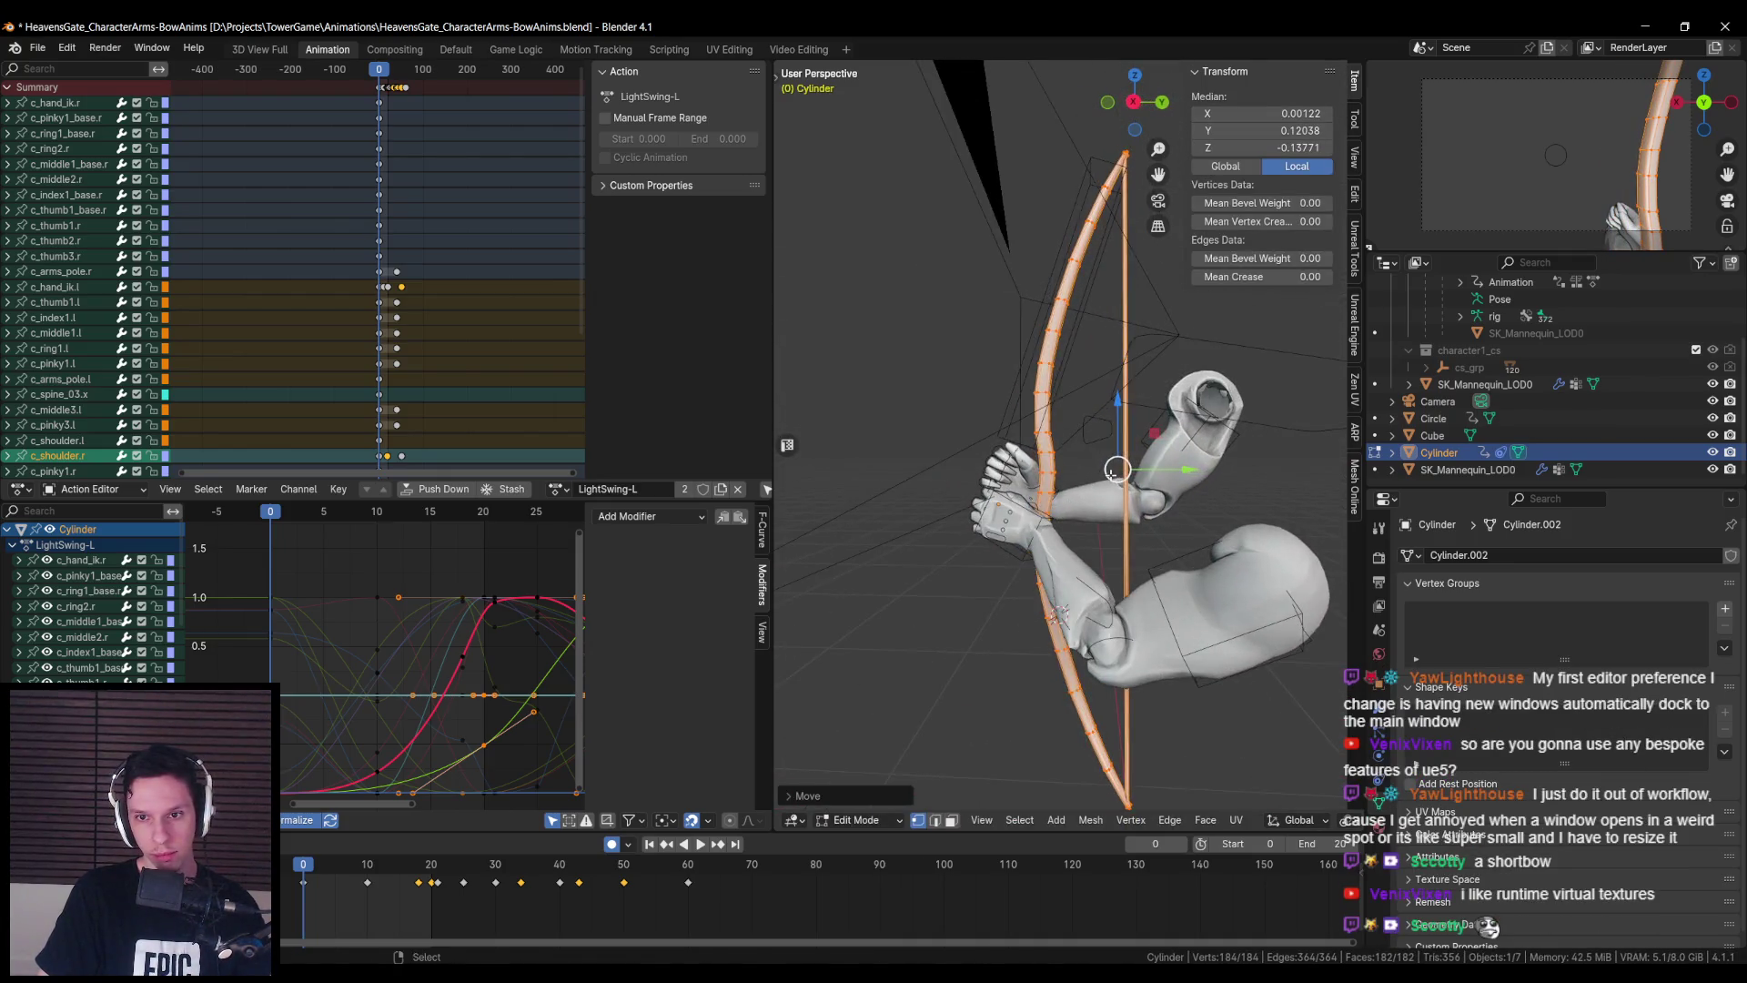
- Move the bow into the hand and tilt it about global X
key(g)
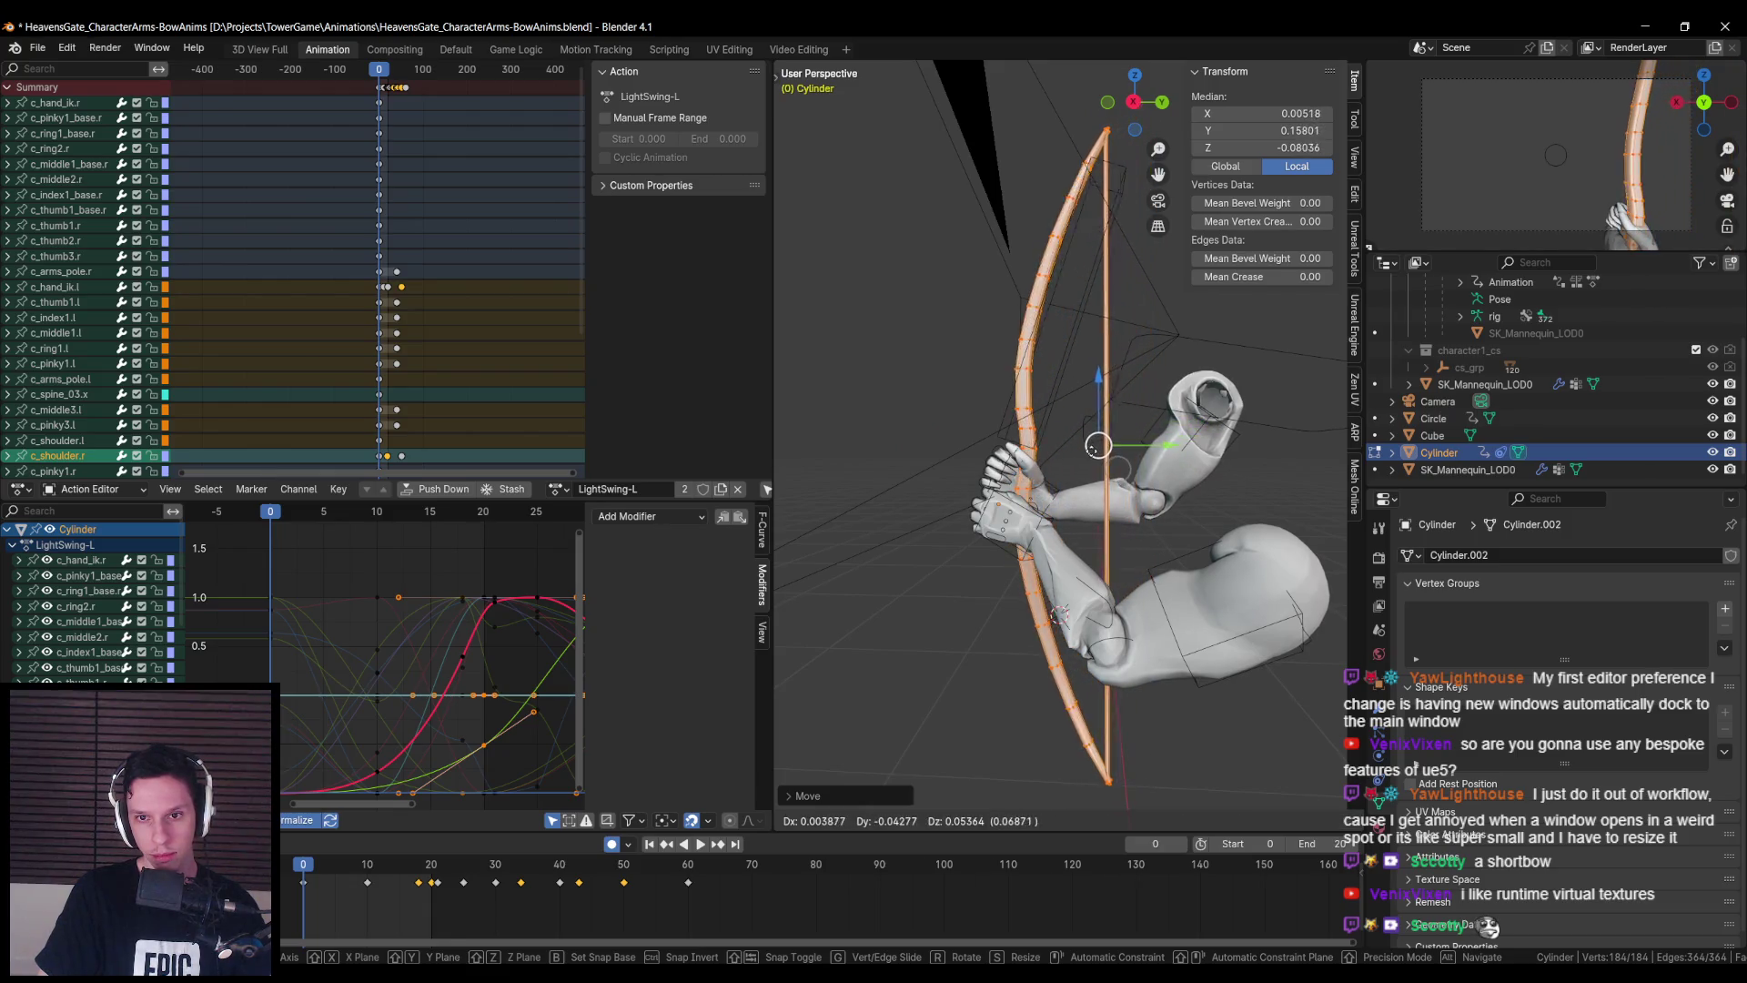
click(1090, 444)
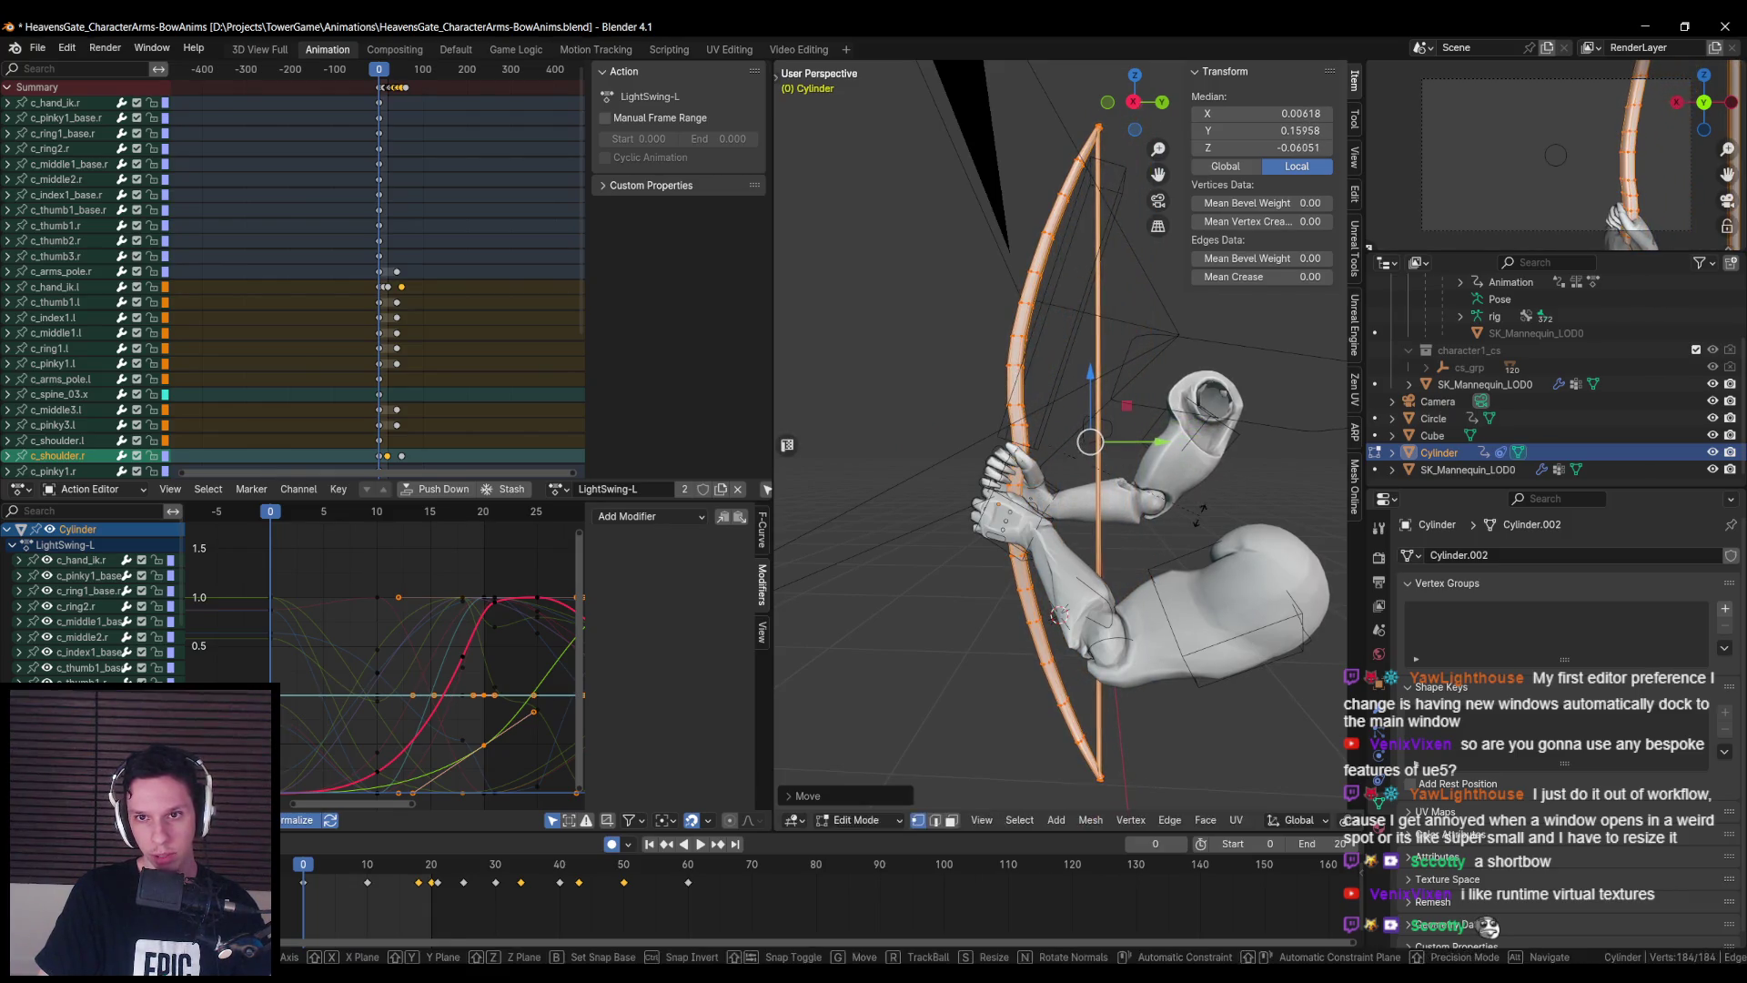
key(r)
key(x)
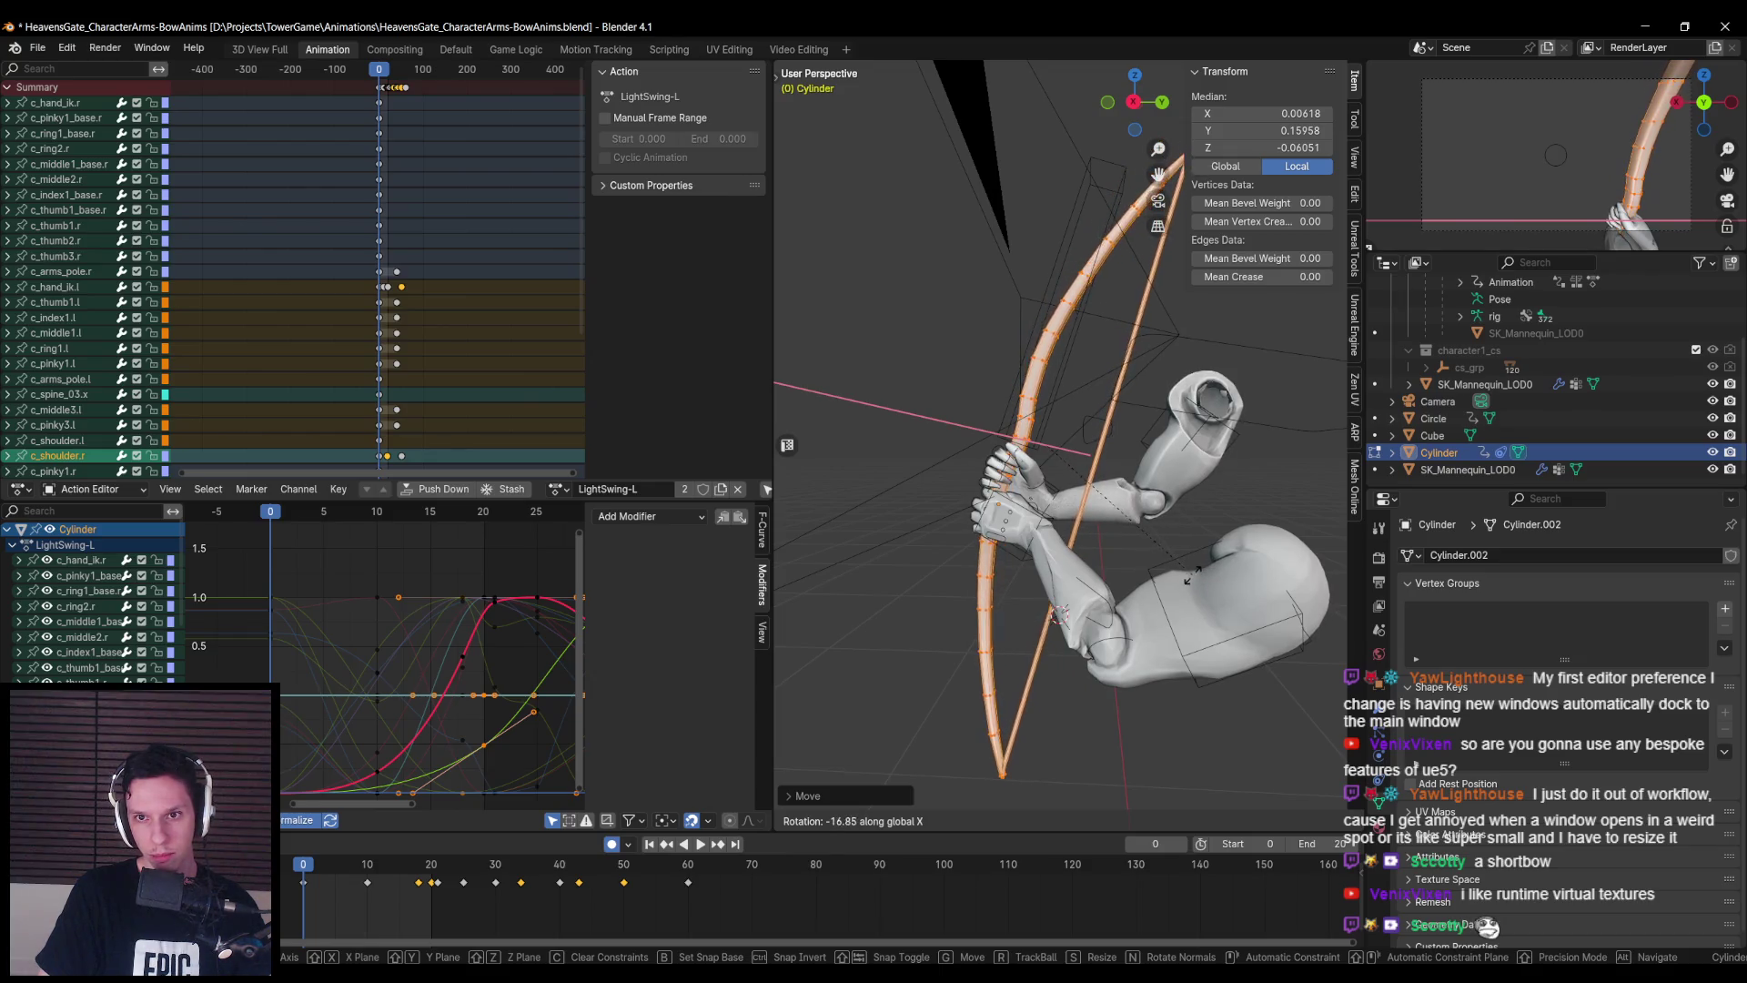
click(1061, 452)
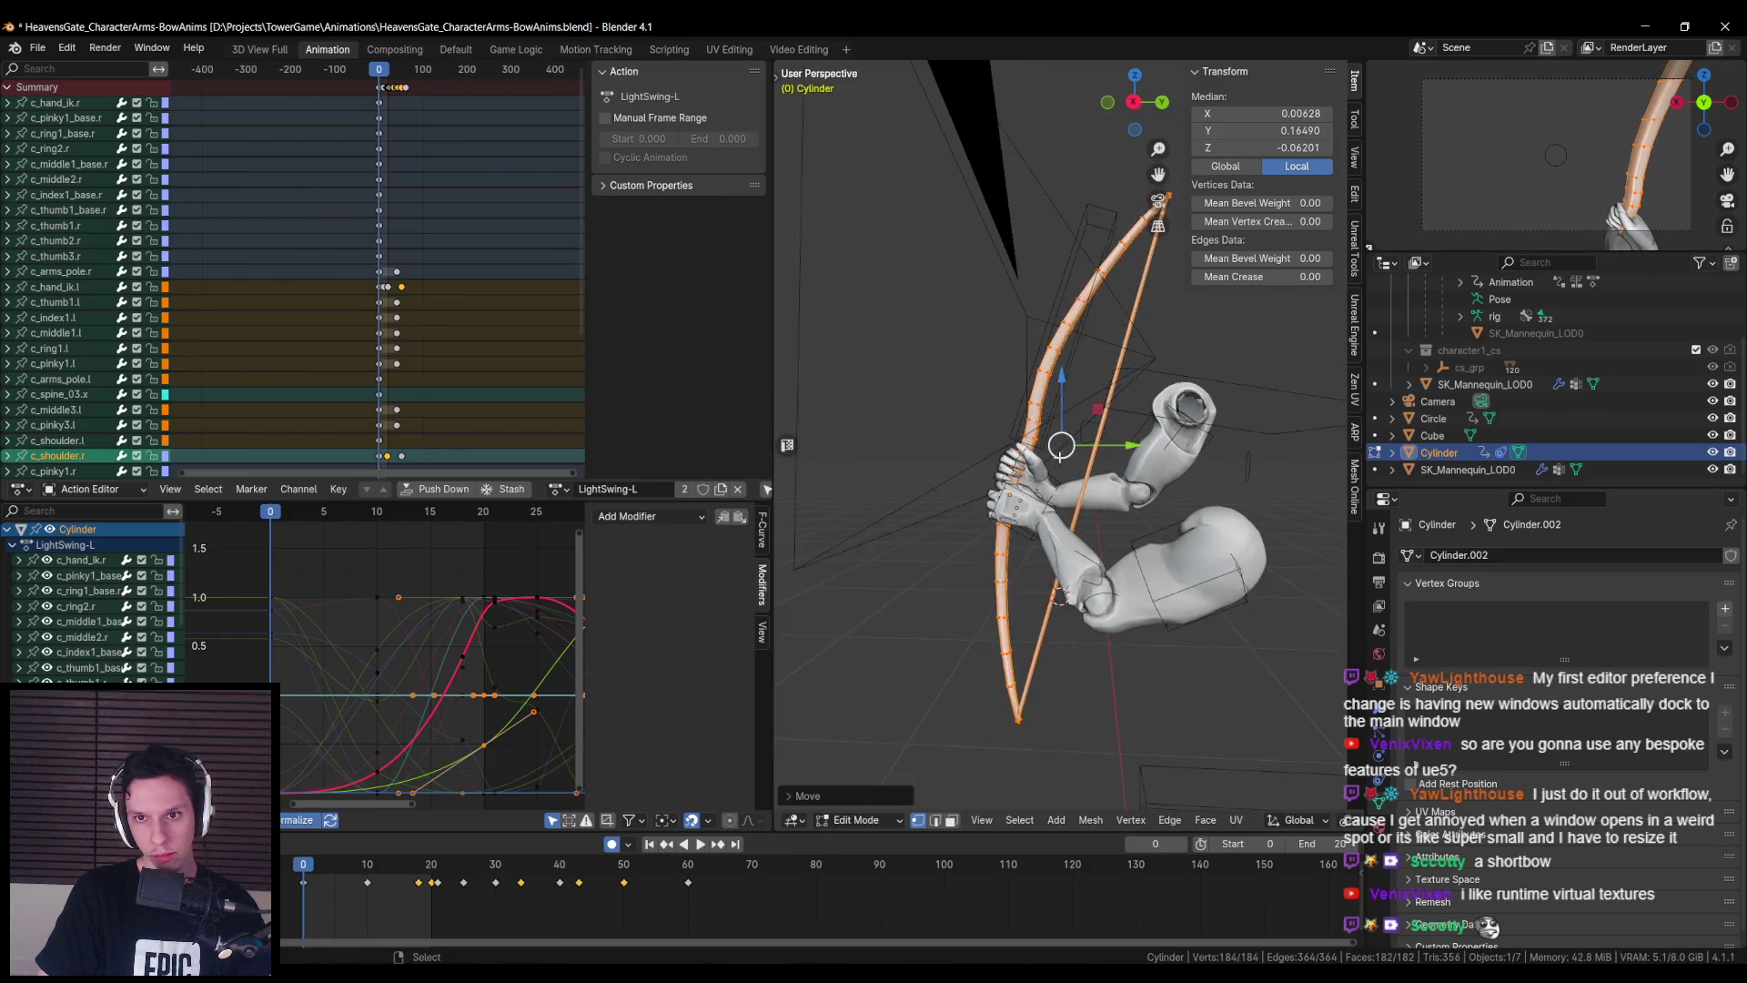
- Refine the bow's position and X tilt, then exit Edit Mode and select the arms rig
key(g)
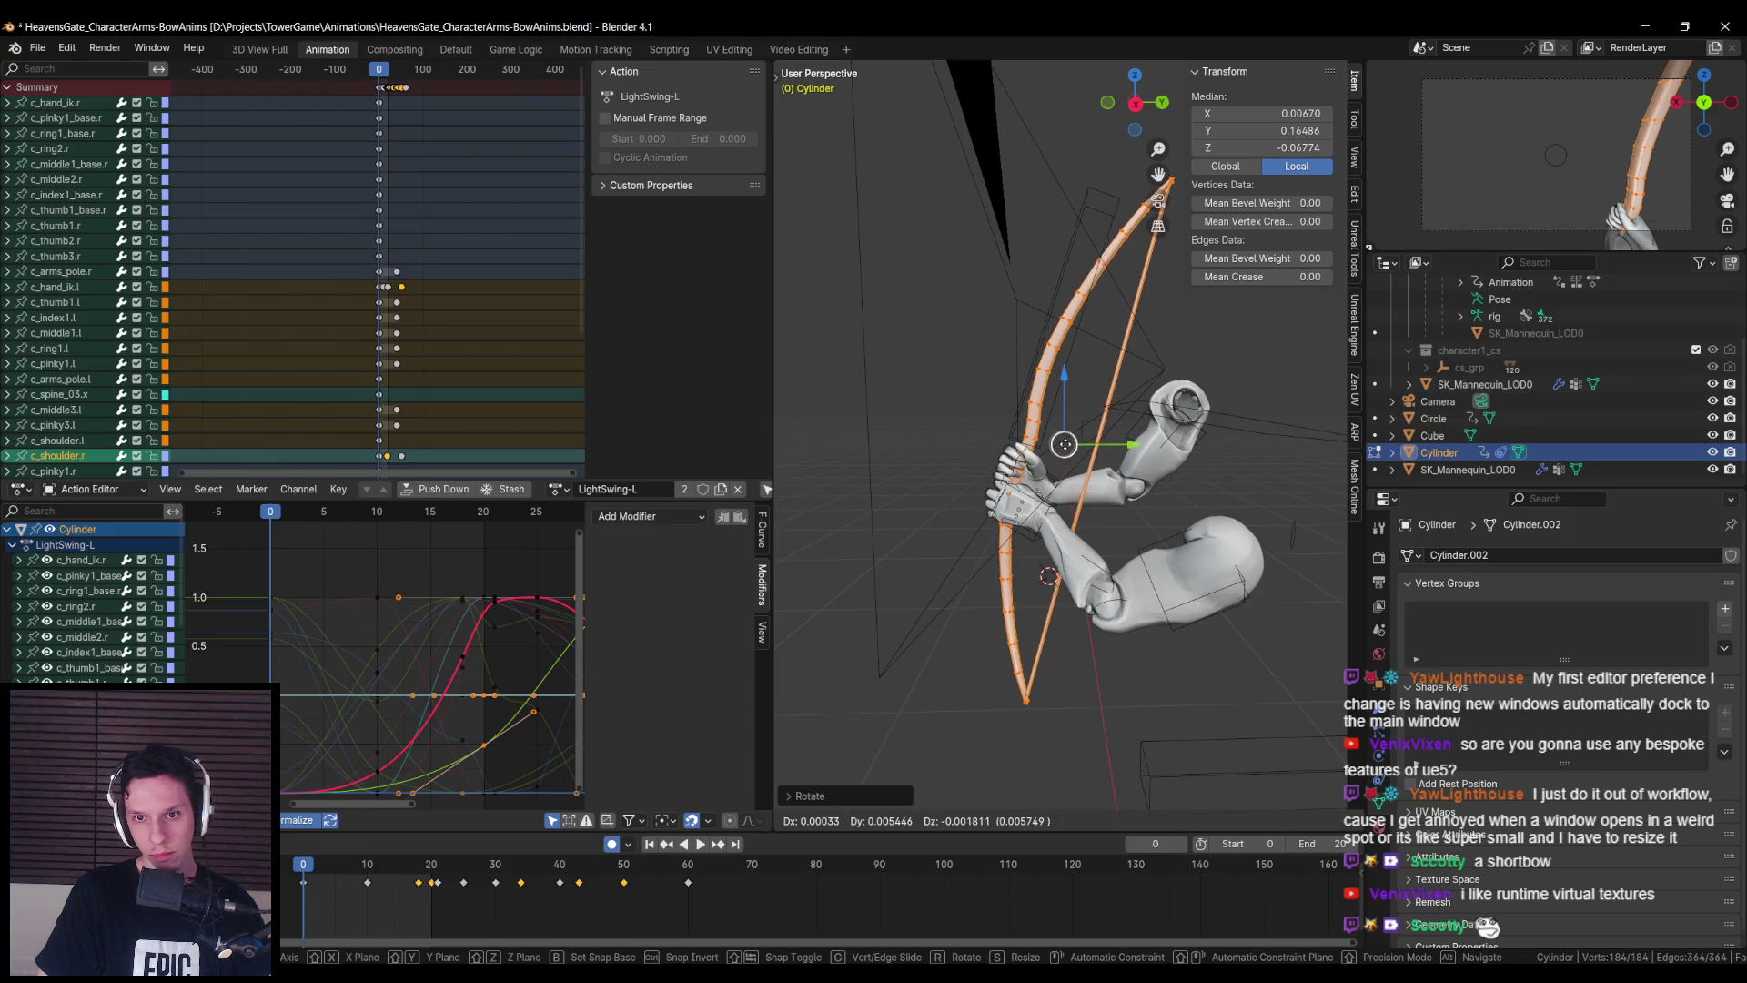
click(1138, 455)
key(r)
key(x)
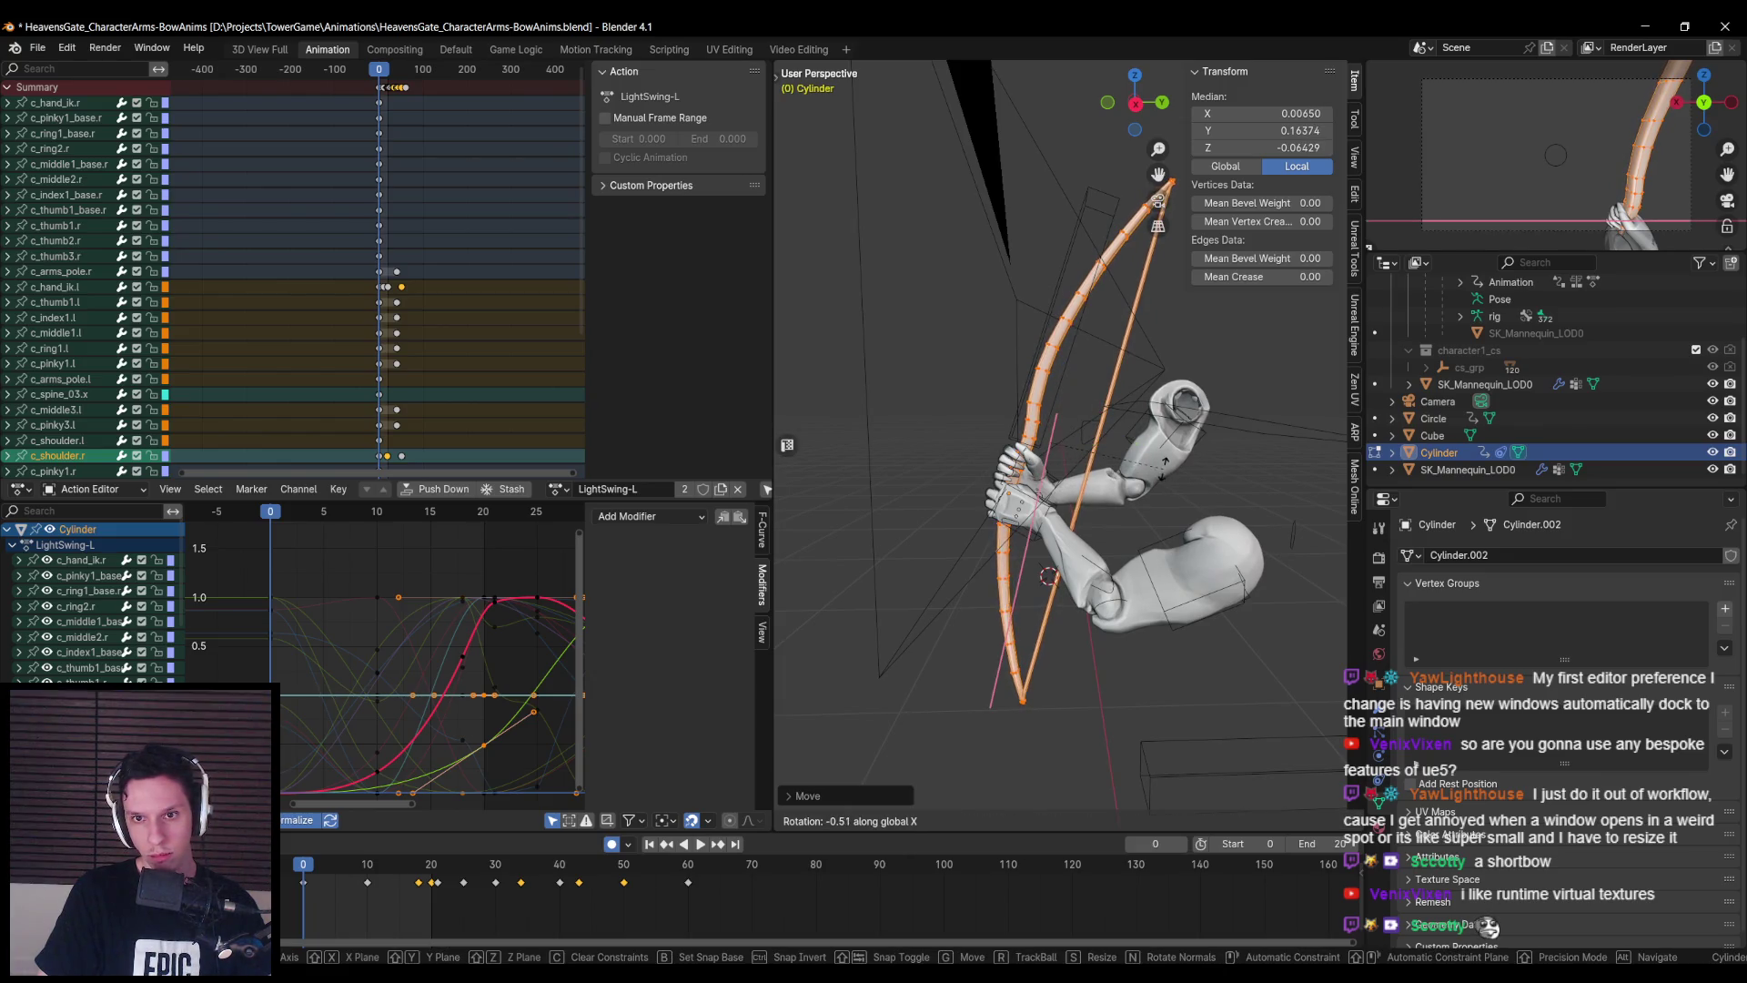
click(1060, 444)
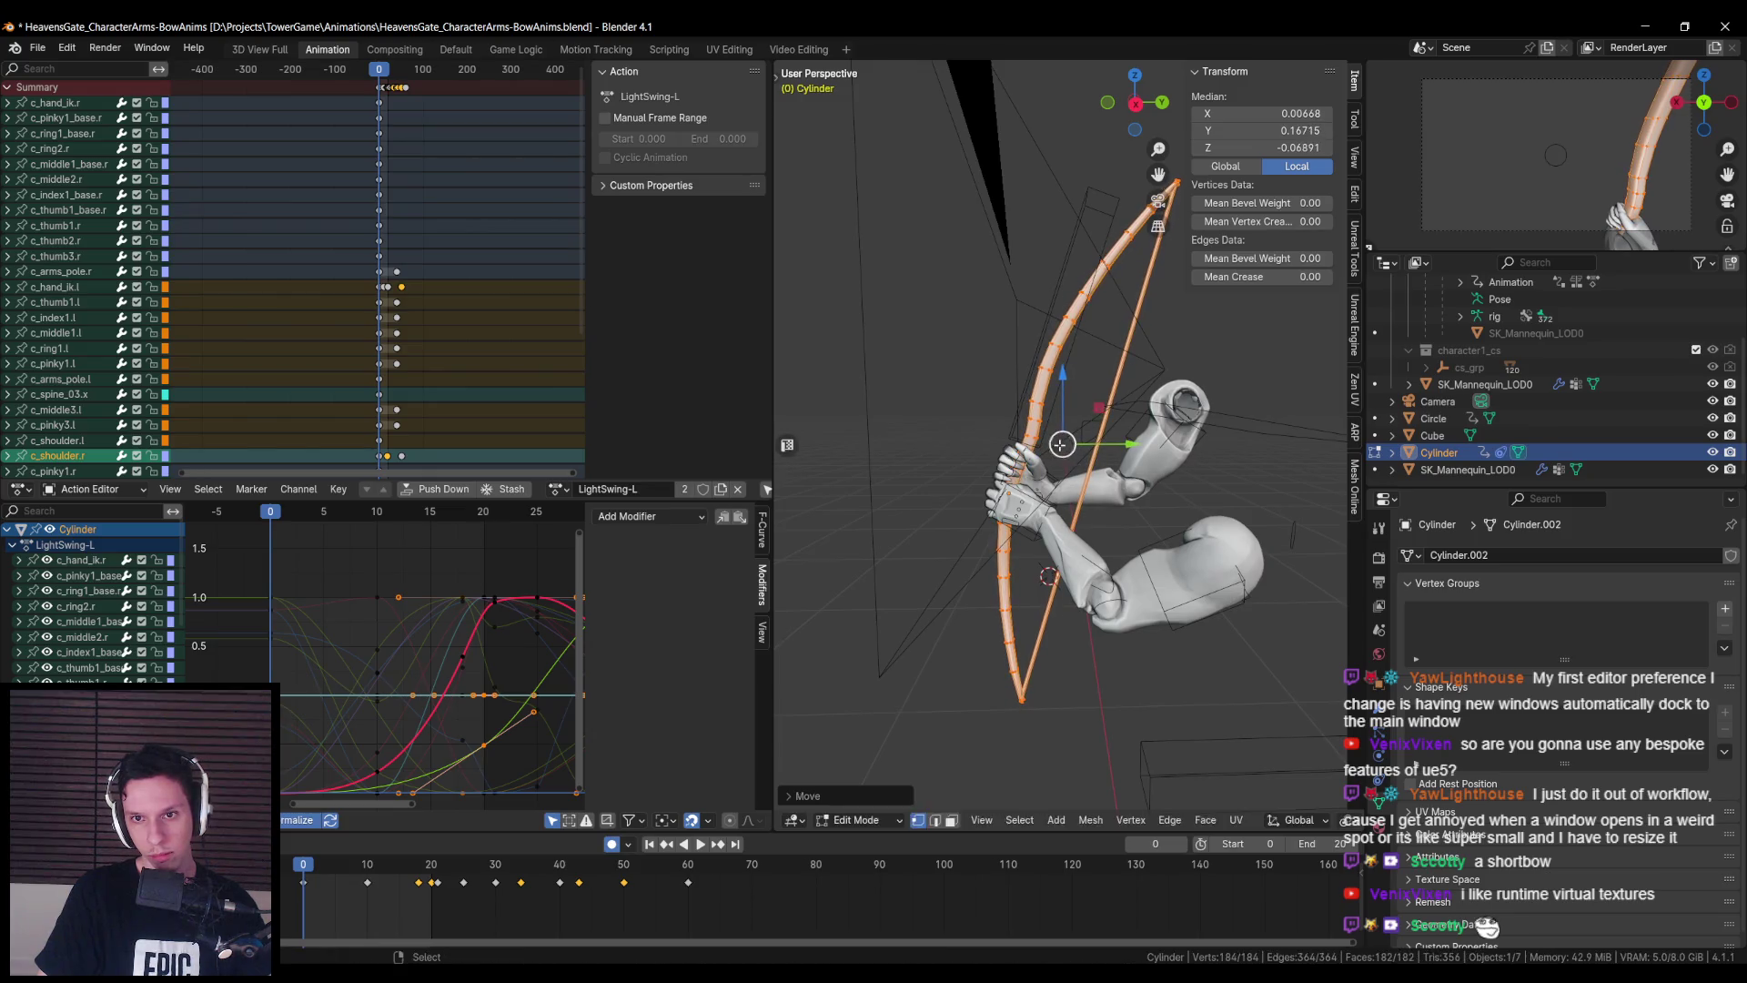
key(Tab)
click(1031, 430)
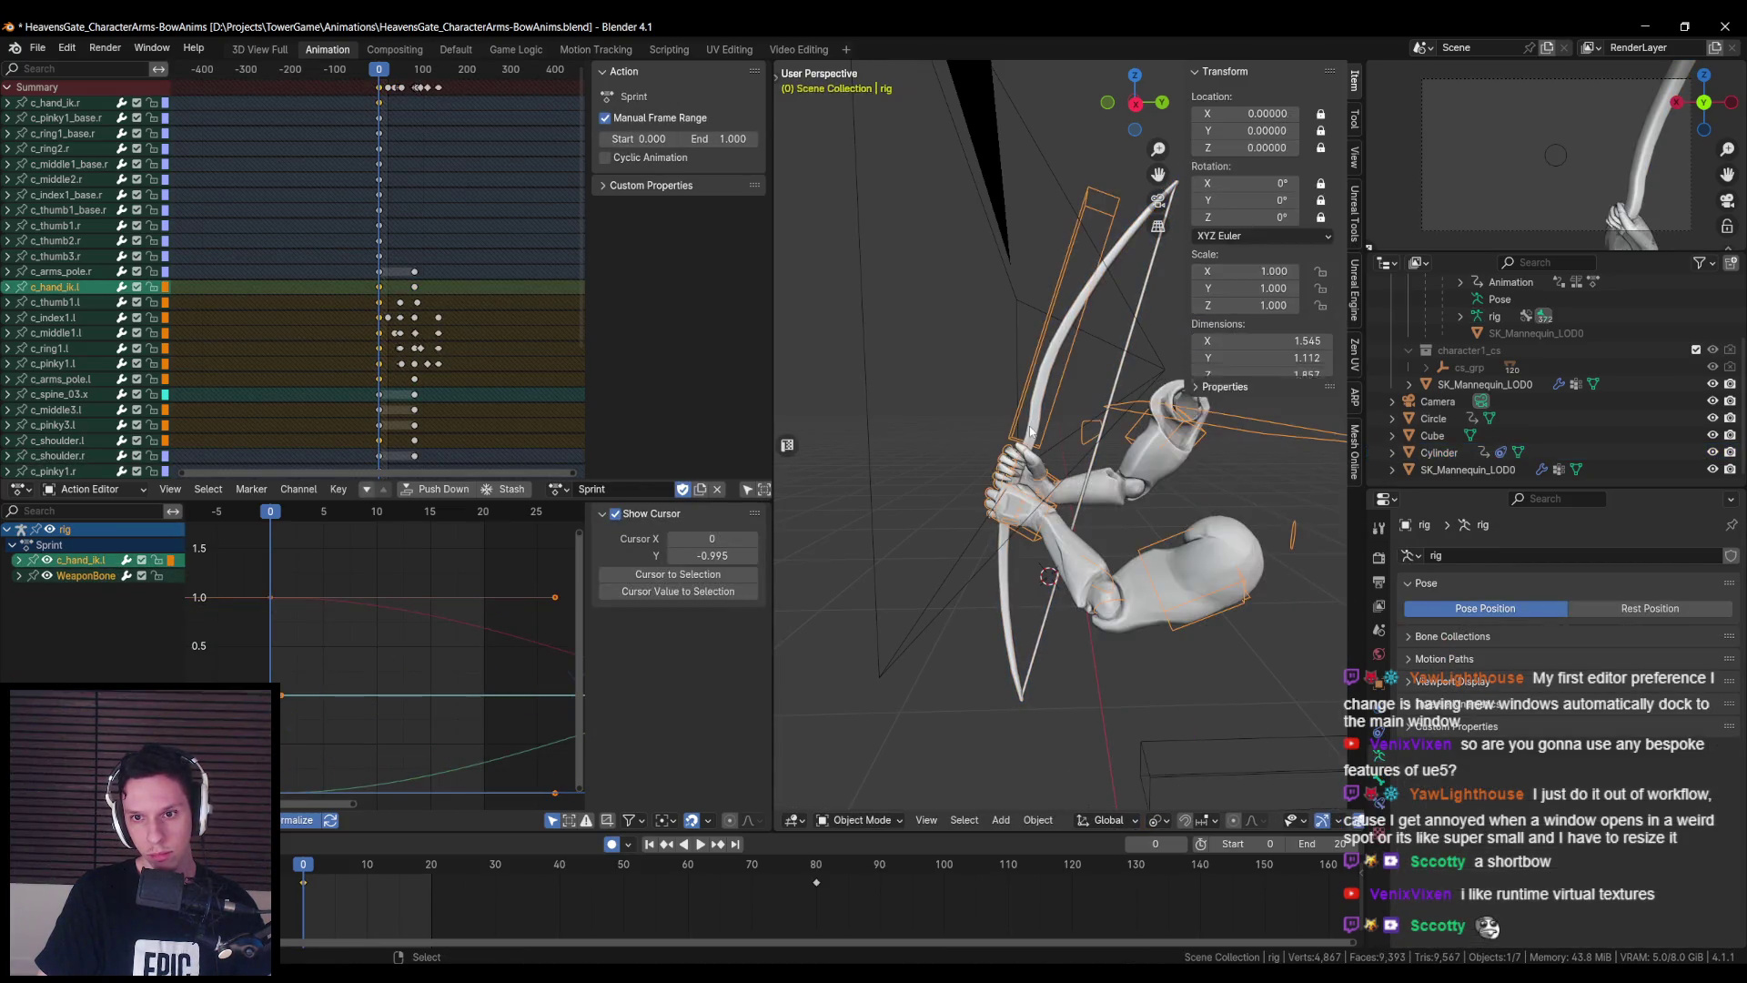
- Put the rig in Pose Mode, select WeaponBone, and check the Auto-Rig Pro pose tools
key(Tab)
key(Tab)
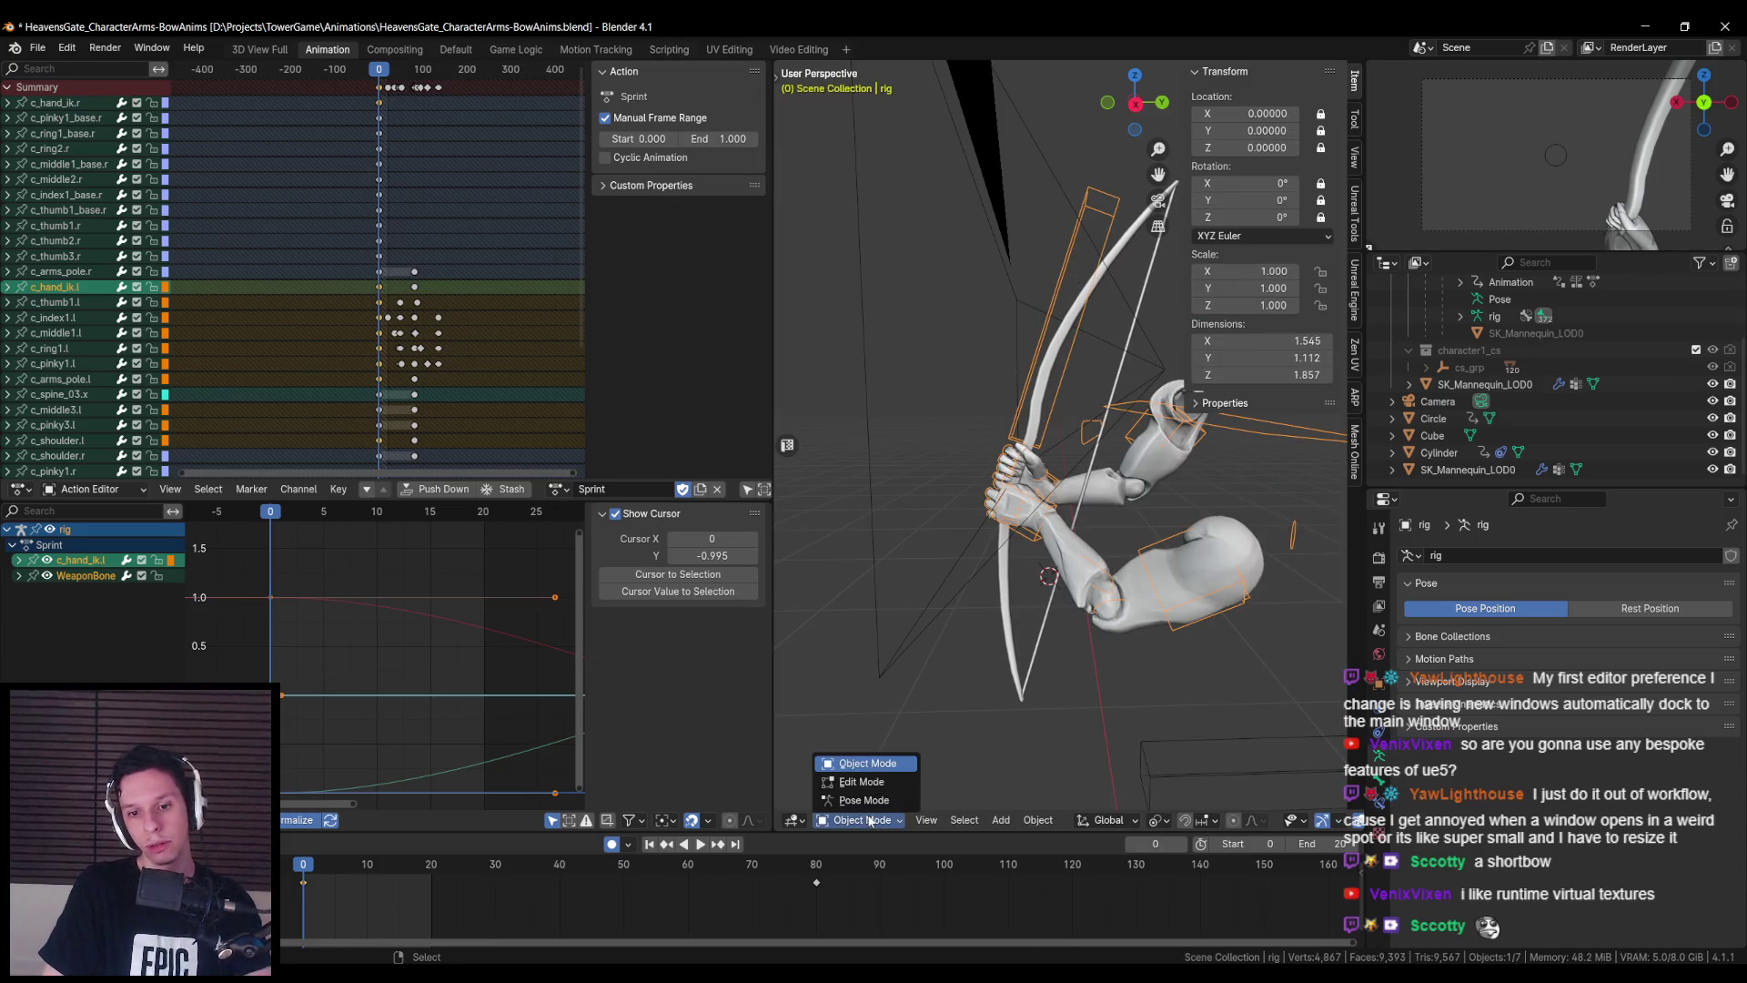
key(ctrl+Tab)
click(1067, 283)
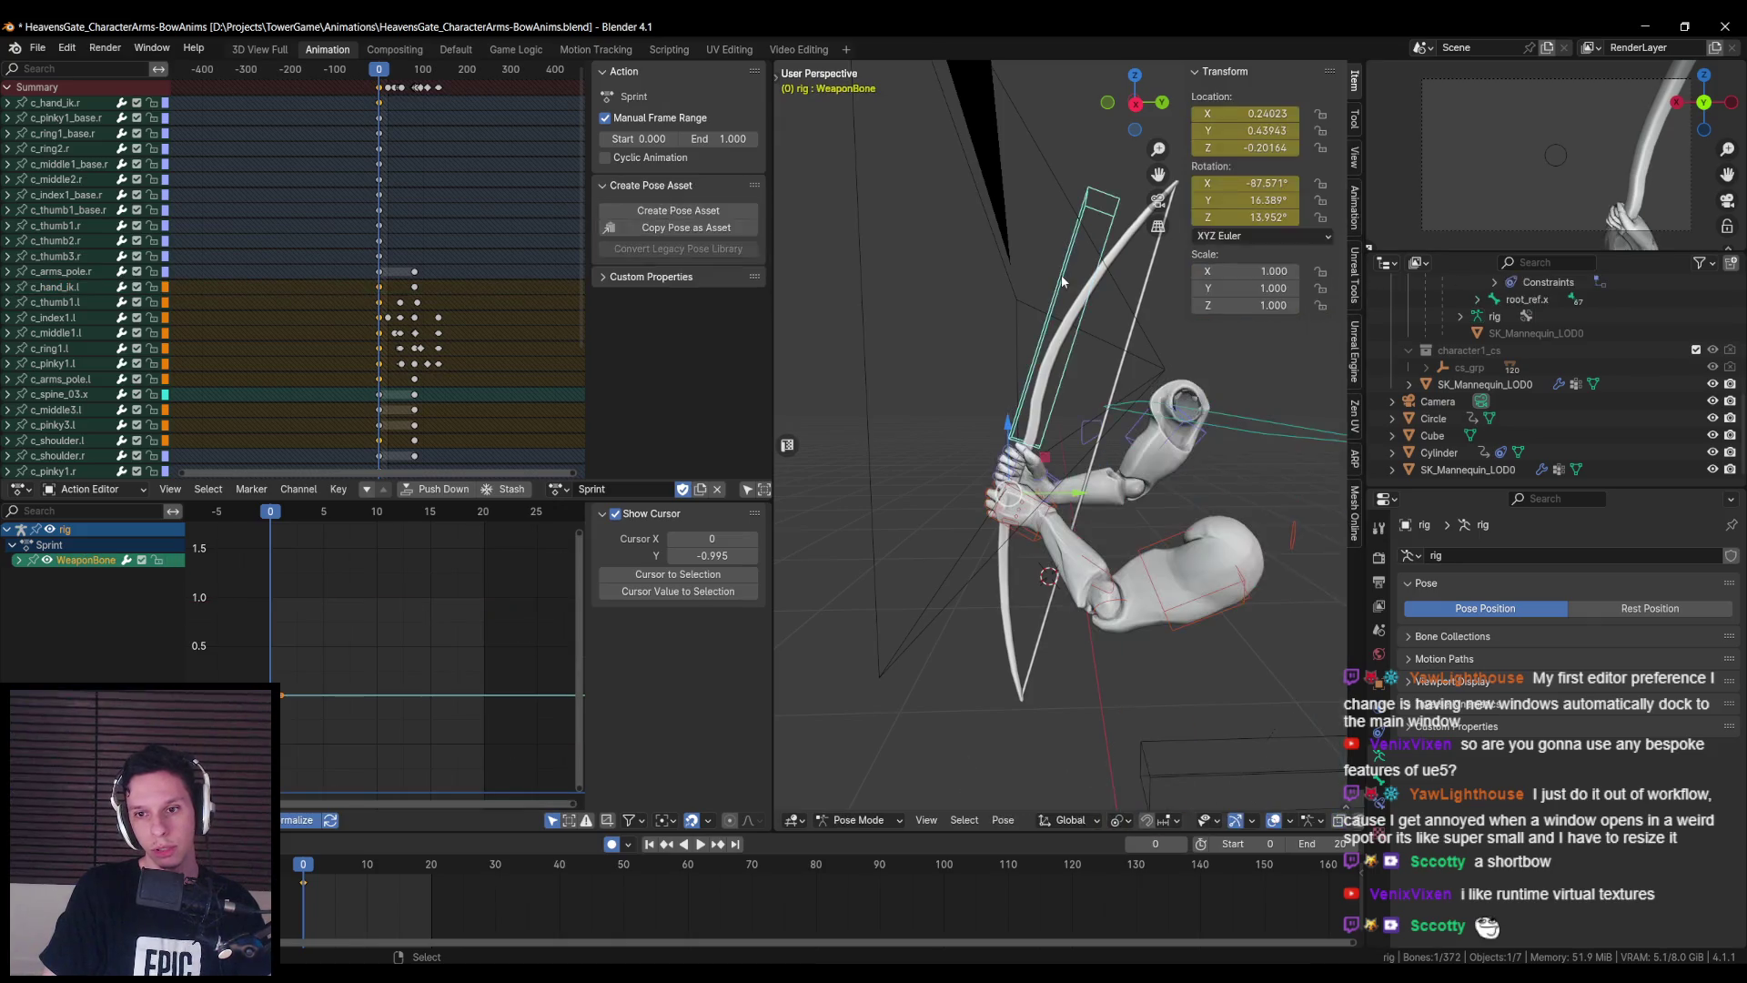
click(1355, 458)
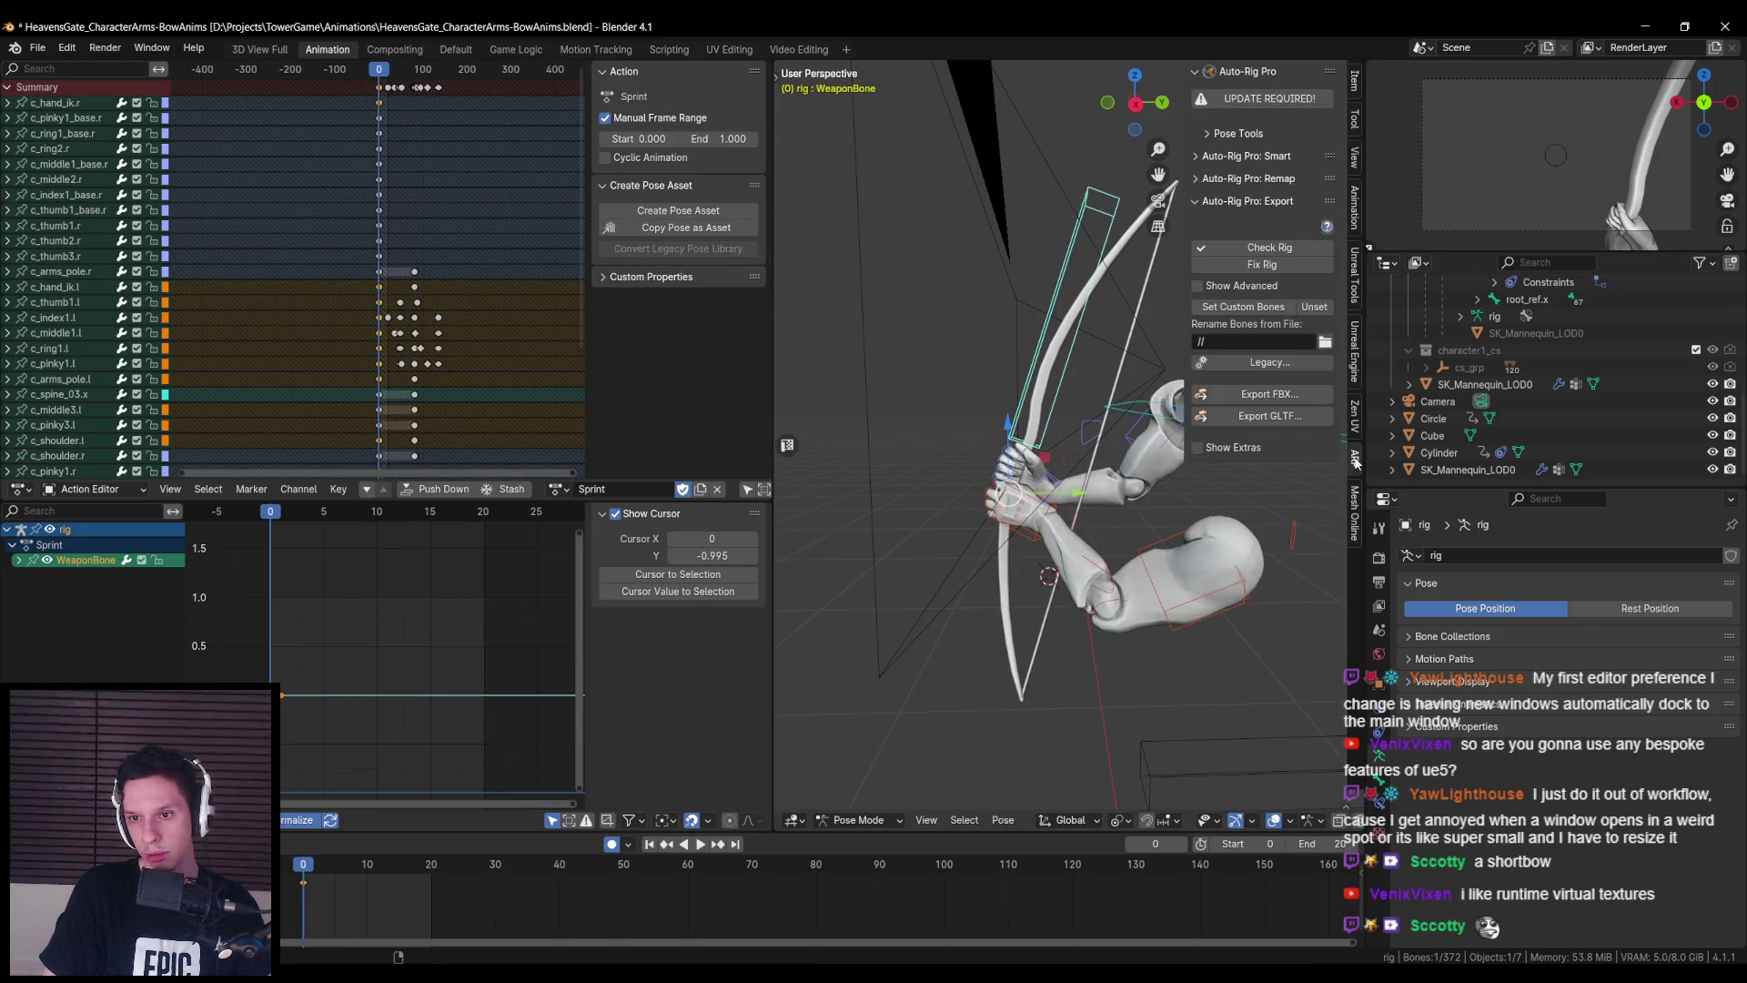
click(1227, 135)
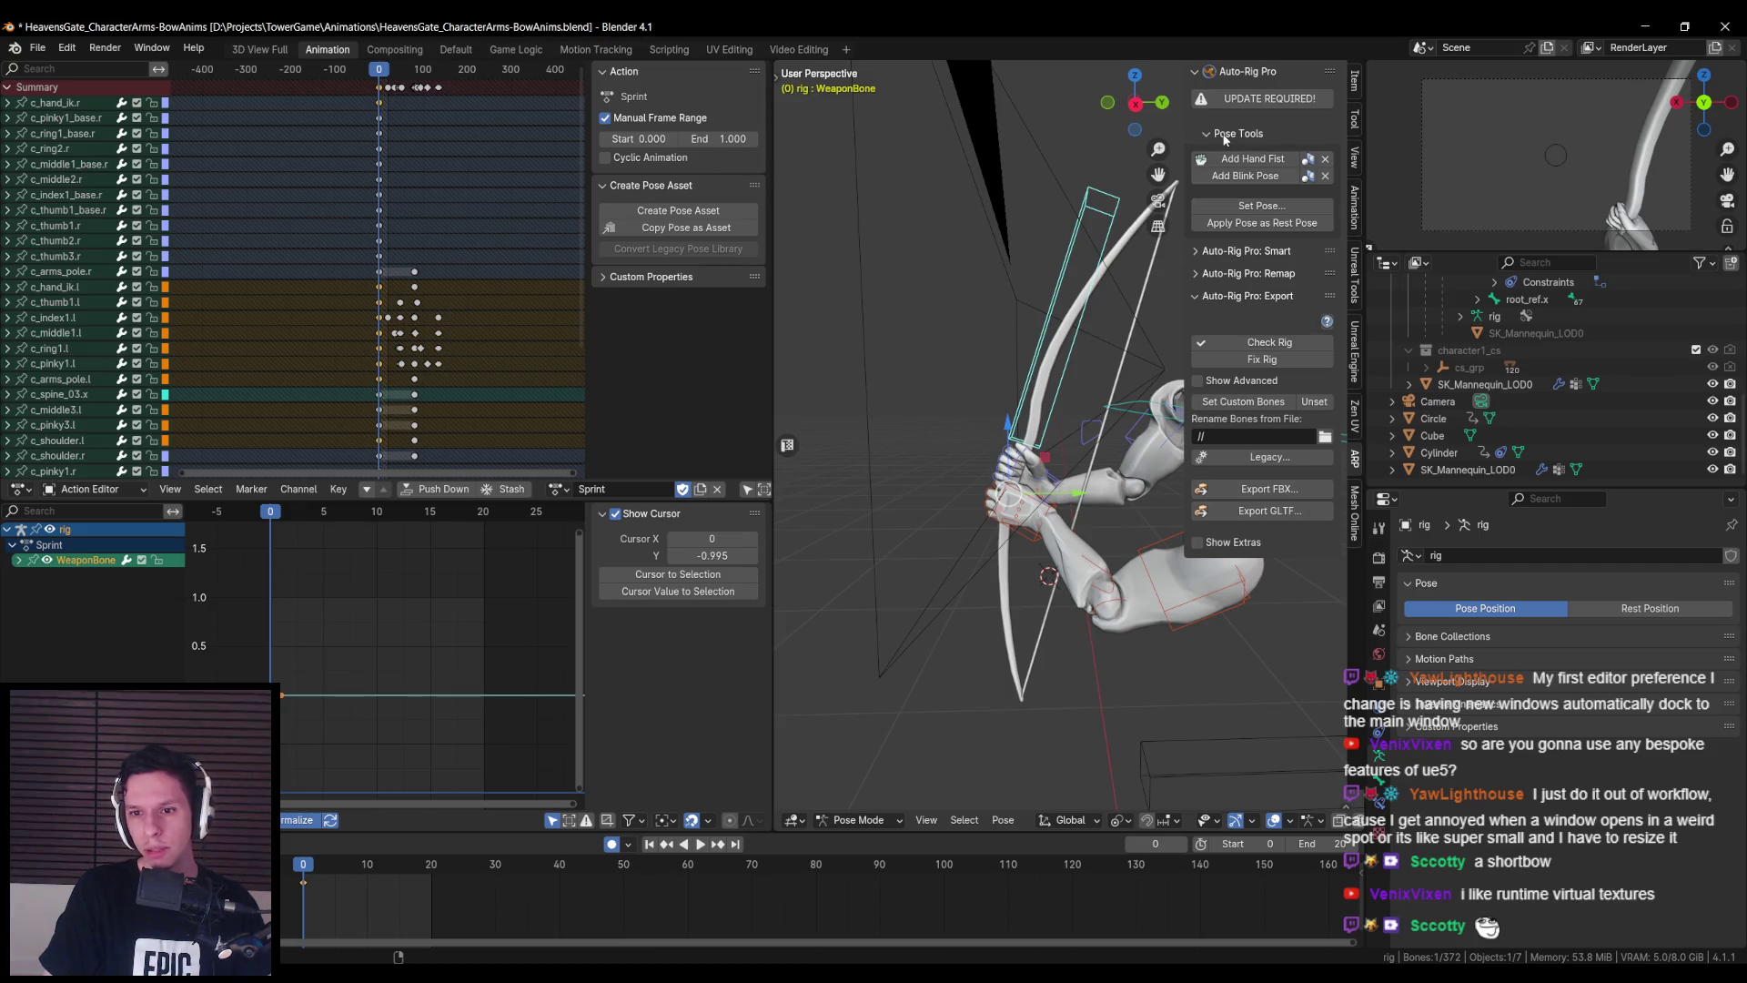
click(1225, 136)
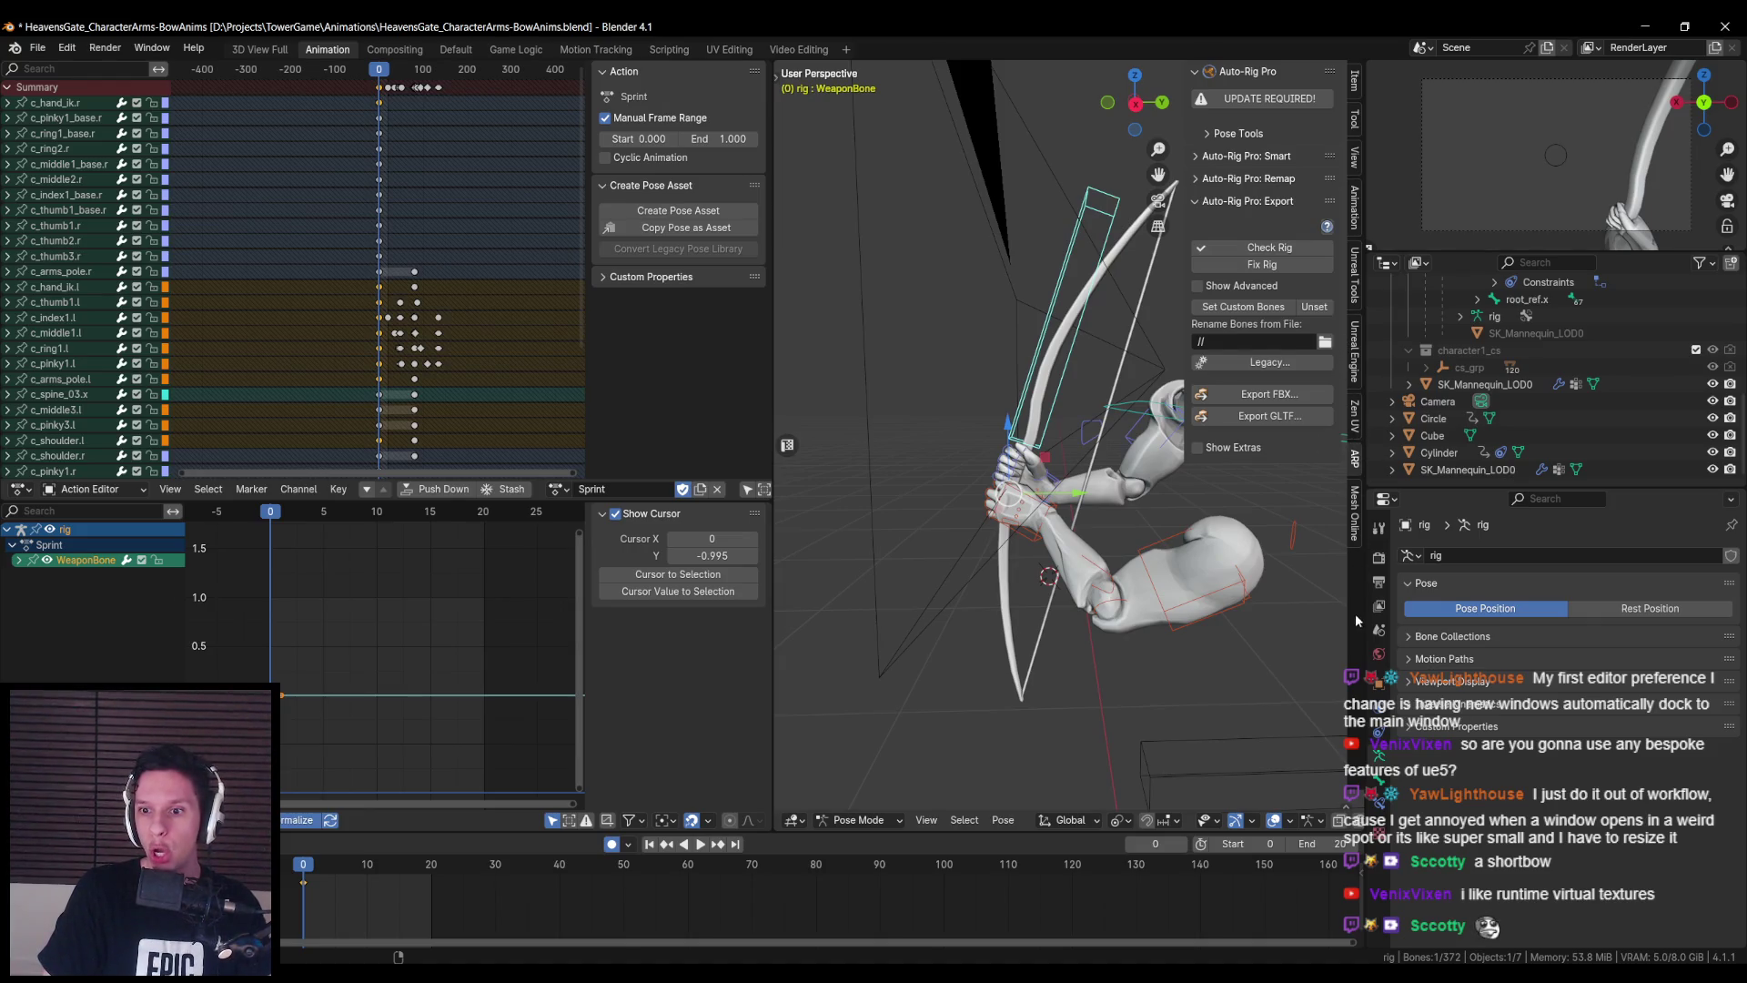
- Switch the rig to Edit Mode and orbit around to inspect its bones
click(858, 820)
click(847, 785)
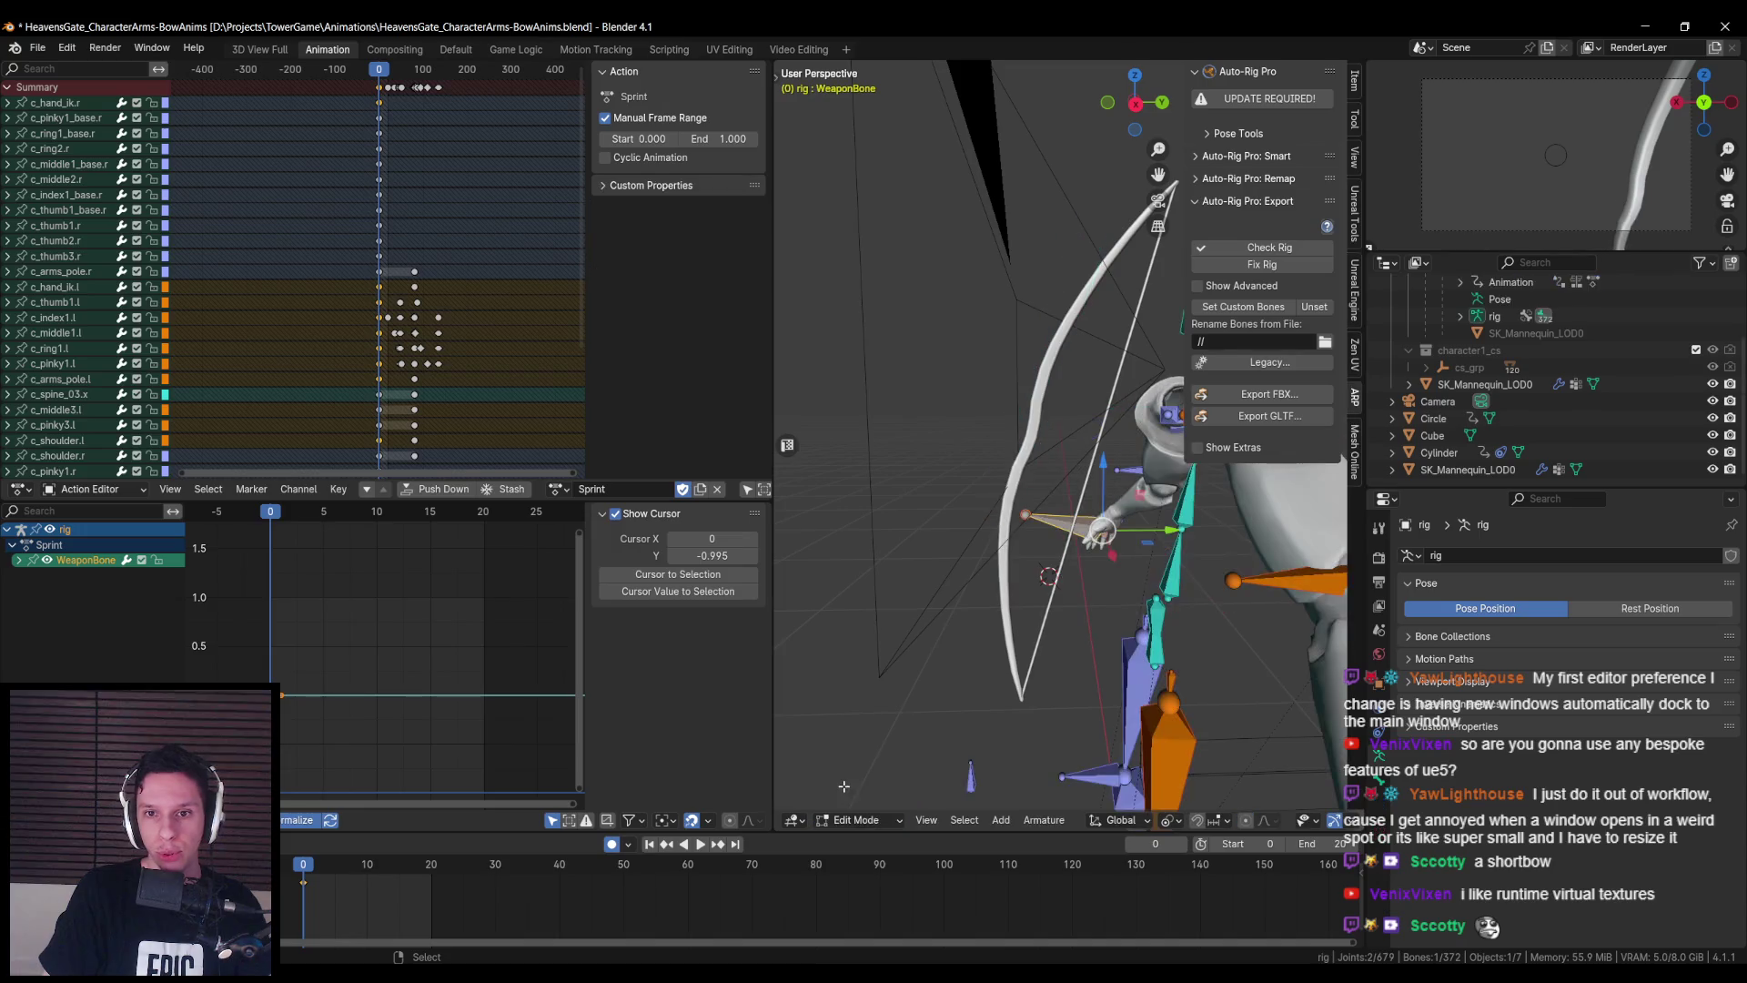
scroll(1175, 601, up, 5)
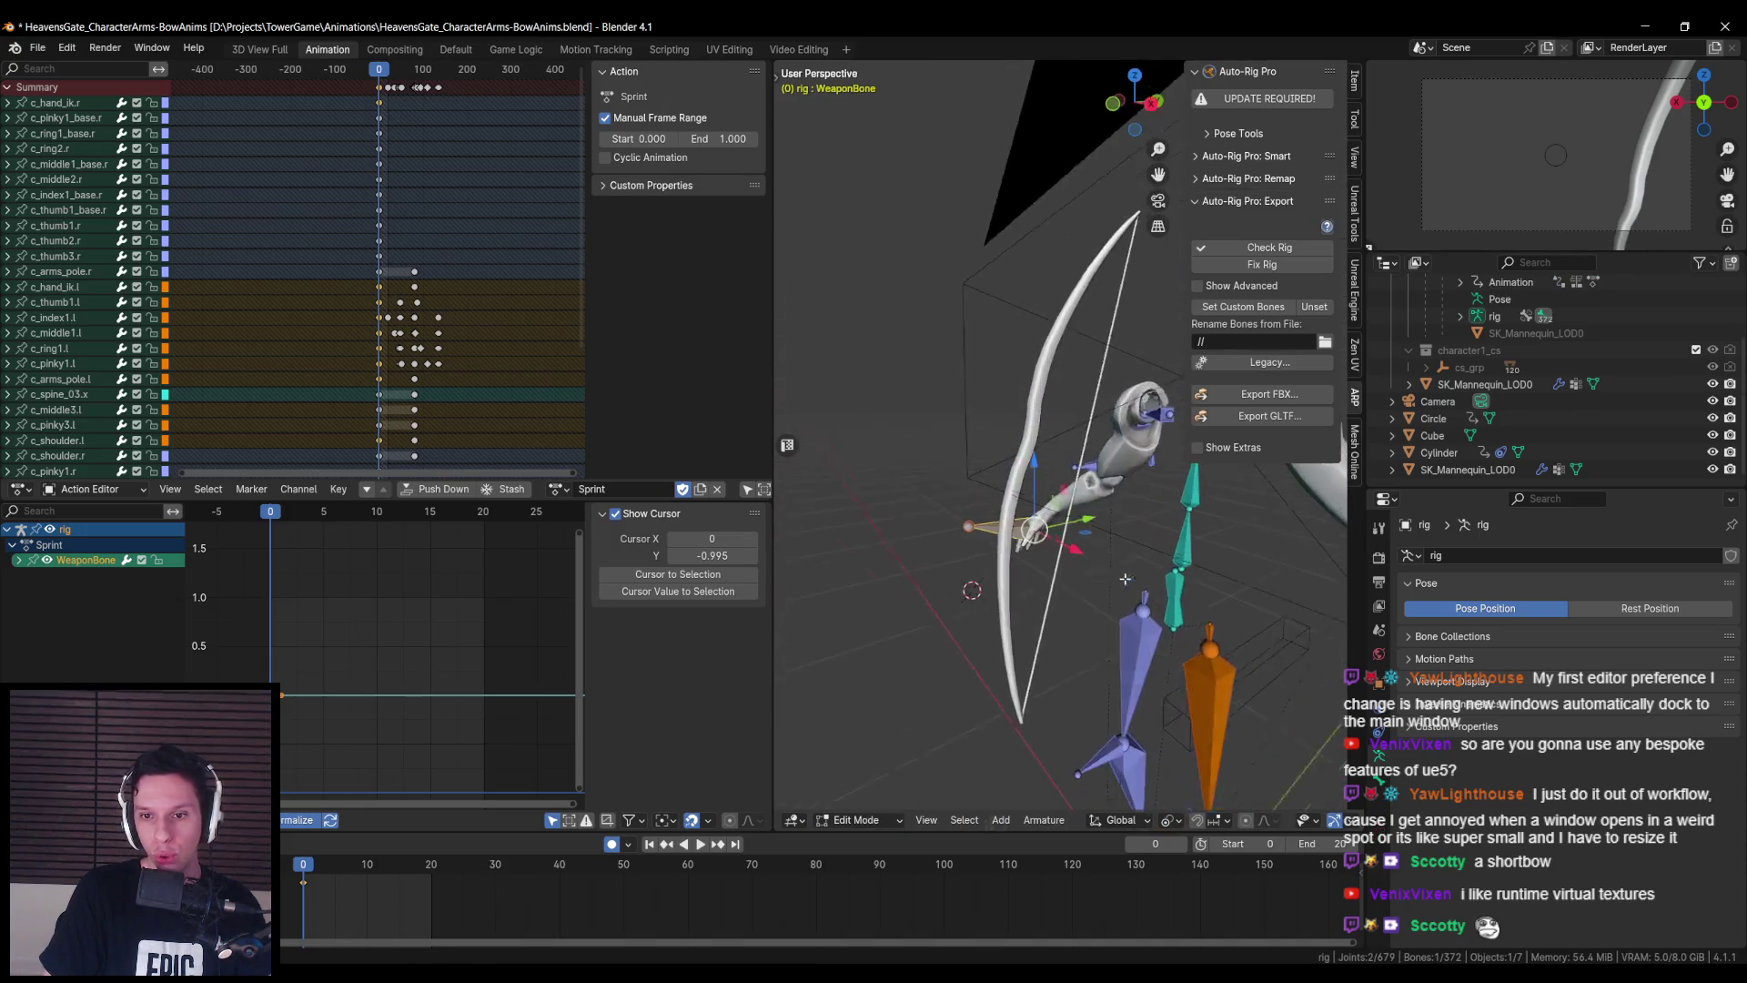
click(1057, 623)
mouse_move(1057, 623)
mouse_down()
mouse_move(1092, 571)
mouse_move(1001, 596)
mouse_up()
- Return the rig to Object Mode and select the bow mesh
click(860, 820)
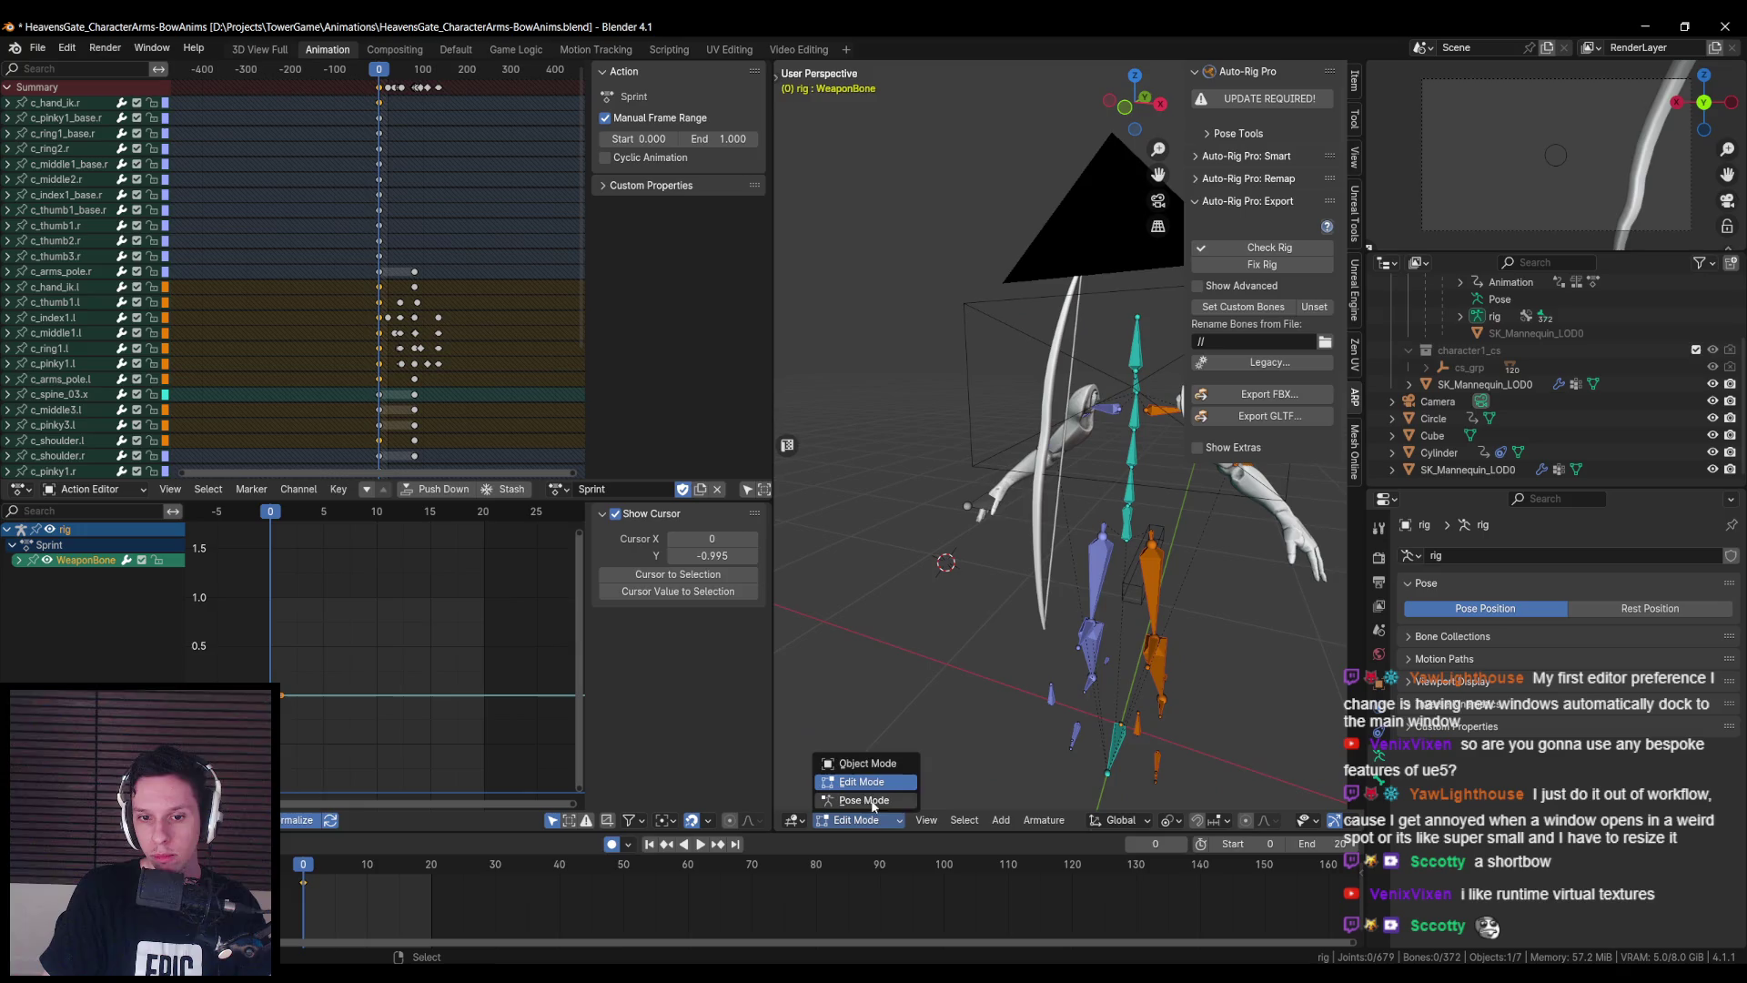
click(859, 766)
drag(900, 566, 1085, 481)
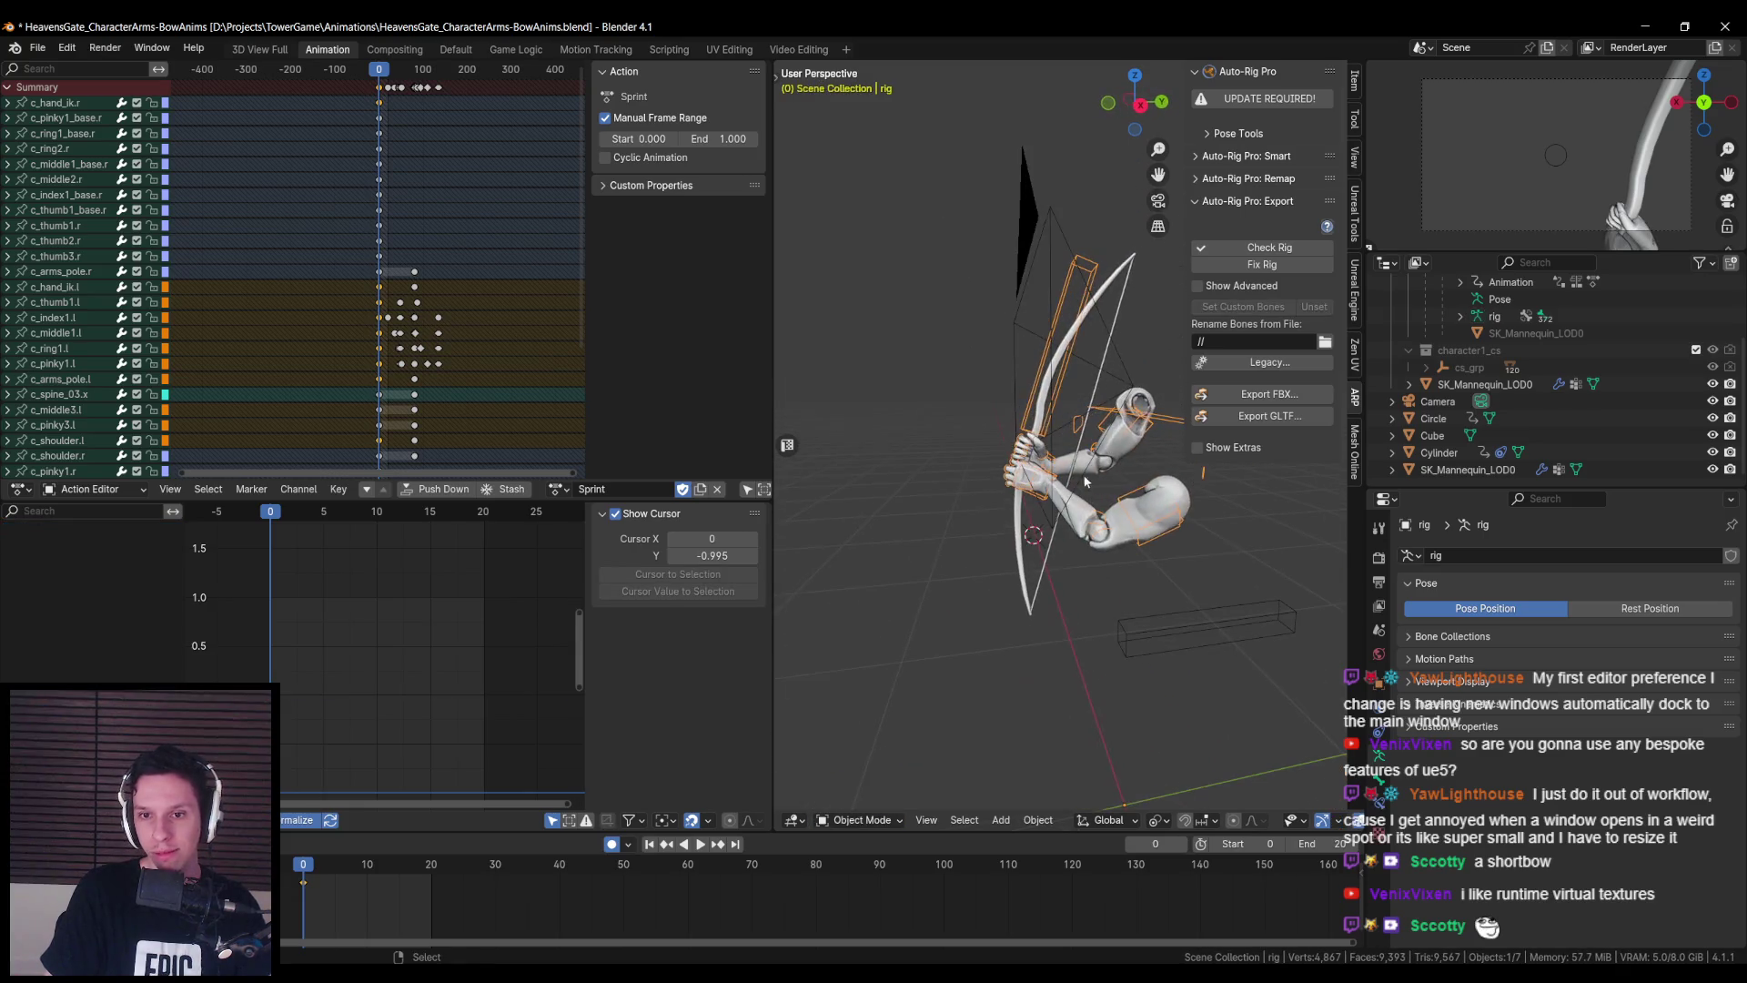
drag(1022, 407, 1008, 446)
click(1042, 414)
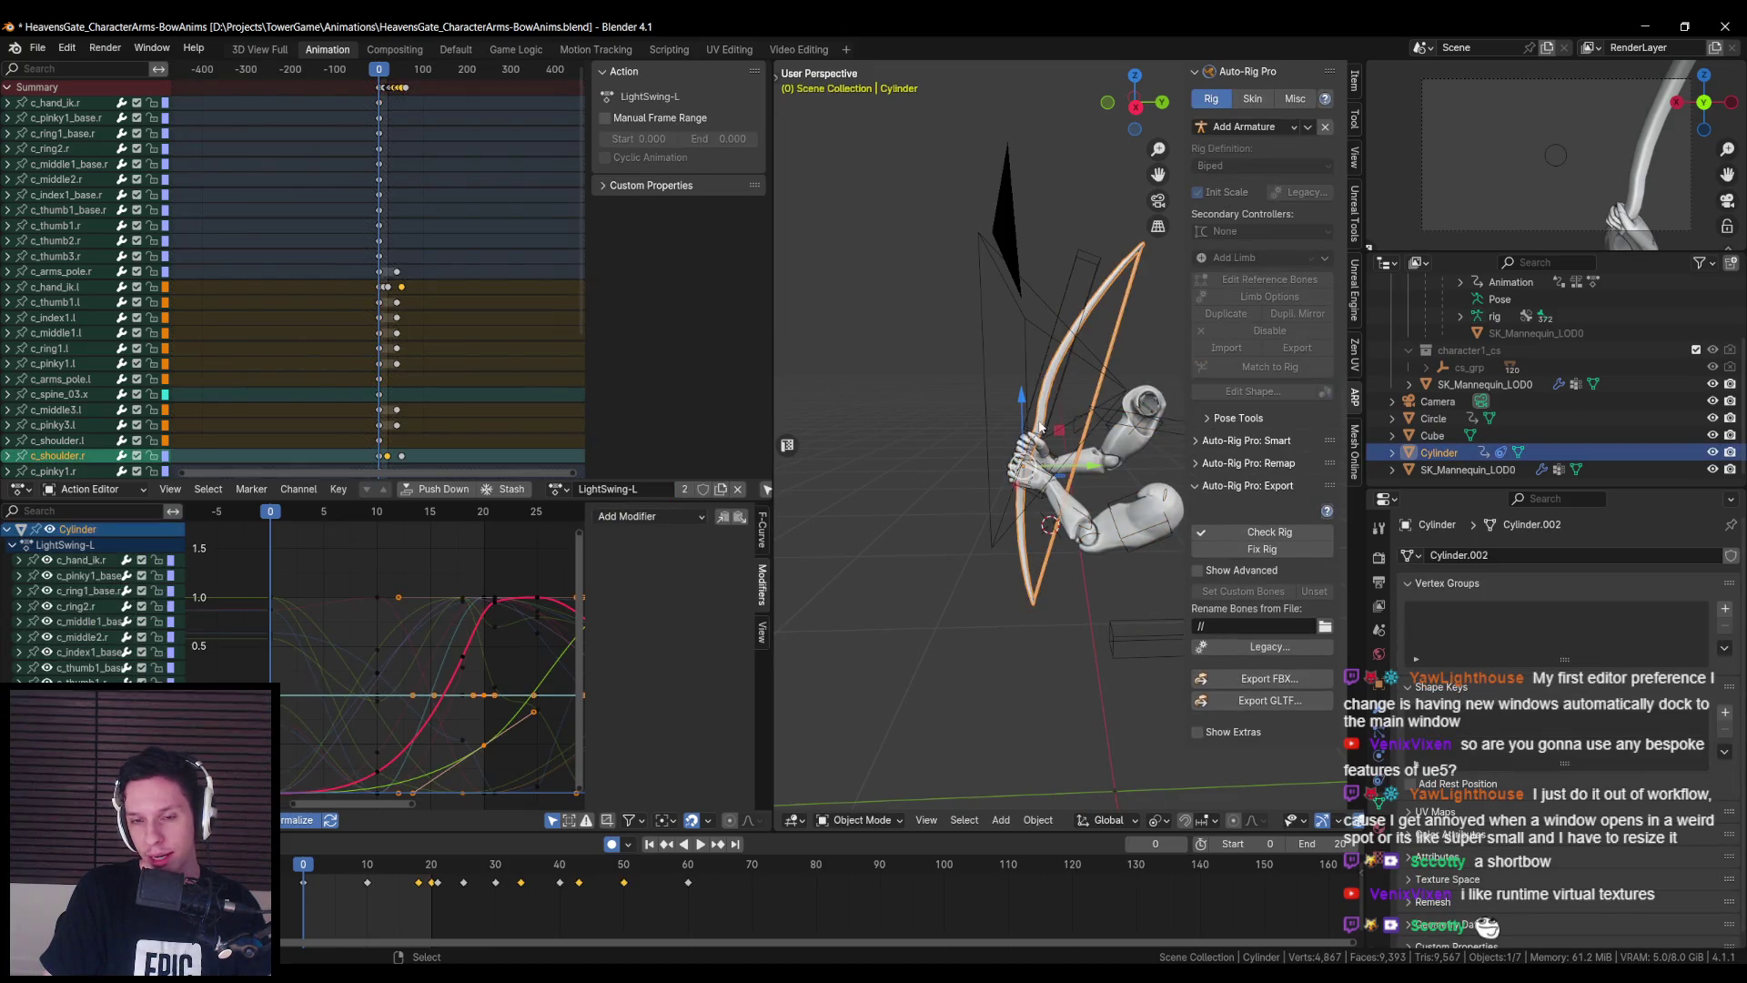
- Enter Edit Mode on the bow, select all its vertices, and move it toward the hand
click(1021, 465)
click(1024, 470)
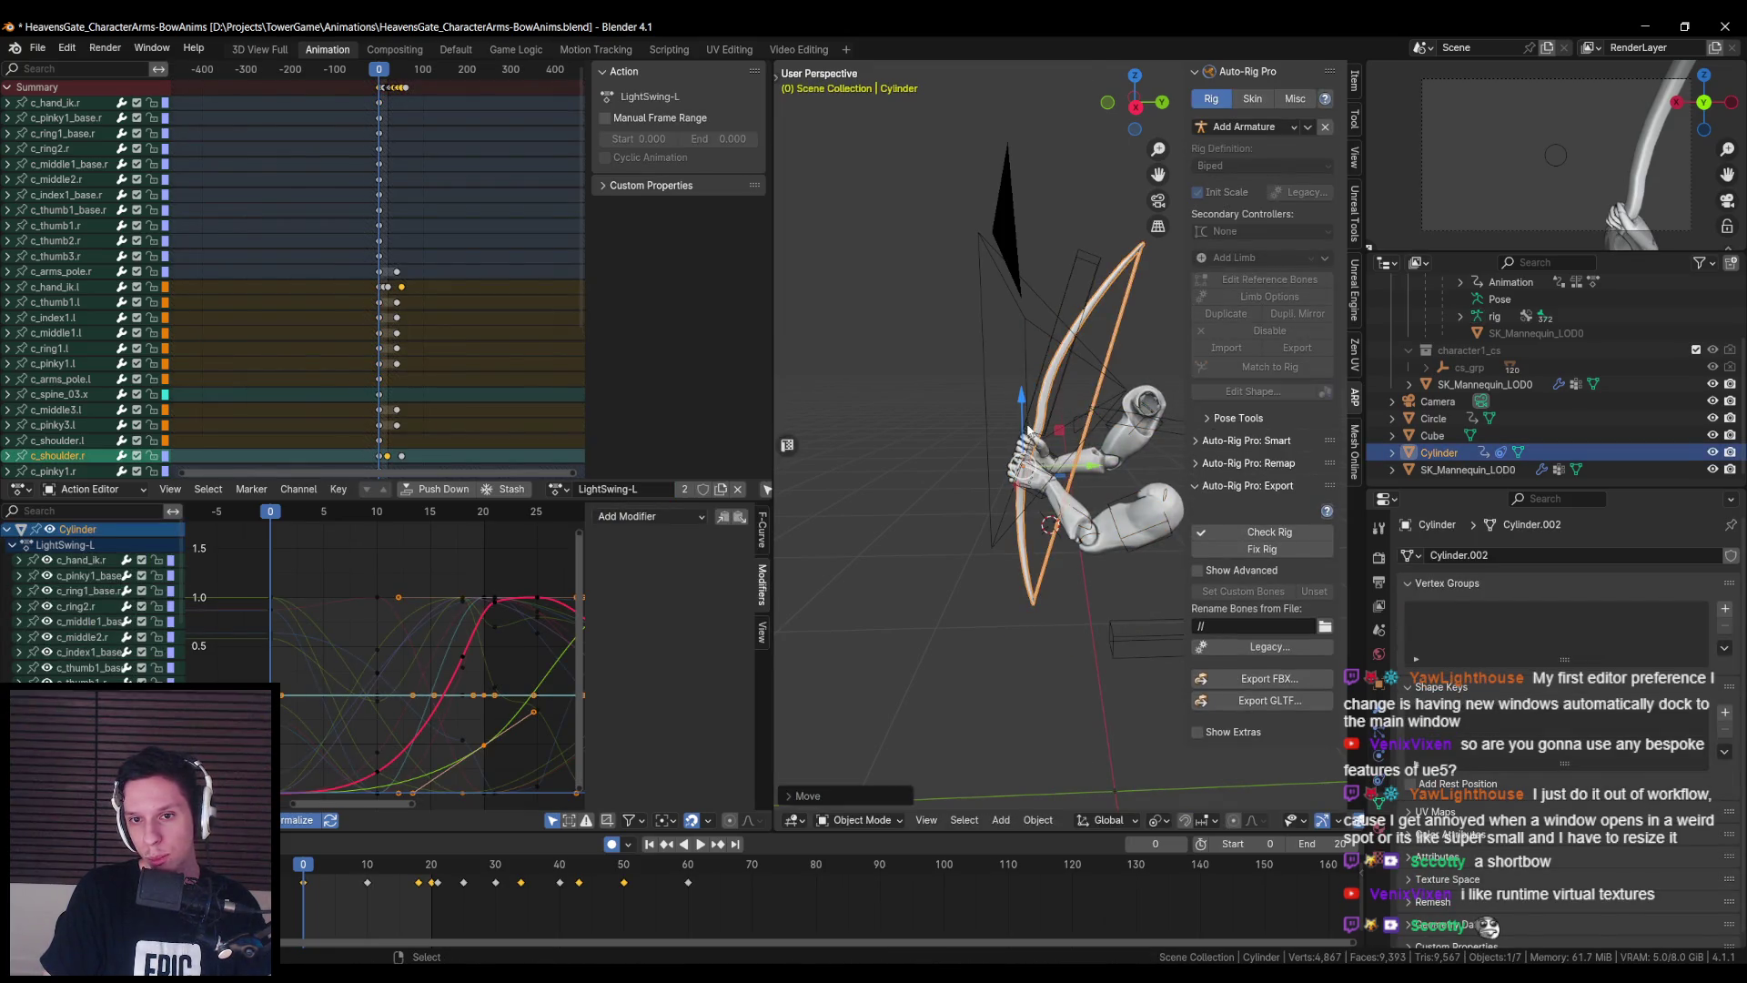
key(Tab)
key(a)
key(g)
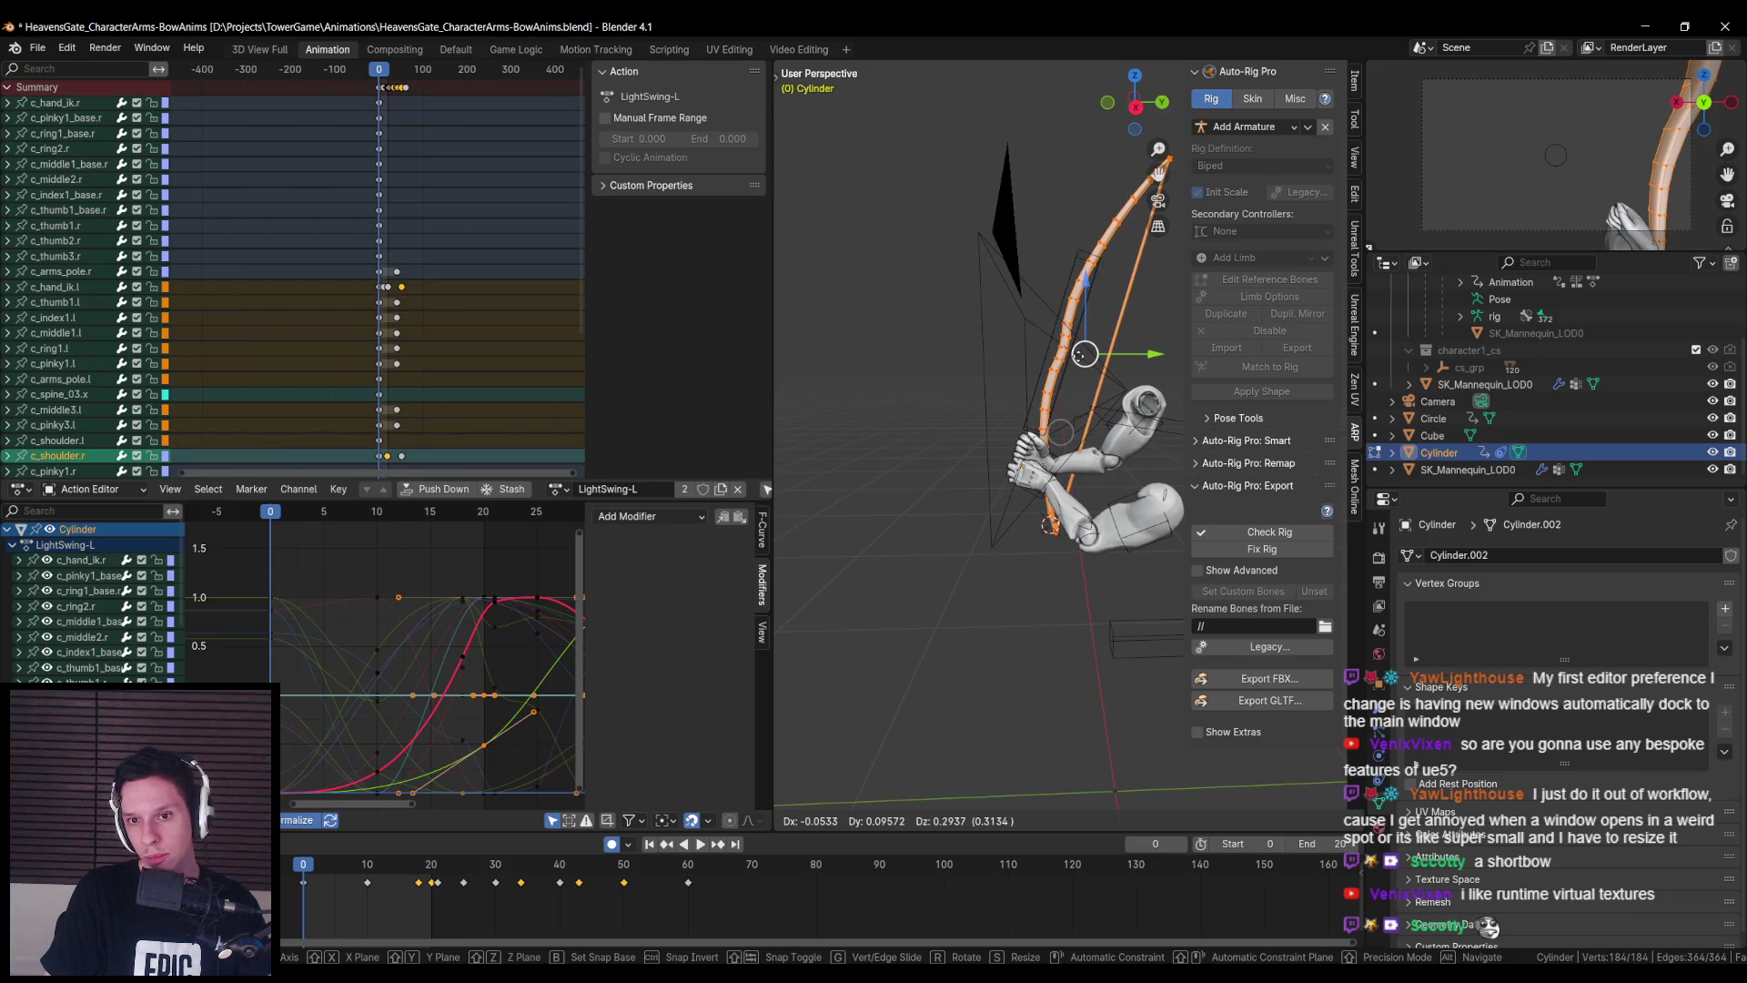
click(1060, 432)
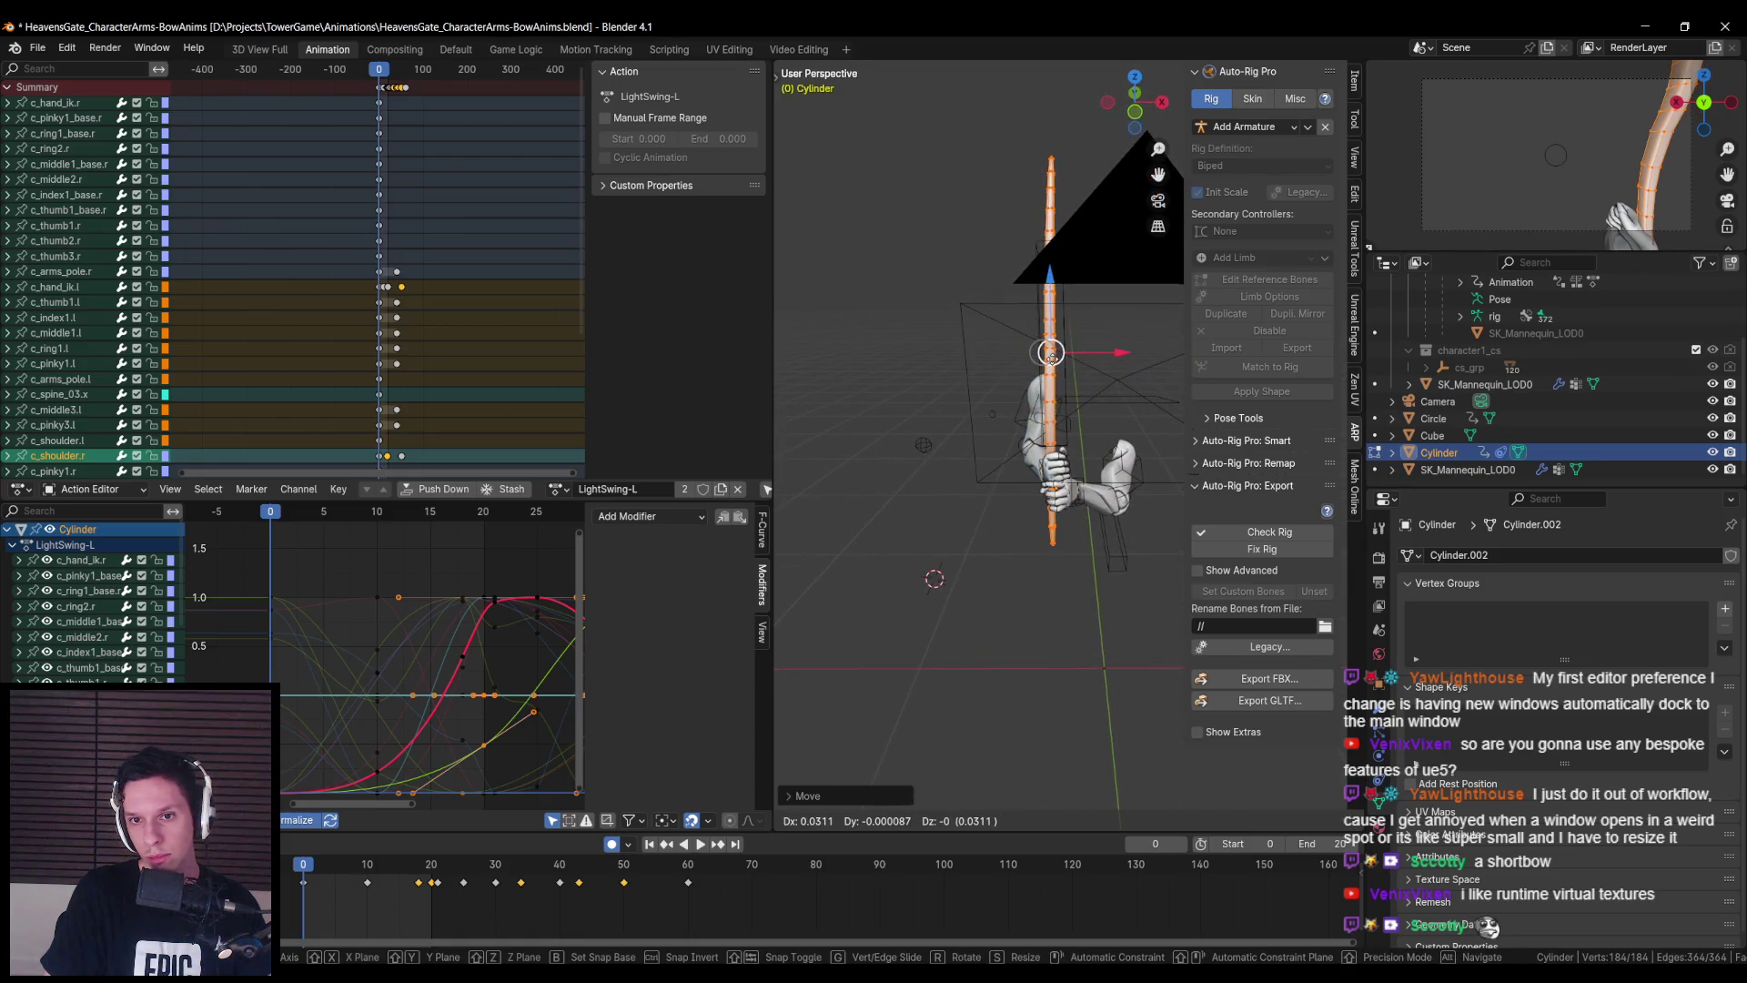
- Rotate the bow about global Y, then about a local axis from top view
drag(1120, 400, 1145, 411)
key(r)
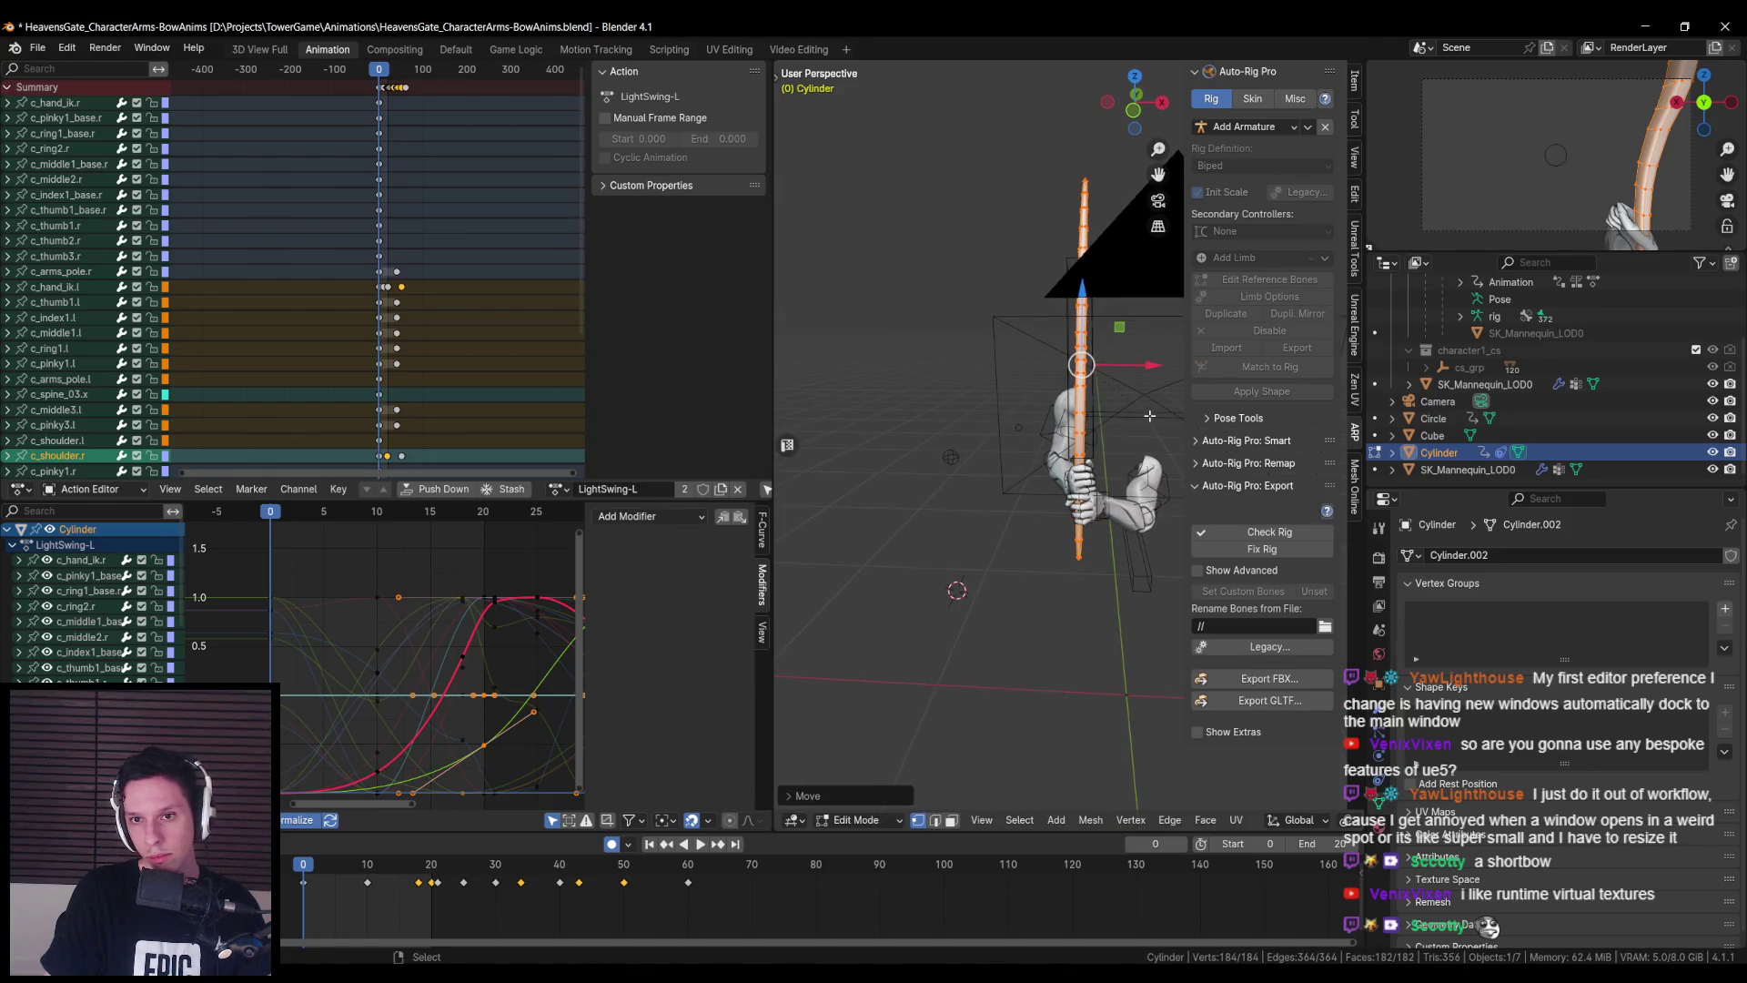
key(y)
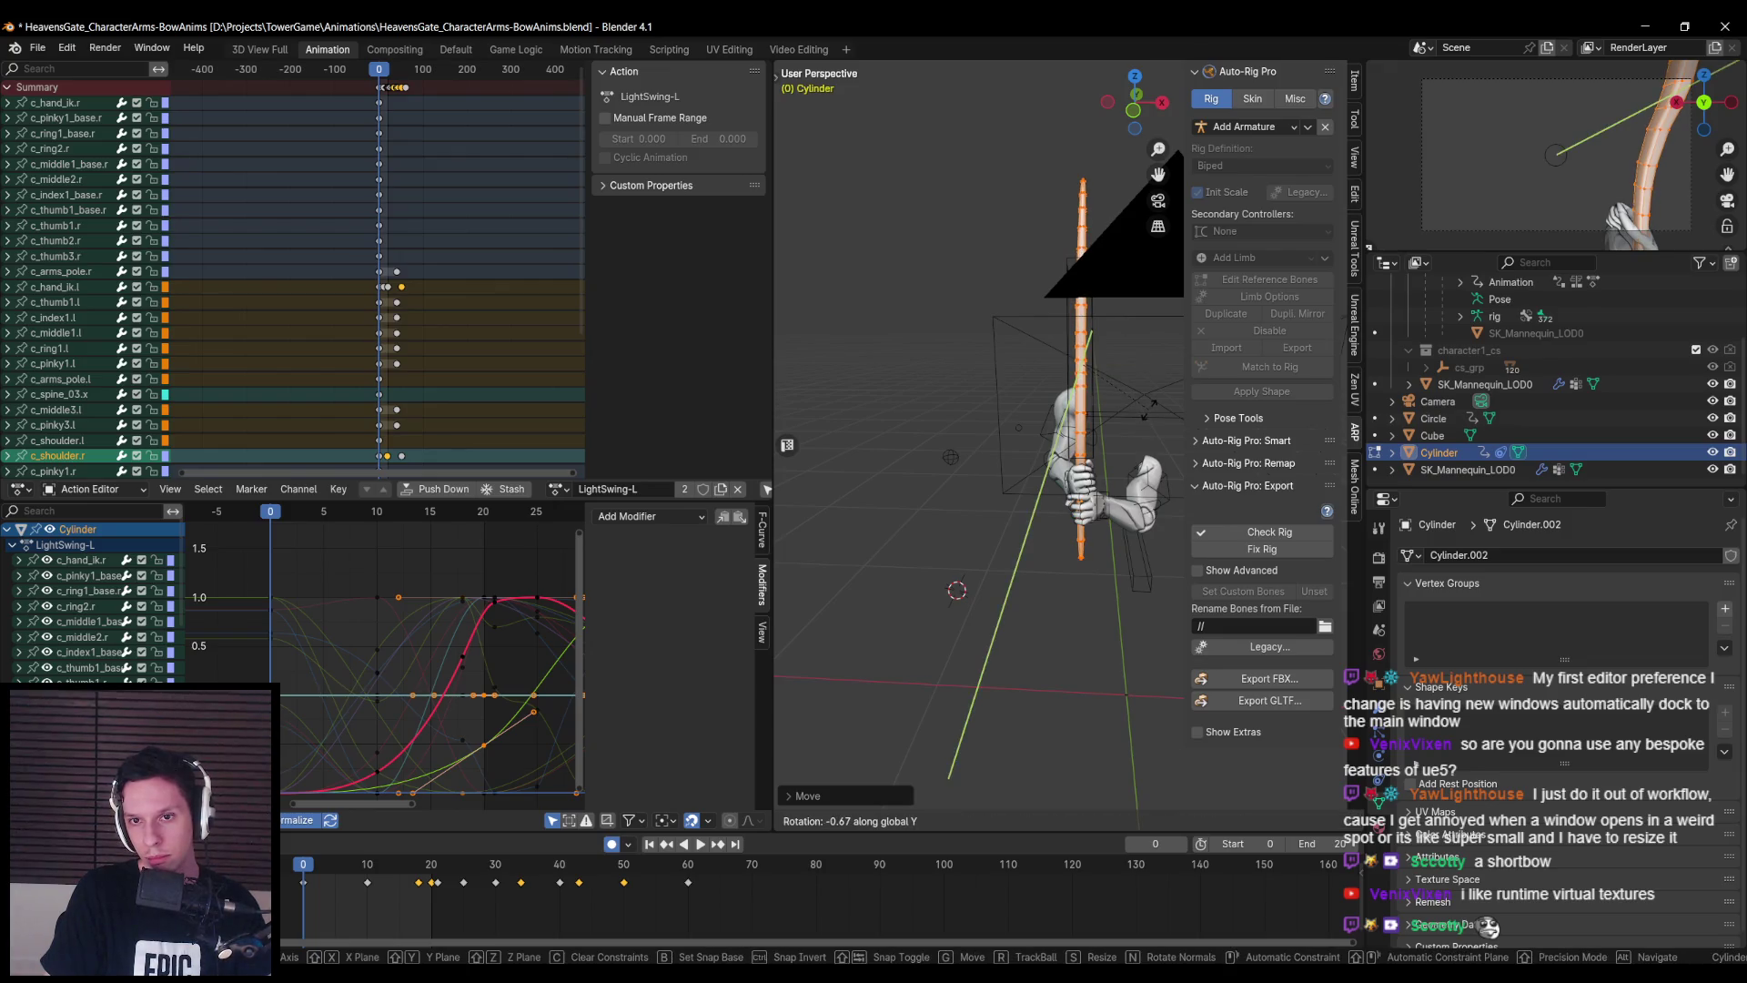
click(1117, 393)
key(KP_7)
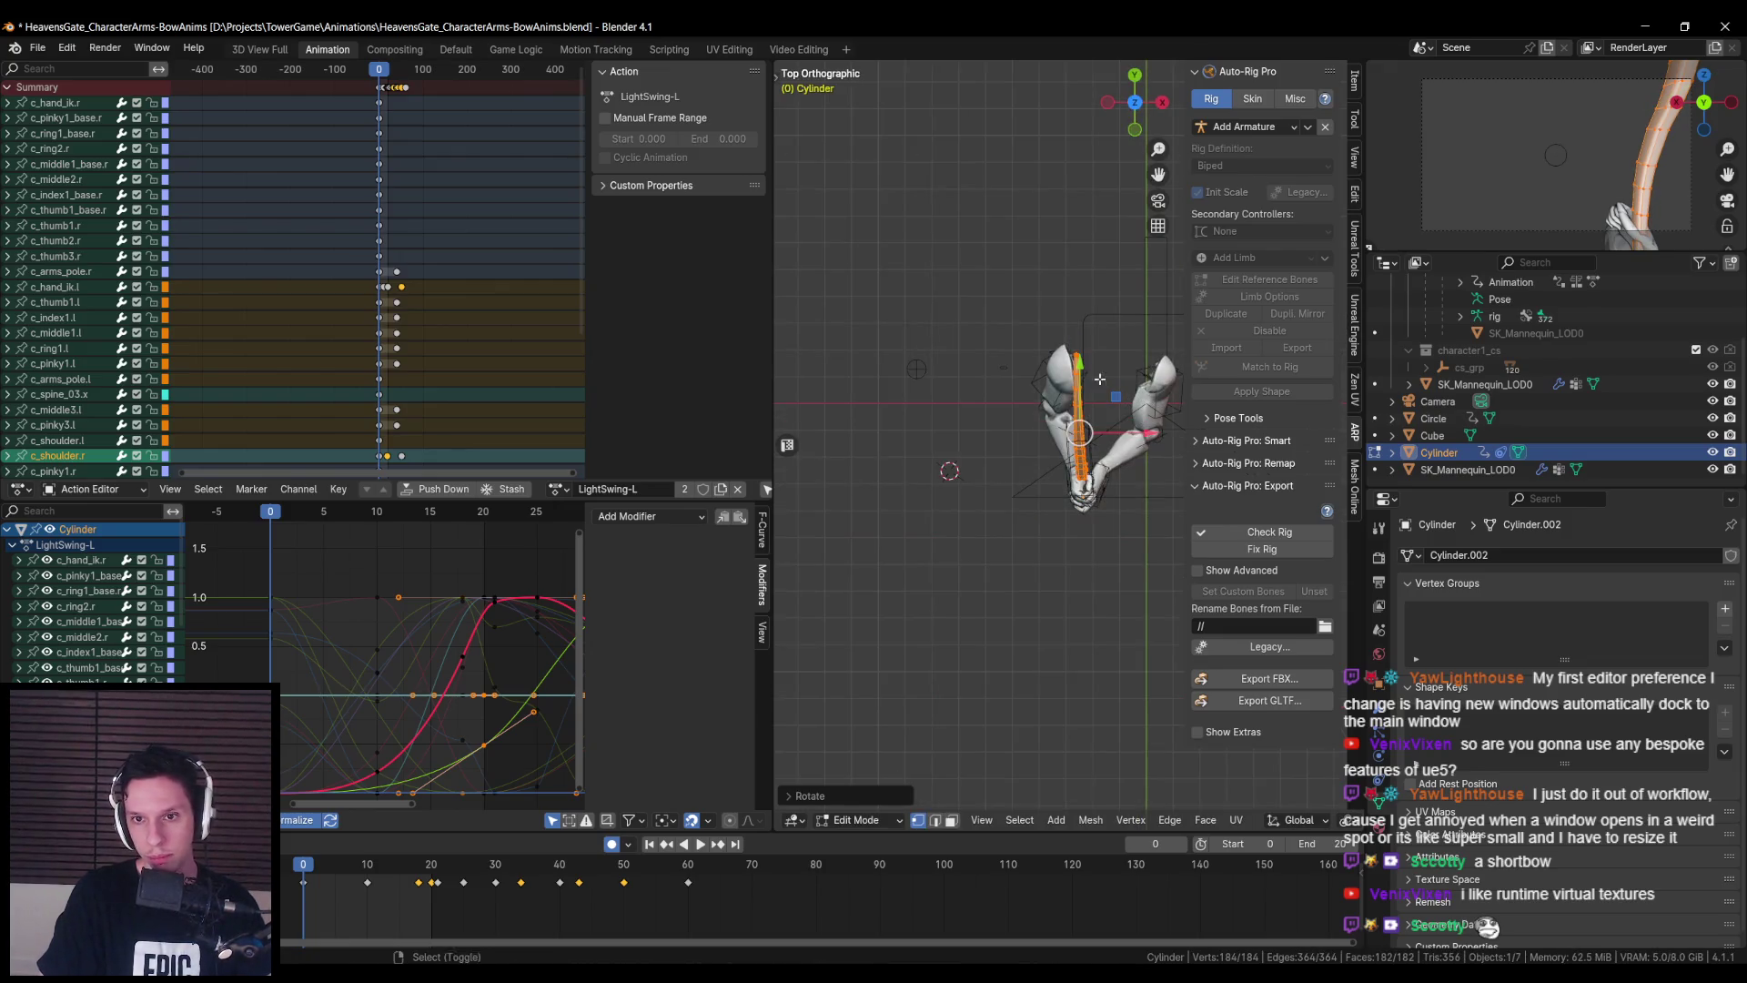
scroll(1117, 393, up, 4)
key(r)
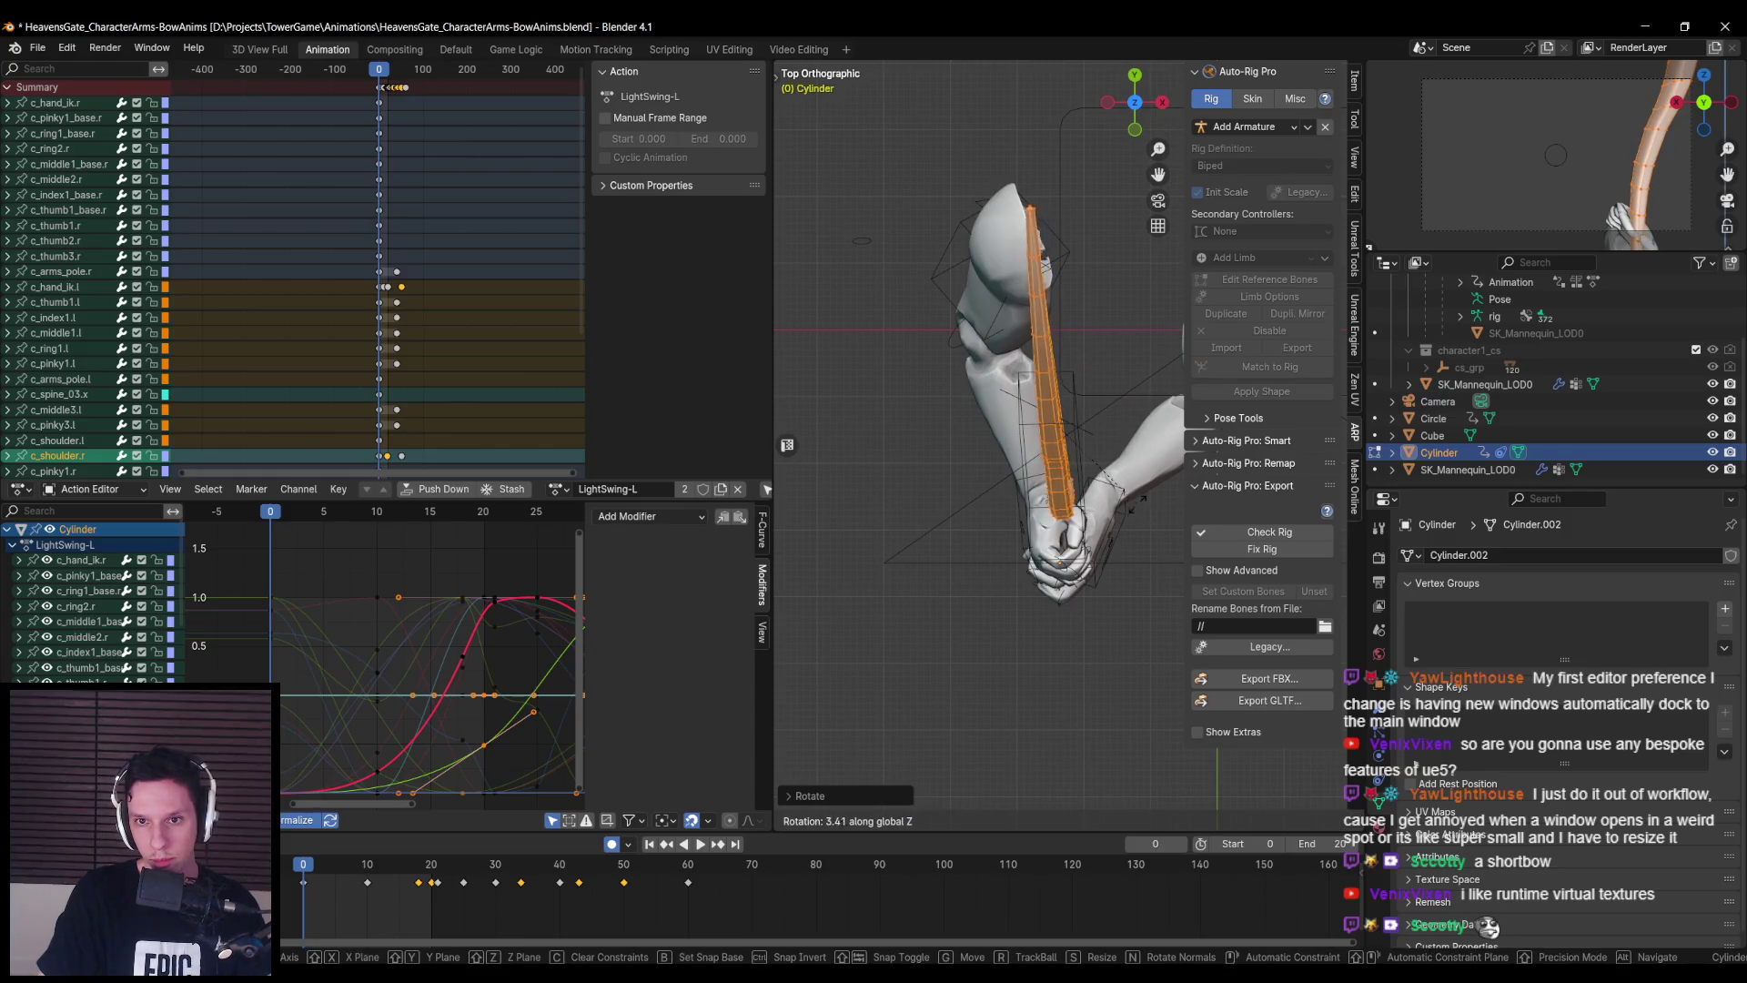
key(y)
key(y)
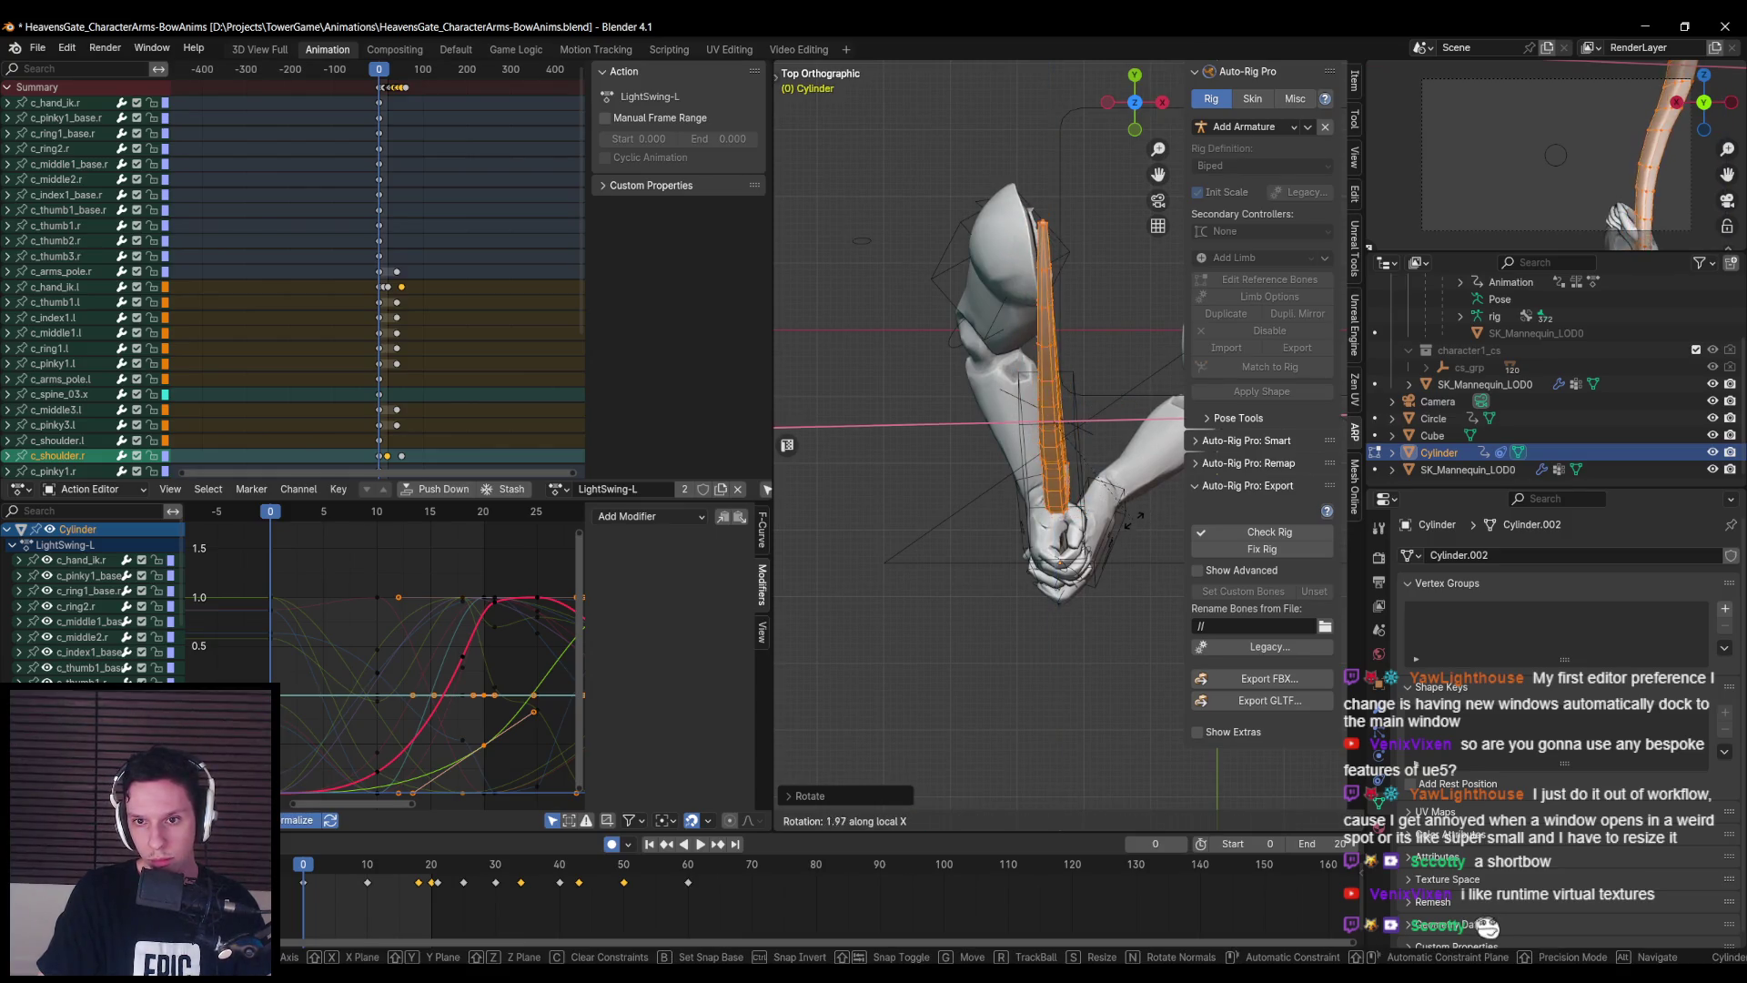
click(1138, 521)
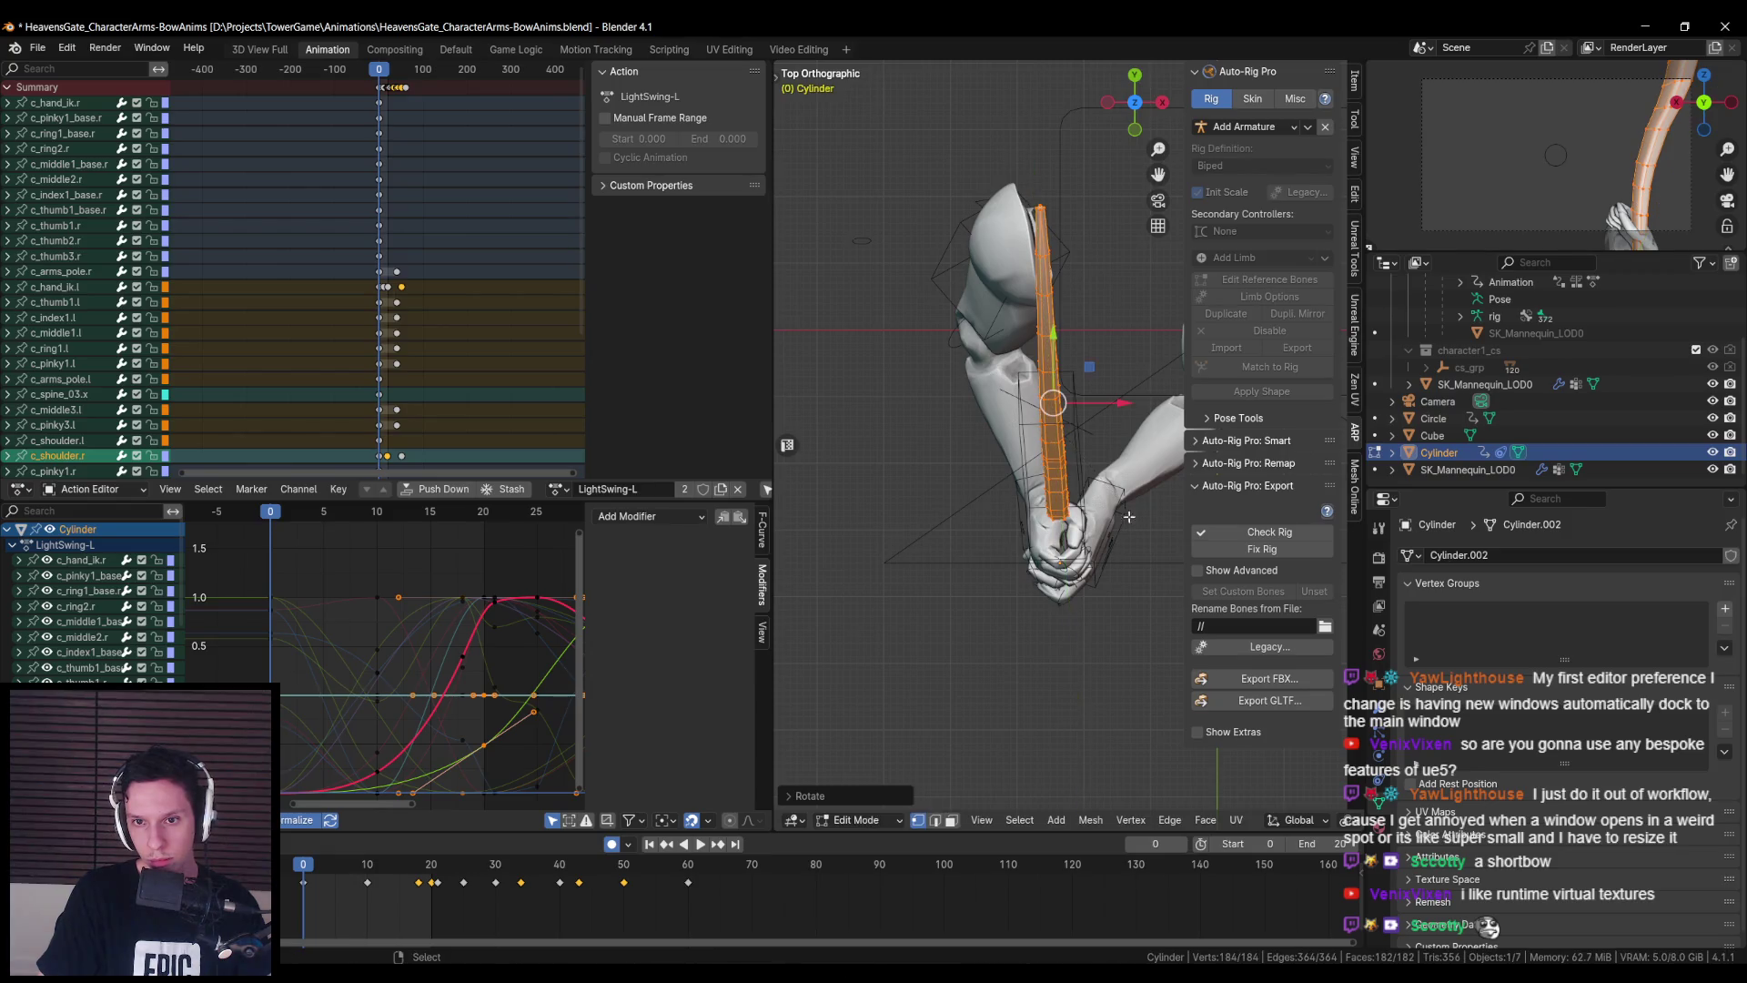
- Slide the bow further into the hand grip and leave Edit Mode
drag(1051, 406, 1053, 415)
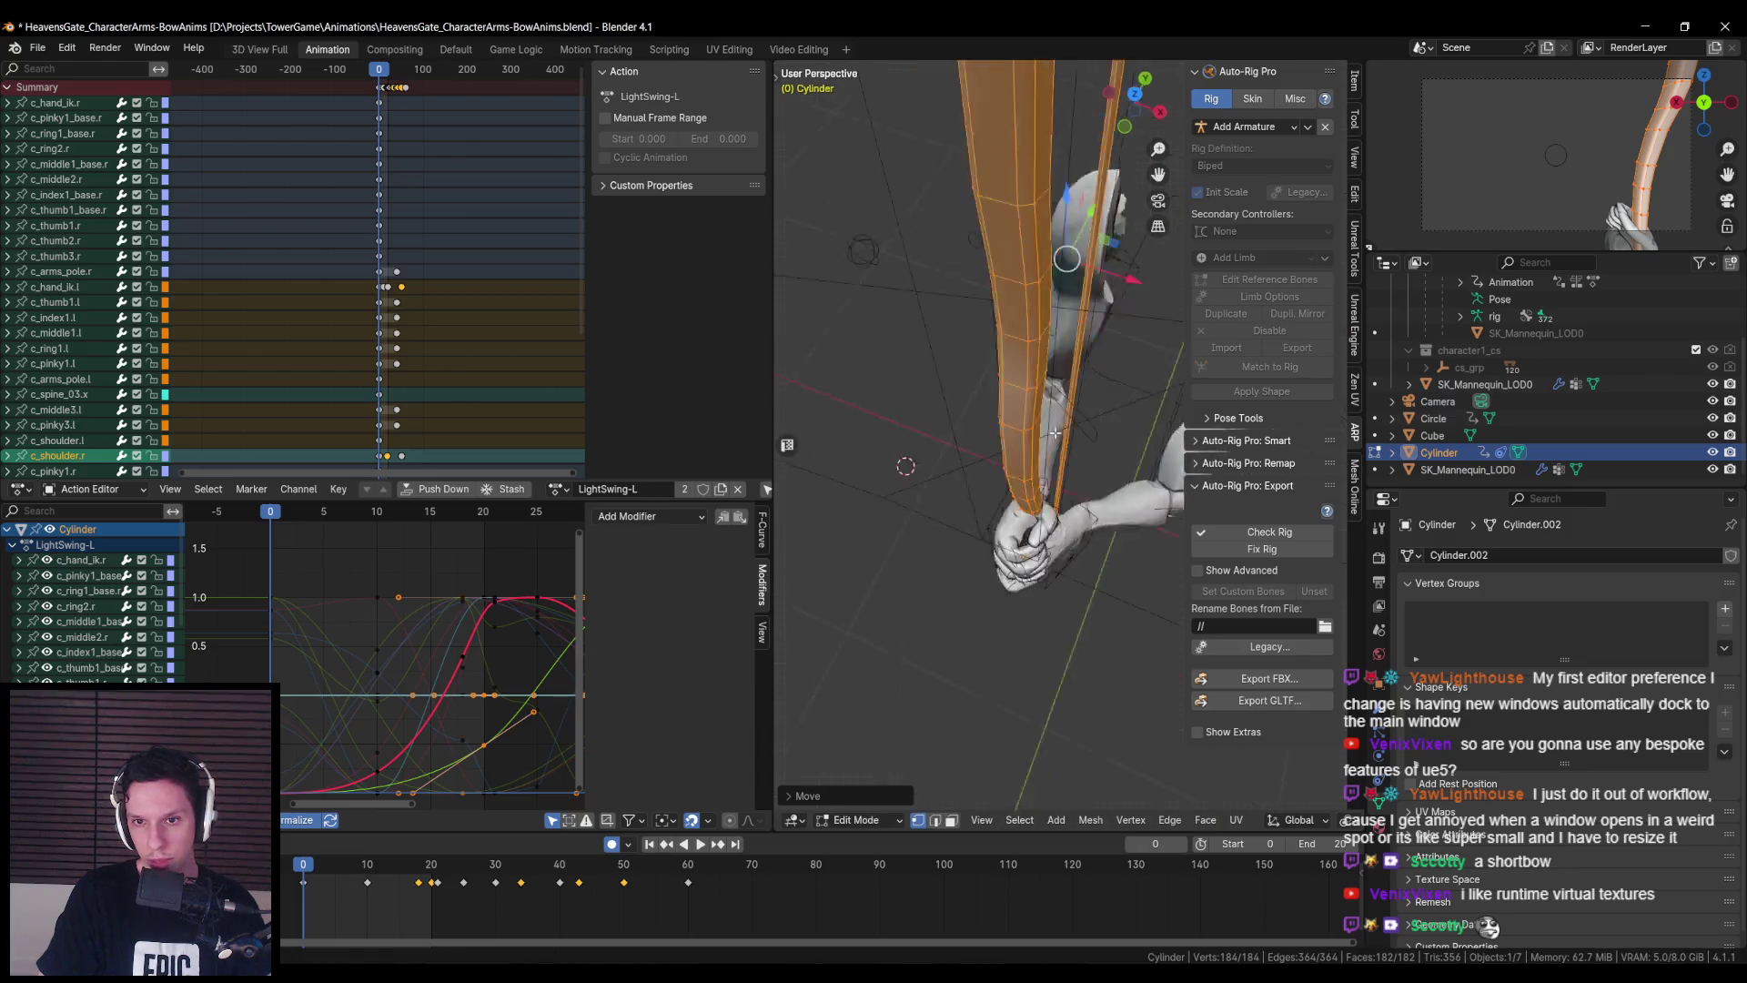
drag(1089, 351, 1089, 352)
click(857, 820)
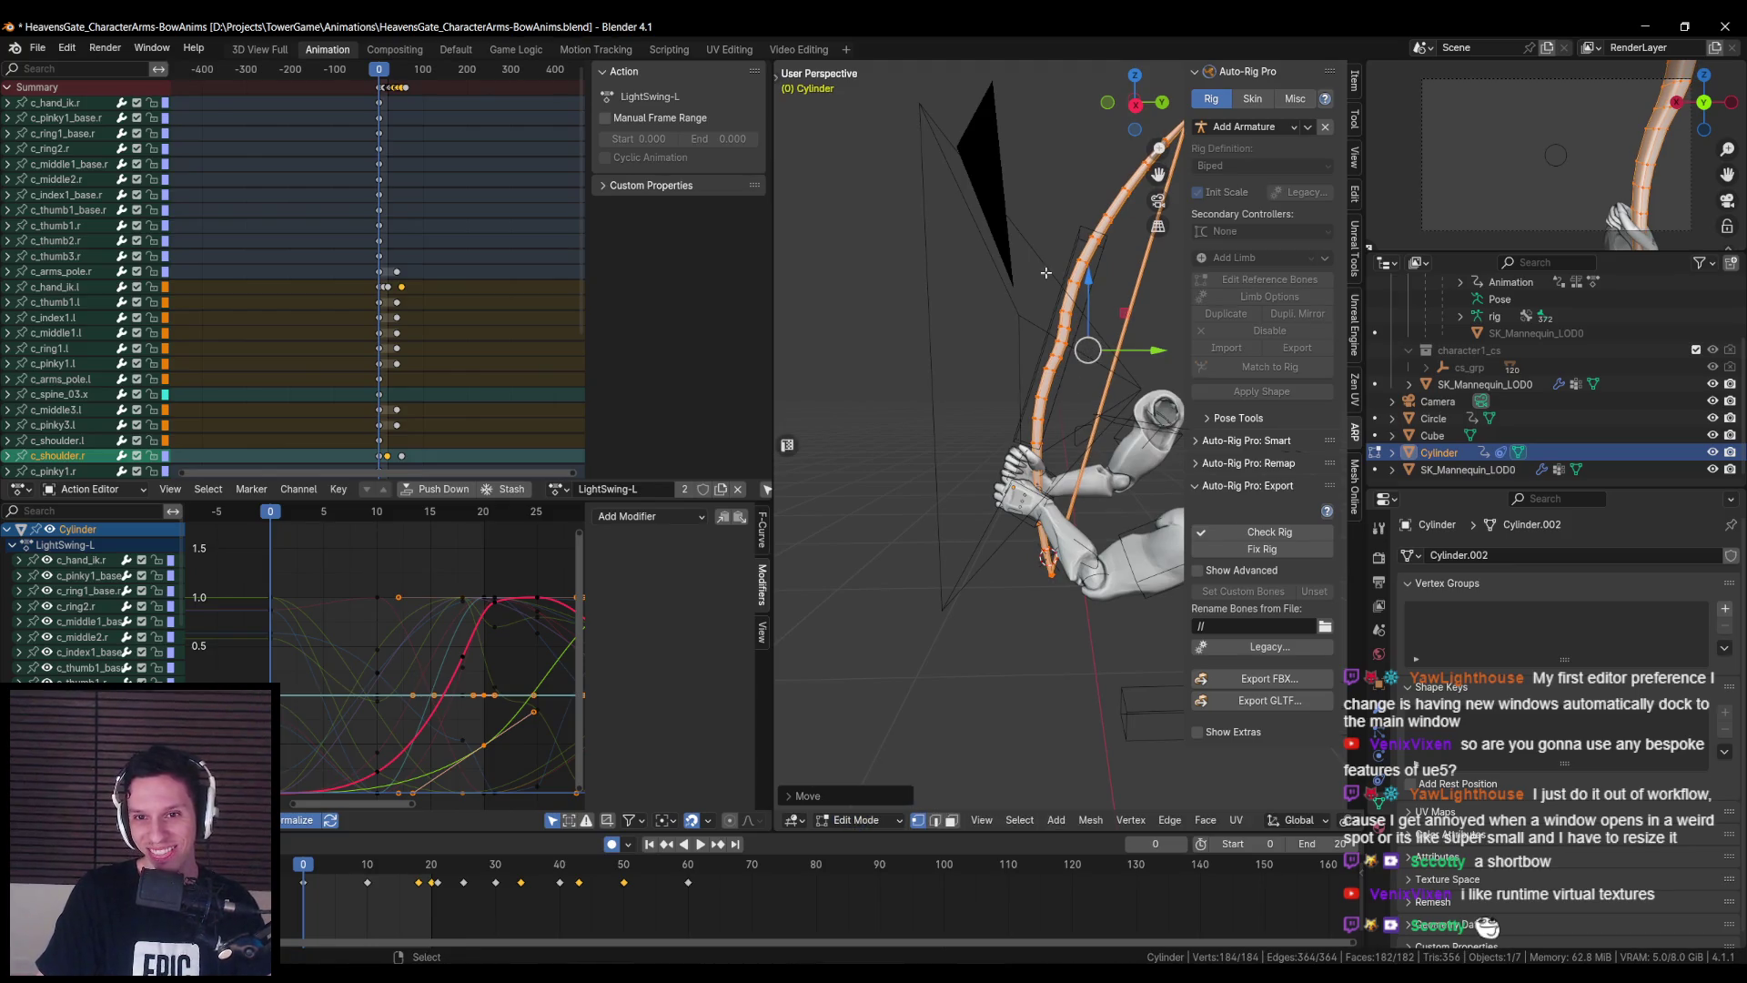
click(855, 820)
- Put the rig in Pose Mode and select WeaponBone, cancelling a started move
click(851, 710)
click(1046, 326)
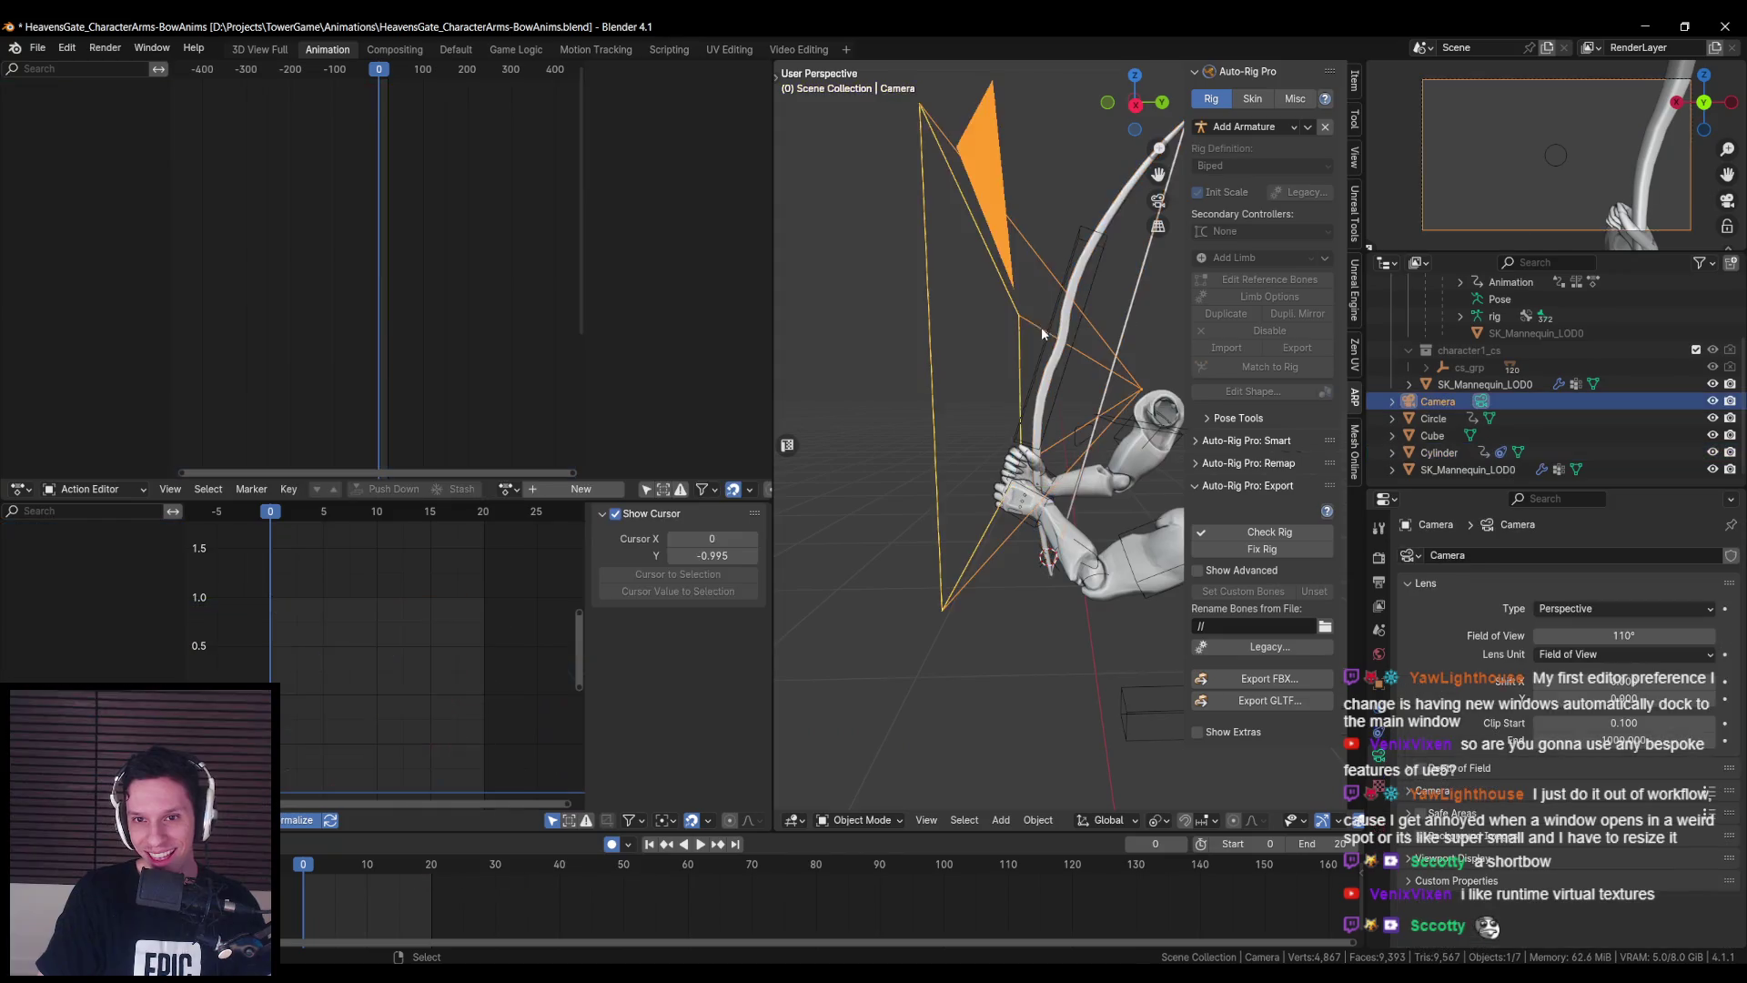
click(855, 820)
click(851, 763)
click(1074, 364)
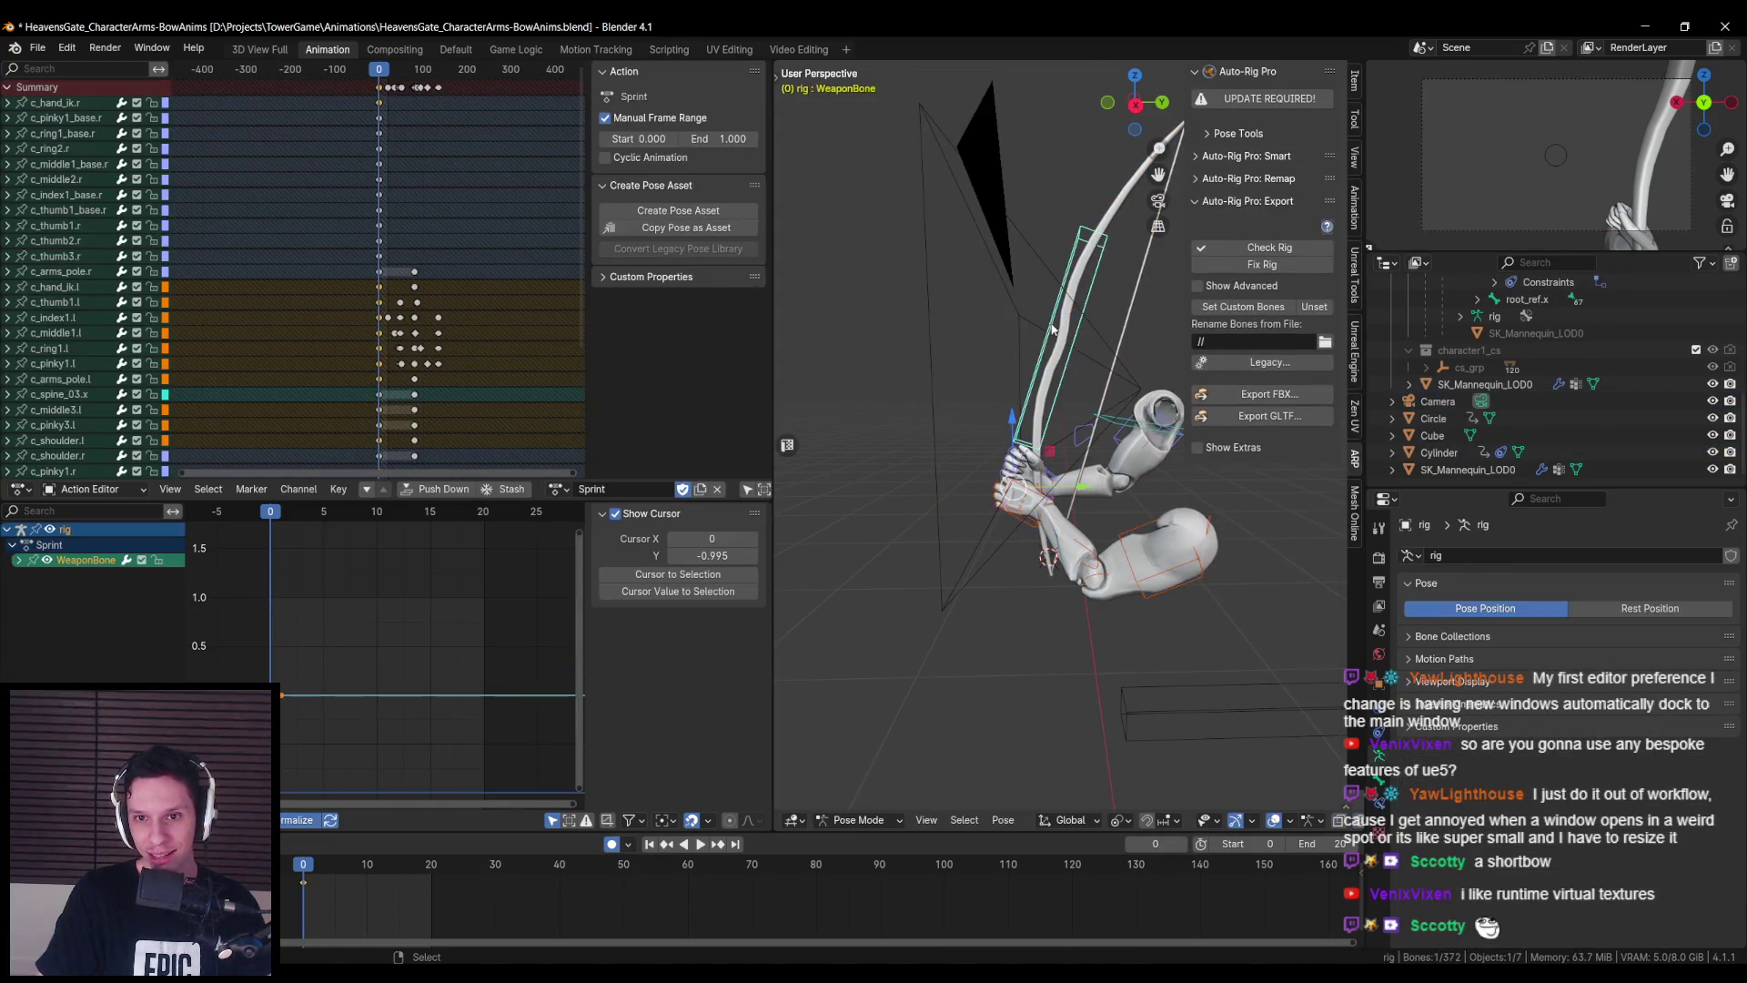
key(g)
right_click(1048, 460)
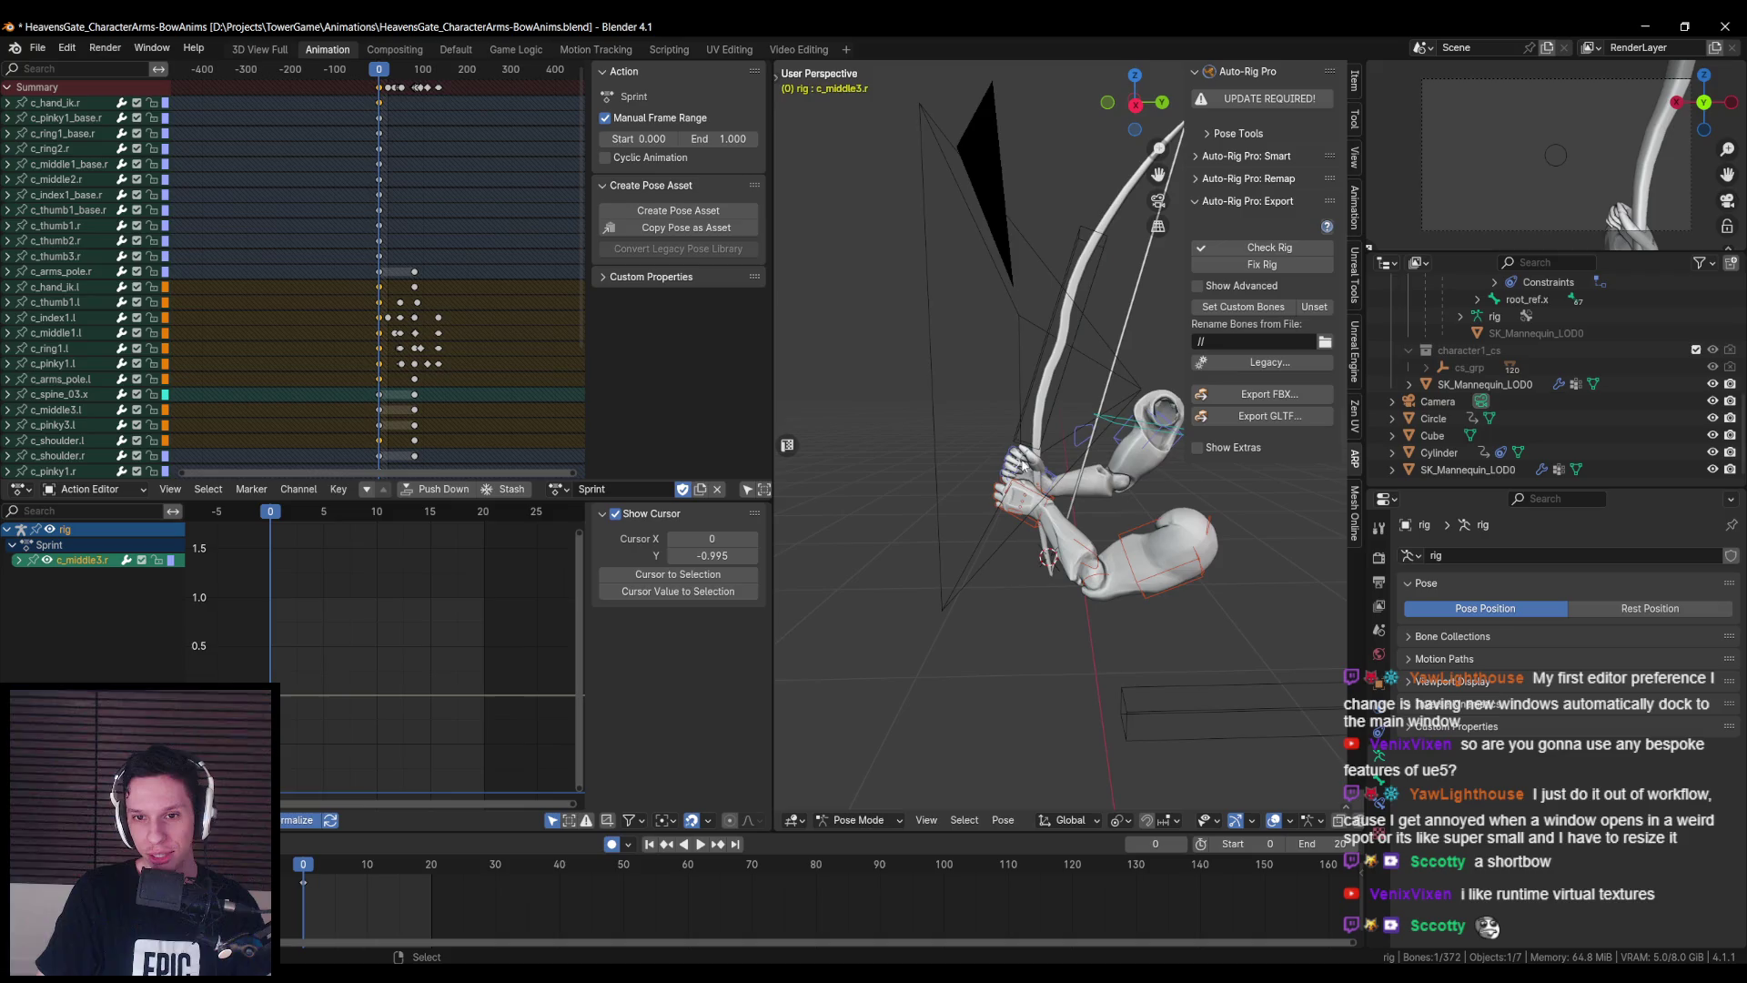
- Move c_hand_ik.r up onto the bow and rotate it about global X
click(1037, 474)
scroll(1038, 473, up, 2)
click(1033, 506)
key(g)
click(1090, 411)
key(r)
key(x)
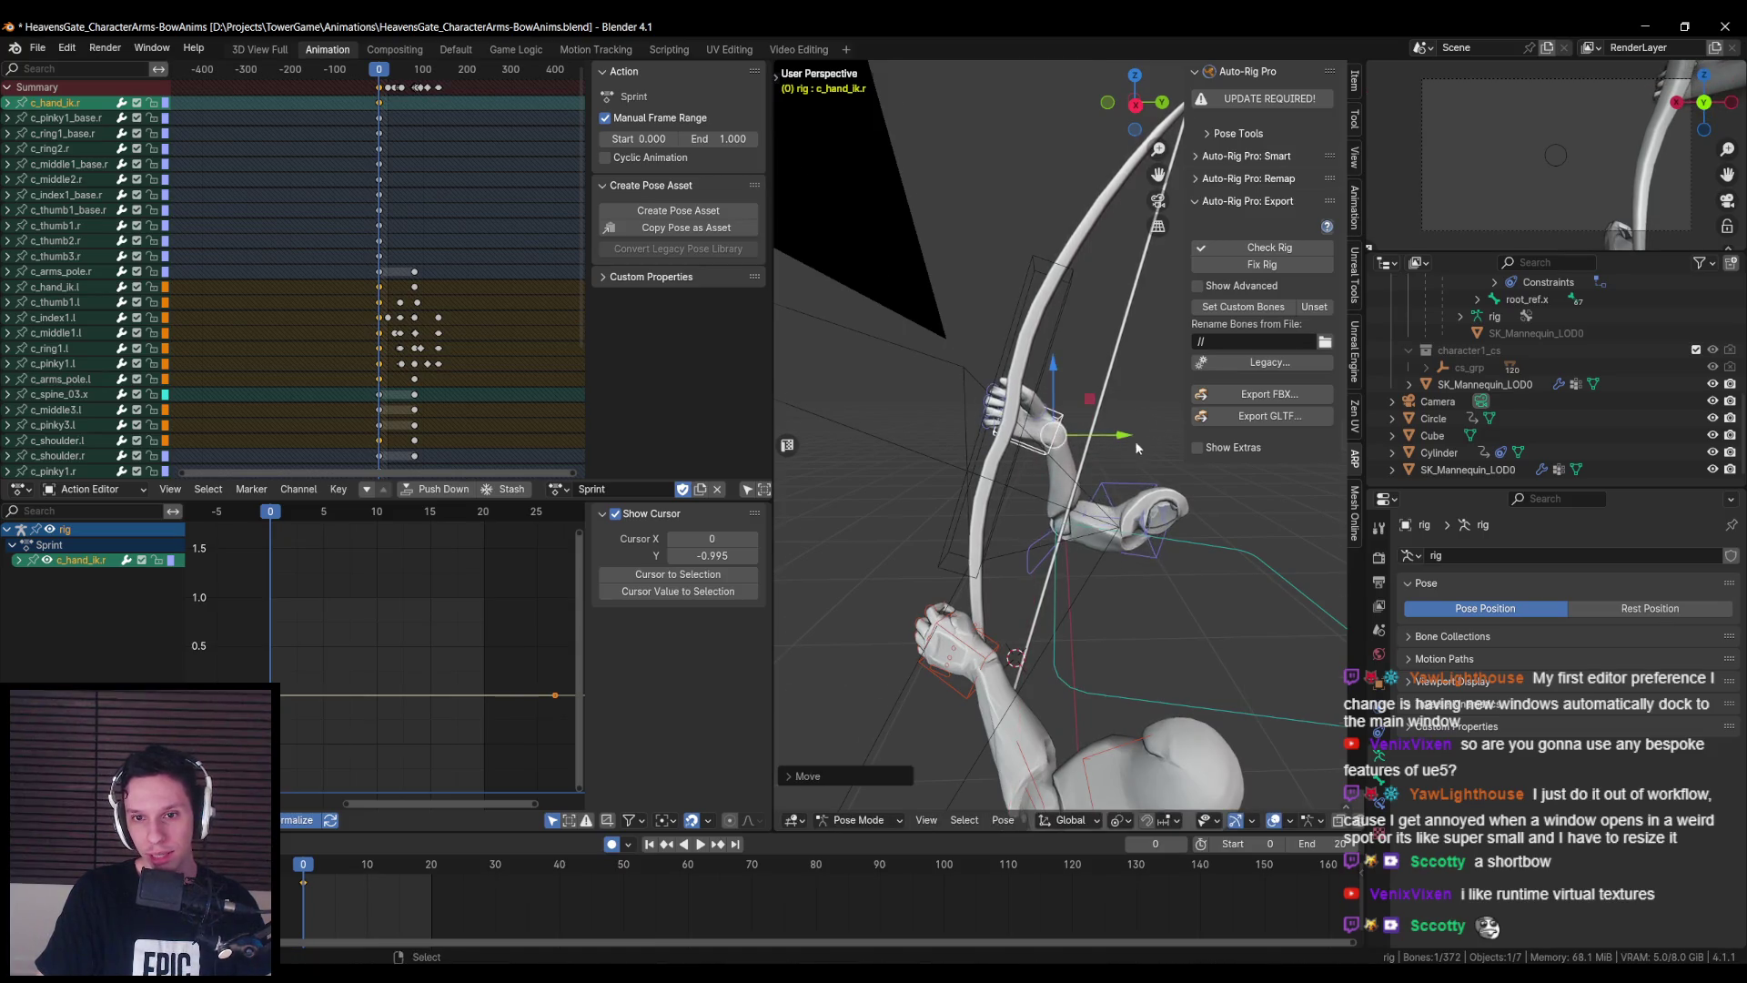
click(1092, 458)
- Rotate the right hand control about global Y and Z and adjust its position
drag(1093, 457, 1127, 506)
key(r)
key(y)
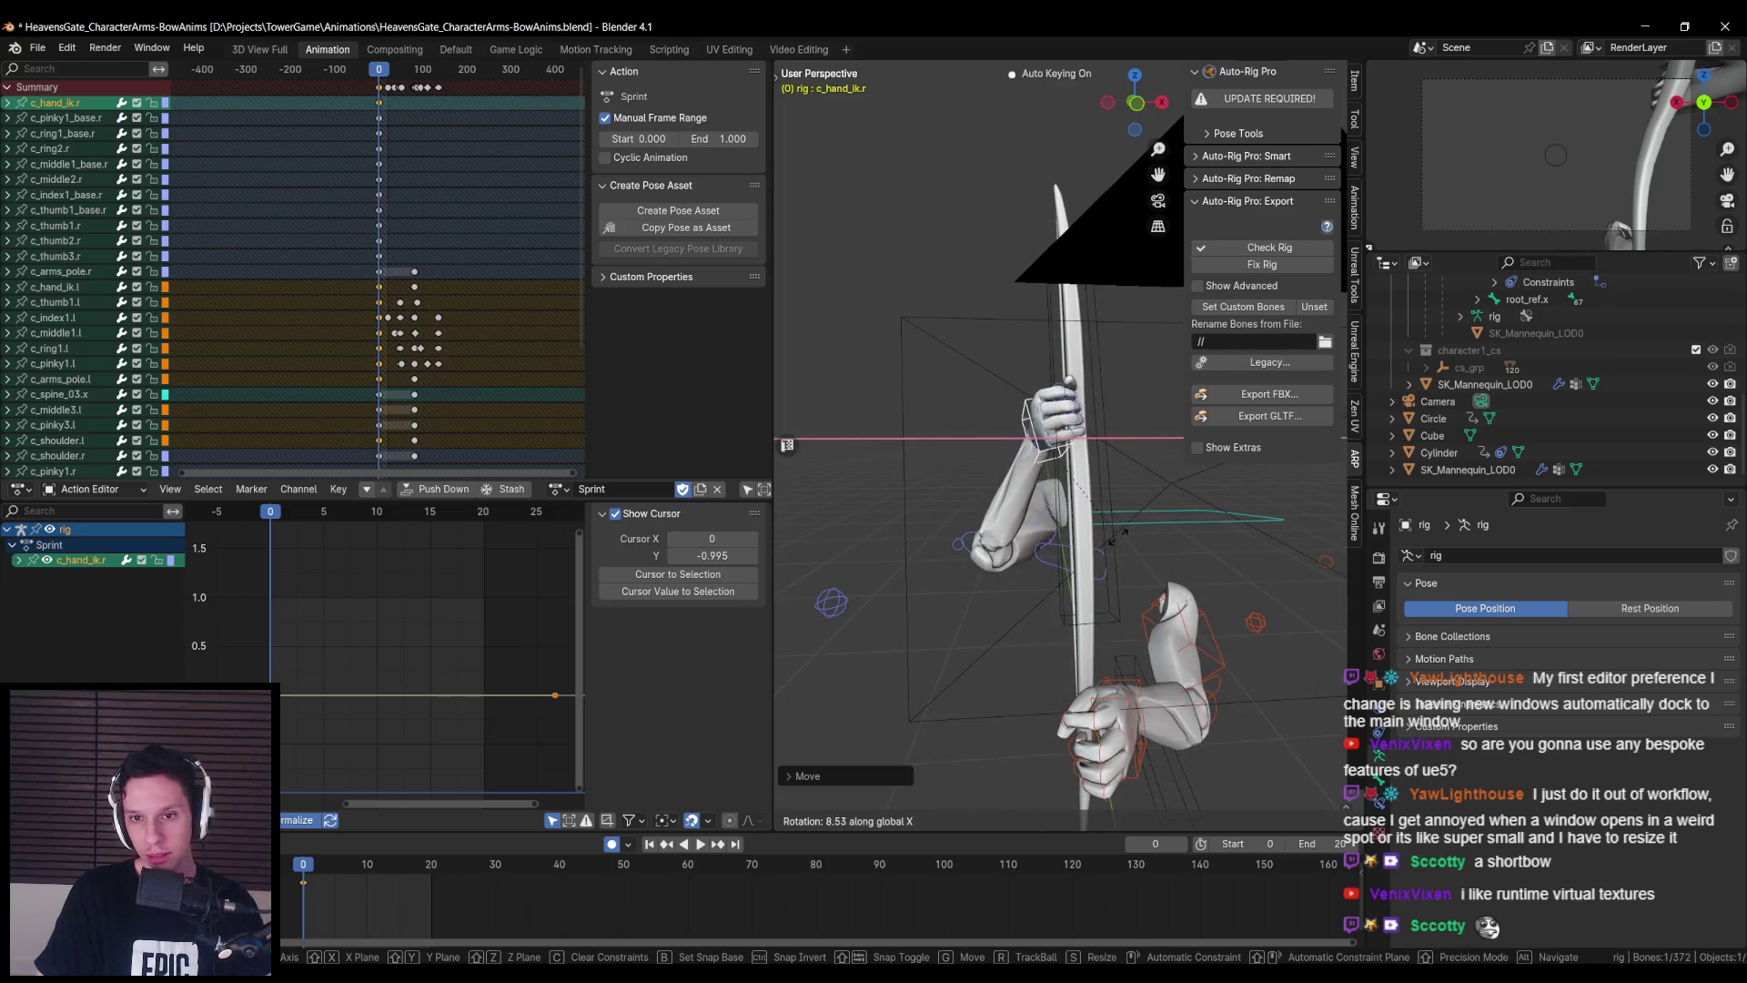
click(1129, 532)
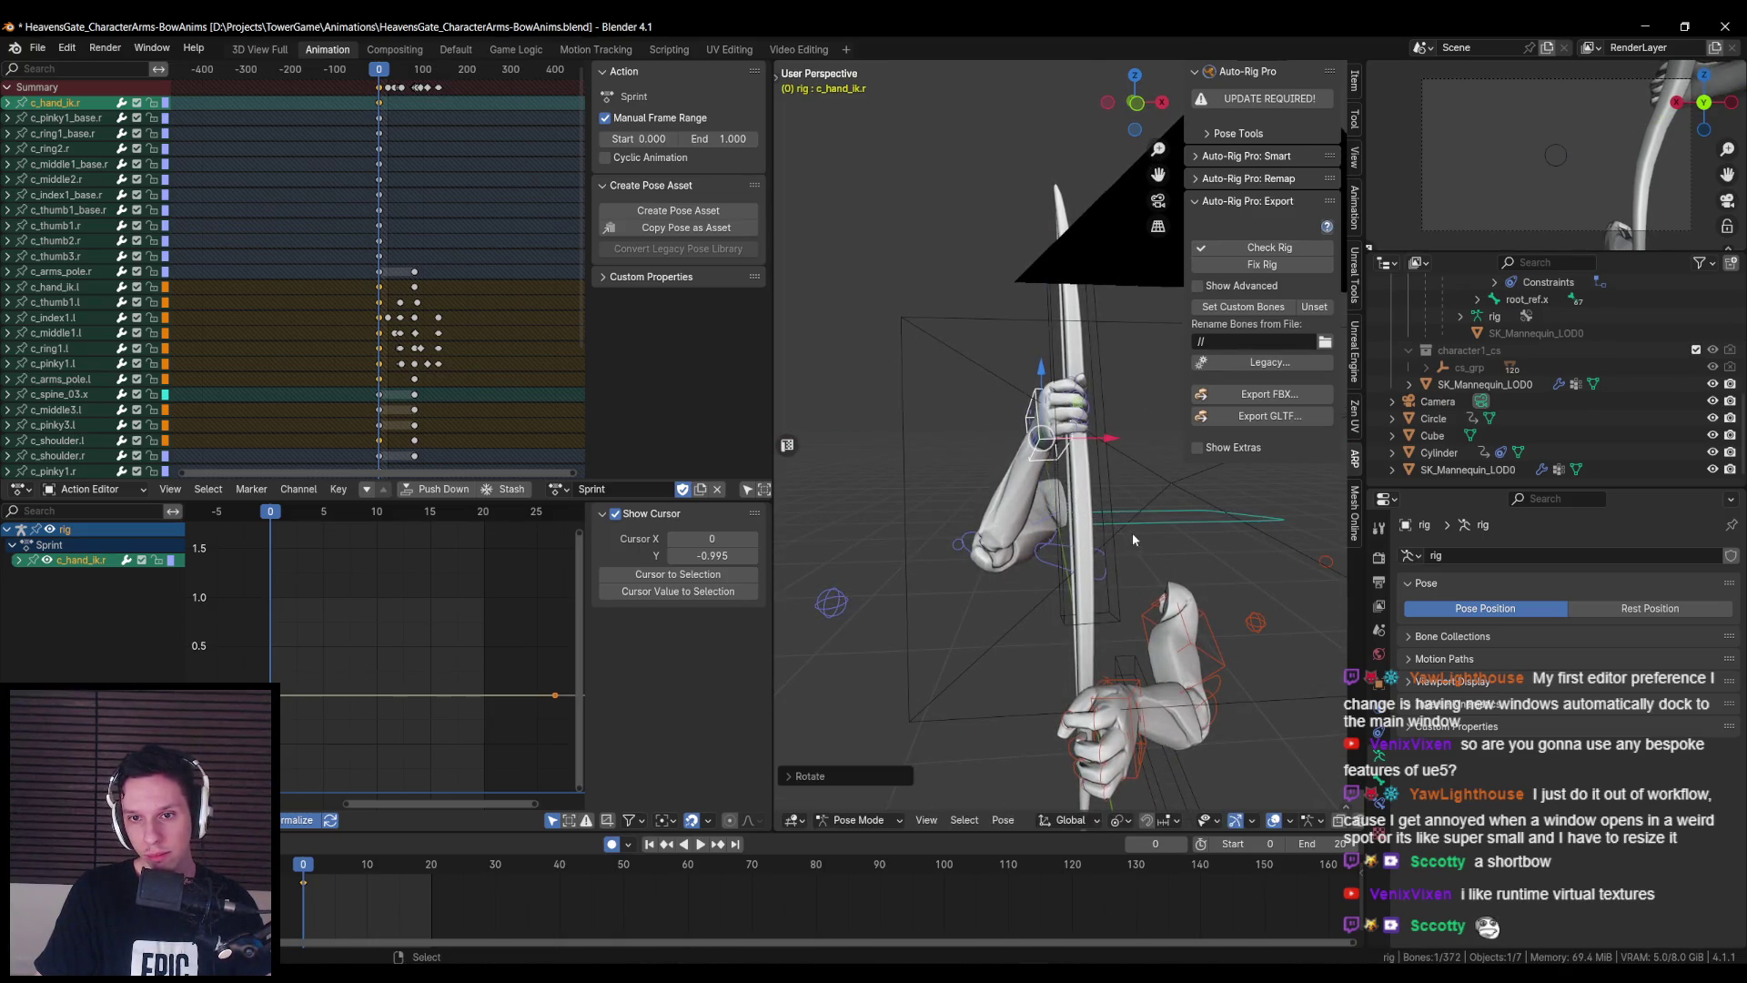
drag(1132, 532, 1138, 531)
key(r)
key(z)
click(1121, 533)
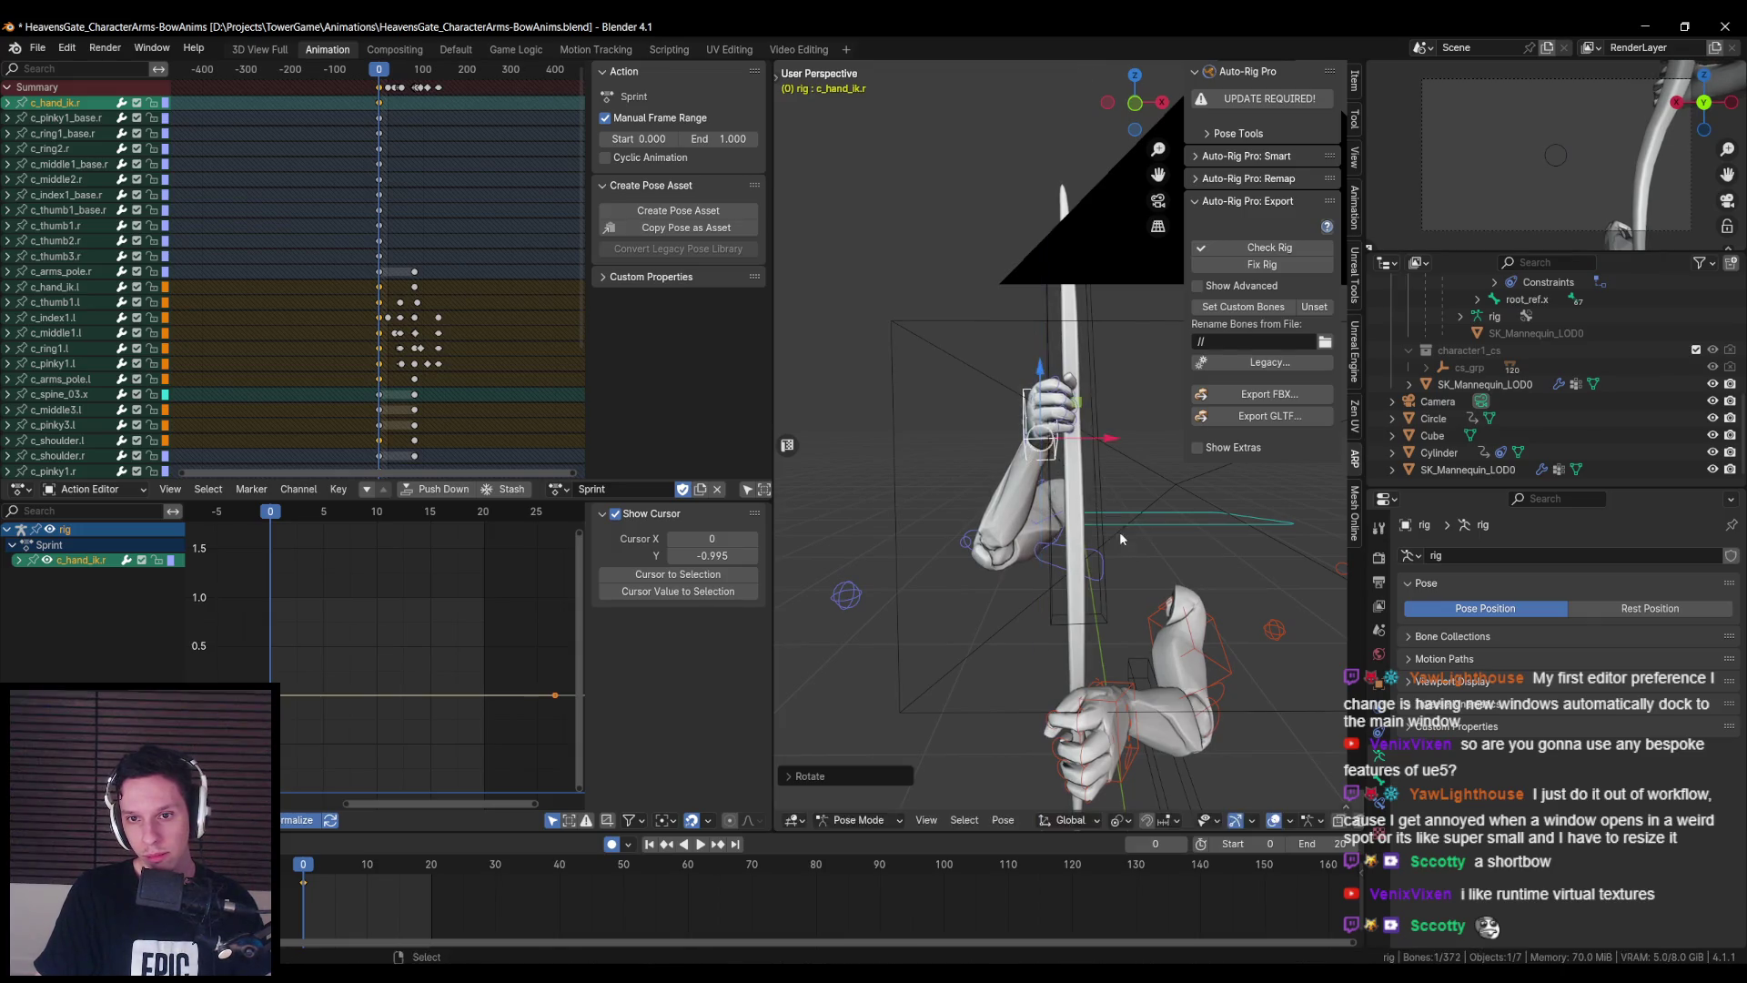
key(g)
click(1006, 521)
mouse_move(1006, 521)
mouse_down()
mouse_move(986, 537)
mouse_move(1023, 526)
mouse_up()
- Lower the upper hand along the bow and return the rig to Object Mode
key(g)
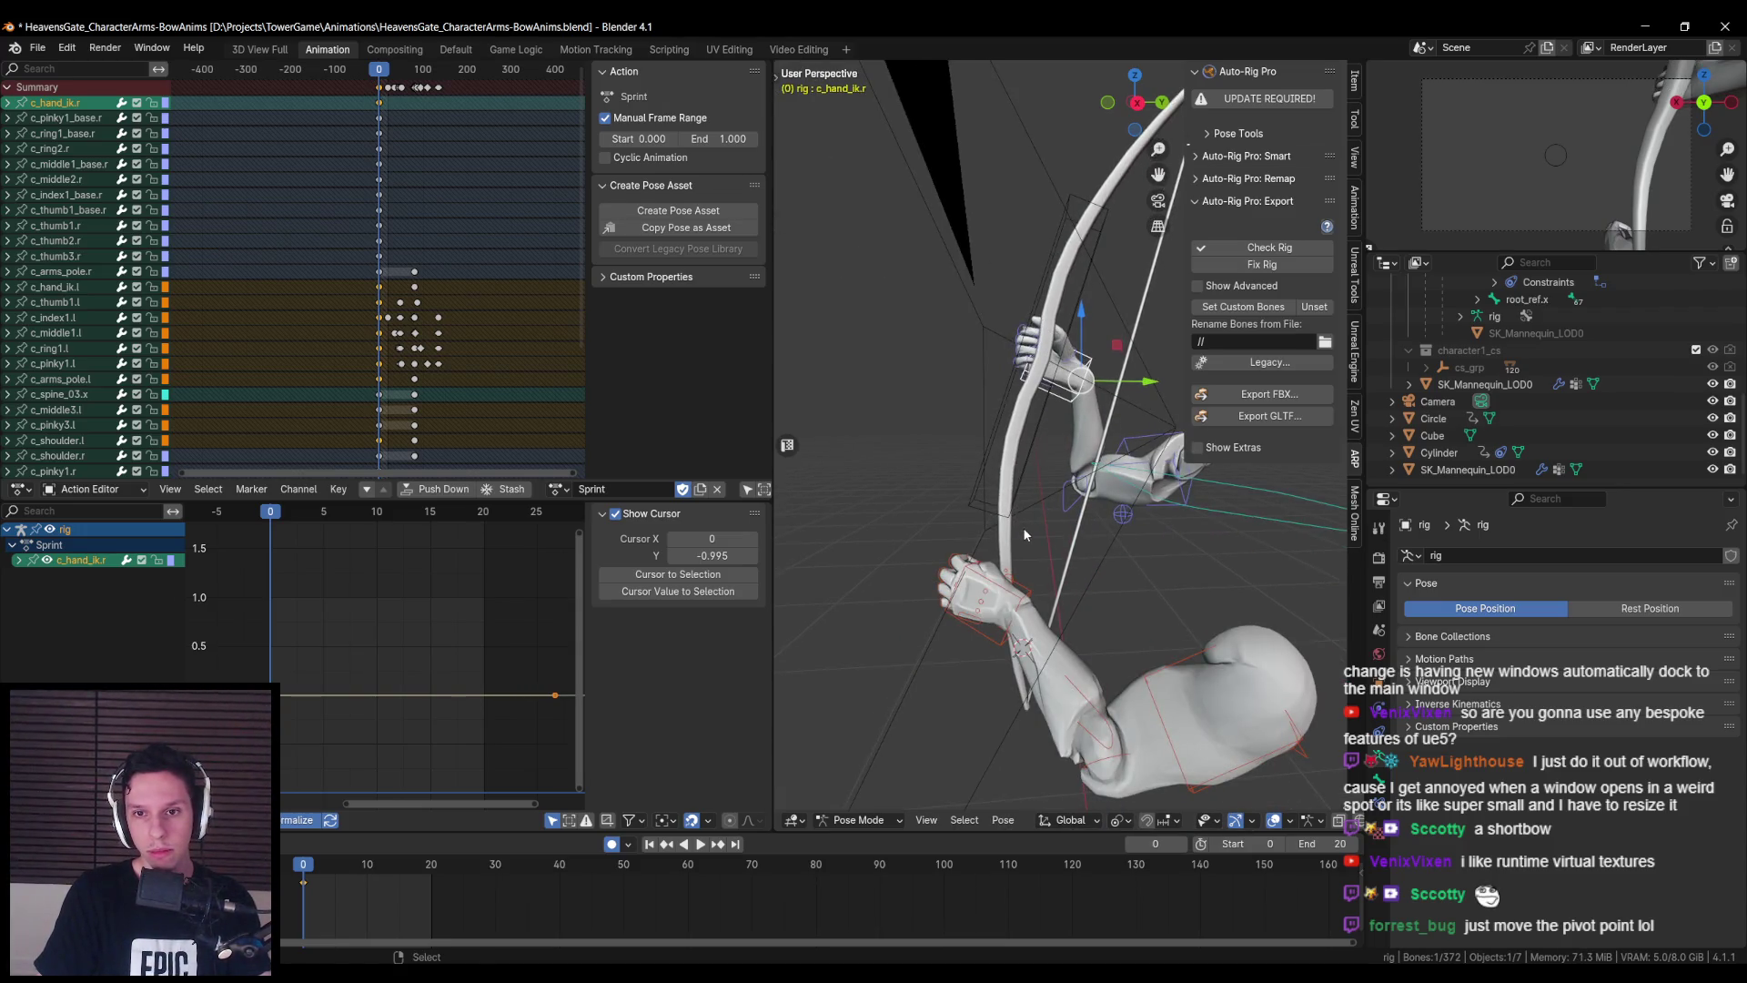
click(1045, 633)
click(856, 821)
click(861, 763)
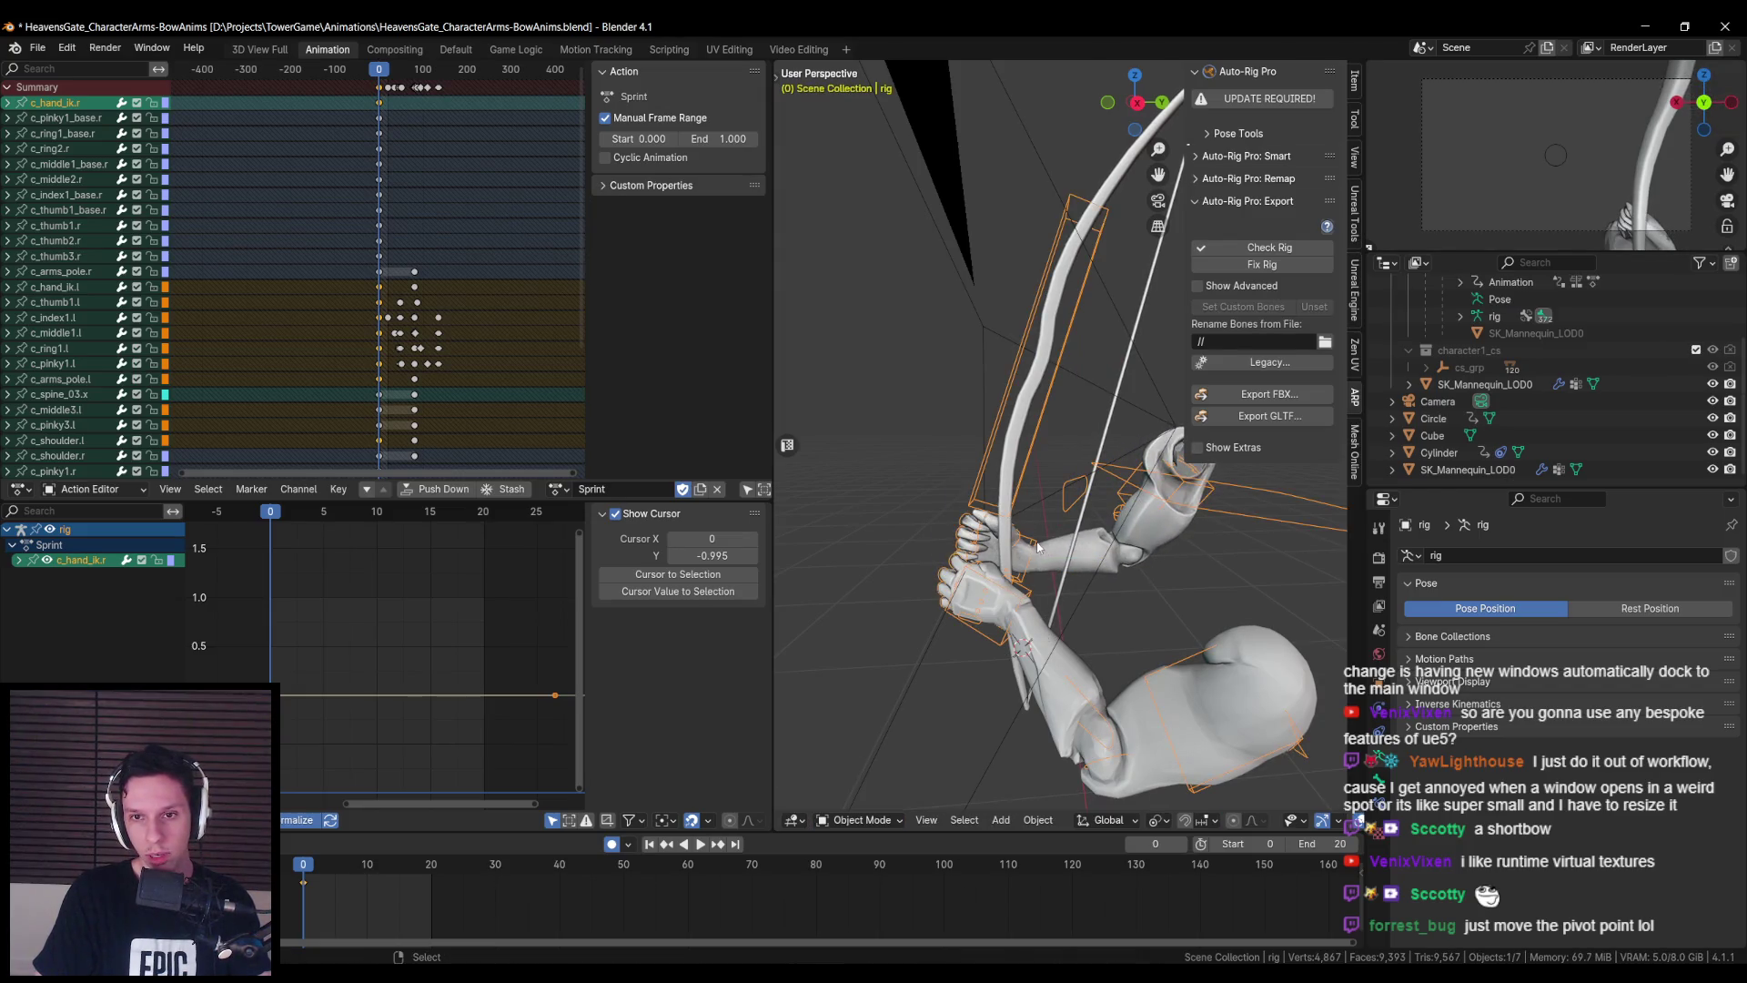
- Re-enter Pose Mode, select WeaponBone, and change the snapping target
click(849, 821)
click(866, 799)
click(990, 423)
mouse_move(1138, 510)
mouse_down()
mouse_move(1096, 581)
mouse_move(1119, 637)
mouse_up()
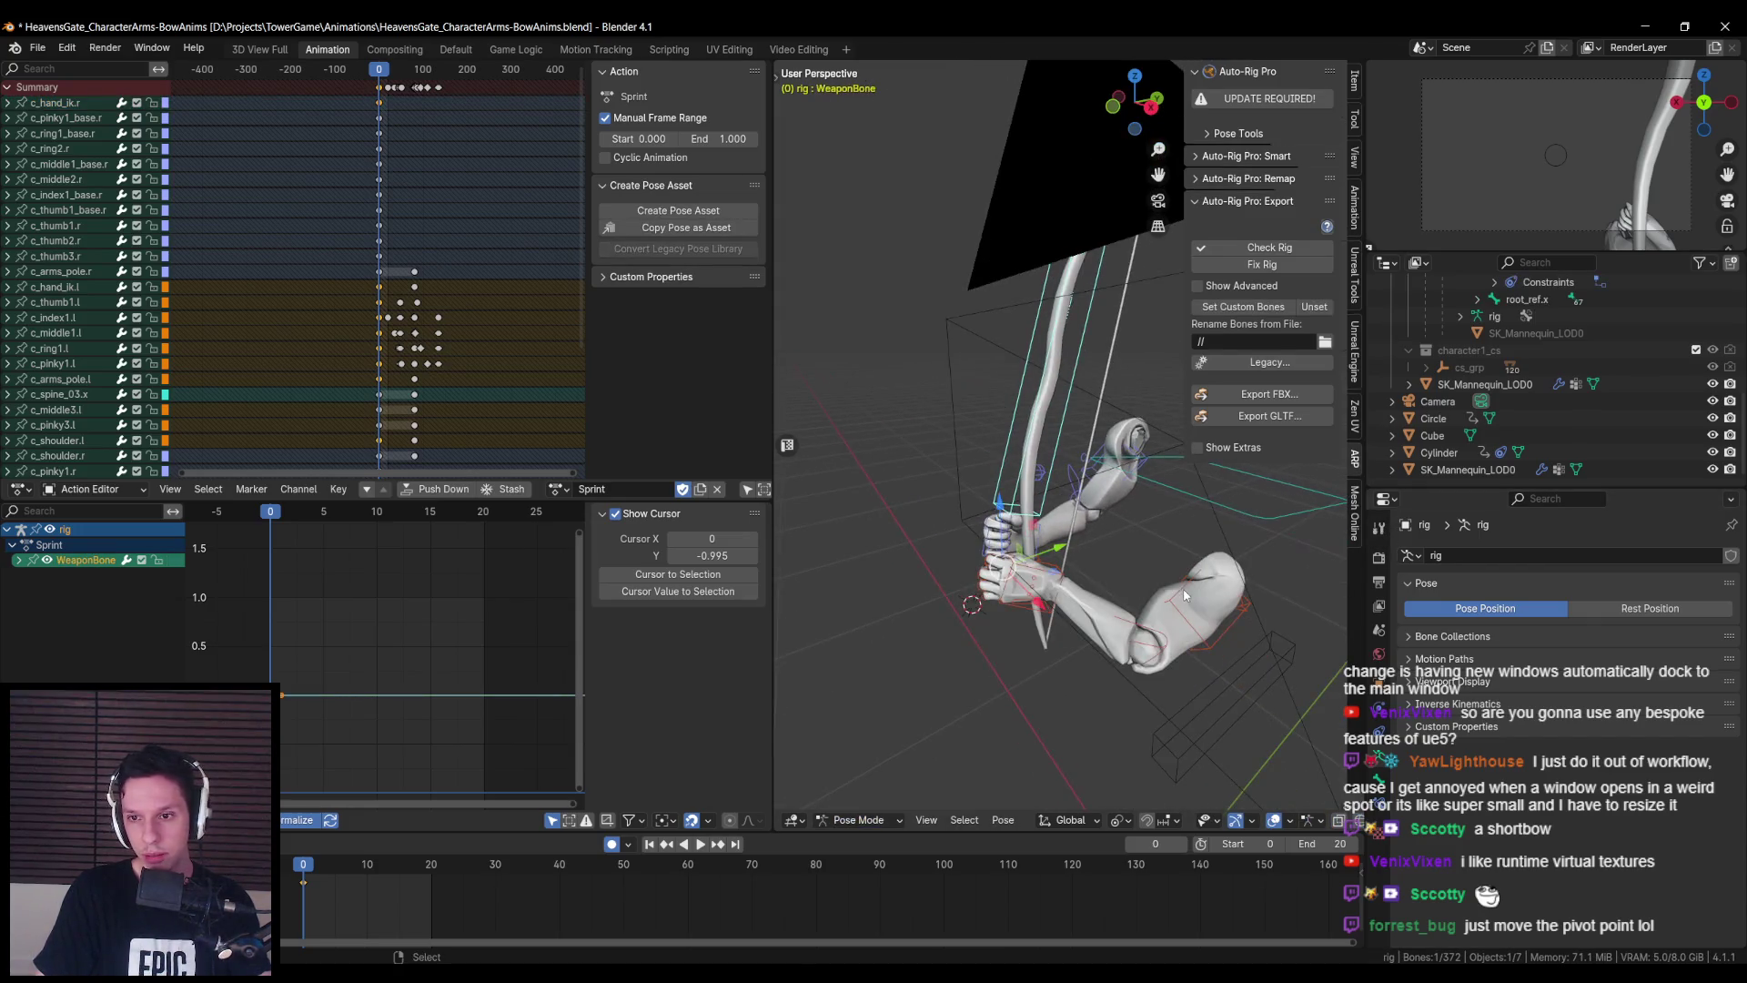
click(1165, 820)
click(1174, 728)
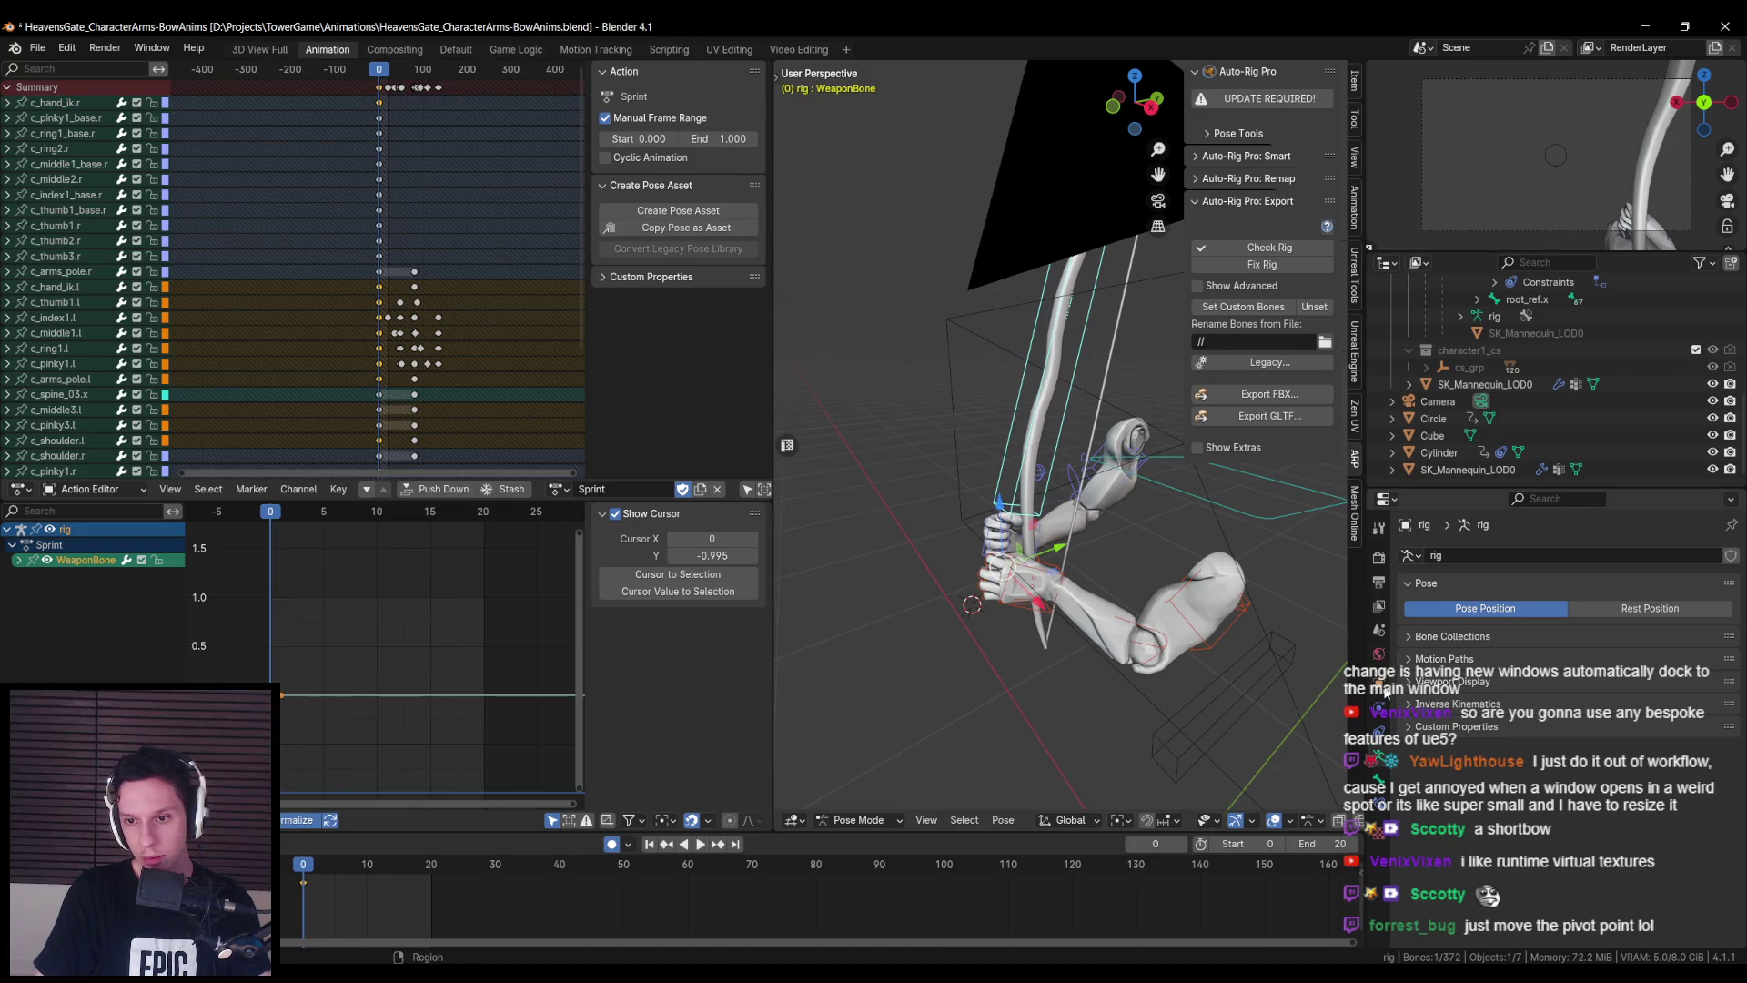
click(1409, 637)
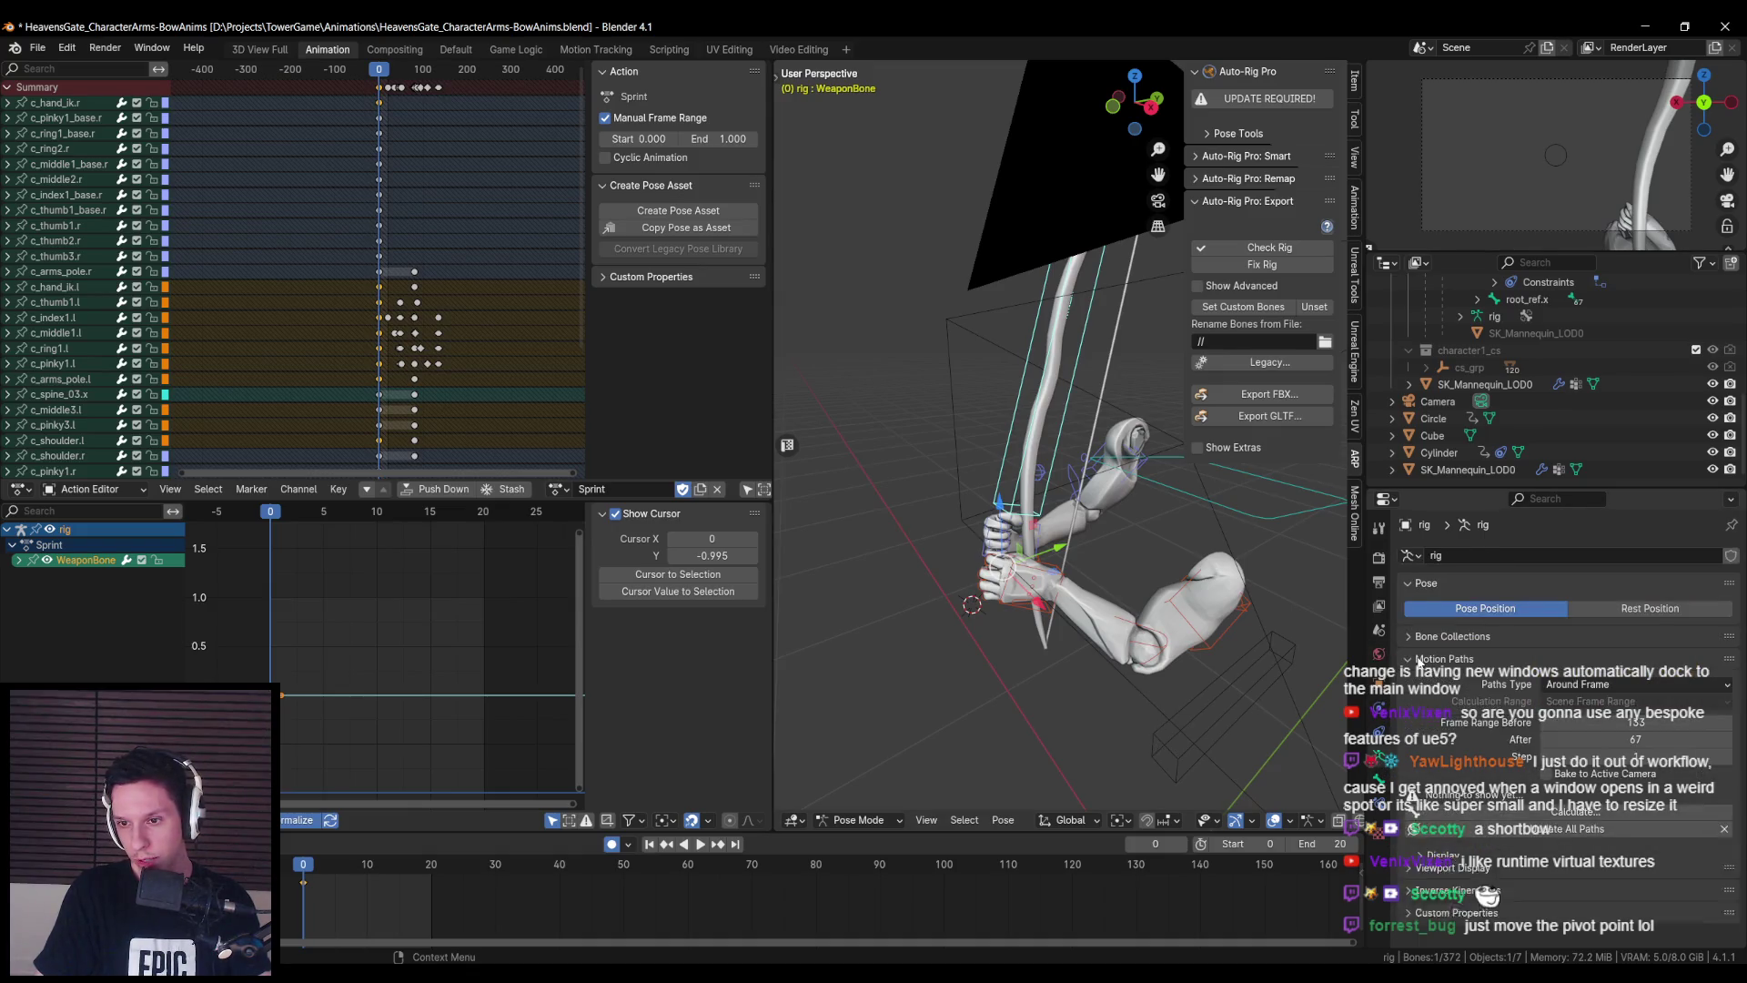
click(1409, 637)
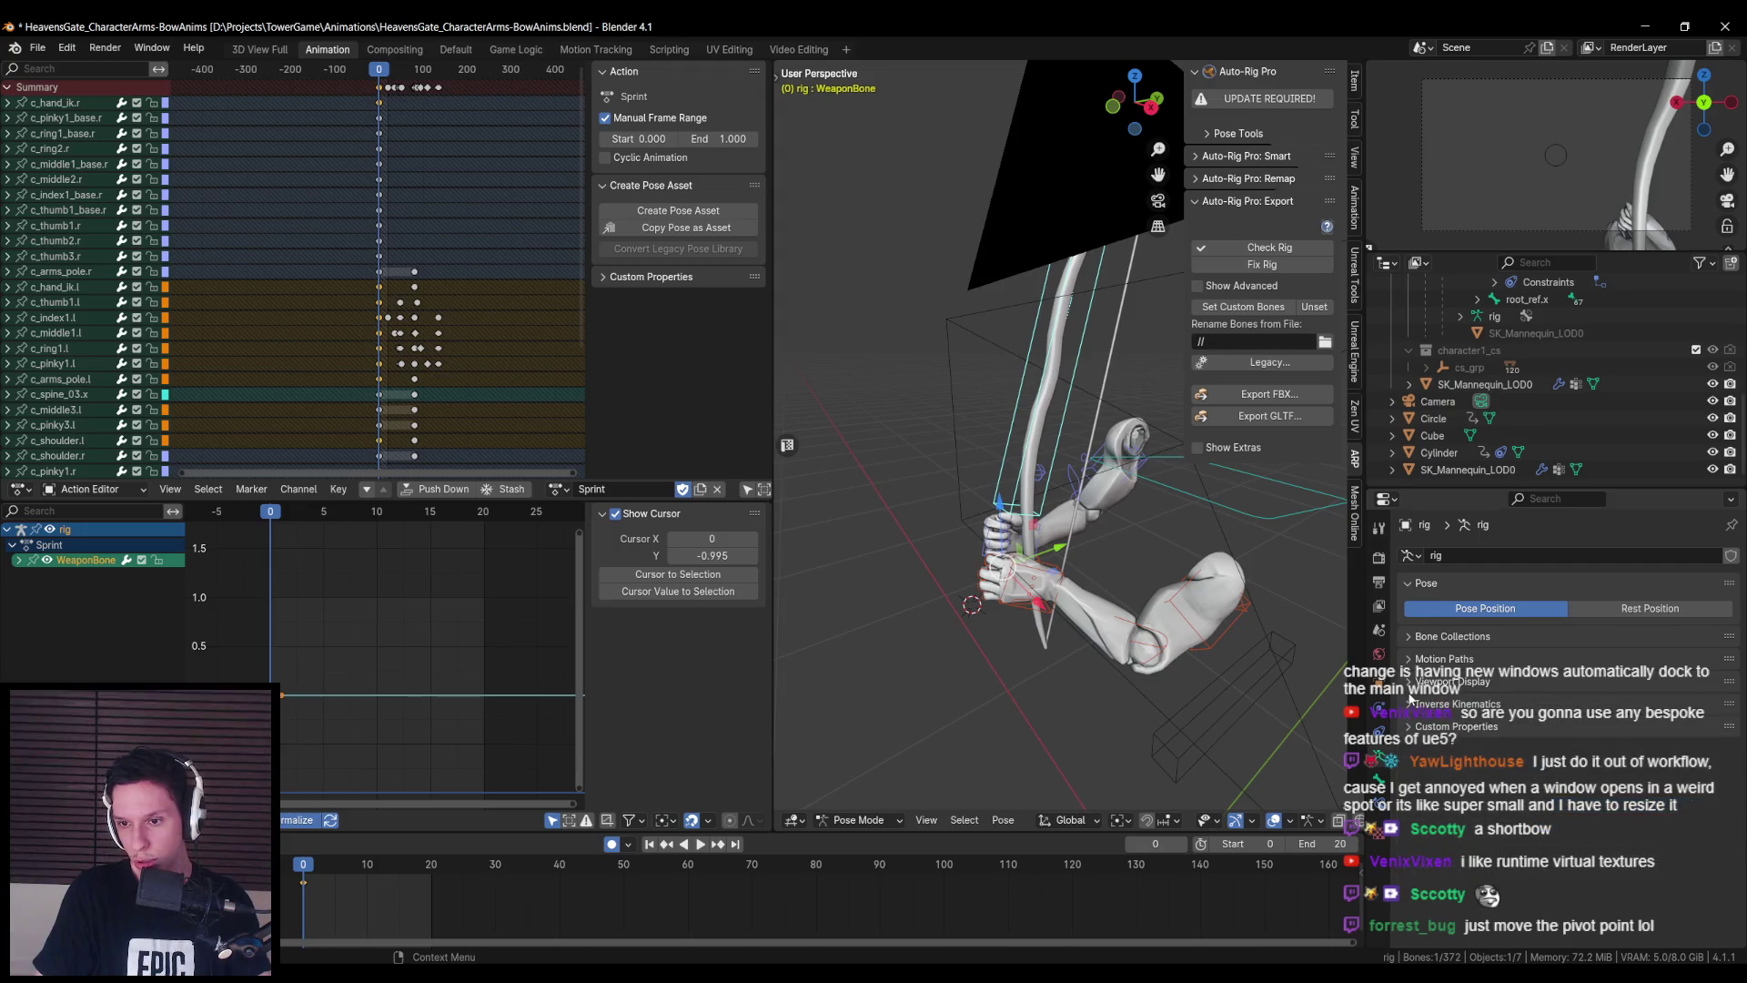
- Expand WeaponBone's Transform and Deform panels and view its Bone Constraints
click(1378, 776)
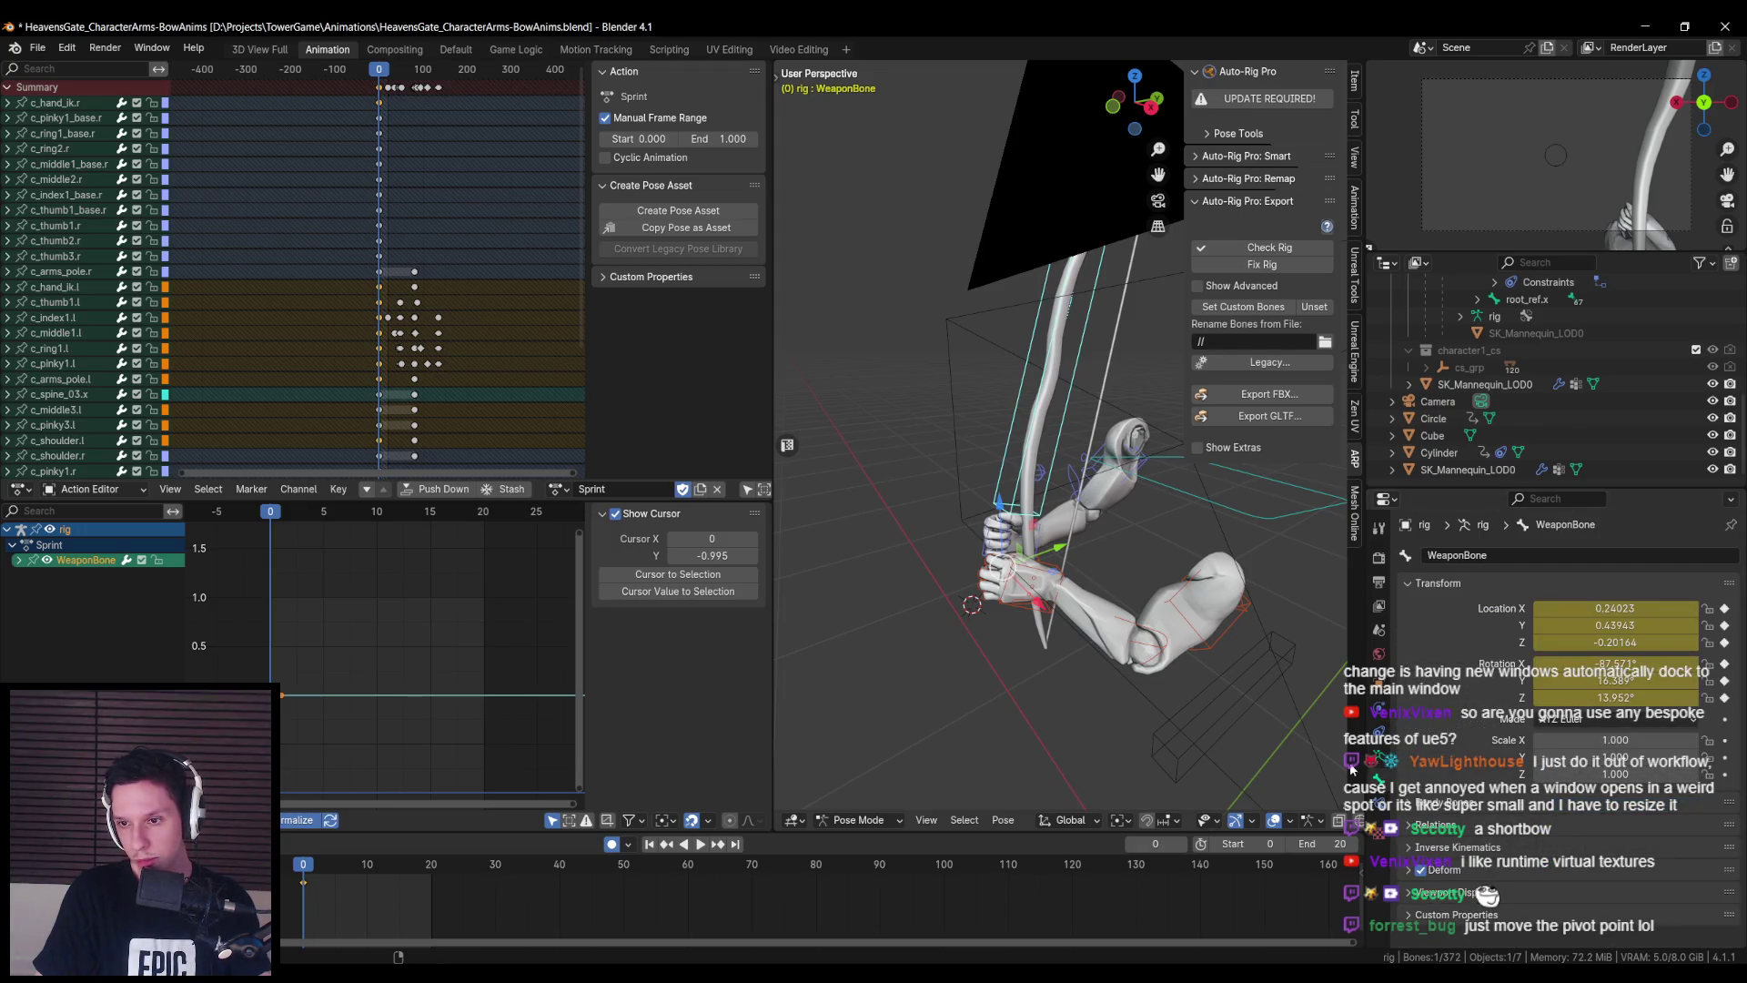
click(1407, 868)
scroll(1407, 865, down, 3)
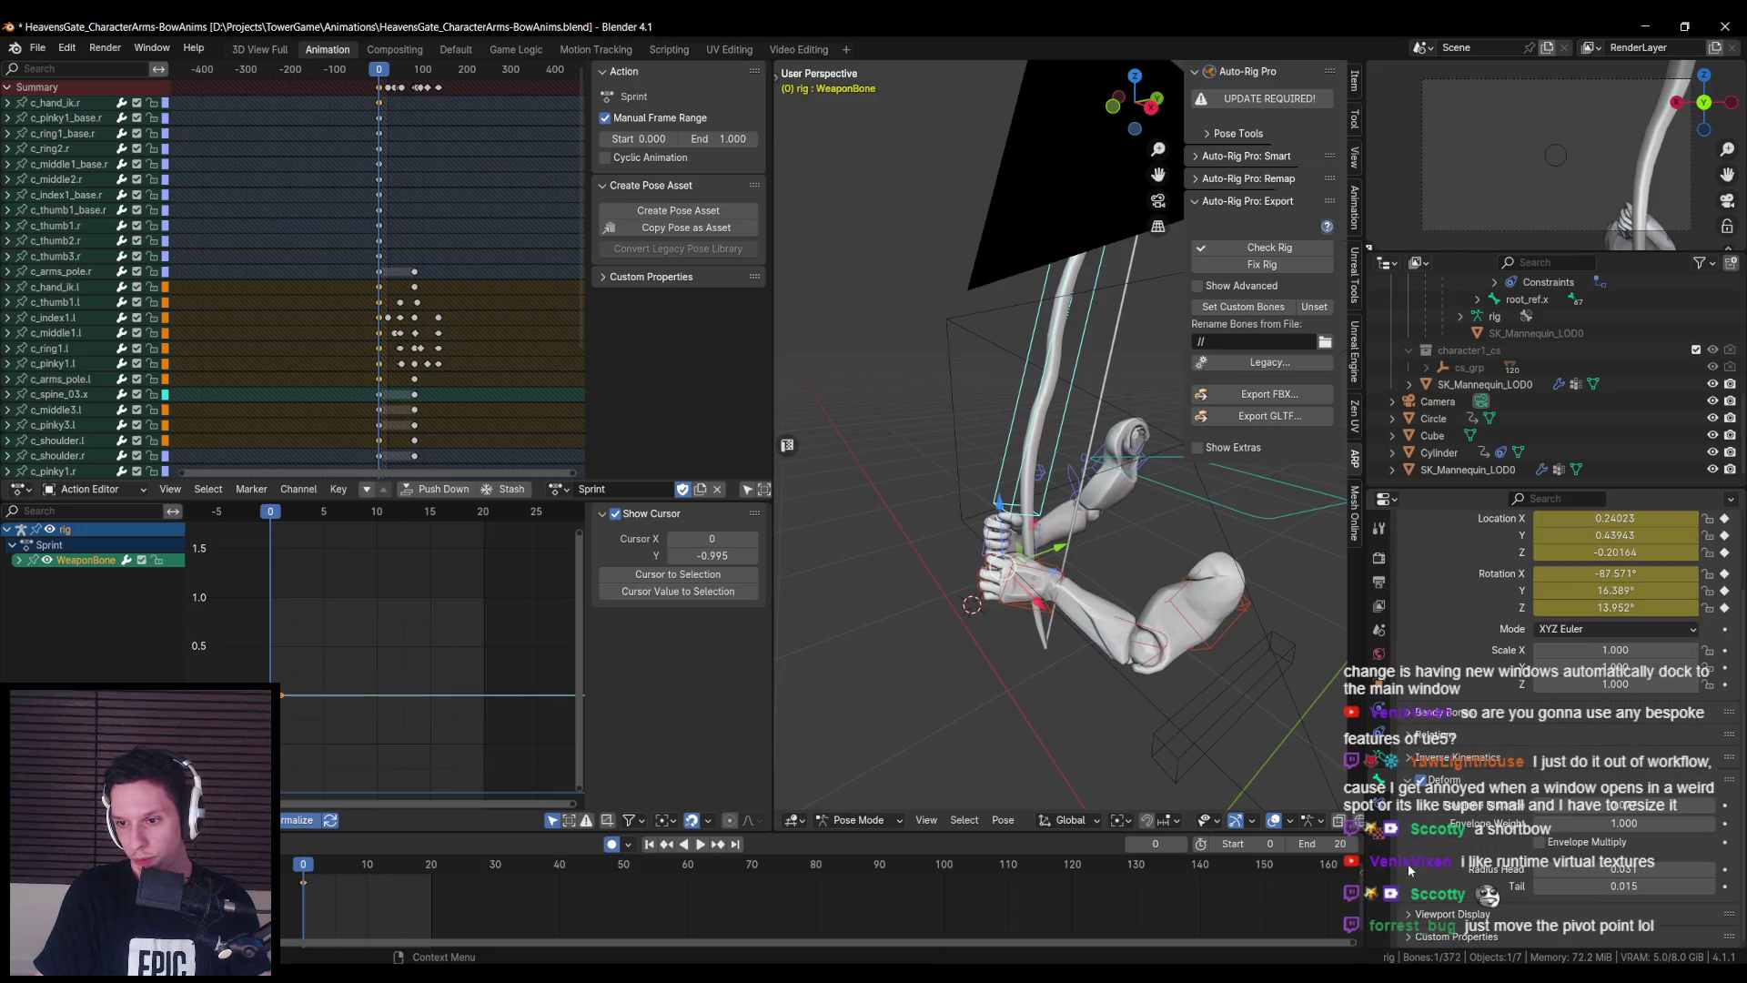
click(1381, 803)
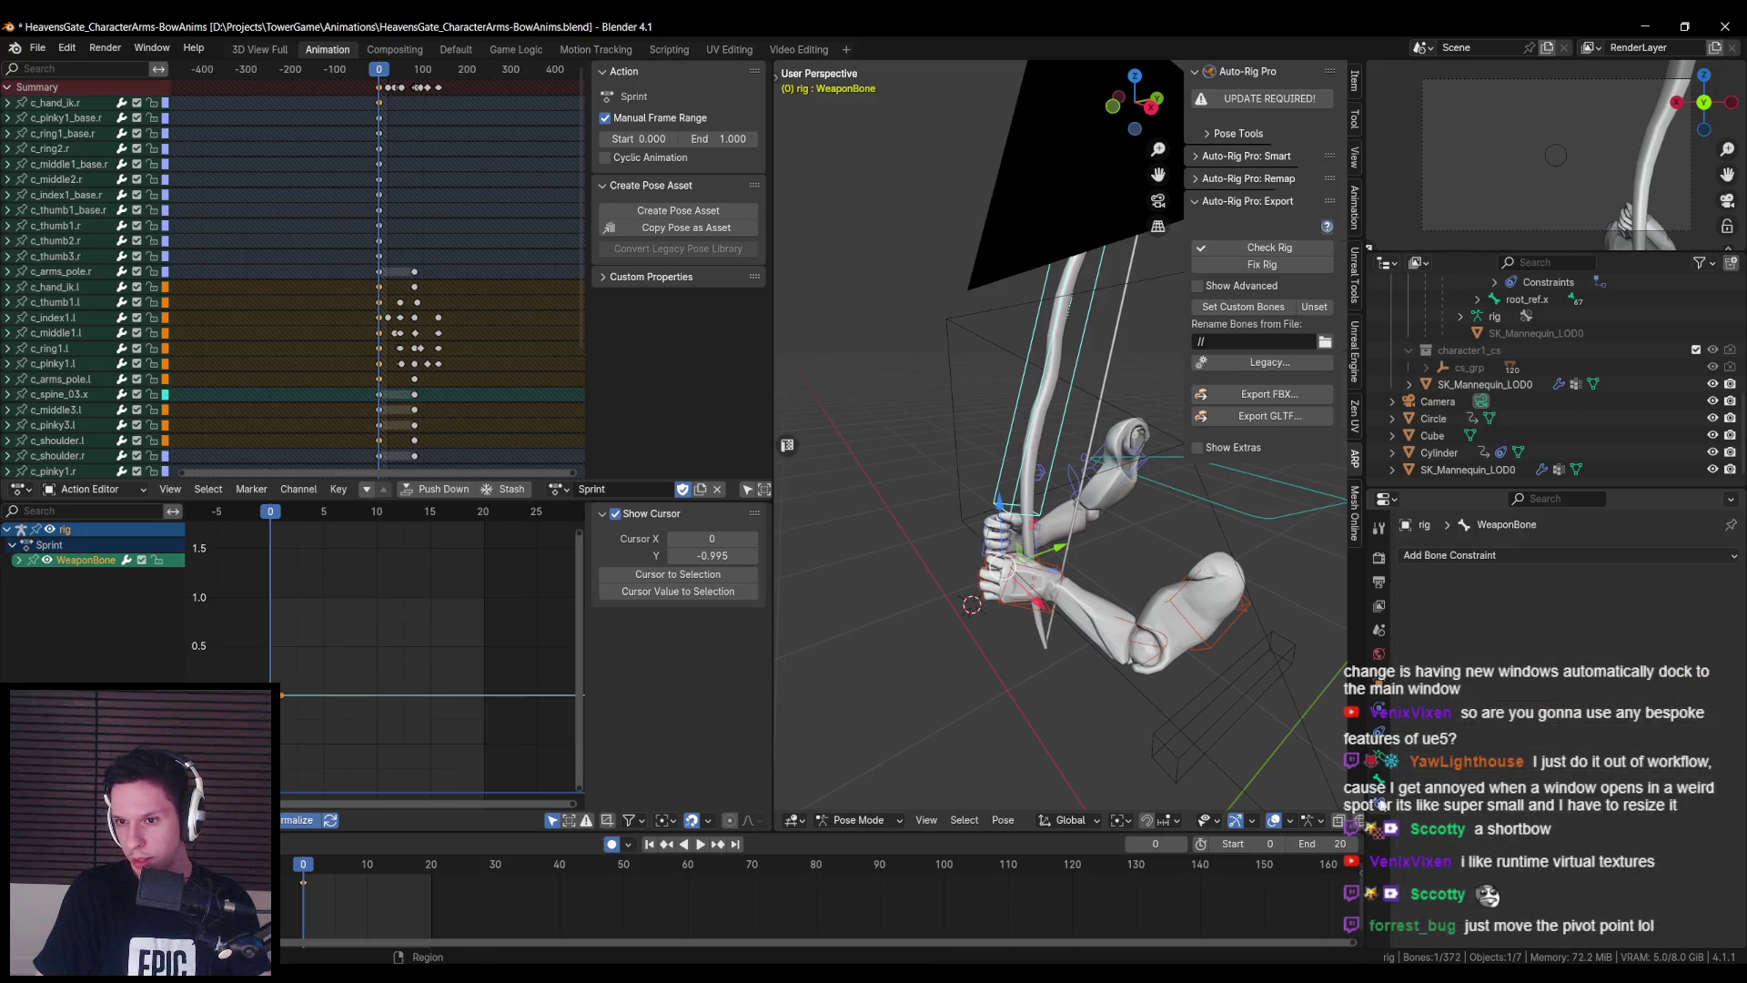
scroll(1032, 572, up, 2)
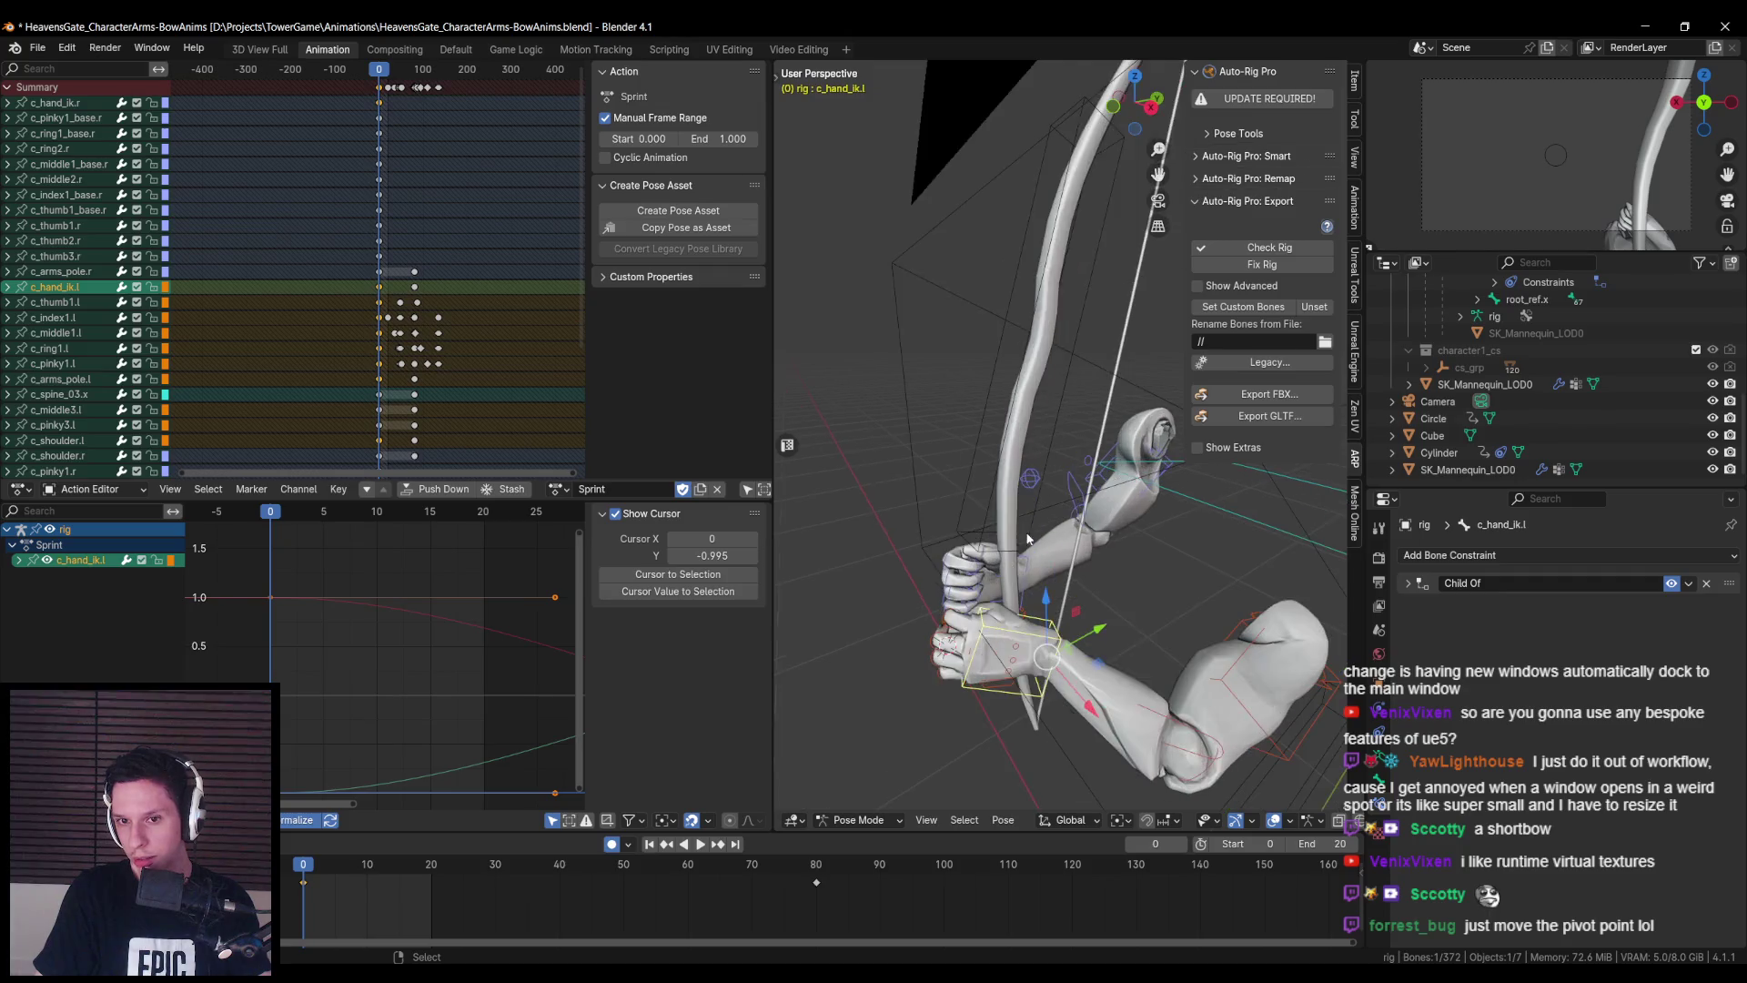
- Select c_hand_ik.r and inspect its WeaponBone Child Of constraint options
click(1028, 565)
drag(1028, 565, 1110, 492)
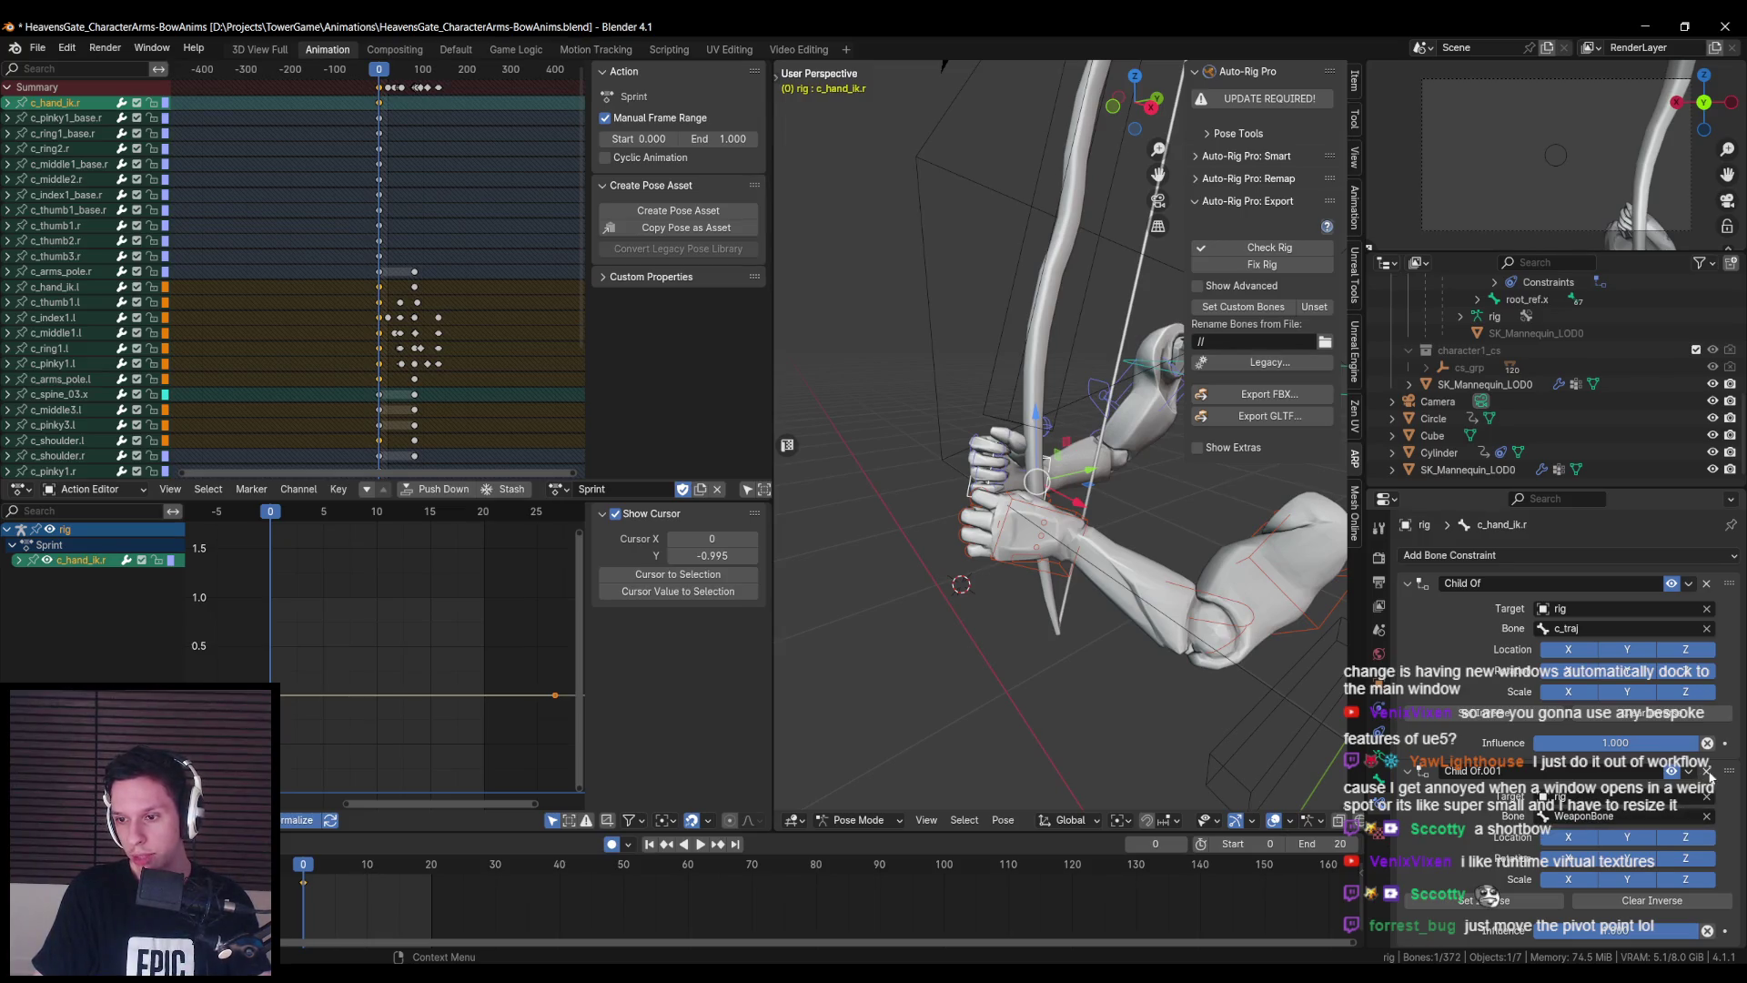
click(1691, 773)
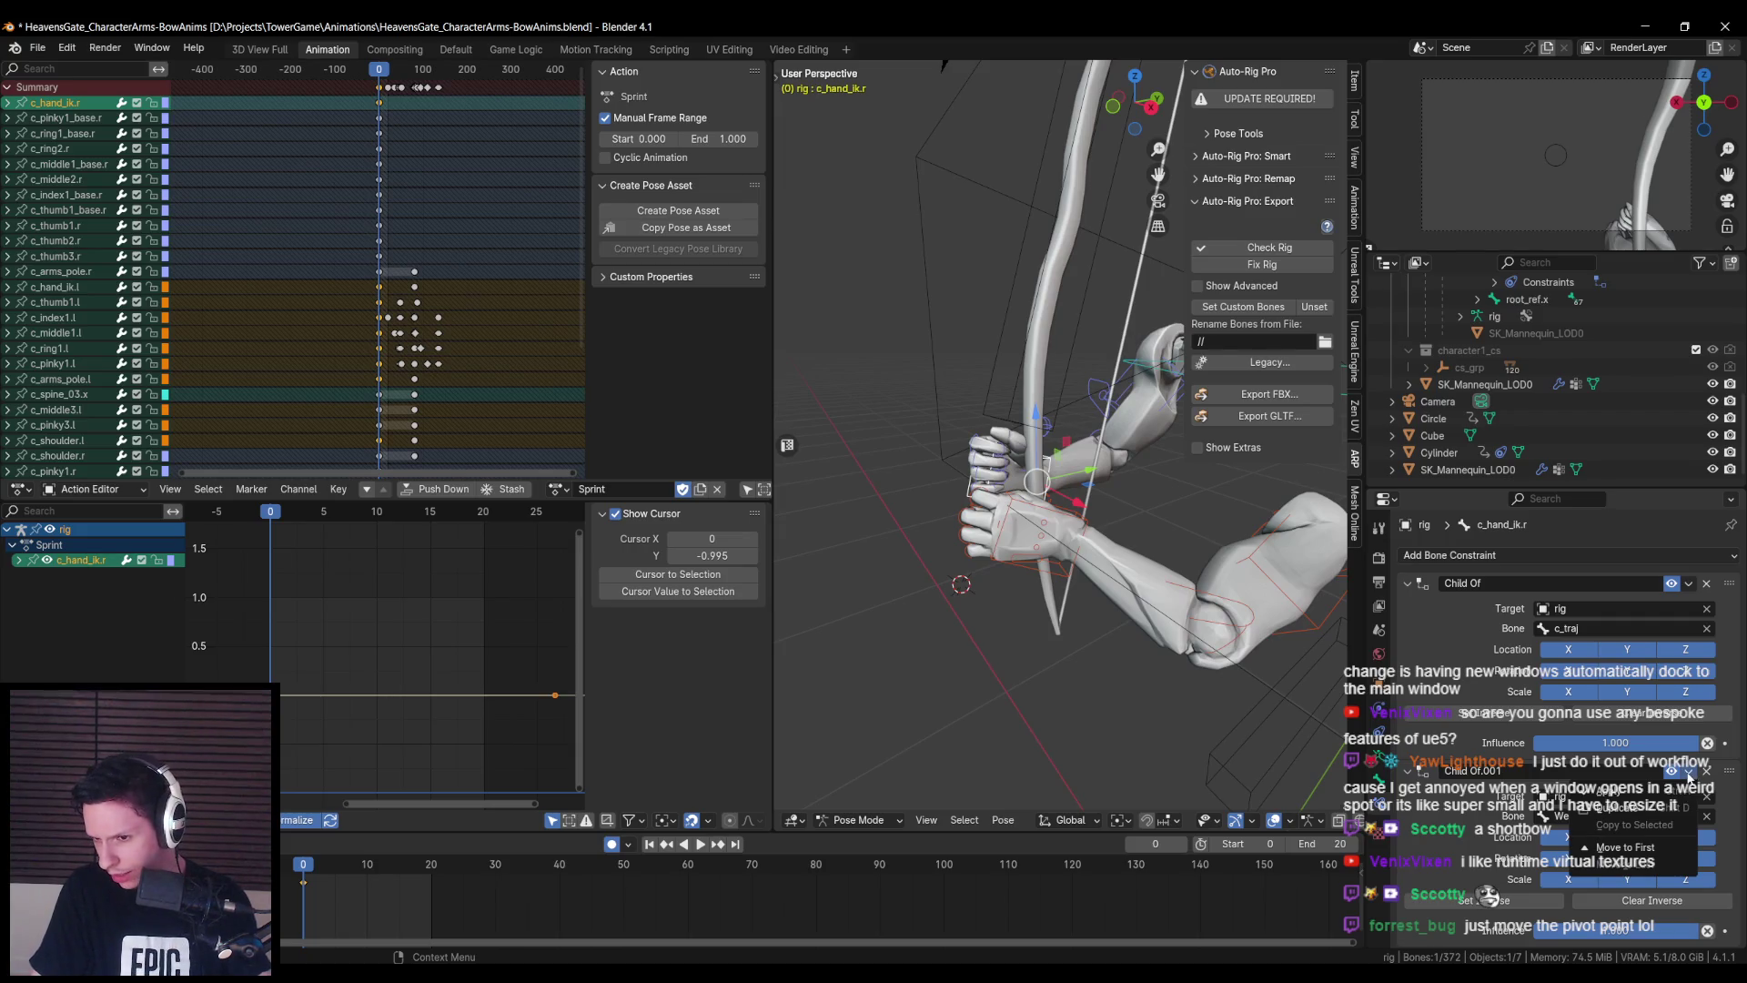
click(1688, 776)
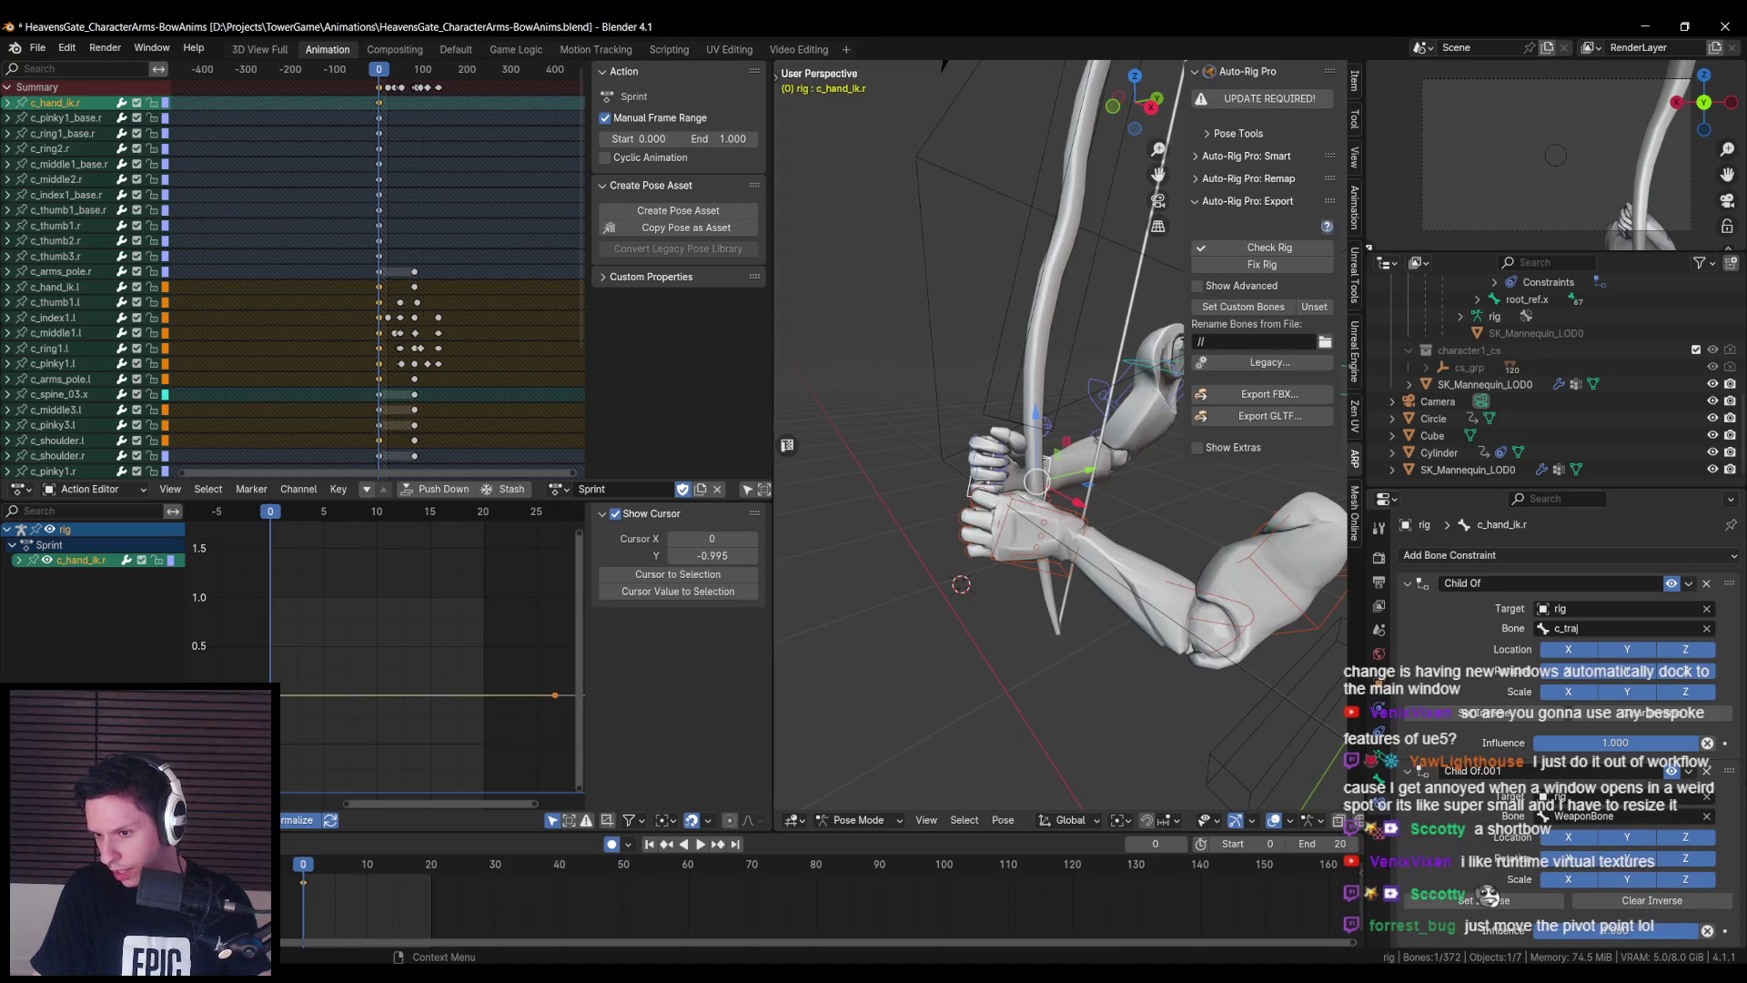
click(1691, 773)
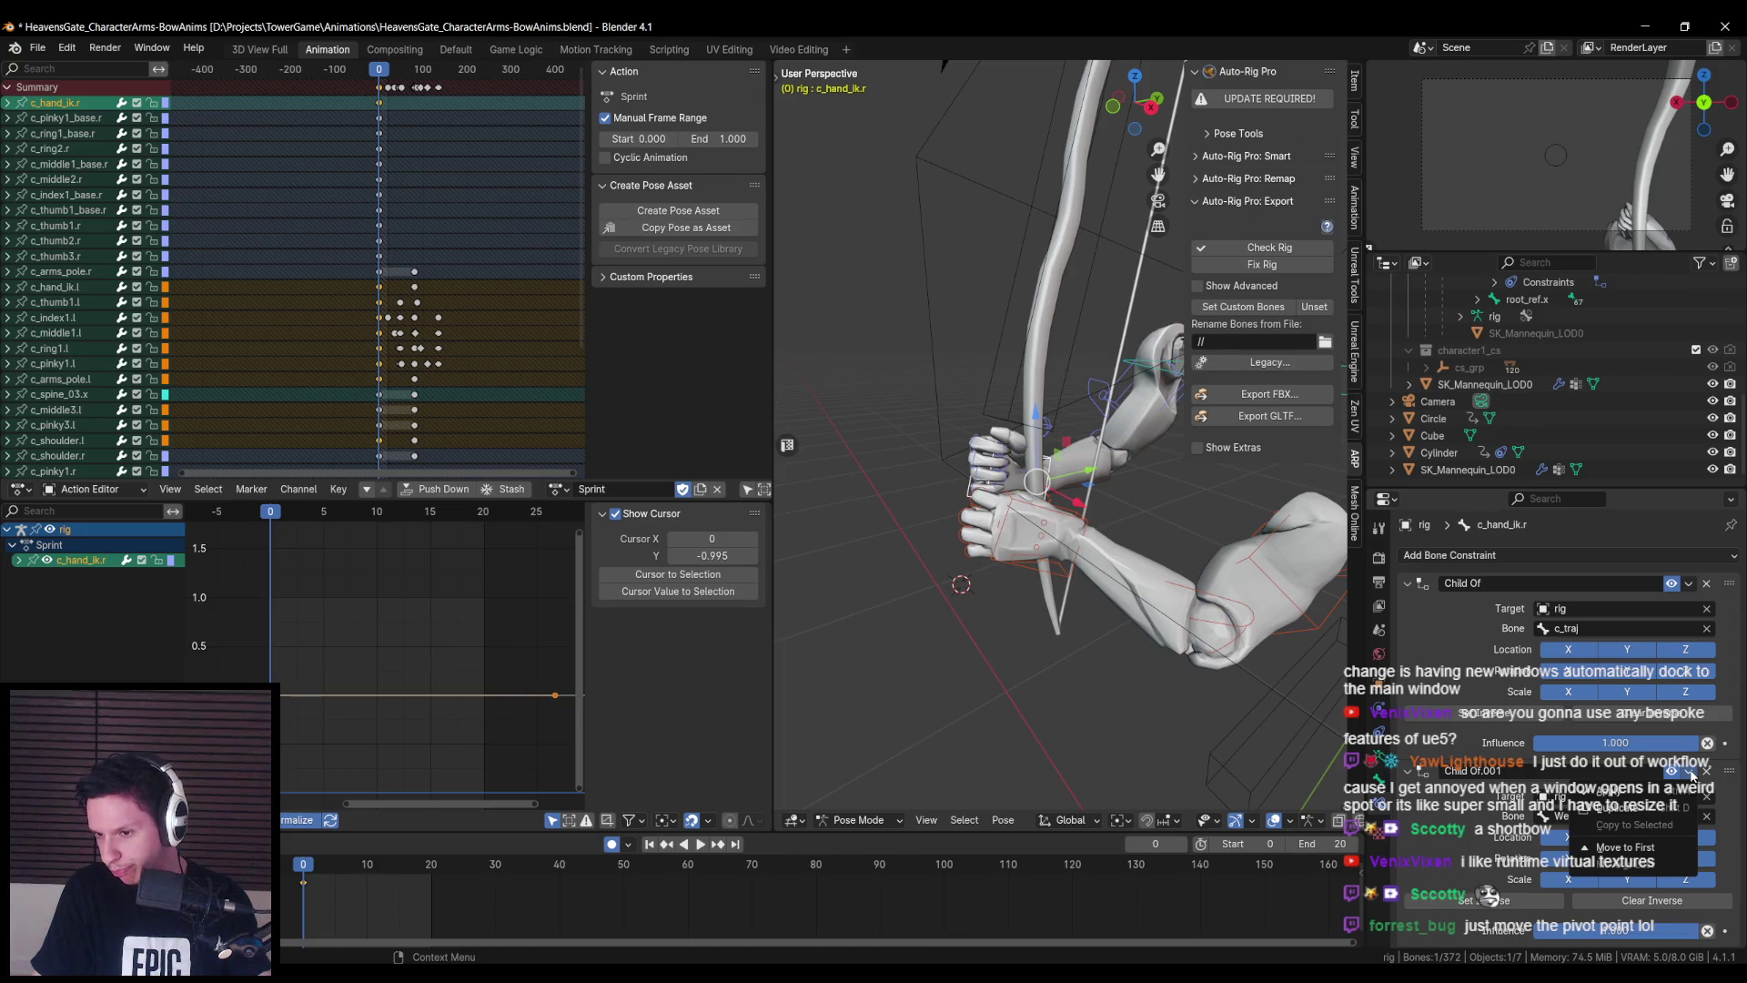
click(1691, 772)
click(1691, 773)
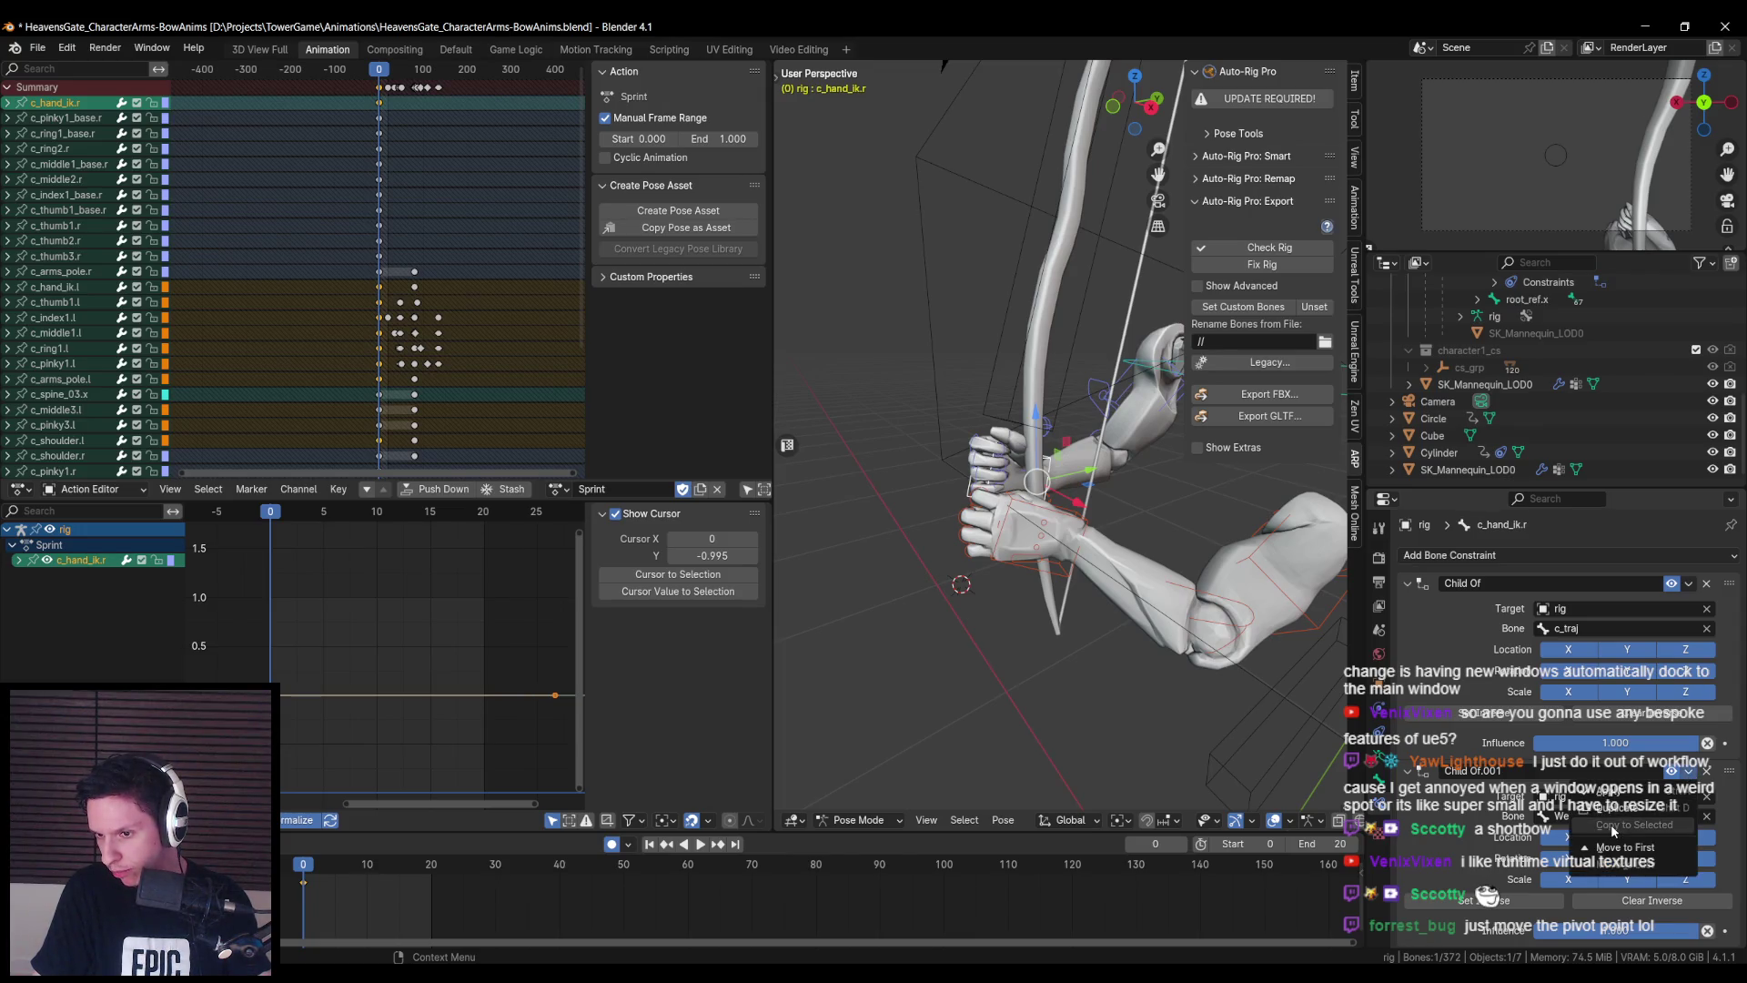
- Copy the WeaponBone Child Of constraint from c_hand_ik.r to c_hand_ik.l with Copy to Selected
shift+click(1056, 523)
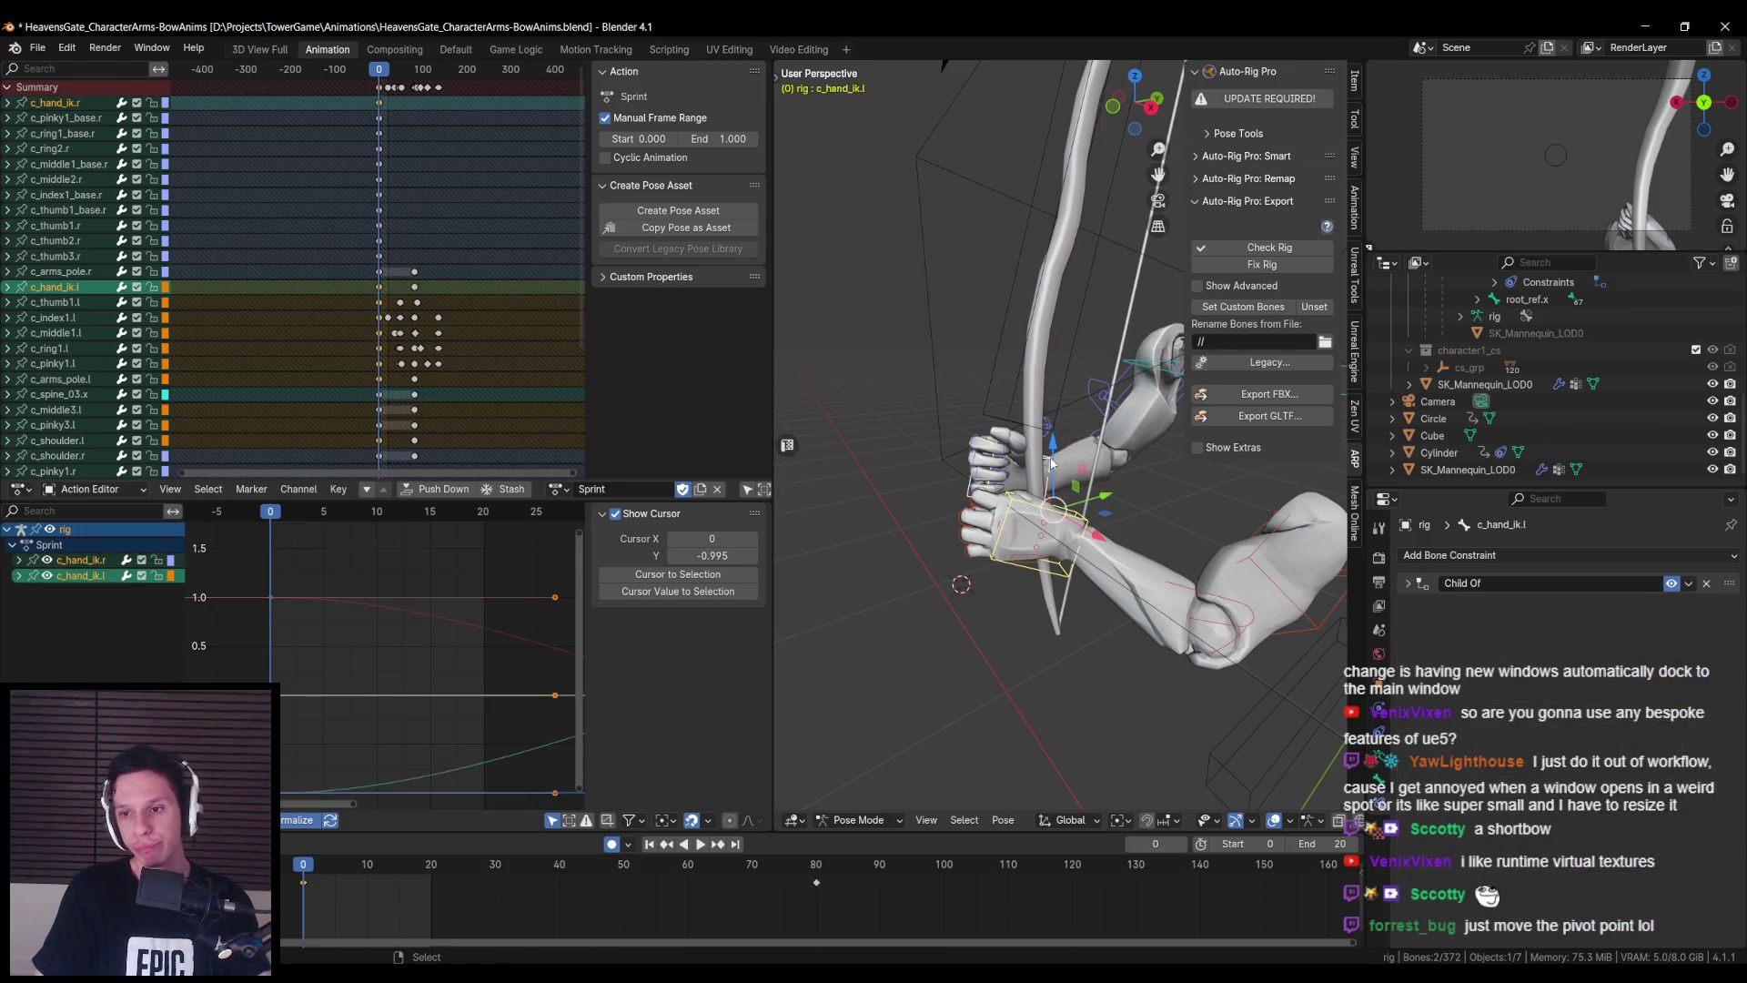
click(1409, 584)
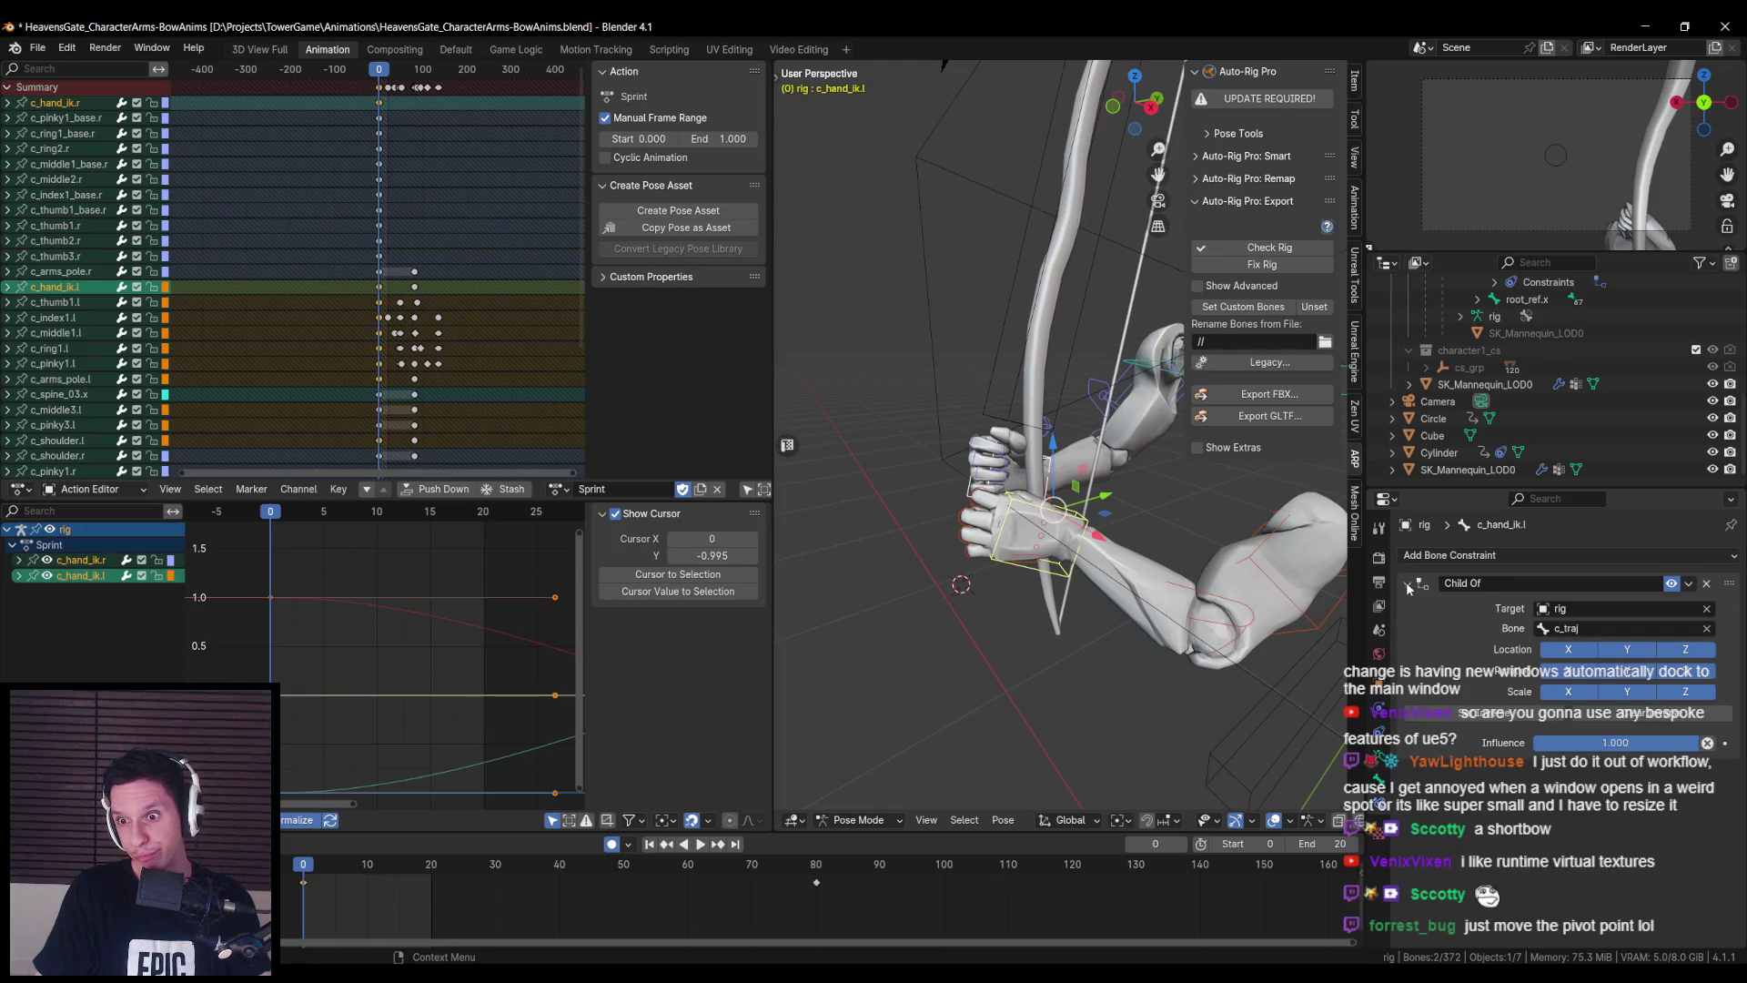
shift+click(1047, 460)
click(1690, 773)
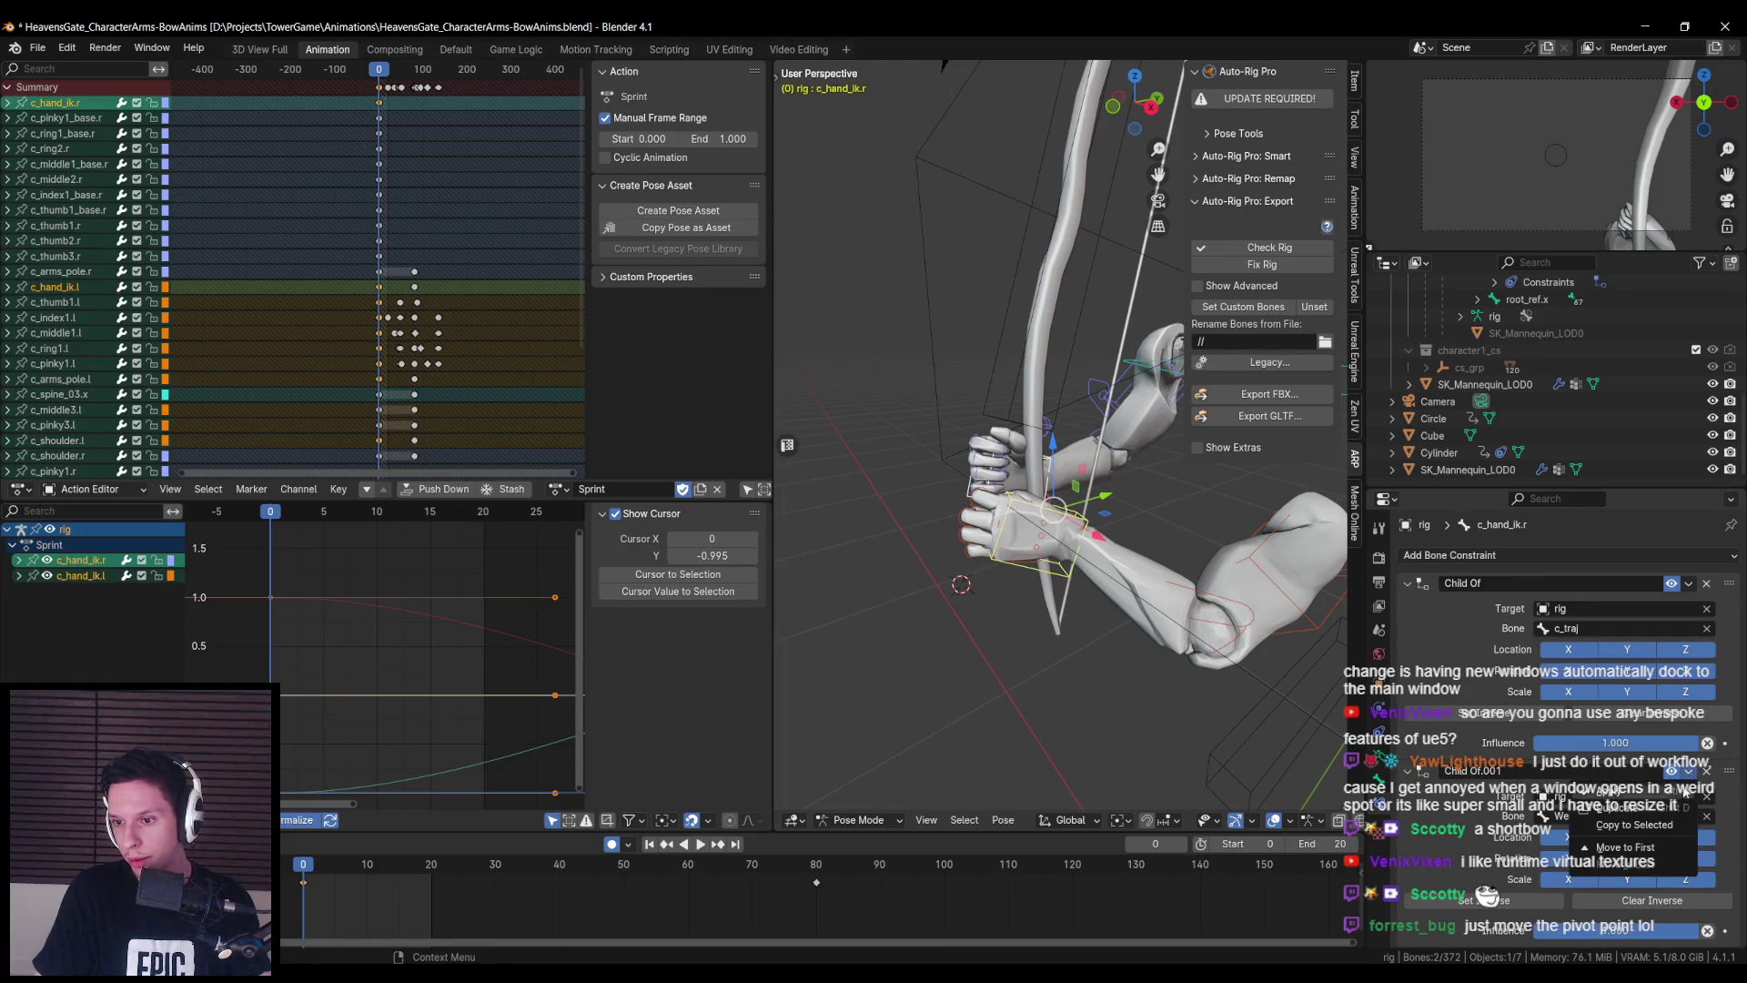
click(1670, 824)
- Select the left hand IK bone on its own to check the copied constraint
click(1221, 480)
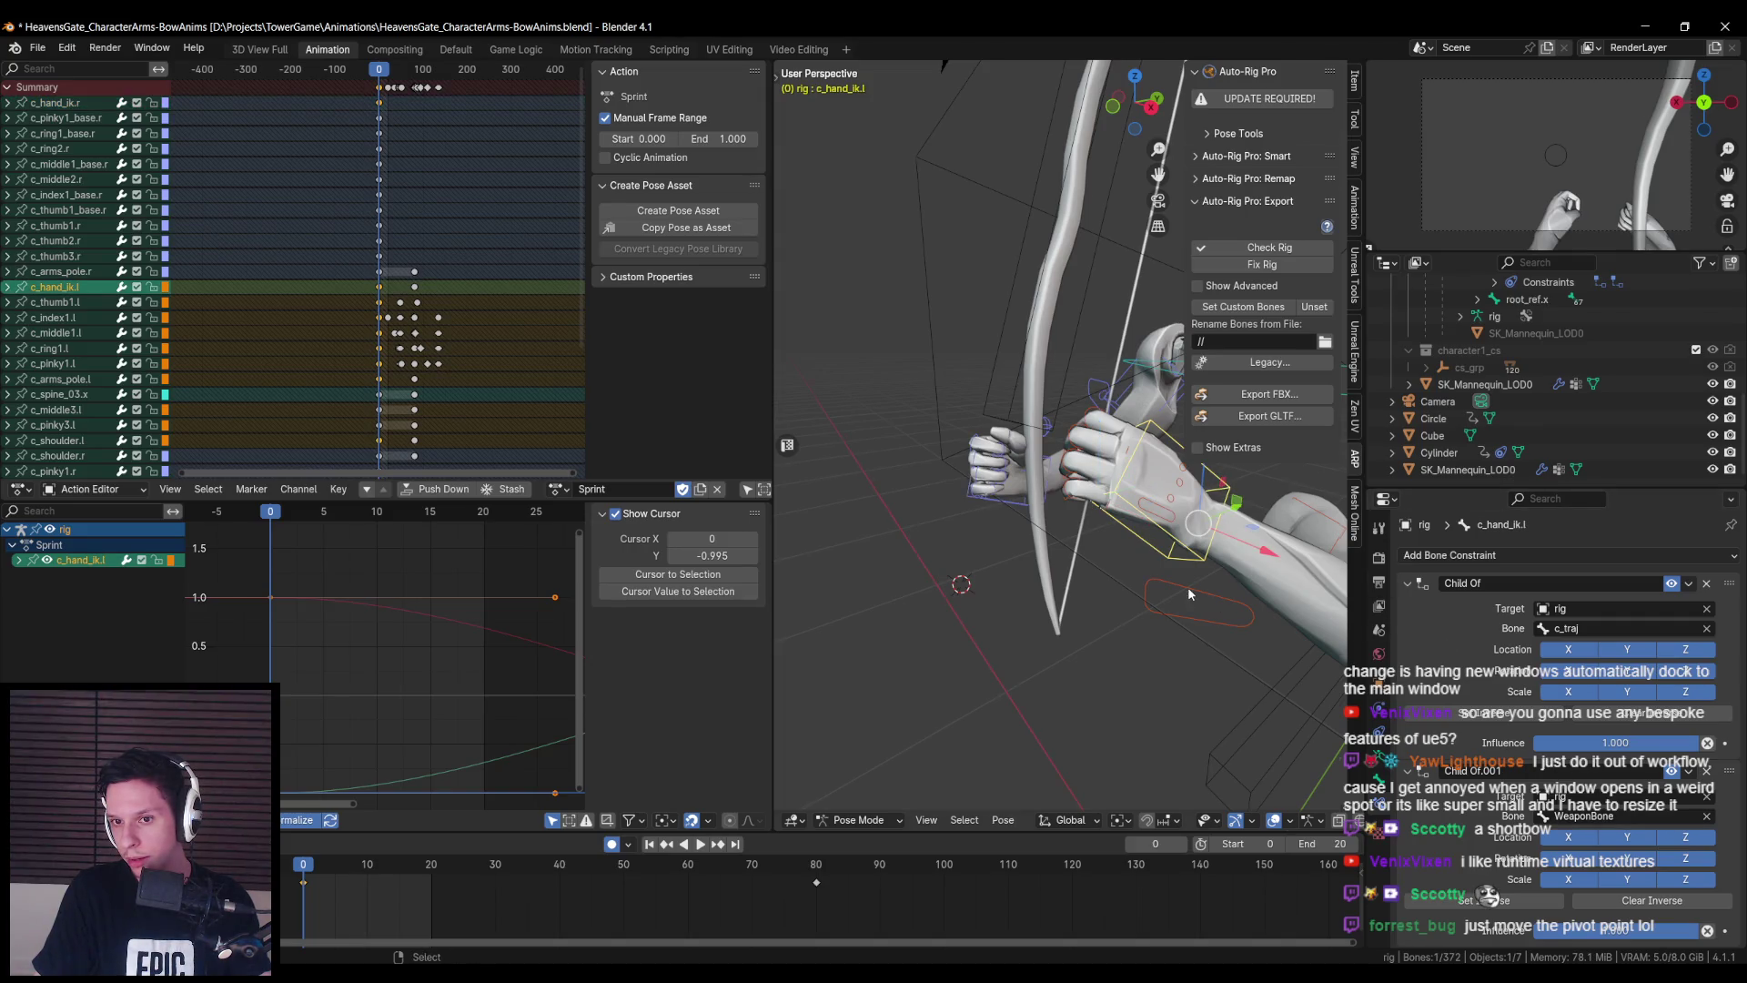
click(1197, 520)
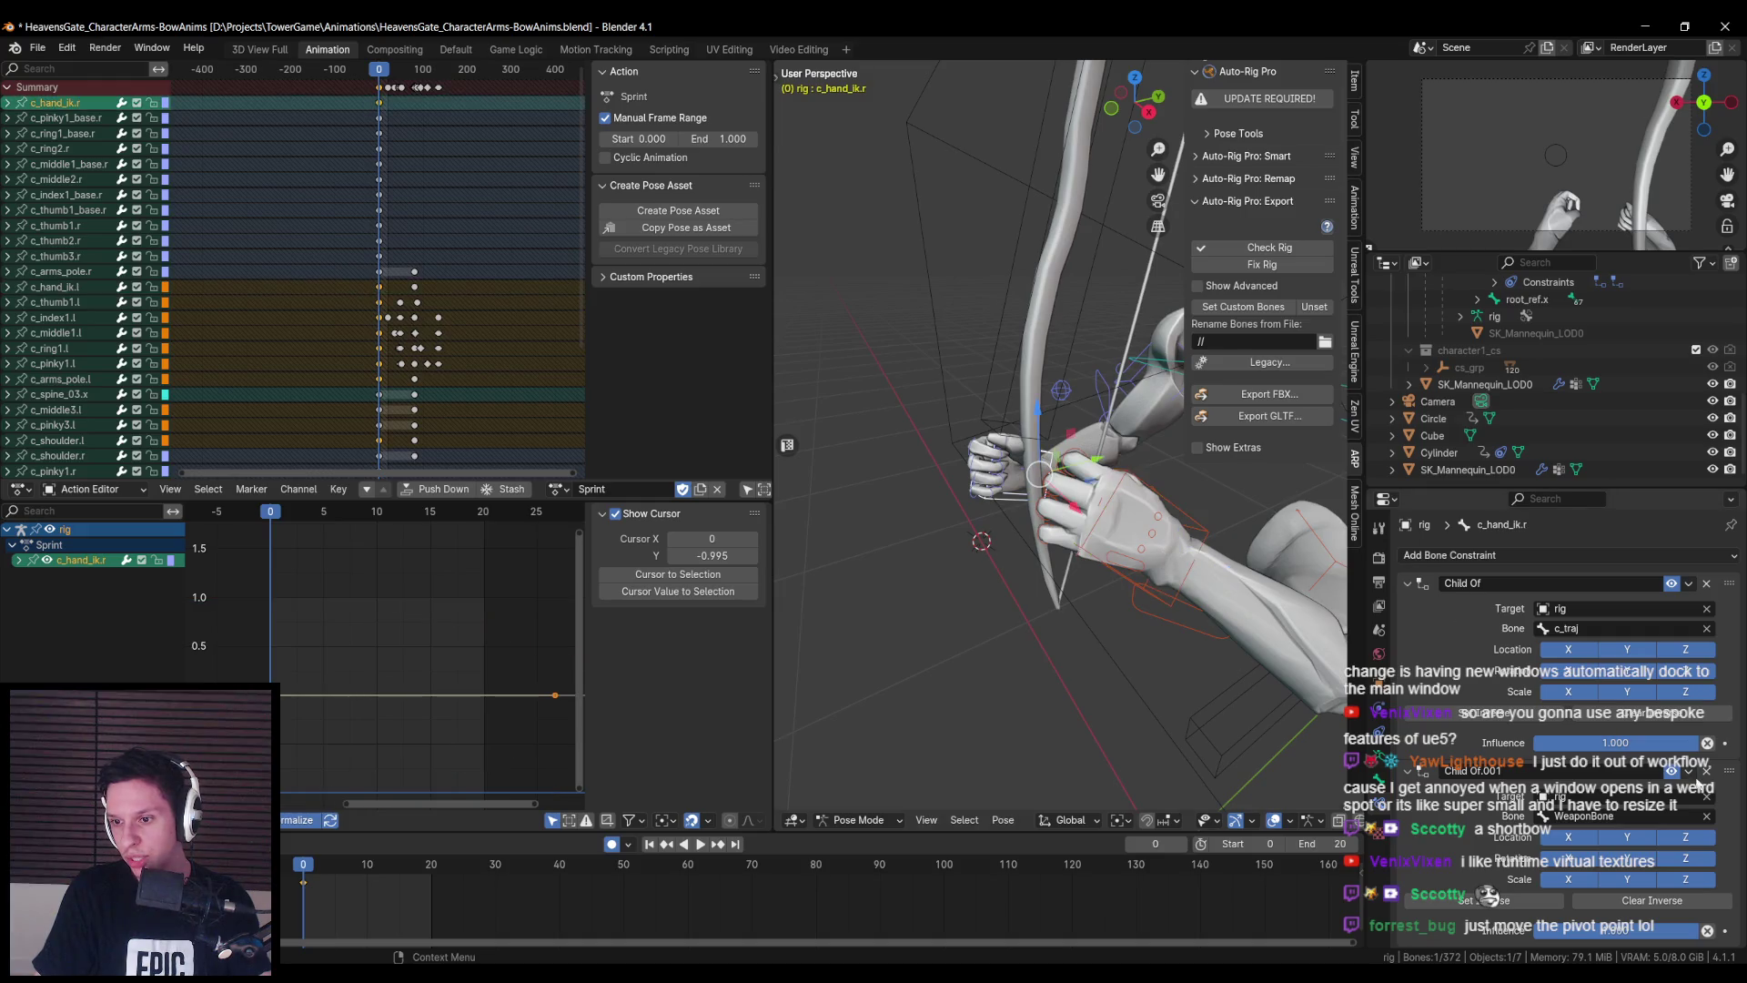
mouse_move(1055, 419)
mouse_down()
mouse_move(987, 389)
mouse_move(1083, 410)
mouse_move(1183, 496)
mouse_up()
click(1046, 375)
click(1150, 479)
- Move the left hand IK bone toward the bow grip and rotate it around Z
key(g)
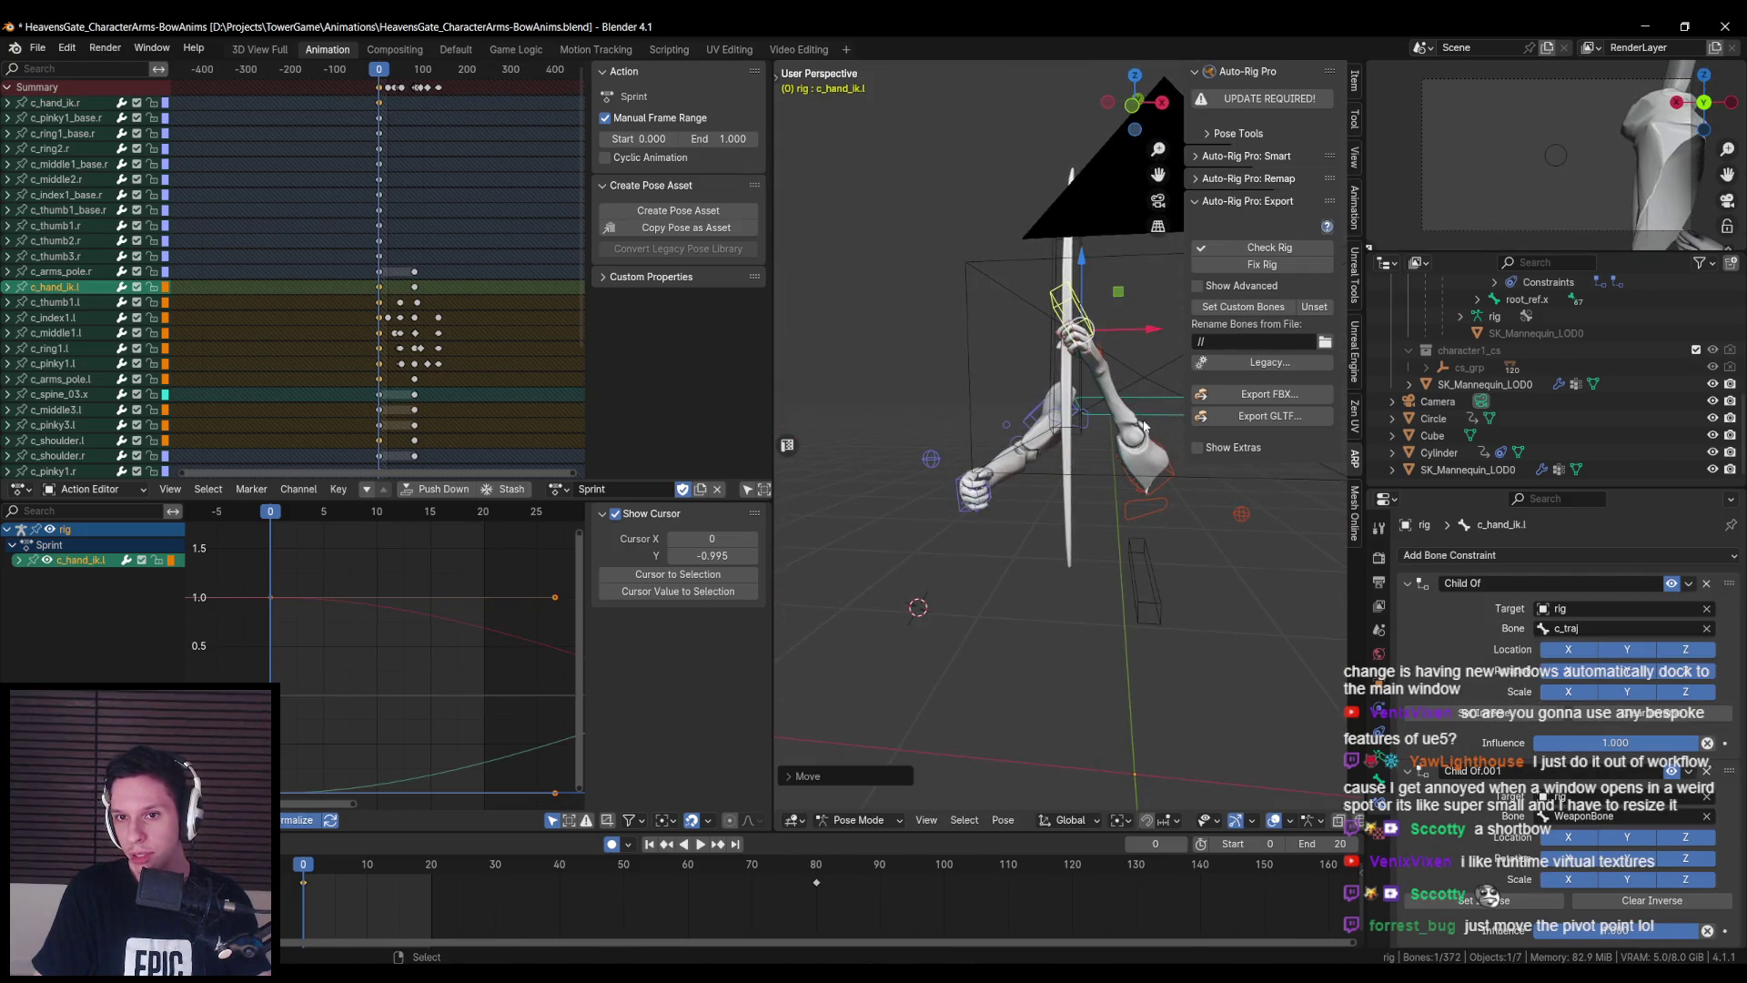
right_click(1212, 509)
click(1229, 496)
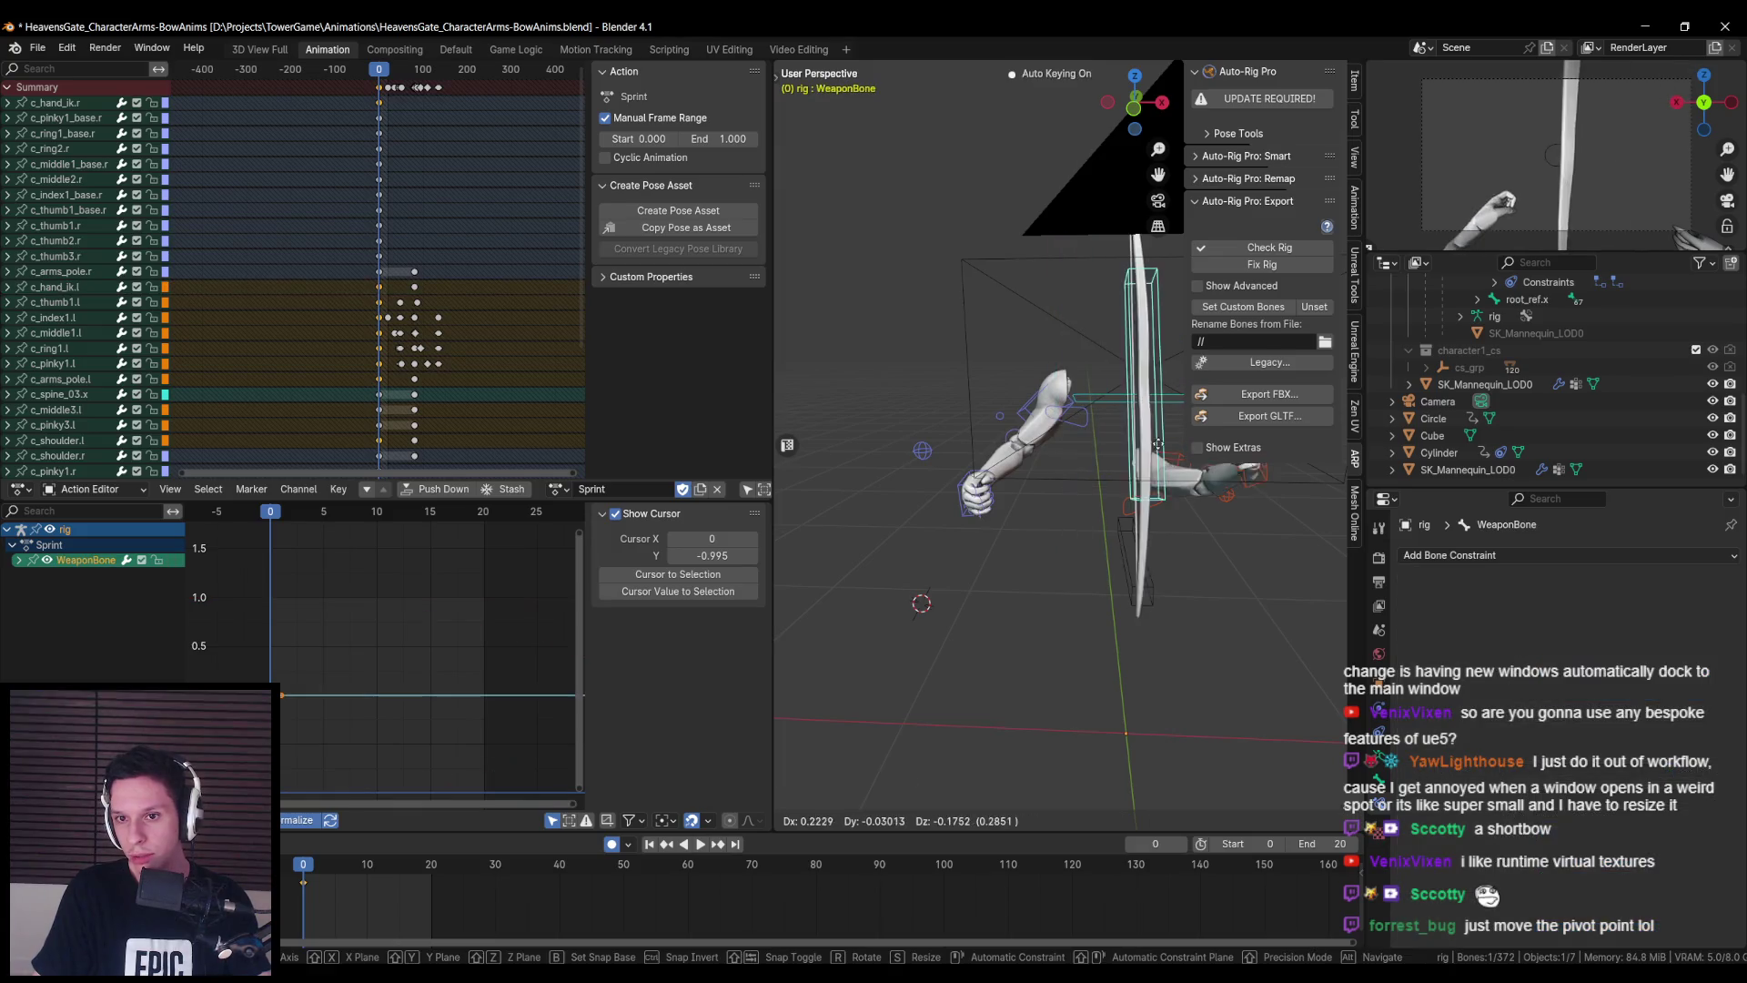
click(1216, 492)
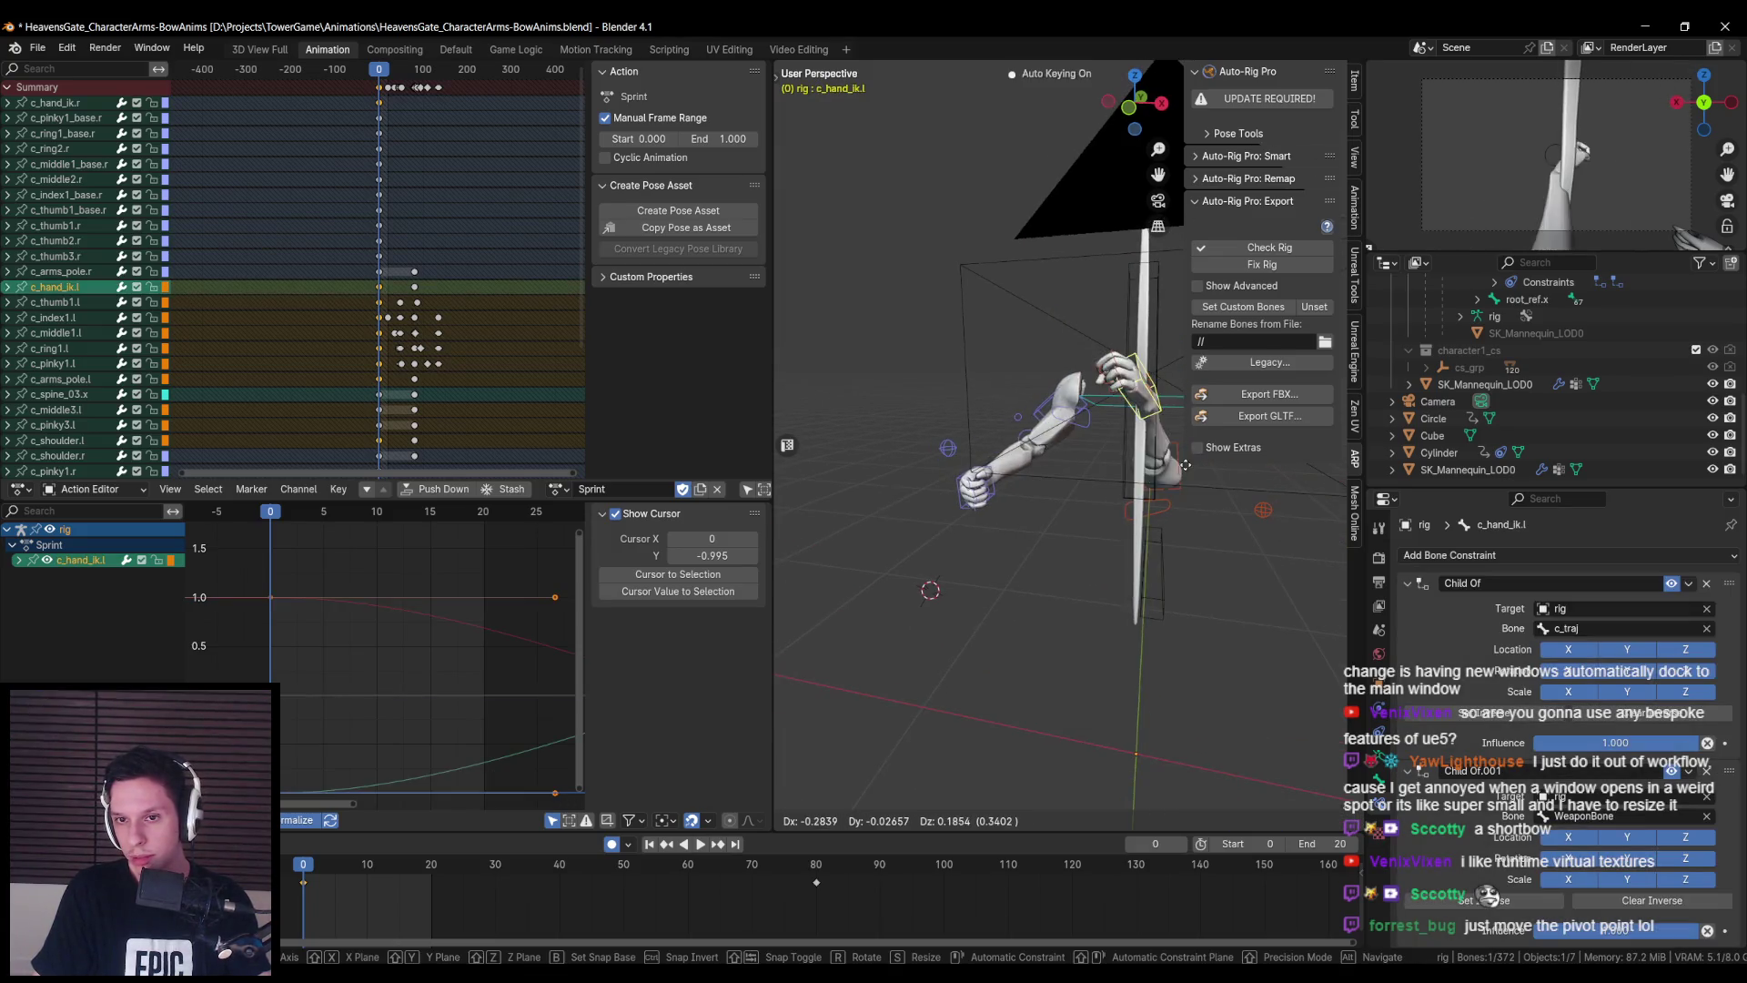
drag(1216, 494, 1034, 499)
key(r)
key(Return)
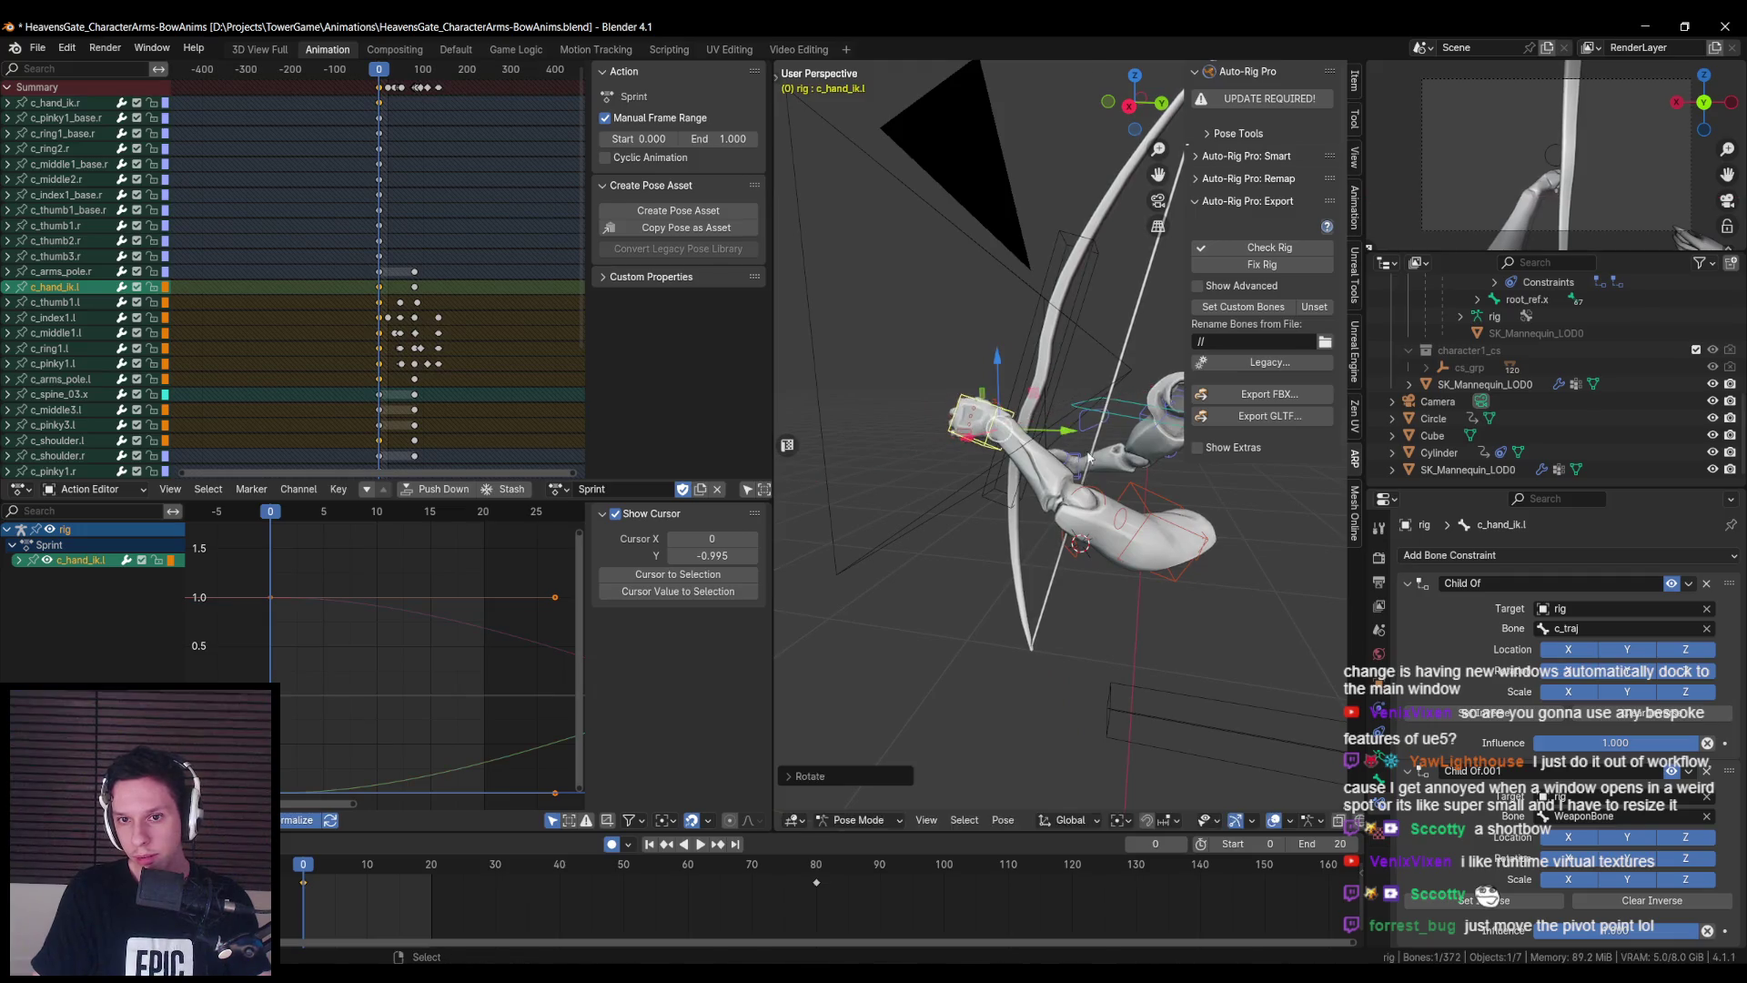
key(g)
click(1132, 457)
key(r)
key(z)
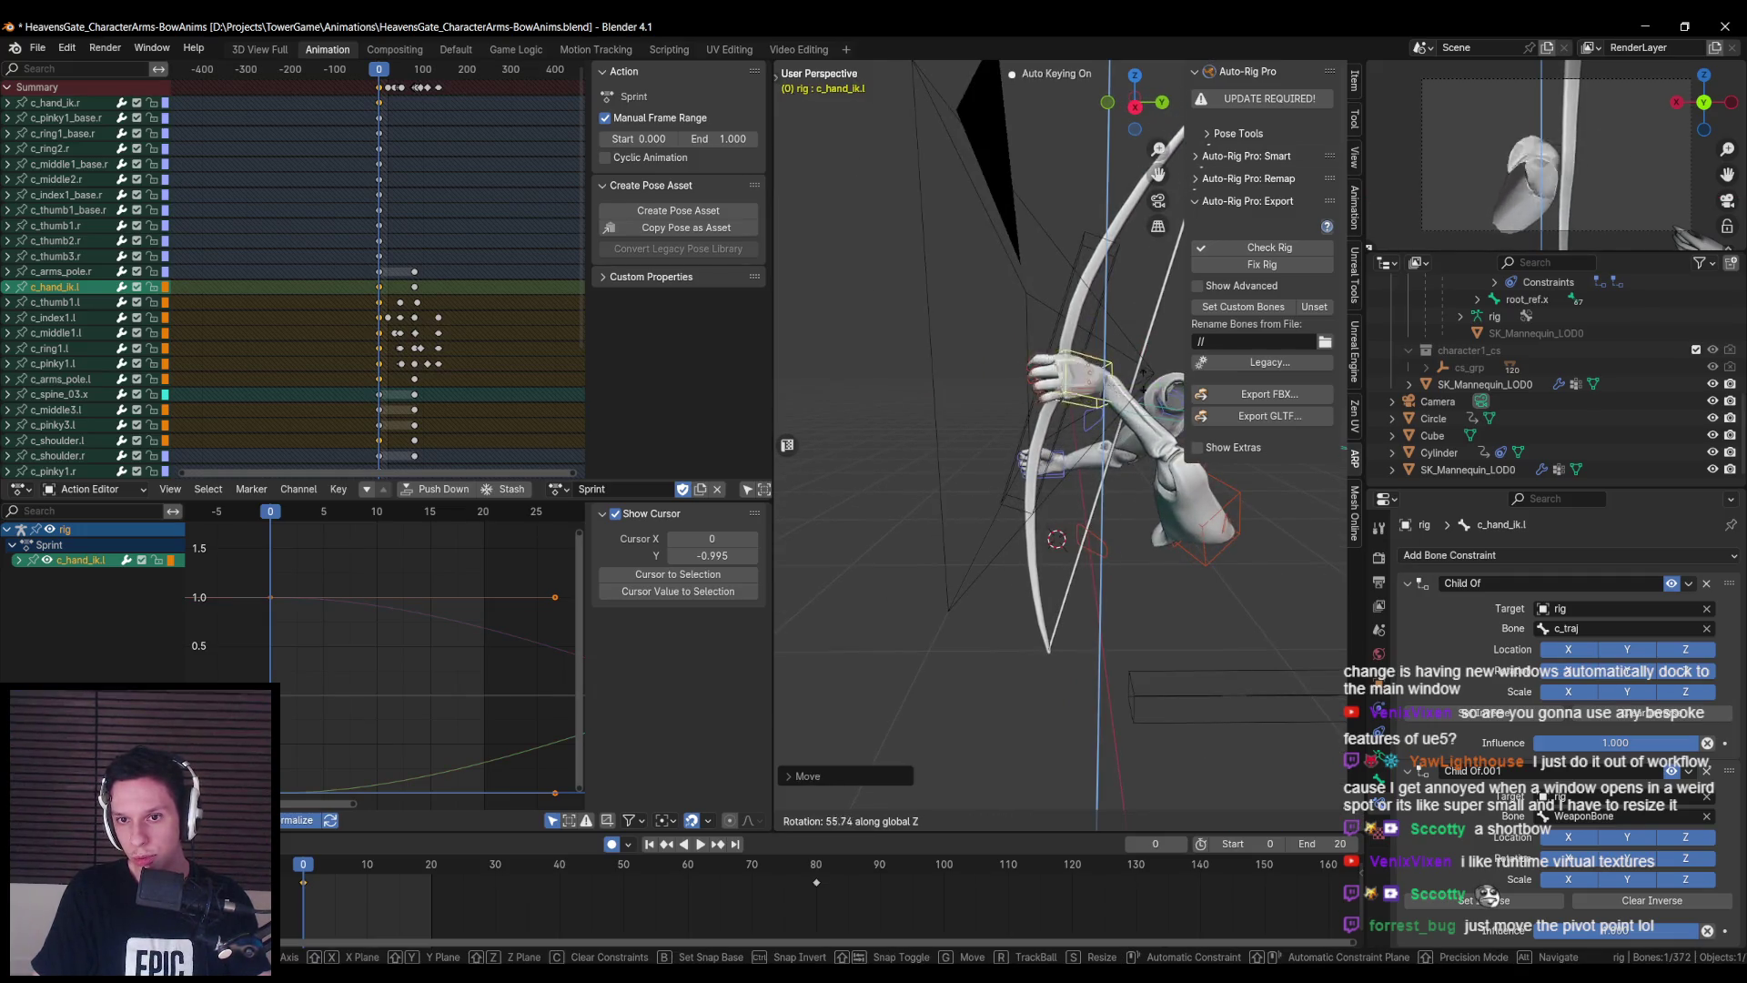
click(1136, 405)
drag(1135, 405, 1197, 537)
- Tilt the left hand around X and refine its position and rotation on the grip
key(r)
key(x)
click(1129, 565)
key(g)
click(1161, 584)
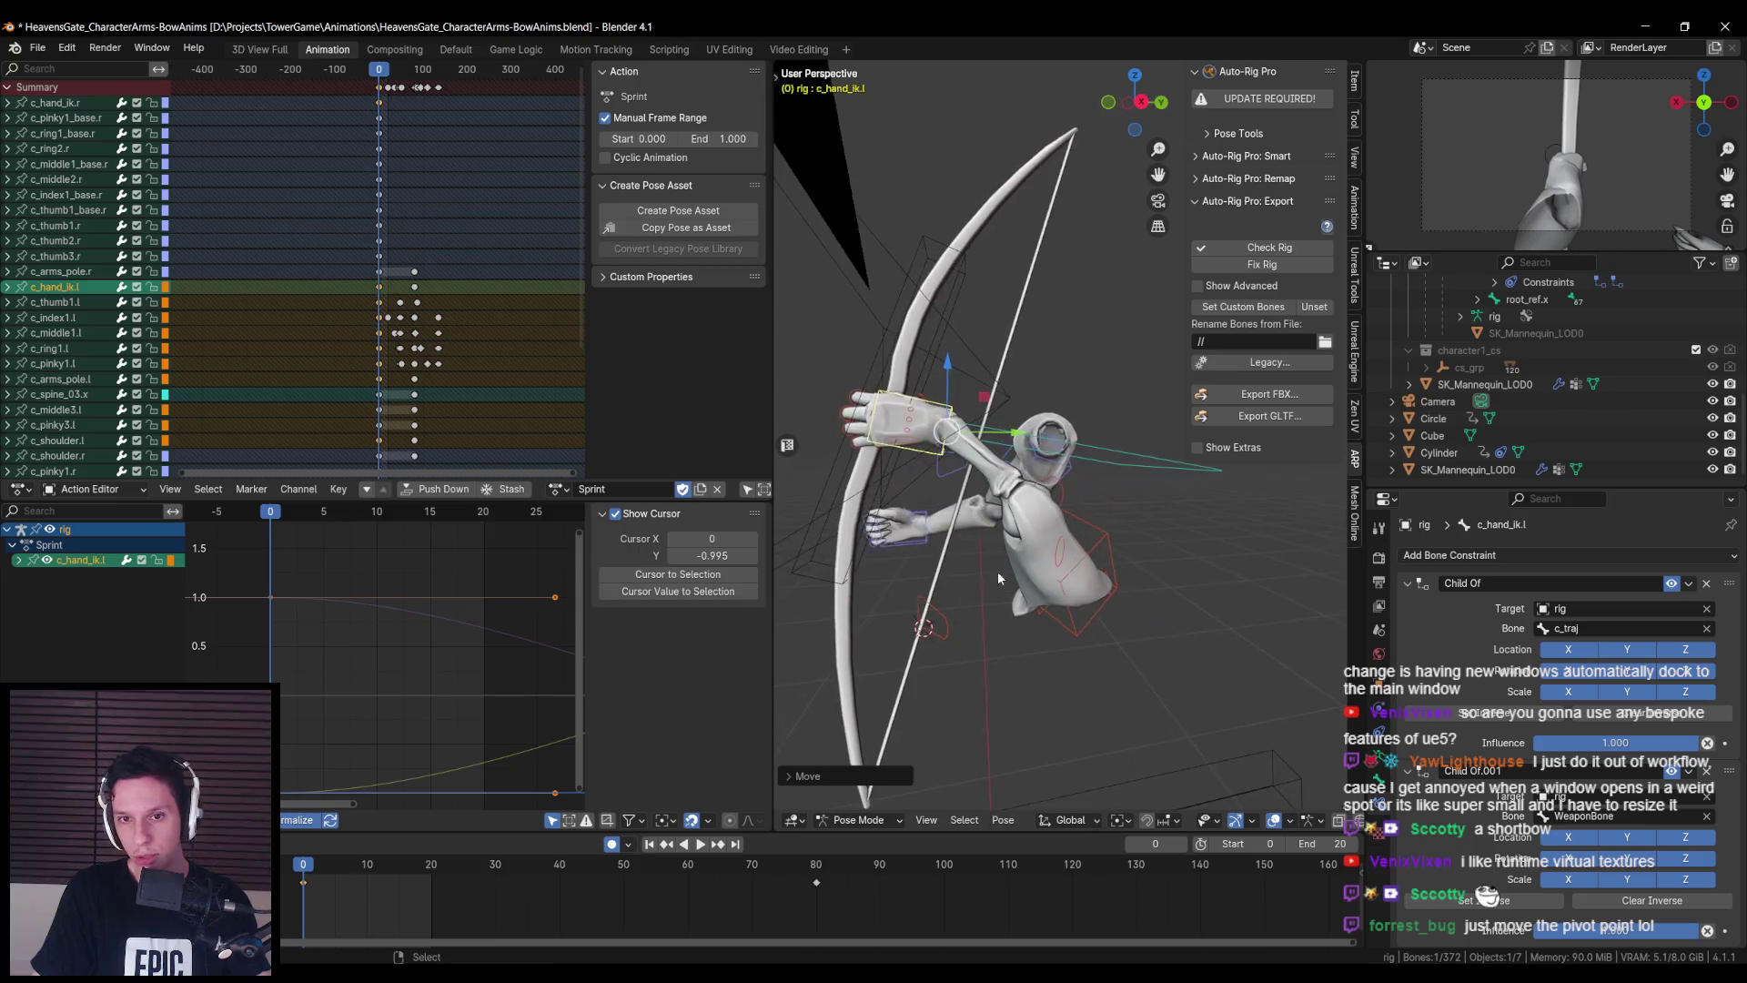
key(r)
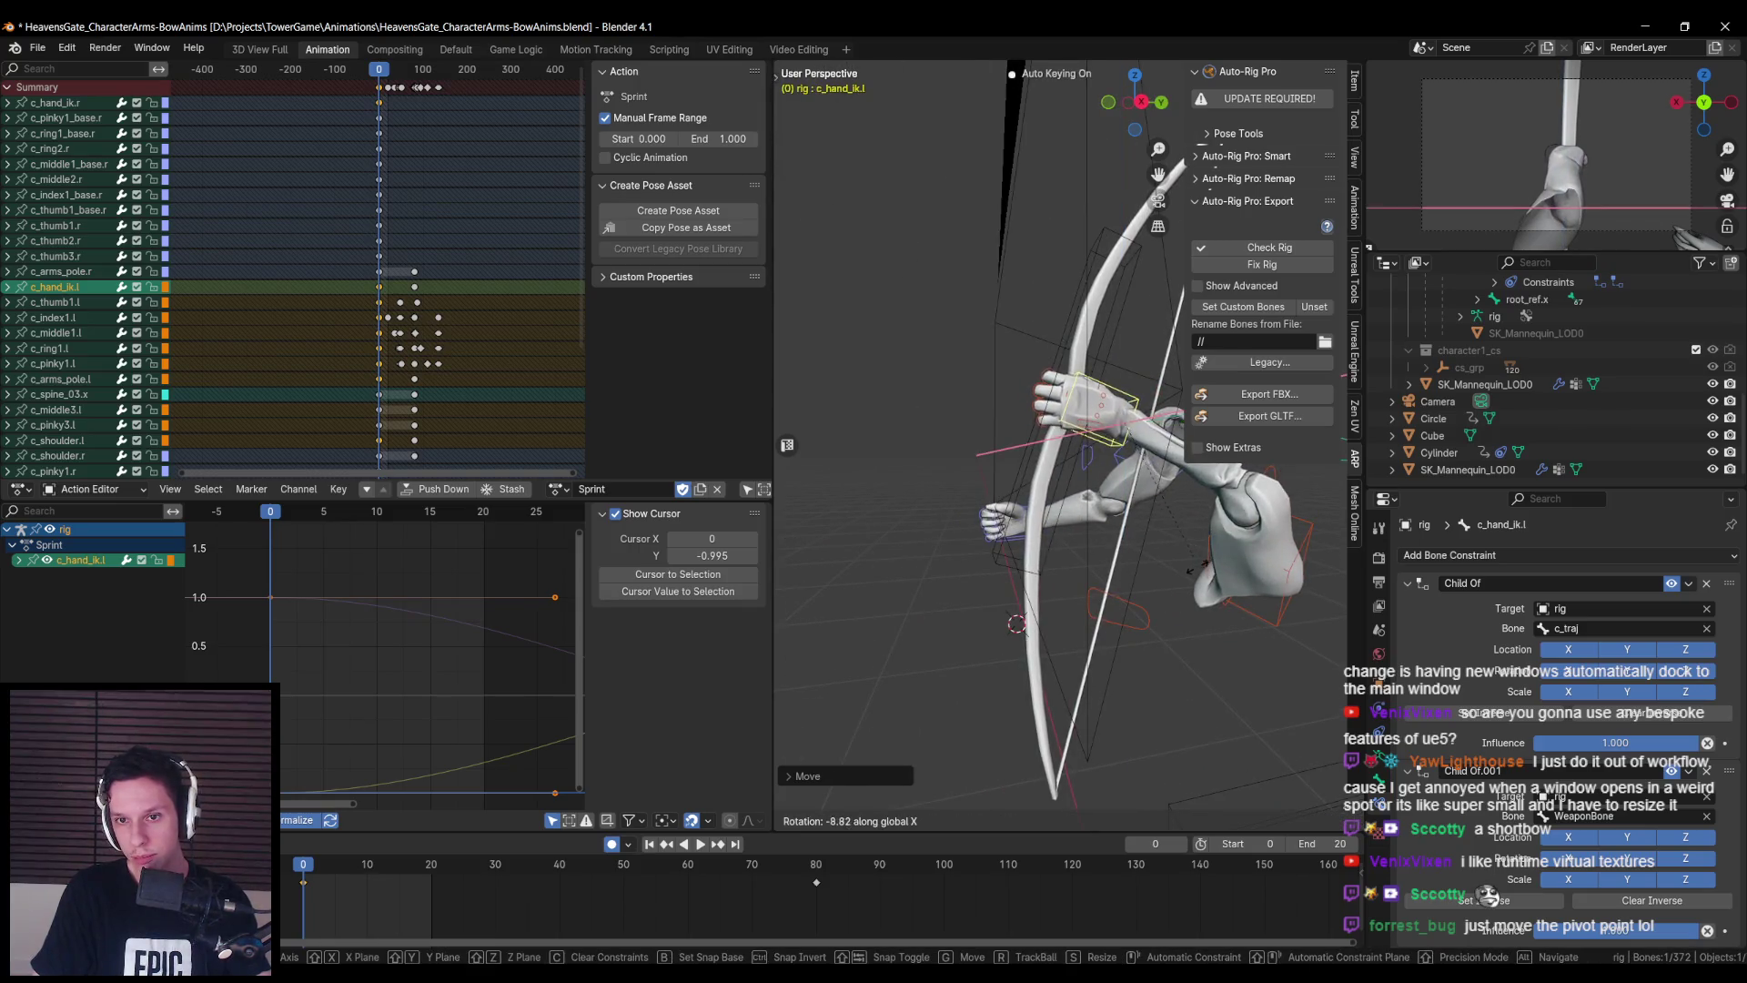
click(1161, 568)
key(g)
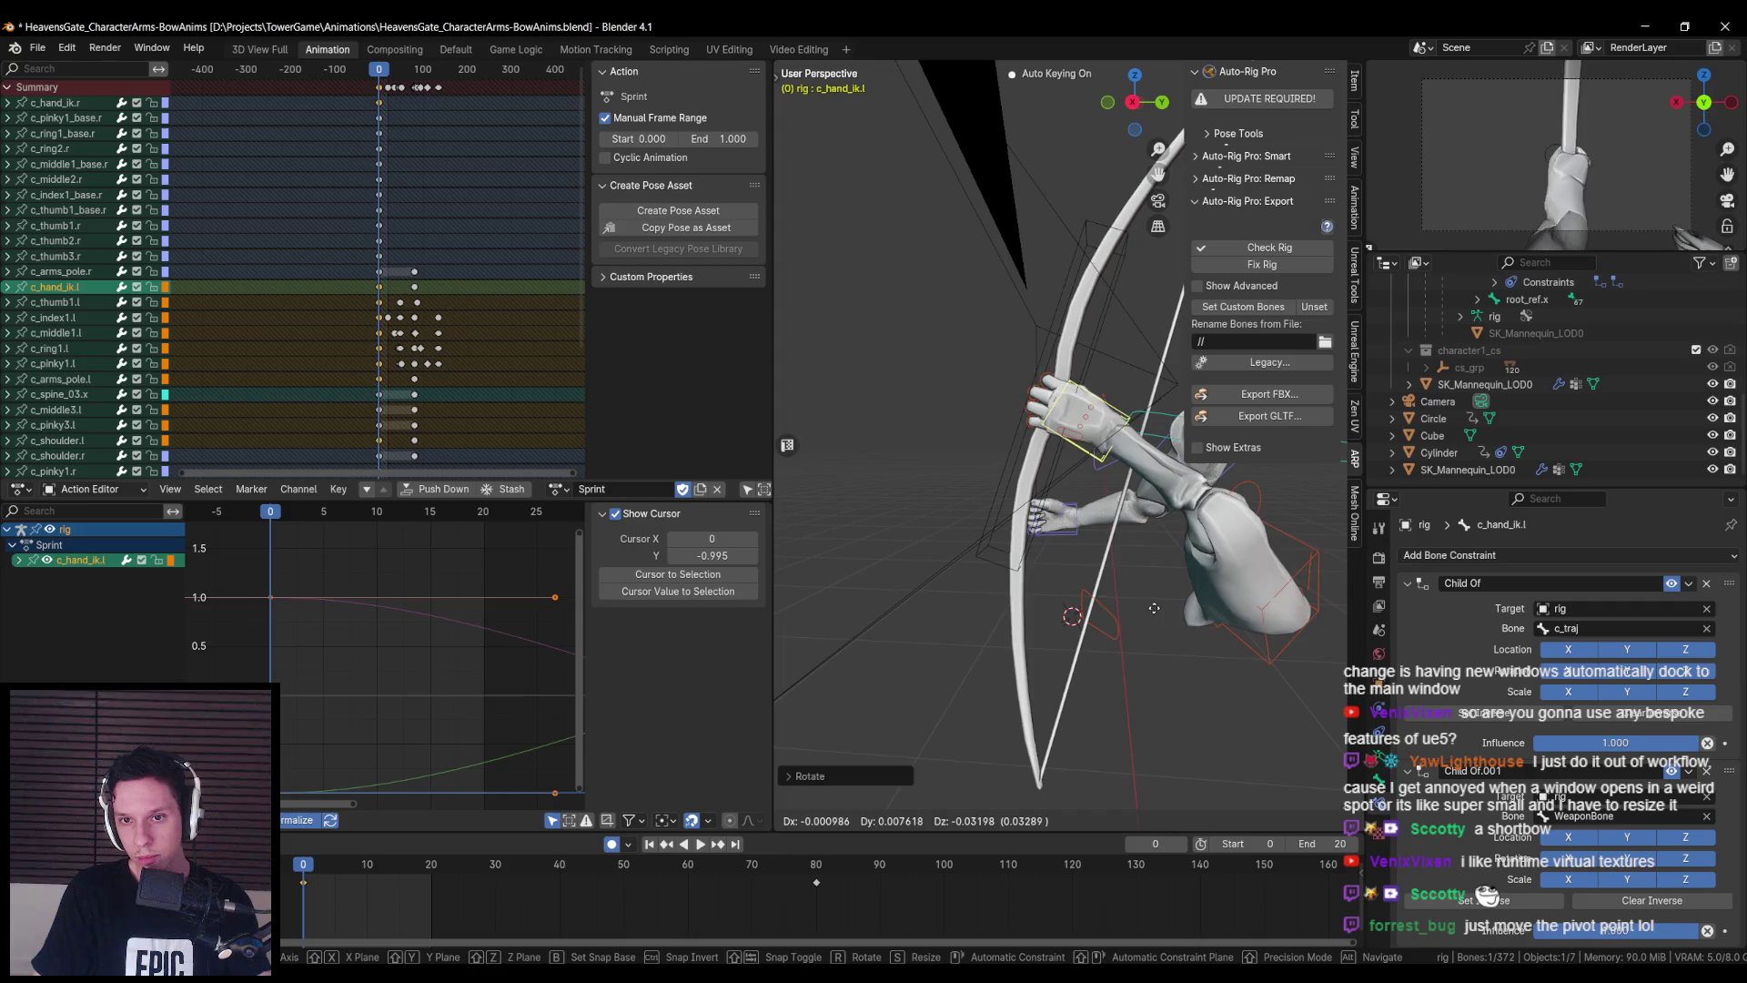
click(1154, 605)
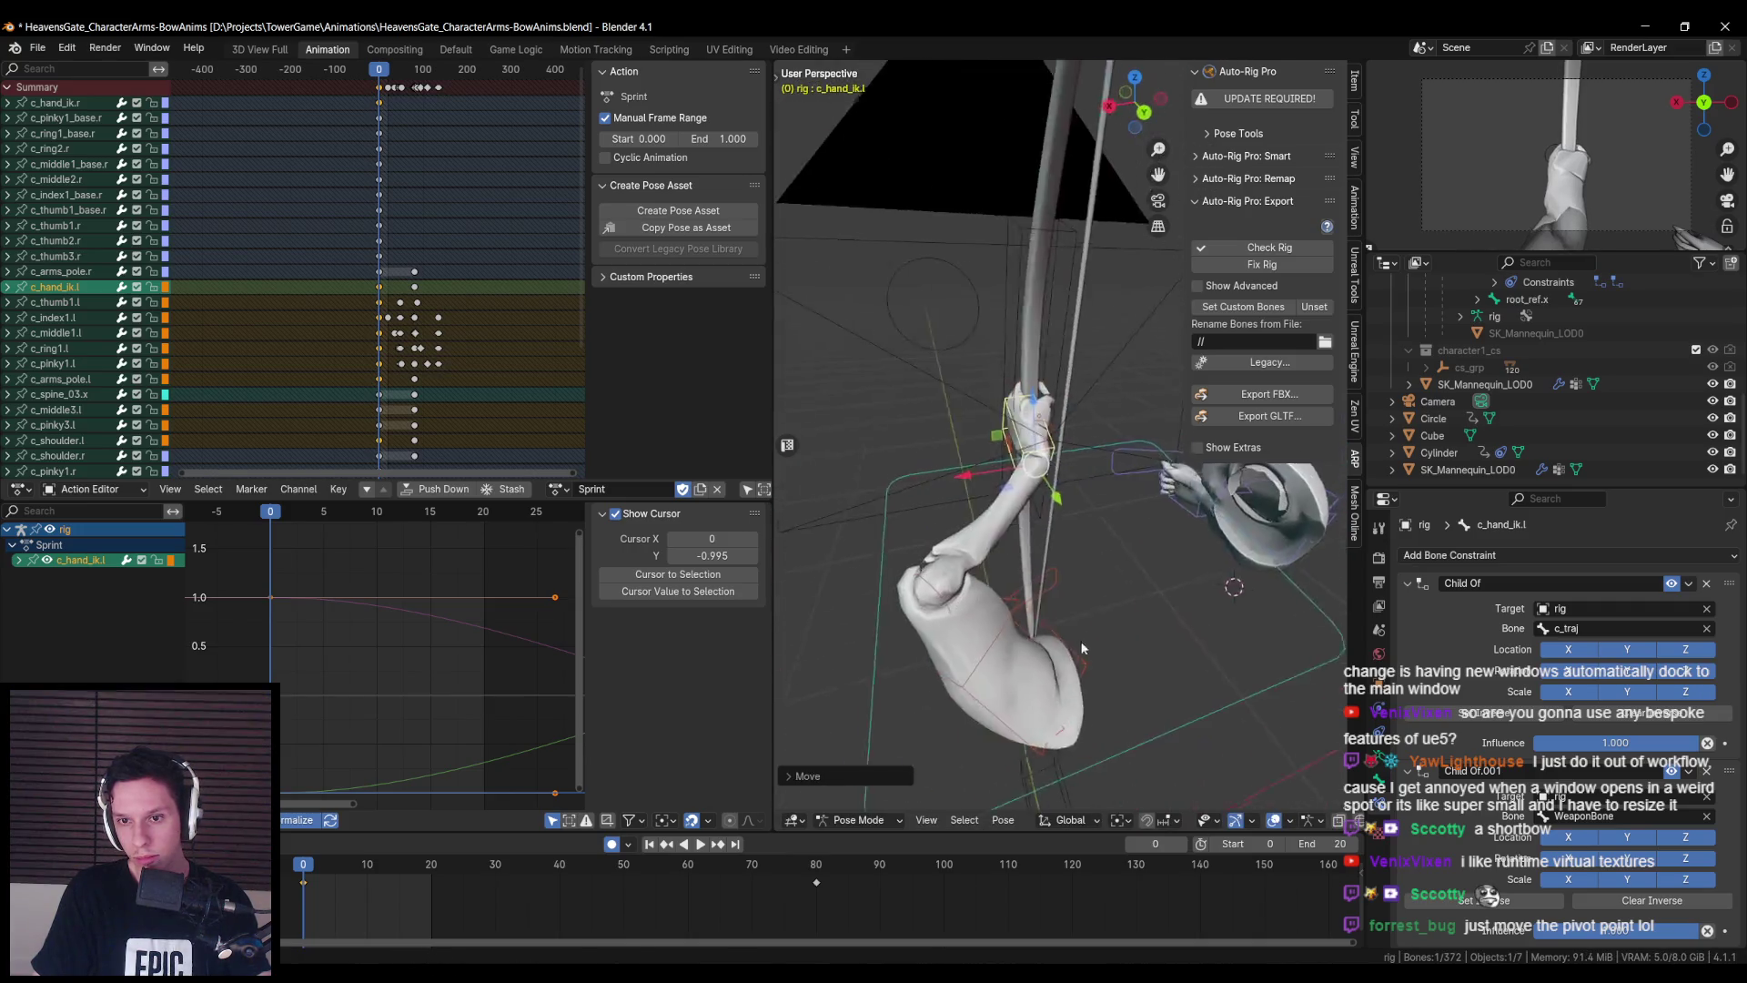
- Reselect c_hand_ik.l, rotate it, and move it onto the bow grip
click(1036, 392)
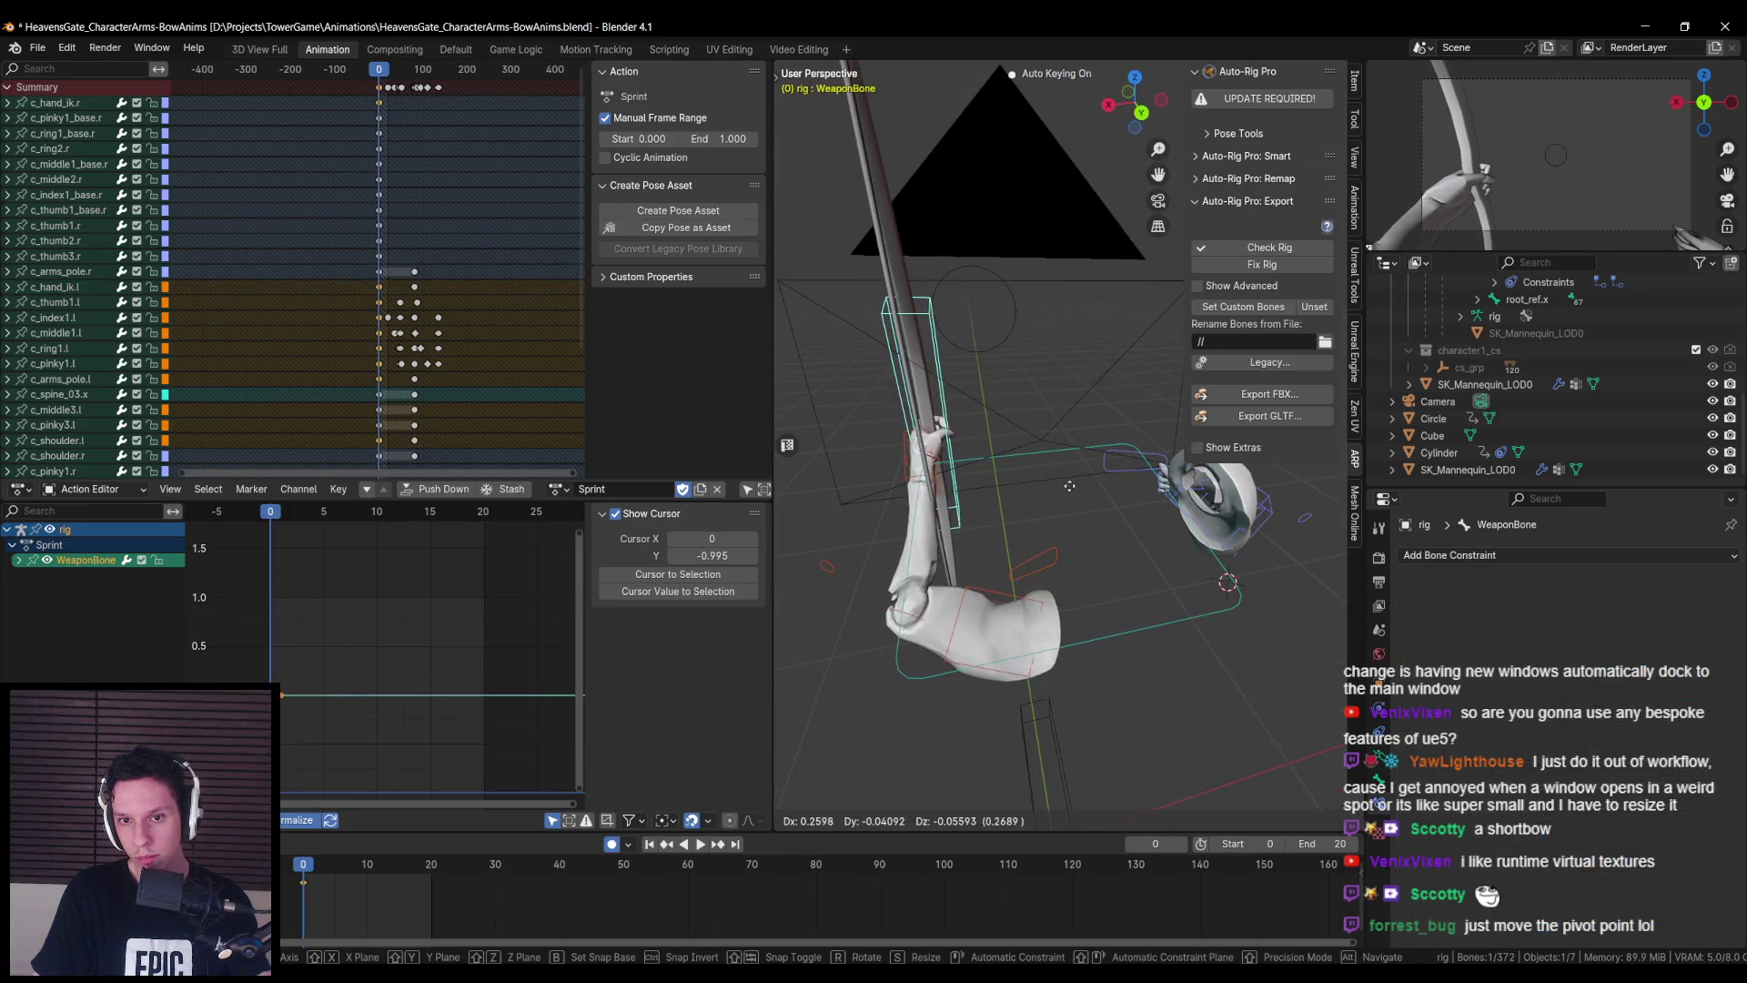
scroll(1083, 469, up, 5)
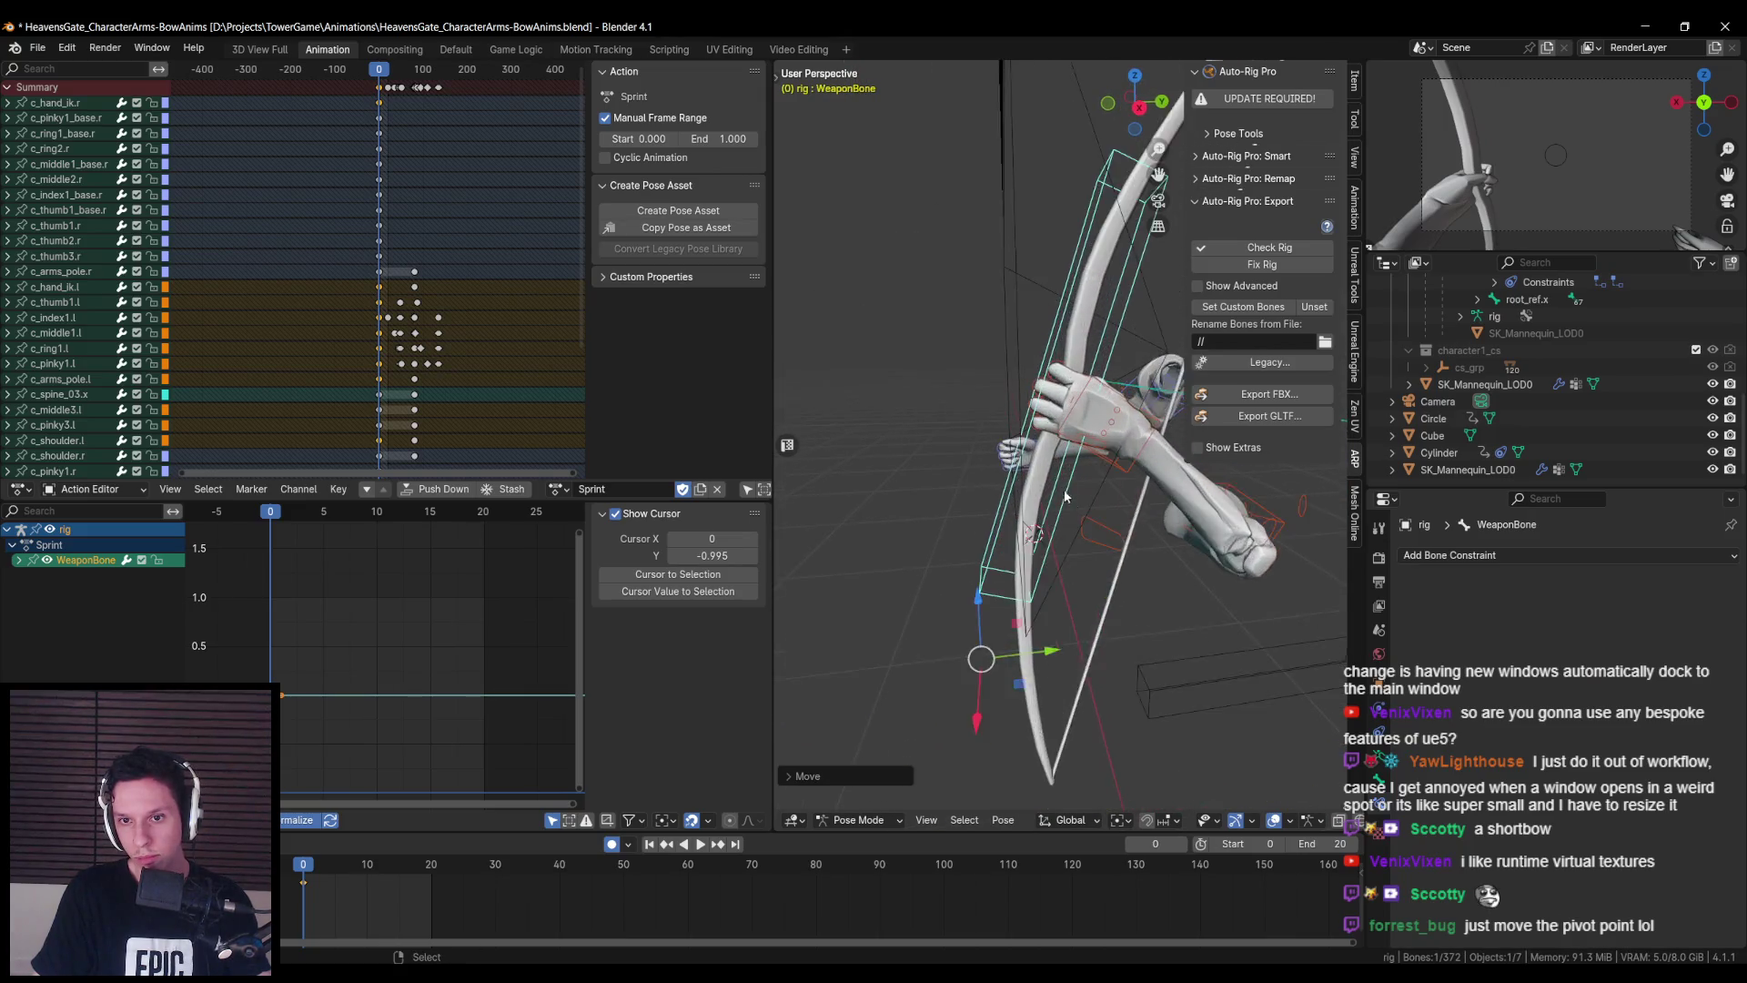
click(1090, 446)
key(r)
key(Return)
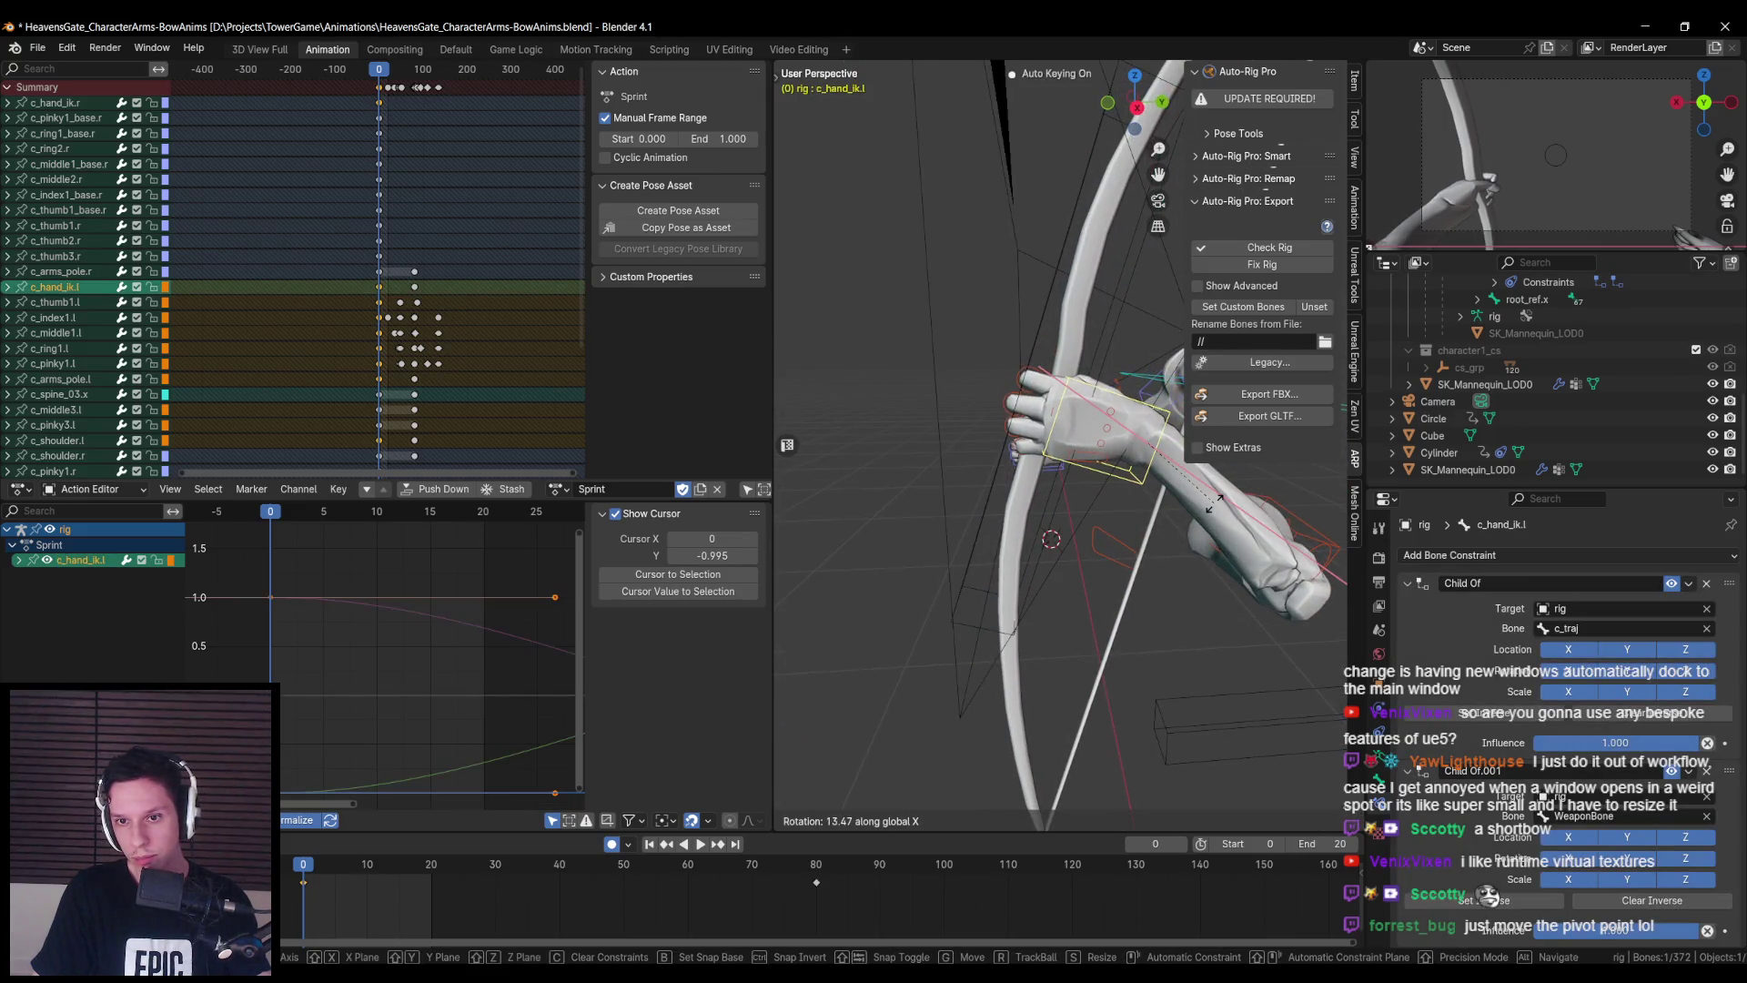
key(g)
click(1199, 511)
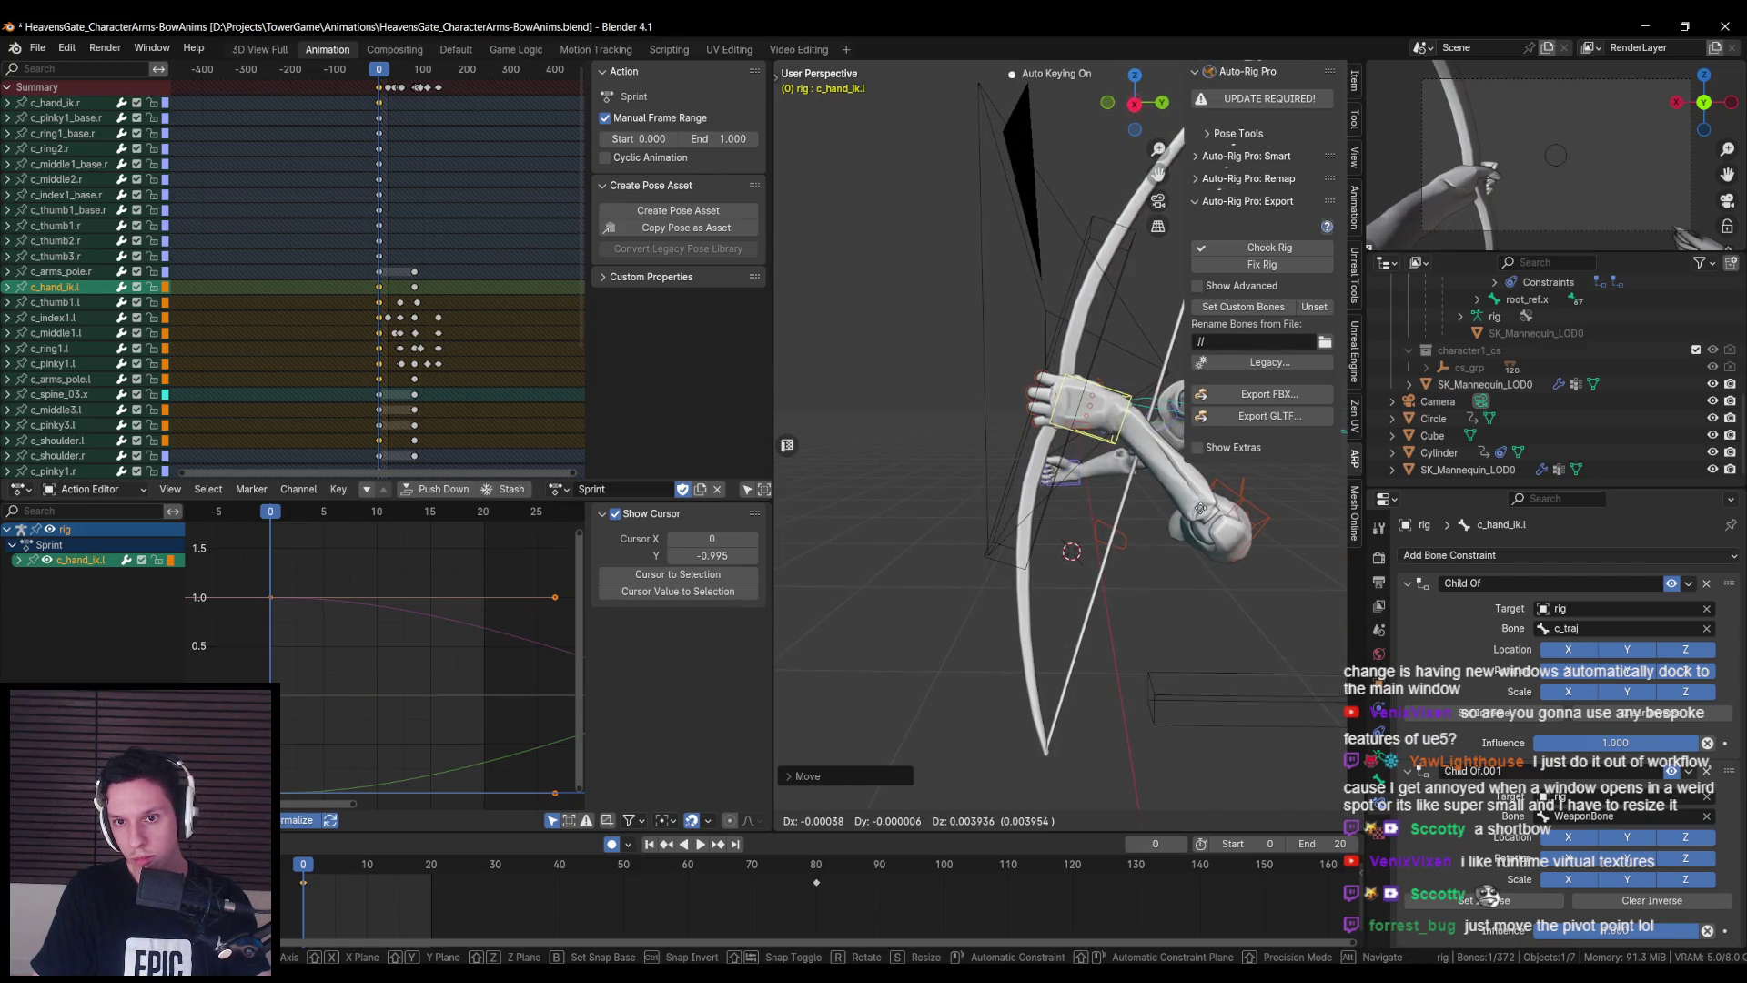
scroll(1049, 512, down, 1)
mouse_move(1050, 512)
mouse_down()
mouse_move(1116, 585)
mouse_move(1242, 517)
mouse_move(988, 500)
mouse_up()
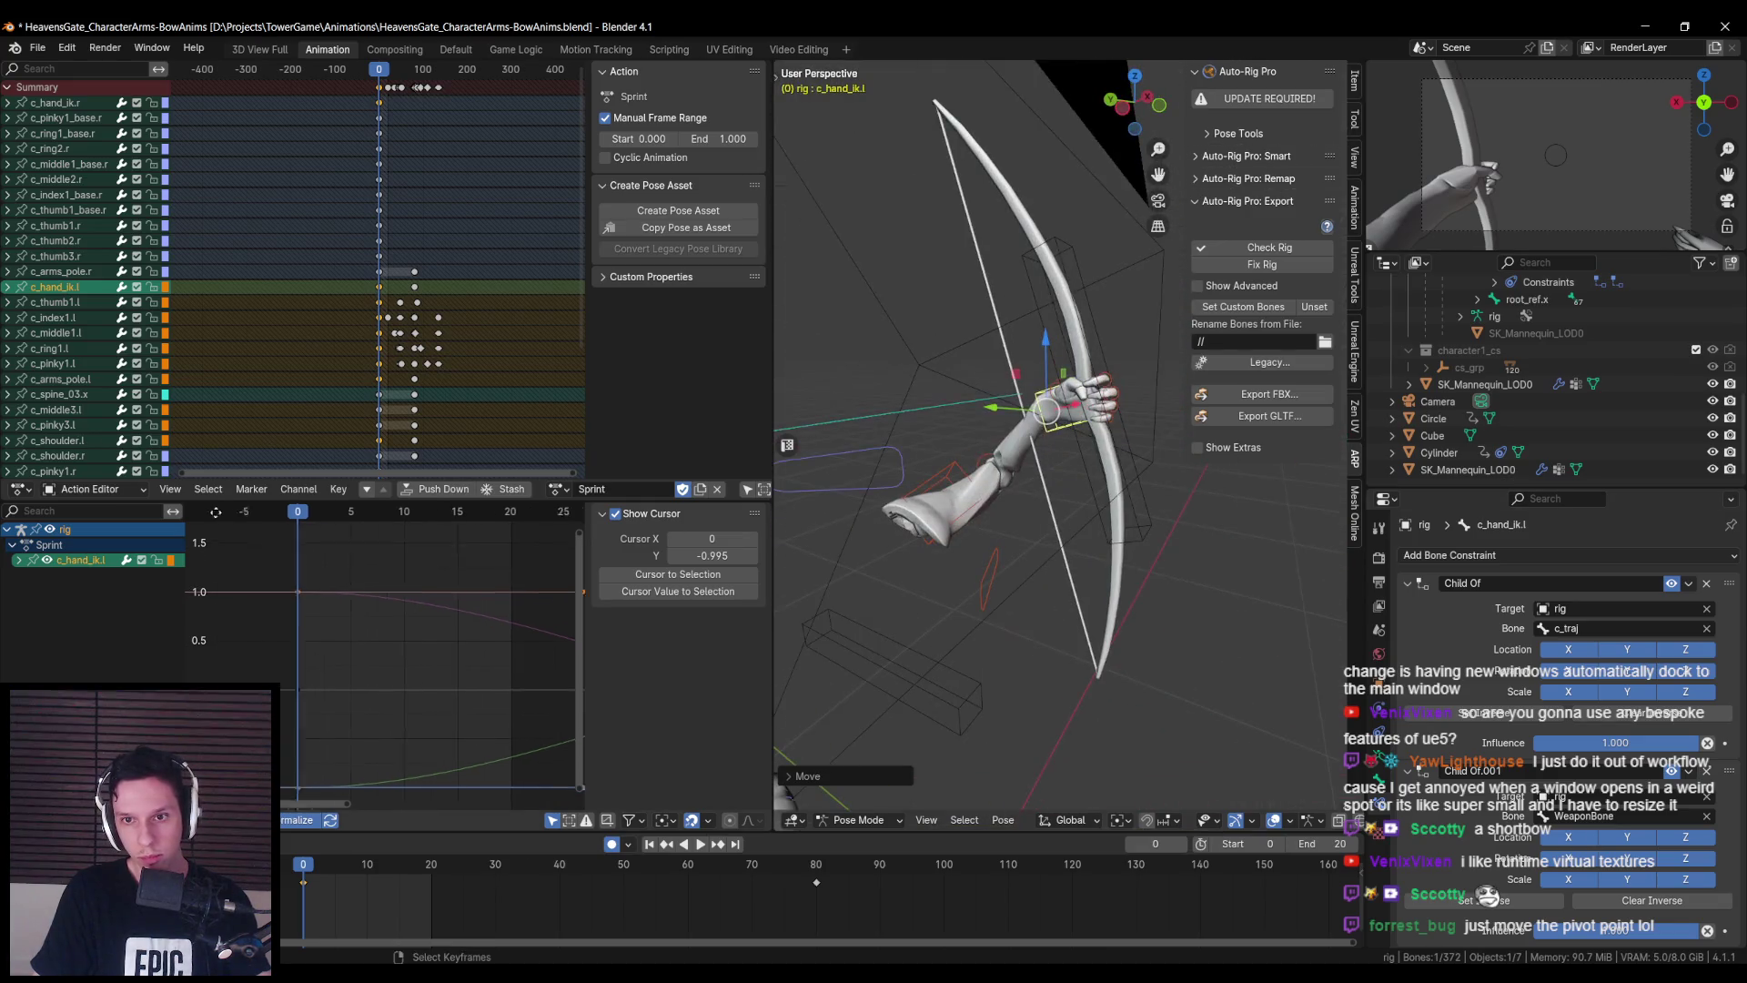
scroll(1062, 514, up, 5)
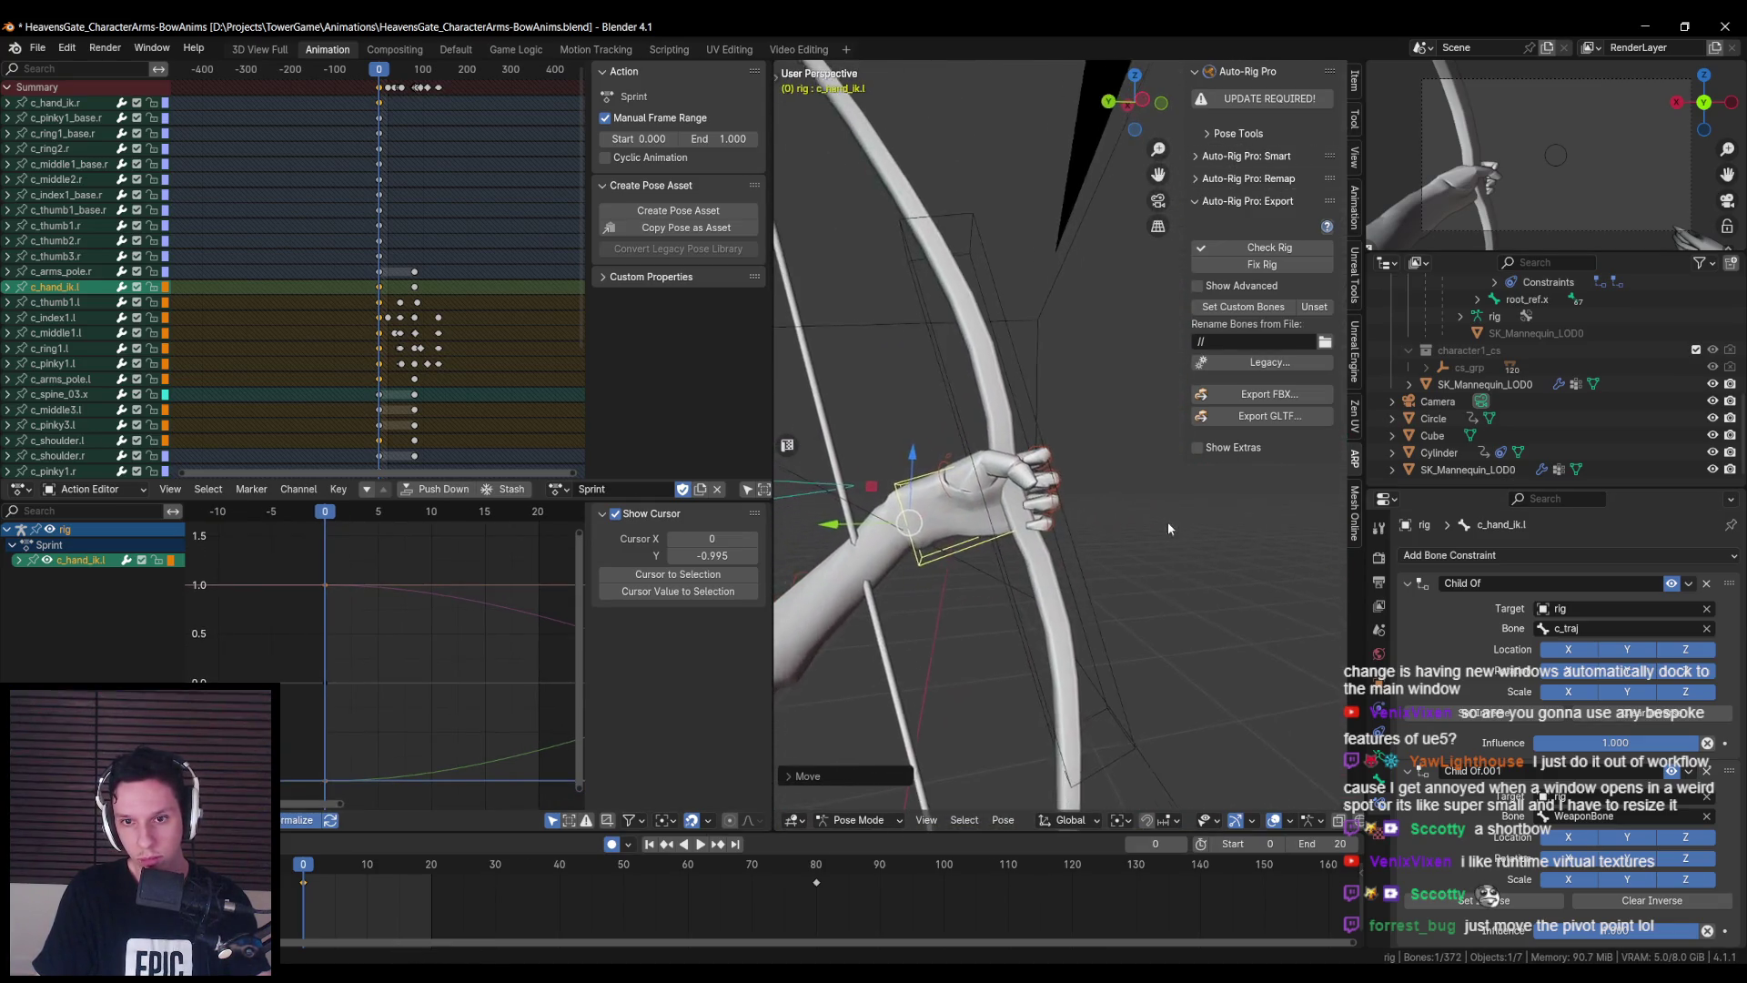
- Nudge the left hand's position on the grip from an upright view of the bow
key(g)
right_click(1136, 521)
mouse_move(1123, 523)
mouse_down()
mouse_move(926, 601)
mouse_move(1095, 550)
mouse_move(1235, 583)
mouse_move(1209, 621)
mouse_move(1189, 594)
mouse_up()
key(g)
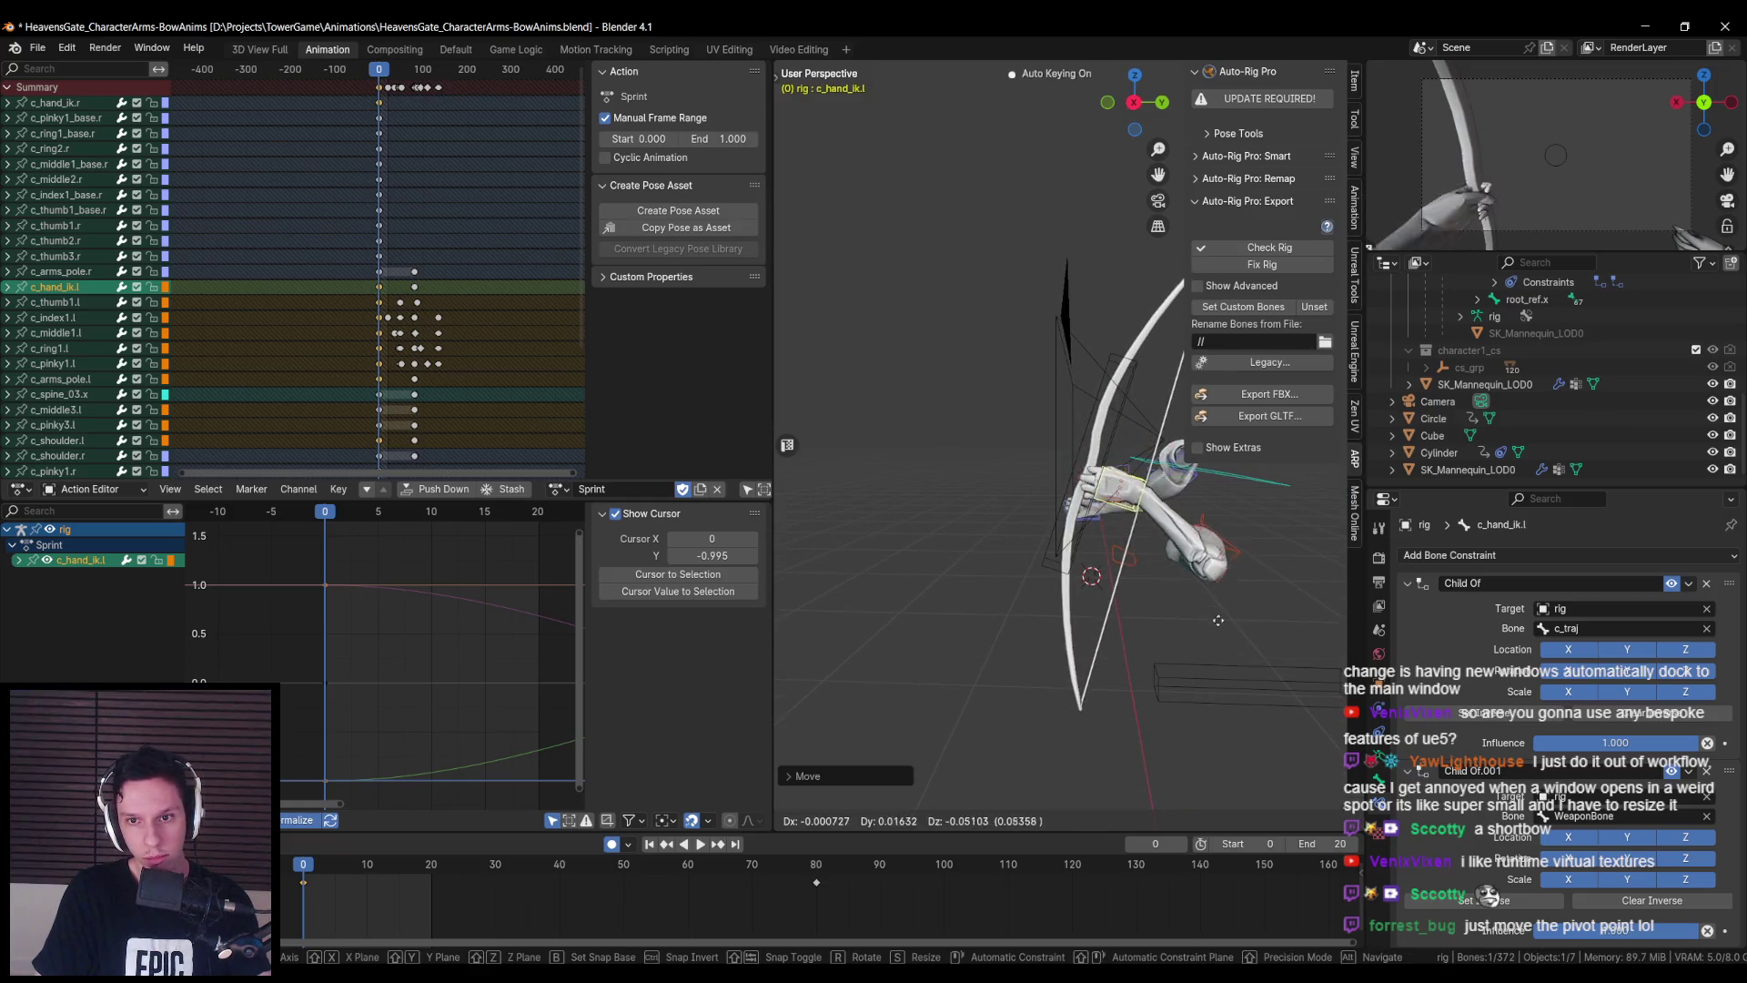
click(1209, 609)
- Rotate WeaponBone to test that the hands follow, then cancel the rotation
mouse_move(1210, 610)
mouse_down()
mouse_move(1086, 551)
mouse_move(1029, 417)
mouse_up()
click(1029, 417)
key(r)
right_click(1031, 603)
mouse_move(984, 590)
mouse_down()
mouse_move(1023, 603)
mouse_move(1021, 587)
mouse_up()
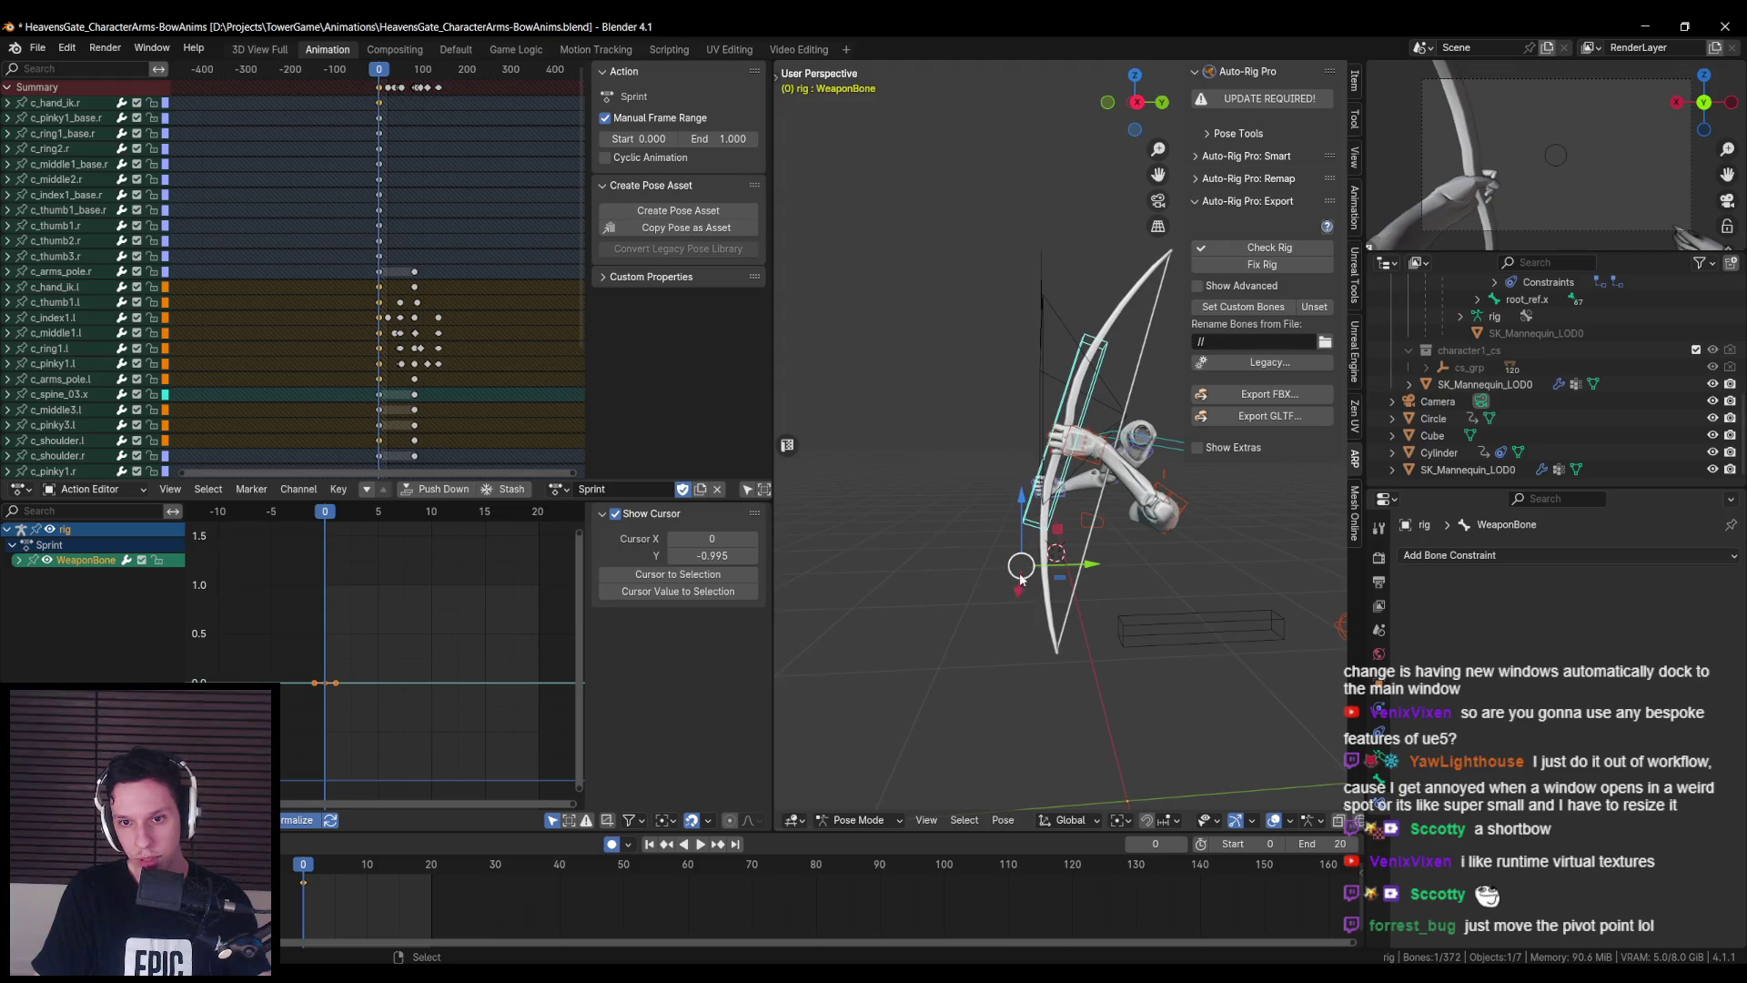
drag(1019, 574, 1038, 496)
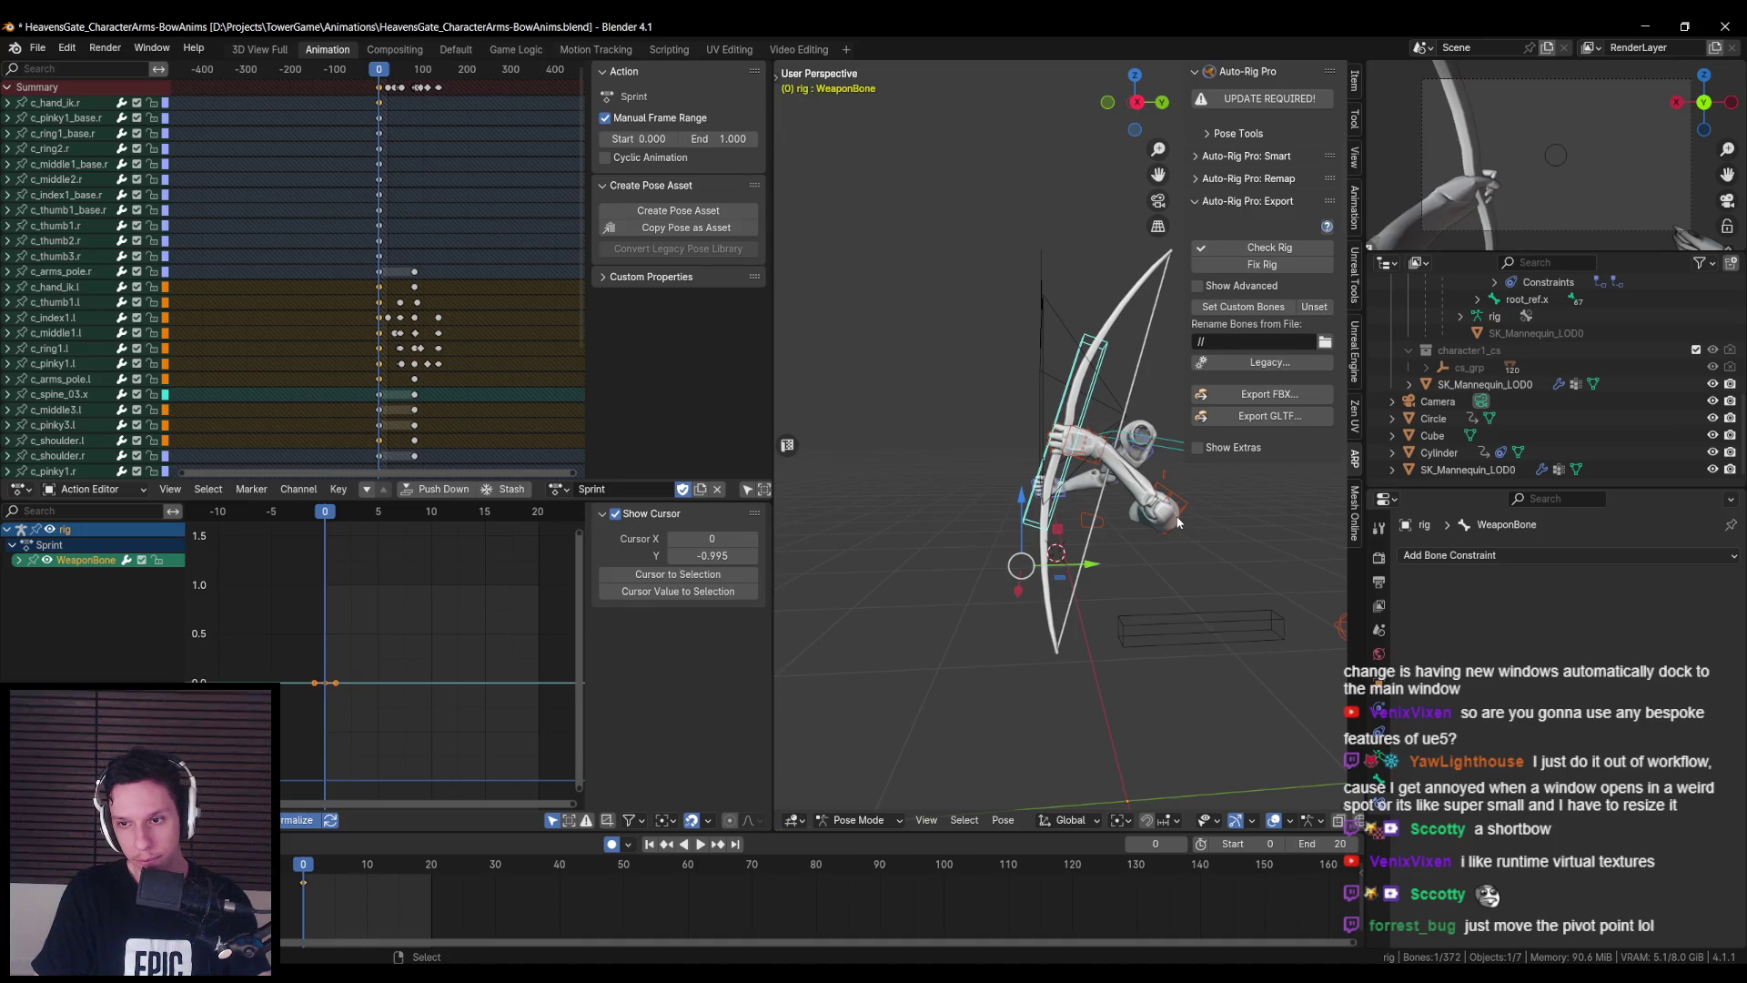
- Set the transform pivot point to Bounding Box Center
click(1379, 781)
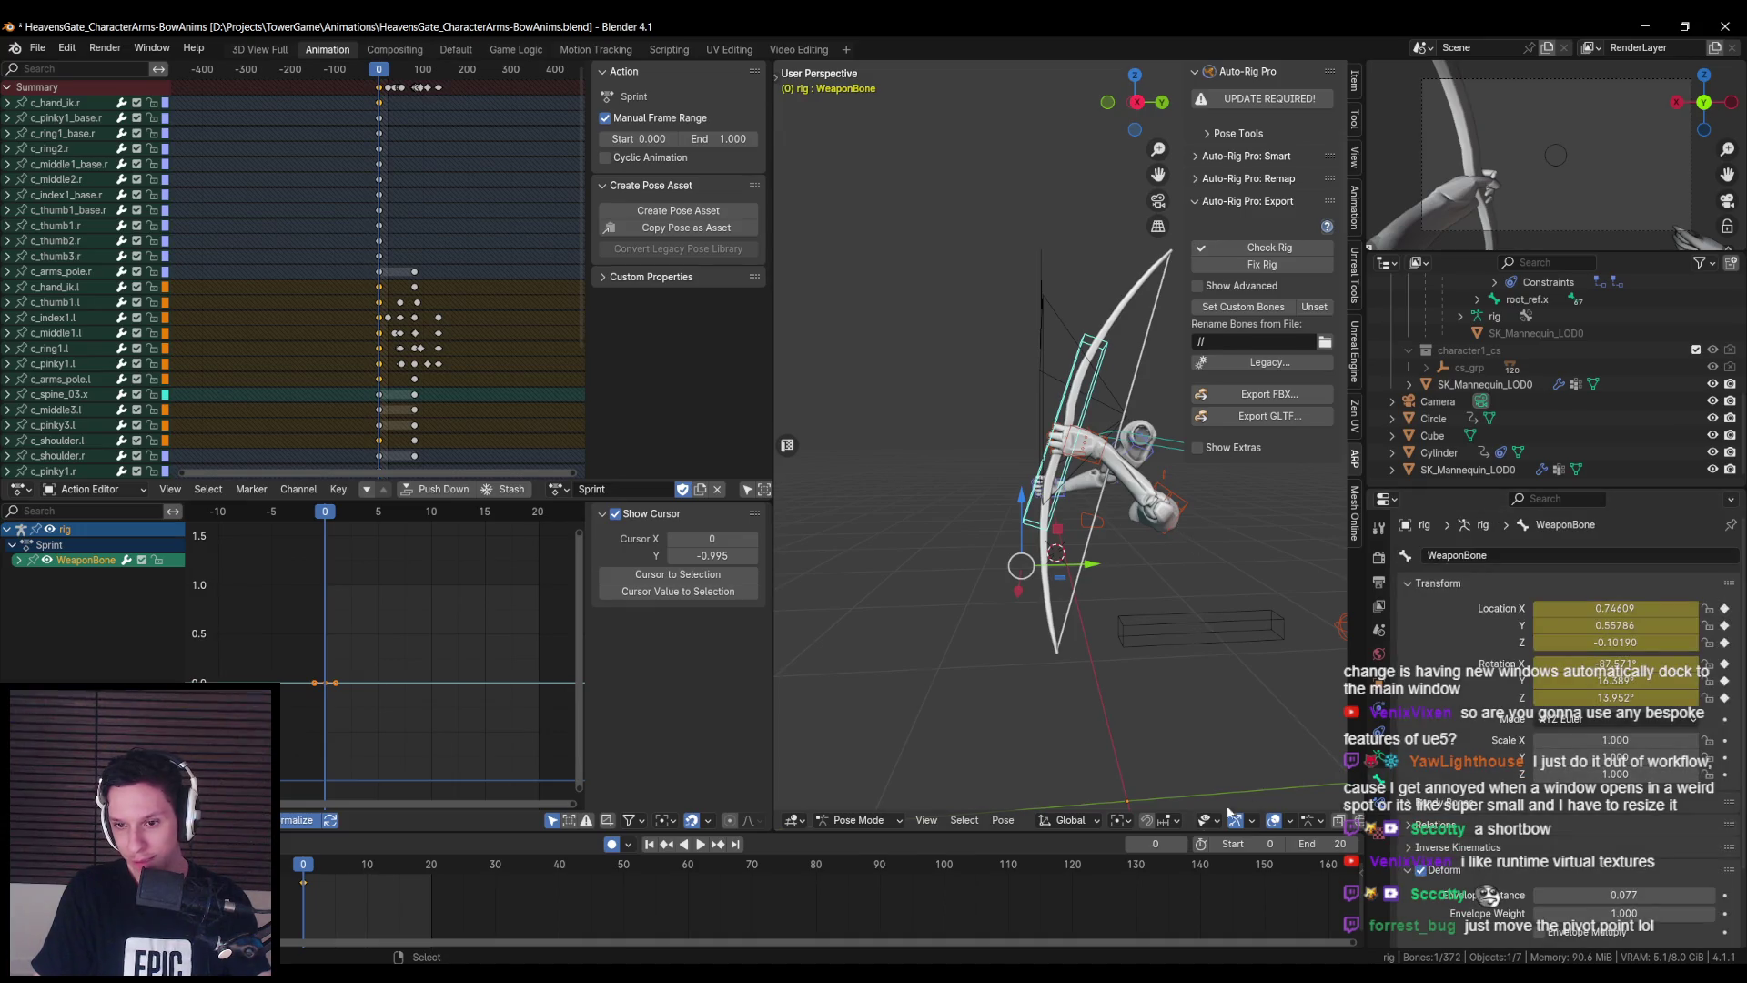
click(1121, 823)
click(1174, 763)
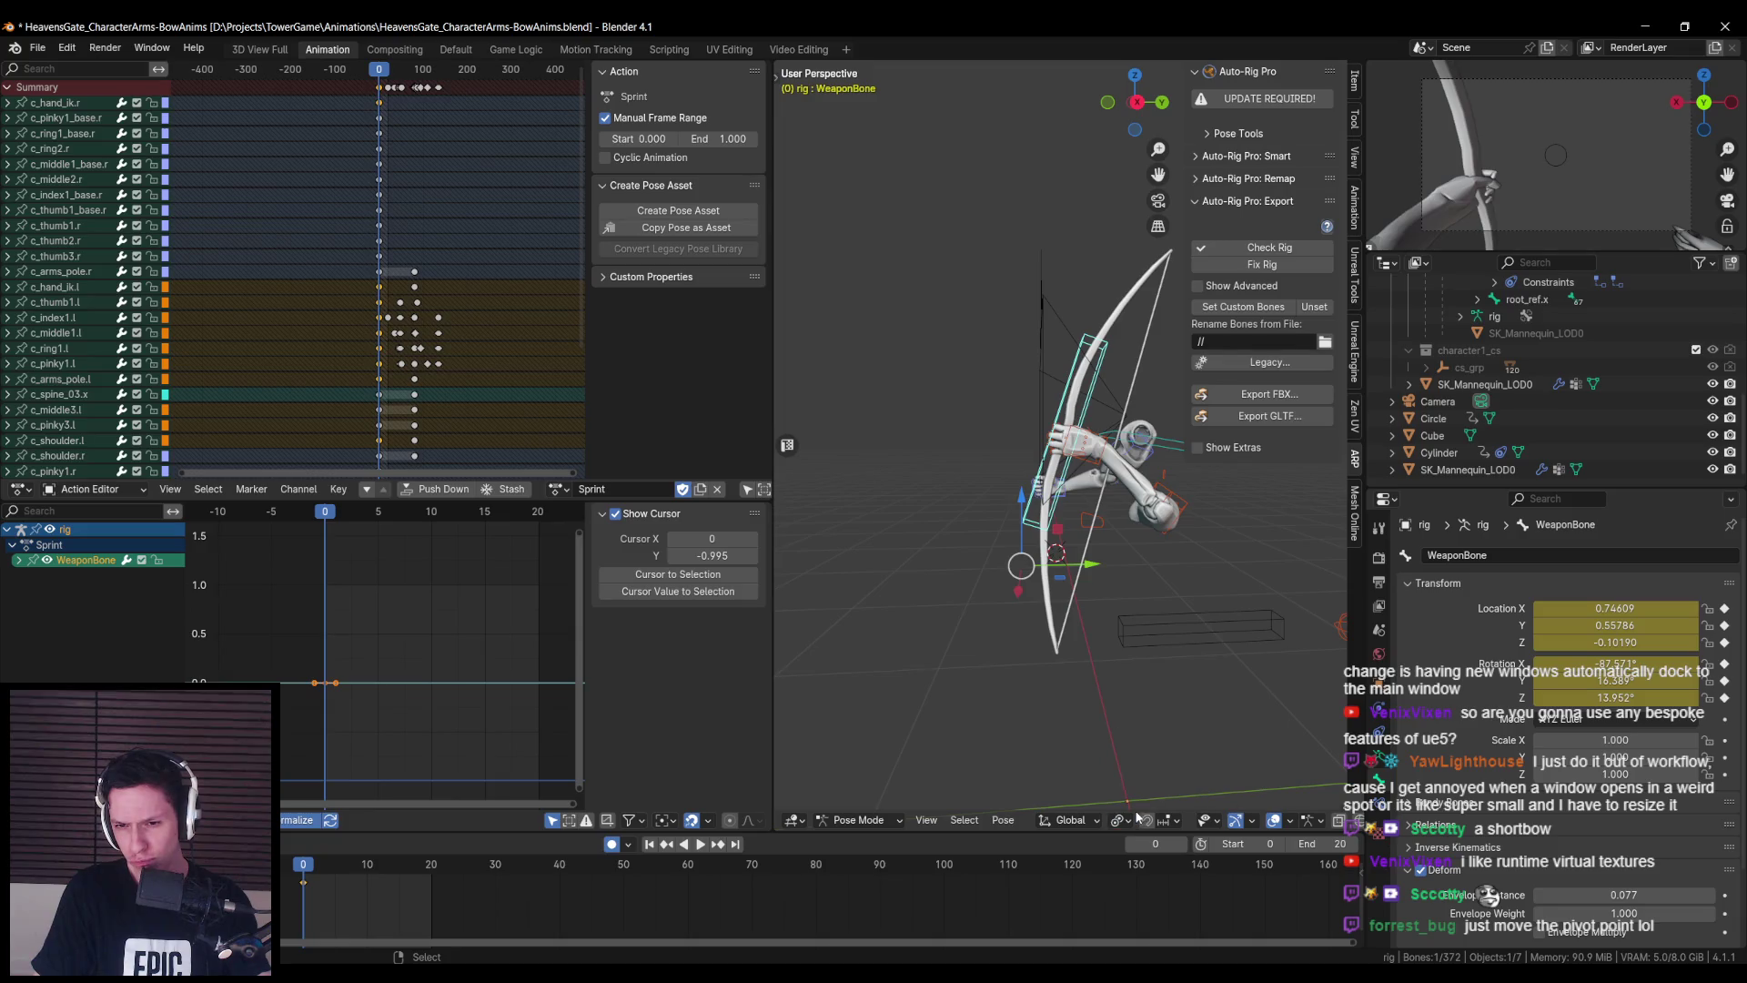
click(1120, 821)
click(1137, 728)
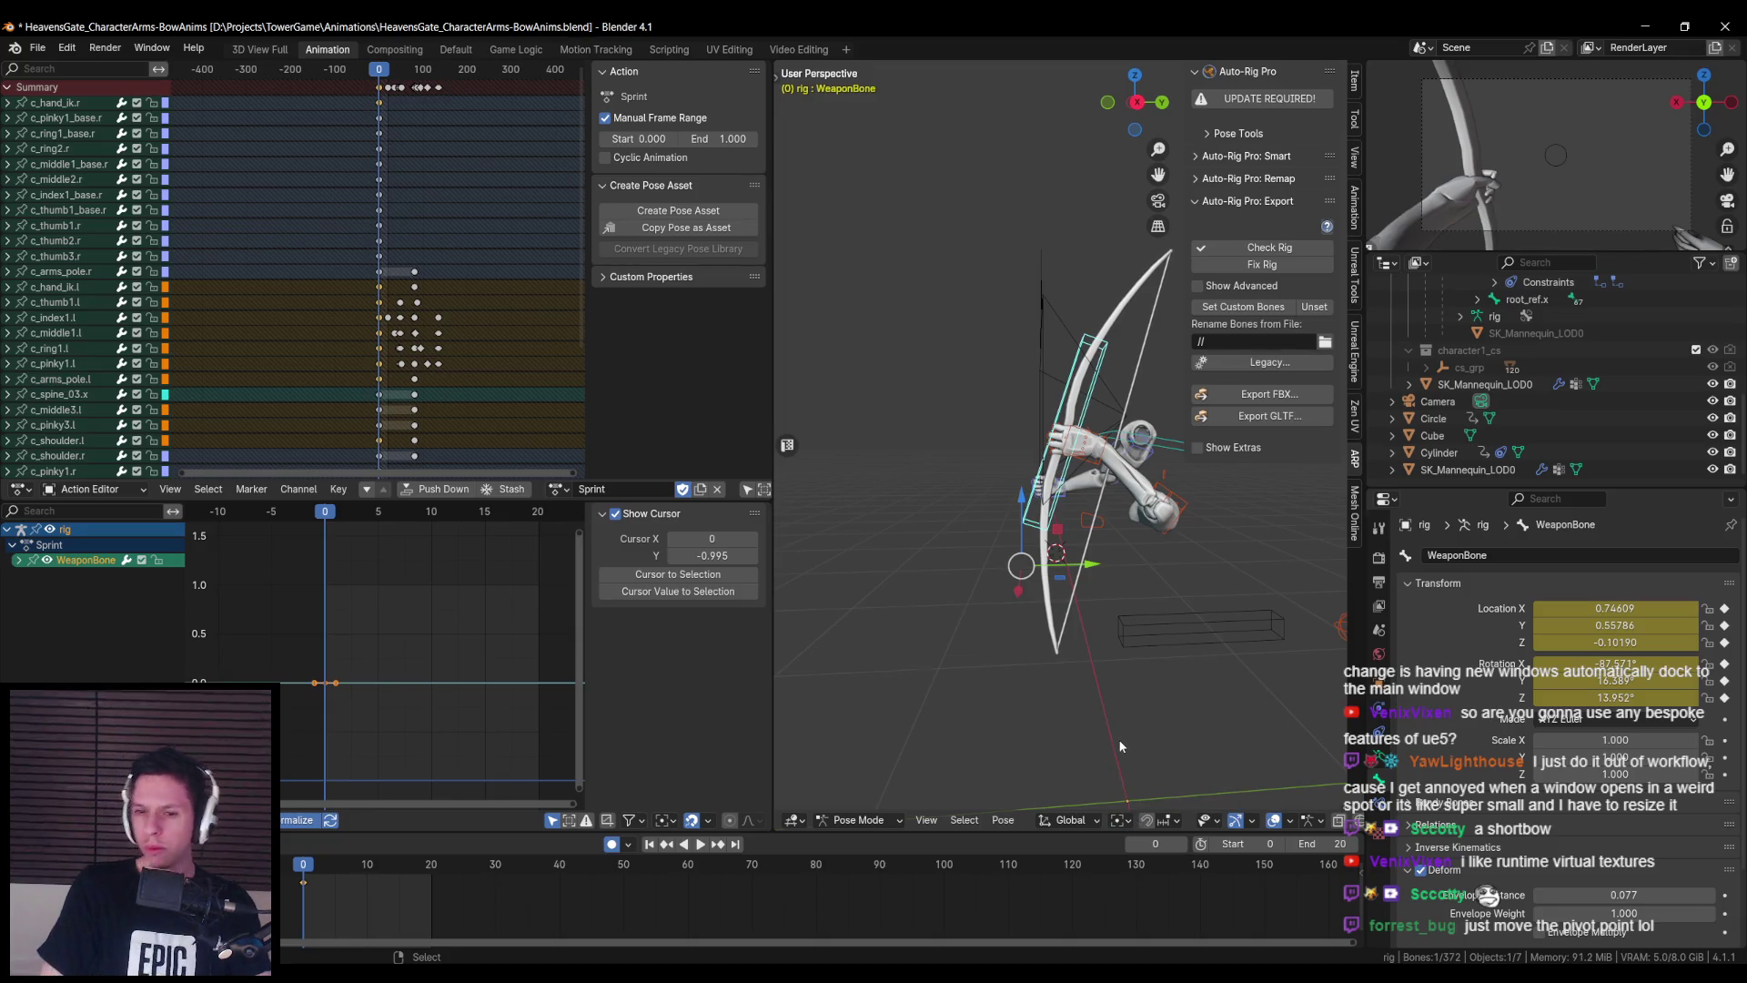
scroll(1456, 729, down, 3)
- Shift WeaponBone's custom shape translation in Viewport Display, then select the Cube object
click(1411, 735)
click(1412, 737)
click(1414, 780)
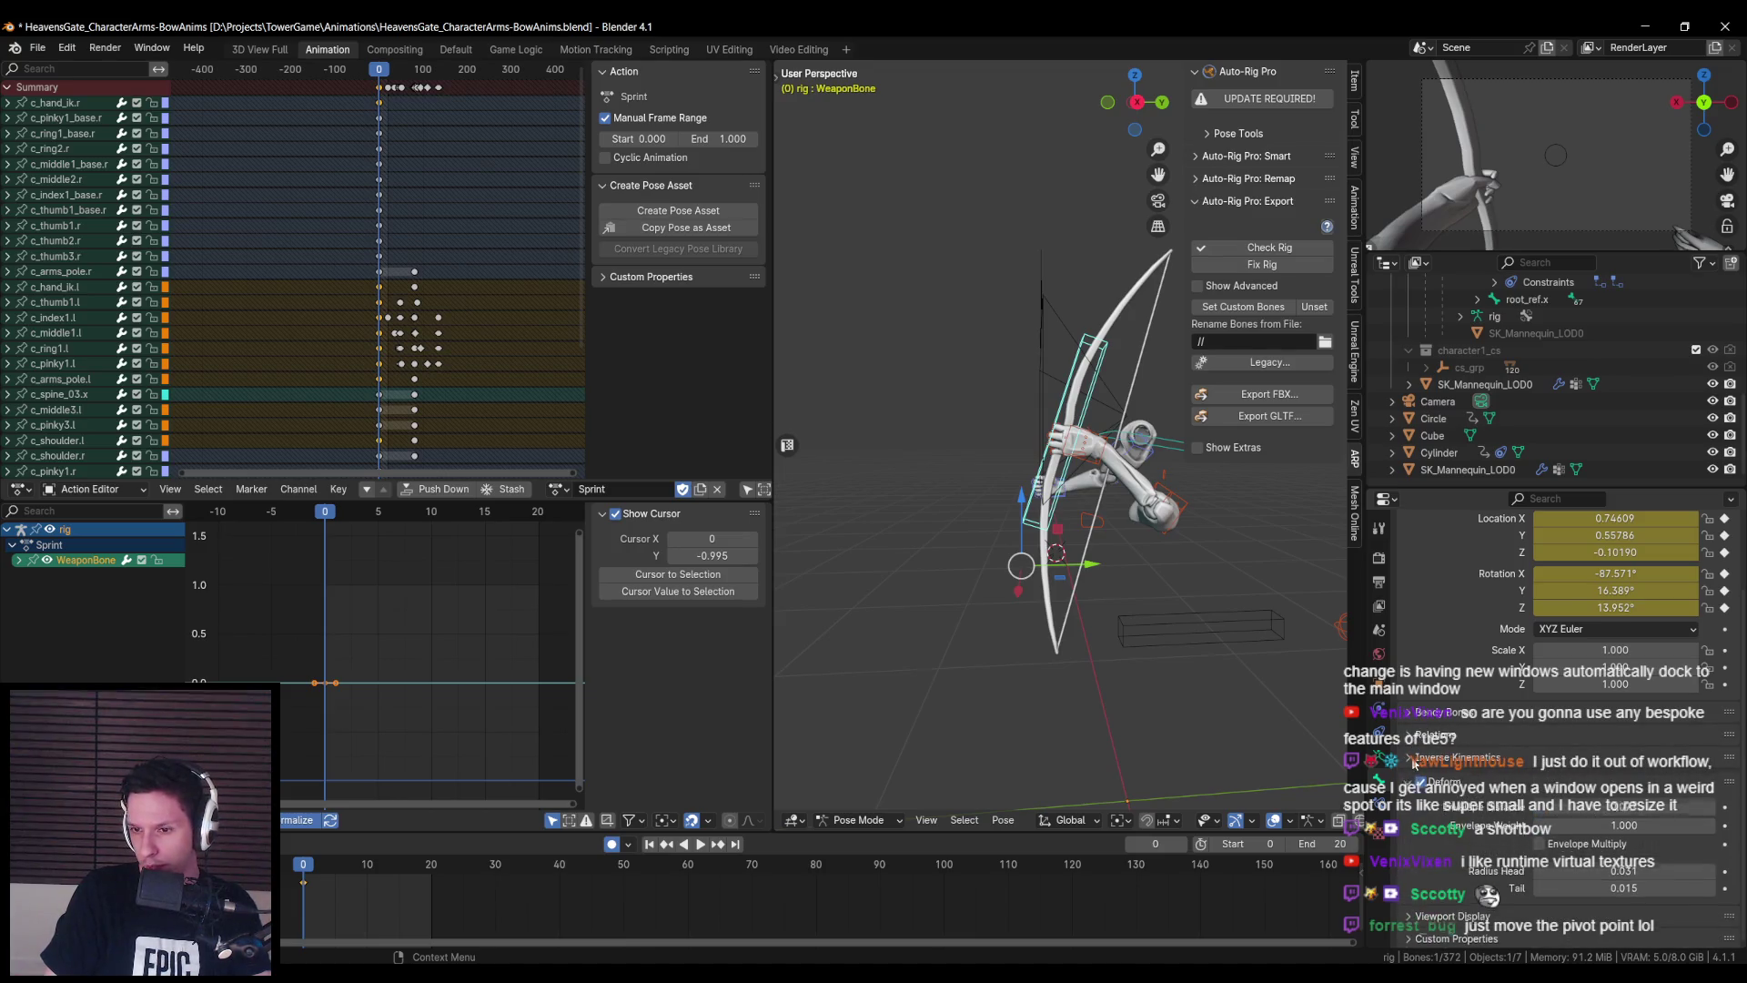
click(1420, 916)
scroll(1415, 919, down, 8)
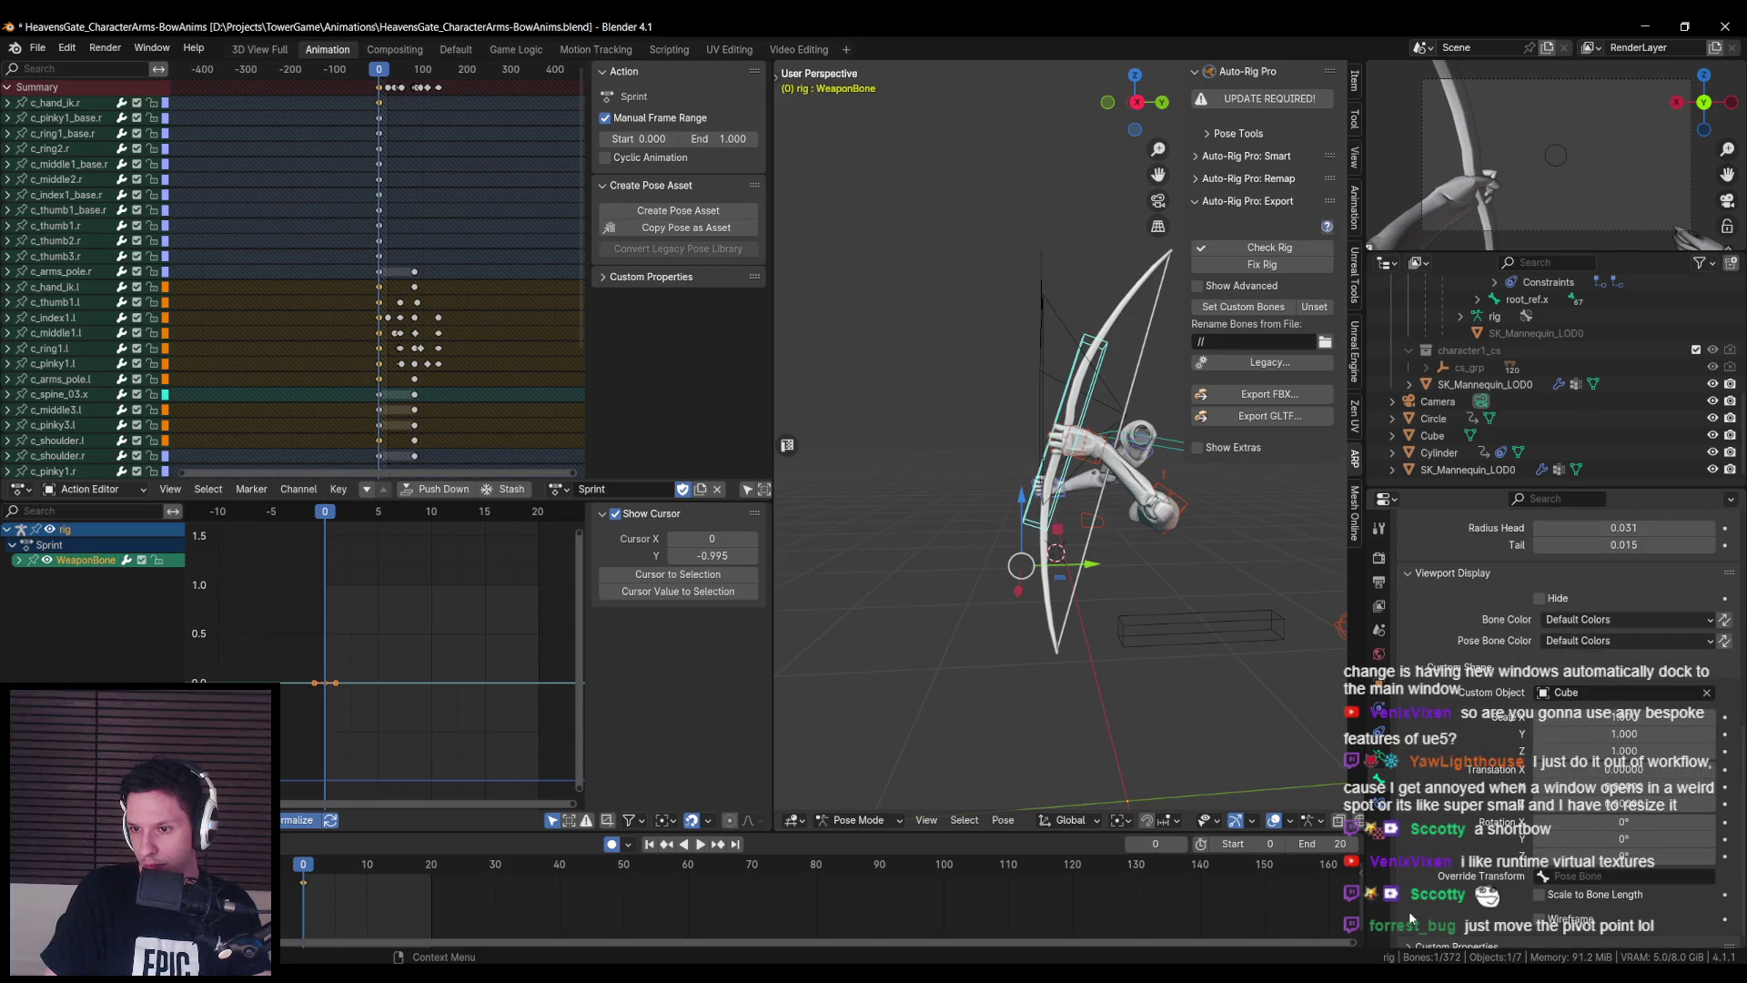
mouse_move(1625, 788)
mouse_down()
mouse_move(1570, 787)
mouse_move(1642, 805)
mouse_up()
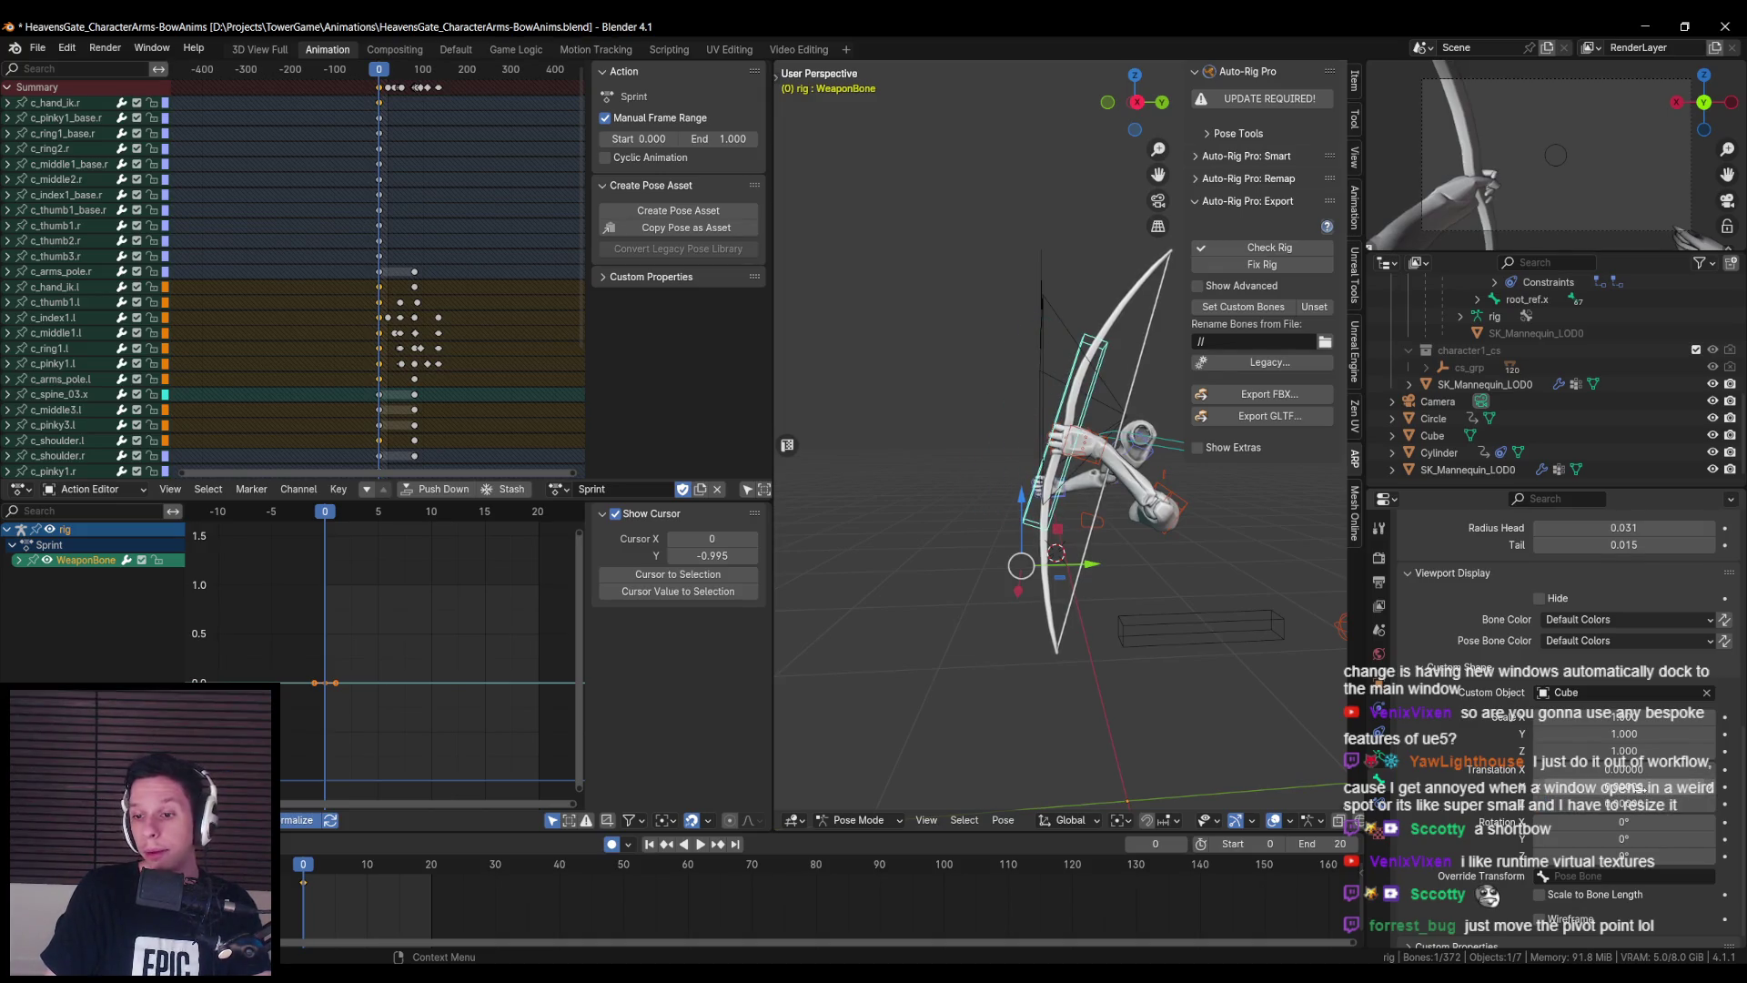
scroll(1544, 867, down, 1)
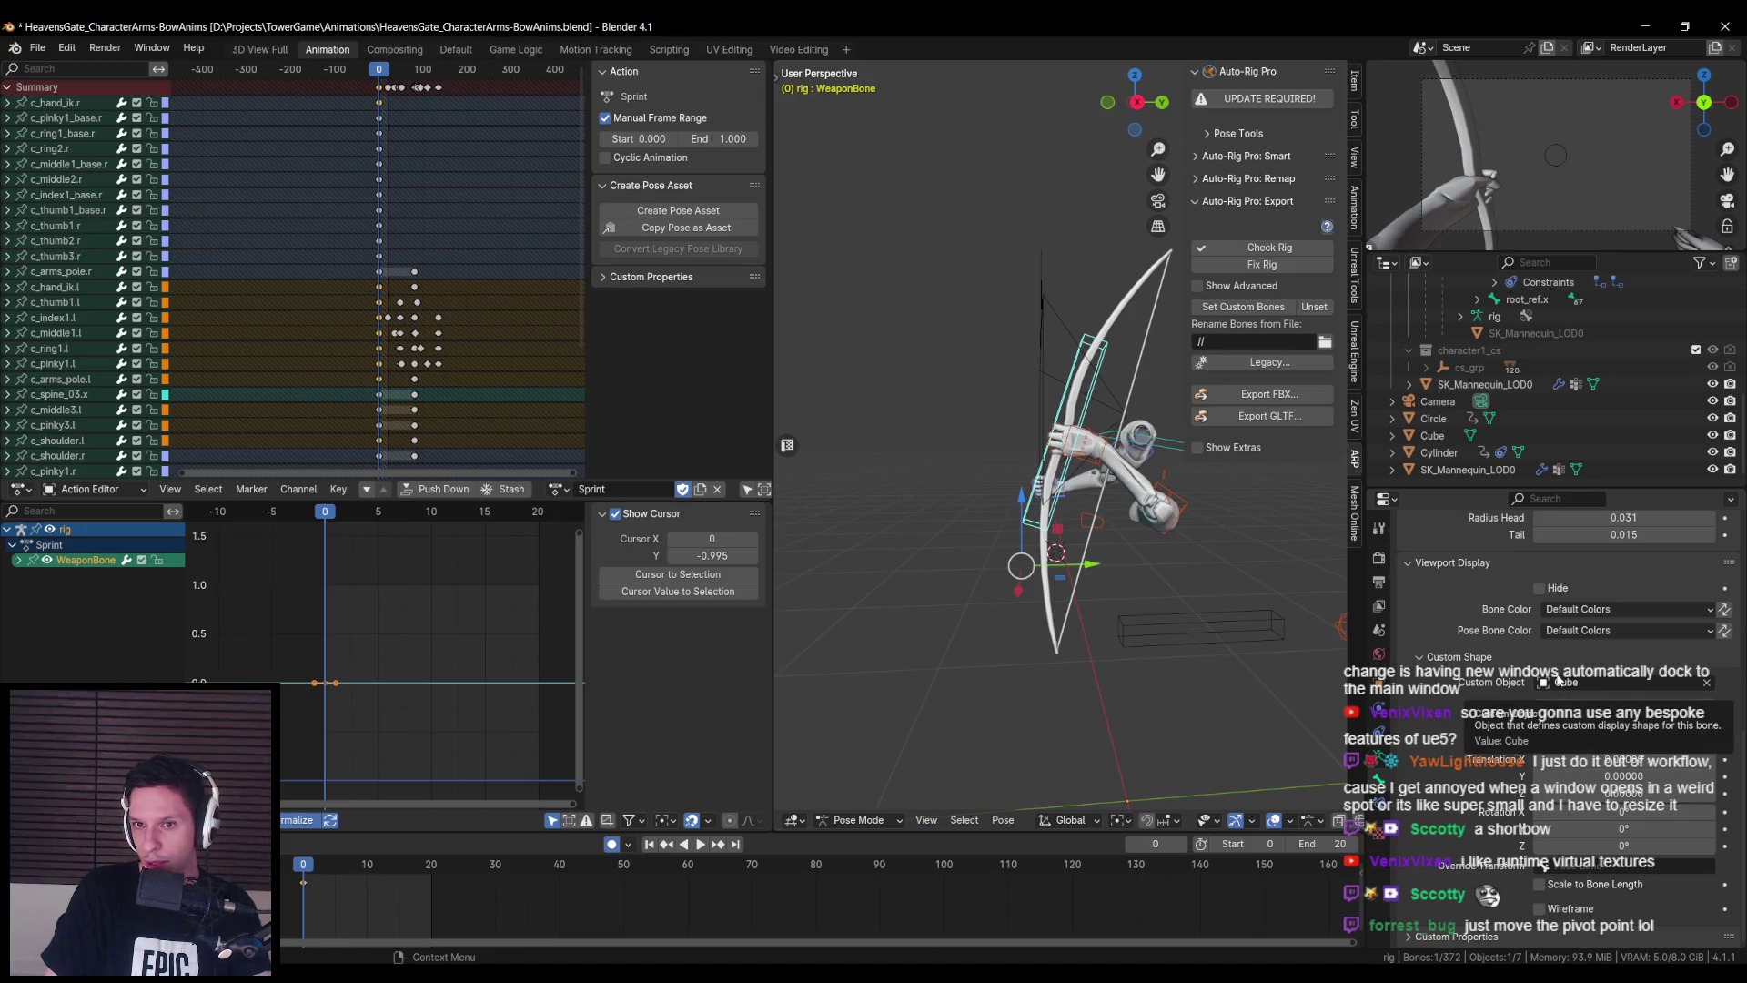
scroll(1226, 616, down, 2)
click(1164, 533)
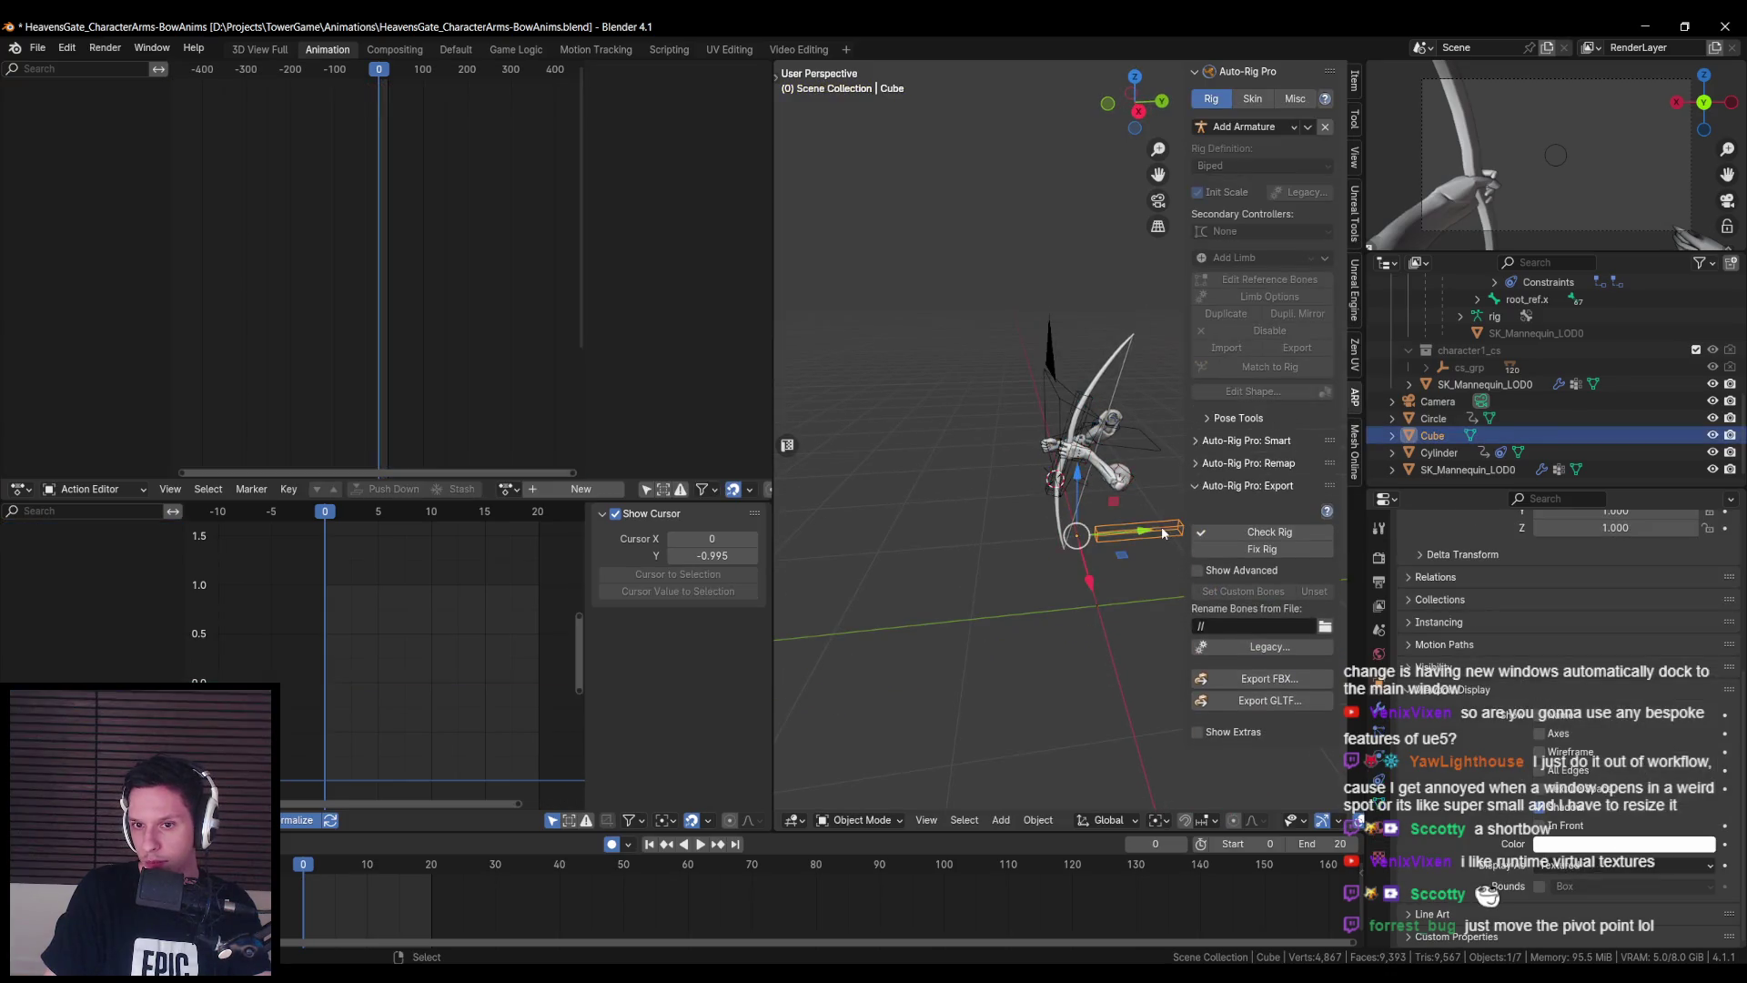
- In Edit Mode, move the Cube mesh along Y and stretch it about 1.9 times on Y
scroll(1073, 560, up, 3)
key(Tab)
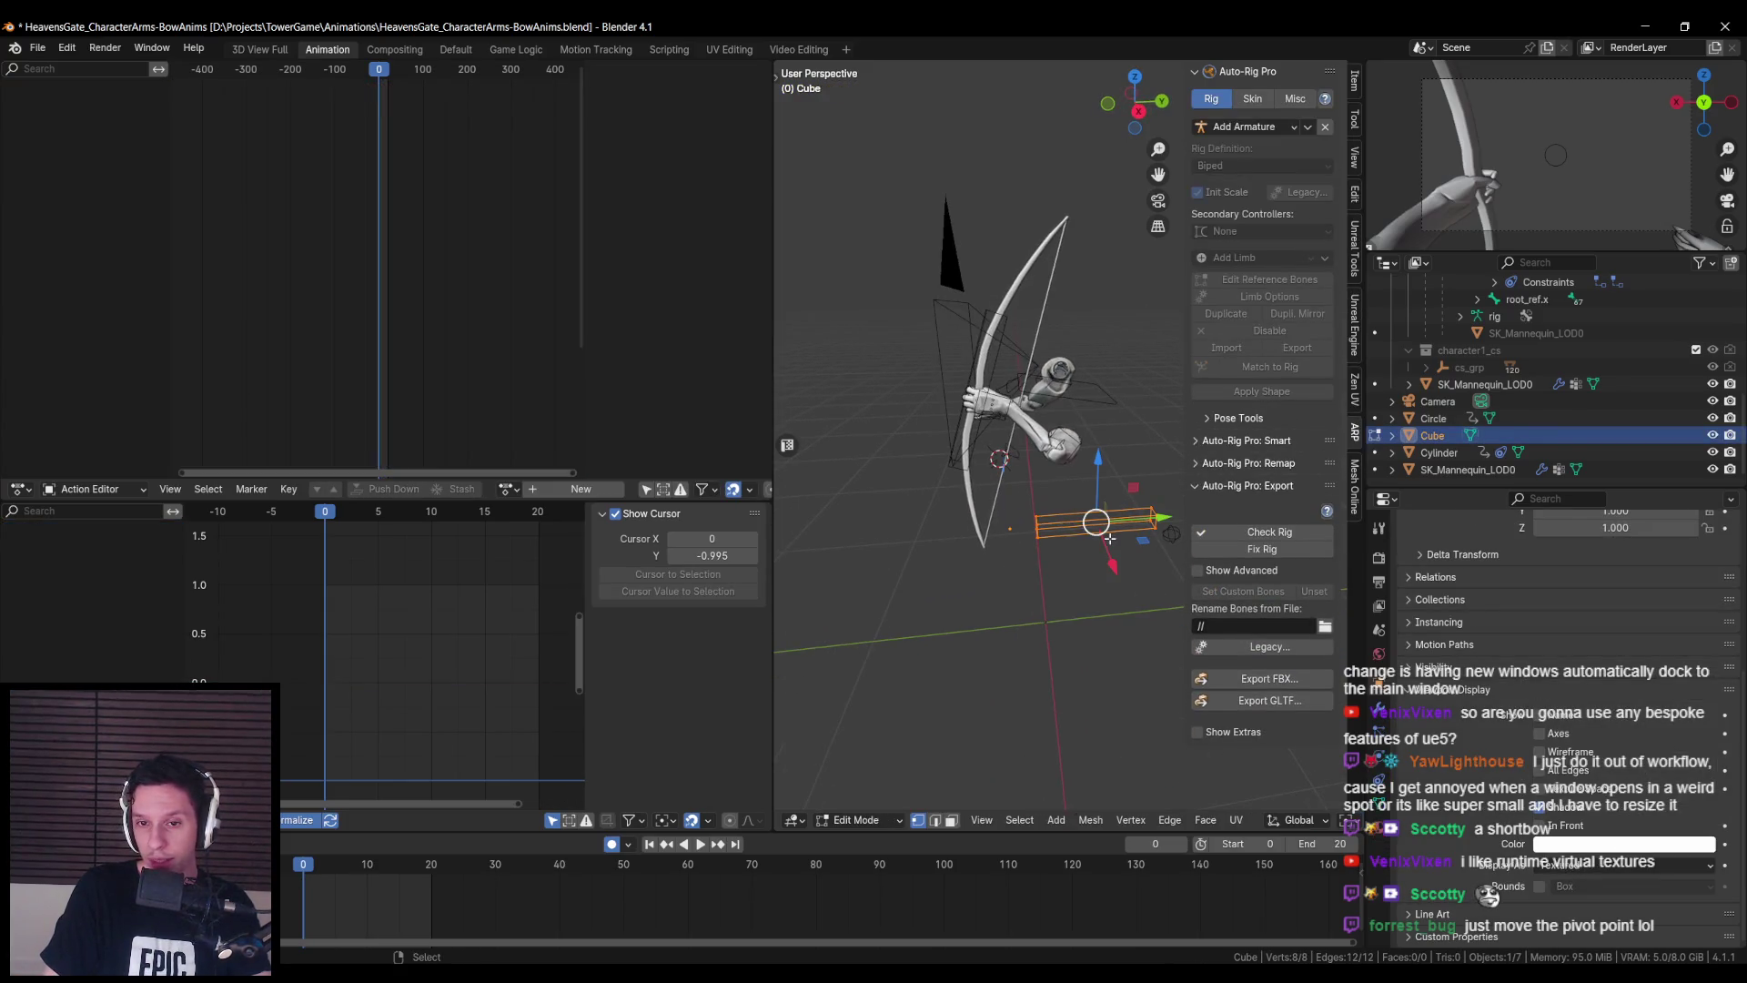
drag(1163, 517, 1076, 522)
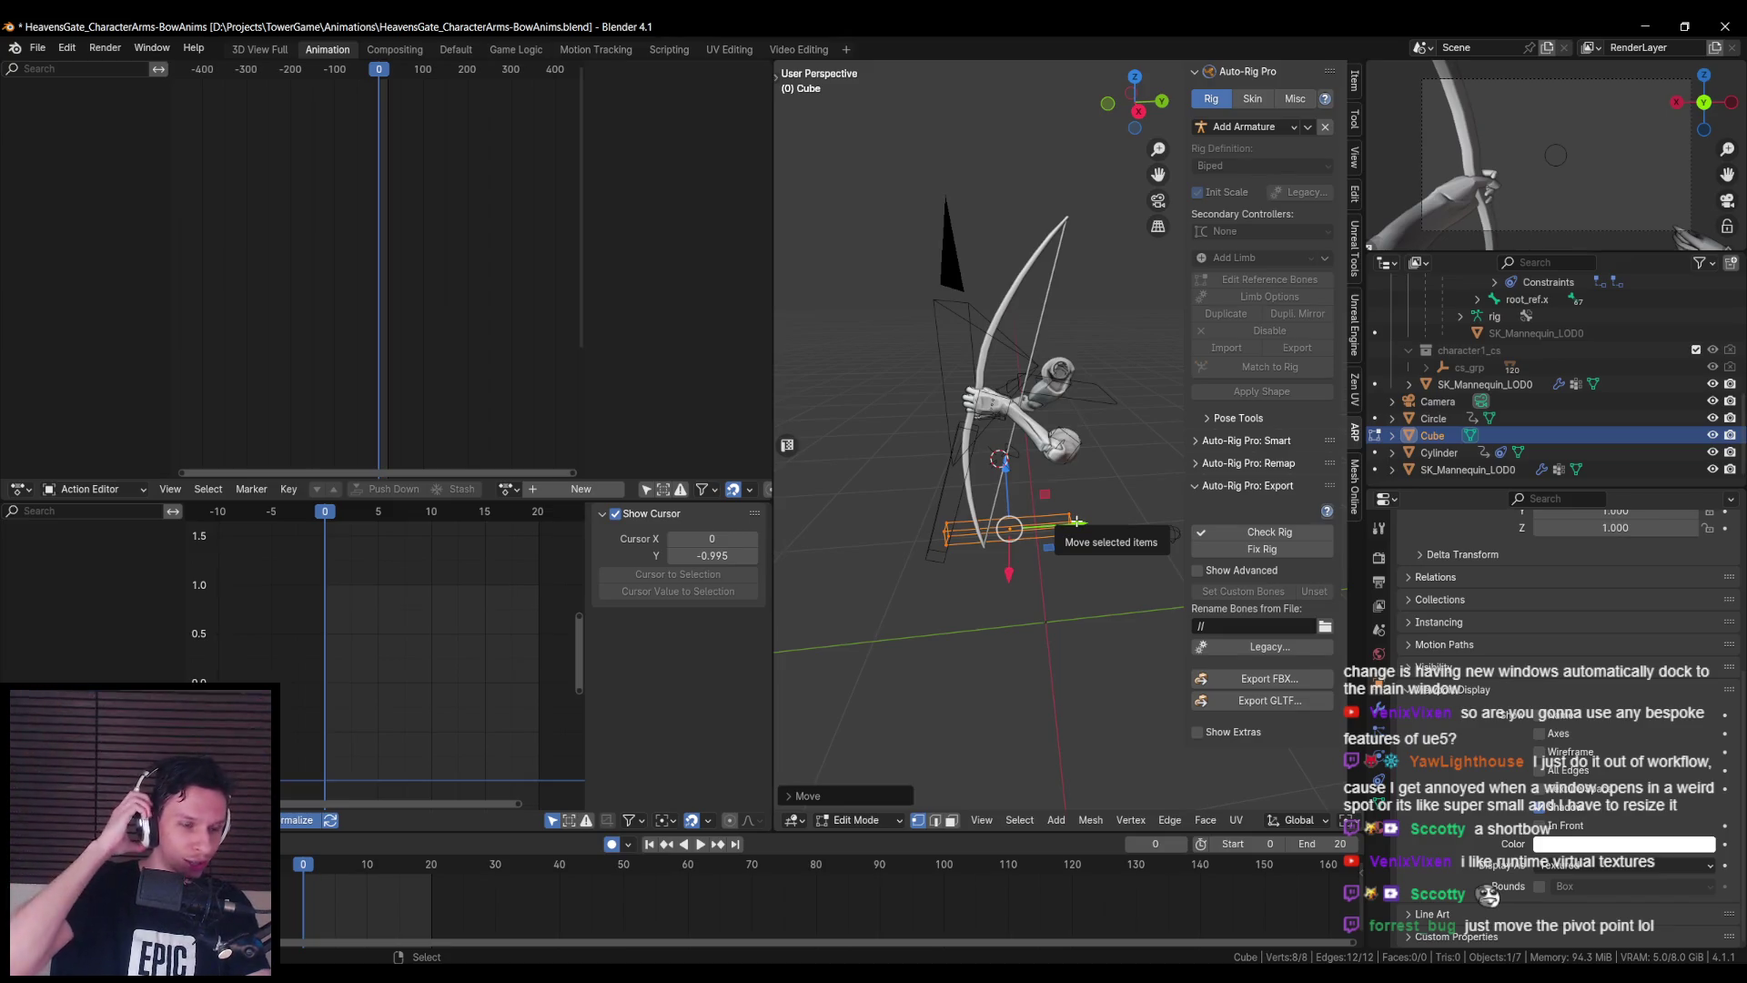
drag(1076, 523, 1098, 522)
key(s)
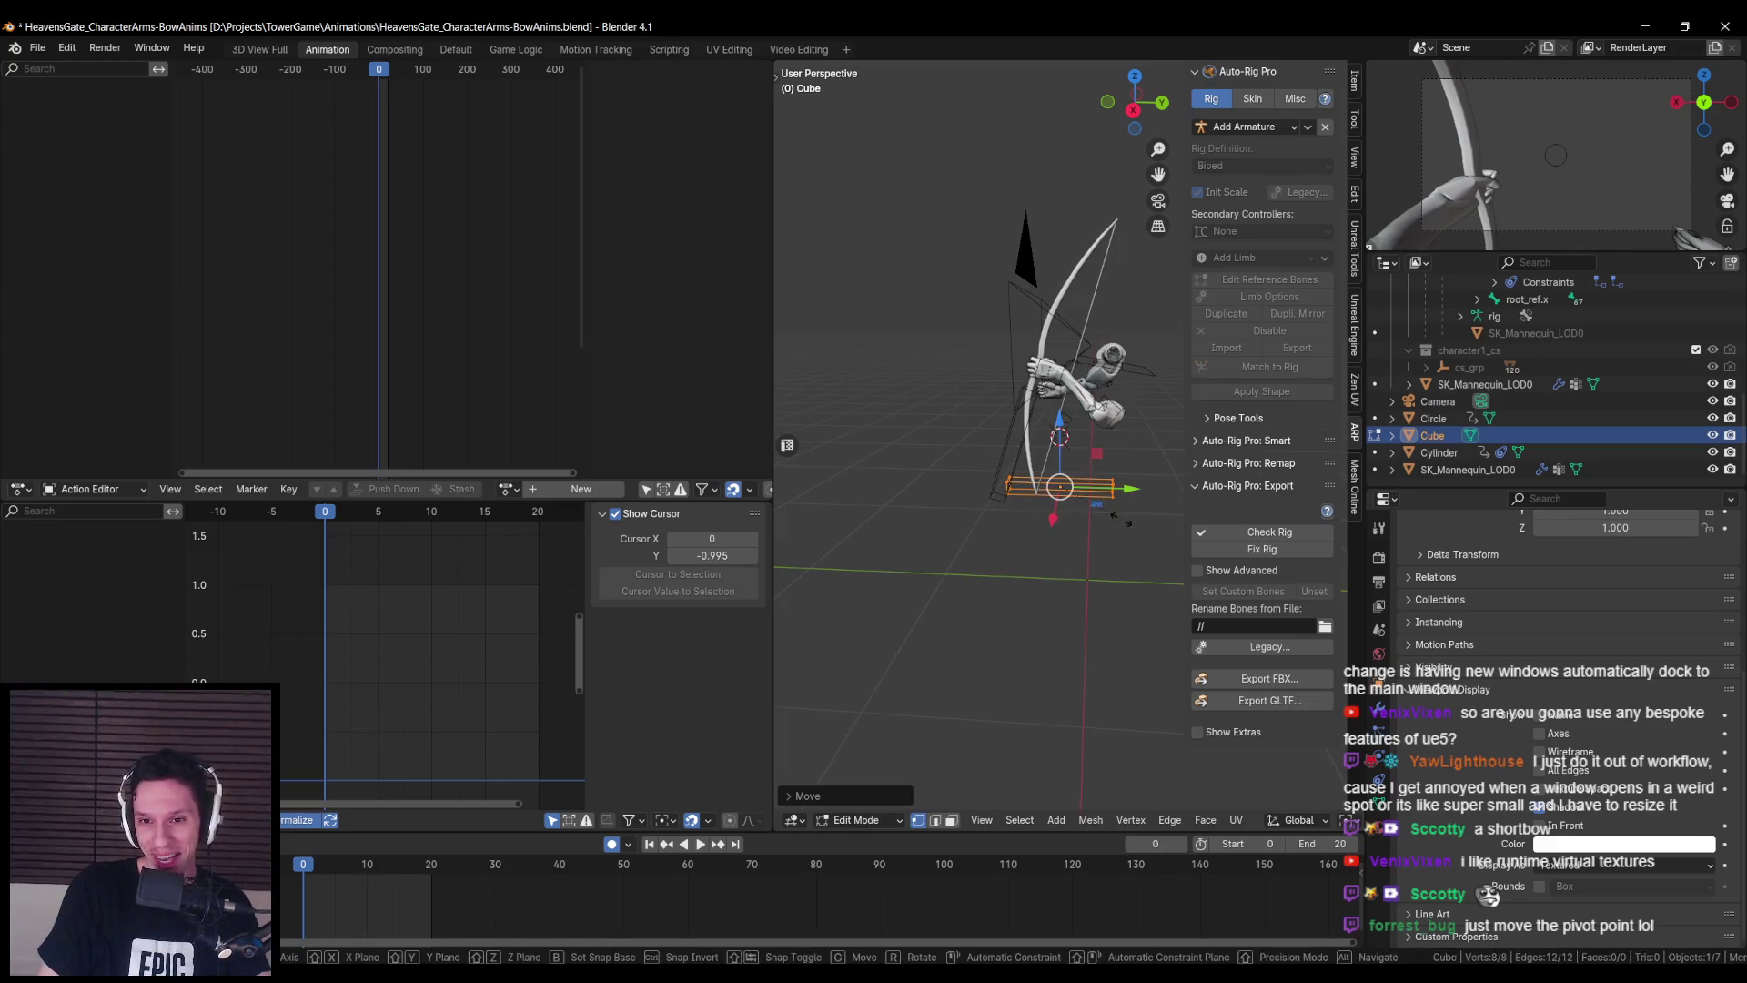
key(y)
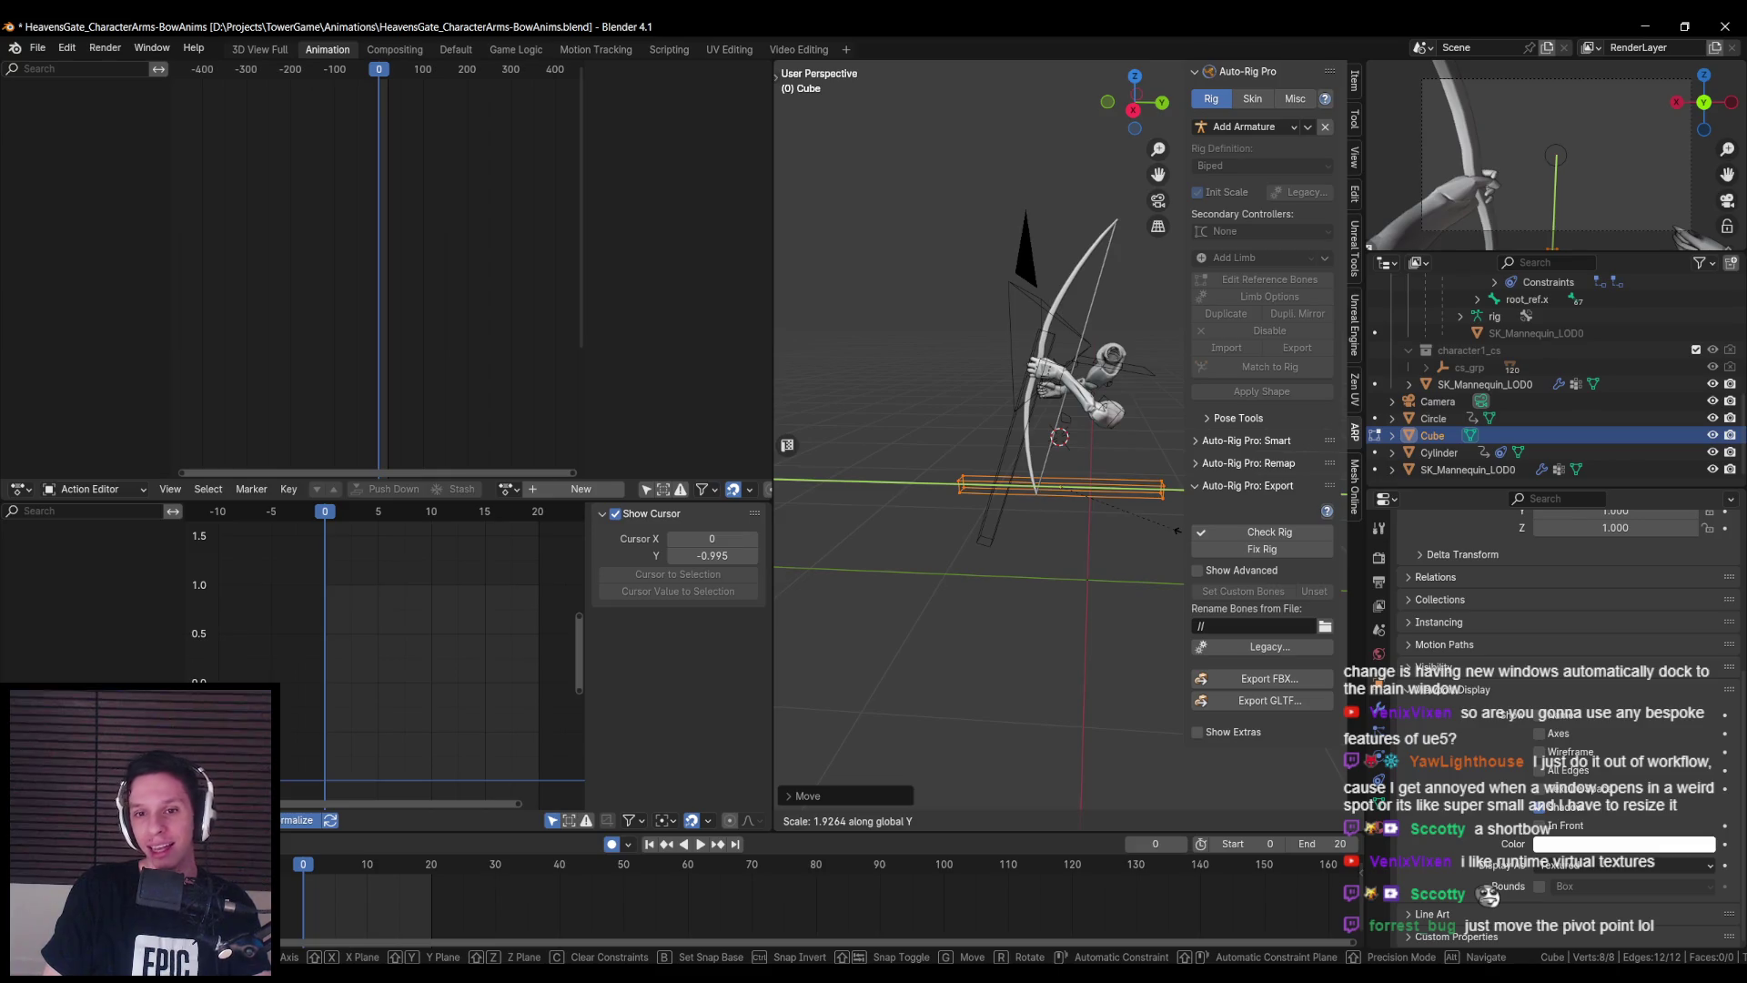
click(1173, 530)
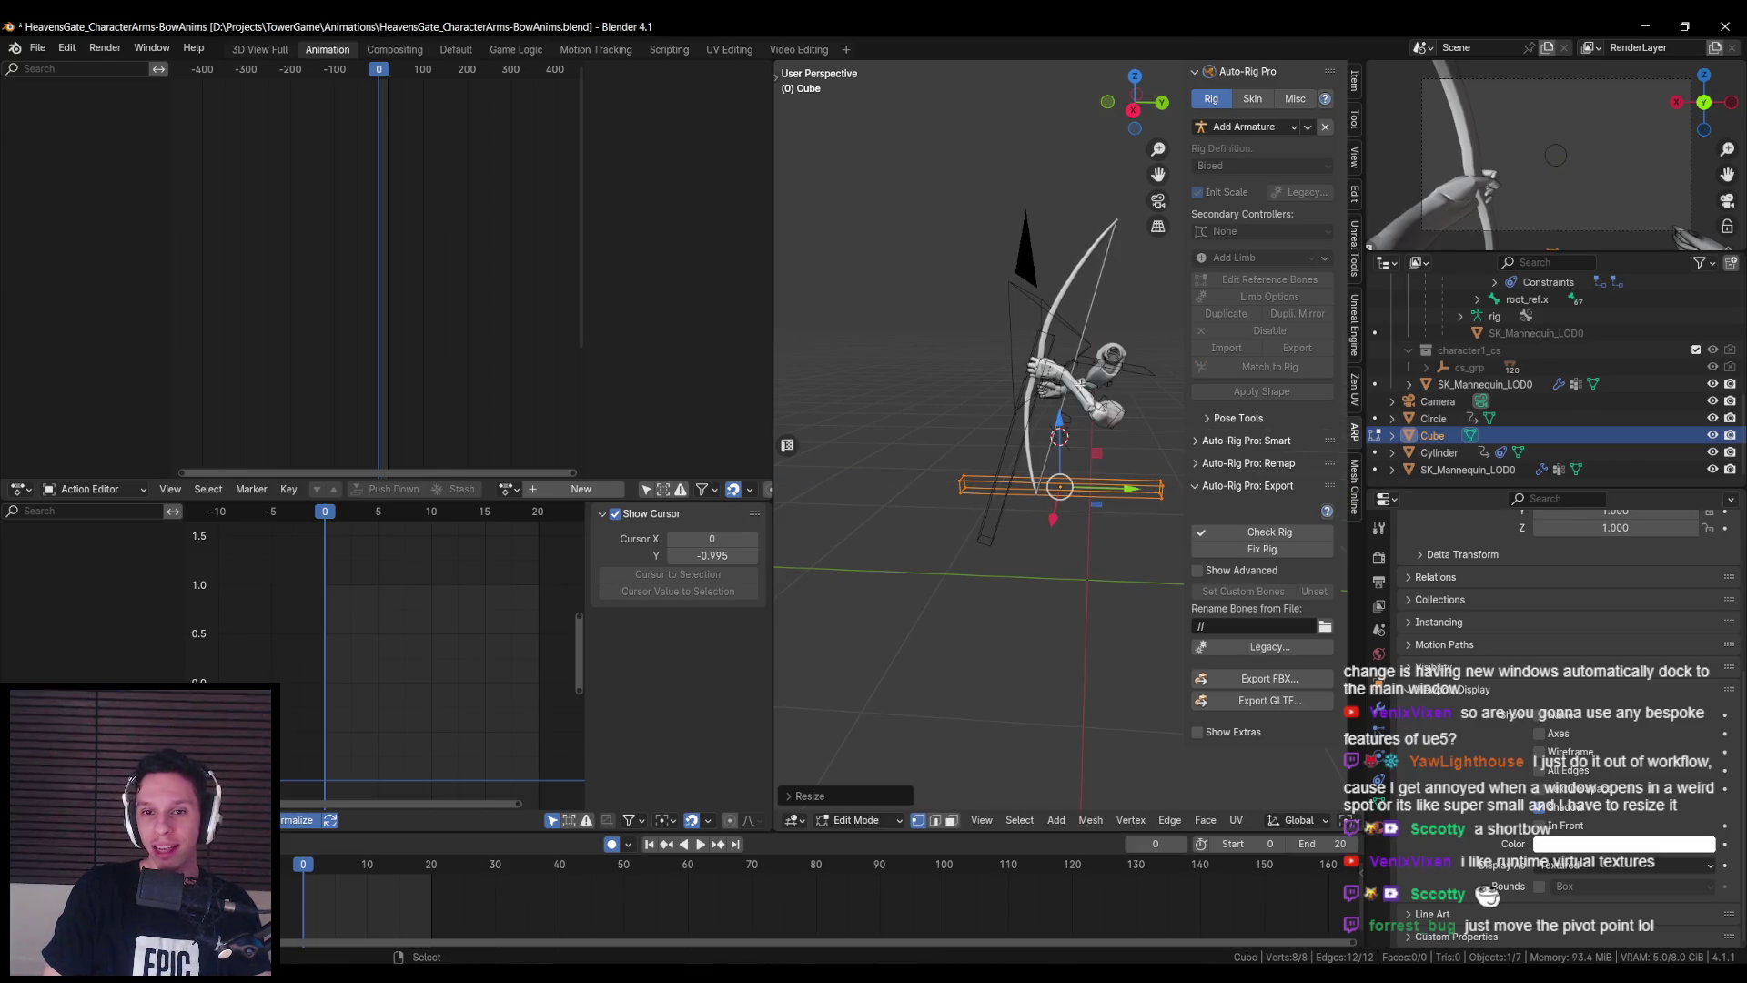
- Leave the Cube's Edit Mode and put the Cylinder bow mesh into Edit Mode
key(Tab)
click(1061, 297)
key(Tab)
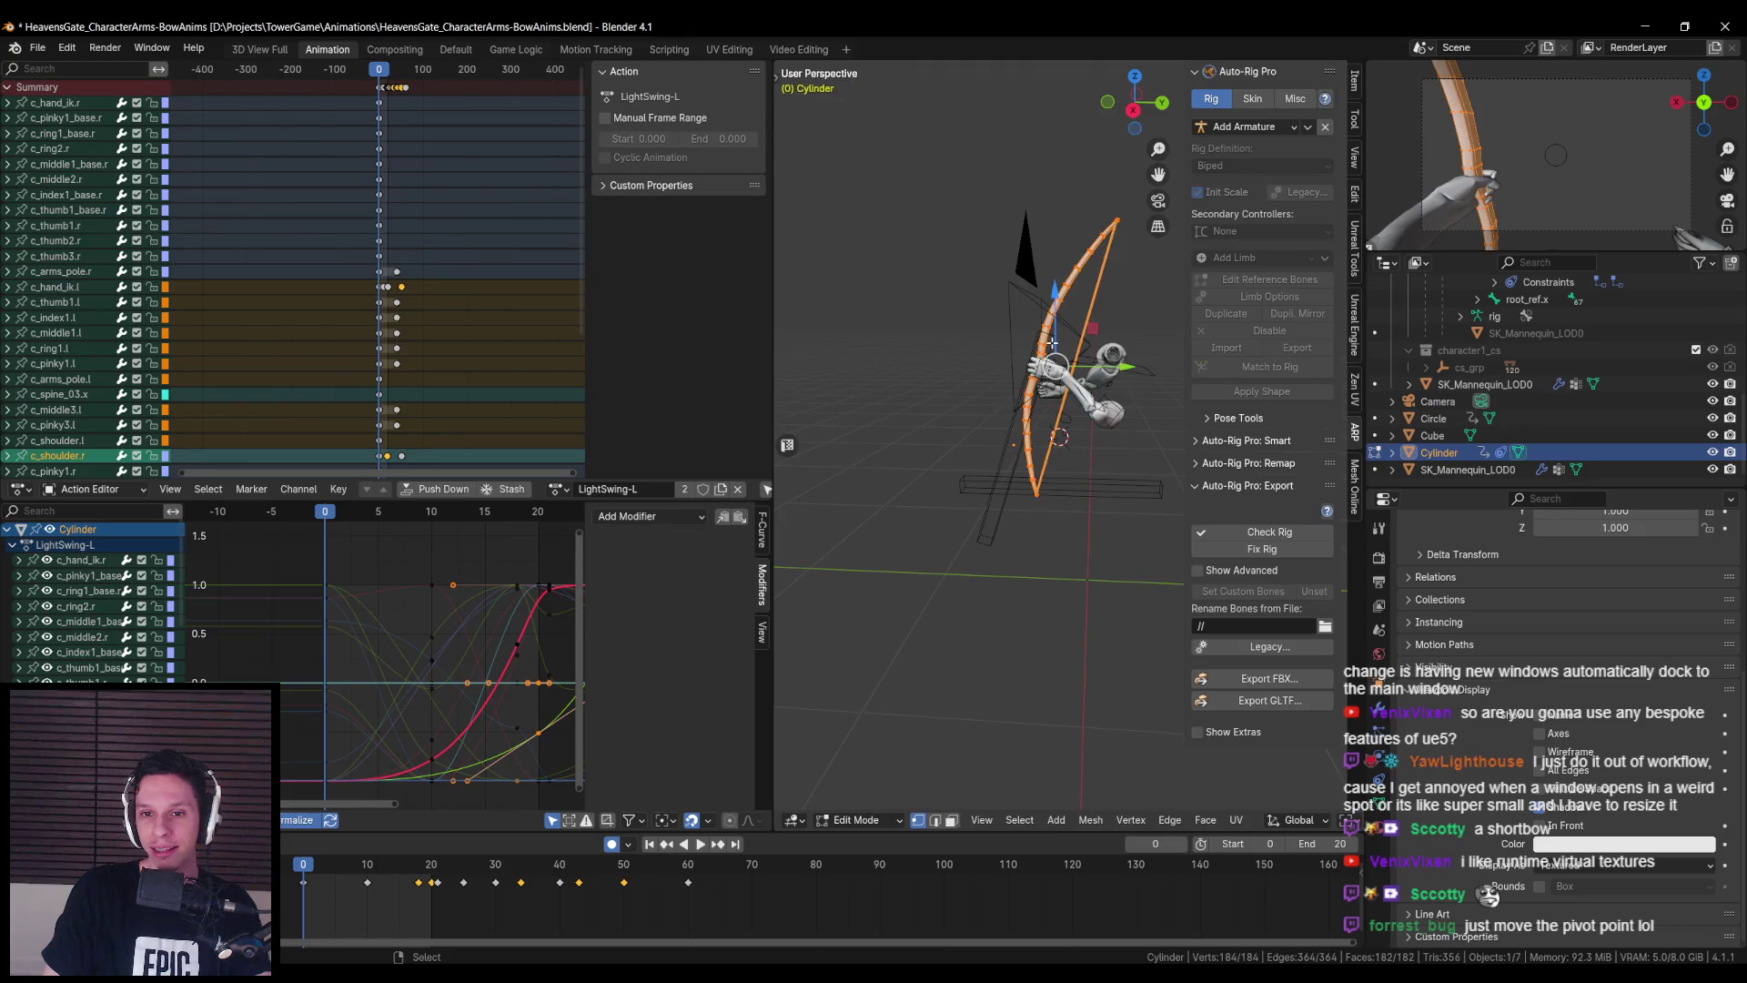
- Move the bow mesh about 0.48 along its local Y axis using Local orientation
key(KP_Decimal)
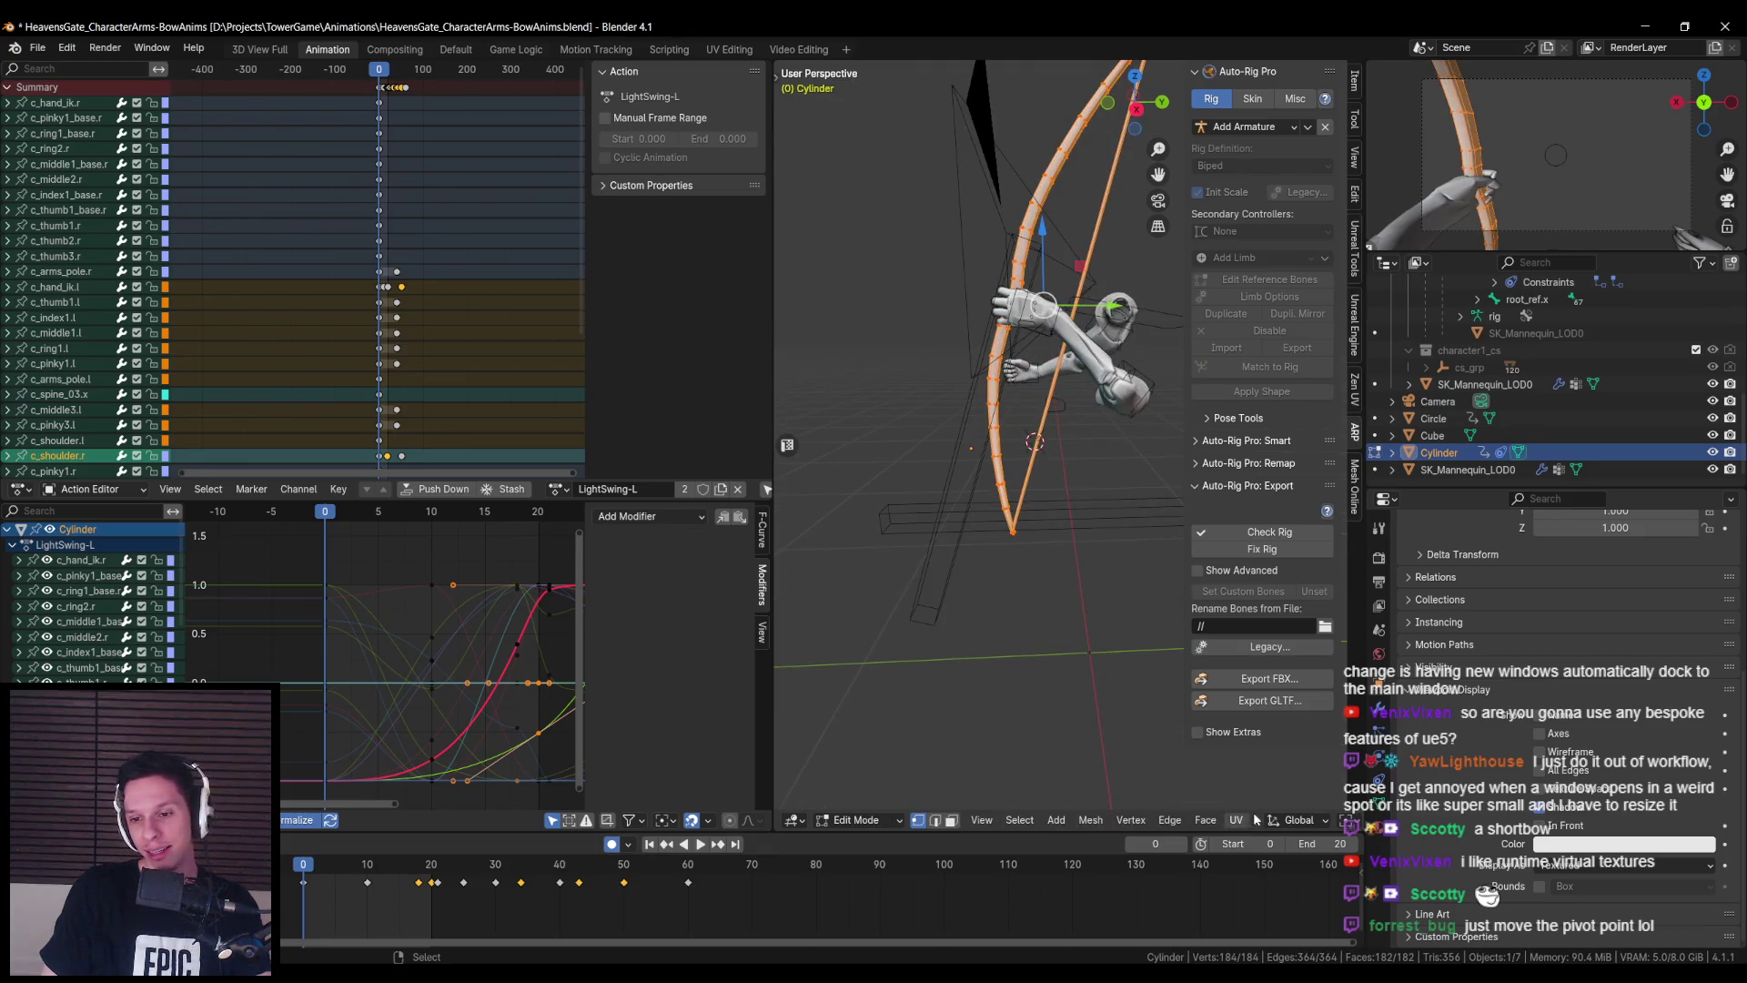
click(1297, 820)
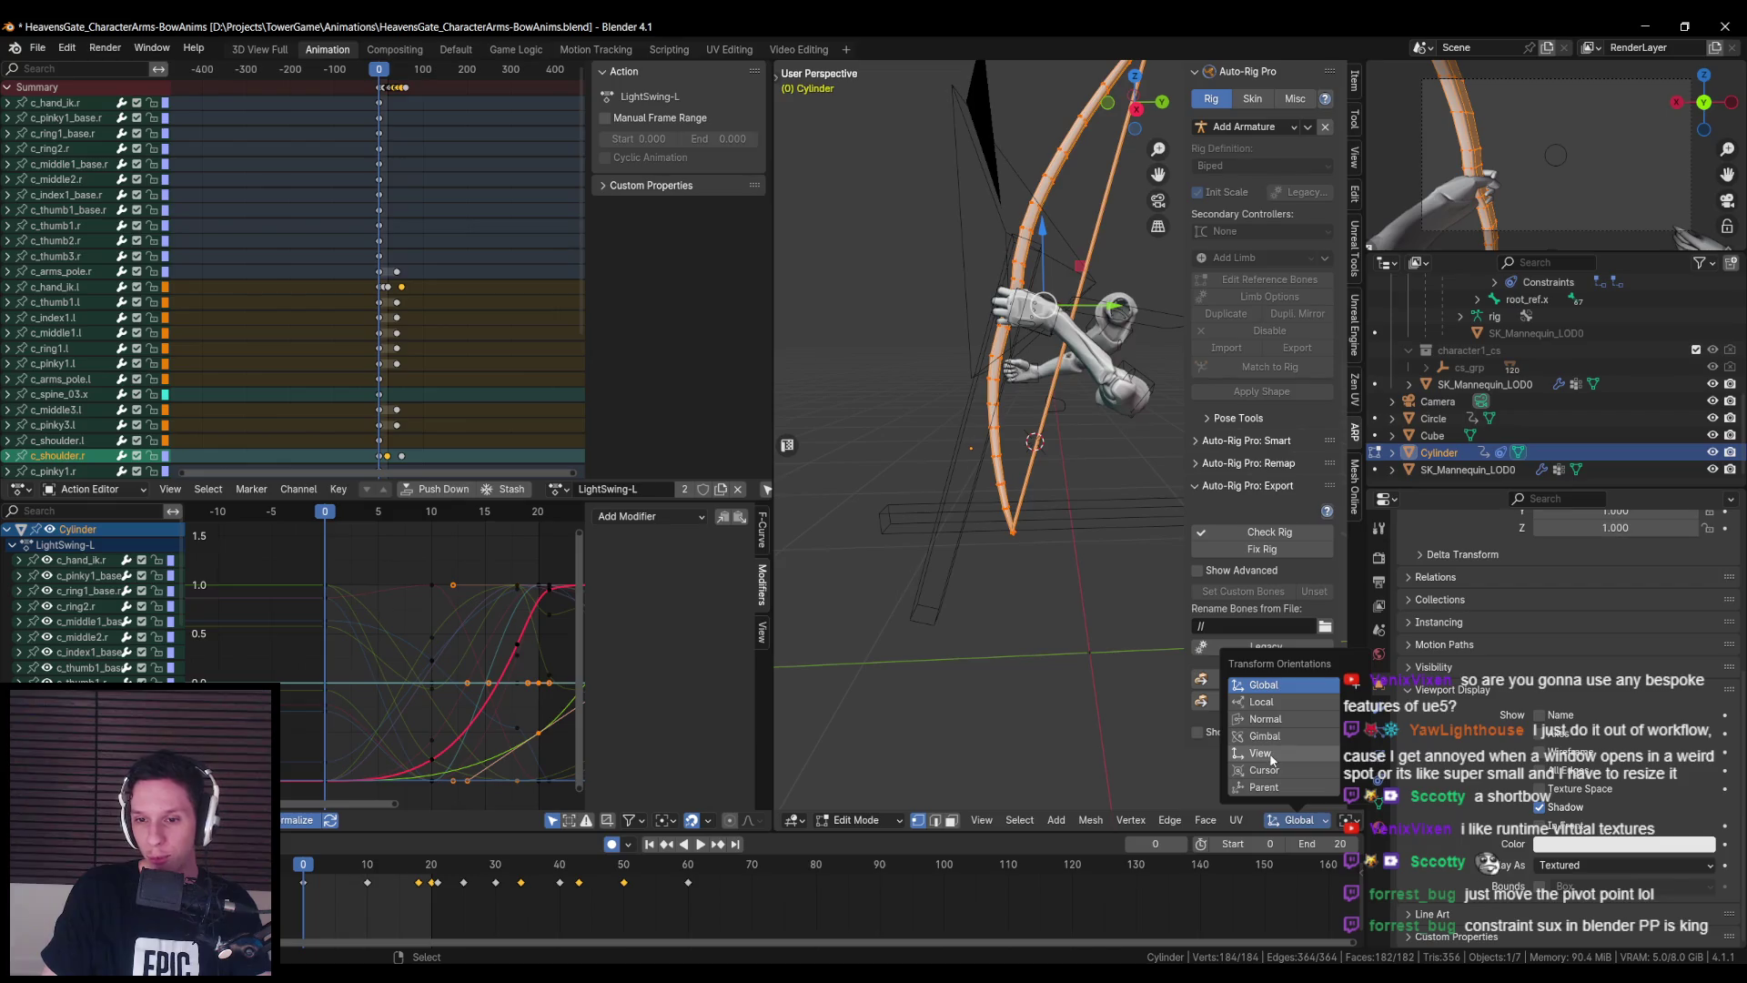
click(1261, 703)
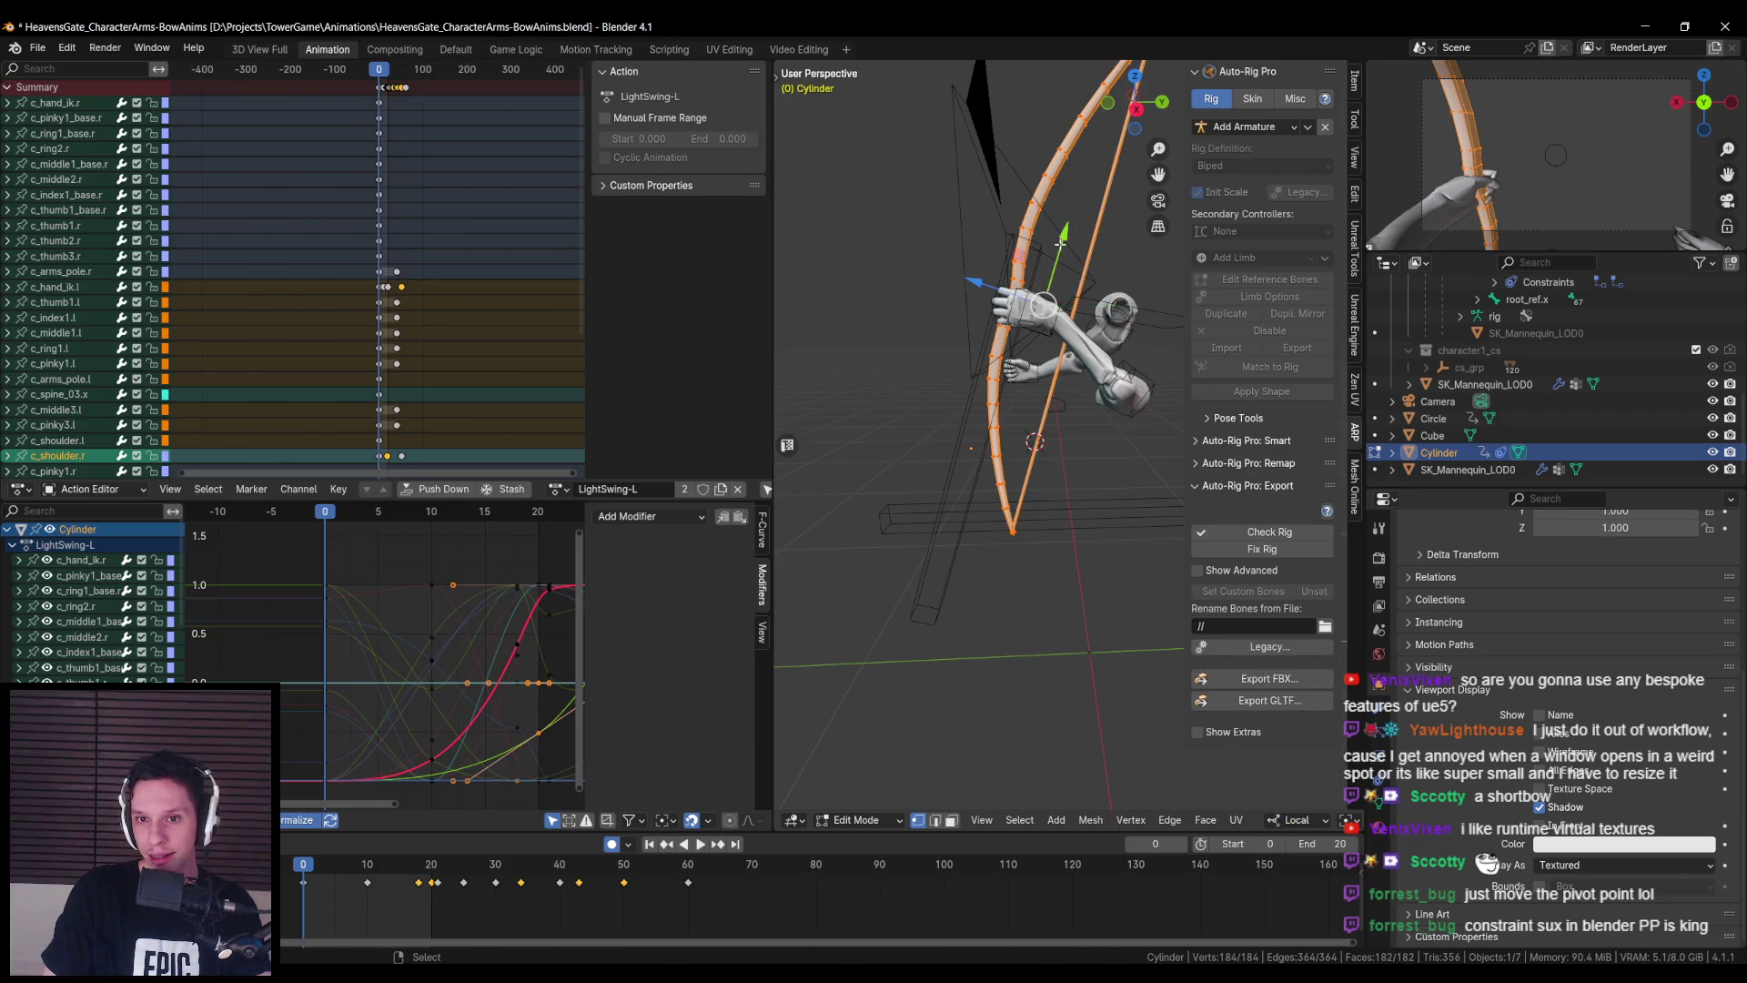
key(g)
key(y)
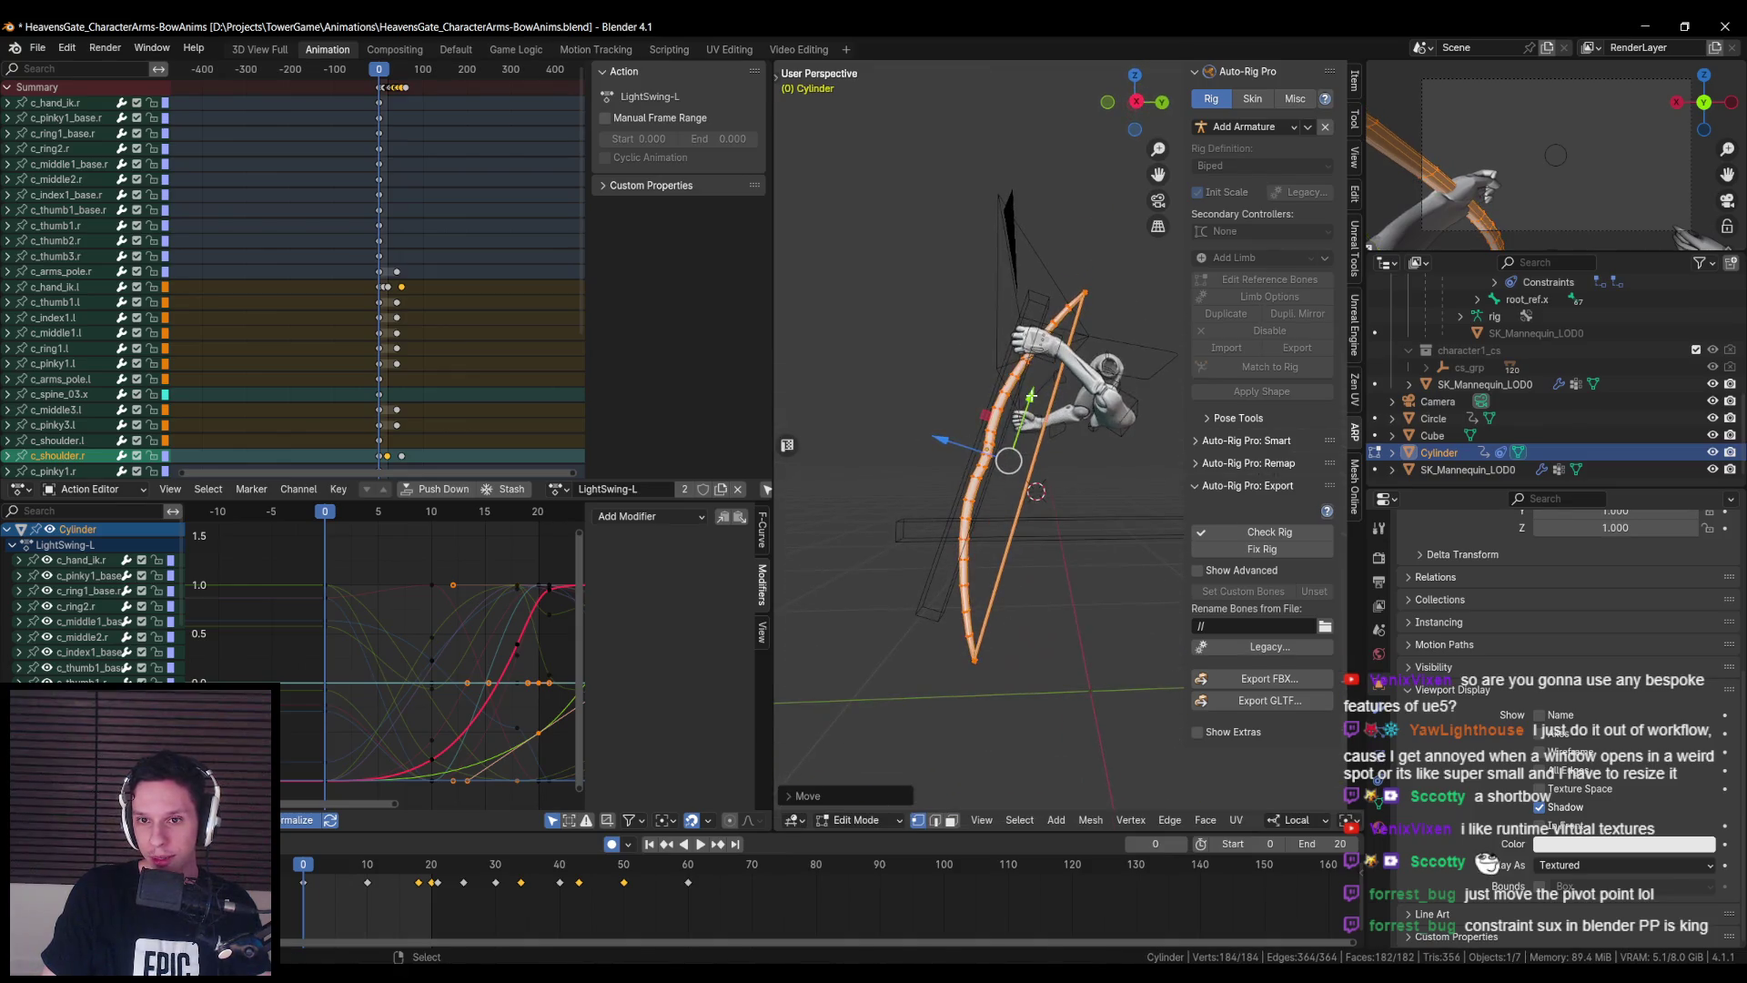
click(1033, 392)
- Switch the rig back to Pose Mode and select WeaponBone
click(1033, 391)
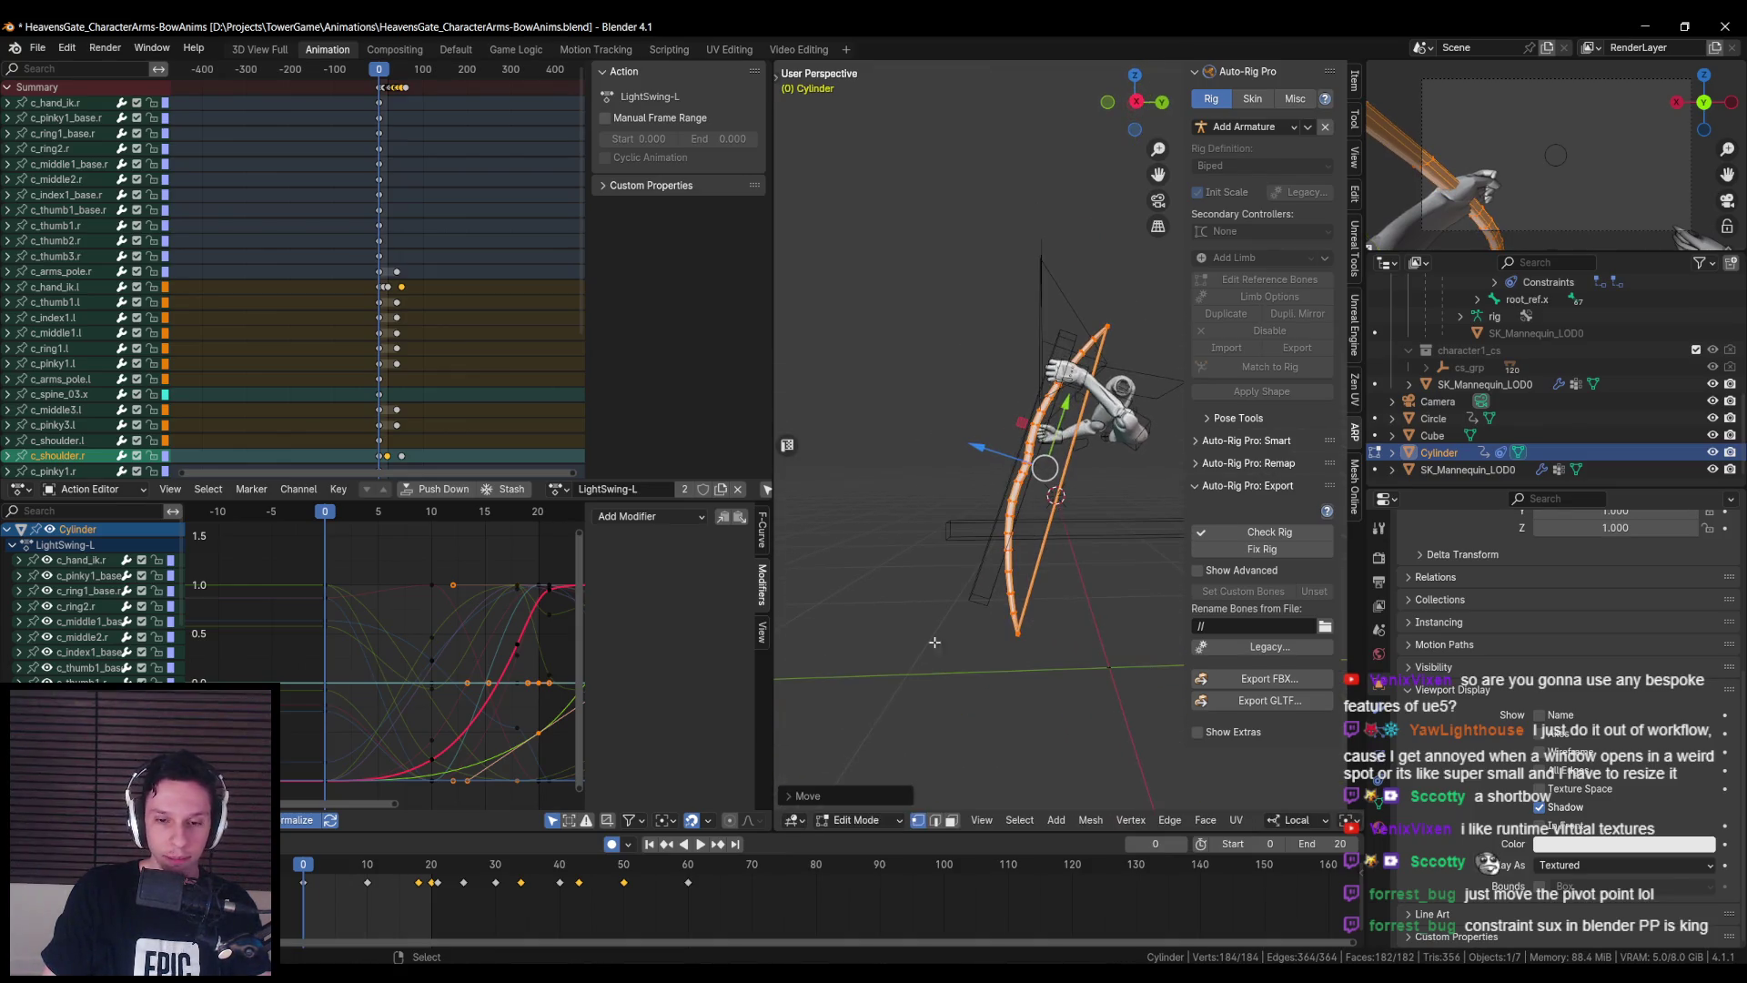
click(860, 820)
click(864, 709)
click(1005, 506)
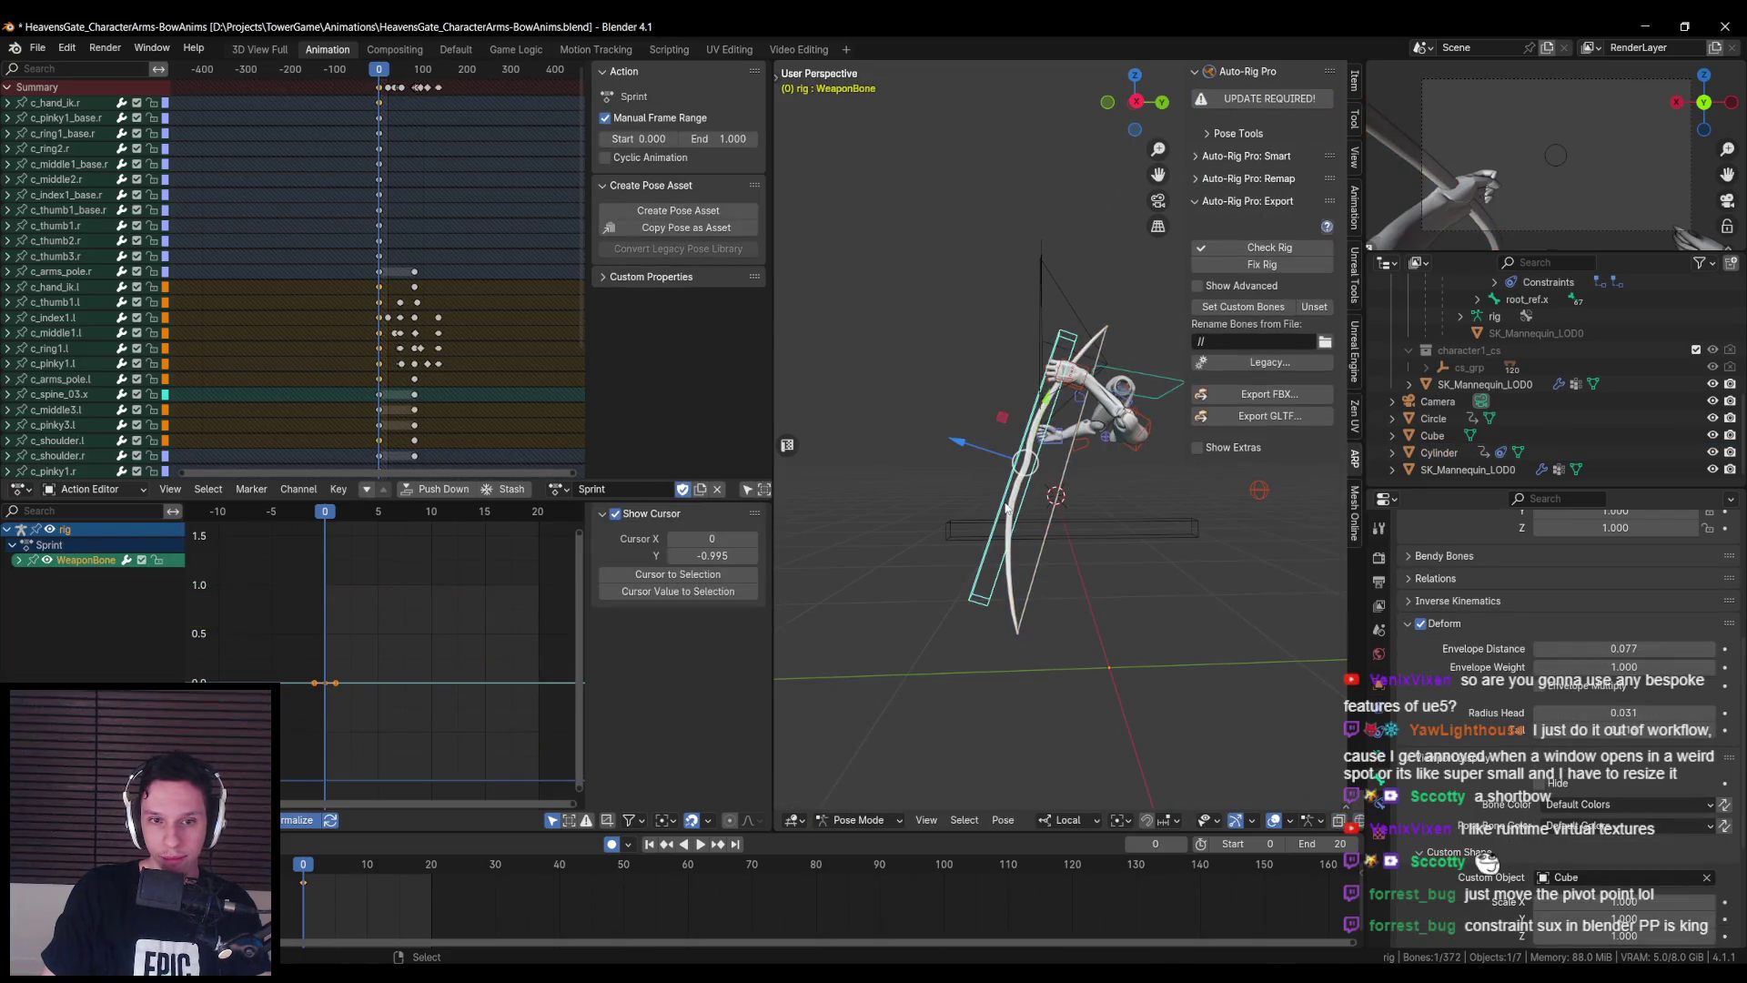
- Select c_hand_ik.l and move it closer to the bow grip
click(1056, 392)
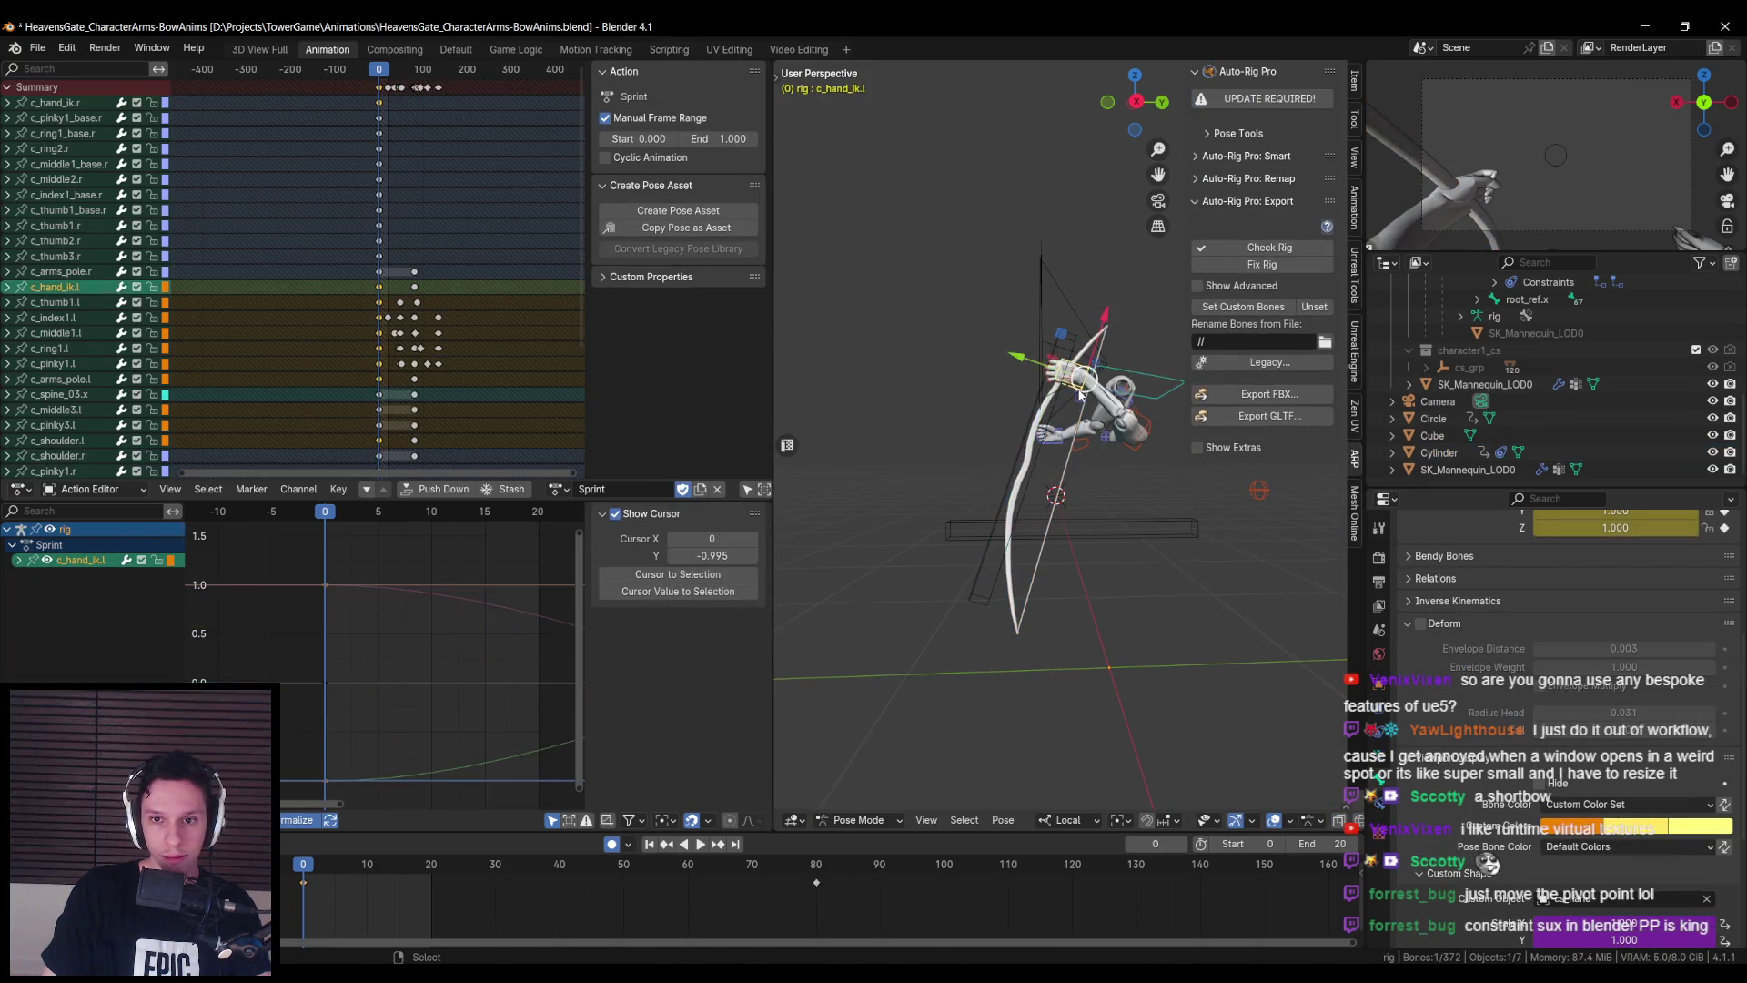
key(g)
click(1059, 500)
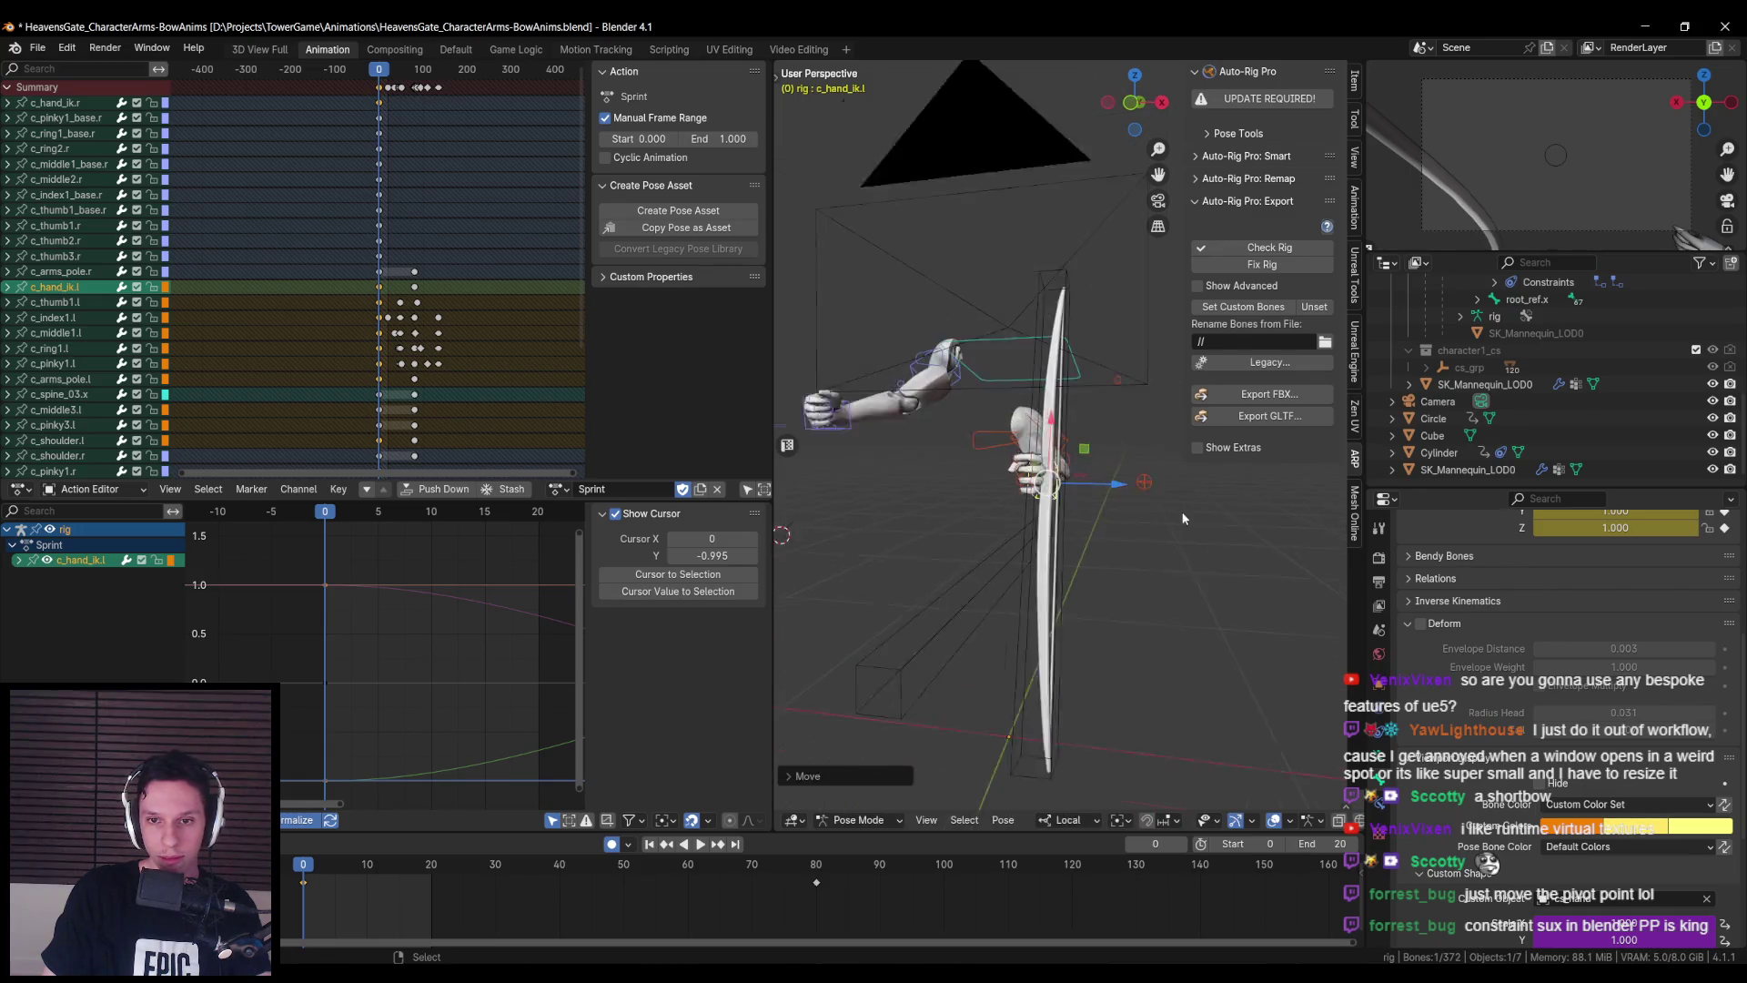
click(1089, 512)
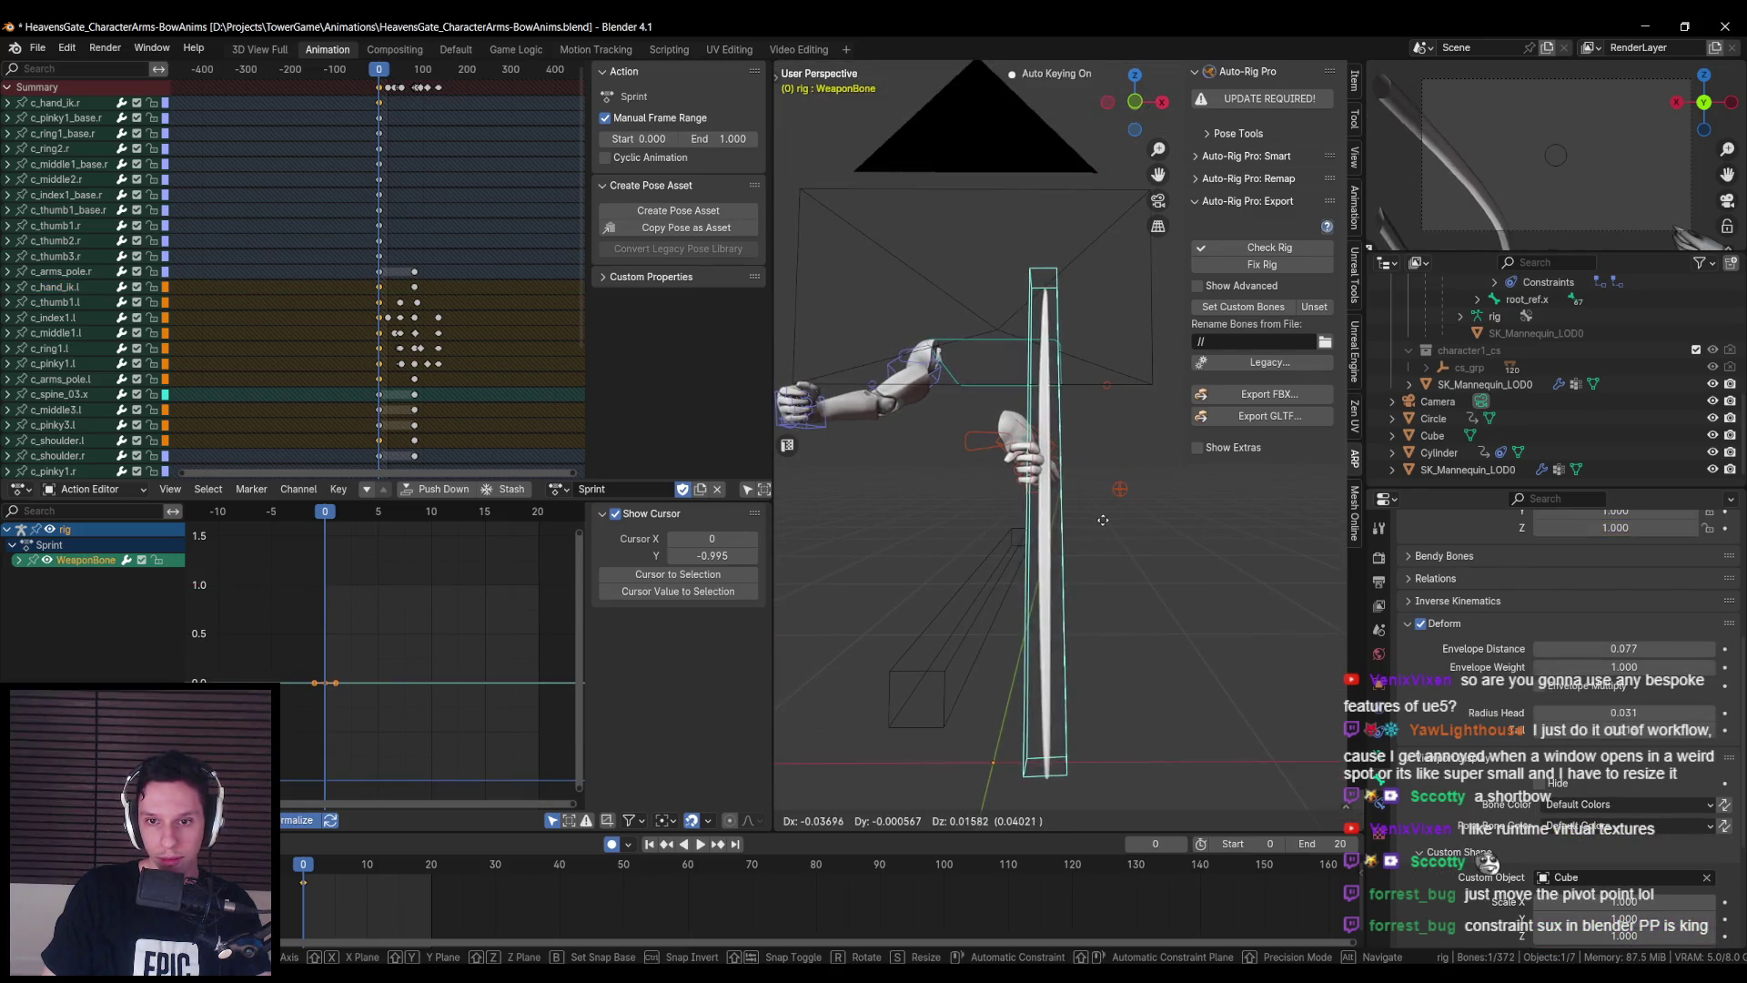
click(1099, 506)
click(1088, 514)
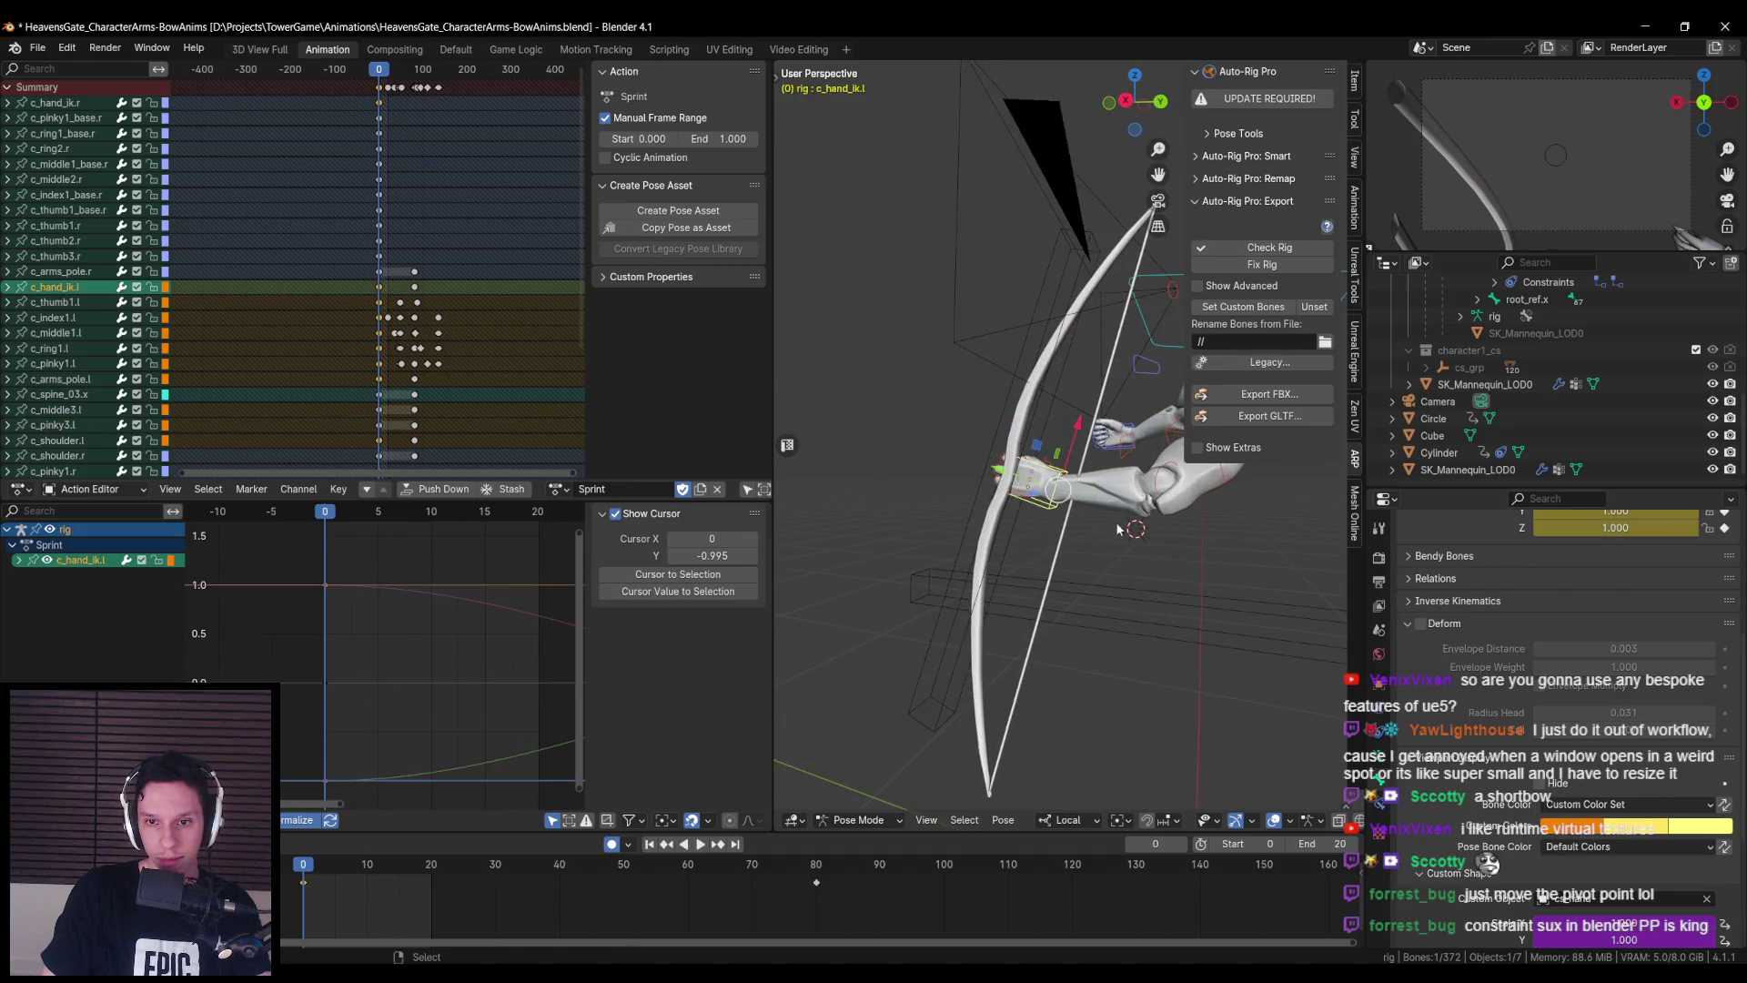
key(g)
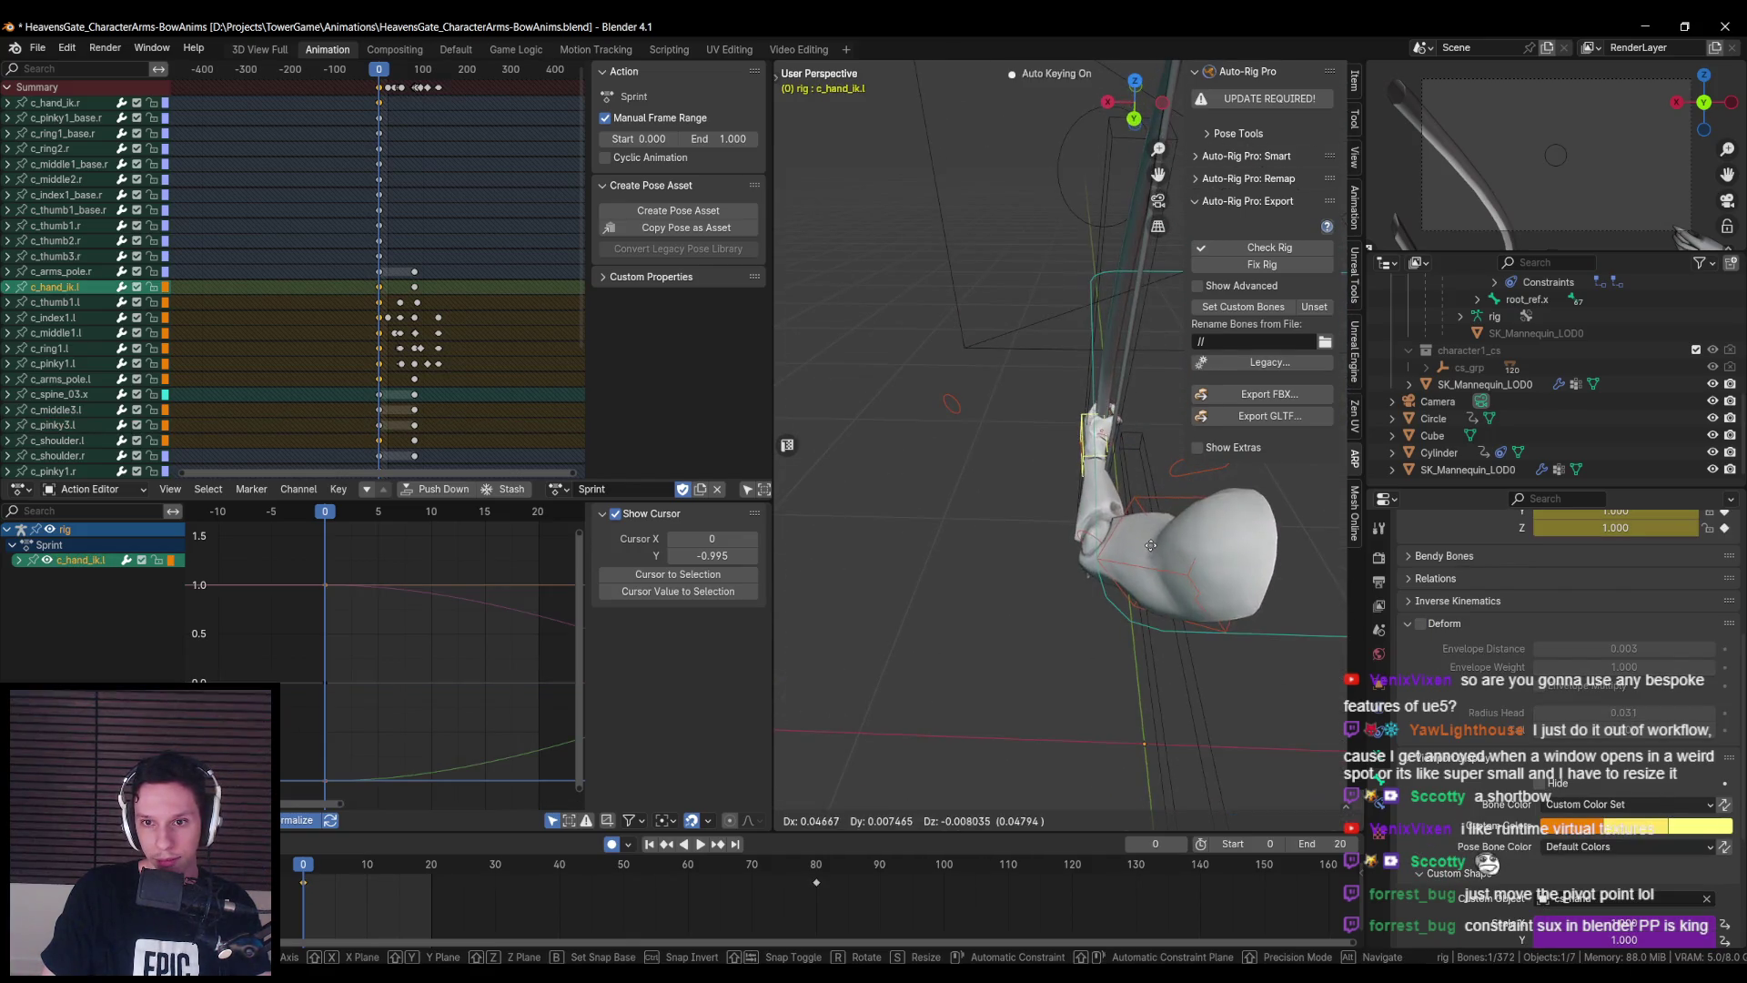
click(1129, 544)
mouse_move(1119, 535)
mouse_down()
mouse_move(1154, 497)
mouse_move(1172, 532)
mouse_up()
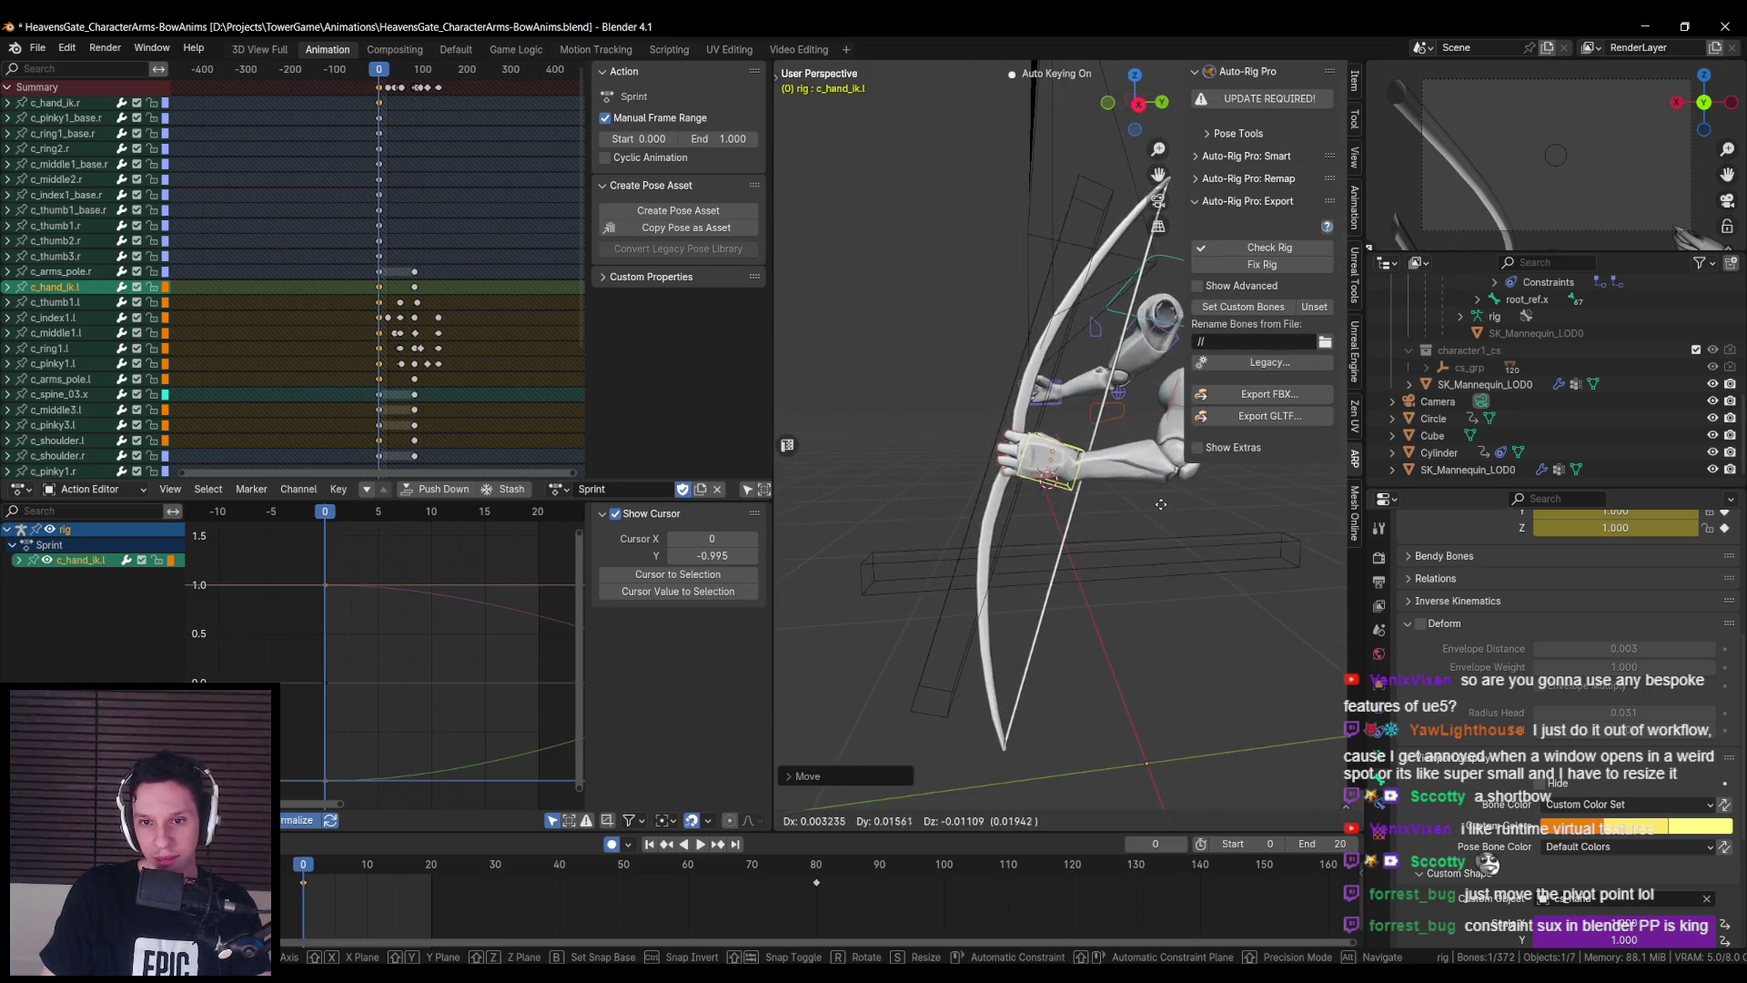
- Refine the left hand's position and rotate it on Y so it grips the bow handle
key(g)
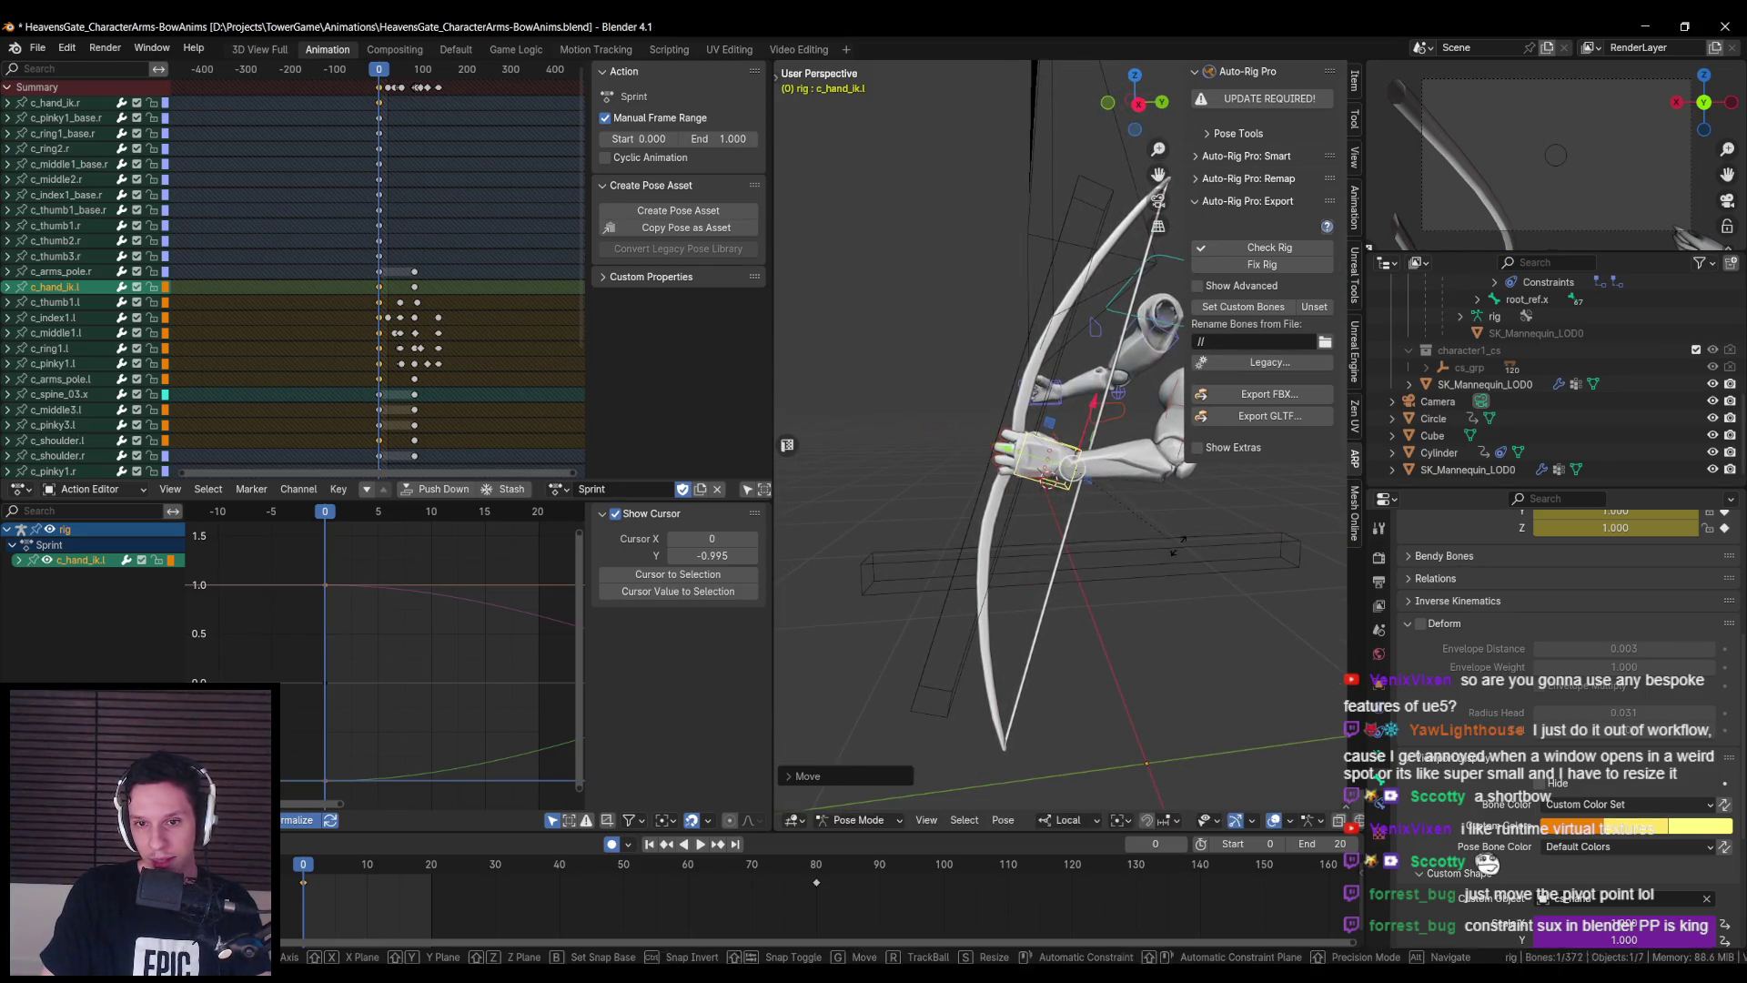
click(1156, 527)
mouse_move(1156, 527)
mouse_down()
mouse_move(1138, 511)
mouse_move(1014, 533)
mouse_move(1096, 565)
mouse_up()
click(1085, 522)
key(g)
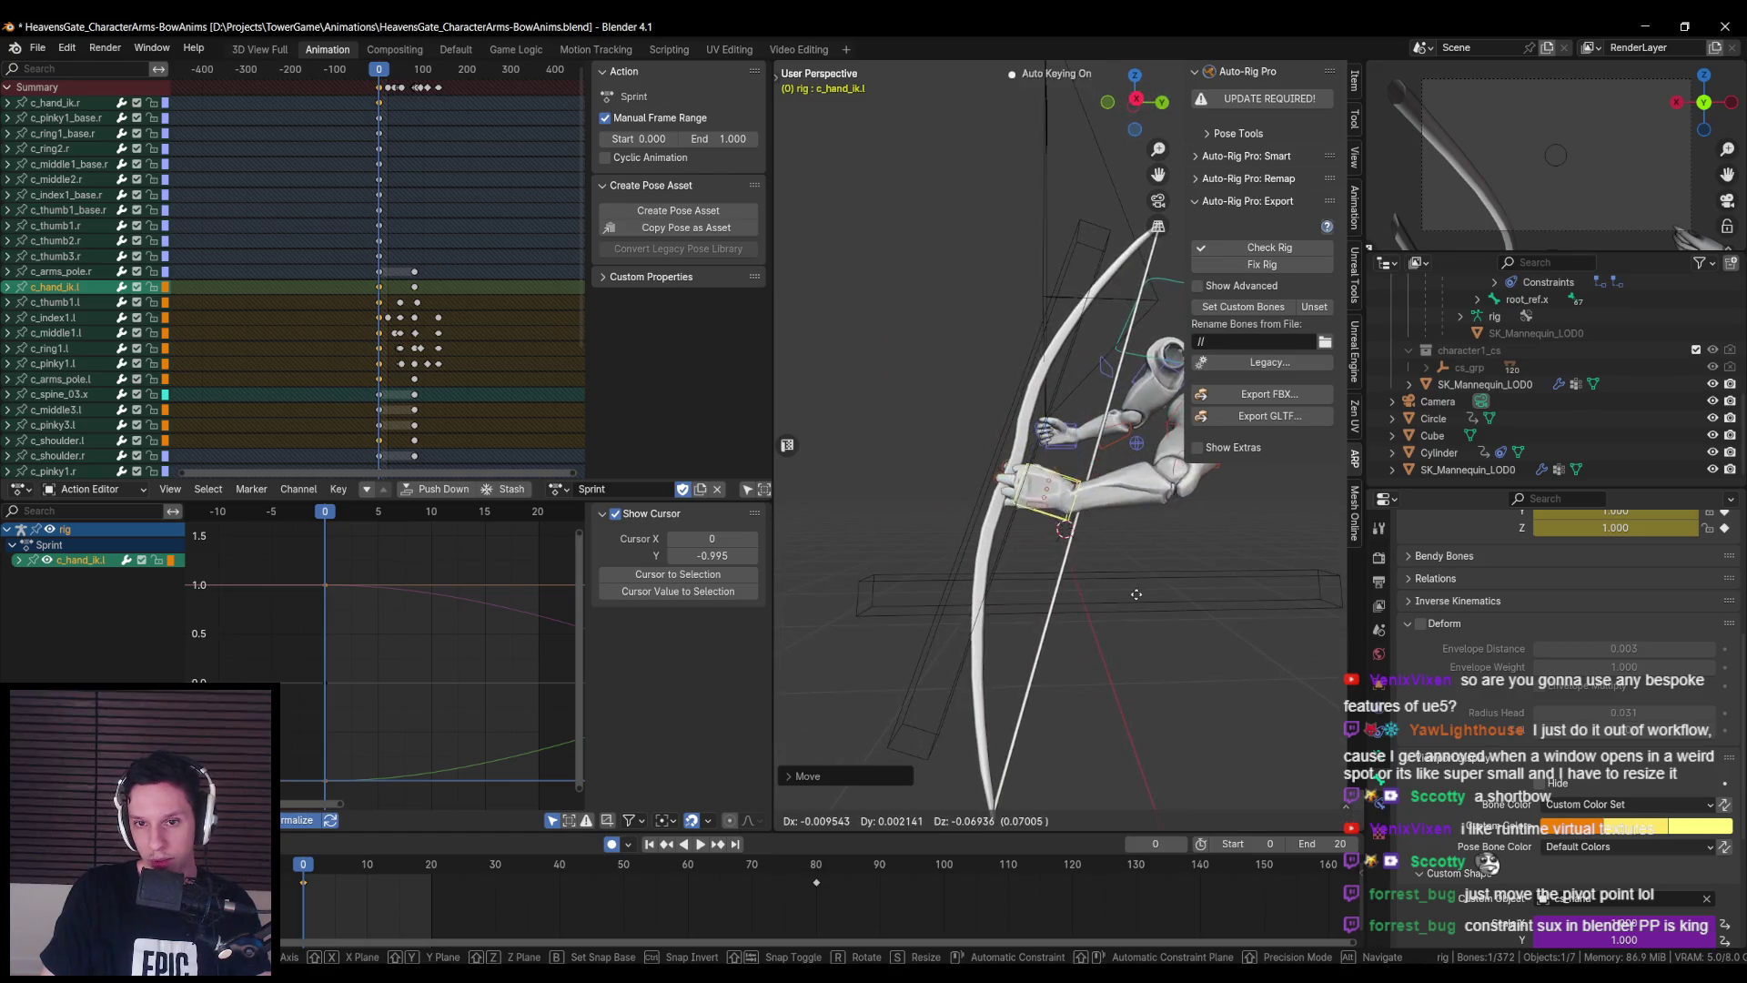
key(r)
key(y)
click(1194, 588)
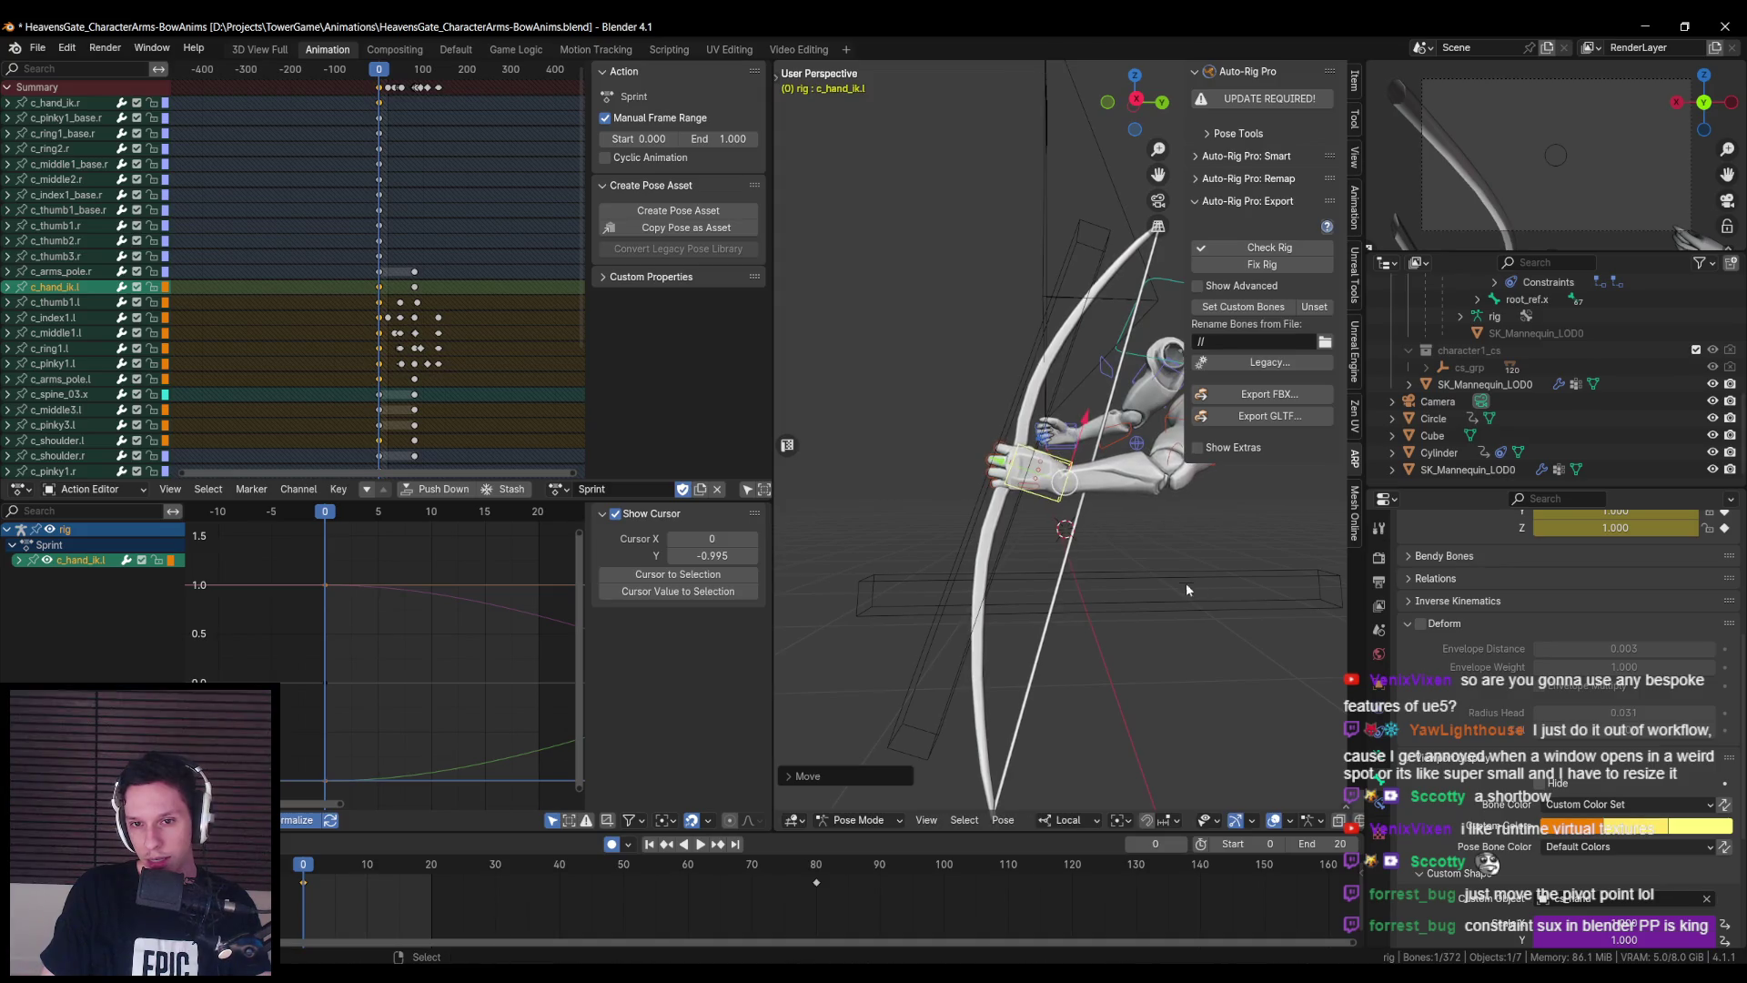
key(g)
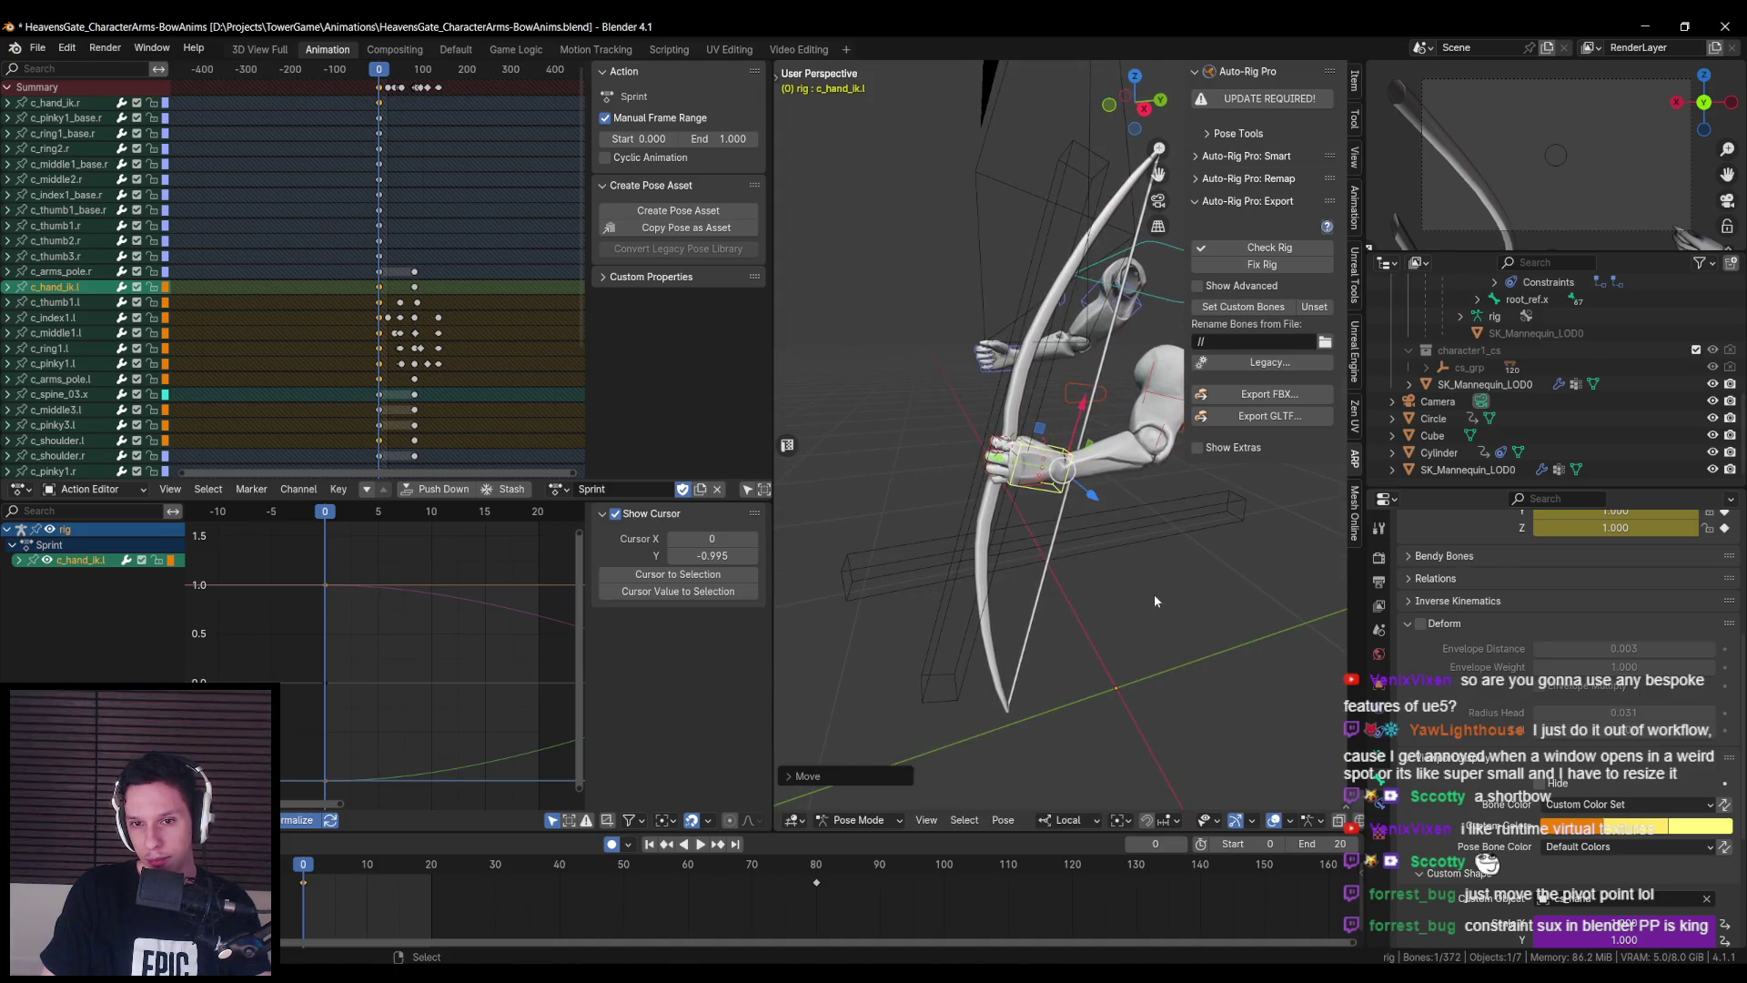